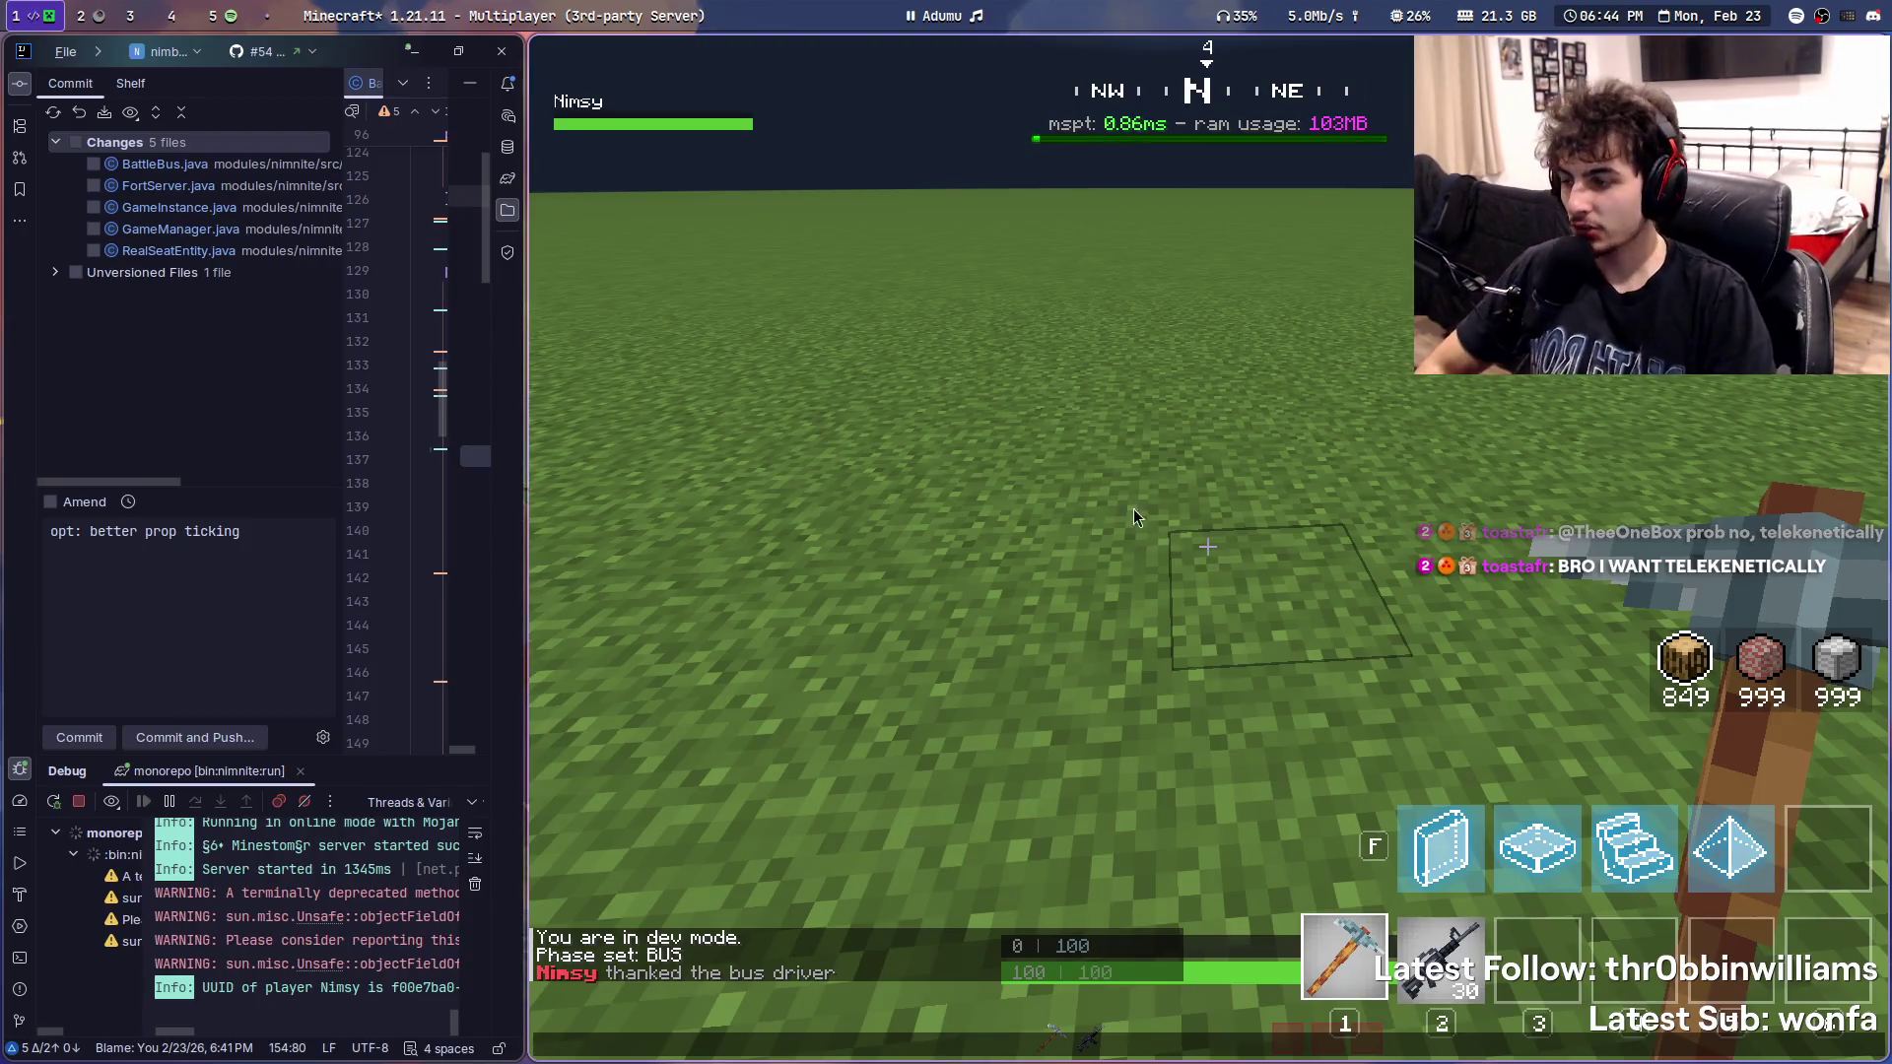
- Bring IntelliJ forward, show the Project tree and load StormHandler with the panel widened
key(super+Left)
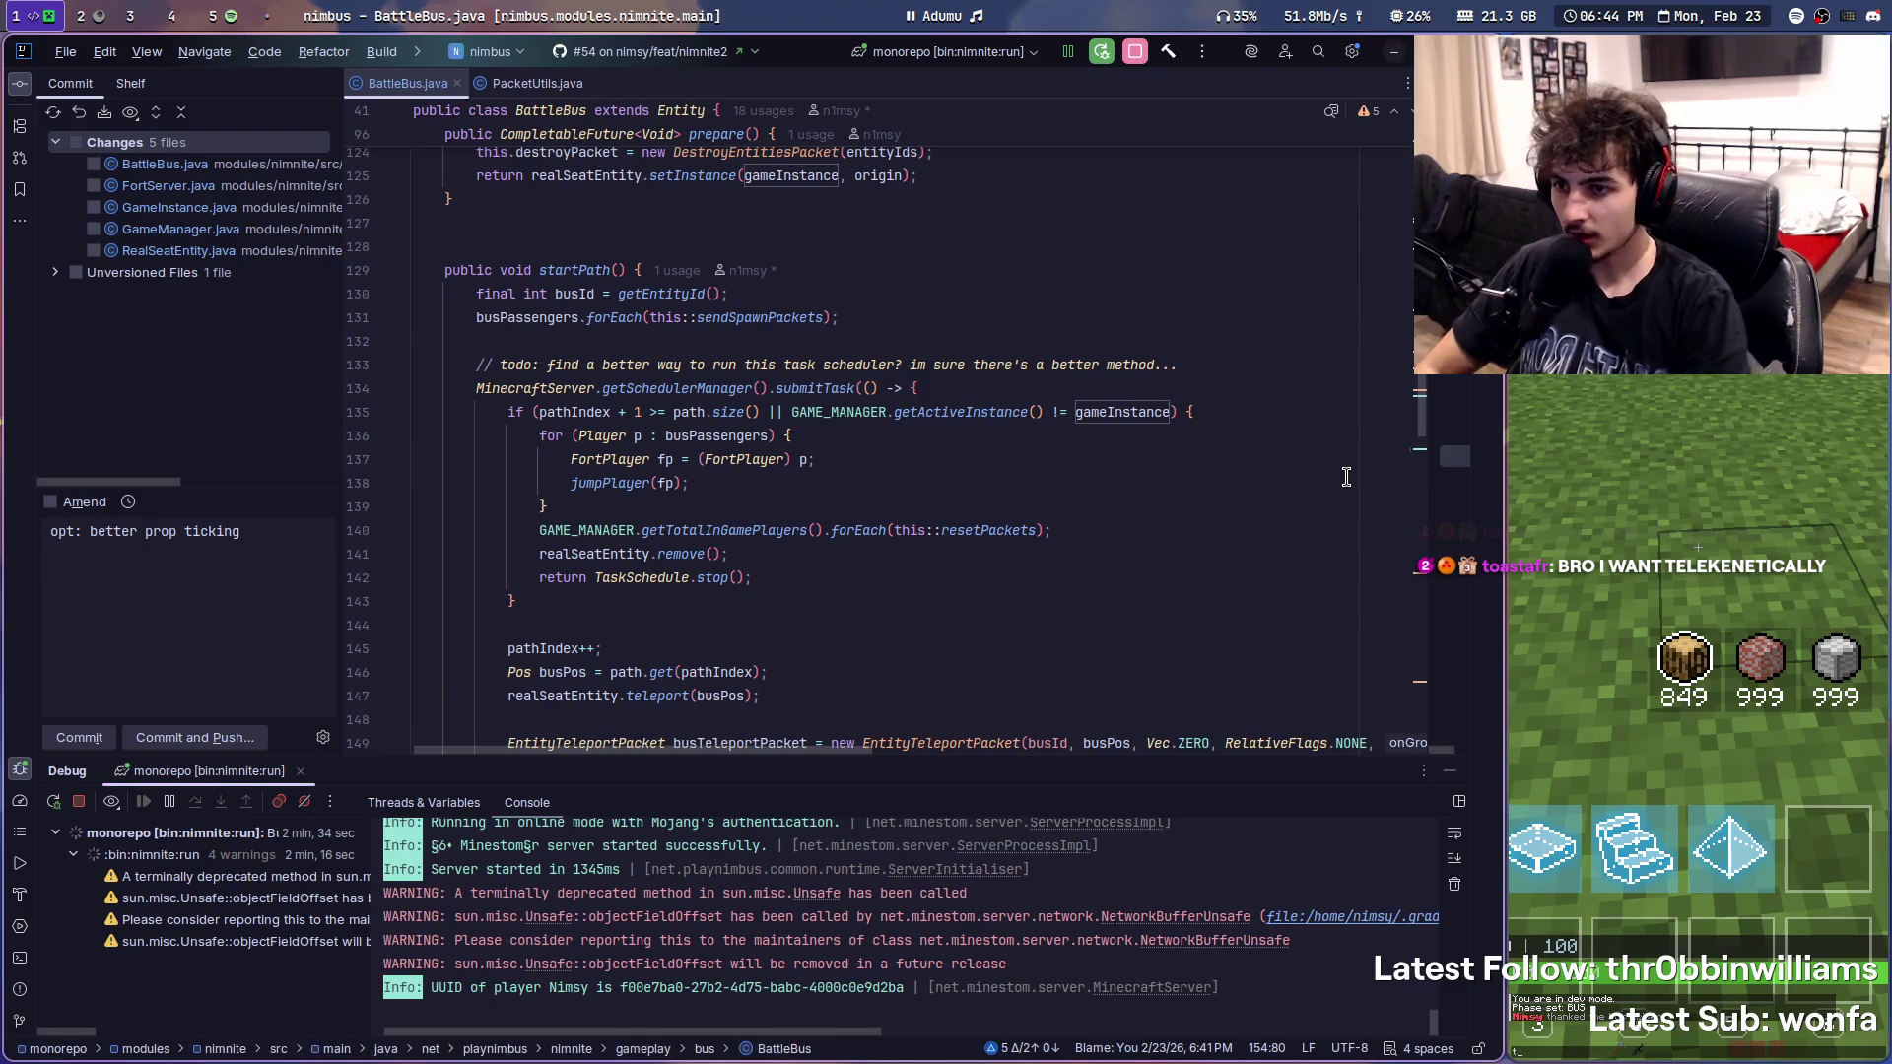
key(alt+1)
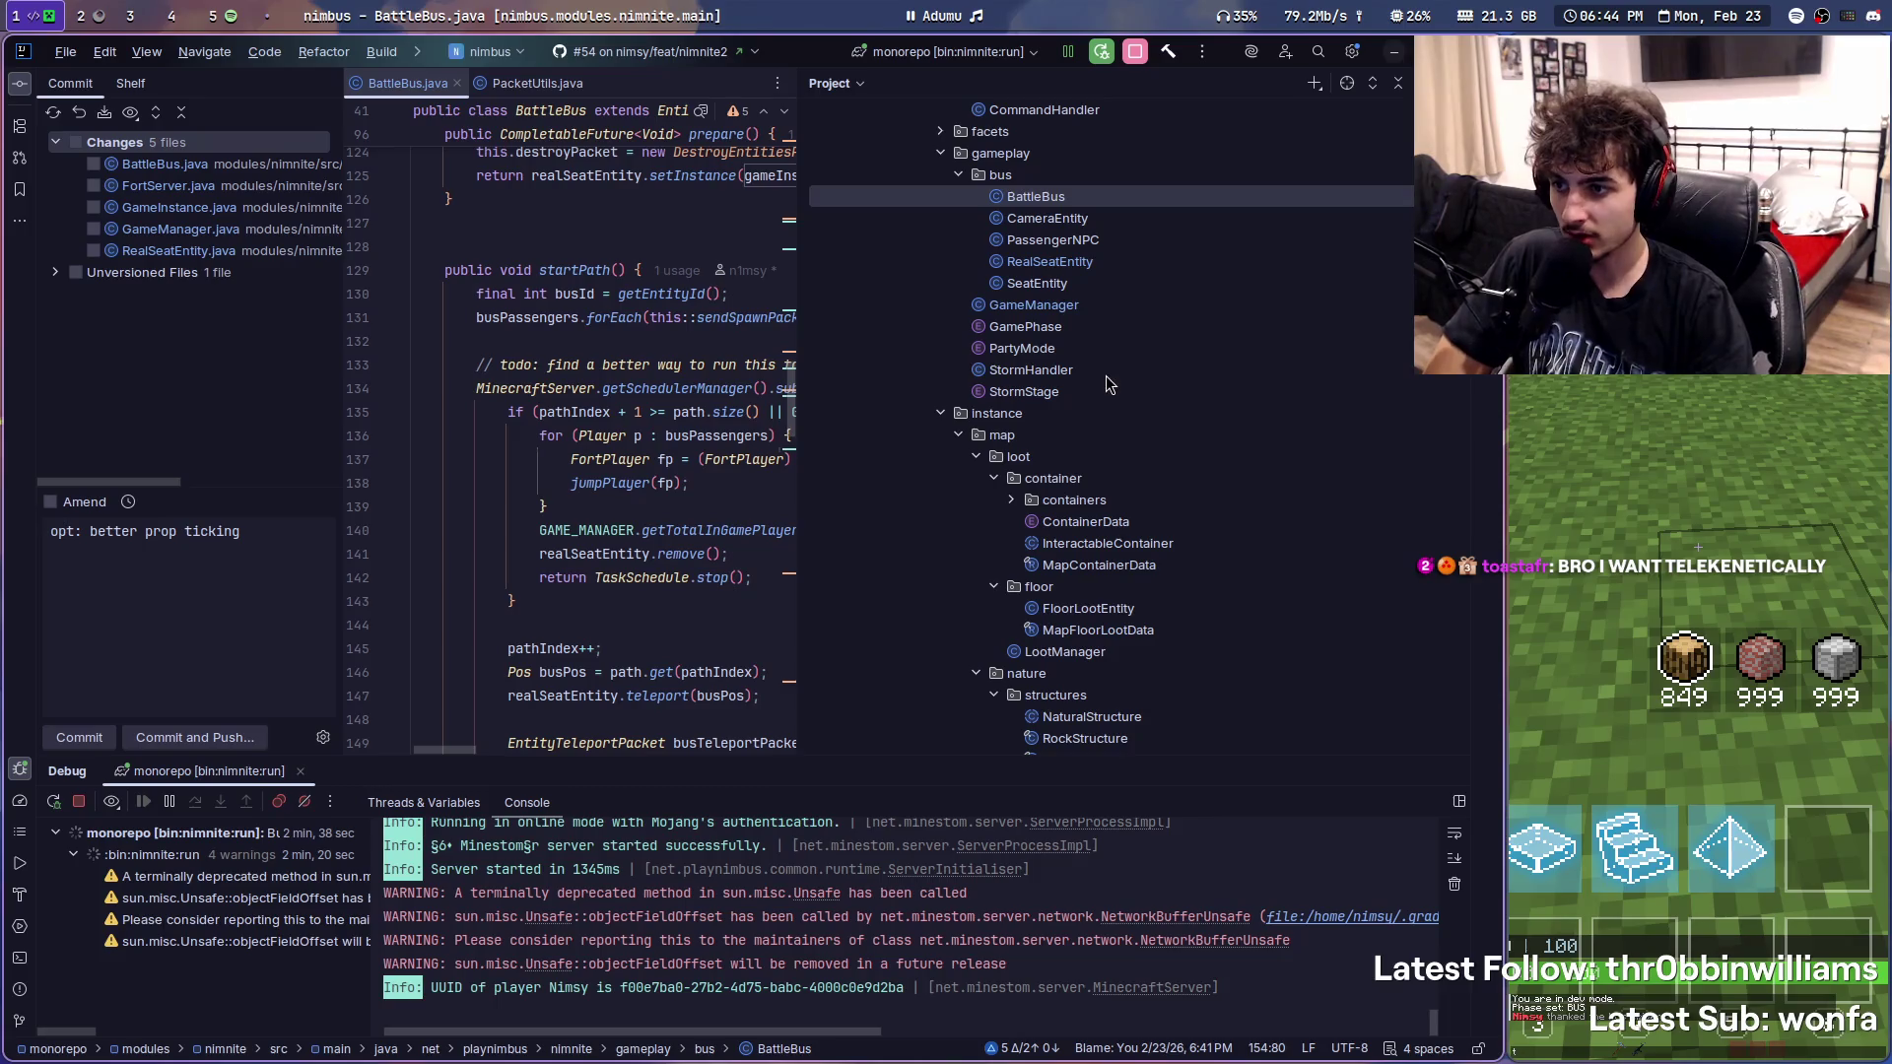
double_click(1094, 369)
drag(790, 462, 928, 464)
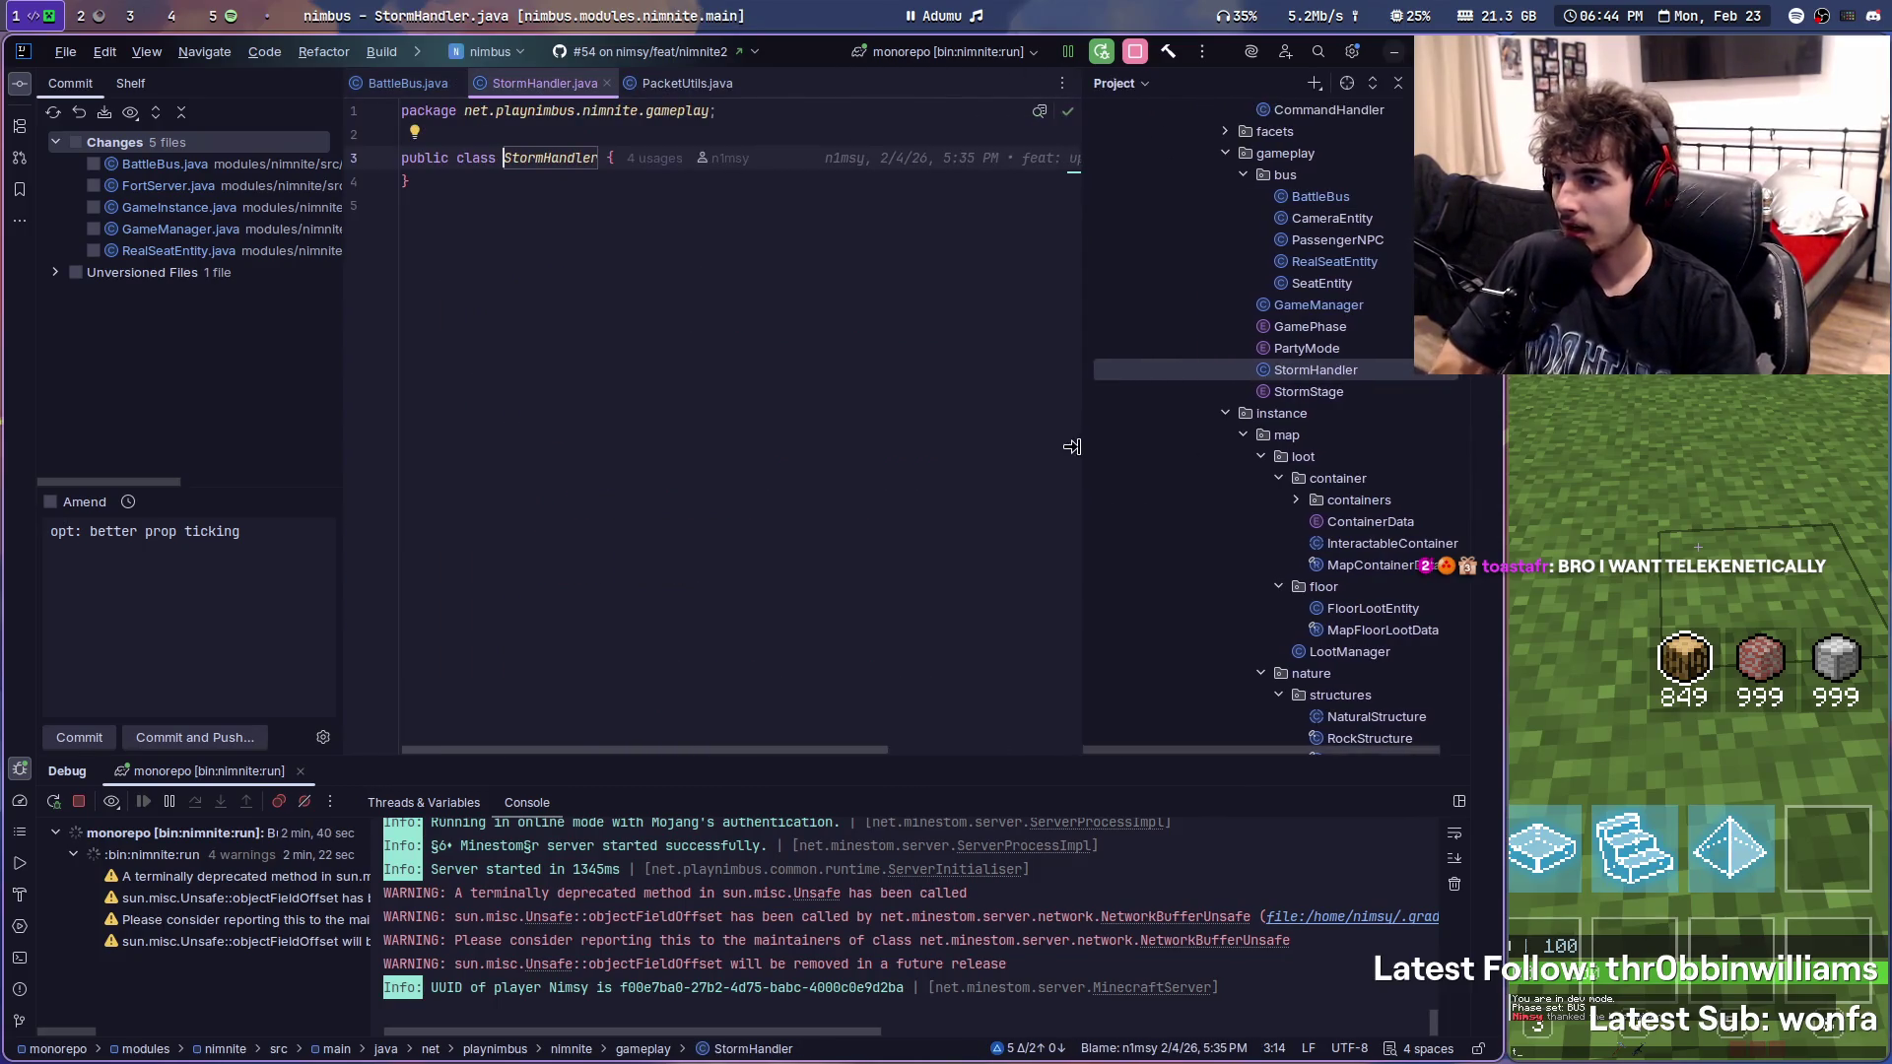
click(1082, 305)
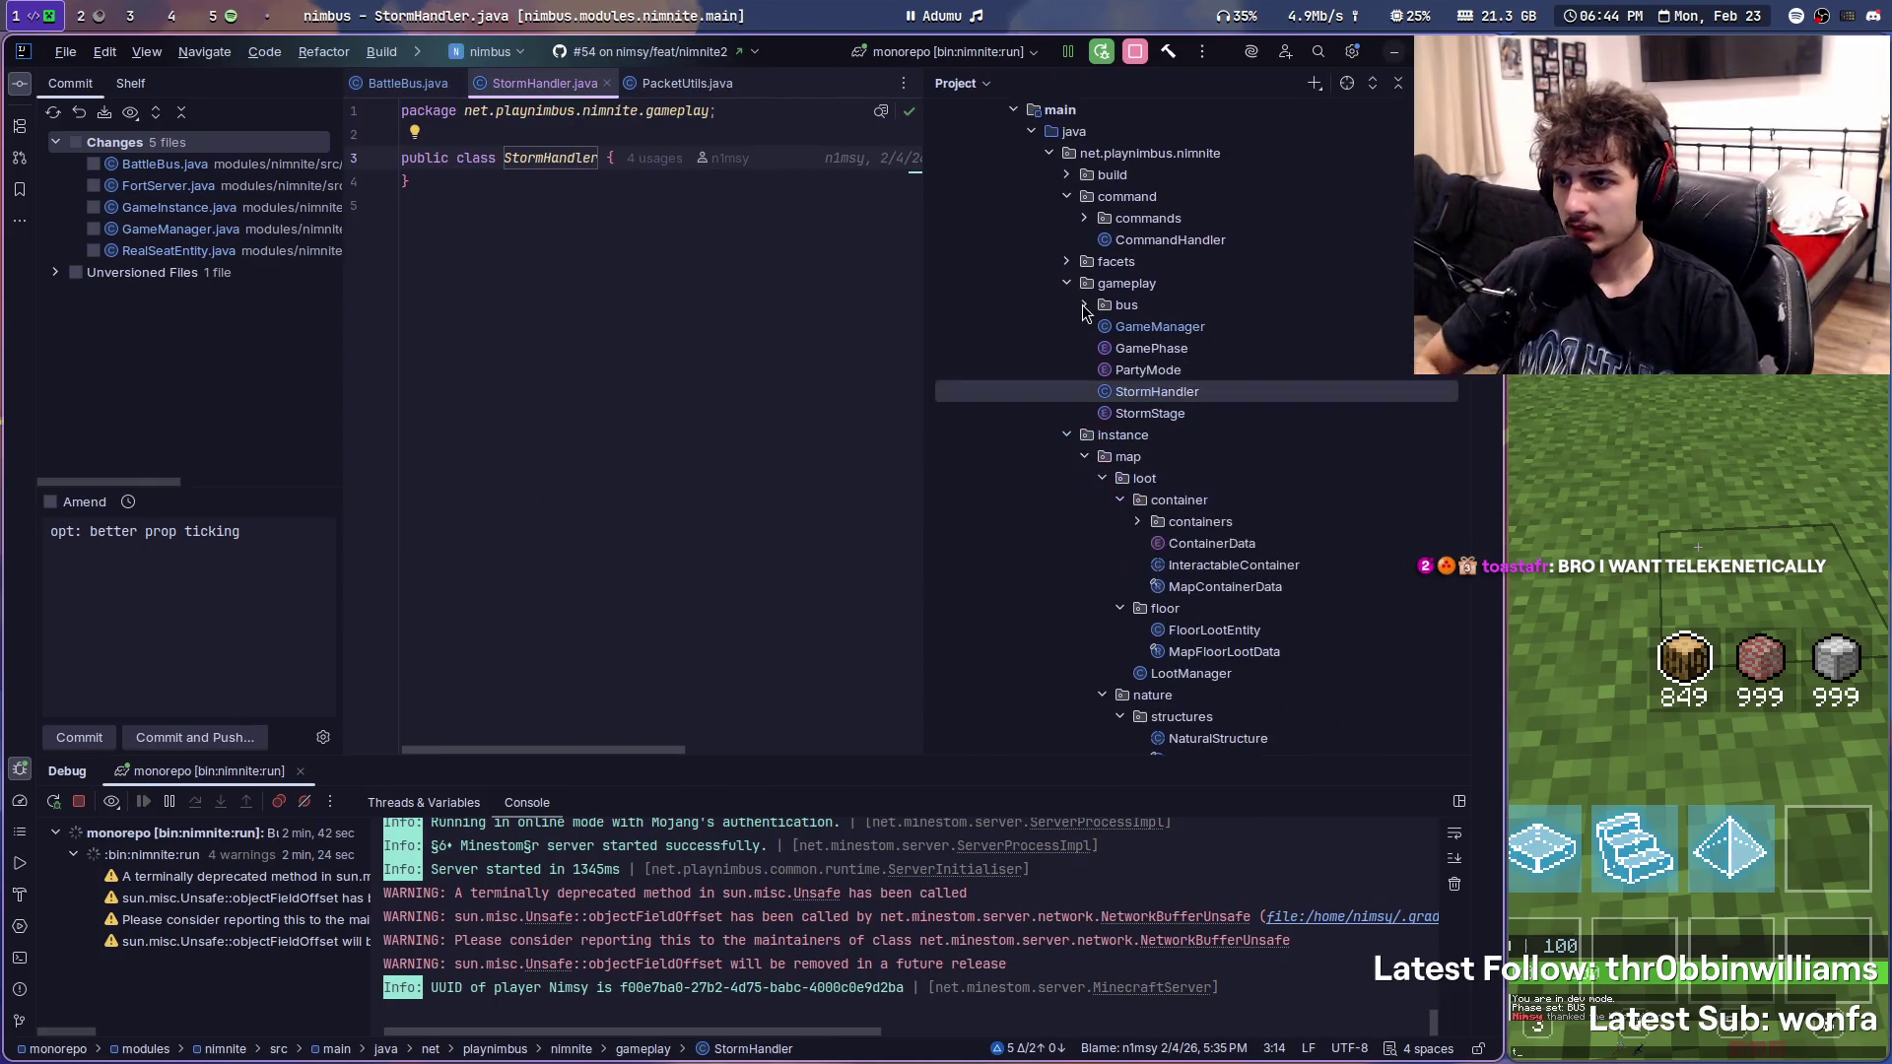
- Create a new package named storm inside the gameplay package
right_click(1138, 289)
mouse_move(1205, 297)
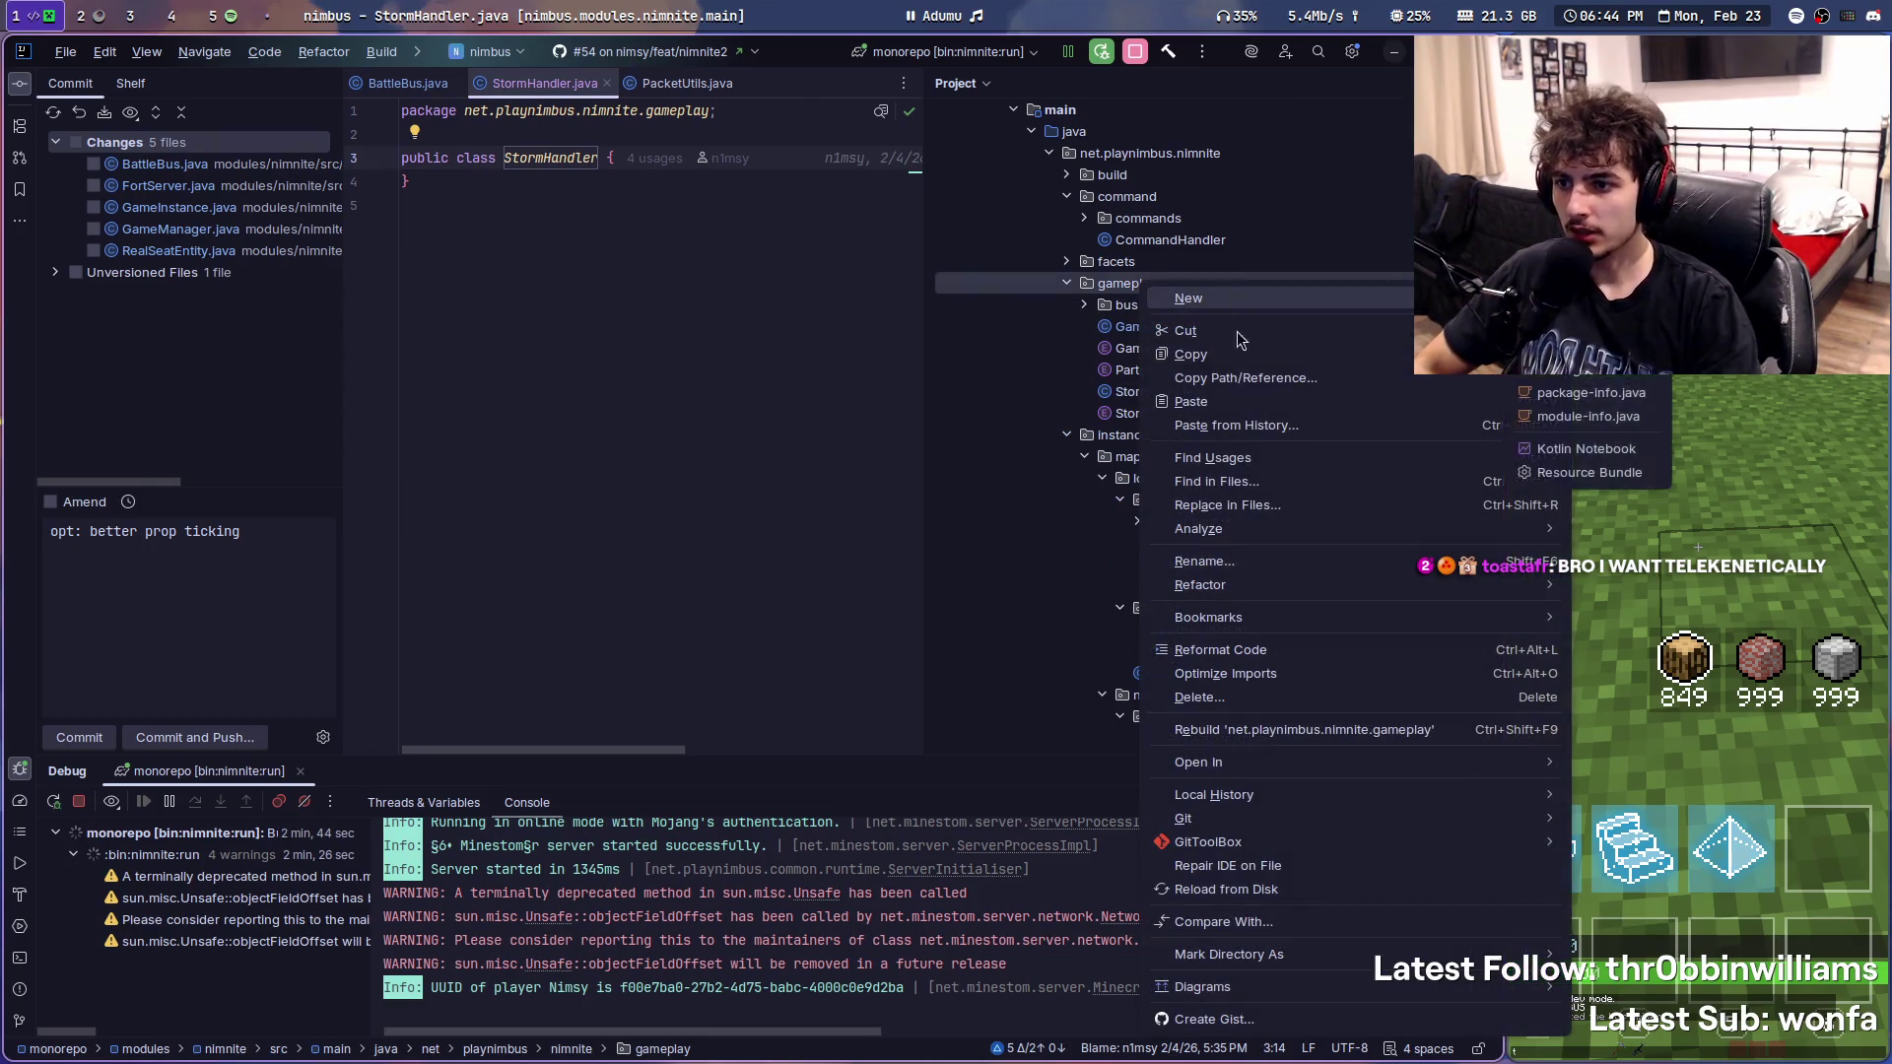
key(Escape)
right_click(1150, 289)
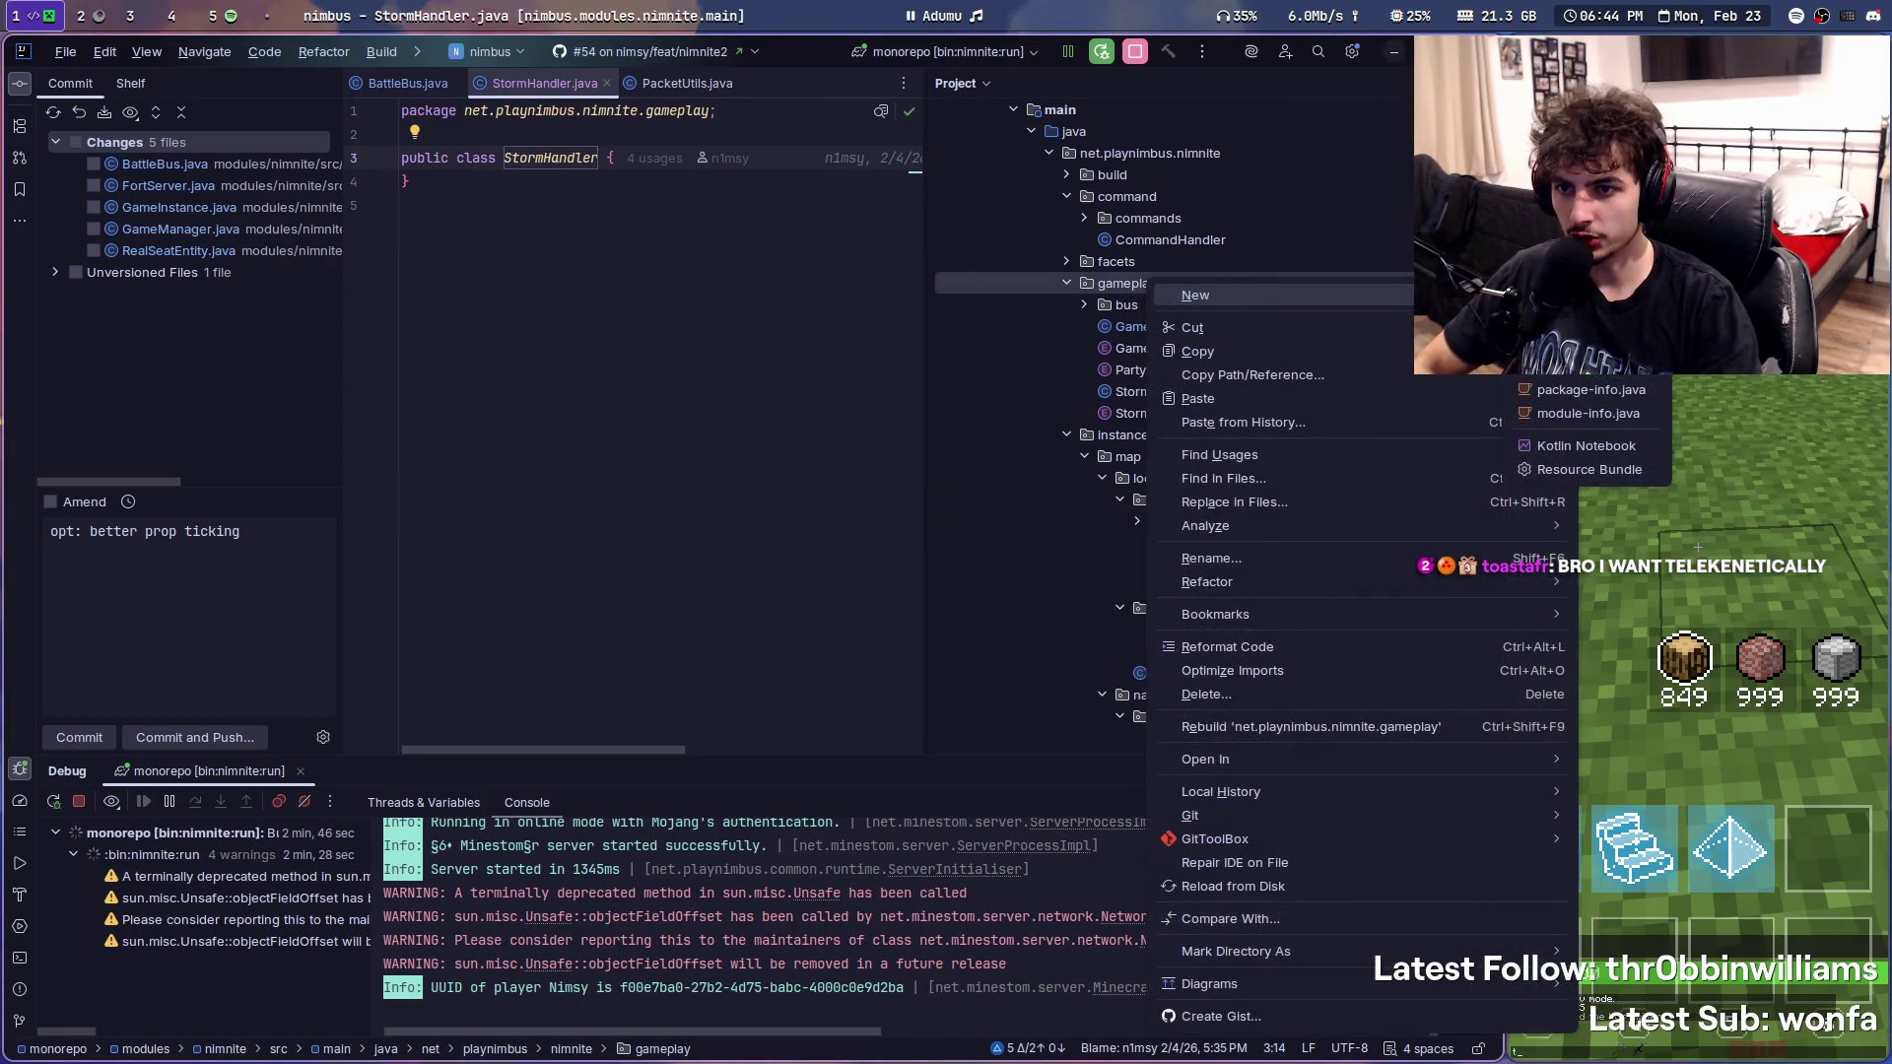
click(1559, 367)
text(storm)
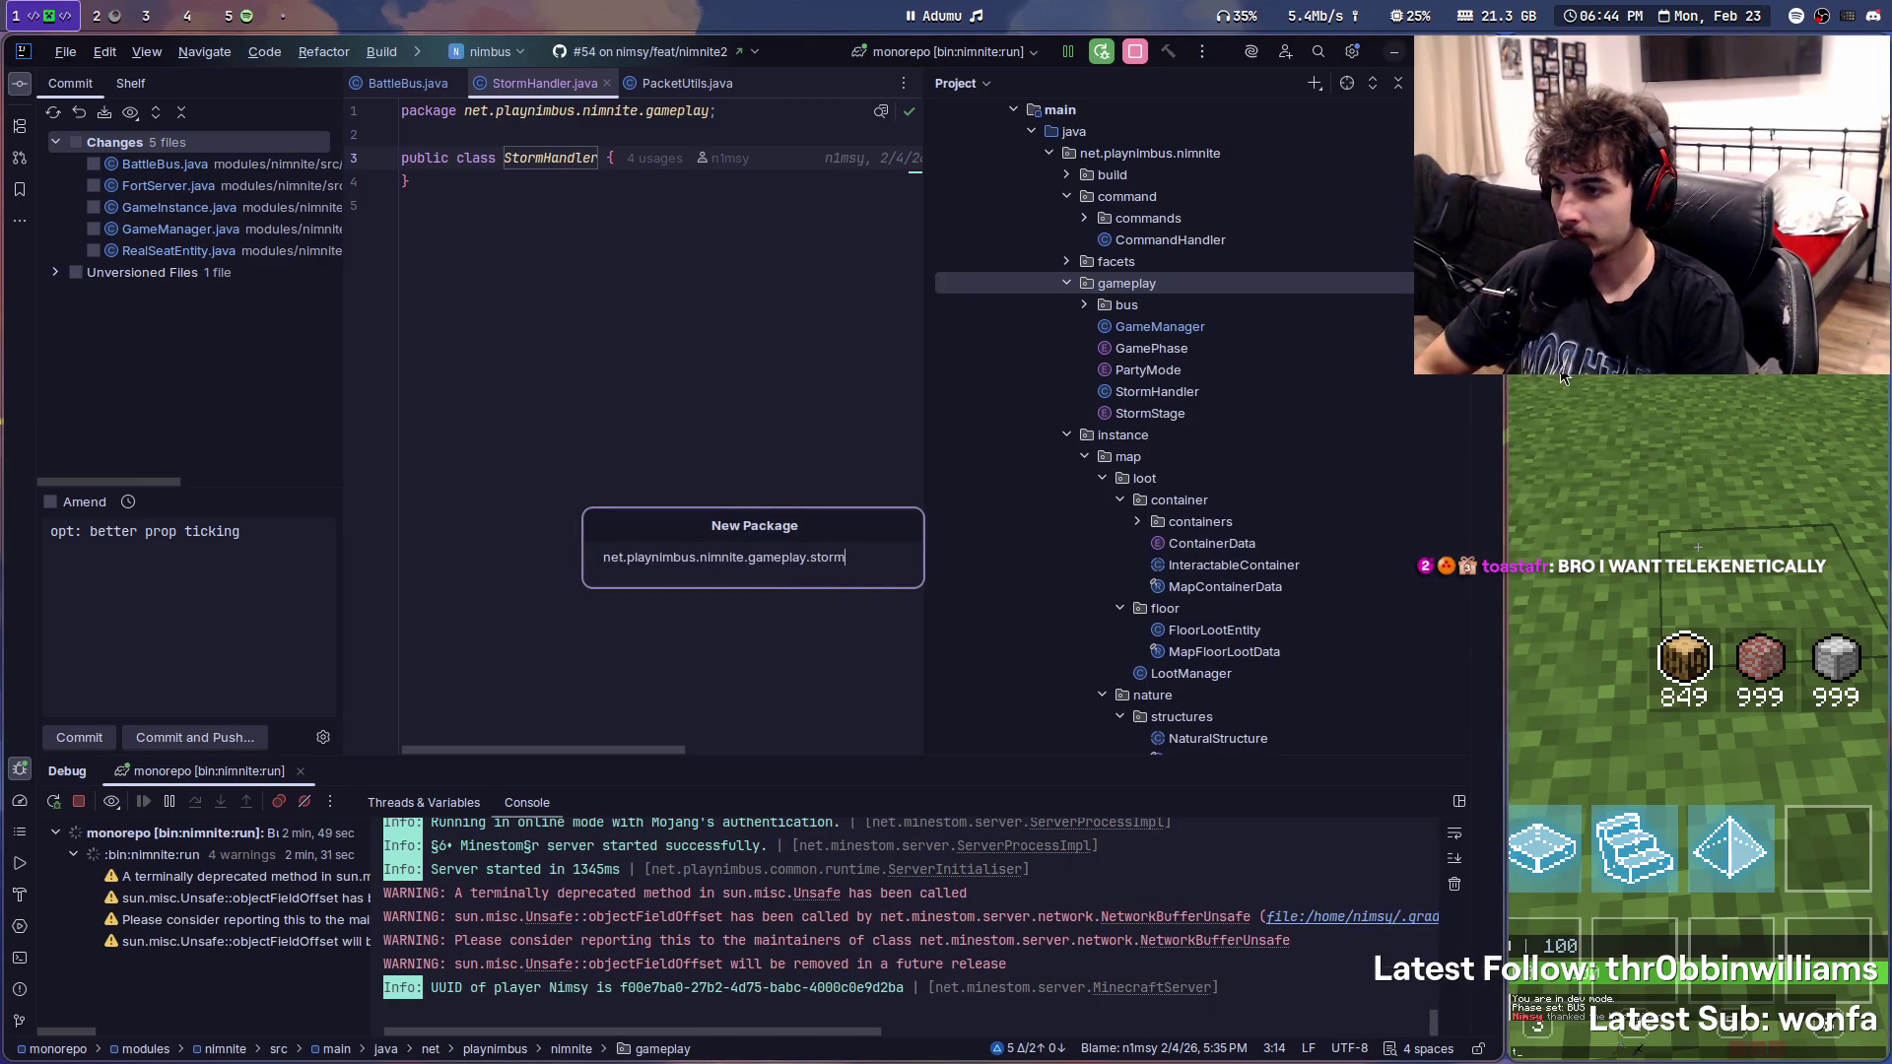
key(Return)
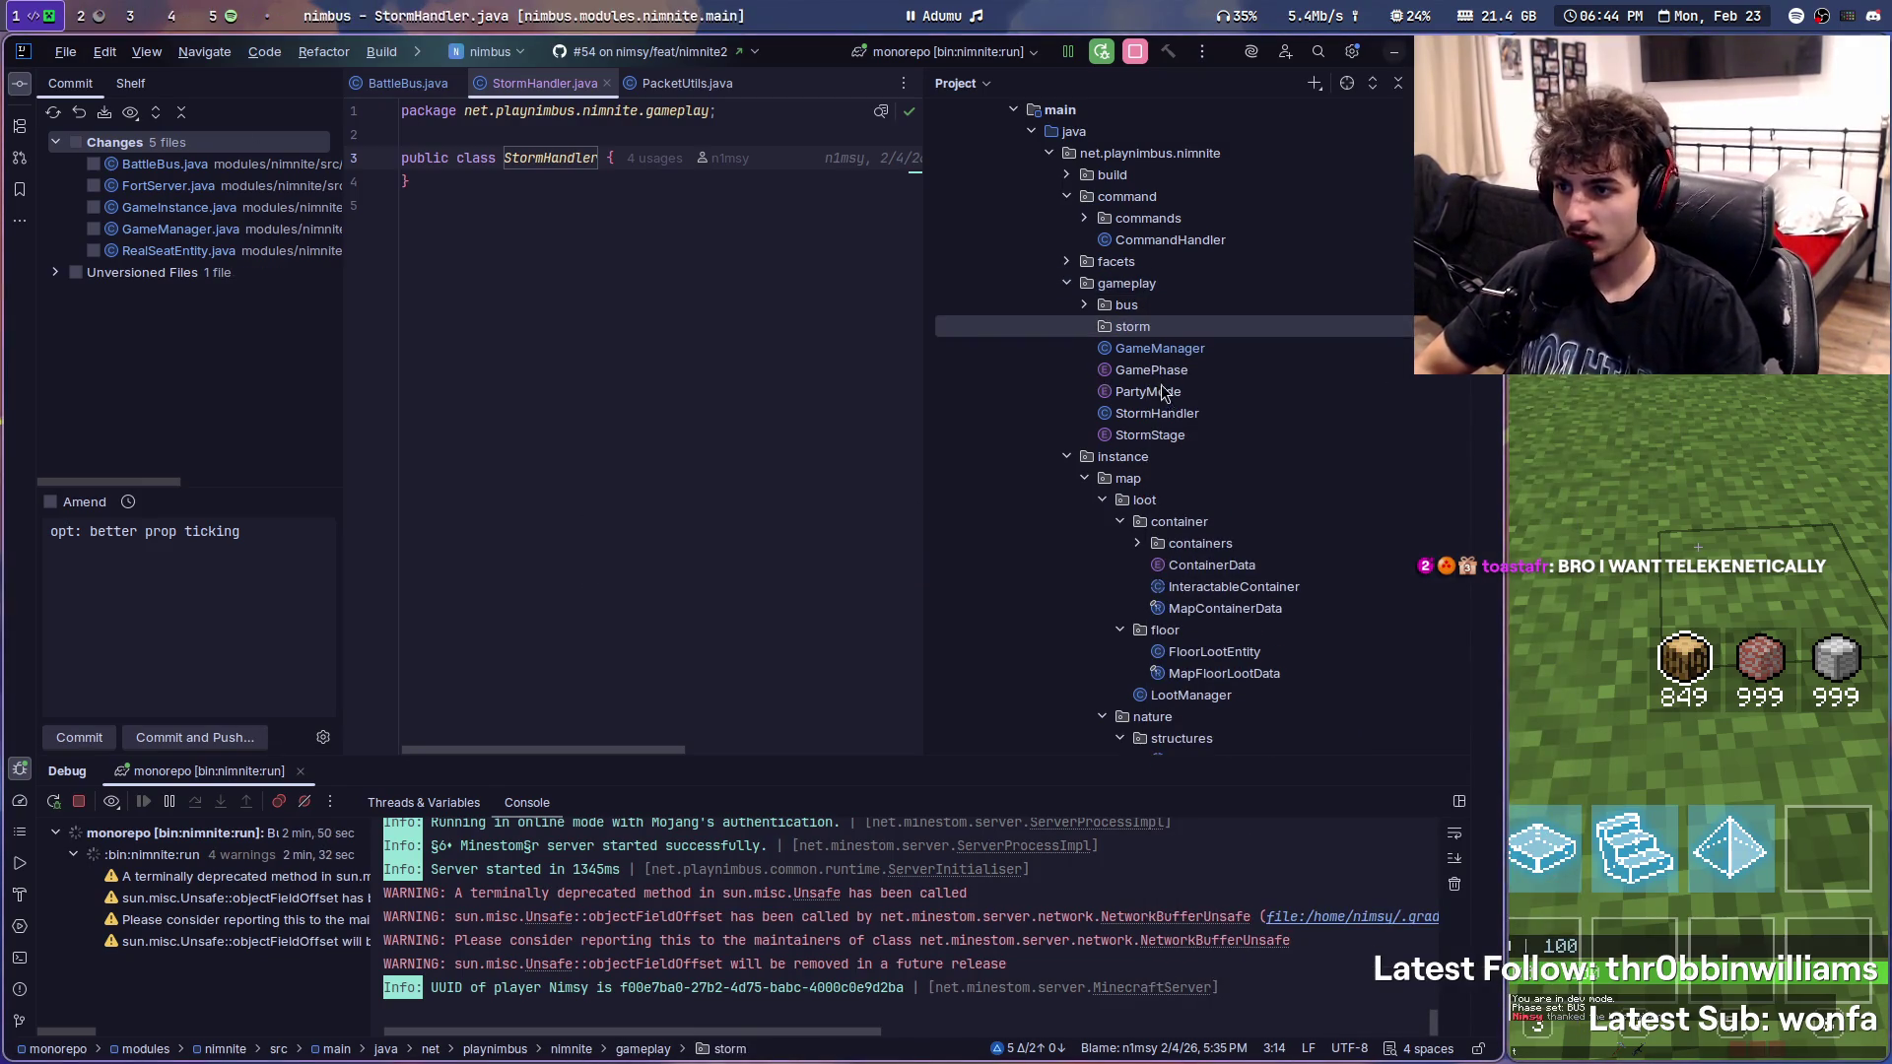
- Move StormHandler and StormStage into the storm package, confirming each refactor
drag(1156, 412, 1173, 333)
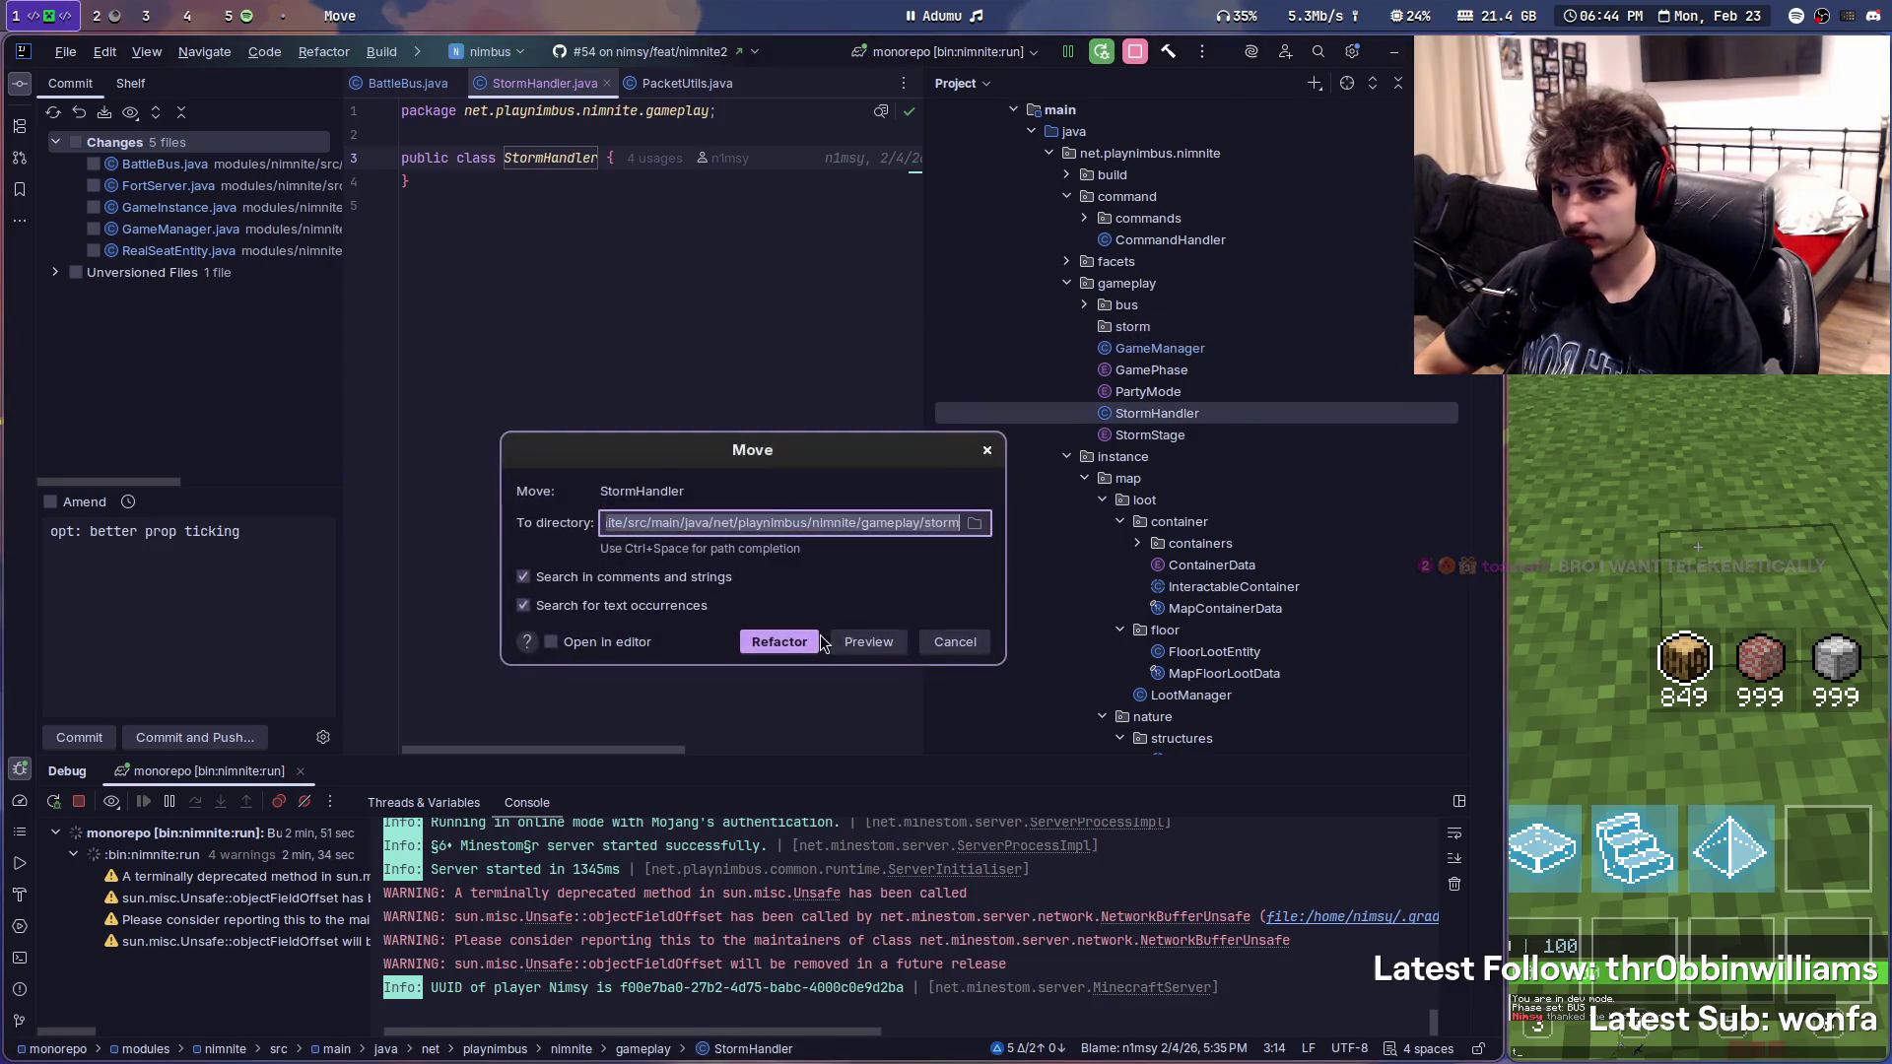
key(Return)
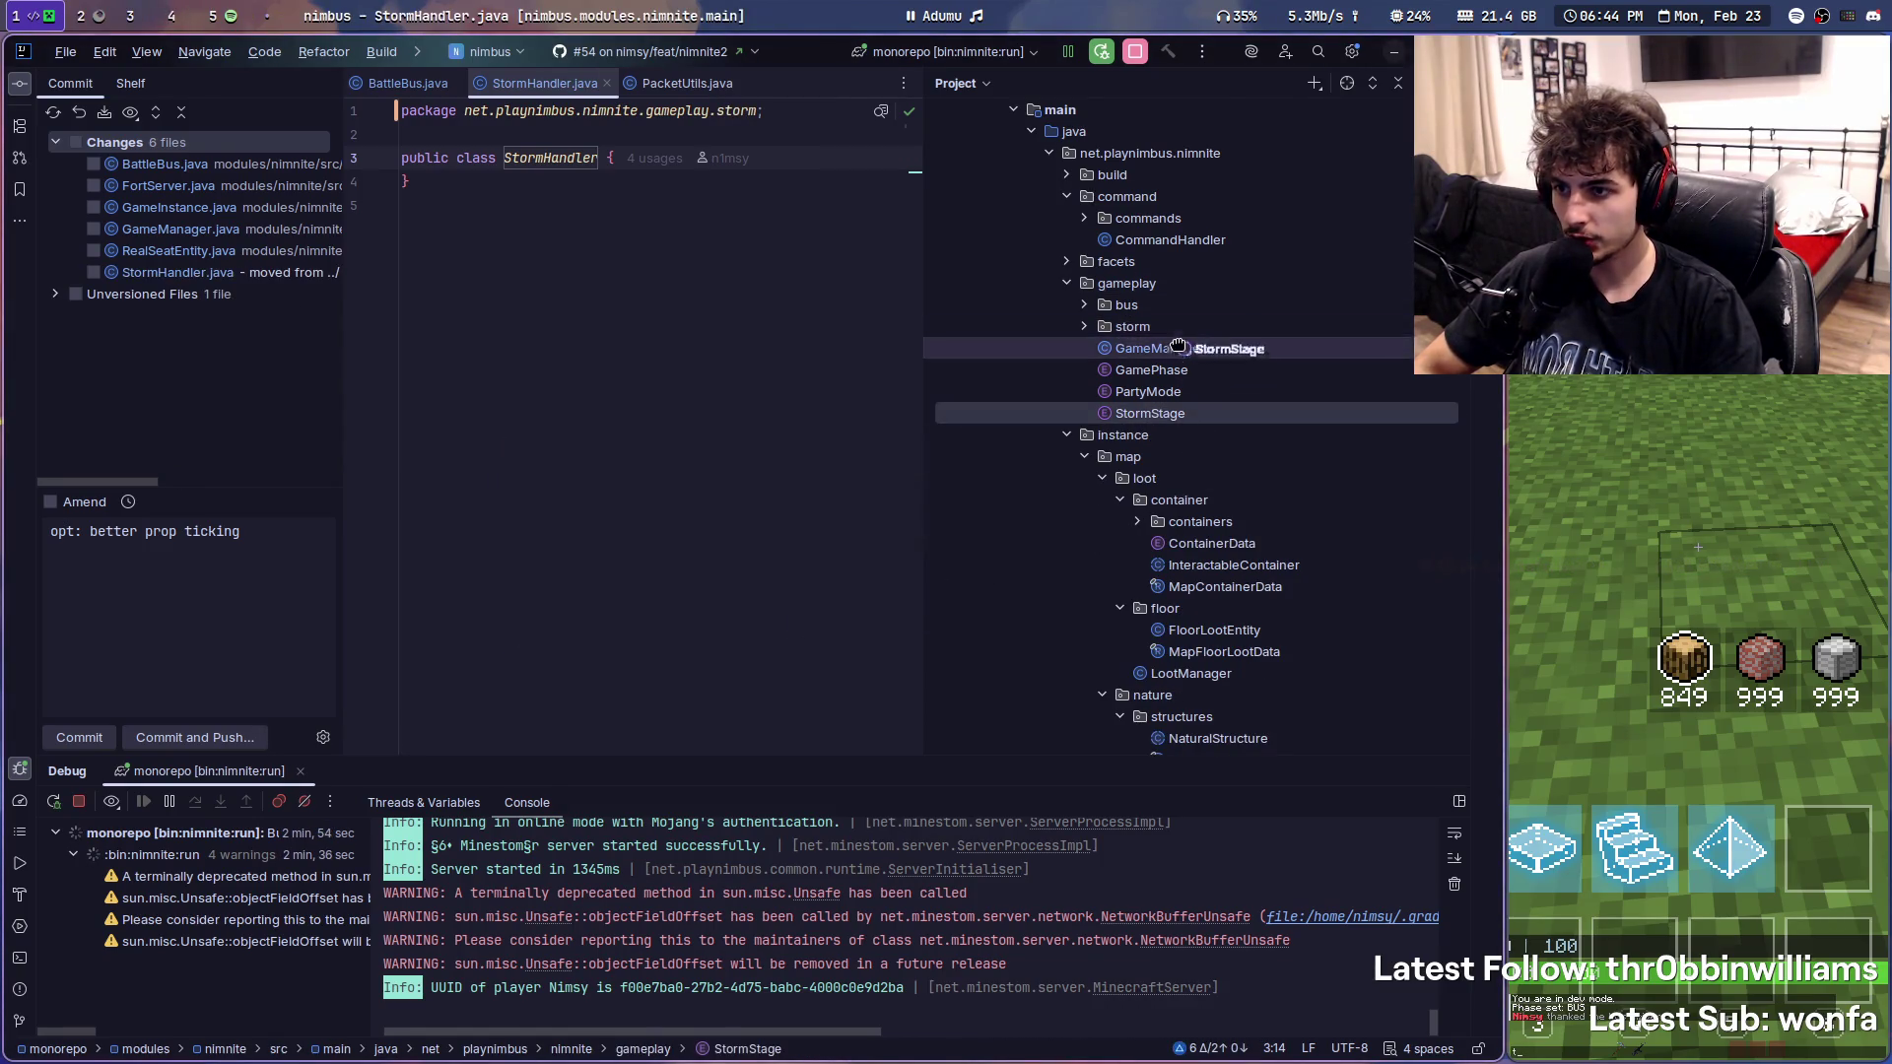
drag(1322, 415, 1132, 327)
click(779, 639)
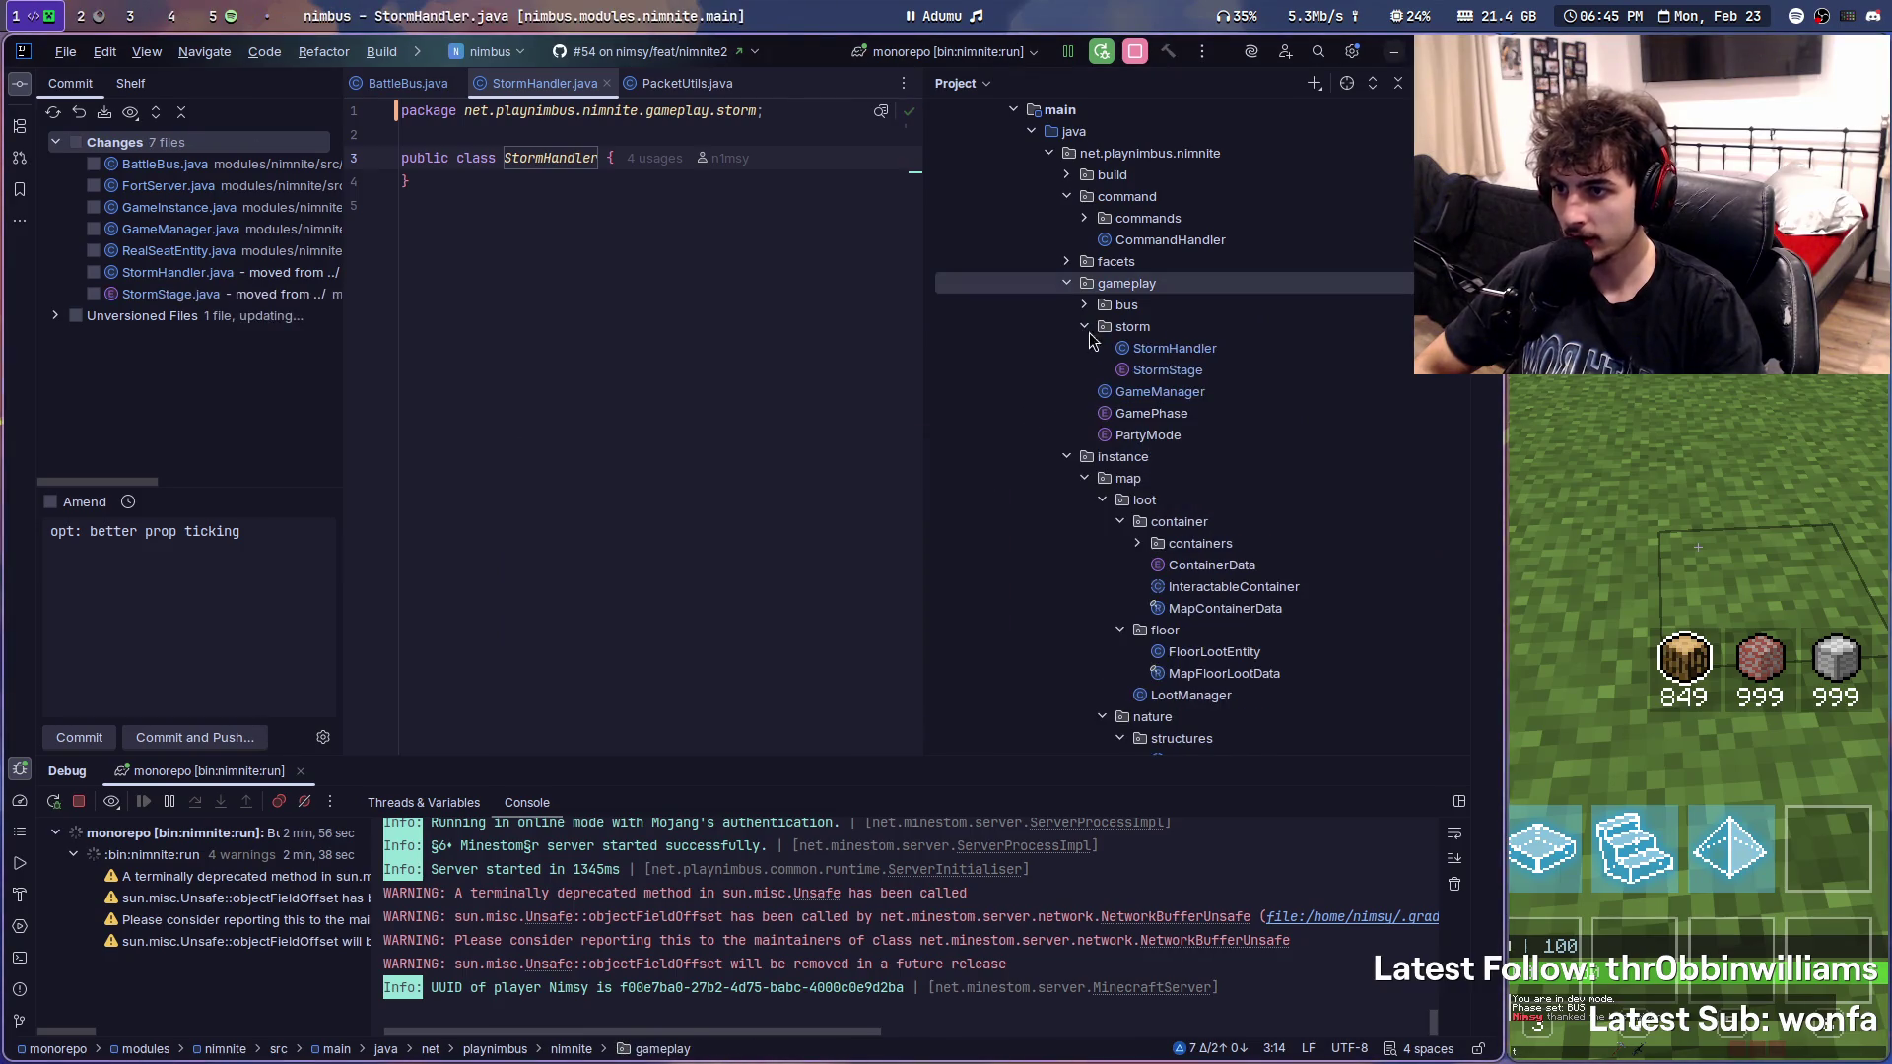
right_click(1129, 329)
key(Escape)
- Create Java class StormEntity extending Entity with the generated super constructor
right_click(1126, 328)
mouse_move(1172, 323)
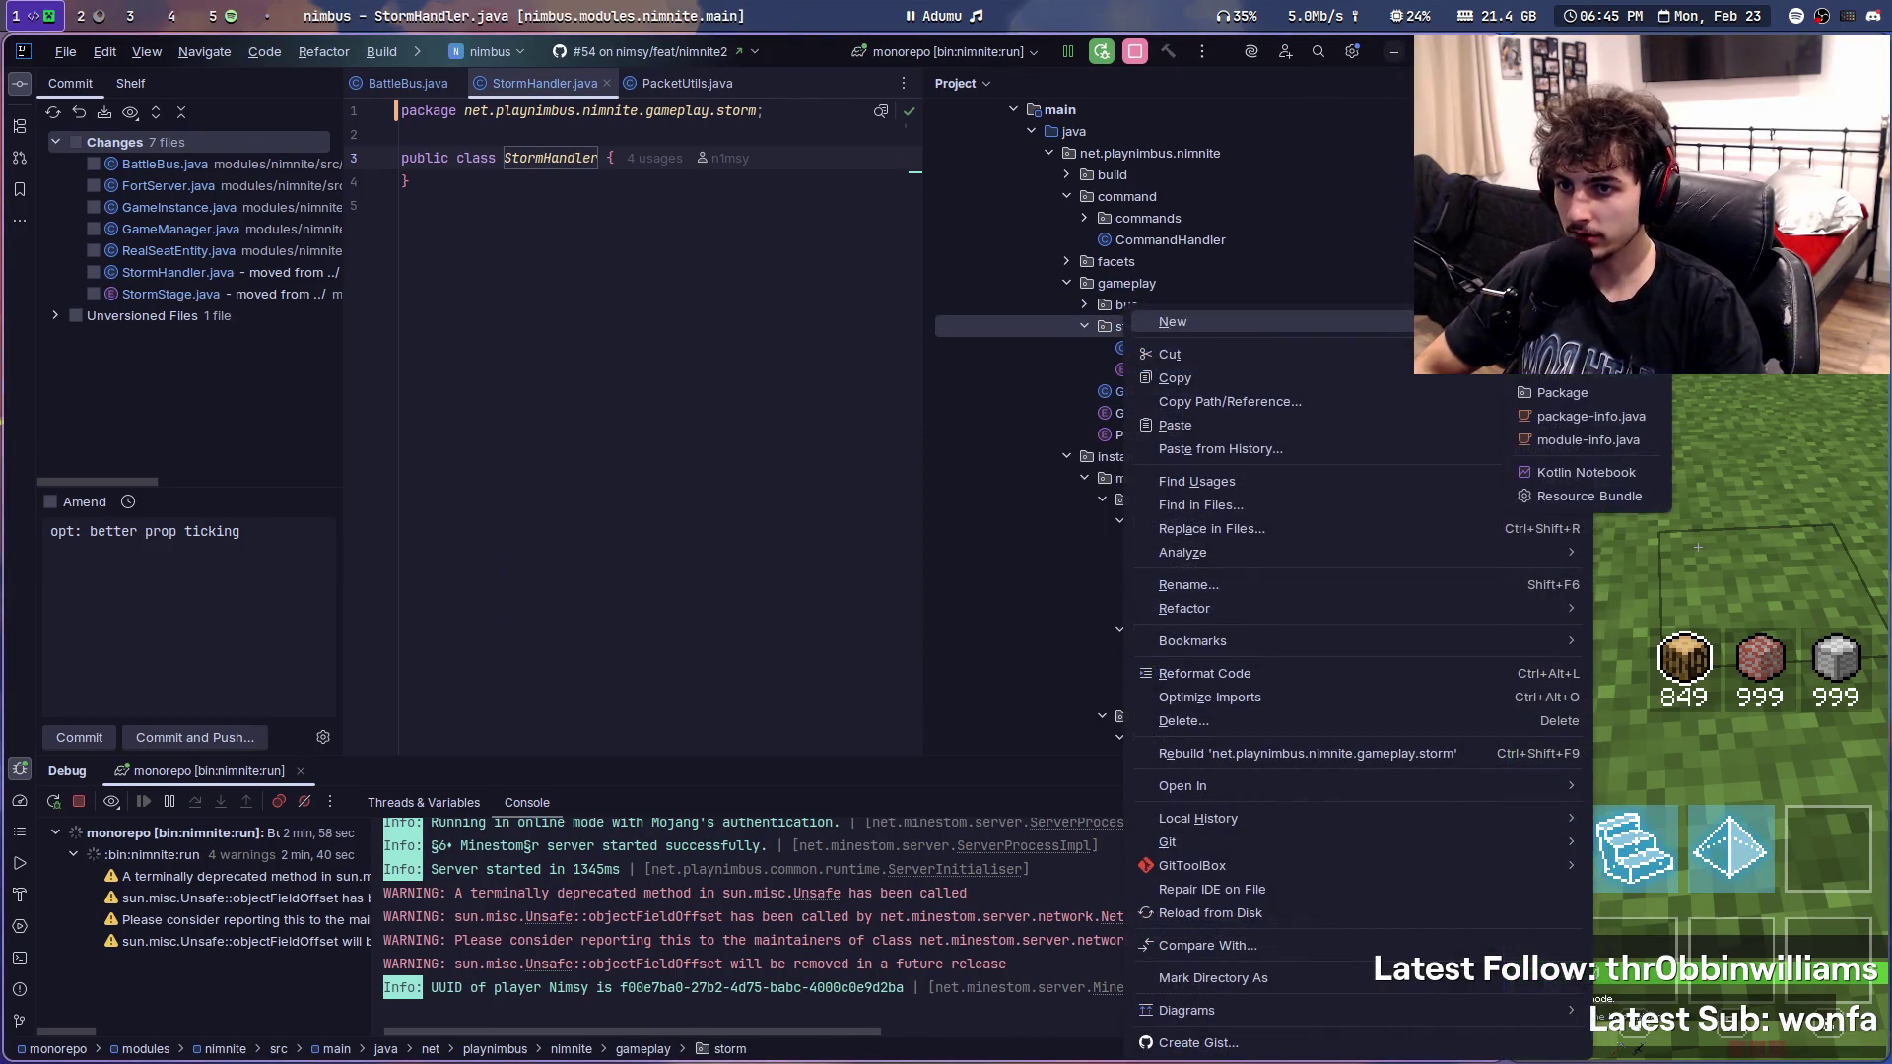
click(1552, 374)
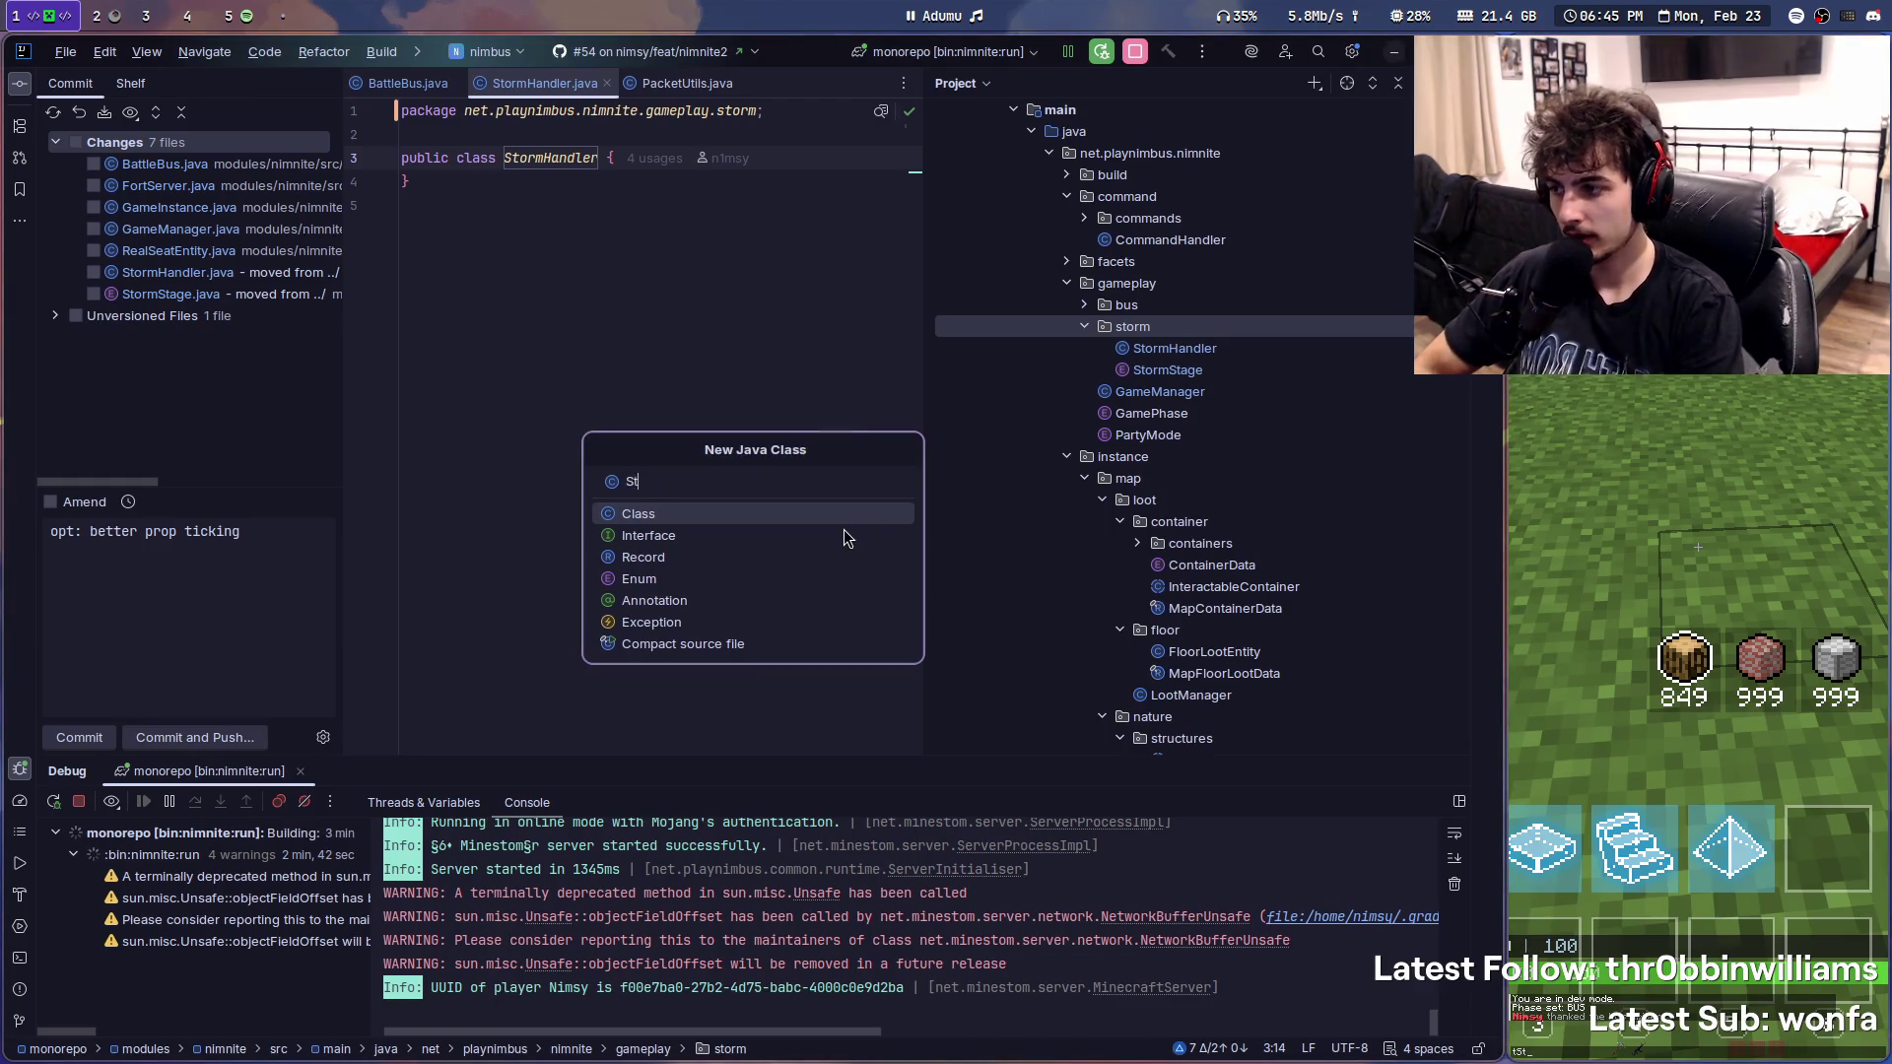
text(StormEntity)
key(Return)
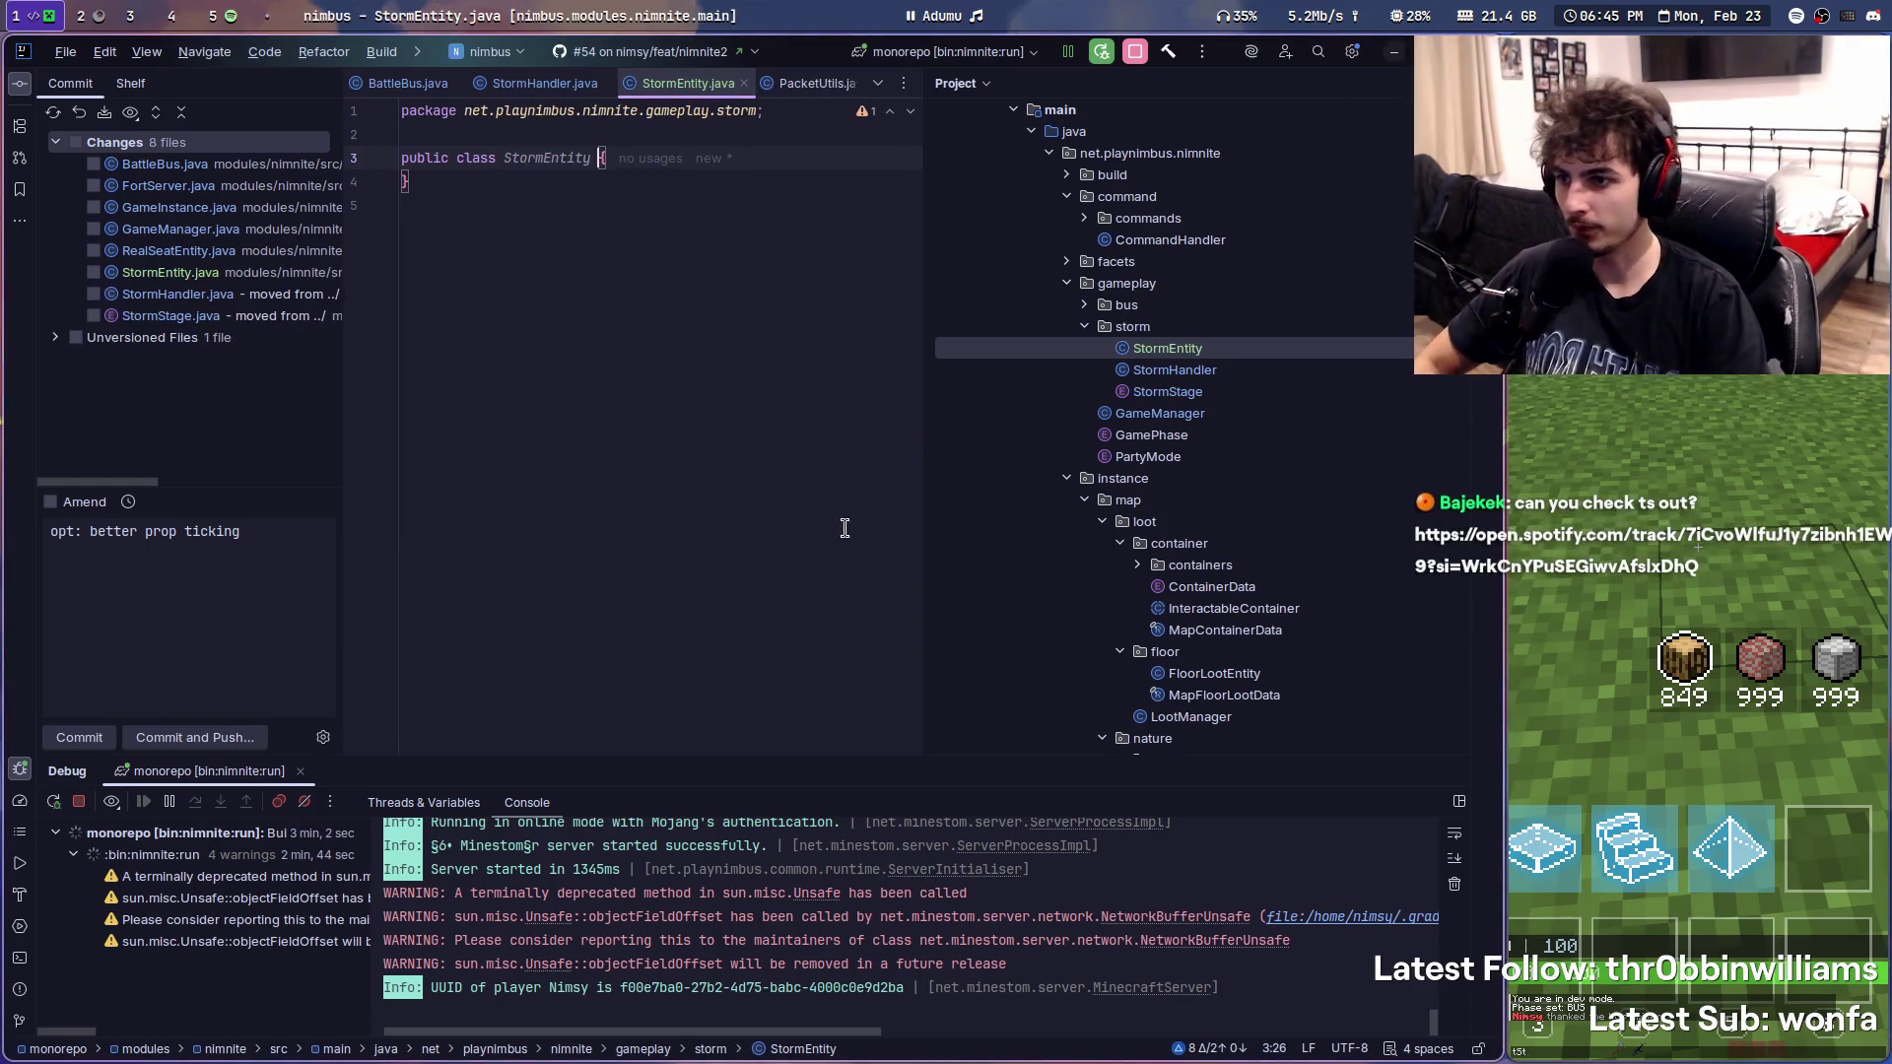
text(extends)
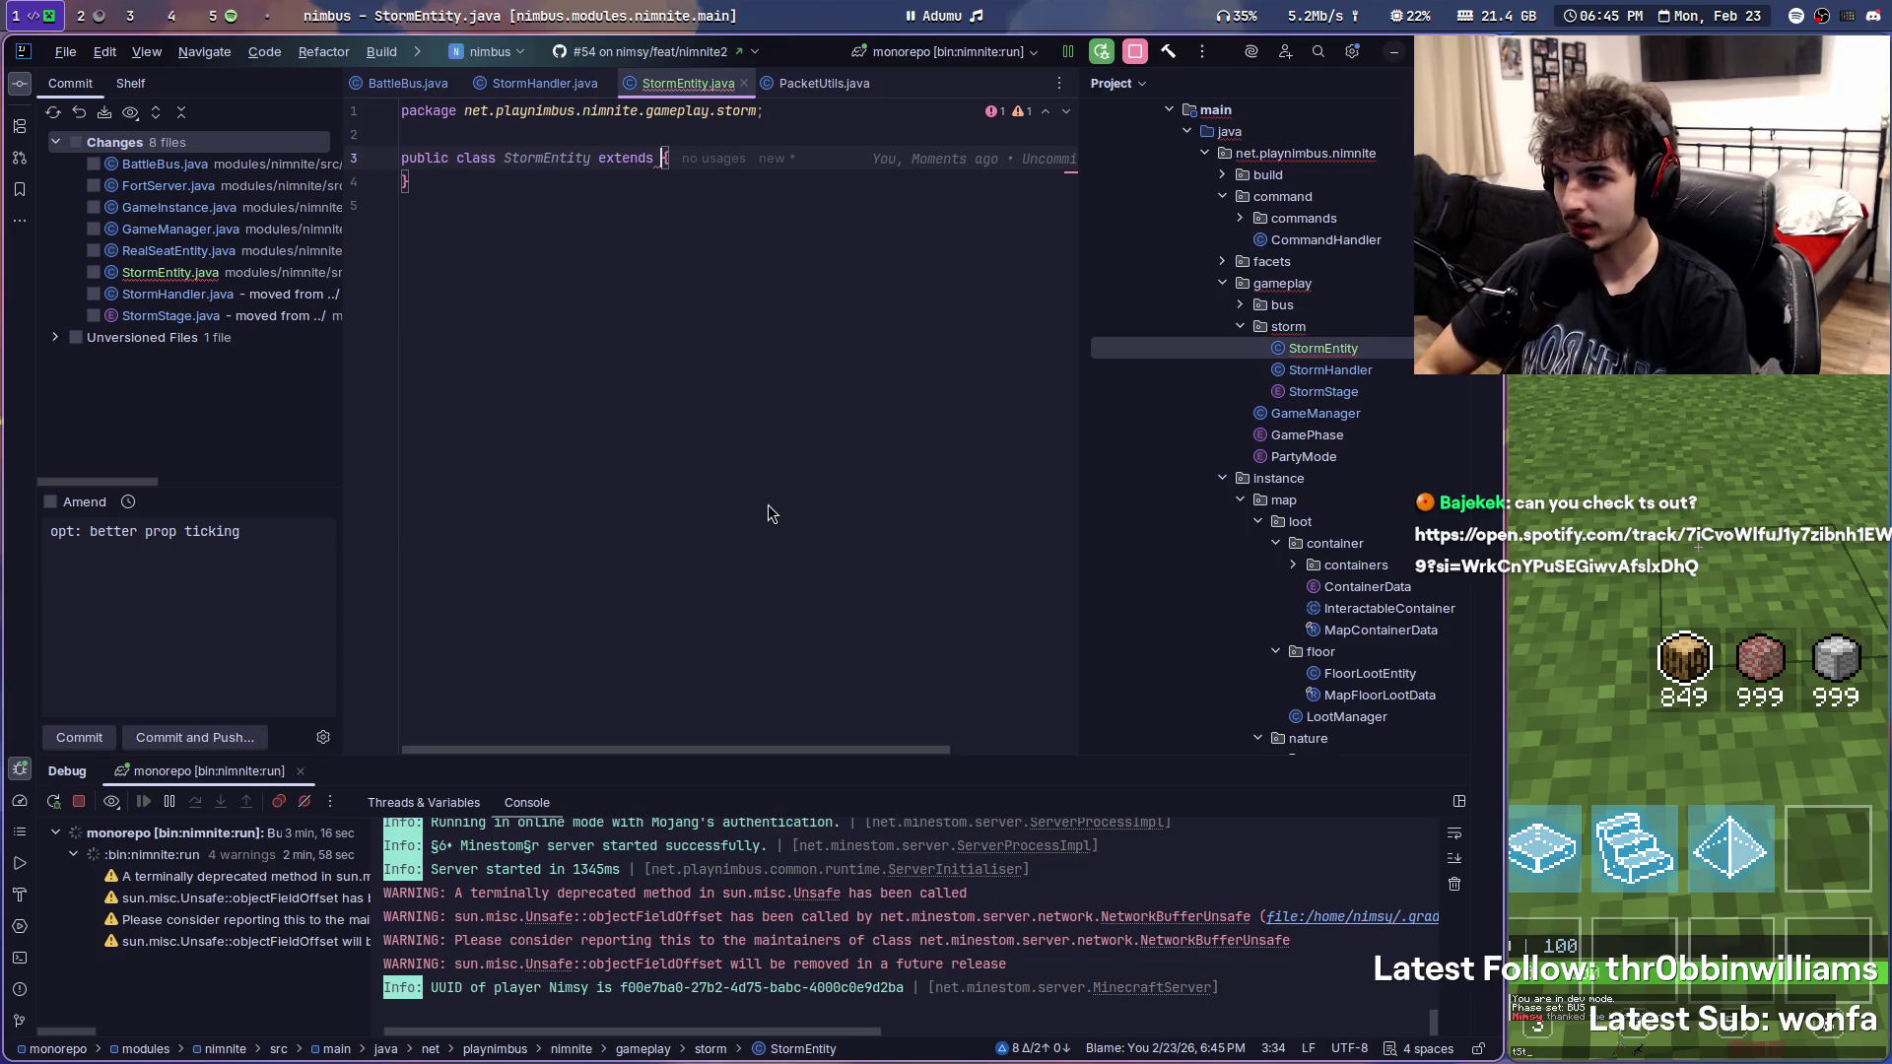
text(test)
key(Return)
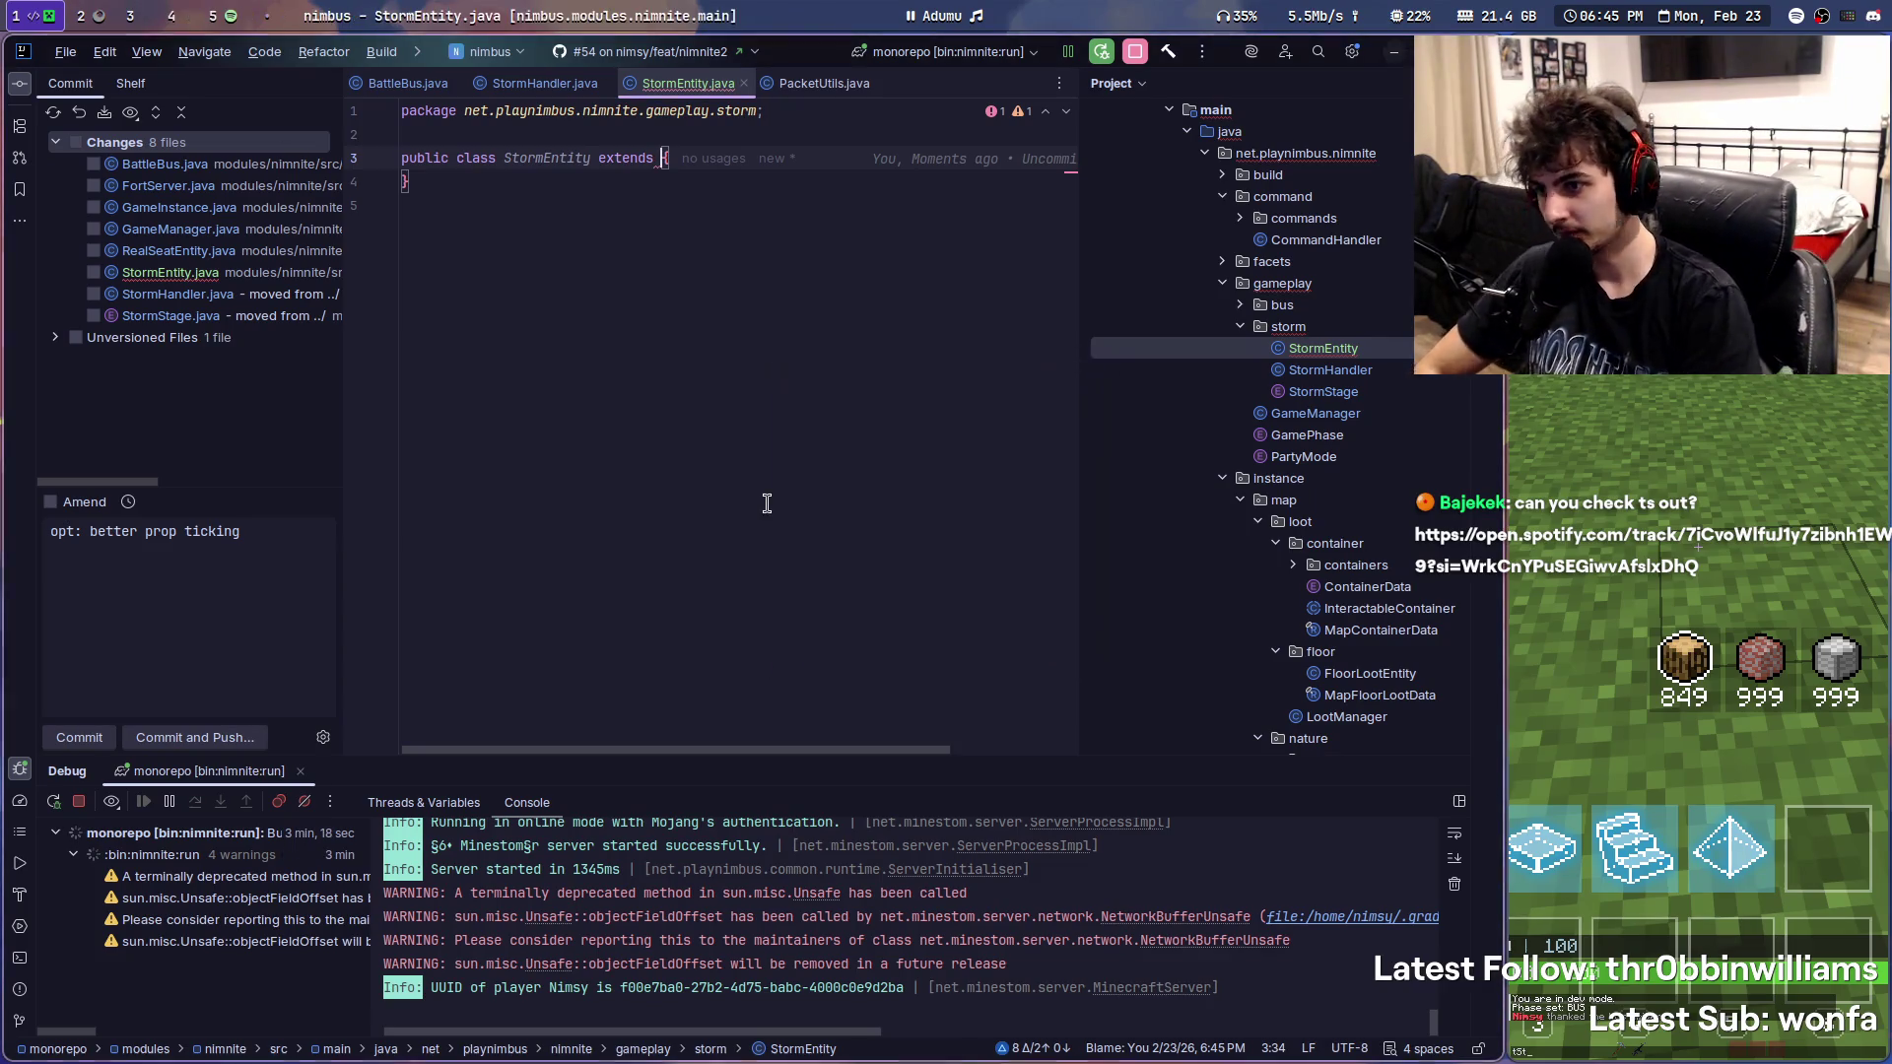
text(Entity)
key(Return)
key(alt+Return)
key(Return)
key(Return)
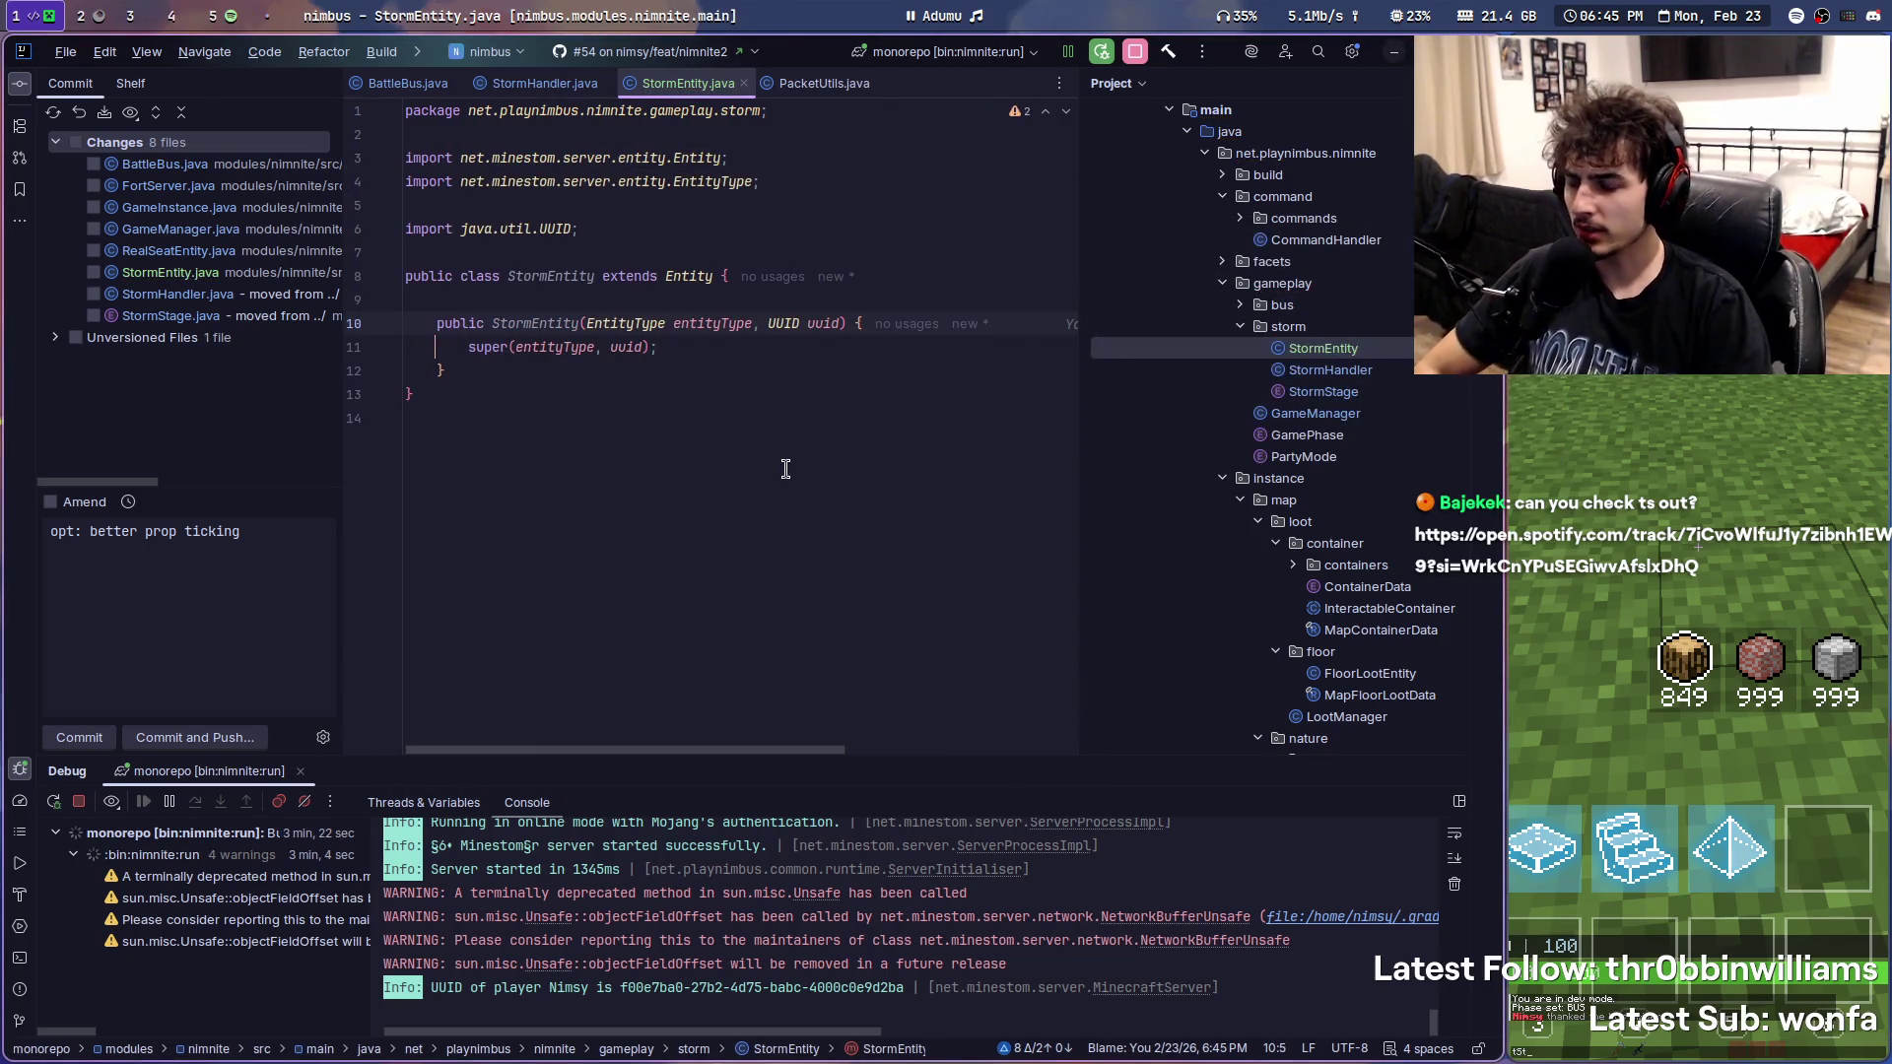
- Retype the constructor's parameter list to an EntityType parameter
drag(587, 324, 832, 325)
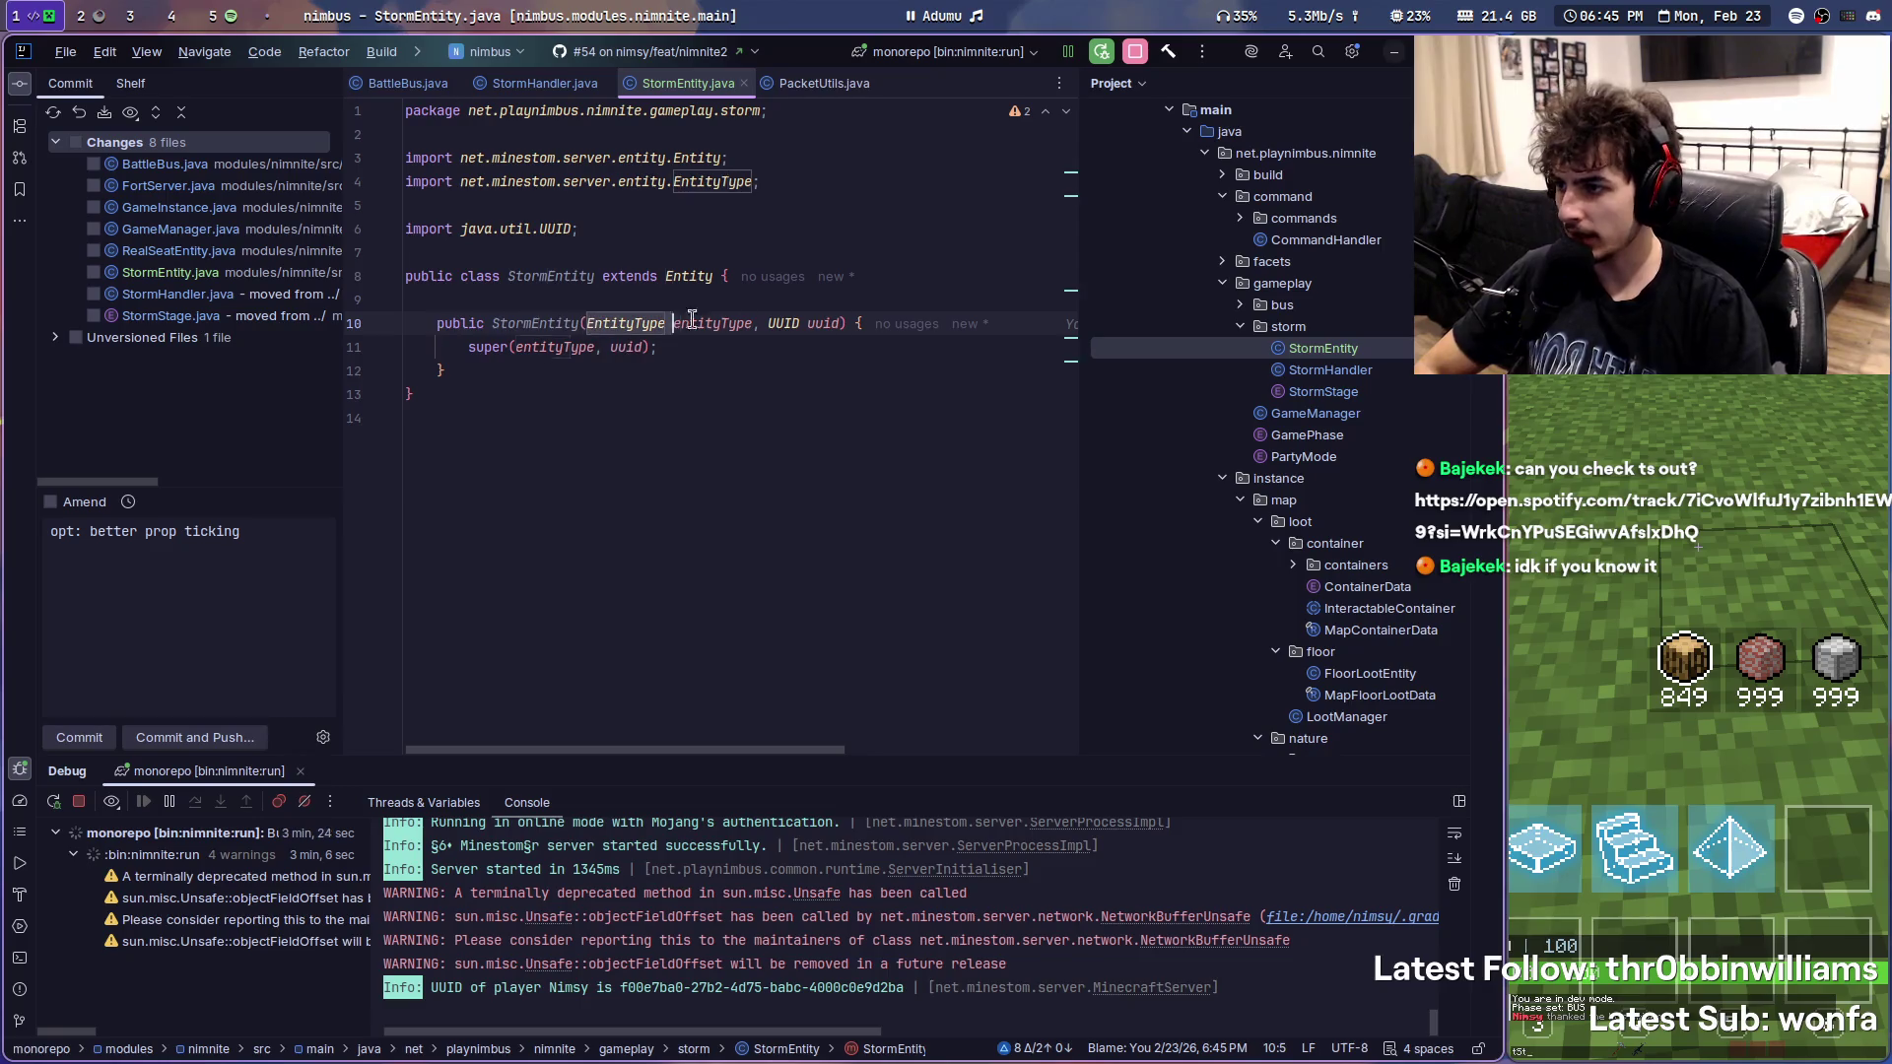
text(co)
key(BackSpace)
key(BackSpace)
text(EntityT)
key(Return)
- Briefly check the game window and the TaTaTa track in the music player, then return to the IDE
key(alt+Tab)
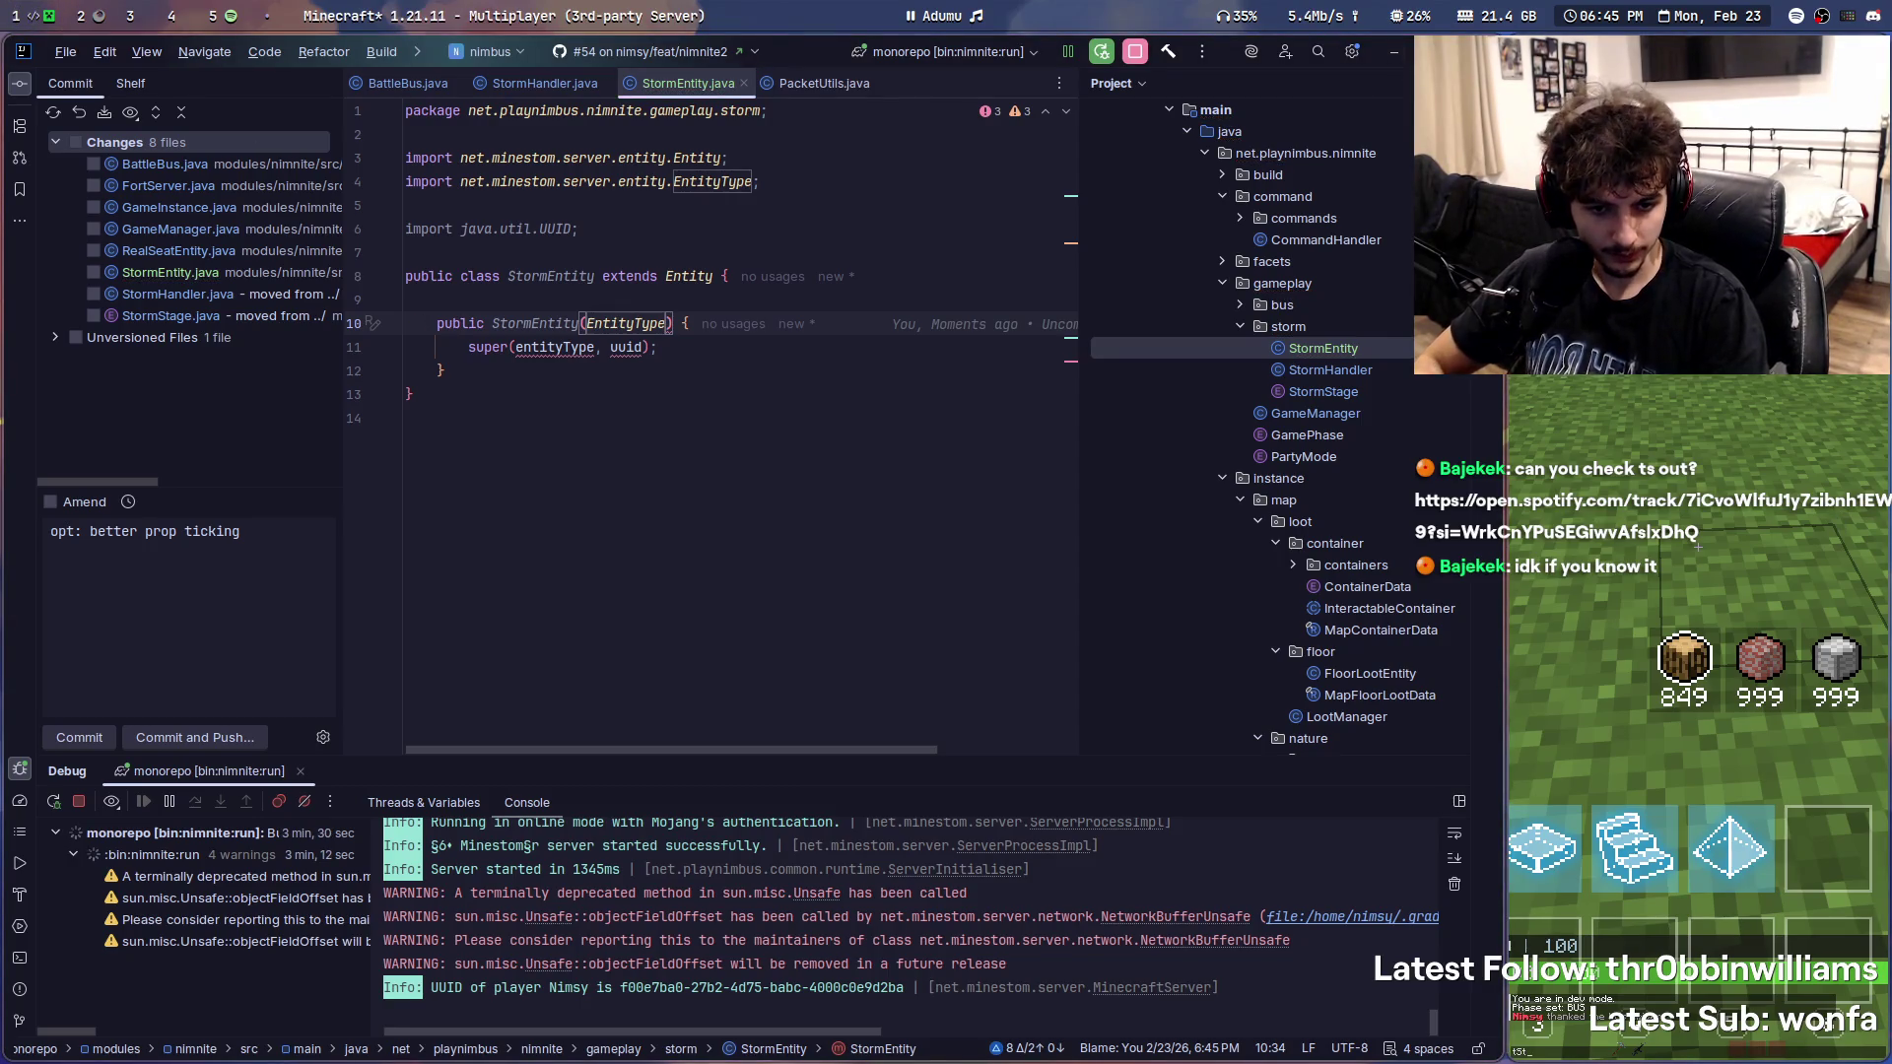
key(super+5)
click(886, 67)
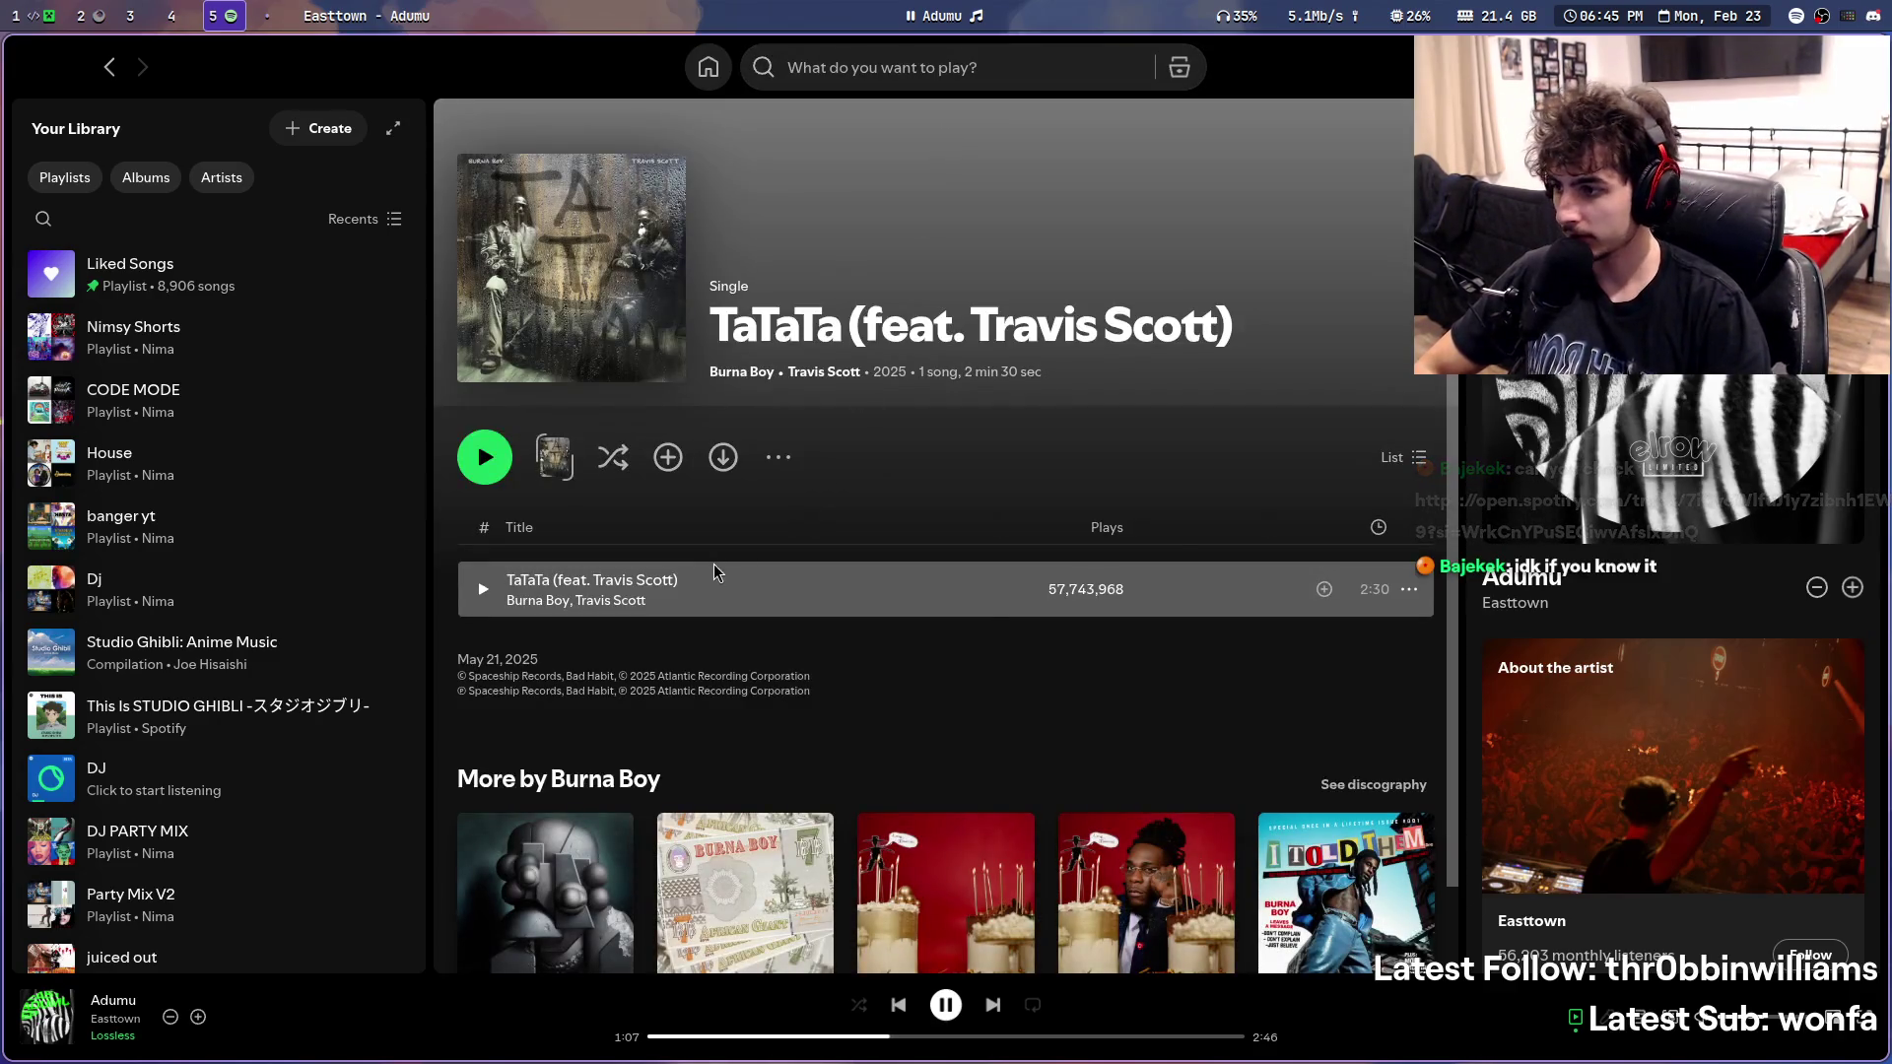
right_click(714, 571)
key(super+1)
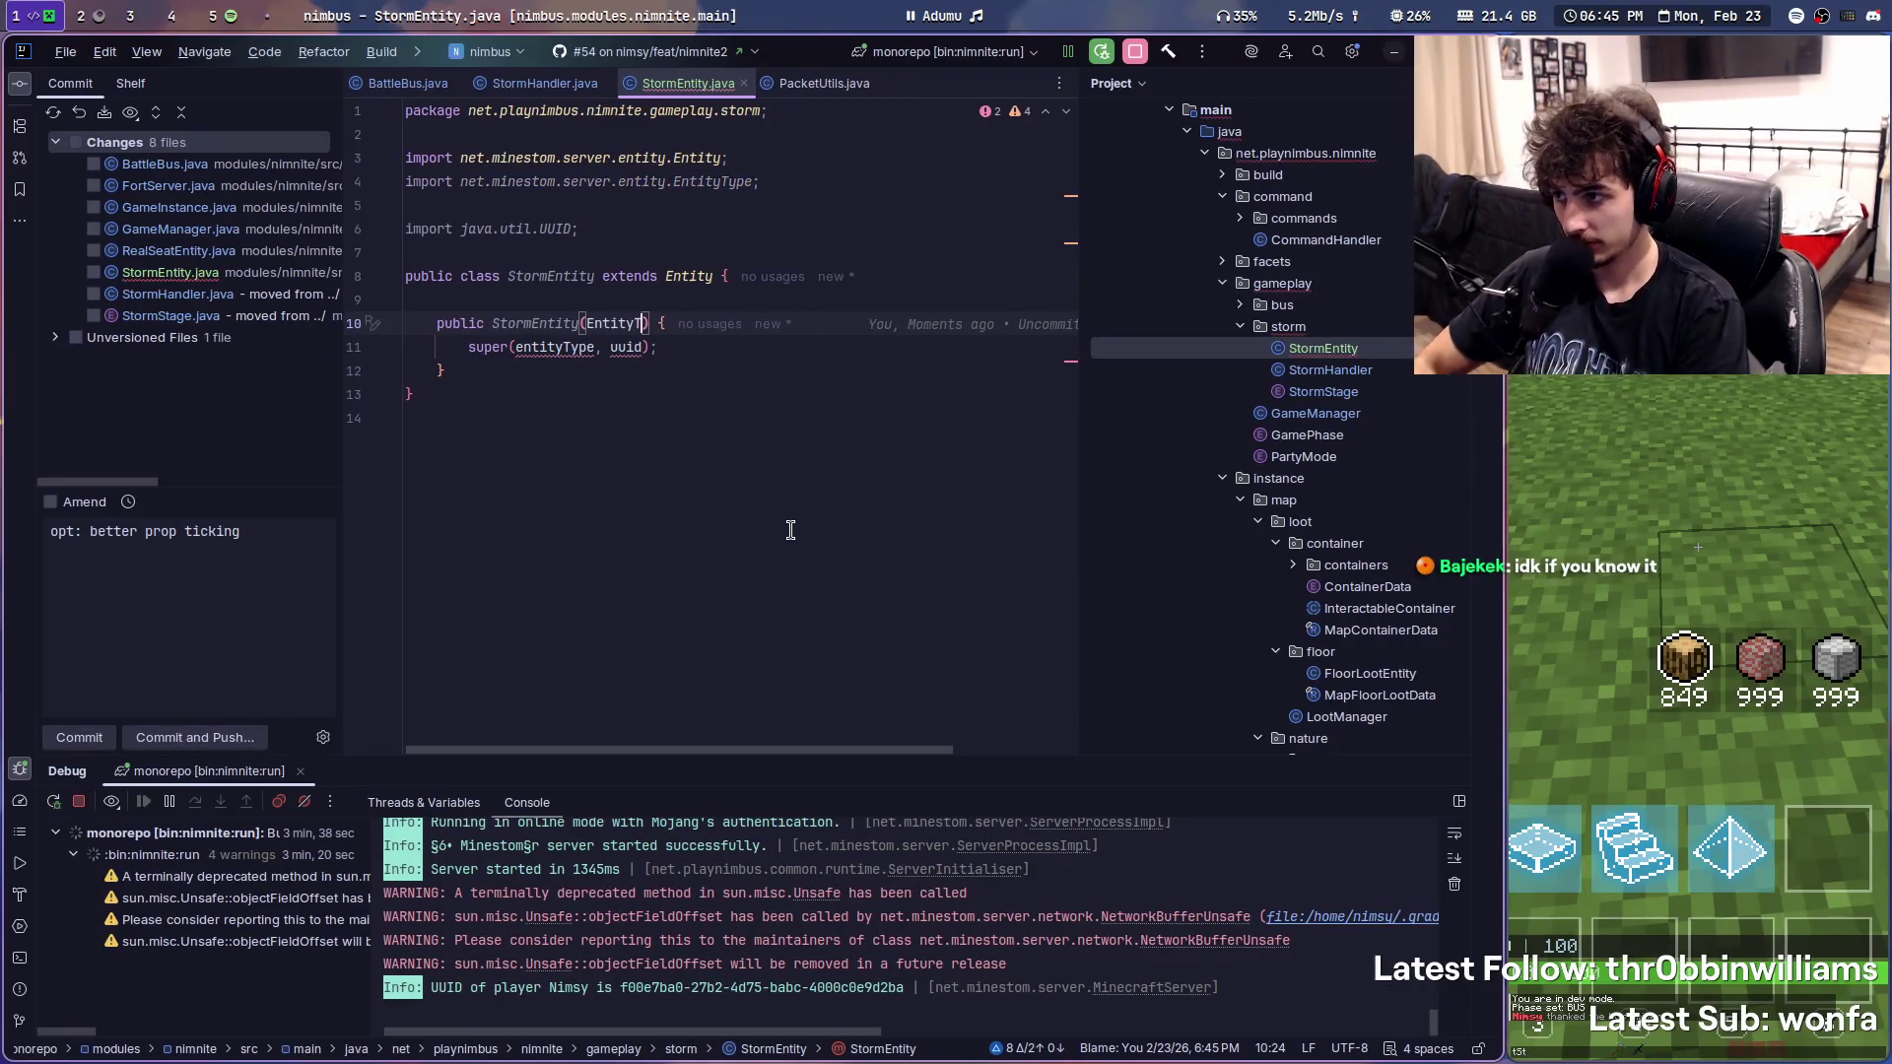
- Make the constructor parameterless, passing EntityType.ITEM_DISPLAY to super, and begin a project search
key(BackSpace)
key(BackSpace)
key(BackSpace)
key(BackSpace)
key(BackSpace)
key(BackSpace)
key(BackSpace)
key(BackSpace)
key(BackSpace)
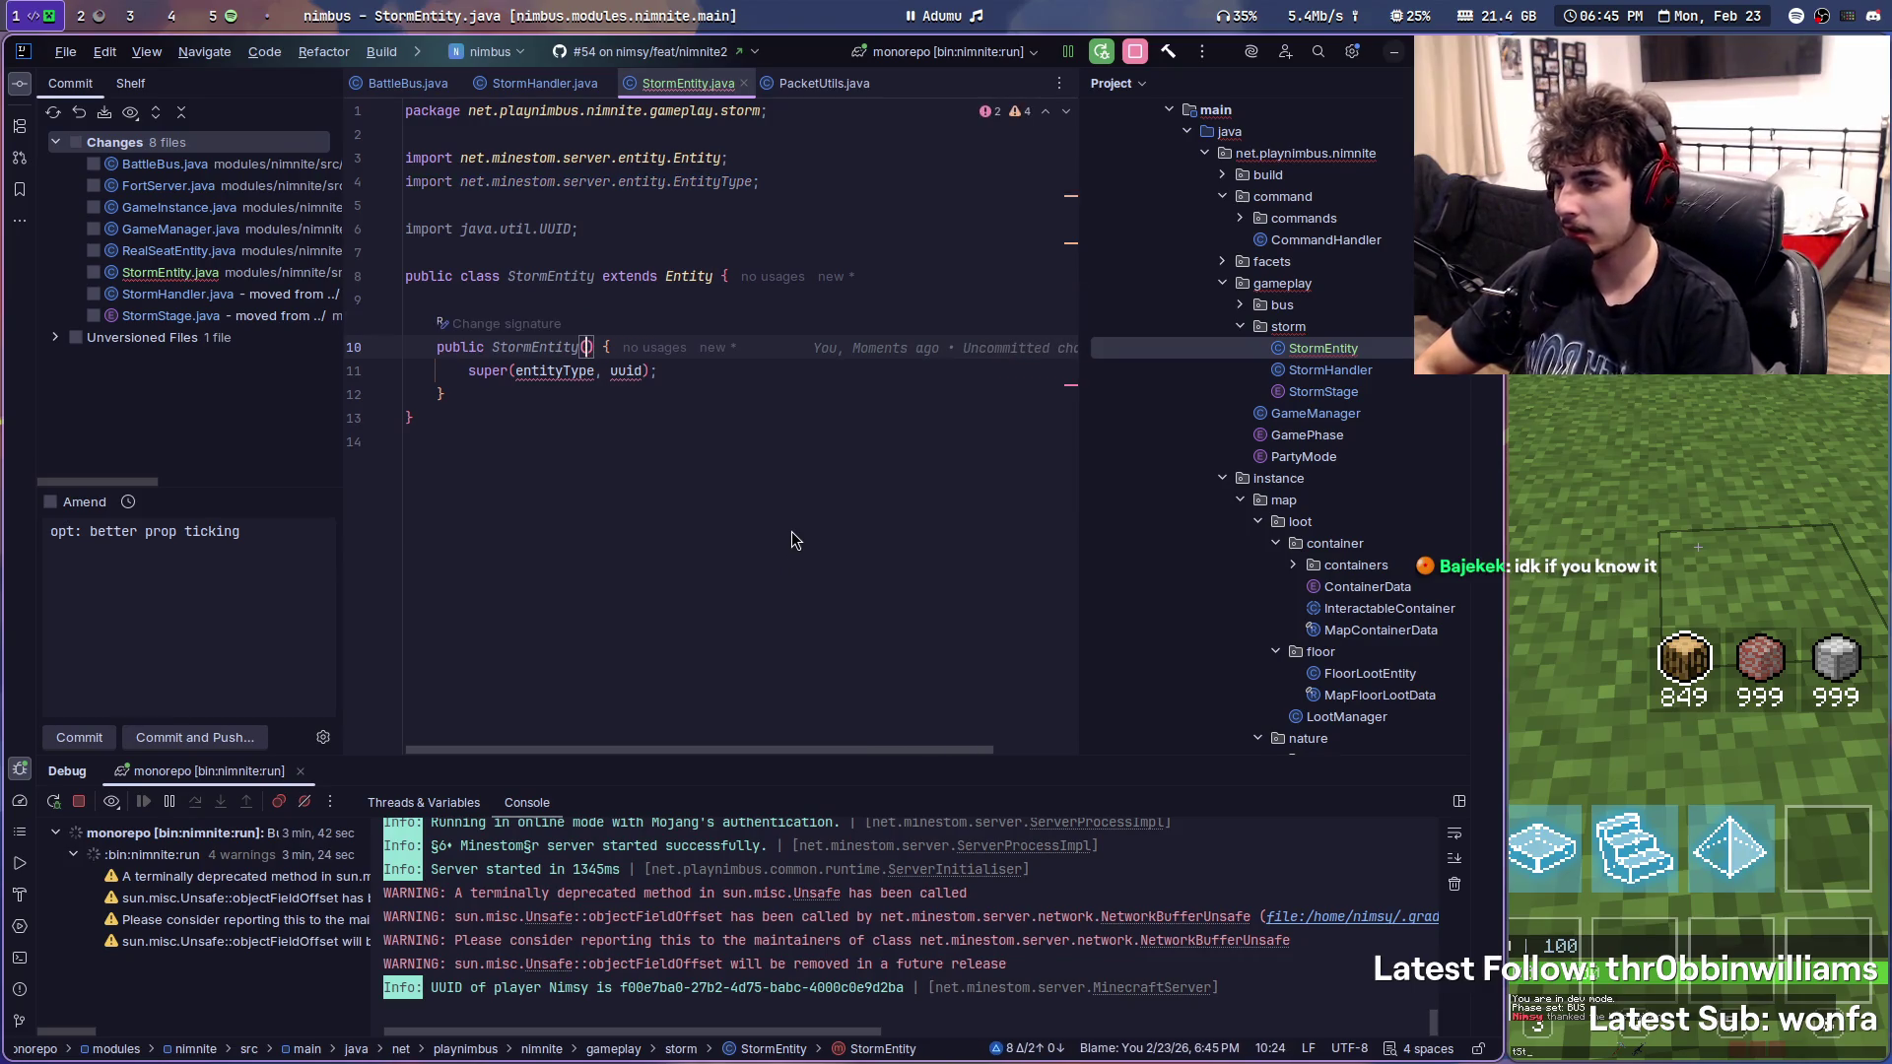
drag(515, 371, 651, 372)
key(BackSpace)
text(EntT)
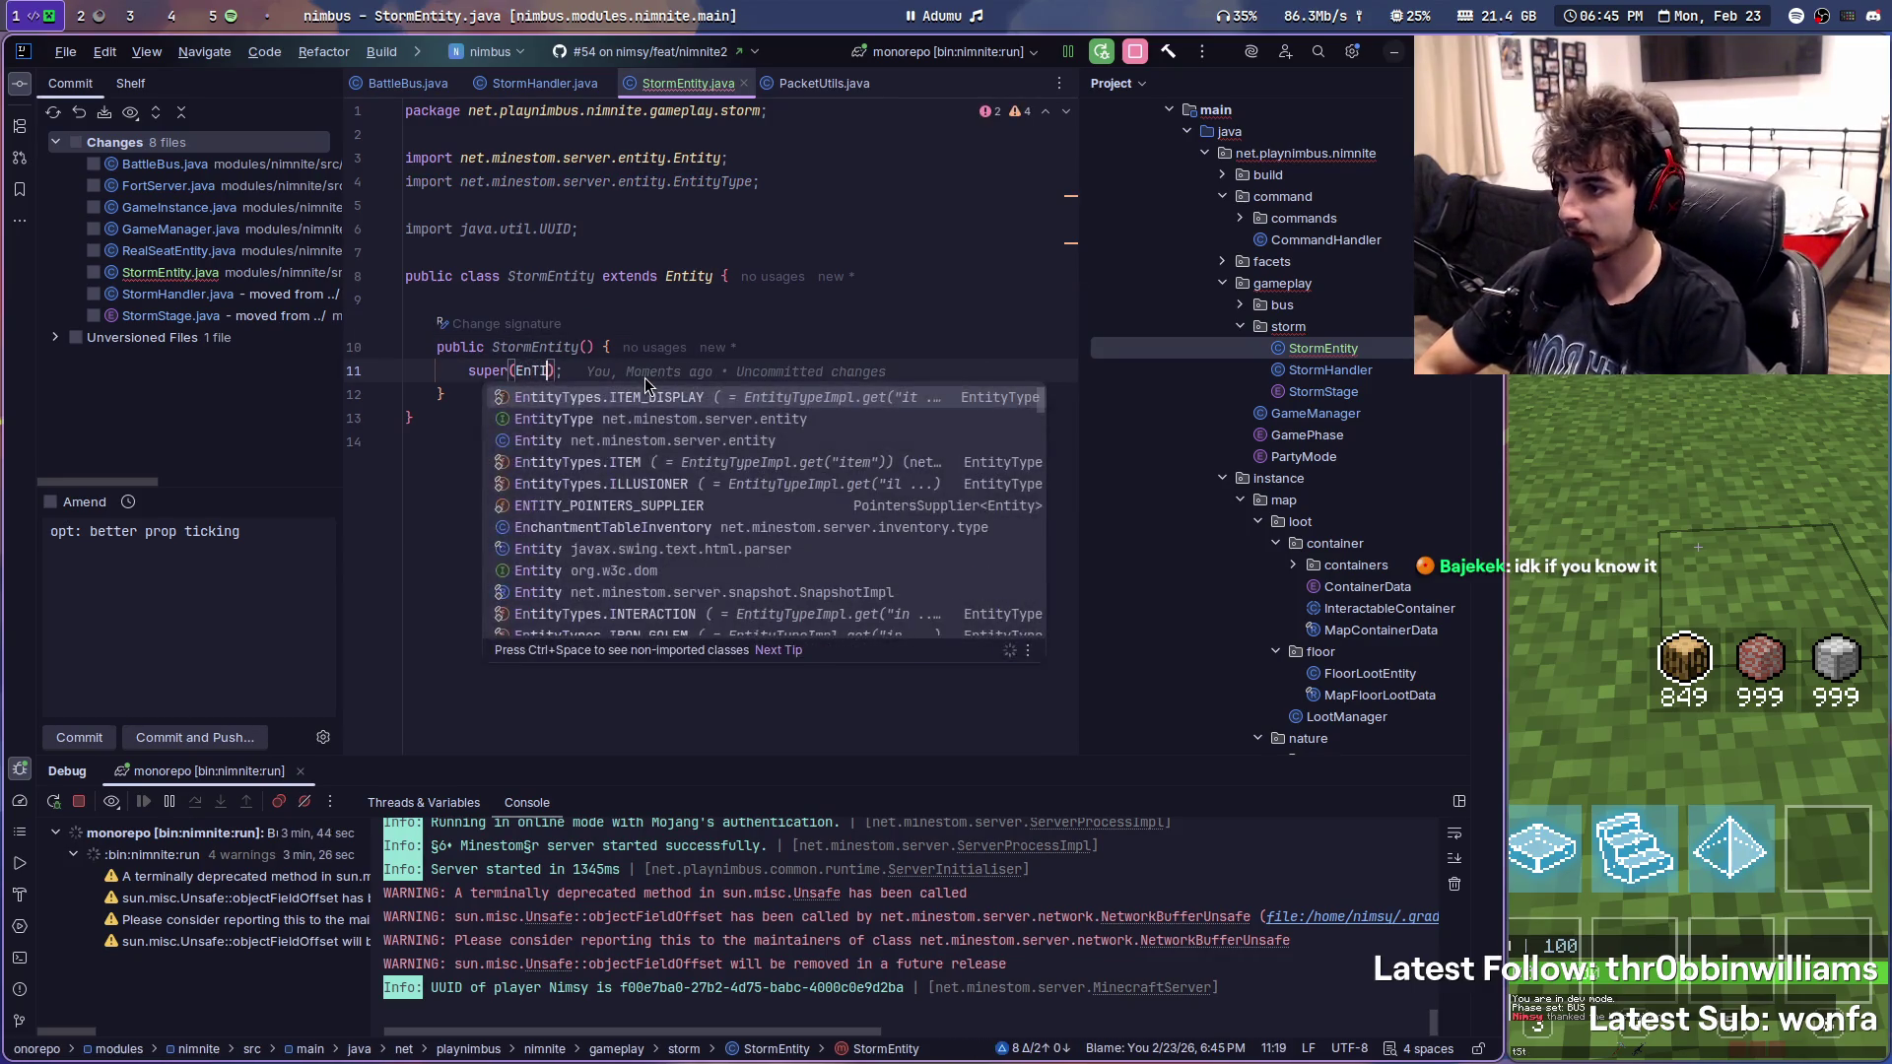
key(Return)
click(794, 381)
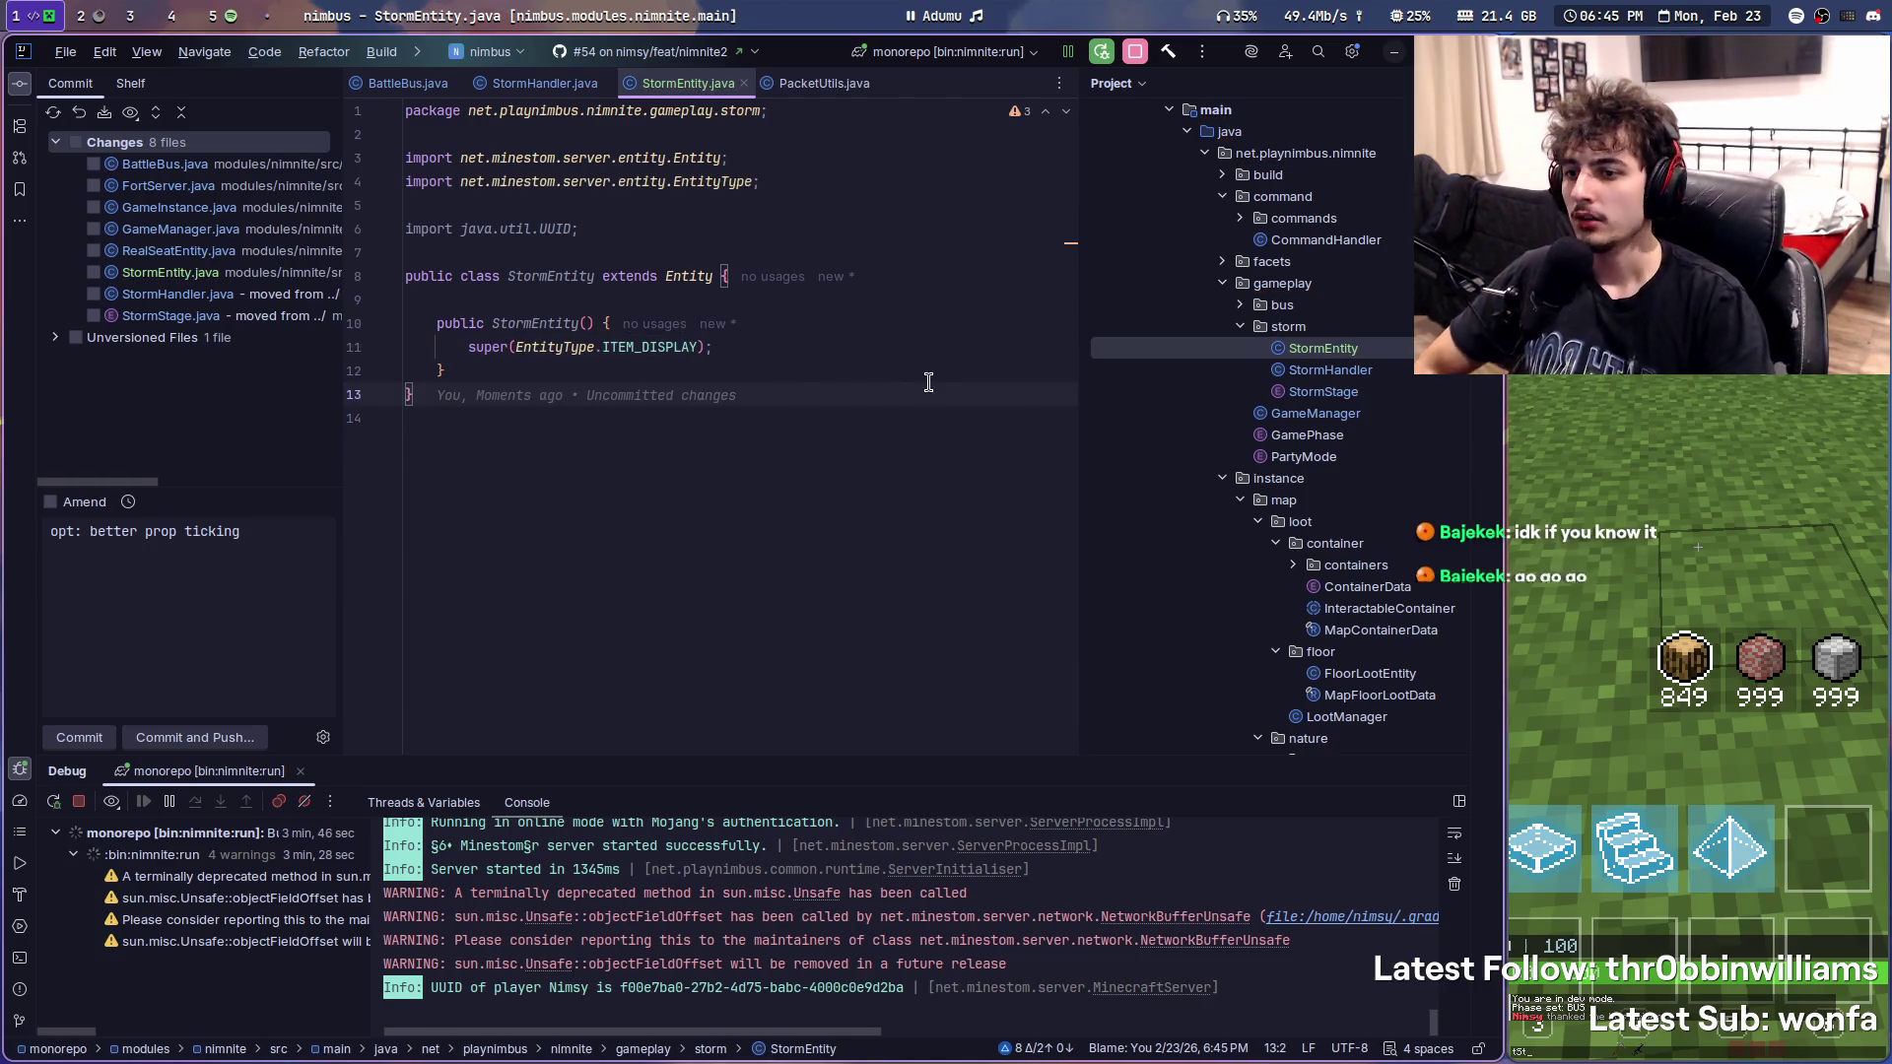
key(shift)
key(shift)
text(entitEntity)
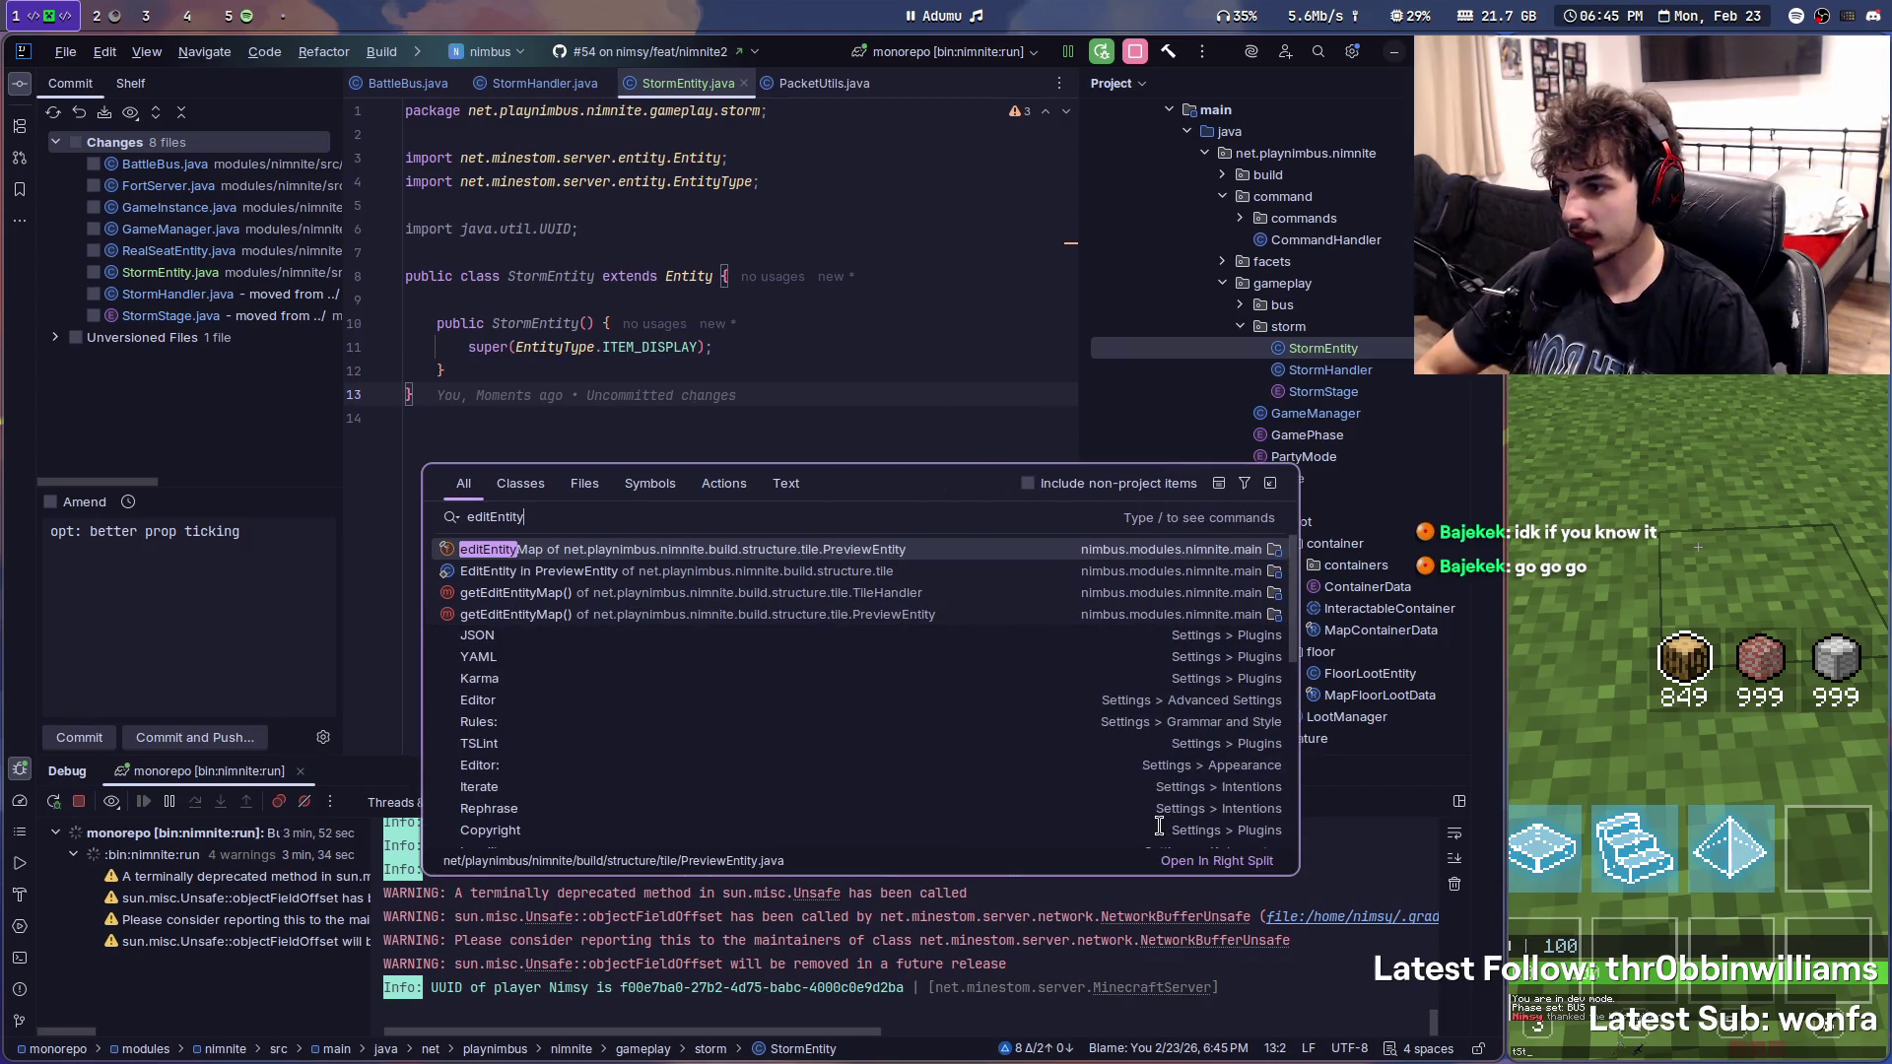
- Open the PreviewEntity result and AmmoBoxContainer, peeking at initHitboxMeta's definition
key(Return)
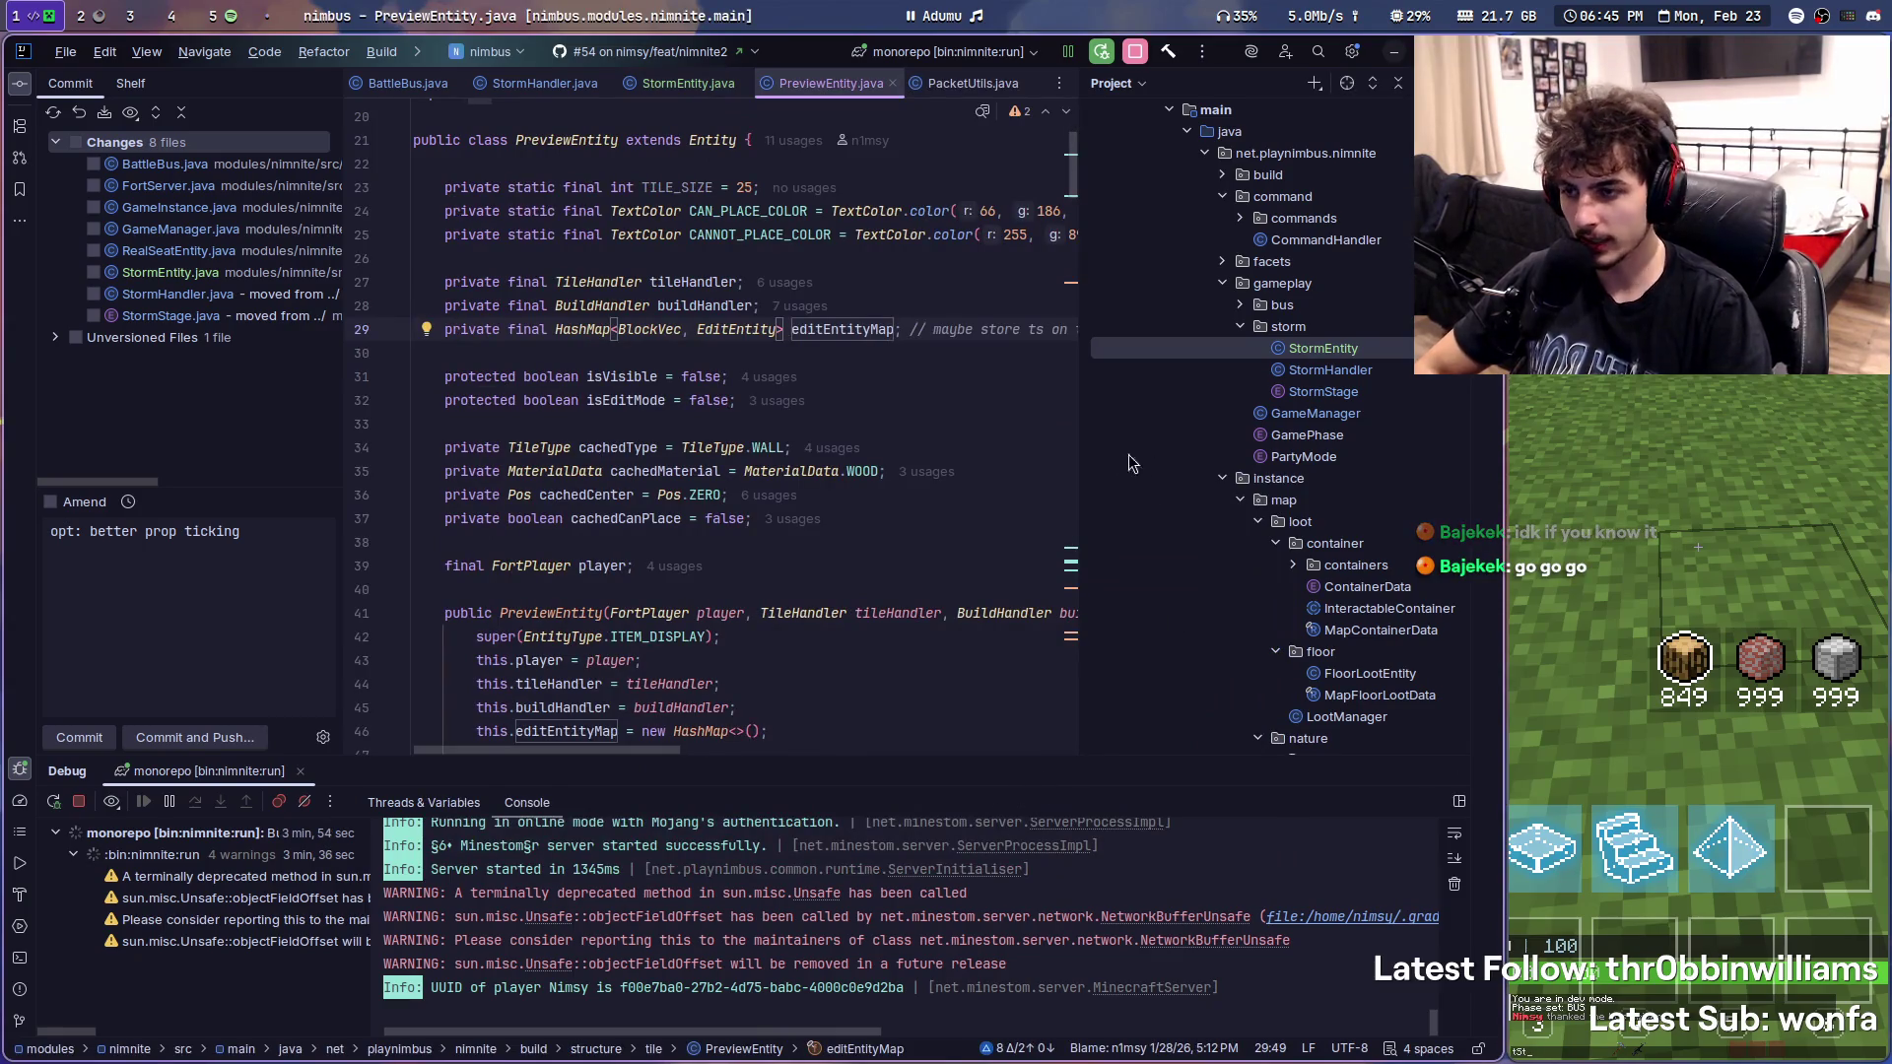
drag(1089, 464, 946, 473)
scroll(1311, 593, down, 4)
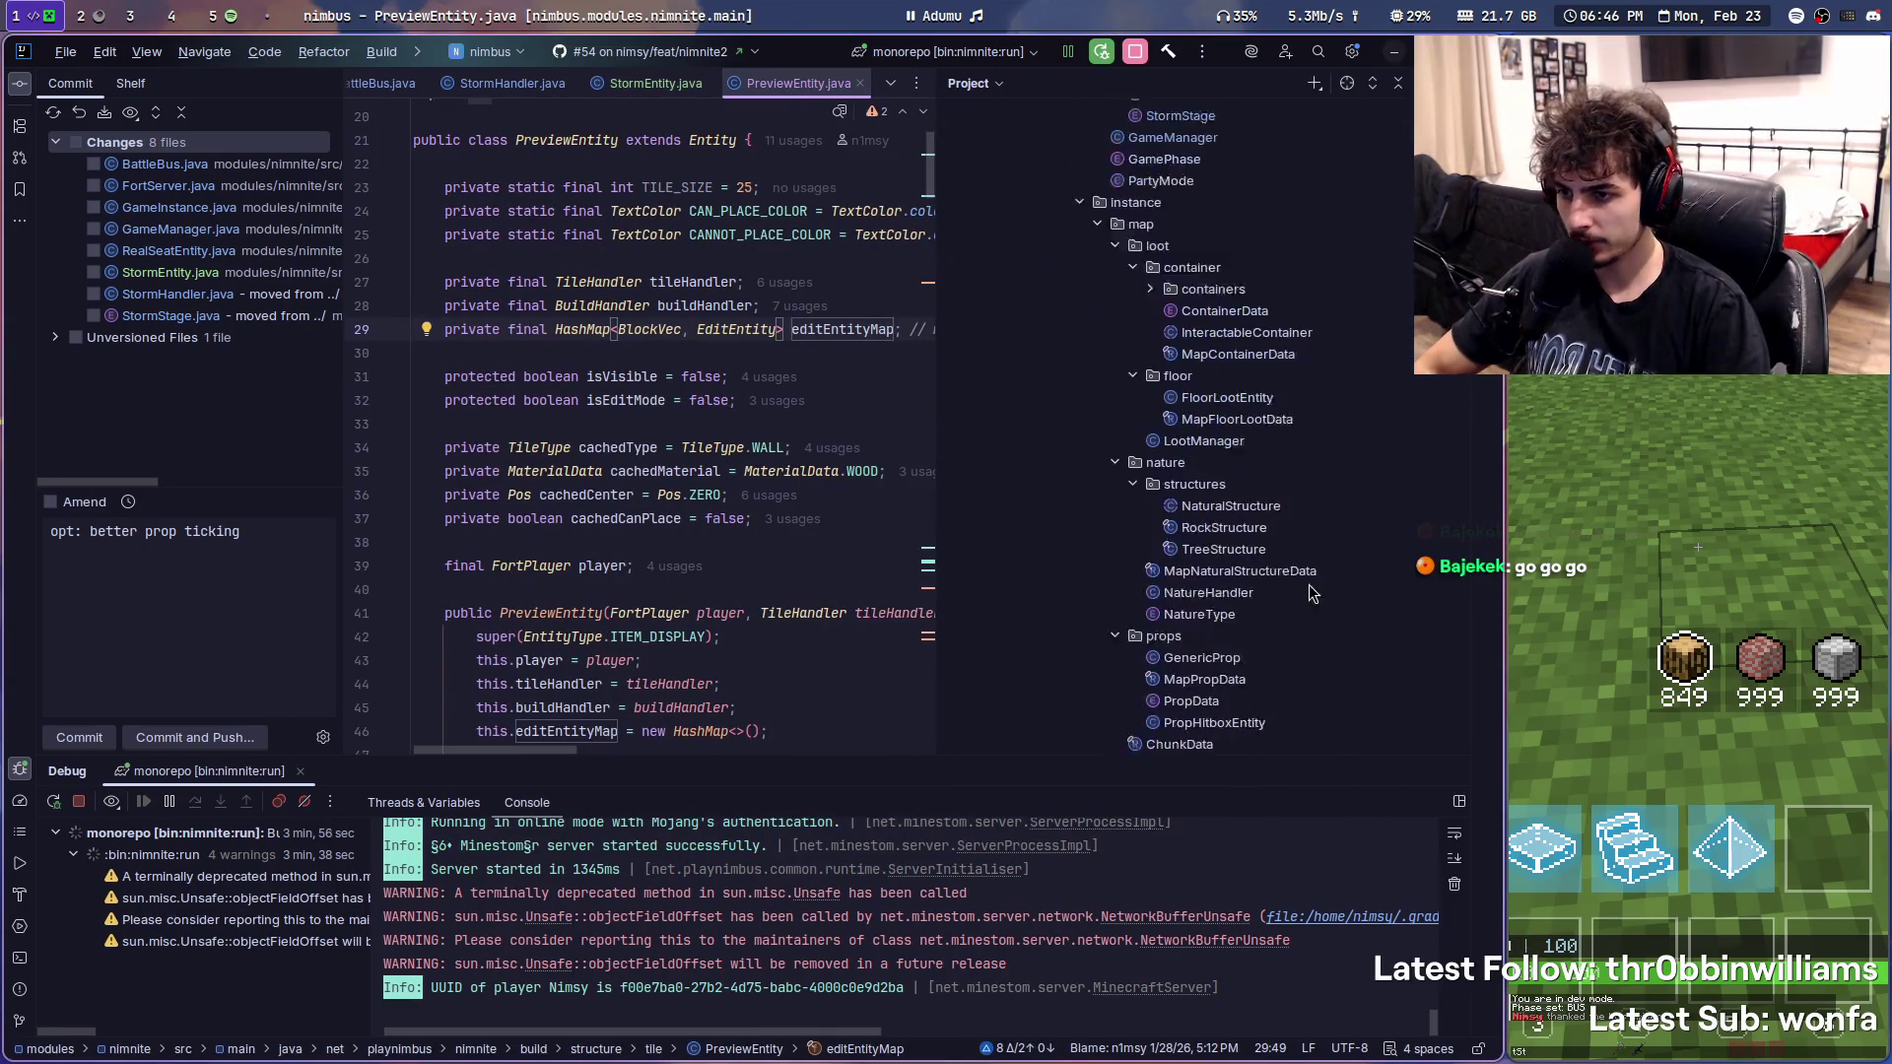
scroll(1311, 593, down, 2)
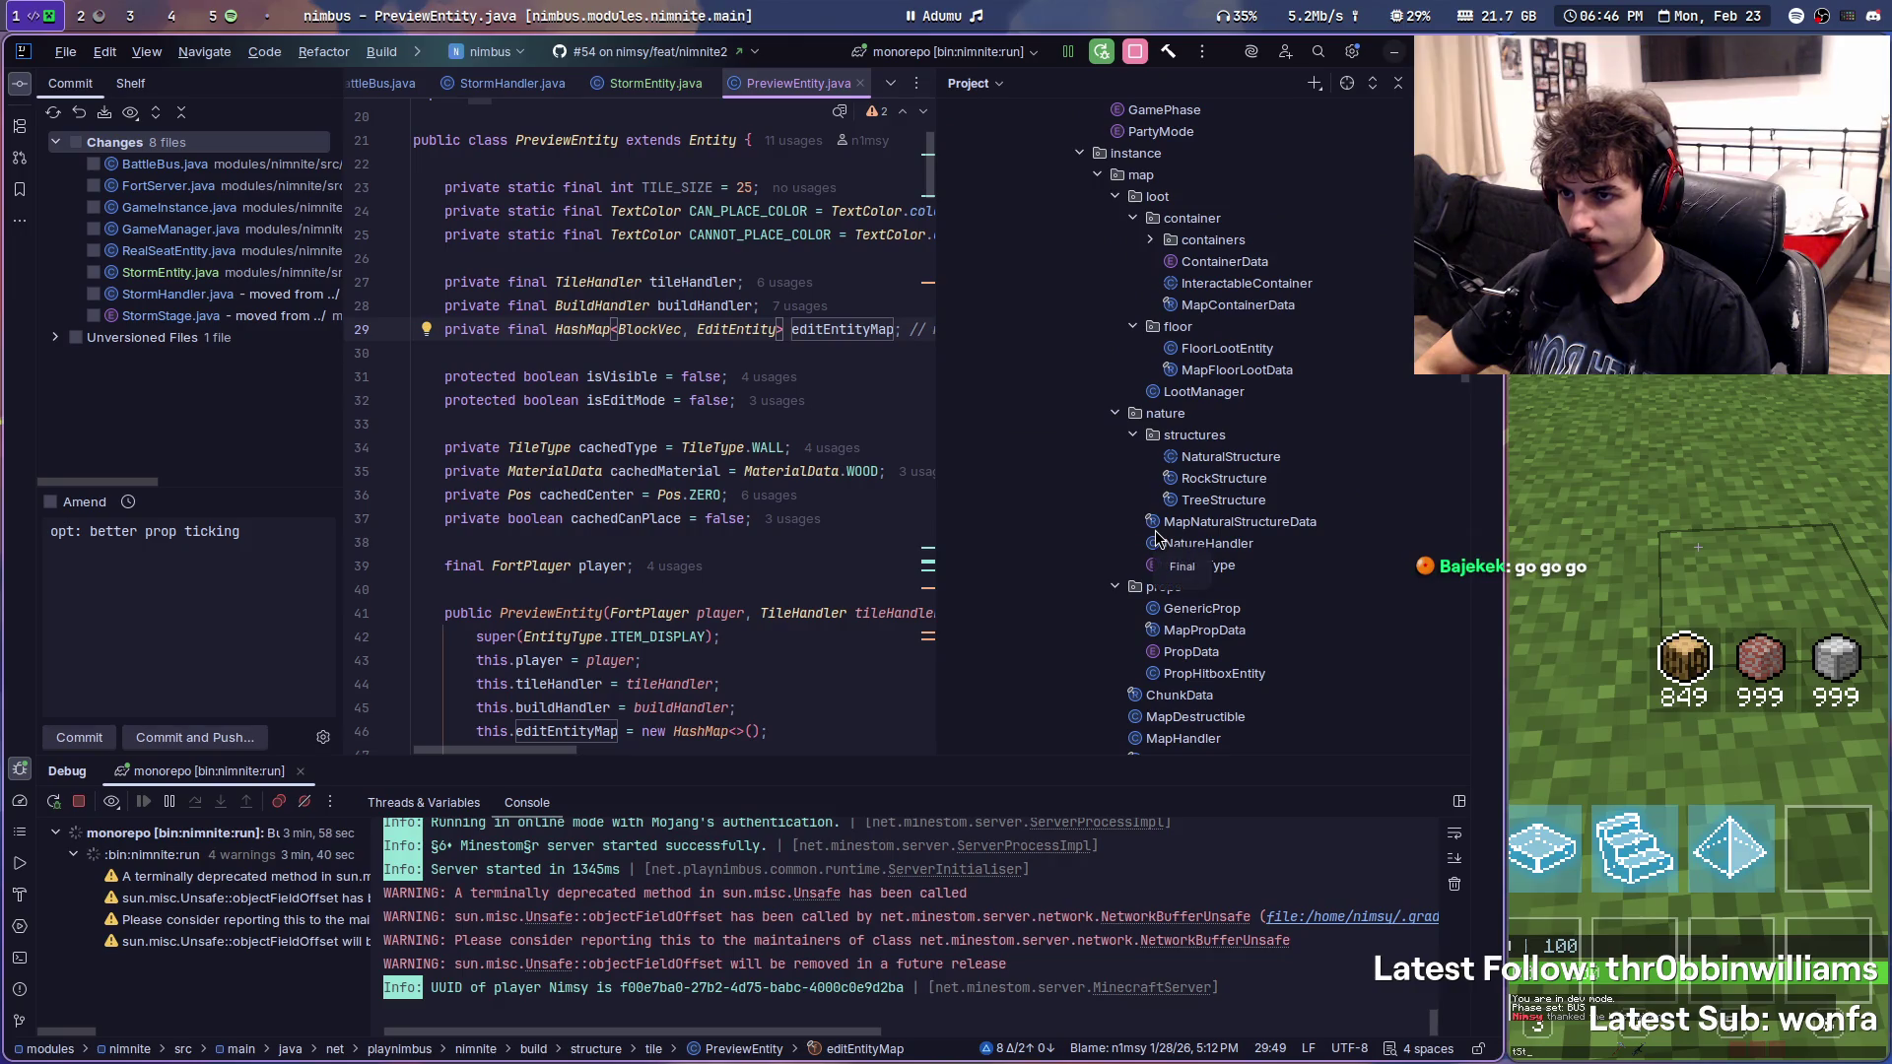
scroll(1157, 445, up, 2)
click(1152, 306)
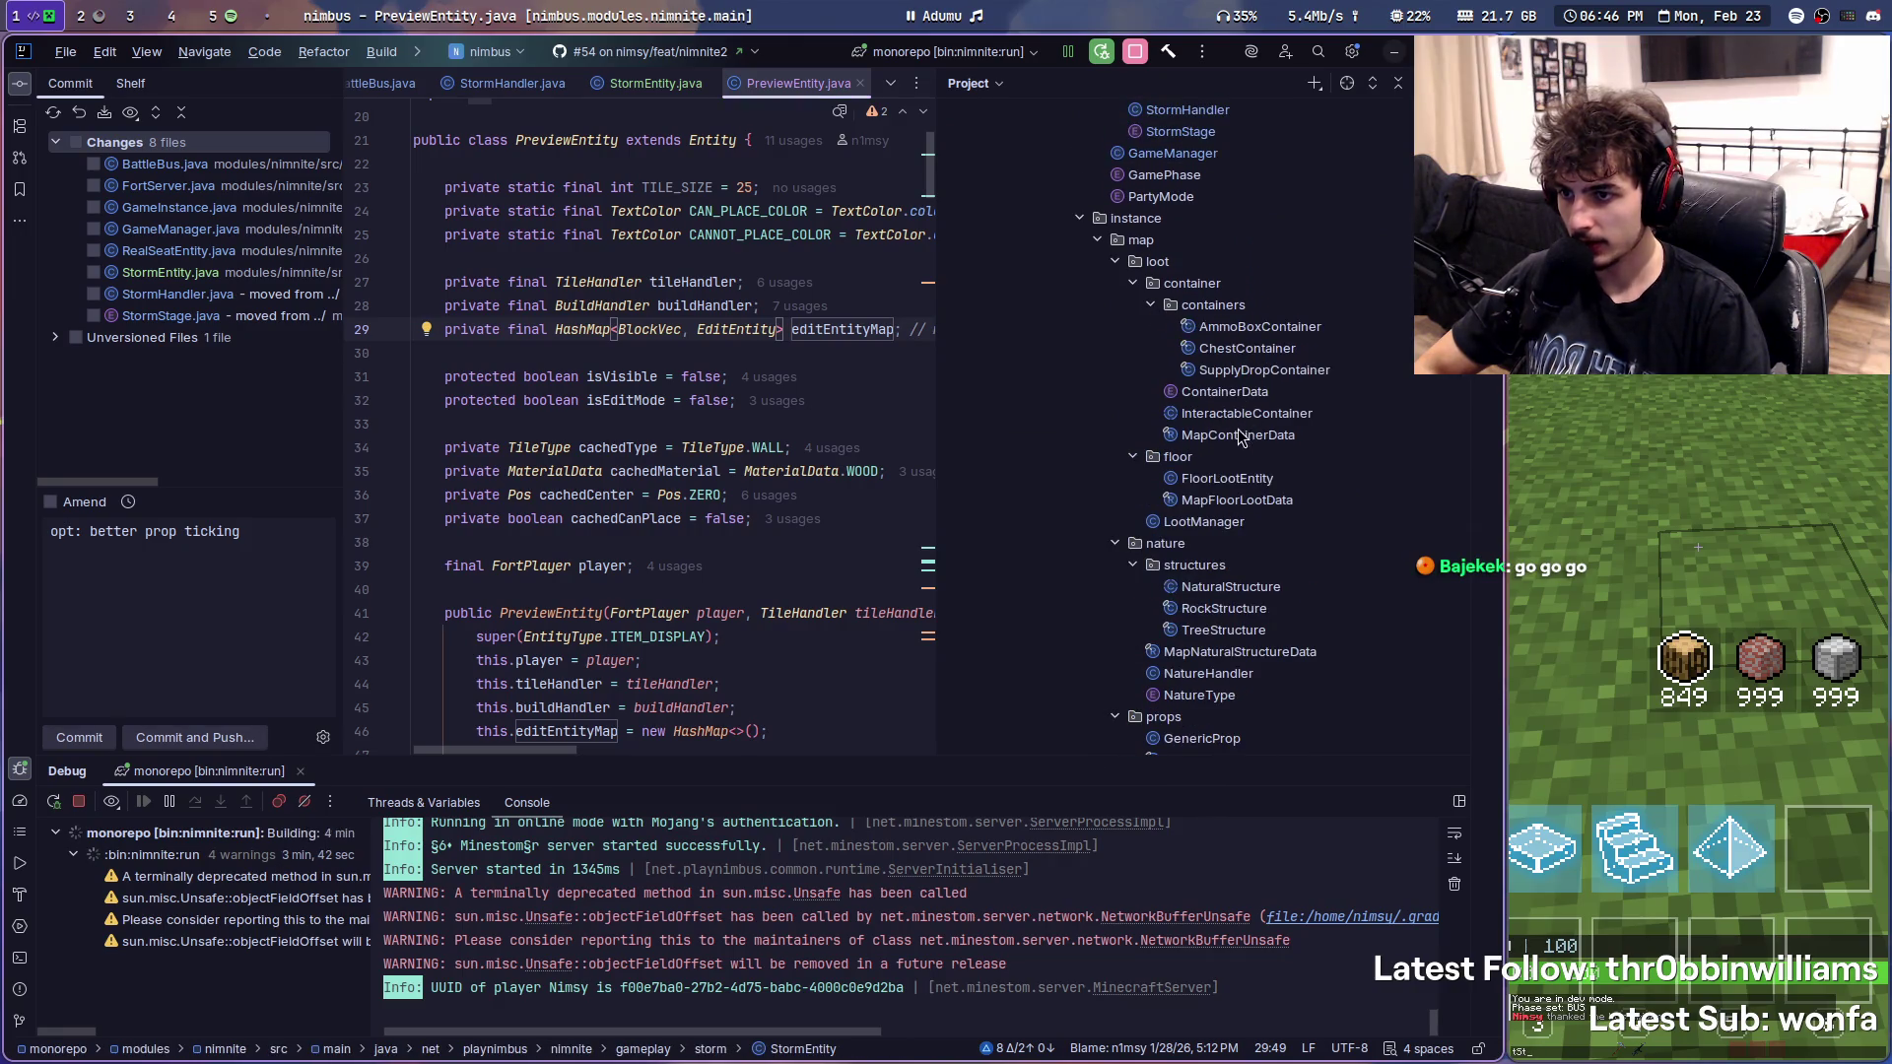
double_click(1256, 327)
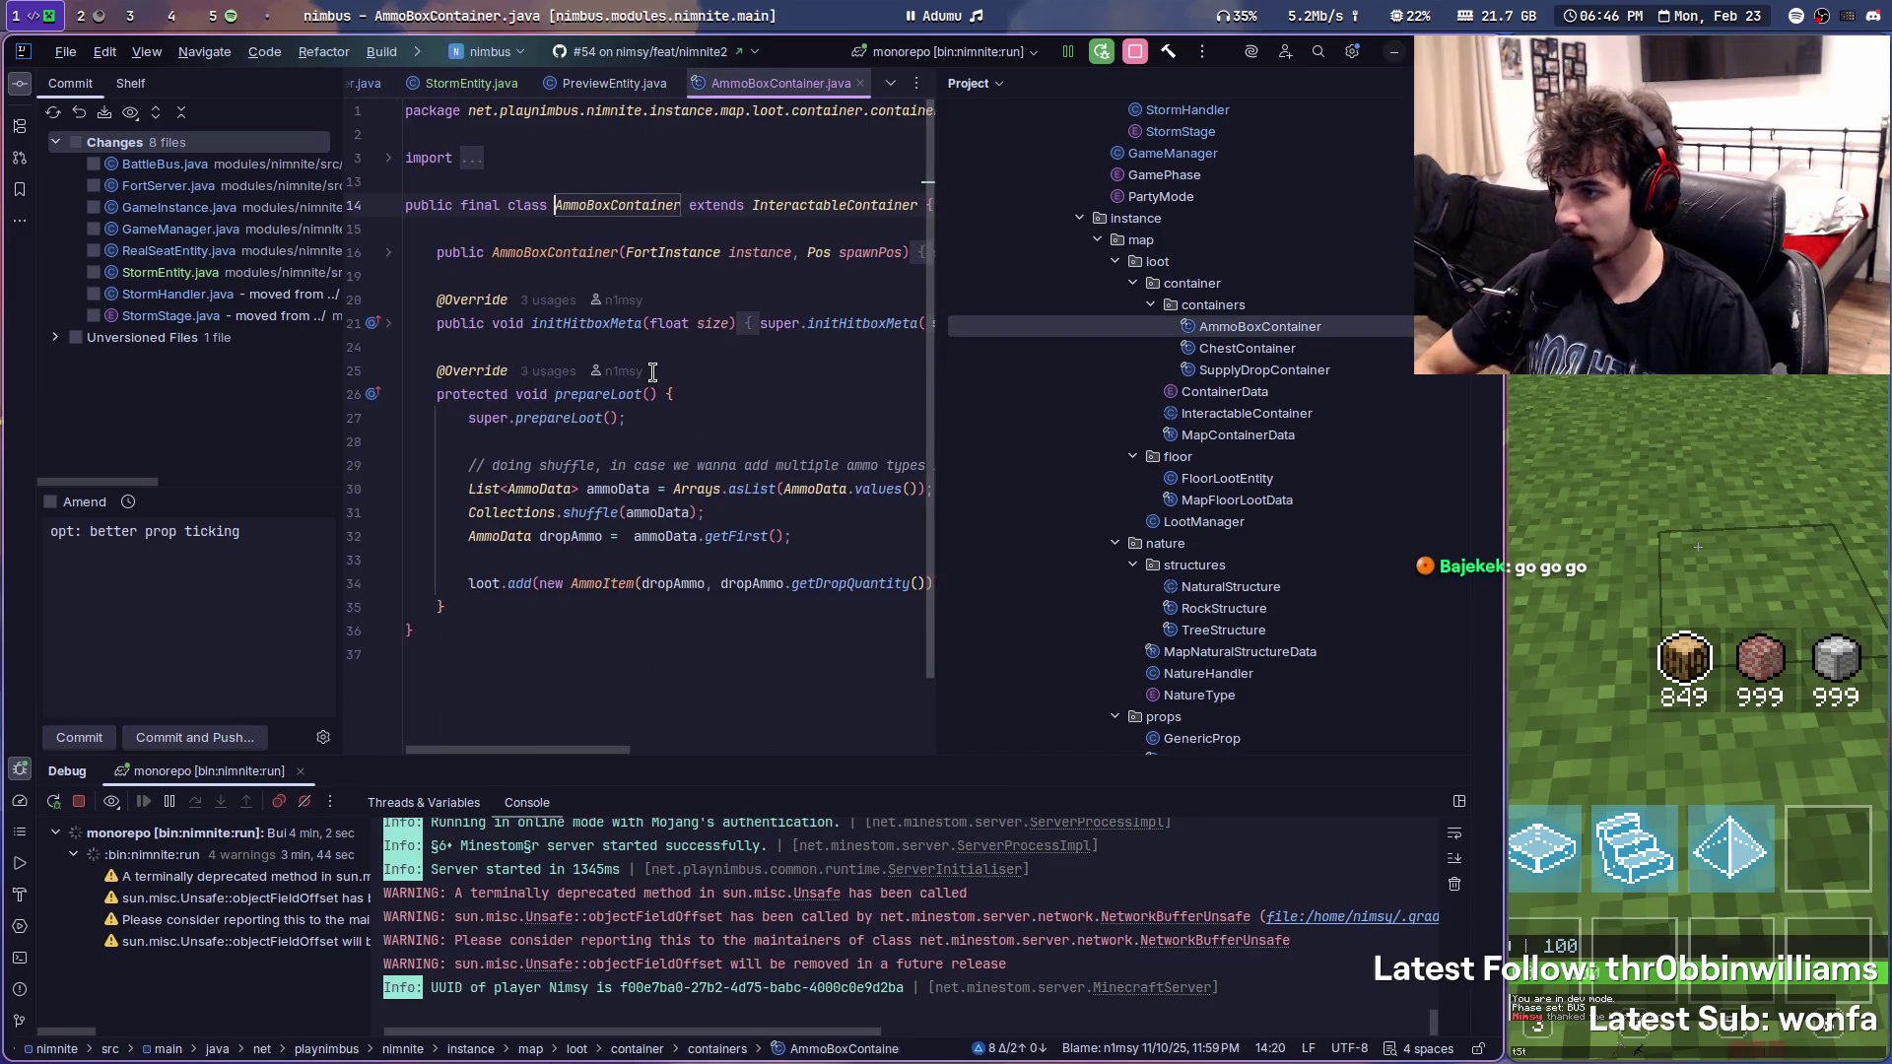
ctrl+click(837, 325)
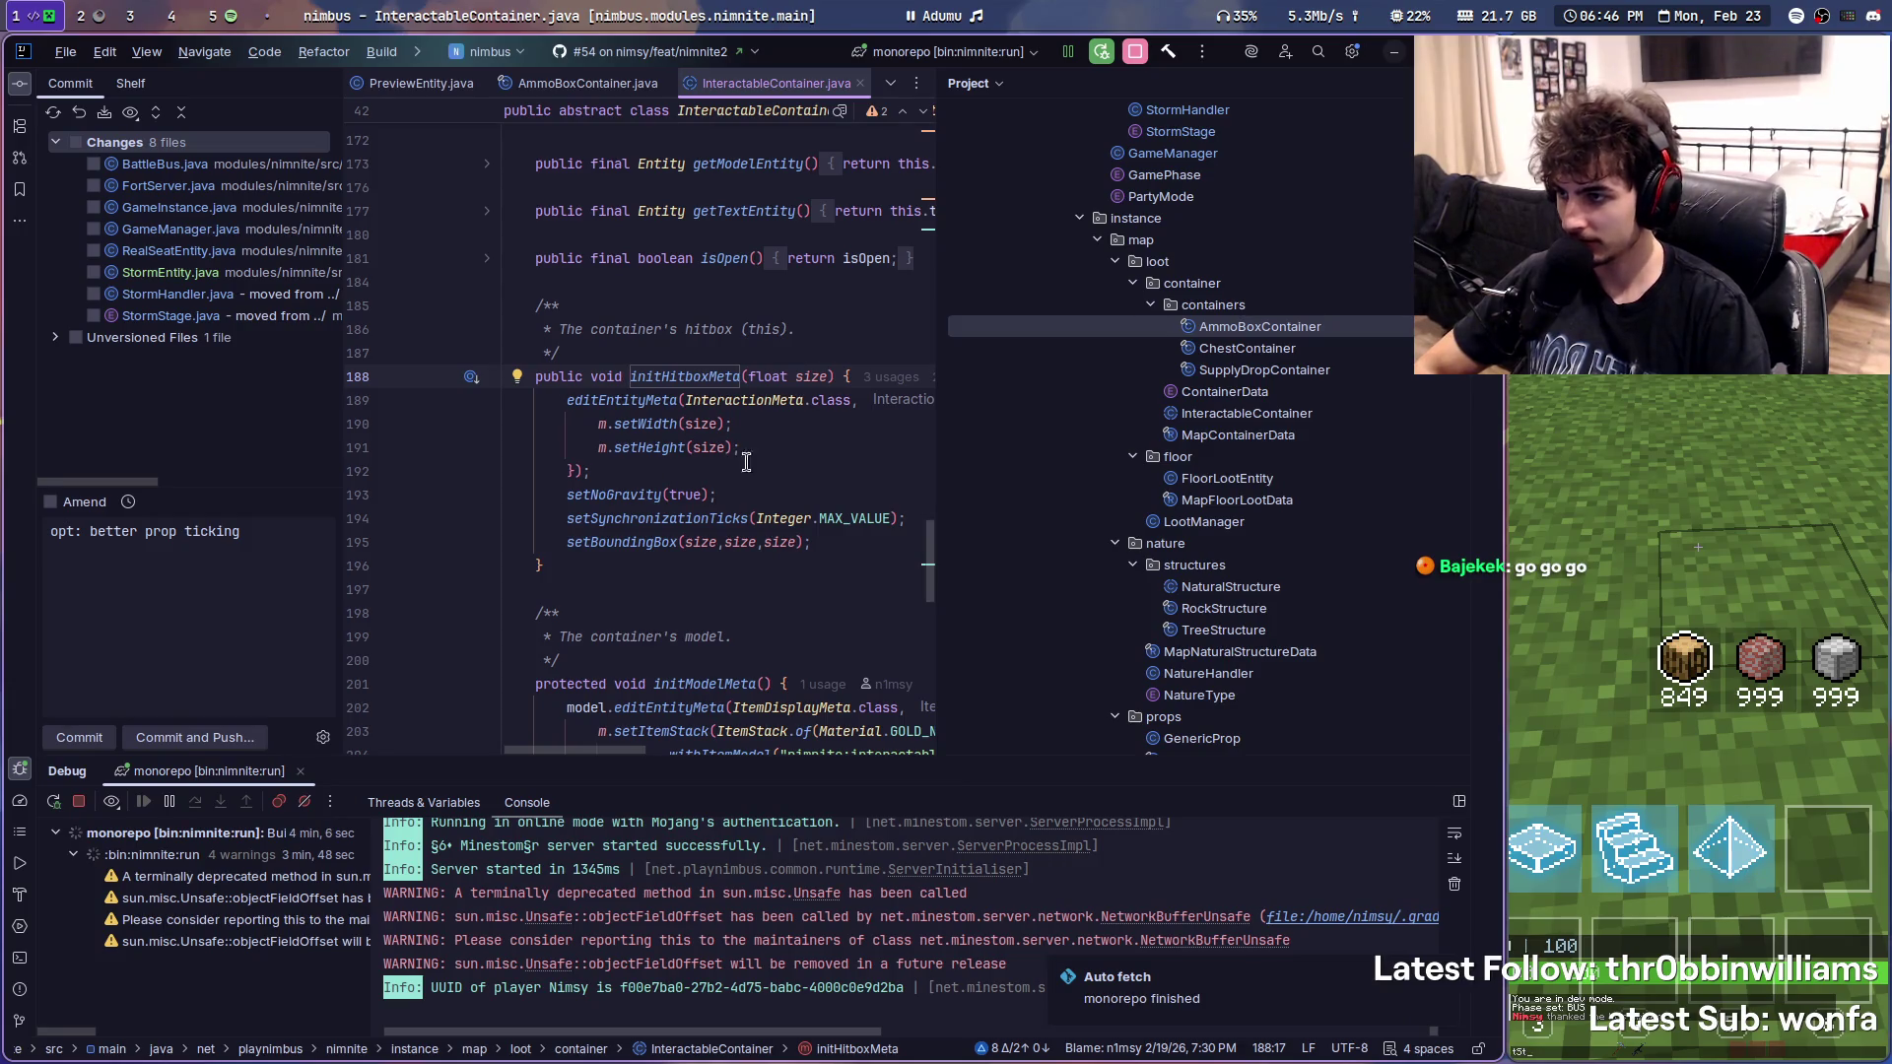
key(ctrl+alt+Left)
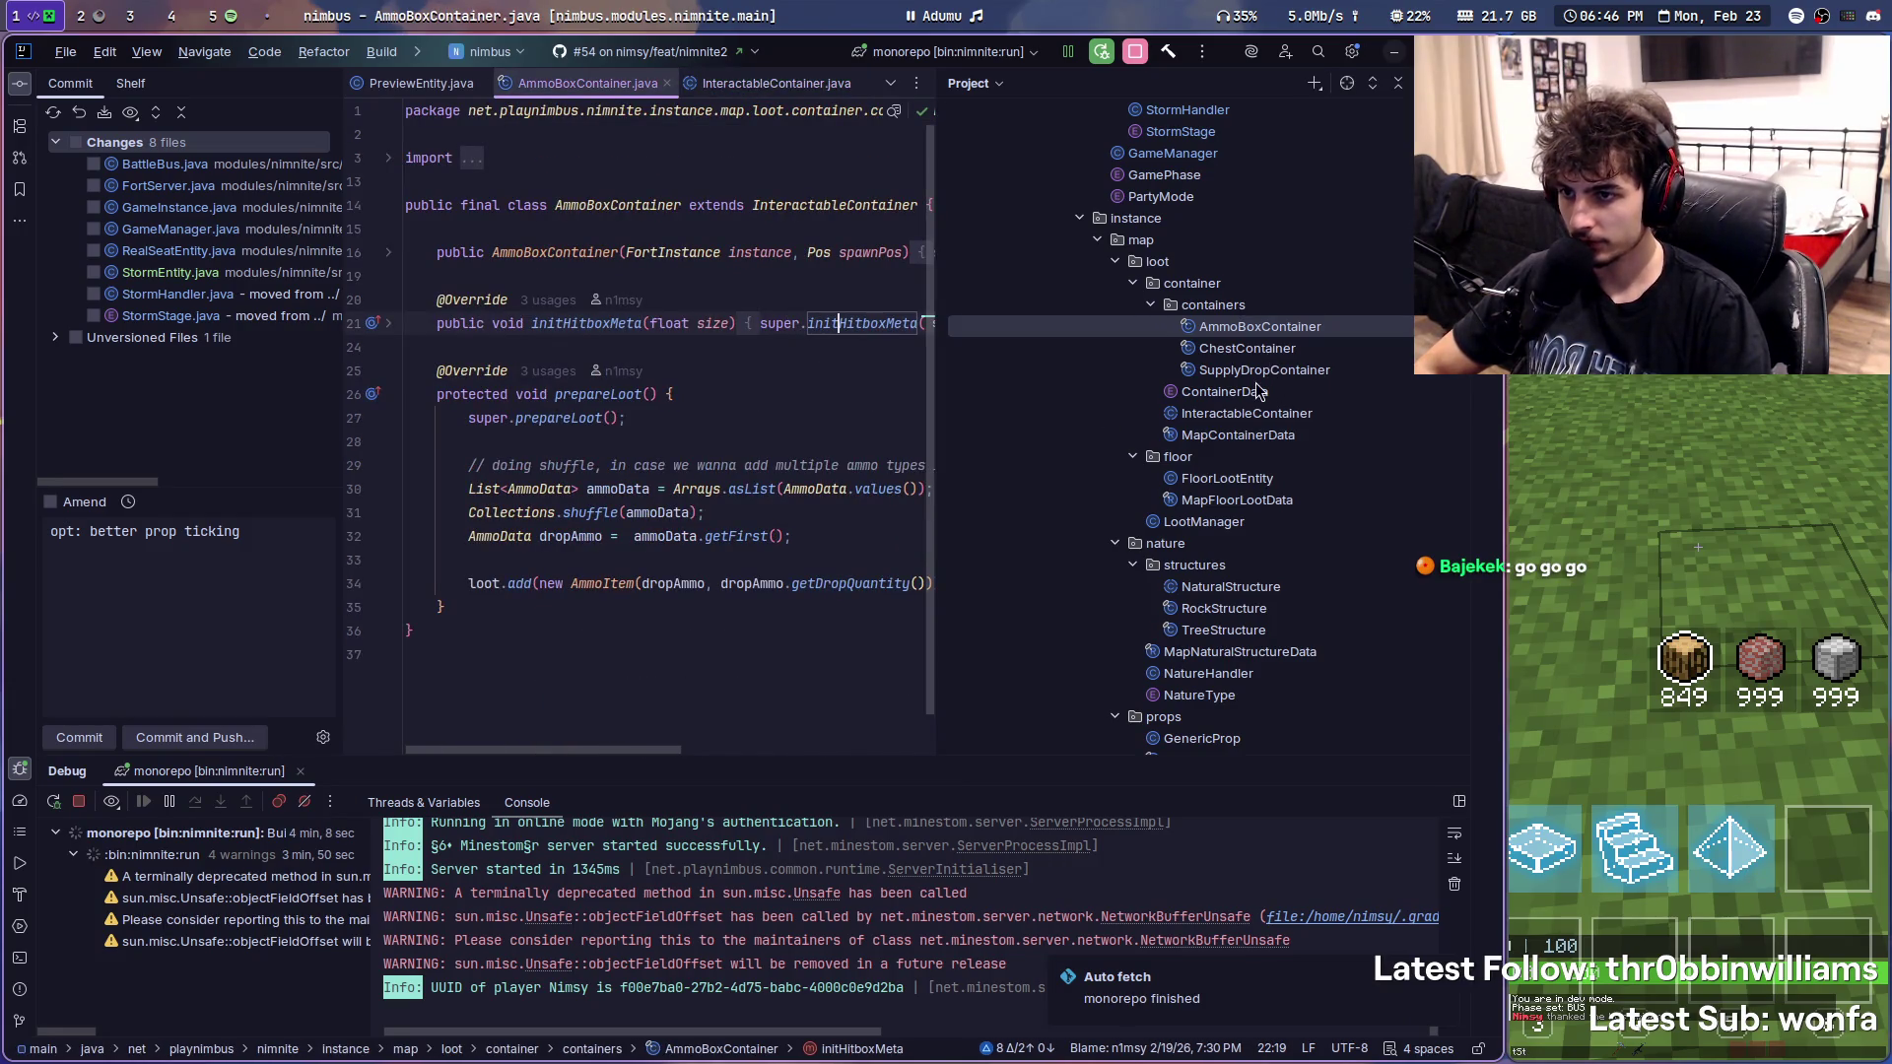
- Select InteractableContainer's initModelMeta setup block (lines 202-208) and return to StormEntity.java
double_click(1247, 413)
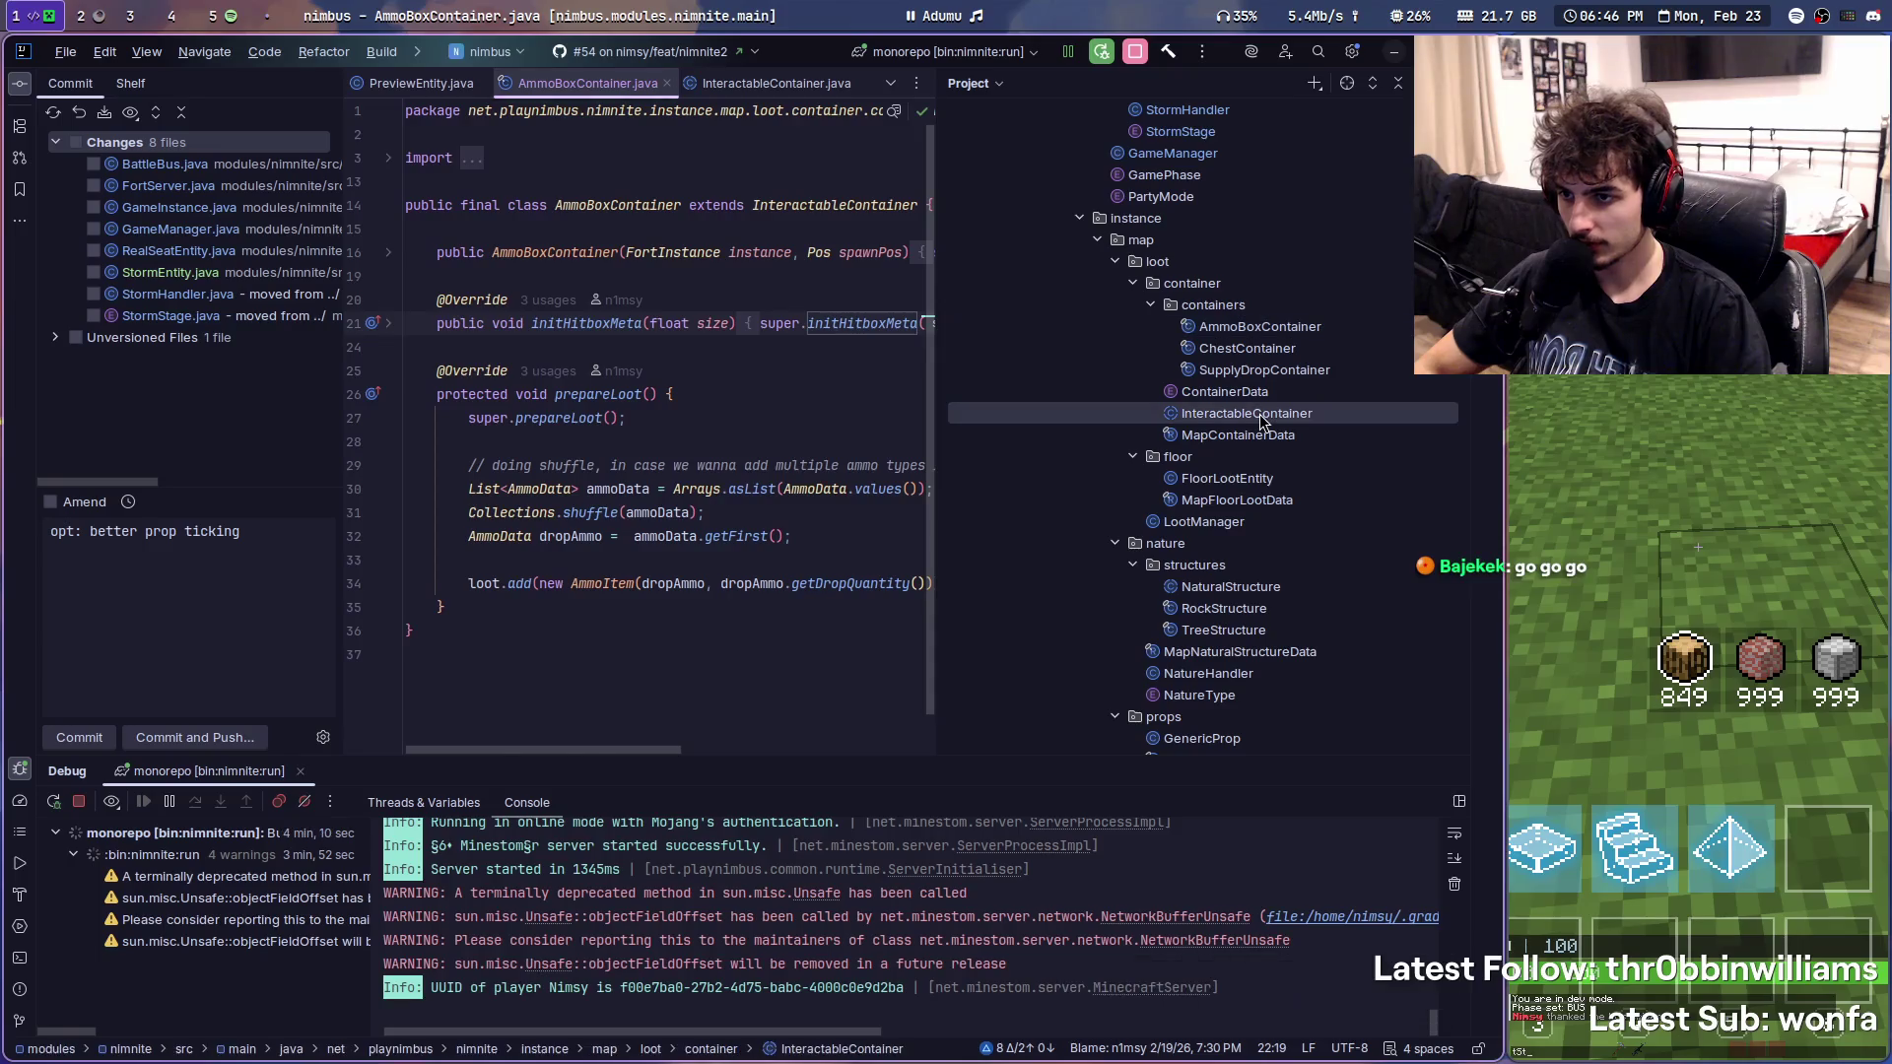
scroll(725, 462, down, 5)
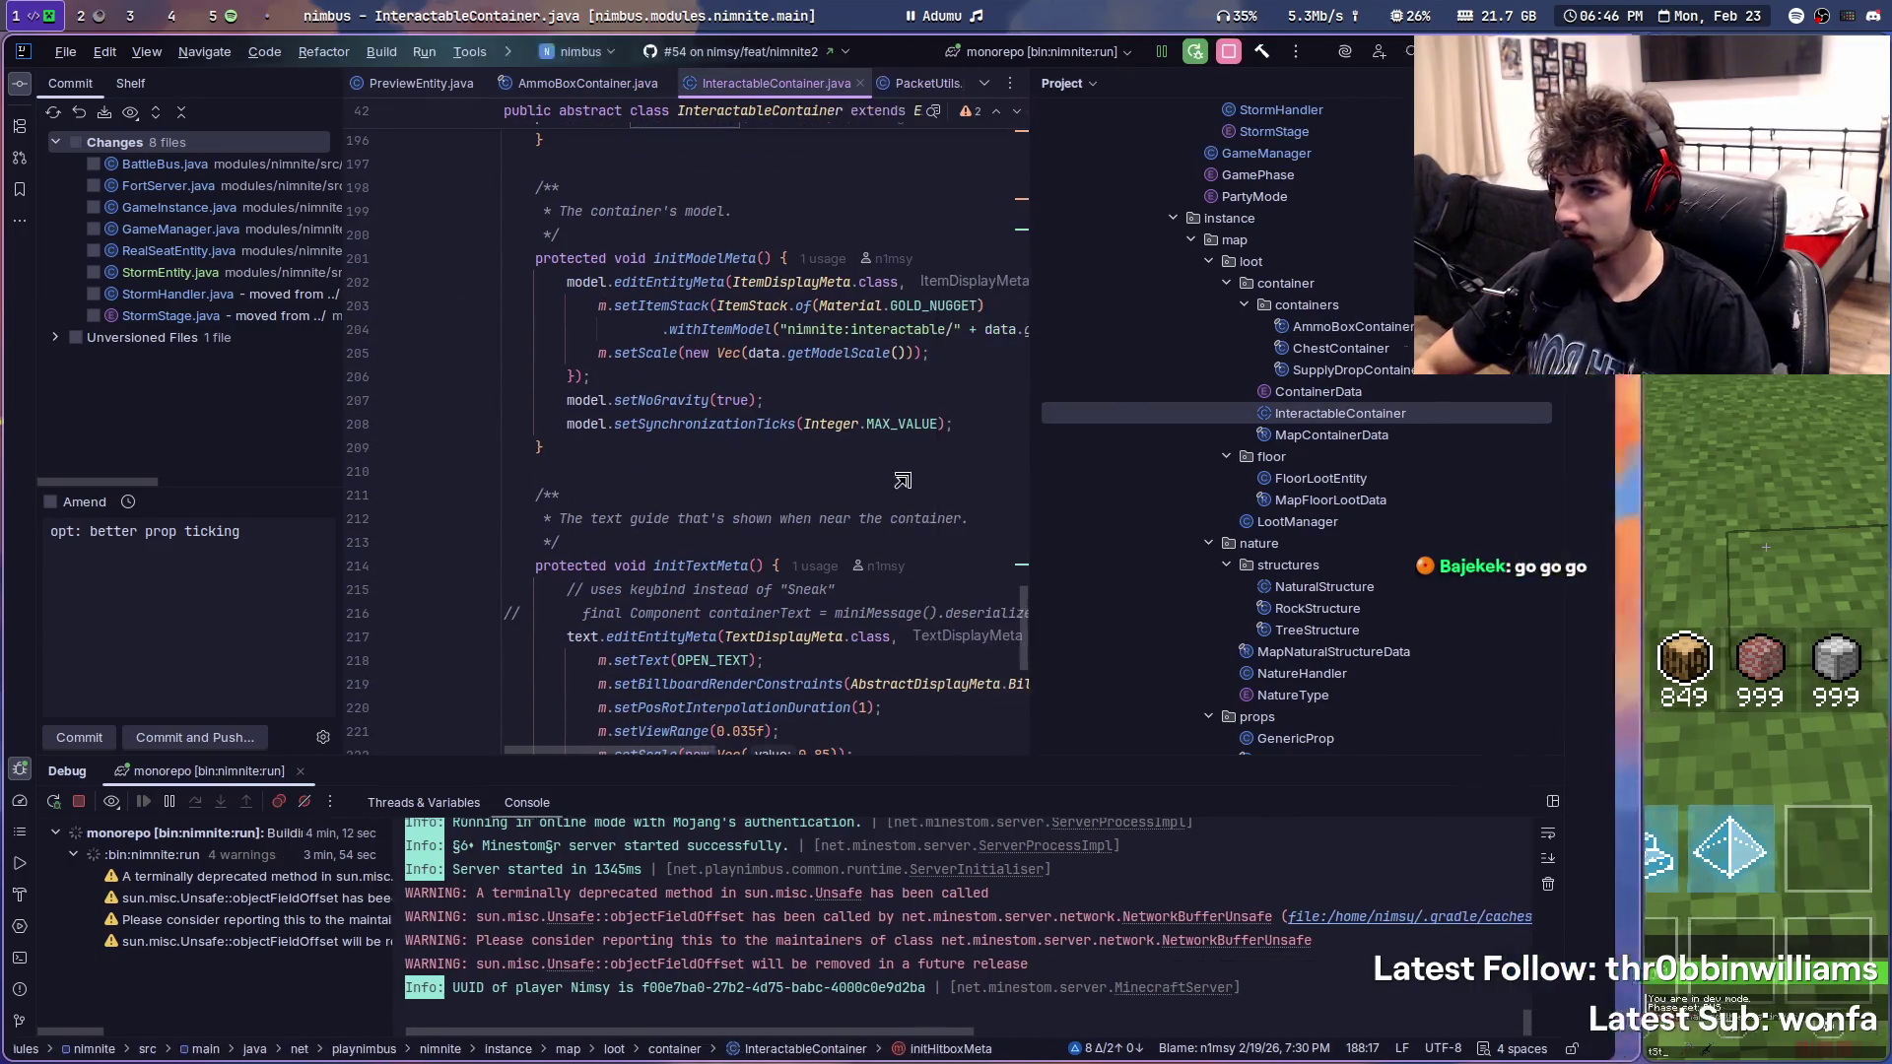
drag(959, 440, 504, 305)
click(922, 304)
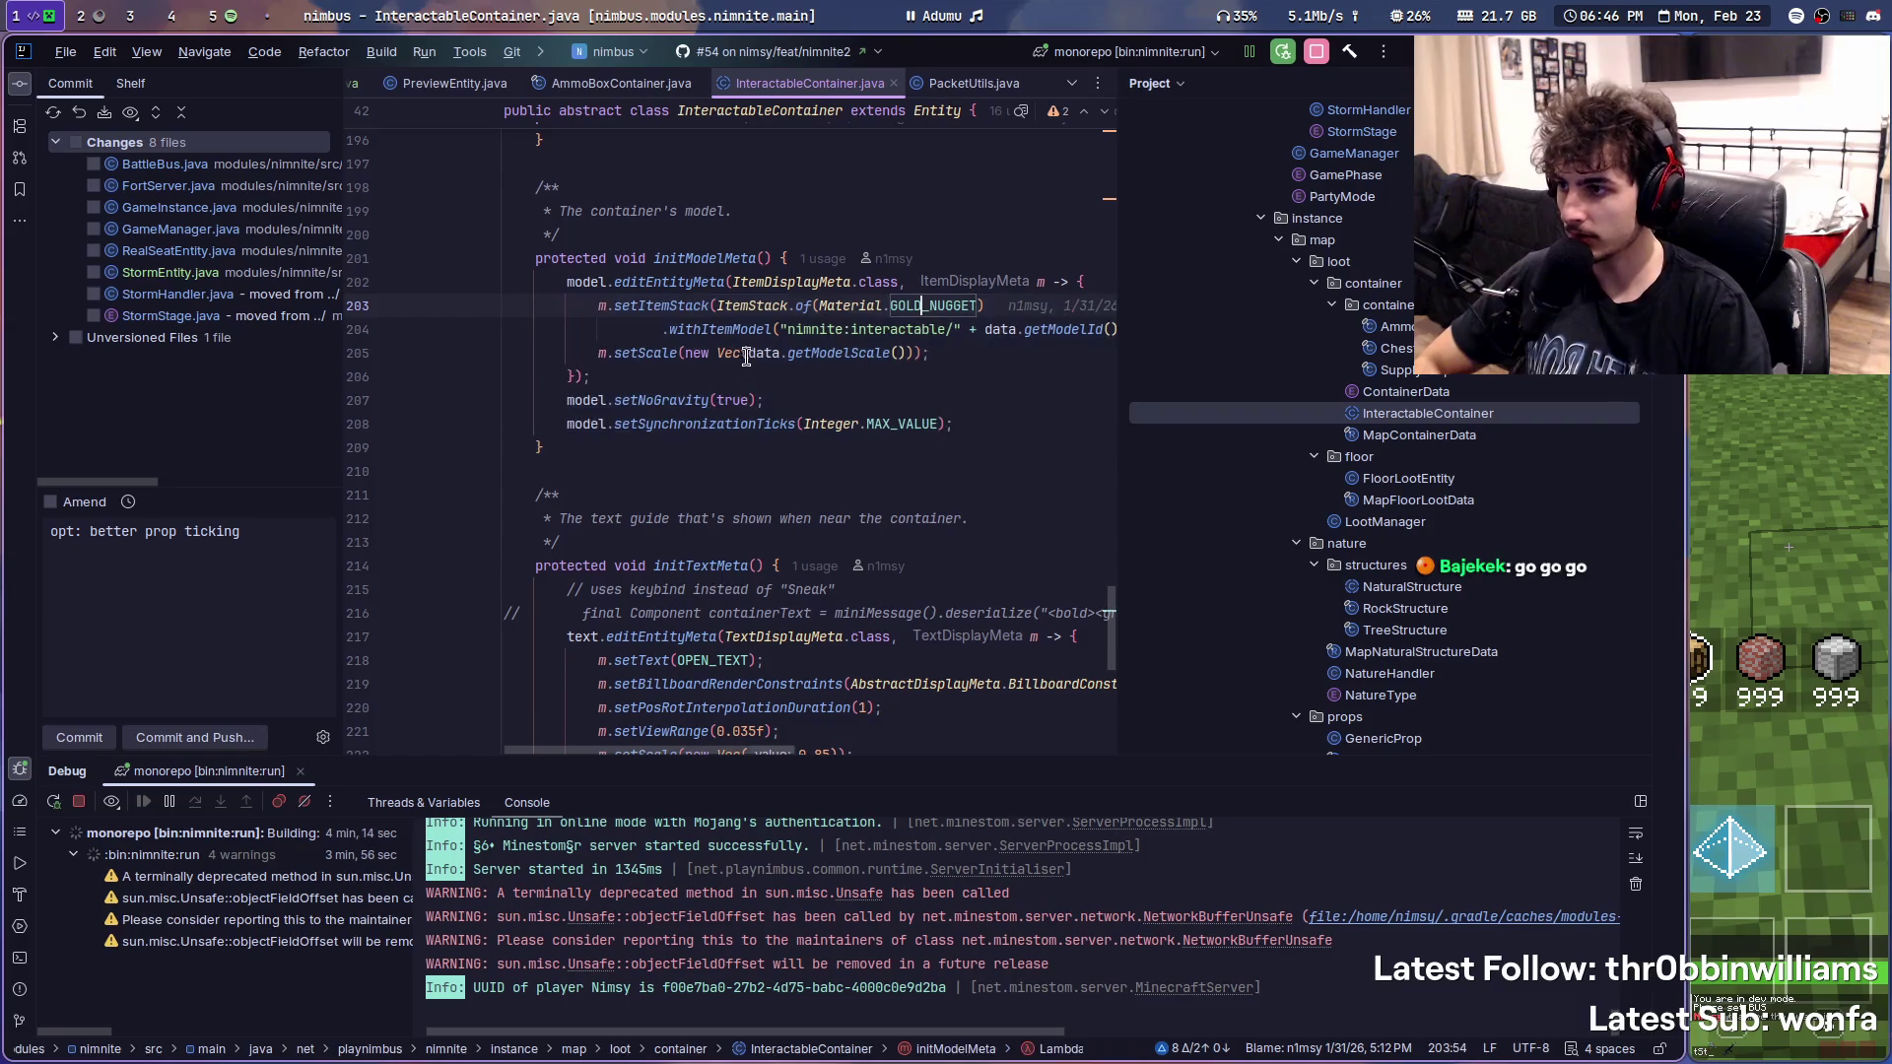
drag(955, 424, 505, 280)
key(ctrl+c)
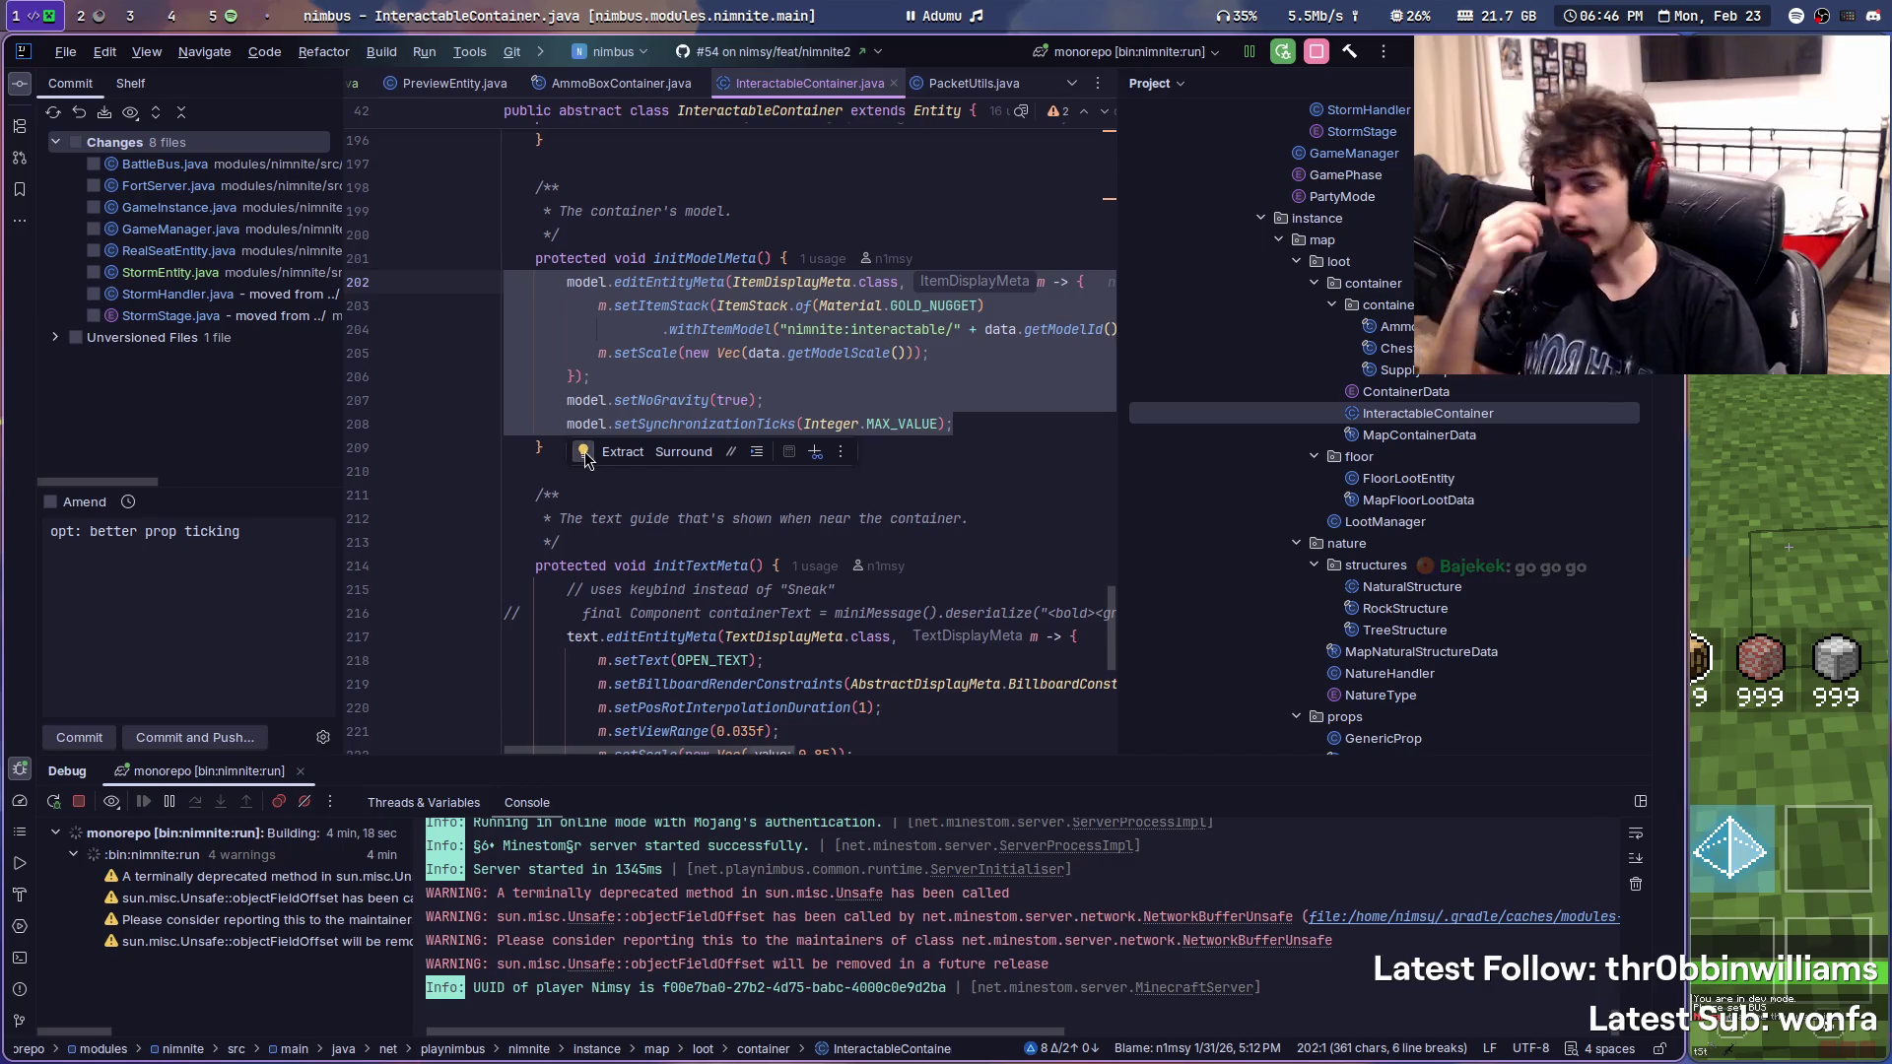
scroll(723, 93, up, 2)
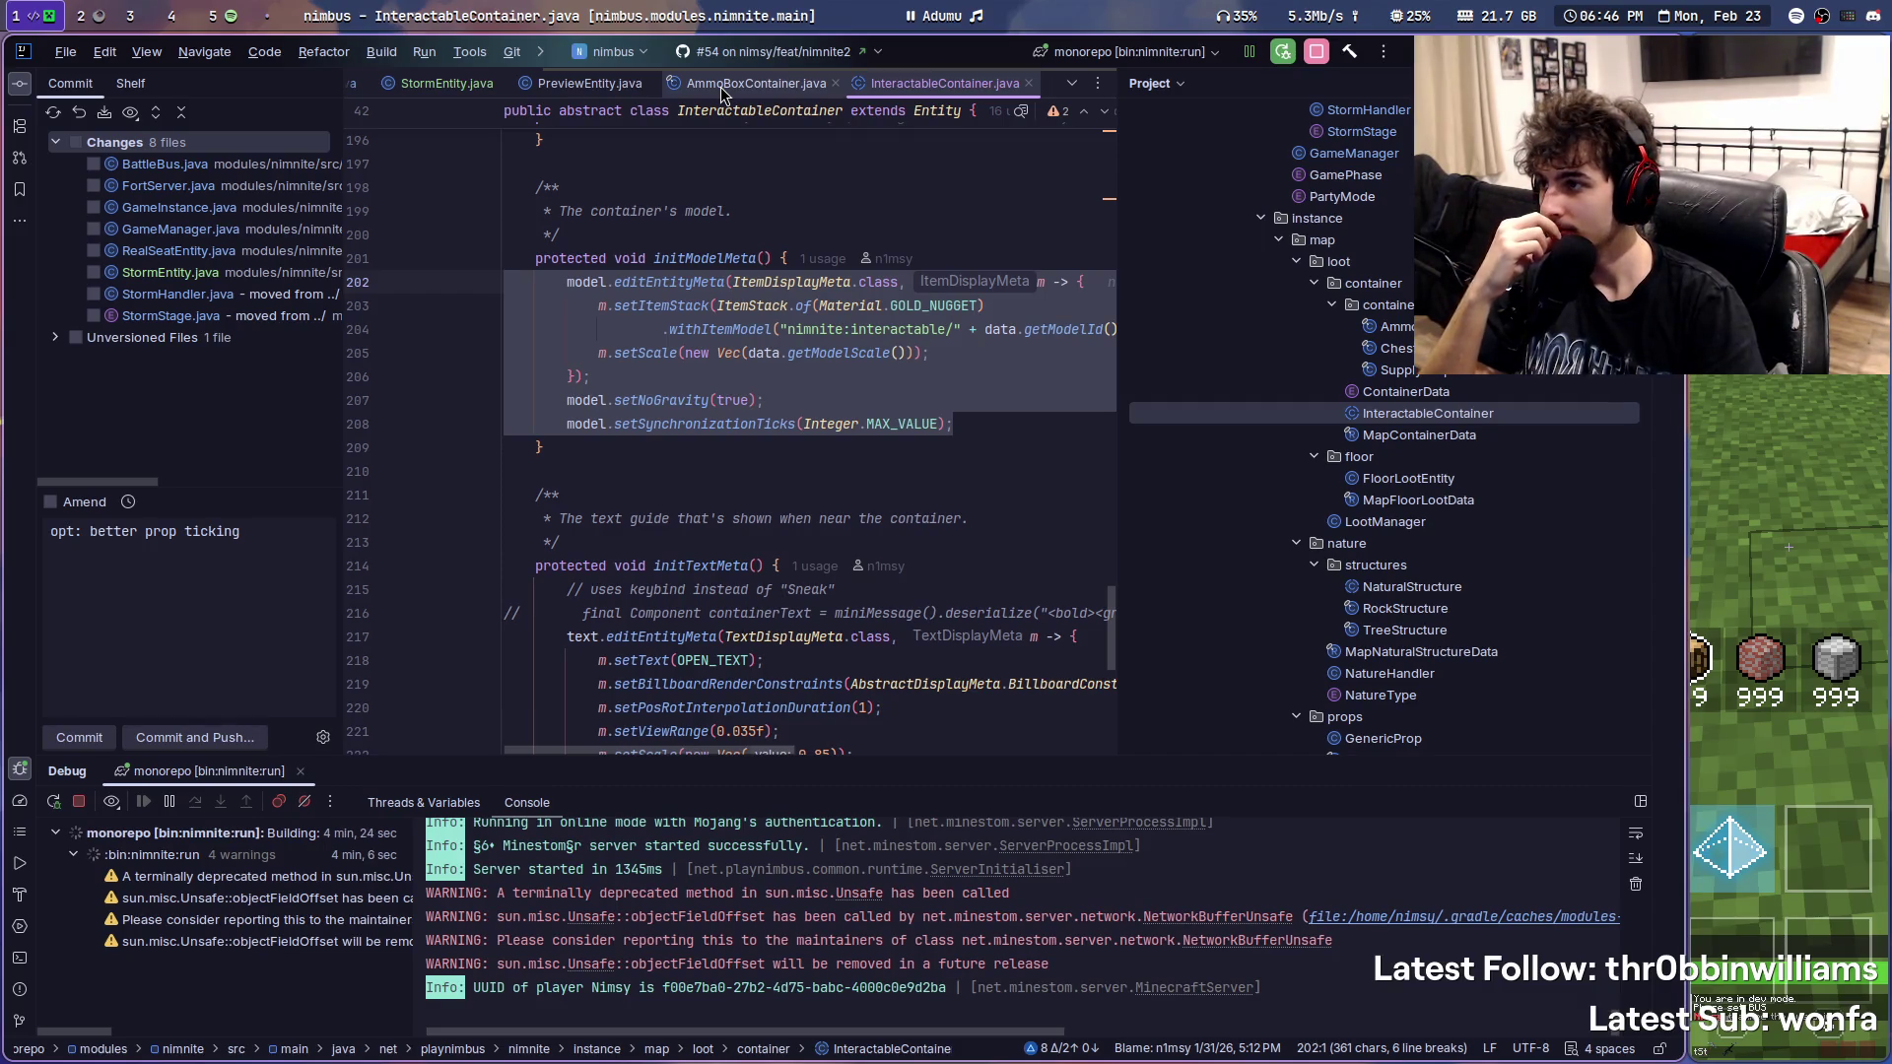
scroll(722, 93, up, 2)
click(687, 84)
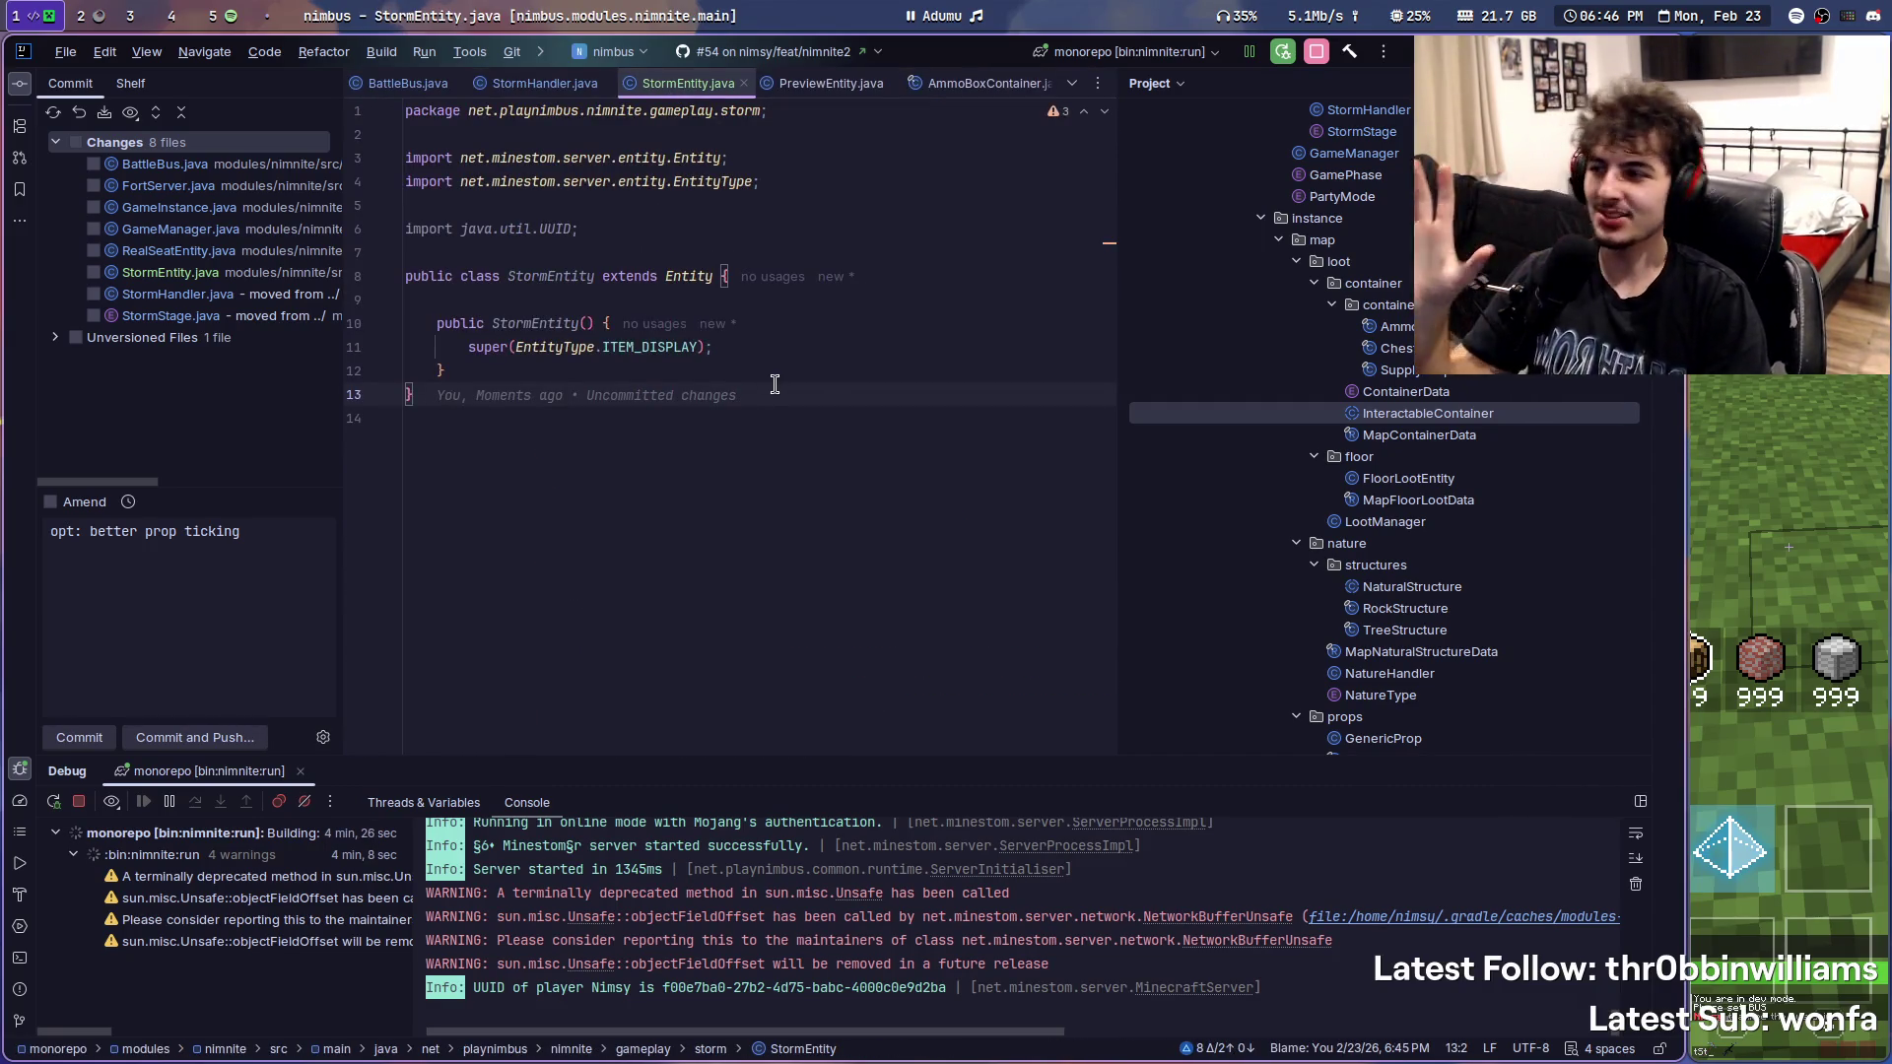
- Paste the model setup block into the StormEntity constructor and strip the 'model.' prefix
click(805, 355)
key(ctrl+v)
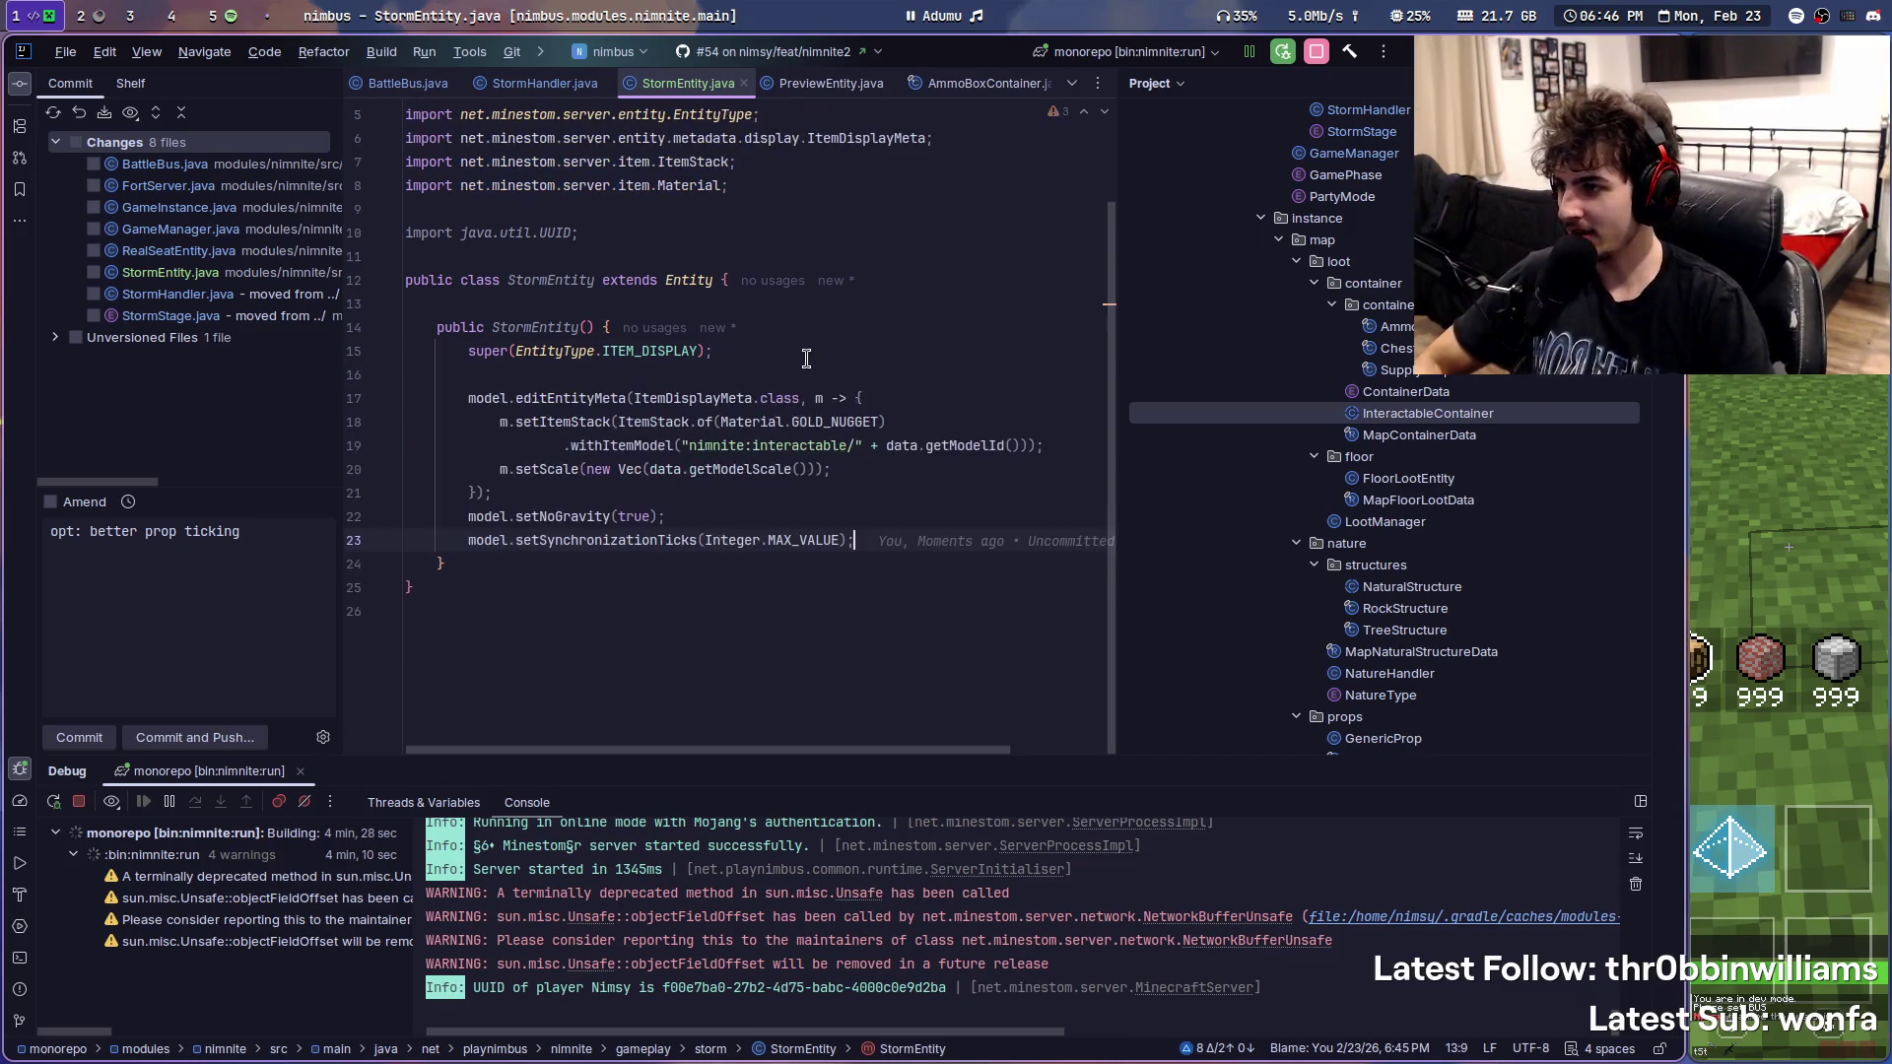
double_click(500, 399)
key(BackSpace)
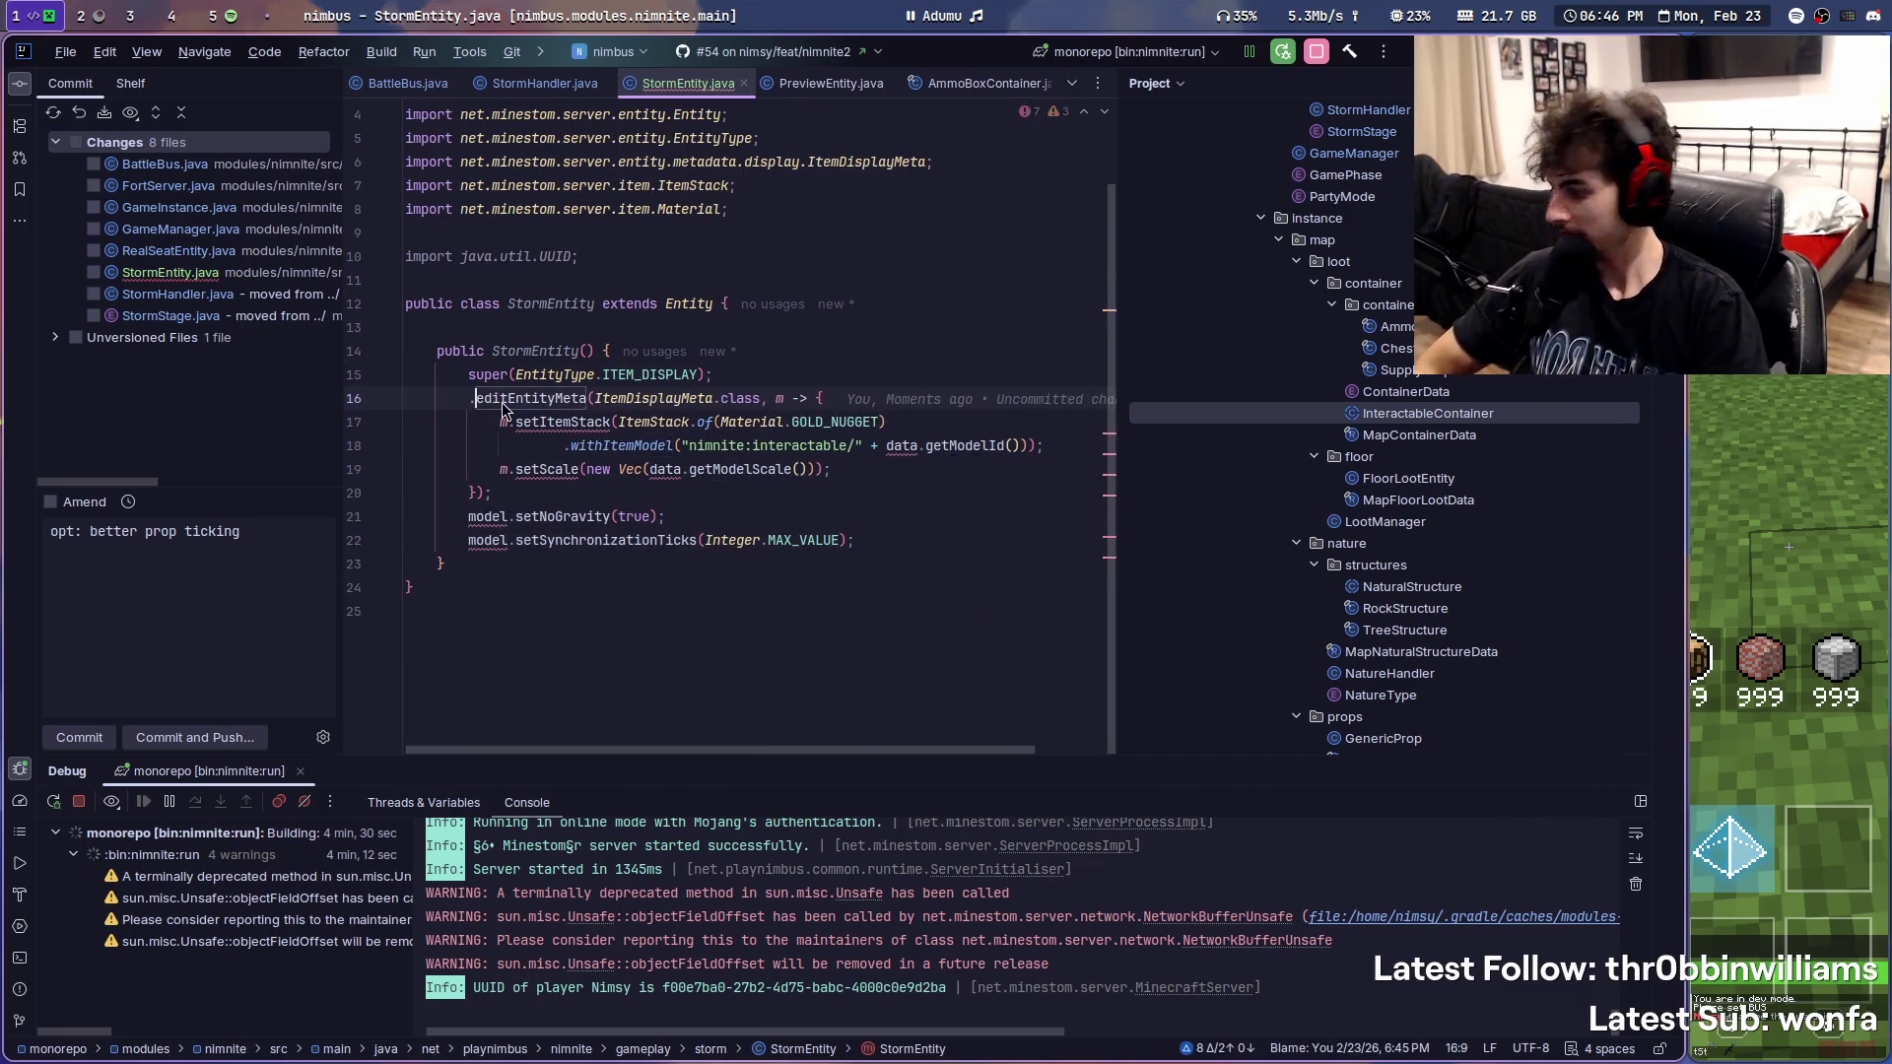
key(Delete)
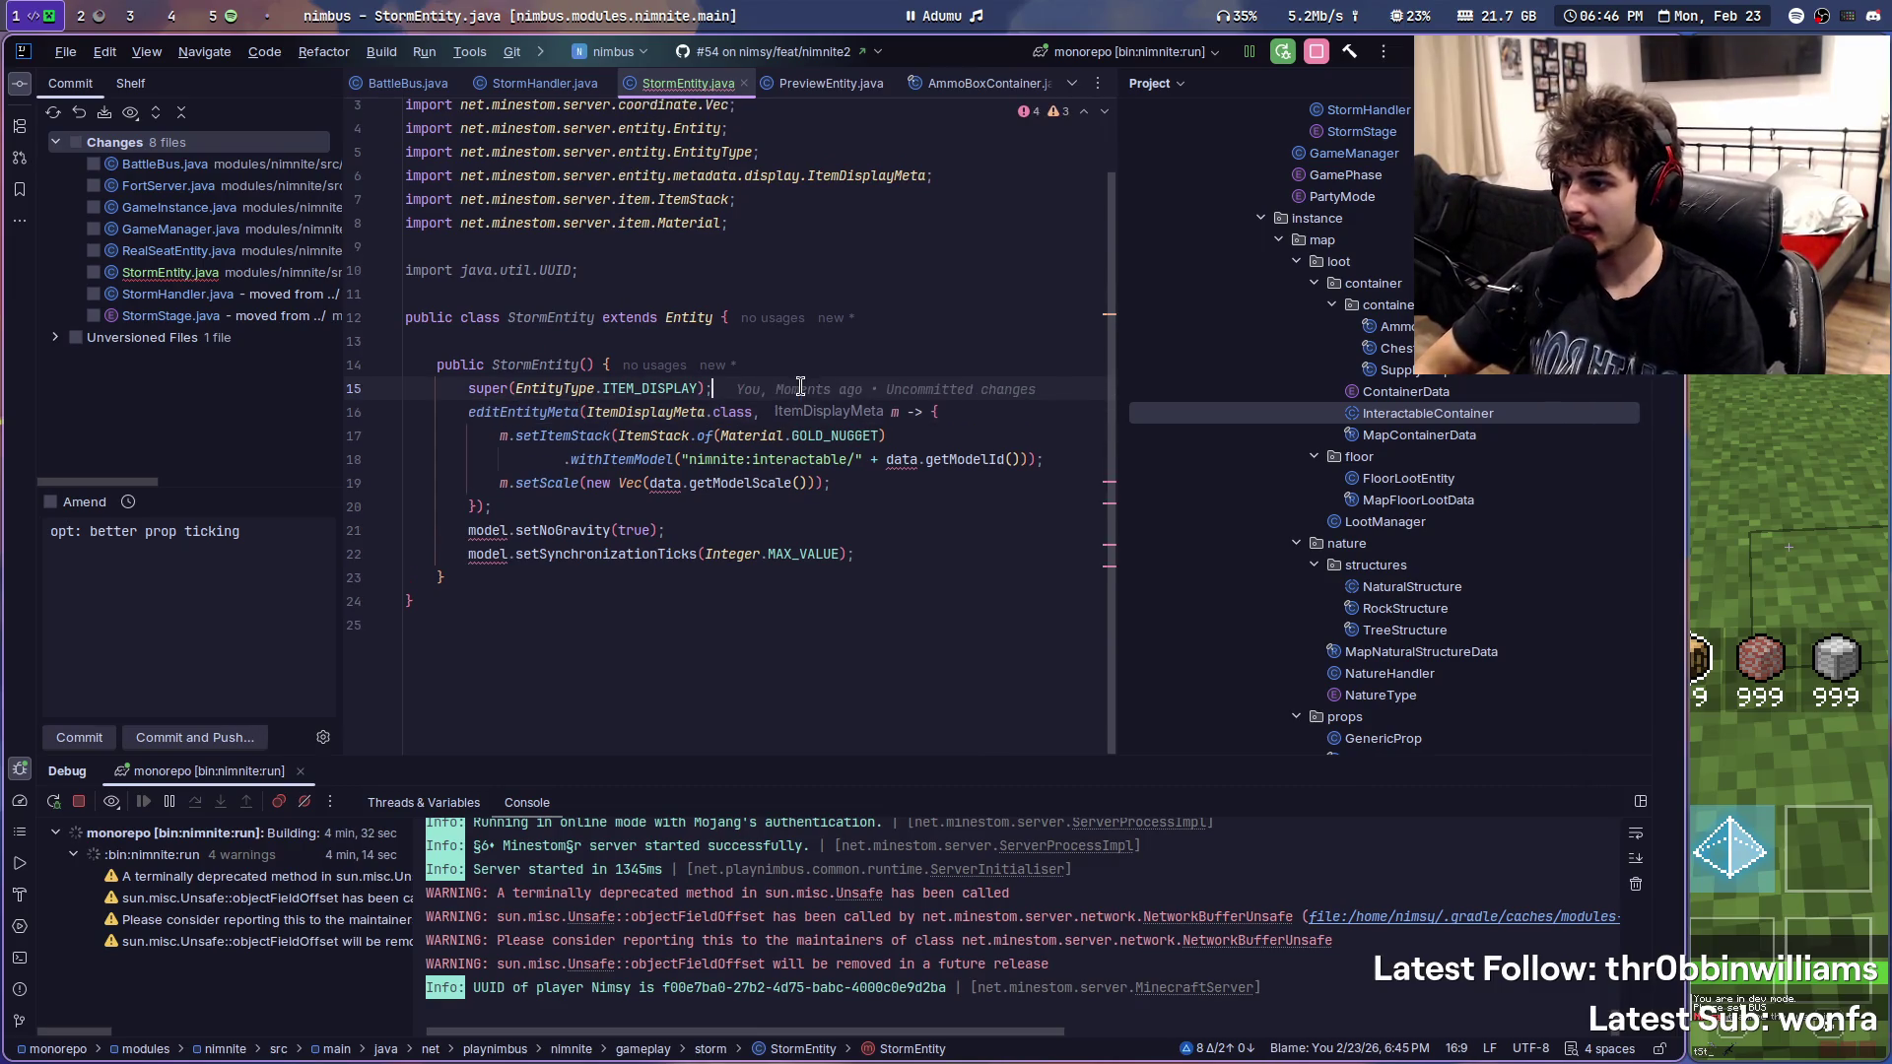
key(Return)
key(Up)
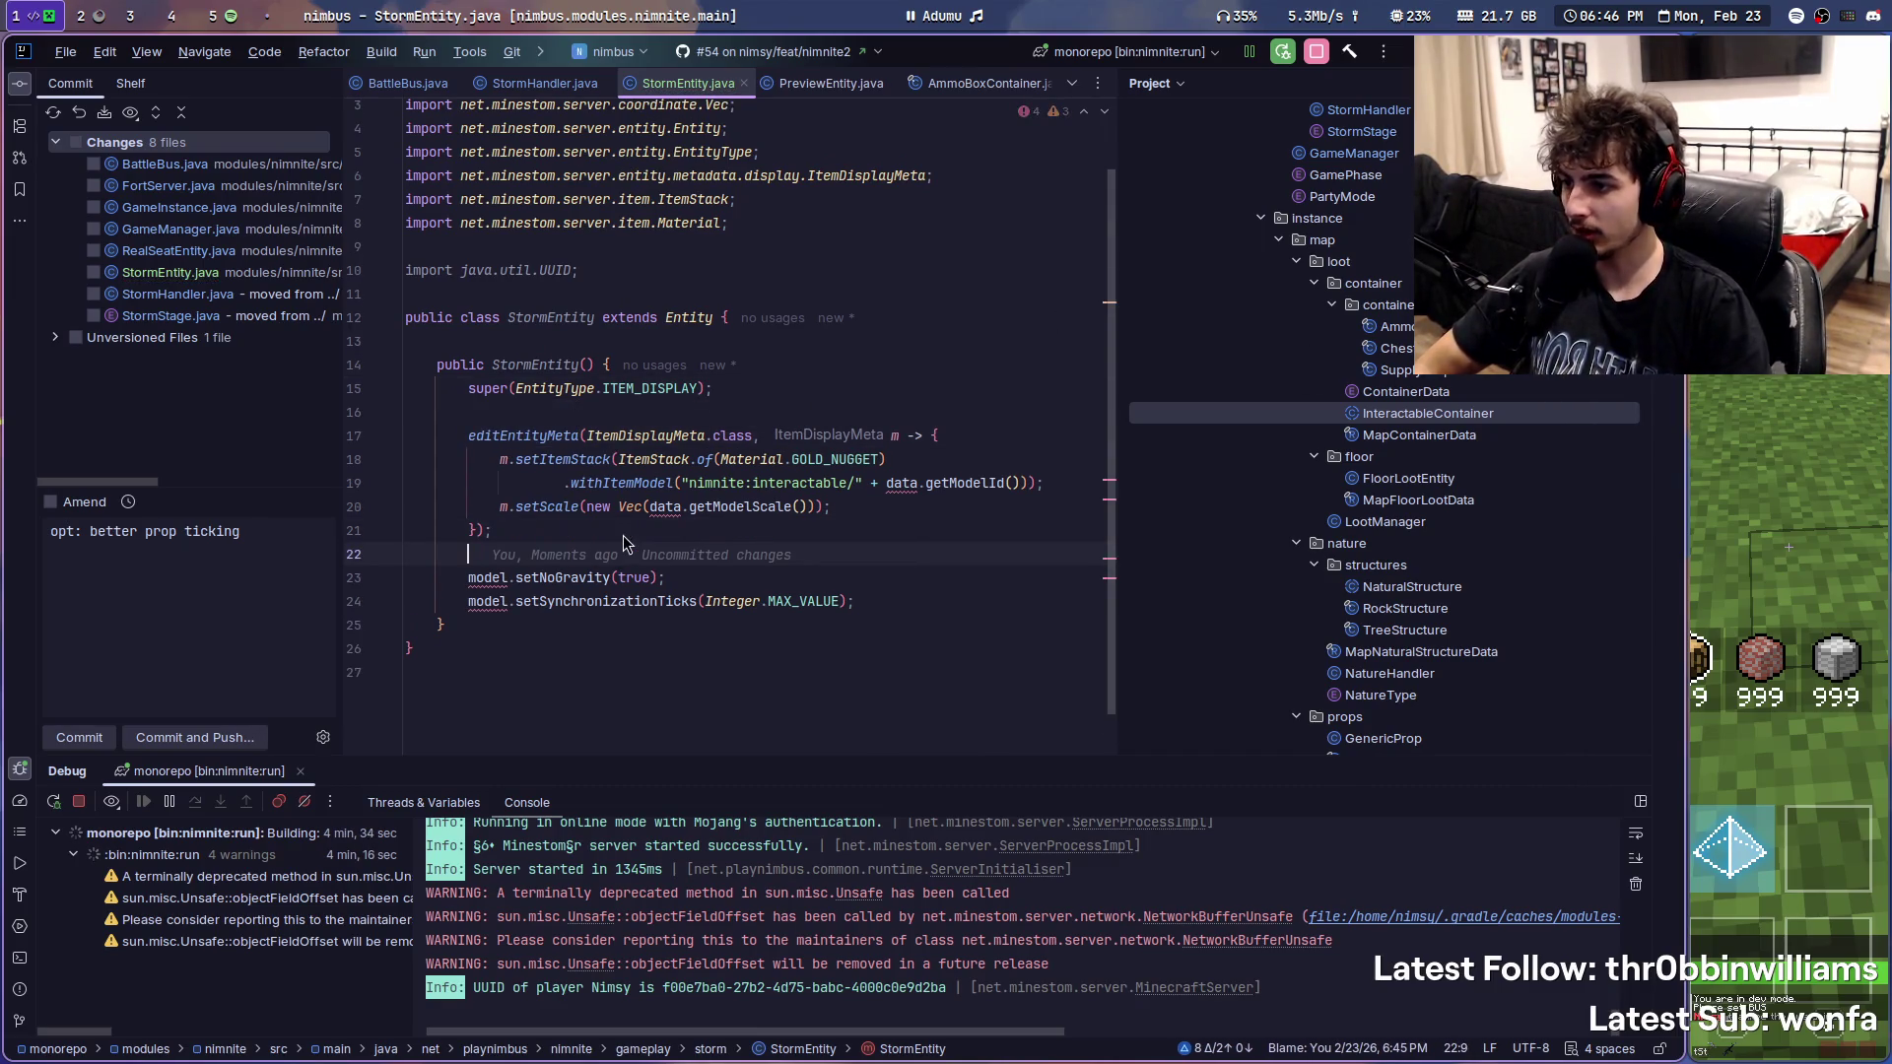
- Switch to the browser and load the minecraft-fortnite GitHub repository
click(92, 12)
key(ctrl+t)
text(minec)
key(Down)
key(Return)
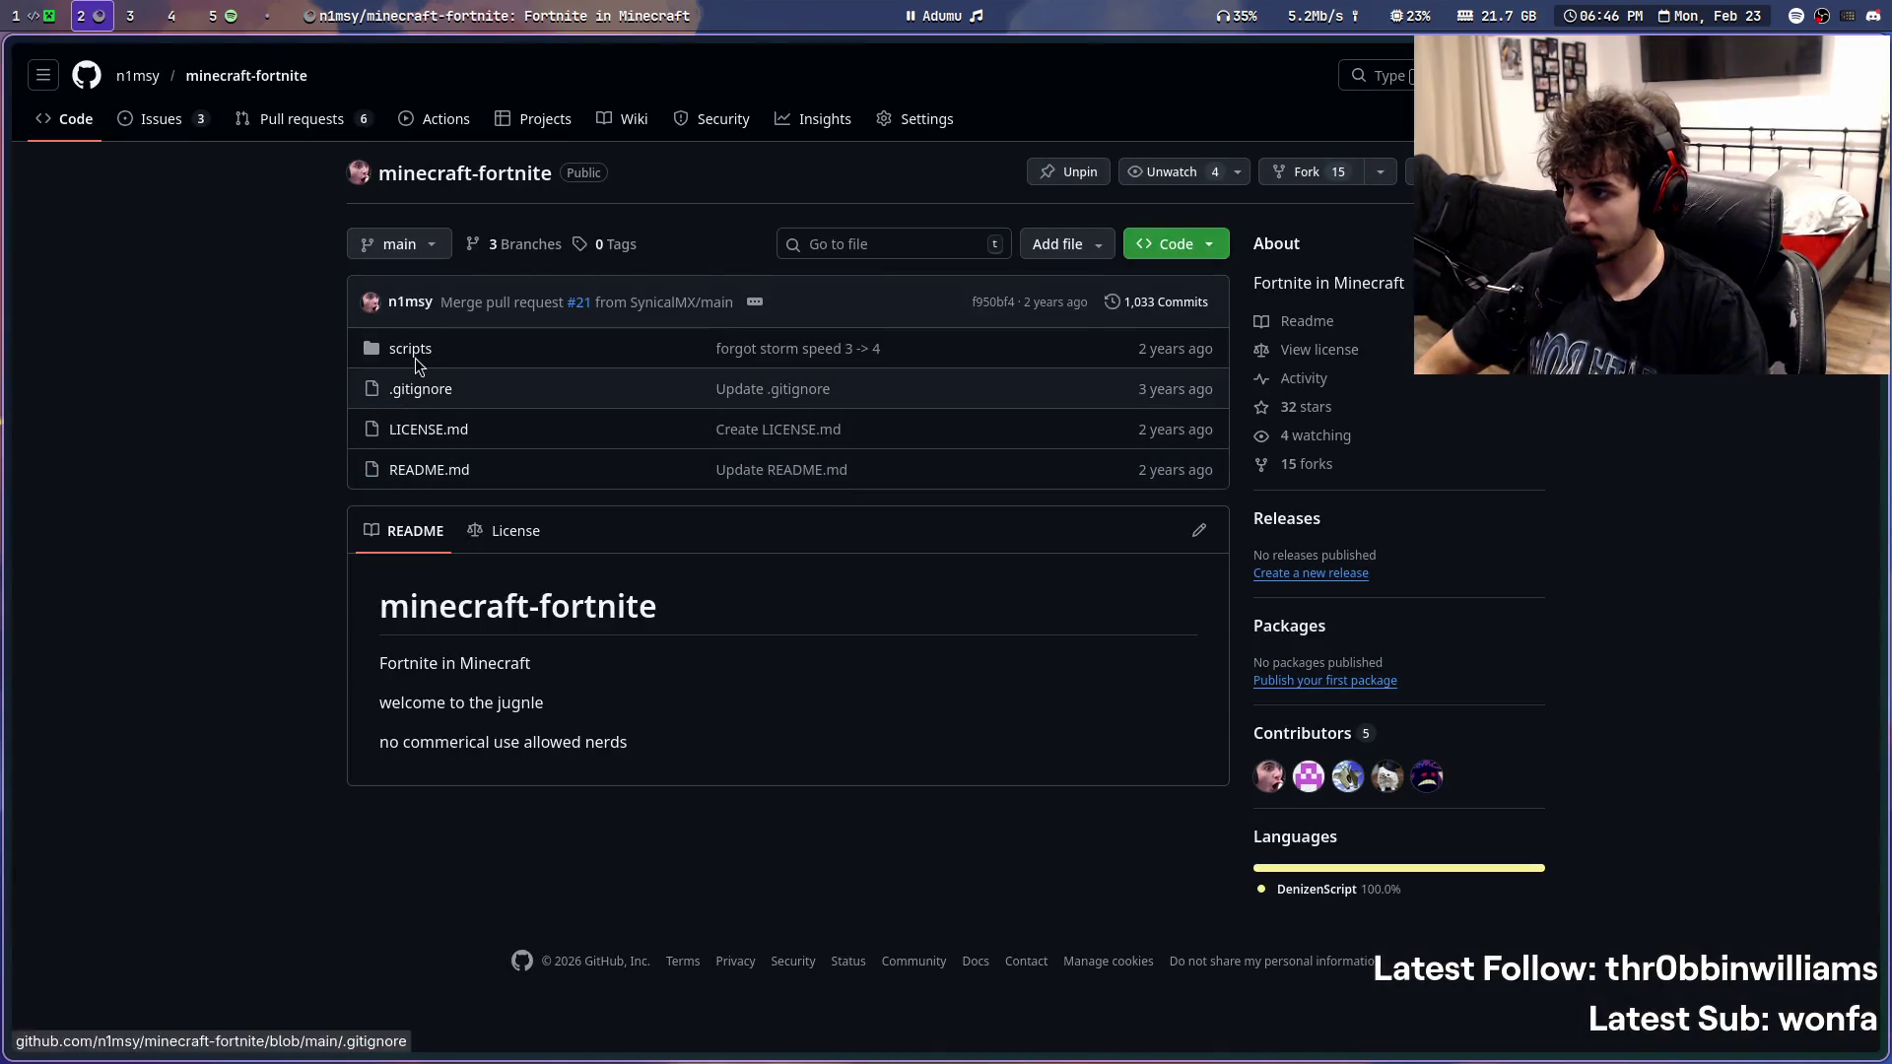
- Navigate scripts > game_server_scripts > gameplay to storm.dsc and read its create-storm section
click(413, 351)
click(433, 367)
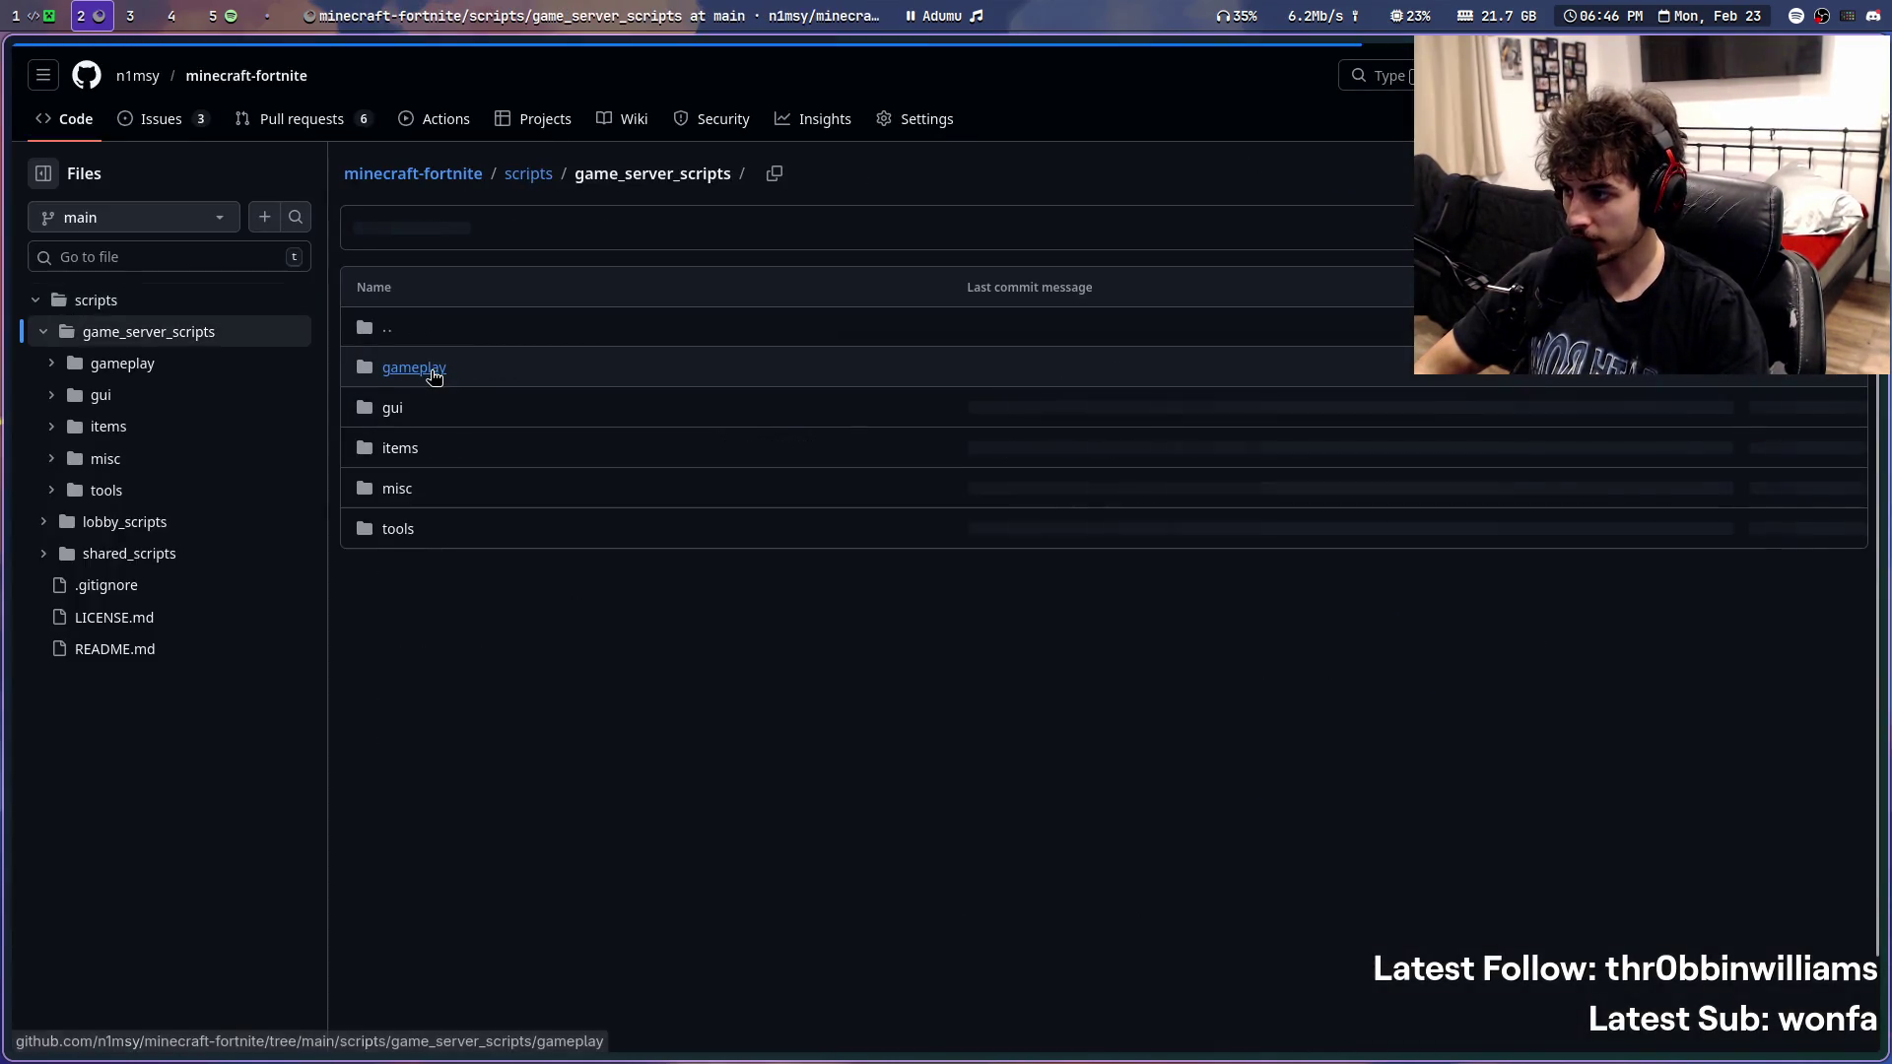
click(434, 369)
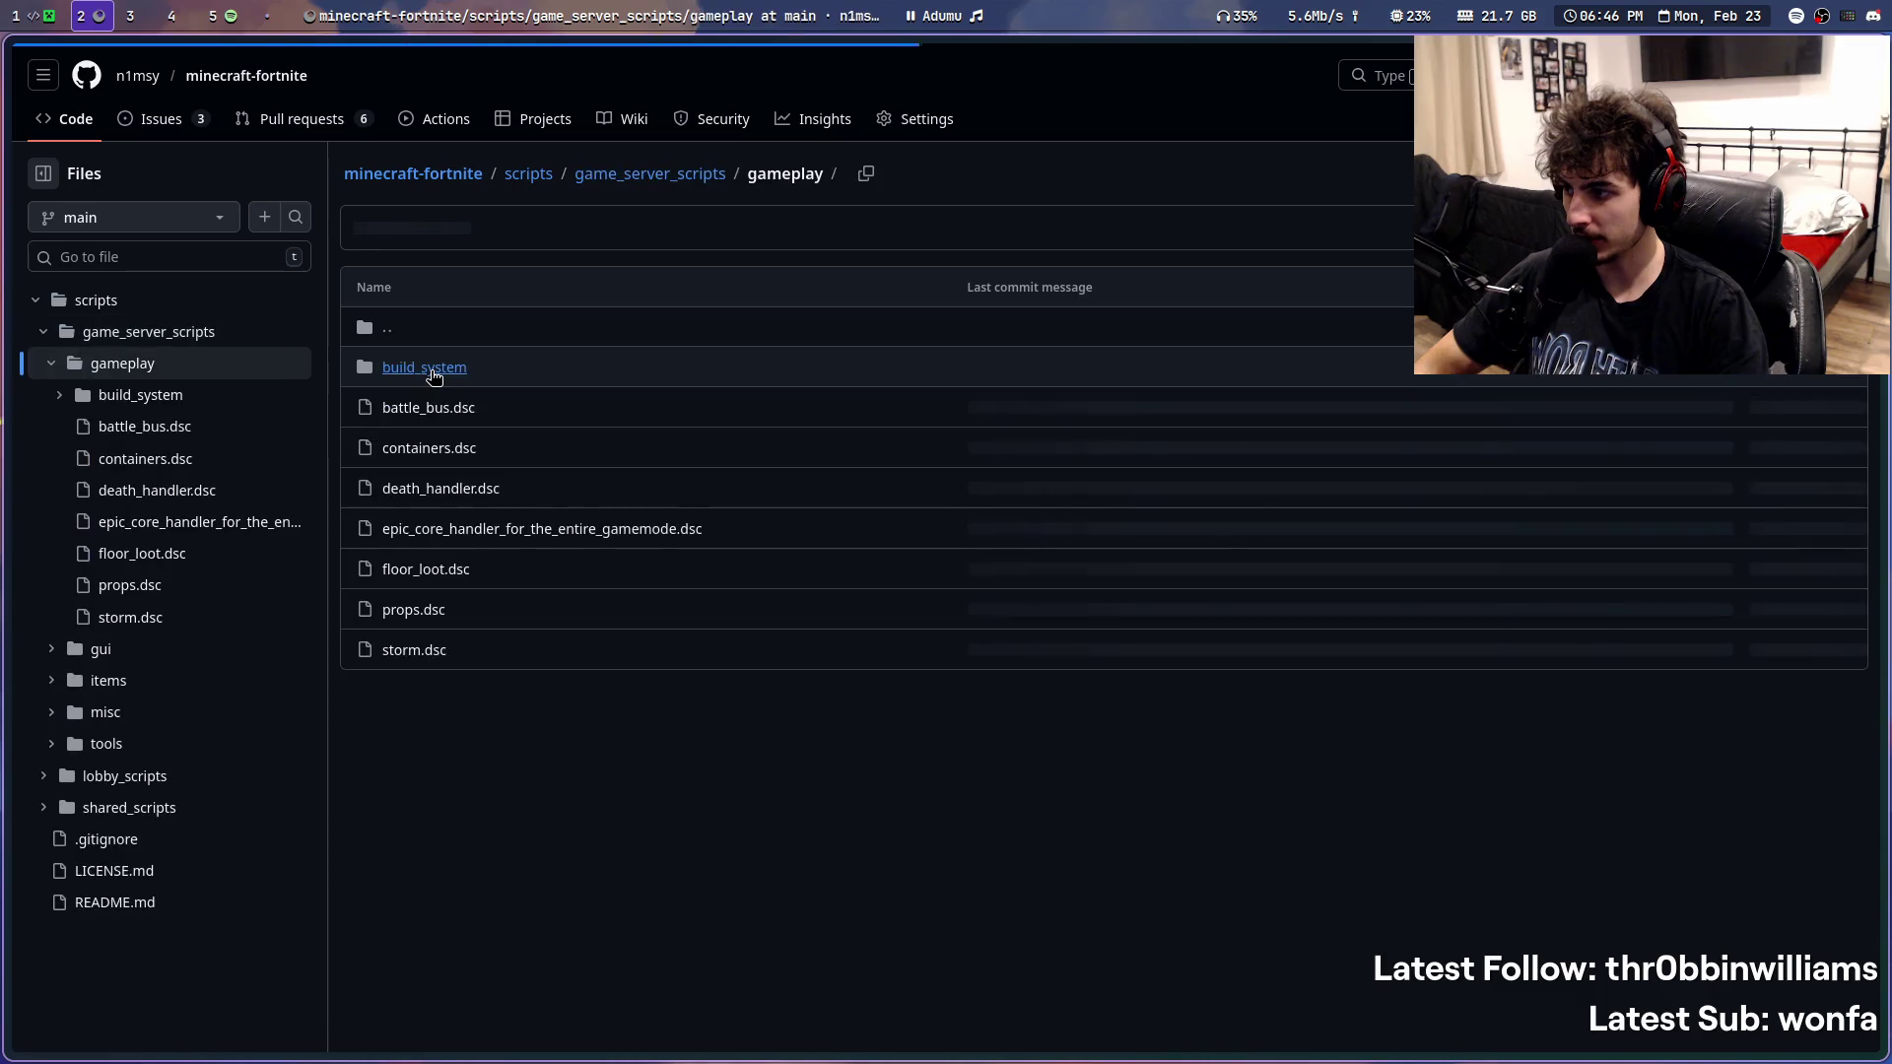
click(422, 650)
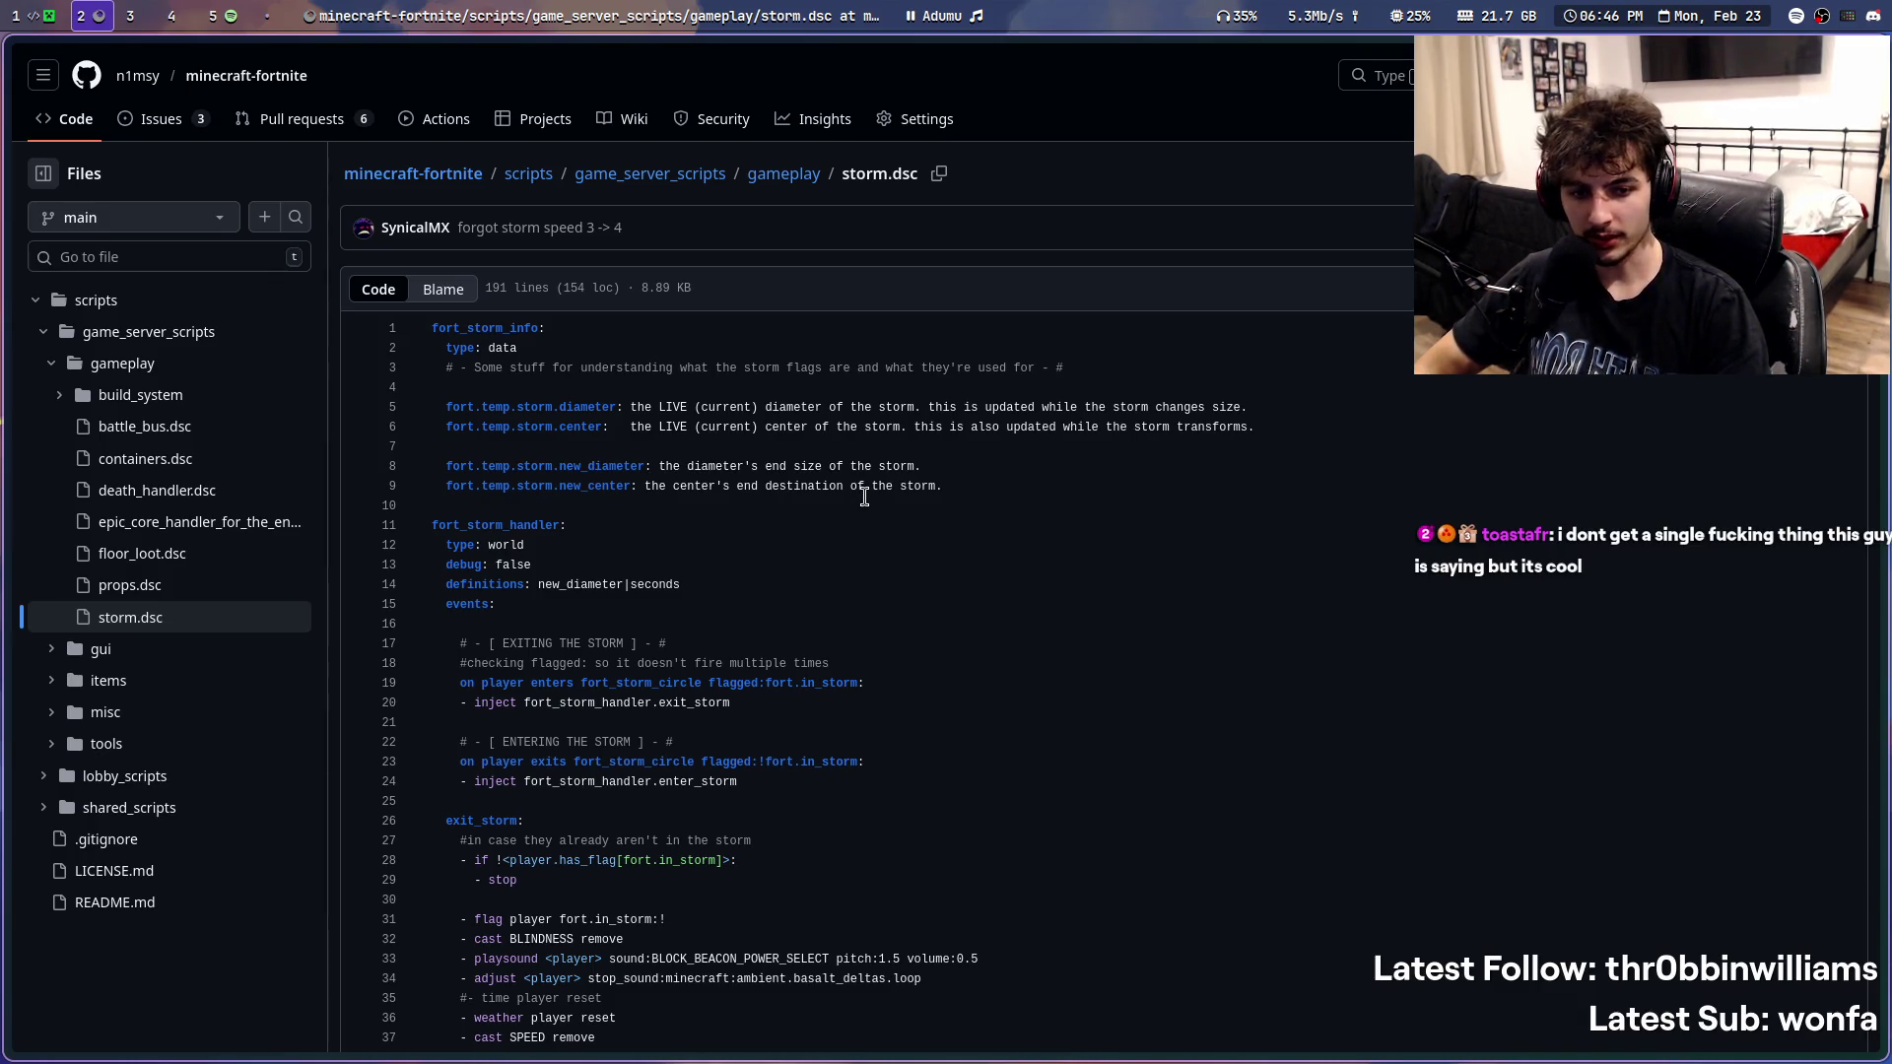
scroll(886, 464, down, 2)
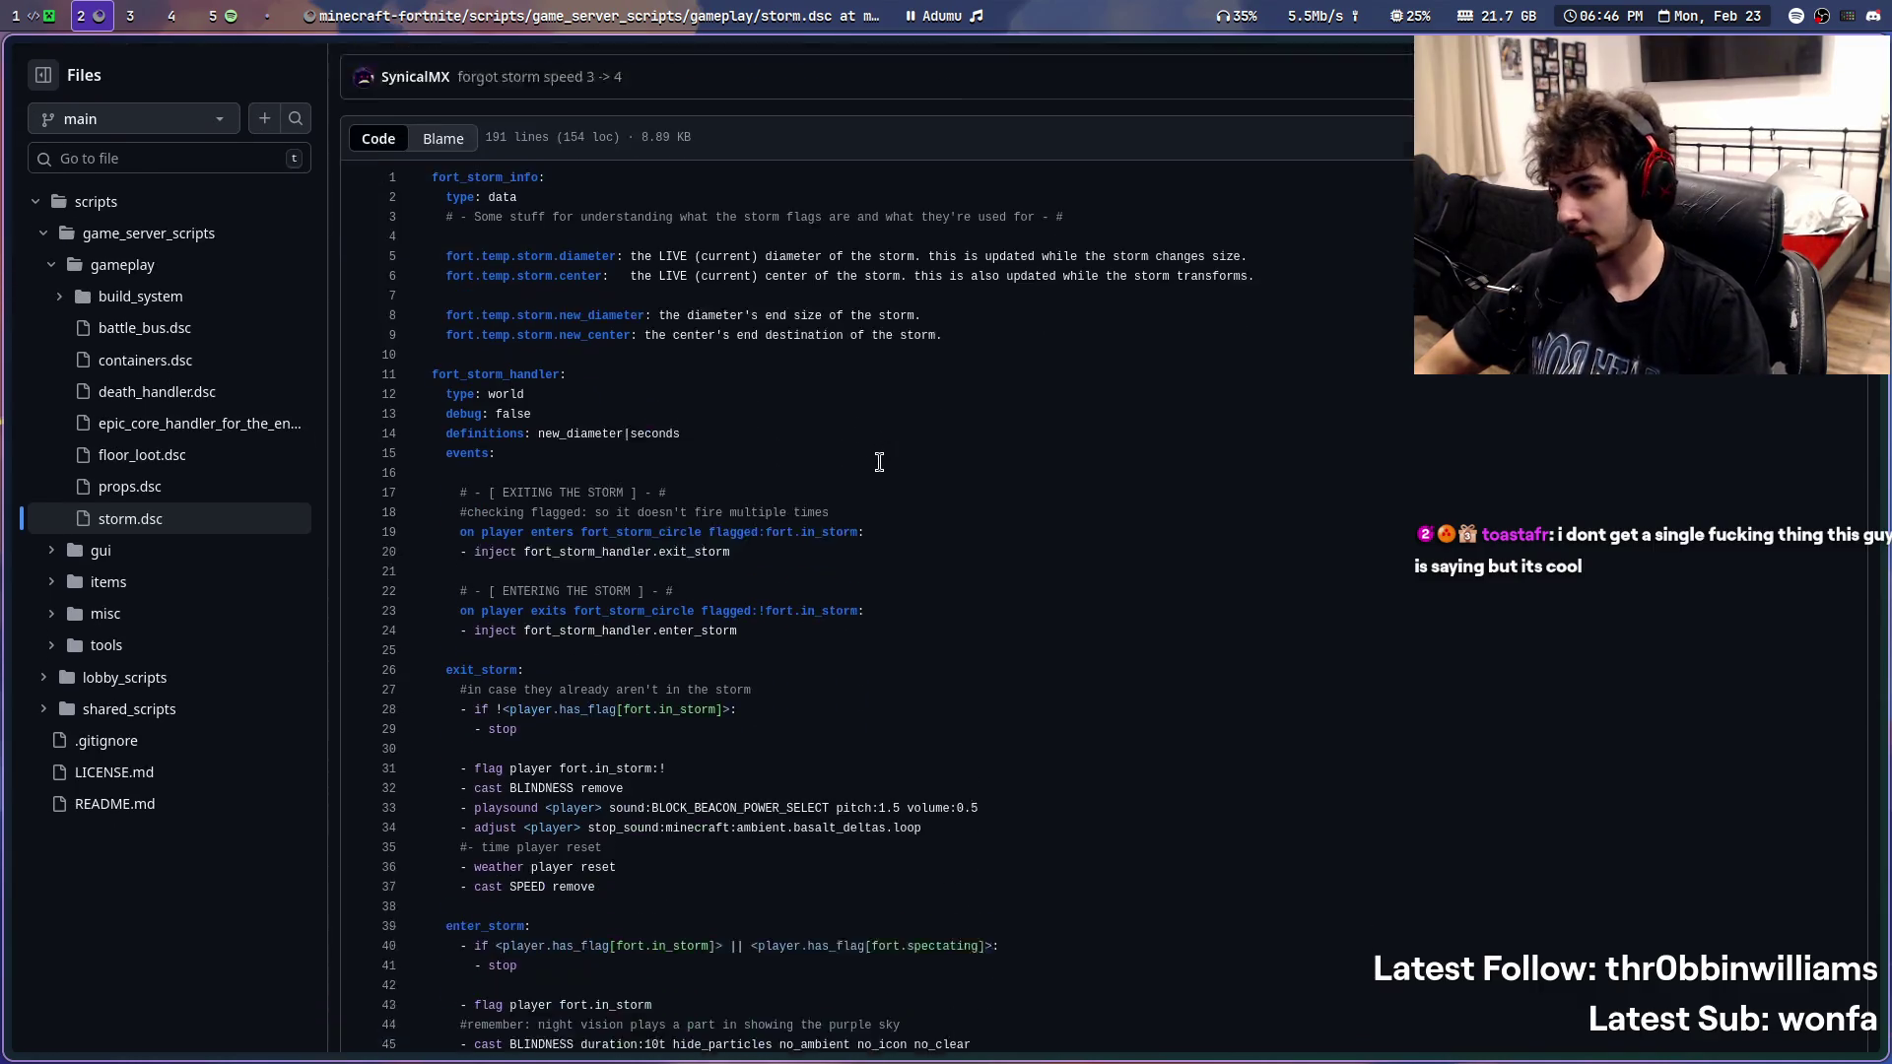
scroll(878, 462, down, 2)
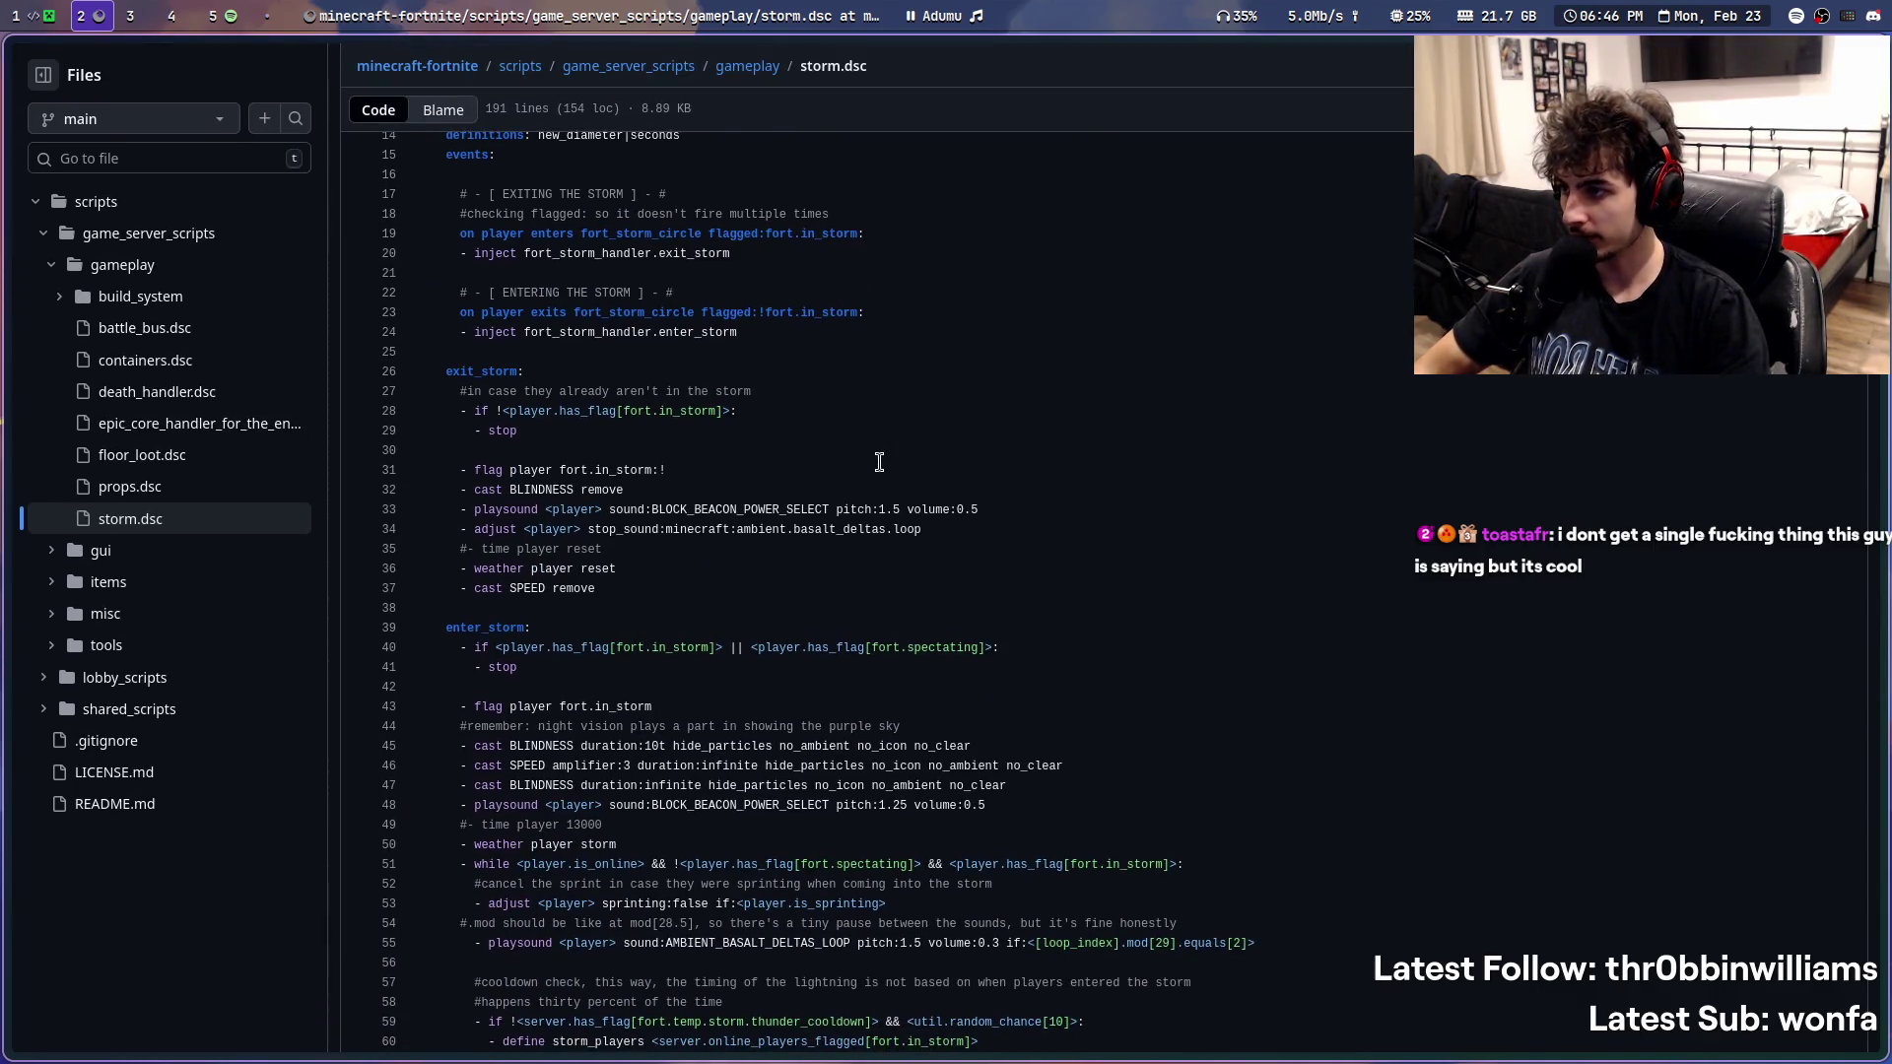
scroll(870, 459, down, 1)
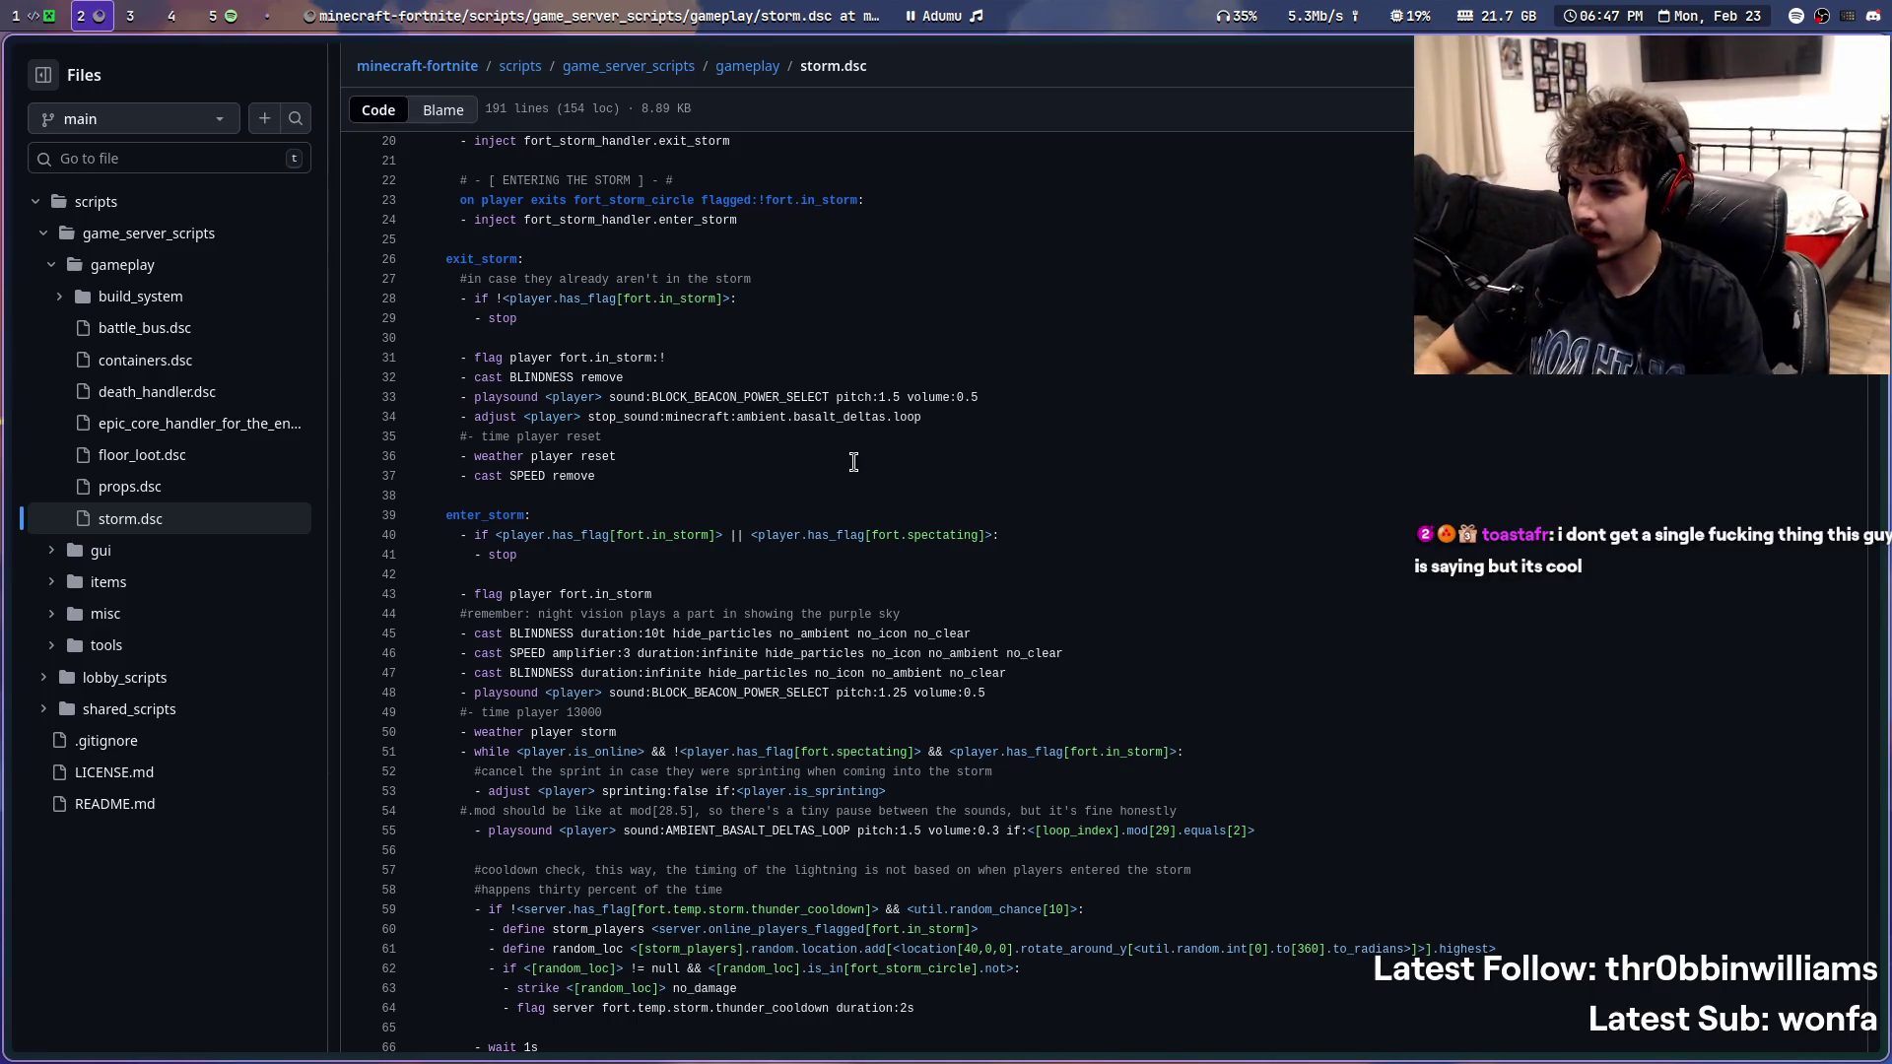
scroll(866, 508, down, 4)
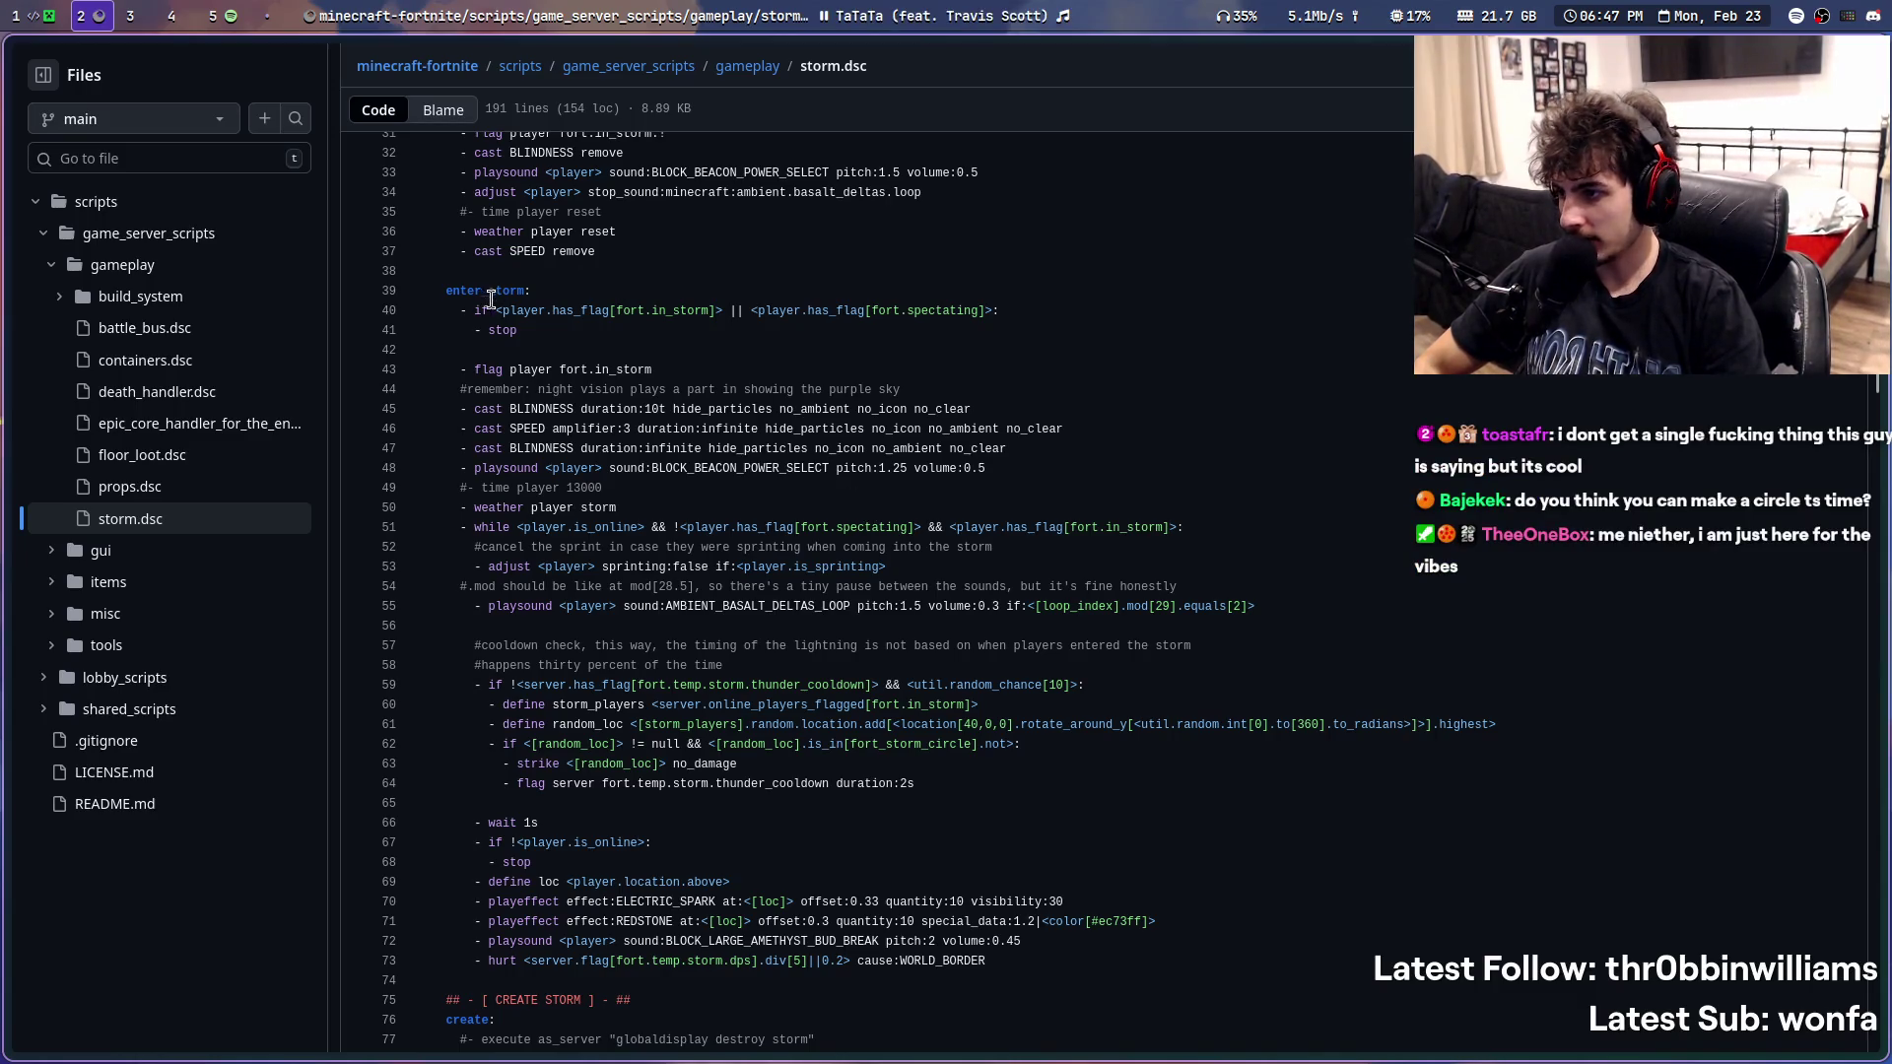
scroll(761, 542, down, 7)
scroll(761, 542, down, 5)
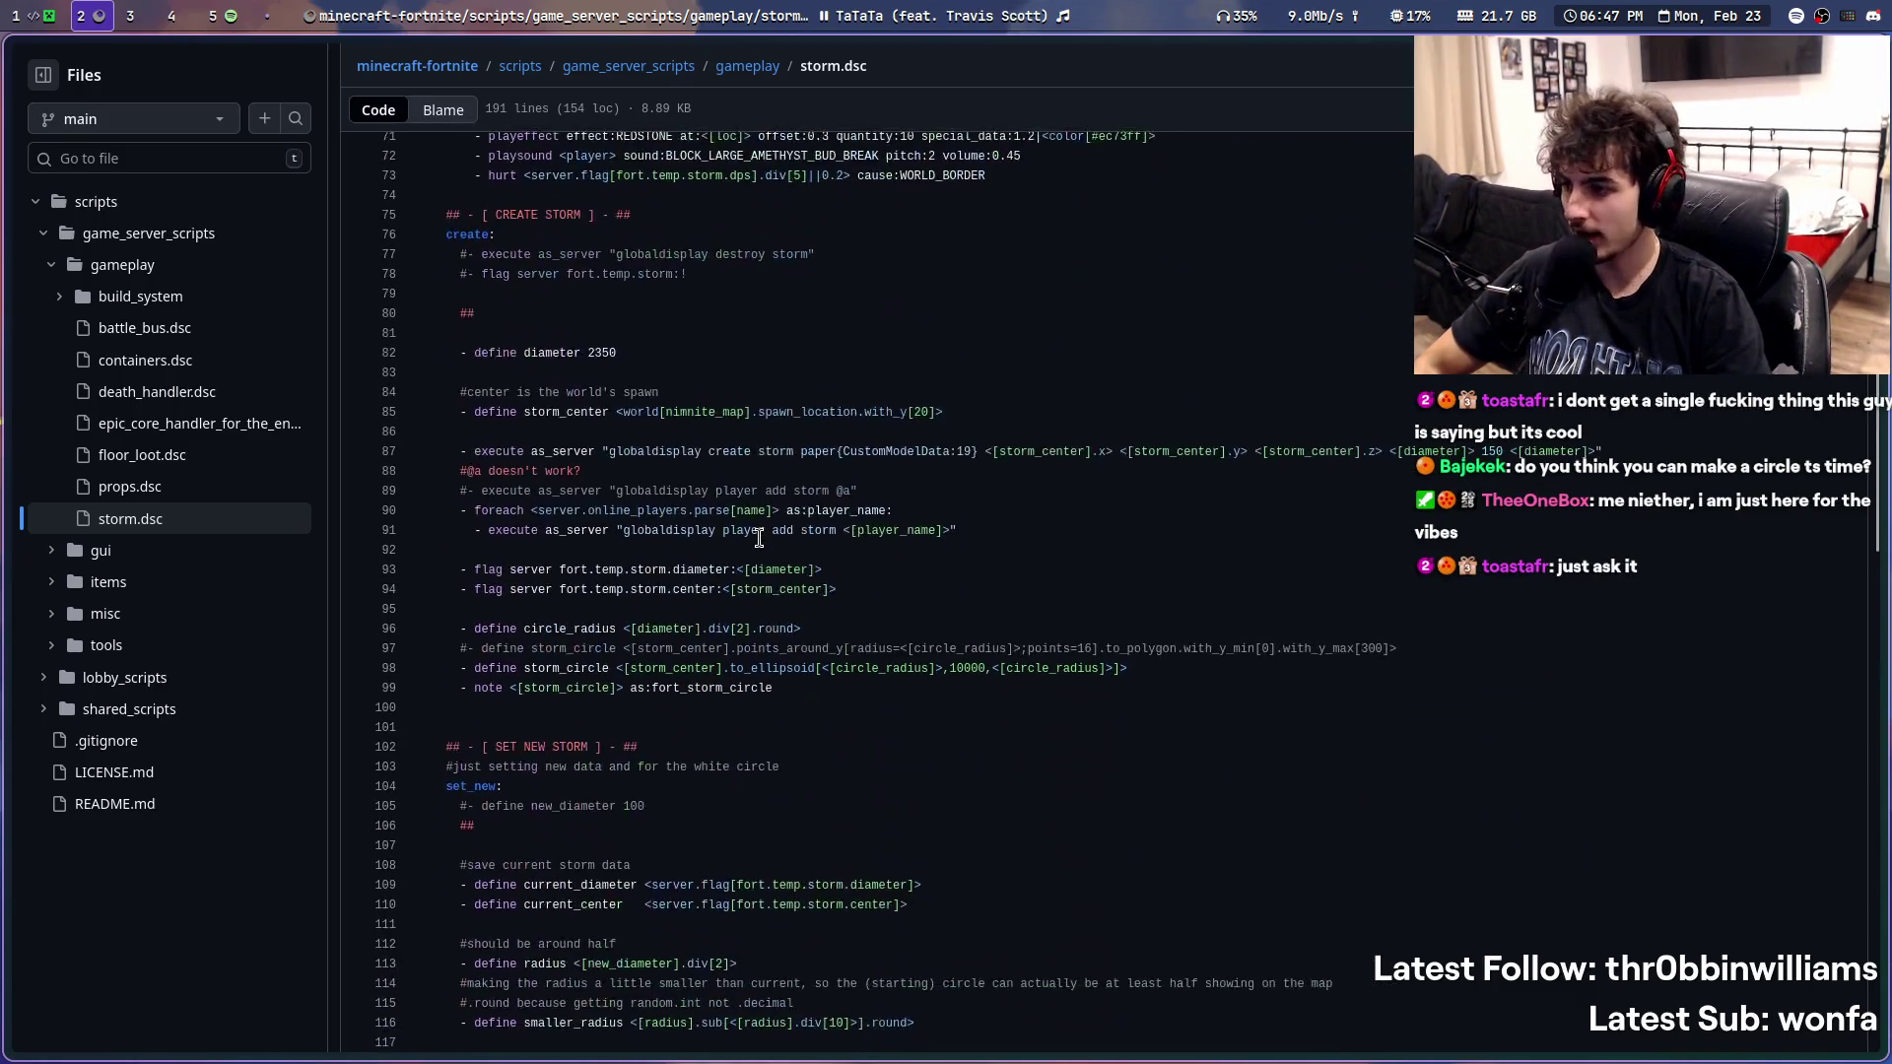
scroll(710, 518, down, 1)
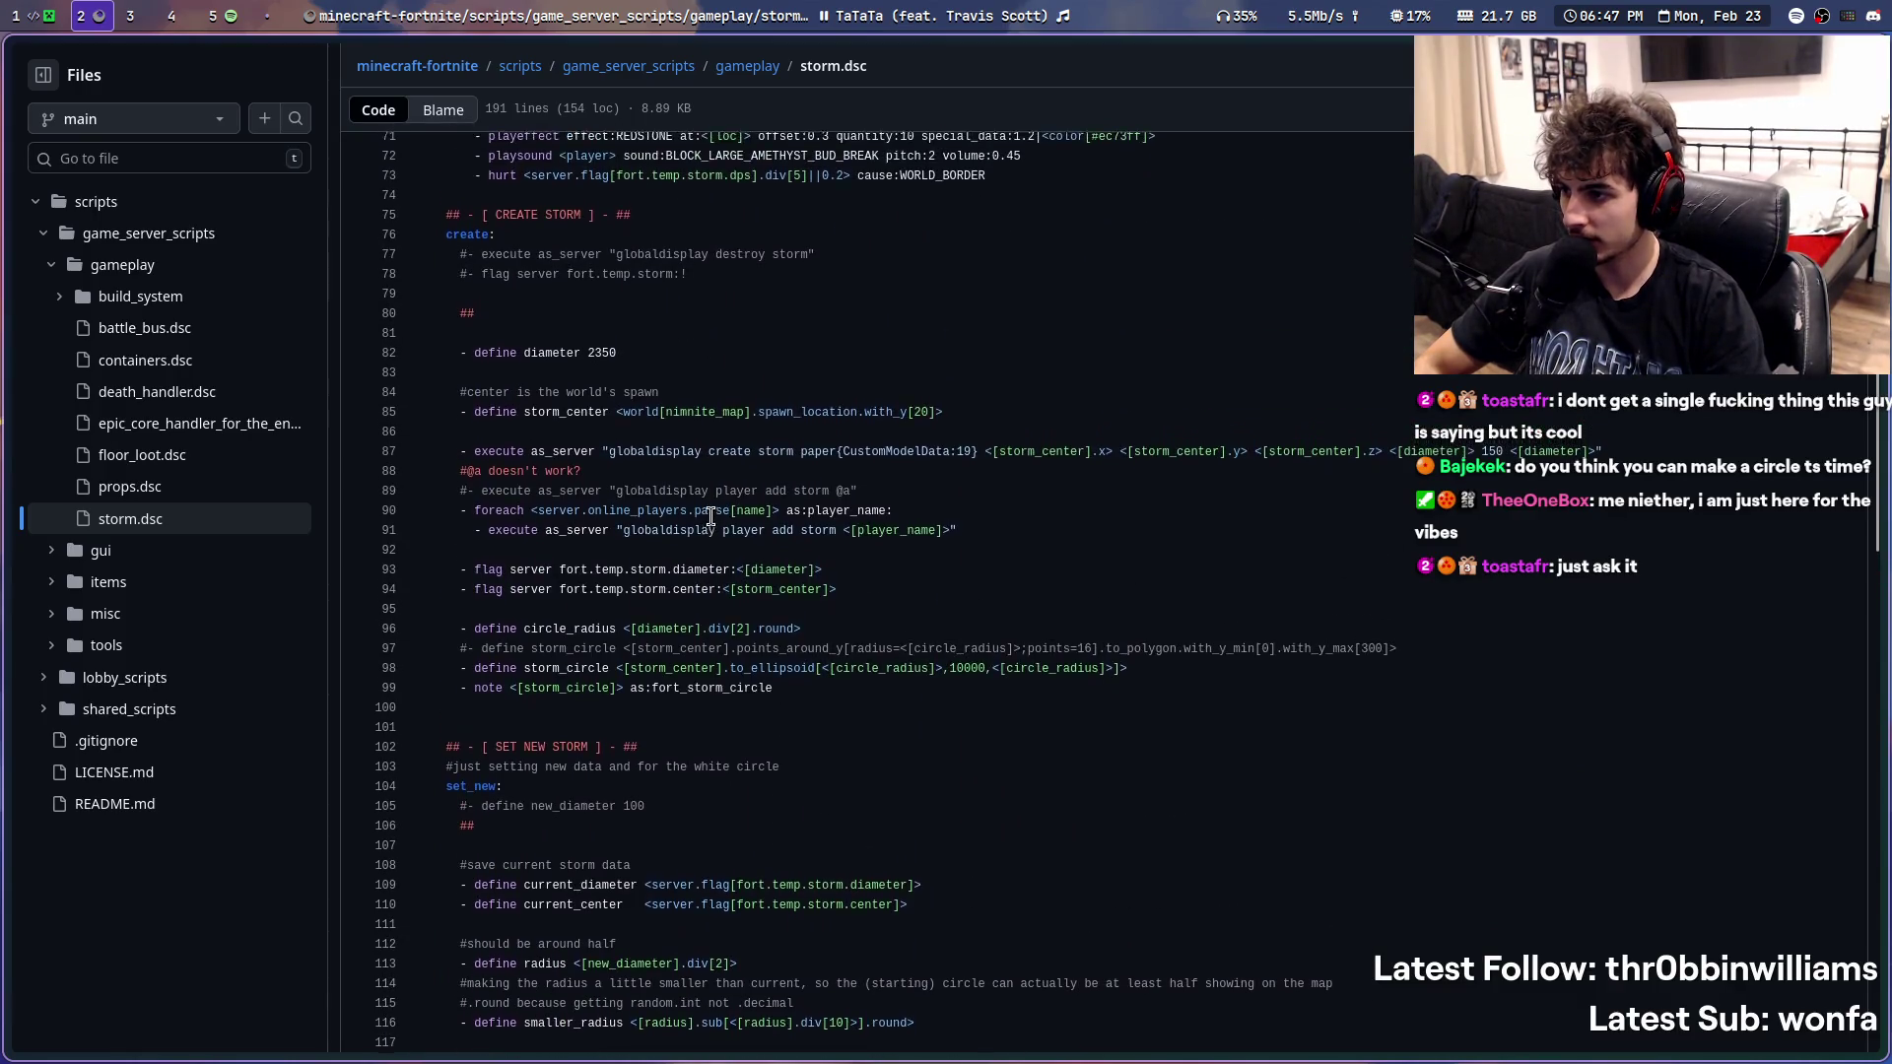
scroll(704, 521, up, 4)
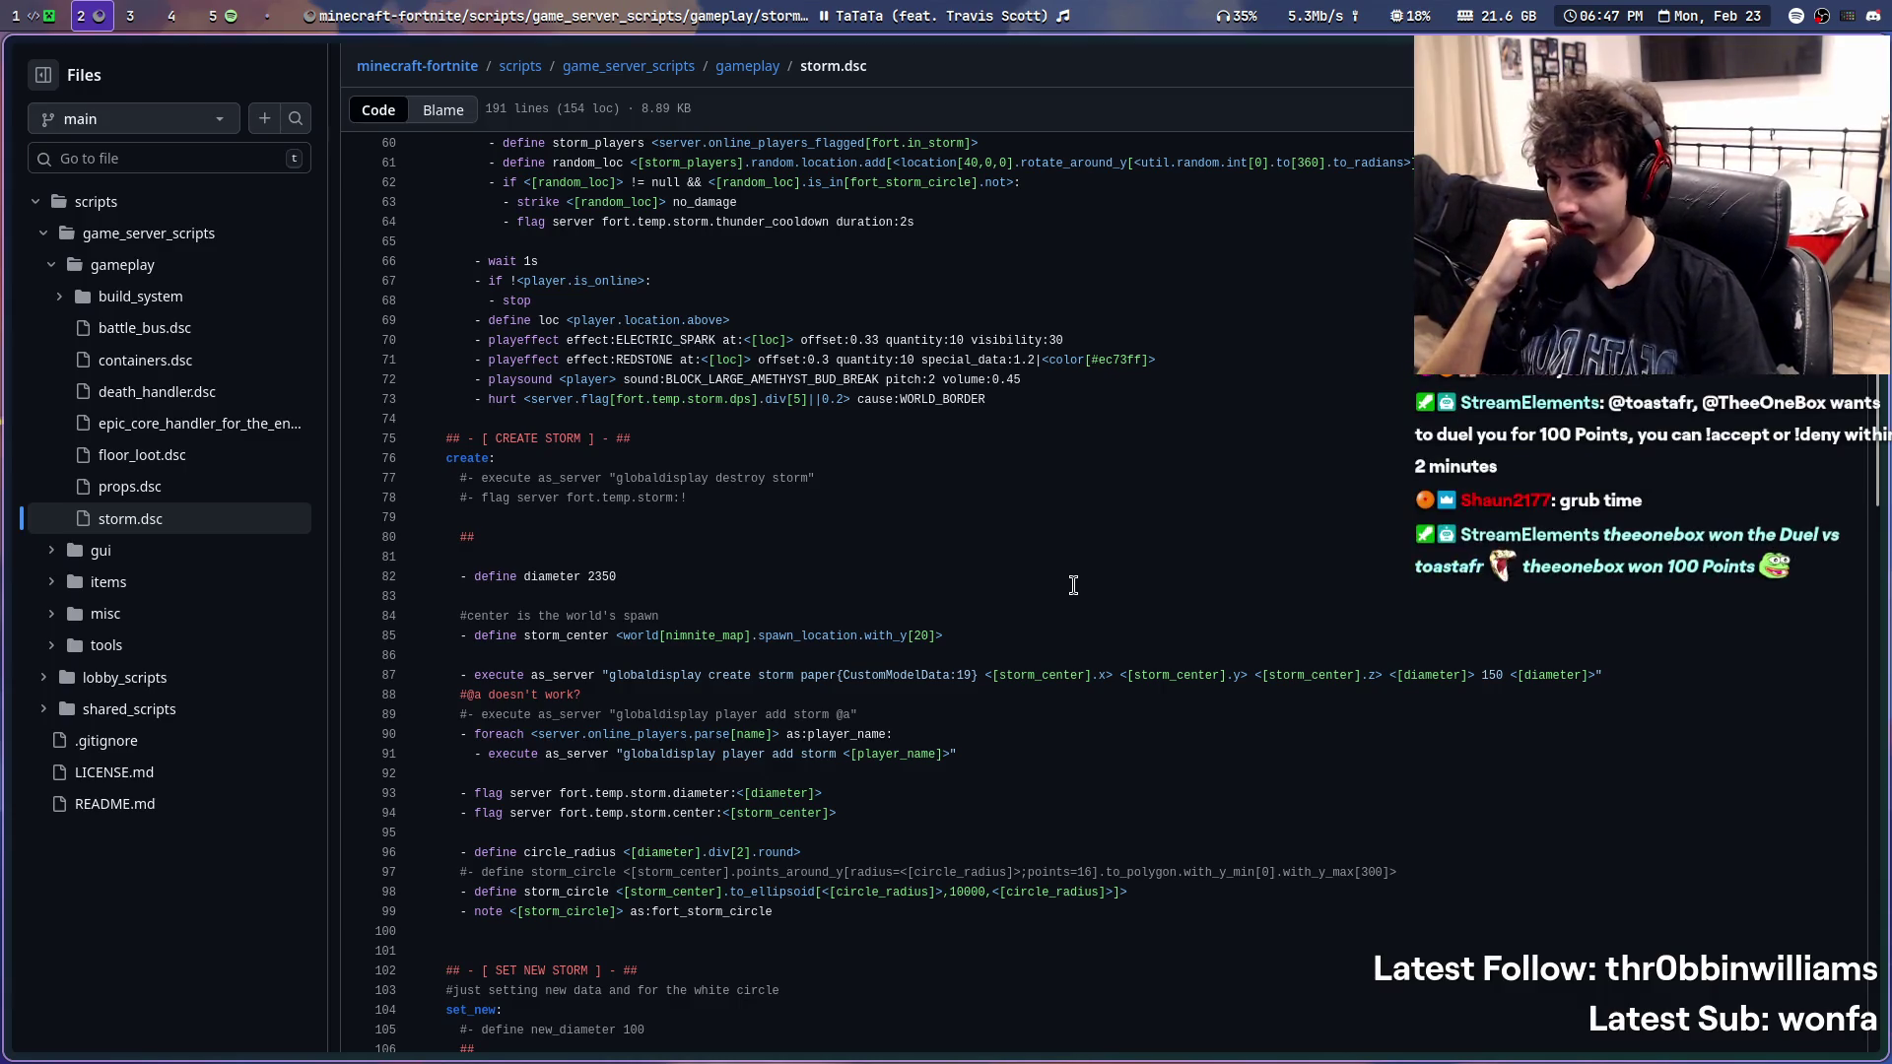
- Like the playing TaTaTa track in Spotify and return to the storm script
key(super+s)
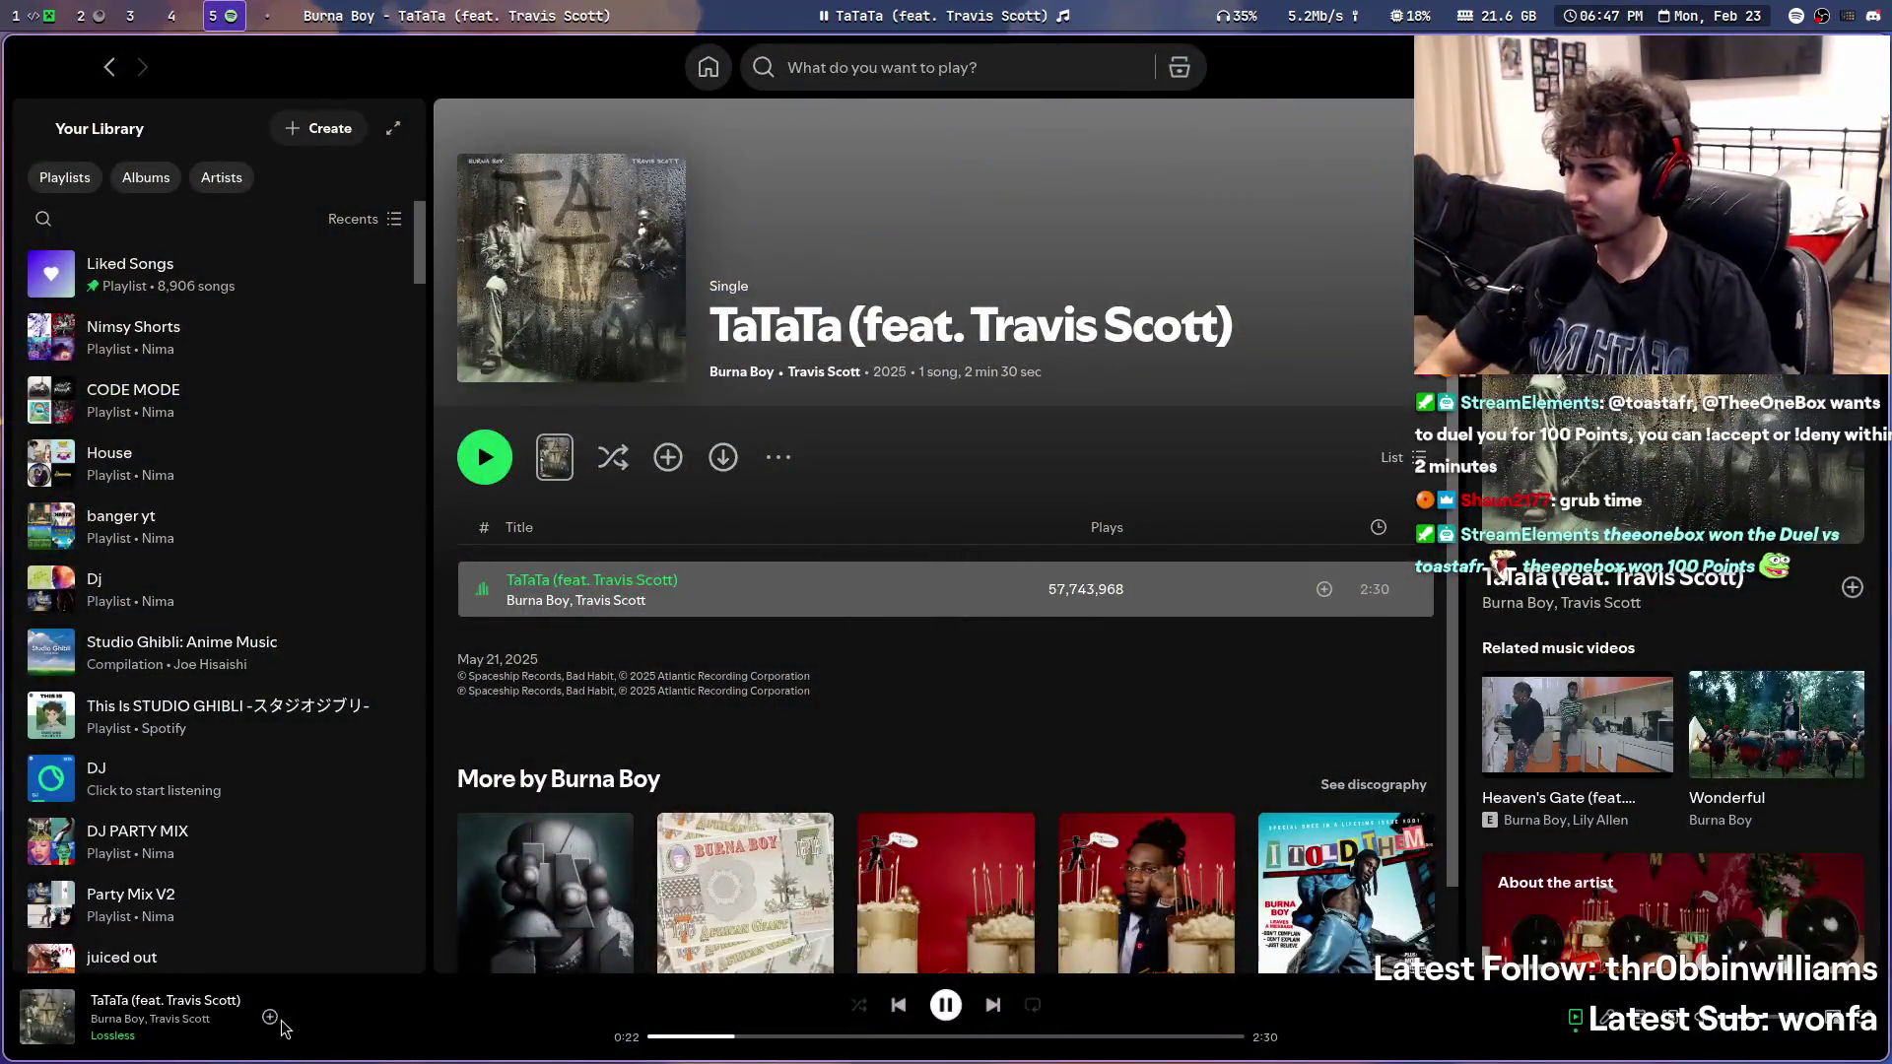
key(alt+shift+b)
key(super+s)
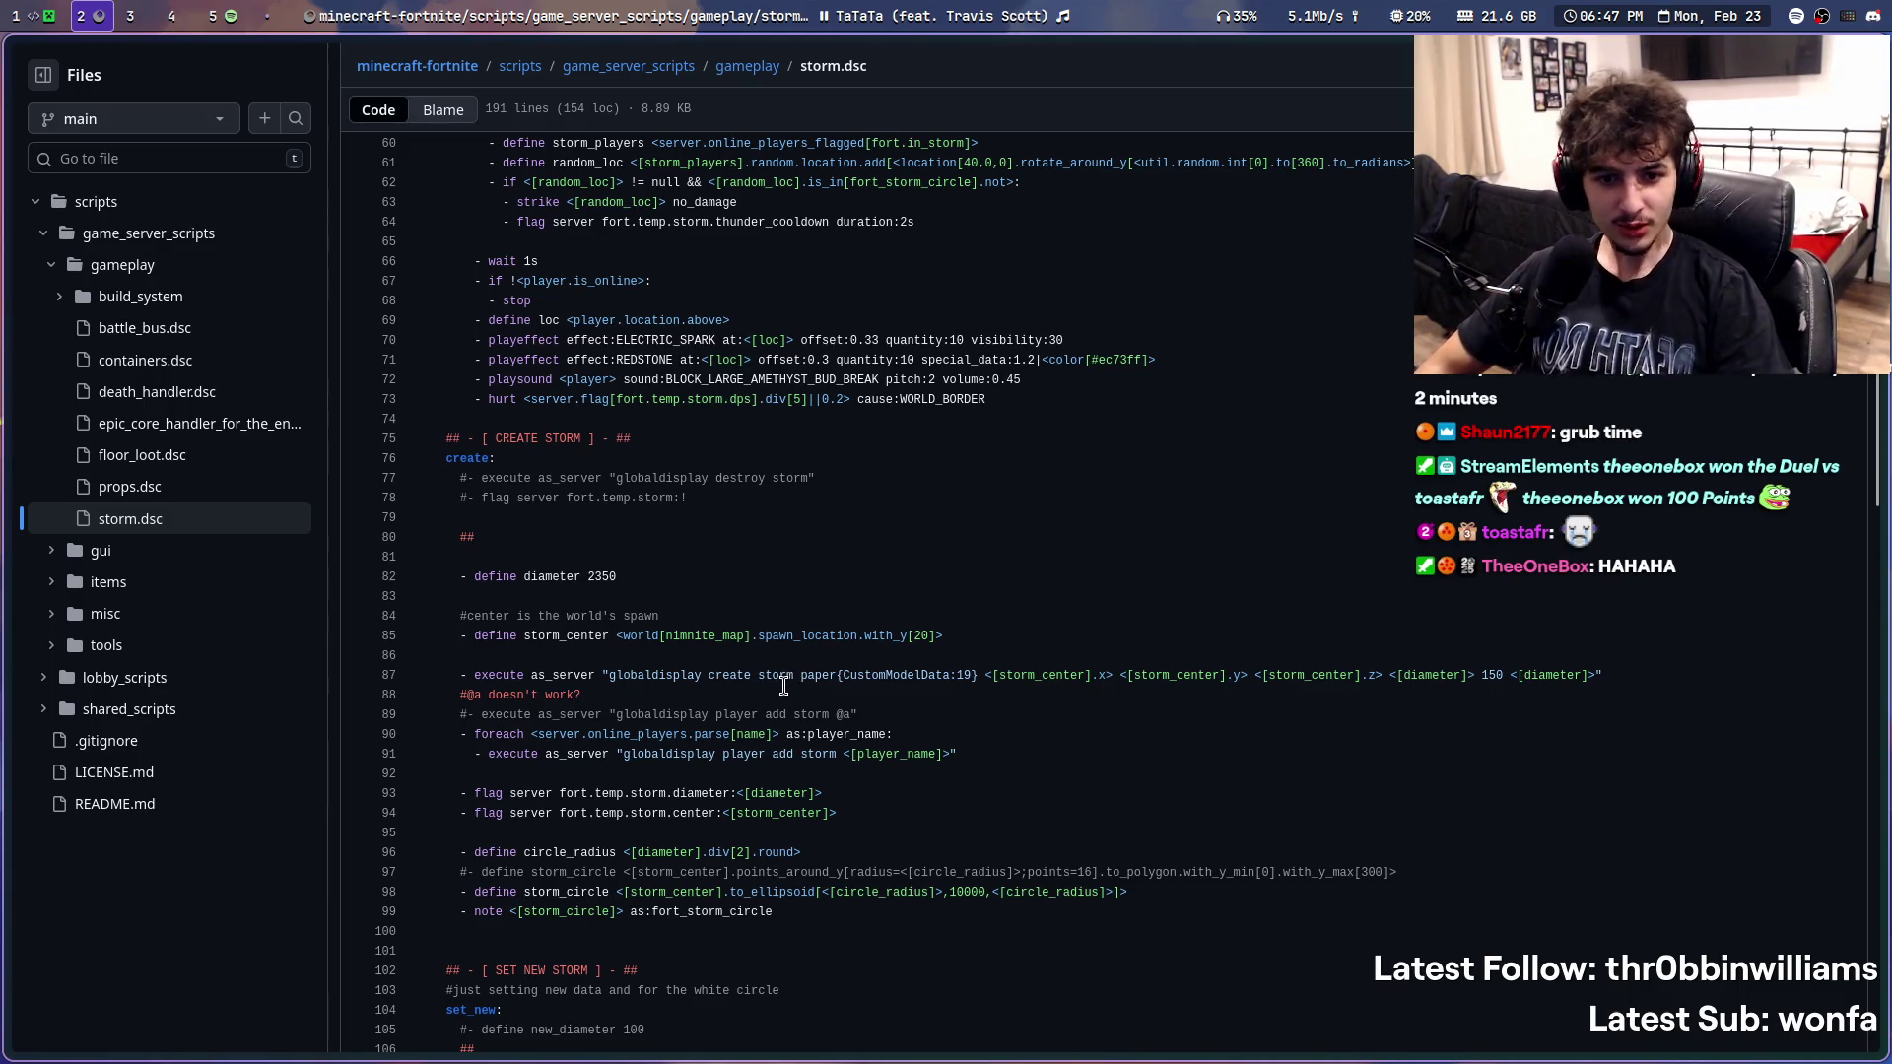
scroll(784, 683, down, 2)
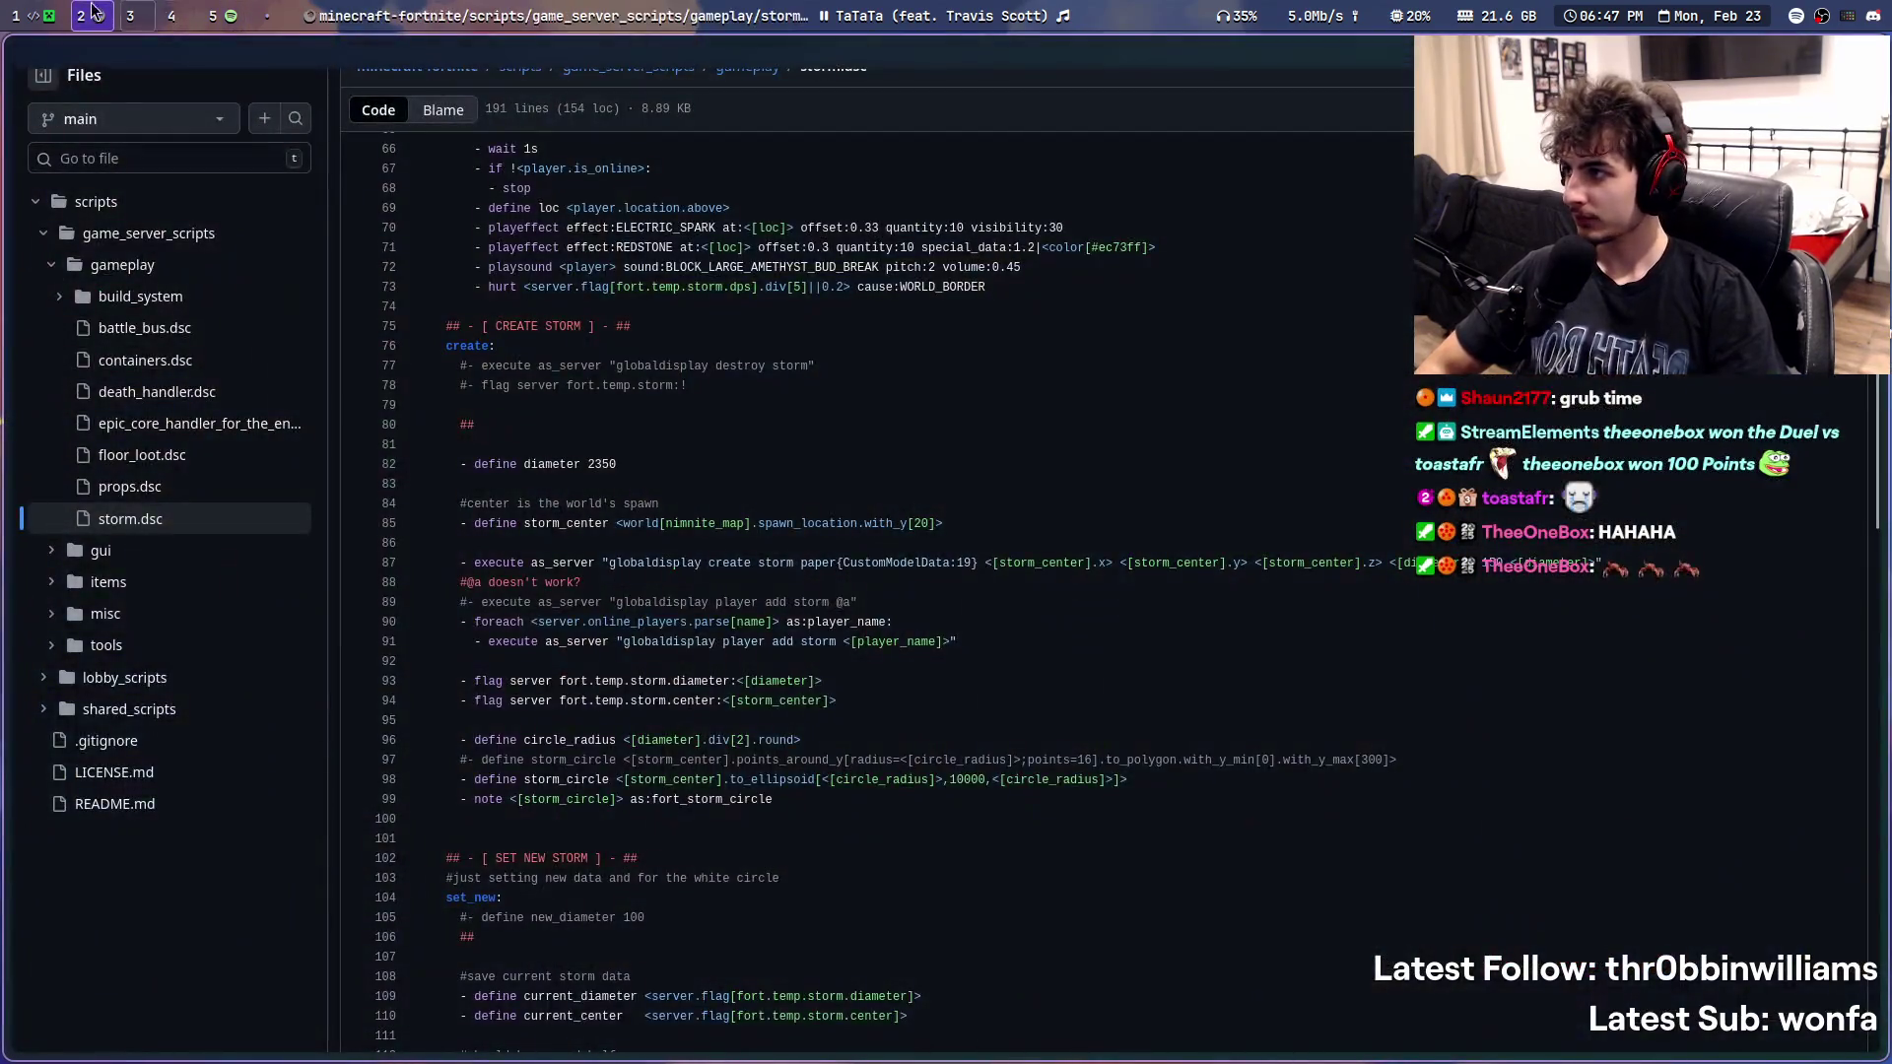
- Return from GitHub's storm.dsc to StormEntity.java in IntelliJ
click(51, 15)
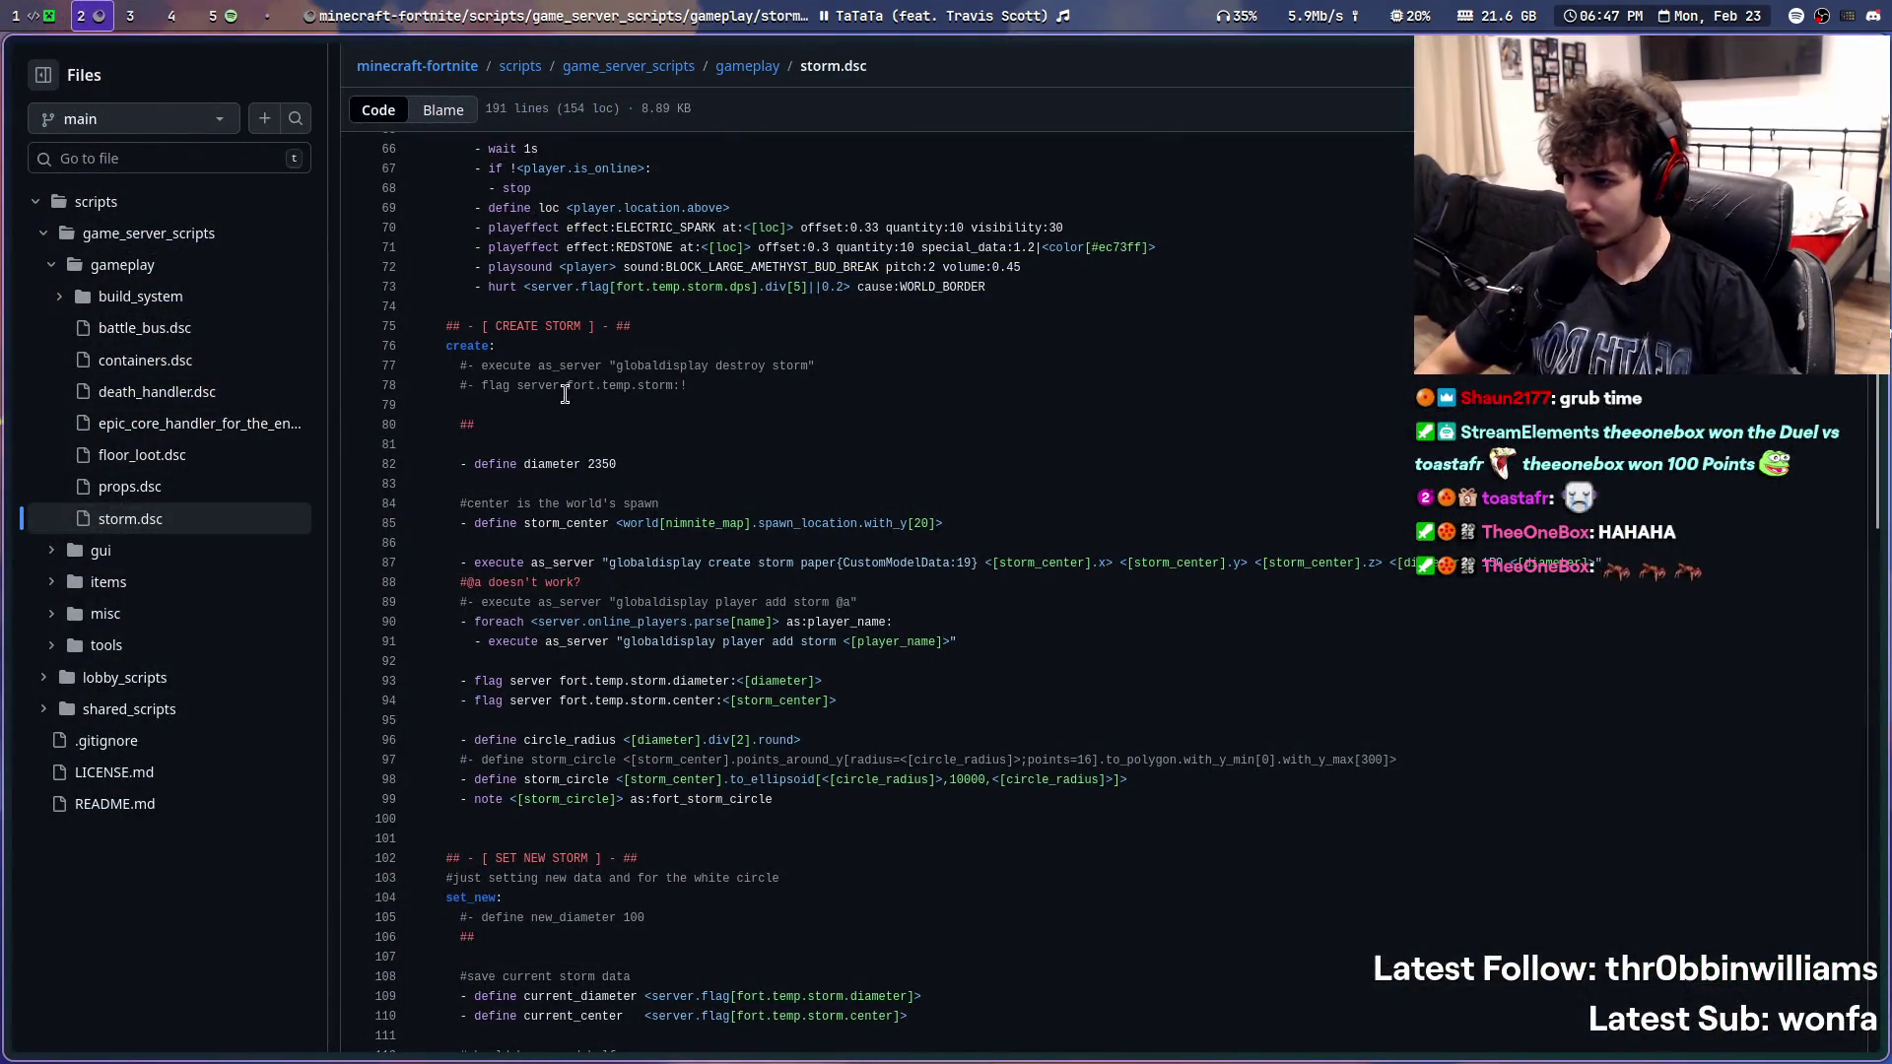
key(super+1)
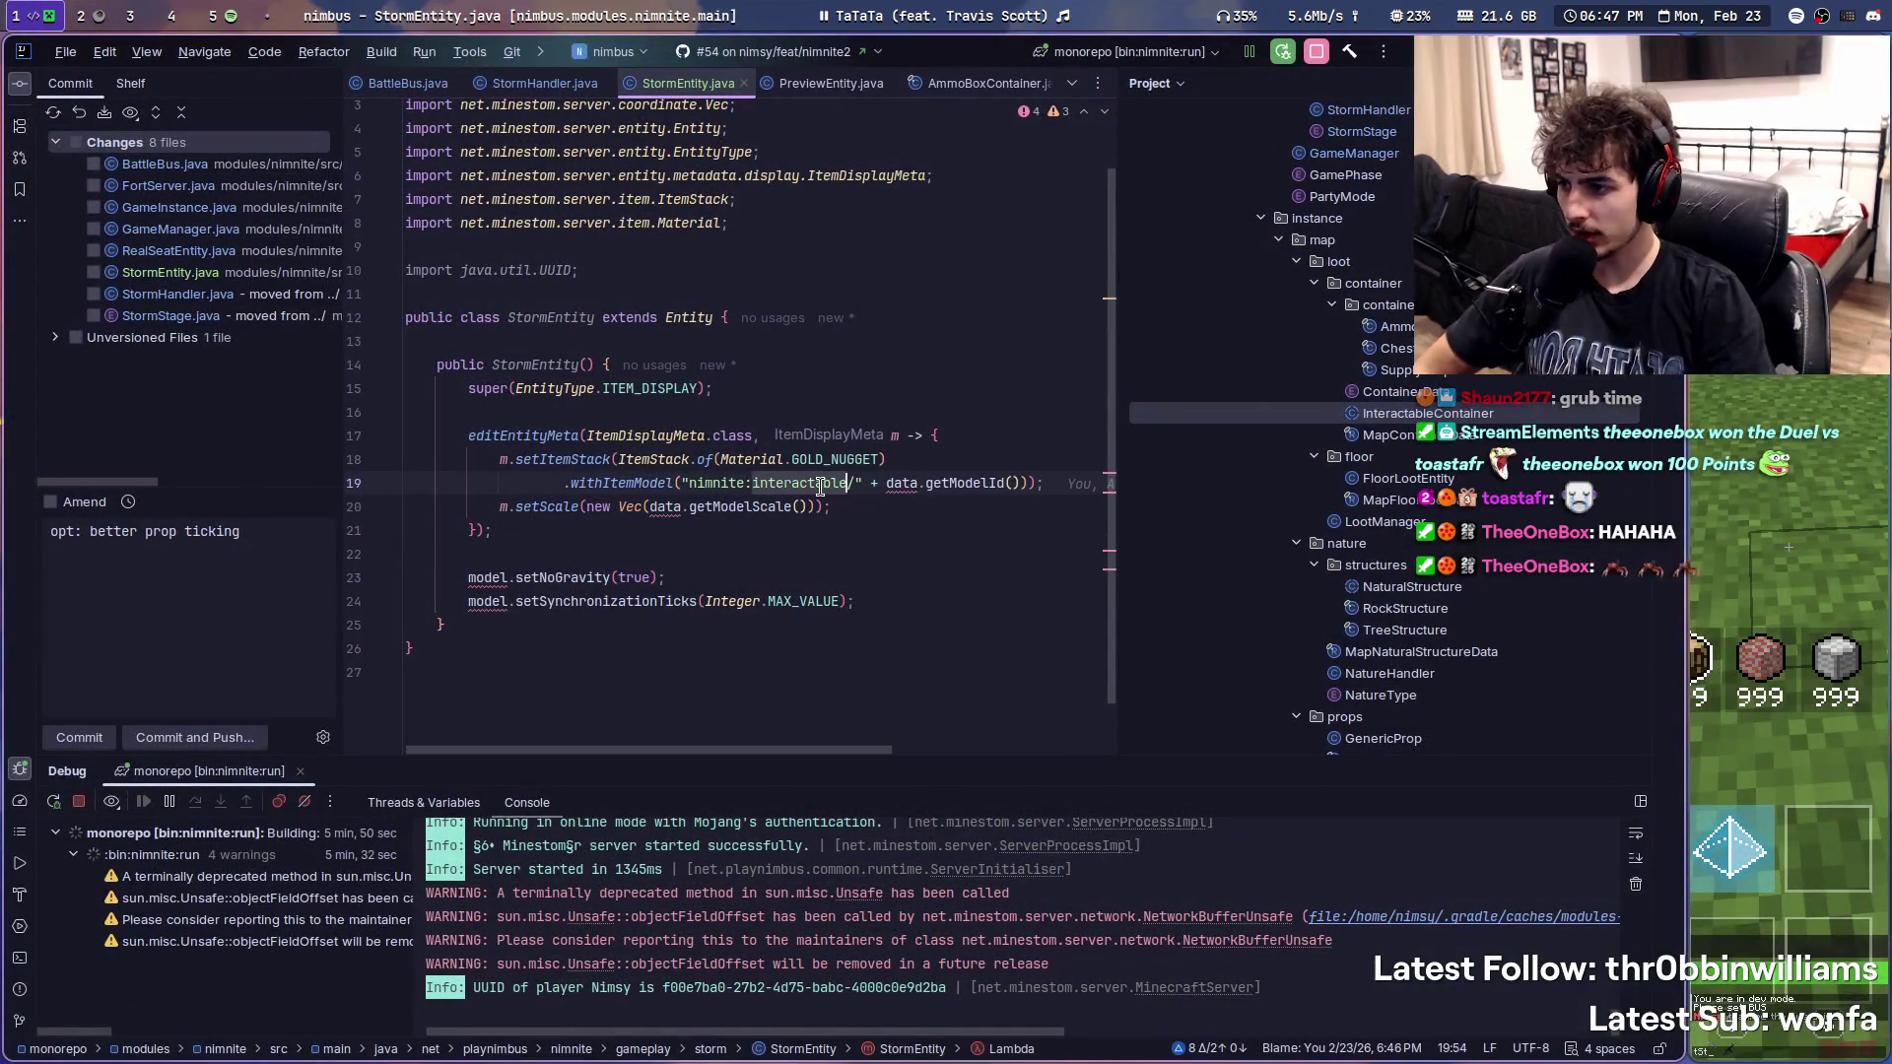
- Launch Visual Studio Code from the app launcher on an empty workspace
click(132, 13)
key(super+d)
text(vs)
key(Return)
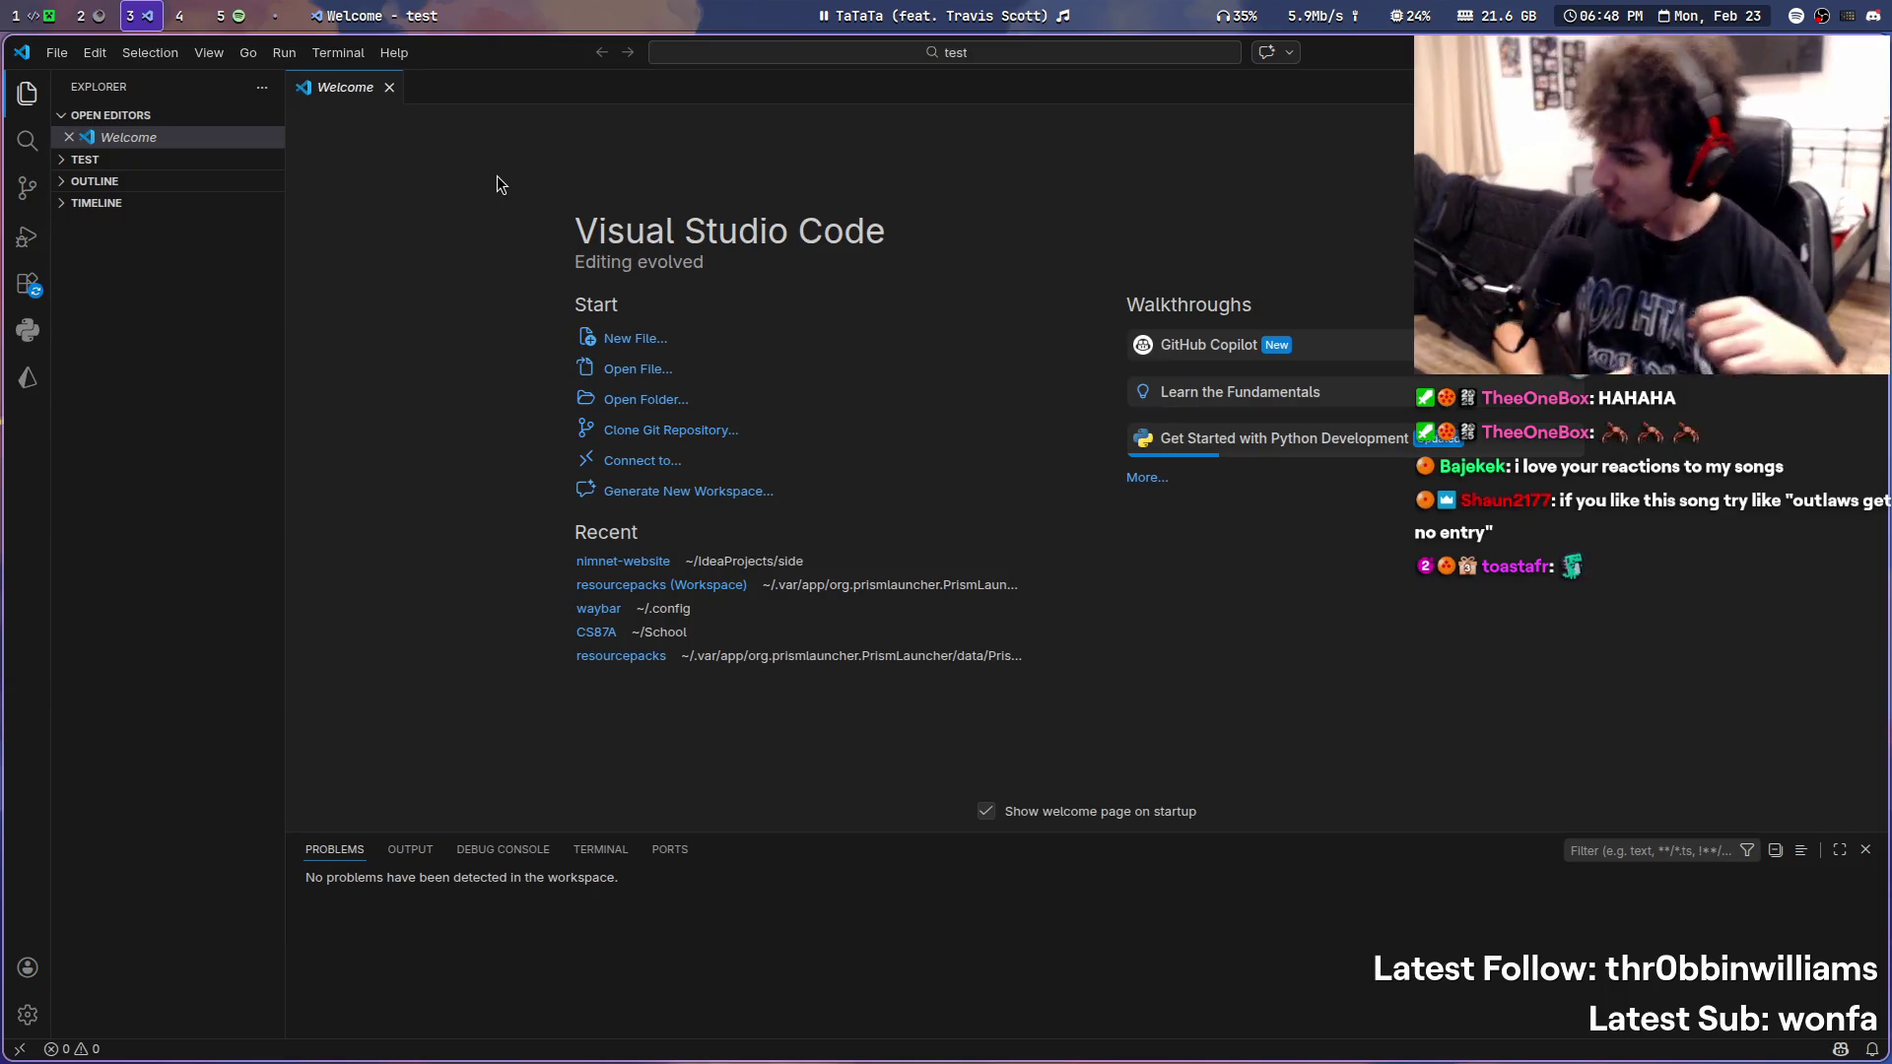
- Collapse the Open Editors section and try, then dismiss, a Quick Open file search
right_click(62, 122)
key(Escape)
click(67, 119)
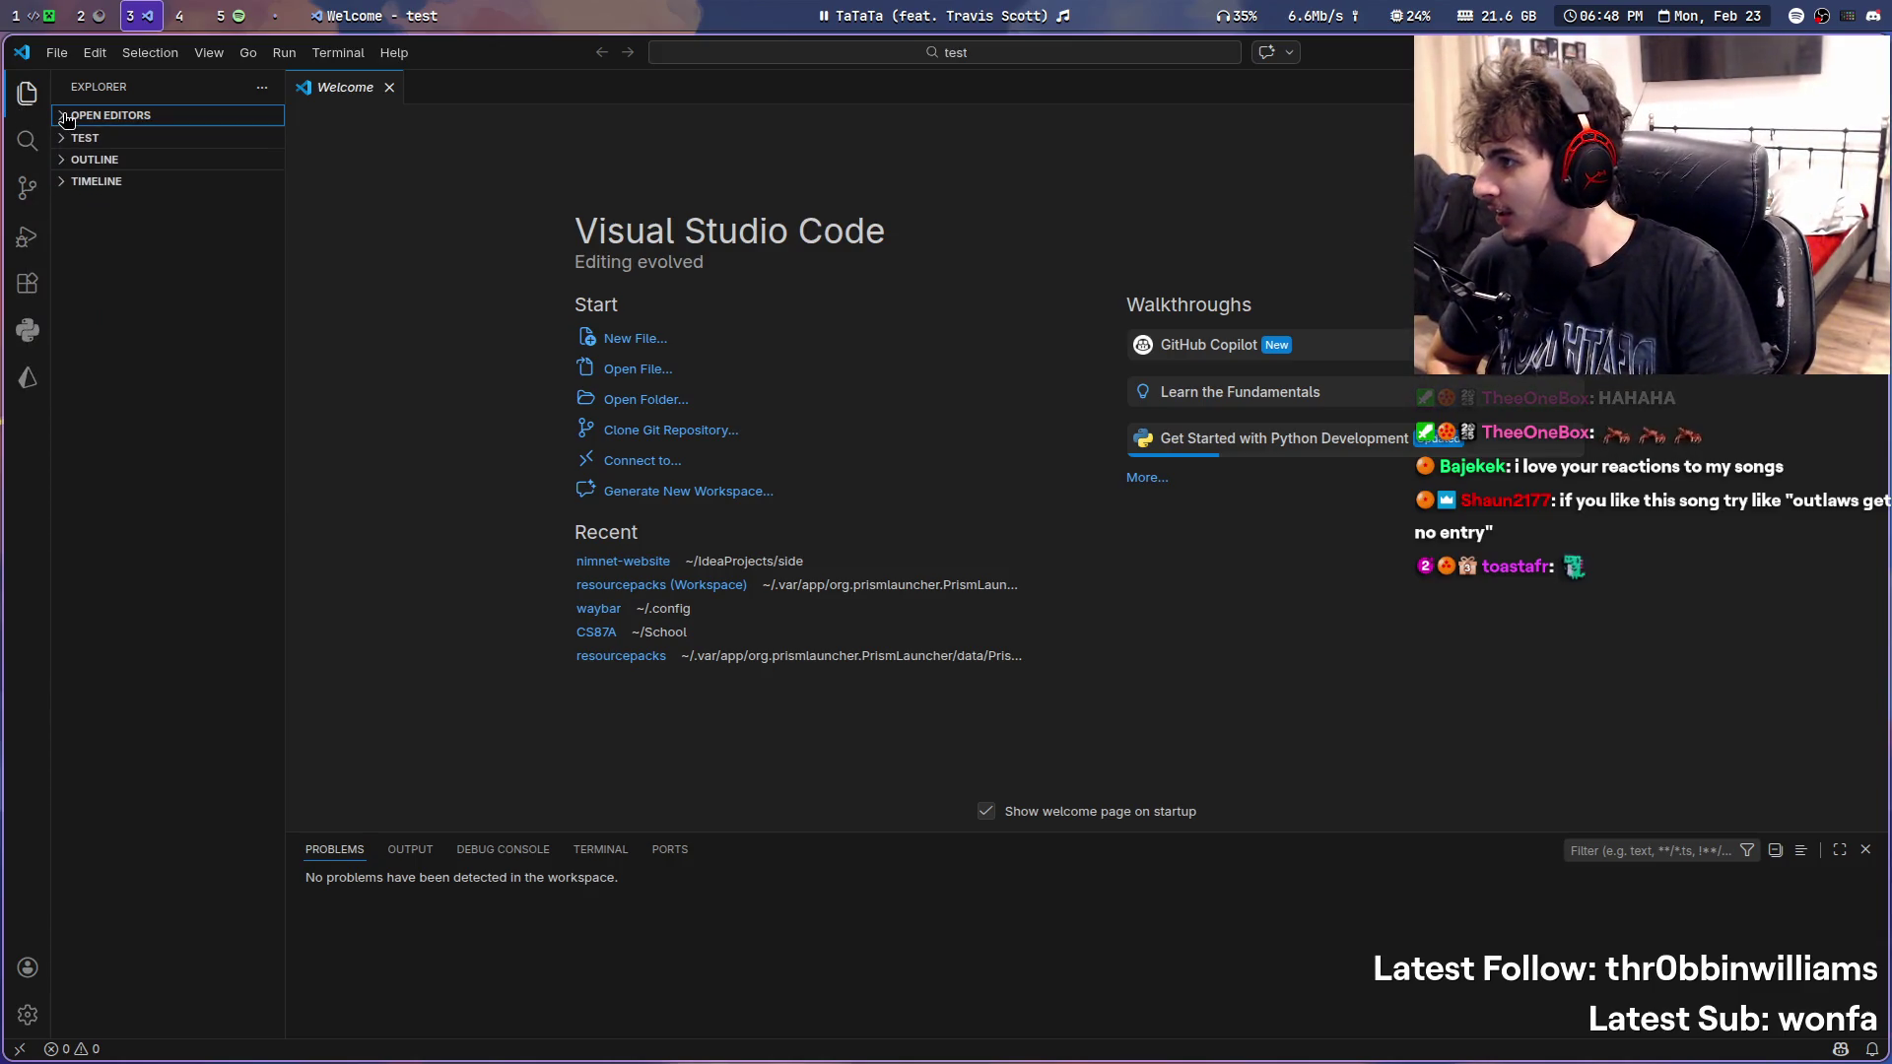
click(720, 53)
text(reso)
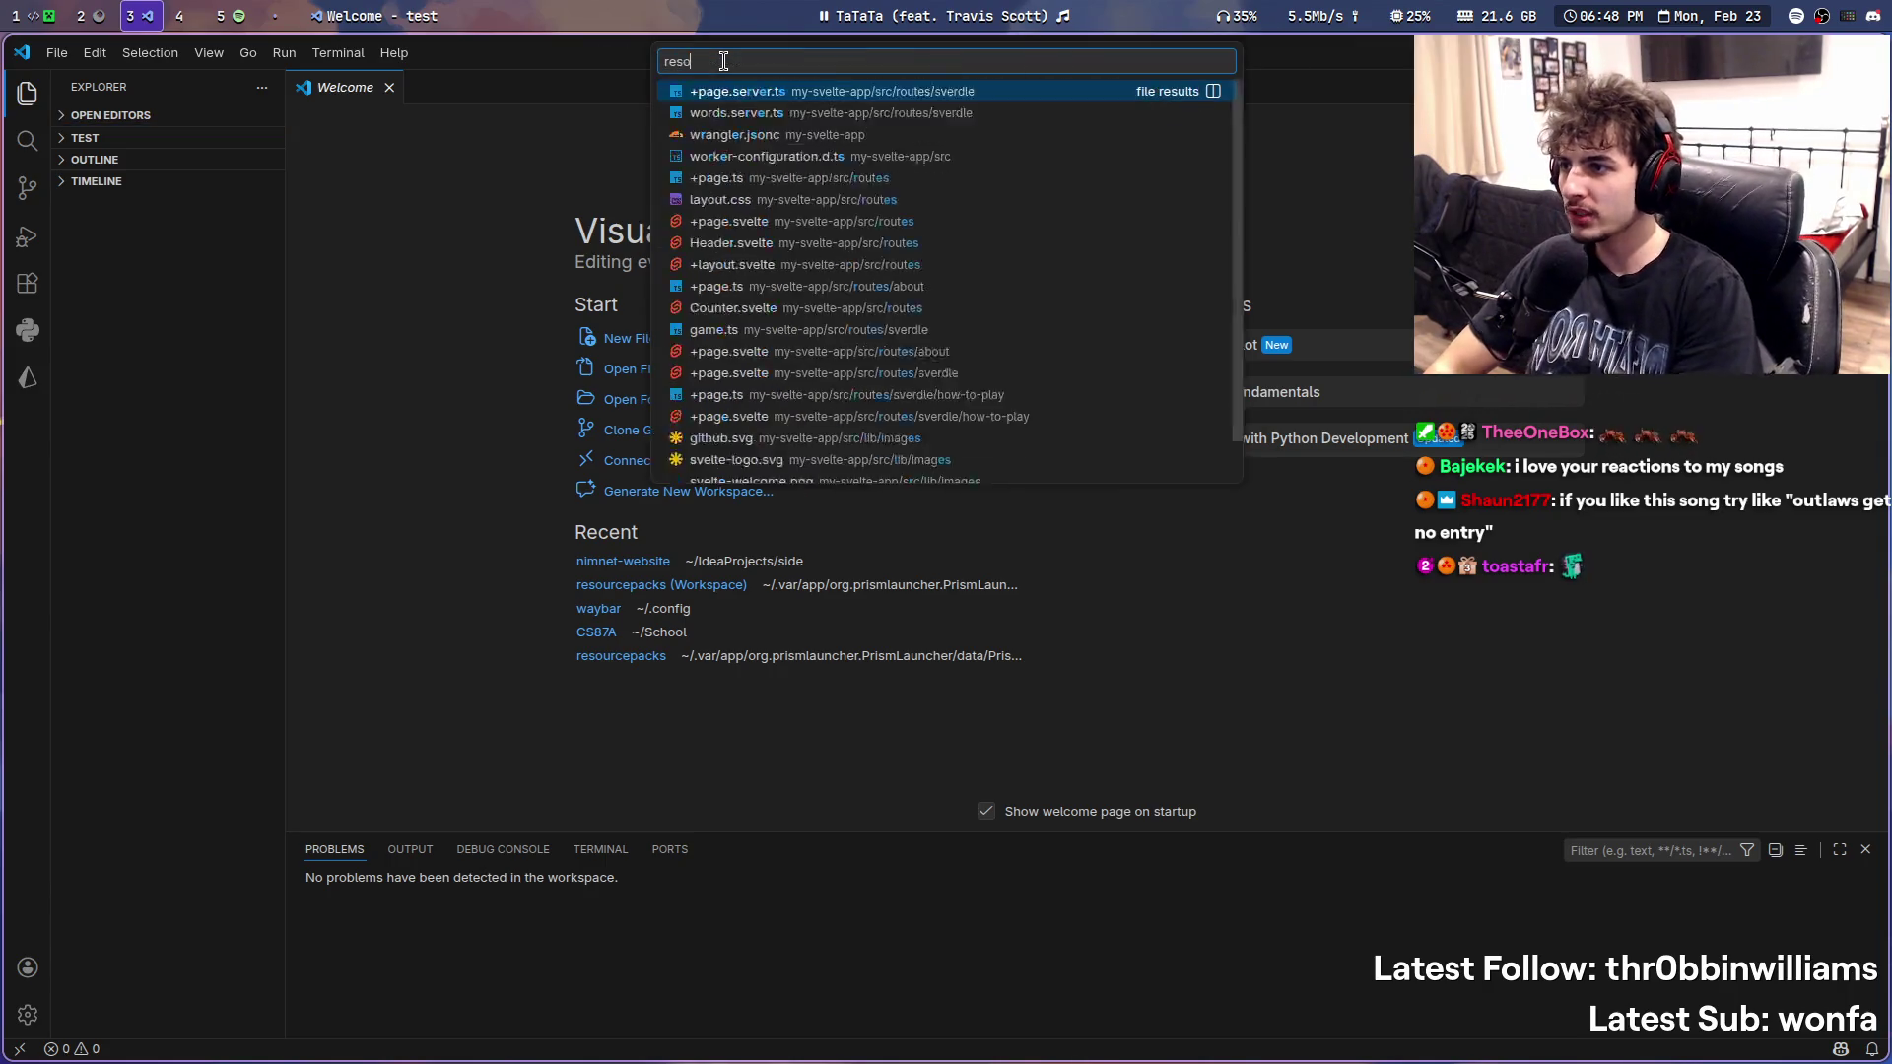
text(urwork)
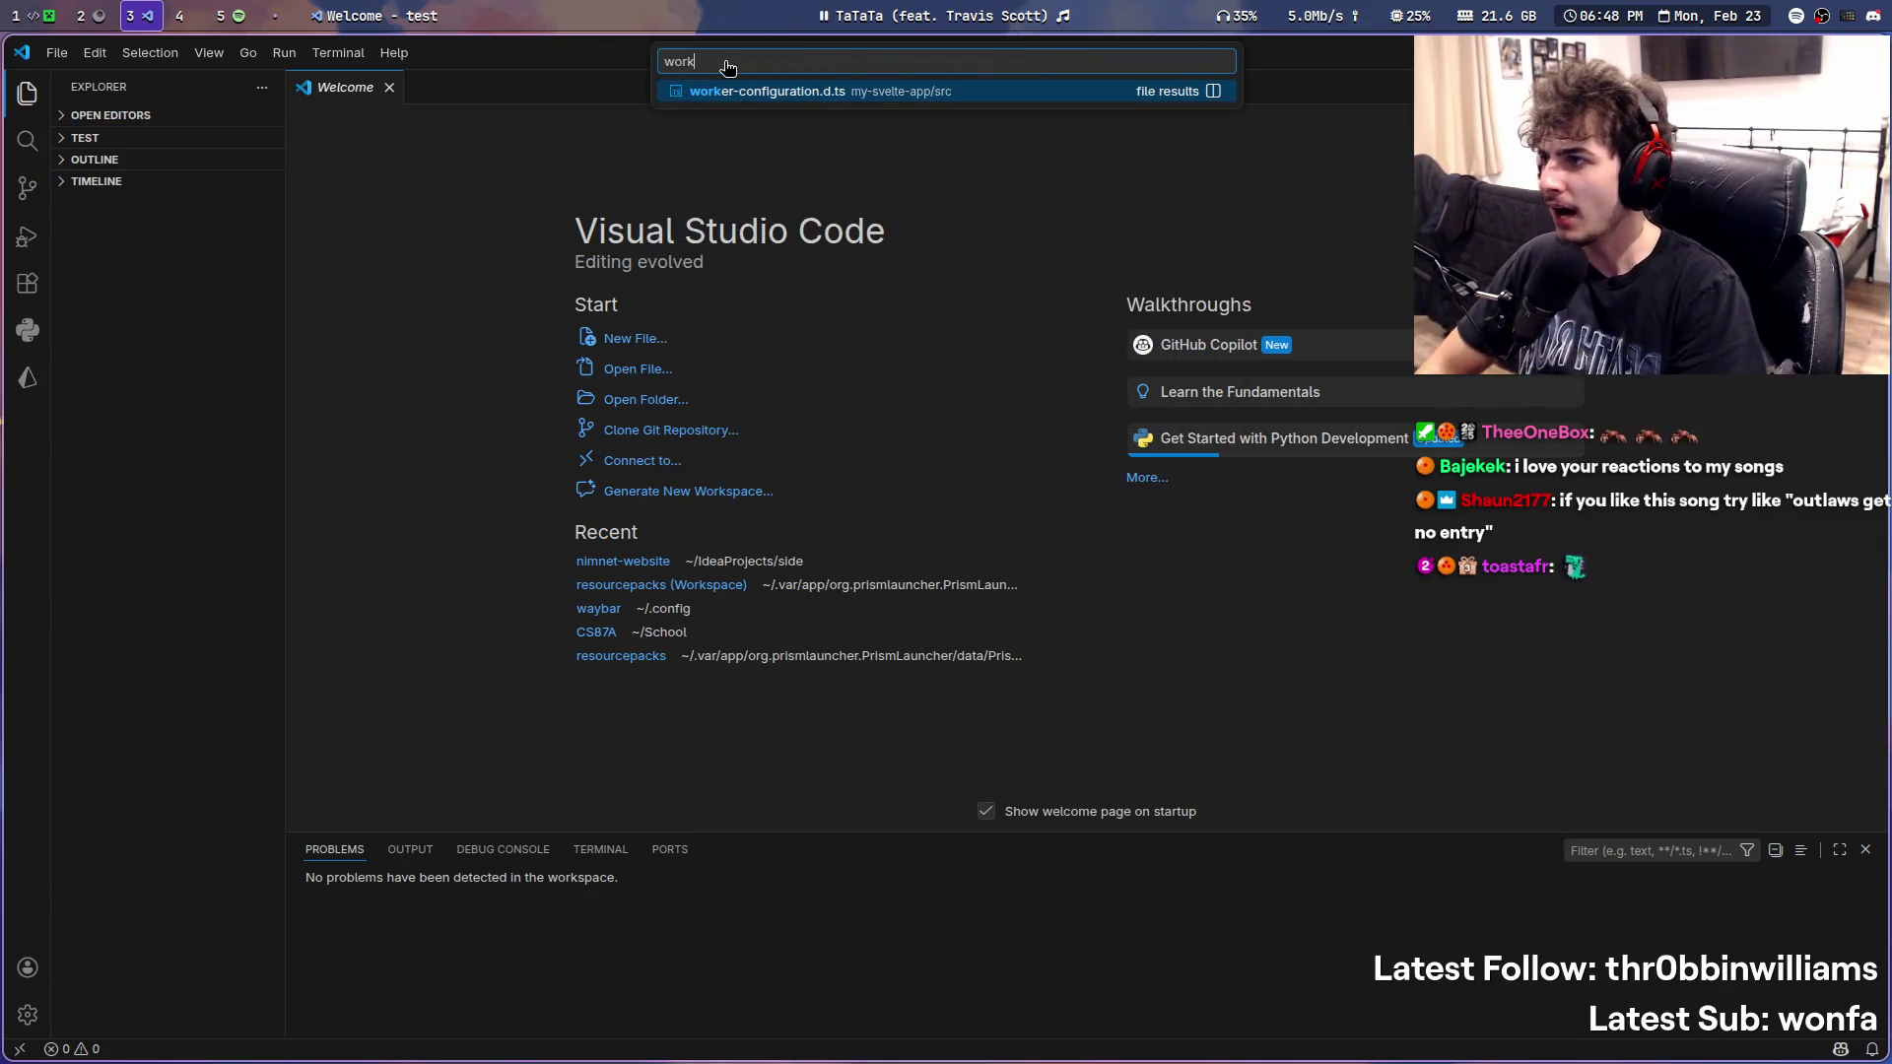
key(Escape)
- Reopen the recent resourcepacks workspace from File > Open Recent, then go to the music workspace
click(56, 52)
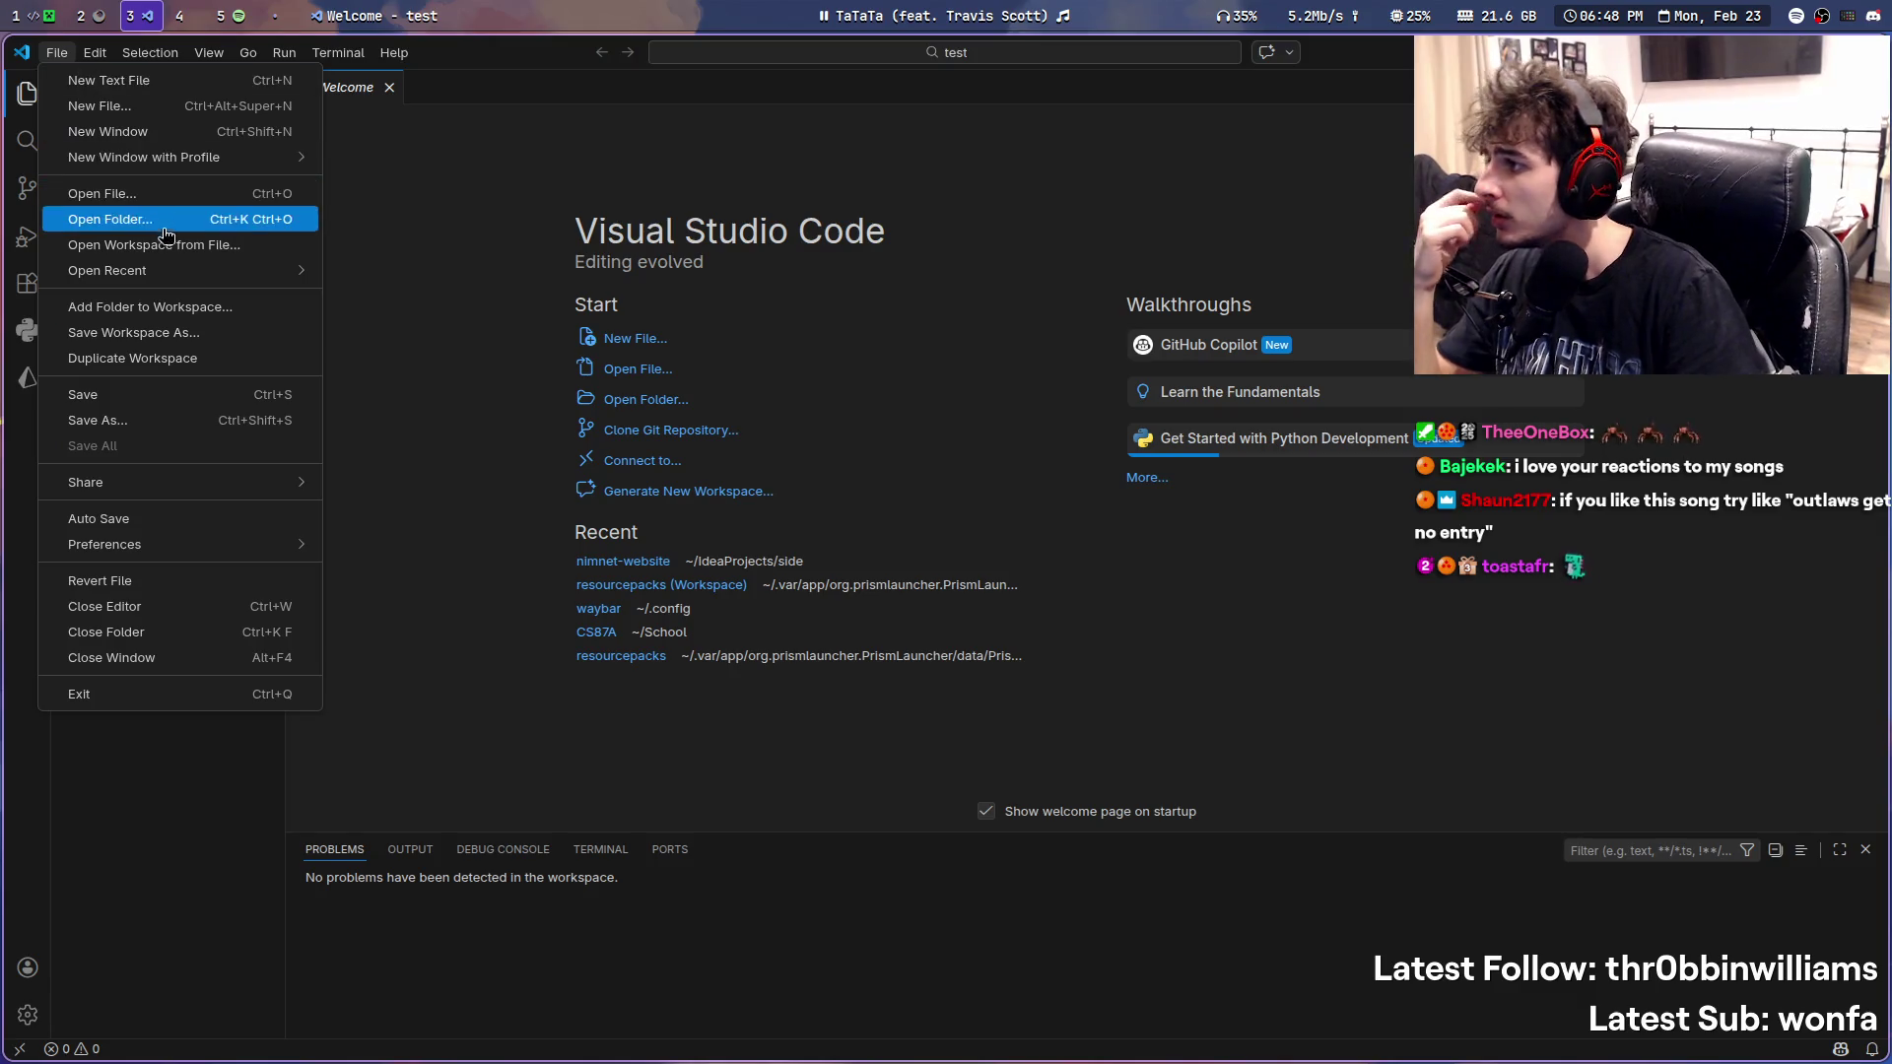
mouse_move(108, 271)
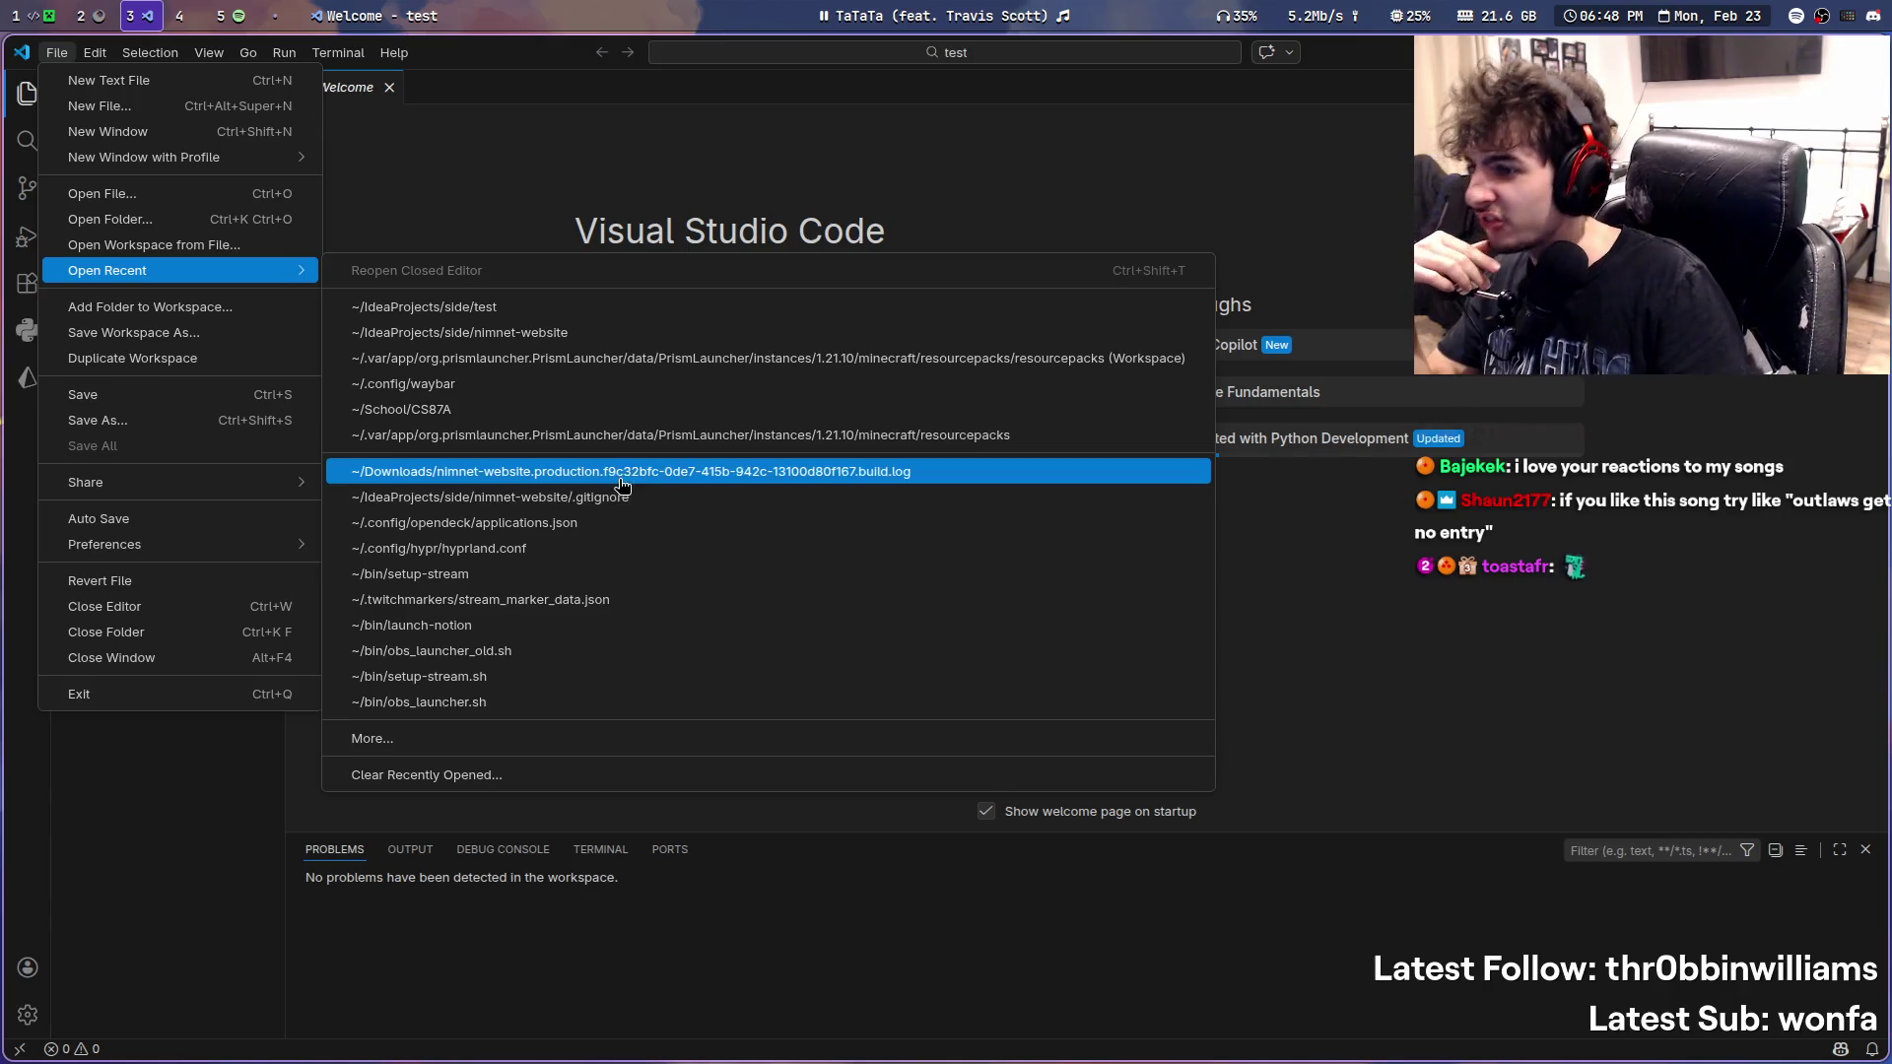
click(626, 436)
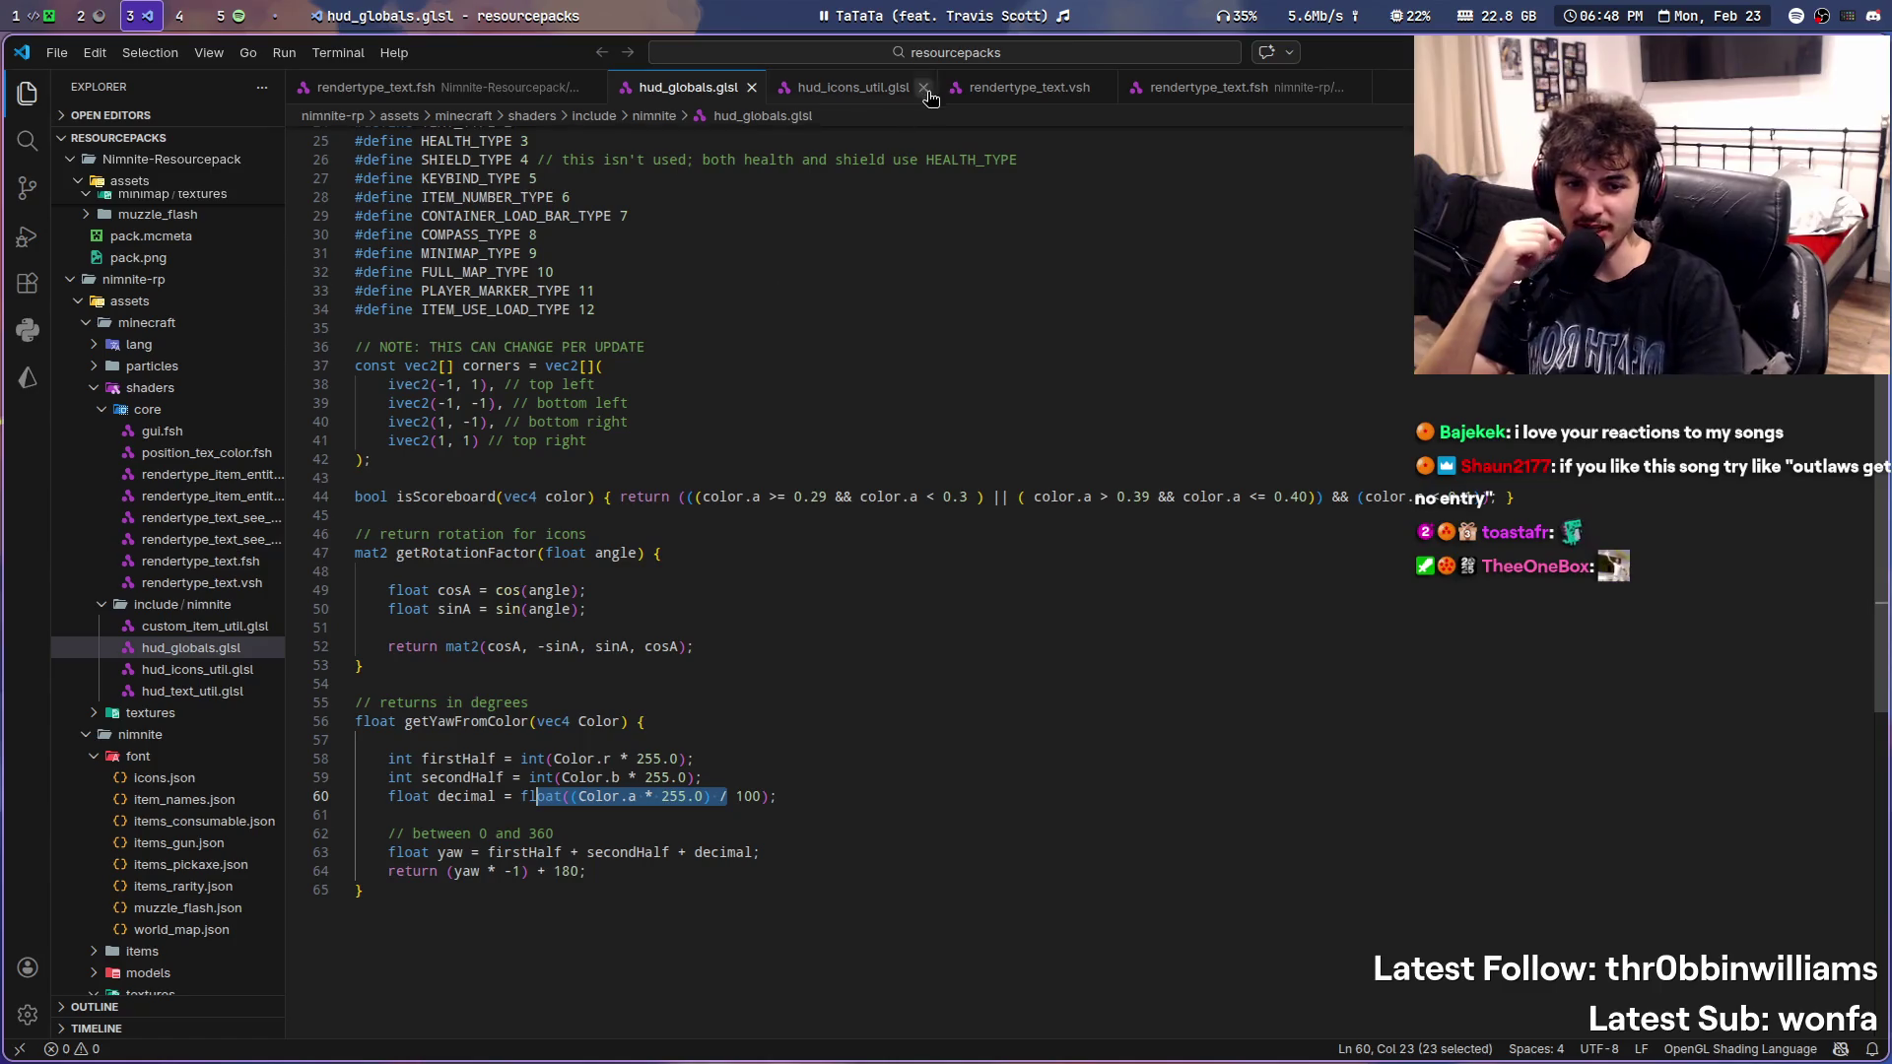
key(super+5)
- Search Spotify for 'outlaws get no entry' and bring up the top result's options to queue it
click(921, 71)
text(outlaws get no e)
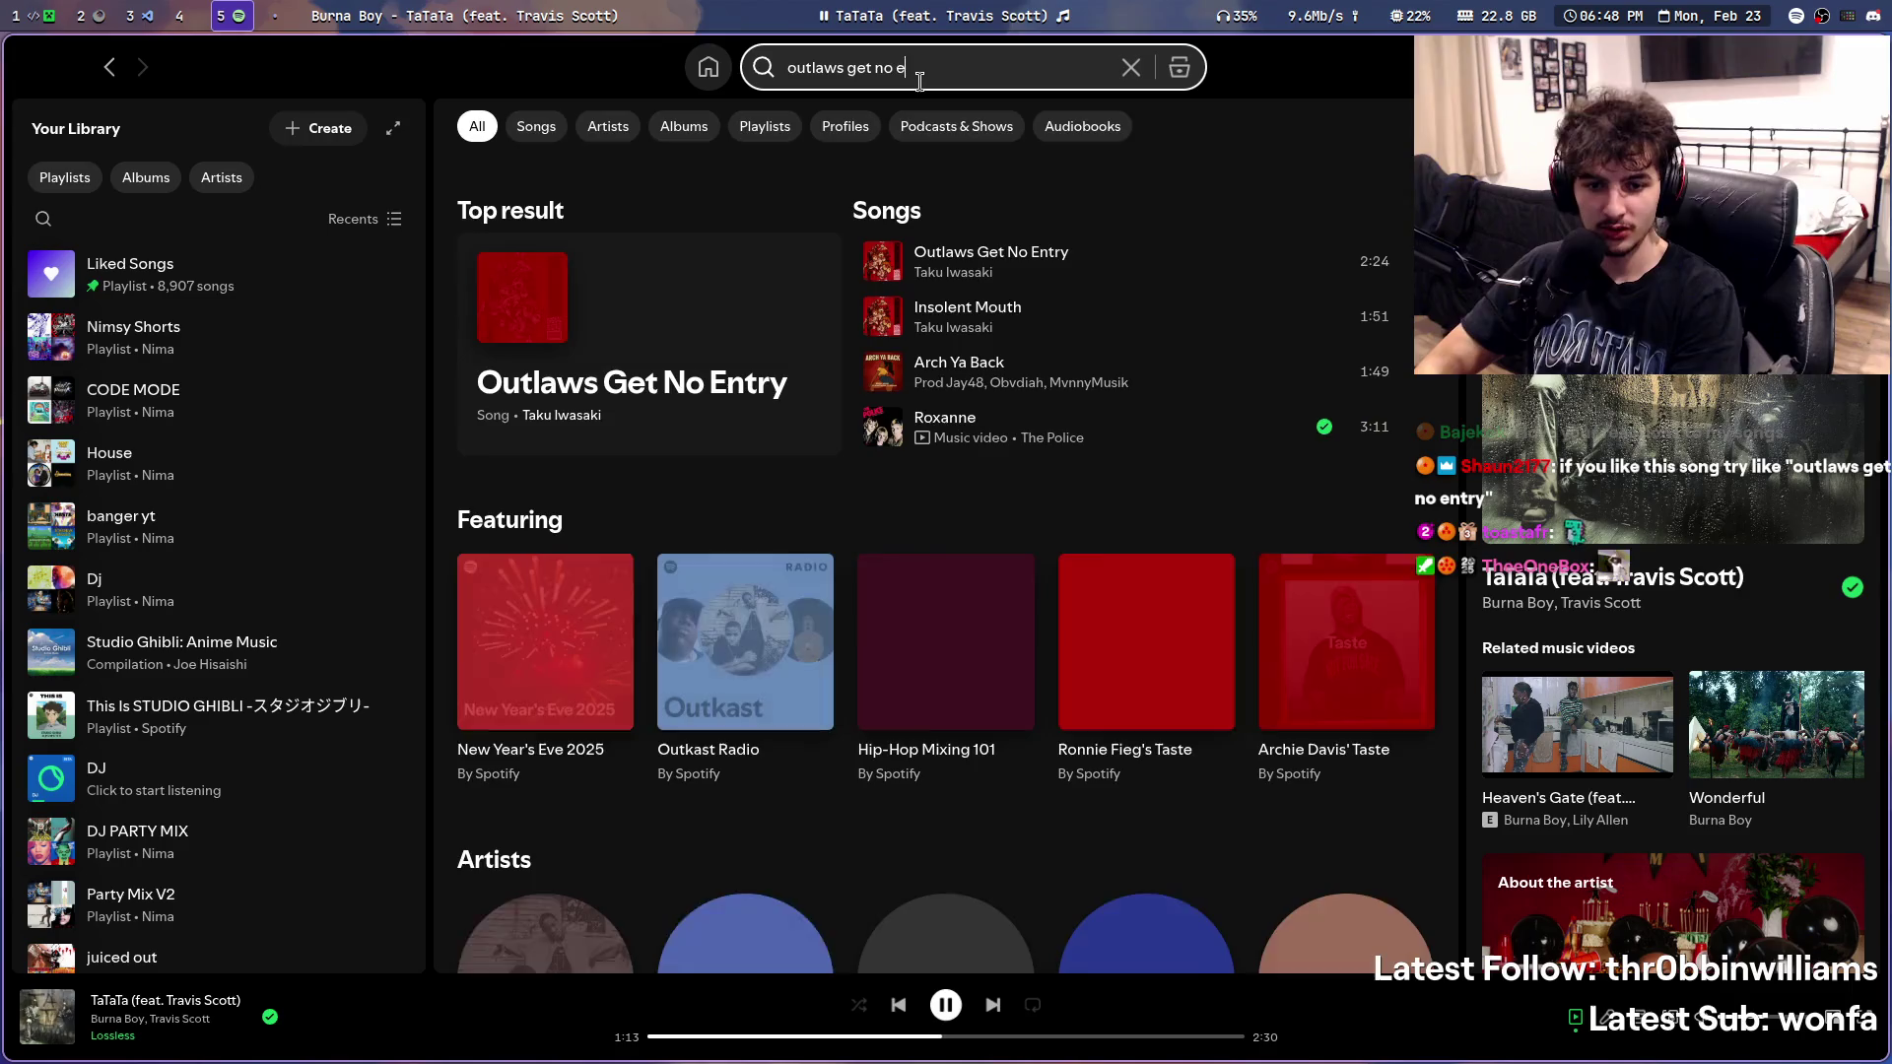
text(ntry)
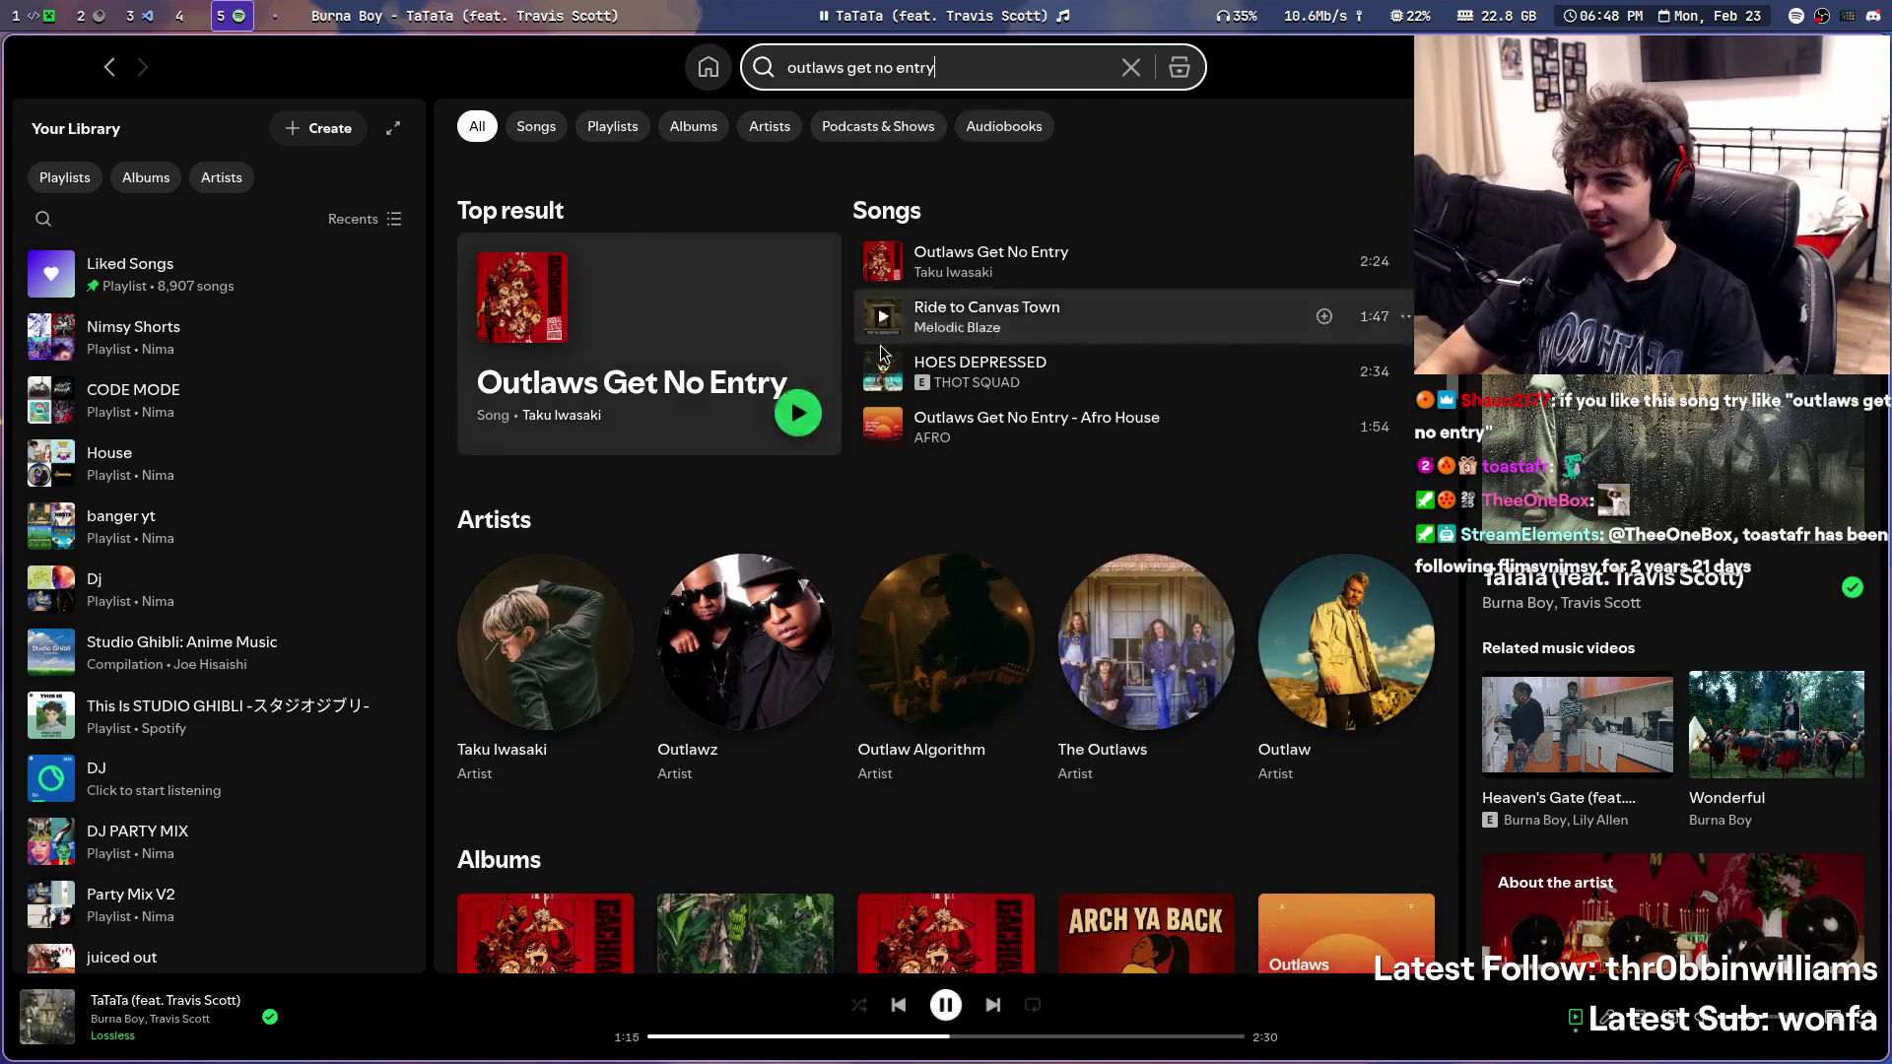
right_click(776, 318)
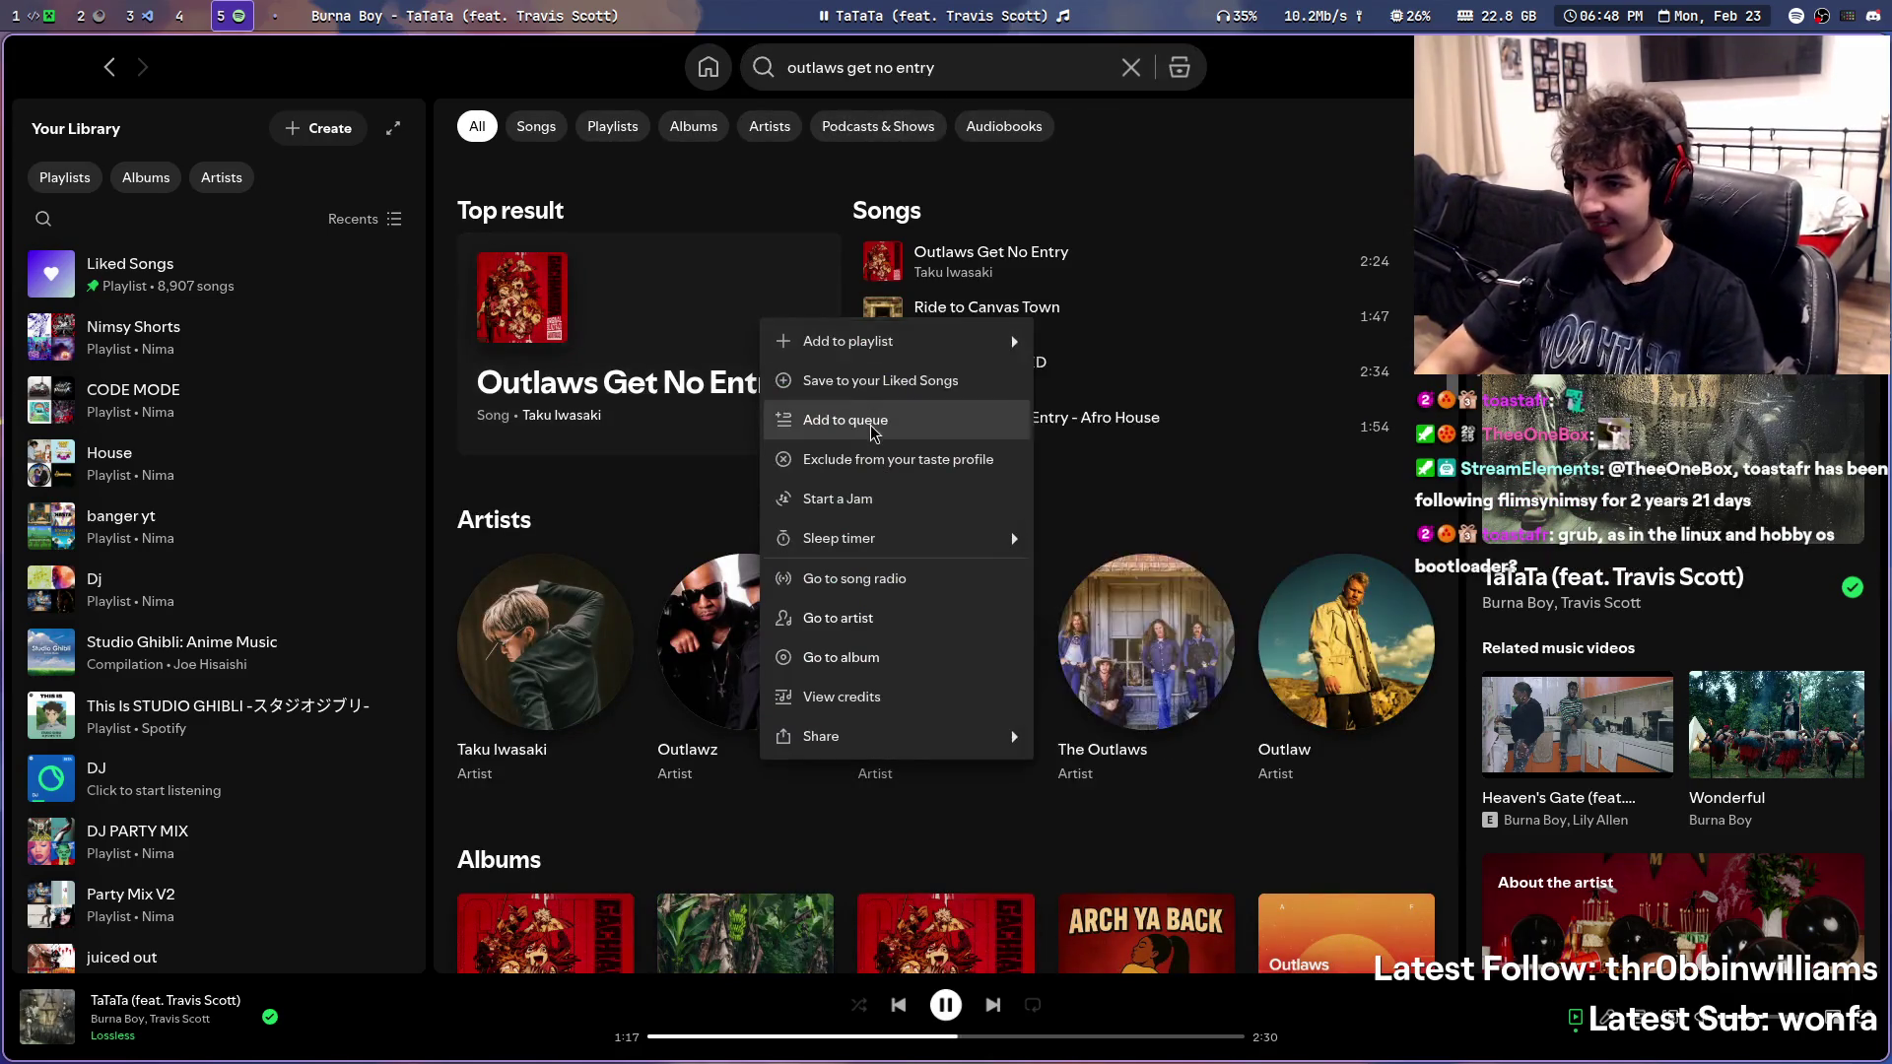
key(super+3)
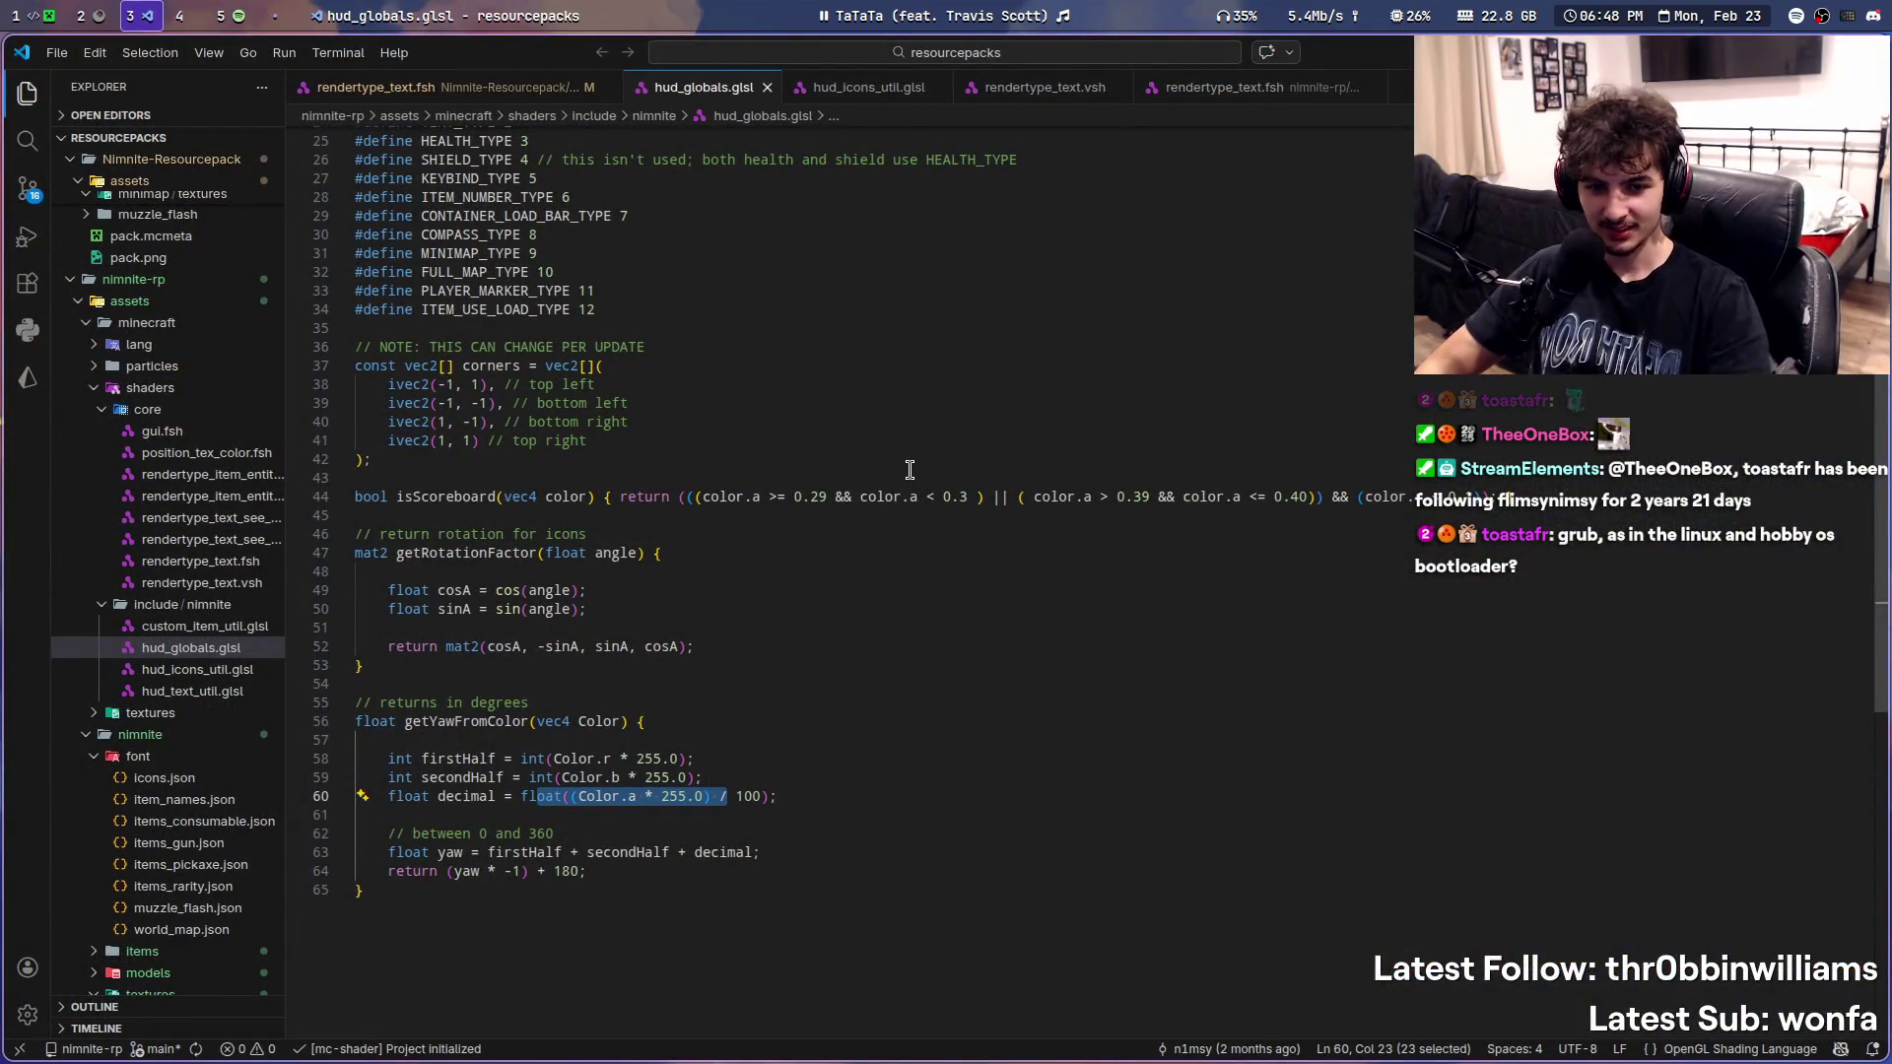
scroll(836, 491, up, 8)
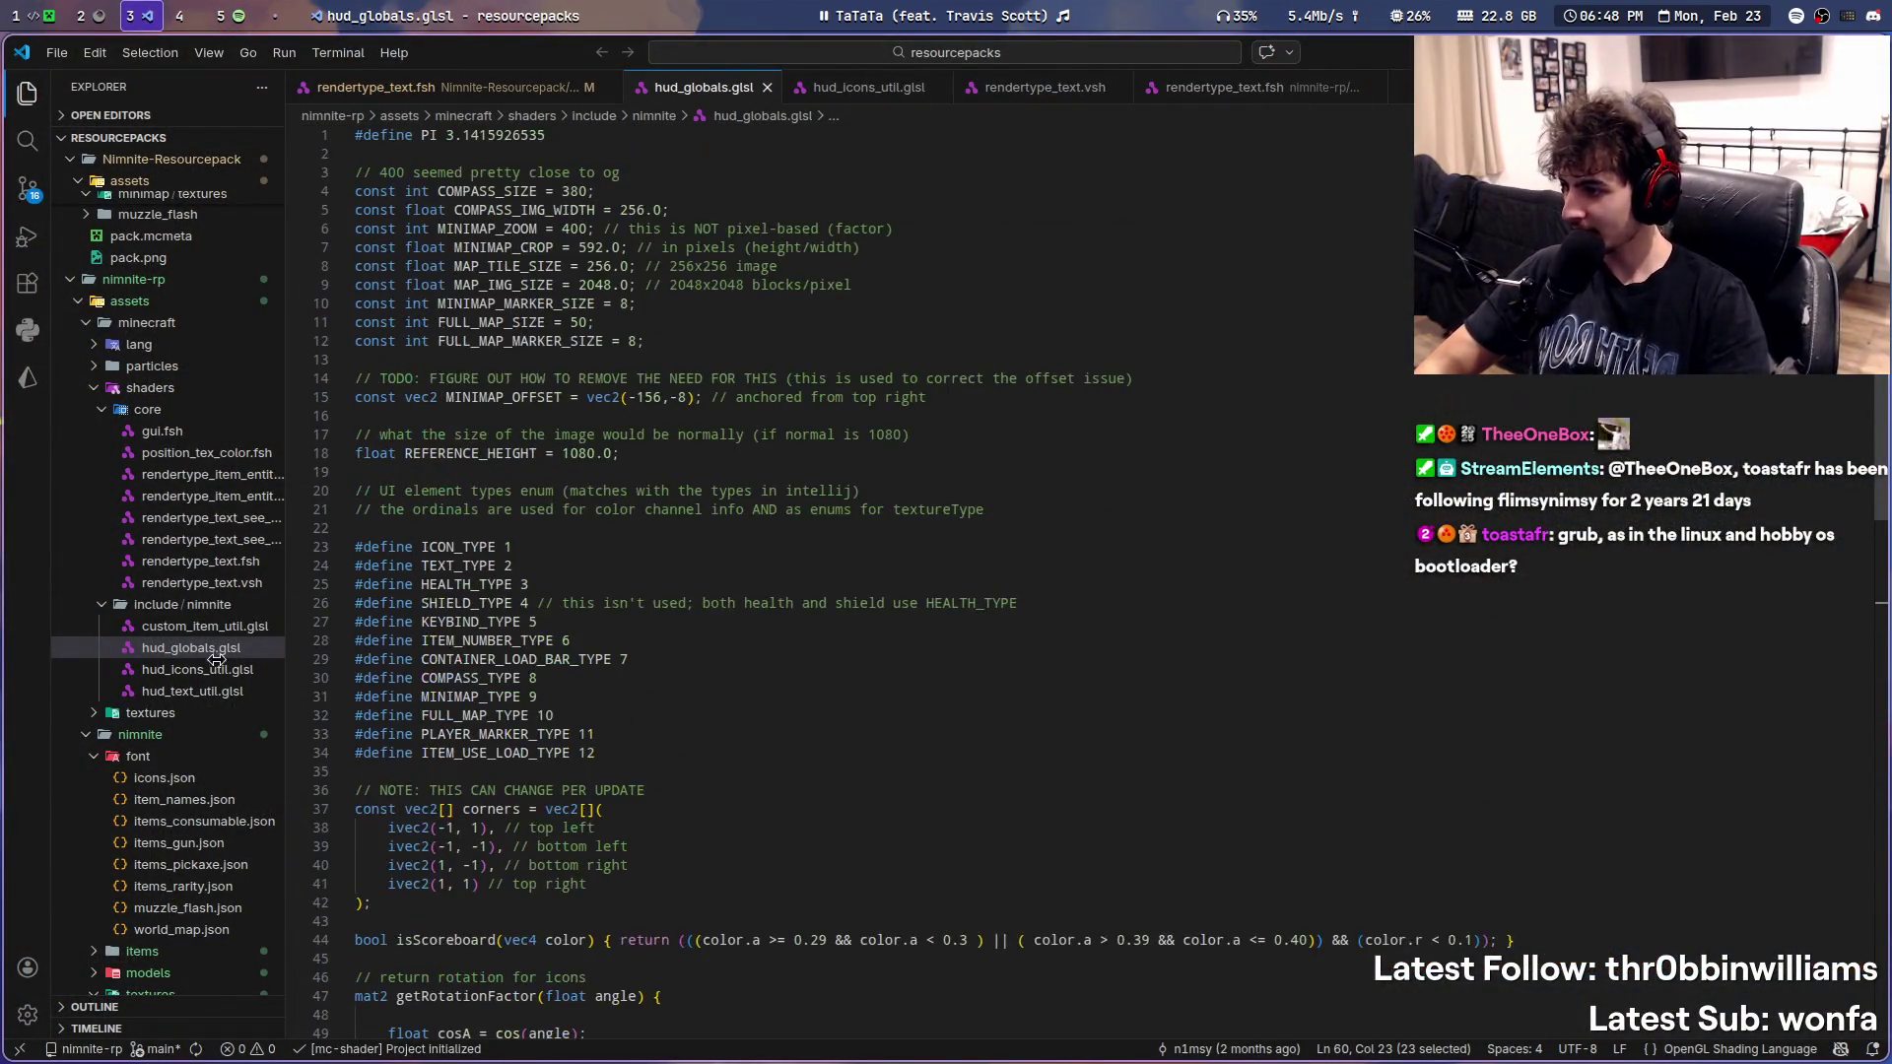
scroll(279, 632, down, 7)
- Resize the Explorer panel and toggle the shaders folder while hopping between workspaces
drag(278, 633, 561, 635)
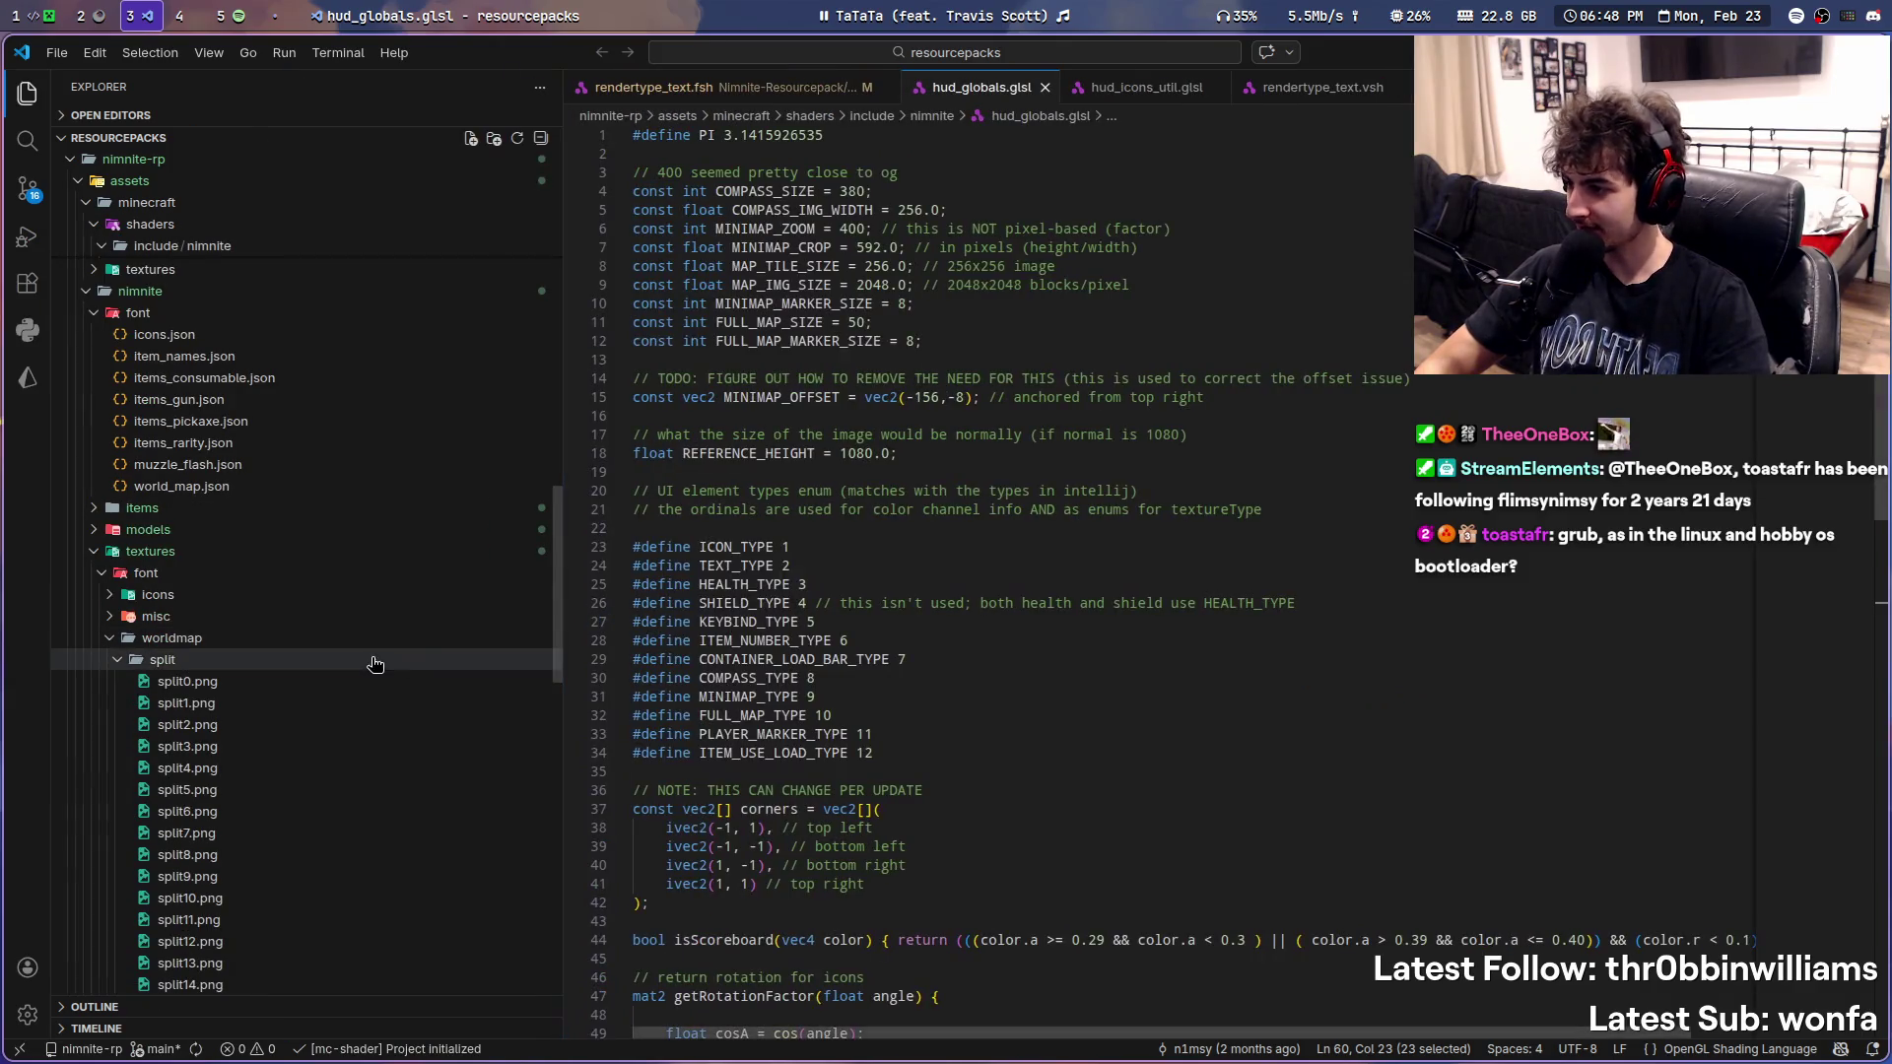
drag(561, 478, 418, 489)
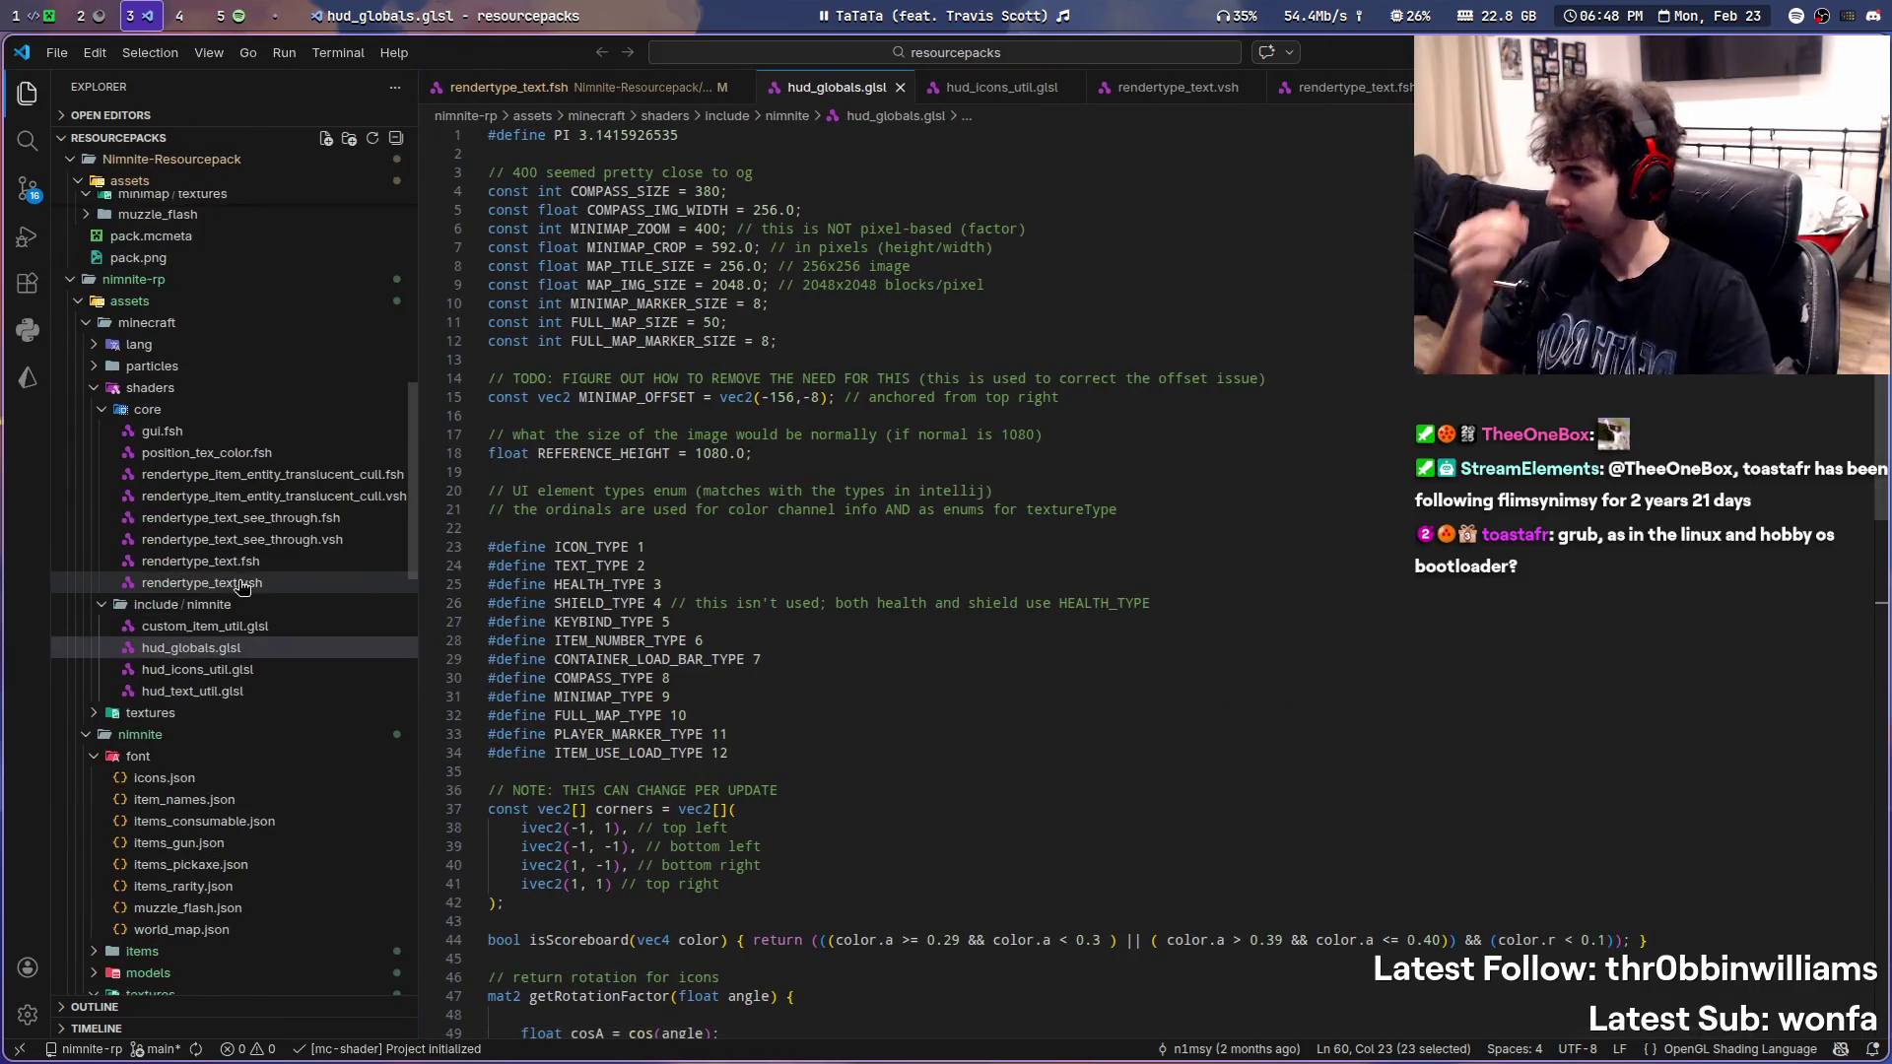
scroll(247, 593, down, 10)
scroll(248, 593, up, 4)
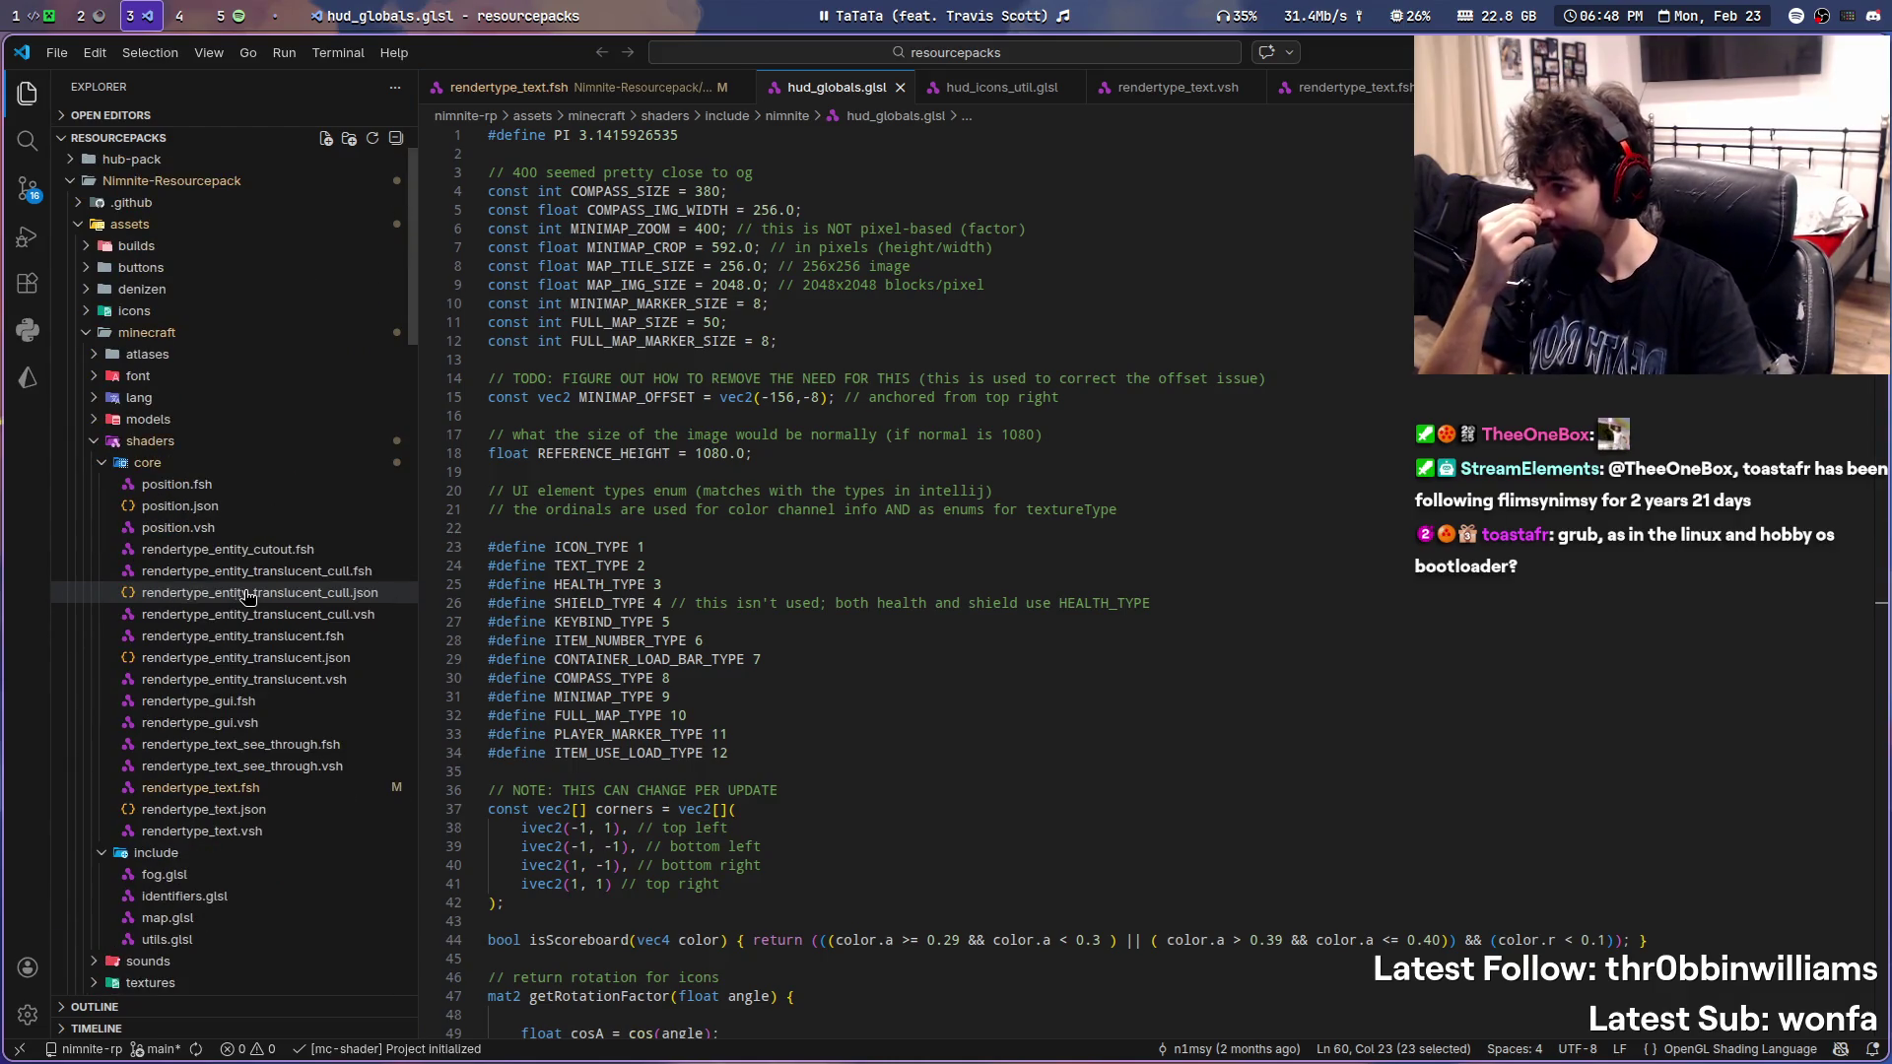
click(97, 445)
click(95, 443)
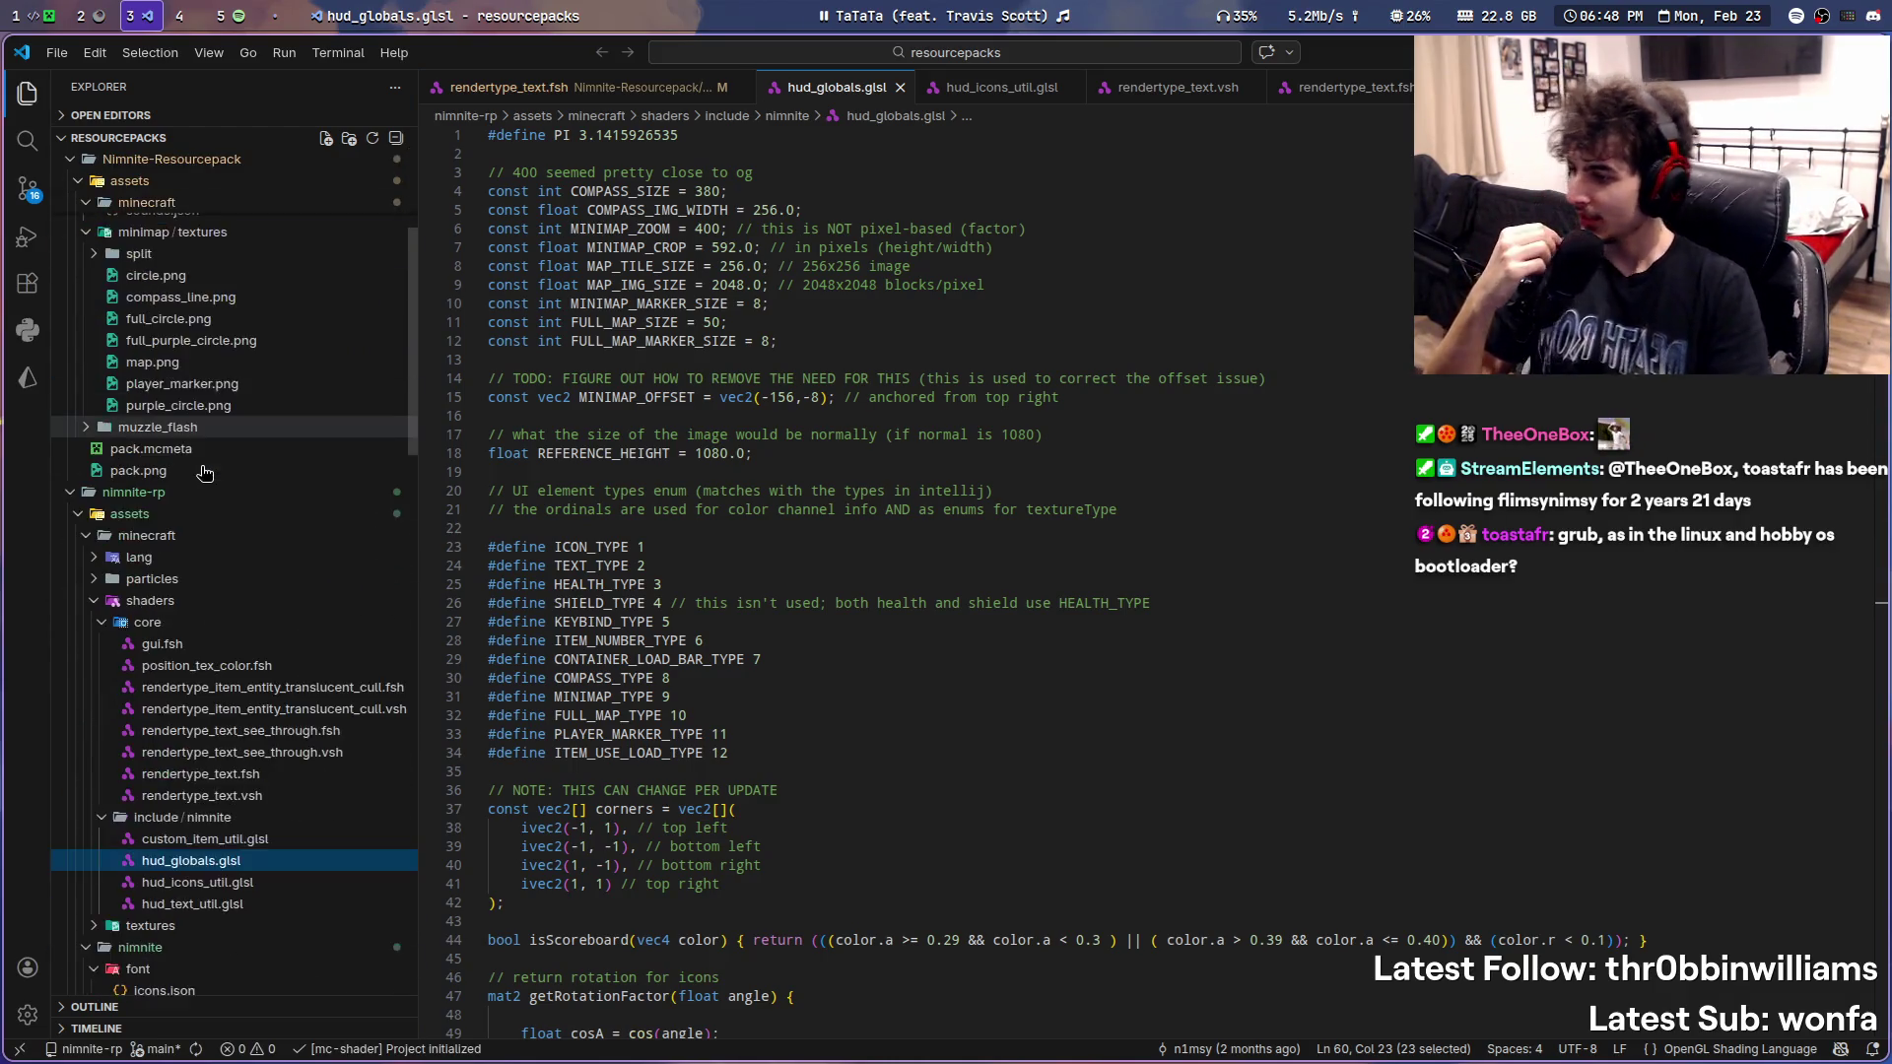
key(super+5)
key(super+3)
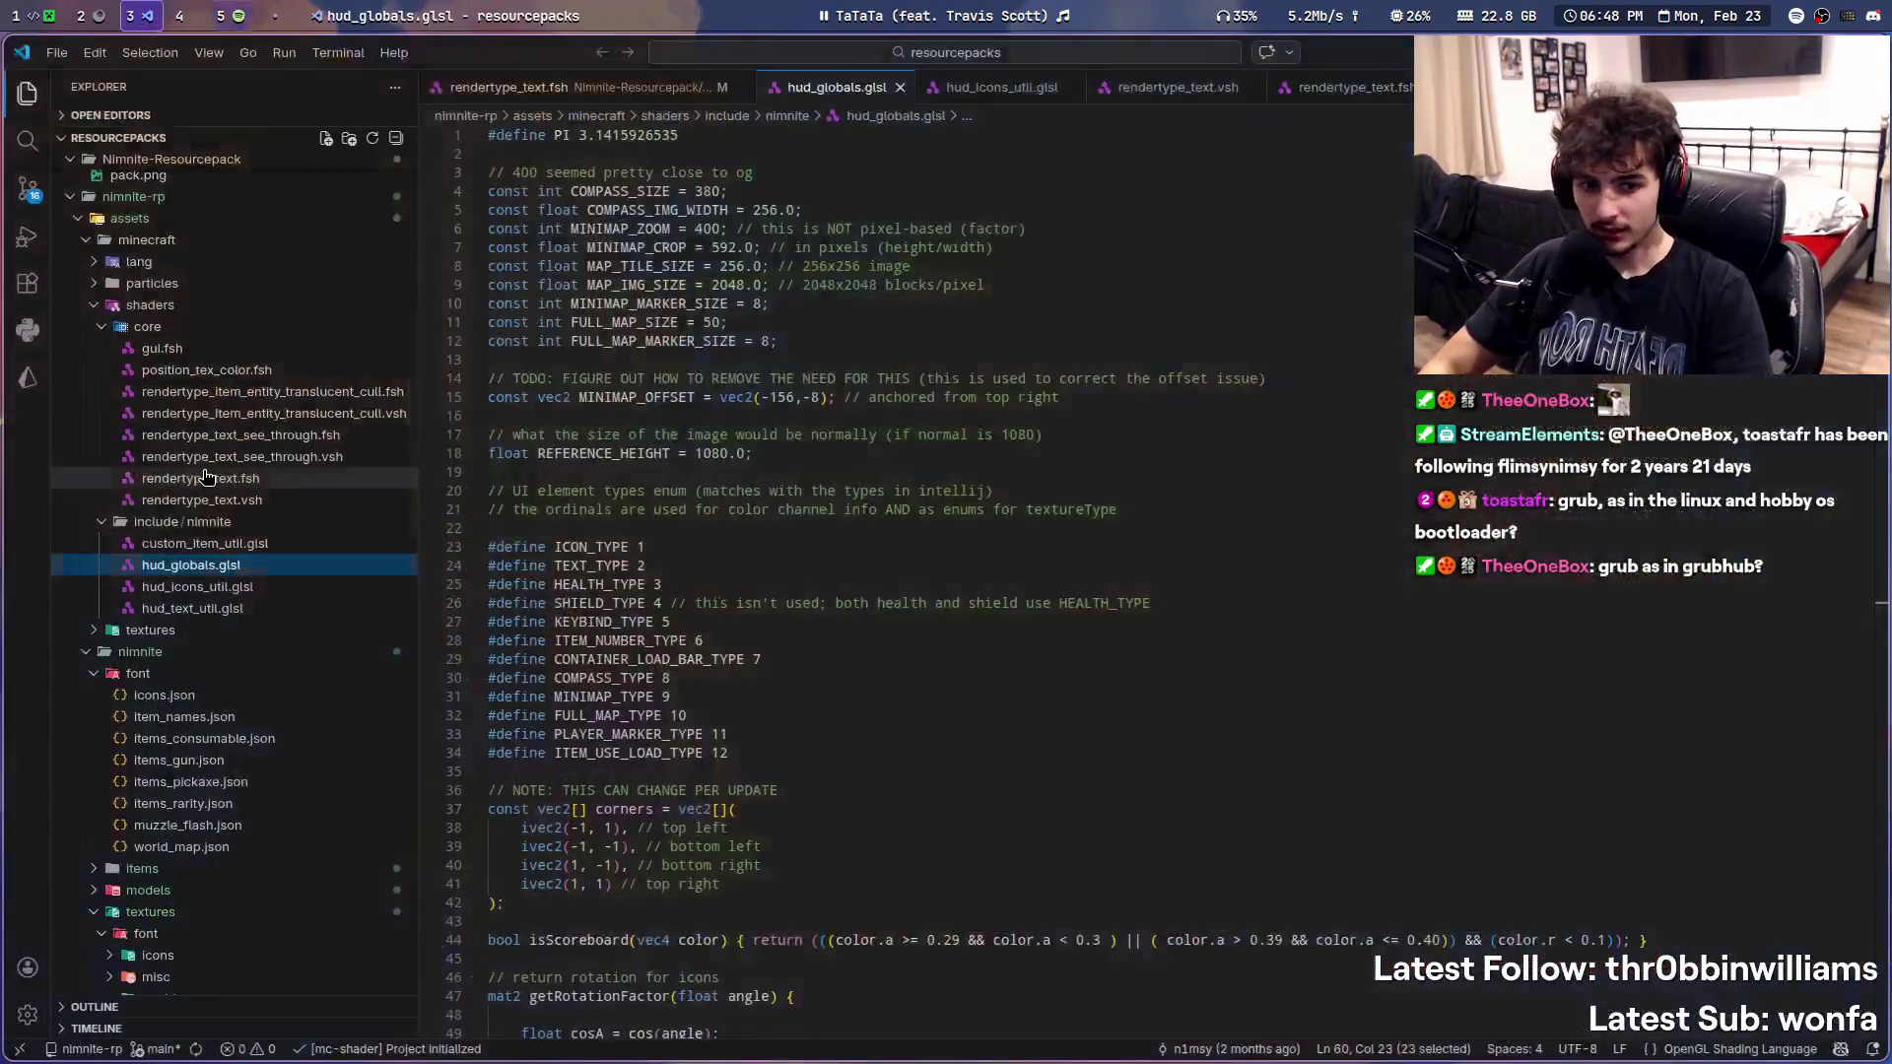
click(49, 13)
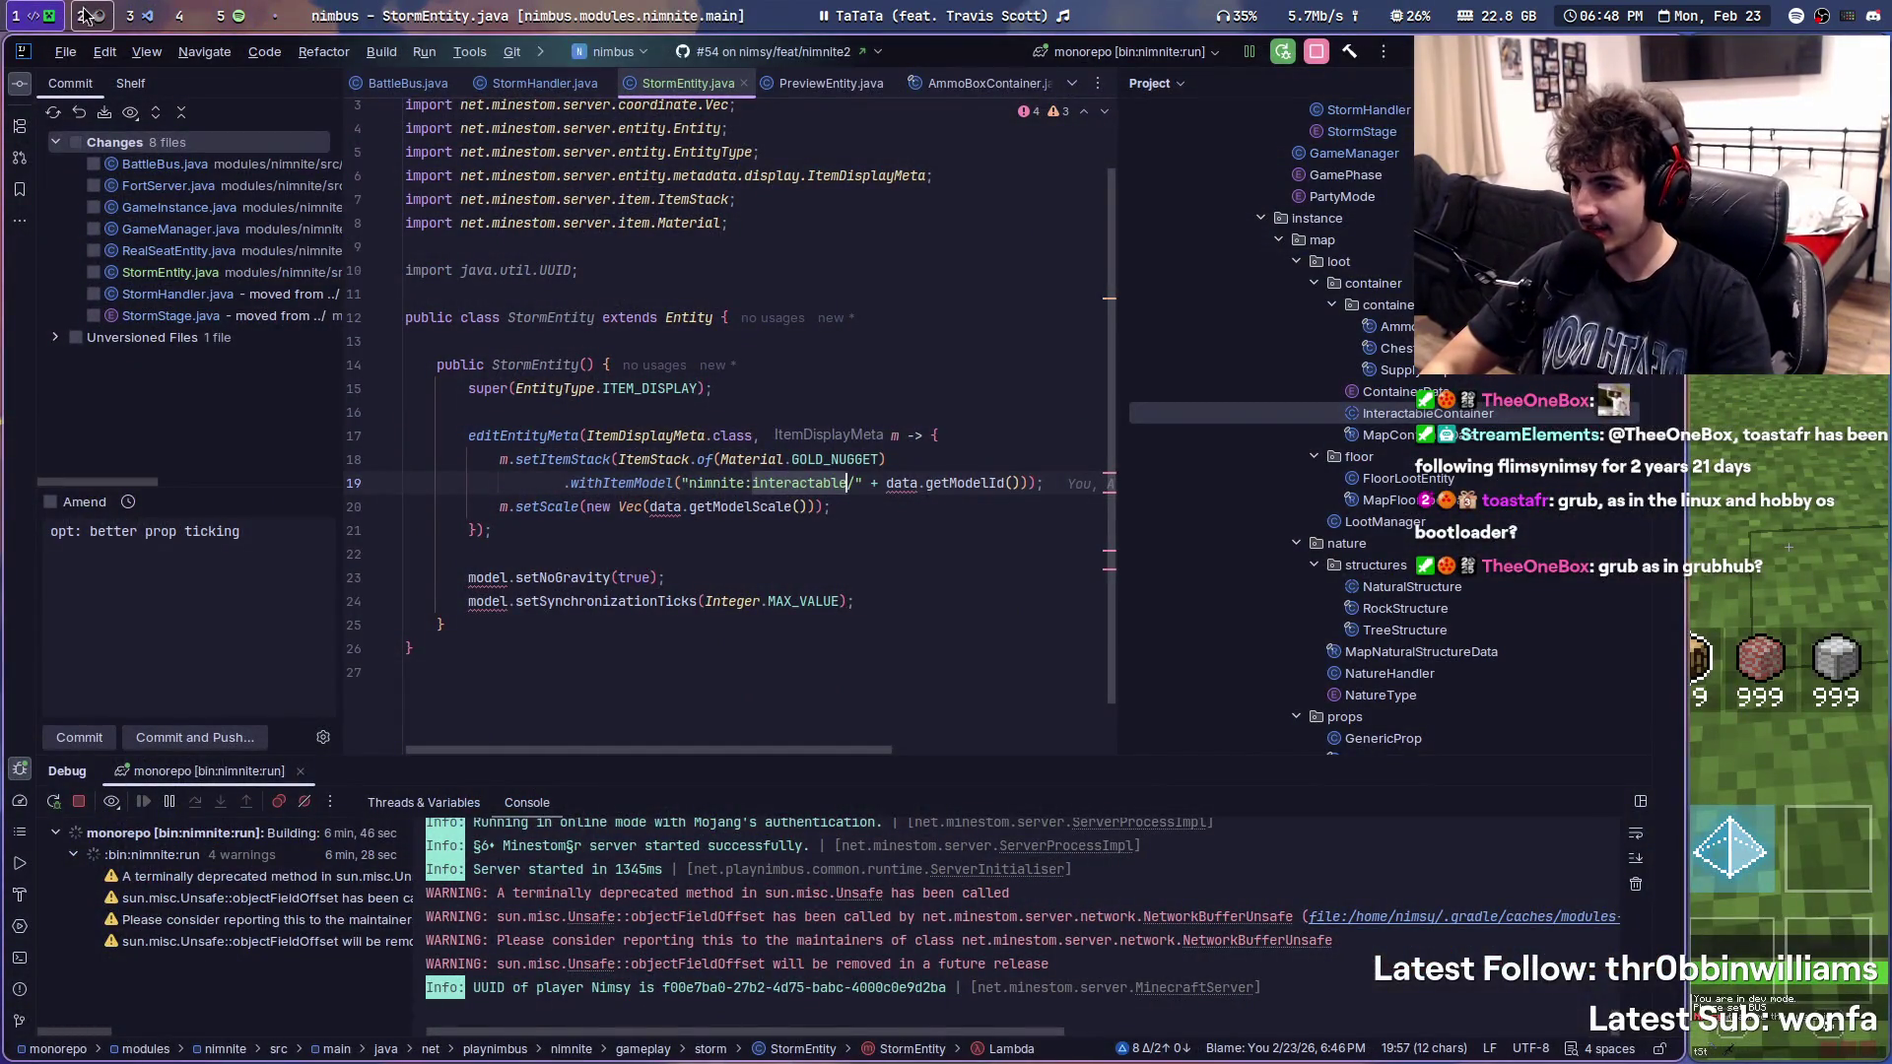
key(super+3)
scroll(193, 655, up, 5)
scroll(178, 709, up, 5)
scroll(149, 798, up, 3)
scroll(133, 855, up, 2)
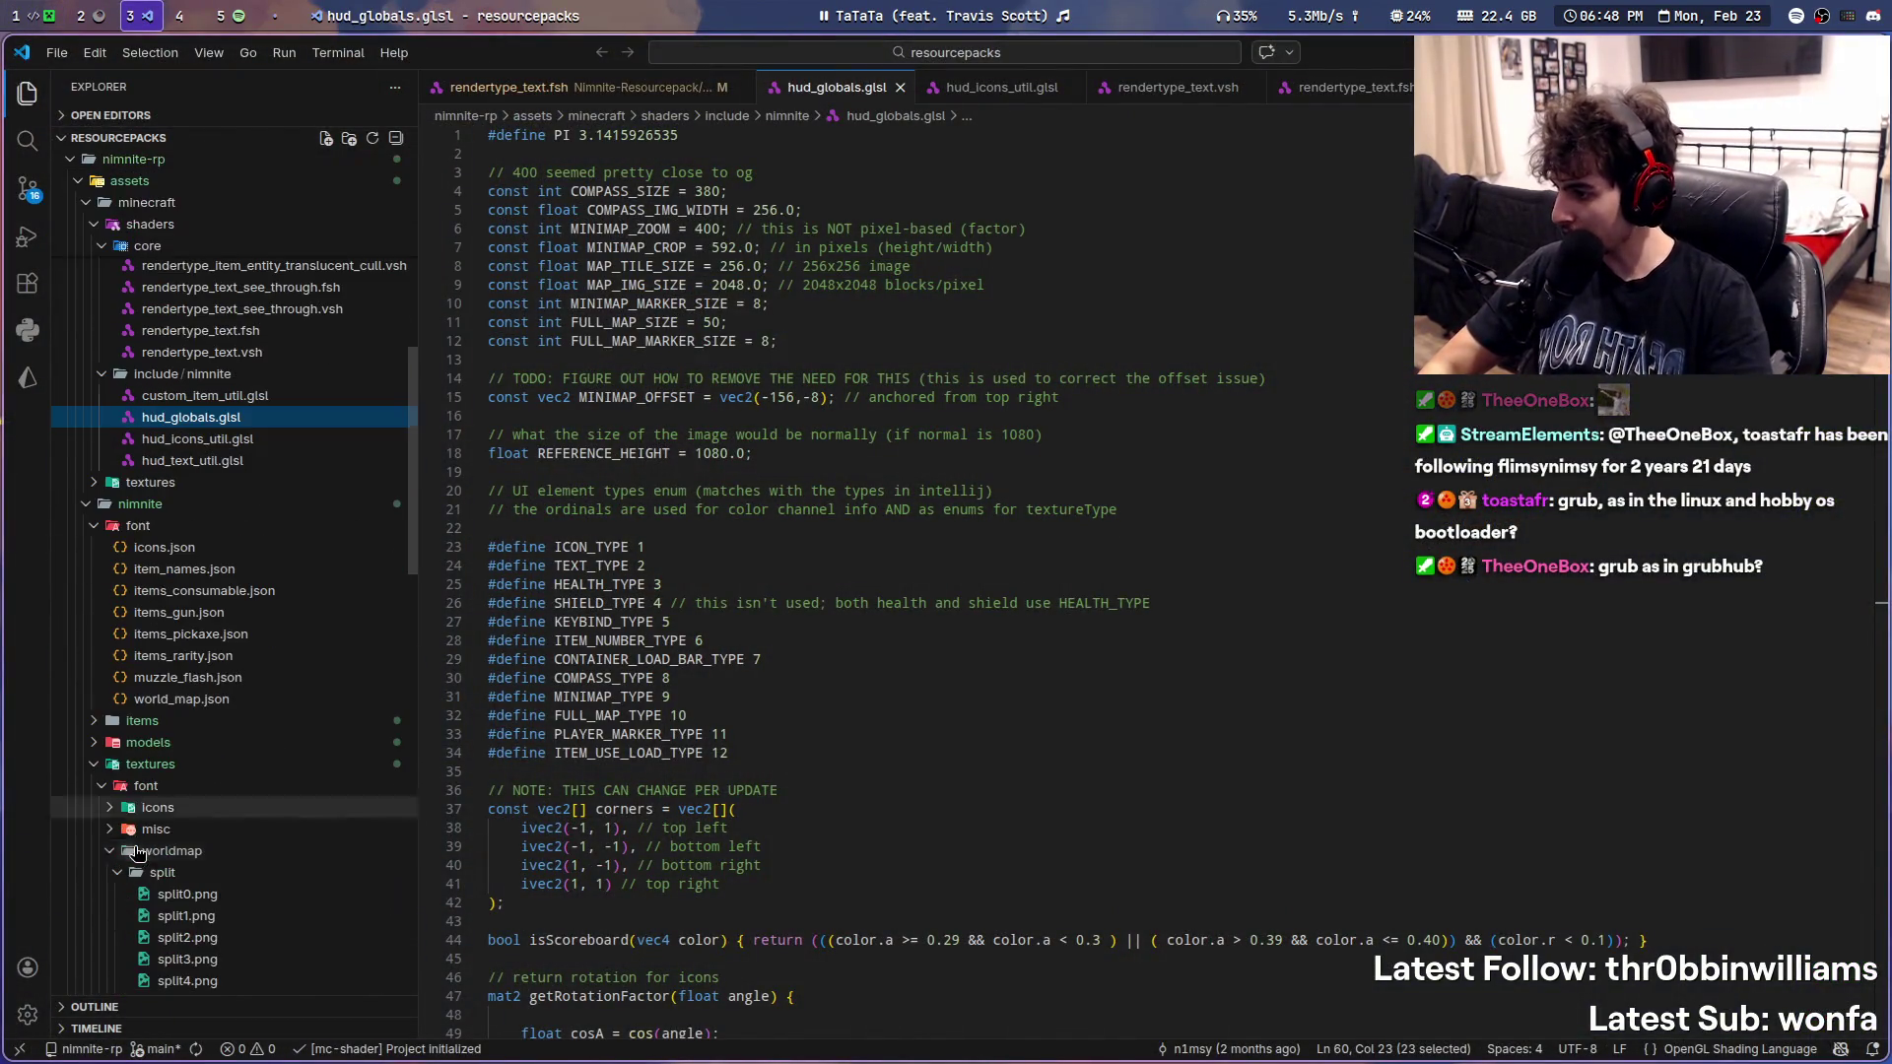
- Browse to nimnite/models/interactable and open ammo_box_open.json, then move to the empty workspace
click(104, 813)
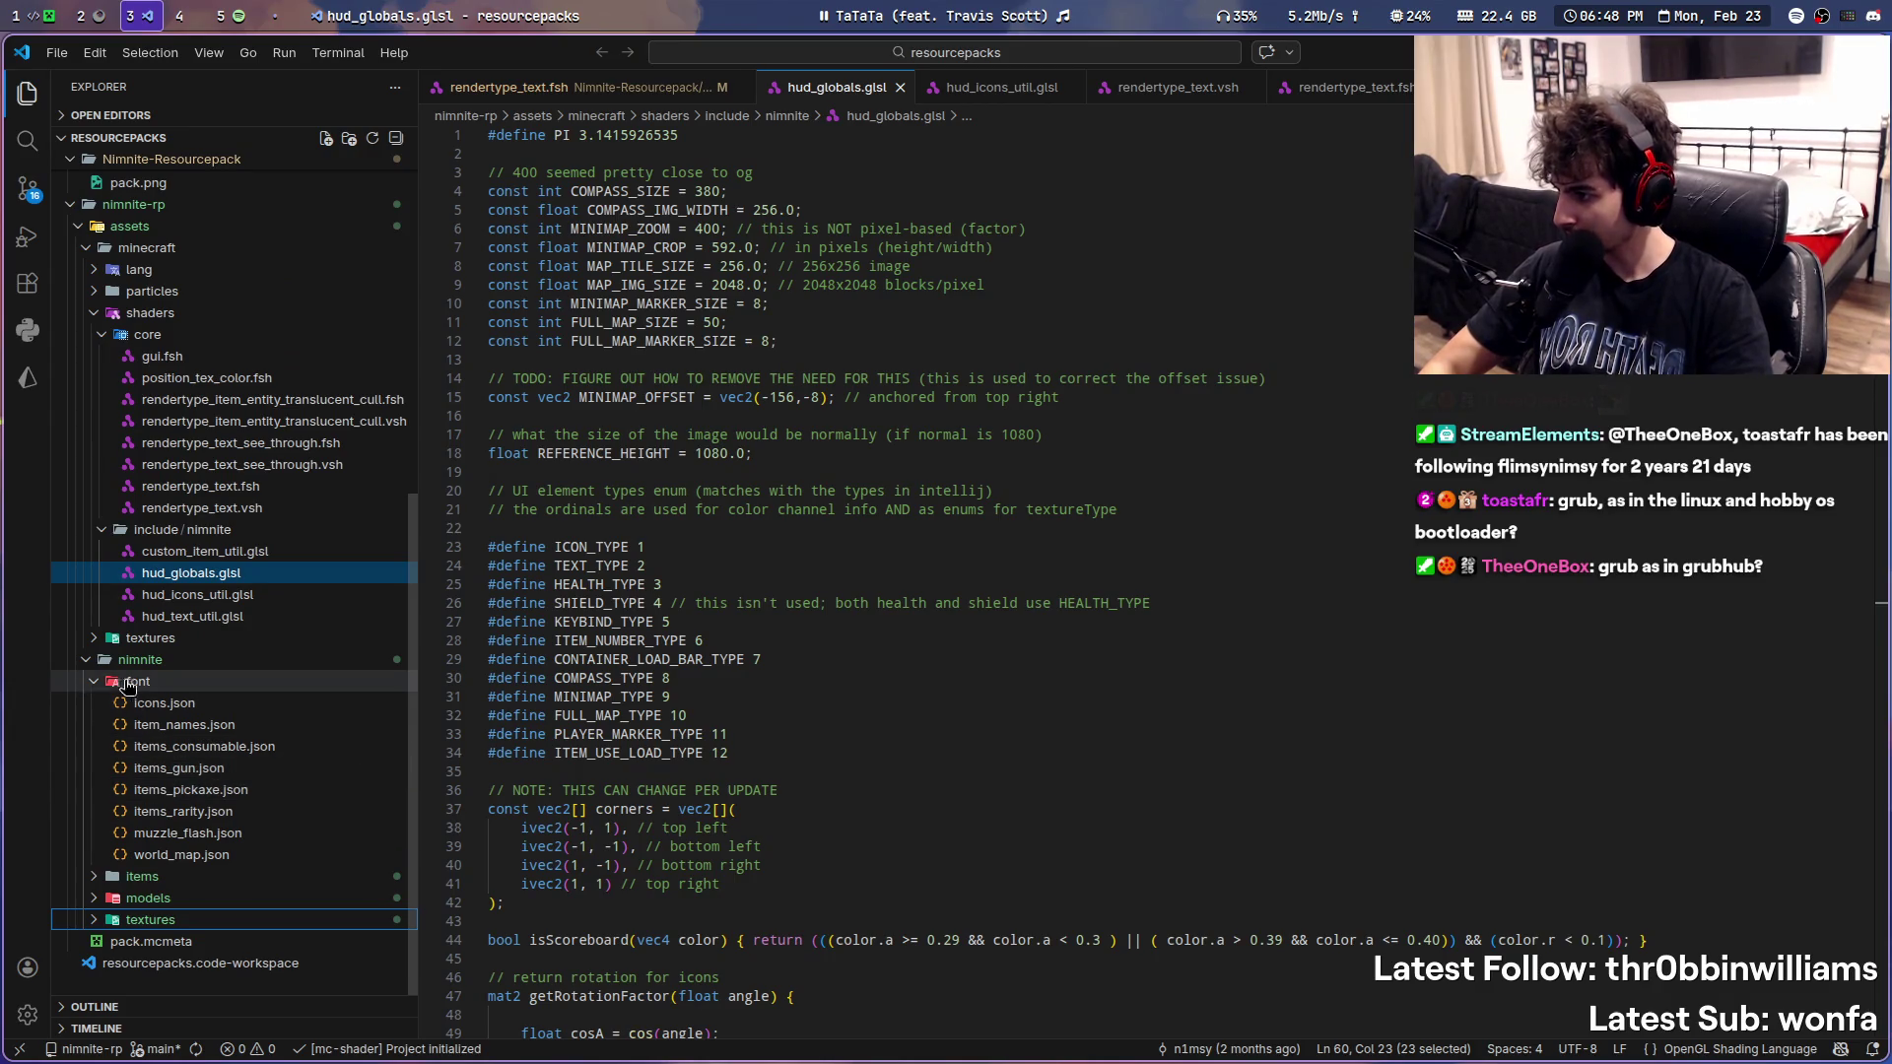
click(92, 684)
click(92, 899)
scroll(222, 740, down, 3)
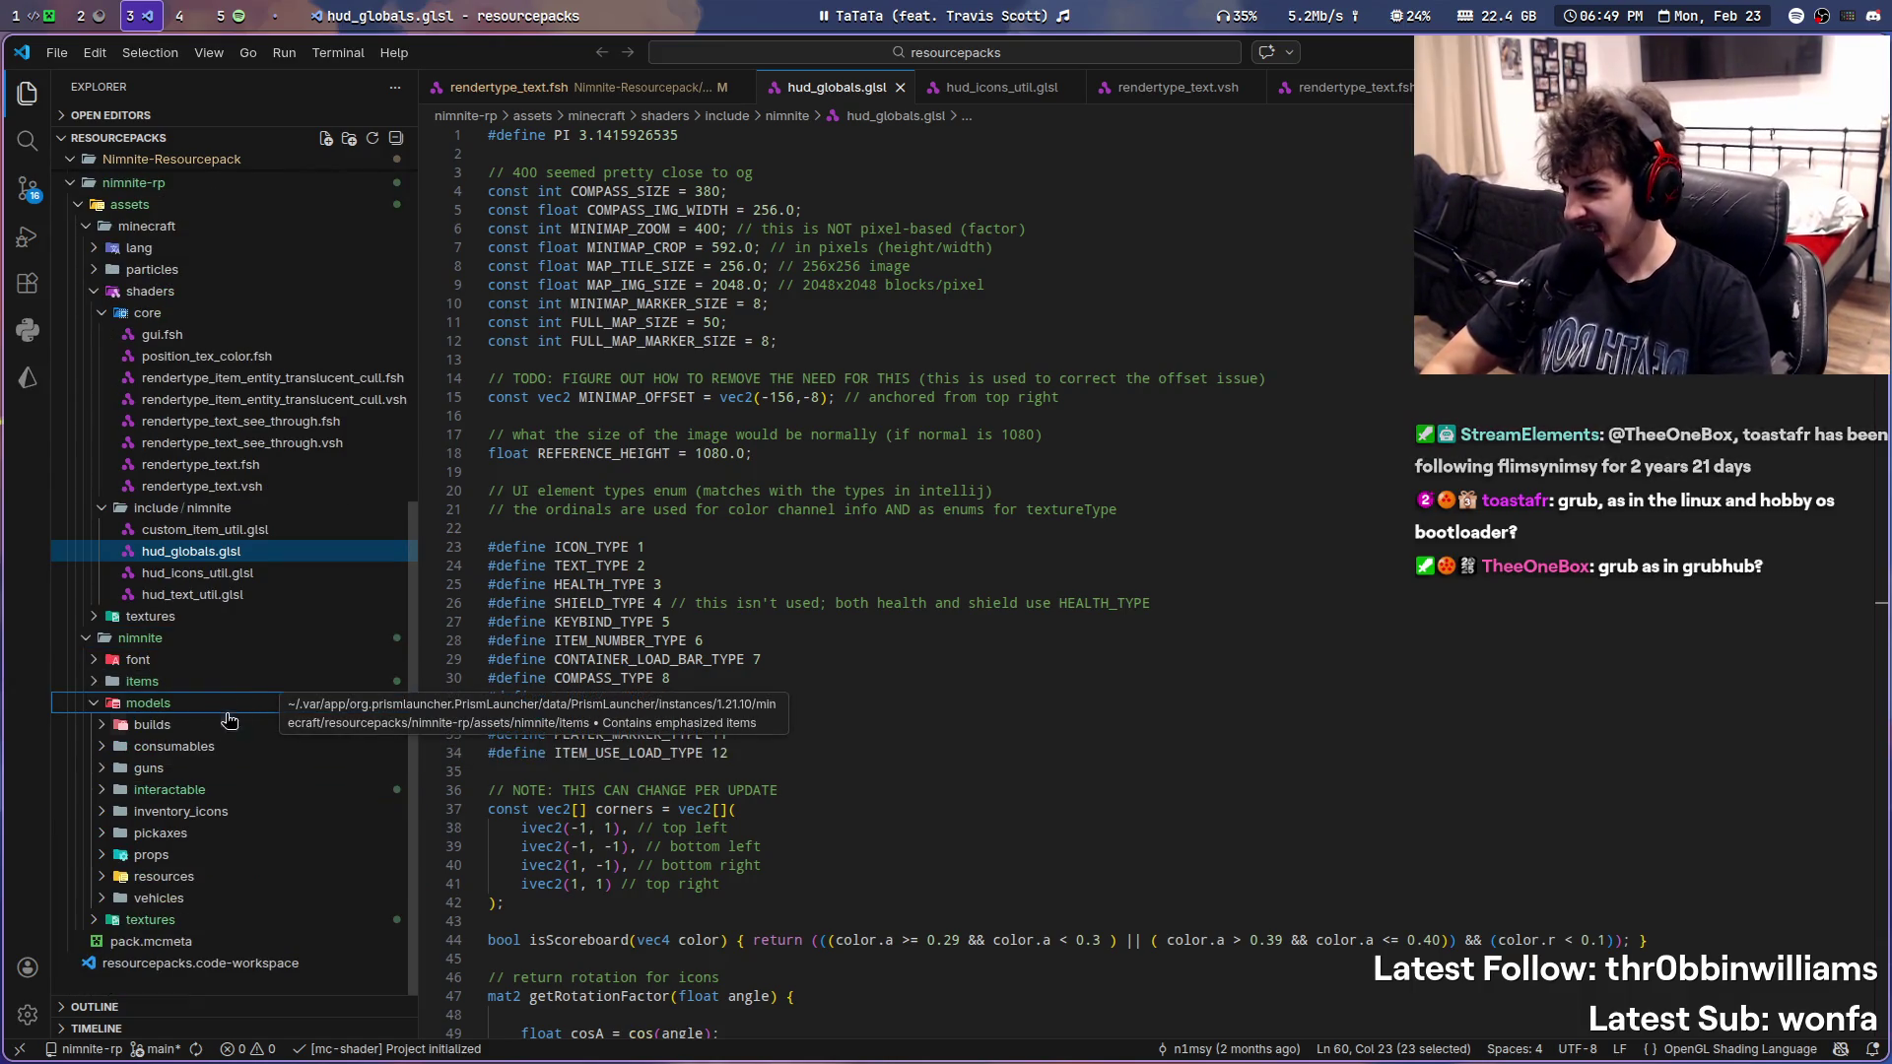
click(103, 791)
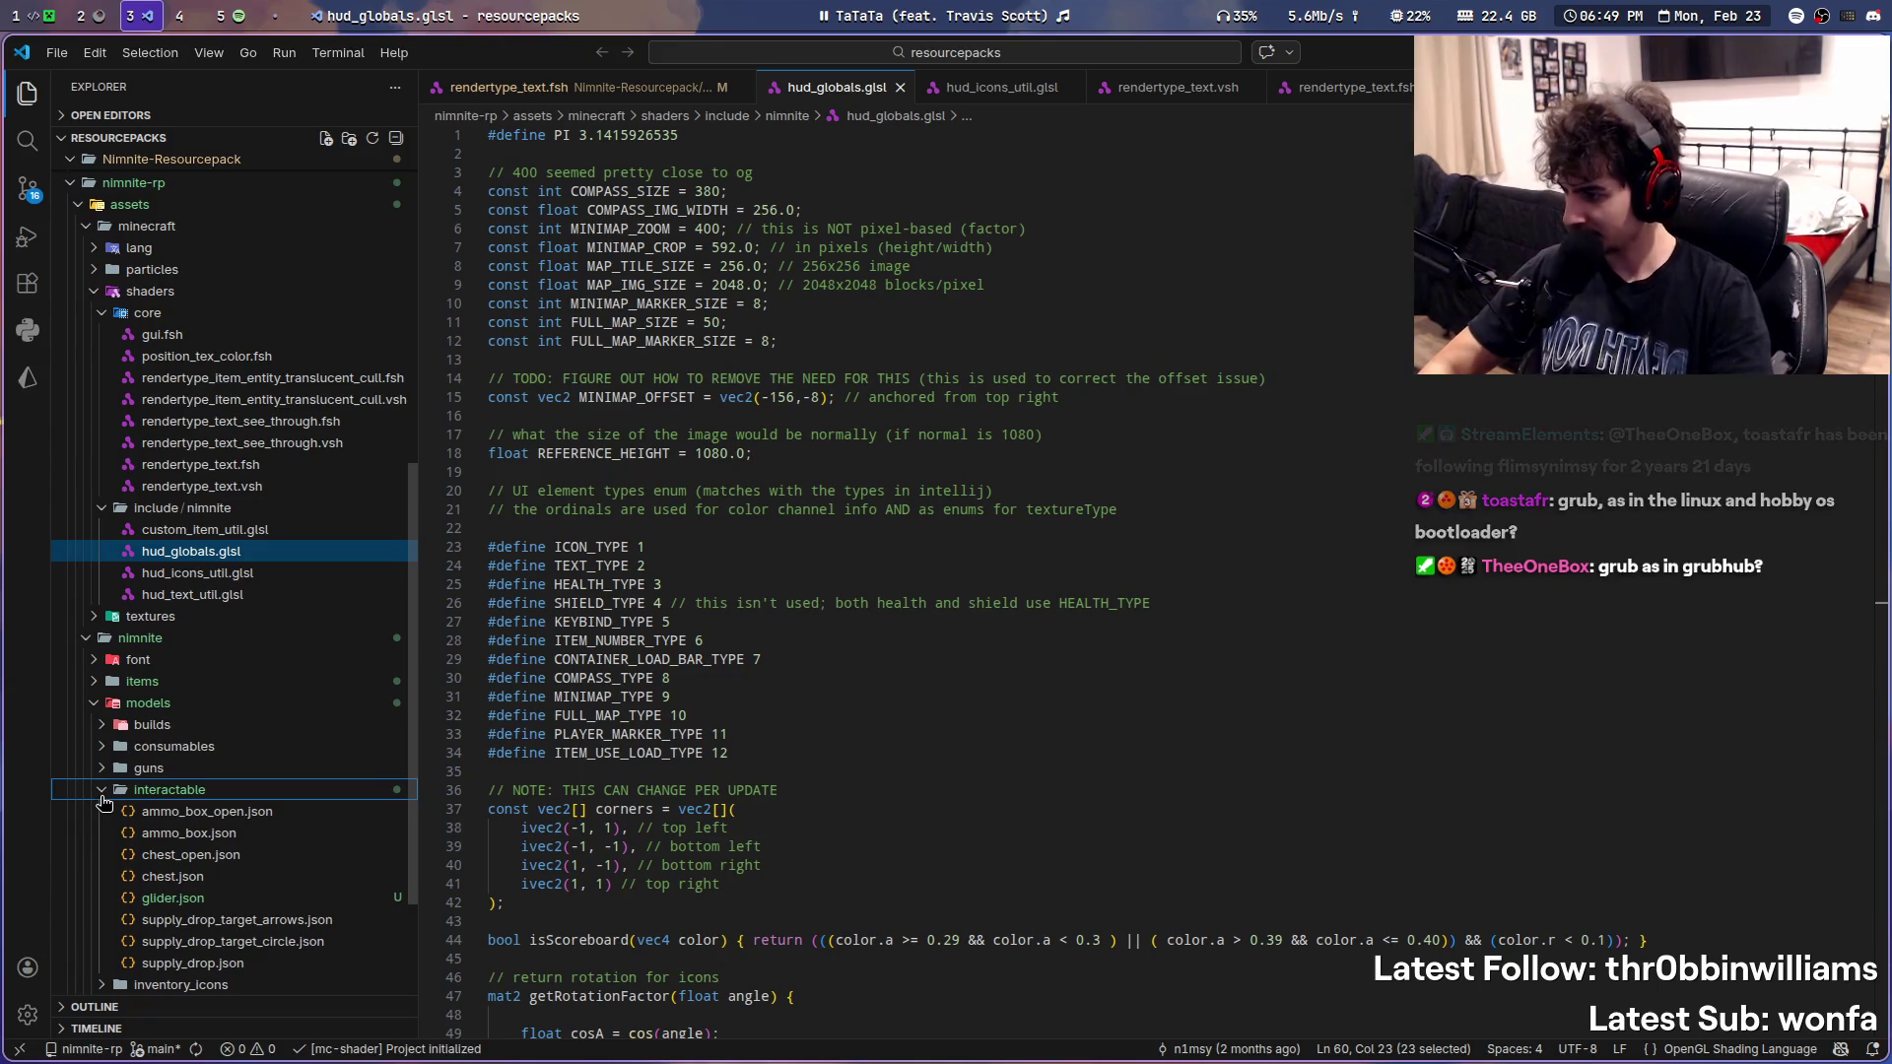
click(162, 812)
scroll(303, 613, down, 2)
scroll(302, 612, down, 1)
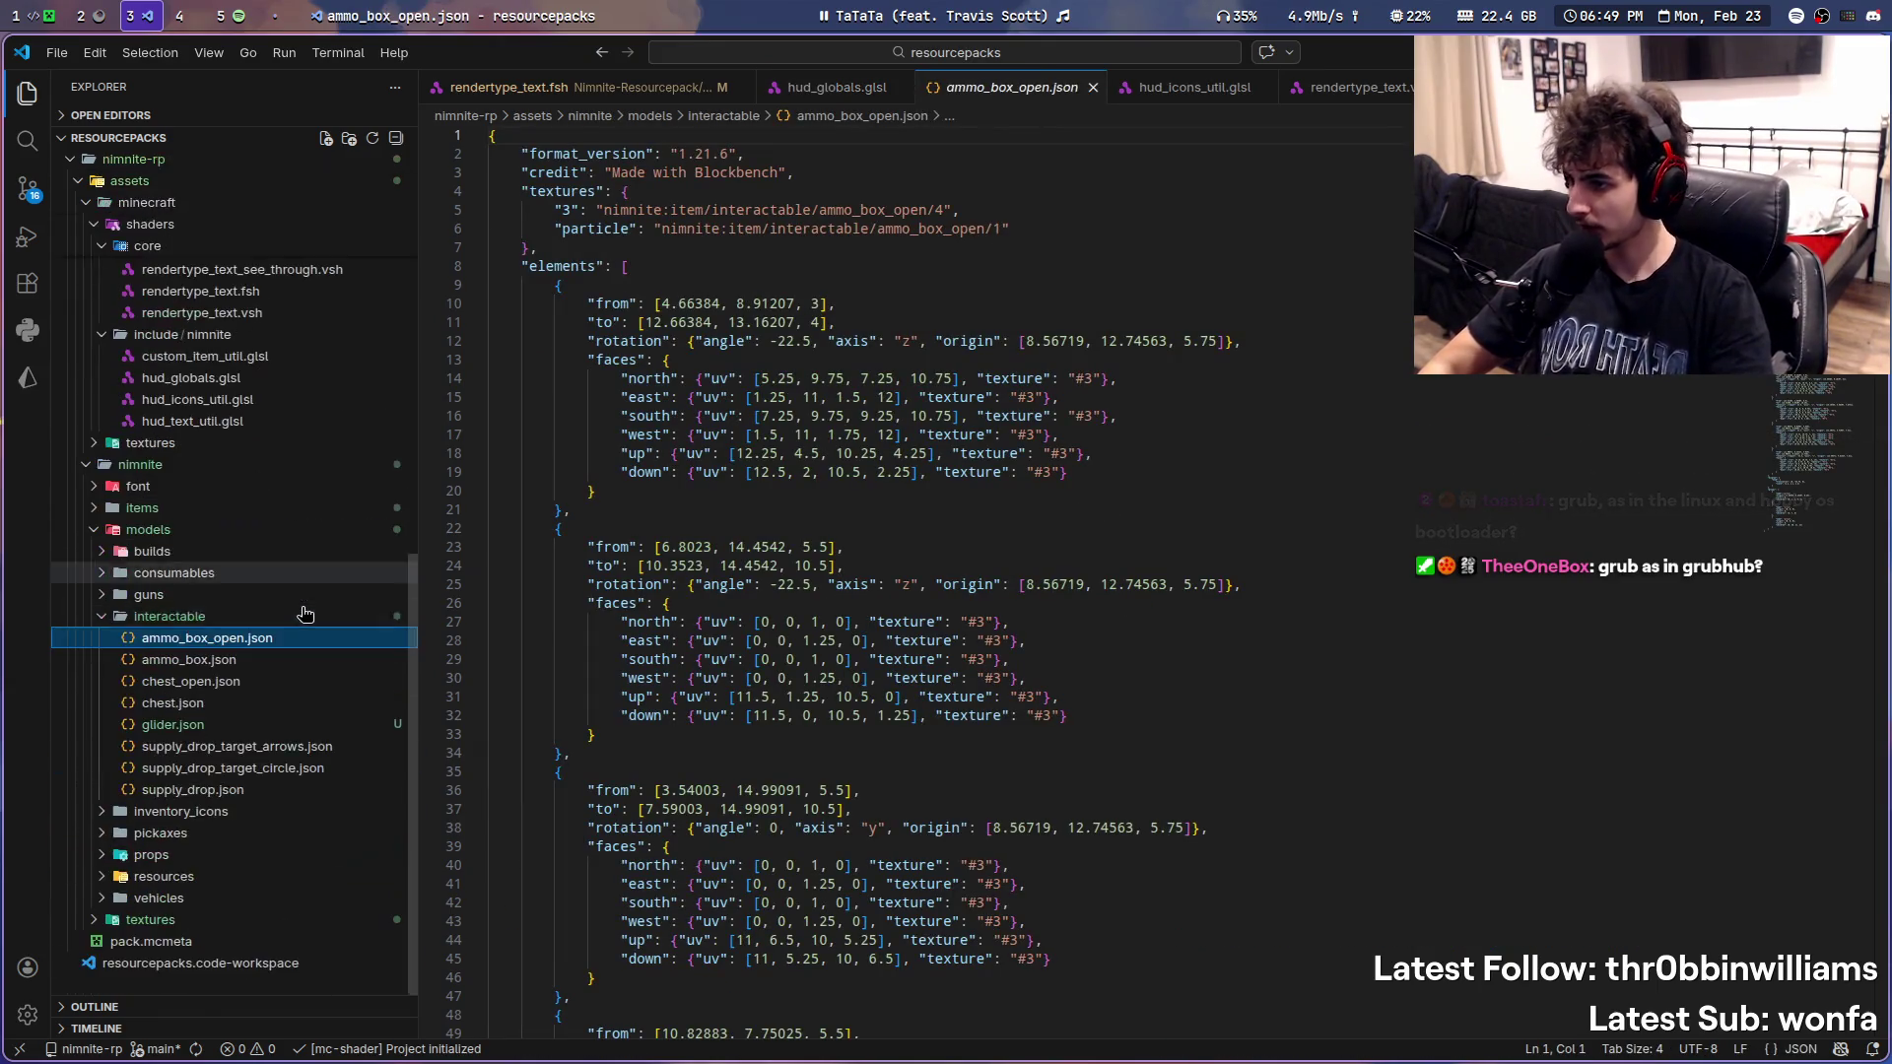
click(197, 18)
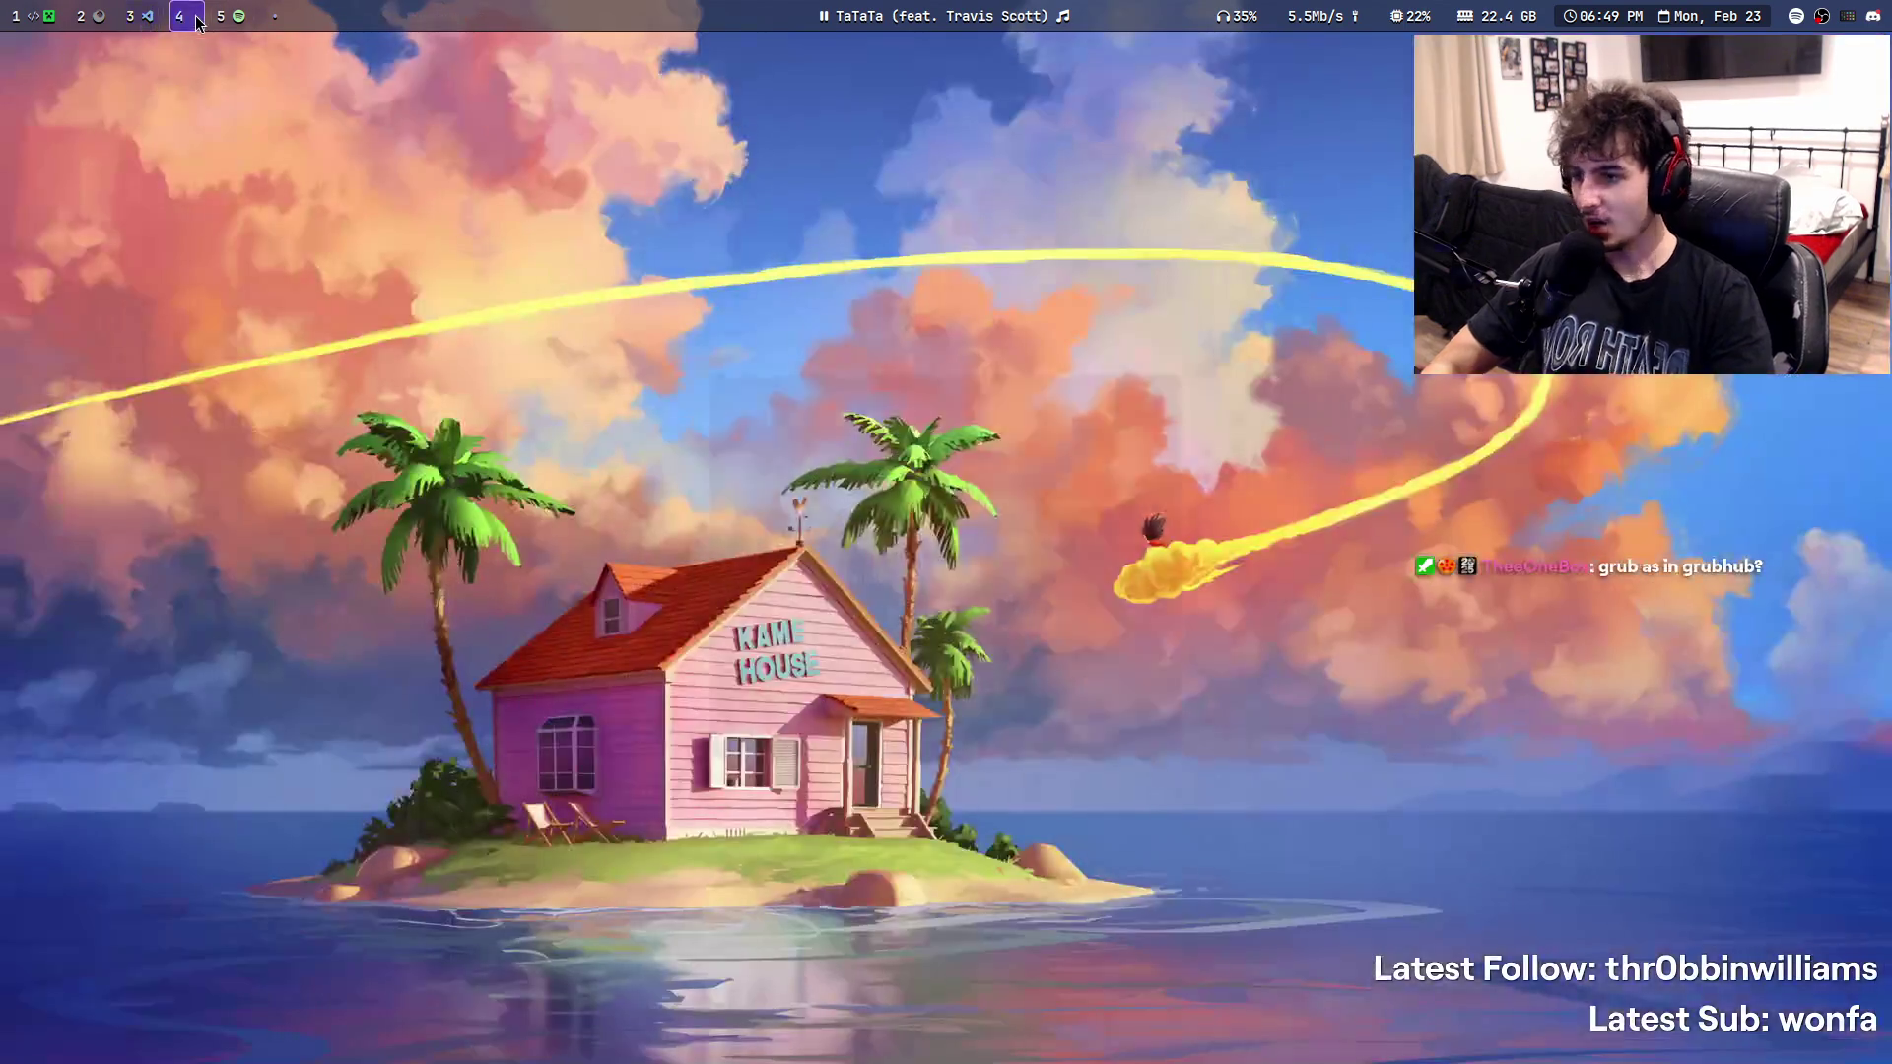
- Launch Blockbench and start a new Java Block/Item model via File > New
key(super+space)
text(blockb)
key(Return)
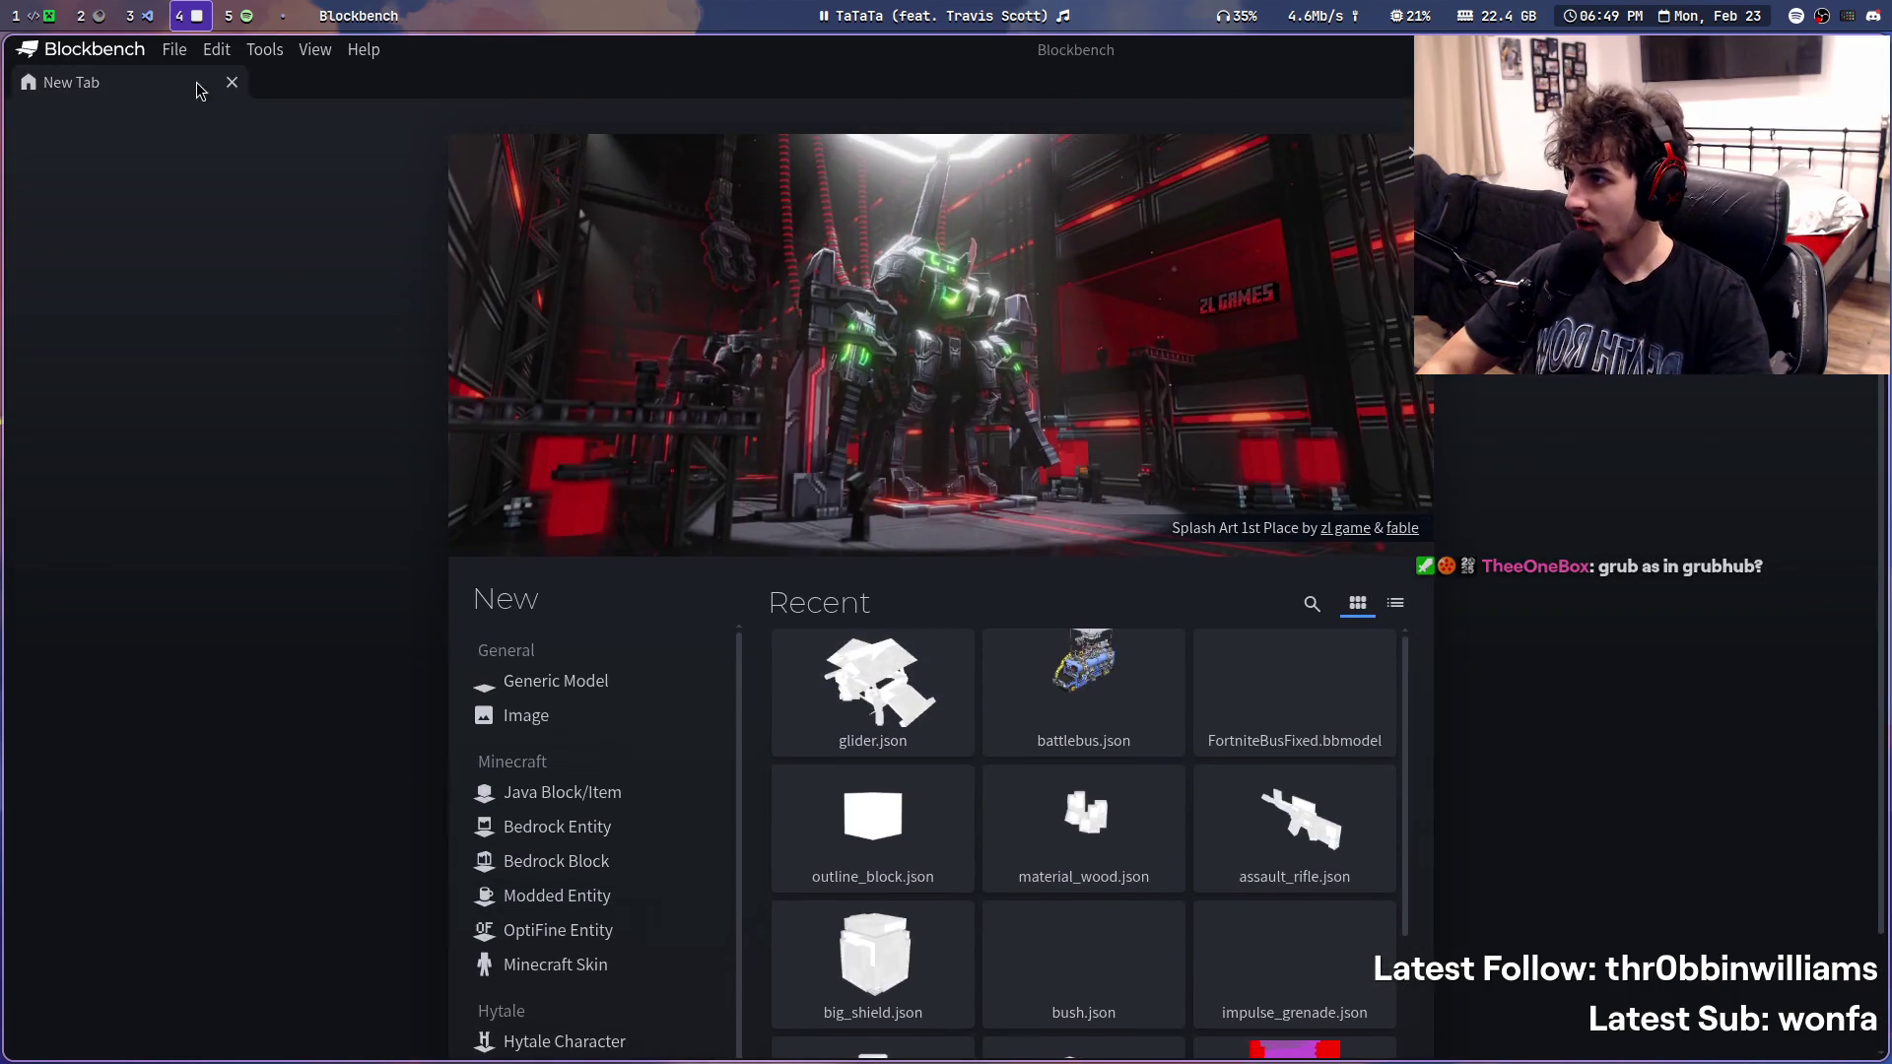
click(172, 50)
mouse_move(200, 79)
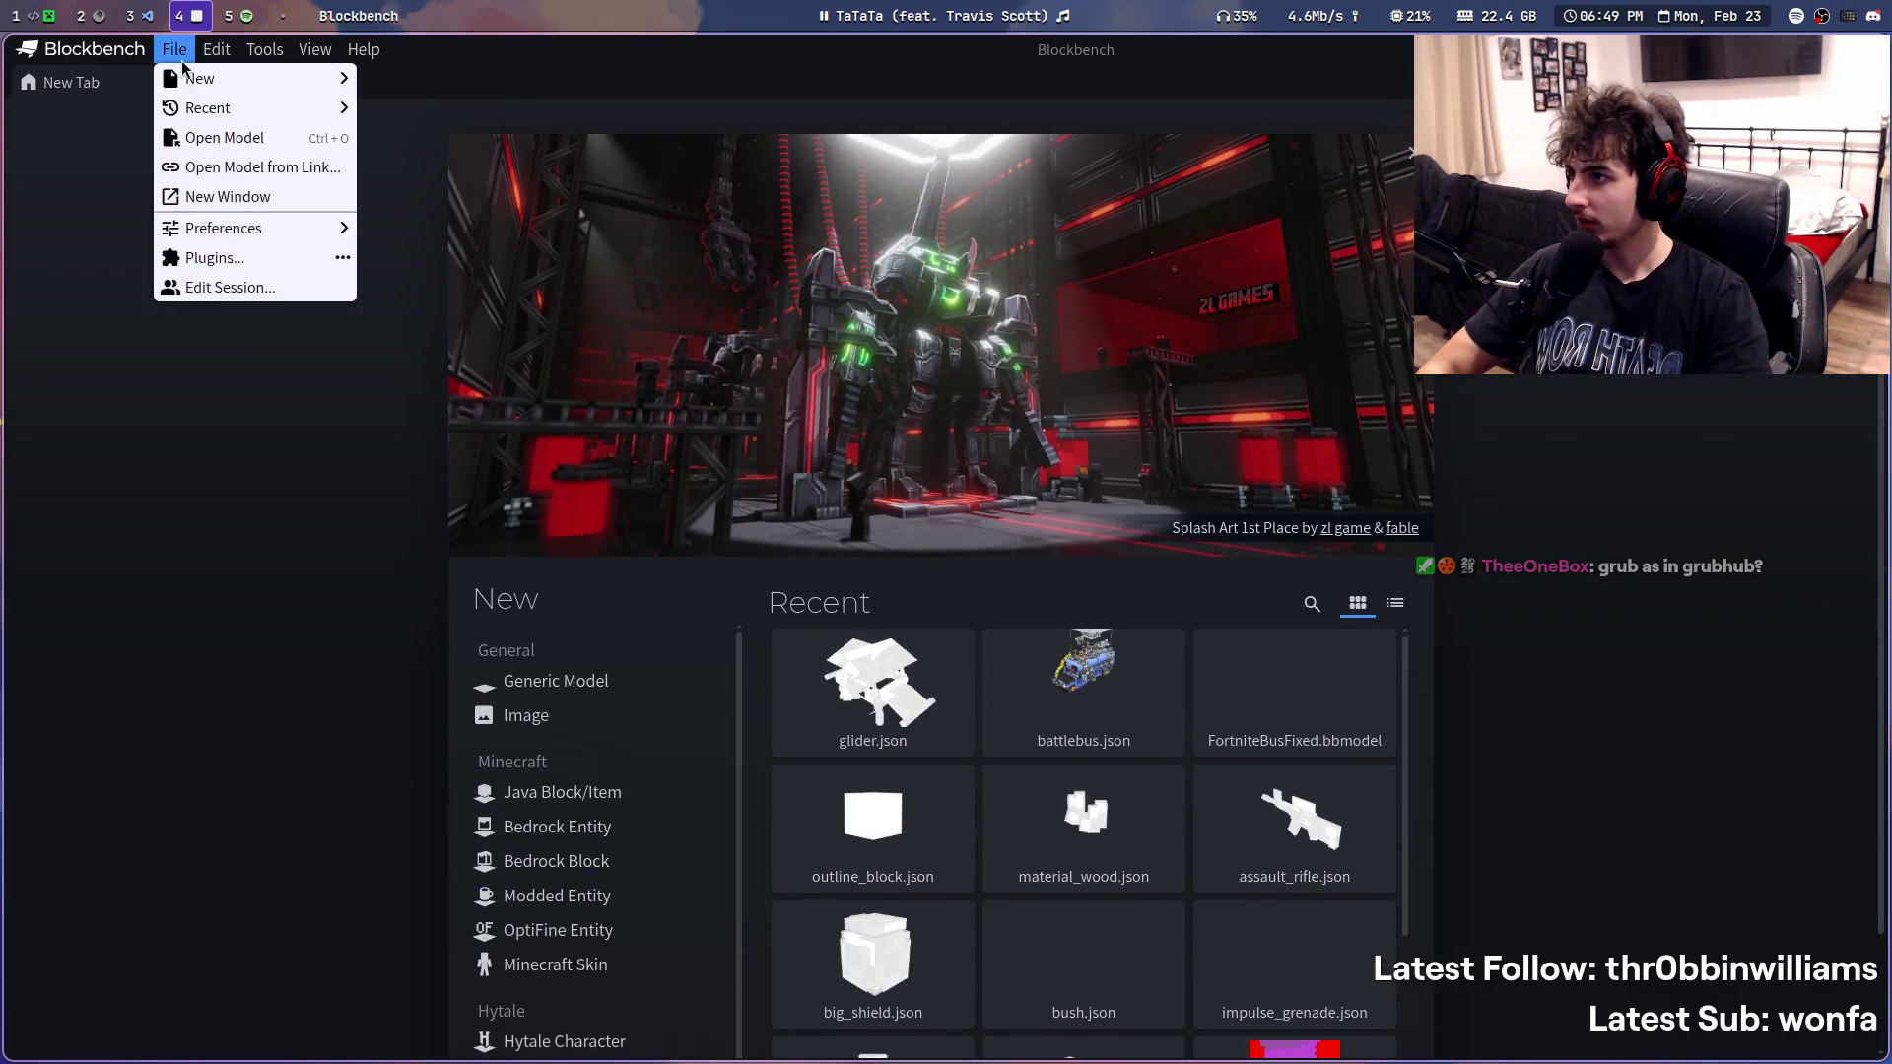
click(444, 110)
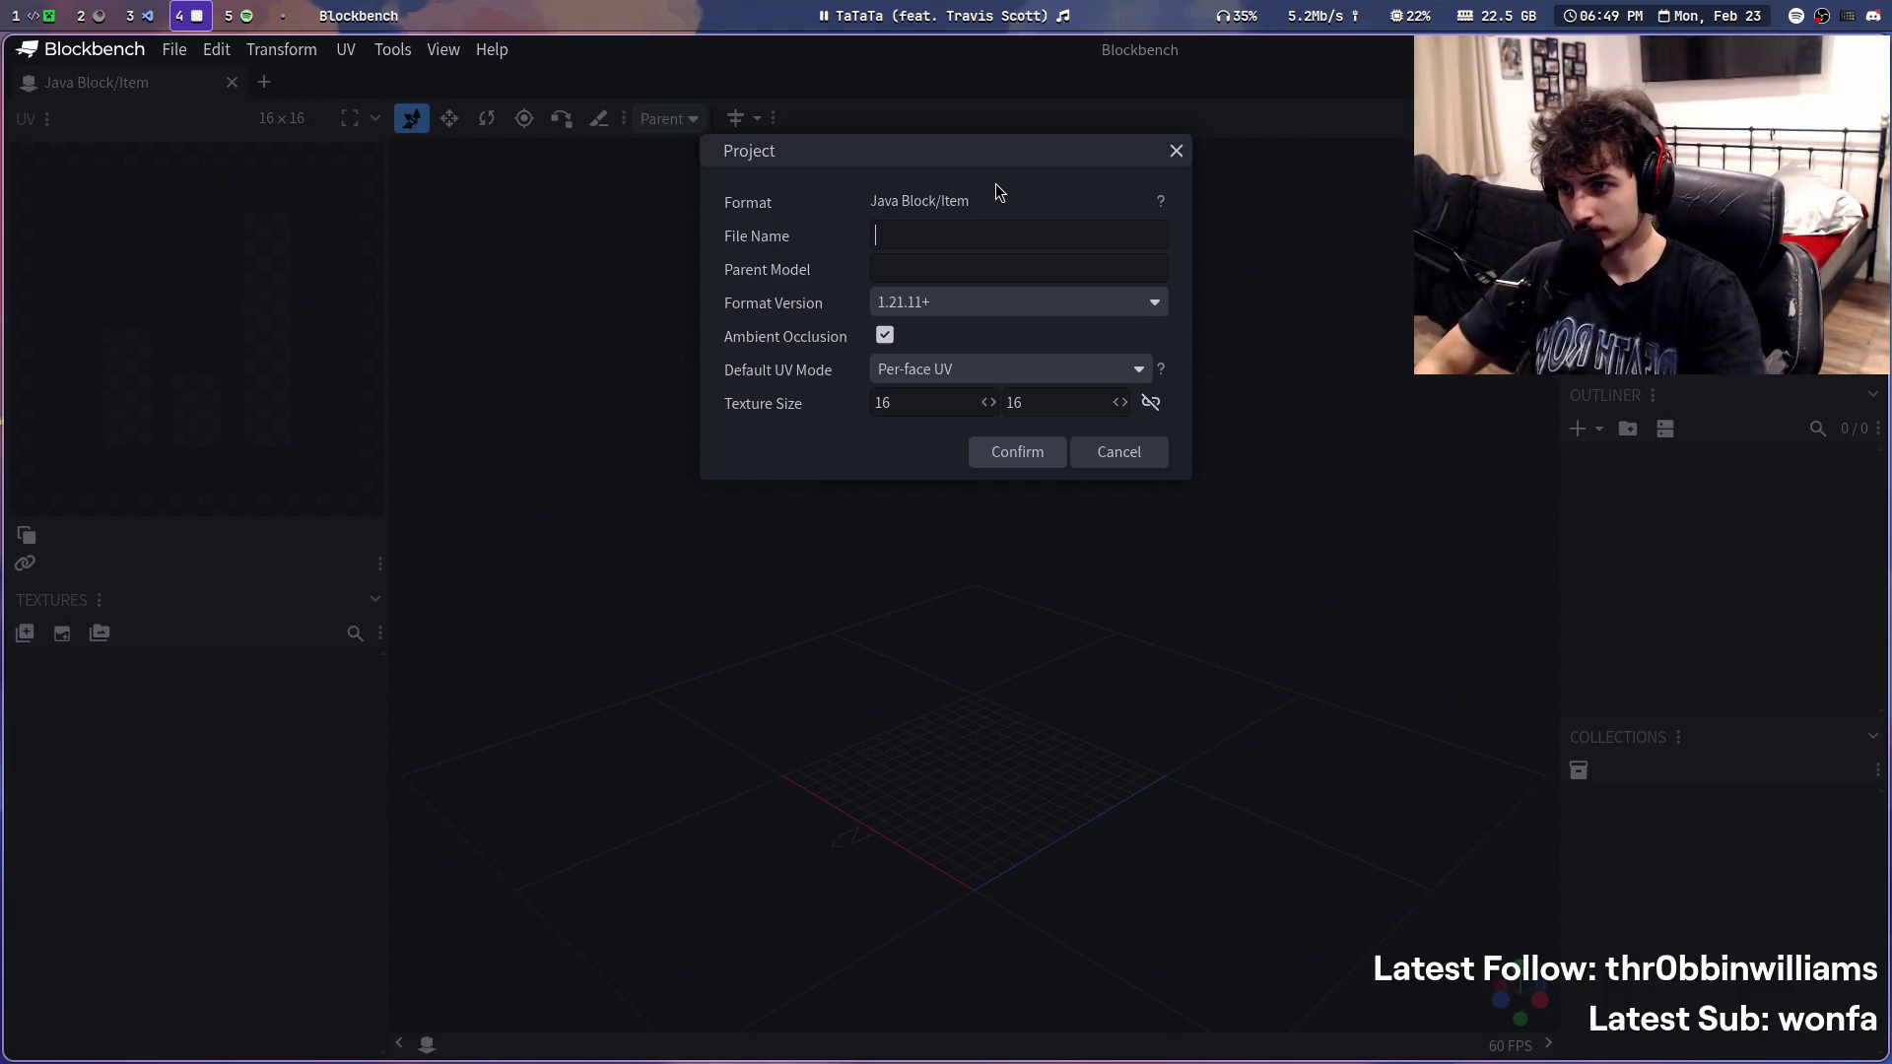
- Move the Project dialog lower and switch back to the resource pack files in VS Code
drag(1037, 162, 1019, 310)
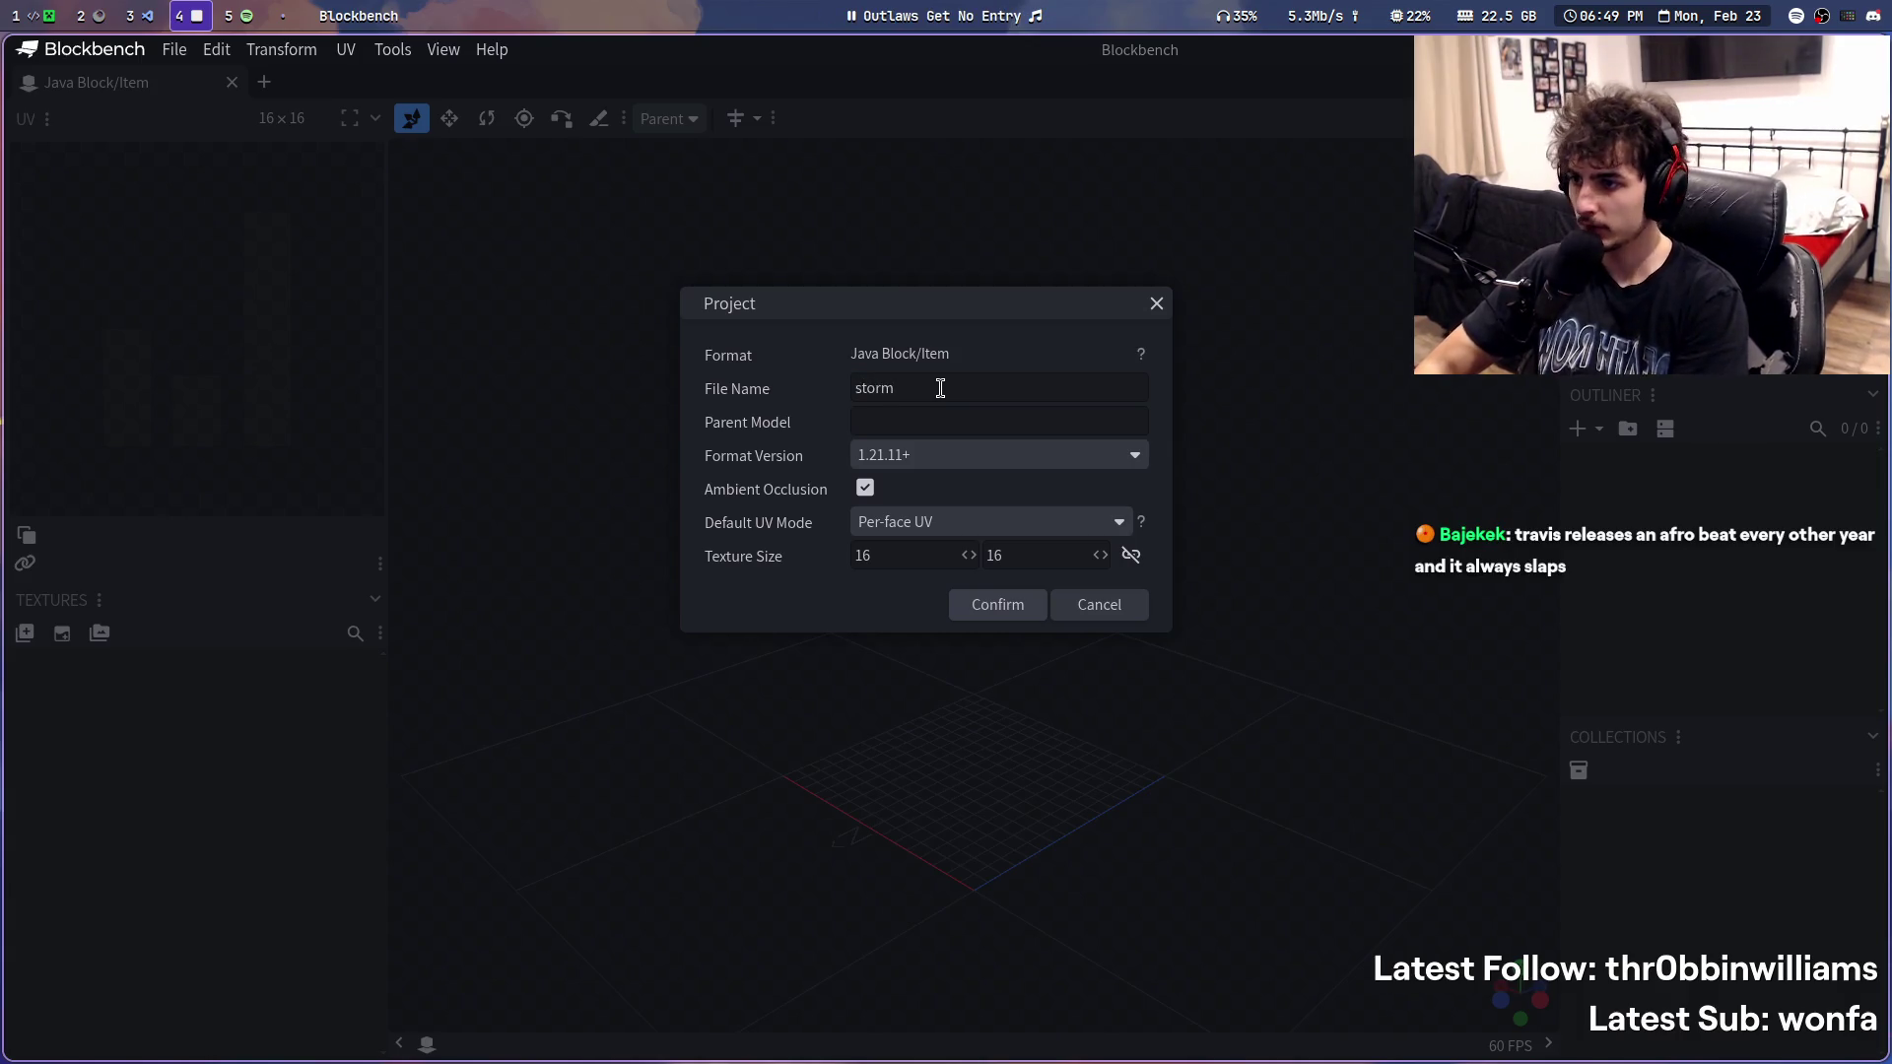
key(super+3)
scroll(148, 448, up, 5)
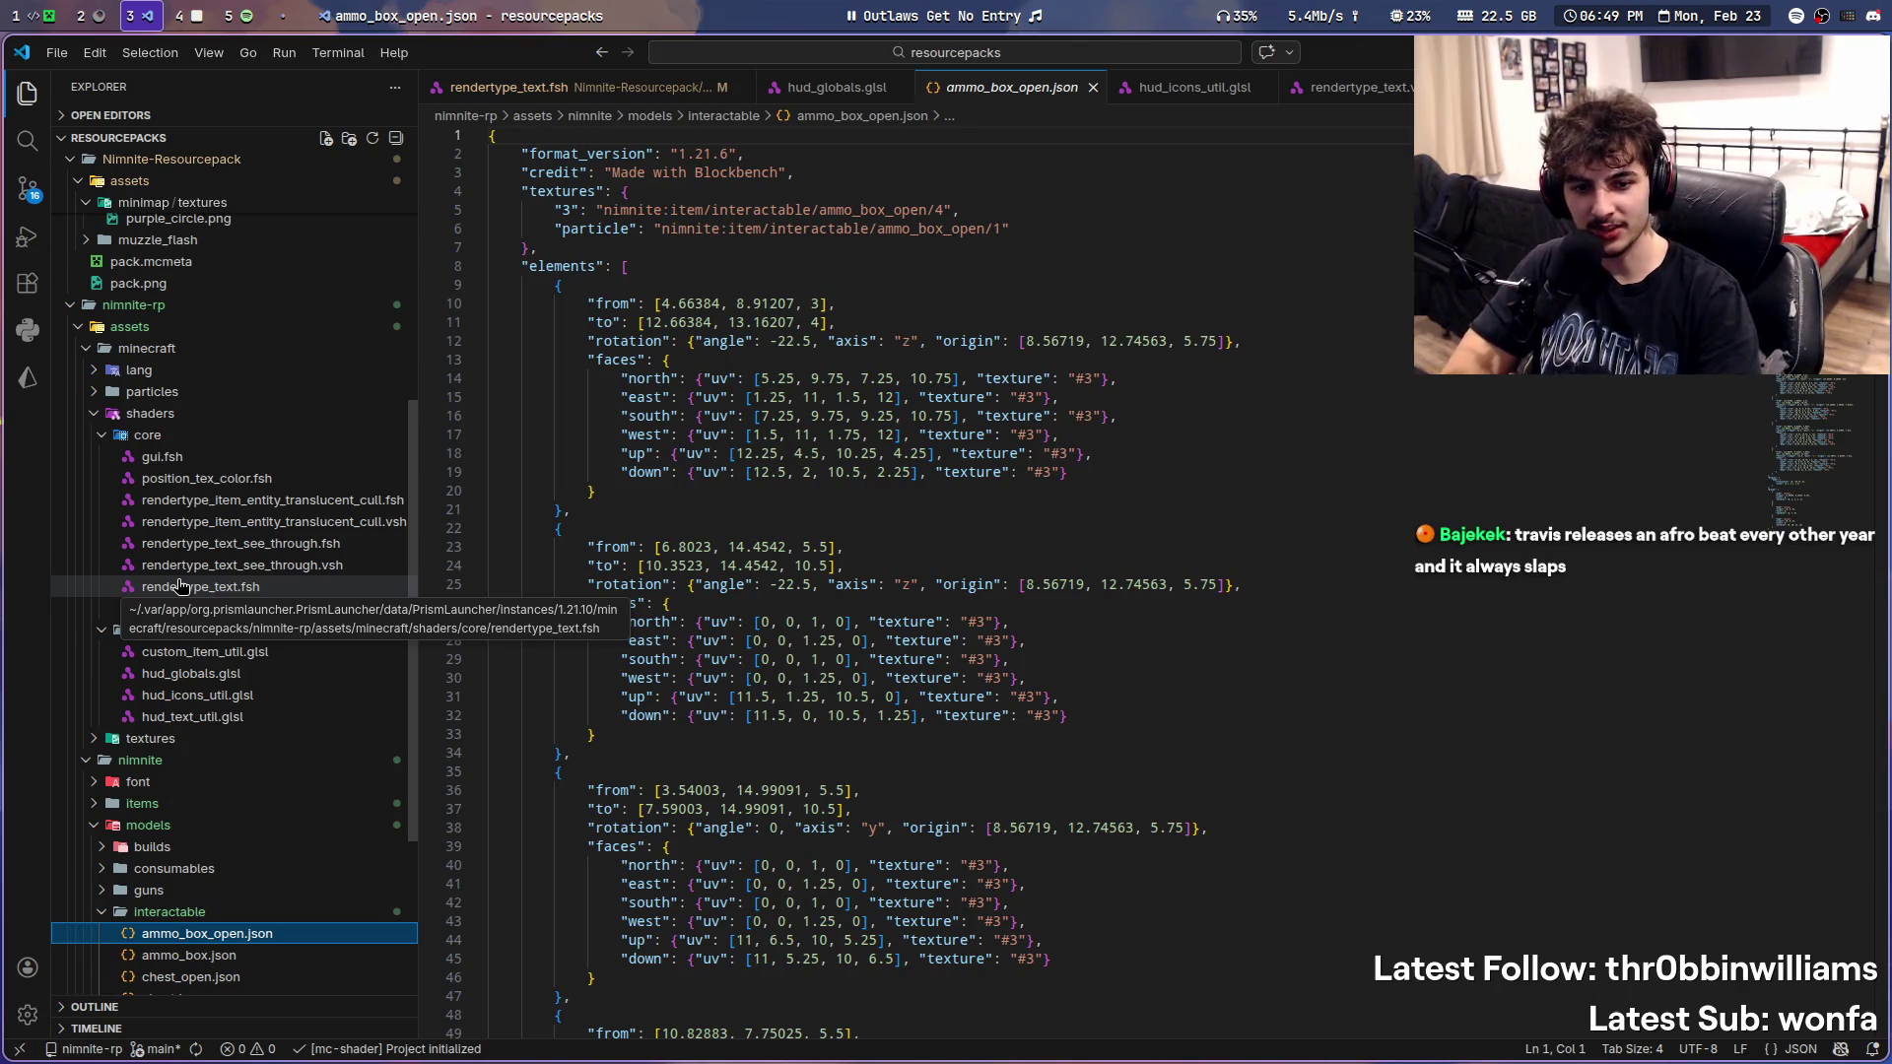
scroll(181, 581, up, 5)
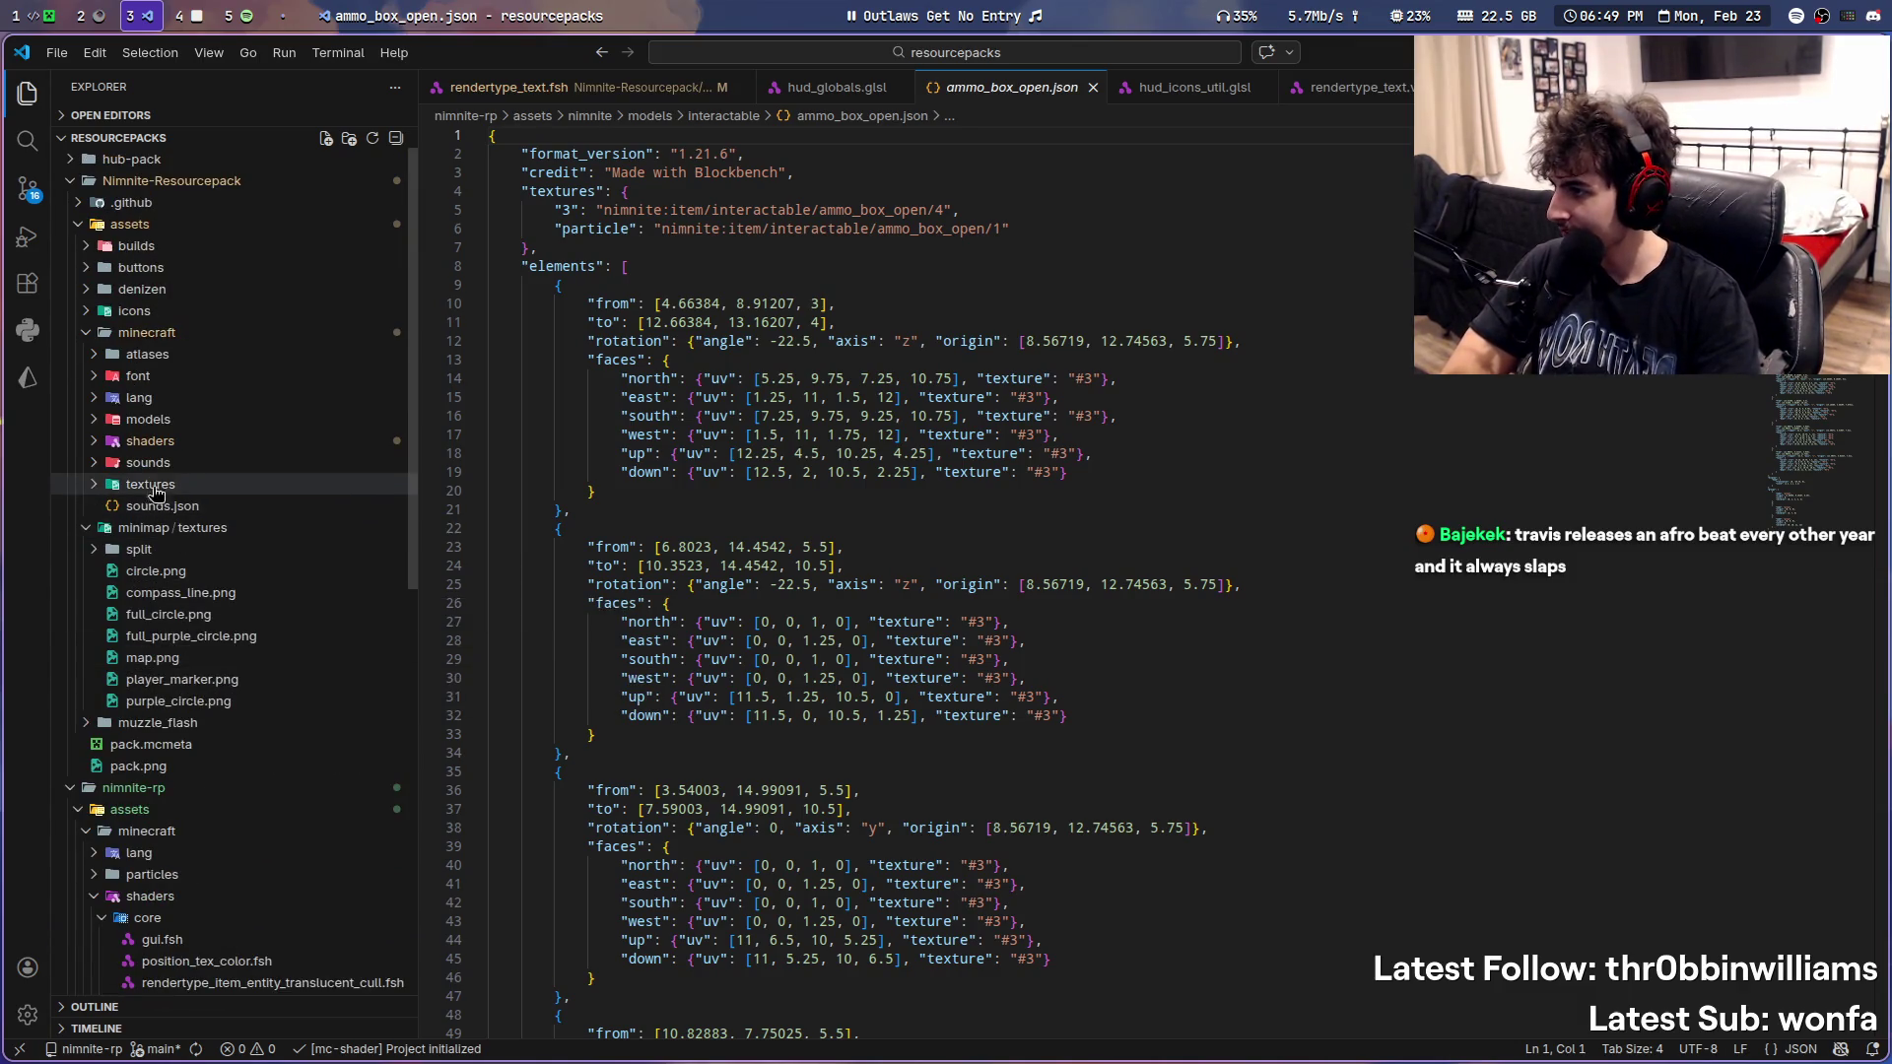
- Open fort/misc/storm_circle.json in the editor and reveal the misc folder in the file manager
click(94, 422)
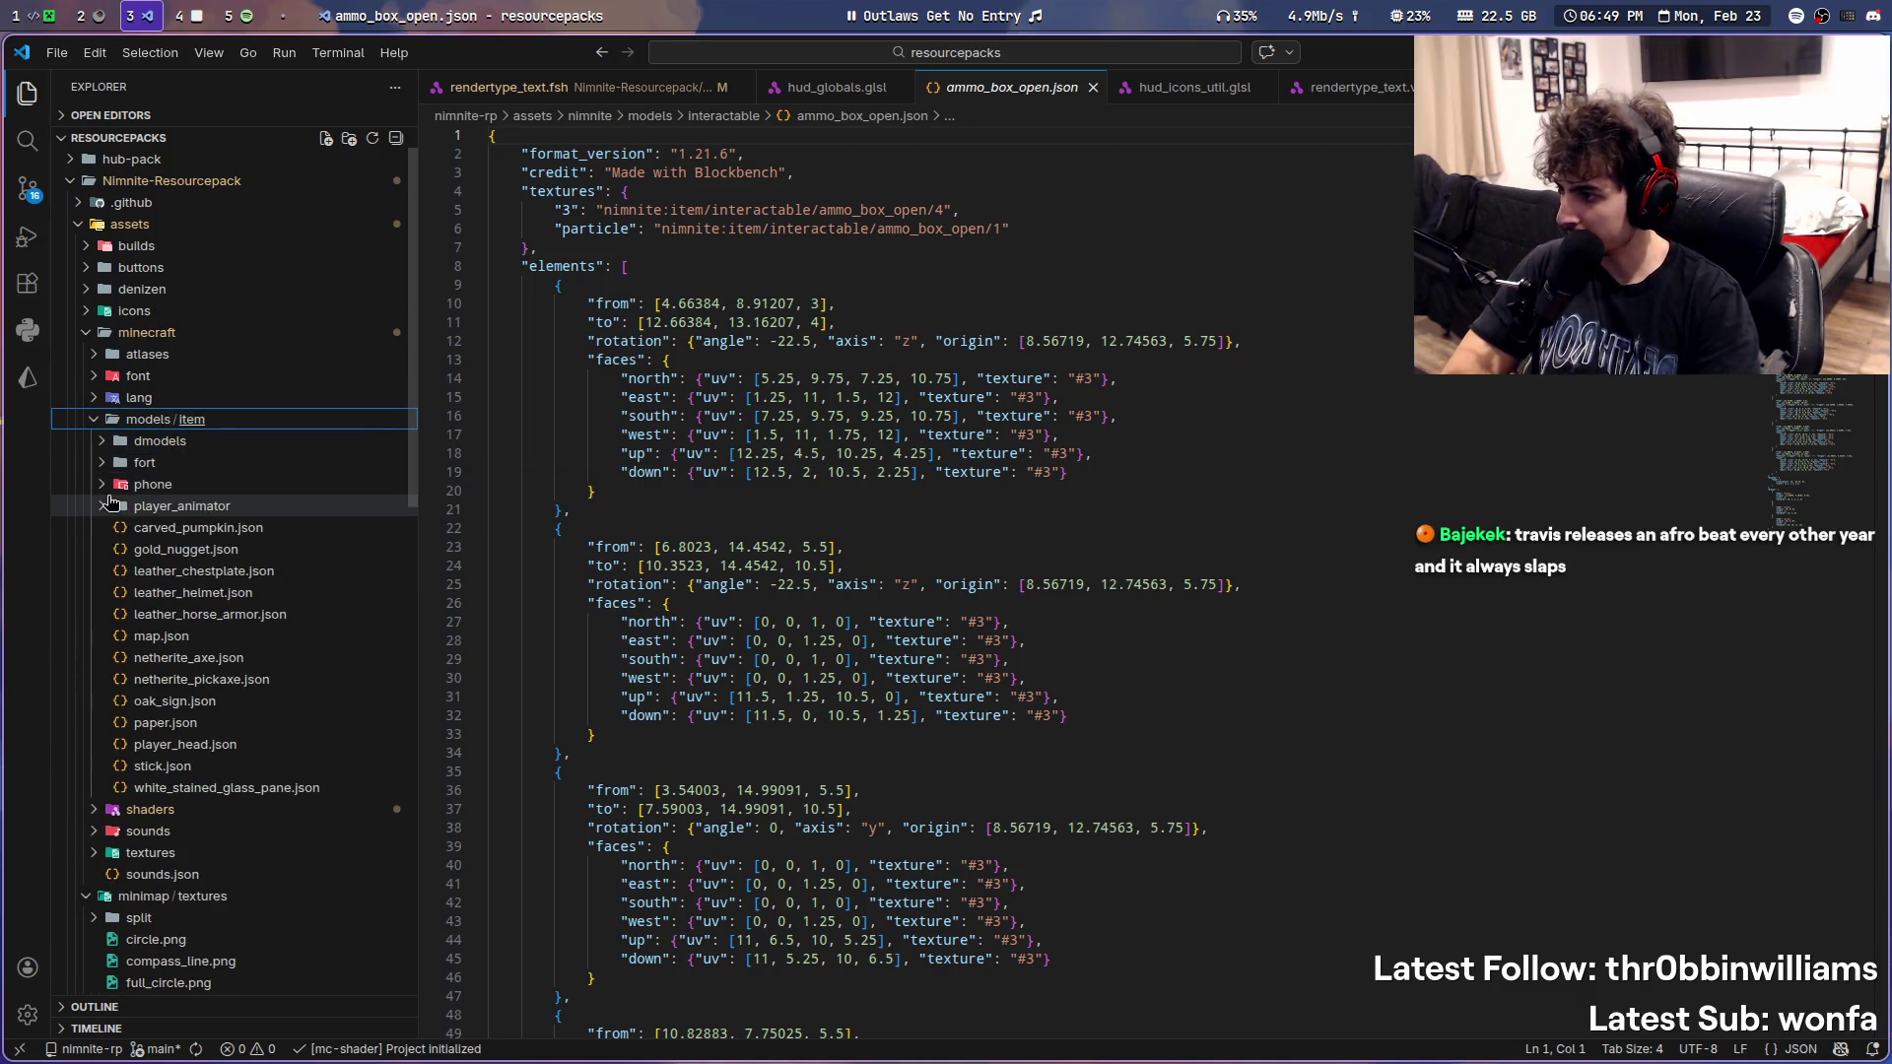
click(102, 462)
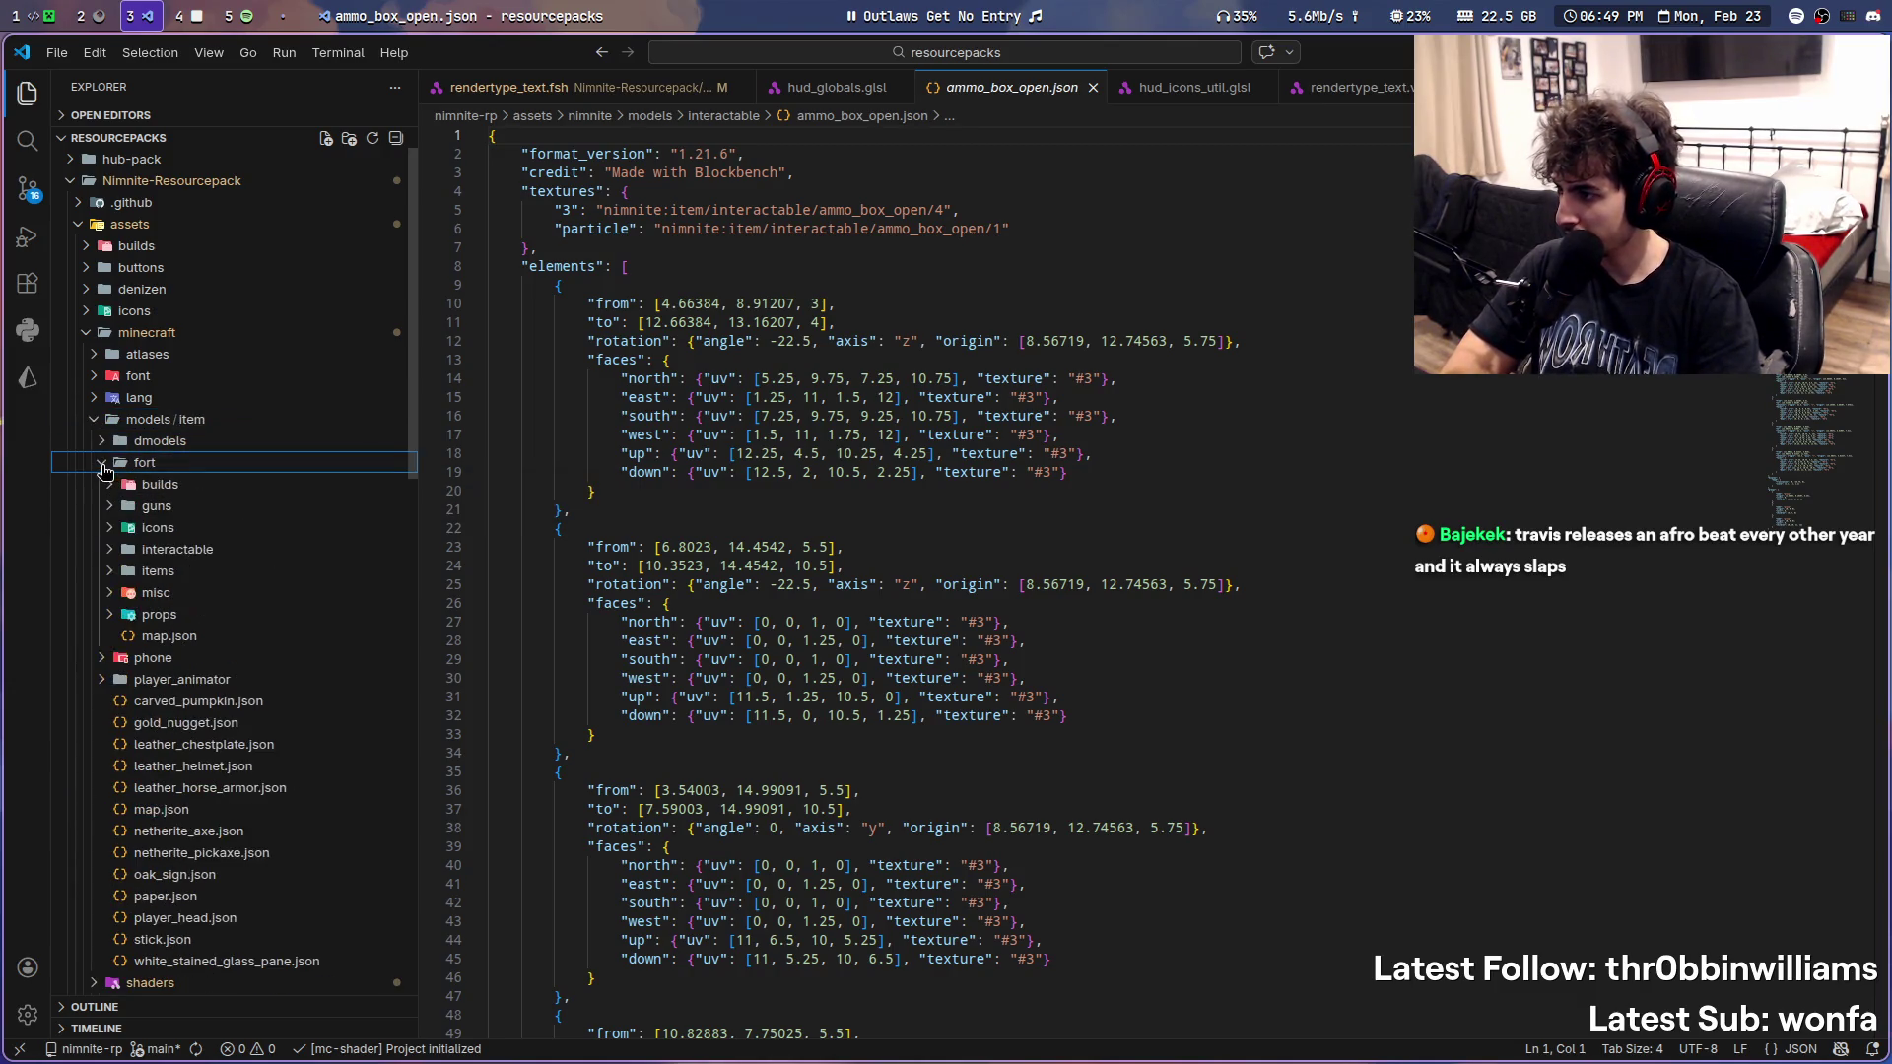
click(116, 592)
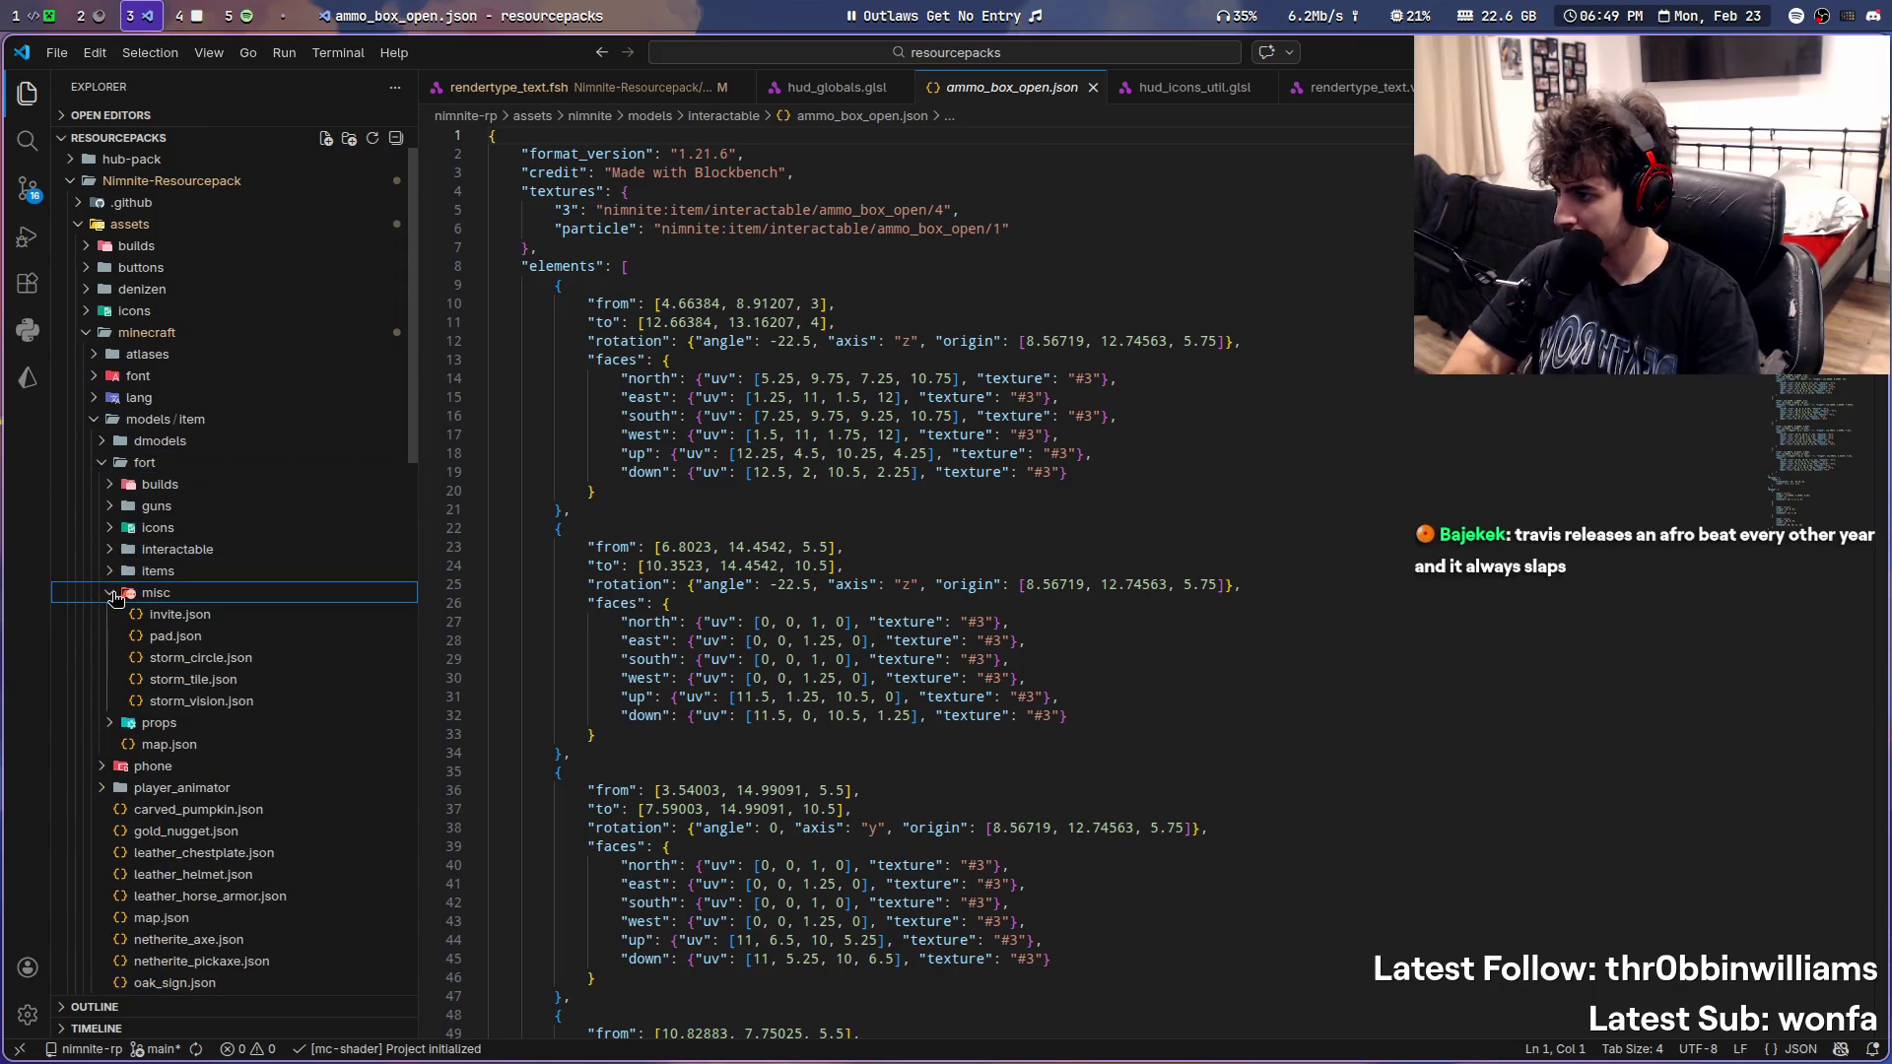
click(317, 661)
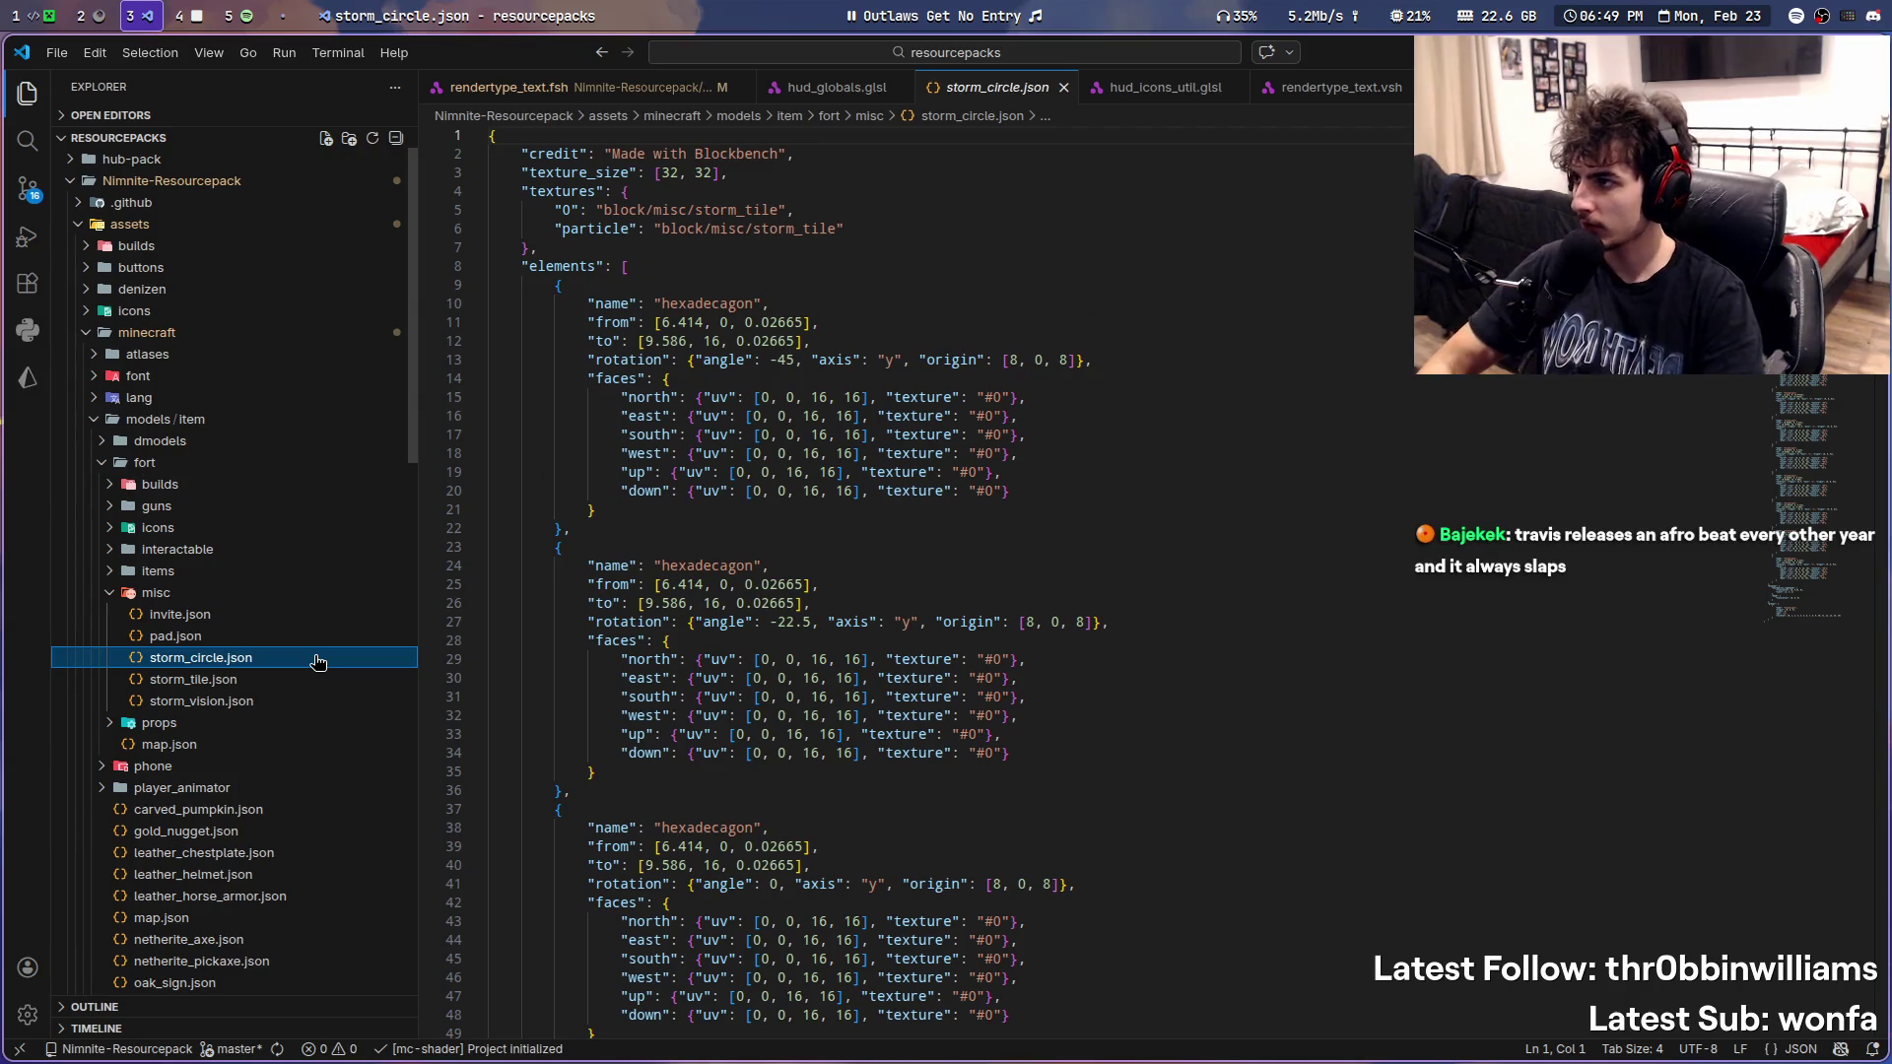
right_click(245, 593)
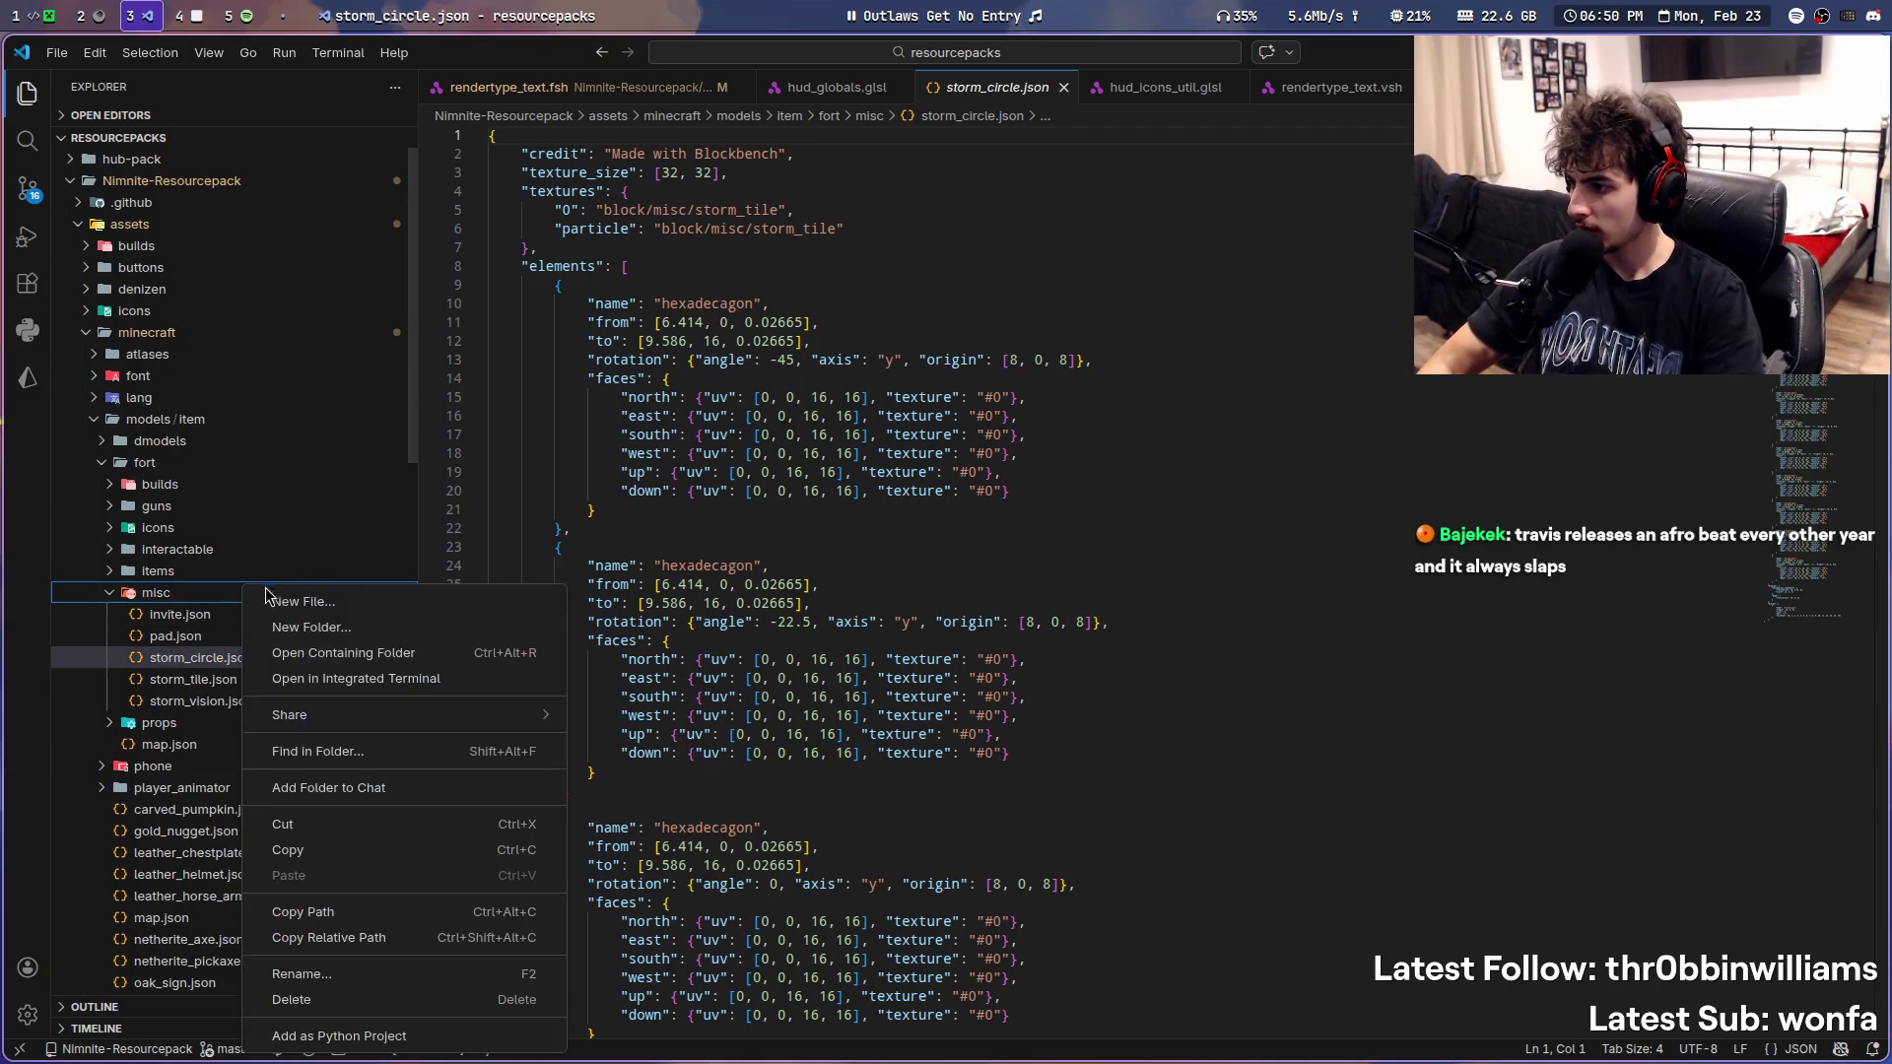
click(427, 657)
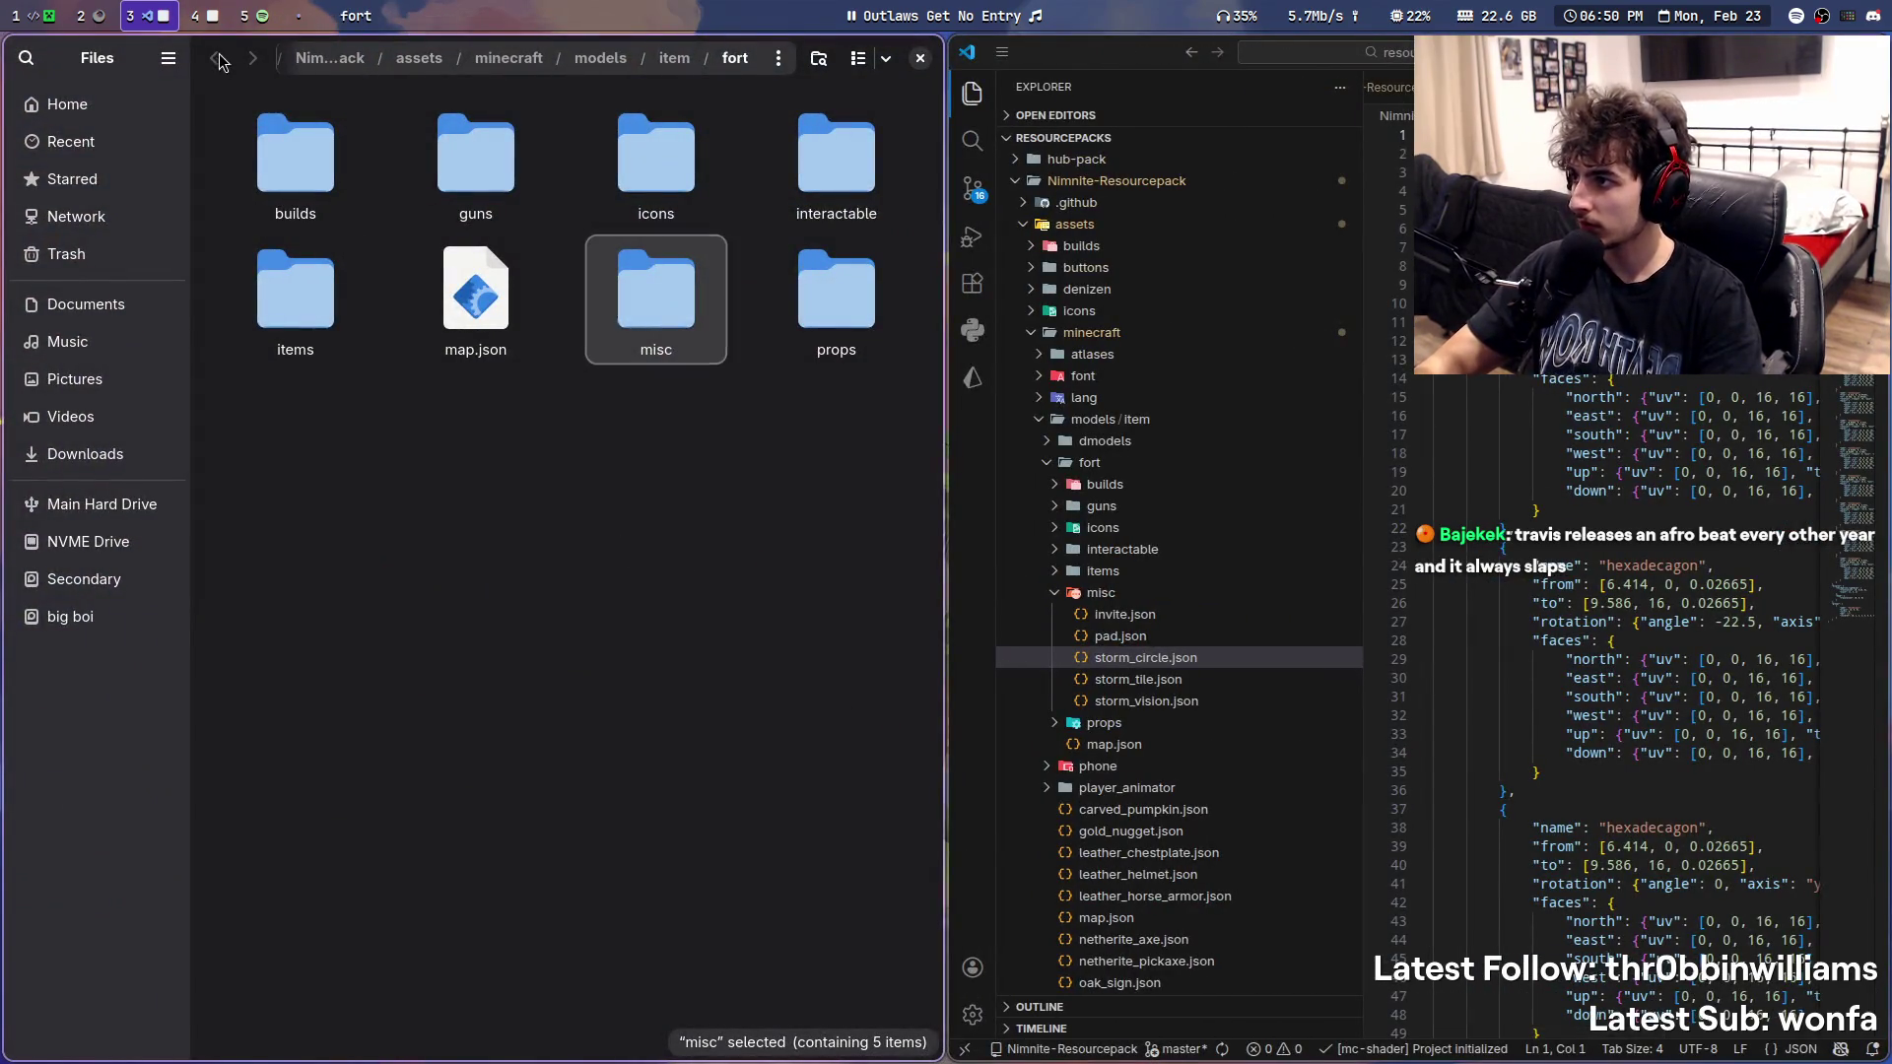
- Put Files beside Blockbench, cancel the Project dialog, open misc and drag storm_circle.json toward Blockbench
key(super+shift+4)
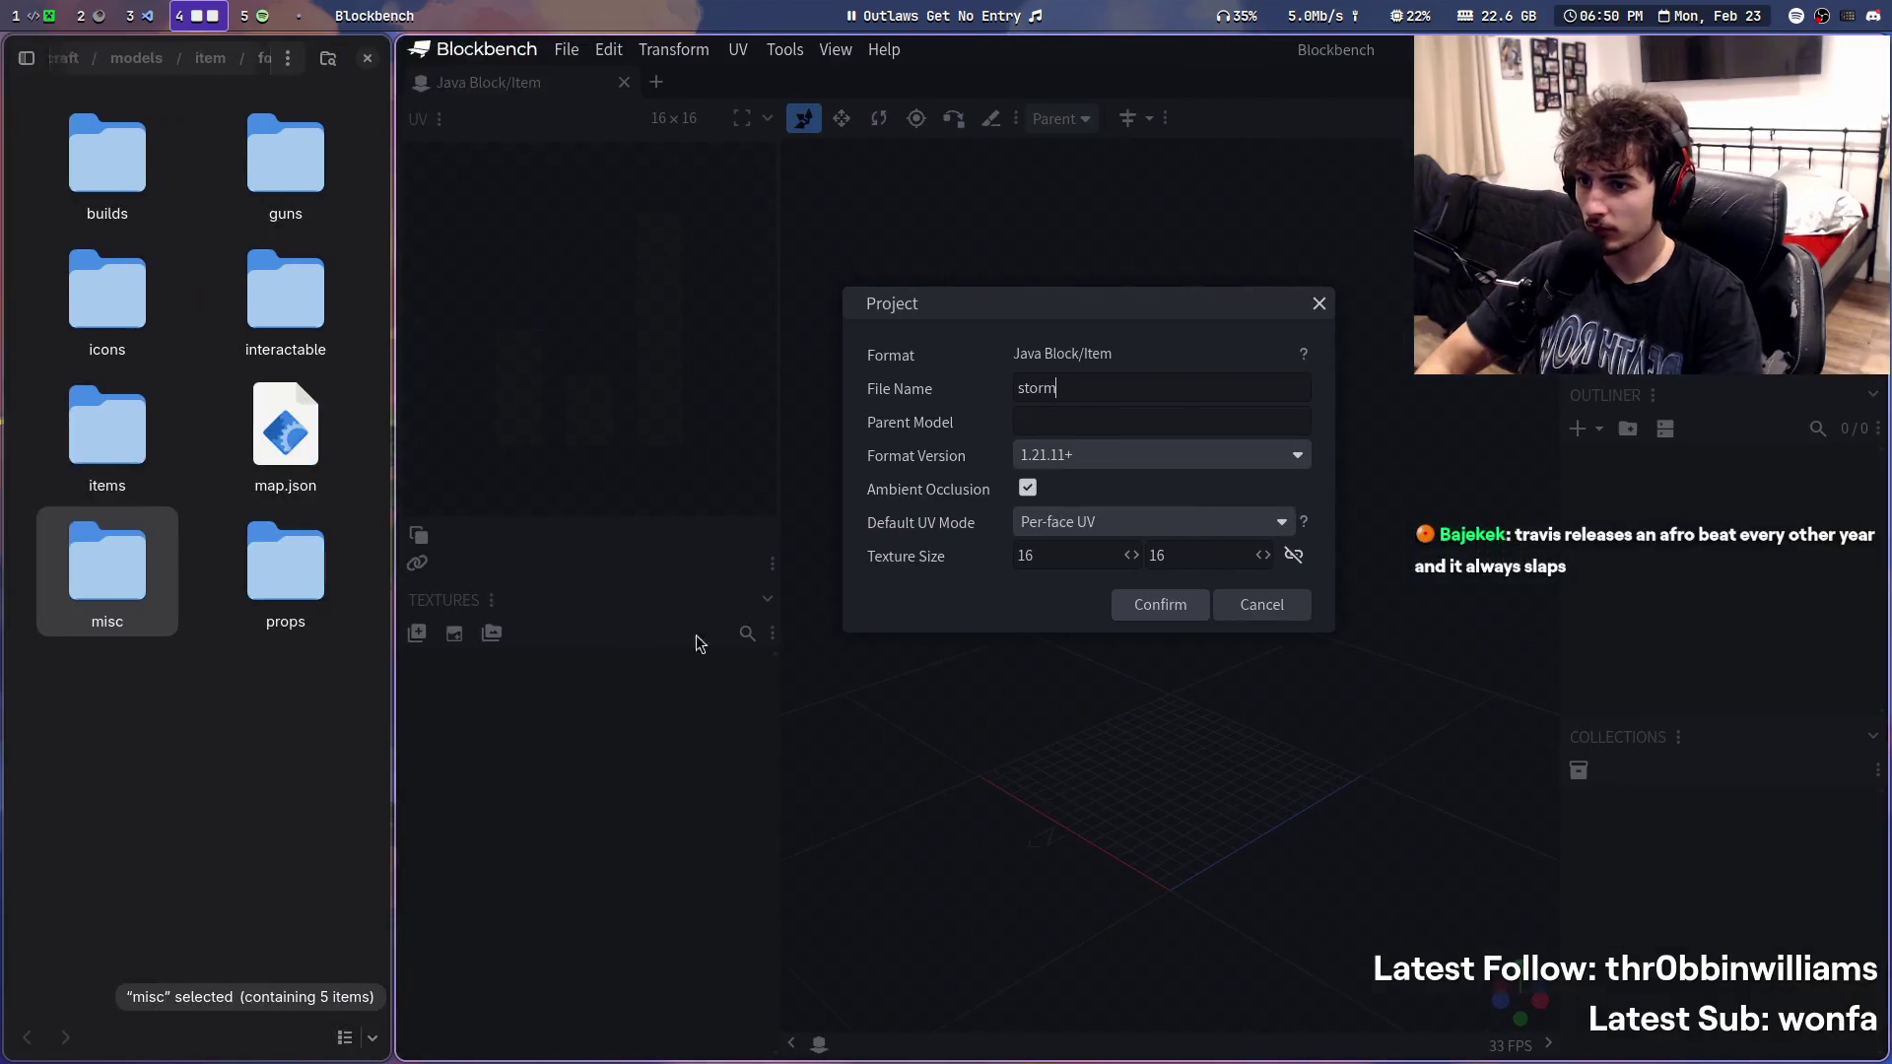
click(1237, 619)
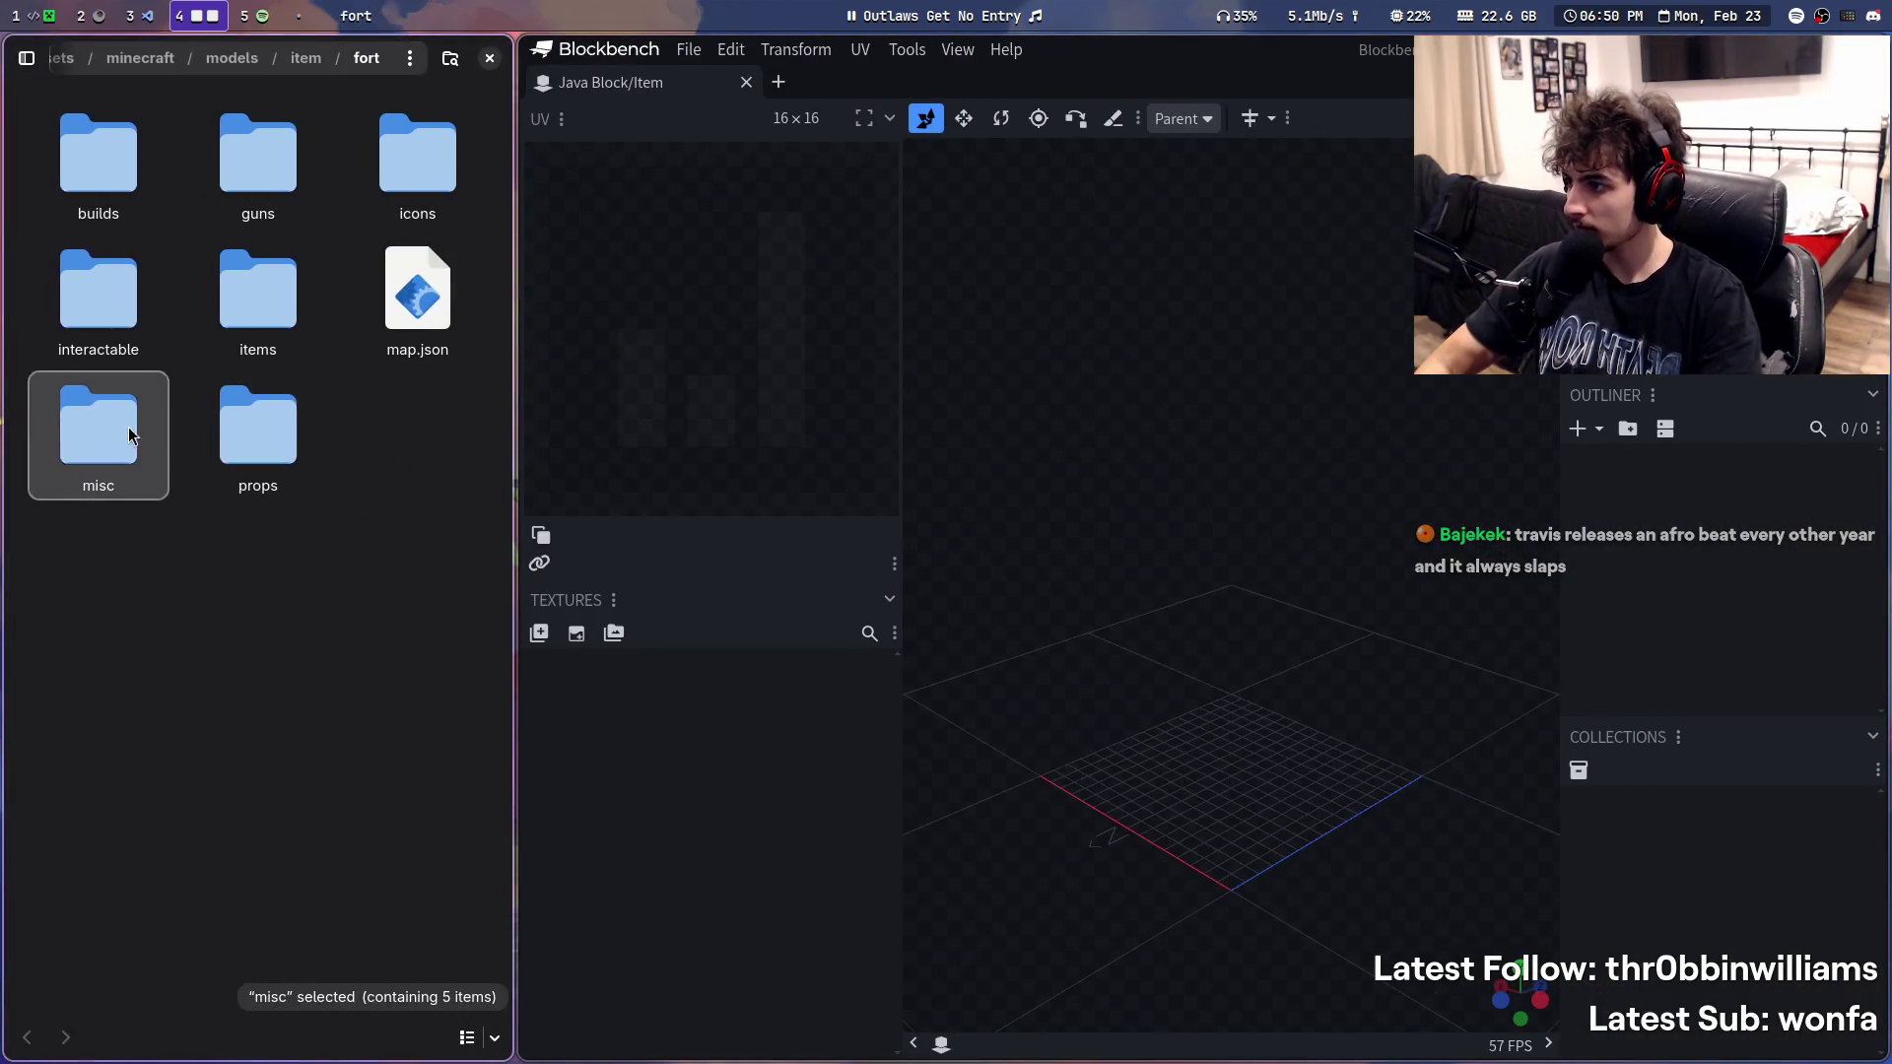
double_click(123, 435)
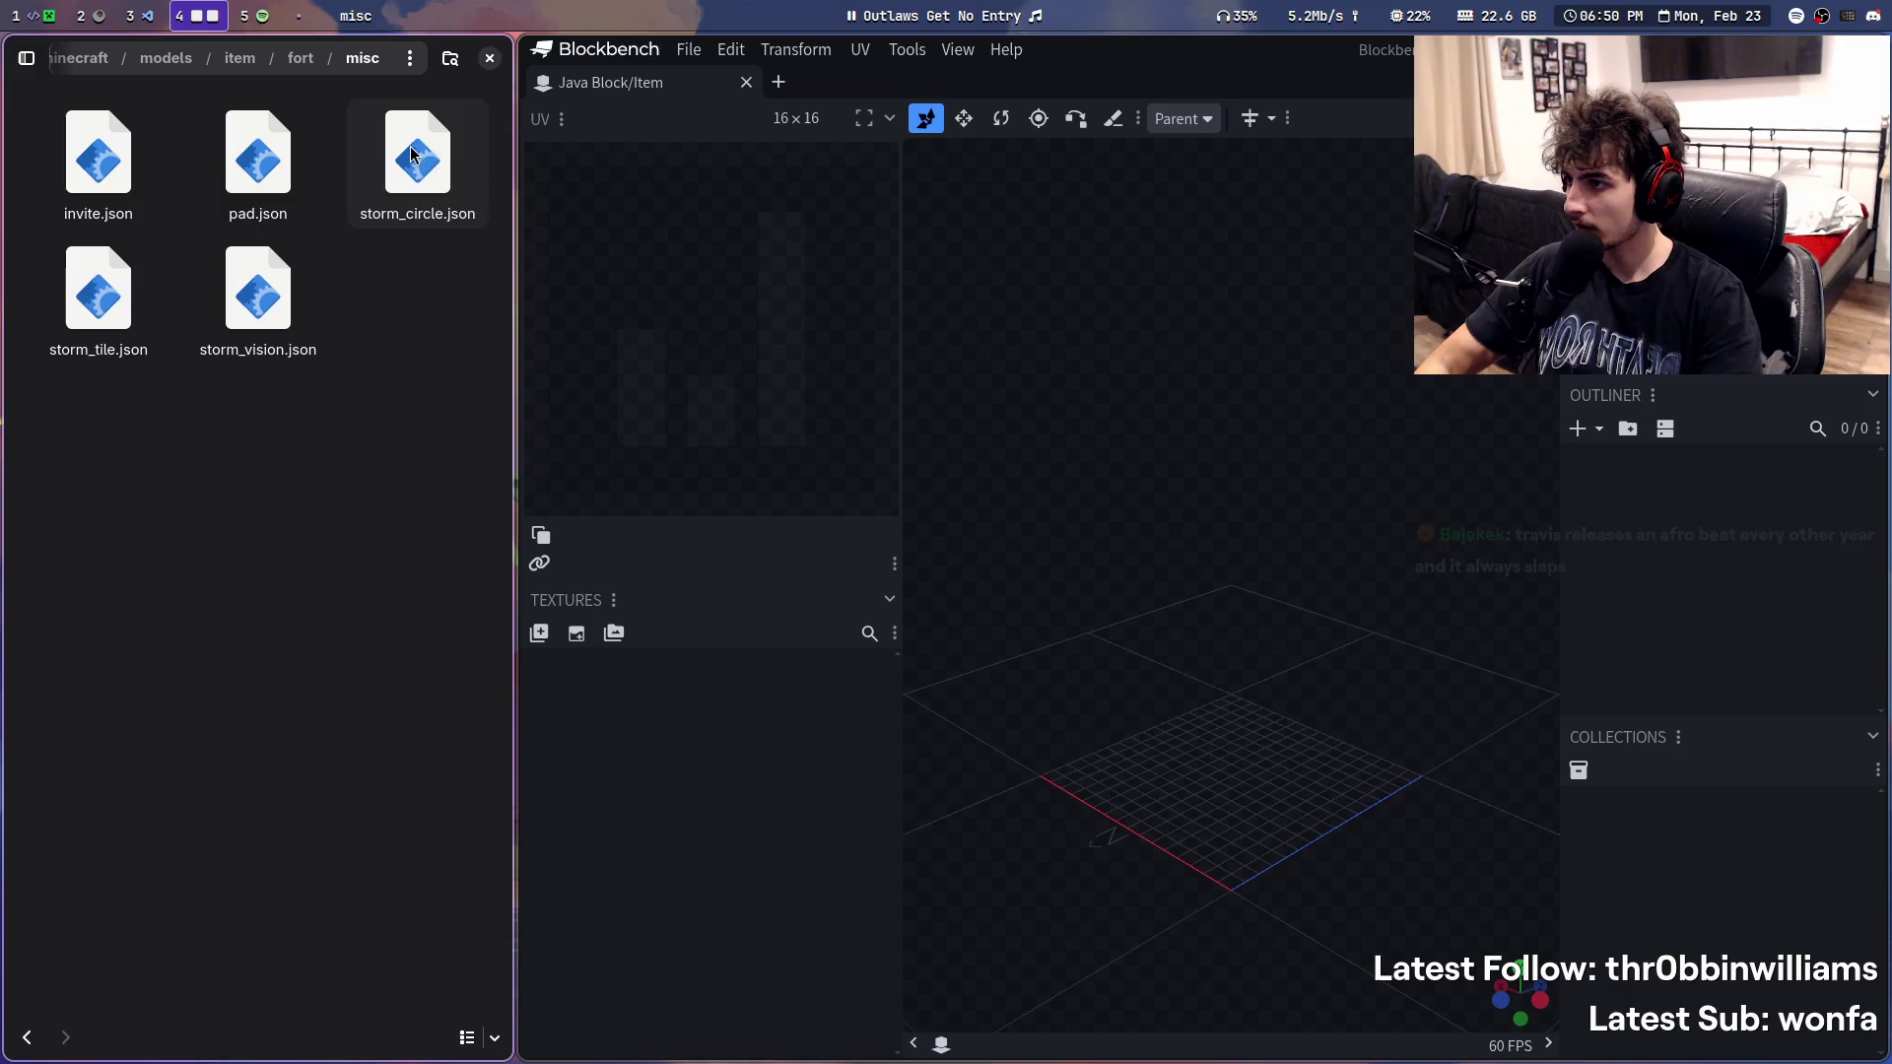
mouse_move(425, 183)
mouse_down()
mouse_move(1009, 443)
mouse_move(1271, 438)
mouse_up()
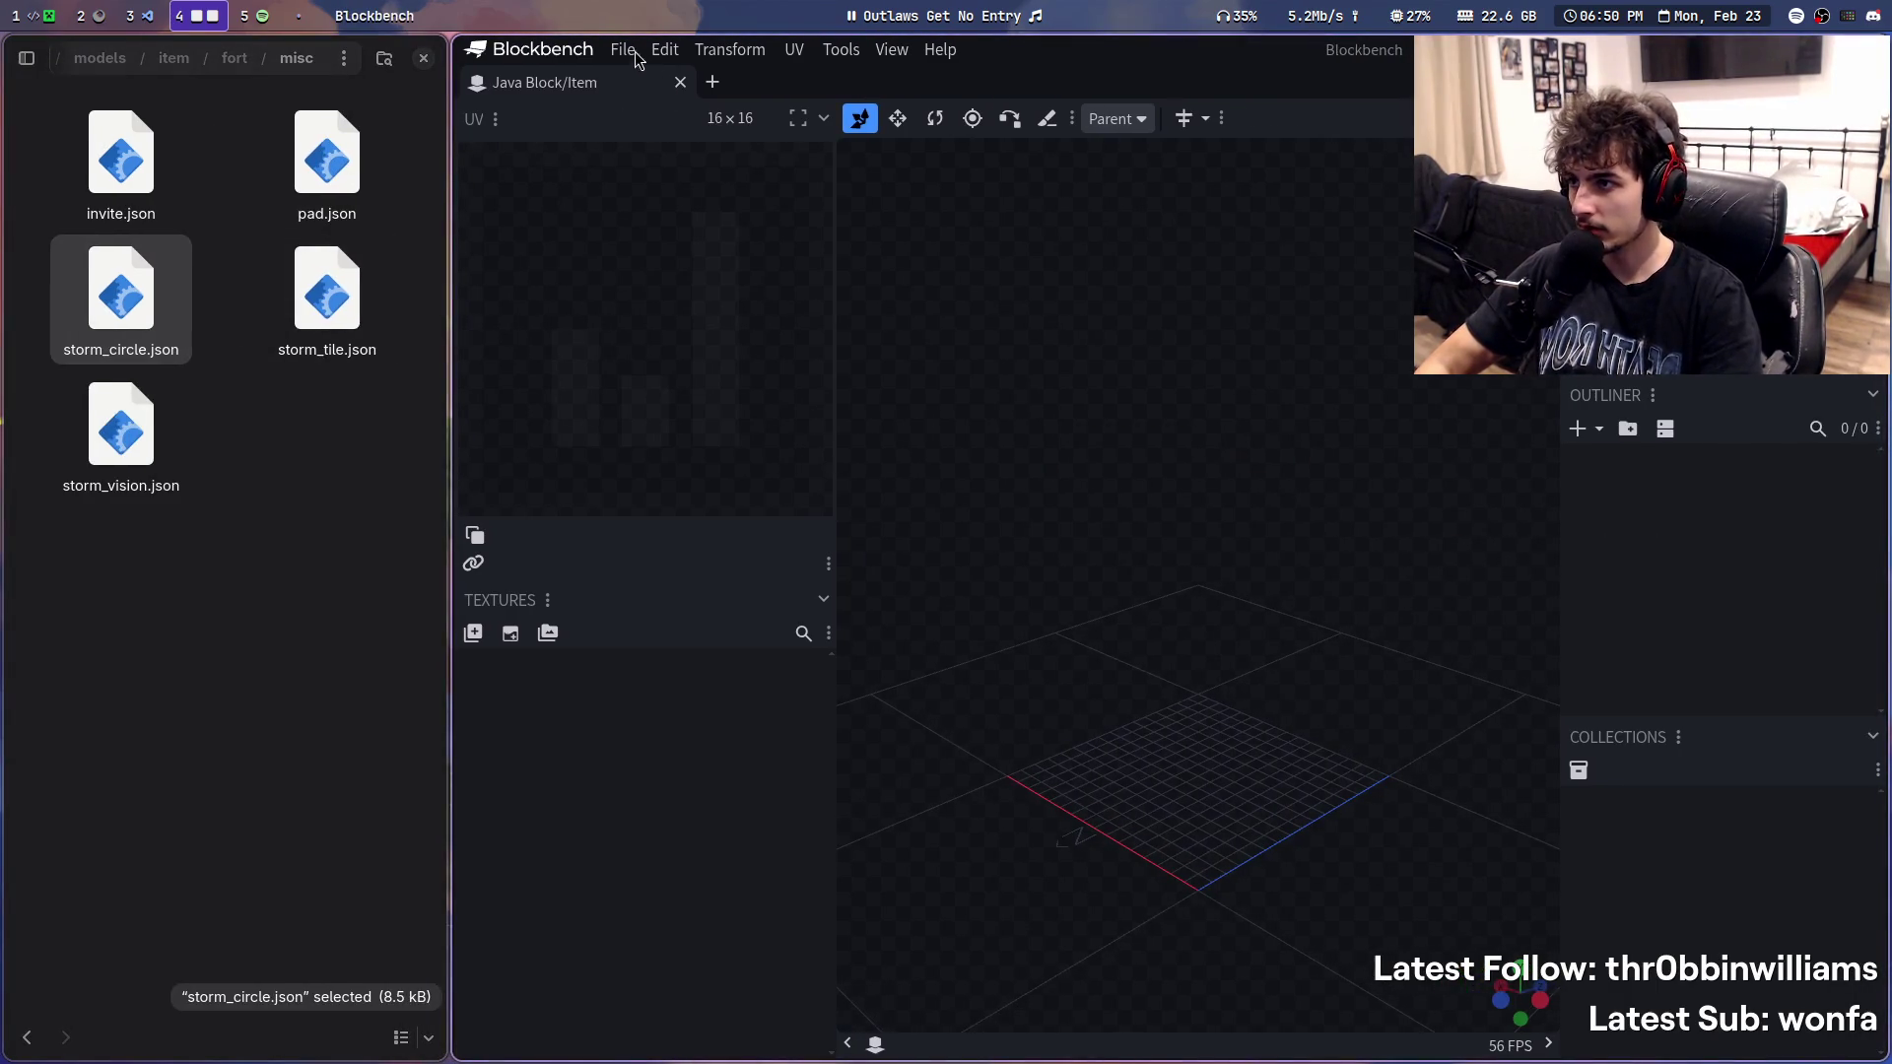
- Copy the misc folder's full path from Files and close Blockbench's project settings unchanged
click(637, 56)
click(294, 480)
click(295, 62)
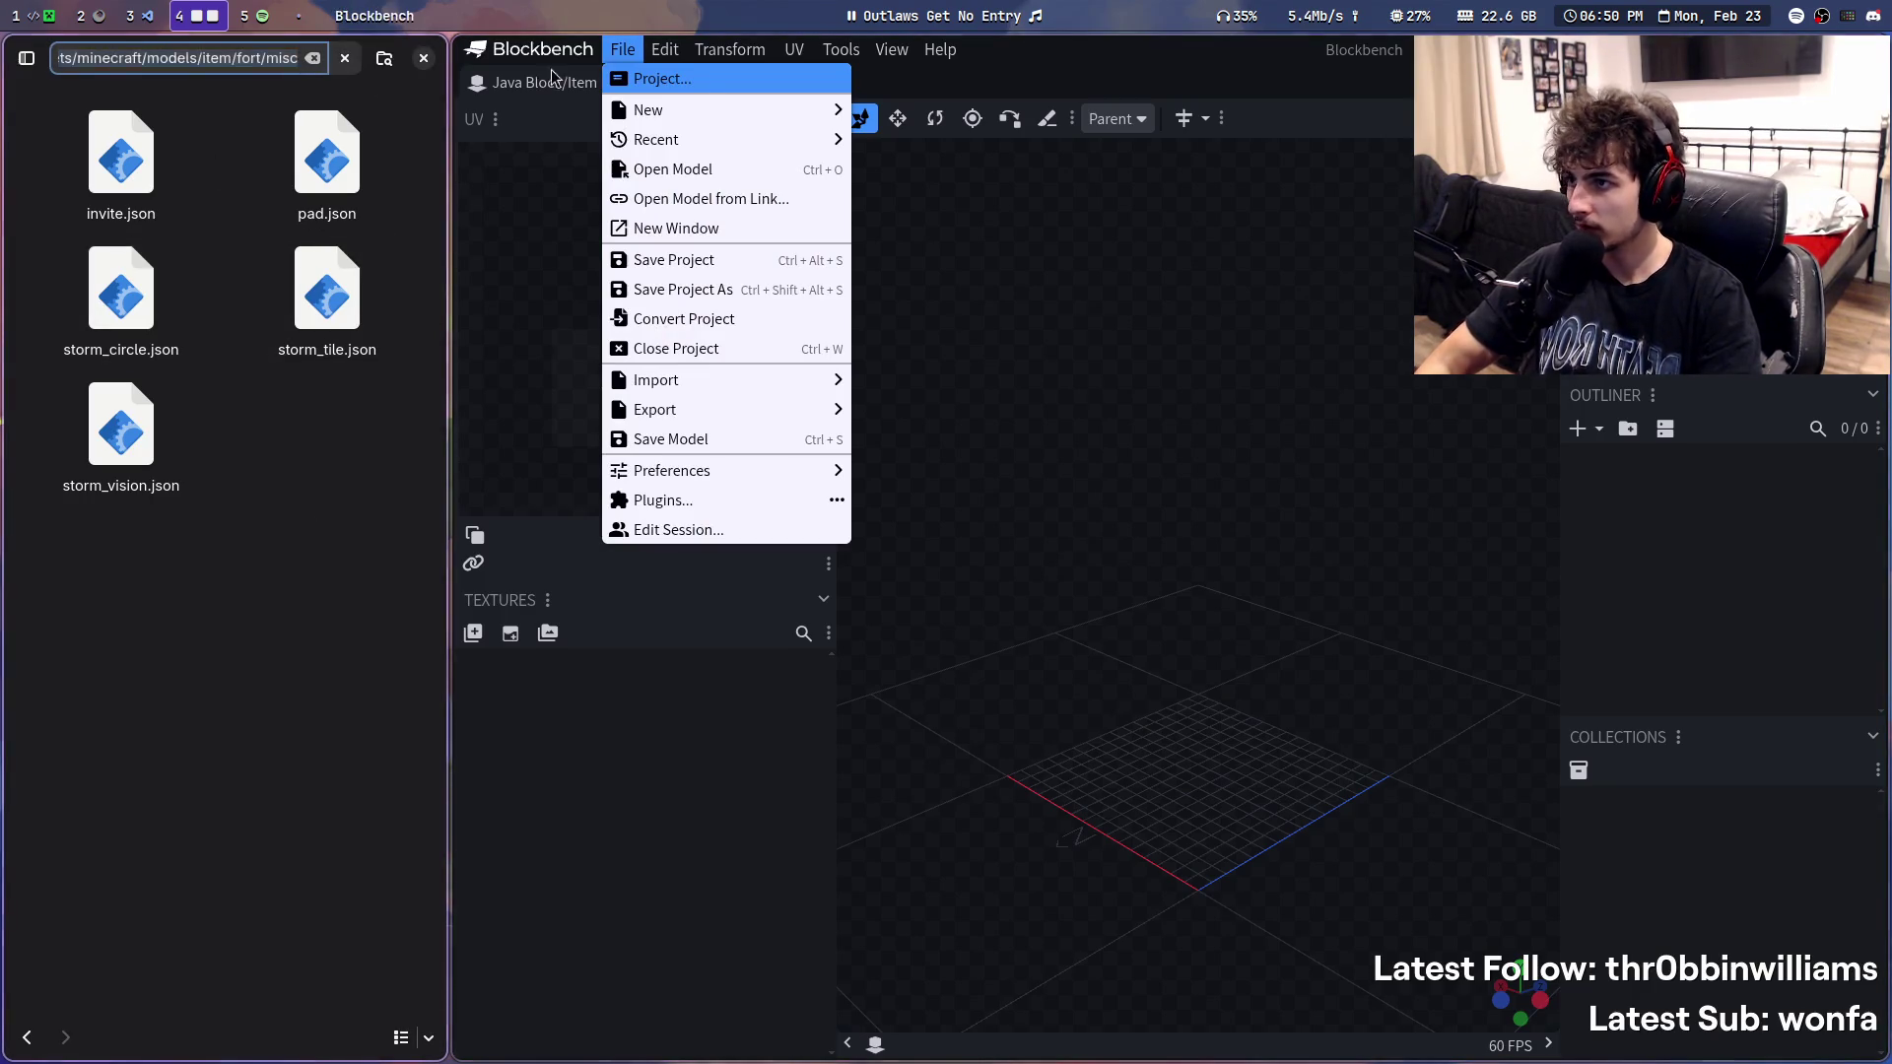
click(661, 79)
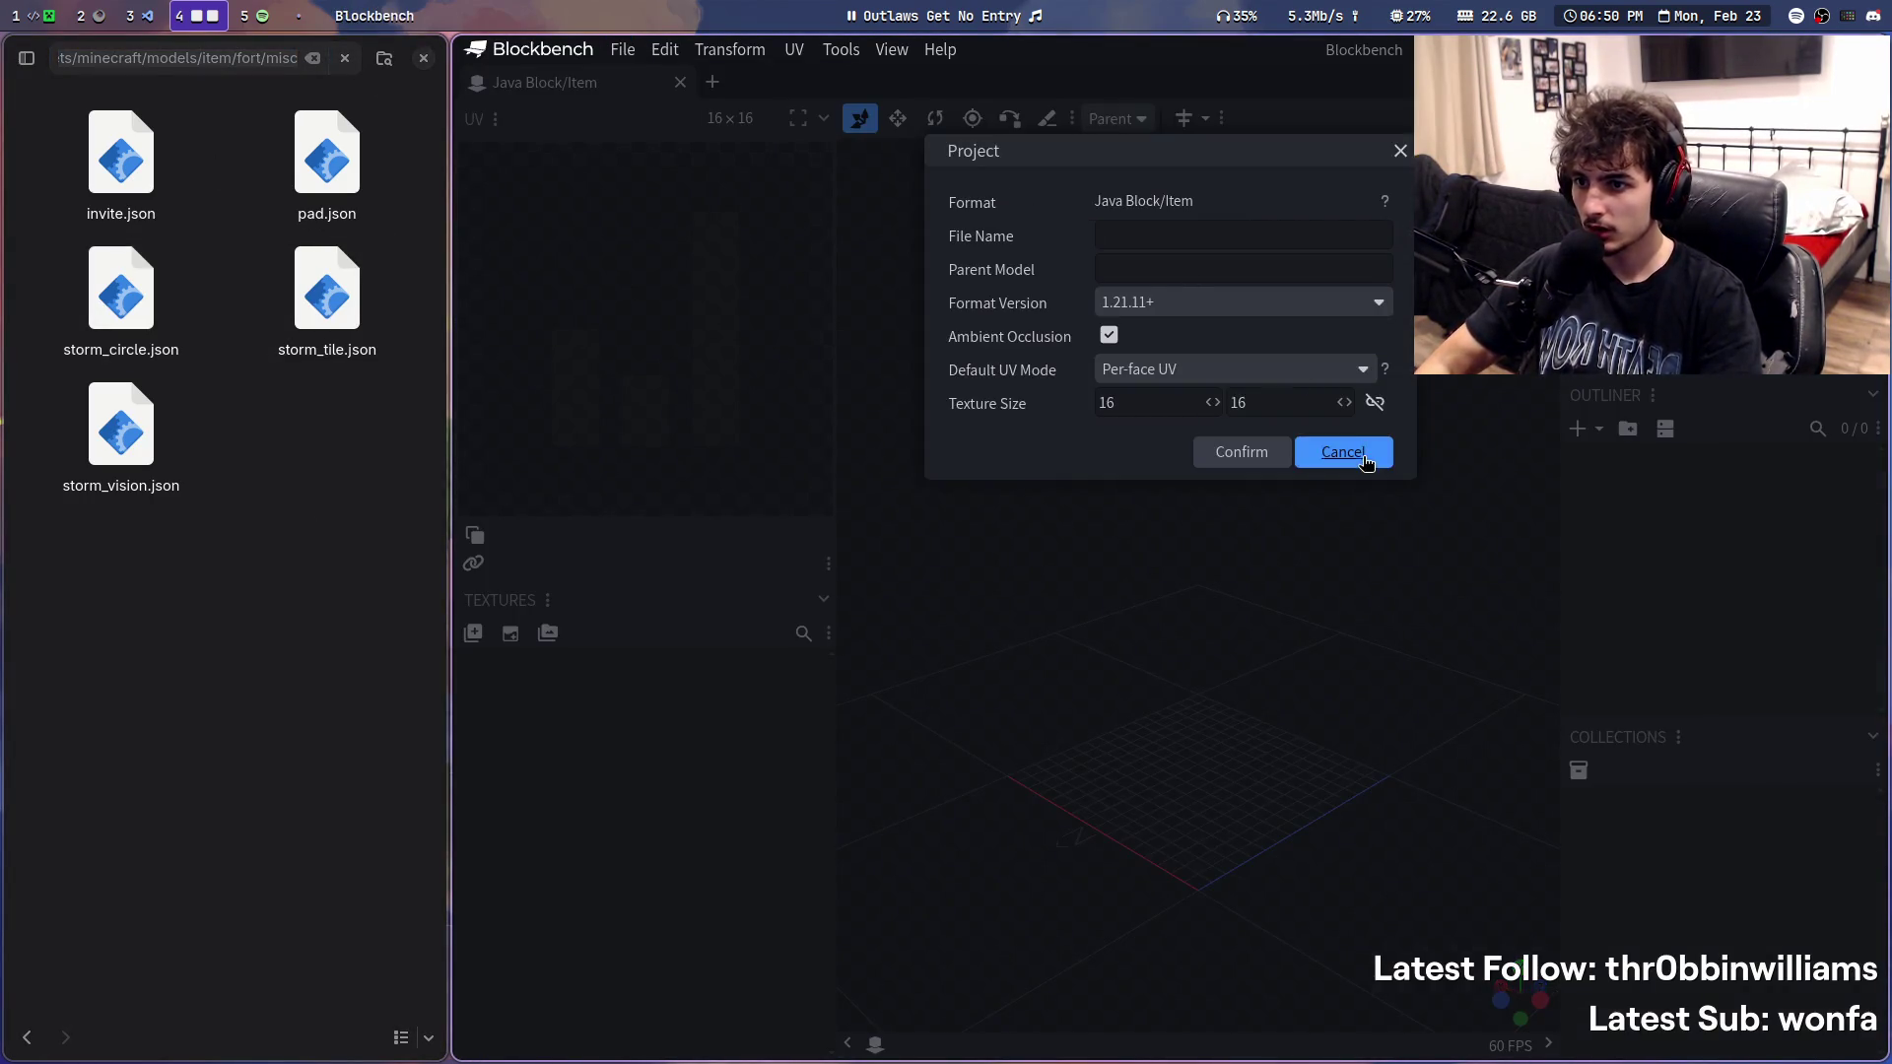
click(1366, 463)
- Open storm_circle.json via Open Model by pasting the misc path, showing the sixteen-panel ring
click(623, 51)
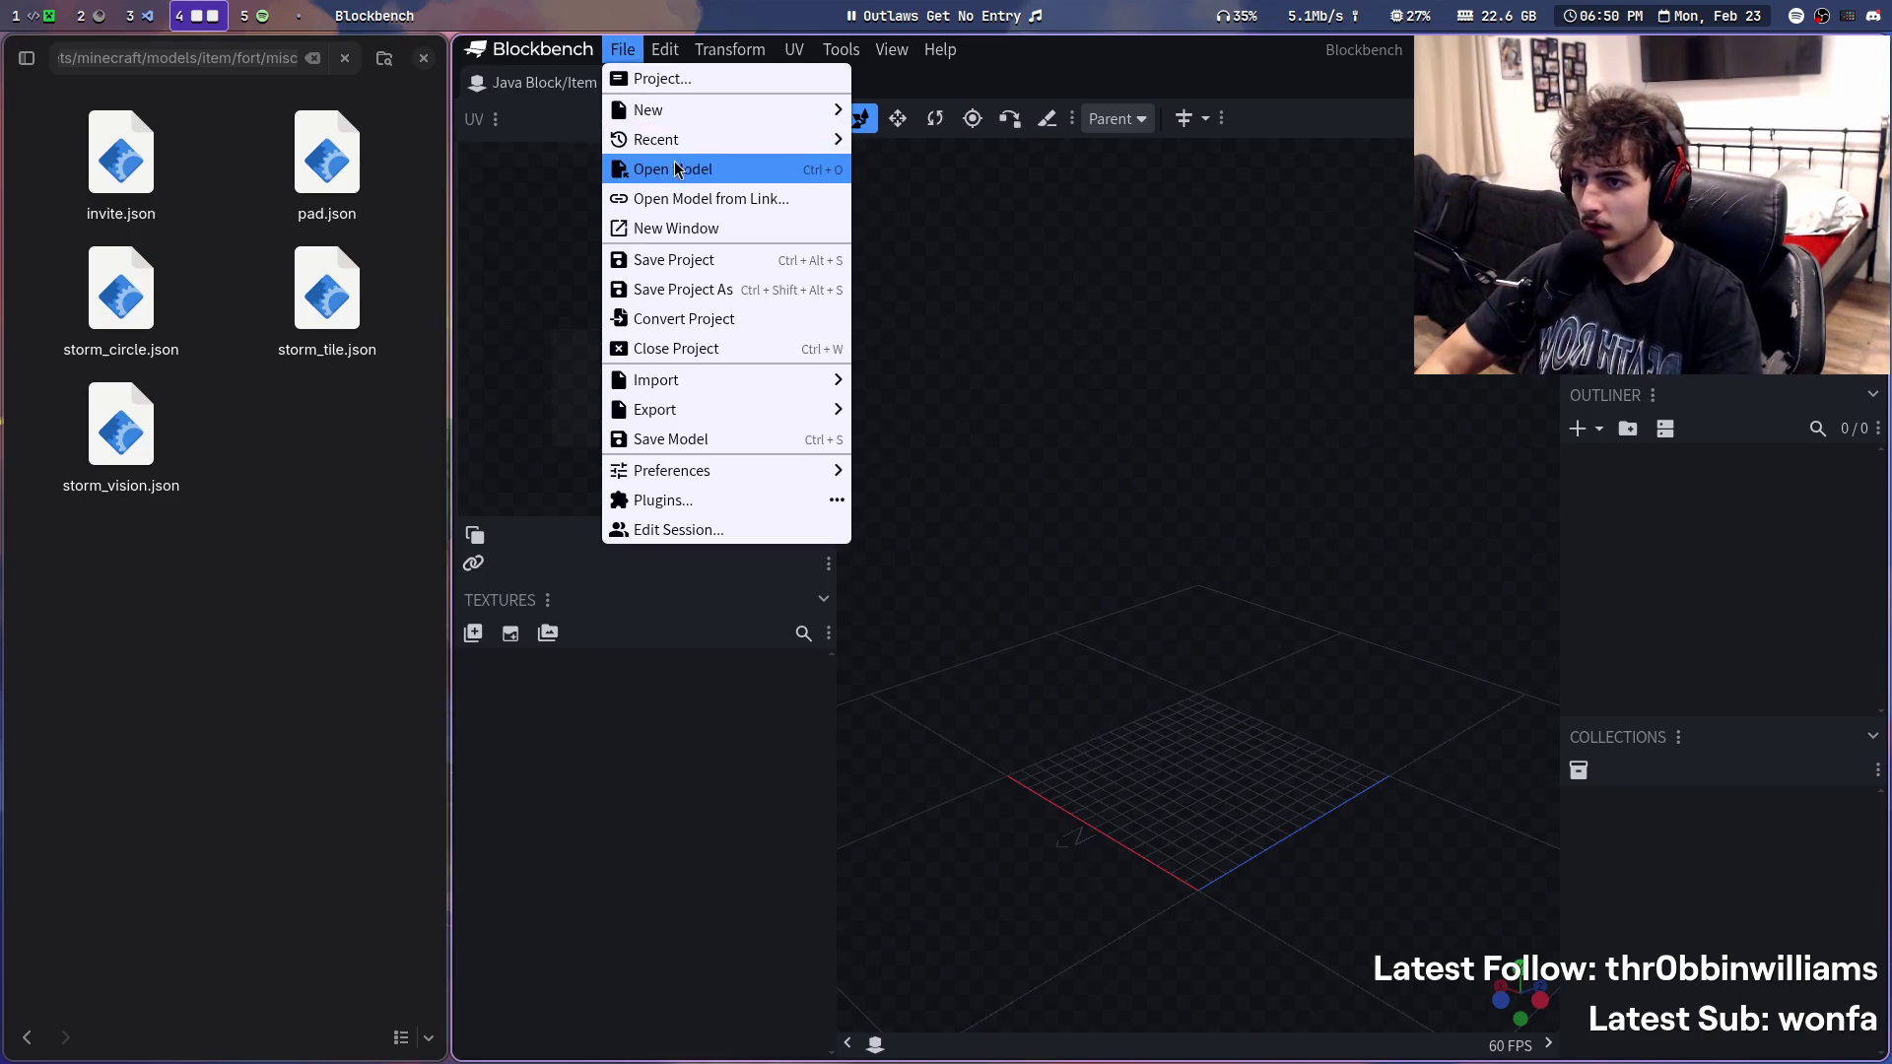
click(677, 165)
key(ctrl+l)
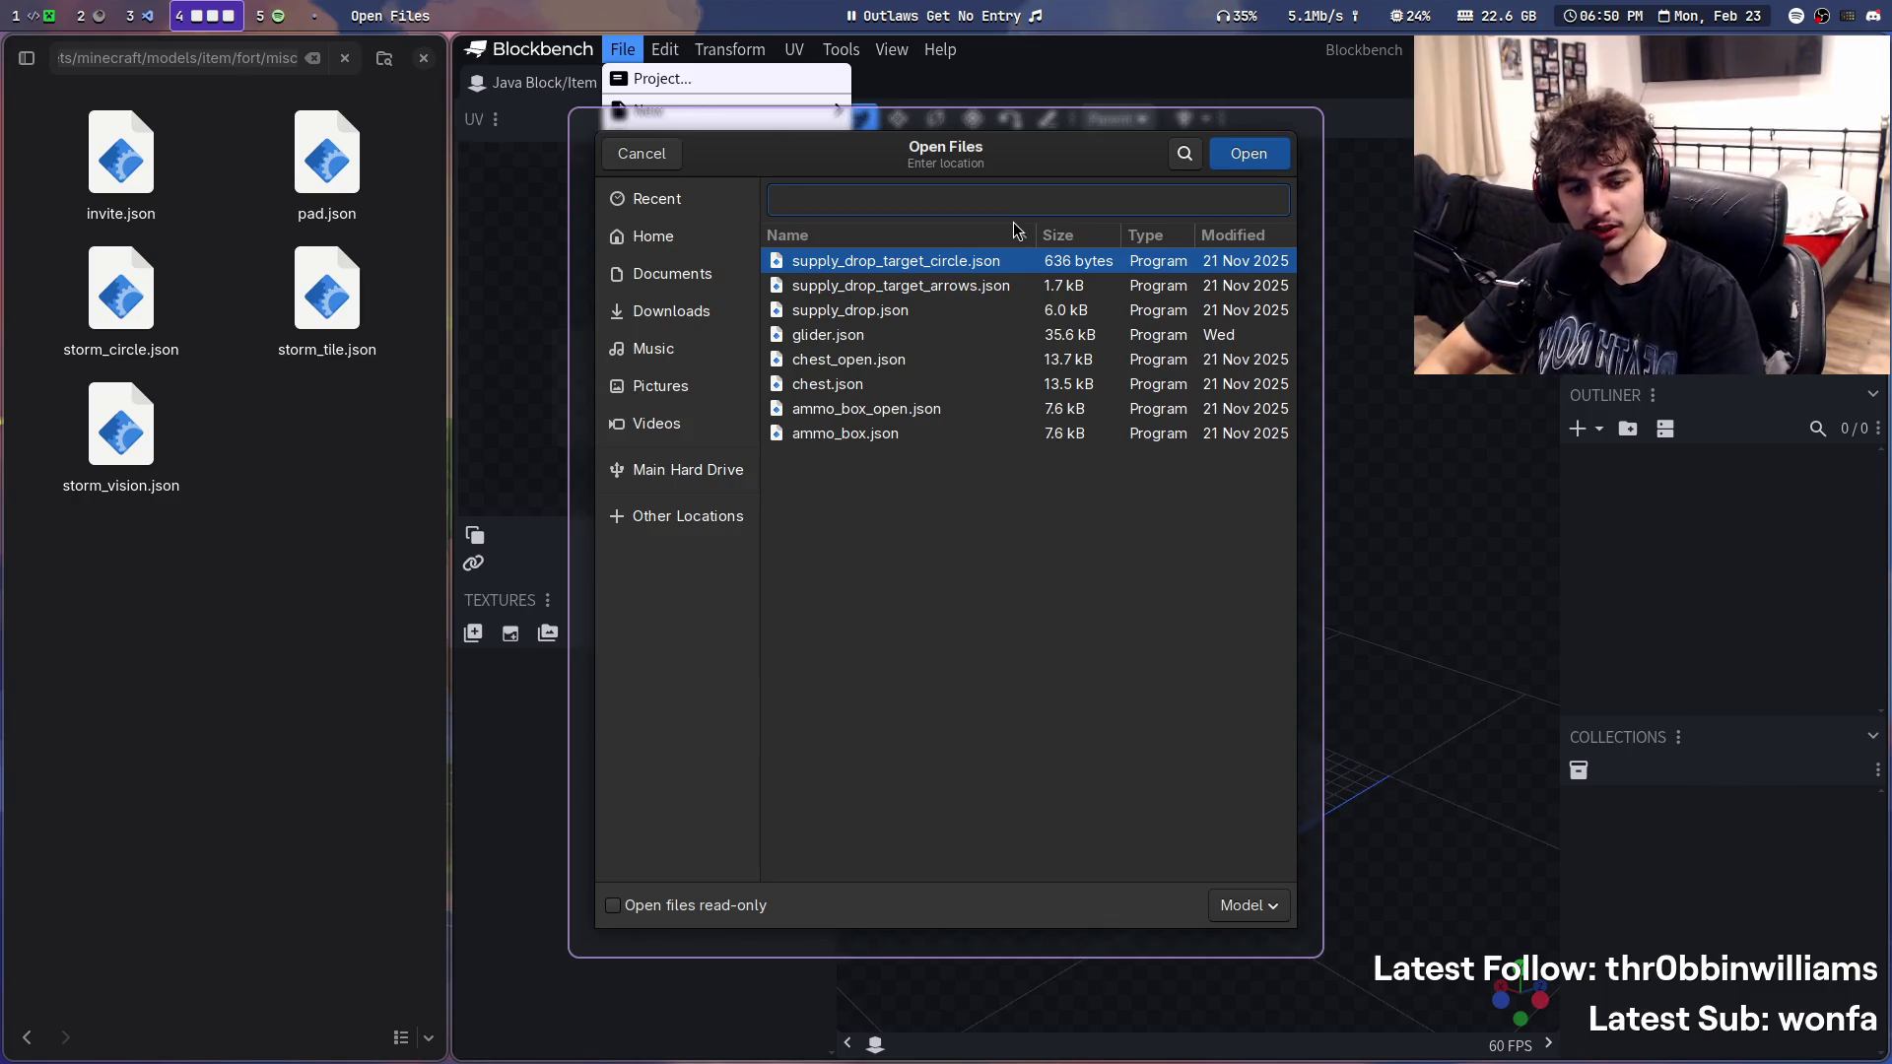
key(ctrl+v)
key(Return)
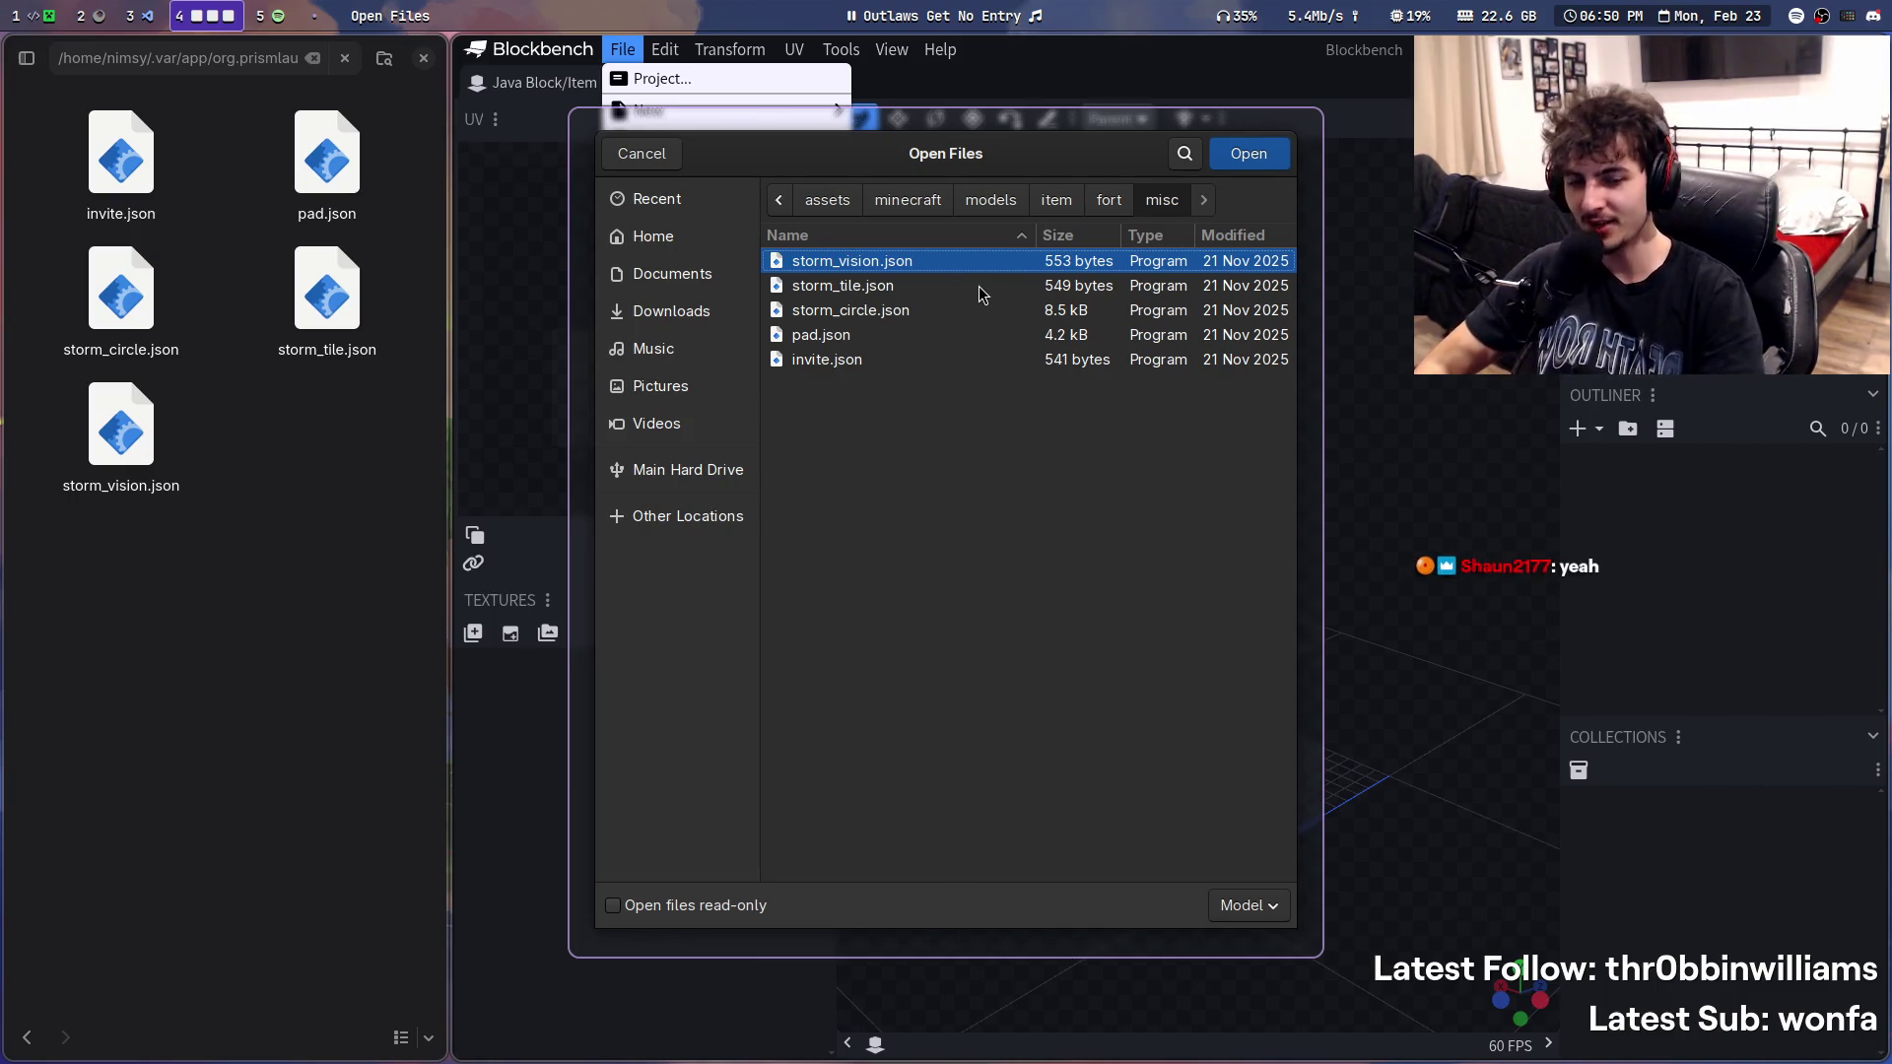
key(Down)
key(Down)
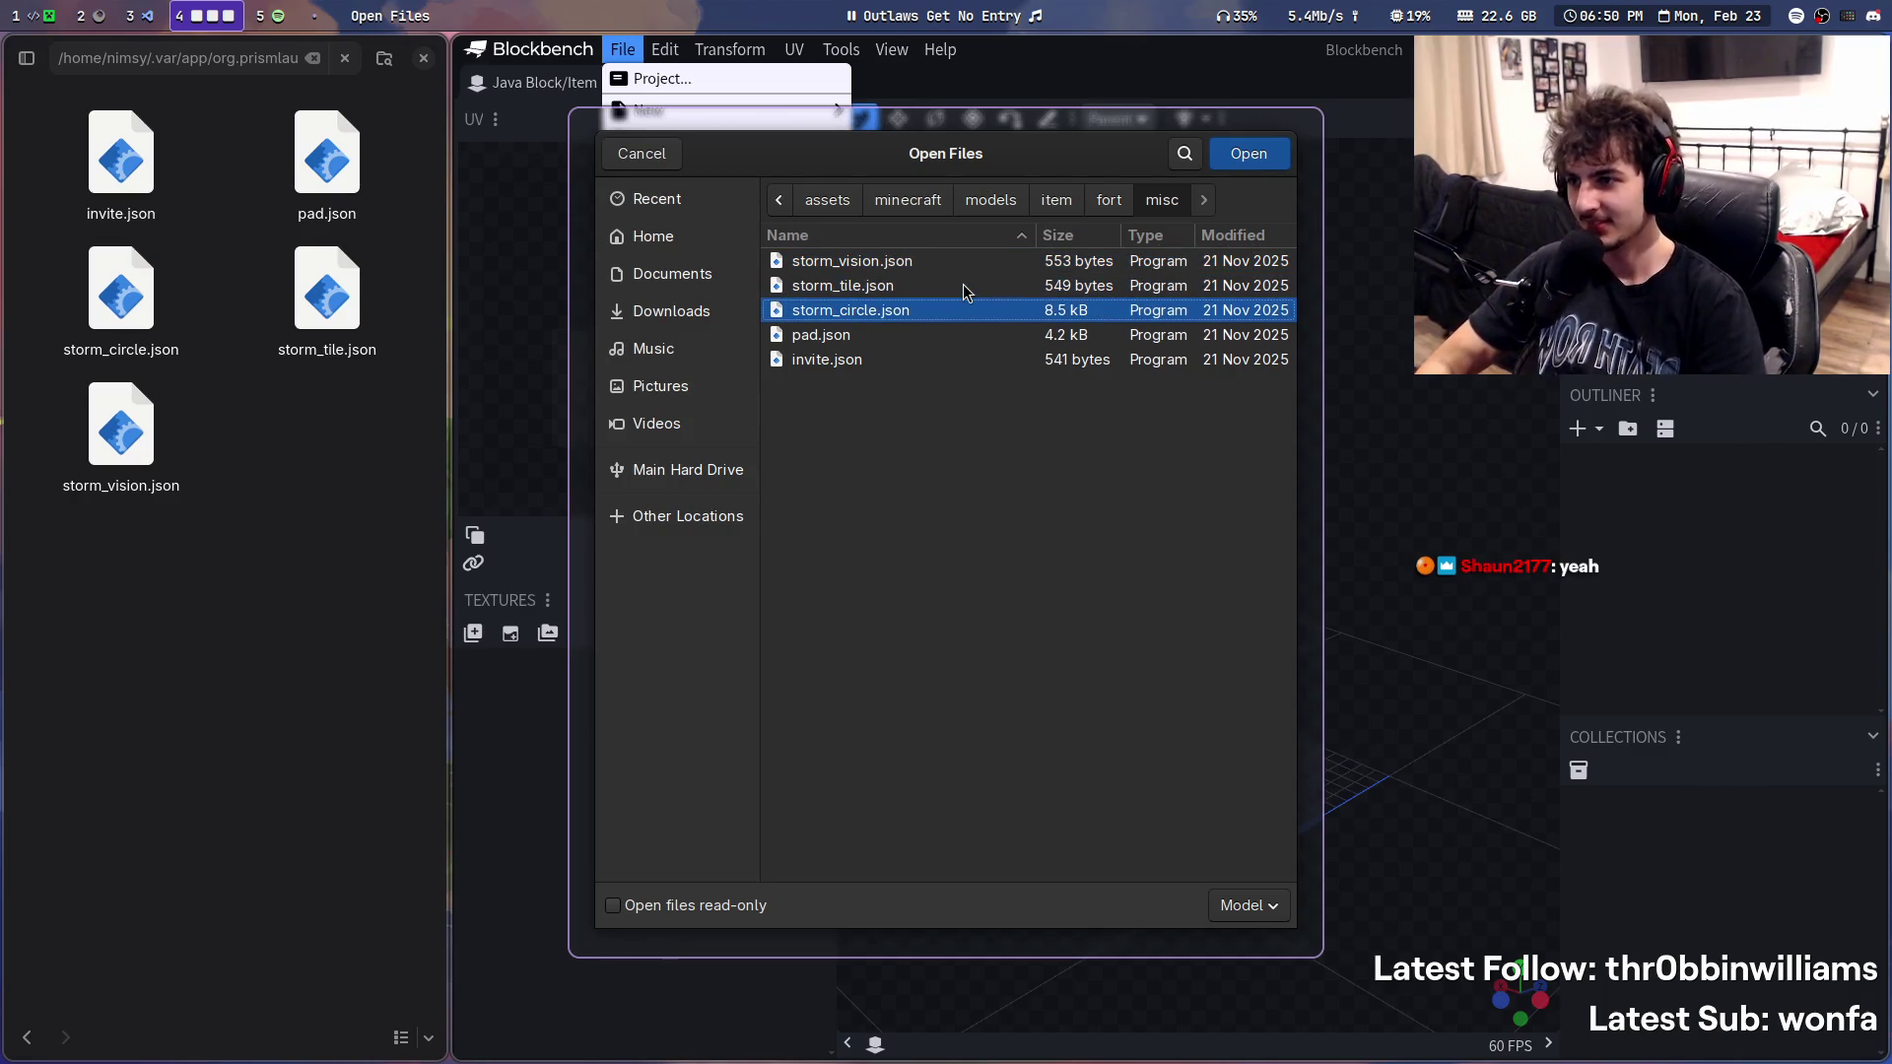
key(Up)
key(Down)
key(Return)
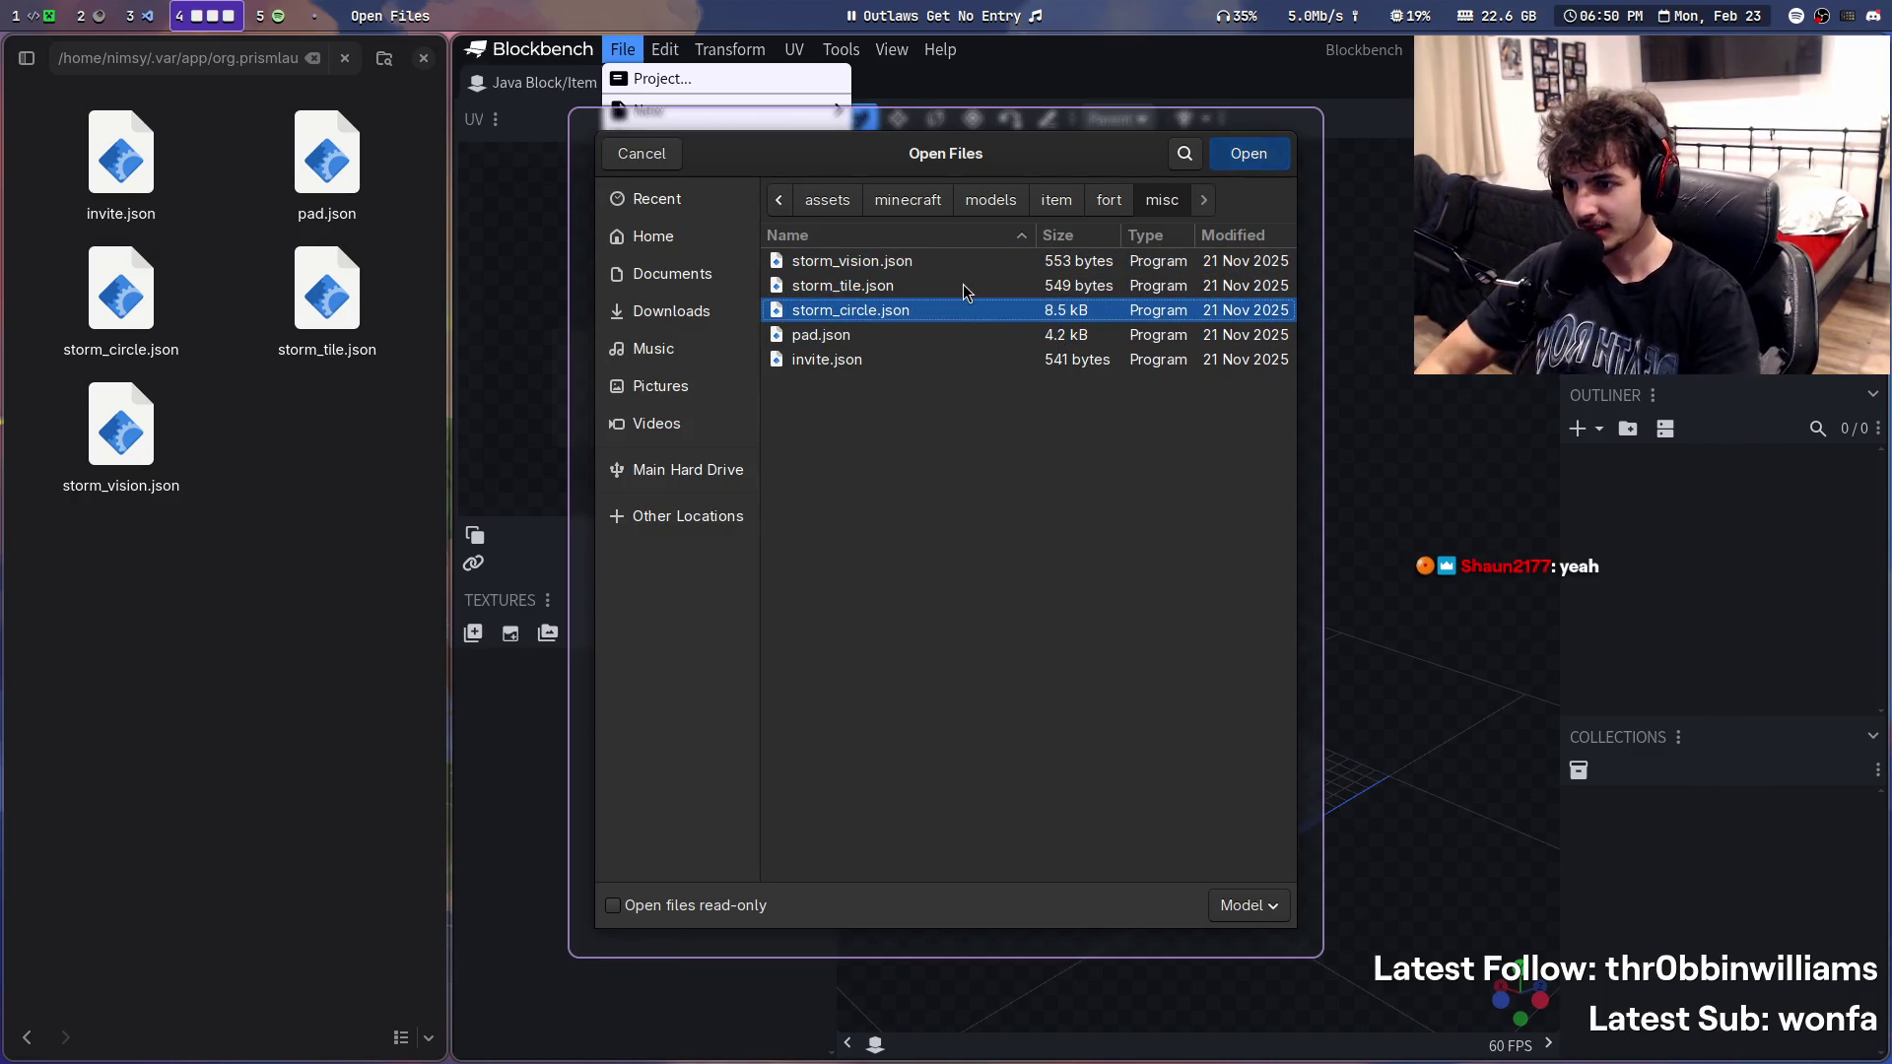
mouse_move(1347, 364)
mouse_down()
mouse_move(1326, 795)
mouse_move(1526, 660)
mouse_move(833, 878)
mouse_up()
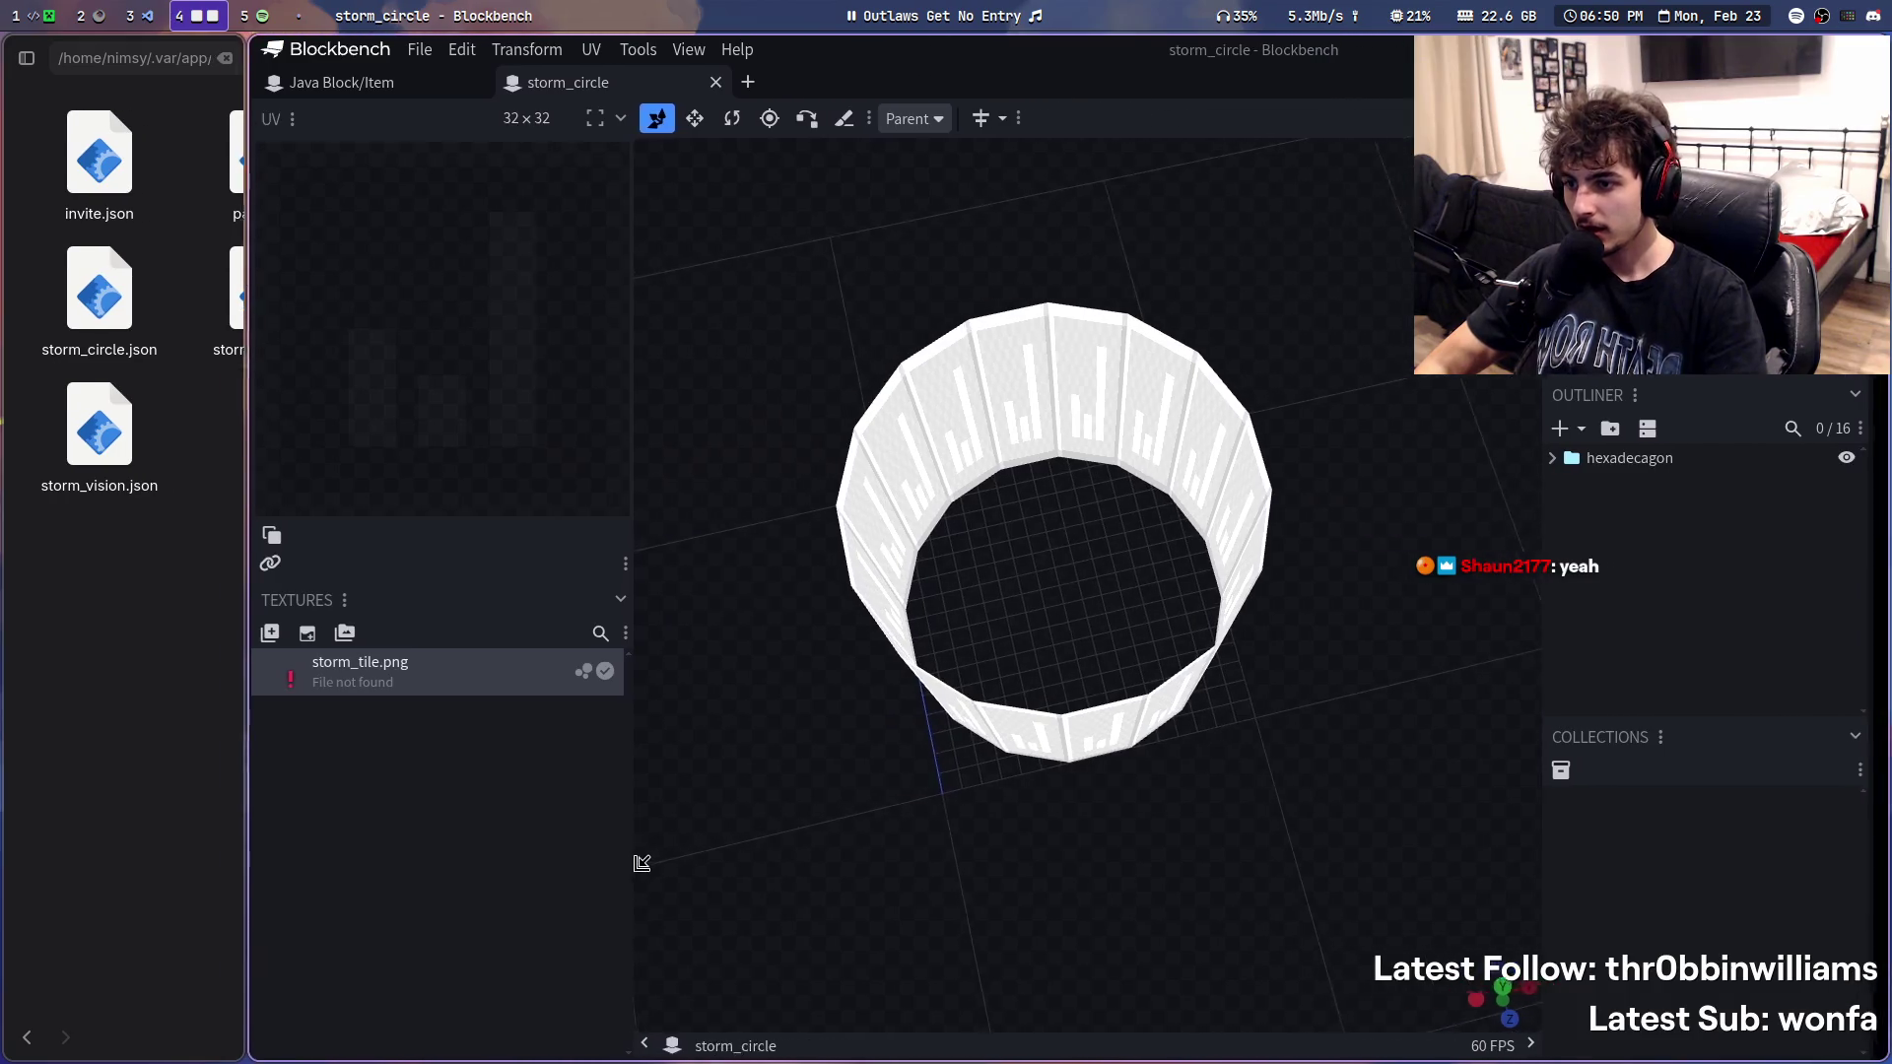
click(1056, 478)
scroll(937, 633, up, 3)
scroll(1077, 561, up, 2)
scroll(1135, 448, up, 2)
click(1161, 343)
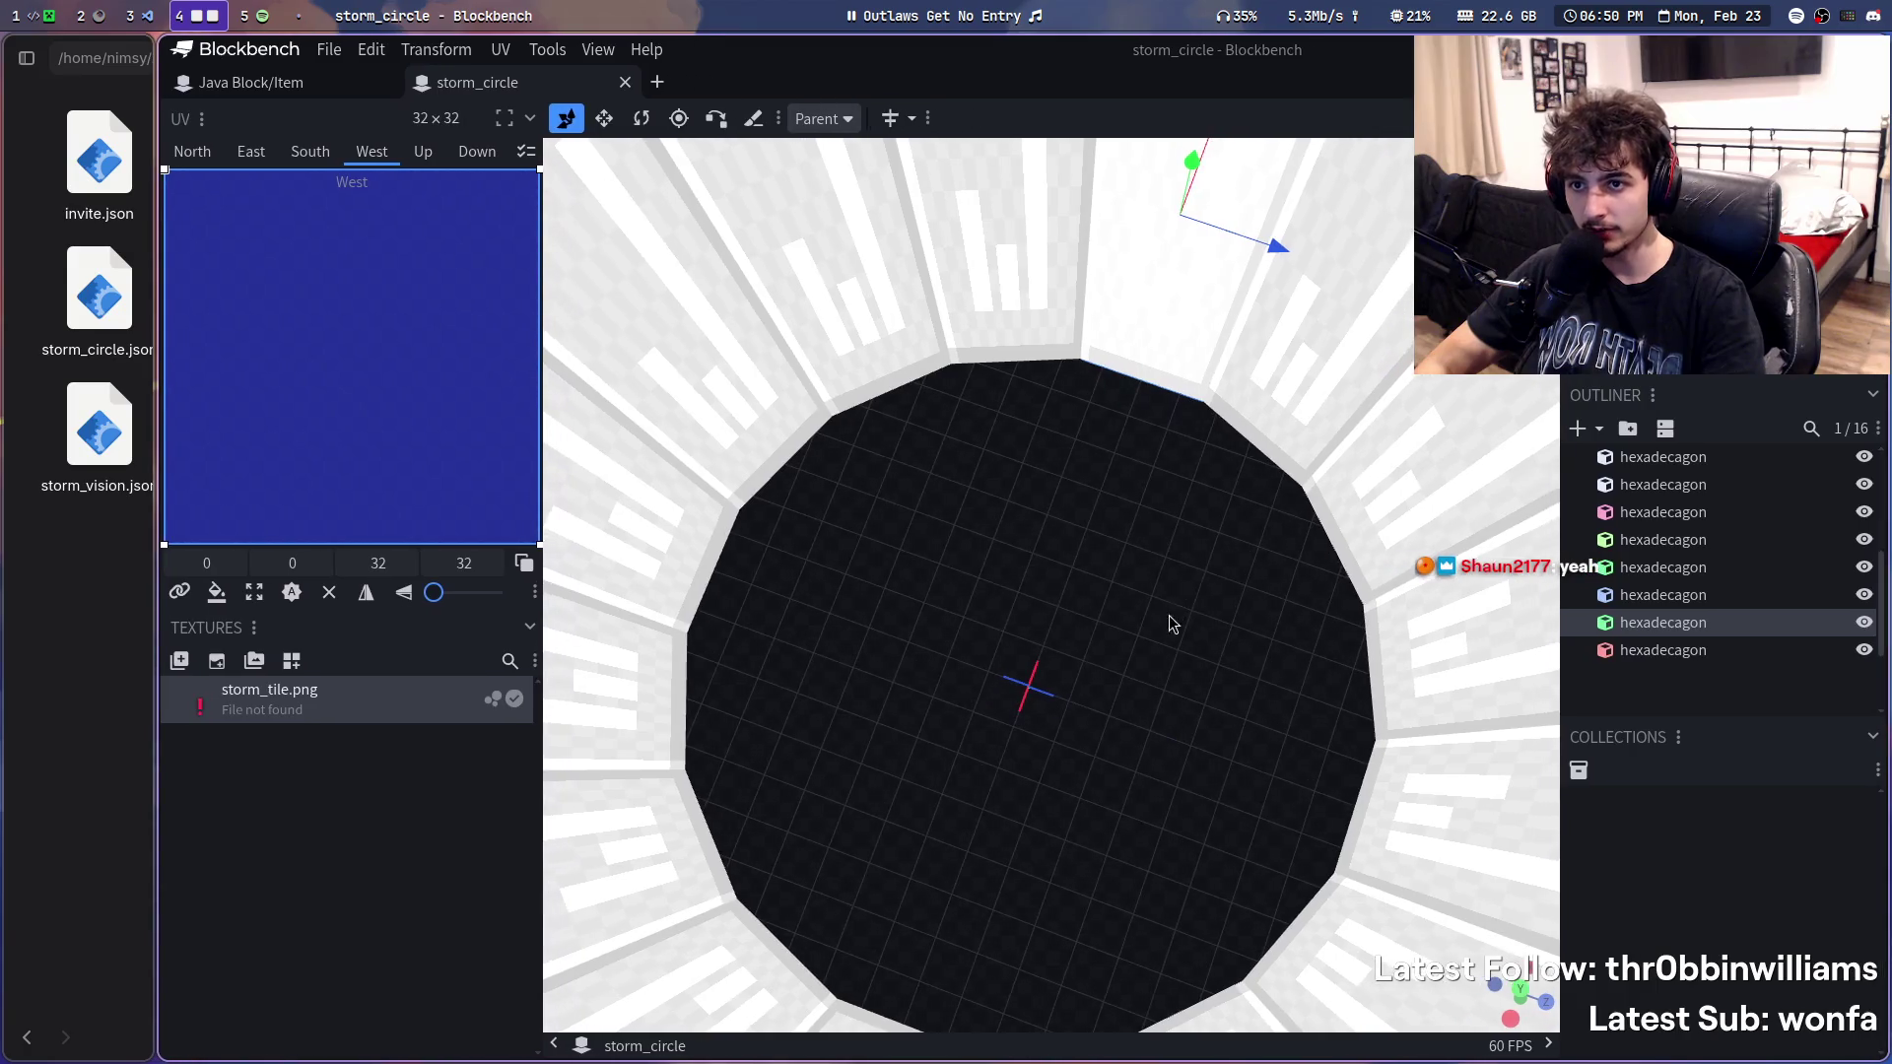
scroll(1318, 462, down, 3)
drag(1212, 478, 1134, 493)
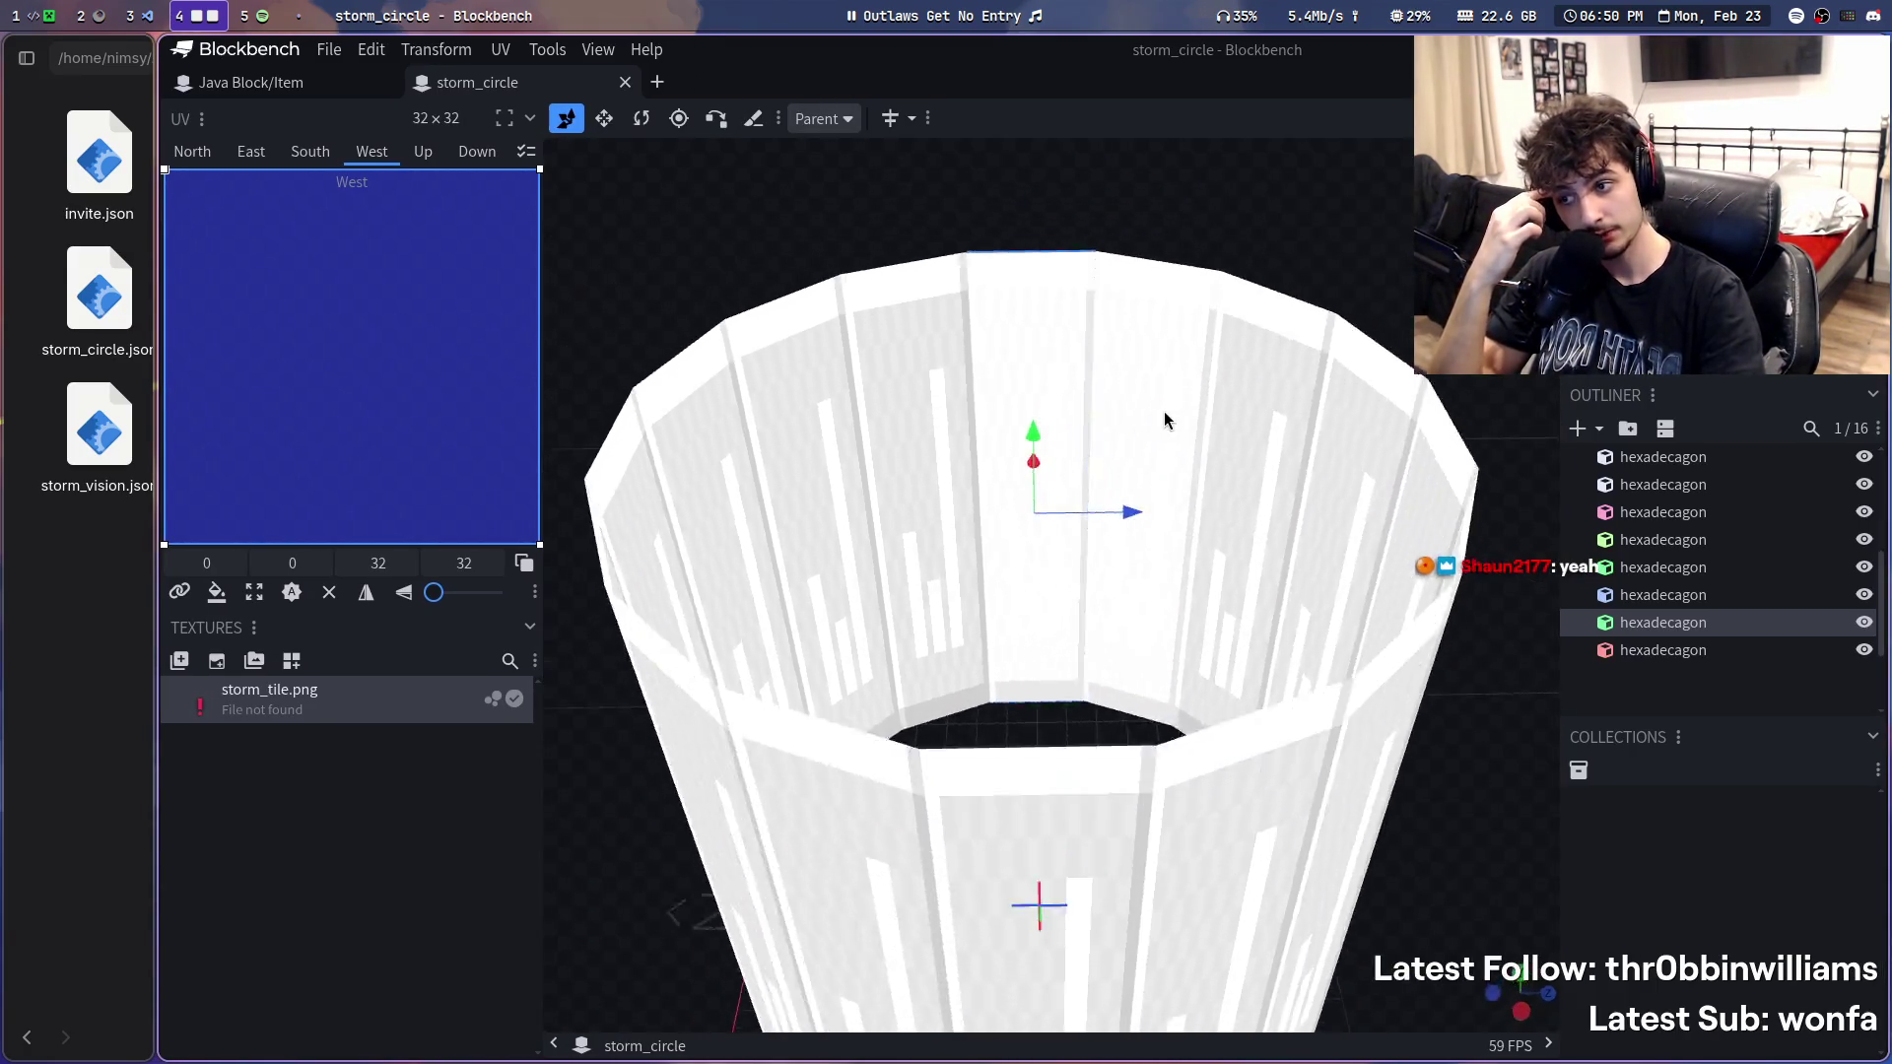
scroll(1014, 546, down, 3)
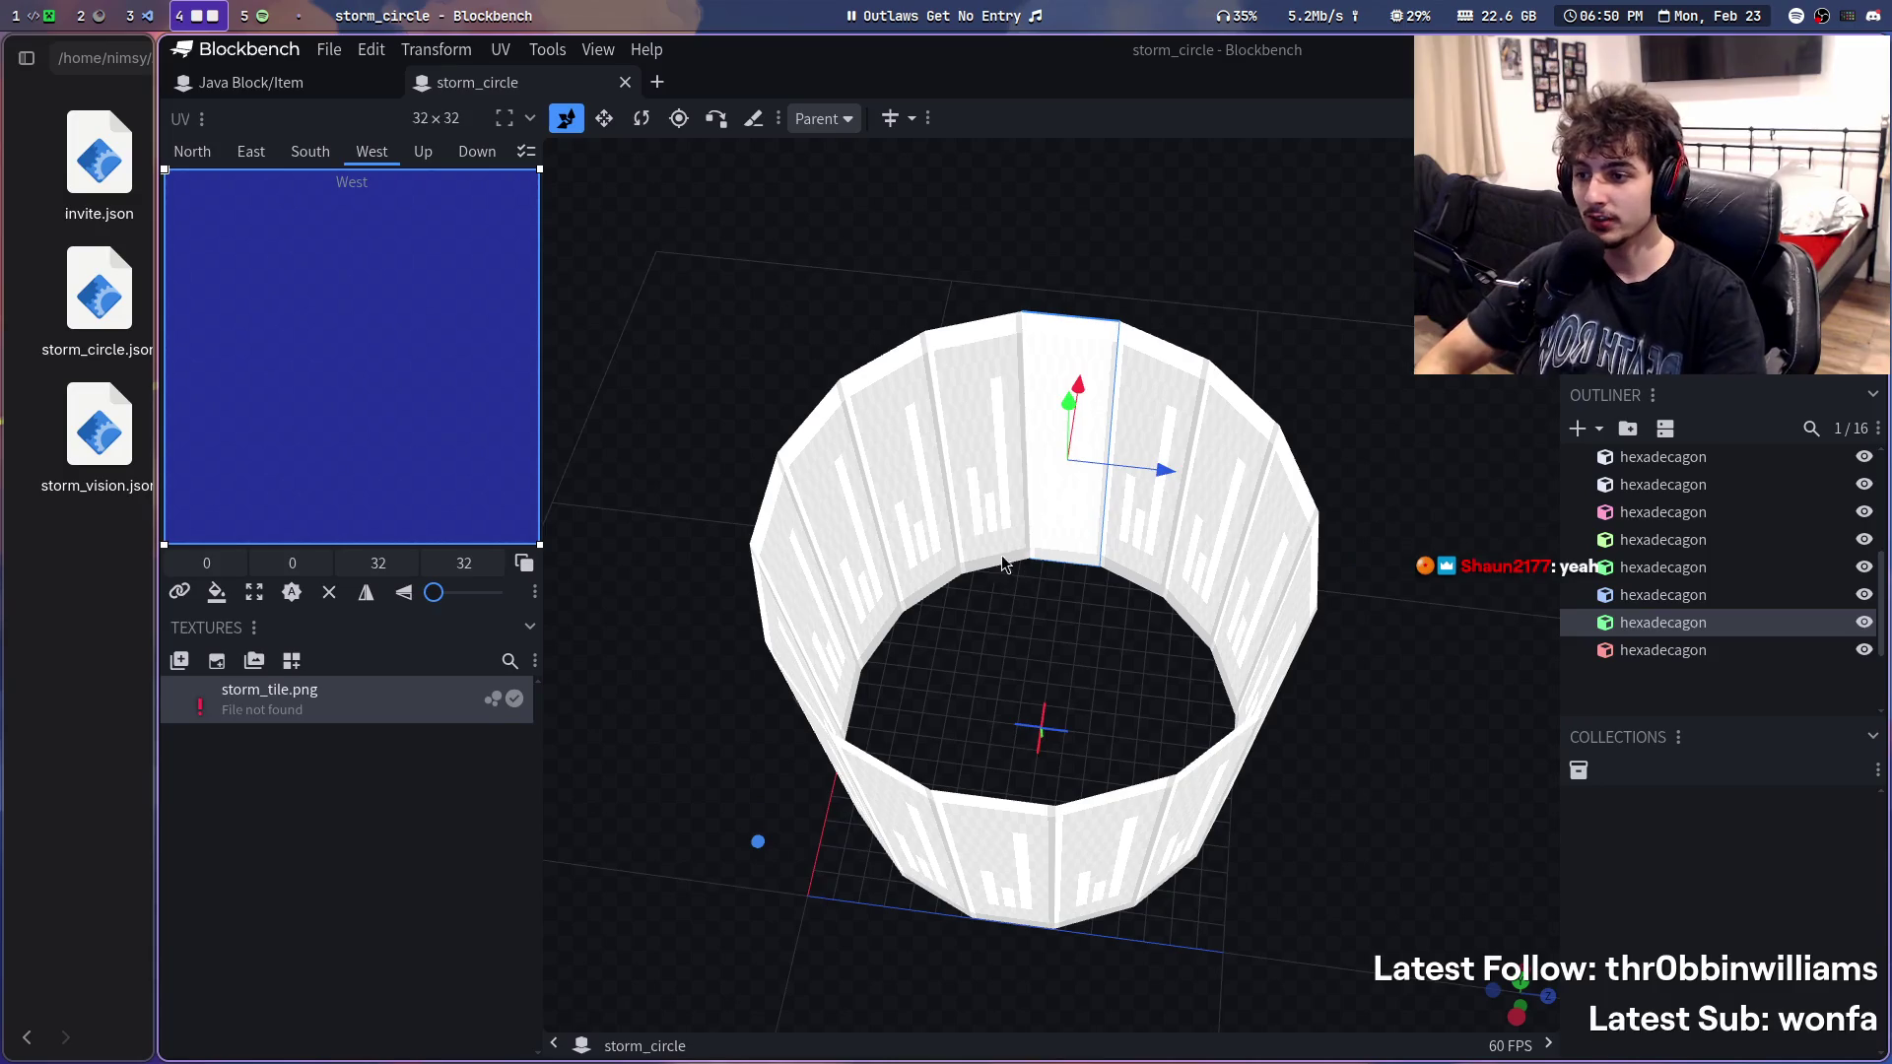
click(977, 544)
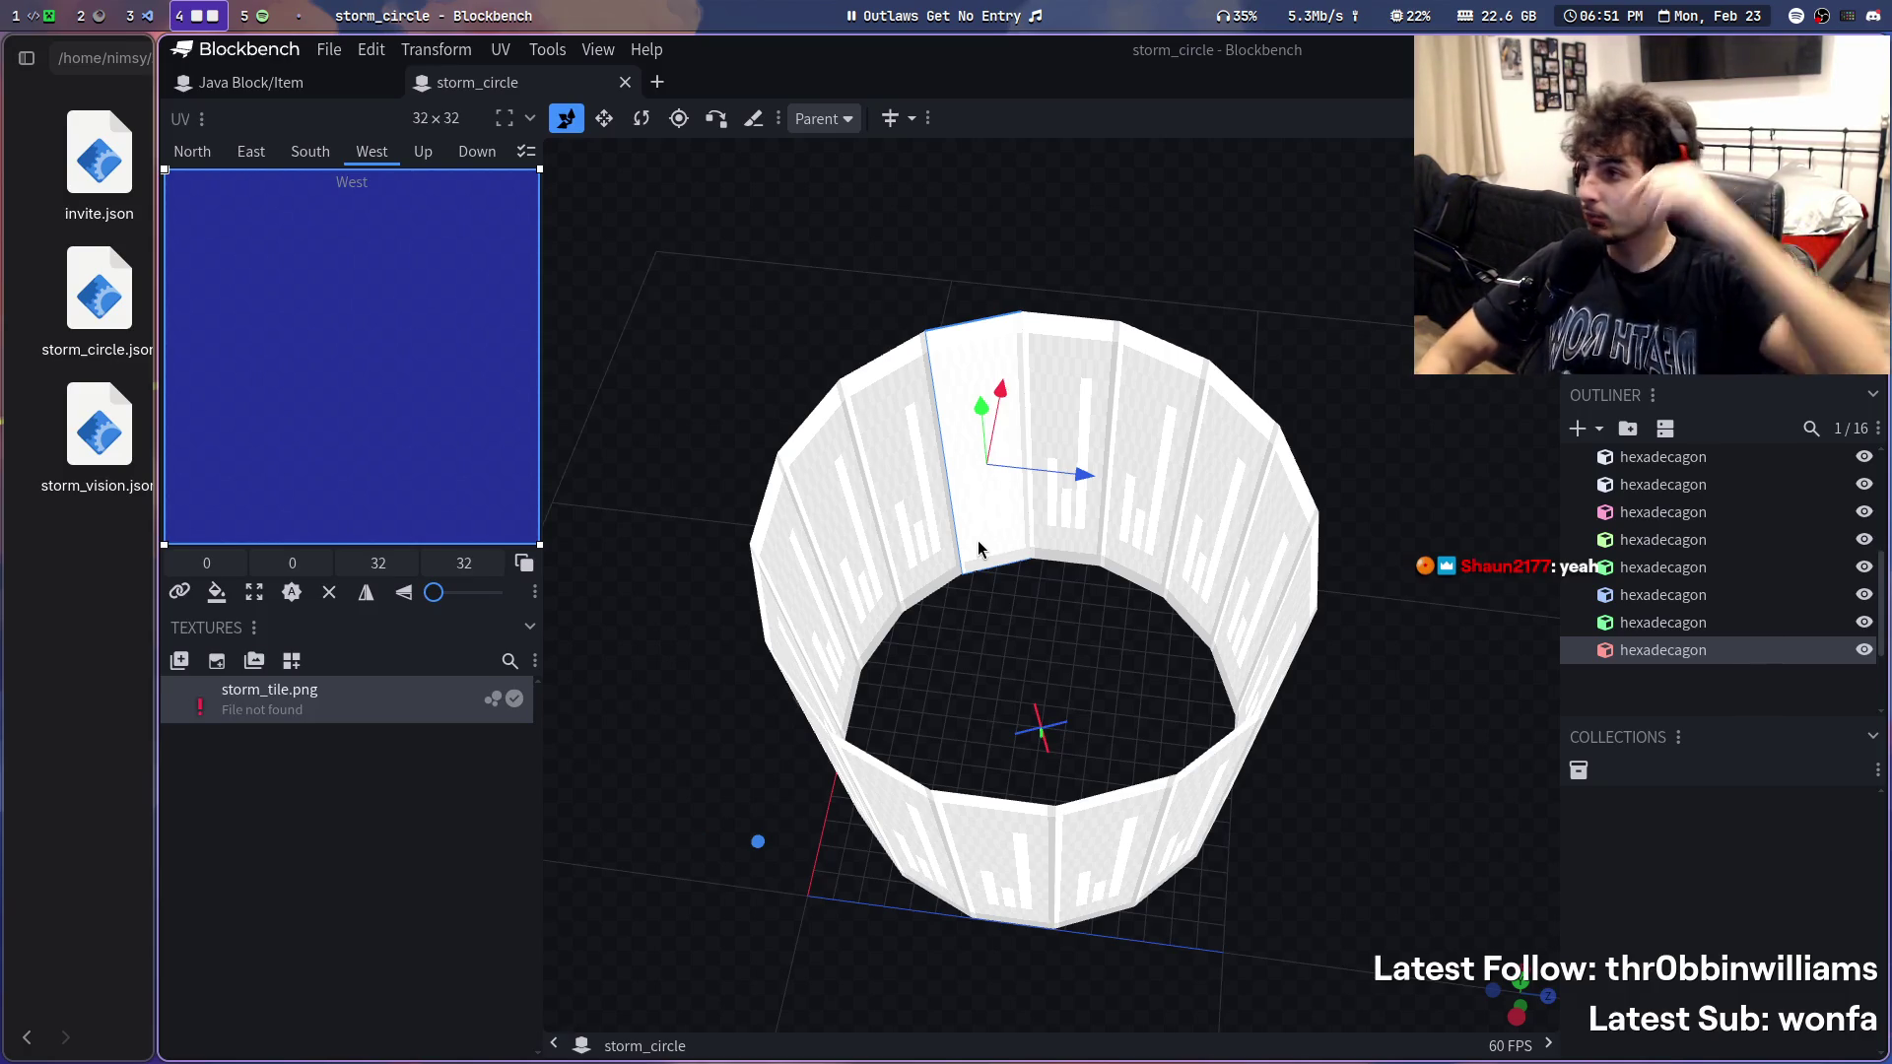
mouse_move(252, 82)
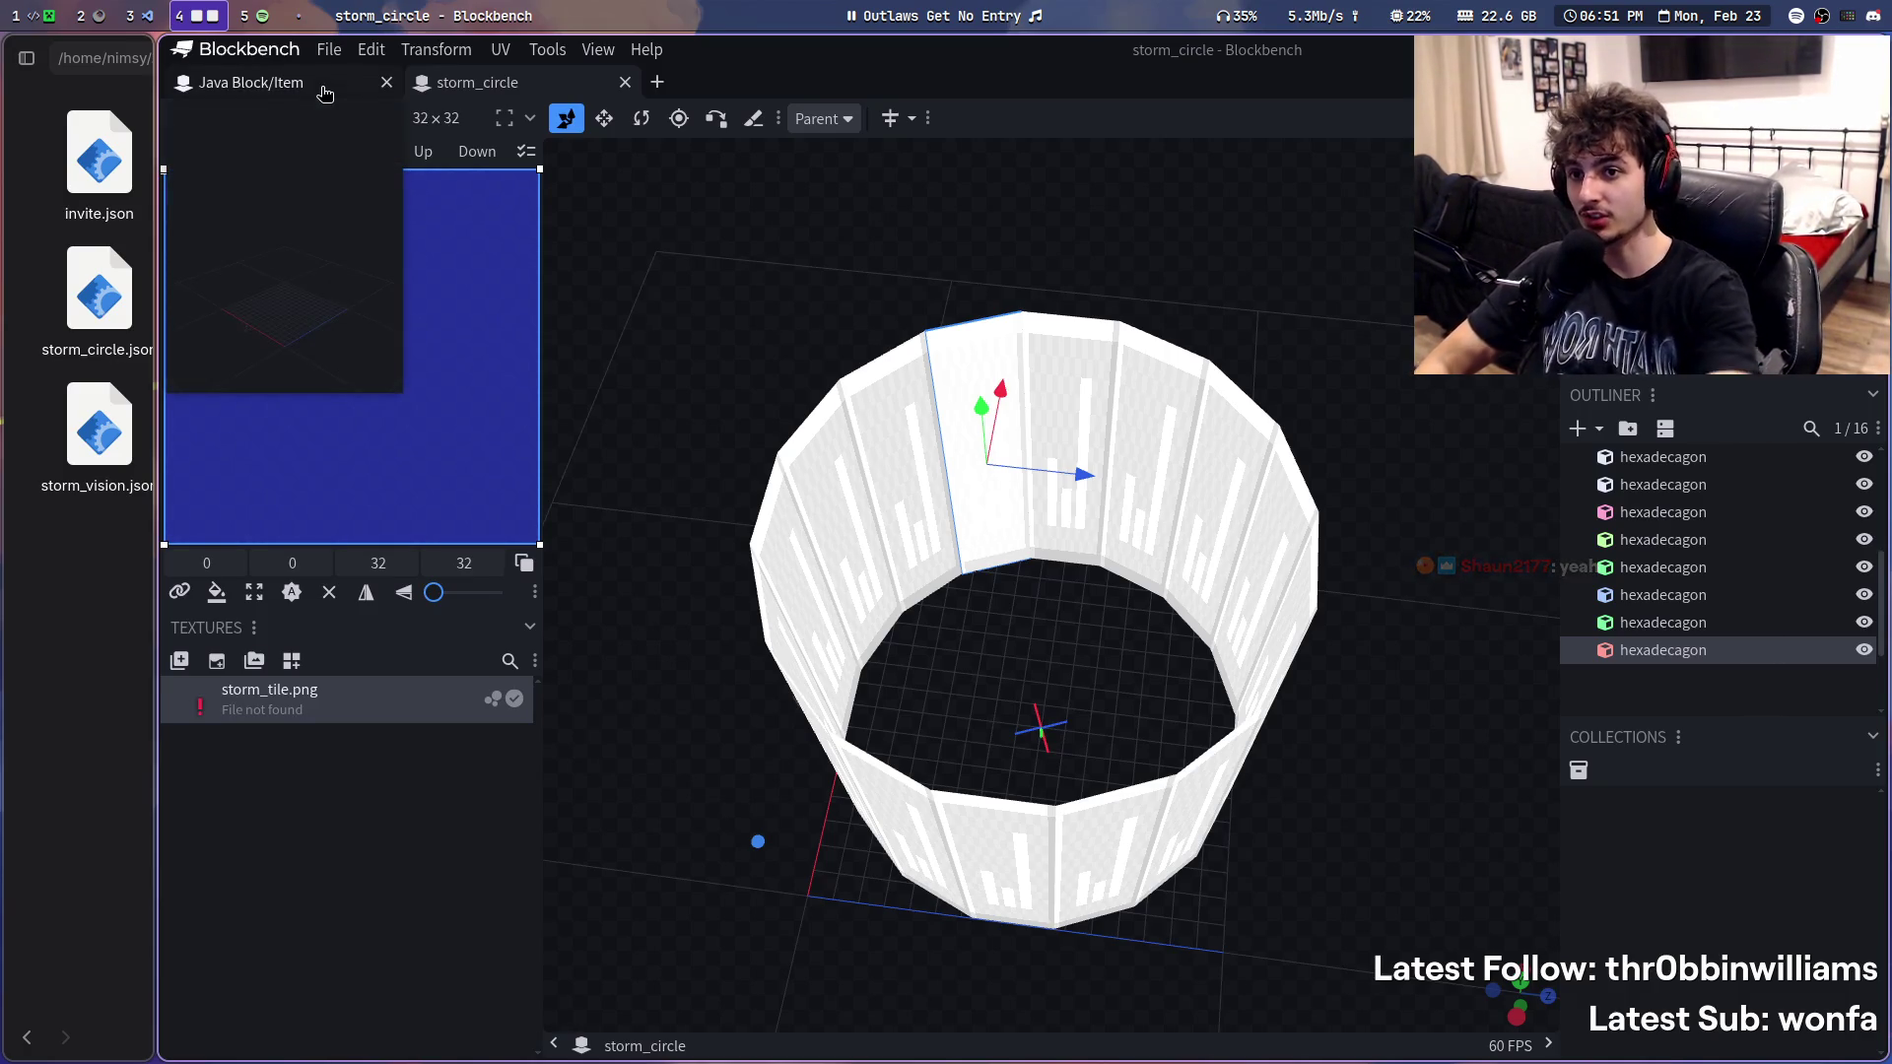
mouse_move(1038, 583)
mouse_down()
mouse_move(1182, 676)
mouse_move(1056, 898)
mouse_move(1055, 600)
mouse_up()
scroll(1056, 601, up, 2)
click(295, 89)
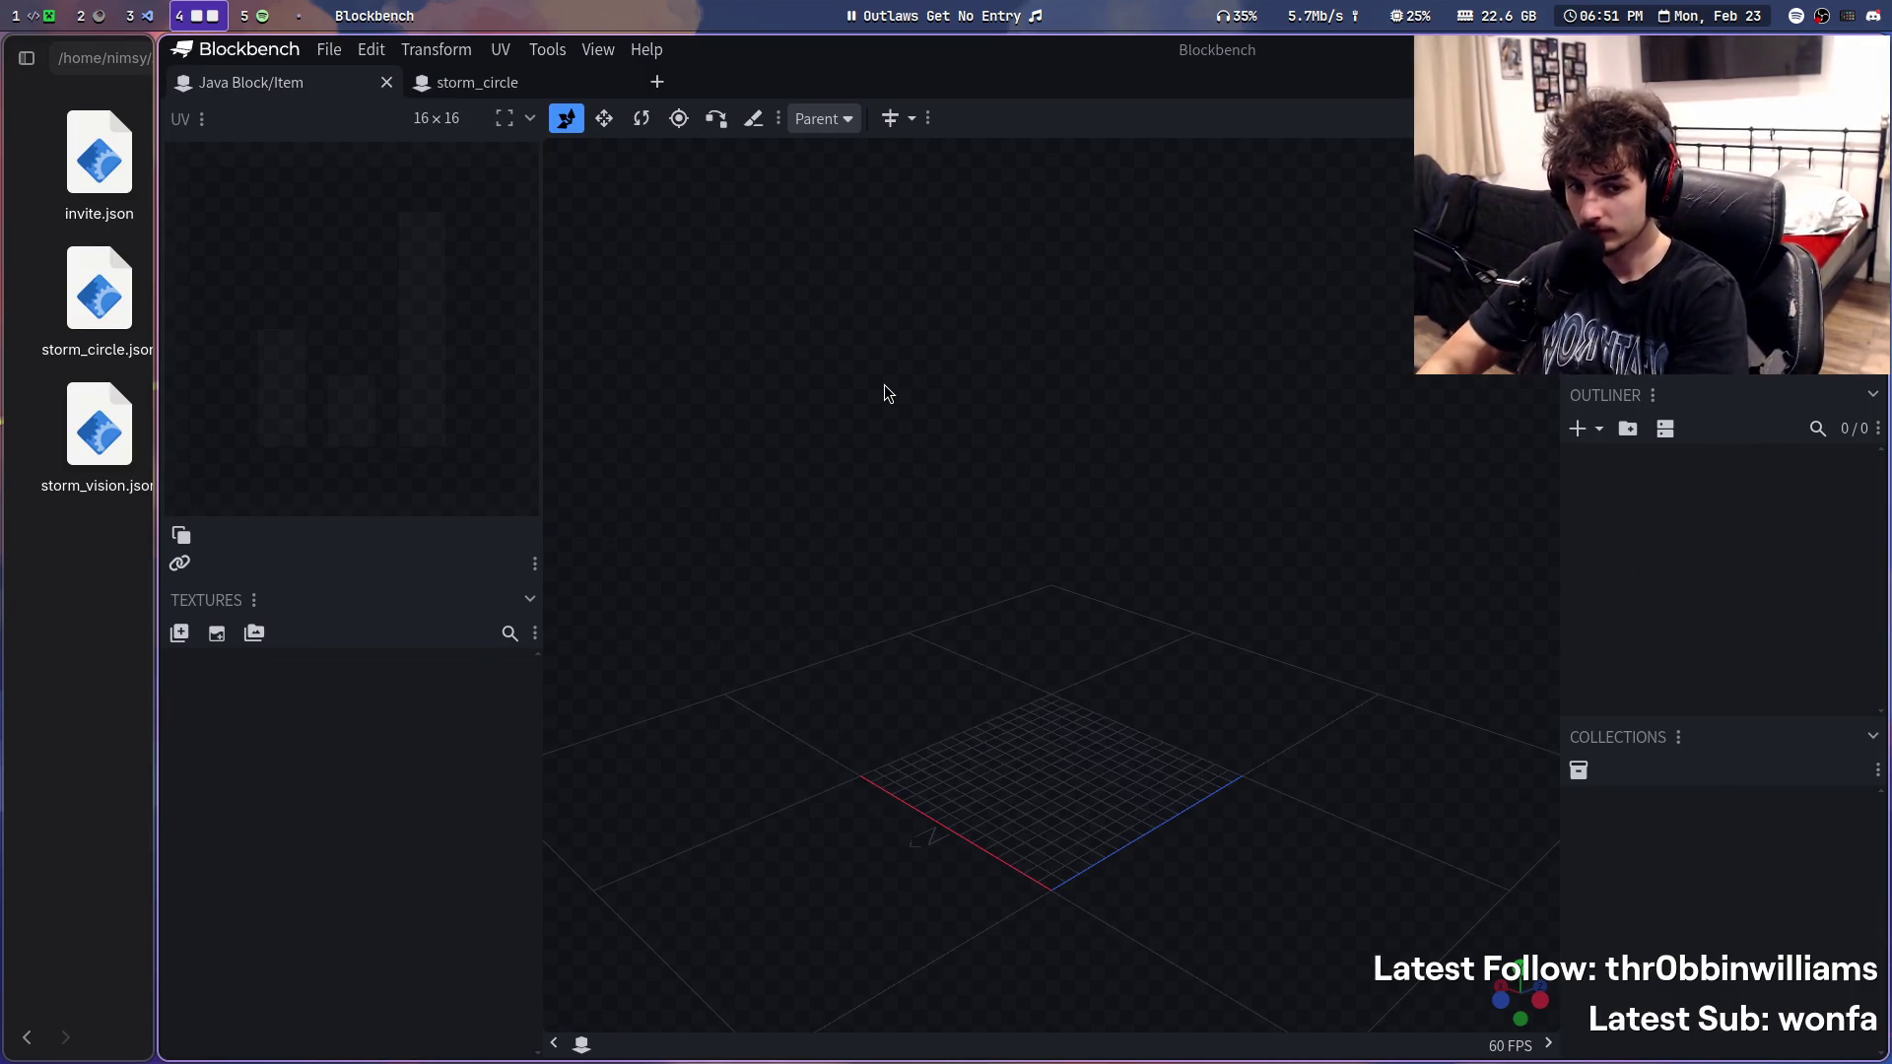
text(we can make it stay round)
- Install the Shape Generator plugin from the plugin browser by searching 'shape'
key(Return)
drag(884, 388, 1073, 507)
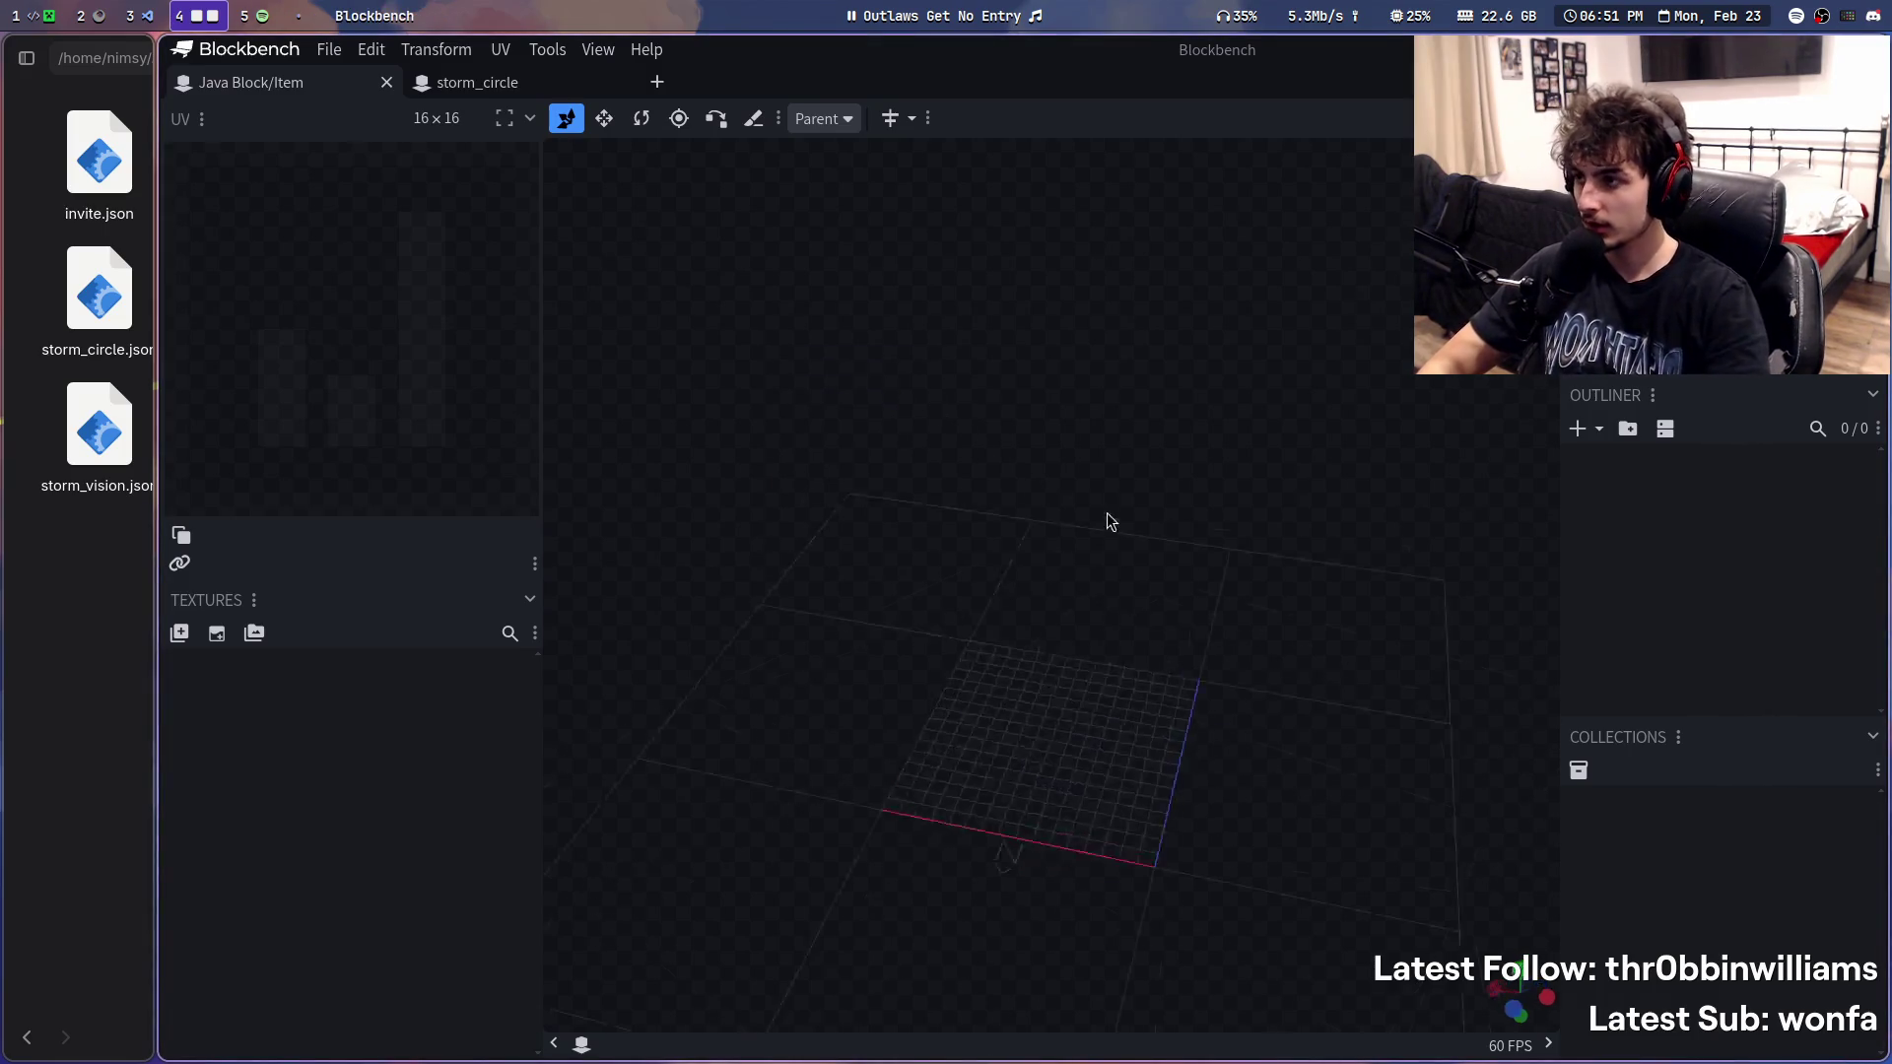
click(329, 49)
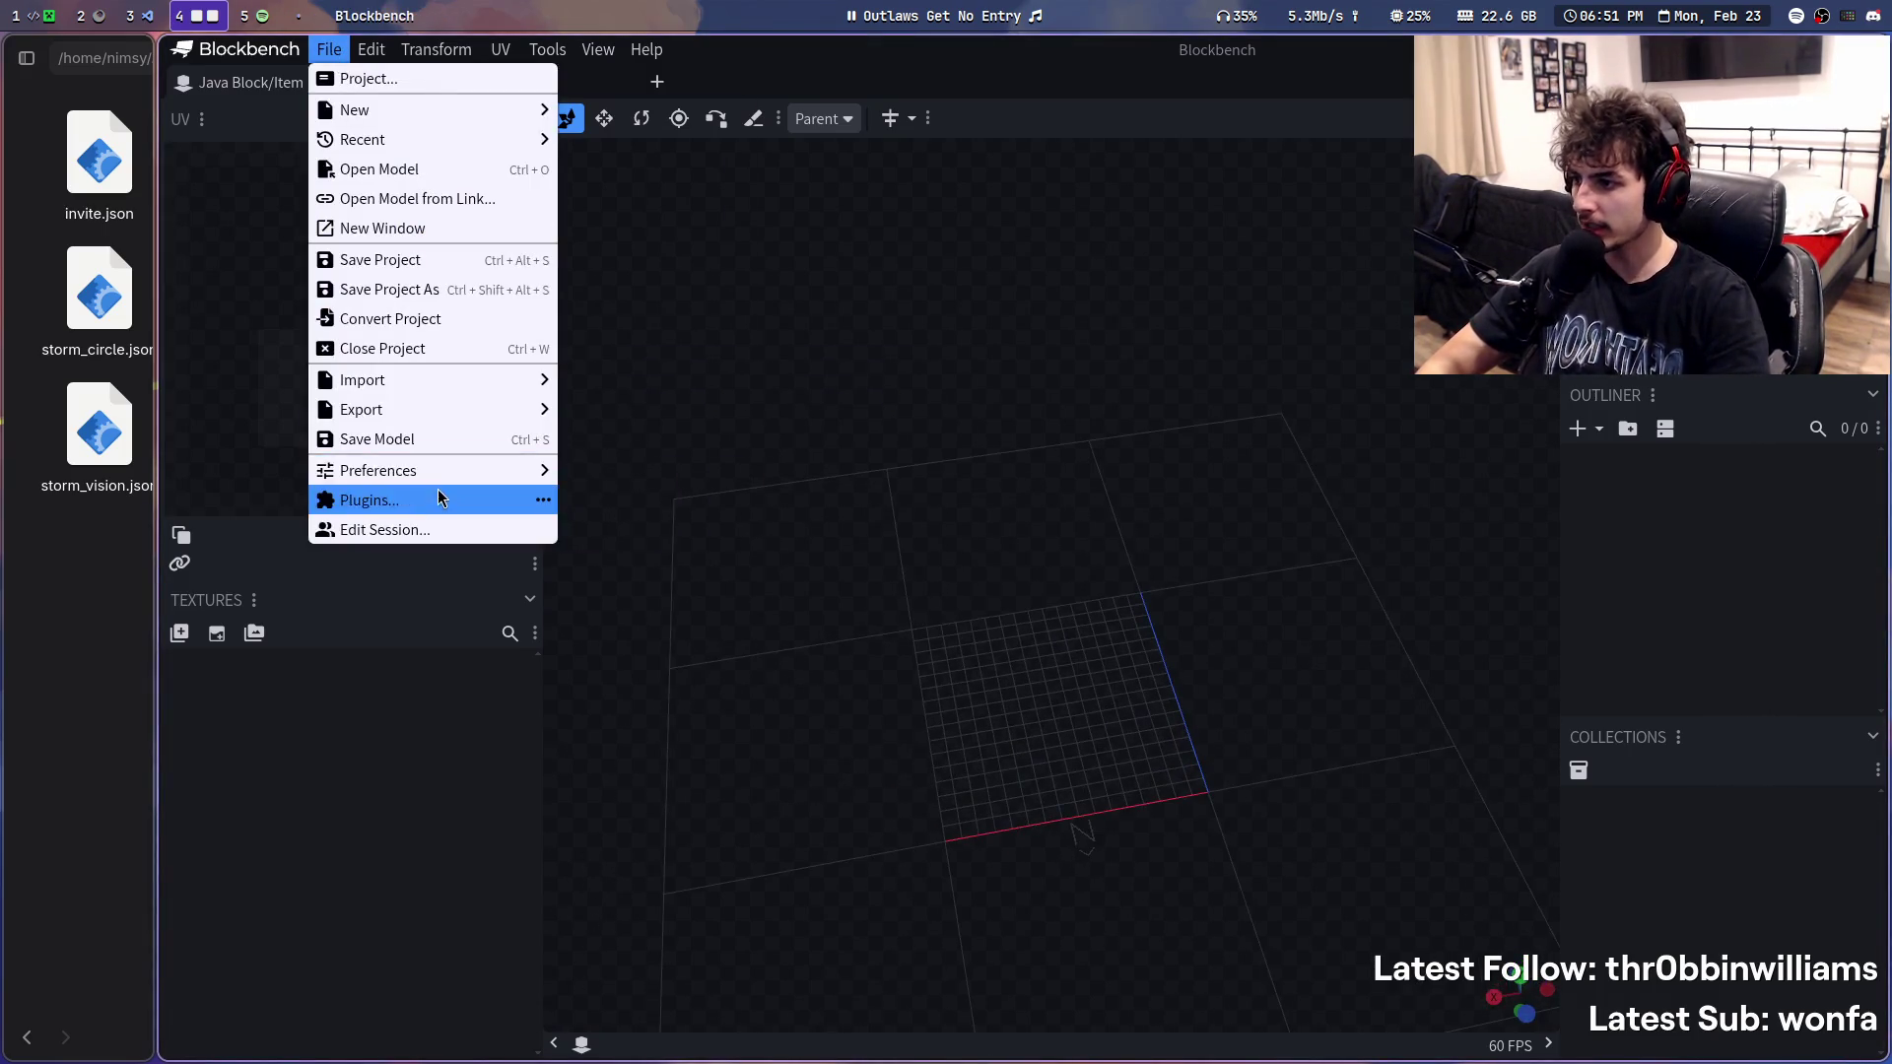
click(445, 498)
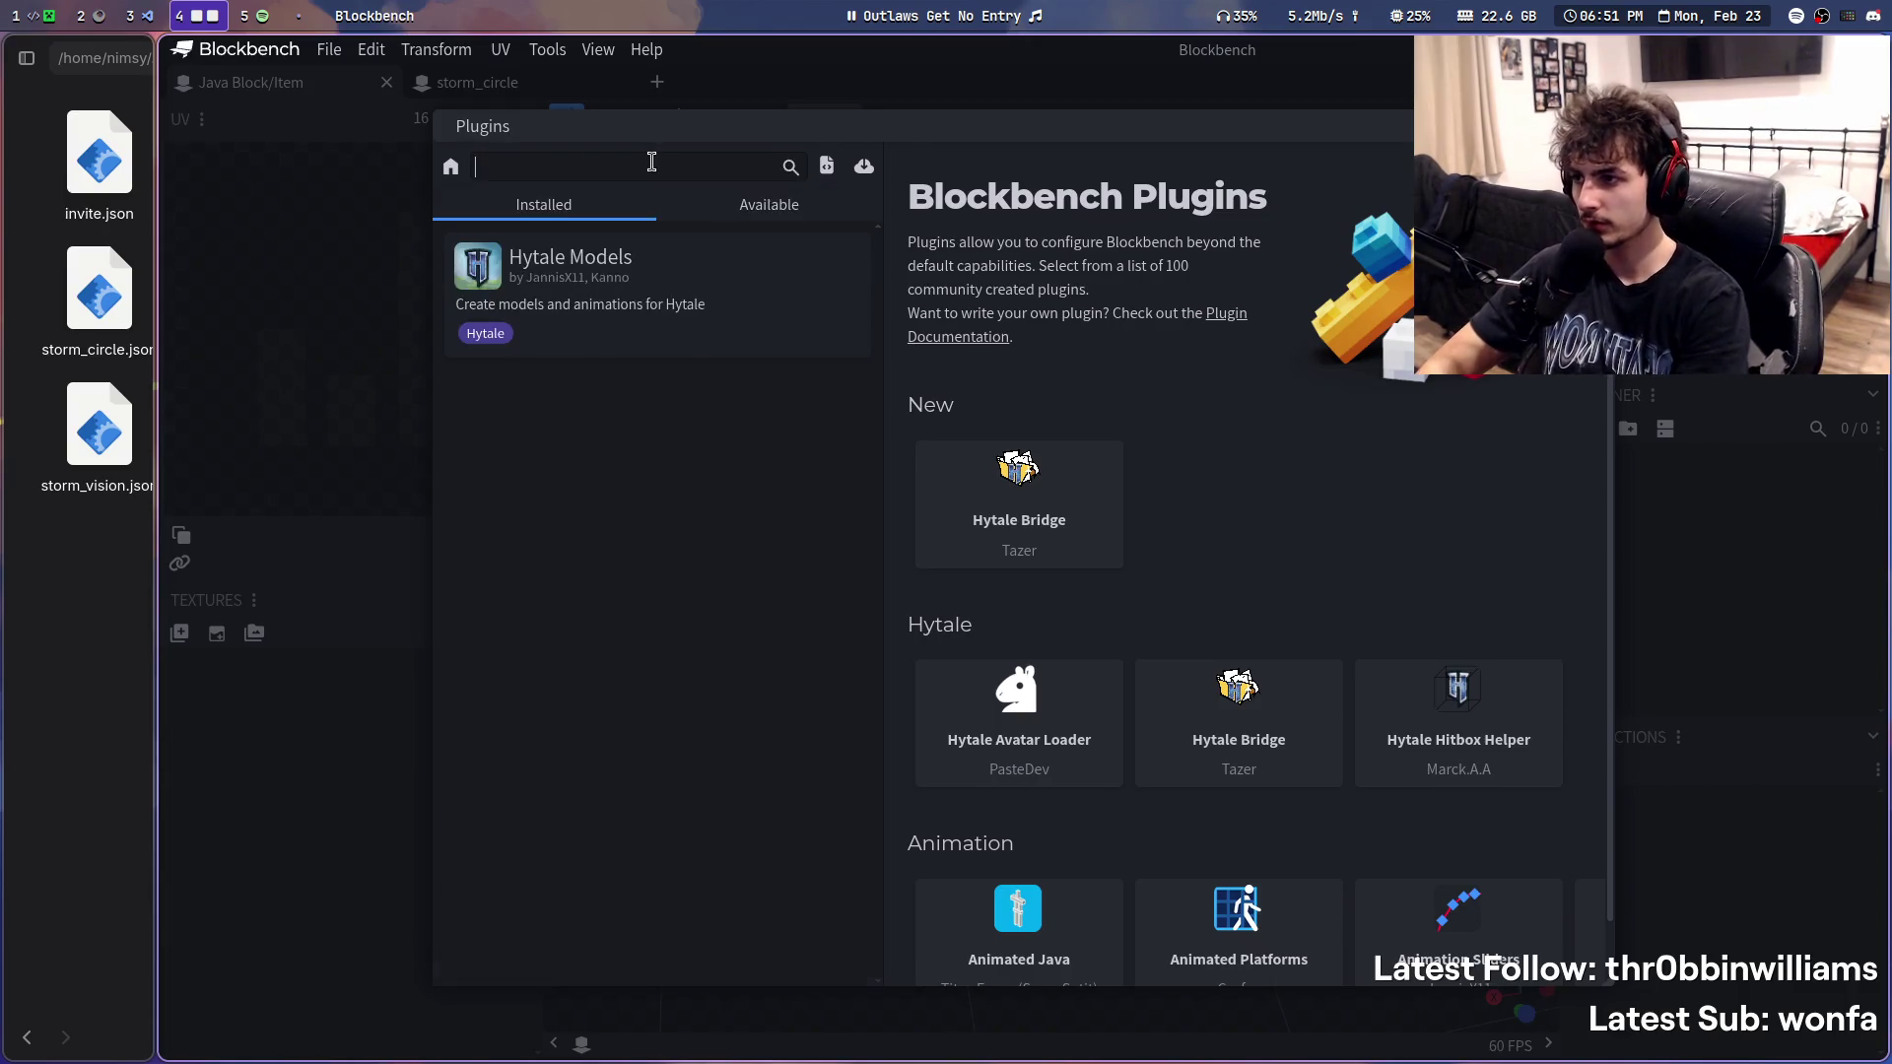
text(shape)
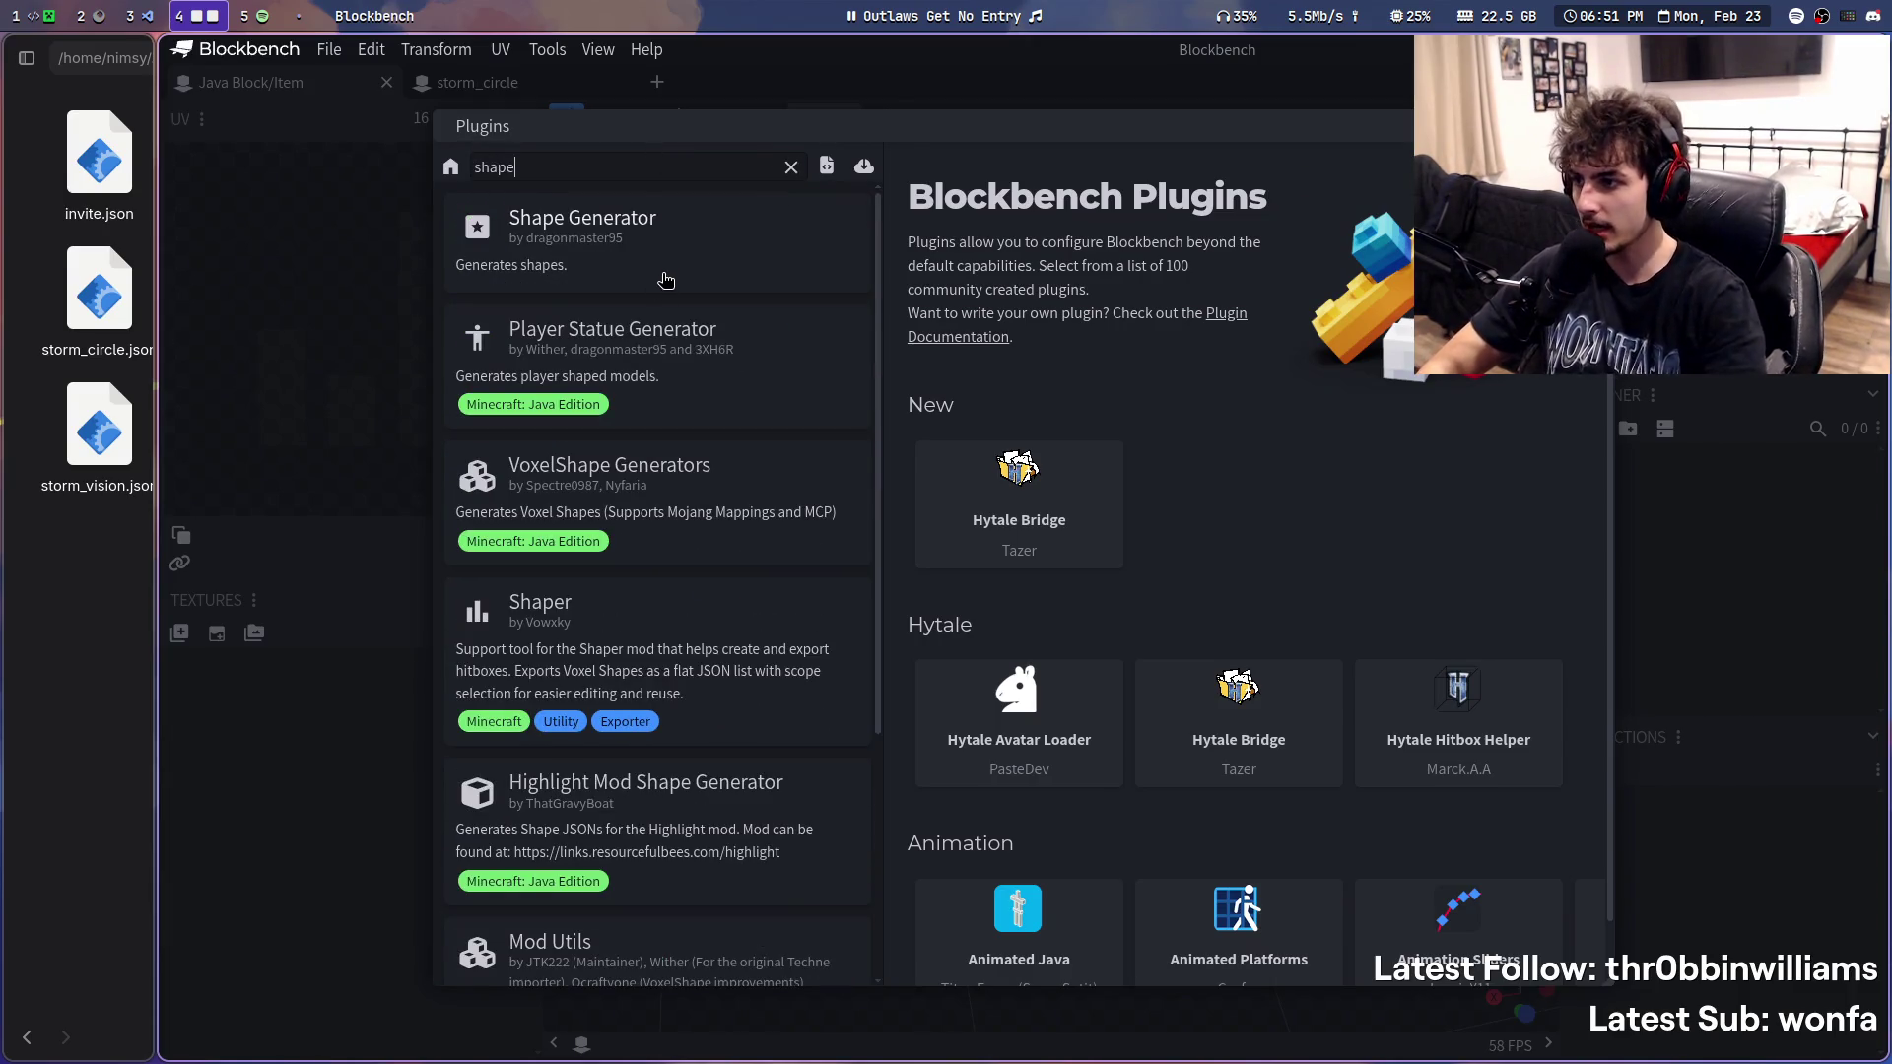
click(657, 279)
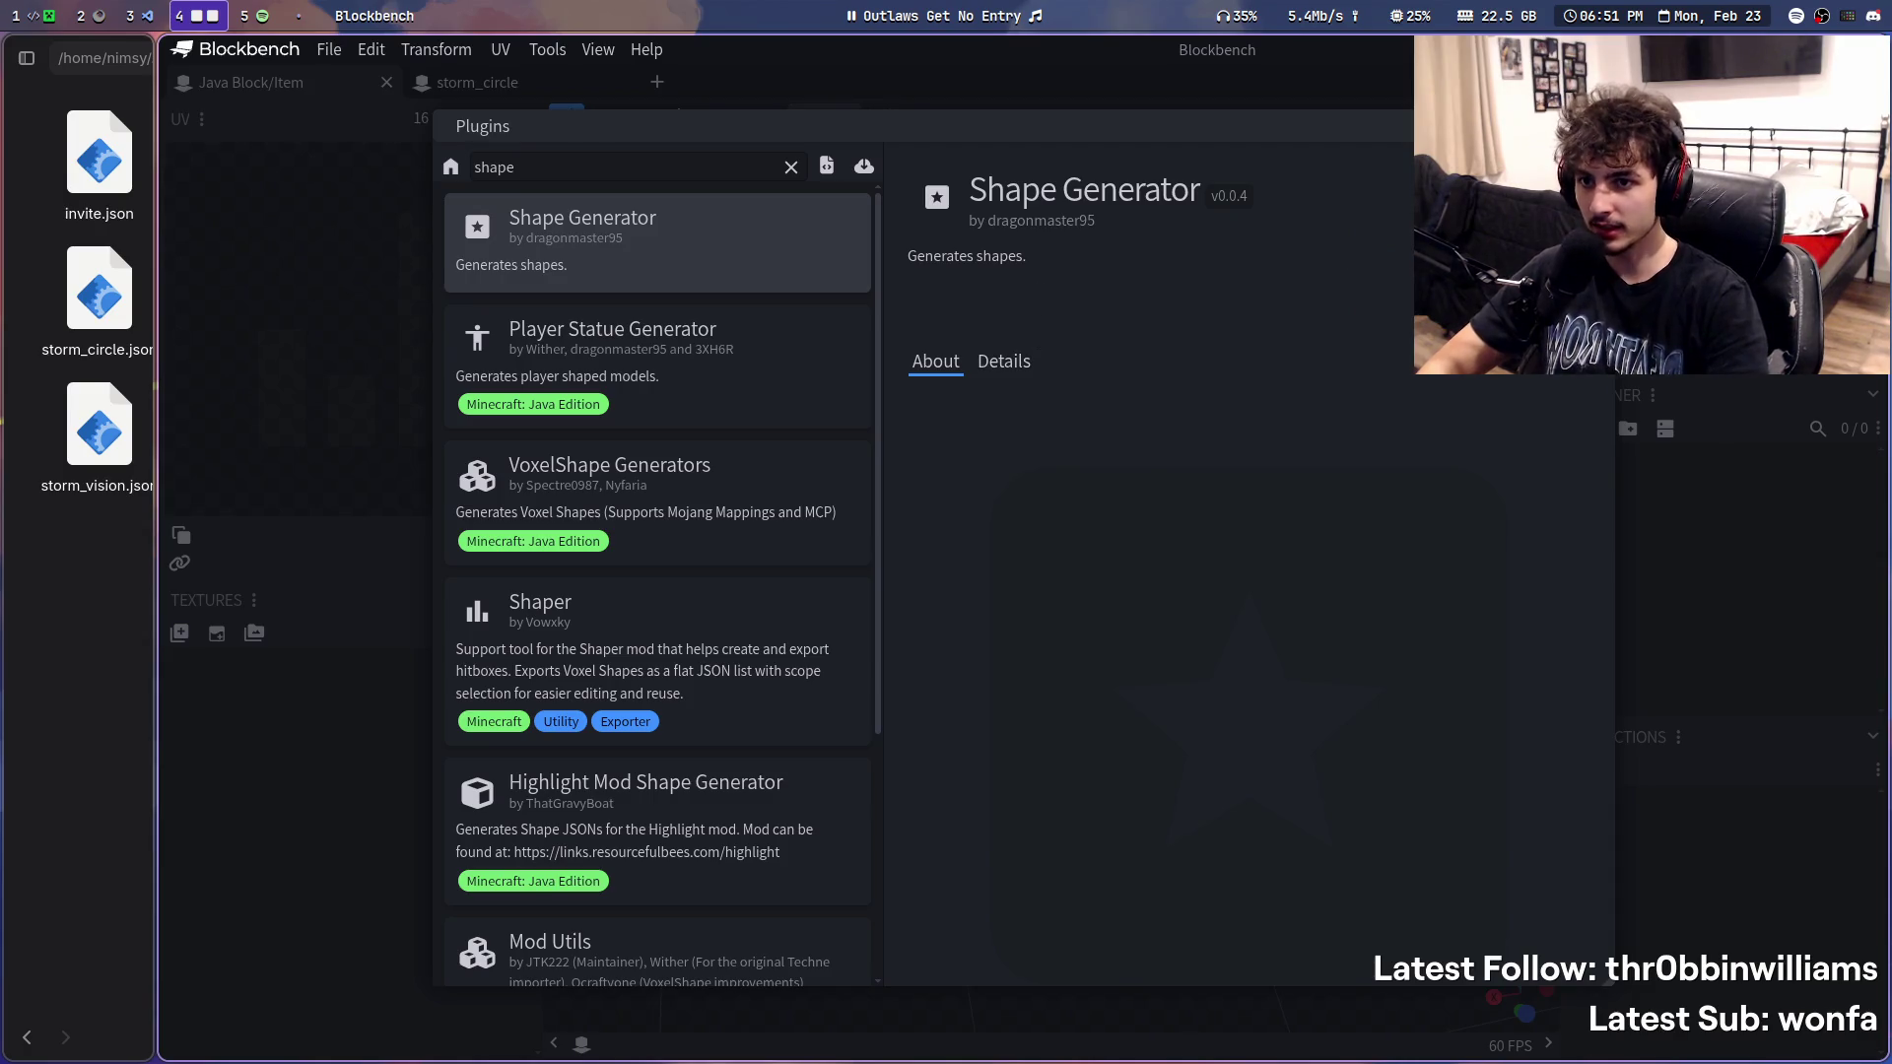
key(Escape)
click(535, 55)
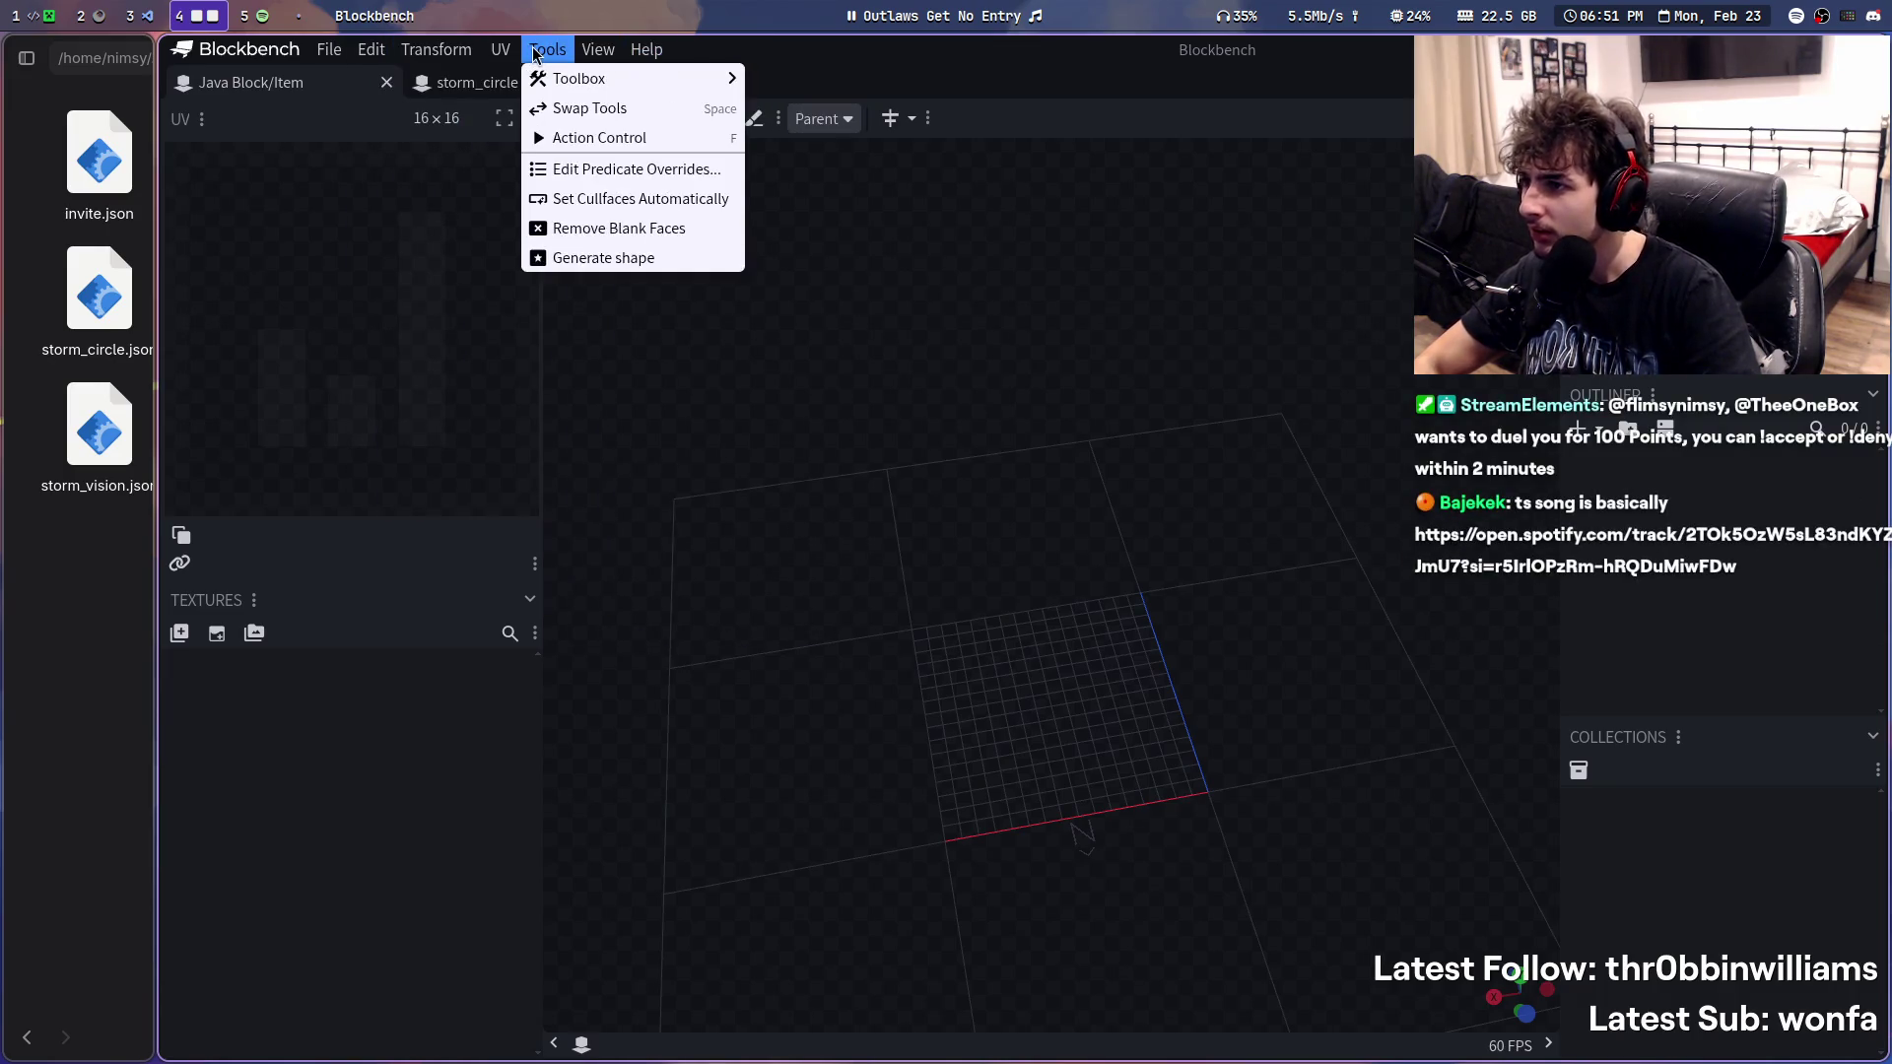
- Generate a hollow Hexadecagon on the X axis with diameter 30 and border width 1
mouse_move(578, 78)
click(625, 258)
click(1014, 256)
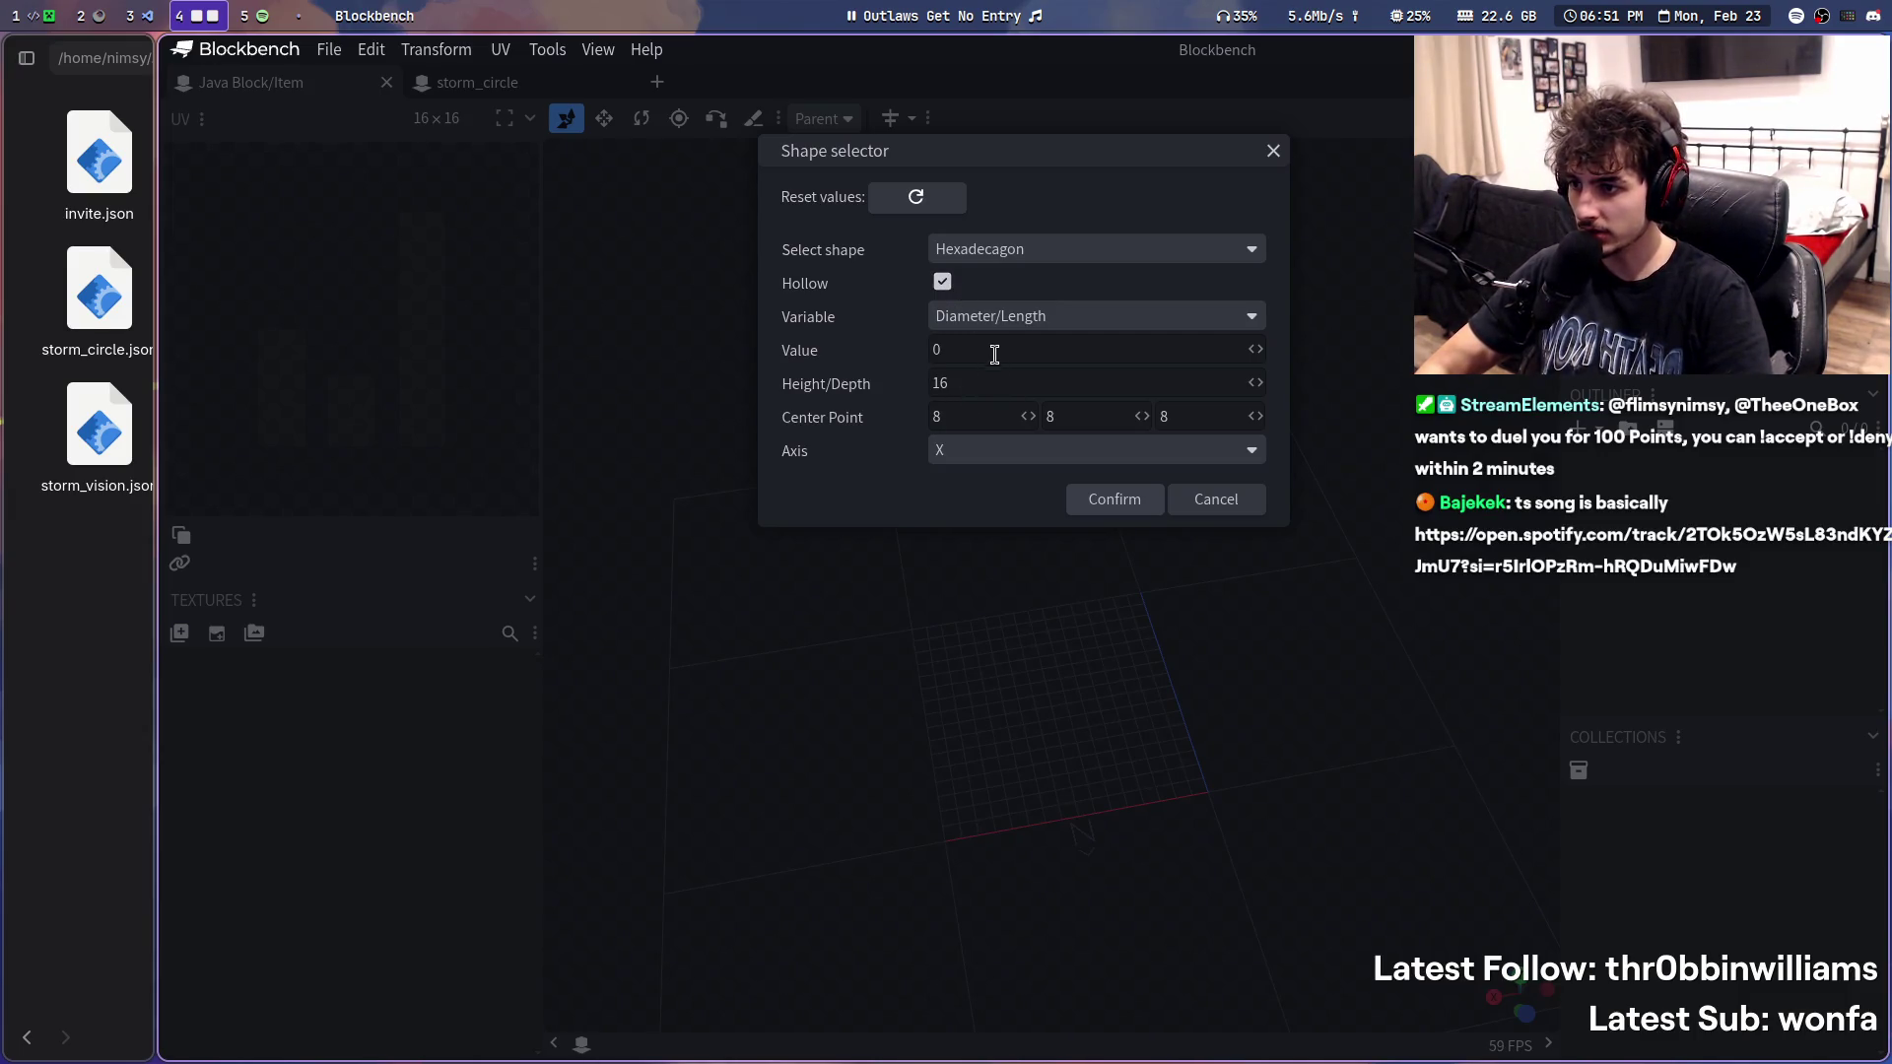
click(981, 458)
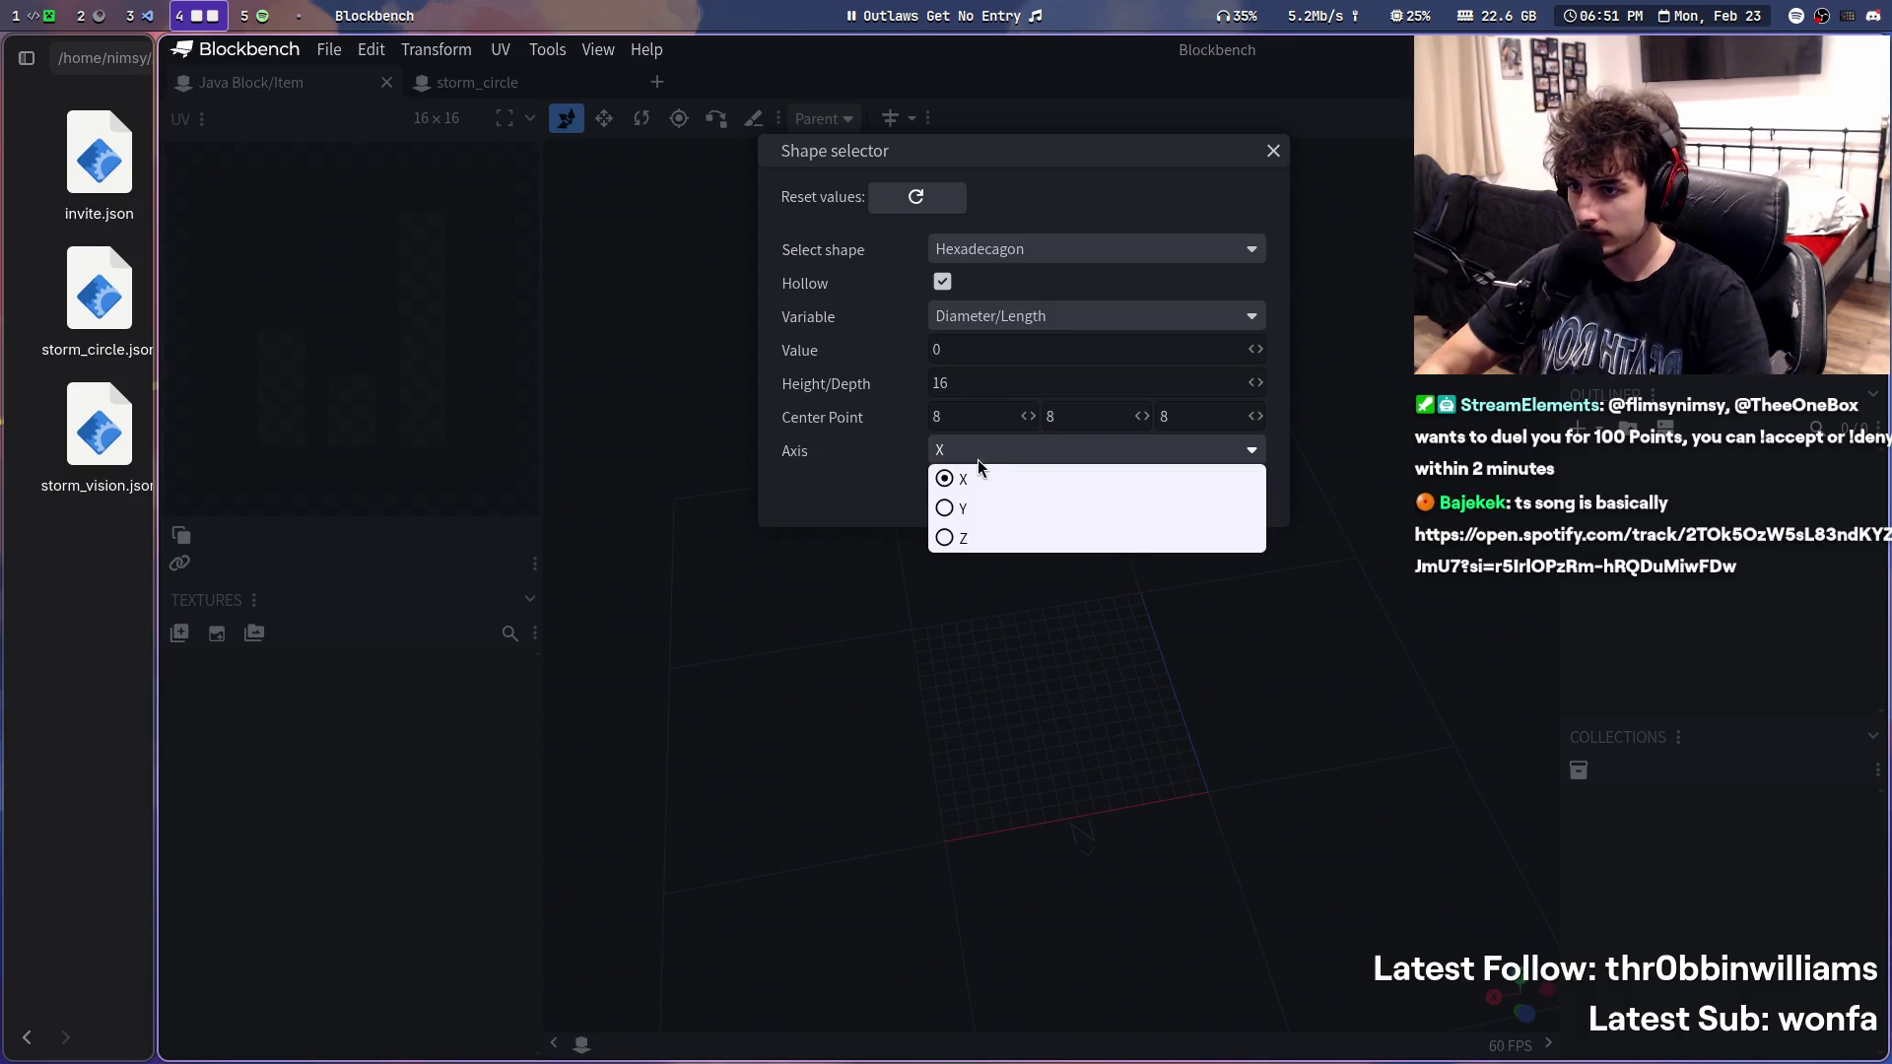
double_click(990, 353)
key(BackSpace)
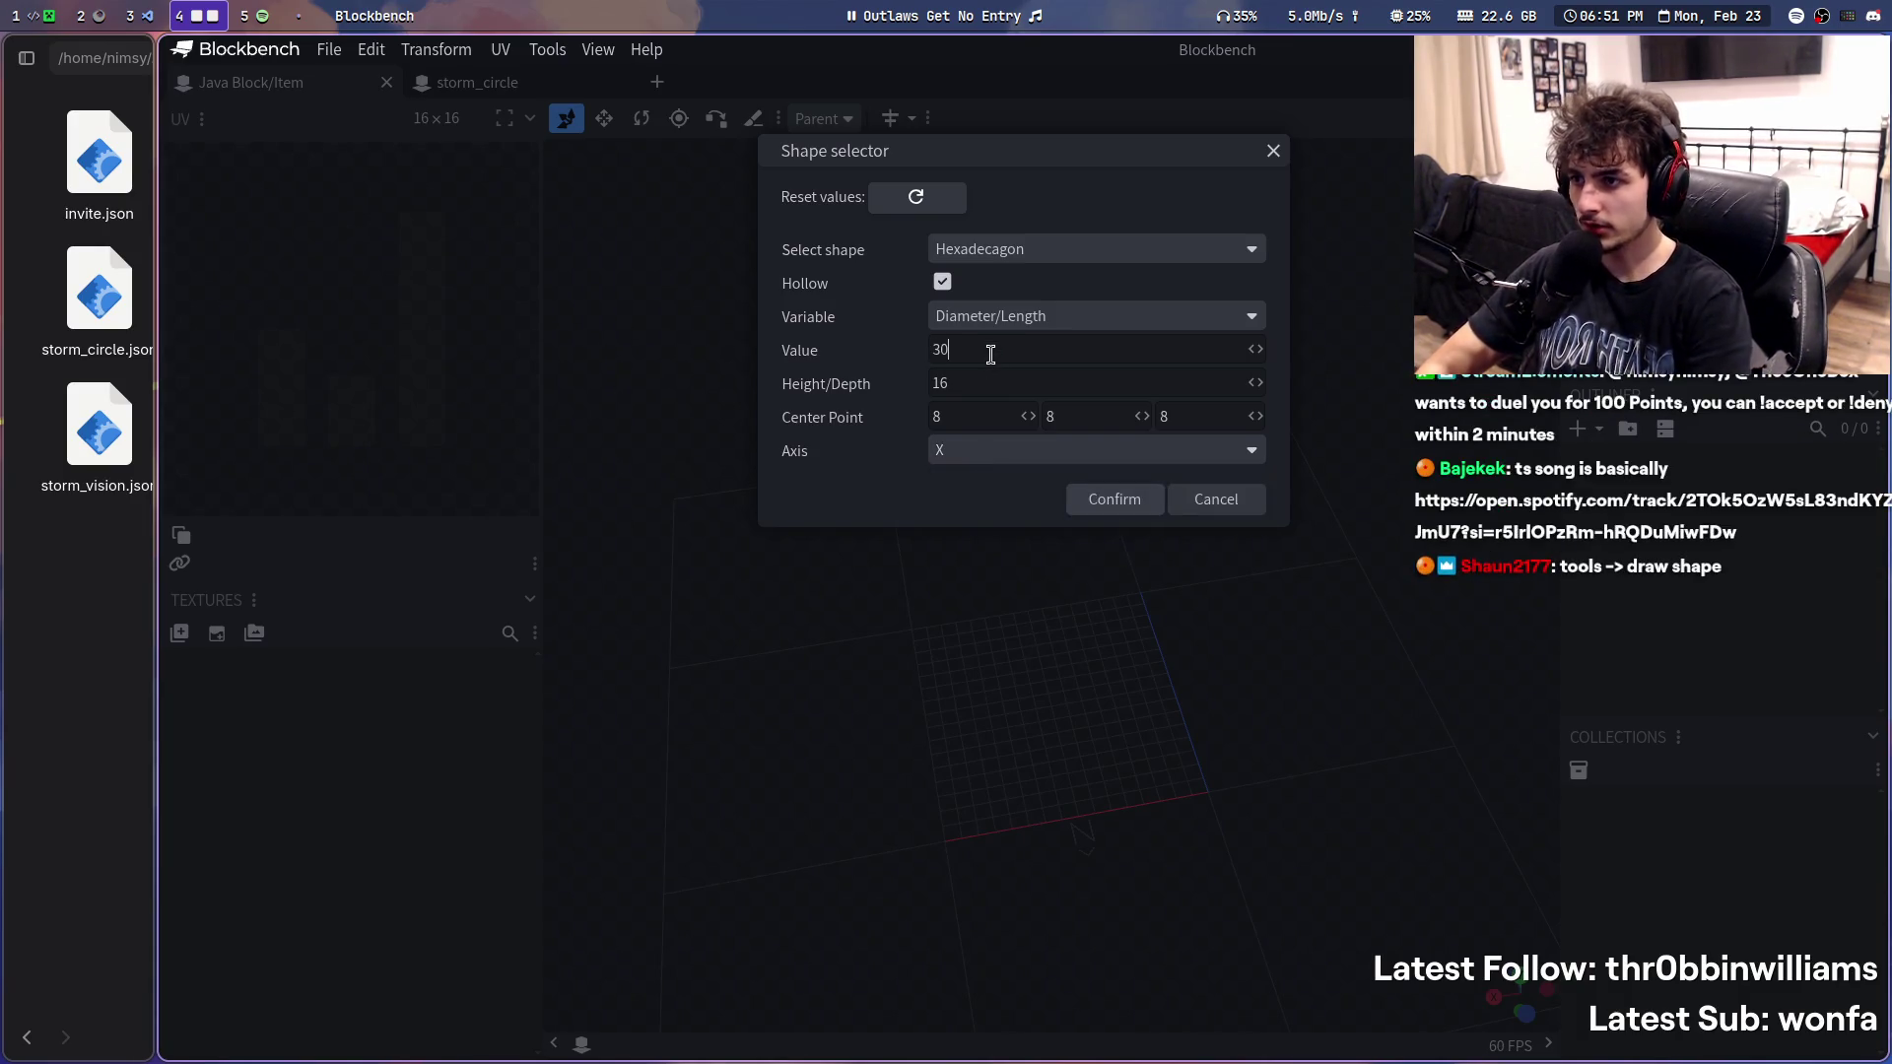
click(1150, 510)
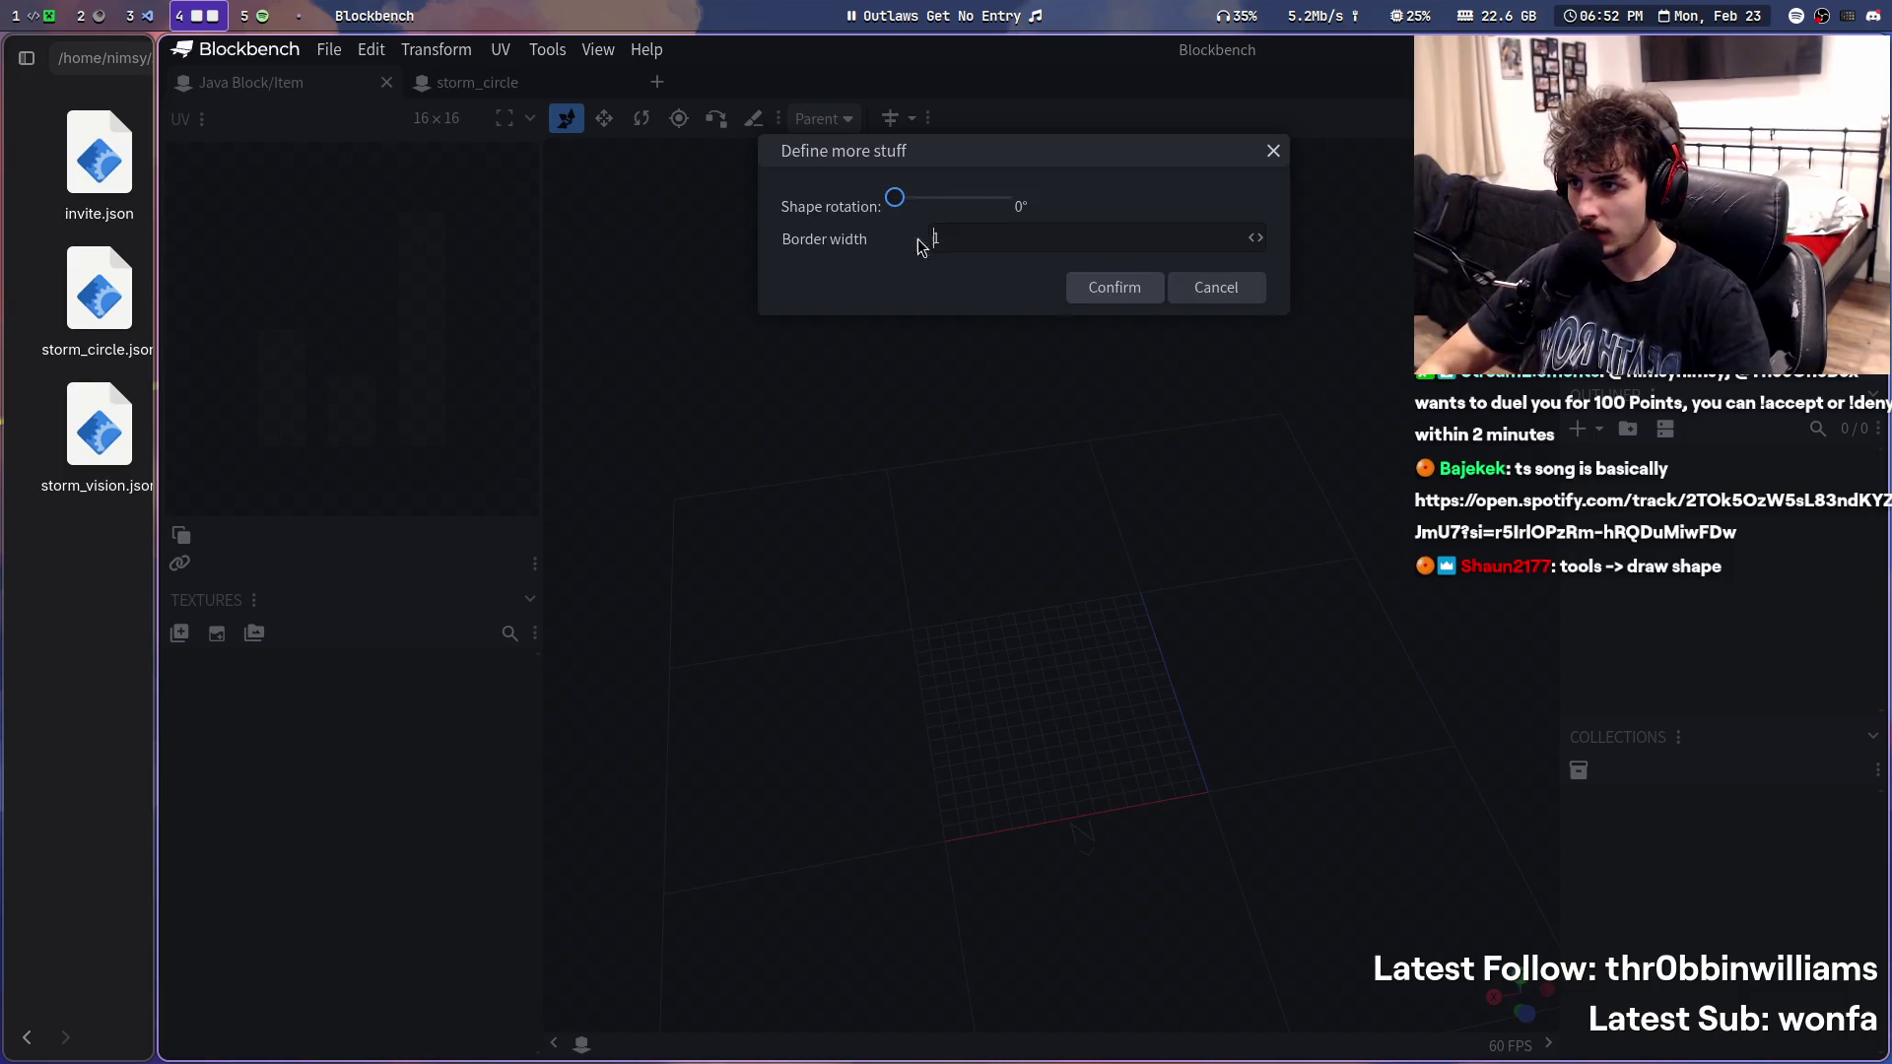
click(1115, 286)
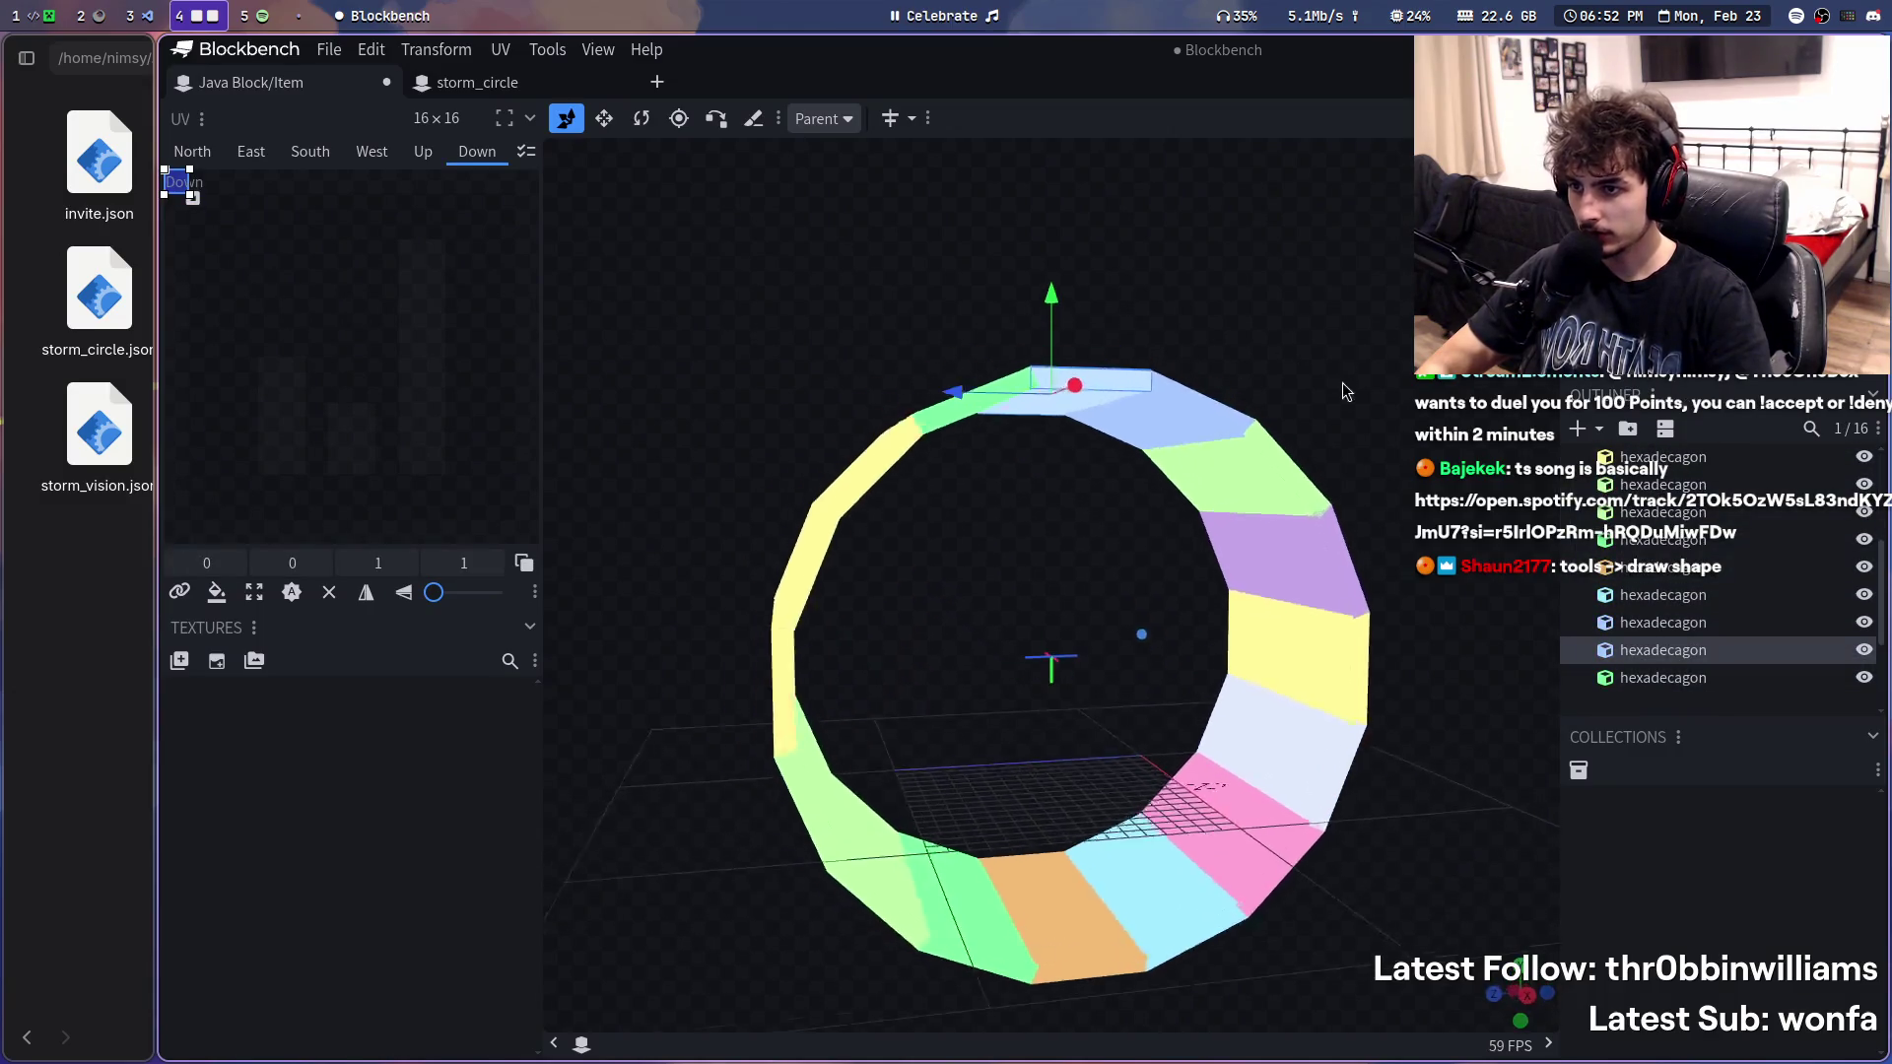
- Undo the previous ring and bring up Tools > Generate shape for a new attempt
drag(1341, 380, 1282, 458)
key(ctrl+z)
drag(1083, 322, 1102, 302)
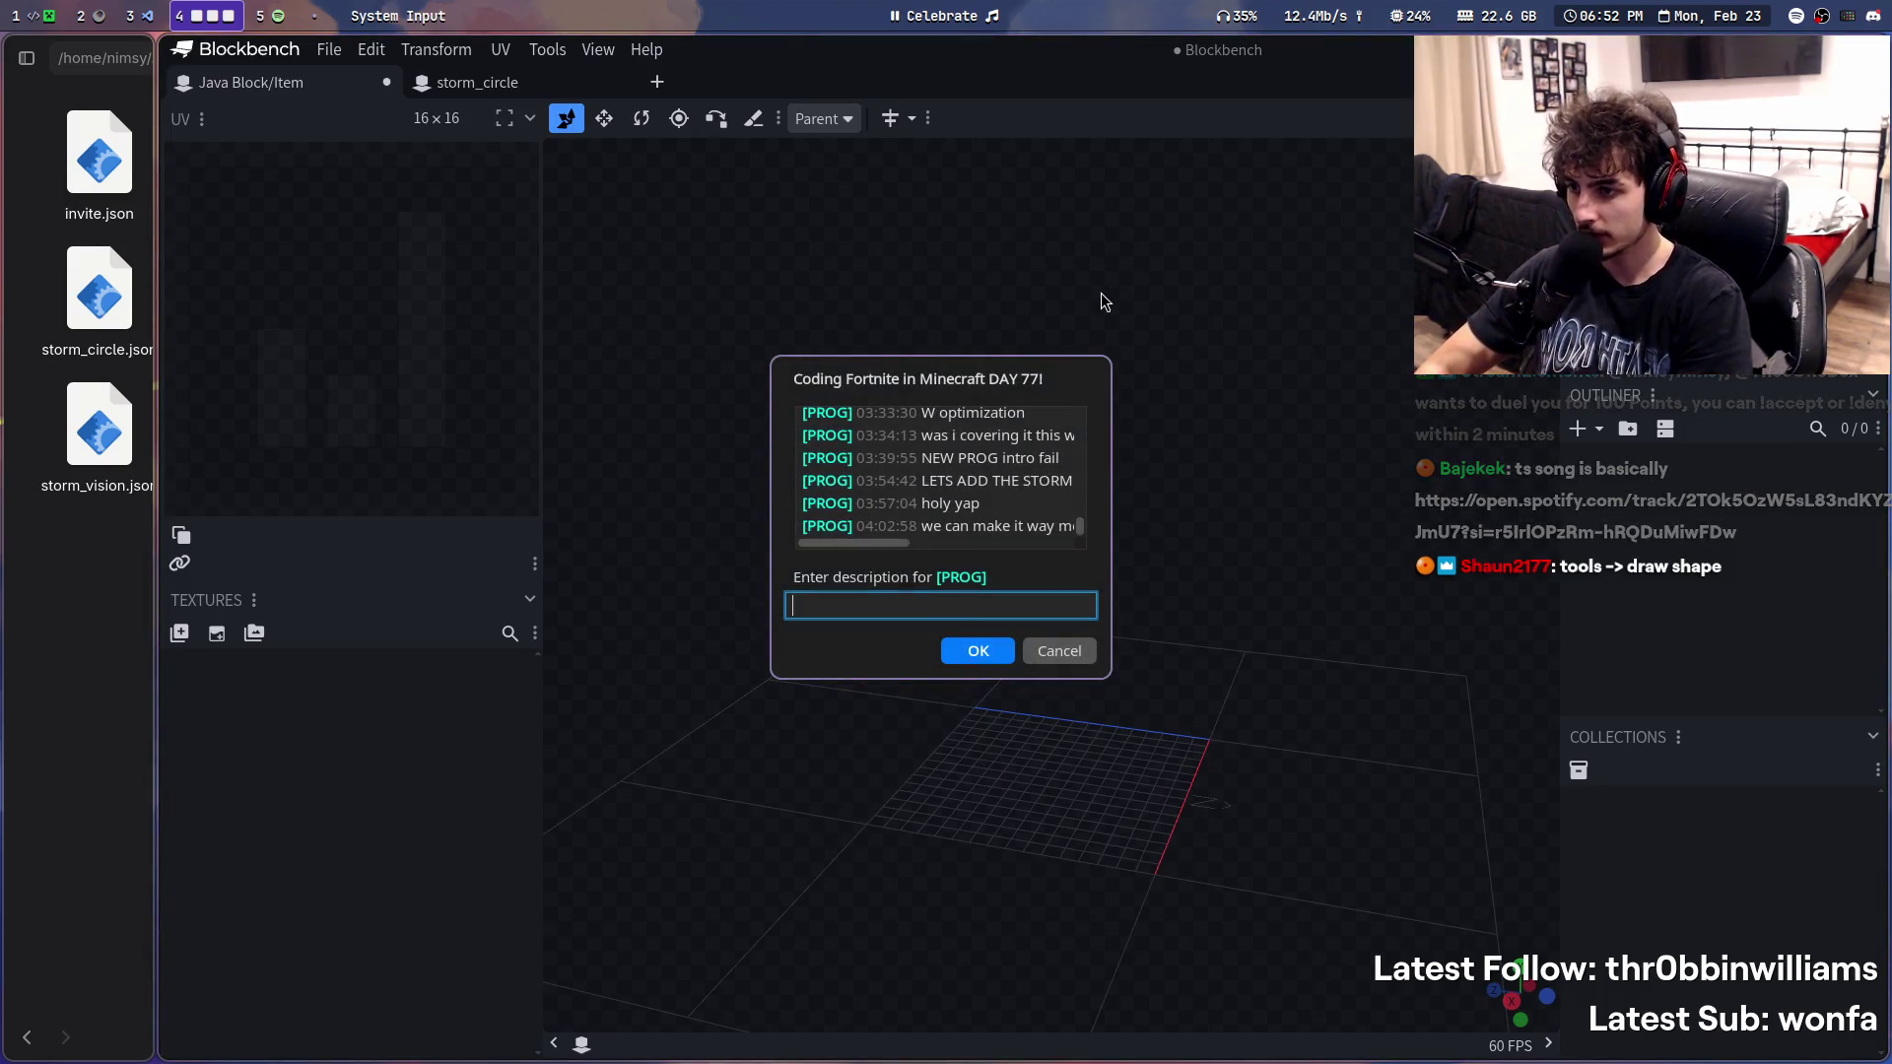
text(from home)
key(Return)
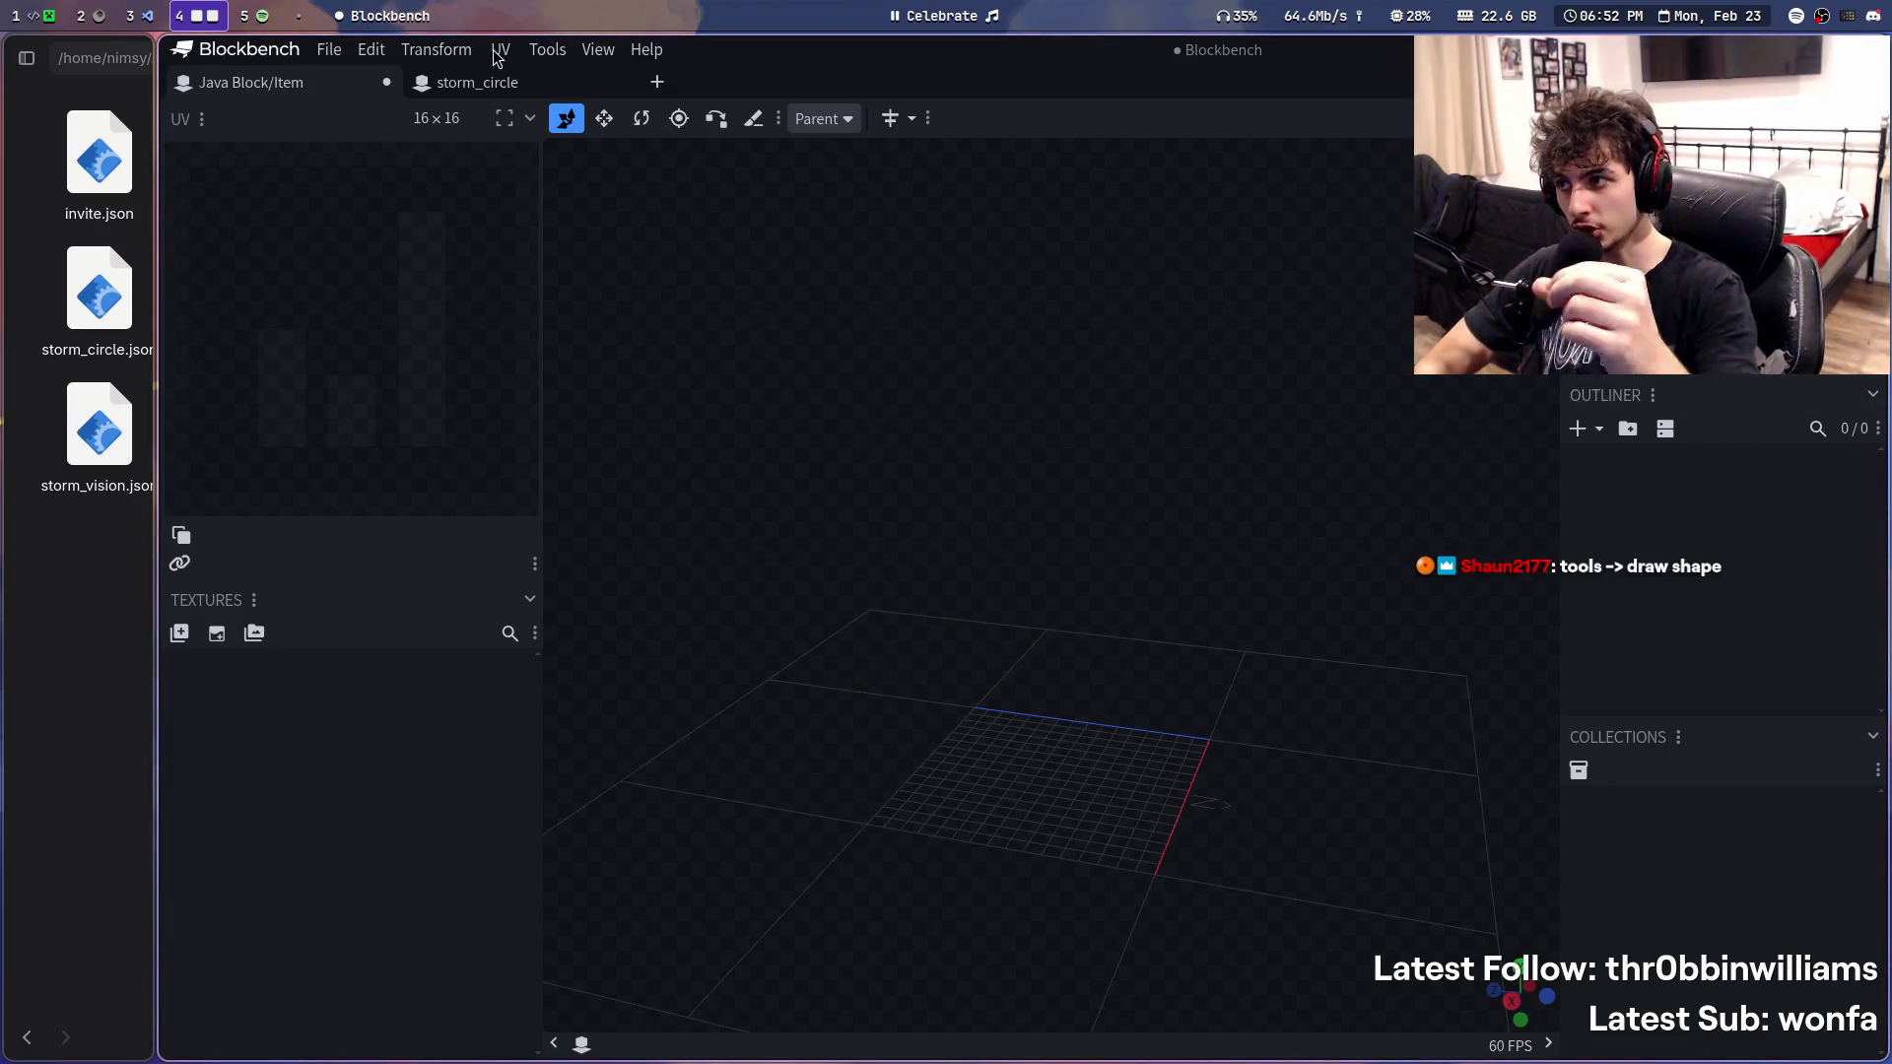
click(498, 54)
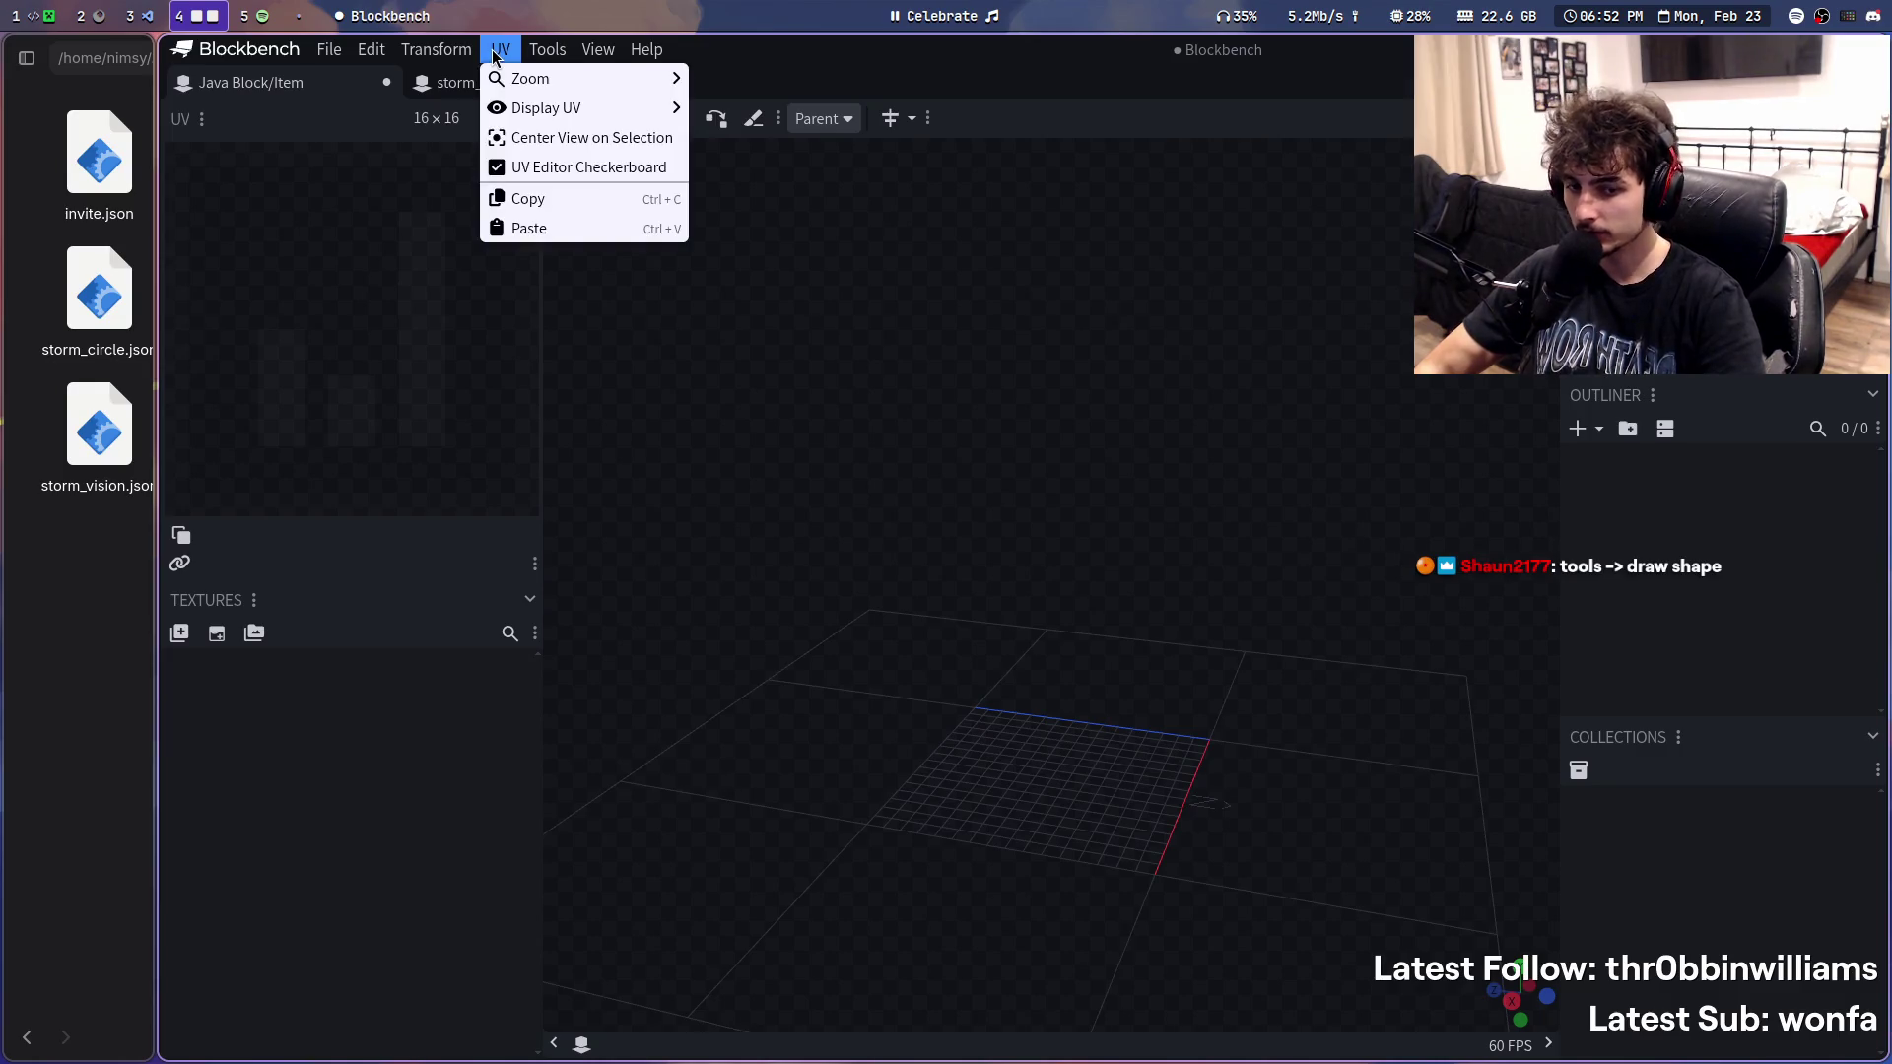
mouse_move(547, 48)
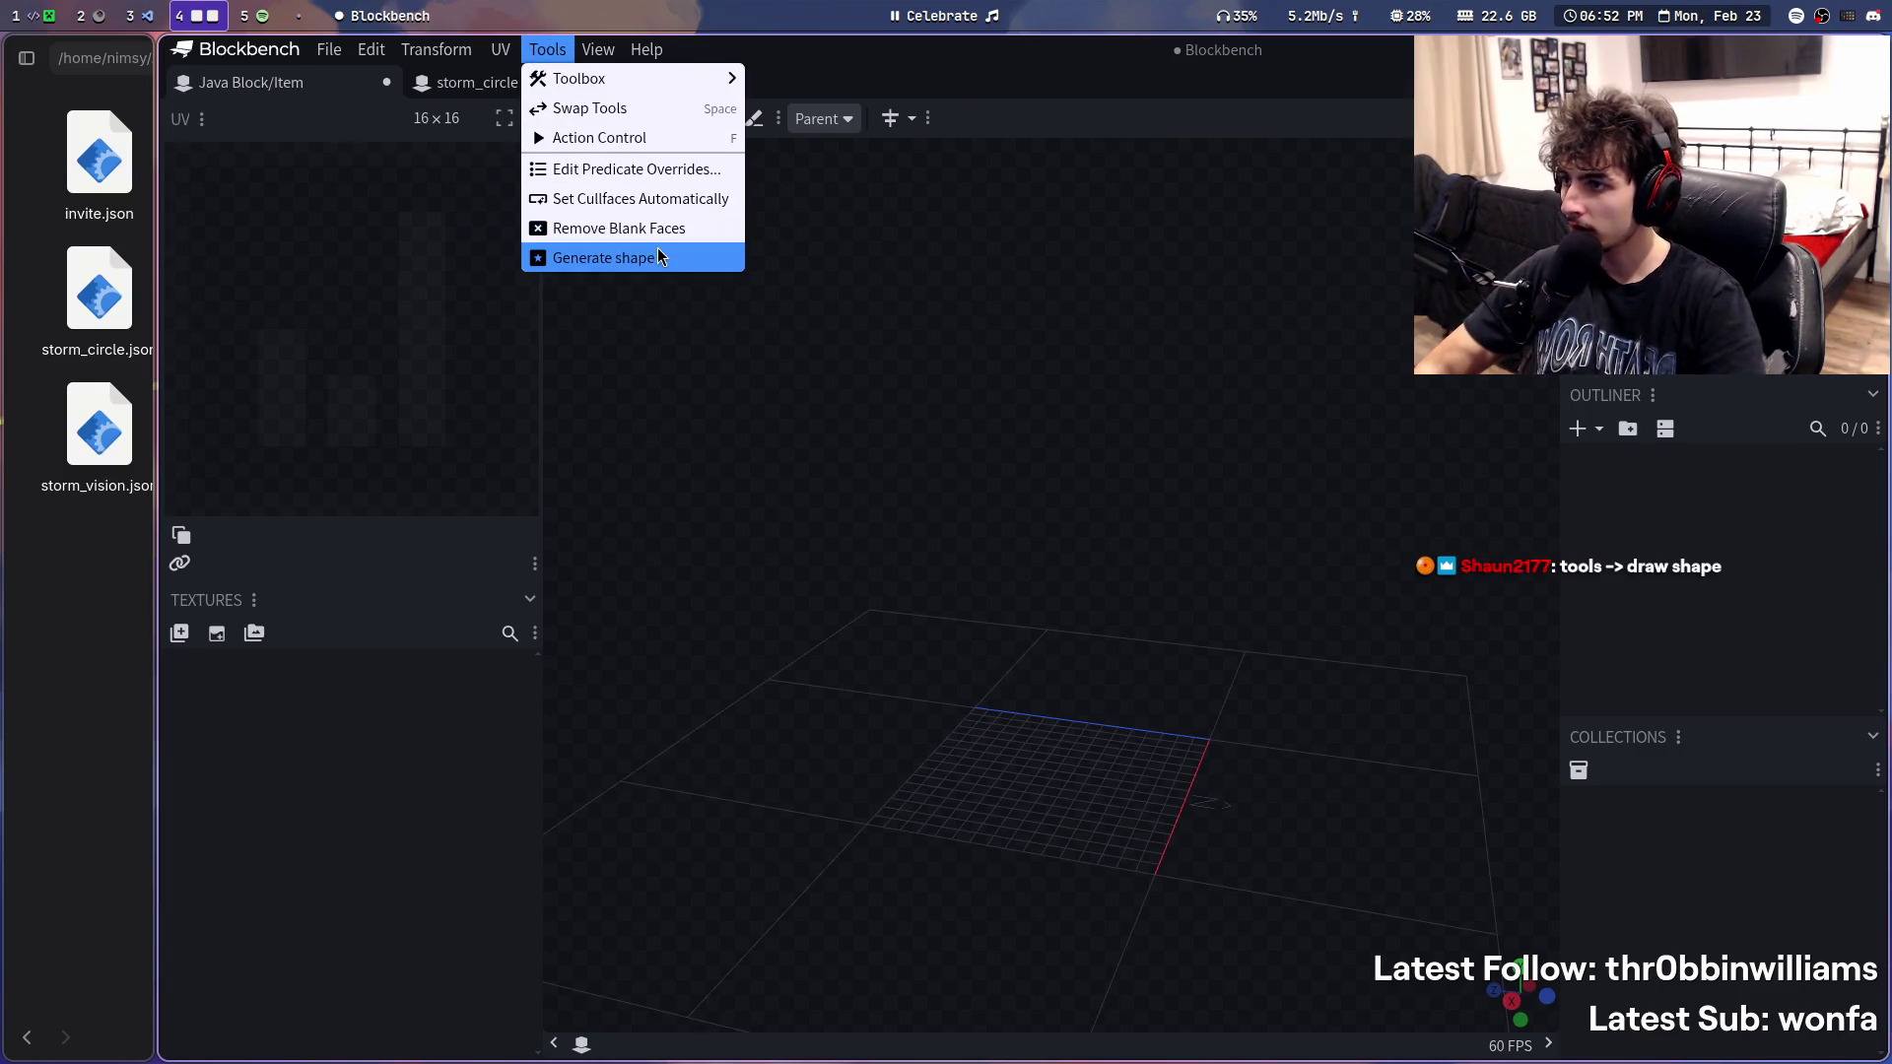
click(658, 256)
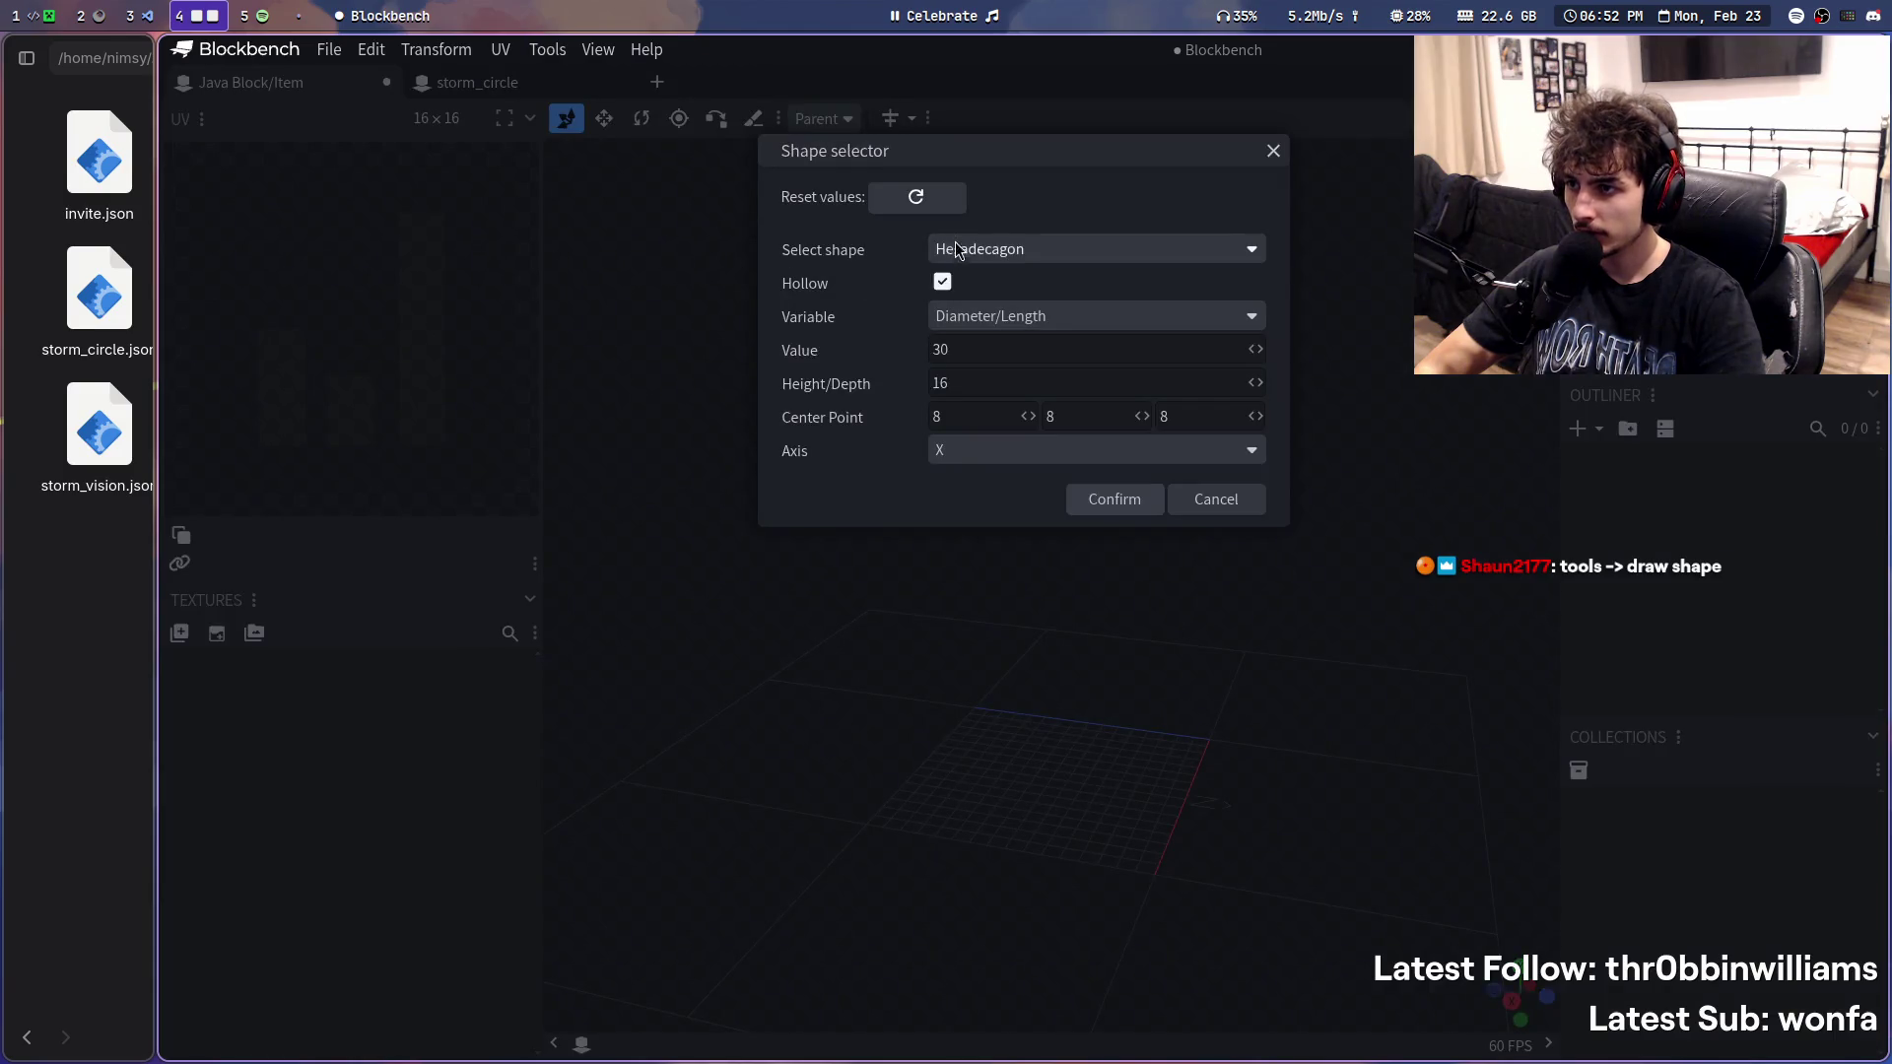
- Generate a 16-sided ring with Variable set to Side (30-unit sides) and the chosen axis
click(984, 317)
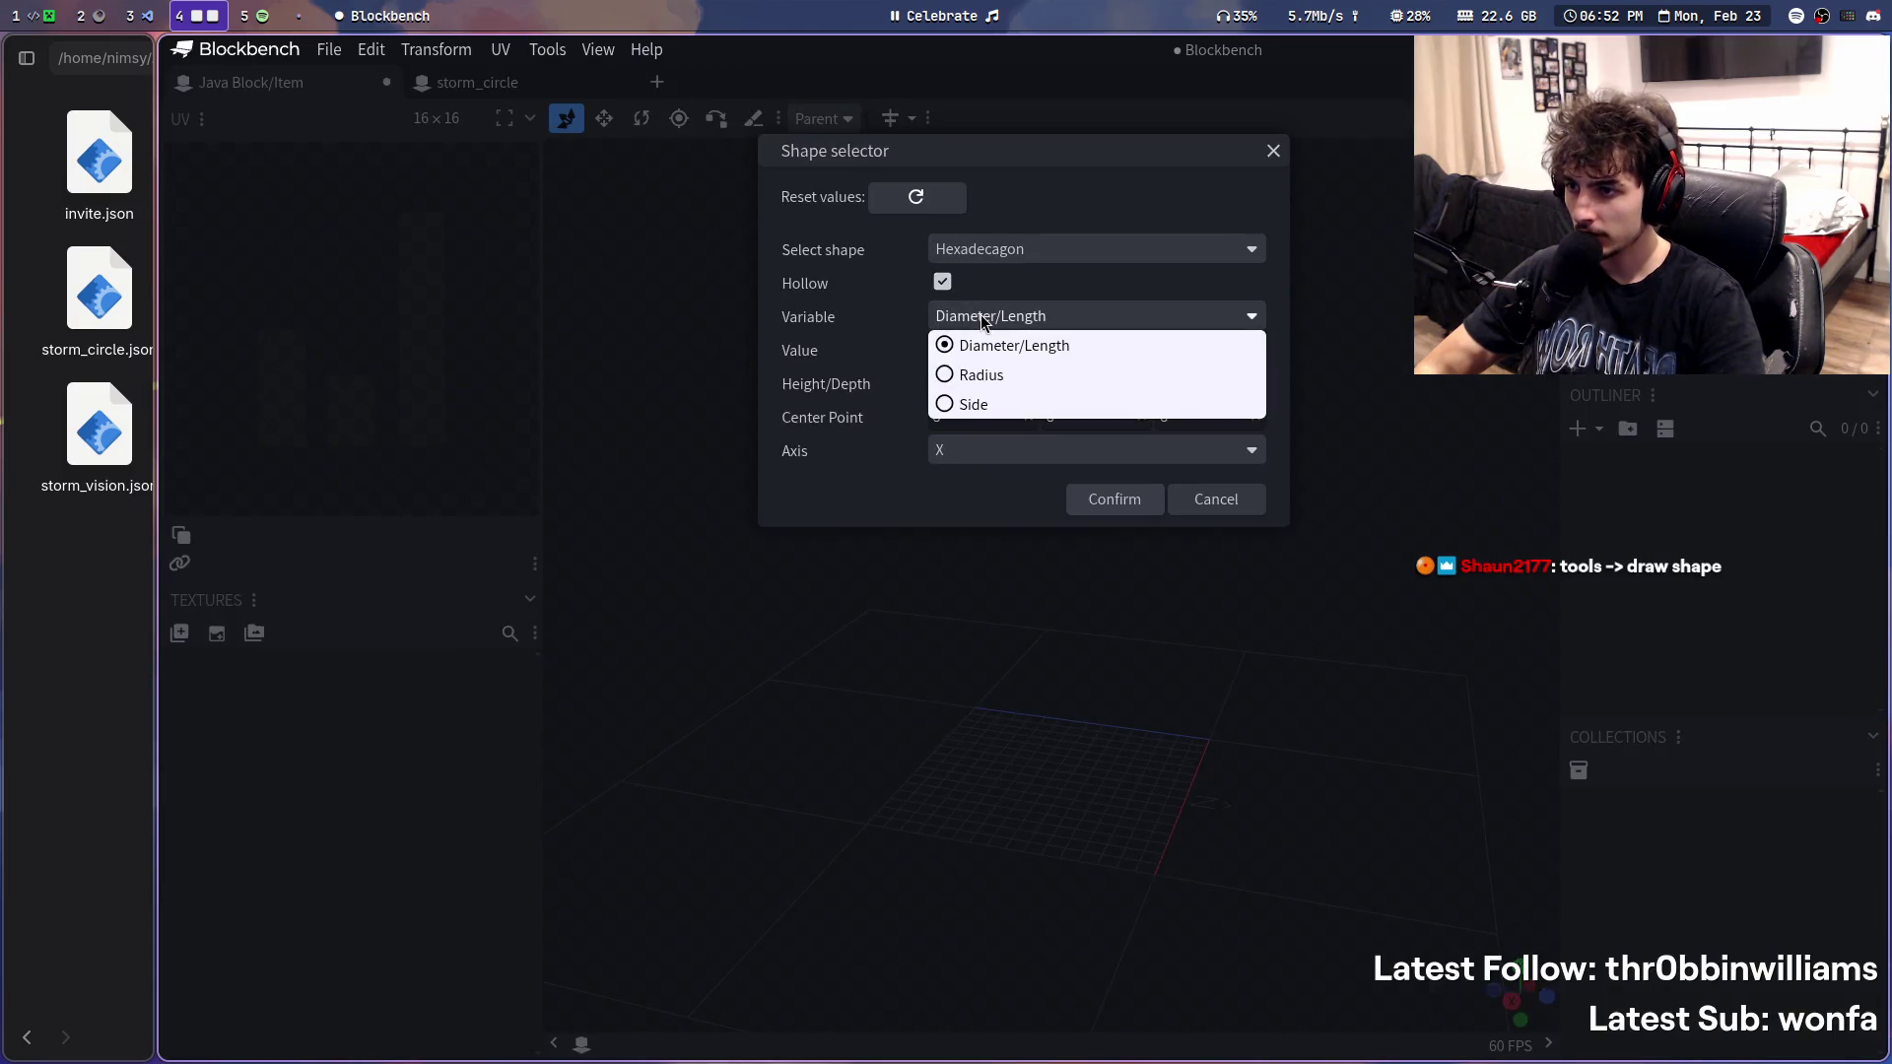
click(981, 373)
click(1012, 315)
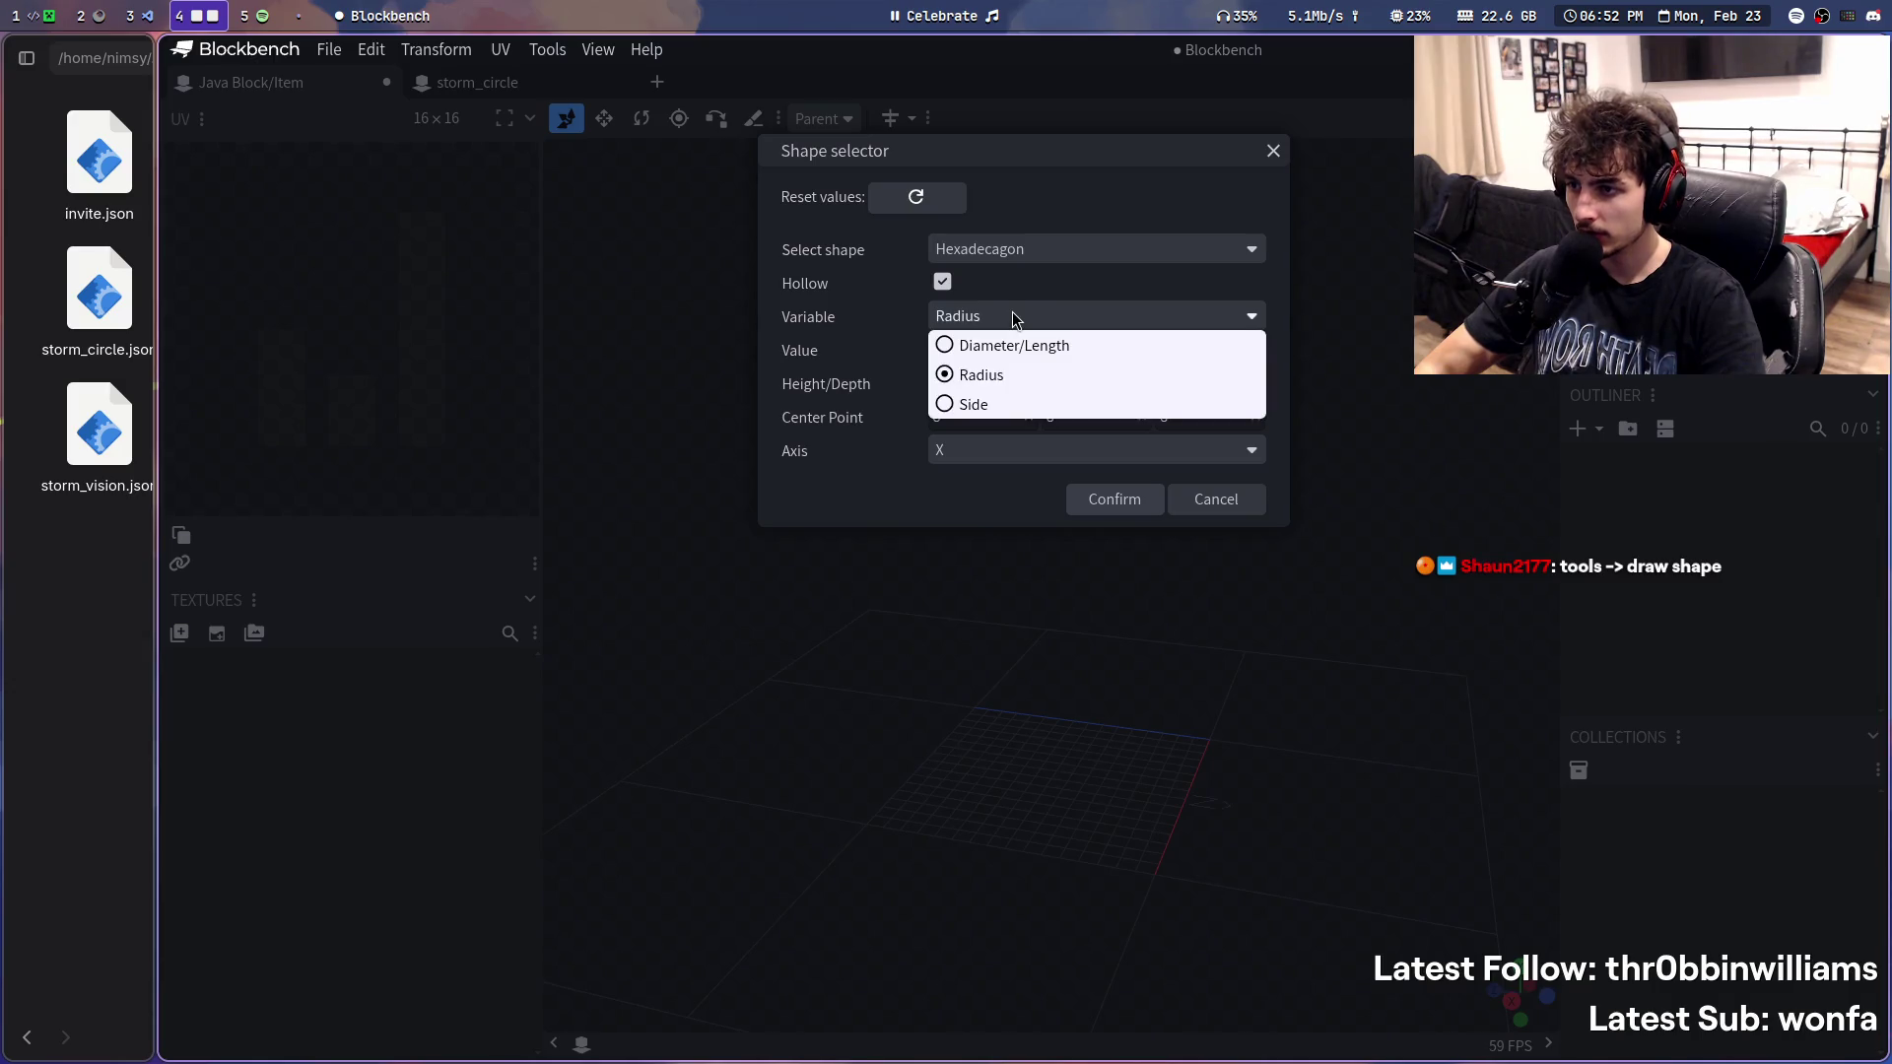
click(1003, 383)
click(1010, 317)
click(999, 410)
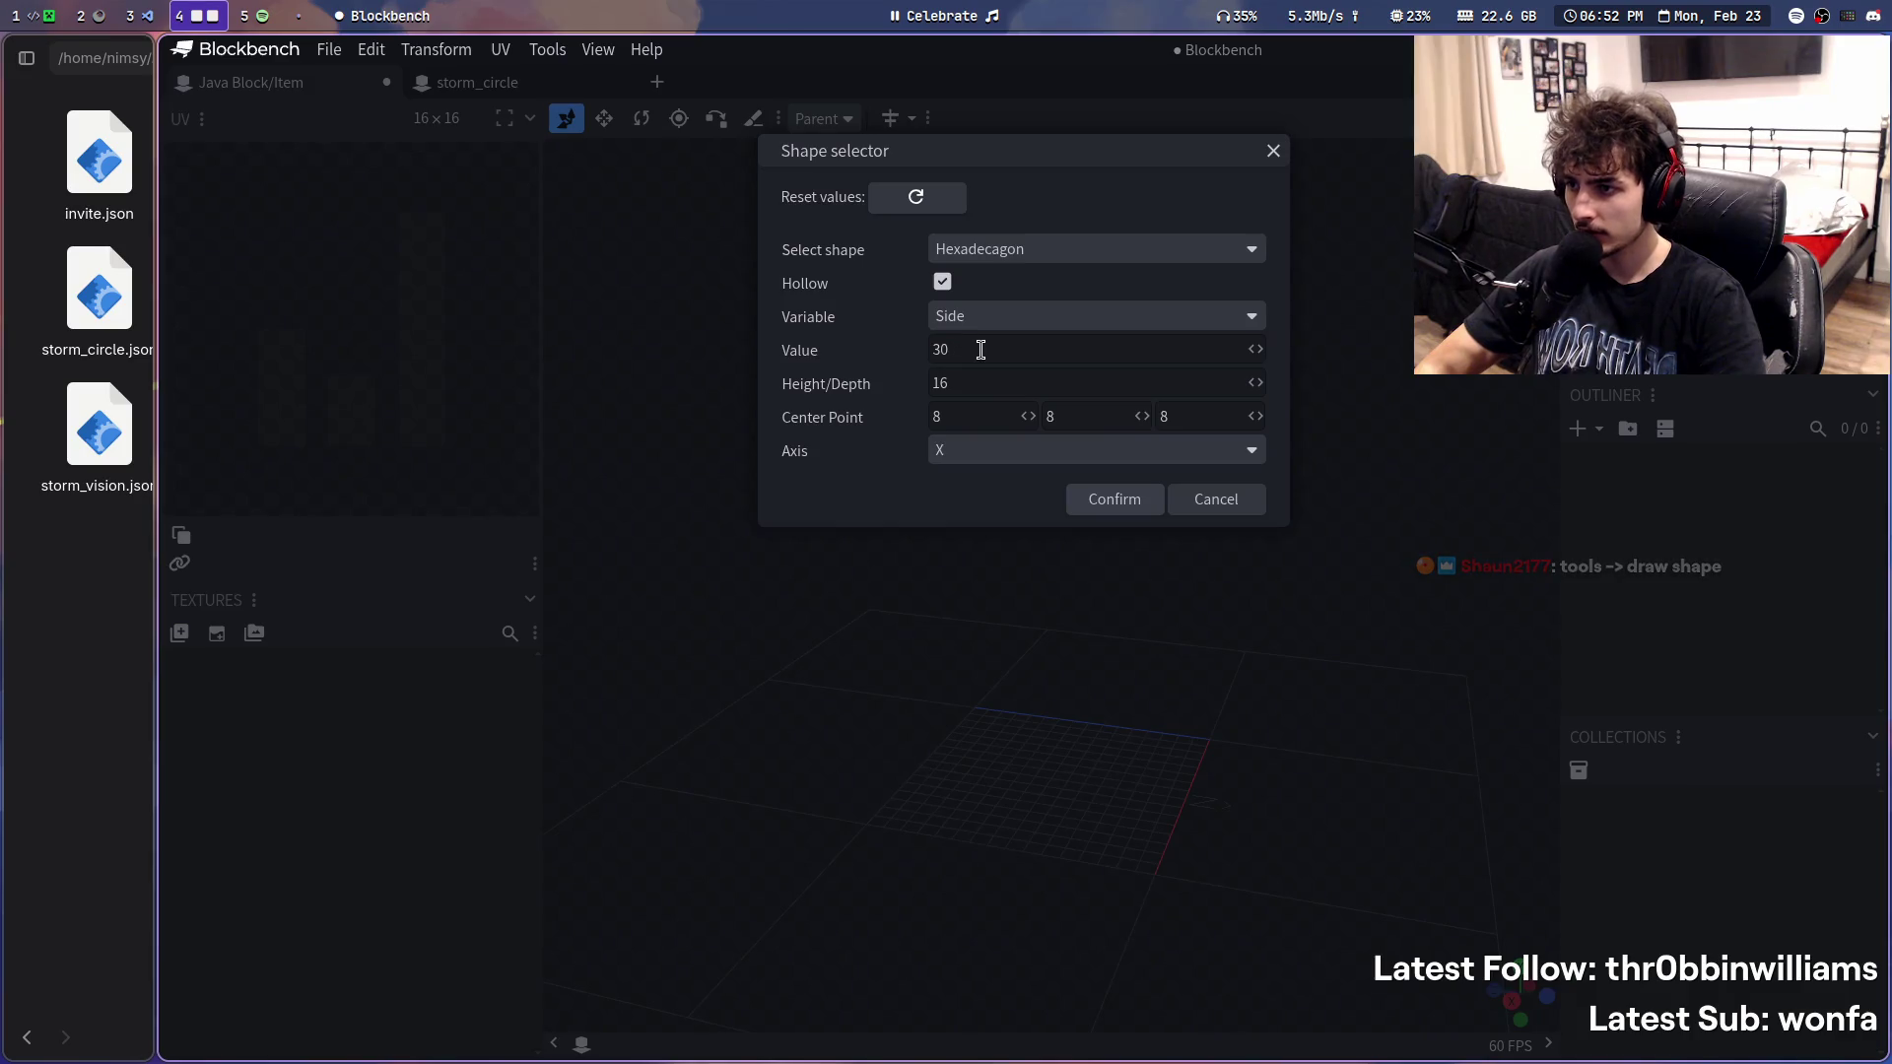
click(1037, 451)
click(1022, 509)
click(1115, 500)
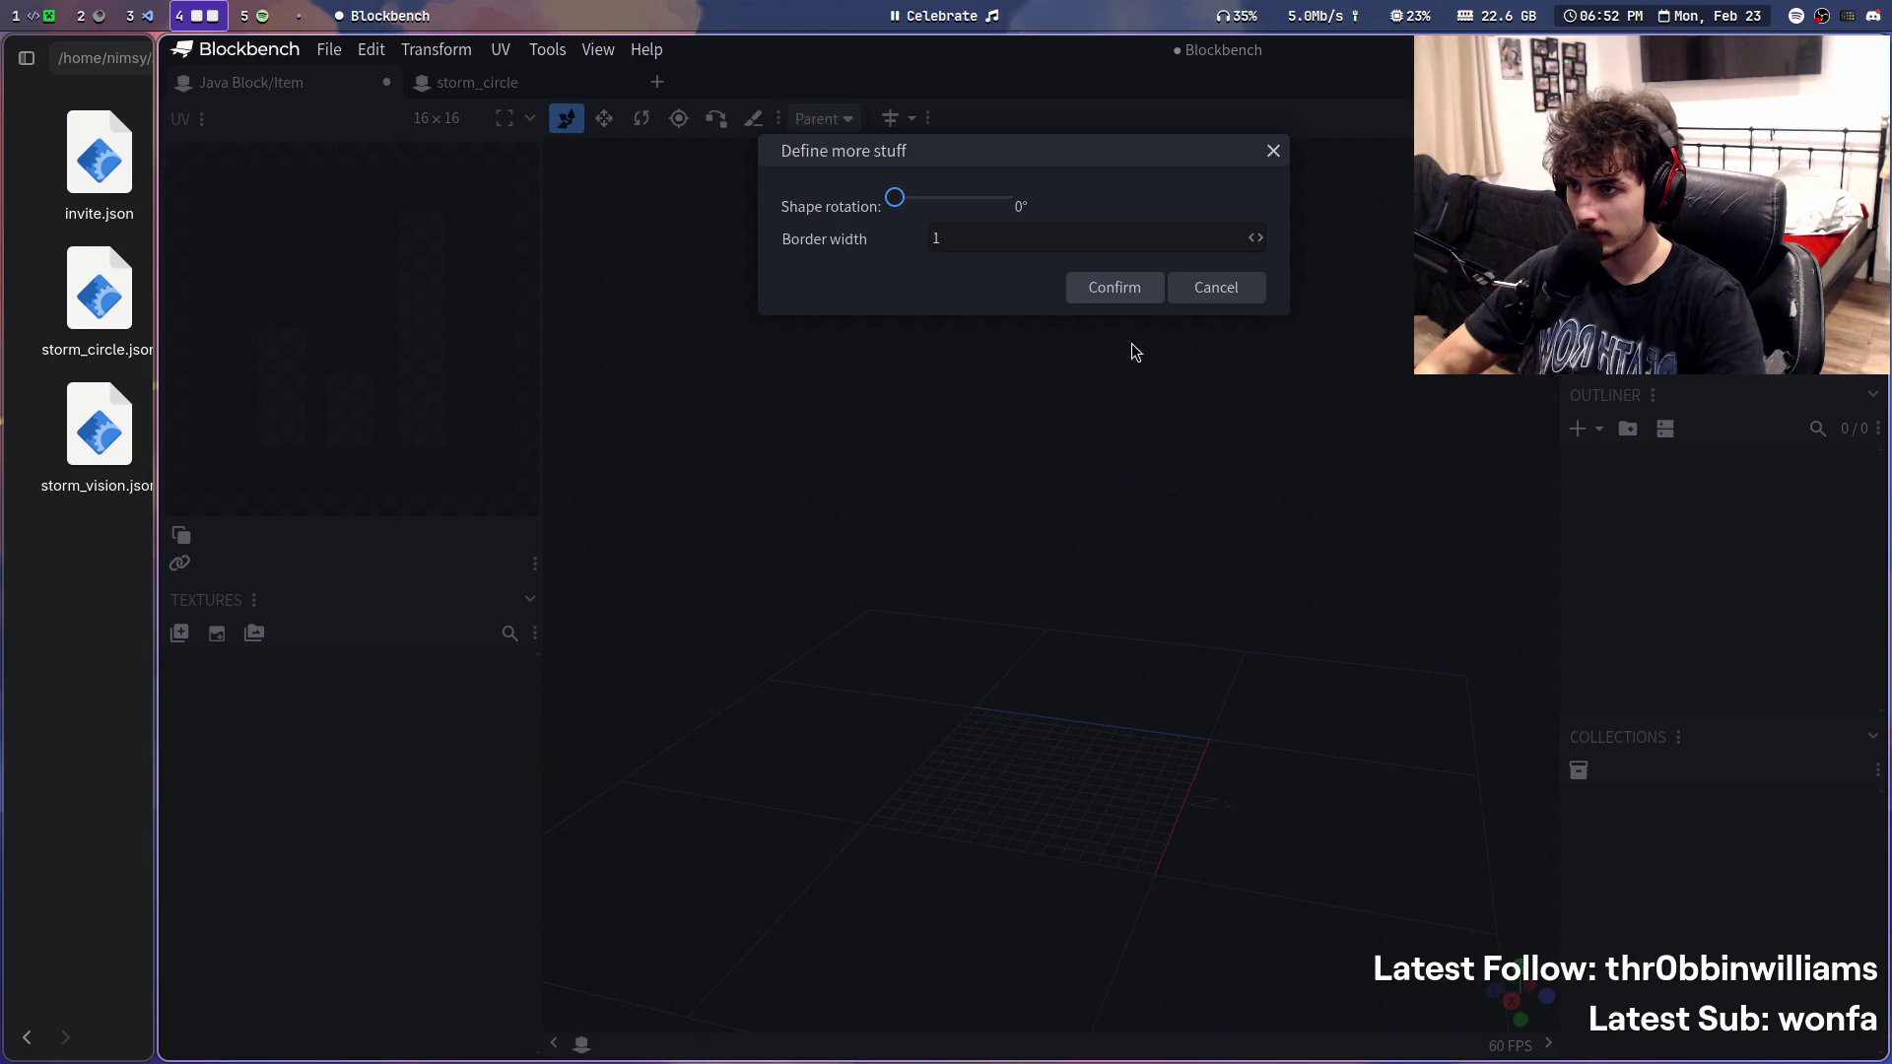
click(1107, 291)
- Inspect the larger side-sized ring from above and at an angle, then undo it
drag(1120, 271, 1320, 442)
scroll(1213, 470, down, 5)
mouse_move(1213, 471)
mouse_down()
mouse_move(1153, 330)
mouse_move(1110, 535)
mouse_up()
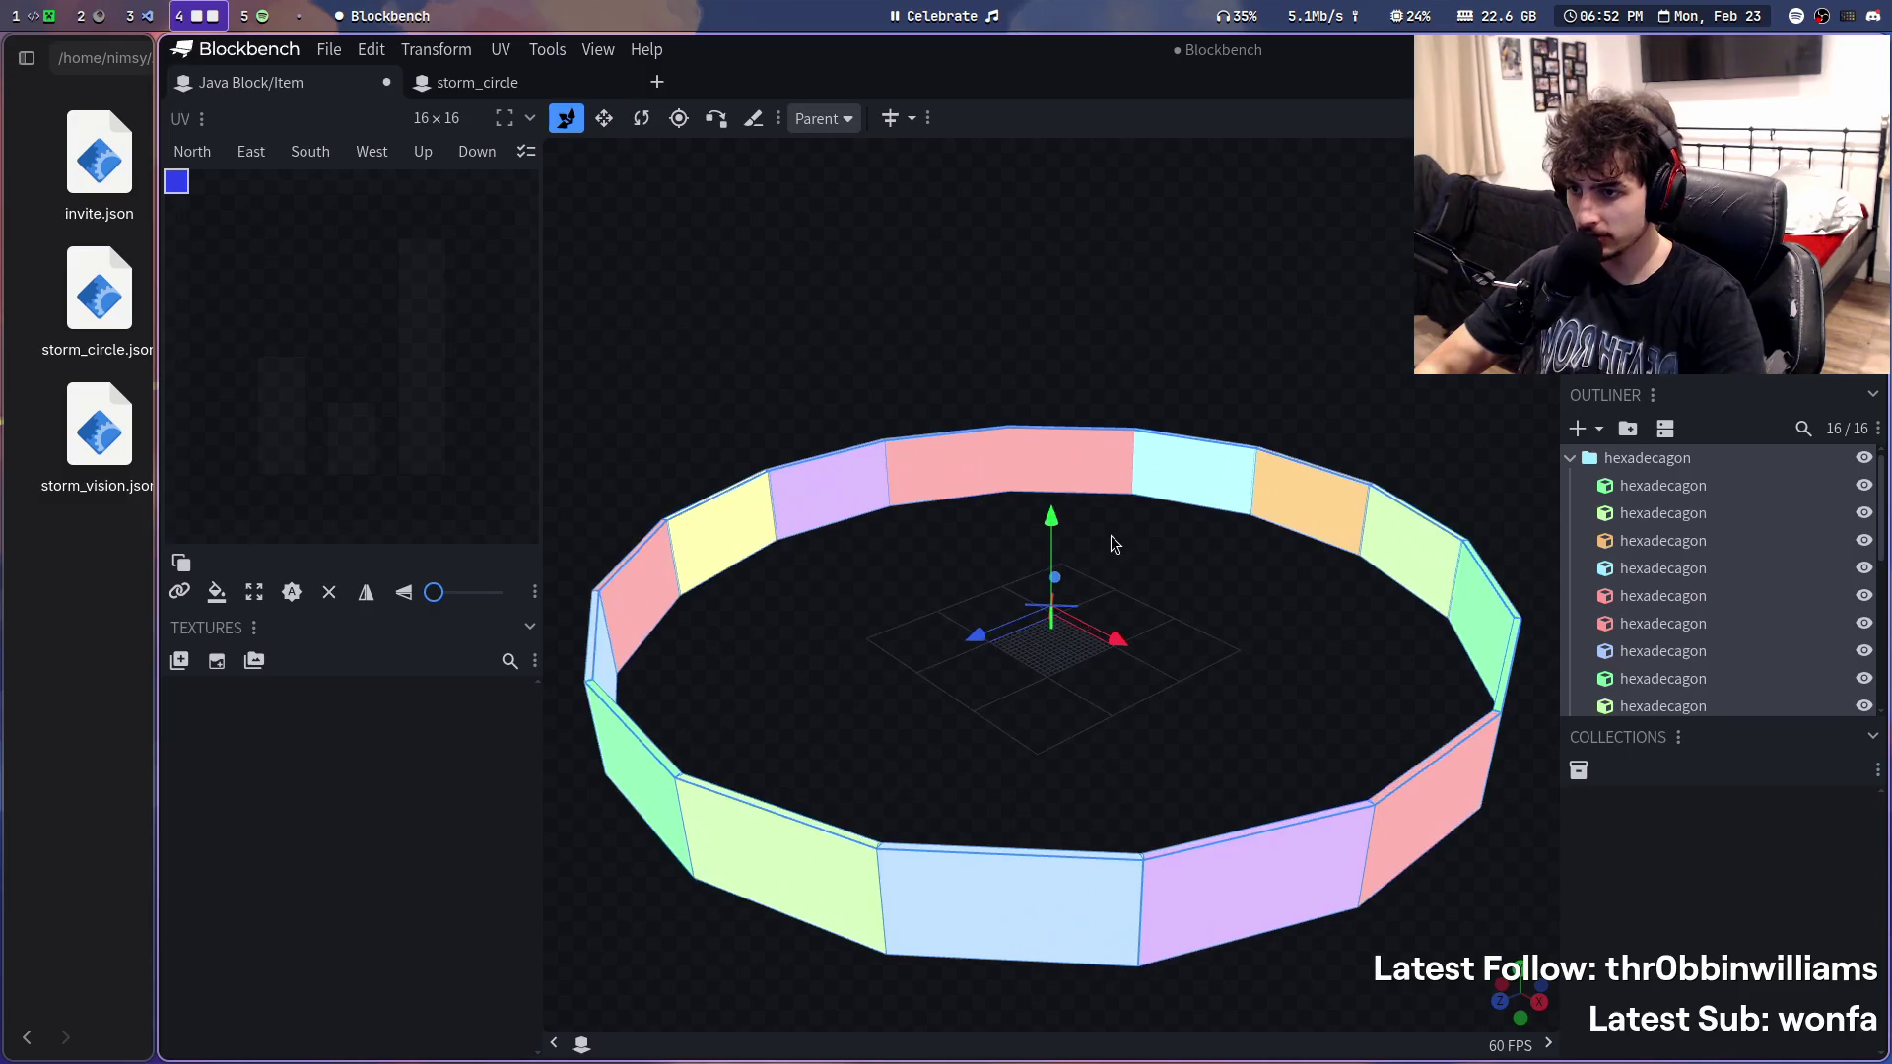
scroll(1109, 535, up, 5)
key(ctrl+z)
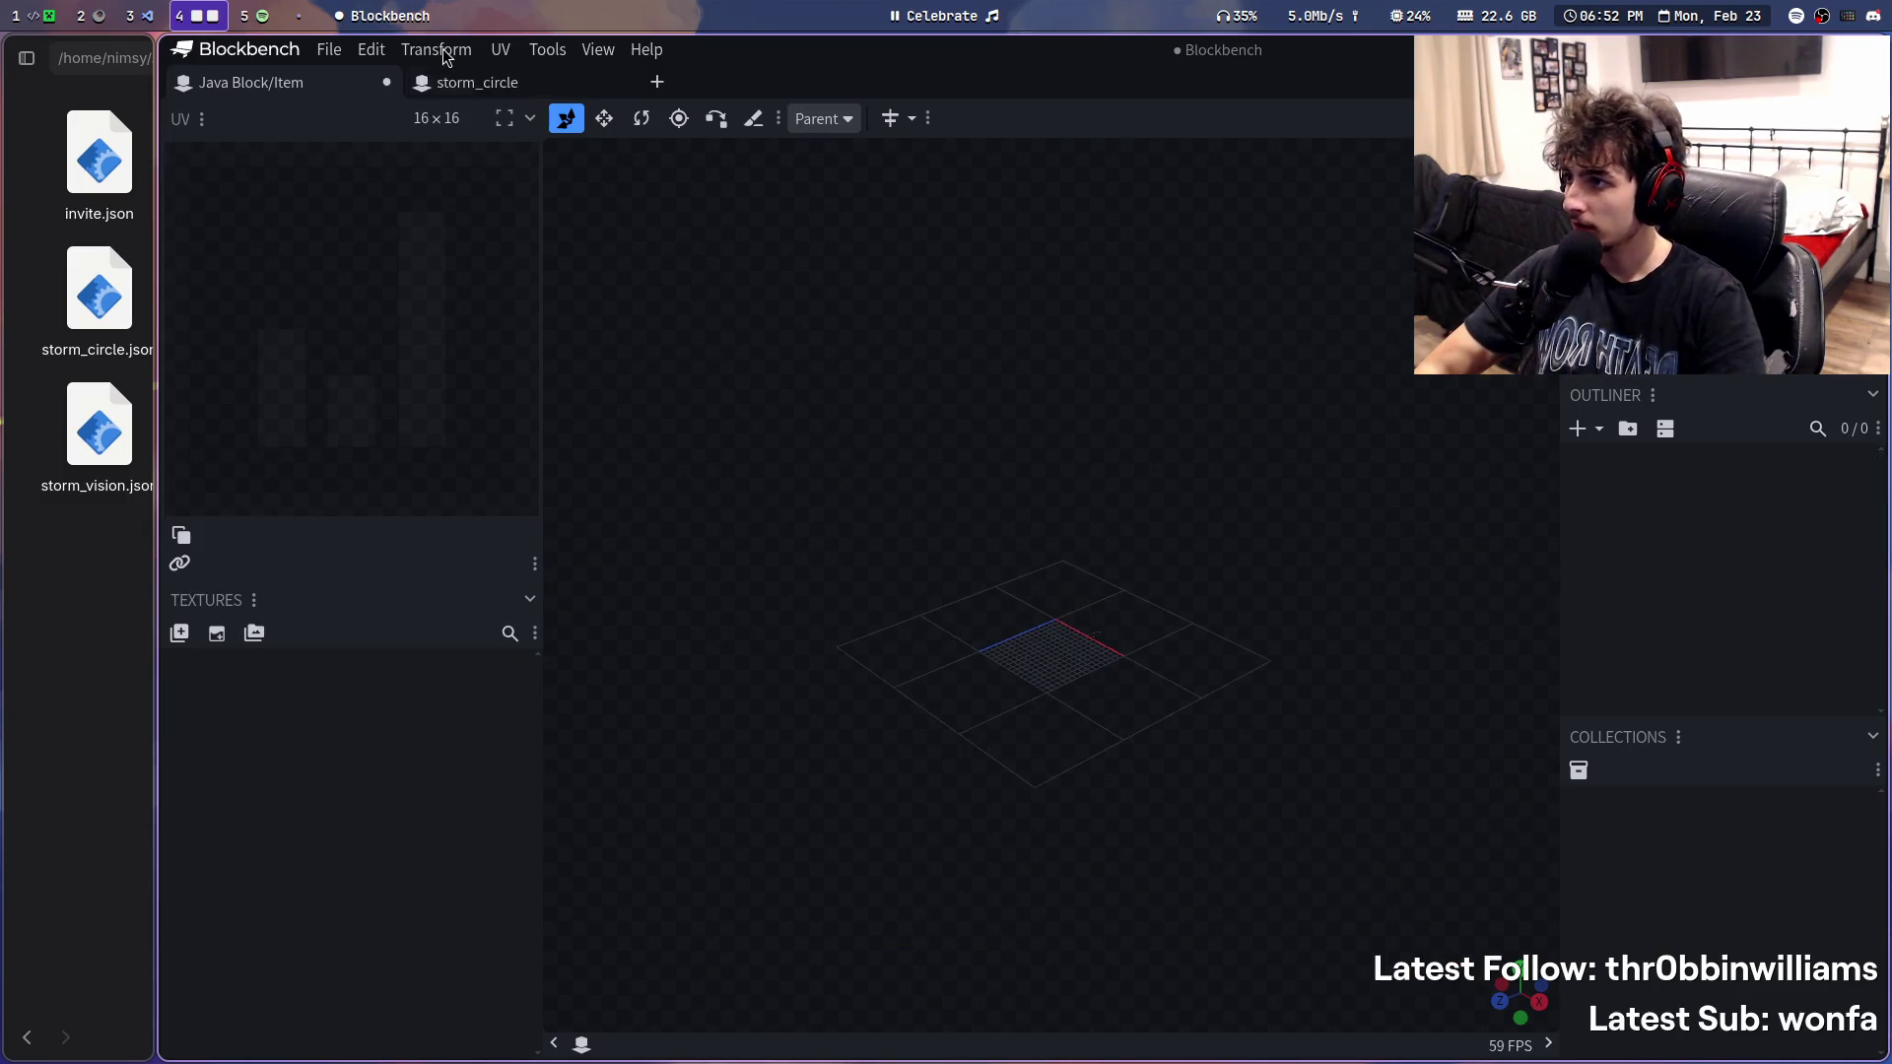
click(444, 52)
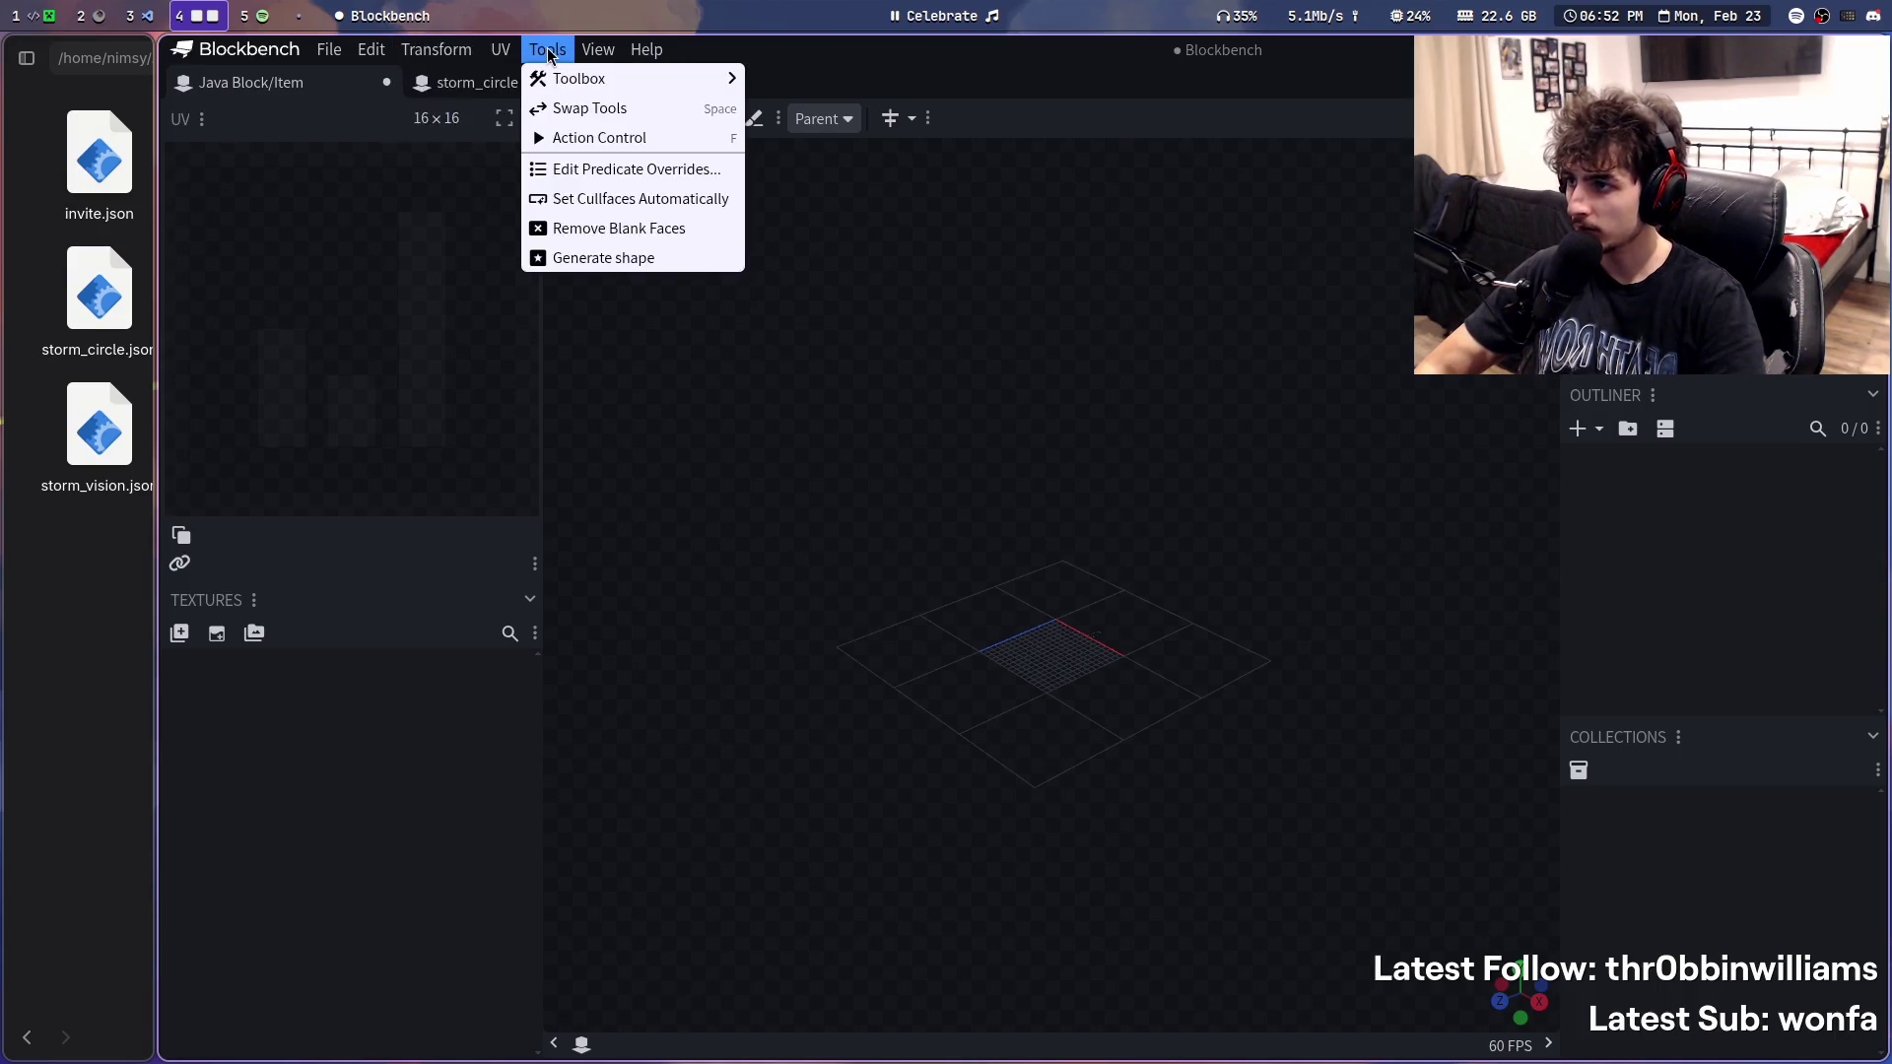
click(602, 261)
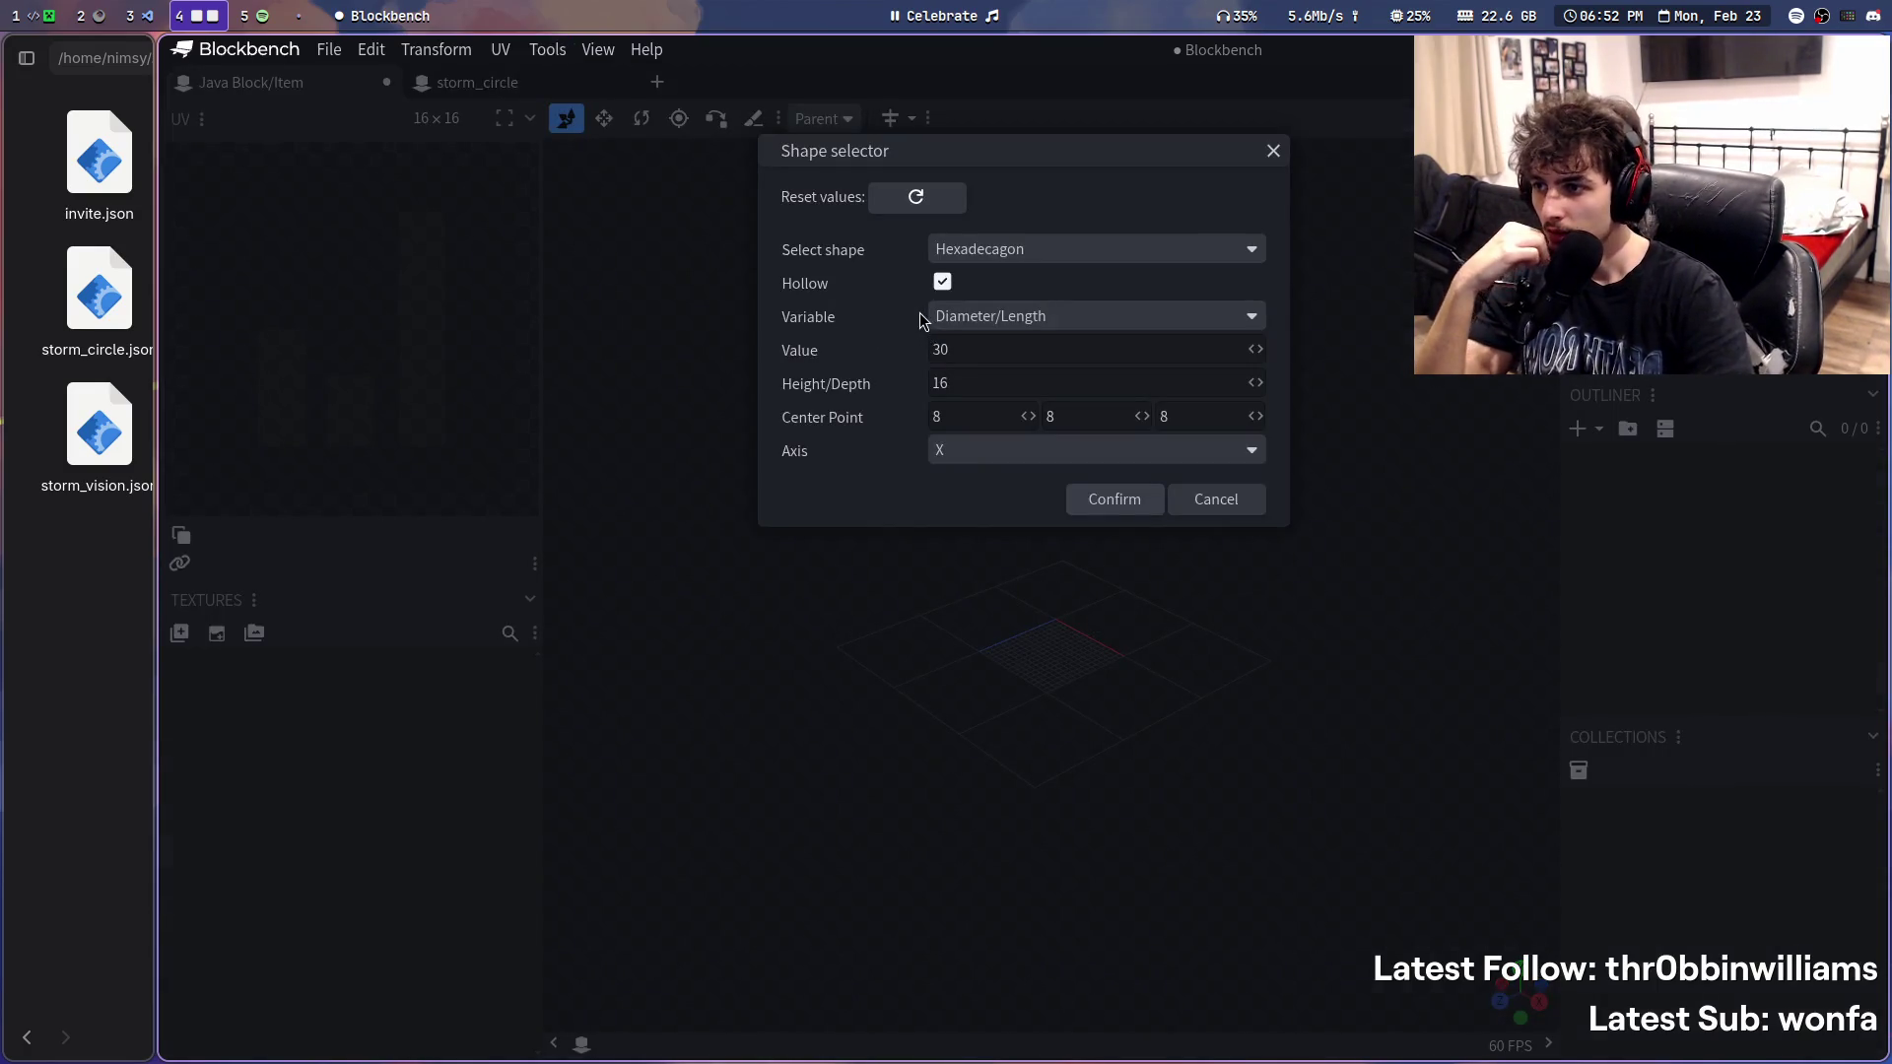
click(997, 255)
click(1004, 308)
click(1005, 250)
click(994, 319)
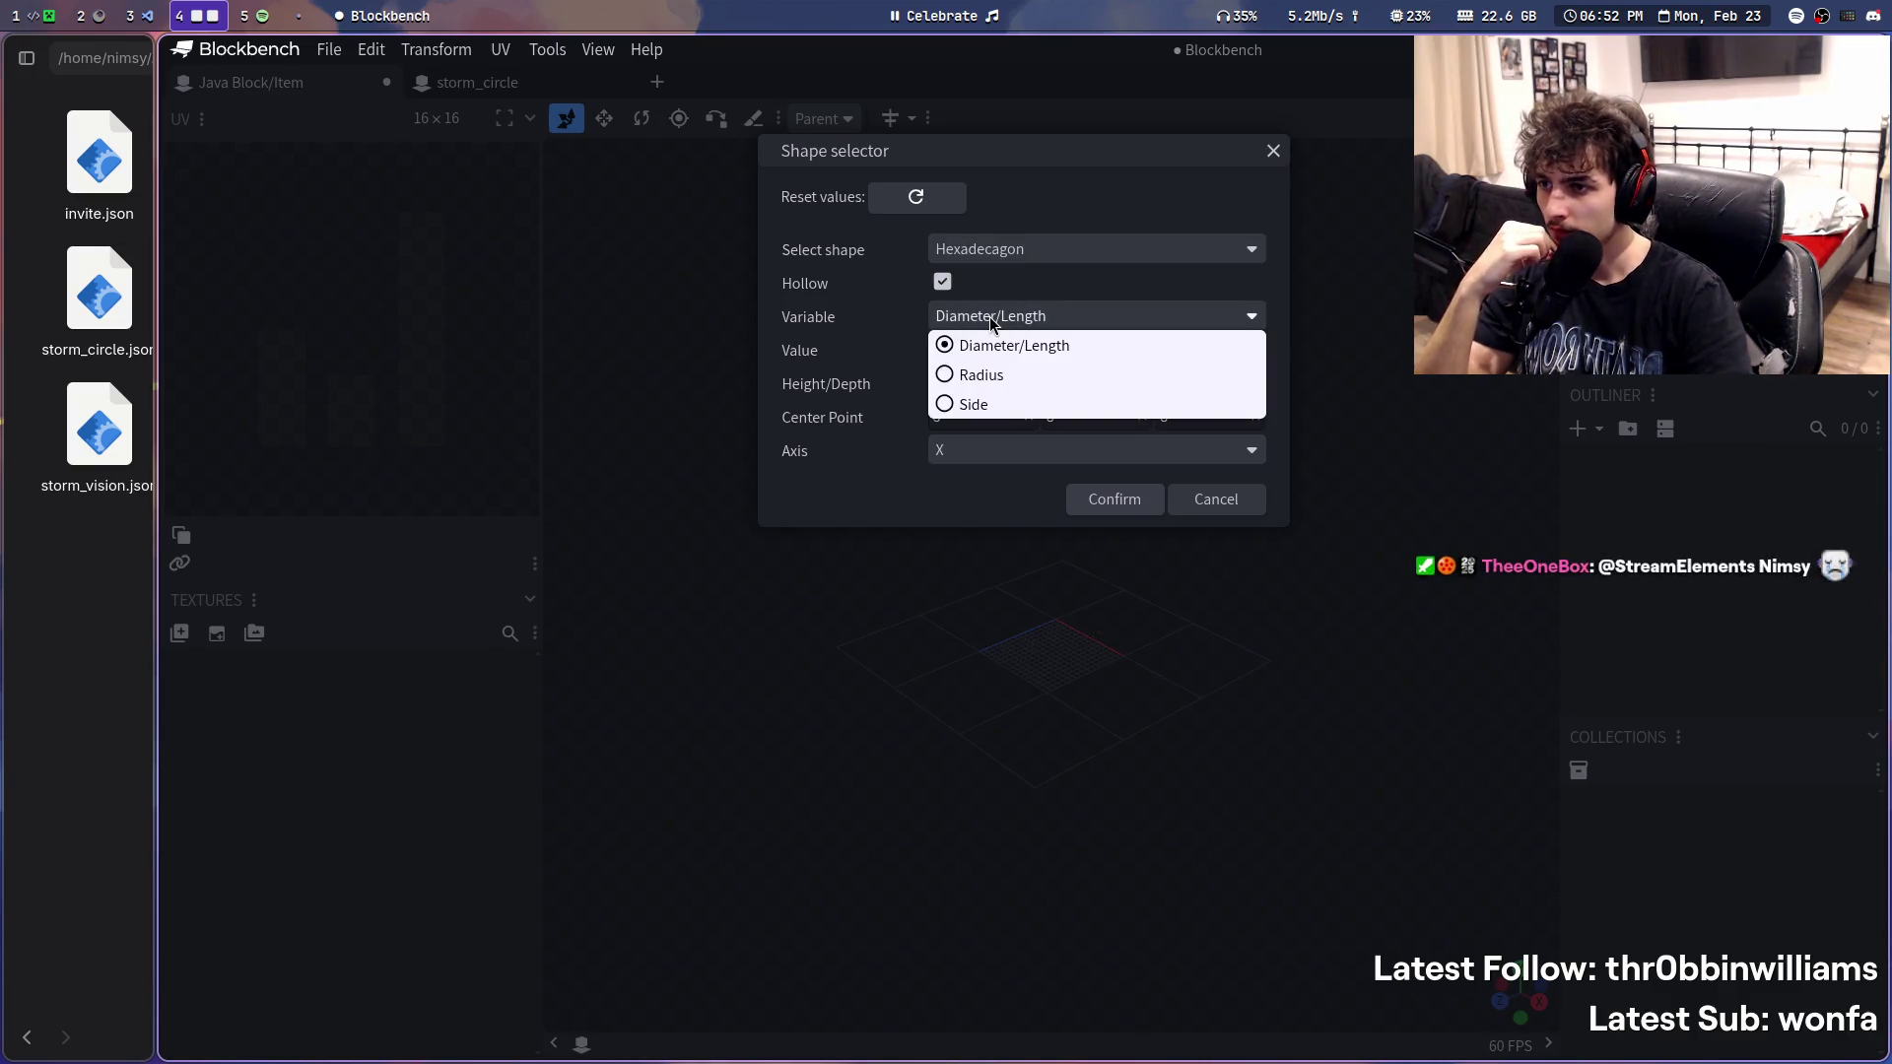
click(1011, 404)
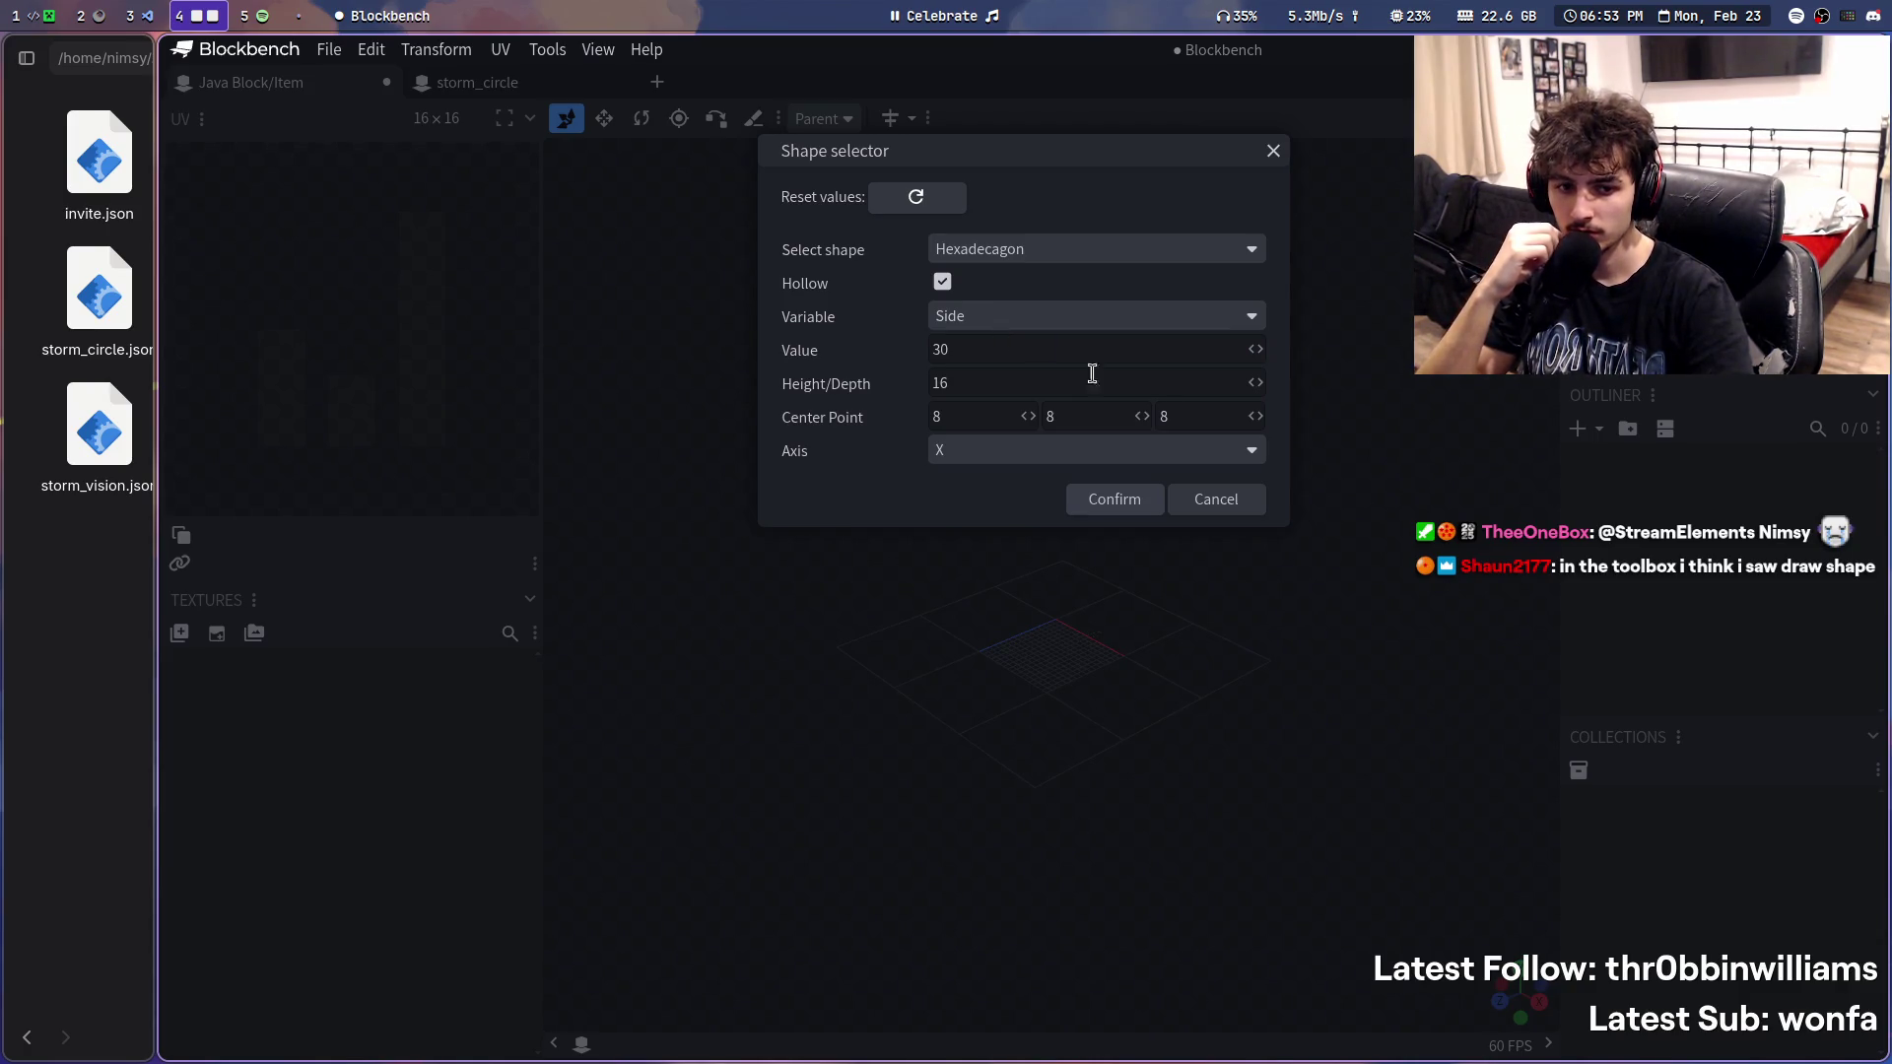
click(1214, 499)
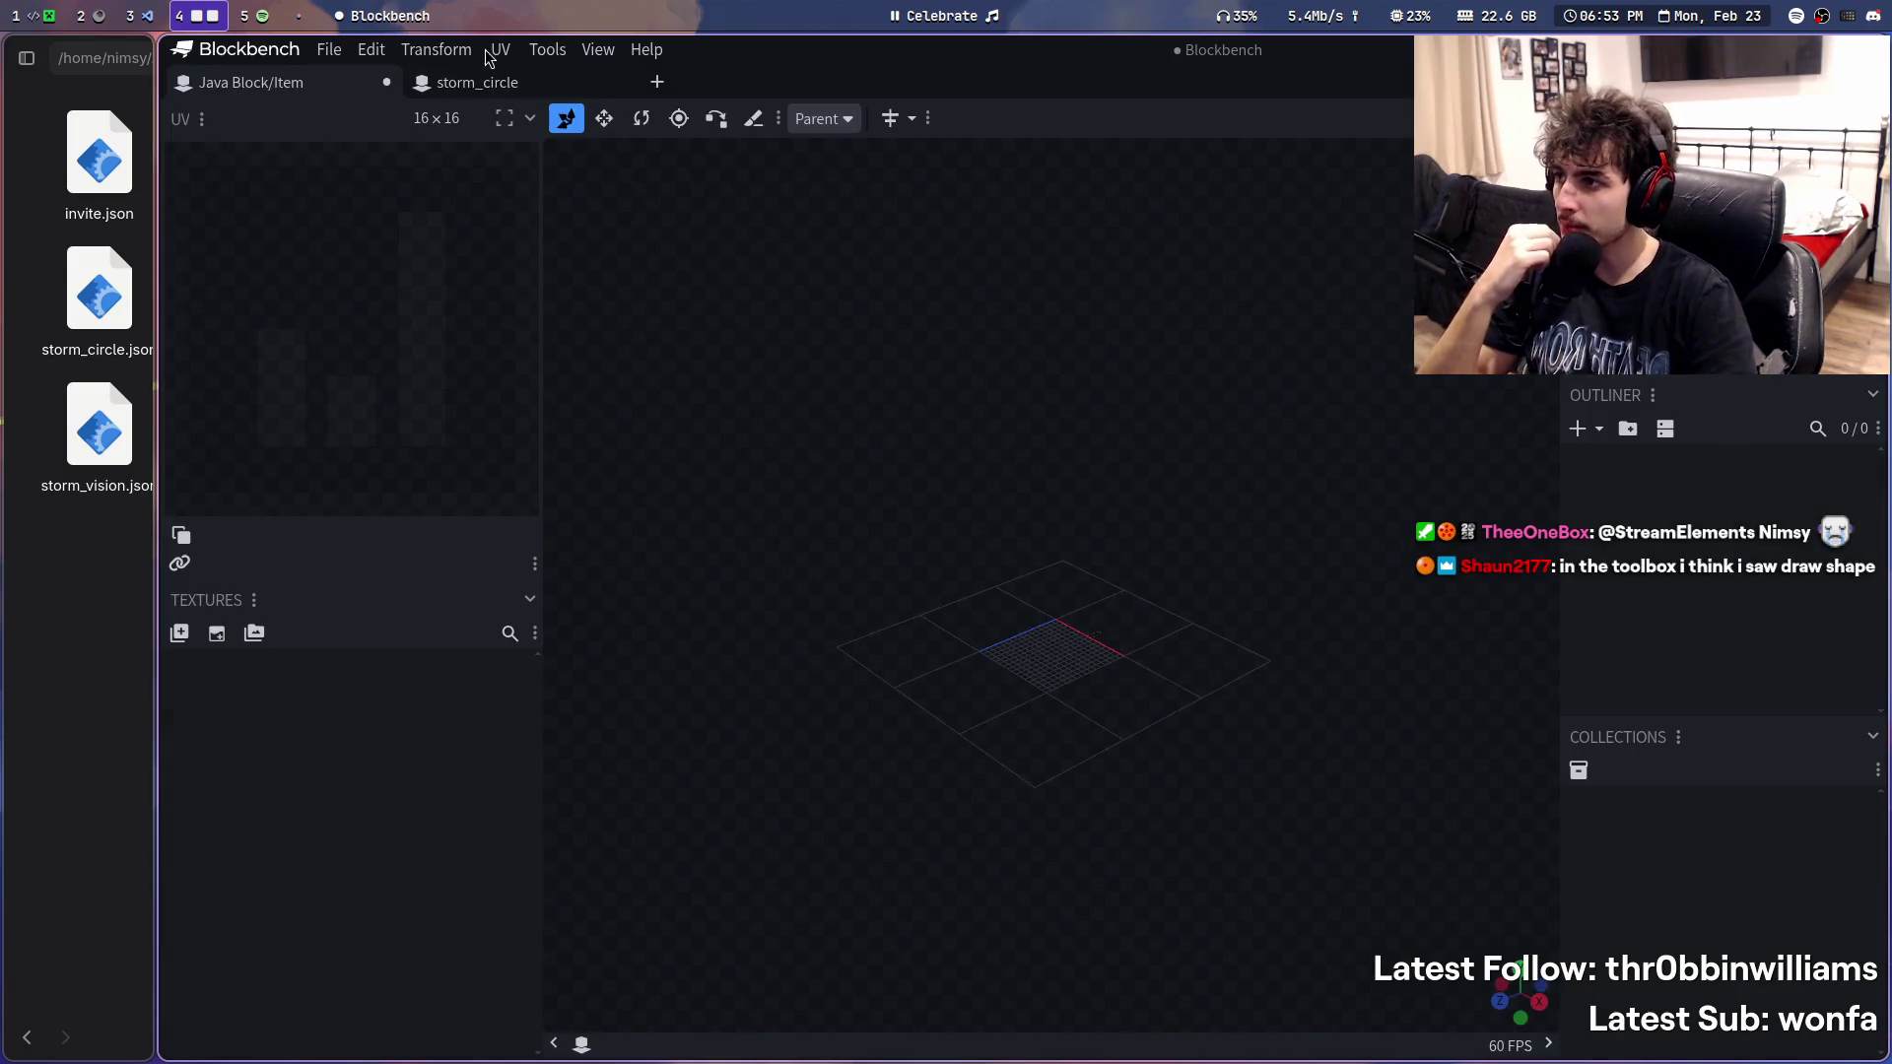
click(536, 54)
mouse_move(633, 79)
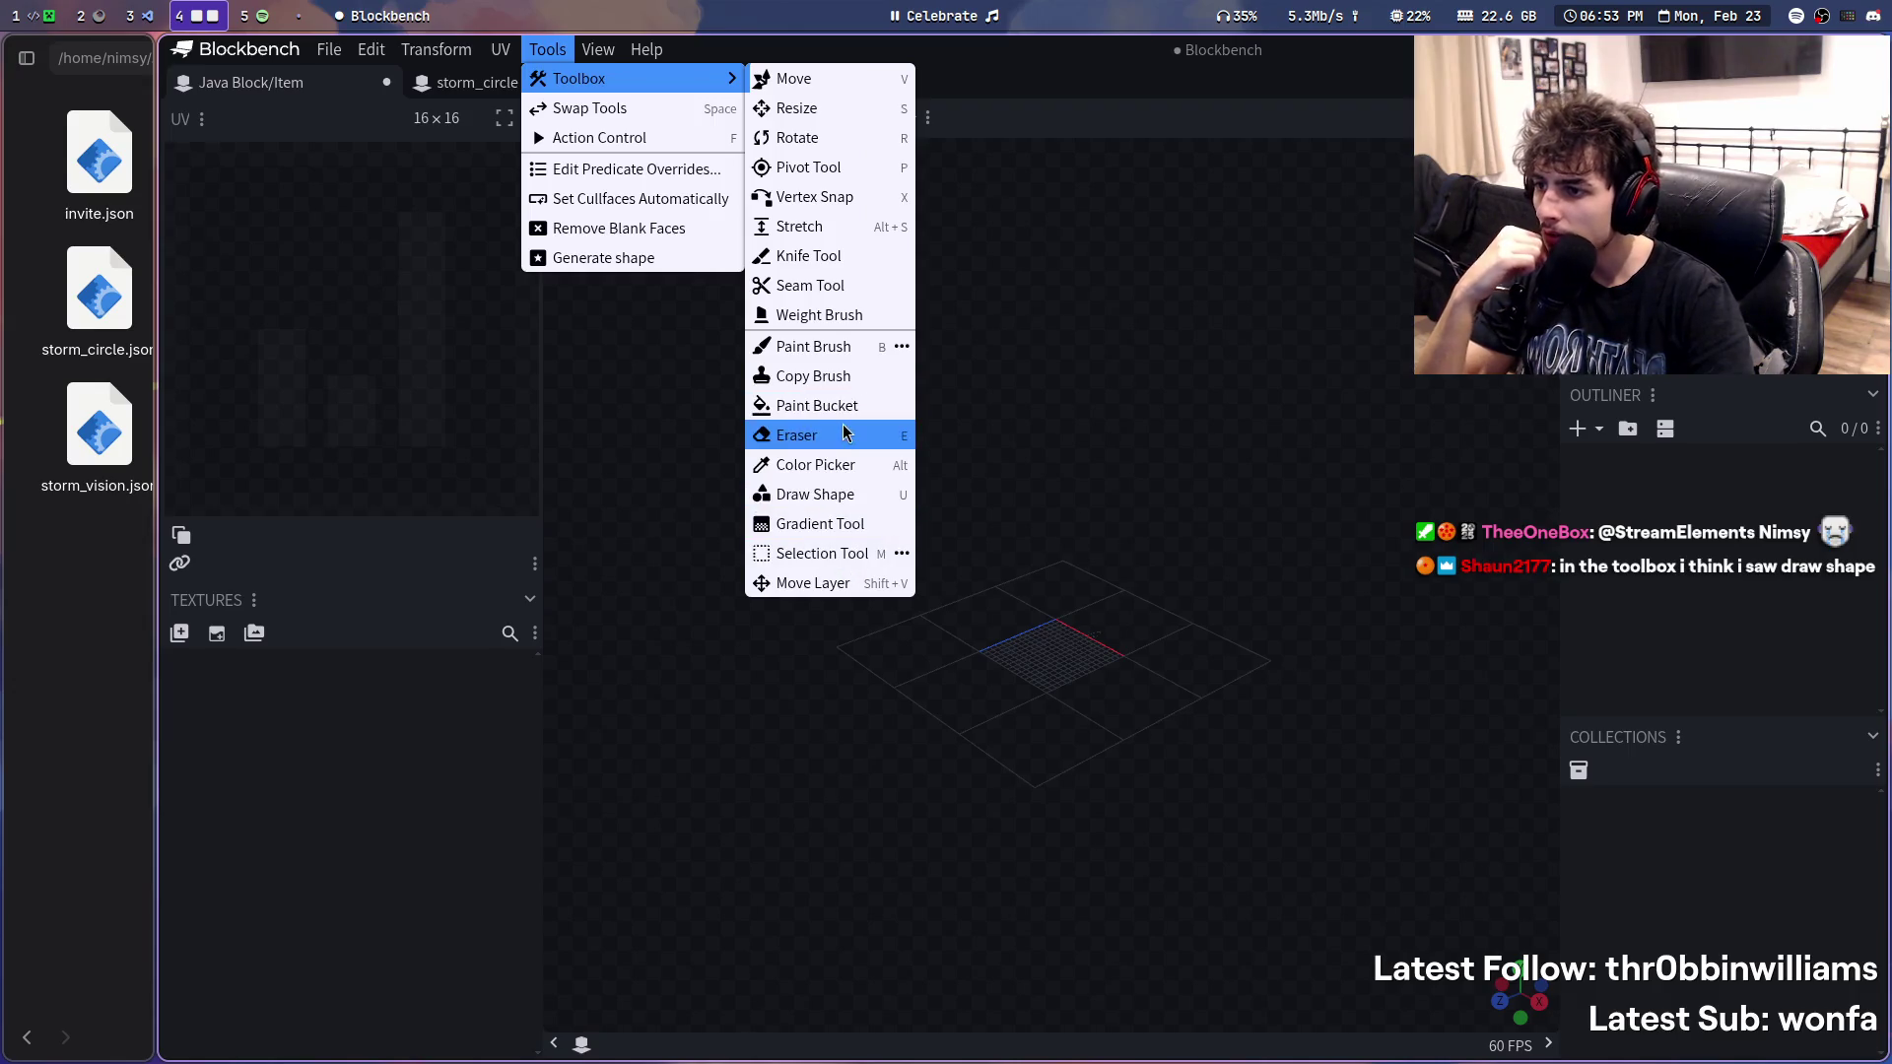
click(855, 493)
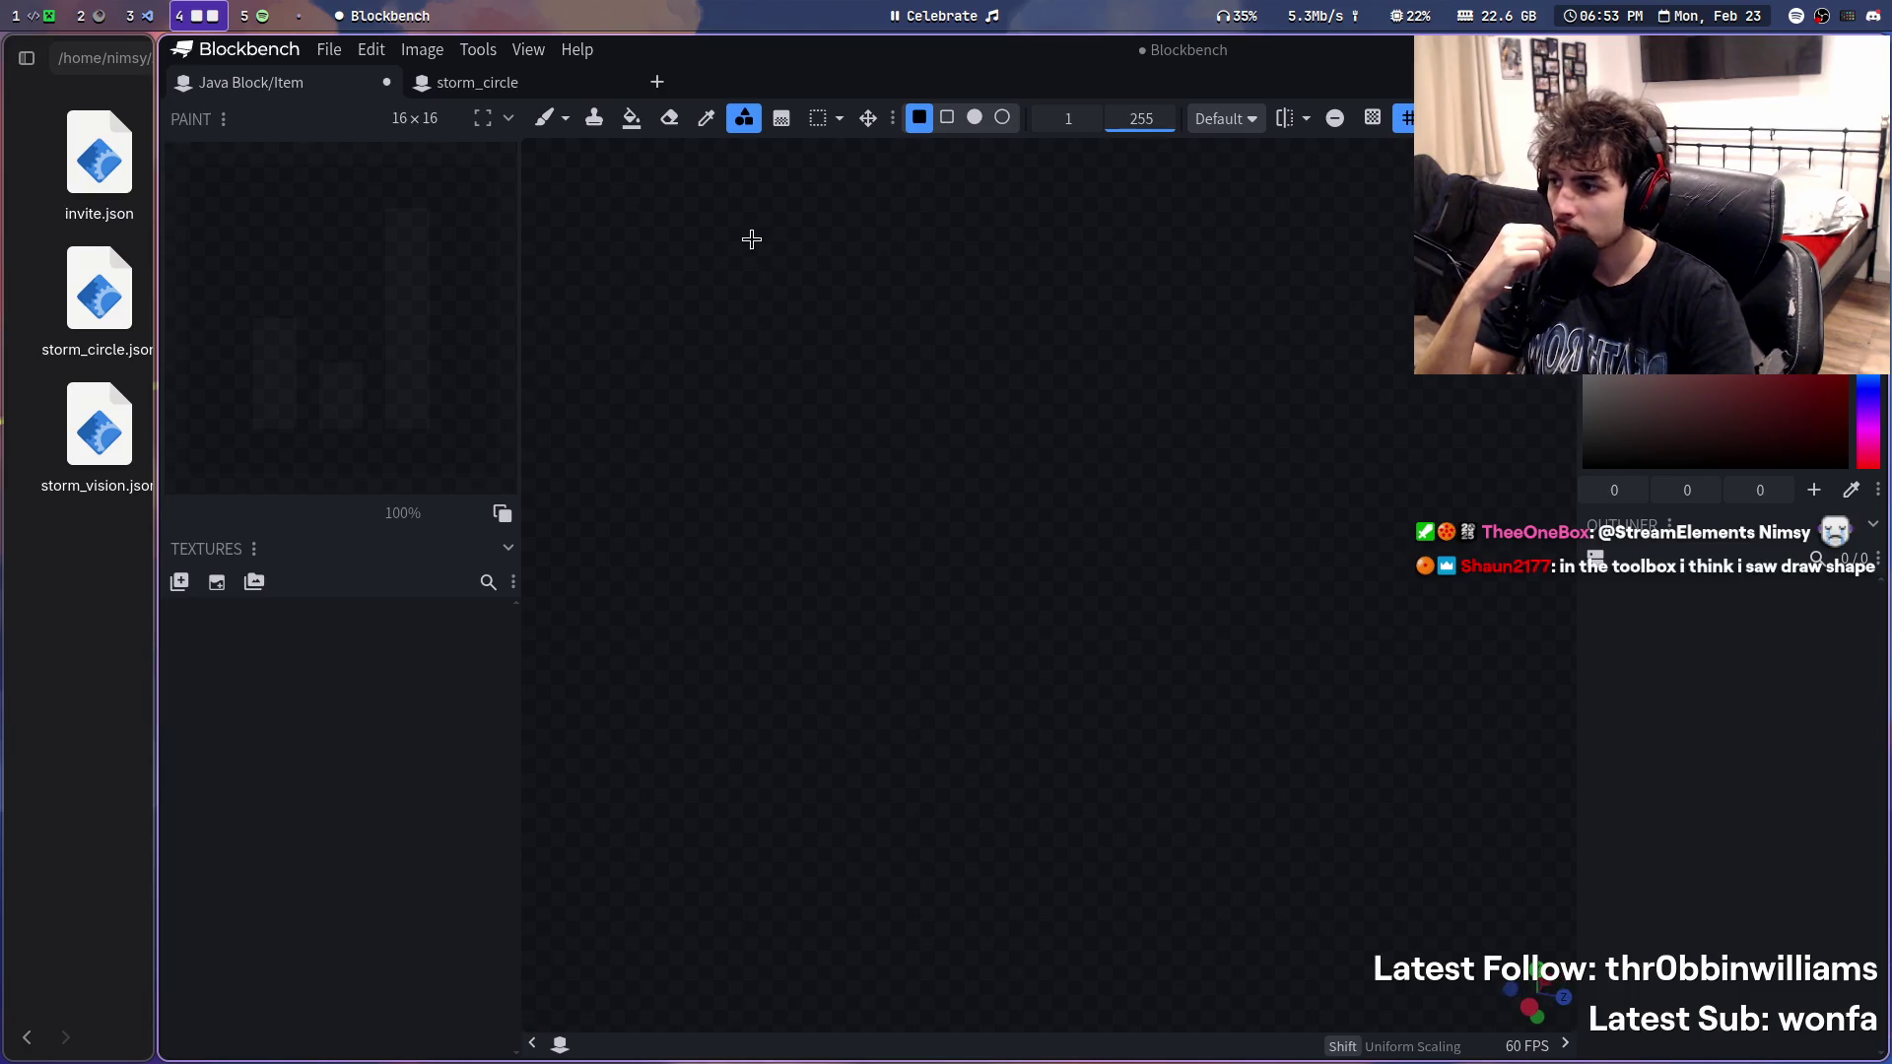
key(1)
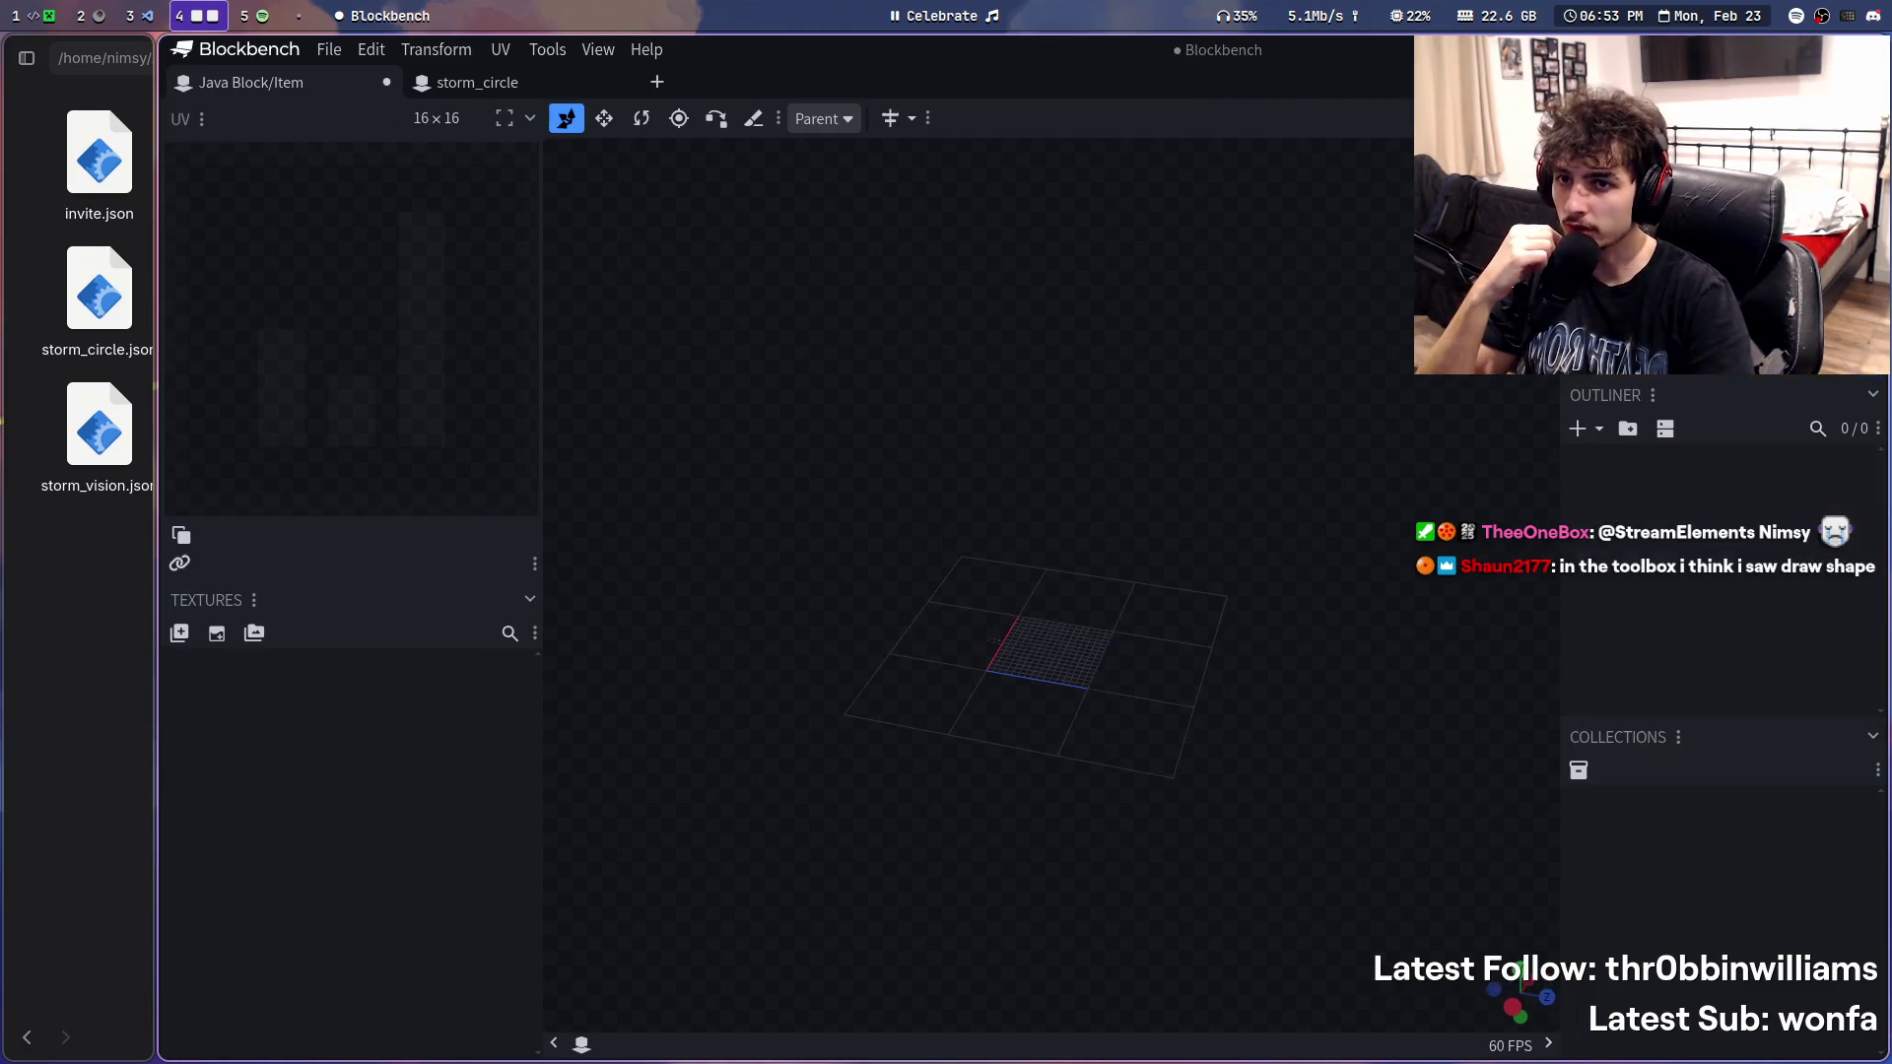
click(443, 84)
click(337, 89)
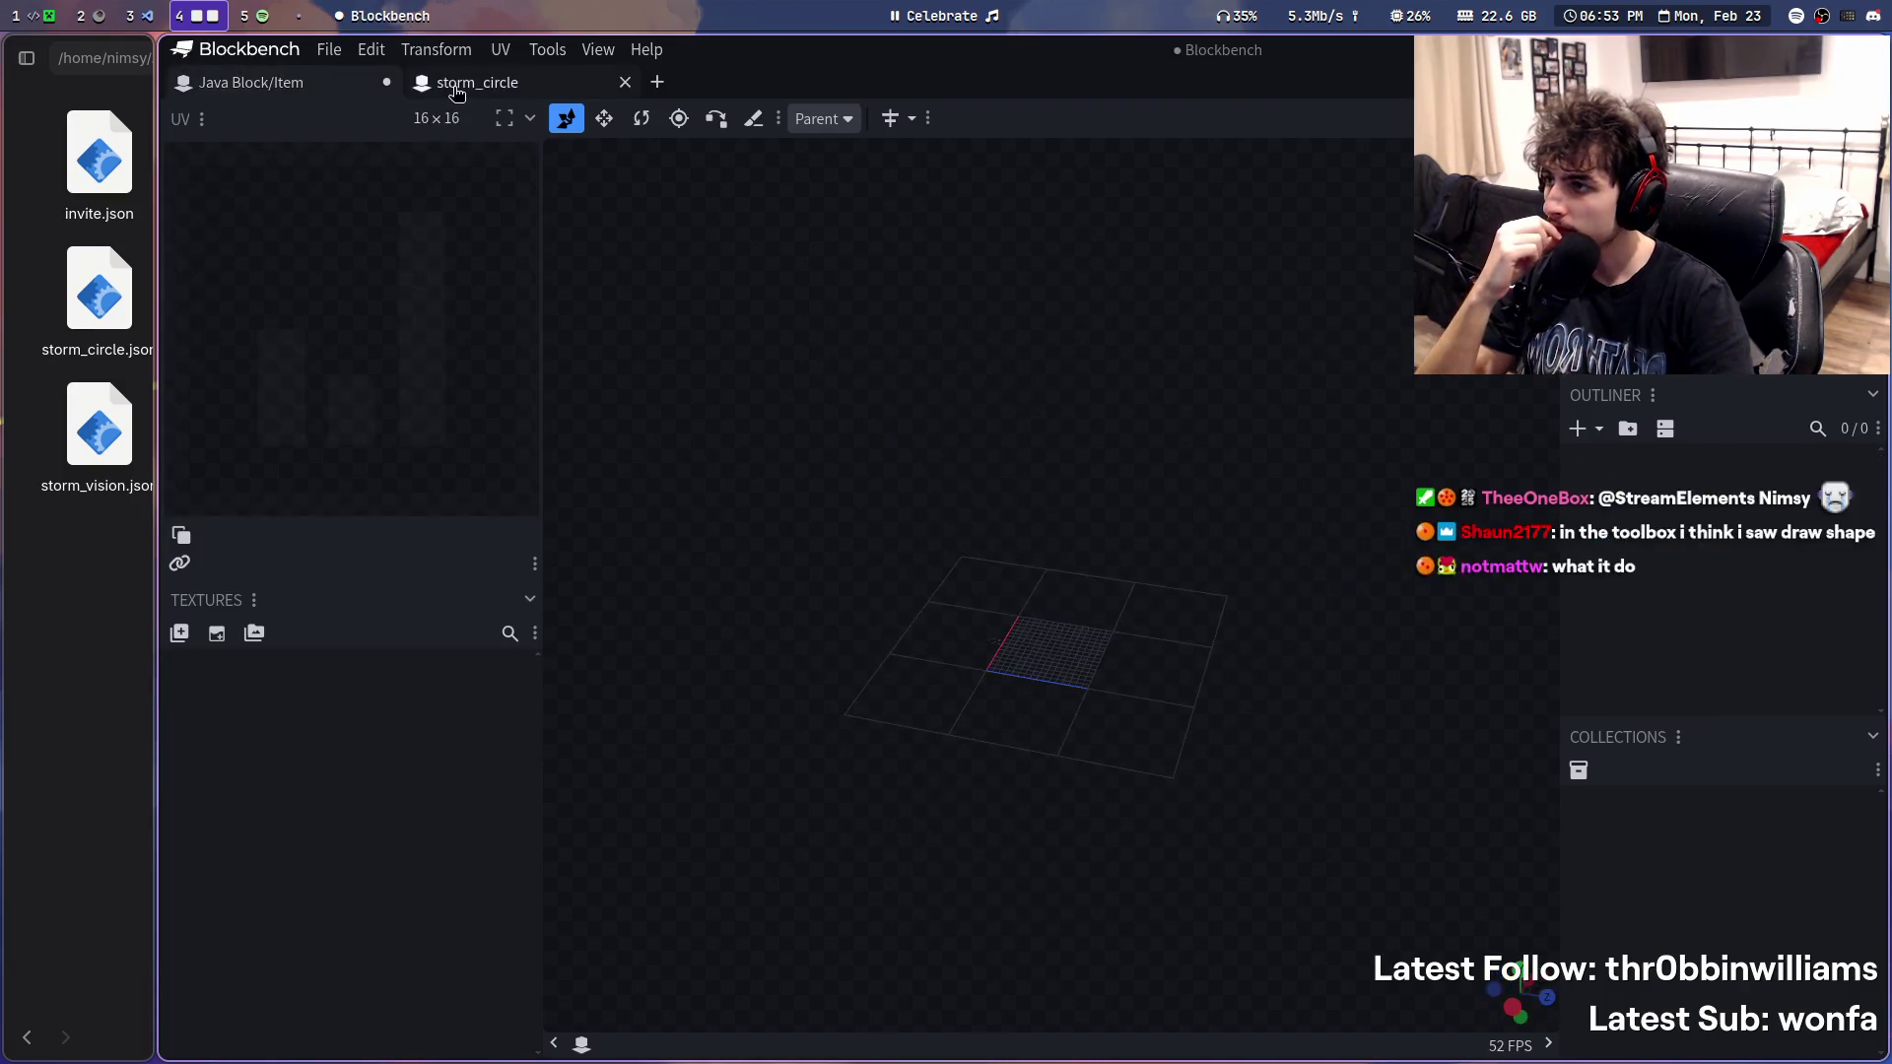
click(429, 92)
mouse_move(251, 84)
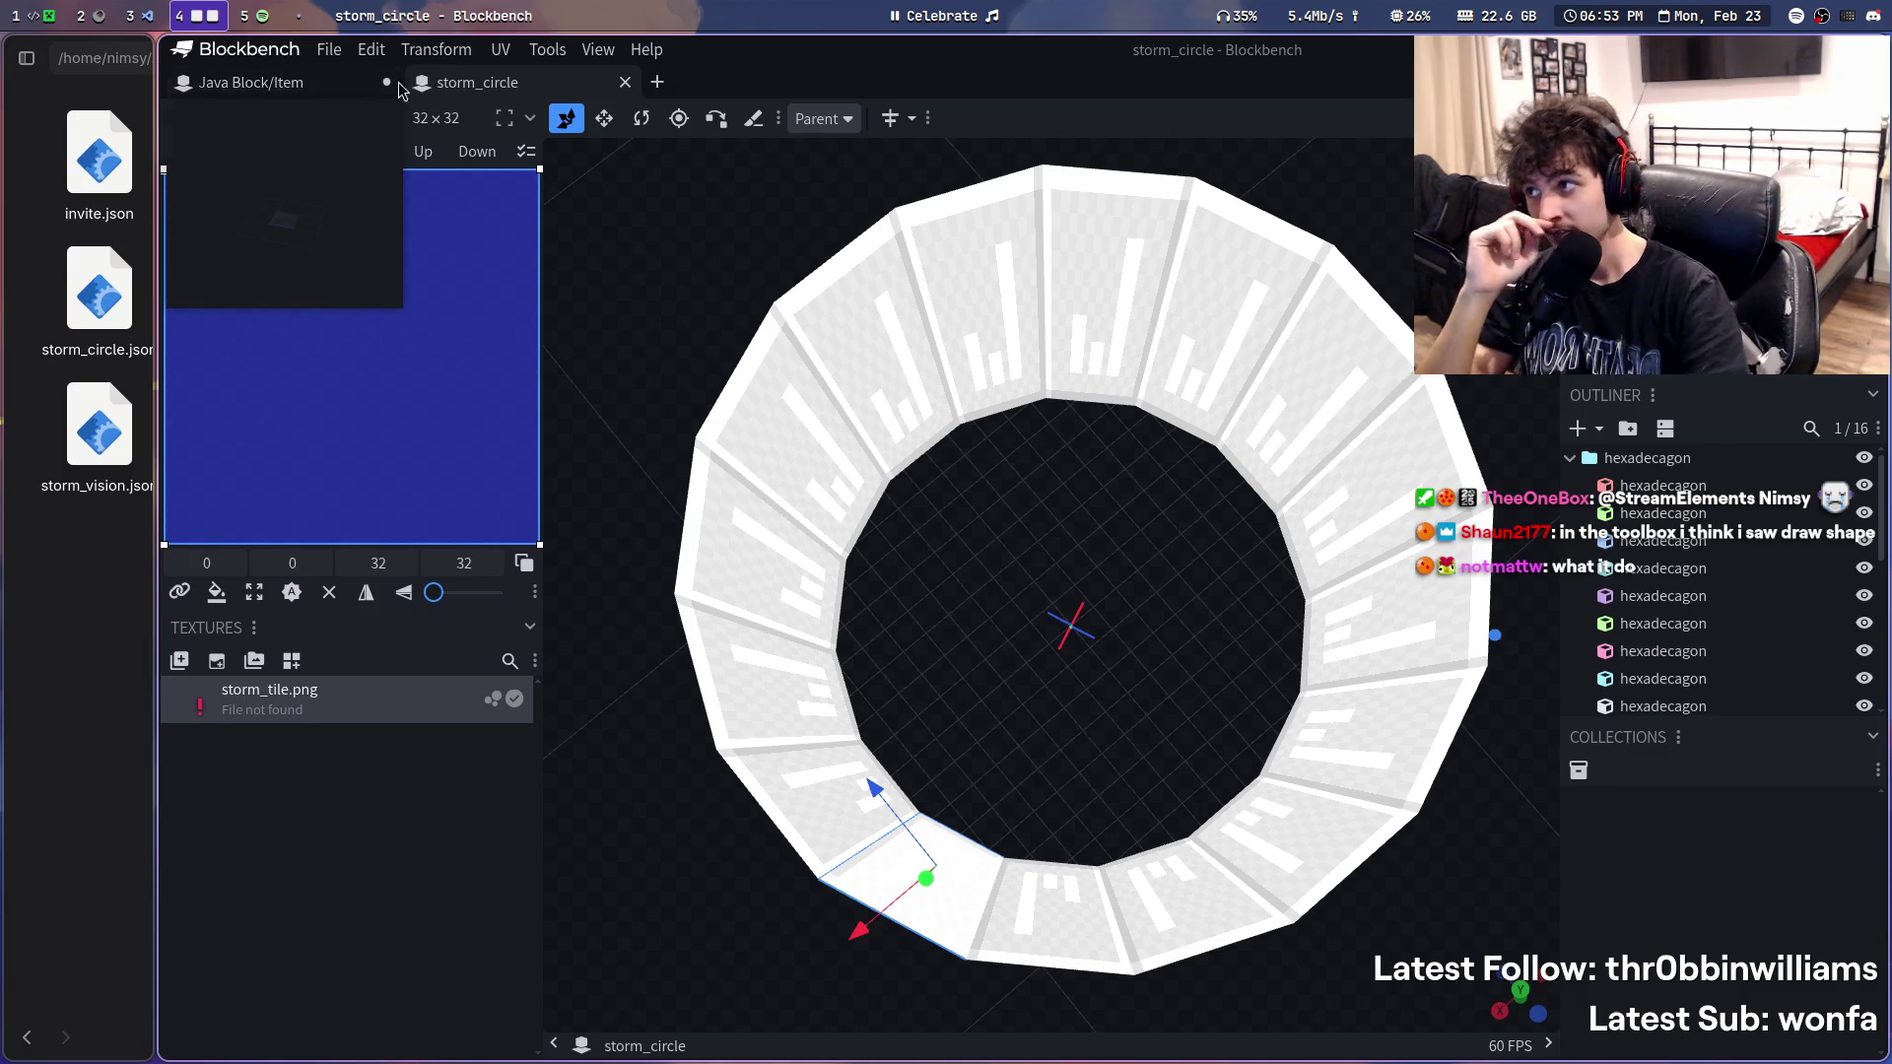
click(397, 89)
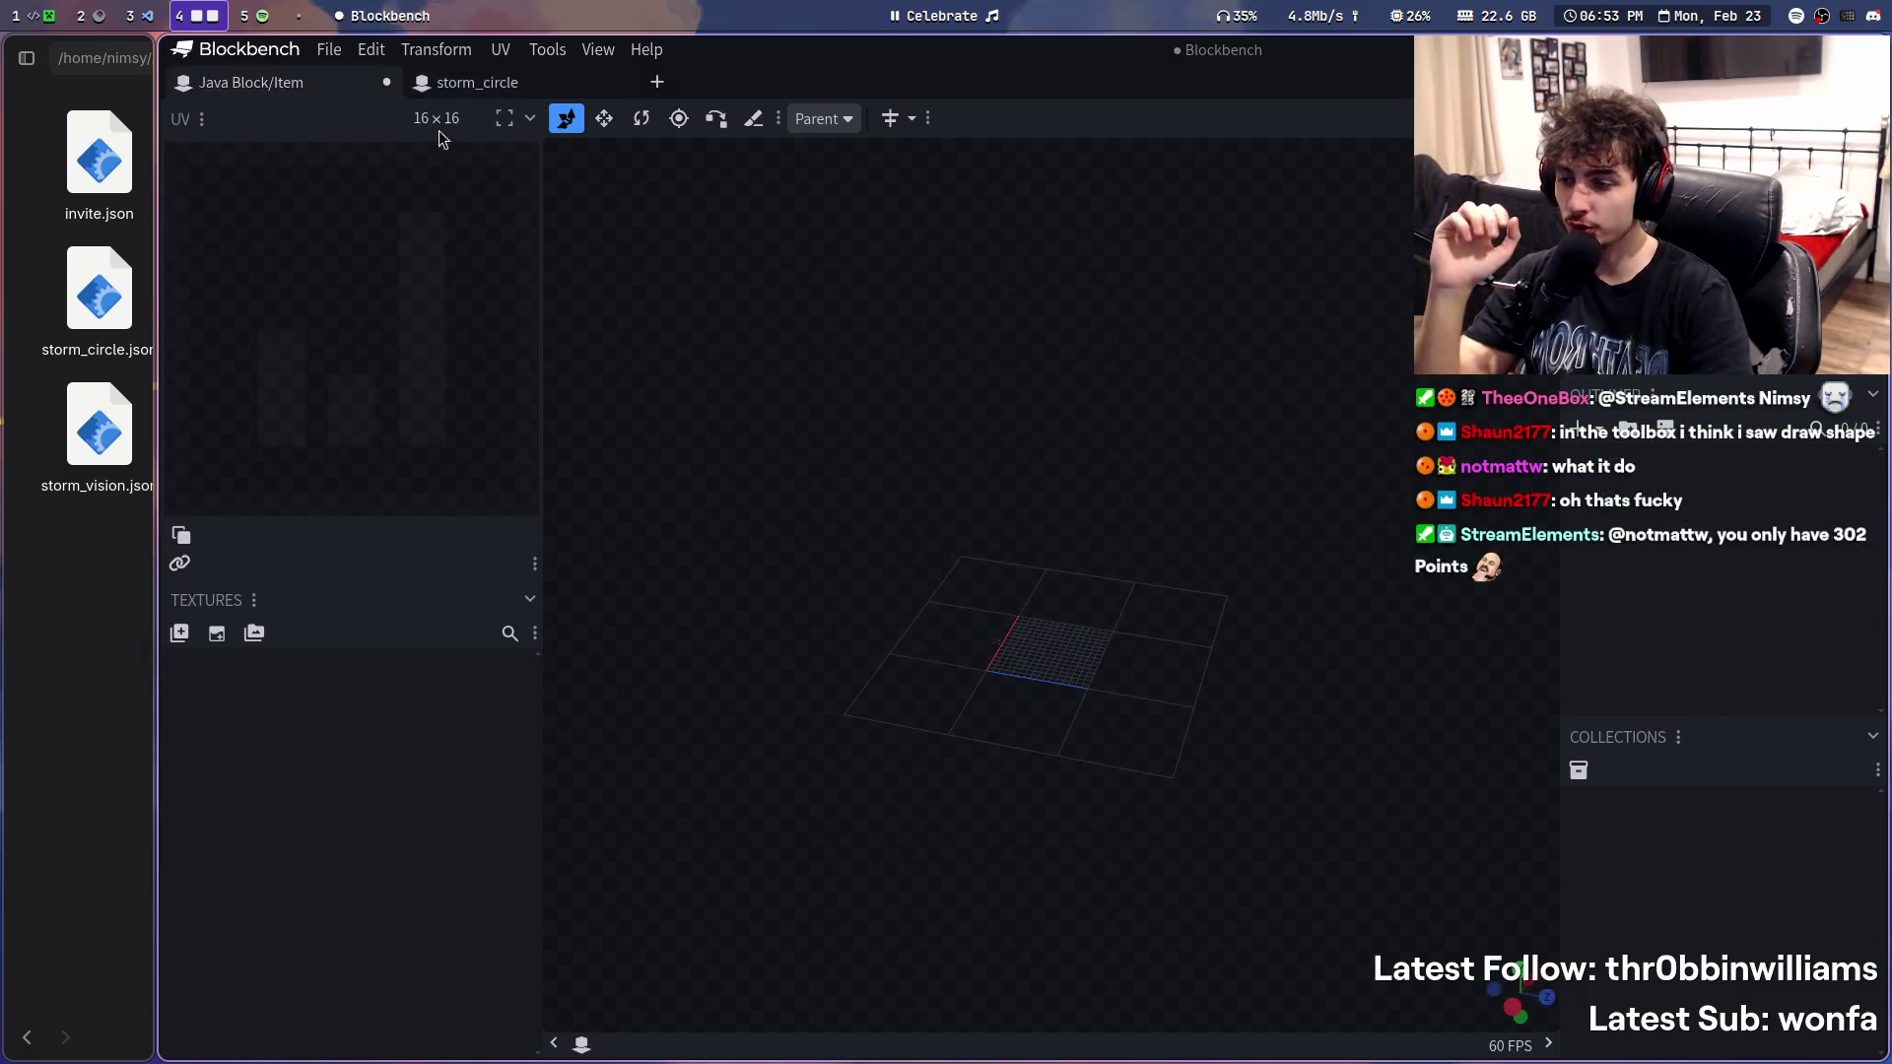
scroll(1081, 637, up, 3)
click(496, 49)
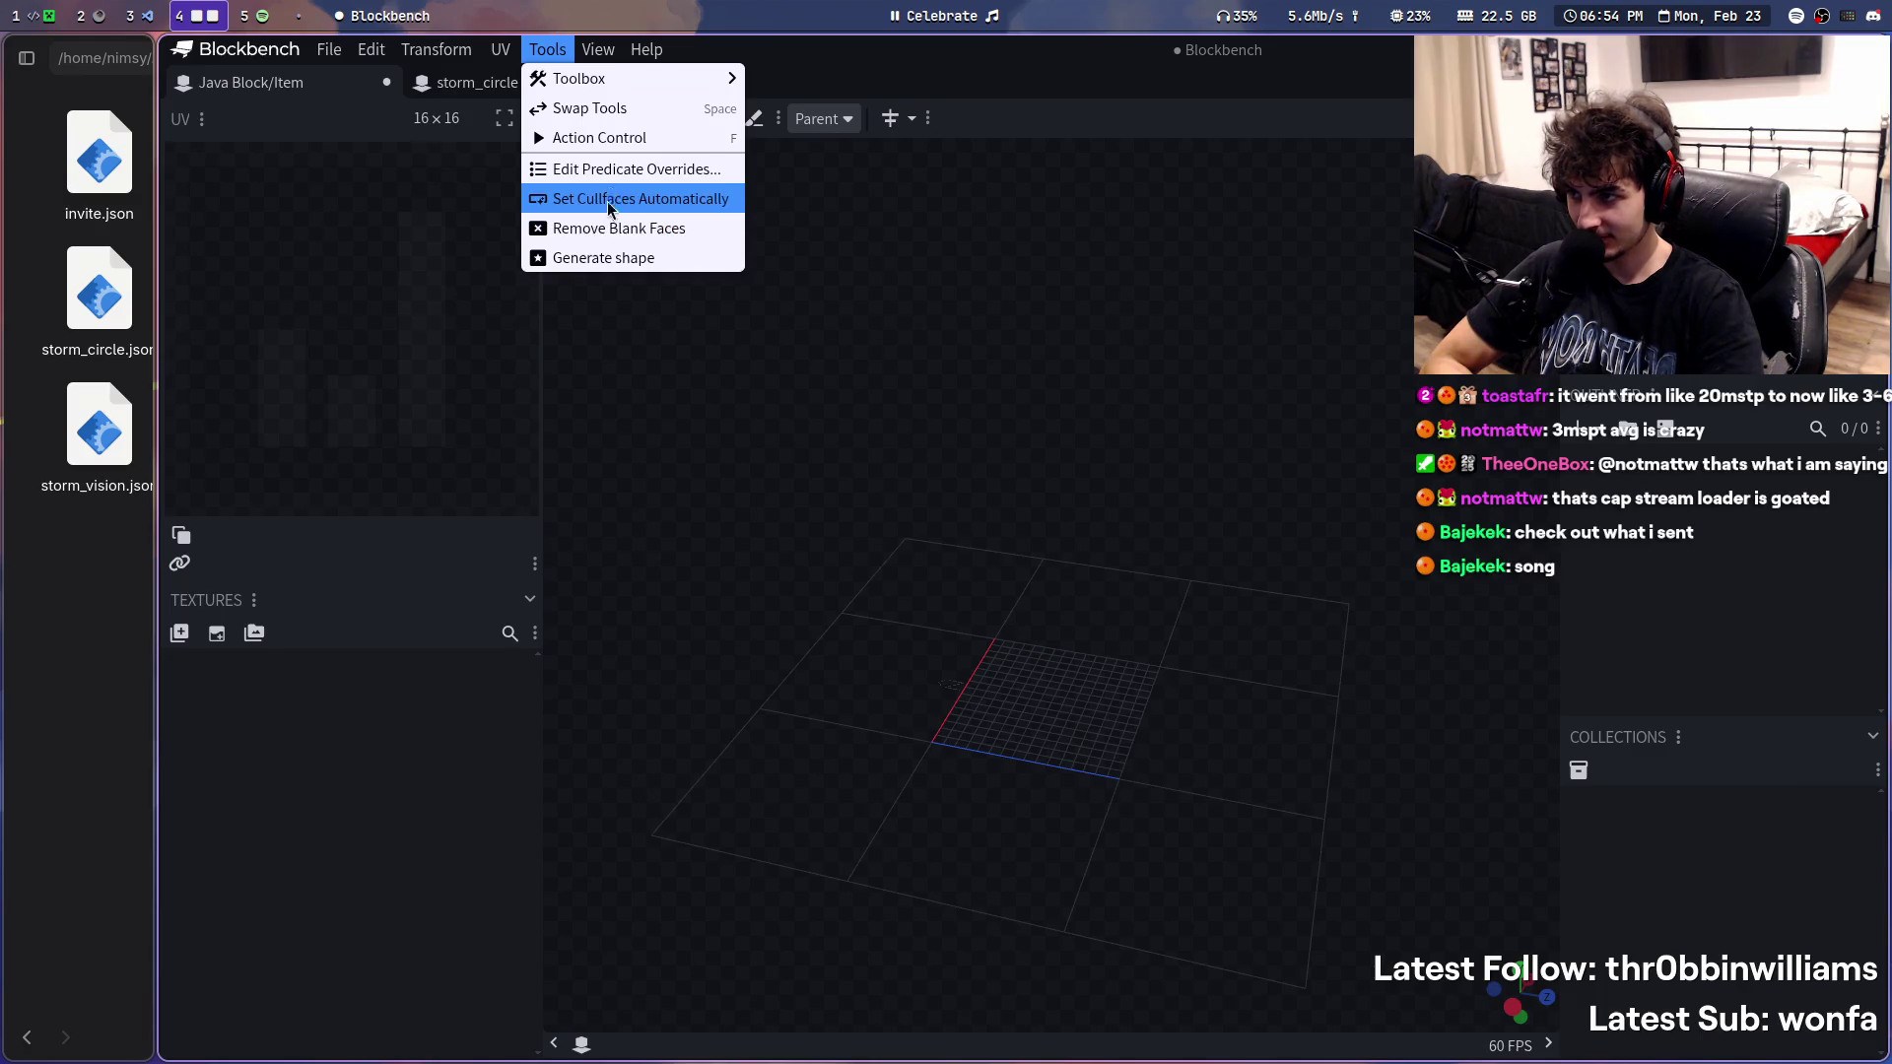
- Generate a hexadecagon ring sized by side length 100
click(605, 263)
click(988, 316)
click(972, 401)
click(976, 355)
text(100)
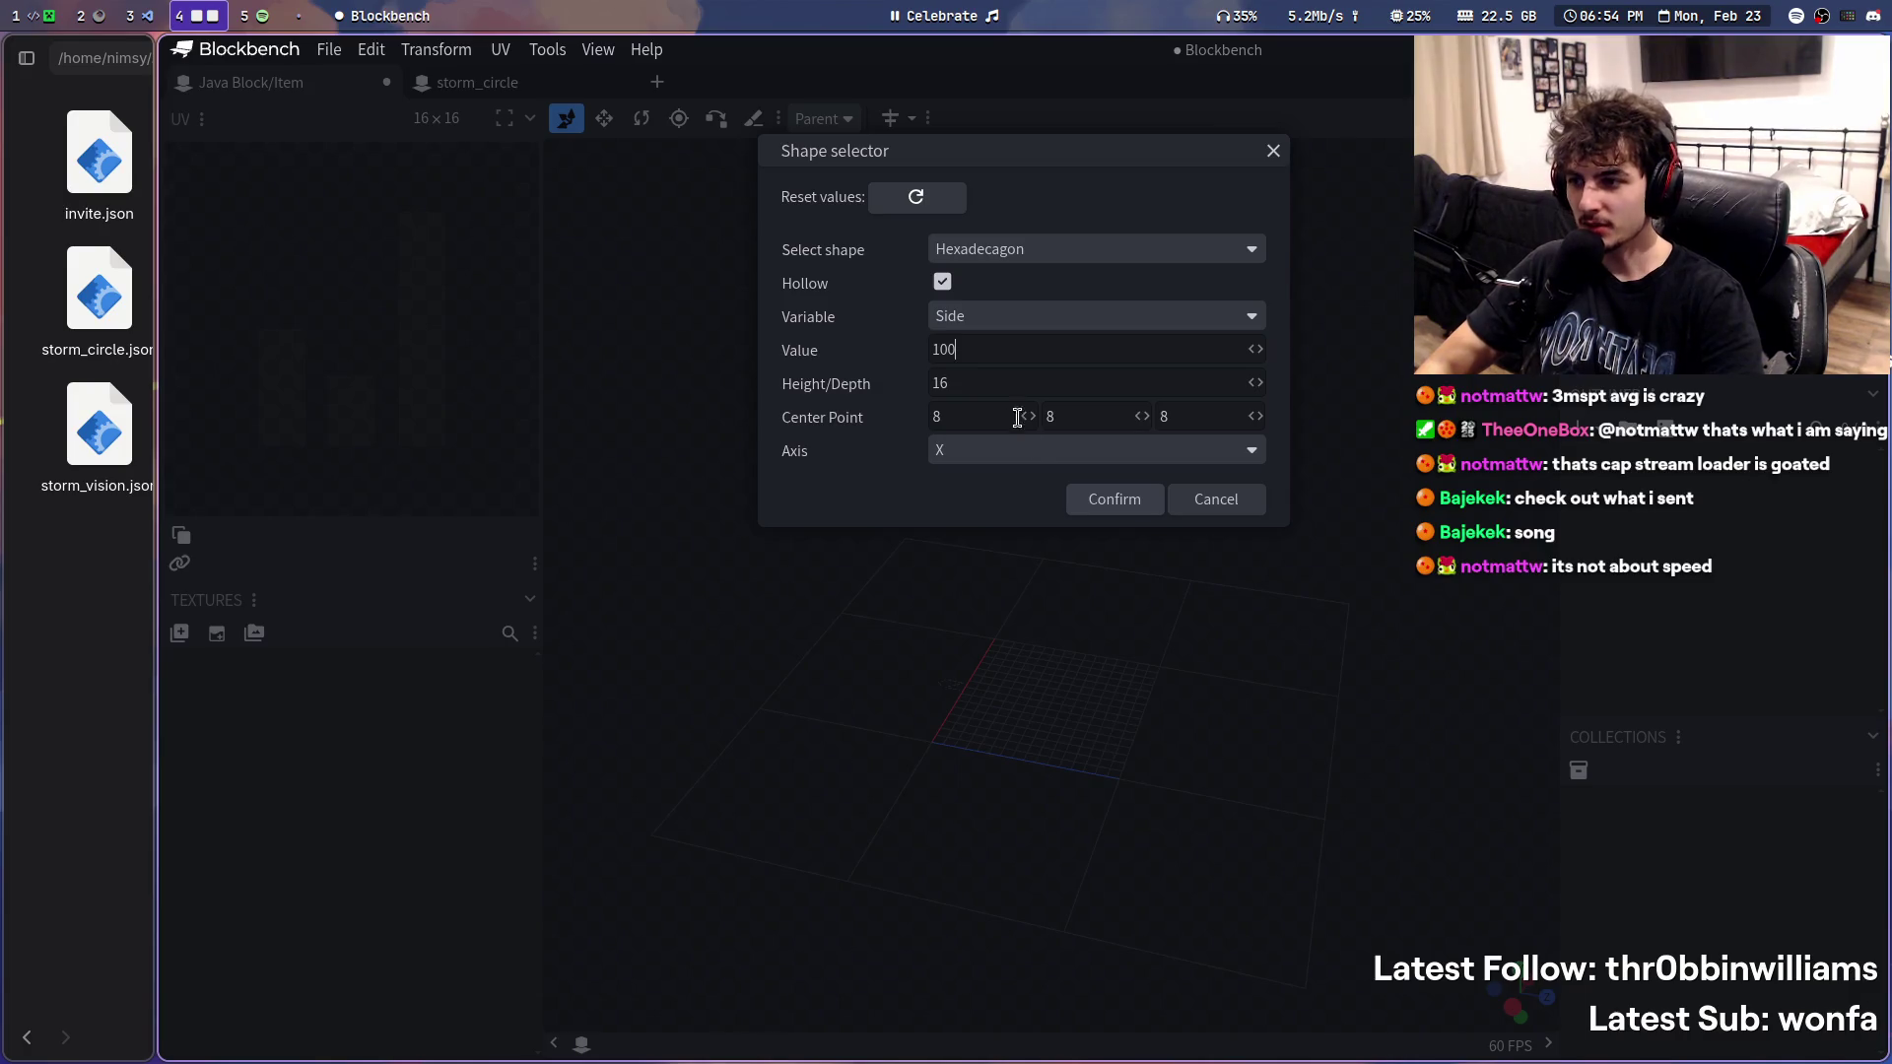
click(1094, 499)
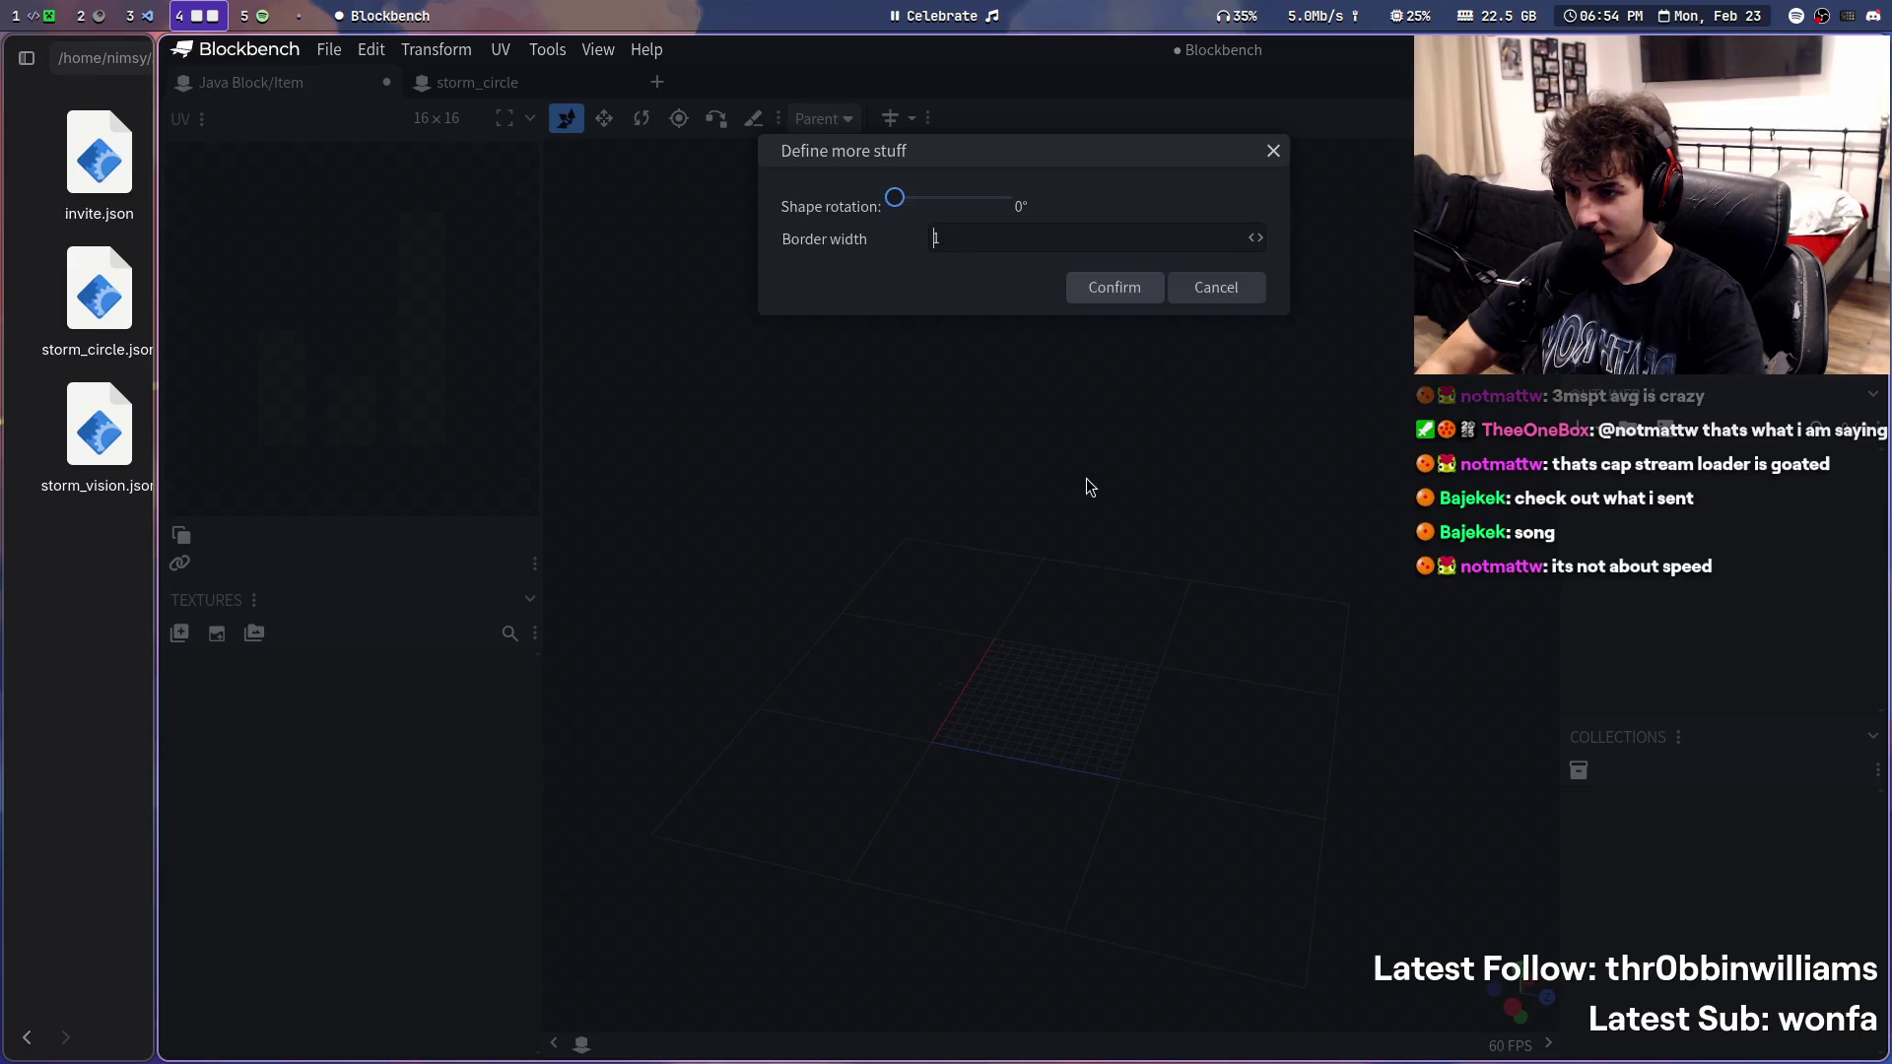
click(1115, 295)
- Inspect the oversized ring, delete it, and return to the Tools menu
mouse_move(1152, 365)
mouse_down()
mouse_move(1258, 499)
mouse_move(1206, 747)
mouse_move(1071, 491)
mouse_move(1083, 617)
mouse_up()
scroll(1082, 696, up, 5)
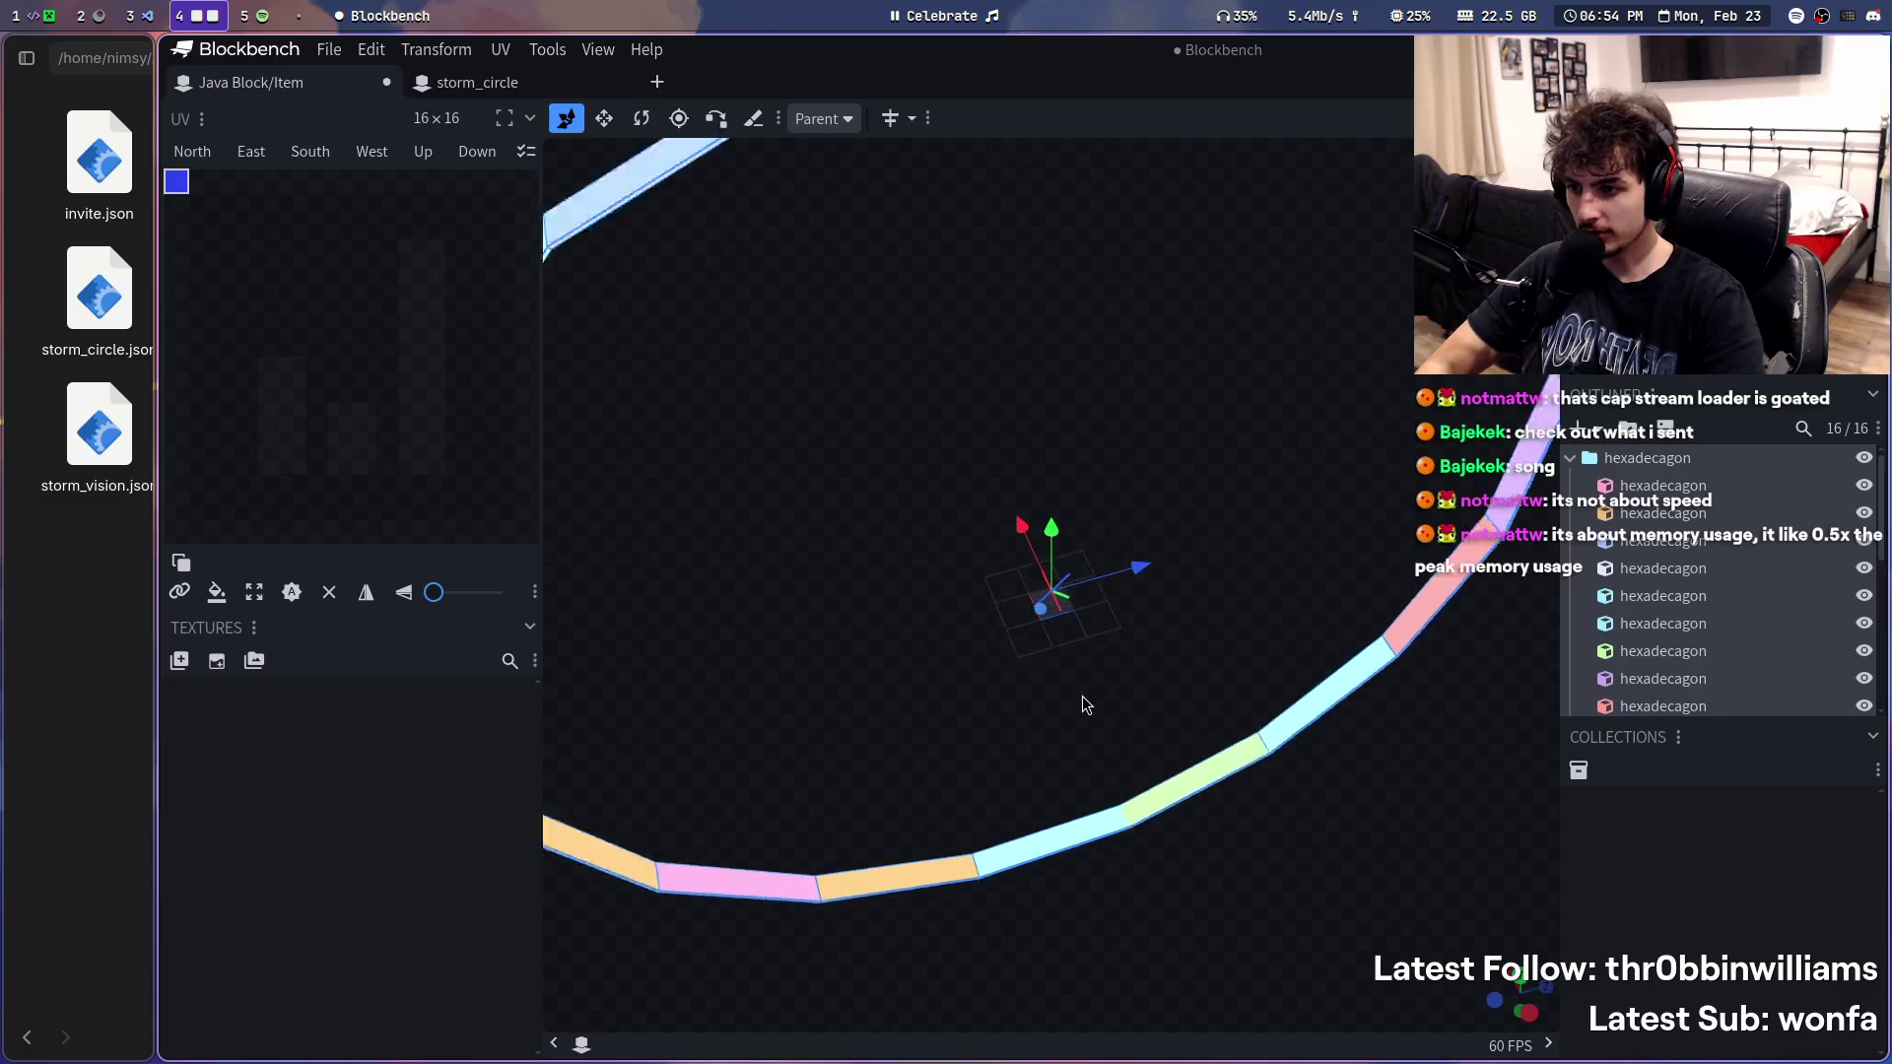
key(Delete)
scroll(1087, 694, up, 3)
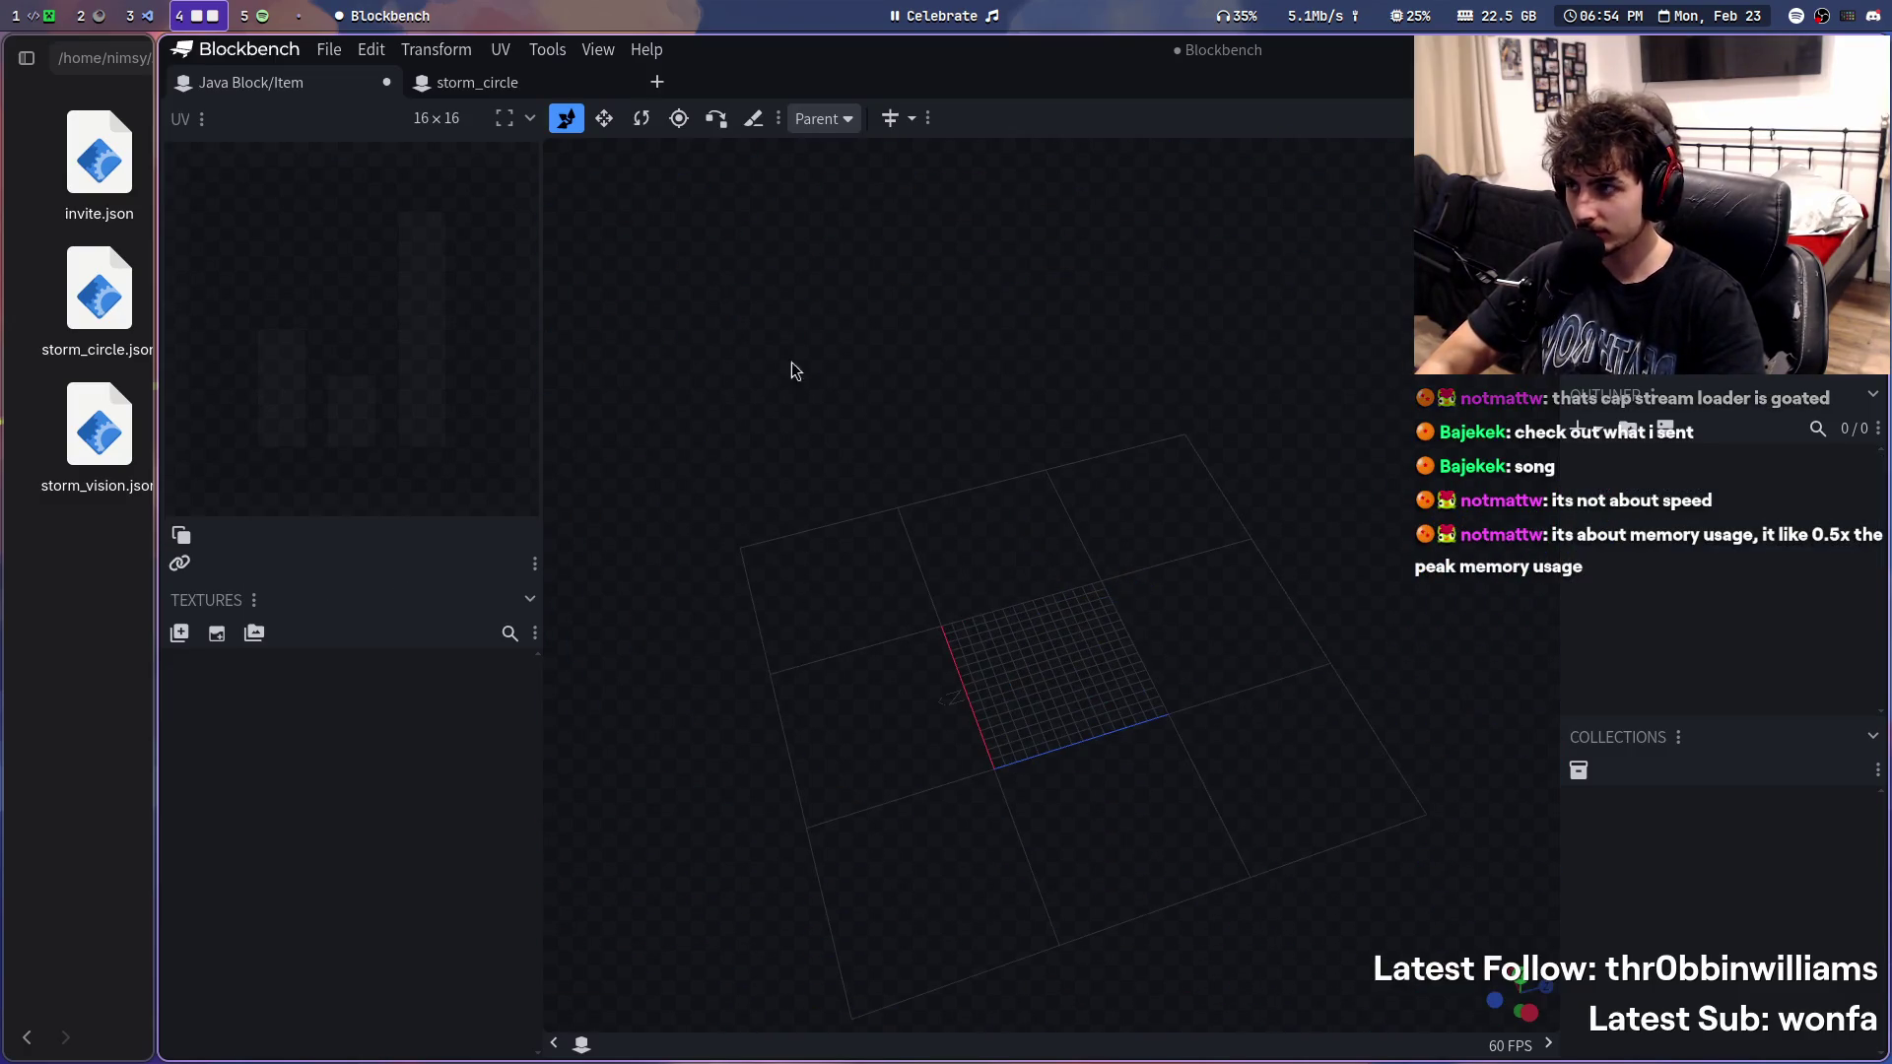
click(547, 49)
- Generate a hollow hexadecagon ring with Y axis and Variable set to Radius 100
click(584, 255)
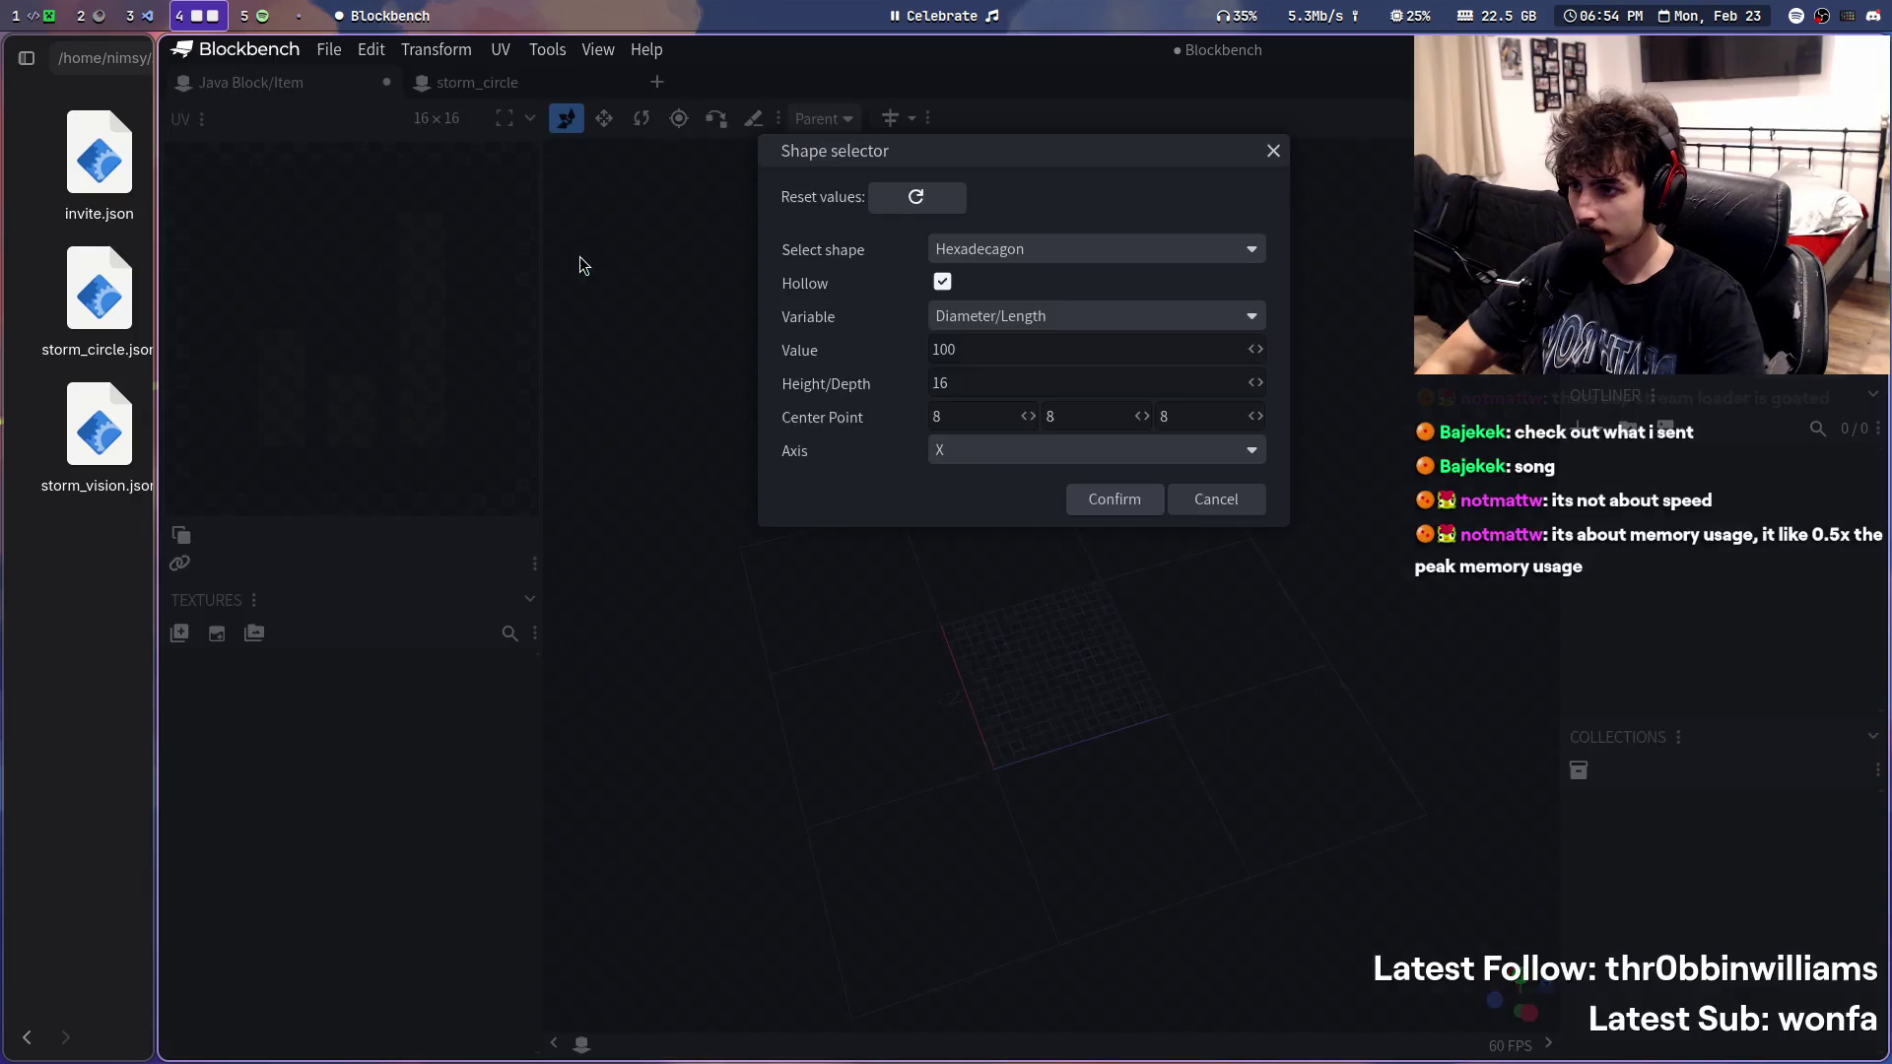
click(967, 450)
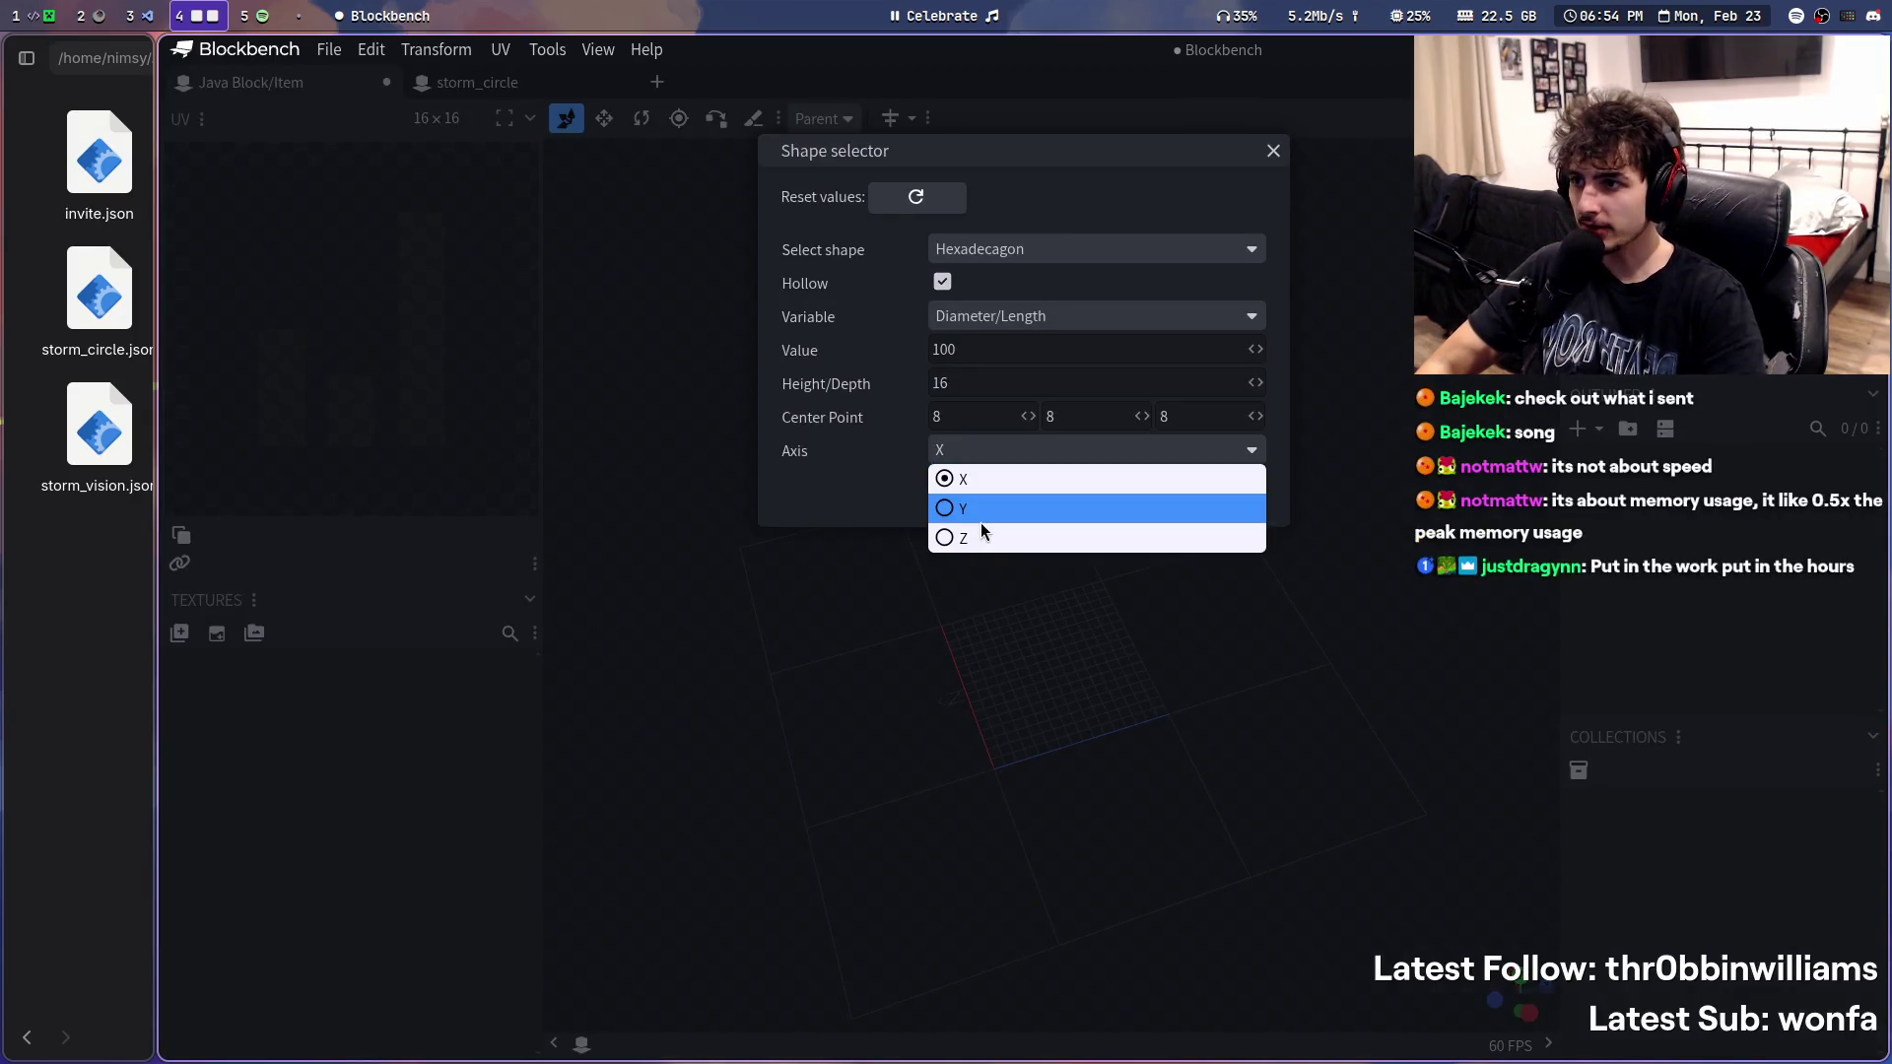
click(980, 521)
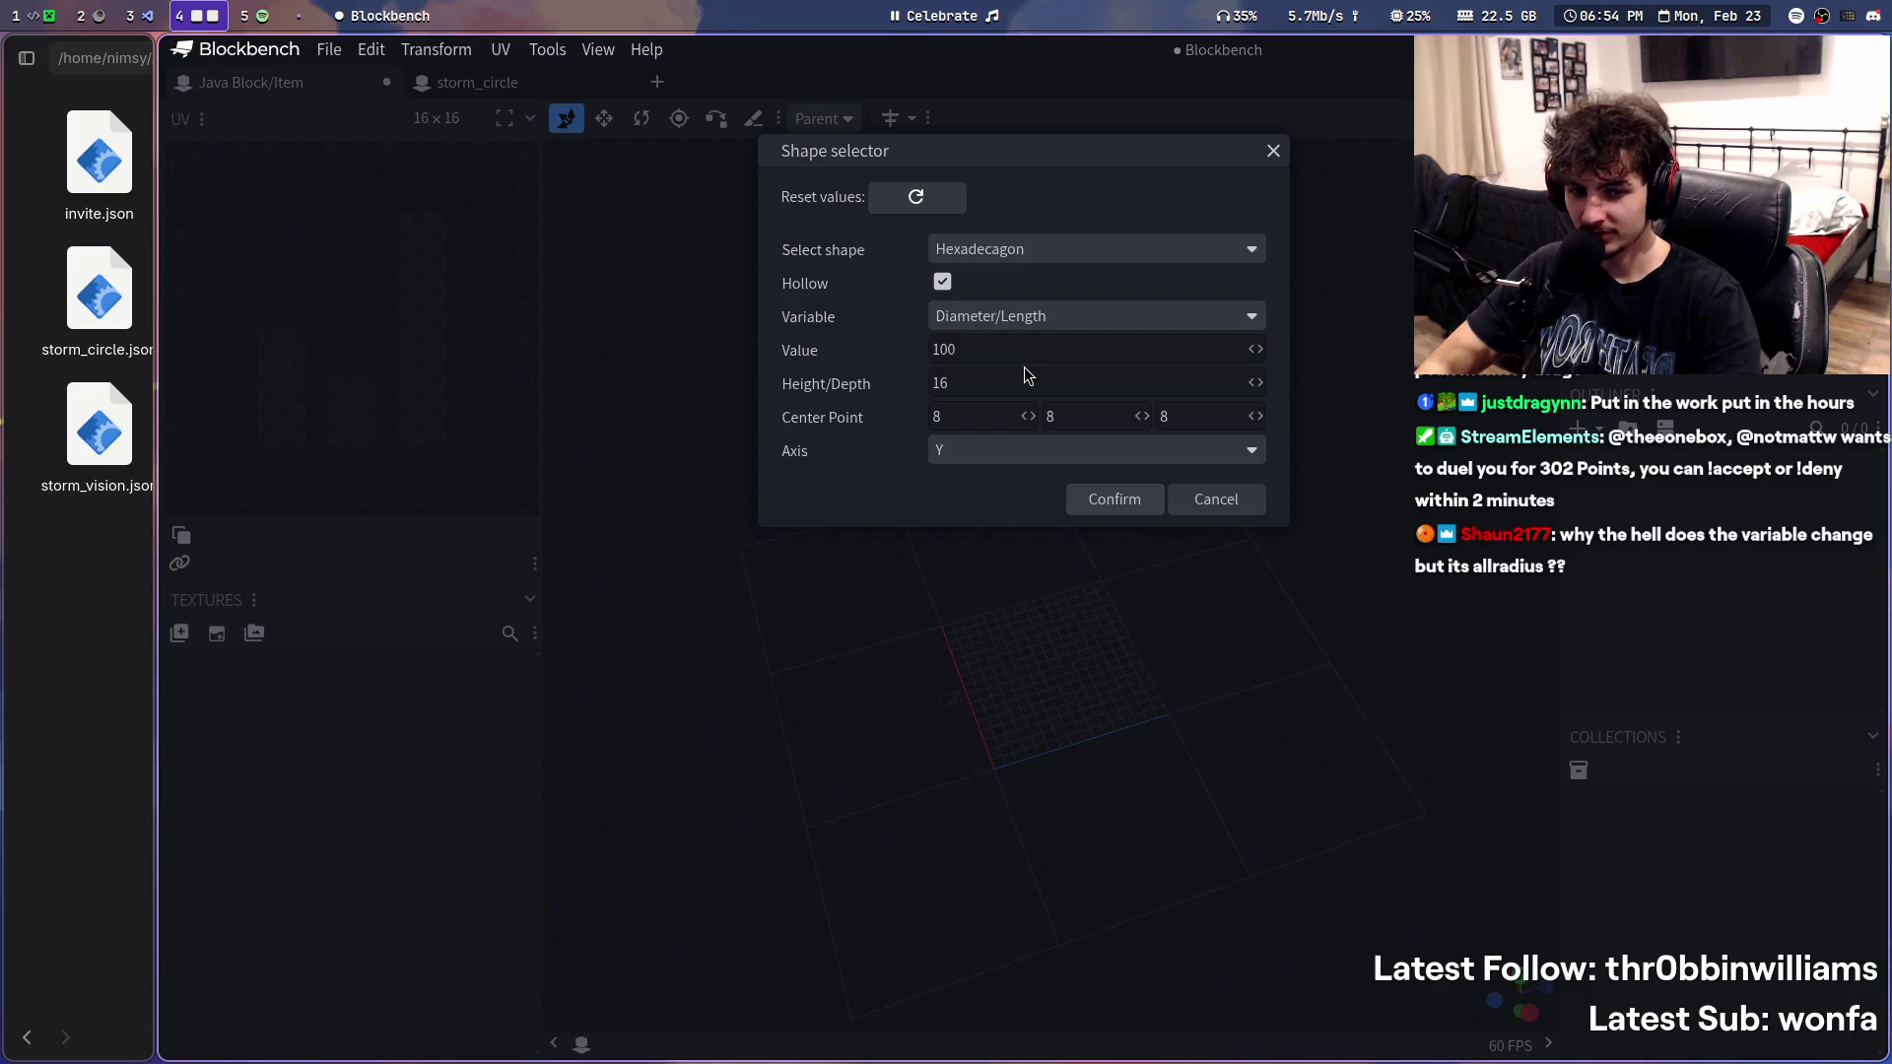
click(1050, 321)
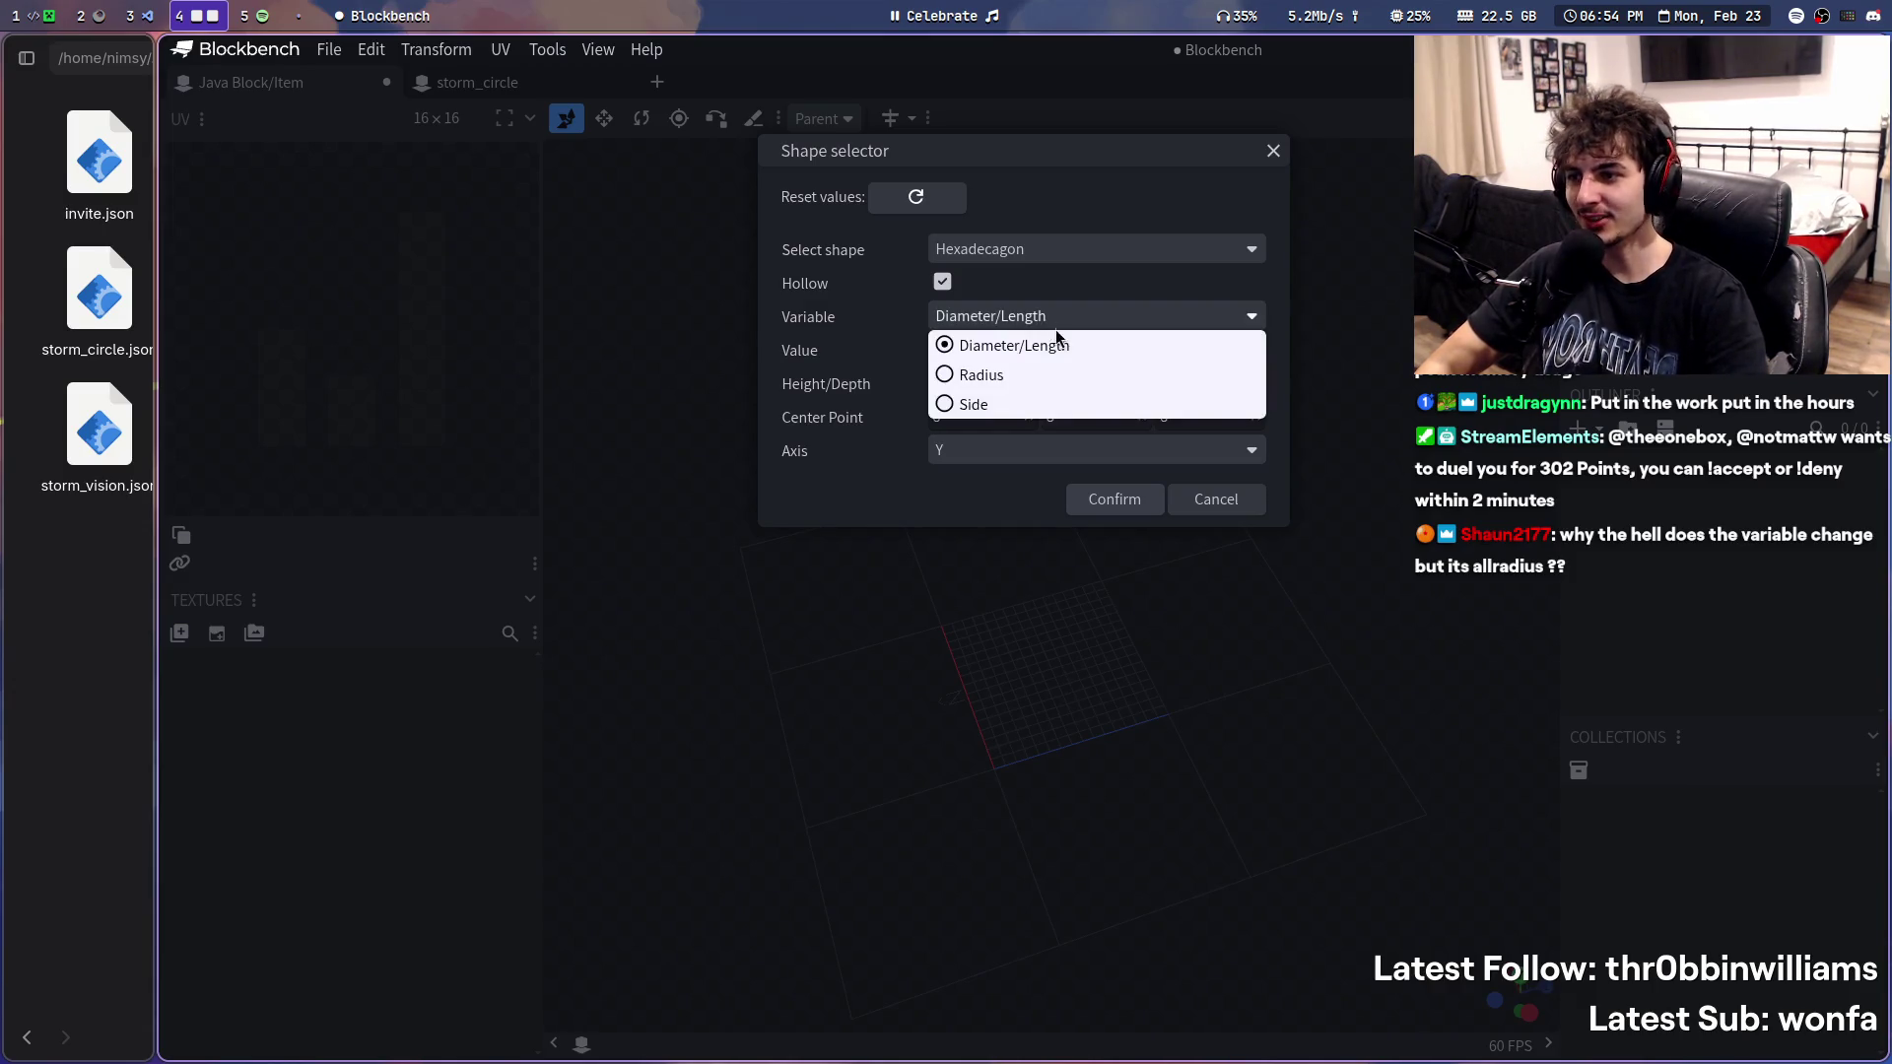
click(1031, 388)
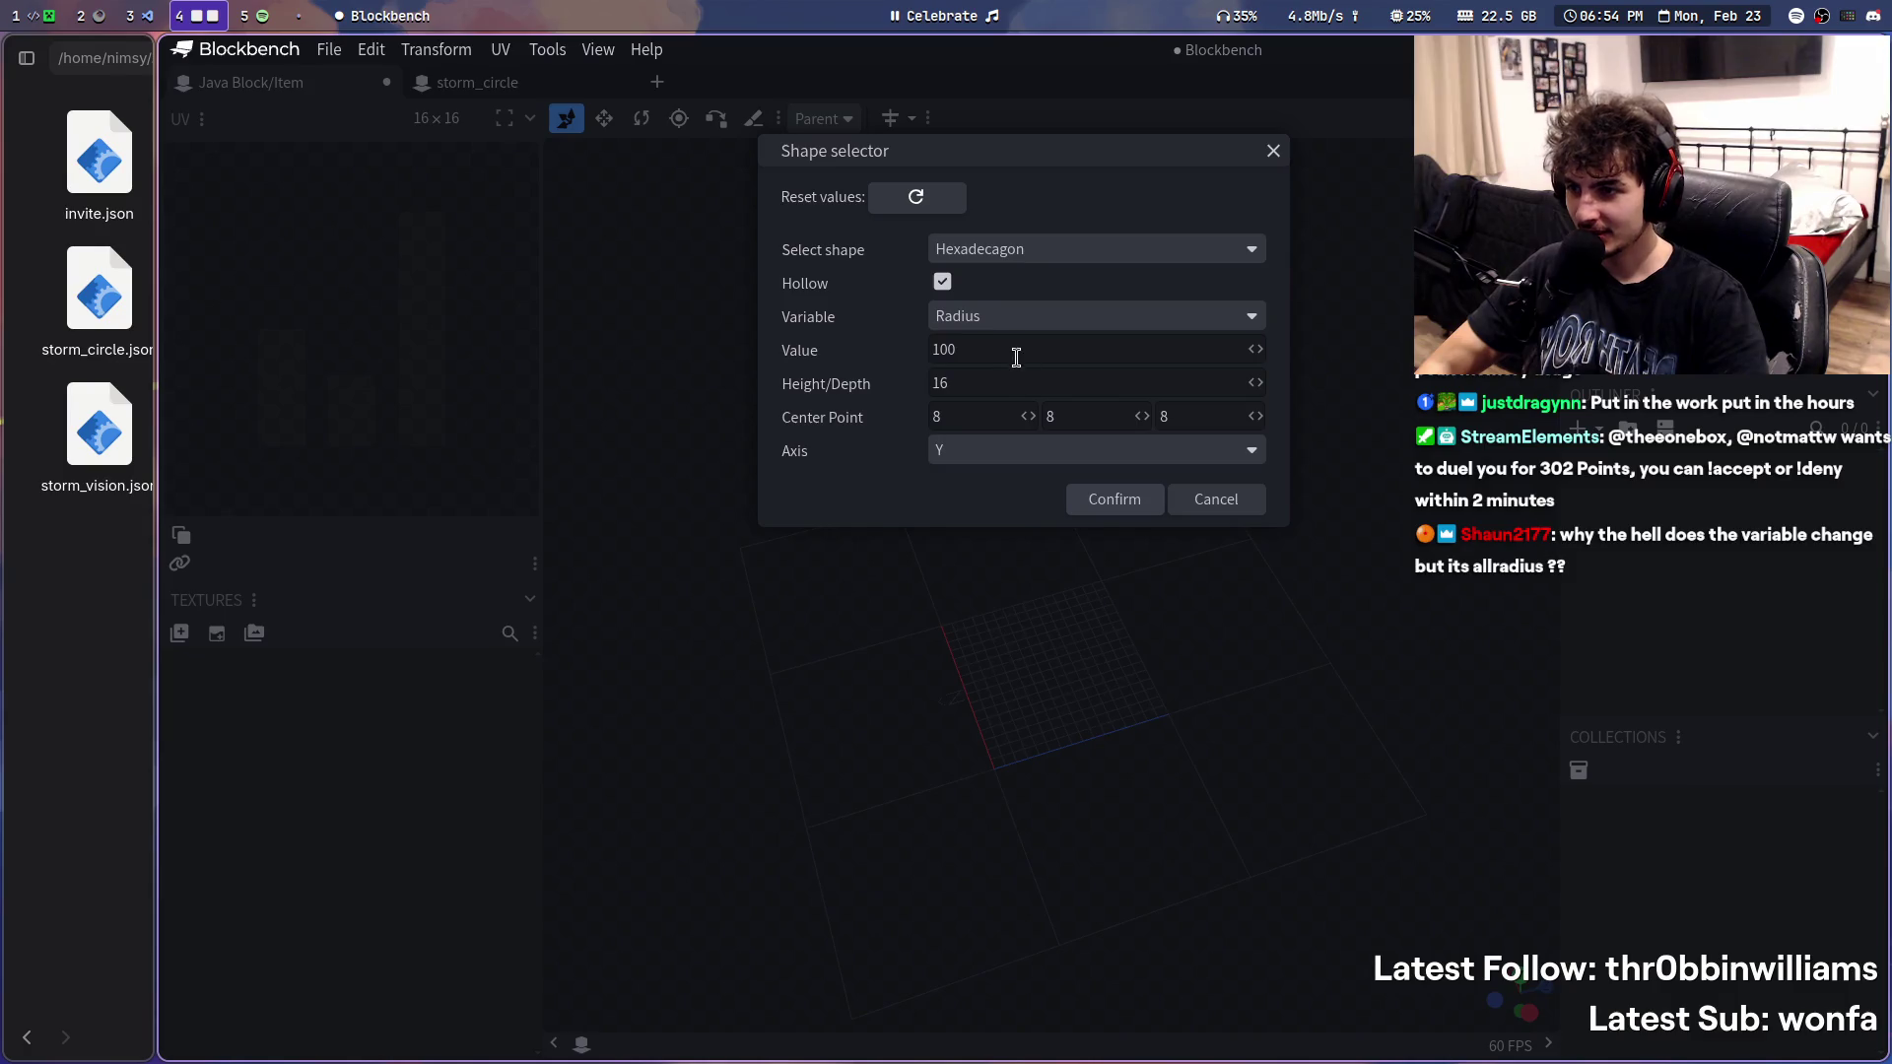
click(1101, 498)
click(1111, 290)
scroll(1069, 537, down, 5)
scroll(1064, 537, up, 3)
- Undo the radius-100 ring and look through the menus for plugin management
key(ctrl+z)
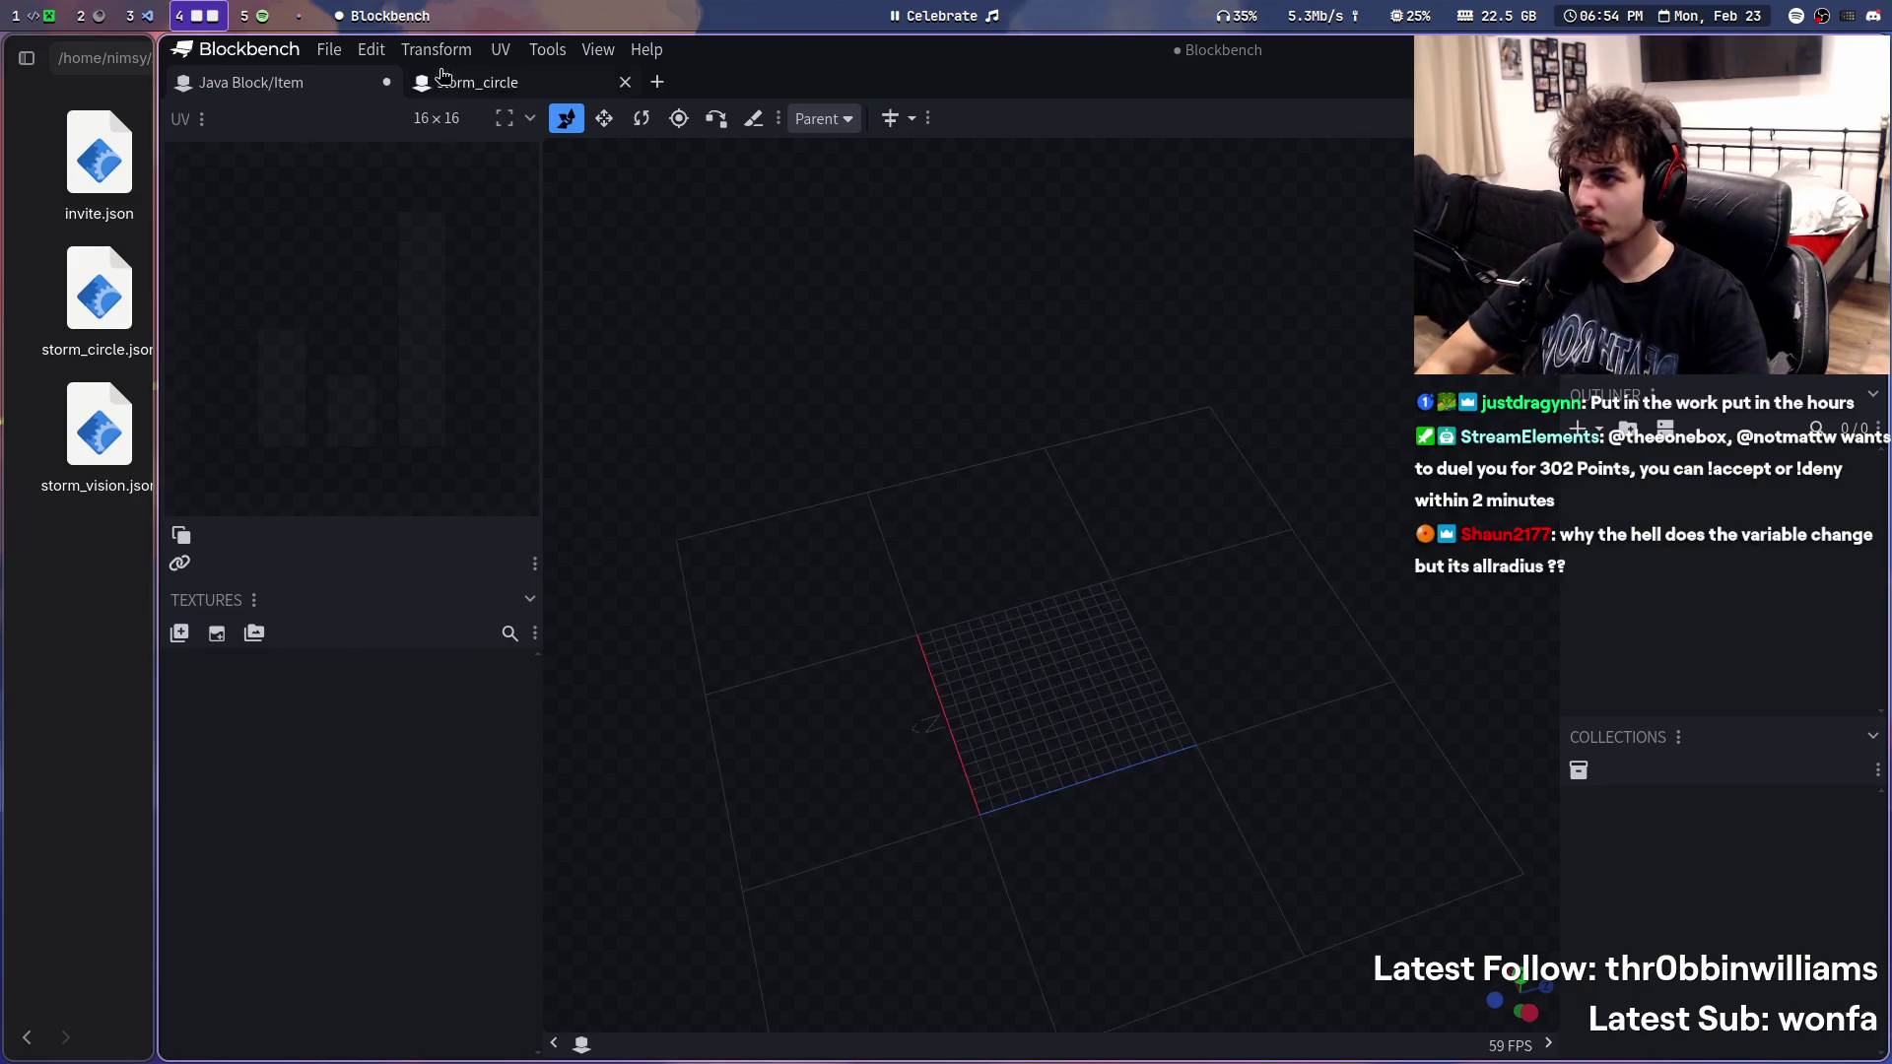
click(436, 48)
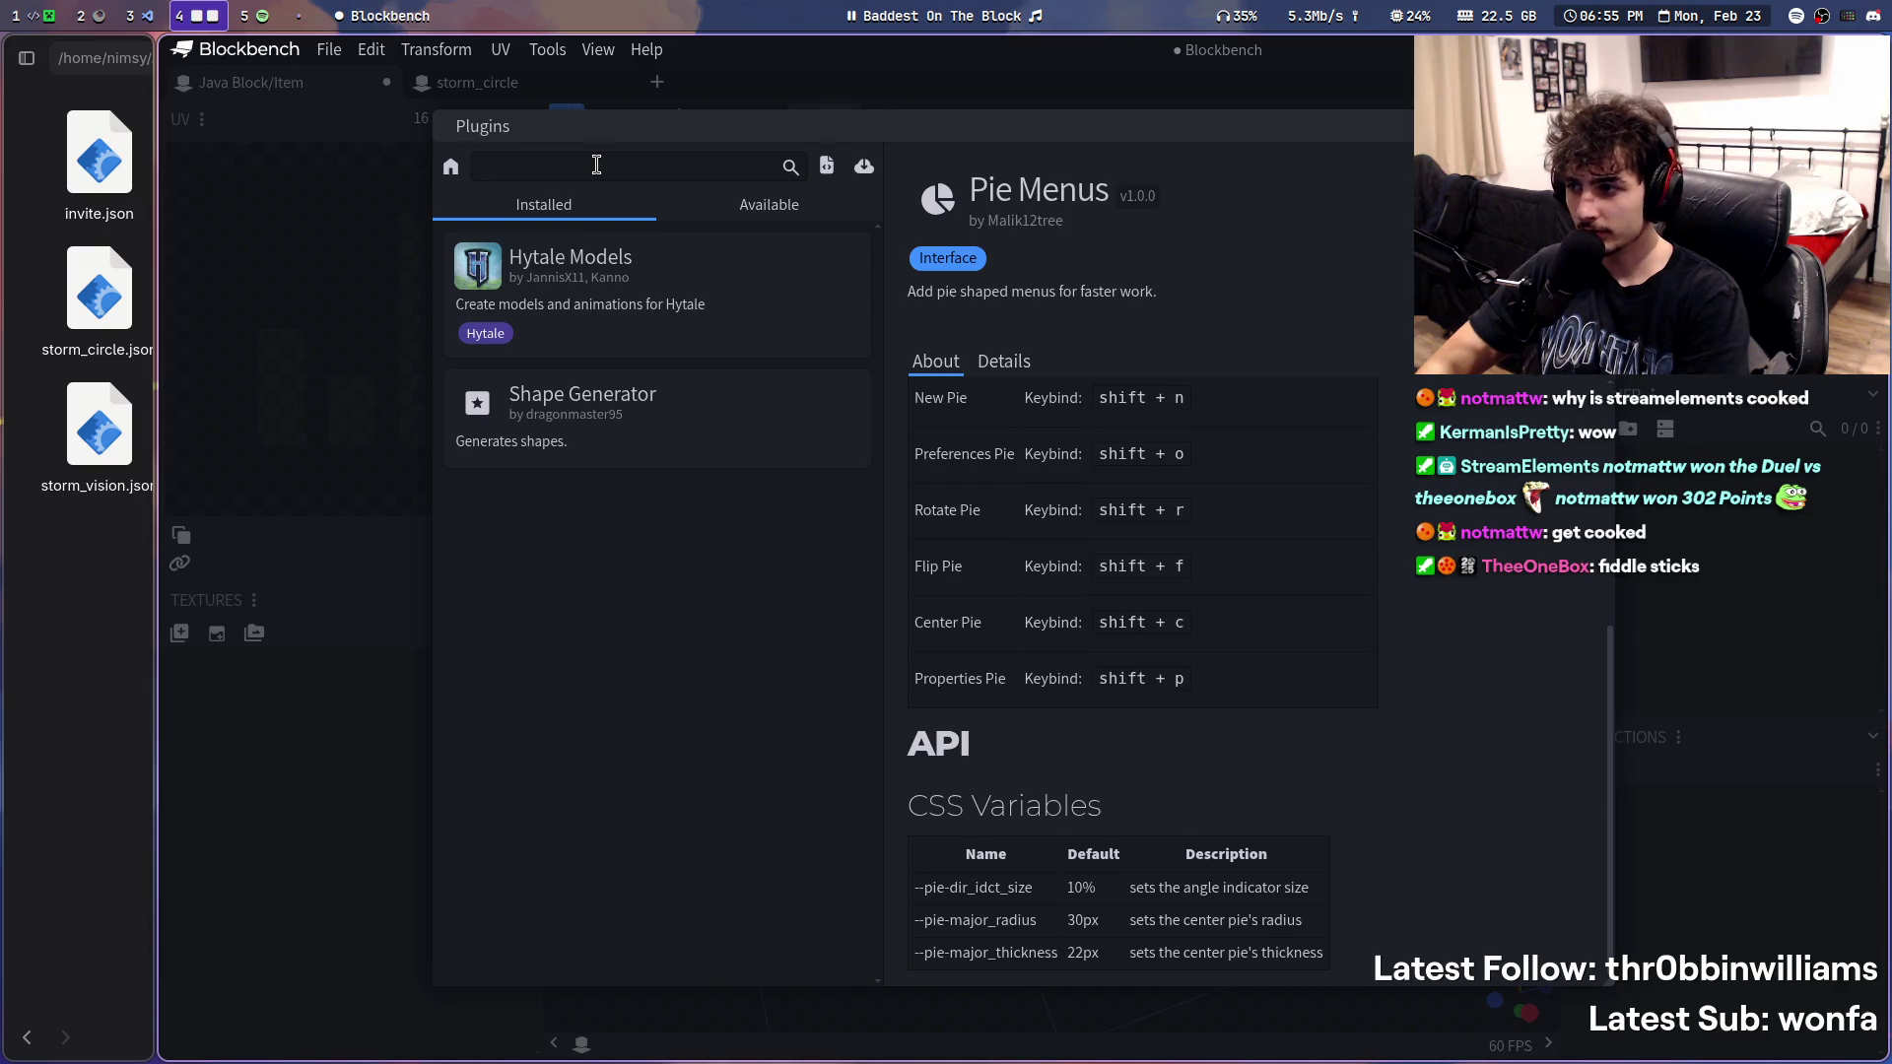
text(shape)
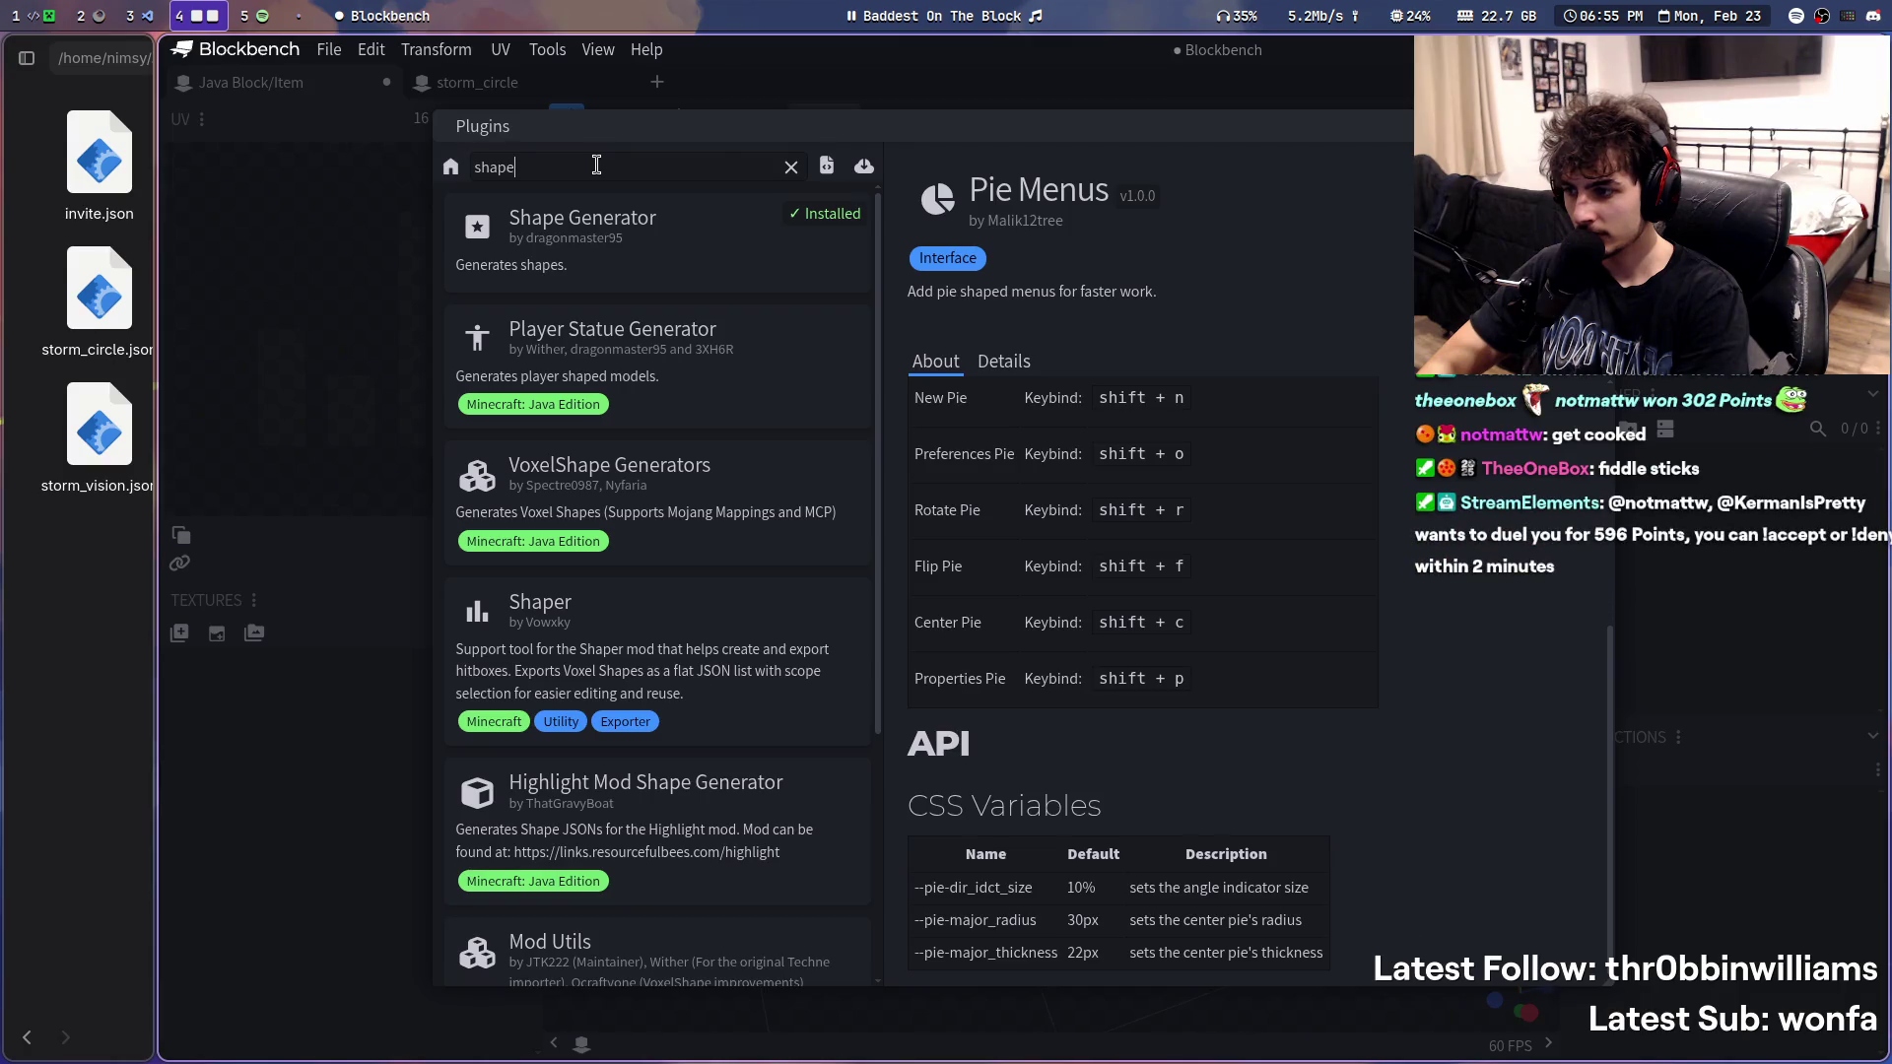
- Review the Shaper, VoxelShape Generators, Shape Generator and Player Statue Generator plugin details
click(722, 627)
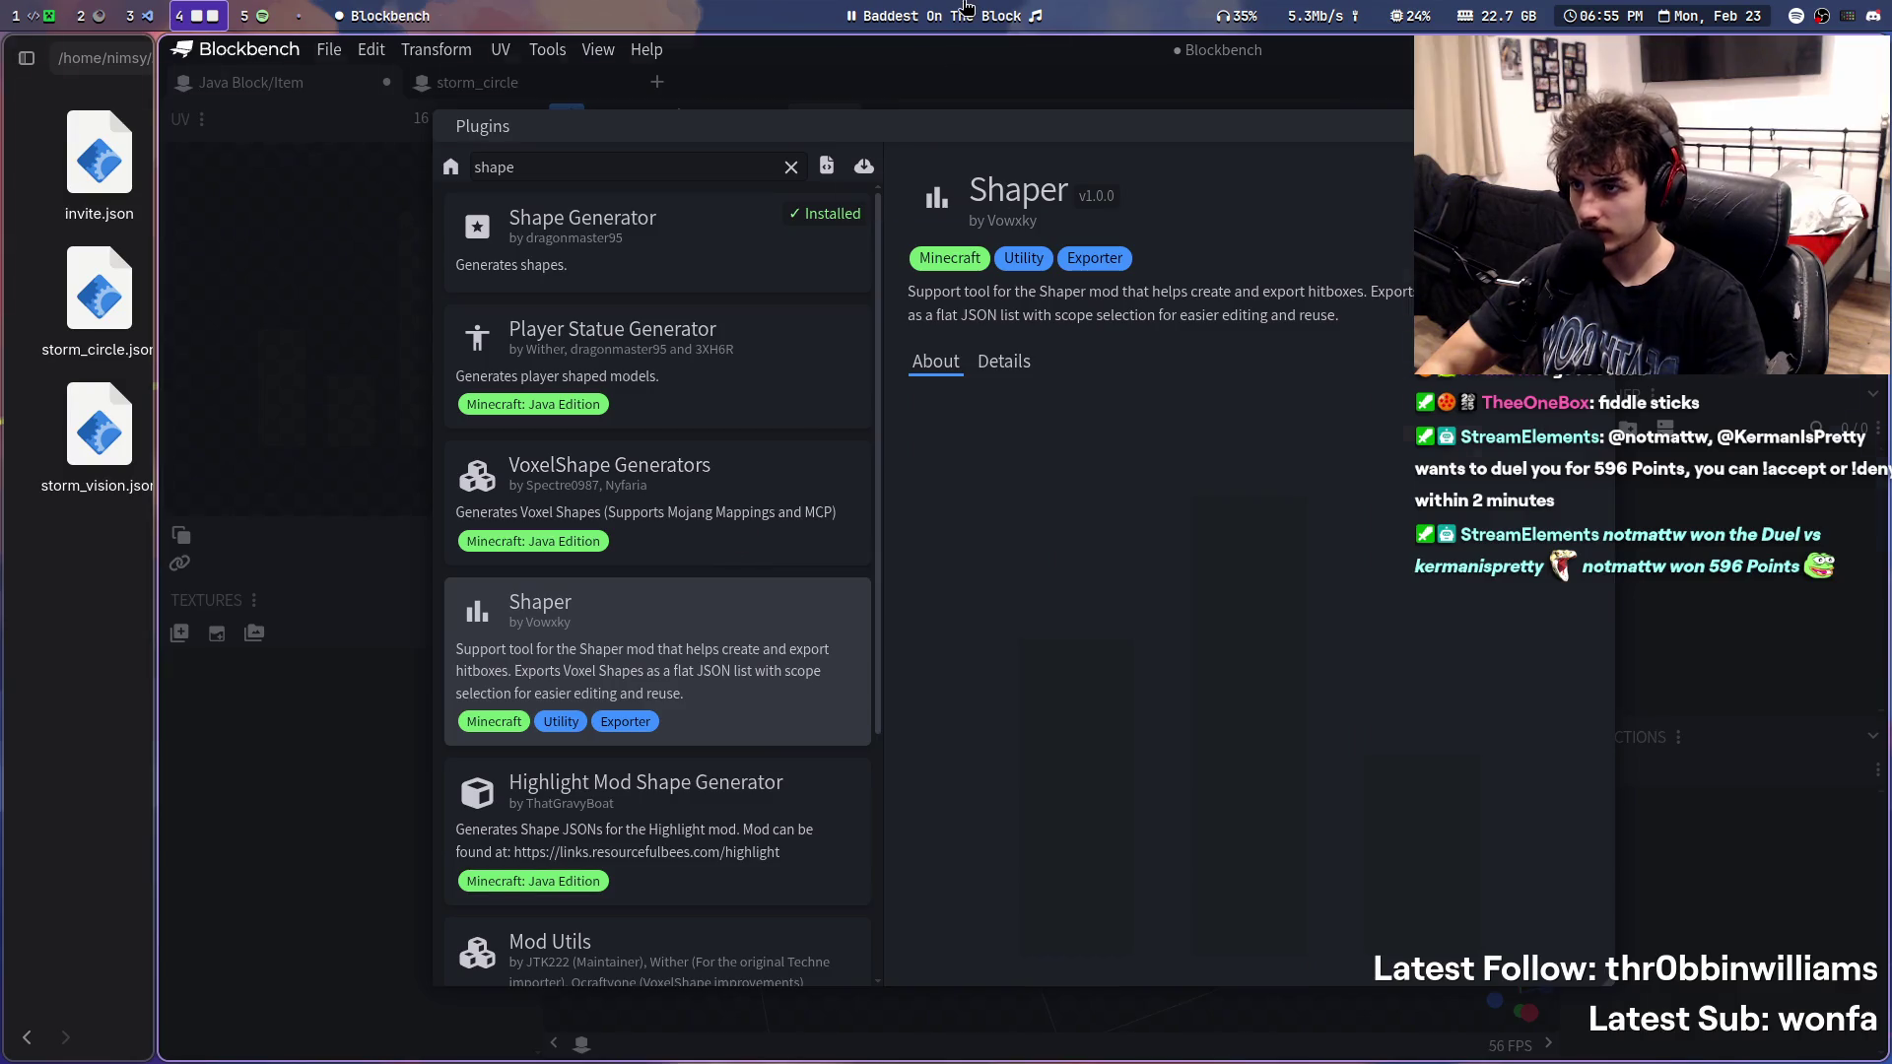
key(super+5)
key(super+4)
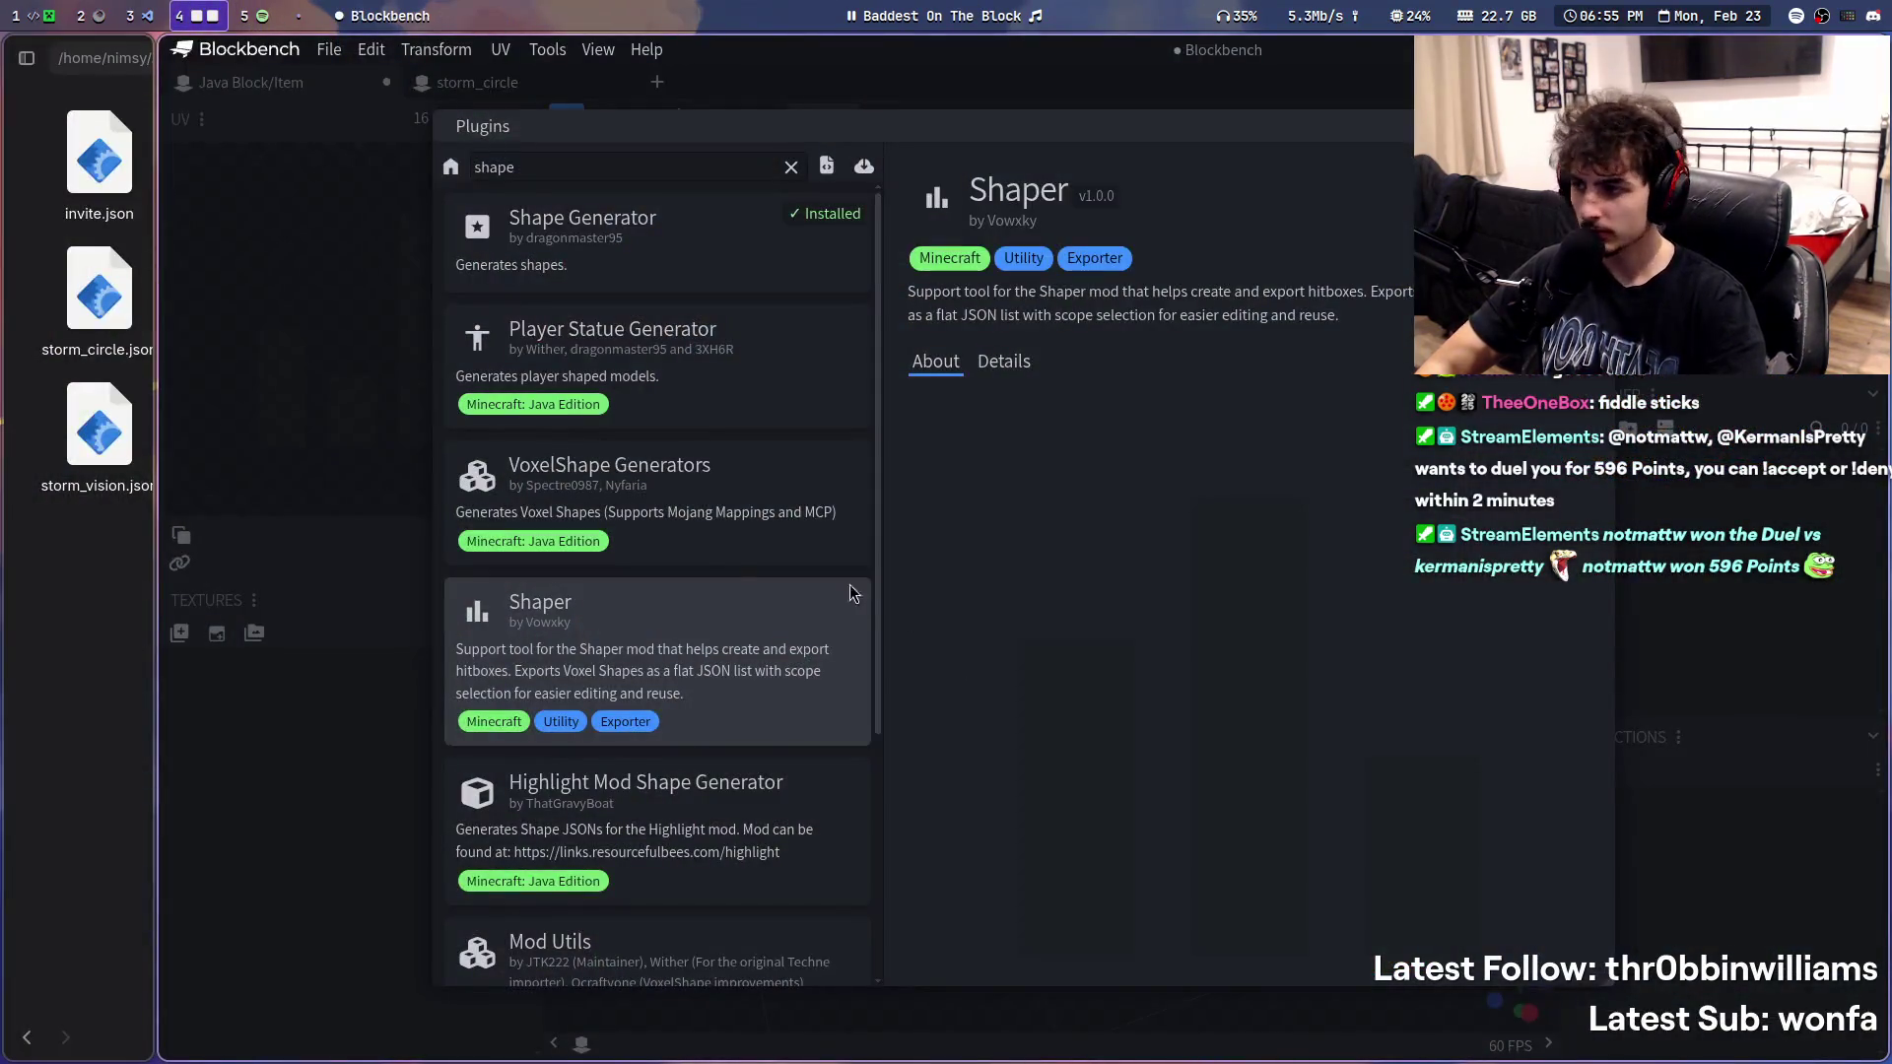
click(712, 514)
click(709, 259)
click(734, 404)
scroll(793, 546, down, 3)
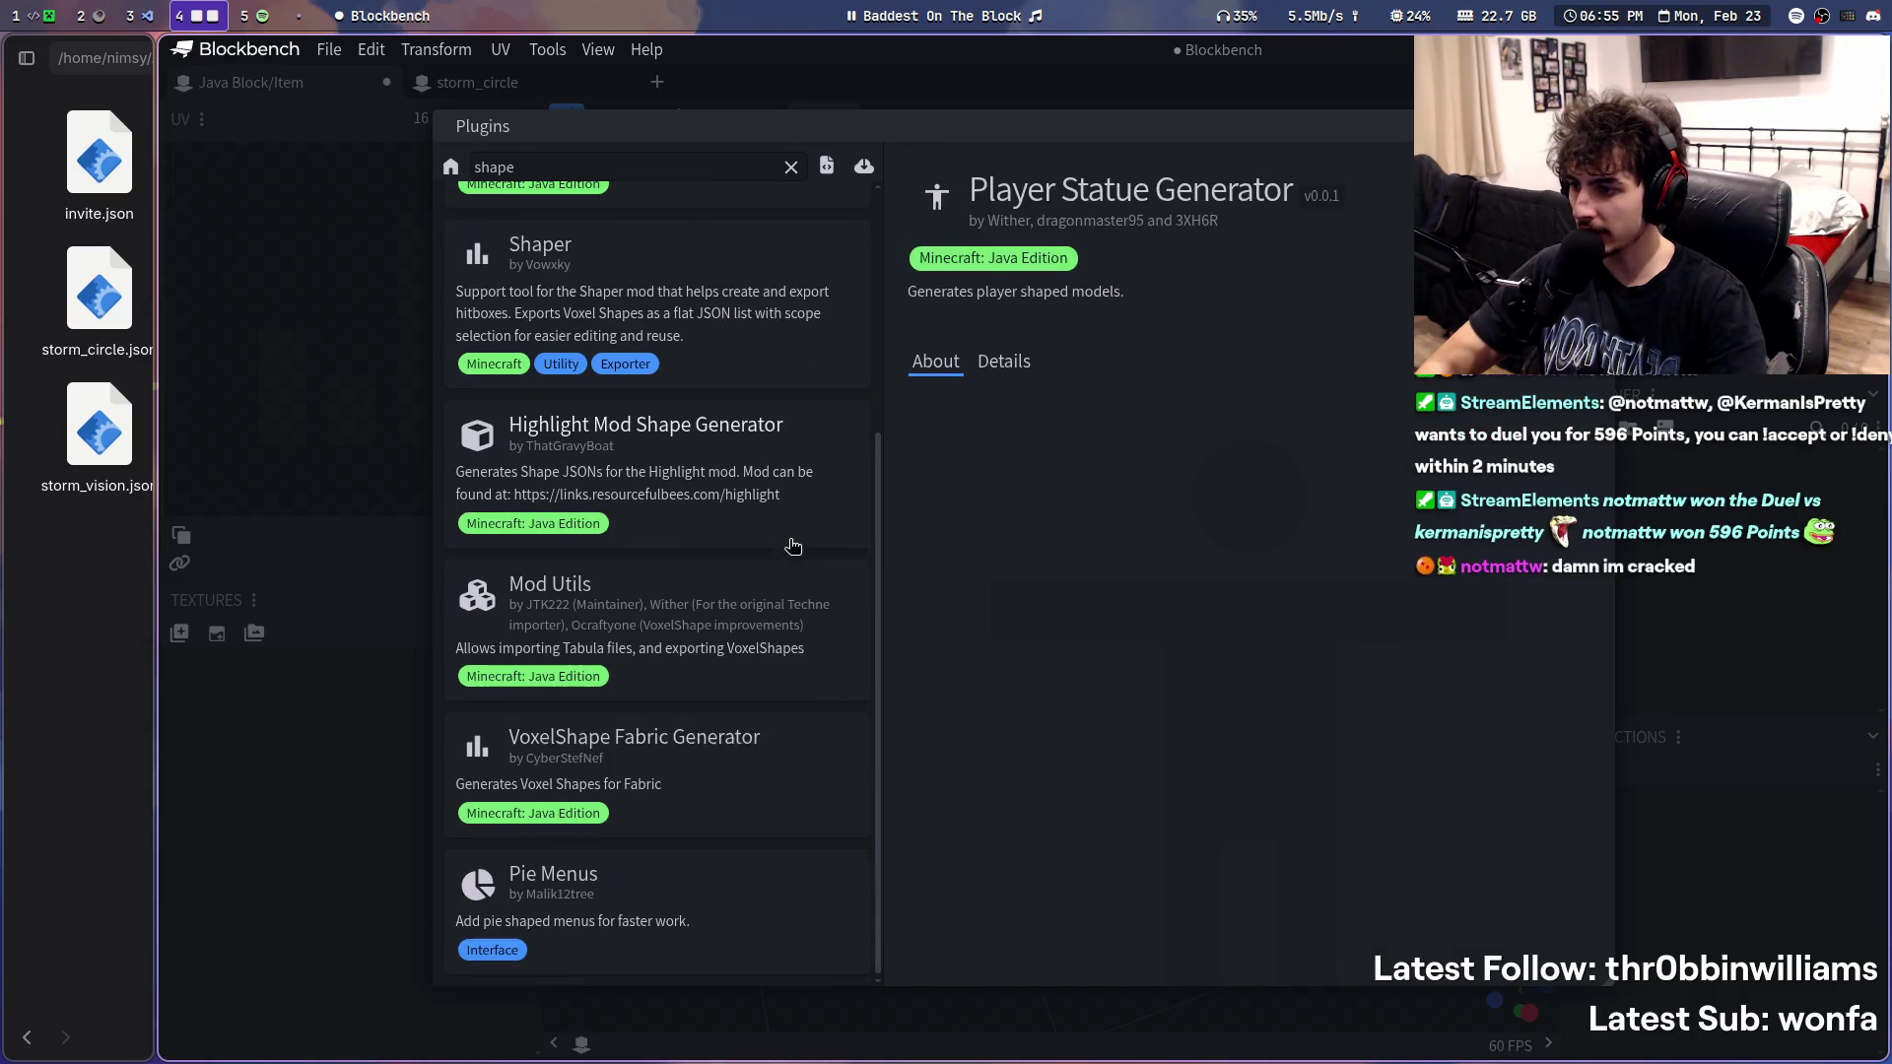
- Clear the plugin search query and switch over to Discord
double_click(609, 157)
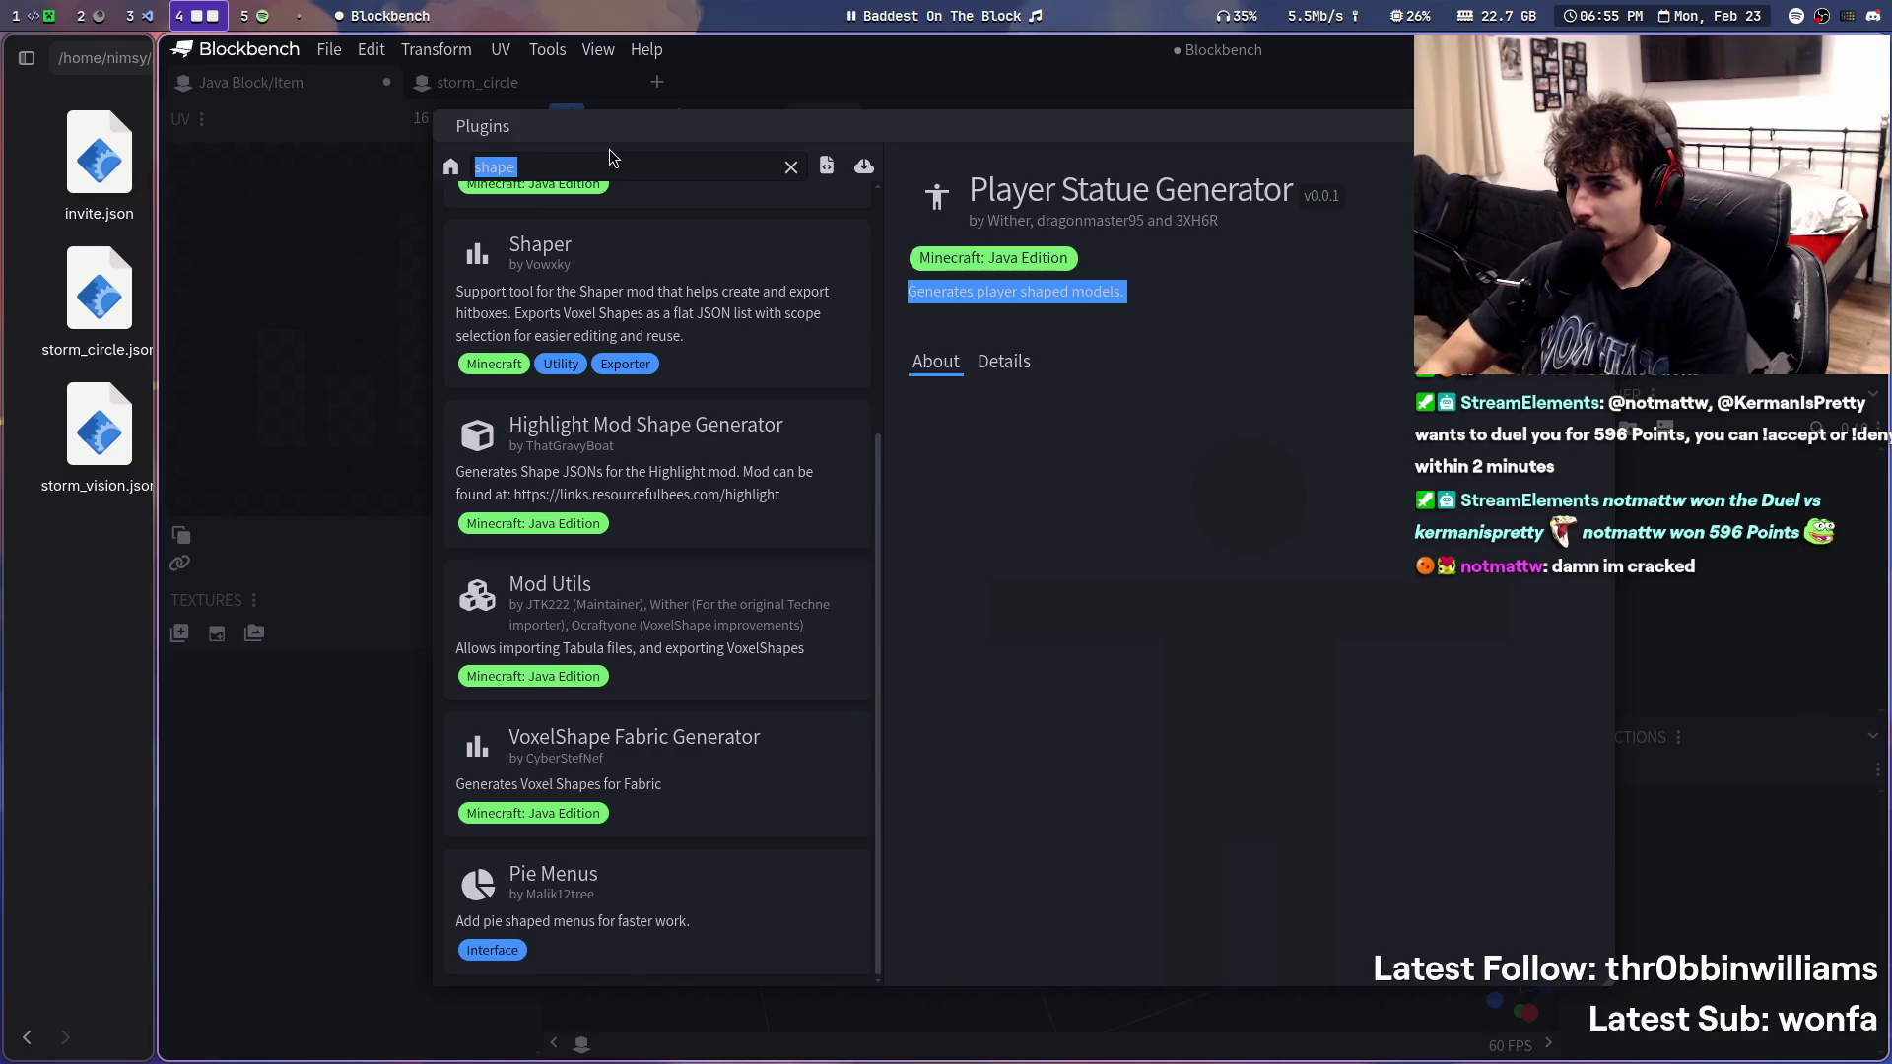
click(599, 159)
key(BackSpace)
key(BackSpace)
key(BackSpace)
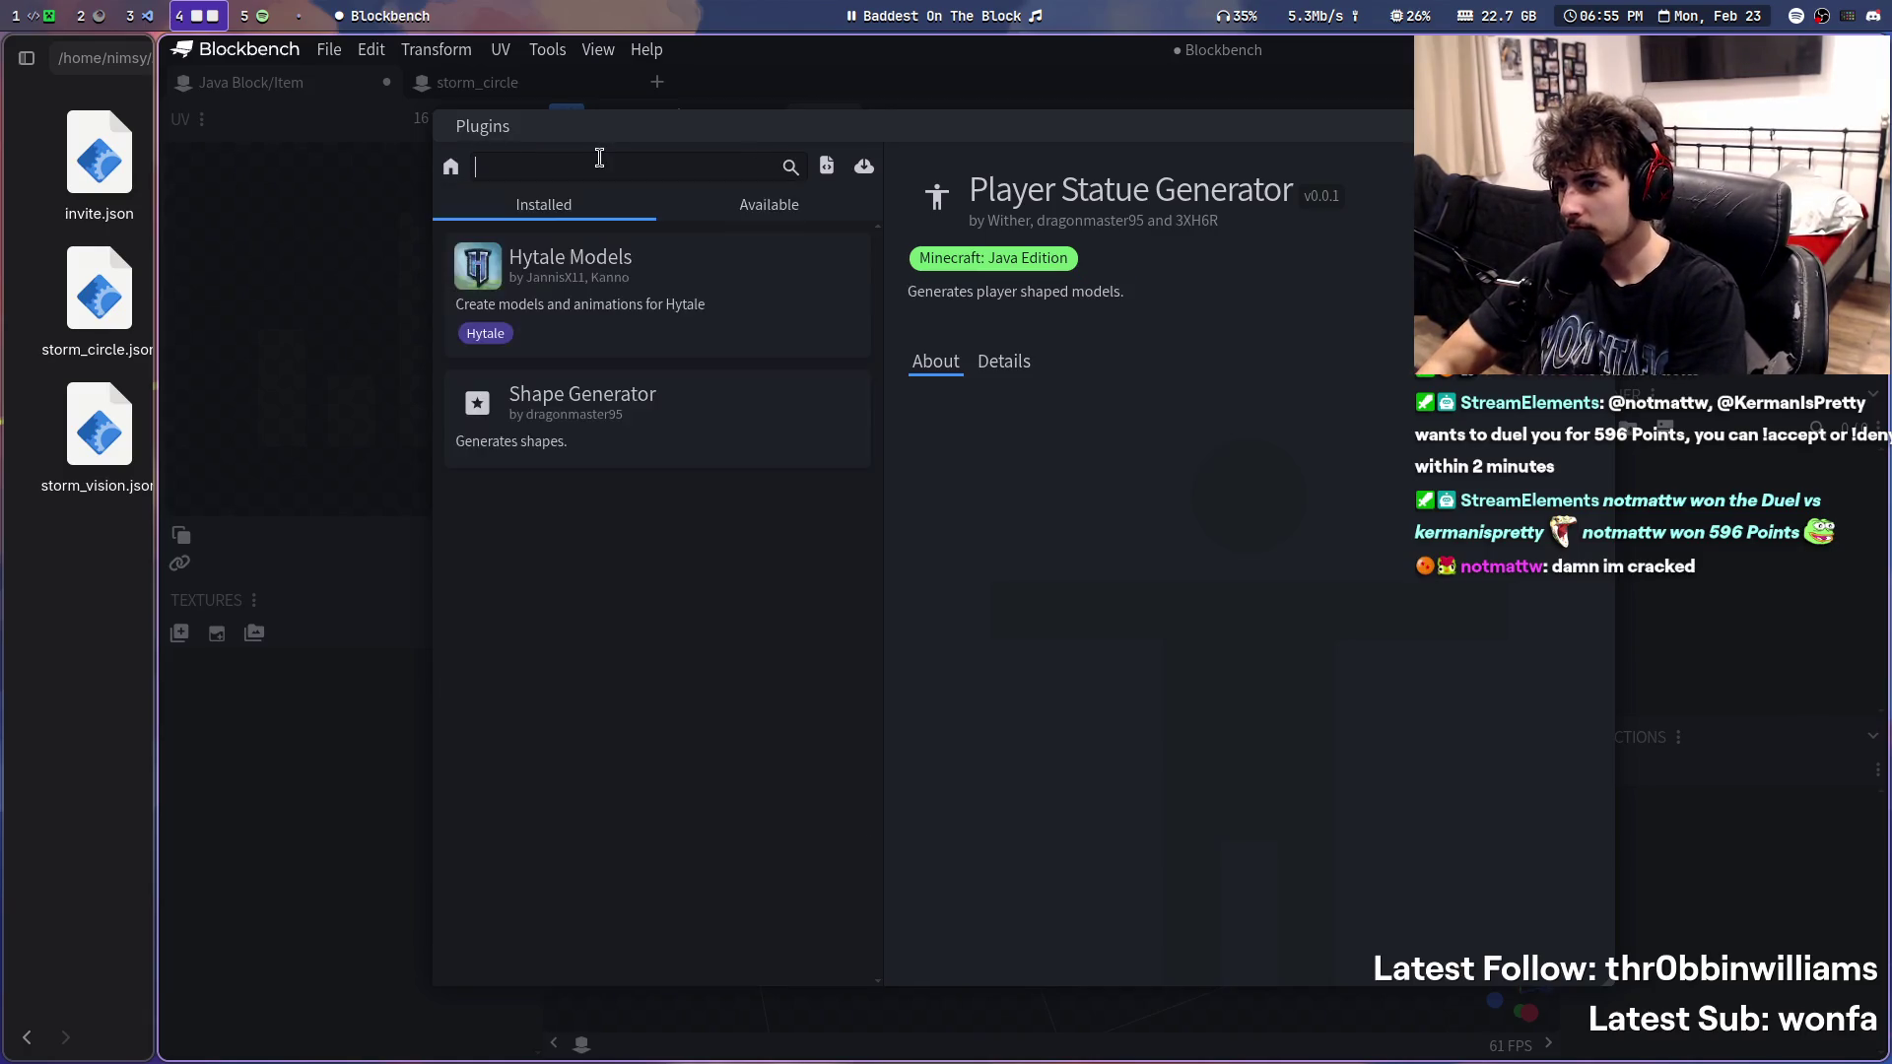
text(spec)
key(BackSpace)
key(BackSpace)
key(BackSpace)
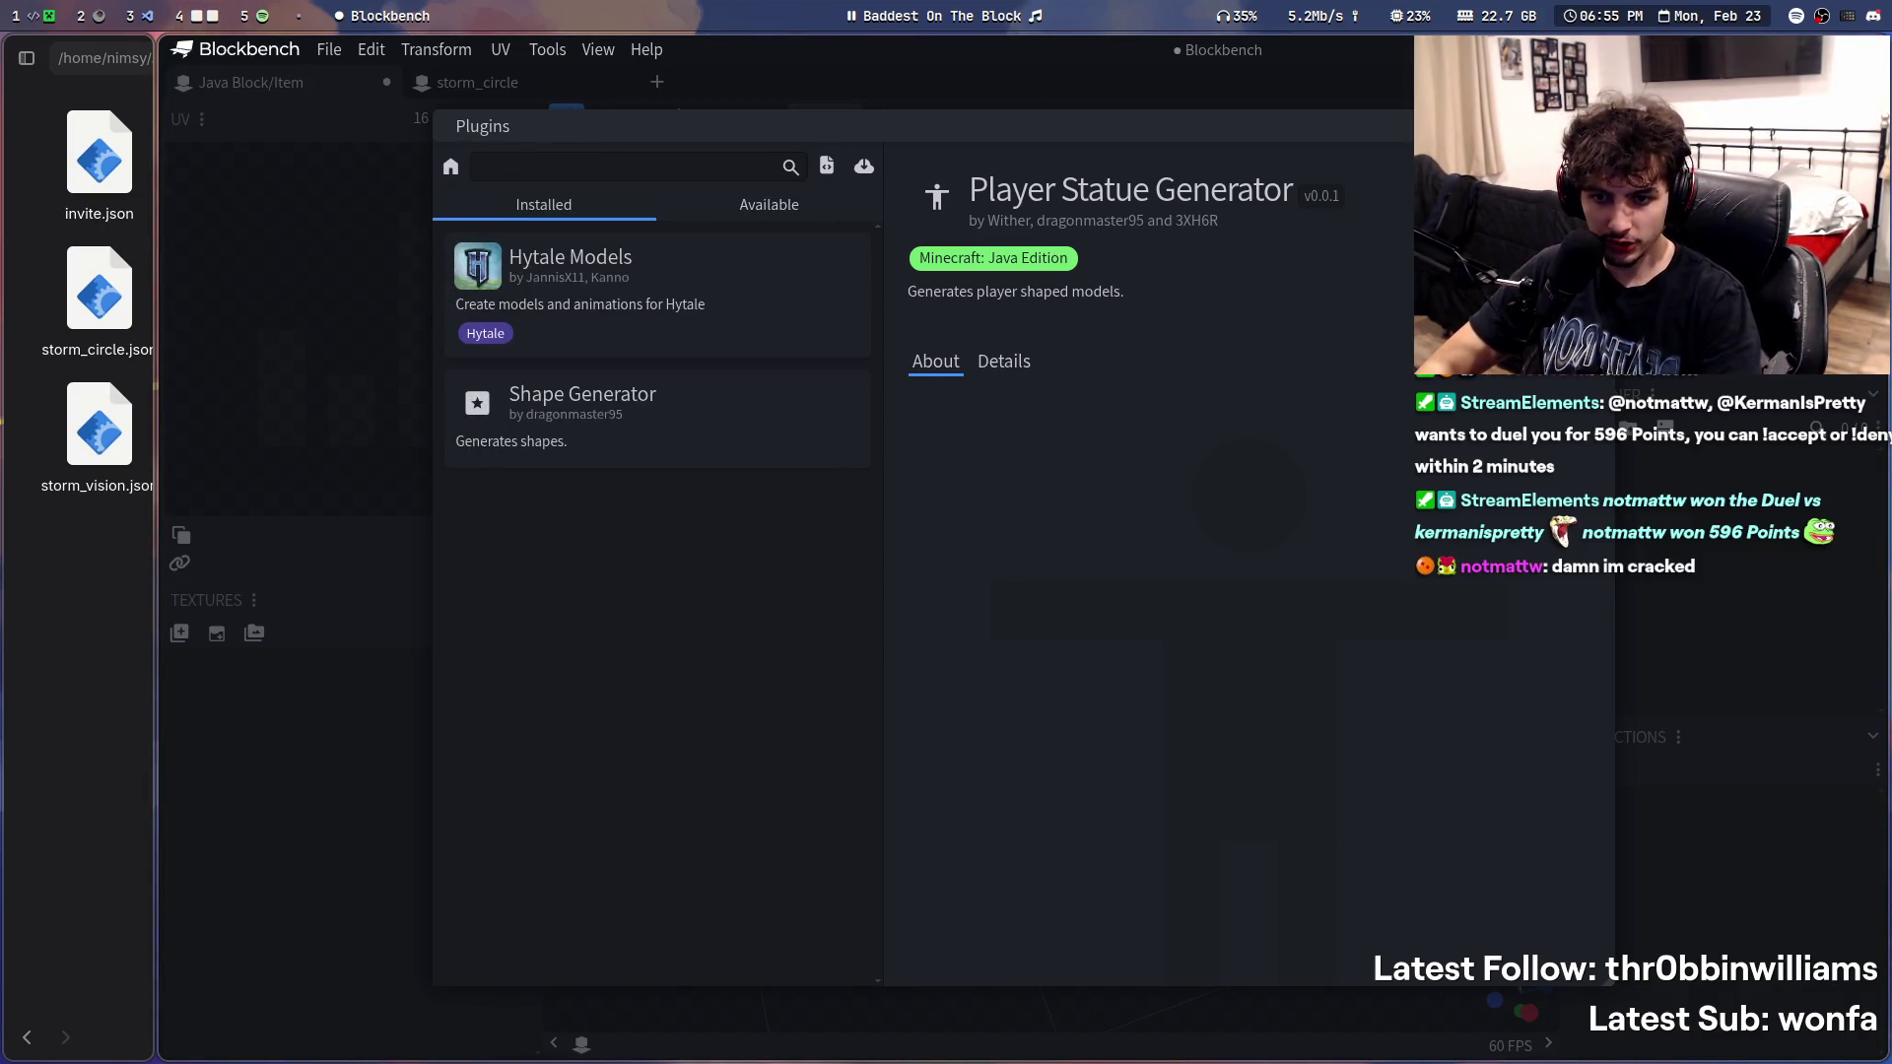
key(super+4)
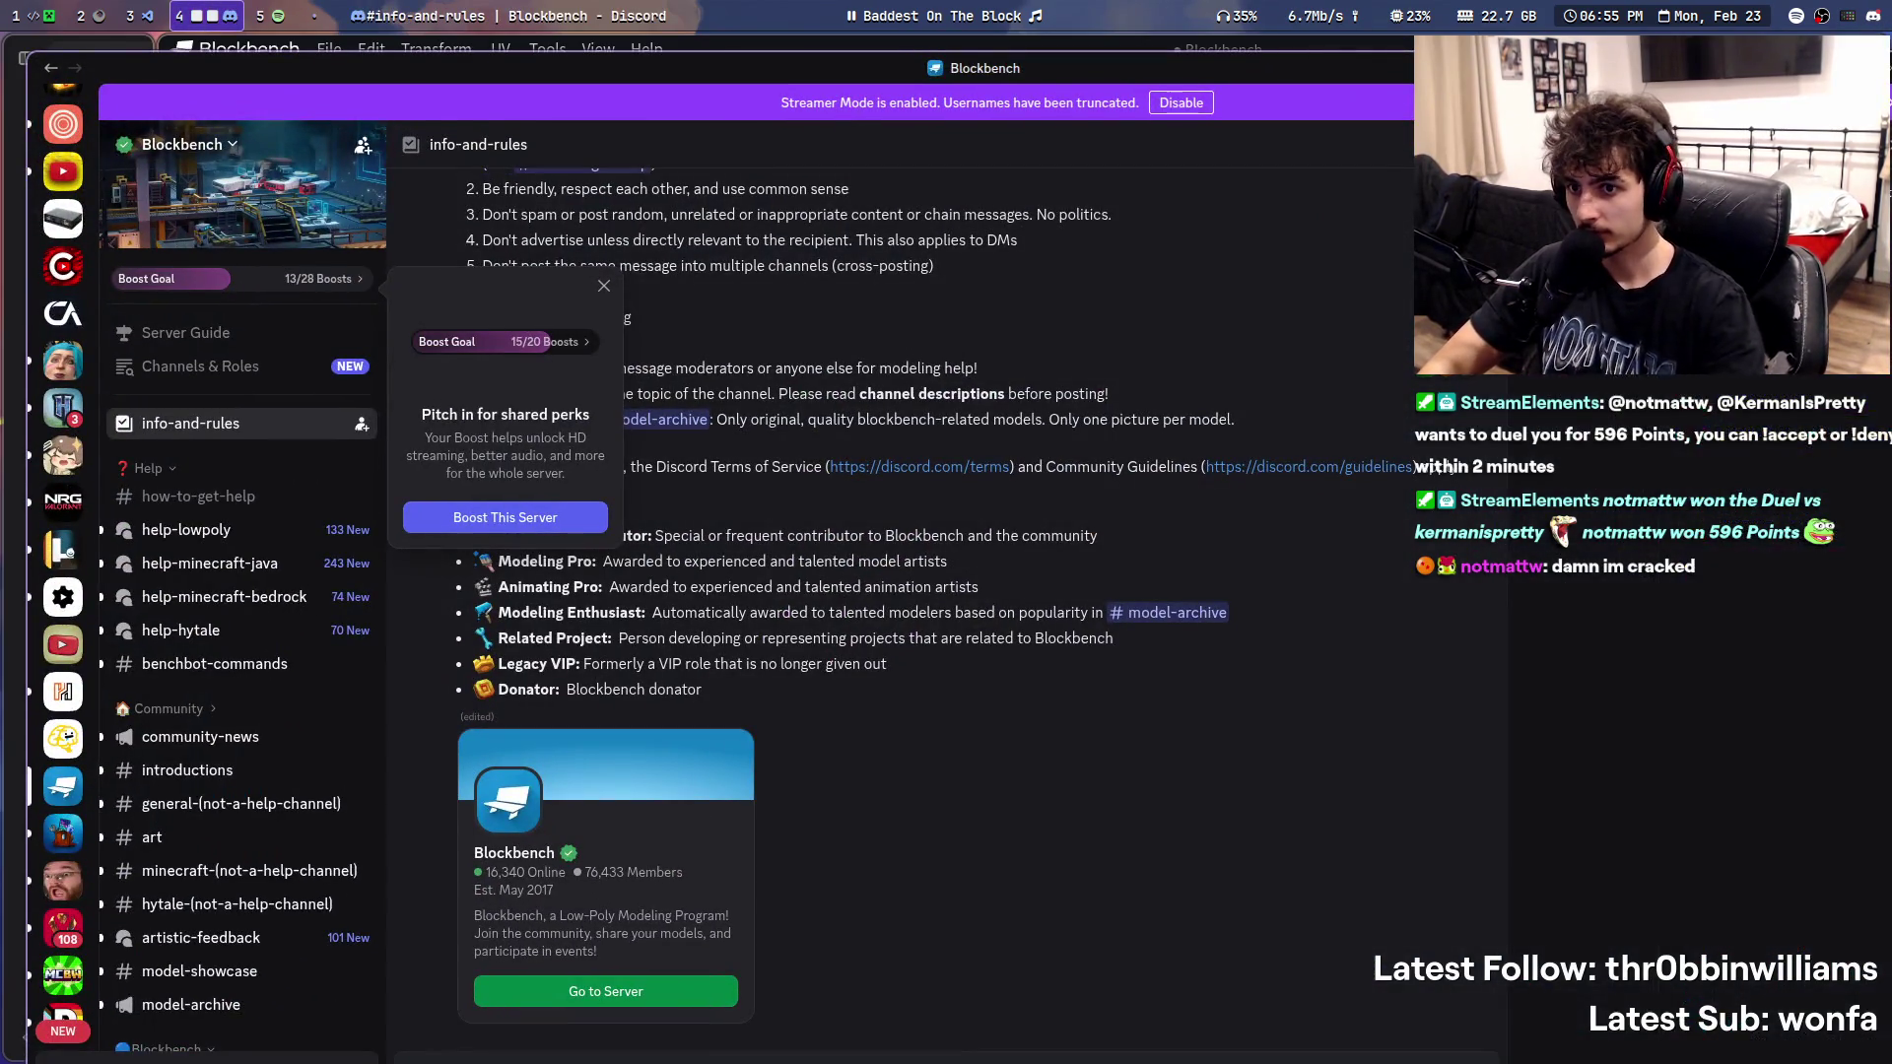
- Open the Issues Resizing Circle Model thread and the model-showcase result from the 'circle model' search
super+drag(1204, 352, 835, 356)
click(1267, 345)
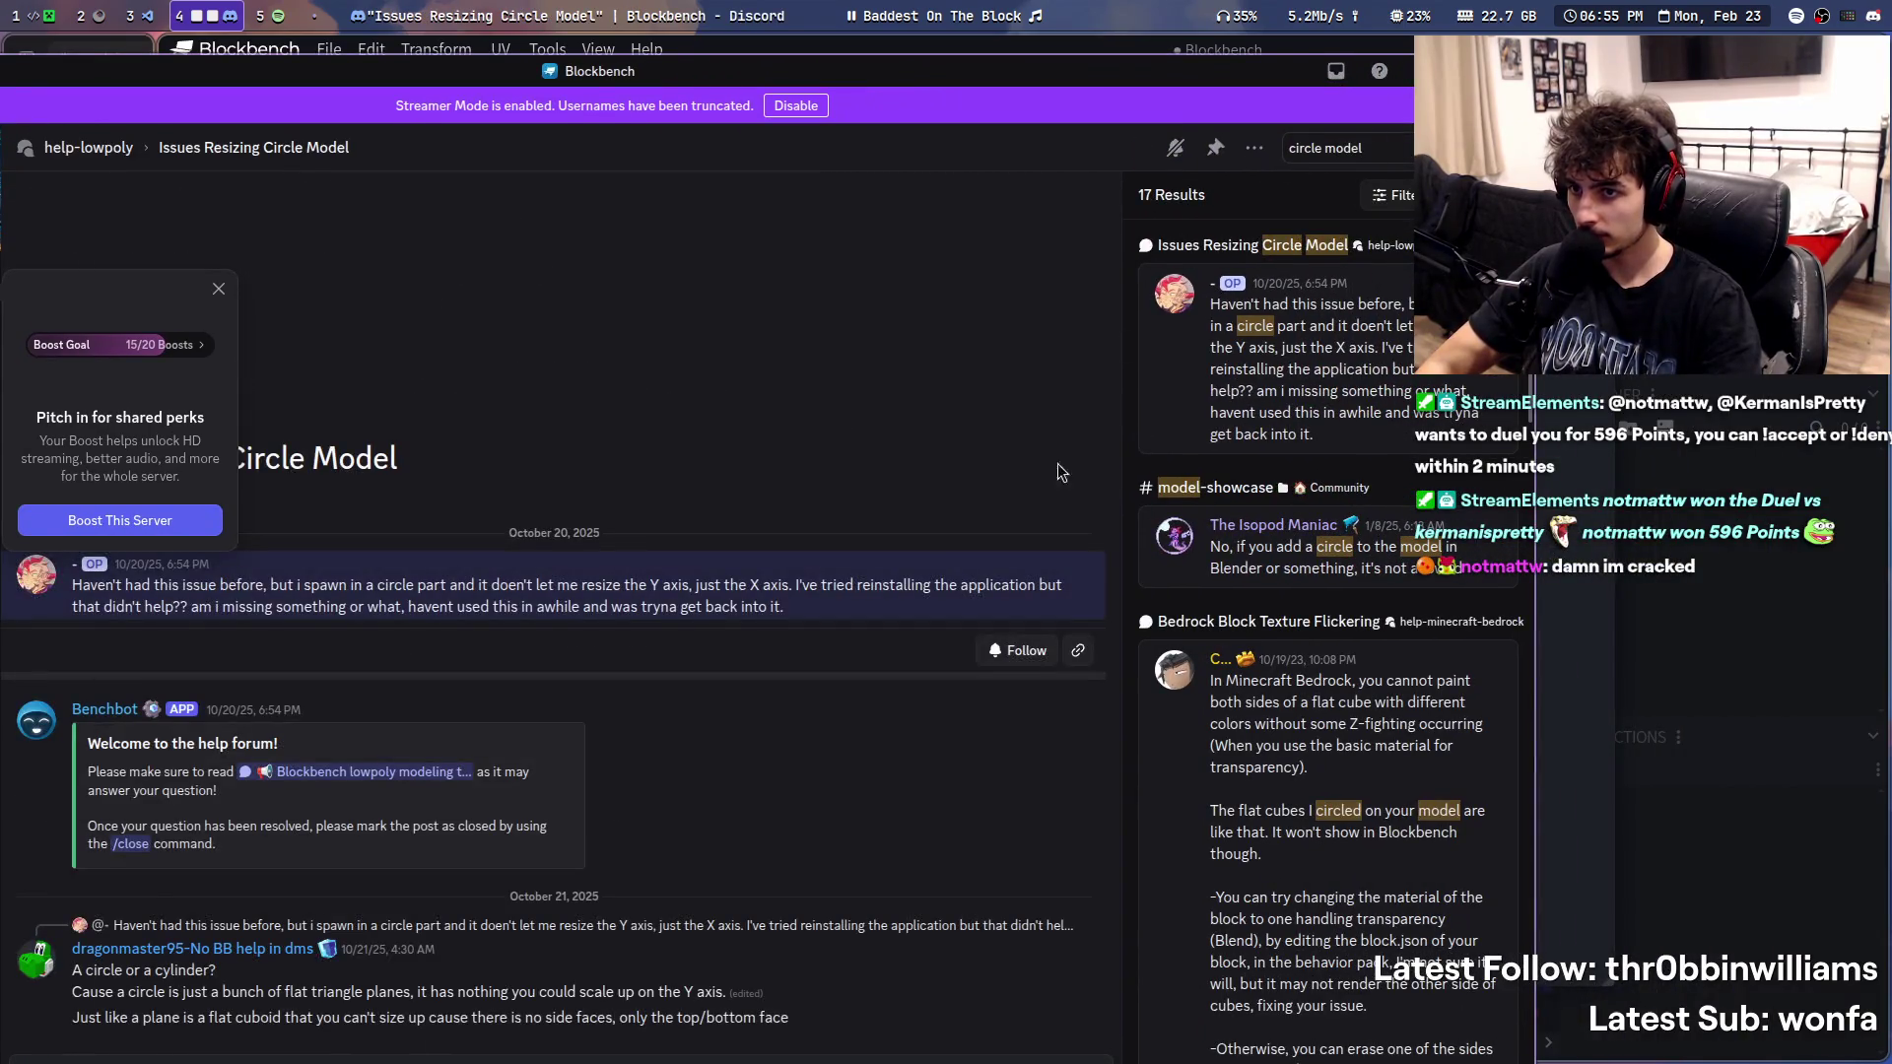
super+drag(883, 509, 879, 535)
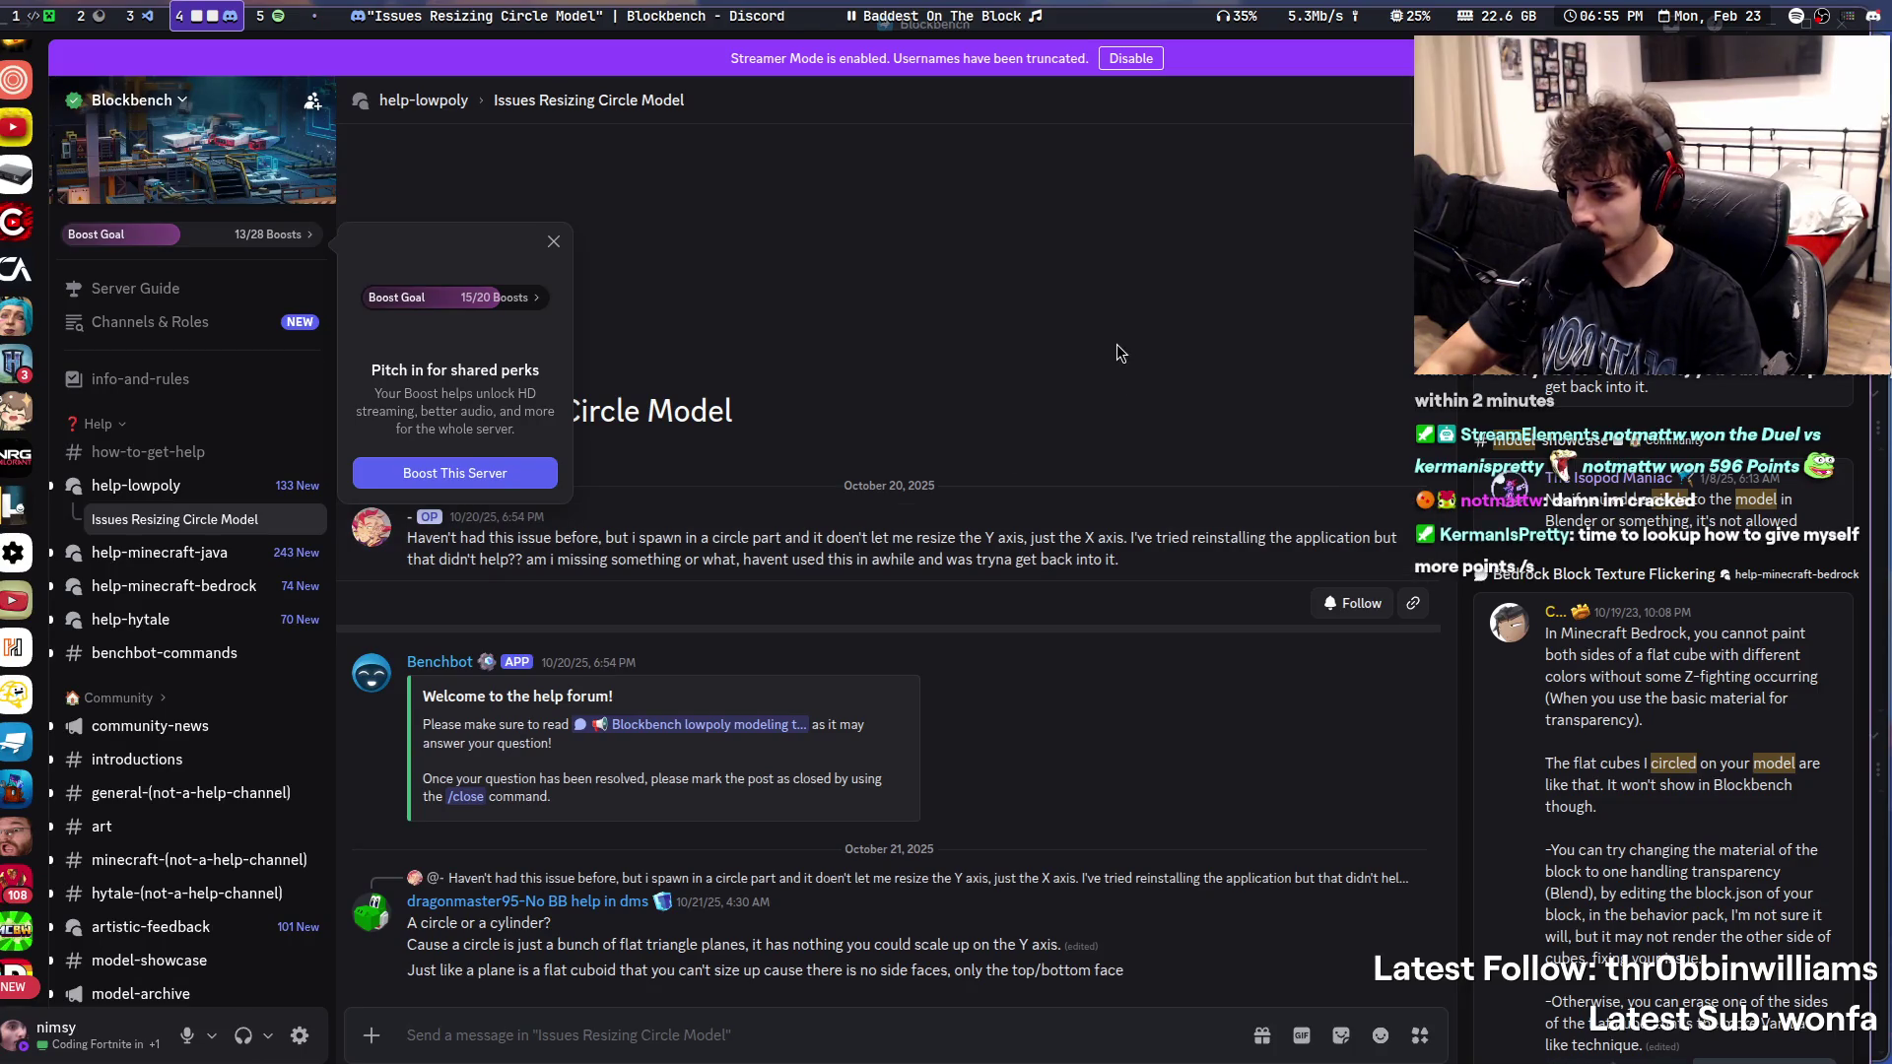
super+drag(1124, 348, 642, 370)
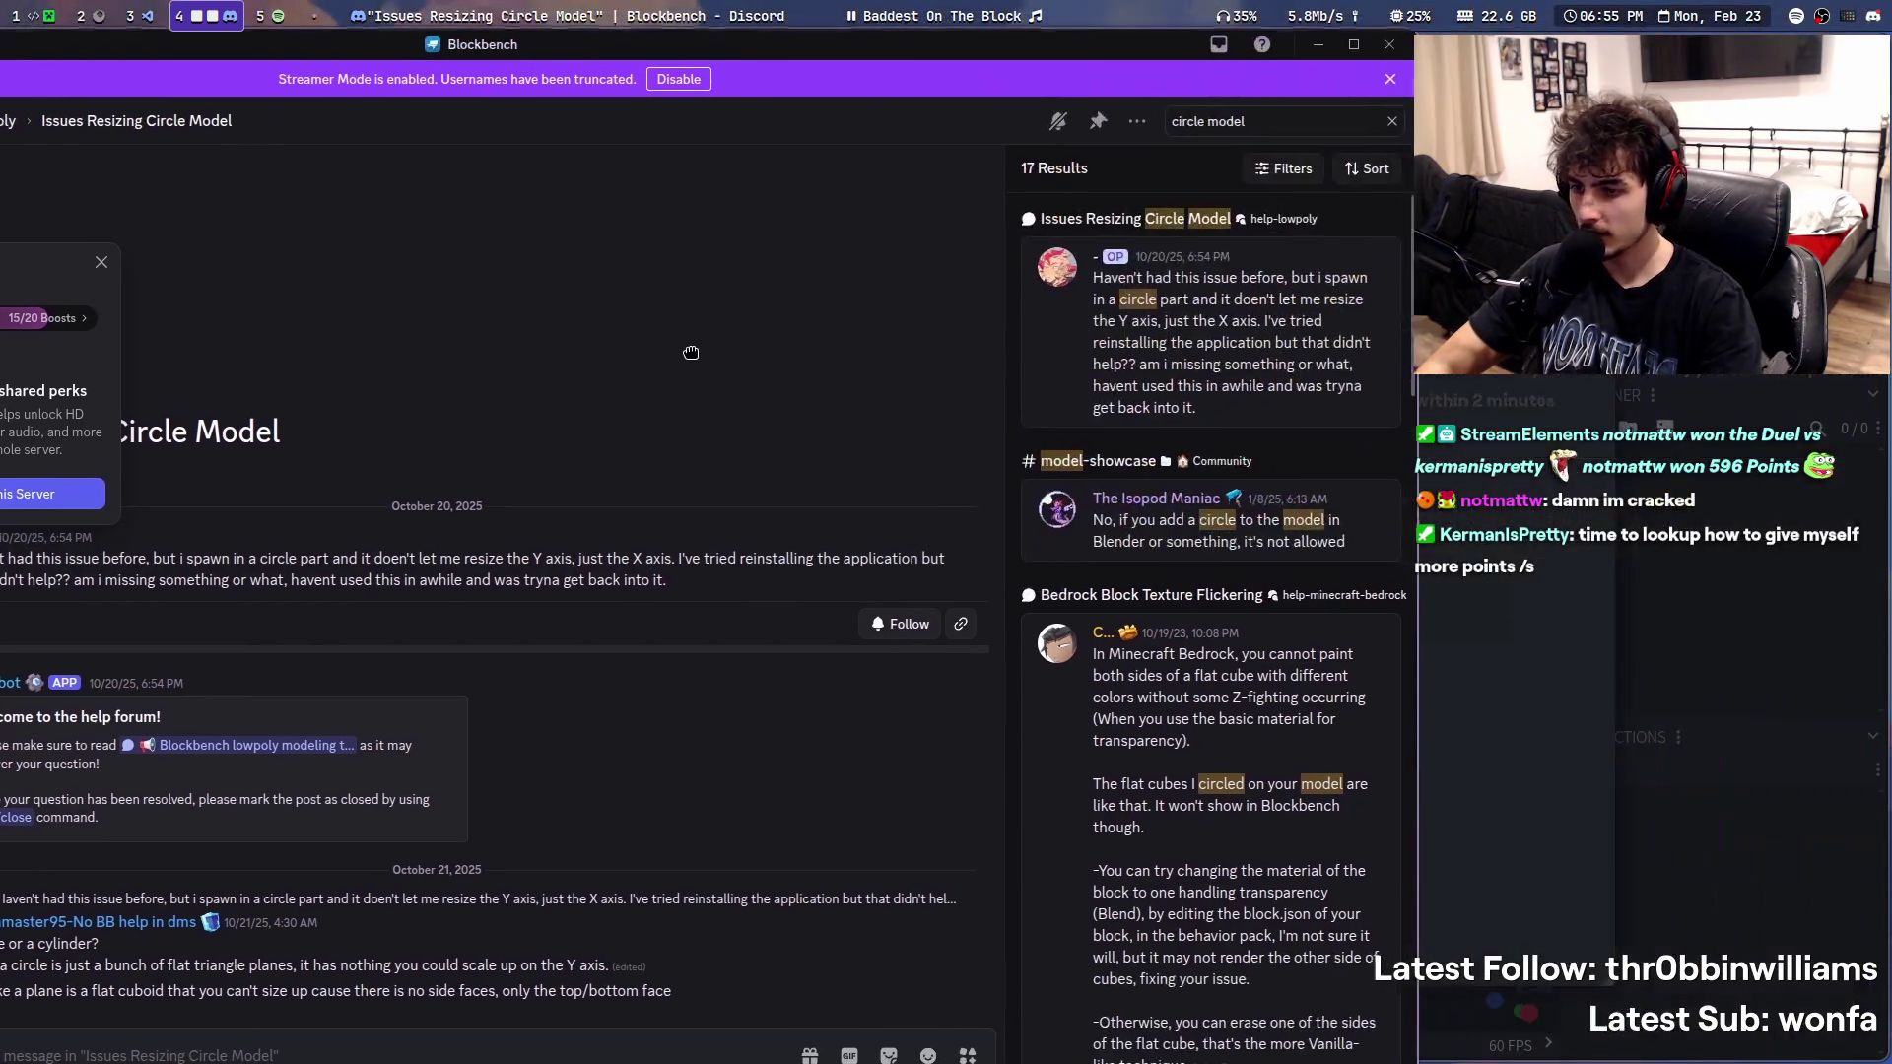
click(1091, 460)
mouse_move(676, 488)
super+mouse_down()
mouse_move(978, 329)
mouse_move(659, 358)
super+mouse_up()
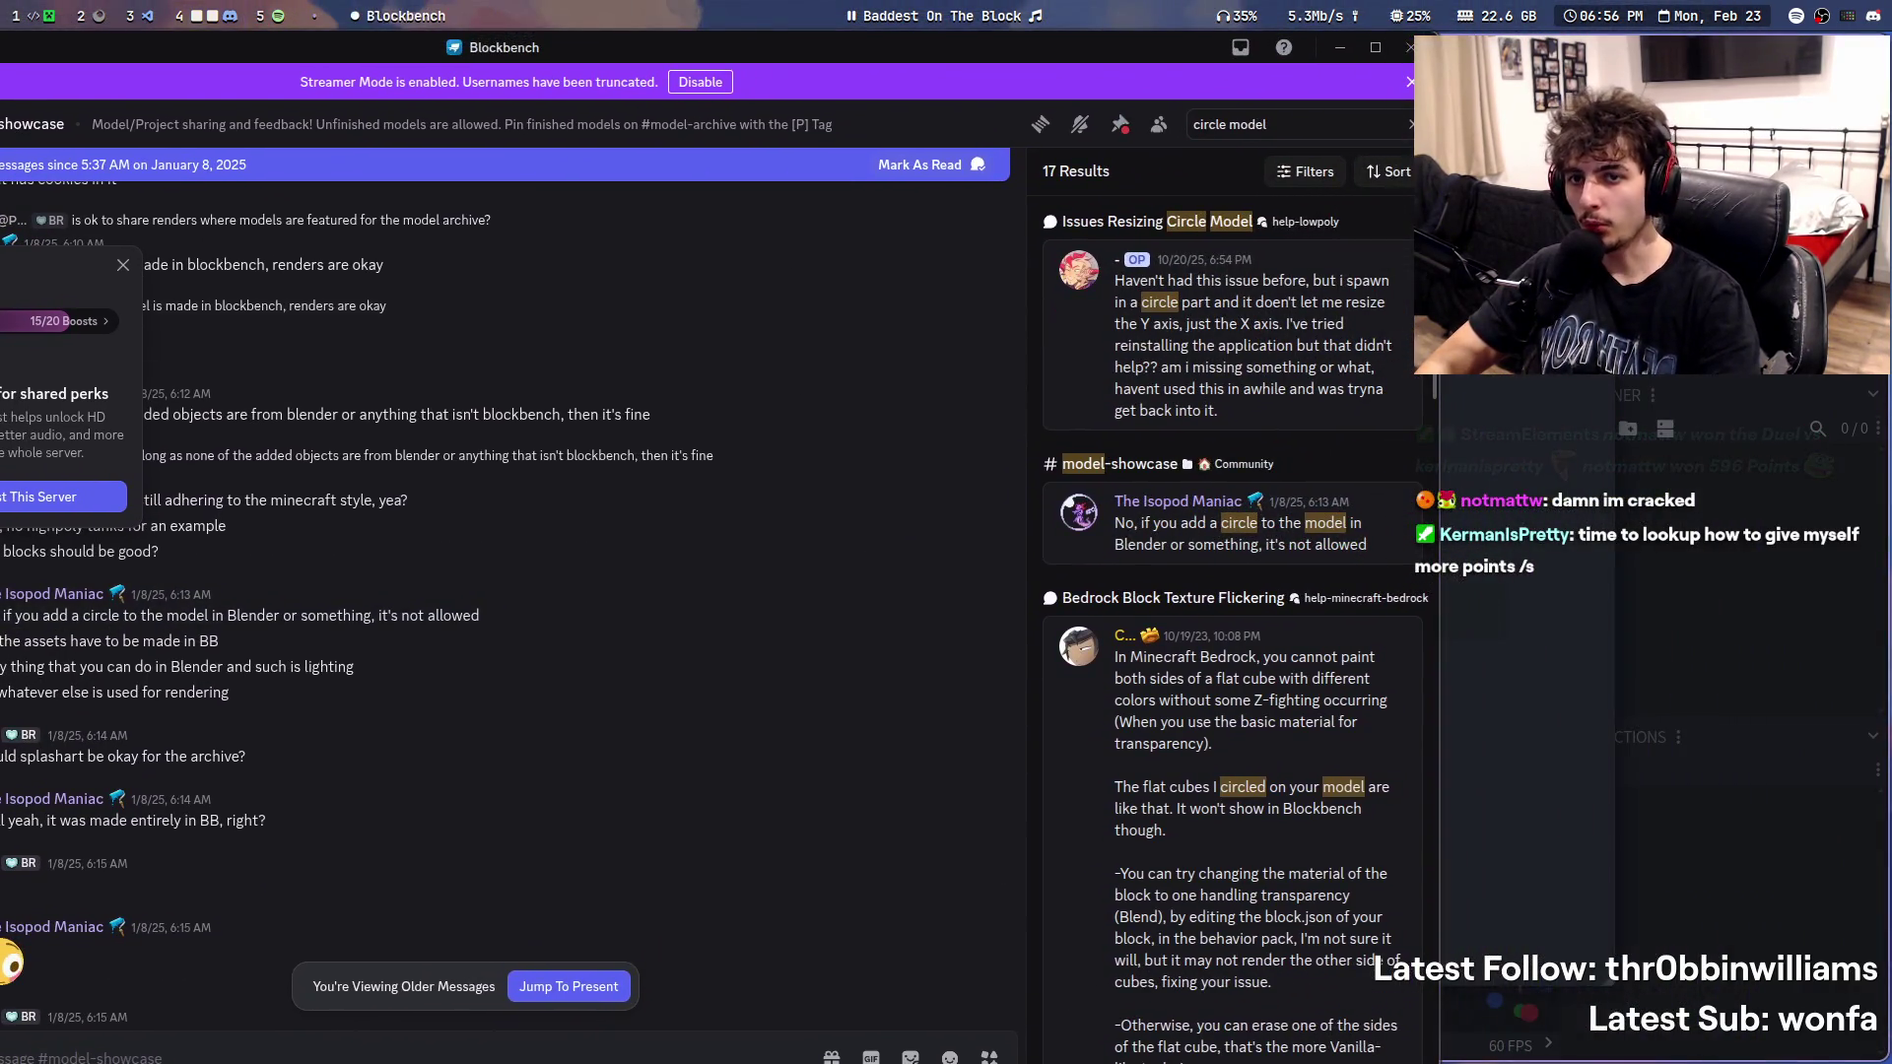
scroll(1361, 592, down, 5)
scroll(1361, 592, up, 1)
- Open the Bedrock texture flickering thread, then the circle-model requests in old-help-bedrock-edition
click(1362, 591)
super+drag(1362, 591, 1627, 550)
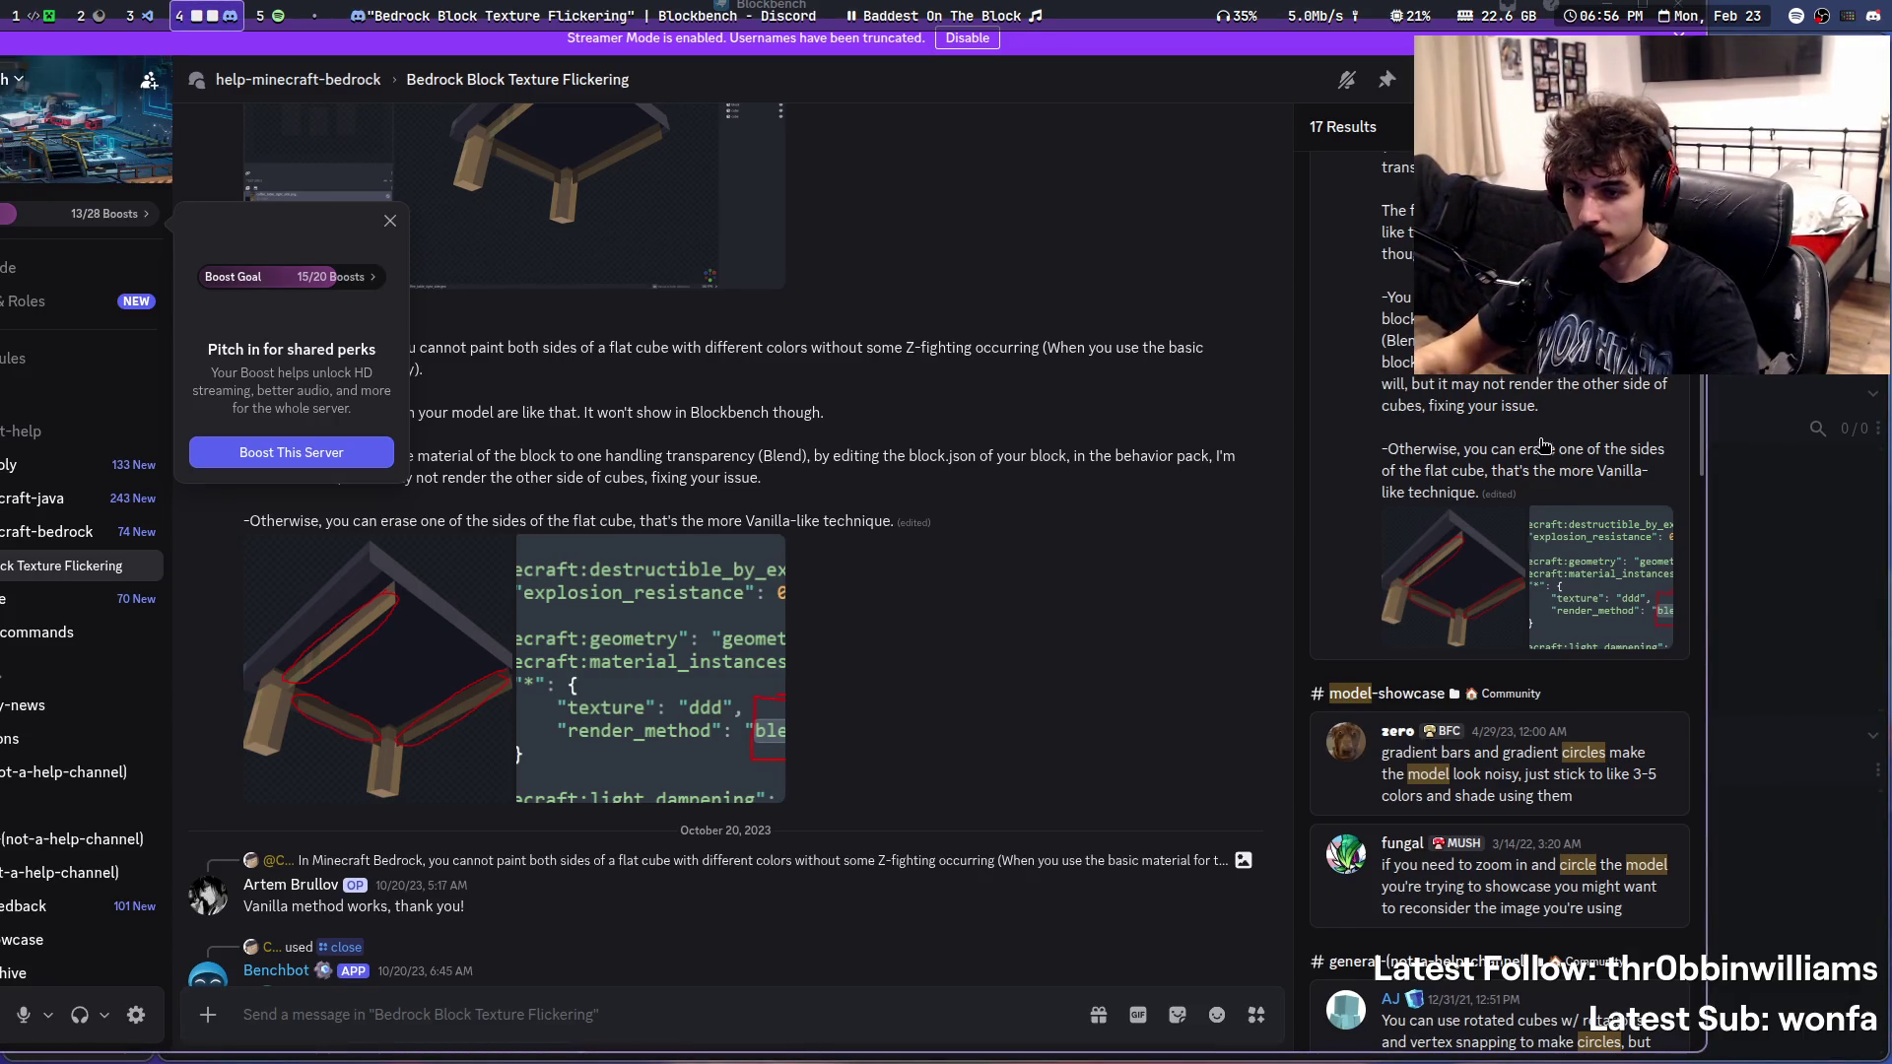
scroll(1548, 433, down, 4)
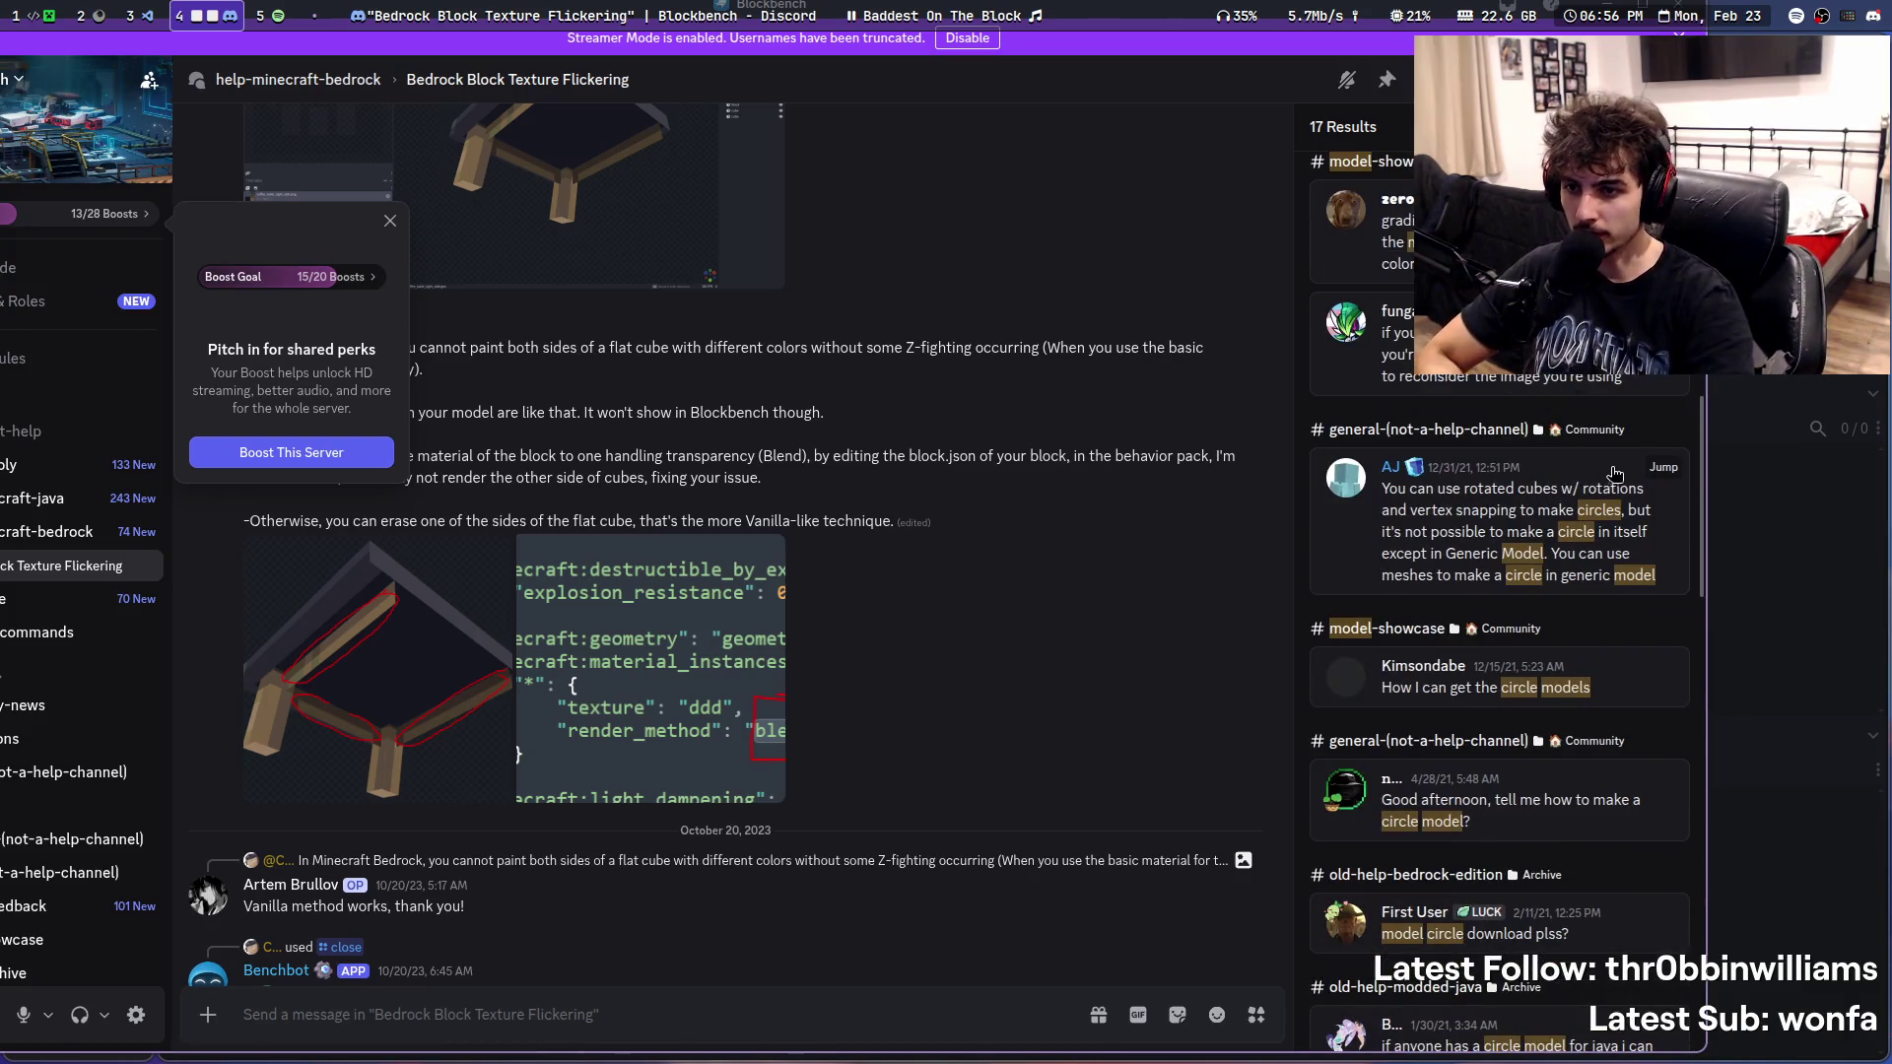
scroll(1572, 473, down, 1)
click(1604, 497)
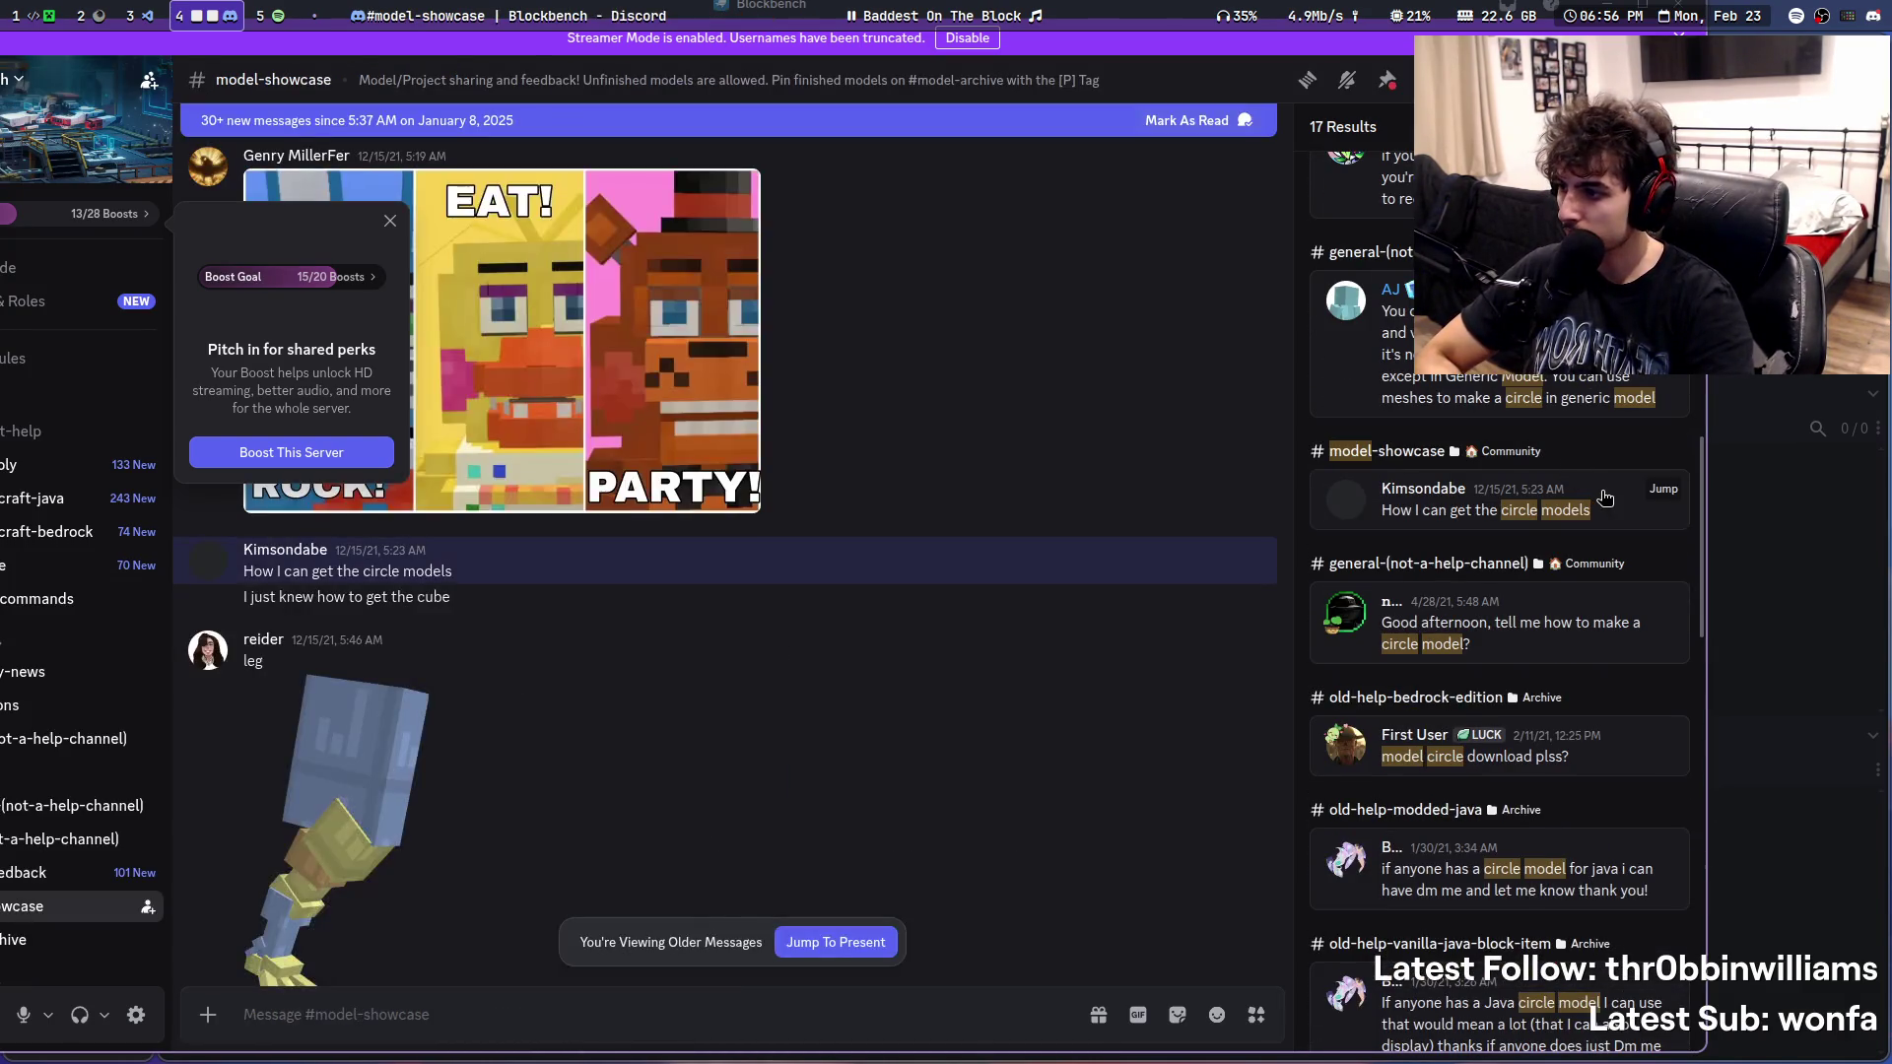
scroll(916, 601, down, 2)
scroll(916, 601, down, 3)
scroll(916, 602, down, 3)
scroll(914, 603, down, 3)
scroll(914, 602, down, 3)
scroll(913, 604, down, 1)
scroll(1608, 410, down, 2)
click(1608, 410)
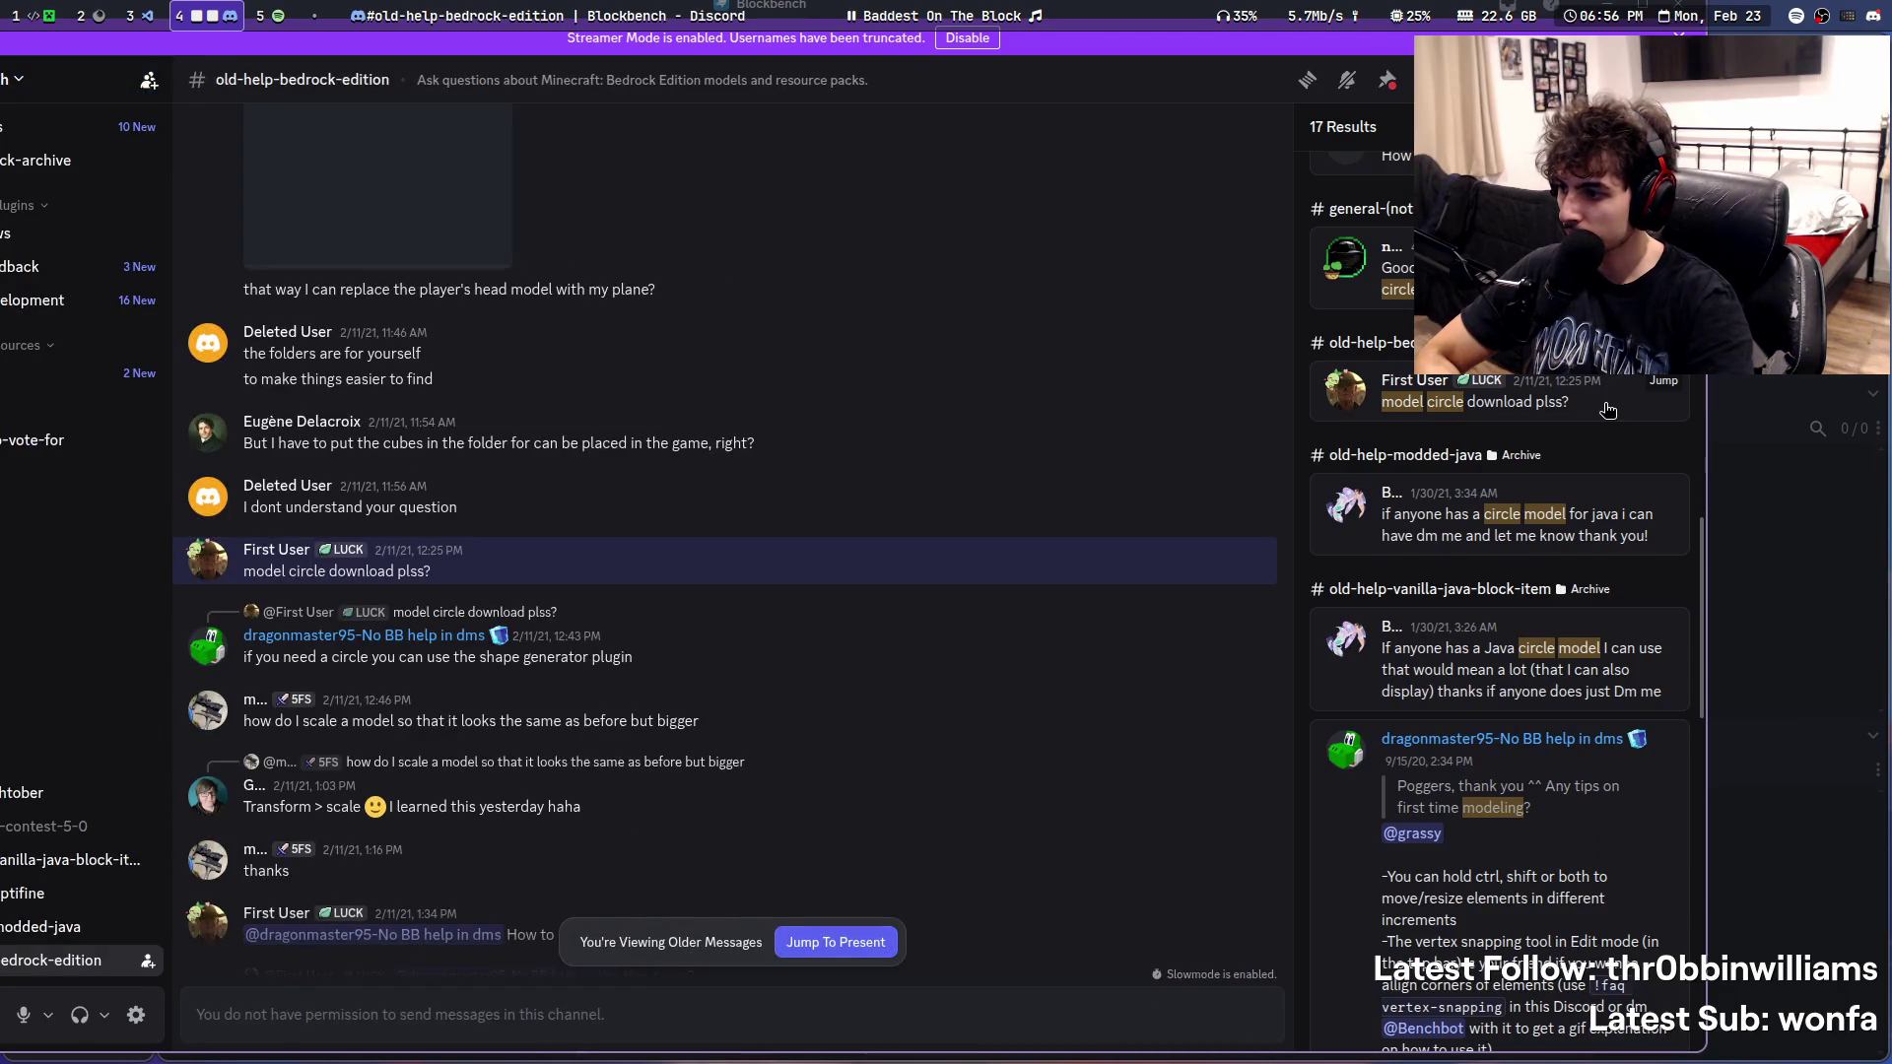
mouse_move(741, 562)
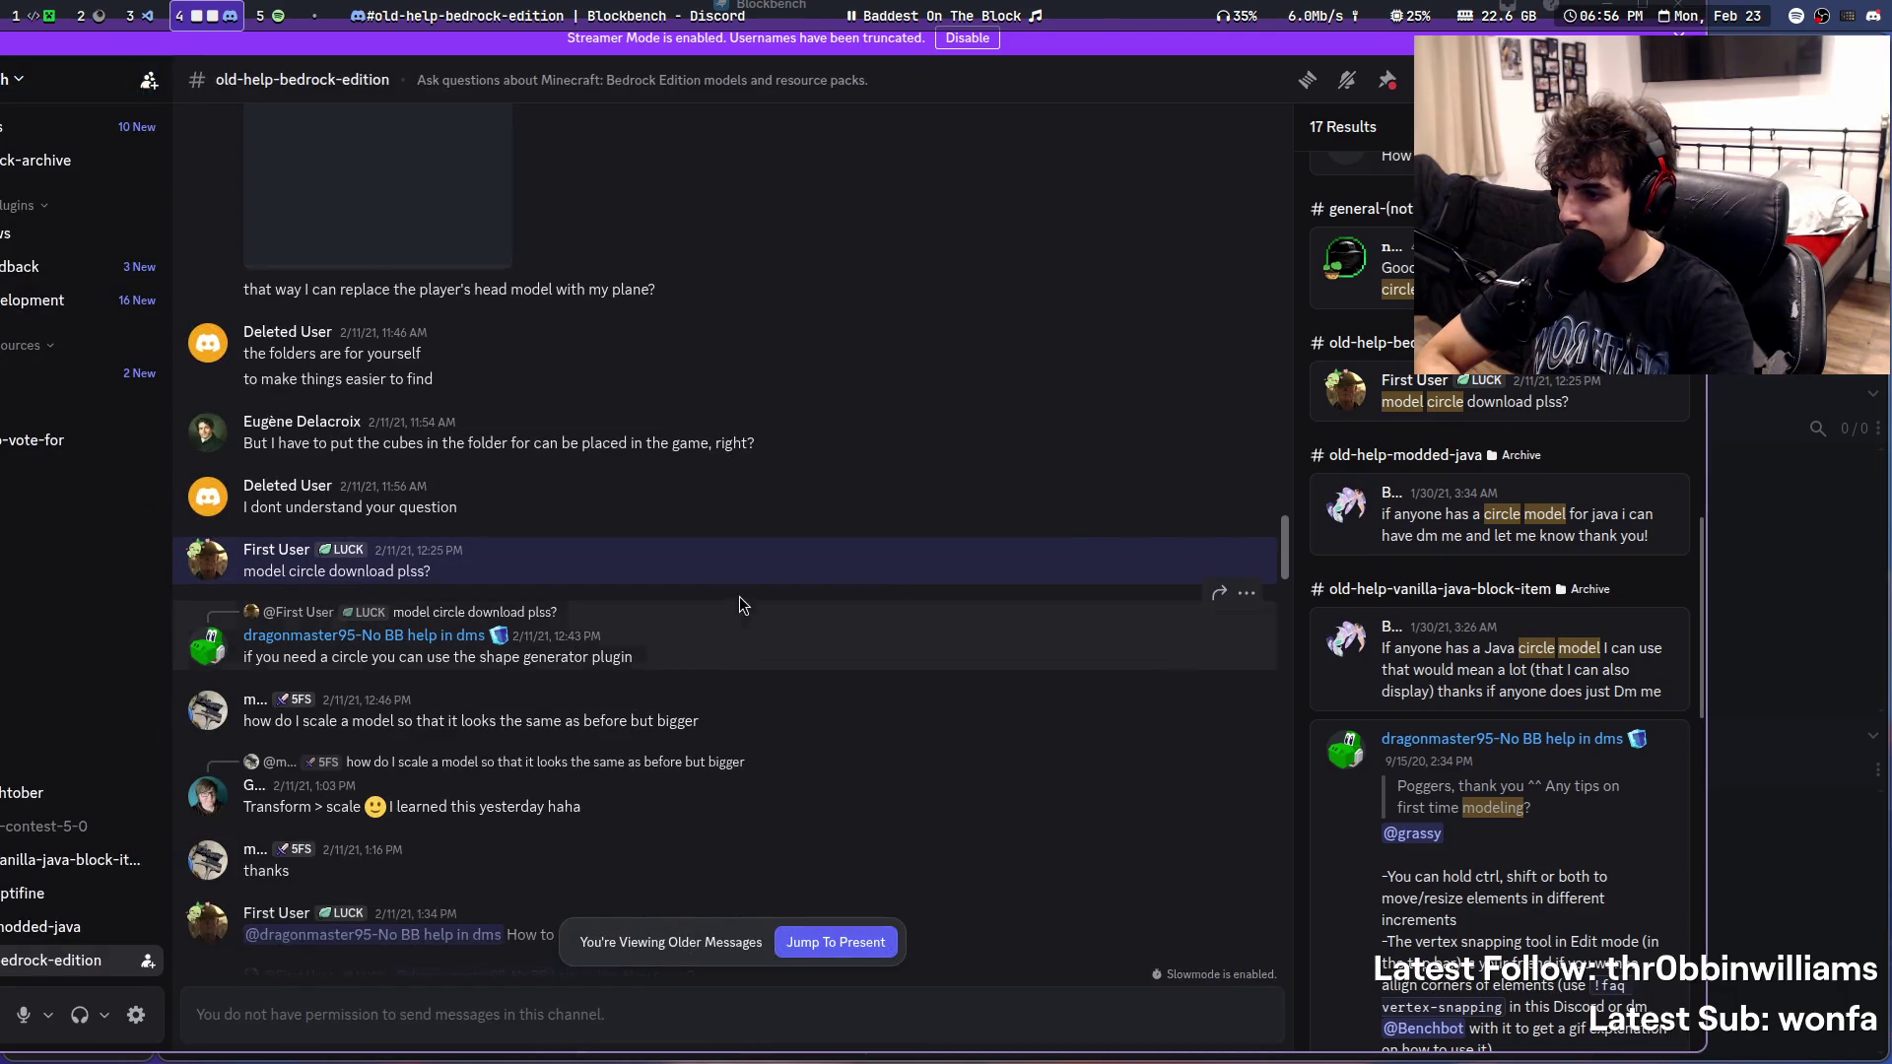
scroll(740, 598, down, 2)
scroll(741, 597, down, 3)
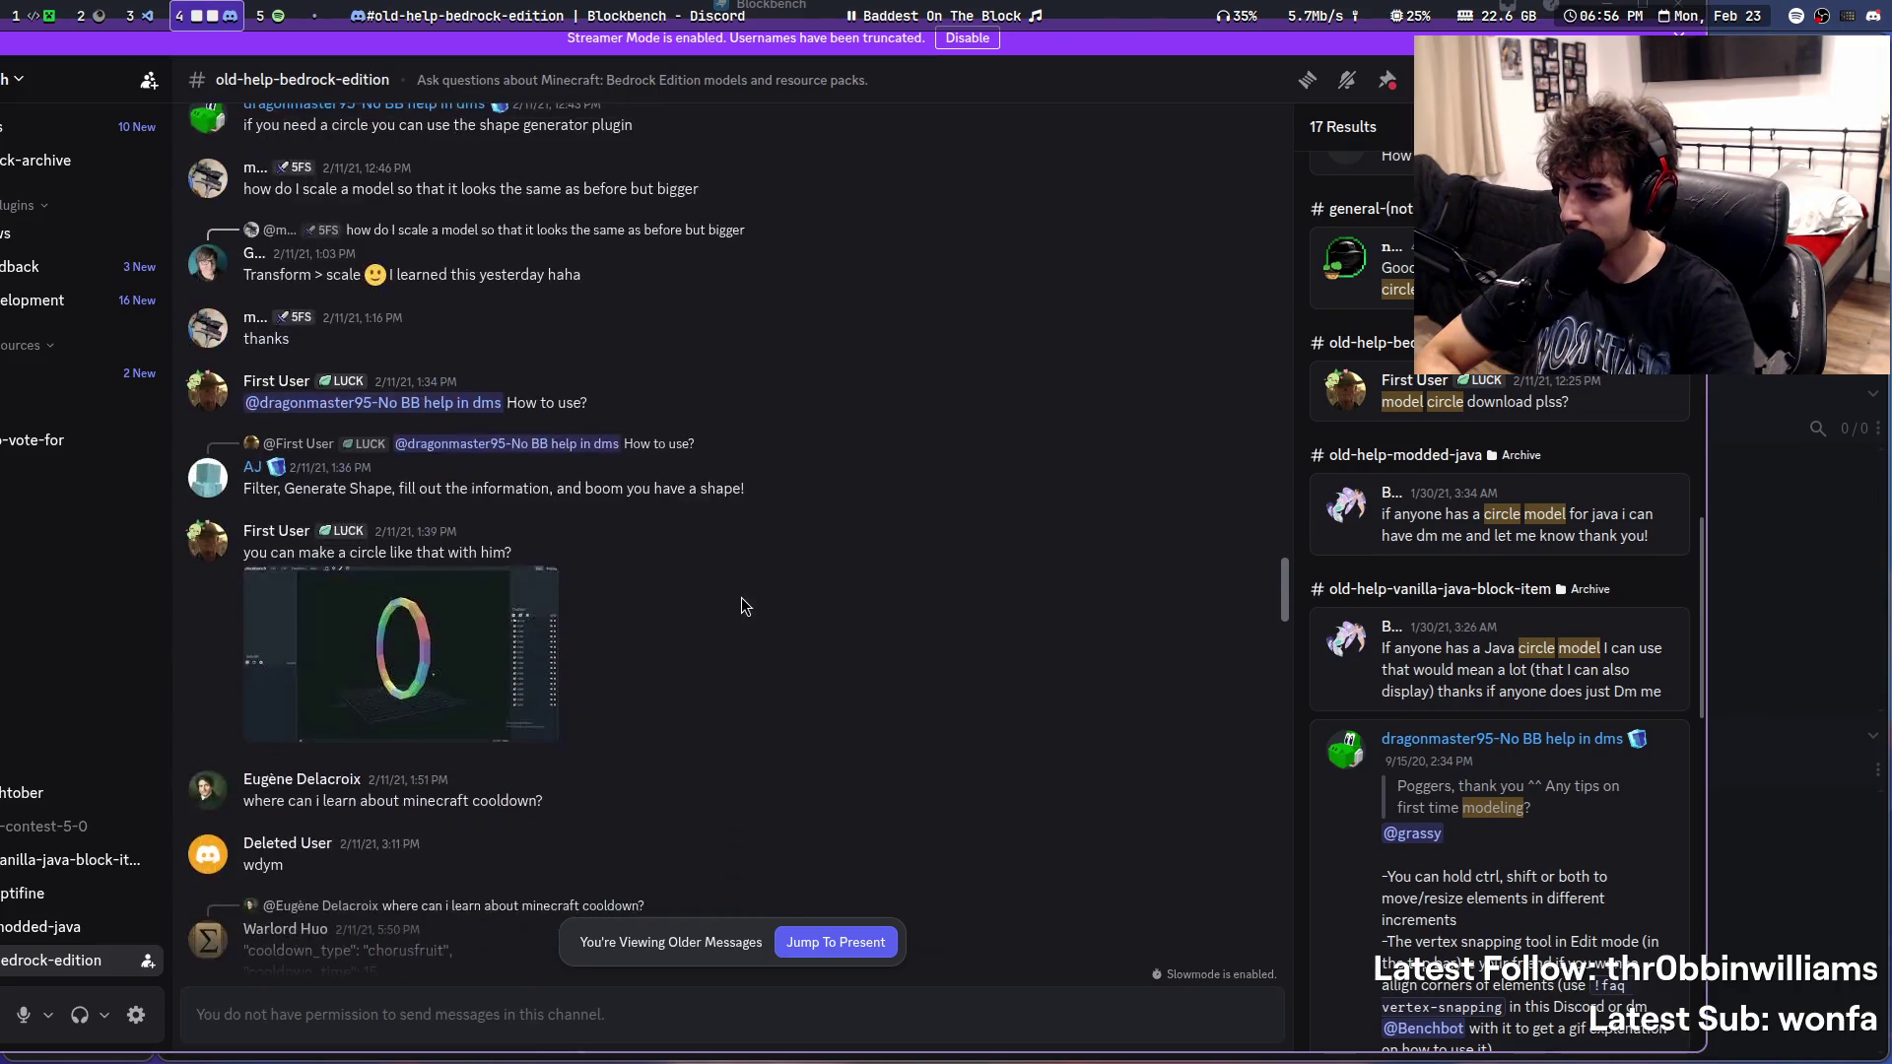
- Enlarge and close the circle model and sniper-rifle model images
click(375, 669)
click(593, 549)
scroll(594, 550, down, 3)
scroll(593, 549, down, 4)
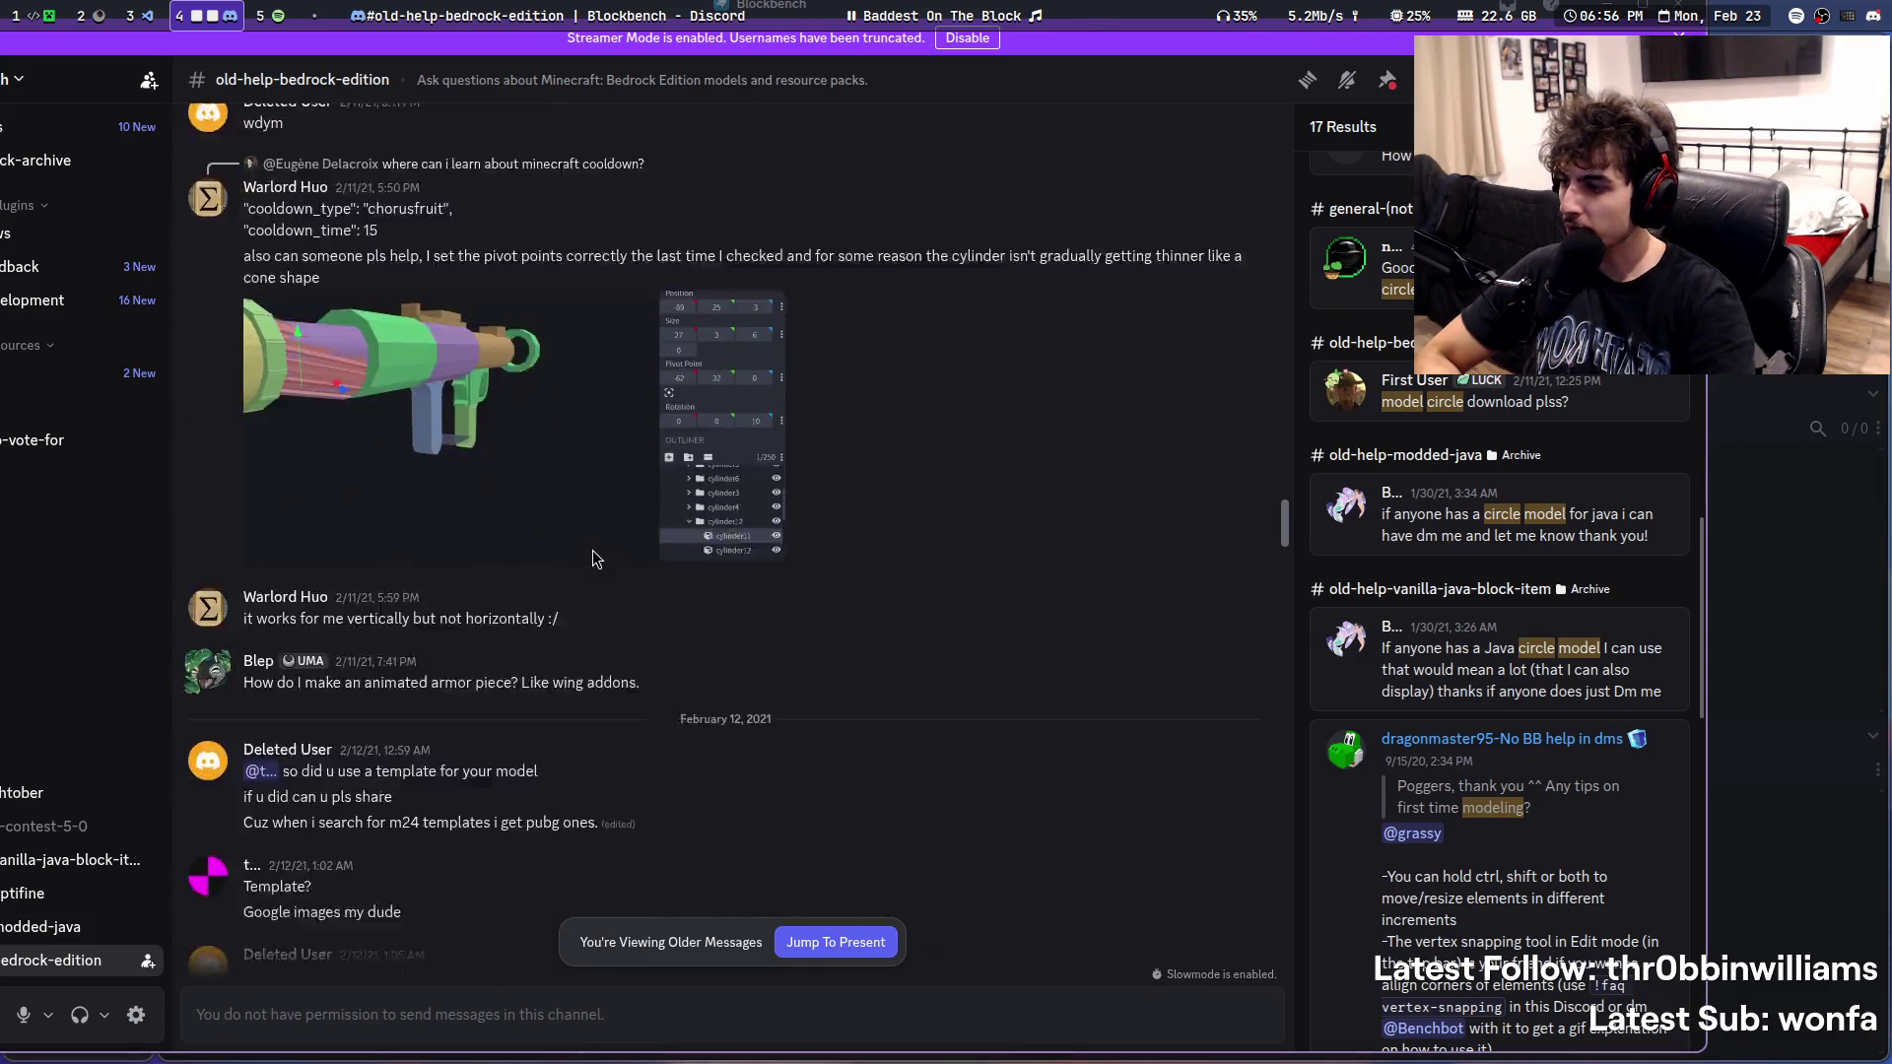
scroll(593, 550, down, 5)
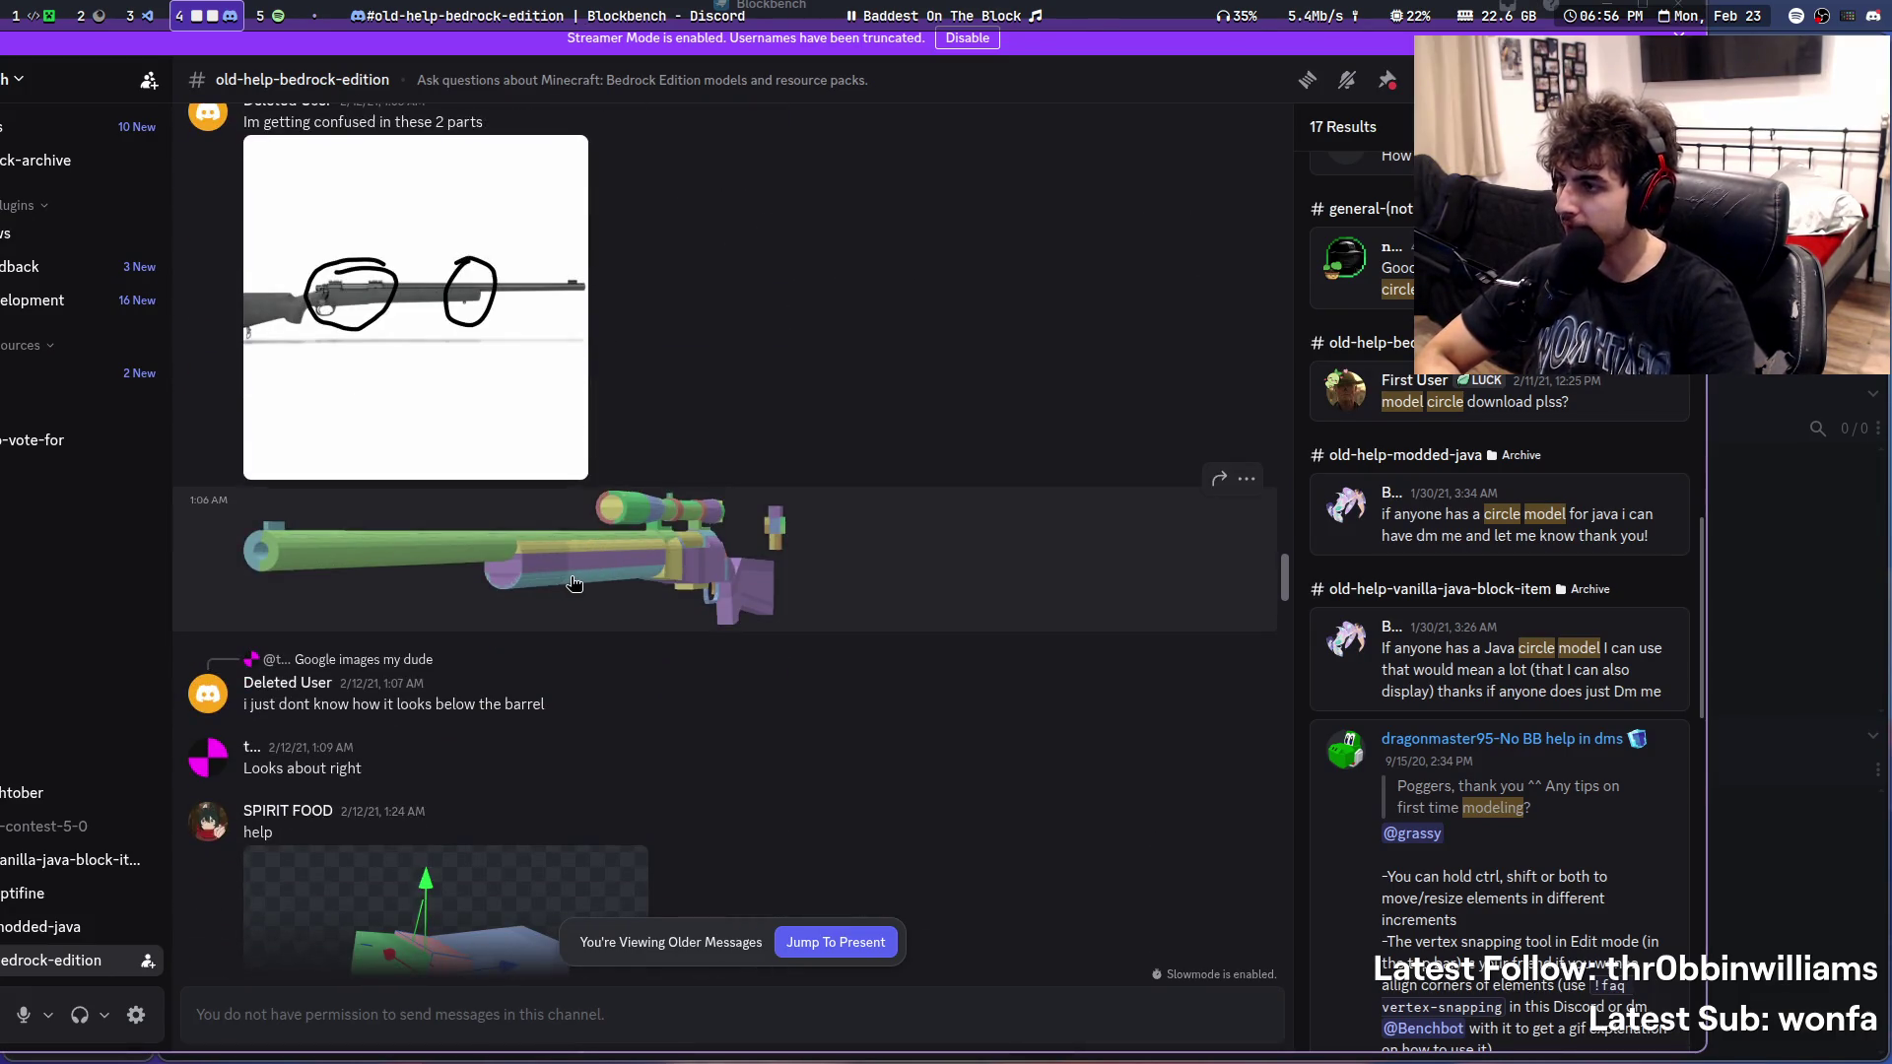
click(594, 556)
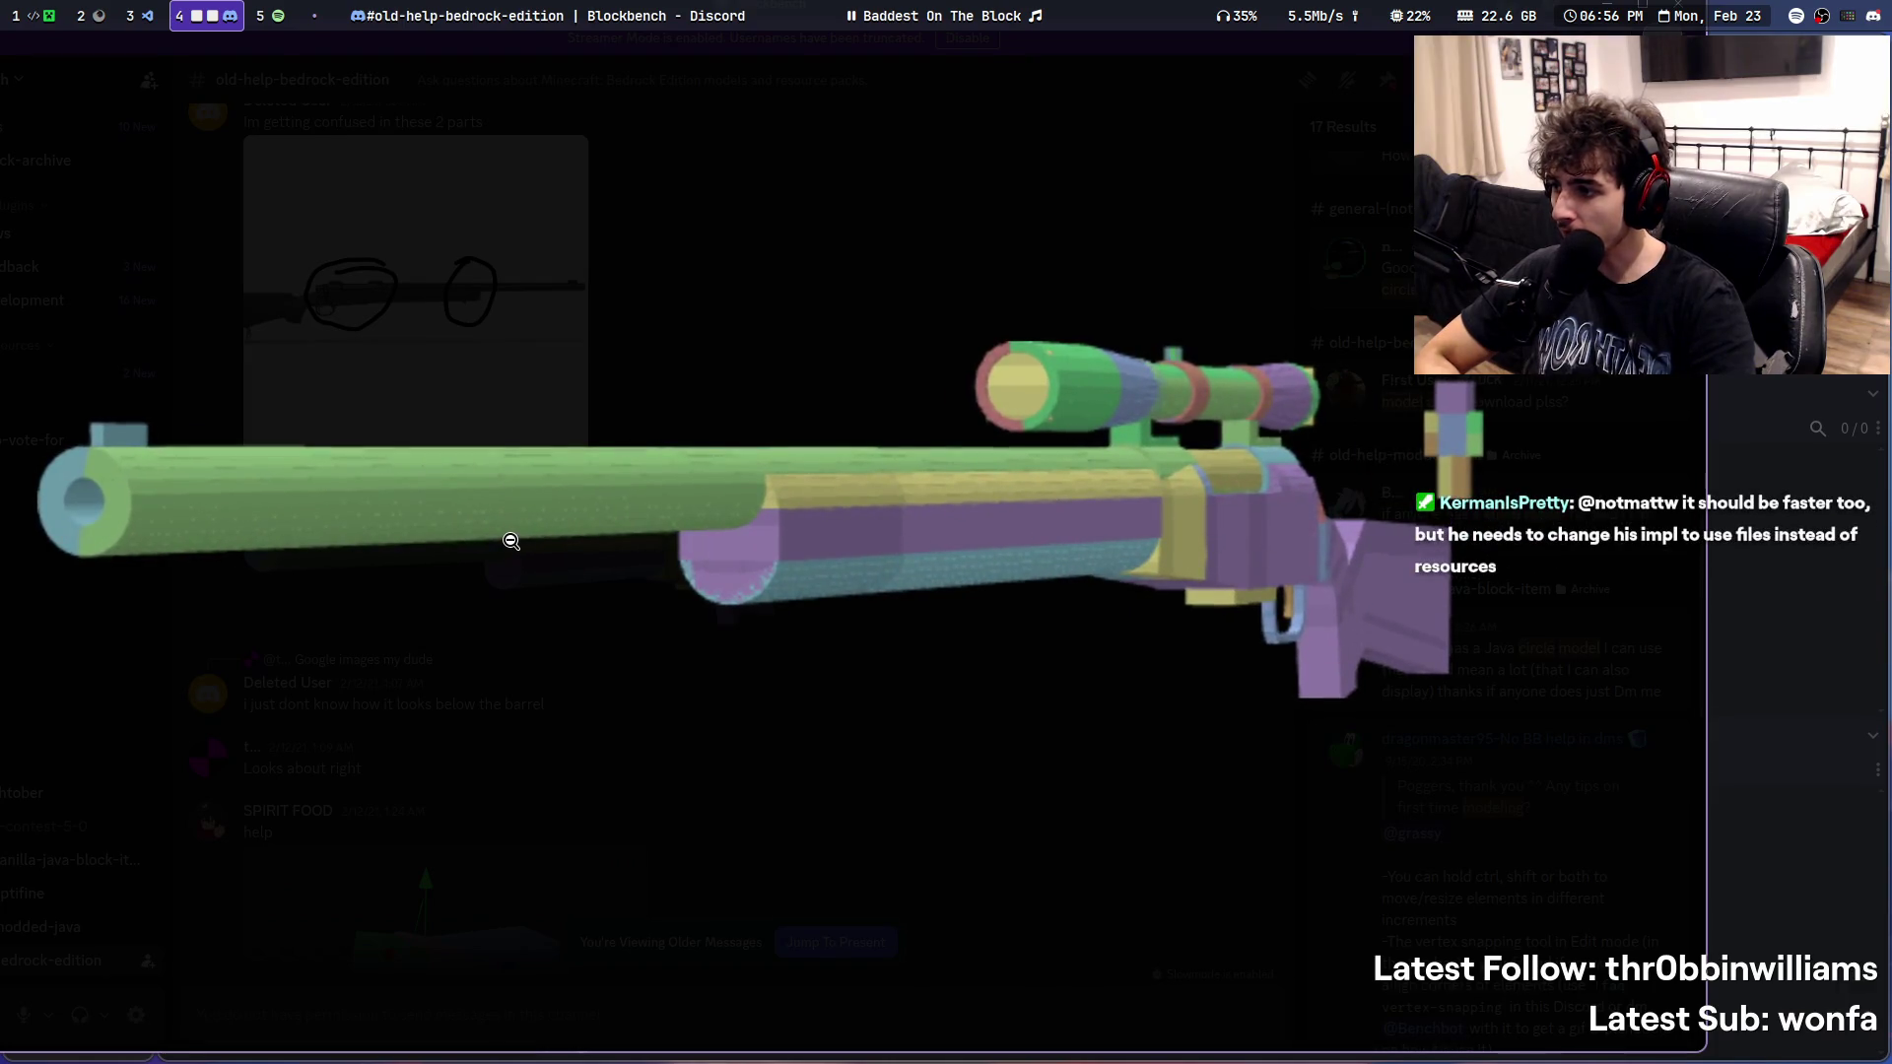
click(967, 788)
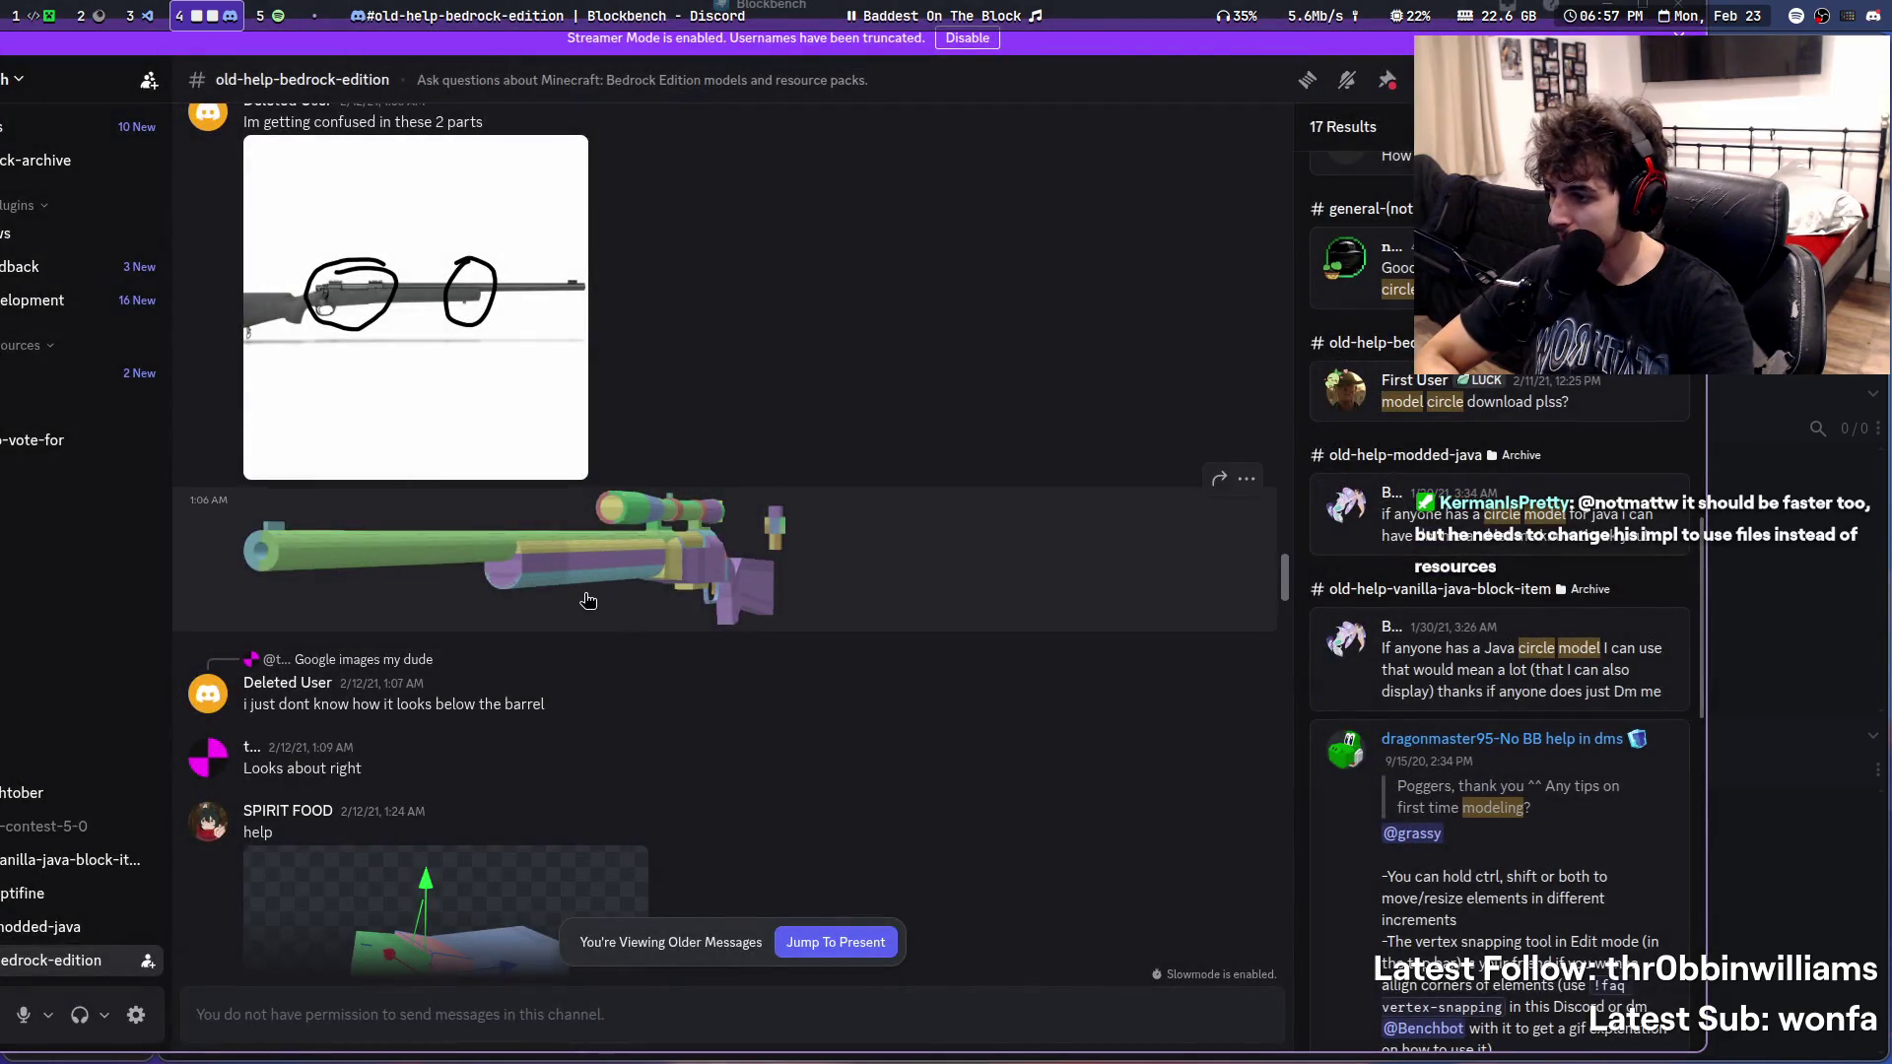
scroll(590, 607, up, 3)
scroll(593, 618, up, 2)
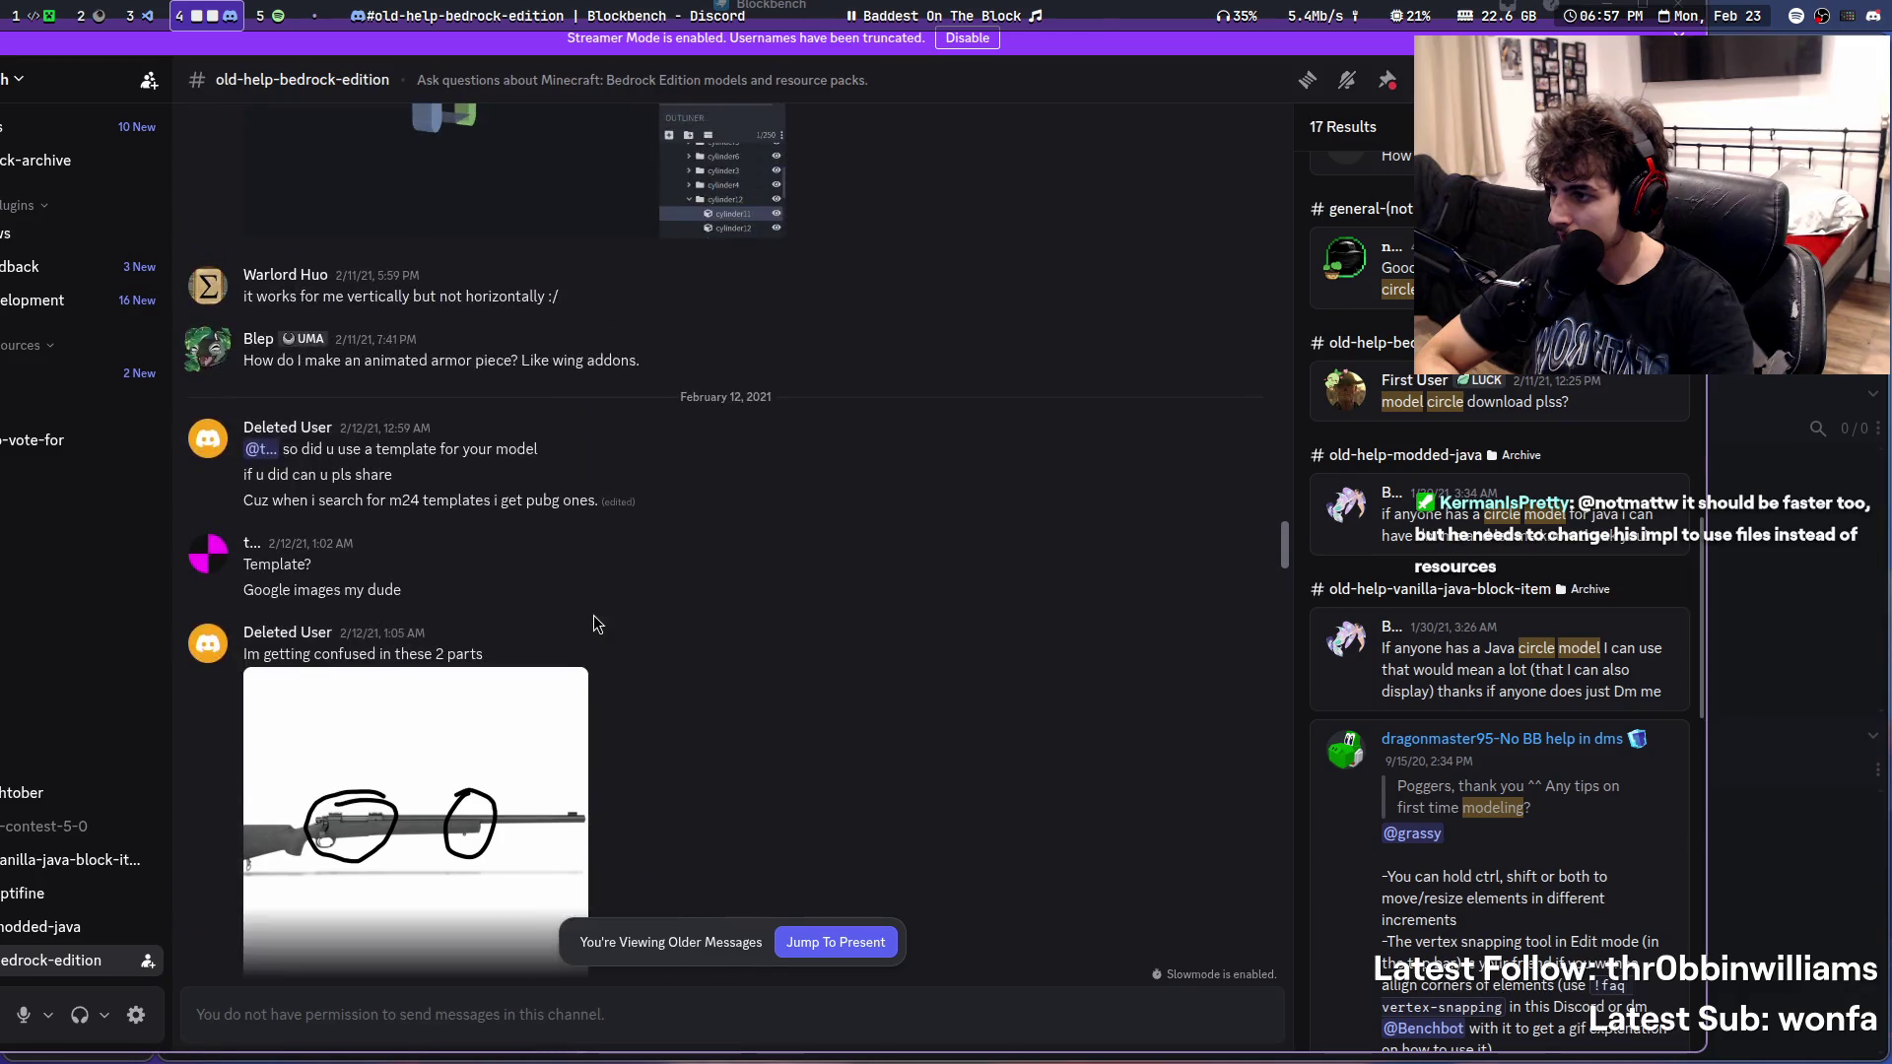
scroll(593, 615, down, 5)
scroll(593, 614, down, 5)
scroll(593, 616, down, 5)
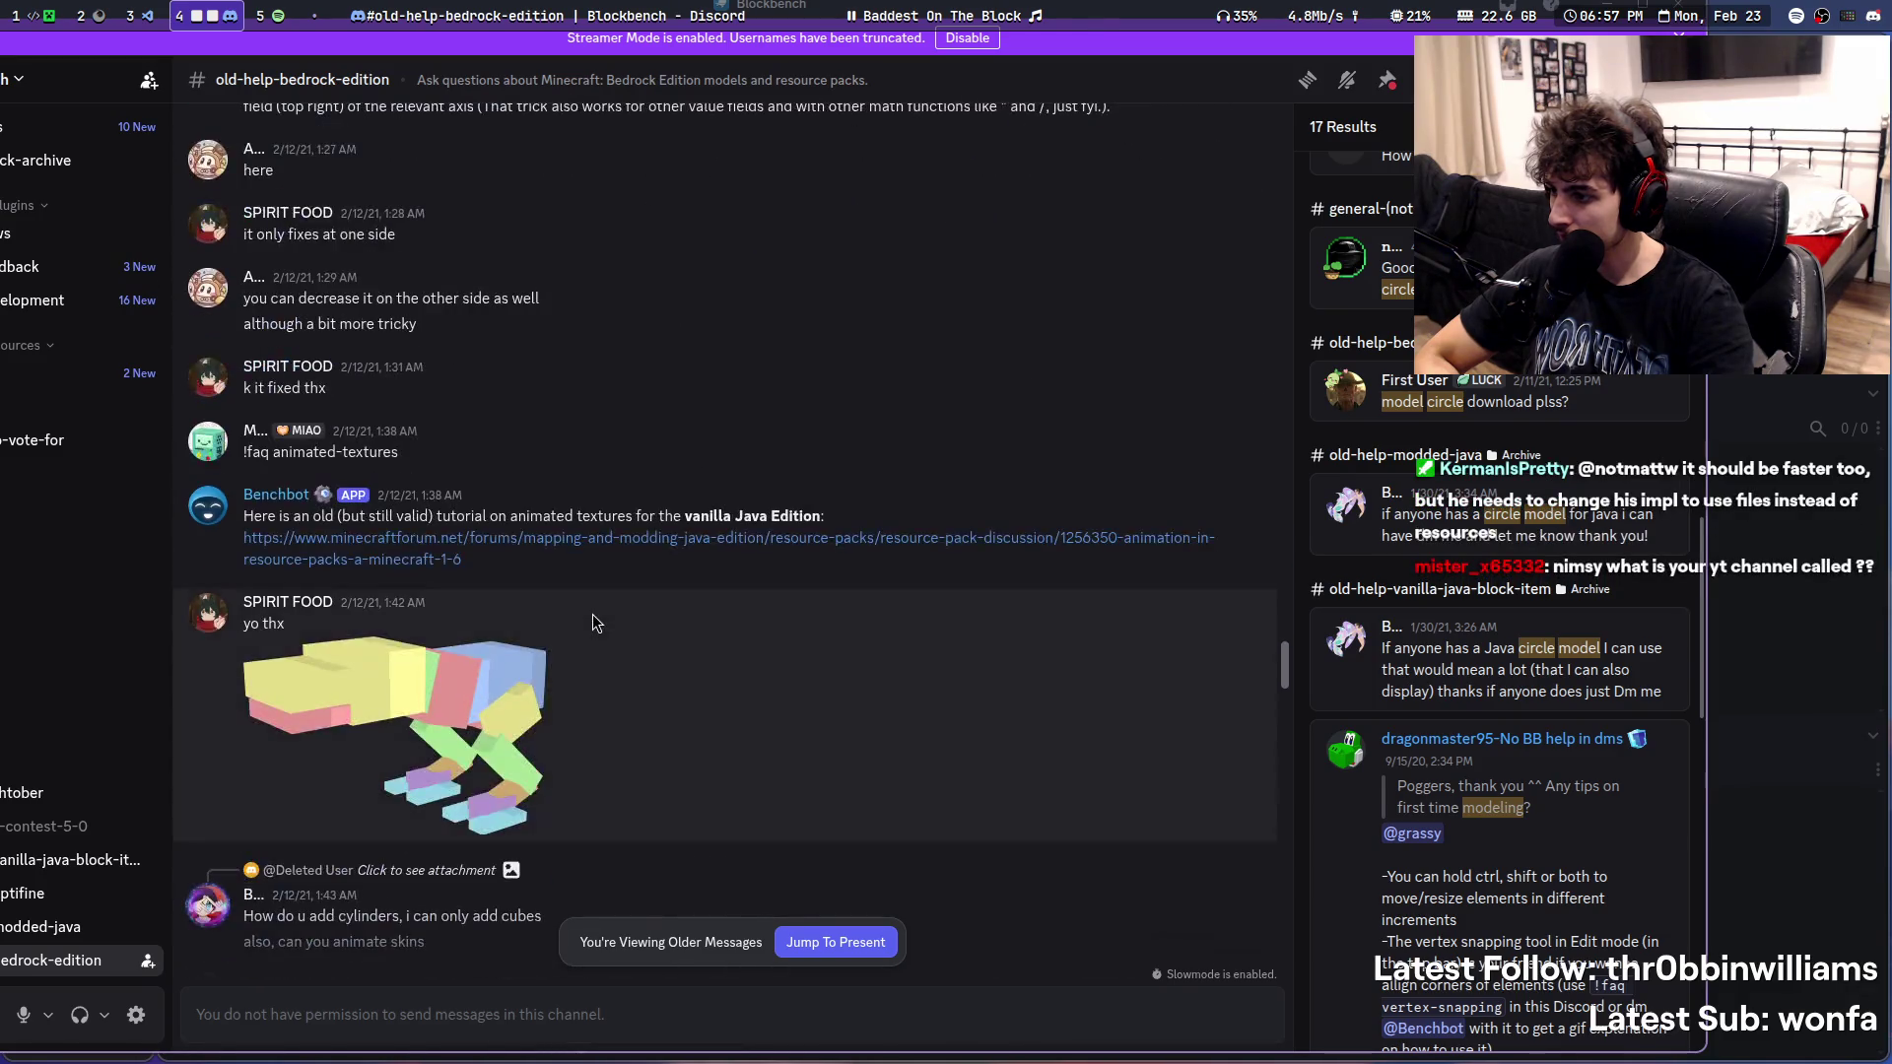
scroll(594, 614, down, 5)
scroll(593, 613, down, 2)
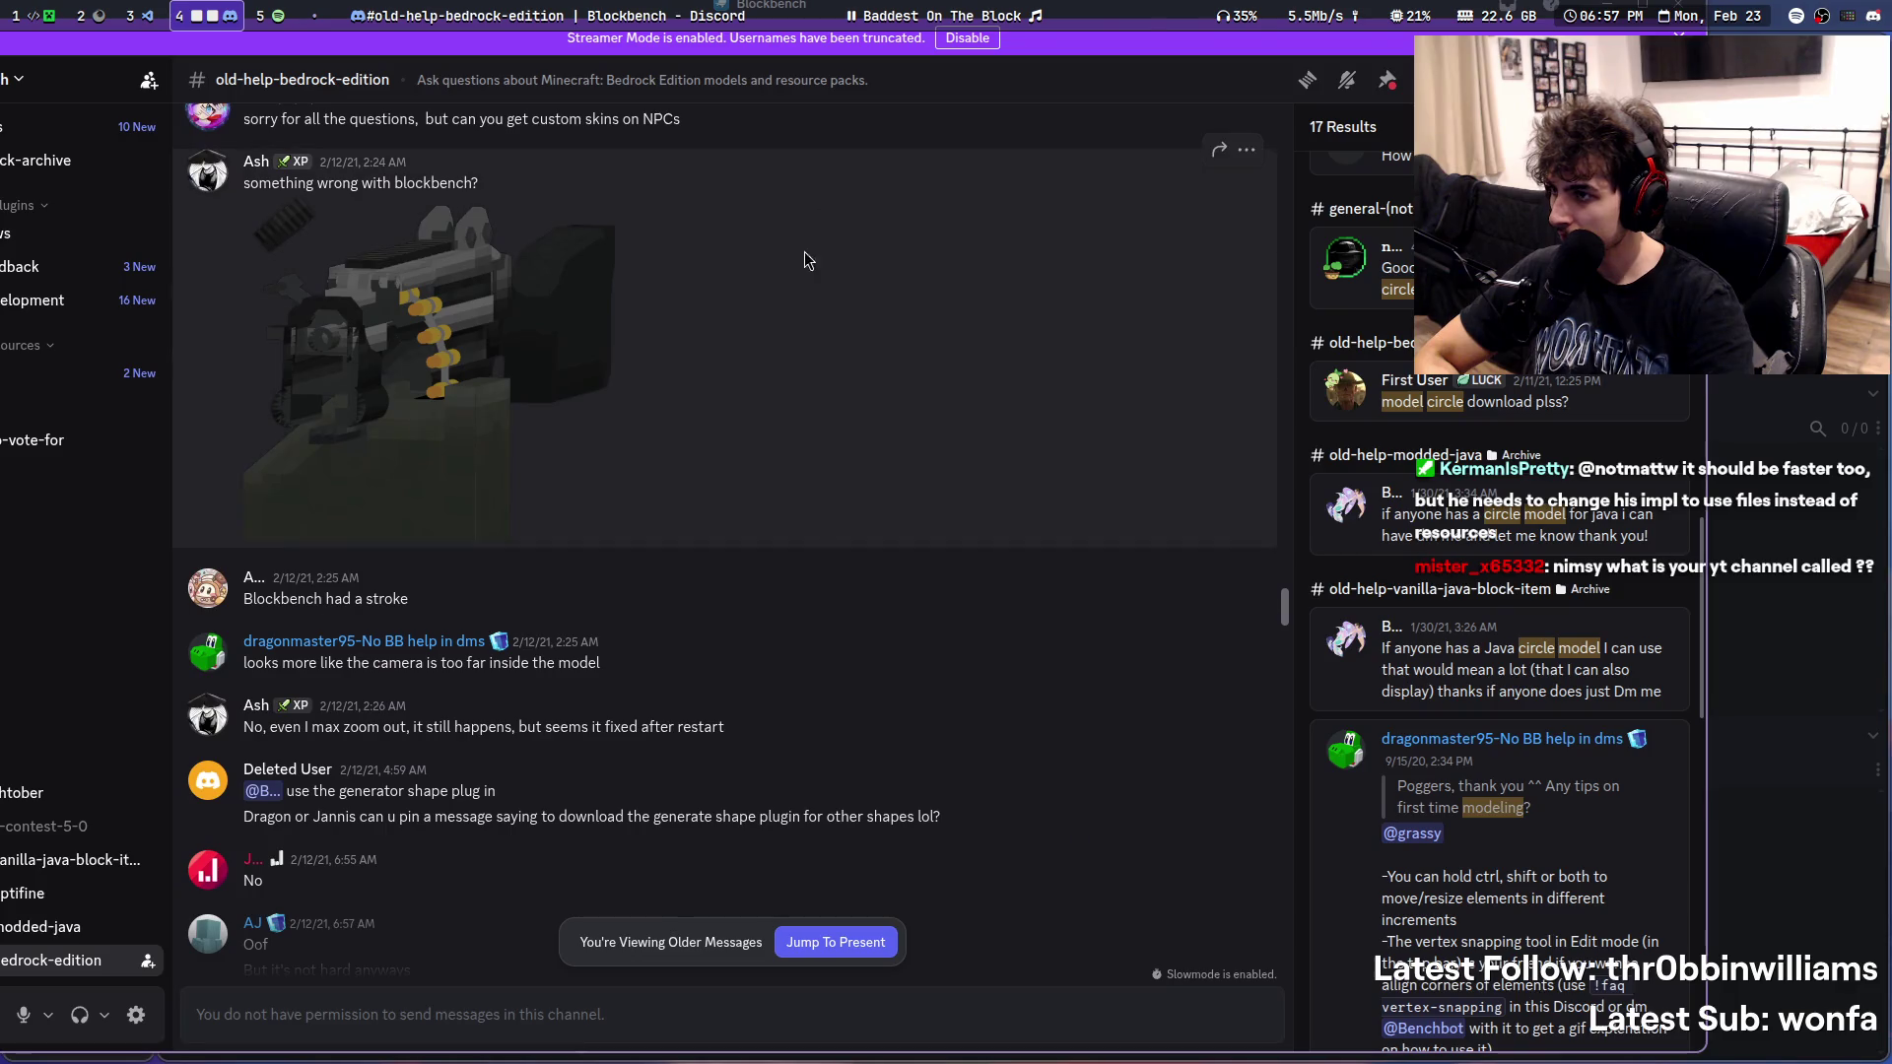
scroll(791, 278, down, 5)
scroll(788, 278, down, 3)
scroll(786, 282, down, 2)
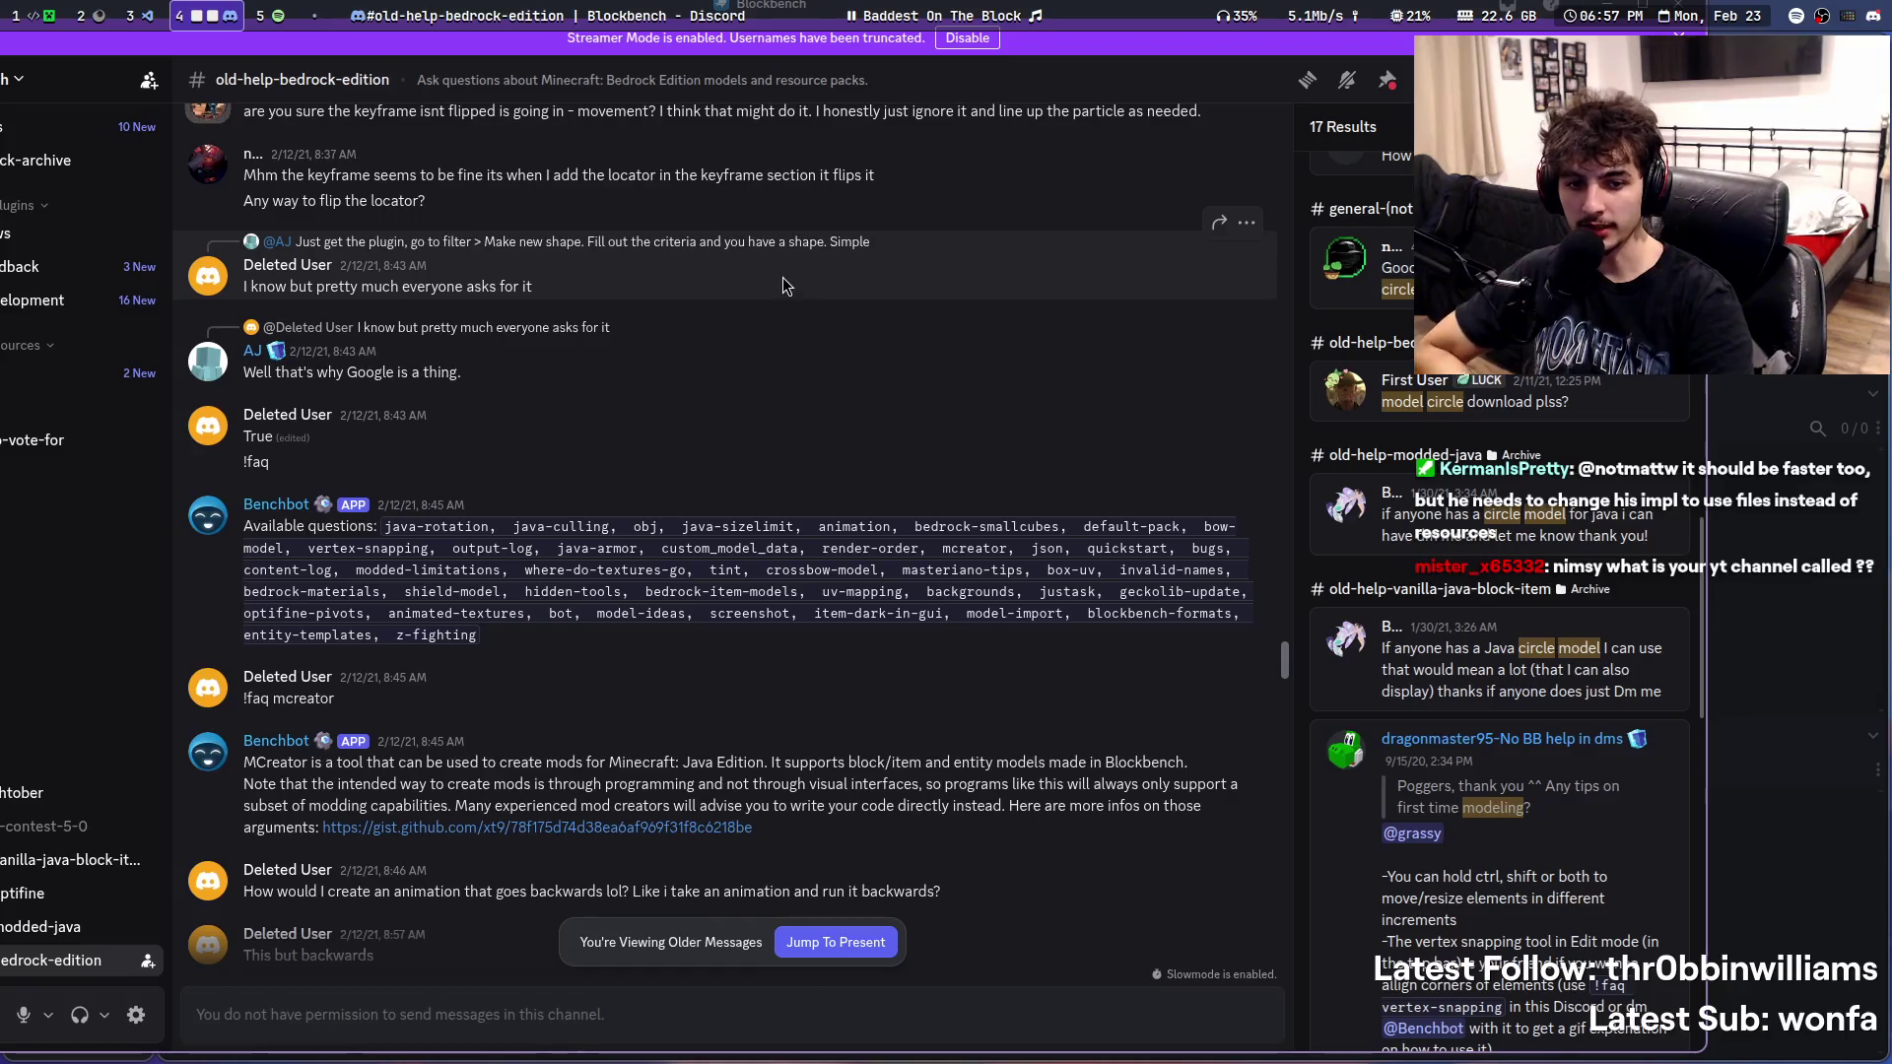
scroll(780, 280, down, 5)
scroll(772, 291, down, 1)
scroll(785, 387, up, 3)
scroll(821, 380, down, 3)
scroll(822, 380, down, 3)
scroll(822, 381, down, 1)
scroll(822, 381, down, 3)
scroll(822, 381, down, 1)
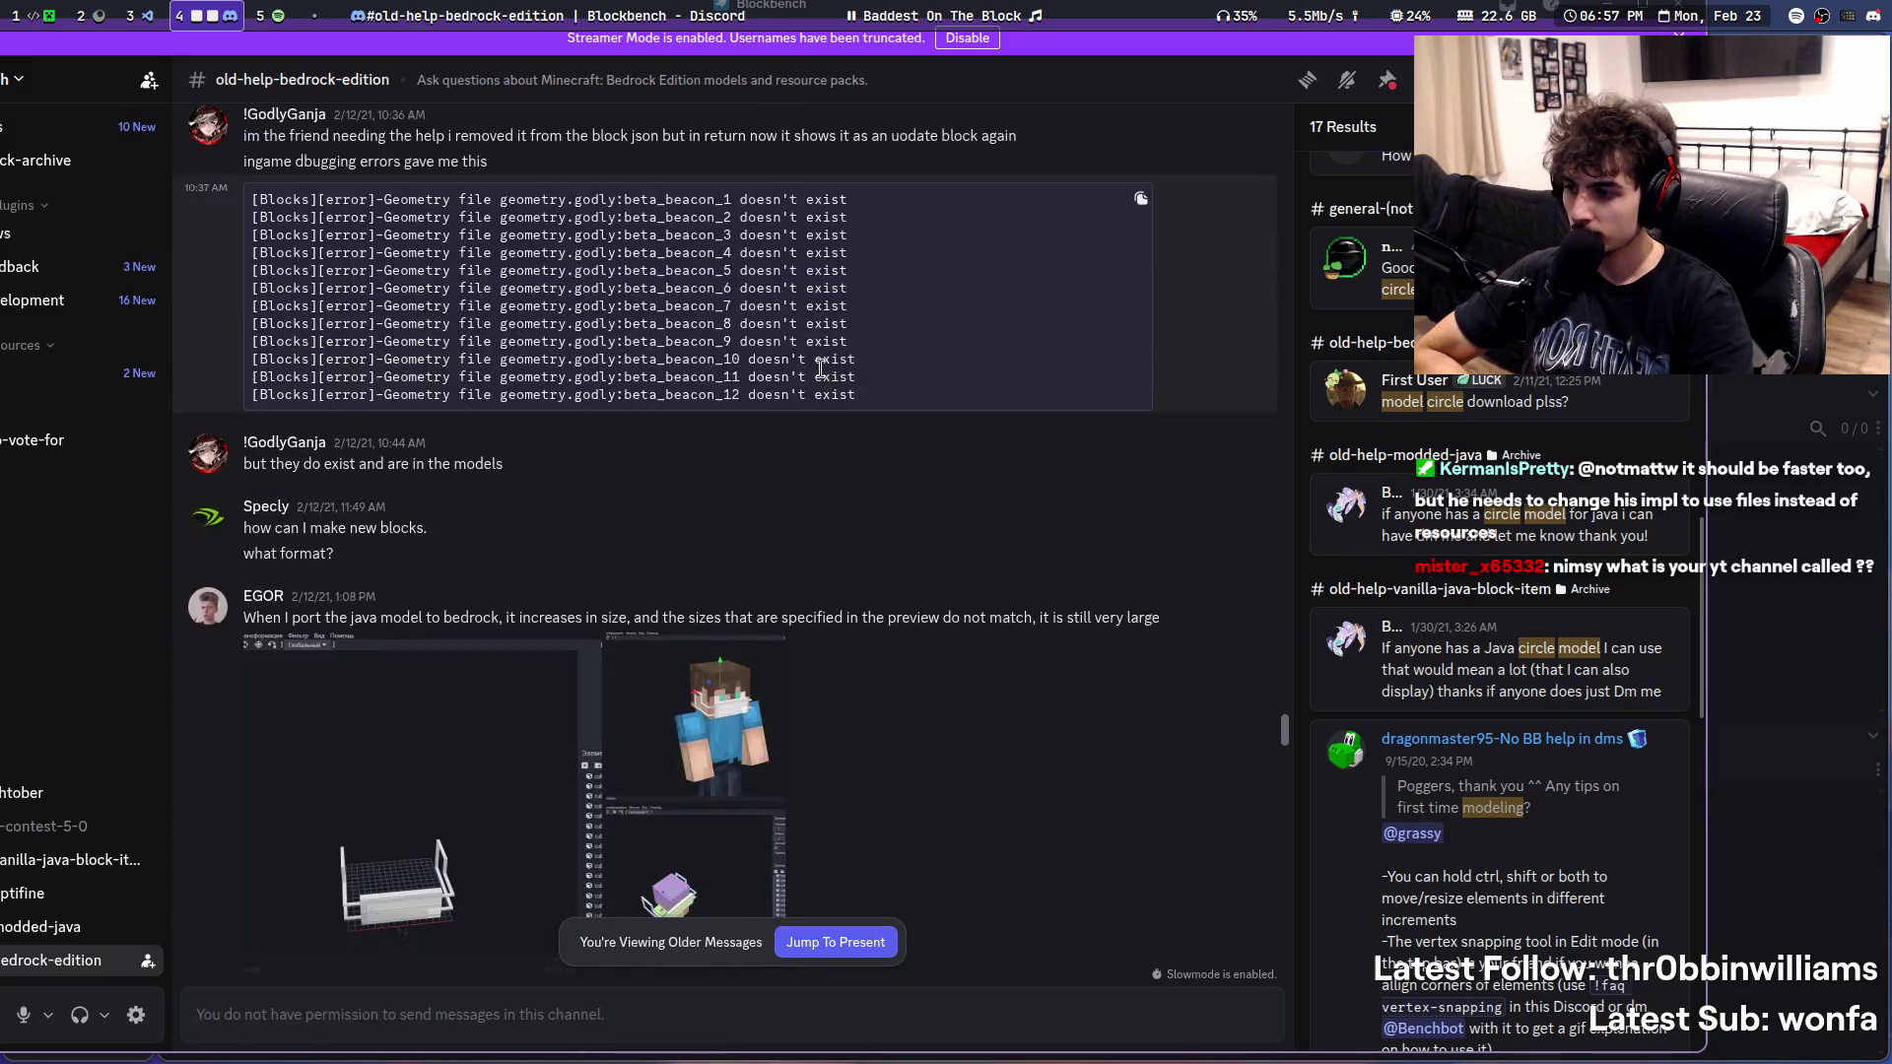
scroll(822, 379, down, 3)
scroll(821, 379, down, 4)
scroll(820, 378, down, 5)
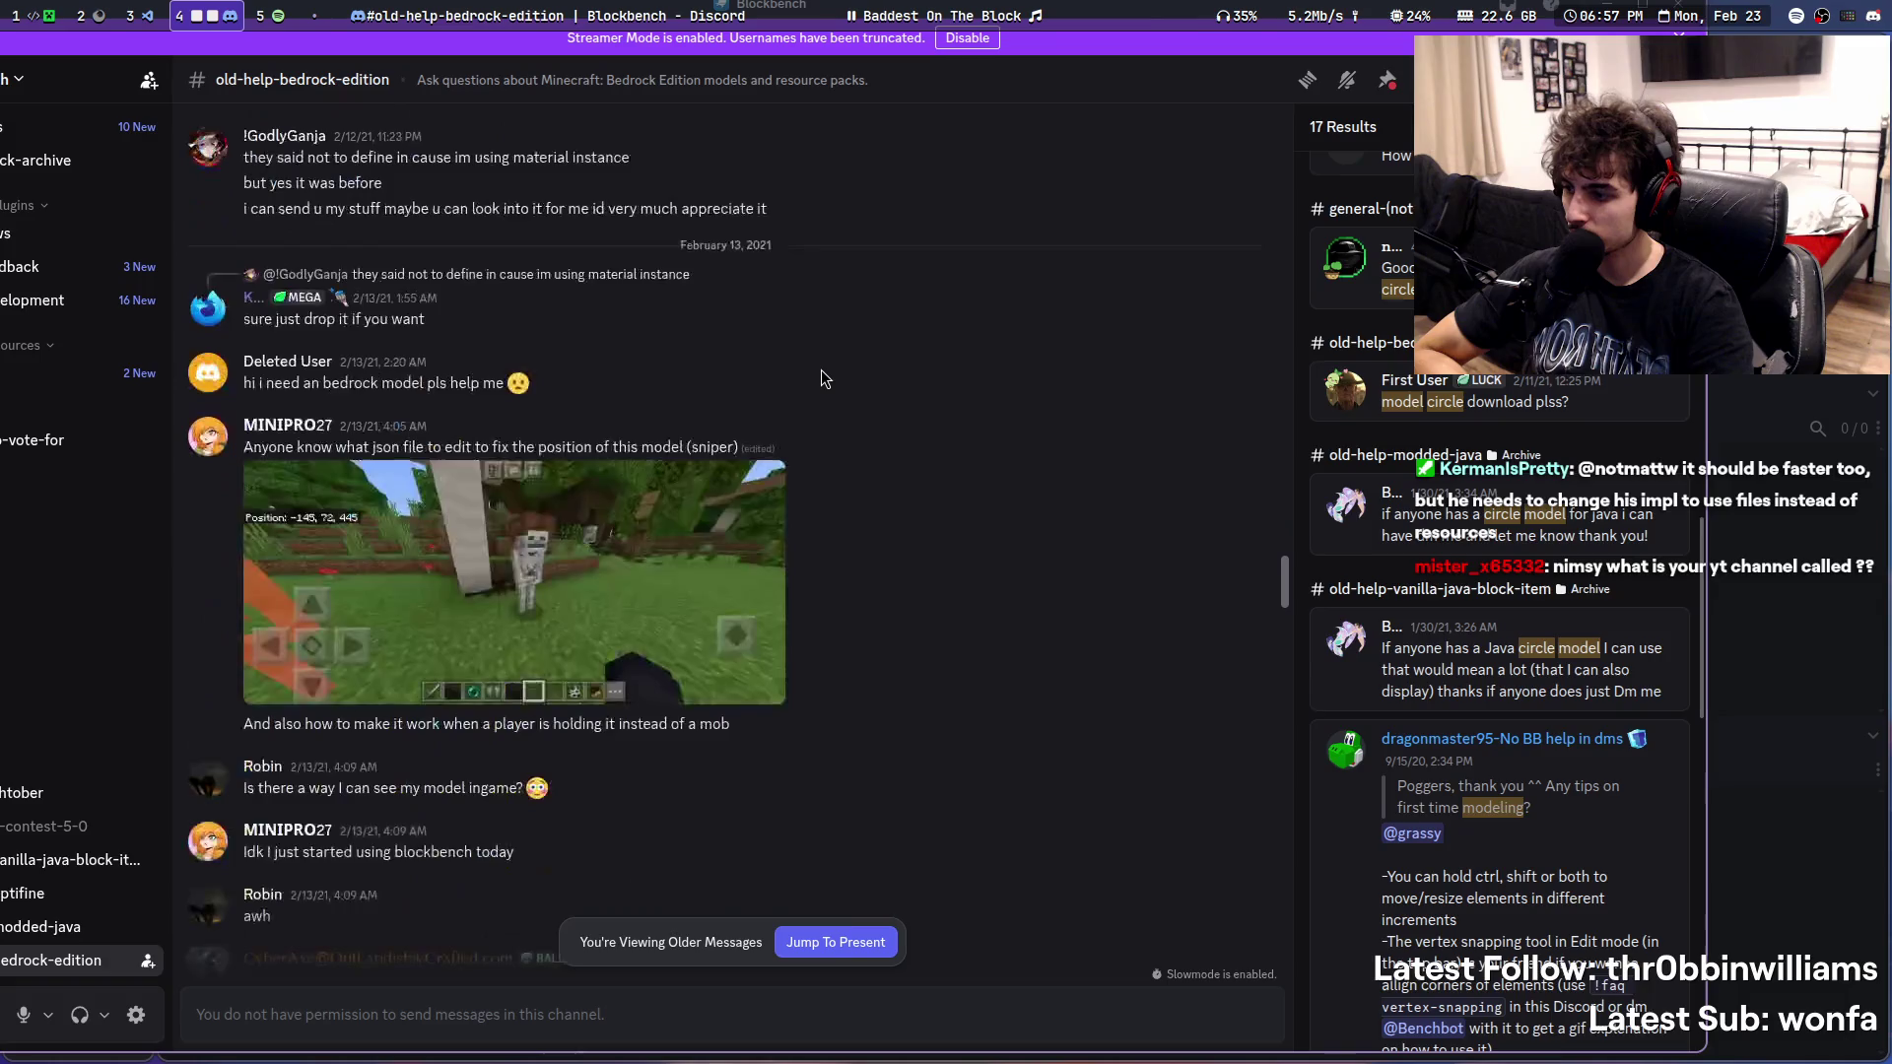
scroll(819, 378, down, 5)
scroll(1522, 666, down, 2)
scroll(1523, 665, down, 2)
- Jump to the java block modelling tips result, then the 'random circle model' showcase post
click(1523, 591)
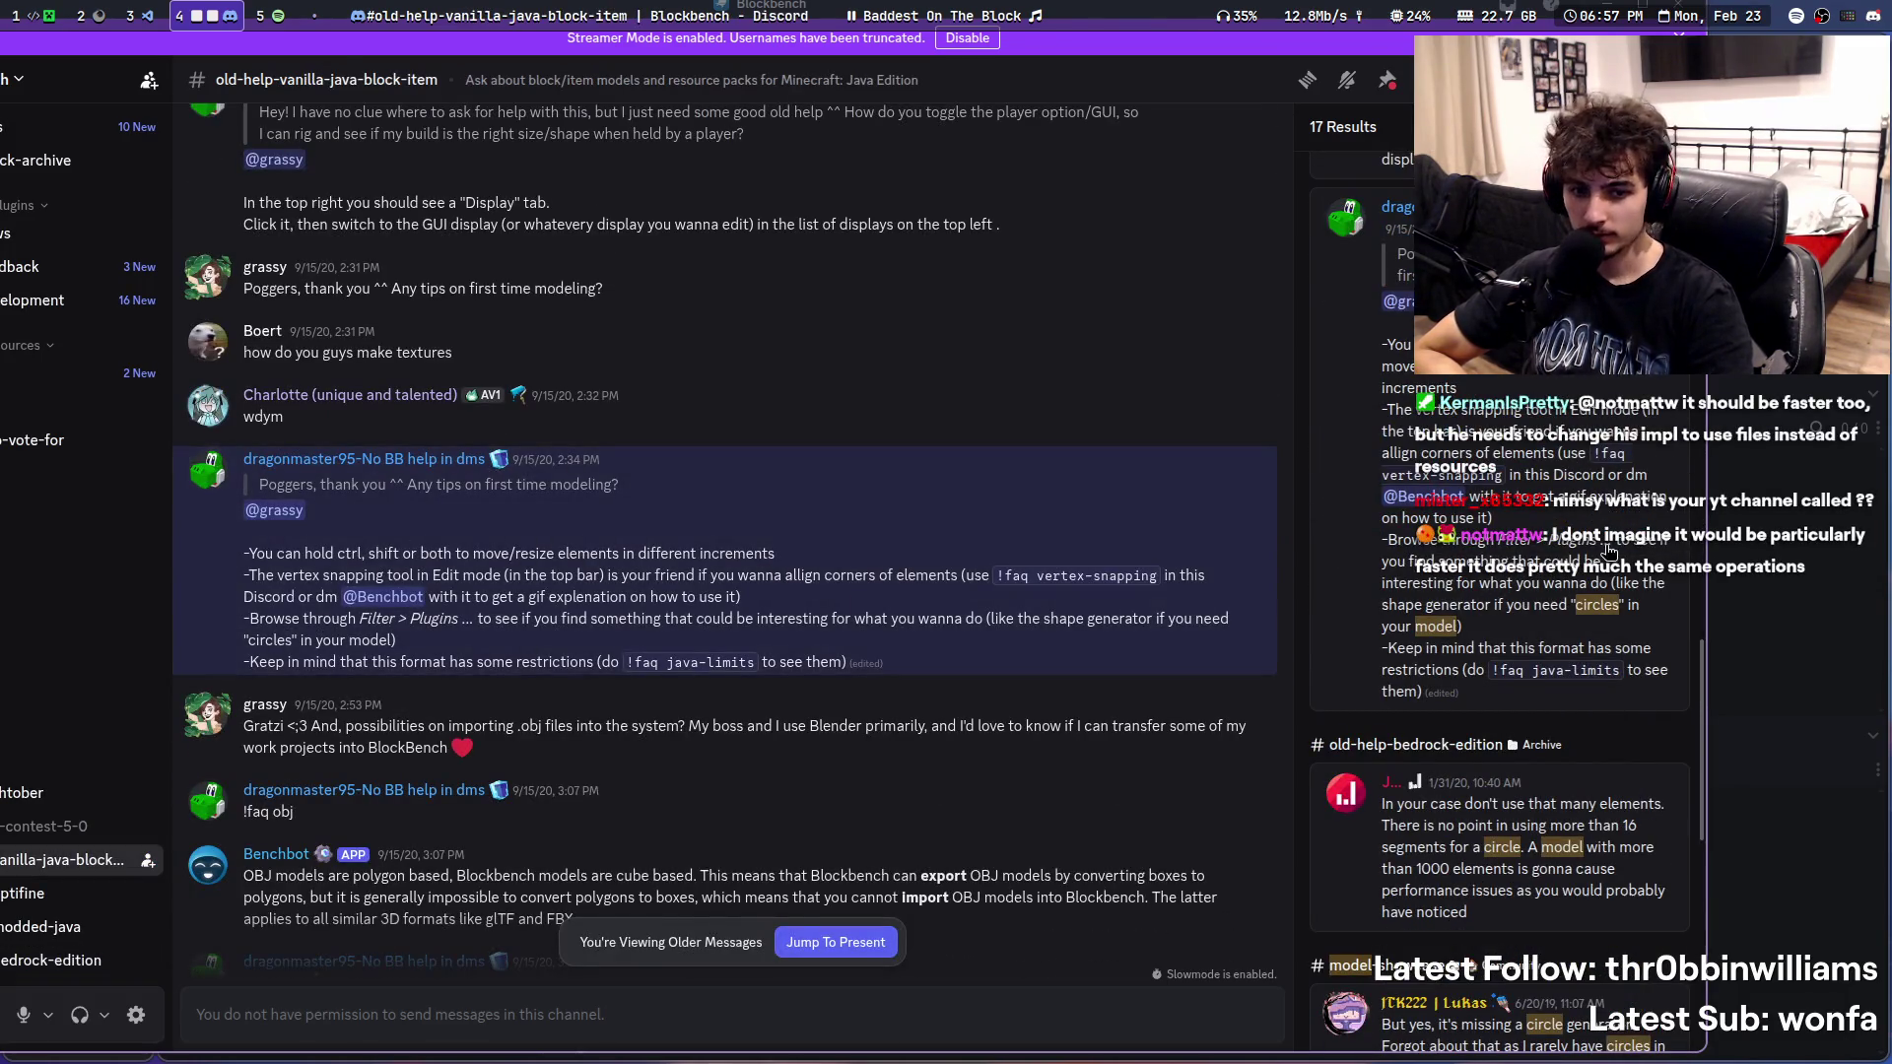
scroll(1596, 581, down, 2)
scroll(1597, 581, down, 2)
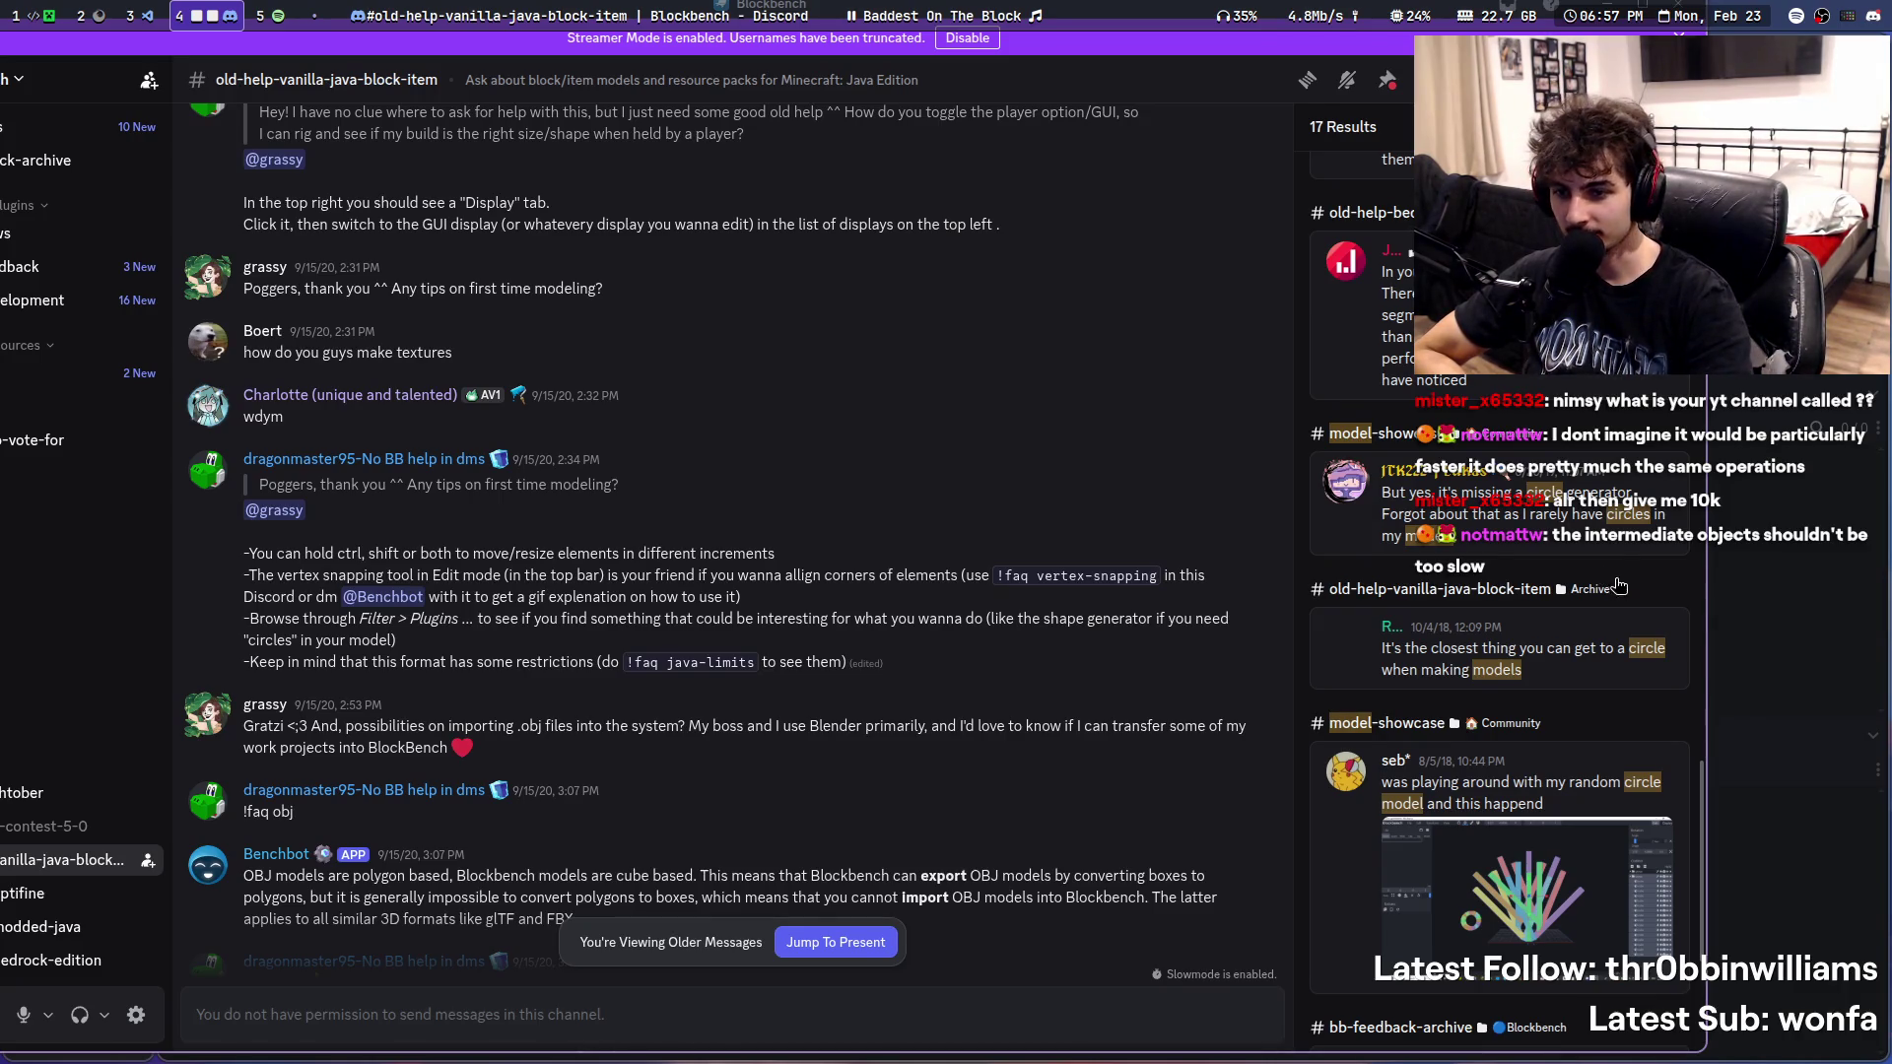
scroll(1597, 573, down, 3)
click(1380, 596)
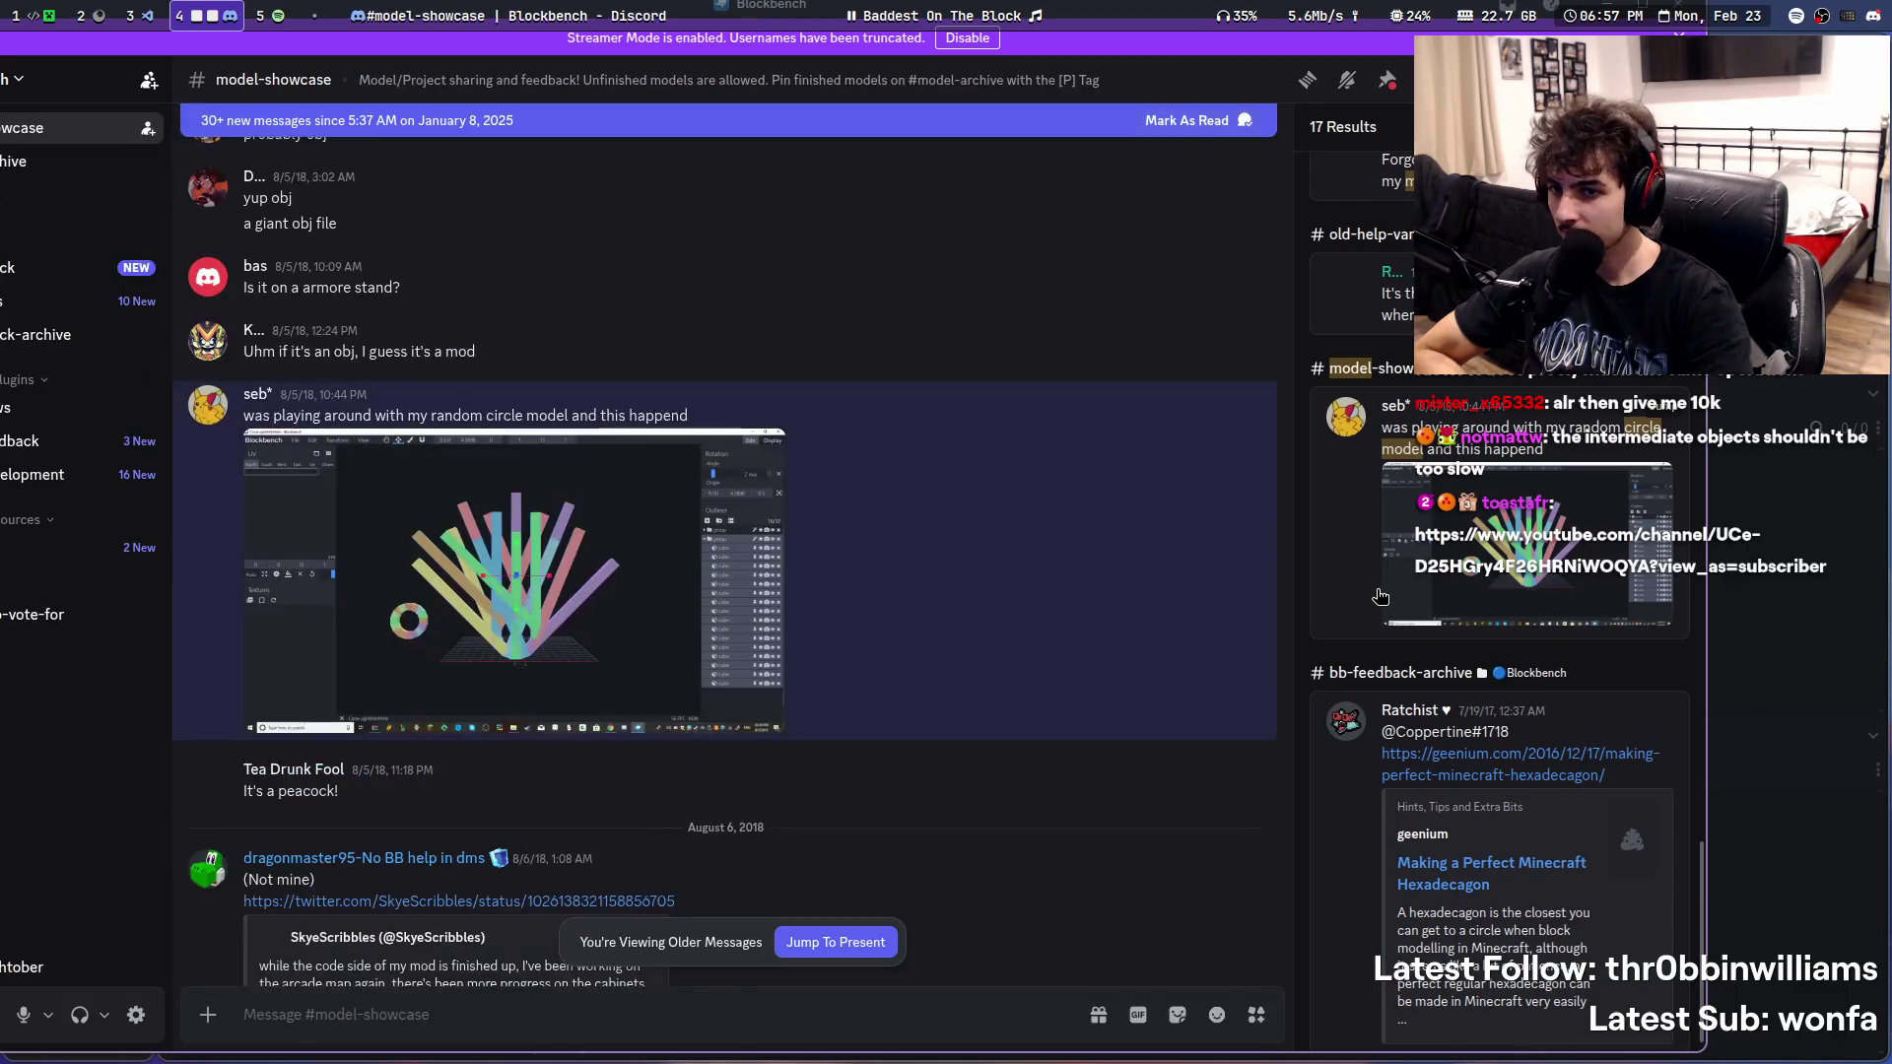
- View the circle model screenshot full-size, zoomed out, then close it
click(452, 617)
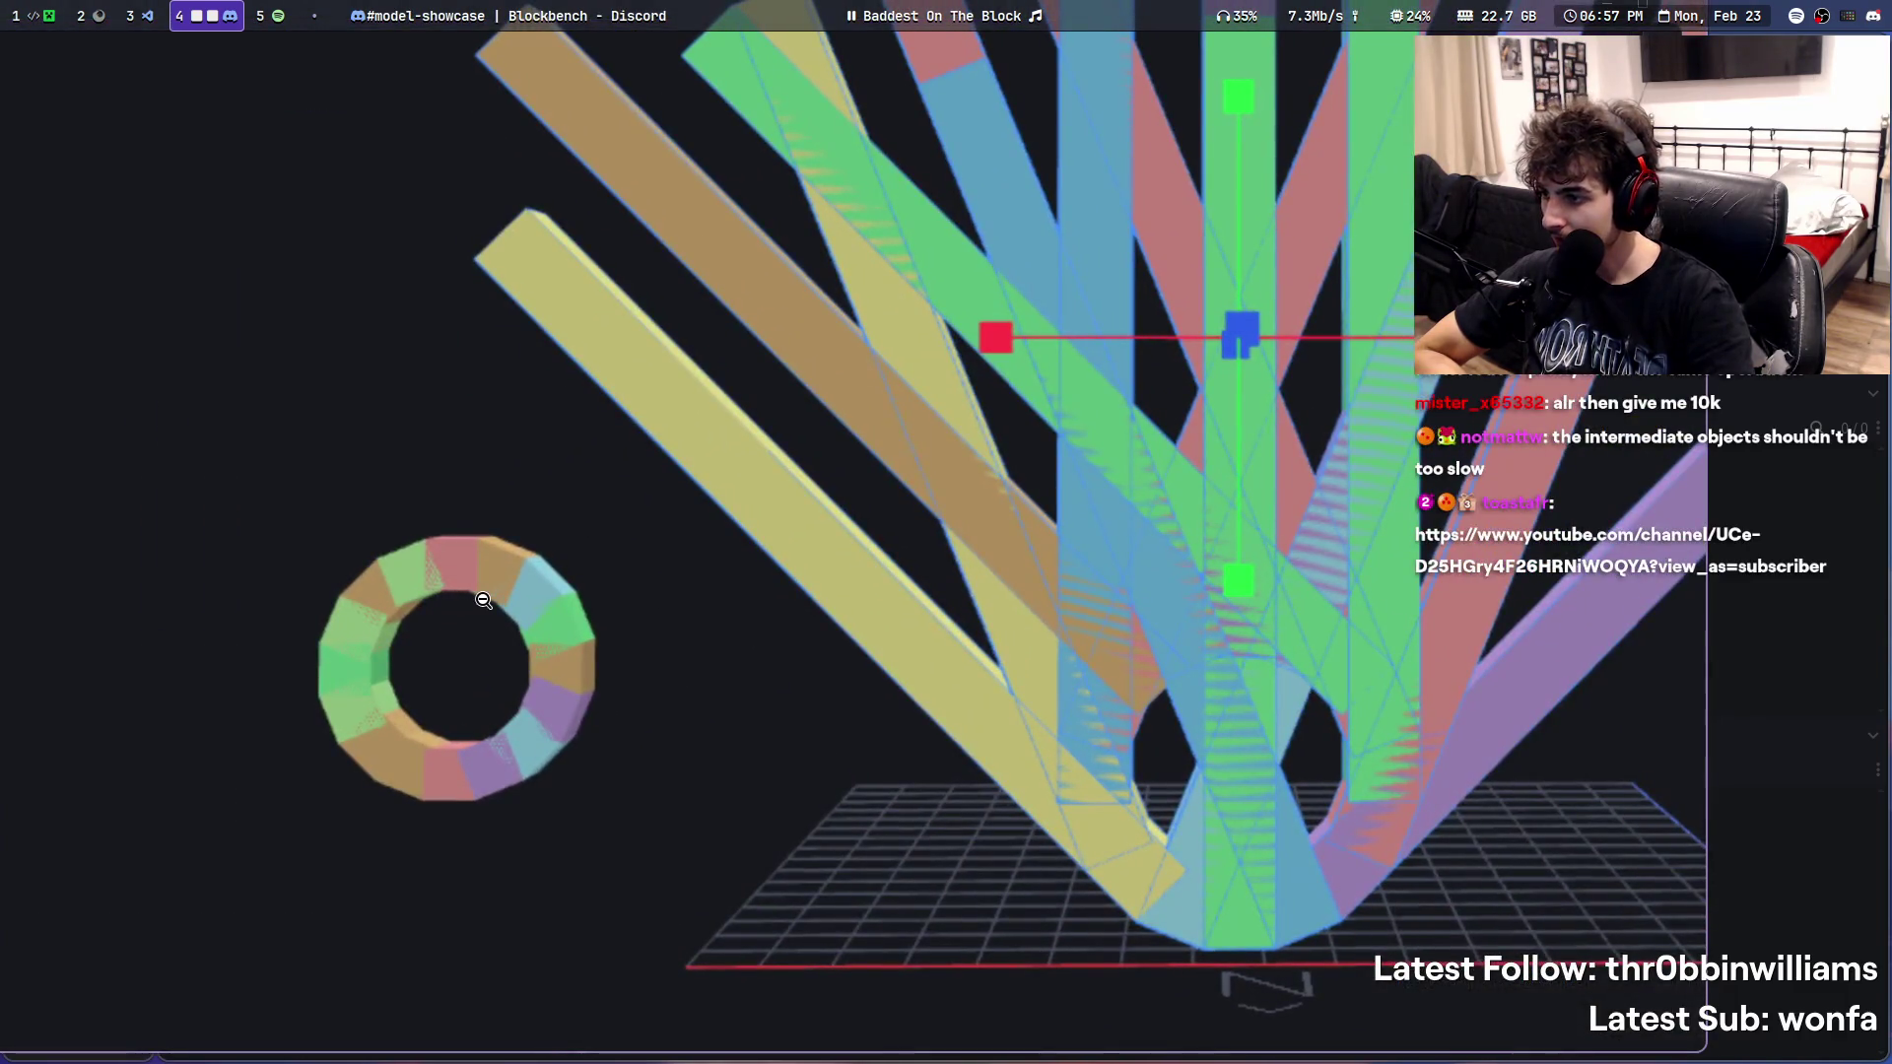
click(761, 507)
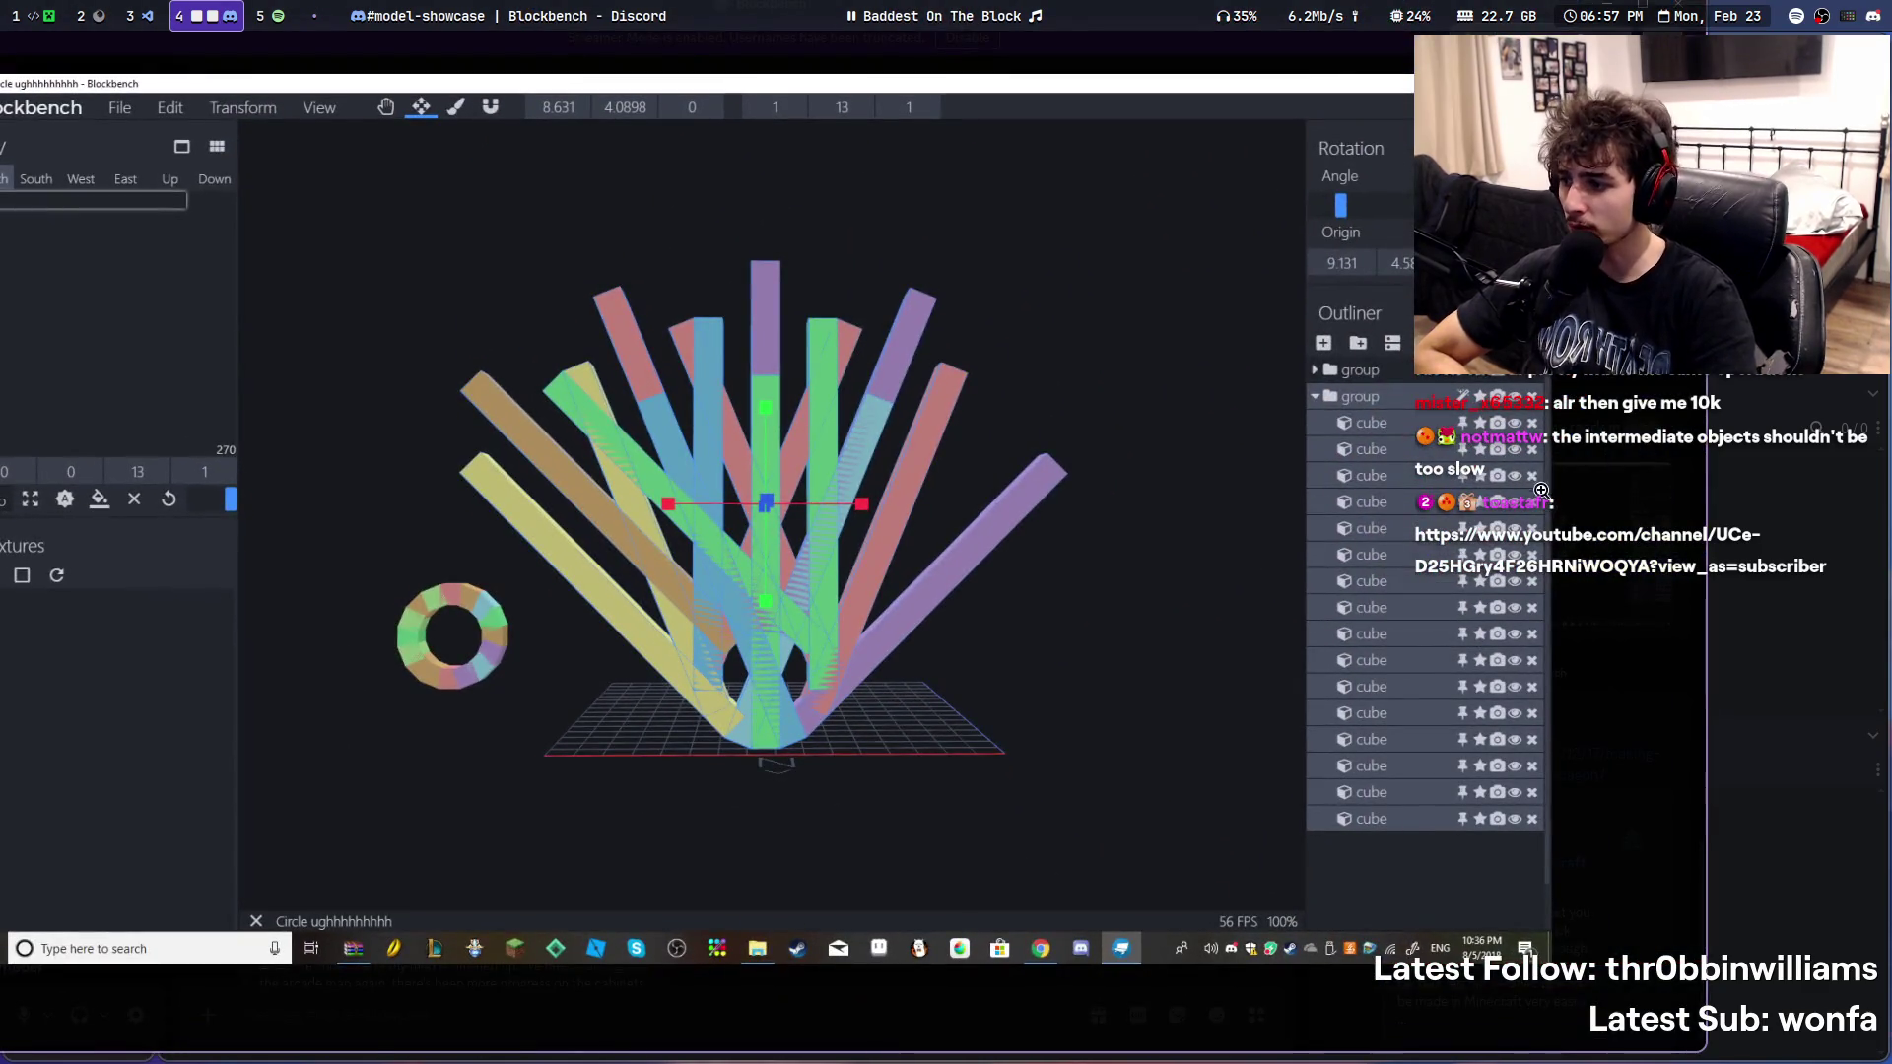
click(1618, 413)
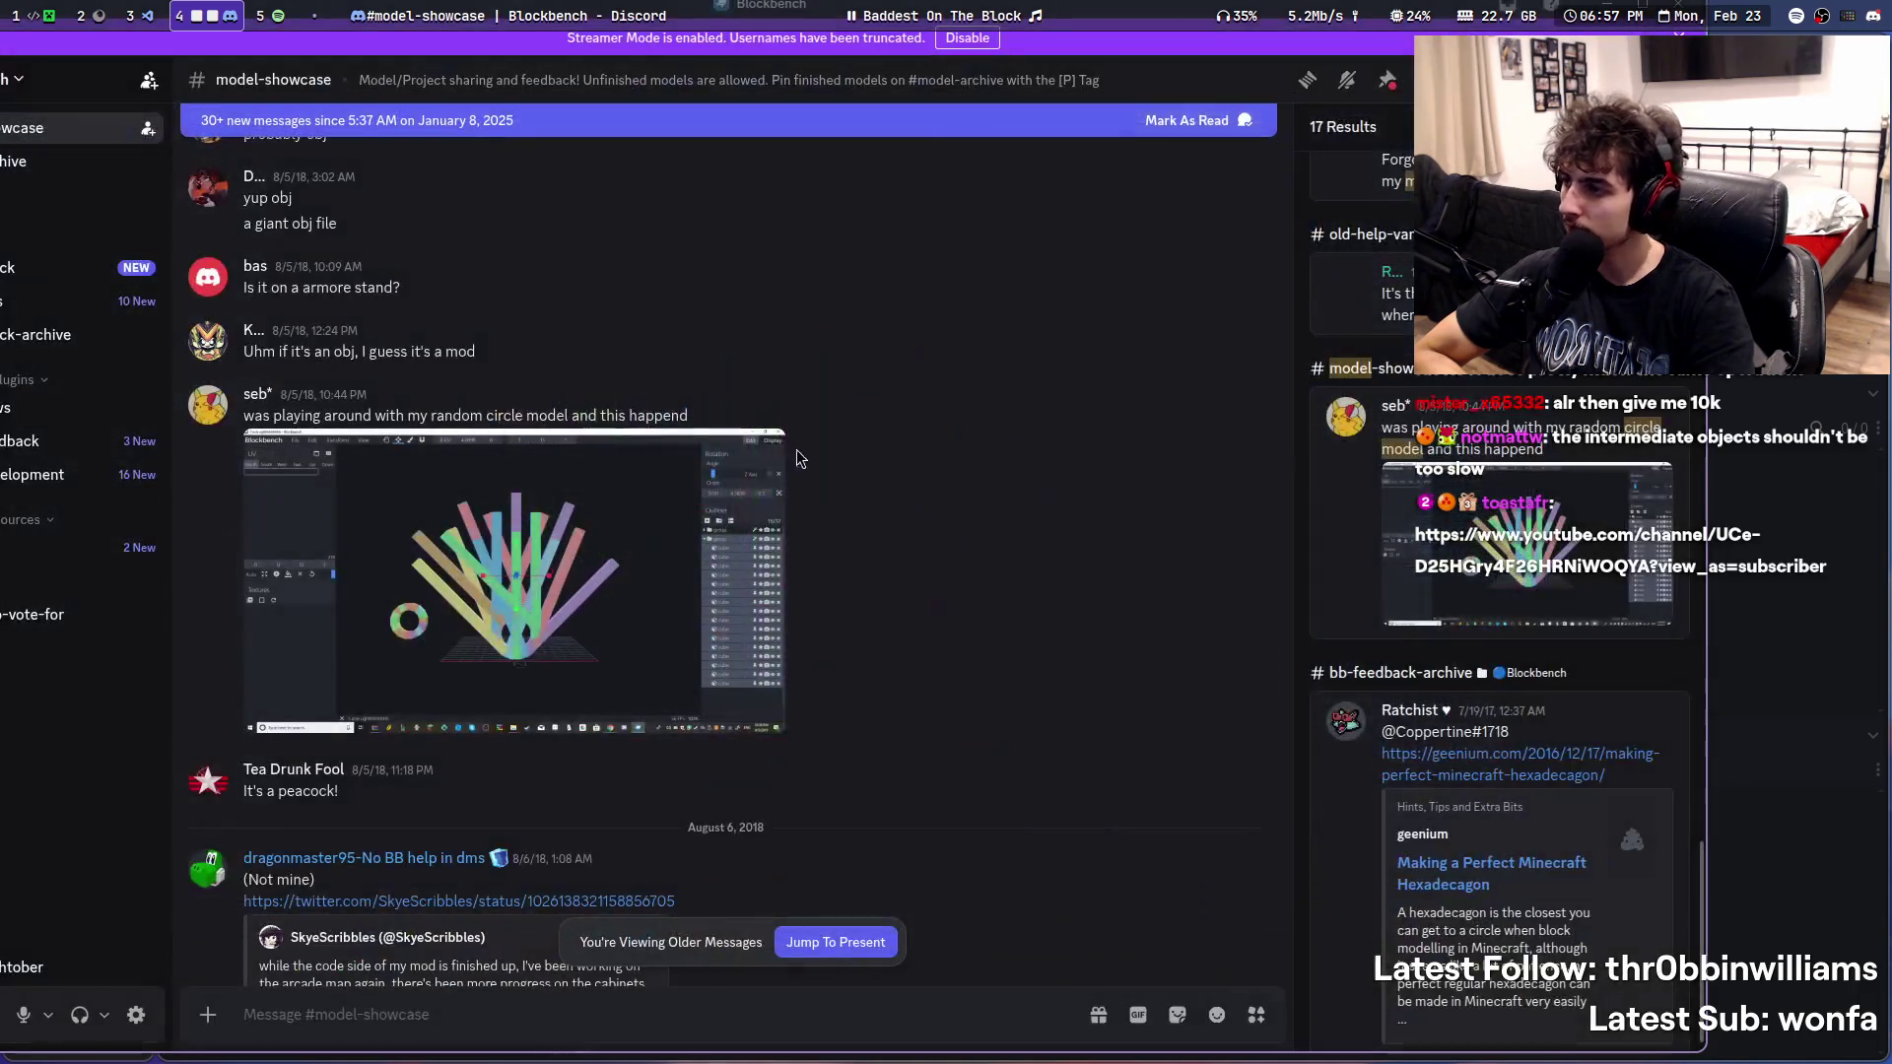
scroll(784, 462, down, 3)
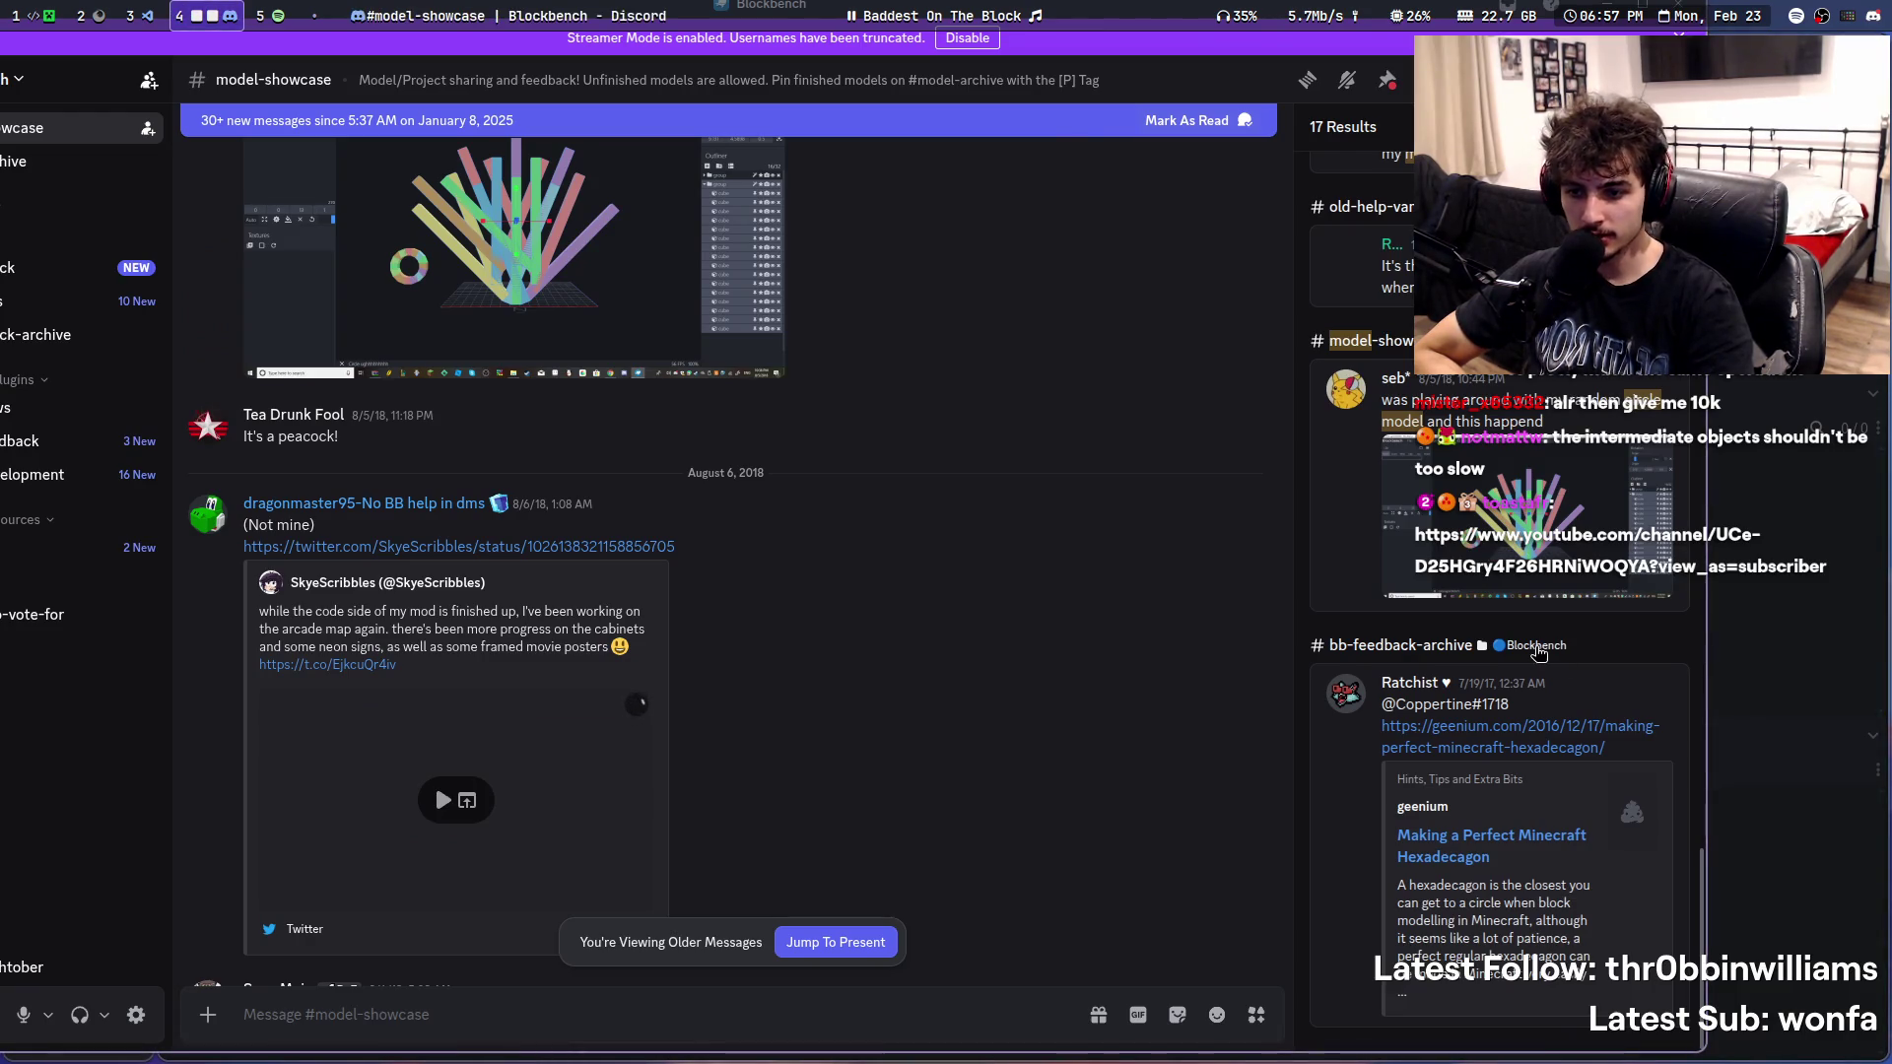
- Jump to the bb-feedback-archive message linking the Perfect Minecraft Hexadecagon article
drag(1450, 807, 1370, 833)
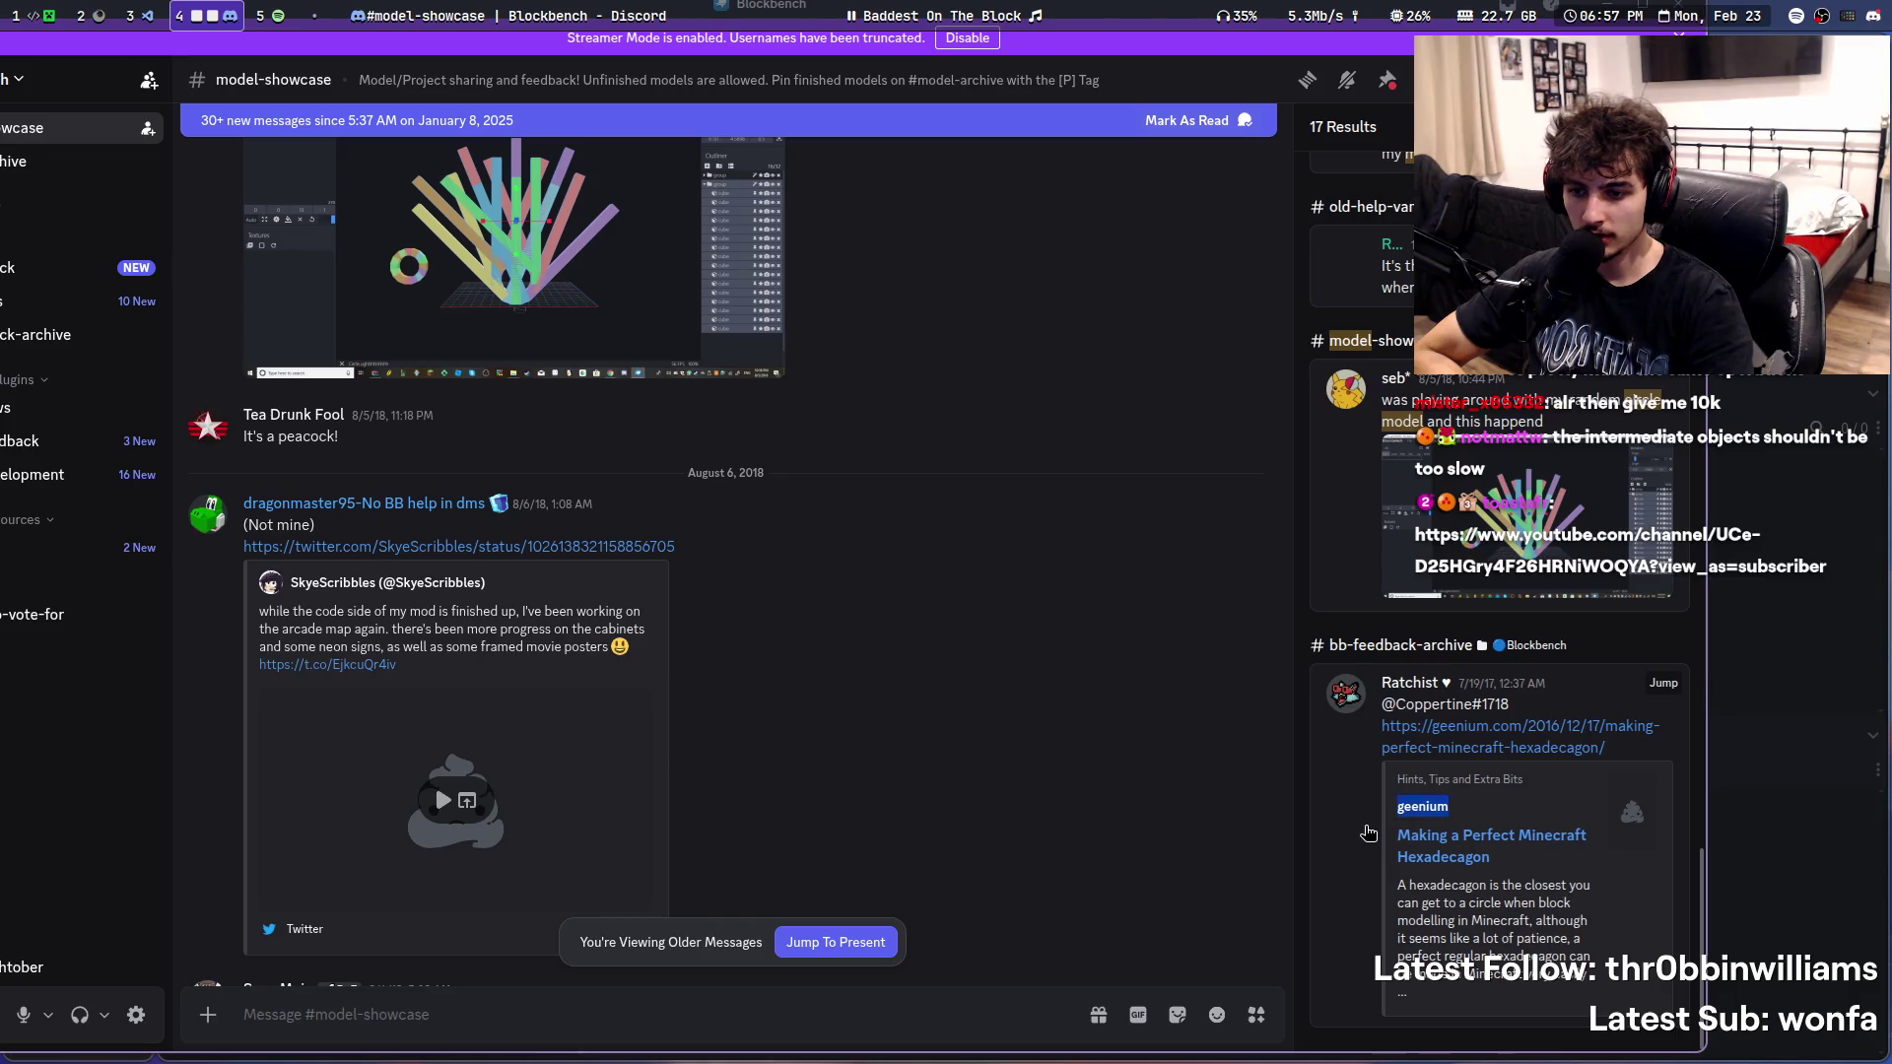
click(1367, 832)
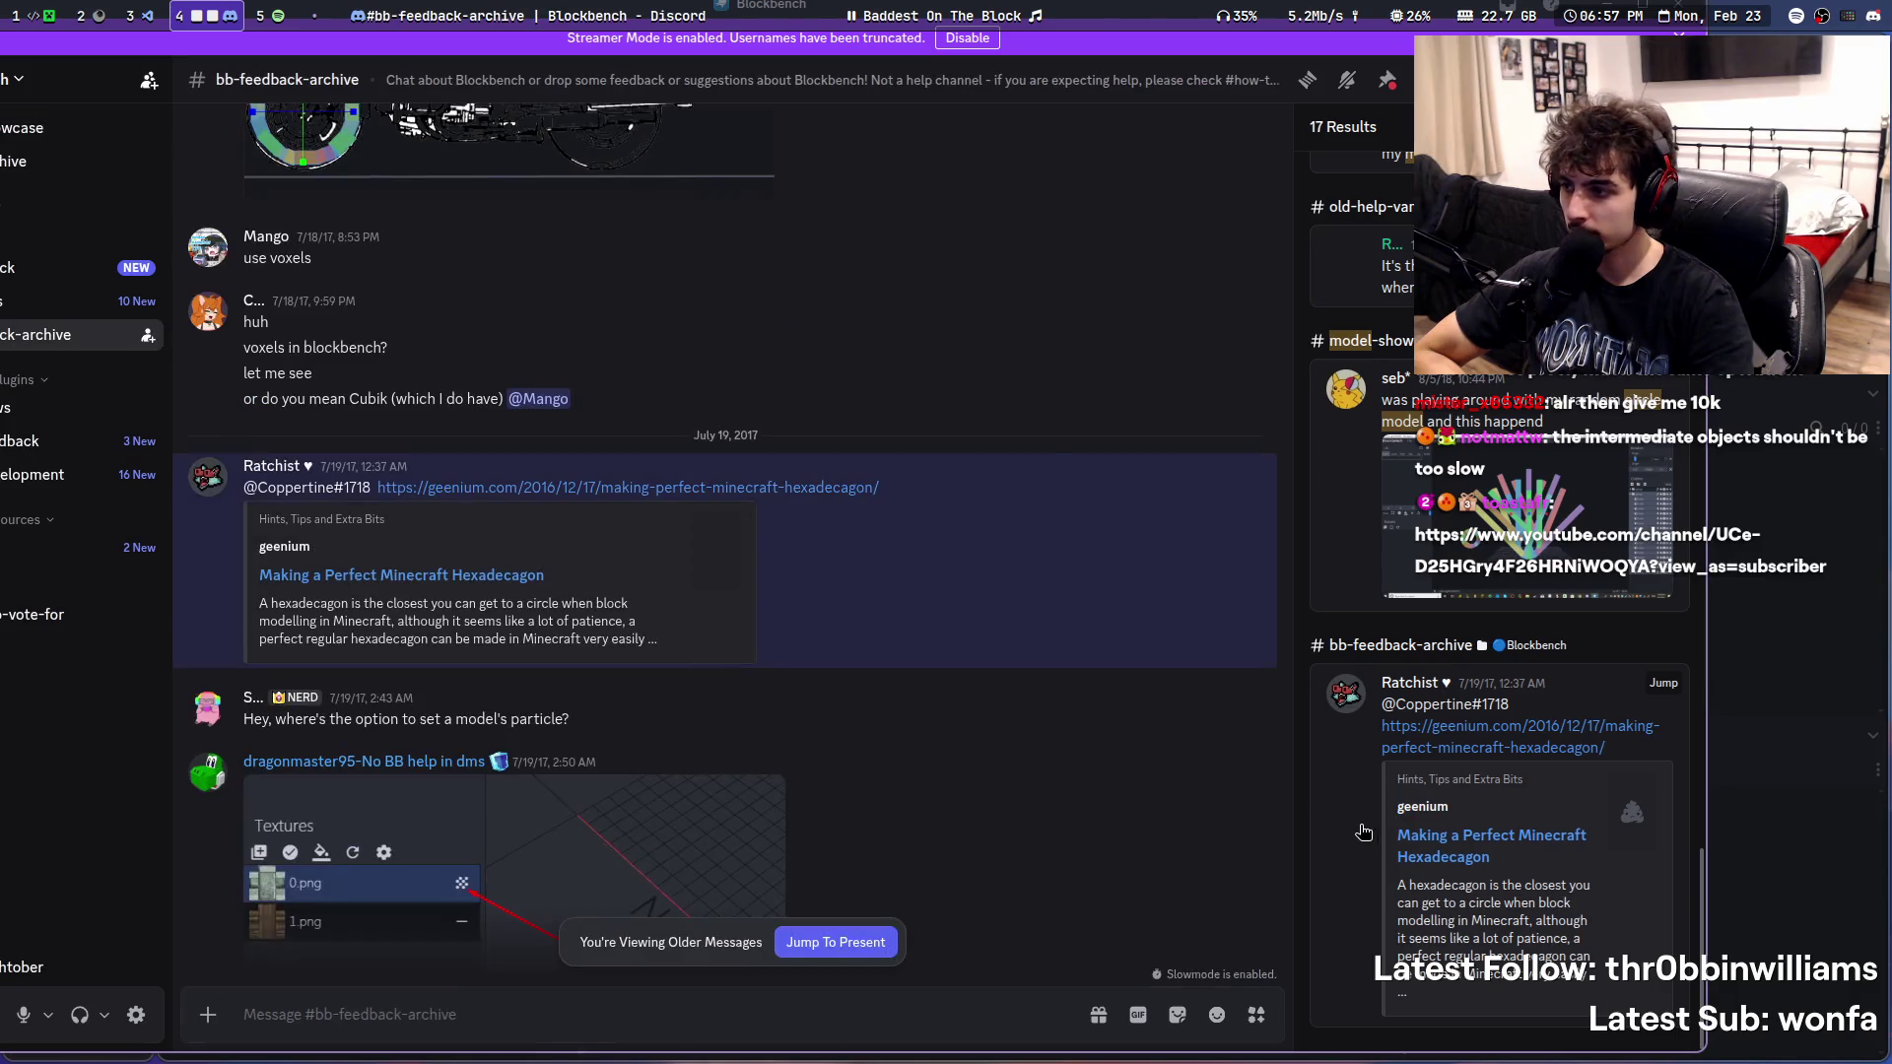
scroll(846, 611, up, 3)
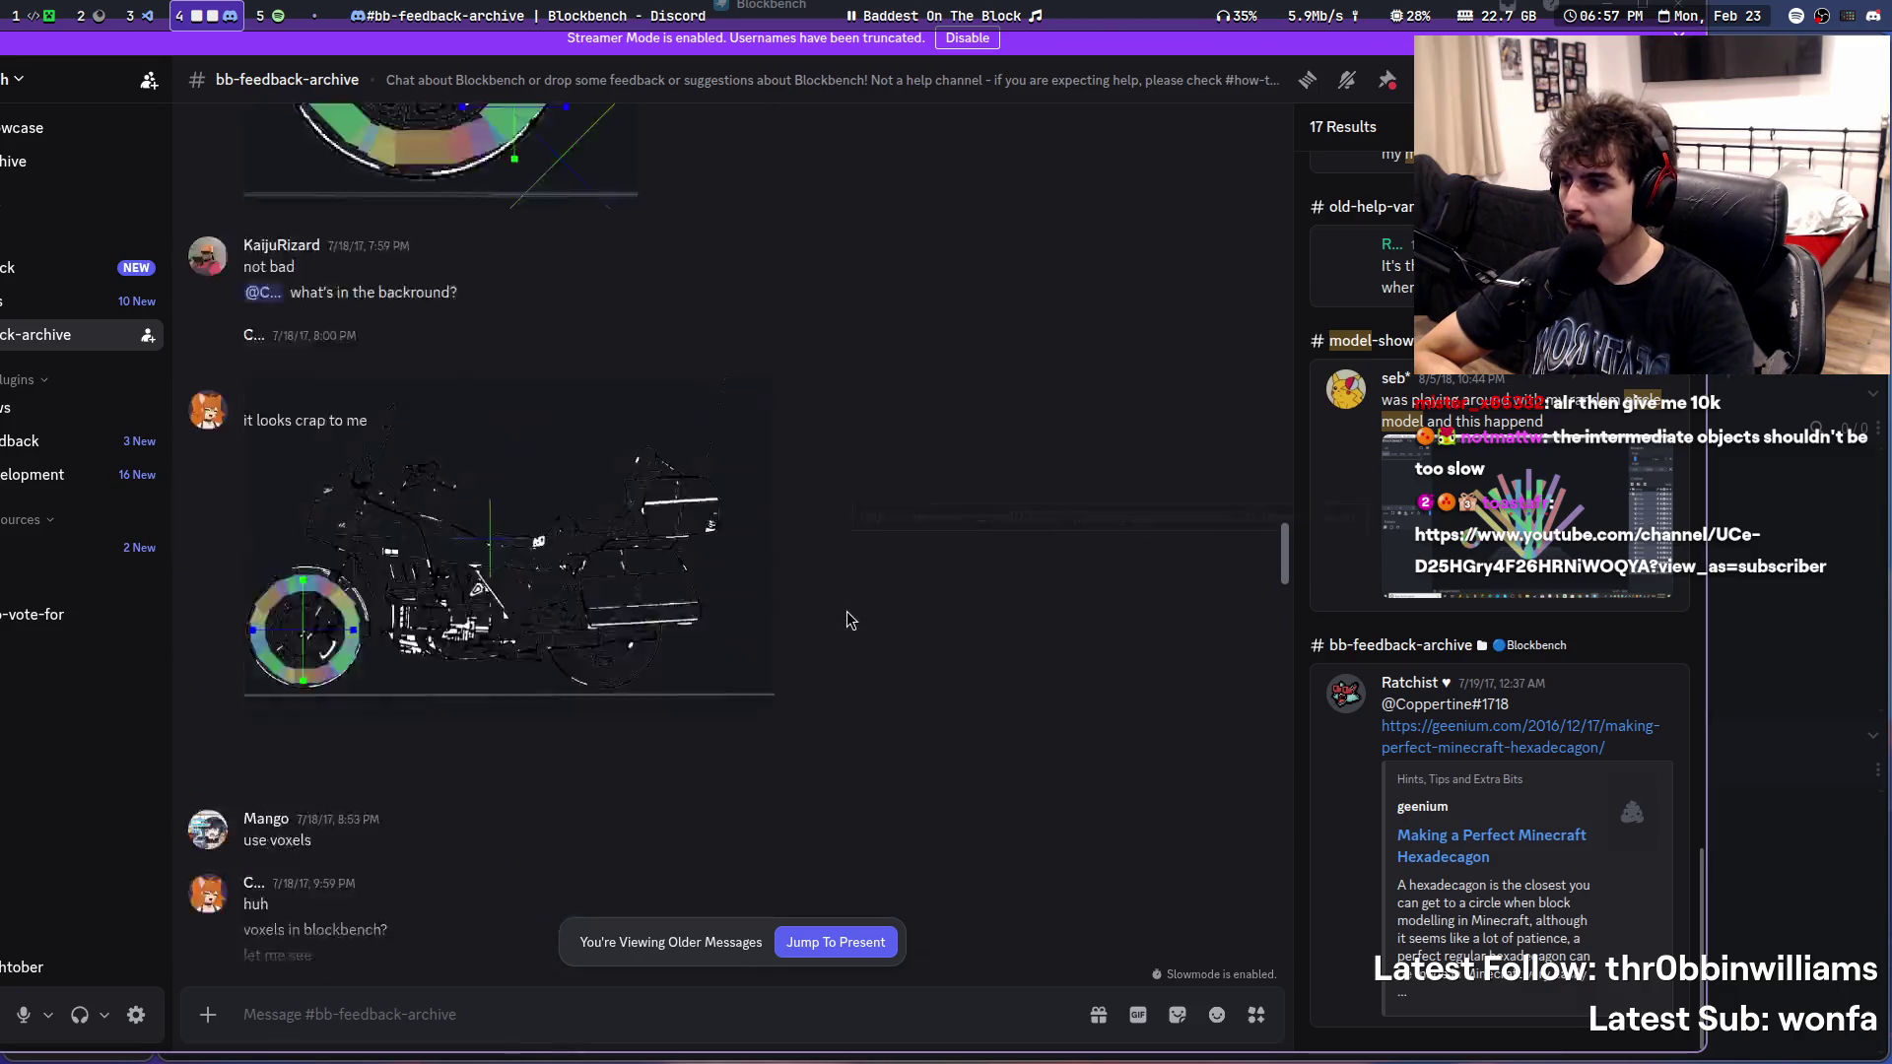
scroll(848, 609, up, 2)
scroll(847, 610, up, 2)
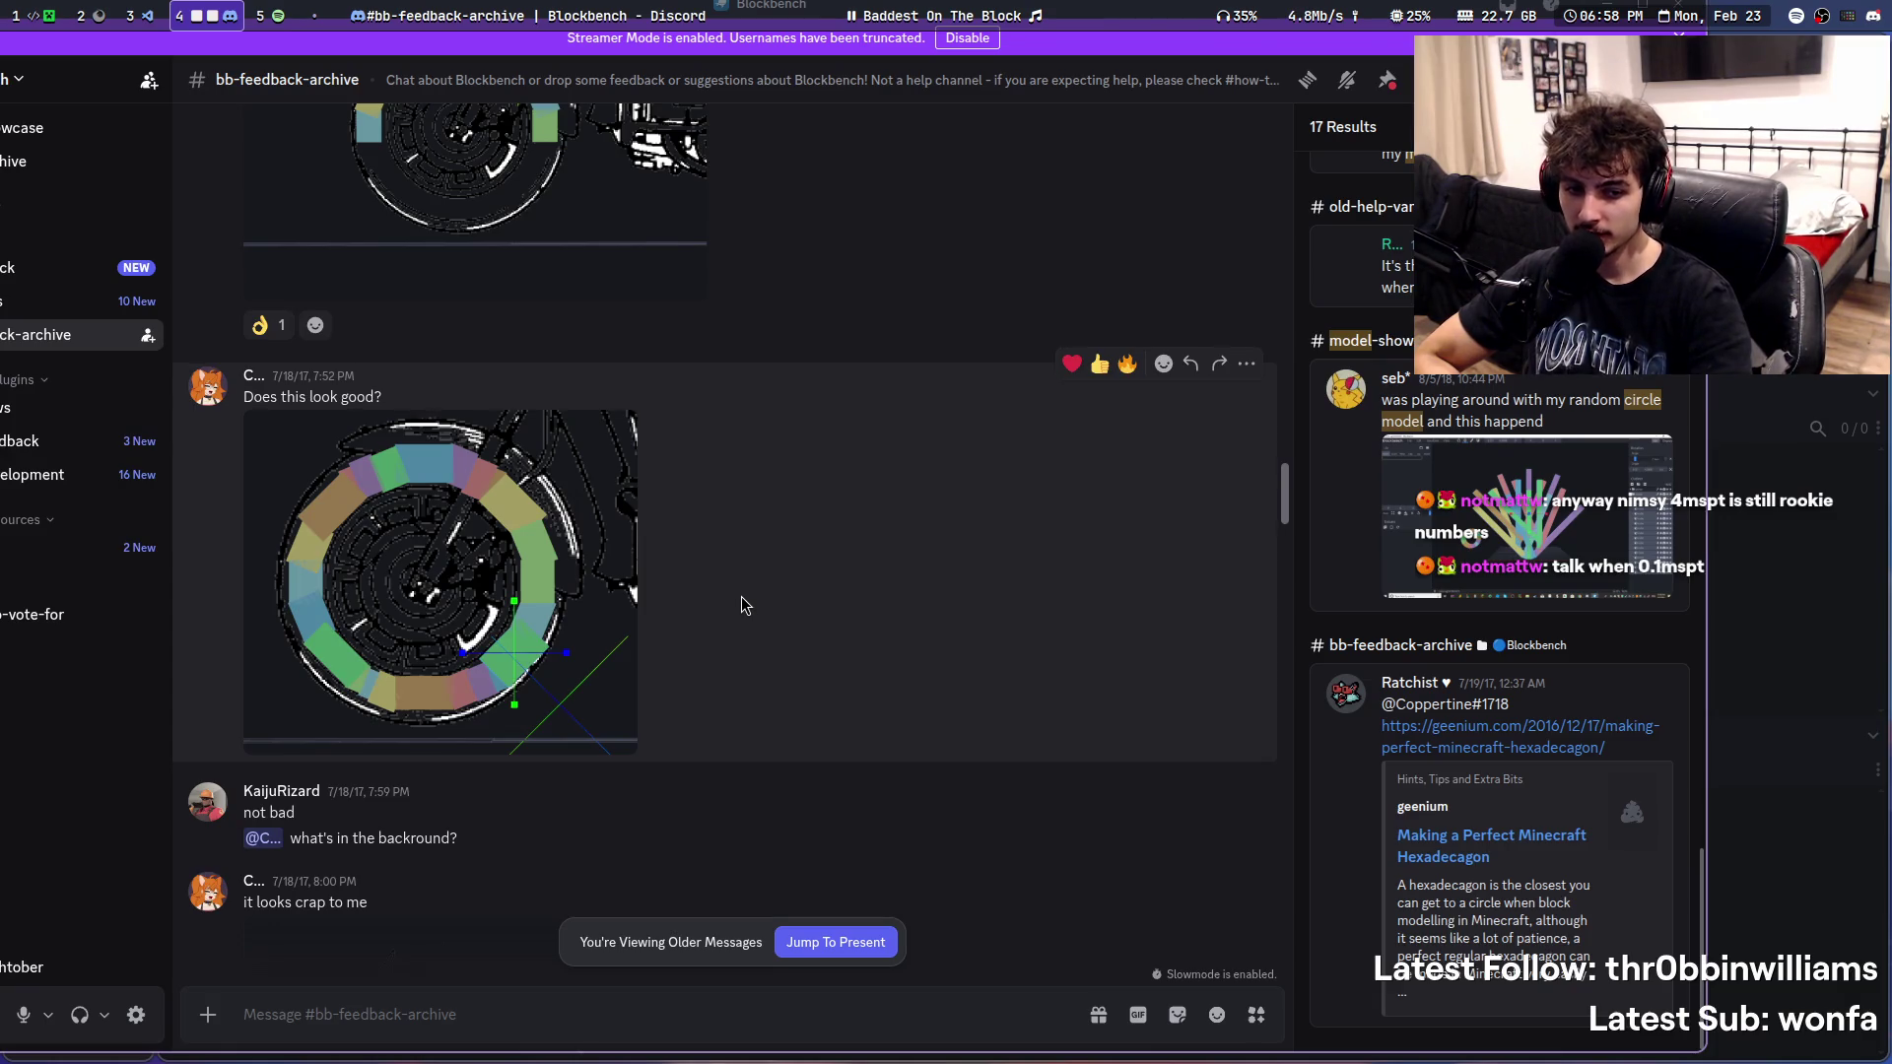
scroll(1041, 652, up, 5)
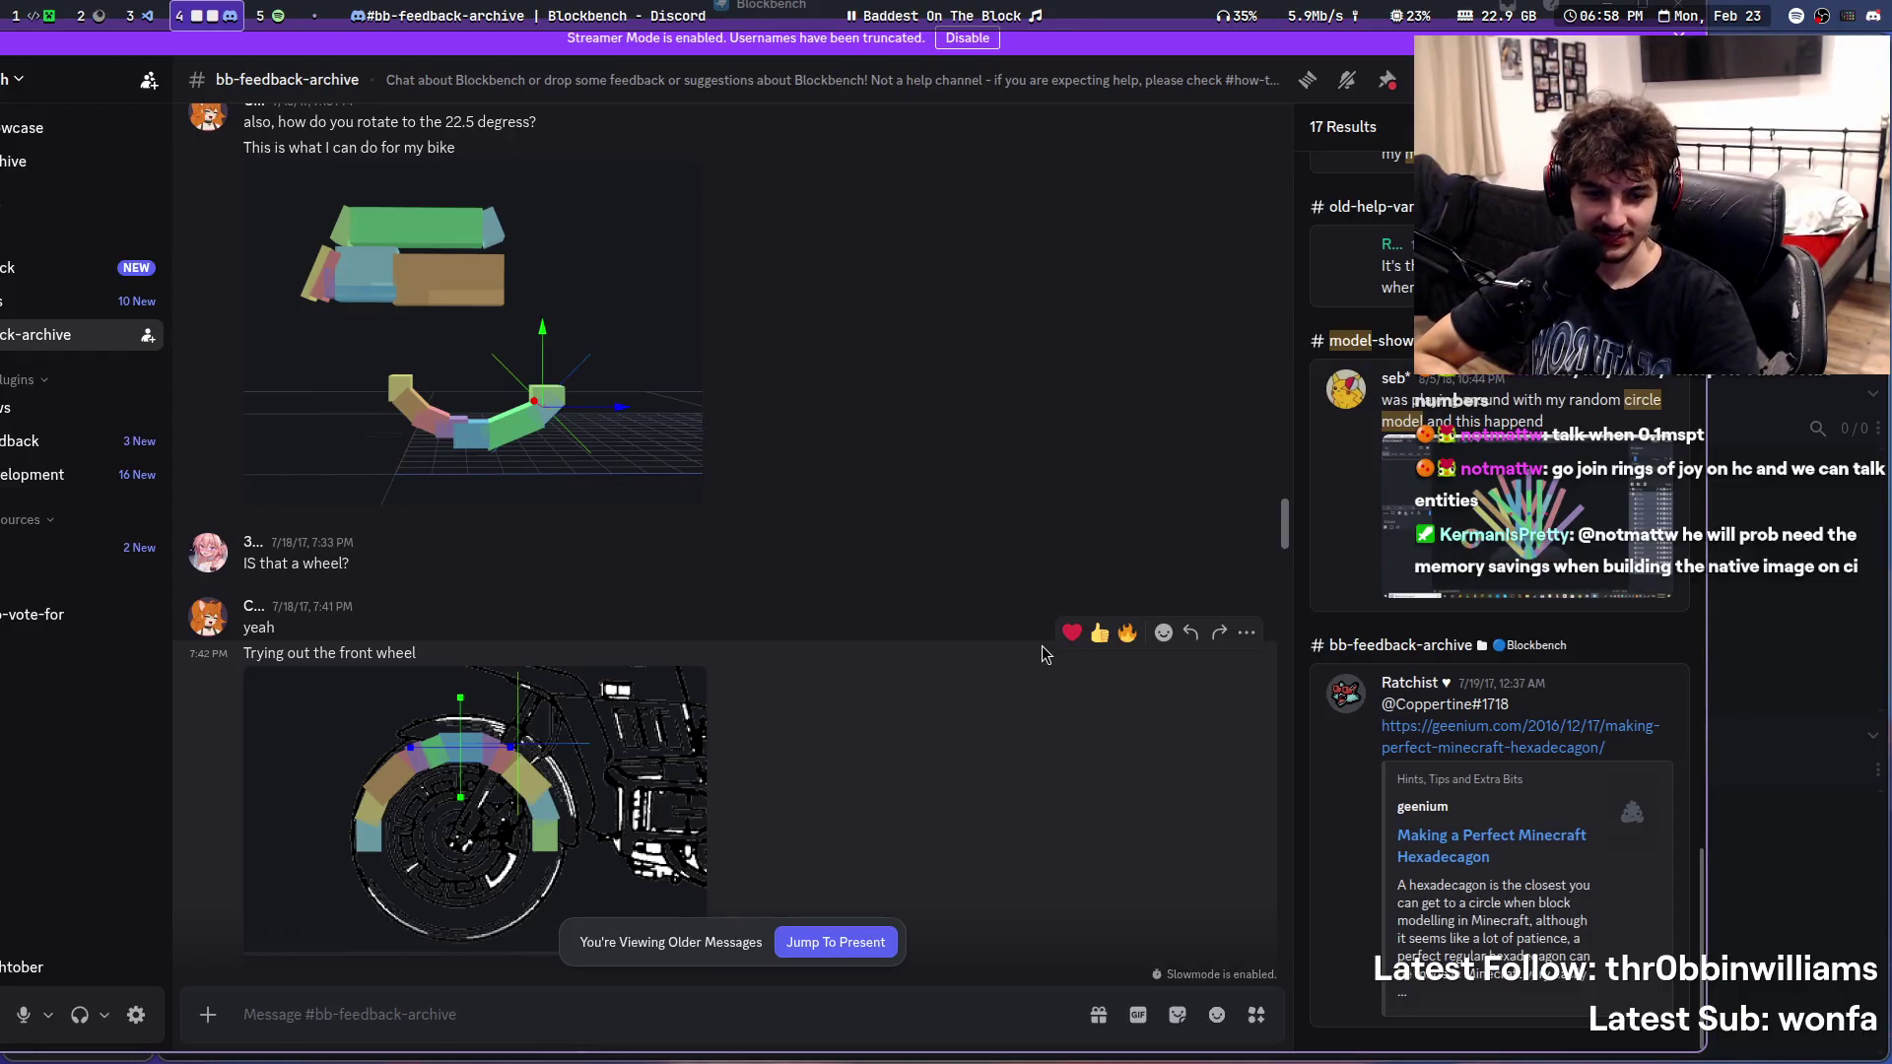
scroll(1042, 651, up, 2)
scroll(1042, 652, up, 3)
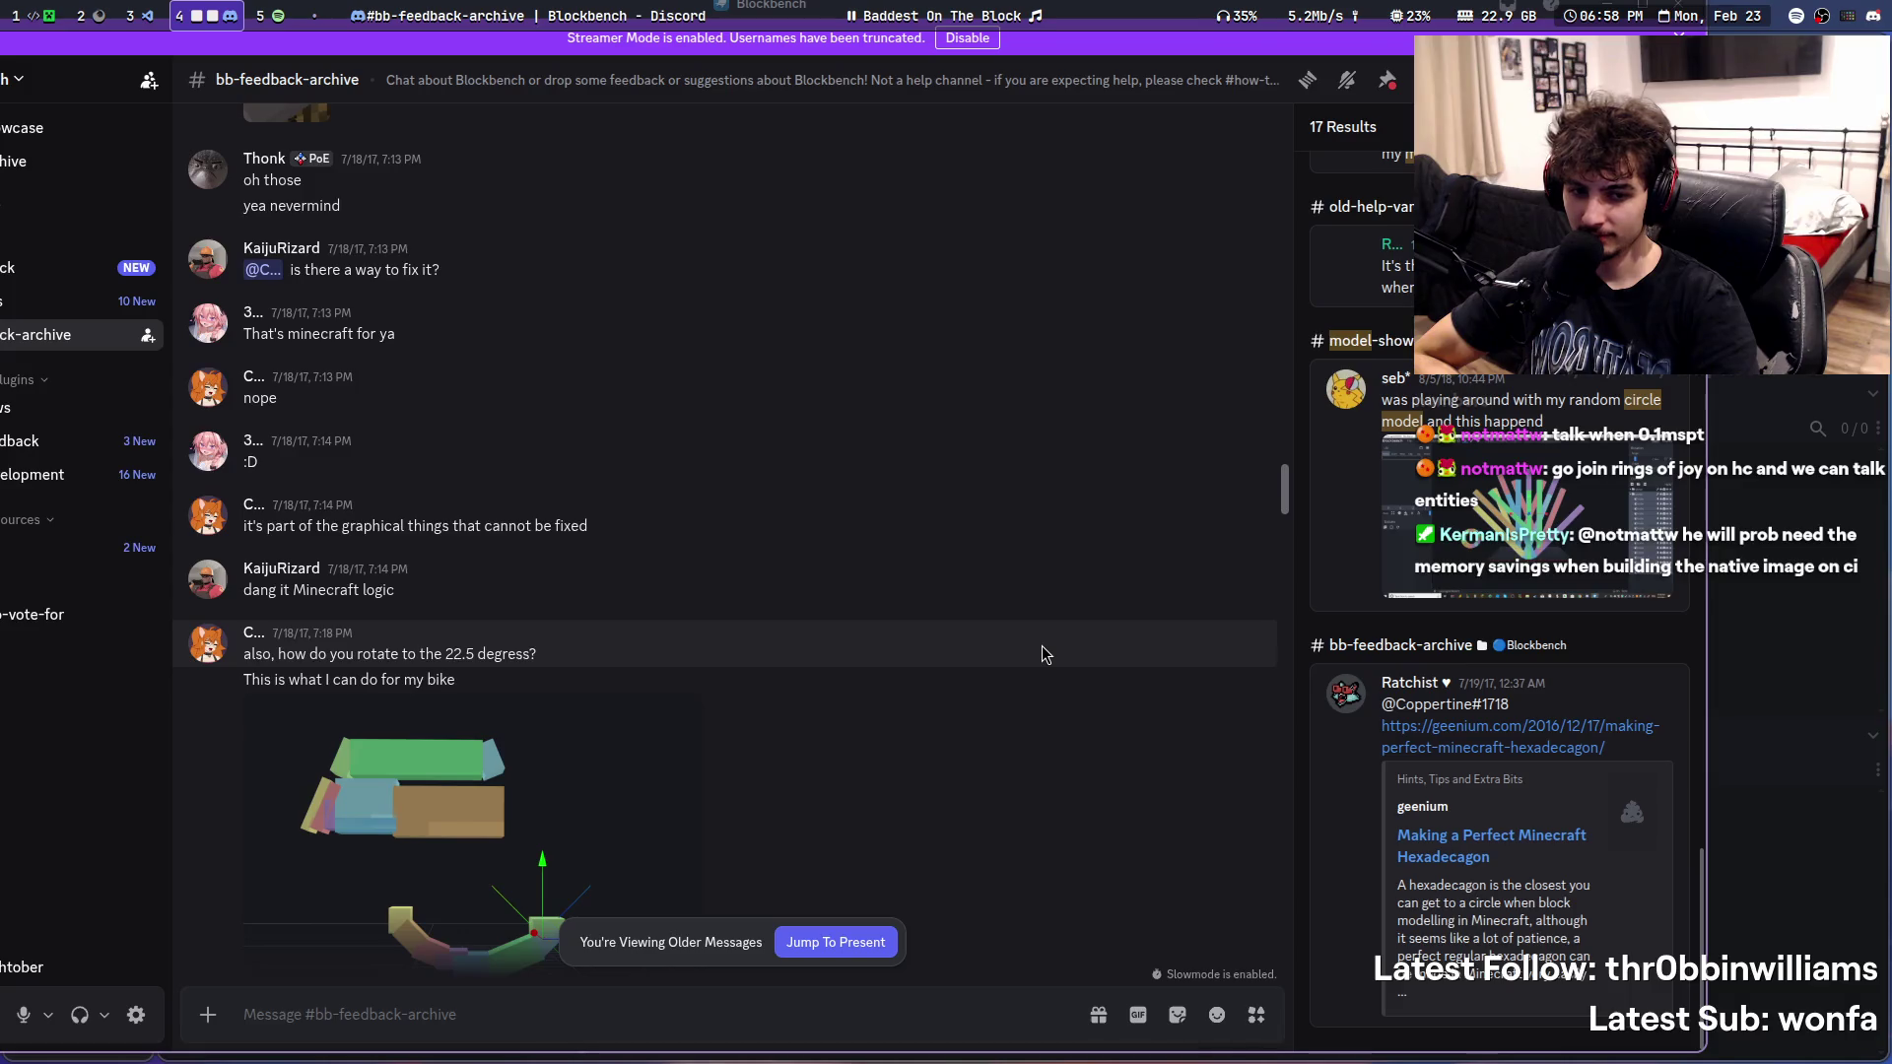
scroll(1042, 652, up, 3)
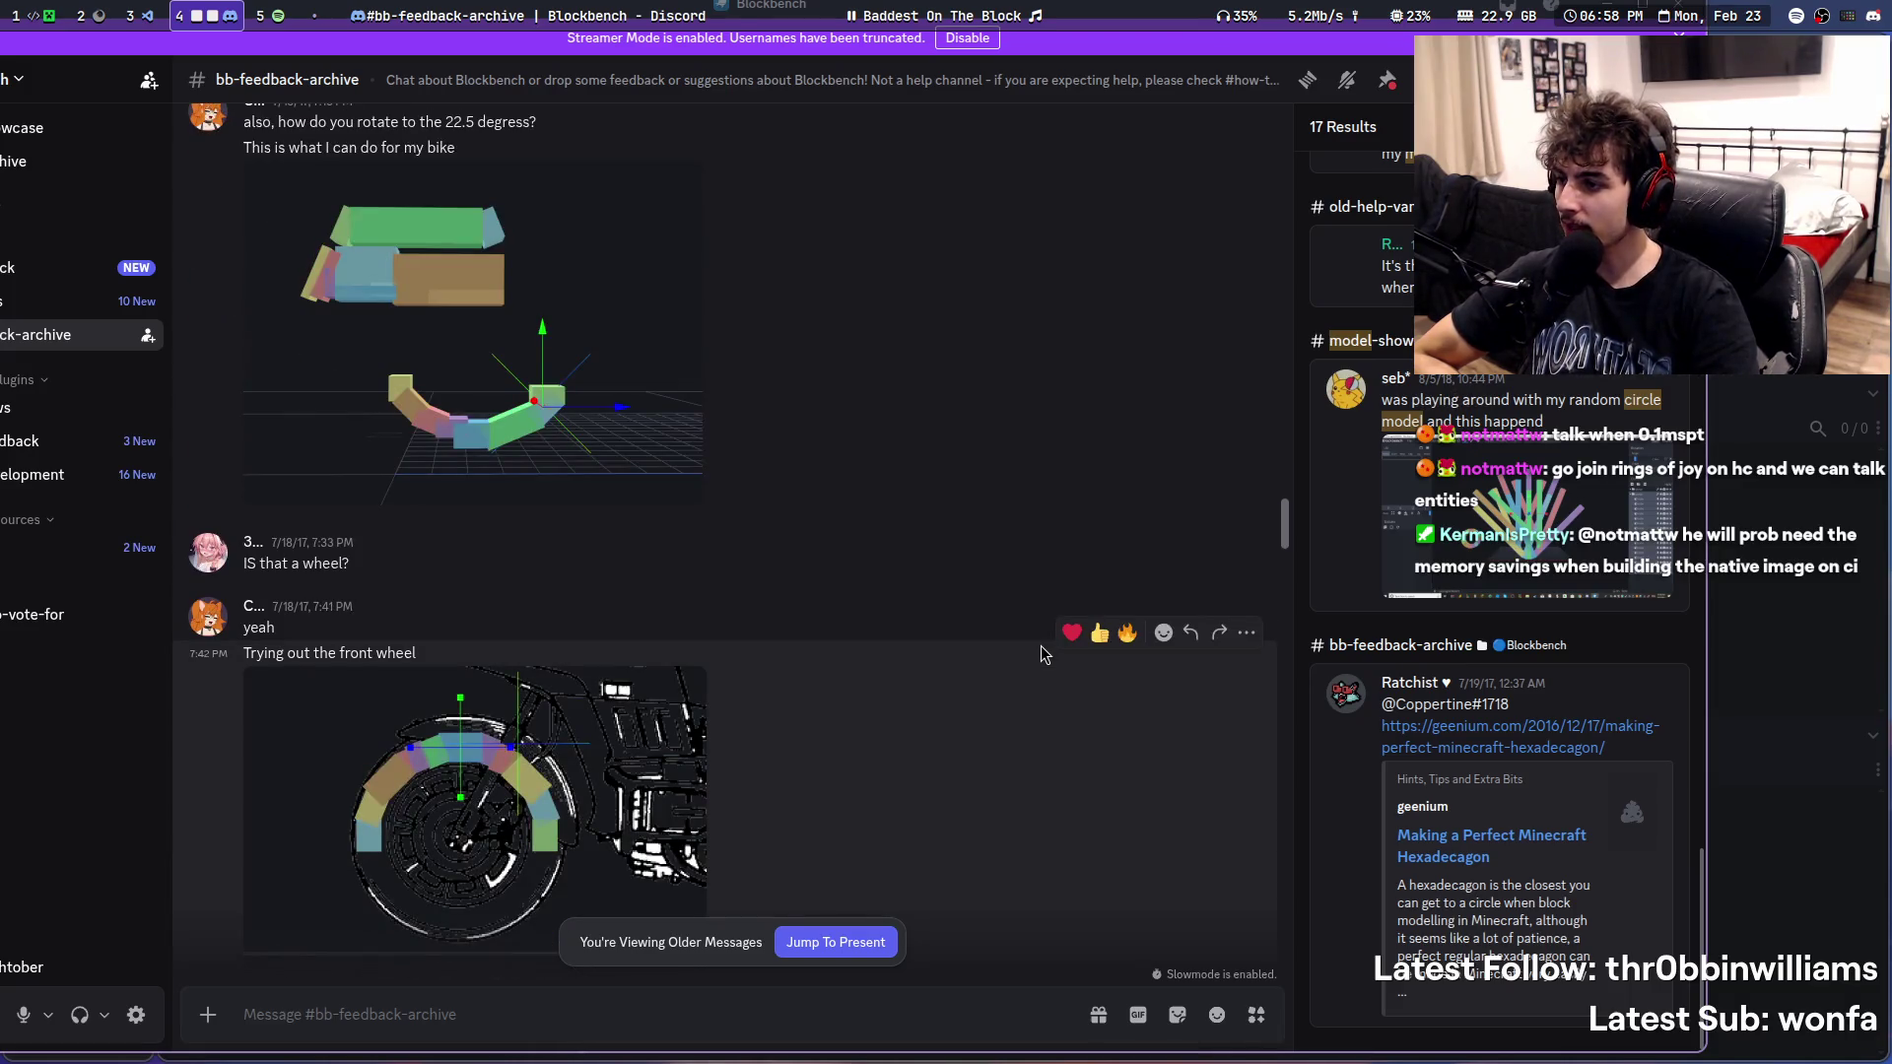
scroll(1041, 646, up, 5)
scroll(1039, 644, up, 5)
scroll(1027, 650, up, 5)
scroll(1020, 655, up, 5)
scroll(1018, 660, up, 5)
scroll(1018, 660, up, 5)
scroll(1018, 659, up, 5)
scroll(1017, 658, up, 5)
scroll(1019, 656, up, 5)
scroll(1017, 656, up, 5)
scroll(1017, 658, up, 5)
scroll(1020, 660, up, 5)
scroll(1022, 666, up, 5)
scroll(1023, 667, up, 5)
scroll(1023, 667, up, 2)
scroll(1019, 667, up, 5)
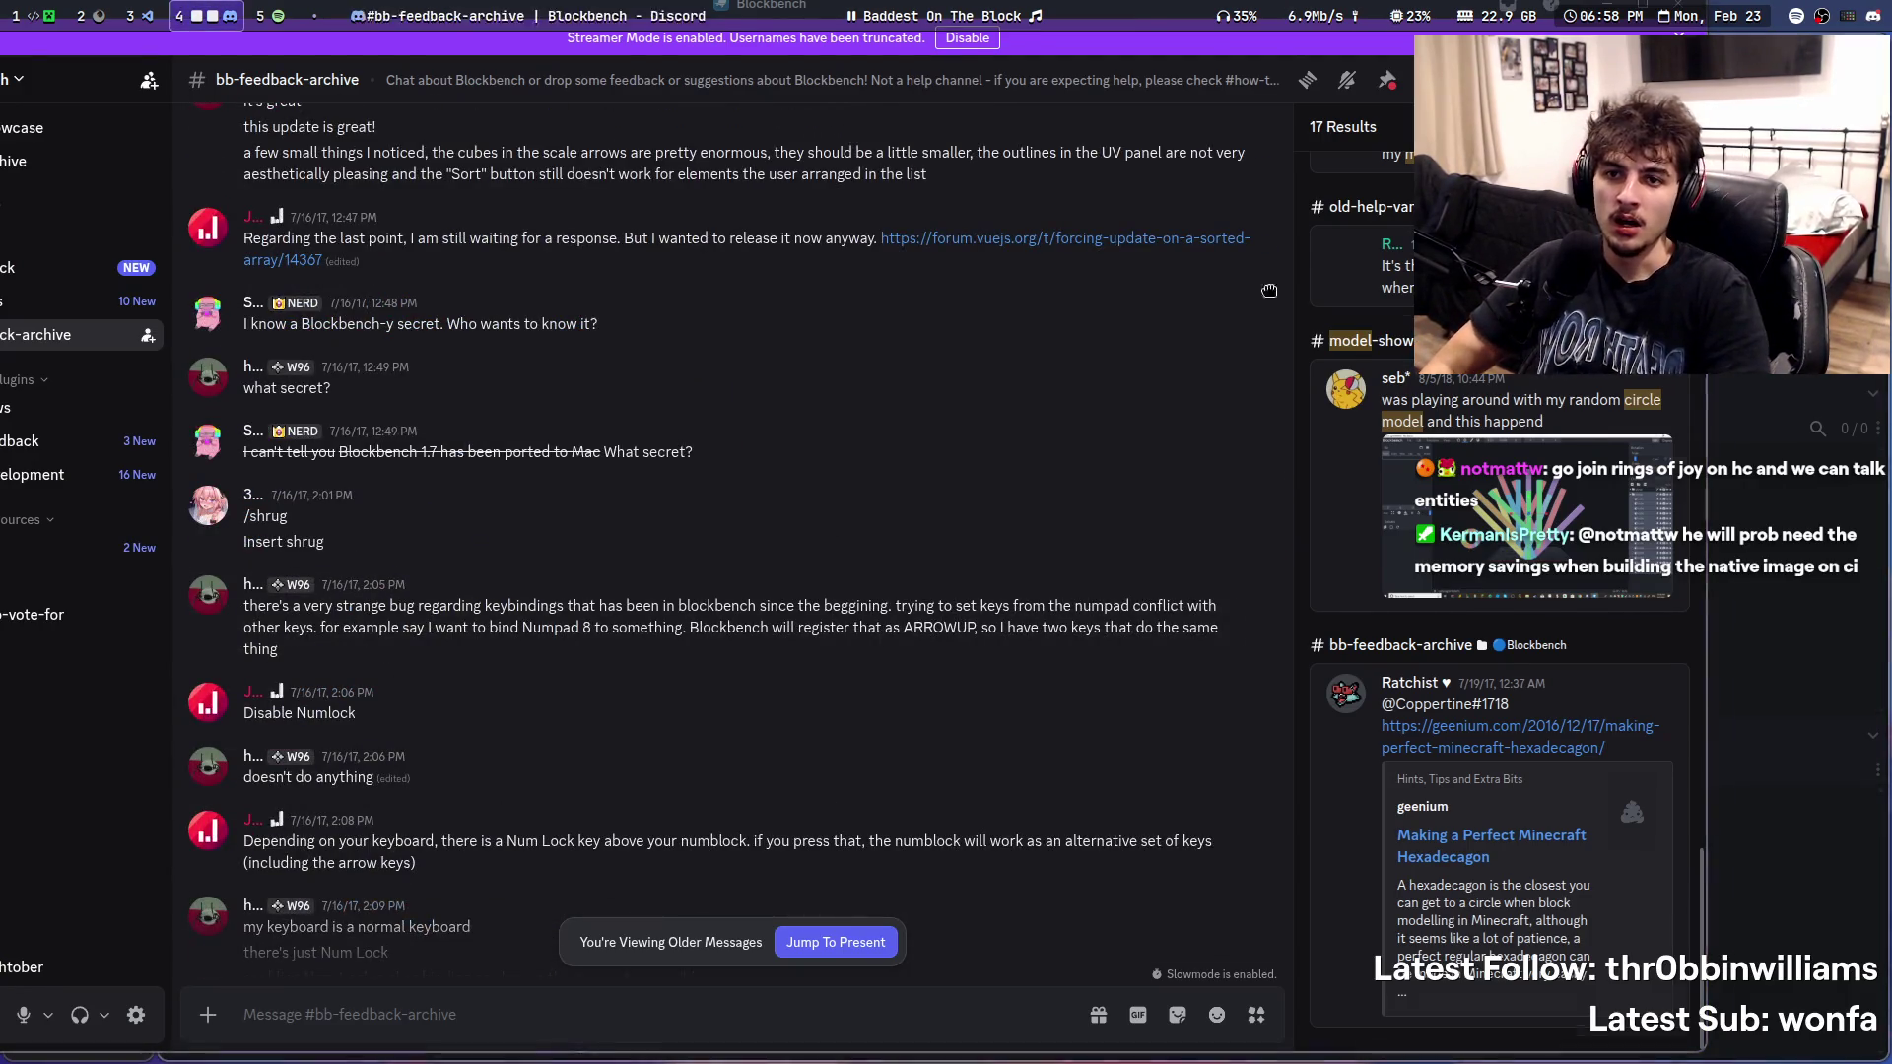
- Switch back to the Blockbench Plugins window with Alt+Tab
key(alt+Tab)
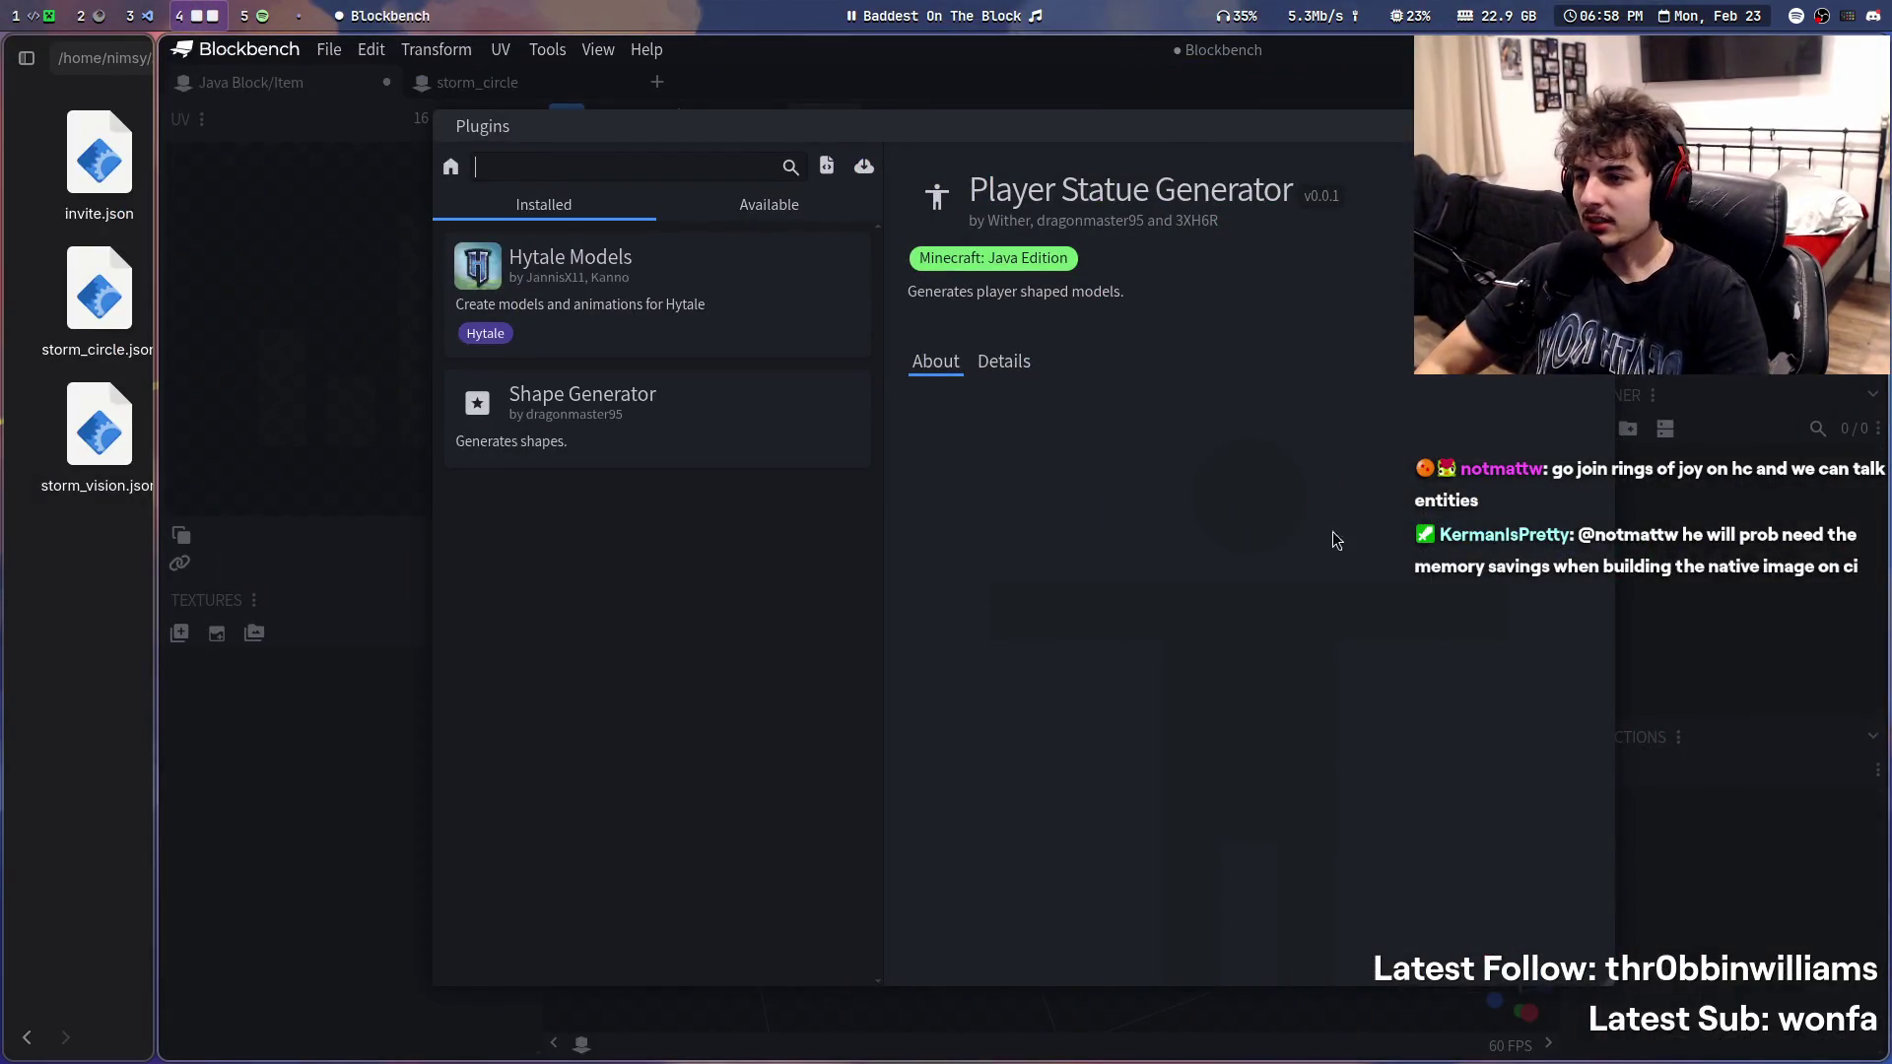
- Select the installed Shape Generator plugin and show its details
click(1018, 365)
click(924, 374)
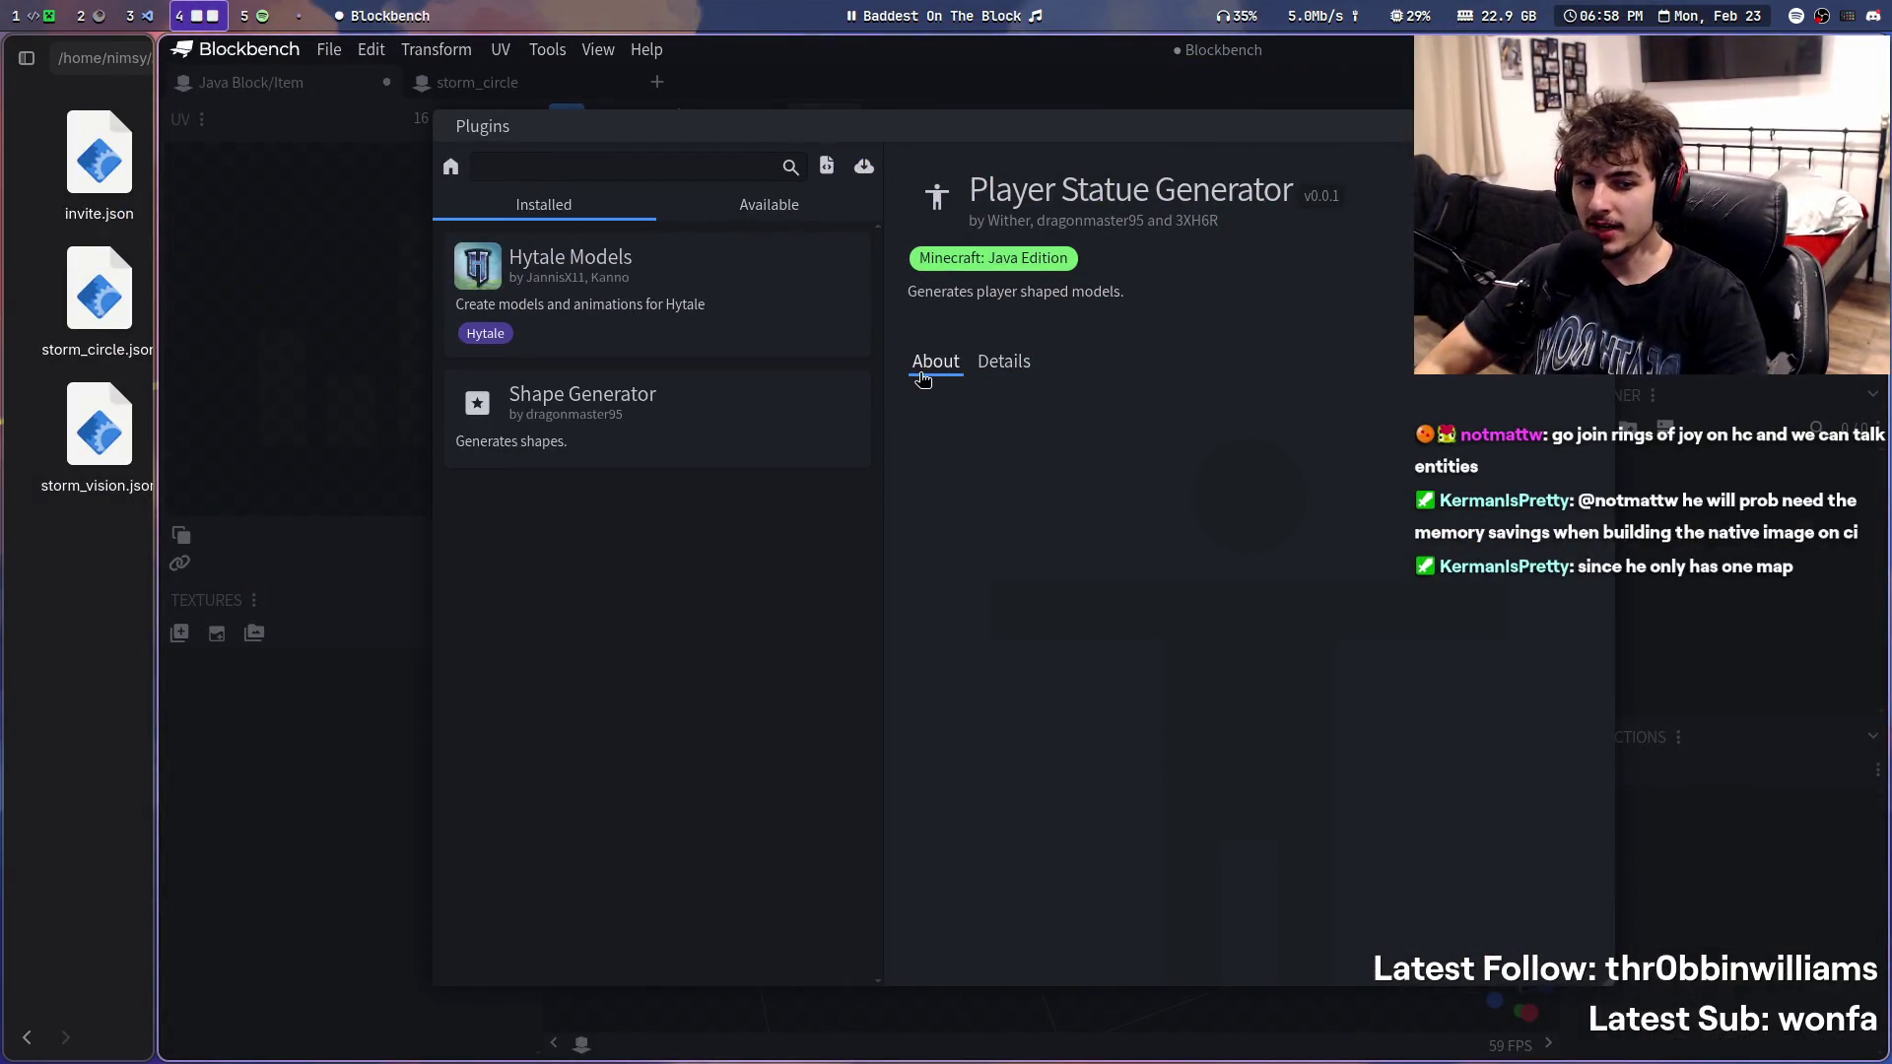
click(672, 465)
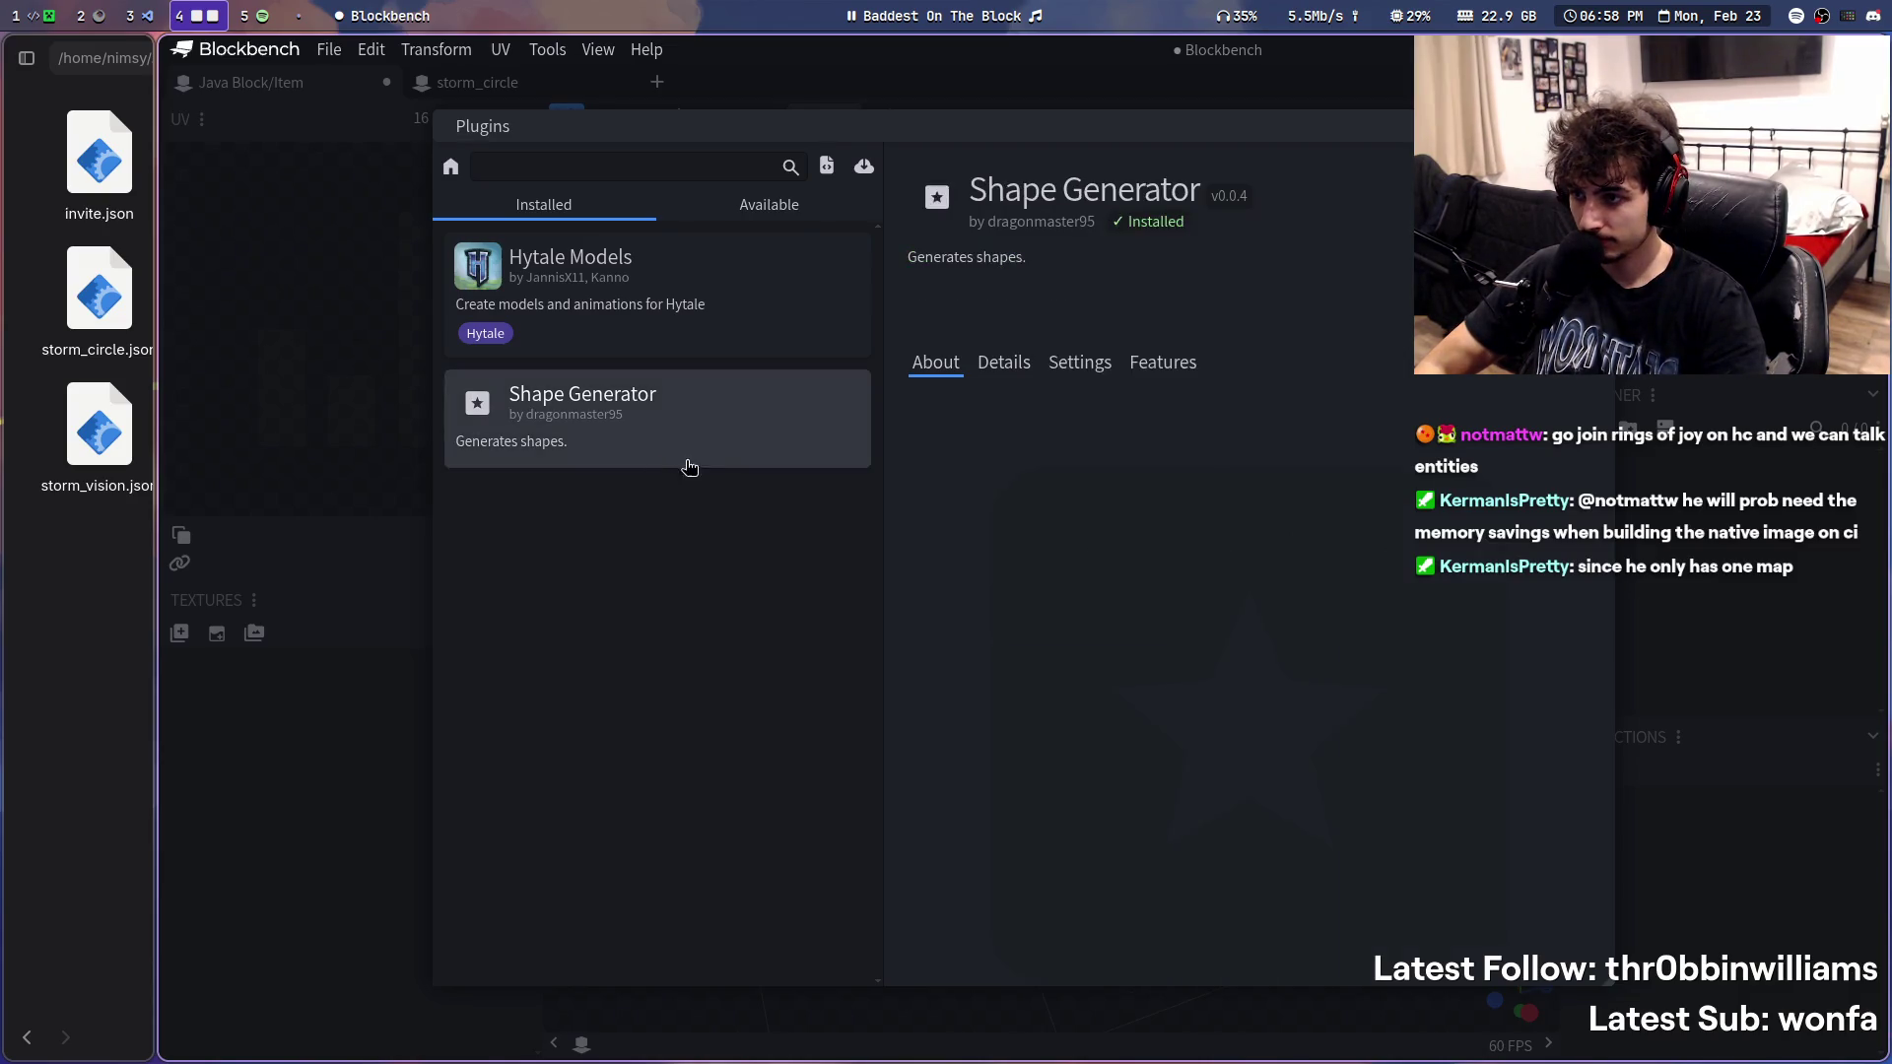
click(1017, 365)
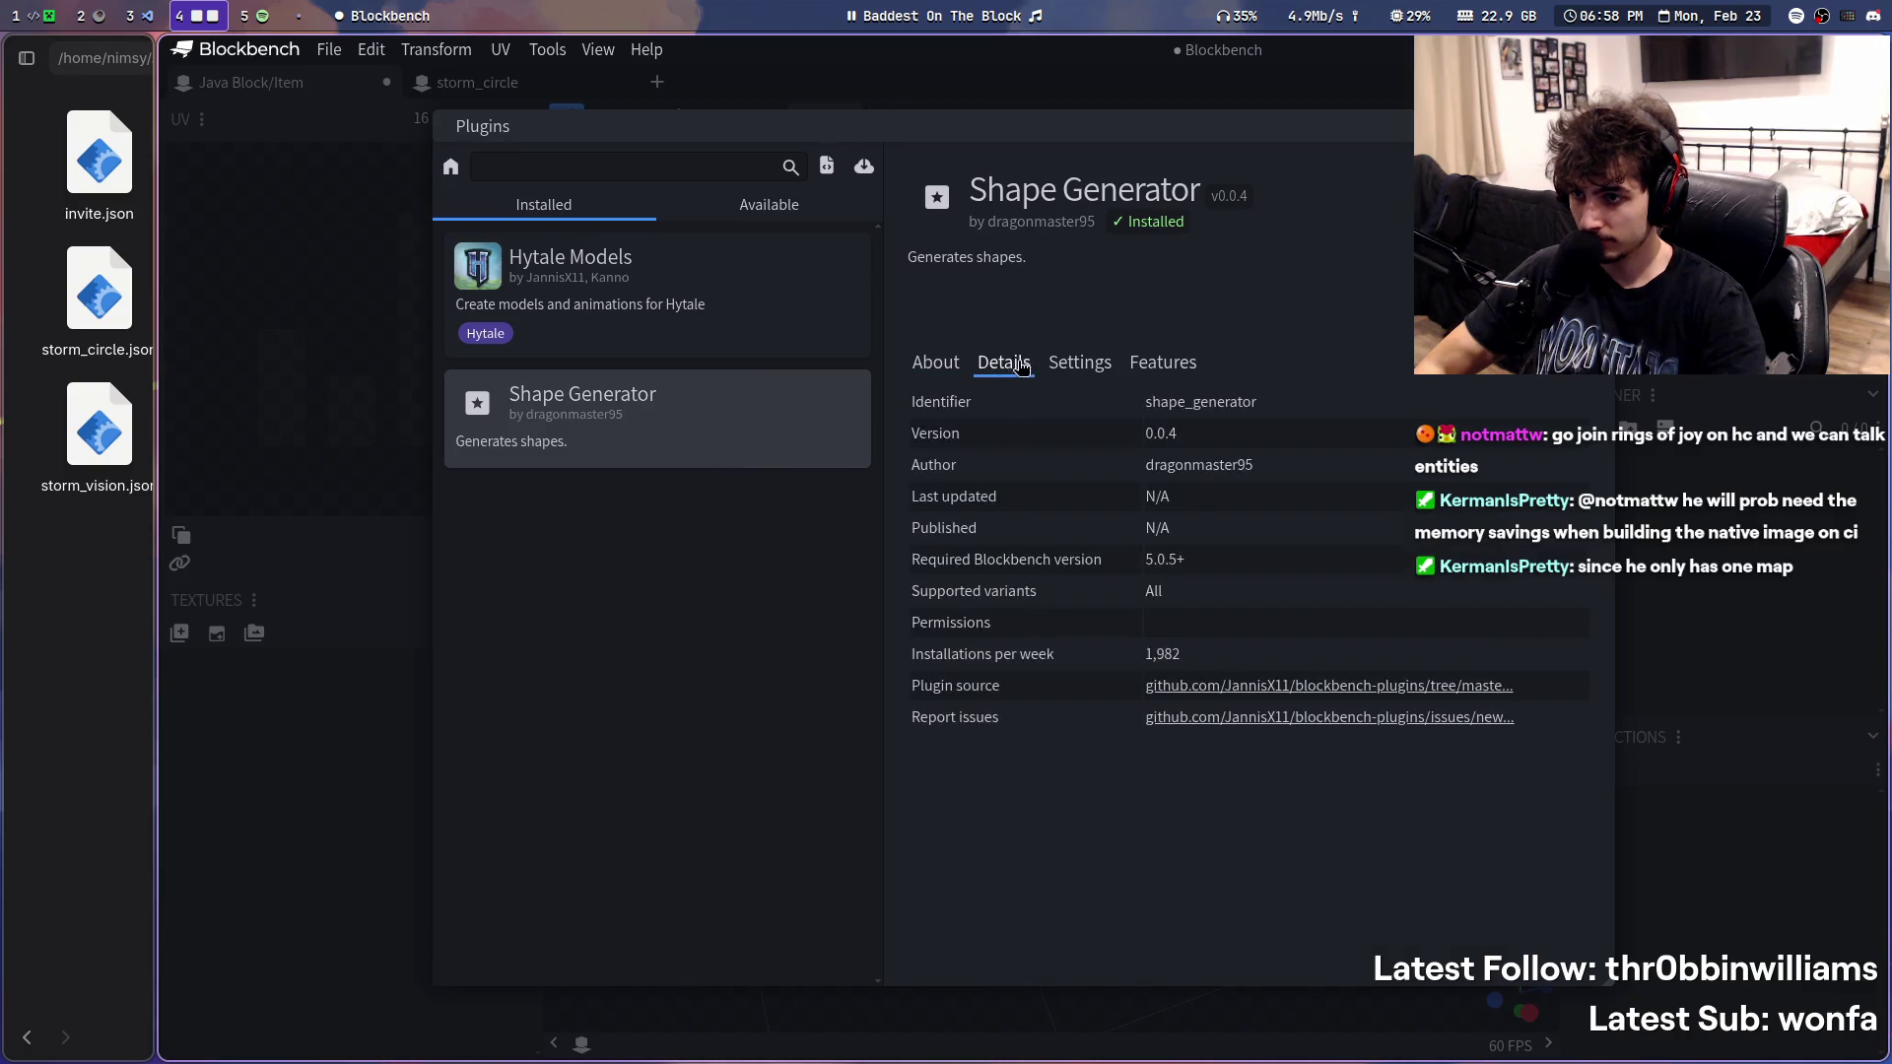
- Check Shape Generator's Settings and Features tabs, then follow its Plugin source link to GitHub
click(1067, 363)
click(1162, 364)
click(935, 364)
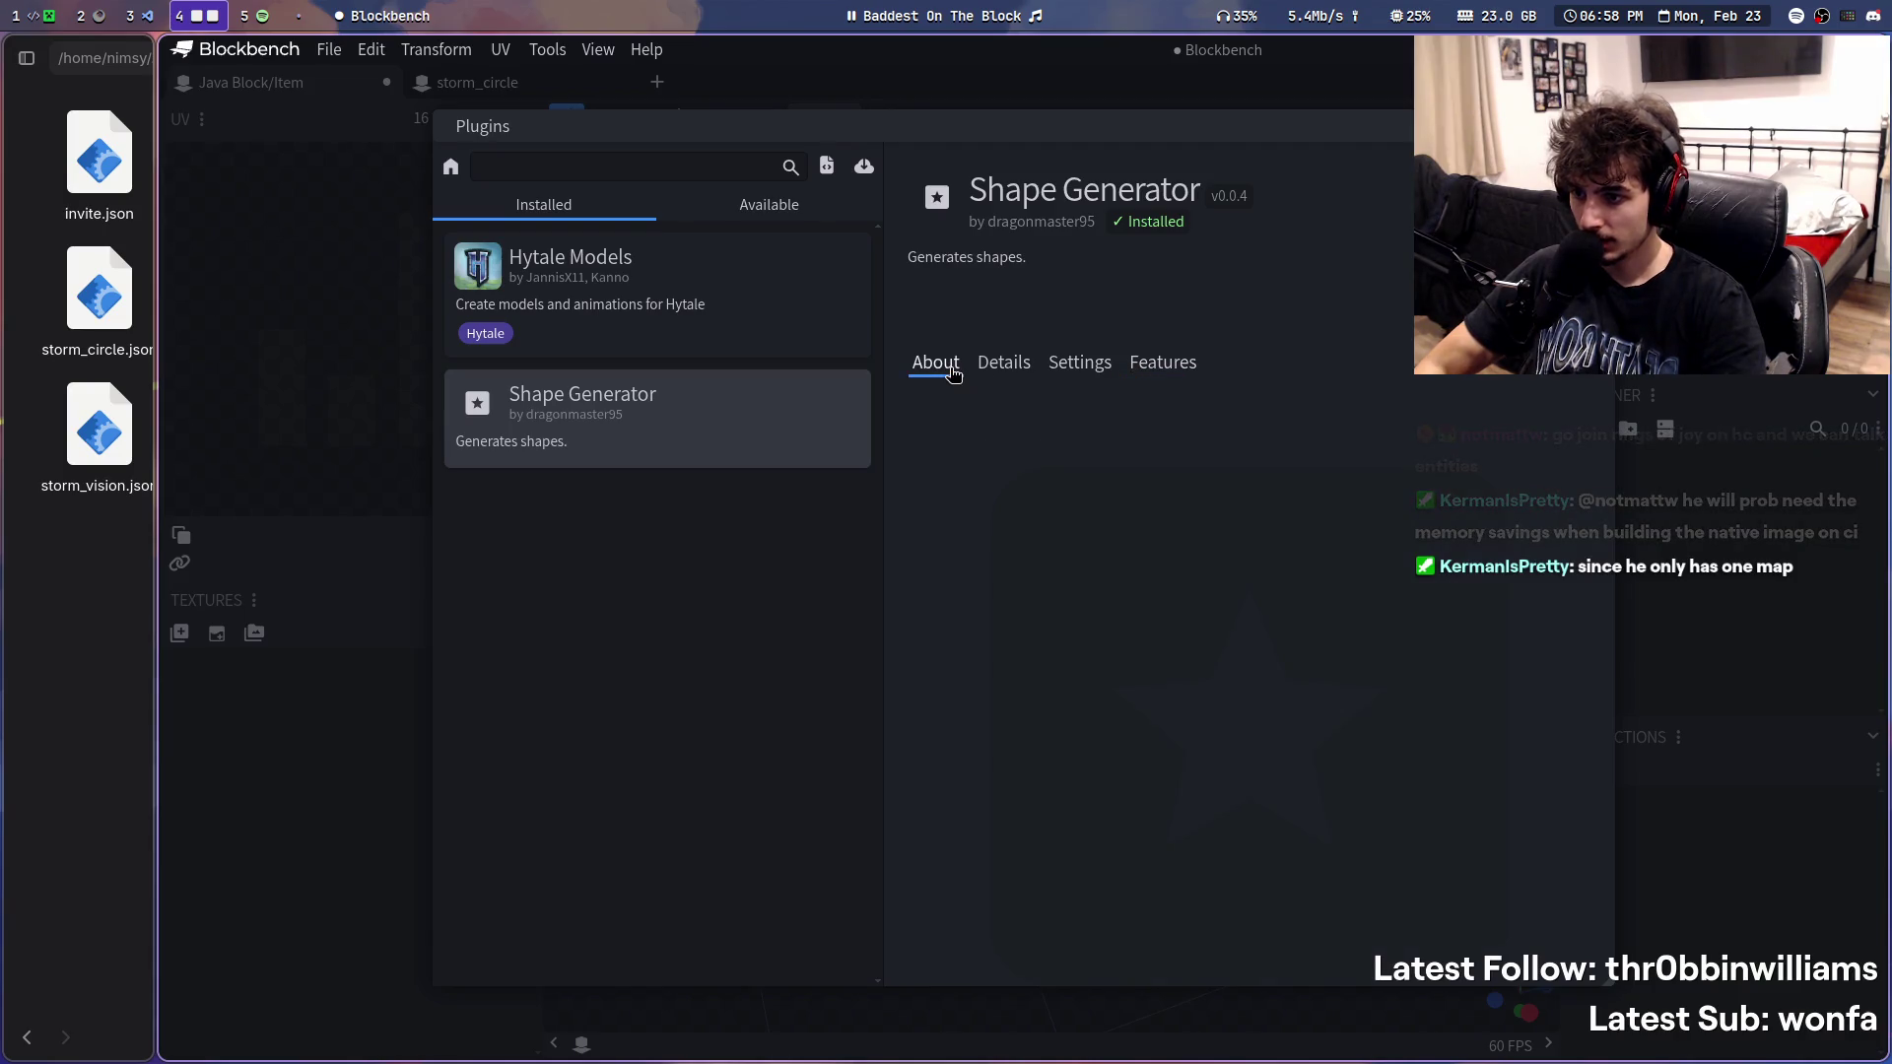
click(1003, 364)
click(1259, 687)
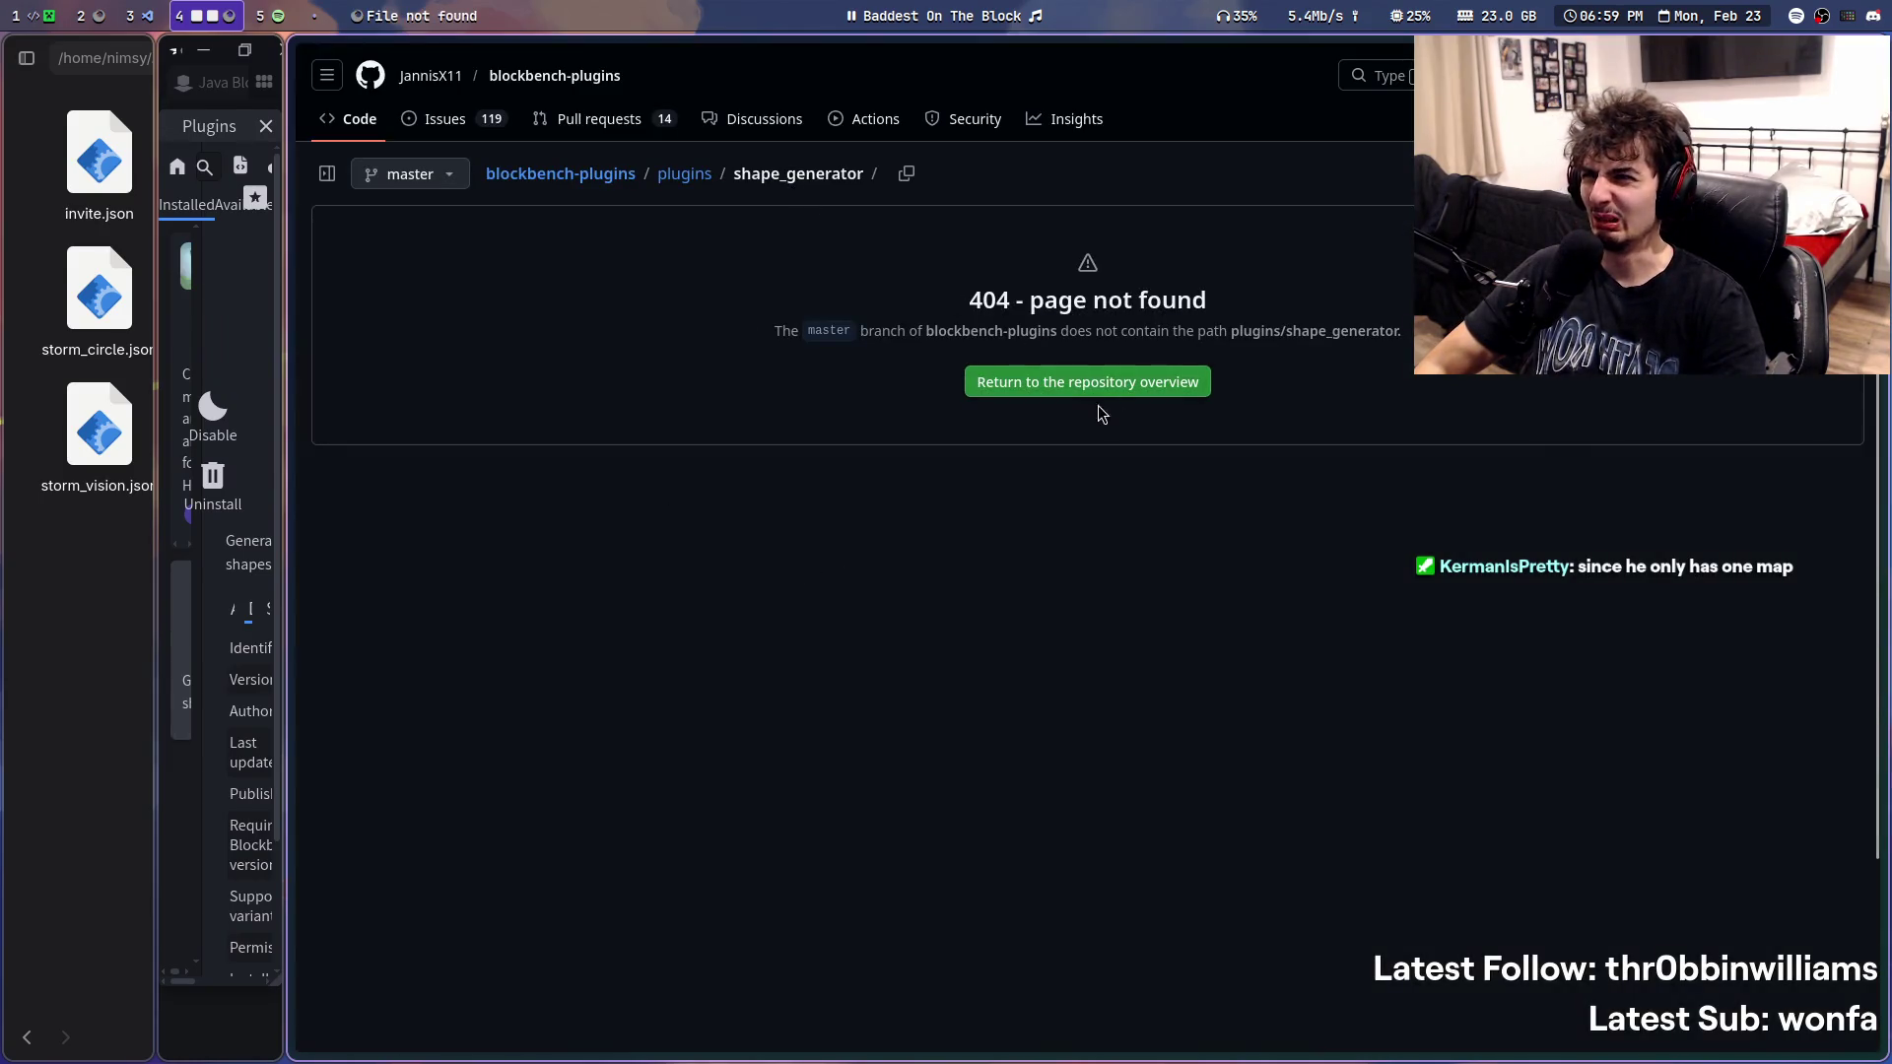
- Find and view shape_generator.js in the blockbench-plugins plugins folder
click(675, 181)
key(ctrl+f)
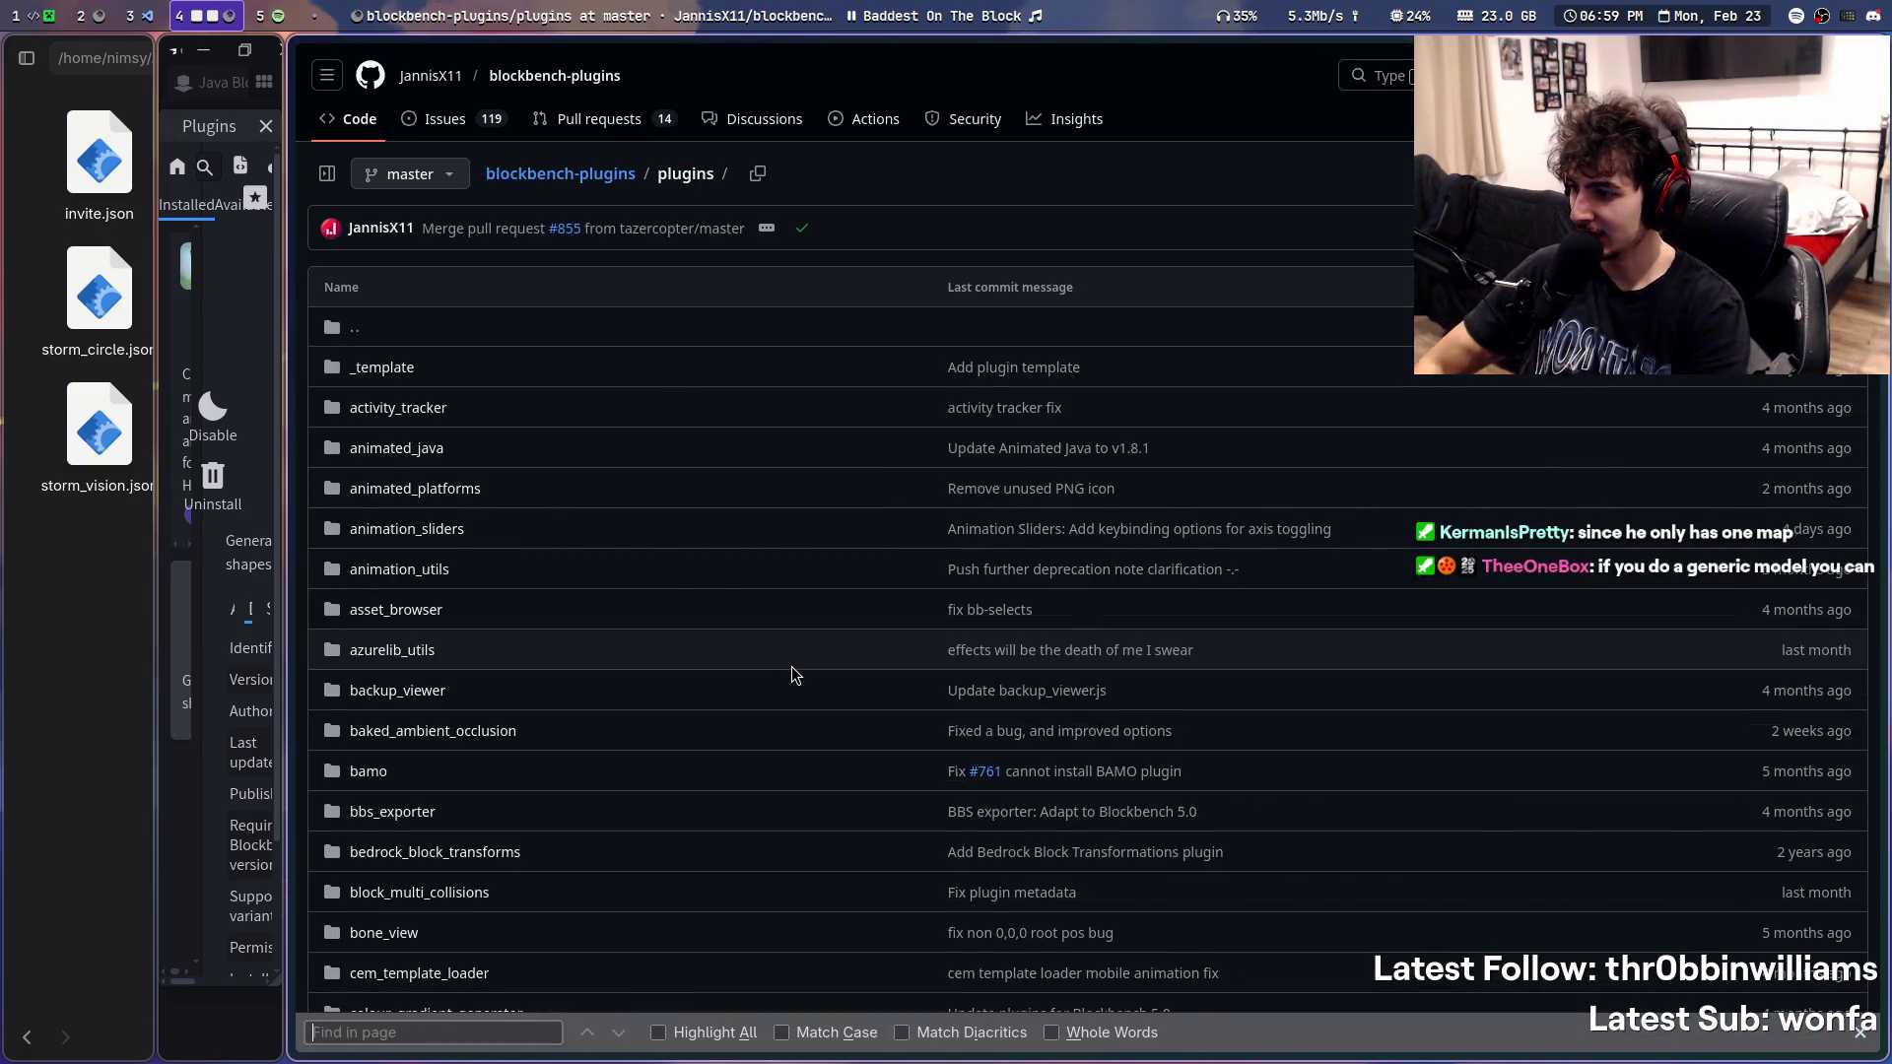
text(shape)
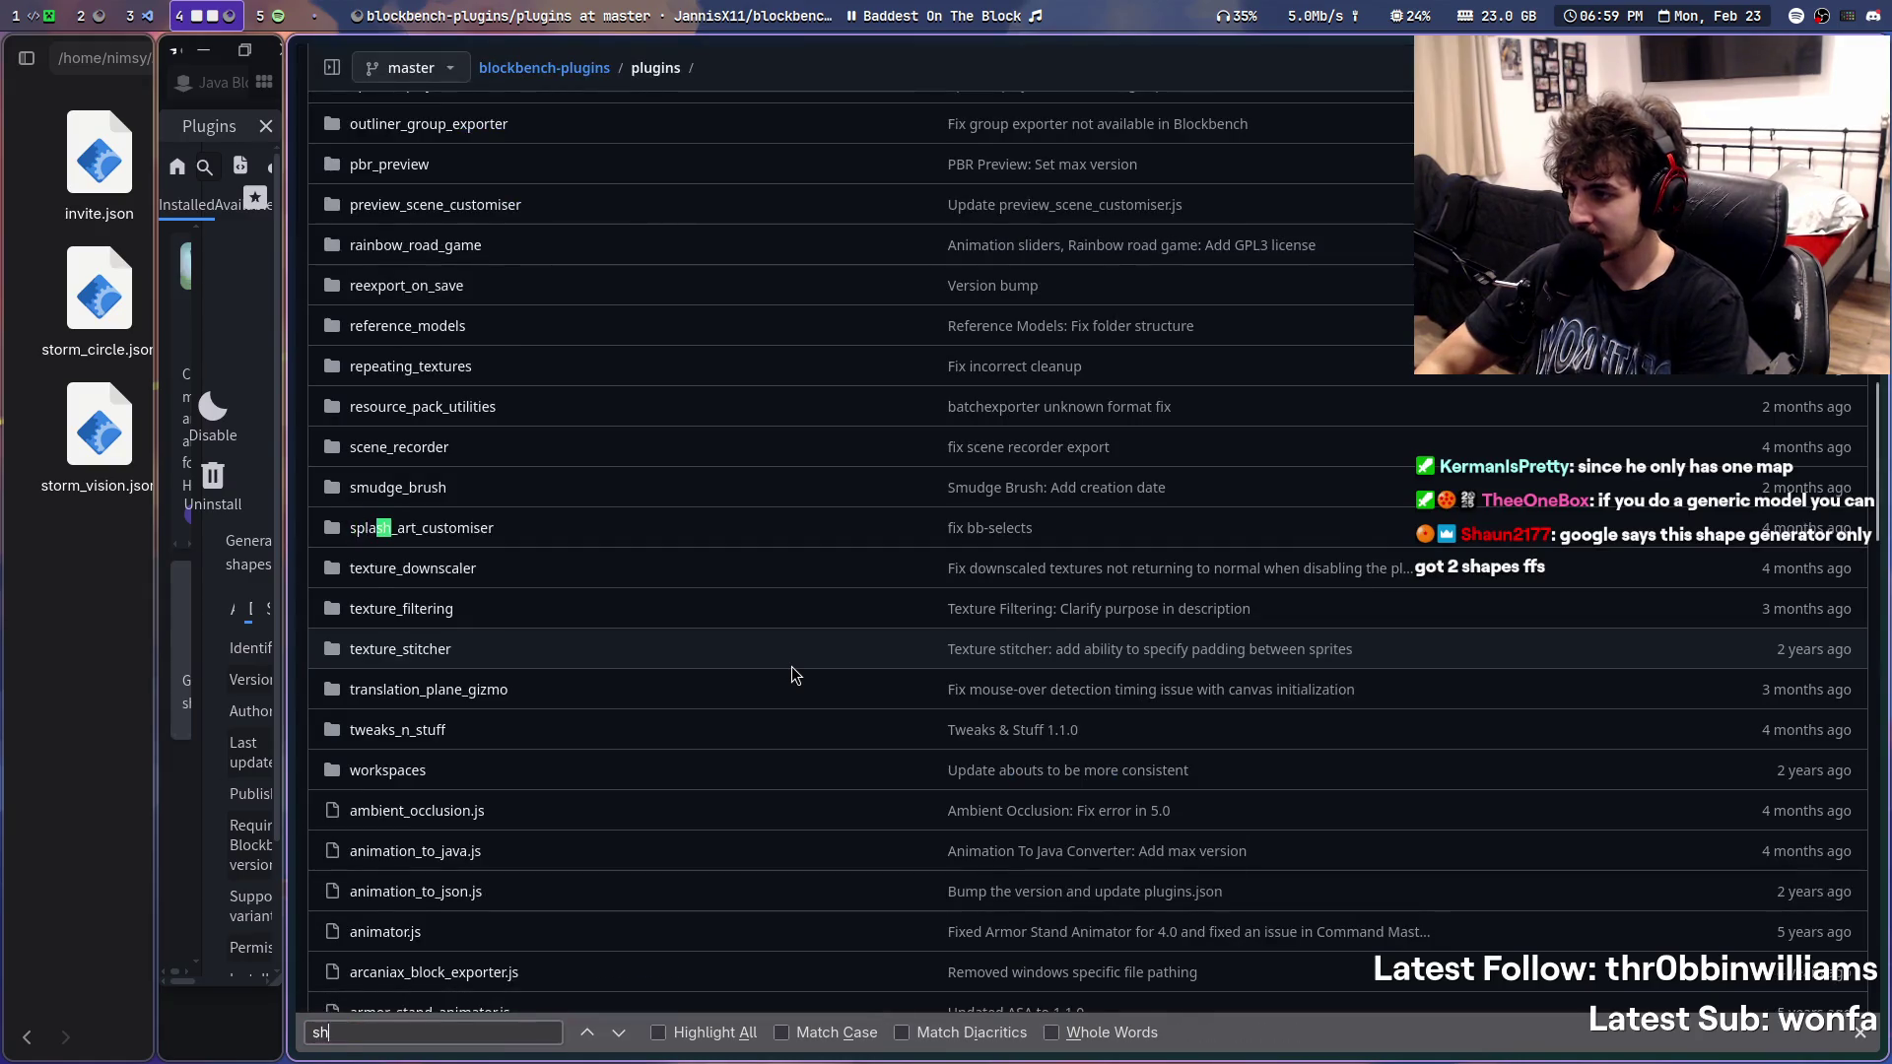
click(443, 526)
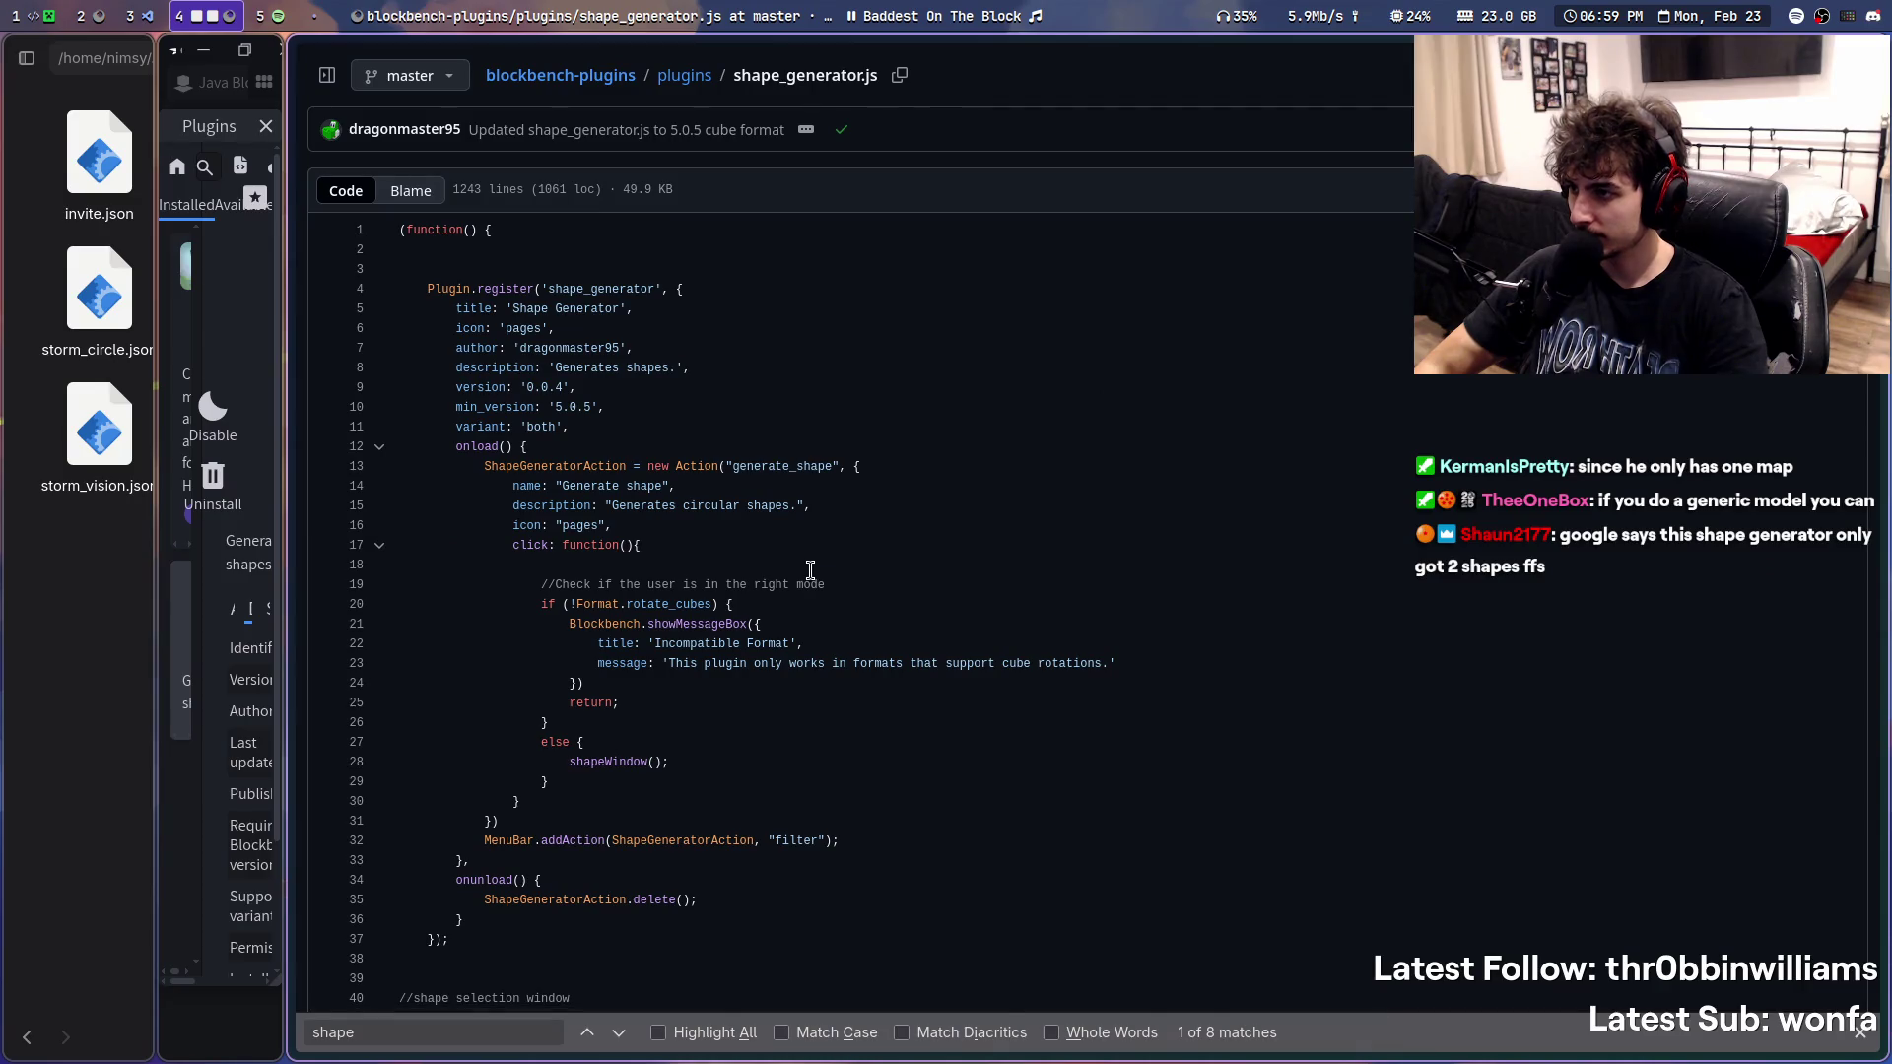
scroll(811, 570, up, 1)
- Search the repository's open pull requests for 'shape'
click(599, 119)
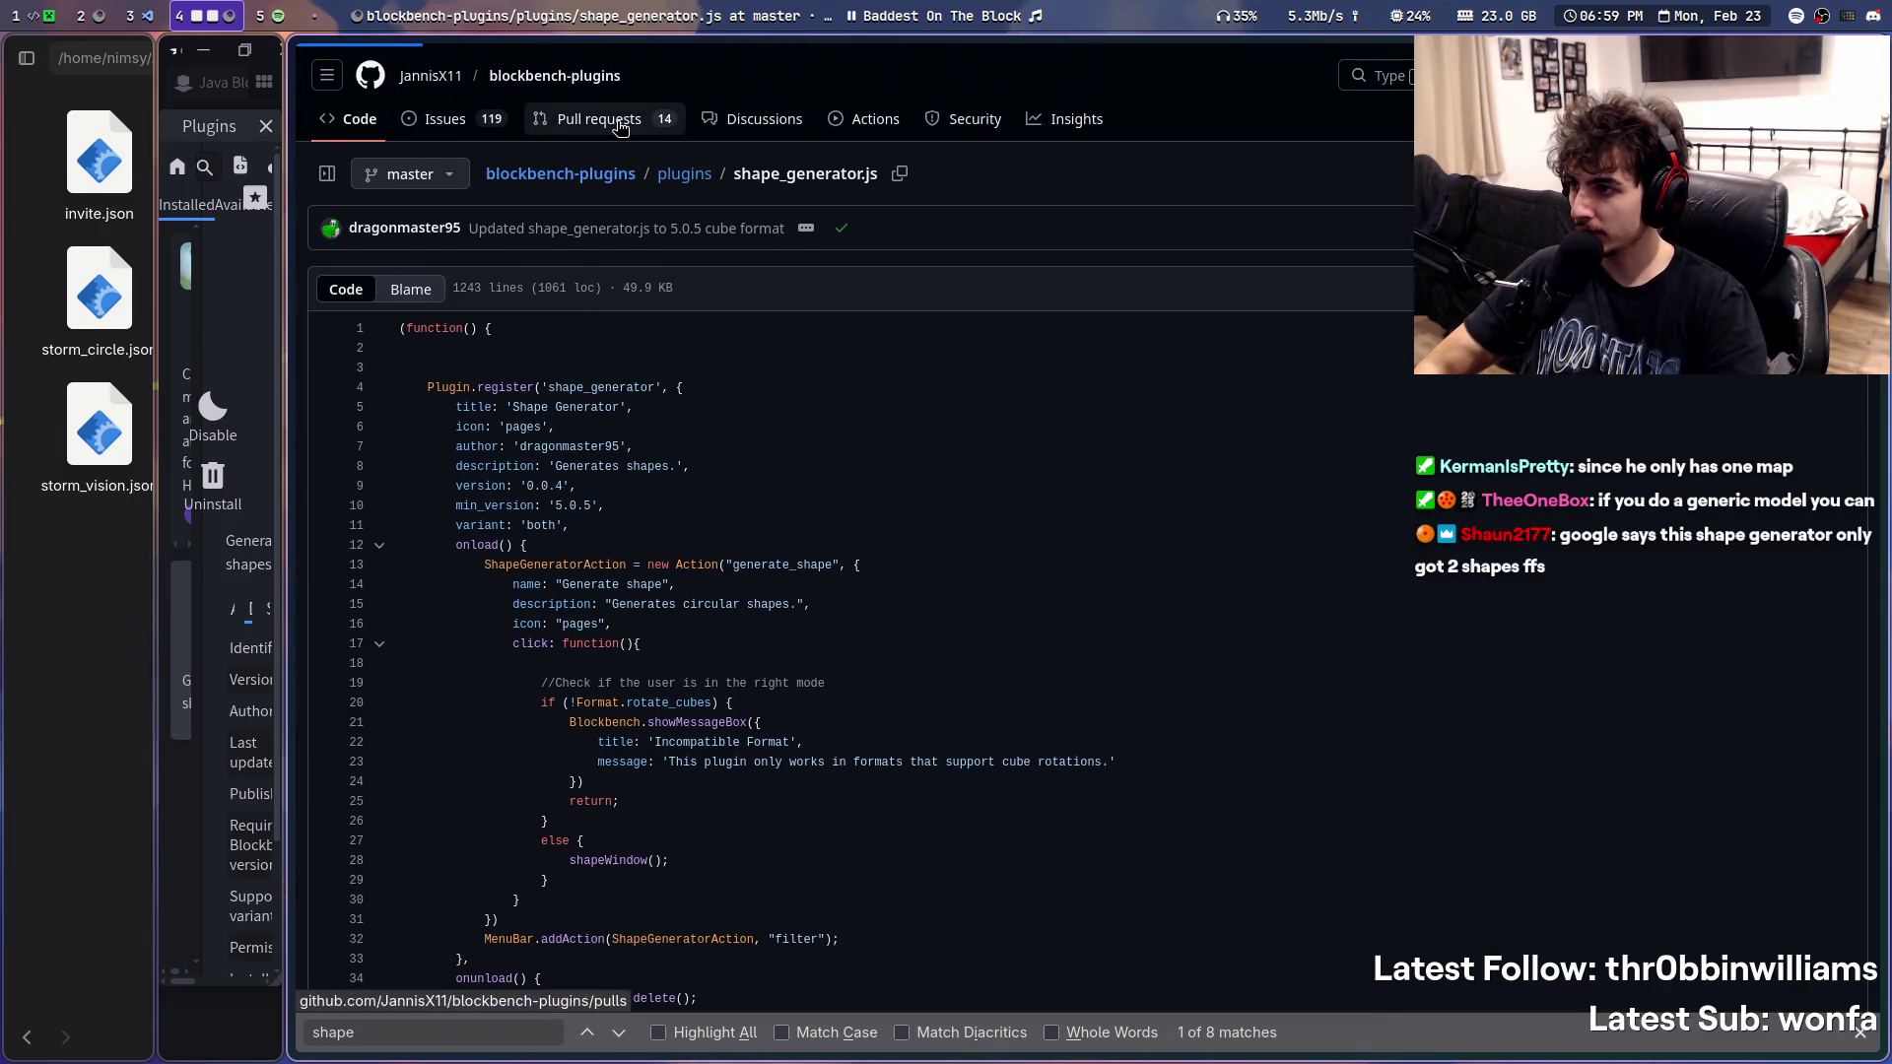
click(666, 306)
text(shape)
key(Return)
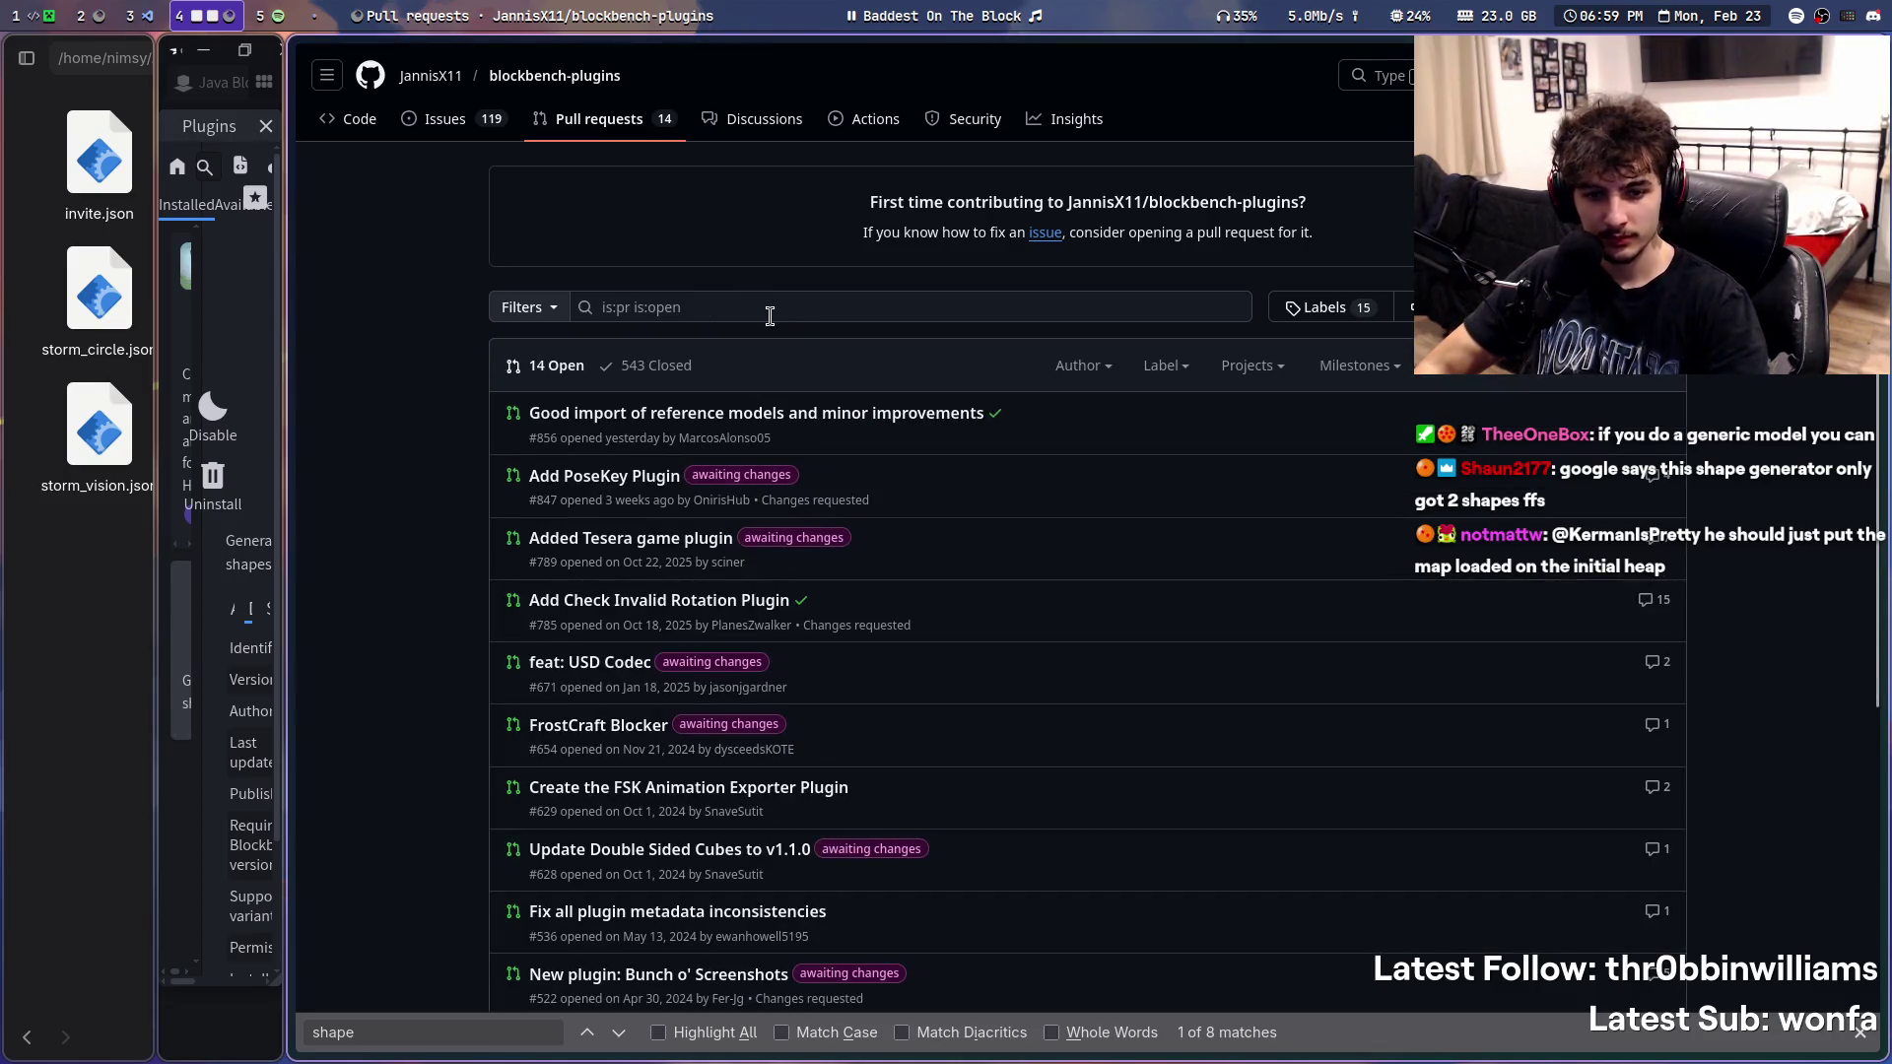
- Widen Blockbench, close the GitHub window, and return to Shape Generator's Details listing
super+right_drag(773, 315, 1081, 311)
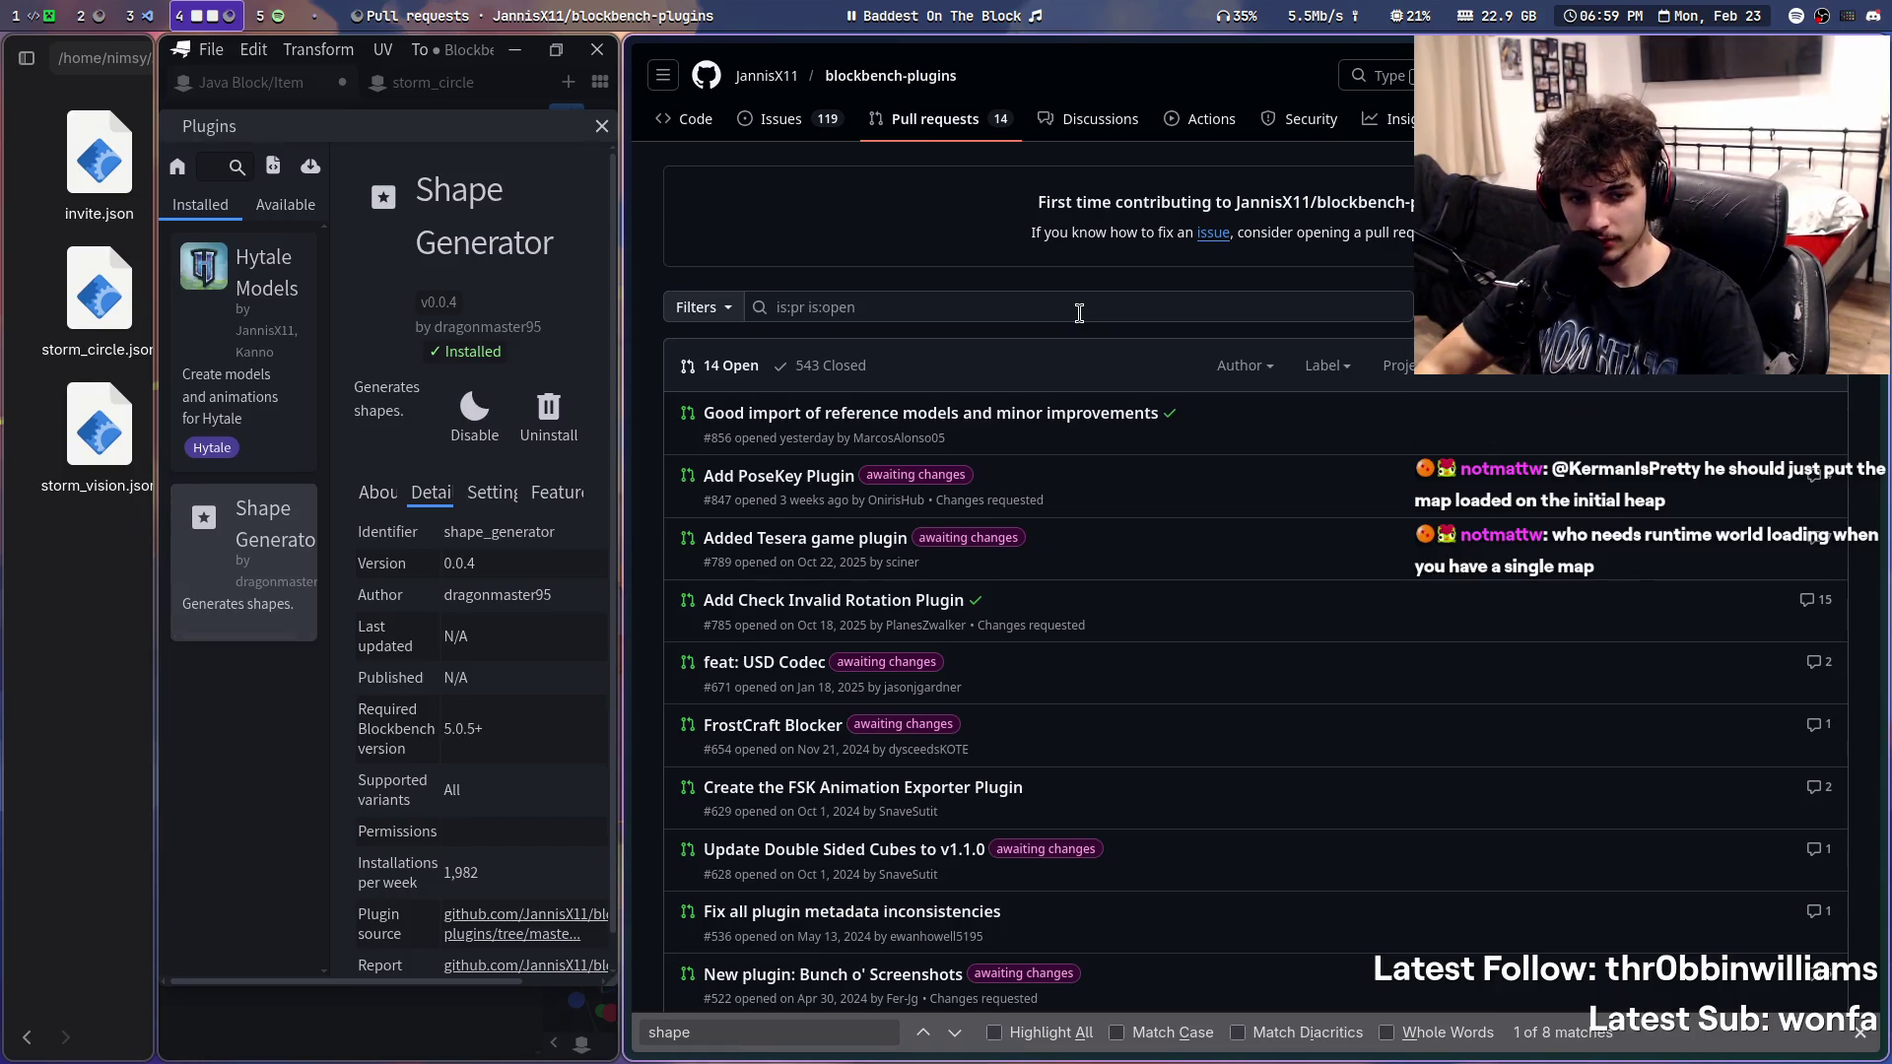
key(ctrl+w)
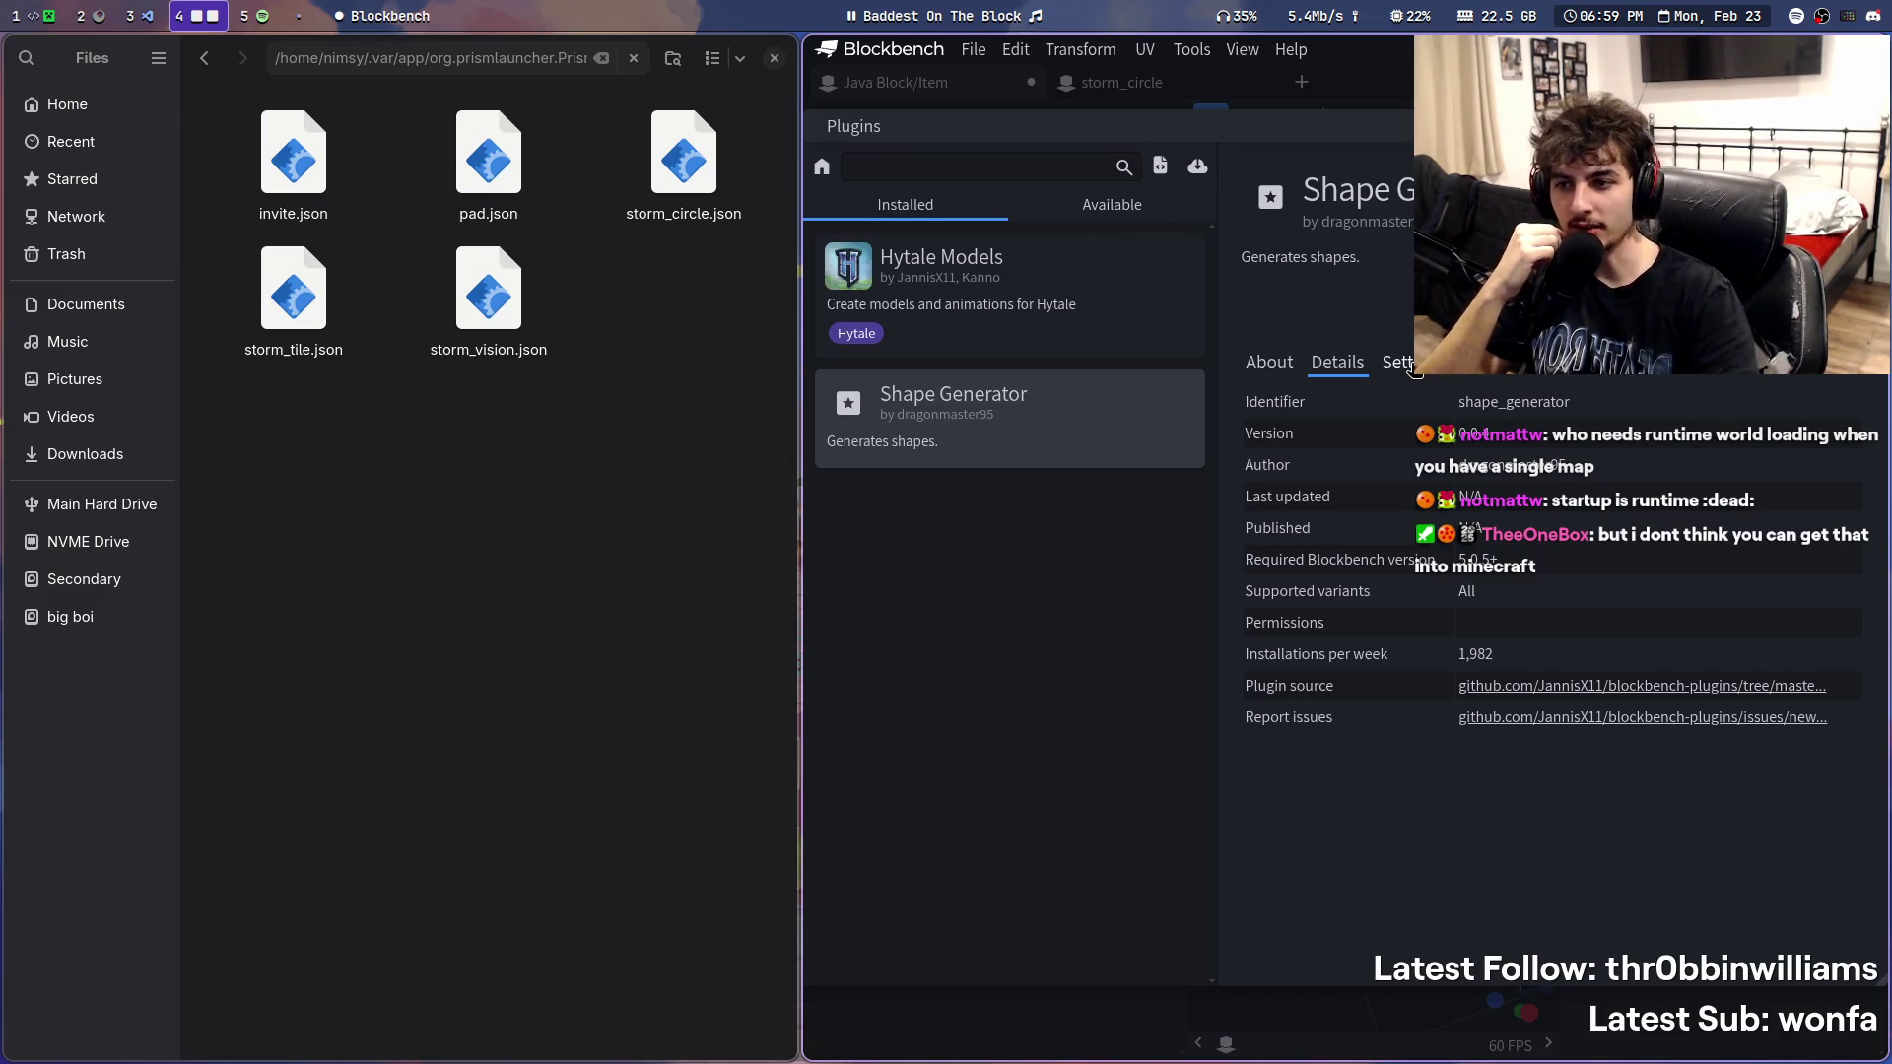
click(1269, 366)
click(1314, 369)
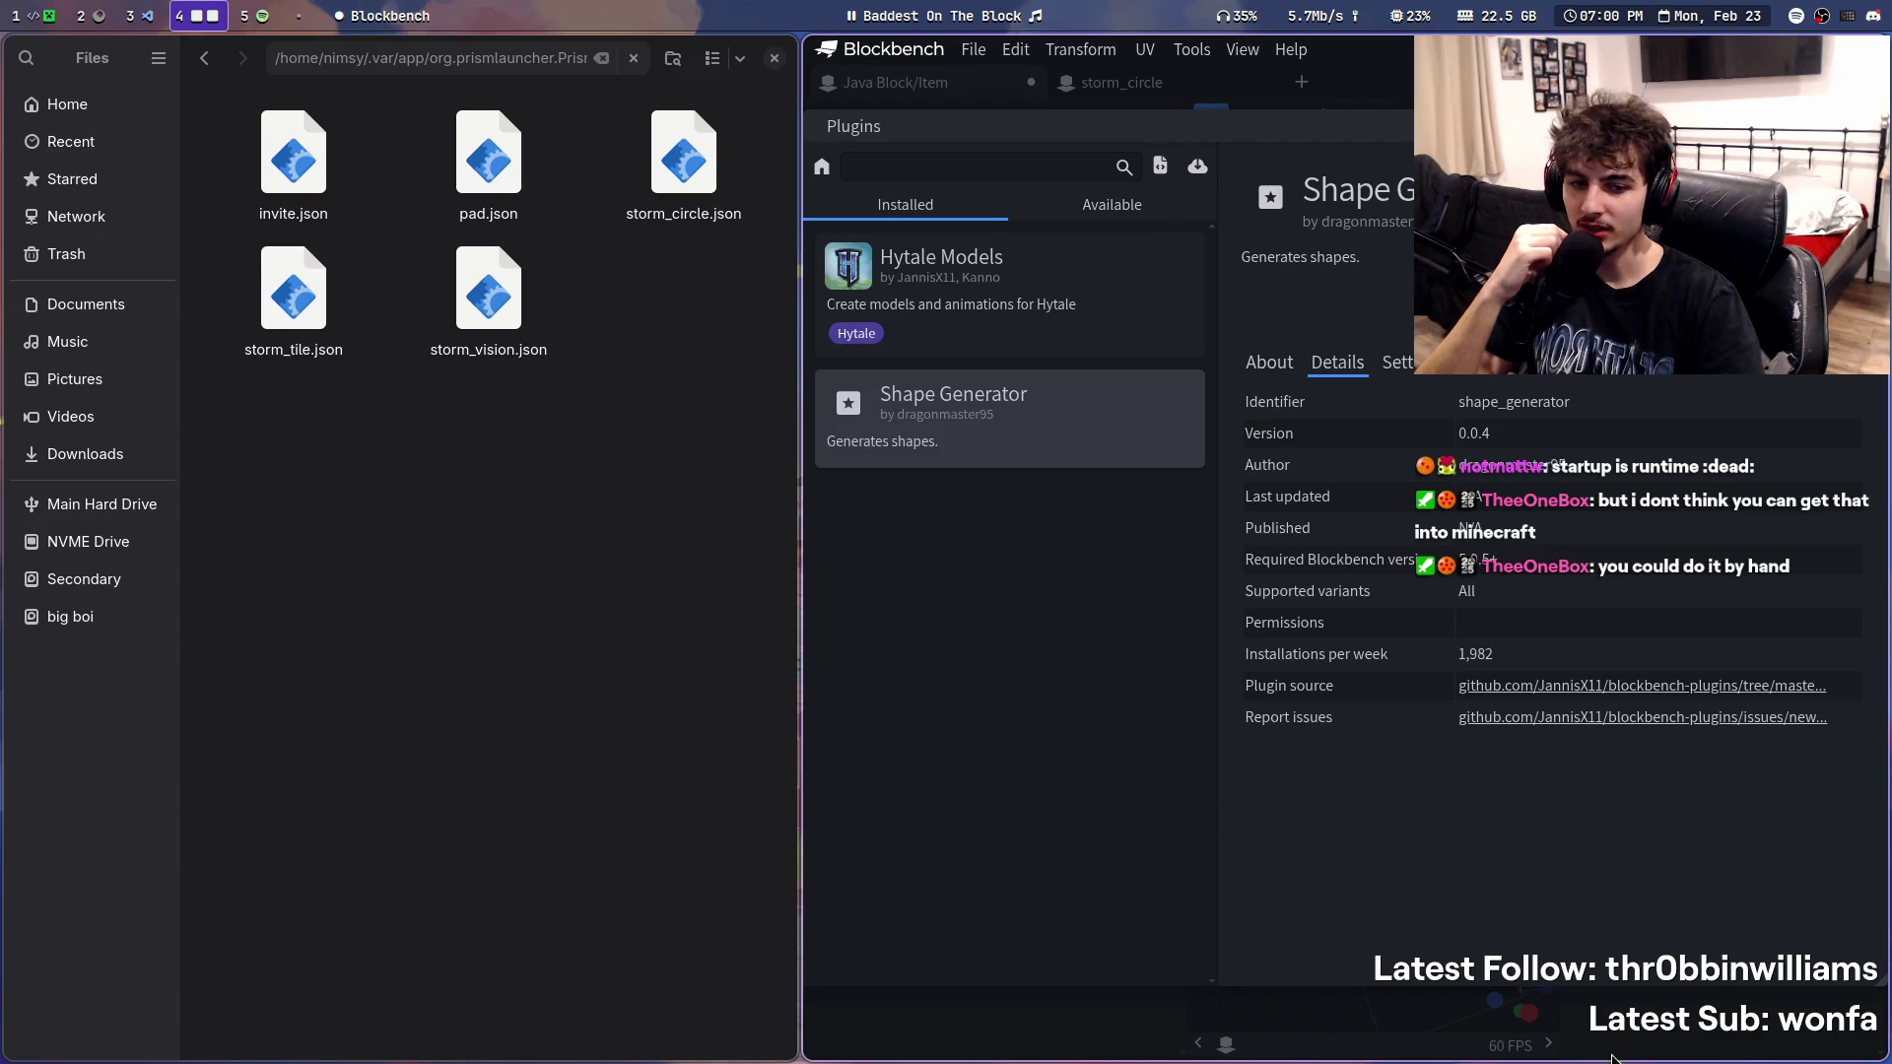
- Create a new empty Generic Model project via File > New, confirming default project settings
key(Escape)
click(974, 49)
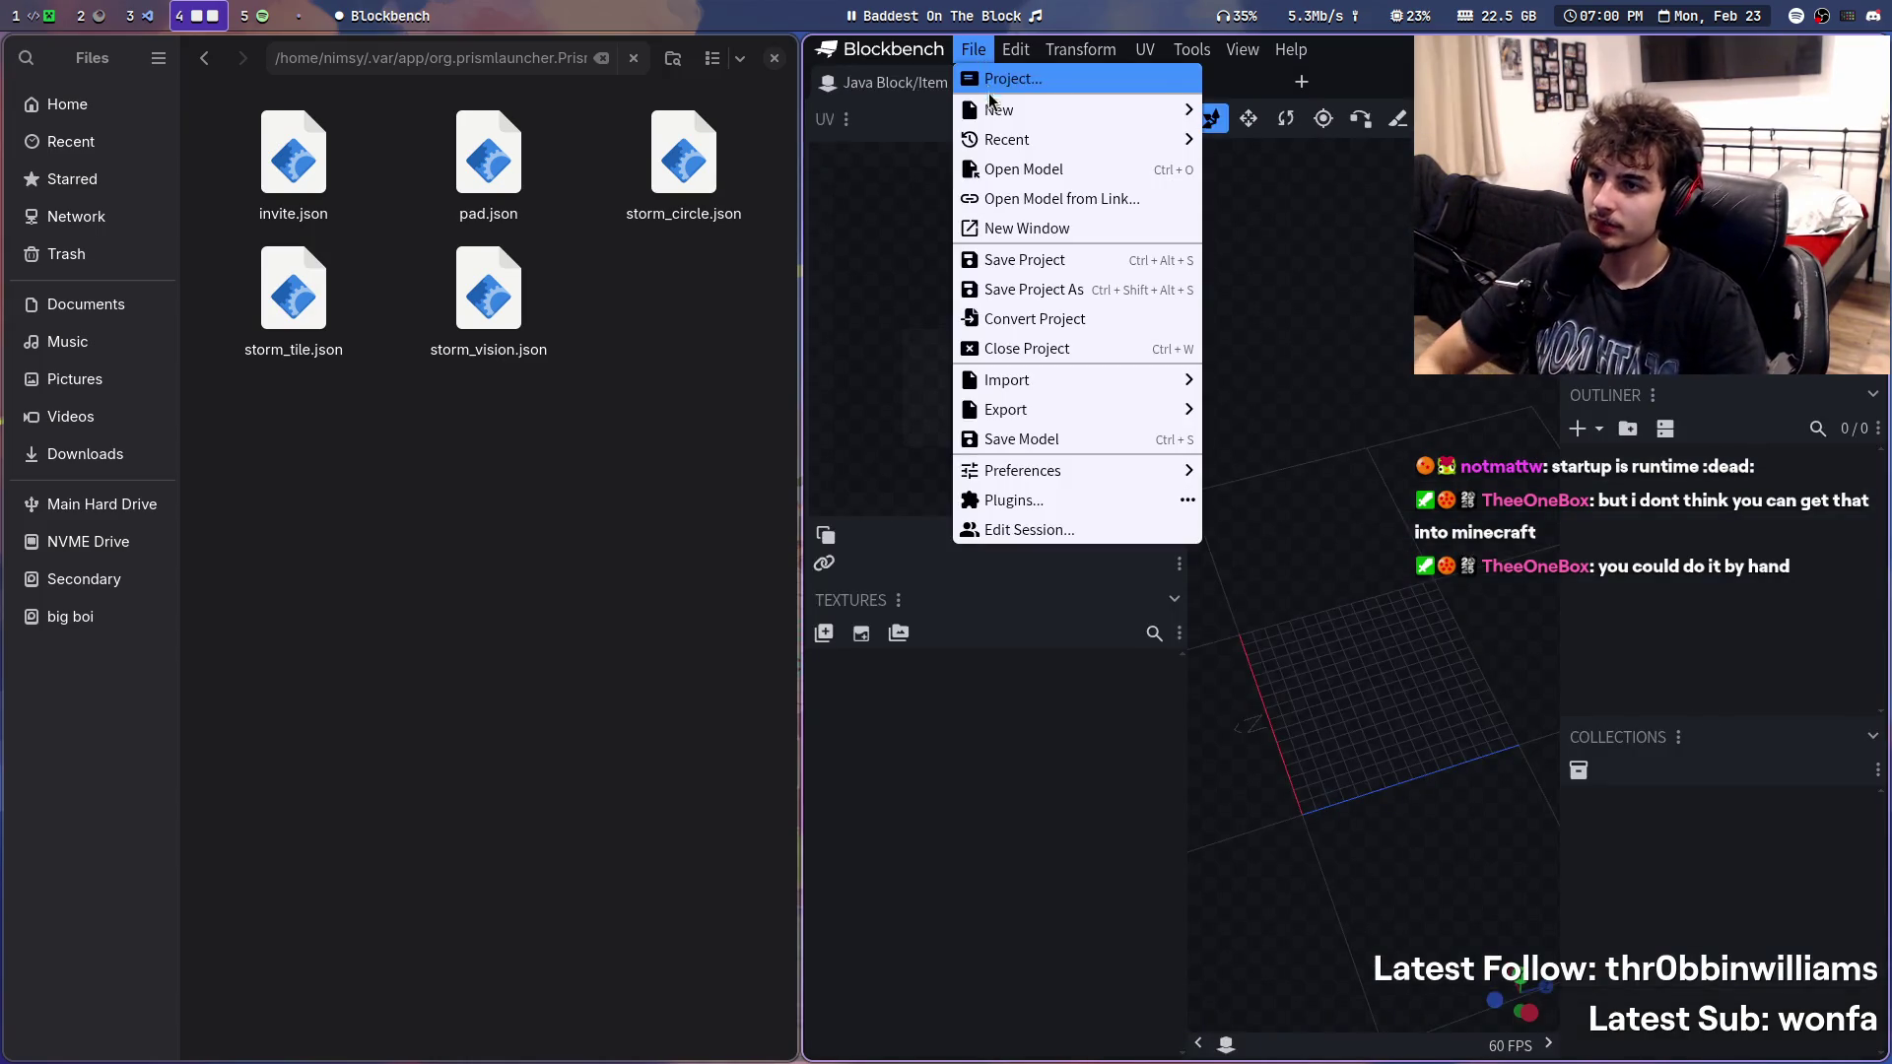
mouse_move(1000, 109)
click(1251, 116)
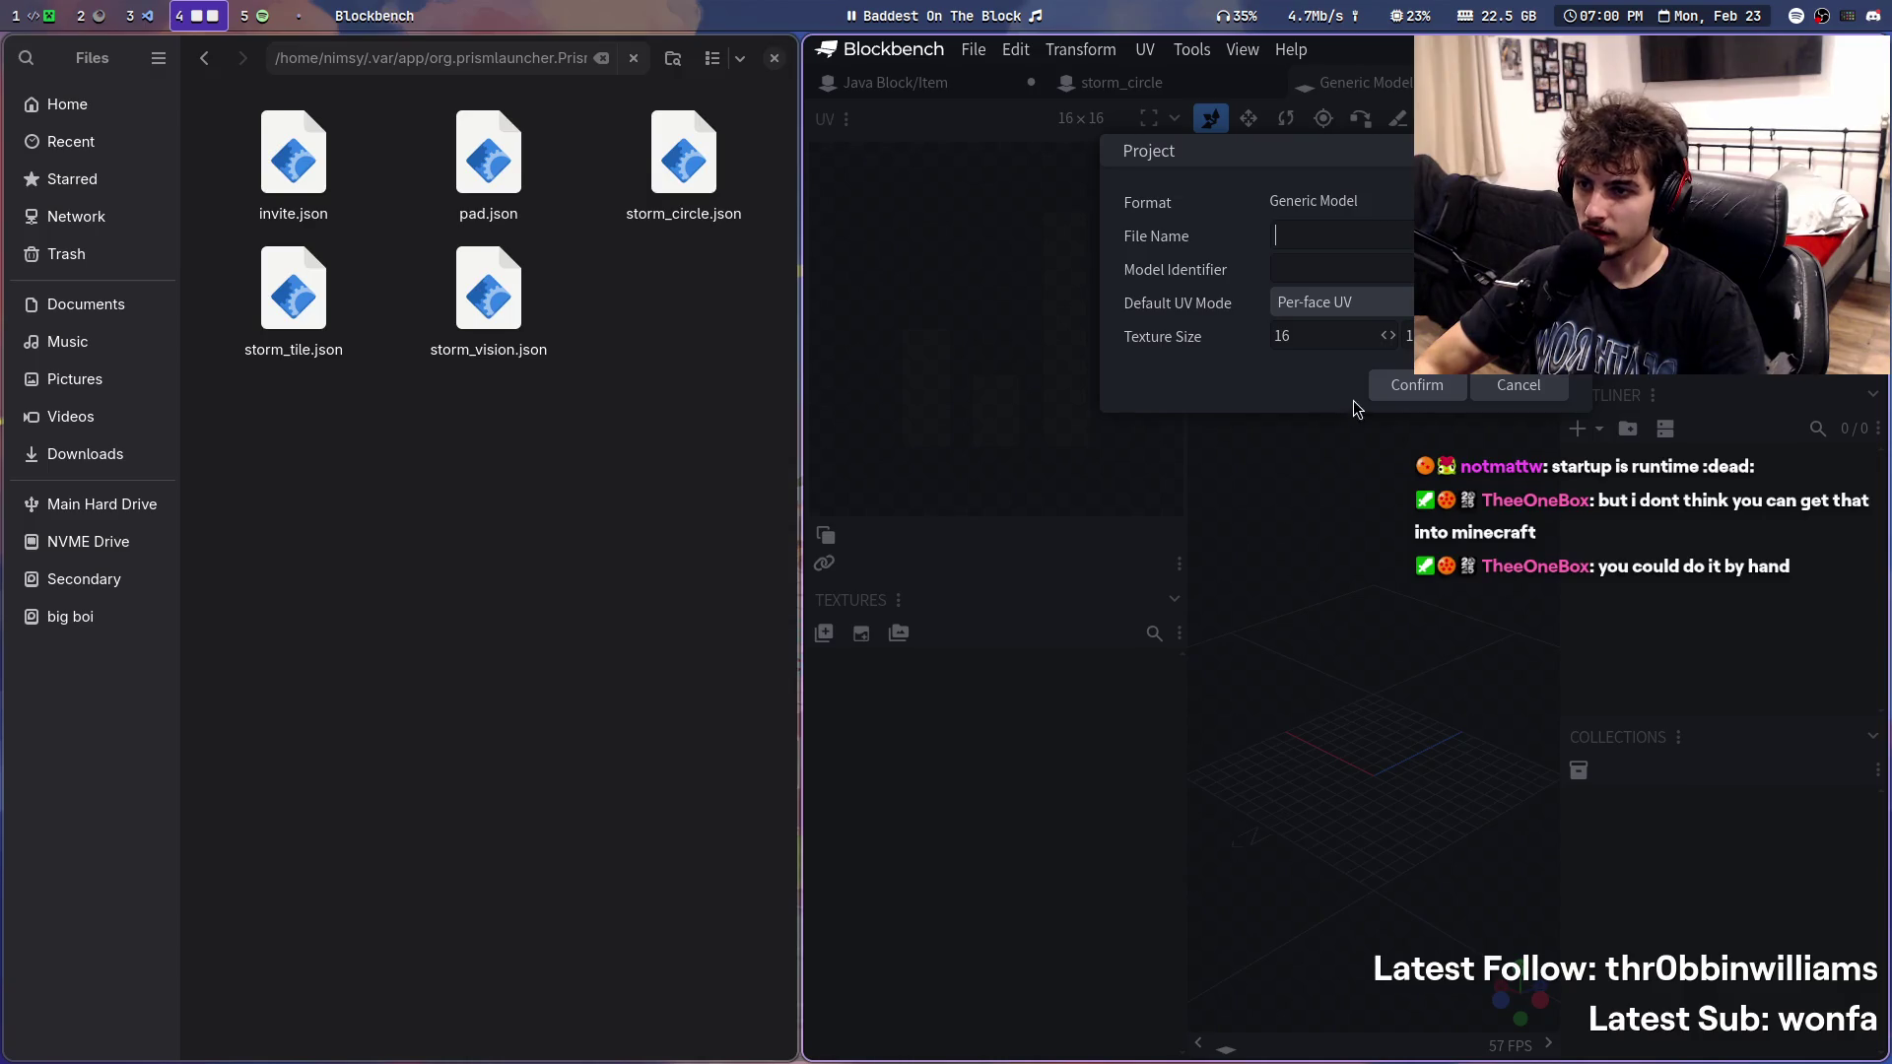
click(1404, 387)
mouse_move(1024, 653)
mouse_down()
mouse_move(1110, 812)
mouse_move(1064, 548)
mouse_move(1139, 669)
mouse_up()
click(554, 55)
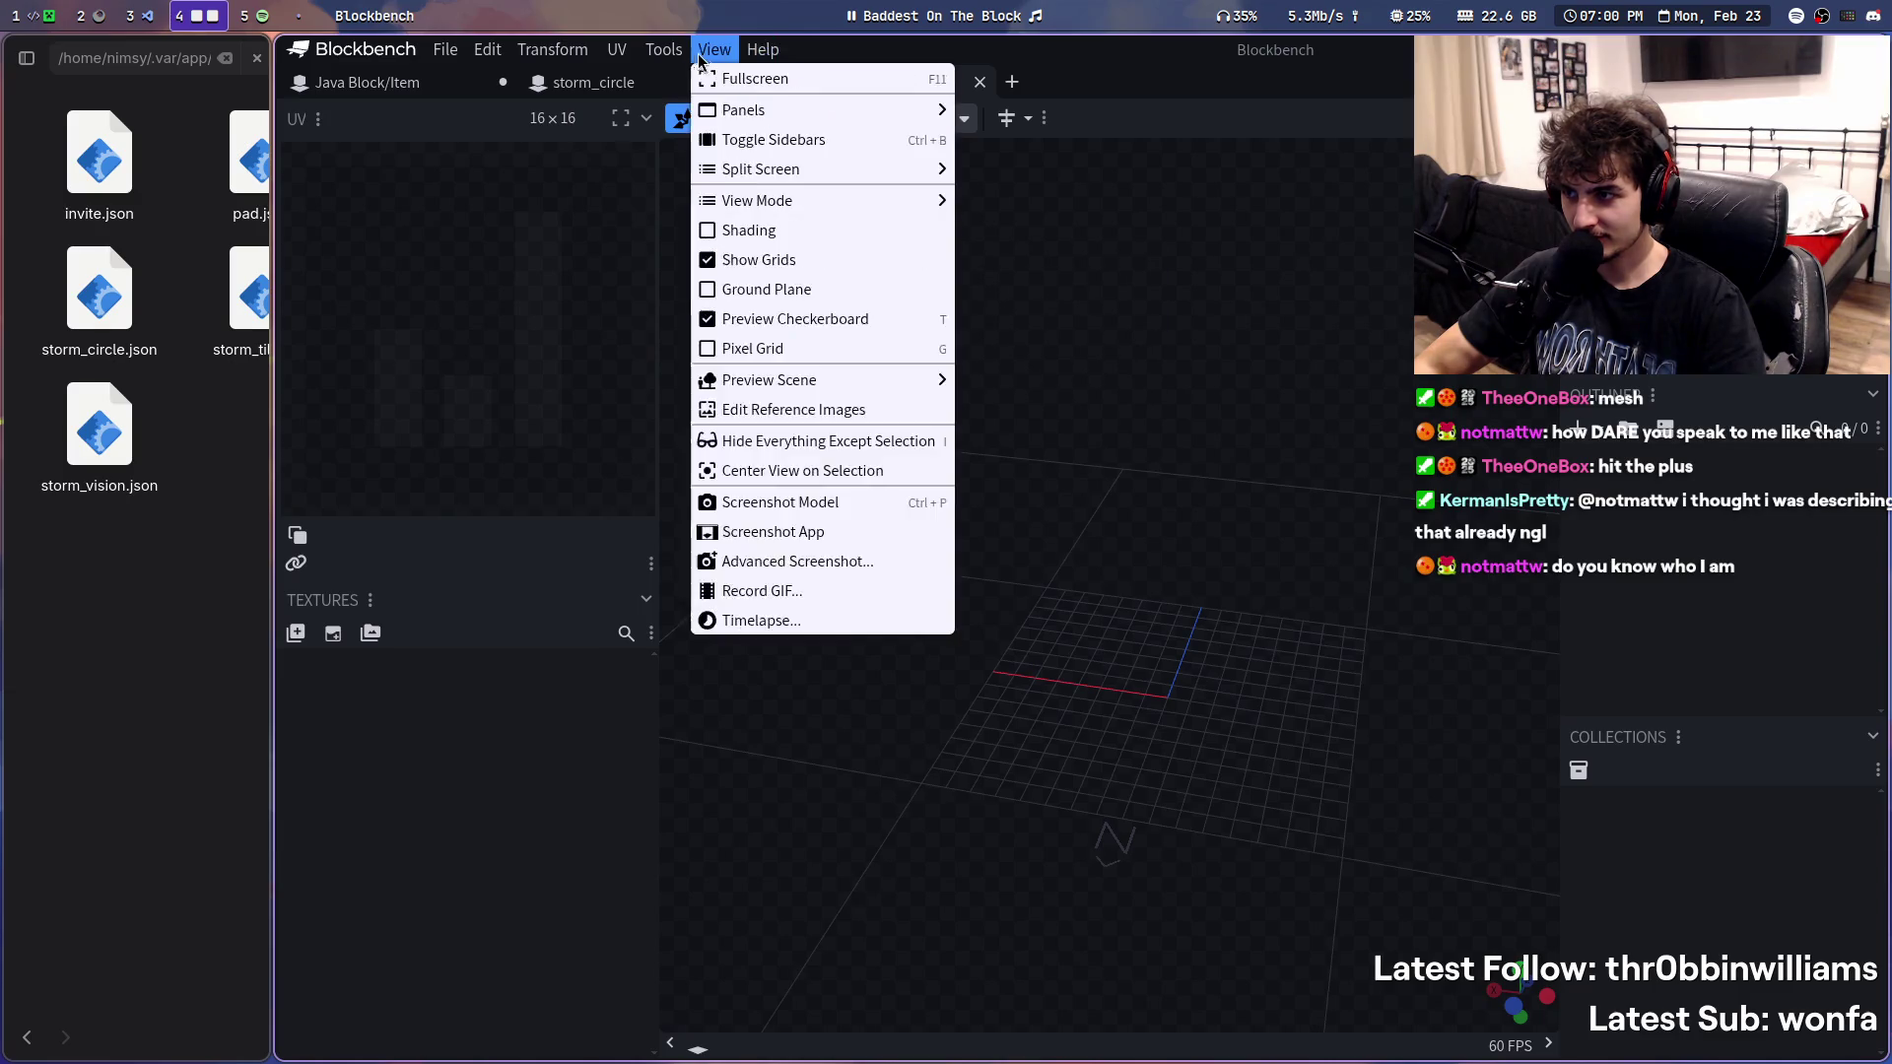
mouse_move(695, 78)
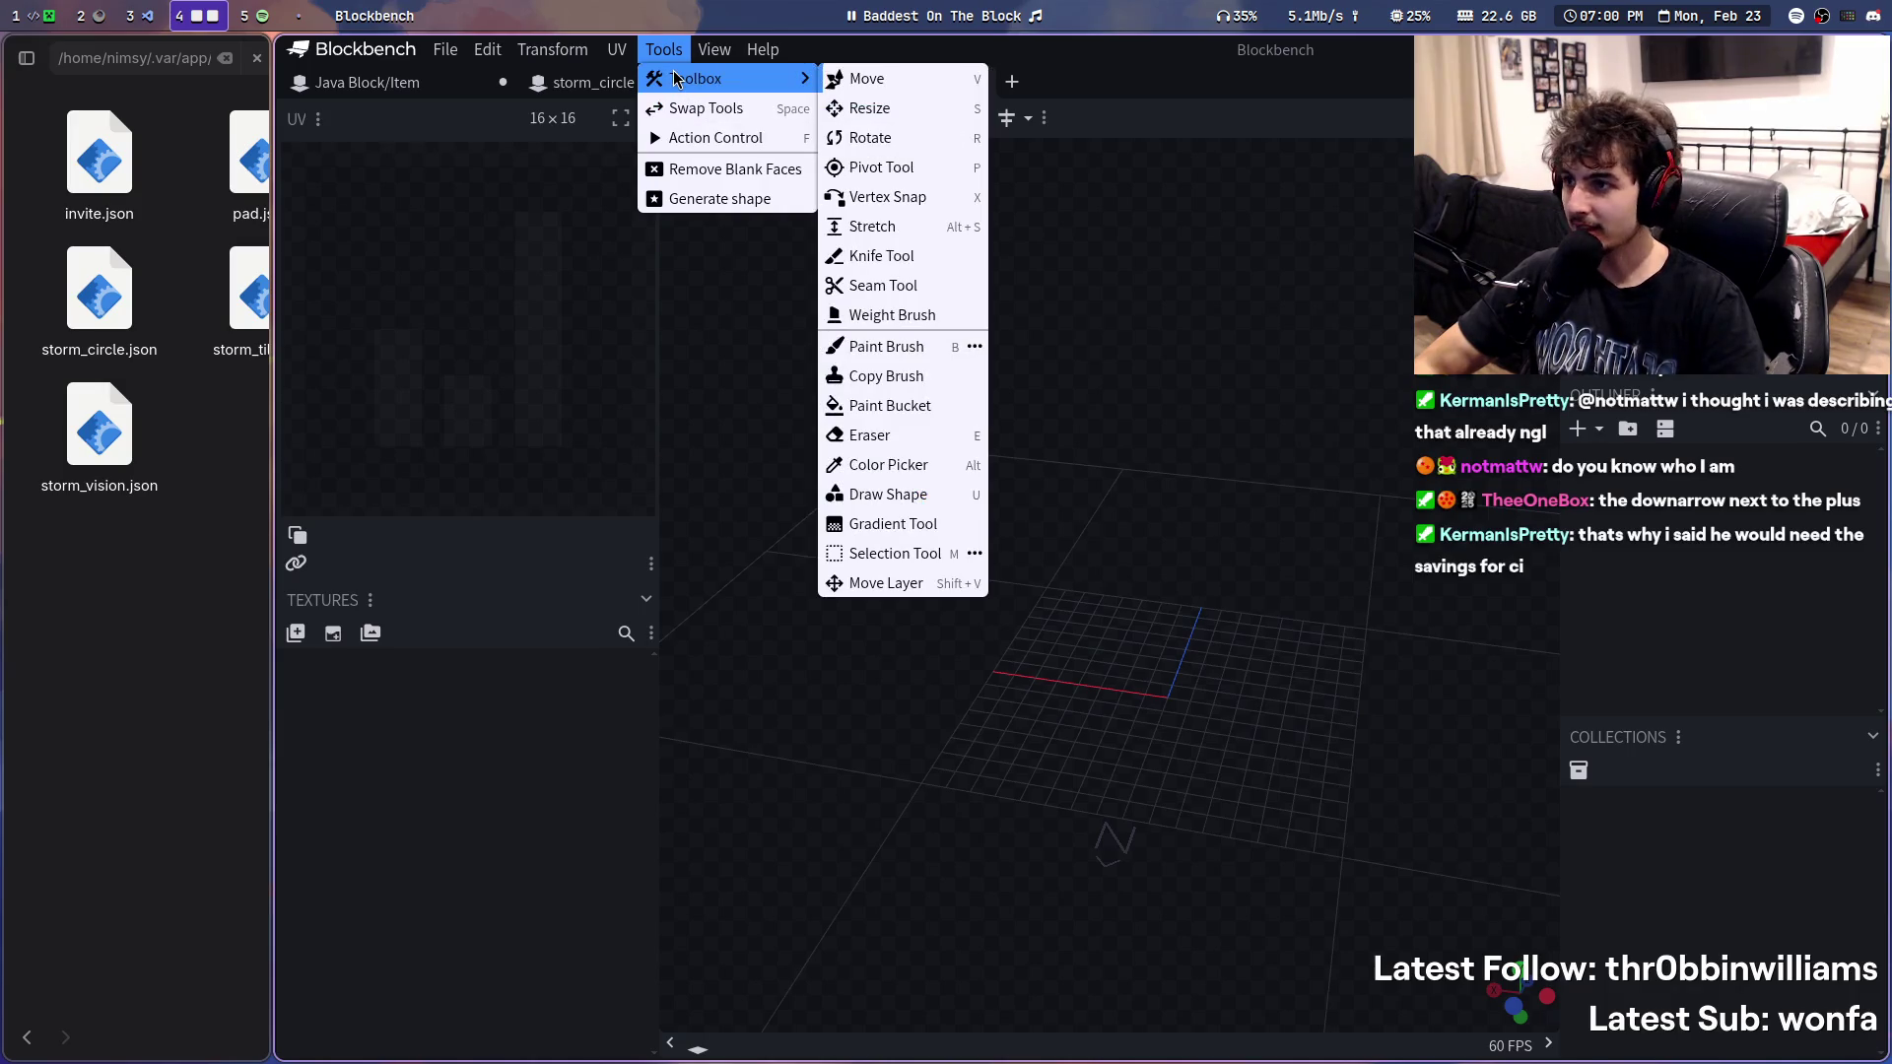
click(674, 56)
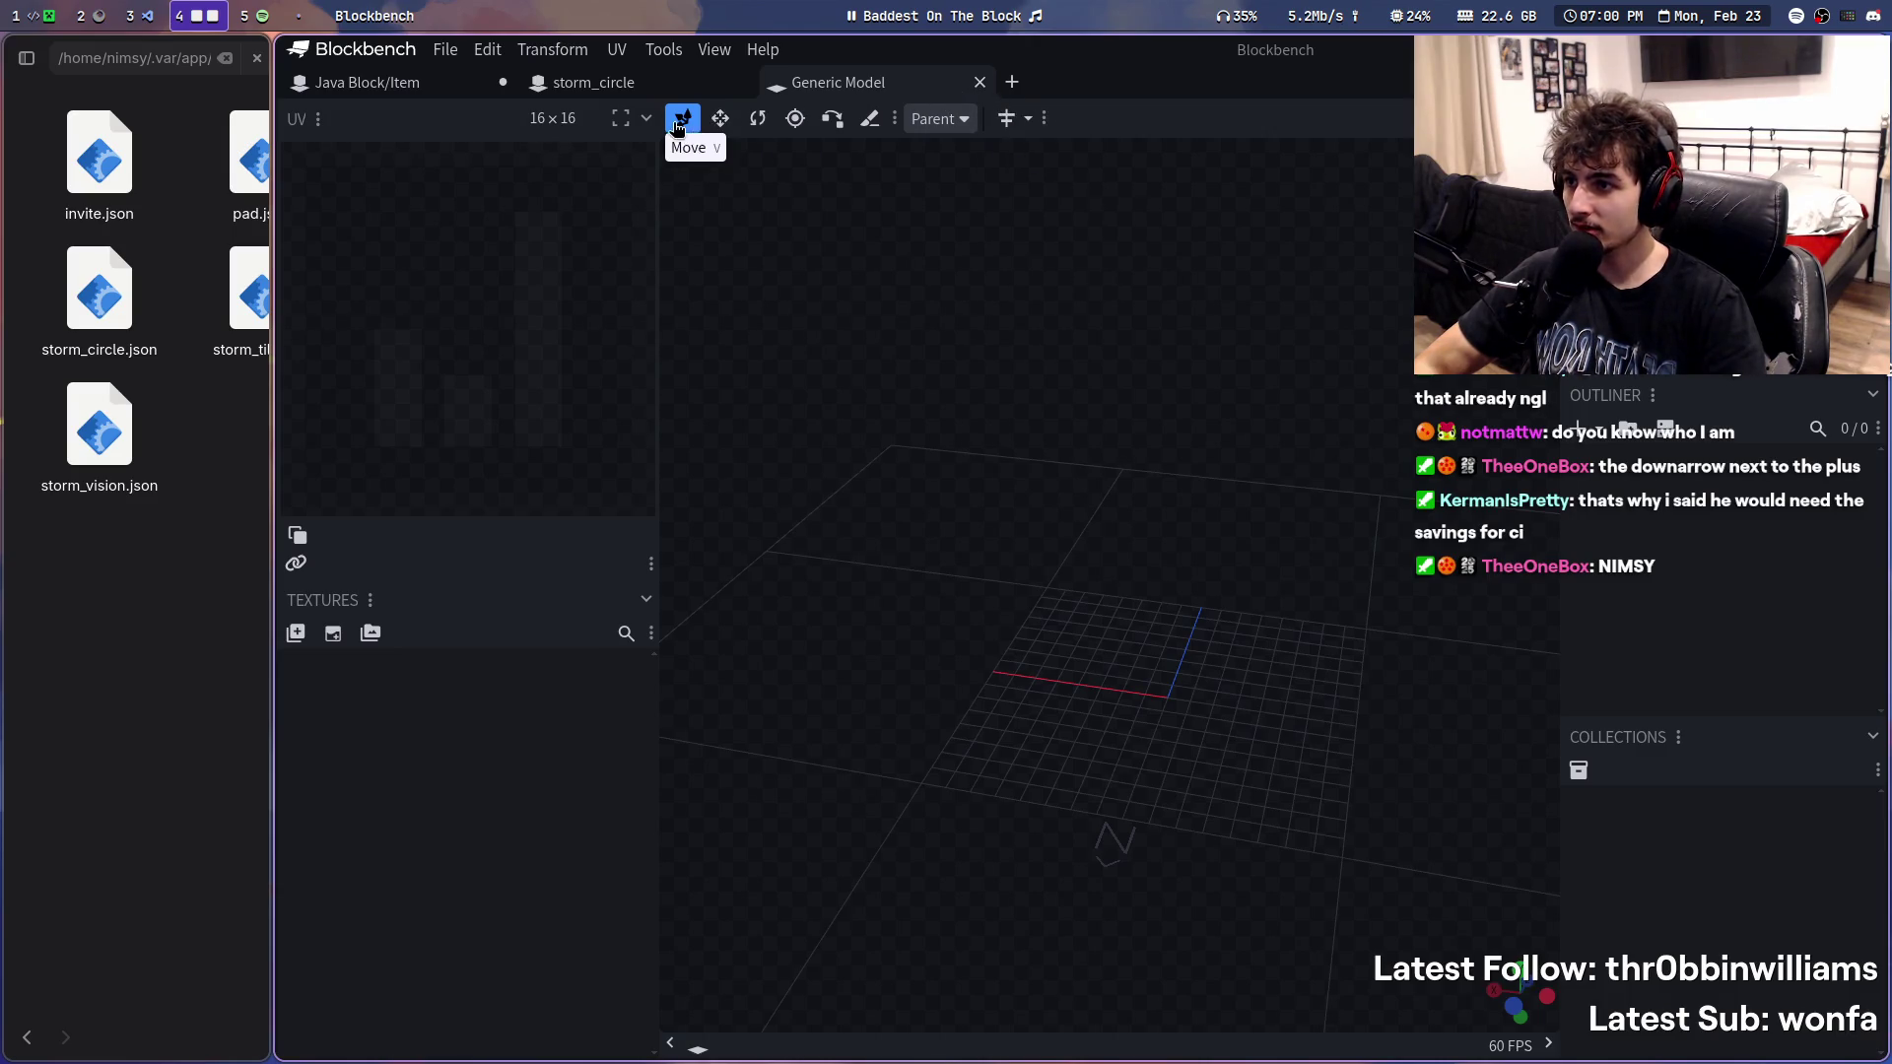
click(646, 125)
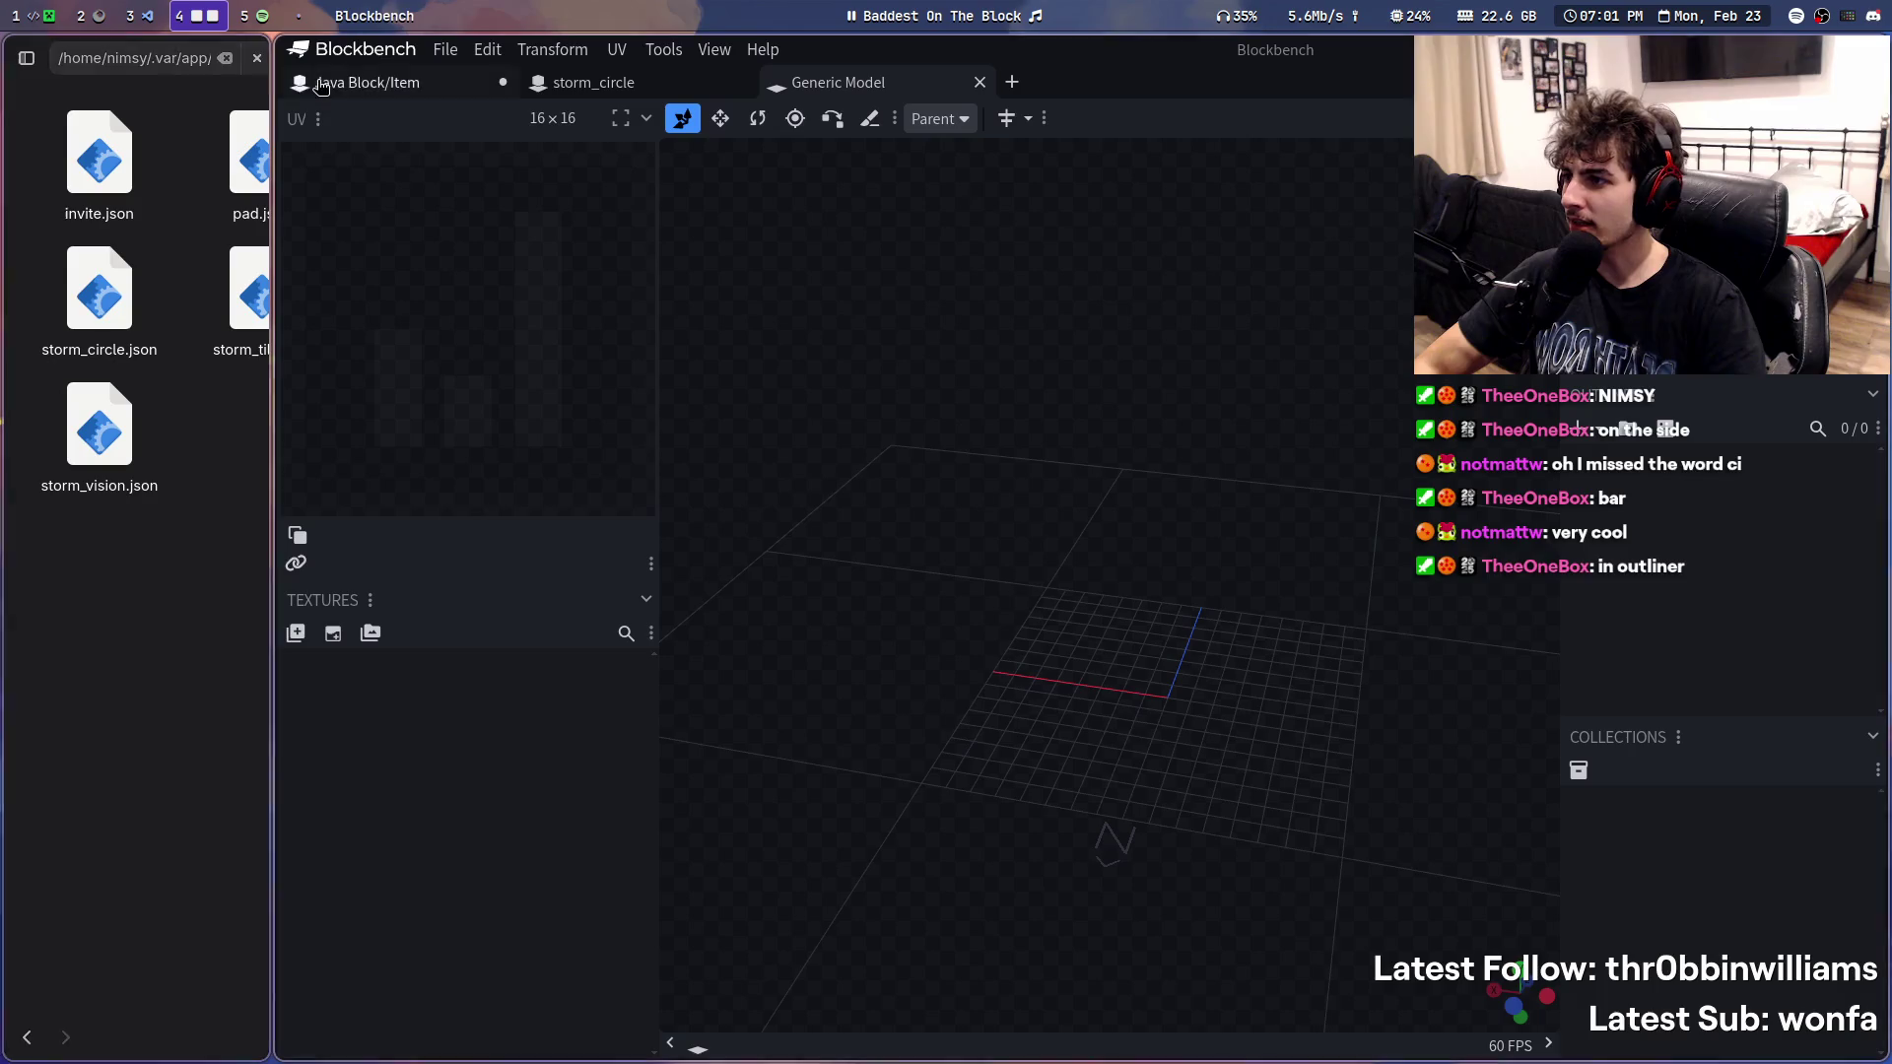
click(317, 119)
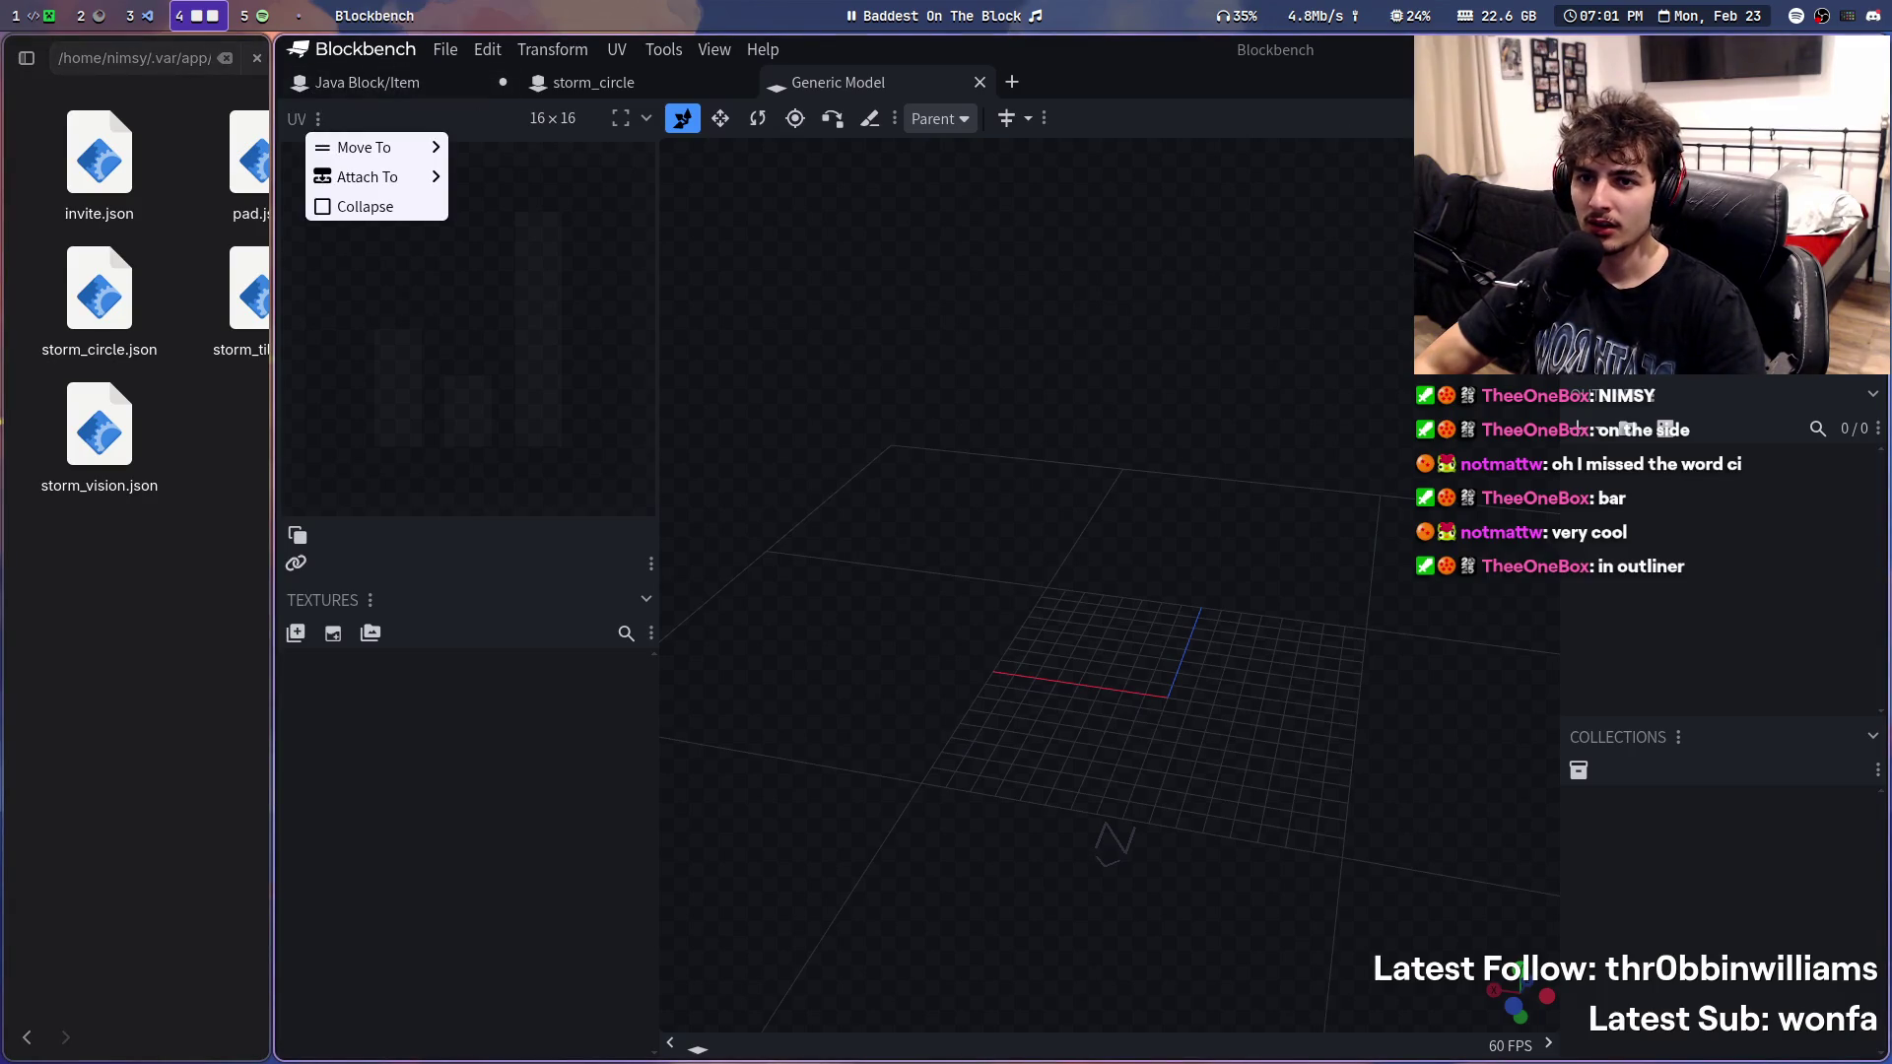
key(Escape)
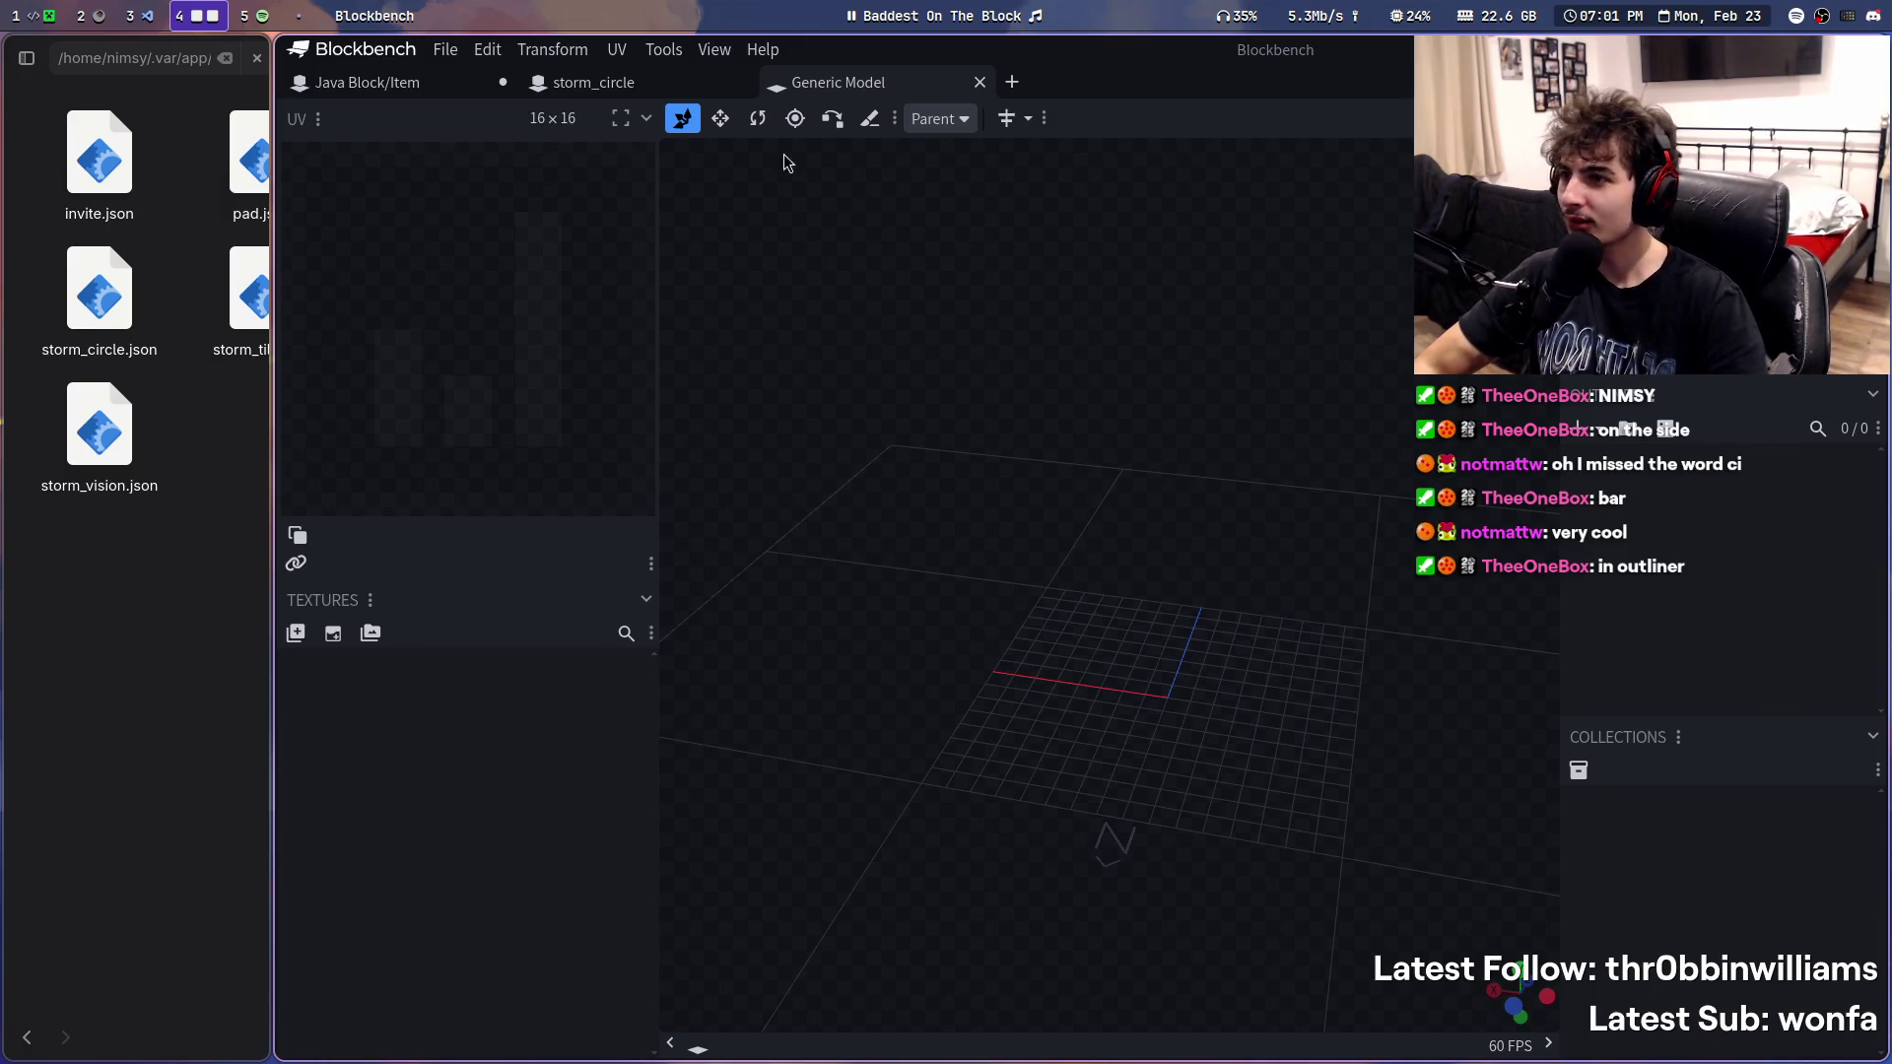
click(937, 118)
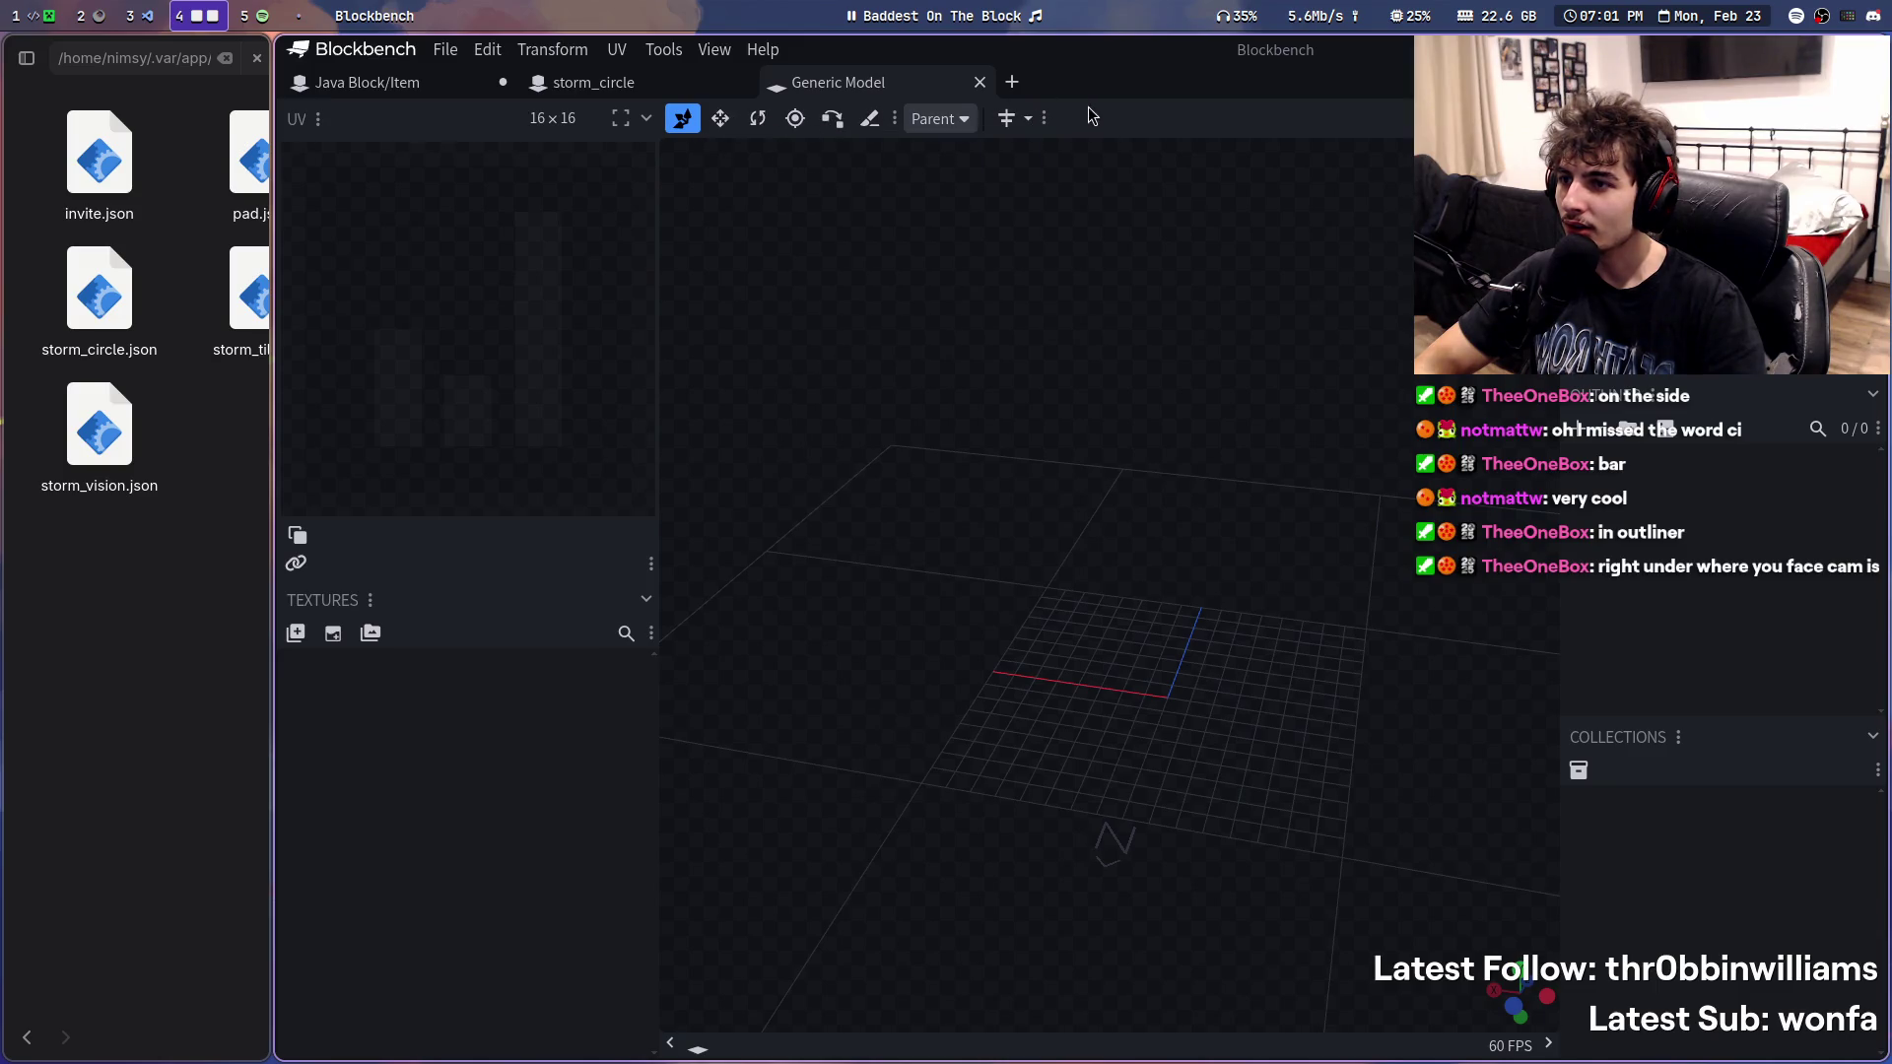
click(1045, 119)
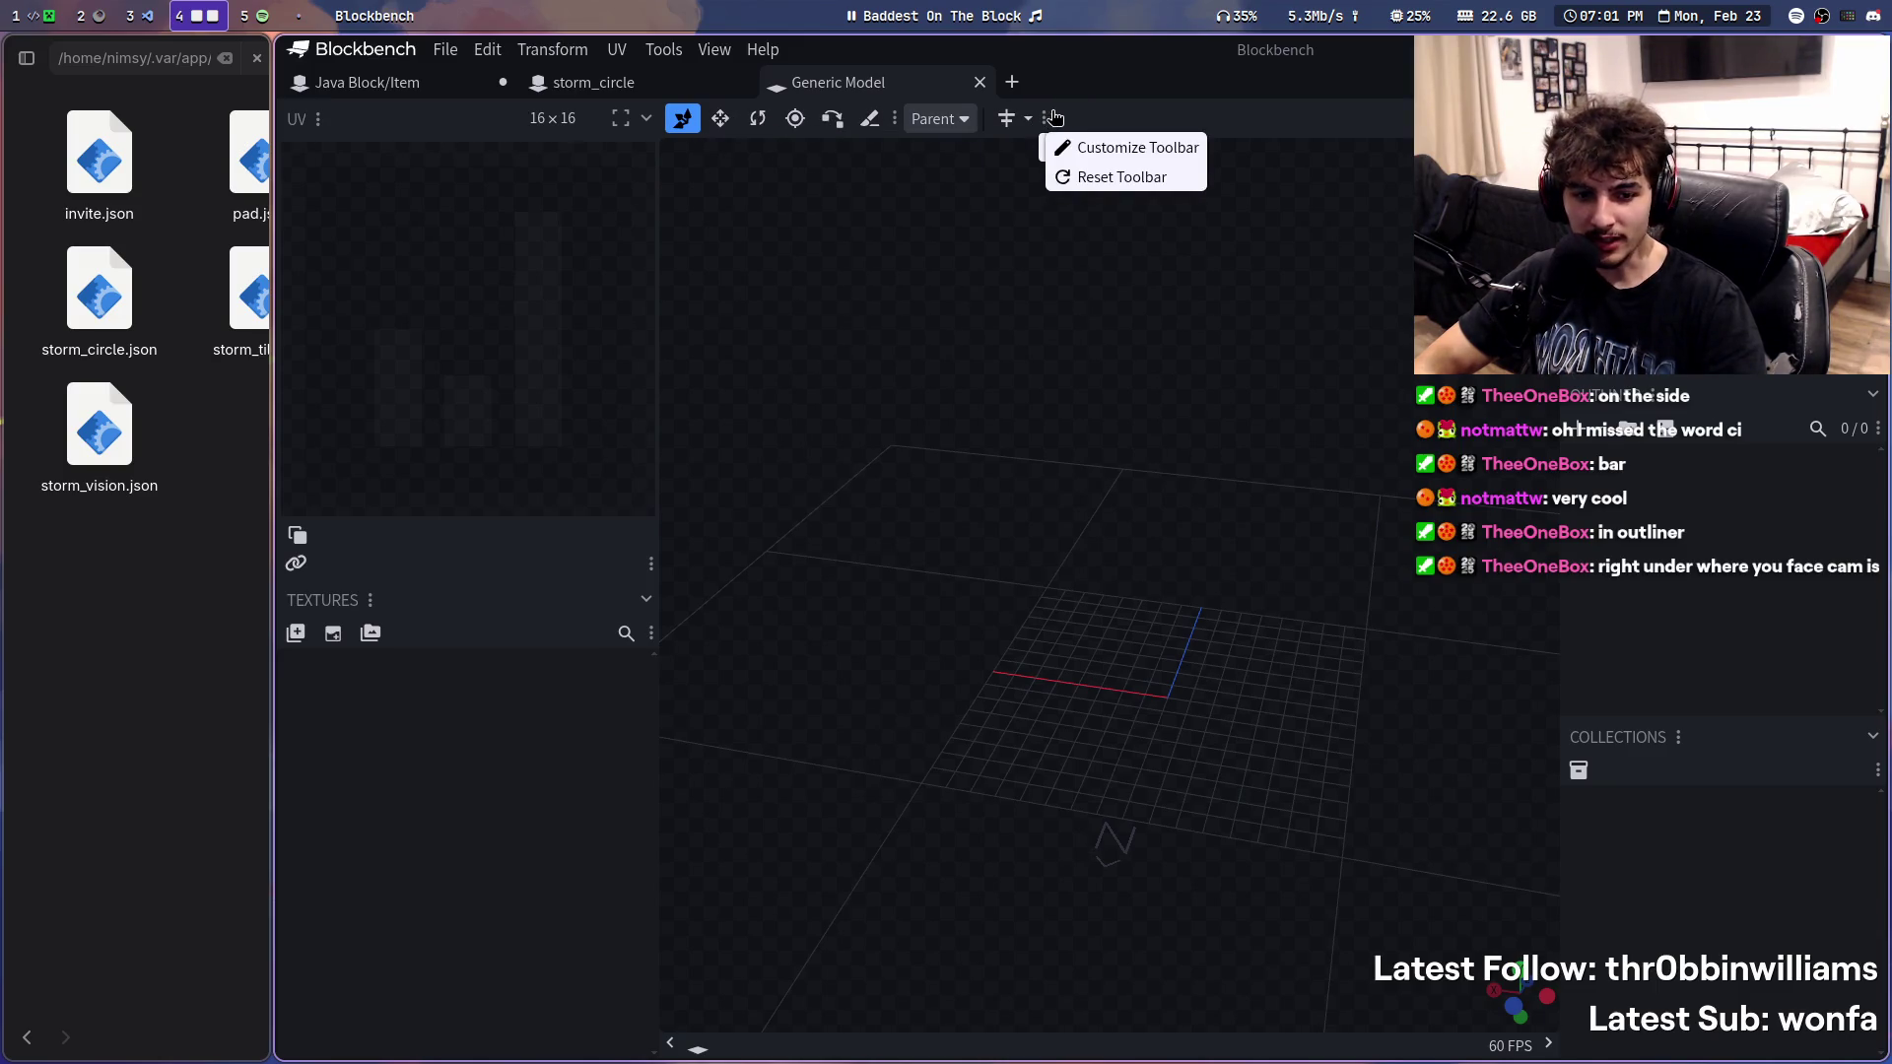
click(1749, 436)
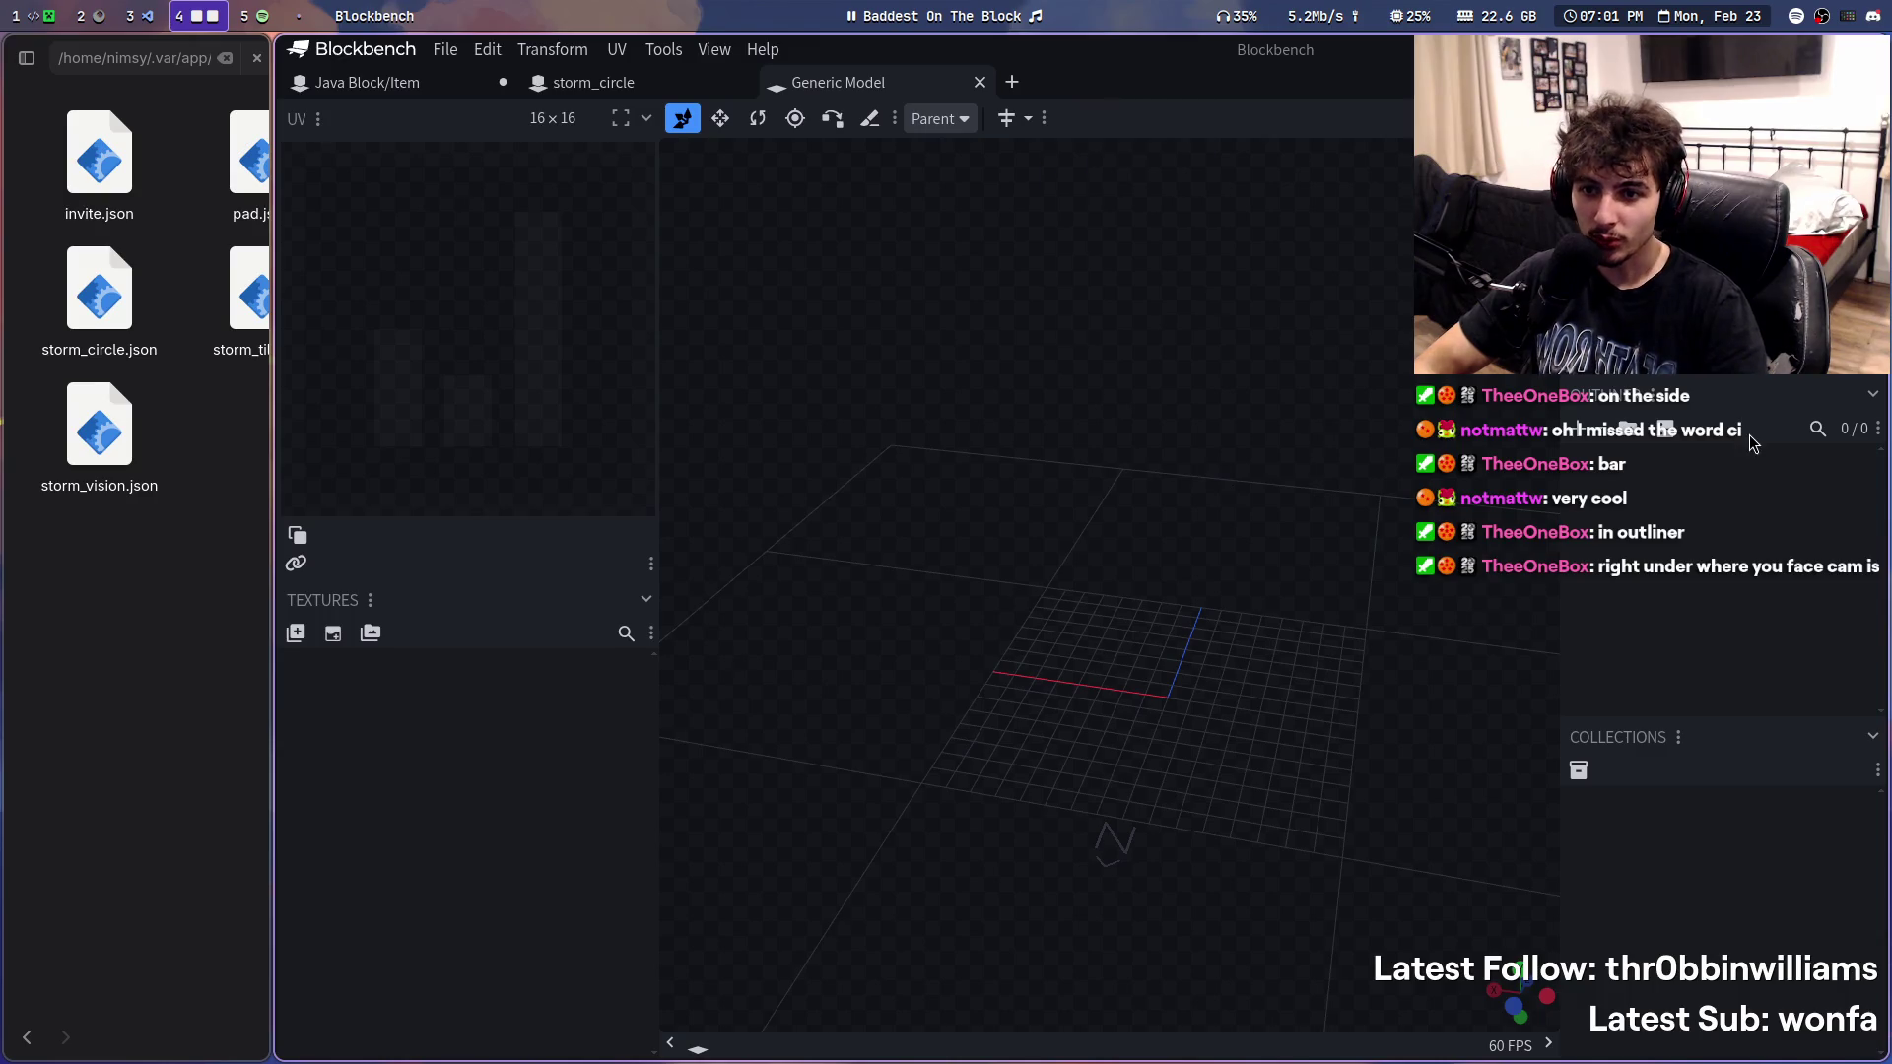
click(1597, 439)
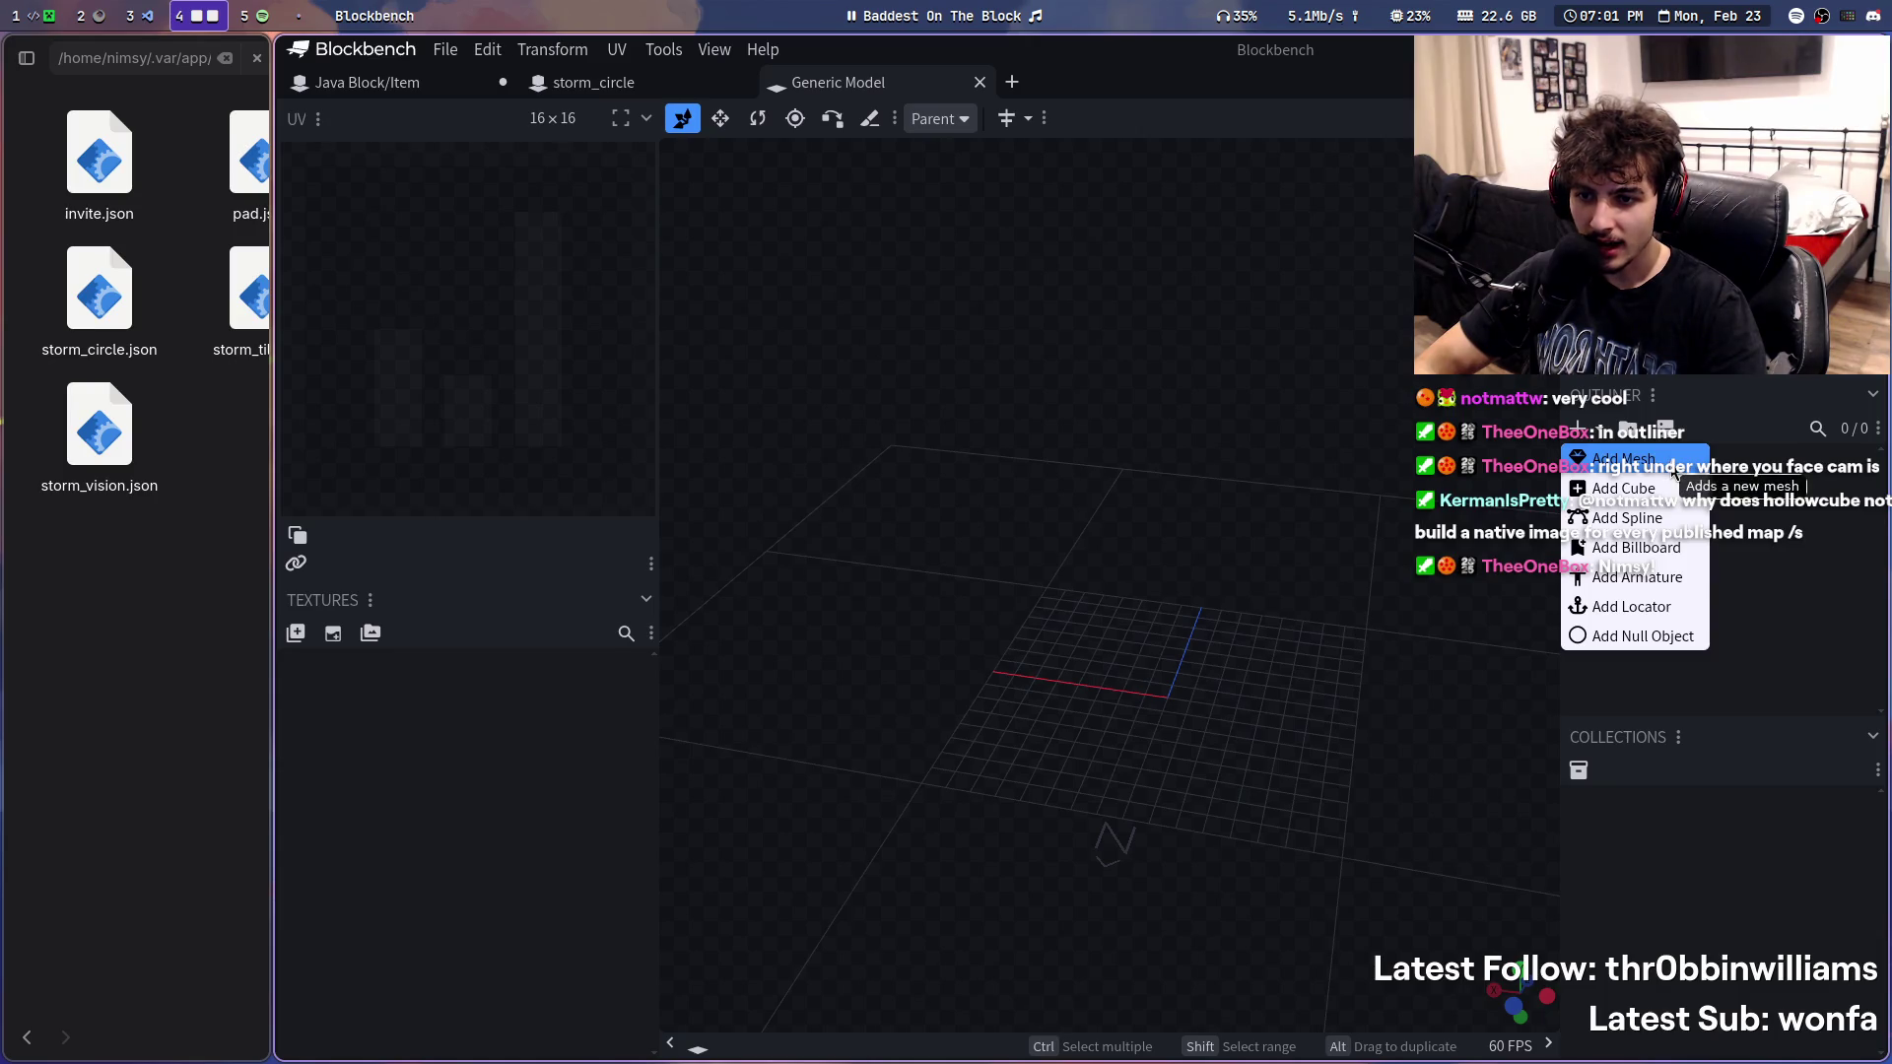
click(1626, 460)
click(1053, 203)
click(1052, 207)
key(Escape)
key(Escape)
click(606, 84)
click(838, 83)
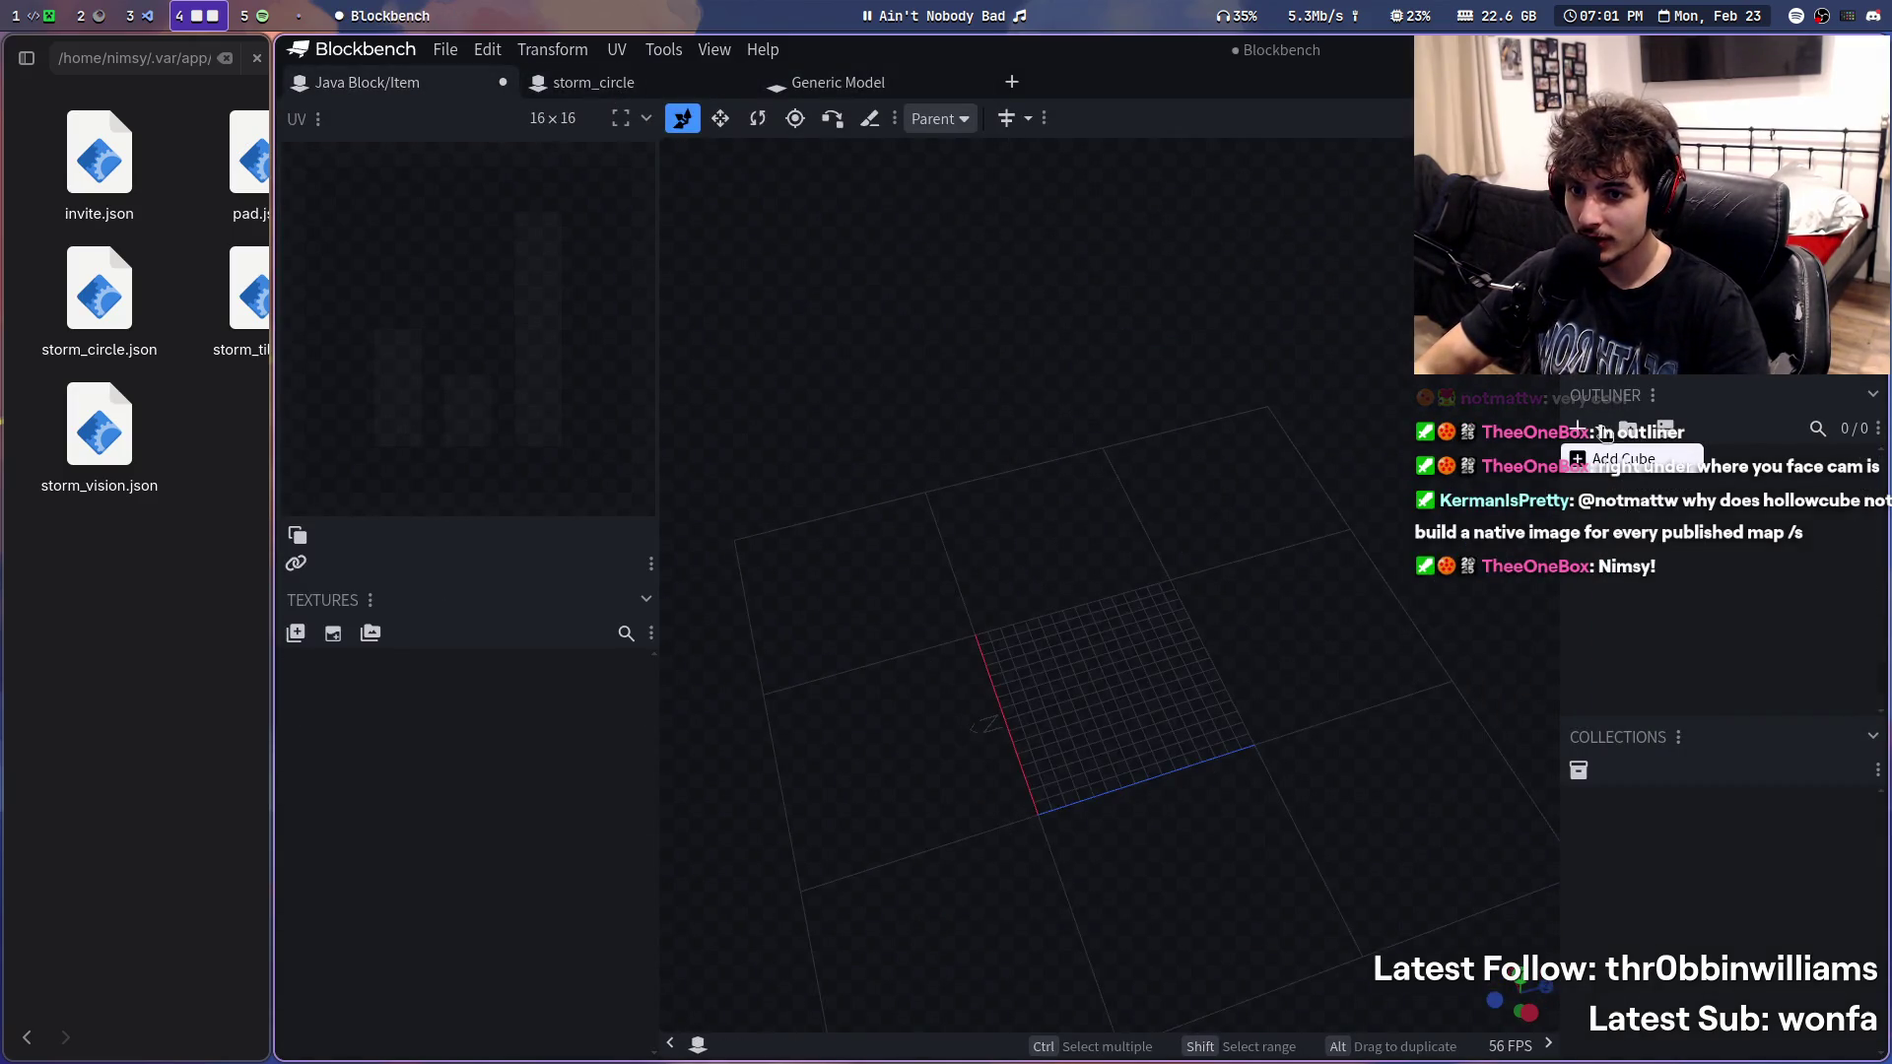
key(super+s)
key(super+s)
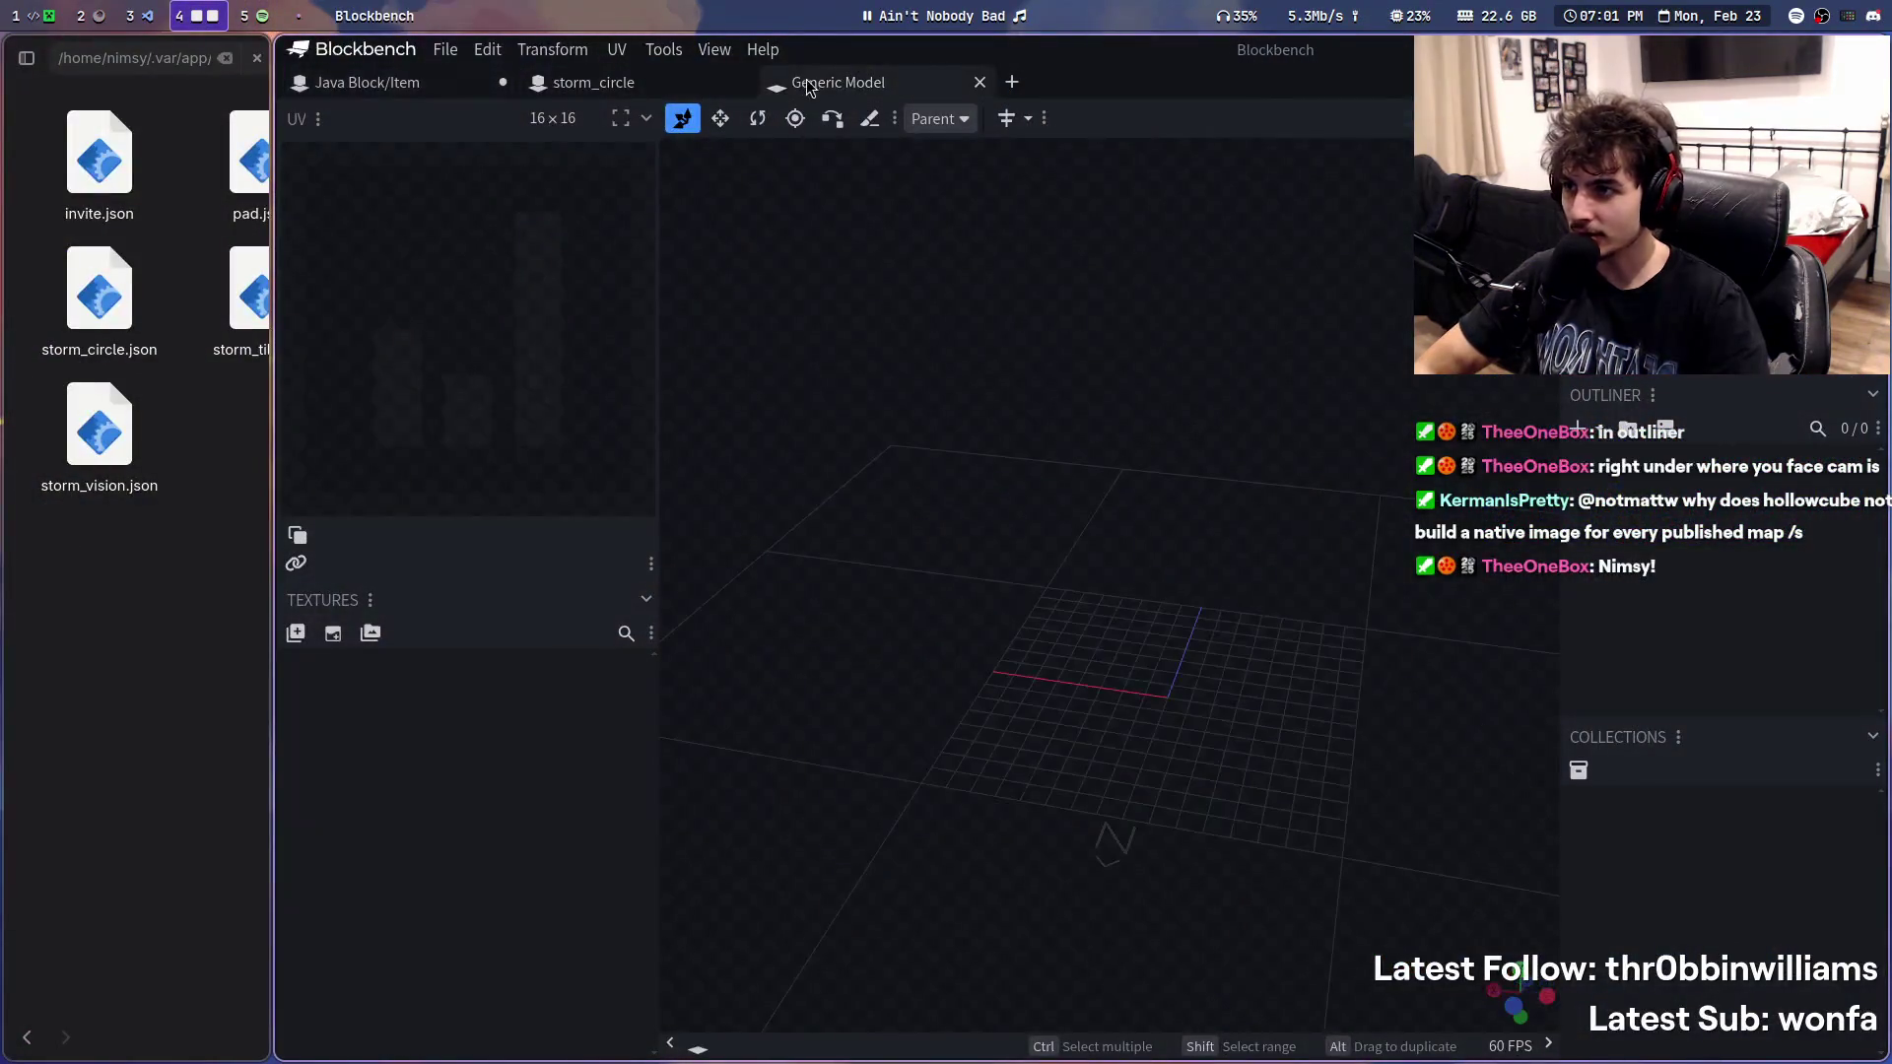
click(1576, 429)
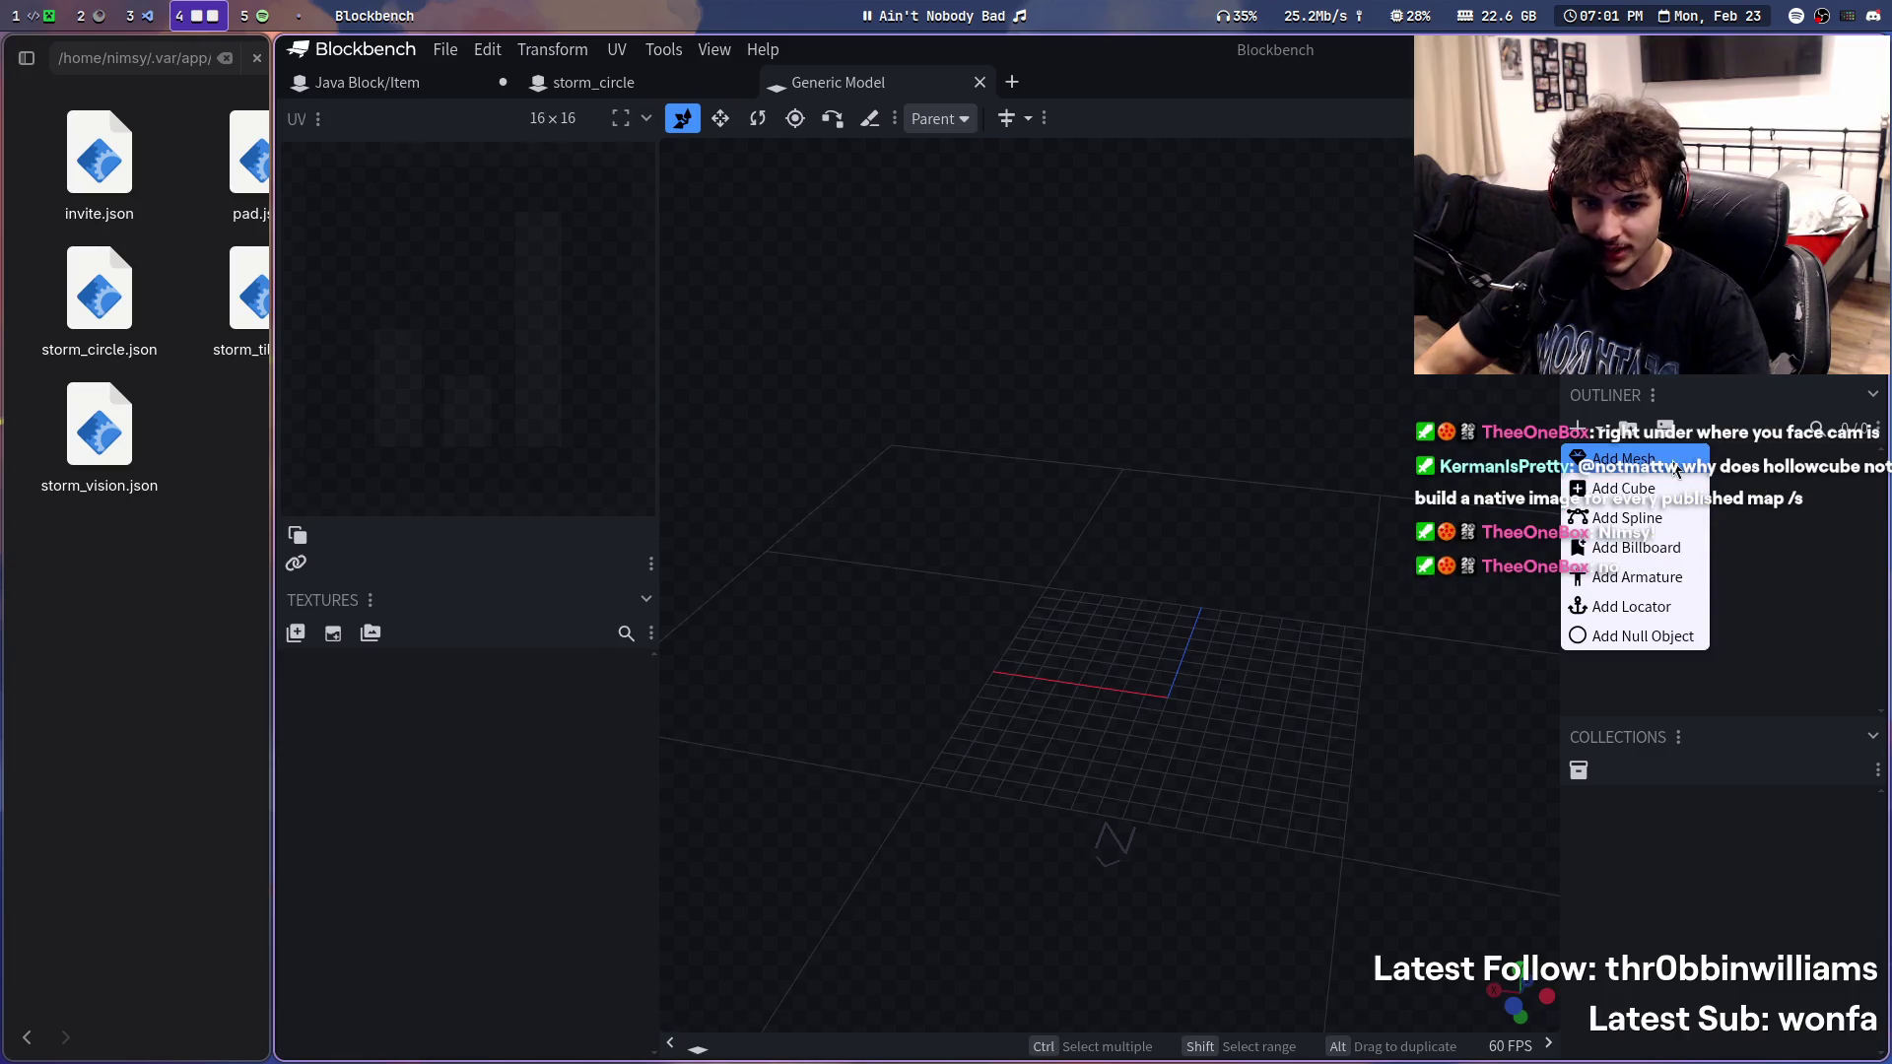
click(1640, 460)
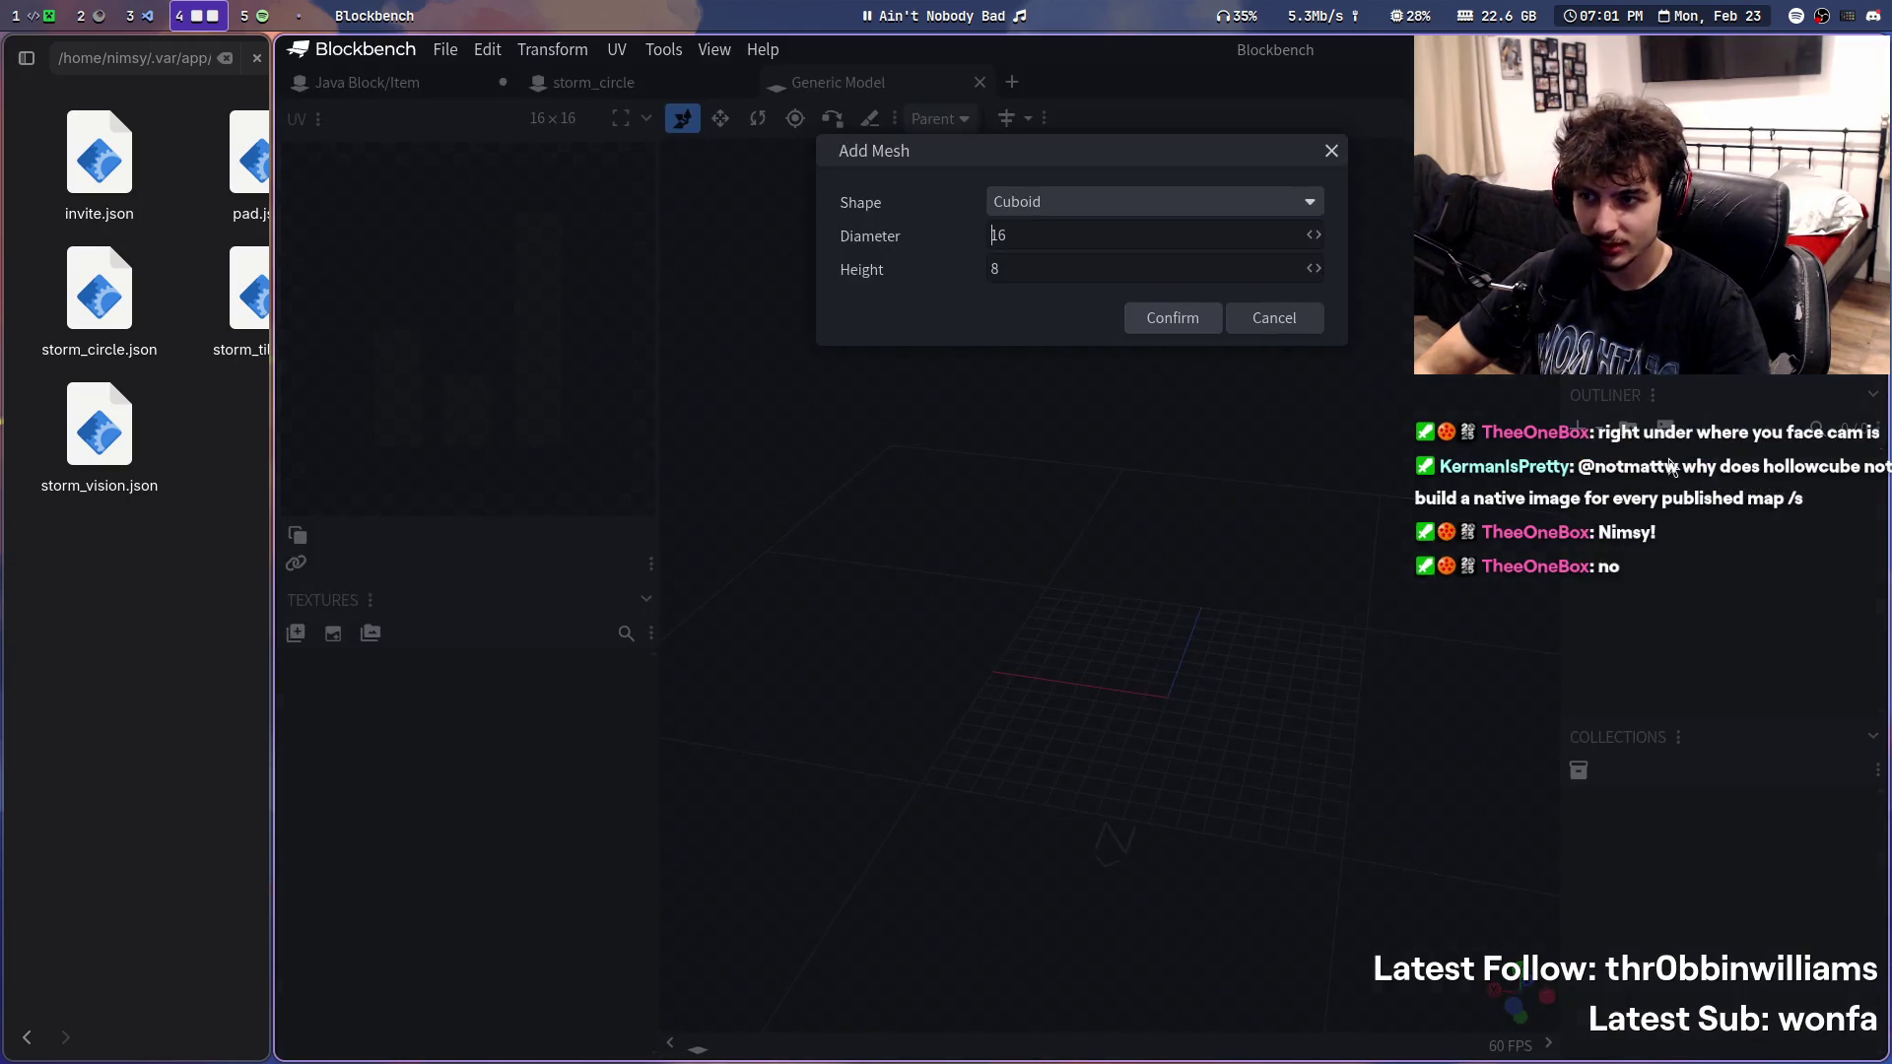
click(1094, 207)
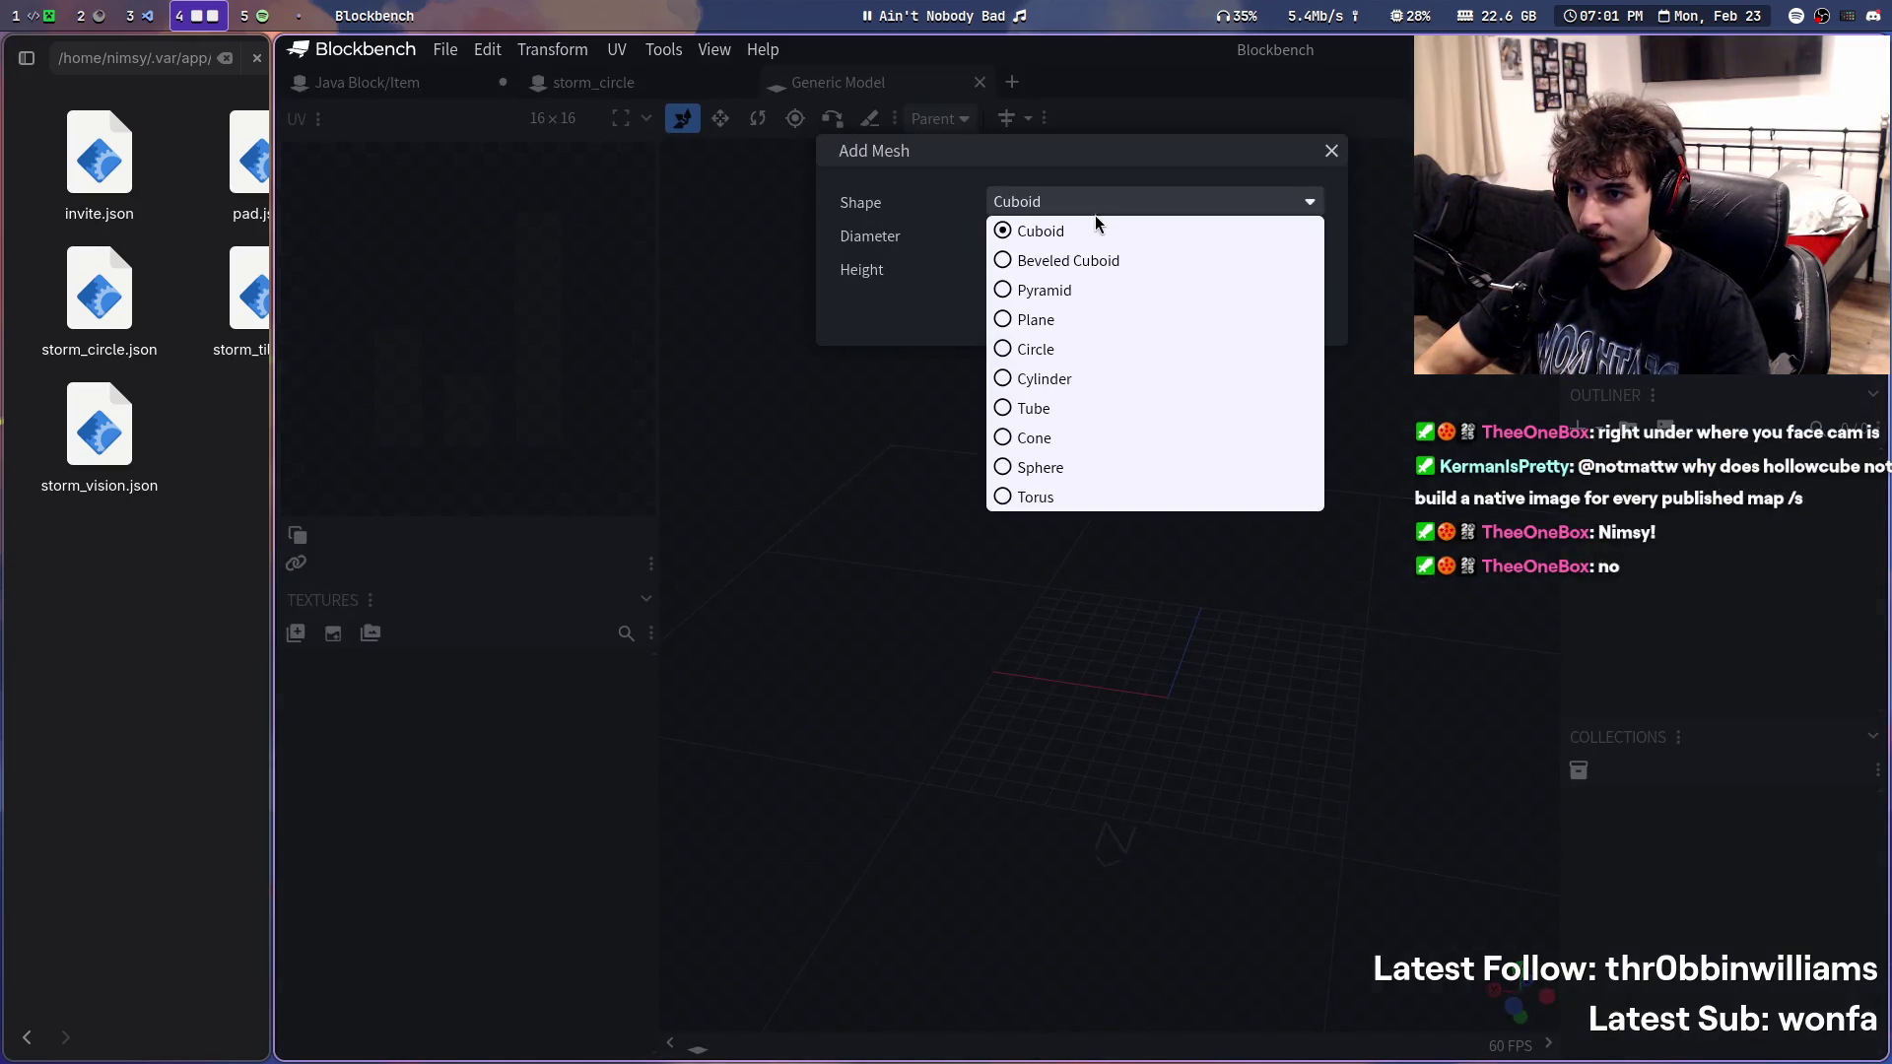
click(1109, 351)
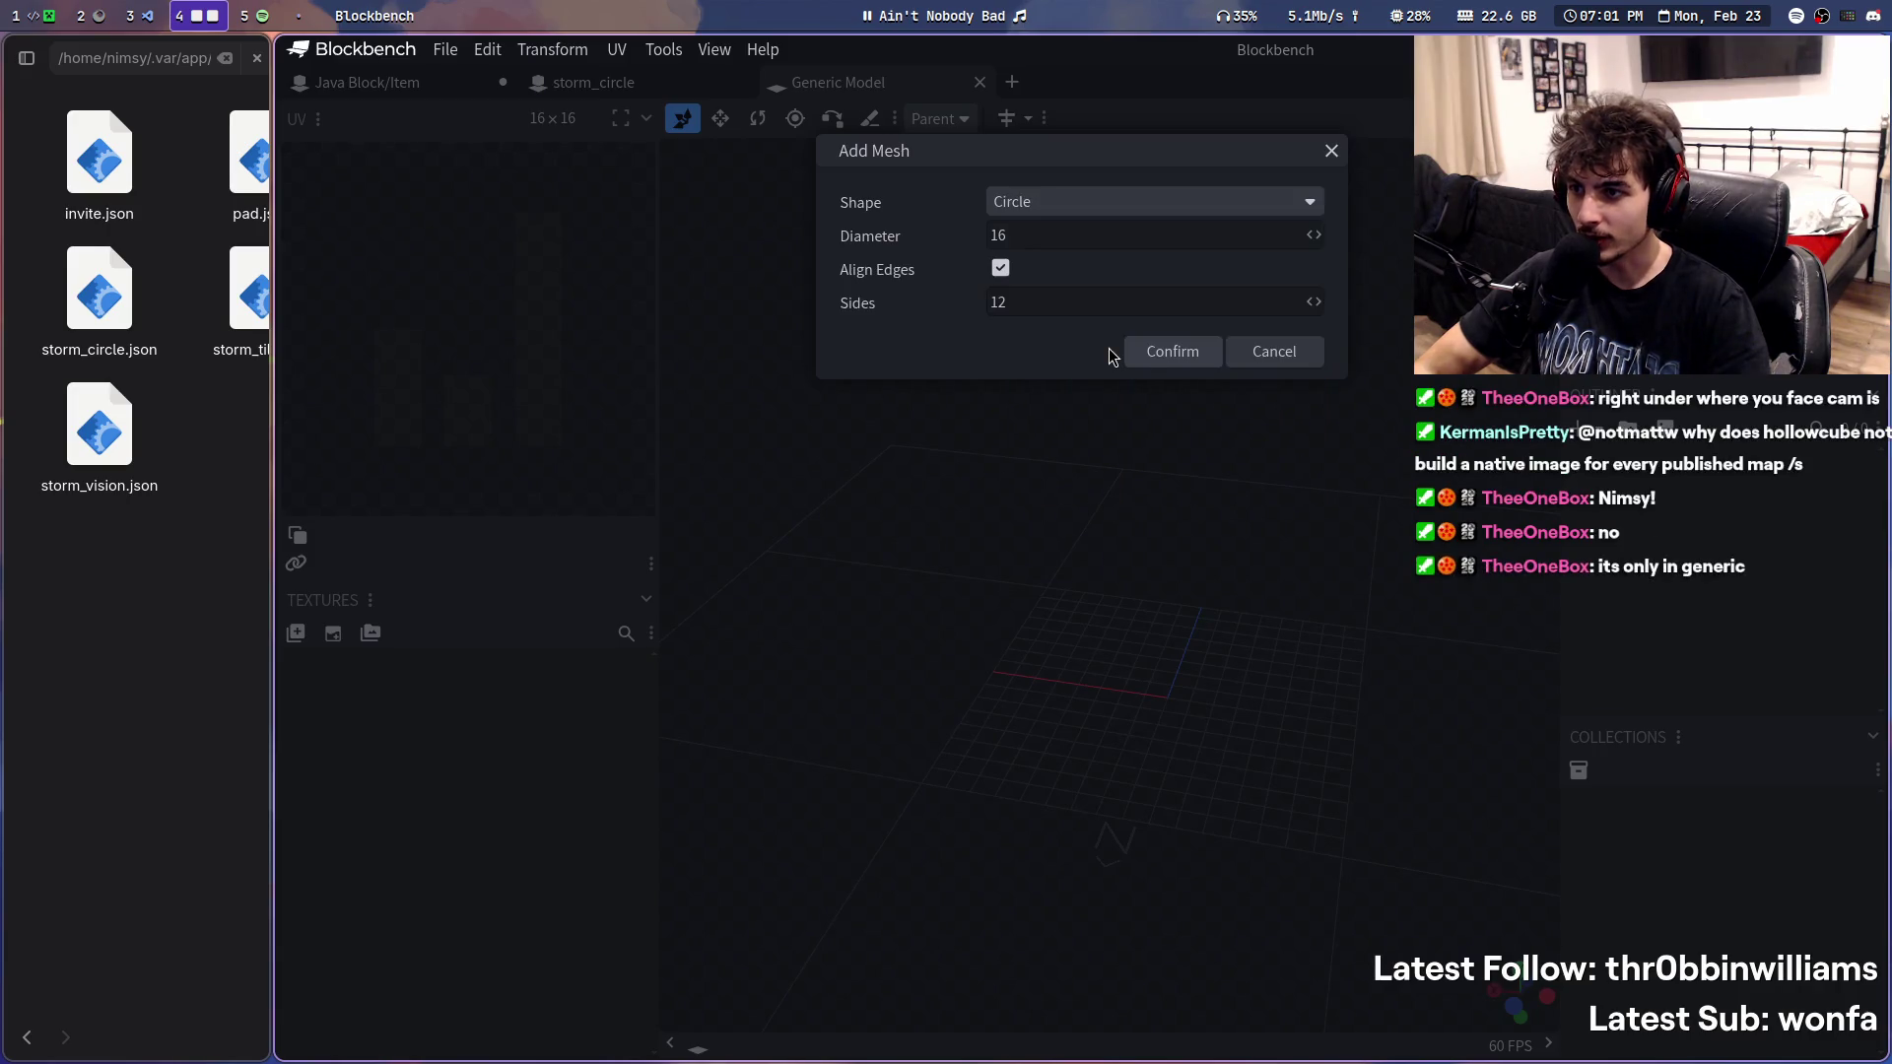
double_click(1028, 300)
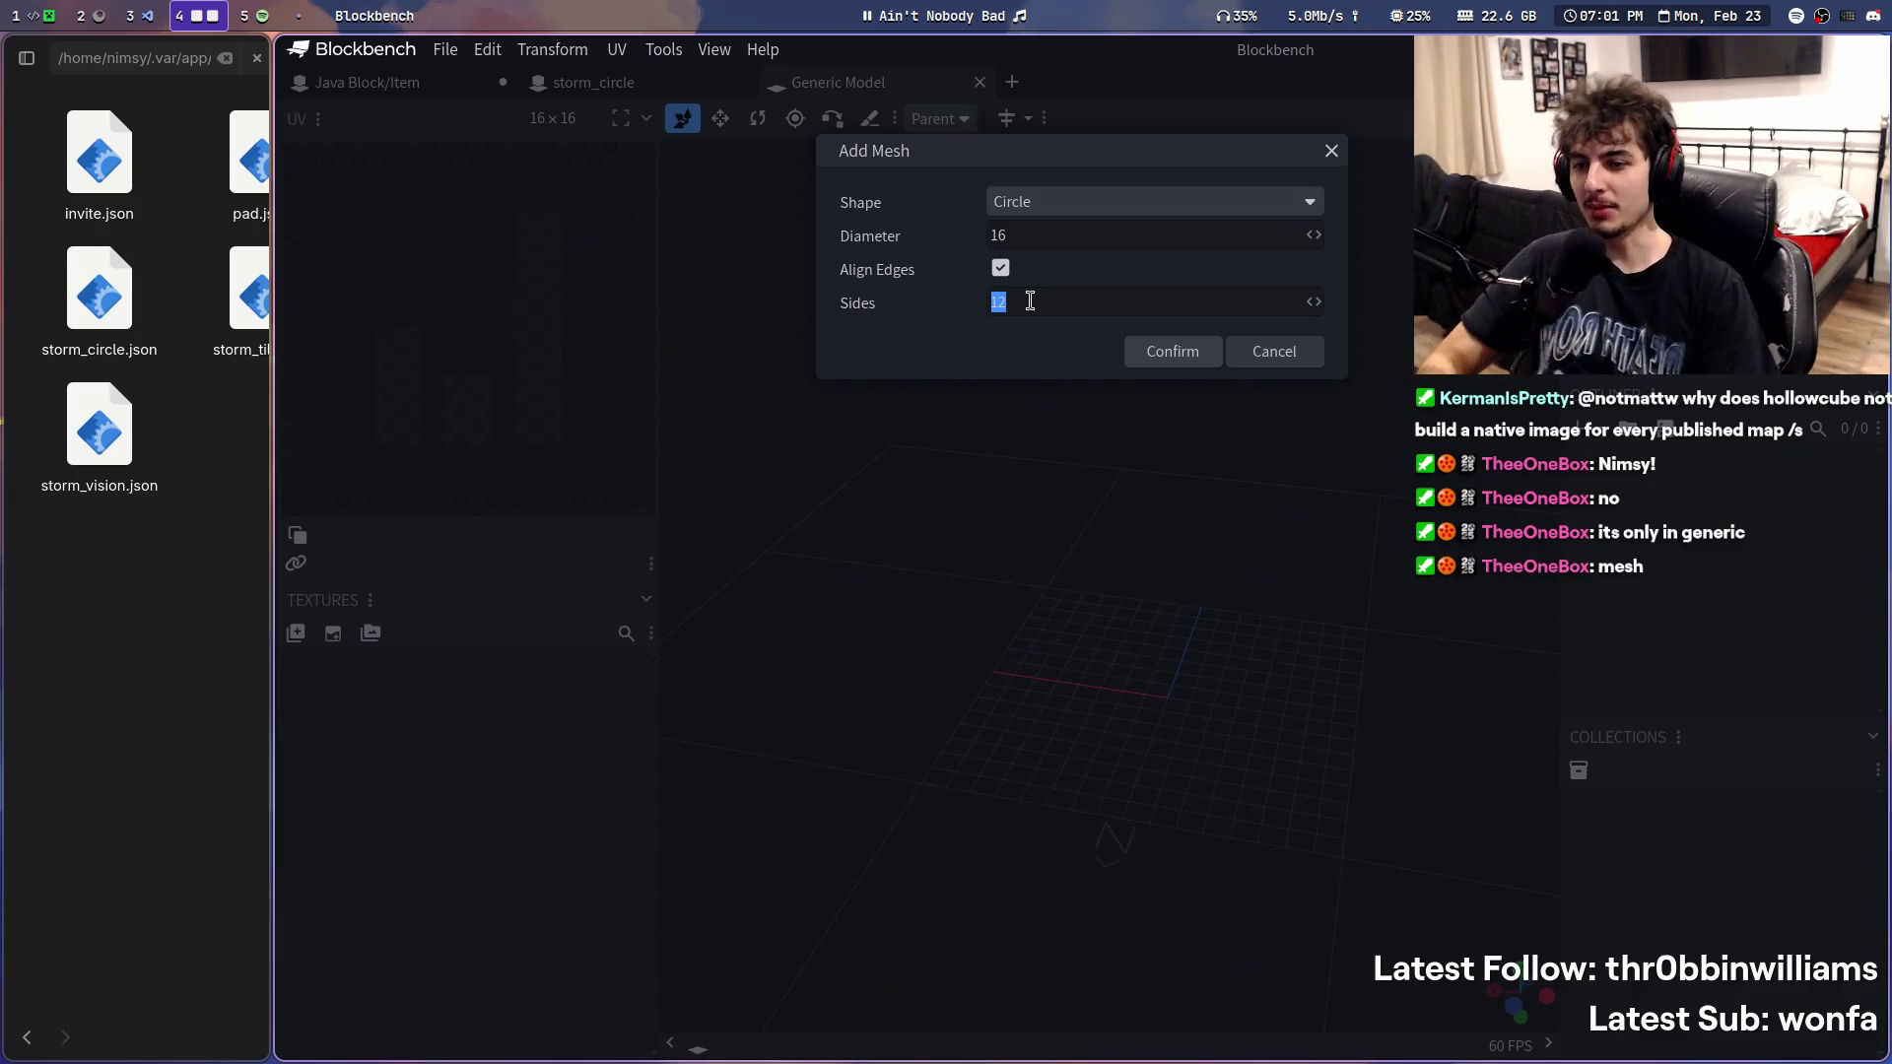
text(100)
double_click(1029, 300)
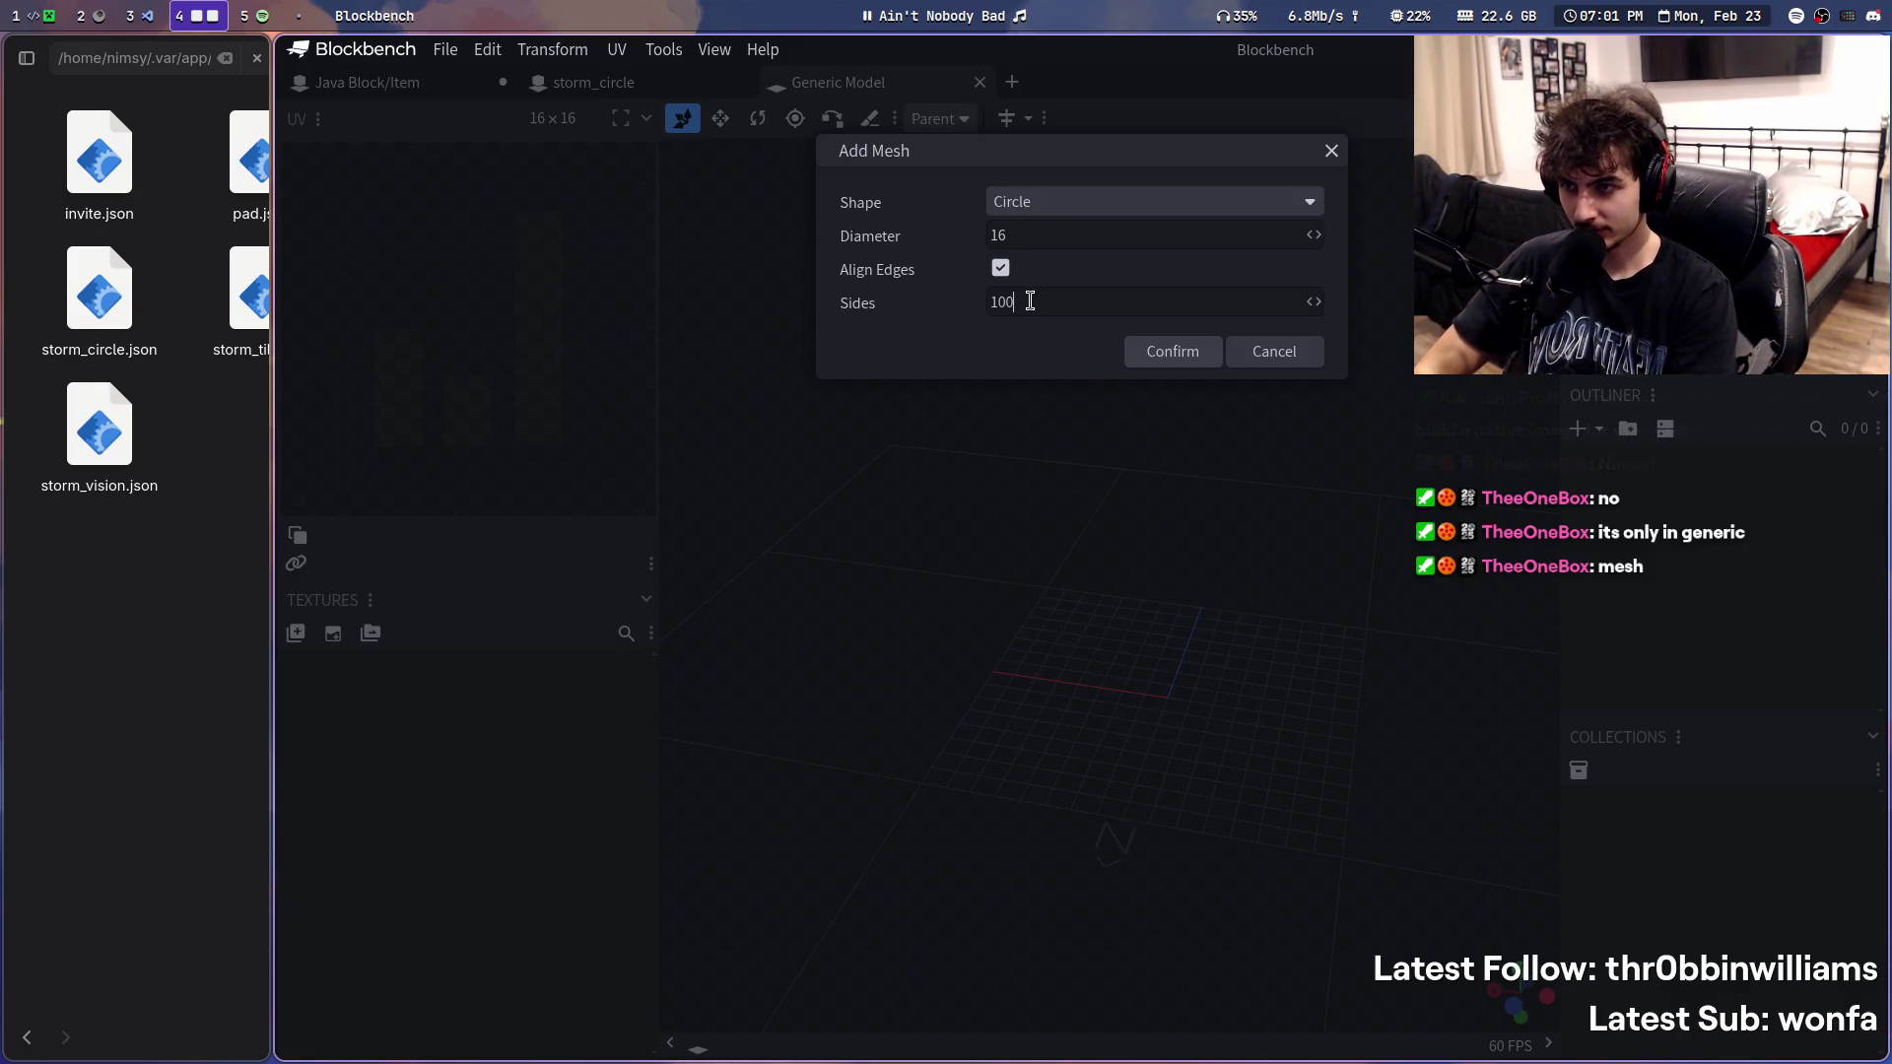
key(BackSpace)
key(BackSpace)
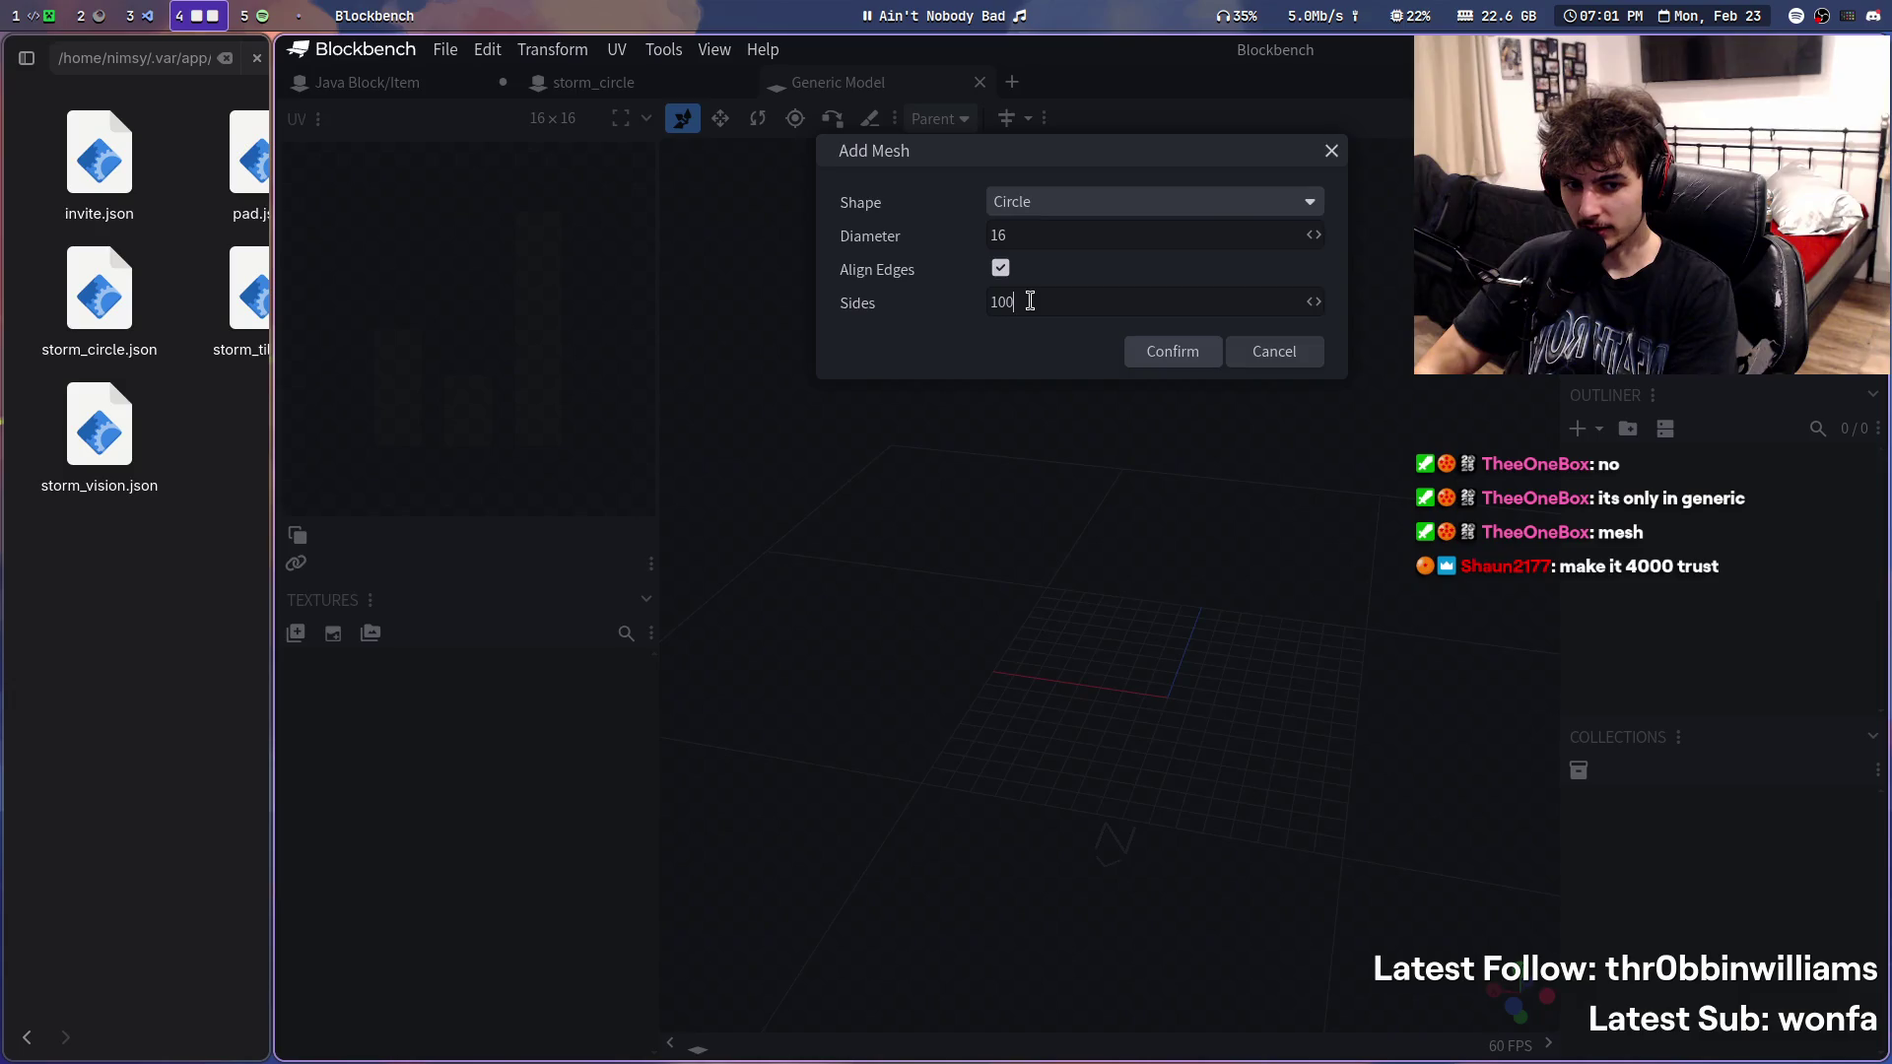
key(Return)
scroll(1094, 547, up, 3)
mouse_move(1231, 477)
mouse_down()
mouse_move(1330, 443)
mouse_move(1085, 267)
mouse_move(1099, 316)
mouse_move(1163, 341)
mouse_up()
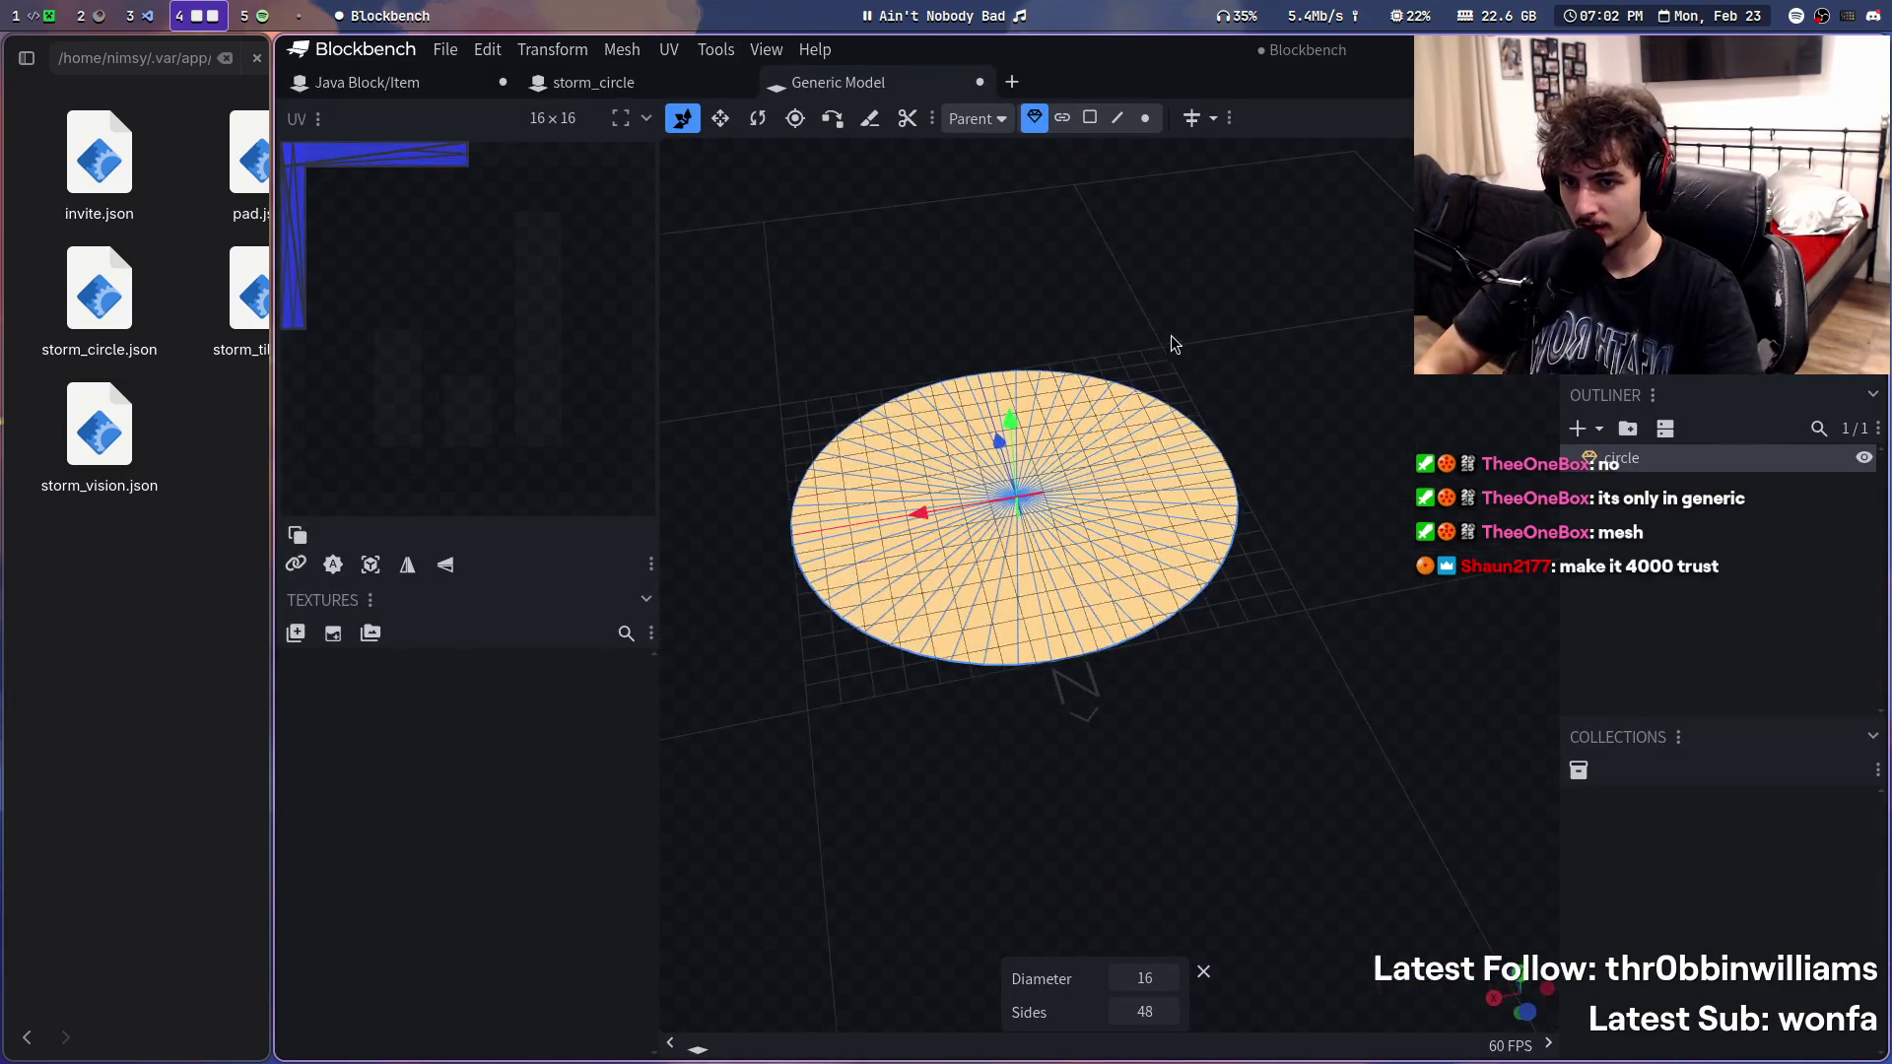
key(ctrl+z)
scroll(1132, 305, down, 2)
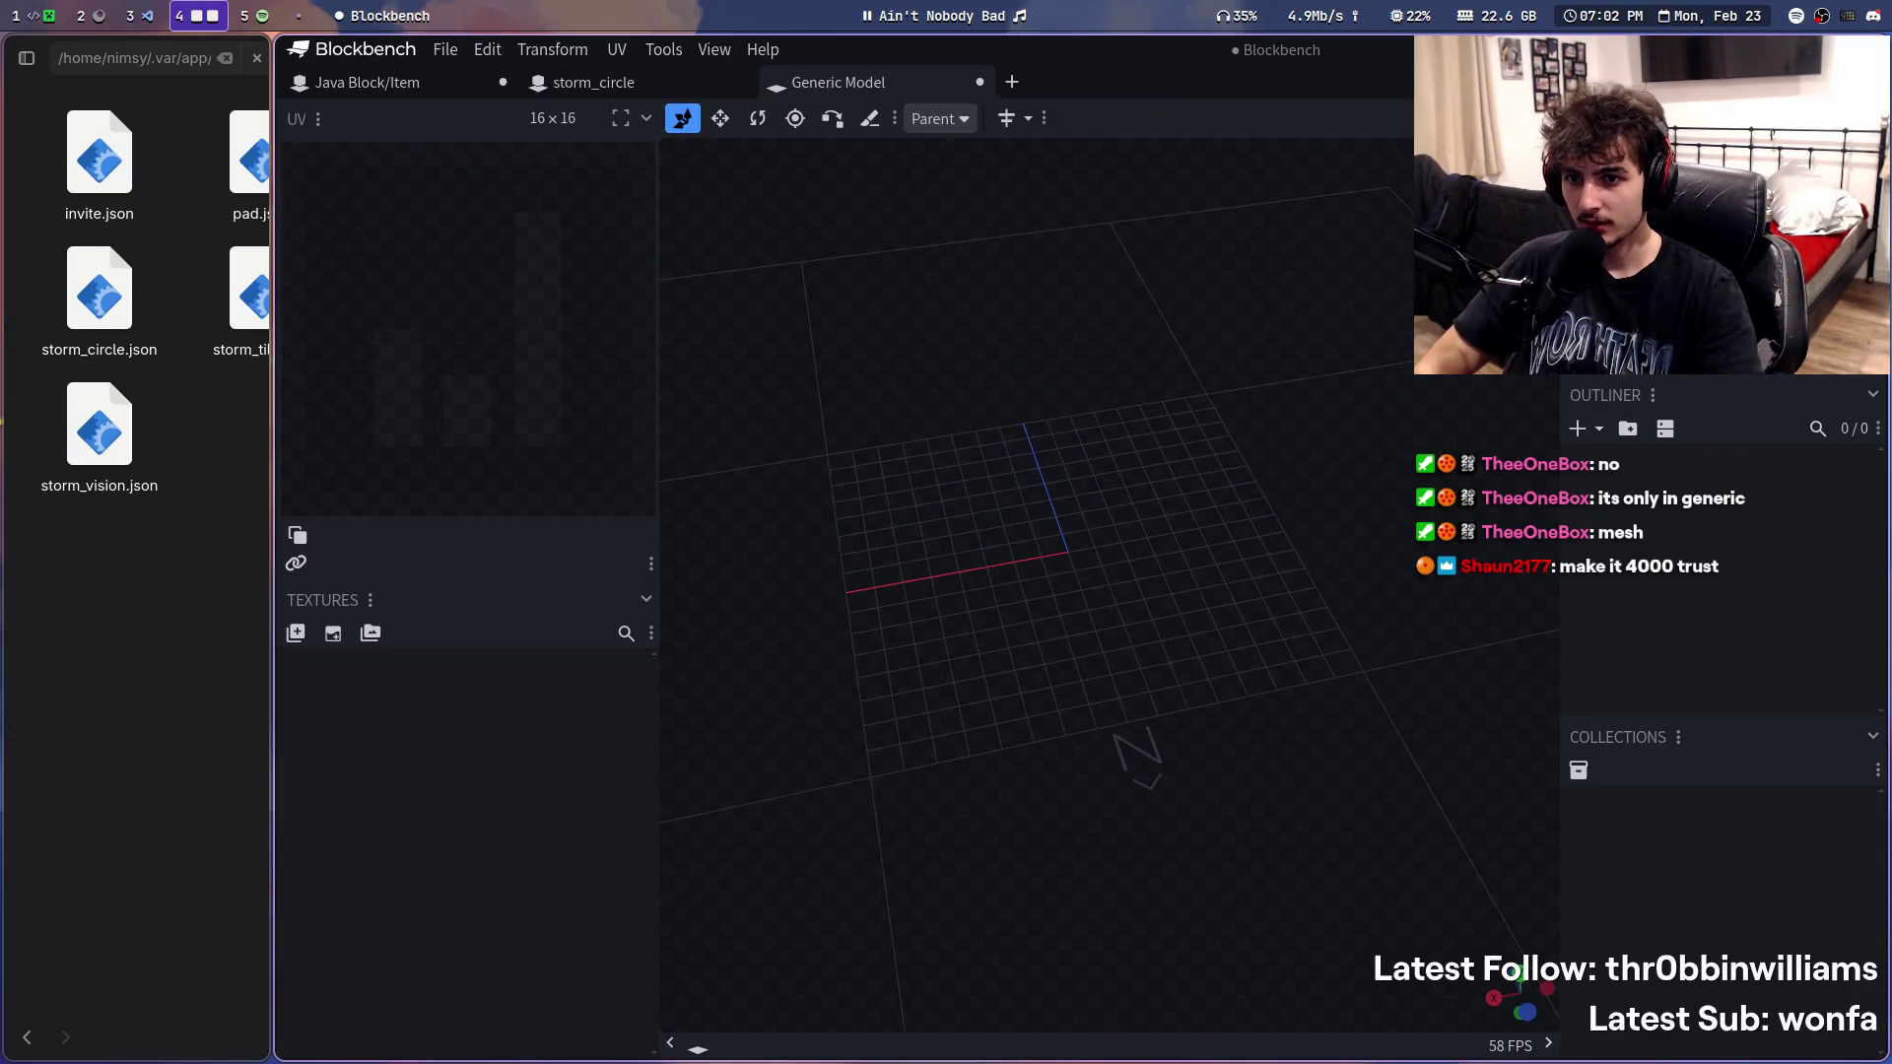
click(1599, 434)
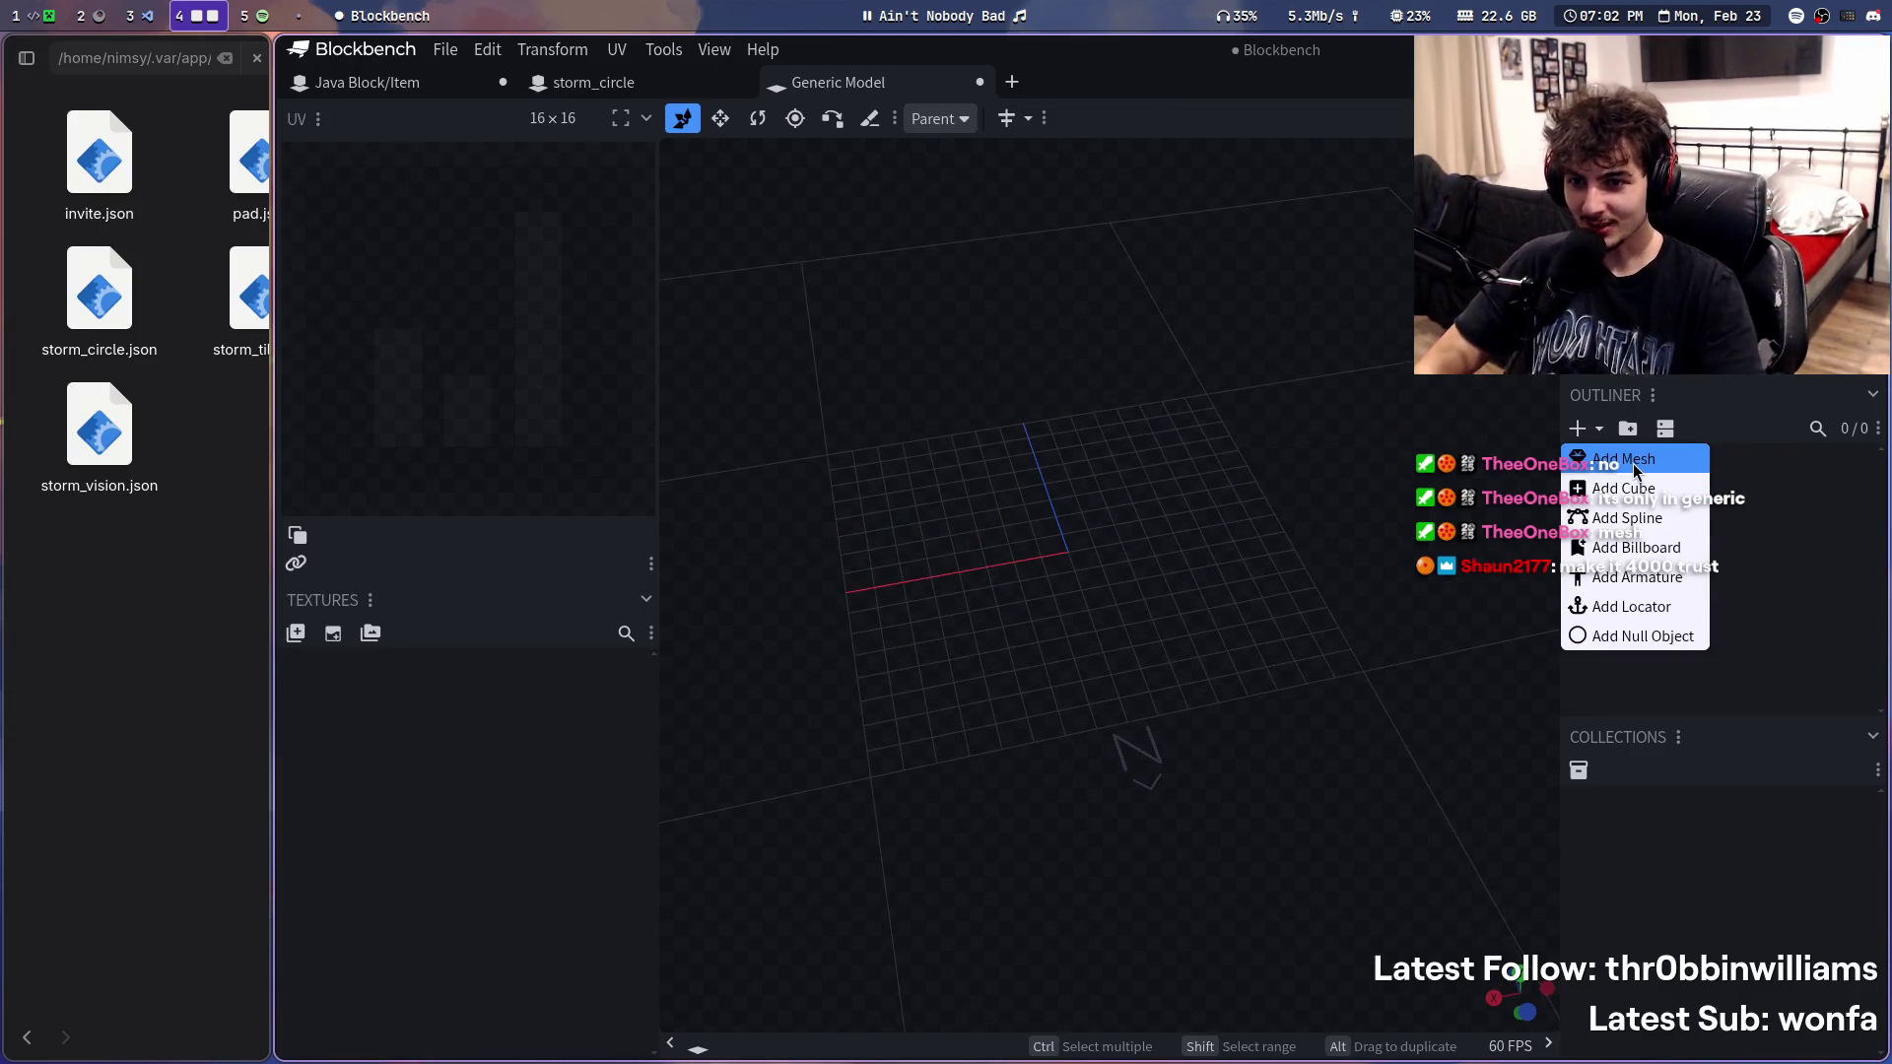
click(1626, 452)
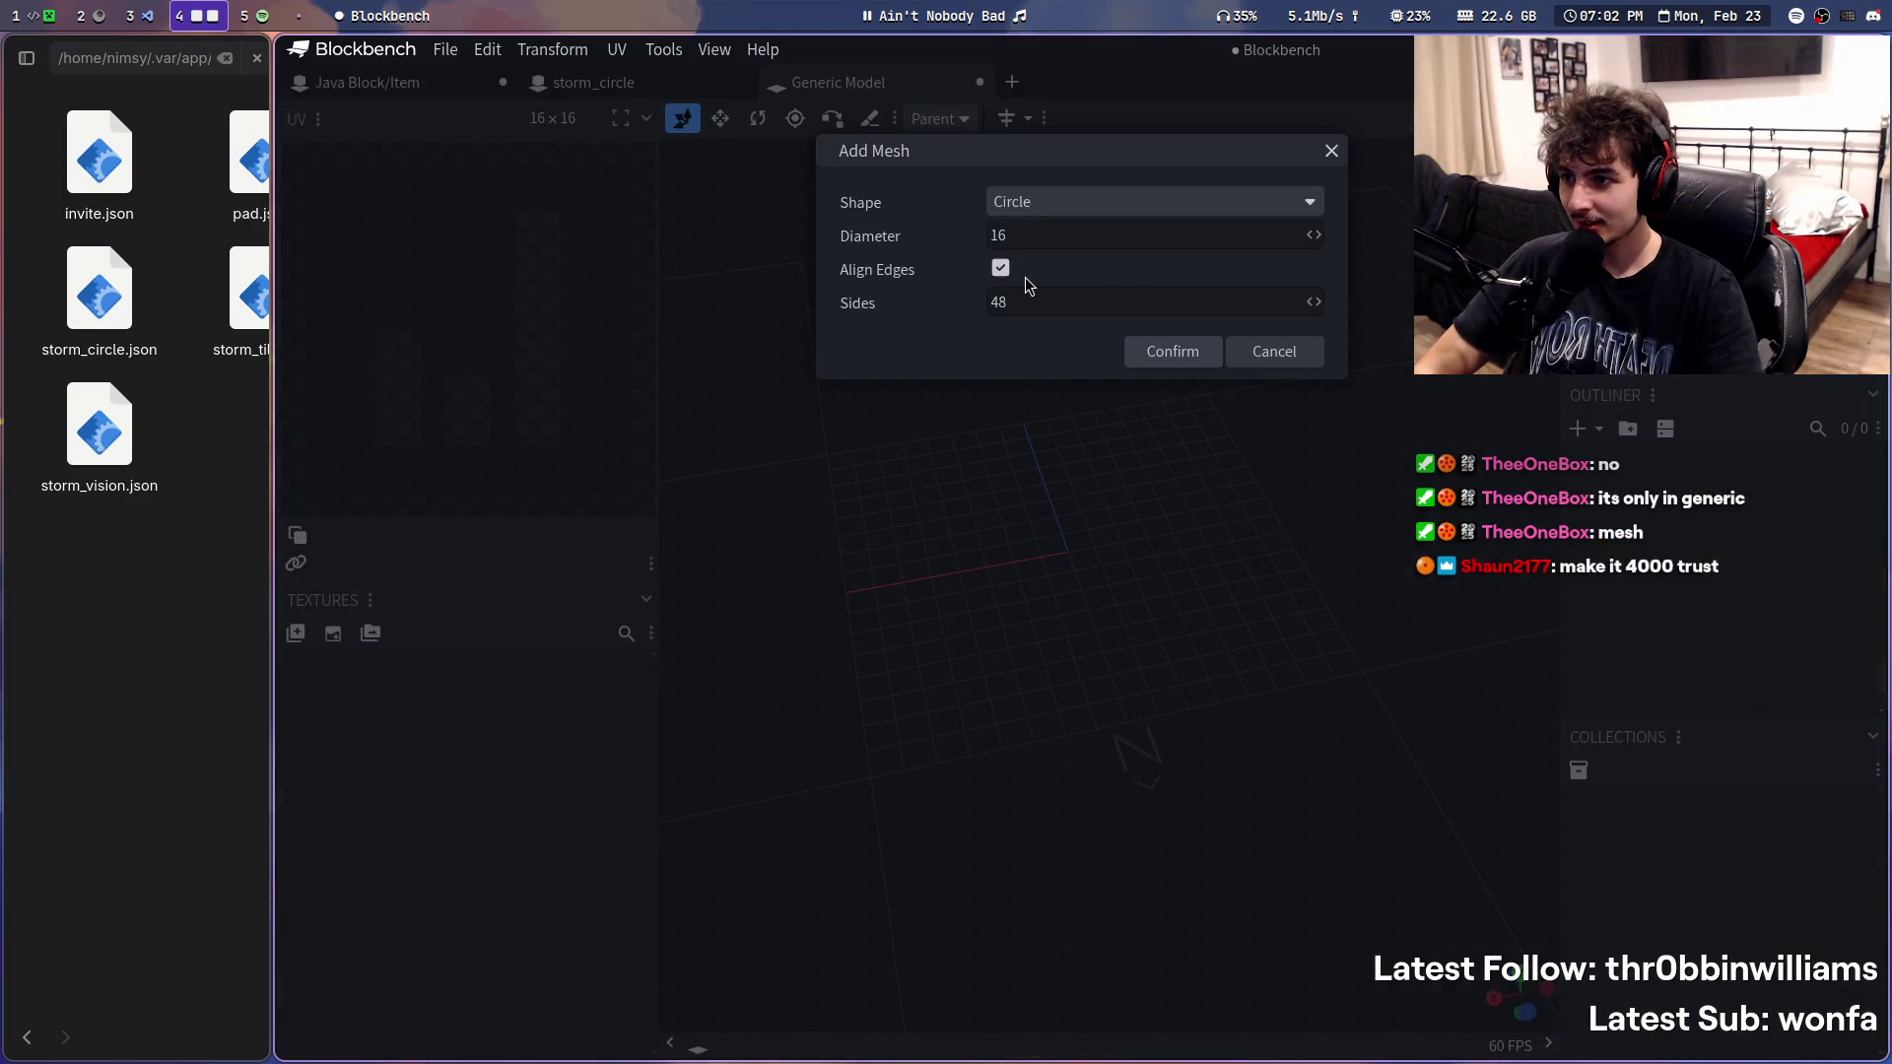
click(1040, 207)
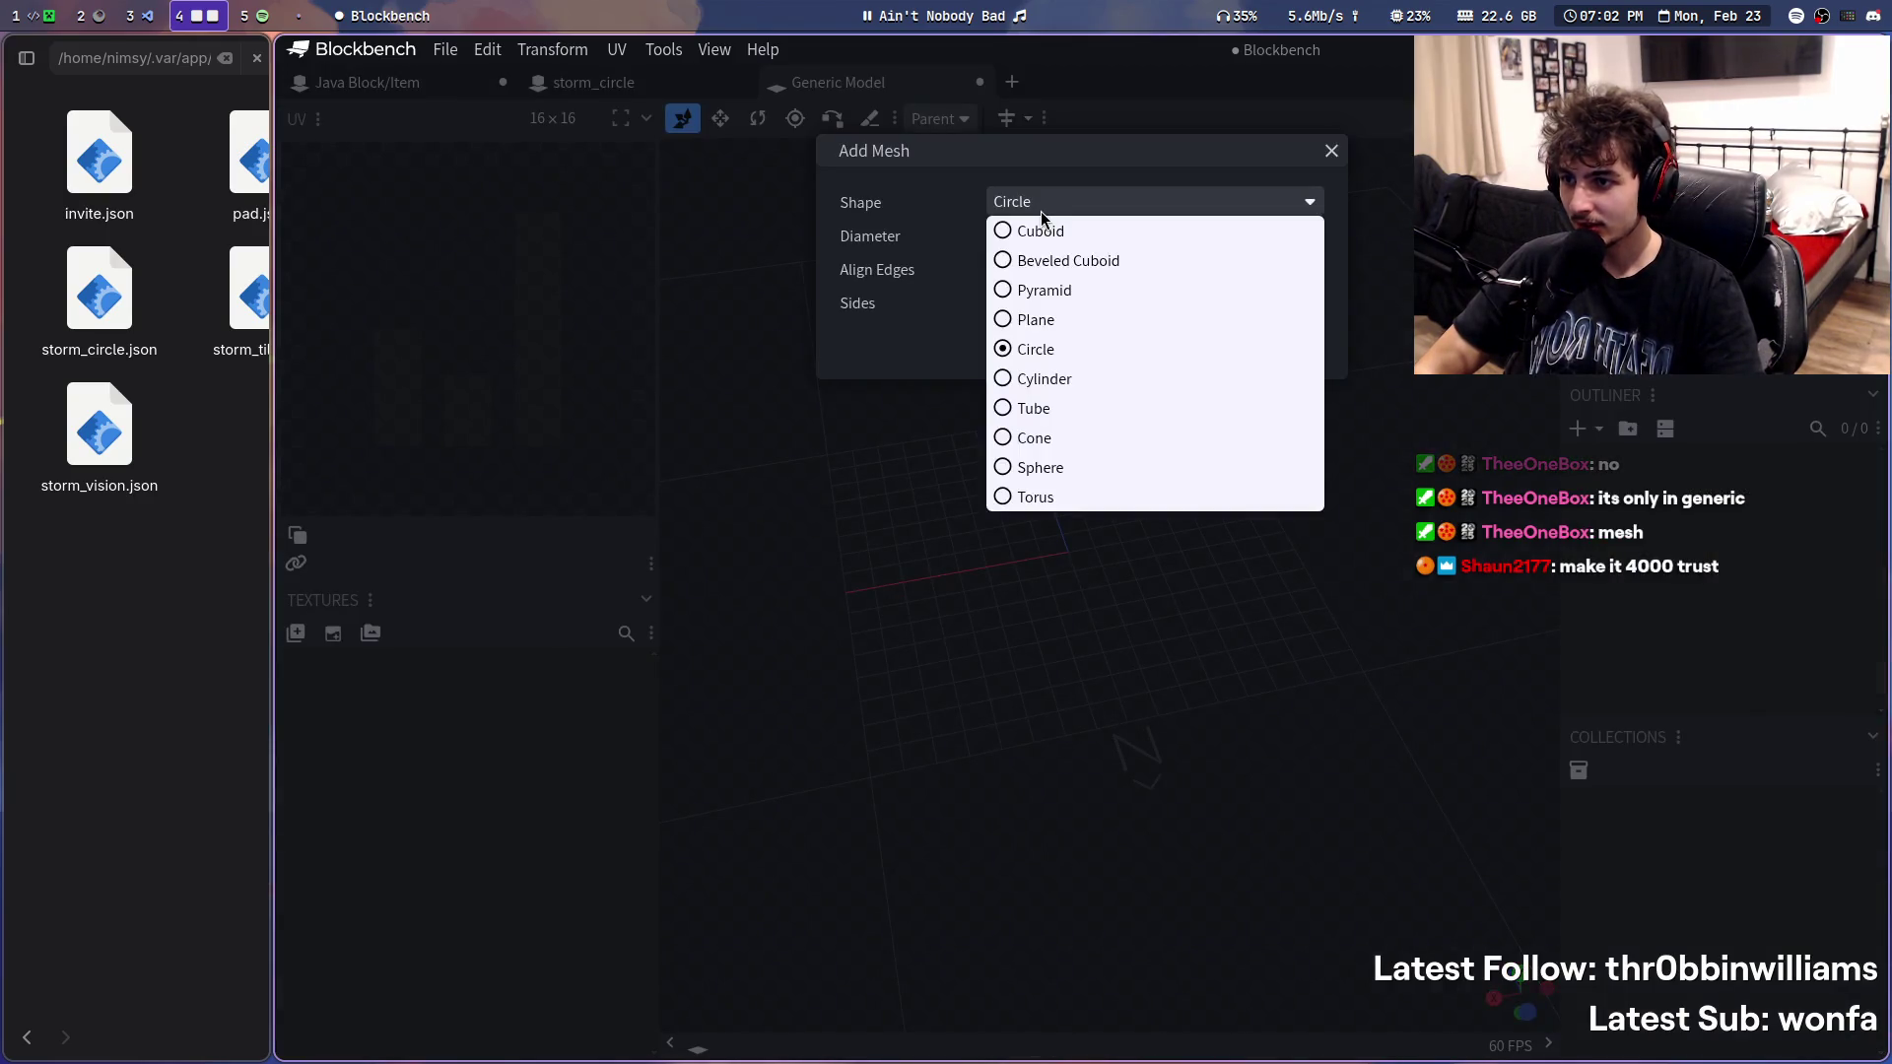
click(1059, 382)
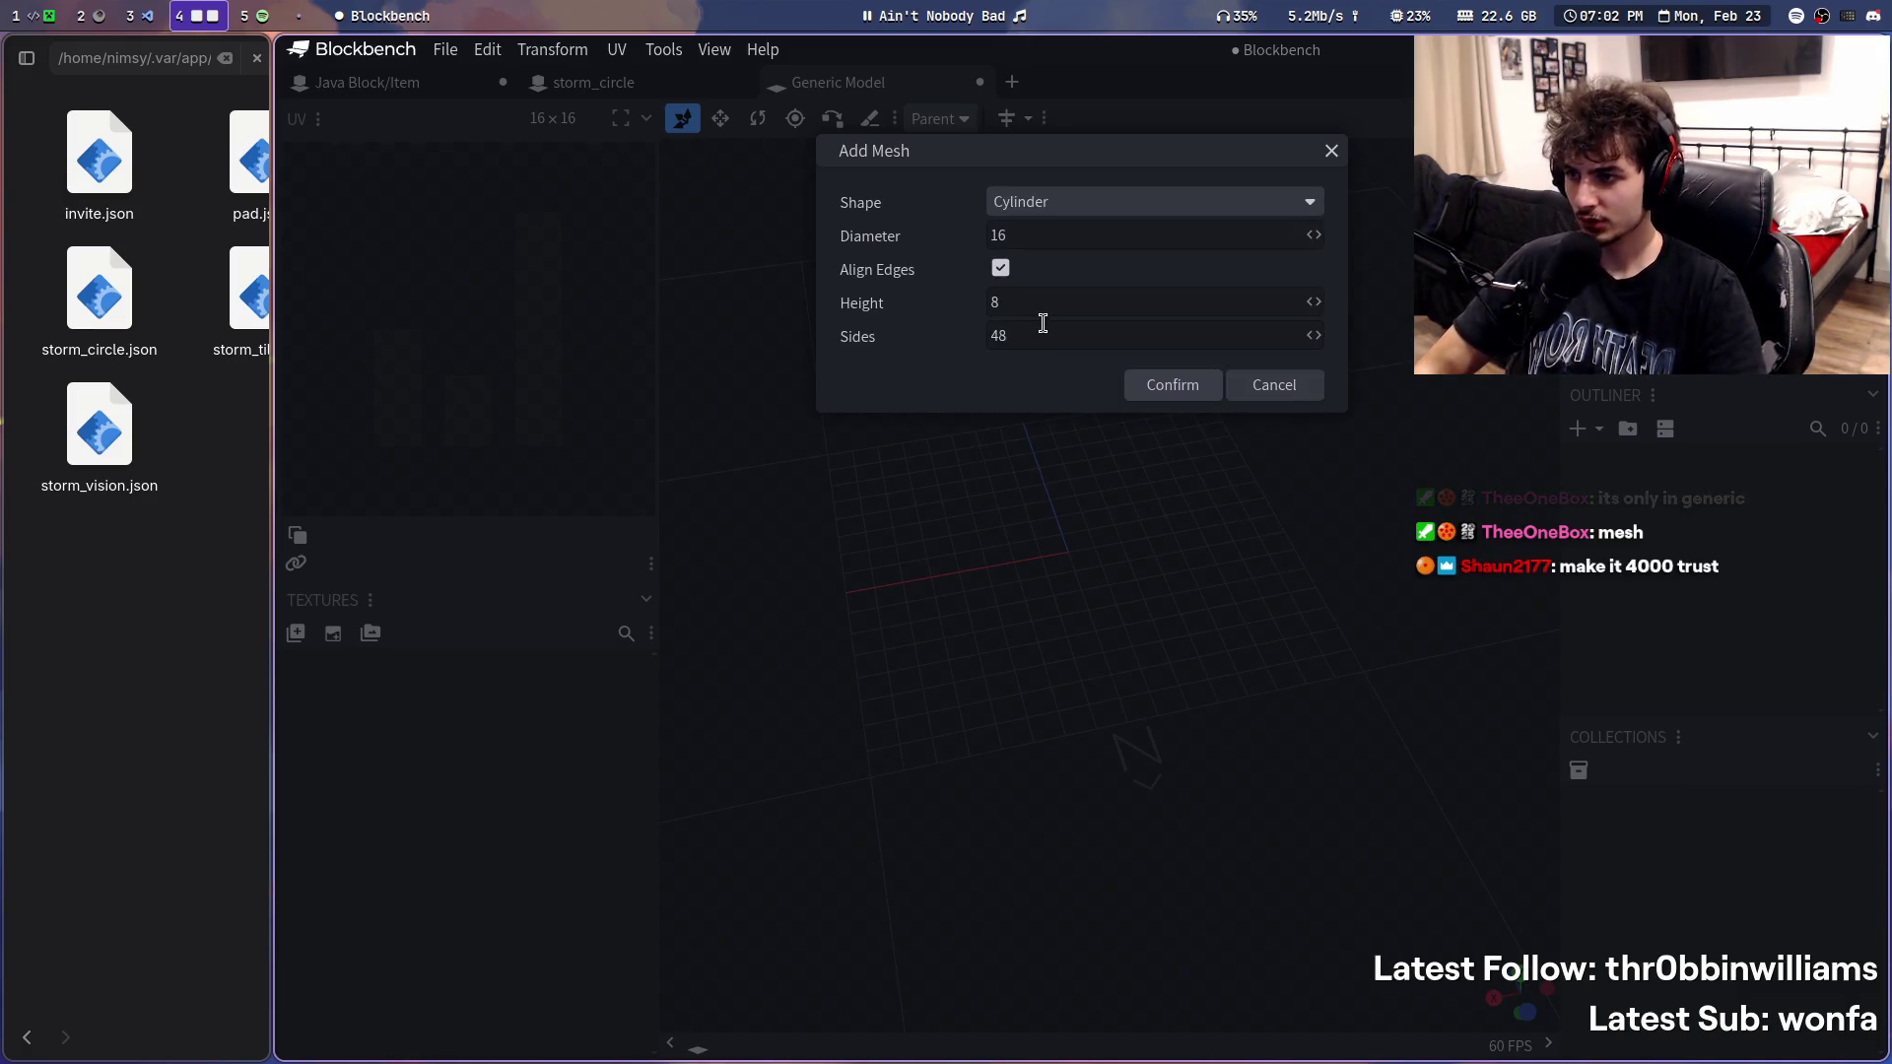
double_click(1038, 333)
text(100)
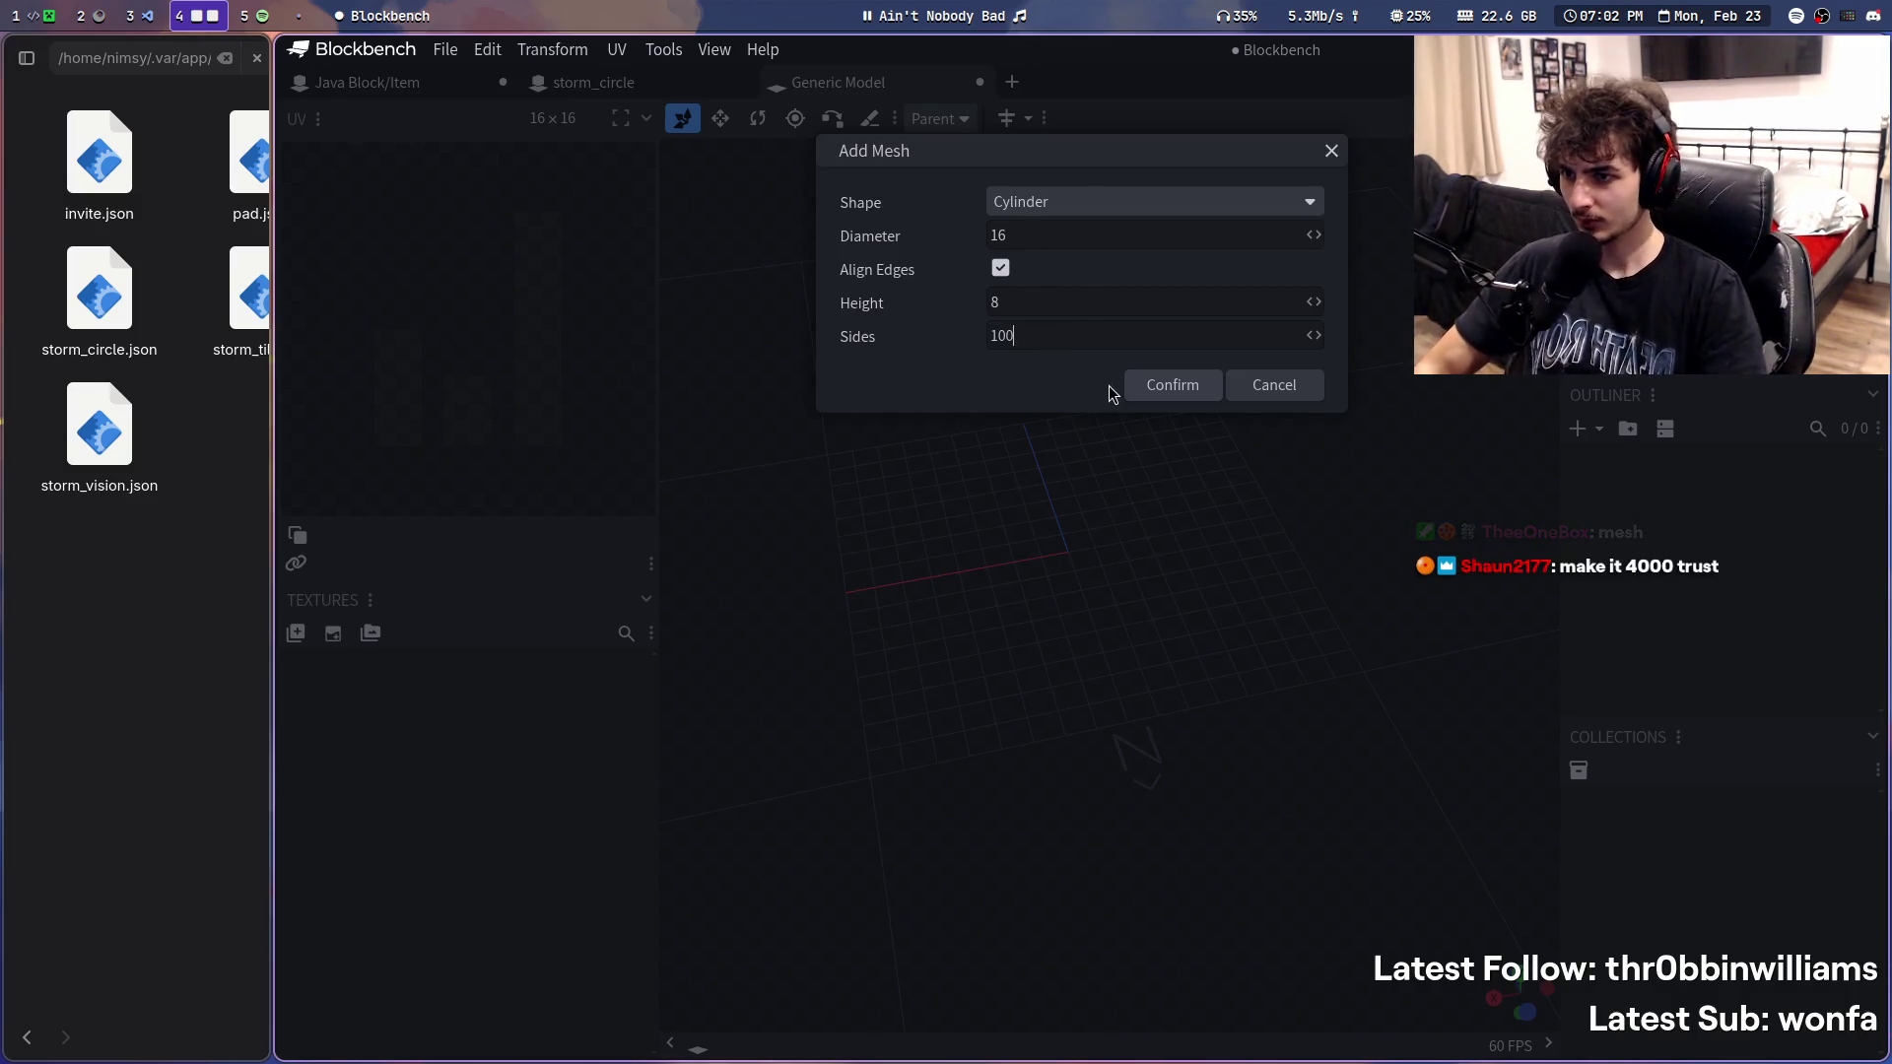
click(1138, 387)
mouse_move(1153, 393)
mouse_down()
mouse_move(1373, 345)
mouse_move(1430, 475)
mouse_up()
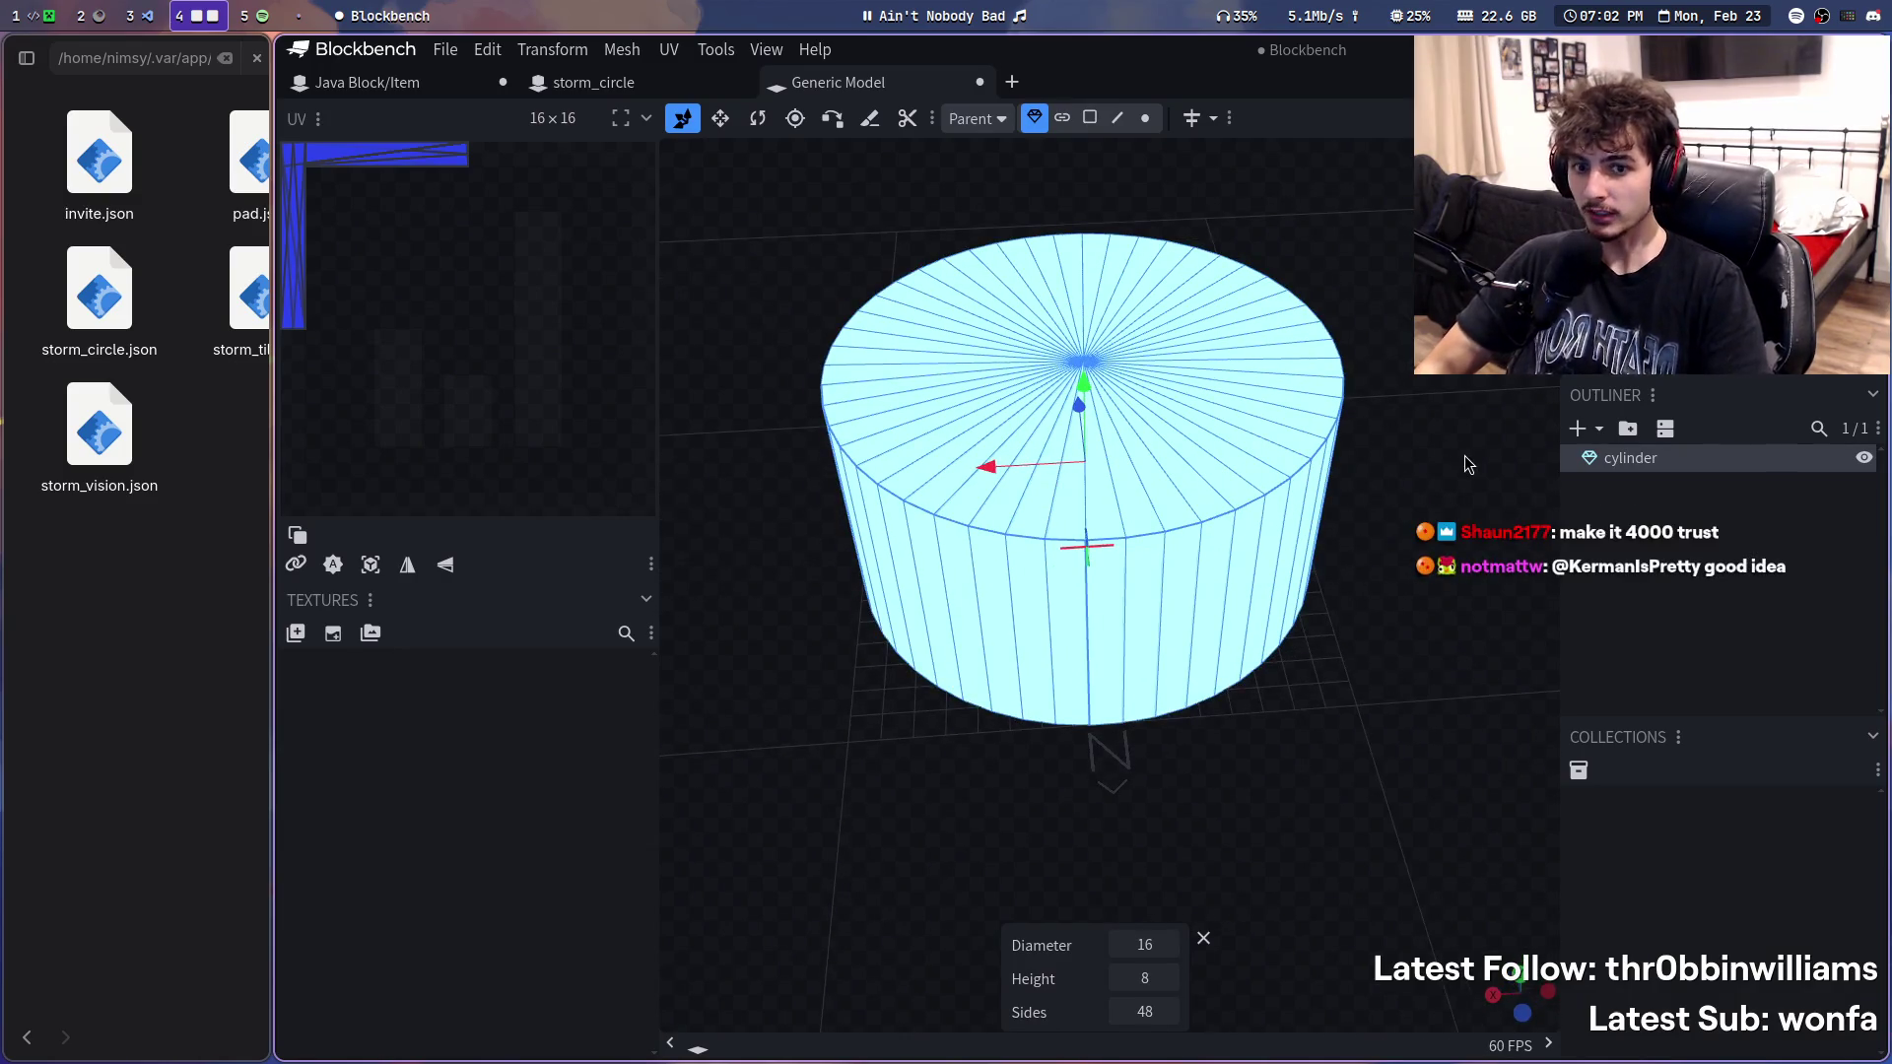
key(Delete)
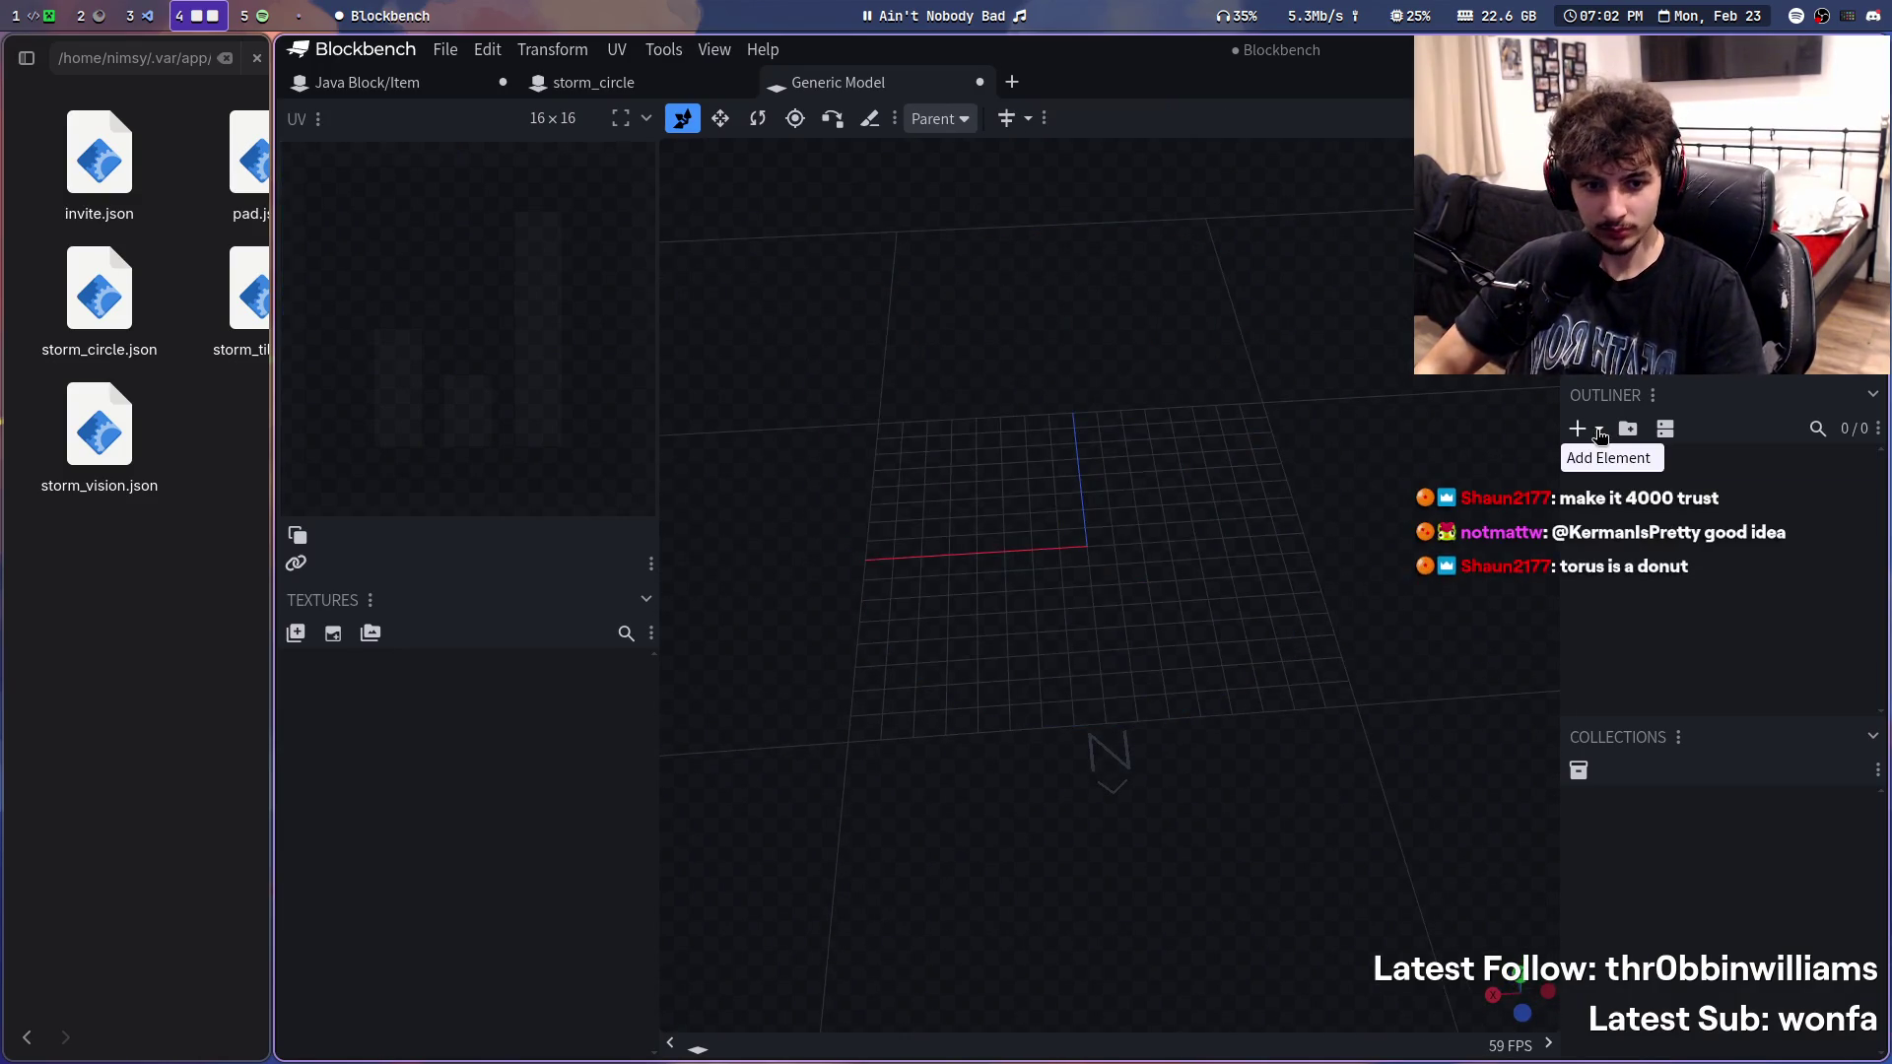
click(1599, 432)
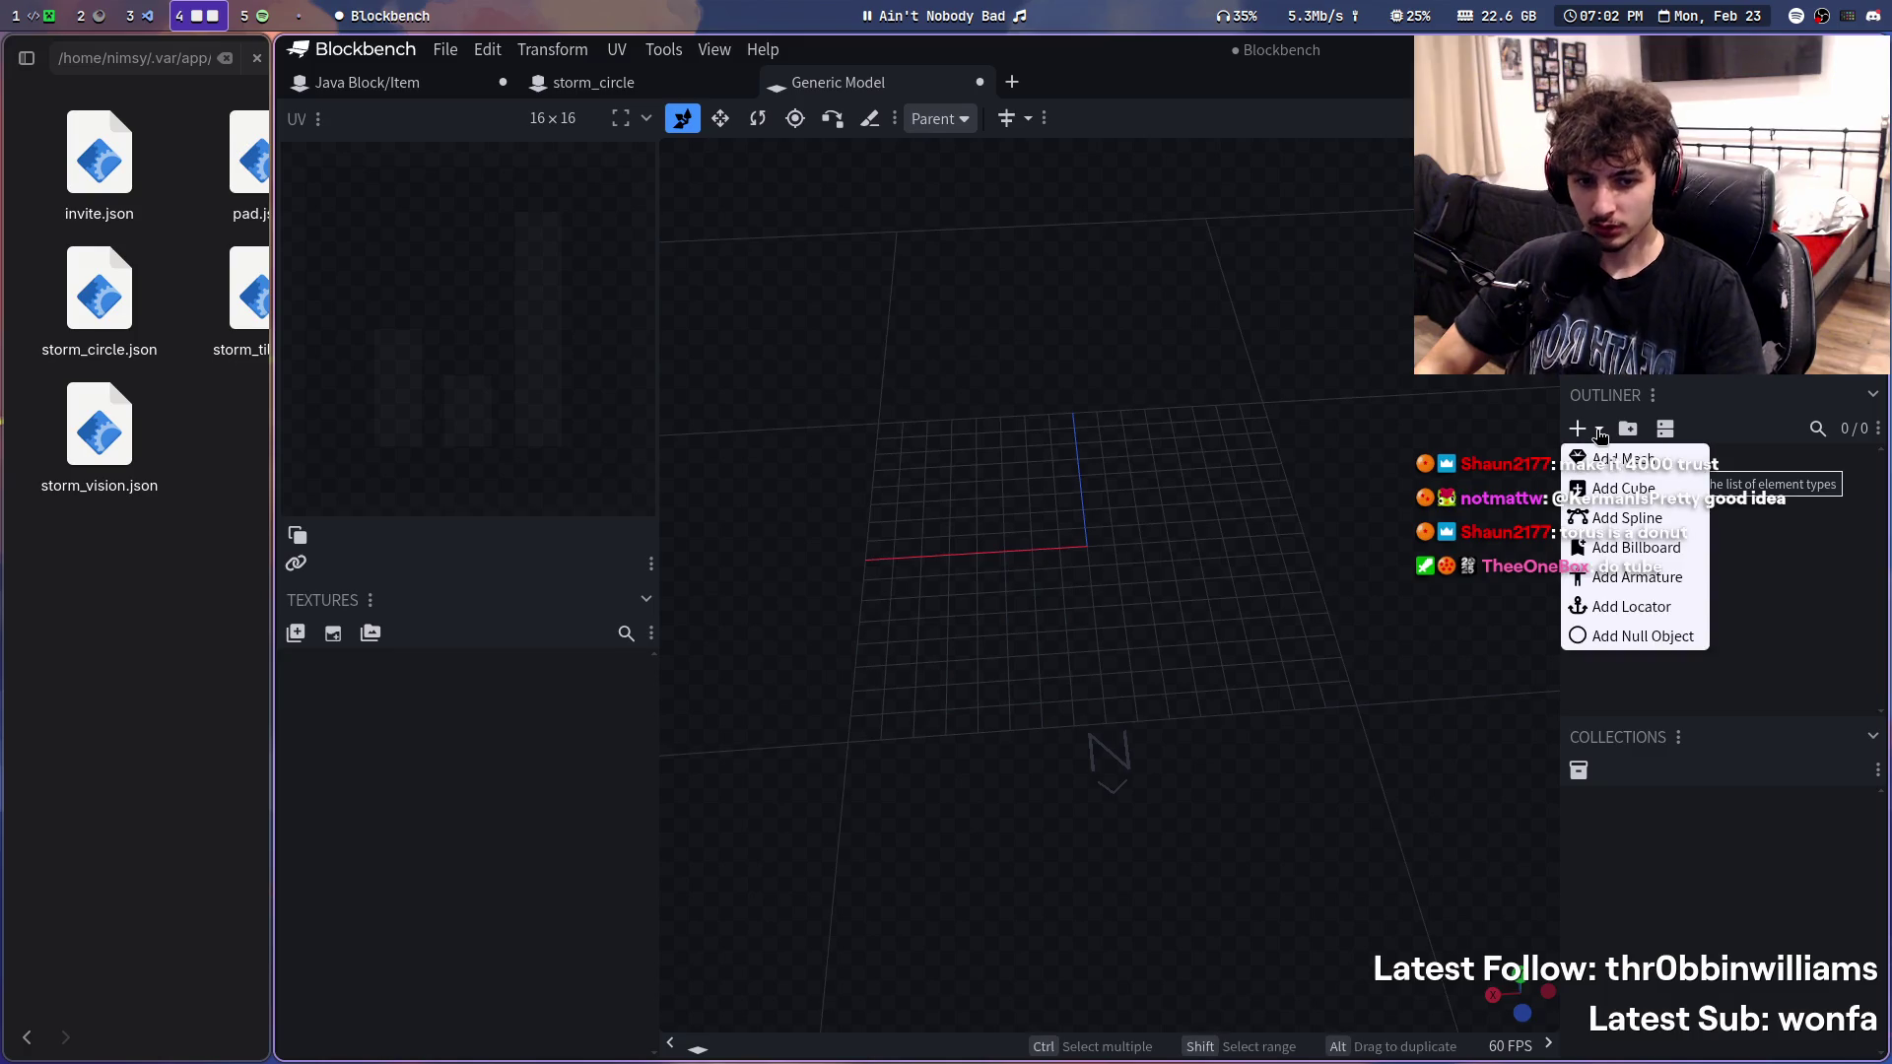
click(1630, 469)
click(1042, 204)
click(1072, 407)
double_click(1061, 369)
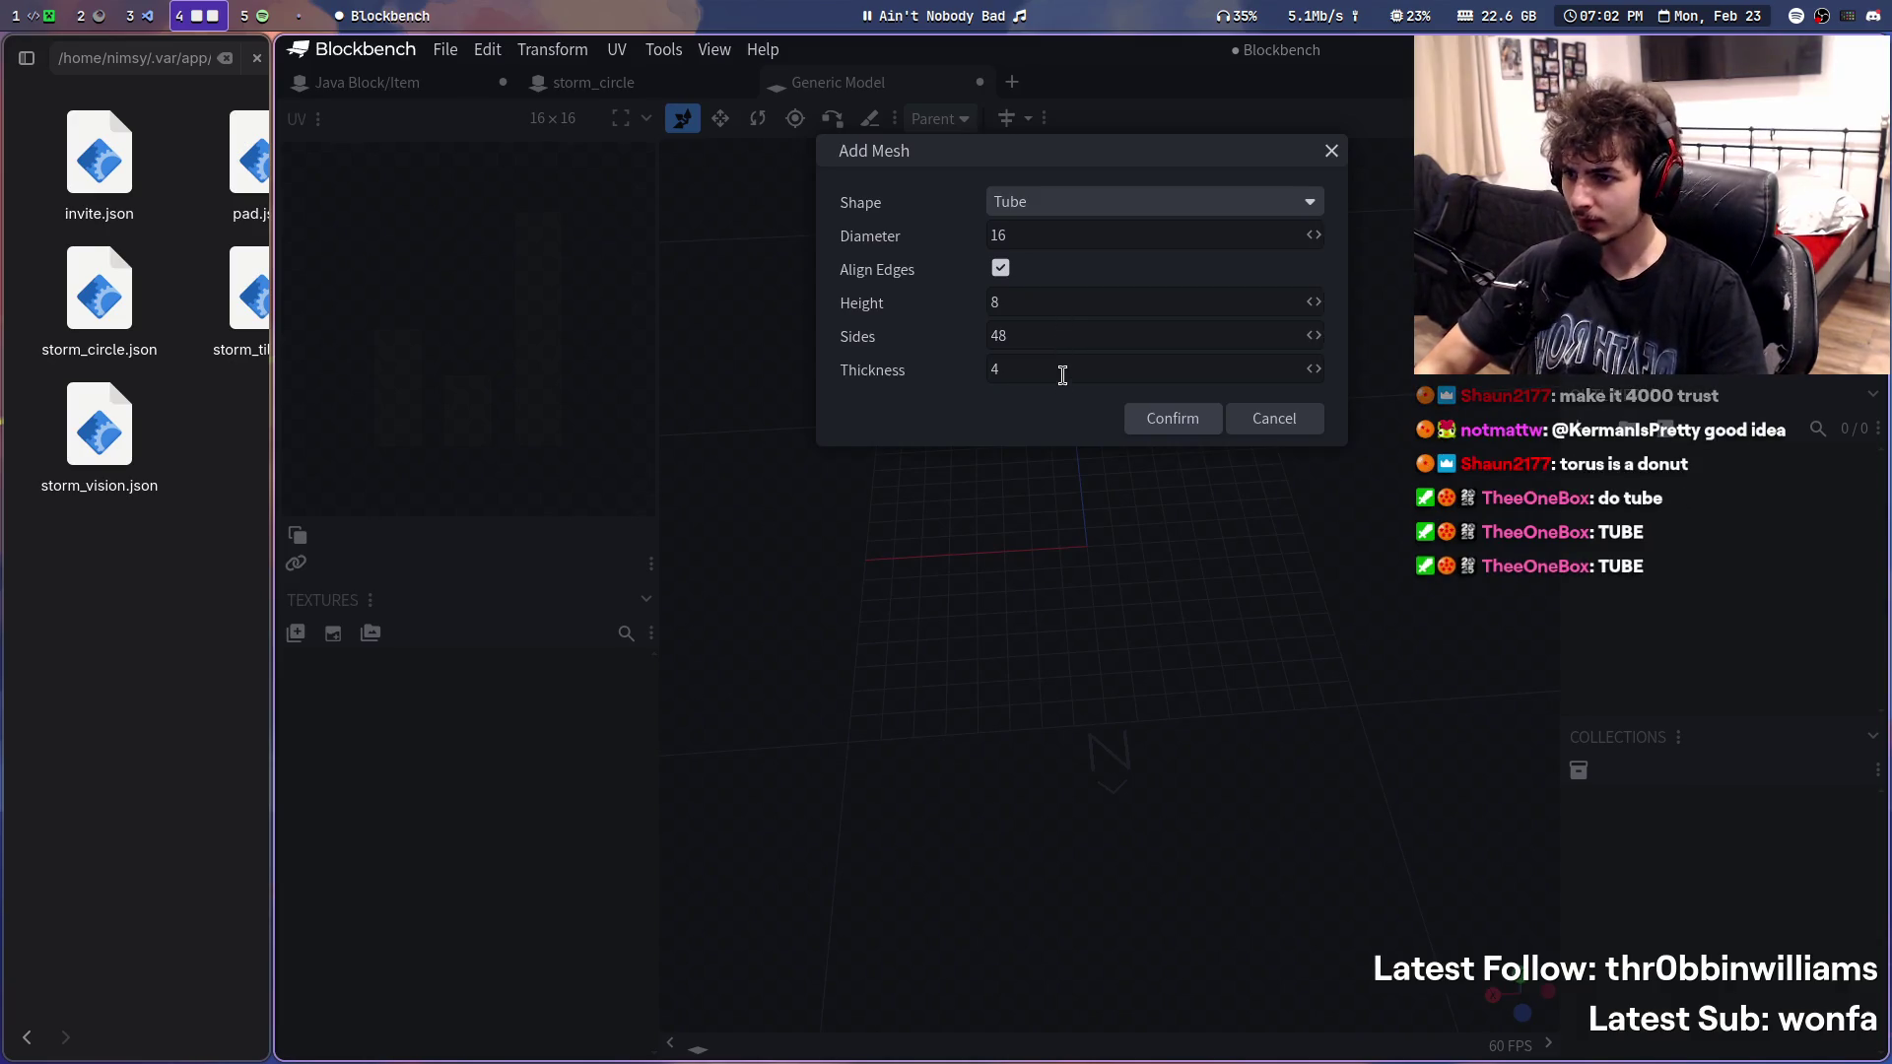
text(21)
key(BackSpace)
key(BackSpace)
text(1)
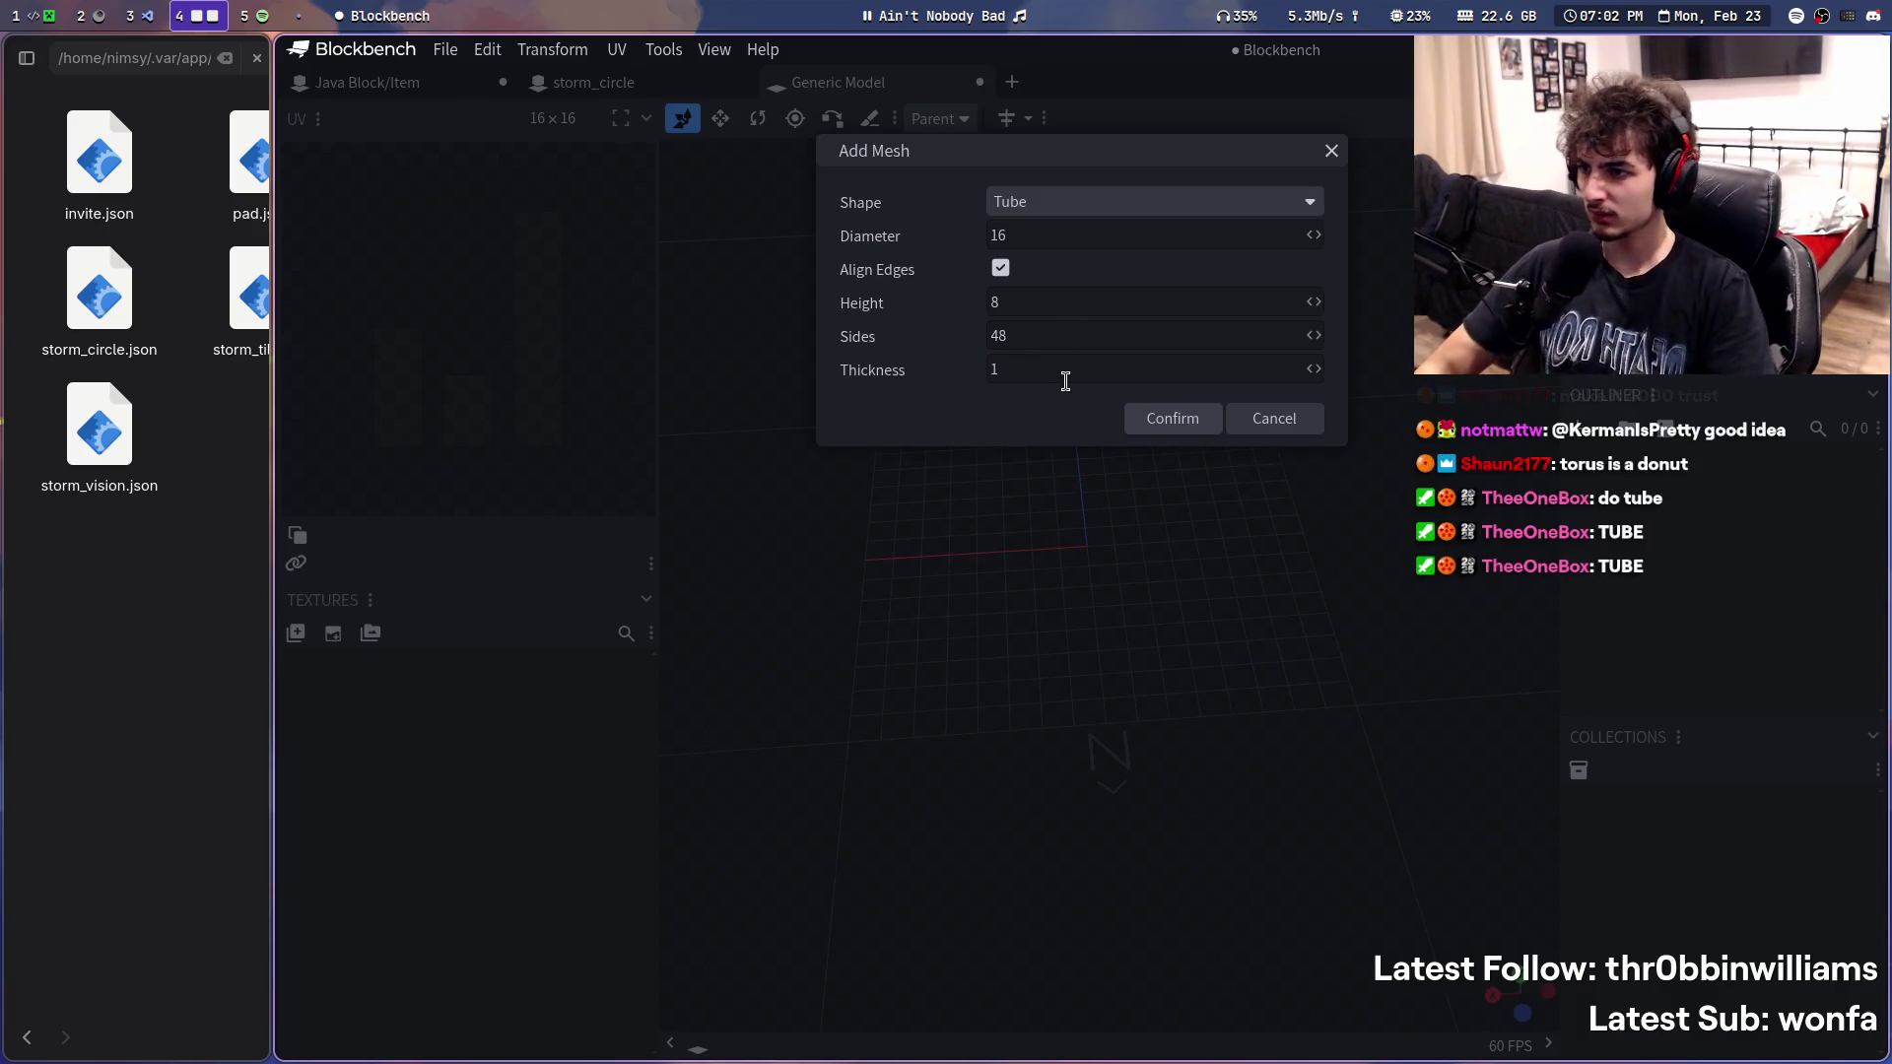
double_click(1078, 336)
text(10000)
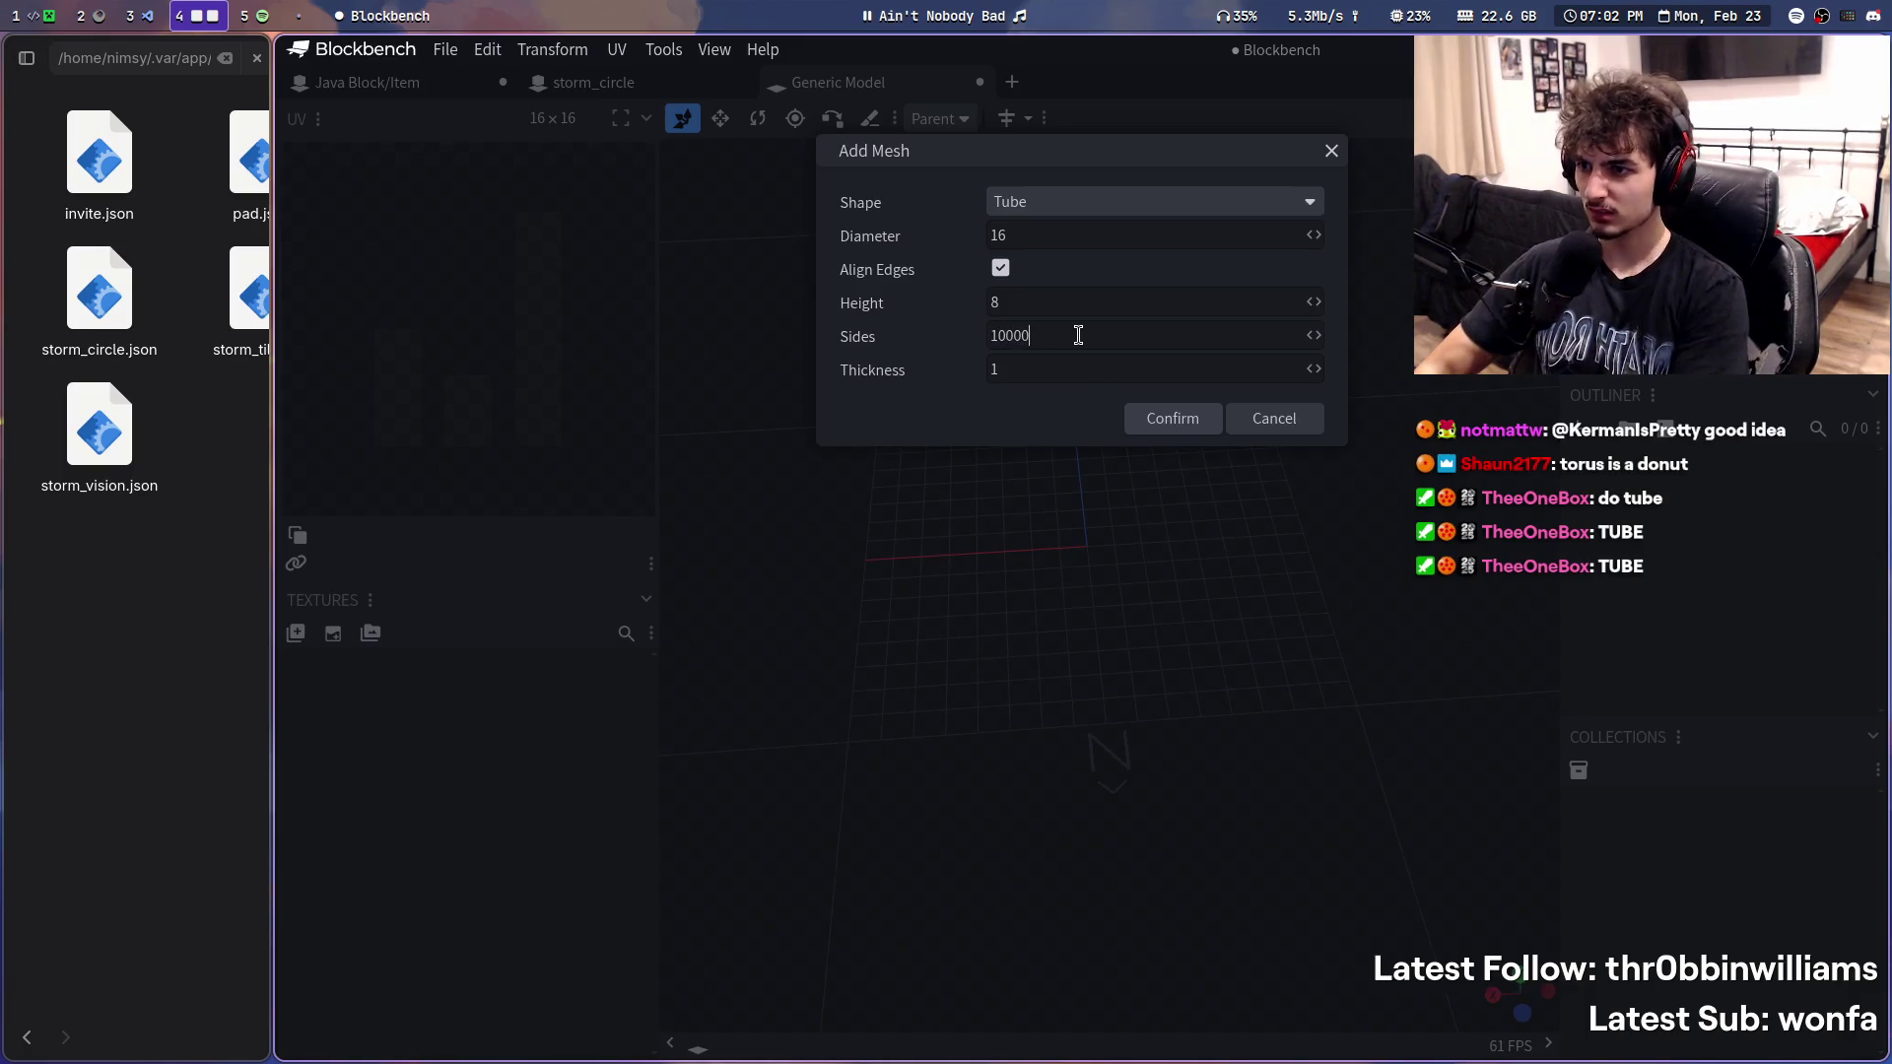
key(BackSpace)
double_click(1077, 336)
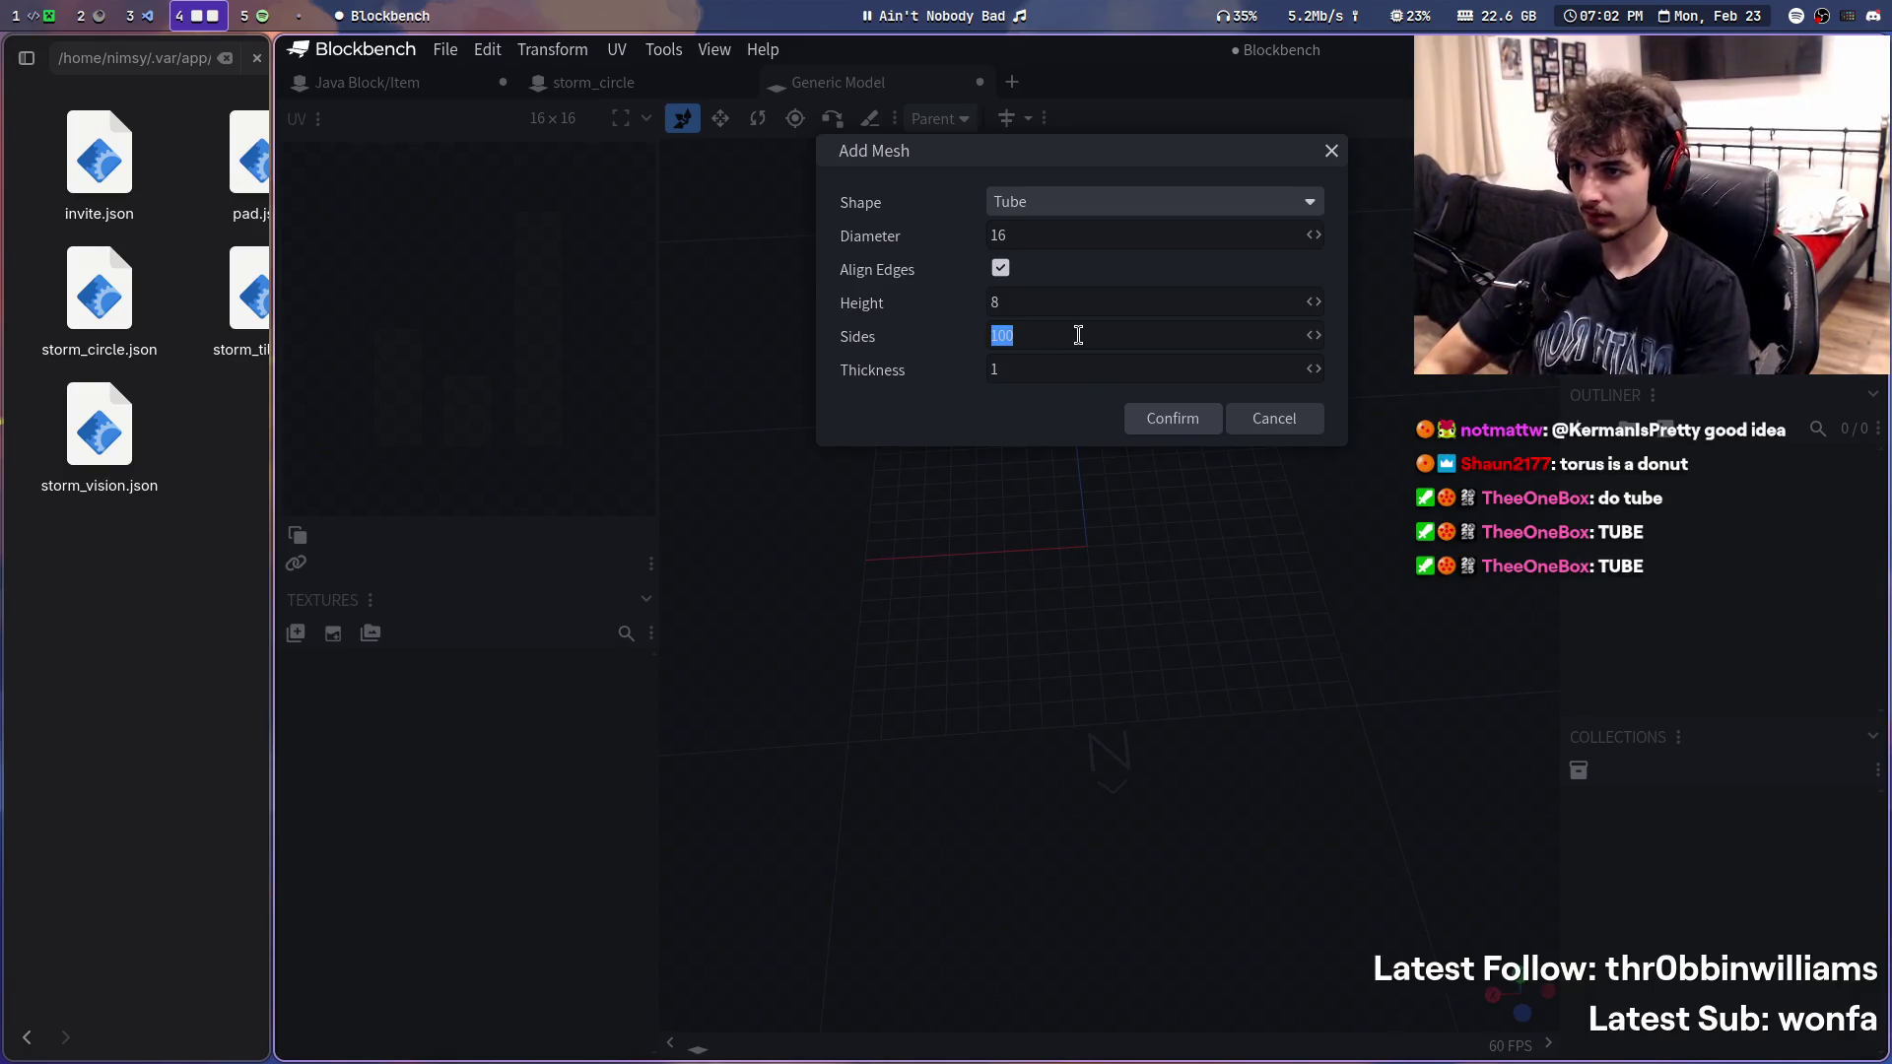
click(1161, 425)
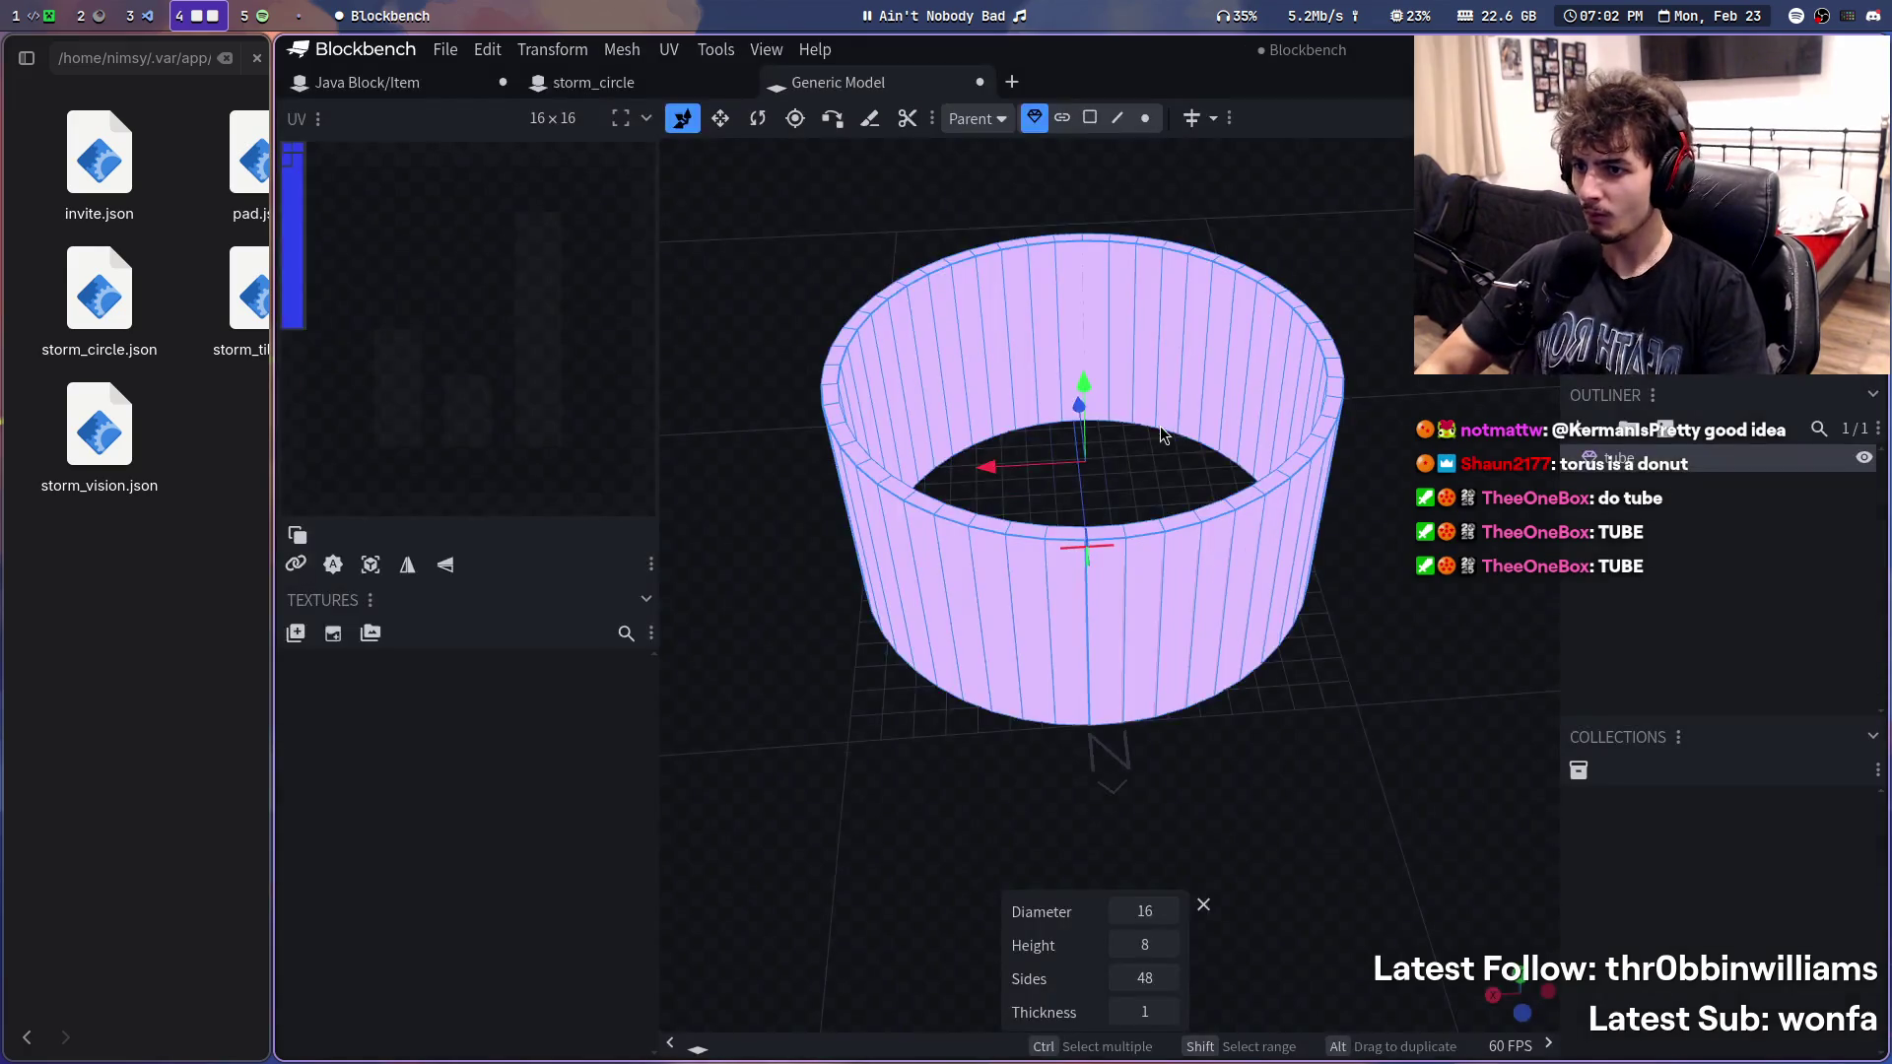
mouse_move(1471, 614)
mouse_down()
mouse_move(1508, 870)
mouse_move(1232, 793)
mouse_up()
key(ctrl+z)
click(1585, 428)
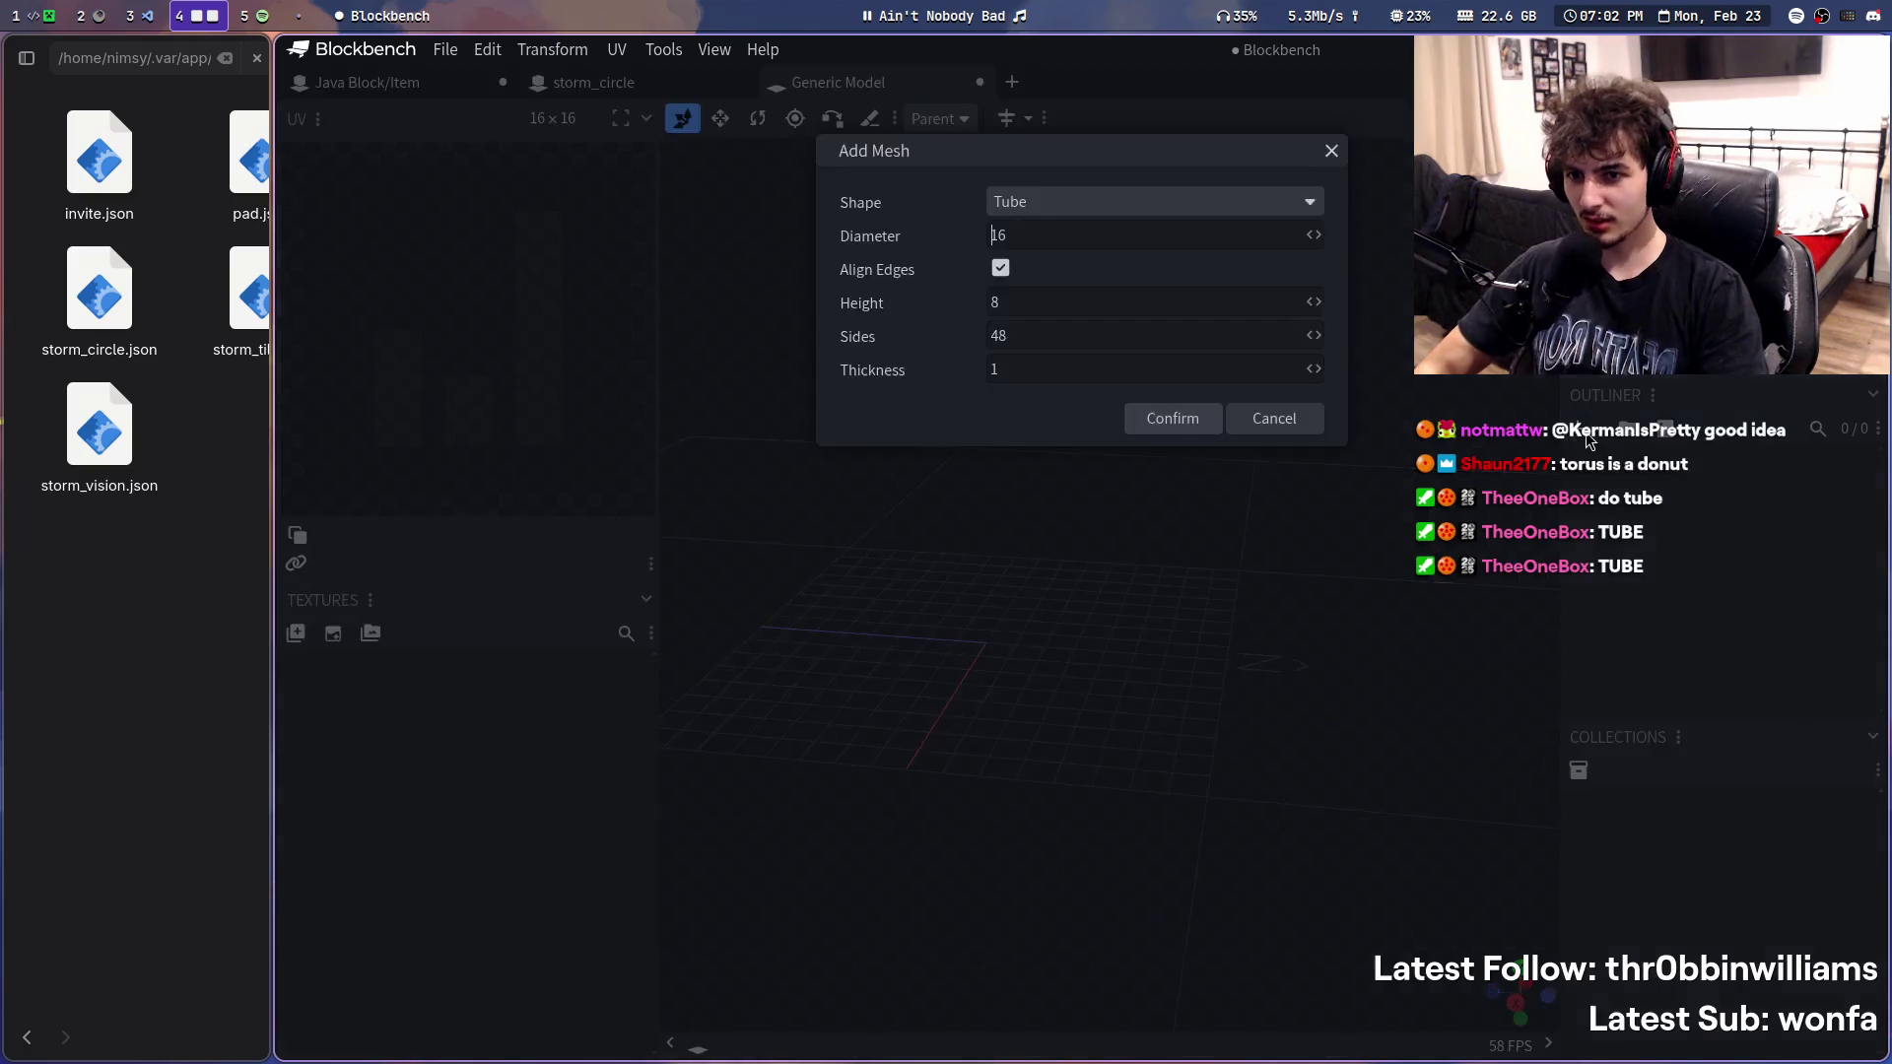
click(1071, 203)
key(Escape)
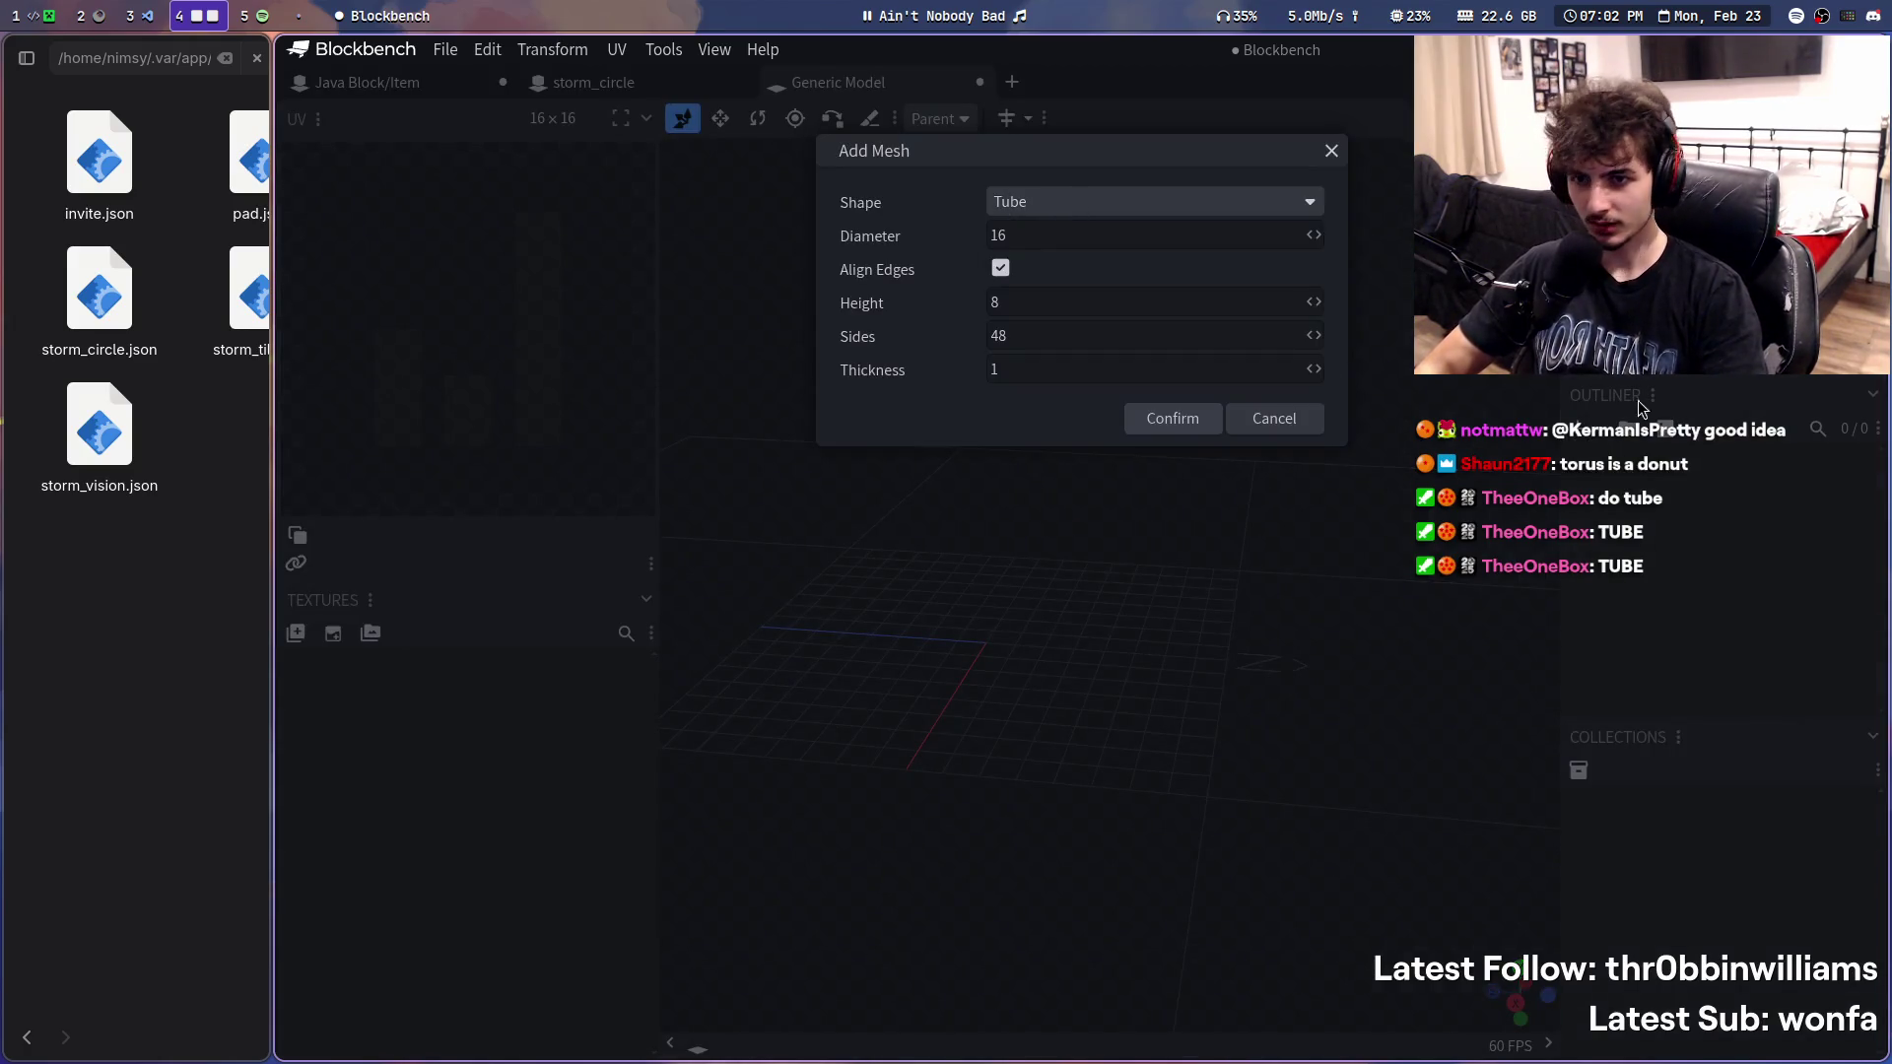
key(Escape)
click(1585, 429)
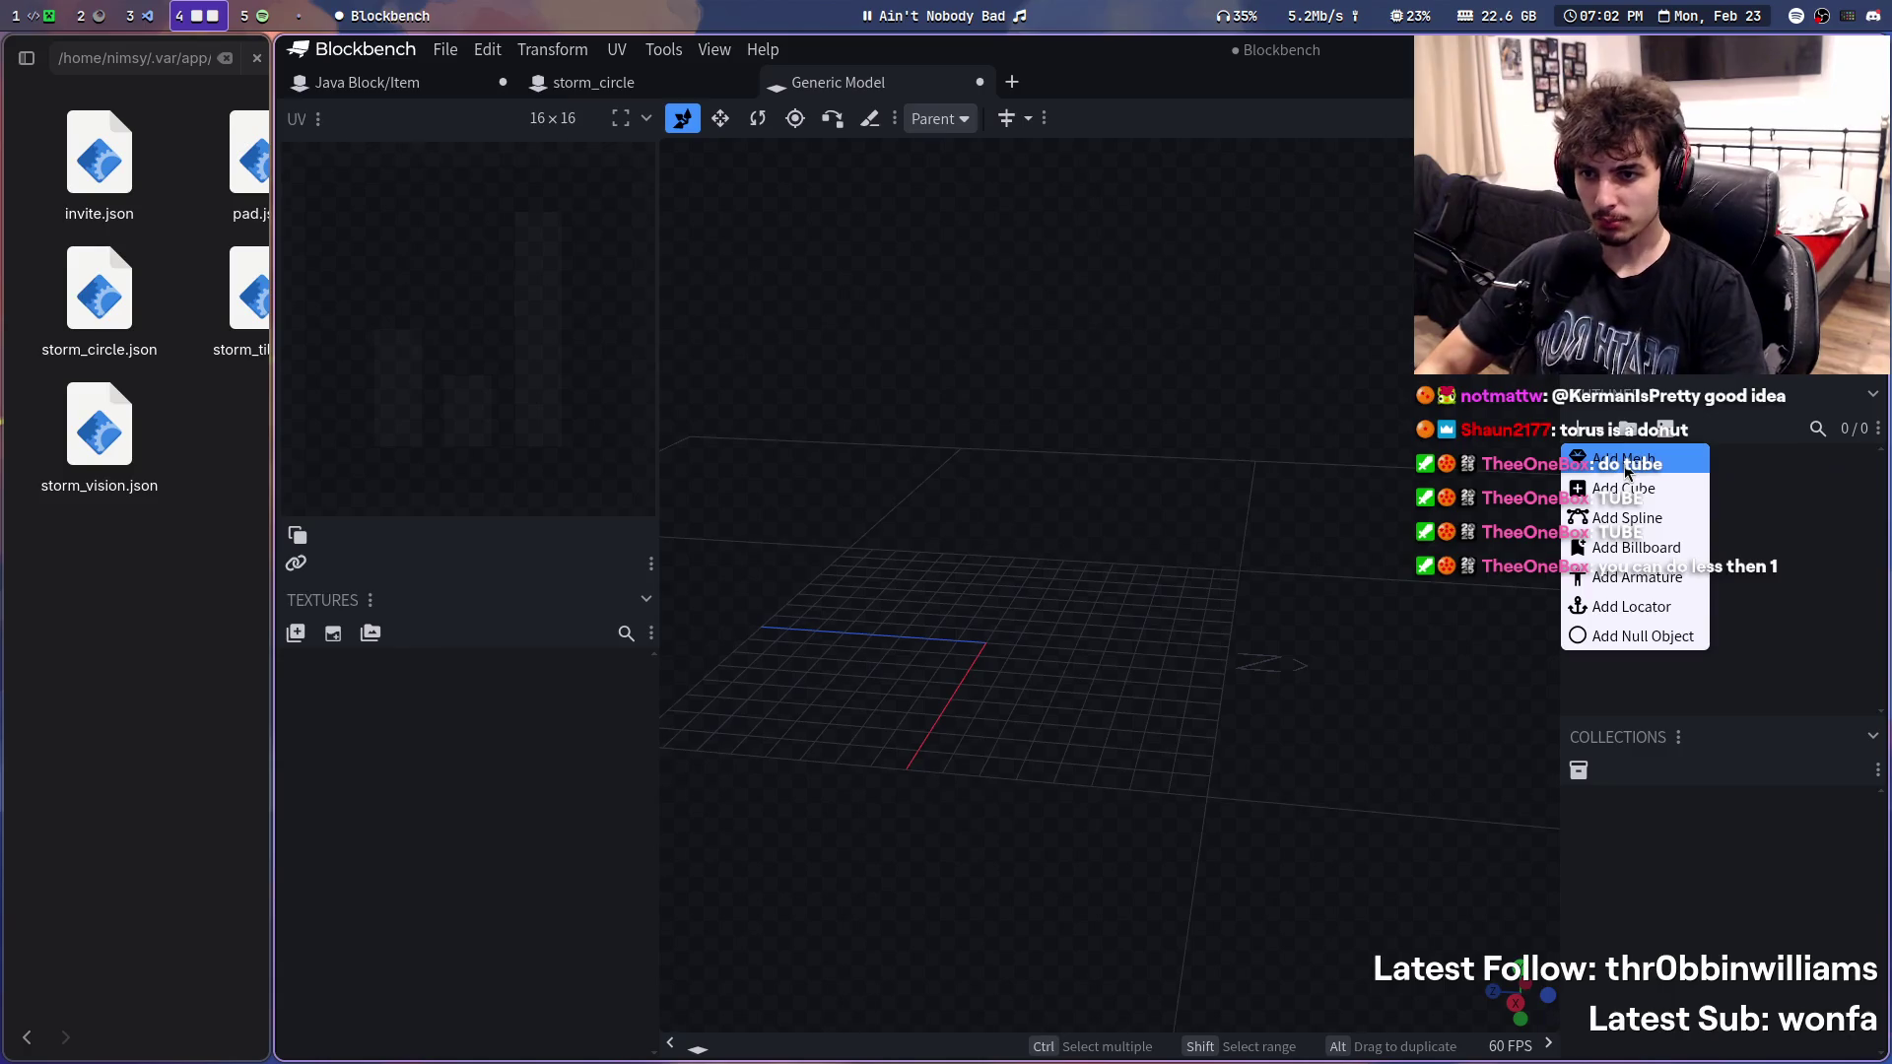
click(1623, 458)
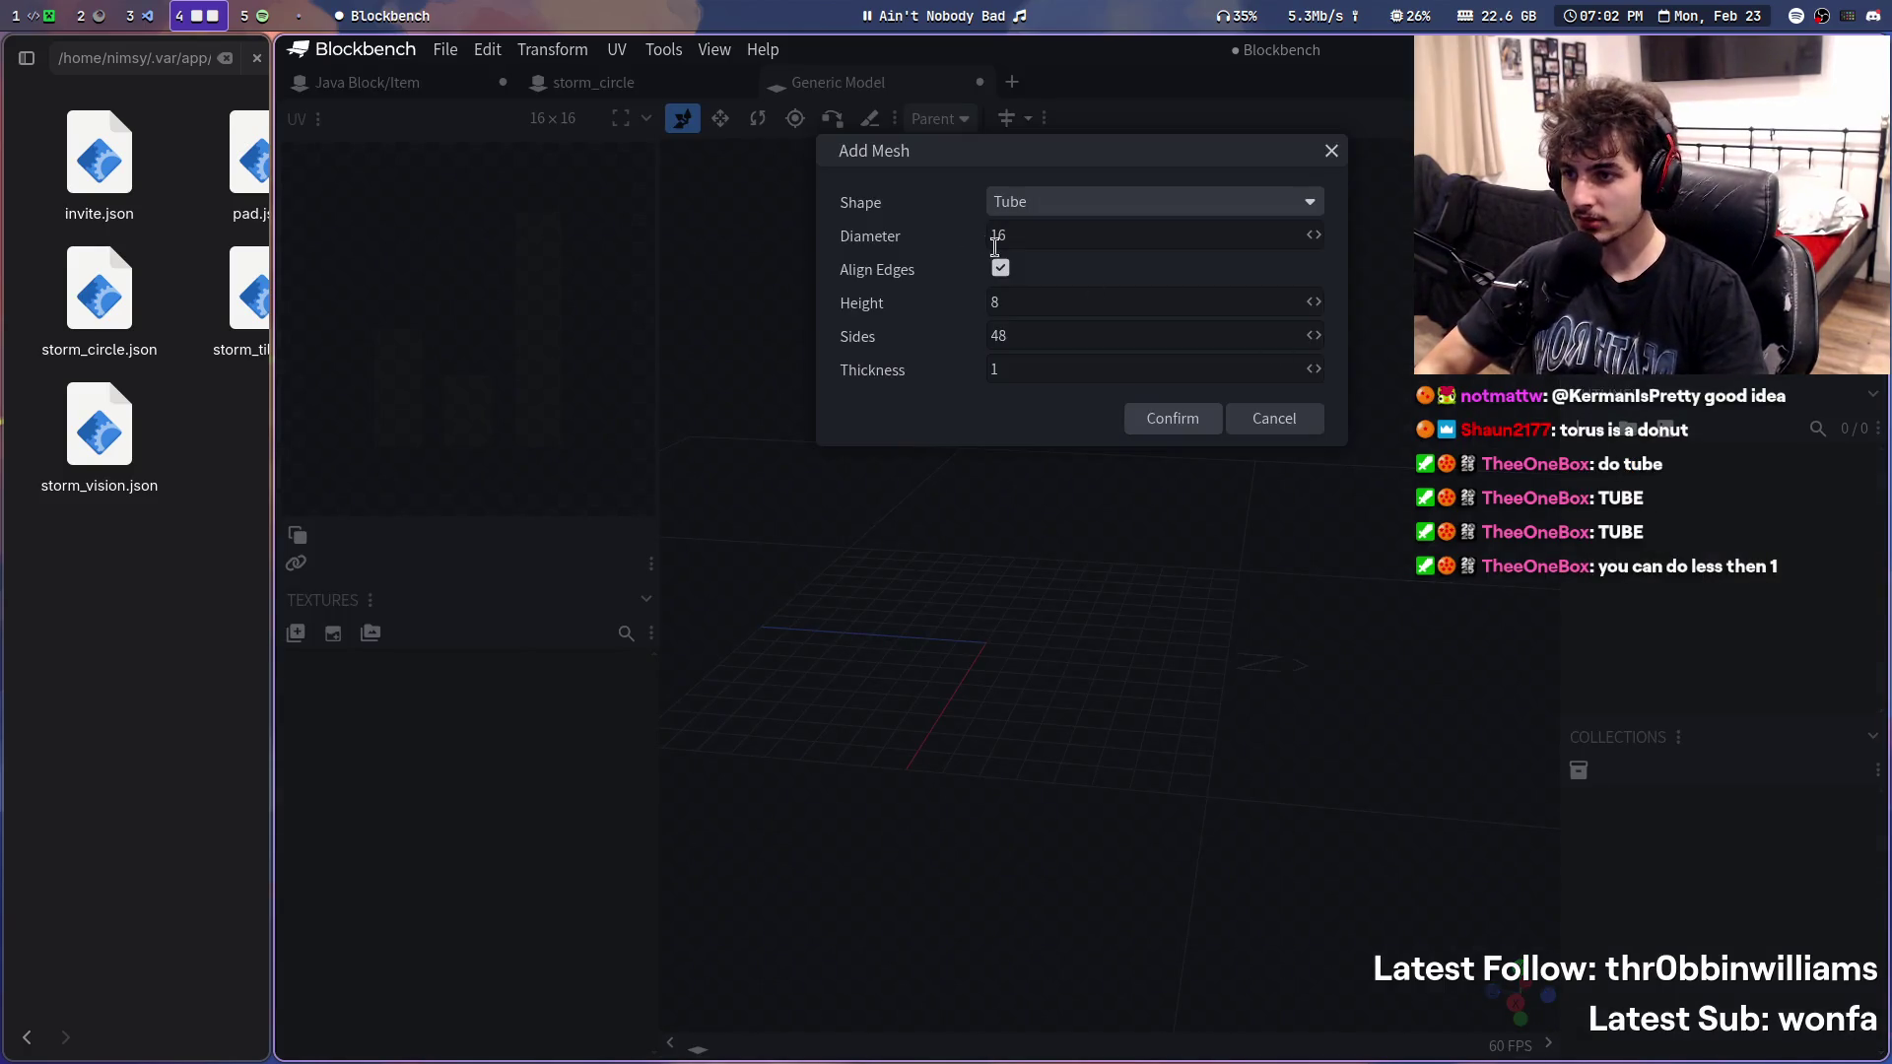
click(1096, 374)
key(ctrl+a)
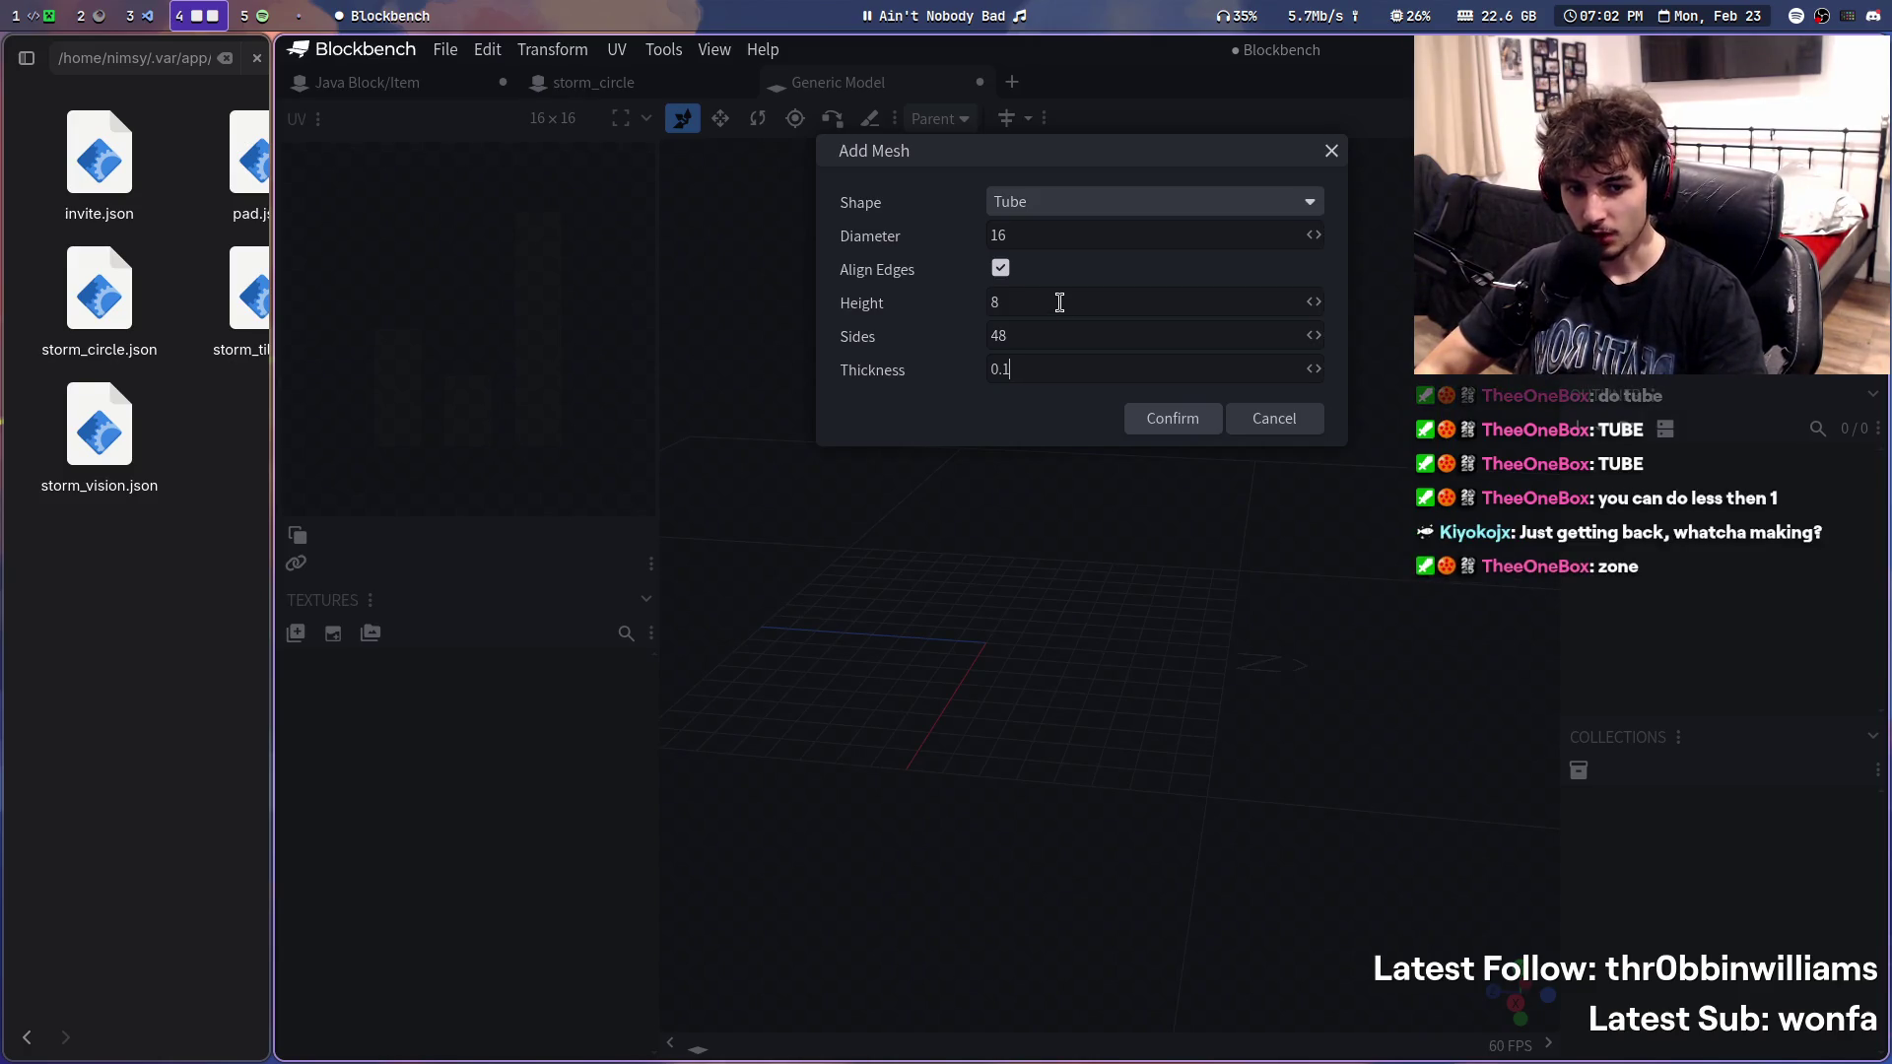
click(1060, 234)
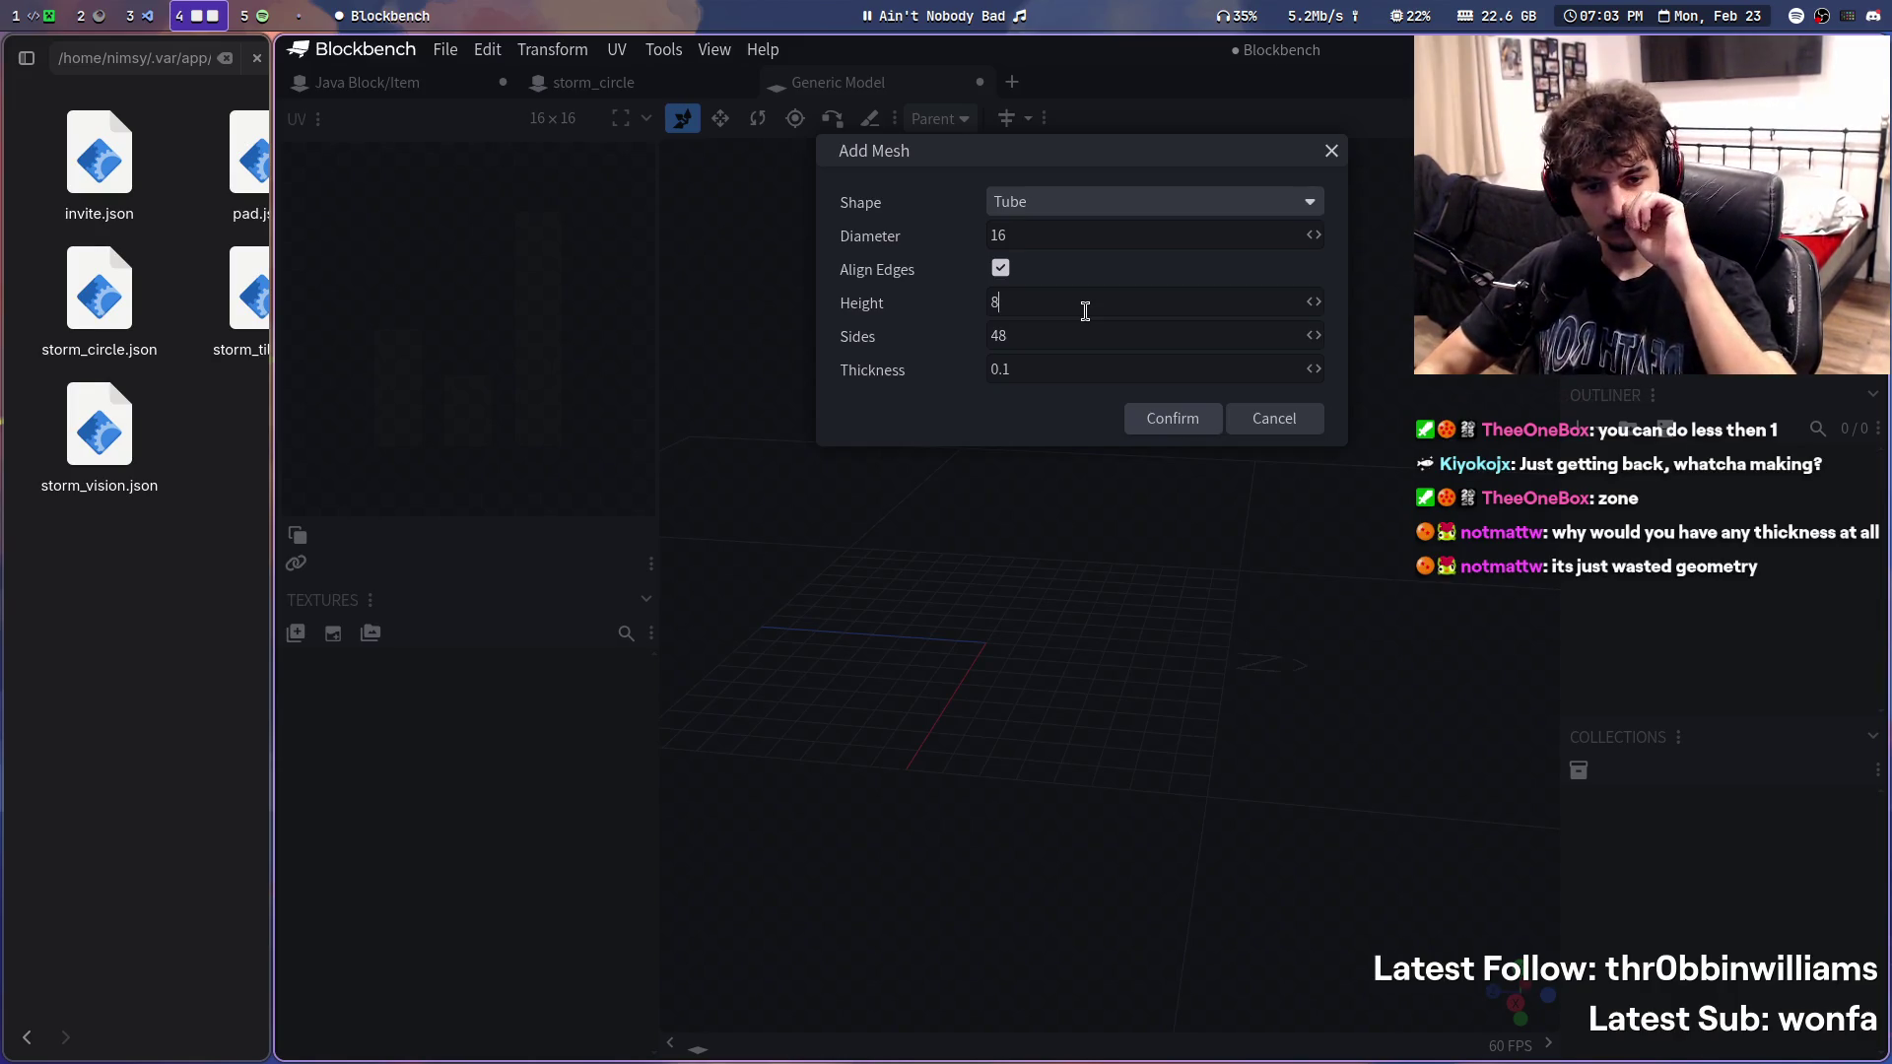
click(1046, 361)
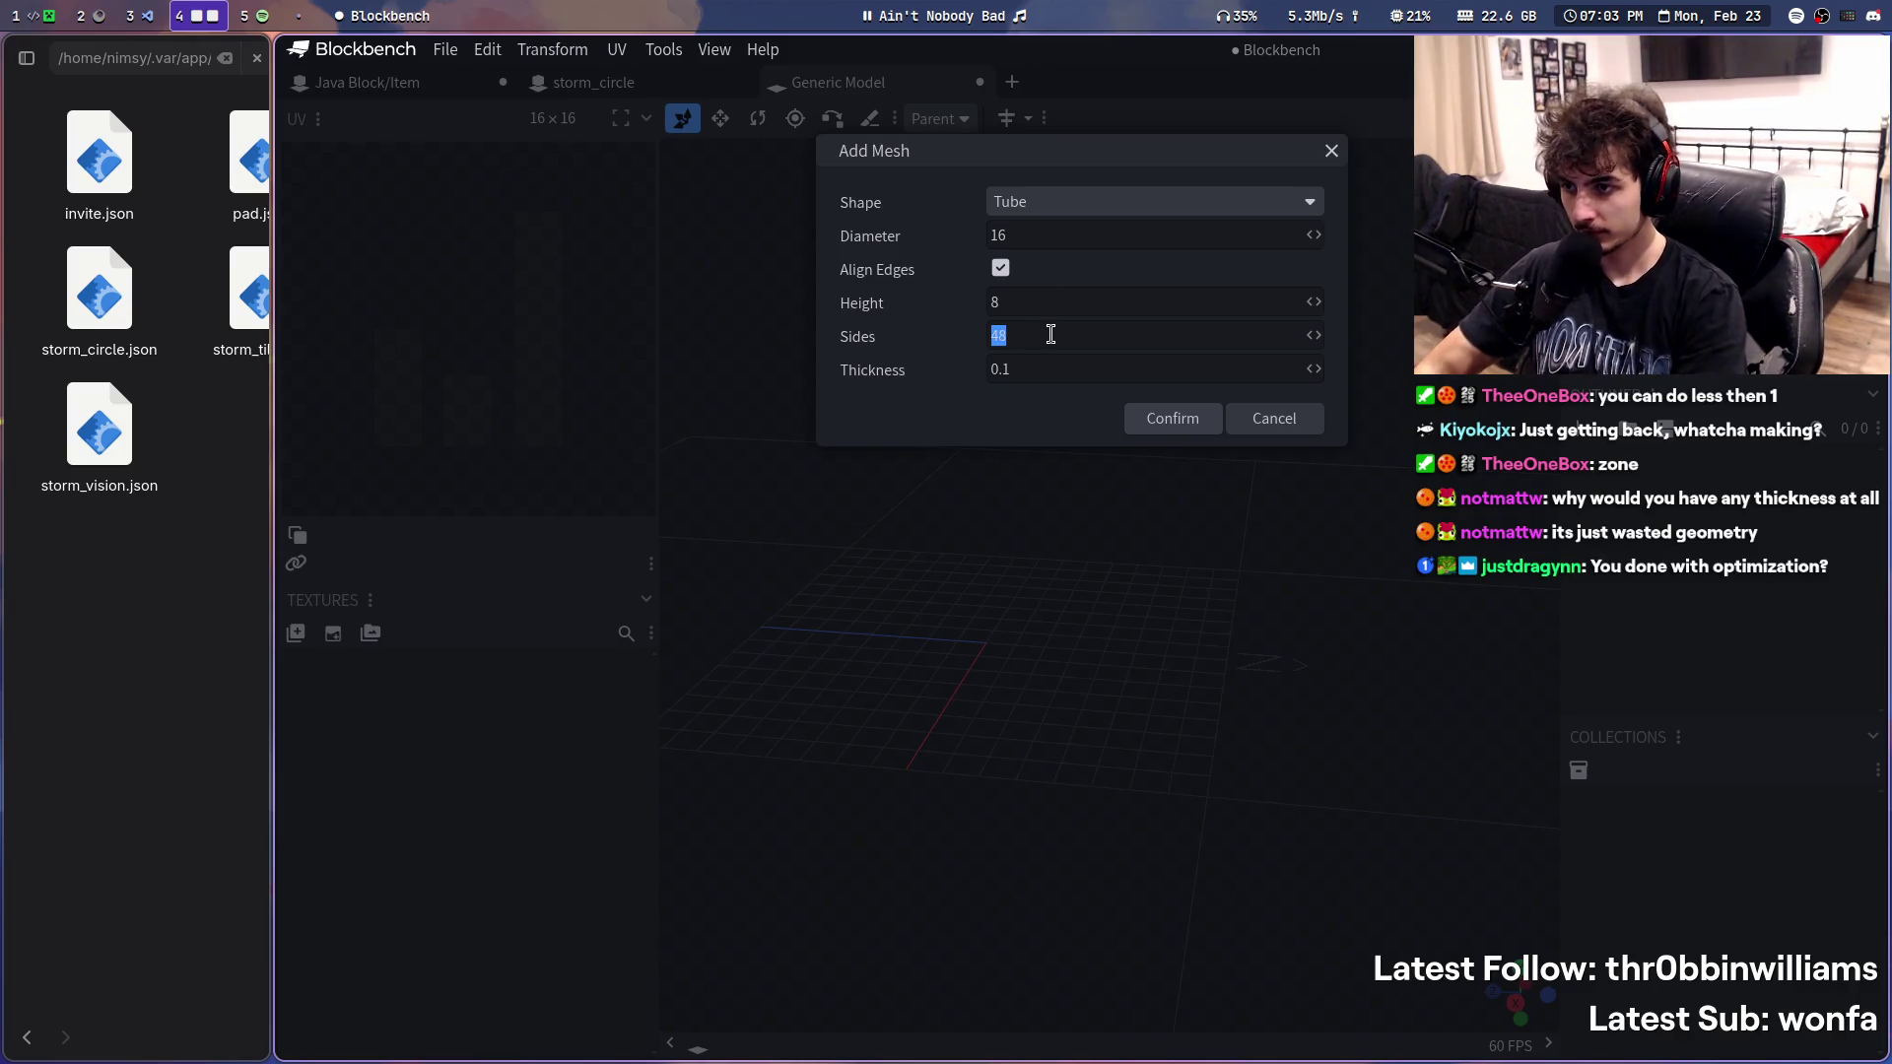
text(50)
key(Return)
mouse_move(1247, 230)
mouse_down()
mouse_move(1359, 292)
mouse_move(997, 388)
mouse_up()
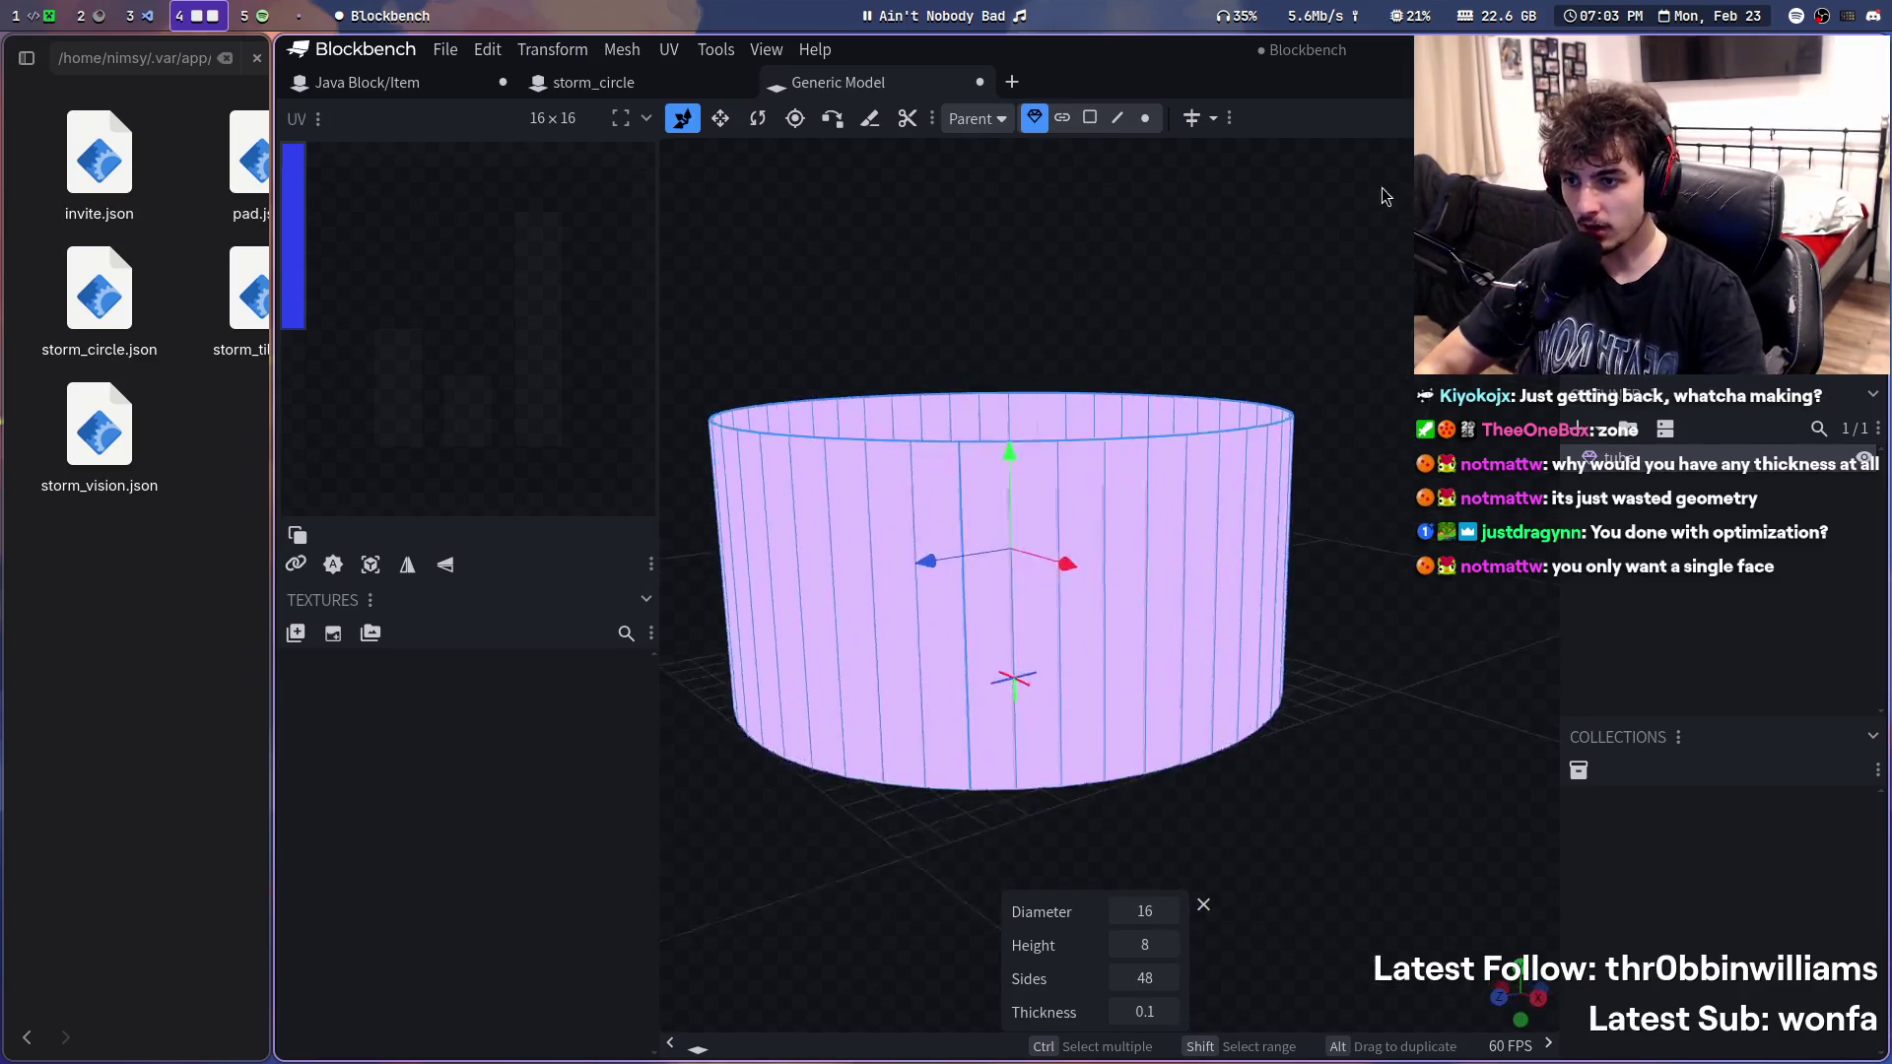
drag(997, 388, 1437, 374)
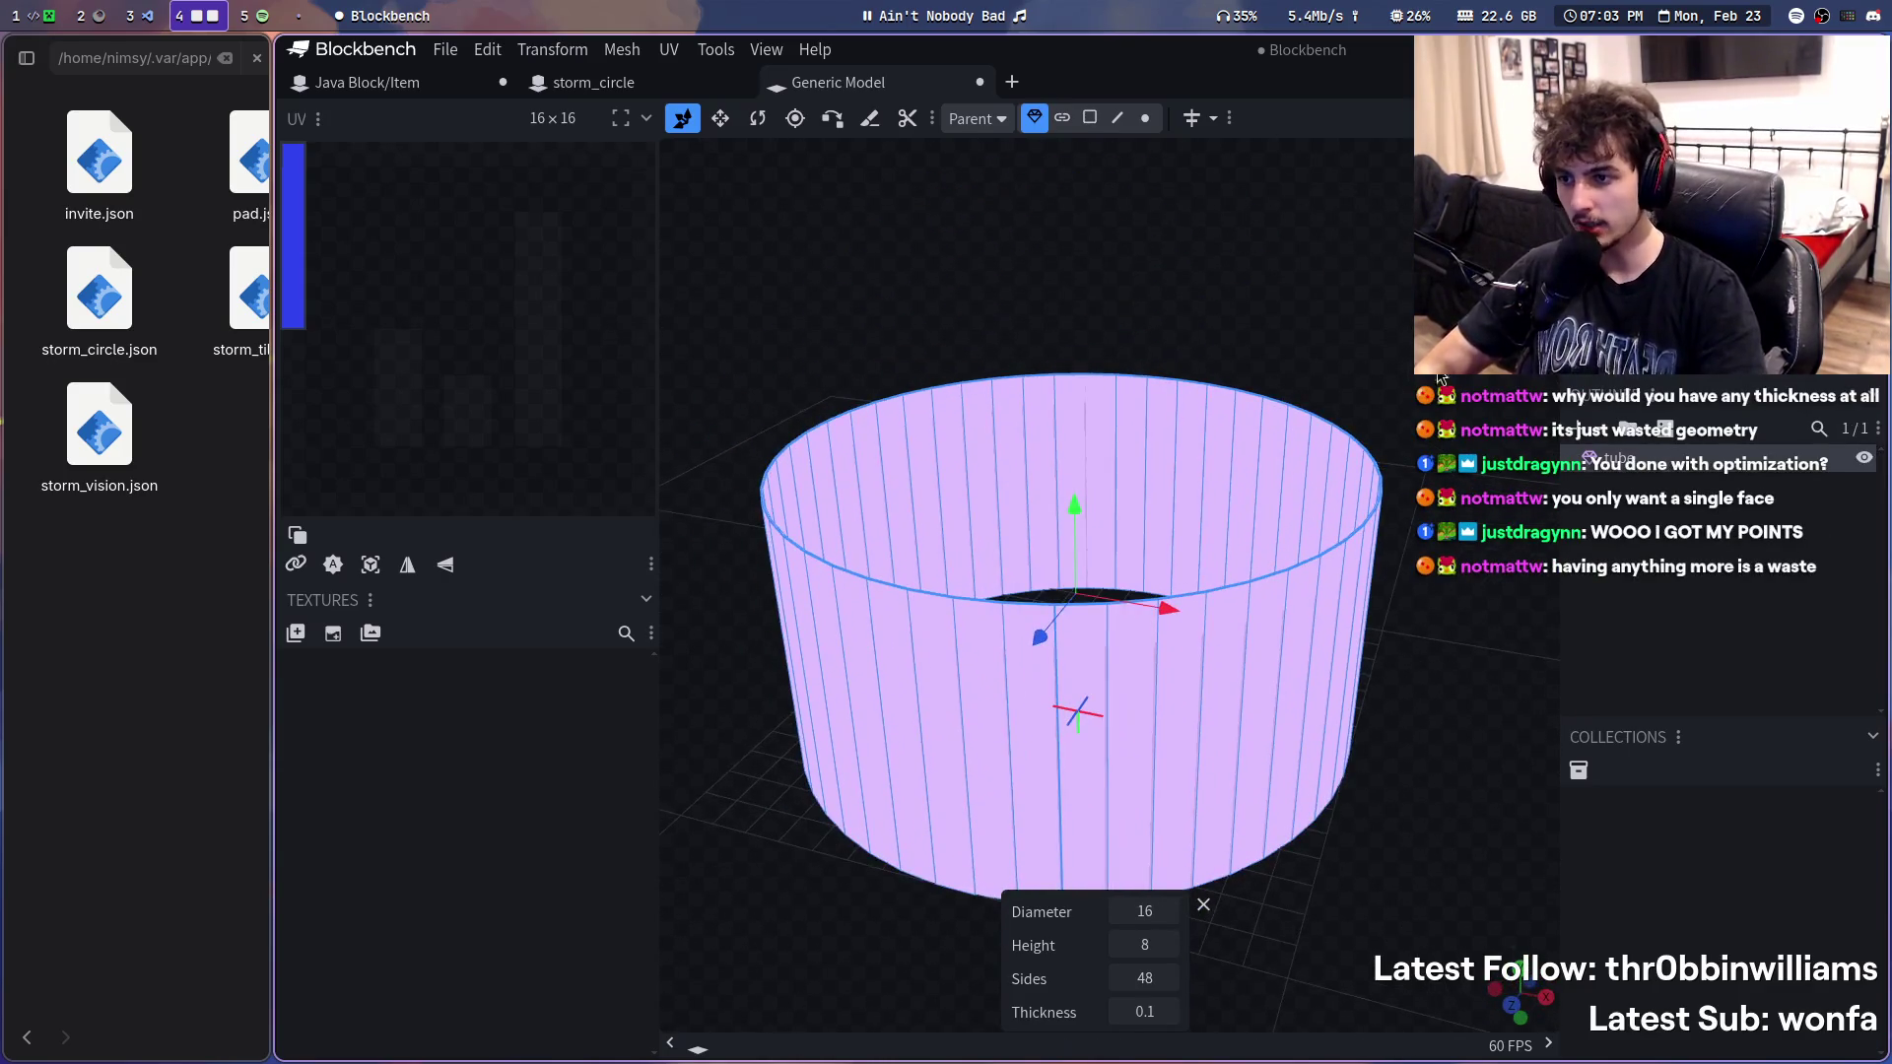
mouse_move(1423, 822)
mouse_down()
mouse_move(1400, 862)
mouse_move(1546, 927)
mouse_move(1469, 769)
mouse_move(1286, 800)
mouse_move(1347, 838)
mouse_up()
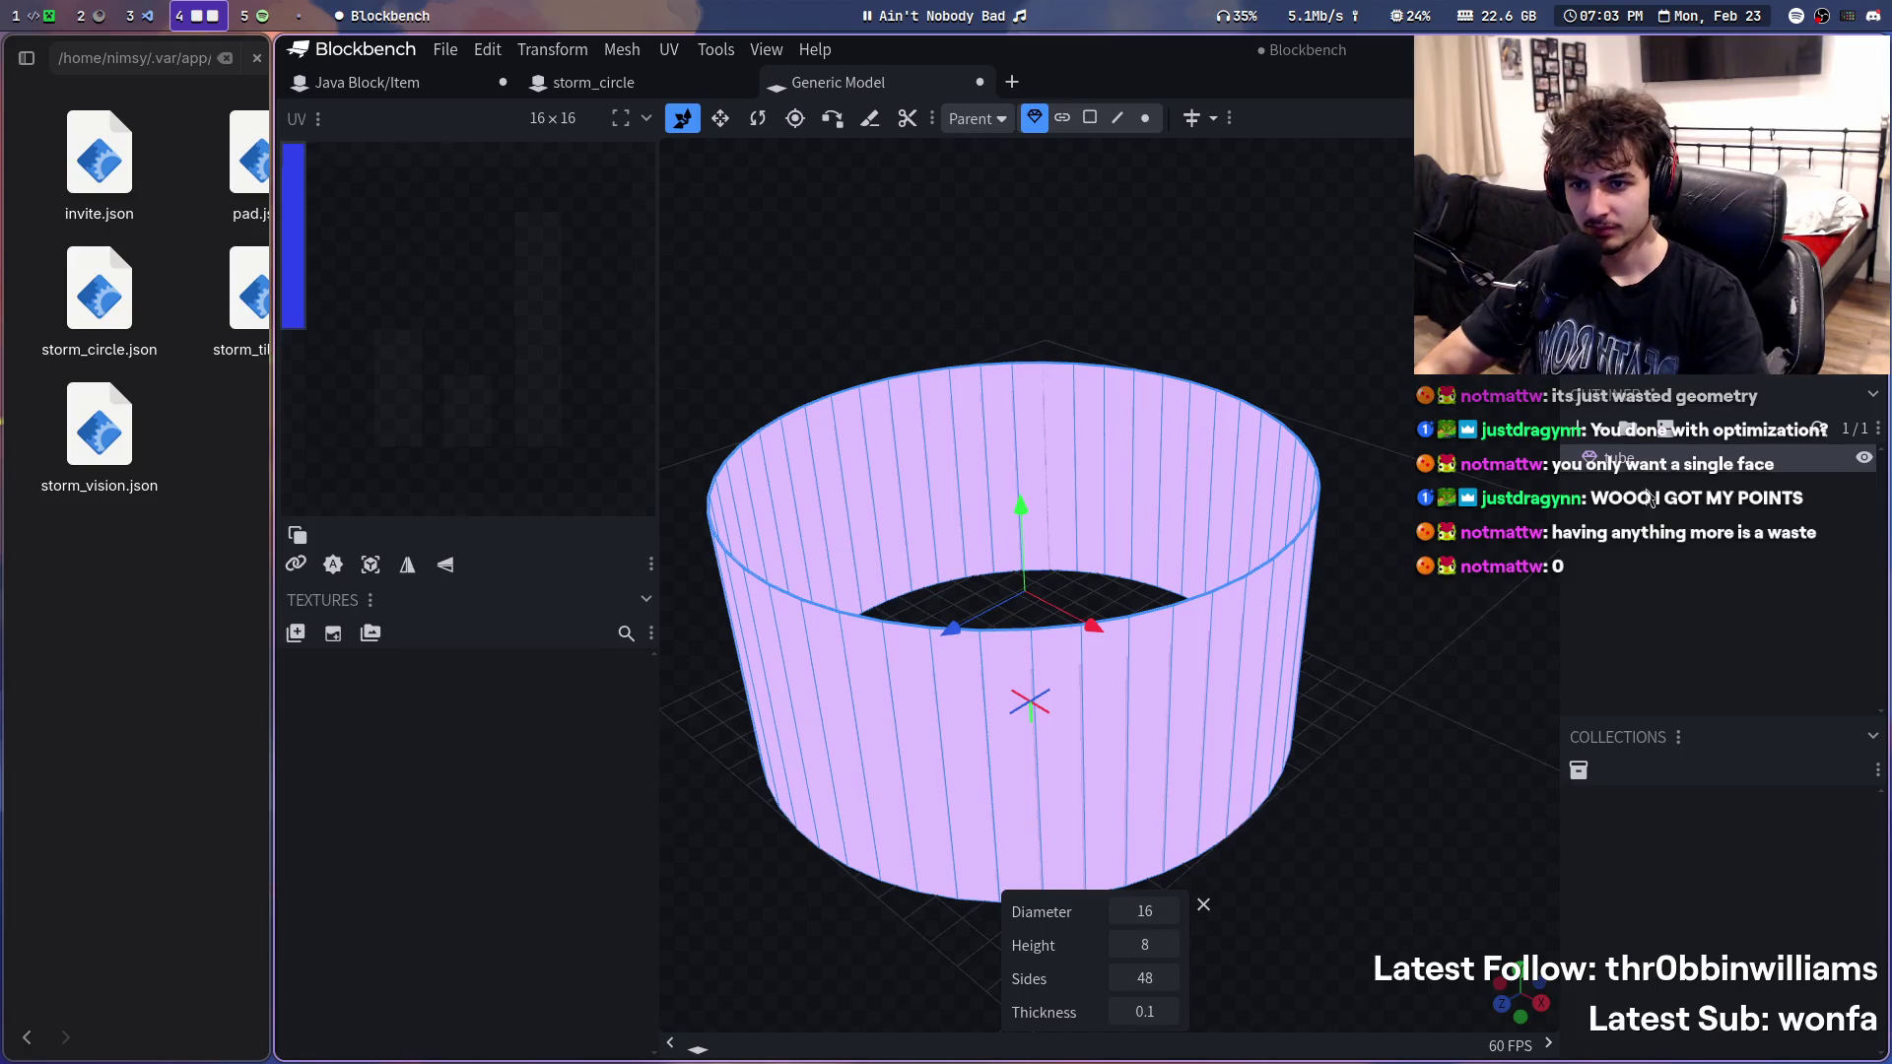
key(Delete)
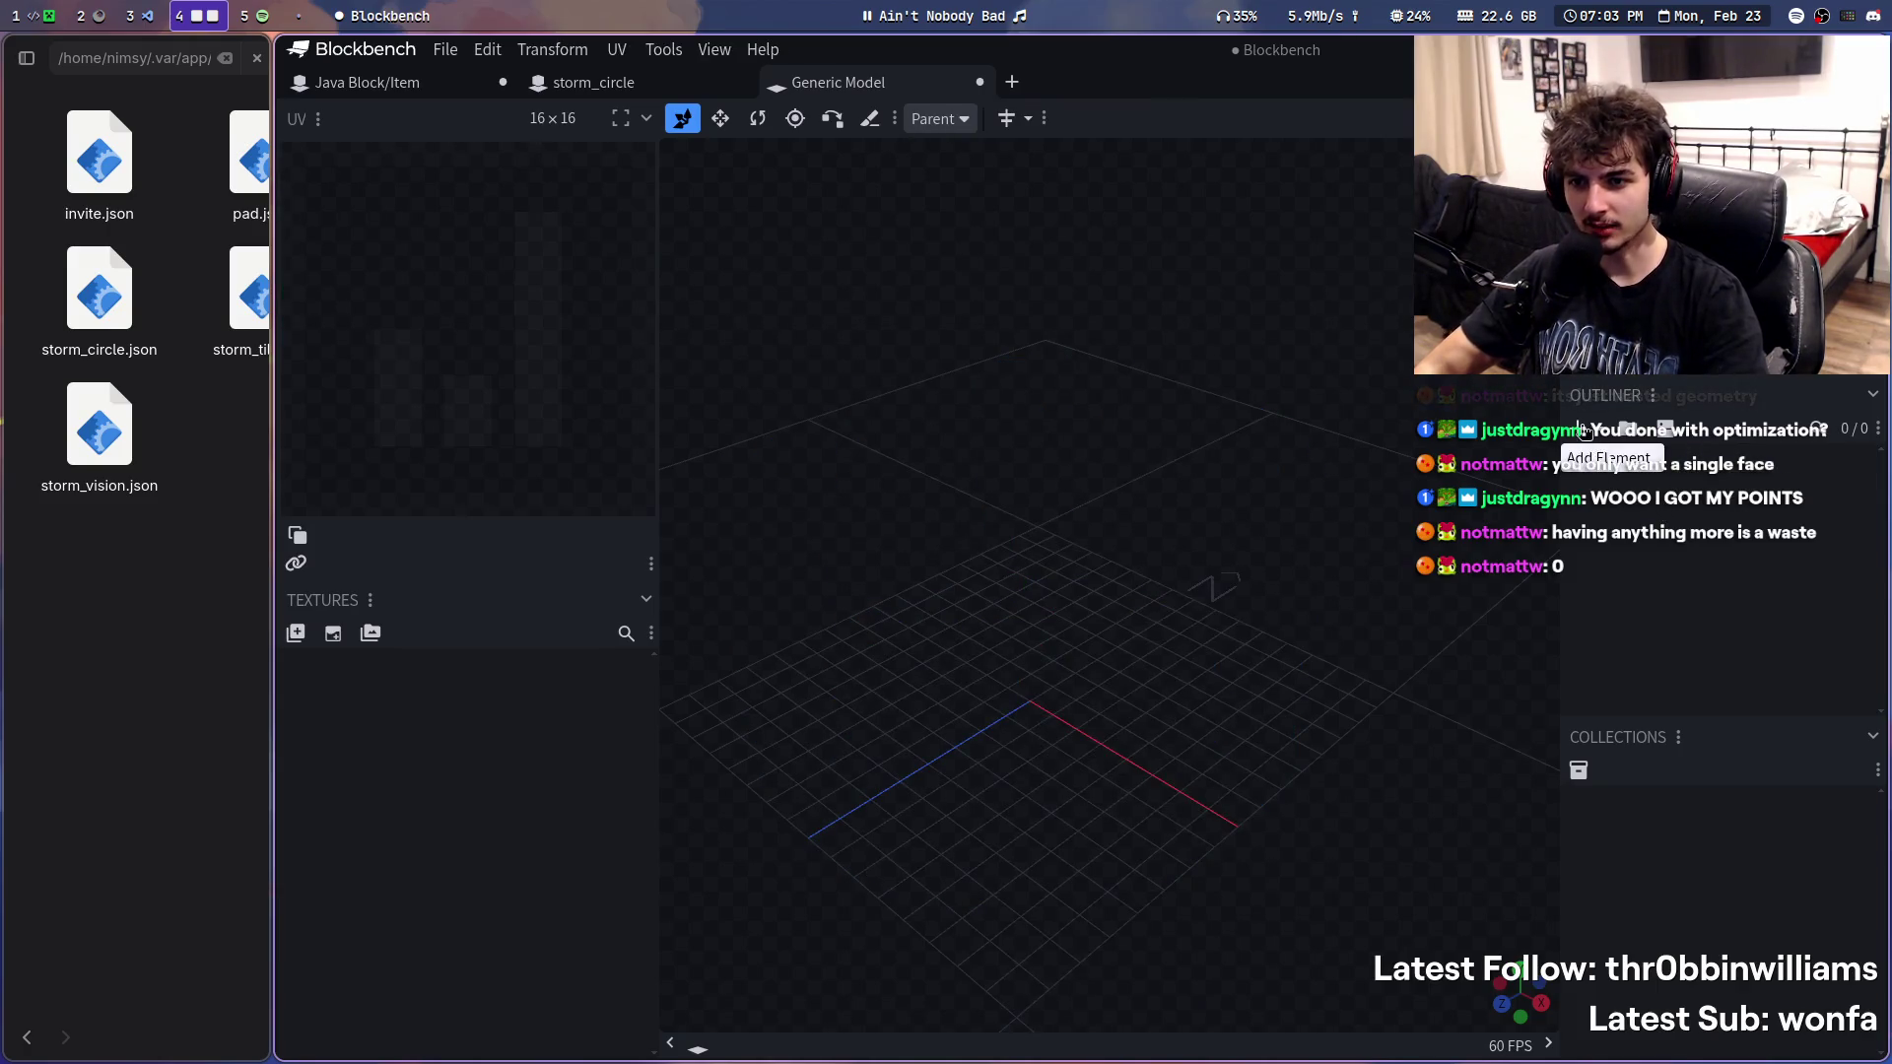
- Add a 48-sided tube mesh with wall thickness 0 to the Generic Model
click(1581, 428)
key(BackSpace)
key(BackSpace)
text(0)
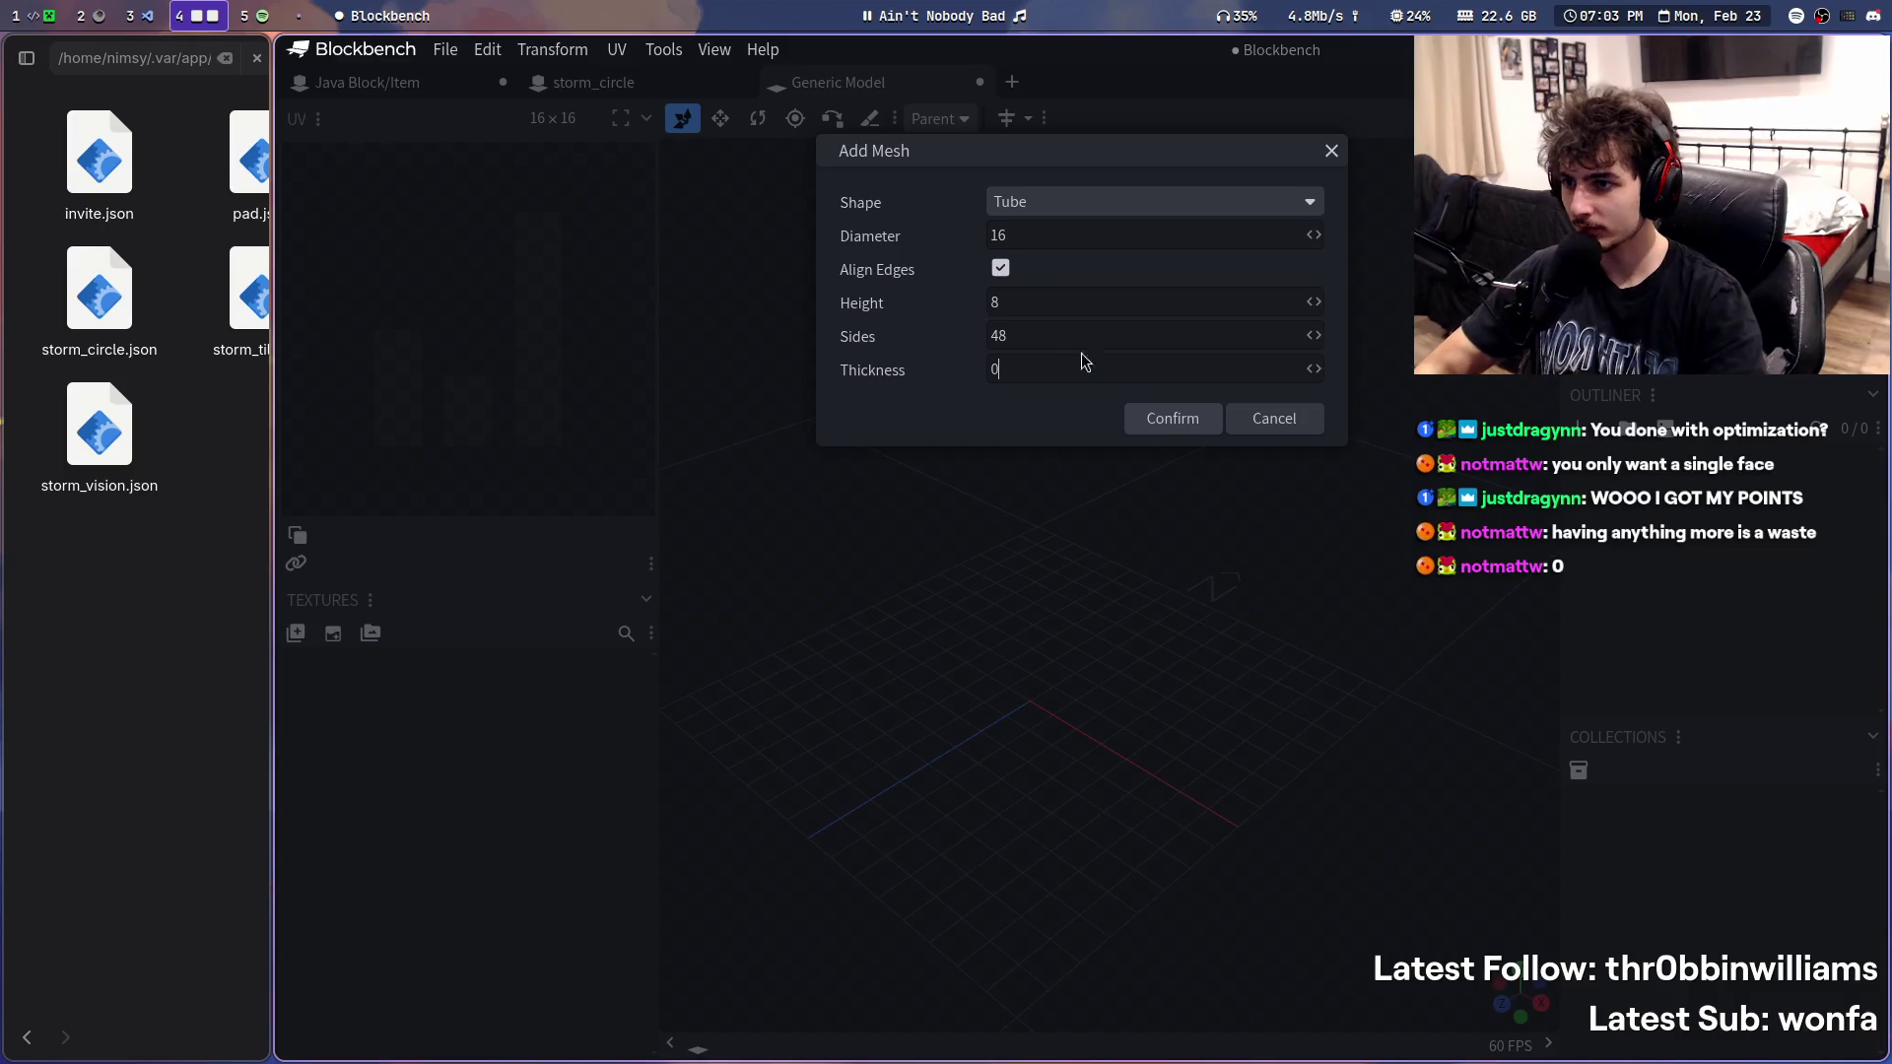
text(48)
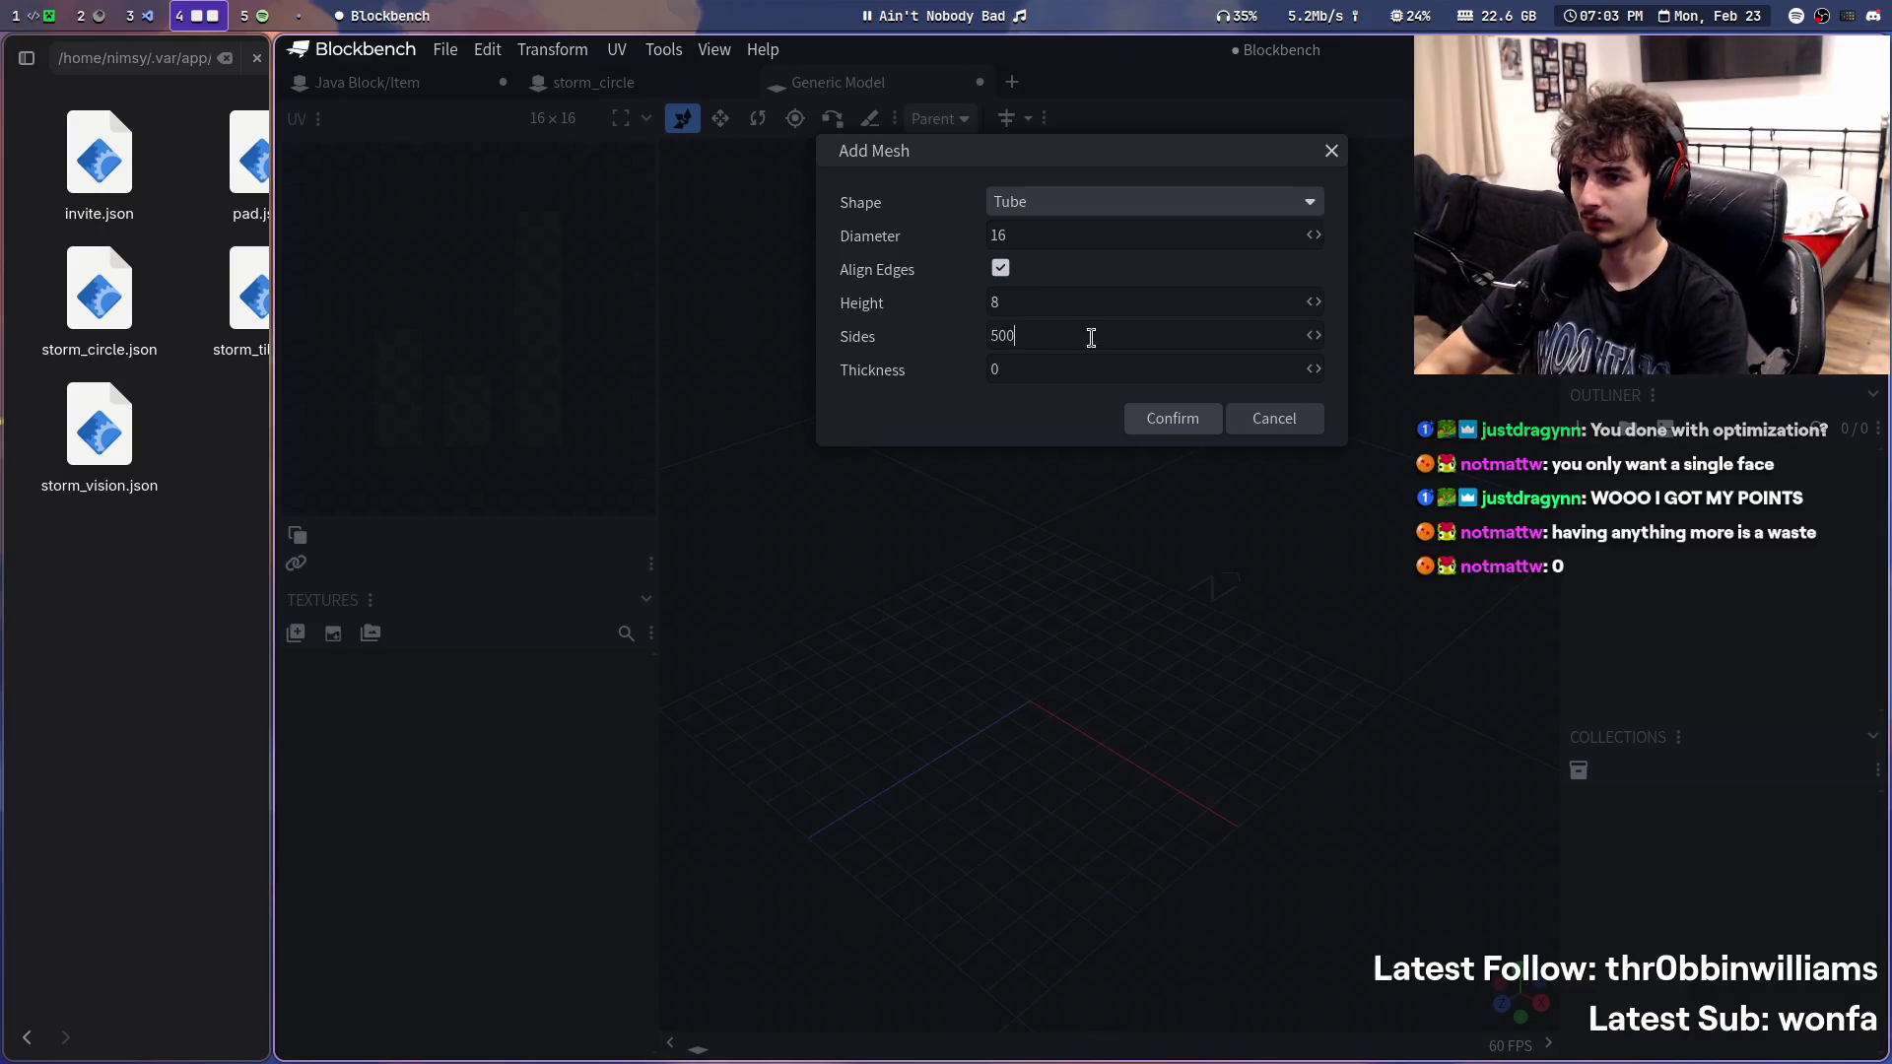
key(Return)
mouse_move(1092, 348)
mouse_down()
mouse_move(1410, 887)
mouse_move(1754, 555)
mouse_up()
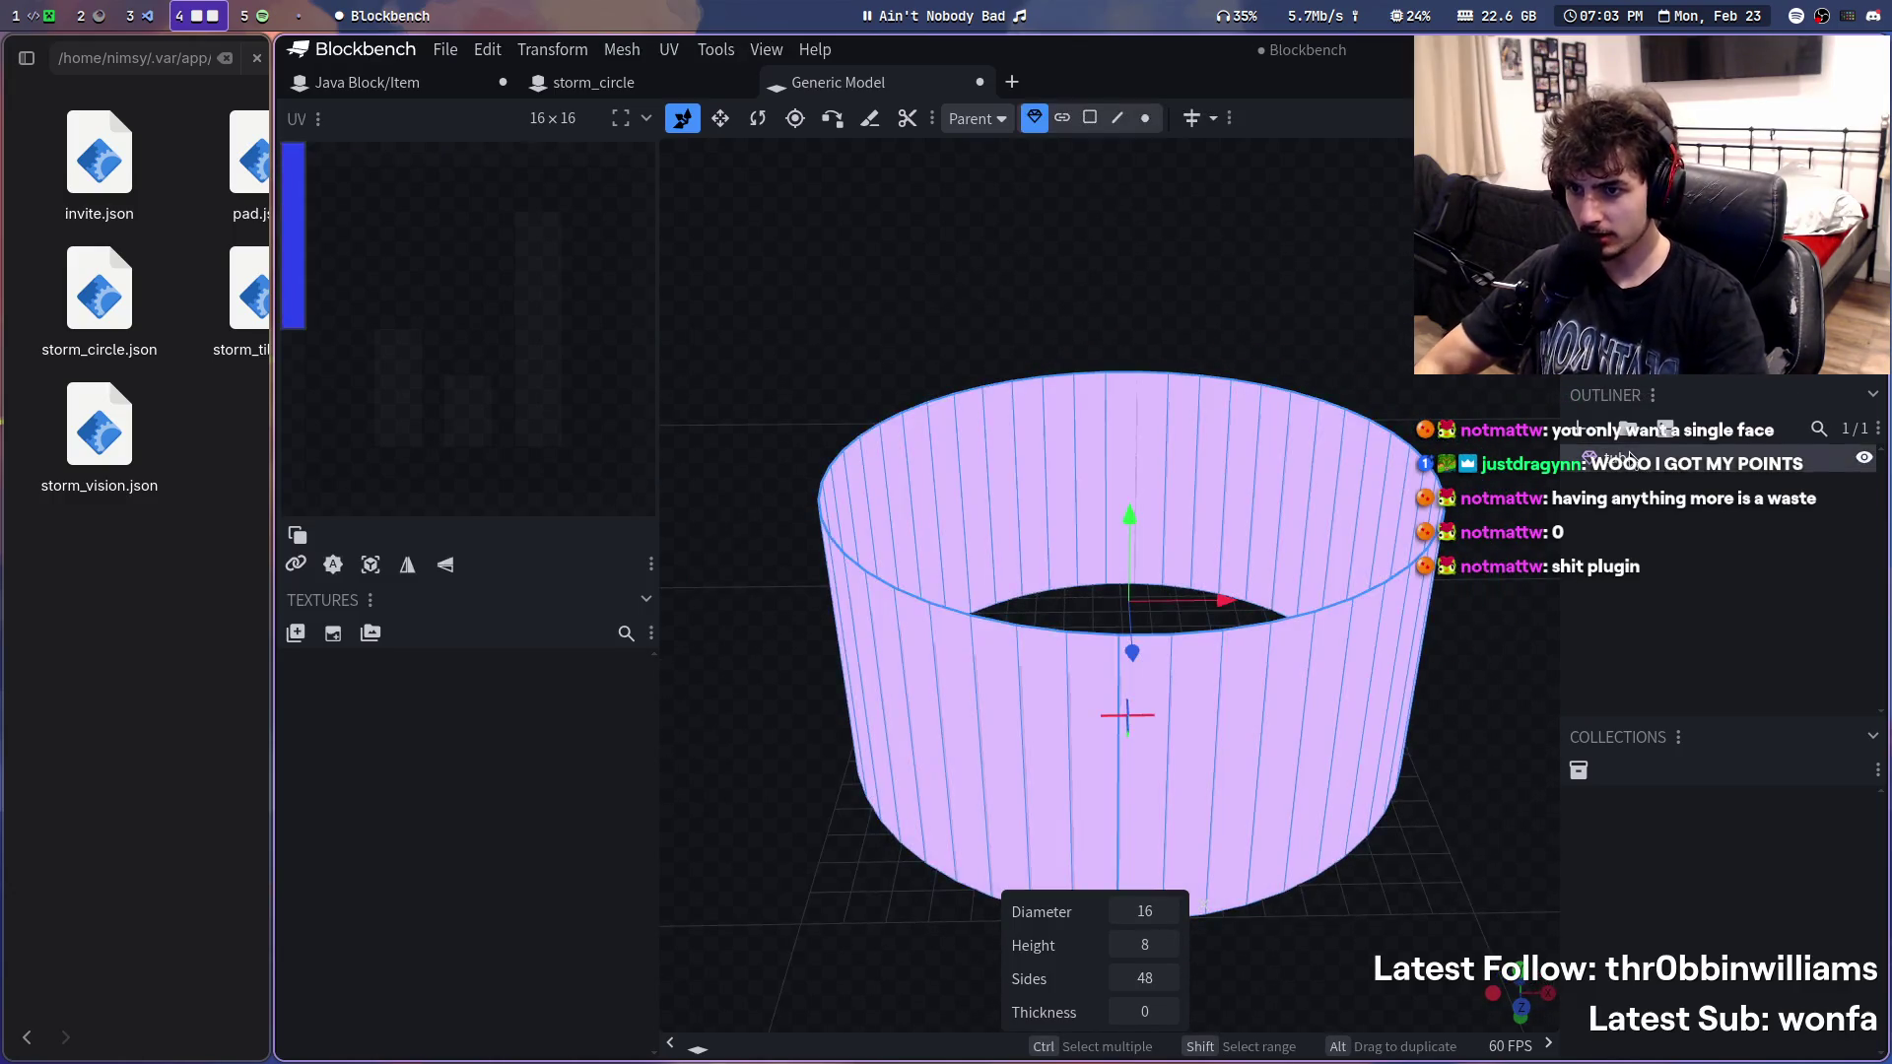
- Compare with the storm_circle and Java Block/Item tabs, then start Convert Project on the tube
click(593, 82)
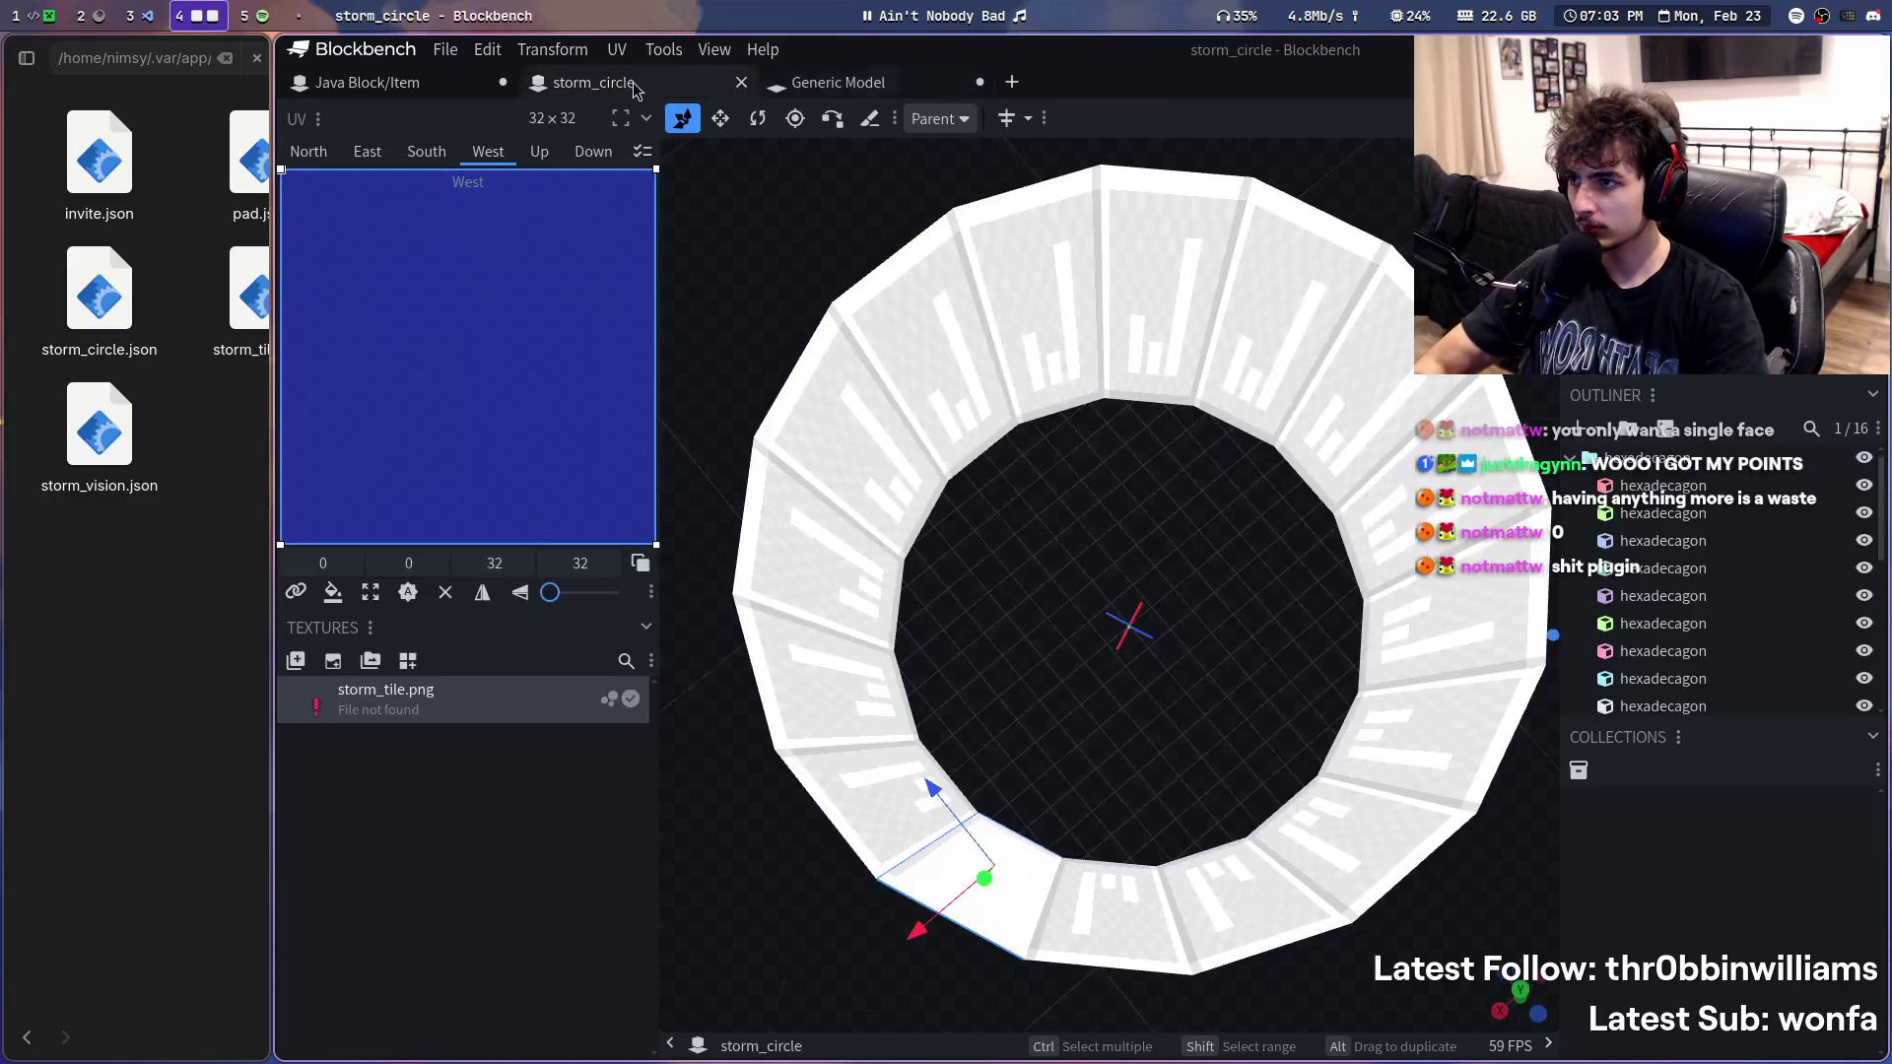
click(1662, 625)
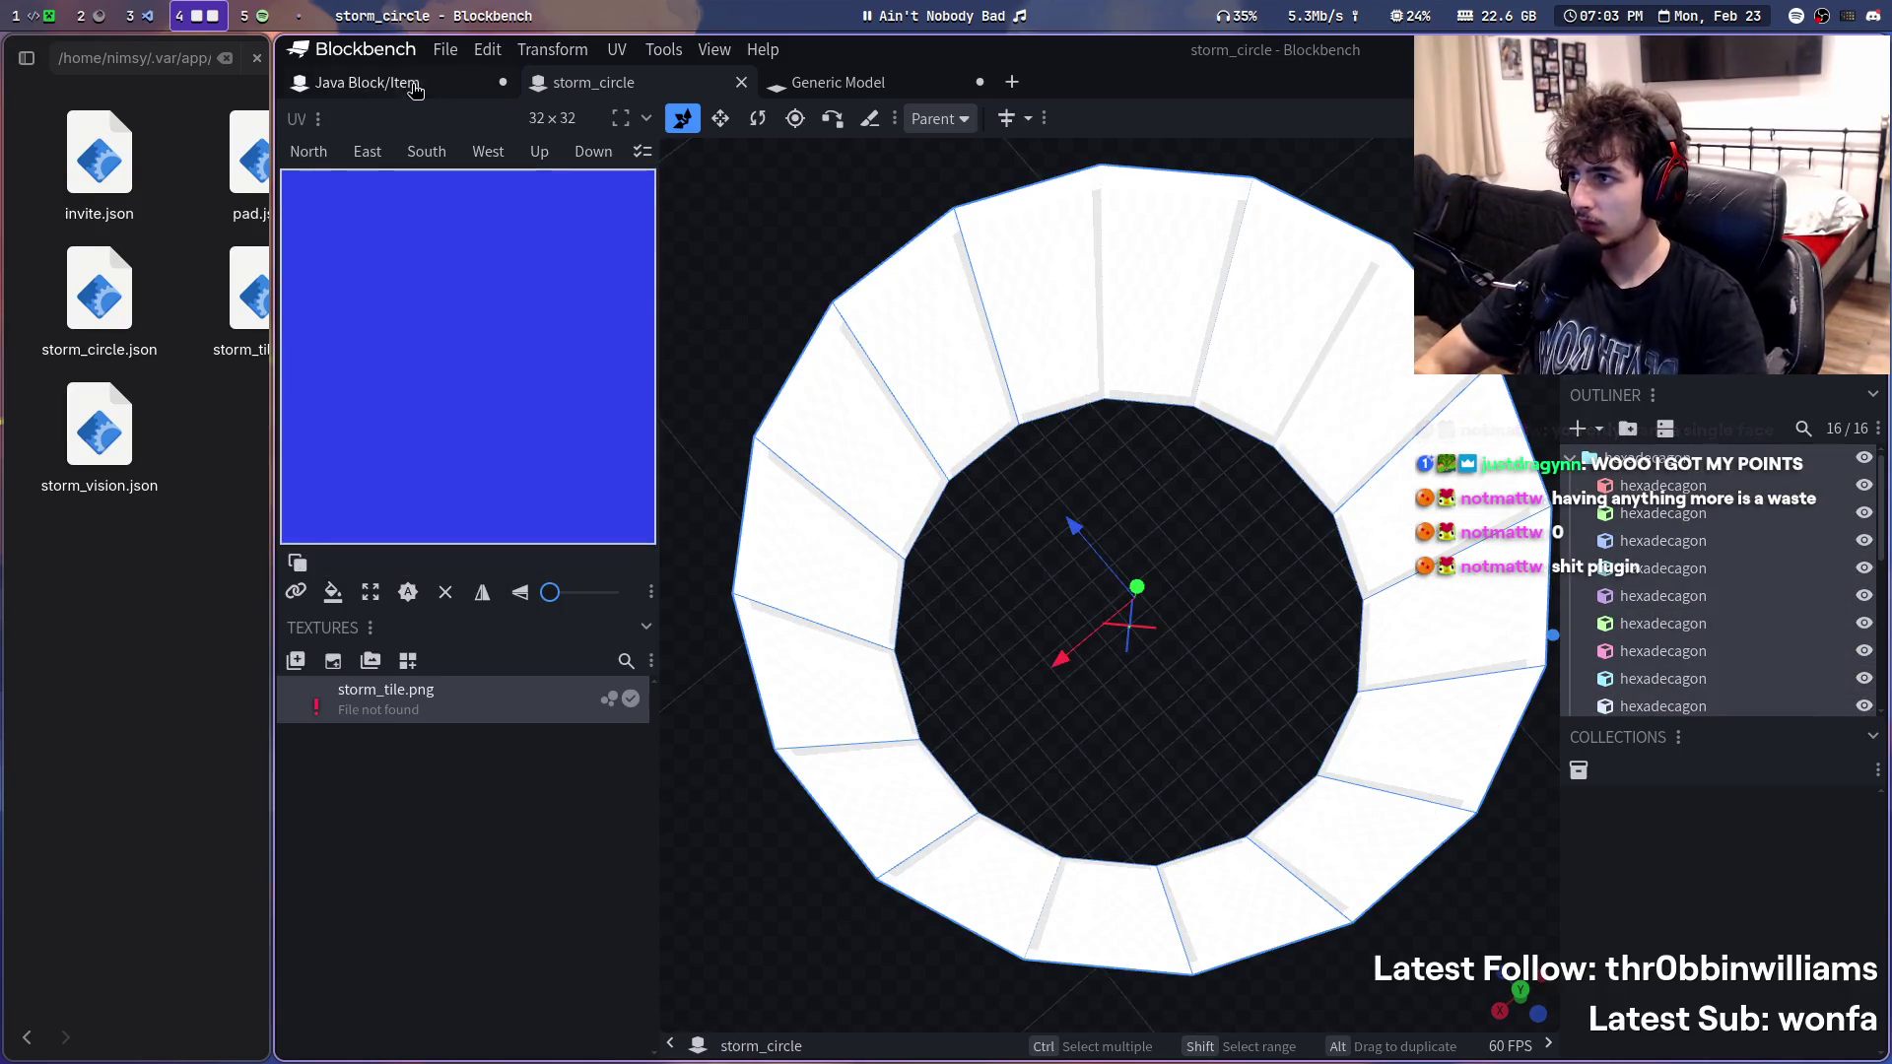
click(407, 83)
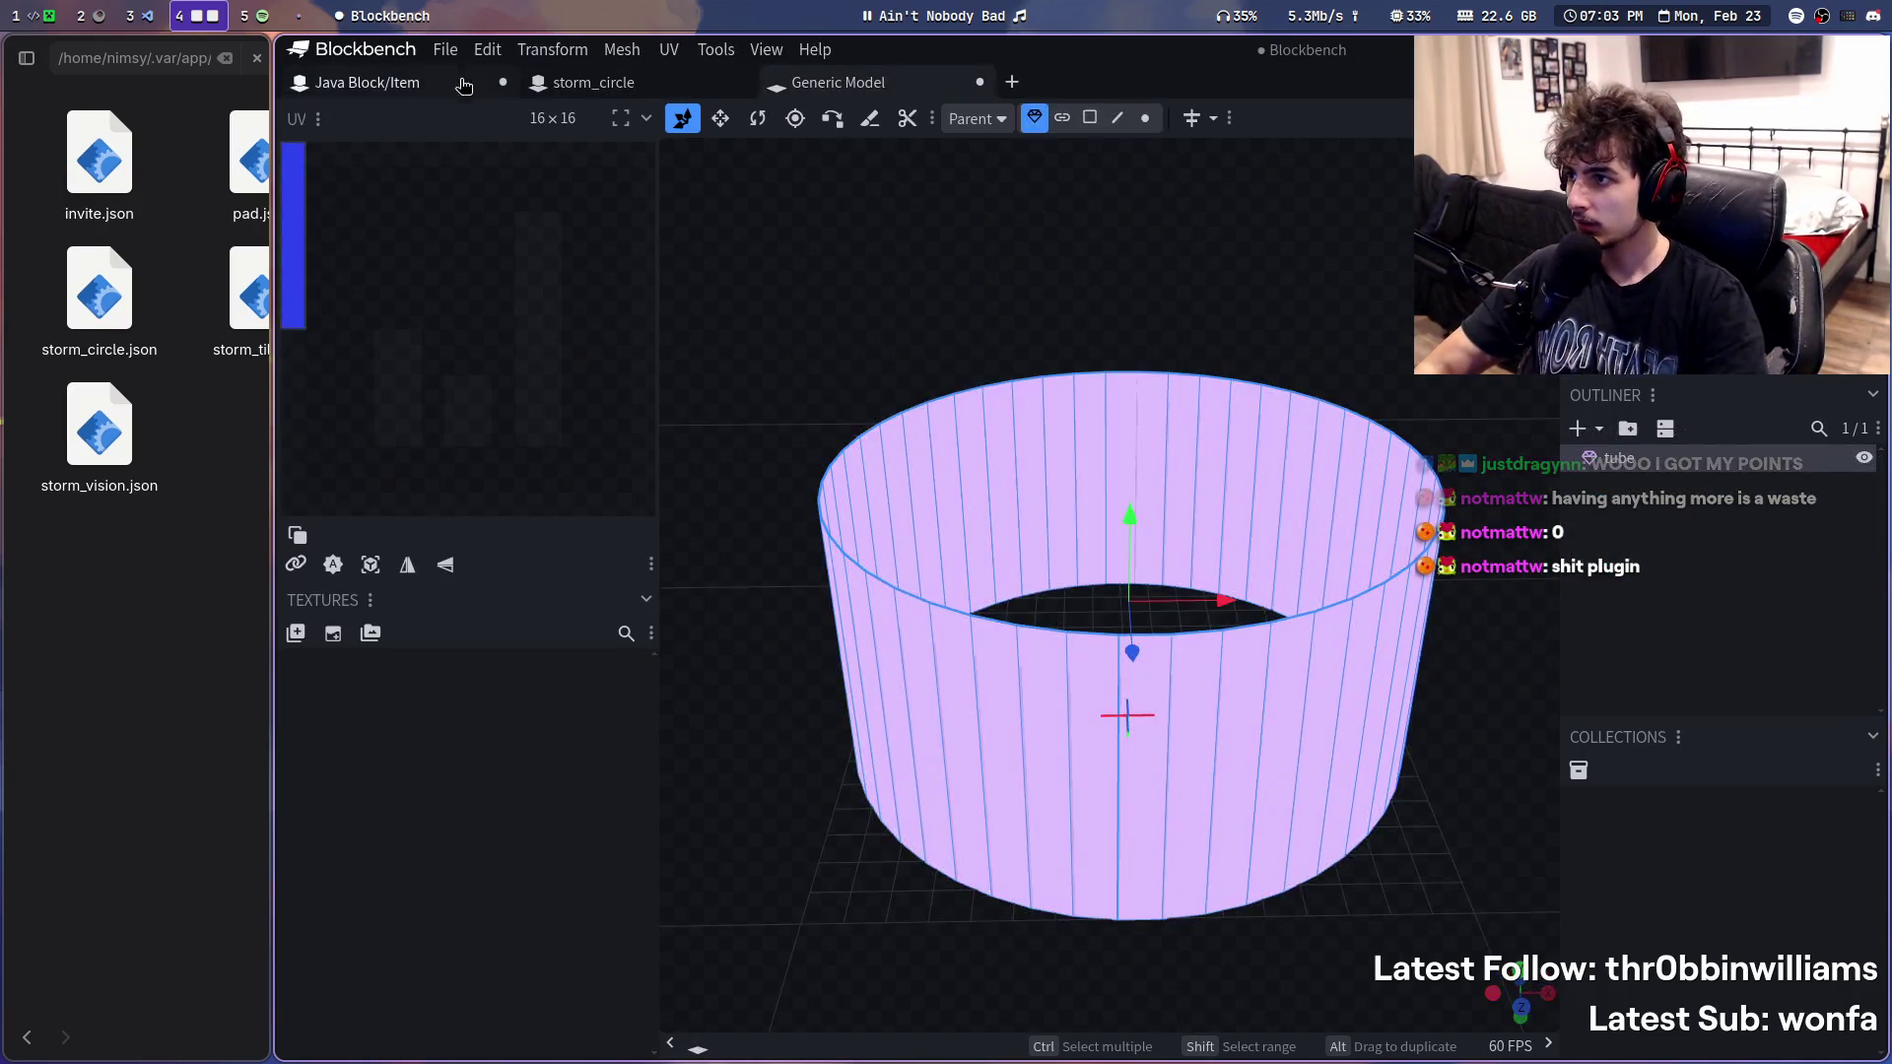
click(444, 49)
click(562, 320)
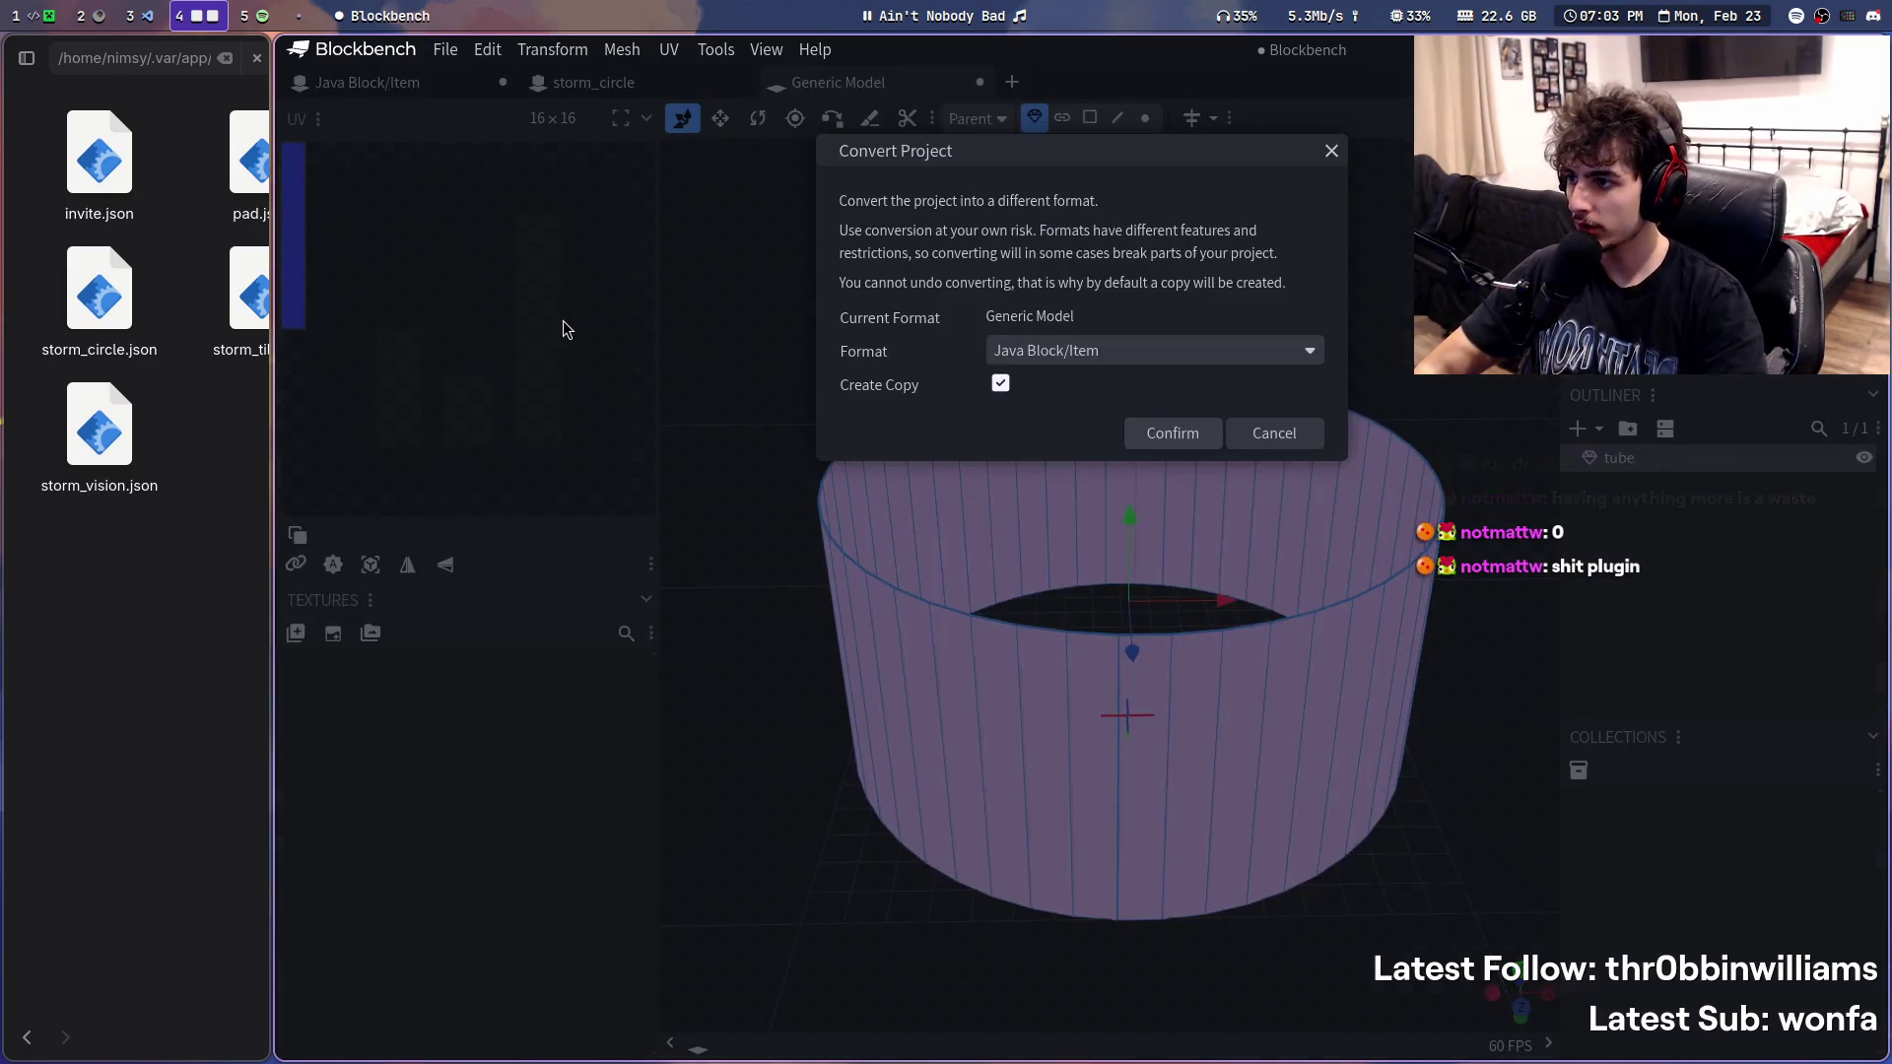
- Convert the tube to Java Block/Item, then inspect the original tube mesh's options in the Generic Model
click(1143, 433)
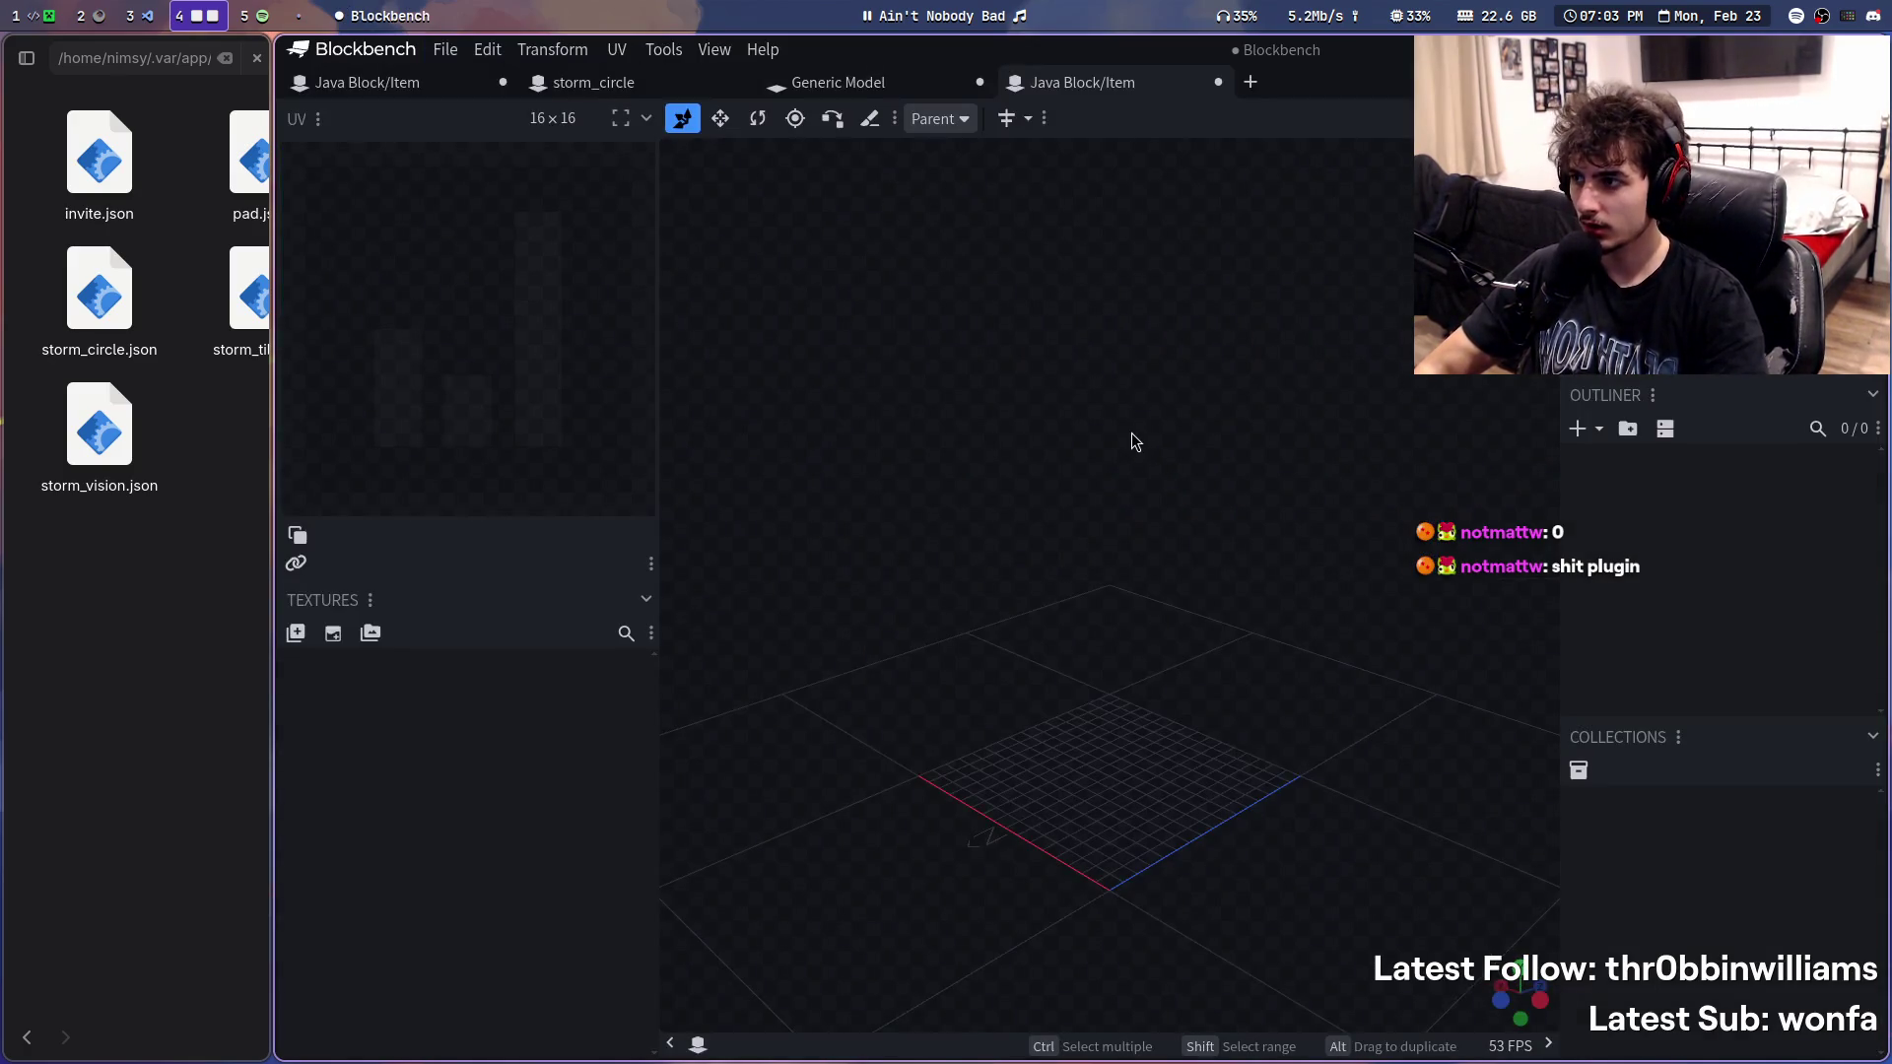
click(838, 81)
right_click(1552, 594)
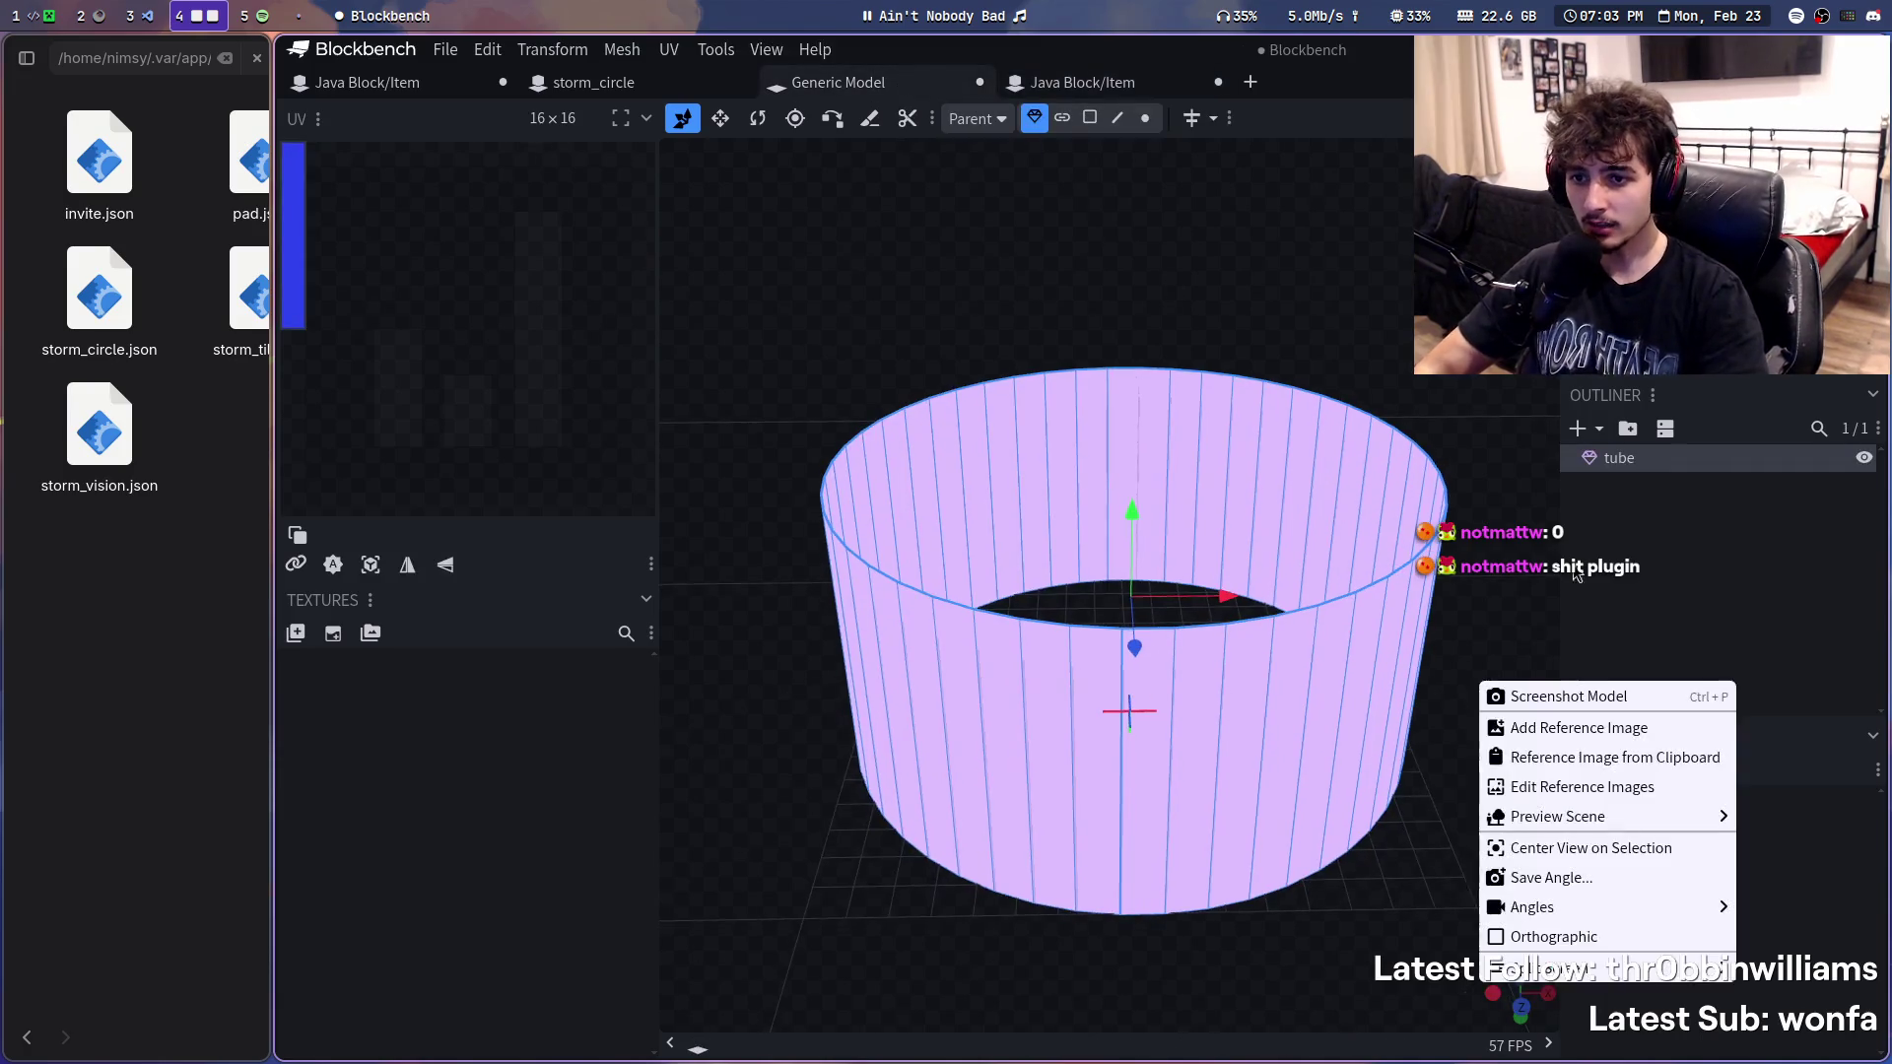
right_click(1633, 466)
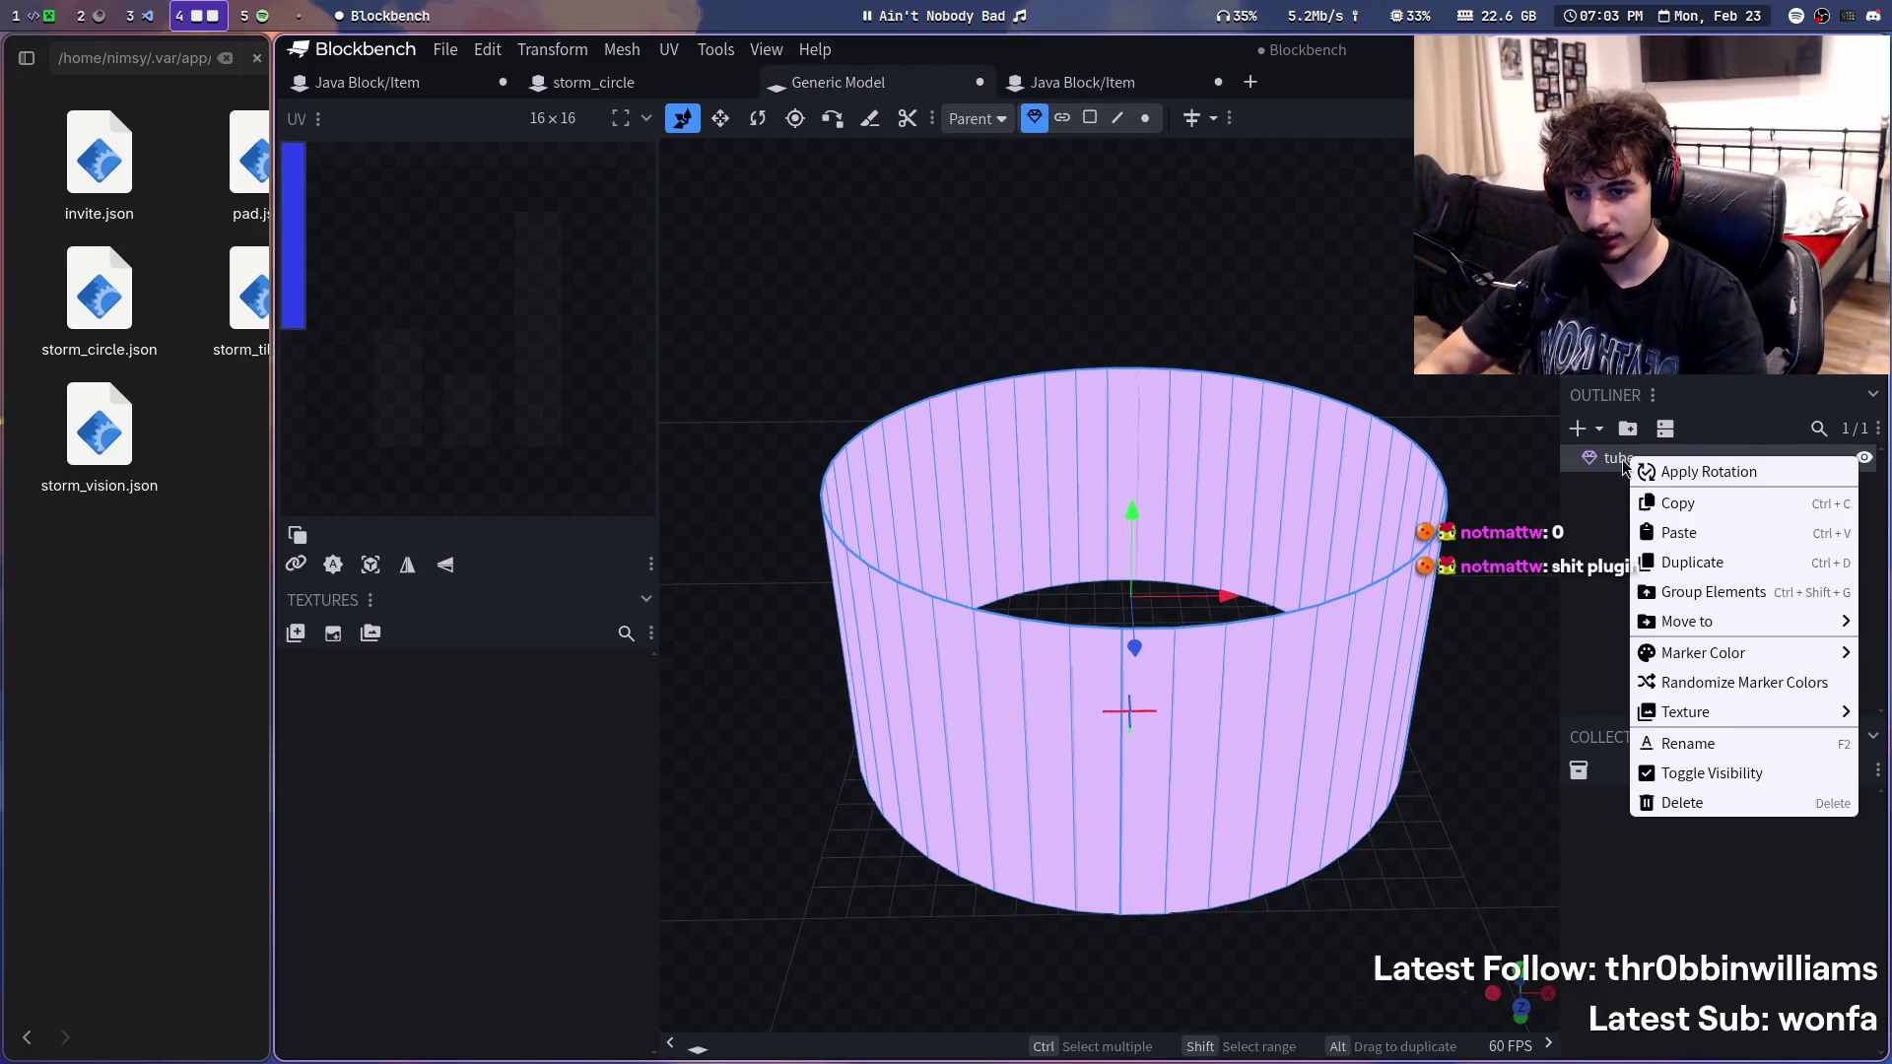
right_drag(1637, 468, 1370, 459)
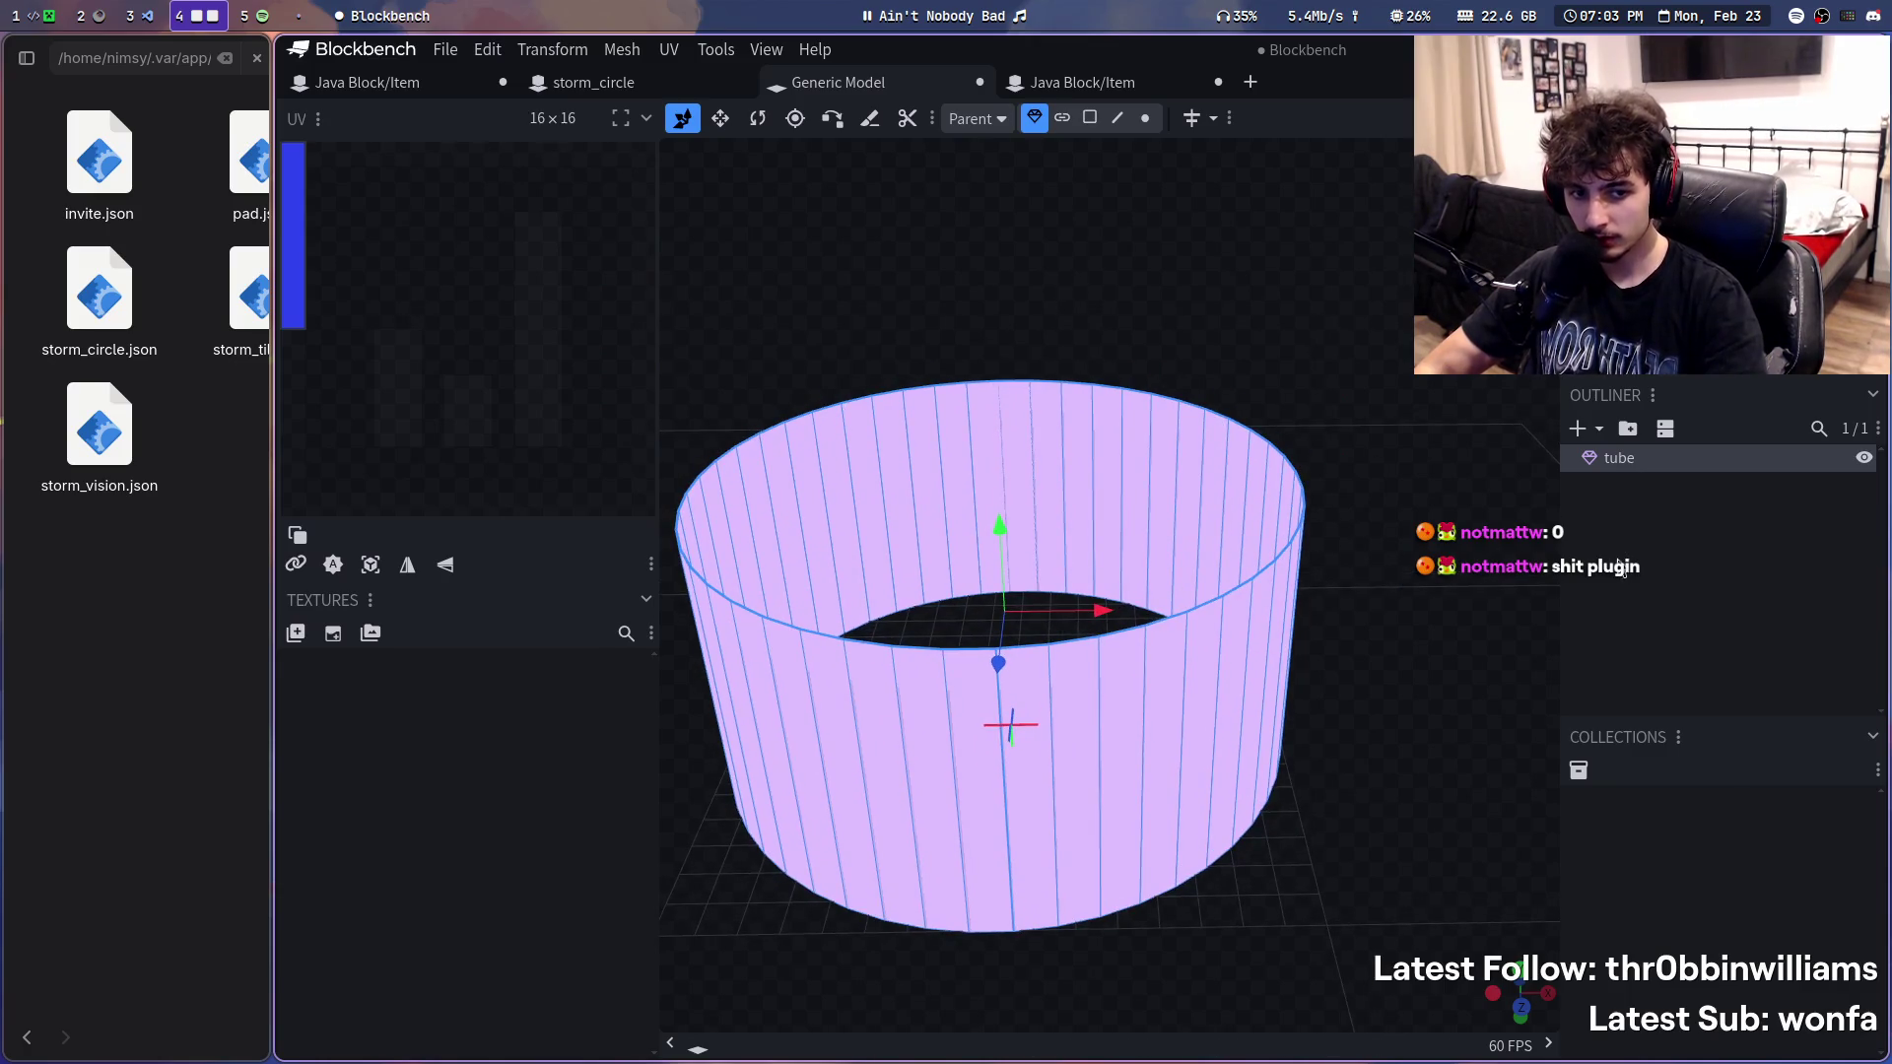
right_click(1618, 466)
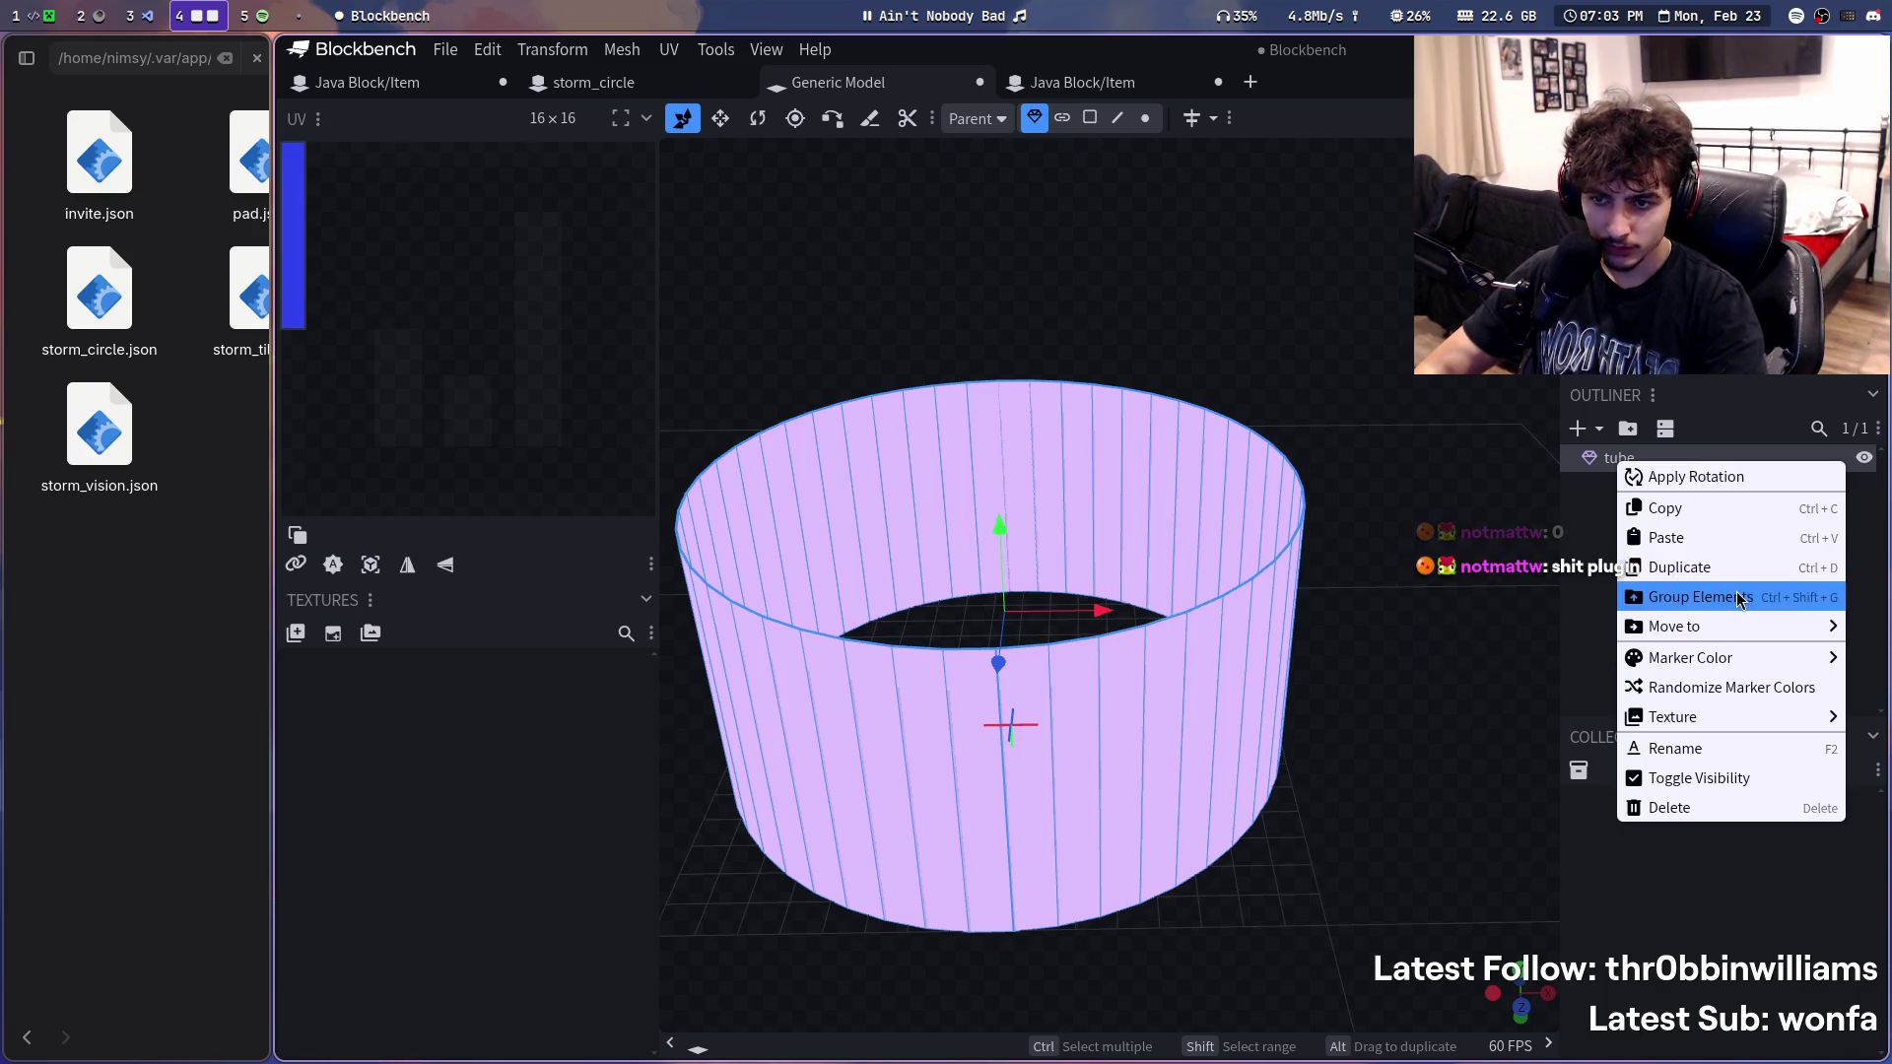
mouse_move(1714, 717)
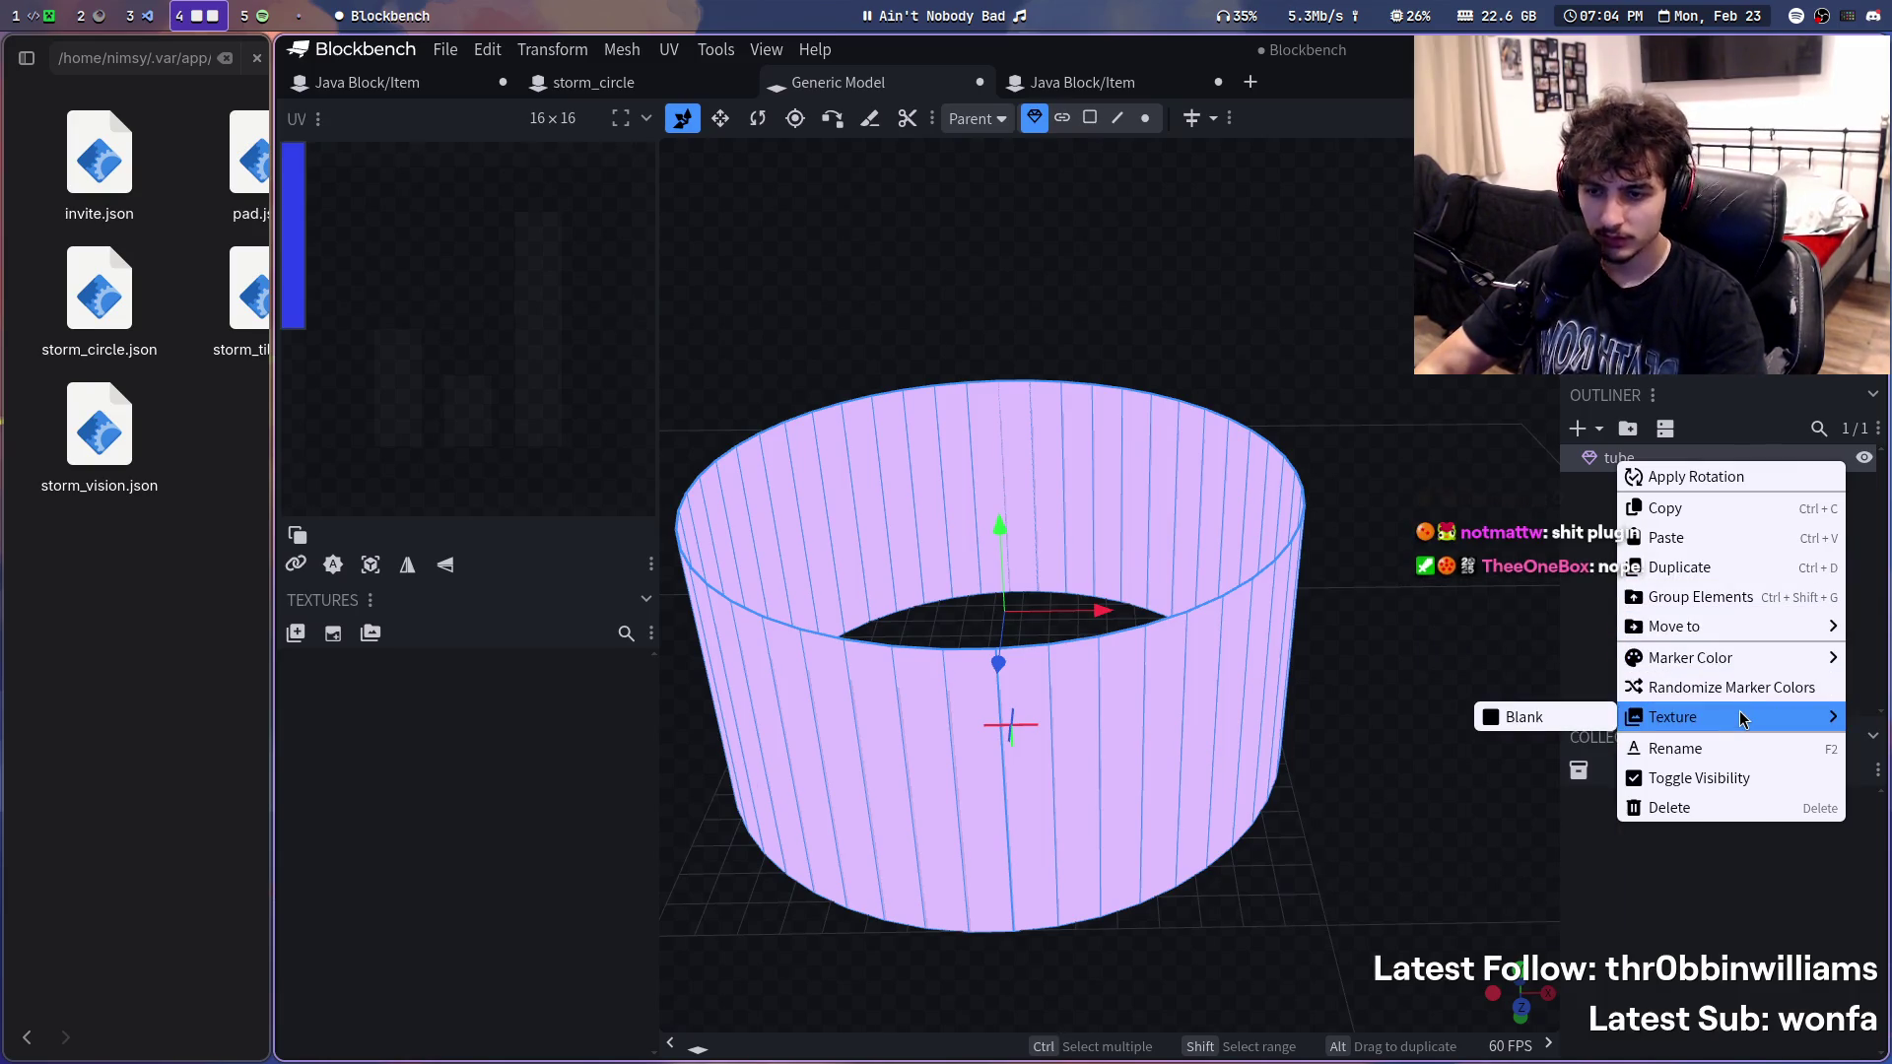
click(1202, 273)
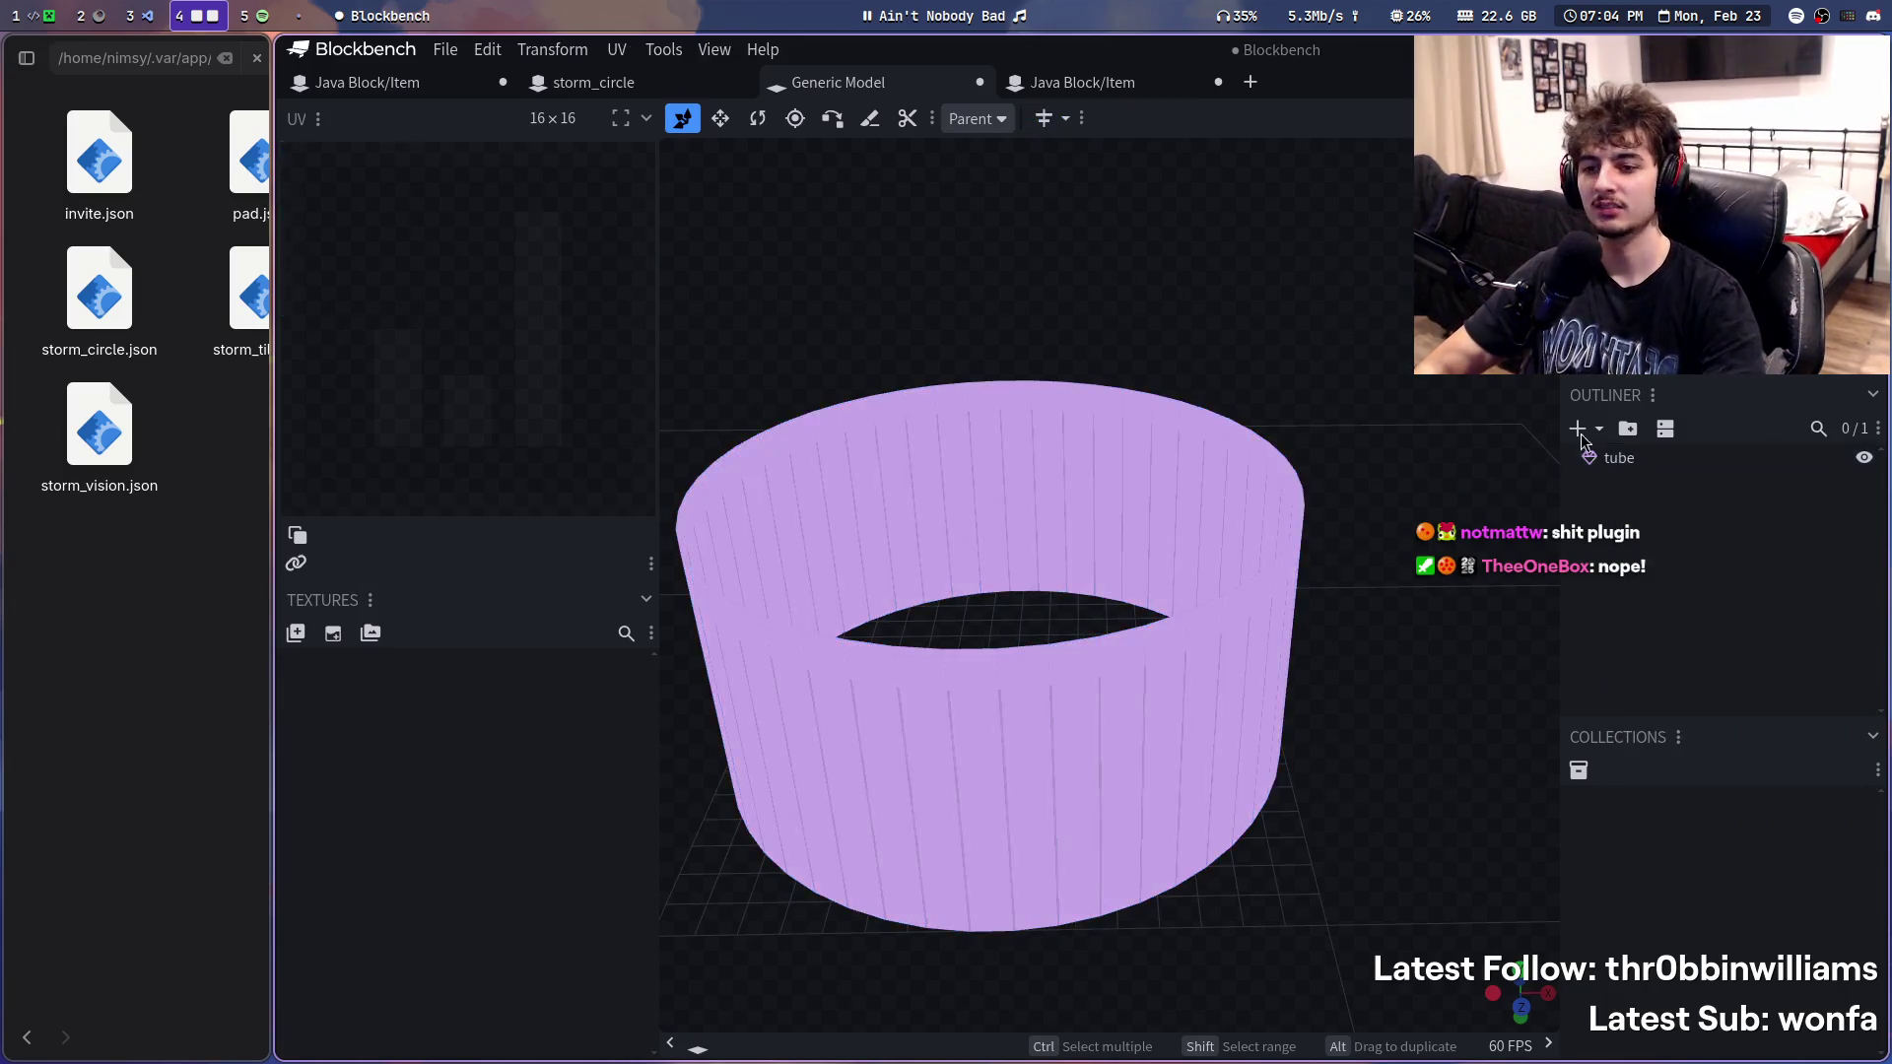
- Close the empty converted Java Block/Item project without saving, returning to the tube
click(1067, 89)
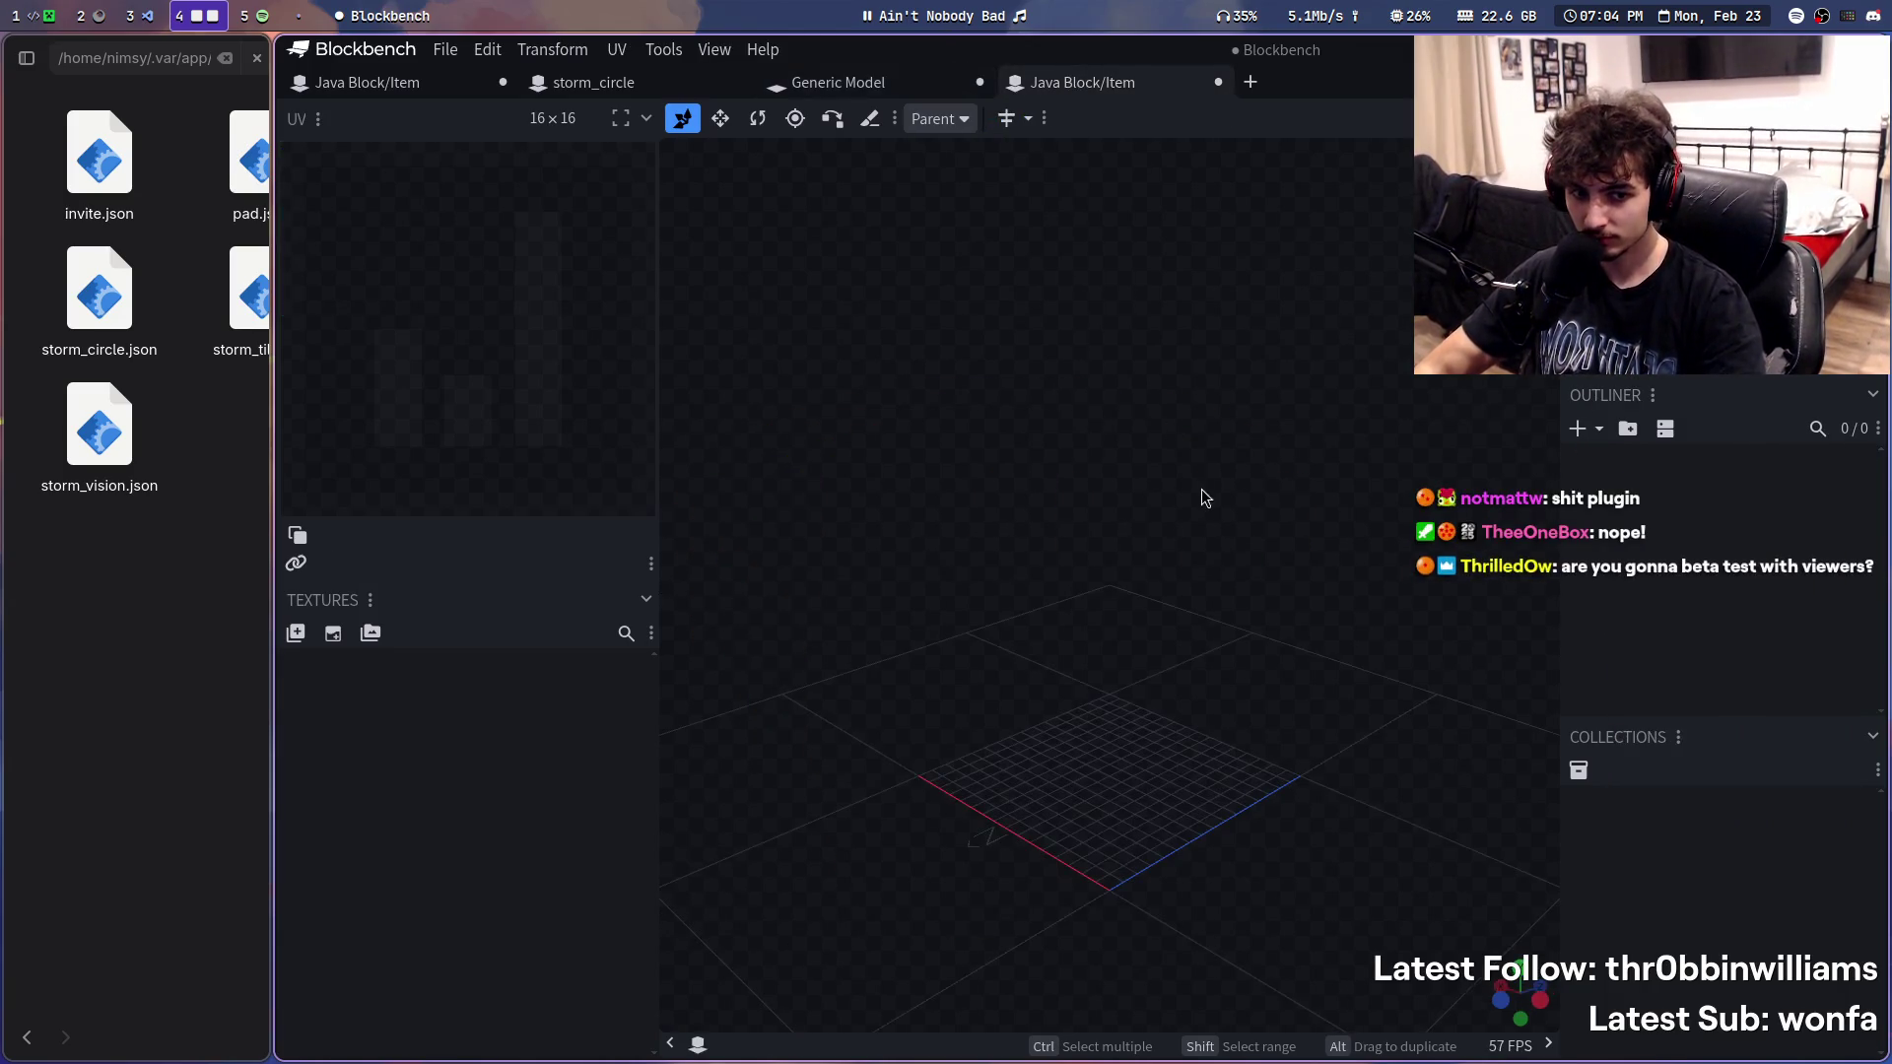
right_drag(1202, 497, 1149, 471)
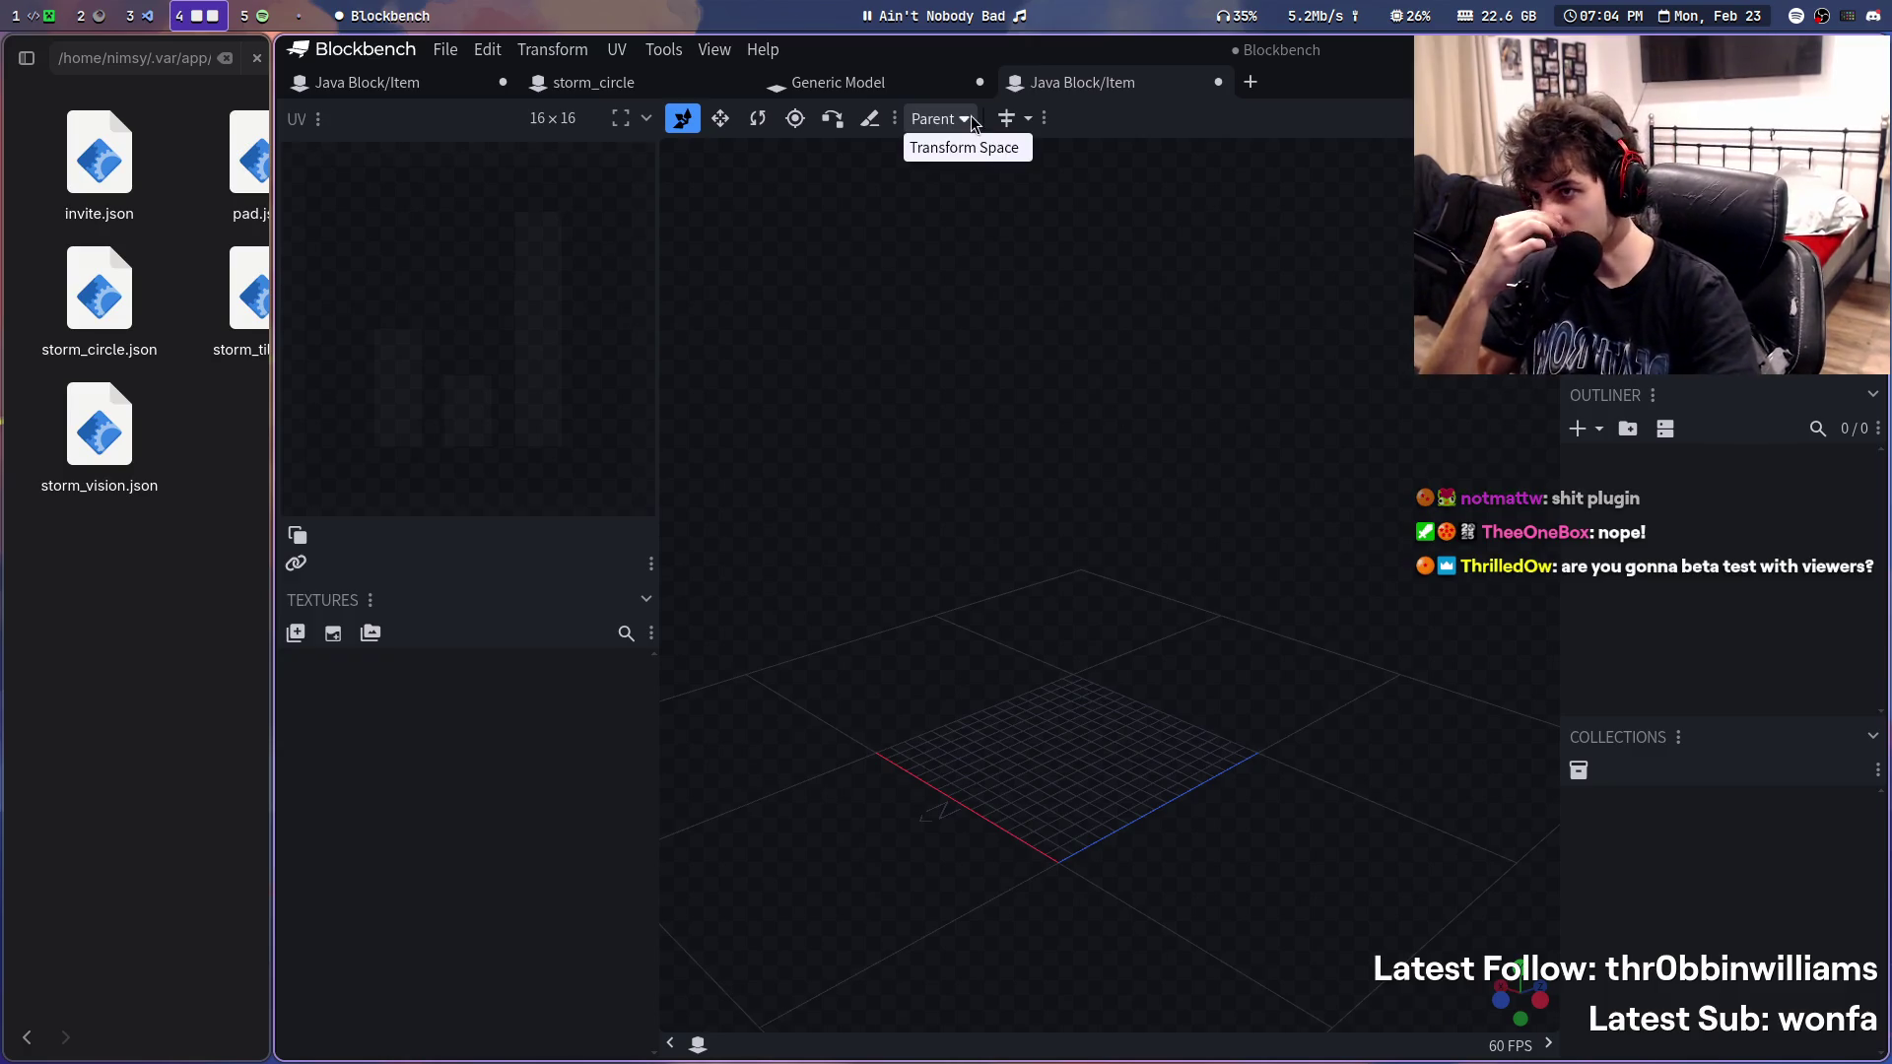
middle_click(1098, 79)
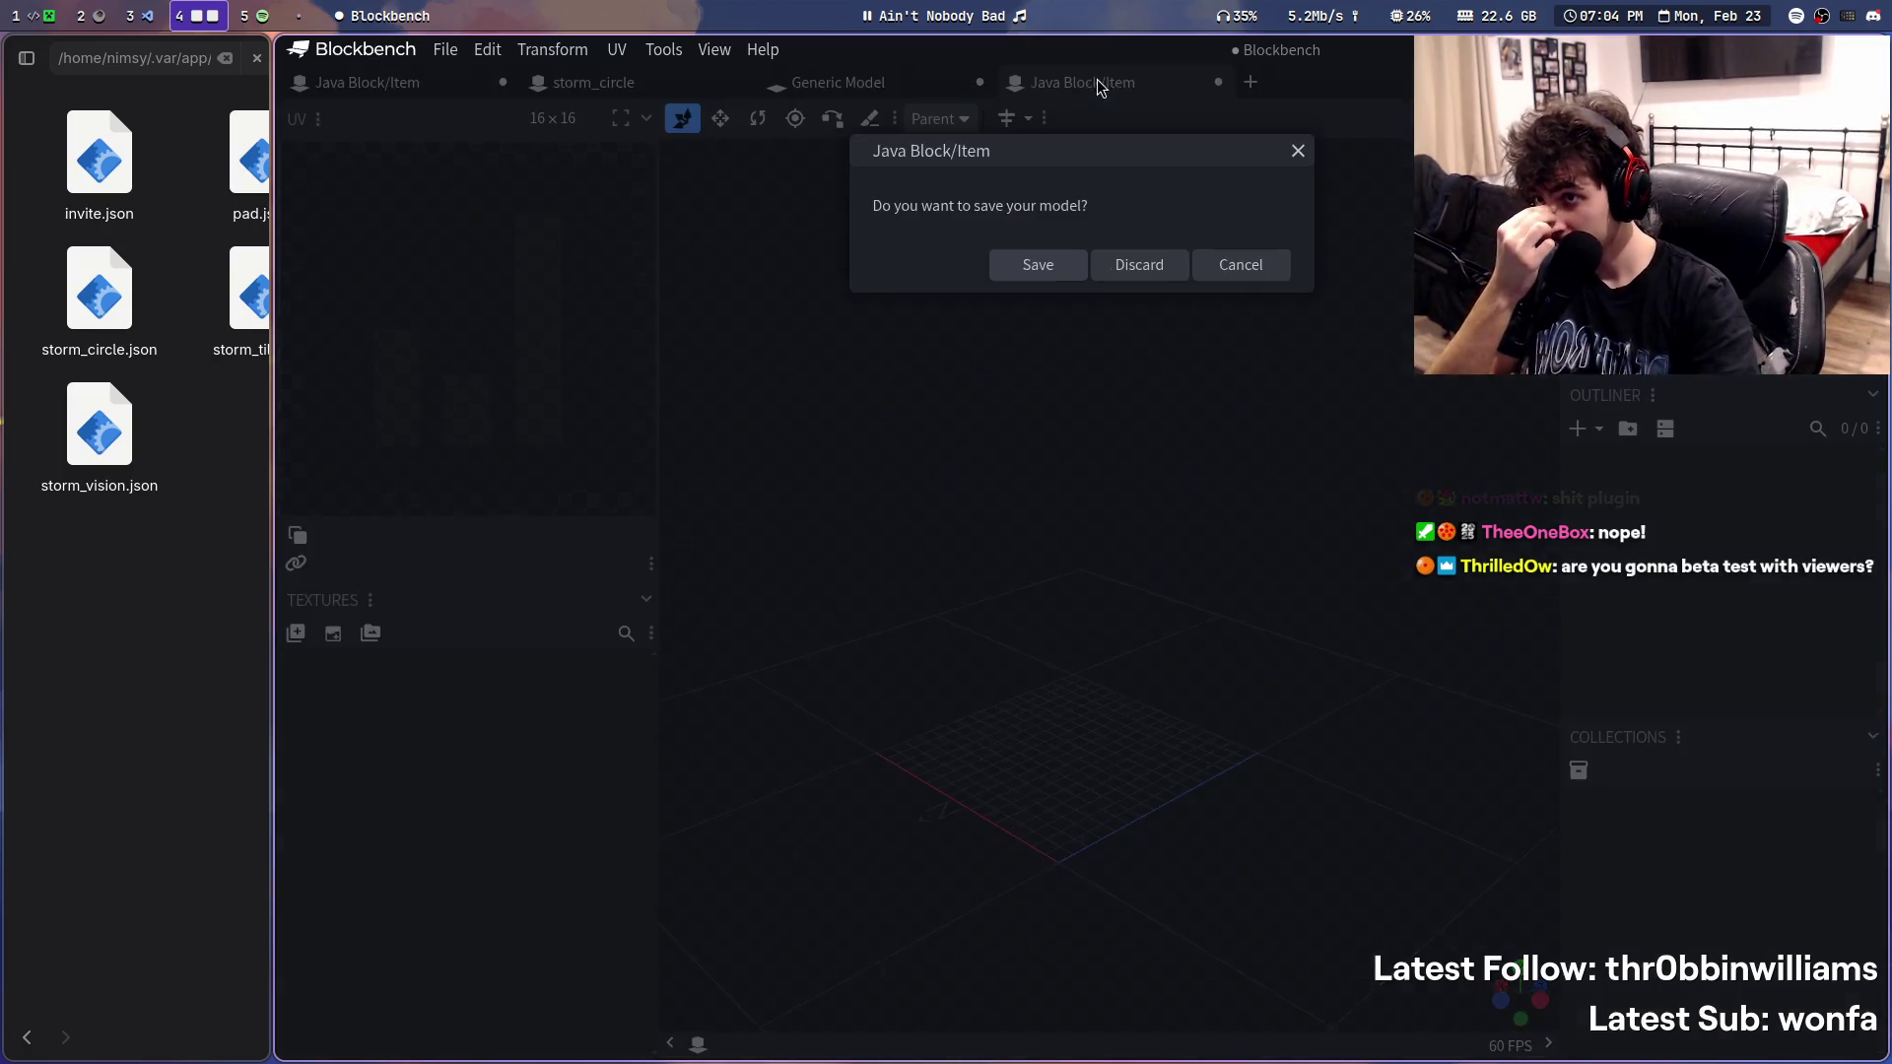
click(1118, 257)
mouse_move(1549, 452)
mouse_down()
mouse_move(1496, 368)
mouse_move(1460, 374)
mouse_move(1553, 387)
mouse_up()
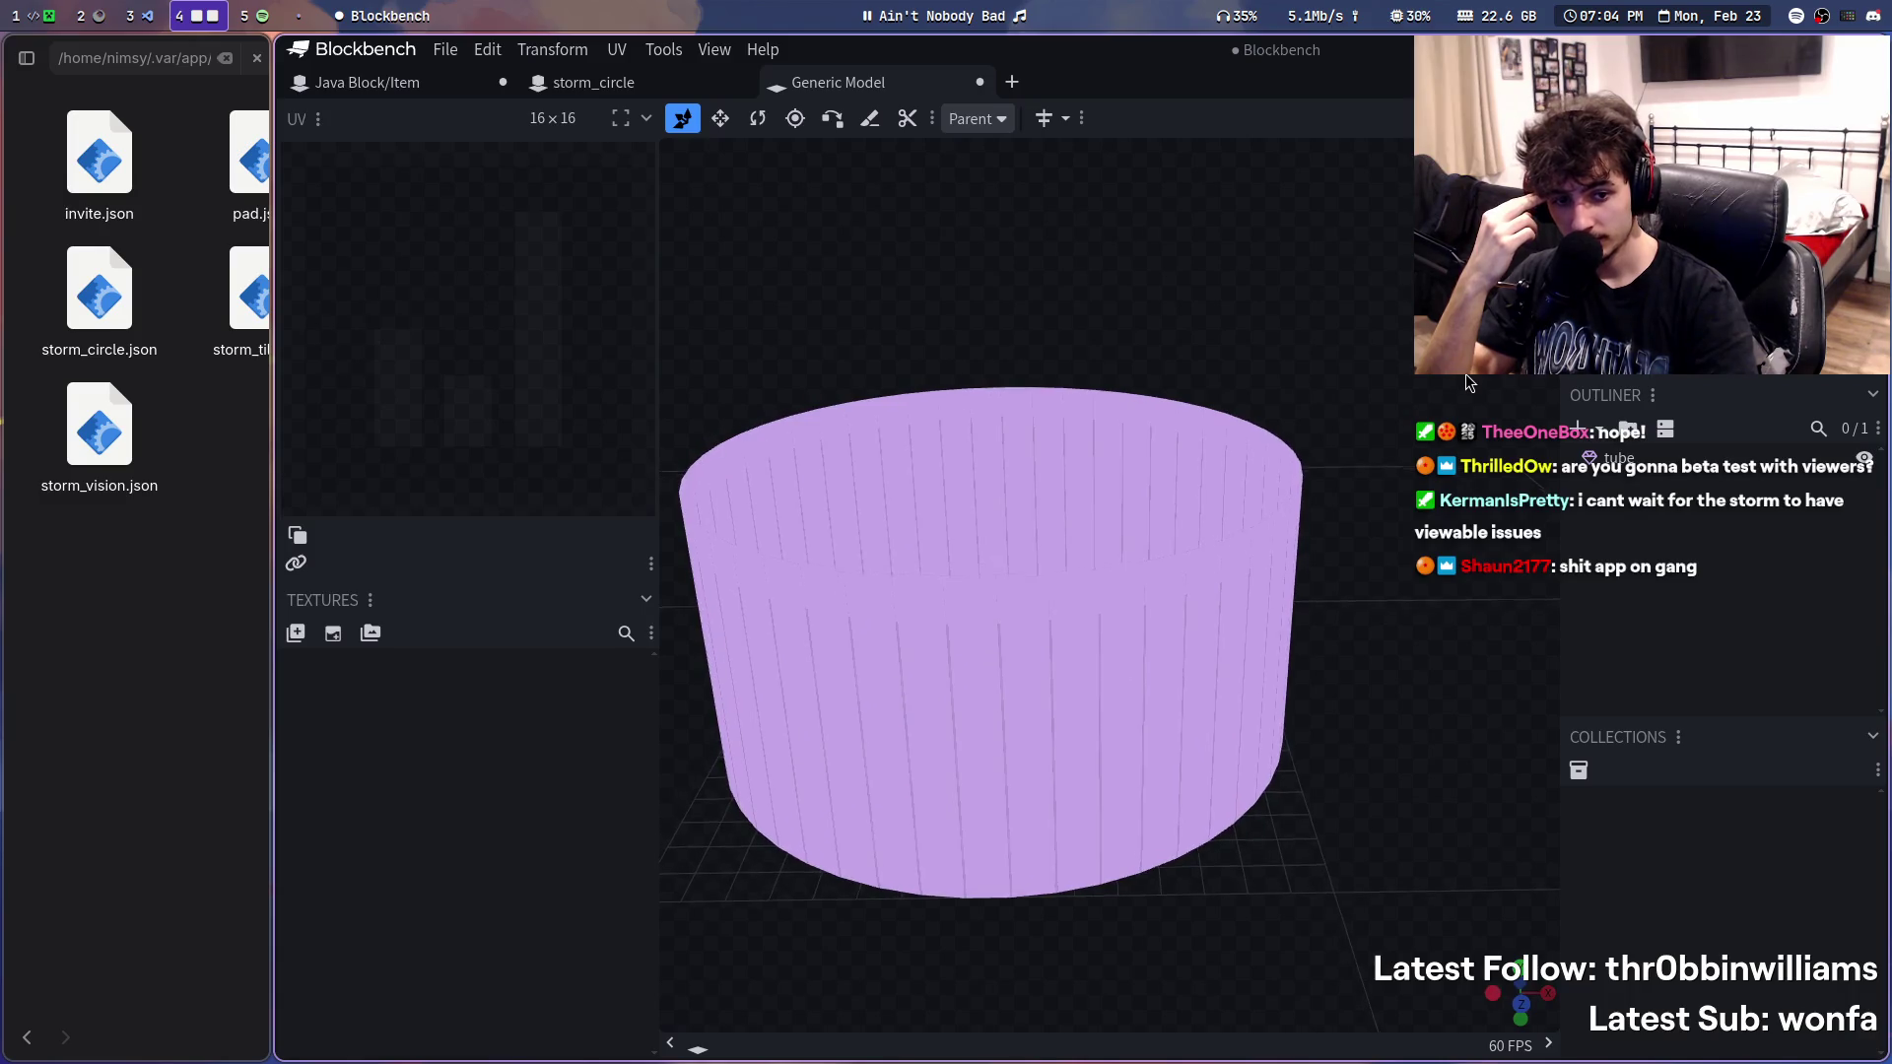
- Inspect the tube mesh from inside and outside, then switch to the storm_circle ring project
click(1299, 444)
mouse_move(1299, 444)
mouse_down()
mouse_move(1380, 242)
mouse_move(1240, 339)
mouse_move(1195, 267)
mouse_move(1291, 259)
mouse_up()
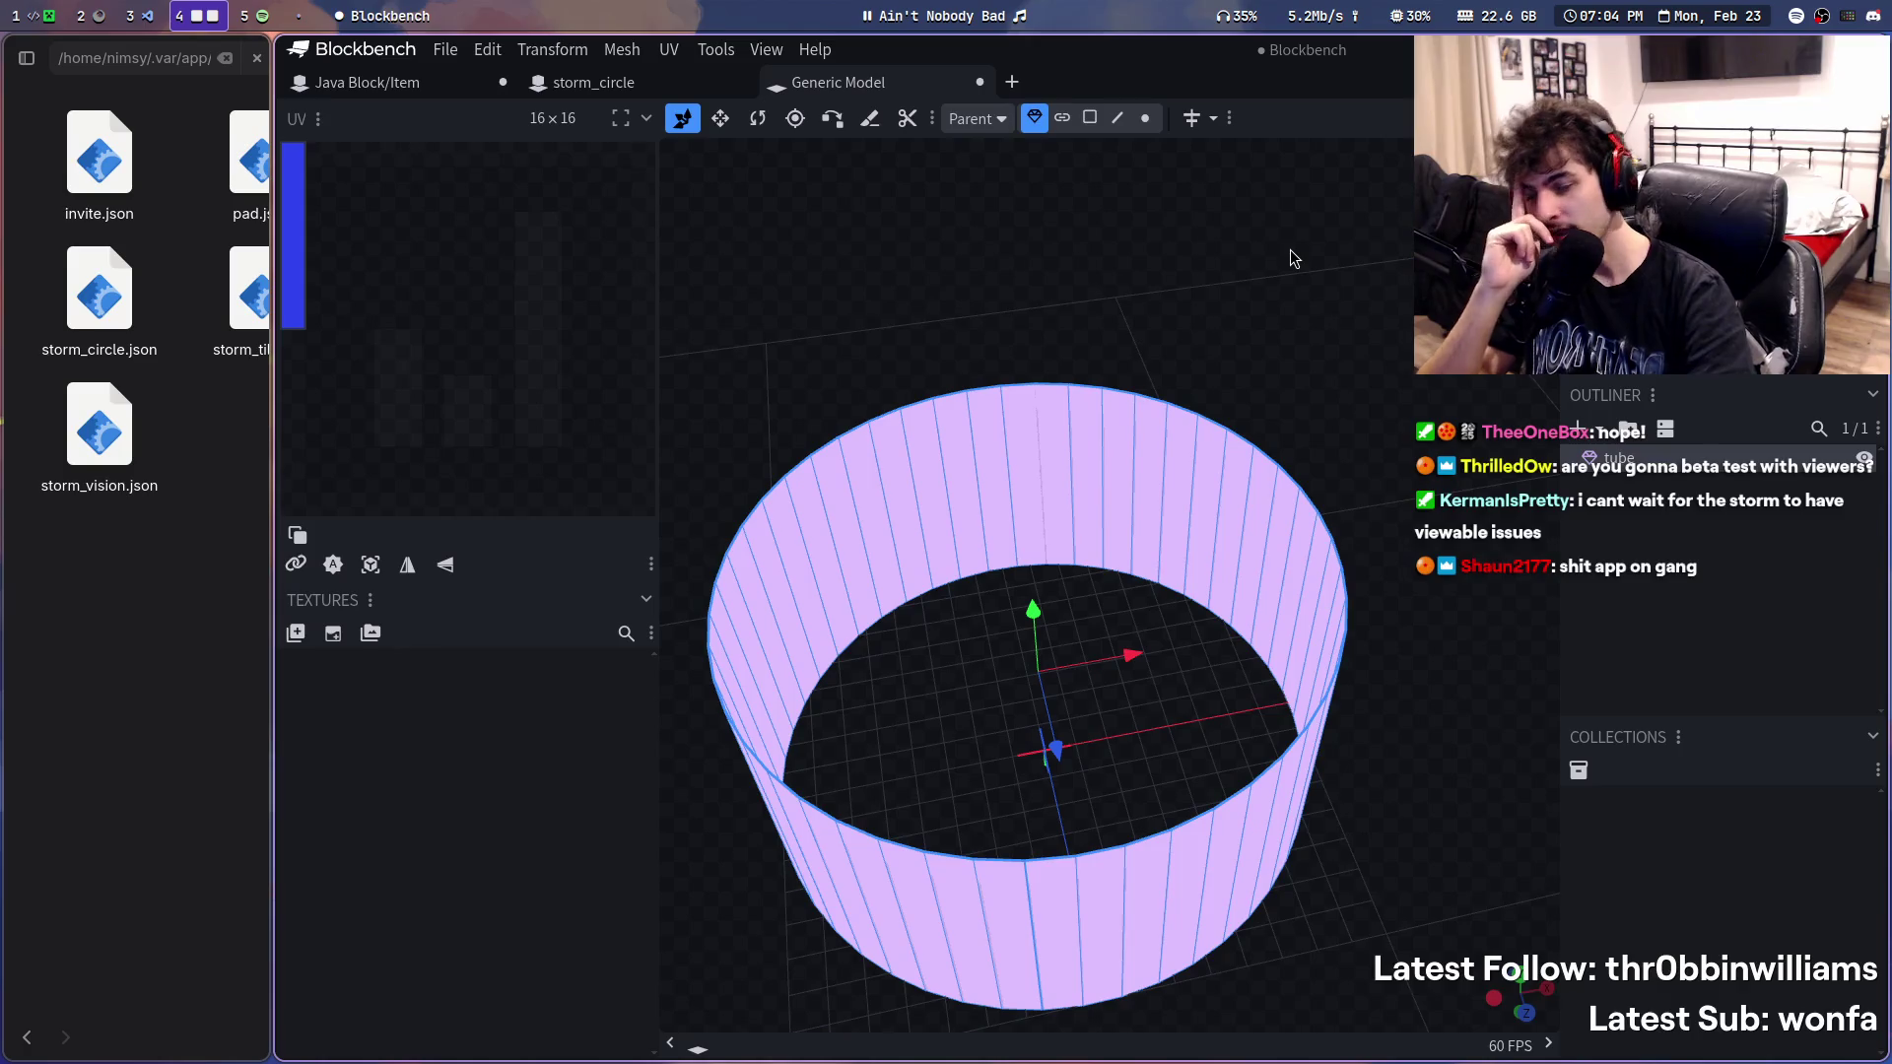
drag(1209, 267, 1181, 244)
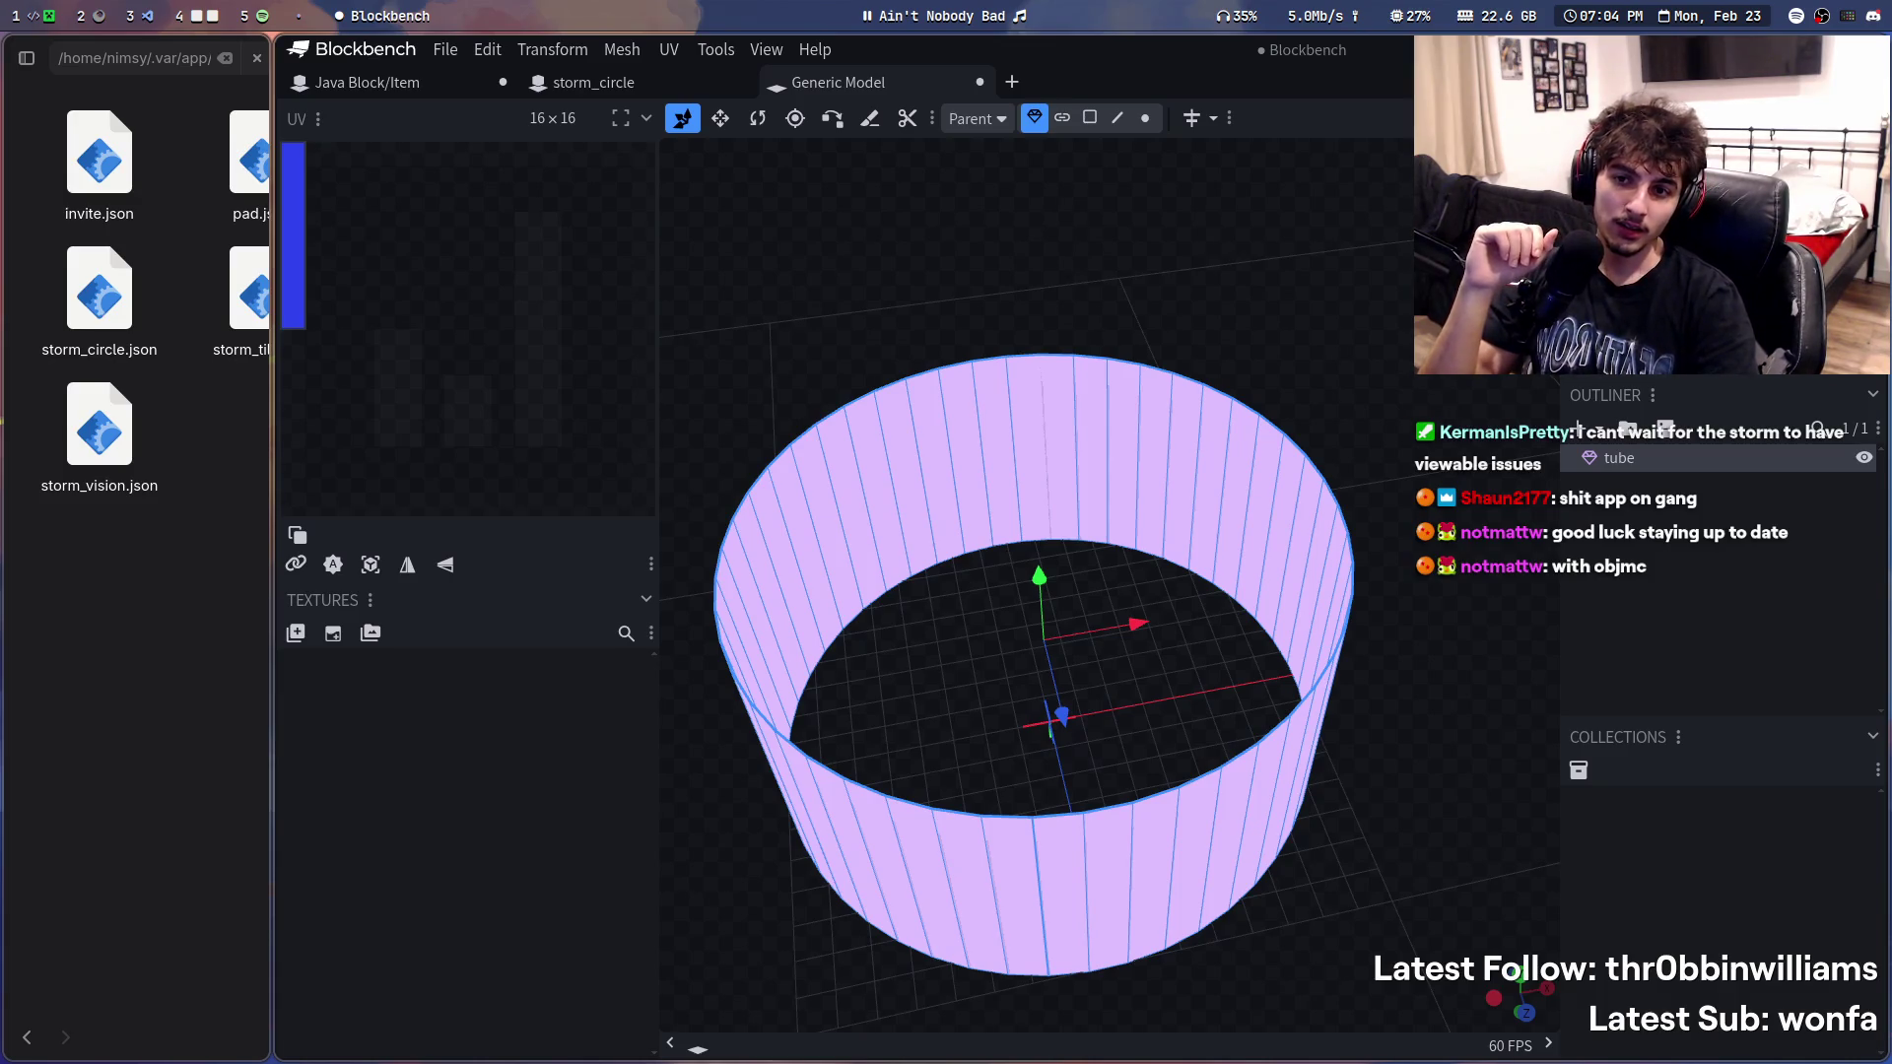
mouse_move(1084, 348)
mouse_down()
mouse_move(963, 356)
mouse_move(758, 314)
mouse_up()
click(404, 84)
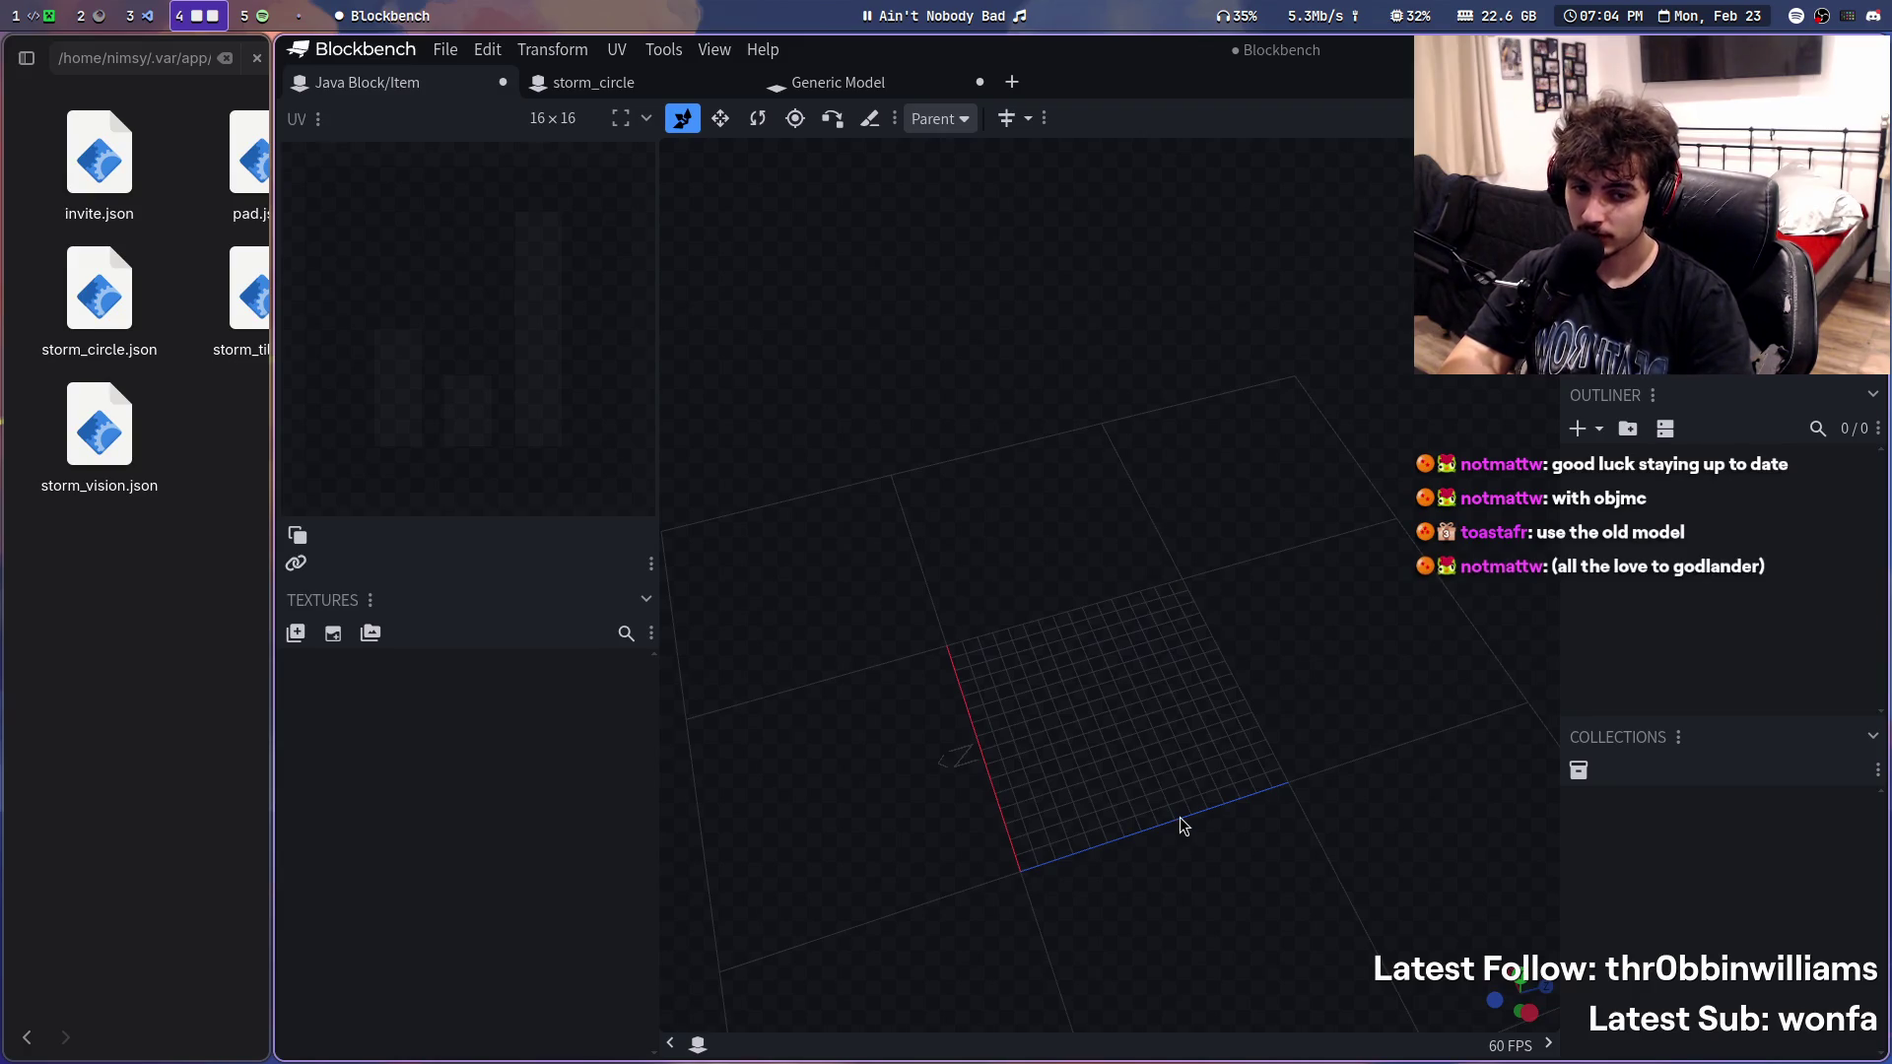
click(636, 84)
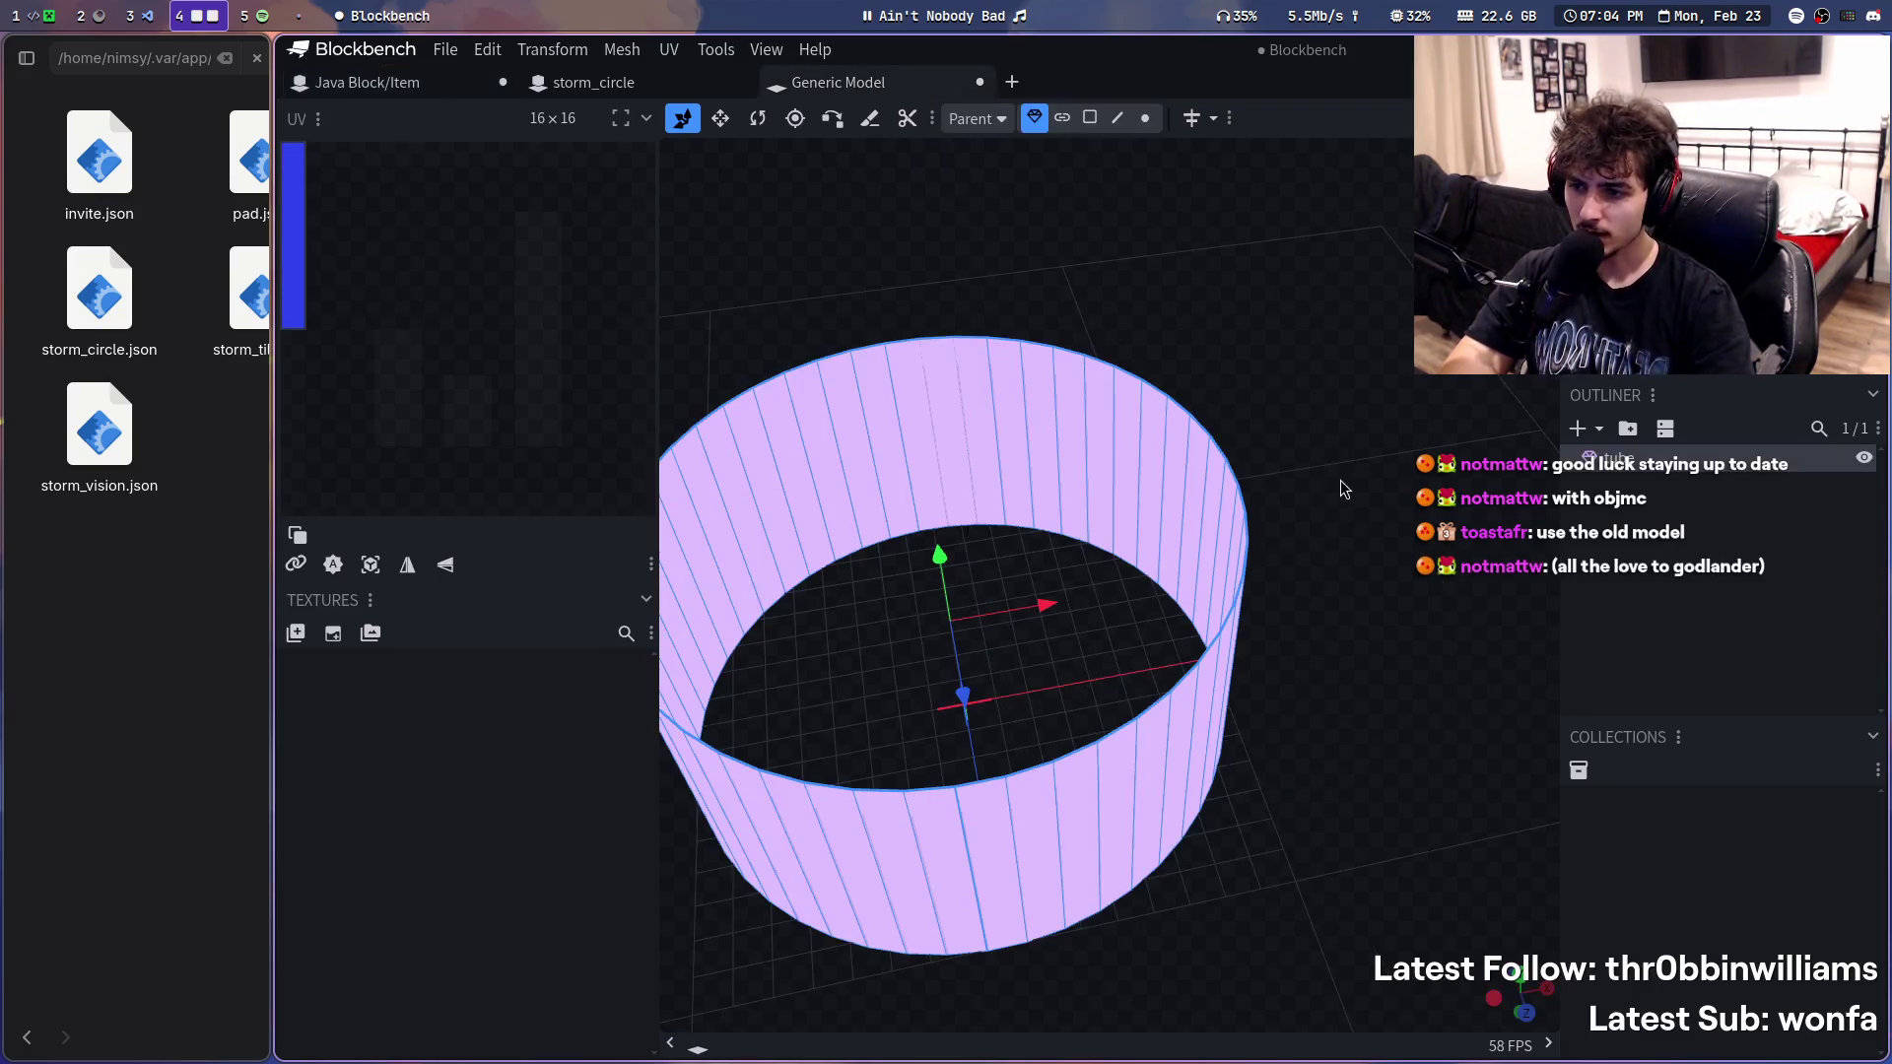
scroll(1237, 558, down, 3)
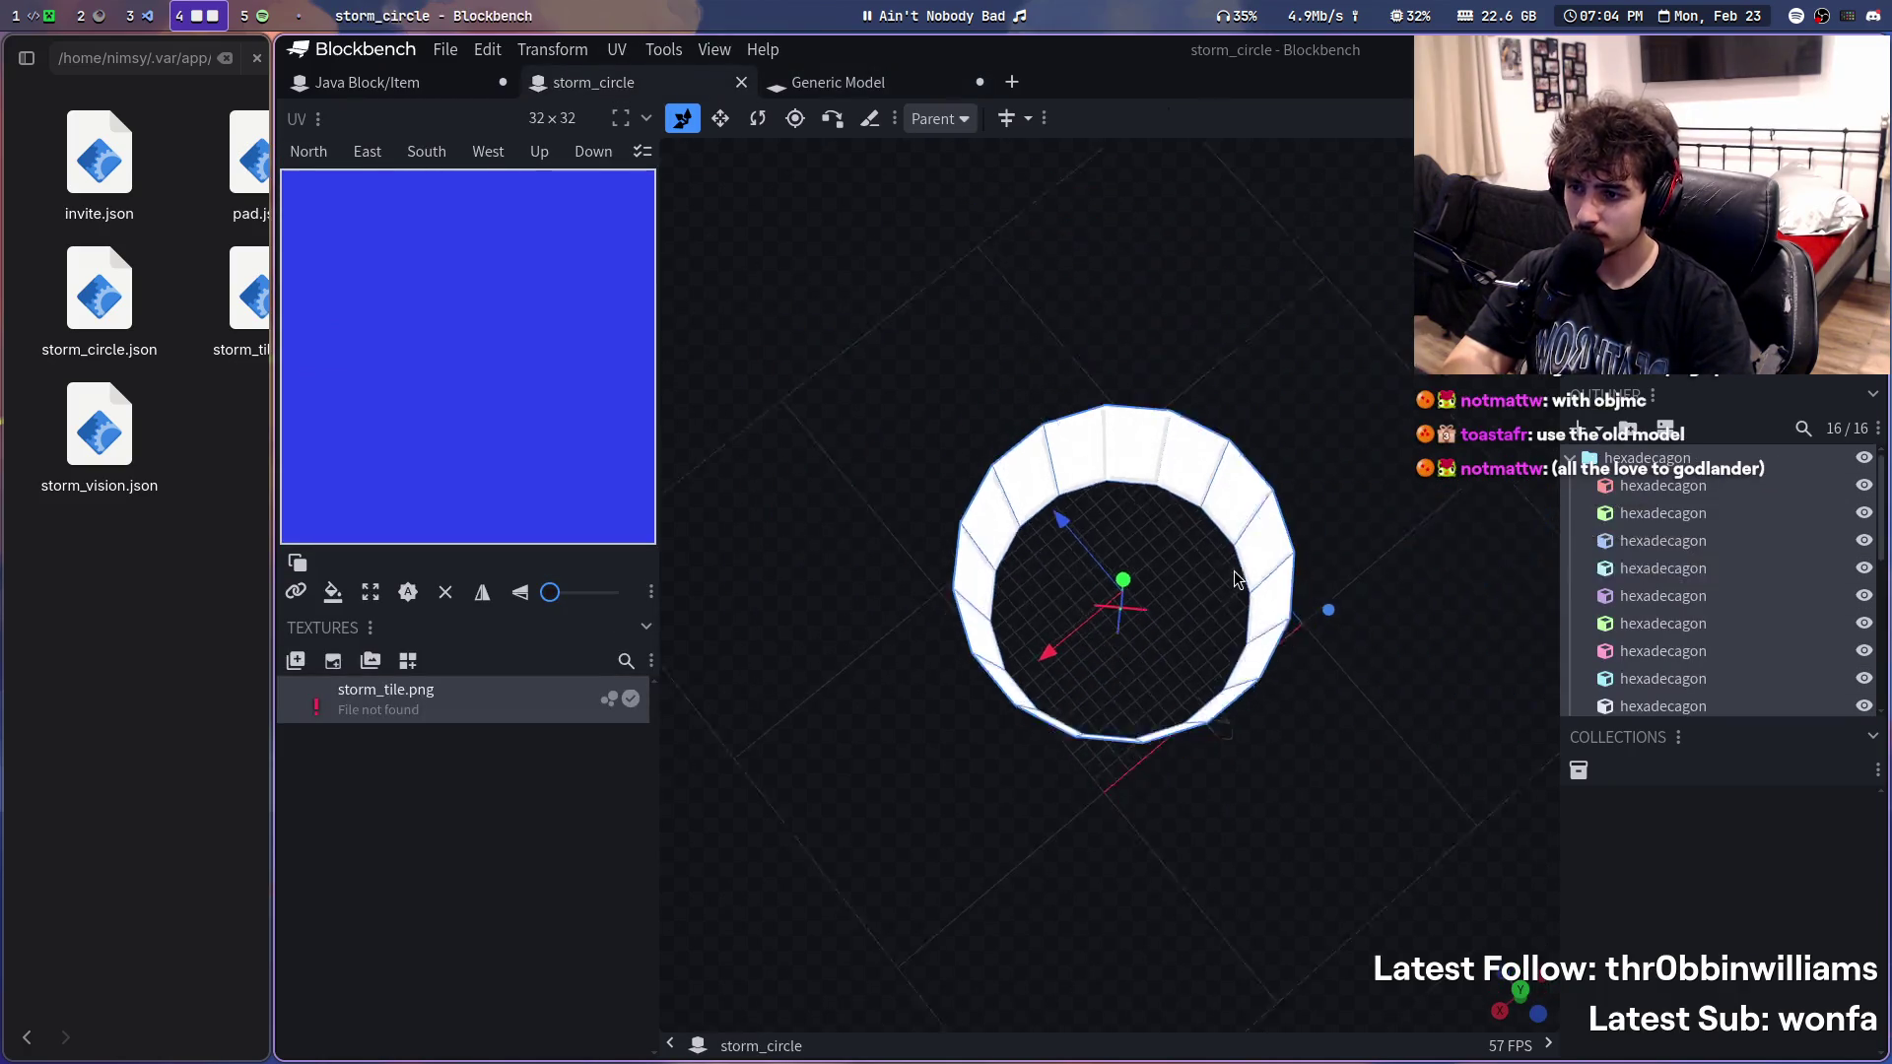
scroll(1179, 598, up, 1)
scroll(1181, 605, up, 1)
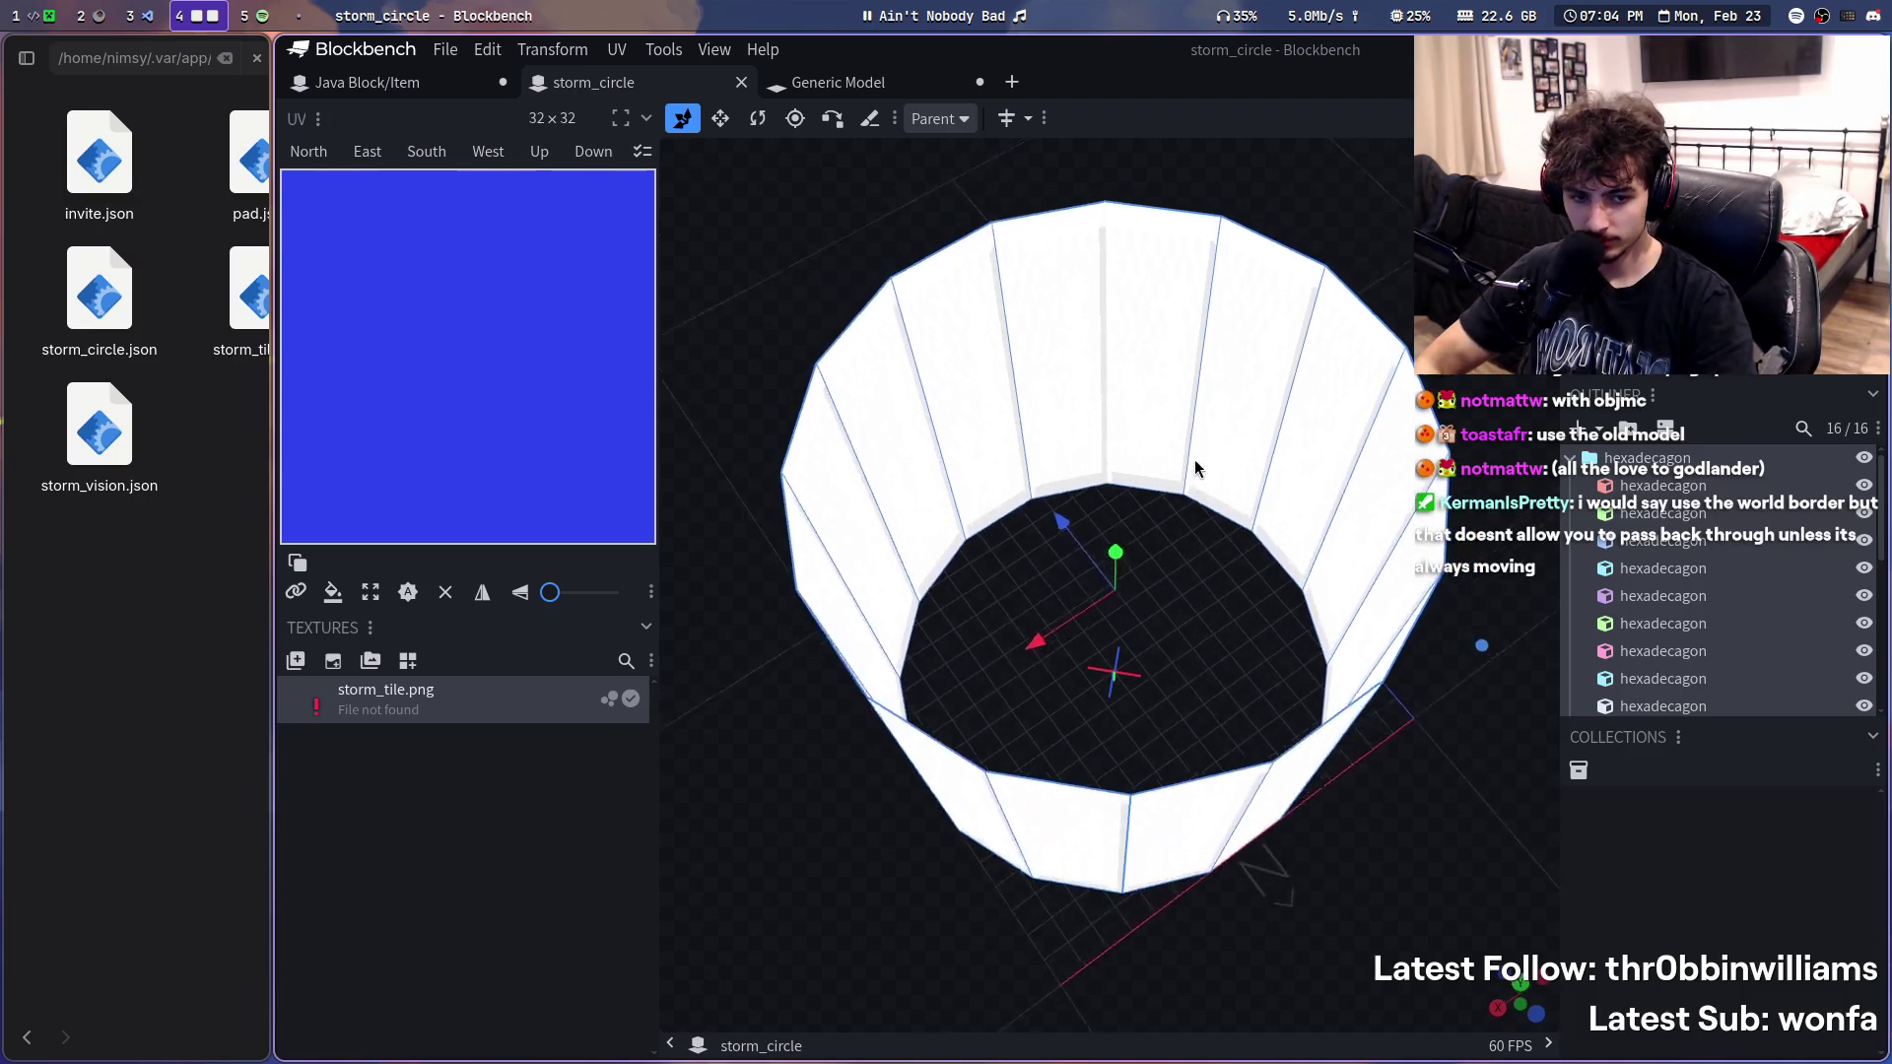
- Copy all sixteen ring pieces from storm_circle and paste them into the Java Block/Item project
drag(1233, 553, 1198, 475)
click(1432, 856)
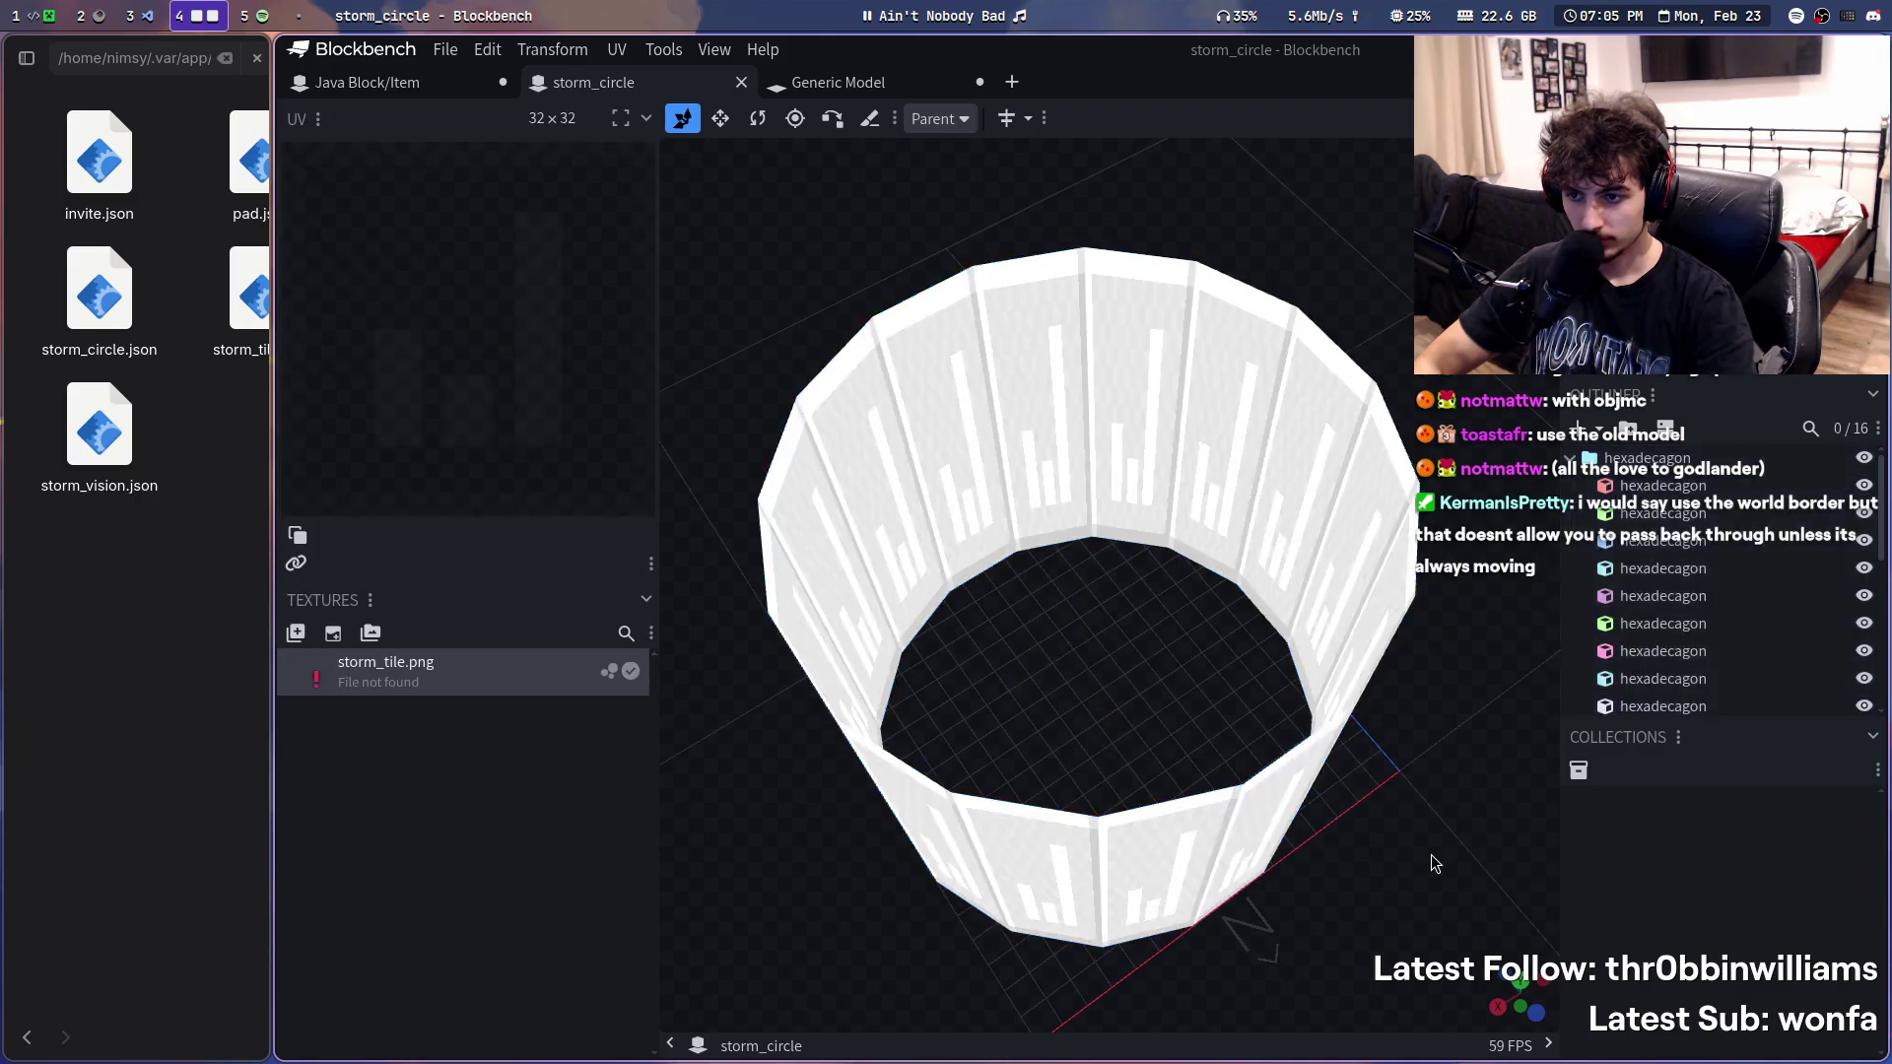
key(ctrl+a)
key(ctrl+c)
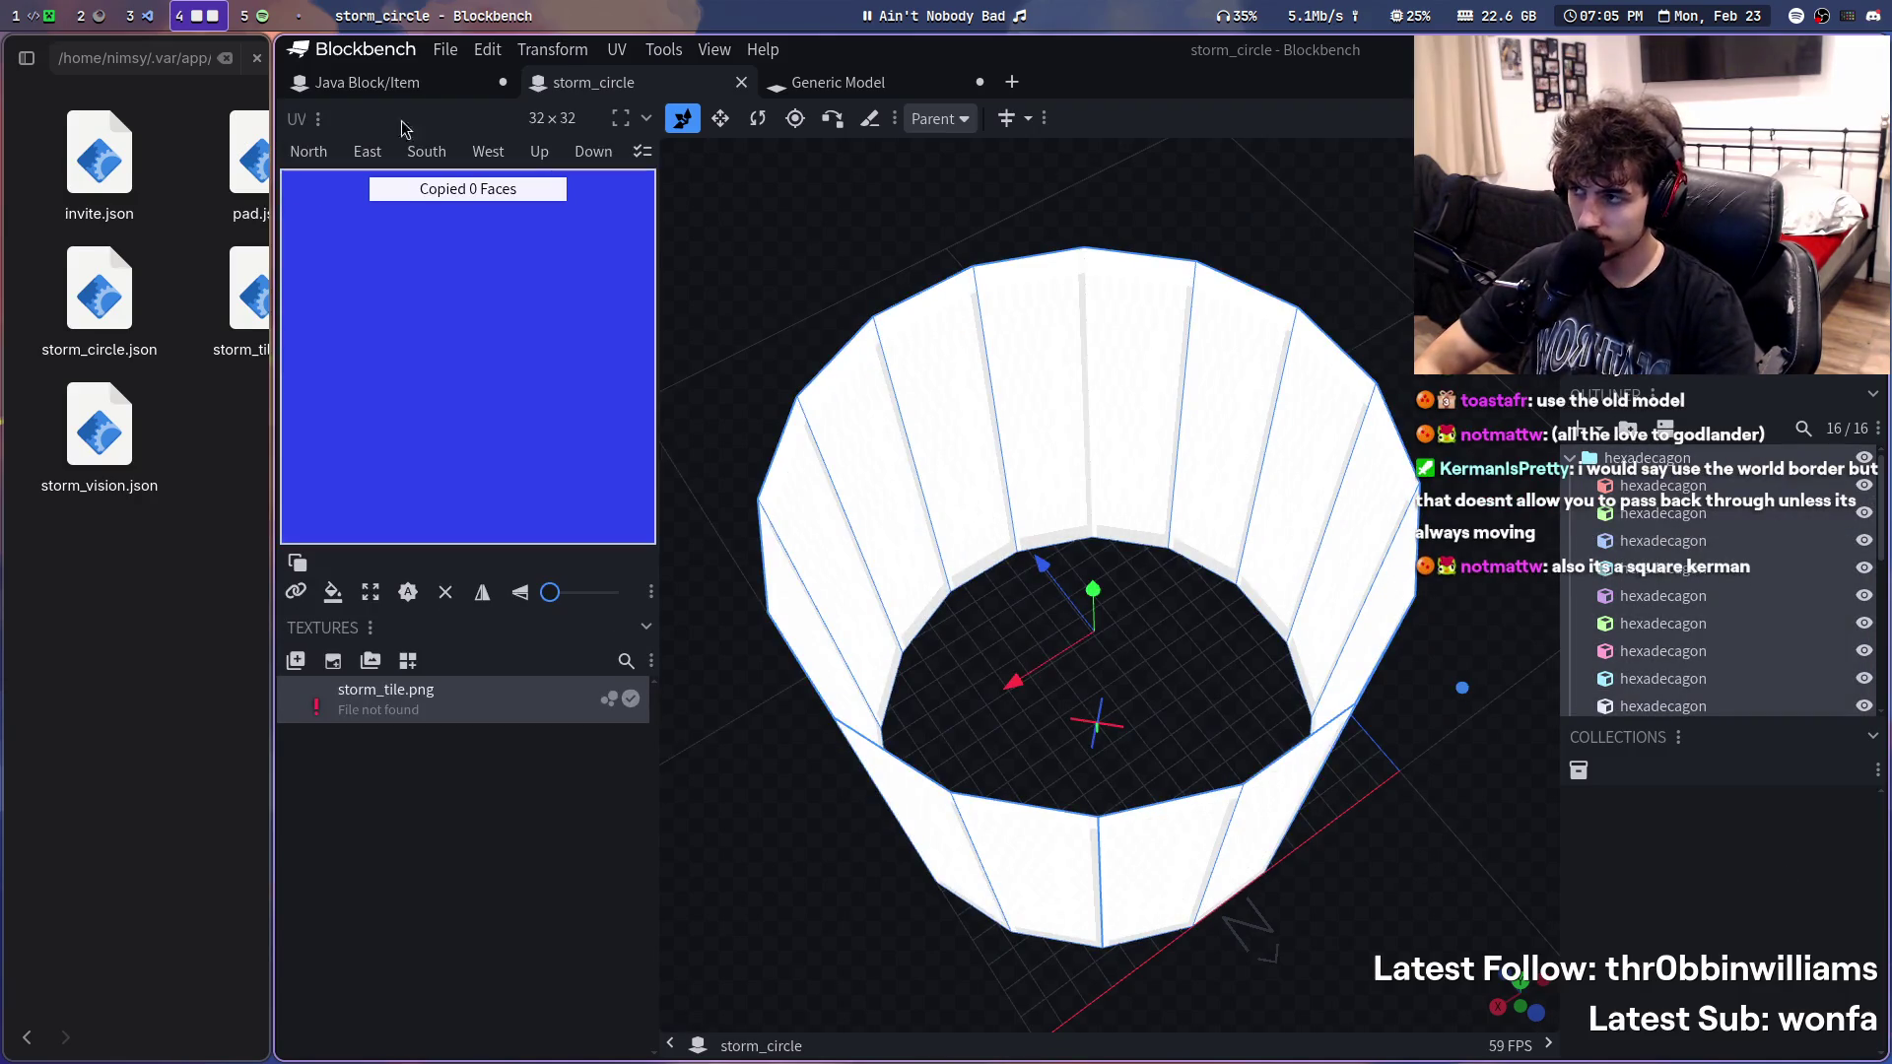
click(367, 81)
key(ctrl+v)
scroll(1308, 871, up, 2)
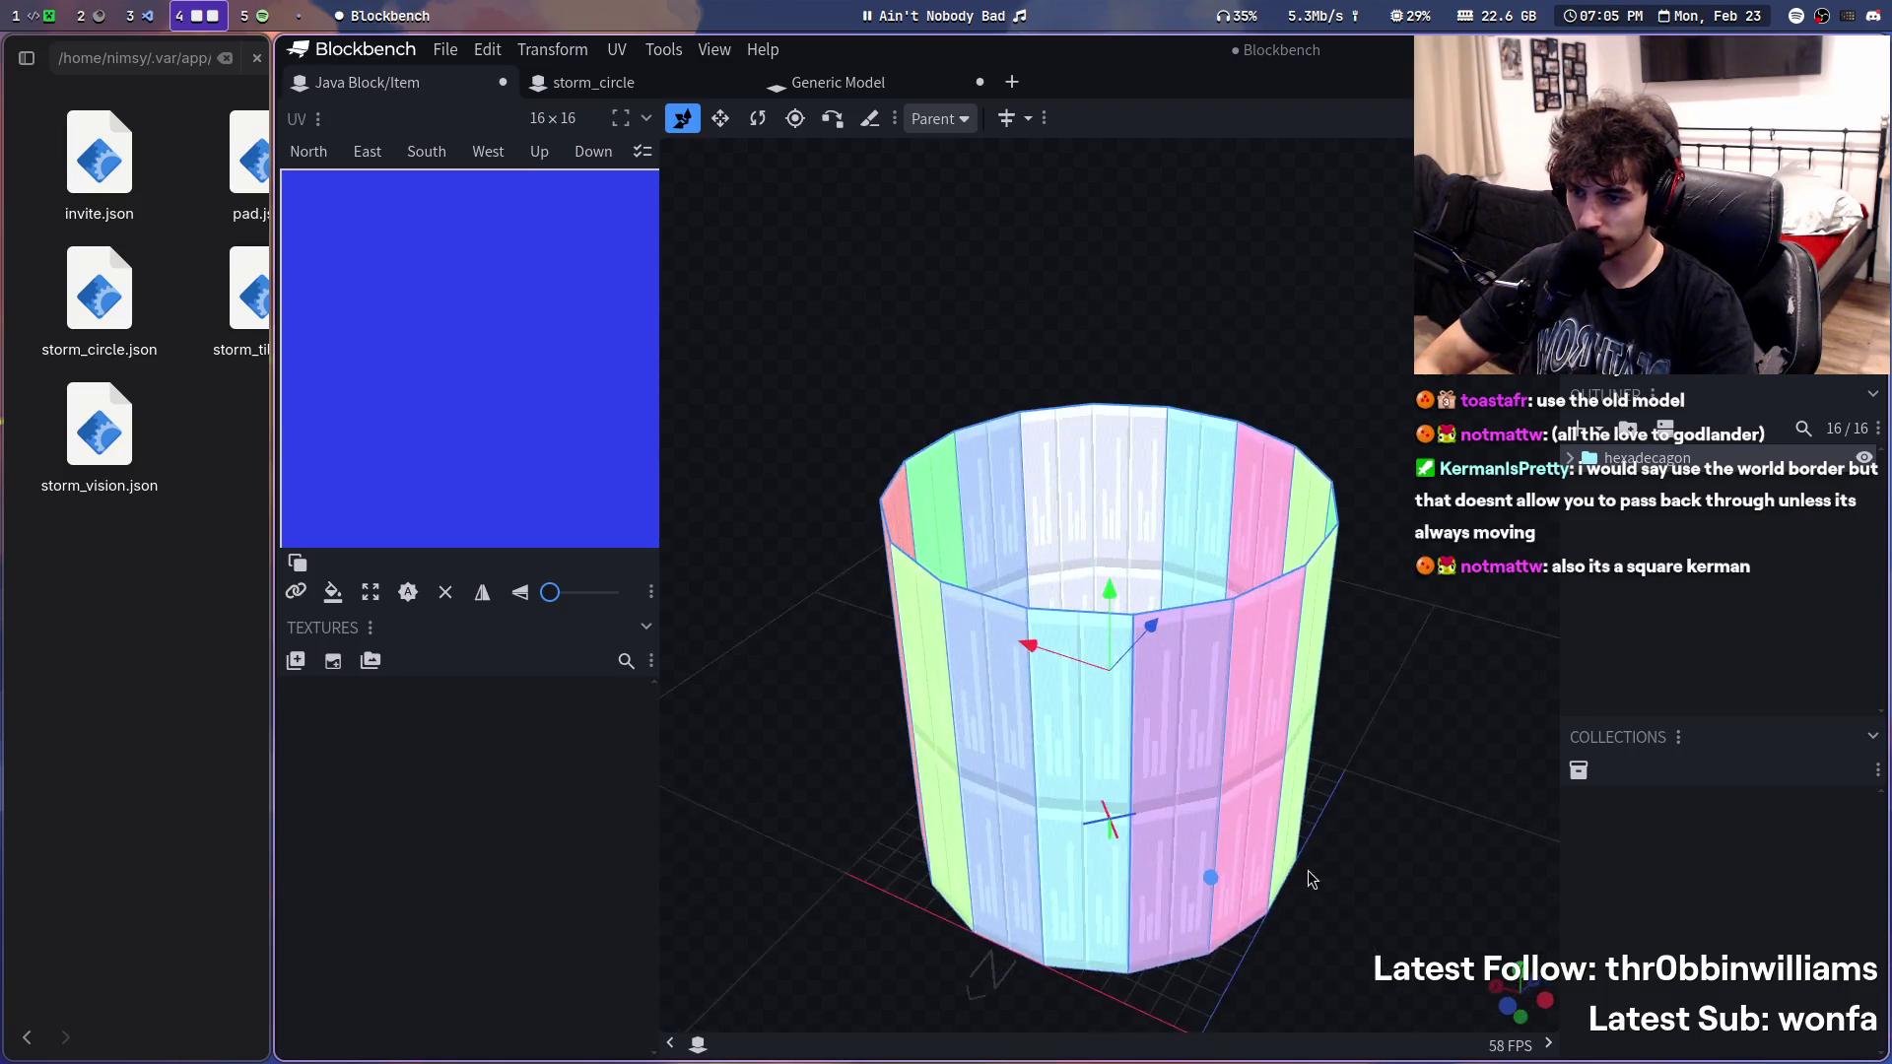
scroll(1267, 741, up, 2)
scroll(1267, 924, up, 3)
- Test-resize one pasted ring piece to open a gap, then inspect the hollow ring from around and above
drag(1267, 933, 1038, 760)
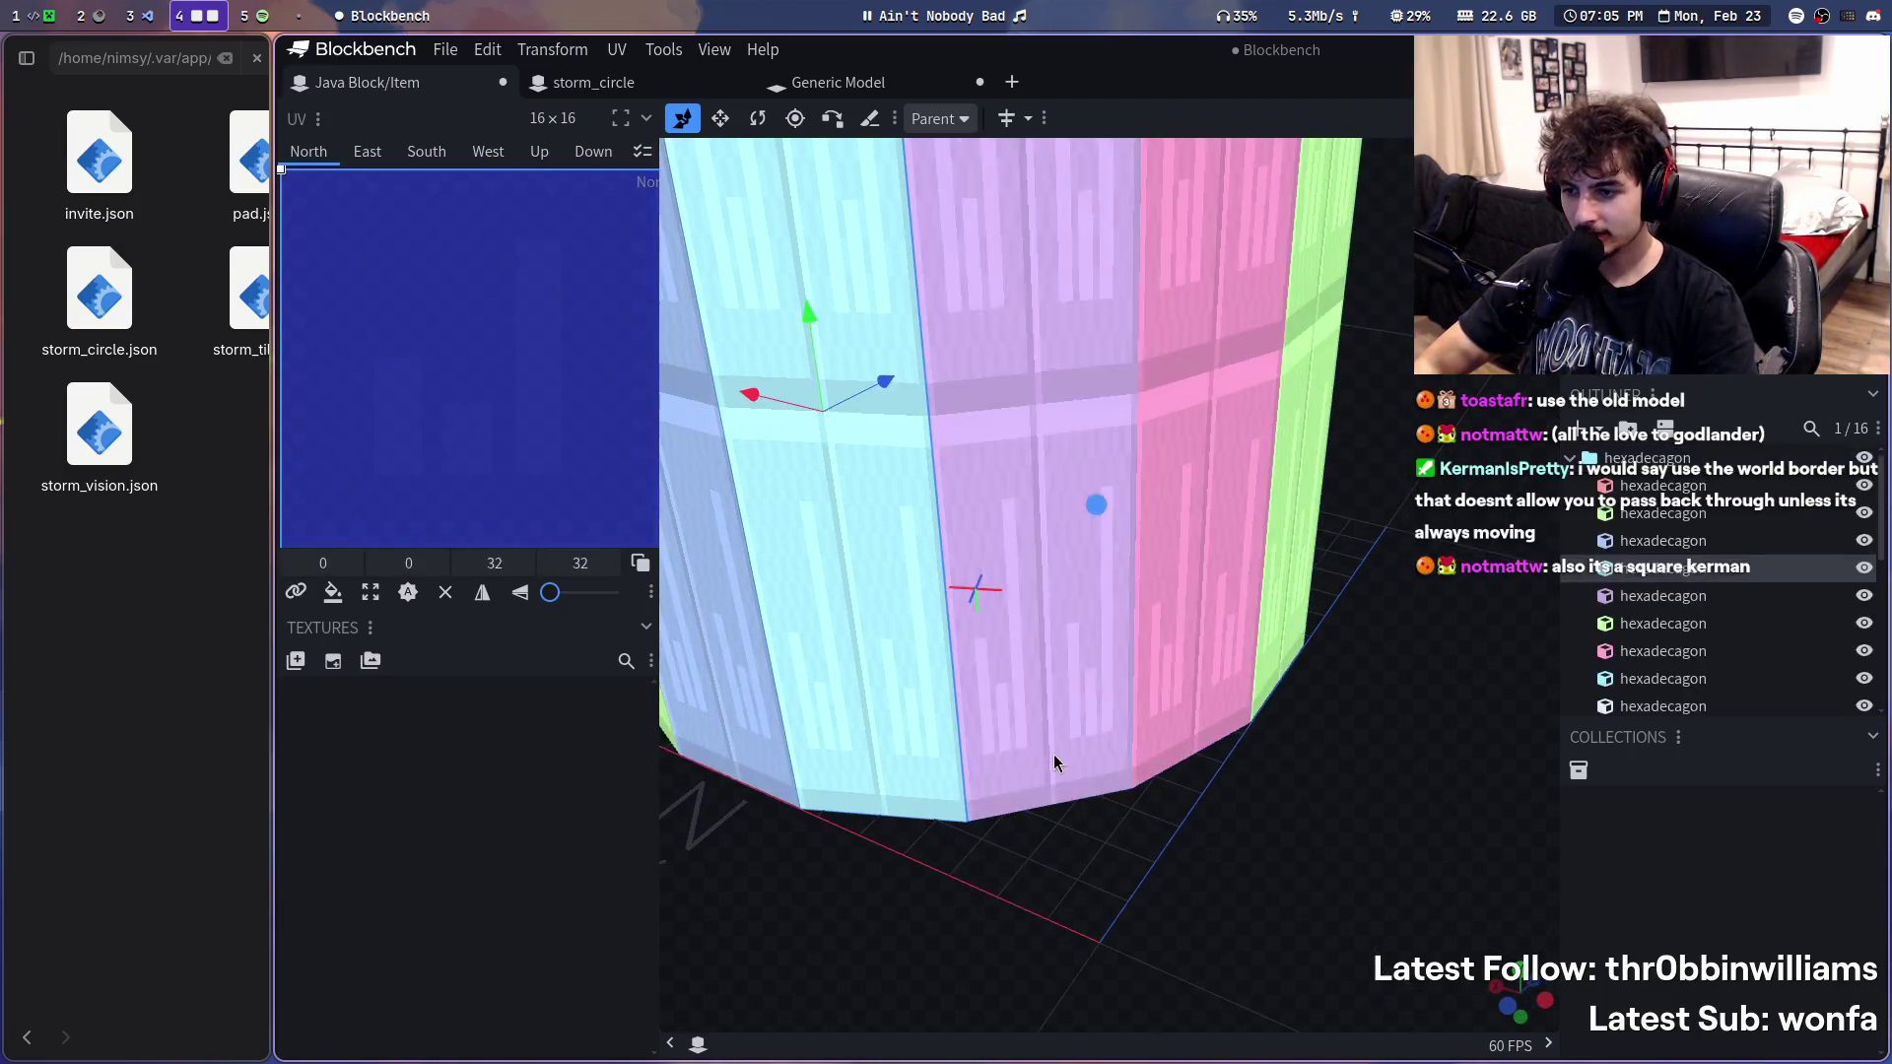
click(1028, 744)
key(s)
drag(1064, 400, 1227, 658)
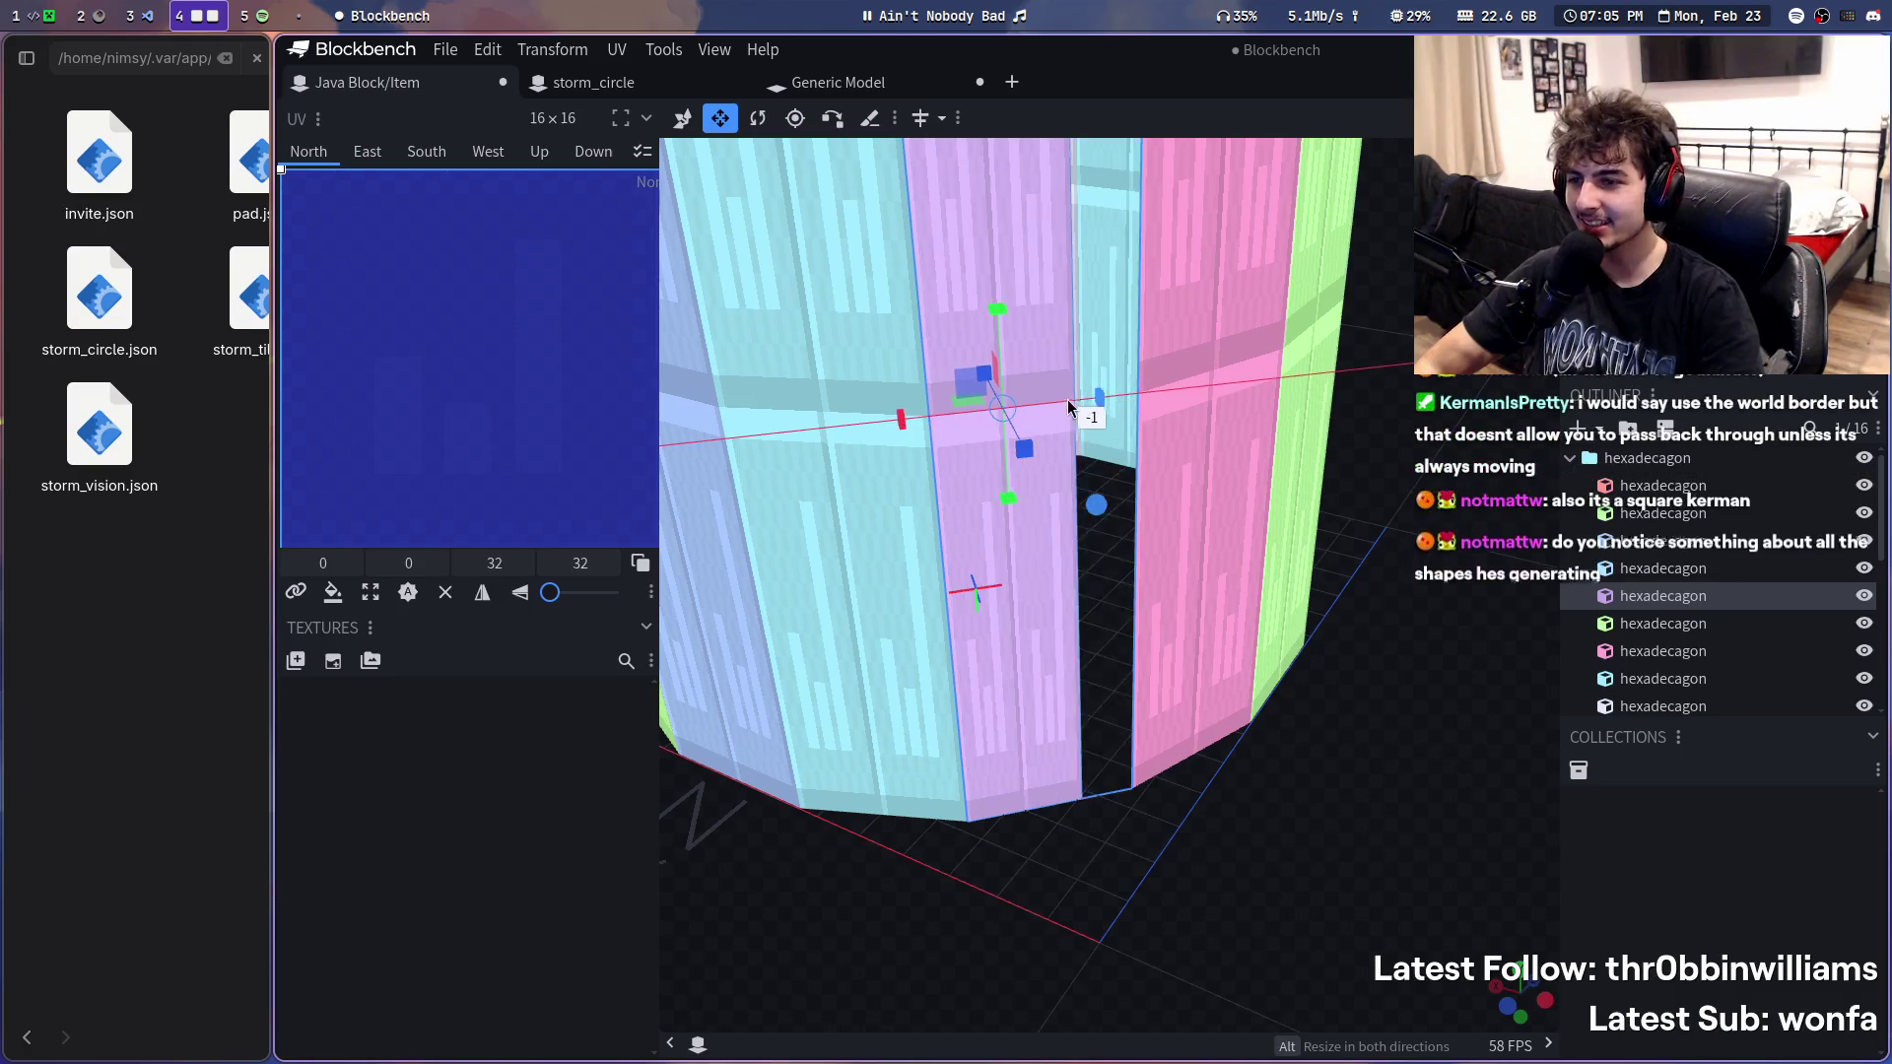
scroll(1341, 894, down, 2)
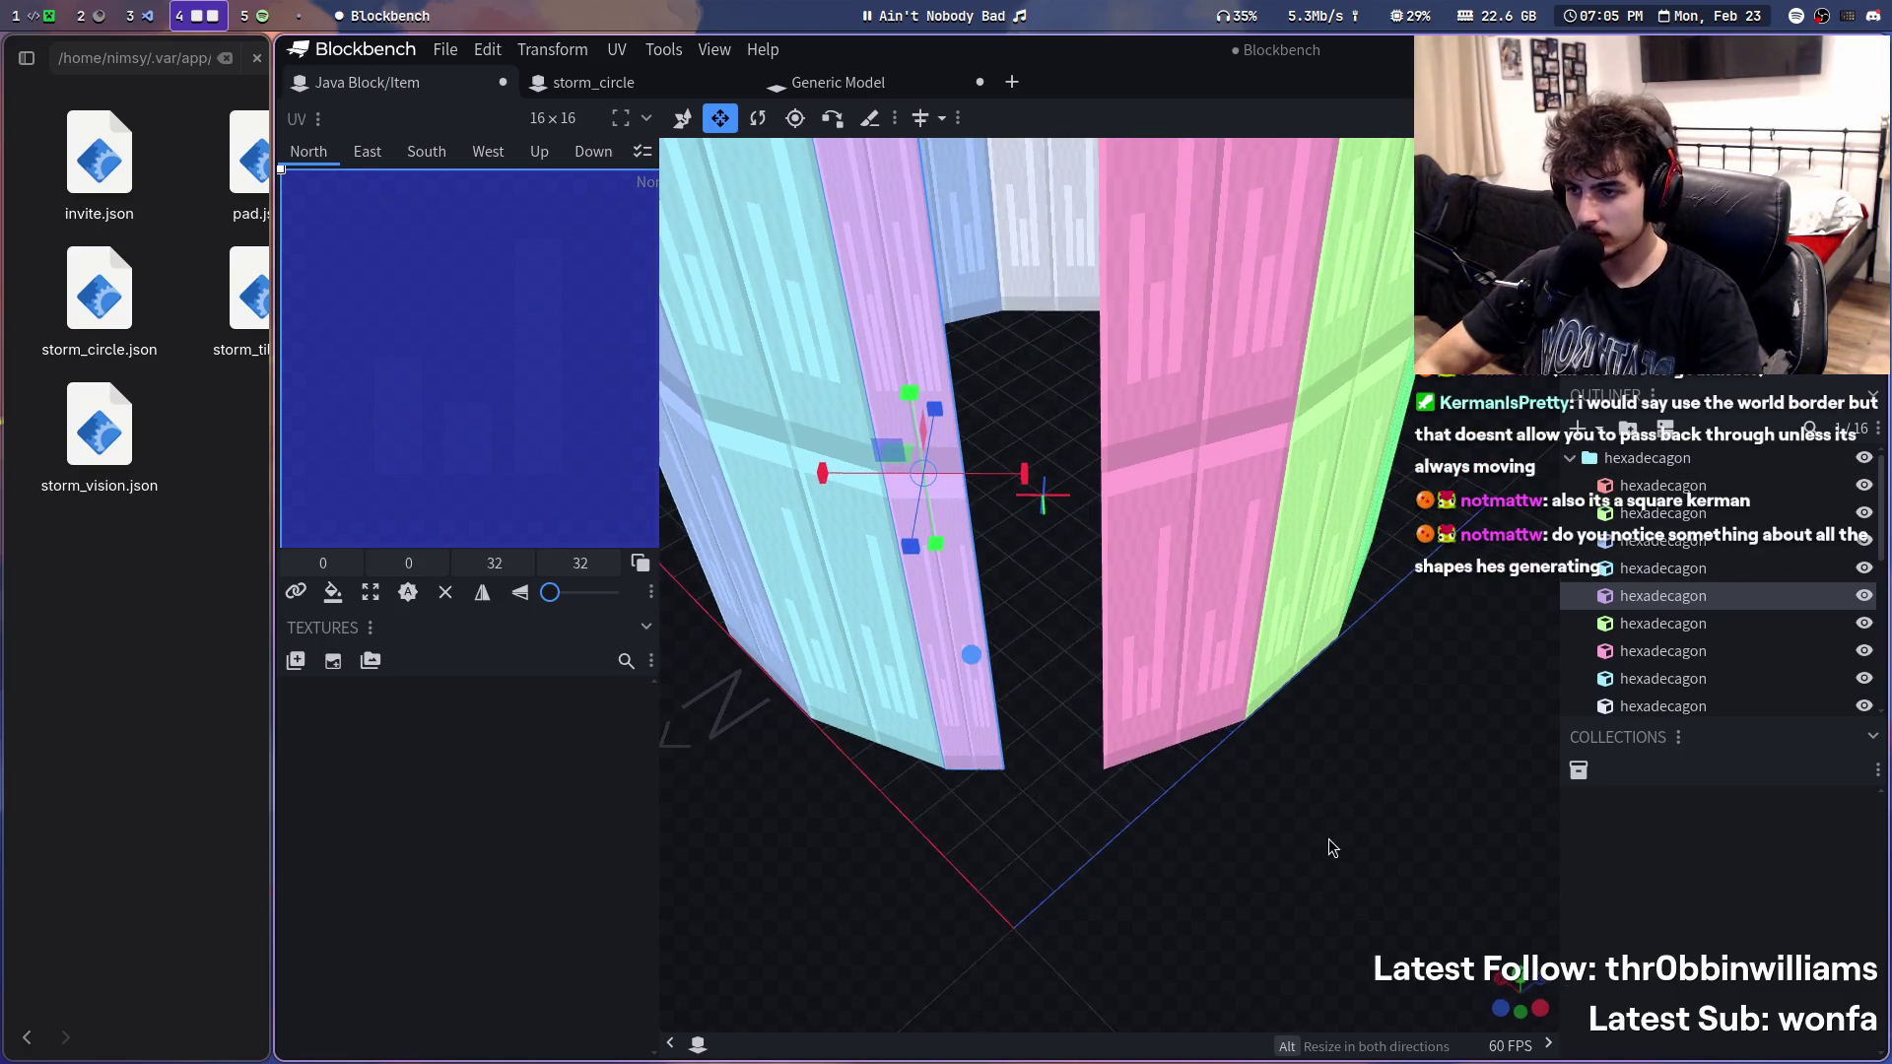
mouse_move(1330, 853)
mouse_down()
mouse_move(937, 814)
mouse_move(1128, 904)
mouse_up()
scroll(1266, 782, down, 2)
drag(1267, 782, 1088, 646)
scroll(1116, 722, up, 4)
scroll(1116, 723, down, 3)
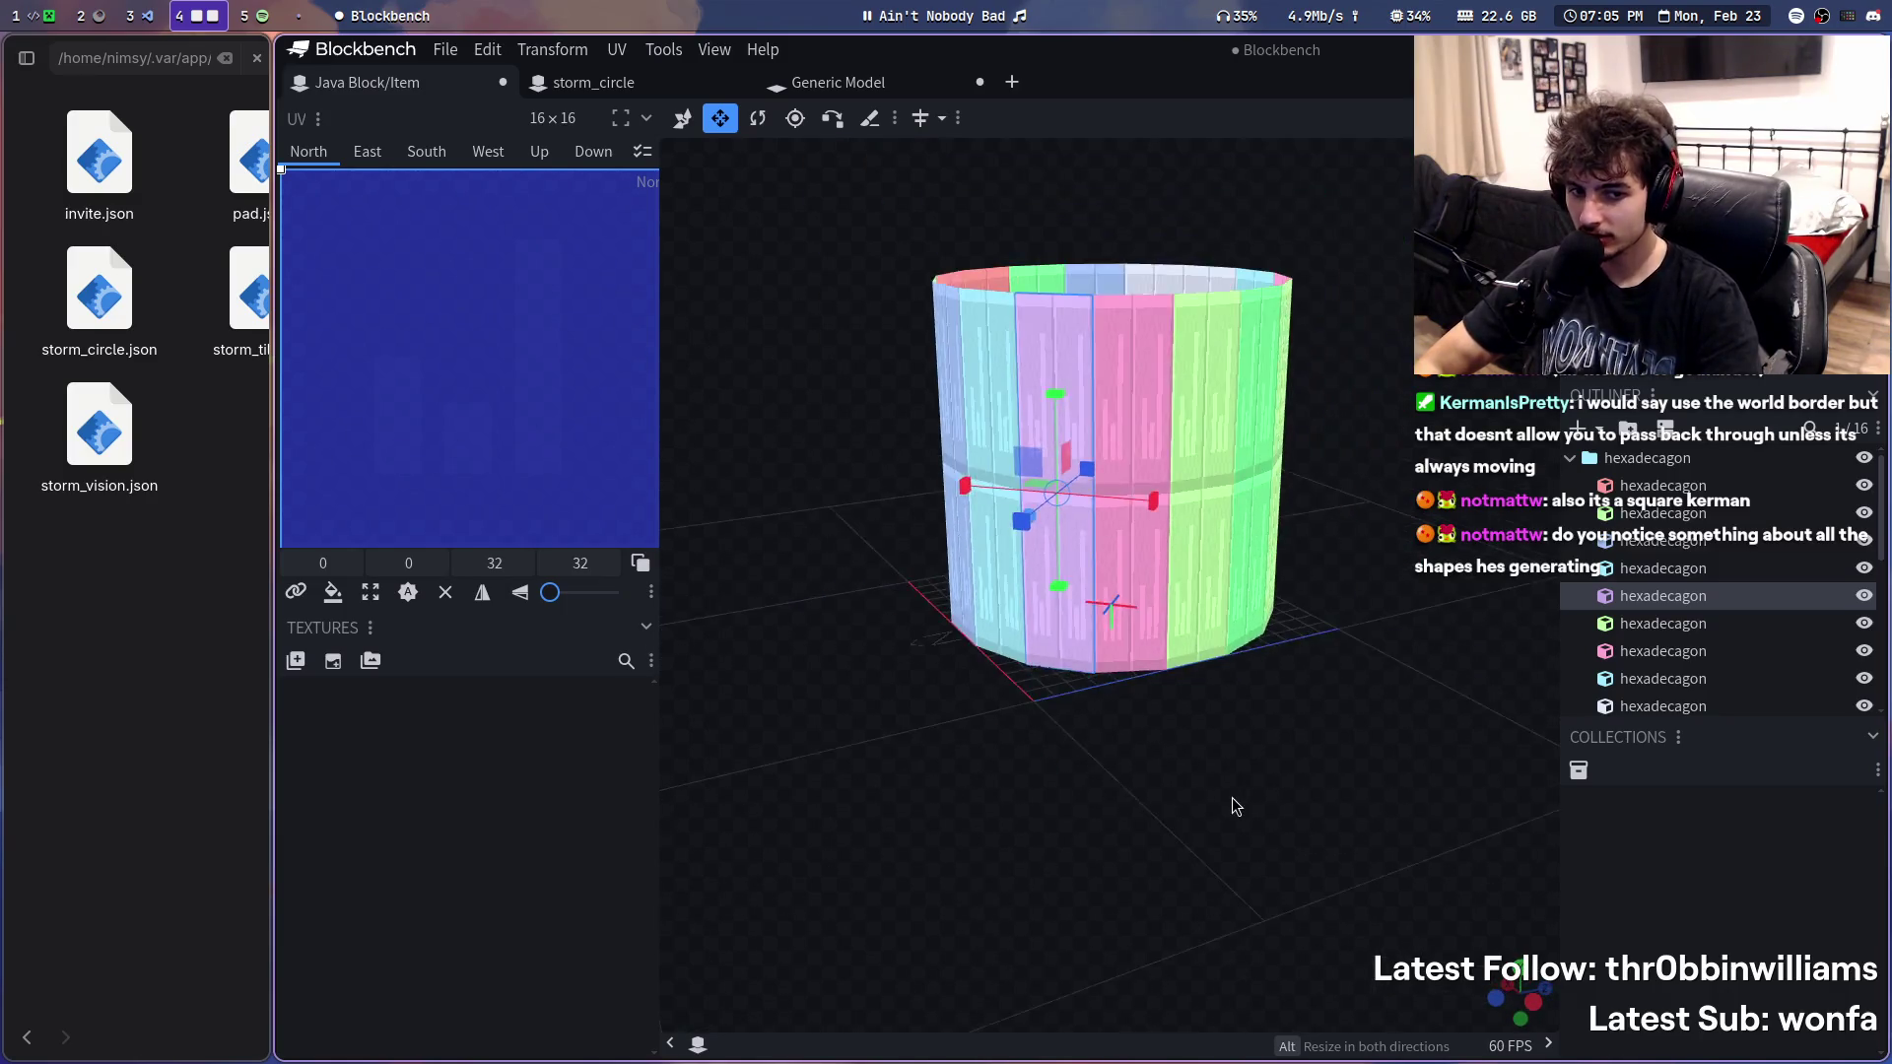
mouse_move(1232, 793)
mouse_down()
mouse_move(1253, 774)
mouse_move(1265, 885)
mouse_move(1204, 802)
mouse_move(1202, 734)
mouse_up()
scroll(1199, 737, up, 3)
scroll(1198, 737, up, 2)
scroll(1189, 778, up, 2)
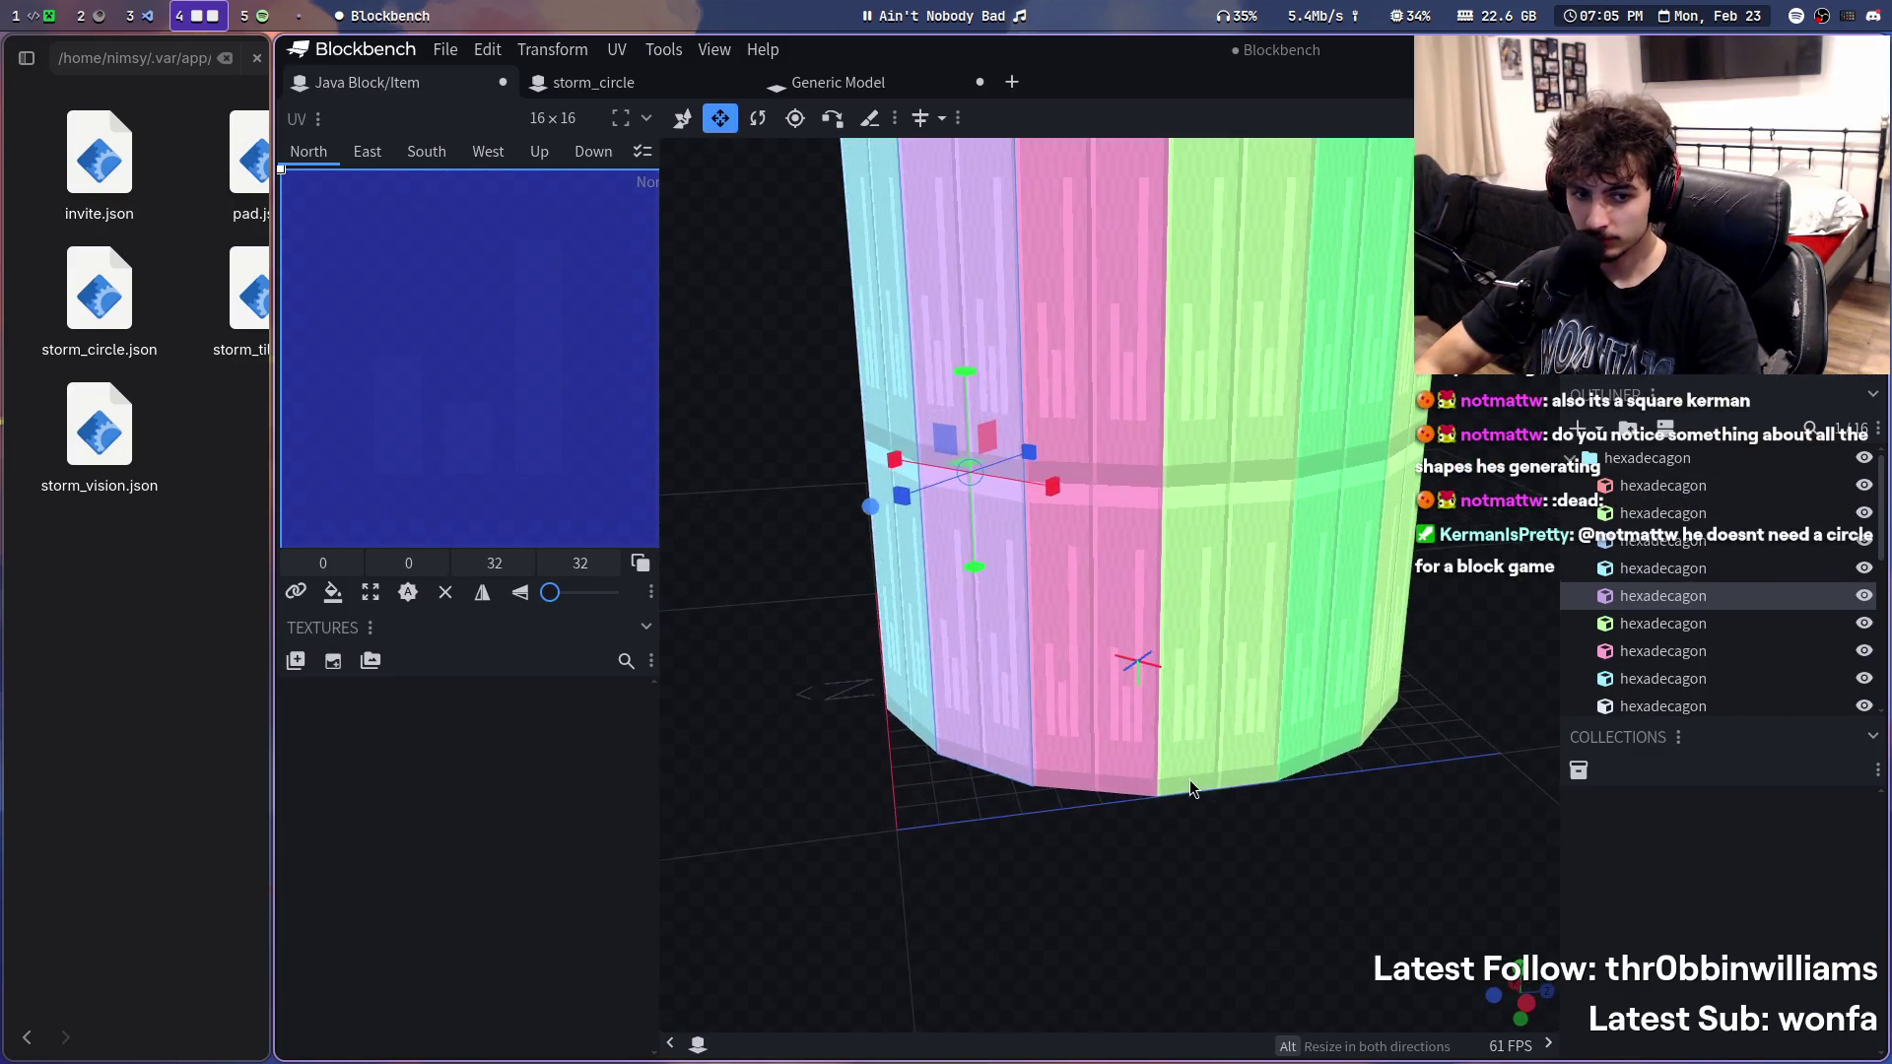
mouse_move(1207, 842)
mouse_down()
mouse_move(1170, 851)
mouse_move(1259, 872)
mouse_move(1235, 895)
mouse_up()
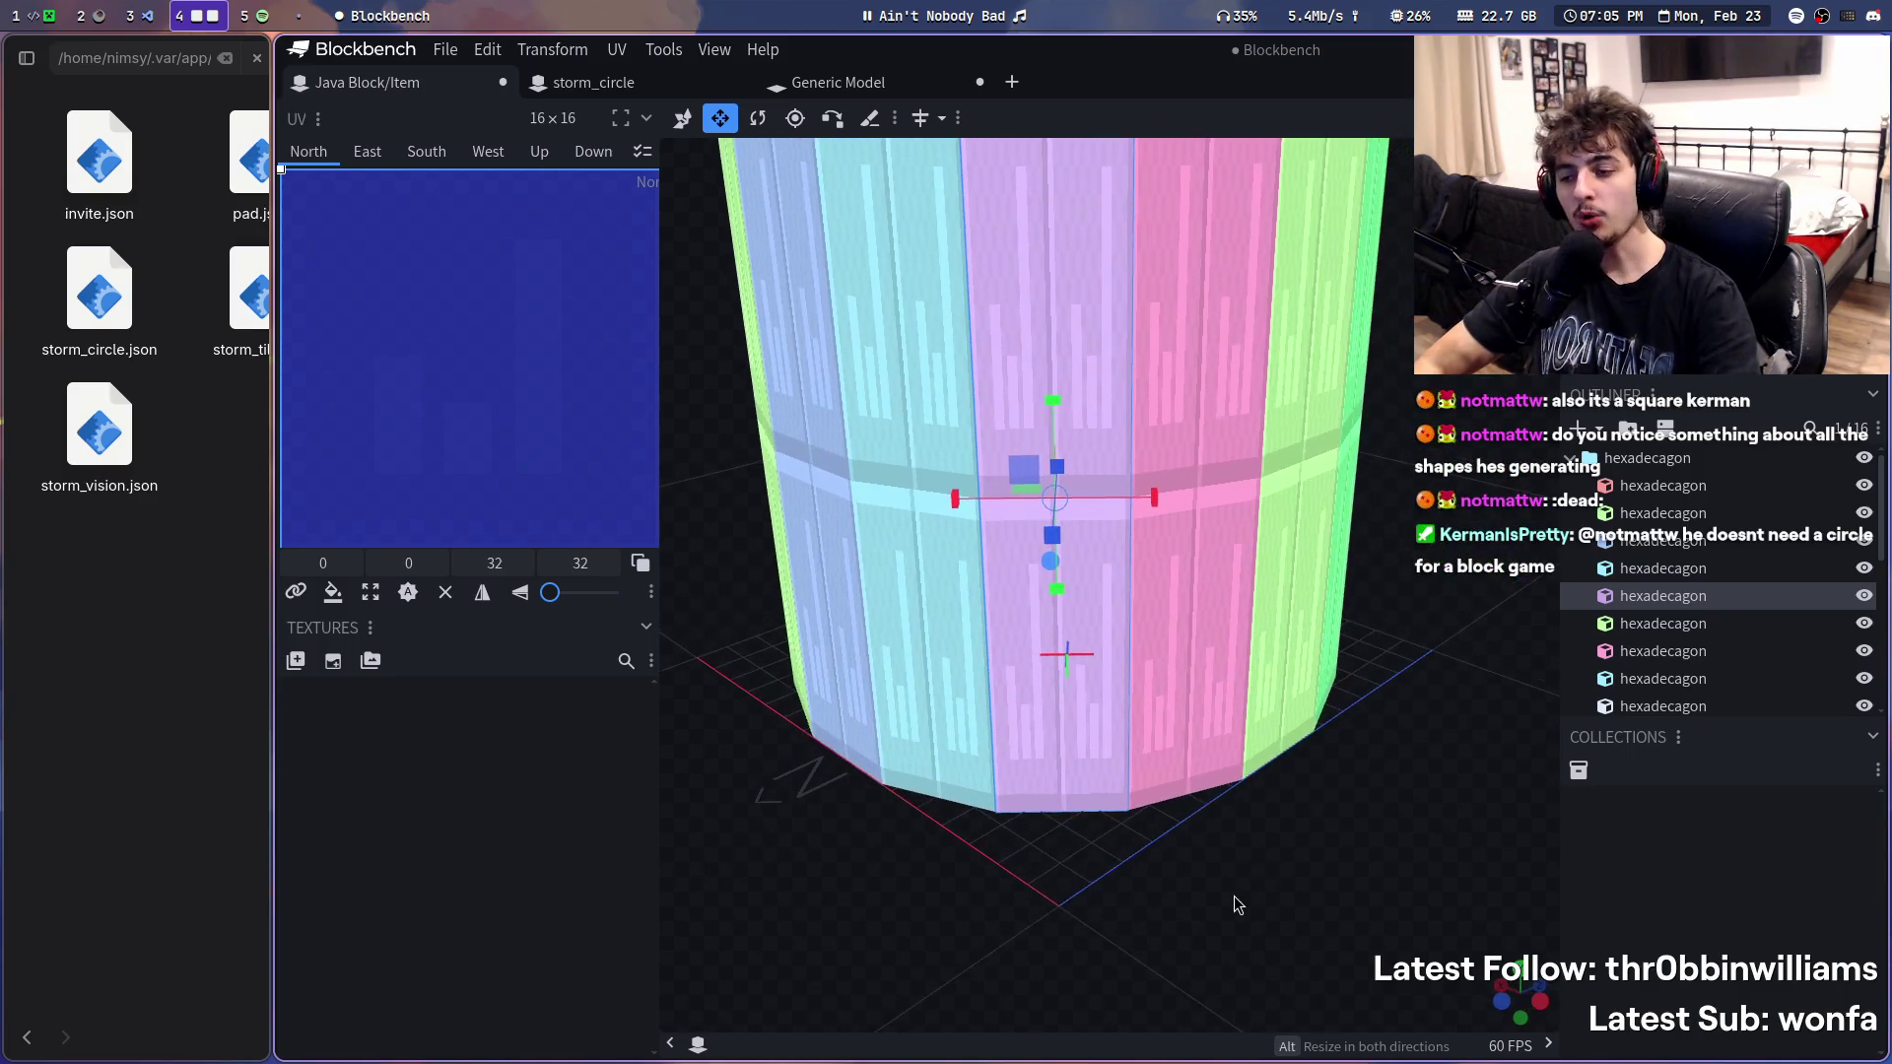
click(934, 13)
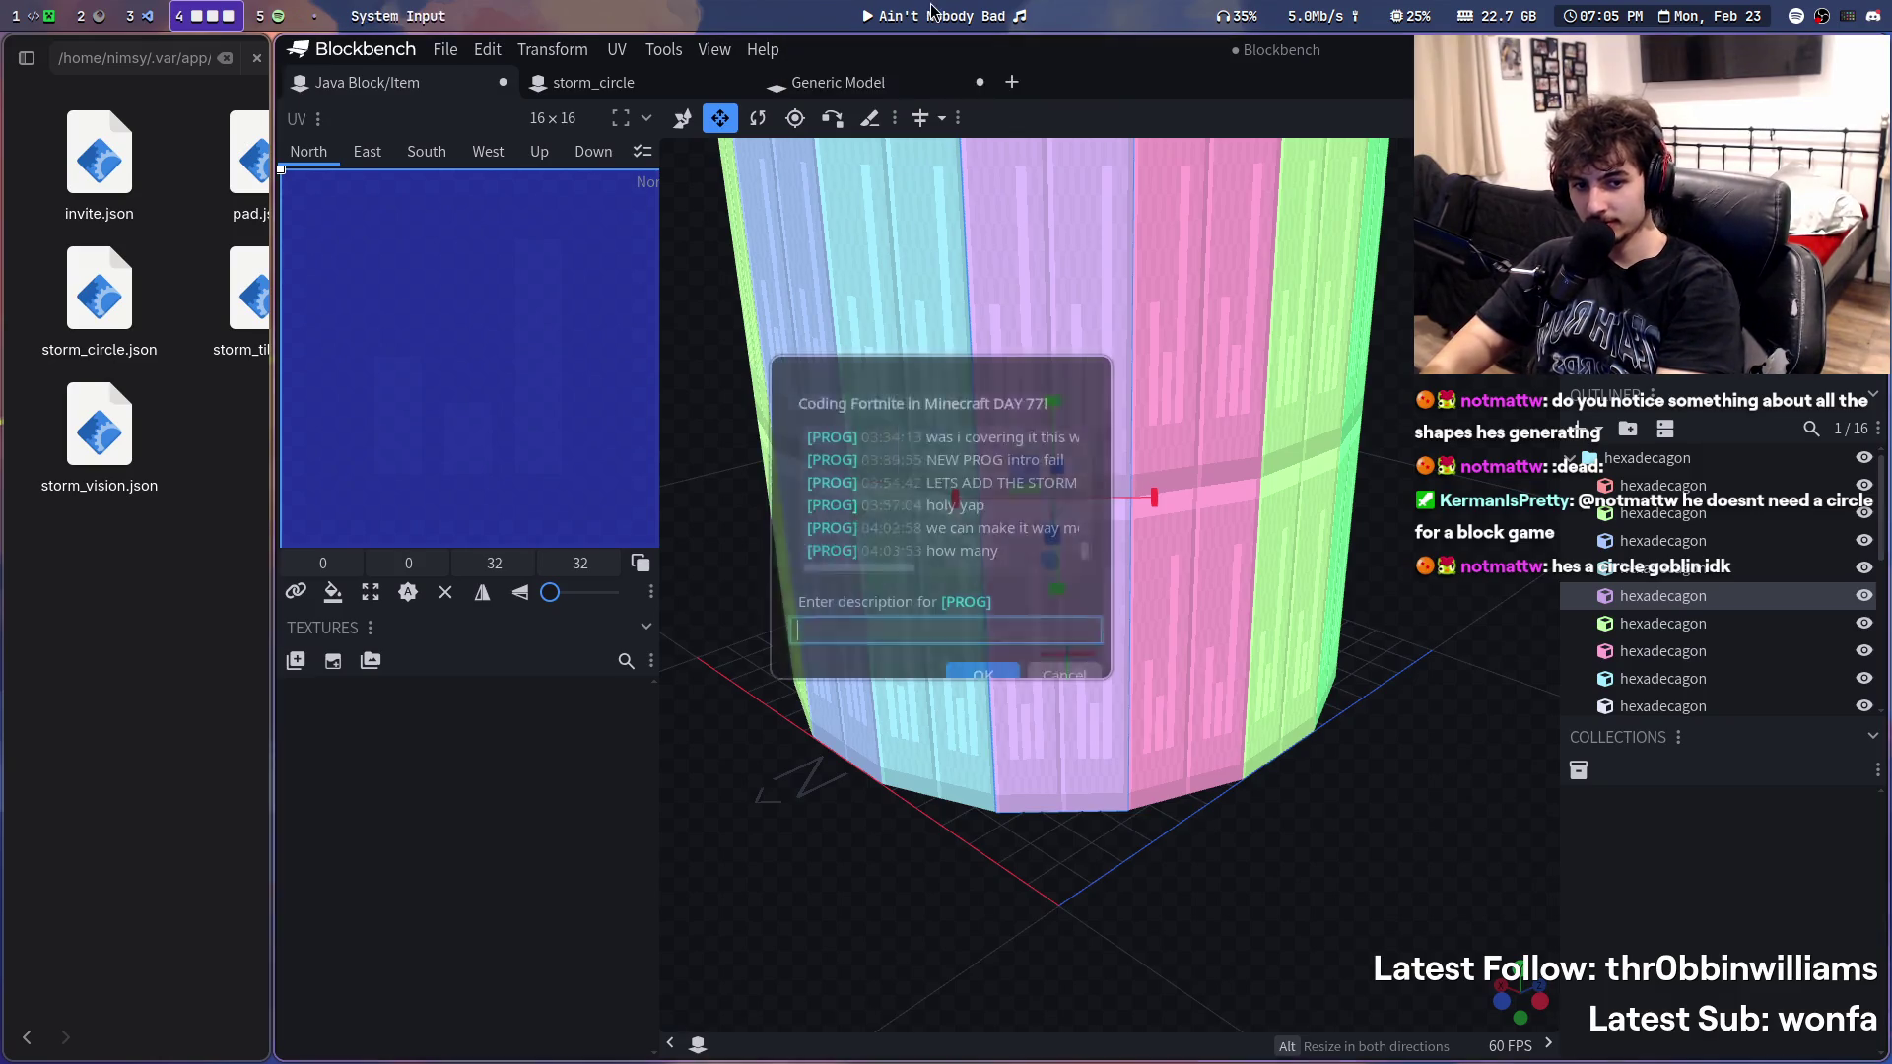
text(what s)
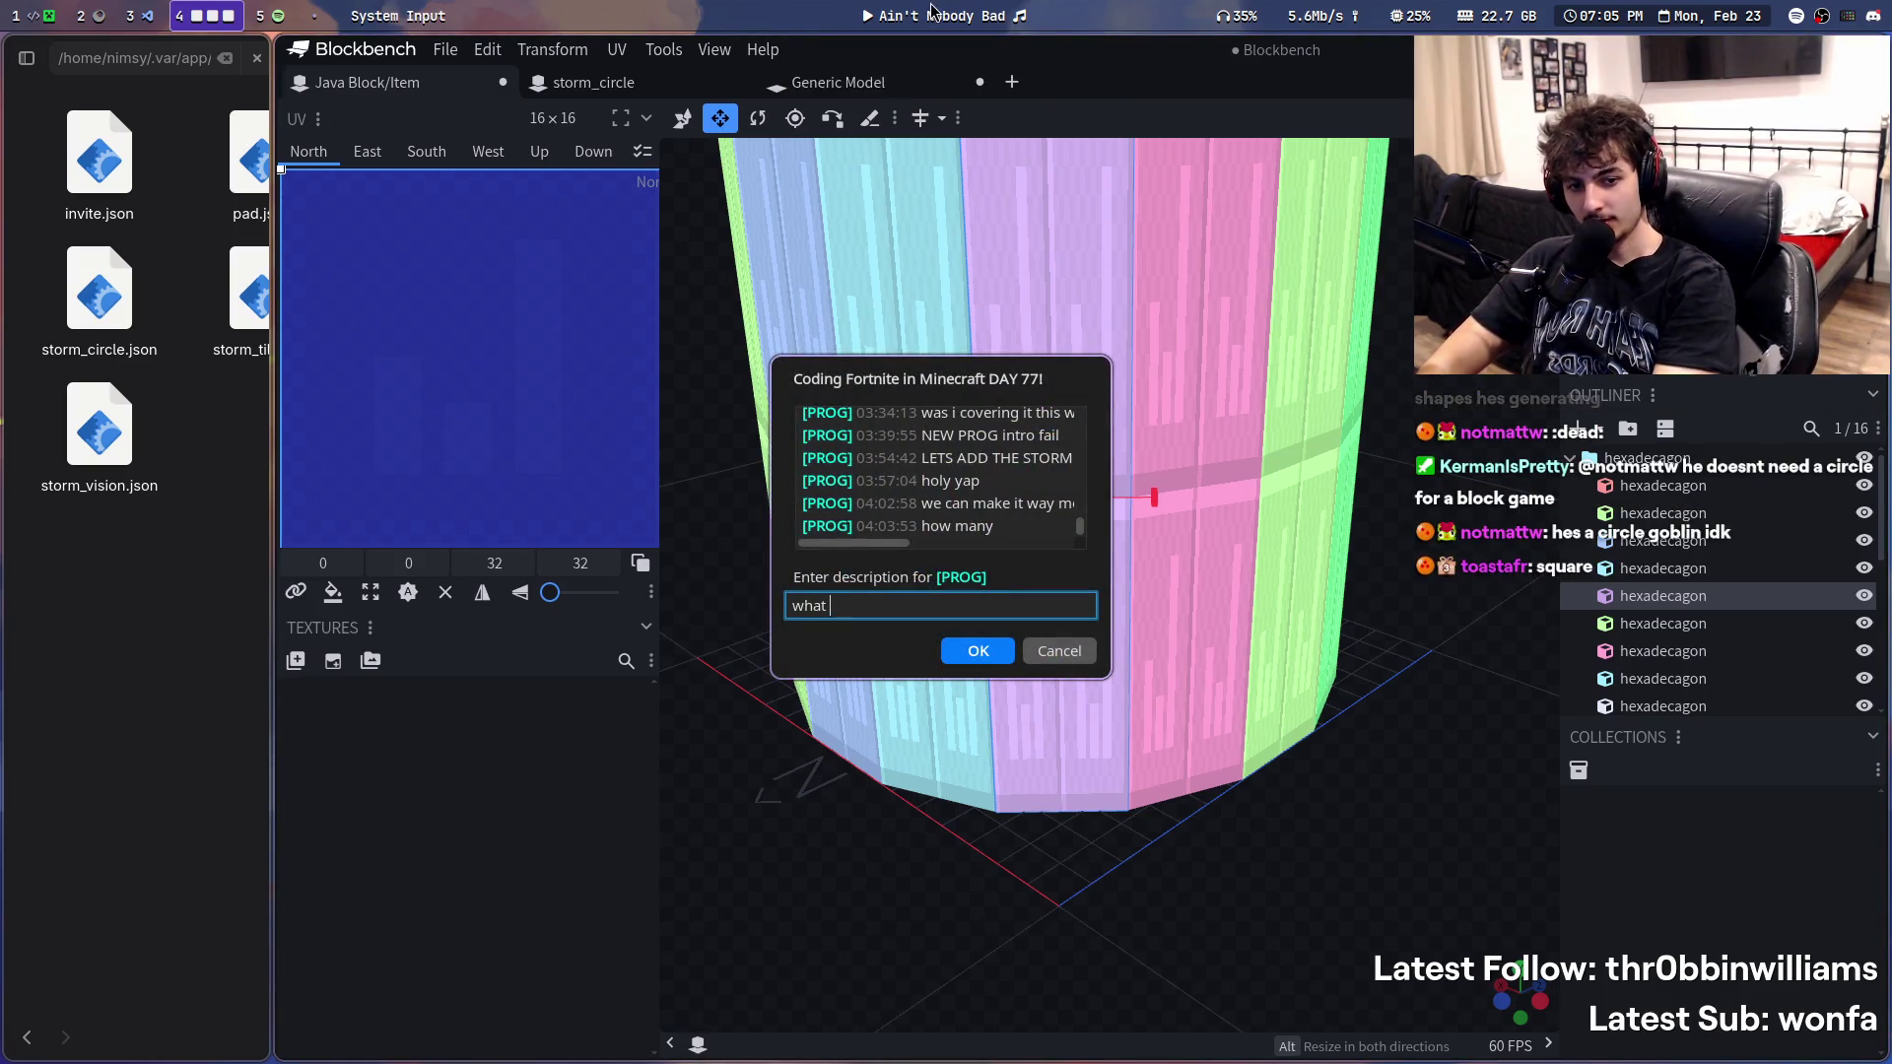
key(Return)
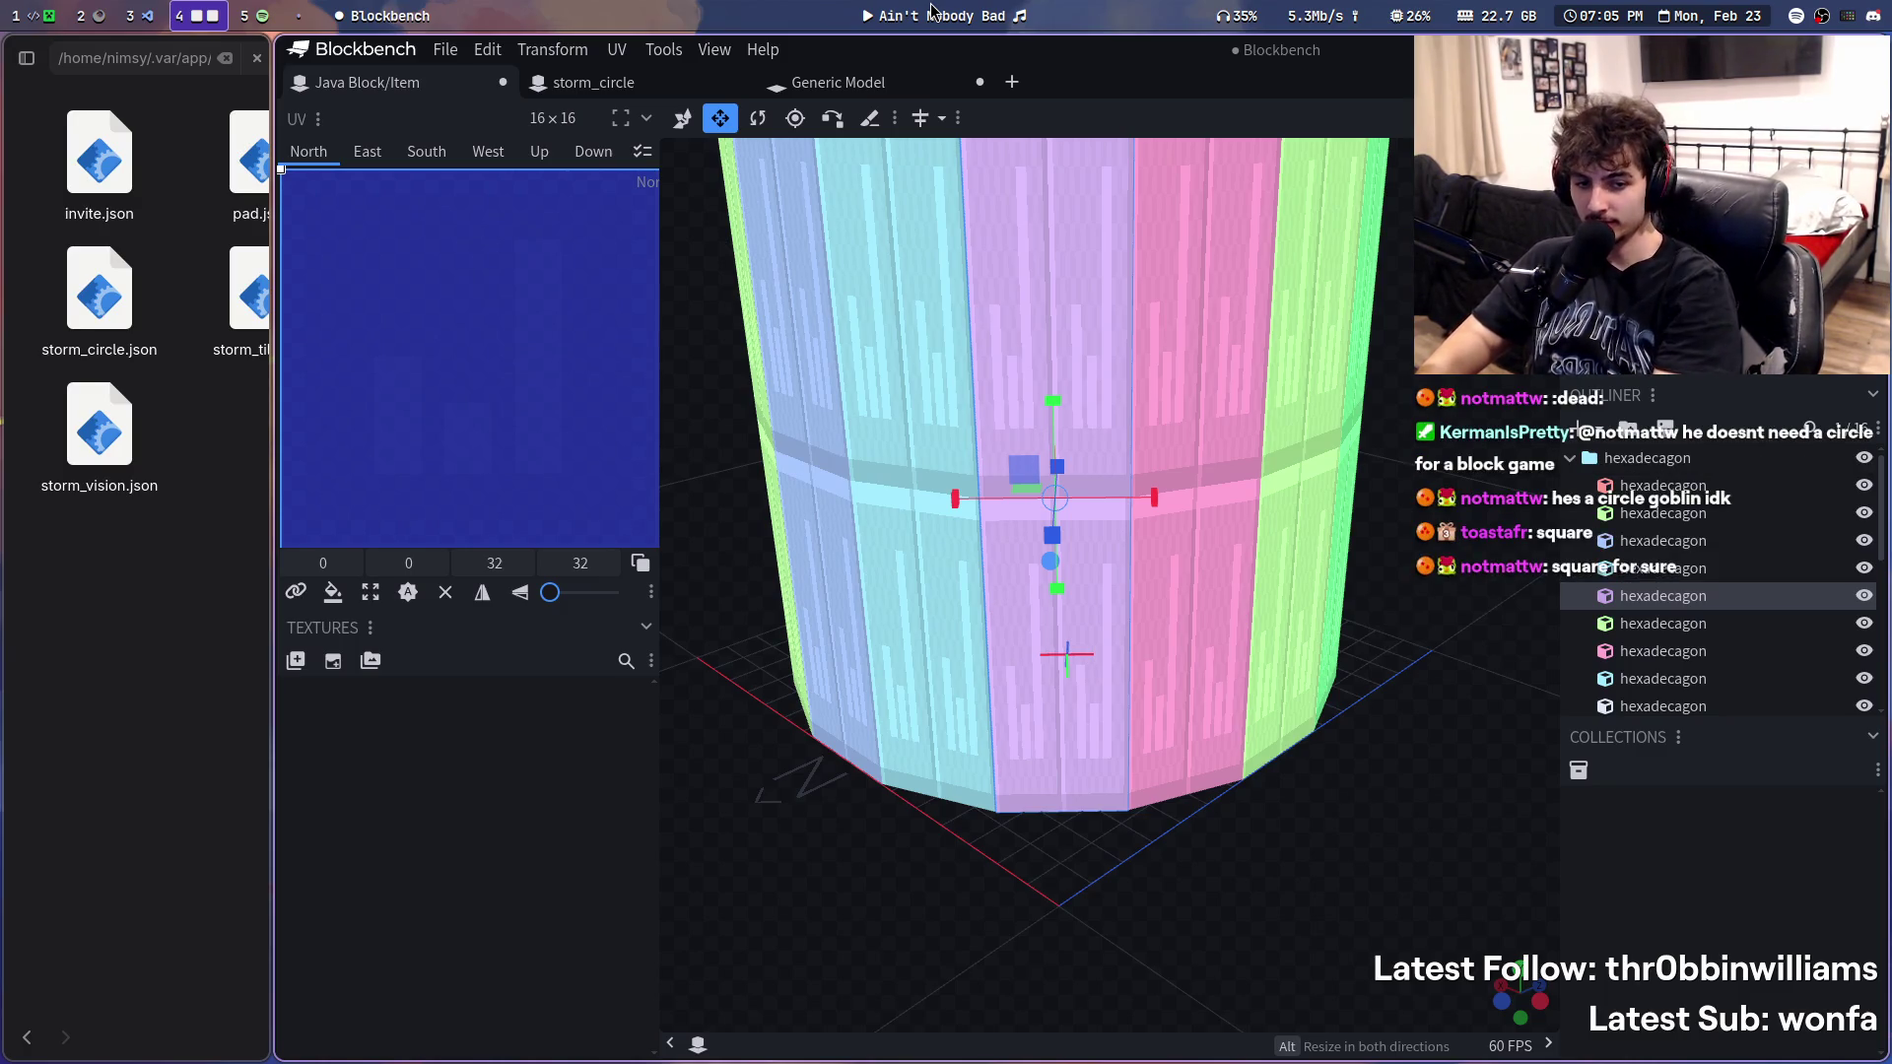
text(do we want cirlce or square)
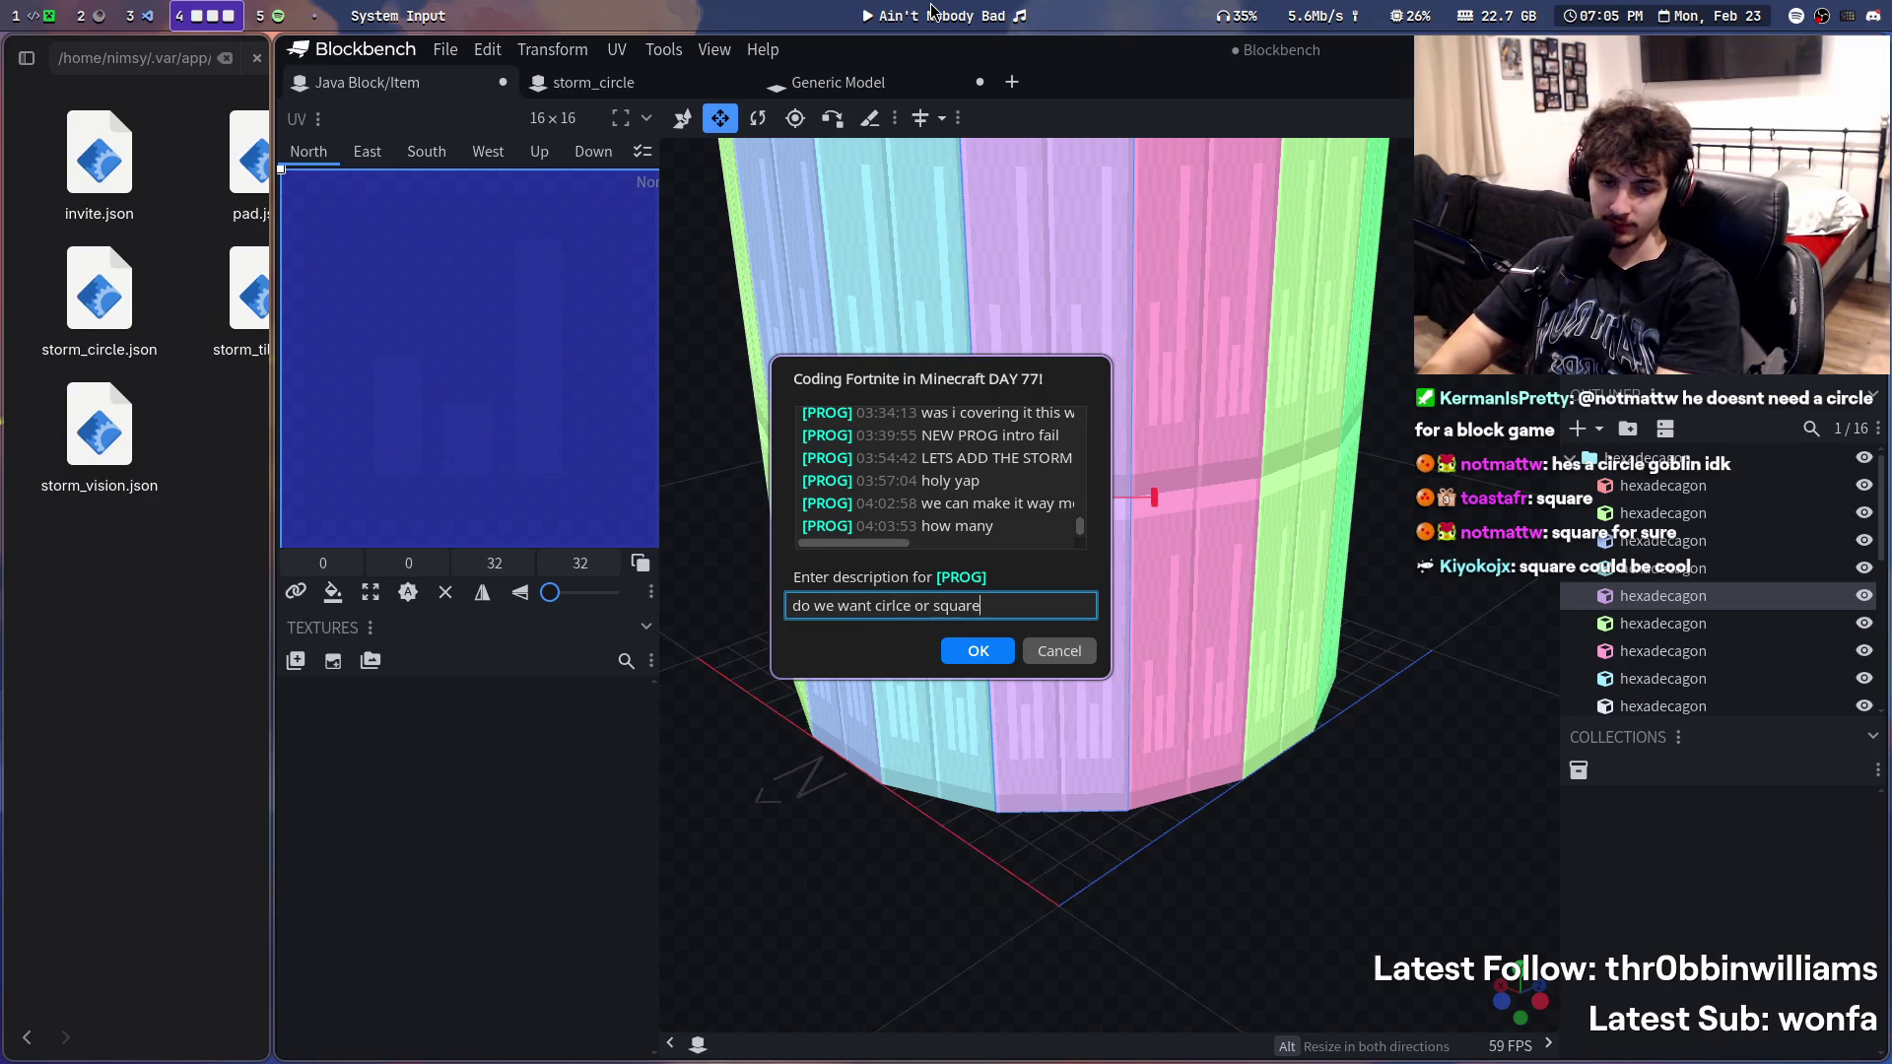
key(Return)
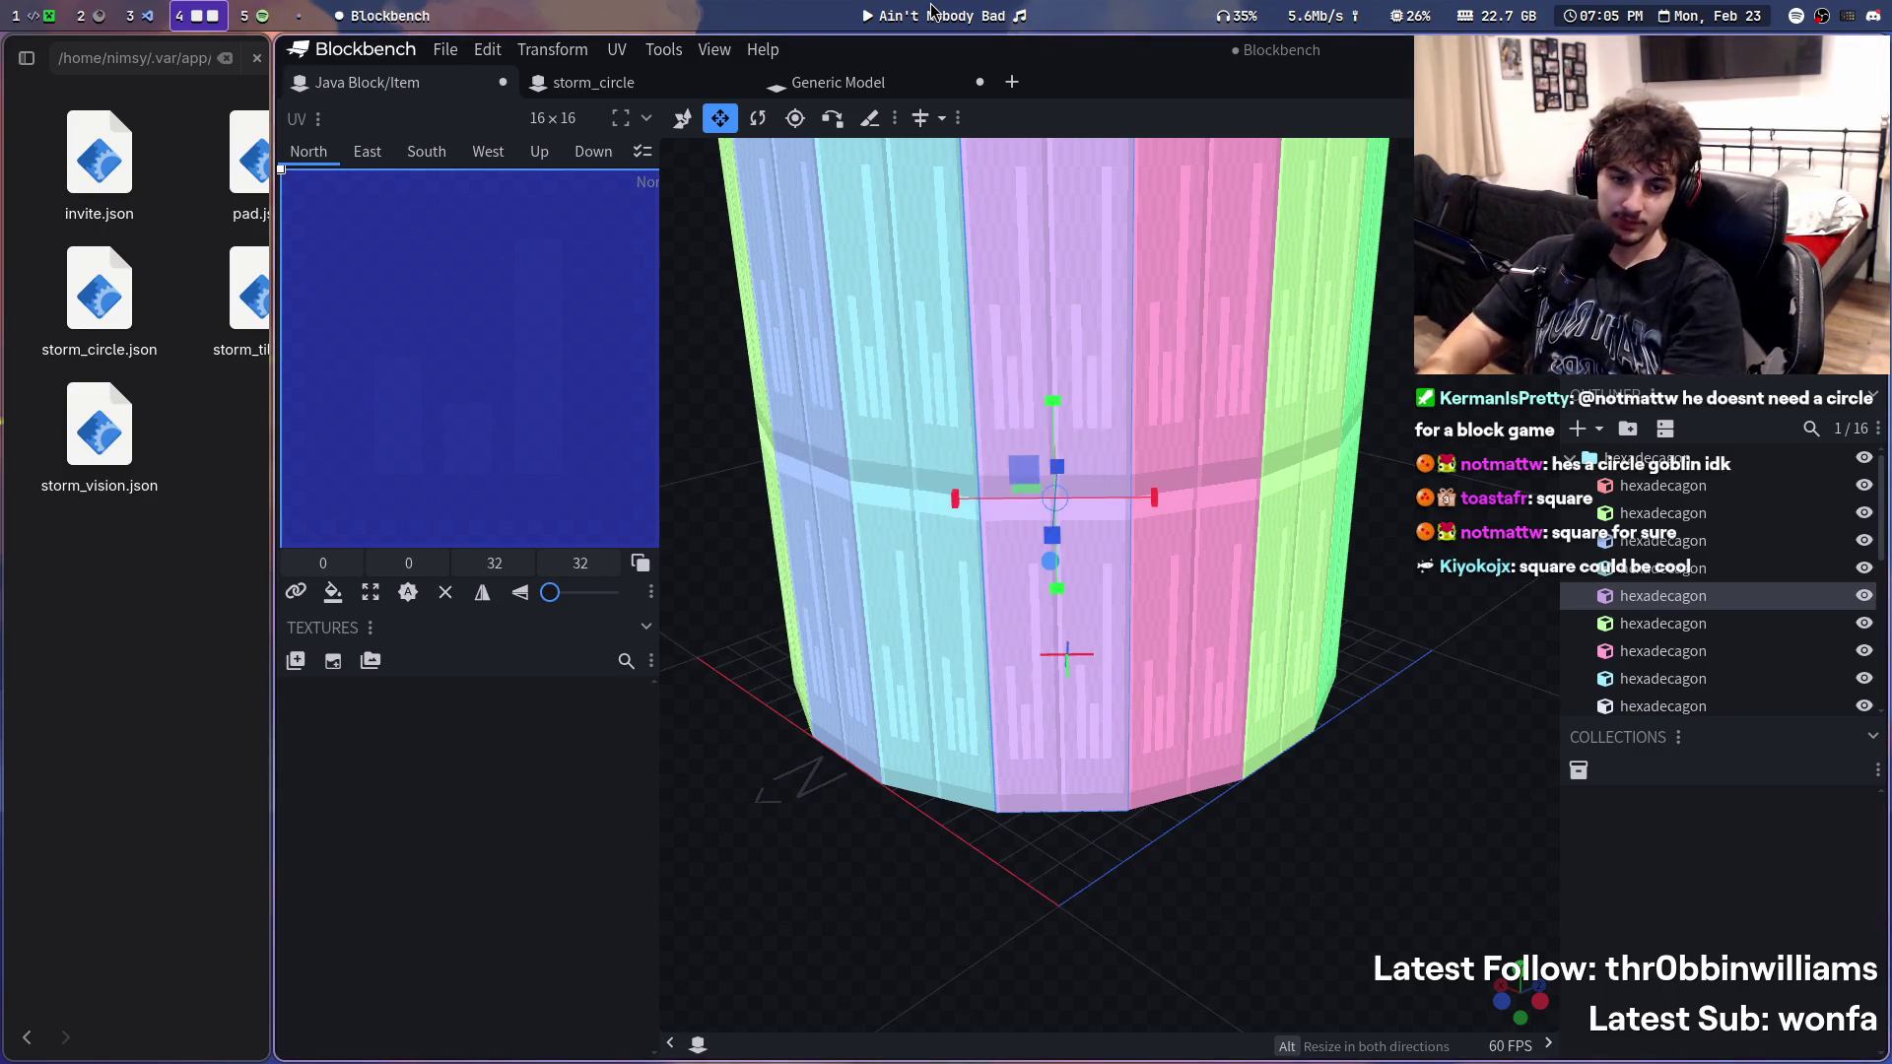
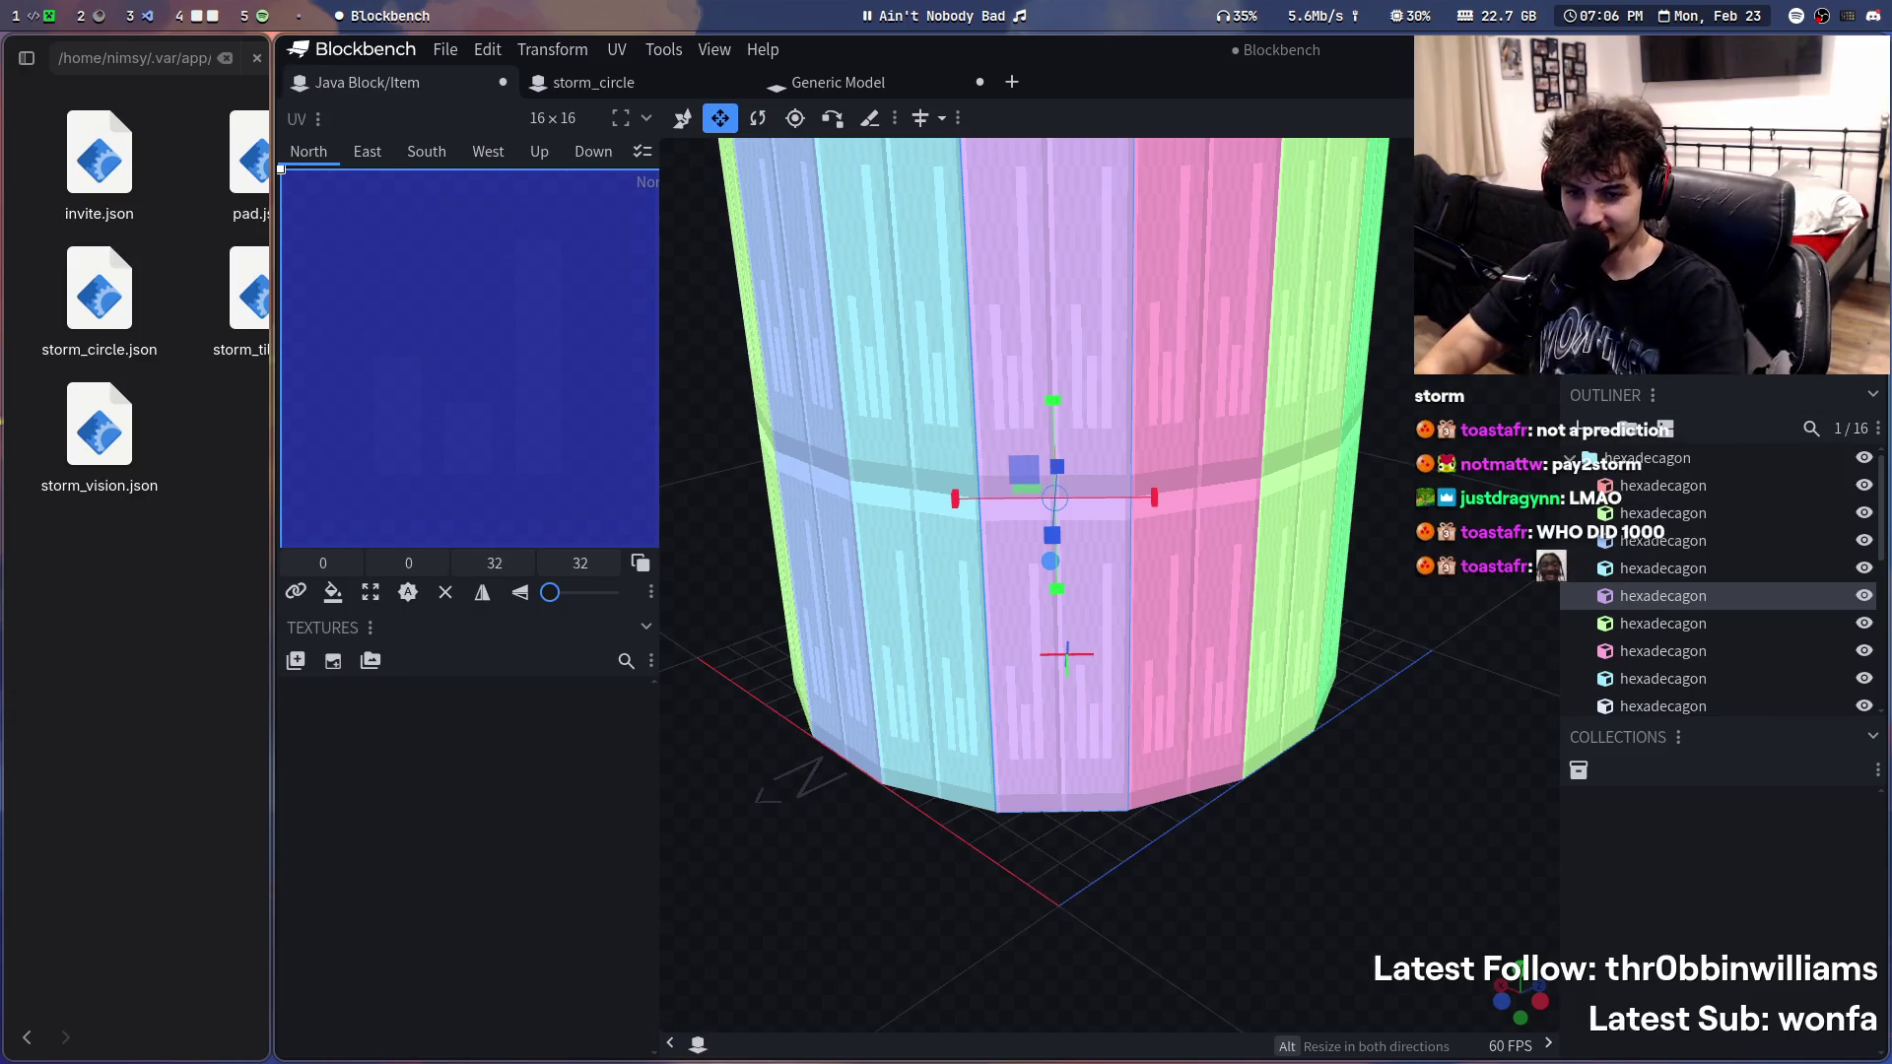
- Switch from the Blockbench storm_circle model to the streaming workspace with the poll form
key(super+s)
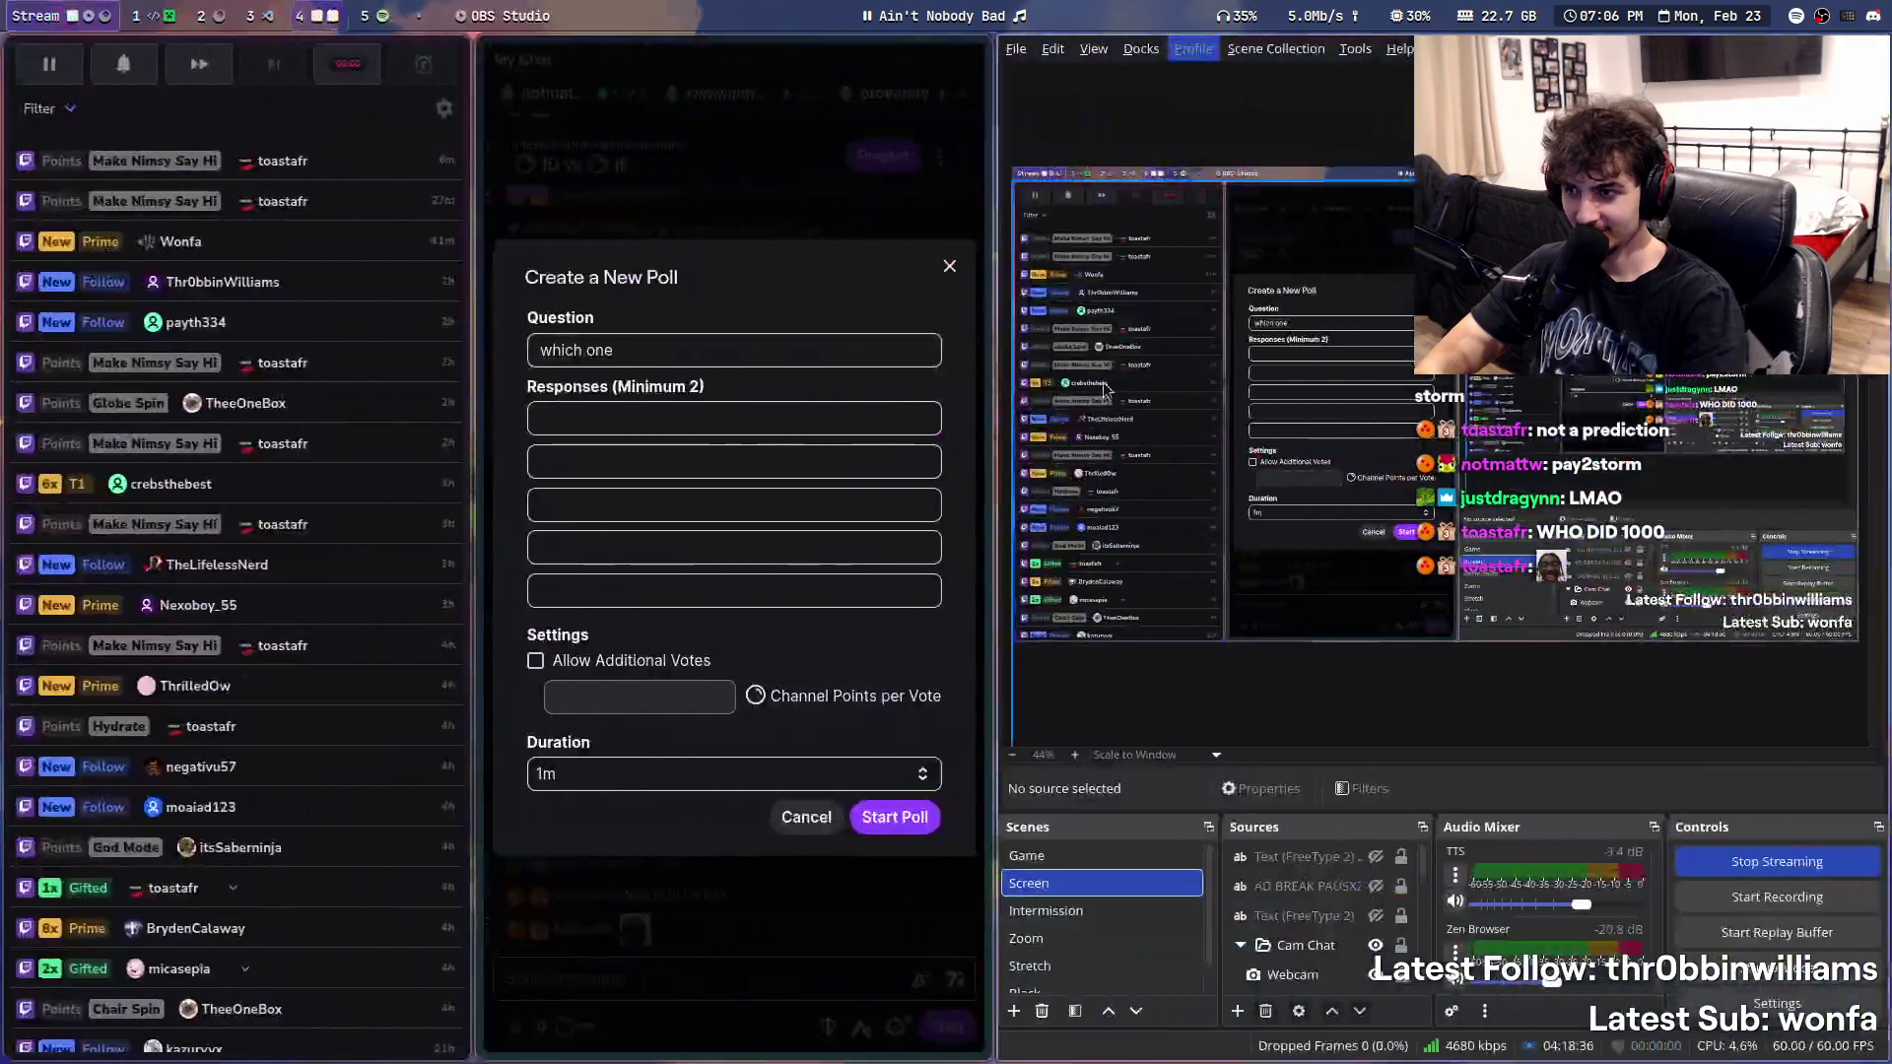
- Start a chat poll 'what storm shape' with responses square and circle
click(737, 415)
text(sq)
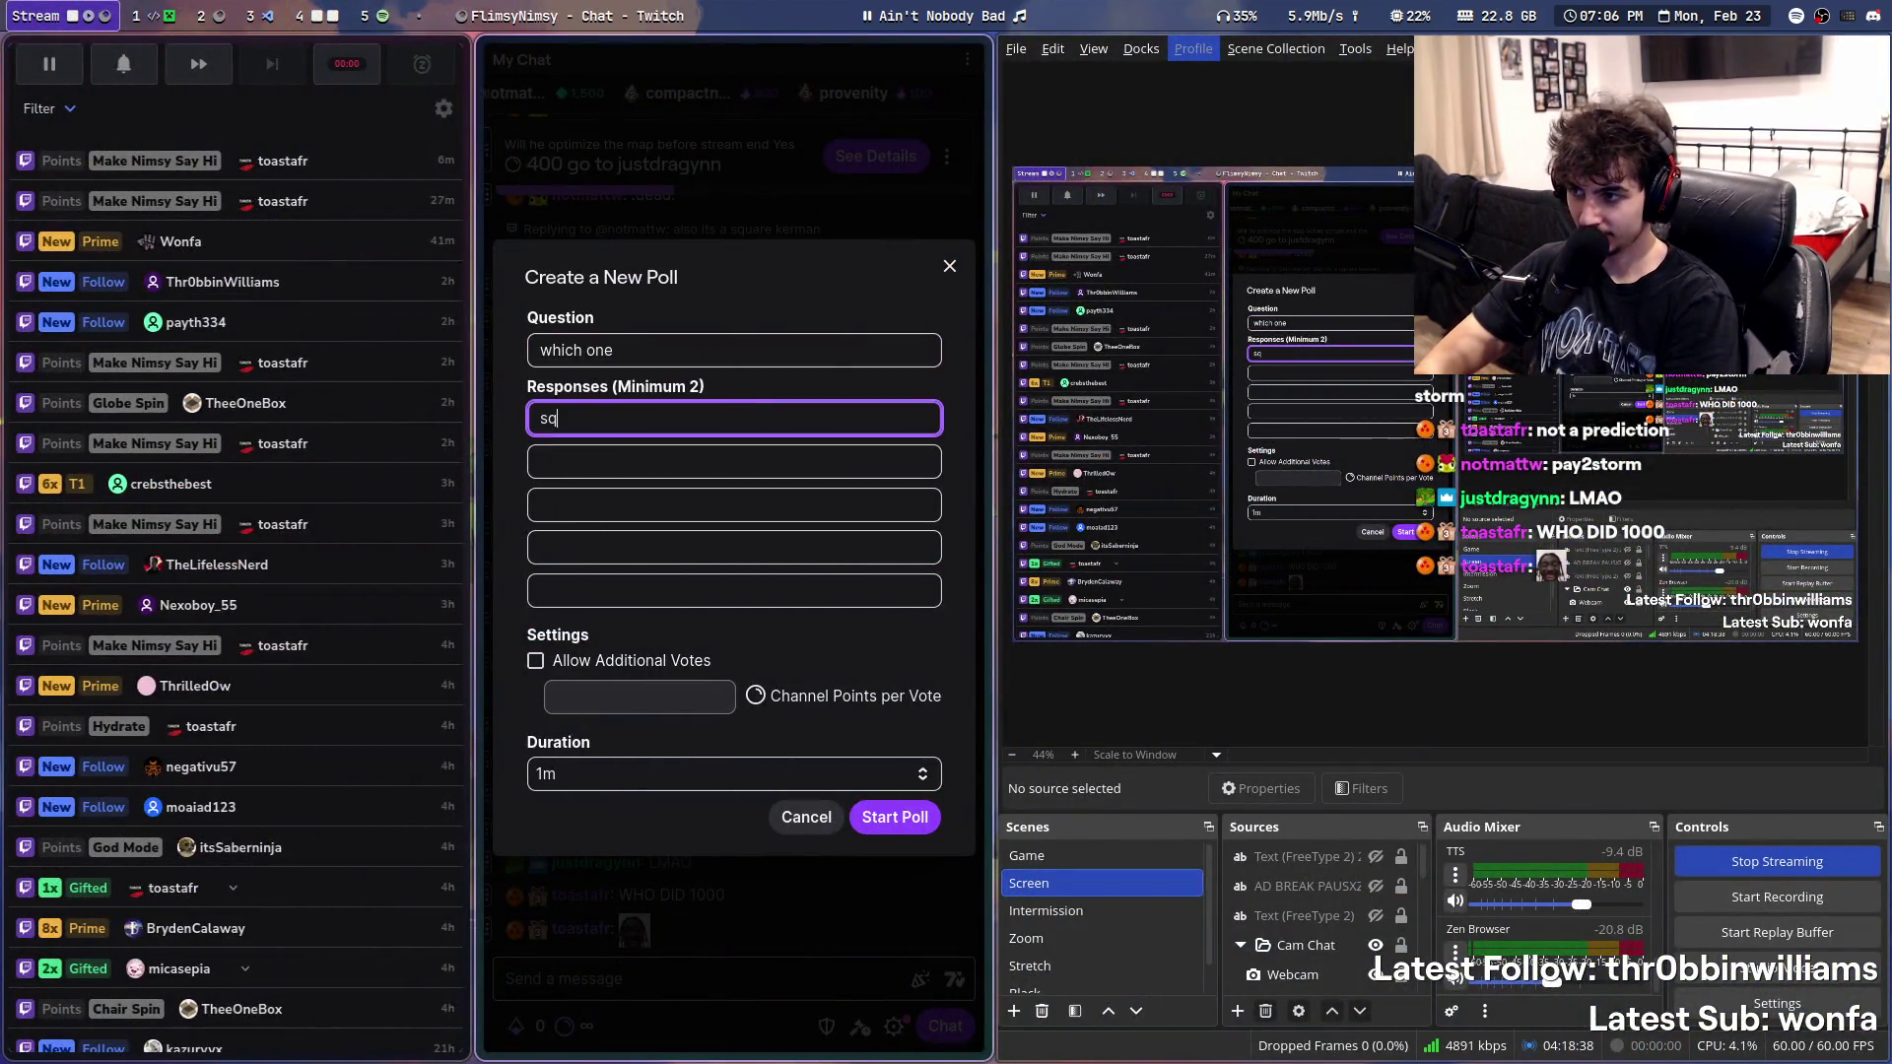
triple_click(697, 351)
text(what storm shape)
key(Tab)
text(quare)
key(Tab)
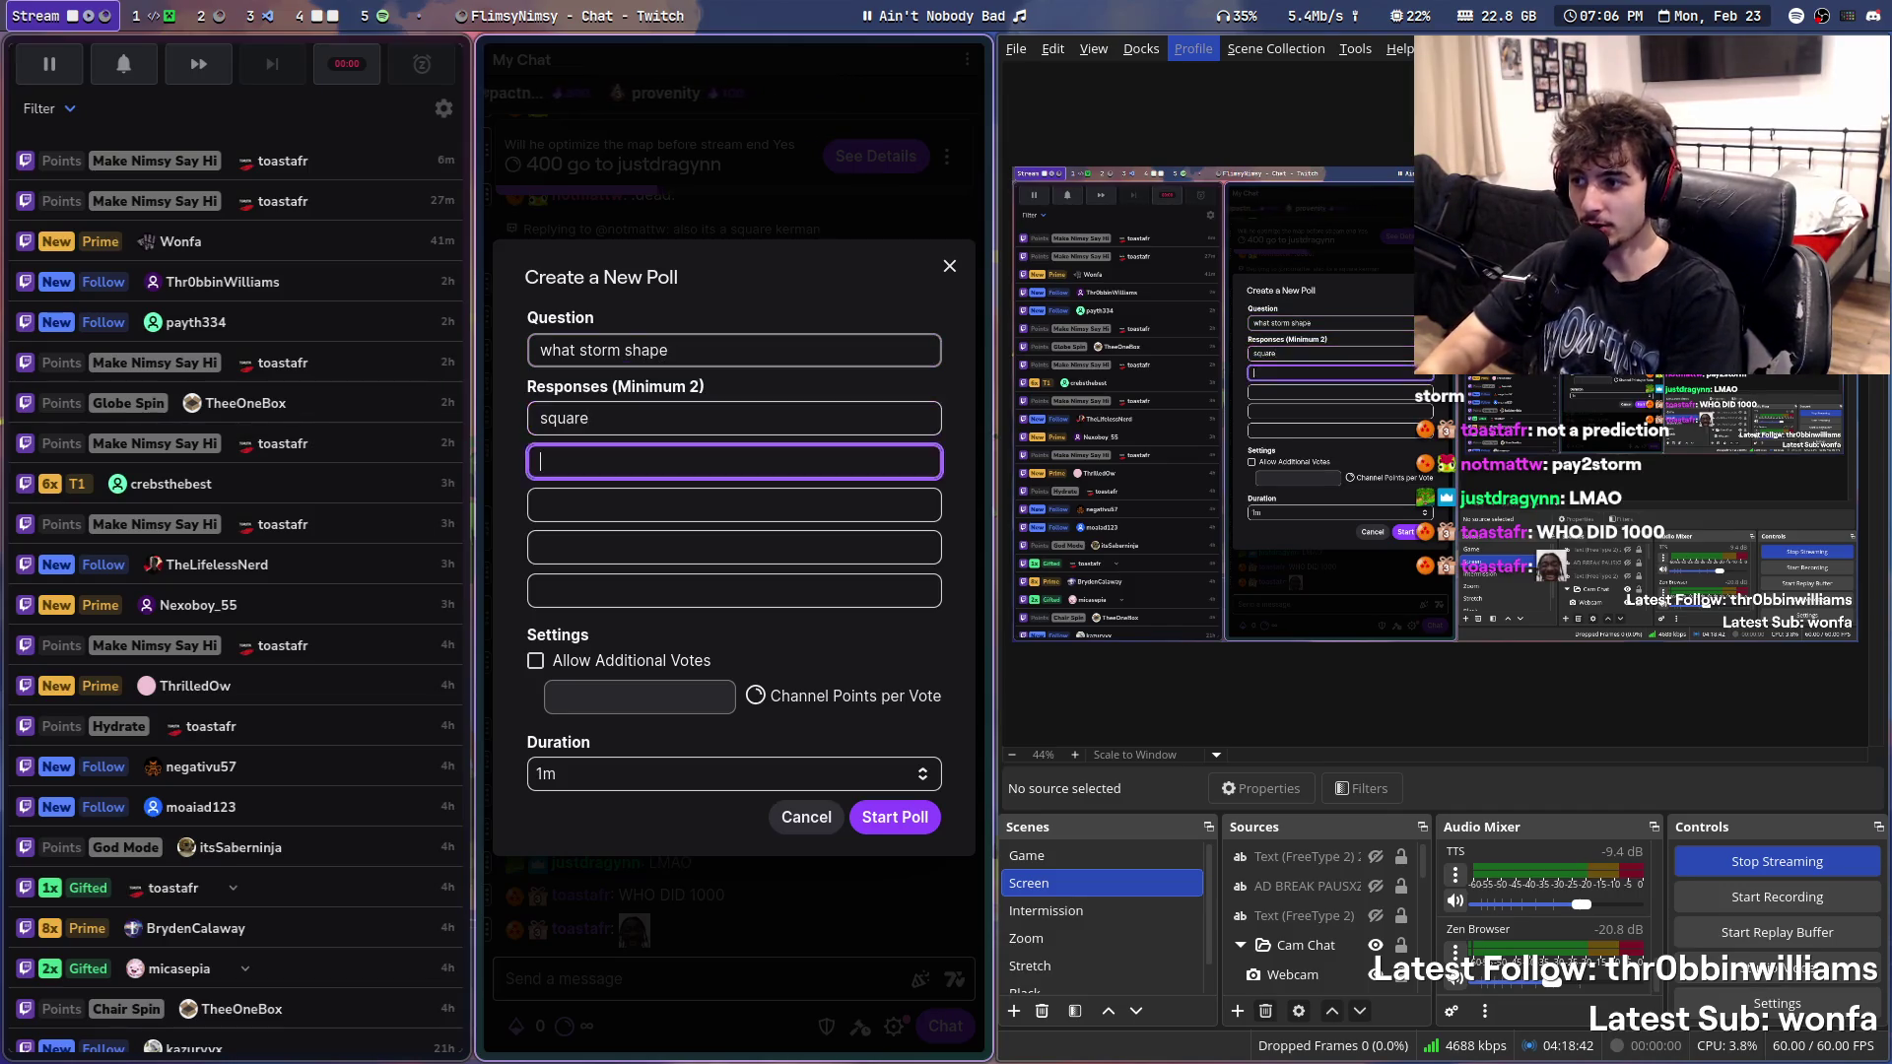
text(circle)
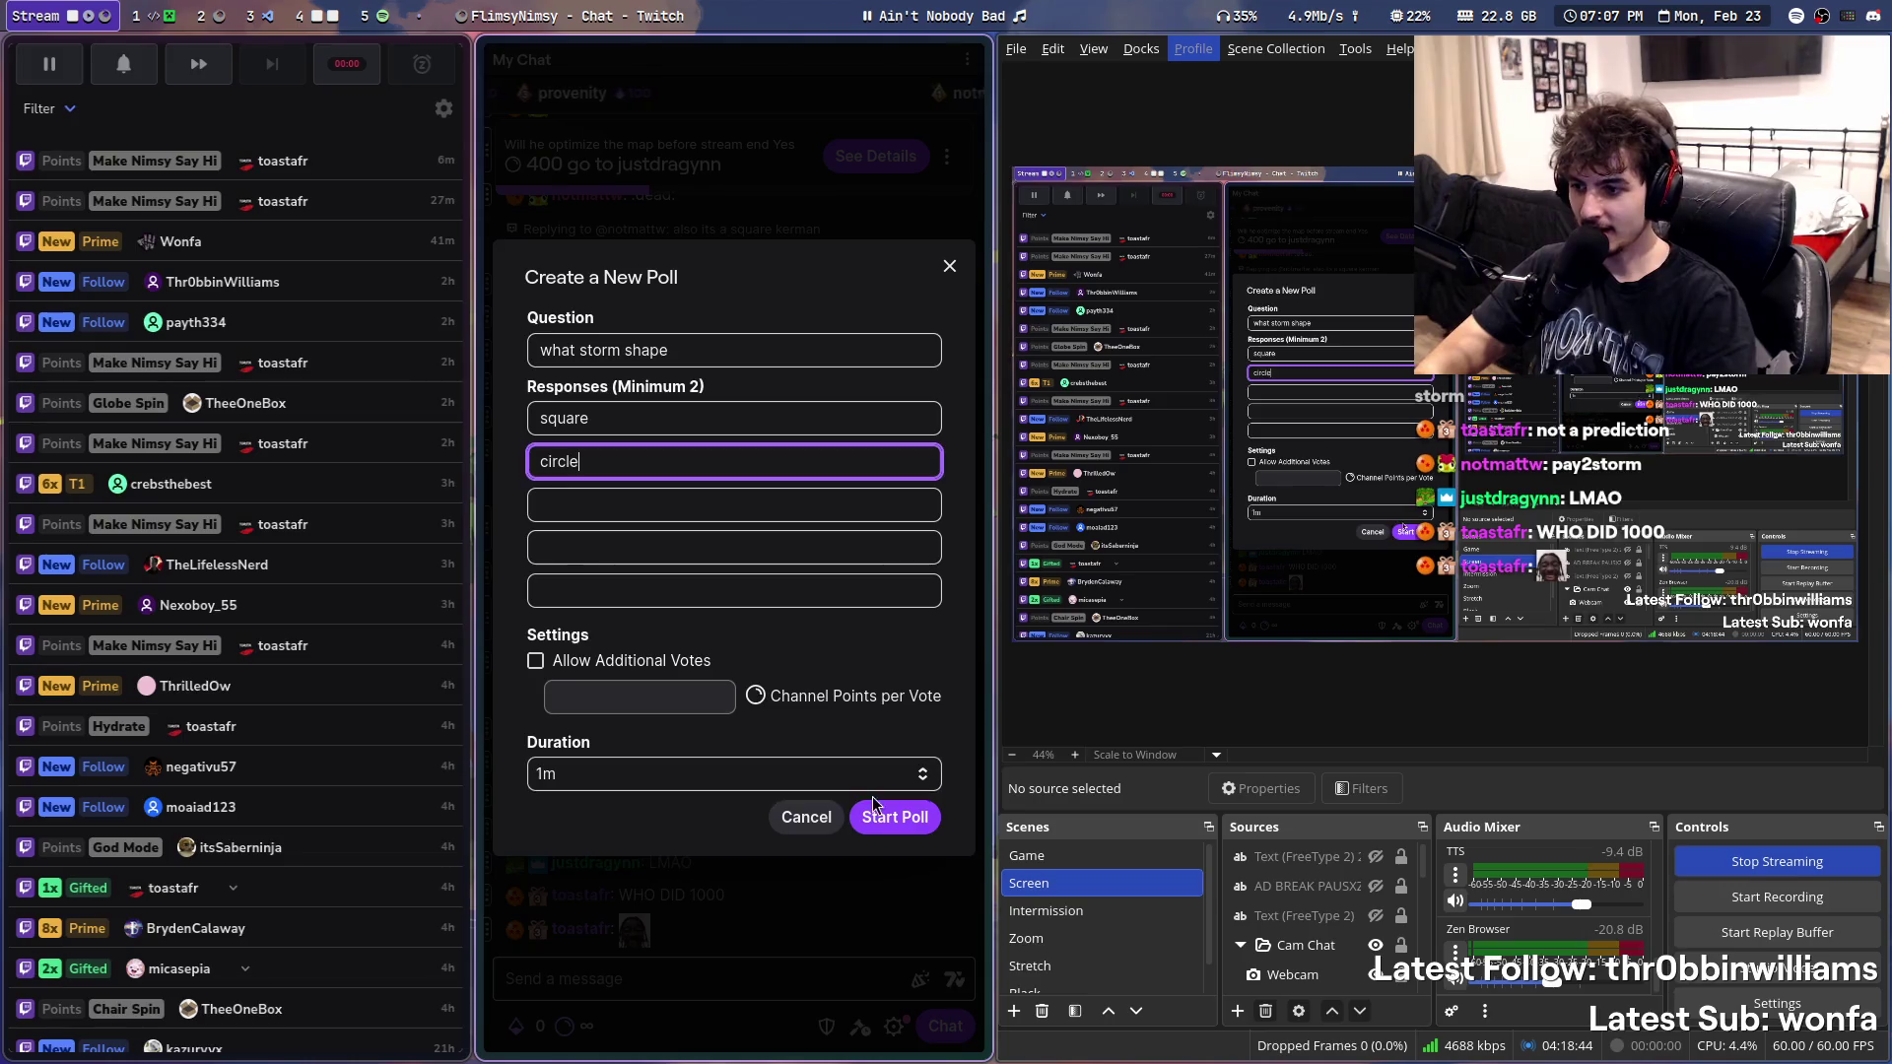
click(898, 821)
click(789, 923)
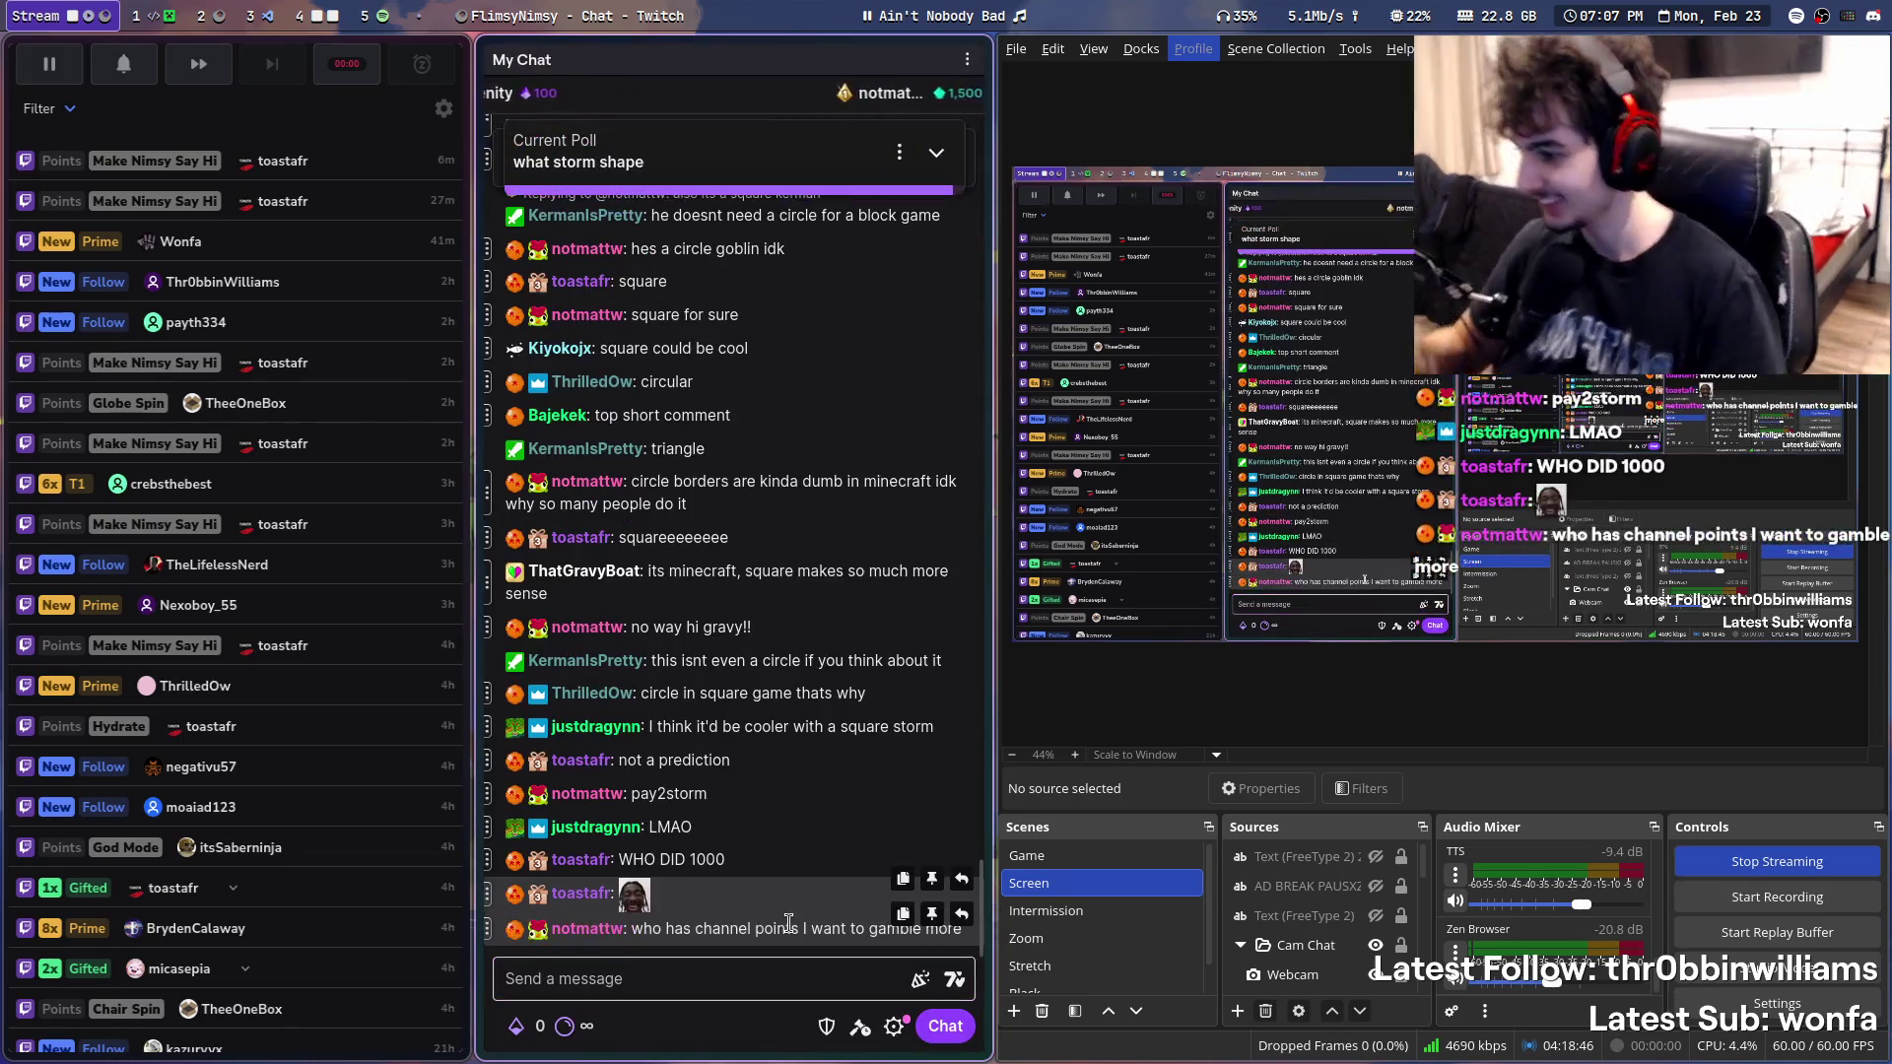
- View the tied storm shape poll results, then open a fresh poll form via /poll in chat
click(780, 958)
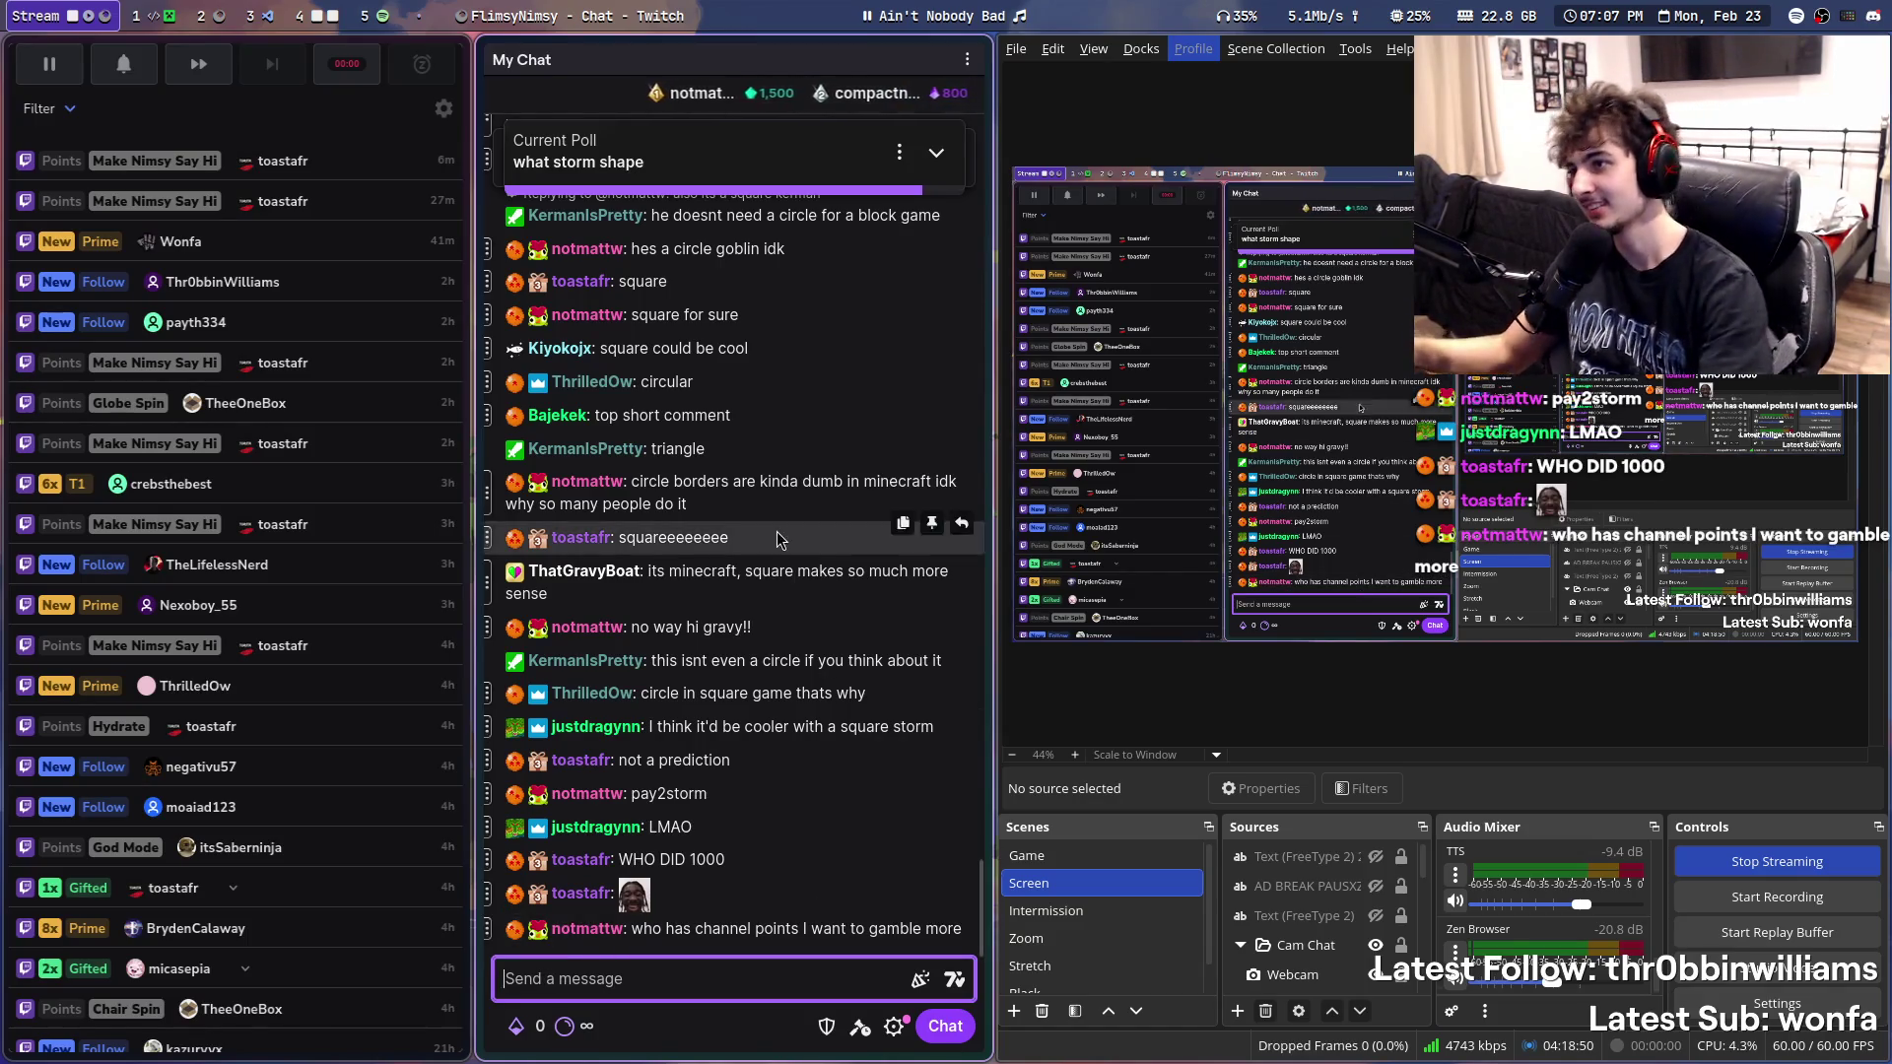
click(710, 155)
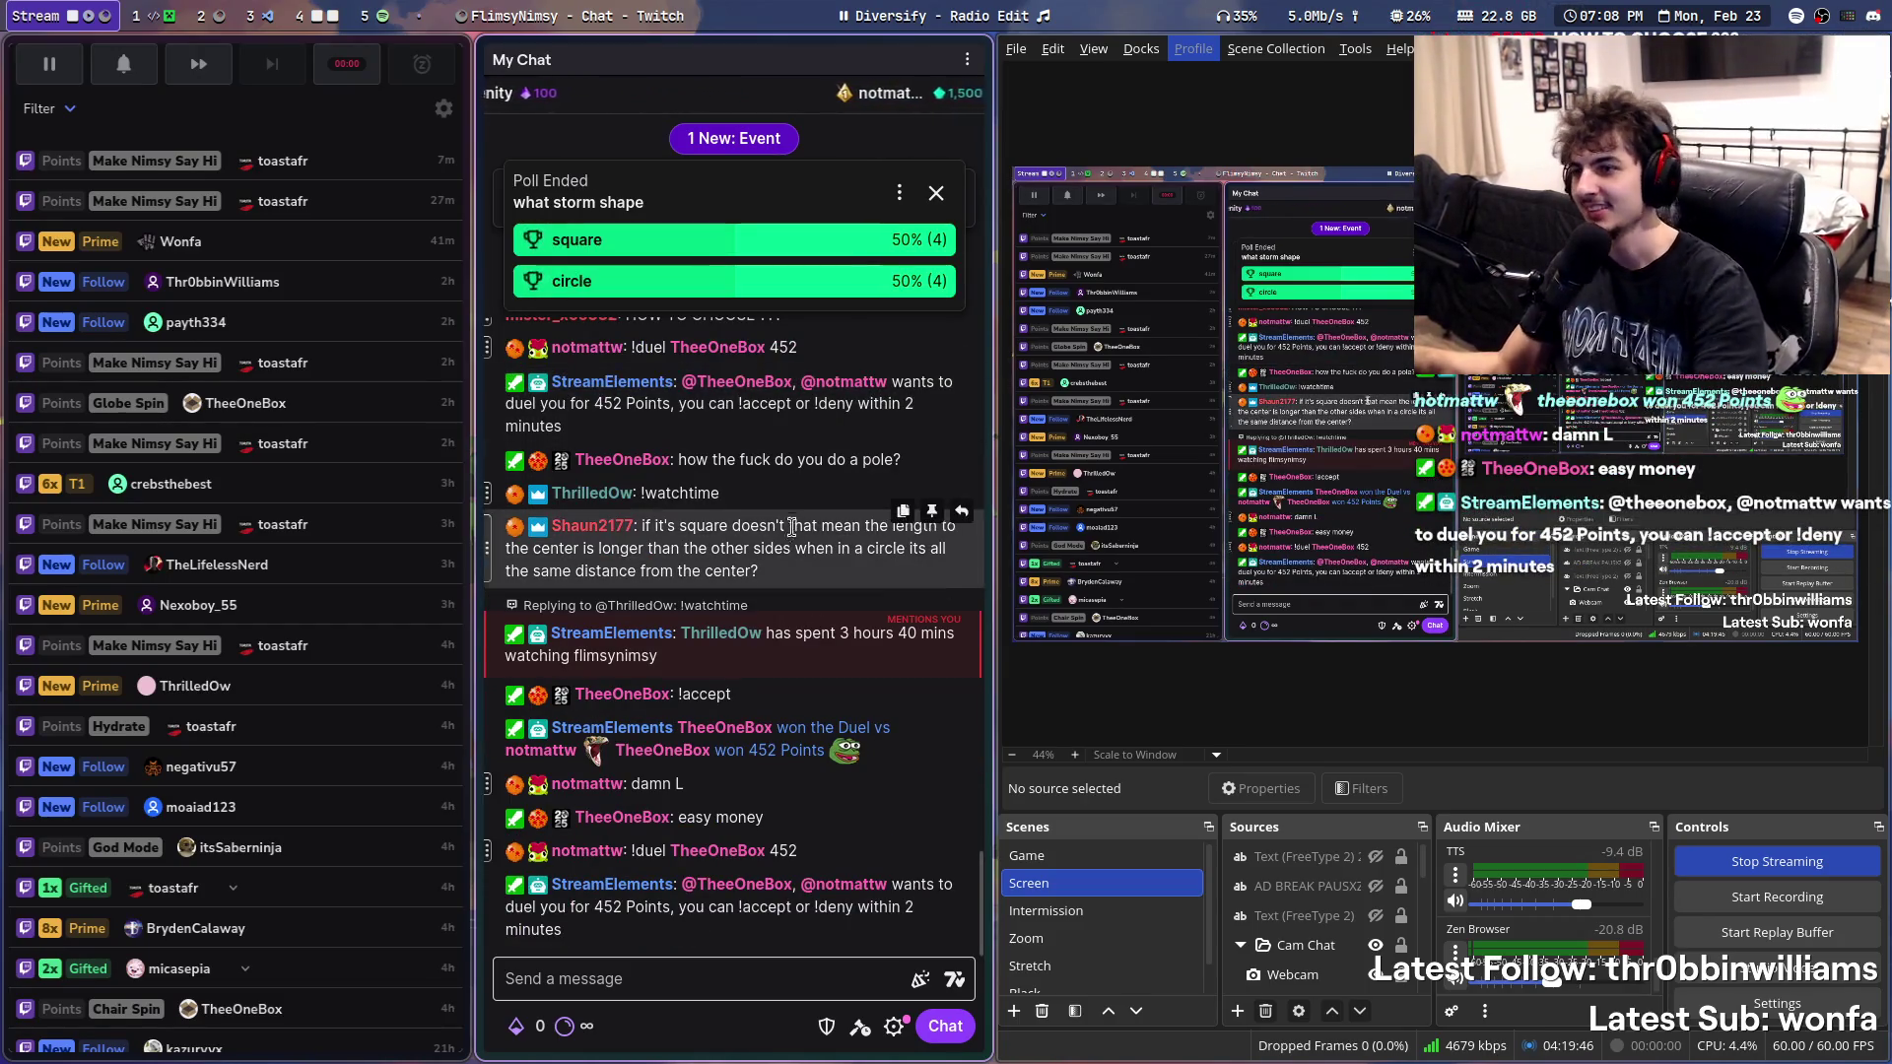
click(737, 976)
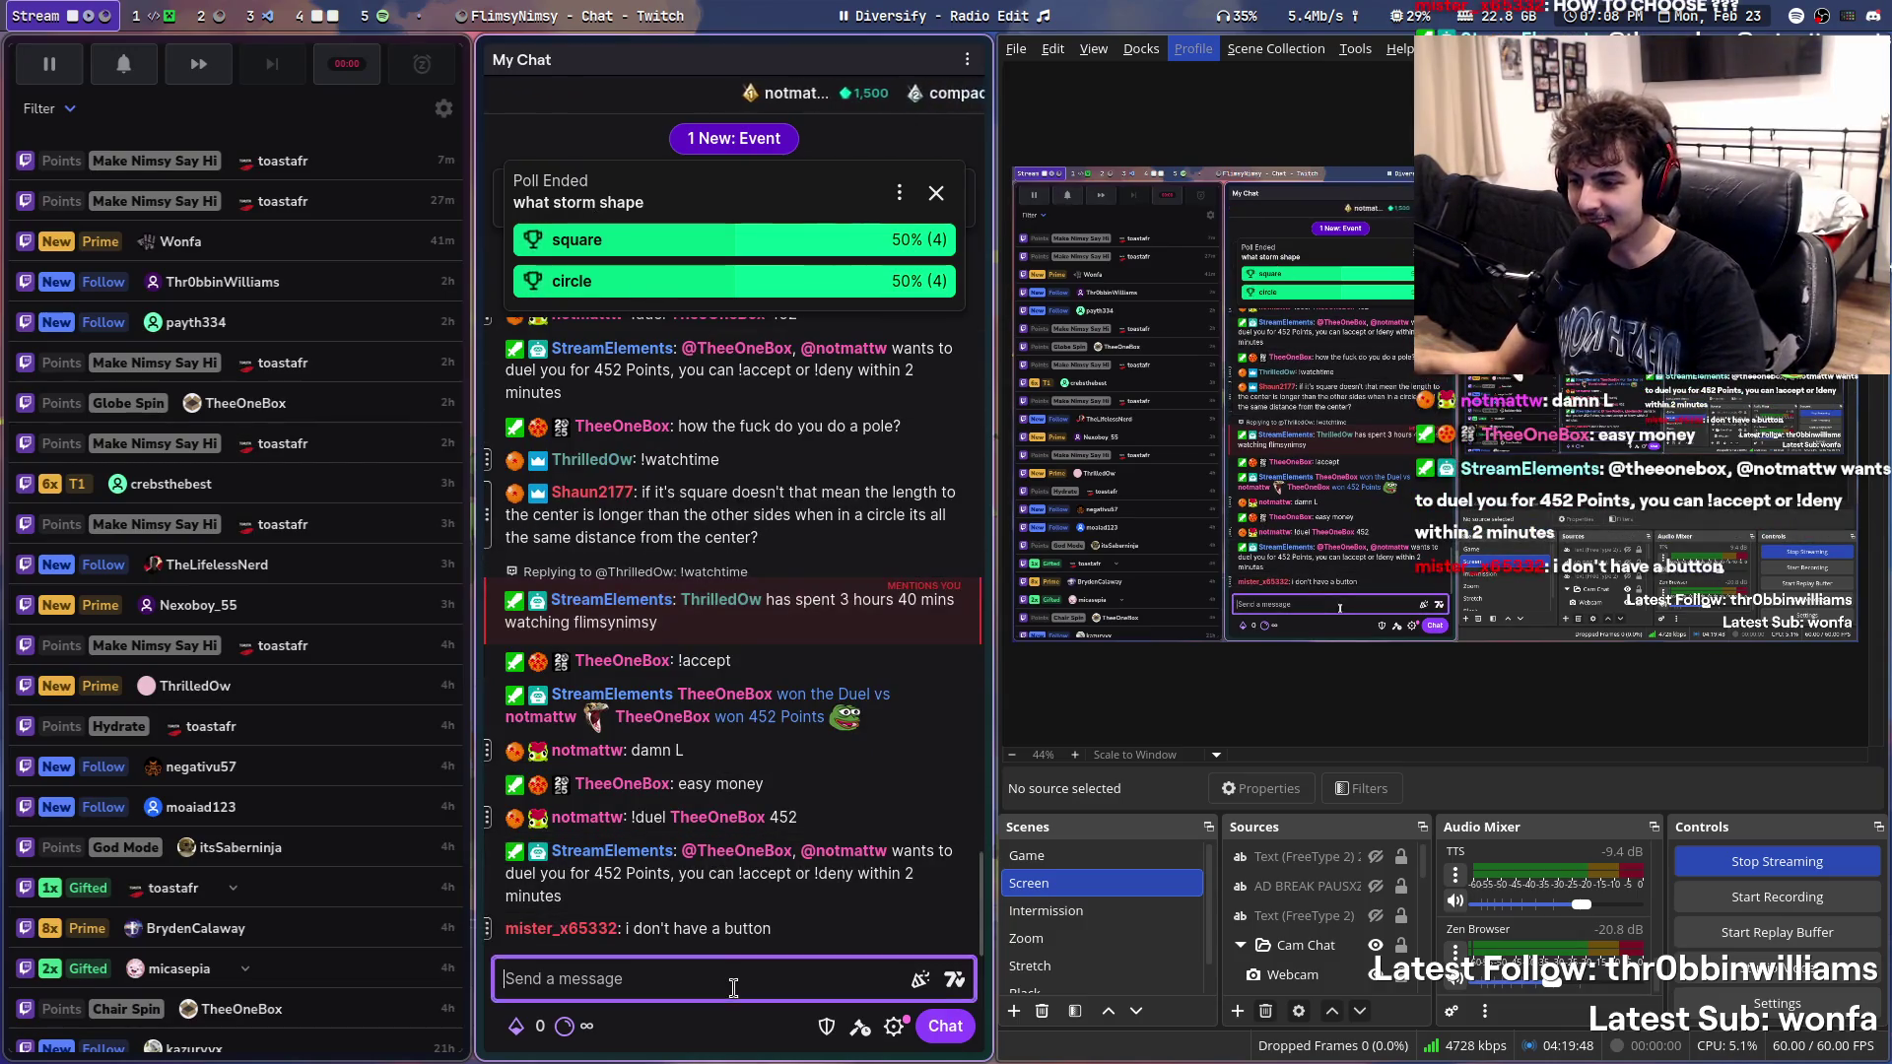
text(/poll)
key(Return)
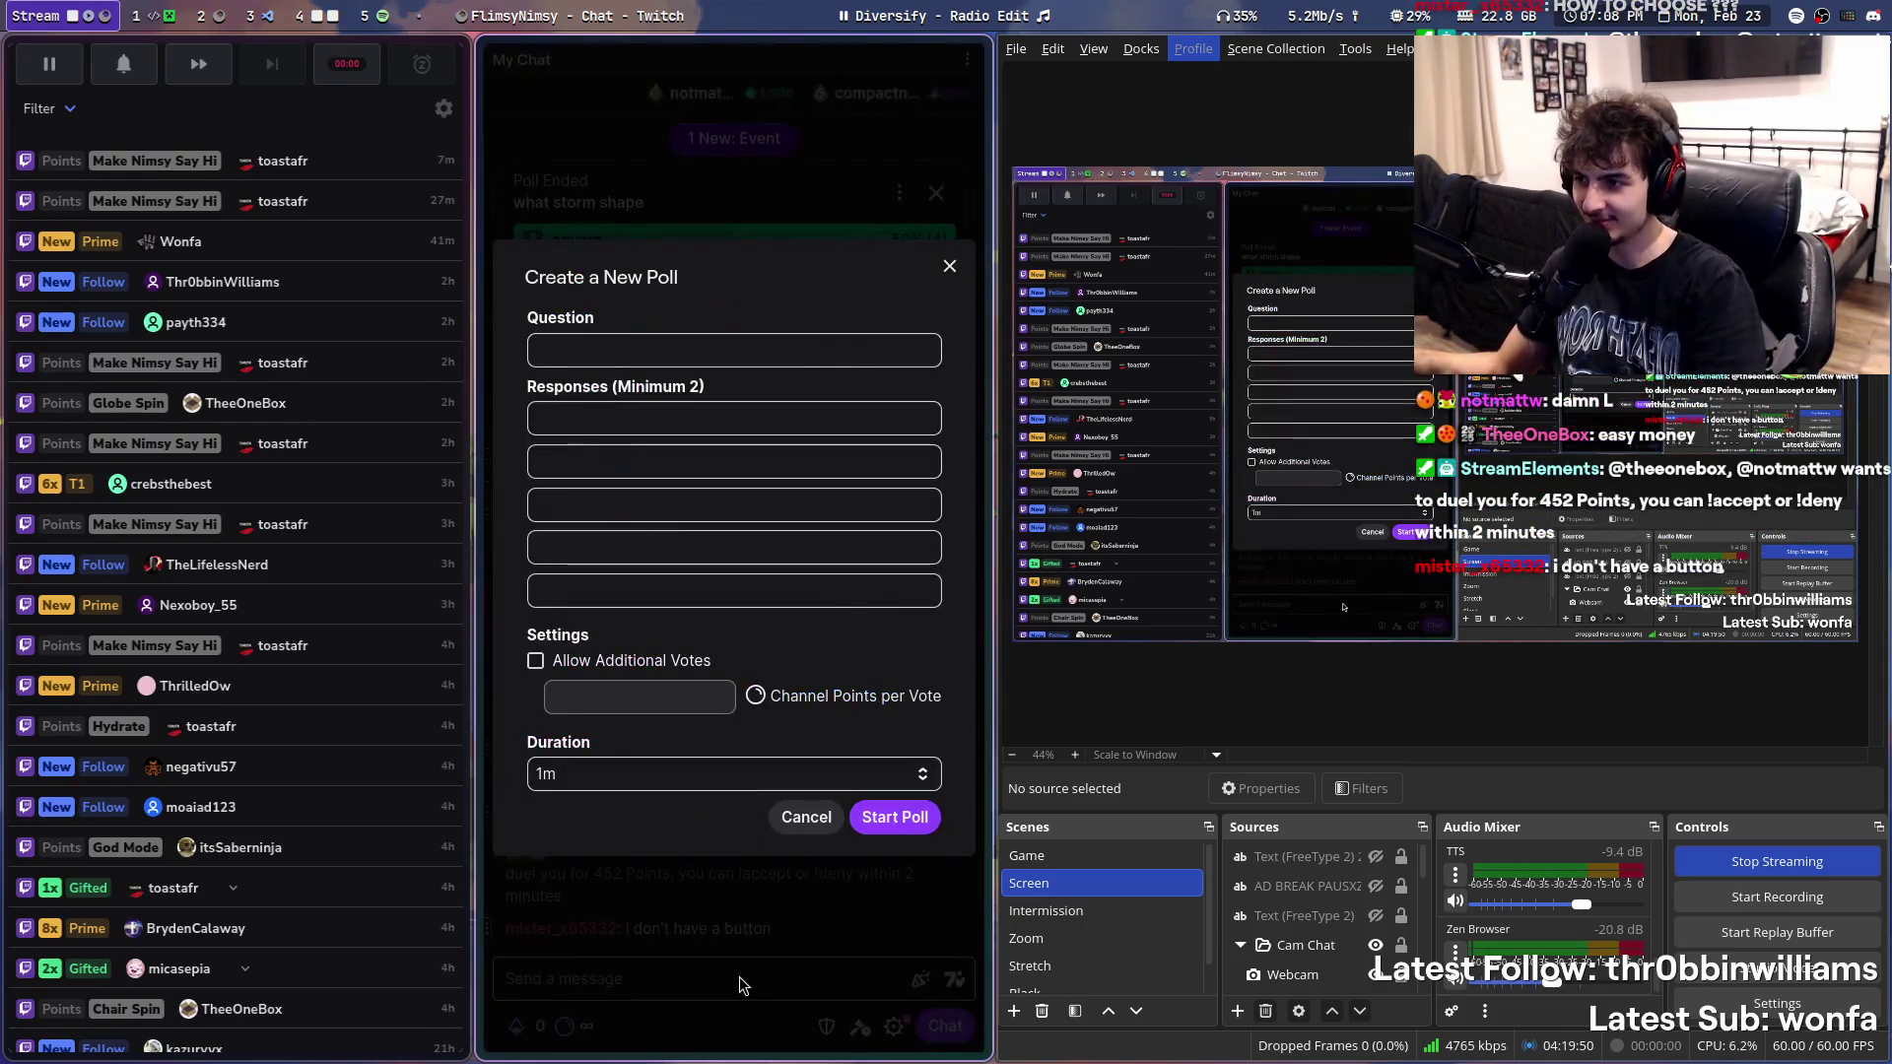
- Make a first pass filling the poll question and its two responses
click(605, 346)
text(which one)
key(Tab)
text(storm)
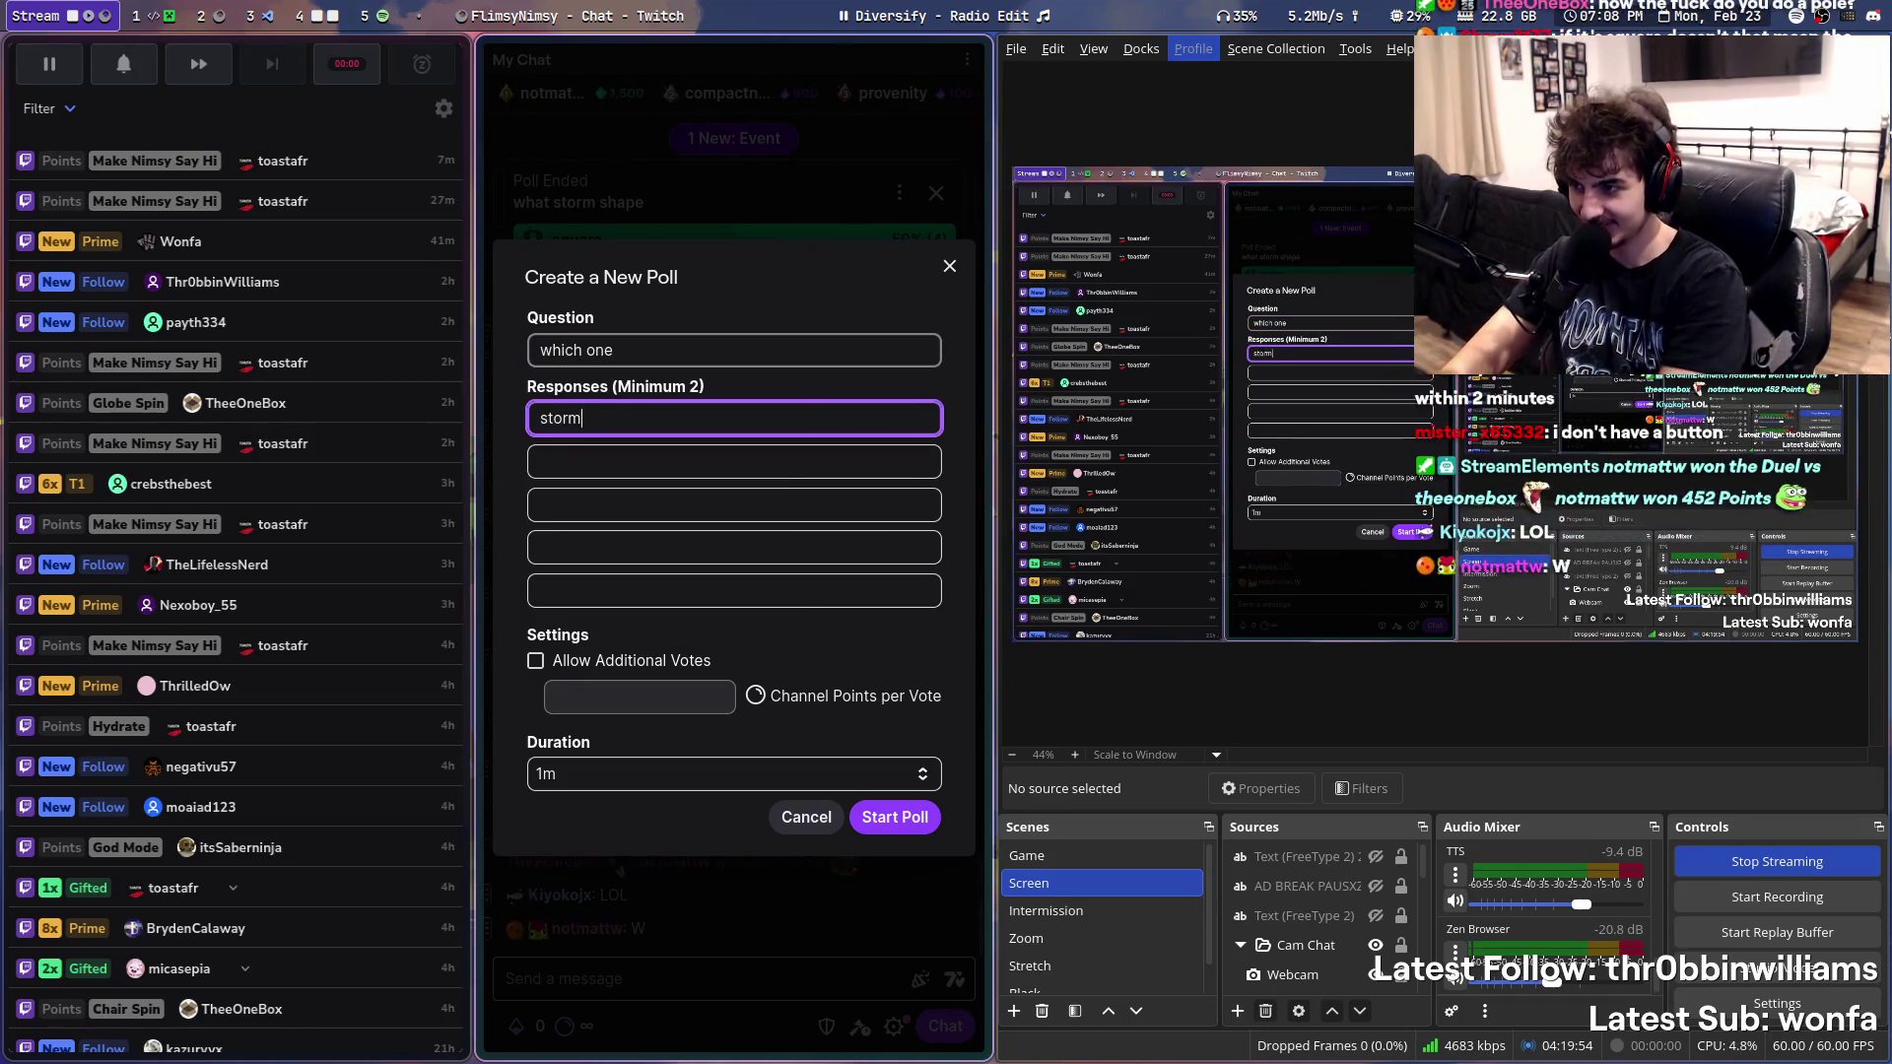
key(Tab)
text(square)
double_click(663, 419)
- Rewrite the question as 'which storm', fix the misspelled circle response, and start the poll
click(685, 331)
click(680, 340)
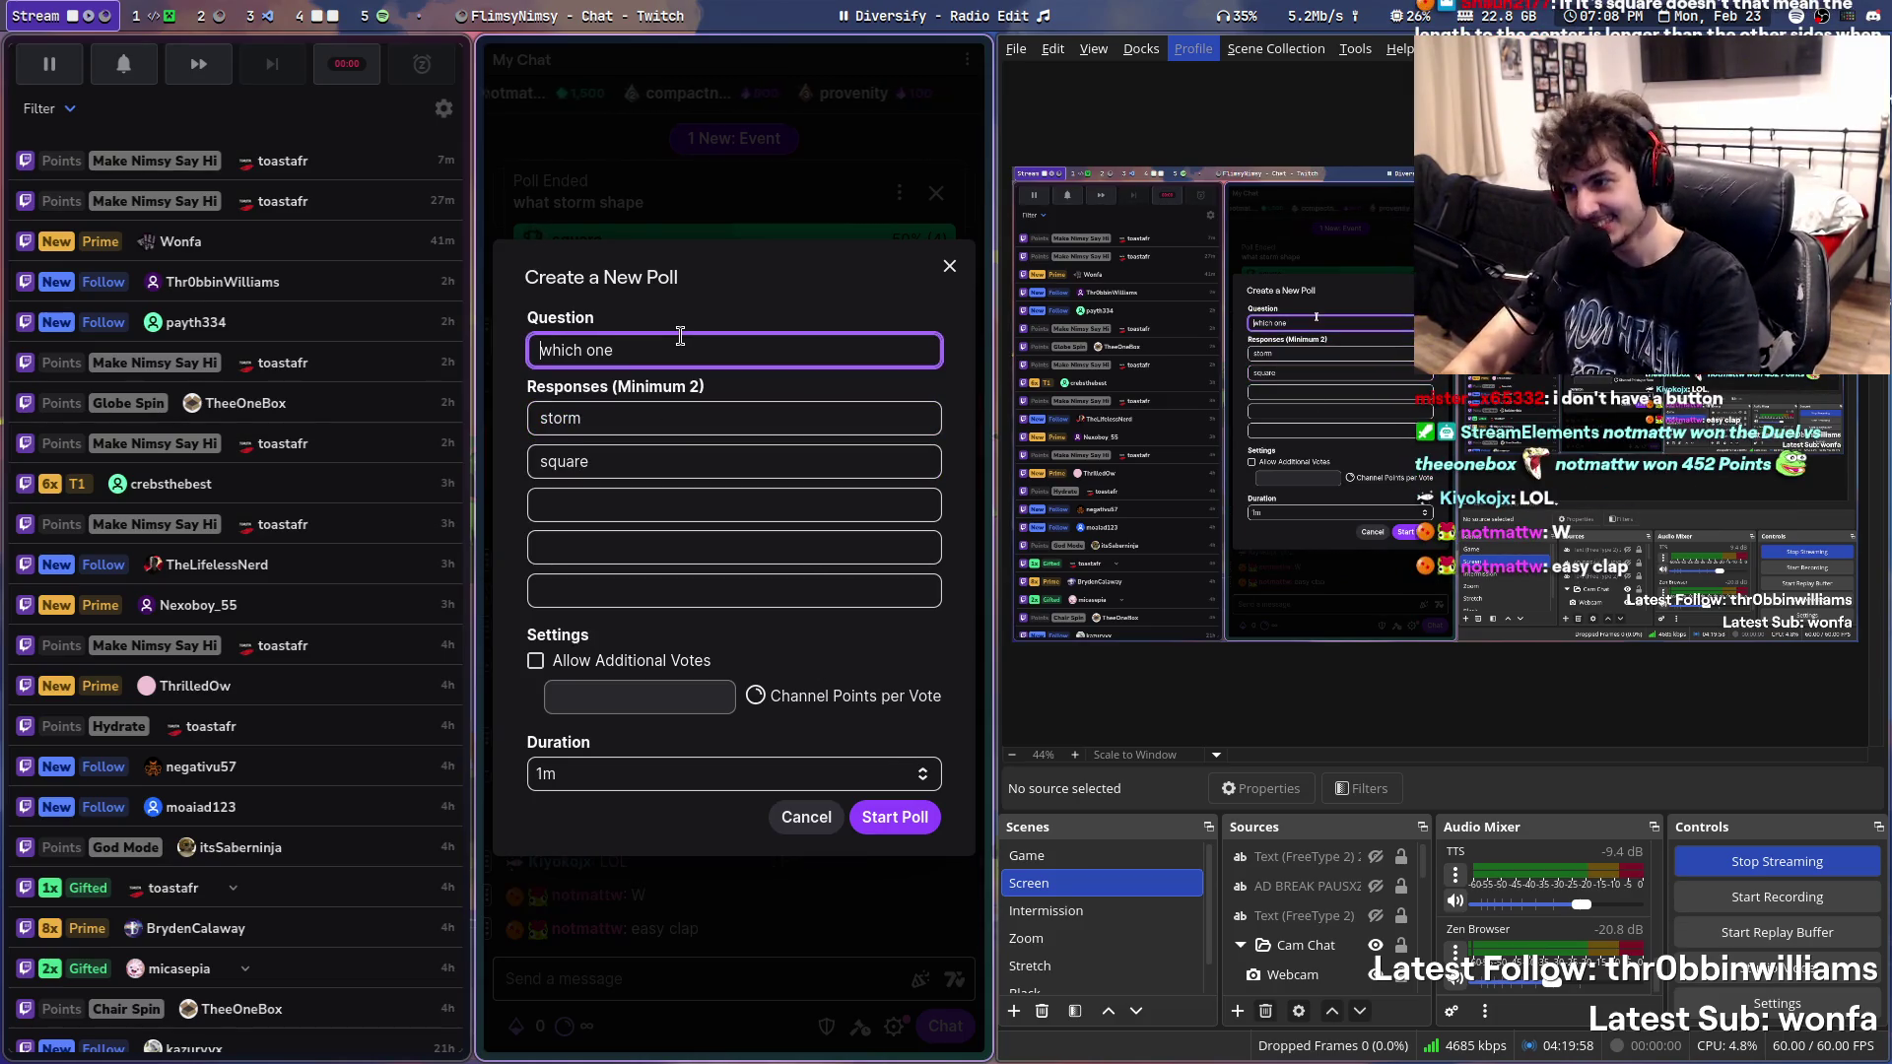
text(which one)
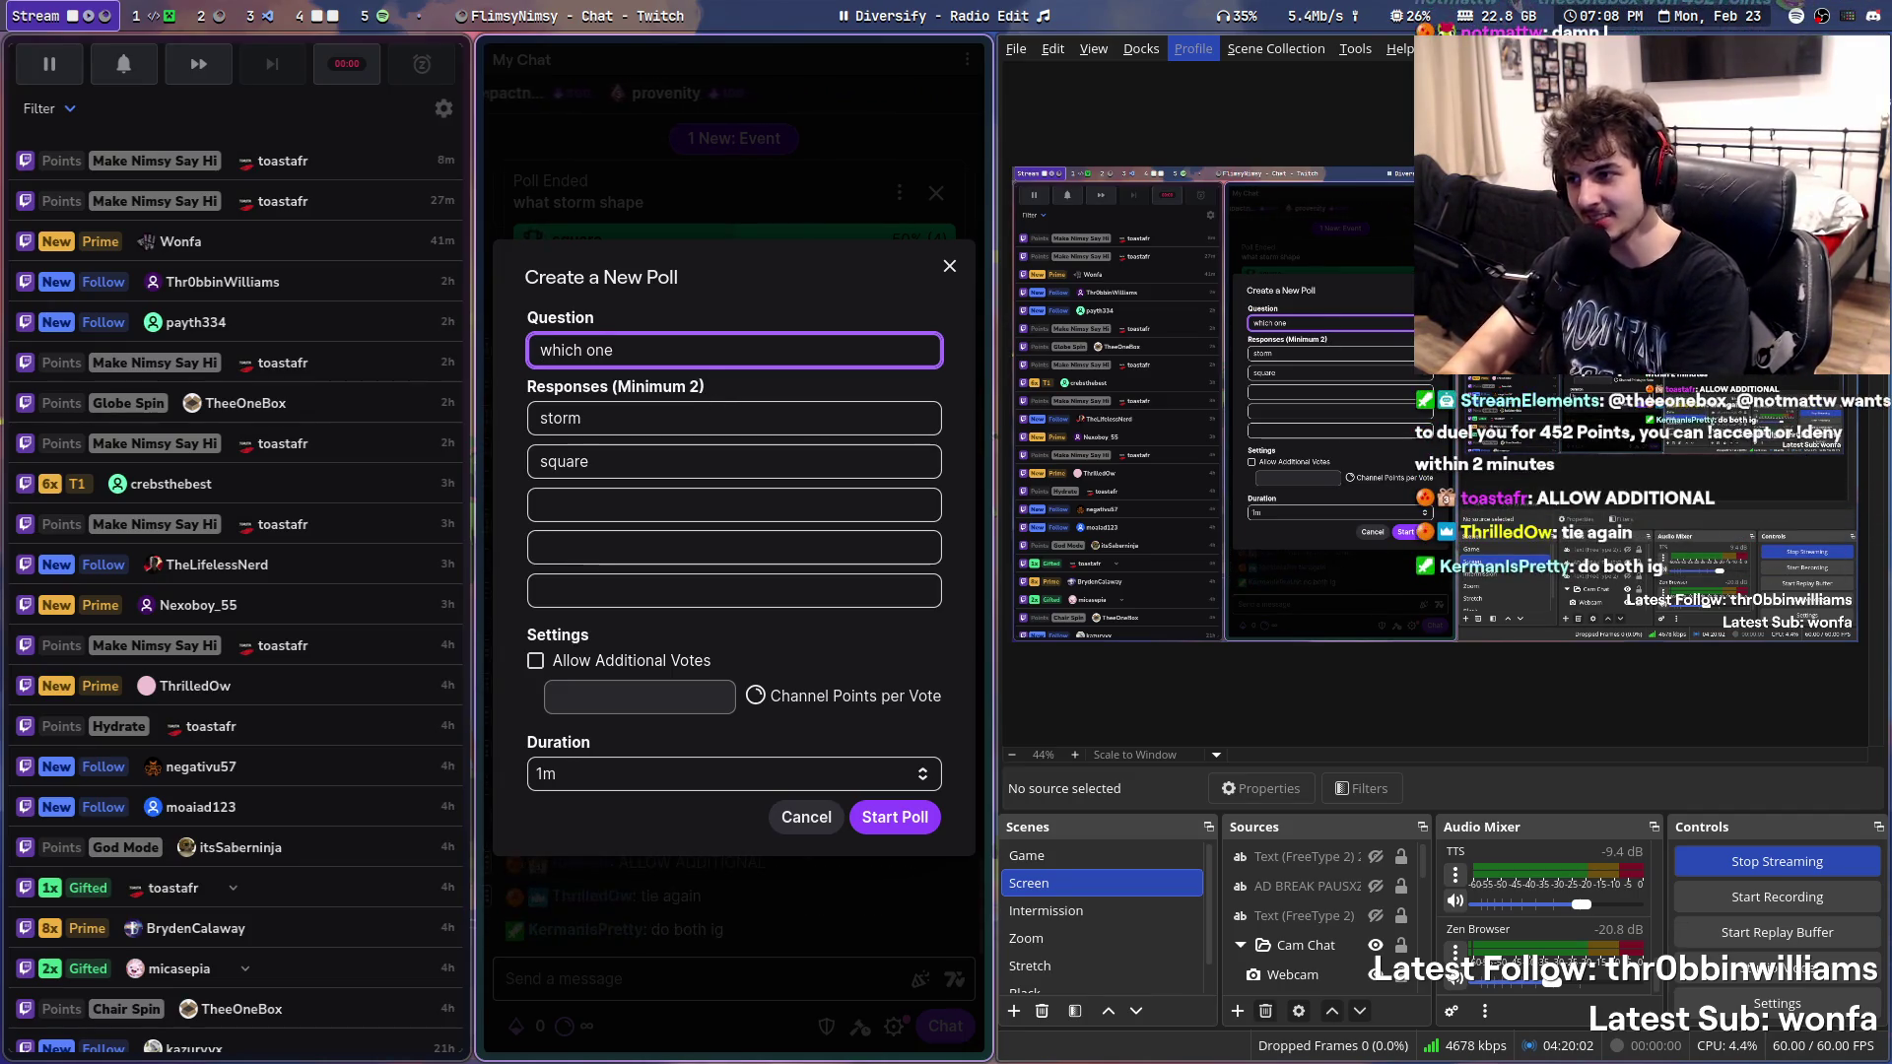
key(ctrl+a)
text(whi)
text(m)
key(Tab)
text(c)
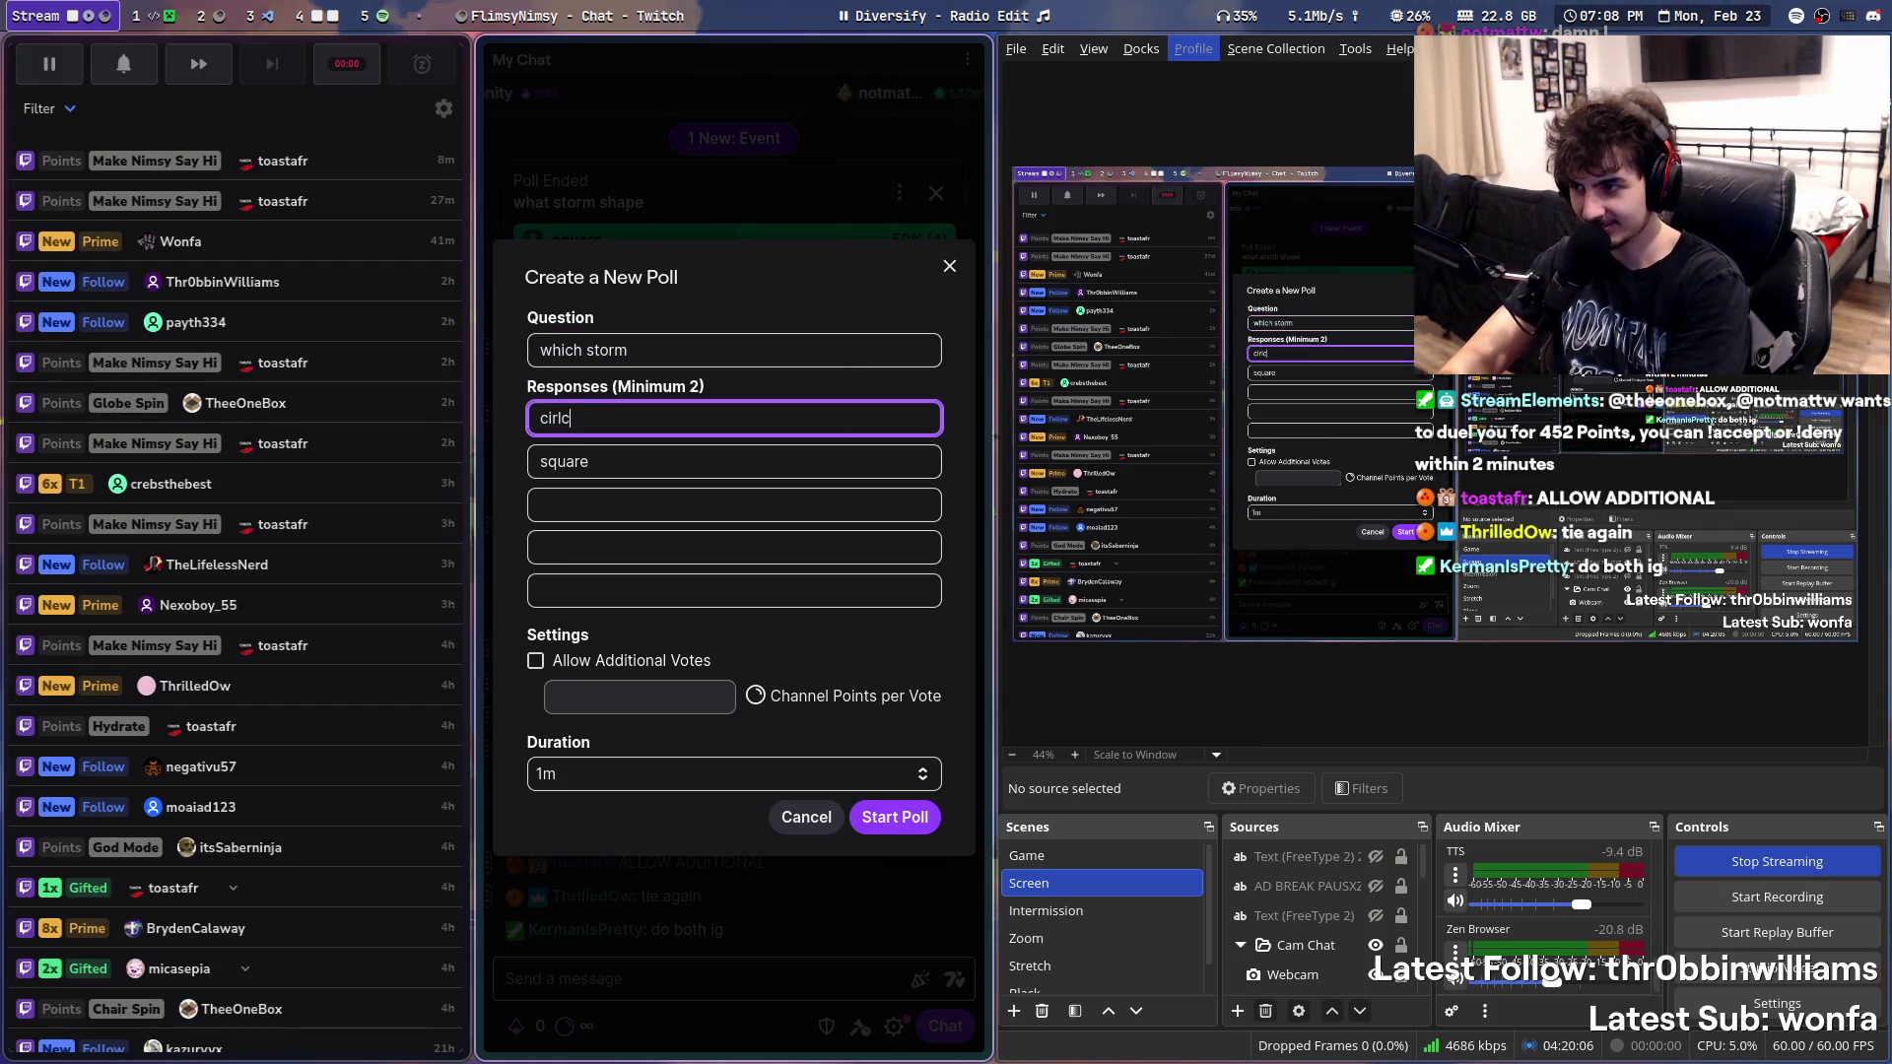
text(ircle)
key(Tab)
key(shift+Tab)
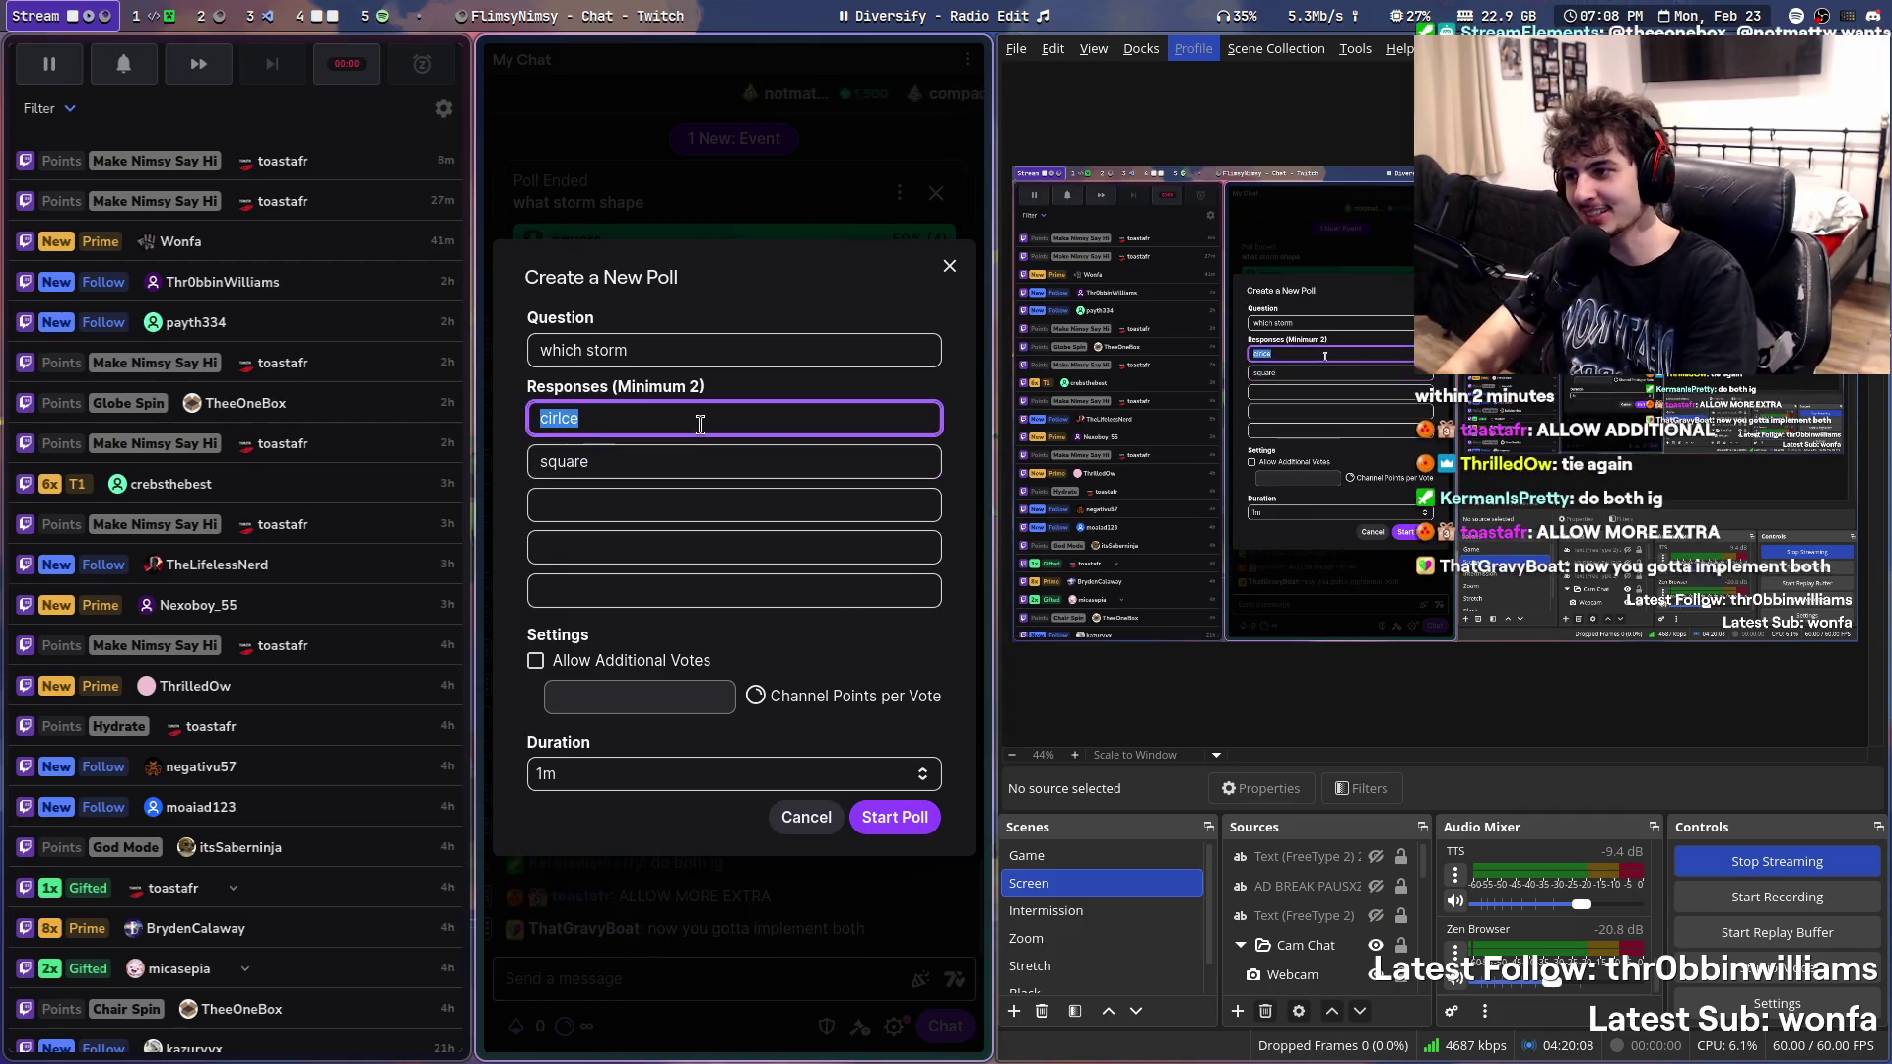
text(circle)
key(Tab)
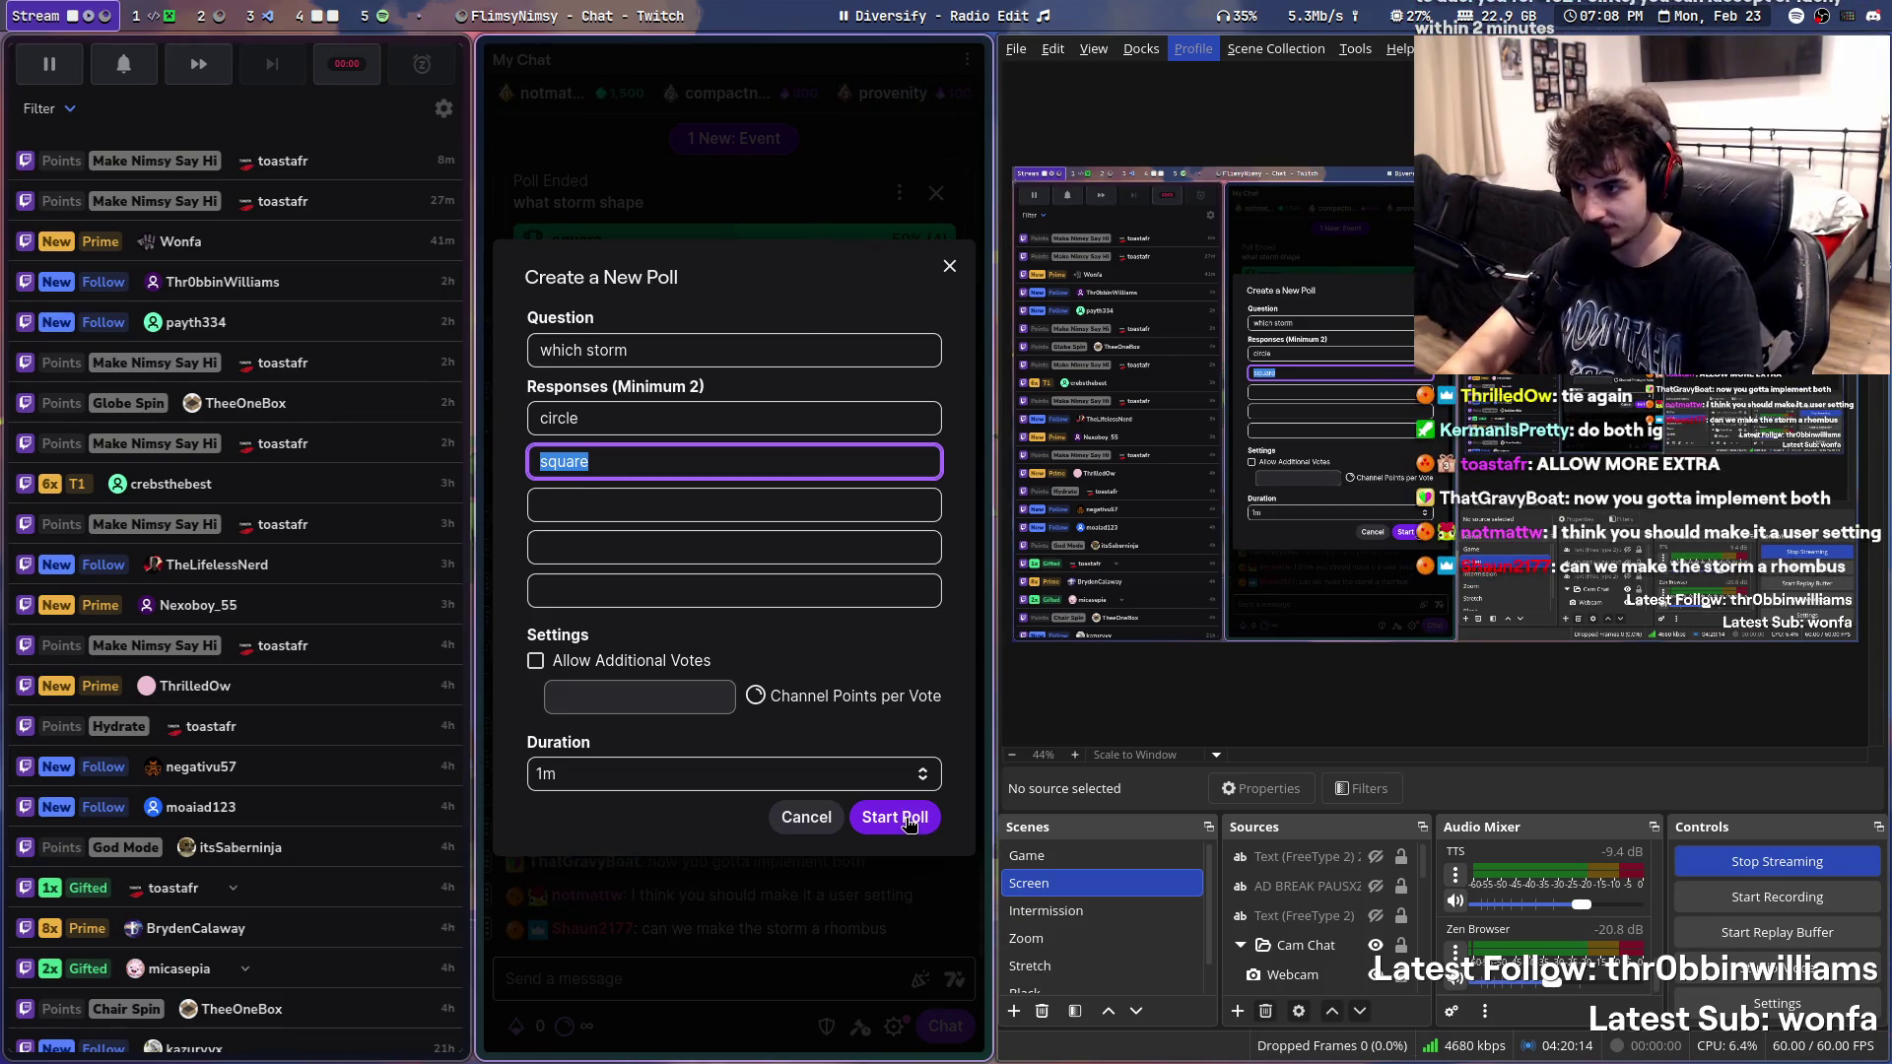
click(894, 818)
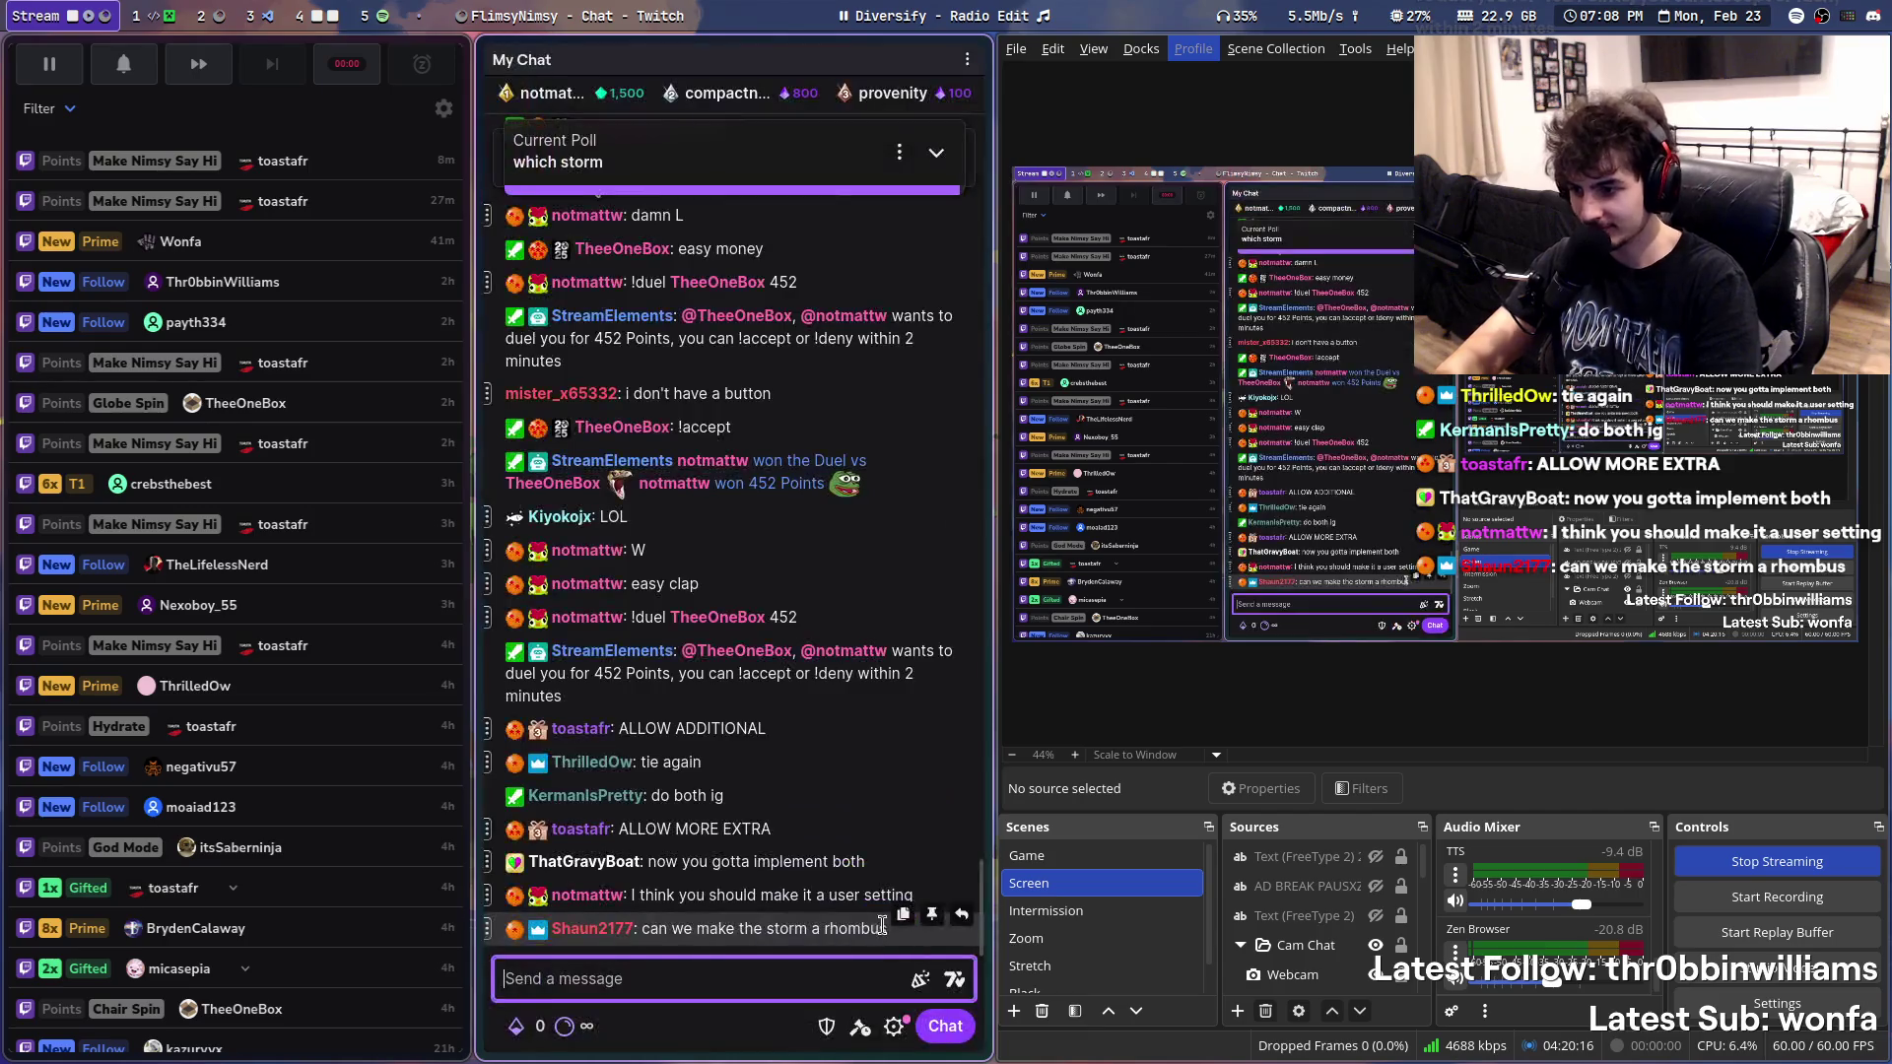
- Expand the 'which storm' poll banner to see the 50/50 circle–square result
click(755, 996)
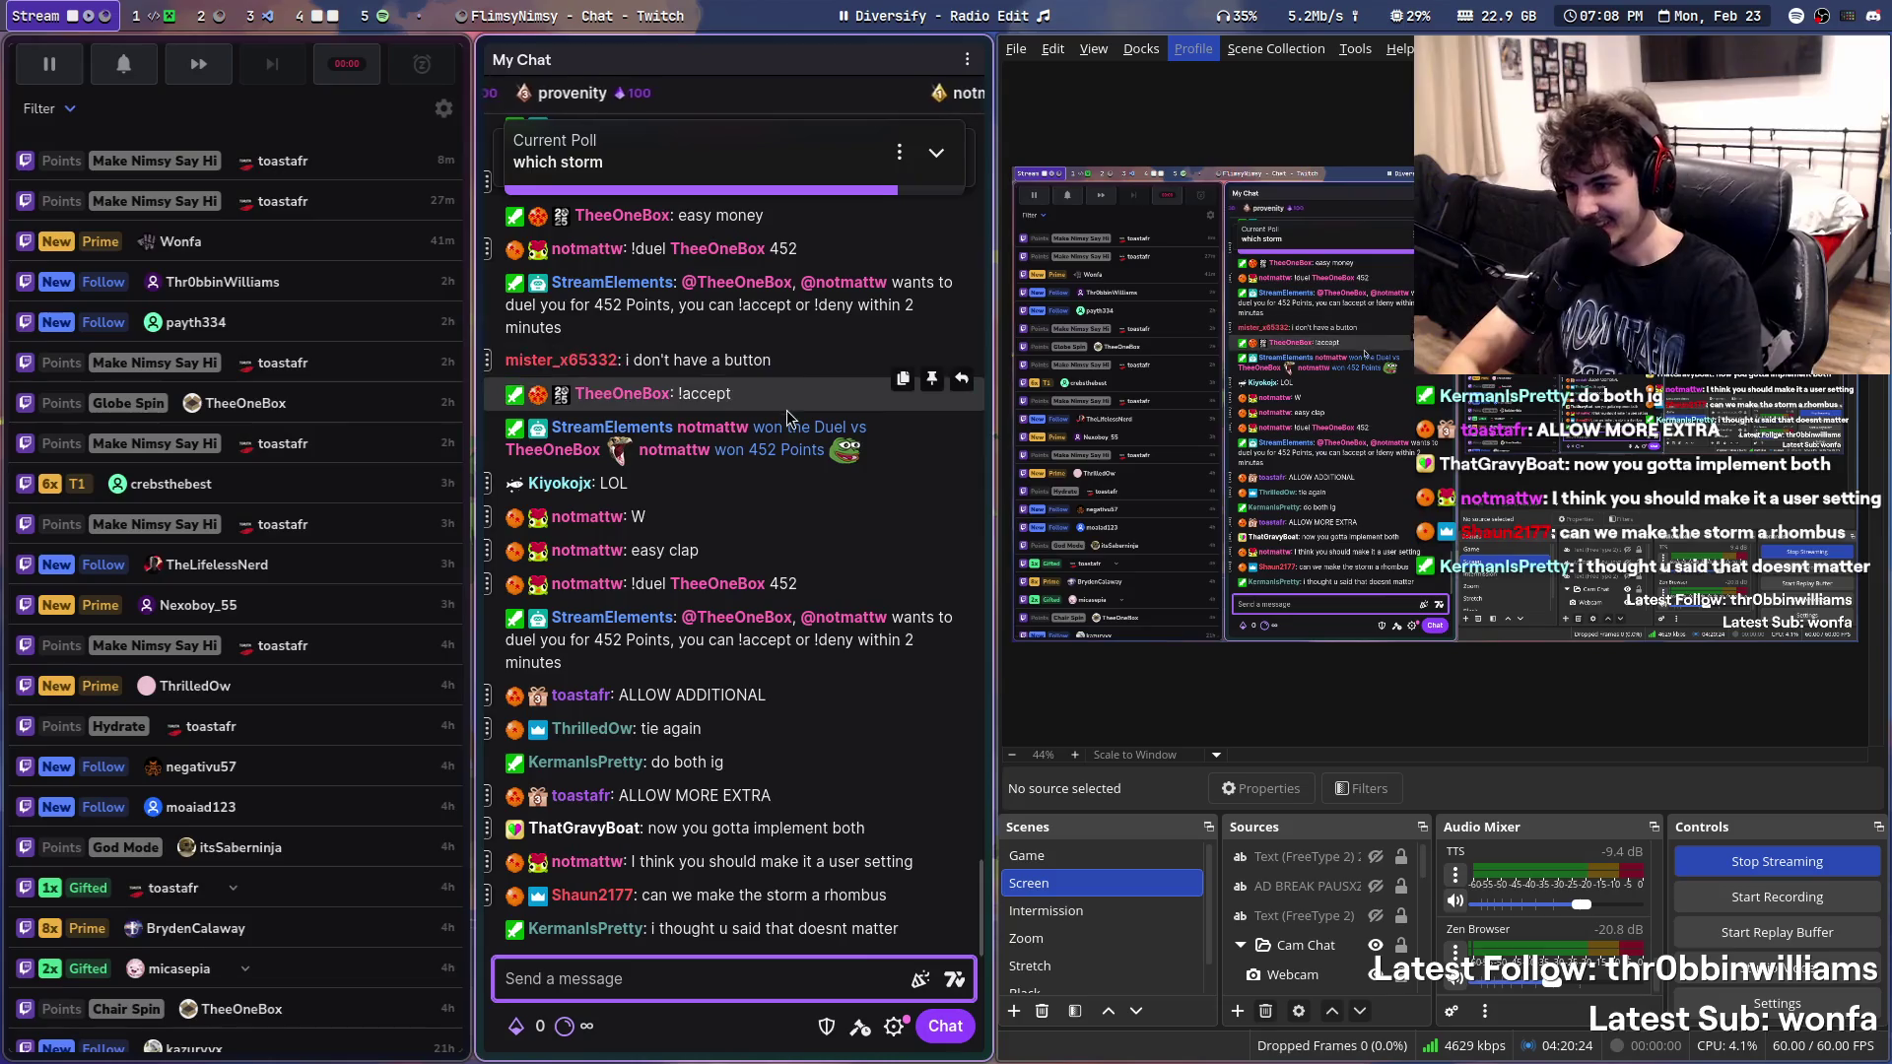
click(696, 211)
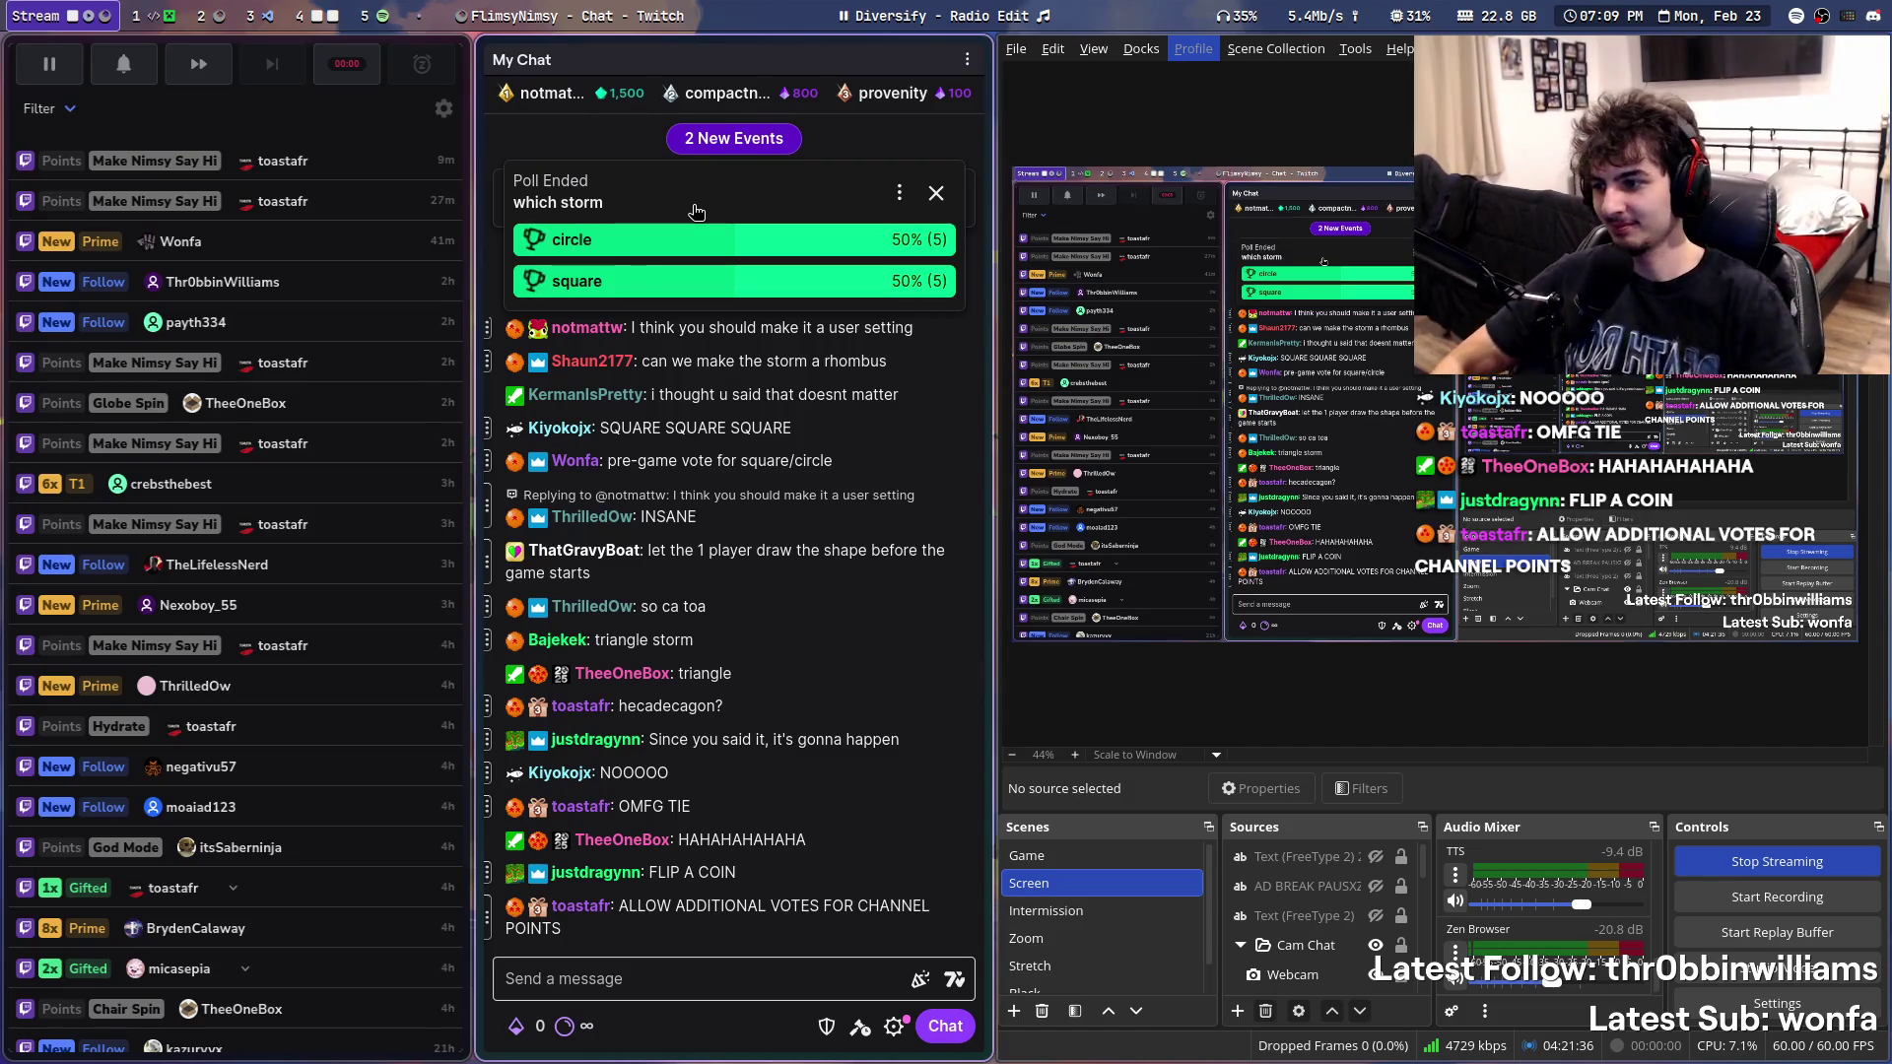
- Back in Blockbench, move the front green panel of the cylinder two units left
key(super+4)
scroll(1247, 675, down, 3)
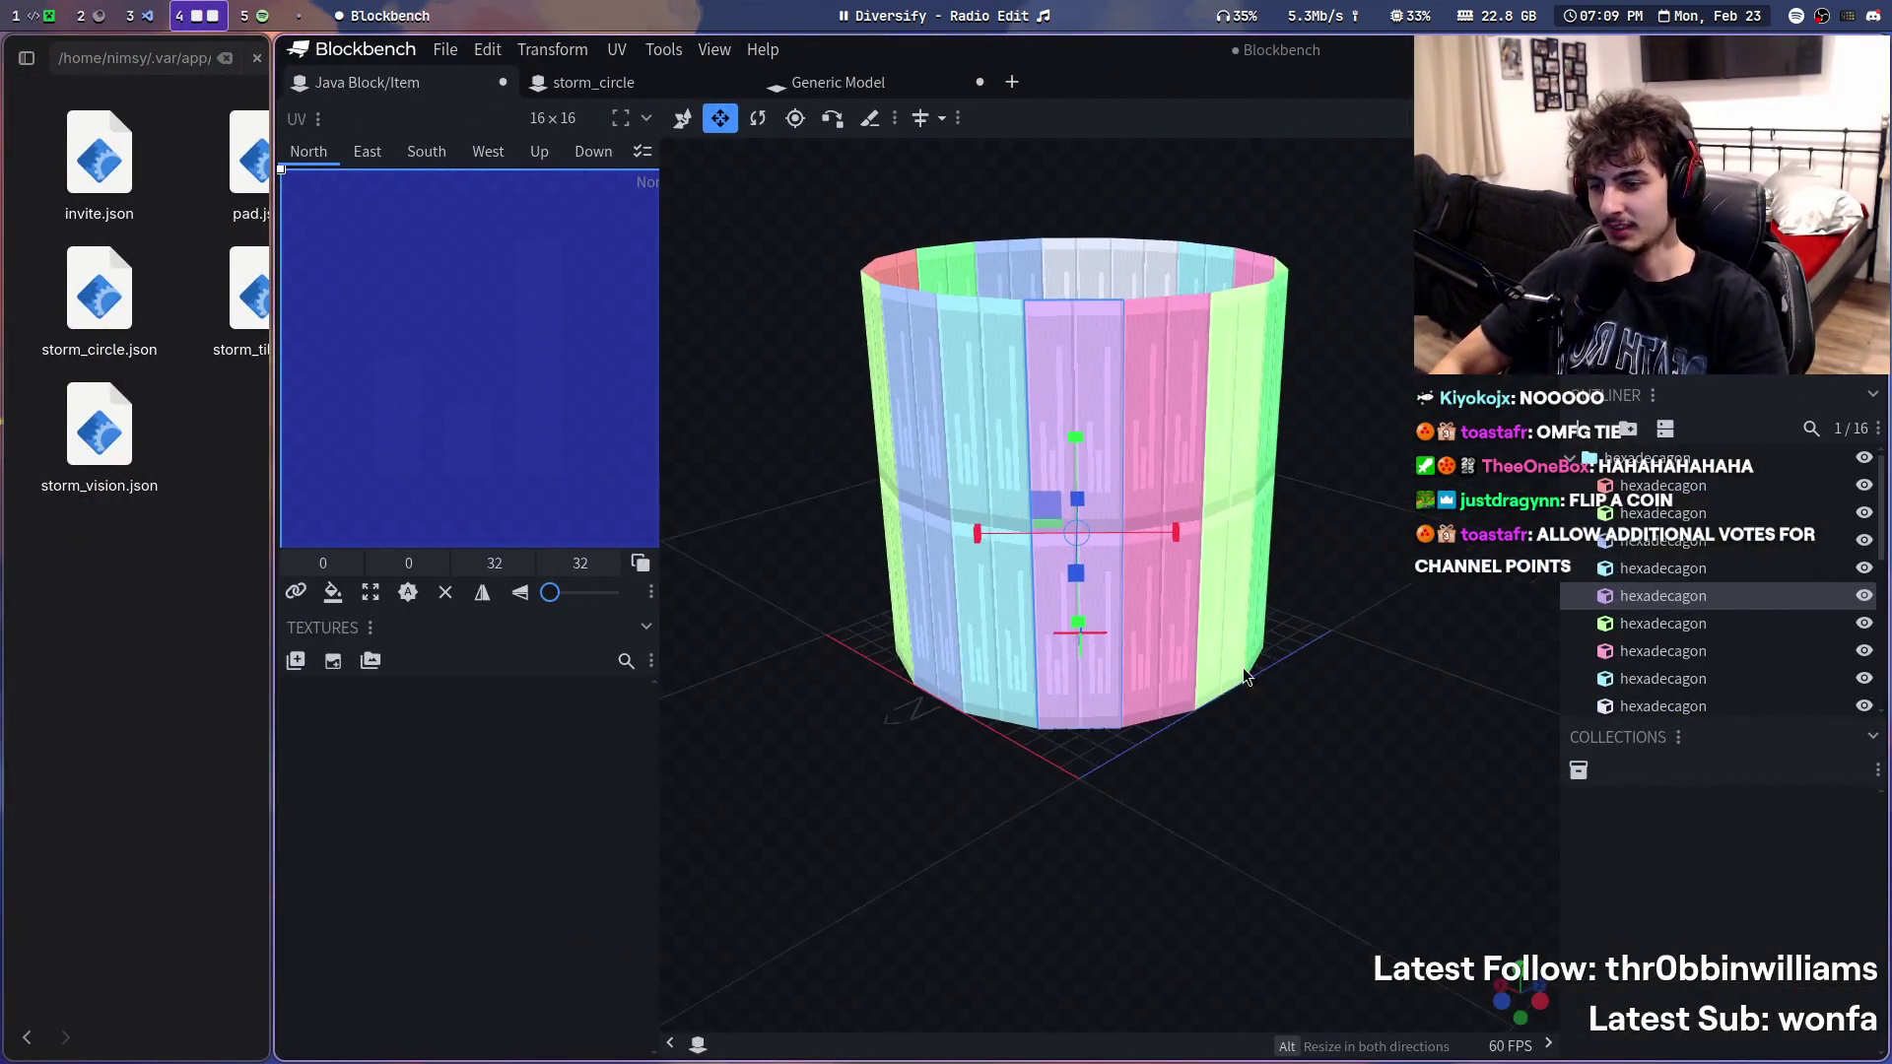
scroll(1246, 675, up, 2)
scroll(1309, 667, up, 3)
scroll(1267, 666, up, 3)
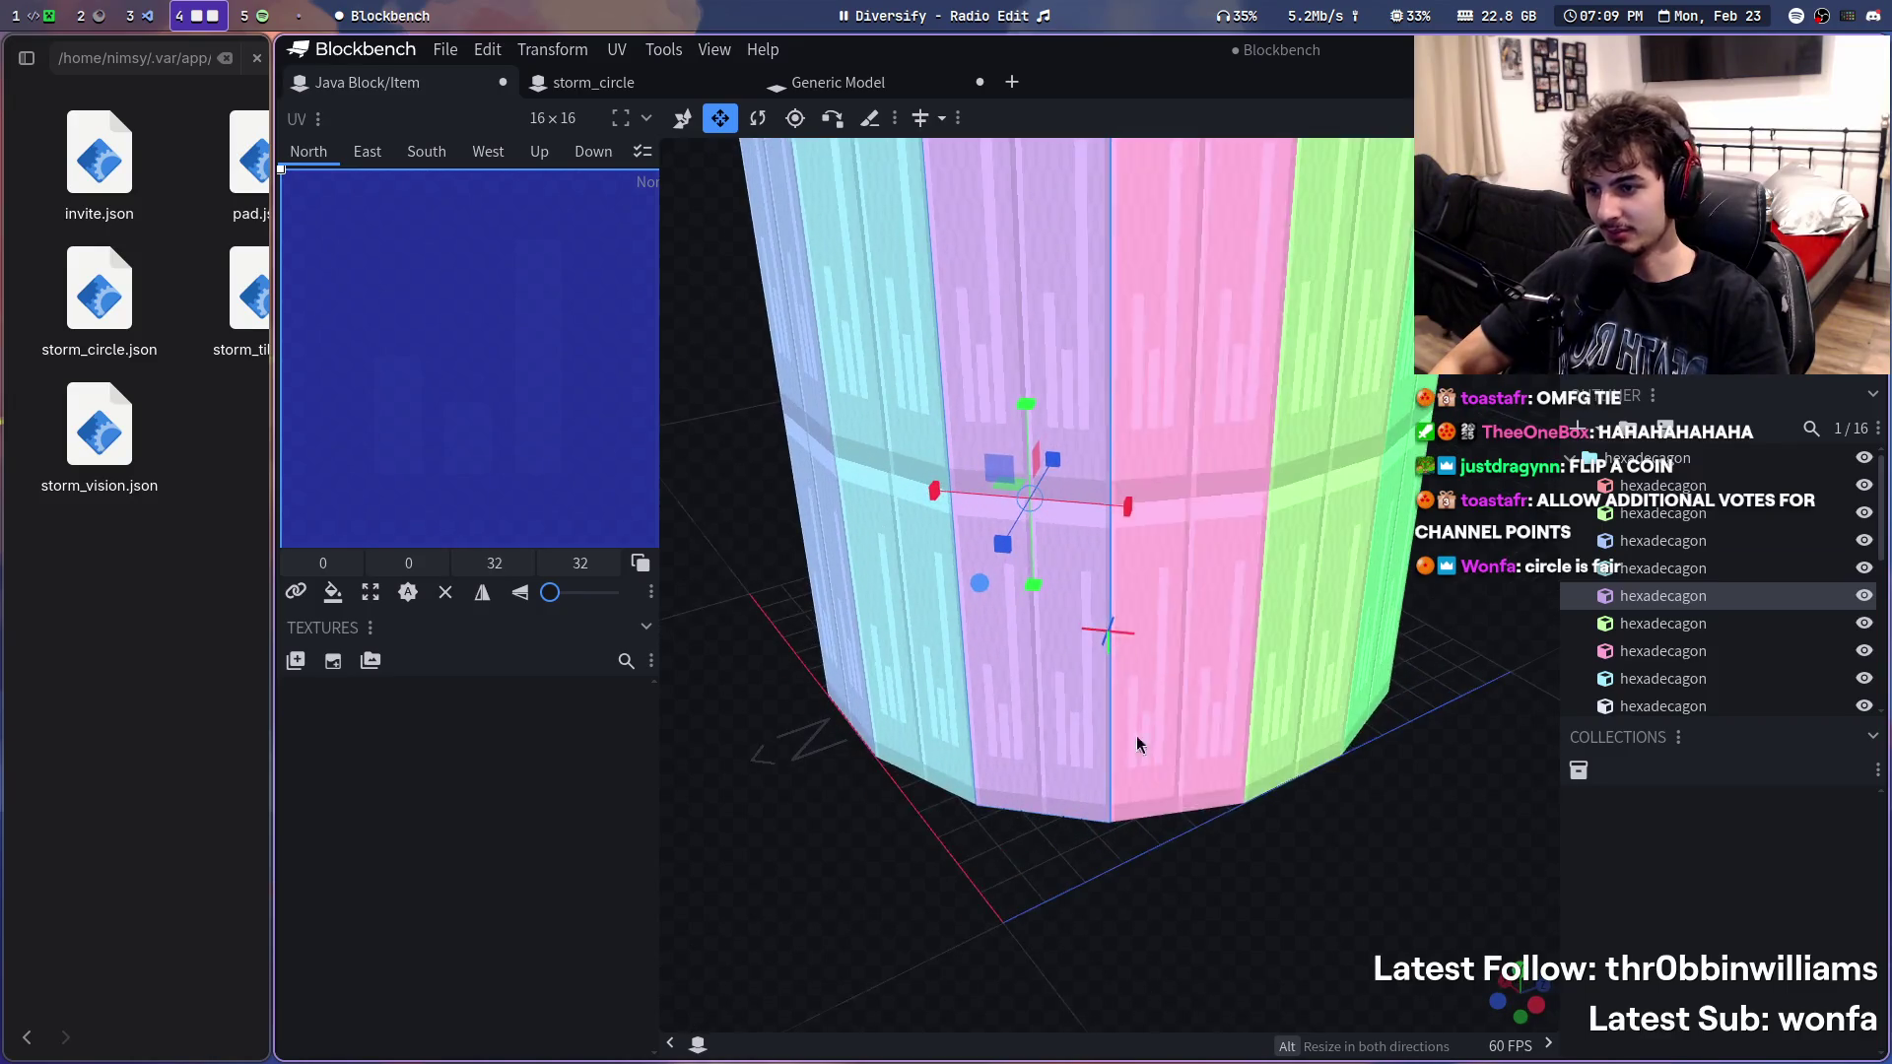
scroll(1130, 734, down, 5)
mouse_move(1099, 920)
mouse_down()
mouse_move(1199, 664)
mouse_move(1339, 857)
mouse_up()
scroll(1199, 664, up, 2)
click(1199, 664)
scroll(1232, 908, up, 3)
scroll(1205, 962, up, 3)
mouse_move(1205, 961)
mouse_down()
mouse_move(1174, 793)
mouse_move(1203, 641)
mouse_up()
scroll(1310, 844, up, 2)
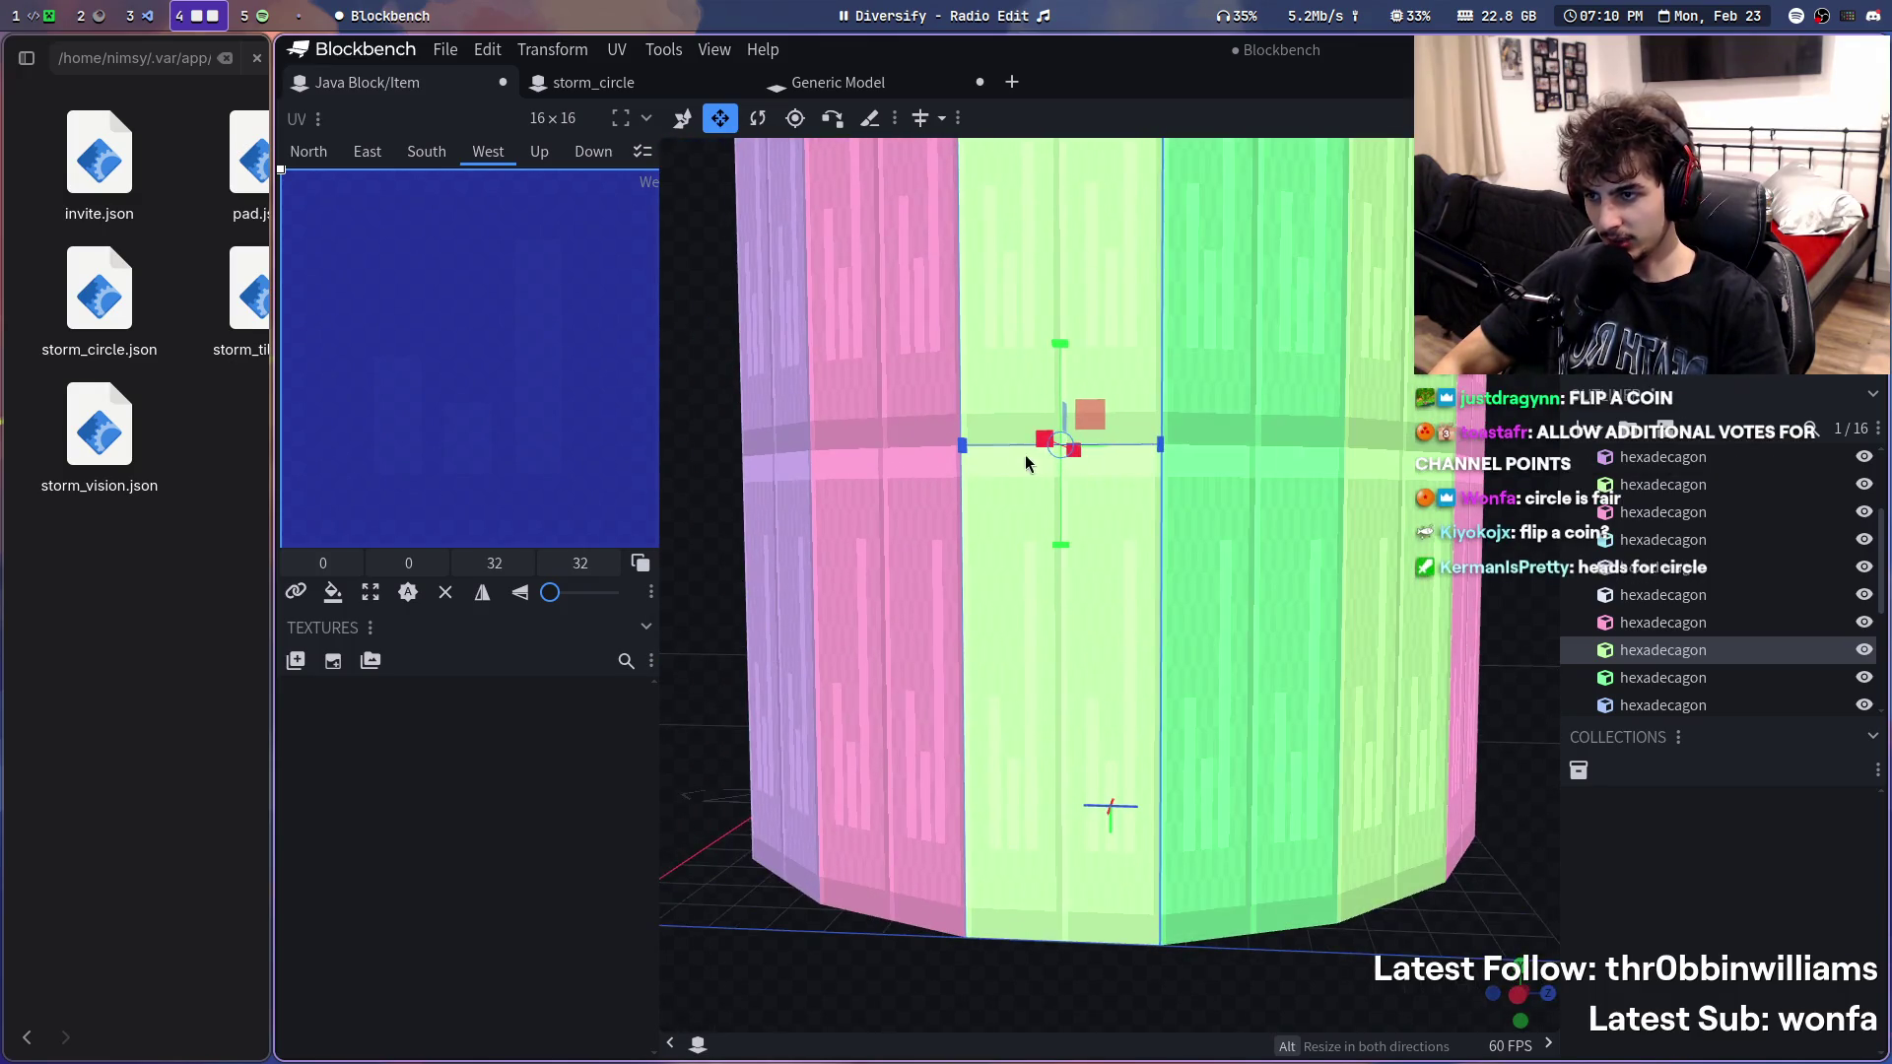
drag(1029, 465, 1055, 481)
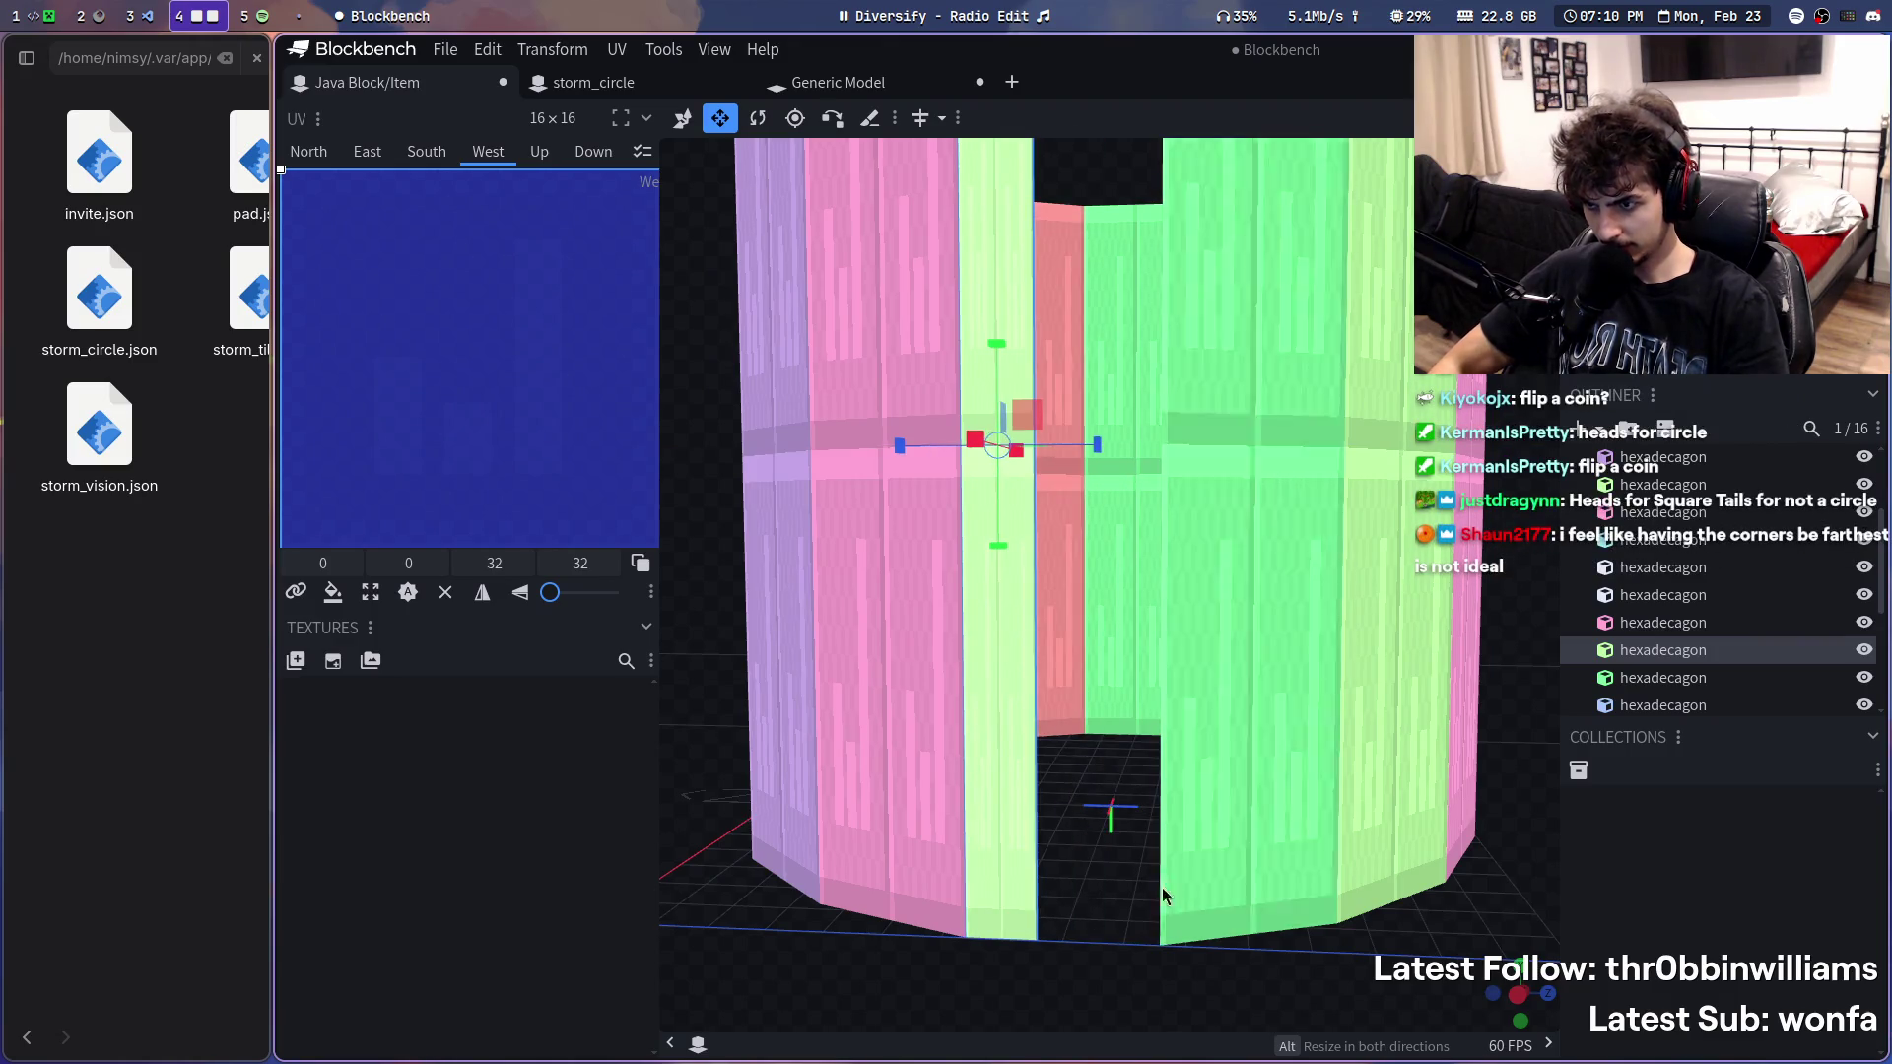
mouse_move(1160, 883)
mouse_down()
mouse_move(1114, 930)
mouse_move(1096, 464)
mouse_move(1055, 445)
mouse_up()
- Copy the middle green panel's face onto the empty front pieces to fill the gap
key(ctrl+c)
click(1061, 739)
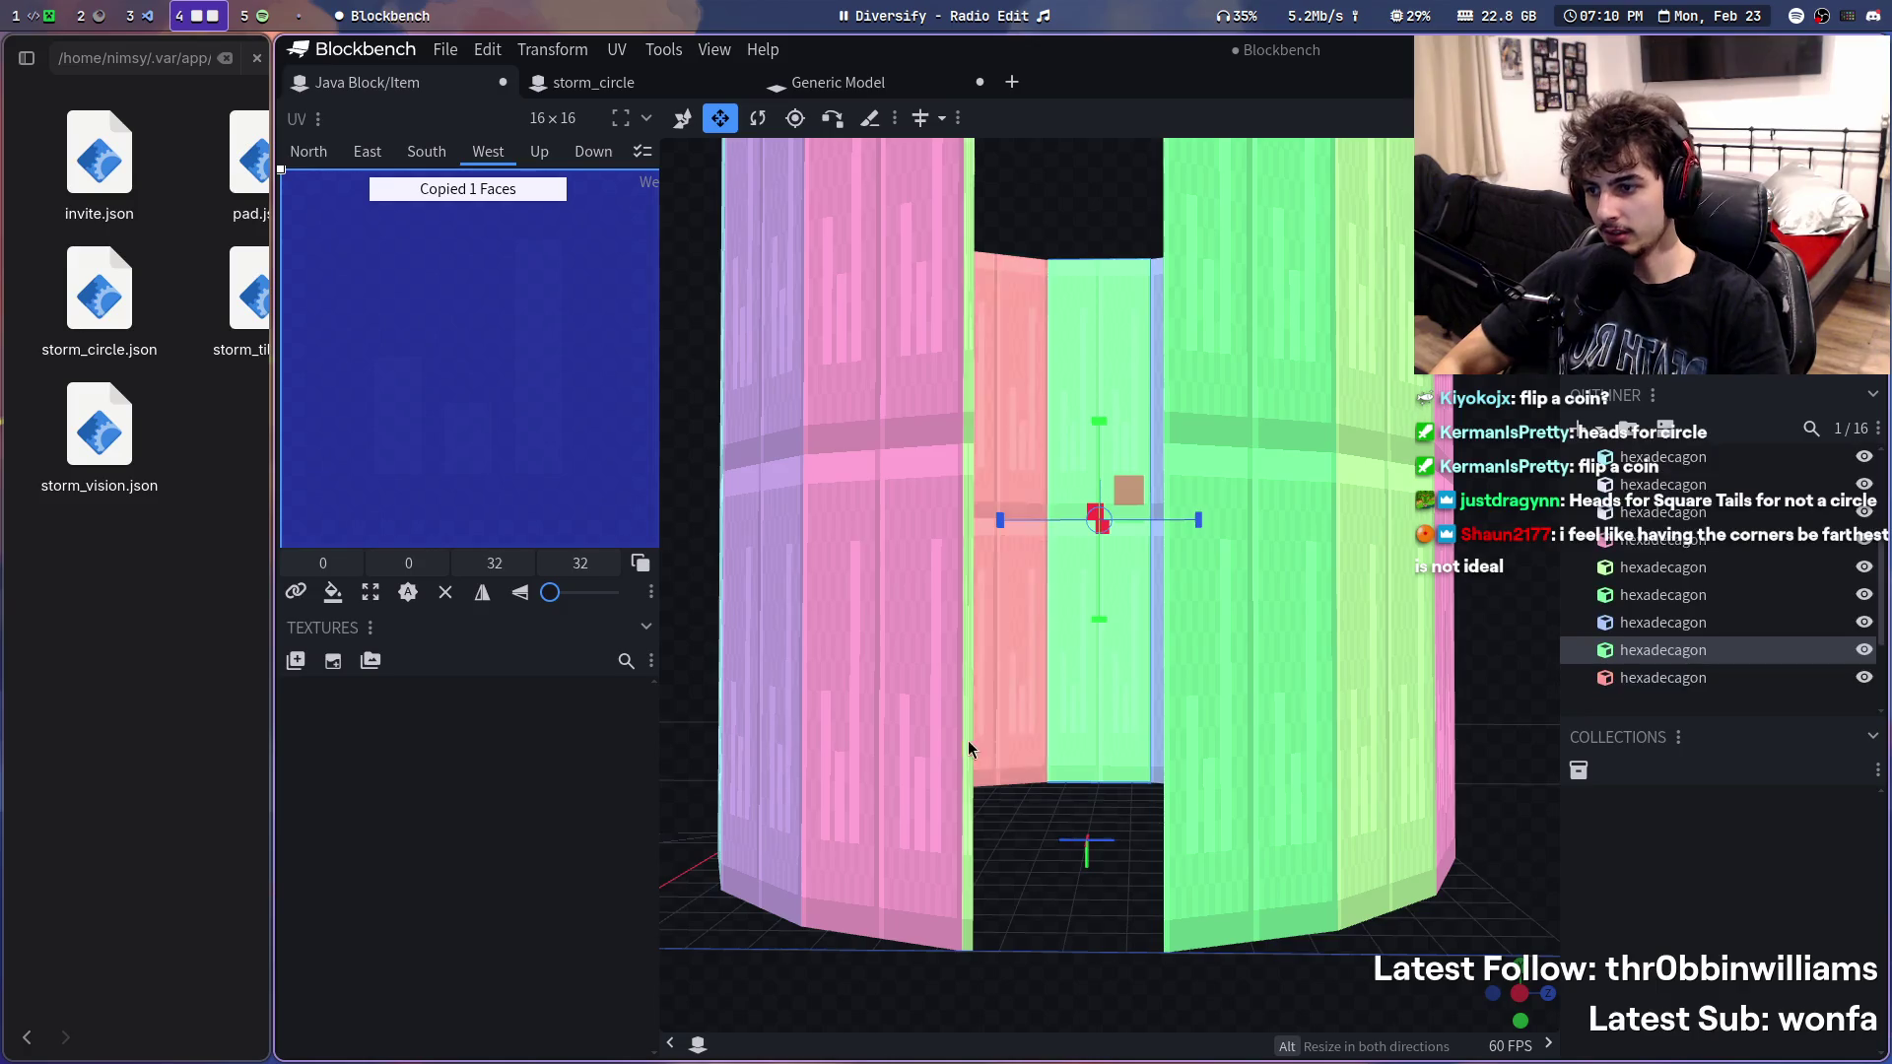
click(973, 754)
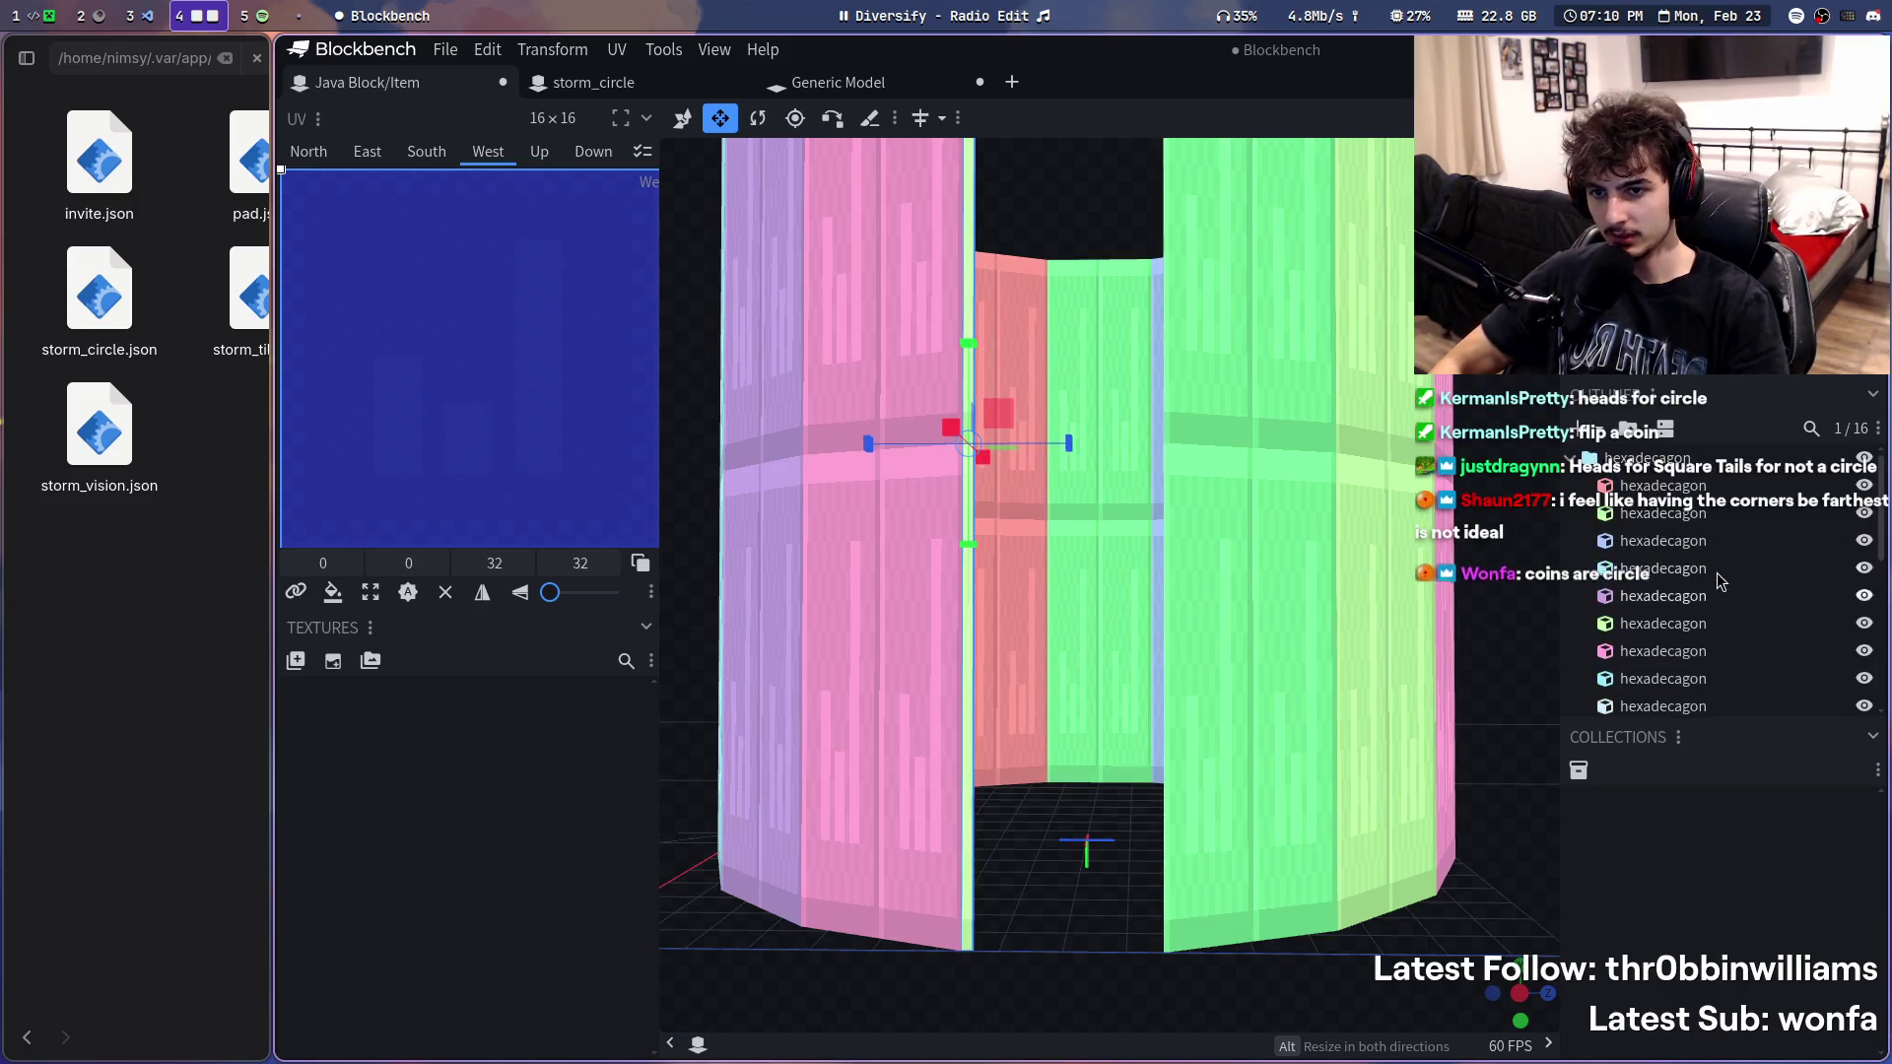
click(1685, 525)
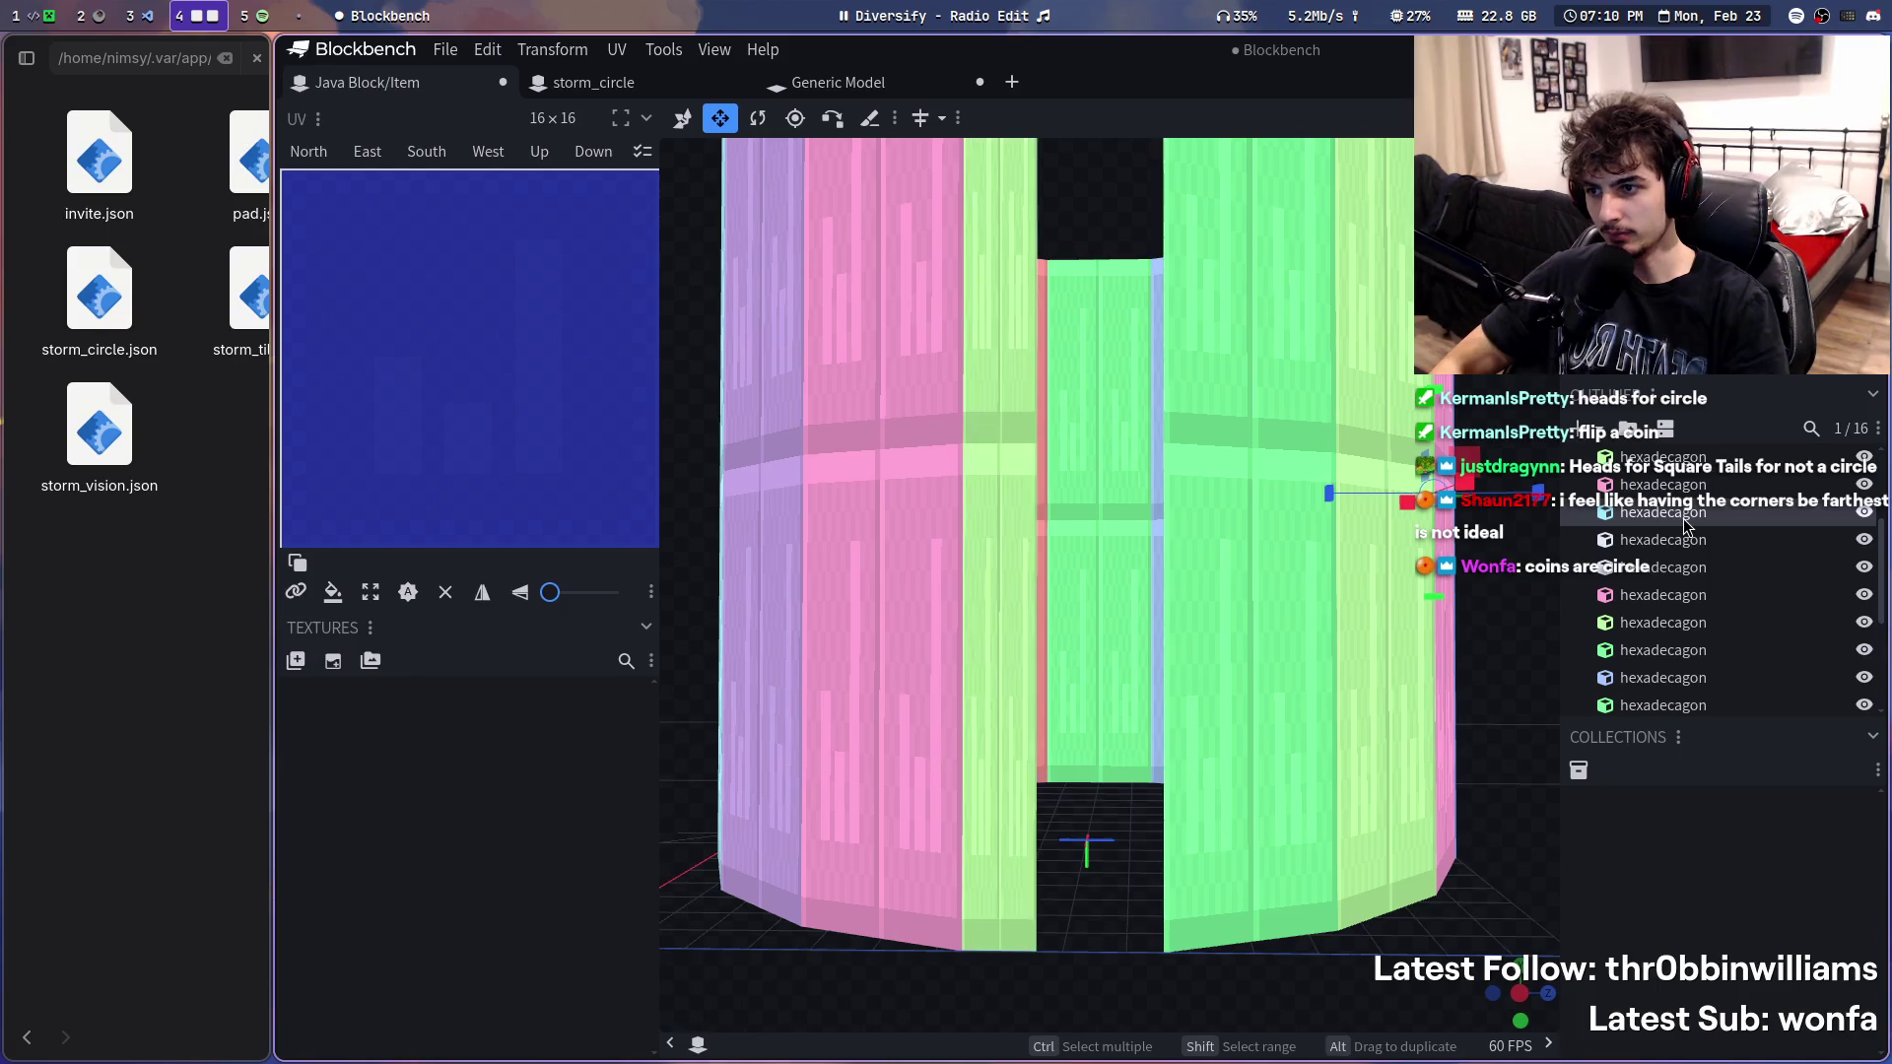
key(ctrl+v)
click(1690, 529)
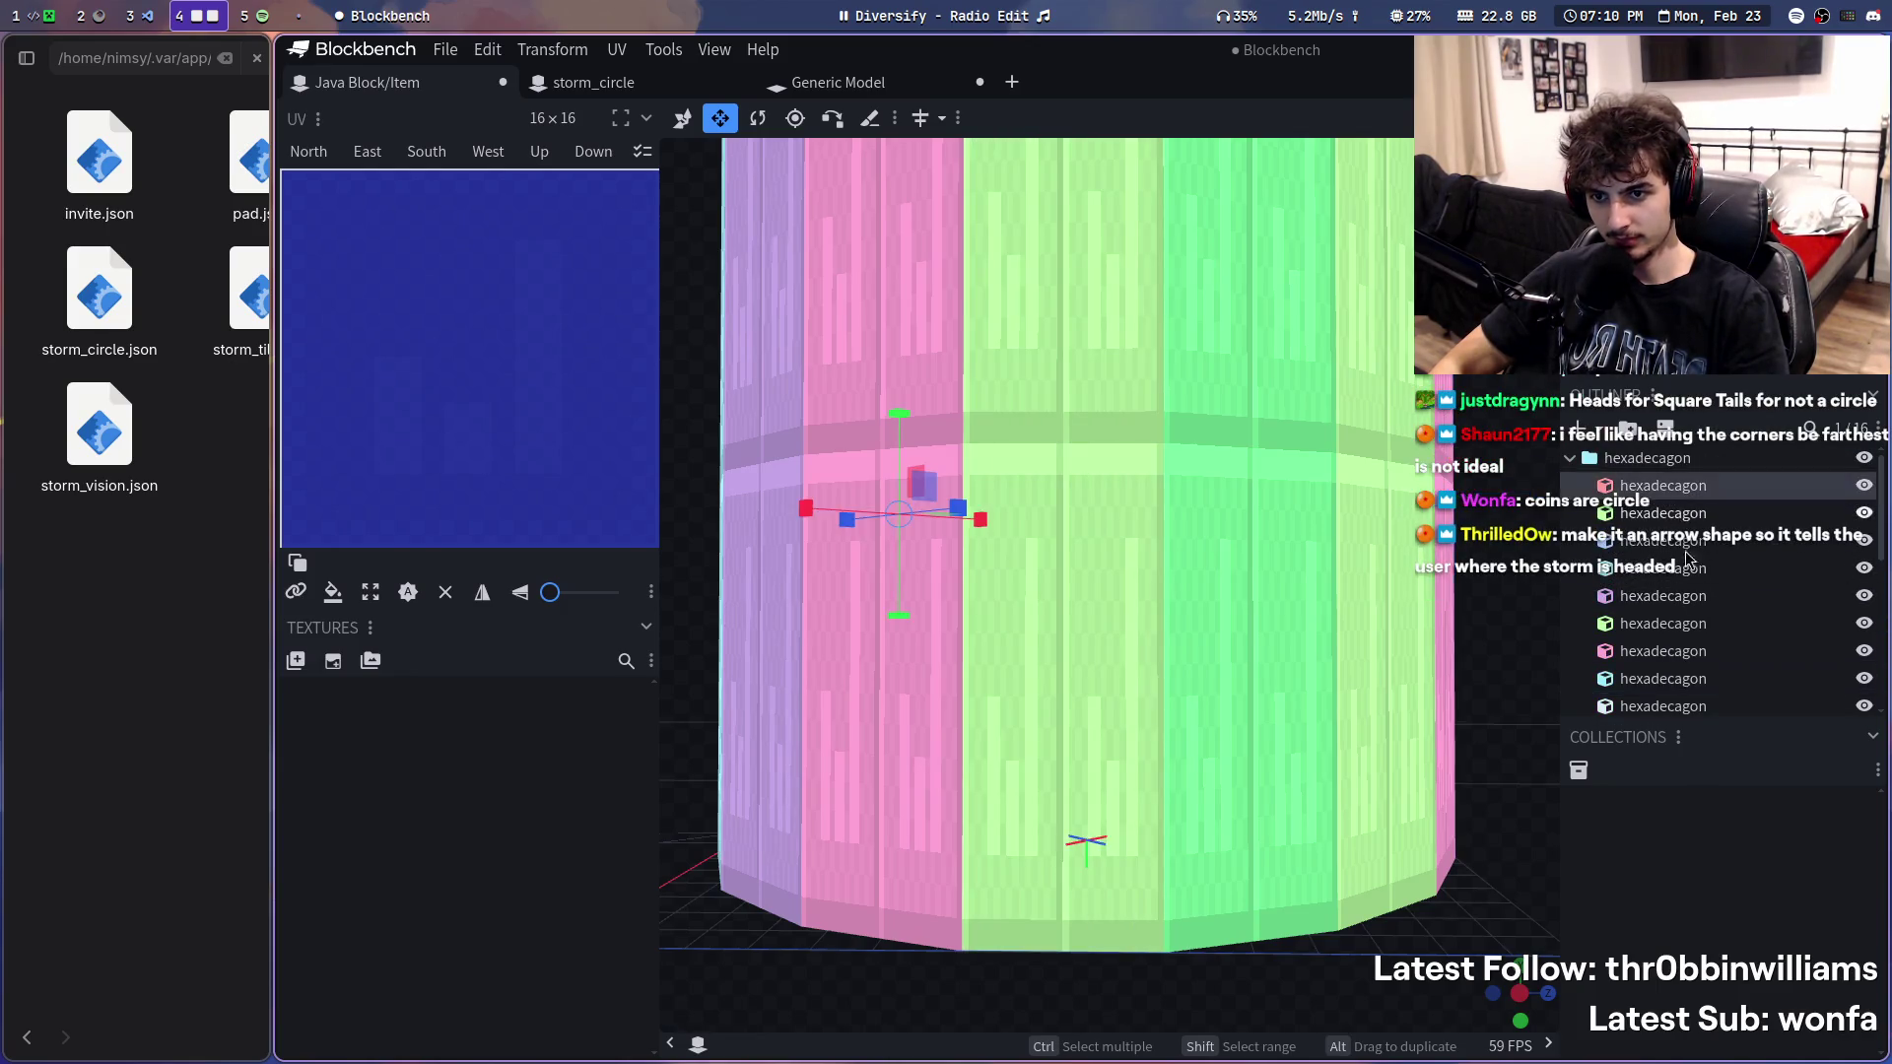
key(ctrl+a)
scroll(1662, 614, down, 1)
scroll(1660, 614, up, 1)
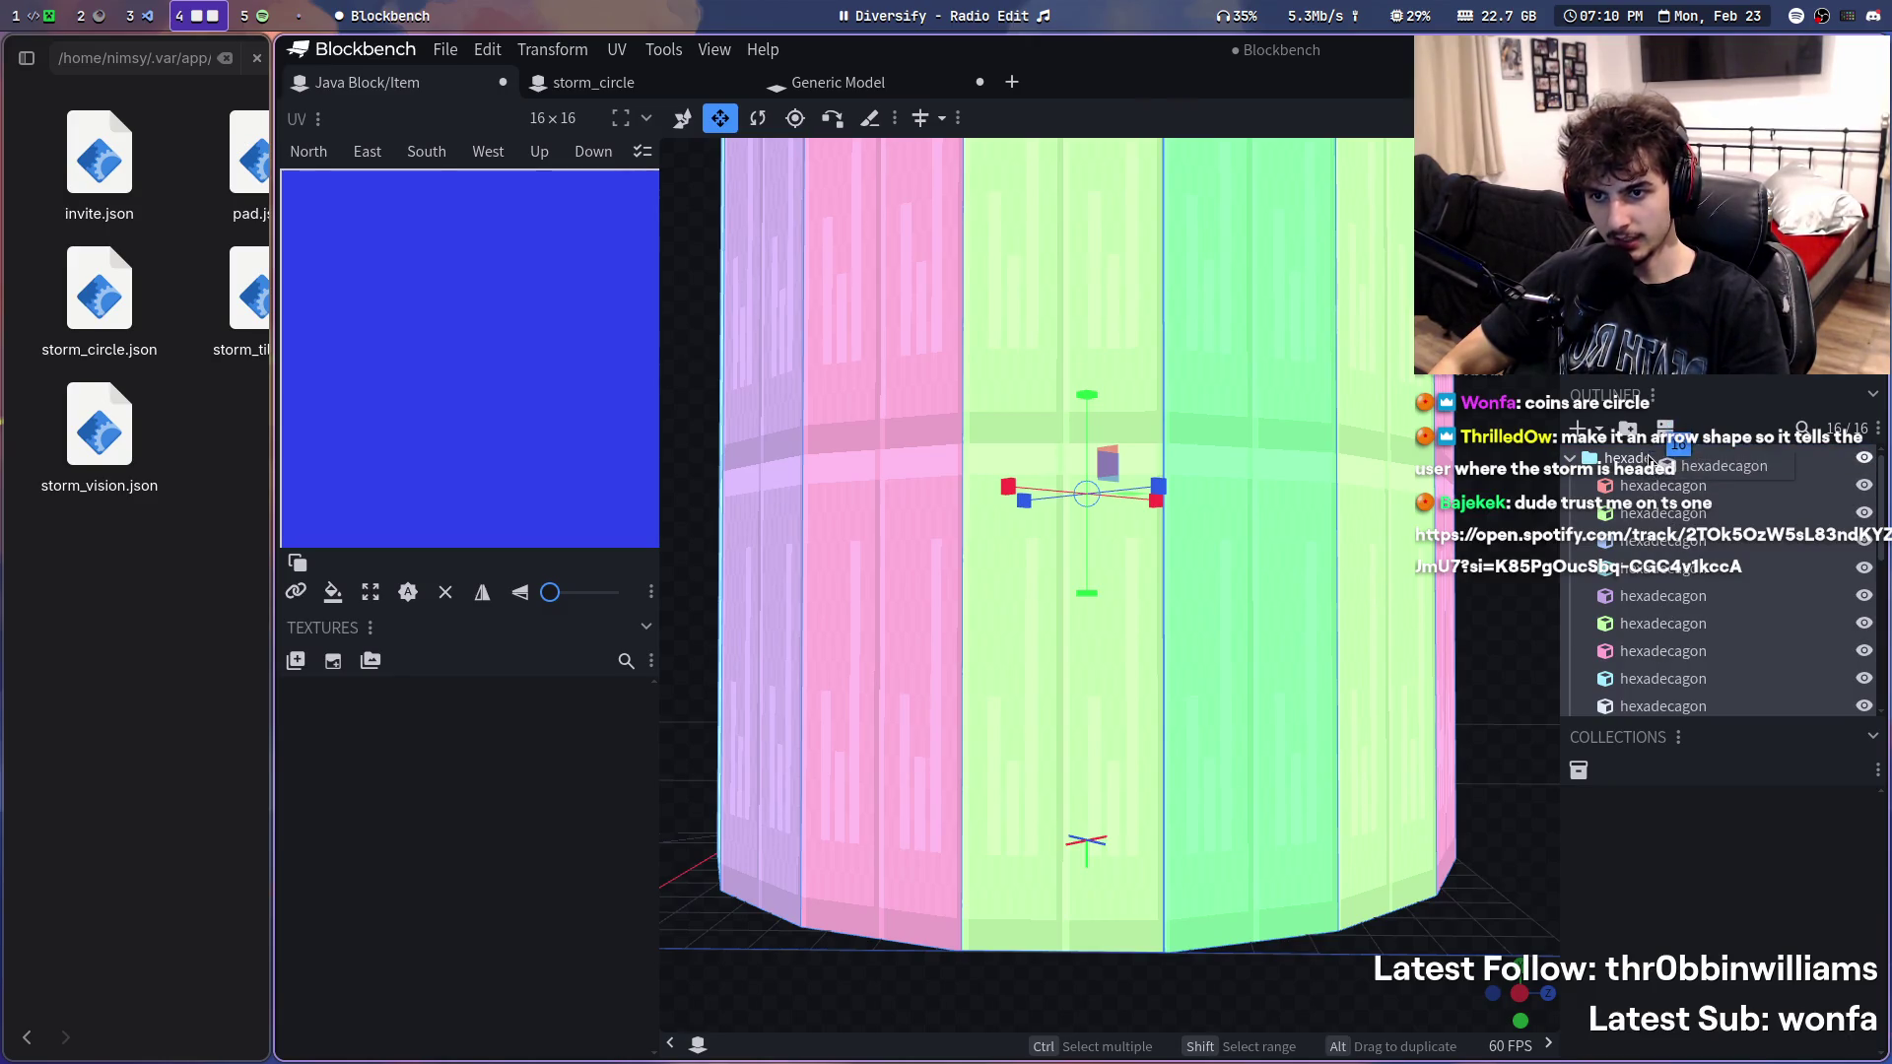
- Review the hexadecagon pieces in the outliner, collapsing and re-expanding the group
click(1658, 486)
click(1671, 609)
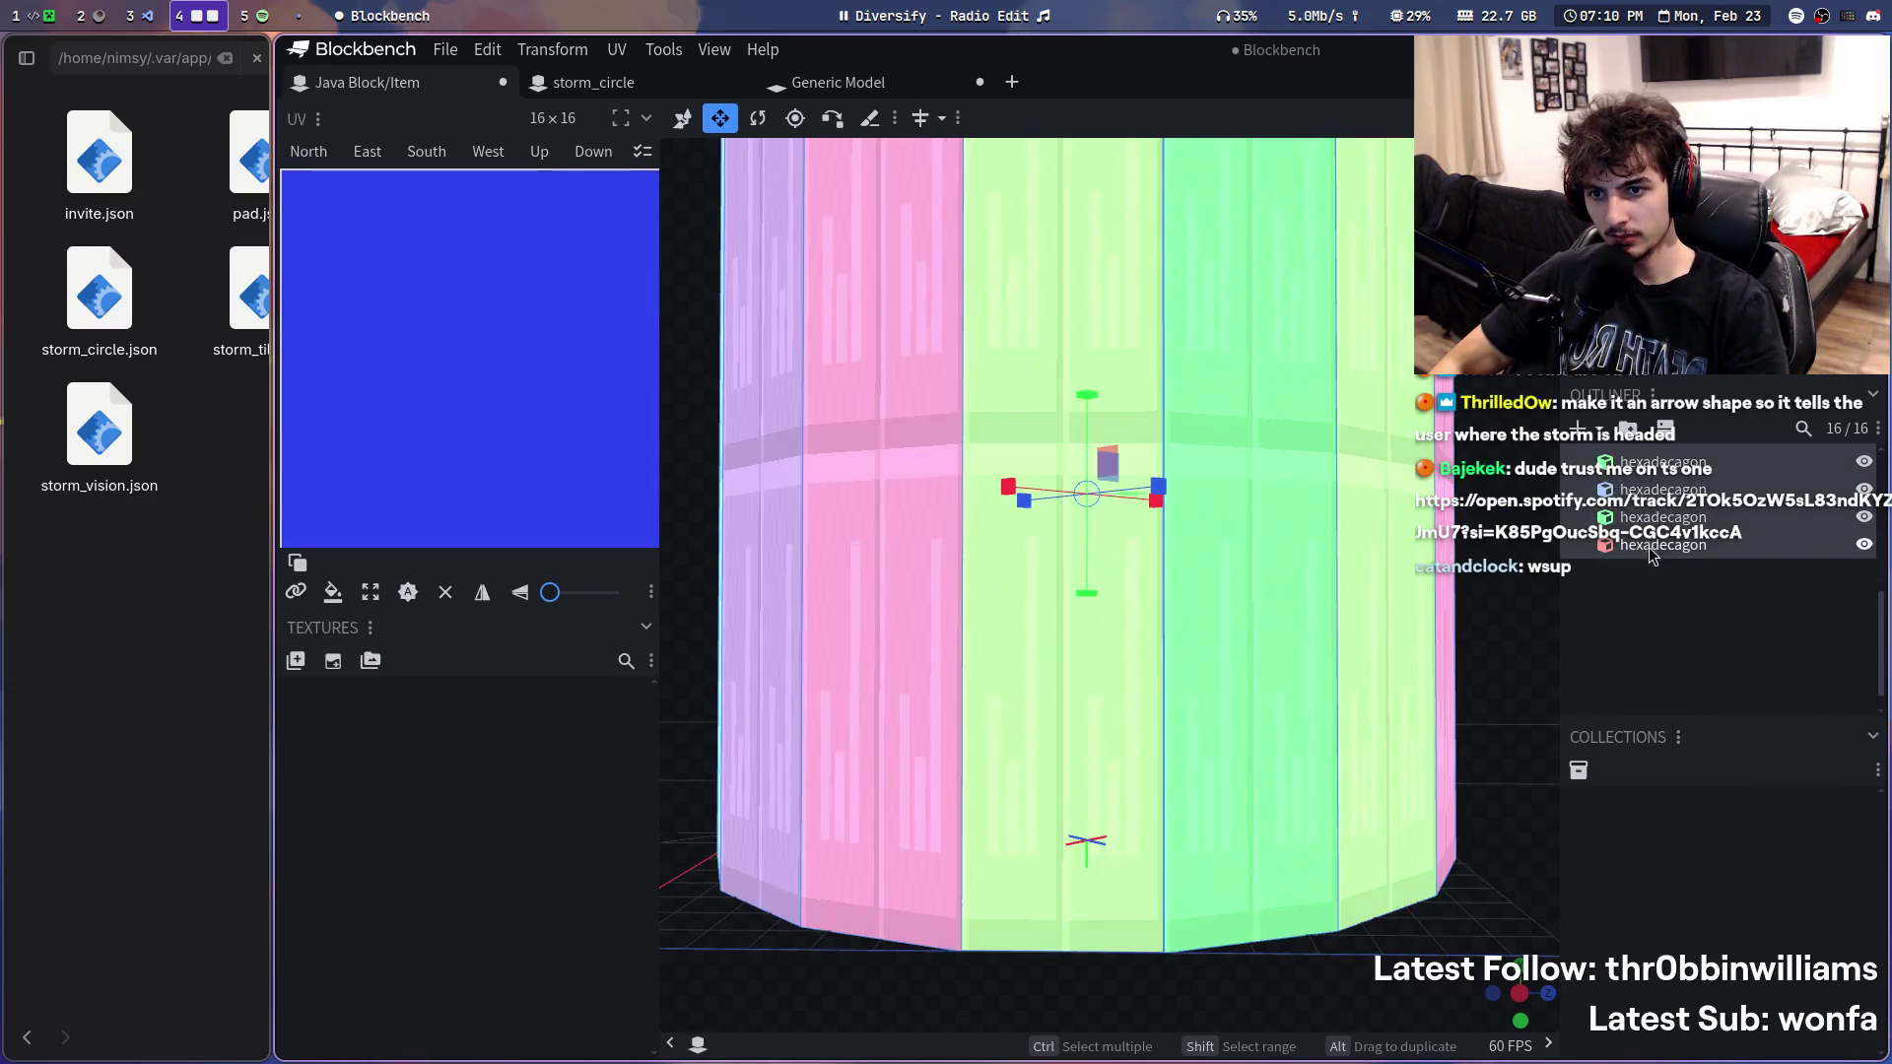
double_click(1641, 458)
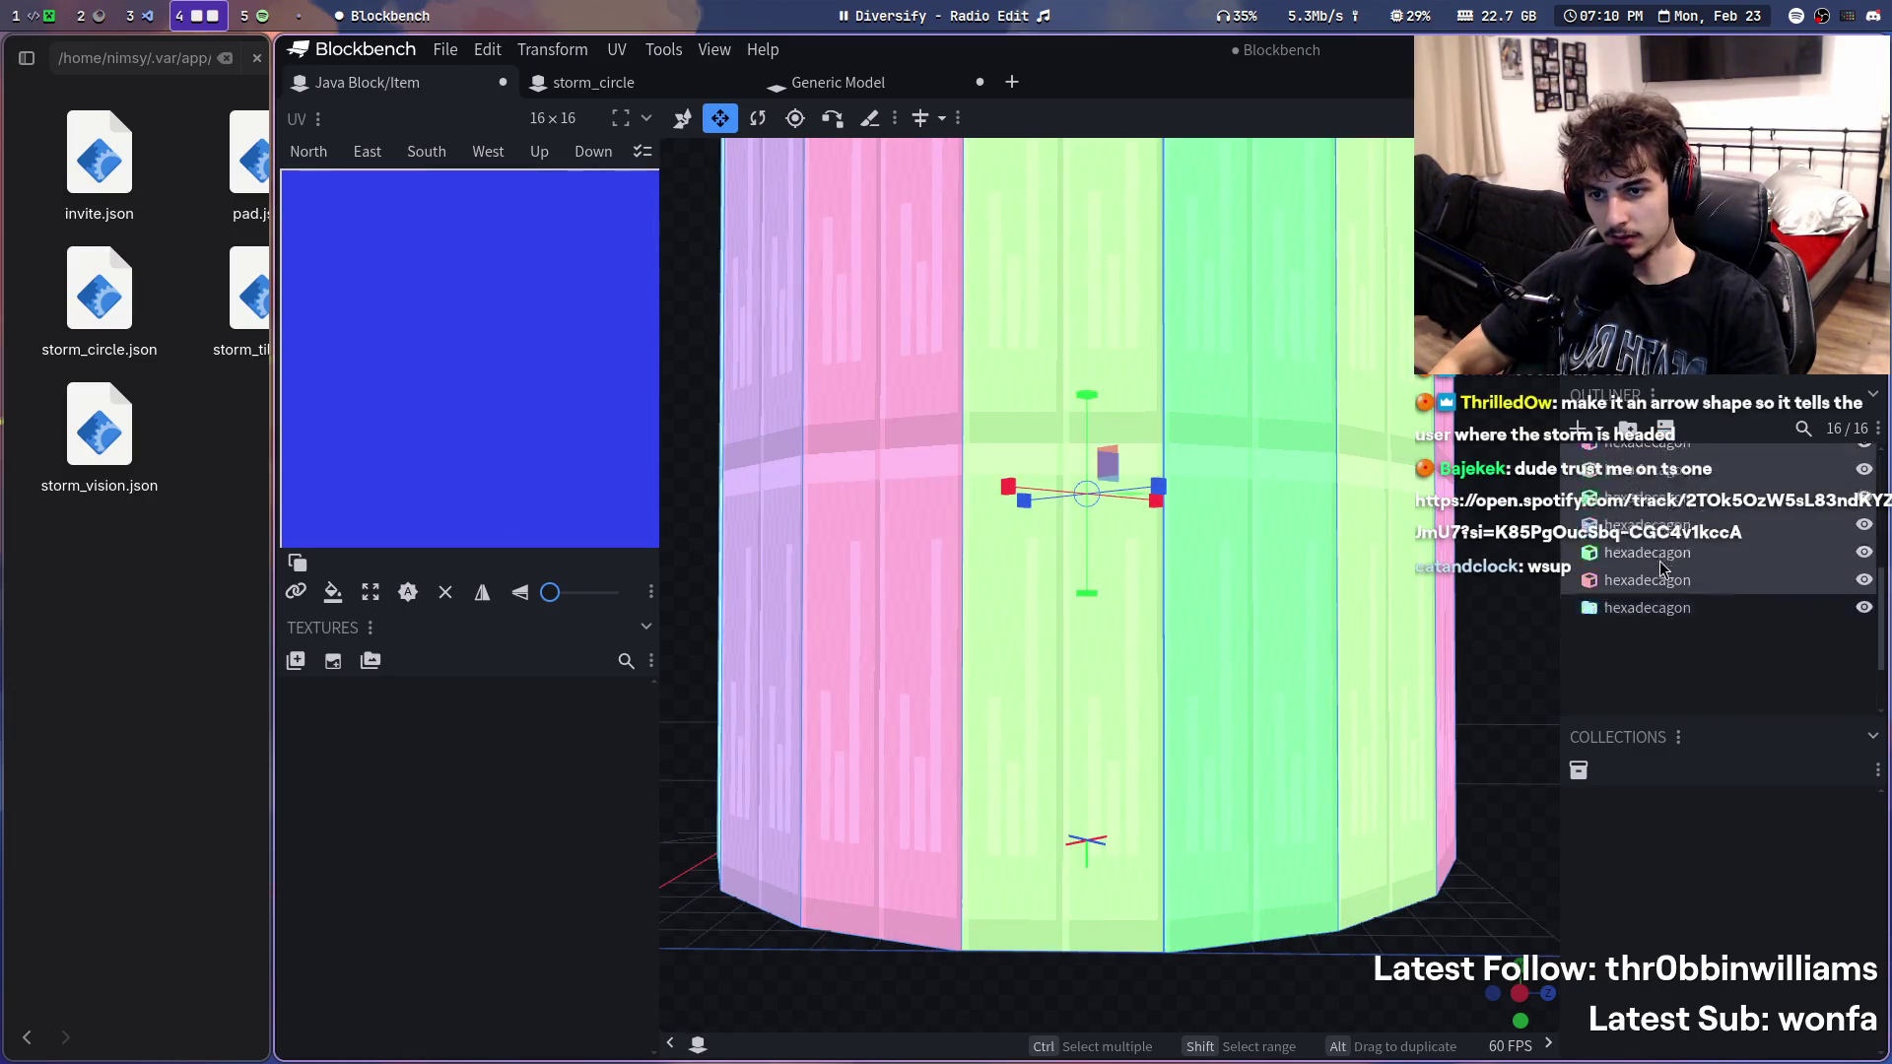
click(1657, 540)
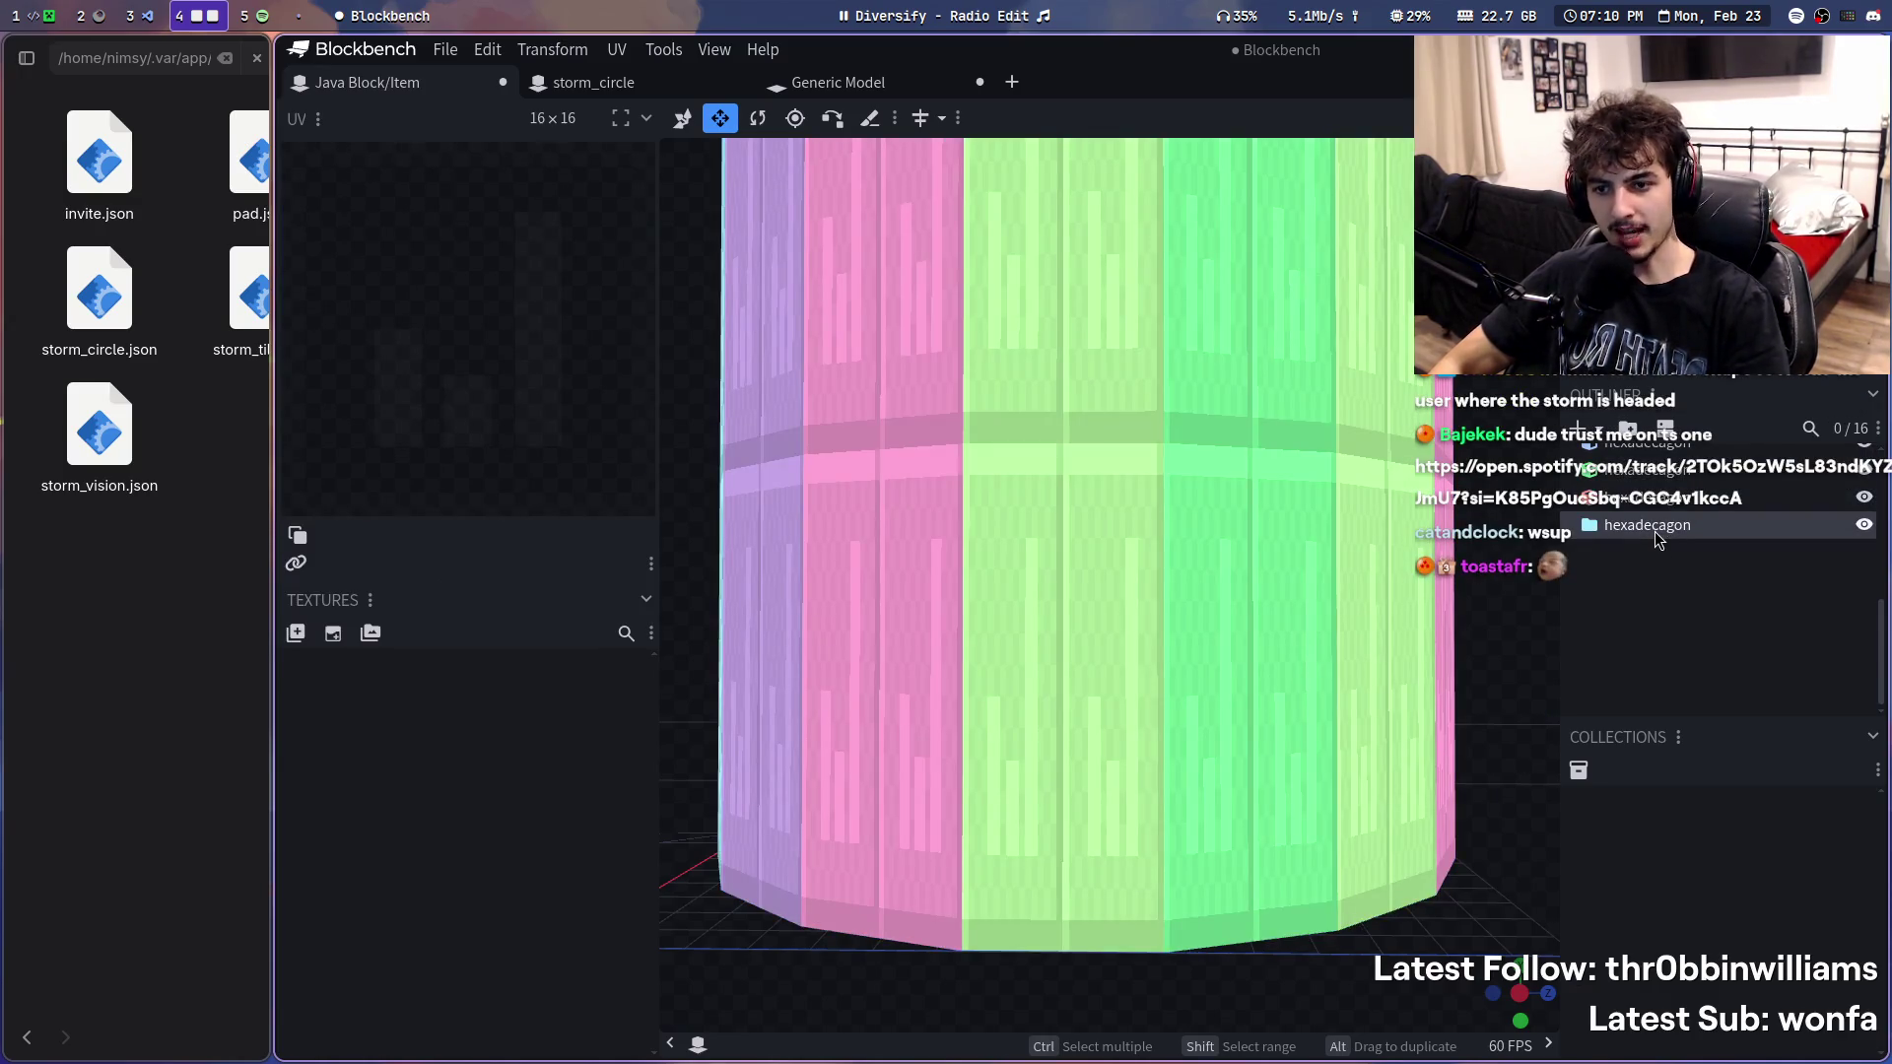
double_click(1656, 540)
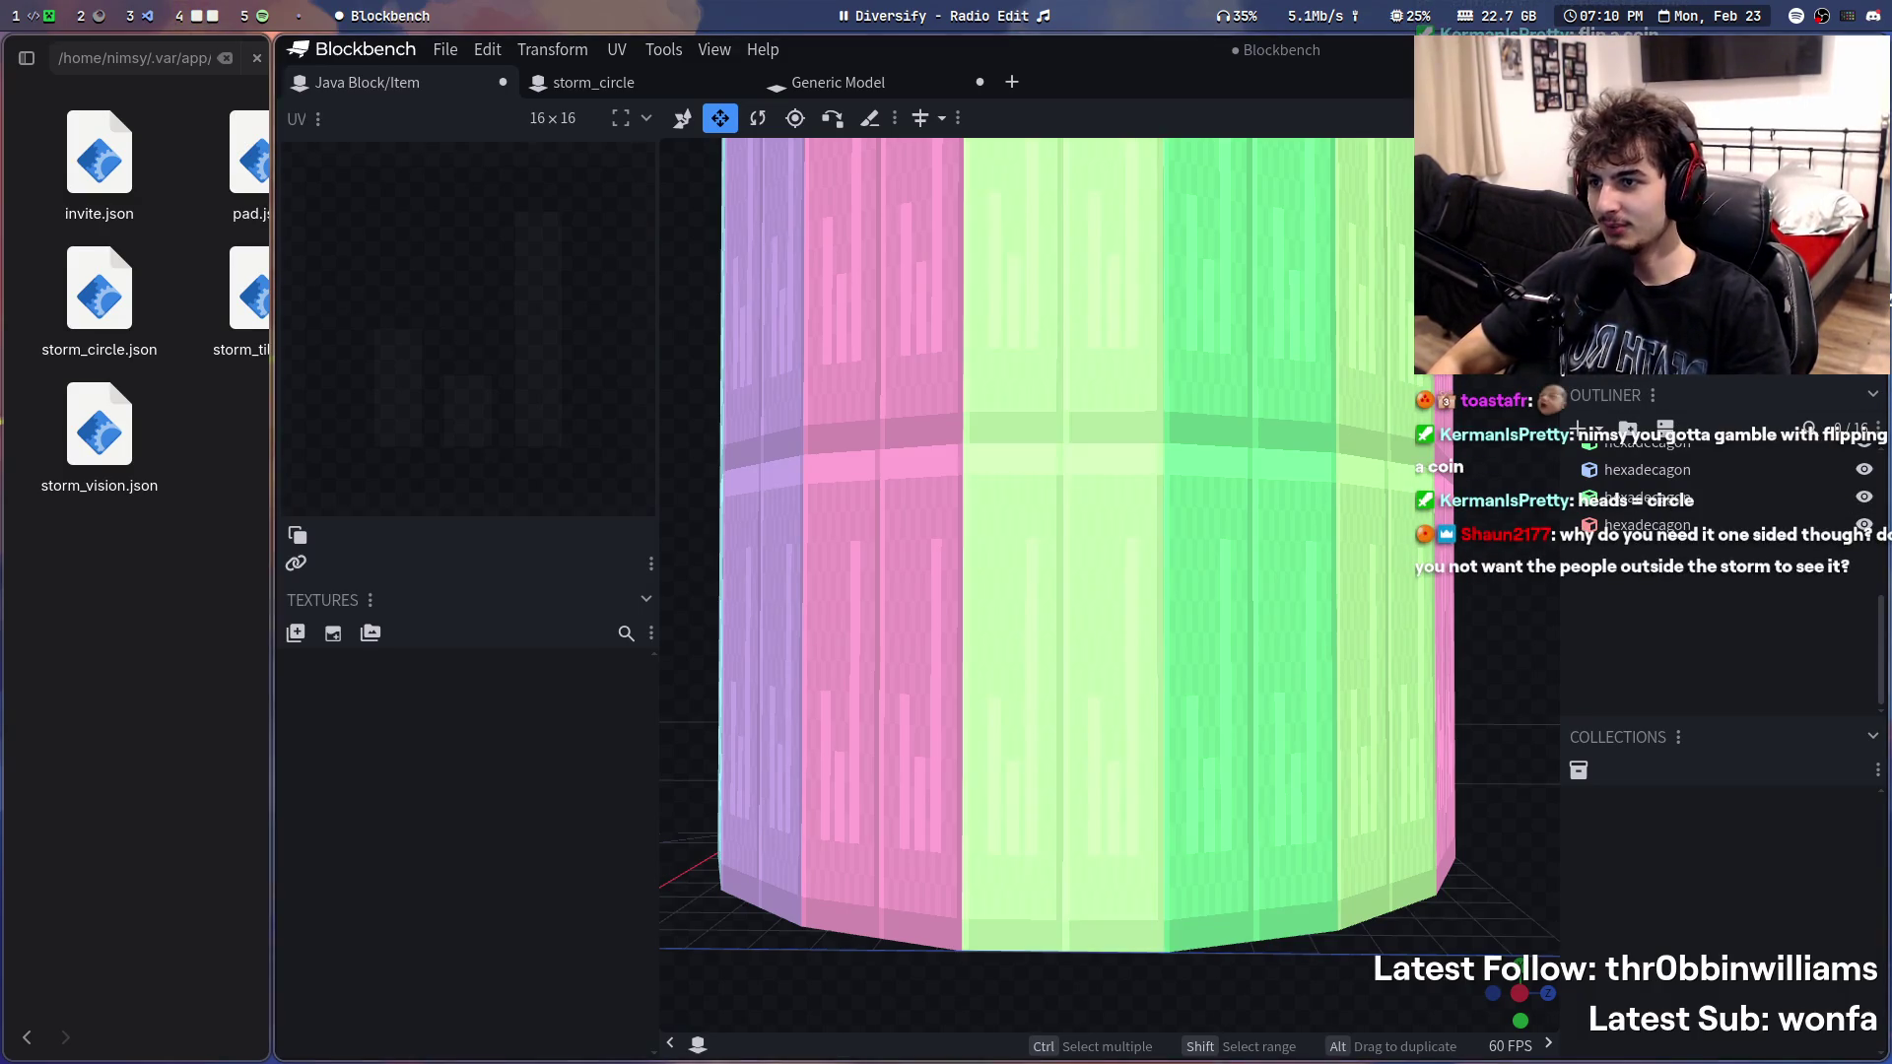
- Queue the track Active in the music player and return to the cylinder model
key(super+5)
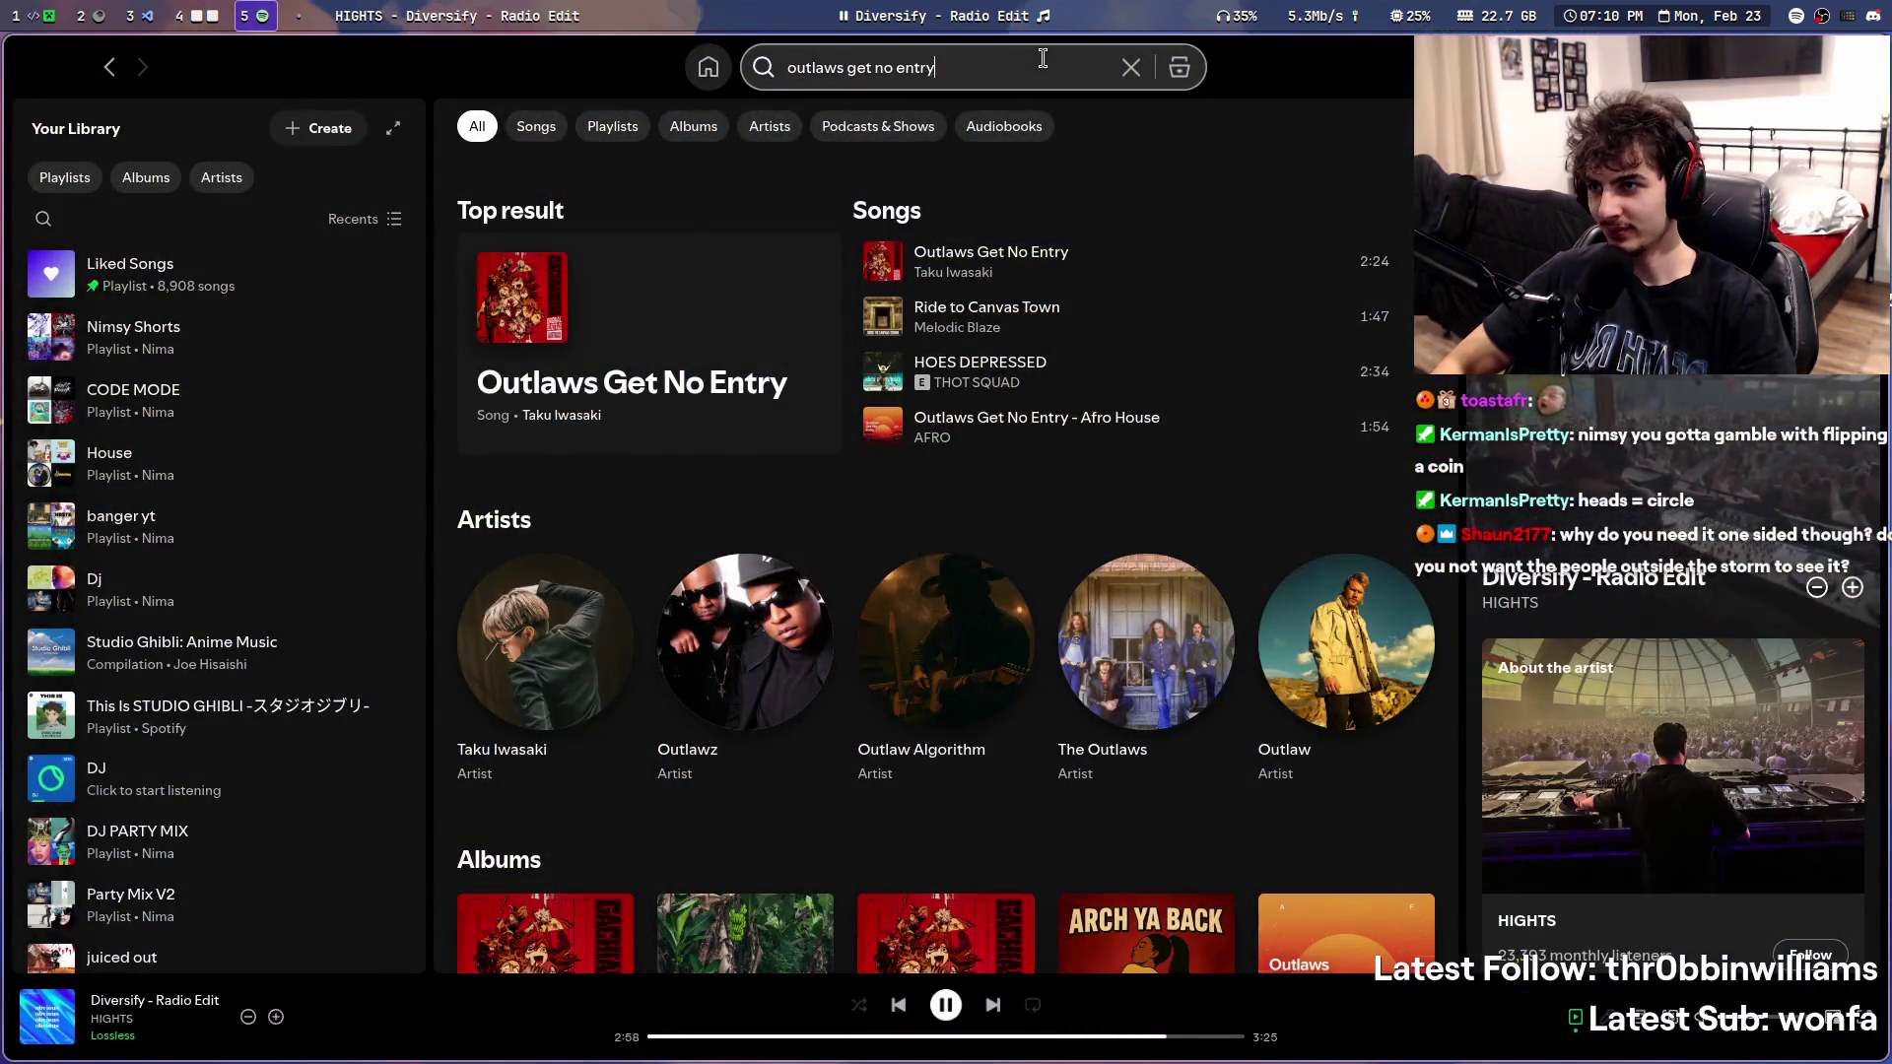
key(alt+Left)
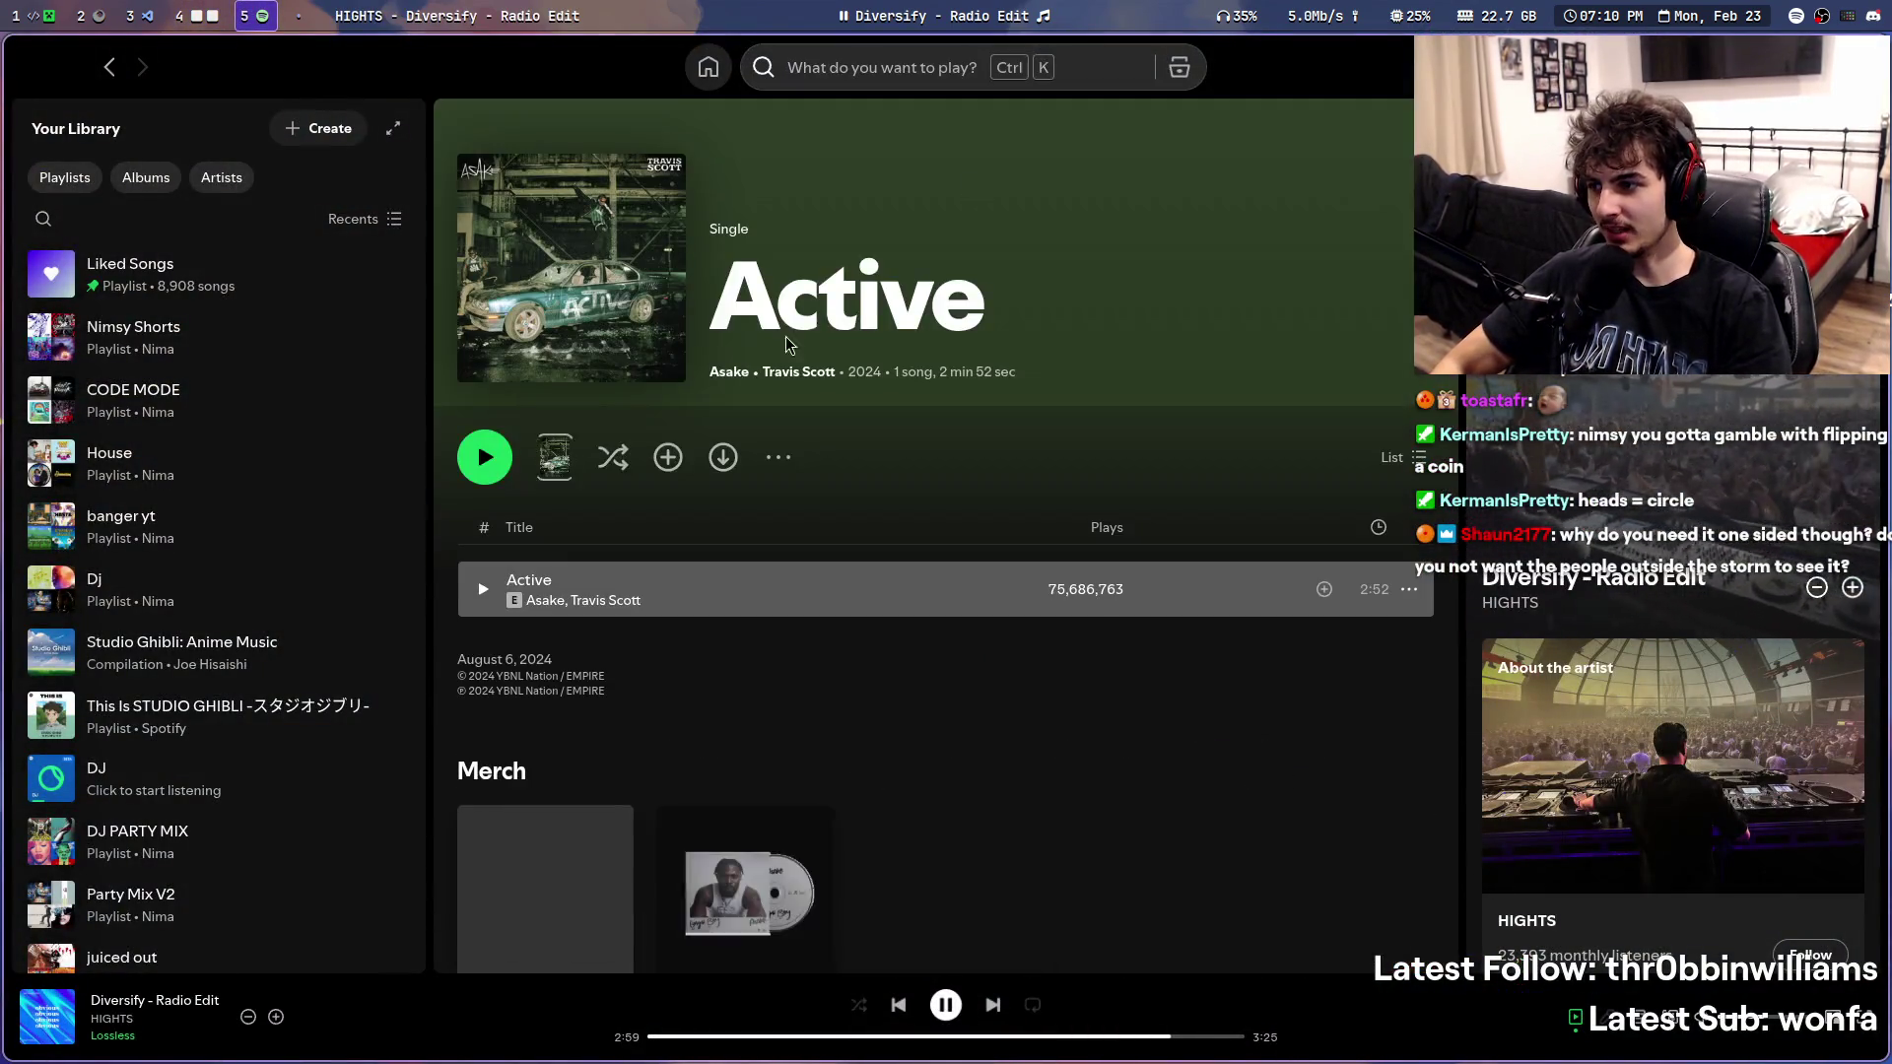
right_click(690, 589)
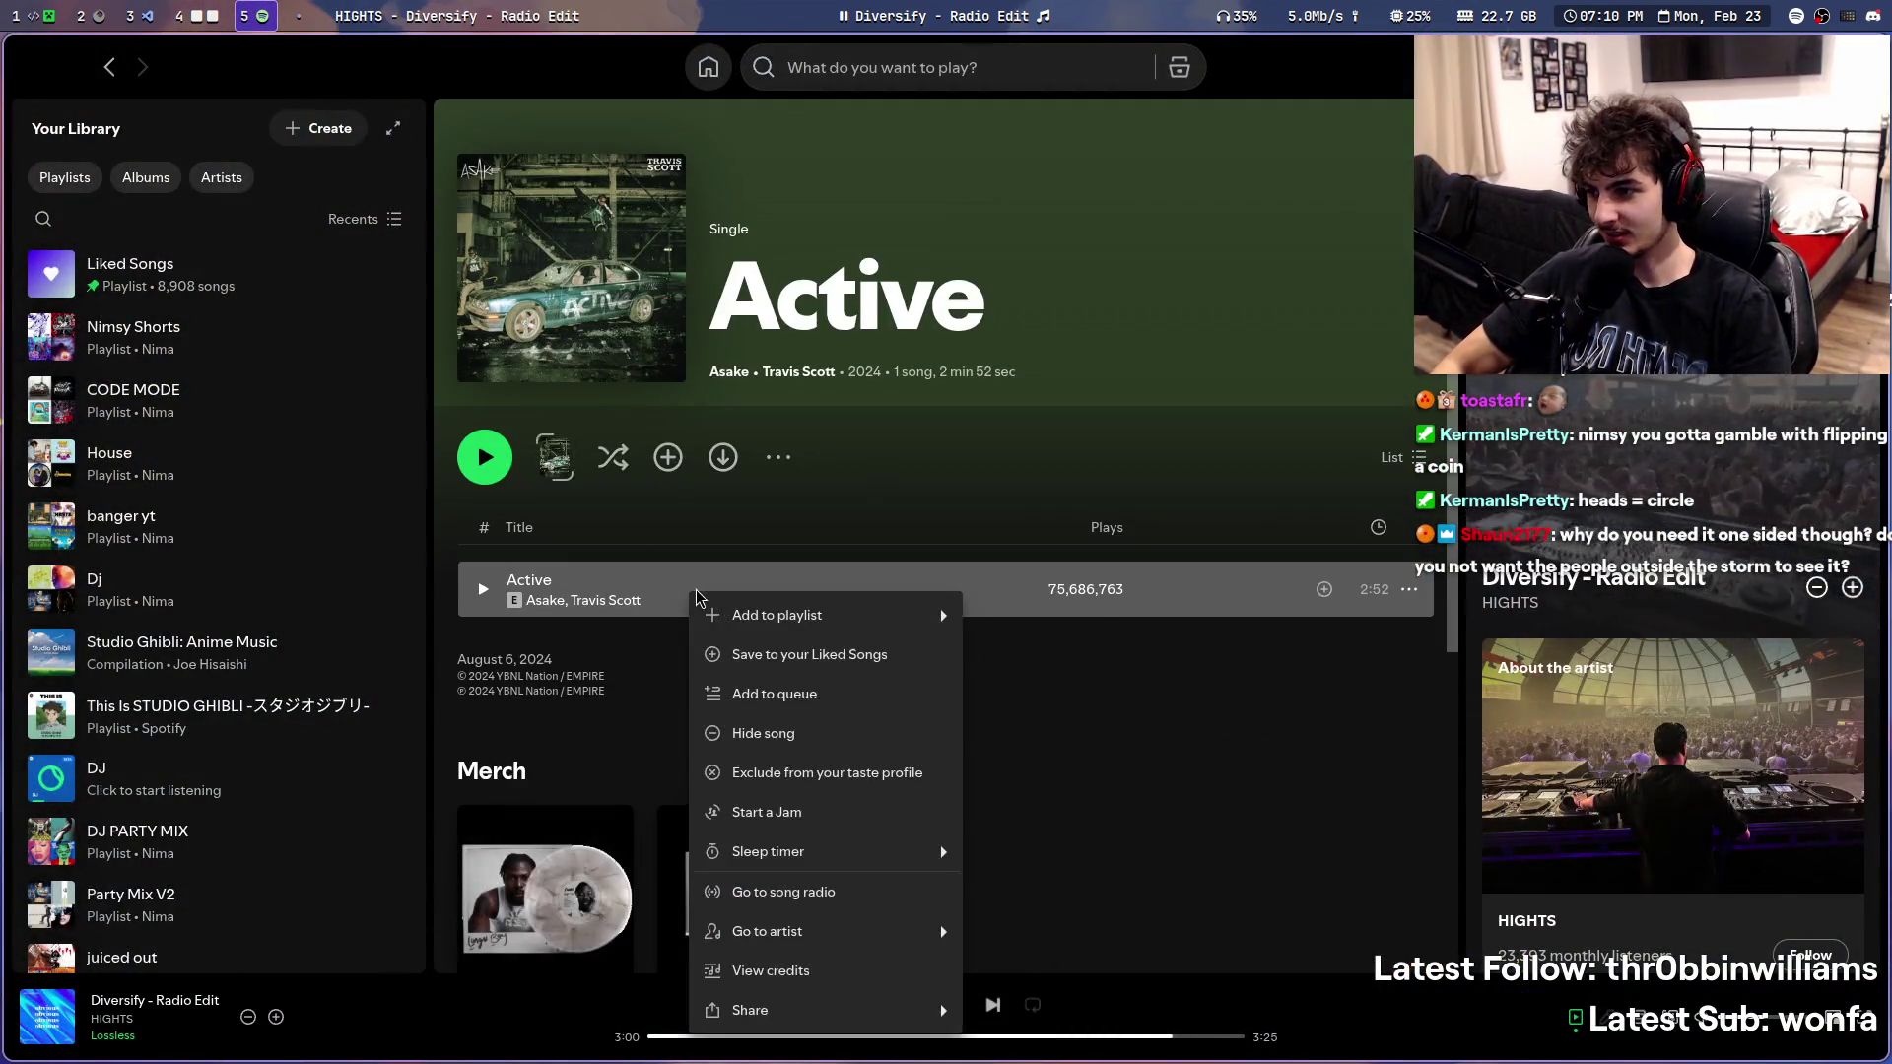
click(810, 704)
key(super+4)
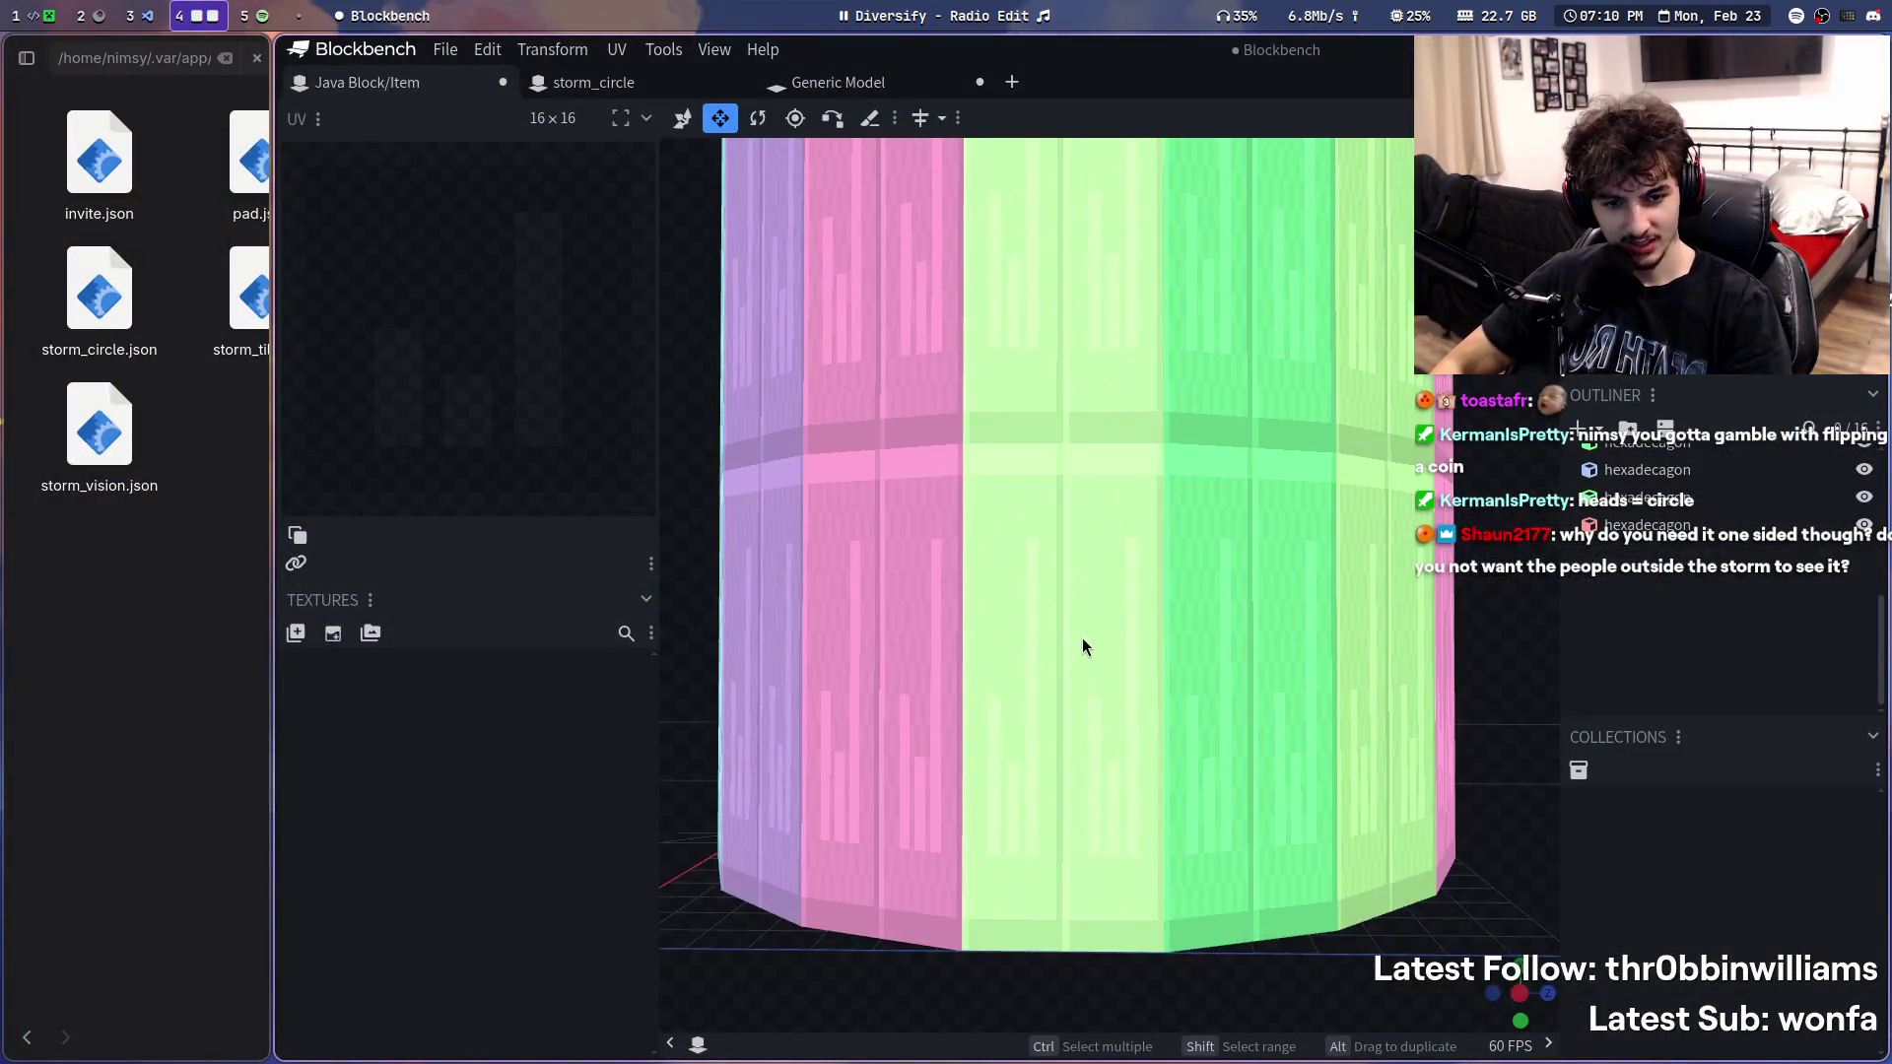
scroll(1082, 646, down, 3)
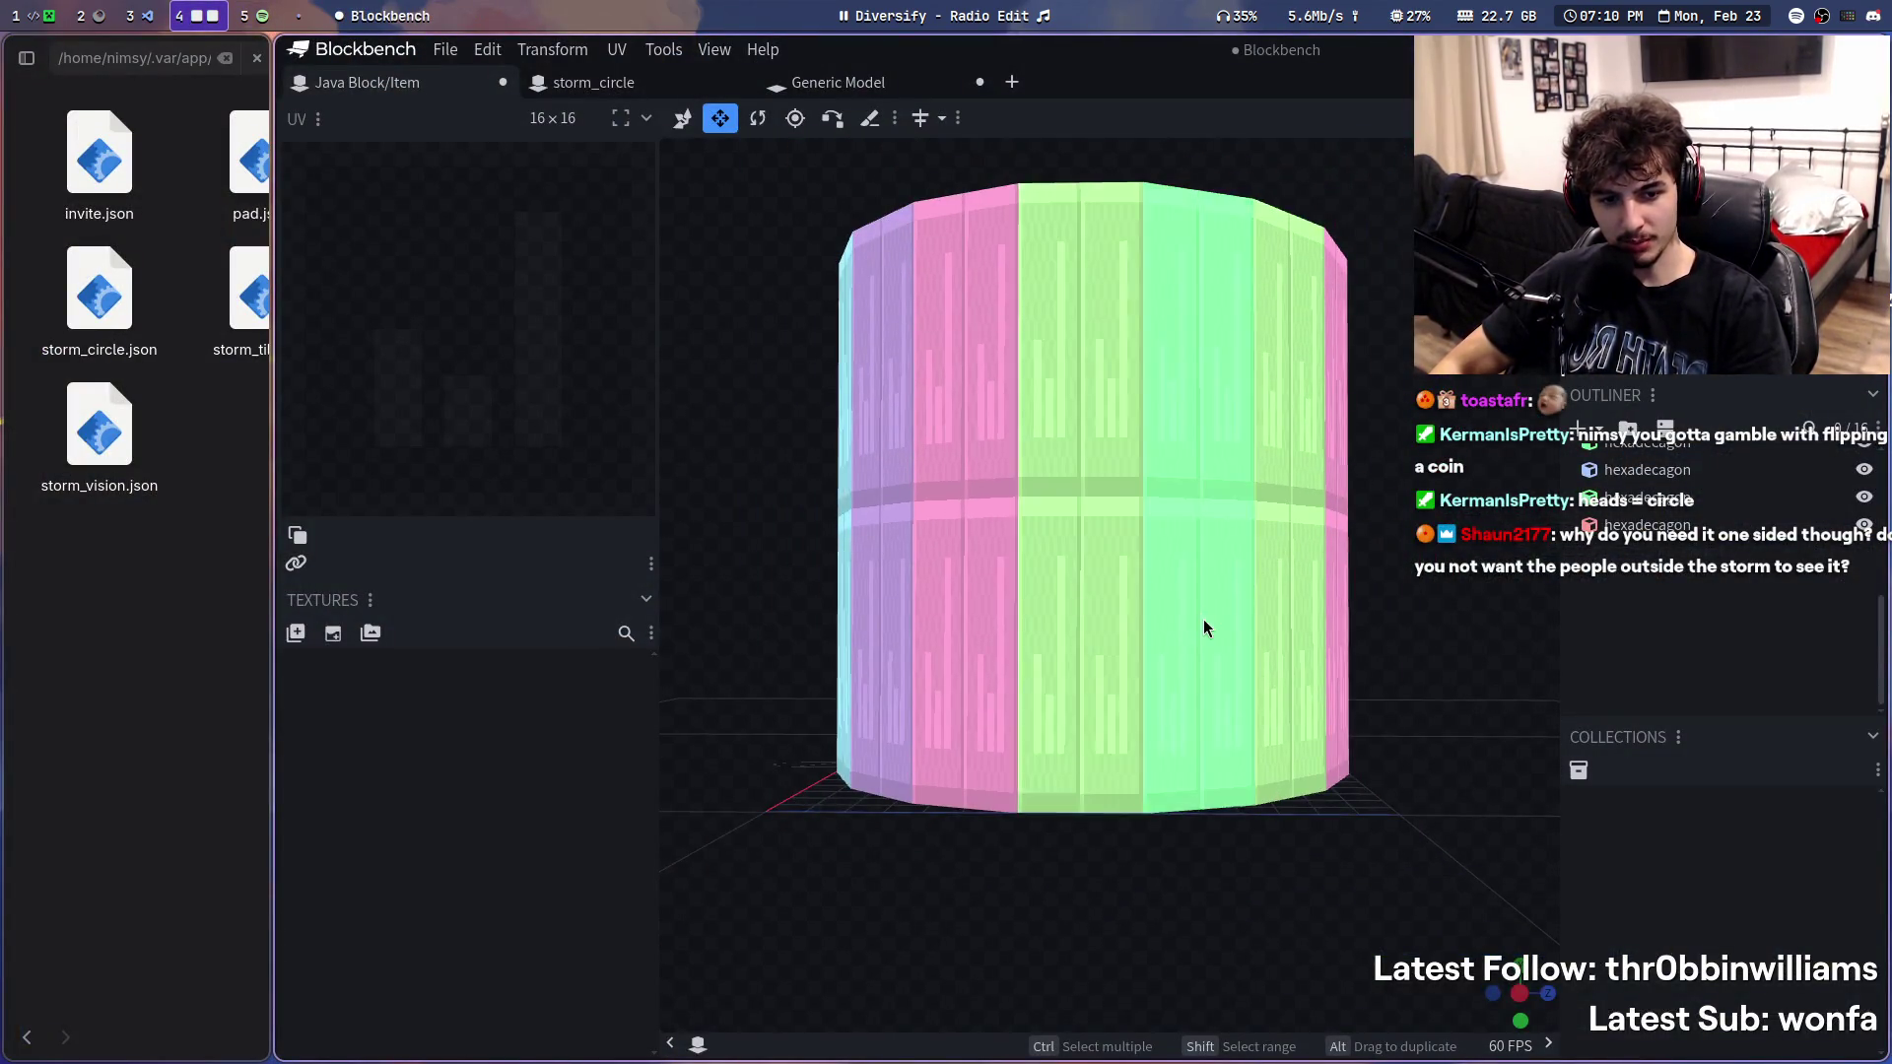
scroll(1203, 629, up, 3)
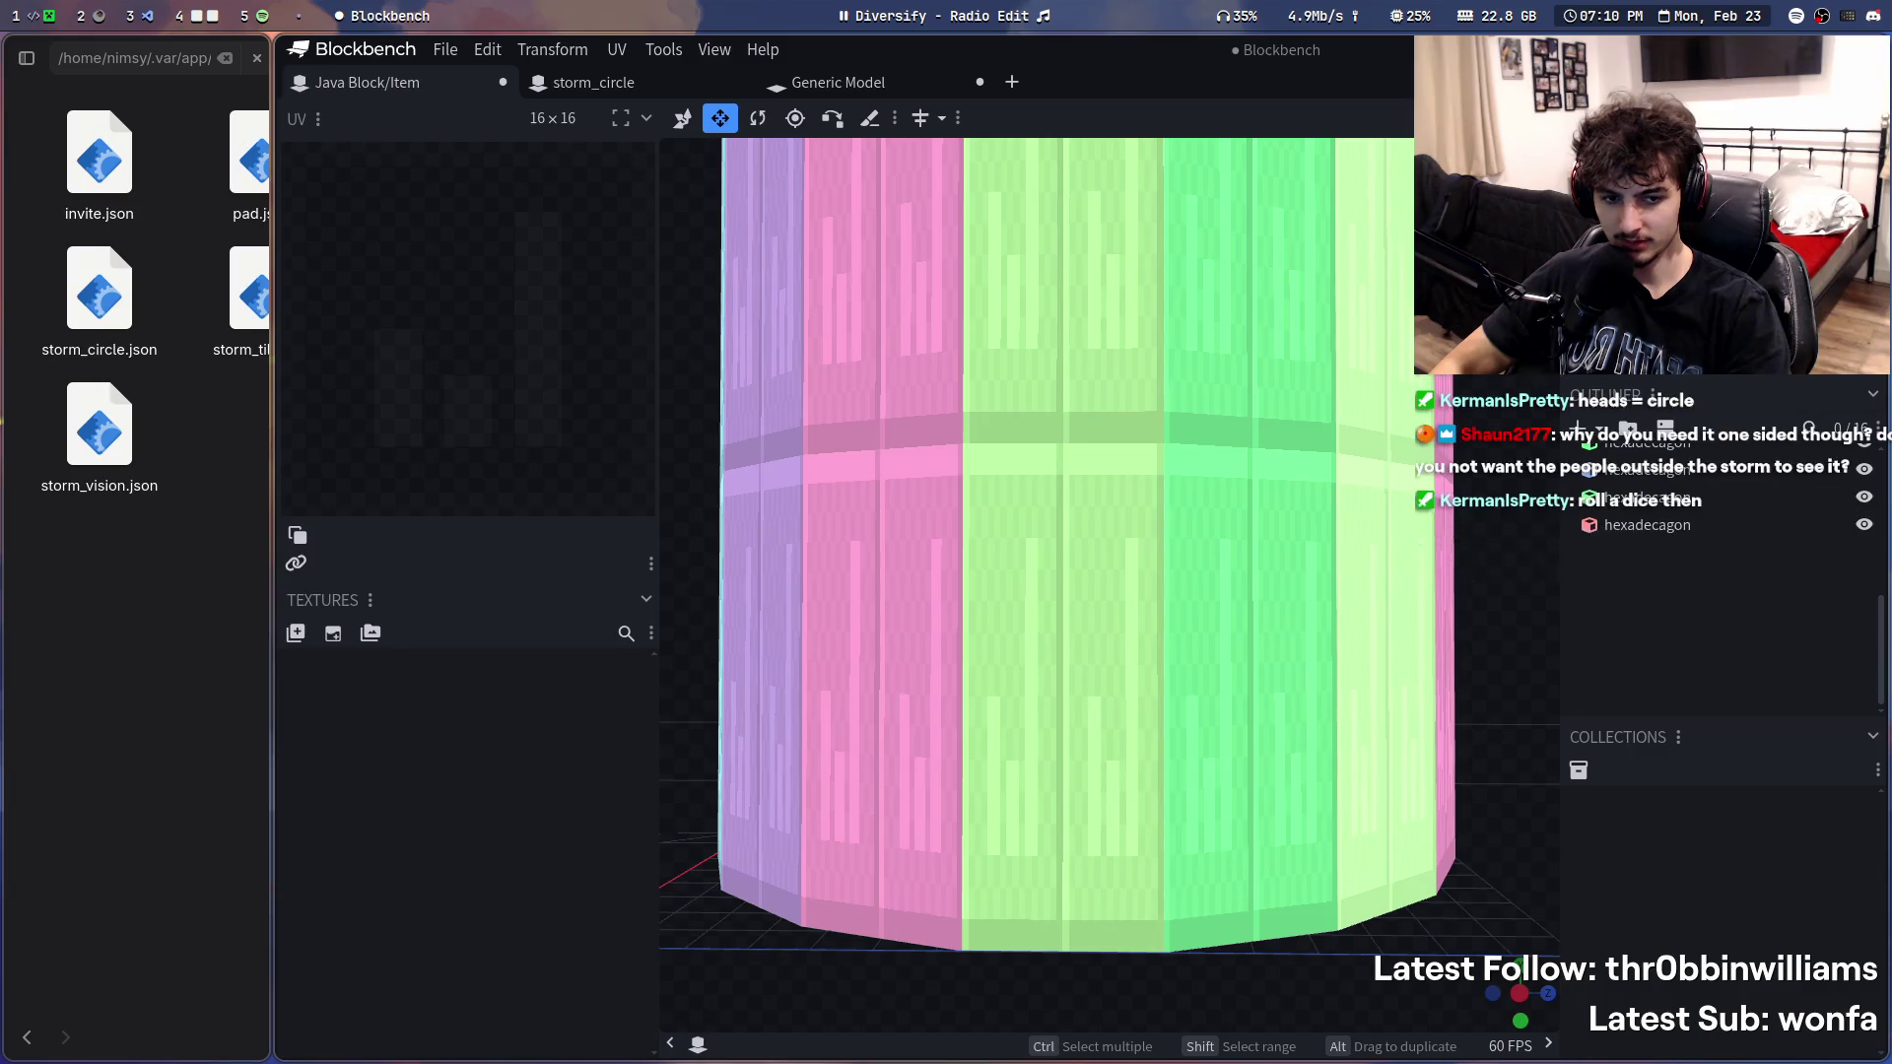
- Delete the light-green wall face and paste a copy of the thin left face into the gap
click(1051, 752)
scroll(1415, 674, up, 1)
right_drag(1415, 674, 1466, 645)
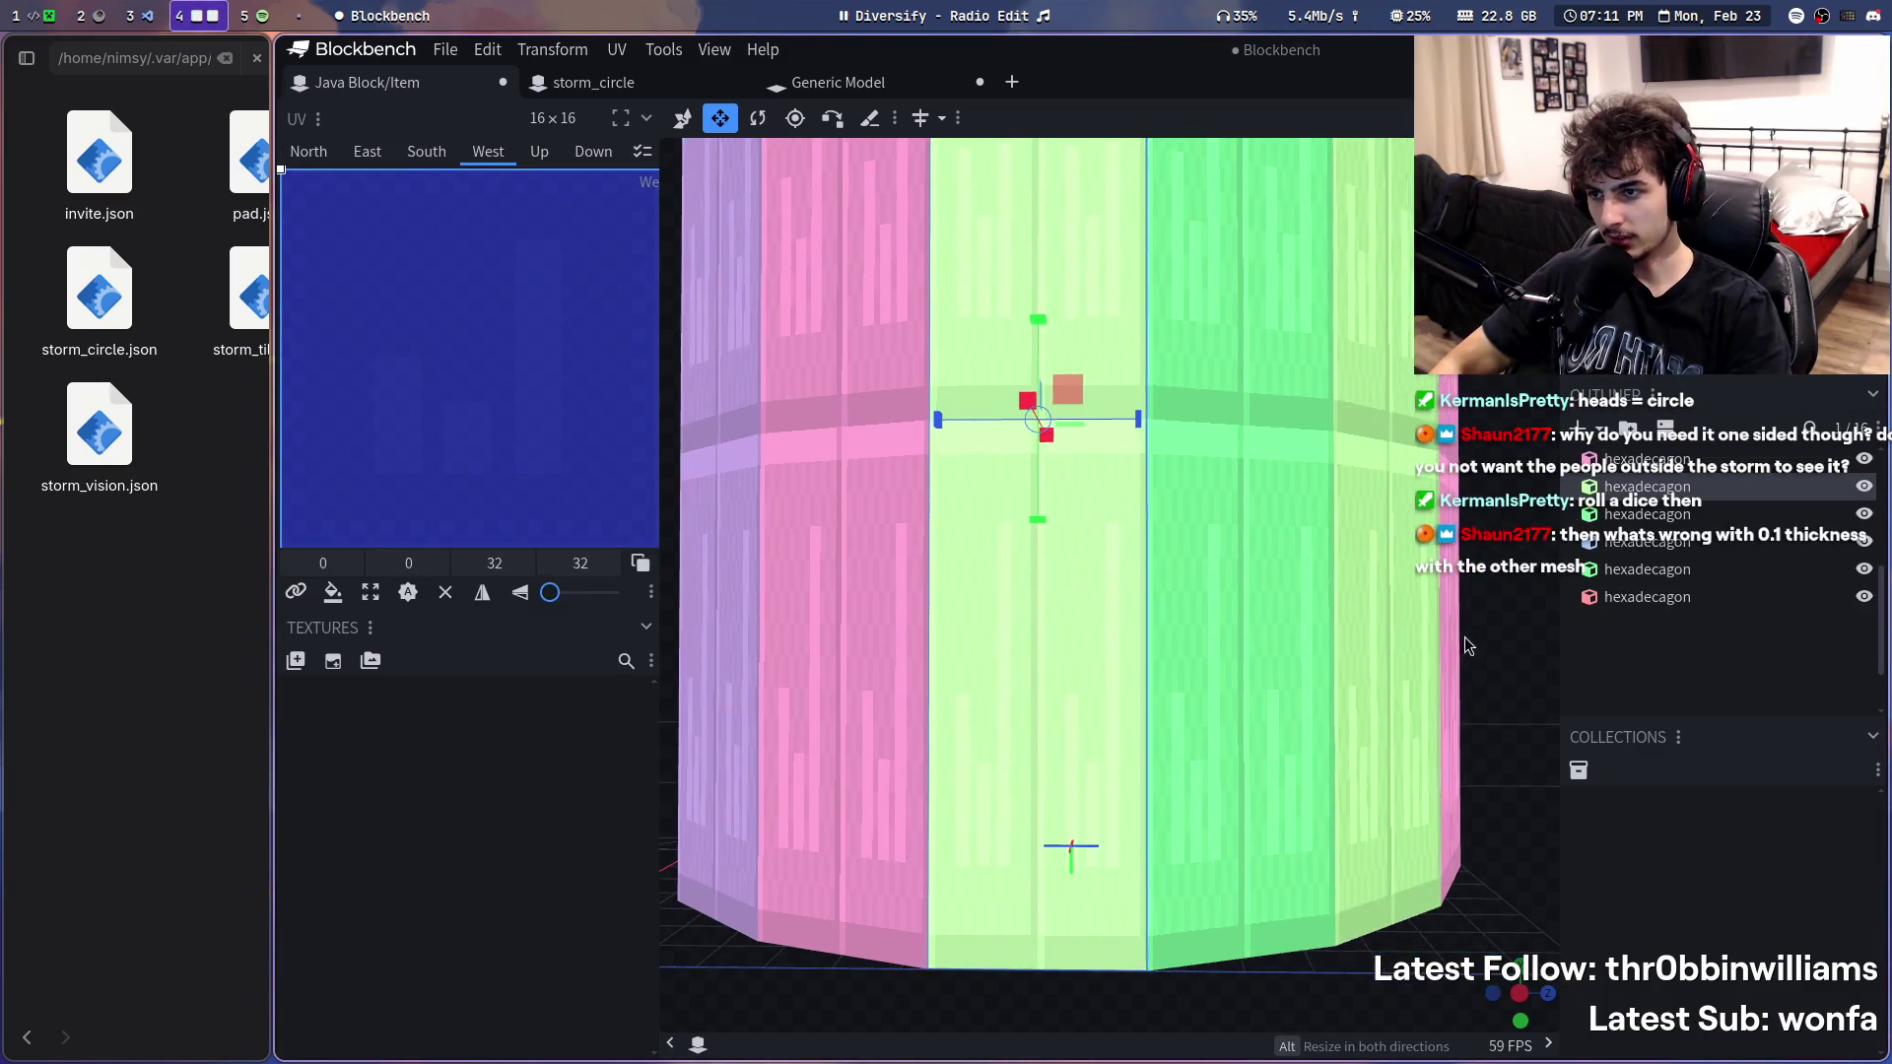
key(Delete)
click(900, 452)
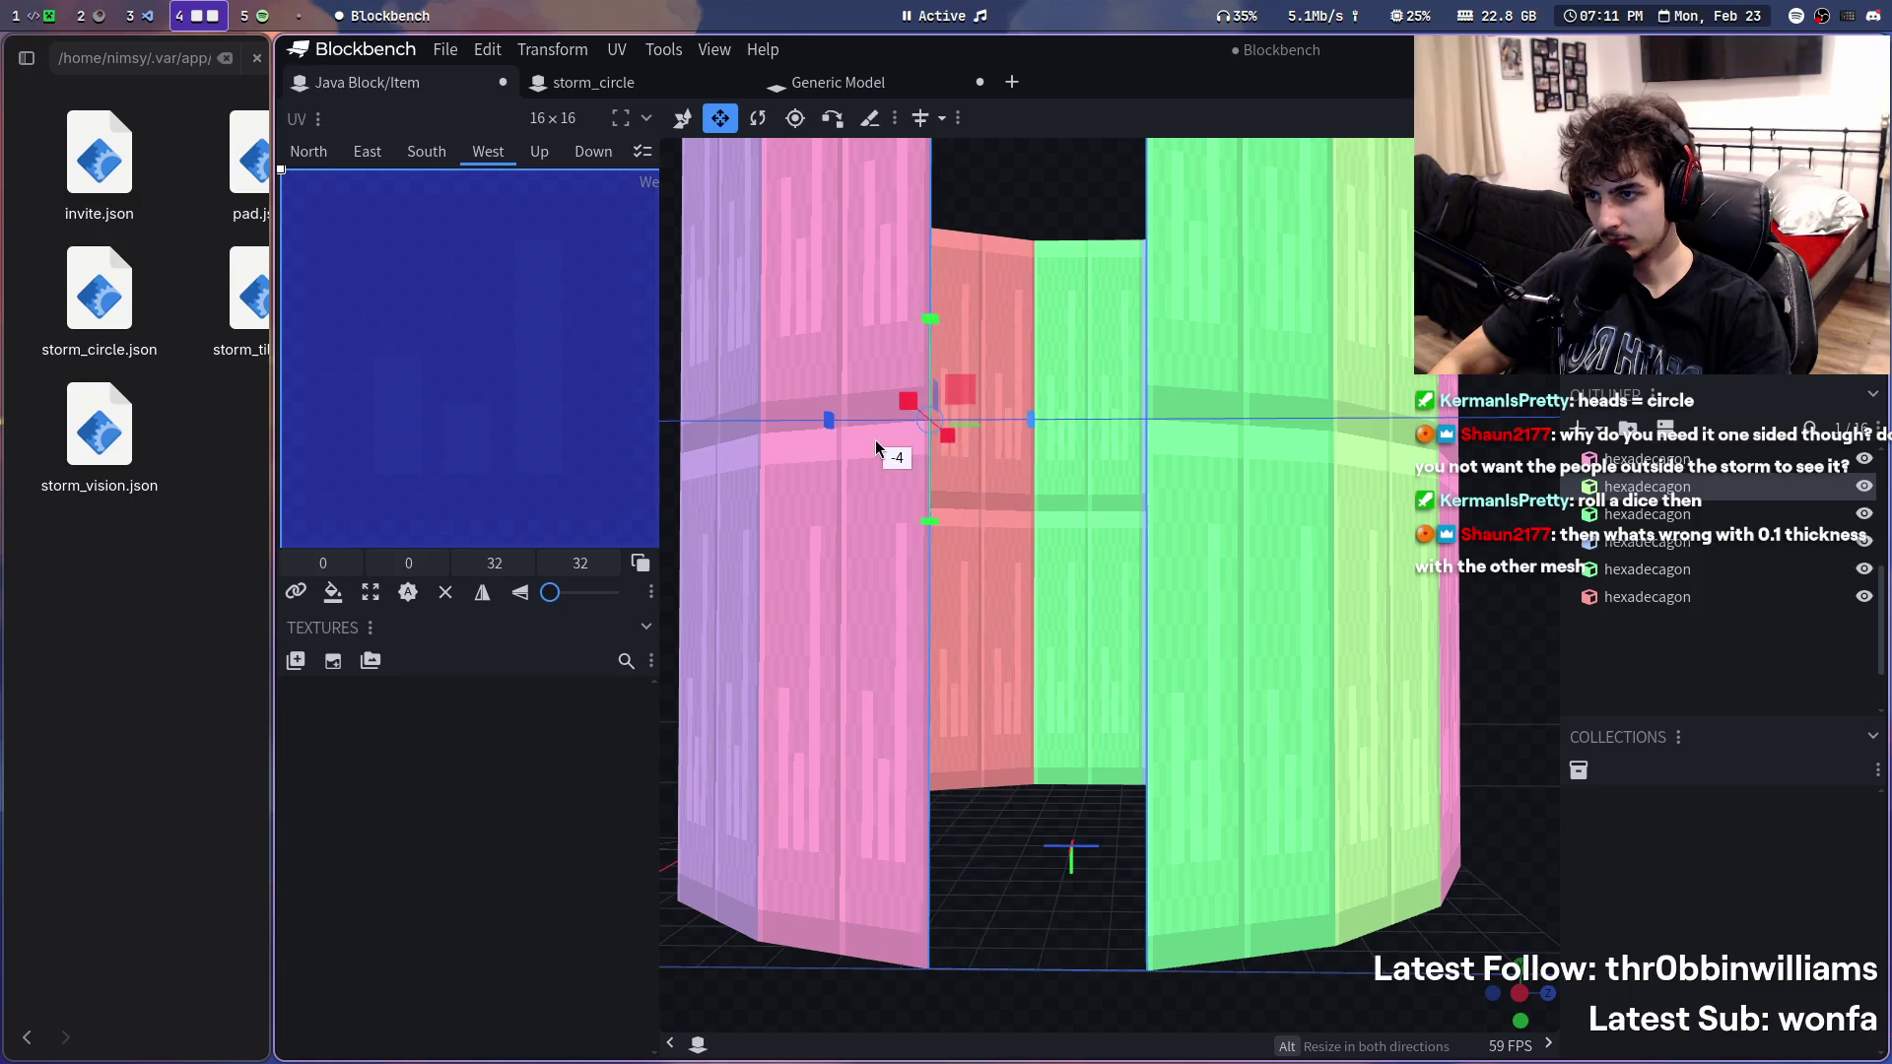
scroll(1054, 683, up, 2)
scroll(1054, 684, down, 1)
key(ctrl+c)
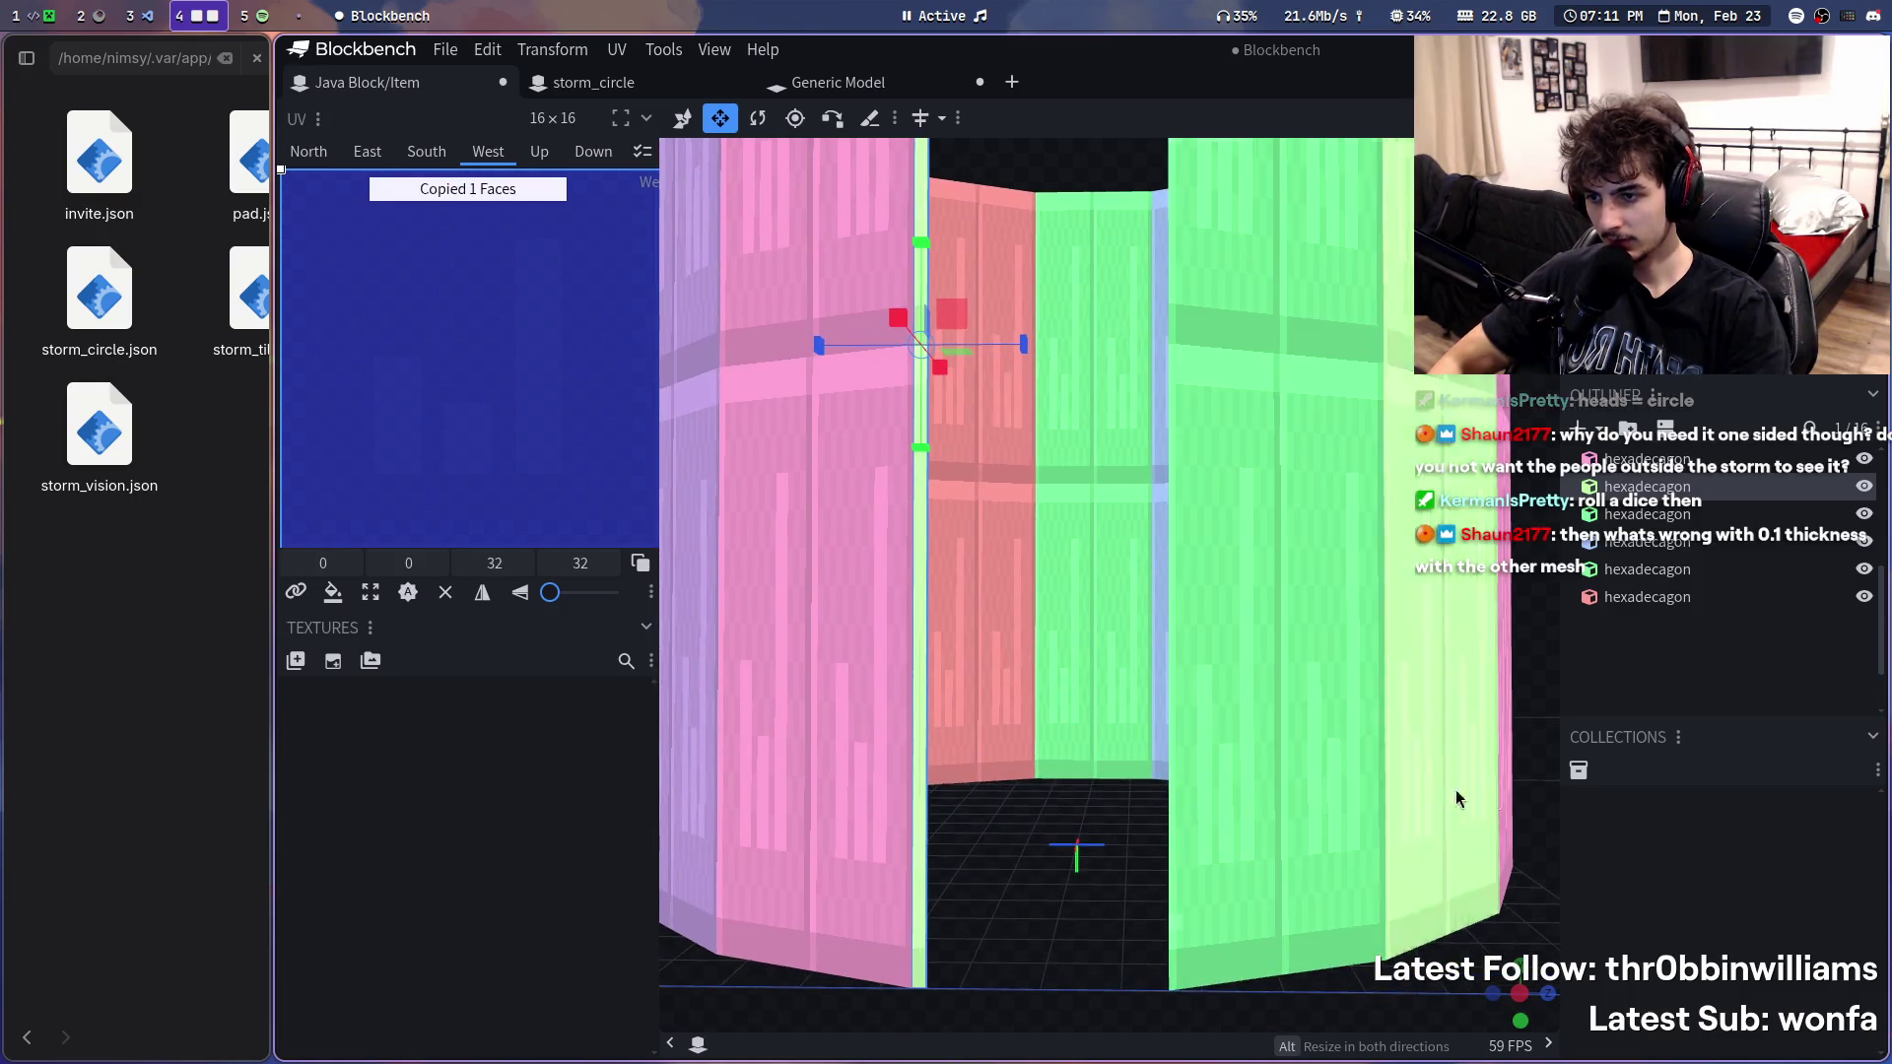
scroll(1015, 922, up, 2)
scroll(1005, 858, up, 2)
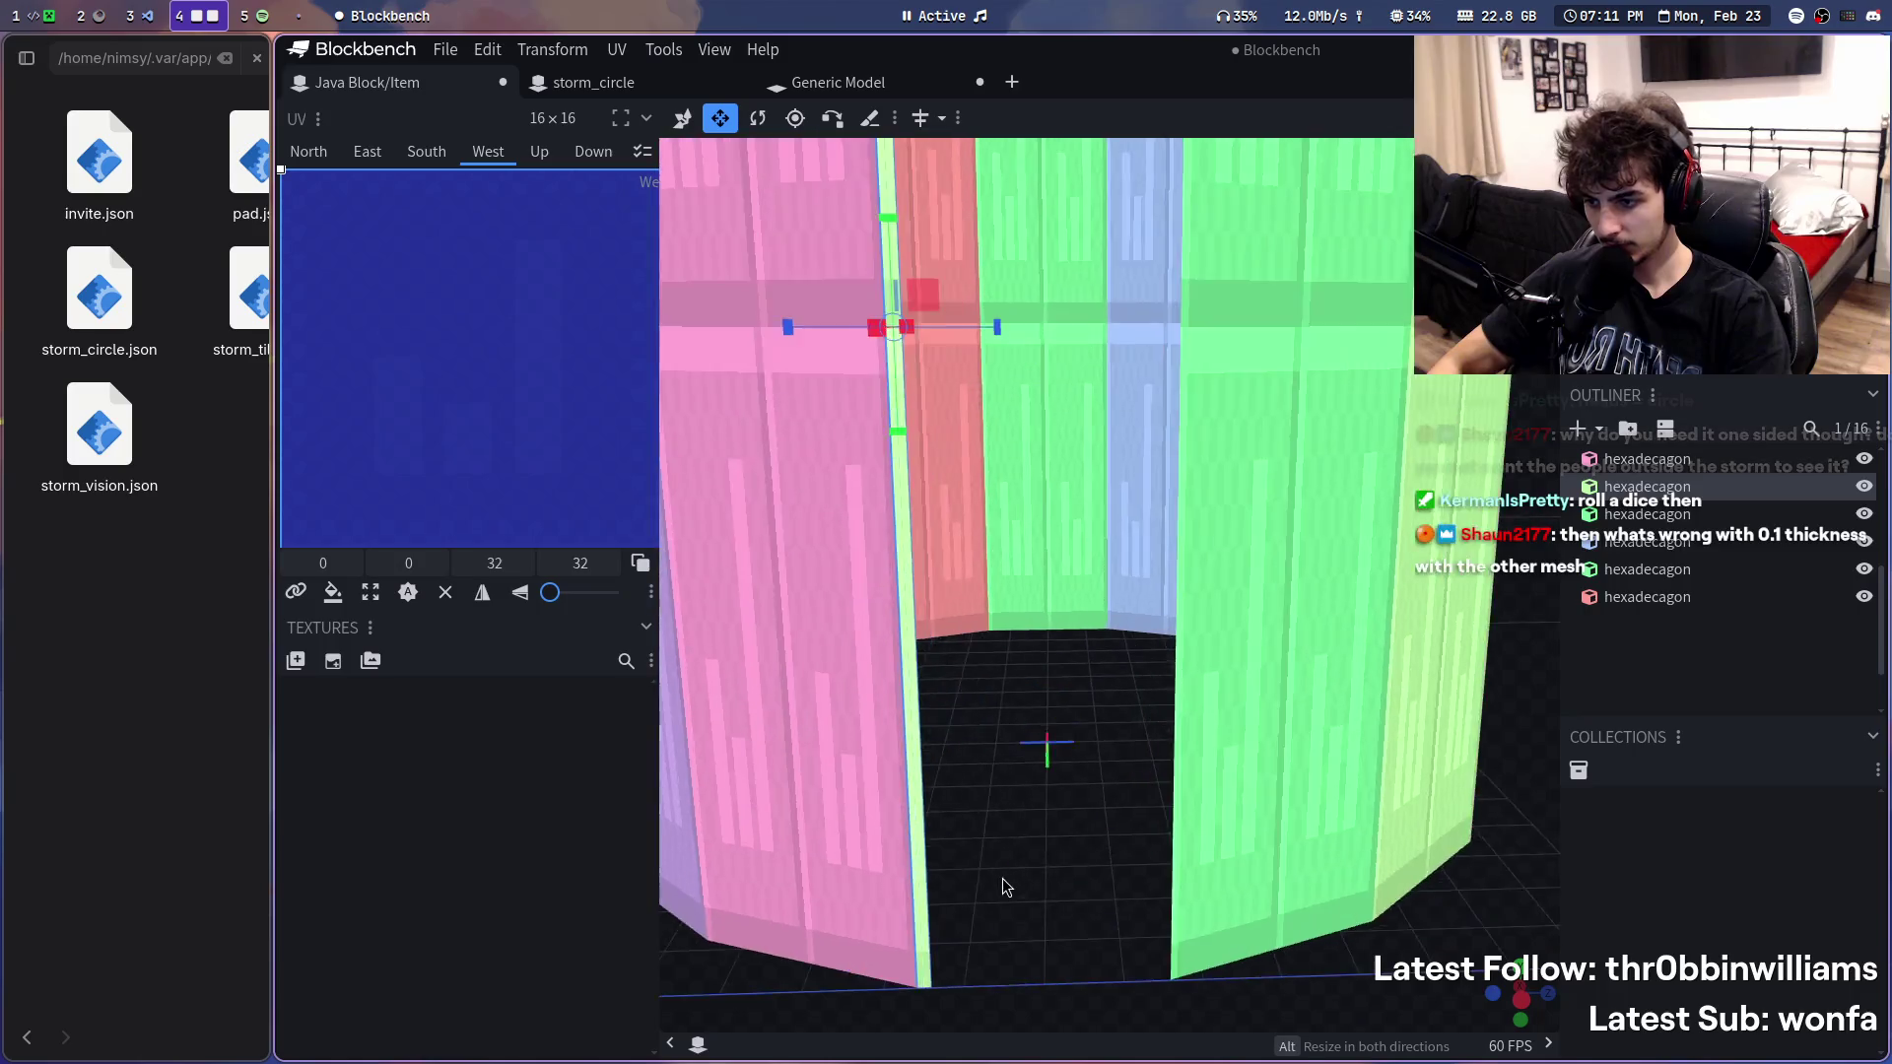
scroll(1006, 886, up, 2)
scroll(1014, 836, up, 1)
mouse_move(988, 893)
mouse_down()
mouse_move(956, 900)
mouse_move(1086, 689)
mouse_move(1098, 764)
mouse_move(1030, 561)
mouse_up()
scroll(996, 832, down, 2)
scroll(1098, 664, down, 2)
scroll(1091, 854, down, 1)
scroll(1098, 751, down, 2)
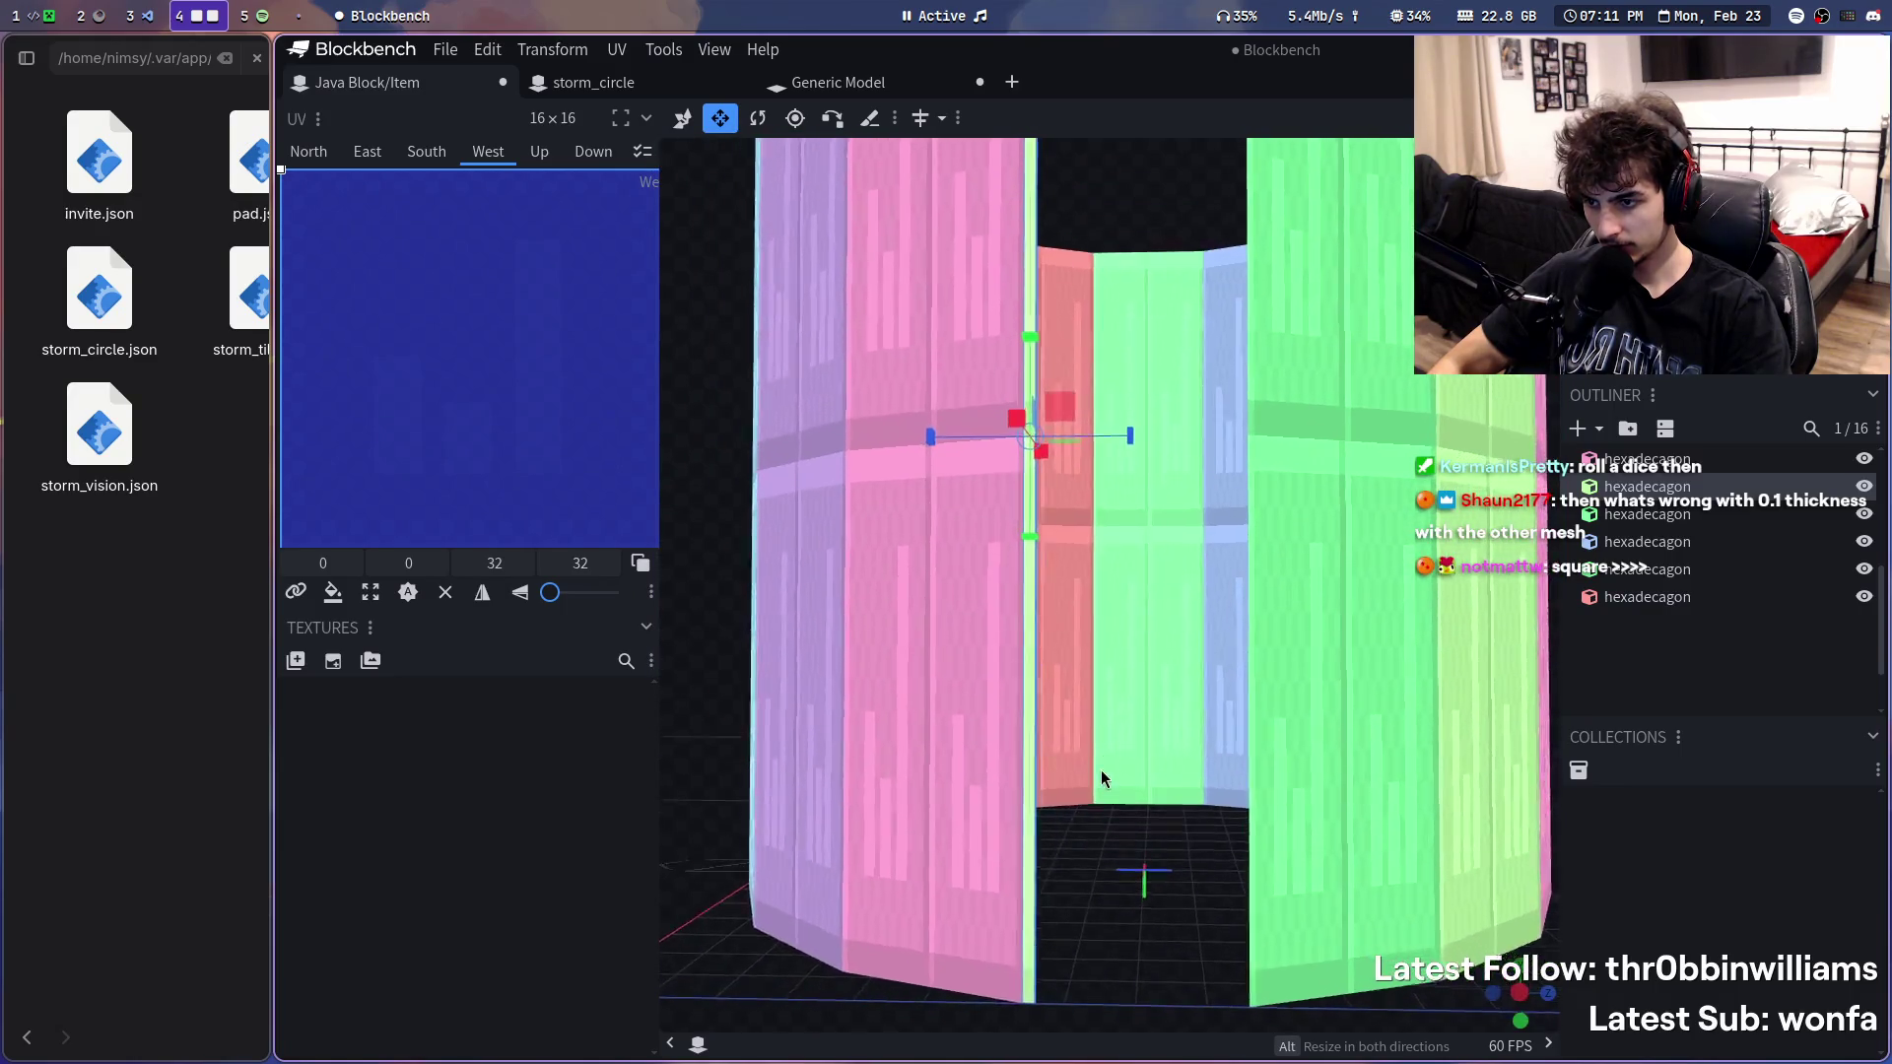
scroll(1089, 843, up, 2)
key(f)
mouse_move(1046, 467)
mouse_down()
mouse_move(1258, 481)
mouse_move(1168, 488)
mouse_up()
- Duplicate the thin strip and slide the strips into place along the X axis
key(ctrl+c)
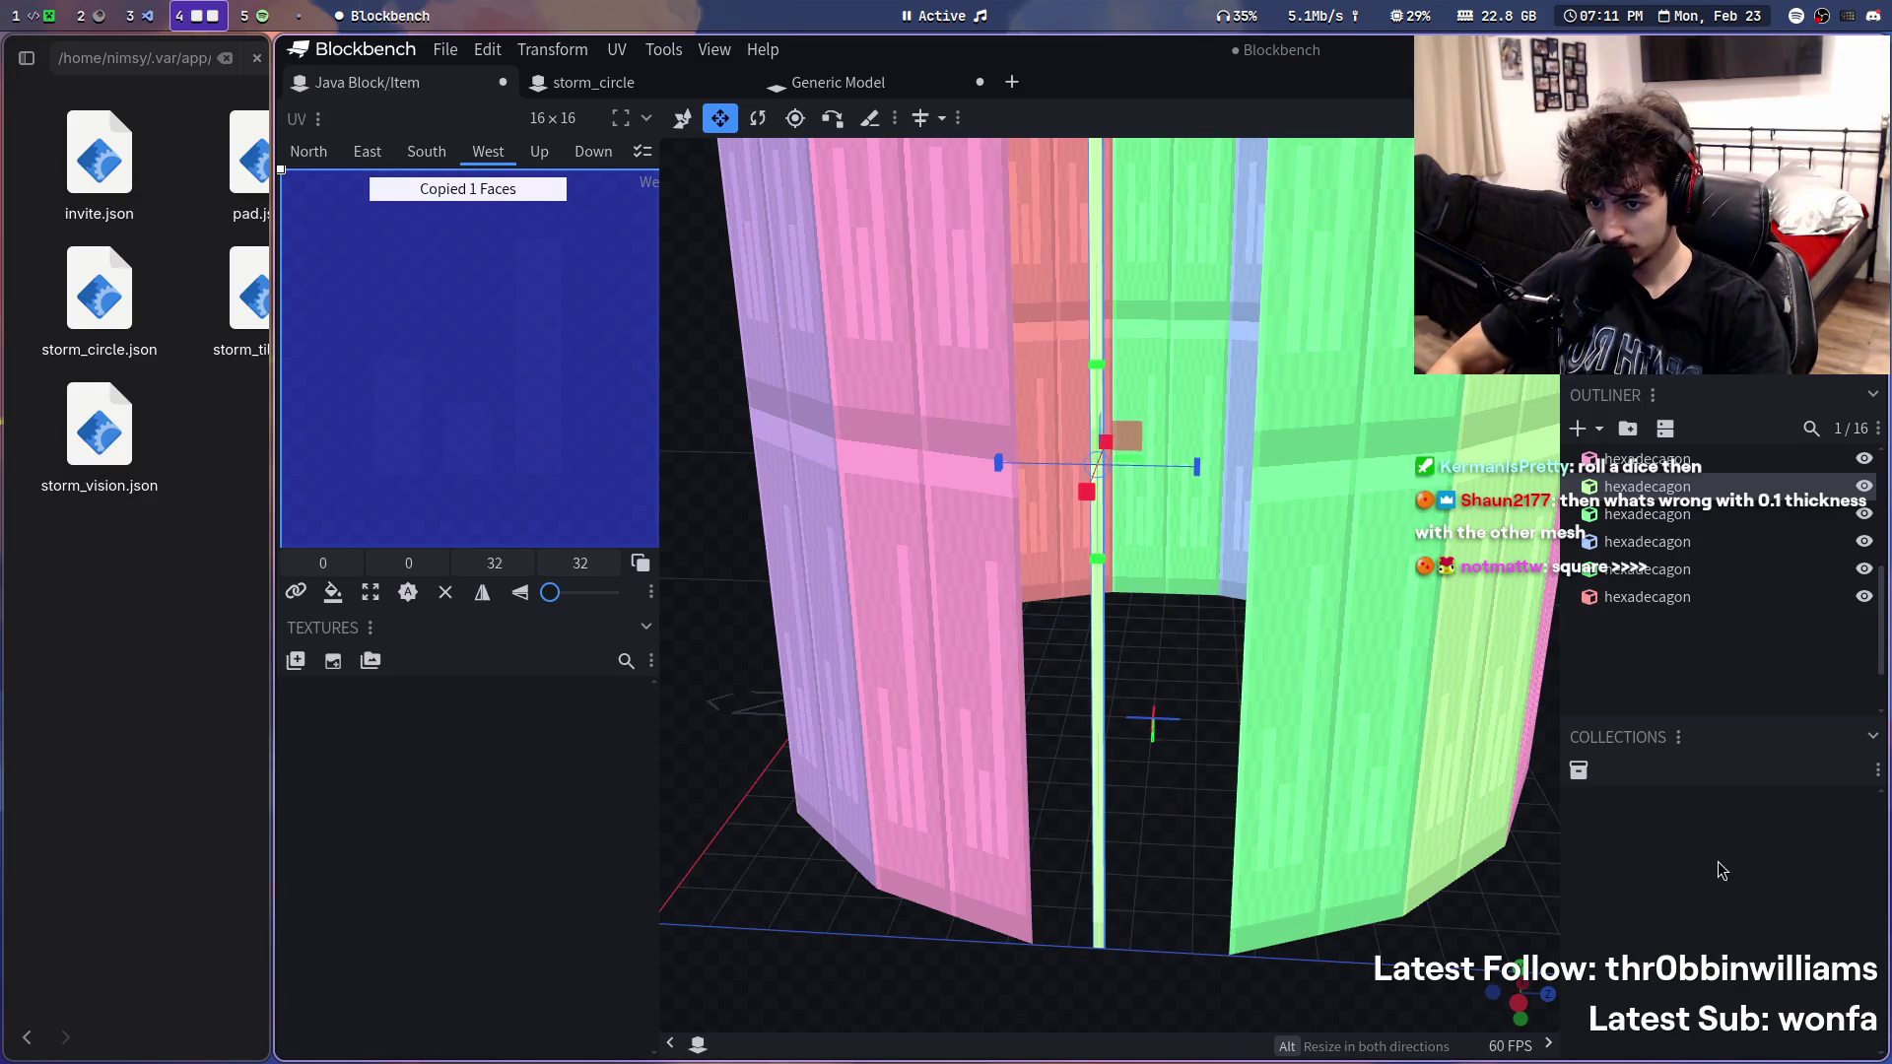
key(ctrl+v)
key(v)
mouse_move(1208, 477)
mouse_down()
mouse_move(1246, 477)
mouse_move(1110, 927)
mouse_up()
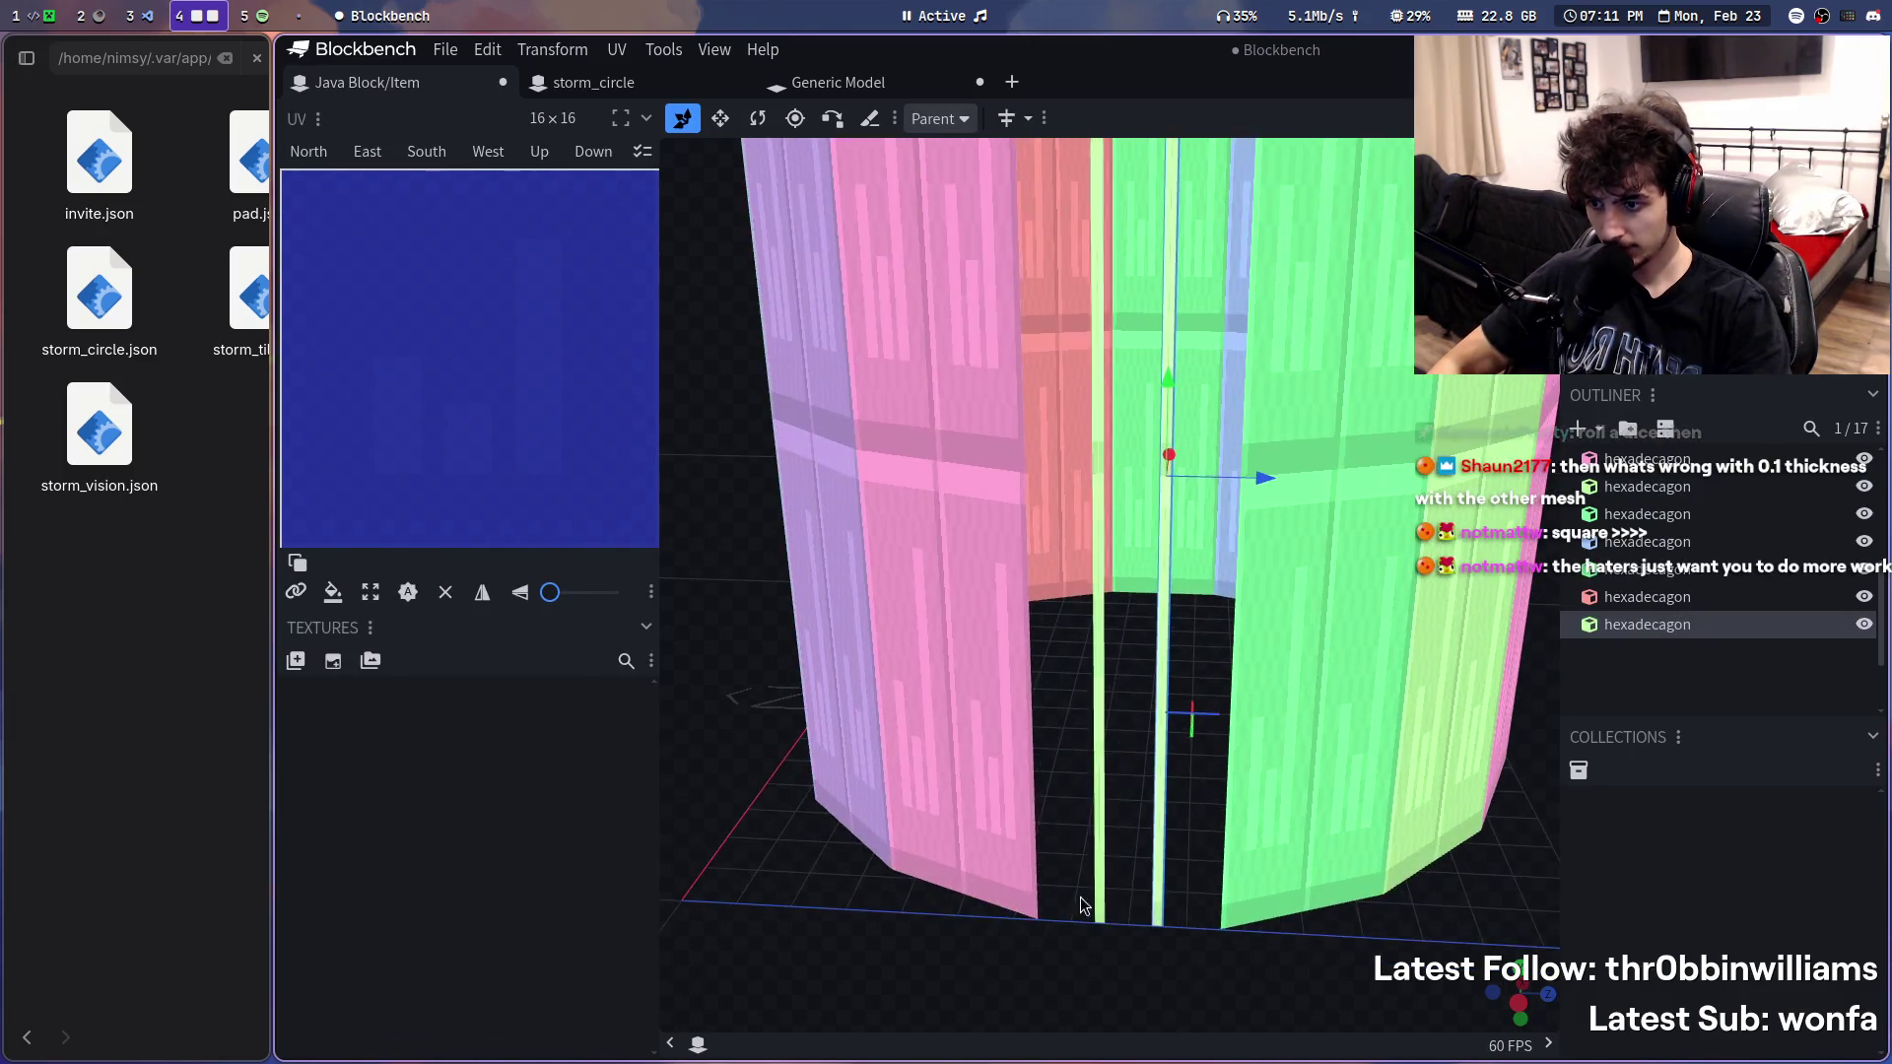
click(1097, 888)
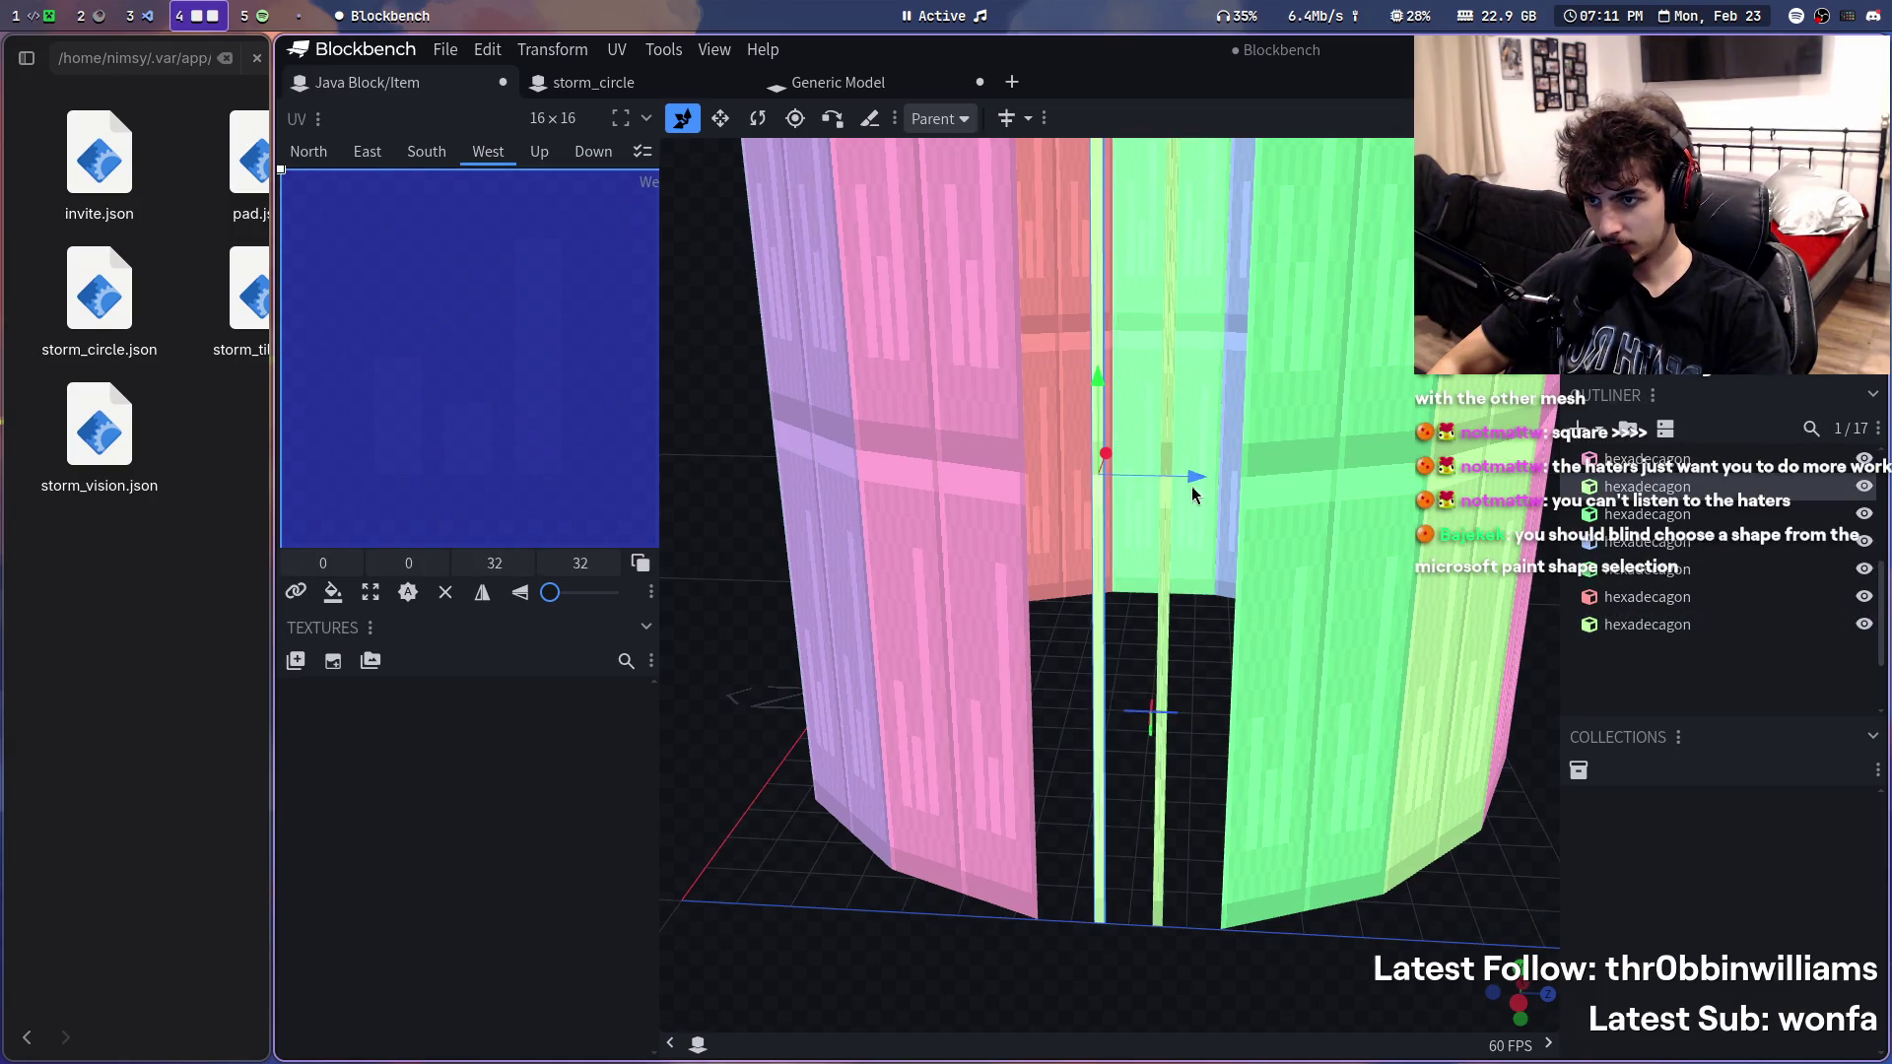
mouse_move(1196, 477)
mouse_down()
mouse_move(1215, 482)
mouse_move(1188, 522)
mouse_move(1211, 495)
mouse_up()
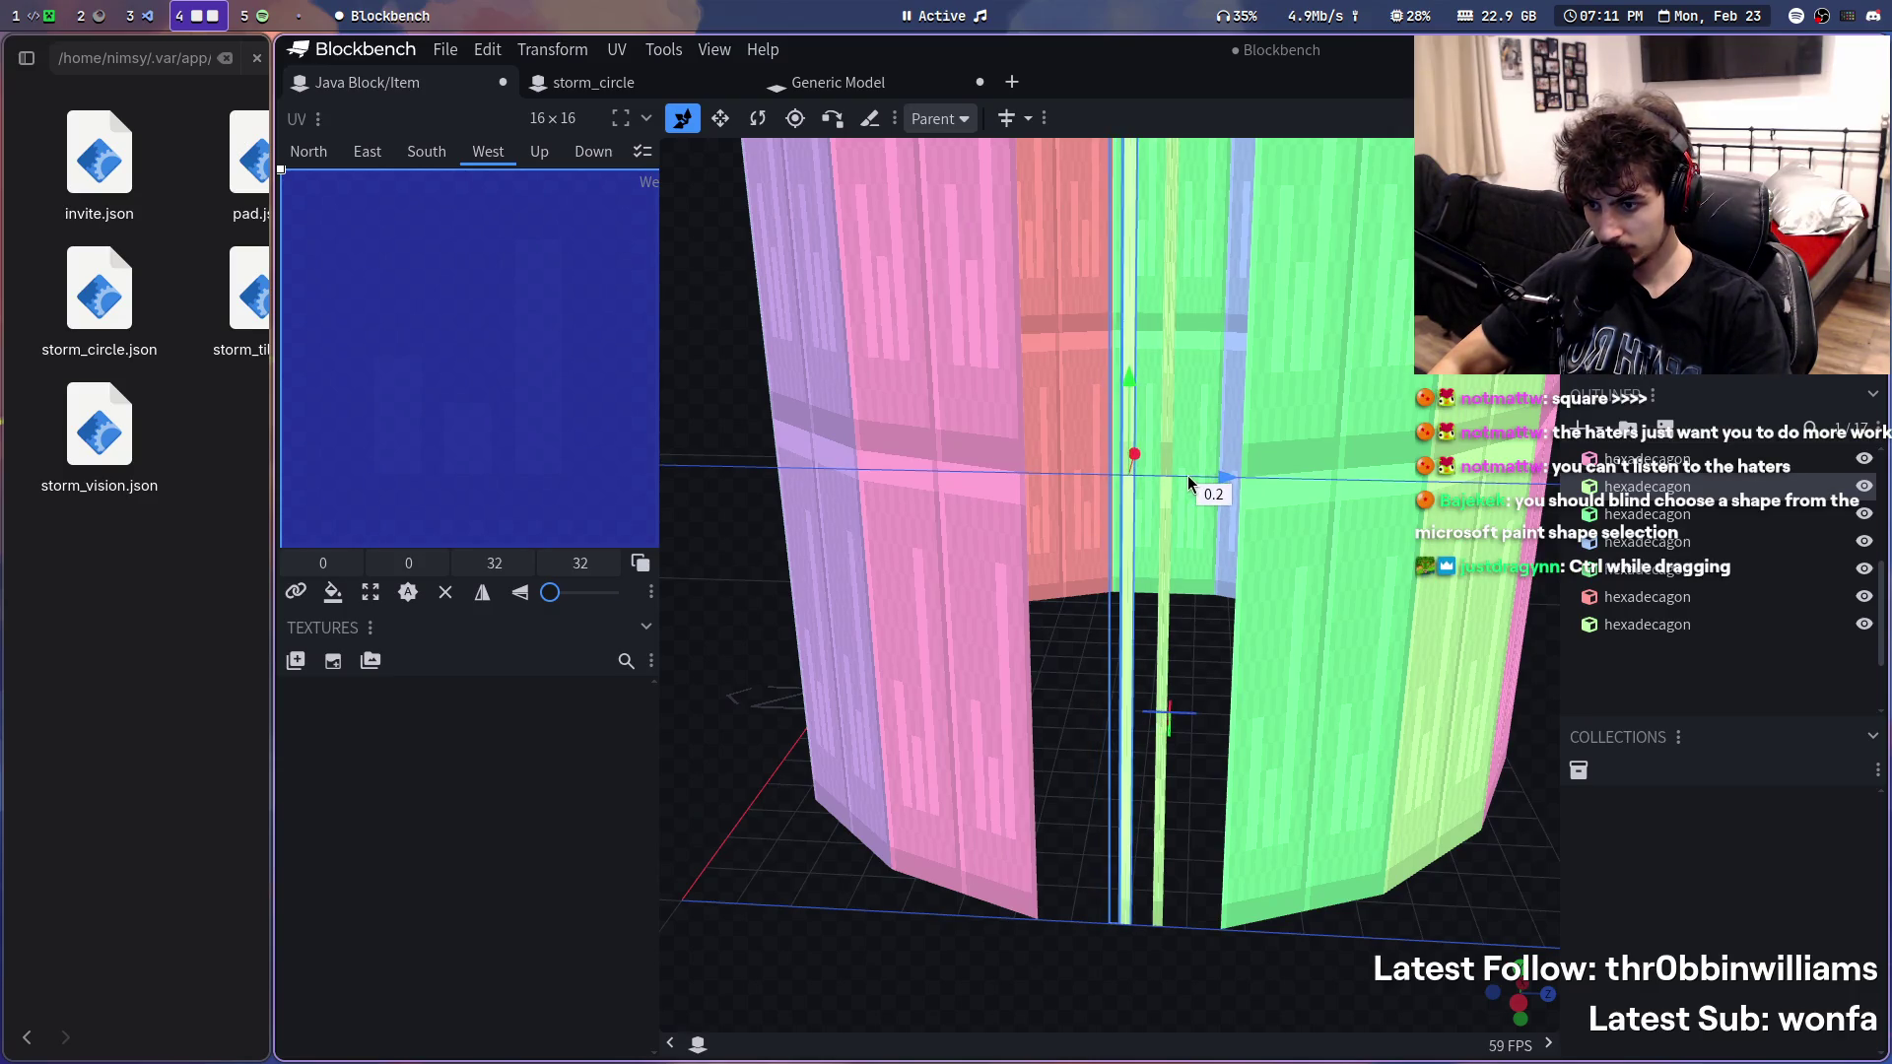
scroll(1182, 1035, up, 2)
mouse_move(1183, 1035)
mouse_down()
mouse_move(1165, 770)
mouse_move(1068, 282)
mouse_move(1146, 300)
mouse_up()
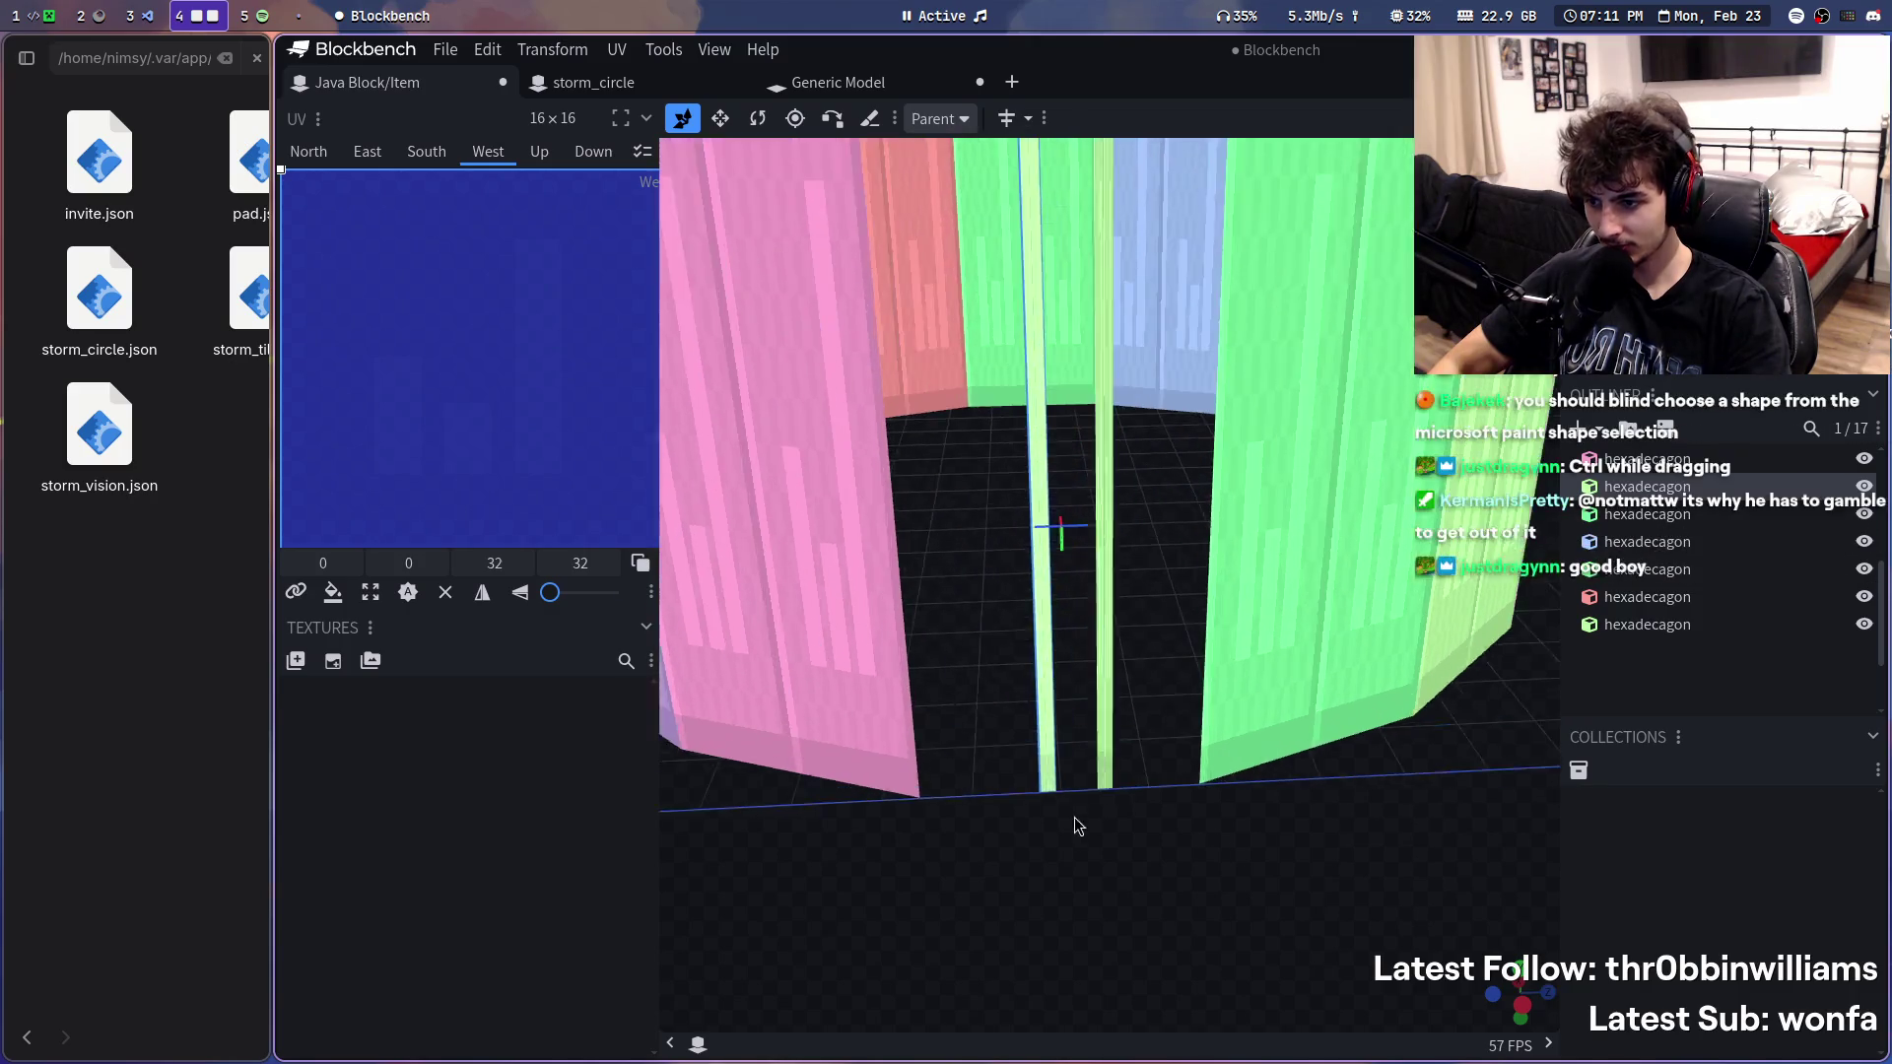
scroll(1078, 823, up, 4)
scroll(1018, 853, up, 3)
scroll(1063, 878, up, 3)
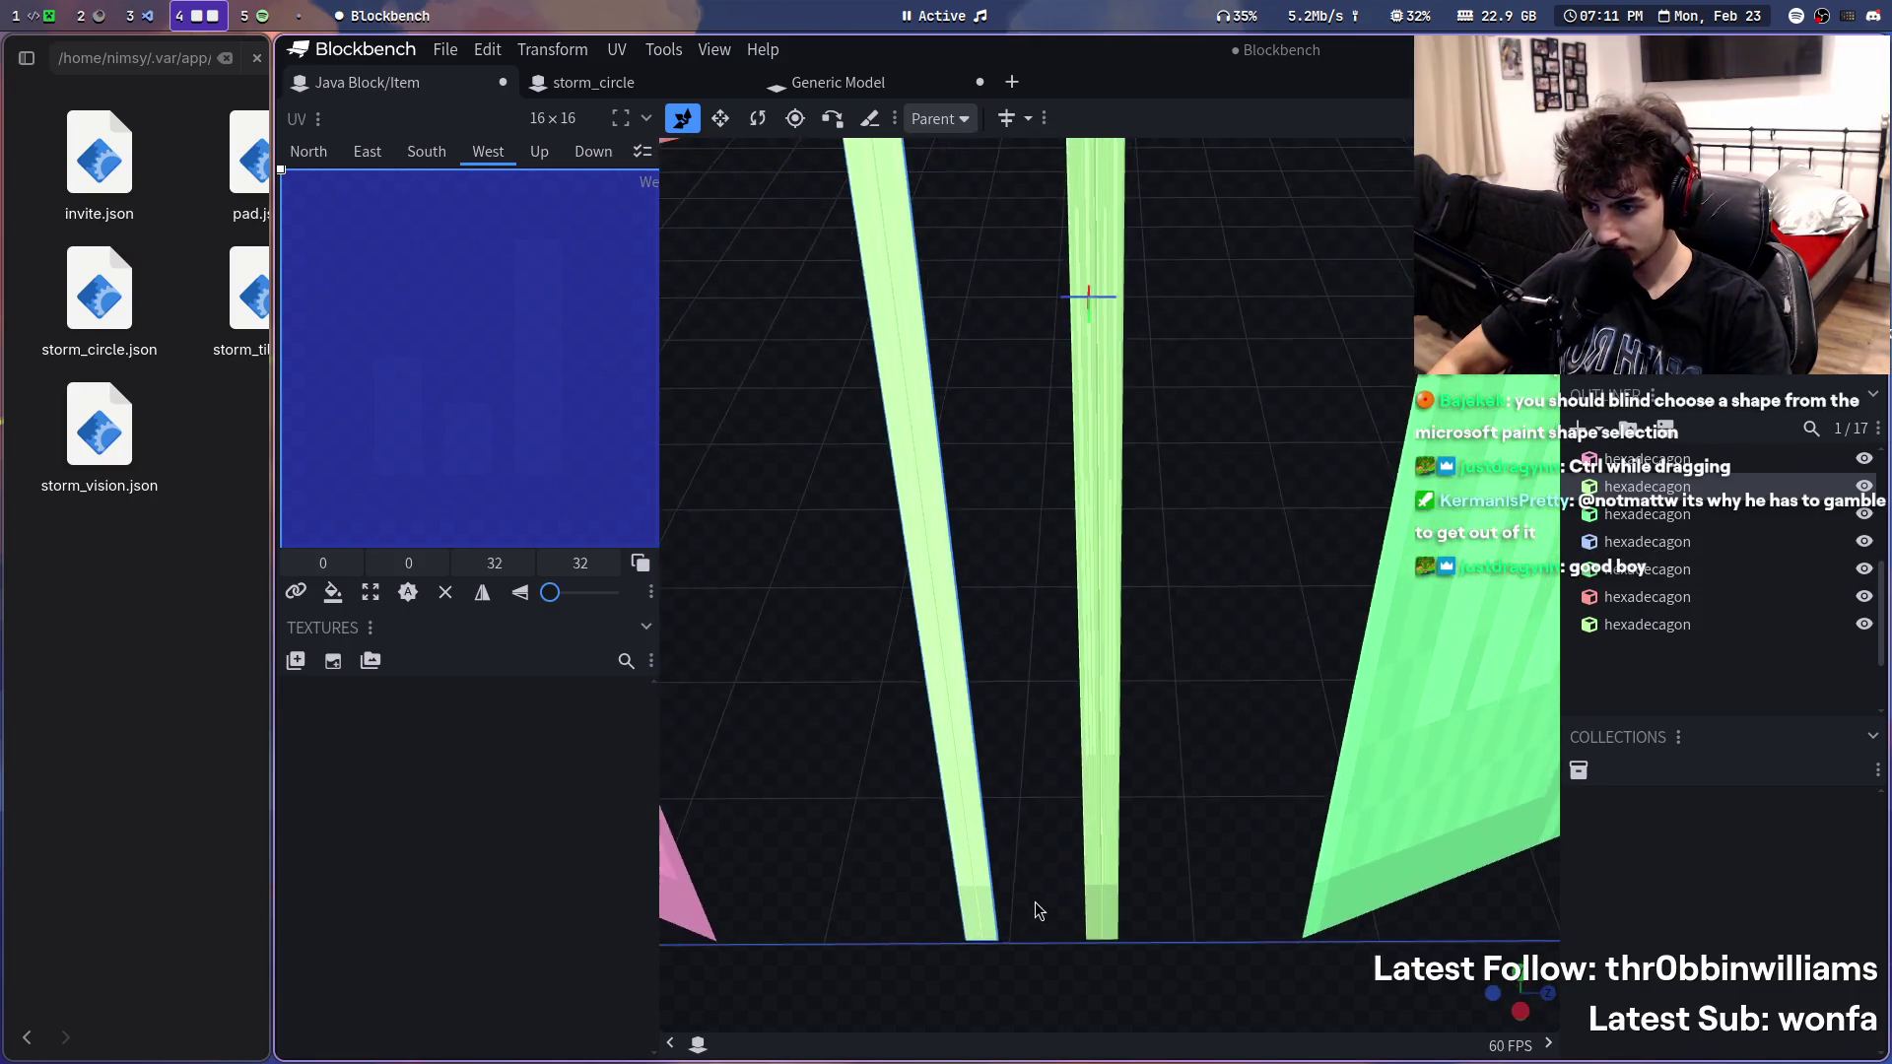
scroll(1059, 784, up, 2)
scroll(1103, 776, up, 2)
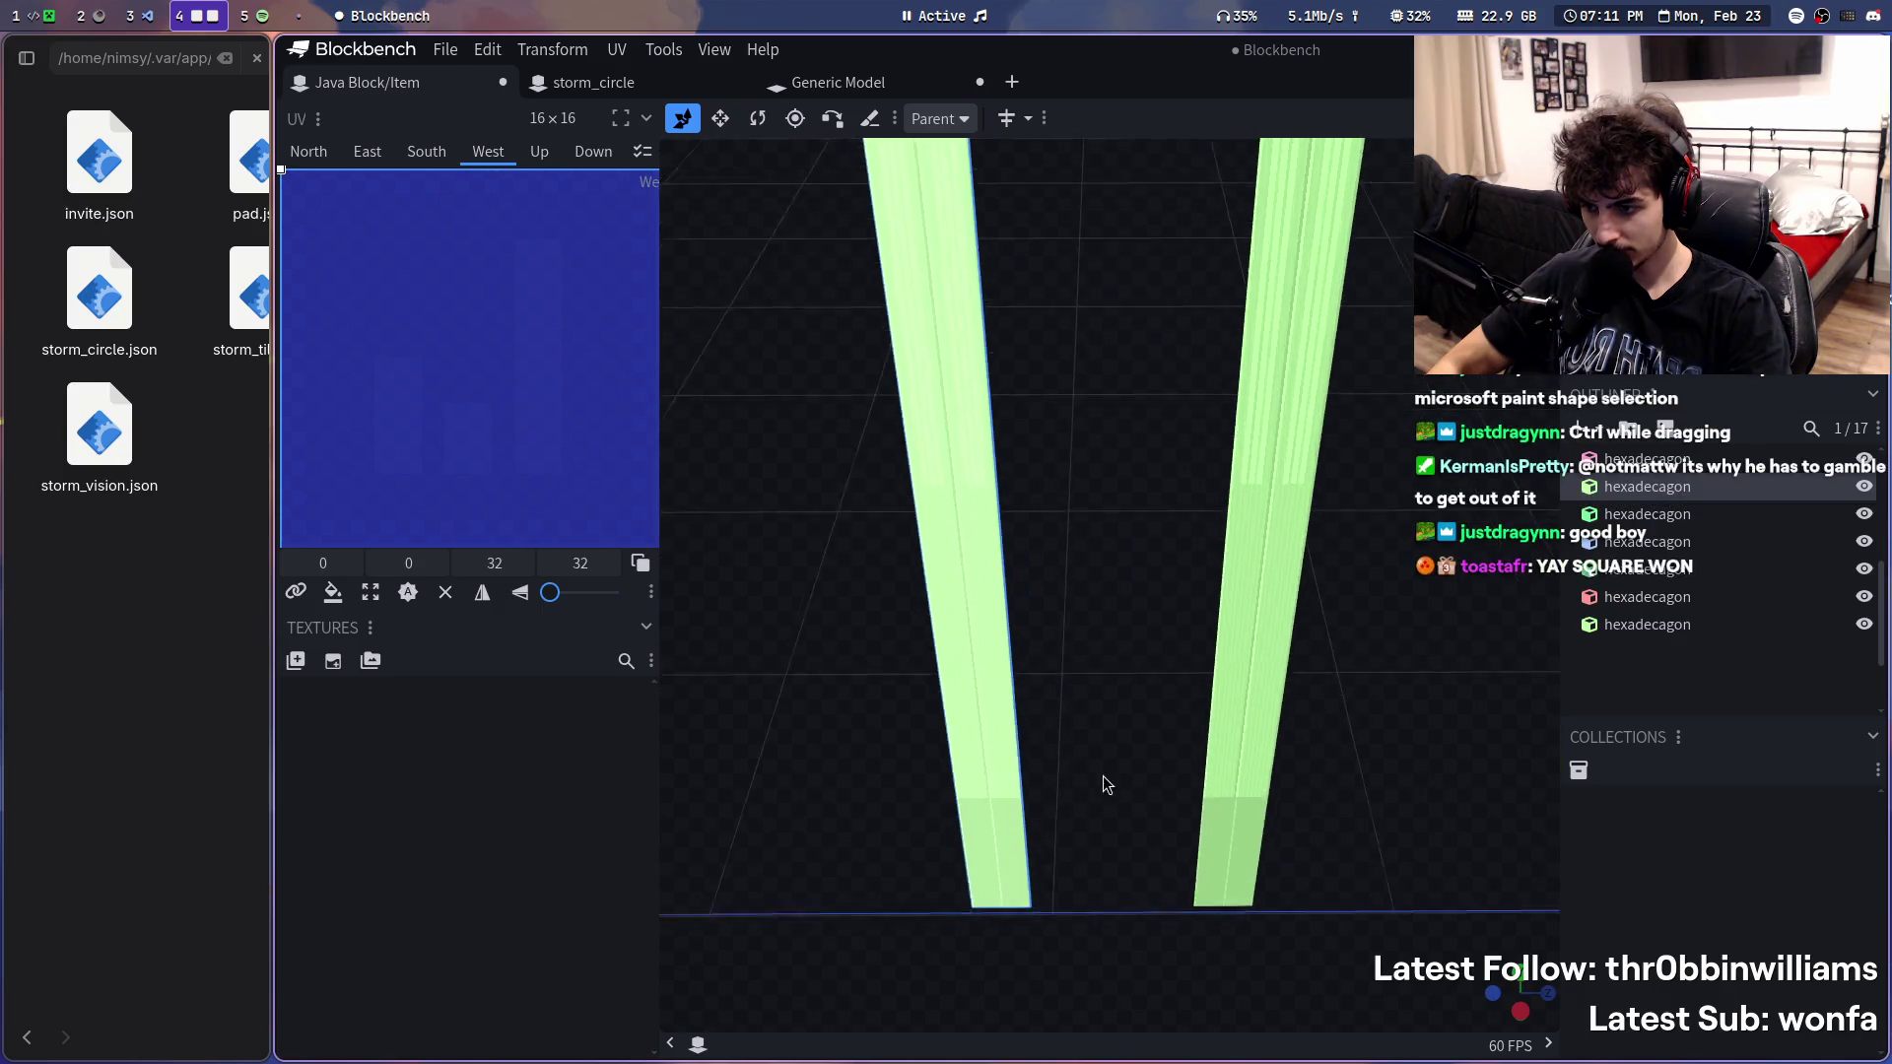
scroll(956, 735, up, 2)
ctrl+drag(980, 737, 997, 737)
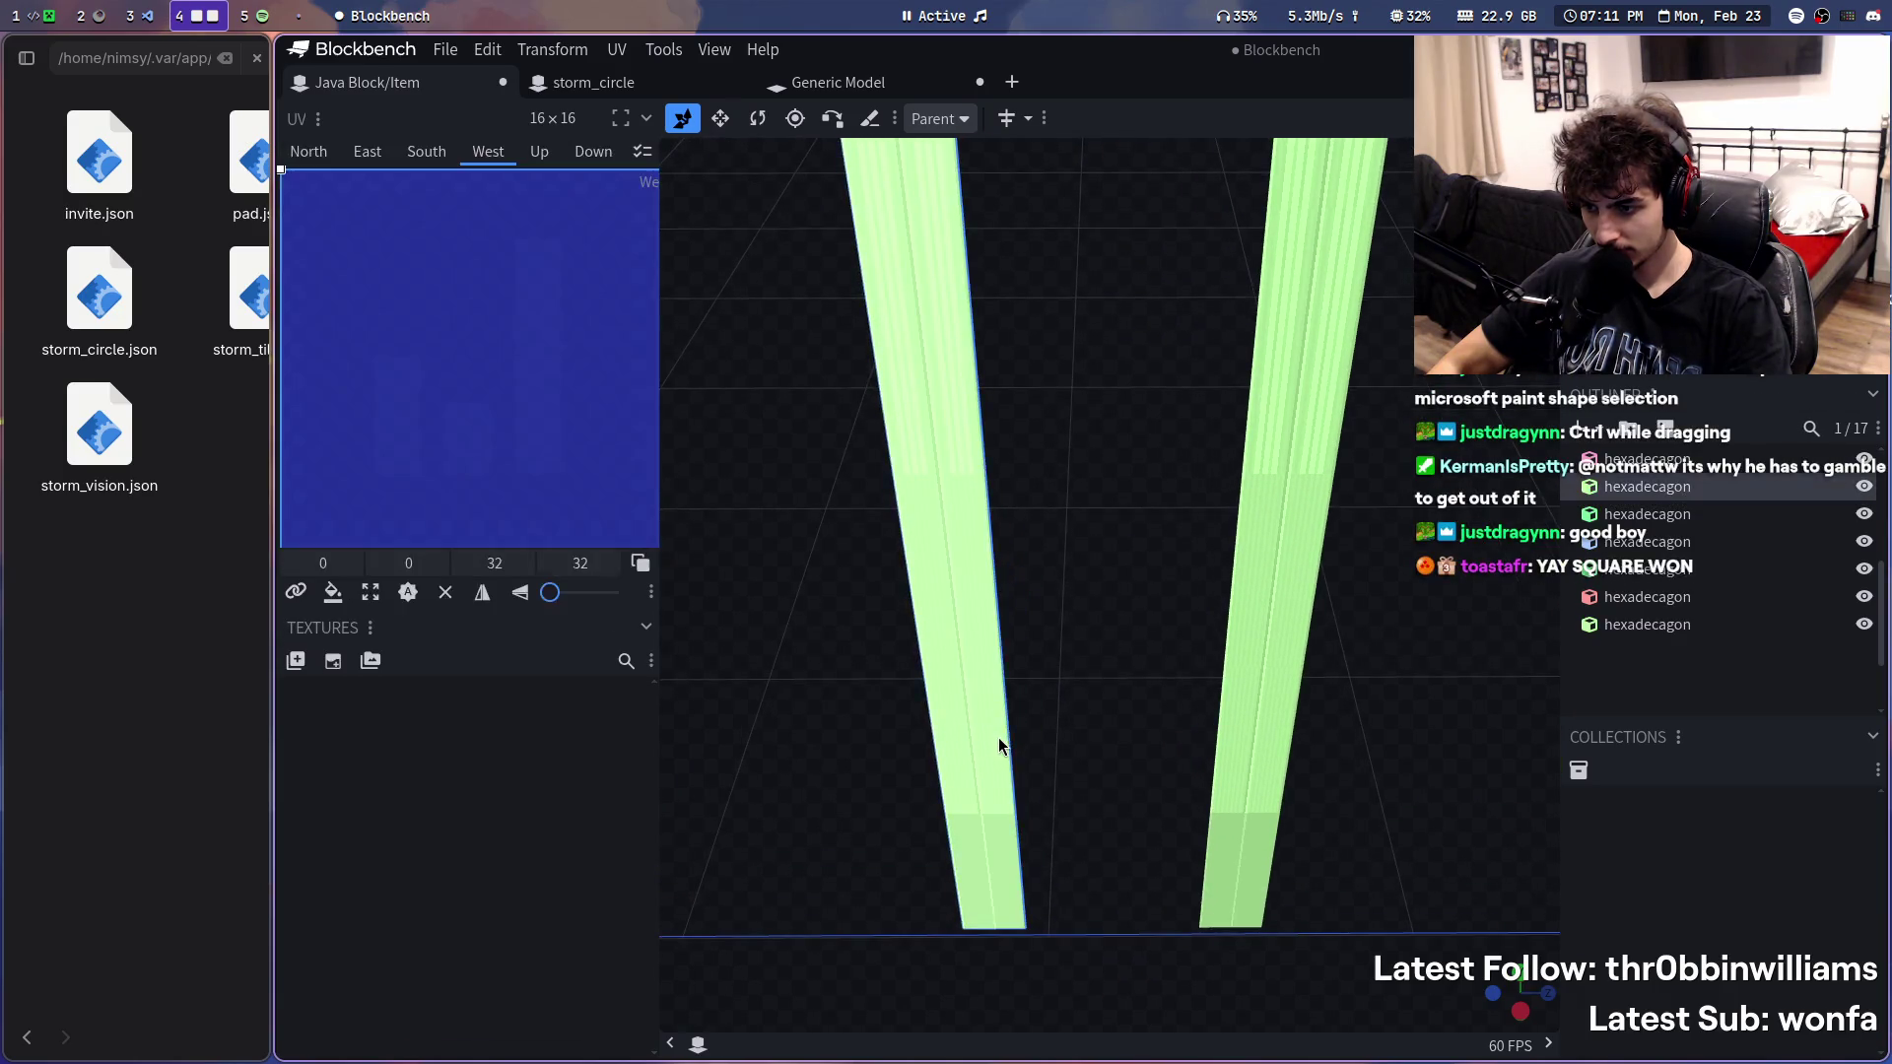
click(961, 15)
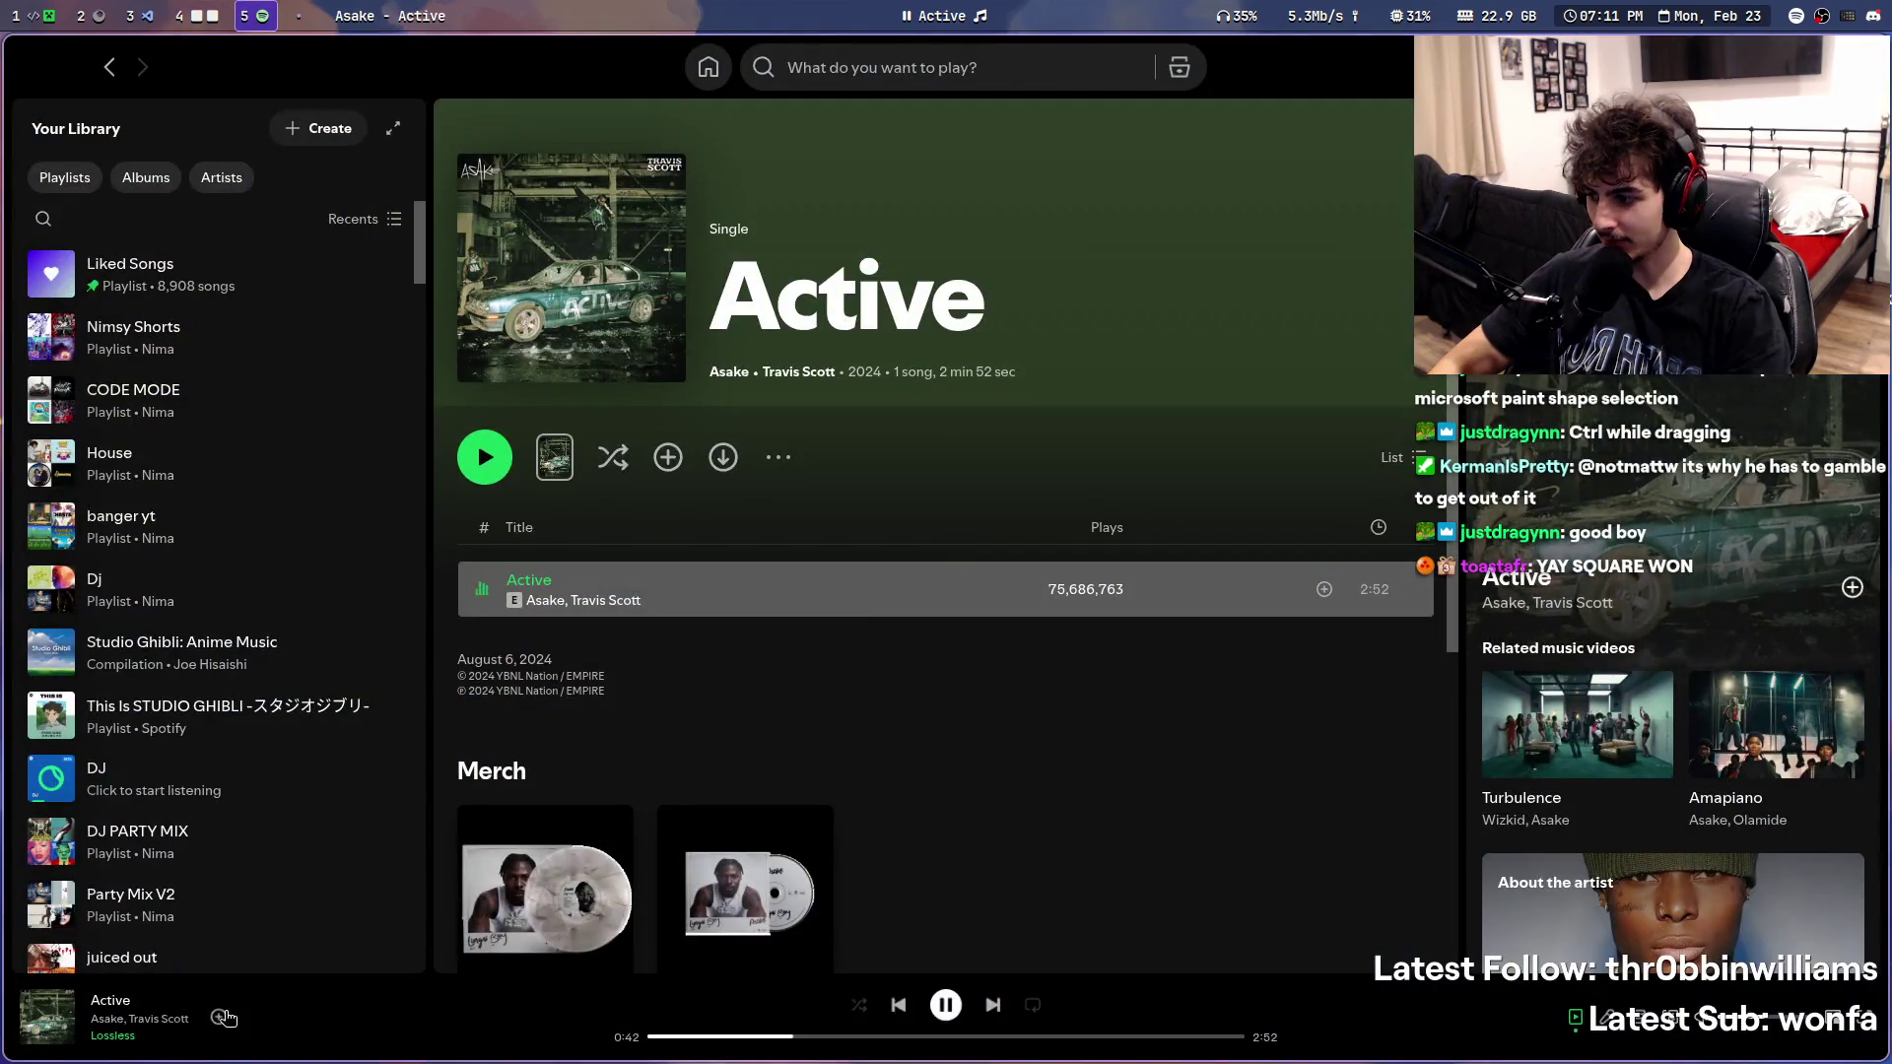
key(super+4)
scroll(1071, 584, down, 1)
scroll(1055, 561, down, 1)
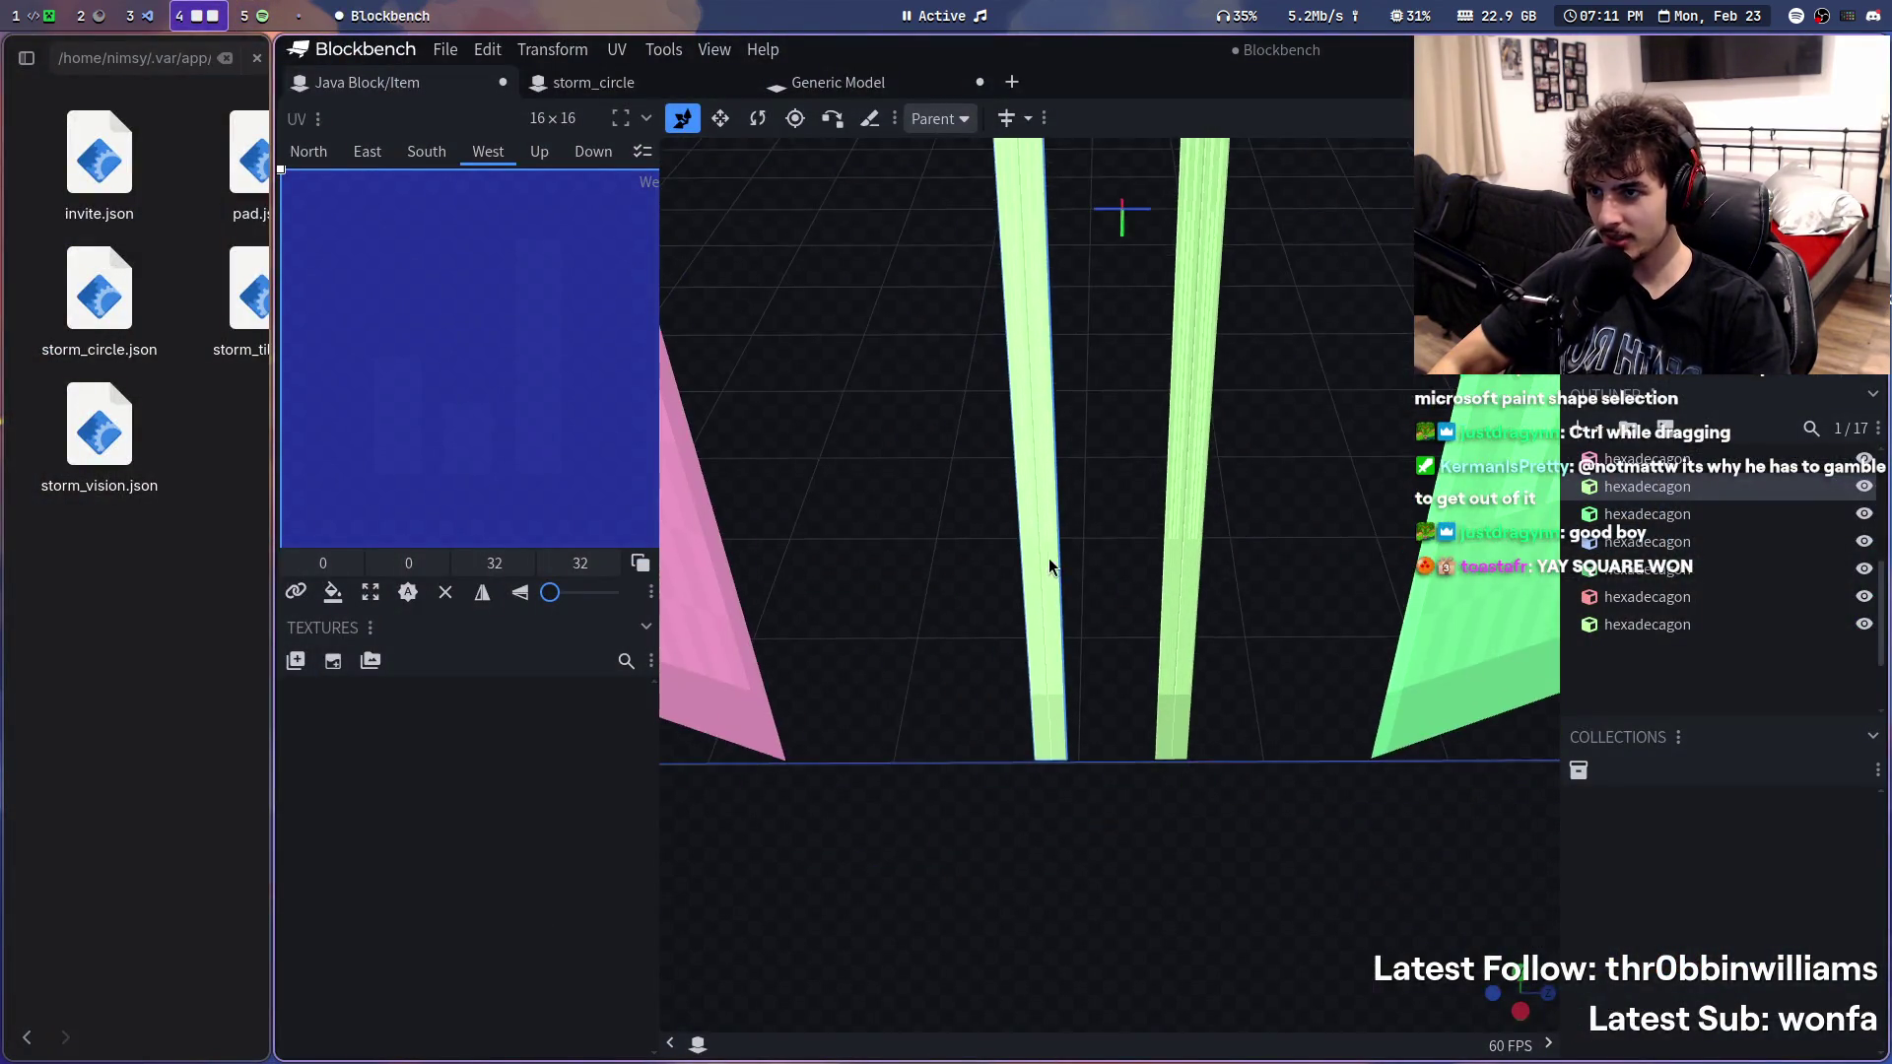
scroll(1065, 540, down, 1)
scroll(1077, 843, down, 1)
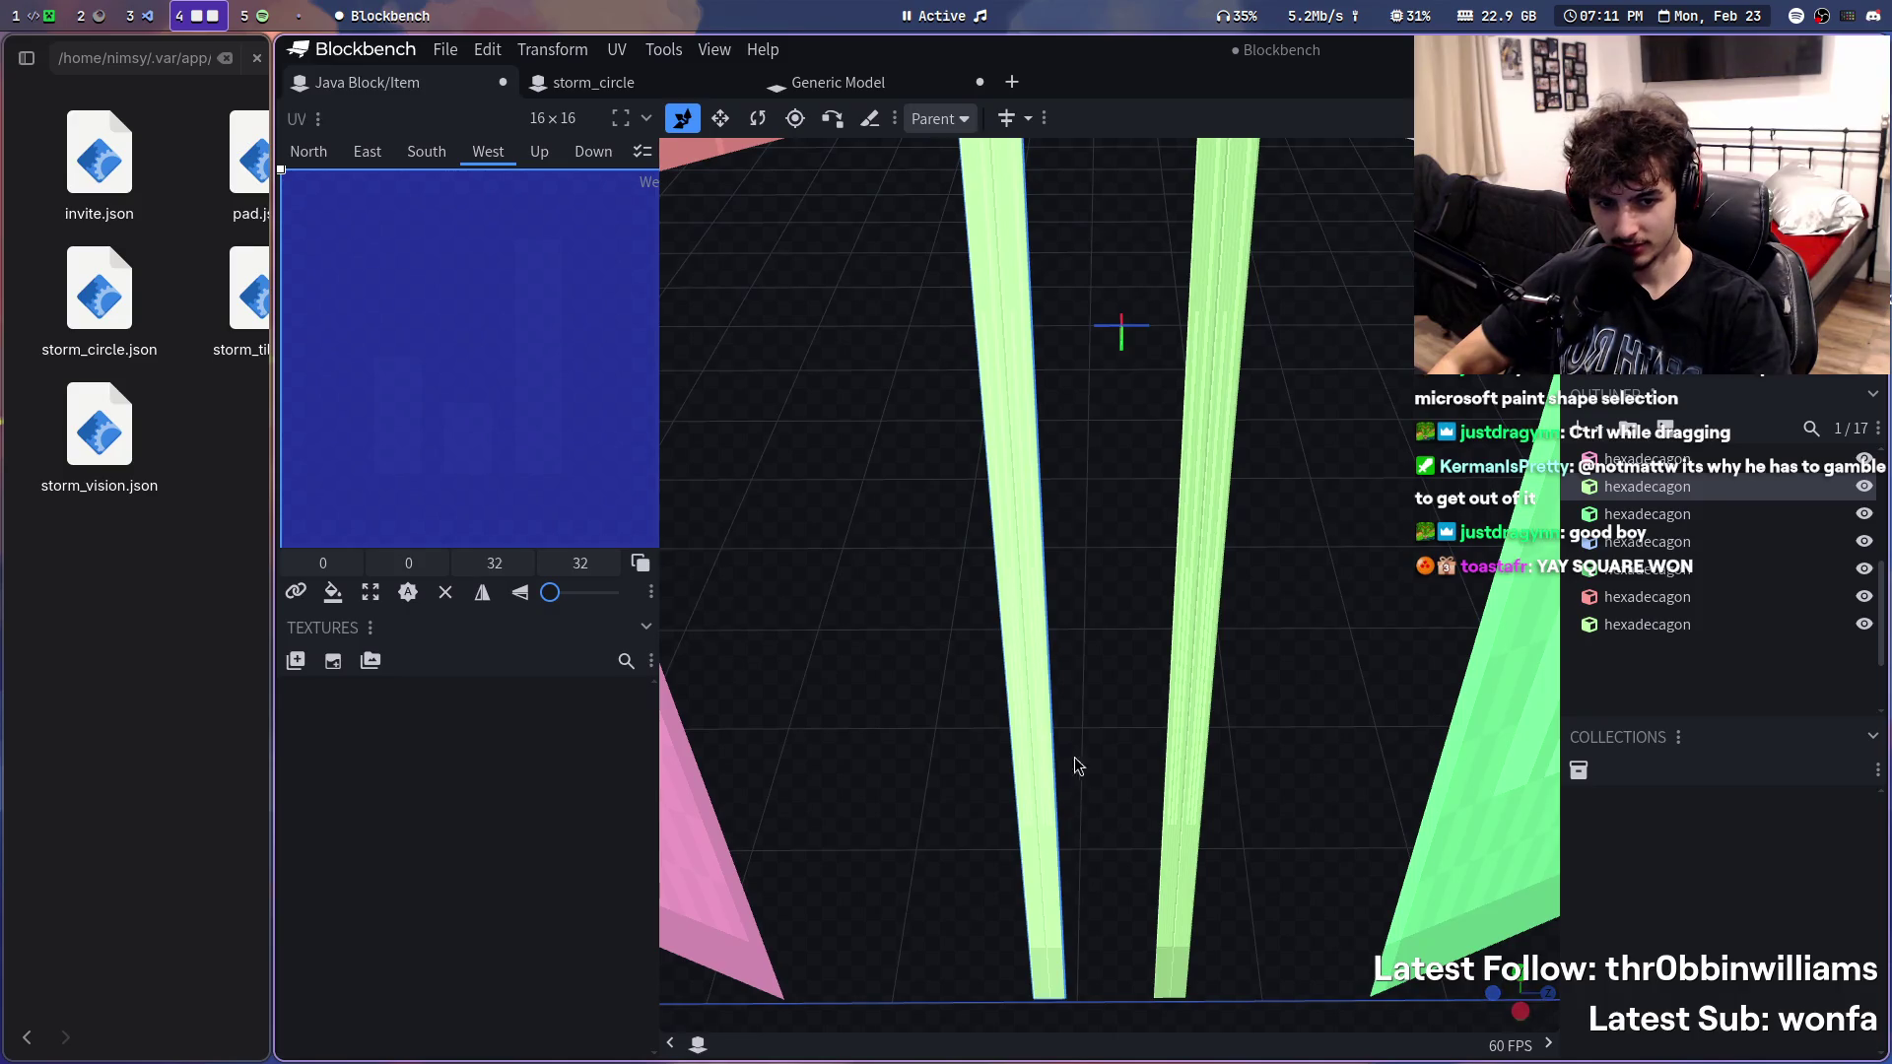
scroll(1067, 672, down, 1)
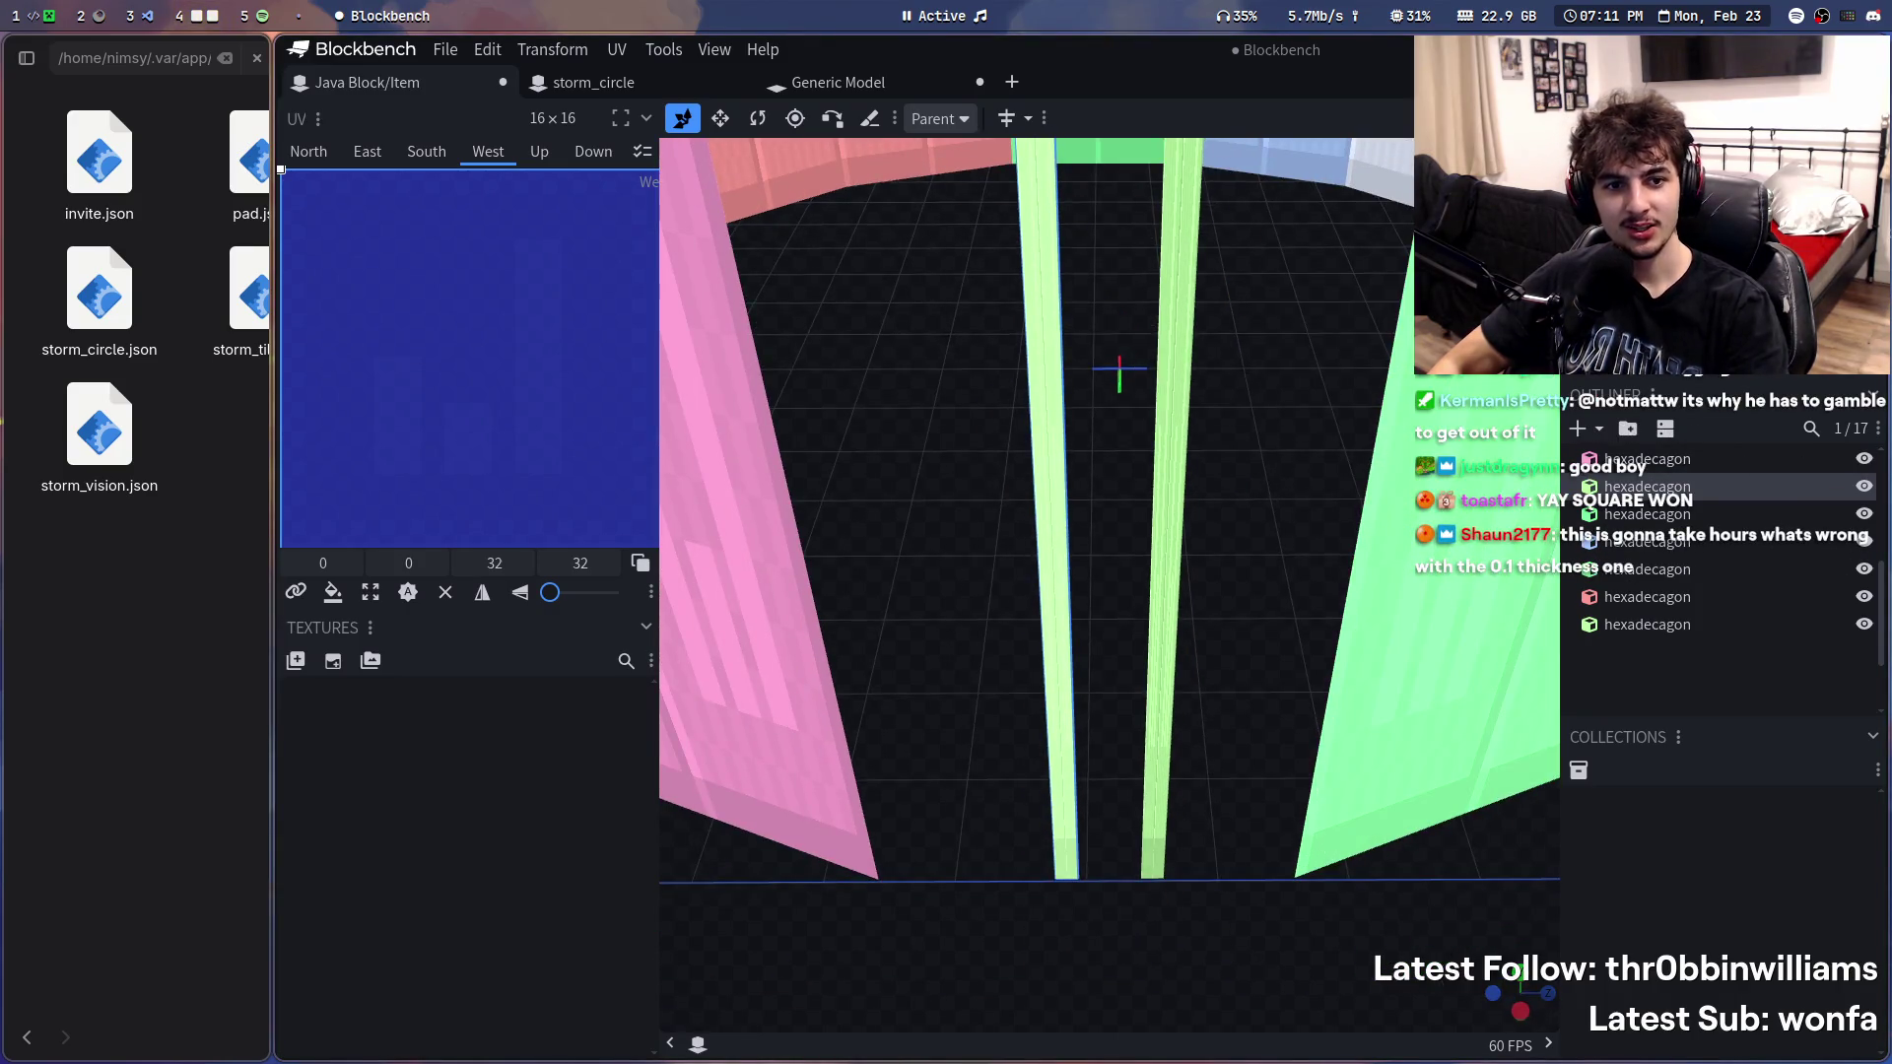
scroll(1177, 400, down, 2)
scroll(1088, 506, down, 2)
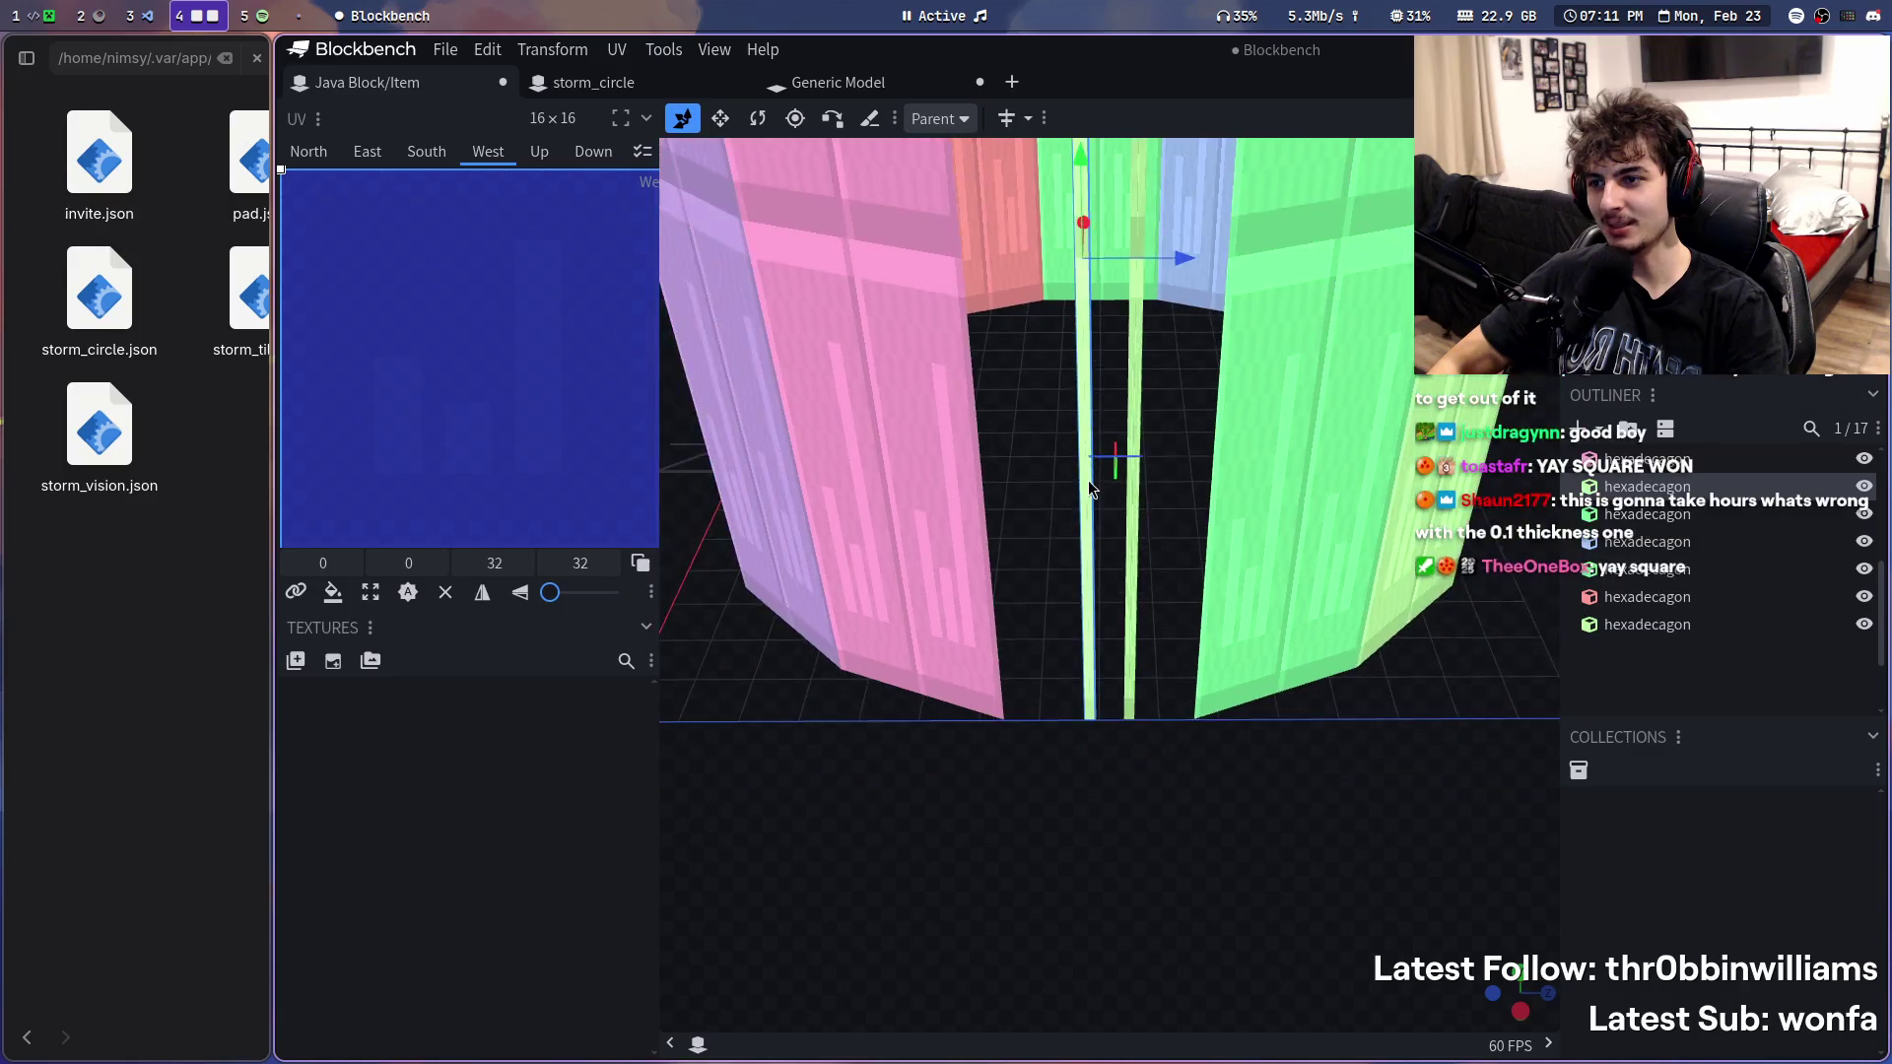
scroll(1108, 478, down, 2)
scroll(1093, 455, up, 2)
scroll(1089, 523, up, 1)
scroll(1074, 541, up, 1)
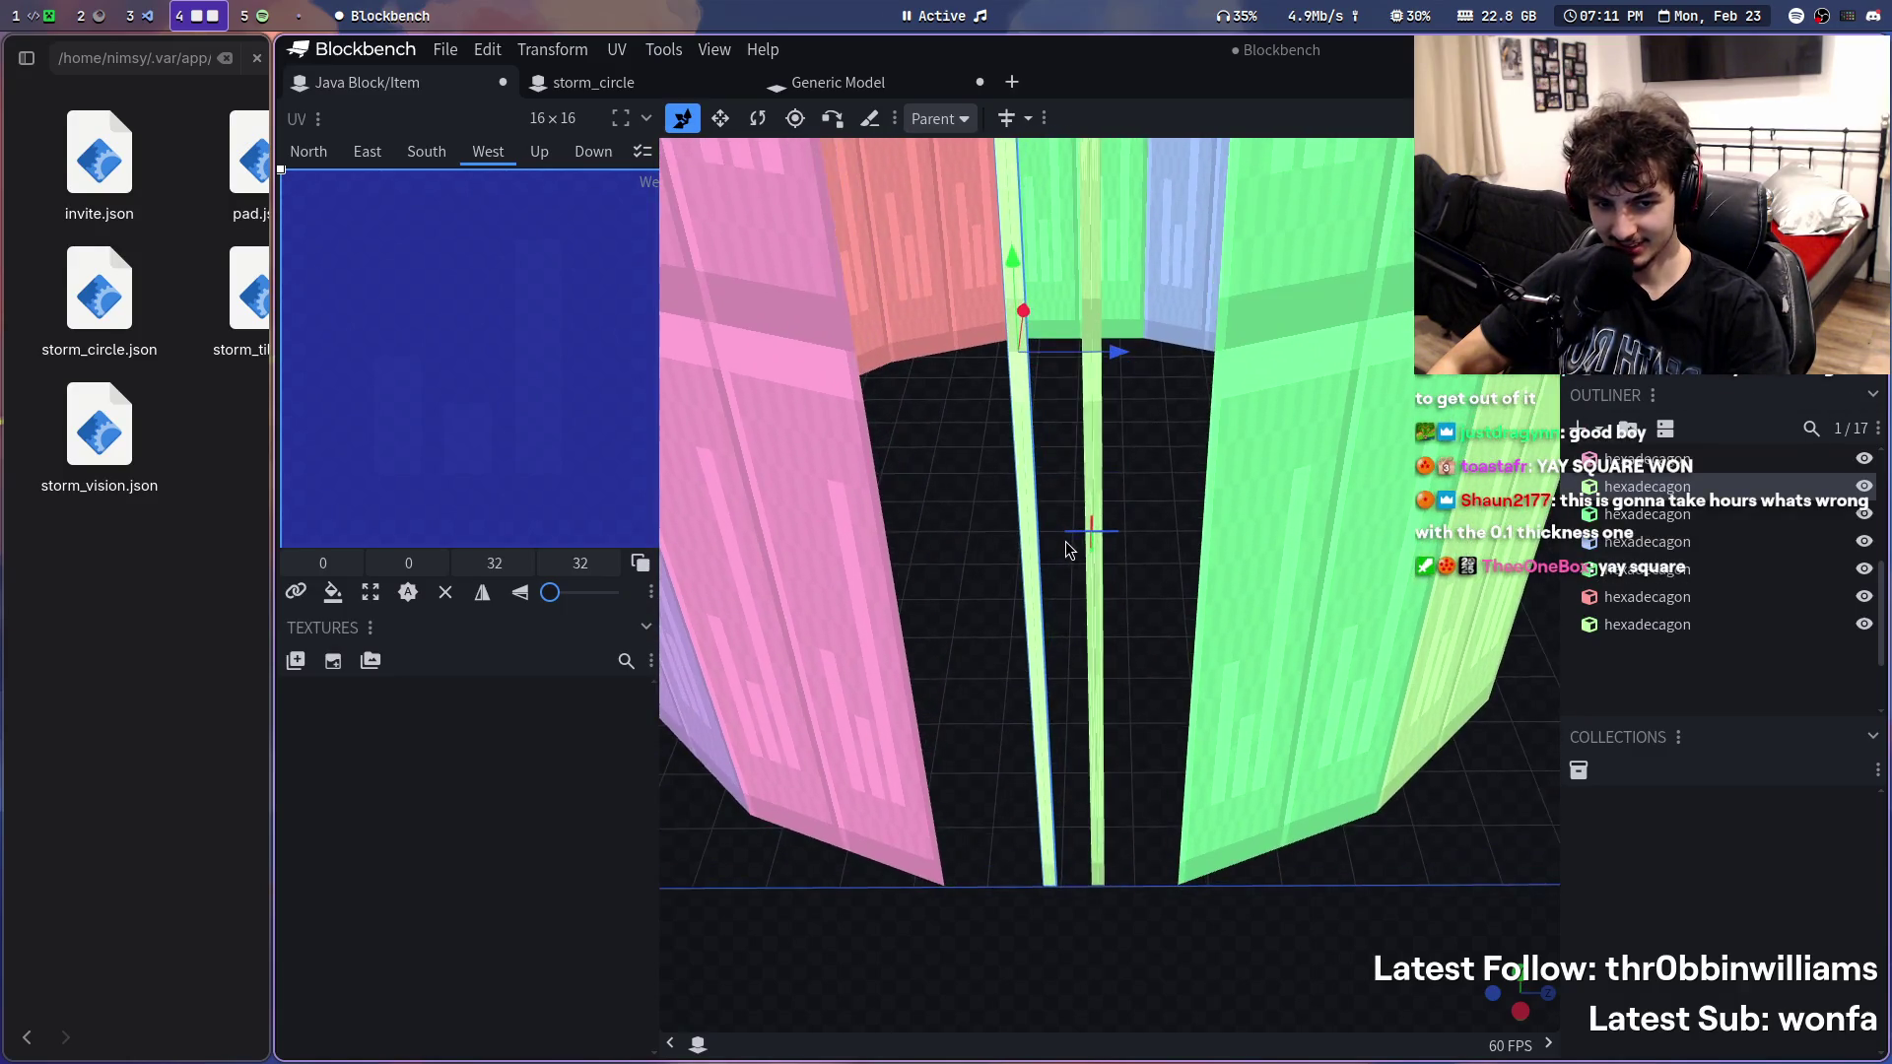
scroll(1069, 548, up, 1)
scroll(1072, 533, down, 1)
mouse_move(1101, 282)
mouse_down()
mouse_move(1075, 293)
mouse_move(1098, 304)
mouse_up()
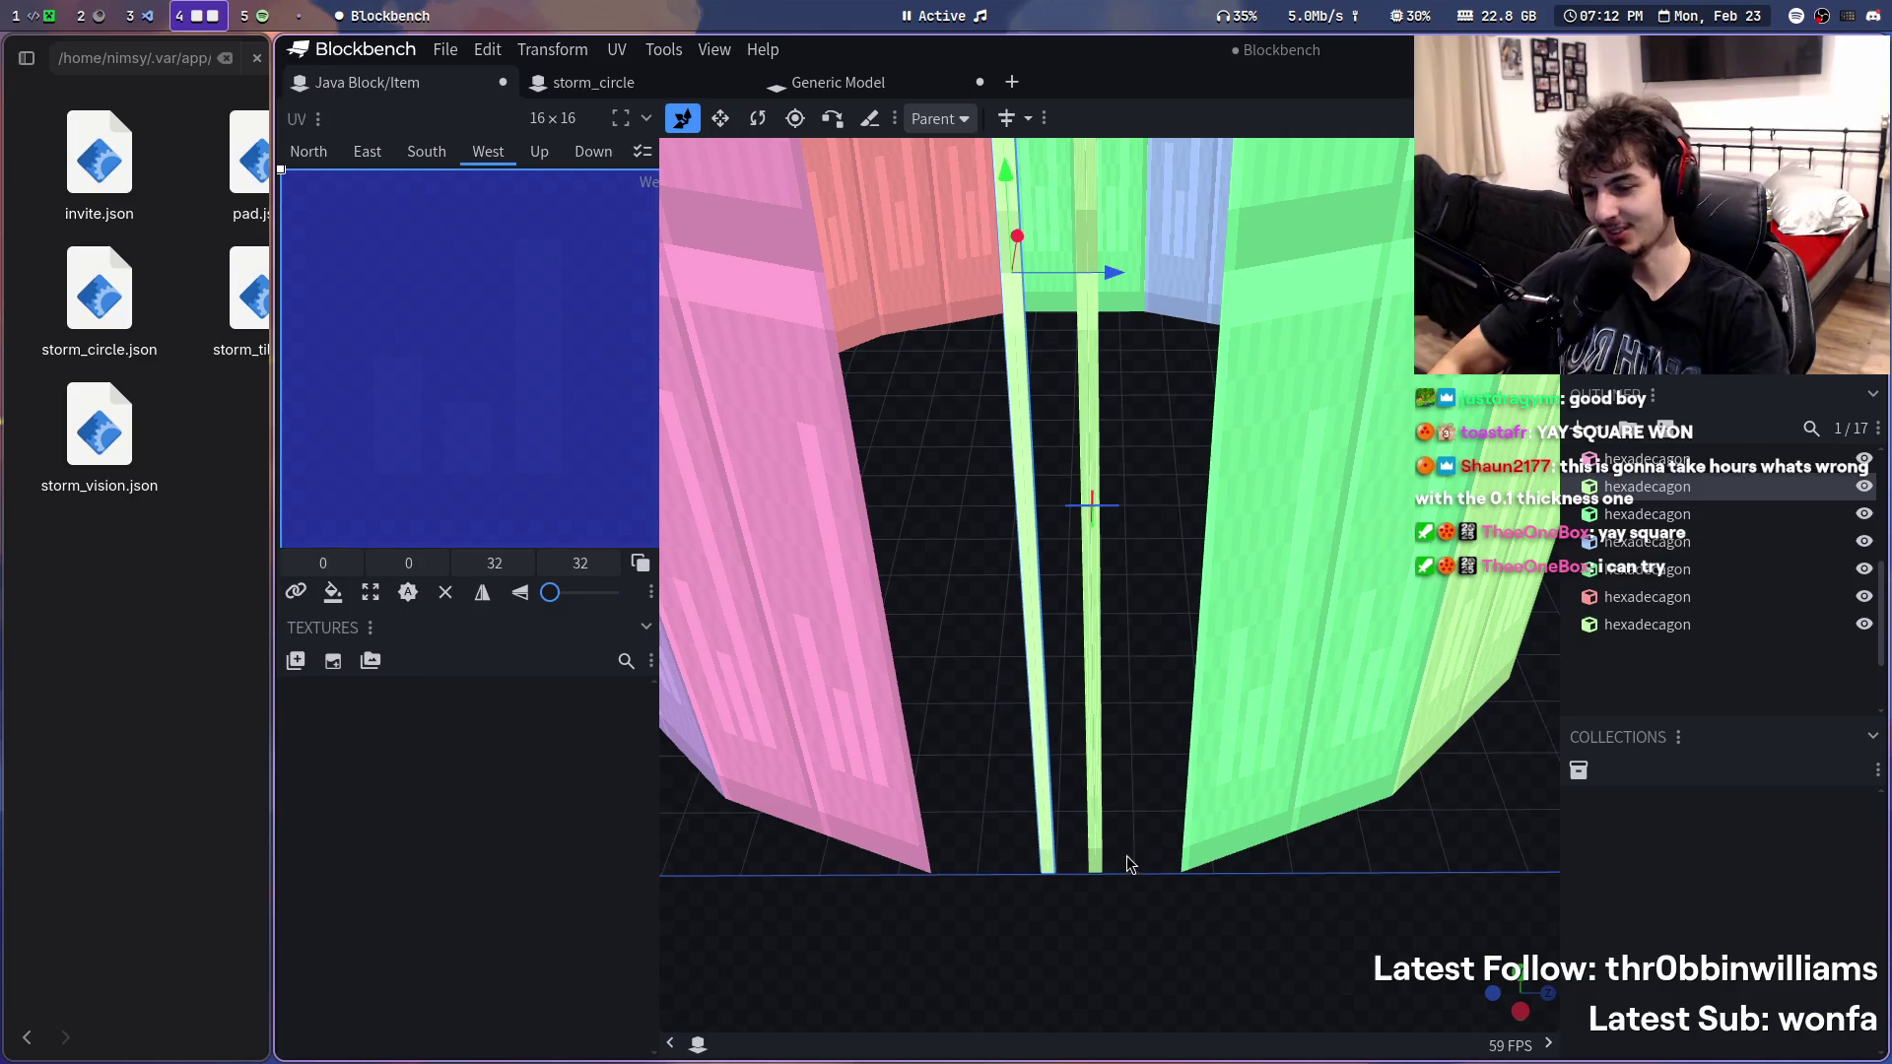
scroll(1124, 842, up, 1)
scroll(1050, 889, up, 2)
scroll(1049, 887, up, 1)
scroll(1055, 925, up, 2)
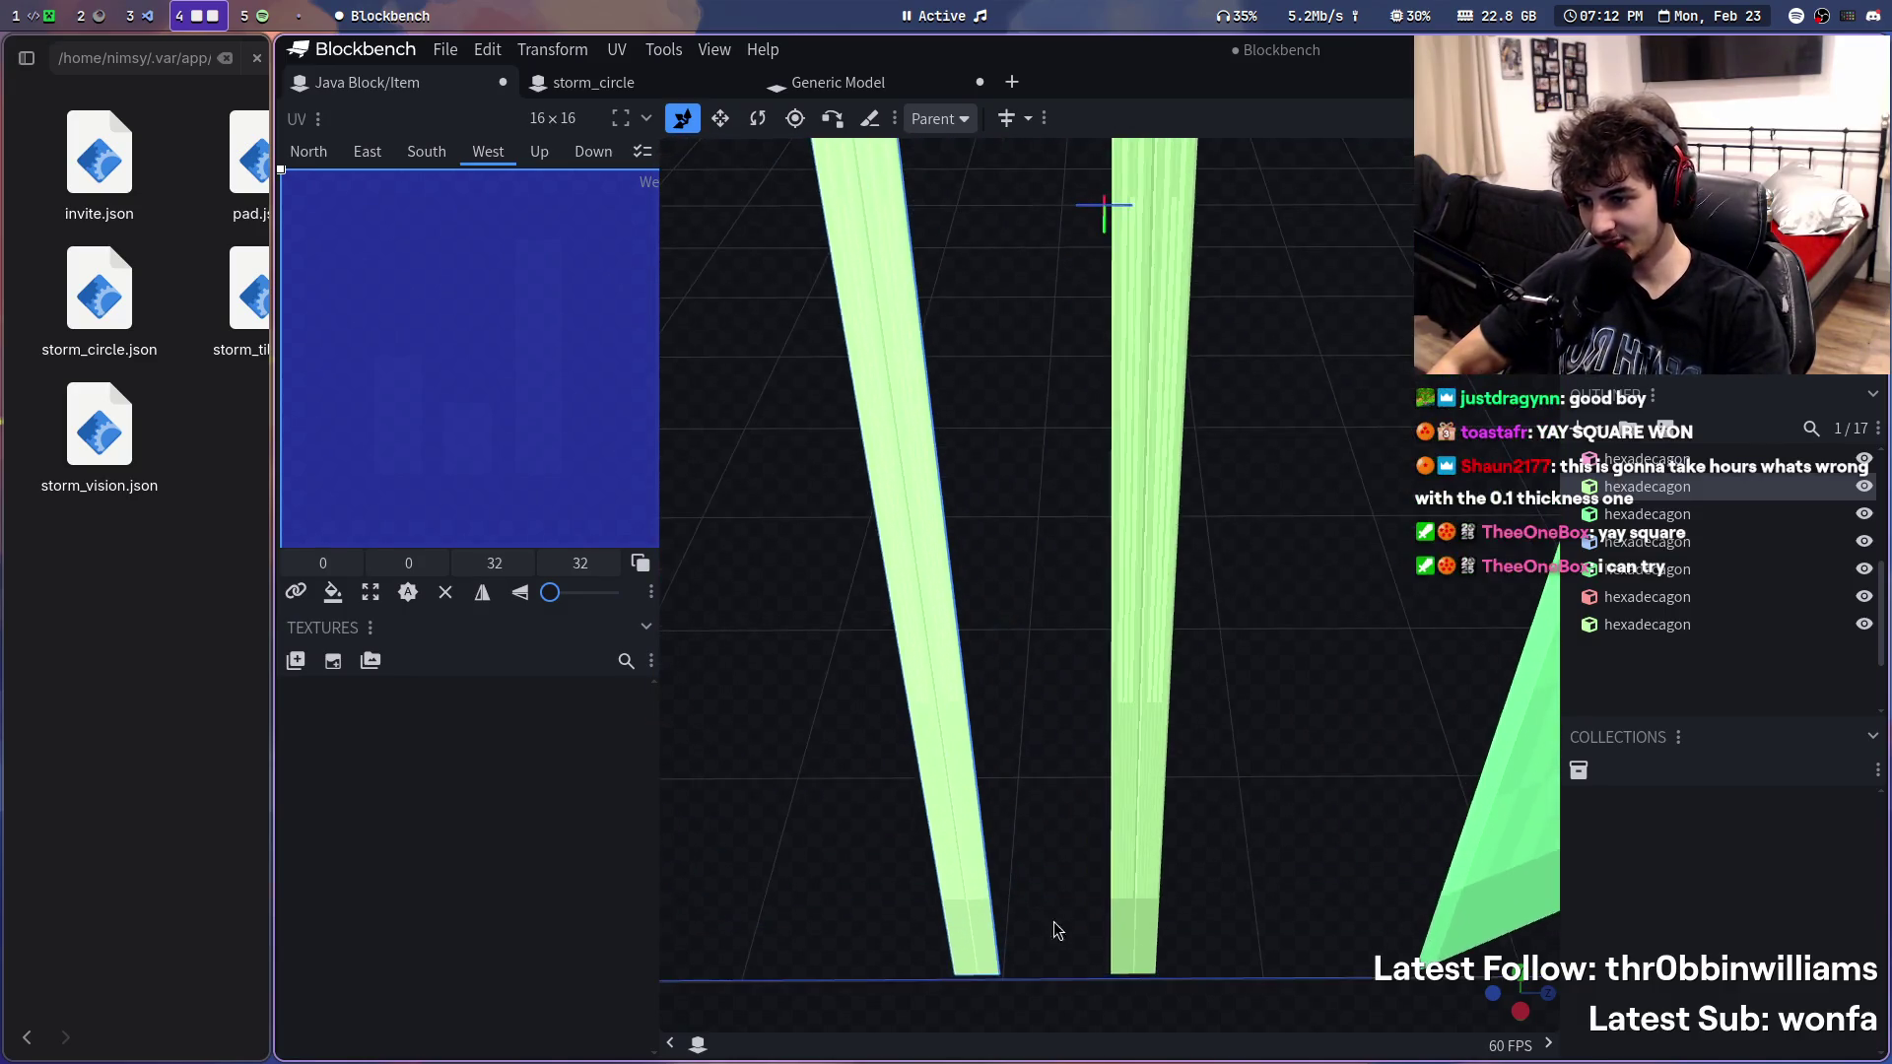
- Delete the extra thin pillar so sixteen wall pieces remain
right_click(1028, 976)
click(1025, 1001)
scroll(1080, 909, up, 2)
scroll(1199, 605, up, 2)
scroll(1184, 652, up, 1)
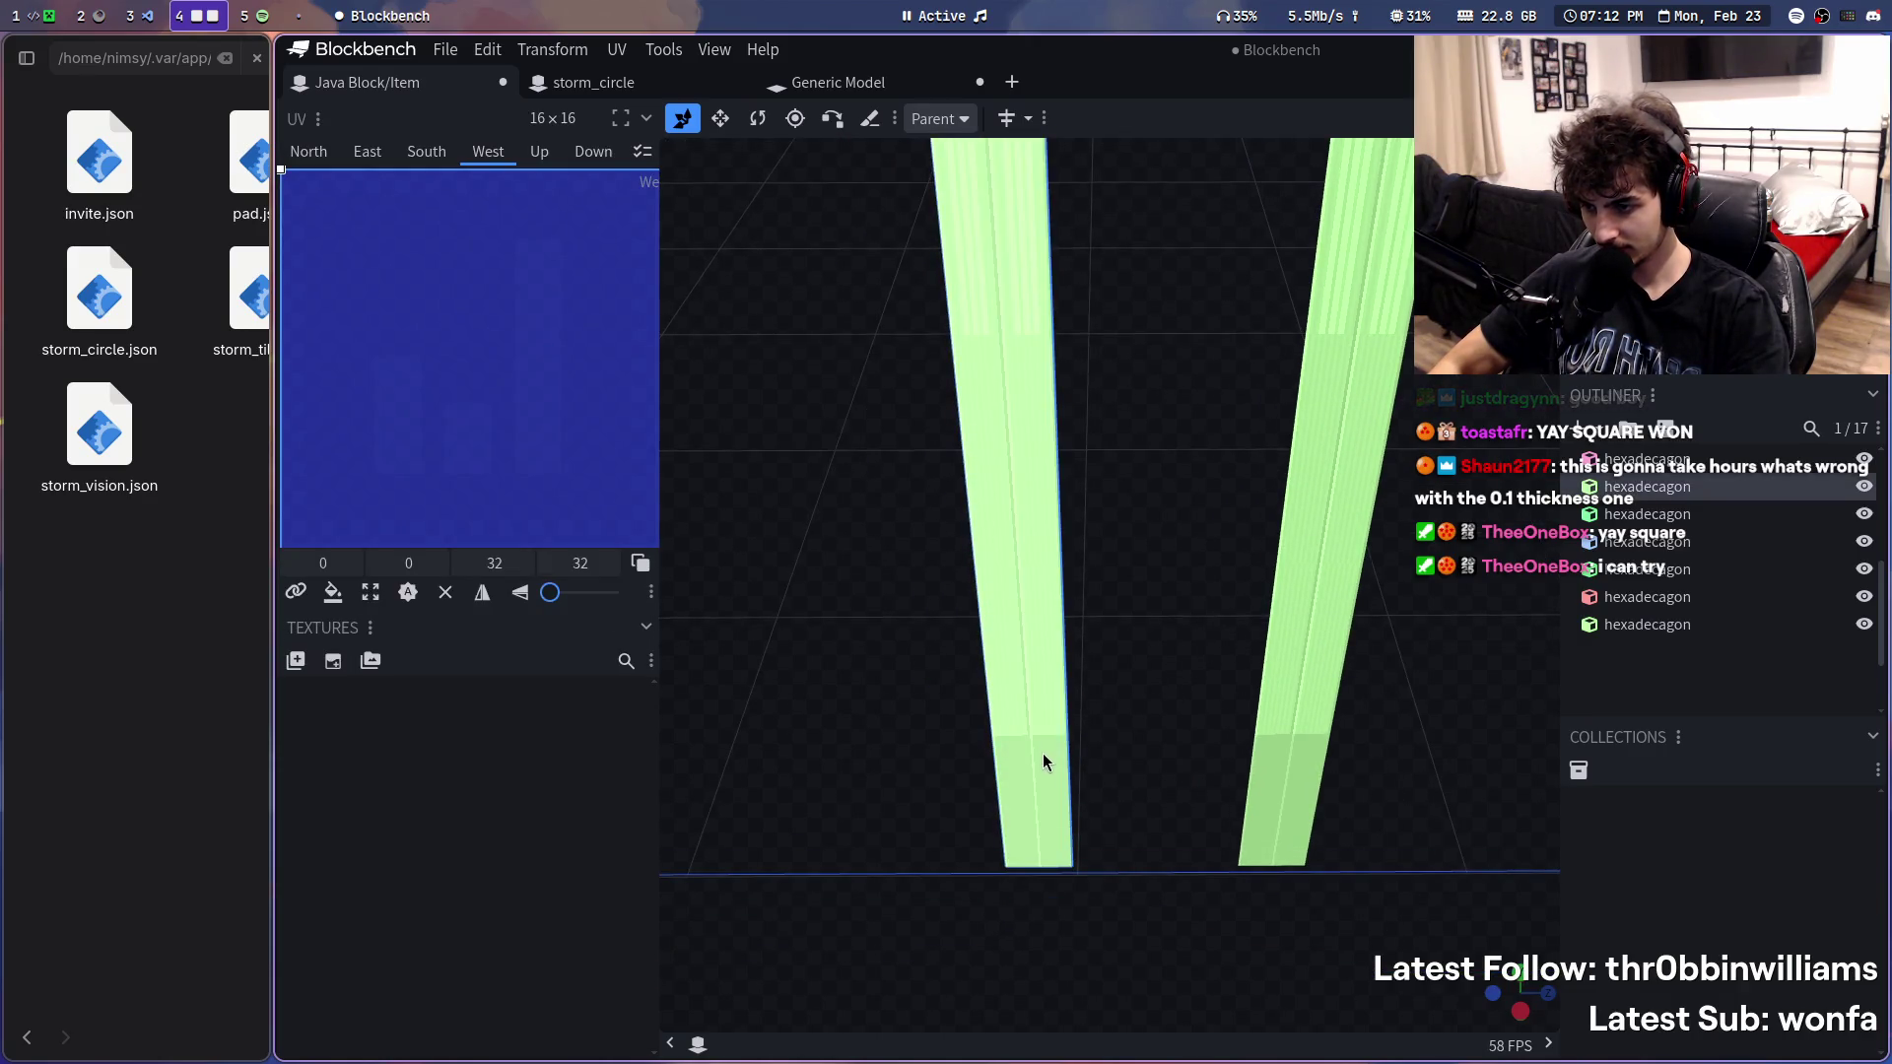
click(1044, 754)
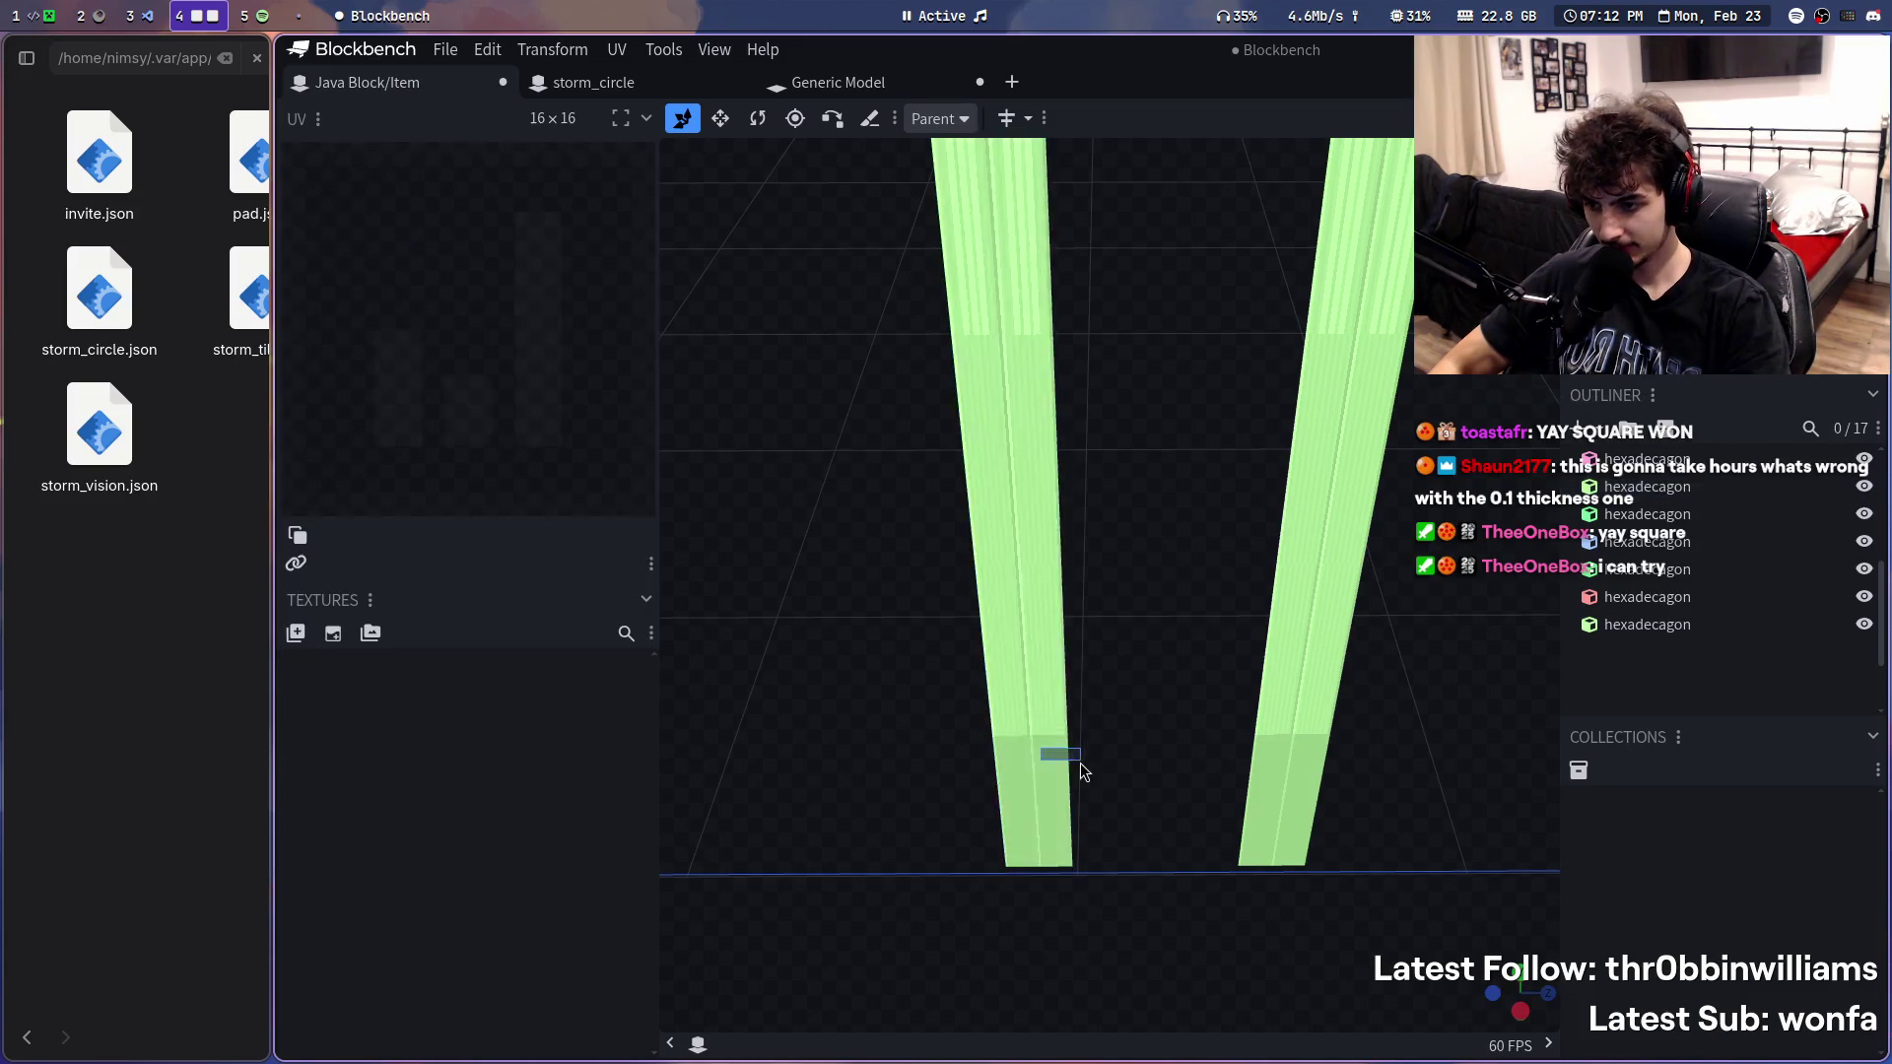
drag(1096, 814, 1102, 557)
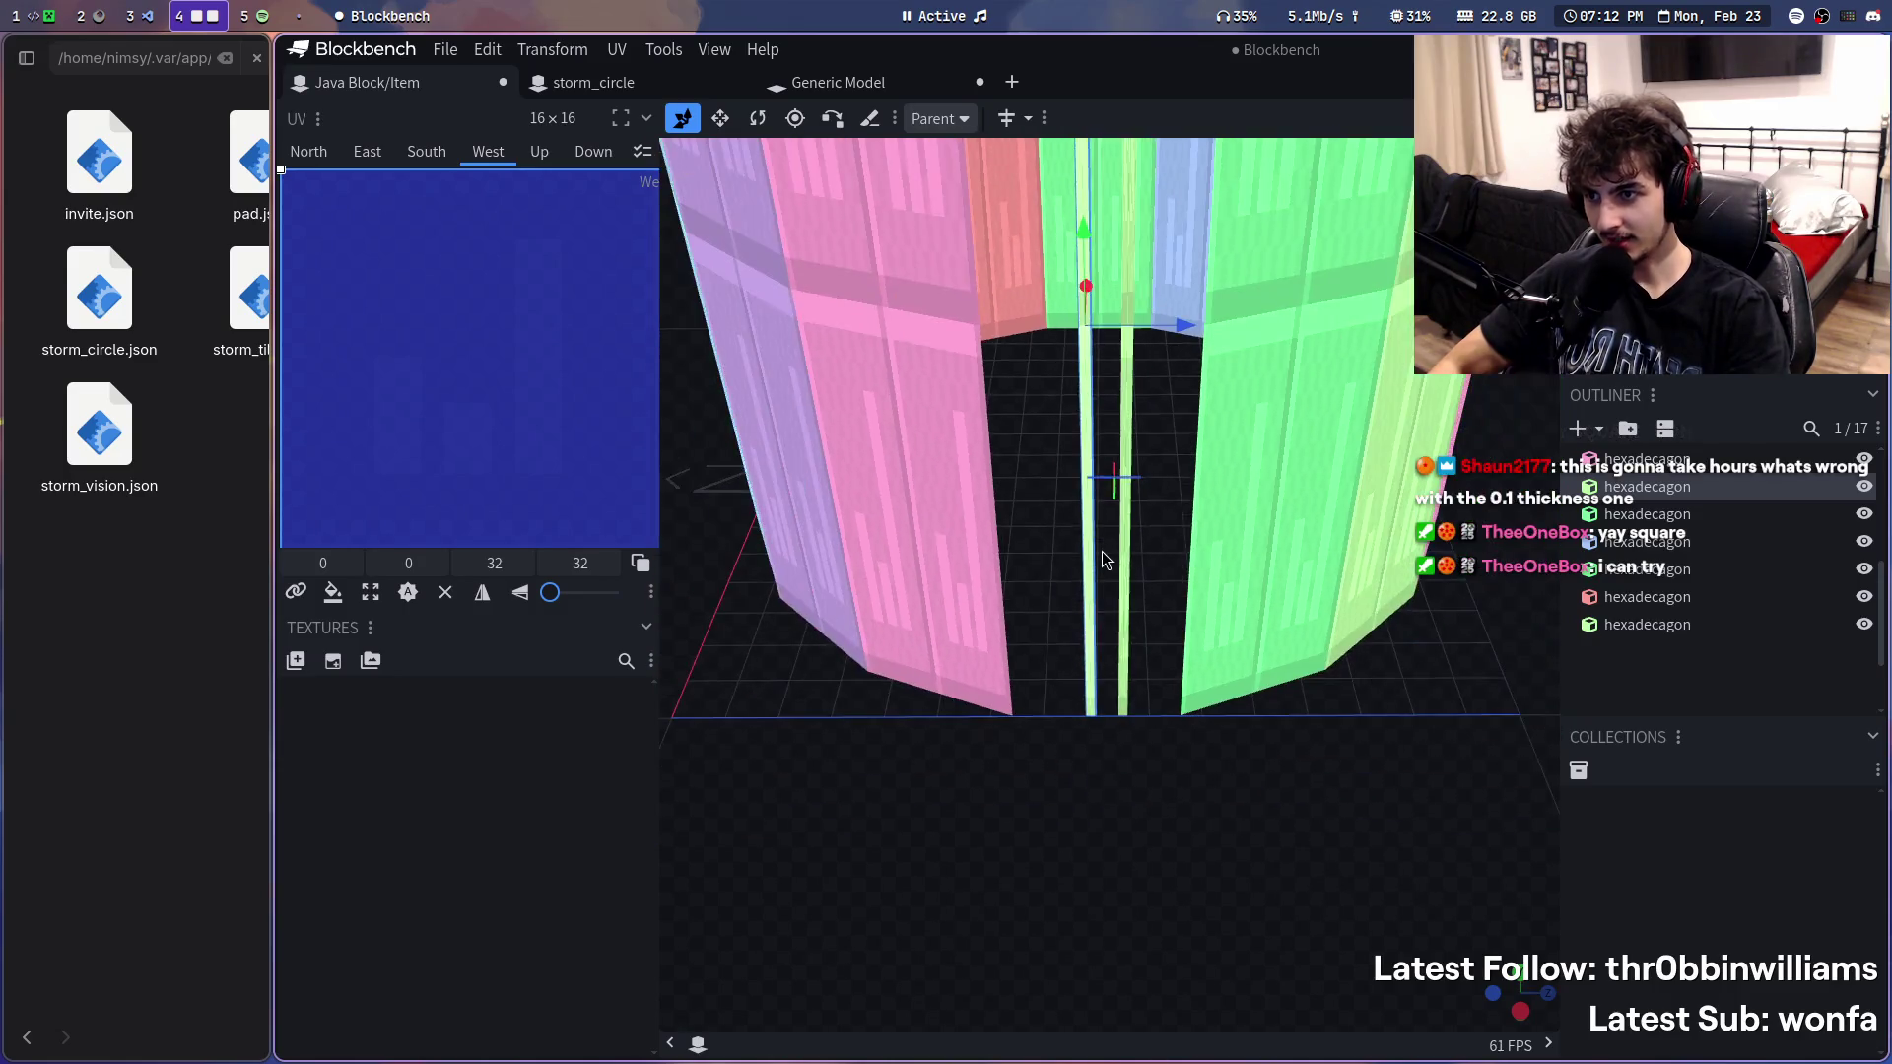
key(Delete)
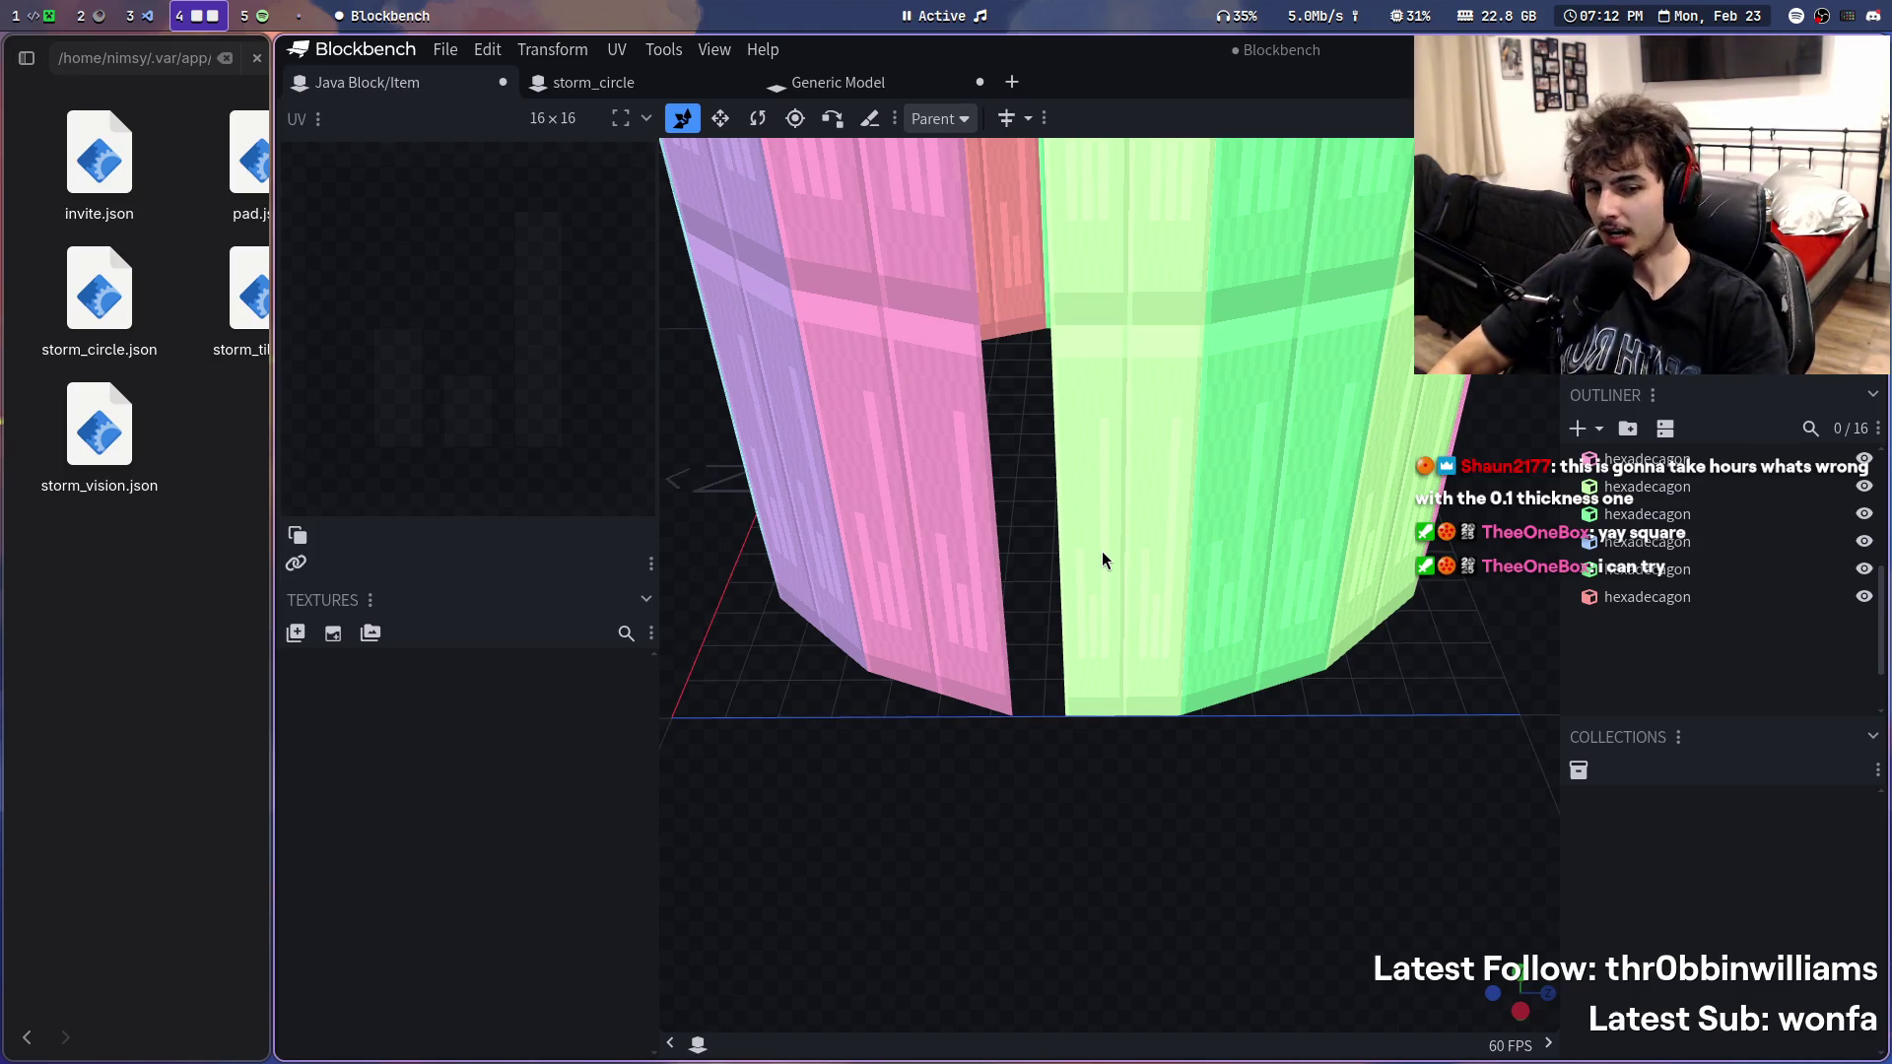
- Shrink the light-green wall panel with the resize gizmo and check the UV options
click(1101, 552)
scroll(1094, 813, up, 5)
key(s)
drag(1087, 355, 864, 395)
click(615, 49)
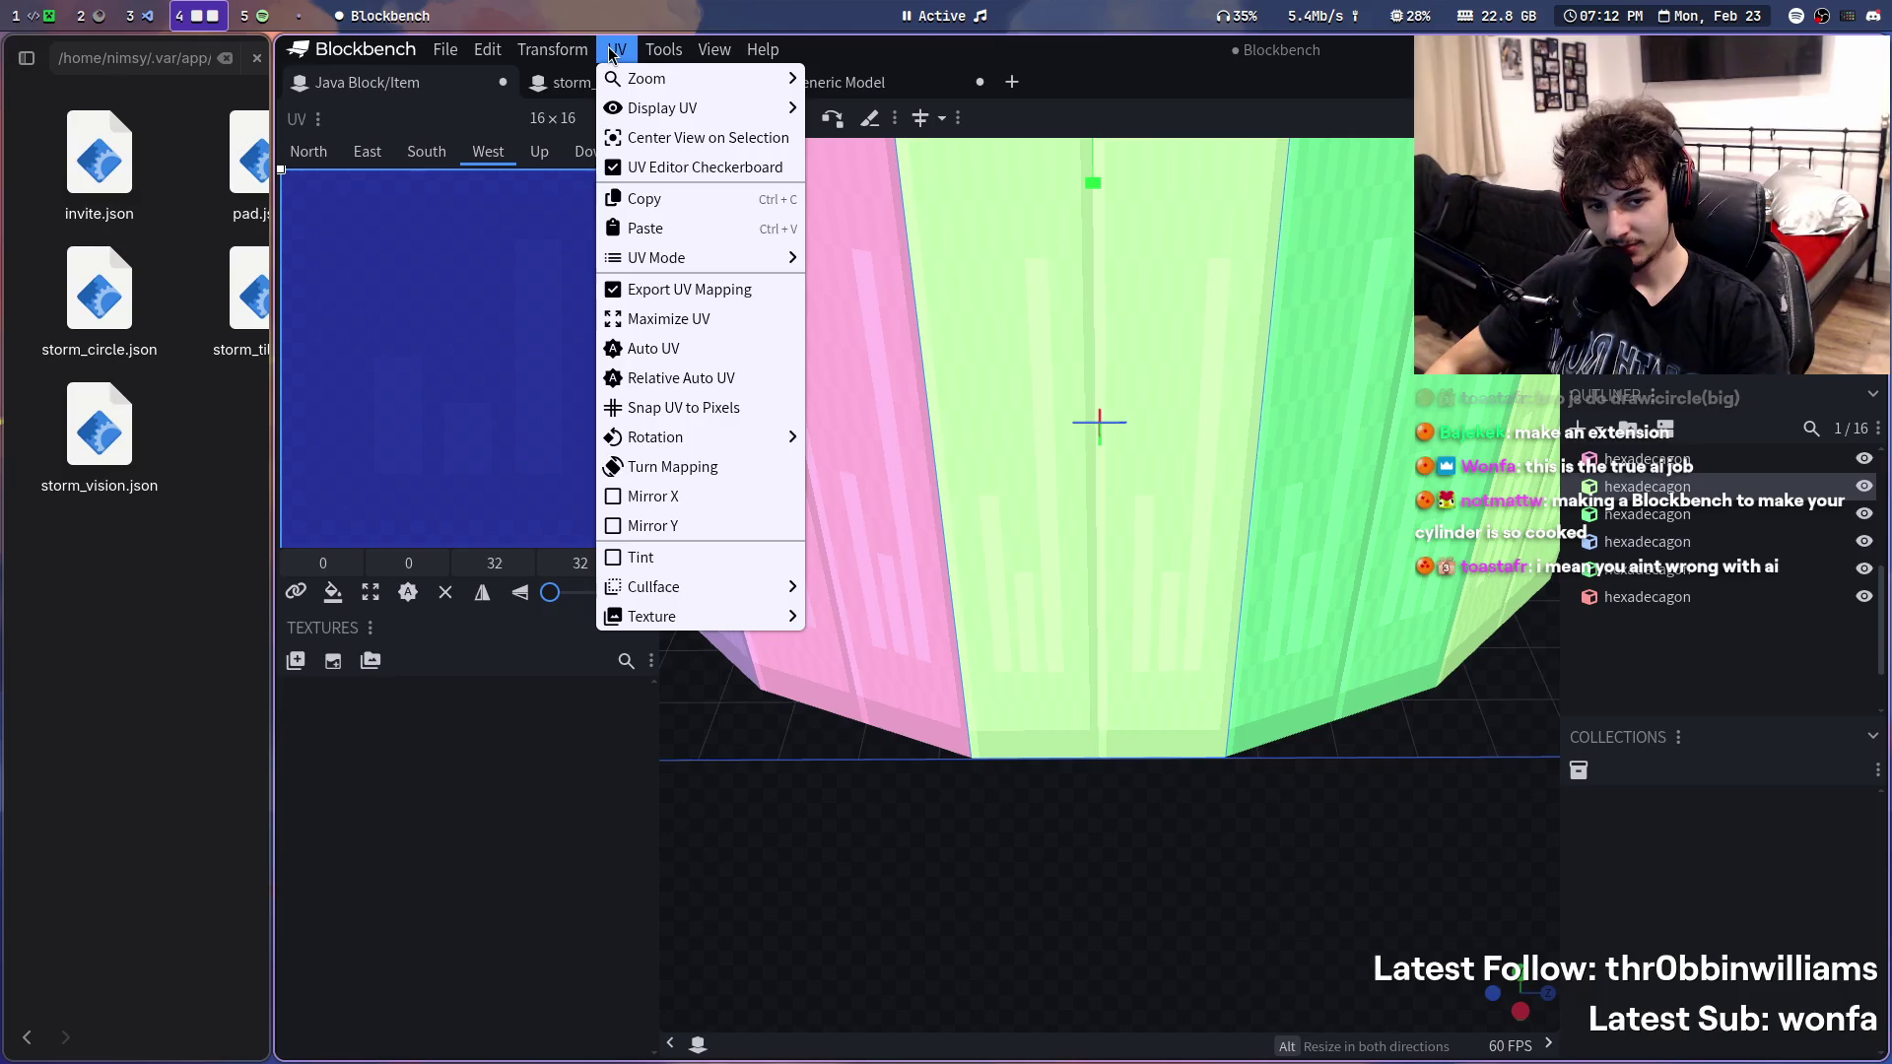
click(613, 51)
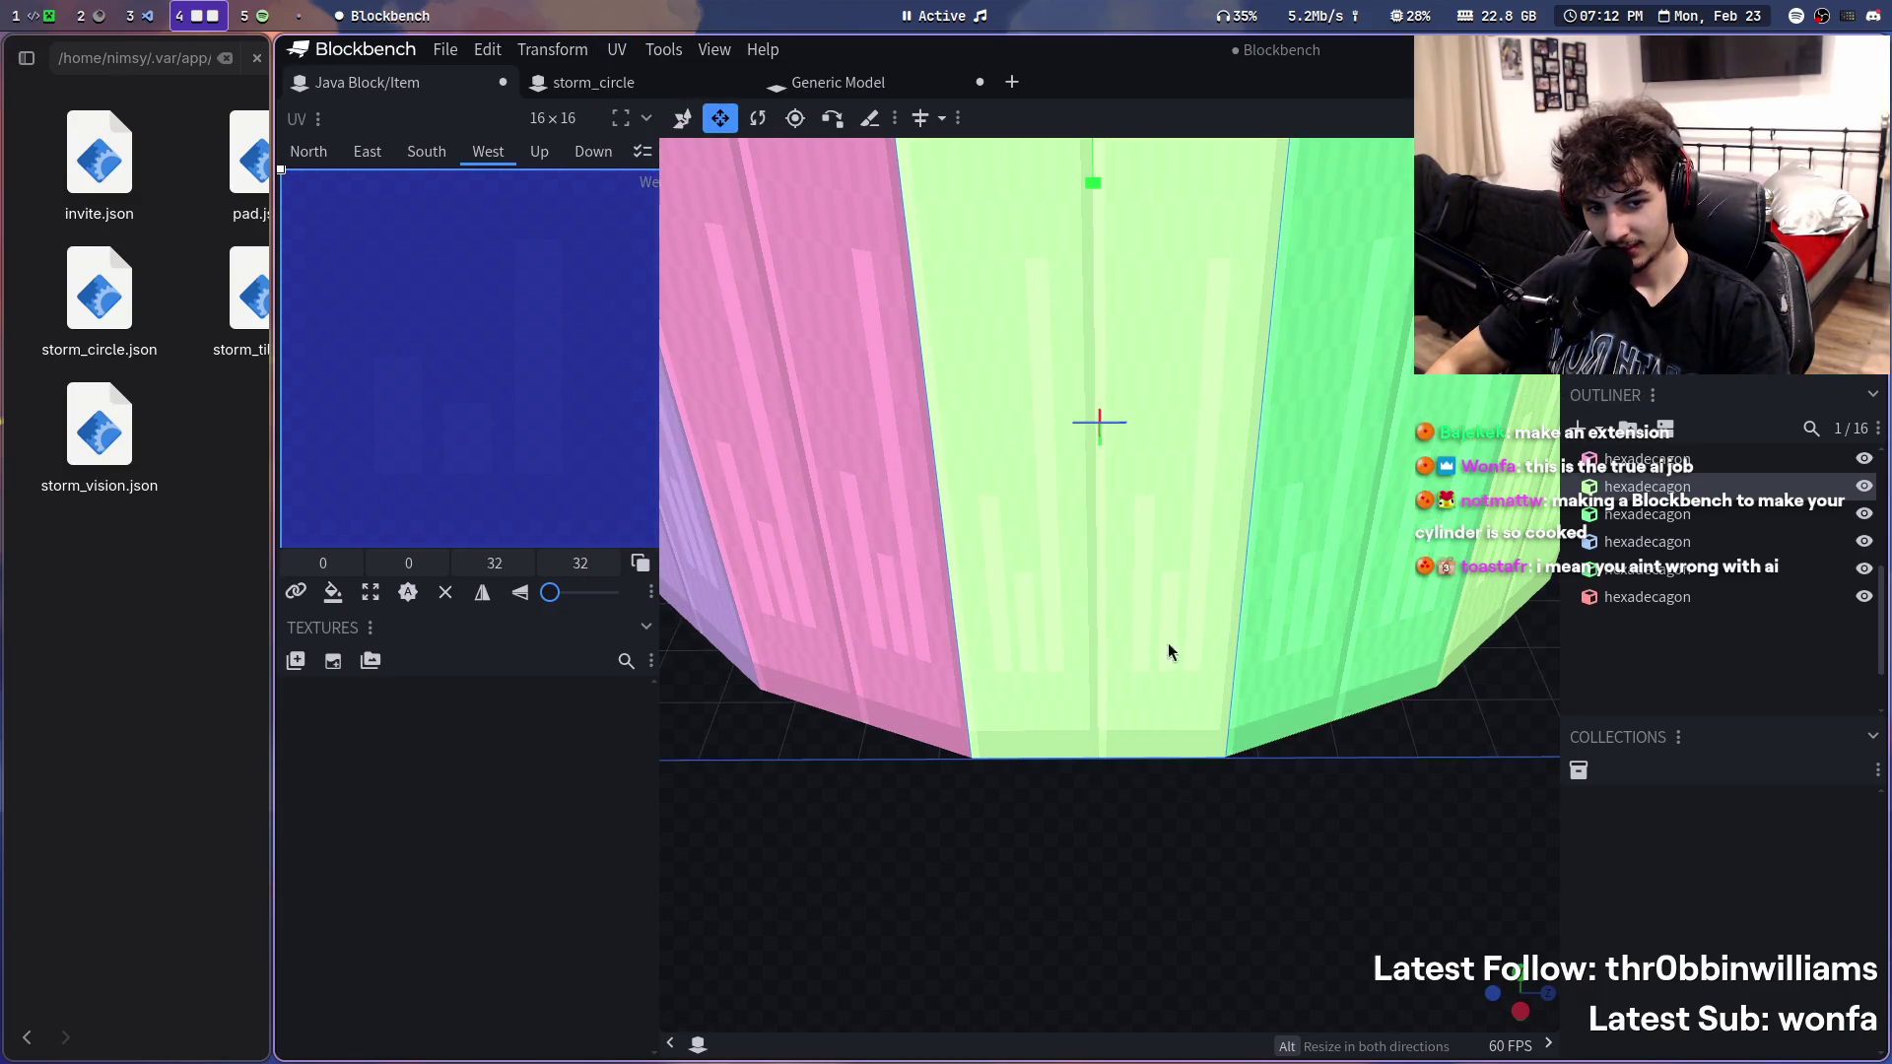
scroll(1073, 644, up, 1)
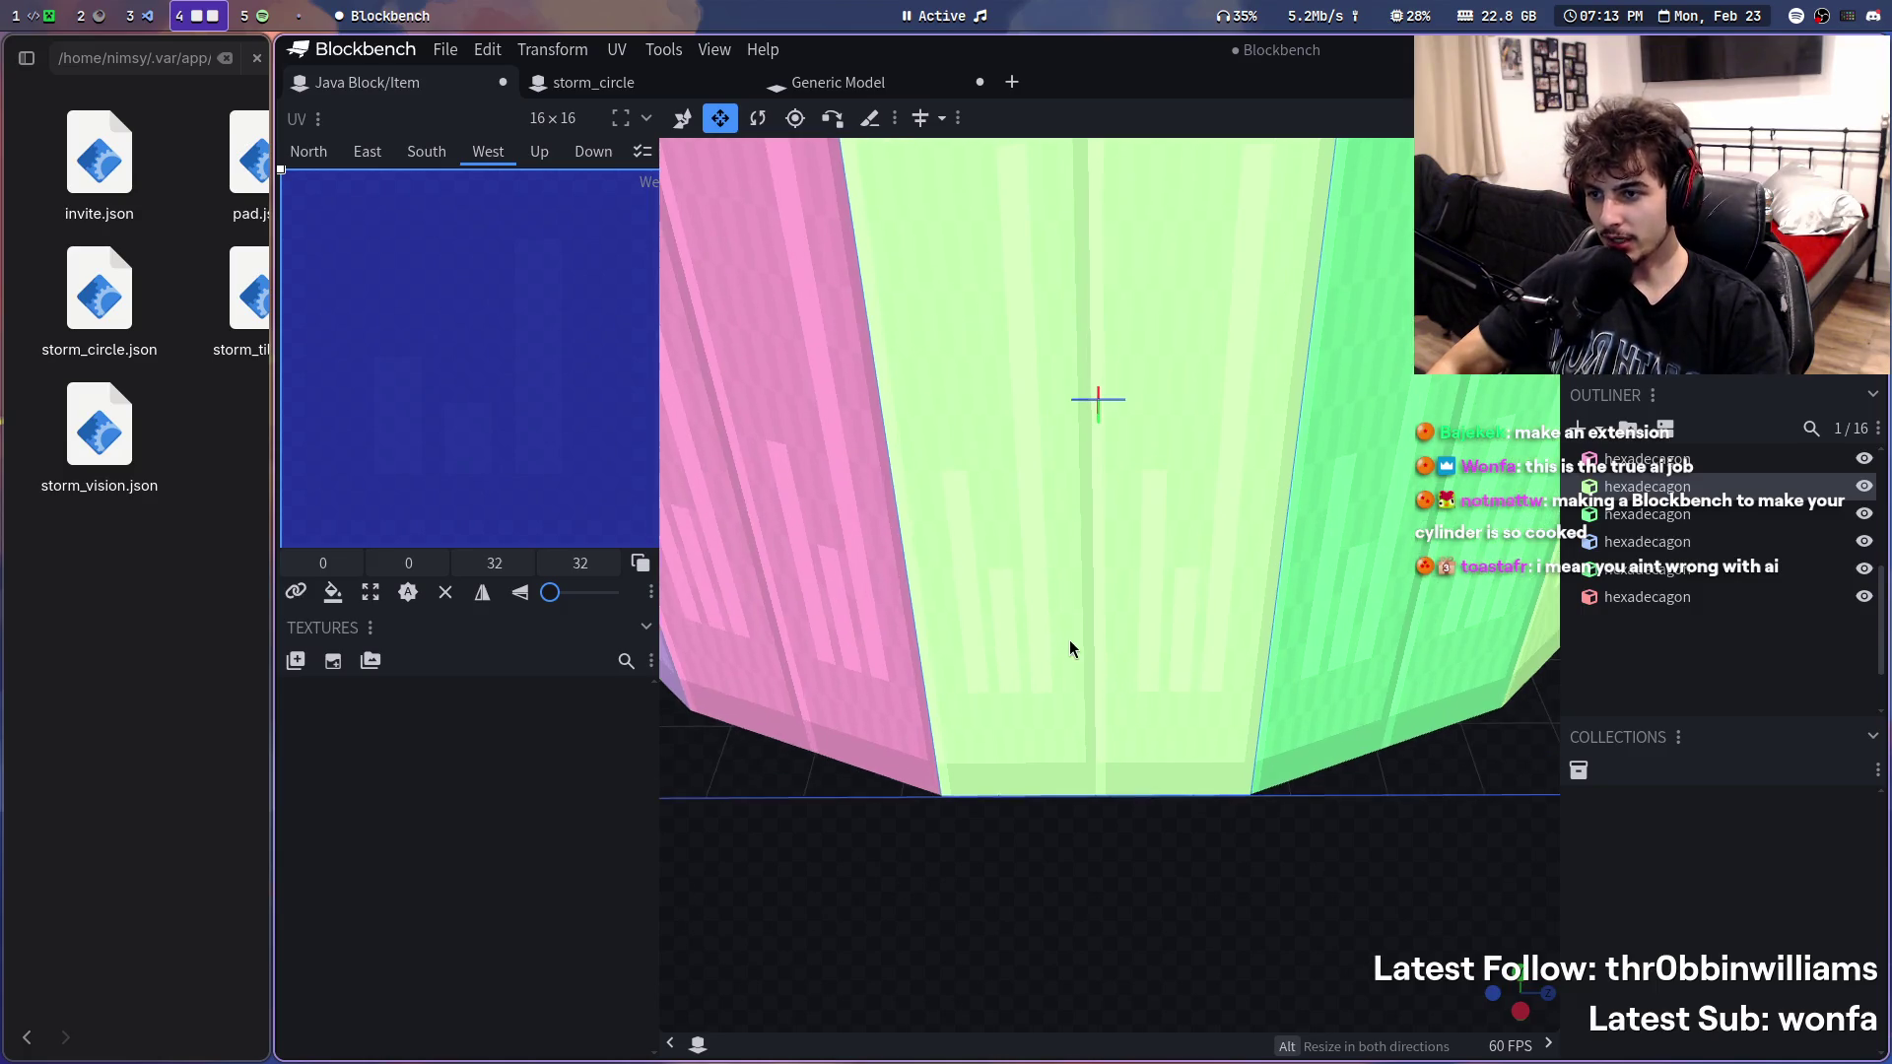
scroll(1070, 655, up, 2)
scroll(1069, 655, up, 2)
- Reduce the front panel to a thin base strip, leaving a doorway gap, and inspect the rim
drag(1163, 198, 886, 276)
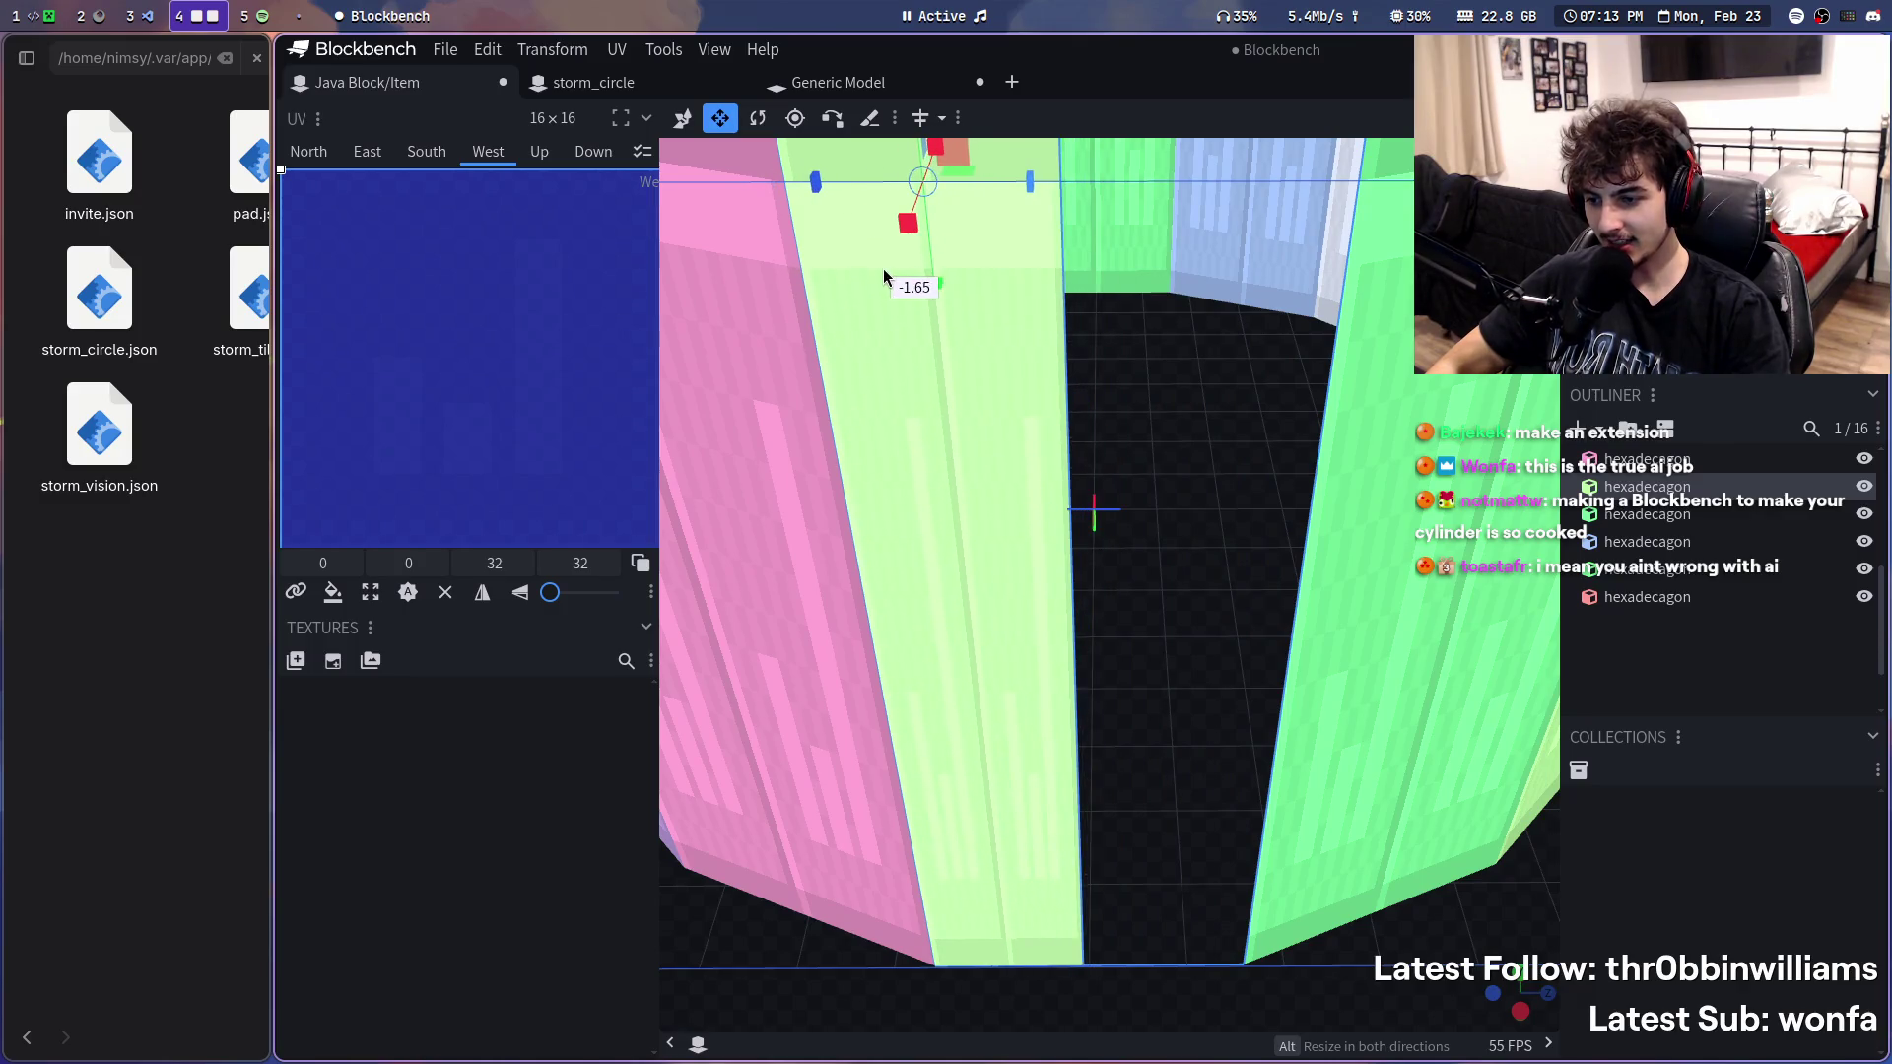
drag(887, 277, 889, 280)
drag(946, 341, 1179, 553)
scroll(1178, 553, up, 2)
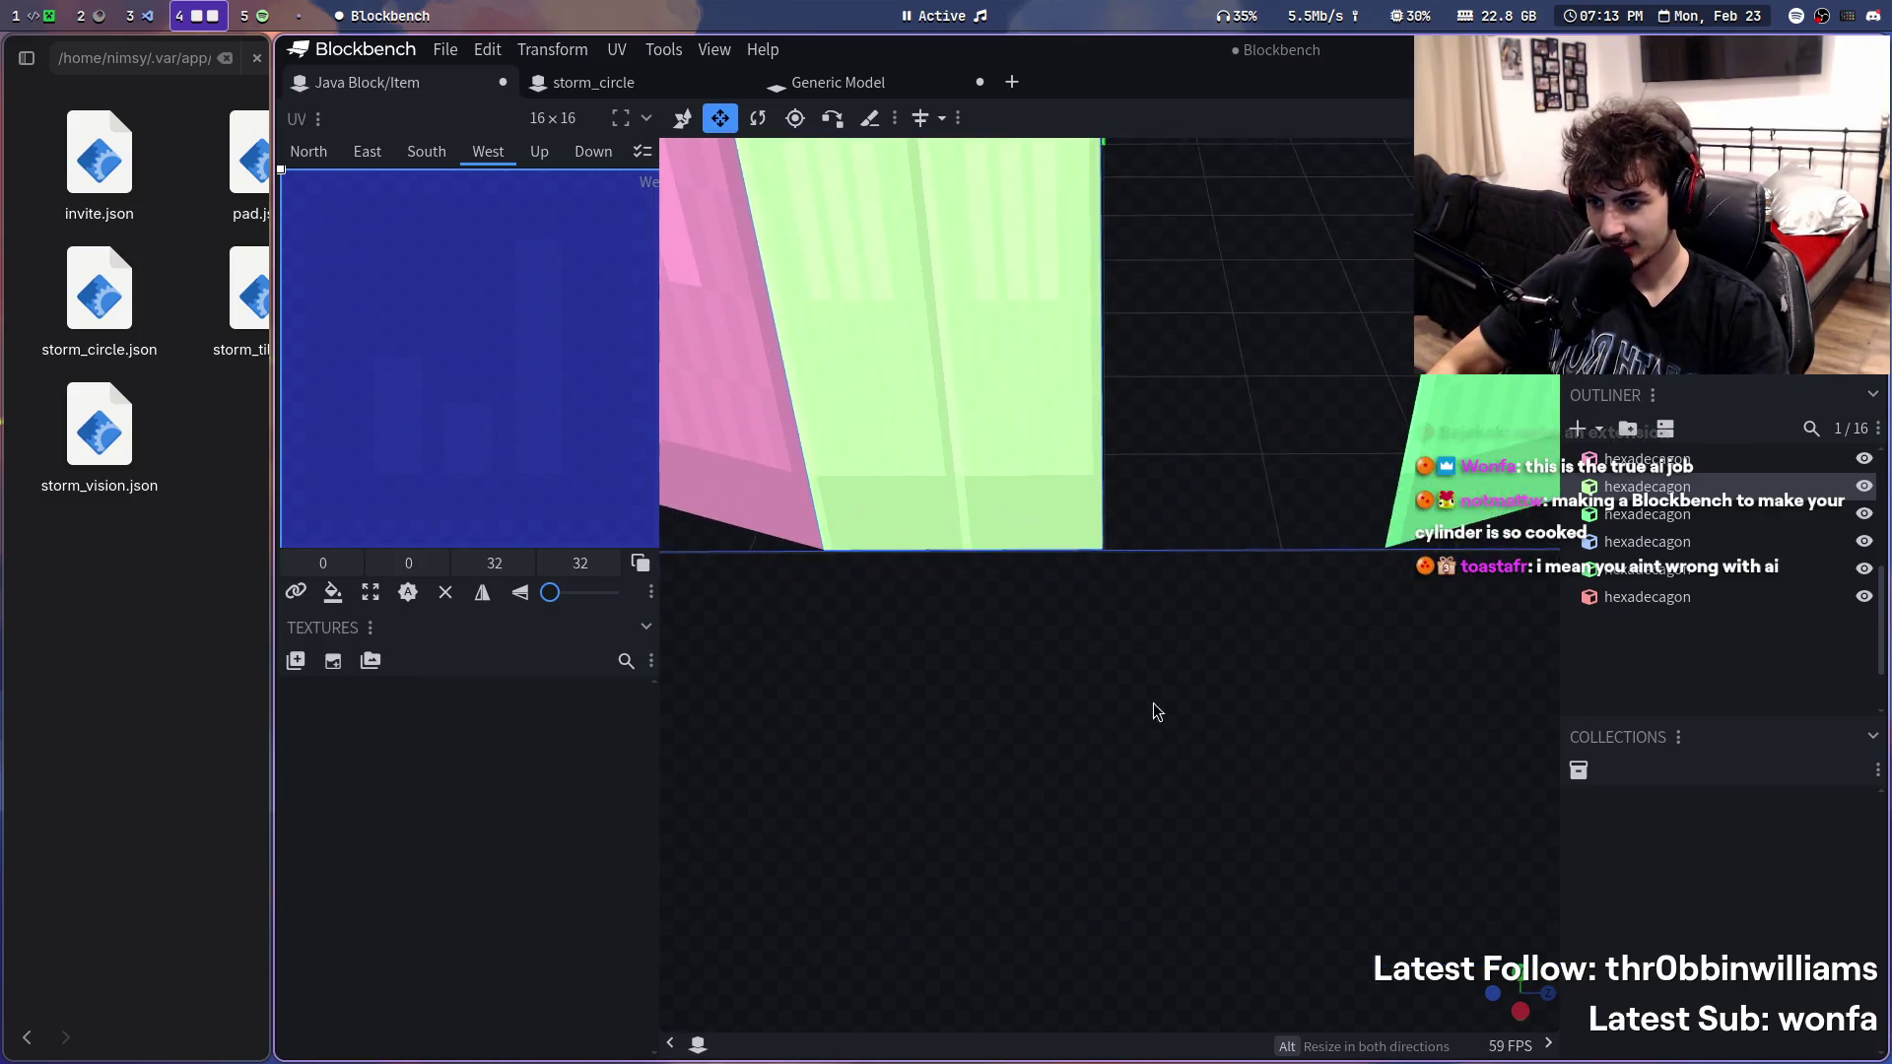
scroll(1139, 714, up, 1)
scroll(1233, 329, up, 2)
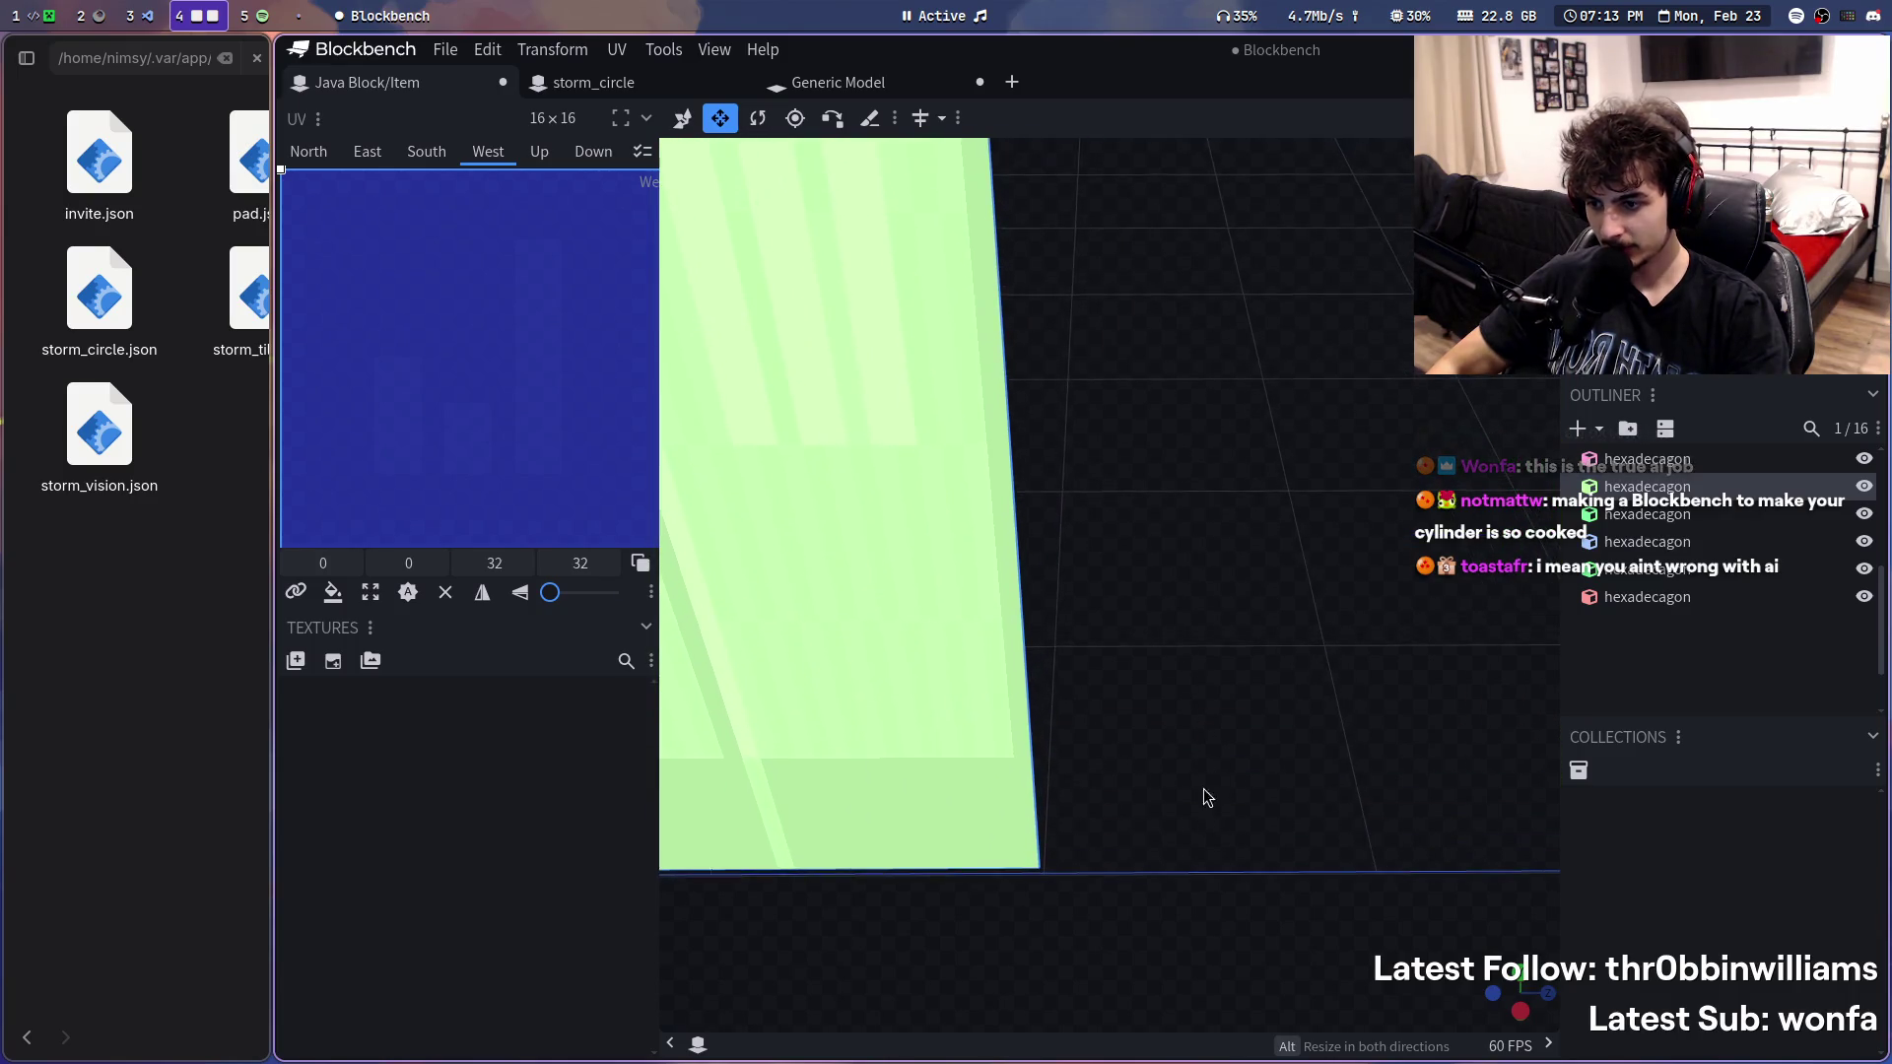
mouse_move(1198, 731)
mouse_down()
mouse_move(1209, 510)
mouse_move(1236, 541)
mouse_move(1132, 548)
mouse_move(1099, 630)
mouse_move(1041, 631)
mouse_move(1203, 578)
mouse_move(1152, 802)
mouse_up()
drag(1163, 558, 1258, 596)
scroll(1257, 595, down, 2)
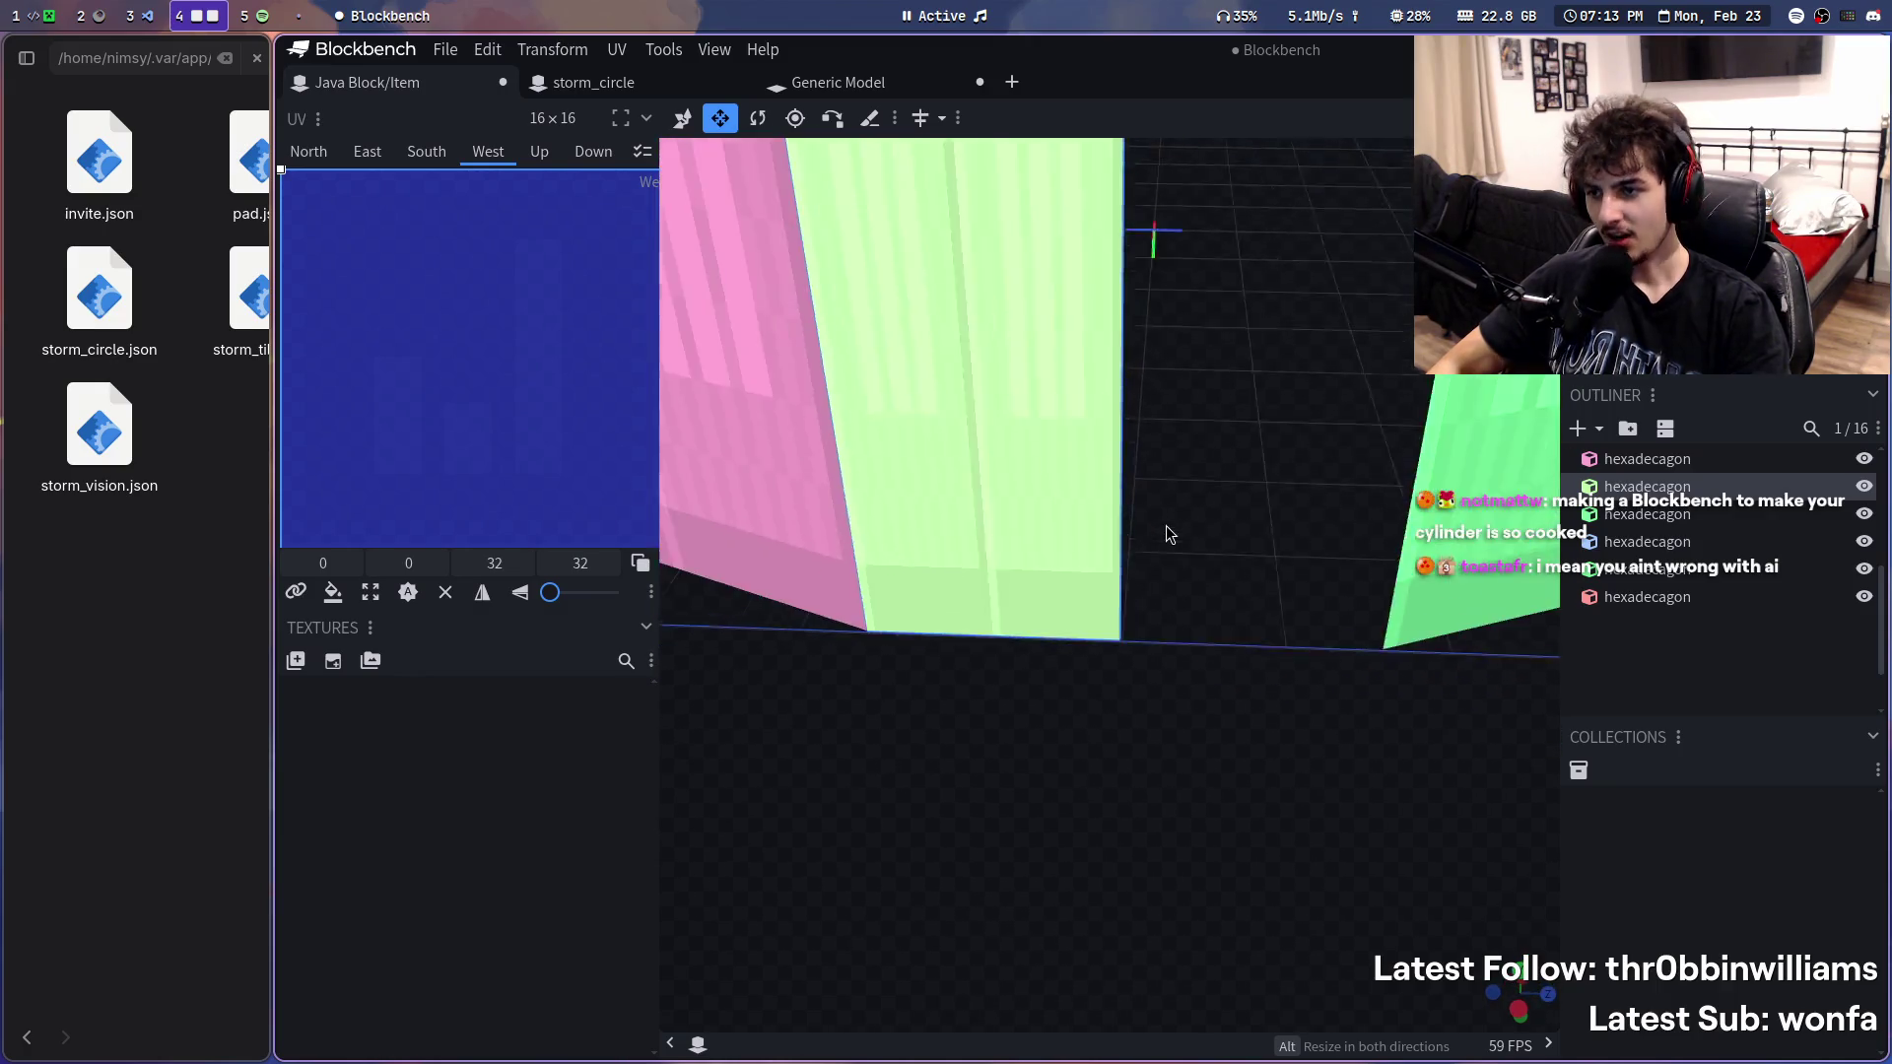
scroll(1167, 532, down, 2)
scroll(1177, 499, down, 3)
mouse_move(1360, 843)
mouse_down()
mouse_move(1215, 878)
mouse_move(1419, 718)
mouse_move(1074, 673)
mouse_move(1109, 1043)
mouse_up()
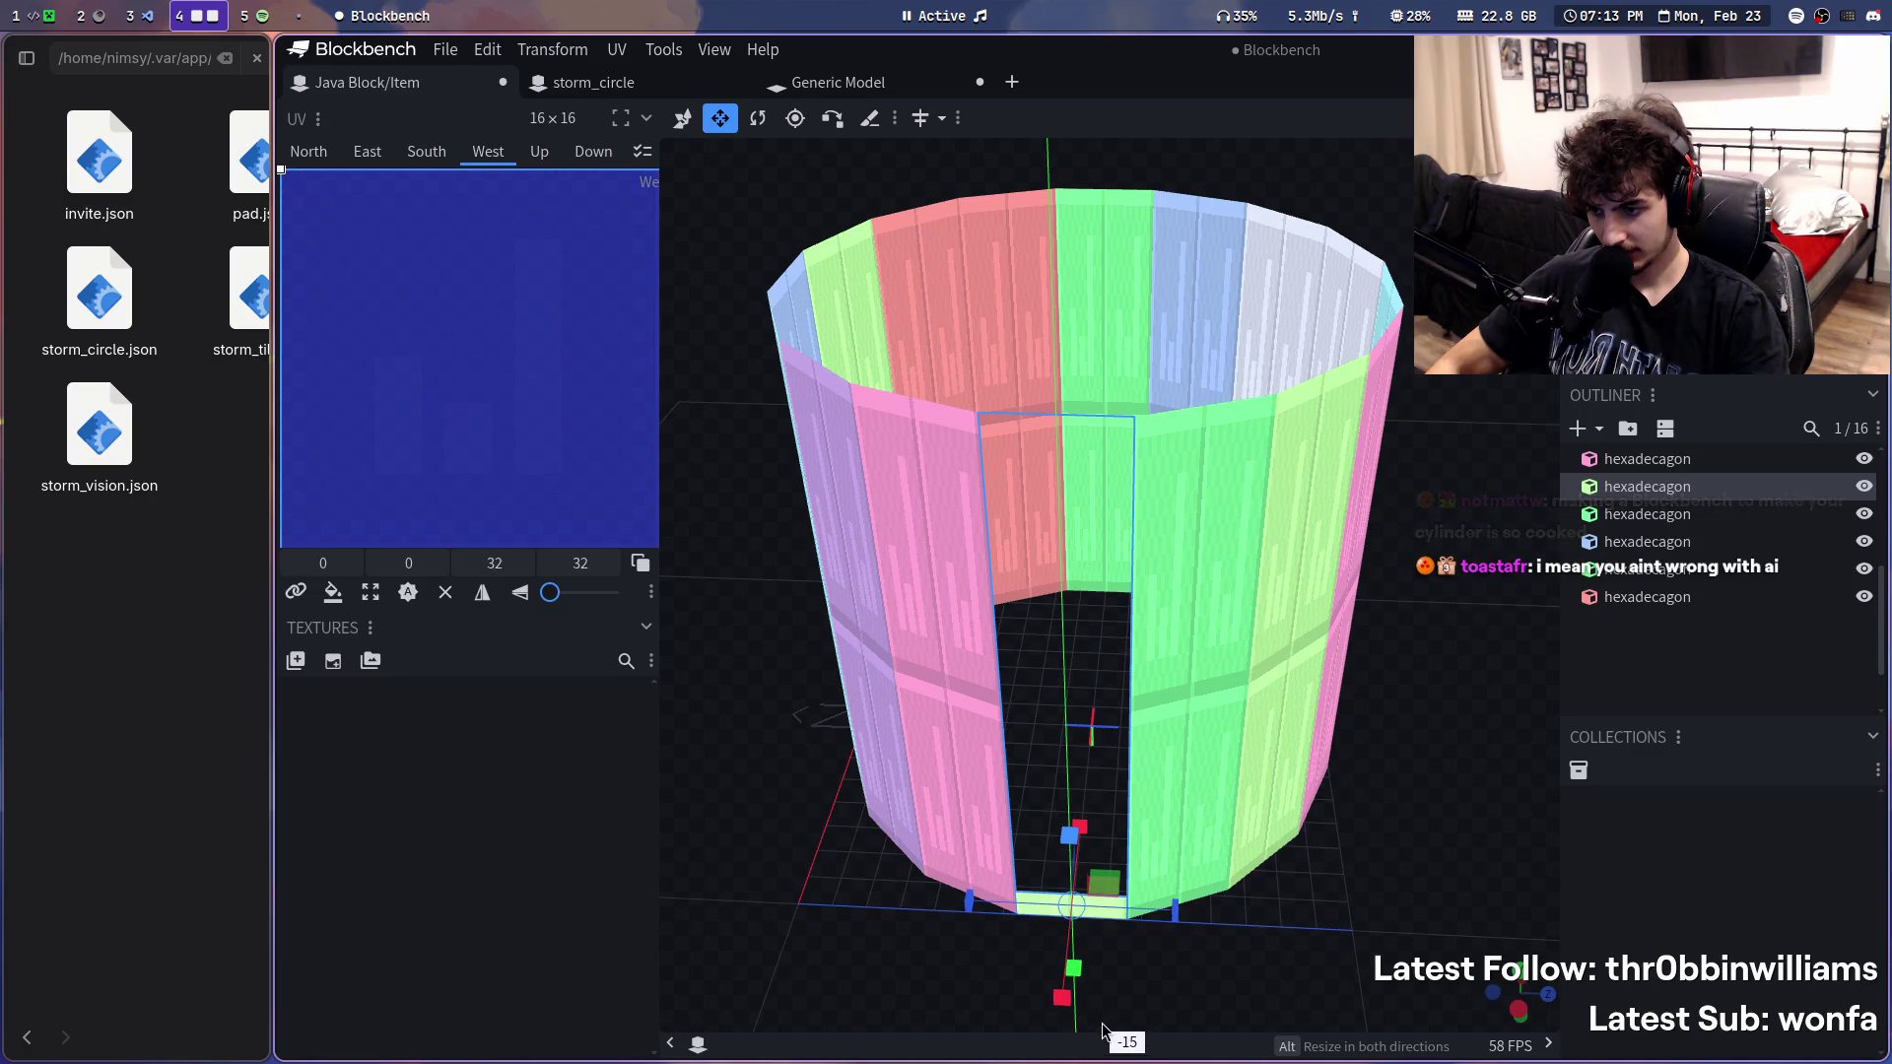
- Raise the wall panel back to full height and rotate the red wall piece slightly on Y
drag(1103, 1044, 1090, 719)
click(914, 483)
drag(1331, 178, 1128, 584)
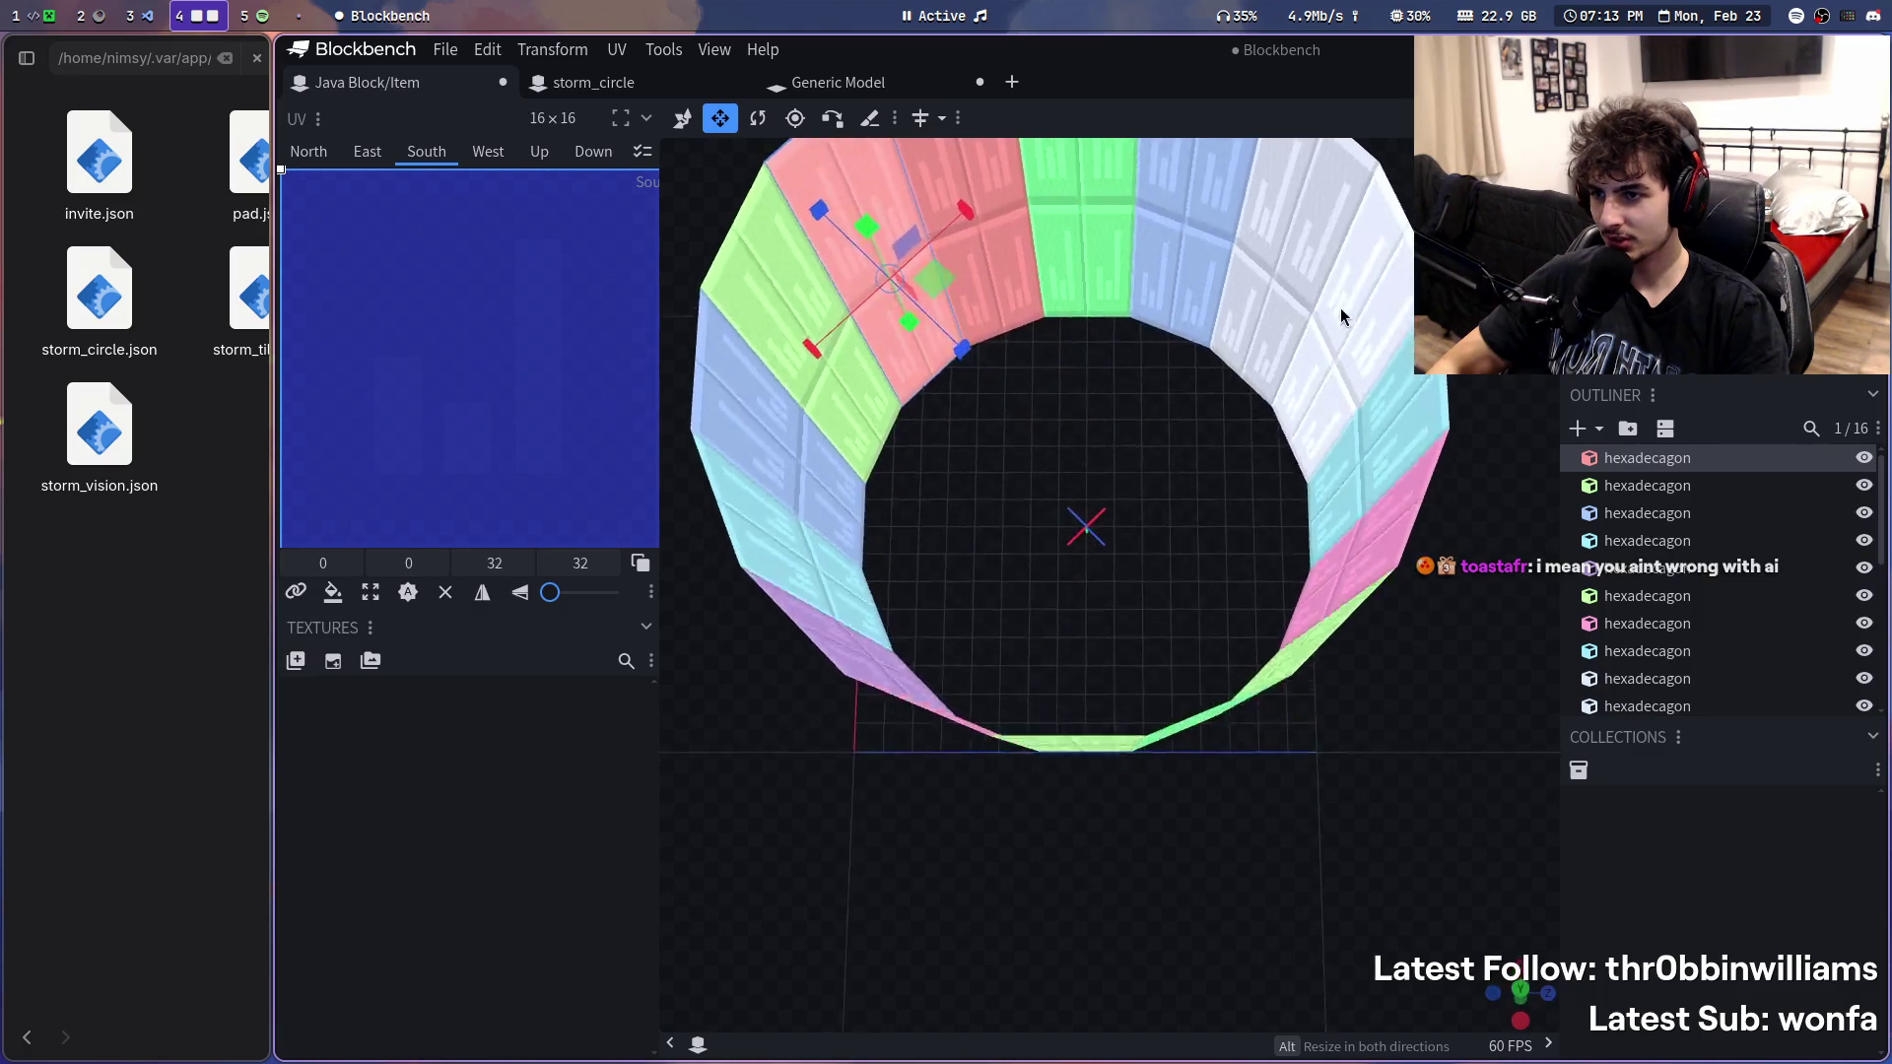
scroll(1128, 582, down, 5)
scroll(990, 630, up, 4)
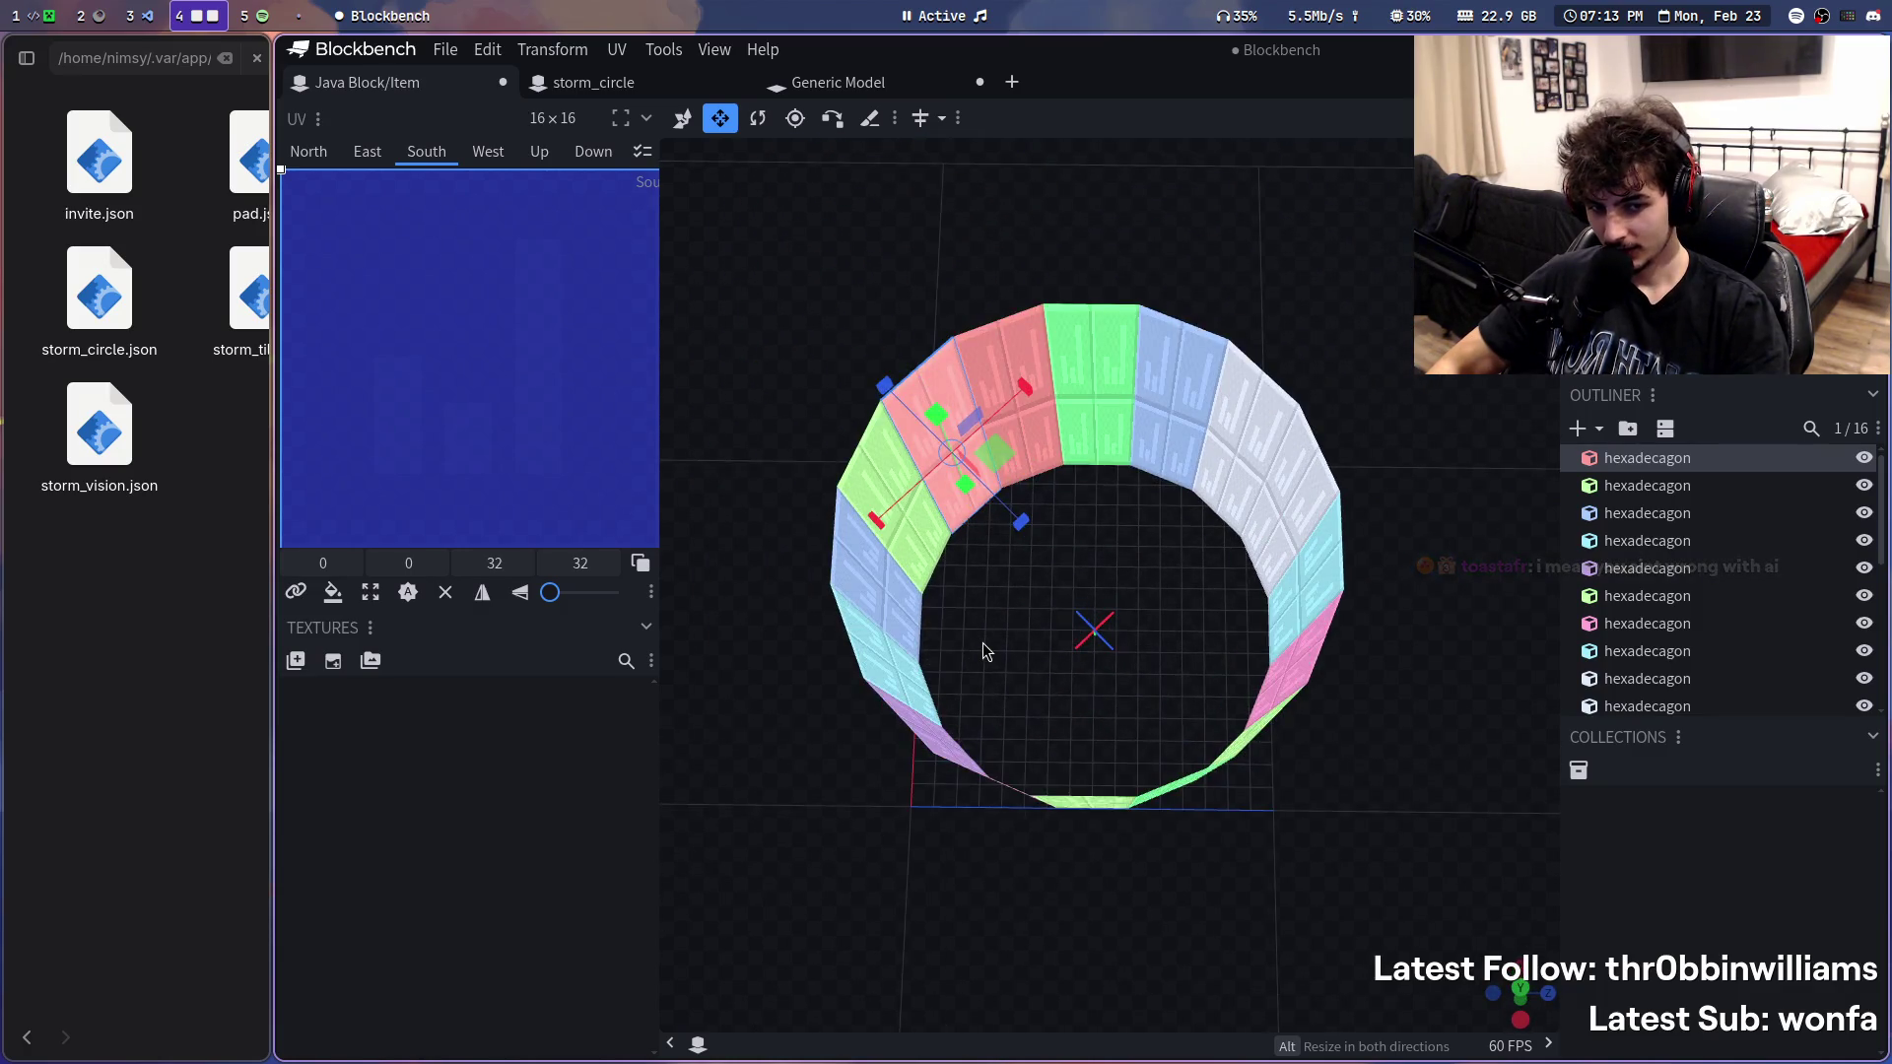
mouse_move(1001, 633)
mouse_down()
mouse_move(1005, 573)
mouse_move(1005, 651)
mouse_up()
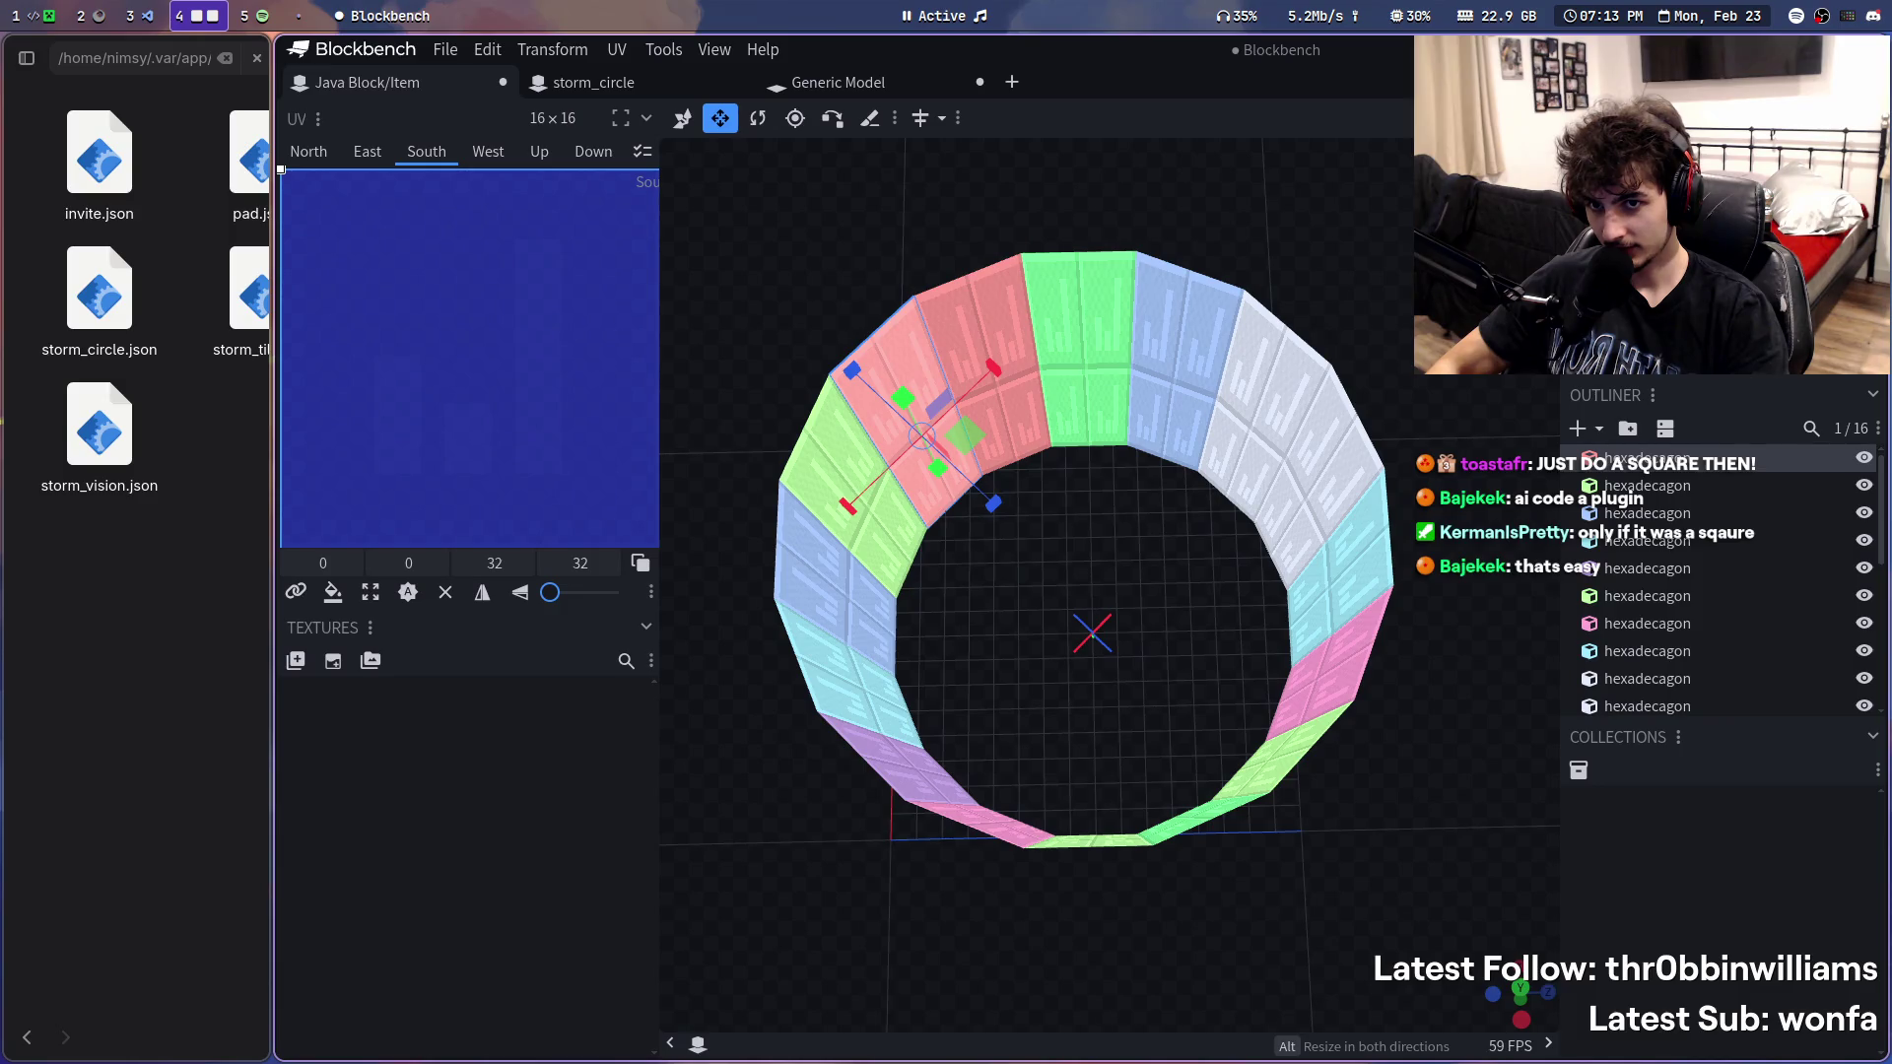
mouse_move(1671, 366)
mouse_down()
mouse_move(1619, 366)
mouse_move(1678, 366)
mouse_move(1689, 413)
mouse_up()
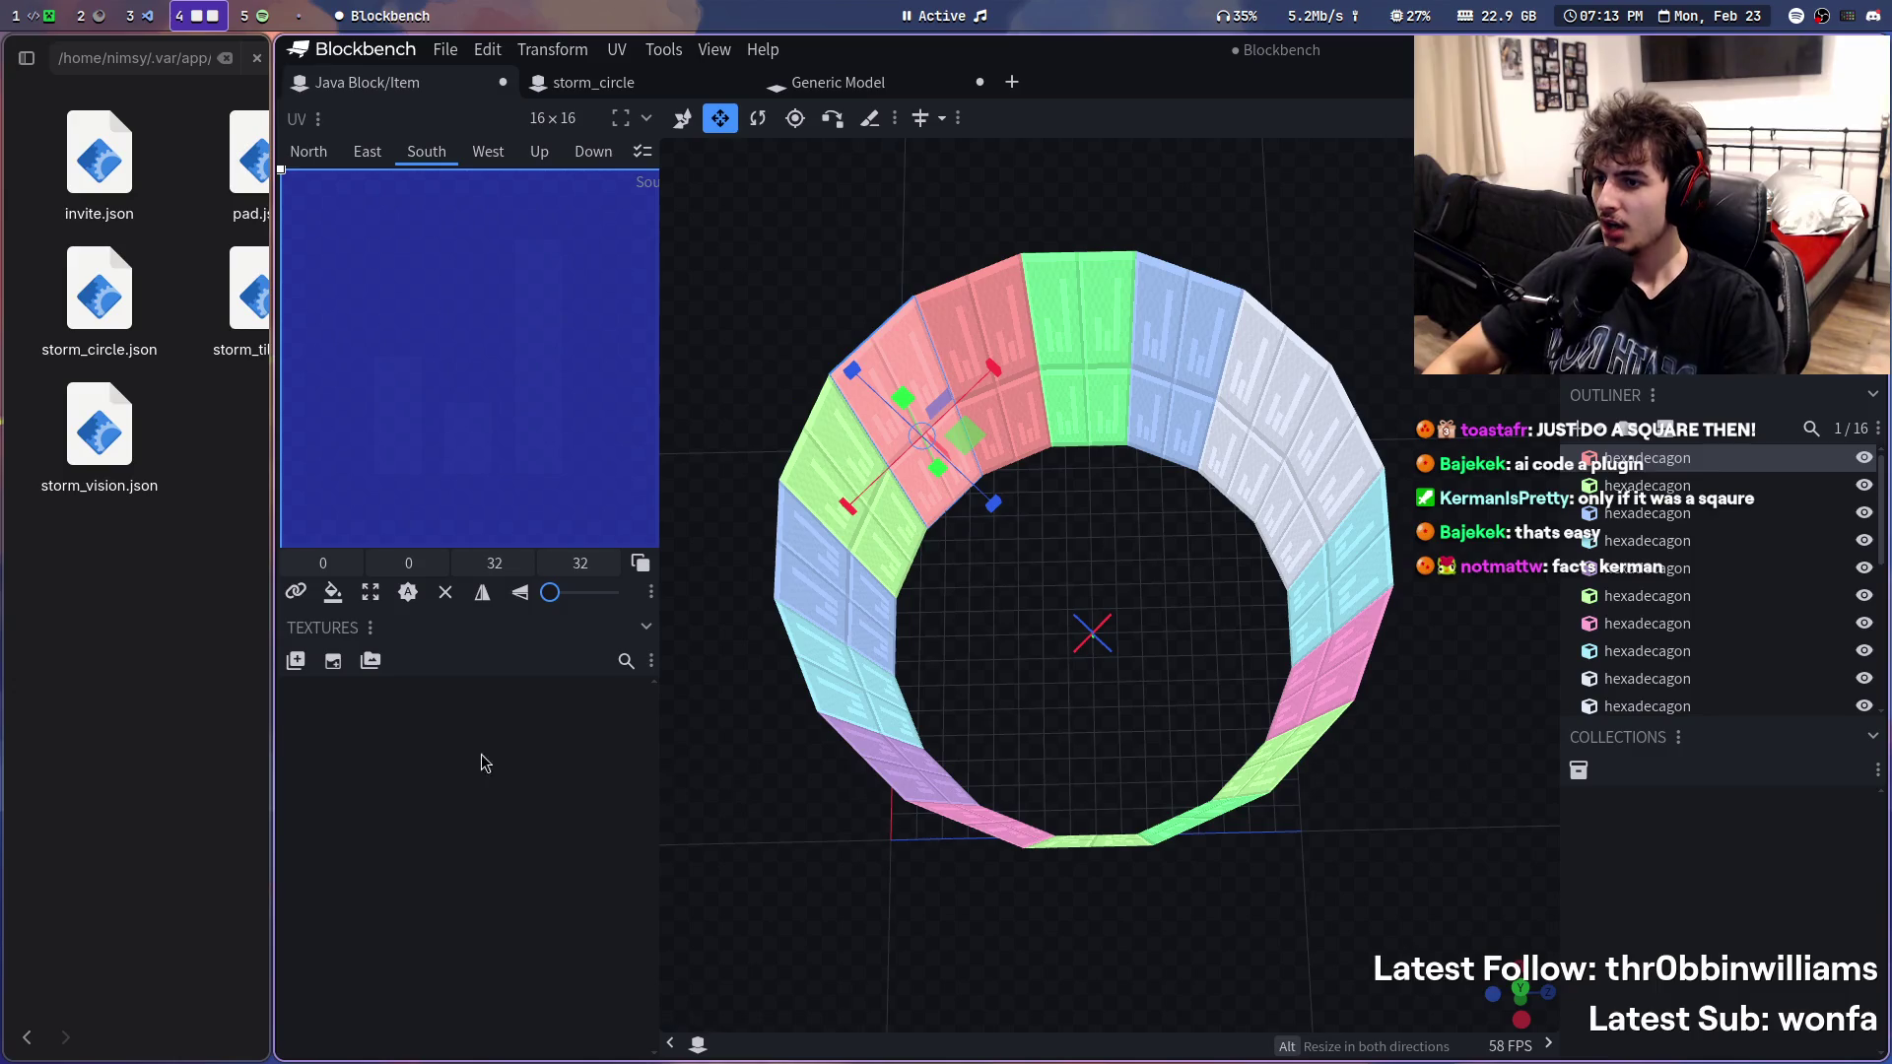
mouse_move(439, 676)
super+right_down()
mouse_move(1001, 673)
mouse_move(749, 639)
super+right_up()
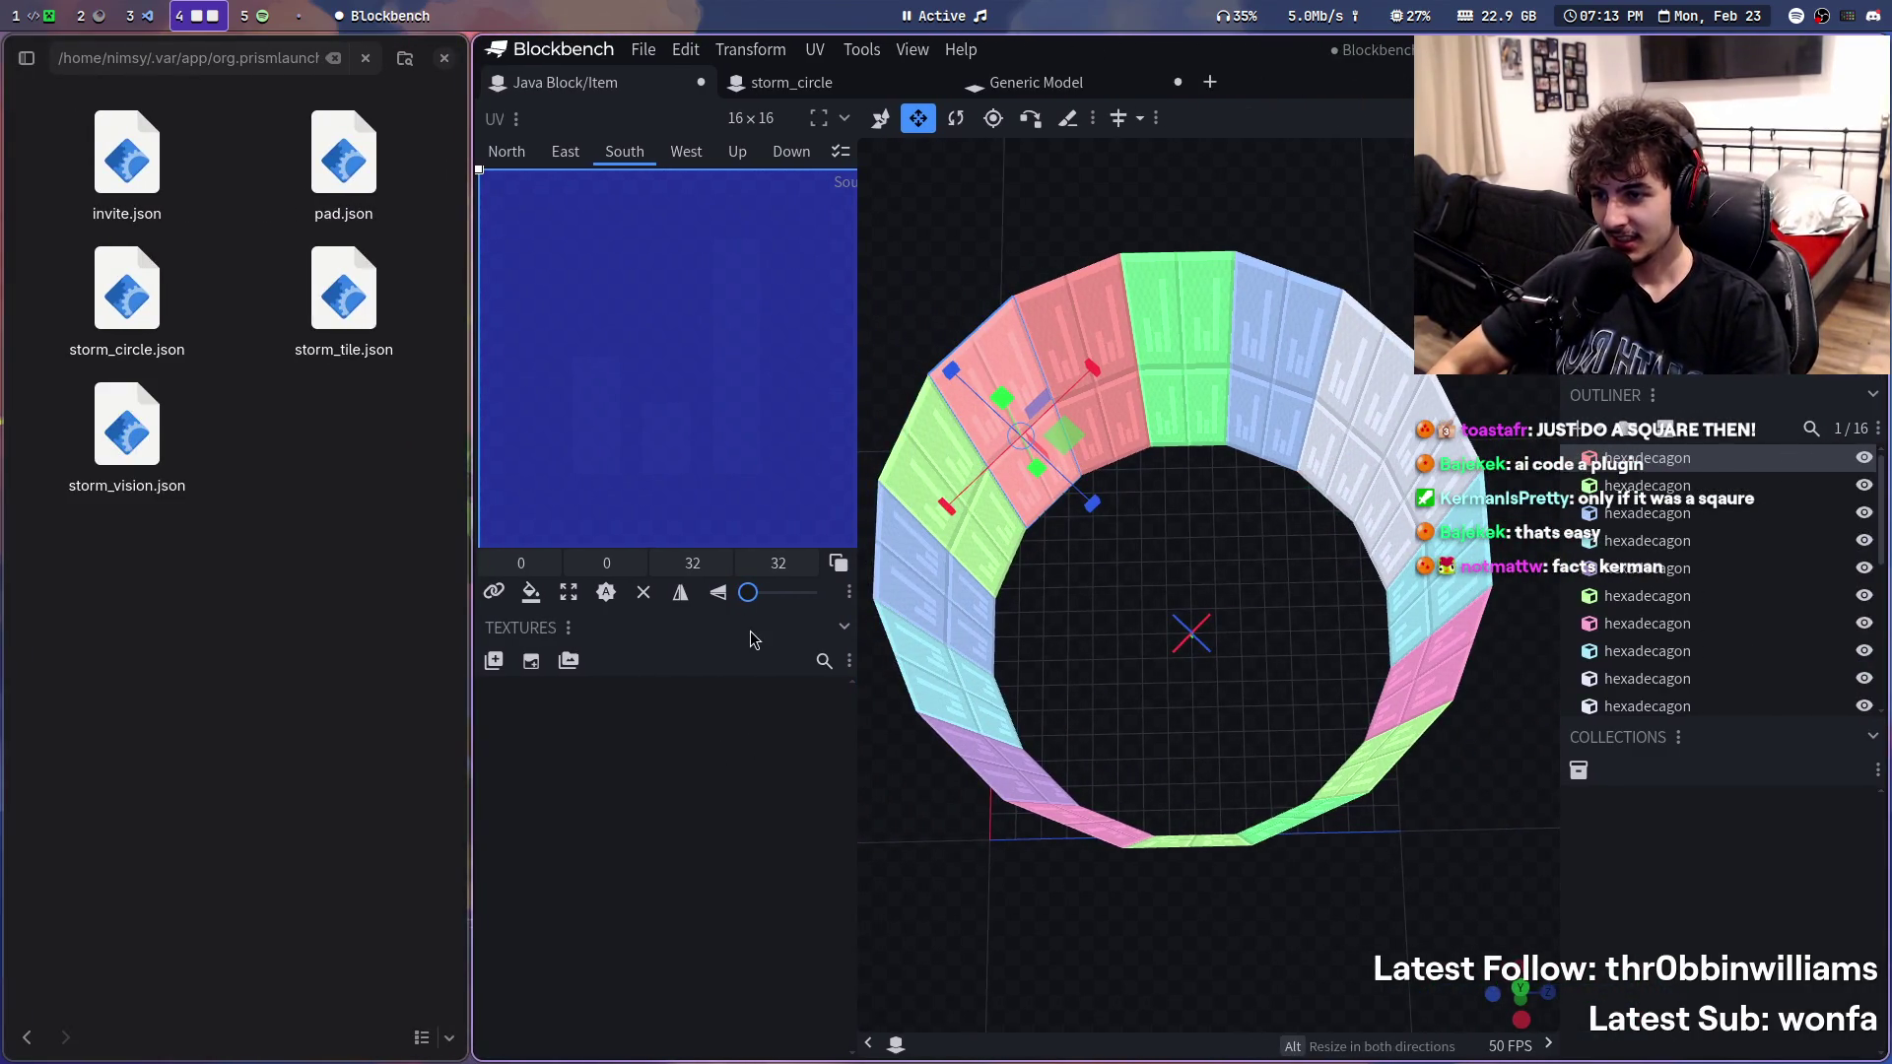
- Select the whole storm_circle.json text in the code editor and go to claude.ai
key(super+3)
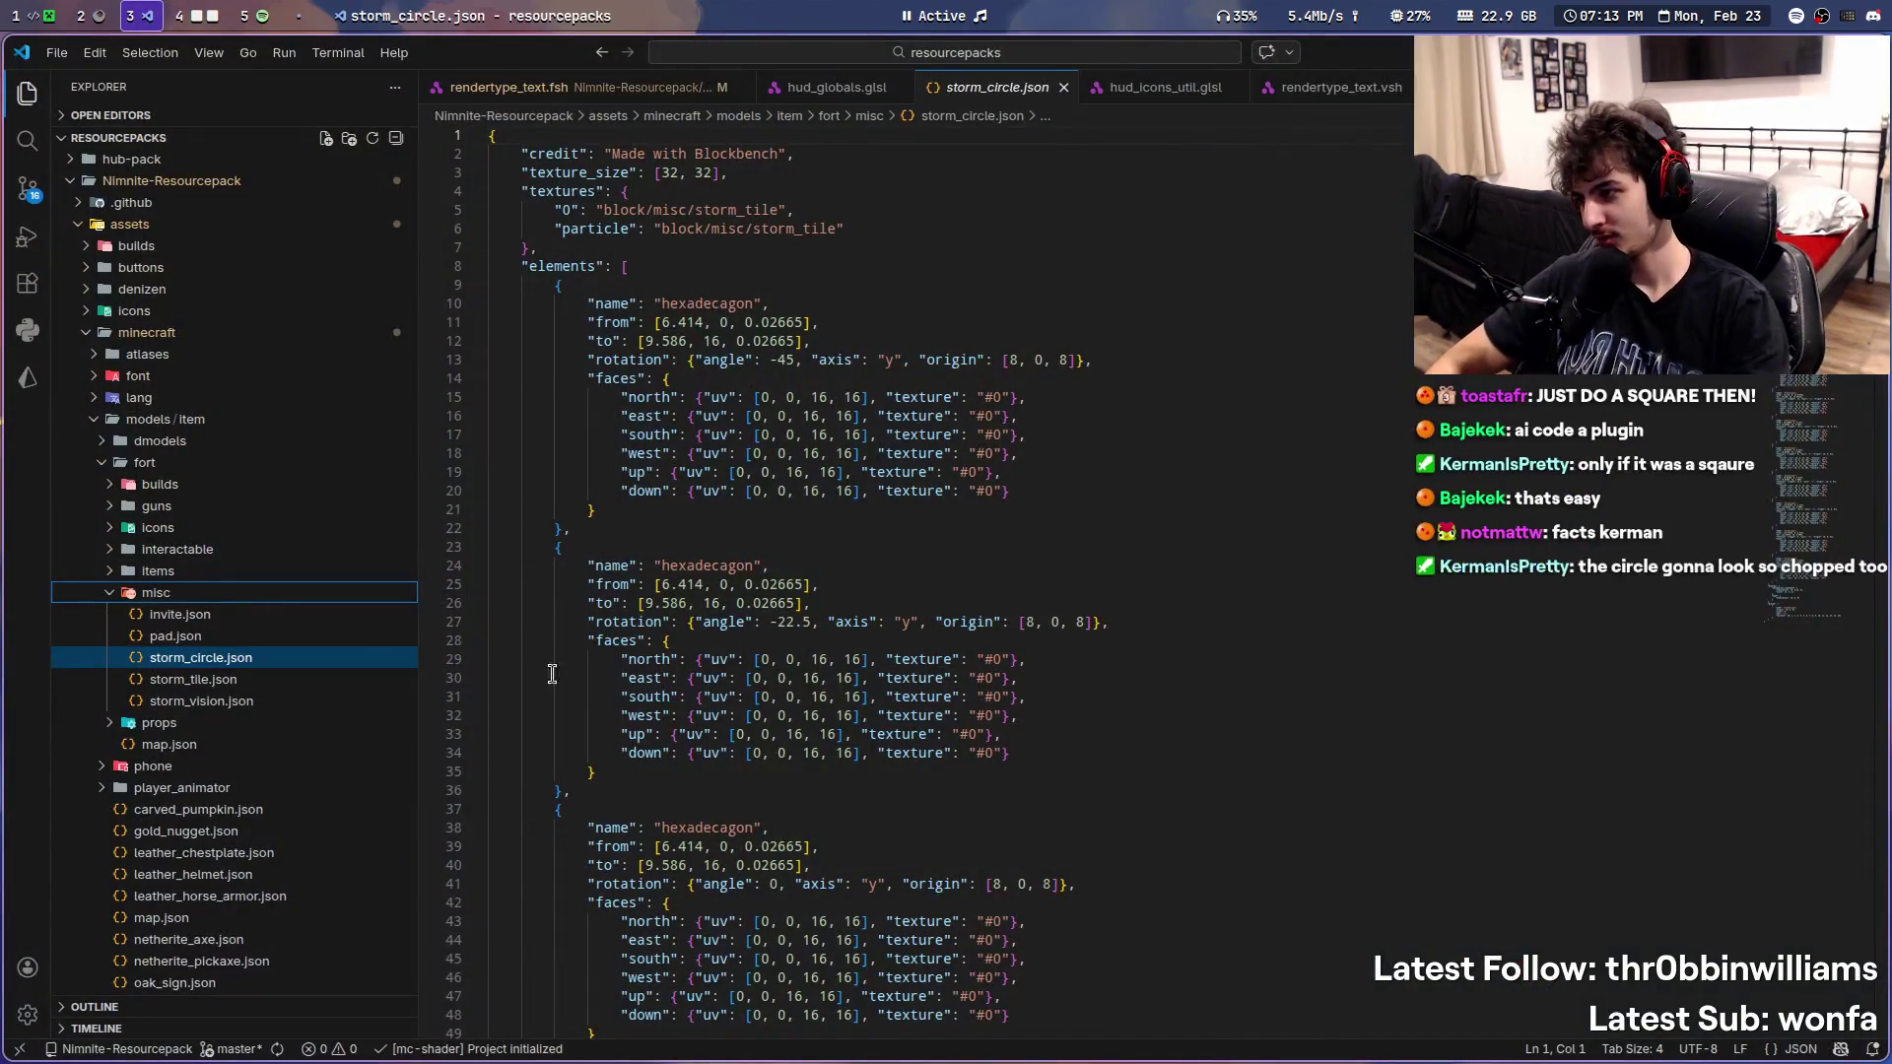
click(1072, 540)
key(ctrl+a)
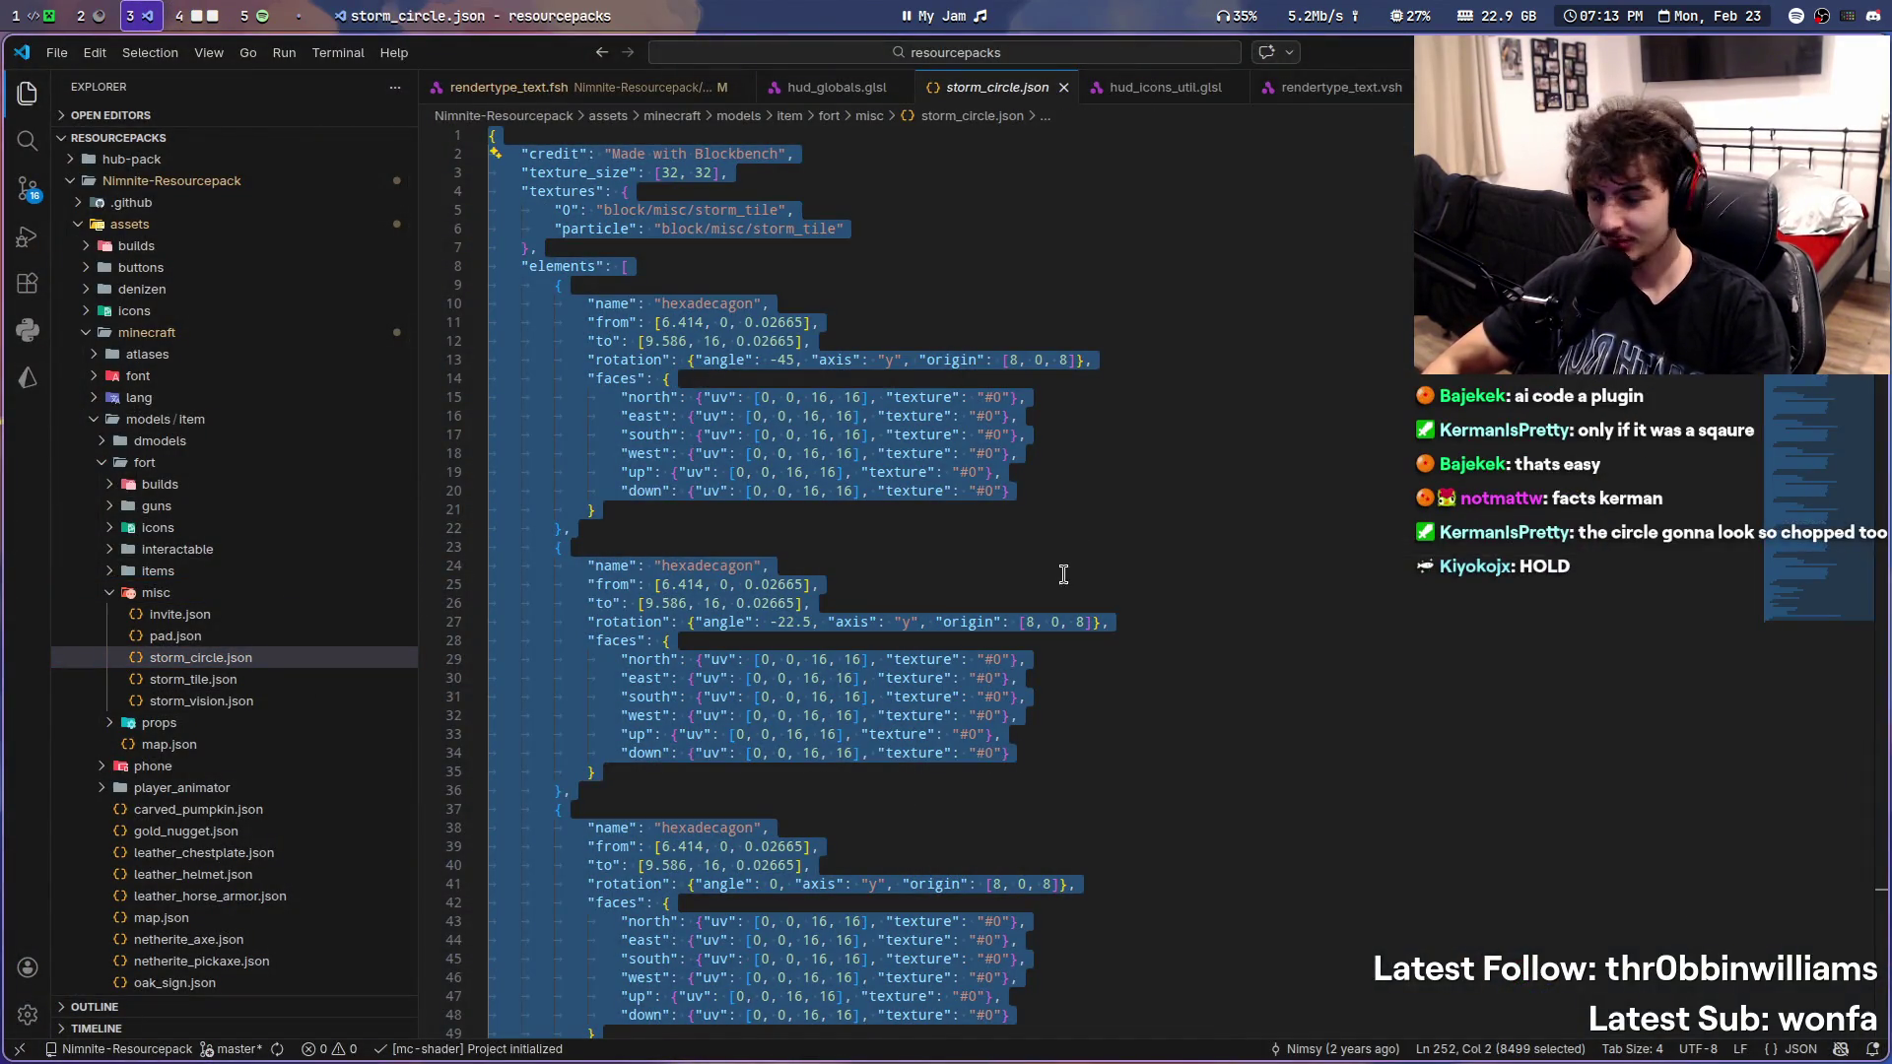
click(88, 12)
key(ctrl+t)
text(claude.ai/)
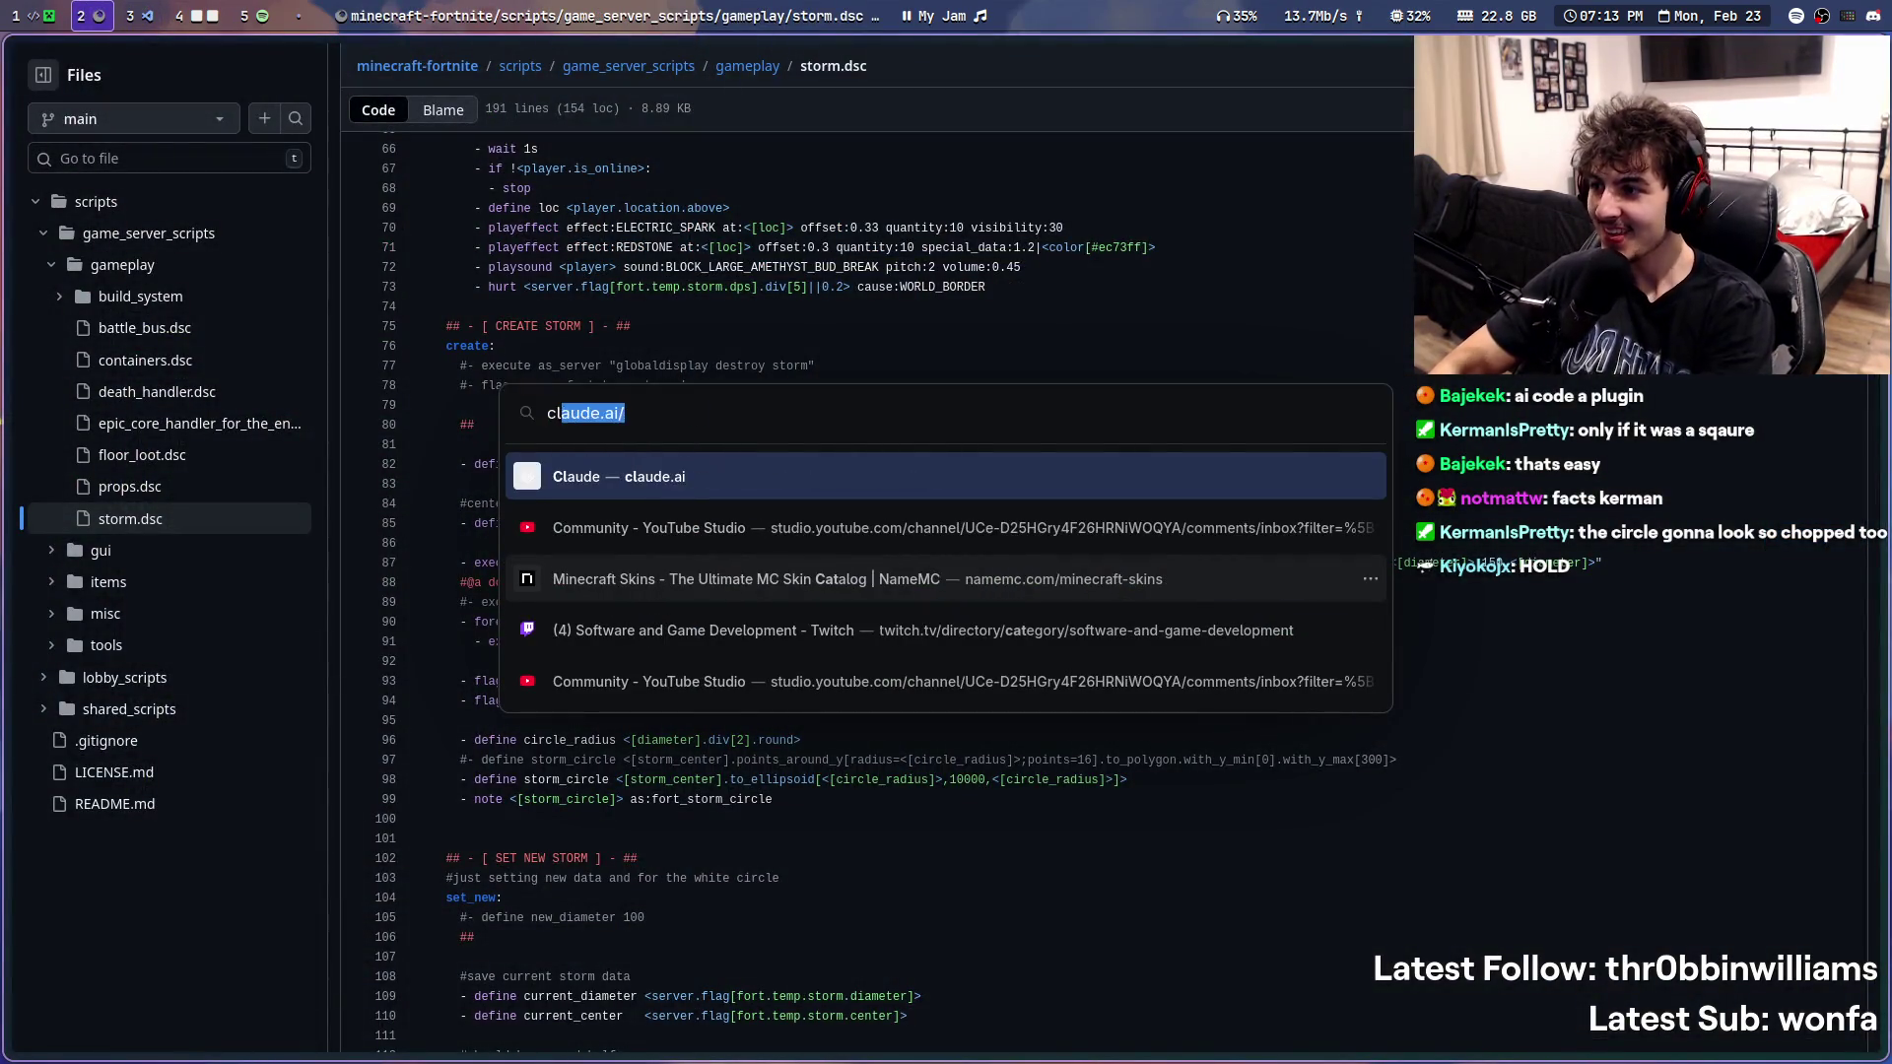
key(Return)
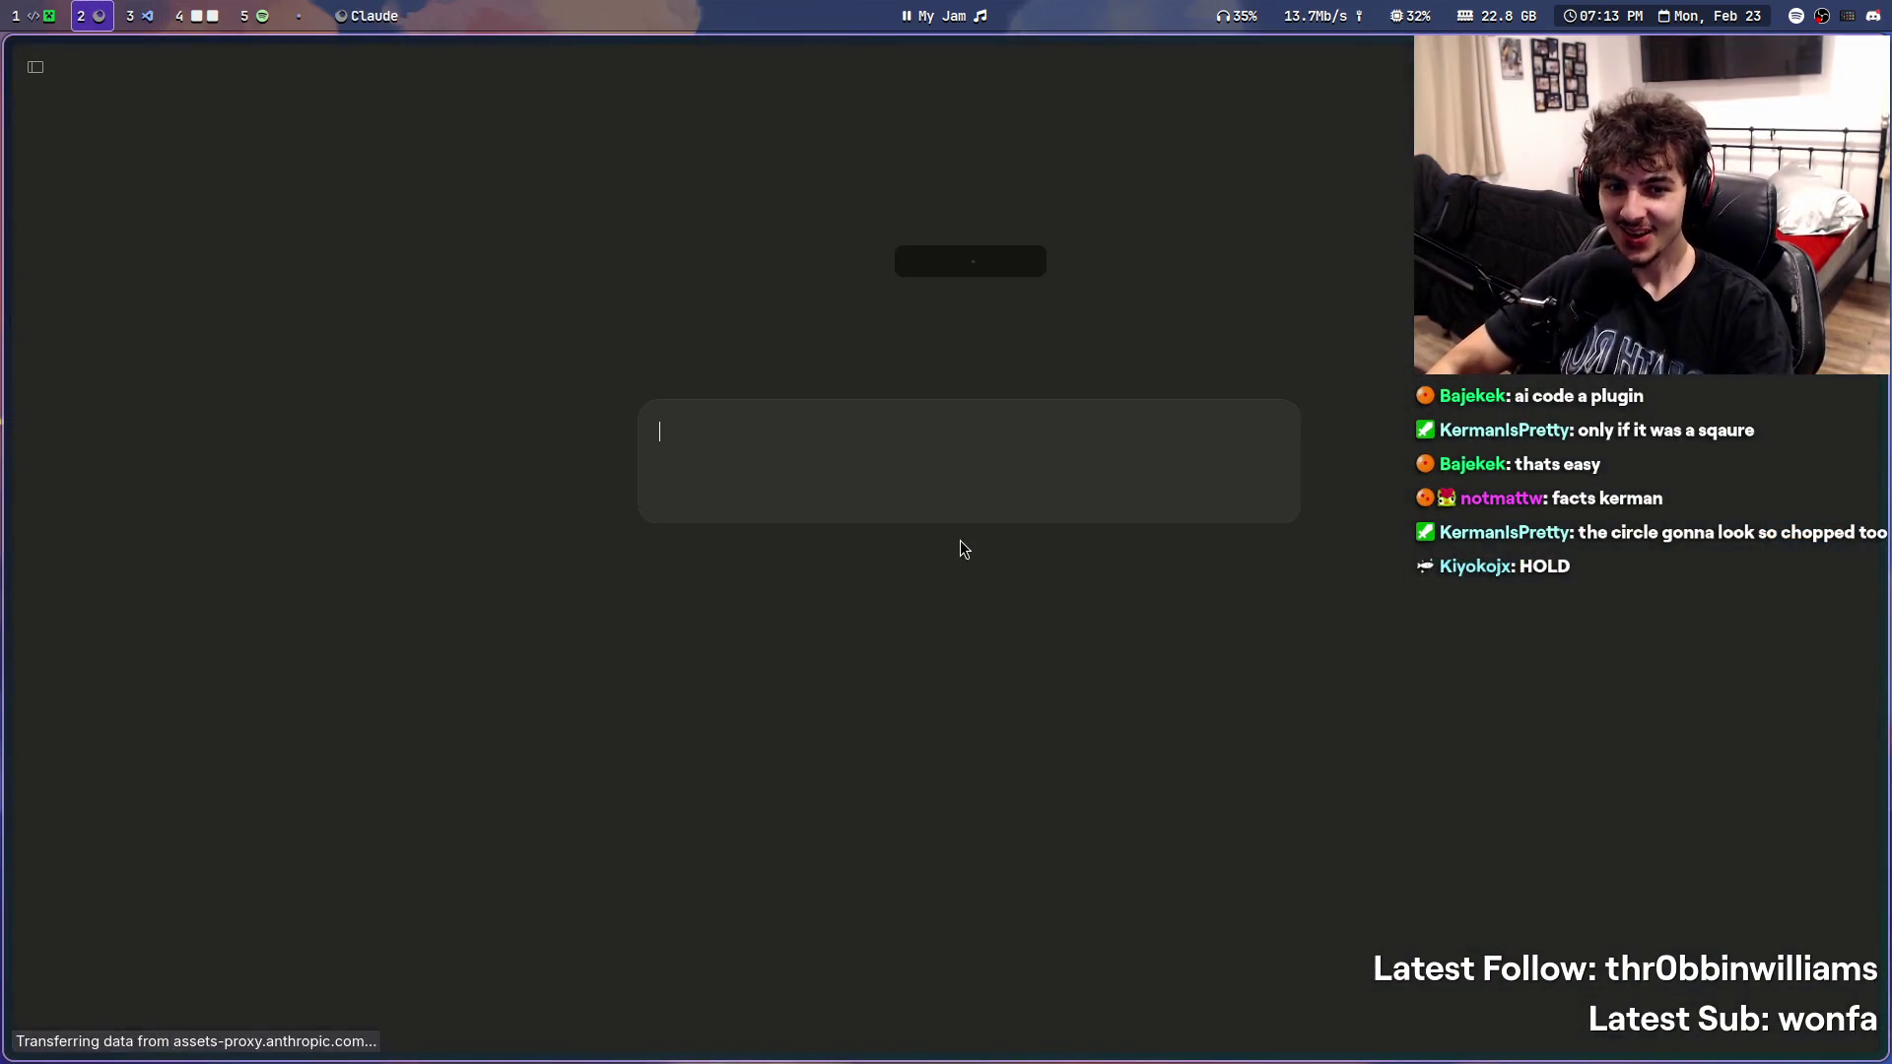
- Paste the model JSON into Claude asking for 500 sides, check the paste, and return to the modeller
key(ctrl+v)
text(make thi)
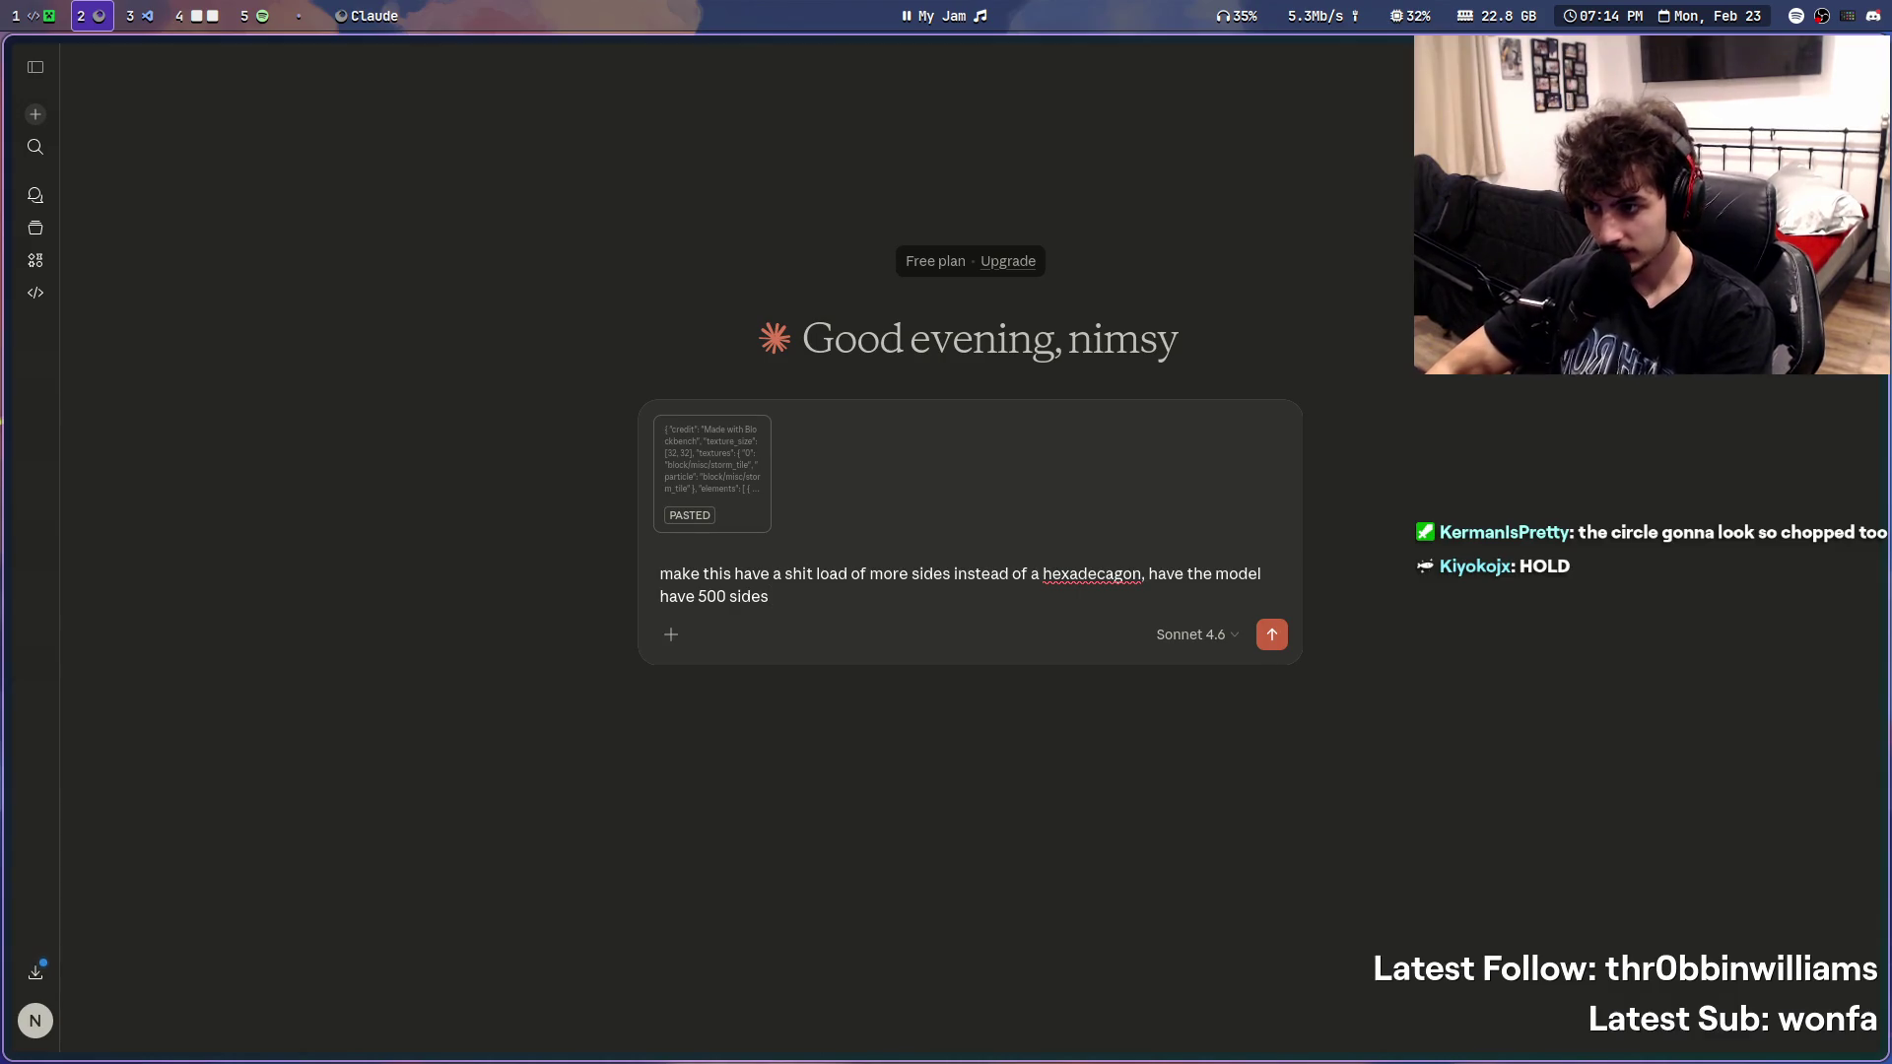
key(Return)
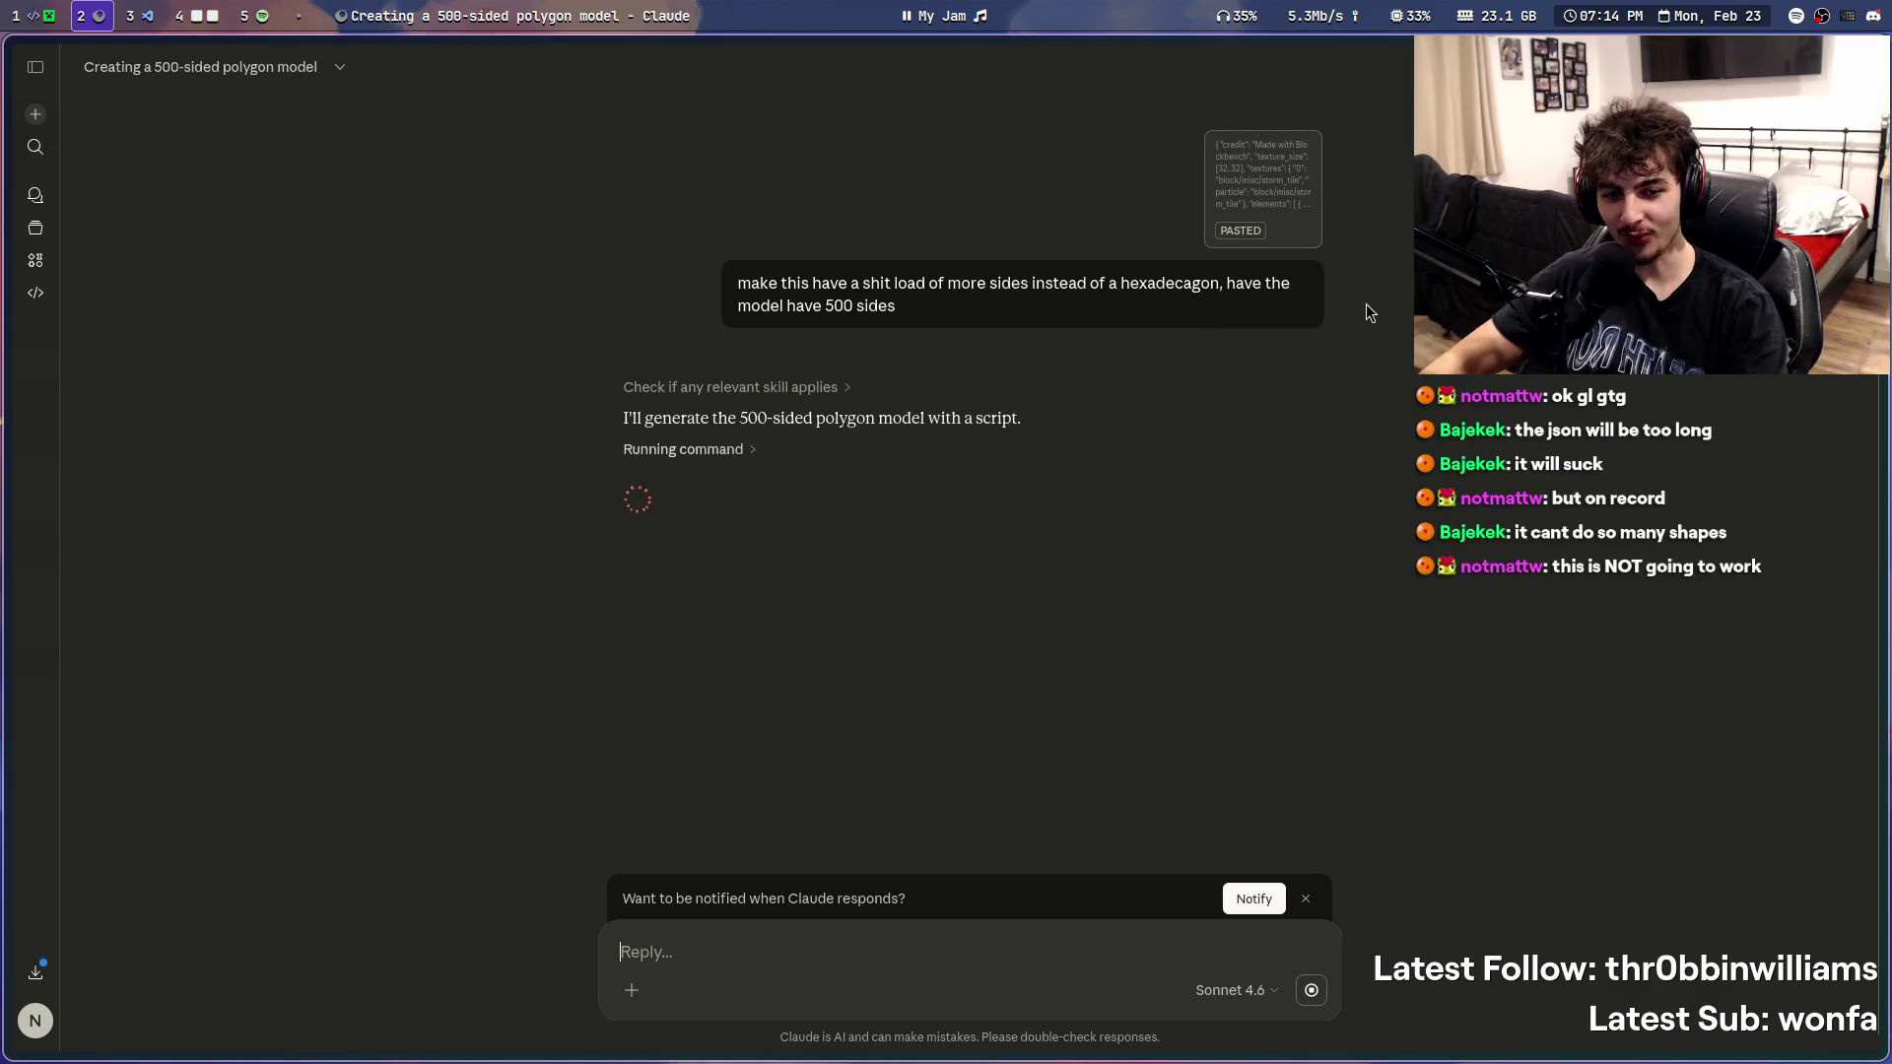
click(1280, 207)
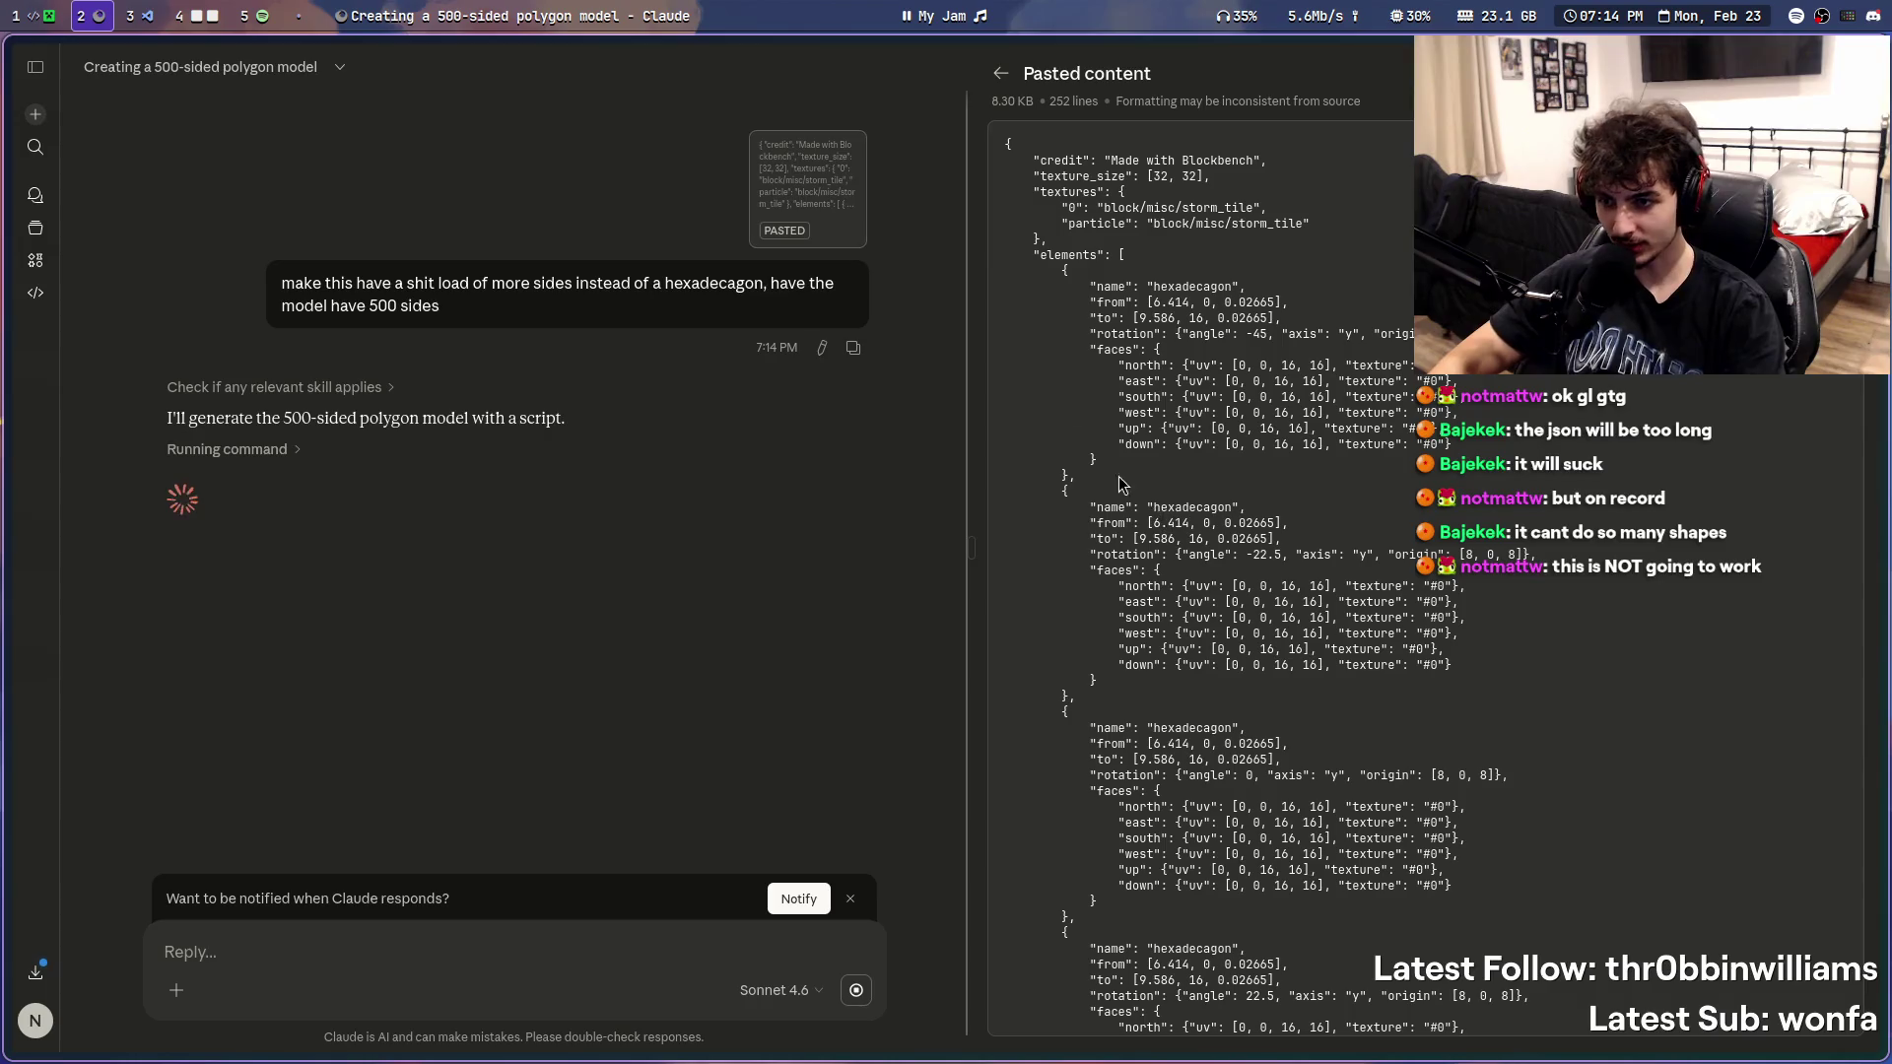
click(1003, 74)
key(super+3)
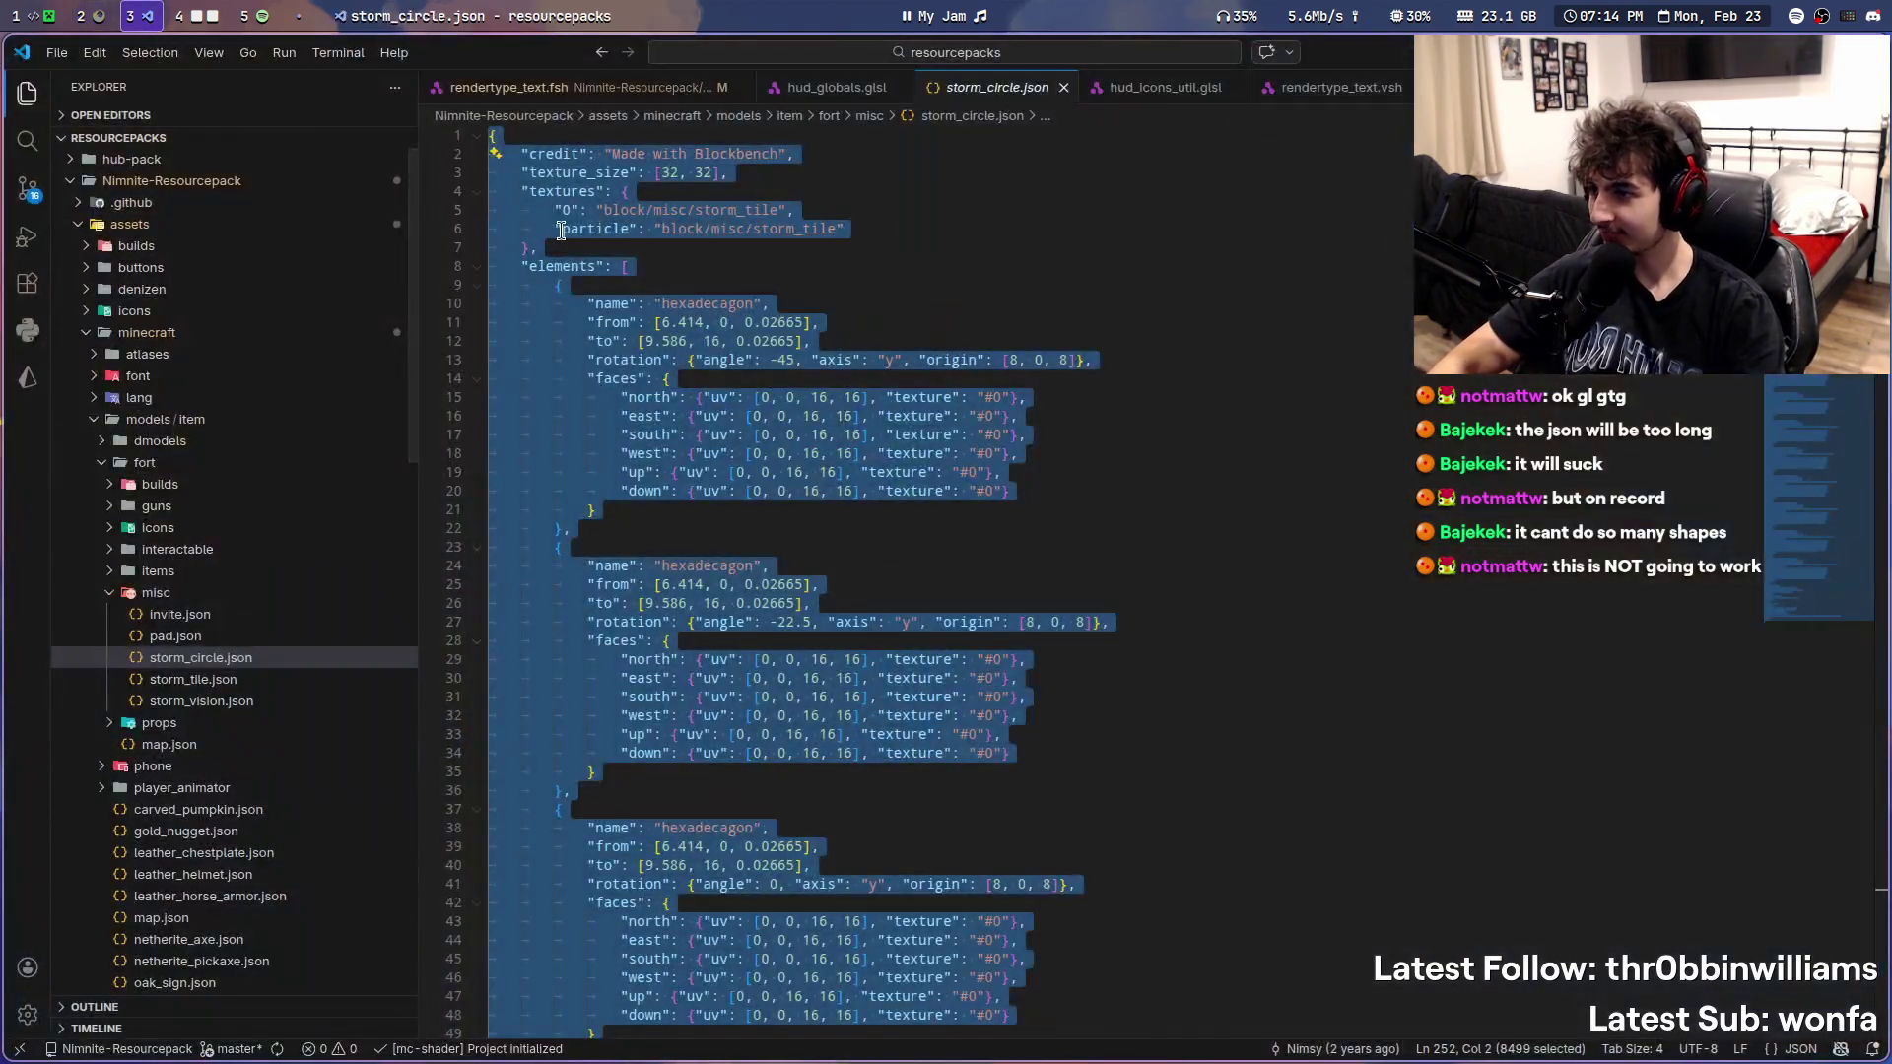
key(super+4)
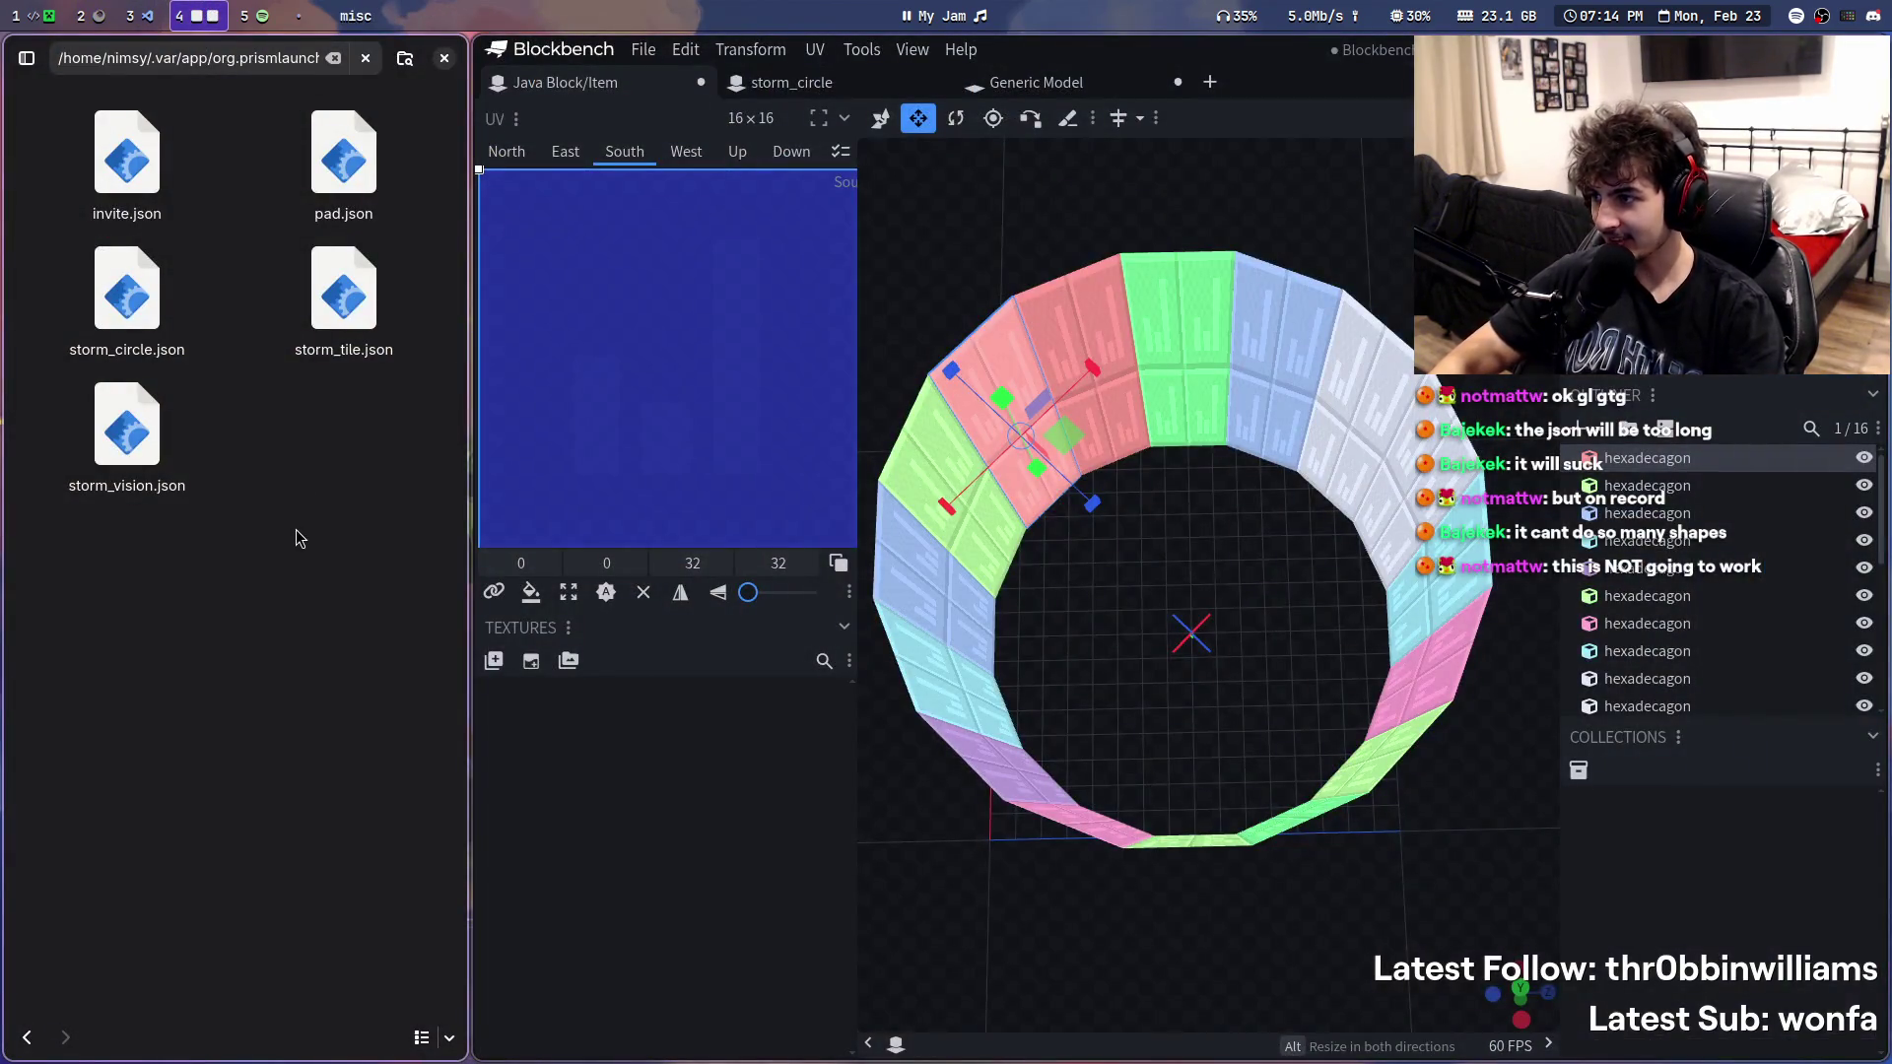
- Widen the Files window and trim the path bar to land in the resourcepacks folder
mouse_move(461, 546)
super+right_down()
mouse_move(321, 564)
mouse_move(337, 582)
super+right_up()
super+right_drag(443, 394, 994, 460)
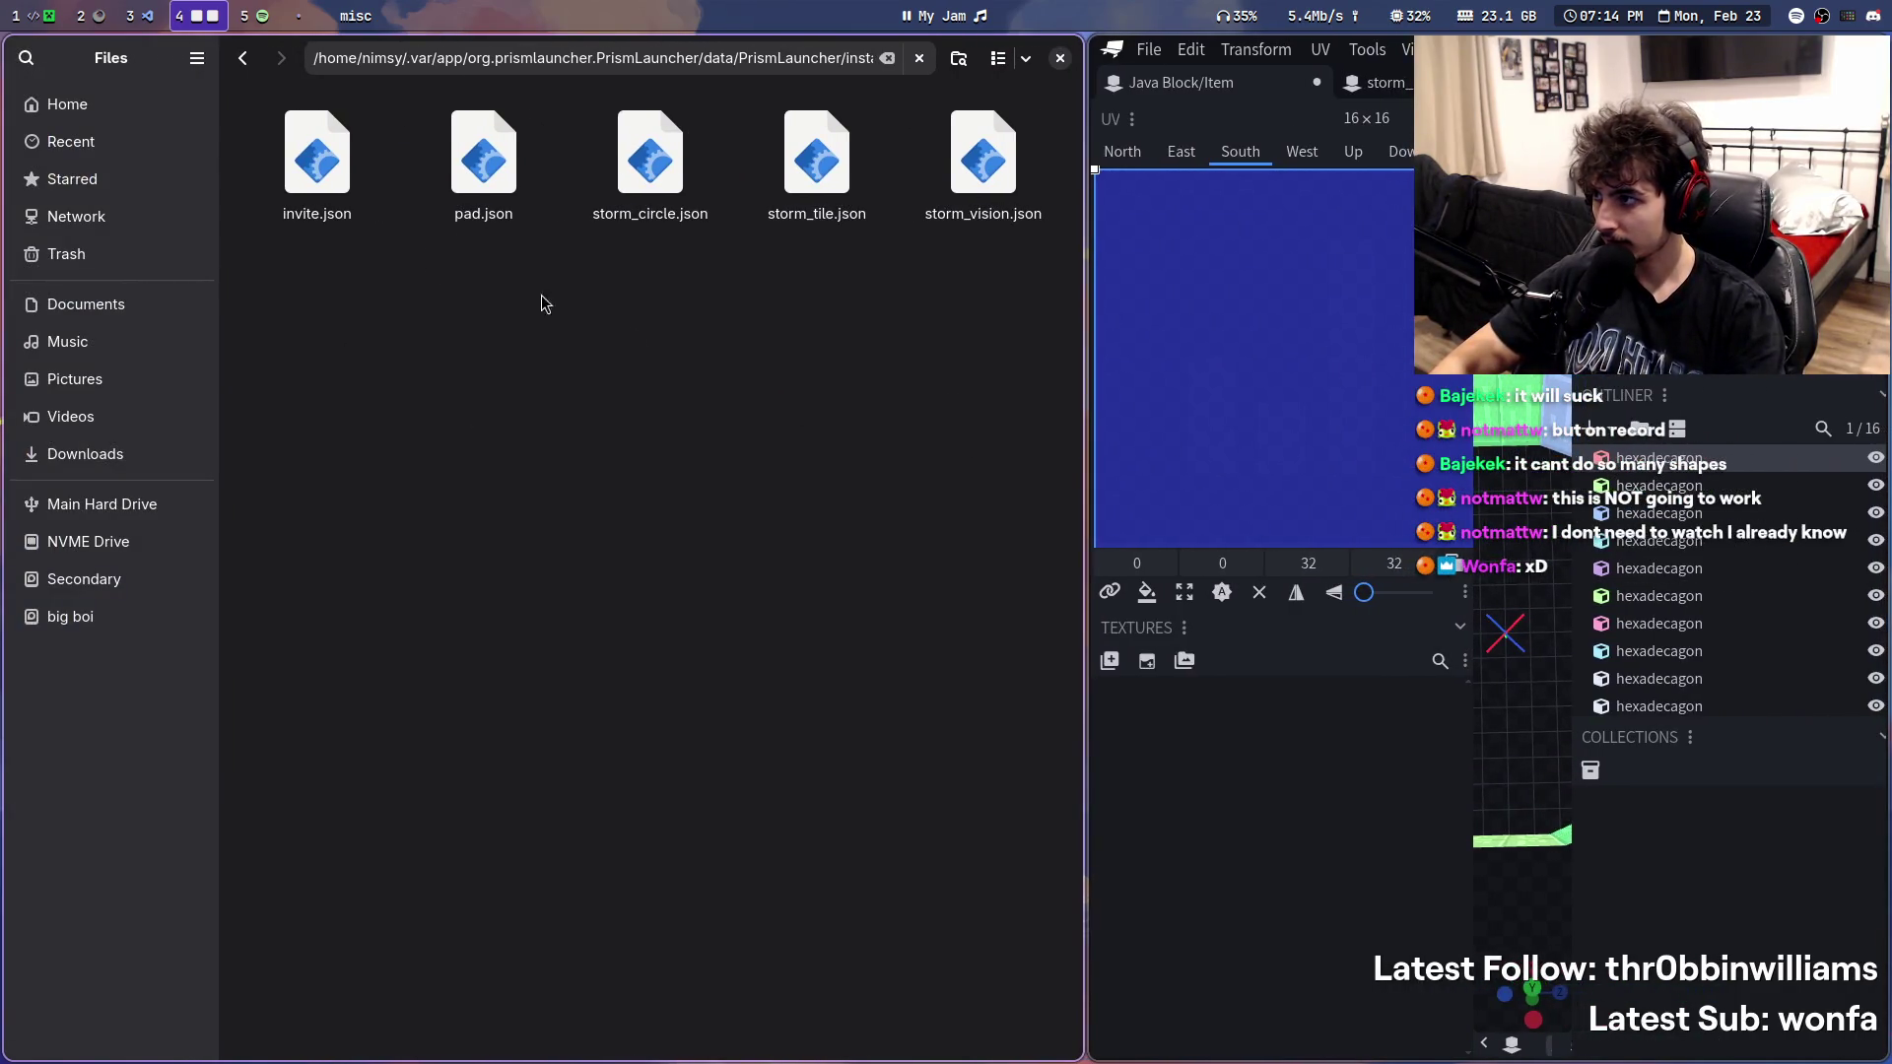
click(245, 60)
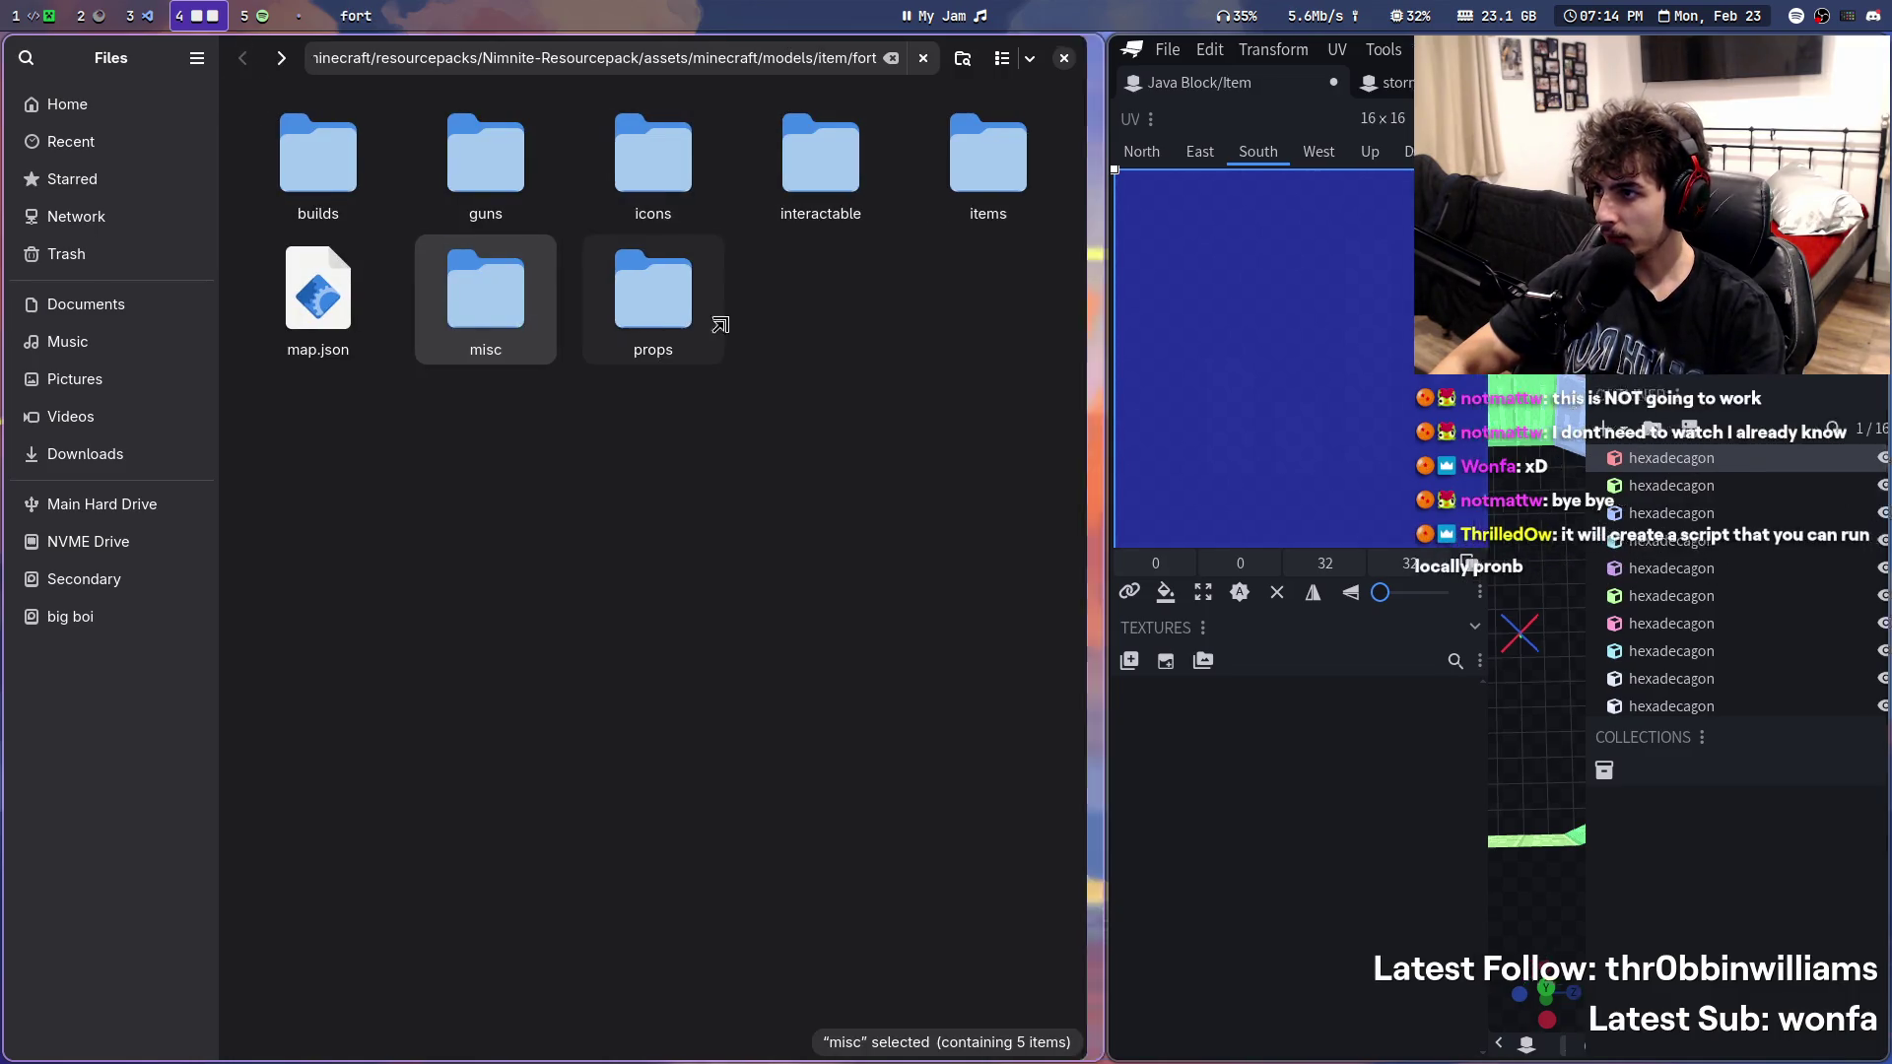
super+right_drag(707, 341, 1065, 343)
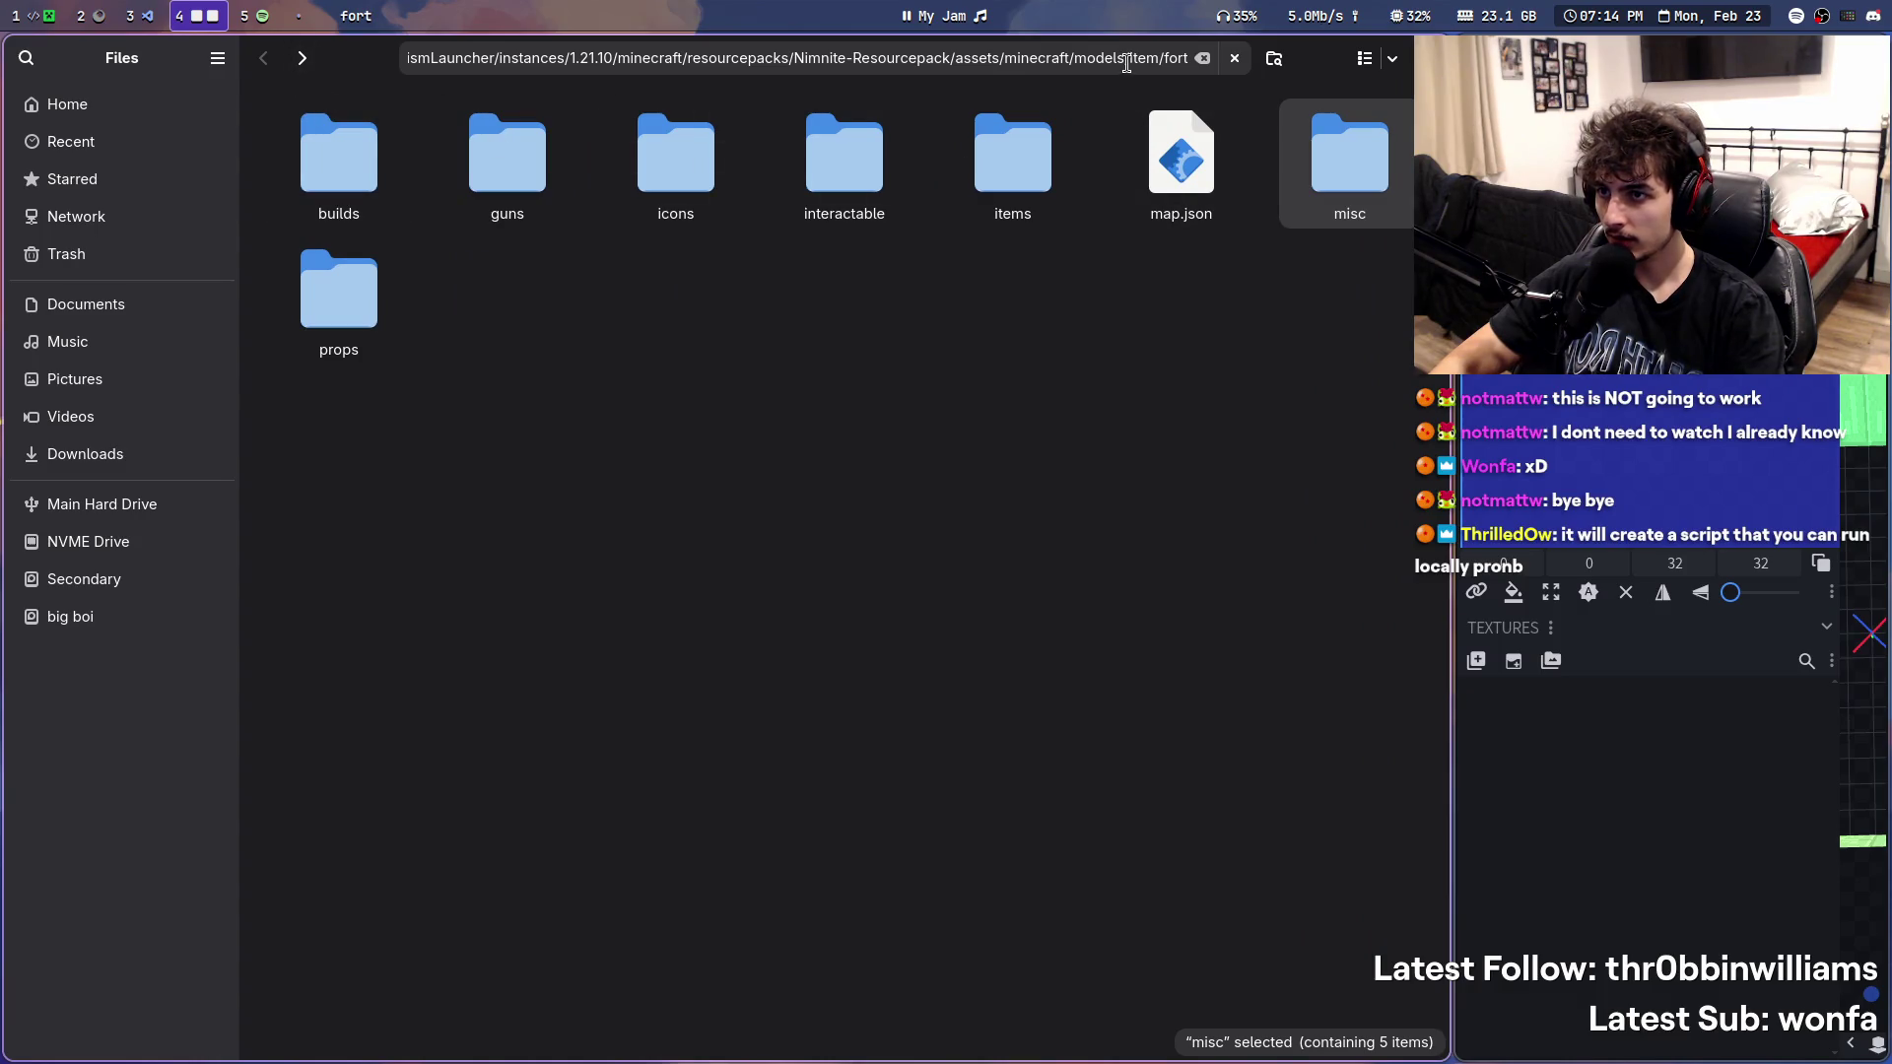
drag(808, 59, 1321, 47)
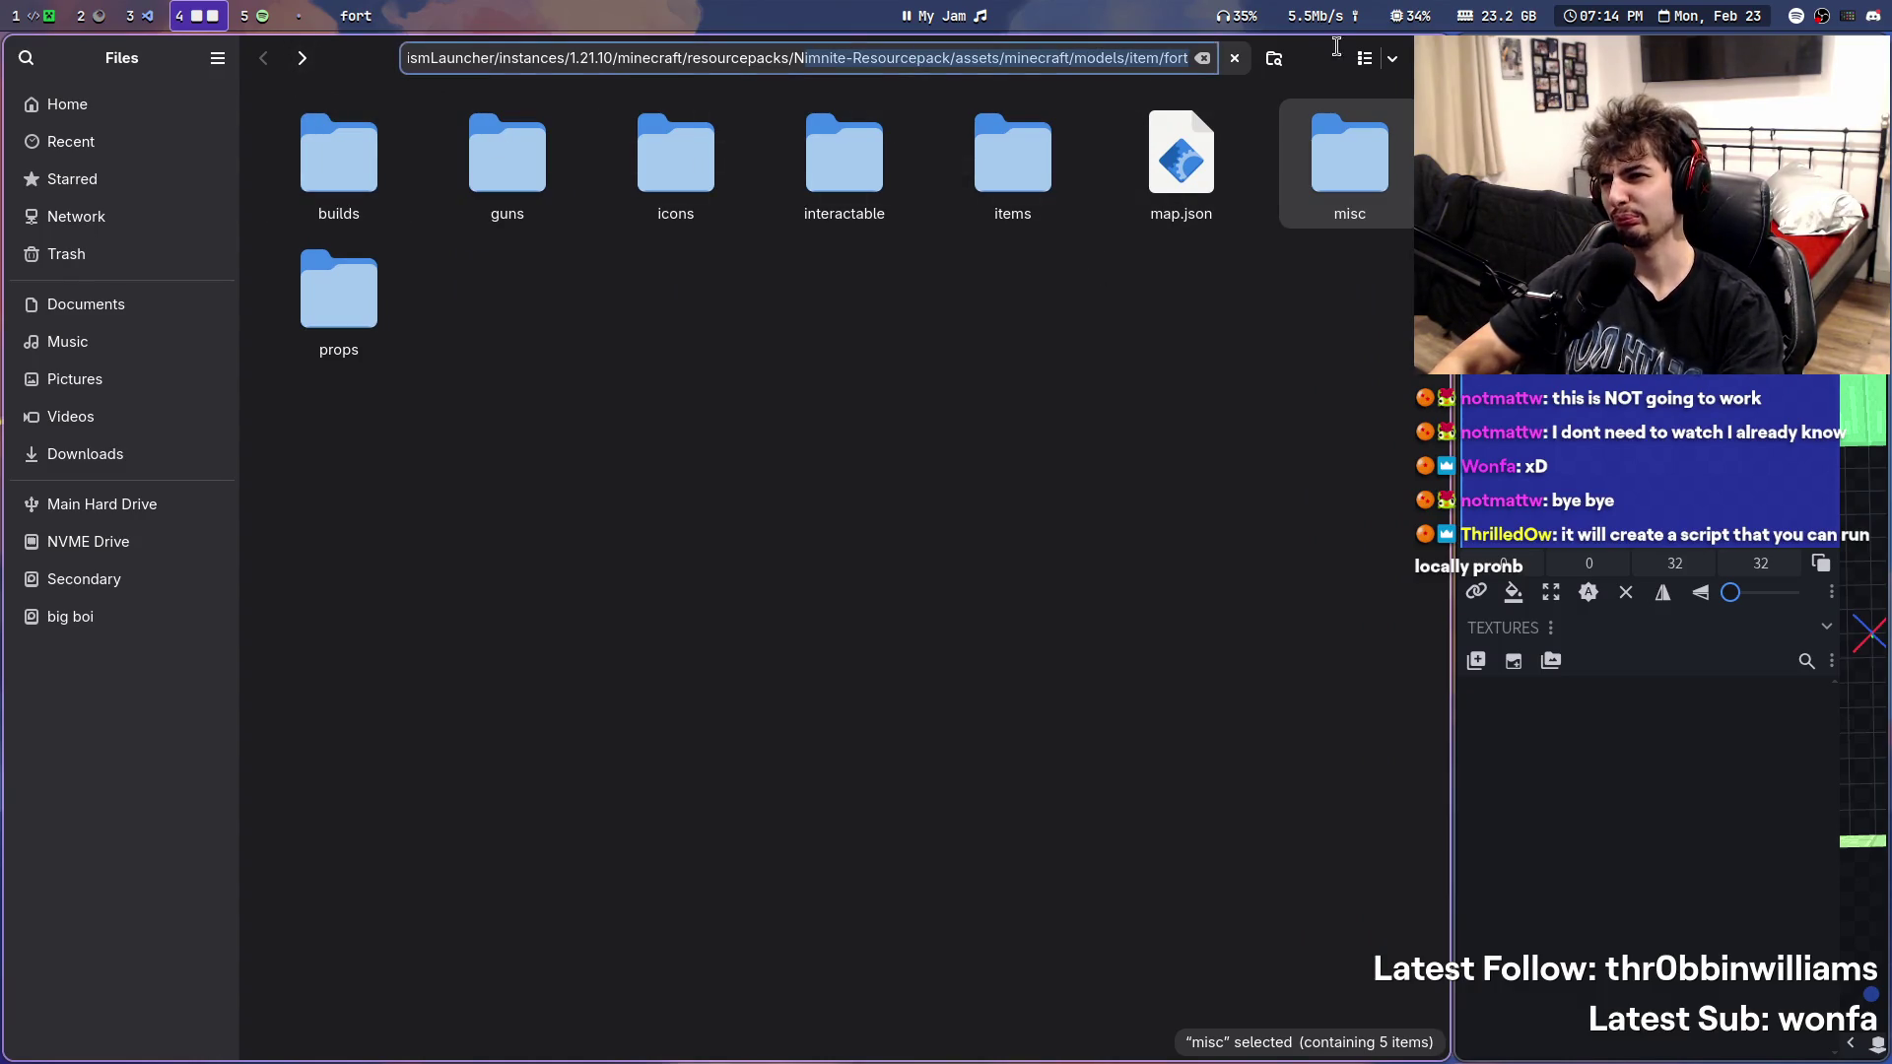
key(BackSpace)
key(Return)
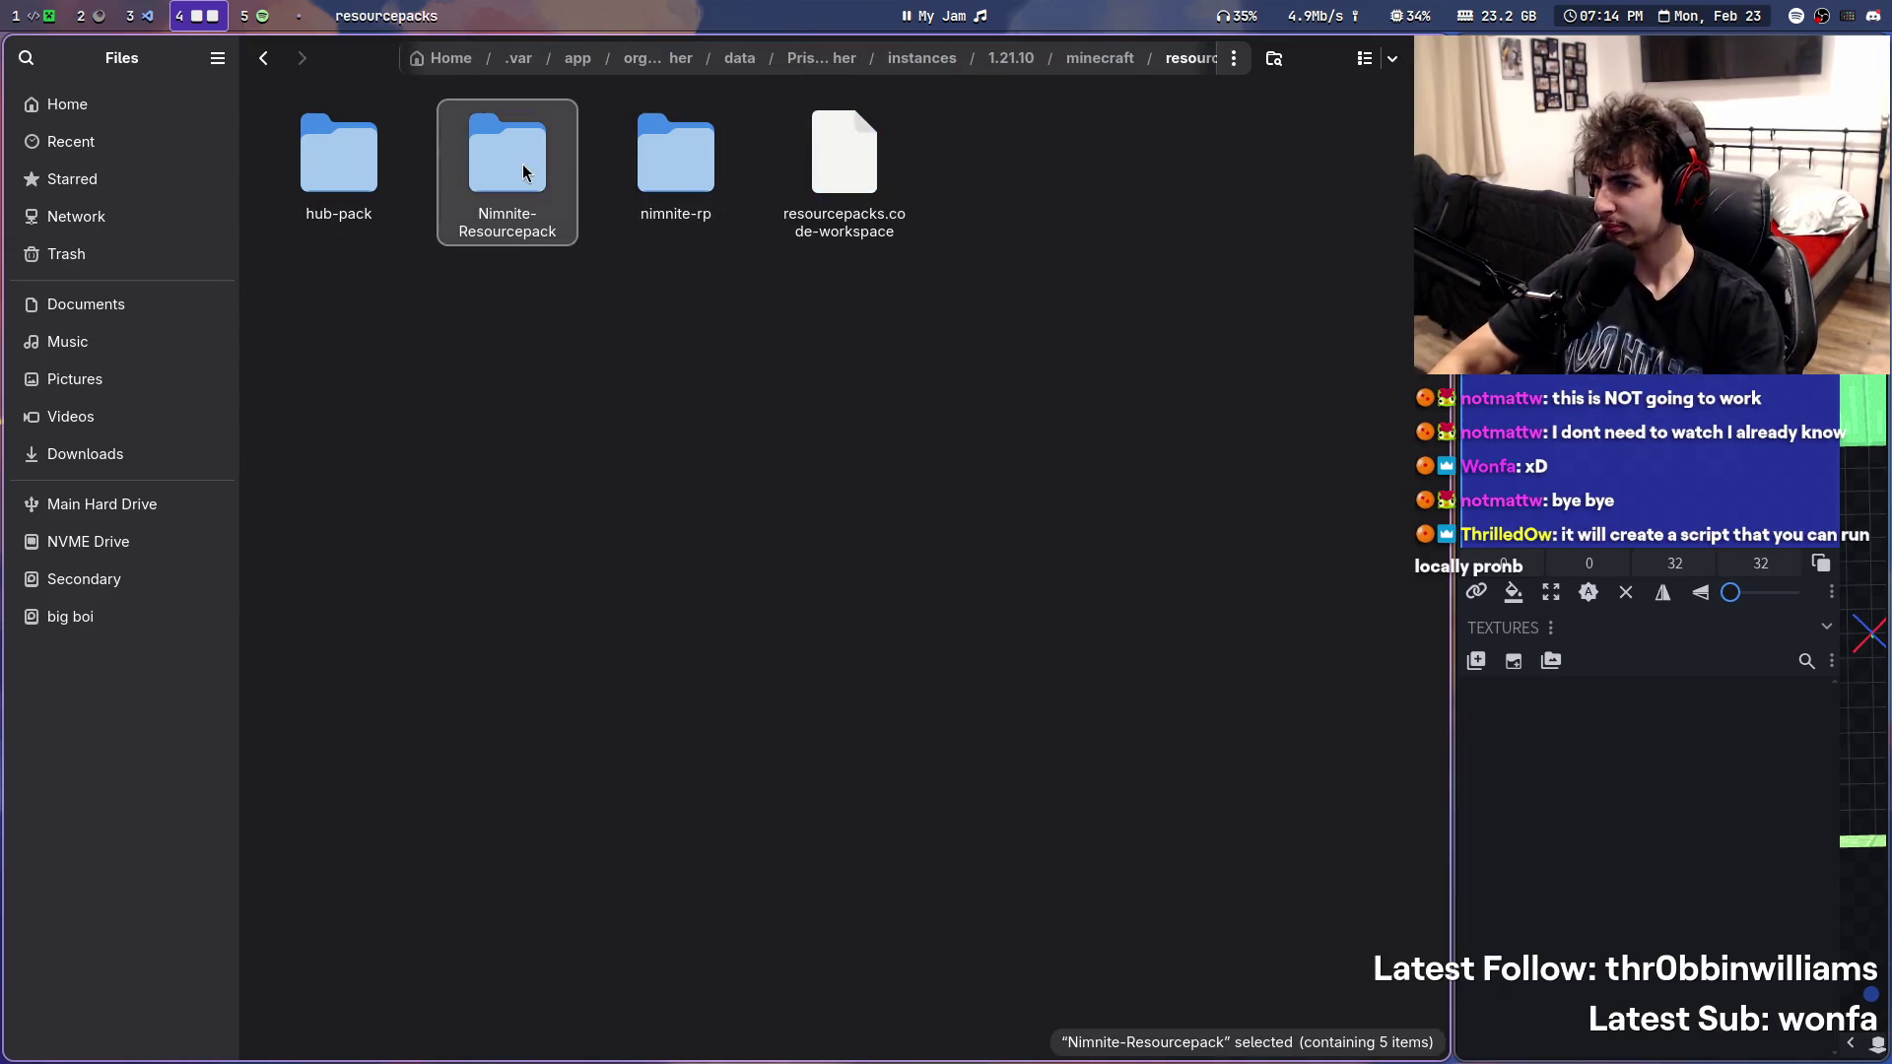
- Descend nimnite-rp > assets > nimnite > models > interactable, tile Files left and bring up Claude
double_click(664, 155)
double_click(347, 164)
double_click(507, 179)
double_click(683, 163)
double_click(858, 163)
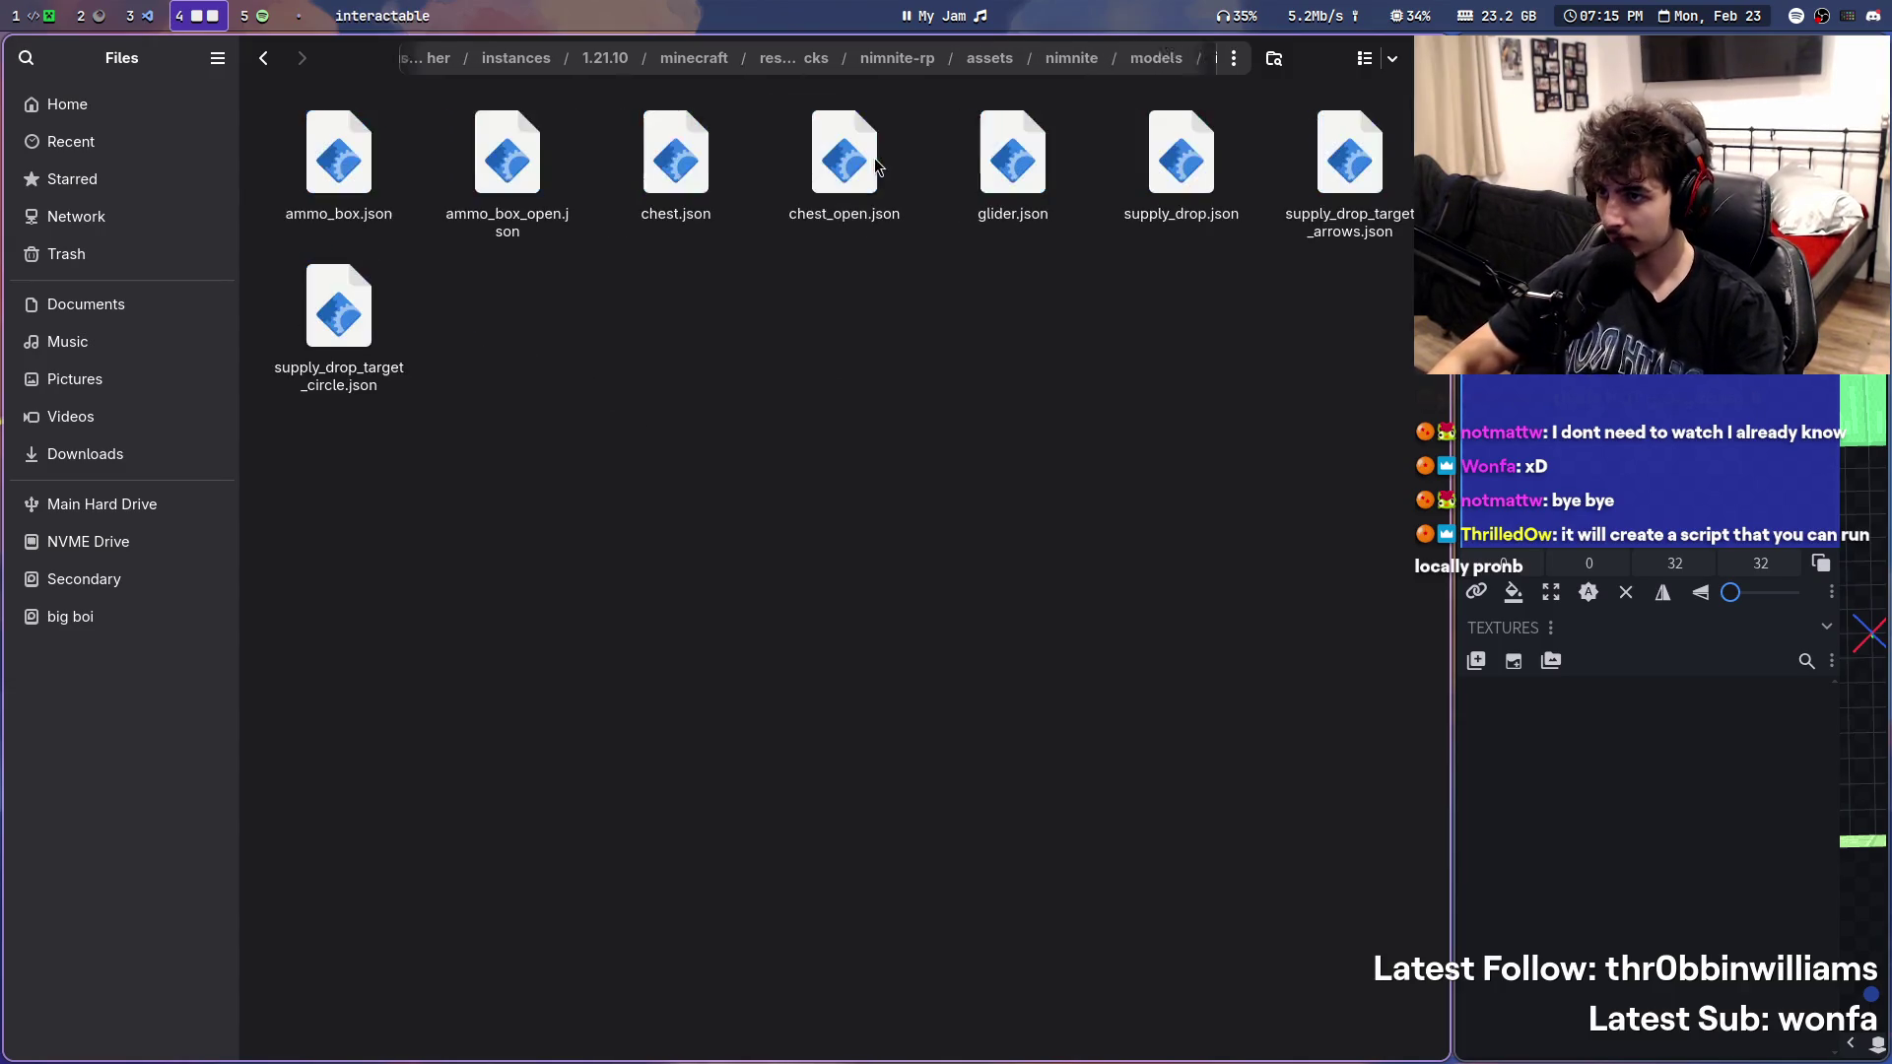
key(super+Left)
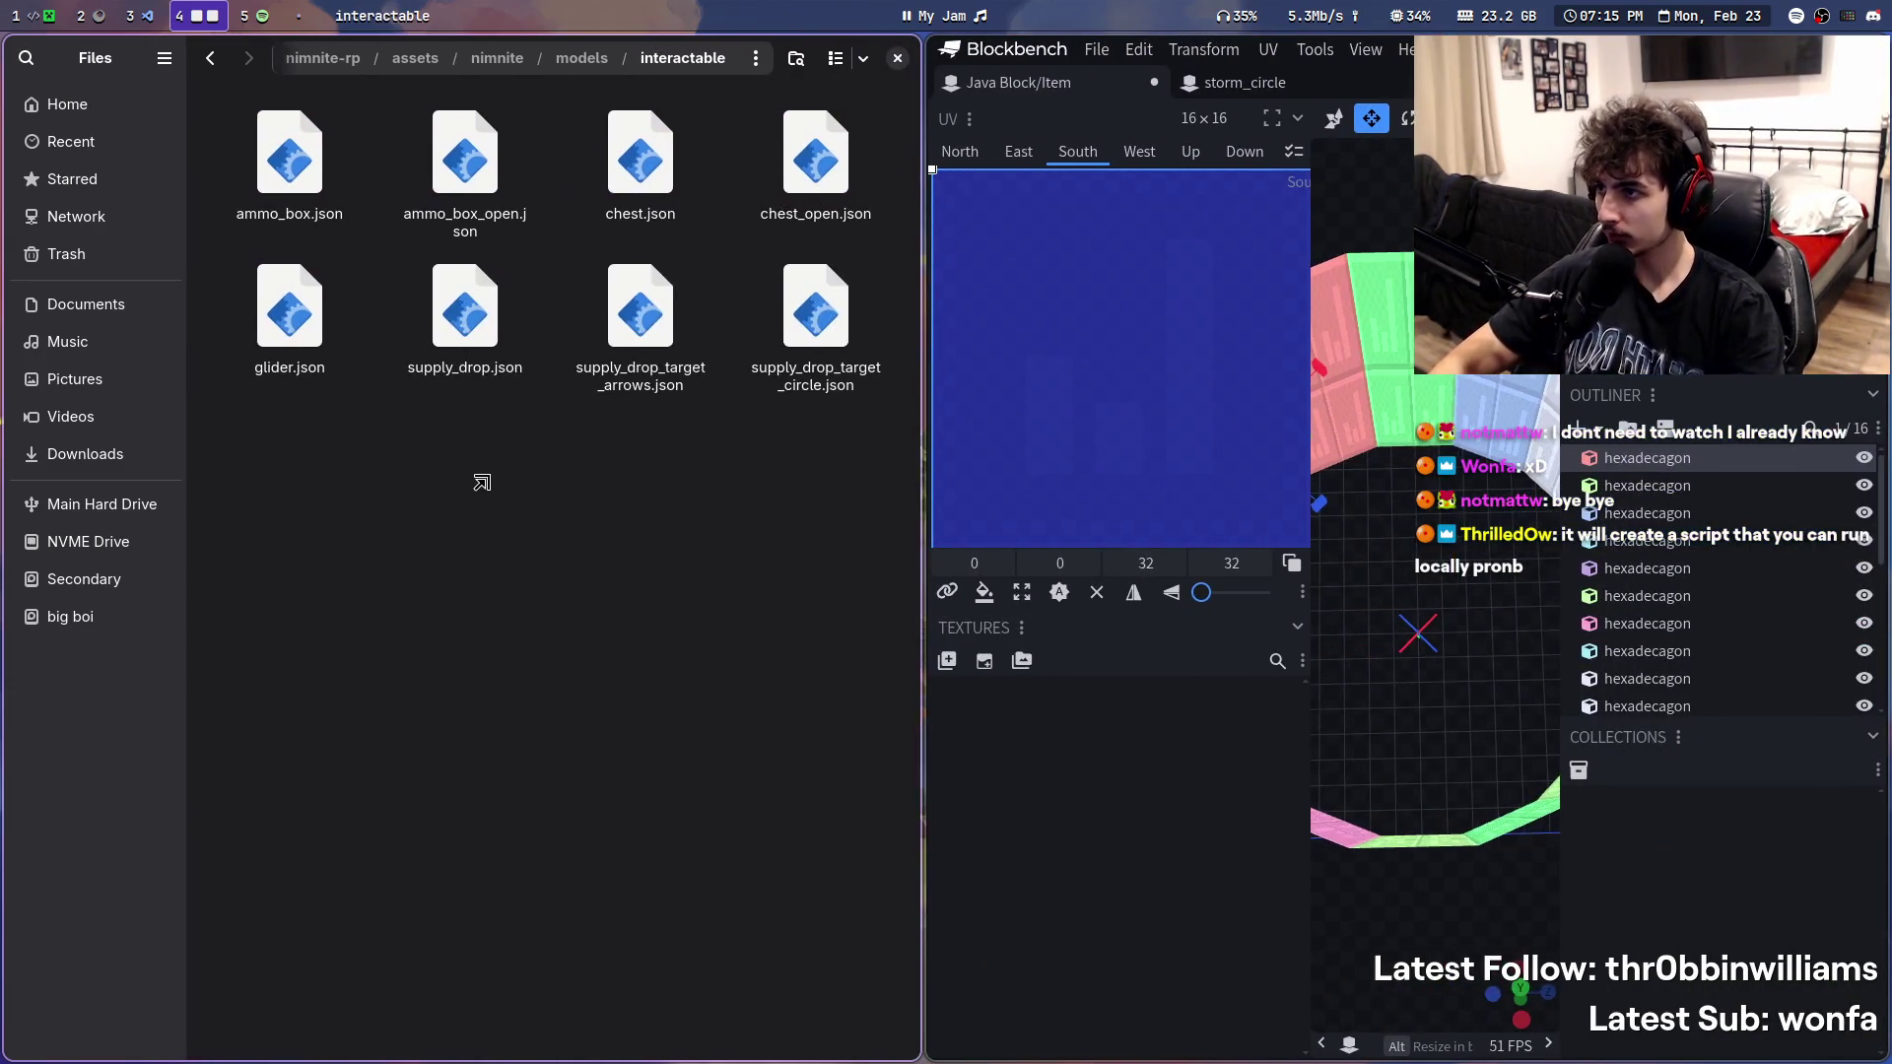
key(super+3)
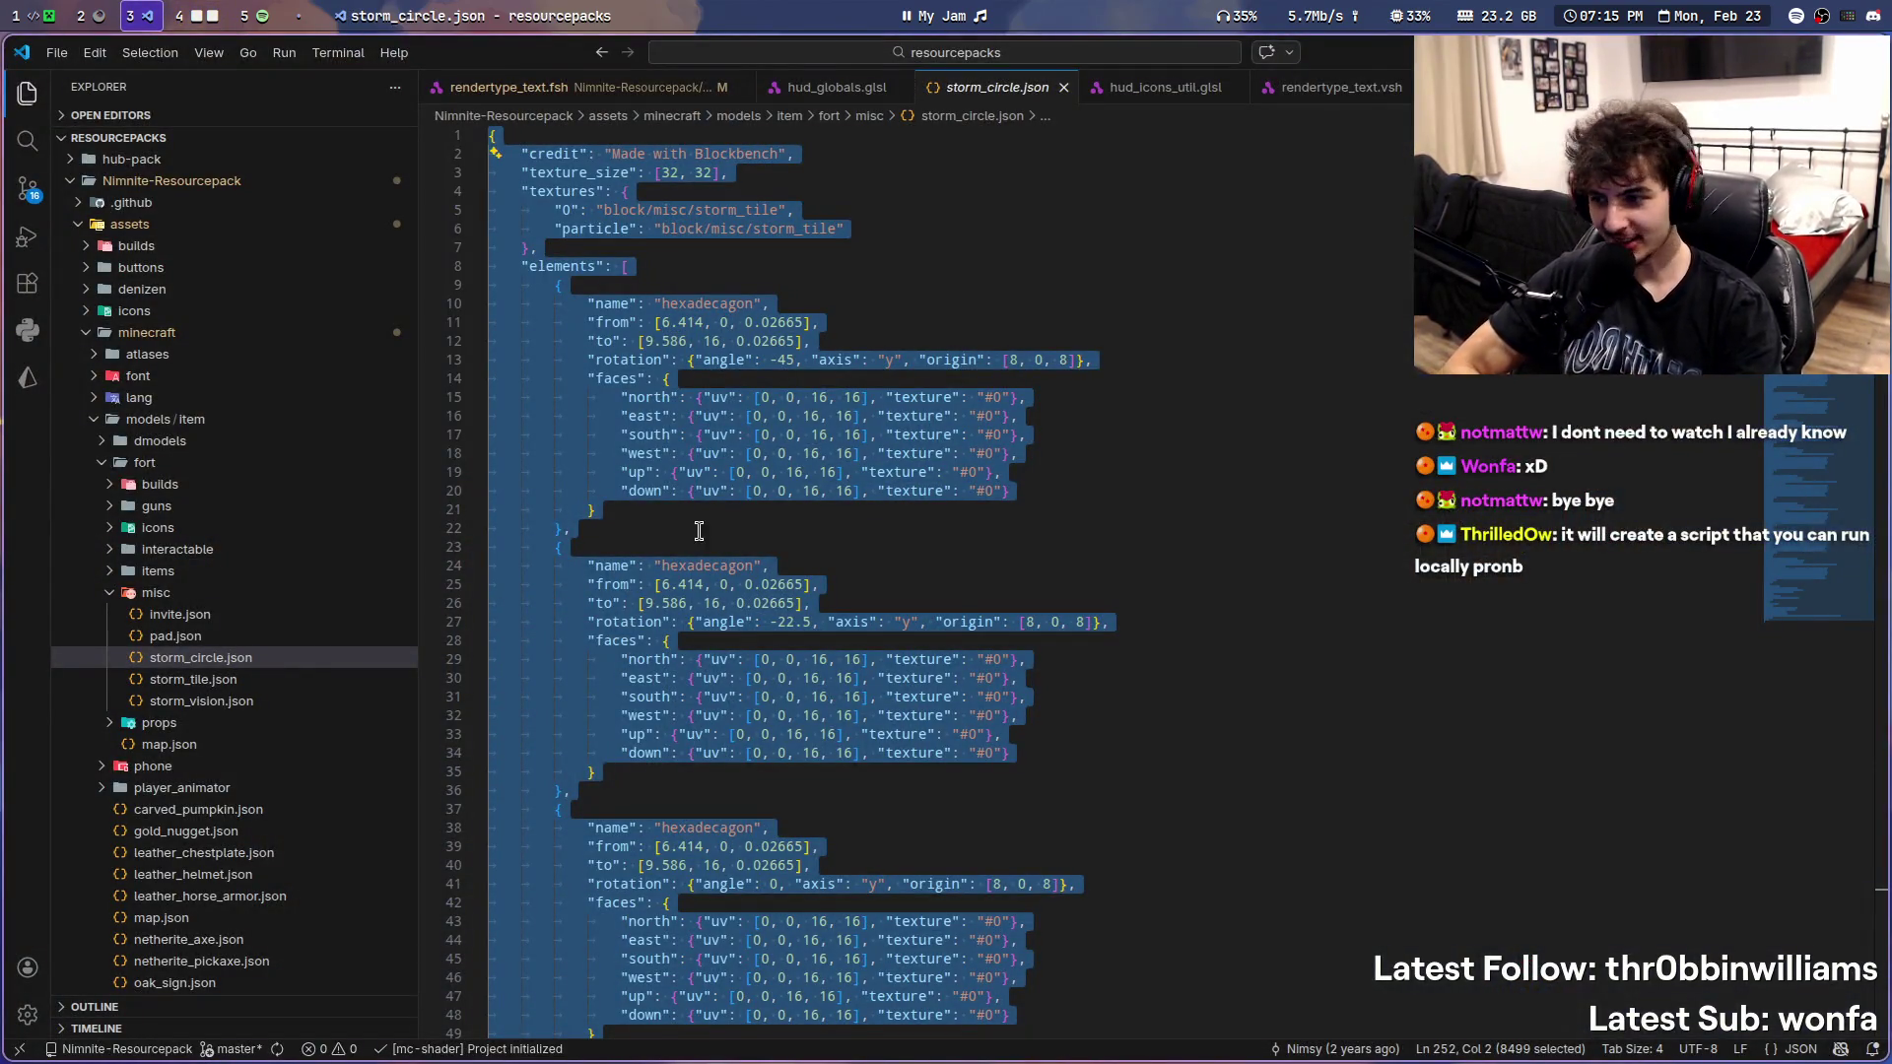
key(super+2)
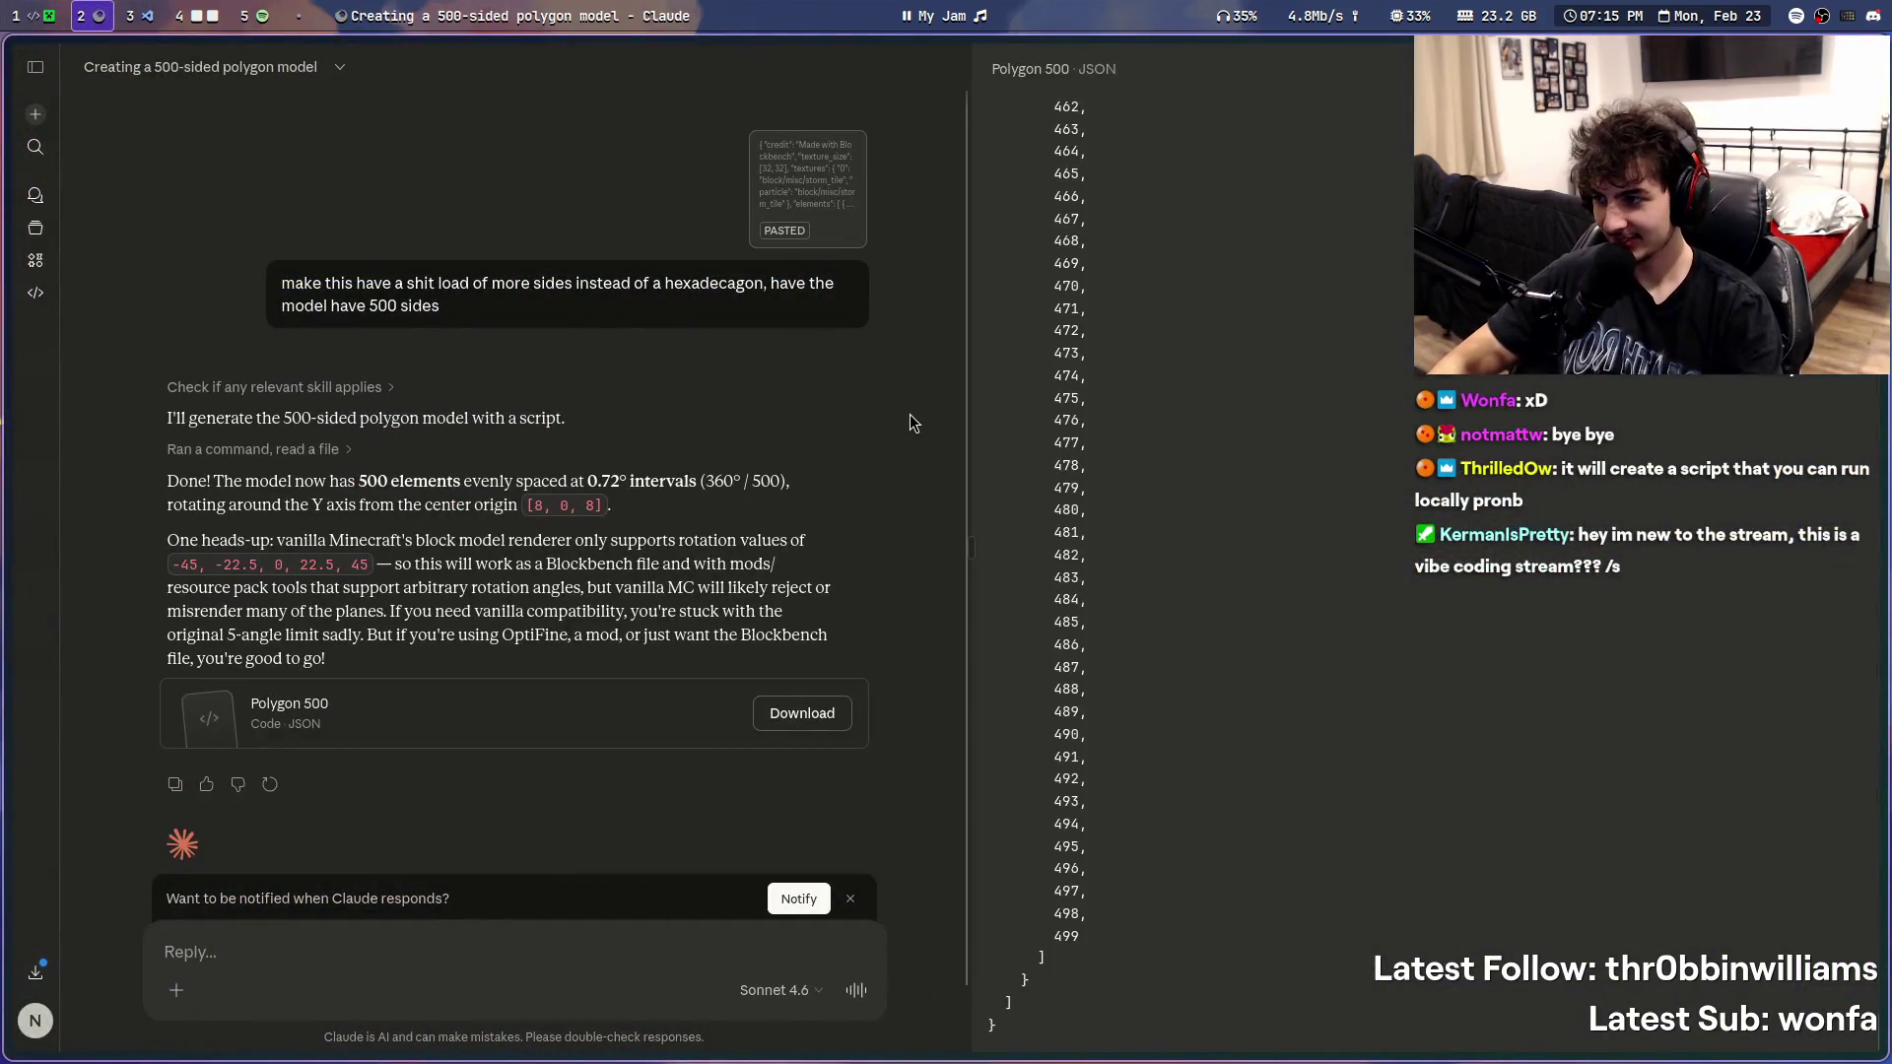
scroll(1255, 681, up, 5)
scroll(1224, 714, up, 5)
scroll(1253, 765, up, 3)
scroll(1752, 836, up, 3)
scroll(1789, 903, up, 2)
scroll(1813, 940, up, 3)
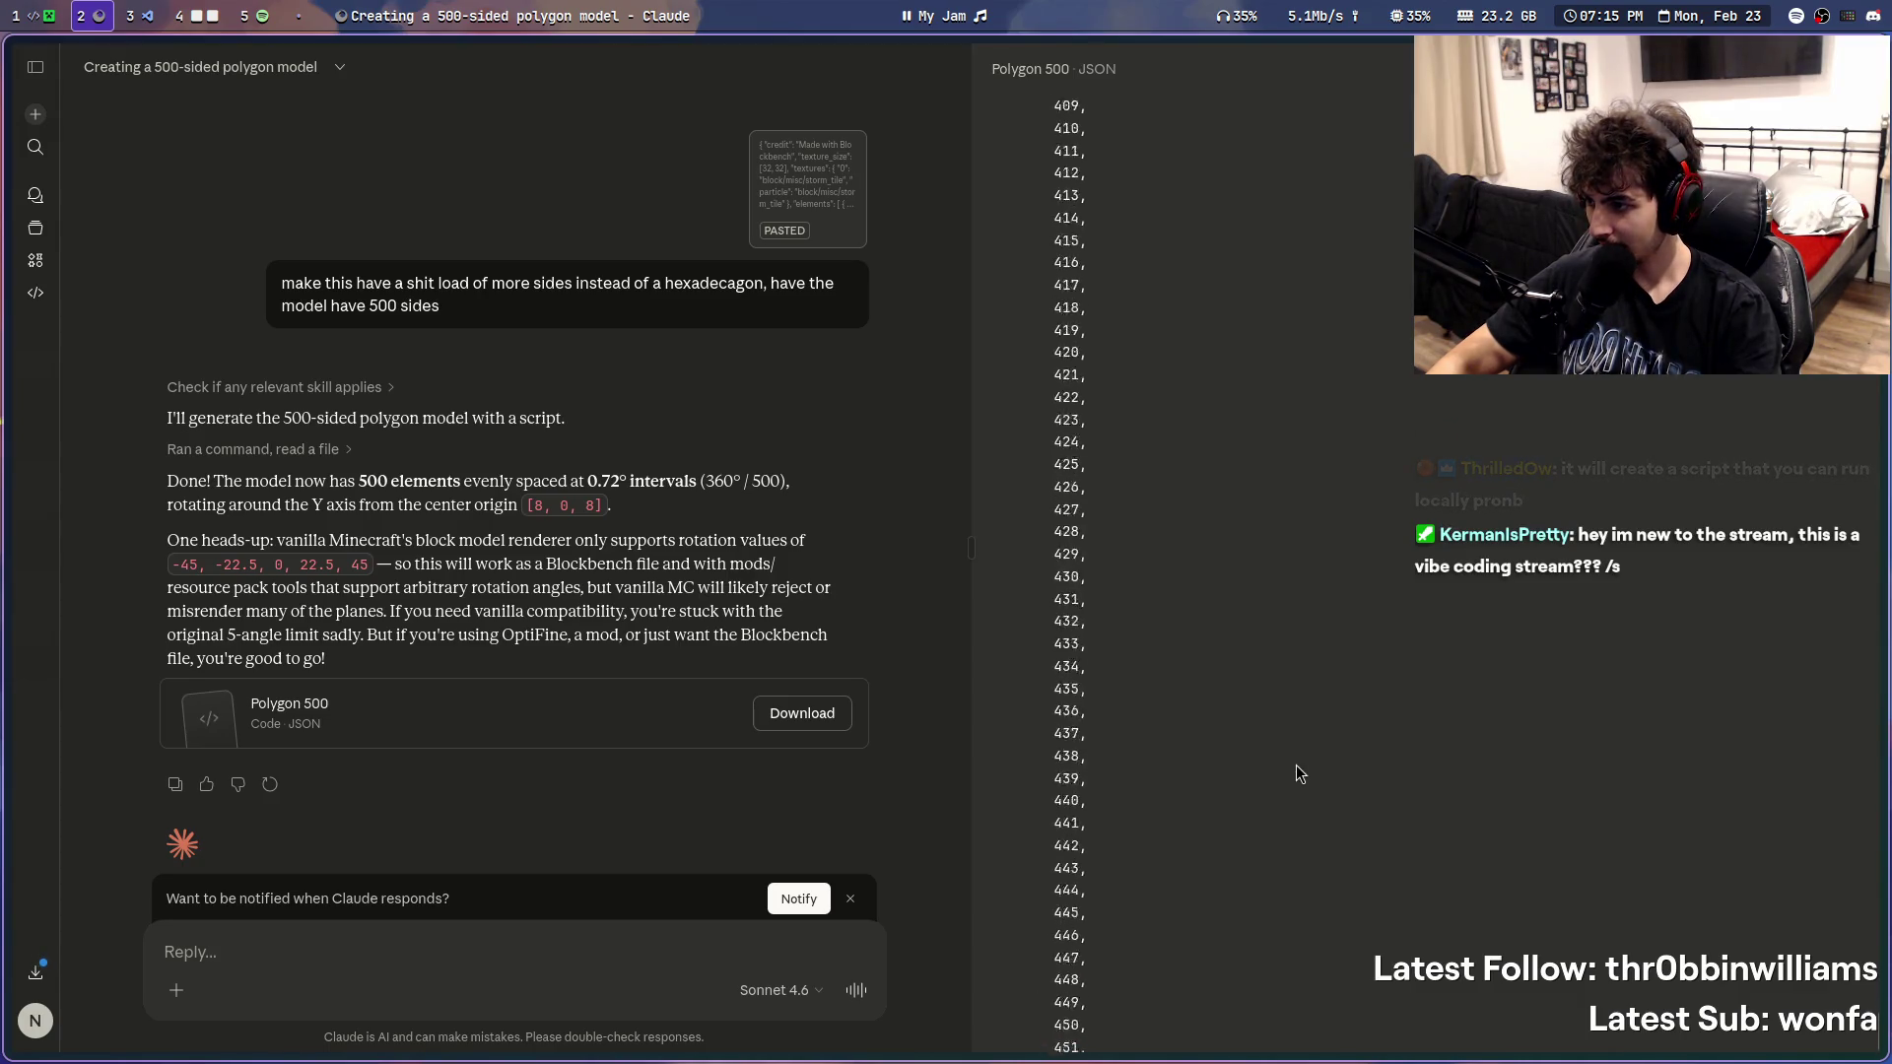
- Highlight Claude's vanilla rotation-limit warning under the Polygon 500 JSON, then clear the highlight
drag(169, 539, 449, 559)
click(560, 574)
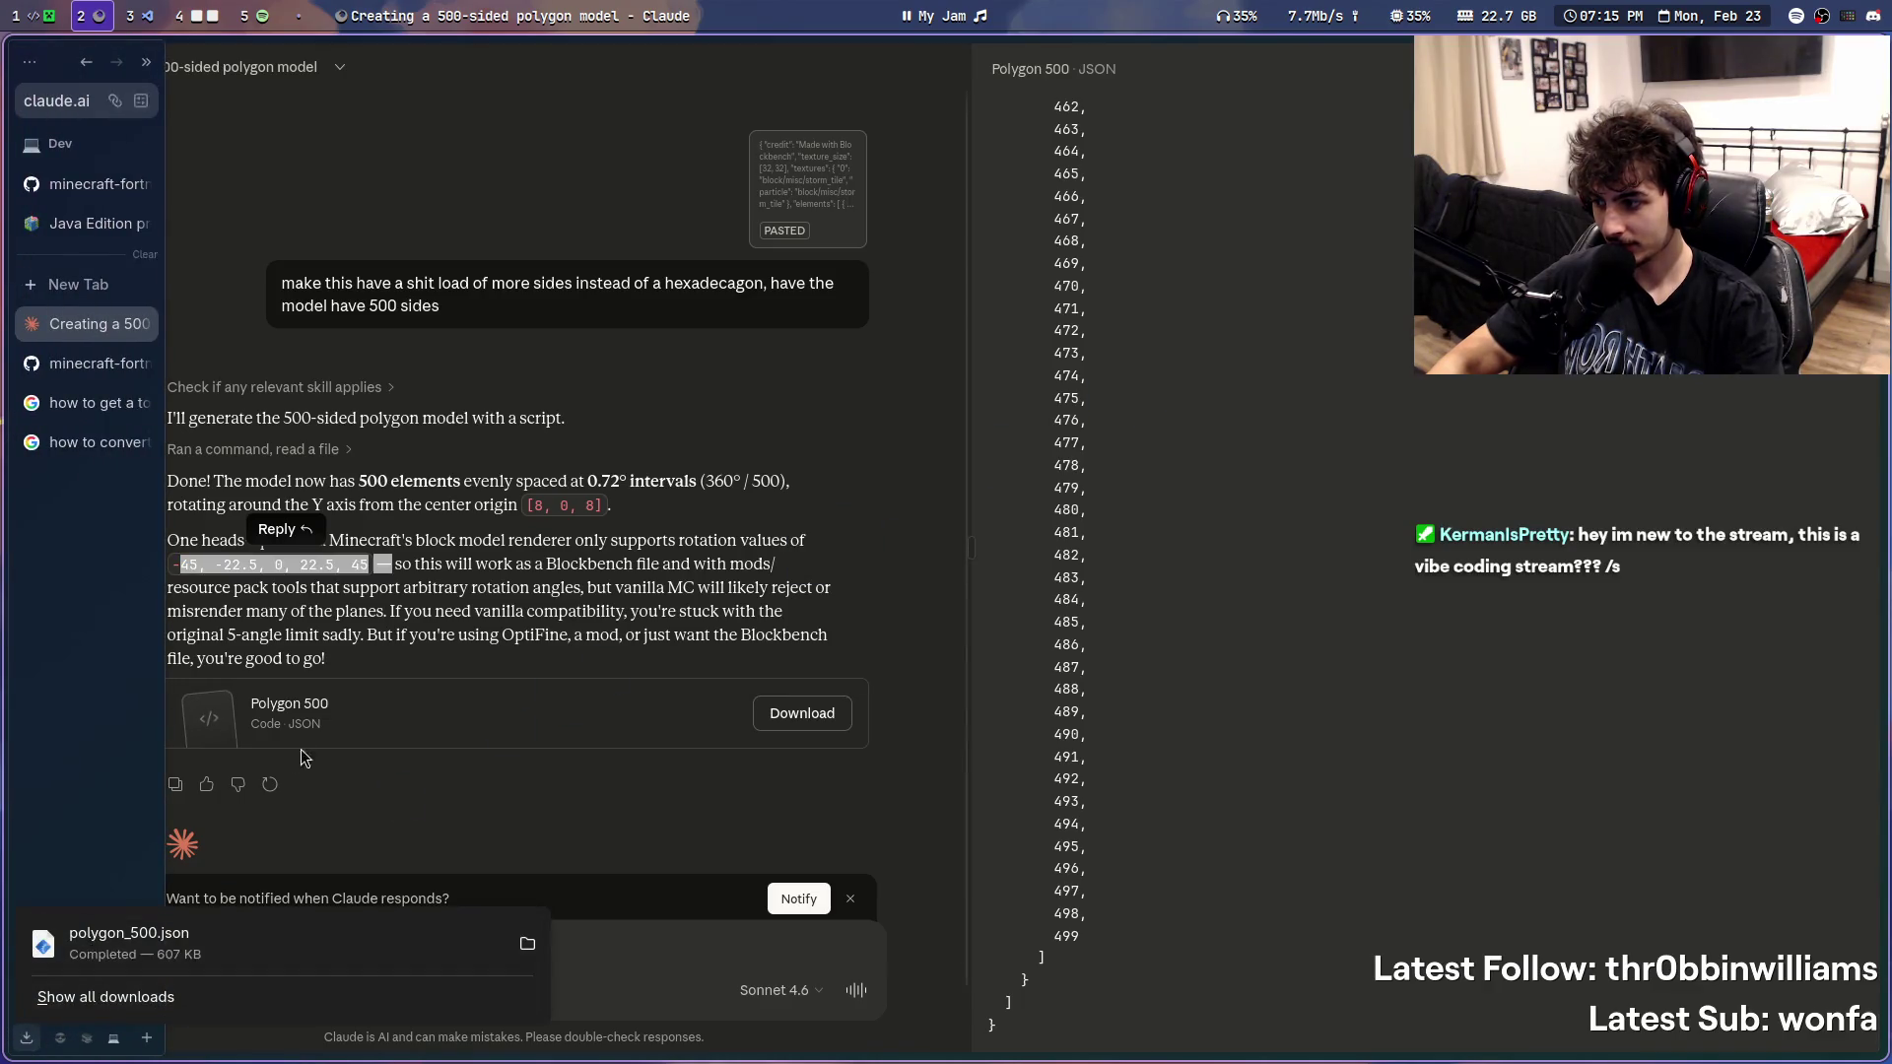
- Return to the Files workspace and paste storm_circle.json into the interactable models folder
key(super+shift+3)
key(super+3)
key(super+4)
key(super+3)
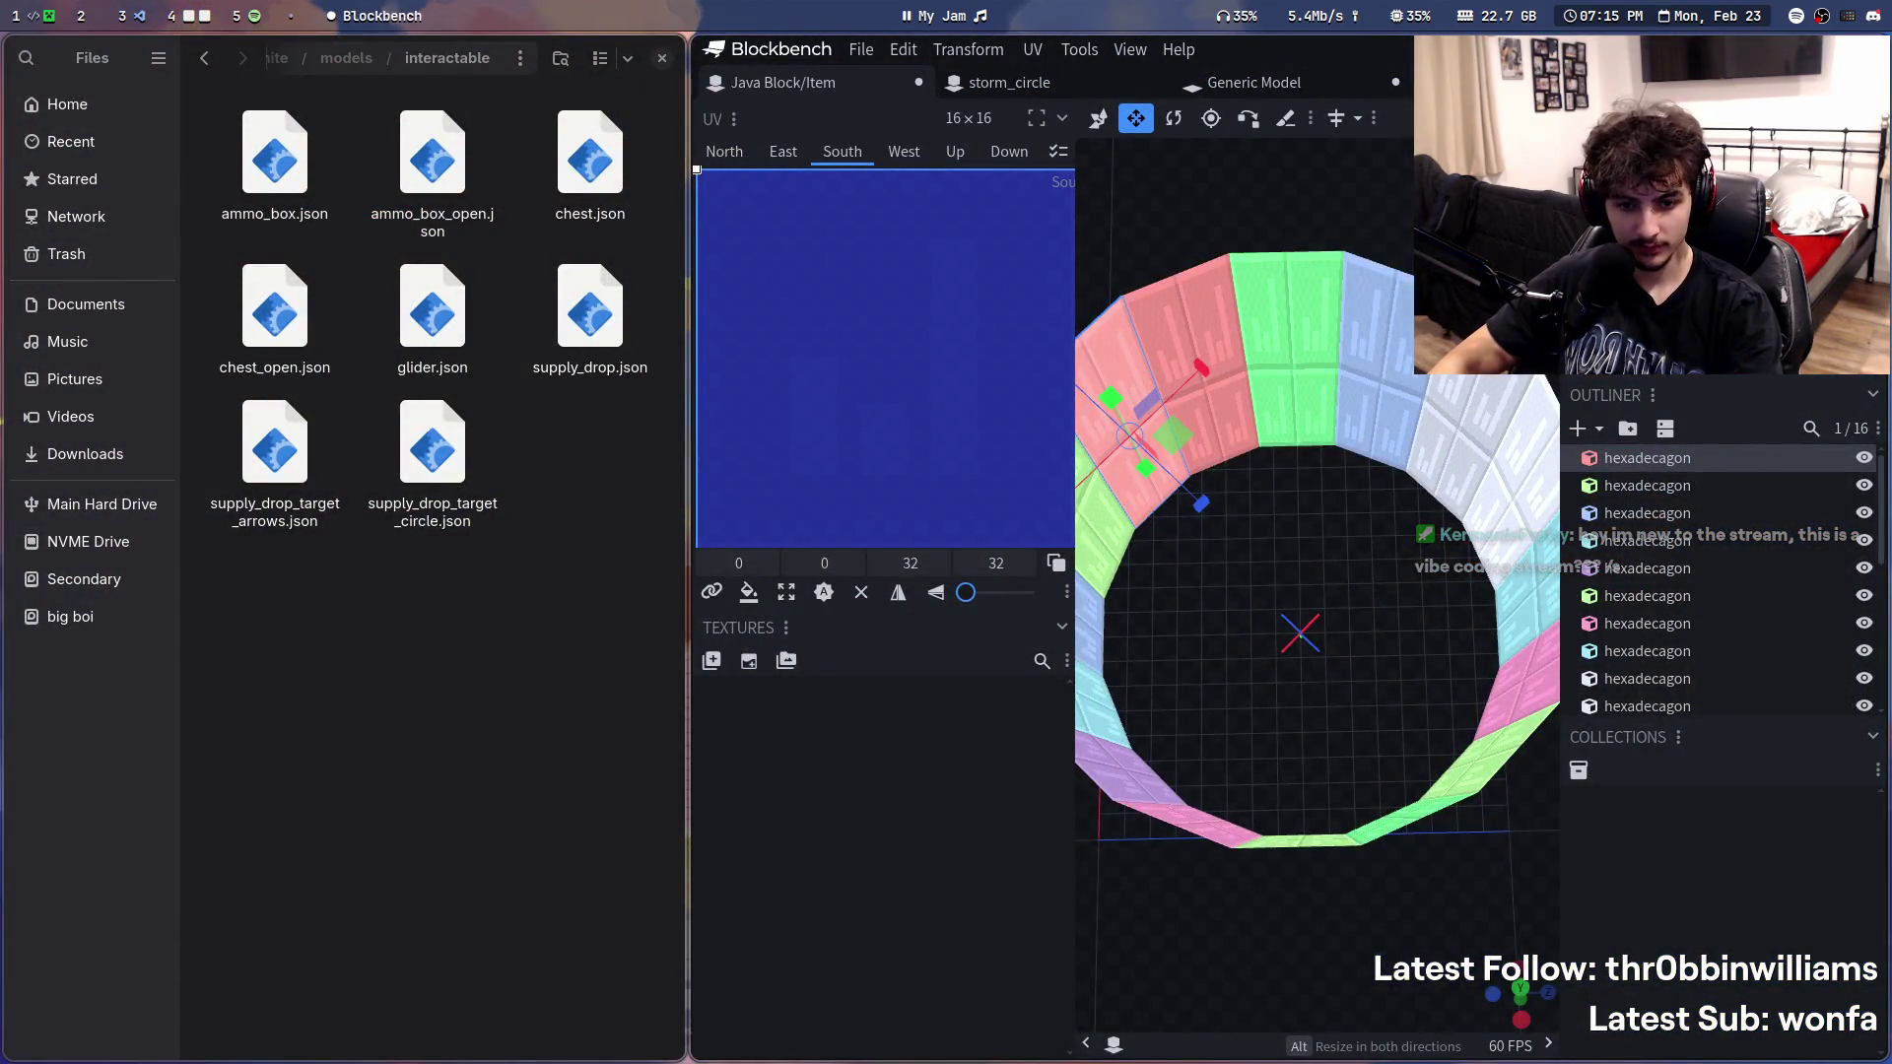
key(ctrl+v)
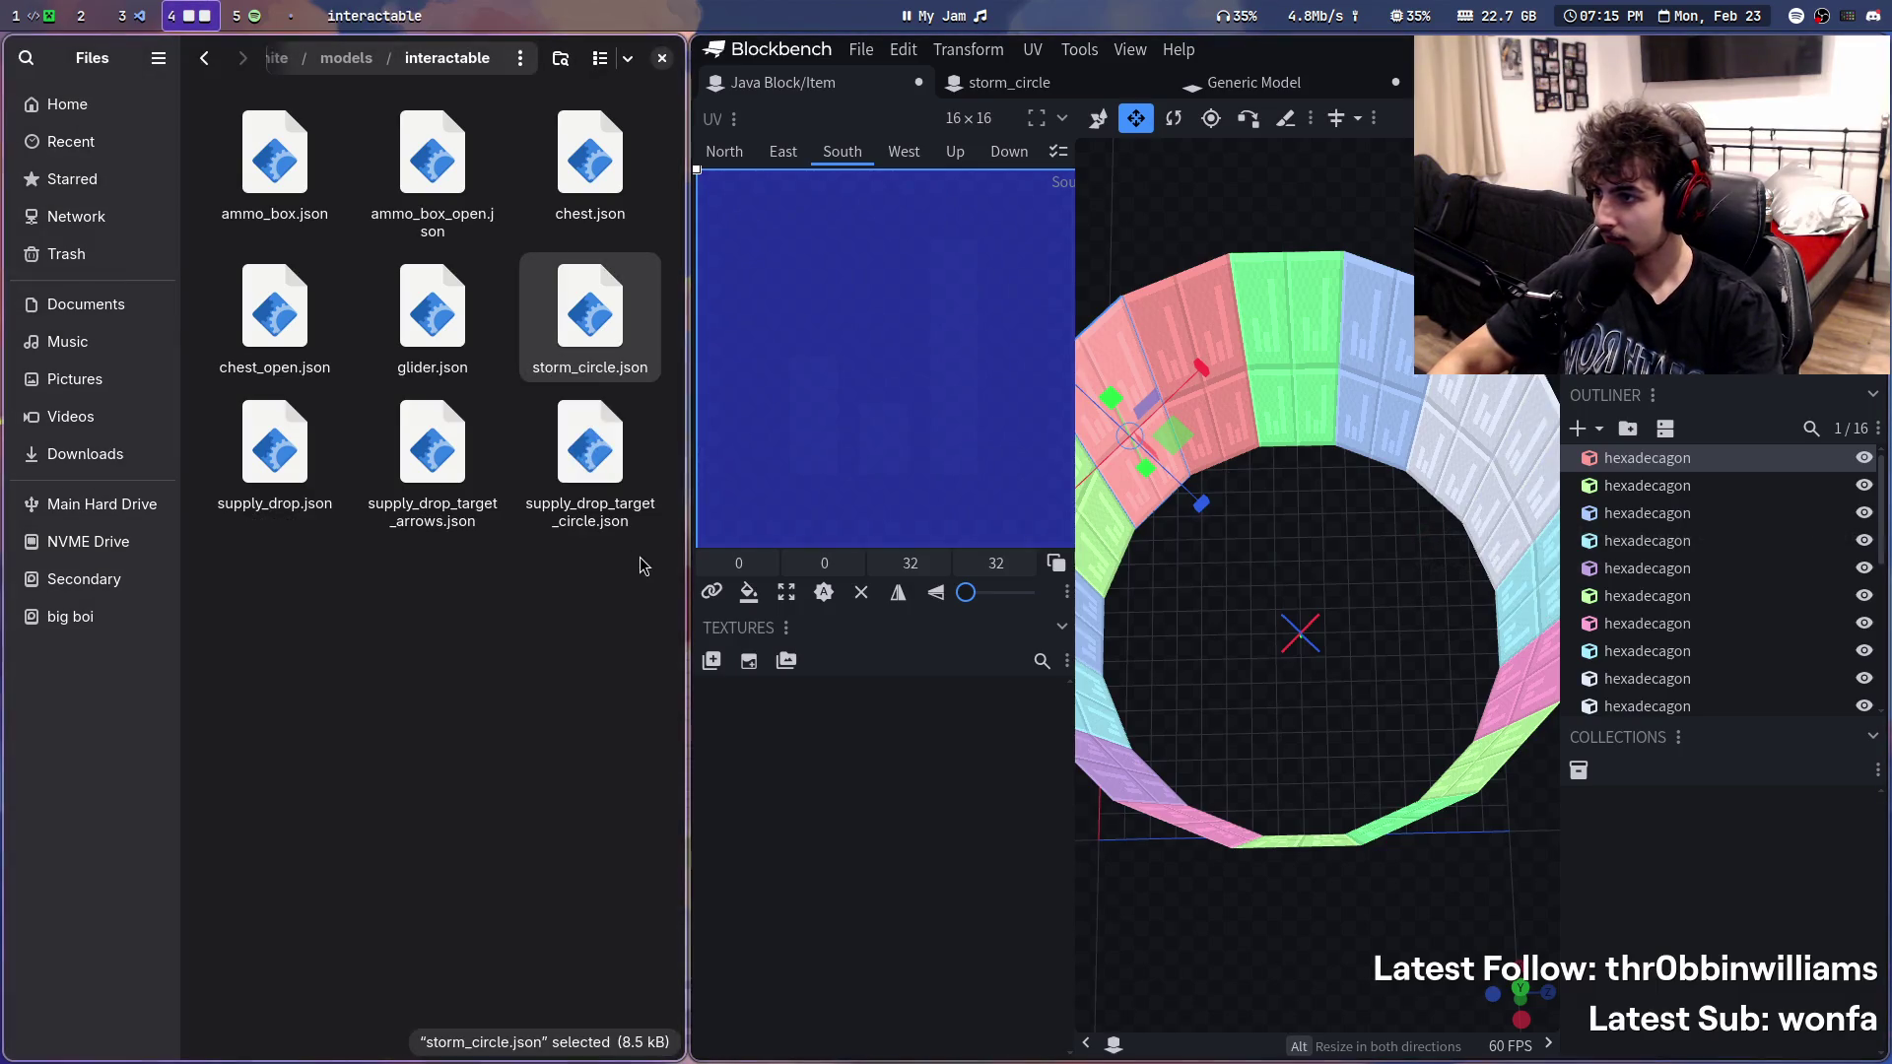
- Flip through Claude and the editors back to Files beside Blockbench and widen the file browser
key(super+2)
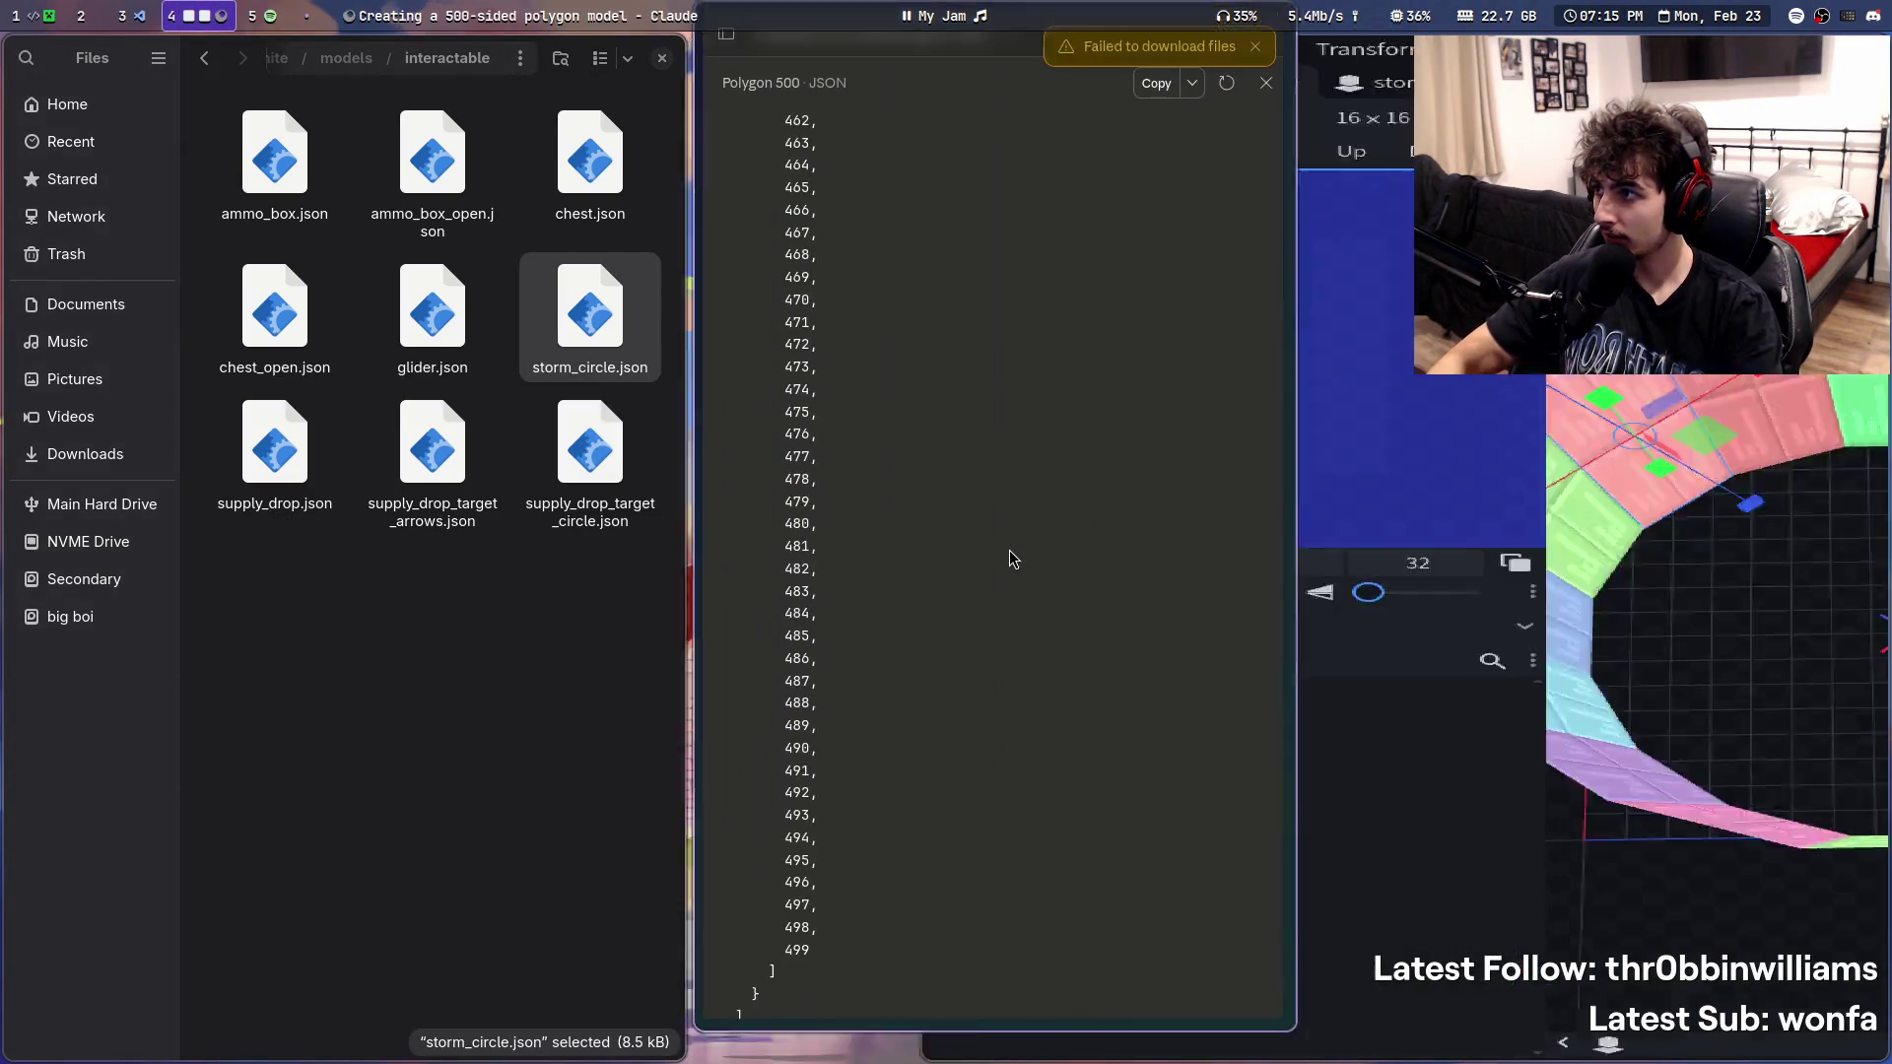
key(super+1)
key(super+4)
key(super+2)
key(super+3)
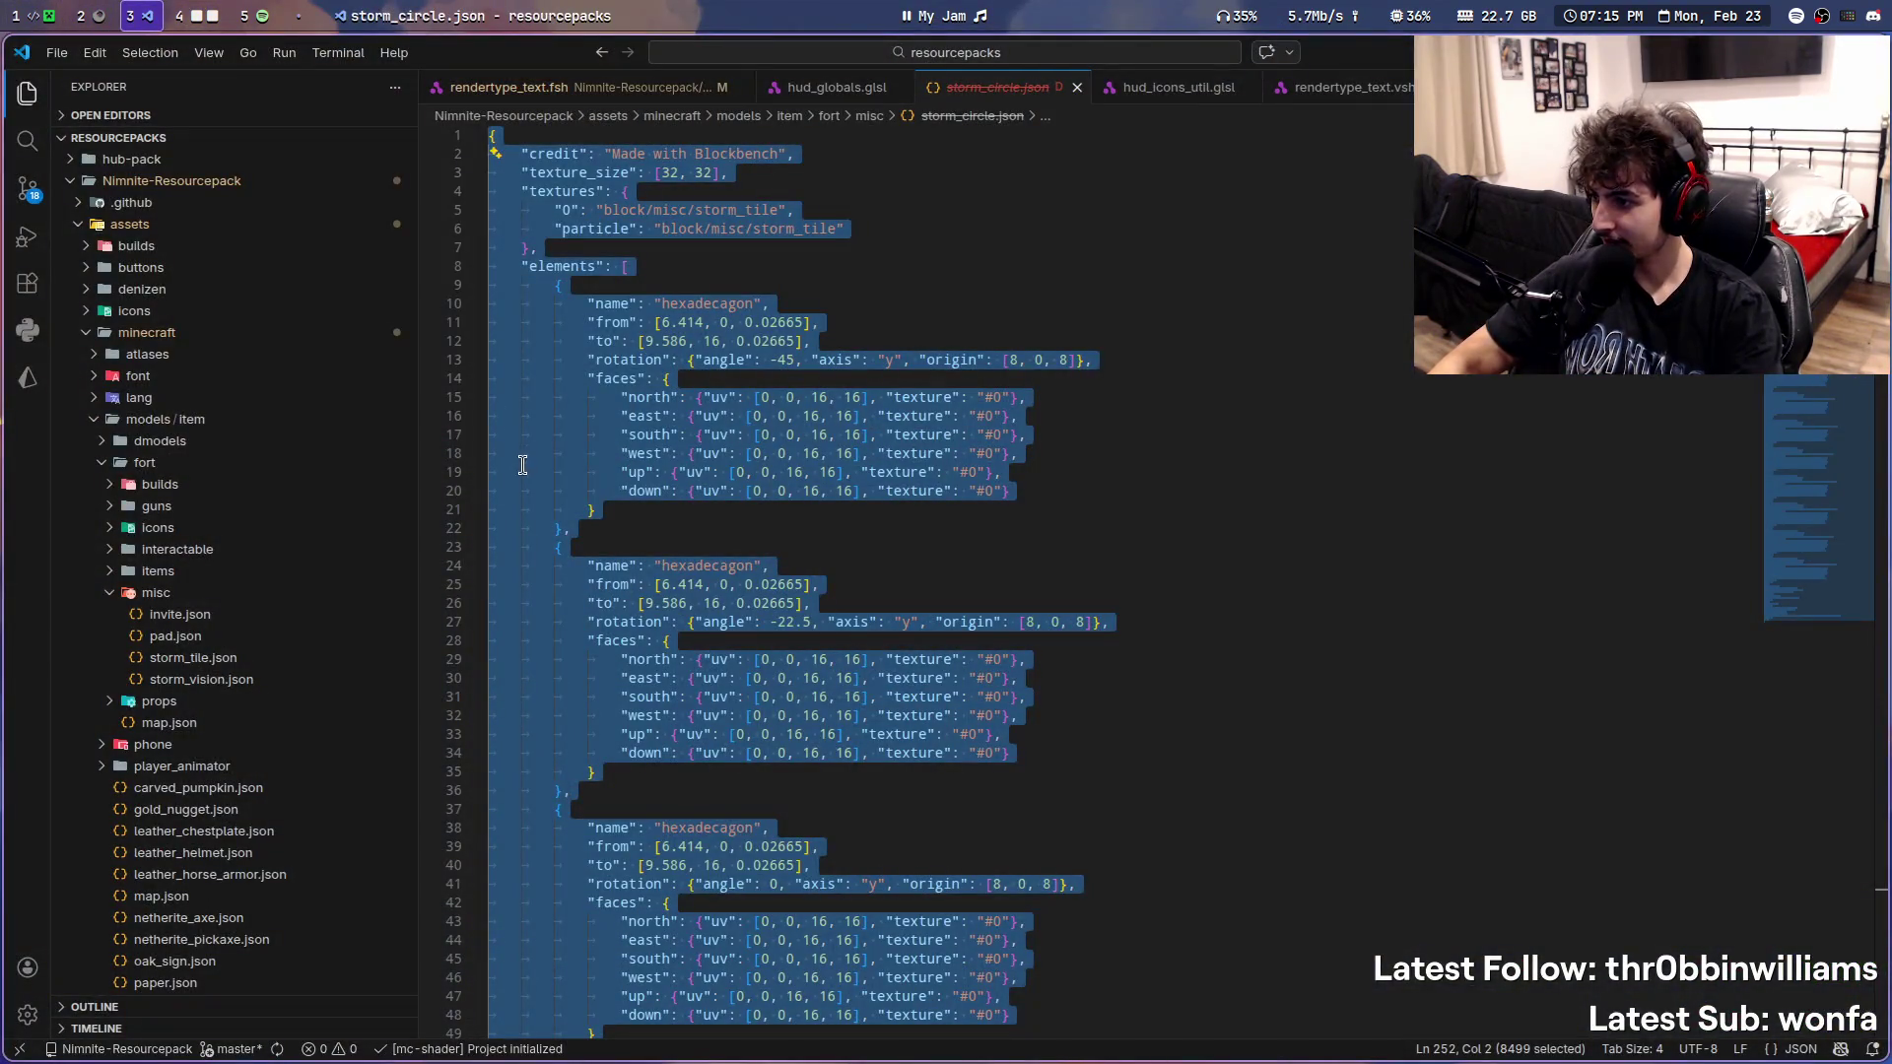
click(222, 16)
super+right_drag(493, 646, 647, 676)
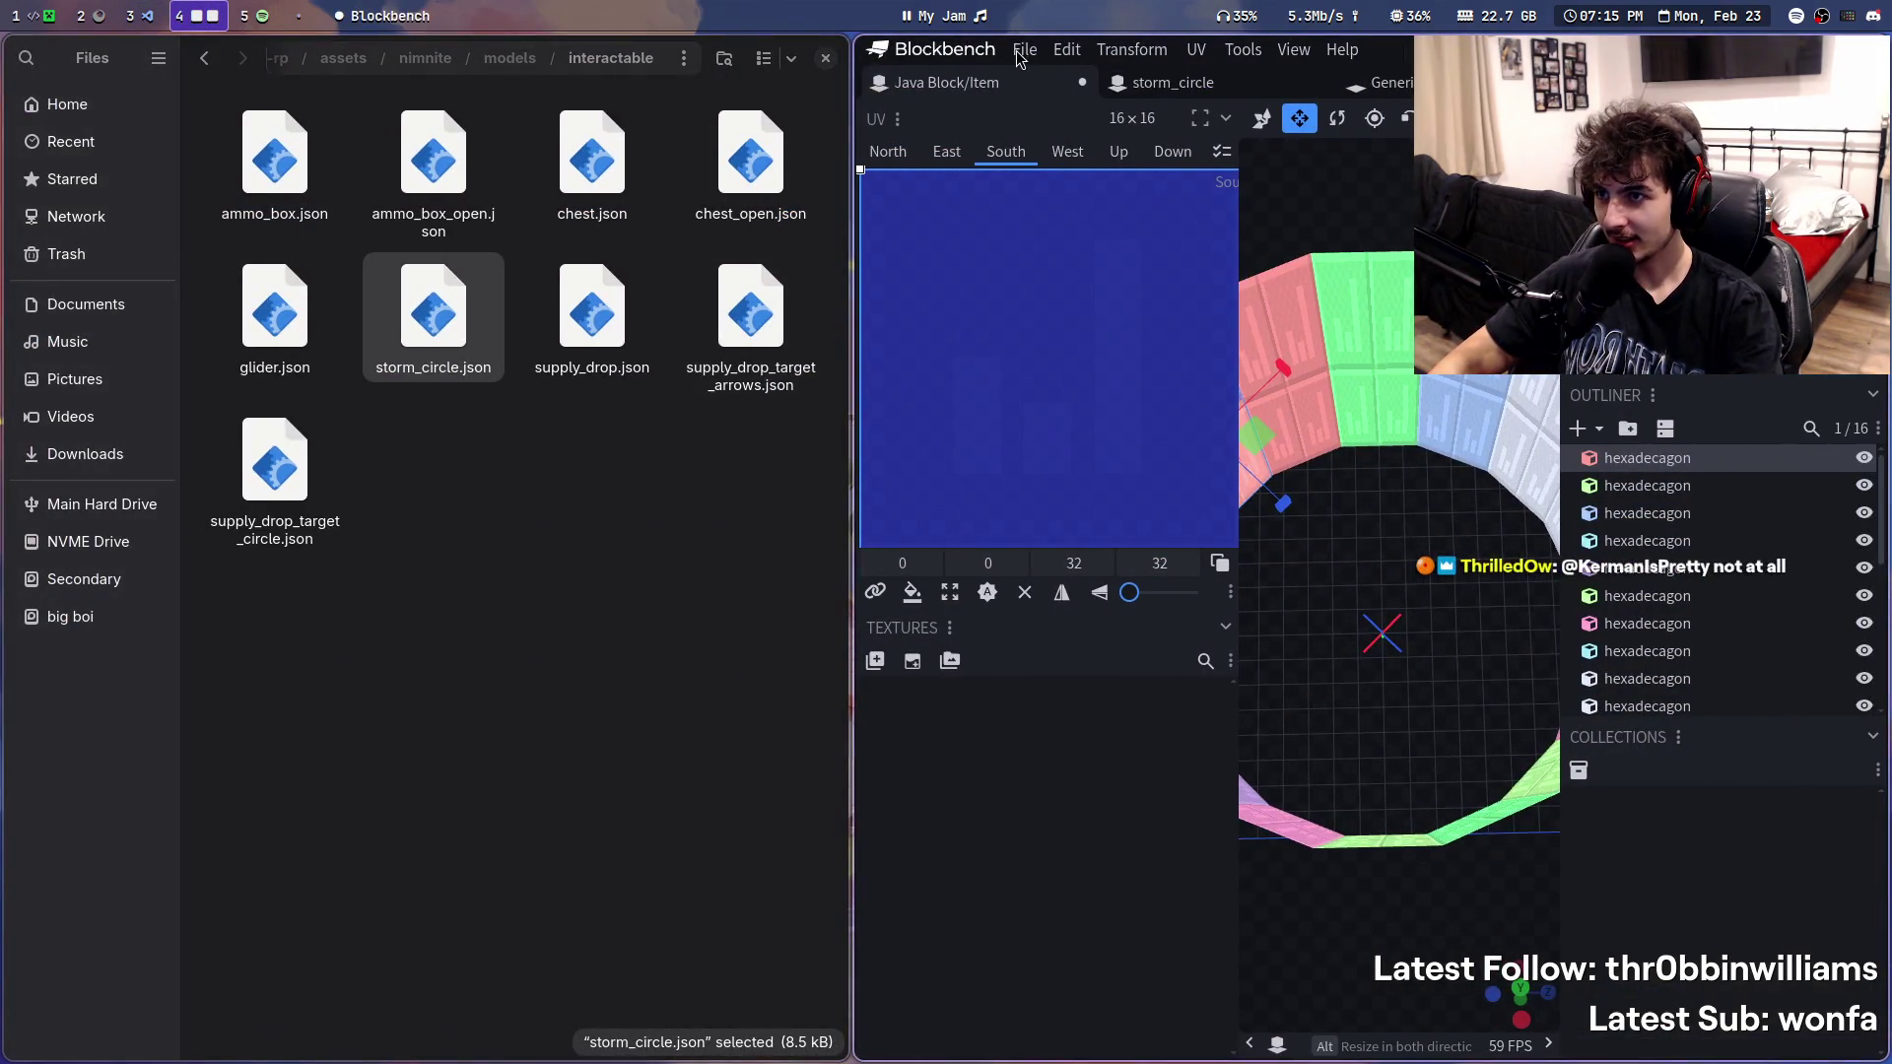
- Start Blockbench's Open Model picker, browse to the interactable folder, then cancel it
click(1023, 49)
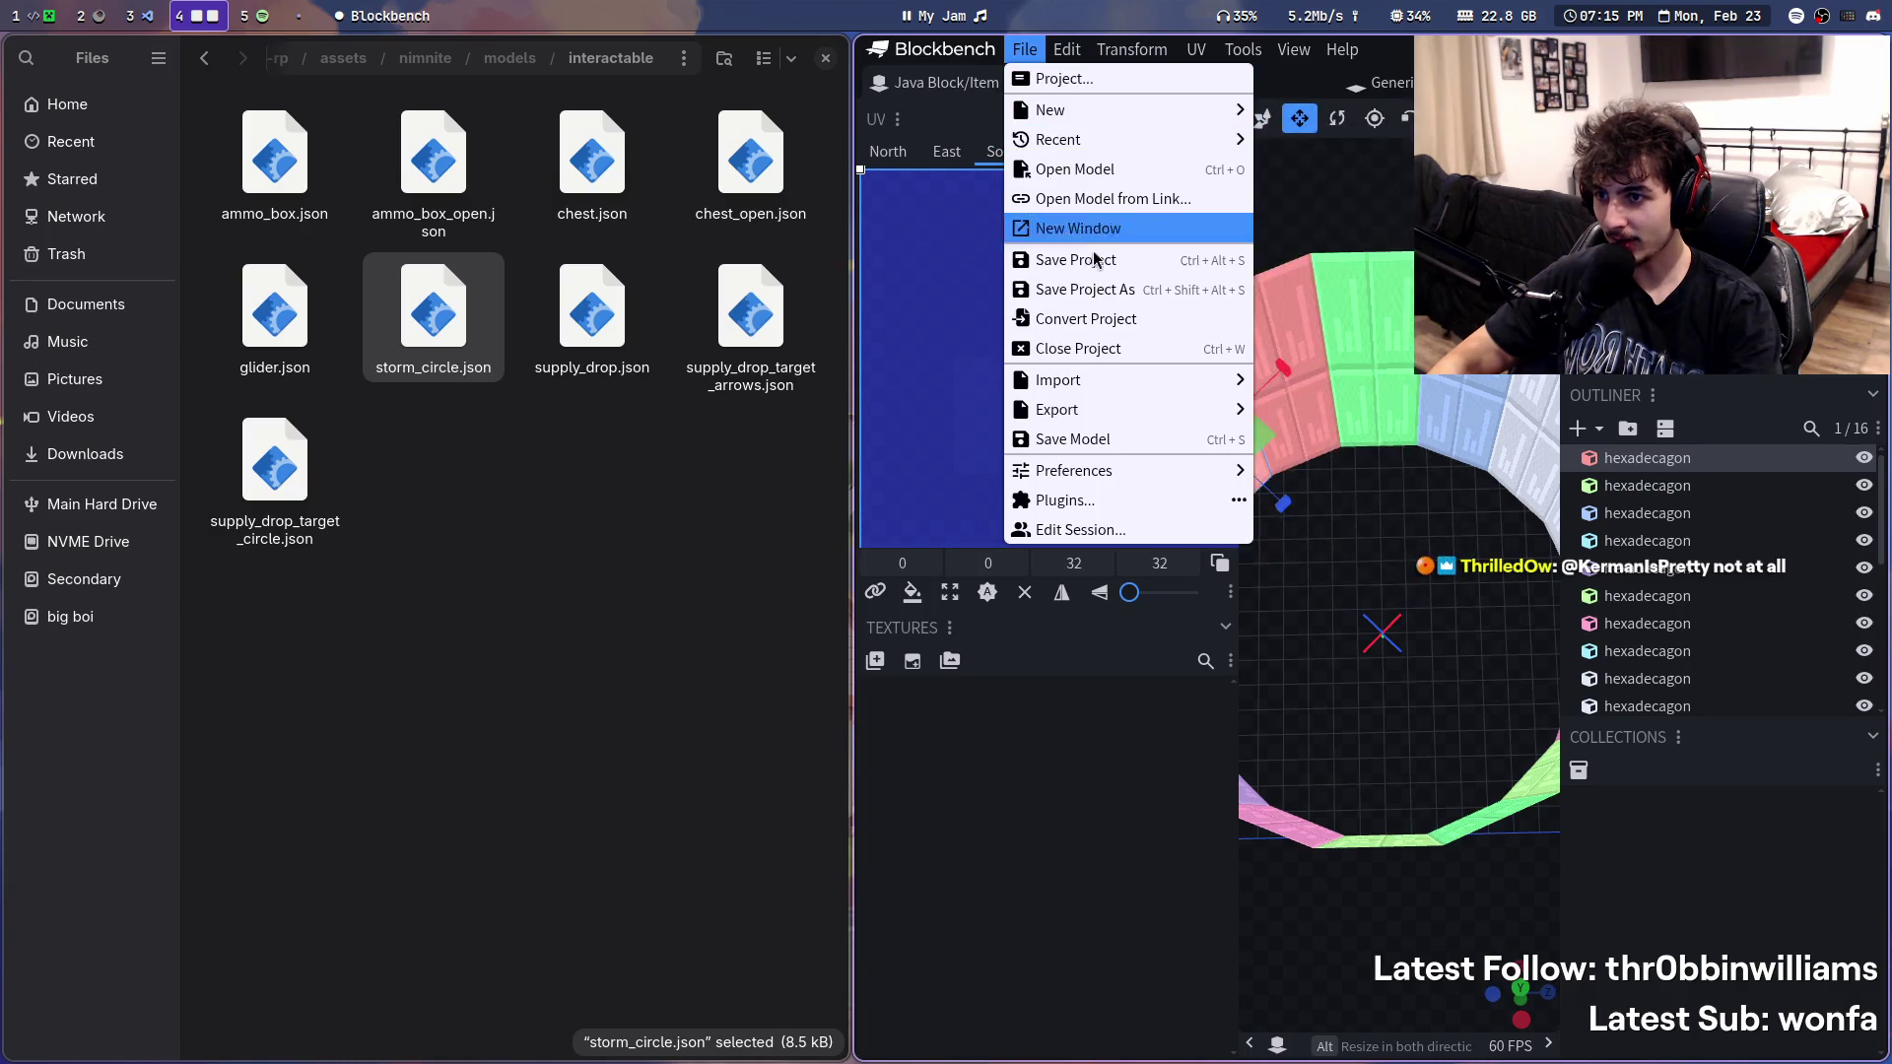
click(1123, 168)
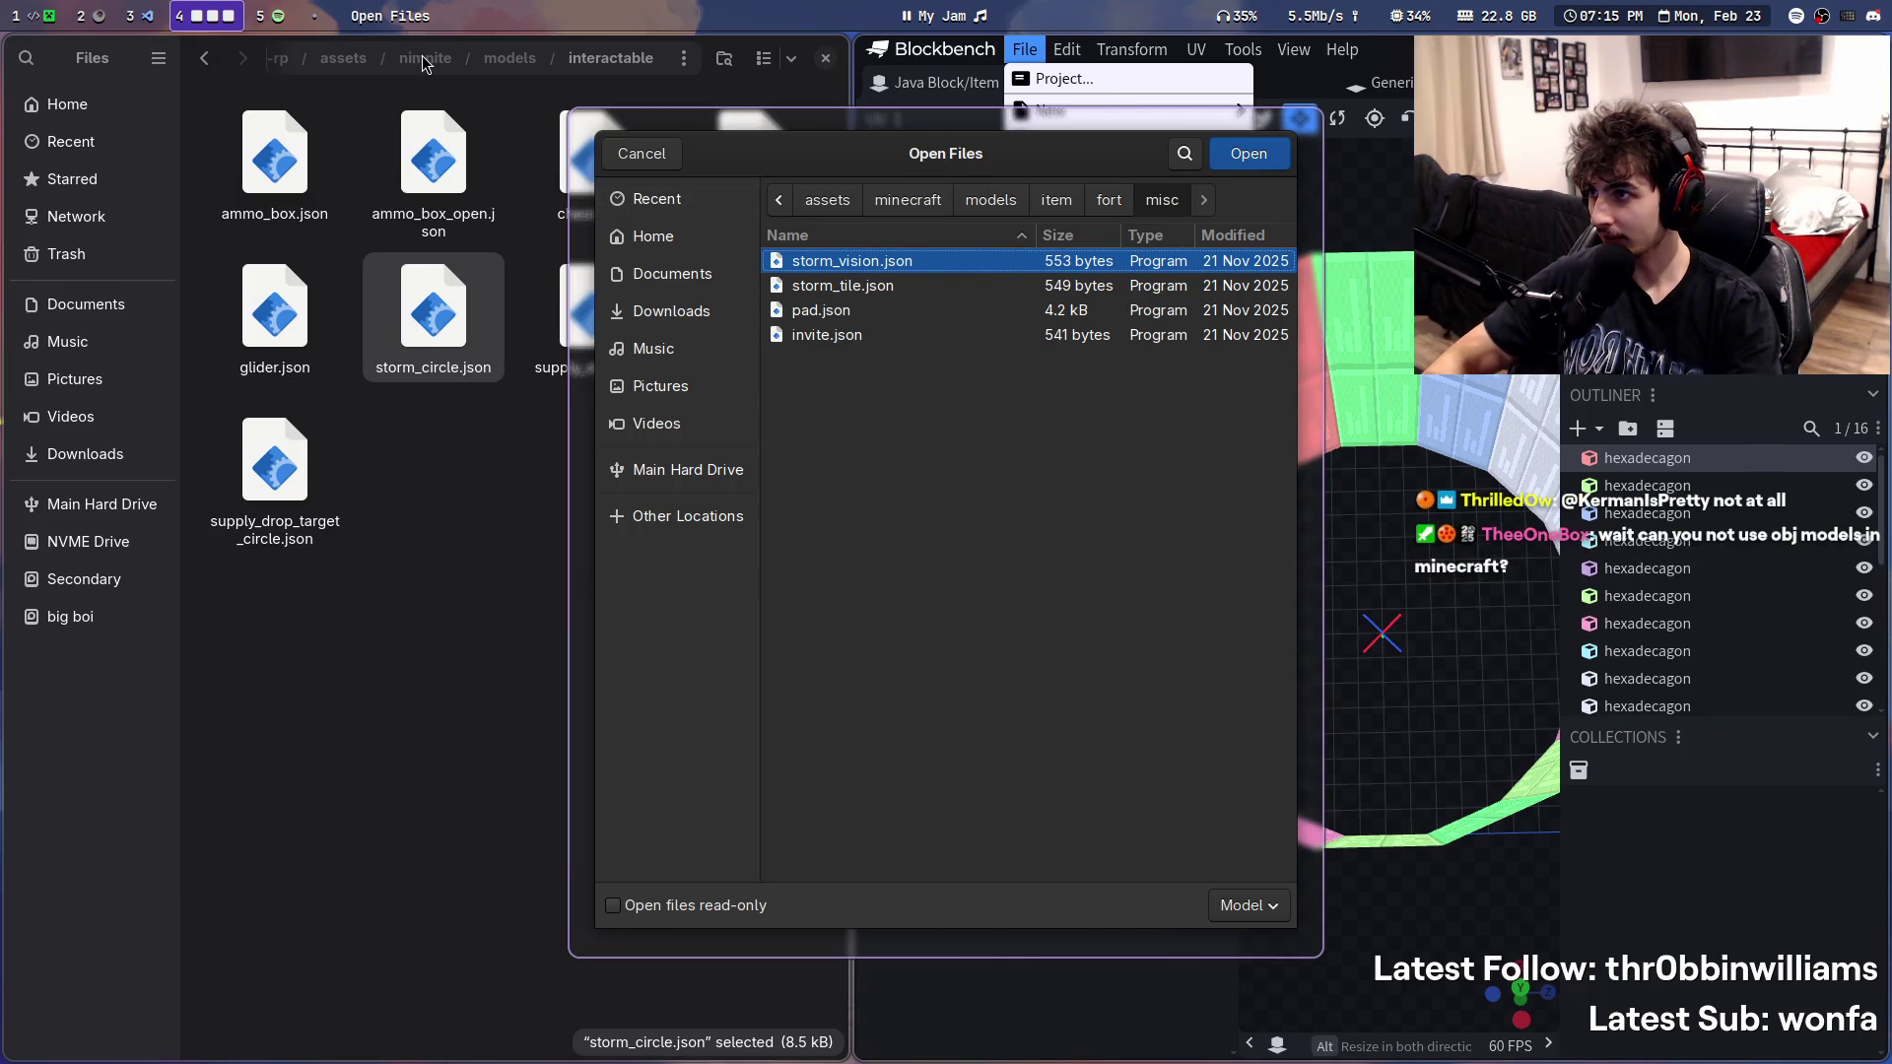
key(Escape)
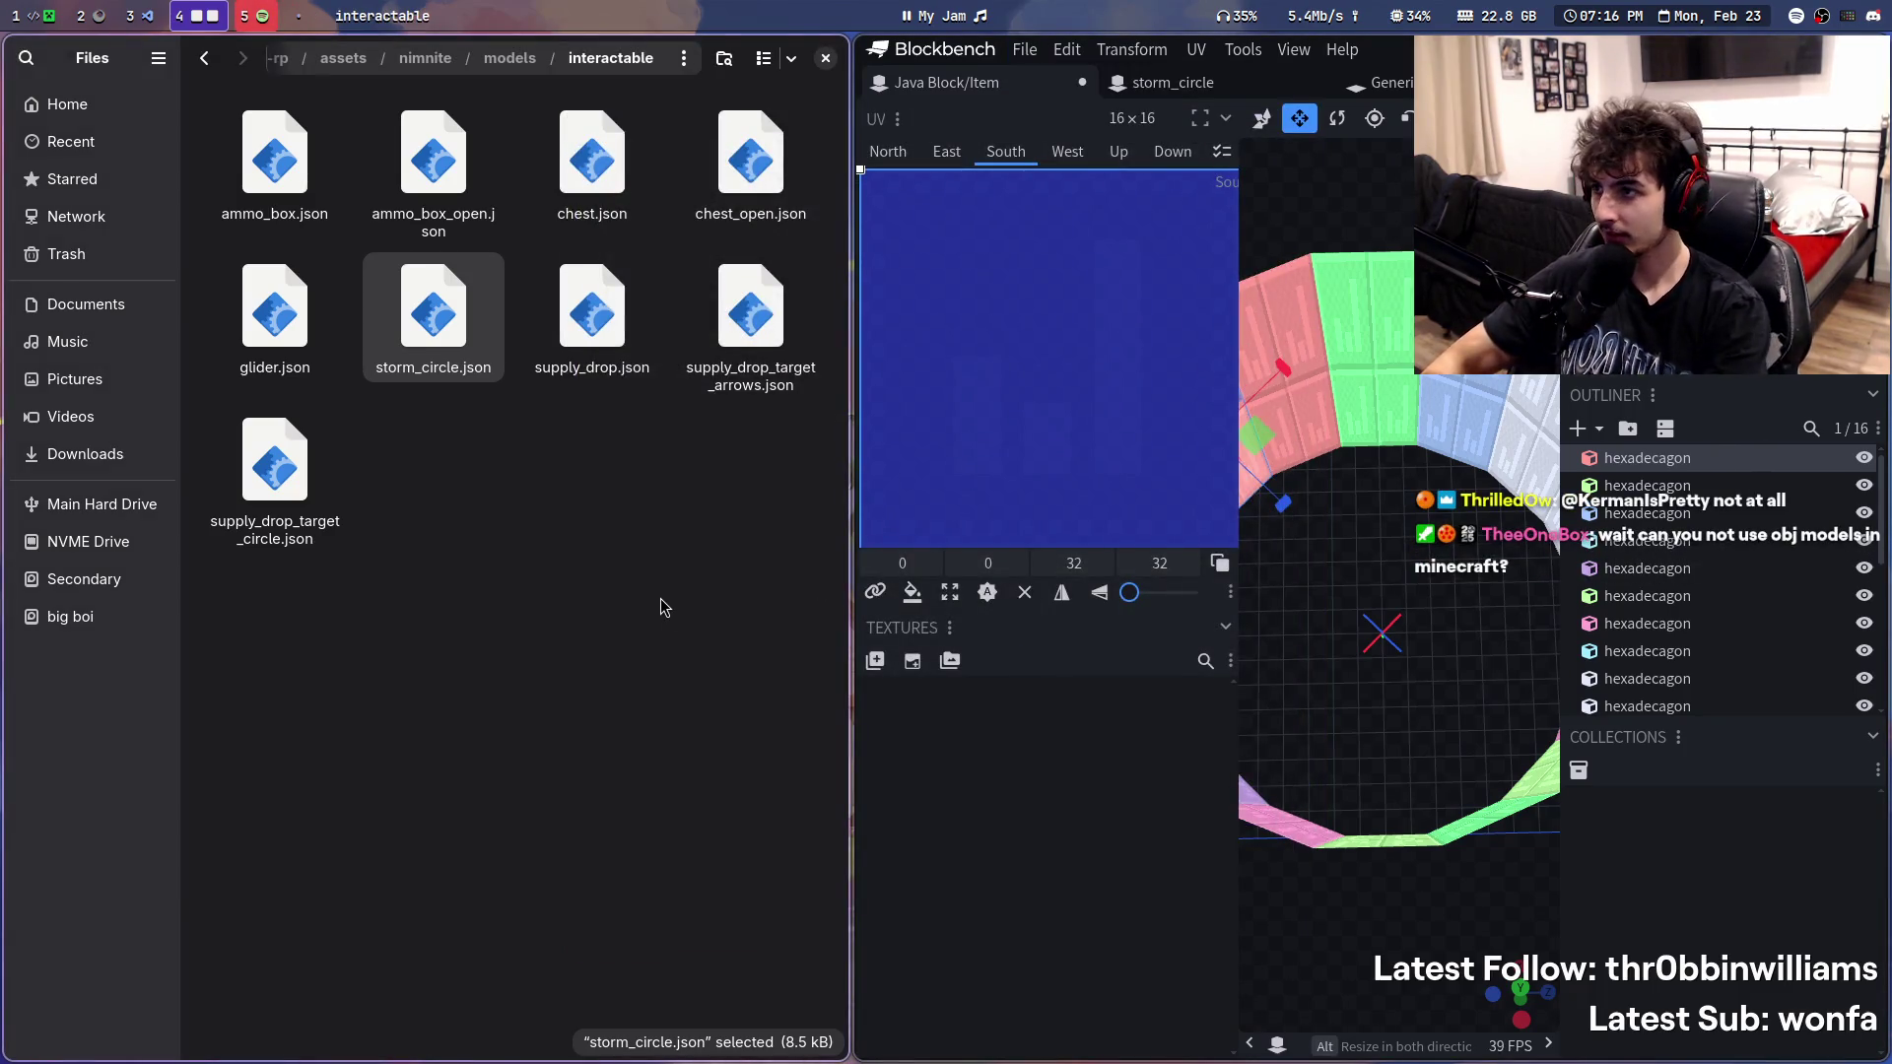
click(1024, 48)
mouse_move(1051, 109)
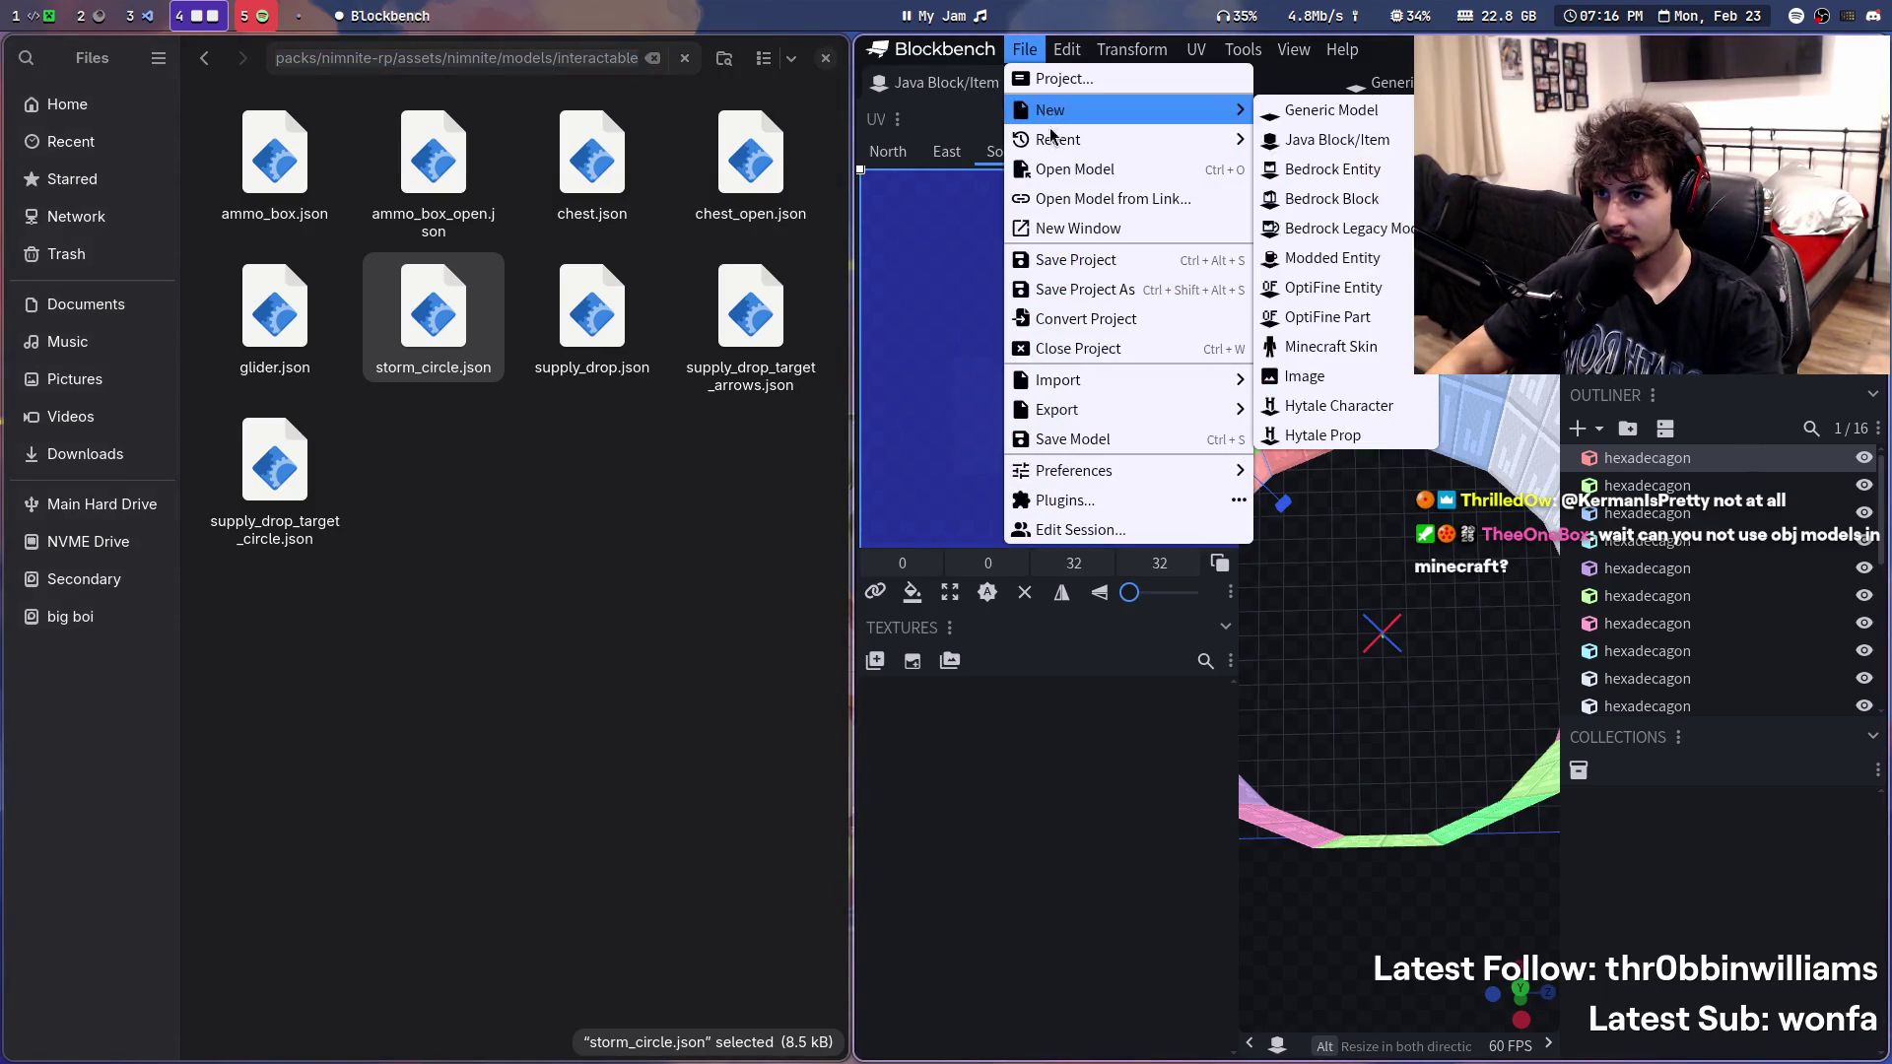
click(1075, 168)
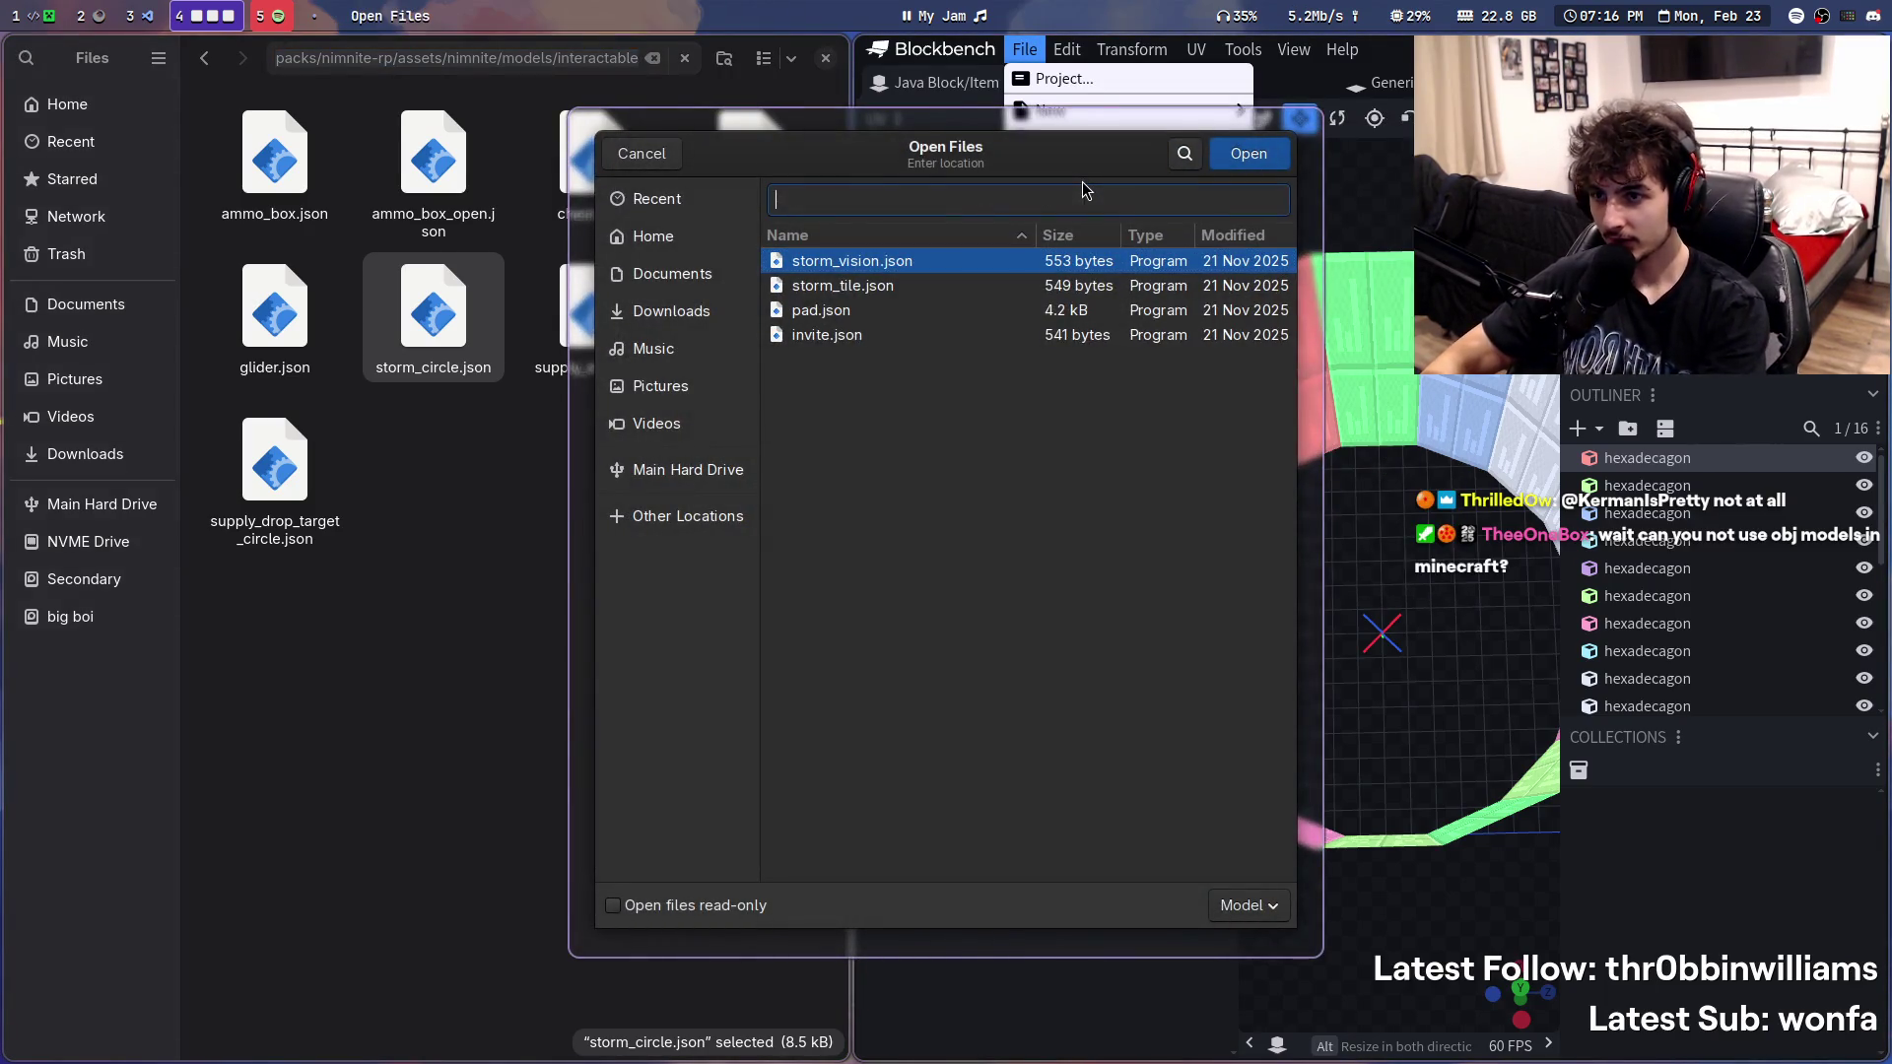
key(ctrl+l)
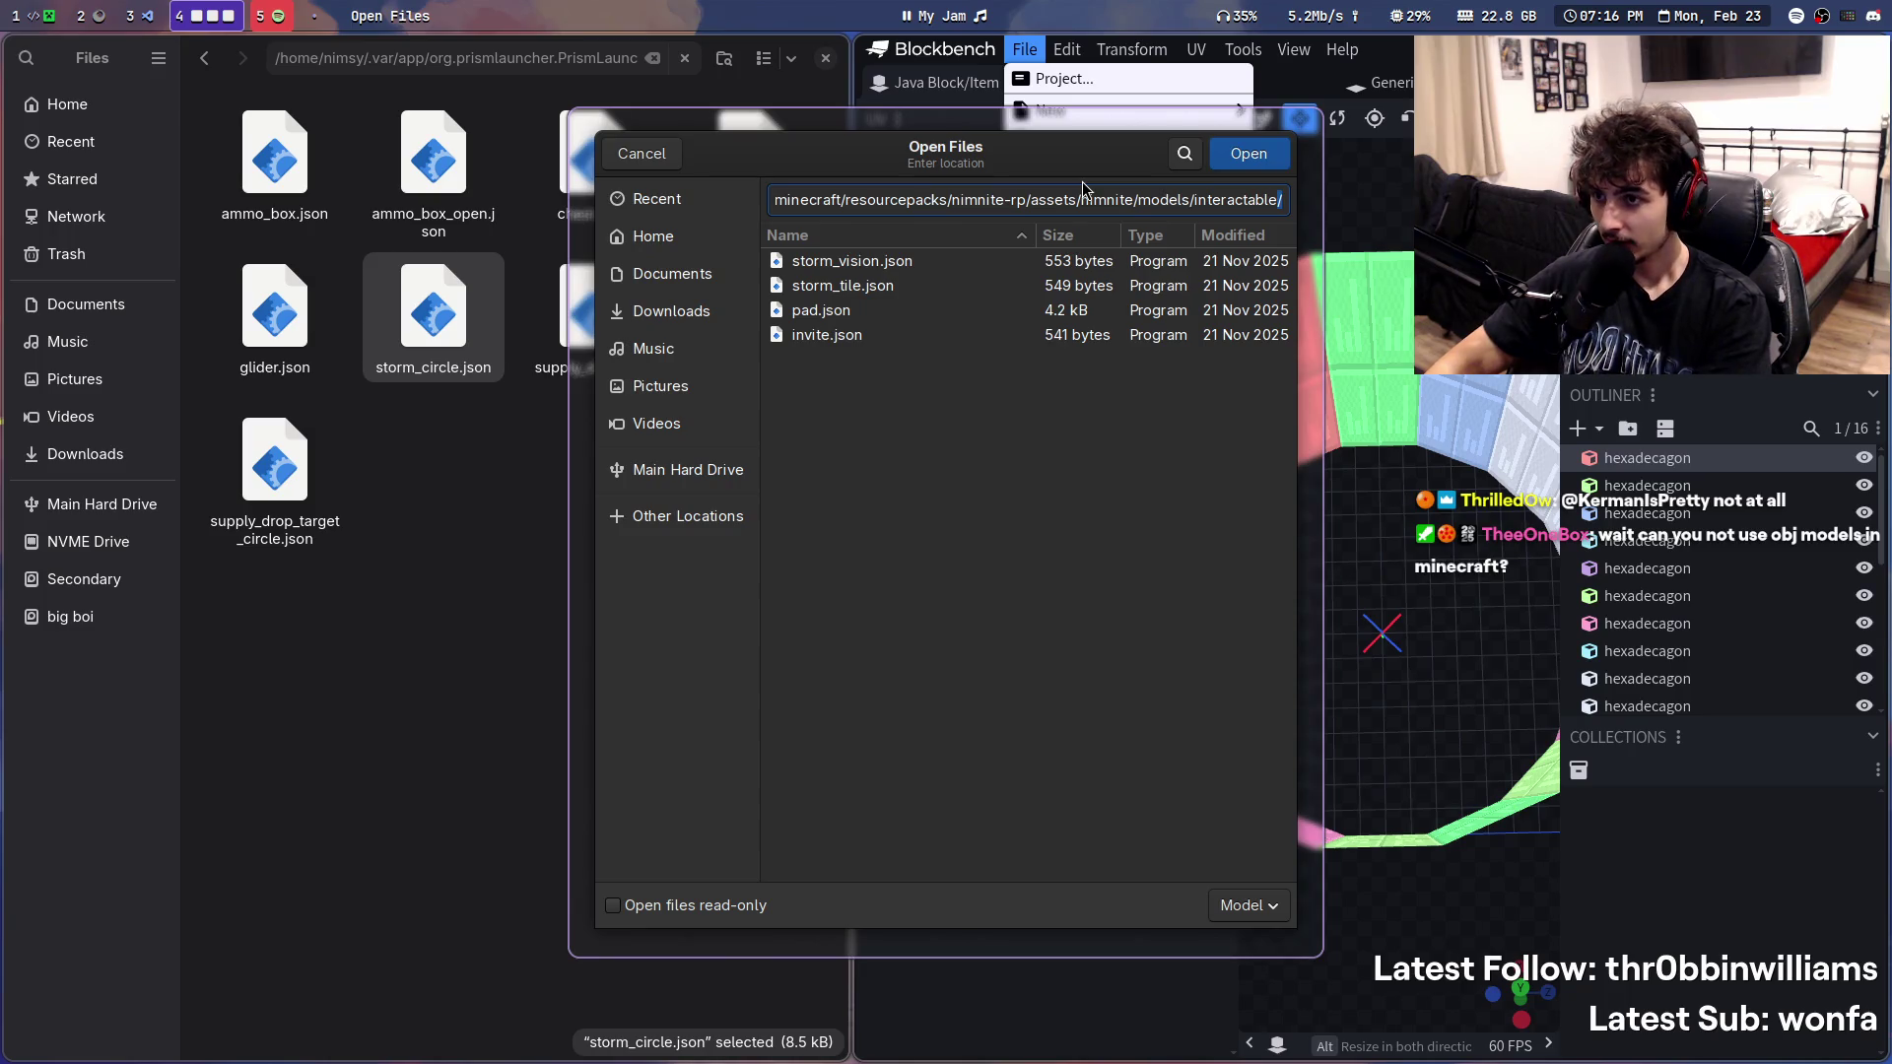
key(Return)
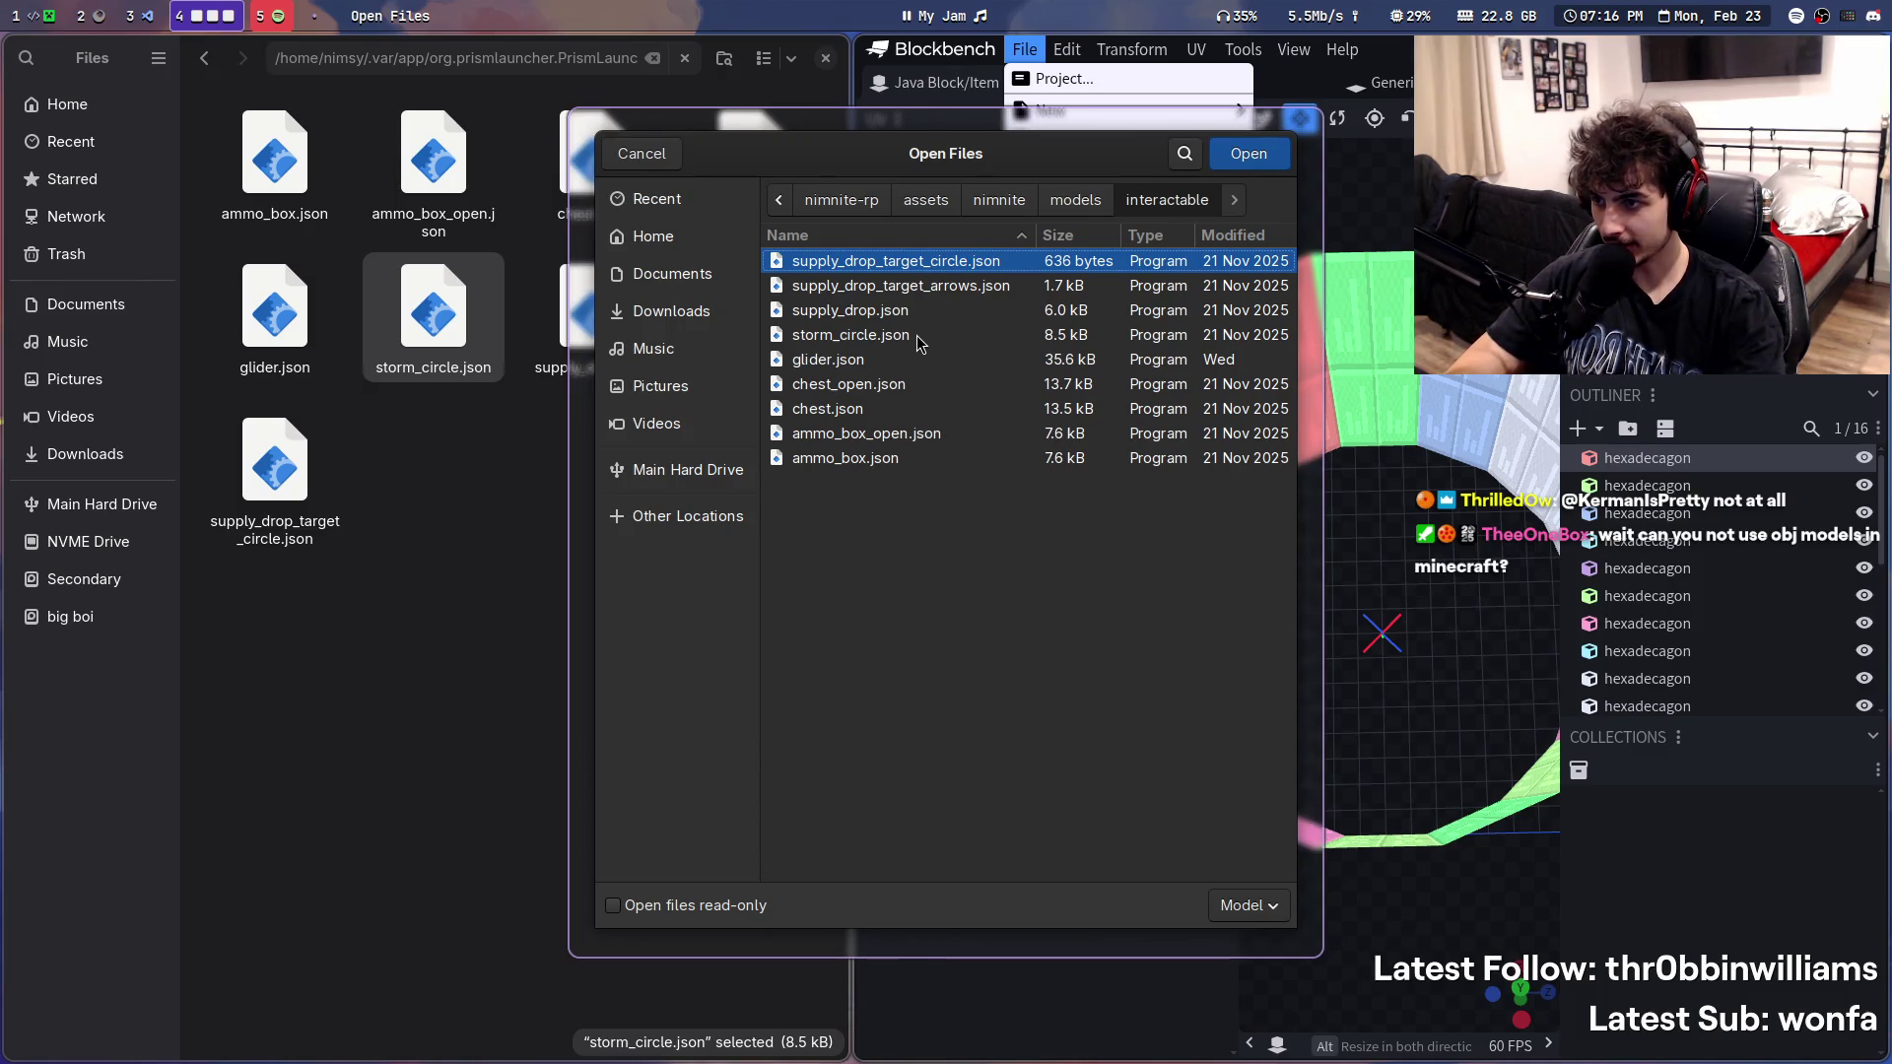
super+drag(925, 356, 1434, 478)
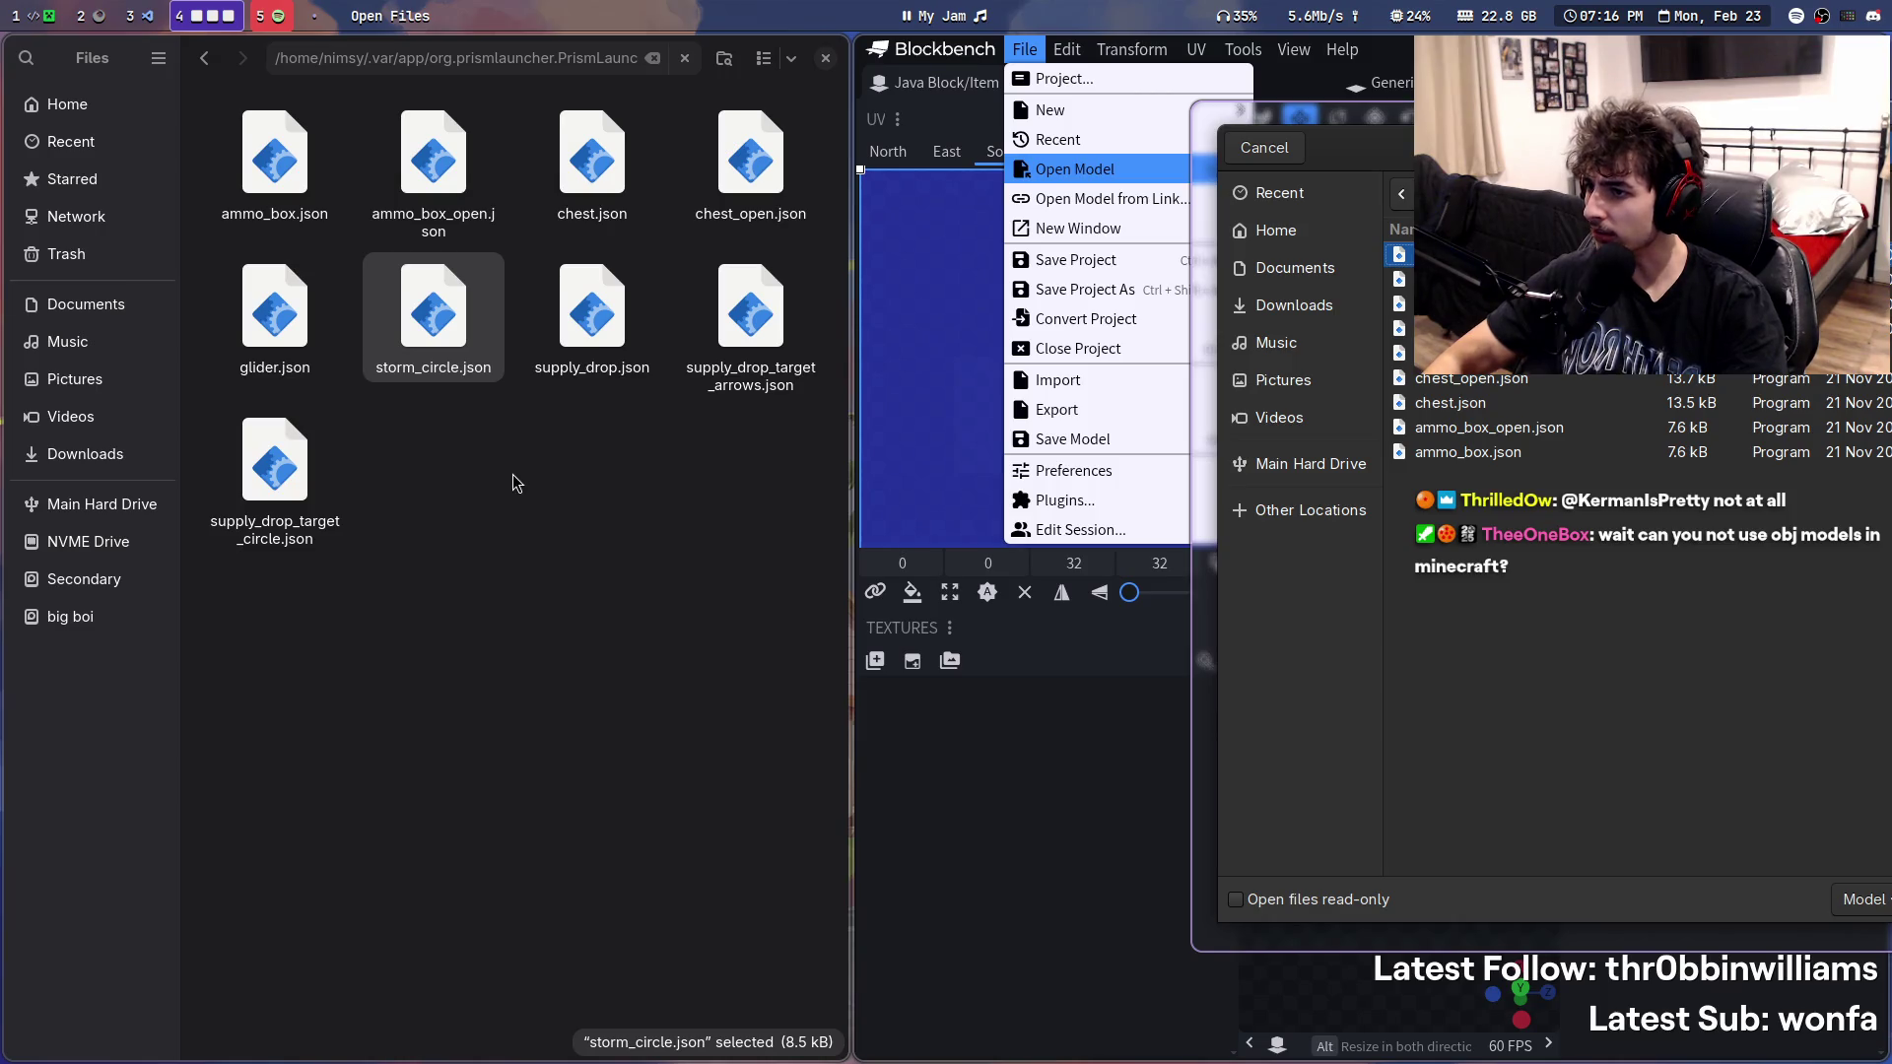
key(Escape)
key(Right)
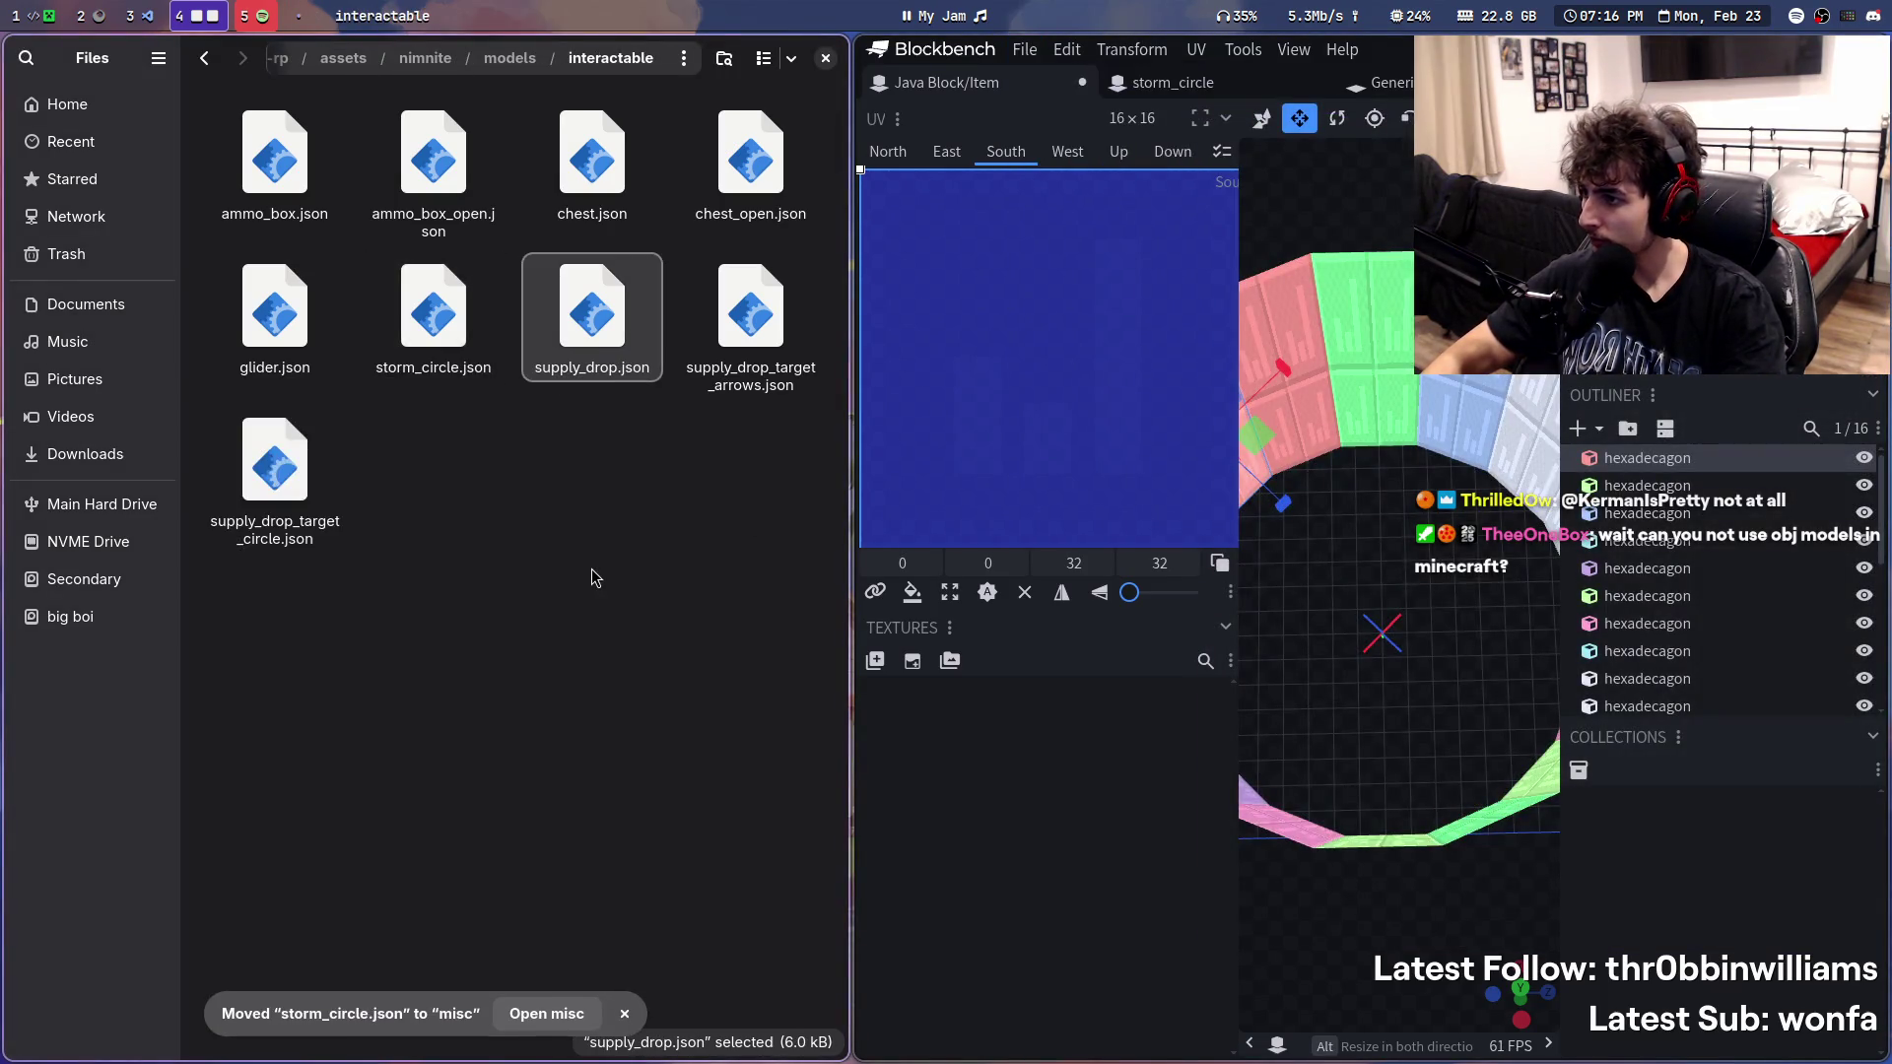
- Check the browser's Downloads for polygon_500.json, then return to Blockbench's file options
key(super+2)
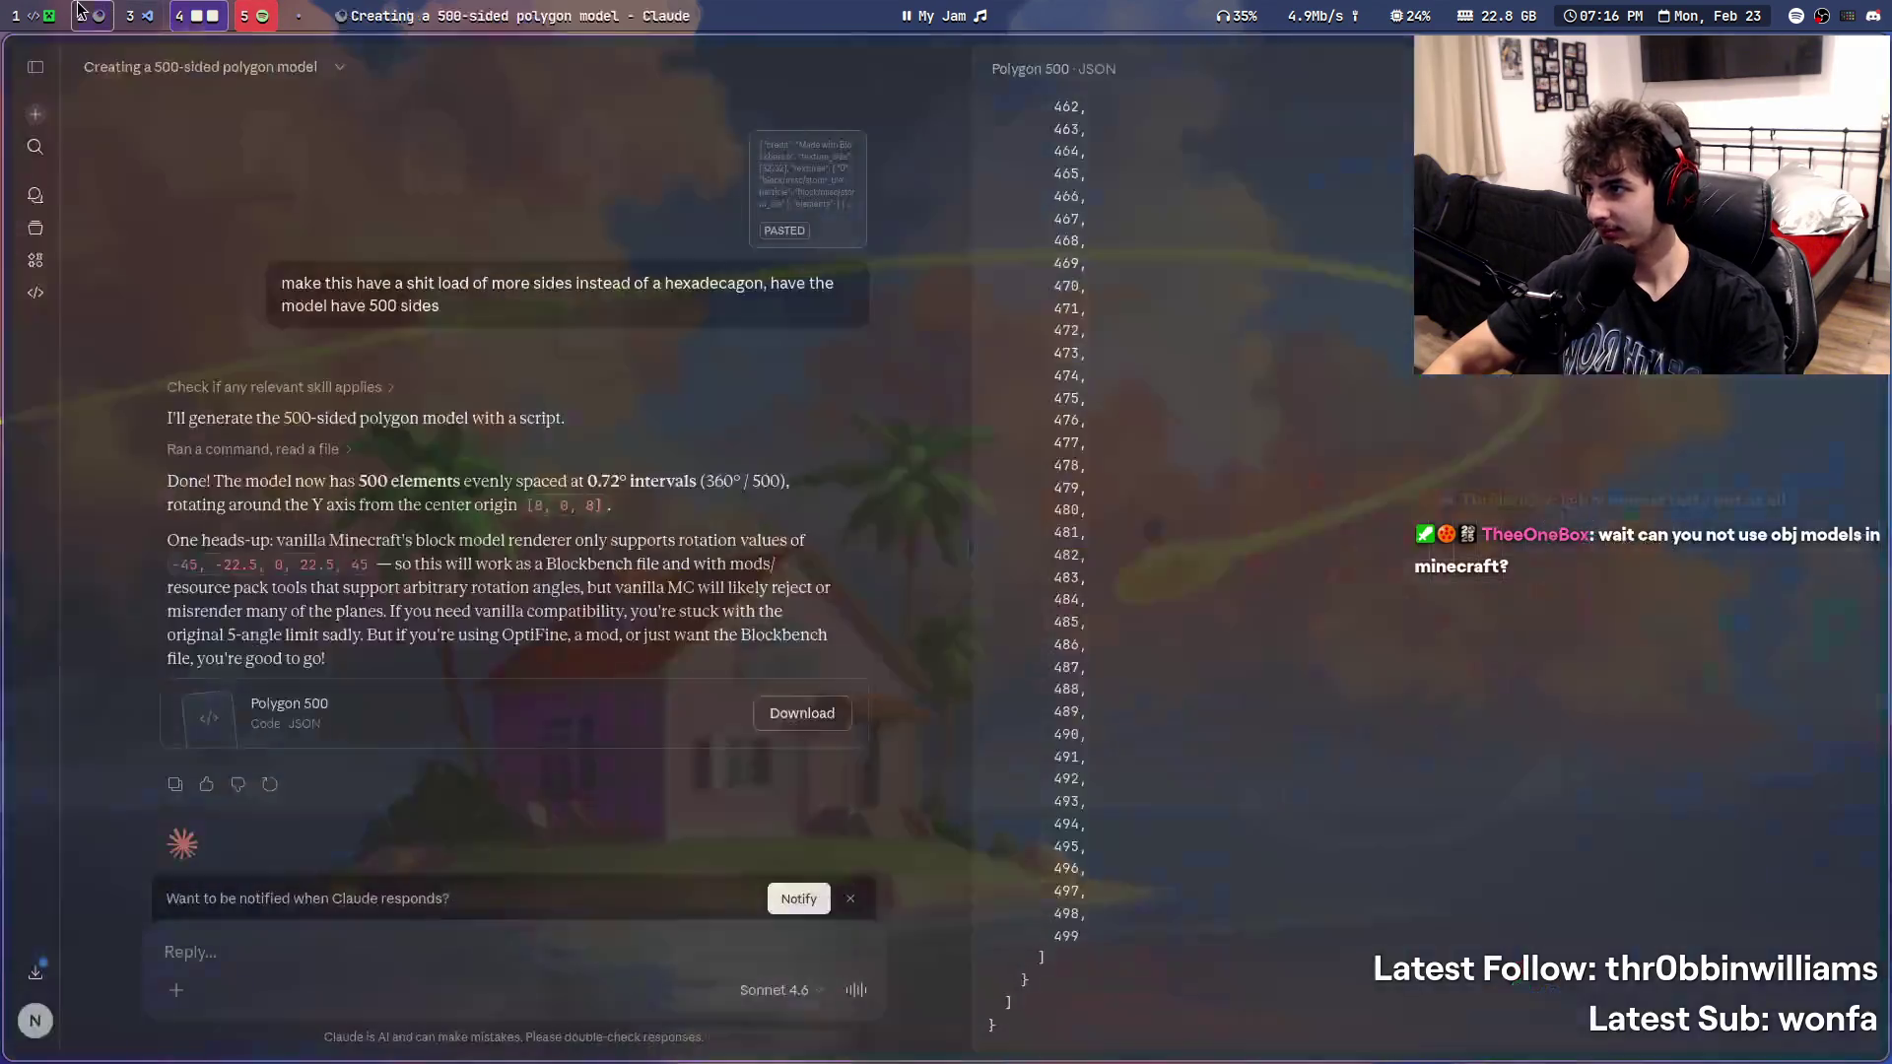
click(37, 970)
mouse_move(44, 946)
super+mouse_down()
mouse_move(1169, 362)
mouse_move(962, 609)
super+mouse_up()
click(506, 944)
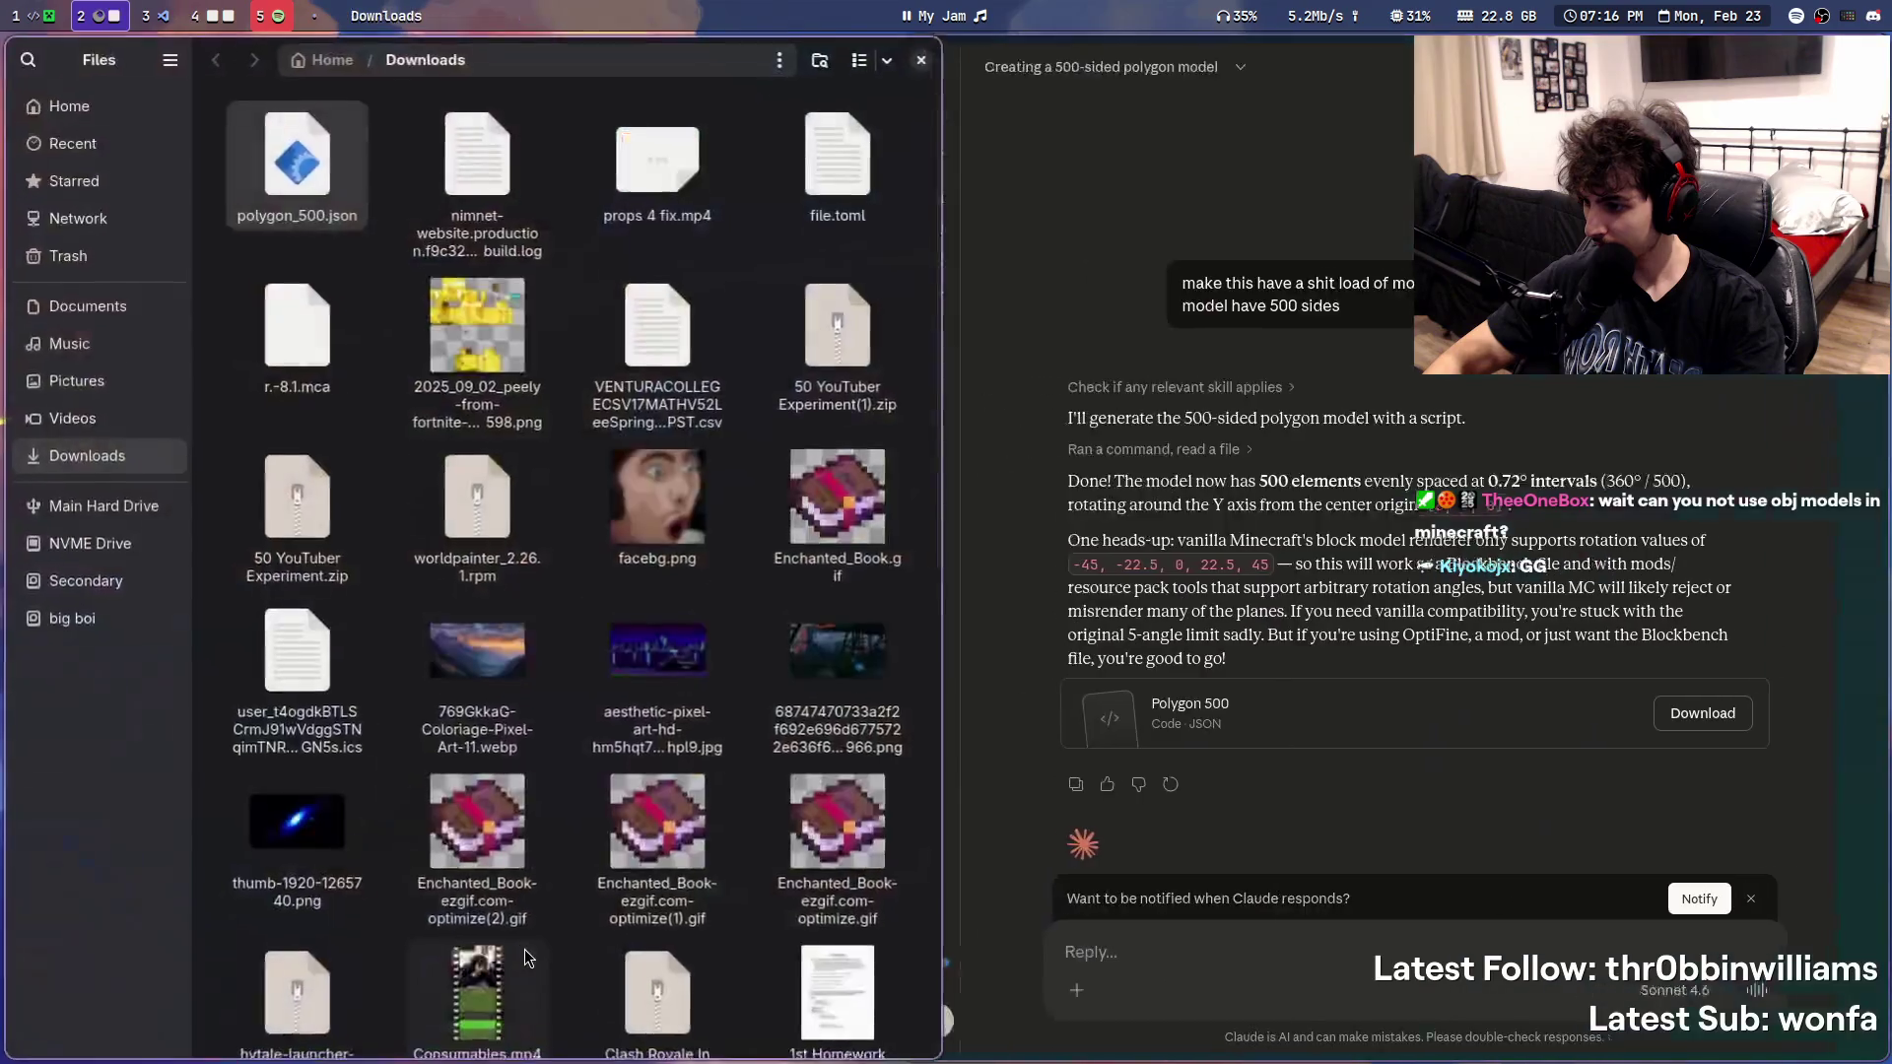
click(586, 60)
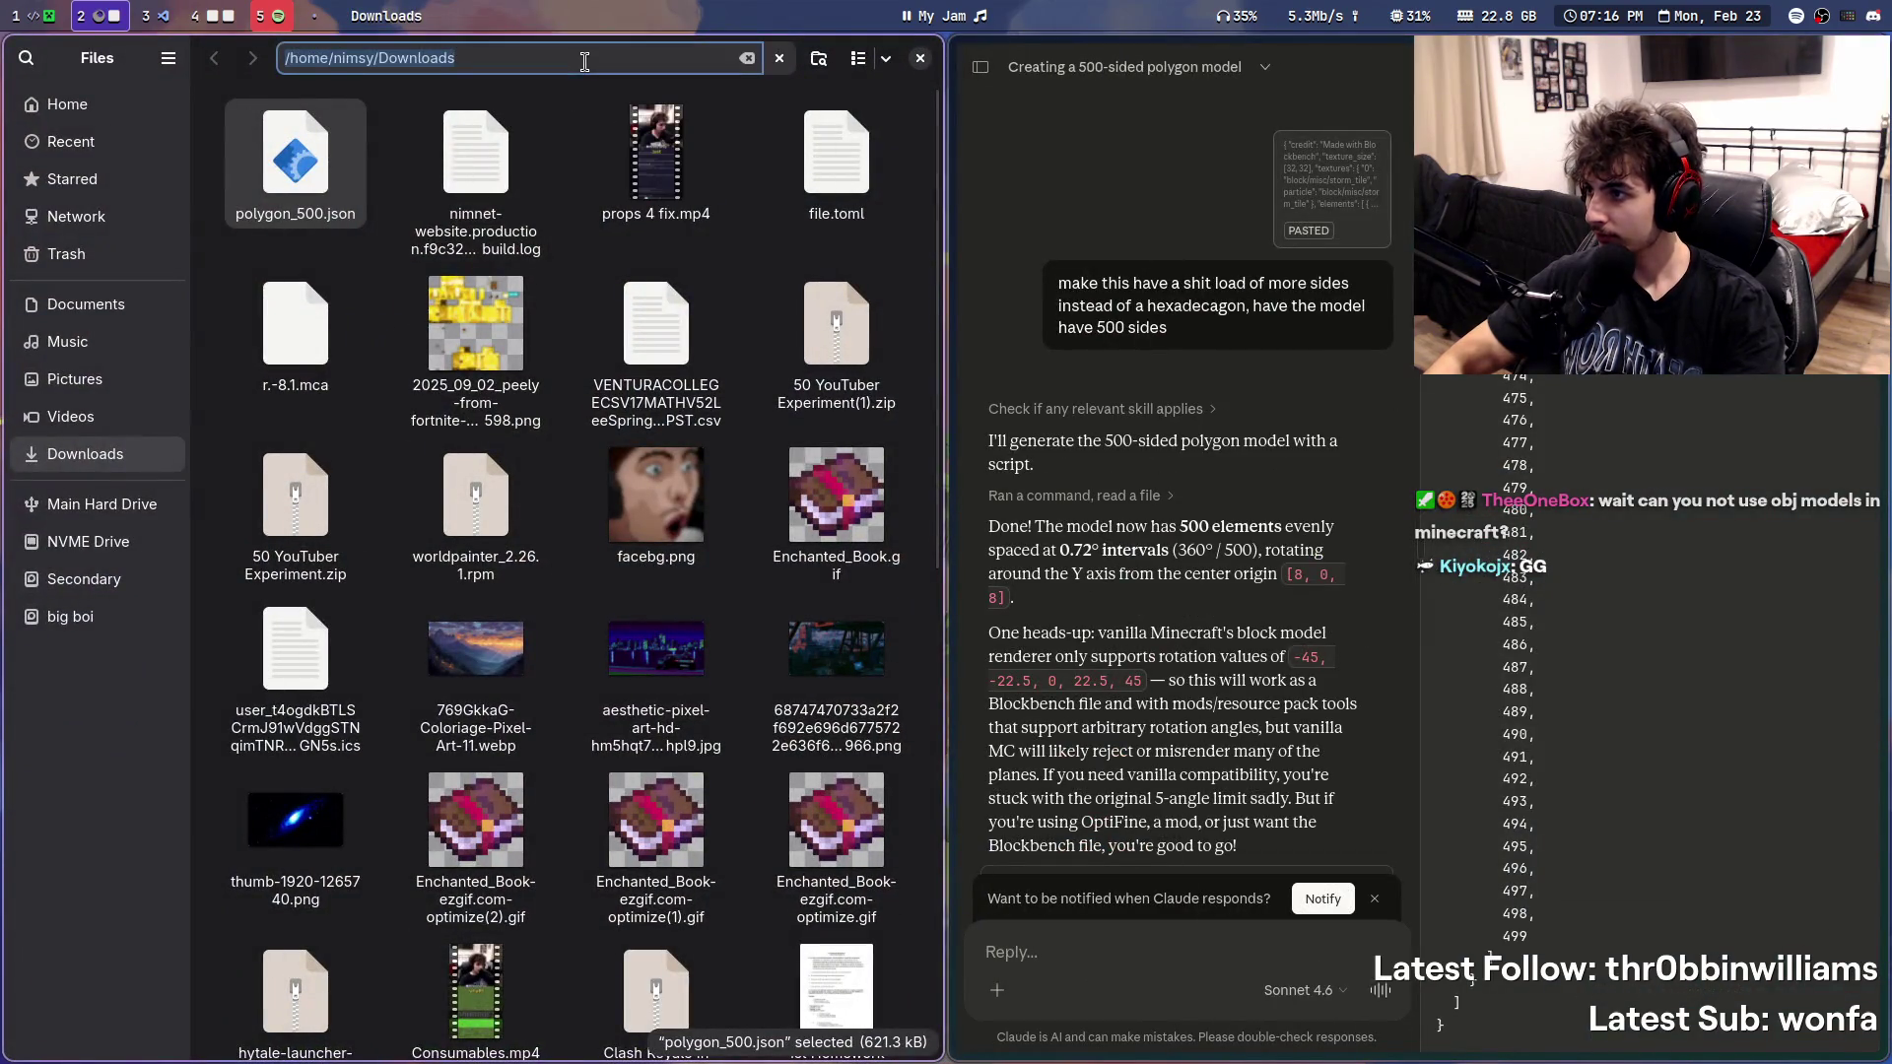
click(229, 12)
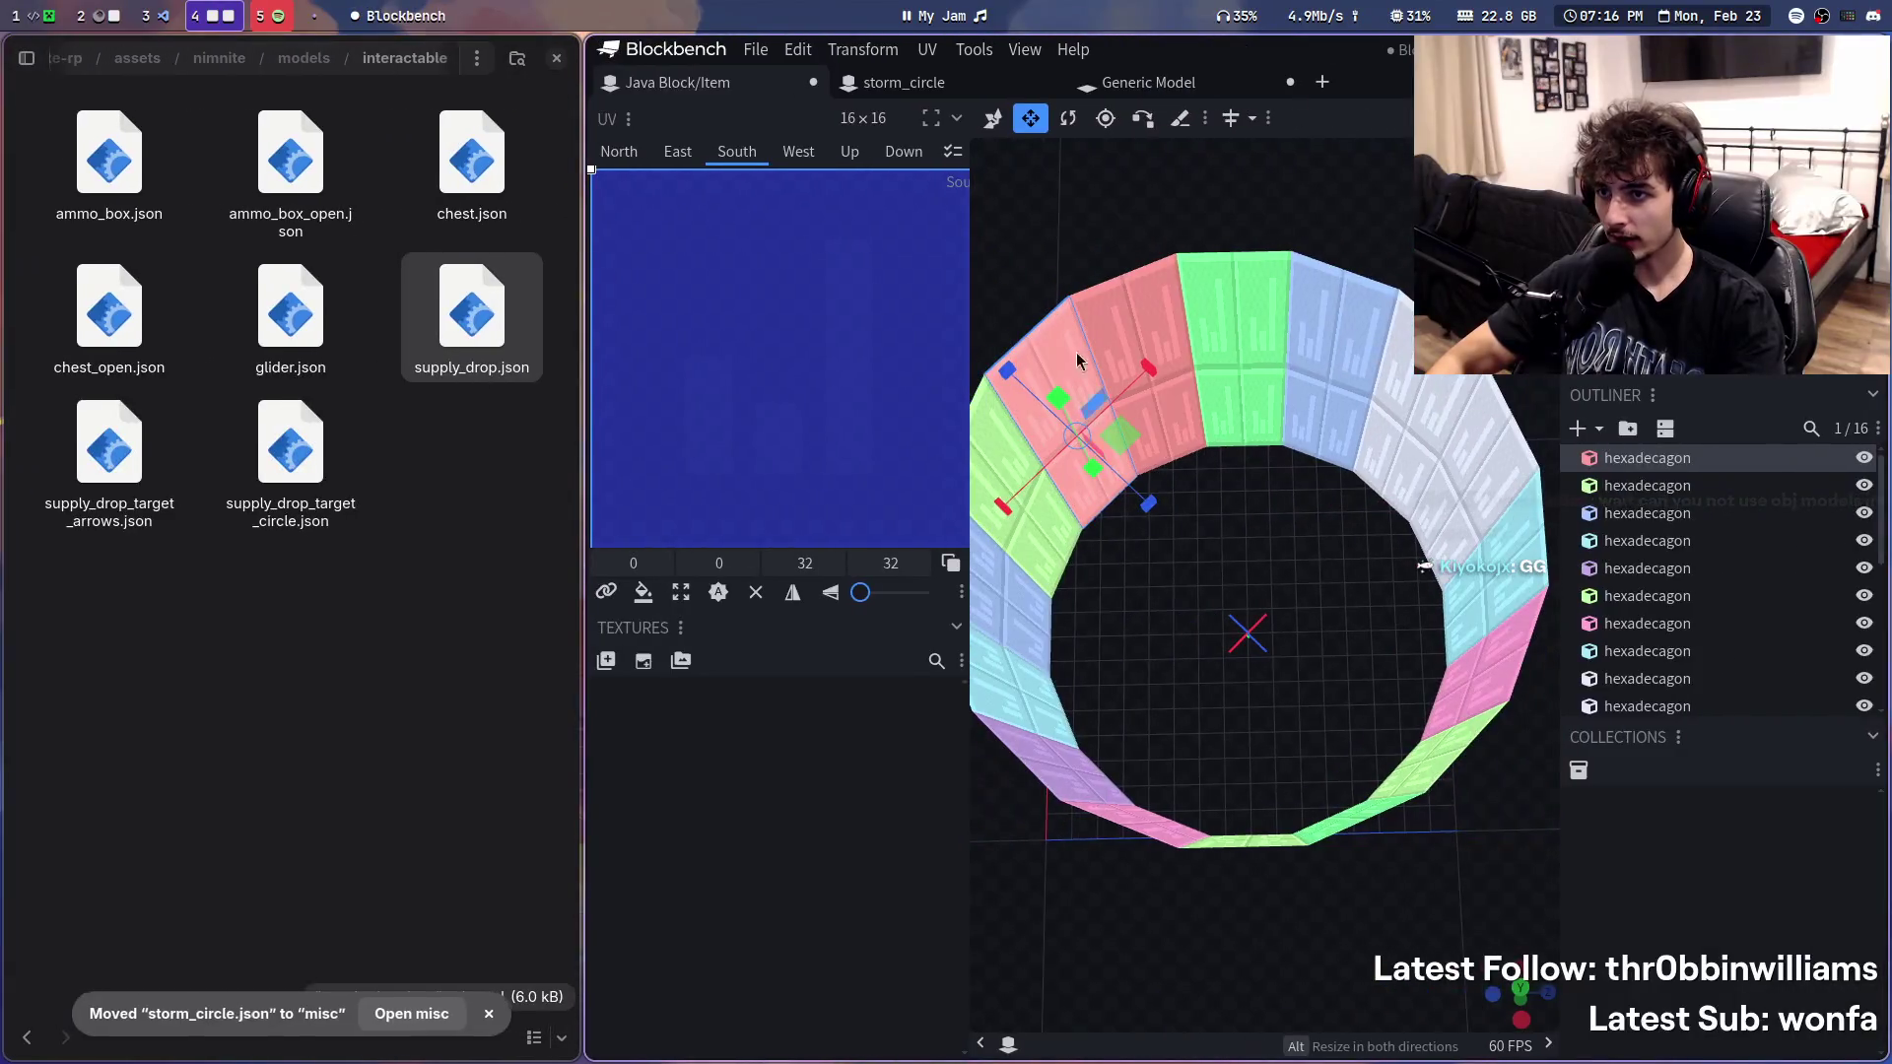
click(751, 53)
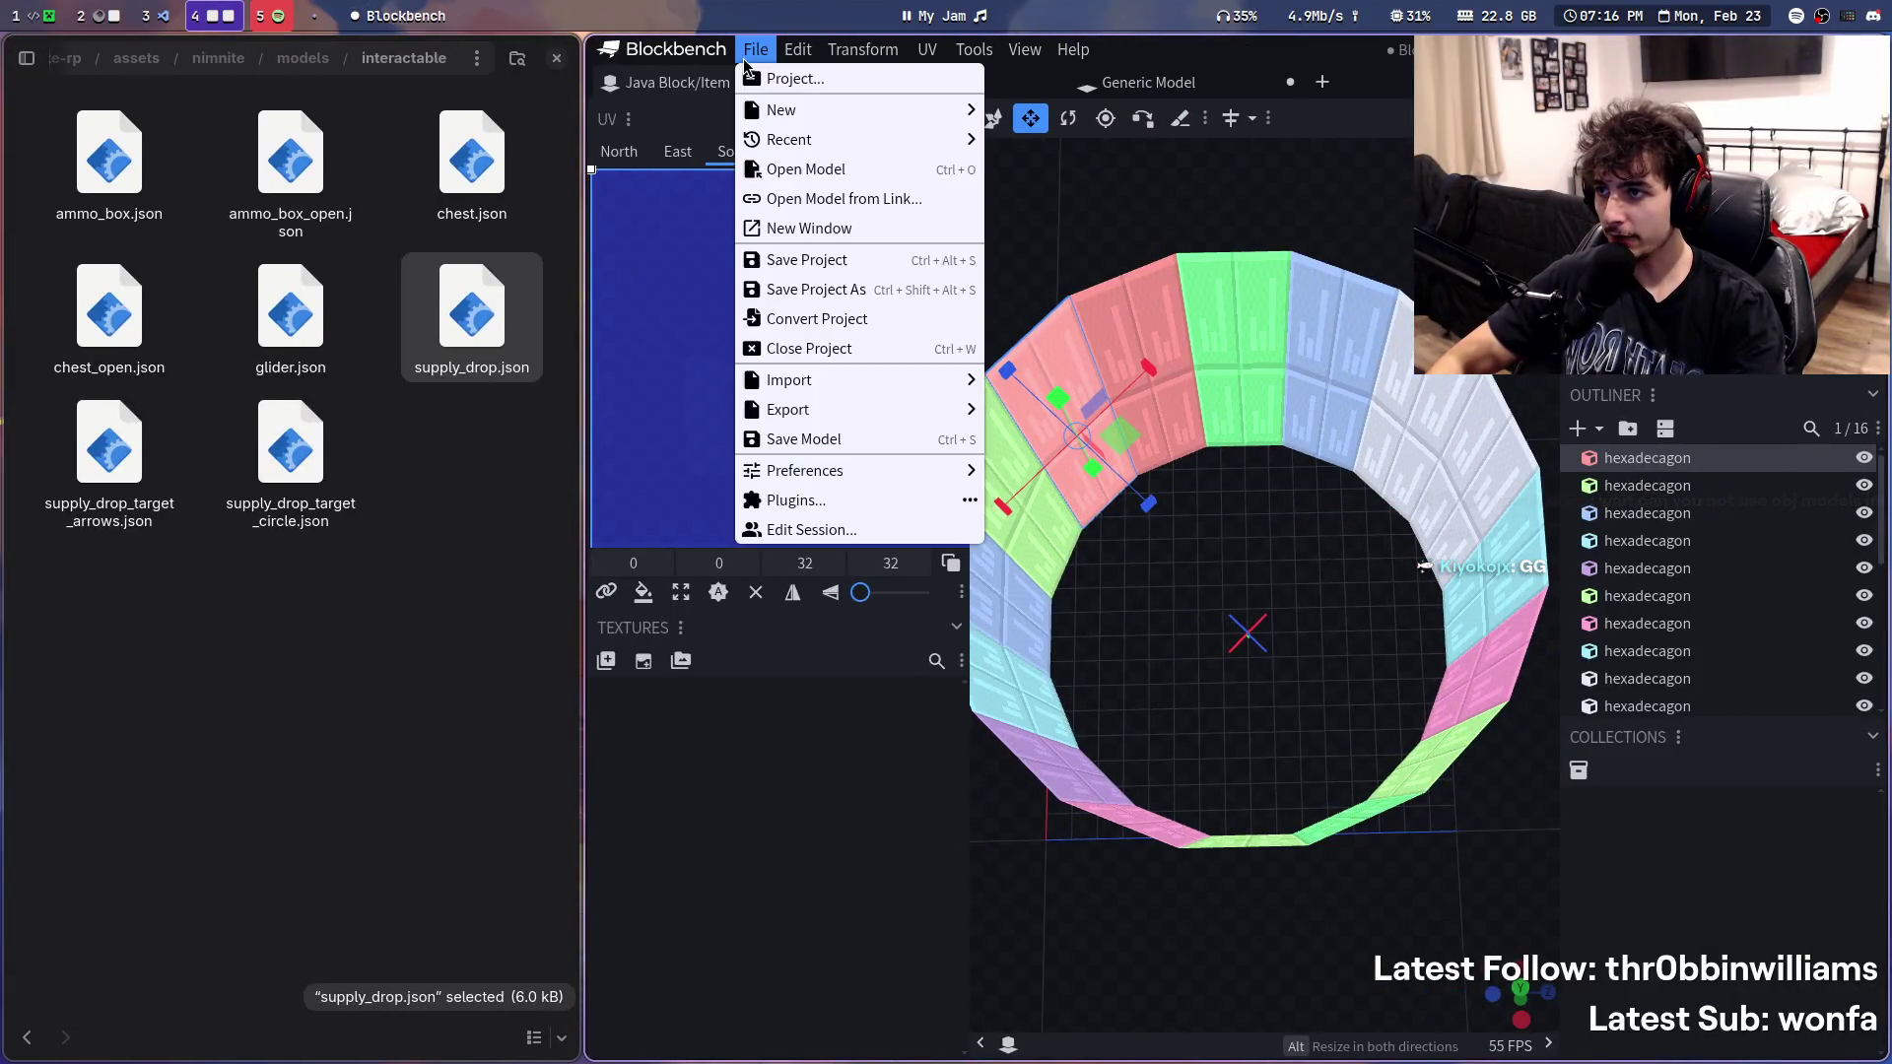
- Load polygon_500.json from ~/Downloads via Open Model into its own Blockbench tab
click(798, 80)
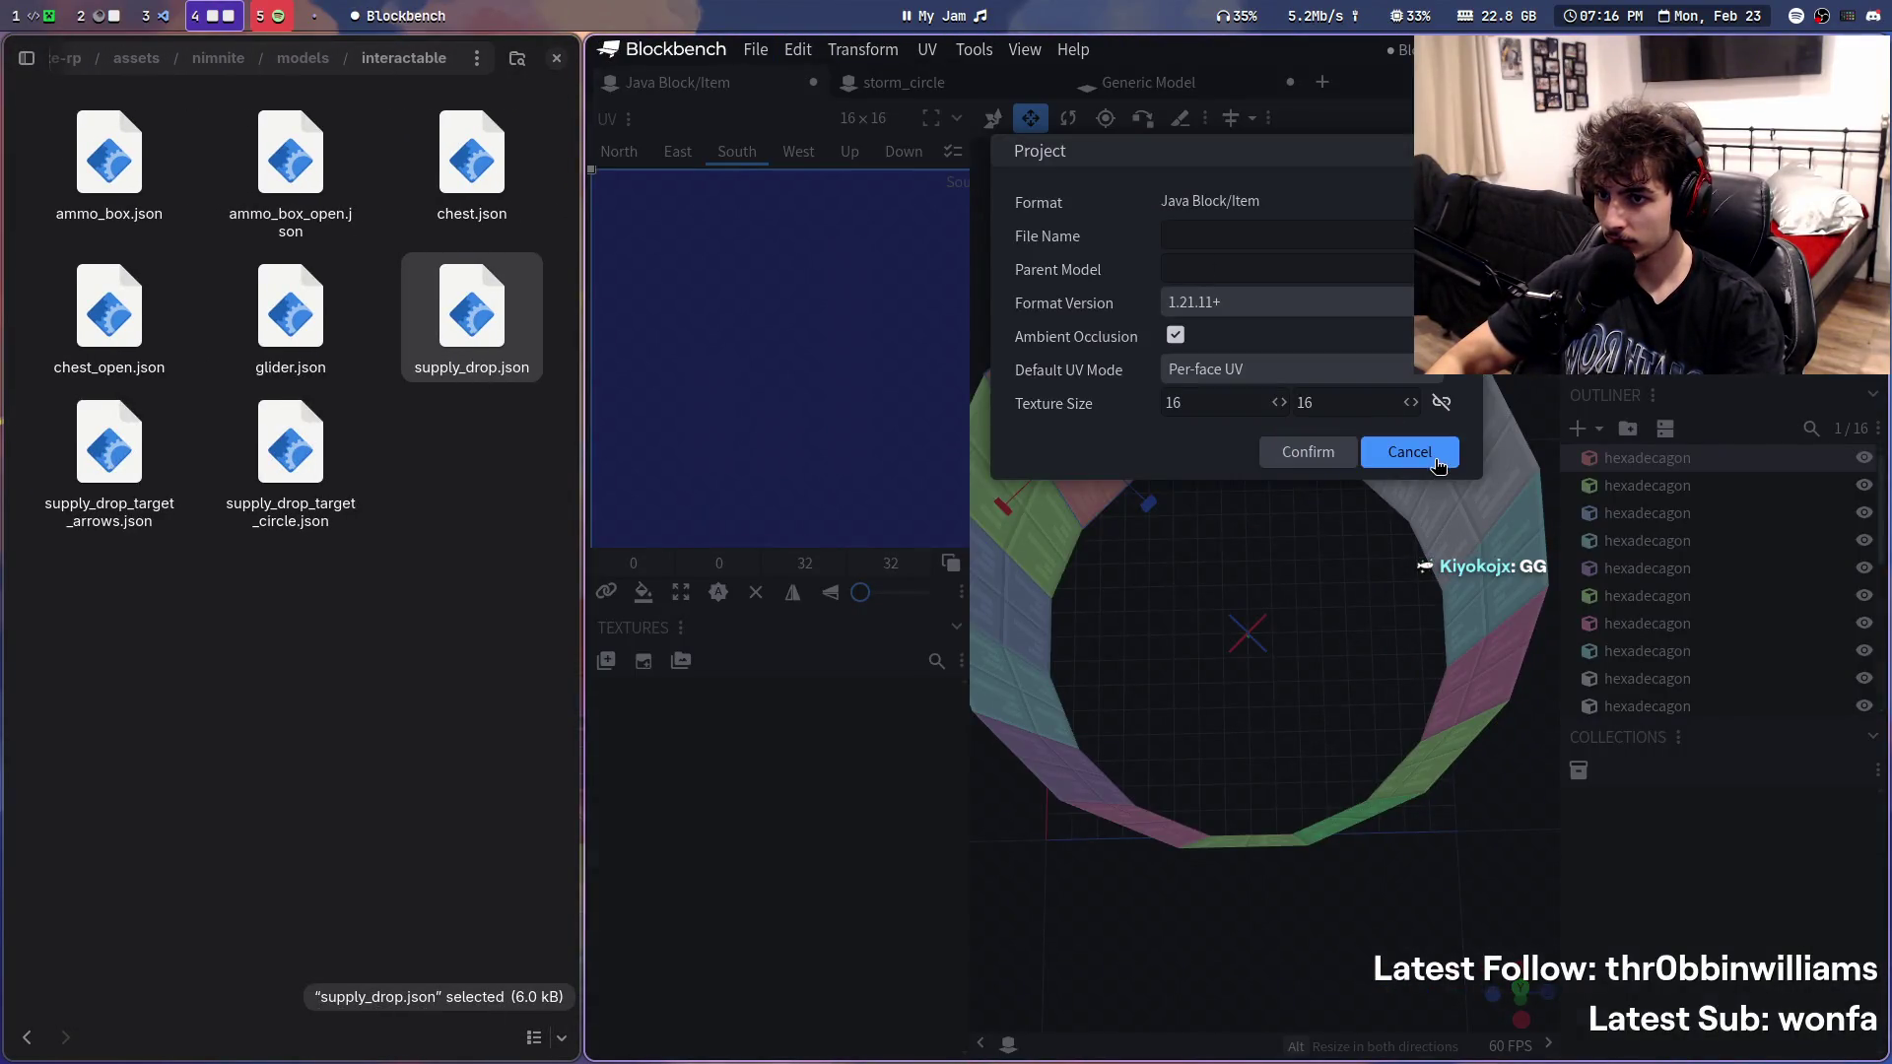
click(1438, 466)
click(754, 48)
click(806, 168)
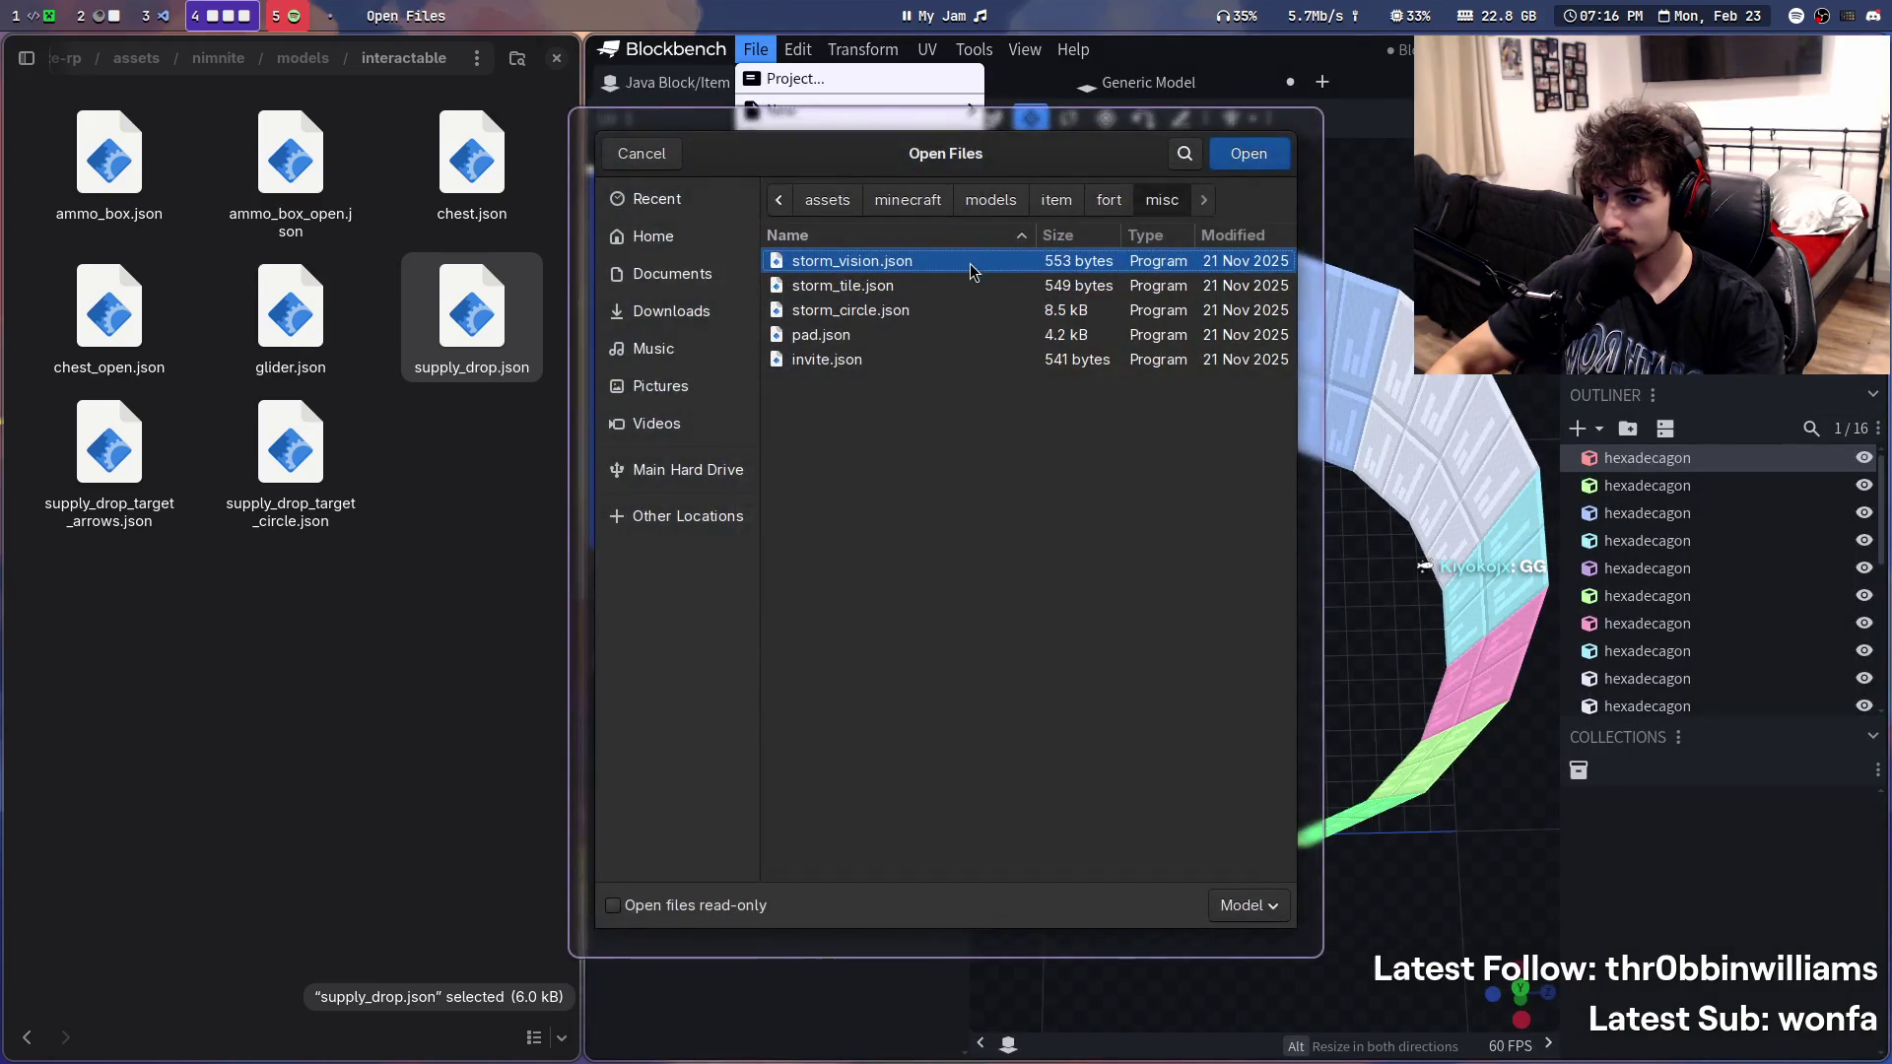
key(ctrl+l)
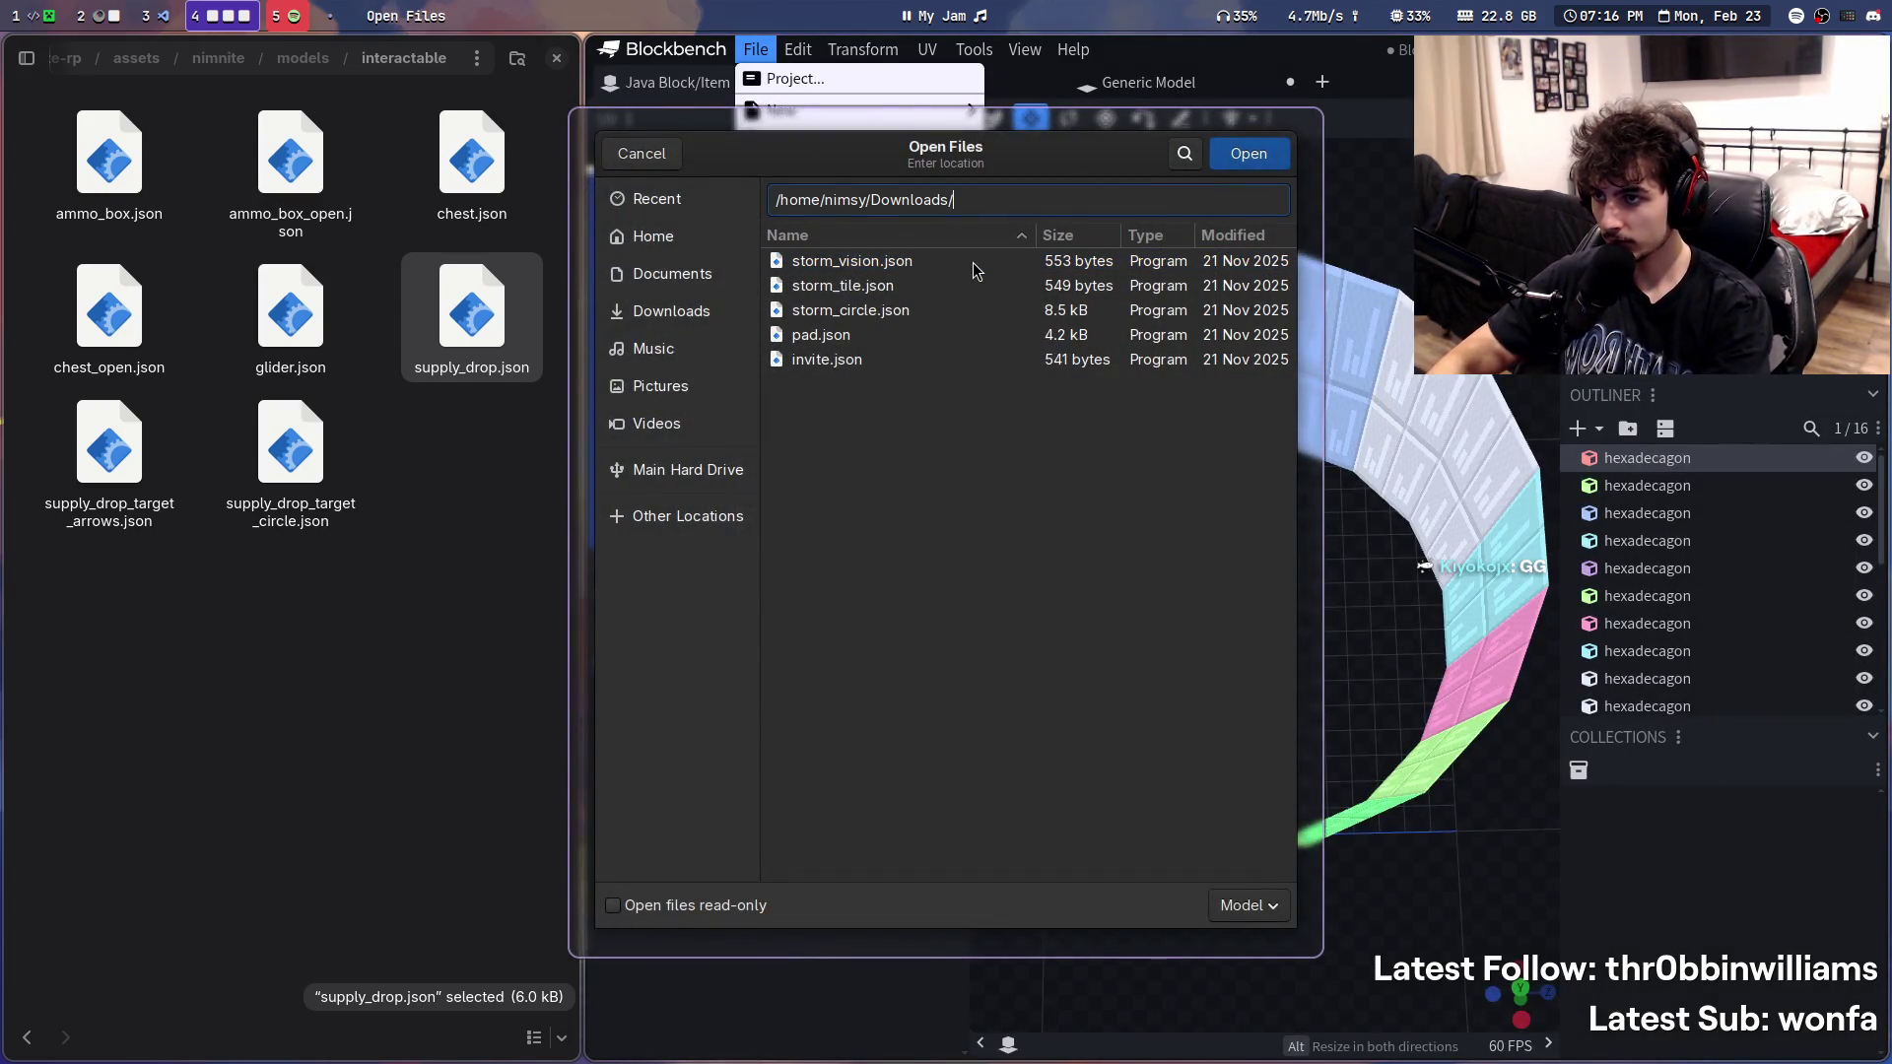
key(Return)
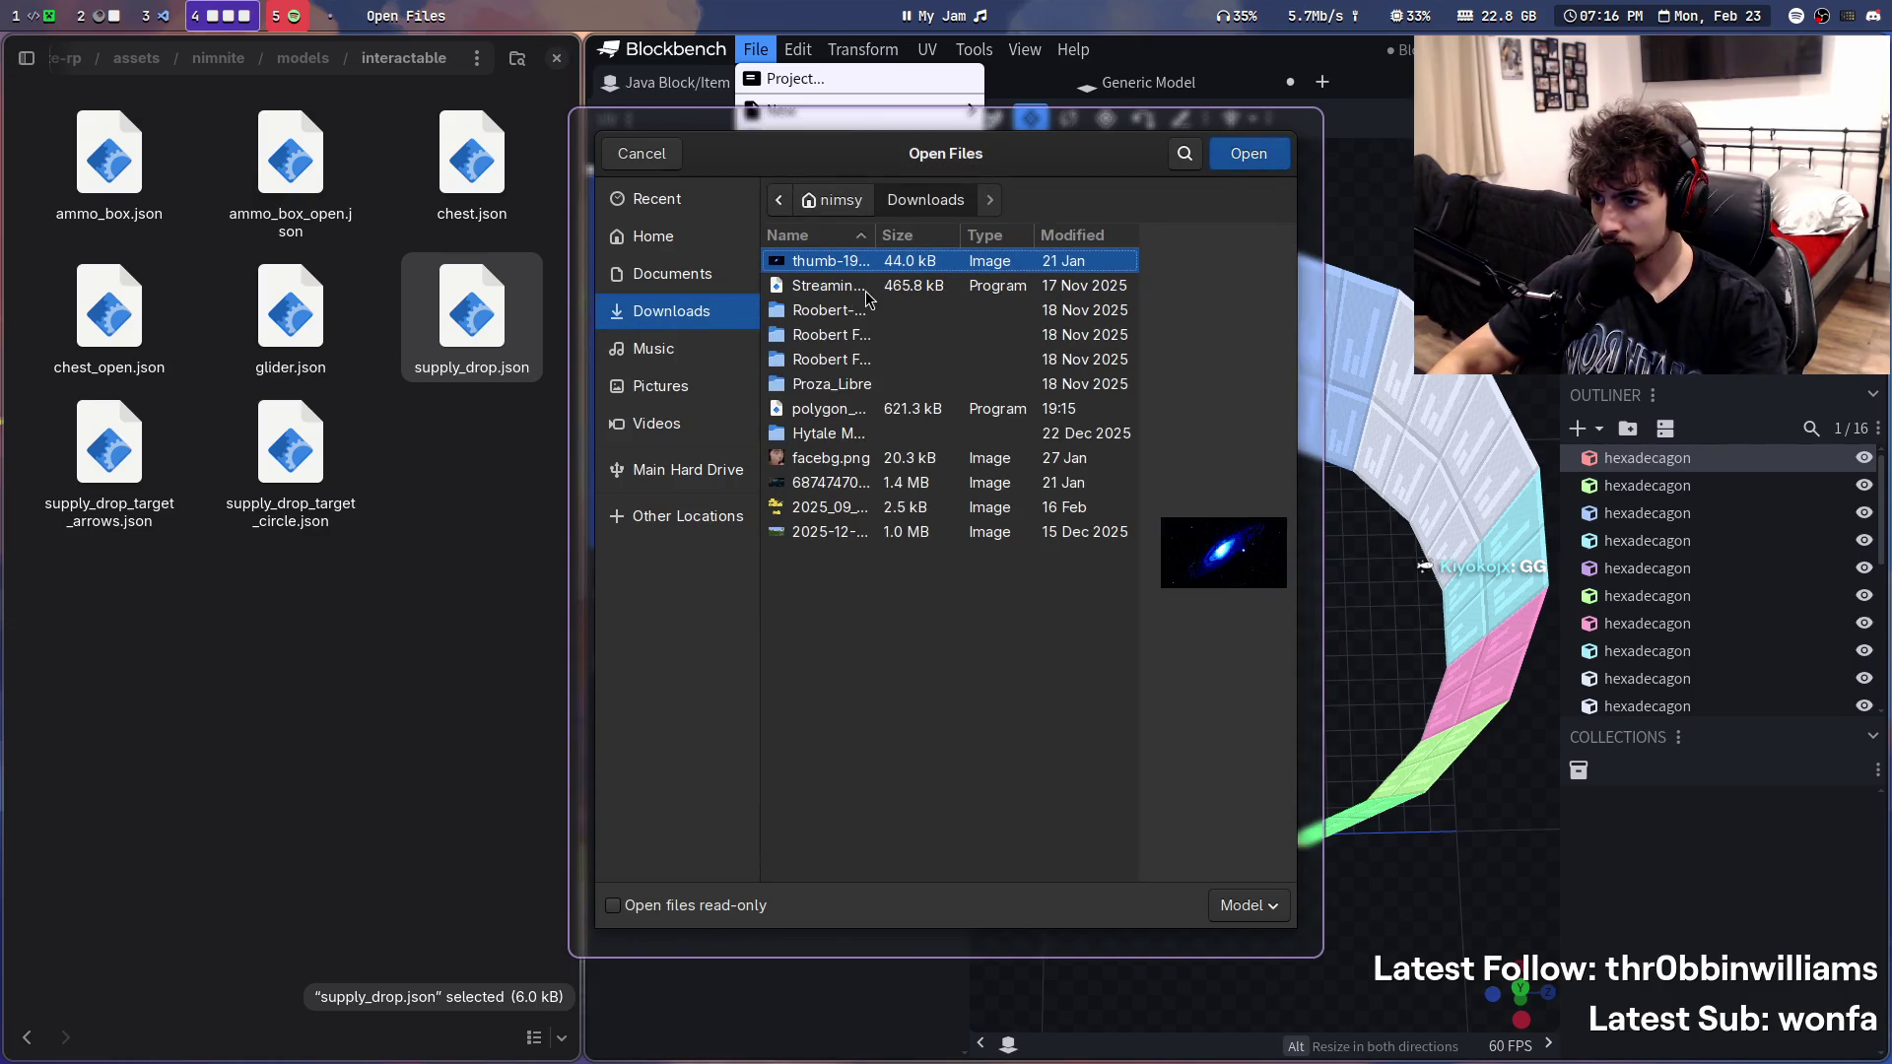
double_click(830, 409)
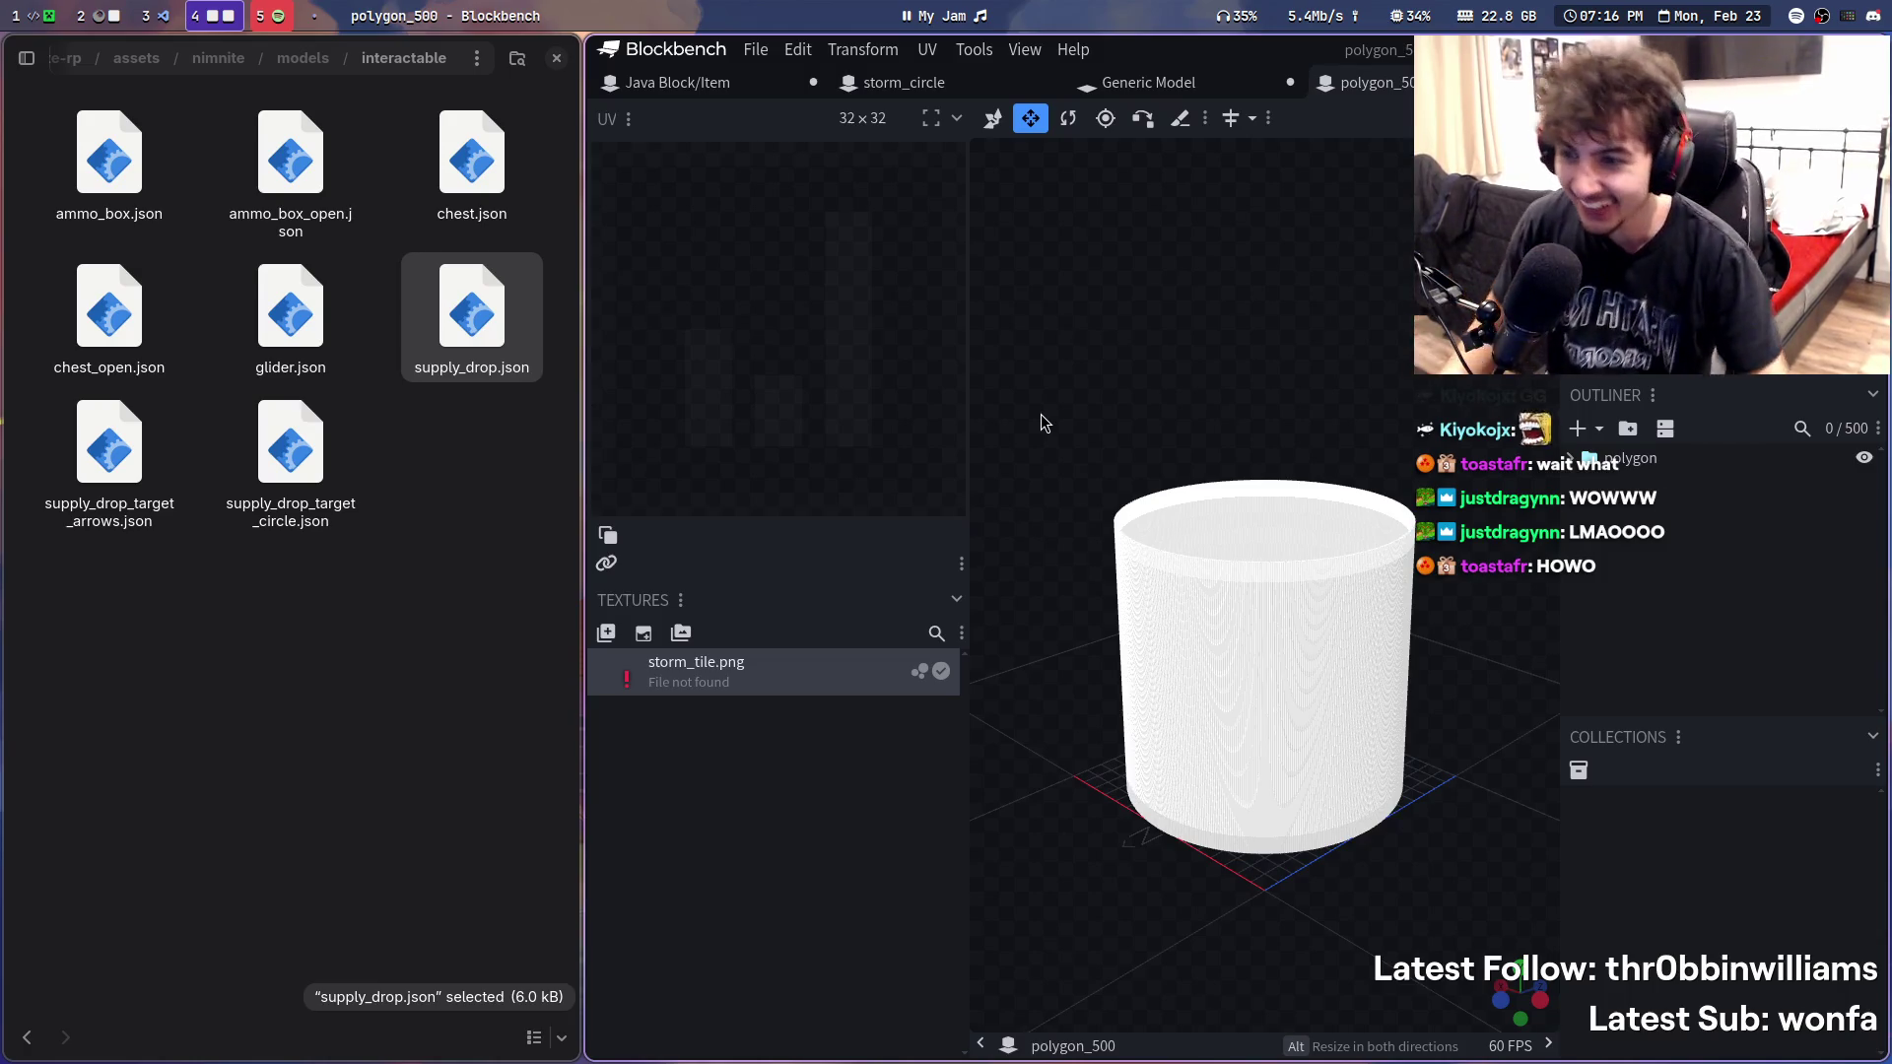
scroll(1296, 347, up, 3)
scroll(1301, 351, up, 2)
- Orbit around and into the 500-sided cylinder and drop a described stream marker
drag(1390, 375, 1478, 739)
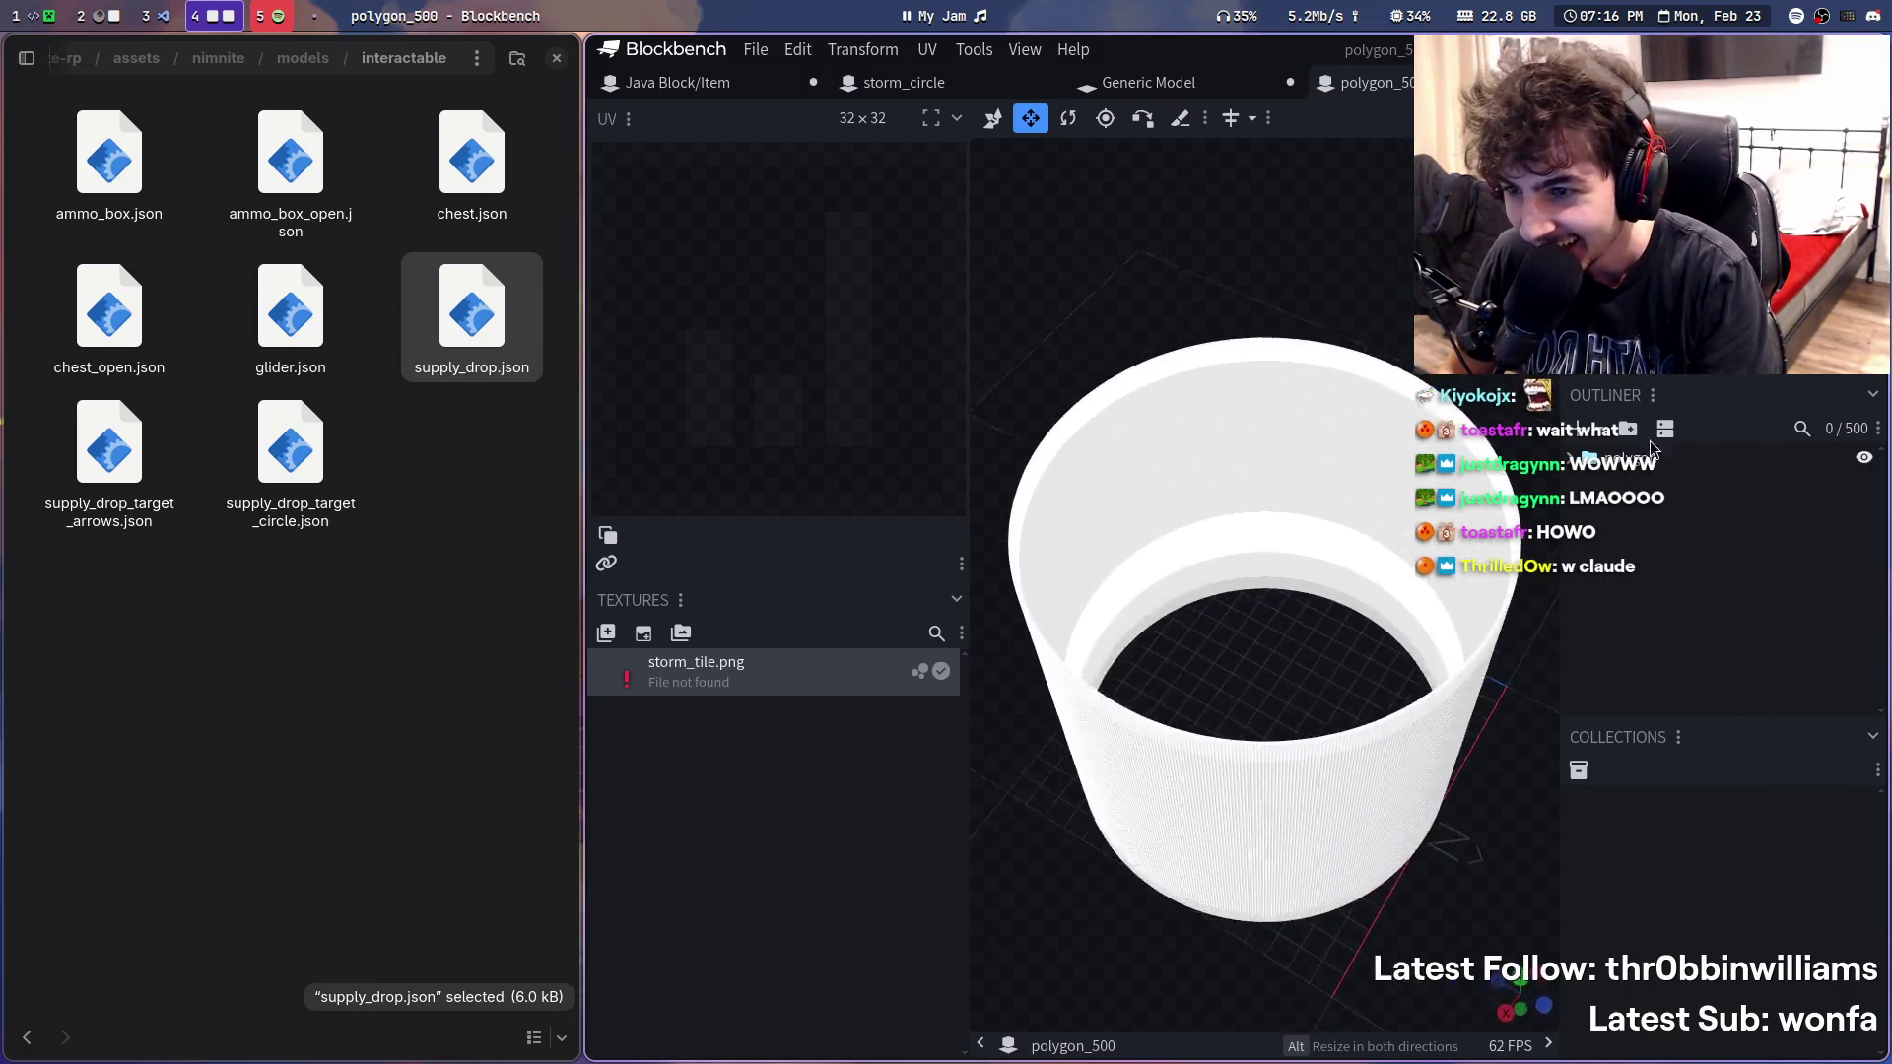
click(1485, 768)
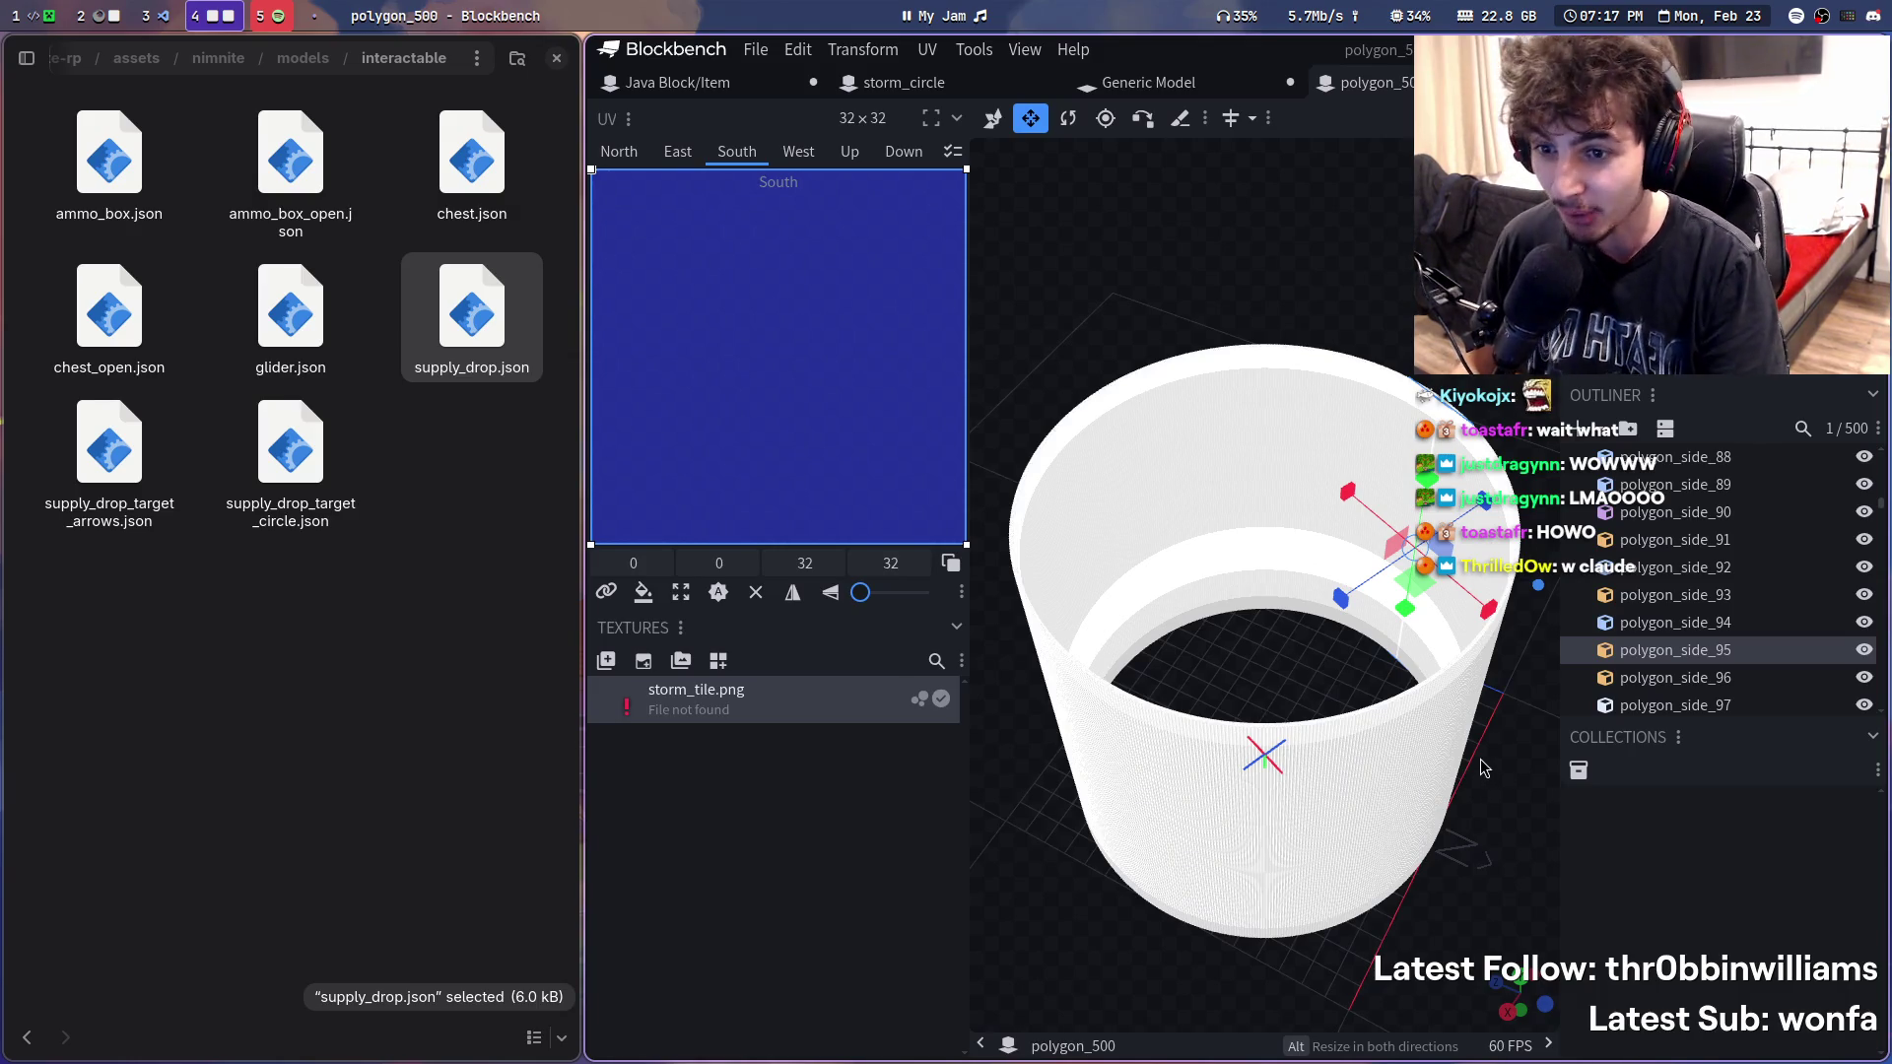
scroll(1694, 652, down, 15)
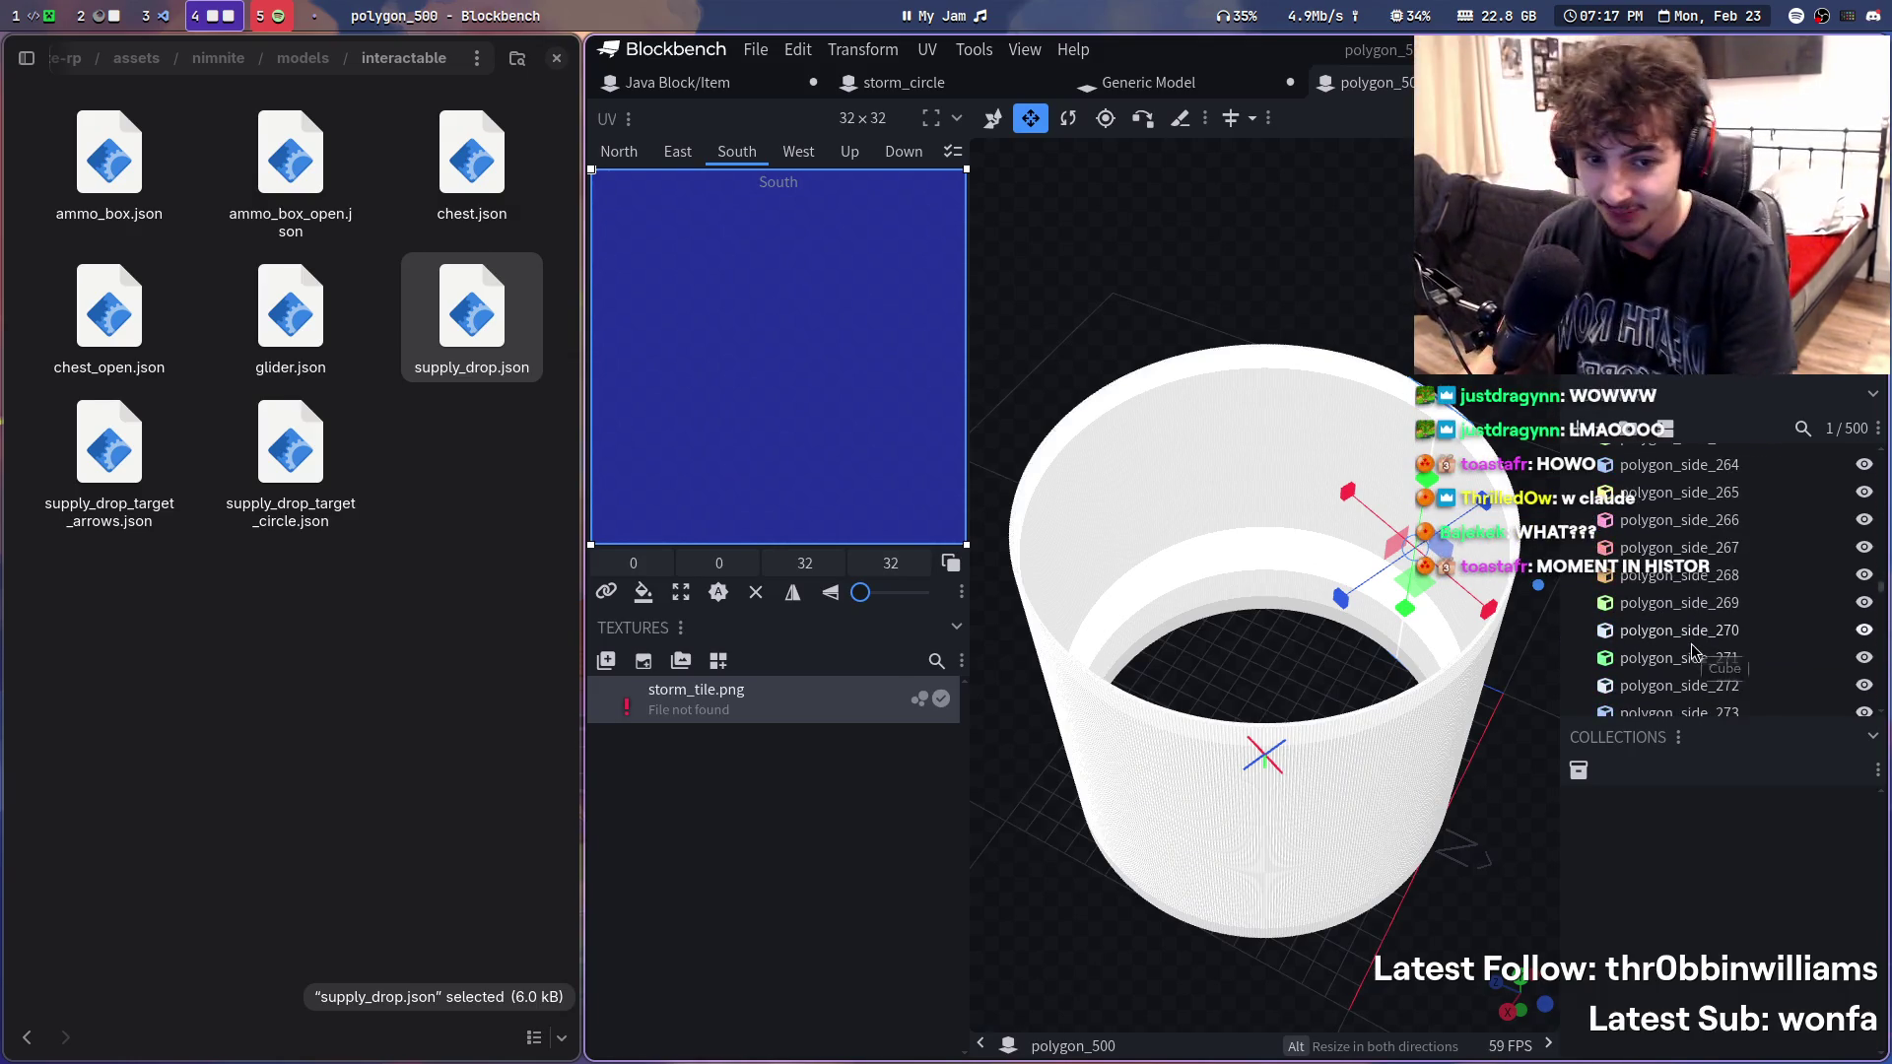
scroll(1510, 779, down, 2)
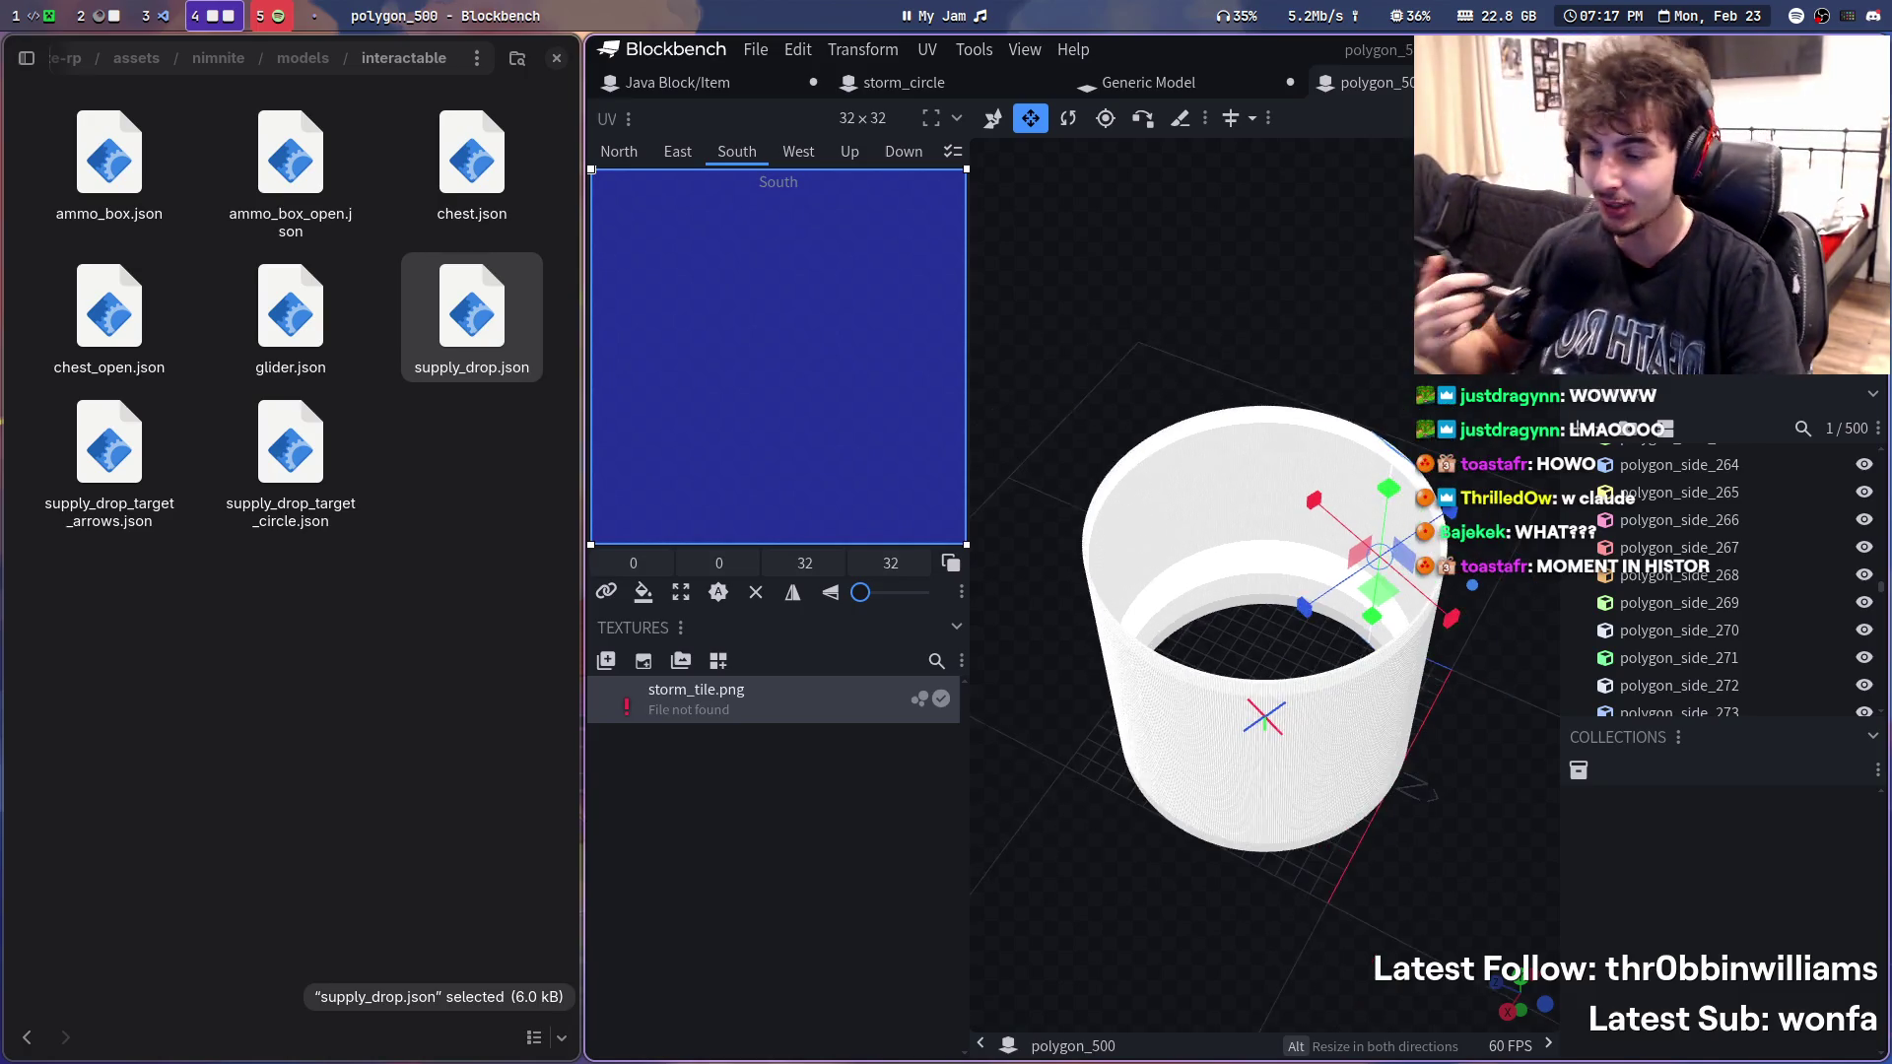
mouse_move(1333, 307)
mouse_down()
mouse_move(1578, 824)
mouse_move(1308, 610)
mouse_up()
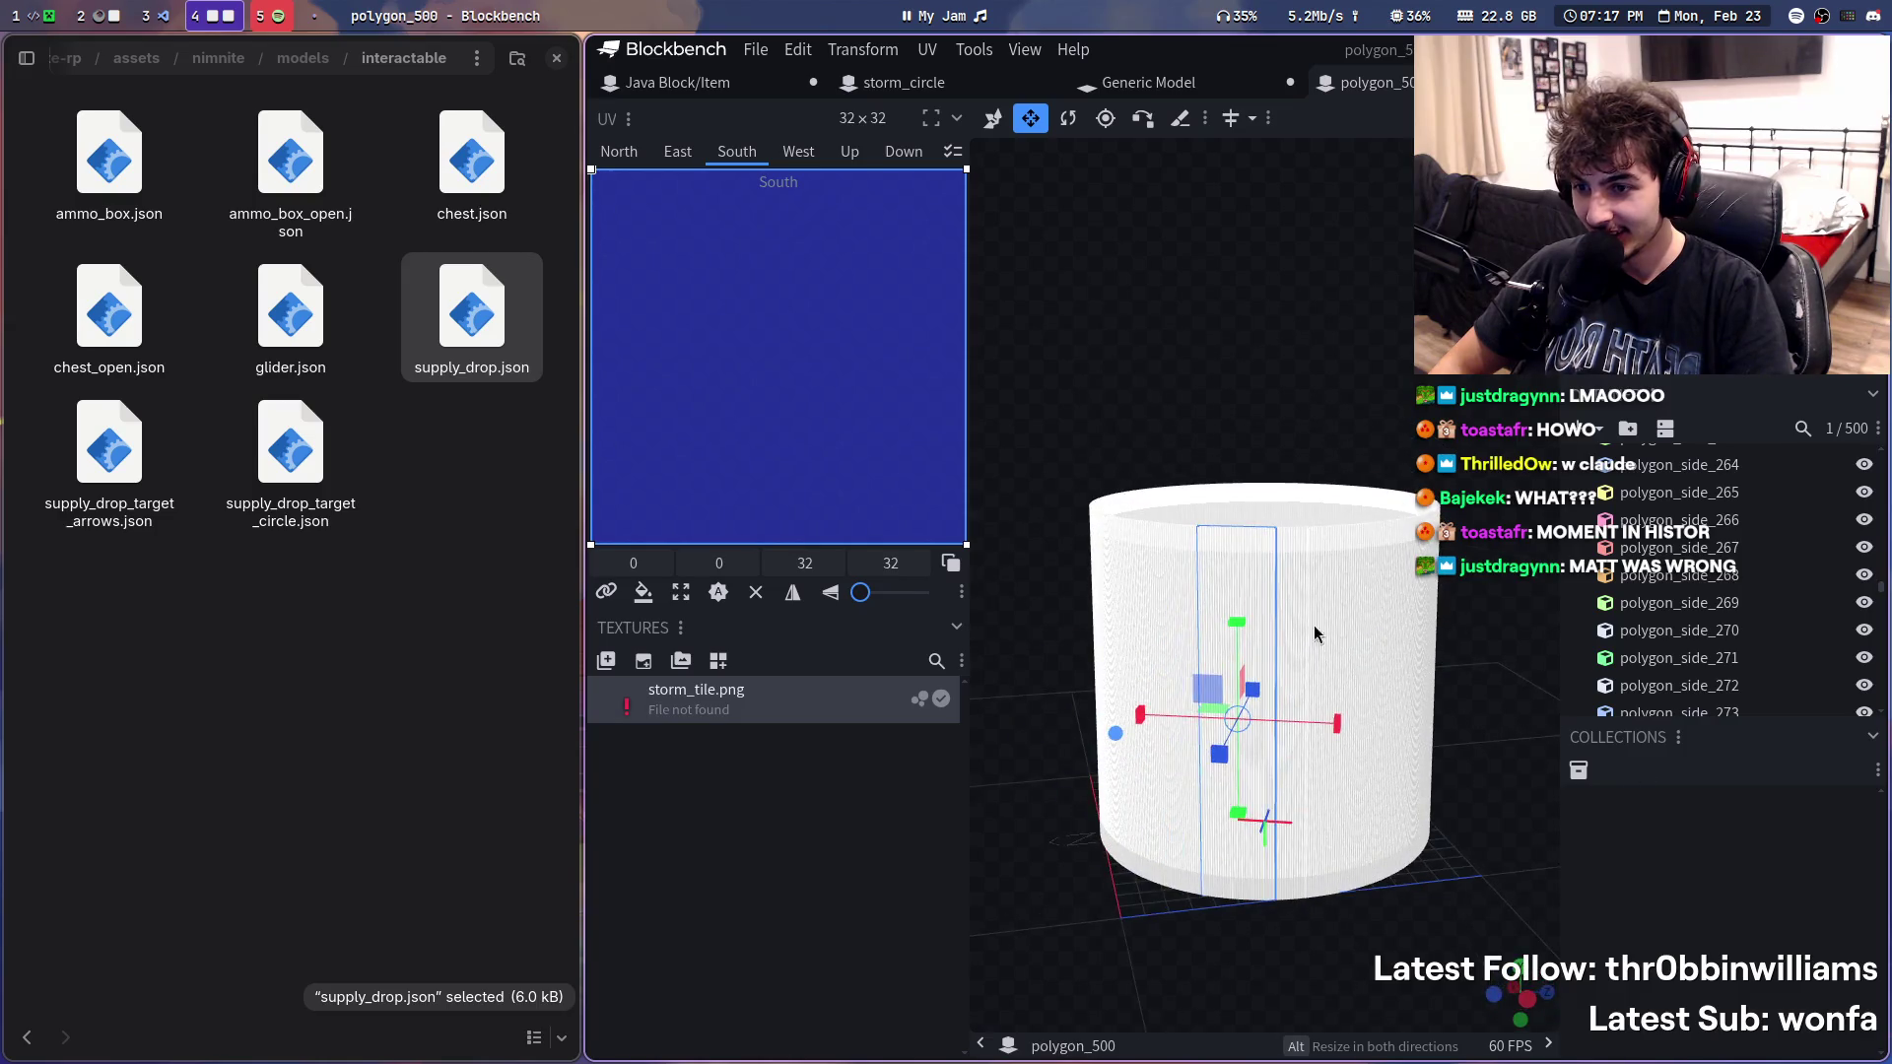
mouse_move(1337, 331)
mouse_down()
mouse_move(1326, 296)
mouse_move(1381, 387)
mouse_up()
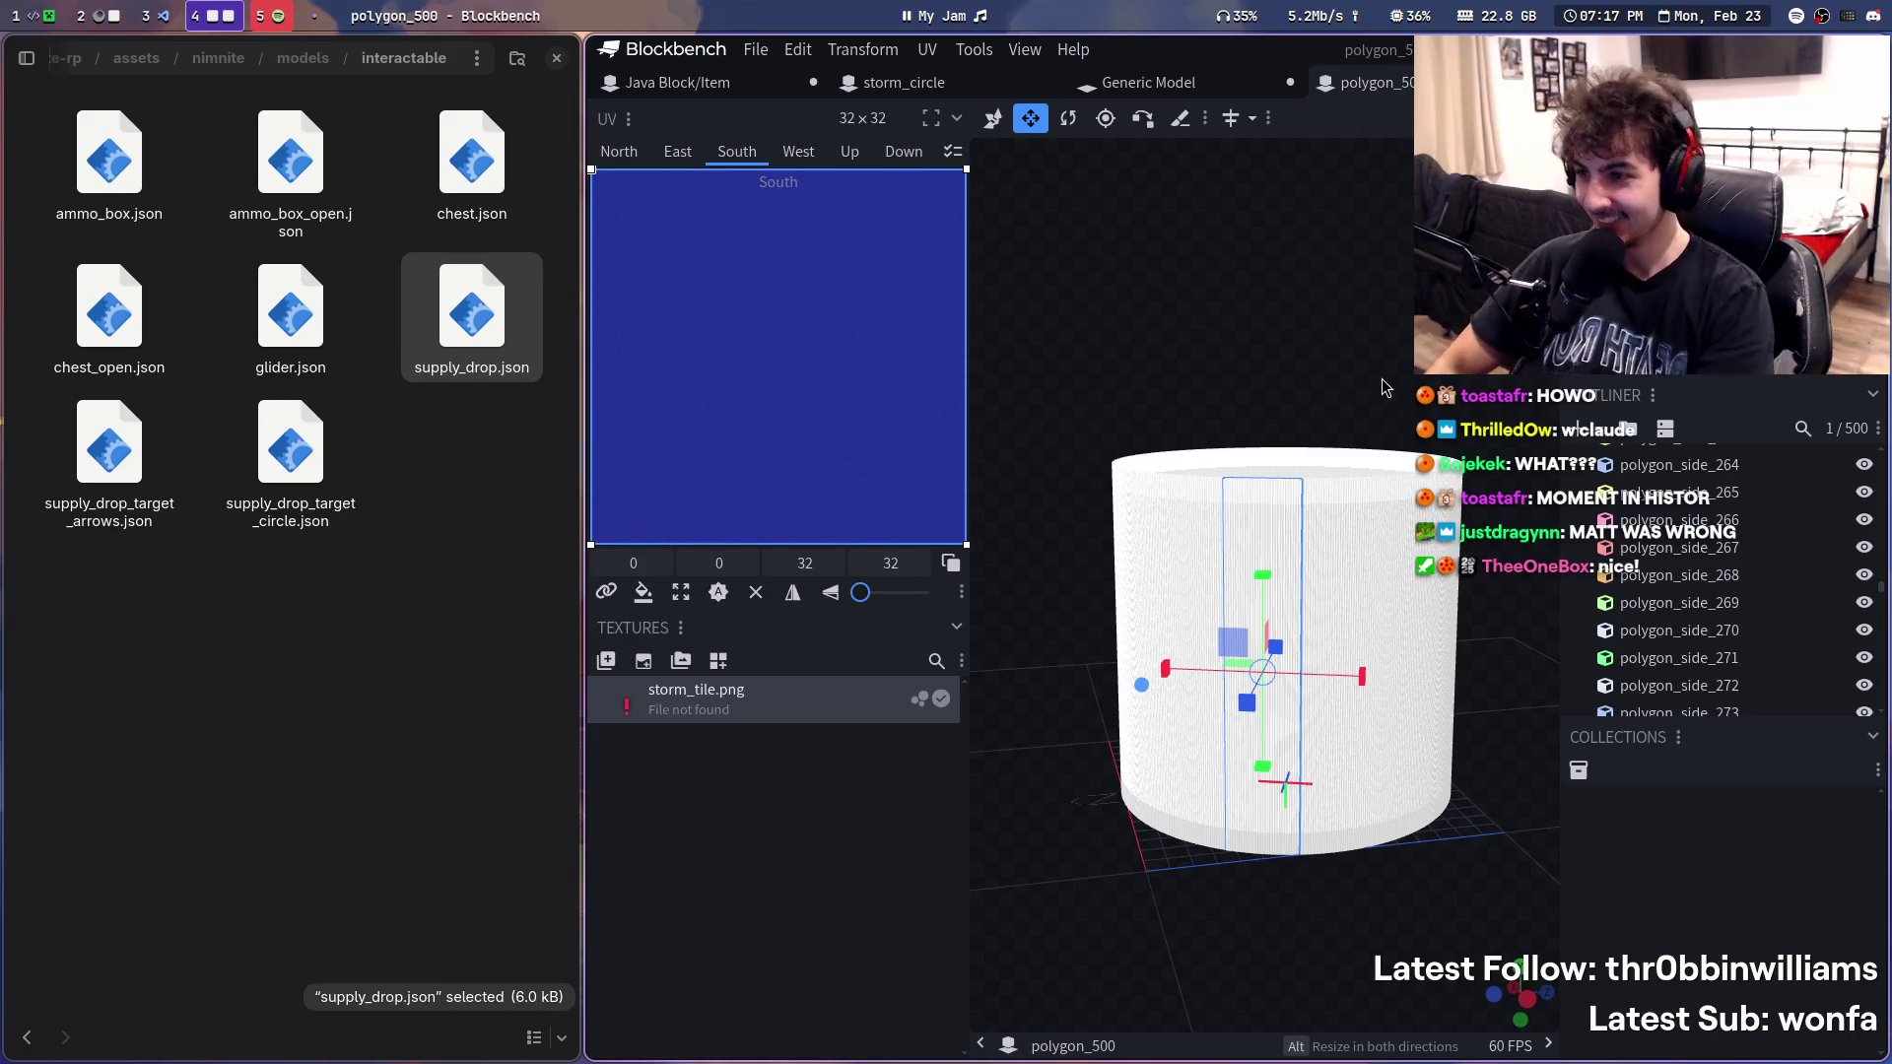
key(super+m)
text(IT DID IT AI)
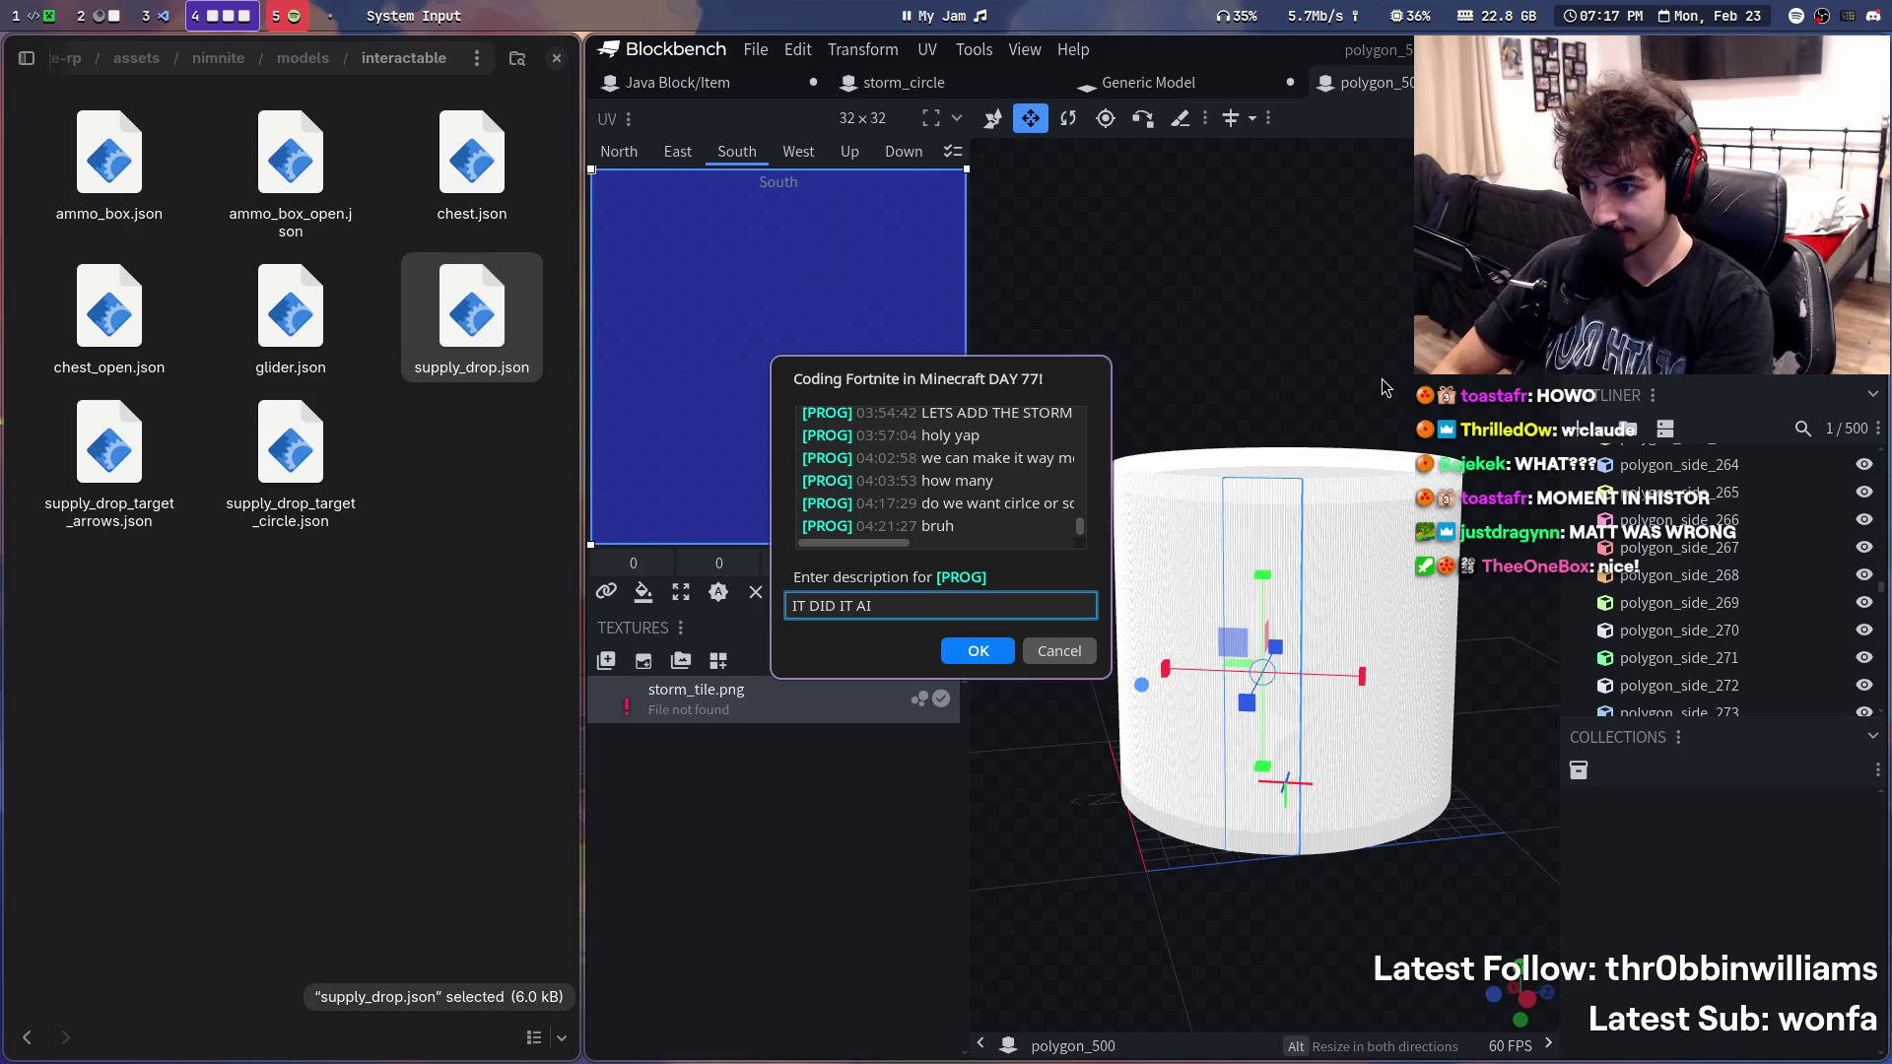
key(Return)
mouse_move(1383, 378)
mouse_down()
mouse_move(1727, 569)
mouse_move(1455, 372)
mouse_move(1448, 406)
mouse_up()
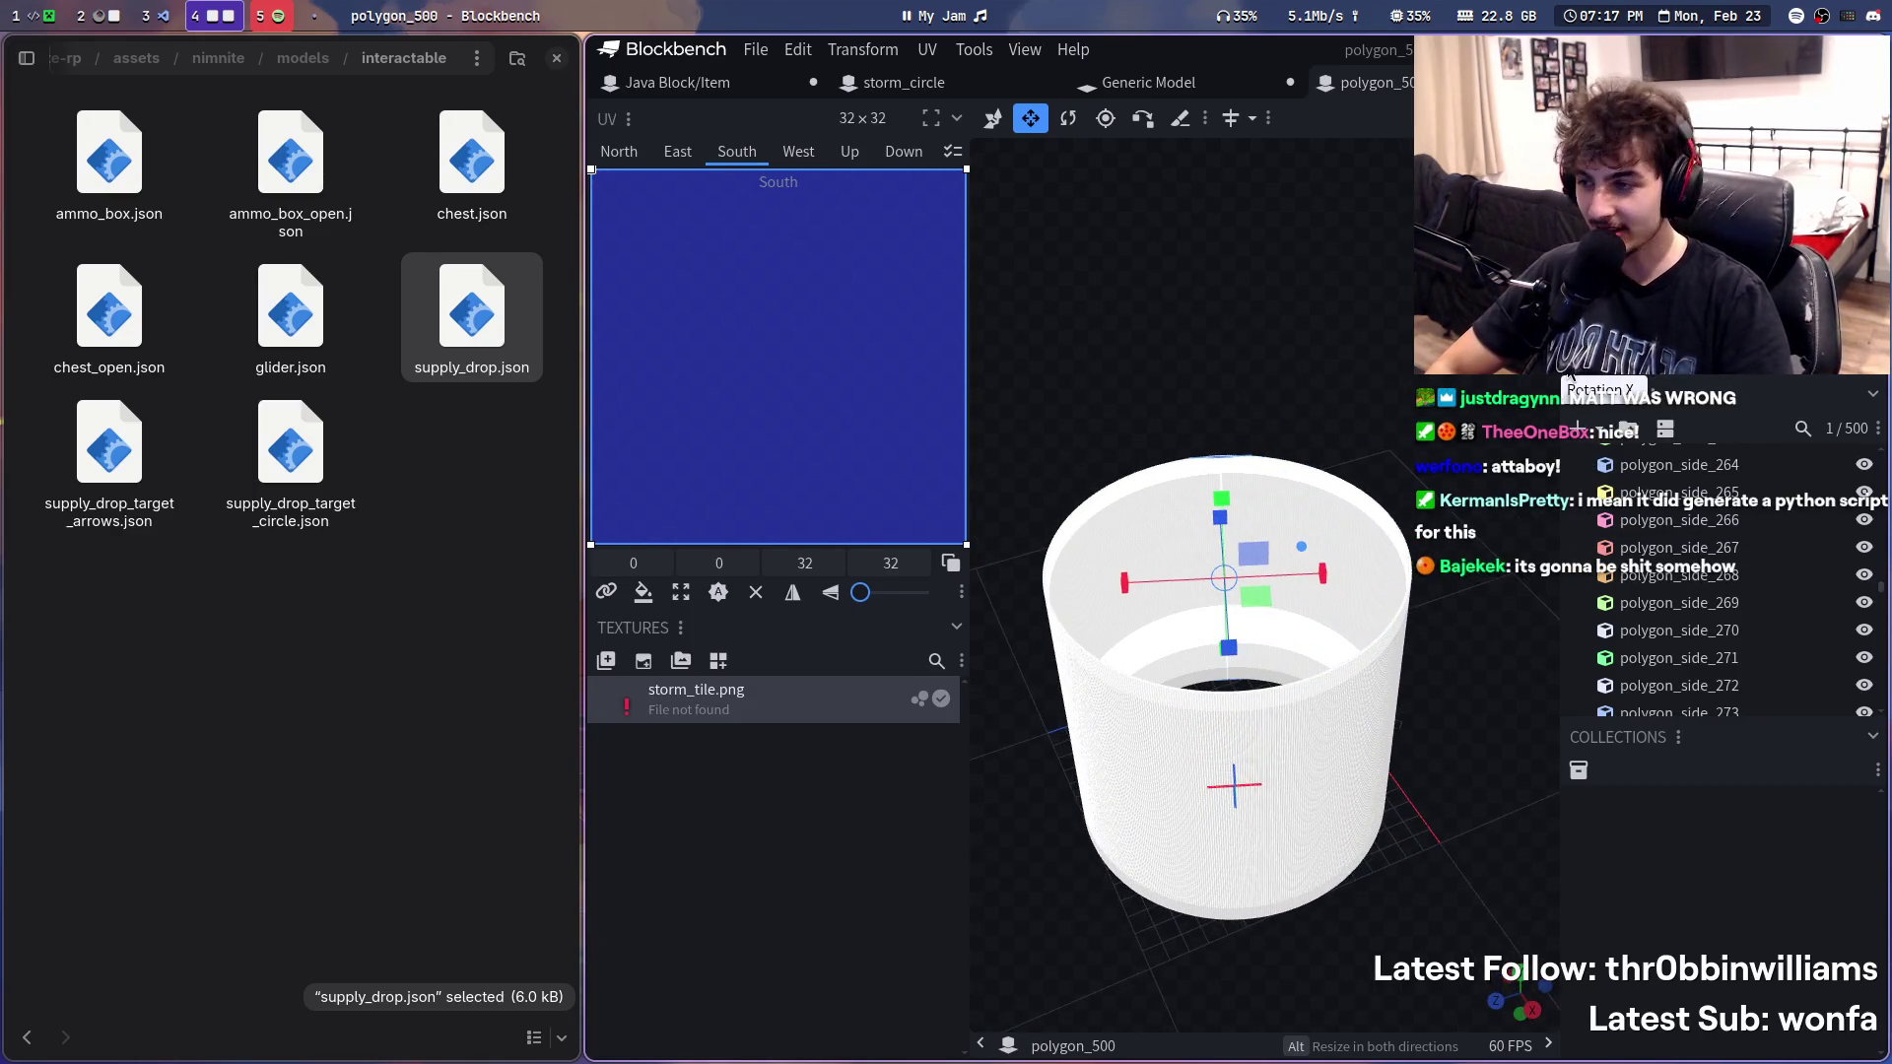
- Back in Blockbench, select all 500 polygon_side elements at once with Ctrl+A
key(super+2)
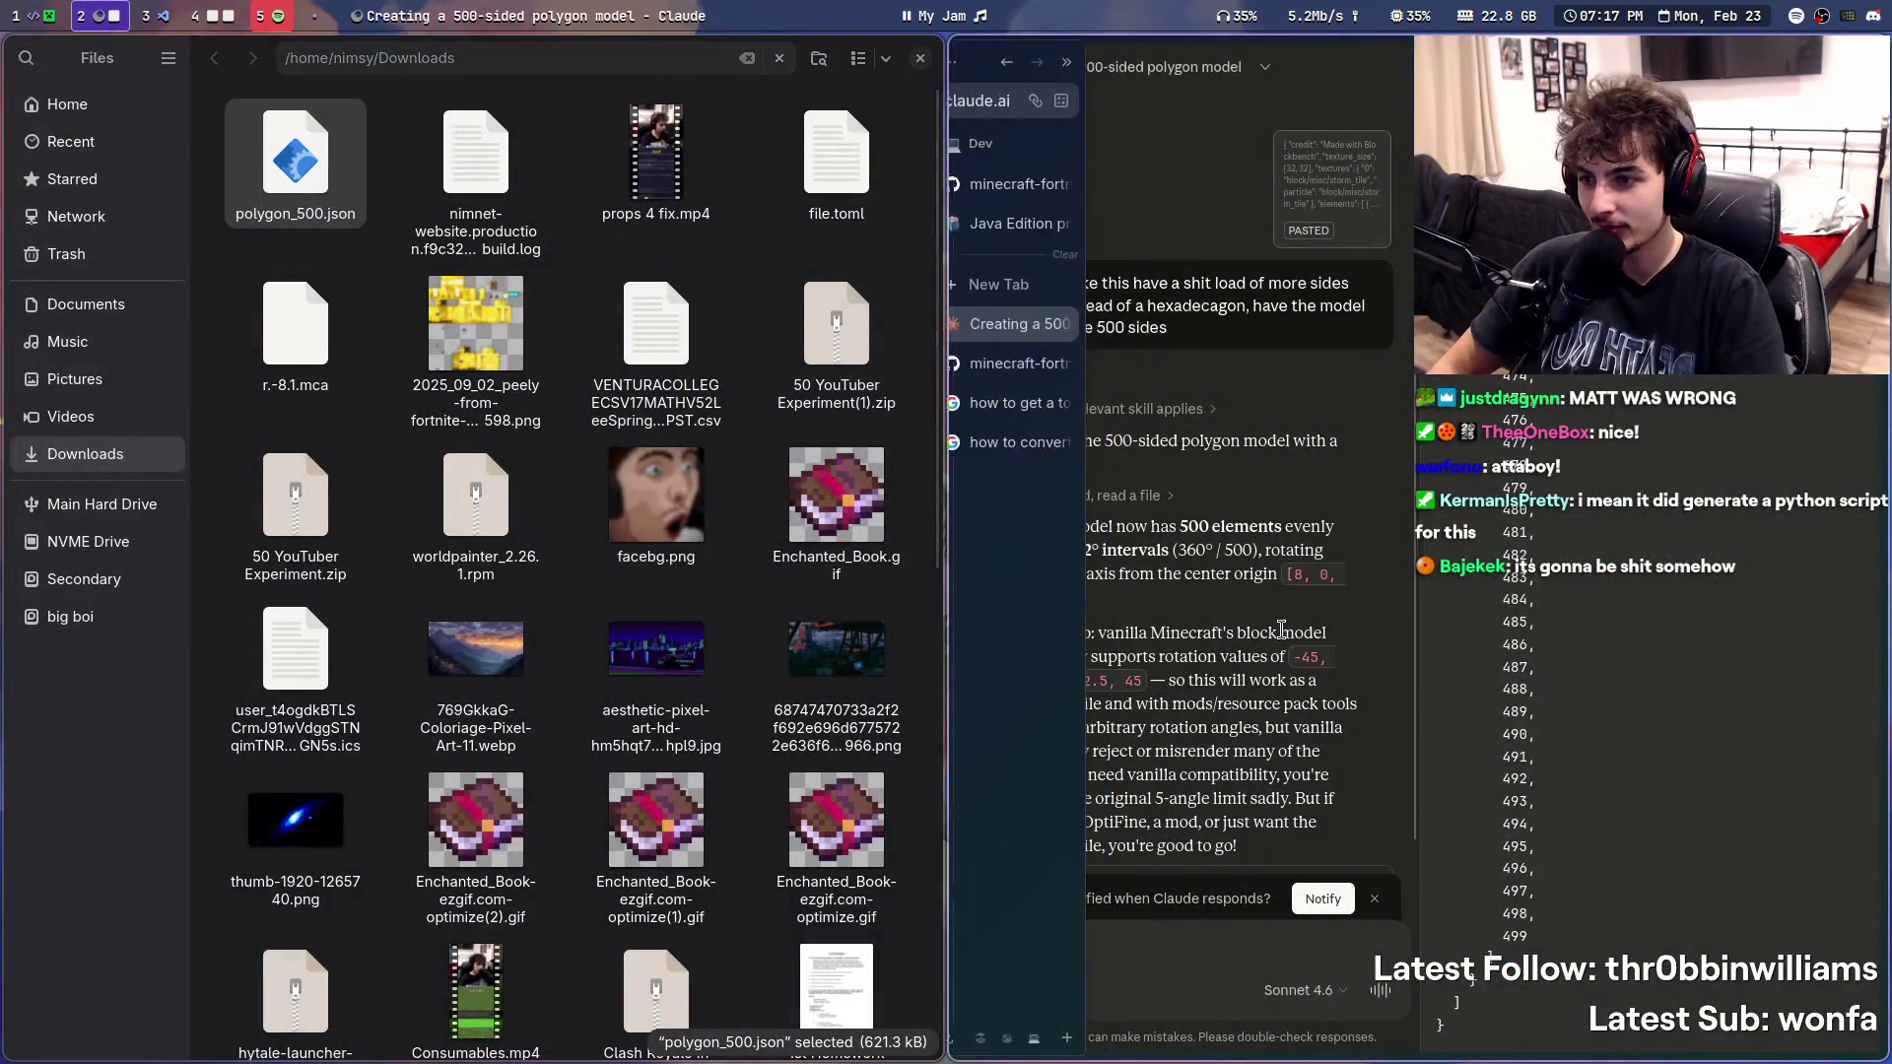
key(super+4)
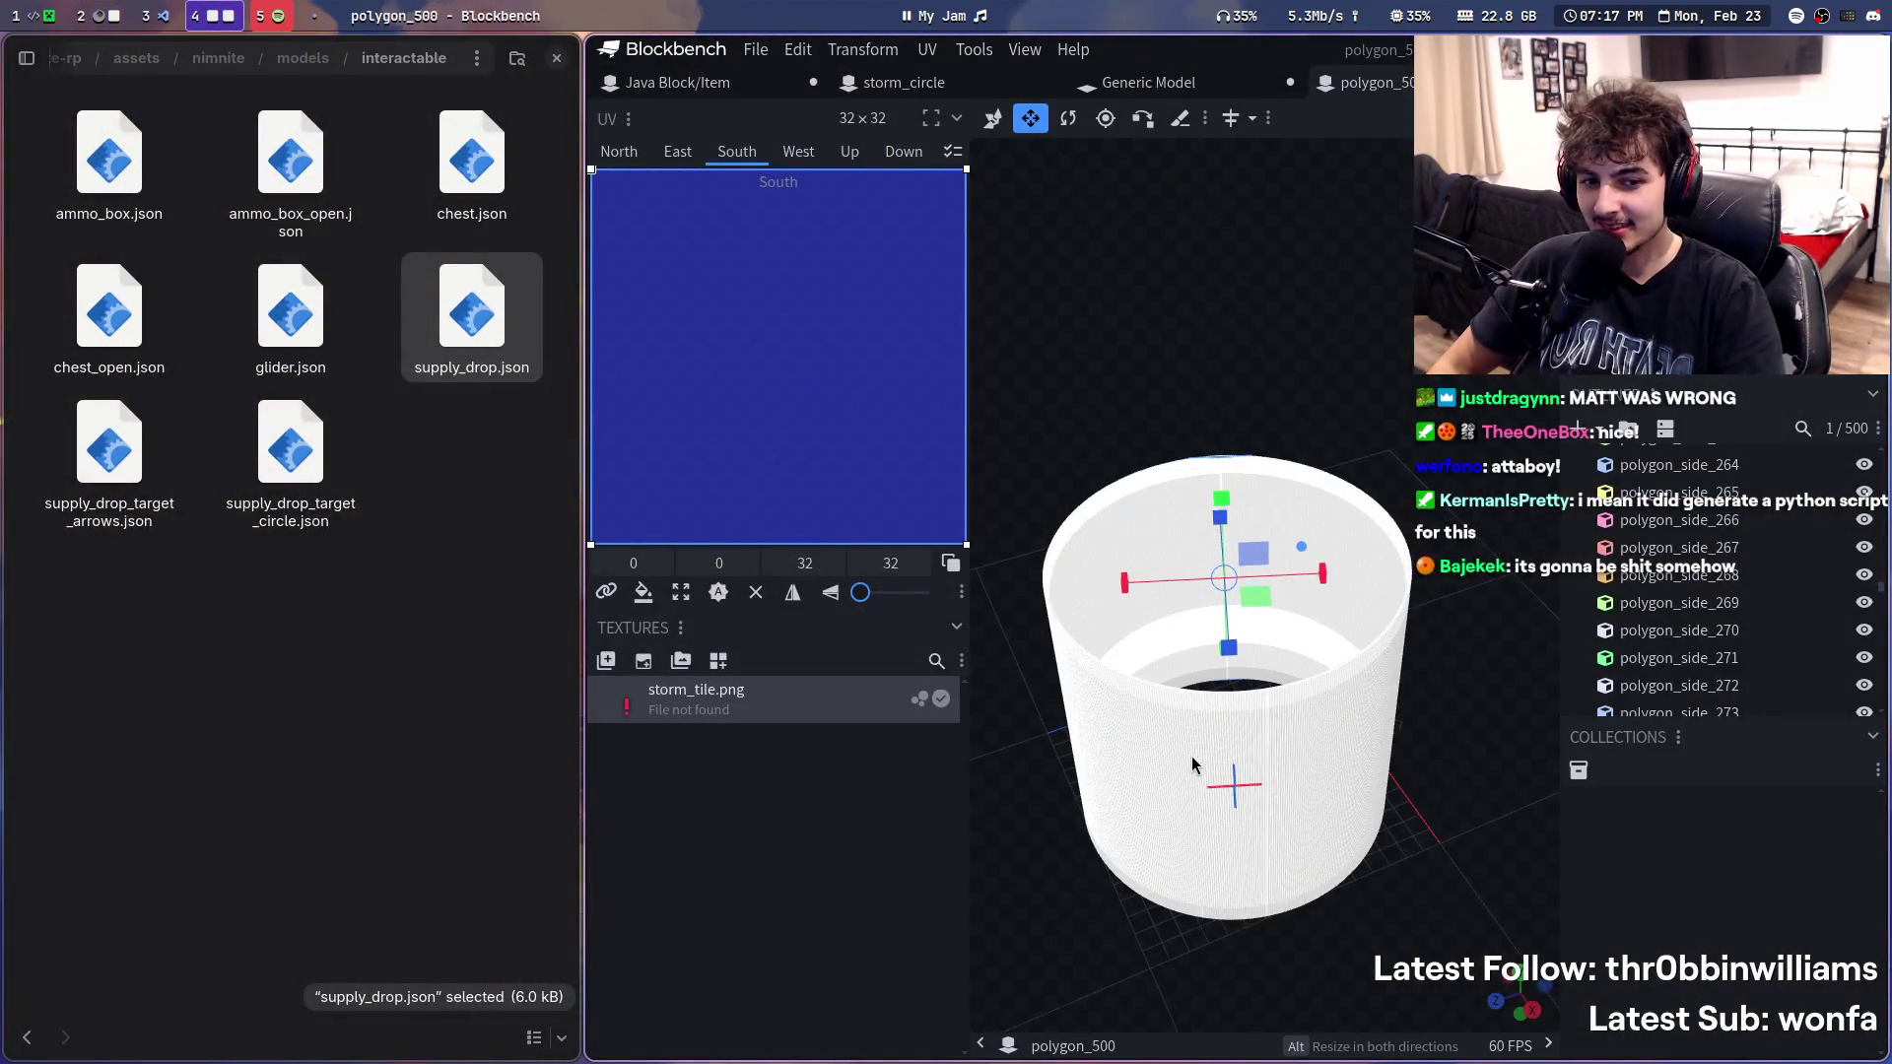
scroll(1695, 655, up, 3)
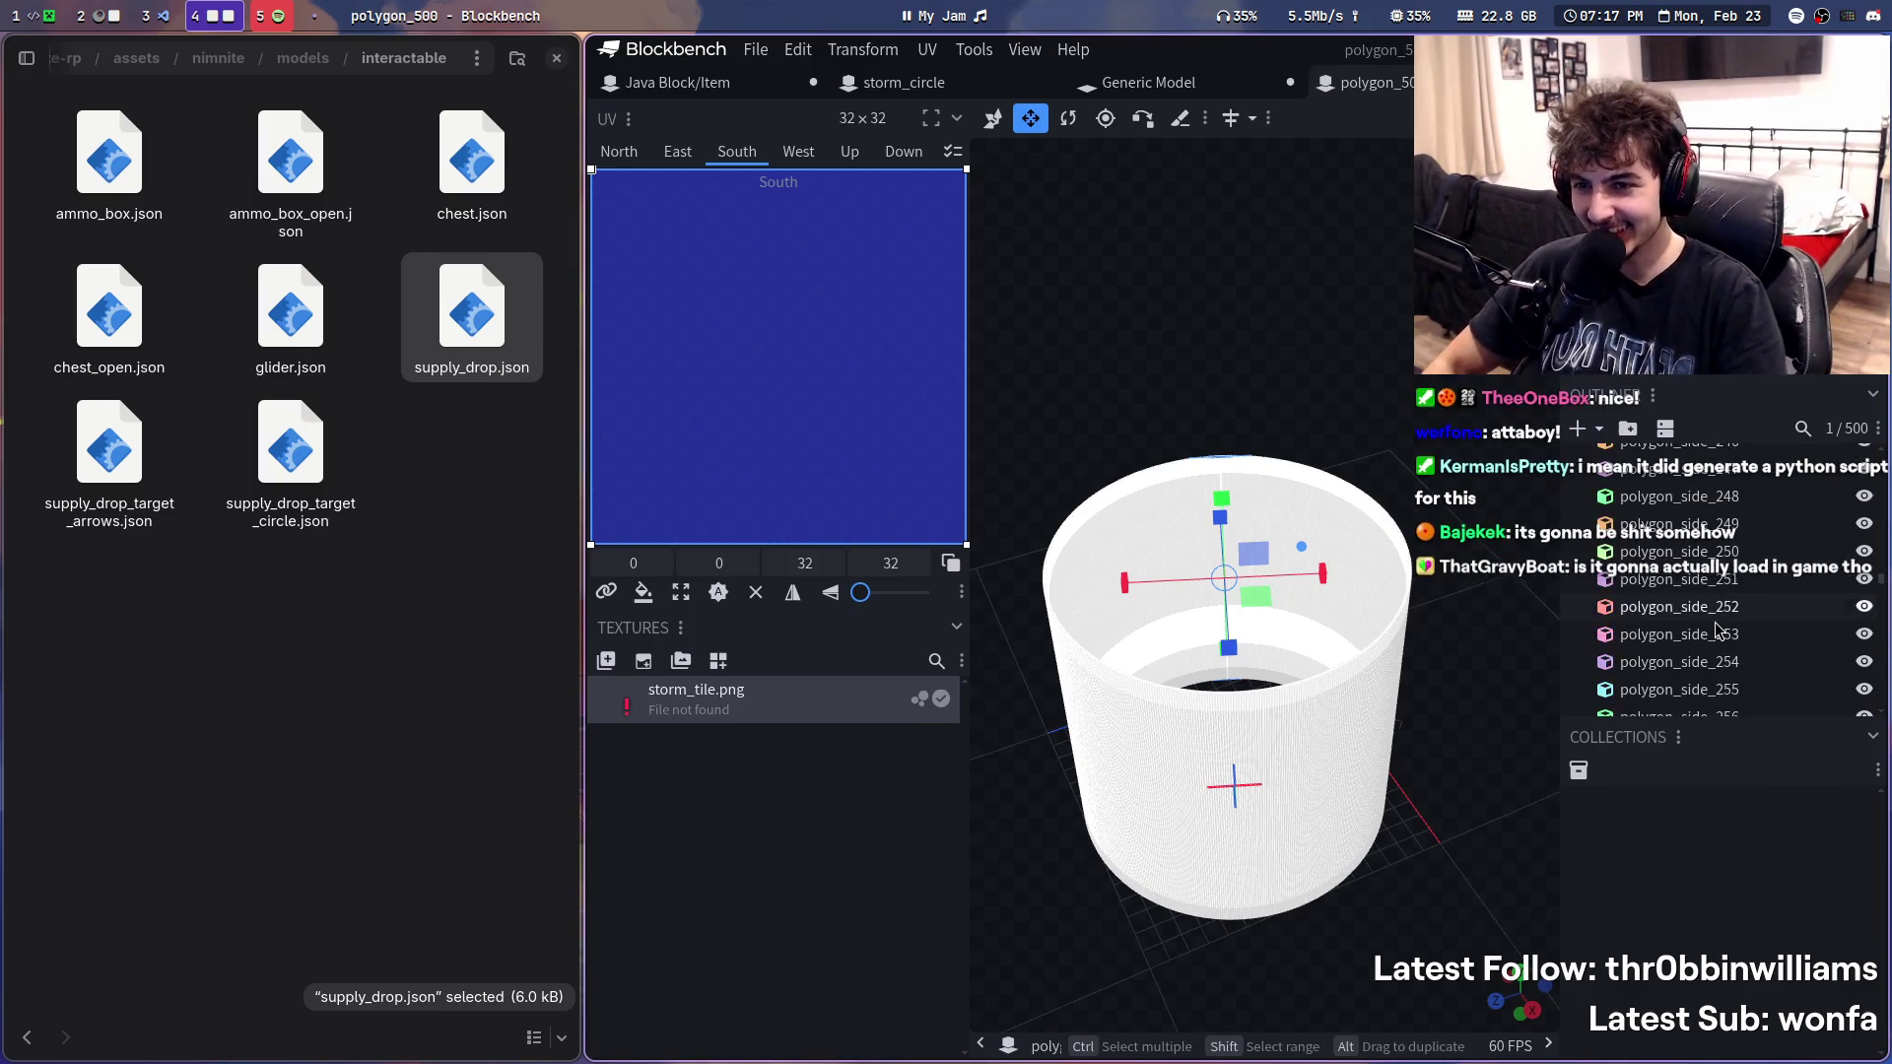
key(ctrl+a)
scroll(1697, 603, up, 10)
scroll(1693, 629, up, 10)
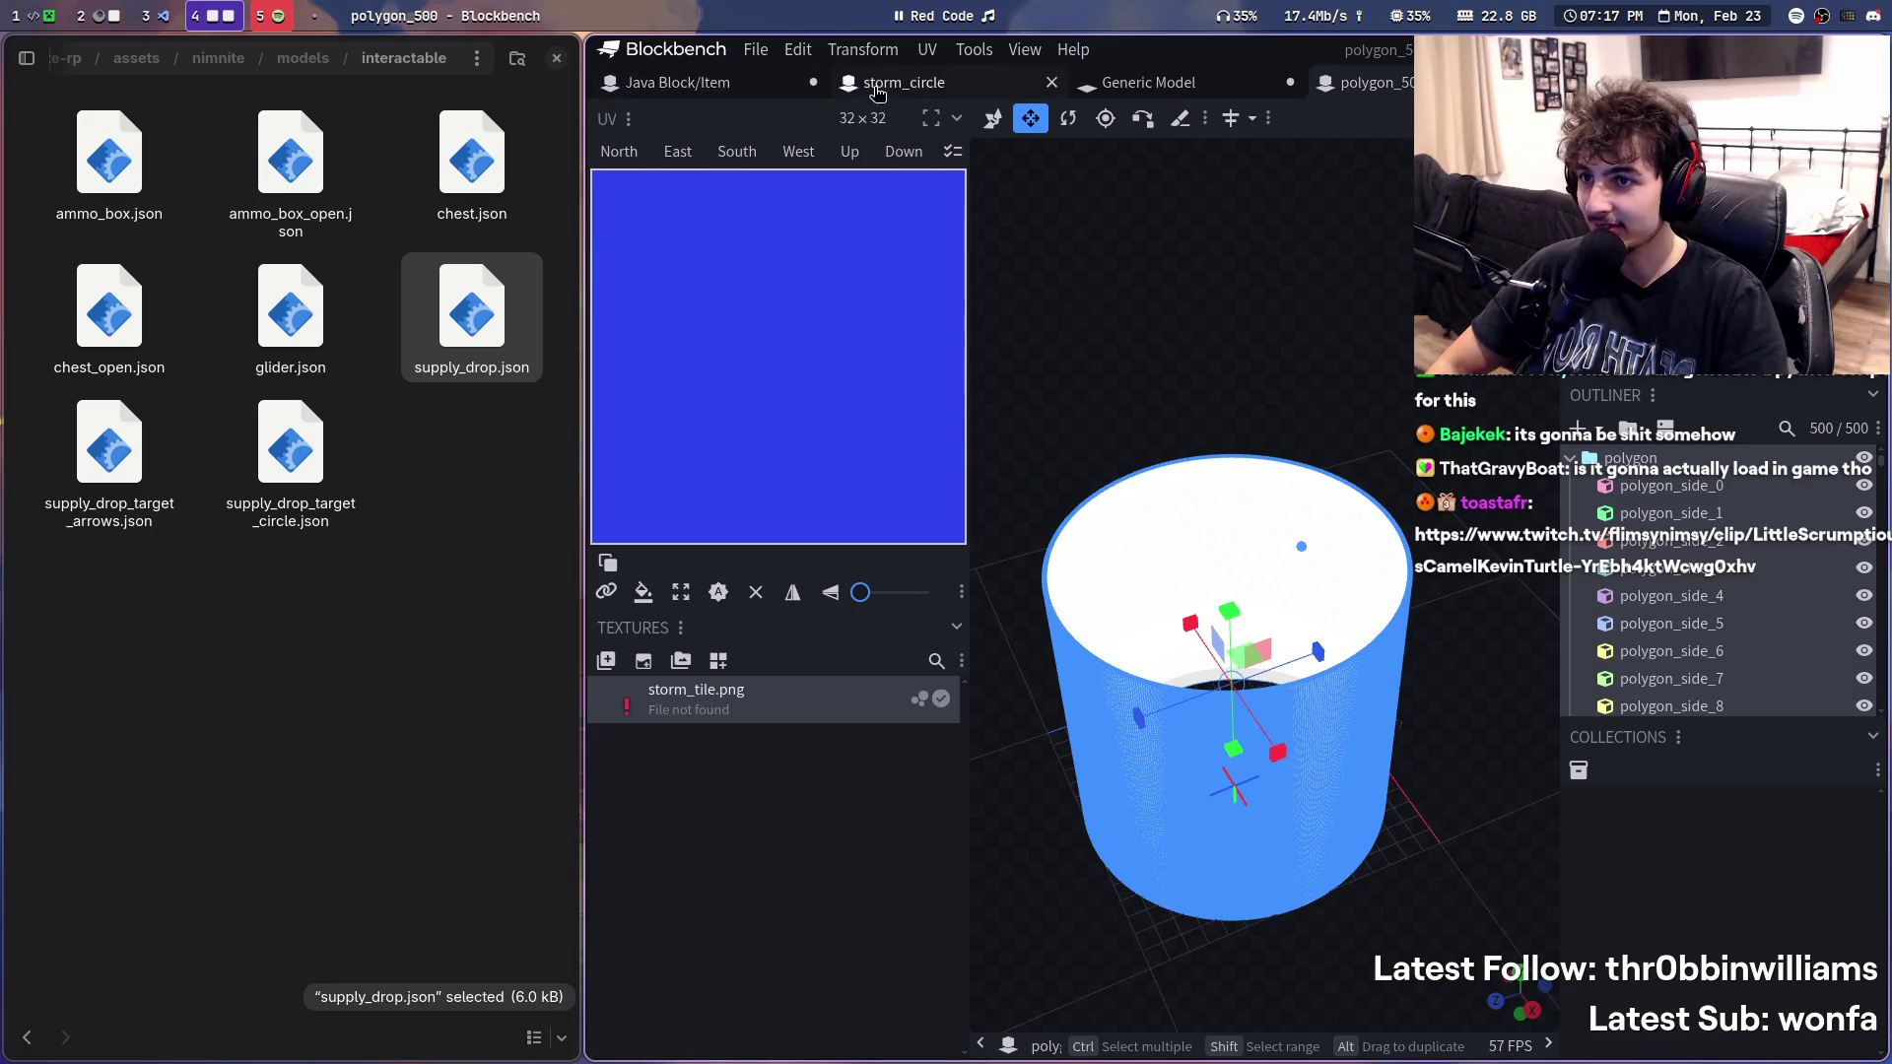
- Switch to the colourful ring project, delete its elements and immediately undo
click(1149, 83)
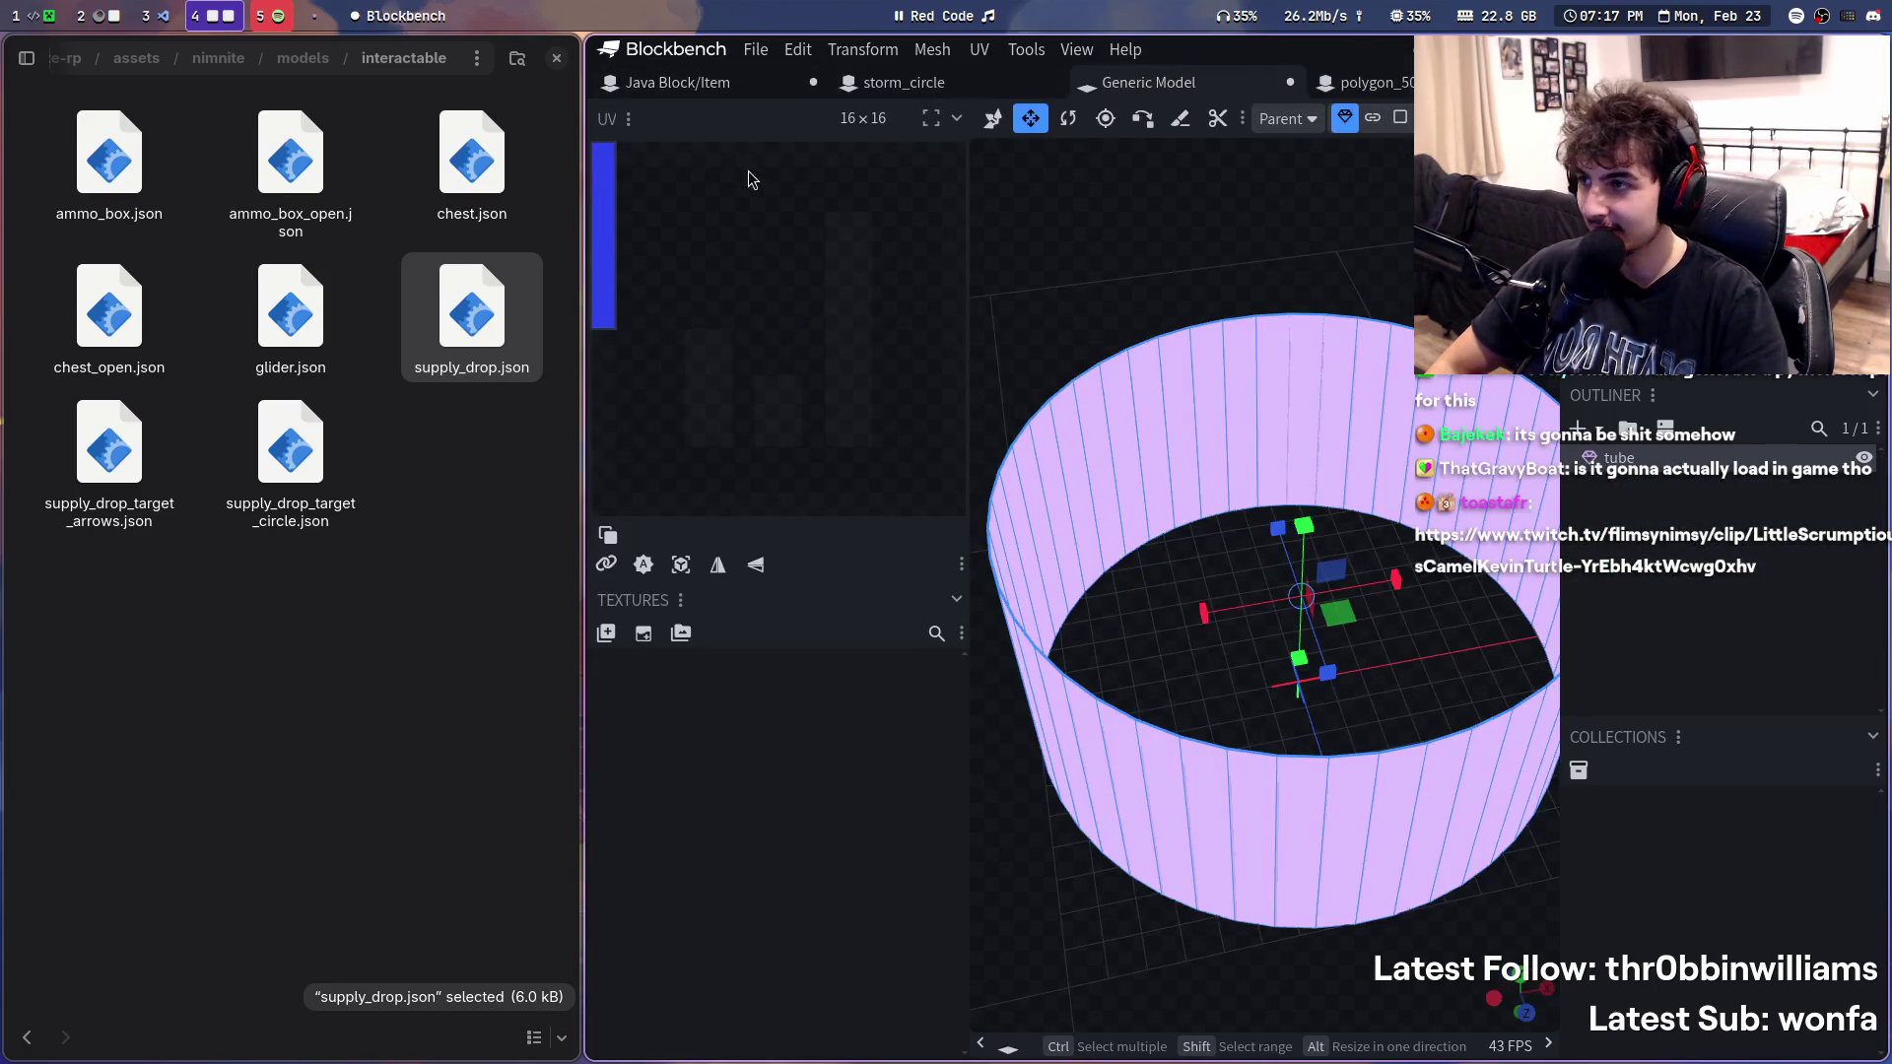
click(652, 93)
key(Delete)
key(ctrl+z)
scroll(1330, 666, down, 5)
- Orbit inside and around the cylinder, picking individual sides such as polygon_side_170 and 416
mouse_move(1331, 665)
mouse_down()
mouse_move(1371, 728)
mouse_move(1262, 930)
mouse_up()
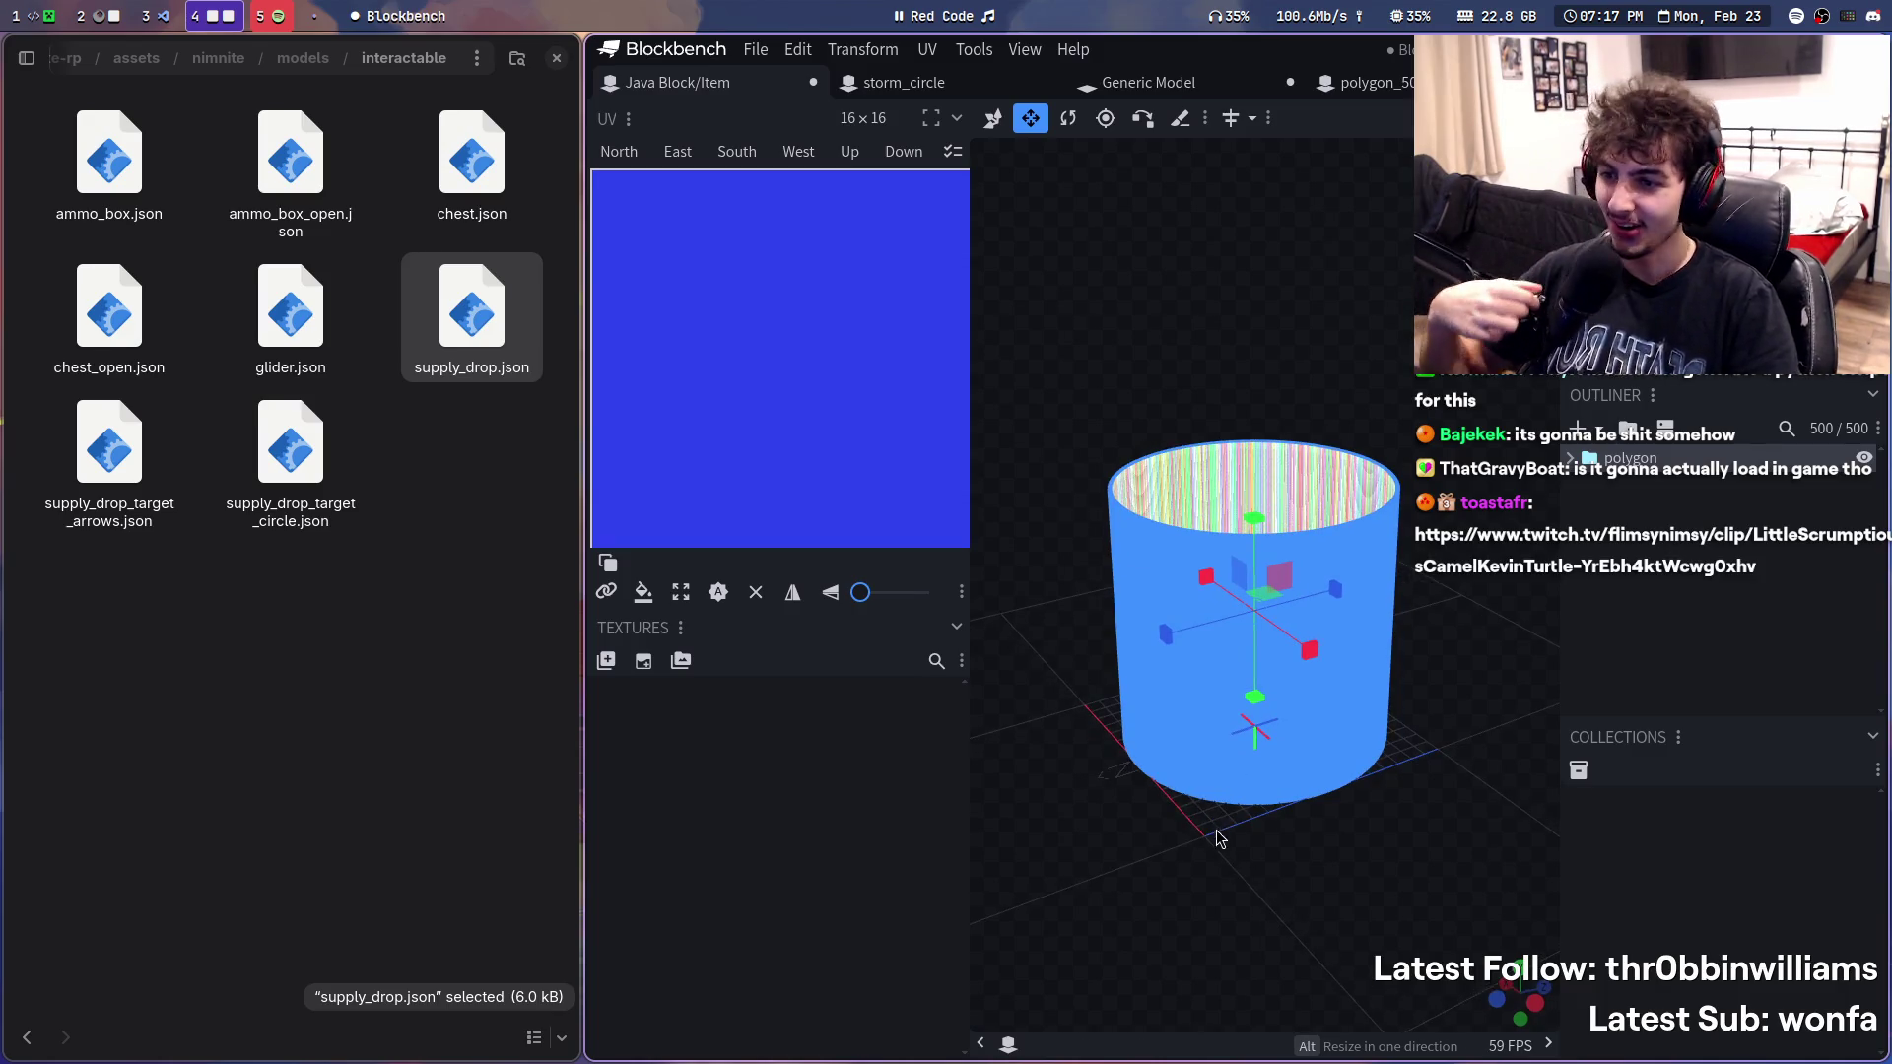
drag(1214, 835, 1597, 797)
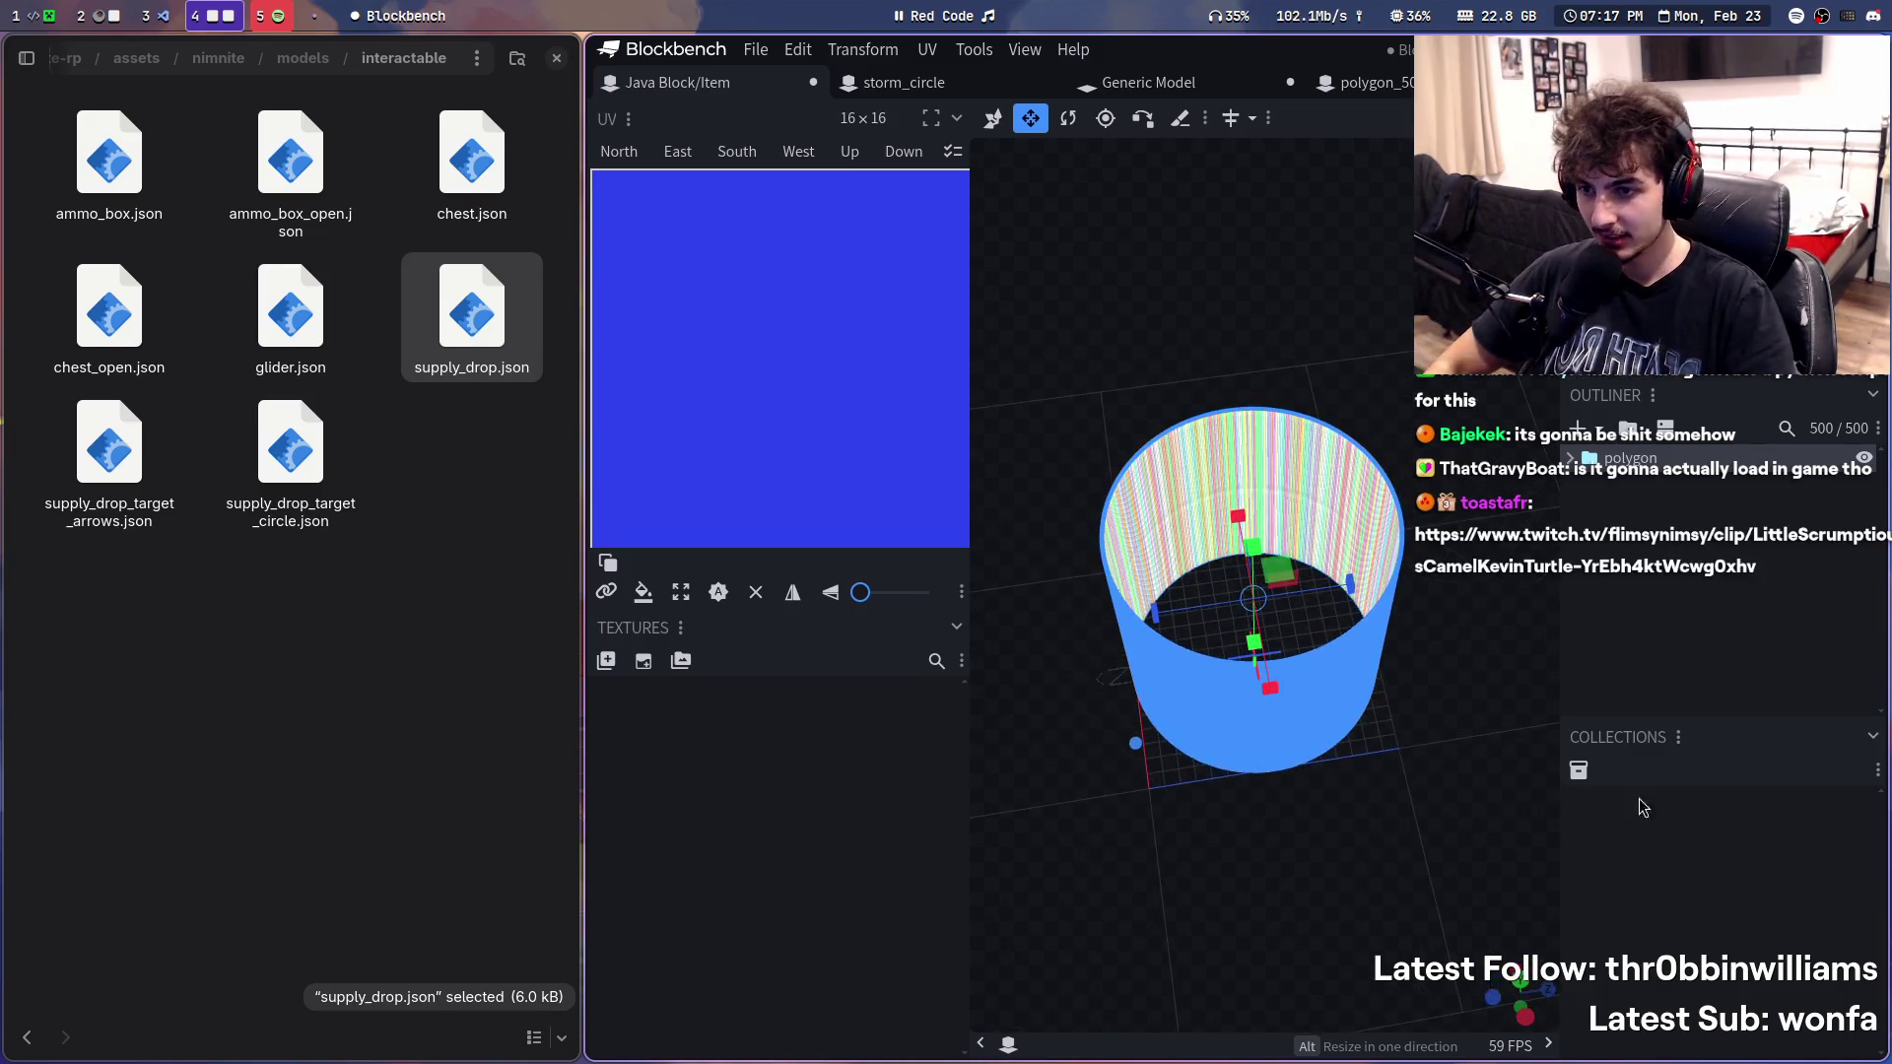
click(1479, 768)
drag(1478, 768, 1390, 651)
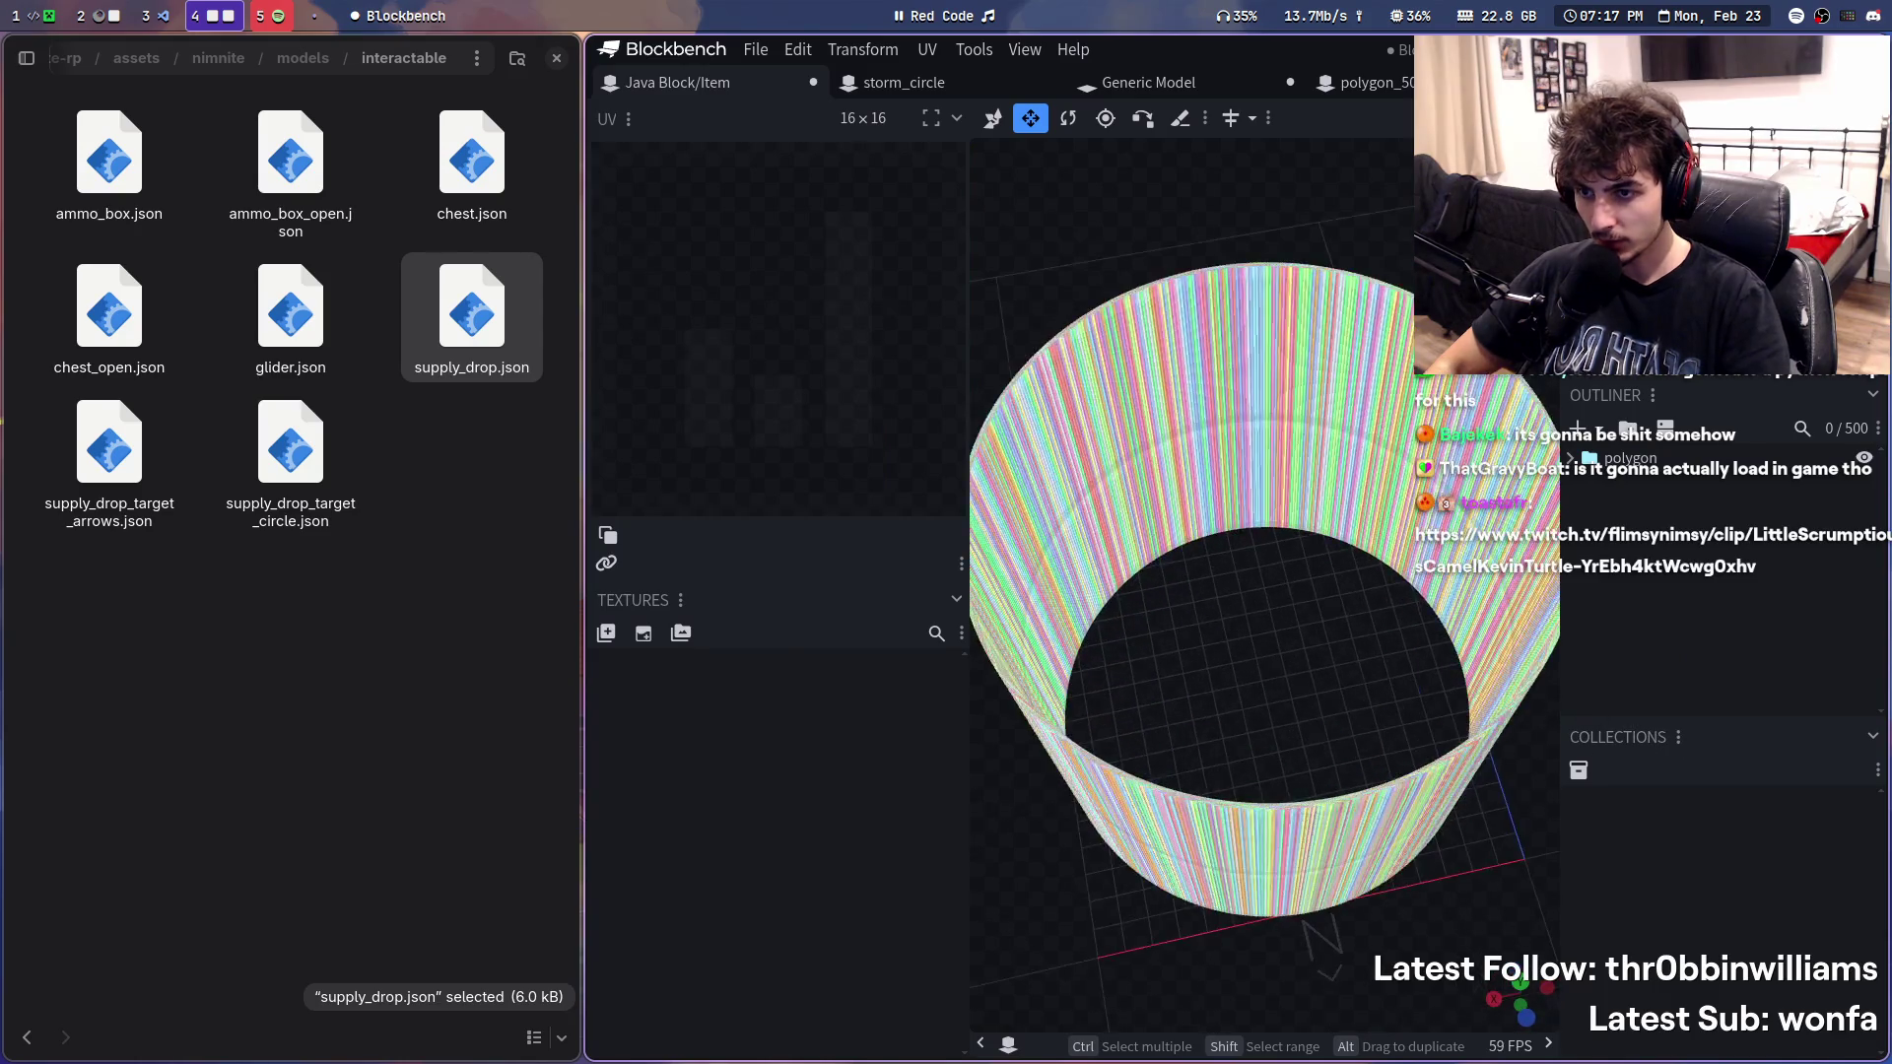
scroll(1272, 489, up, 5)
click(1215, 723)
mouse_move(1215, 723)
mouse_down()
mouse_move(1709, 428)
mouse_move(1643, 491)
mouse_move(1360, 452)
mouse_up()
scroll(1360, 450, down, 5)
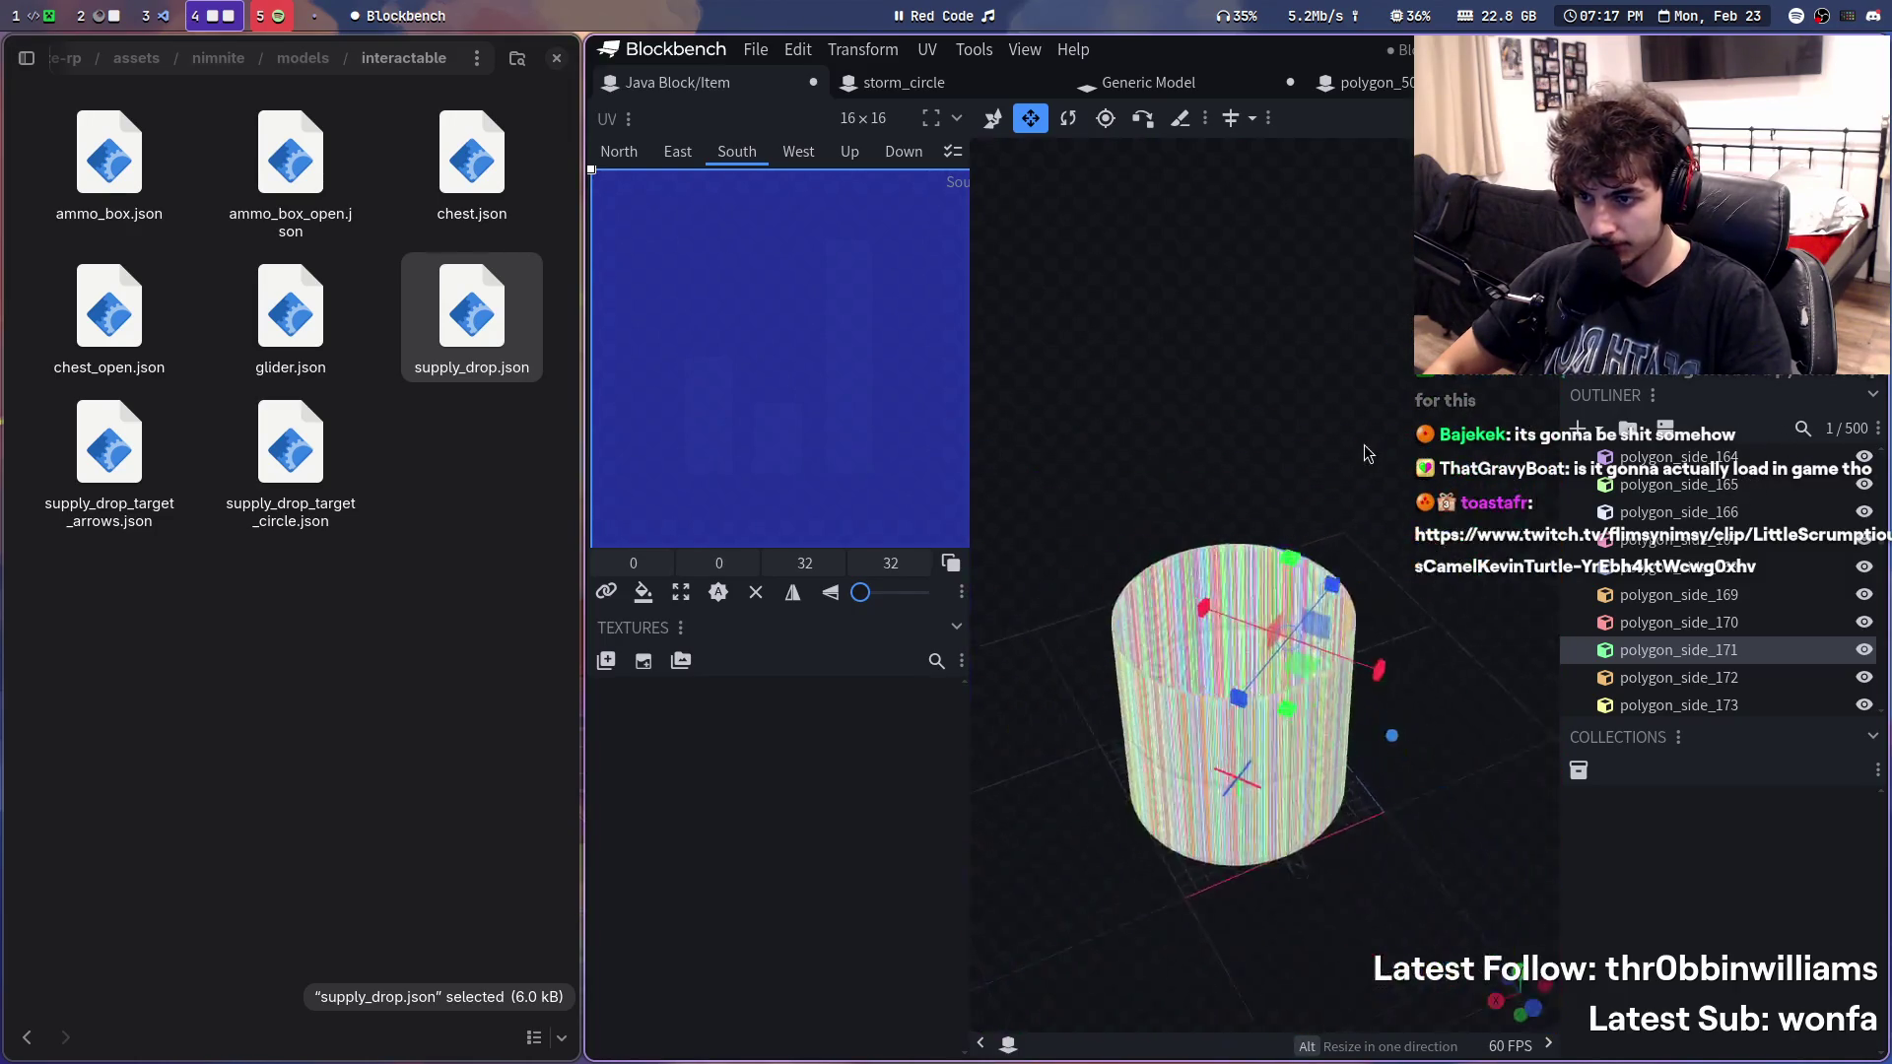
drag(1554, 1000, 1422, 723)
scroll(1376, 900, up, 4)
mouse_move(1376, 899)
mouse_down()
mouse_move(1412, 800)
mouse_move(1457, 761)
mouse_up()
scroll(1203, 642, up, 5)
mouse_move(1267, 605)
right_down()
mouse_move(1094, 606)
mouse_move(1111, 620)
right_up()
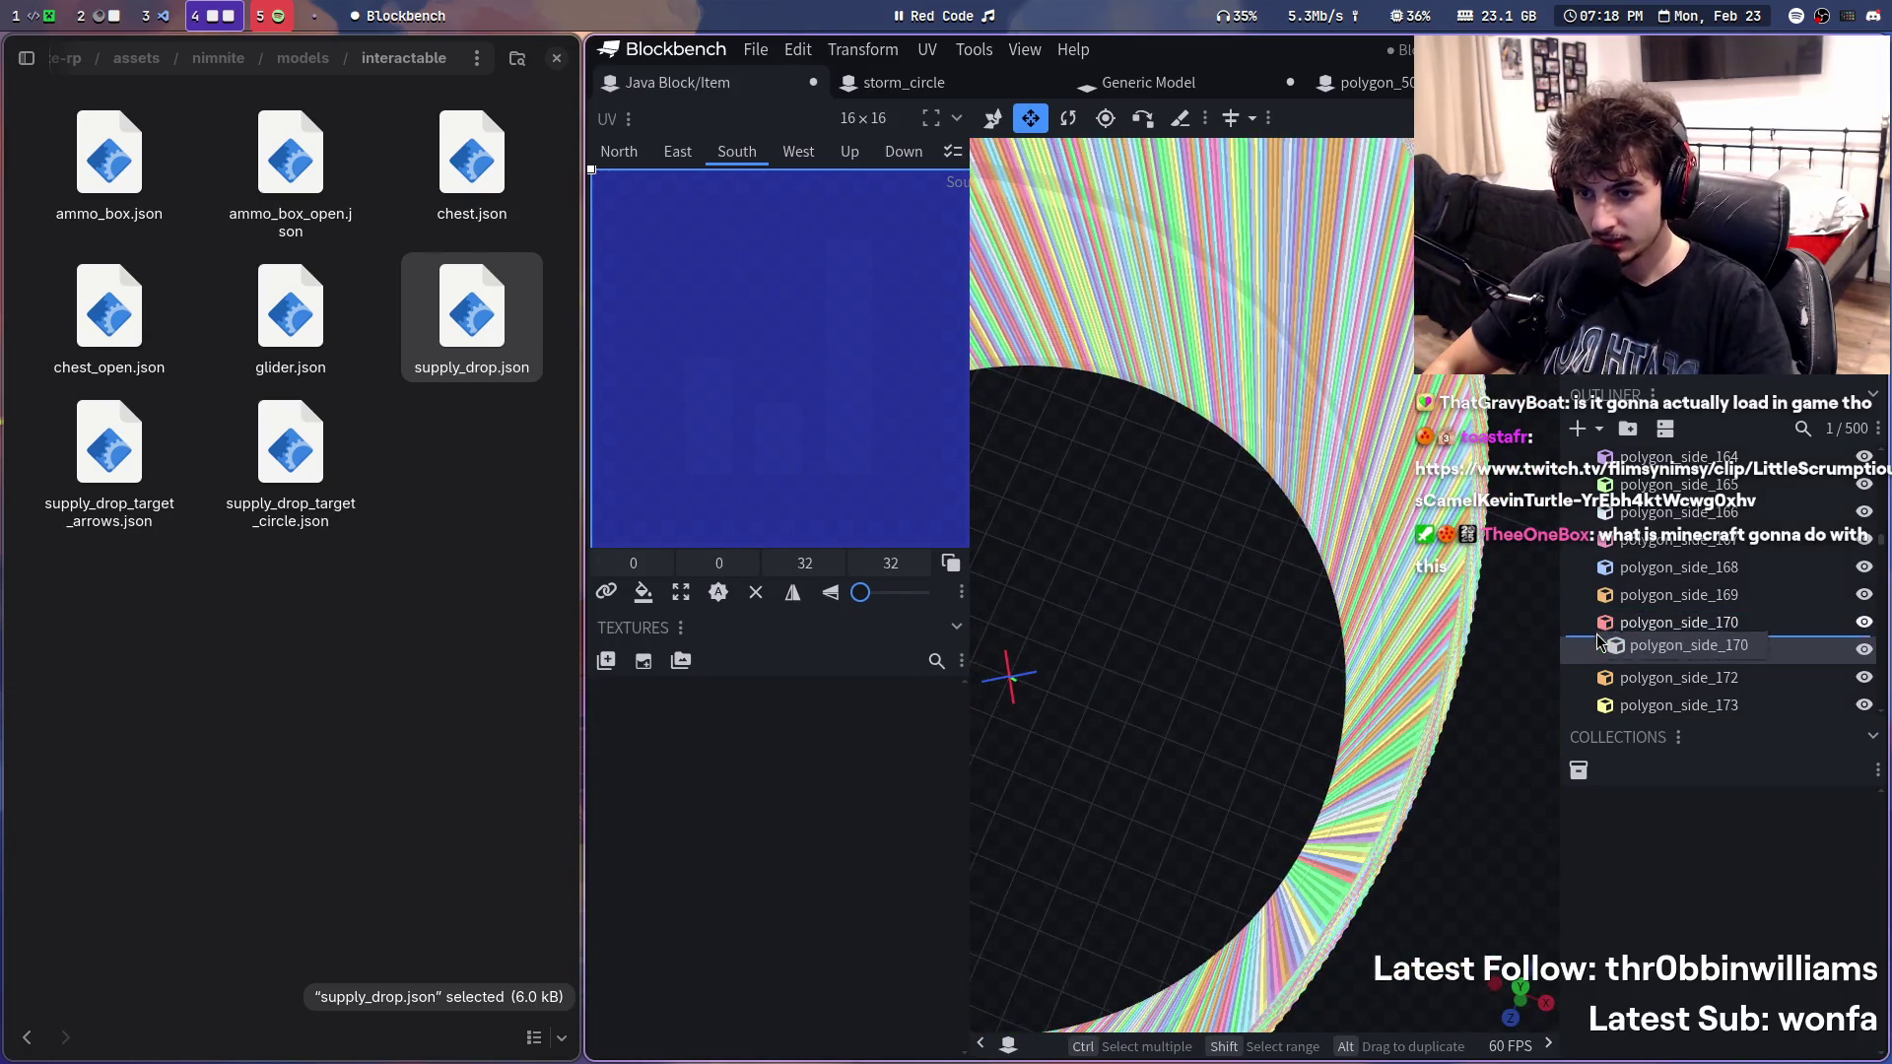
click(1657, 622)
drag(1544, 778, 1274, 678)
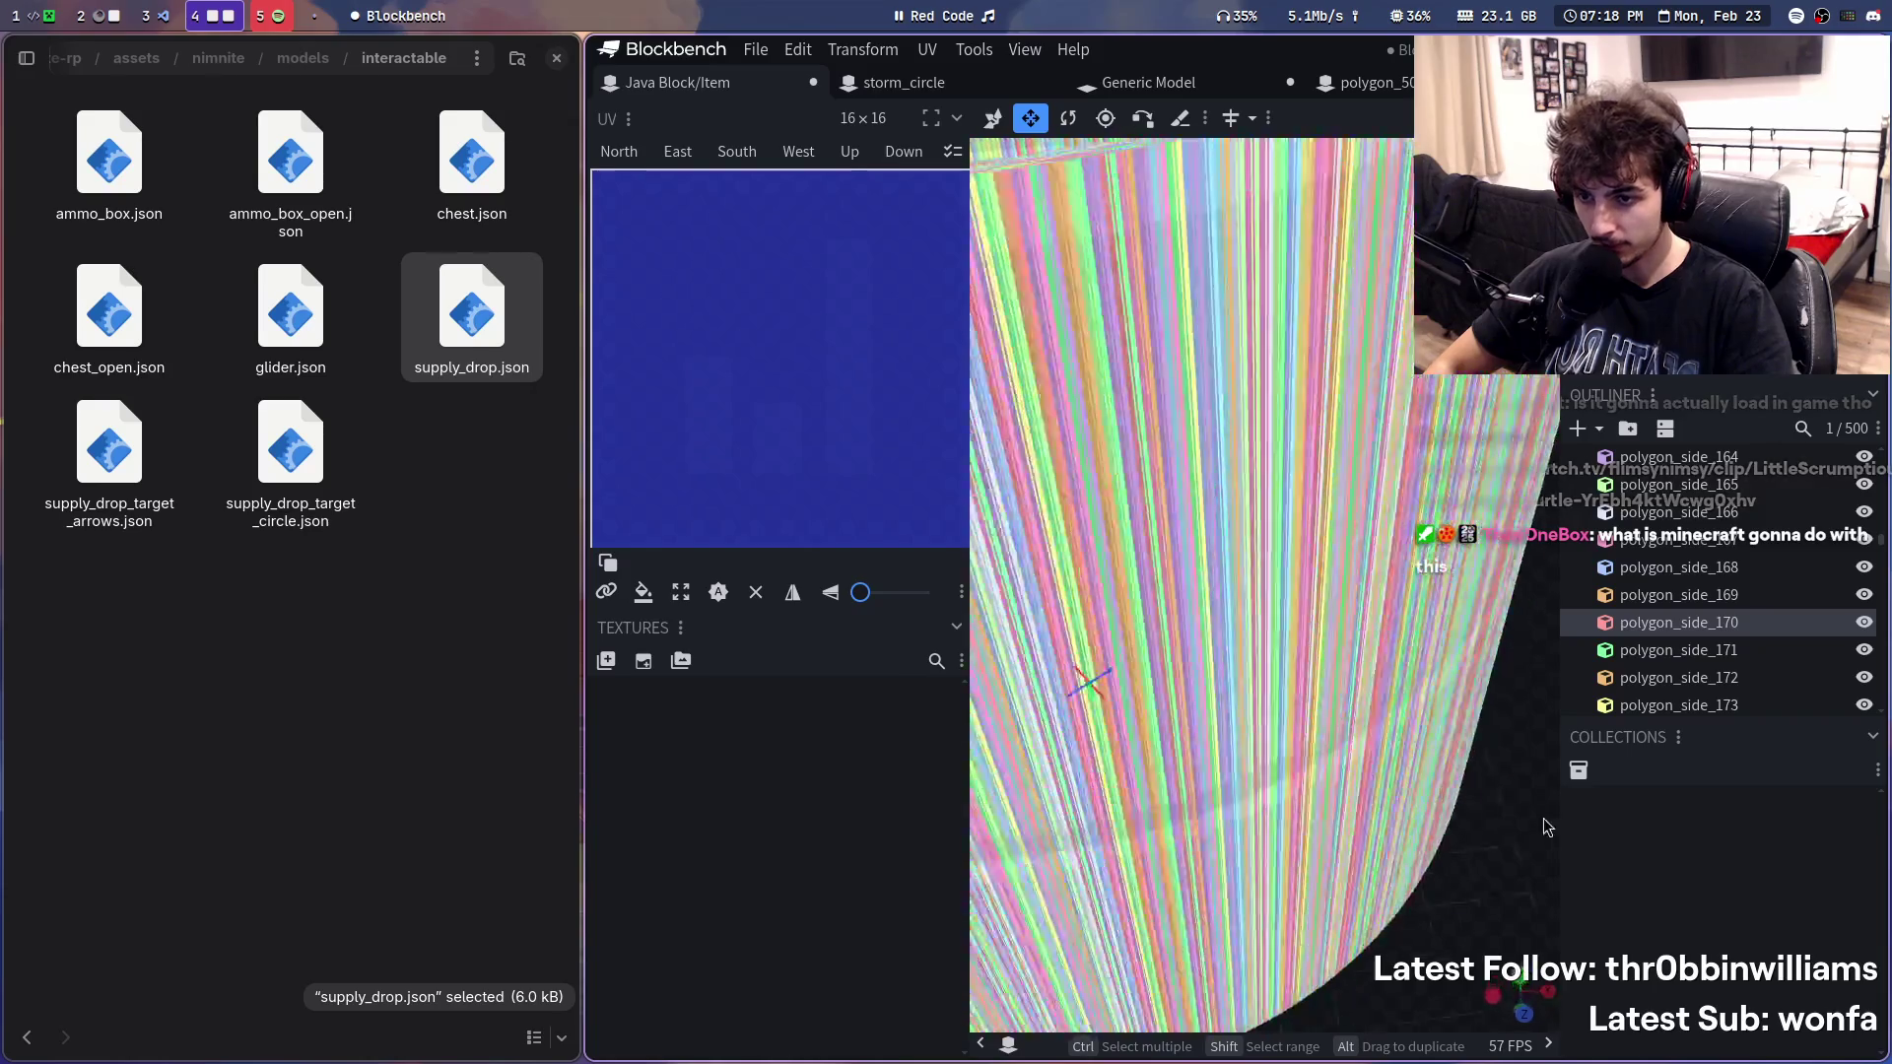
click(1274, 679)
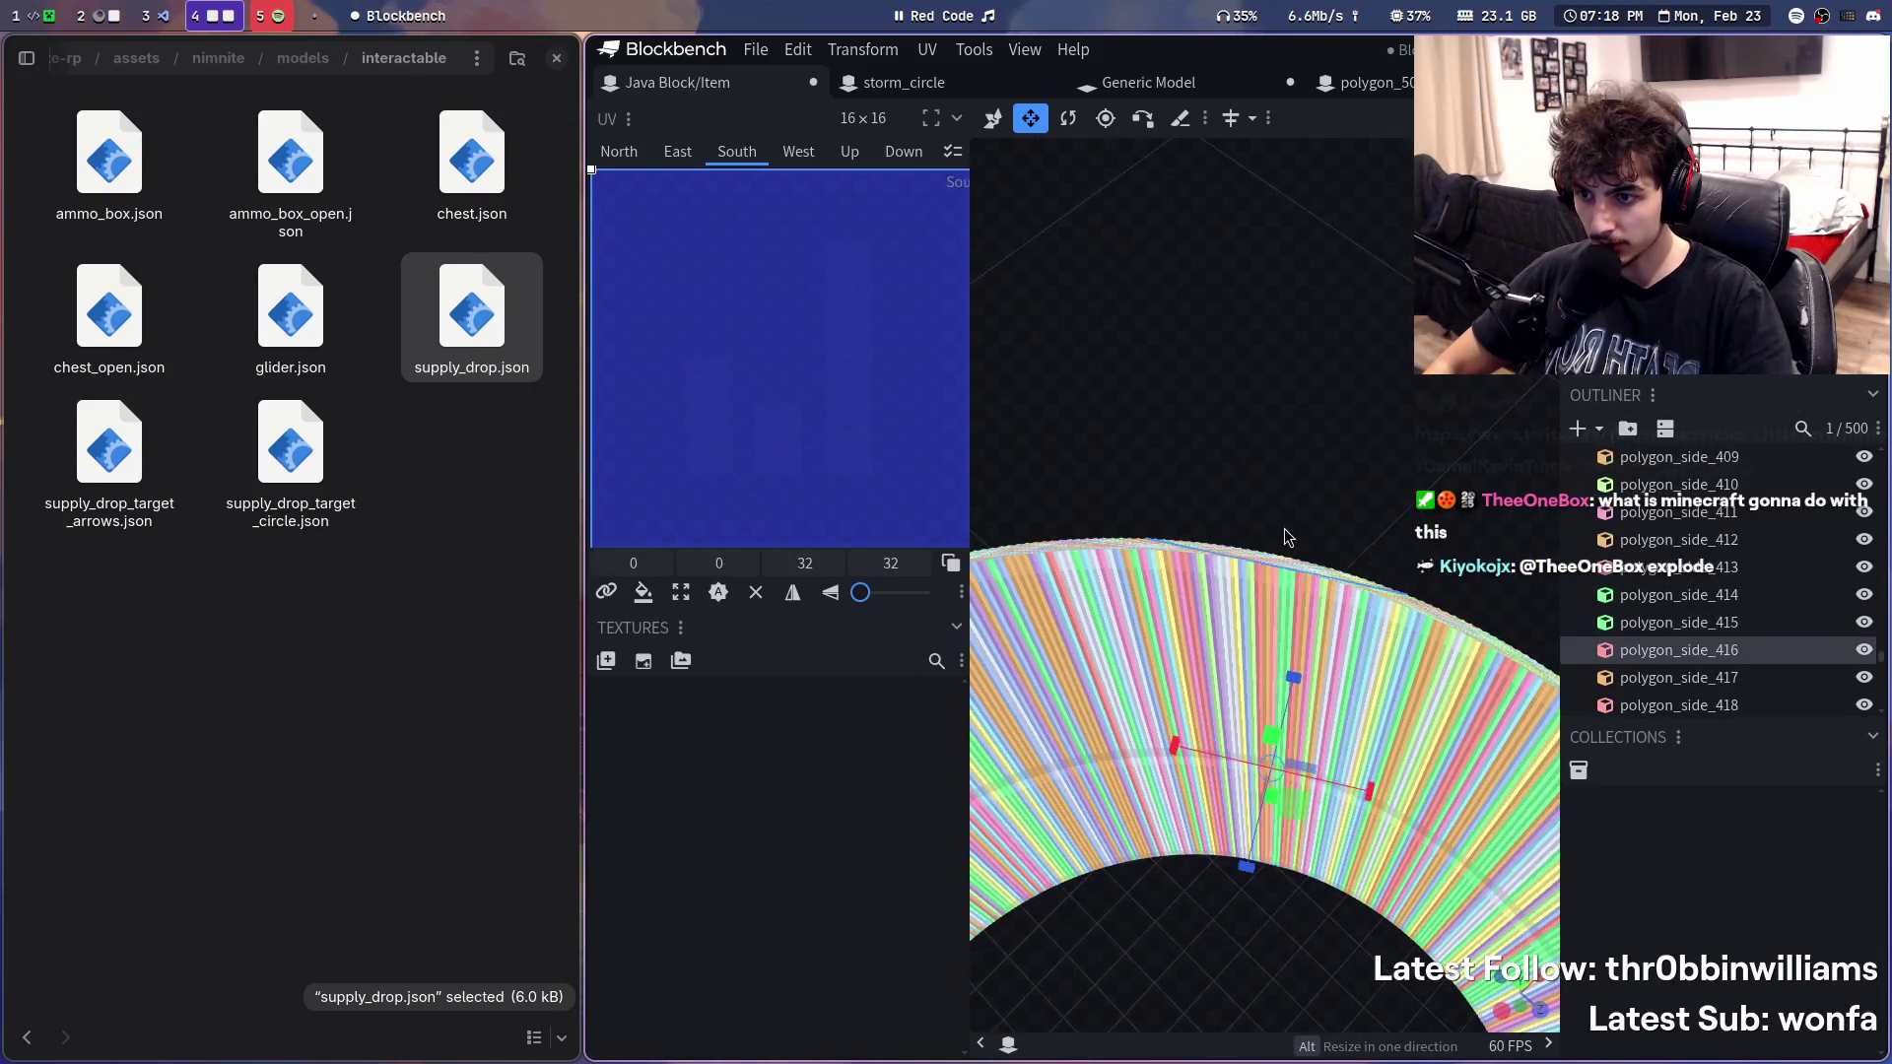
scroll(1267, 528, up, 3)
scroll(1320, 280, up, 3)
scroll(1318, 278, down, 2)
scroll(1319, 273, up, 1)
scroll(1307, 274, down, 2)
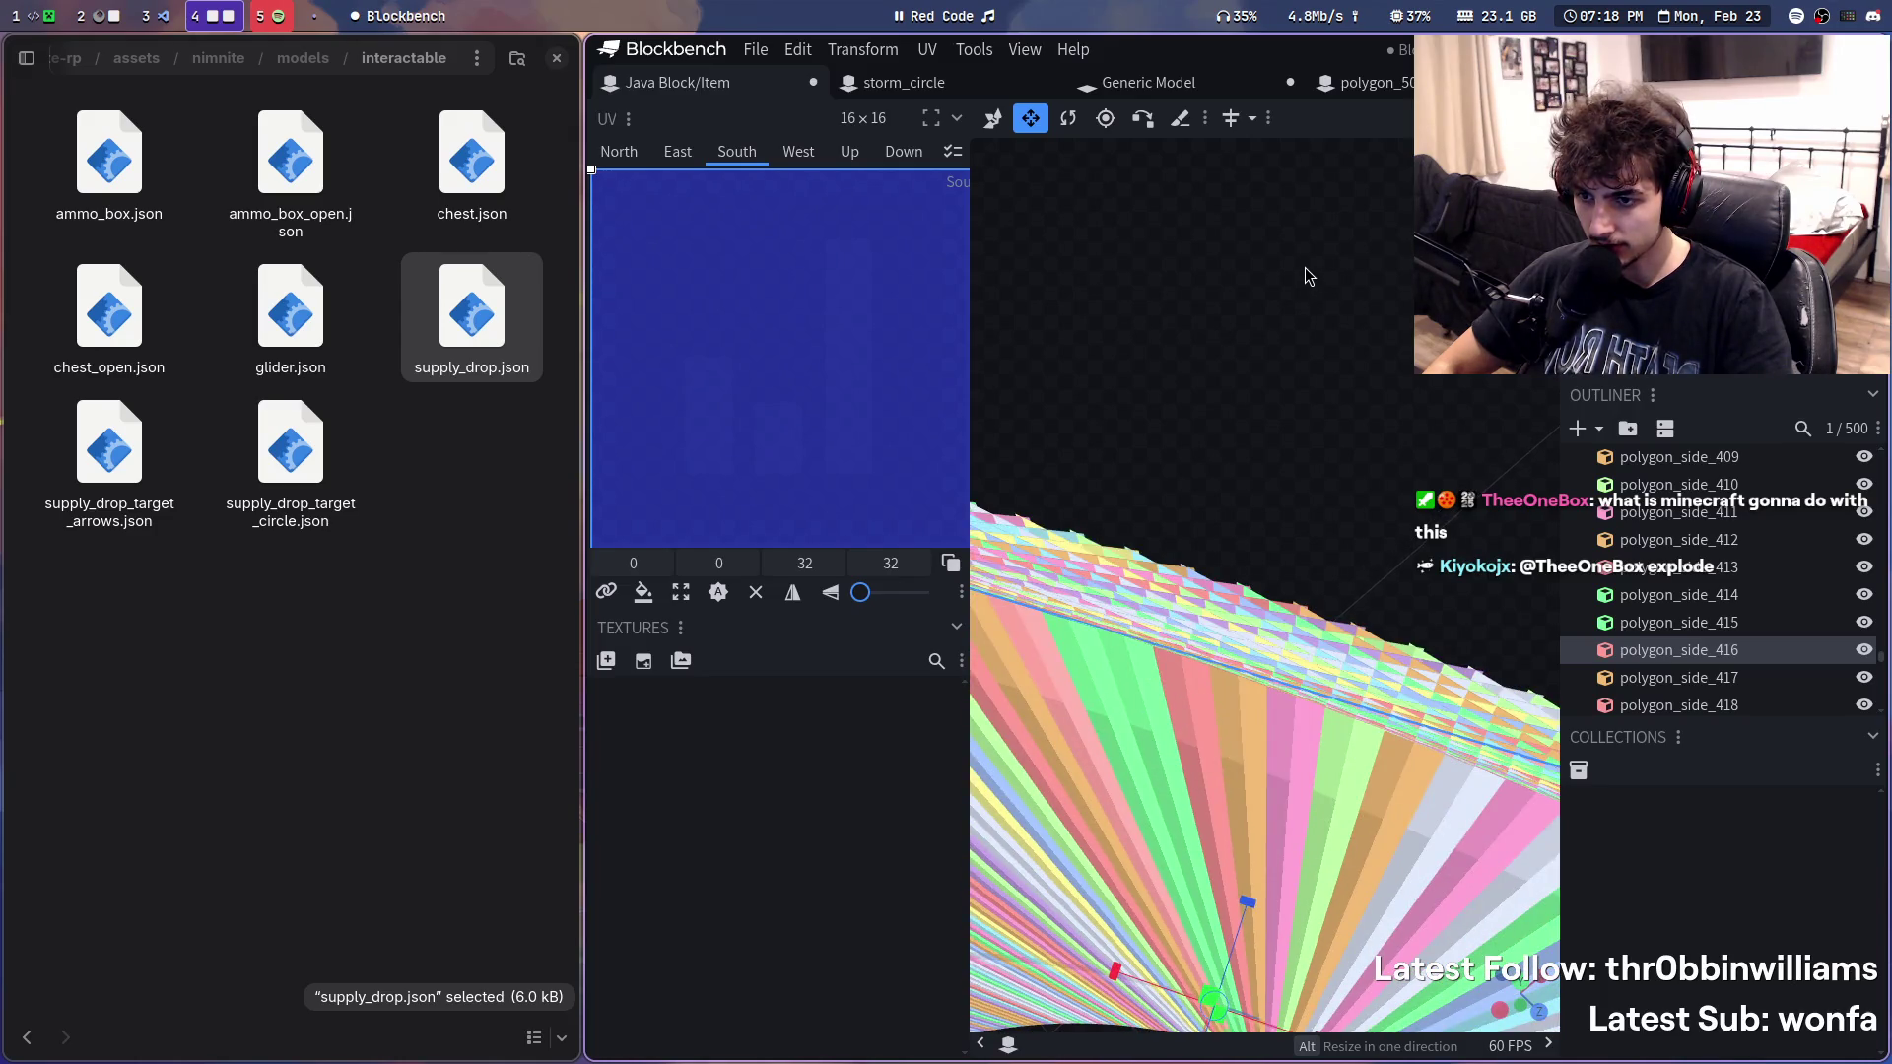
scroll(1304, 276, down, 1)
scroll(1264, 607, down, 2)
scroll(1264, 608, up, 1)
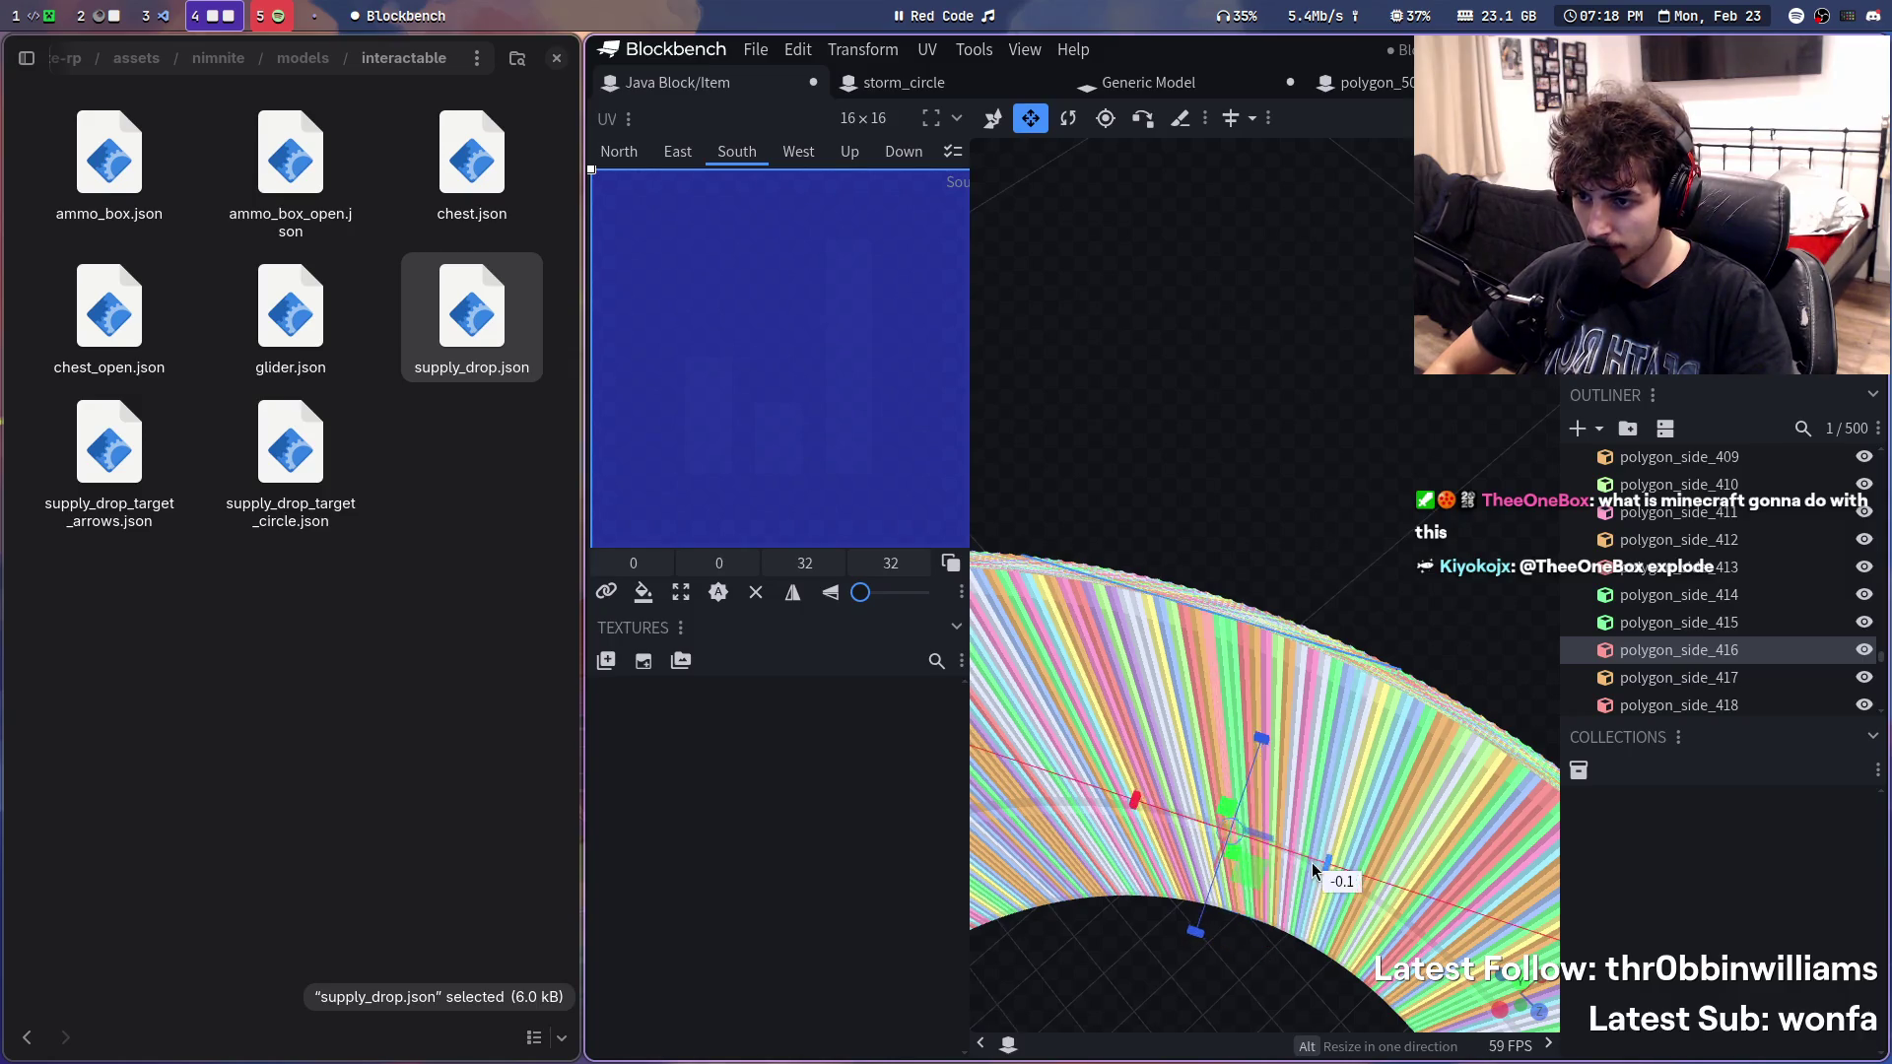
scroll(1311, 605, down, 1)
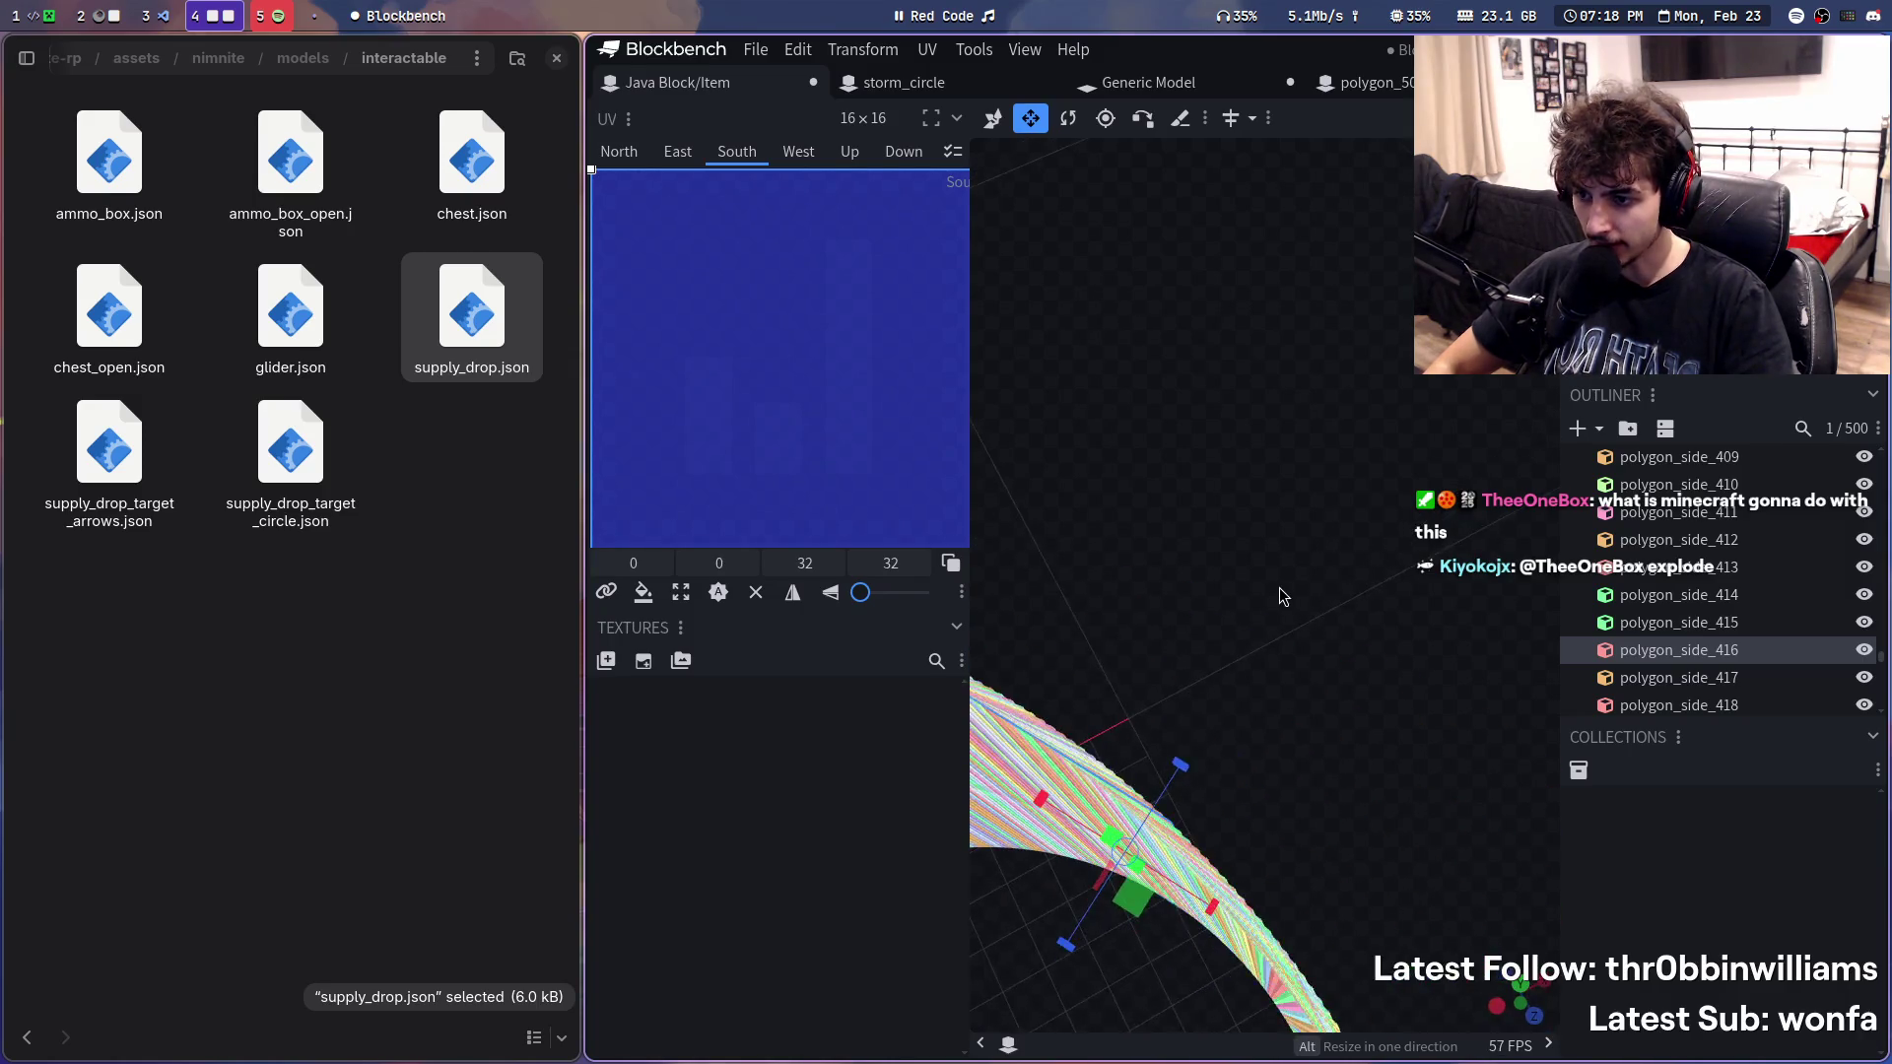
scroll(1280, 592, up, 2)
scroll(1486, 505, up, 1)
- Tilt the cylinder edge-on, then inspect the storm_circle ring in its own project tab
drag(1486, 505, 1428, 632)
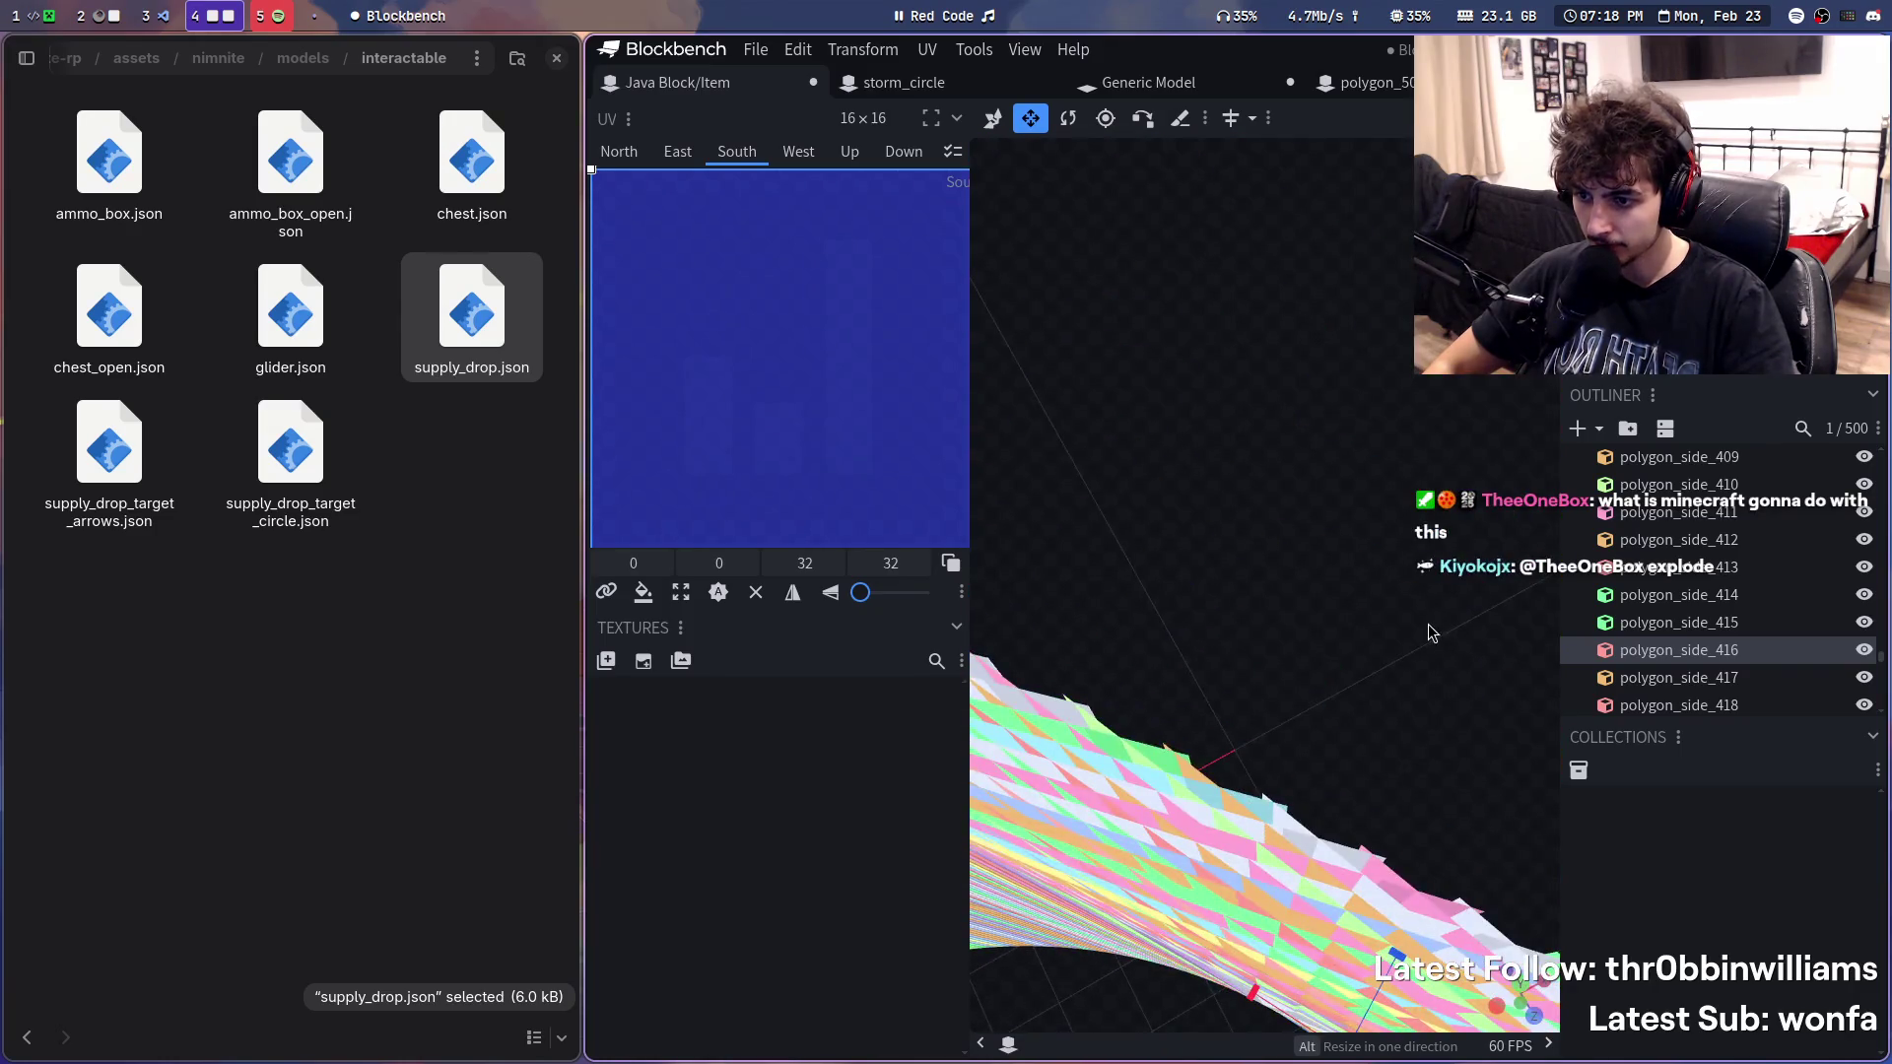
scroll(1283, 842, down, 2)
scroll(1257, 887, down, 1)
scroll(1211, 887, down, 1)
scroll(1162, 831, down, 1)
mouse_move(1163, 832)
mouse_down()
mouse_move(1212, 794)
mouse_move(1247, 624)
mouse_move(1226, 938)
mouse_up()
scroll(1221, 935, up, 1)
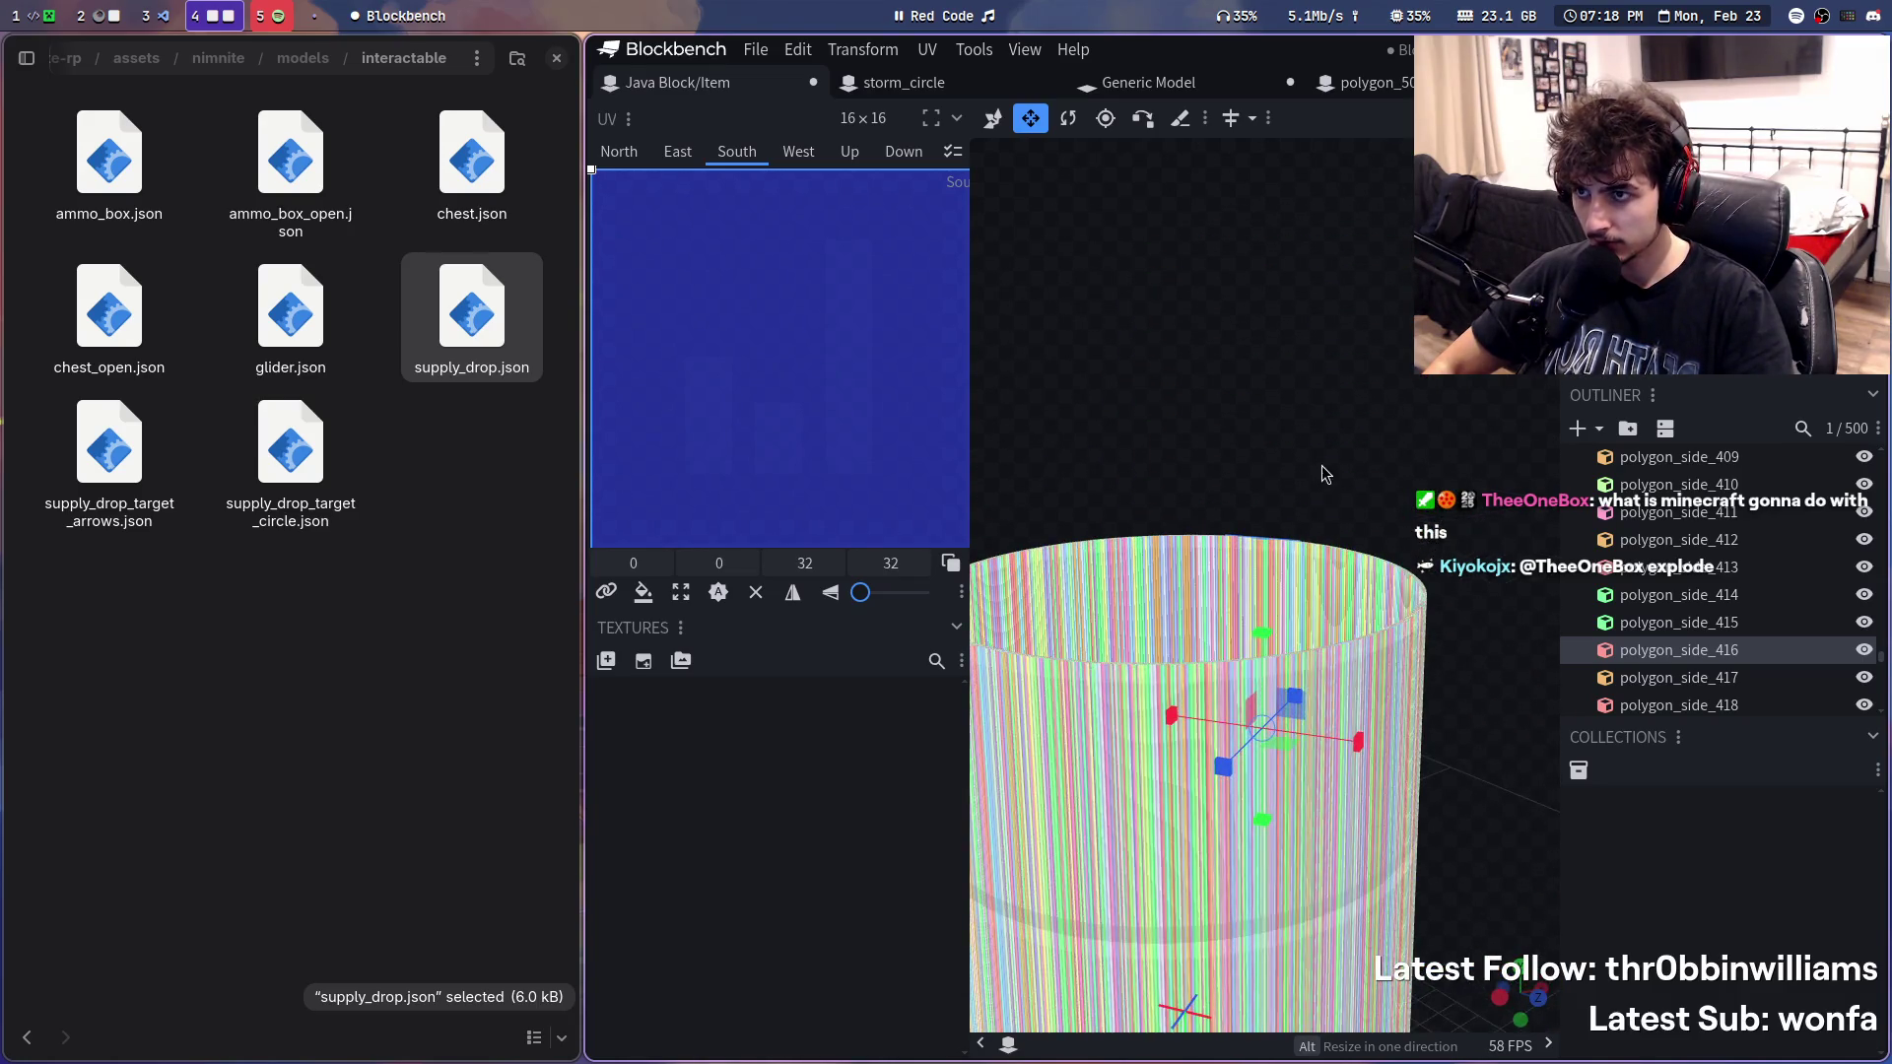
drag(1321, 481, 1247, 477)
right_click(1246, 476)
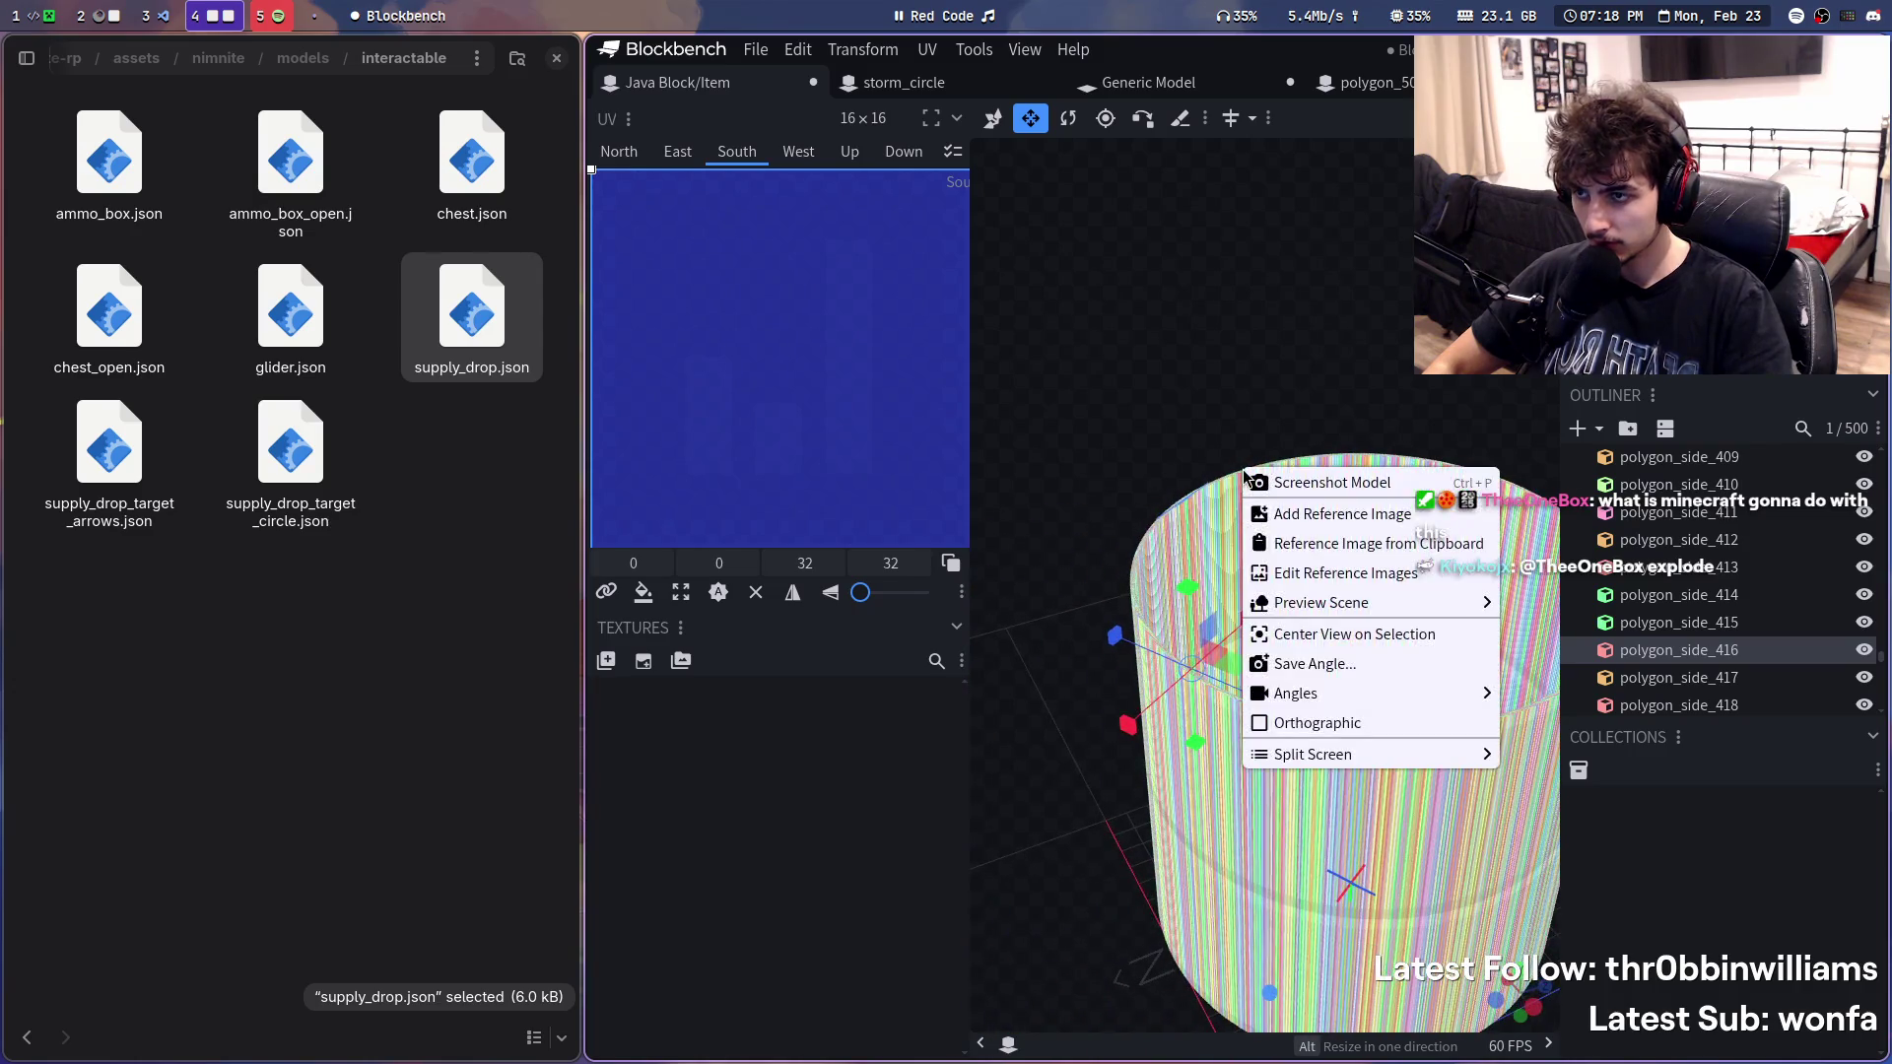
click(1003, 273)
click(961, 89)
mouse_move(1139, 359)
mouse_down()
mouse_move(1167, 387)
mouse_move(1160, 514)
mouse_up()
scroll(1178, 400, up, 2)
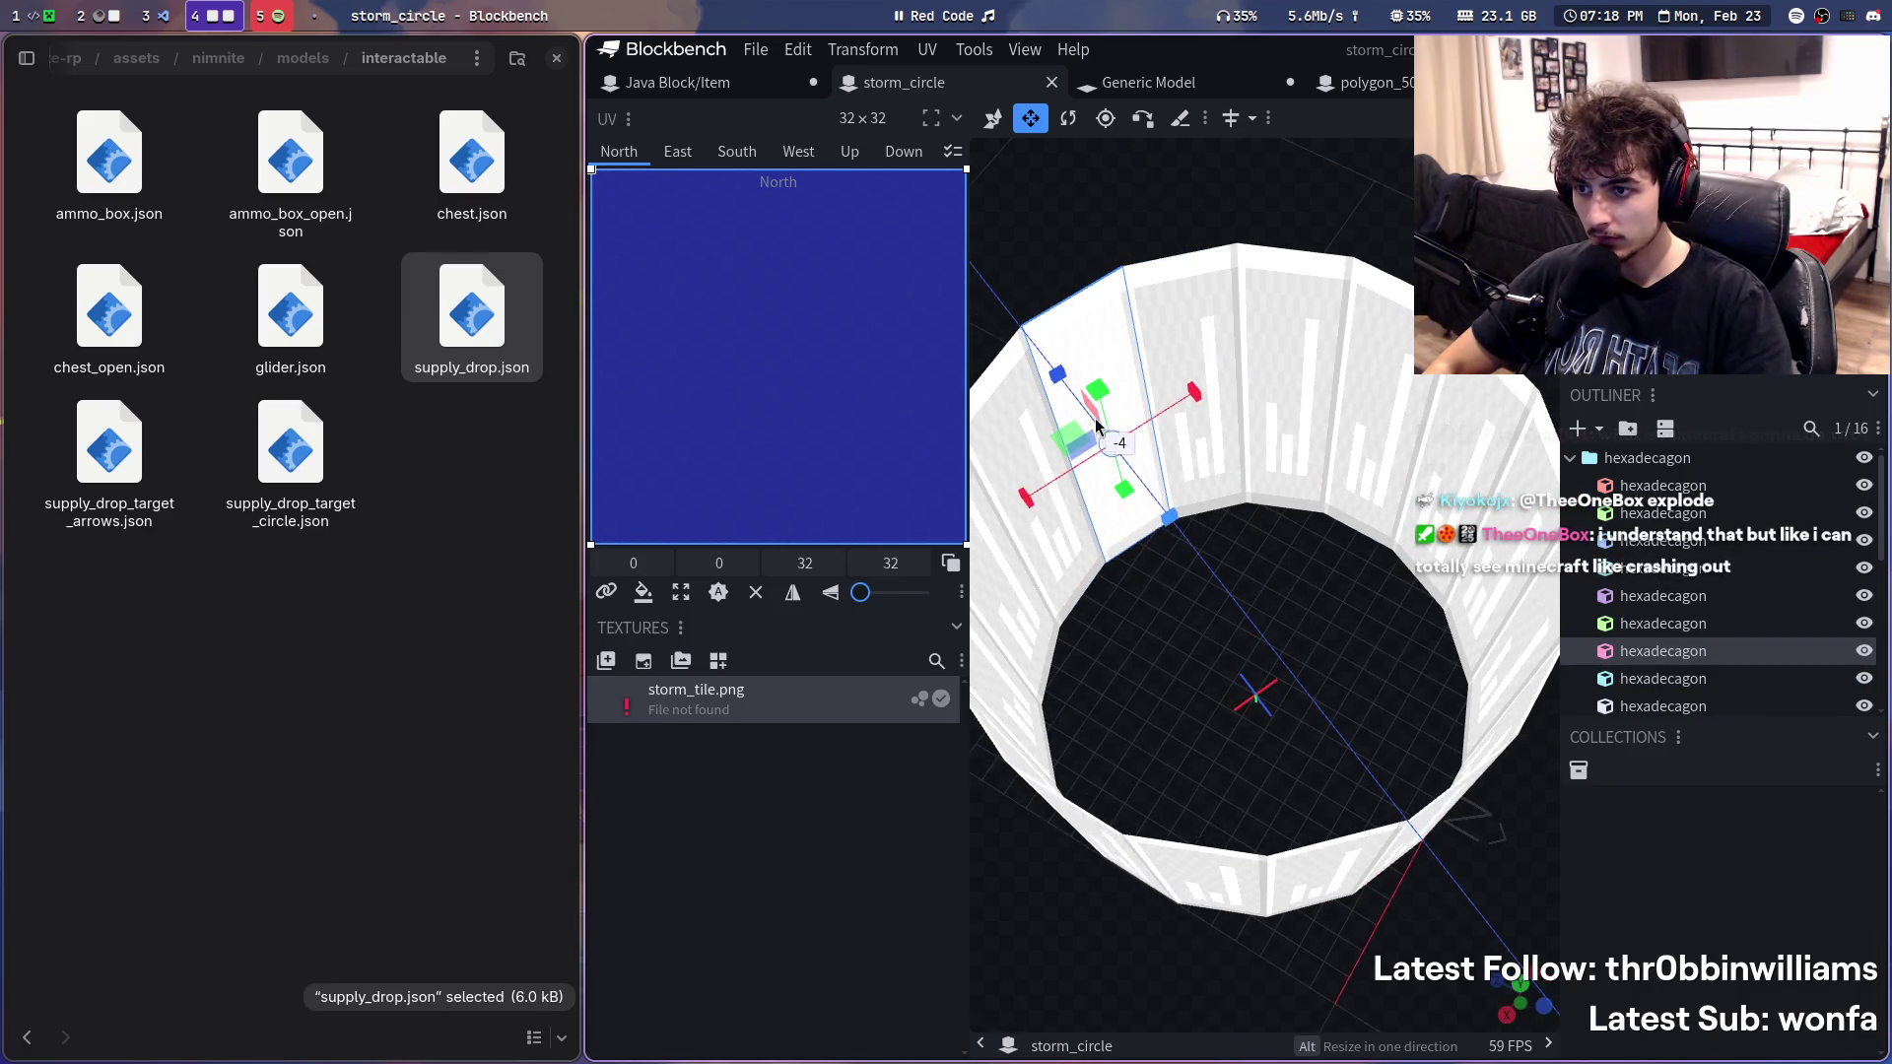
drag(1228, 694, 1082, 685)
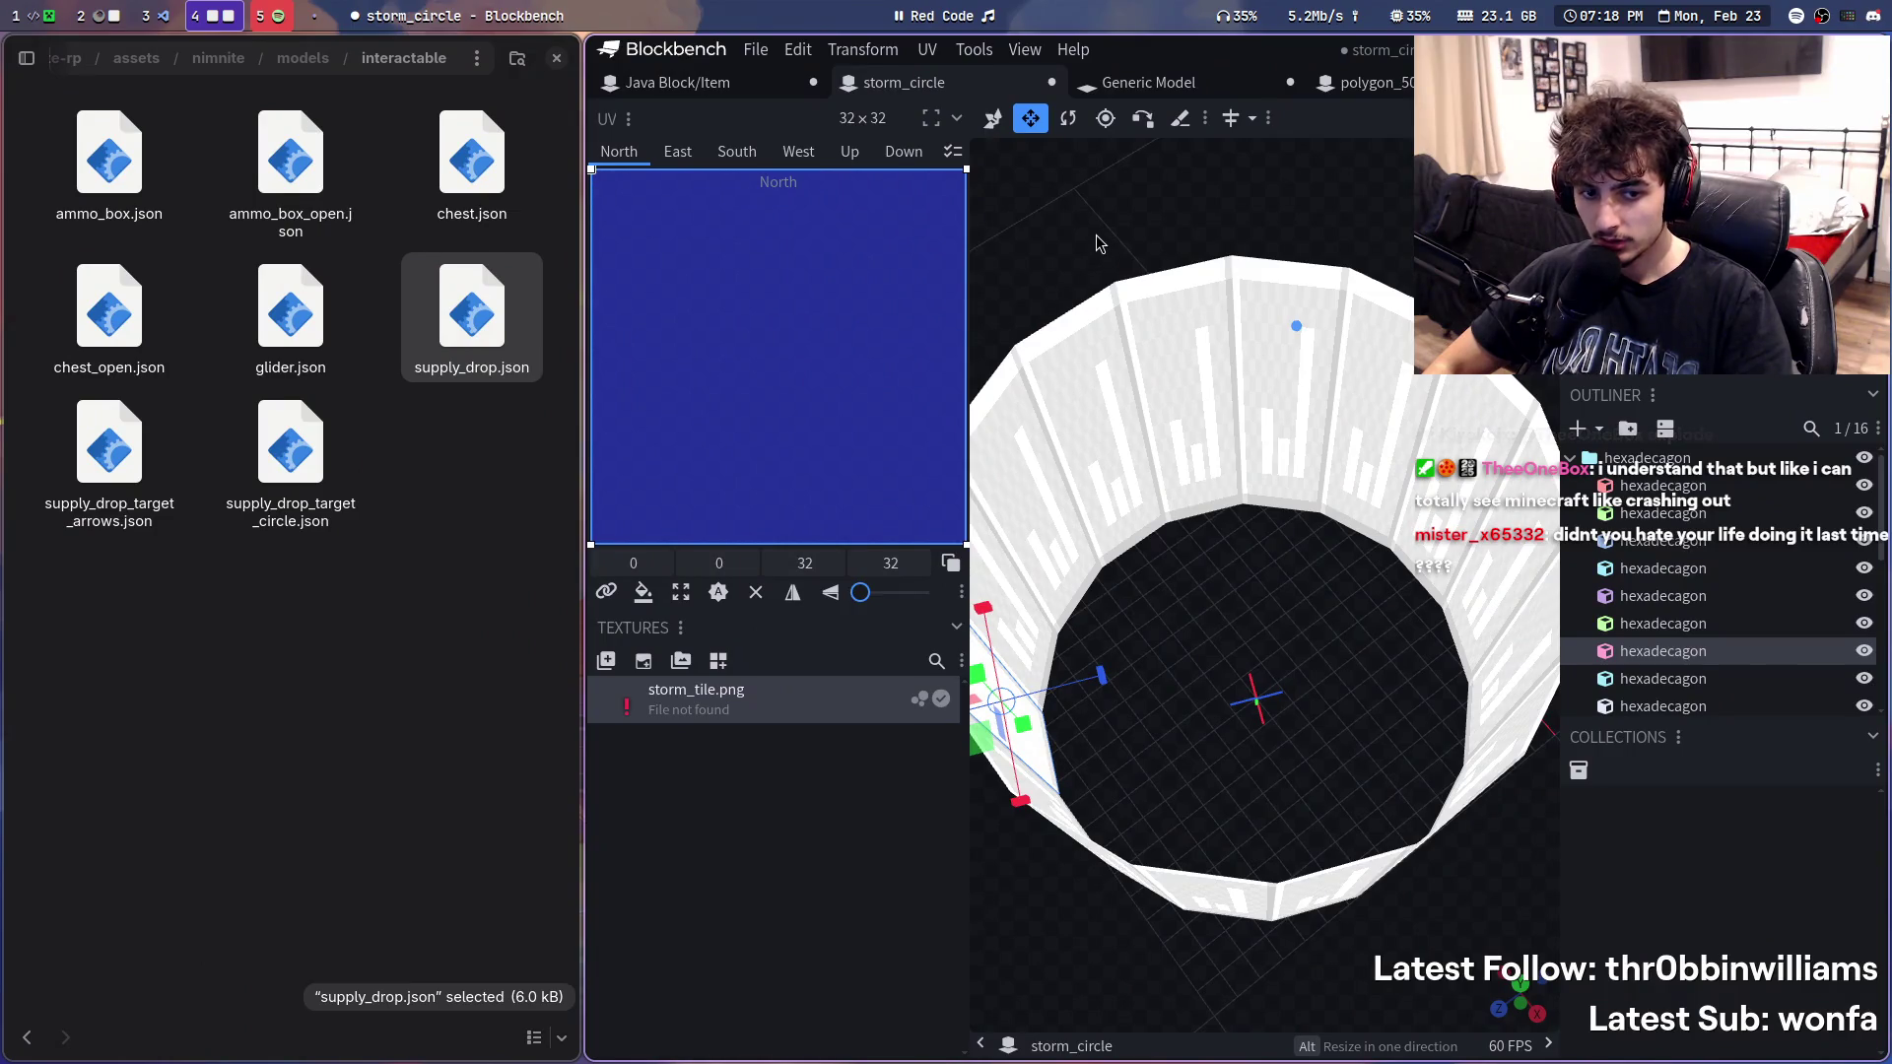
- On the striped Java Block/Item cylinder, select polygon_side_67 and cut it out, leaving 499 sides
click(738, 89)
drag(1251, 321, 1319, 505)
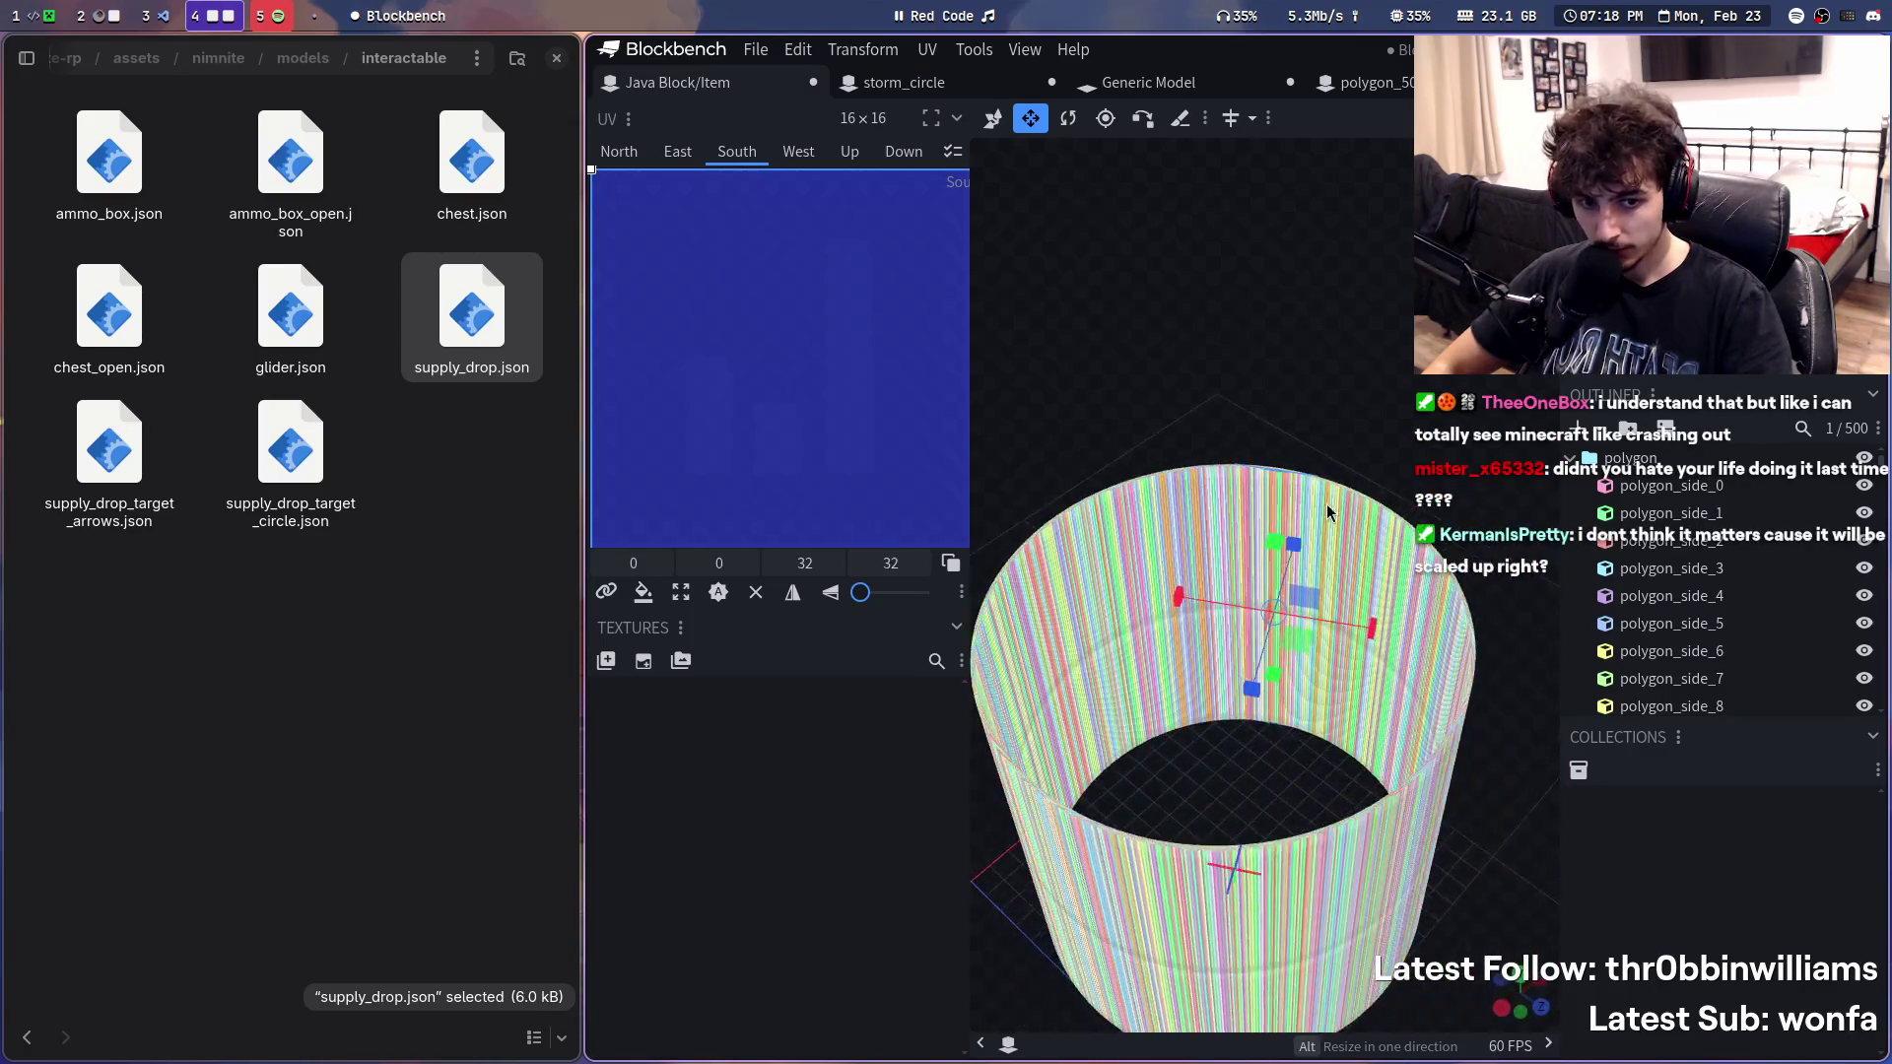
scroll(1294, 564, up, 3)
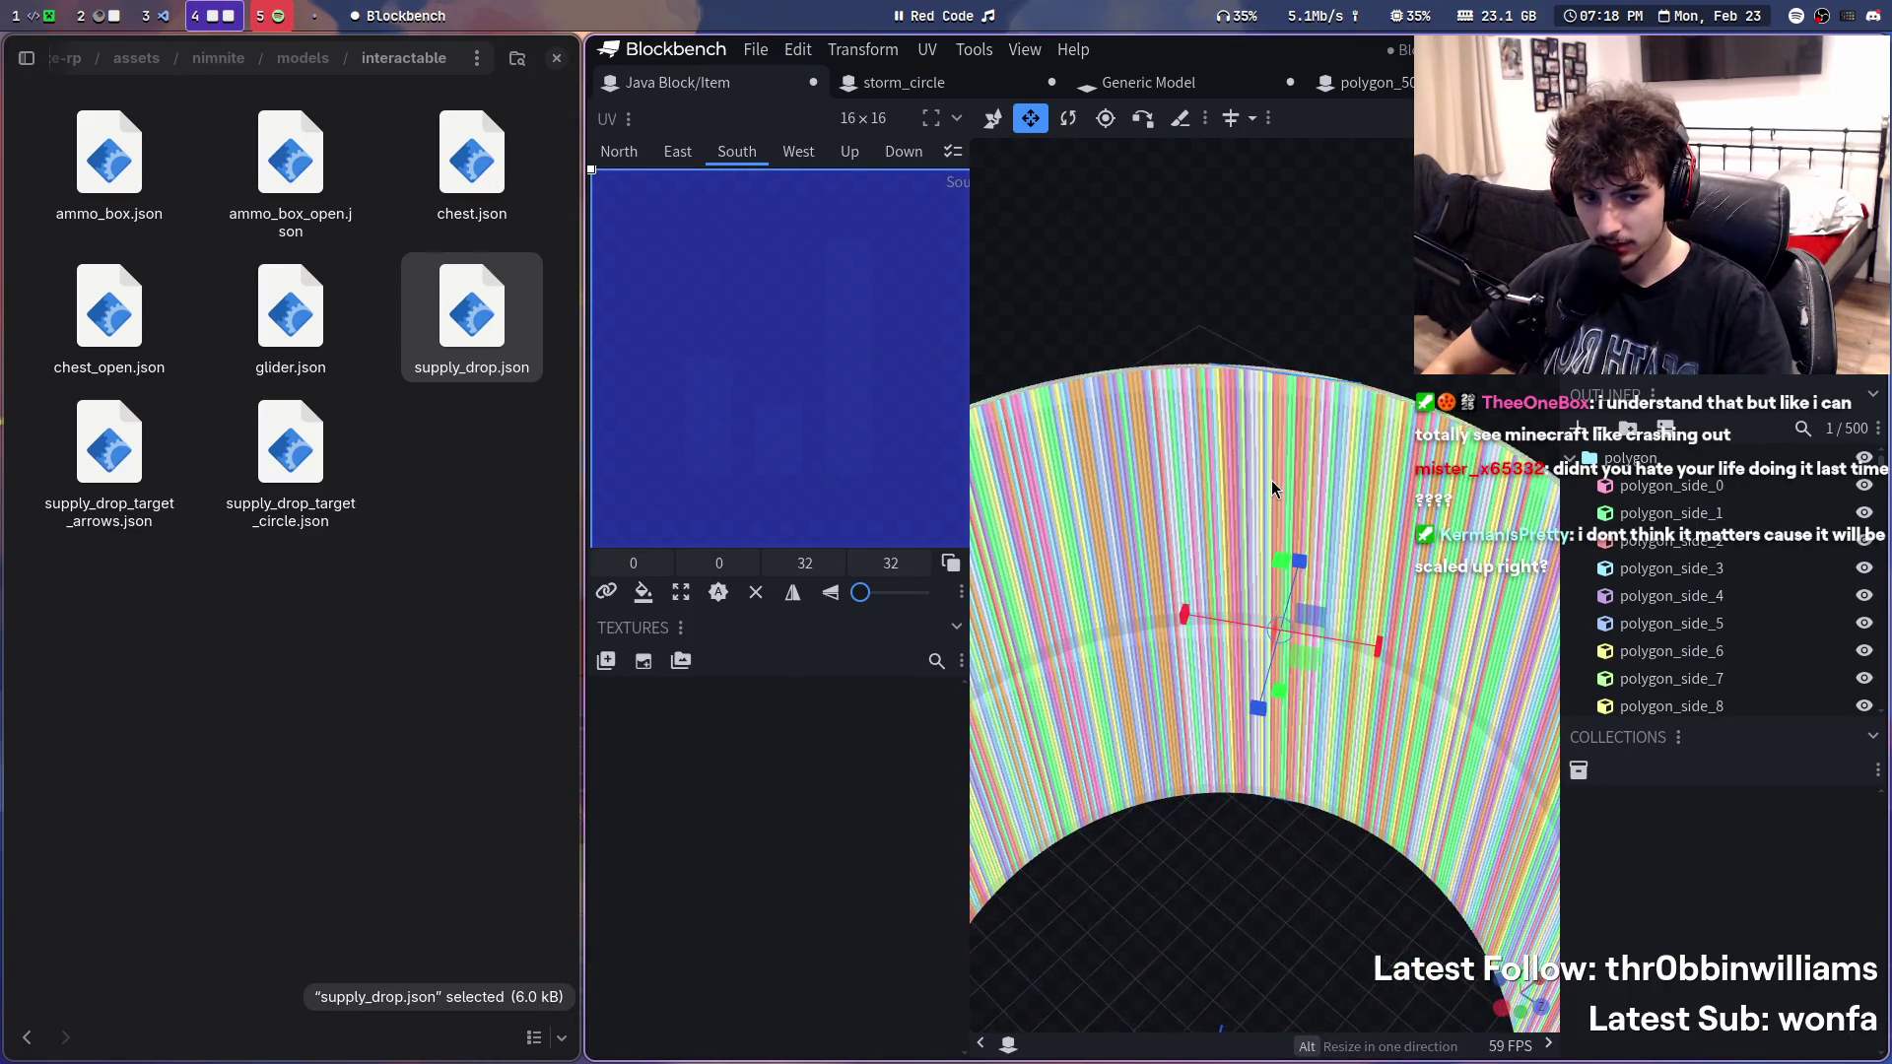
mouse_move(1295, 361)
mouse_down()
mouse_move(1287, 339)
mouse_move(1118, 309)
mouse_move(1030, 199)
mouse_move(1057, 354)
mouse_up()
scroll(1374, 520, up, 3)
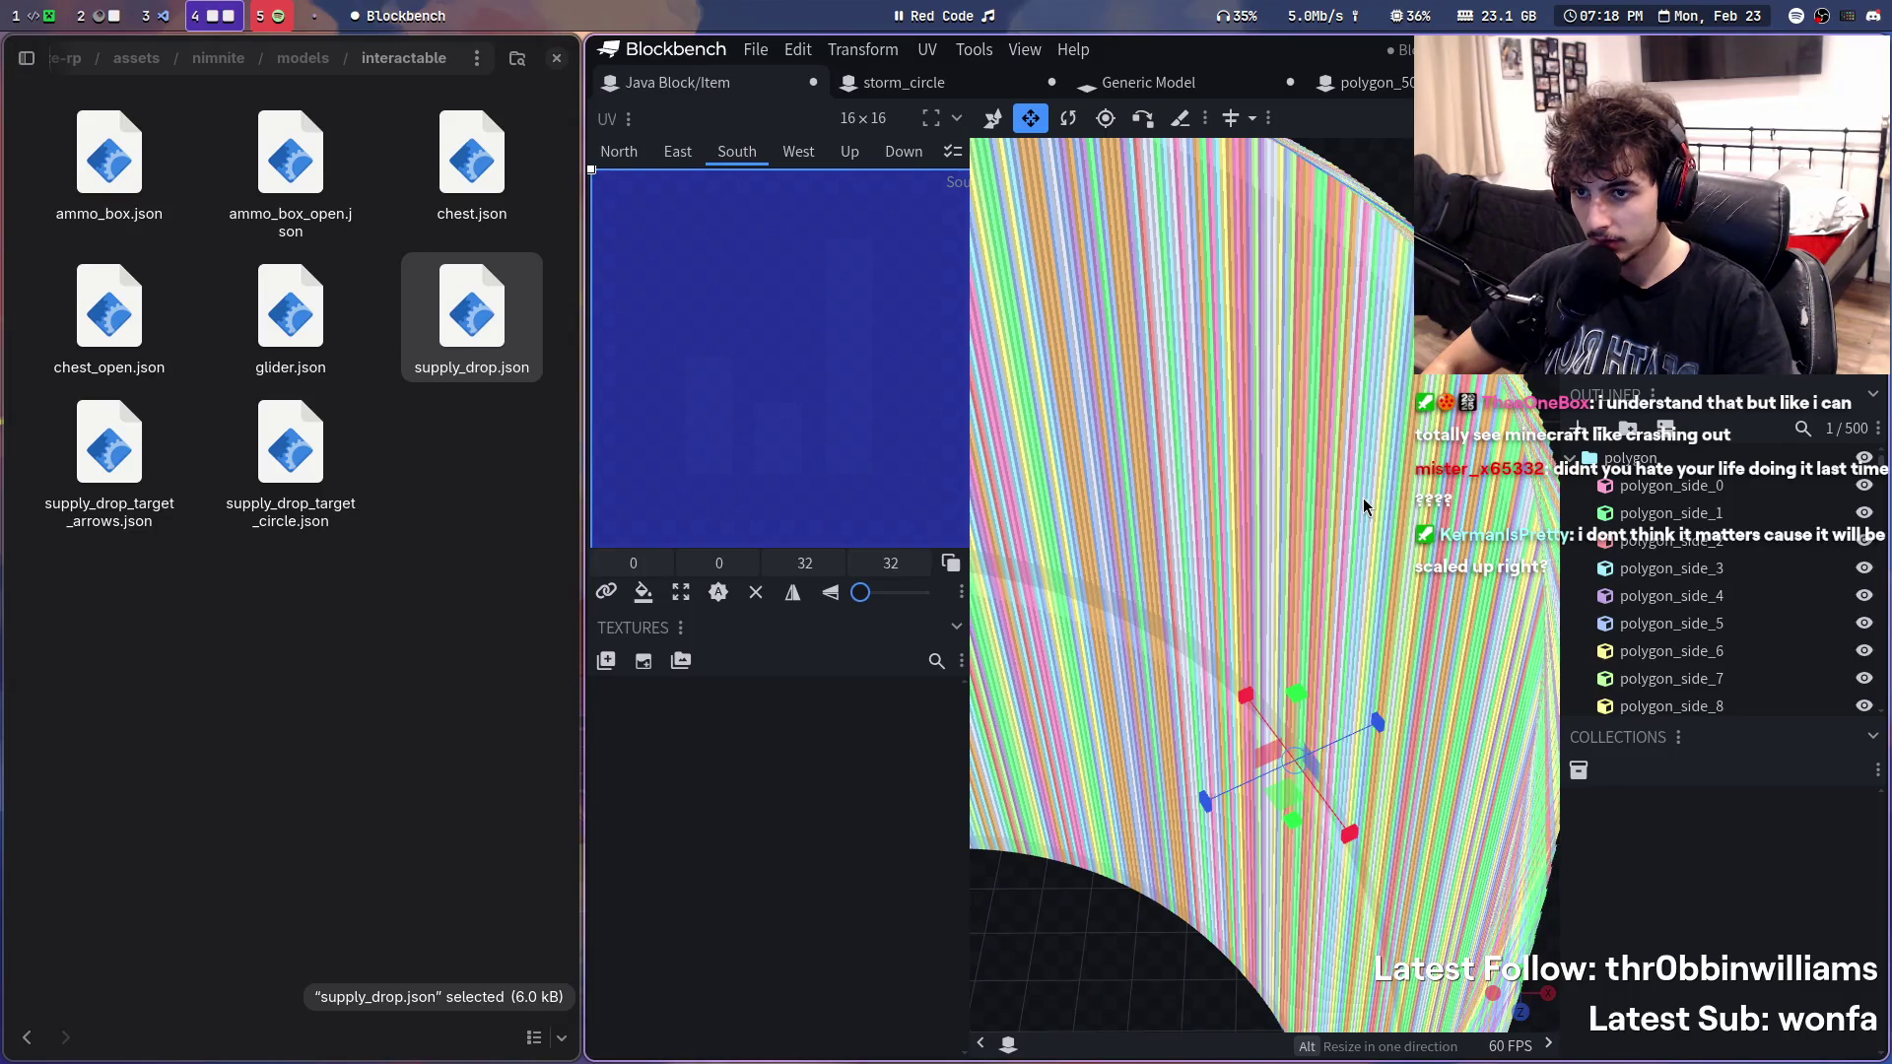
scroll(1362, 506, down, 3)
scroll(1363, 506, down, 3)
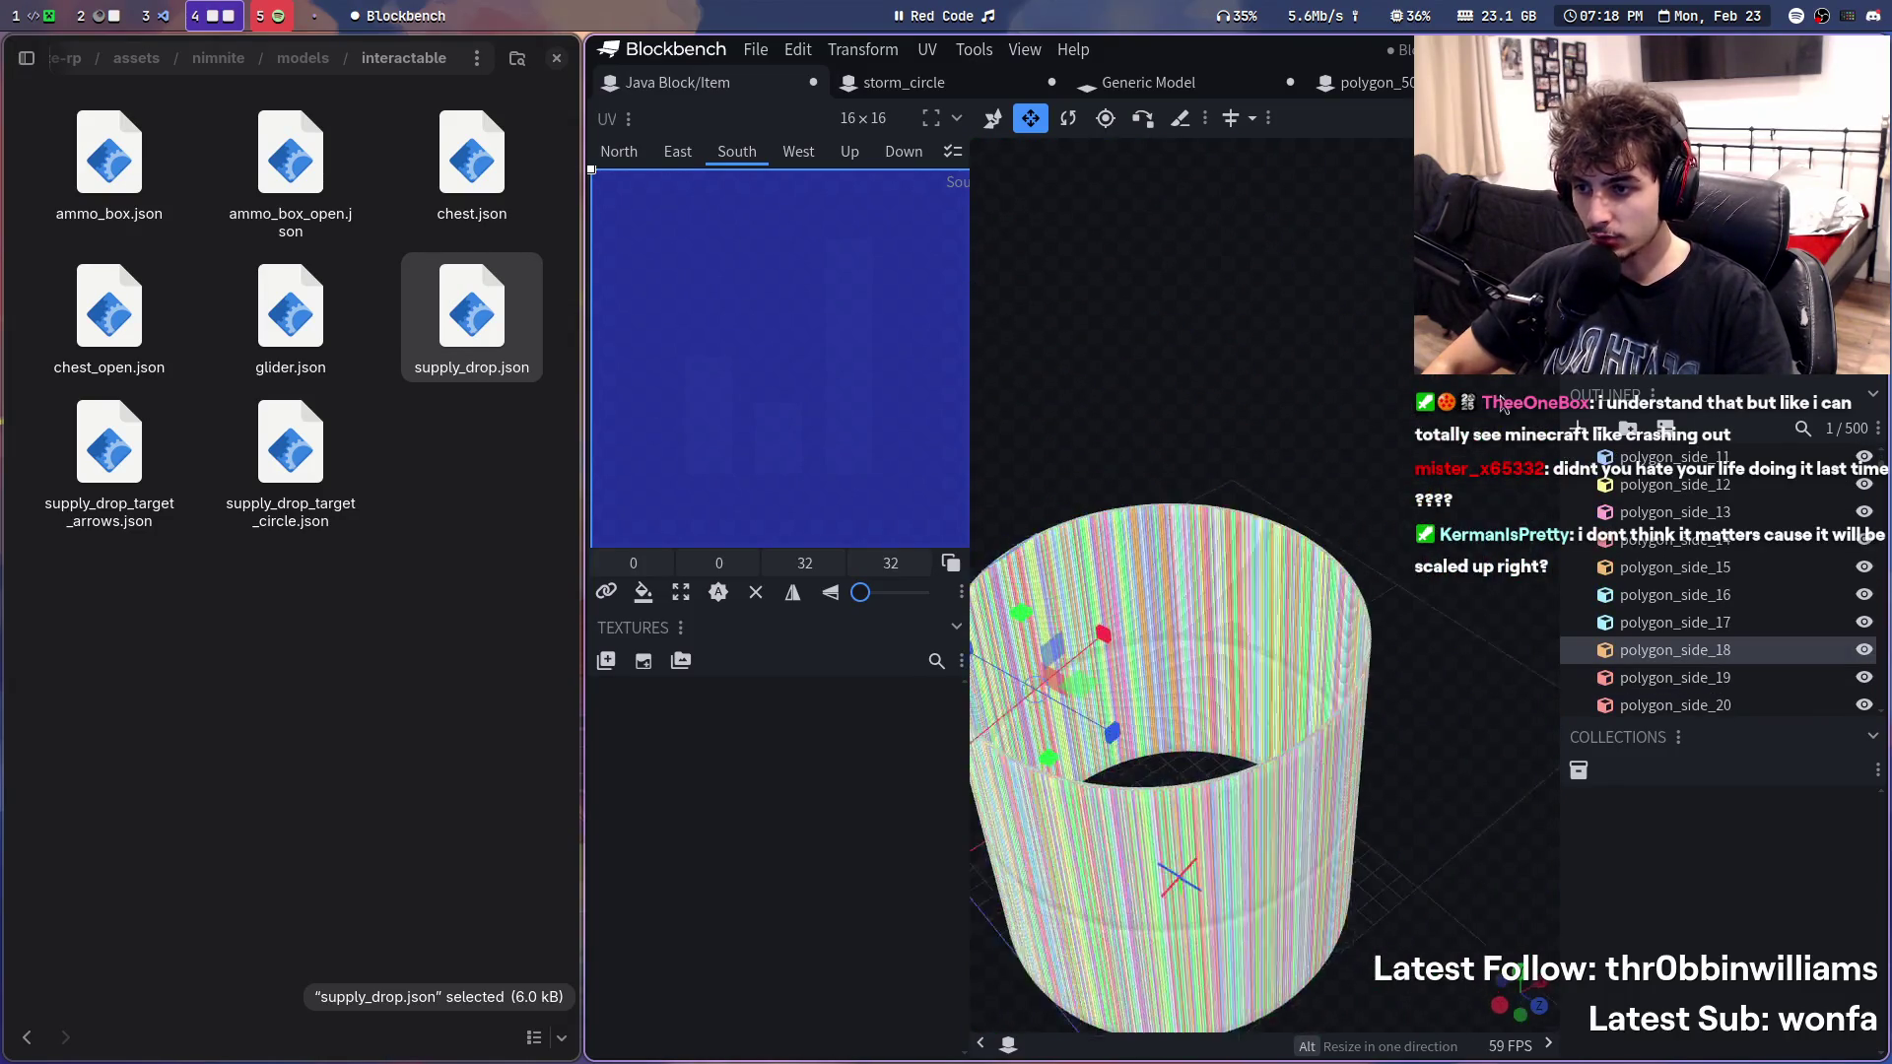
drag(1448, 855, 1489, 607)
drag(1522, 829, 1359, 563)
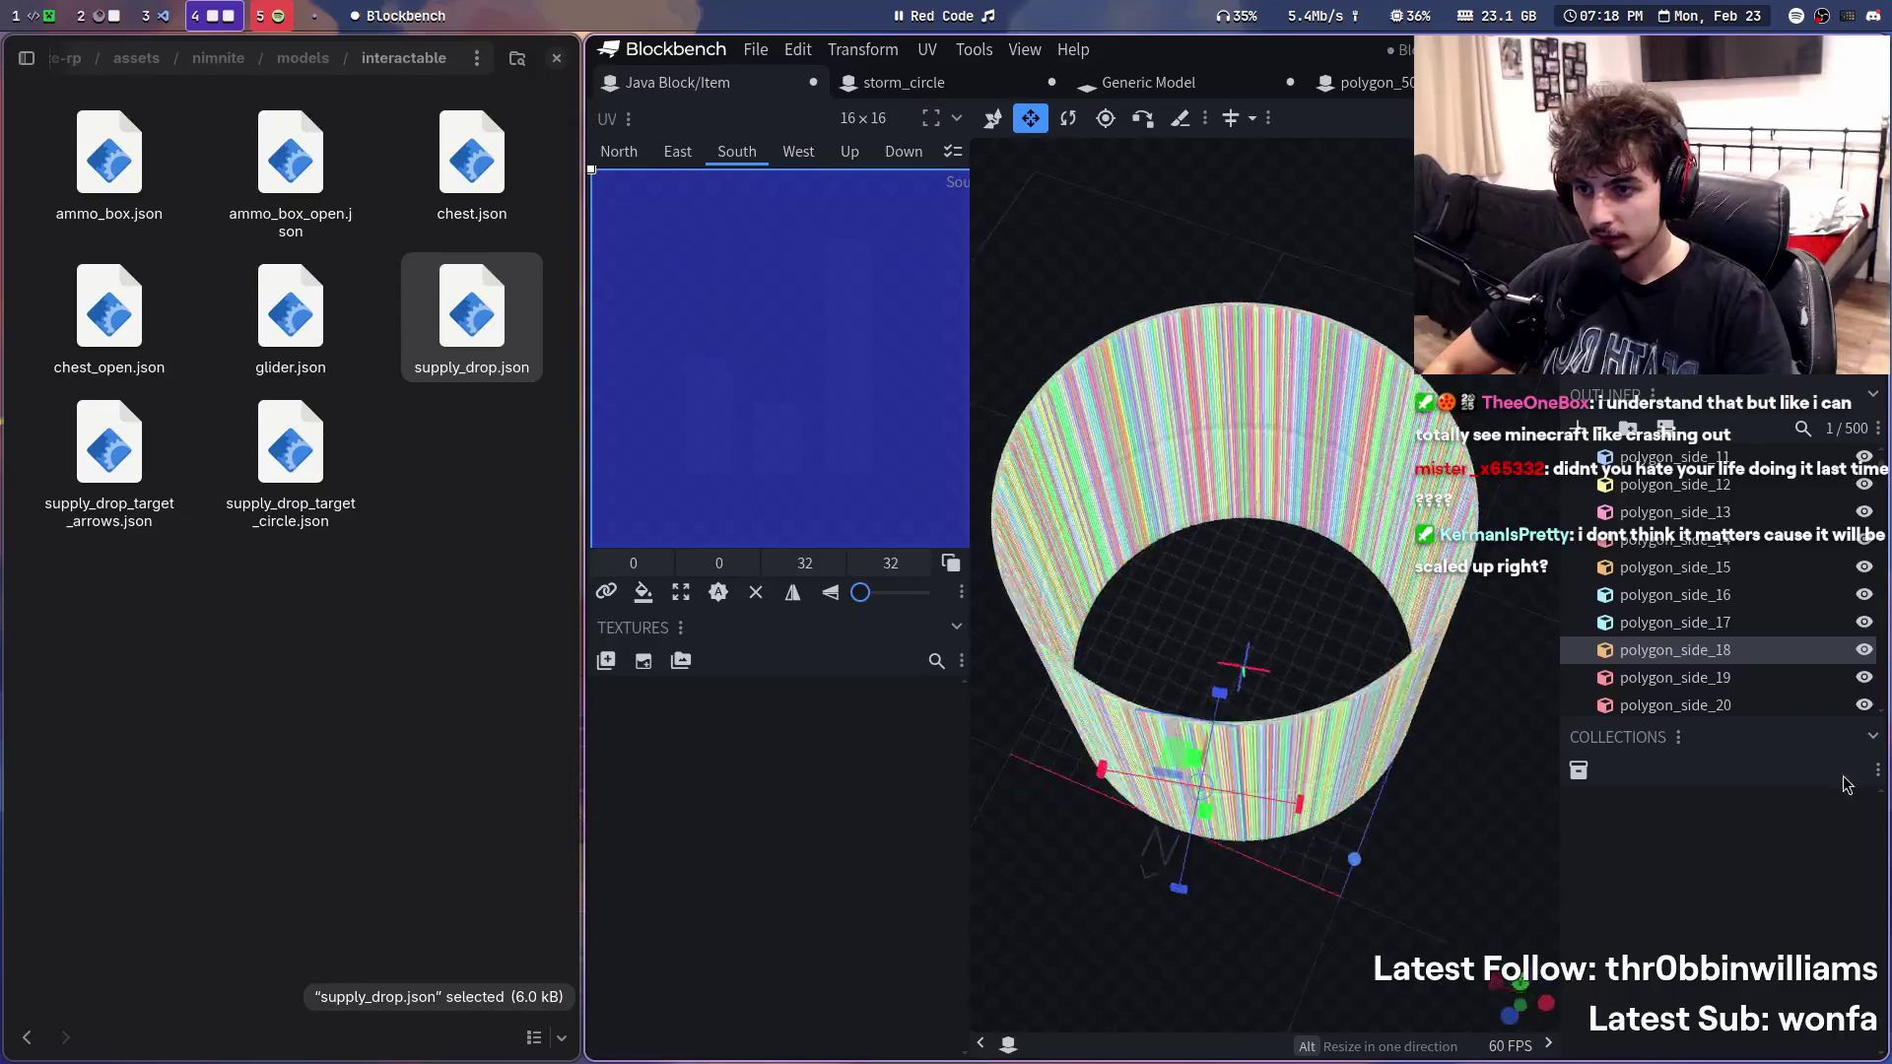
click(1350, 539)
click(1390, 826)
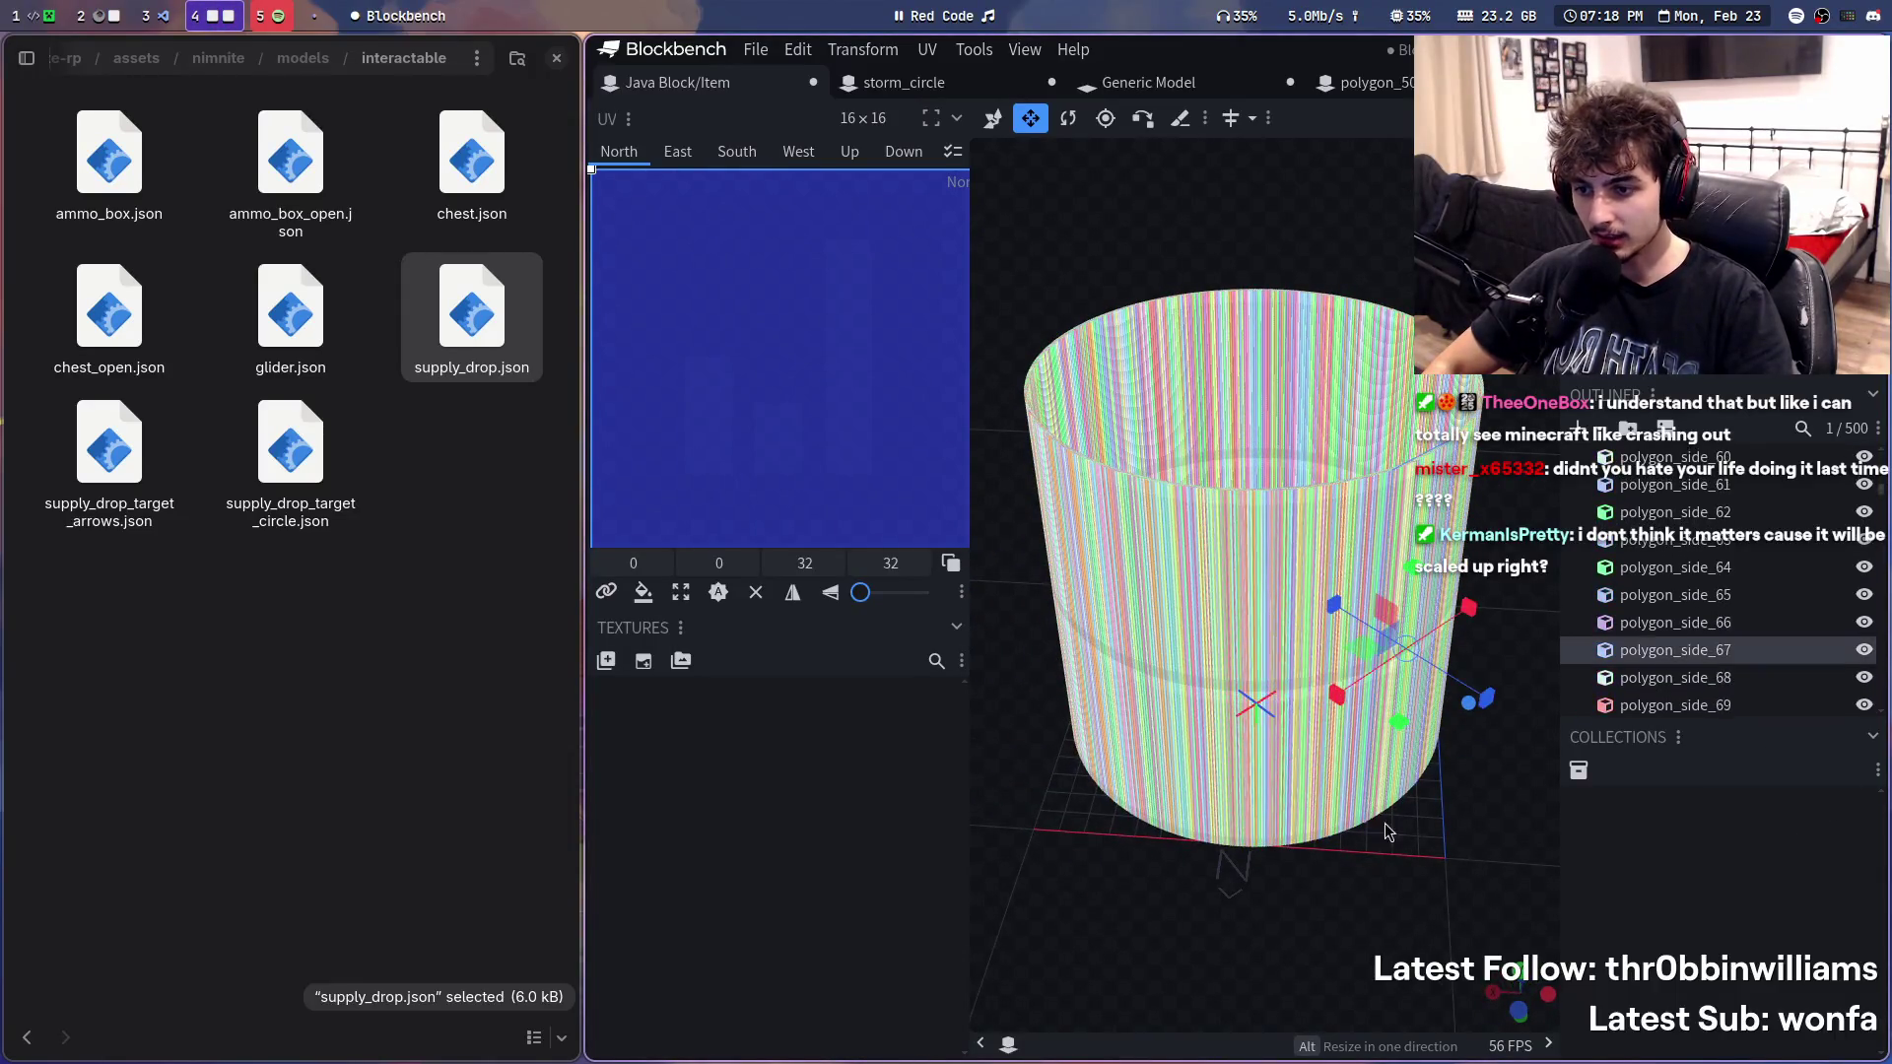
drag(1391, 826, 1246, 666)
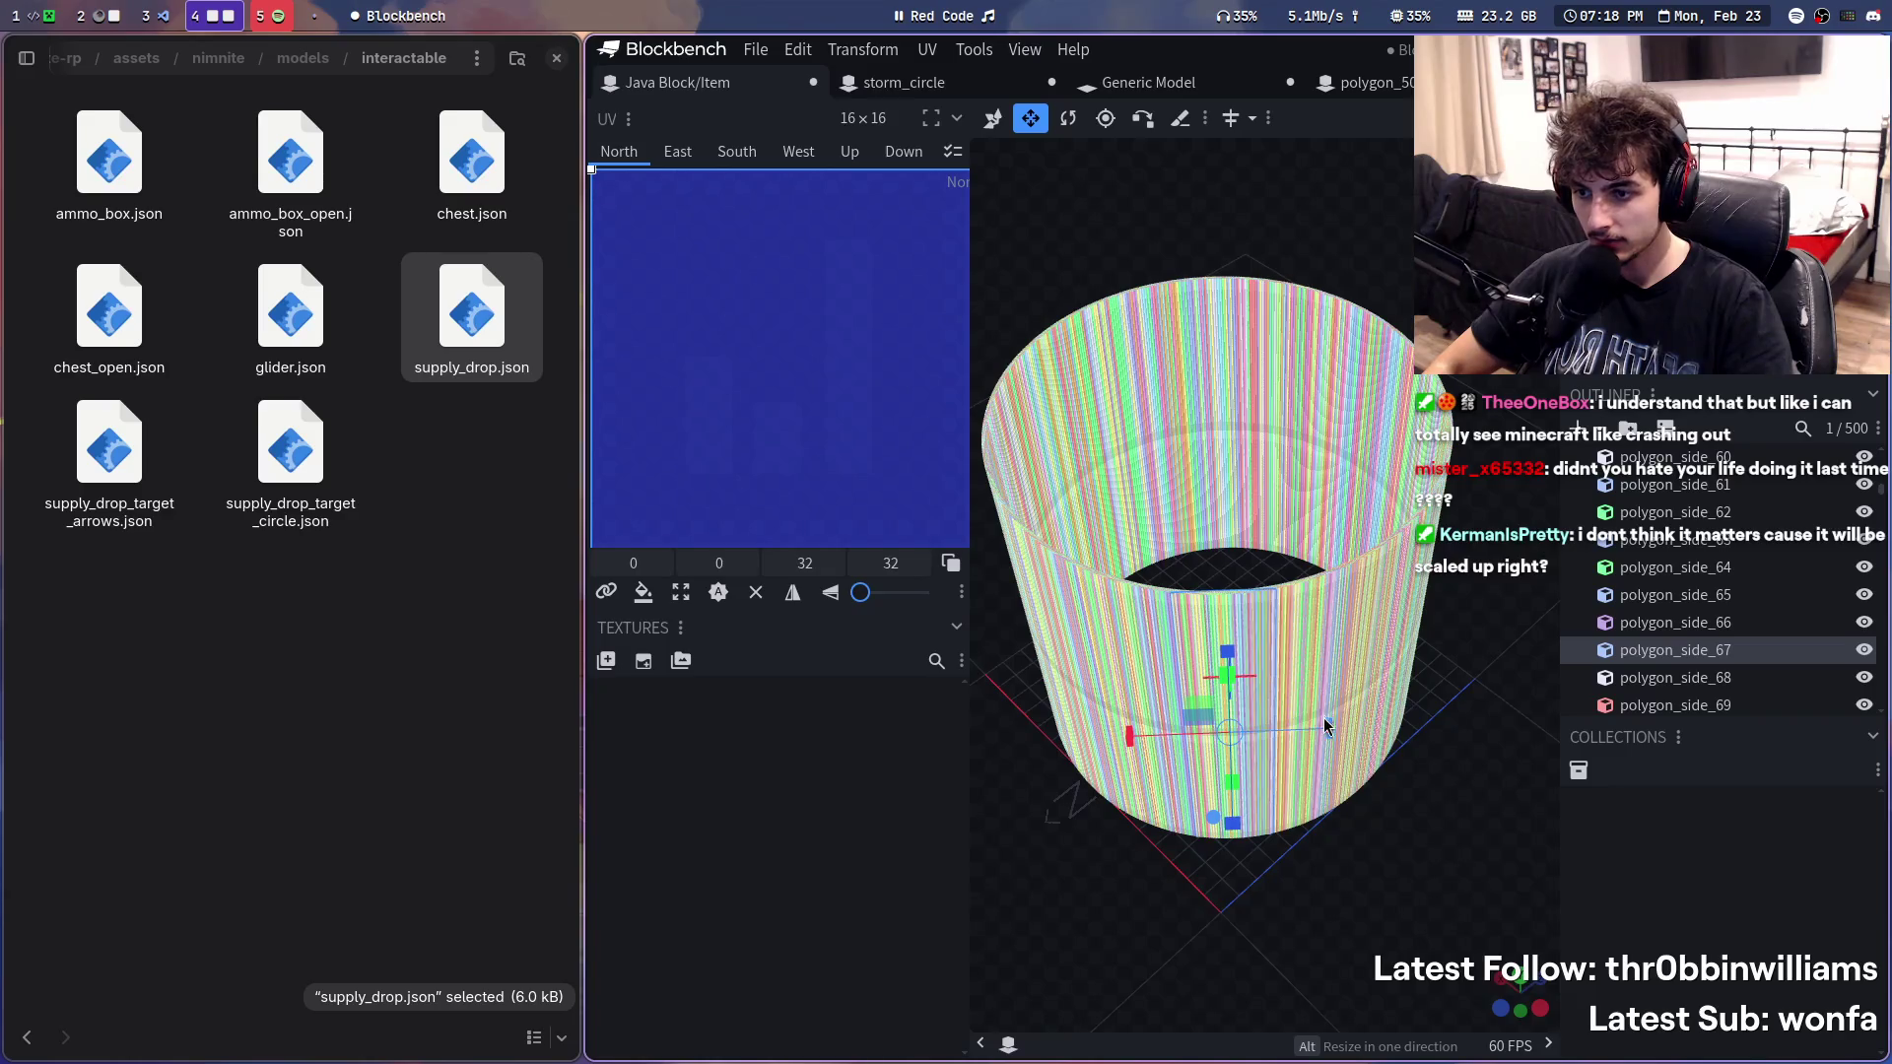
drag(1158, 740, 1249, 746)
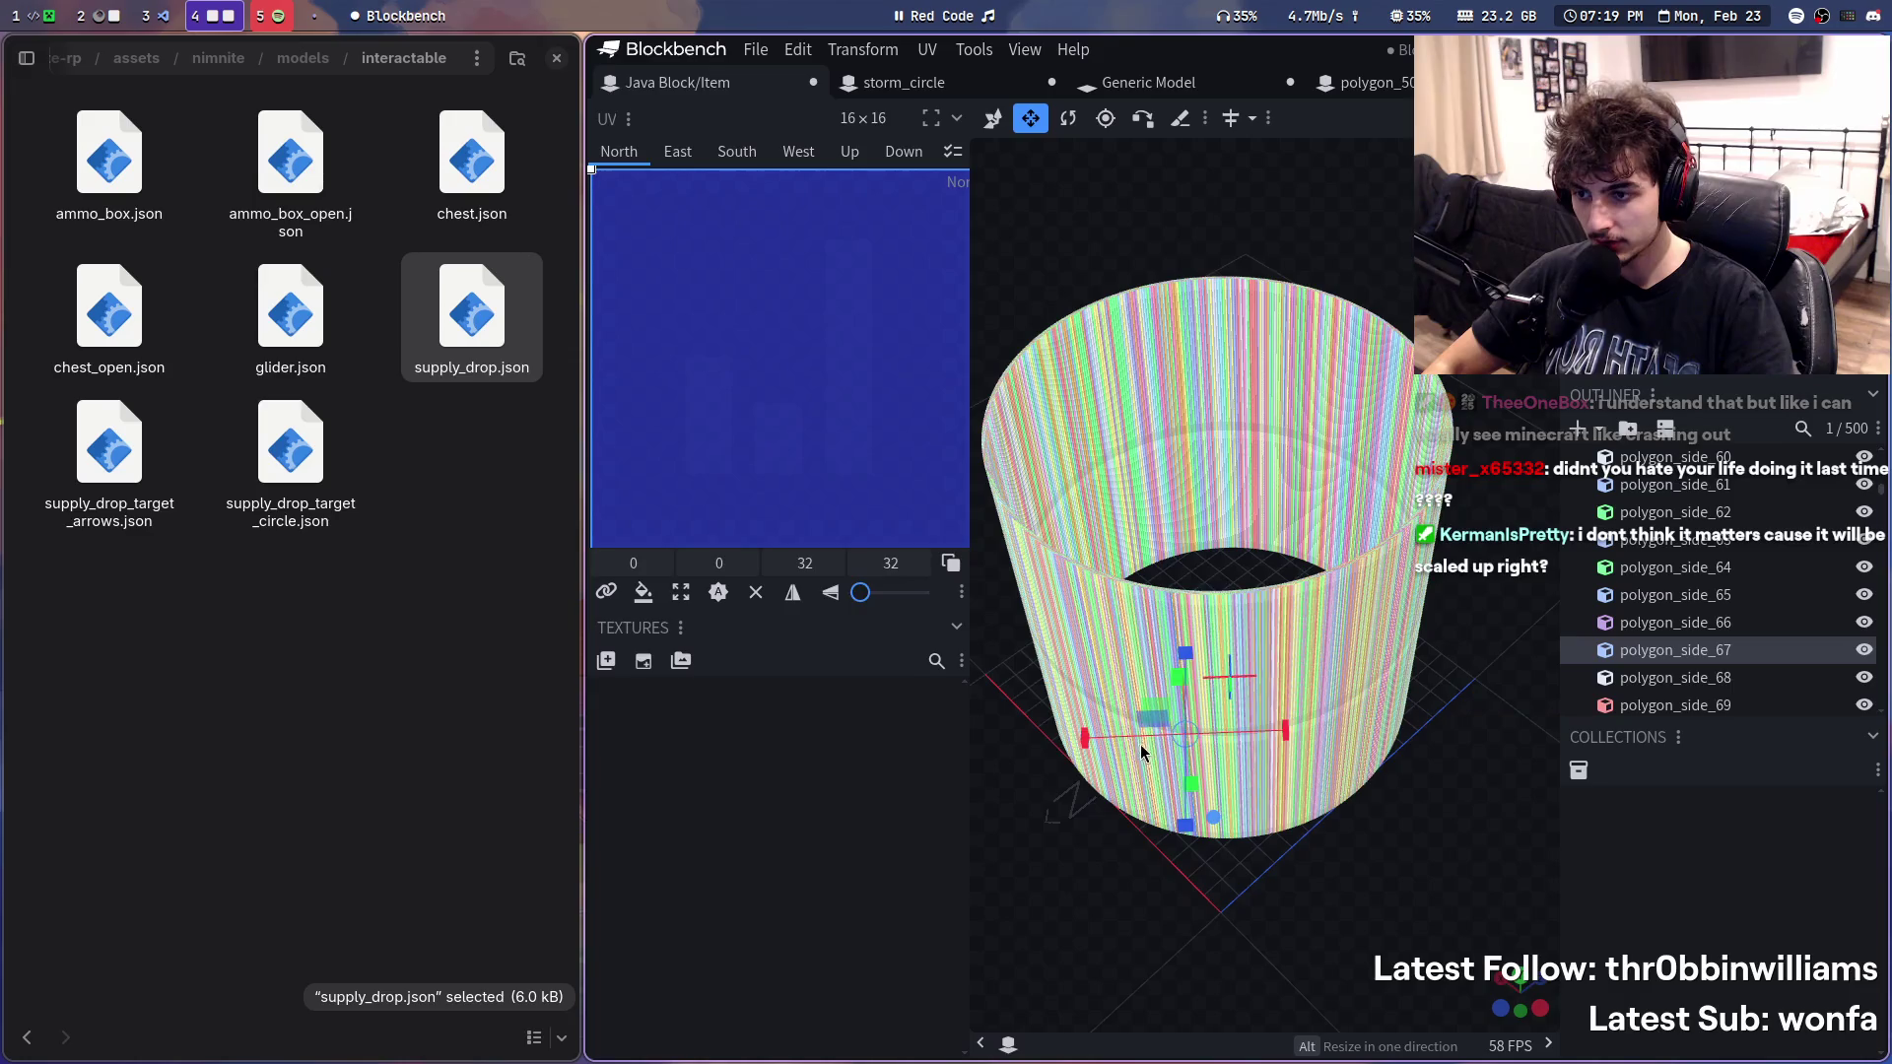
key(ctrl+x)
- Inspect the gap from above, add a stream marker and switch to the Claude chat workspace
click(1116, 598)
mouse_move(1295, 866)
mouse_down()
mouse_move(1614, 951)
mouse_move(1444, 886)
mouse_up()
scroll(1448, 920, up, 1)
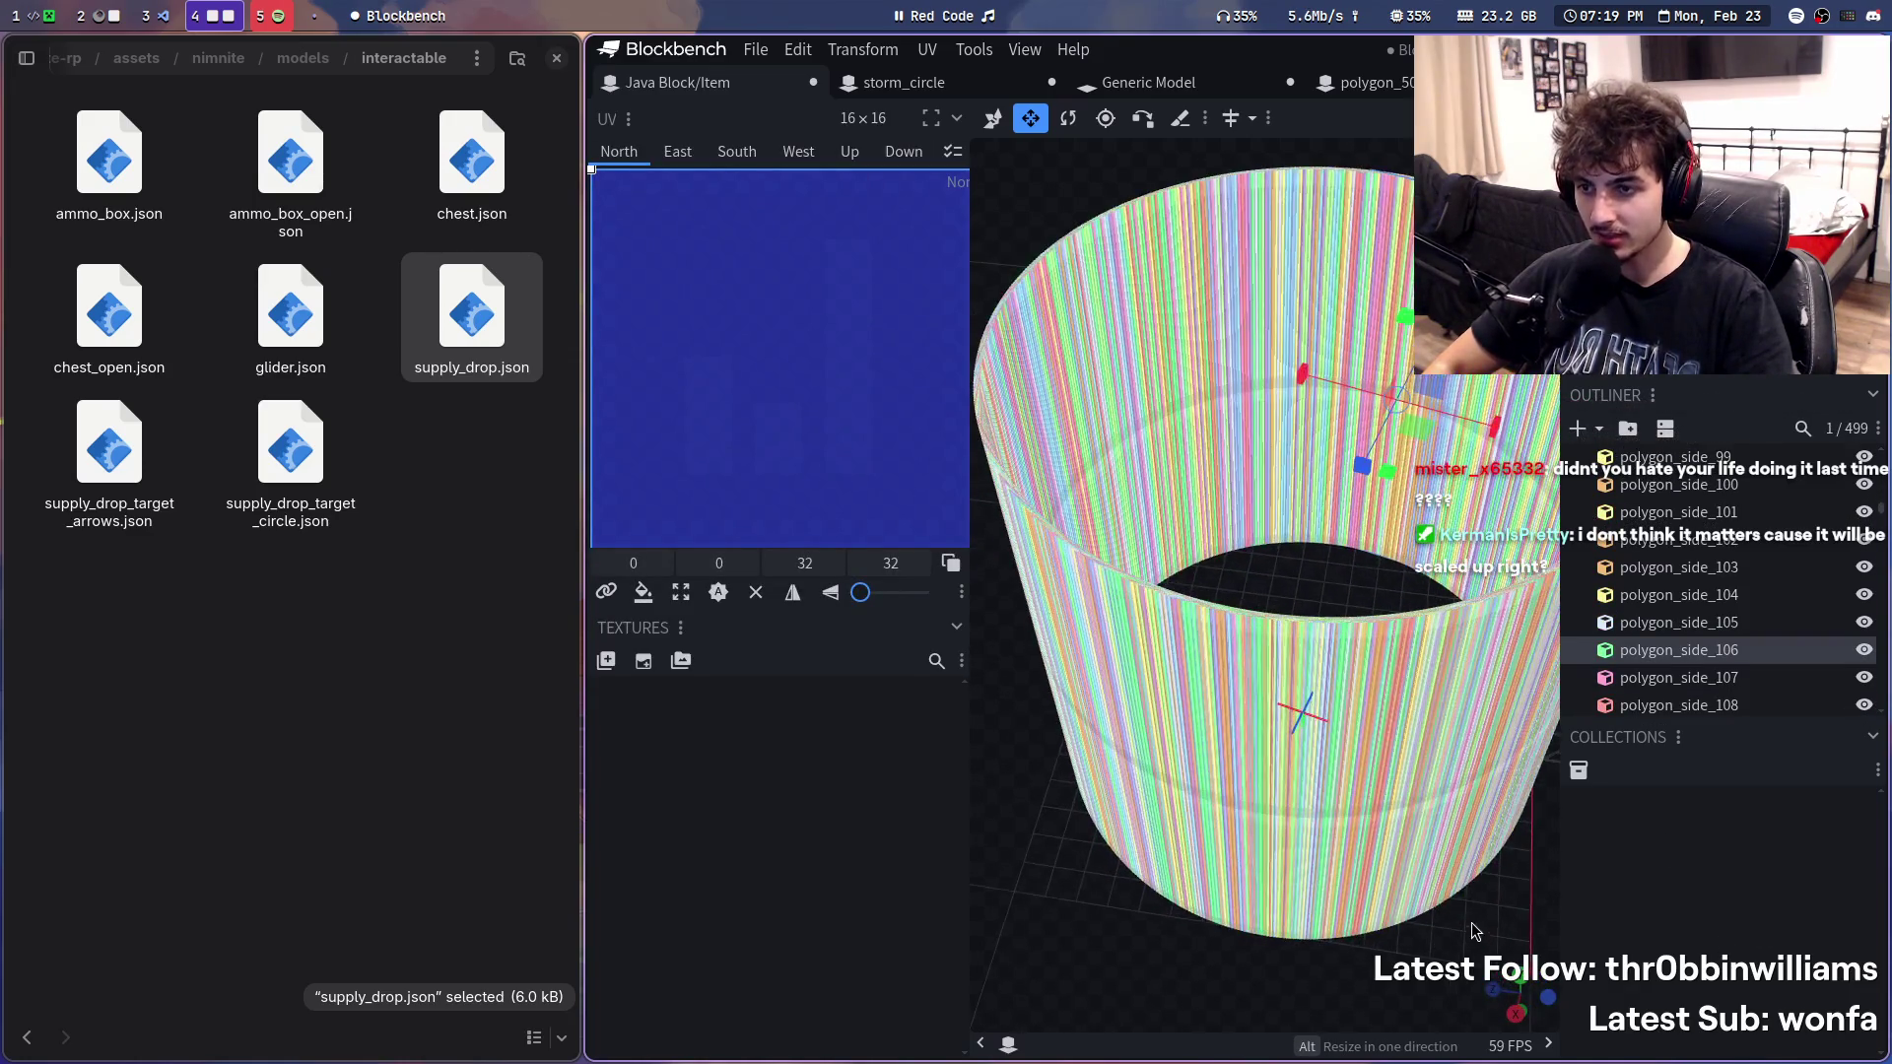
scroll(1426, 934, up, 1)
mouse_move(1426, 934)
mouse_down()
mouse_move(1391, 944)
mouse_move(1497, 854)
mouse_up()
scroll(1427, 924, down, 1)
scroll(1426, 923, down, 1)
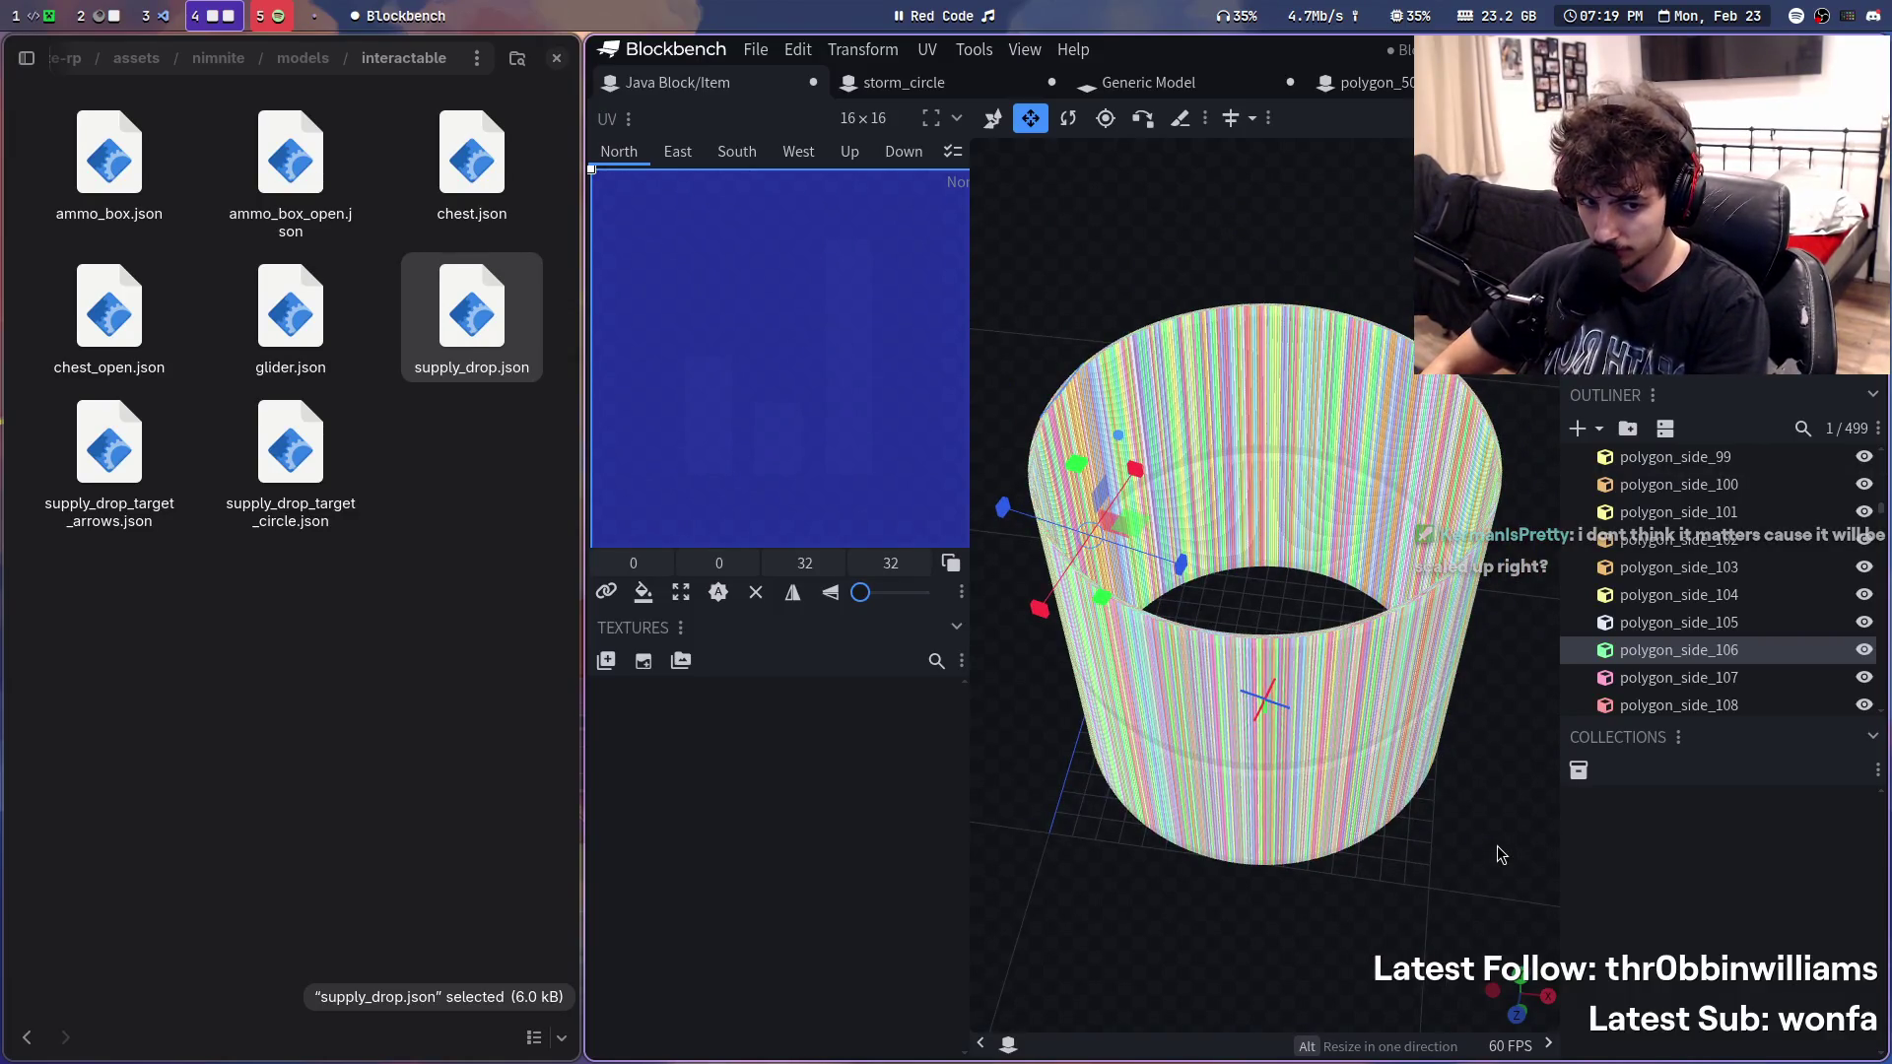
key(super+m)
text(can get heavy on)
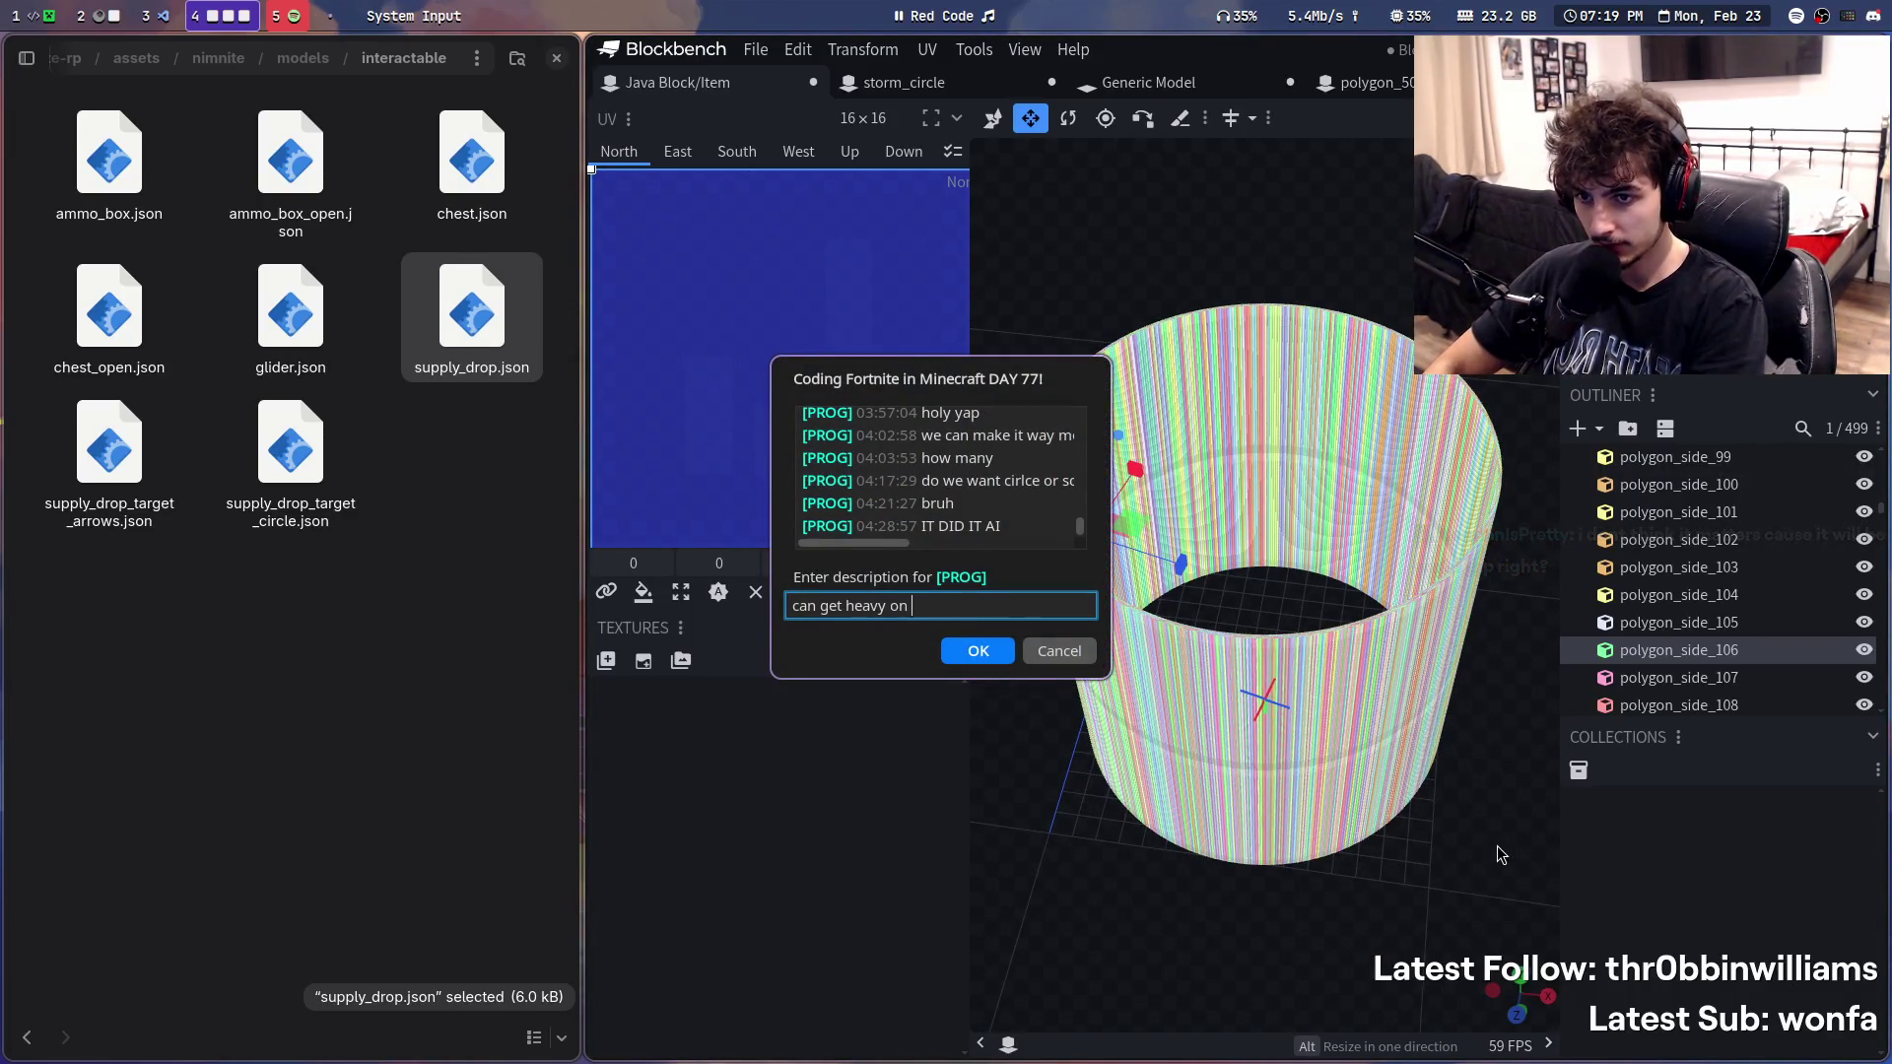
text(lient)
key(Return)
mouse_move(1497, 855)
mouse_down()
mouse_move(1324, 878)
mouse_move(1361, 773)
mouse_up()
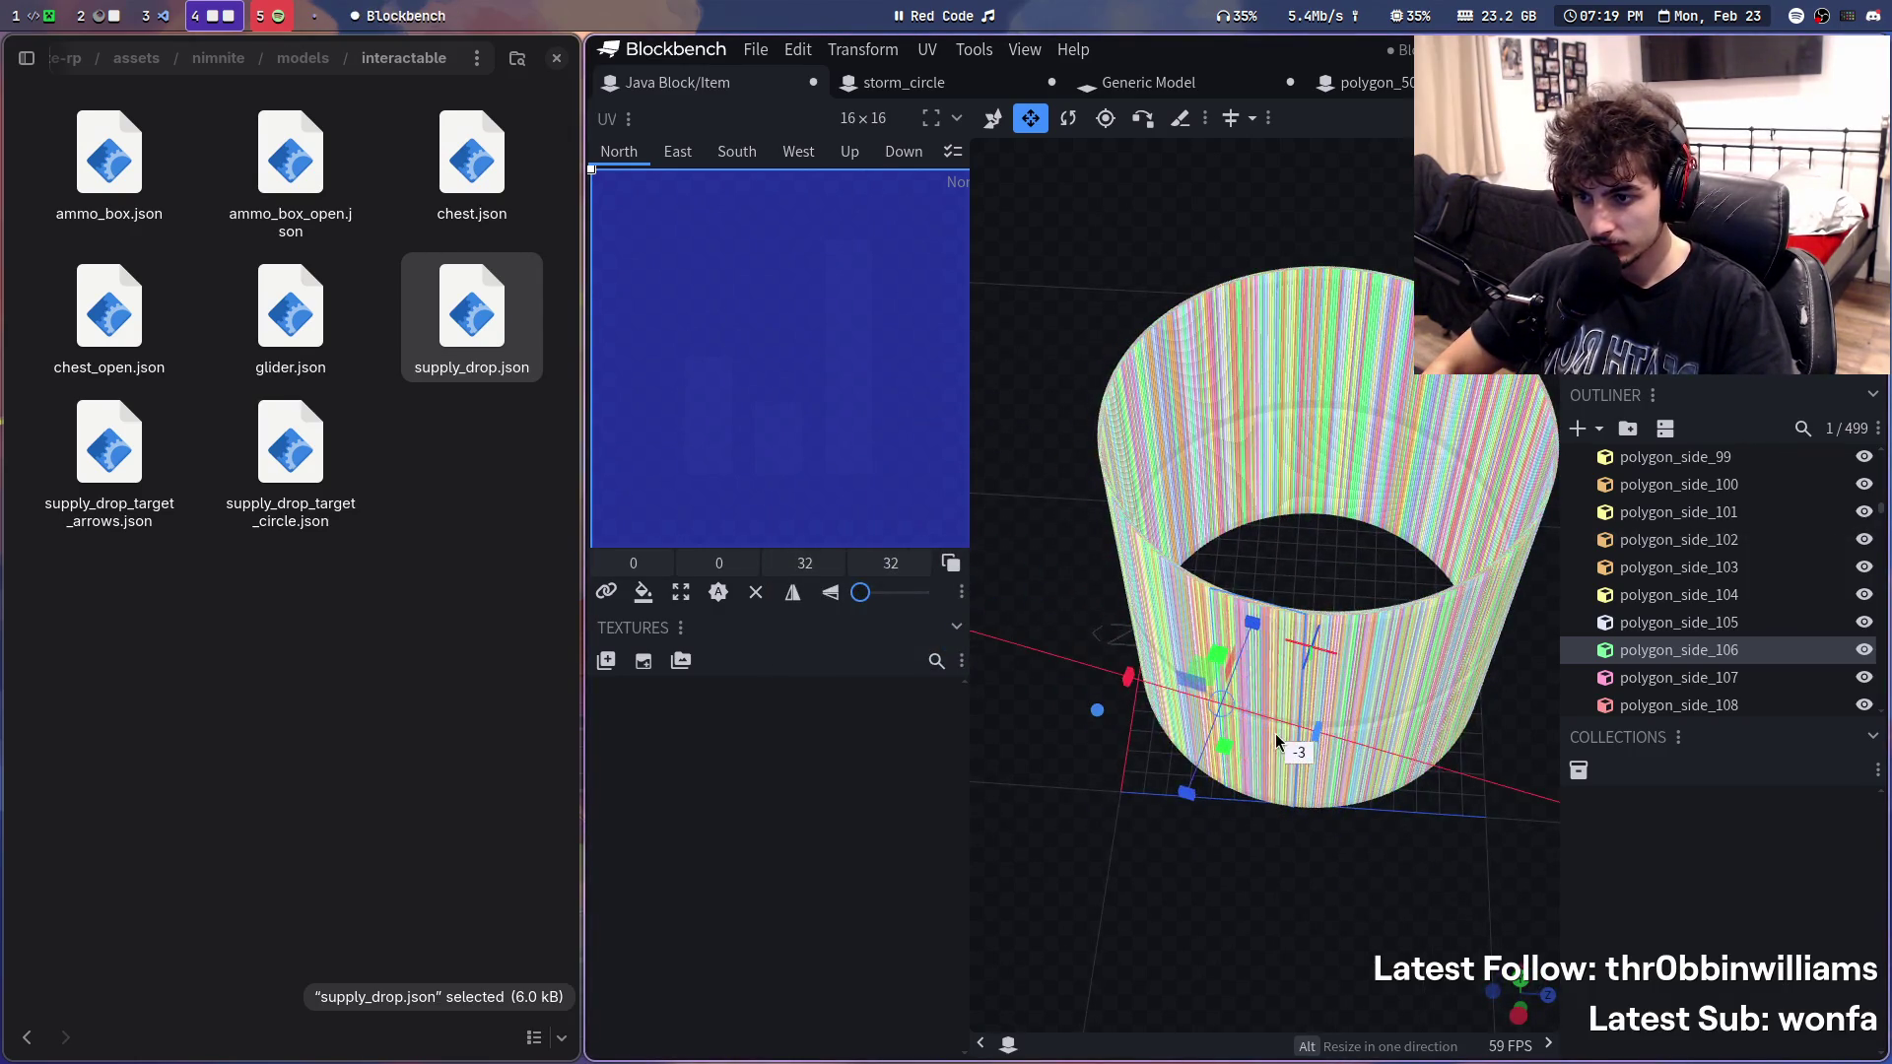
key(super+2)
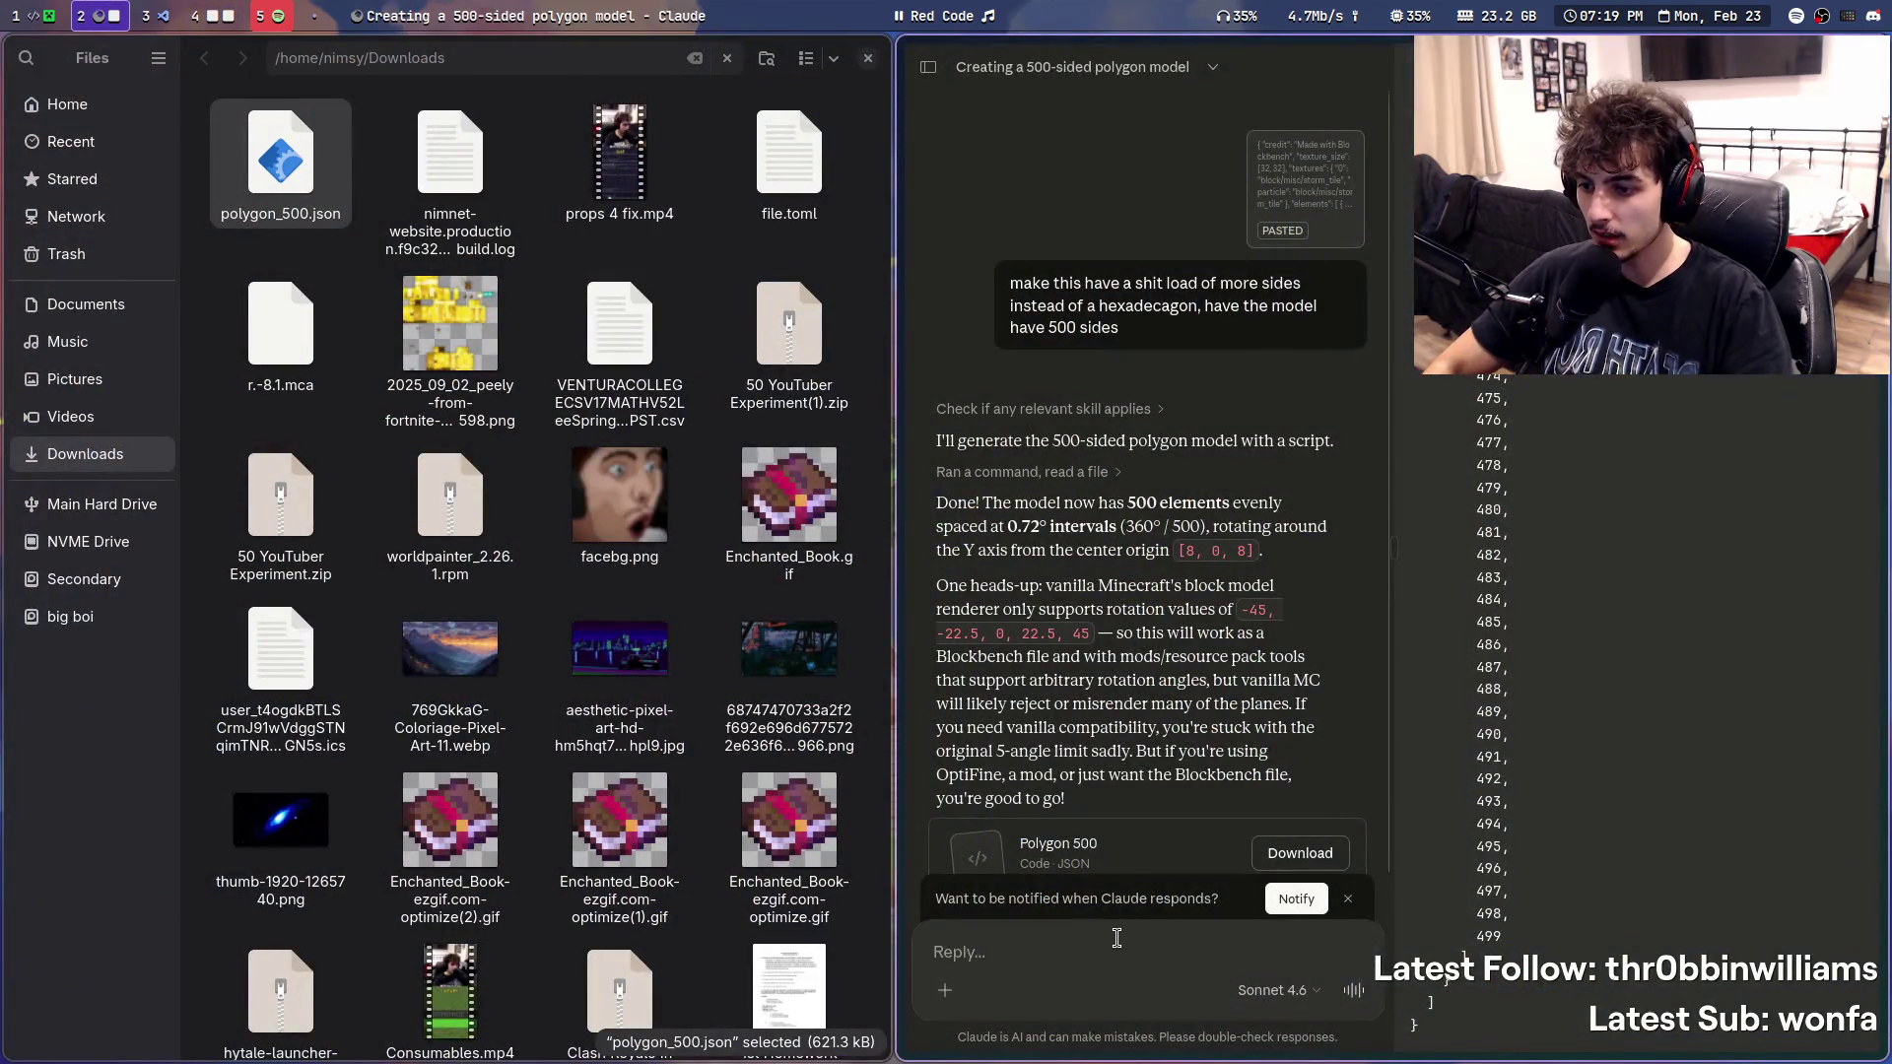
text(make sure each shape is just large enough to fit and co)
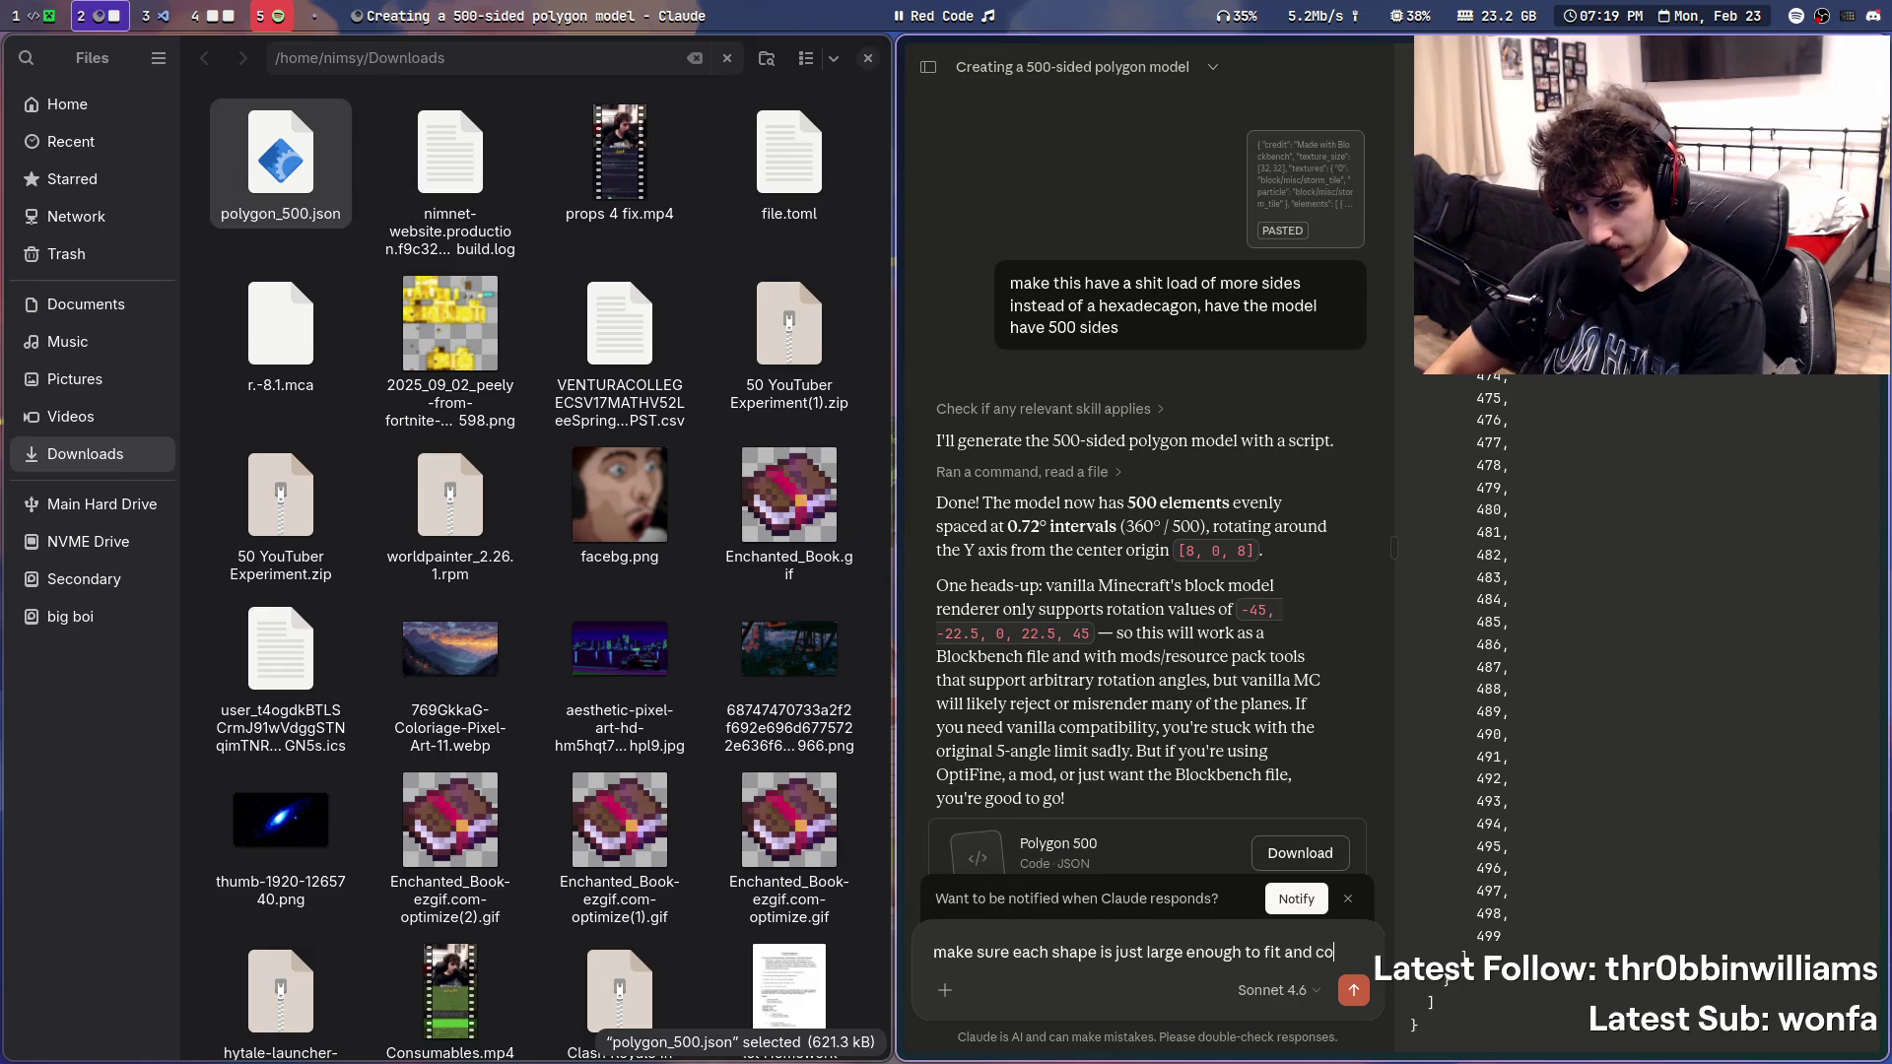
text(nnect perfect next to each other. right no)
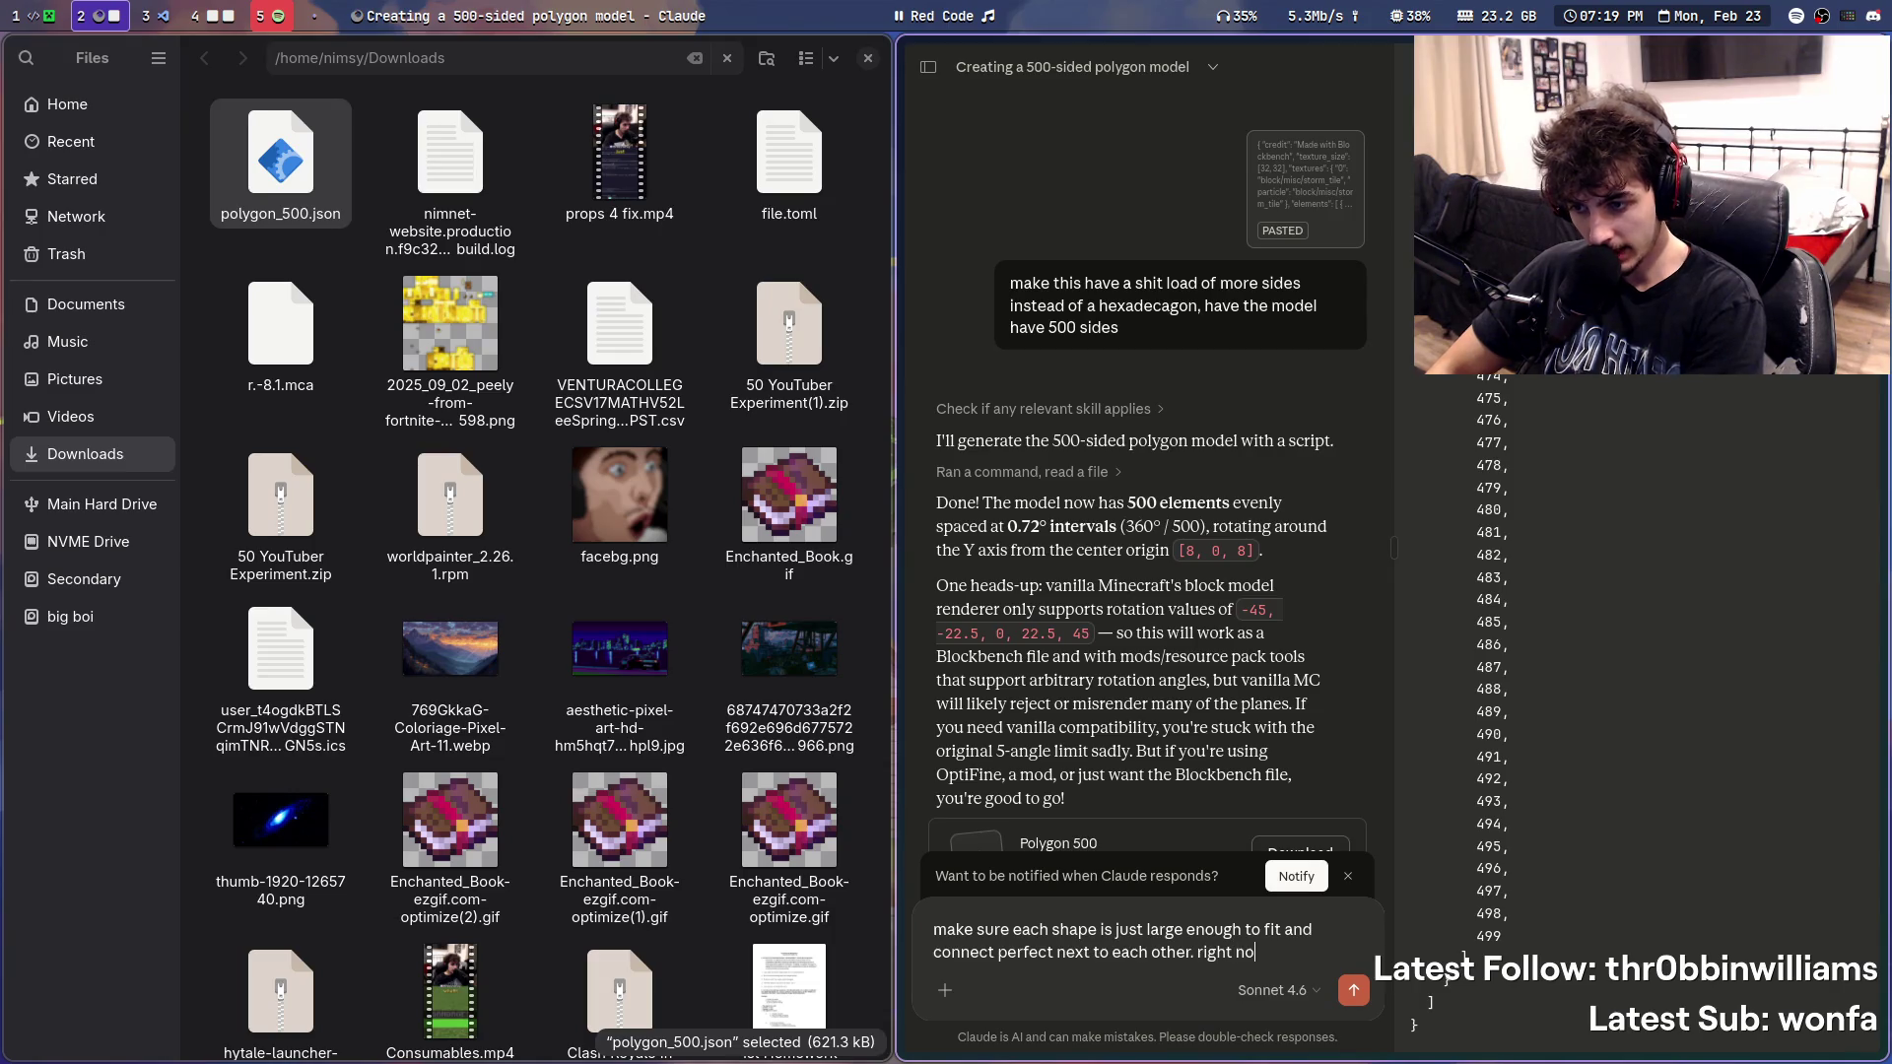
text(verlapping a lot, because the side)
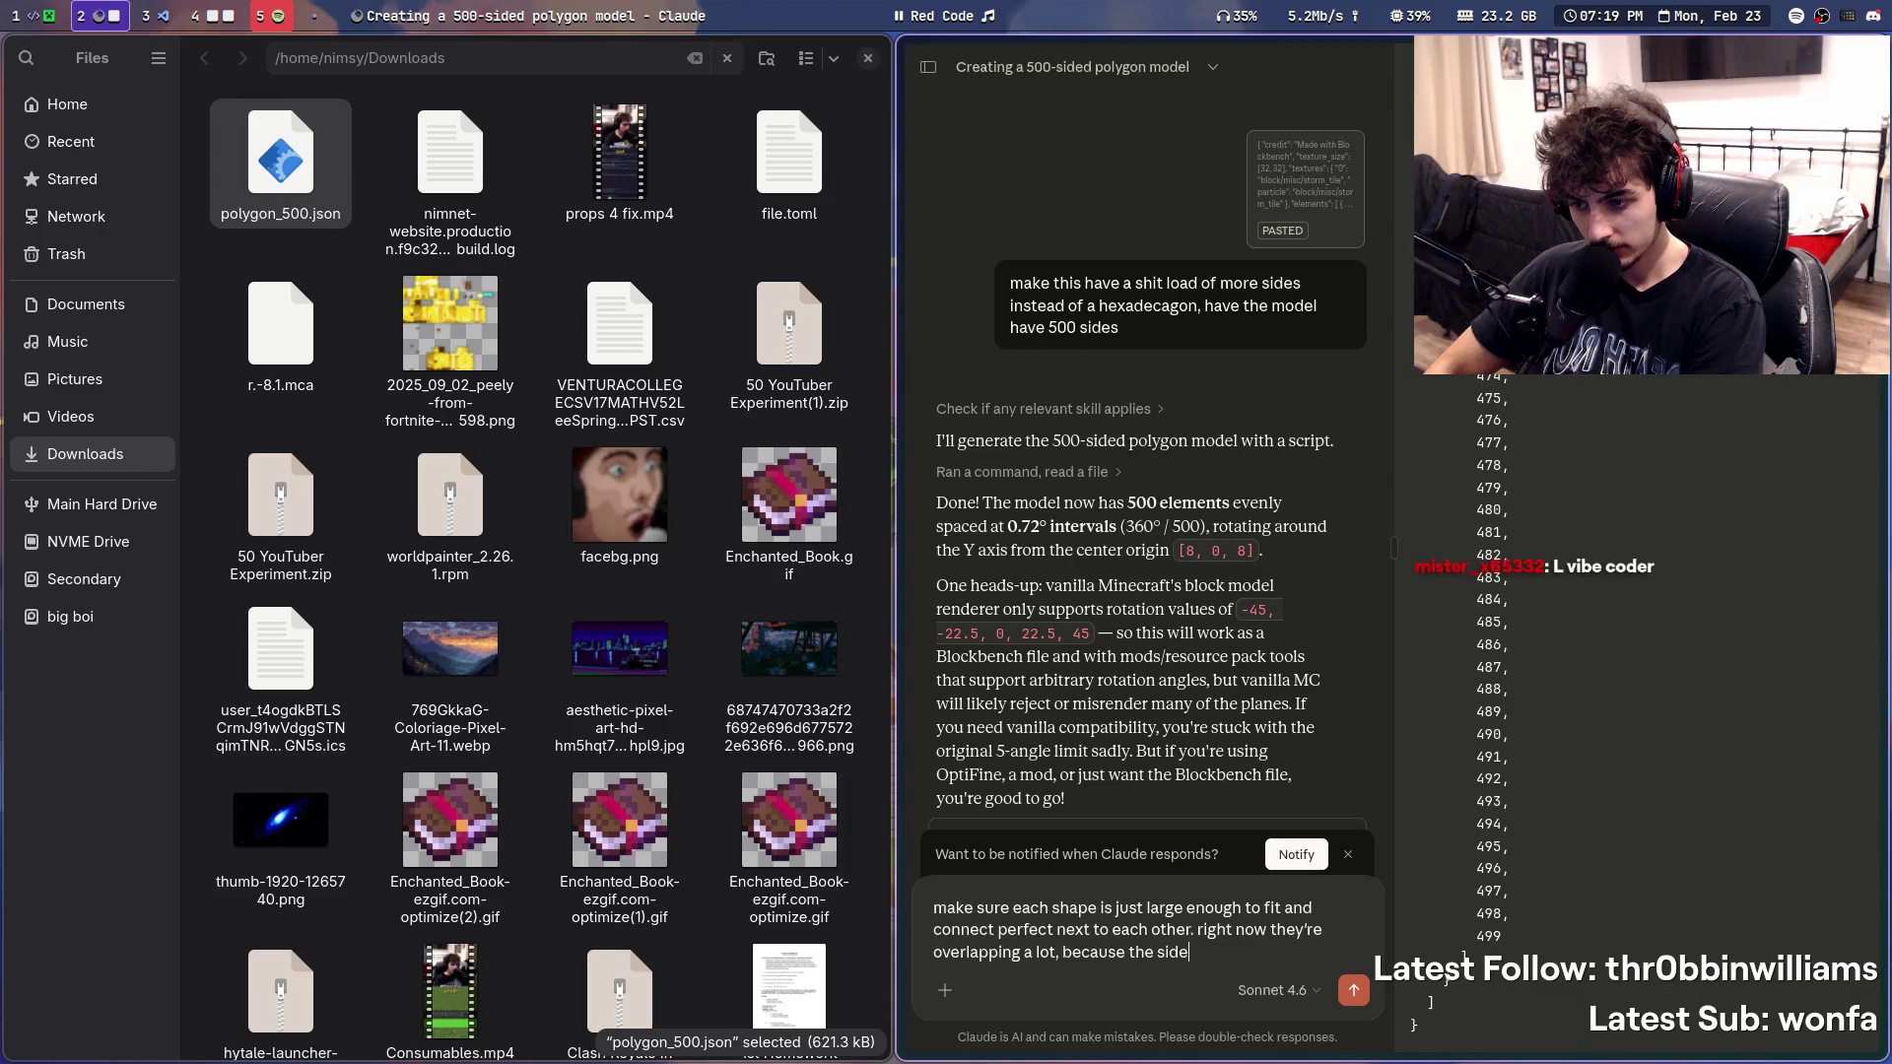
text(s are too lon)
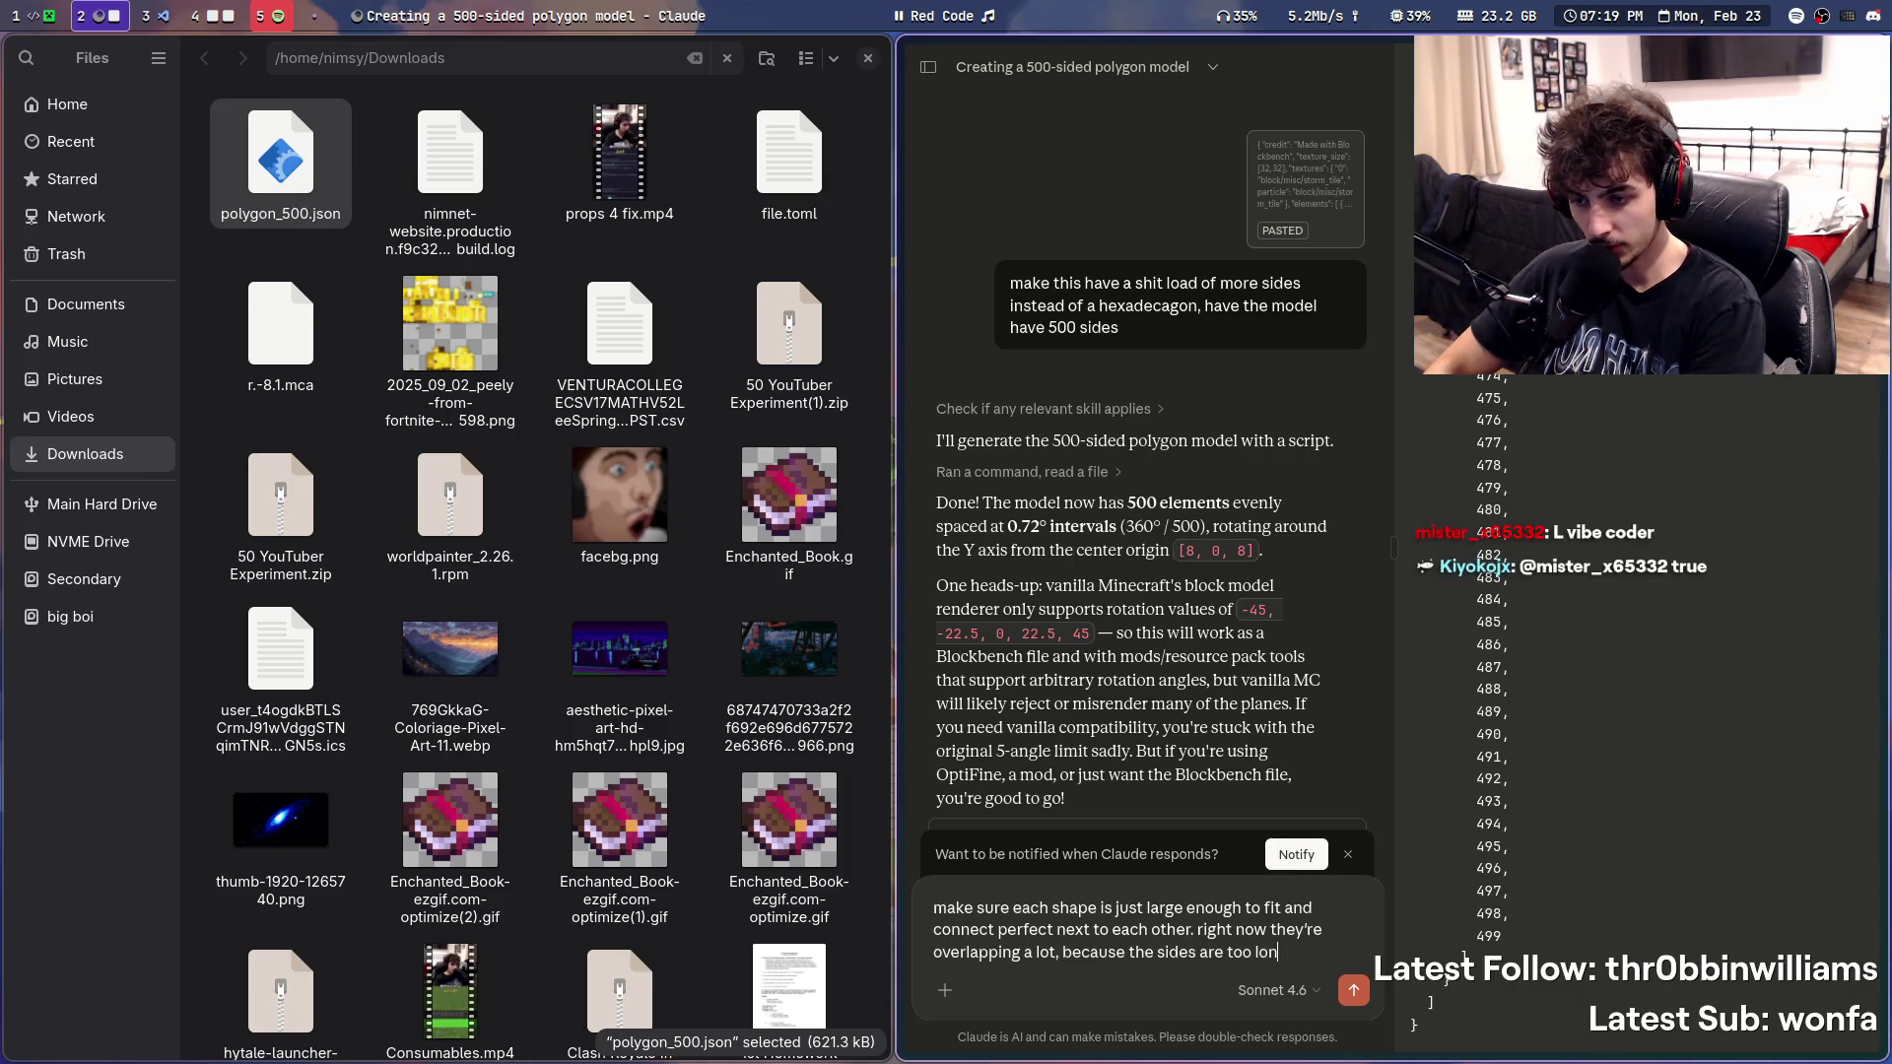
text(wide)
- Send Claude the request to size the 500 sides edge to edge, then return to Blockbench
key(Return)
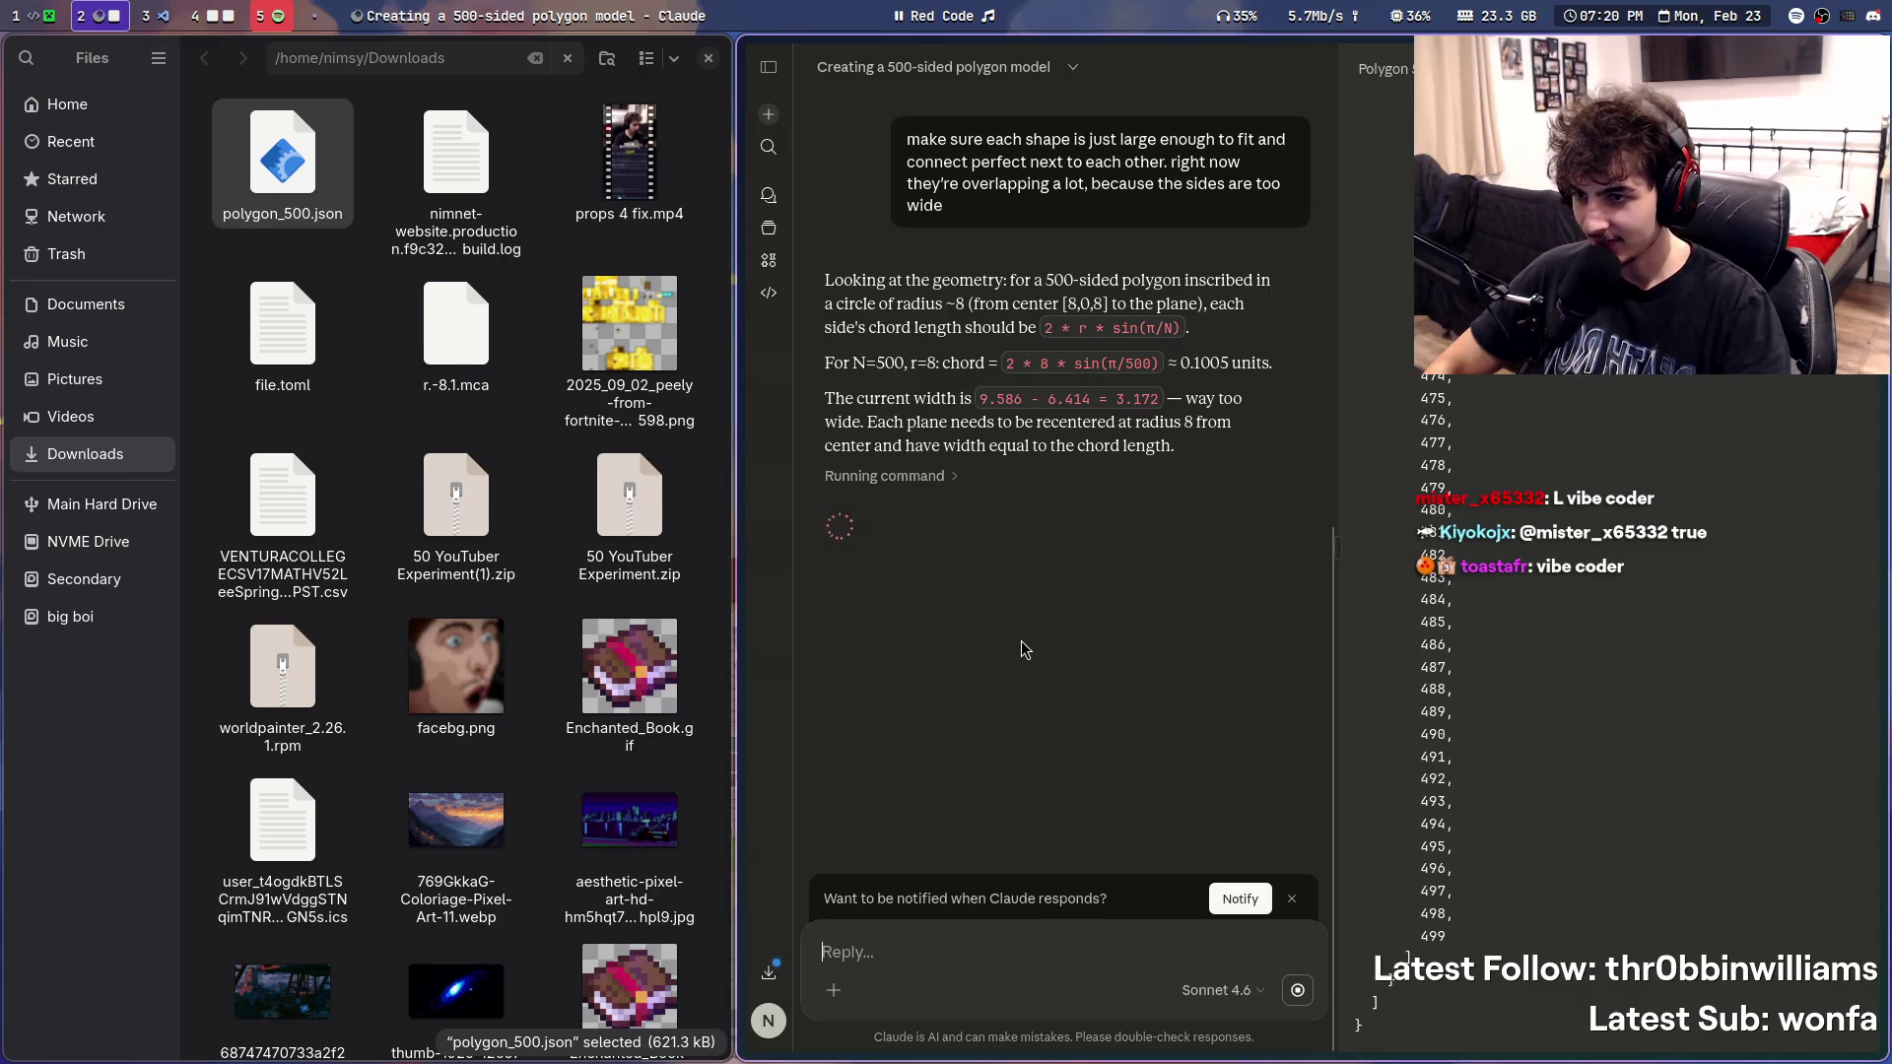
key(super+3)
key(super+2)
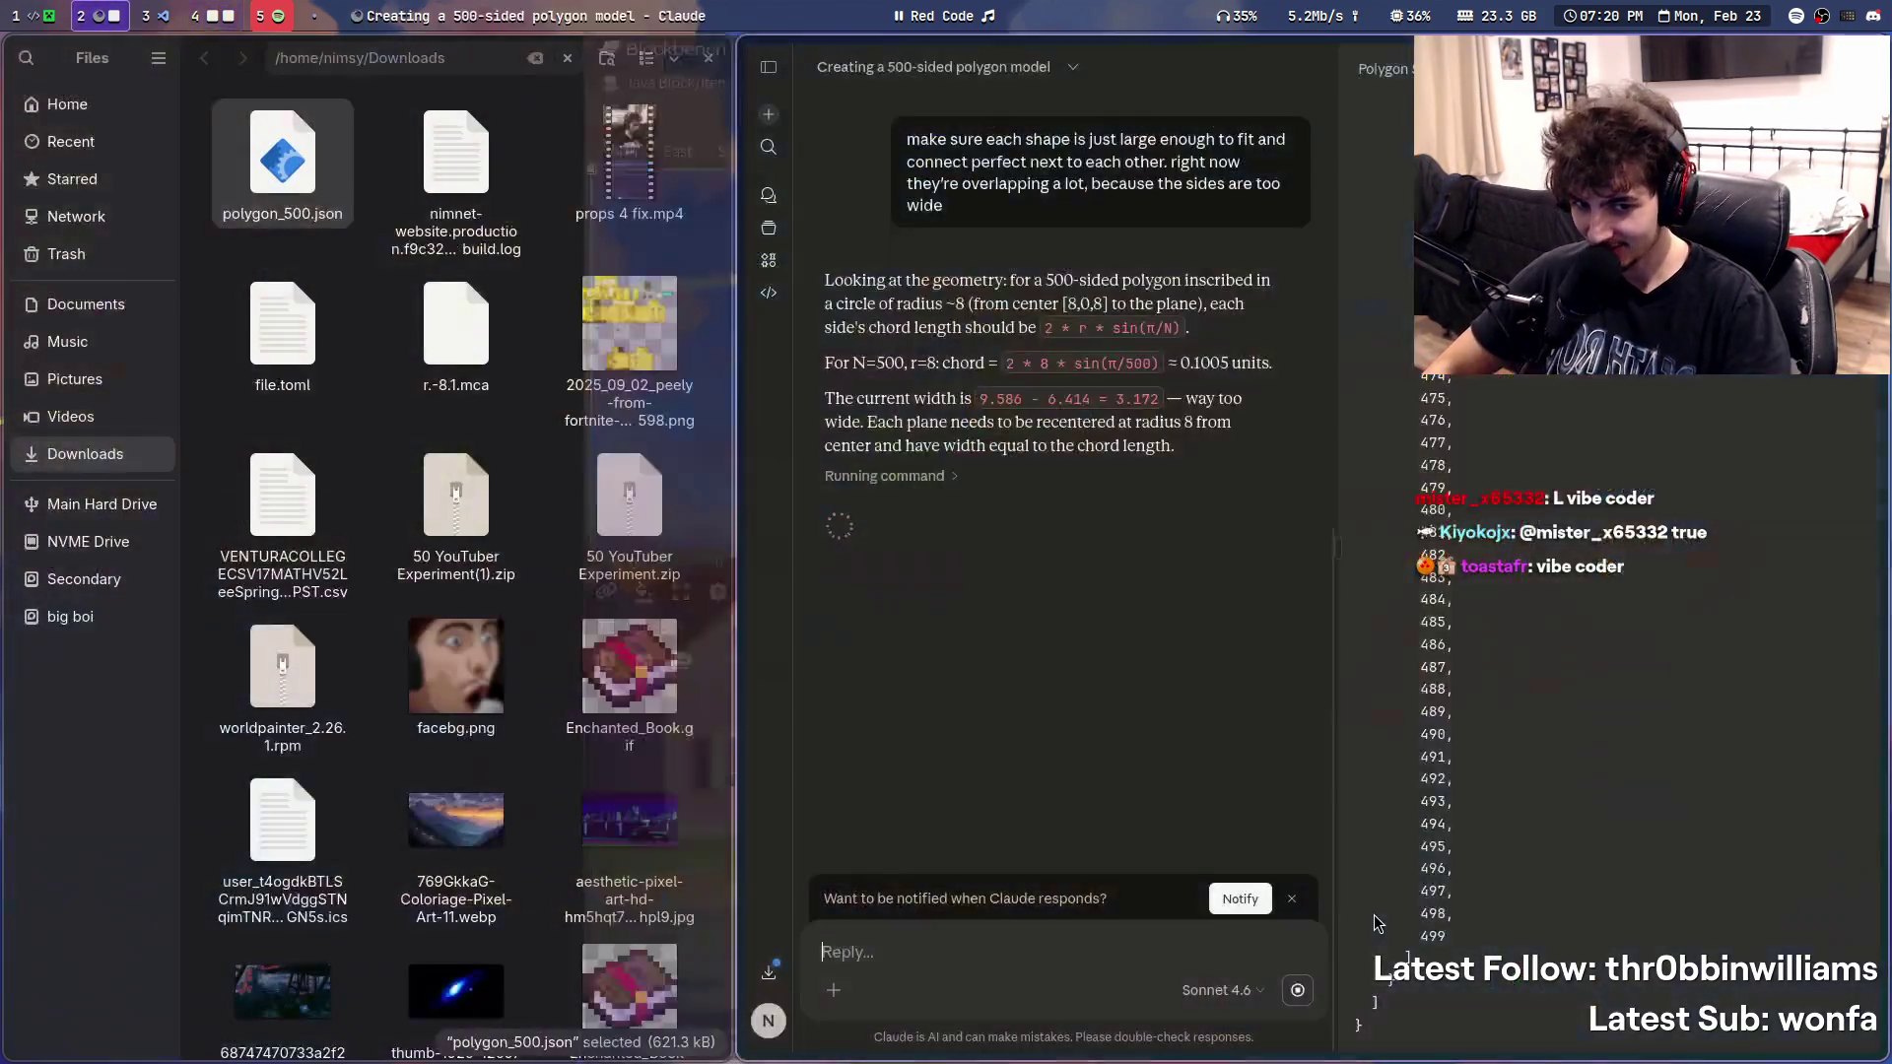
key(super+4)
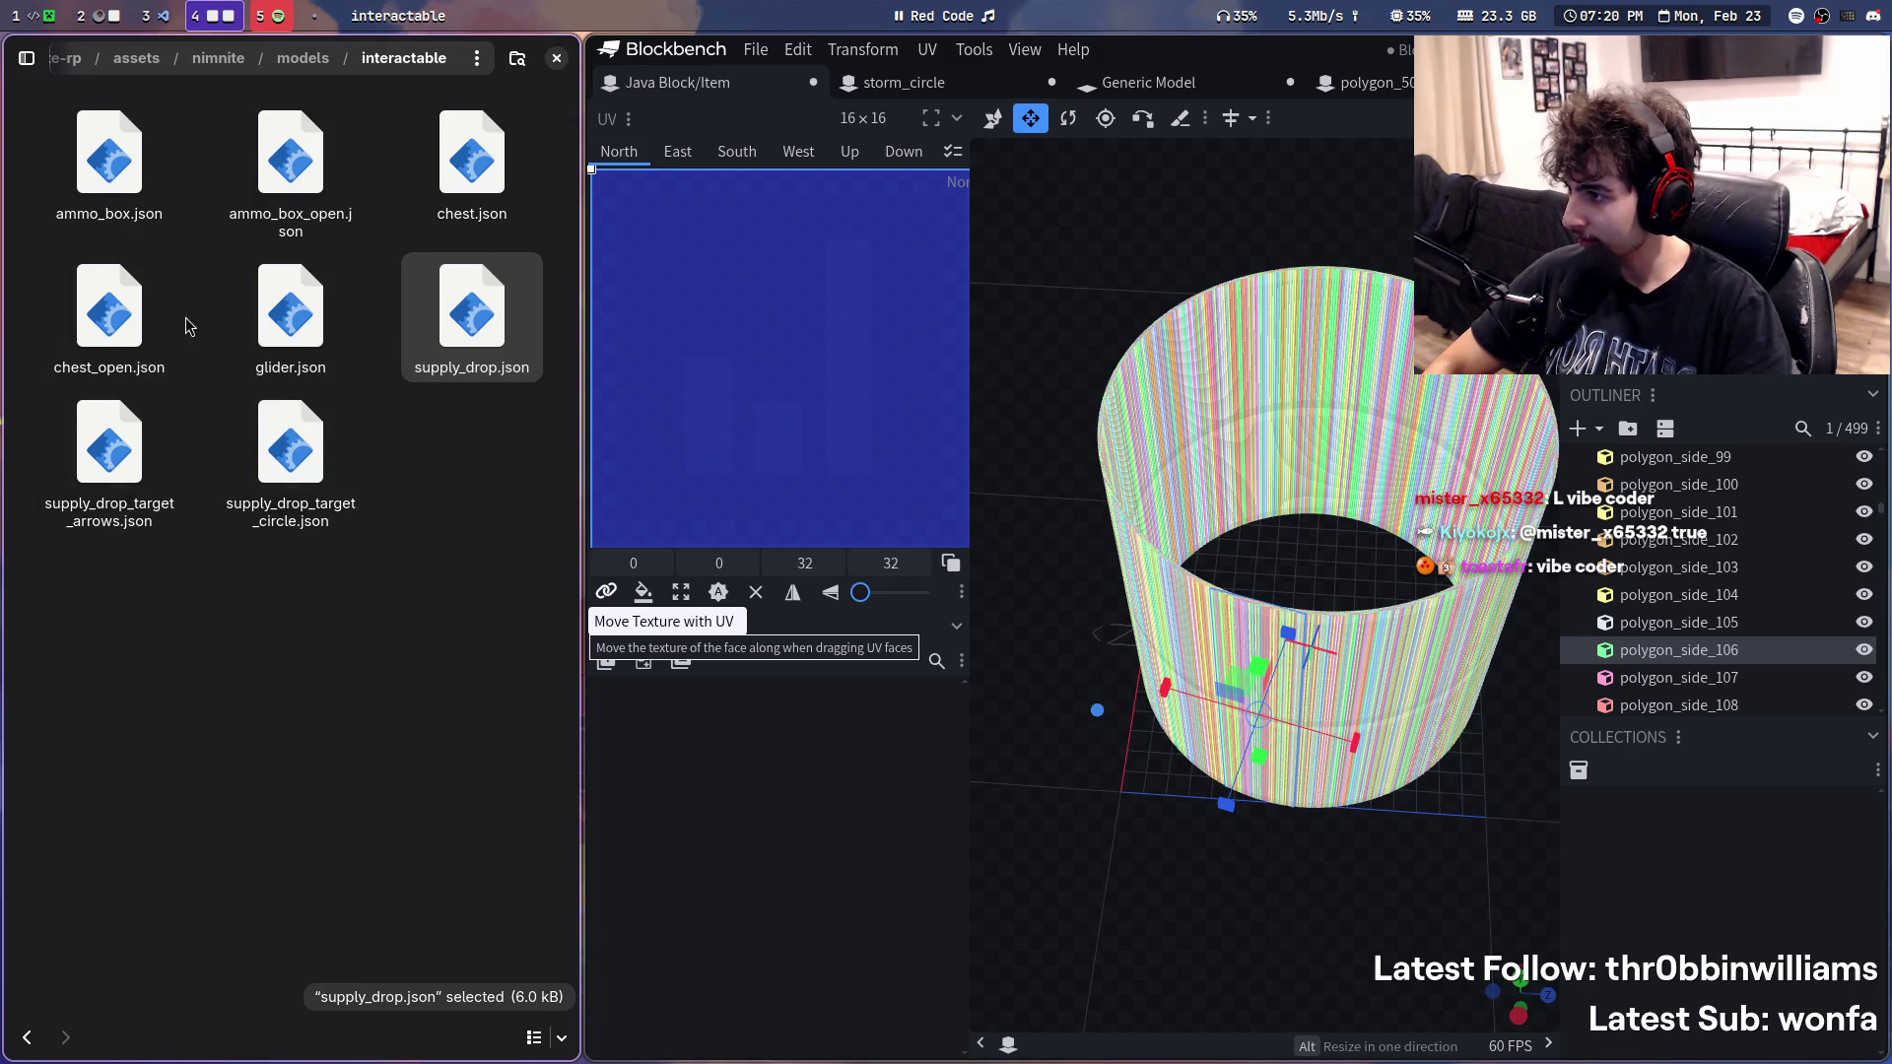
- Start File > Export for the cylinder model to bring up the save dialog
click(528, 537)
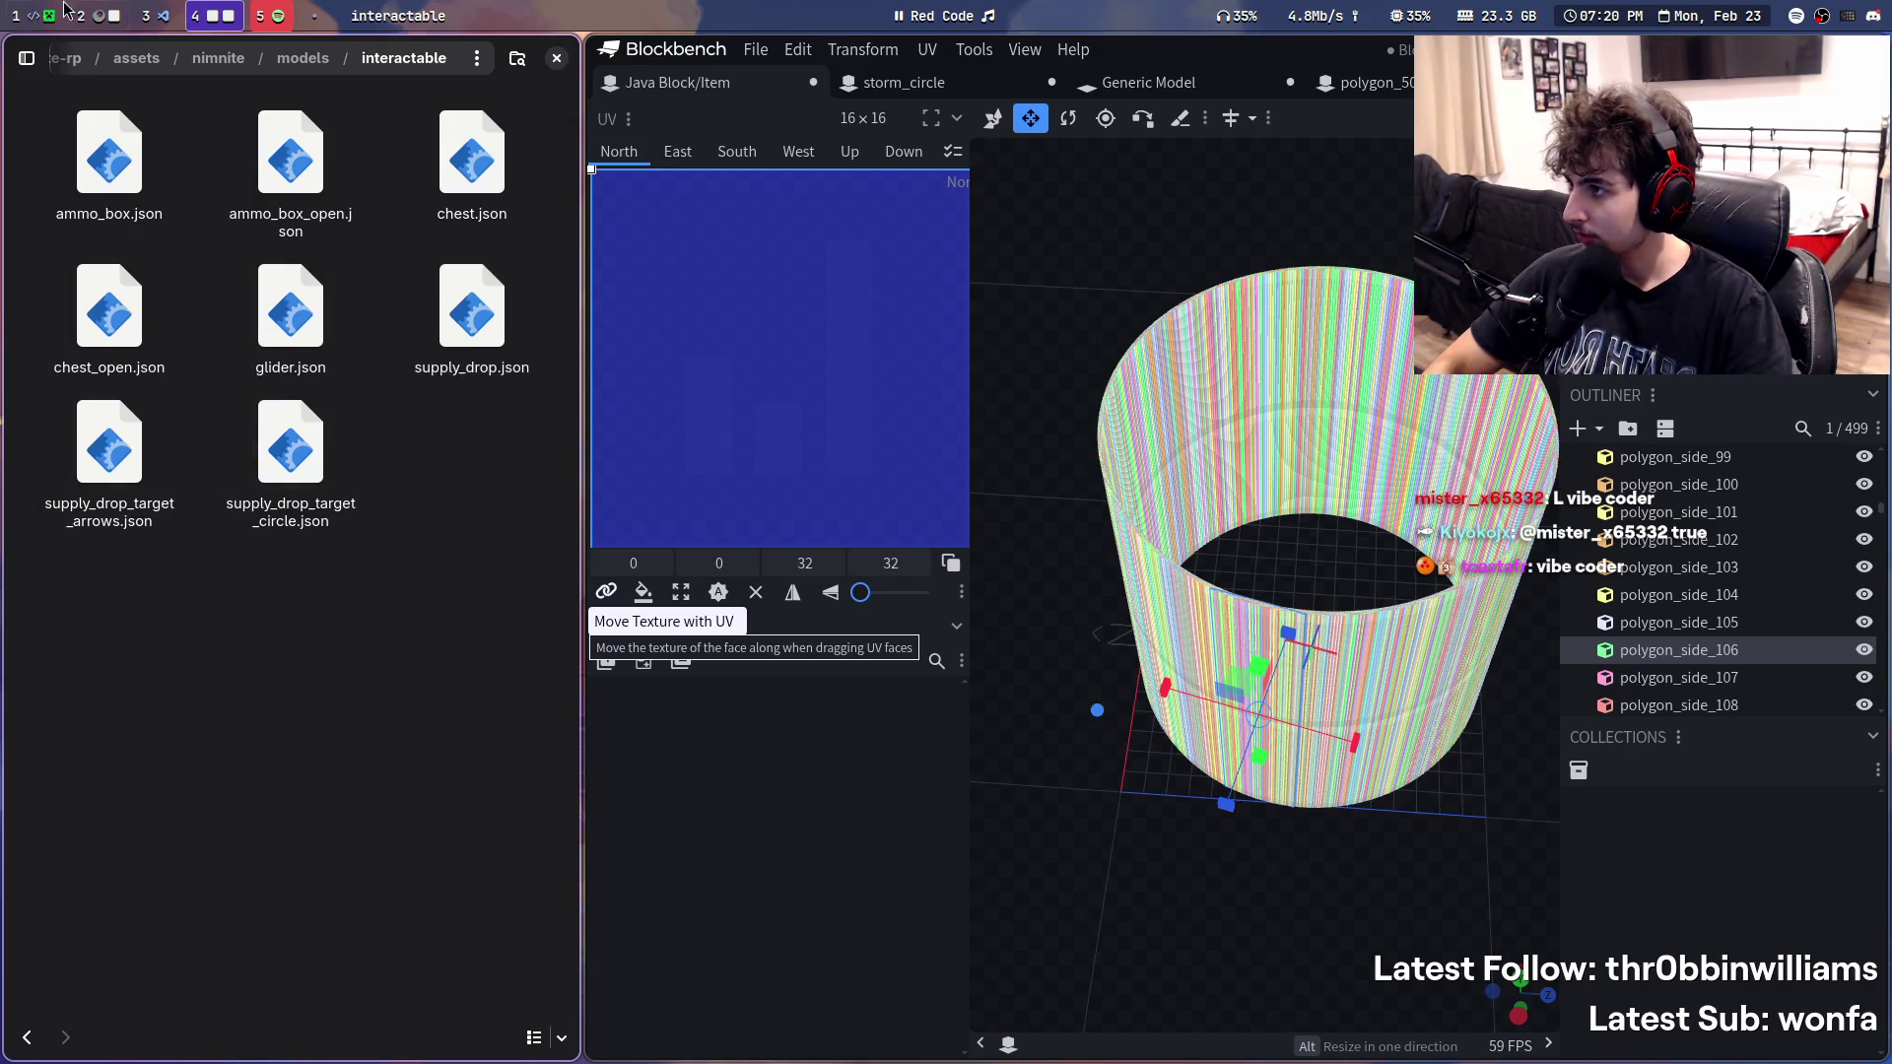
click(754, 50)
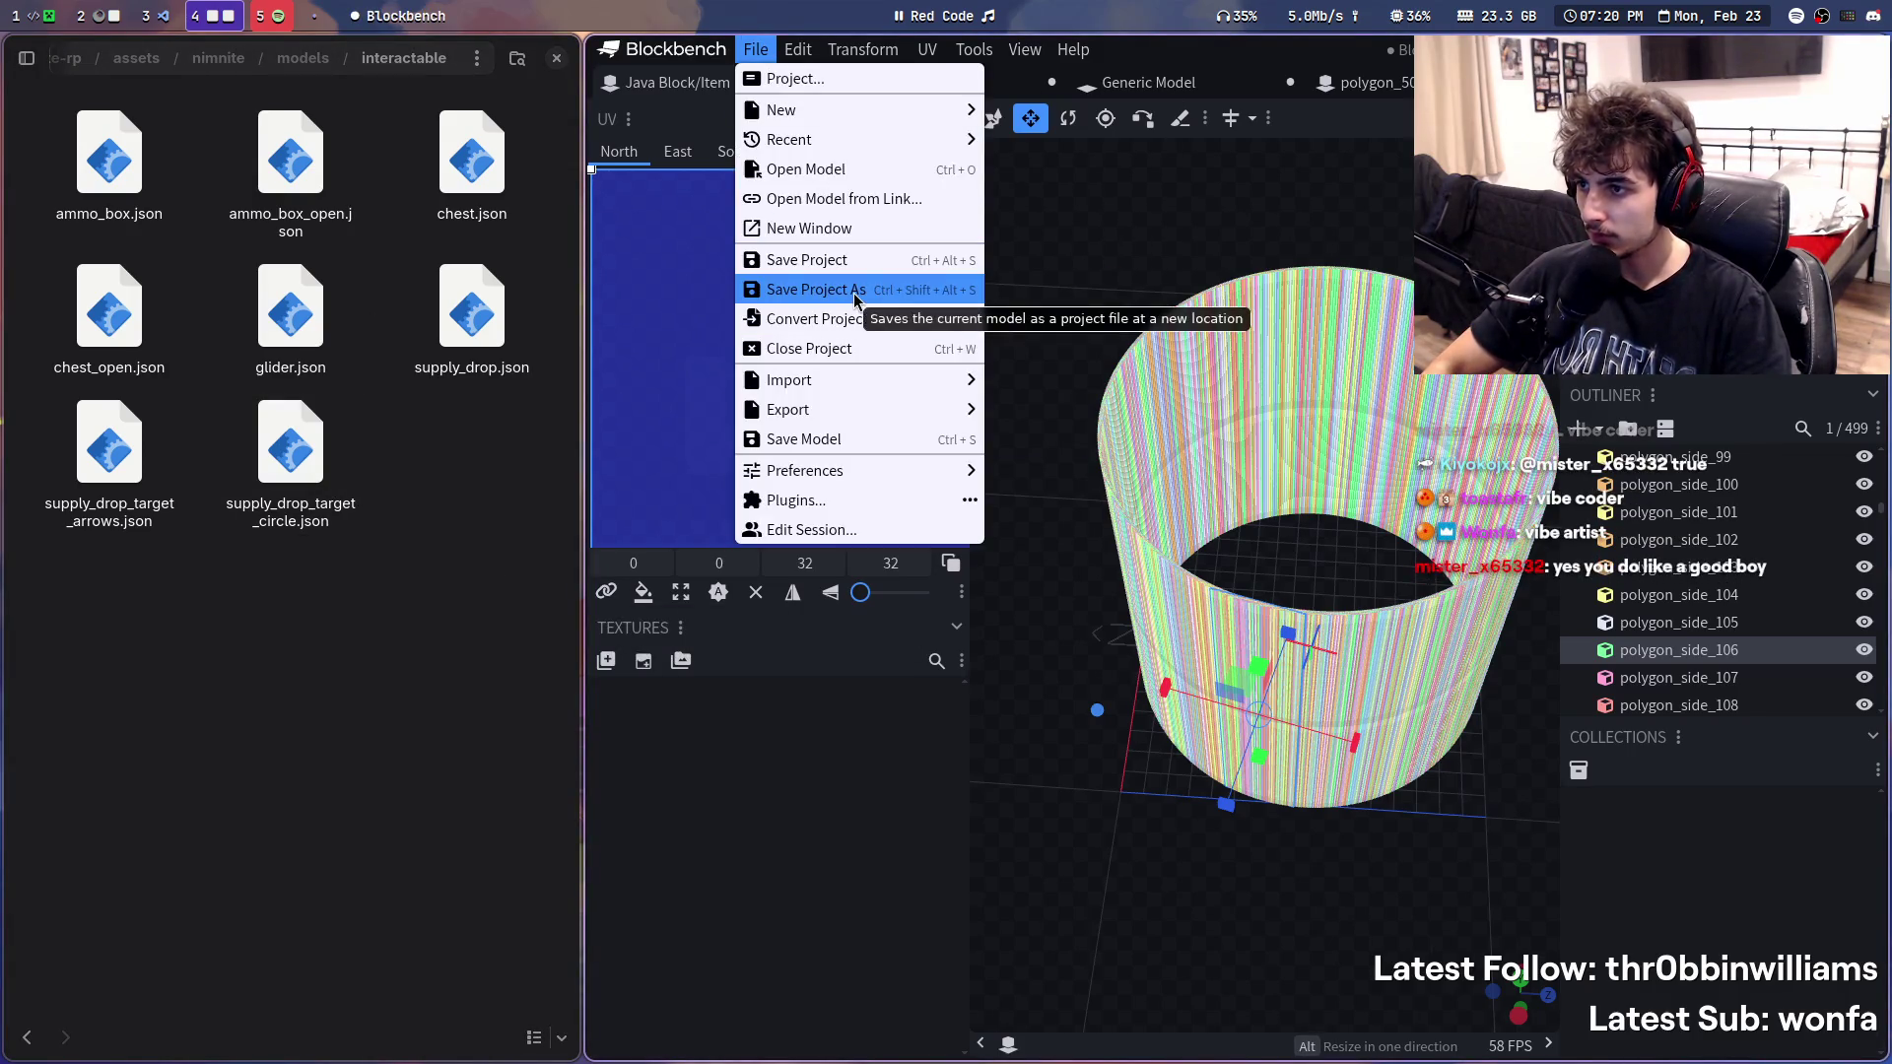
mouse_move(789, 410)
click(993, 412)
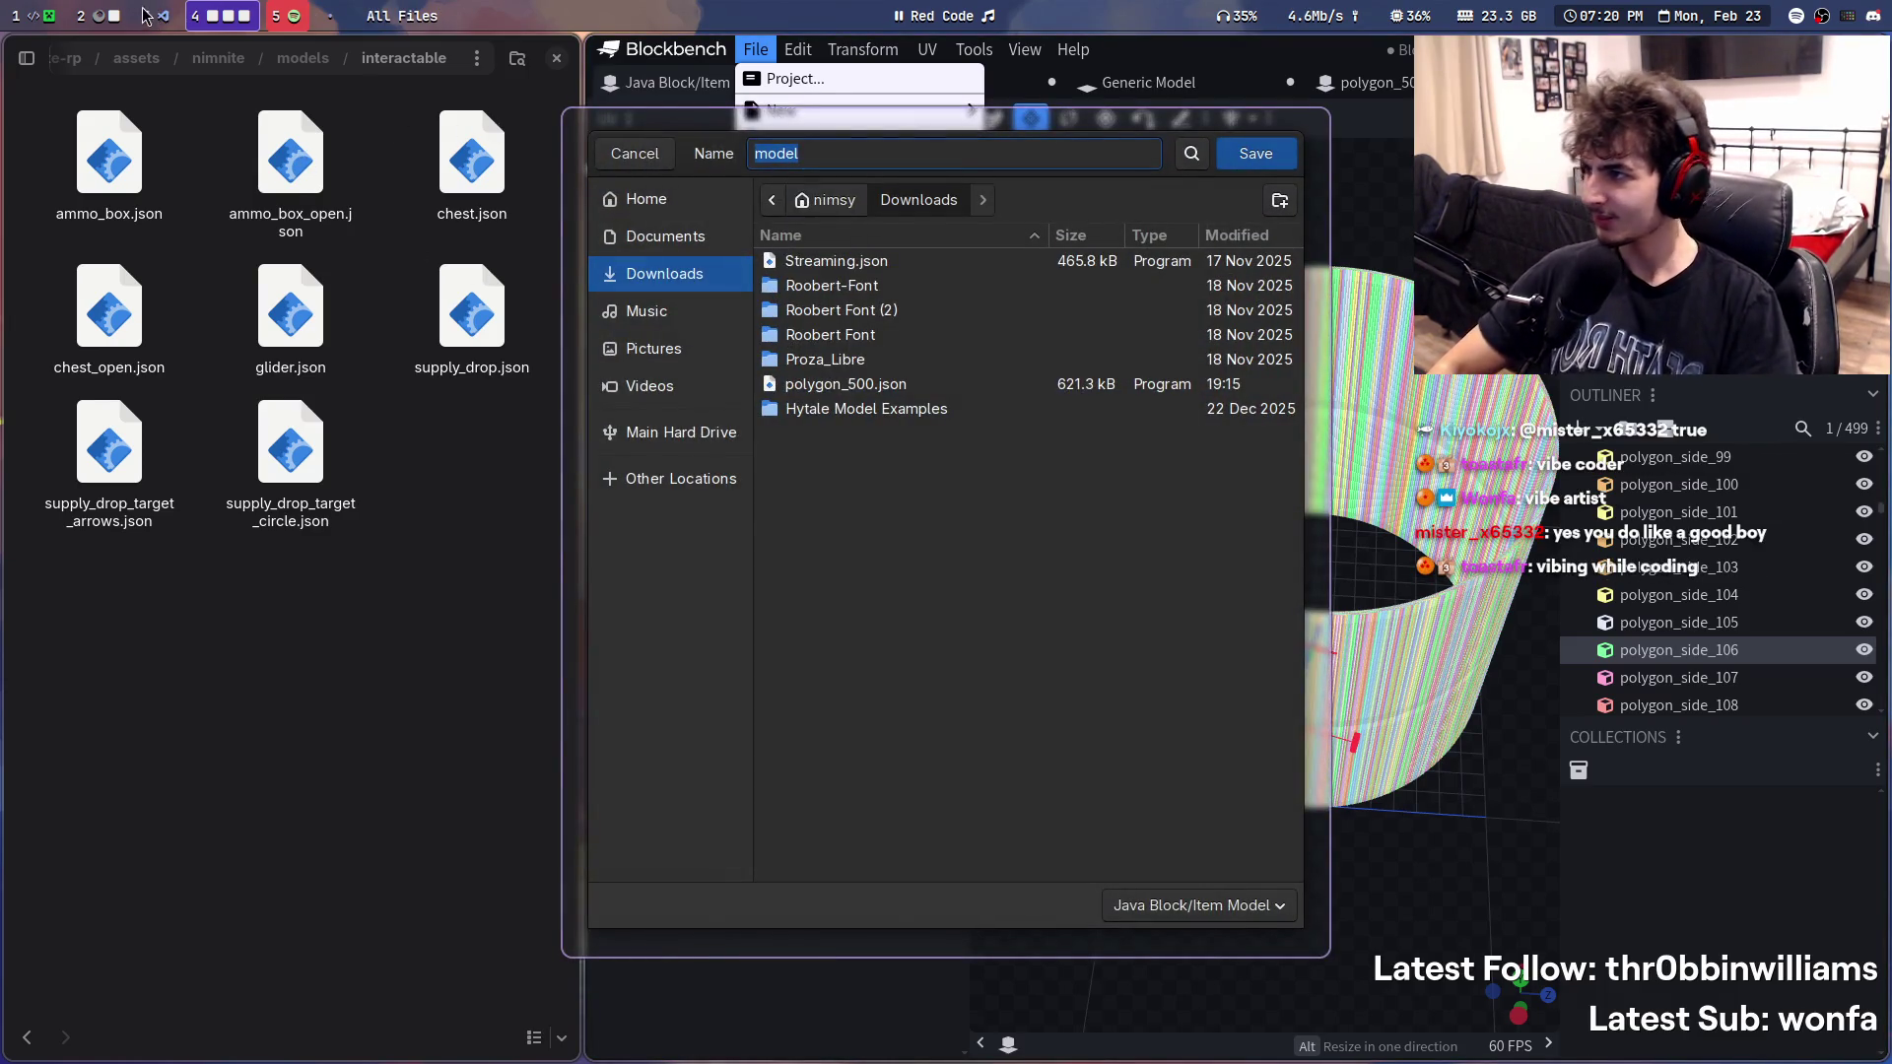
- Like the playing track in the music player and move to IntelliJ with StormEntity.java
click(282, 15)
click(208, 1017)
key(super+4)
key(super+1)
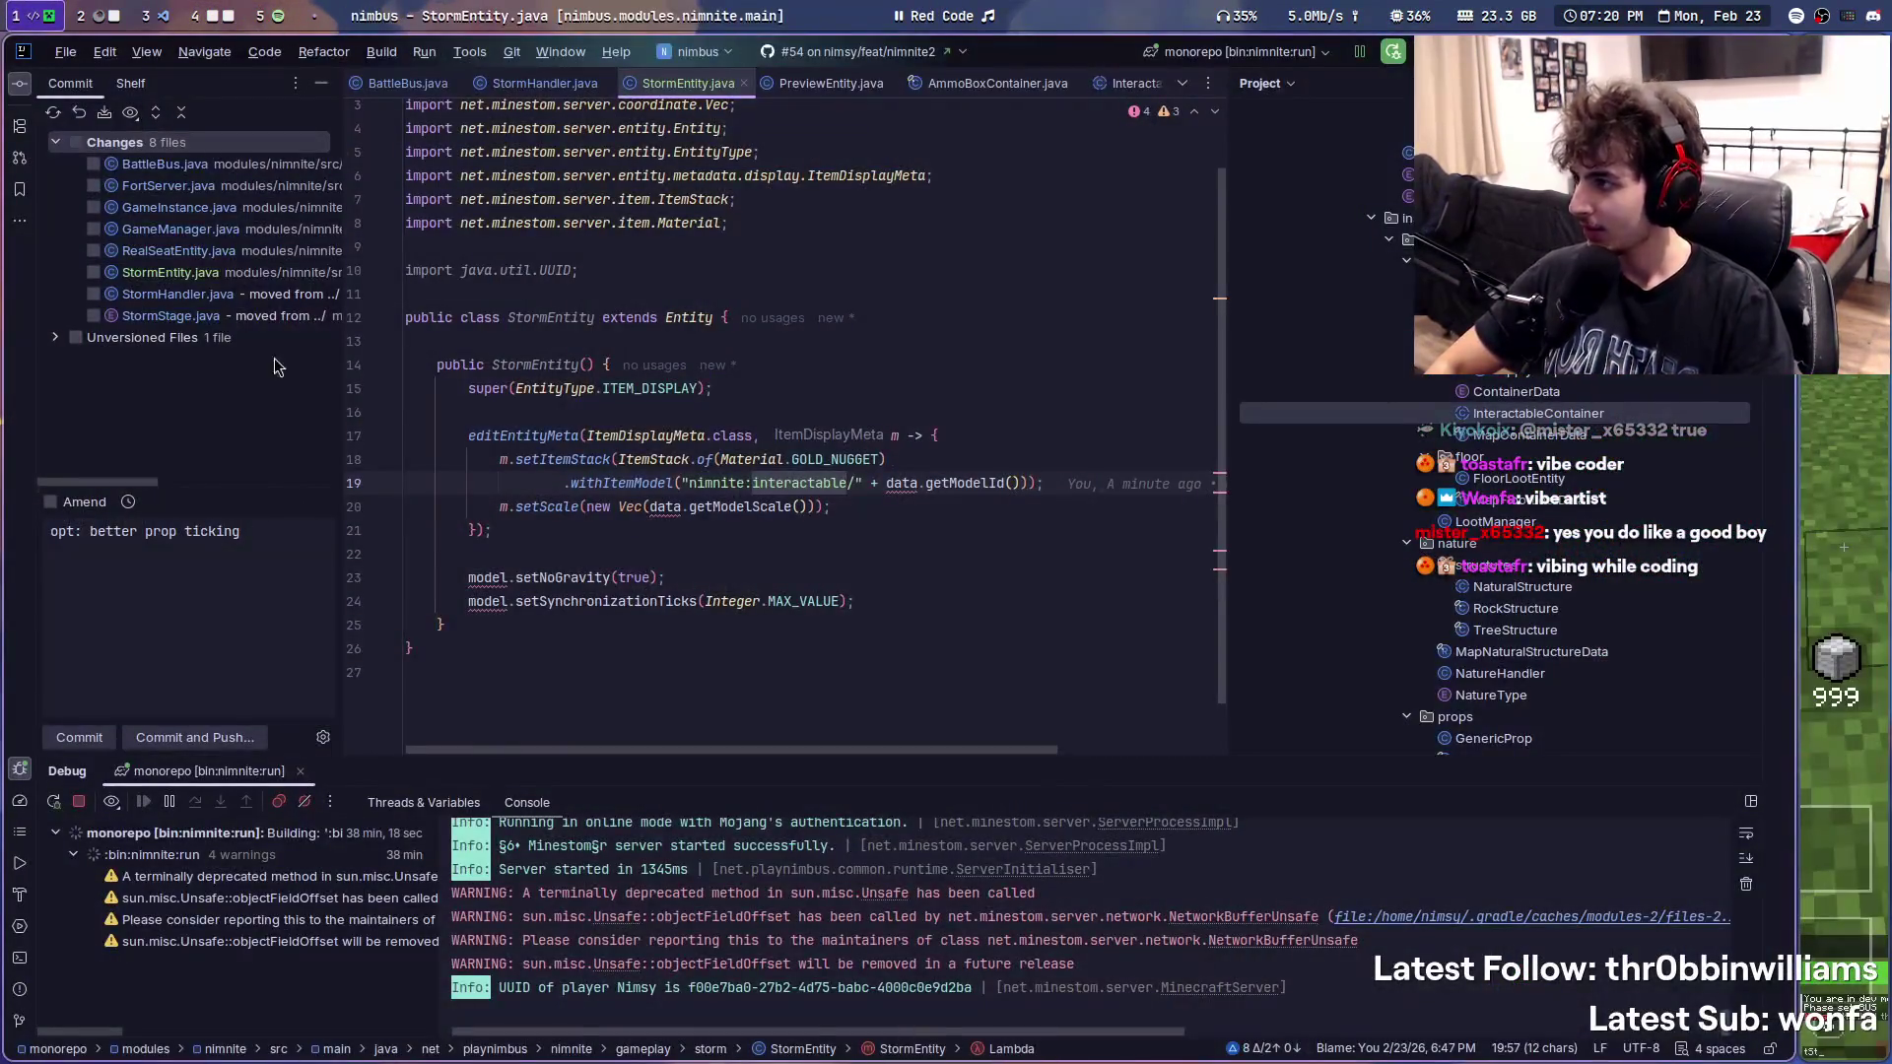
- In VS Code view glider.json and ammo_box_open.json, then show the nimnite-rp Source Control changes
key(super+2)
key(super+3)
scroll(208, 747, down, 3)
scroll(208, 747, down, 3)
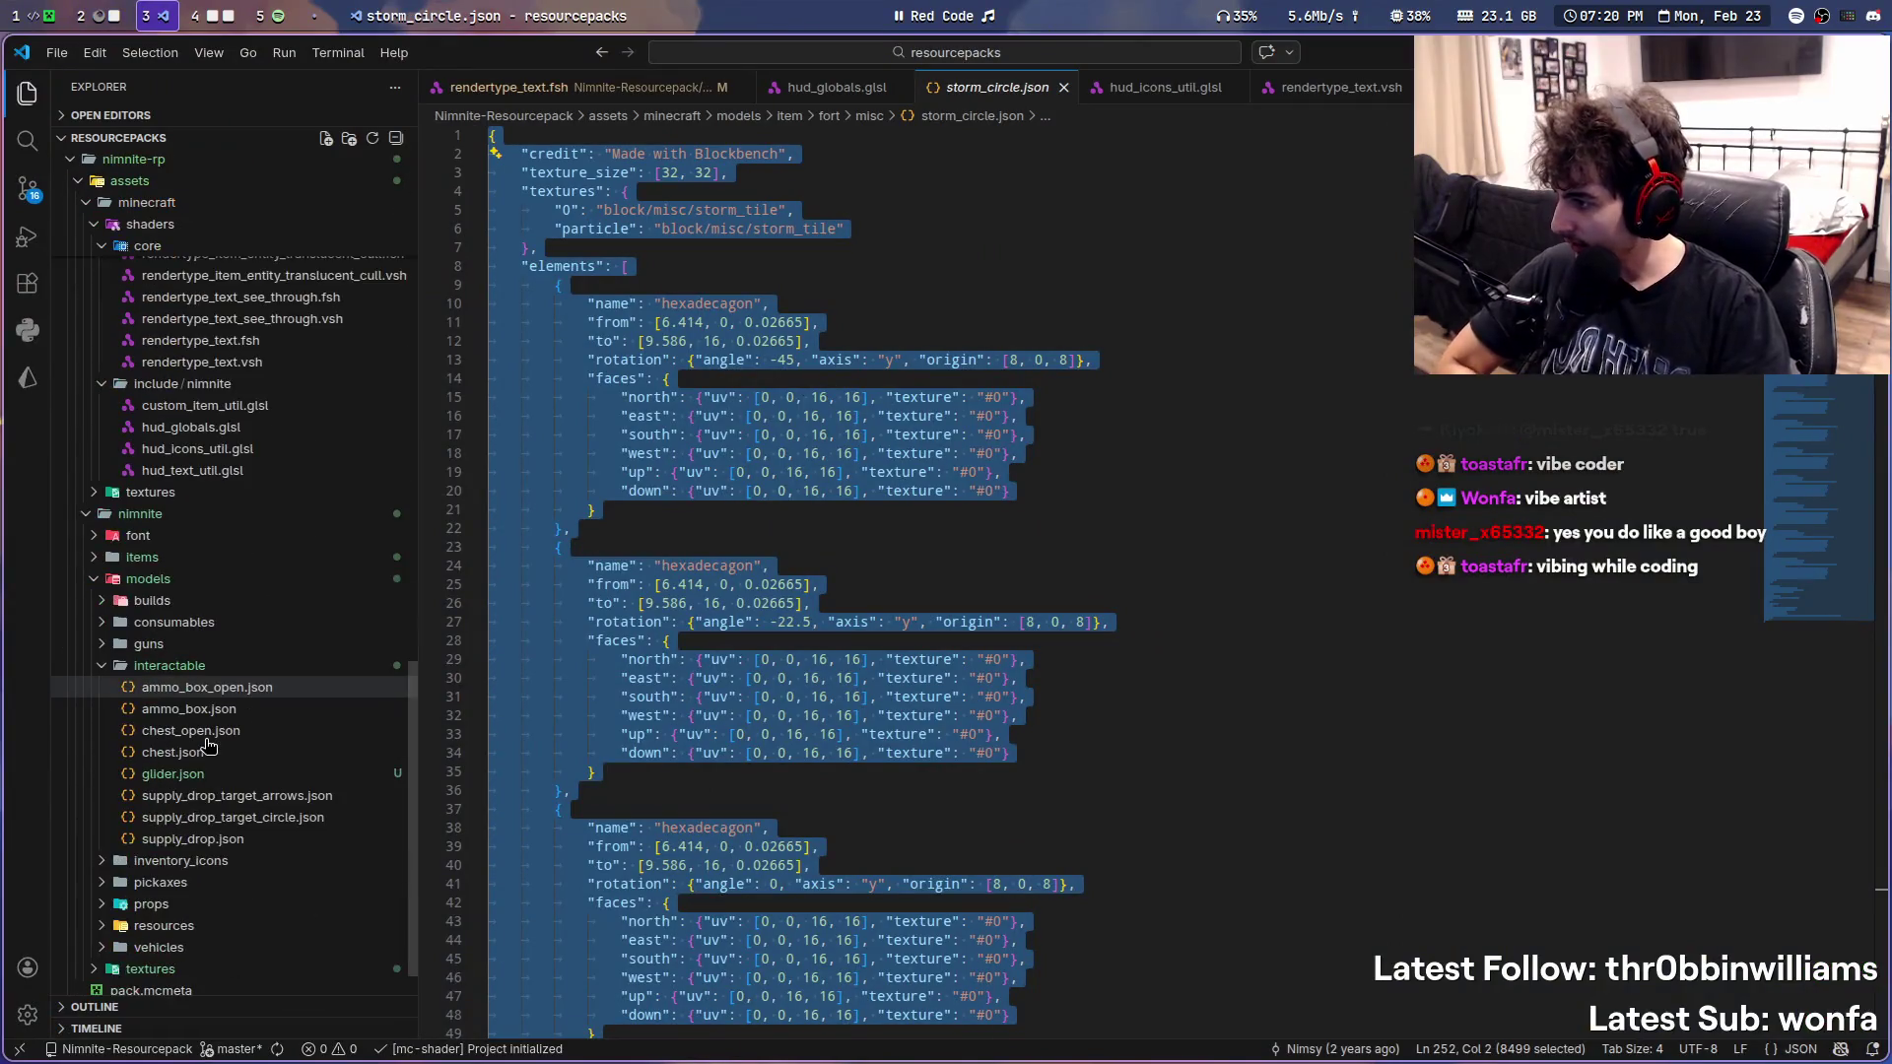
scroll(222, 738, down, 2)
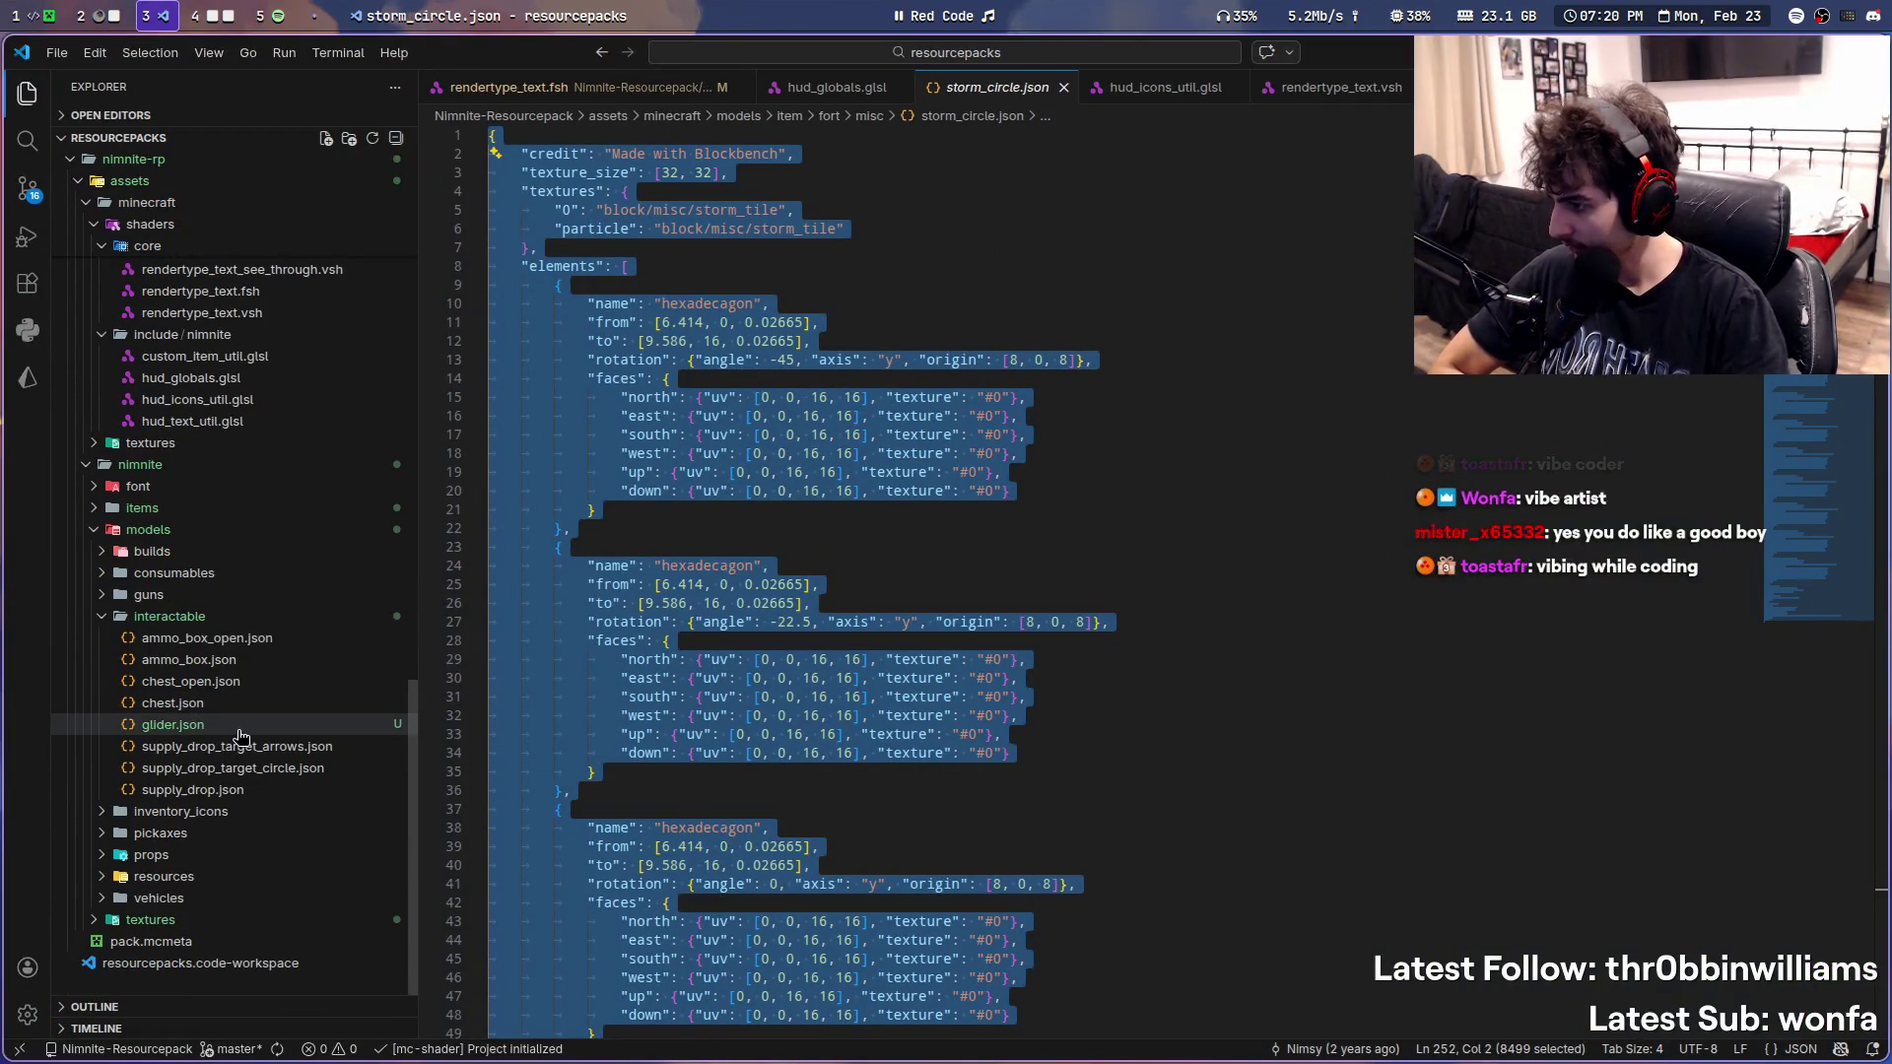
scroll(240, 739, up, 3)
scroll(243, 746, up, 3)
scroll(258, 761, up, 3)
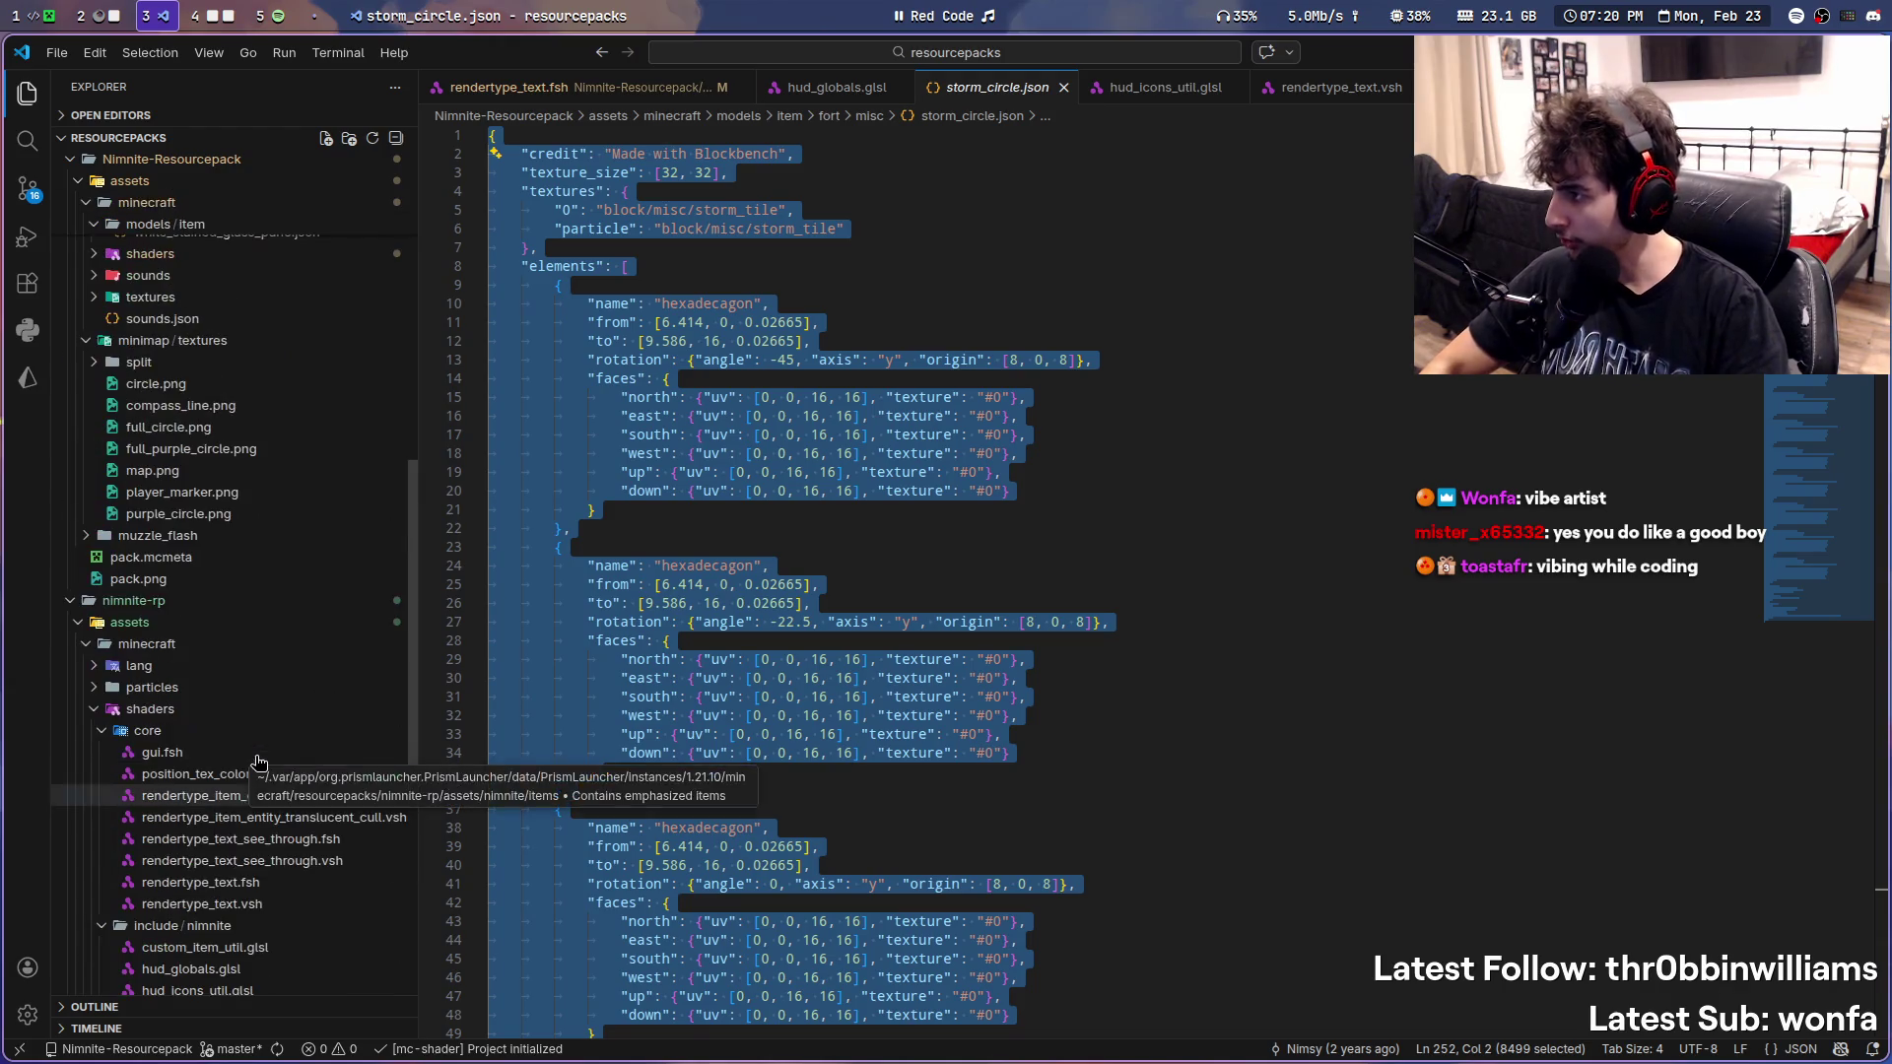
scroll(208, 724, down, 5)
click(202, 726)
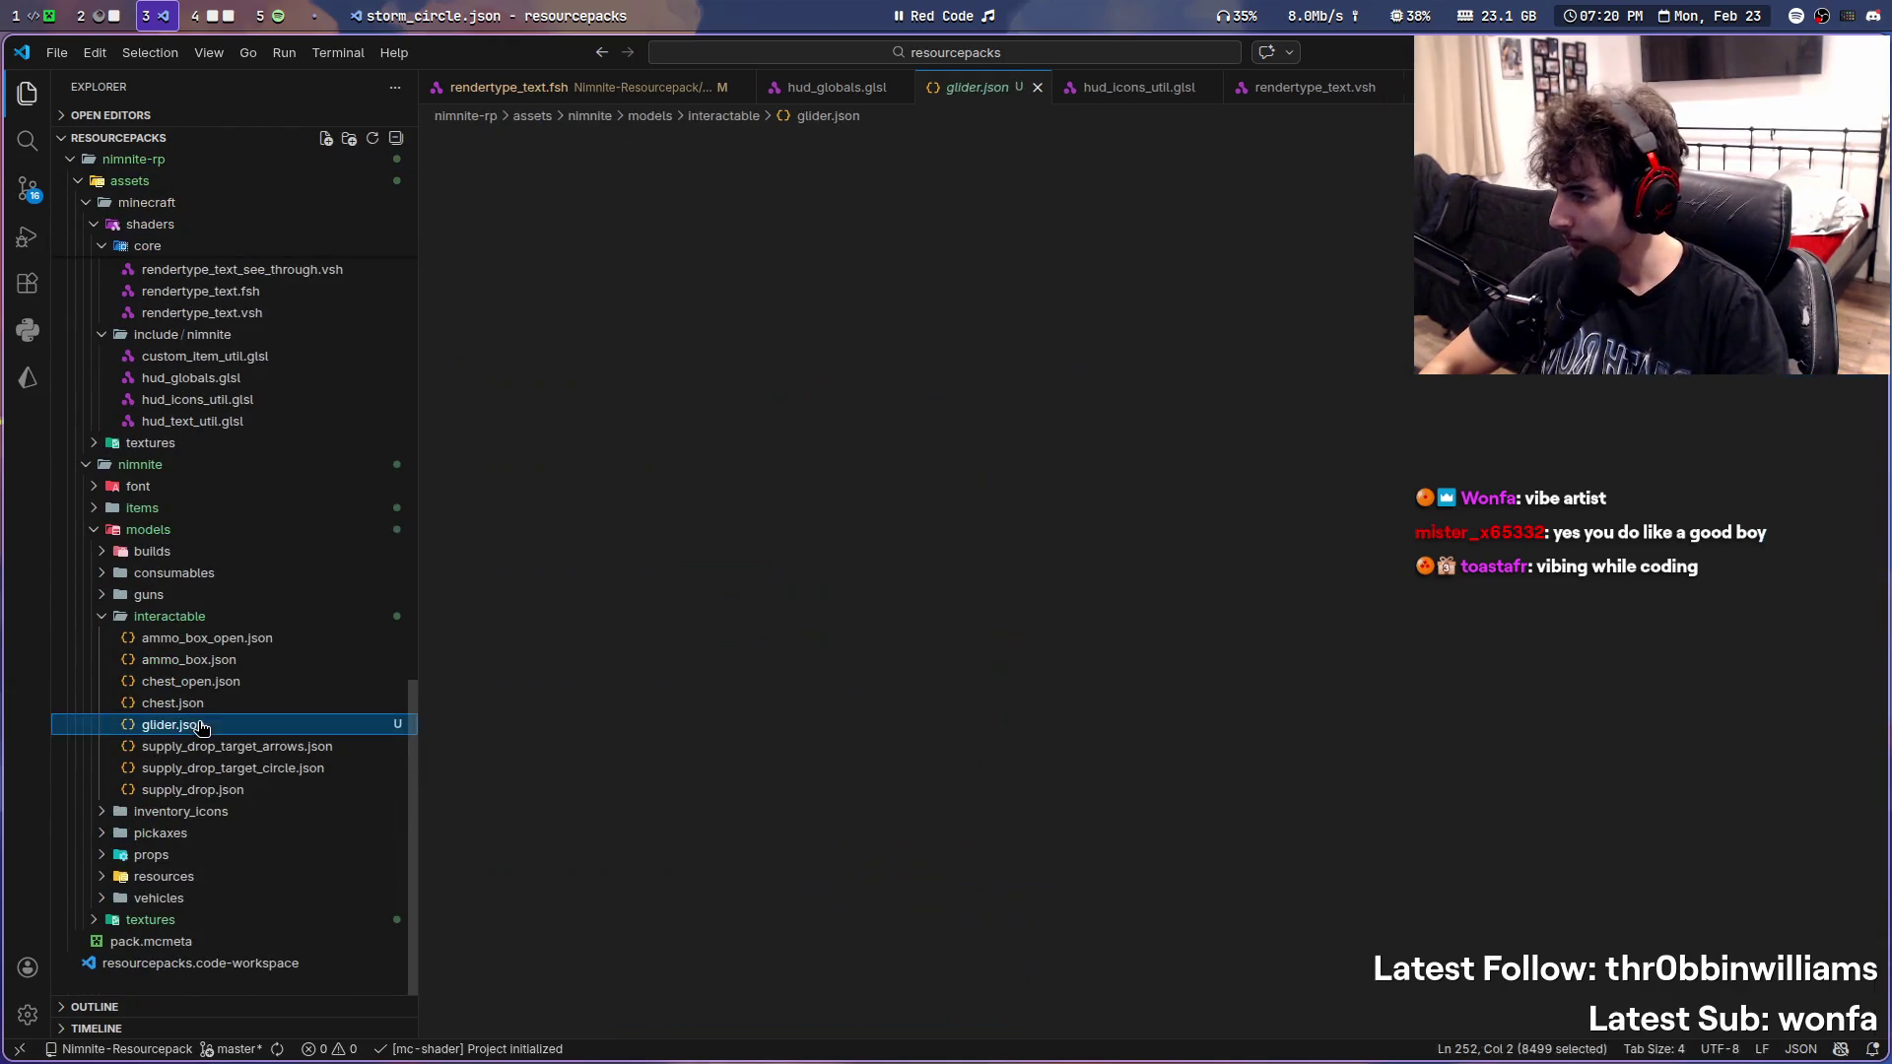
scroll(443, 613, down, 15)
scroll(443, 614, down, 5)
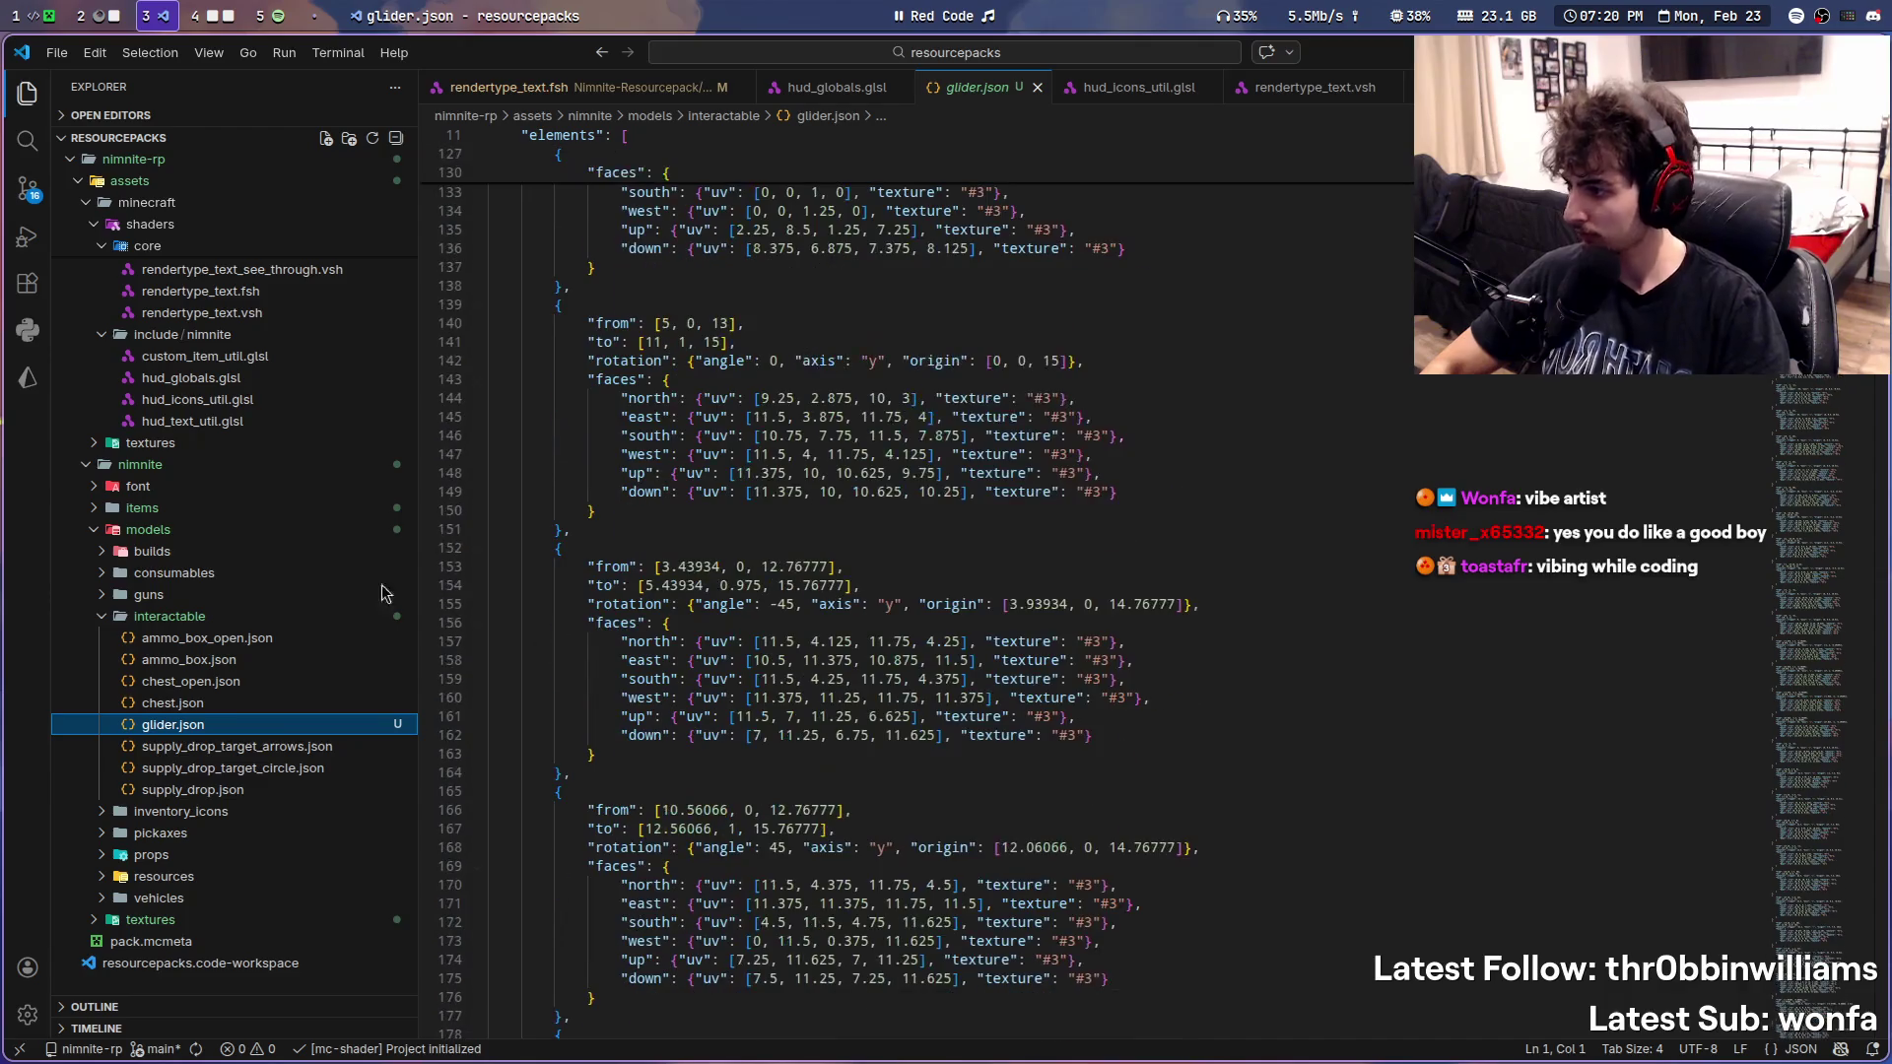
click(207, 636)
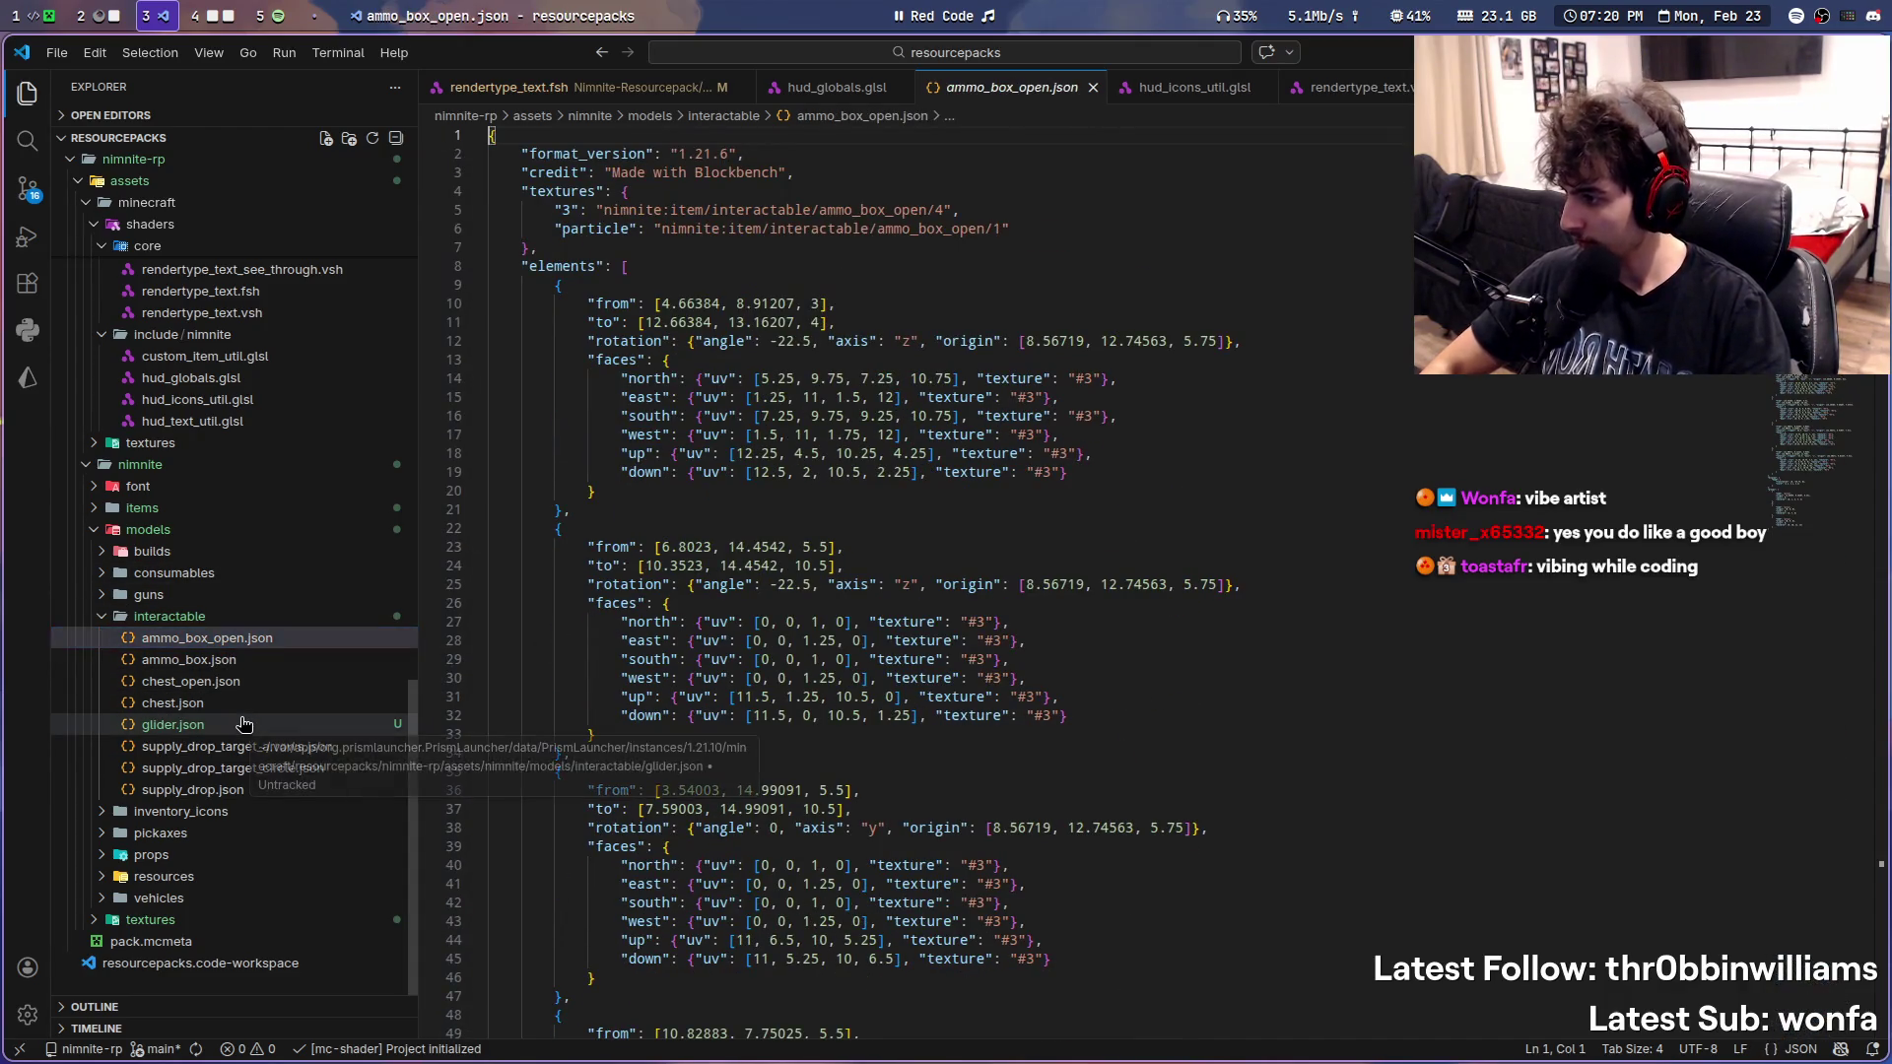
click(27, 188)
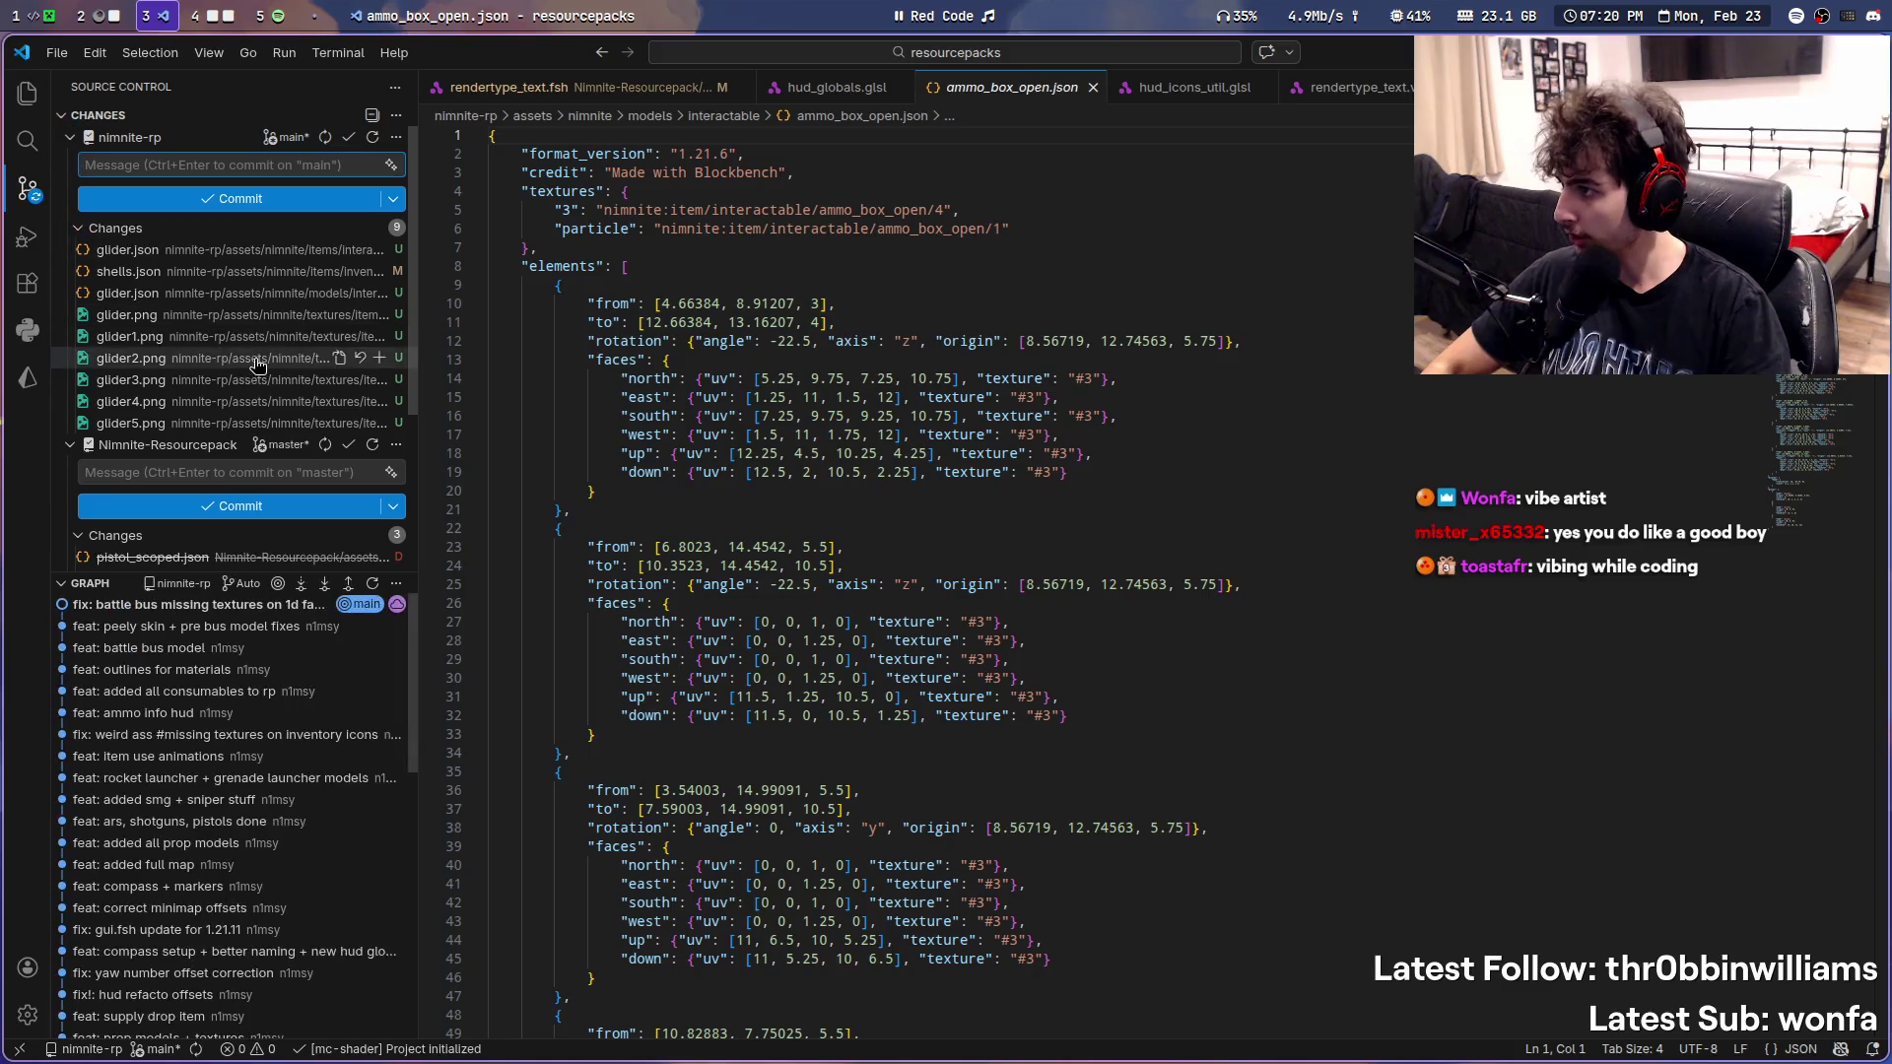
- Commit the glider changes to nimnite-rp with the message 'feat: glider'
click(185, 164)
text(feat: glider)
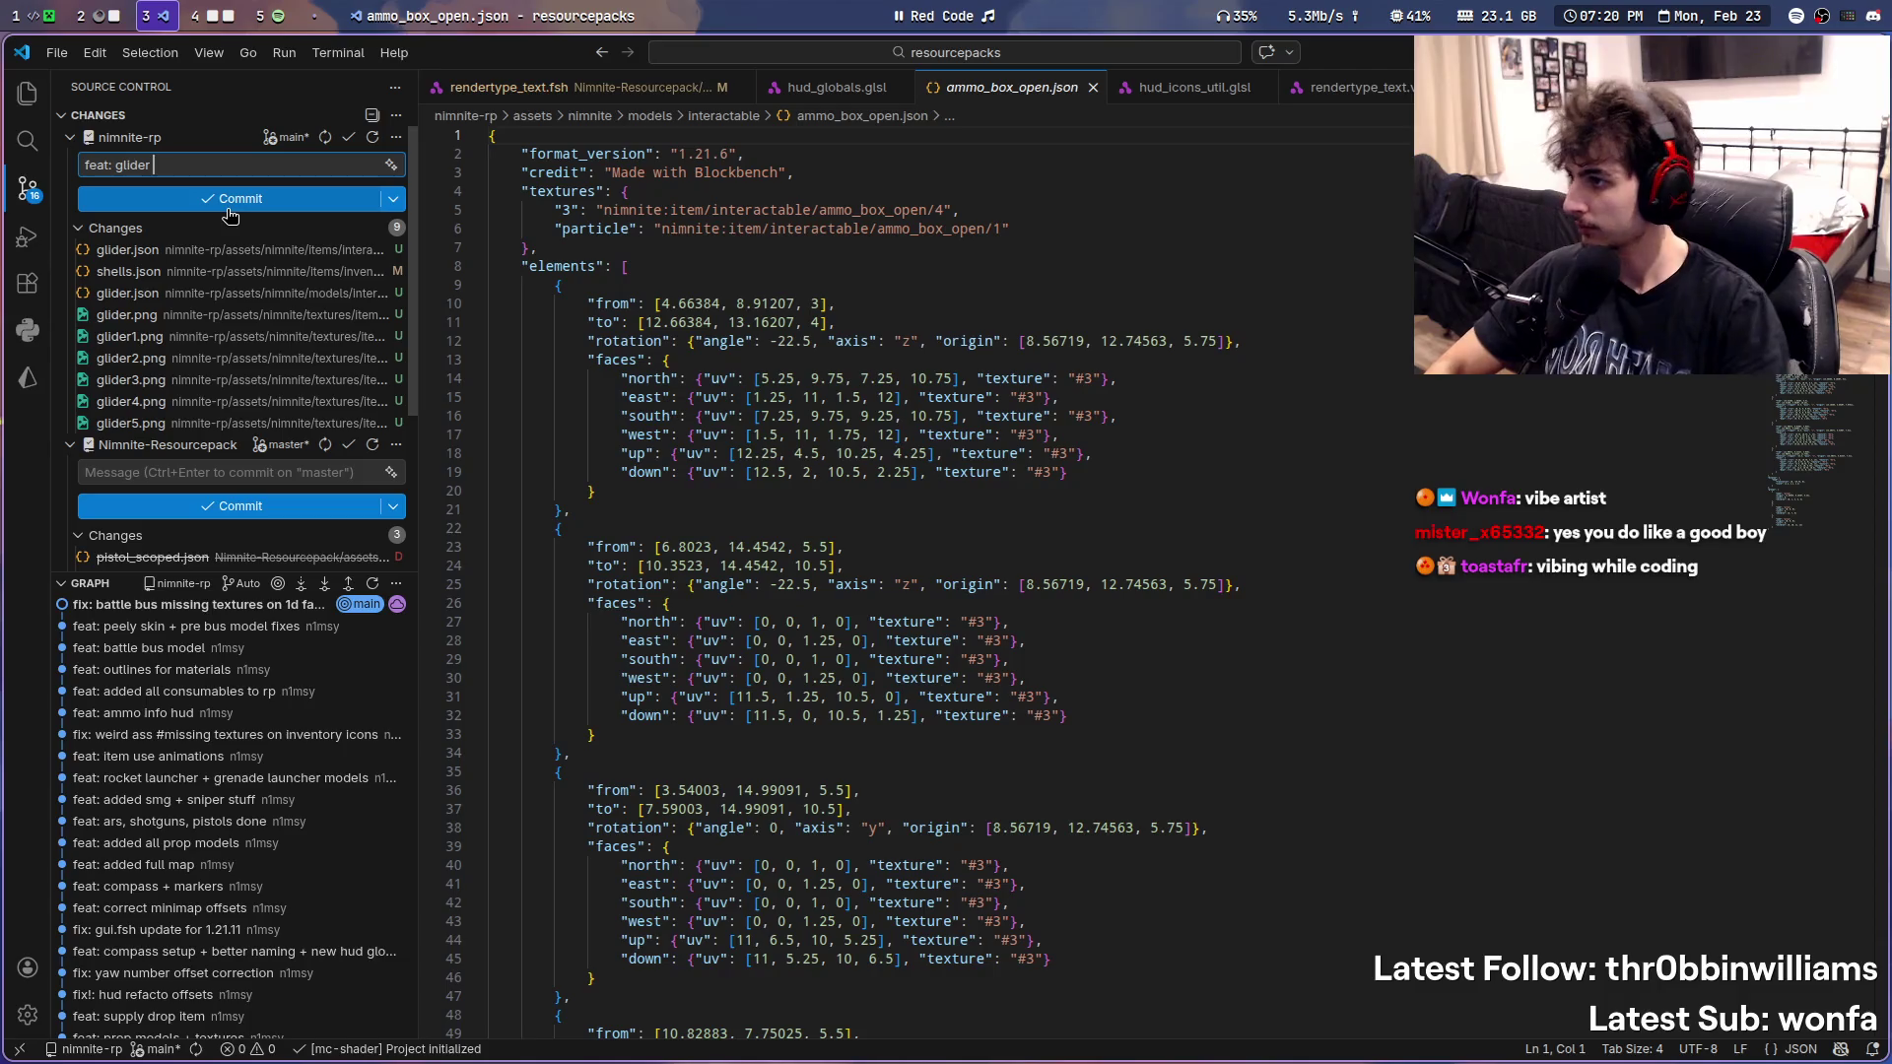
click(240, 198)
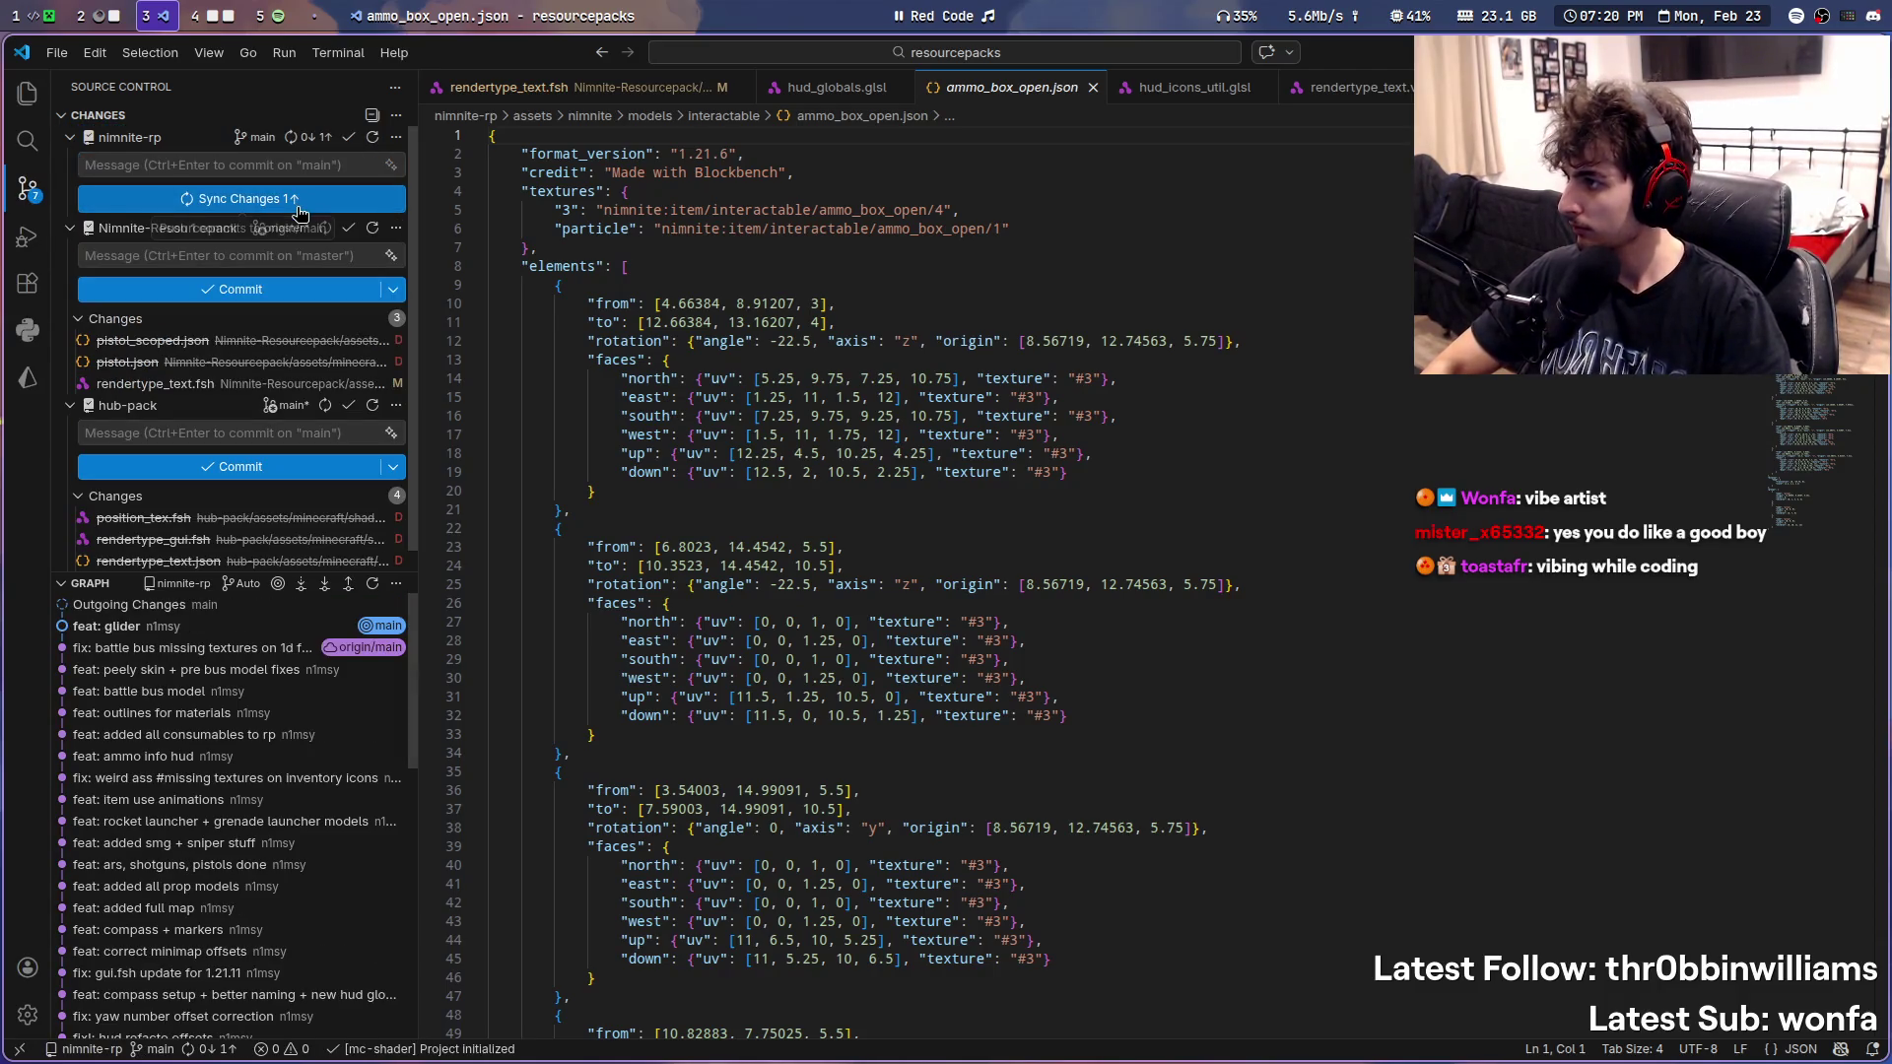
click(26, 95)
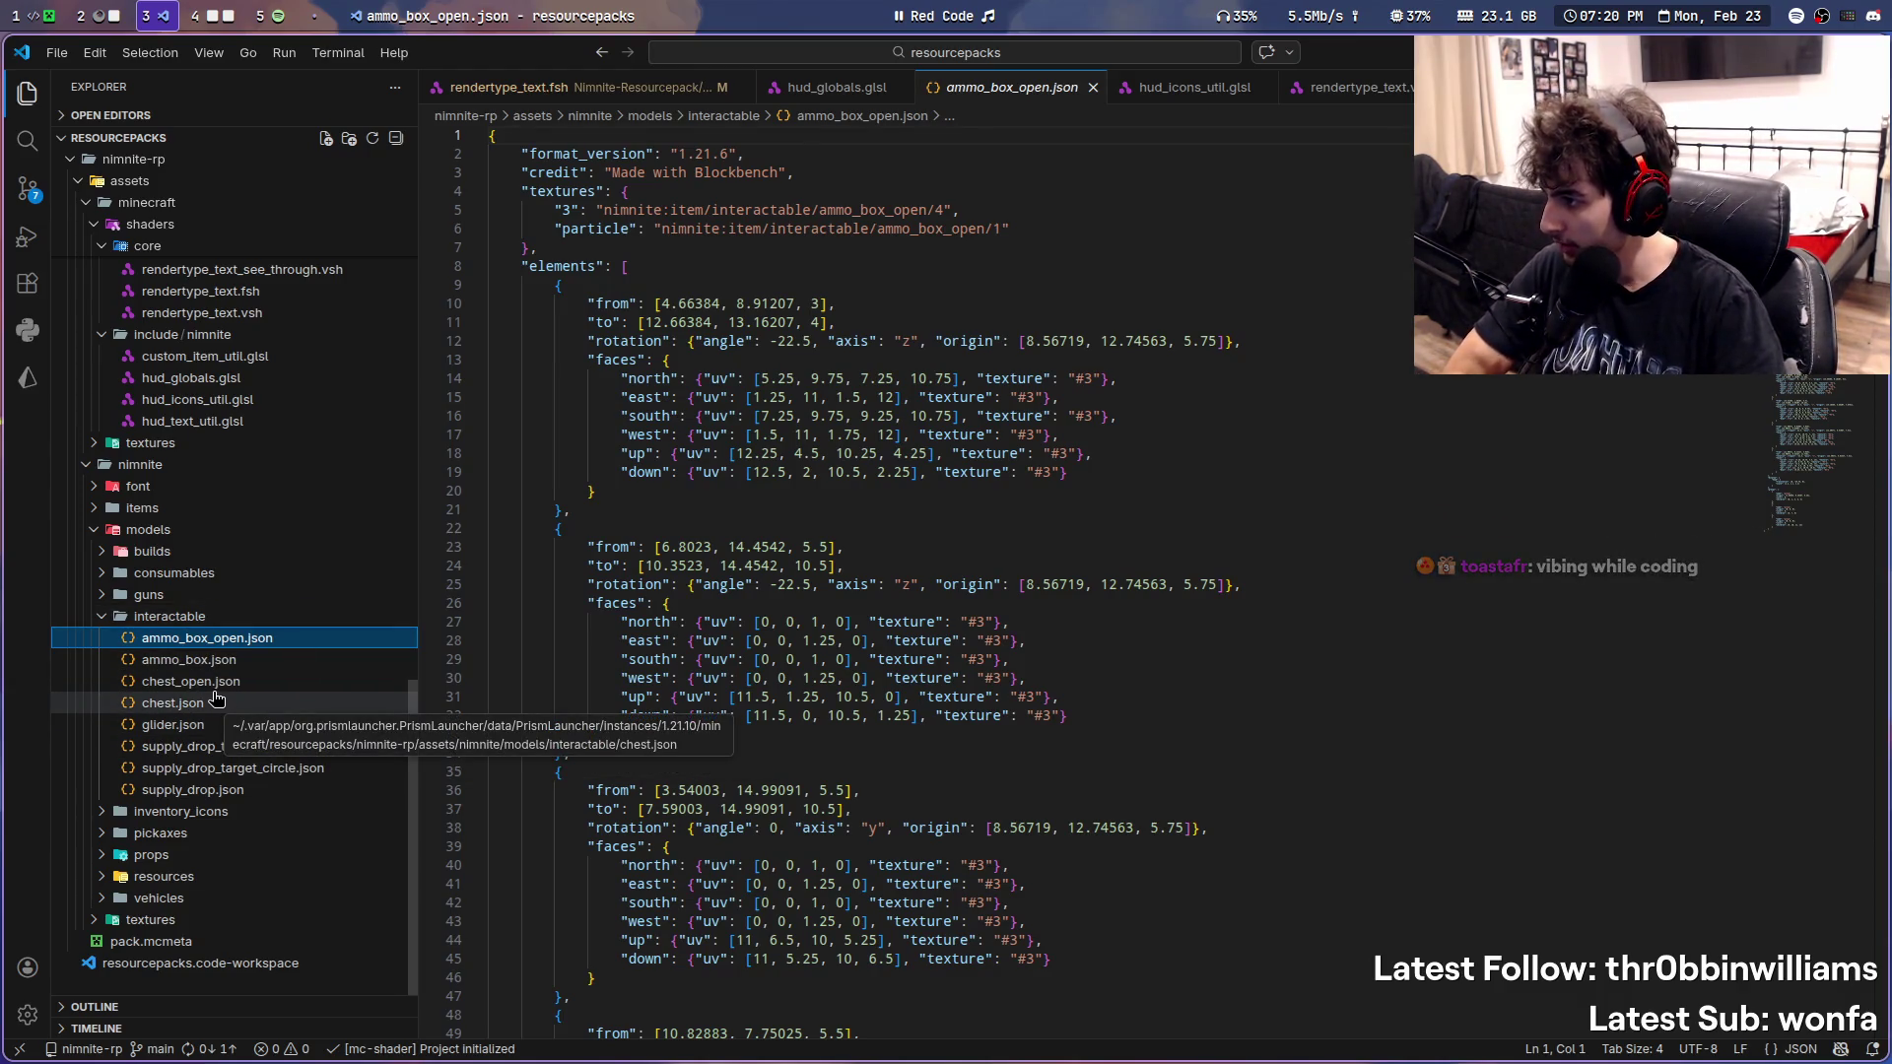
- Copy the interactable models folder's path and return to Blockbench's file options
right_click(237, 656)
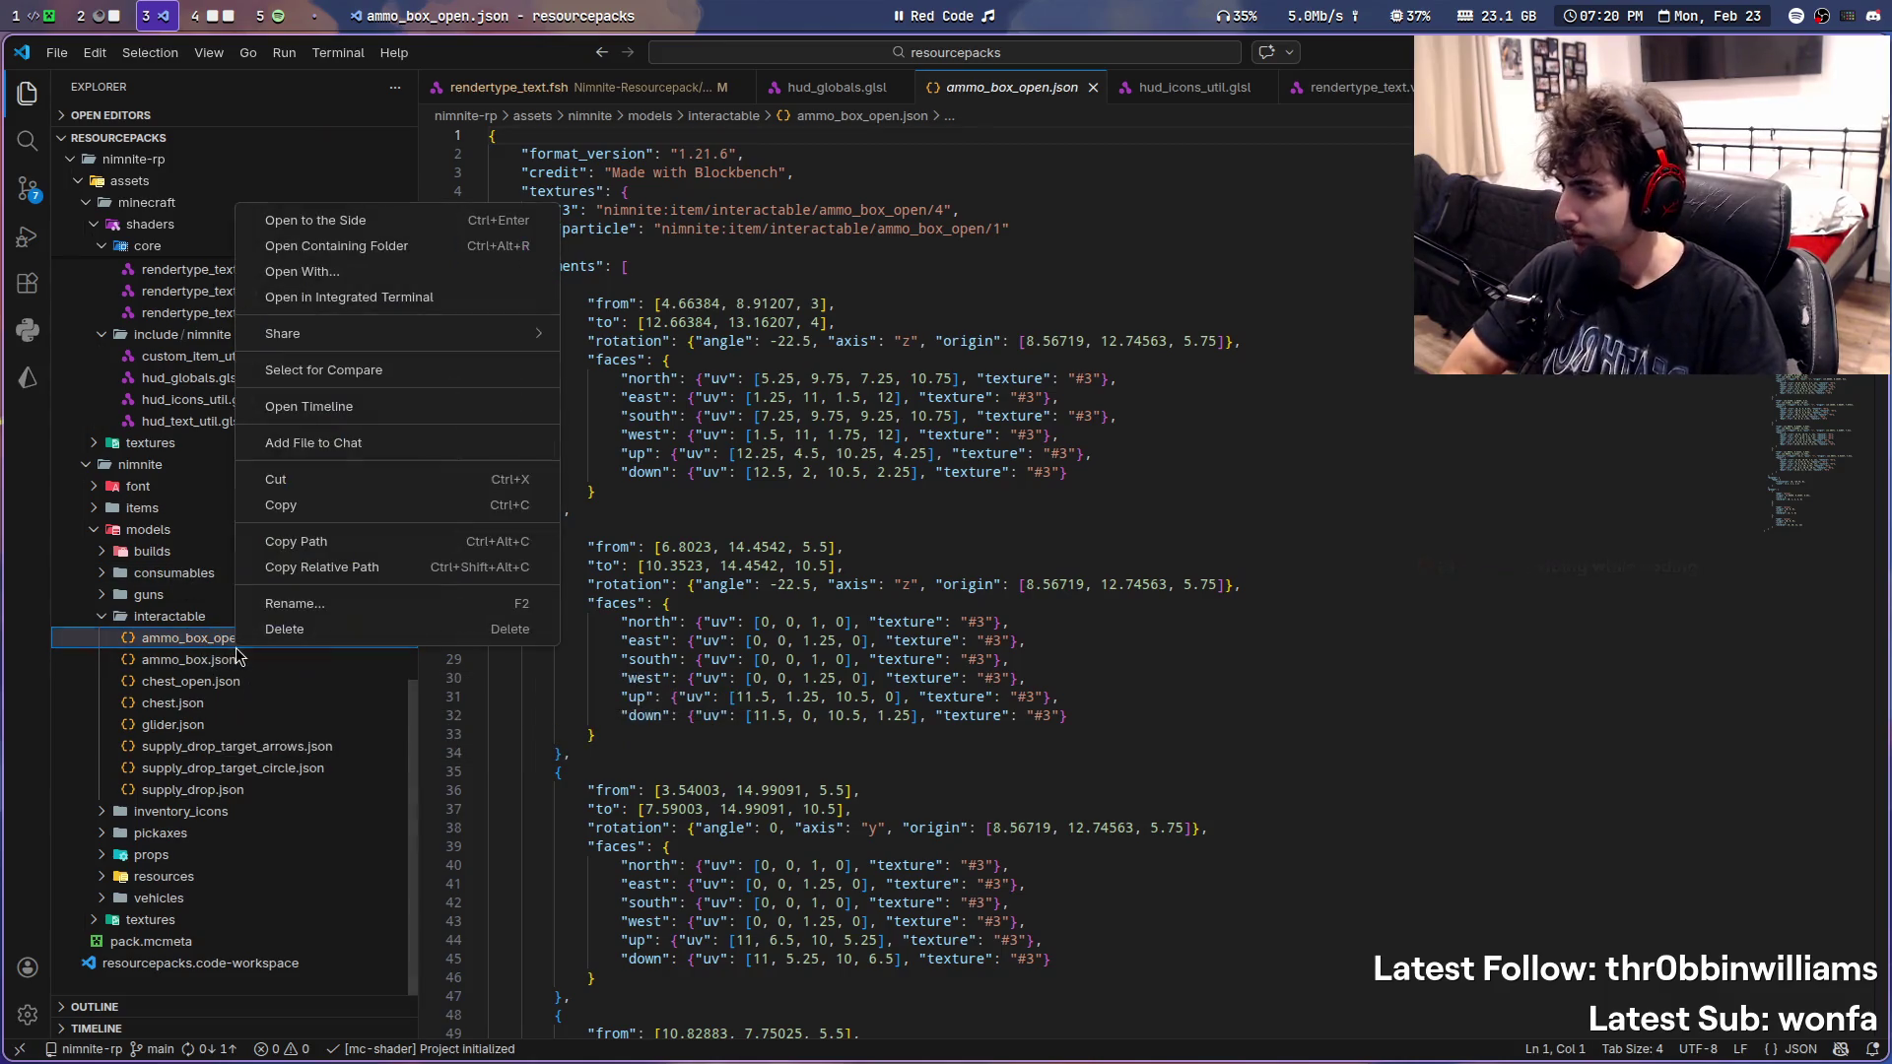
right_click(166, 618)
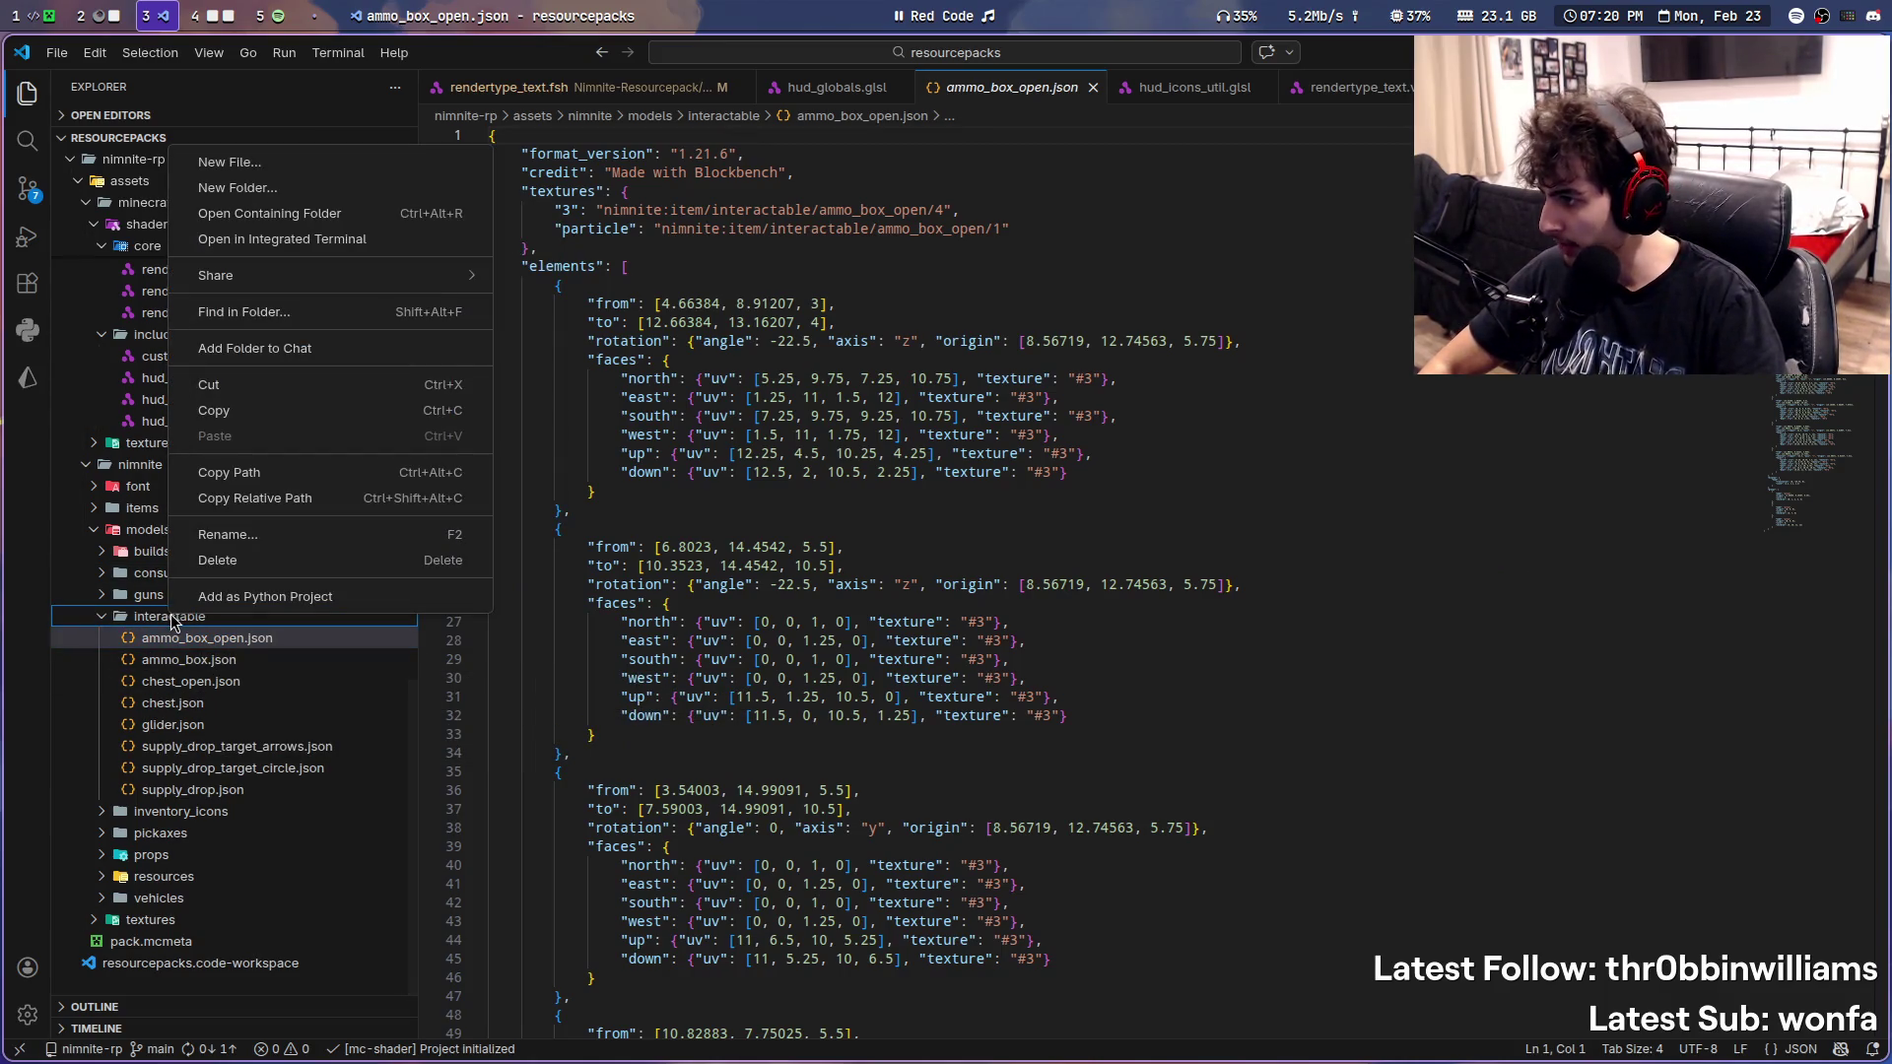
key(Escape)
click(146, 629)
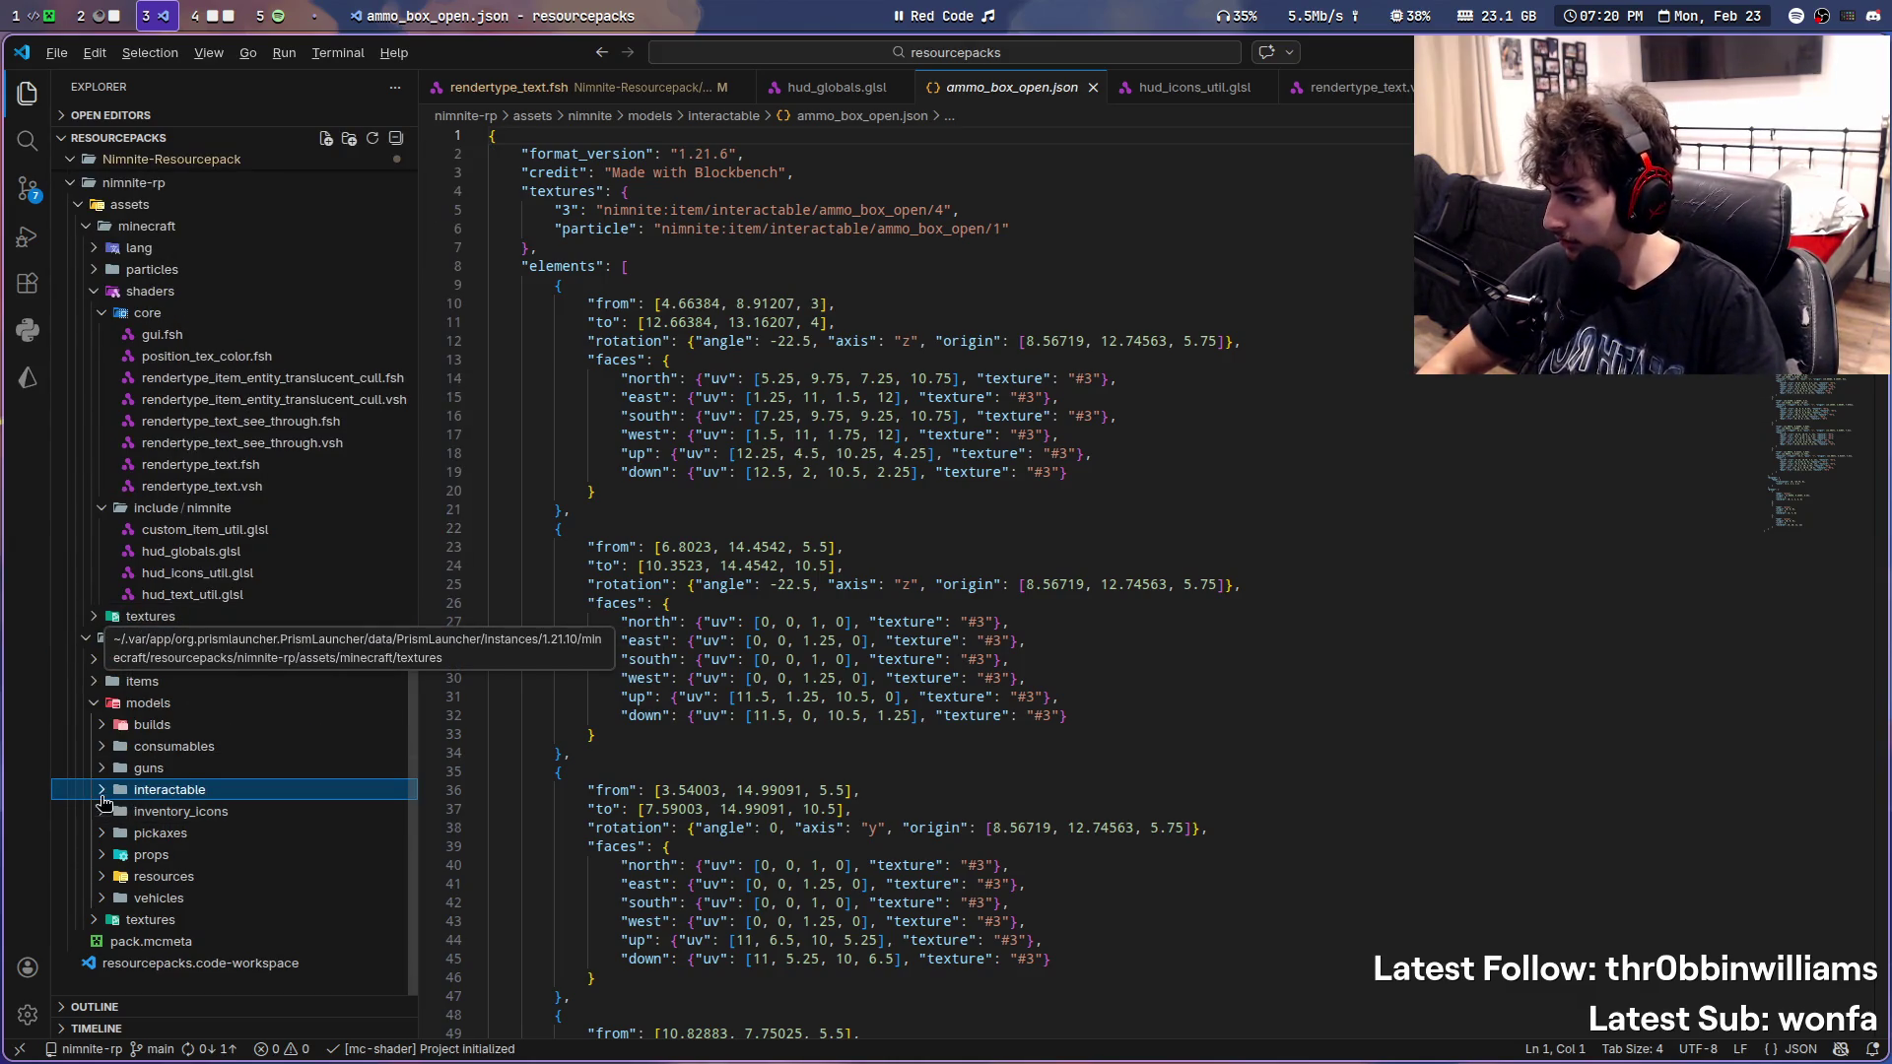
click(153, 791)
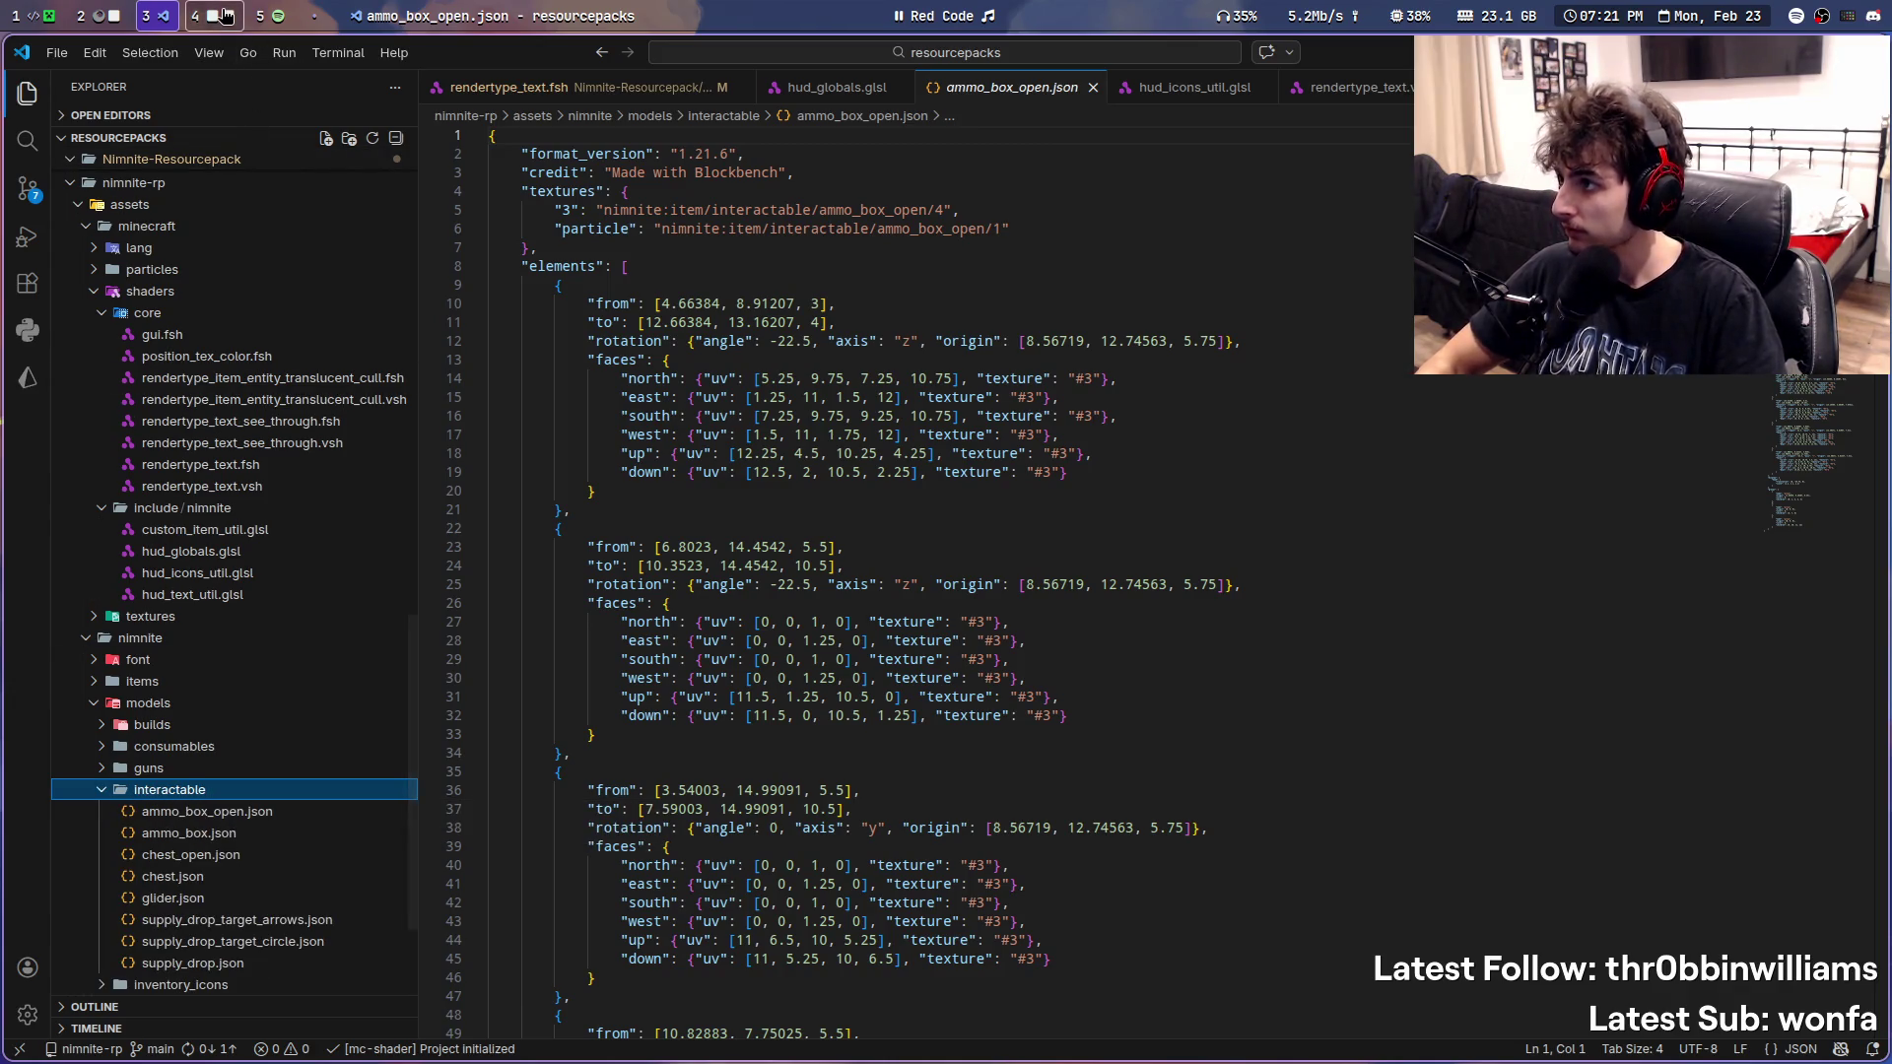
key(super+4)
click(755, 49)
mouse_move(789, 410)
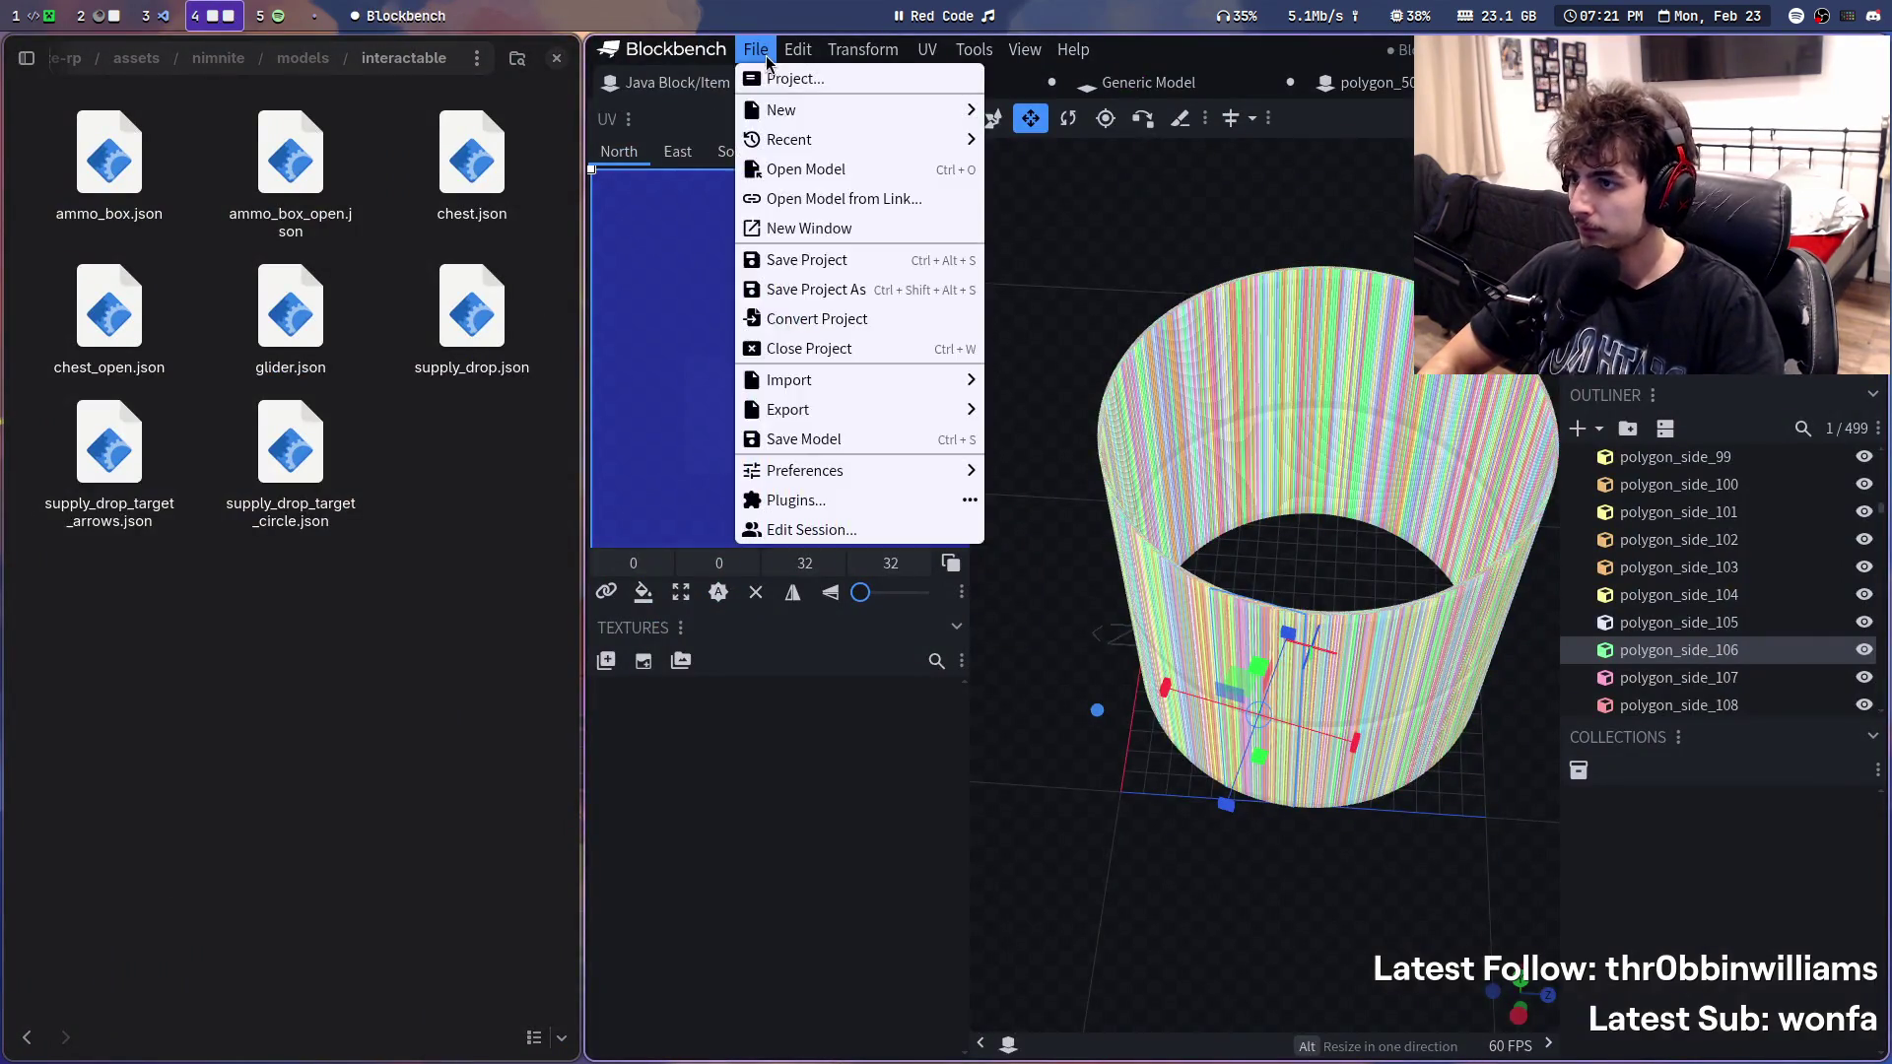
- Export the cylinder as Java Block/Item Model storm_circle.json into the interactable models folder
click(1041, 405)
key(ctrl+v)
key(Return)
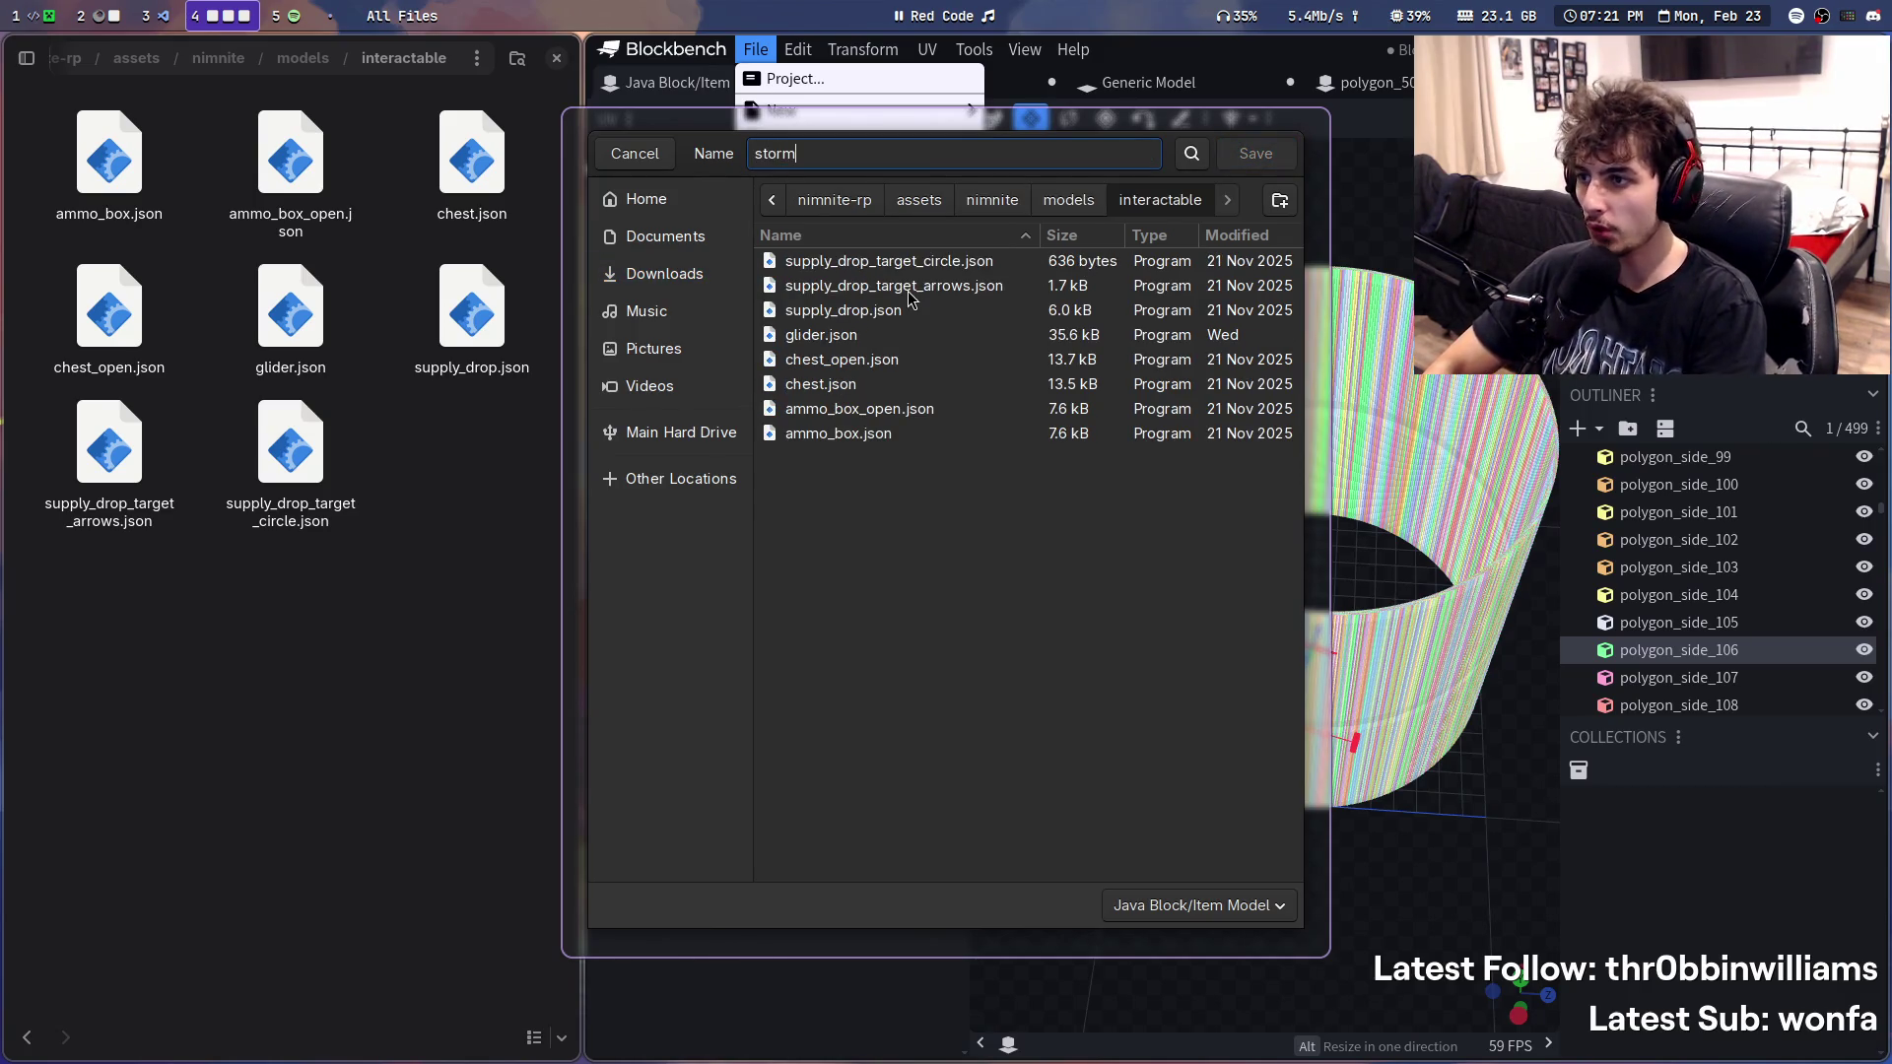
text(m)
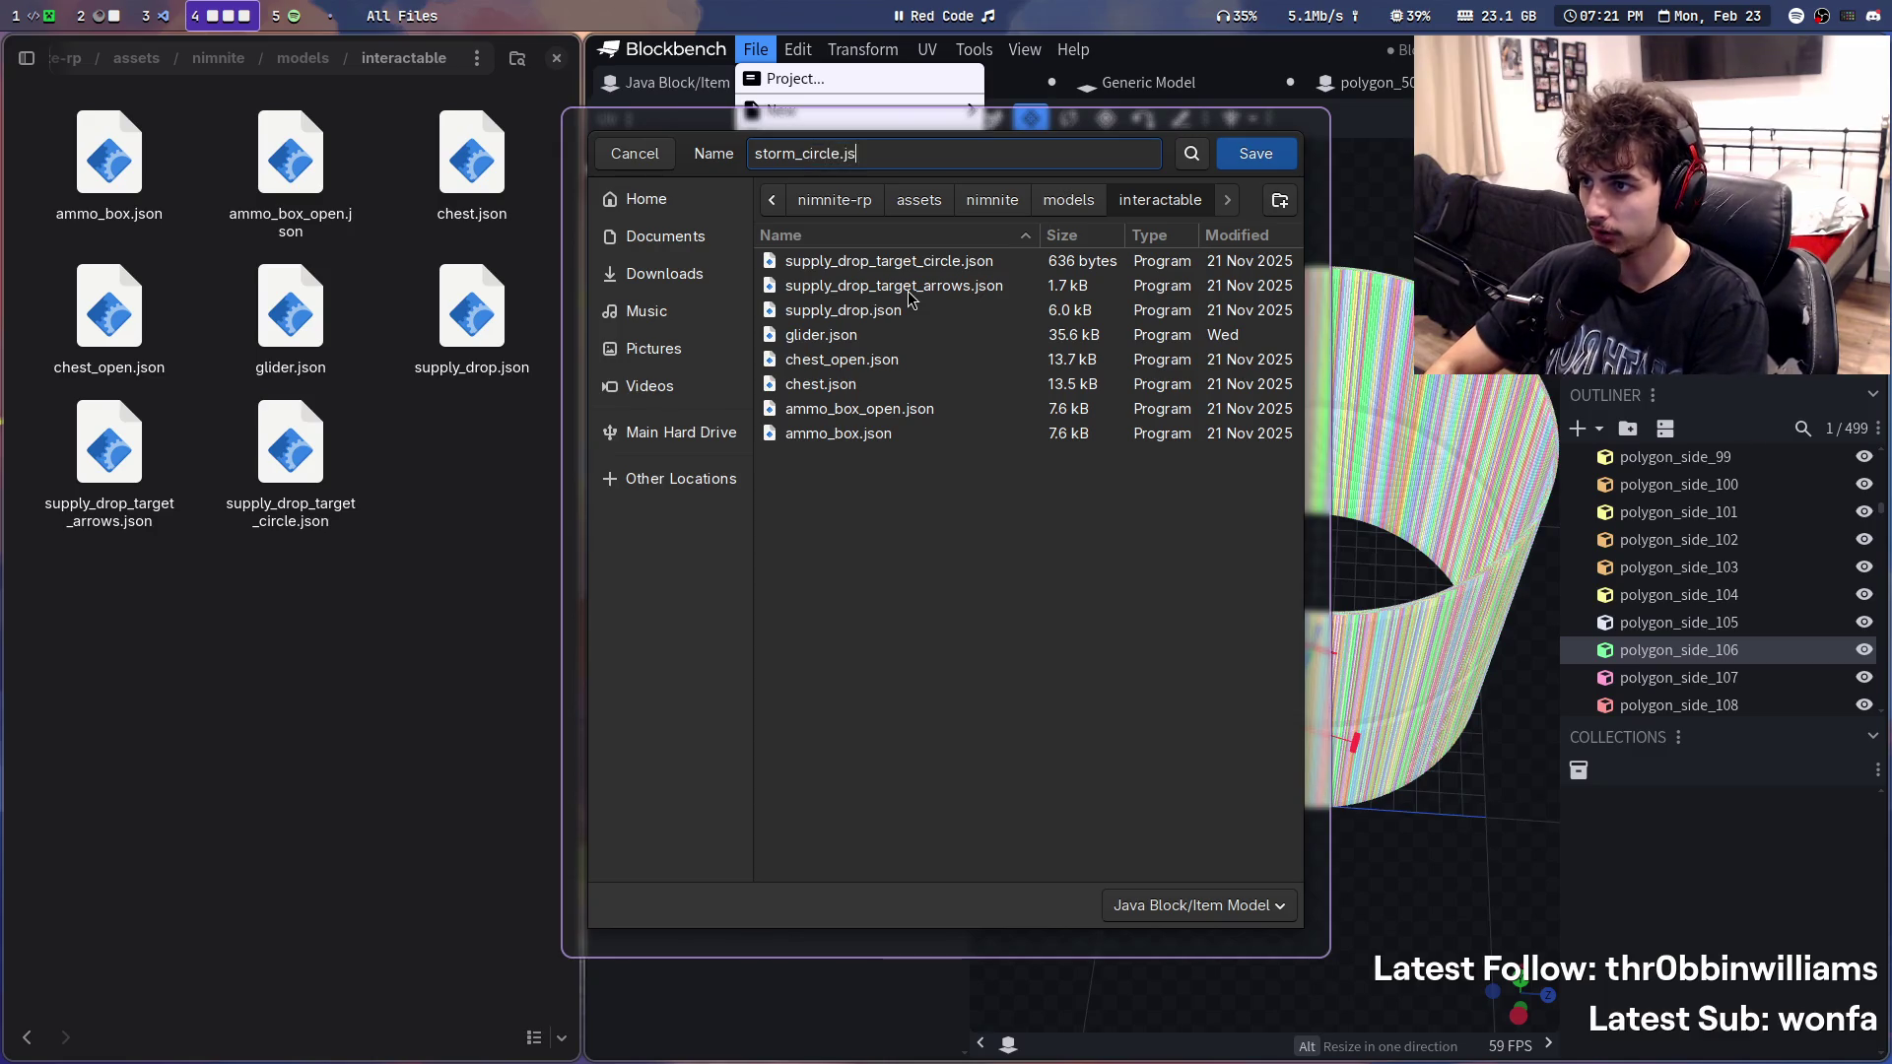
key(Return)
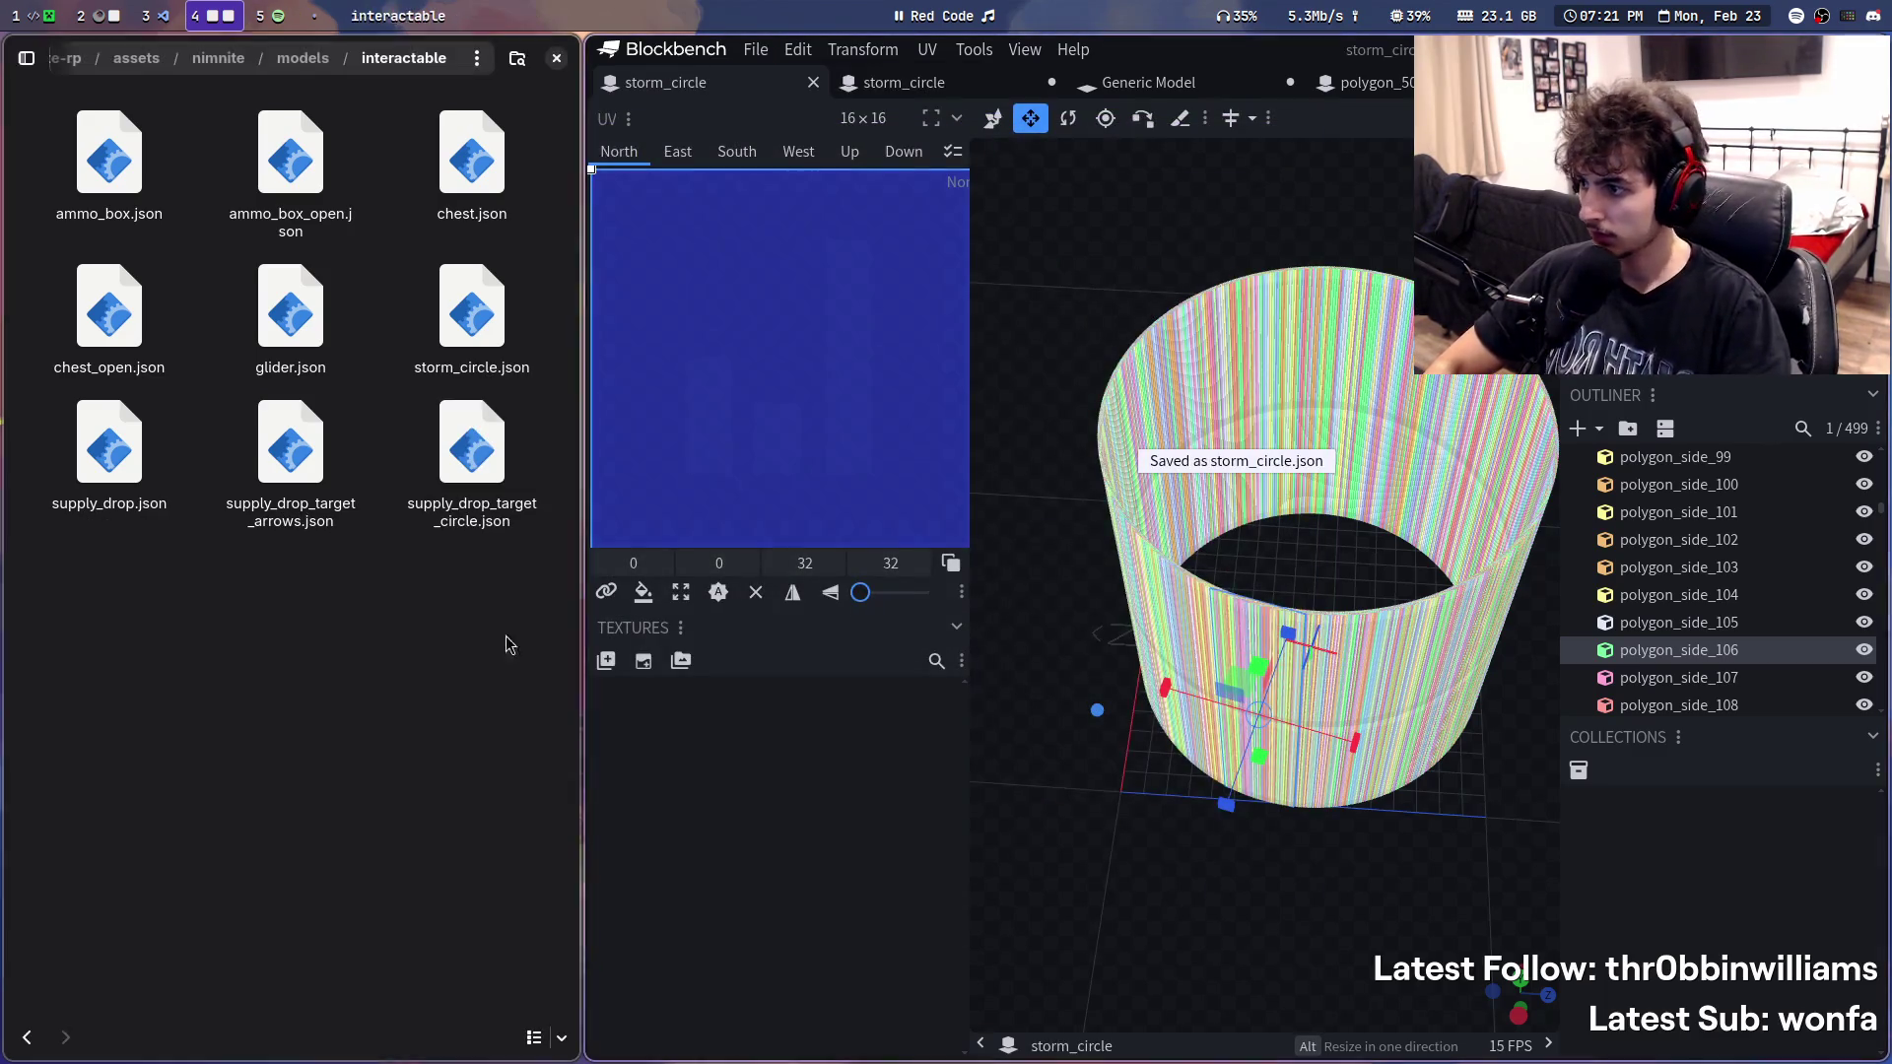
- Check the saved storm_circle.json and return to the Claude chat workspace
click(487, 313)
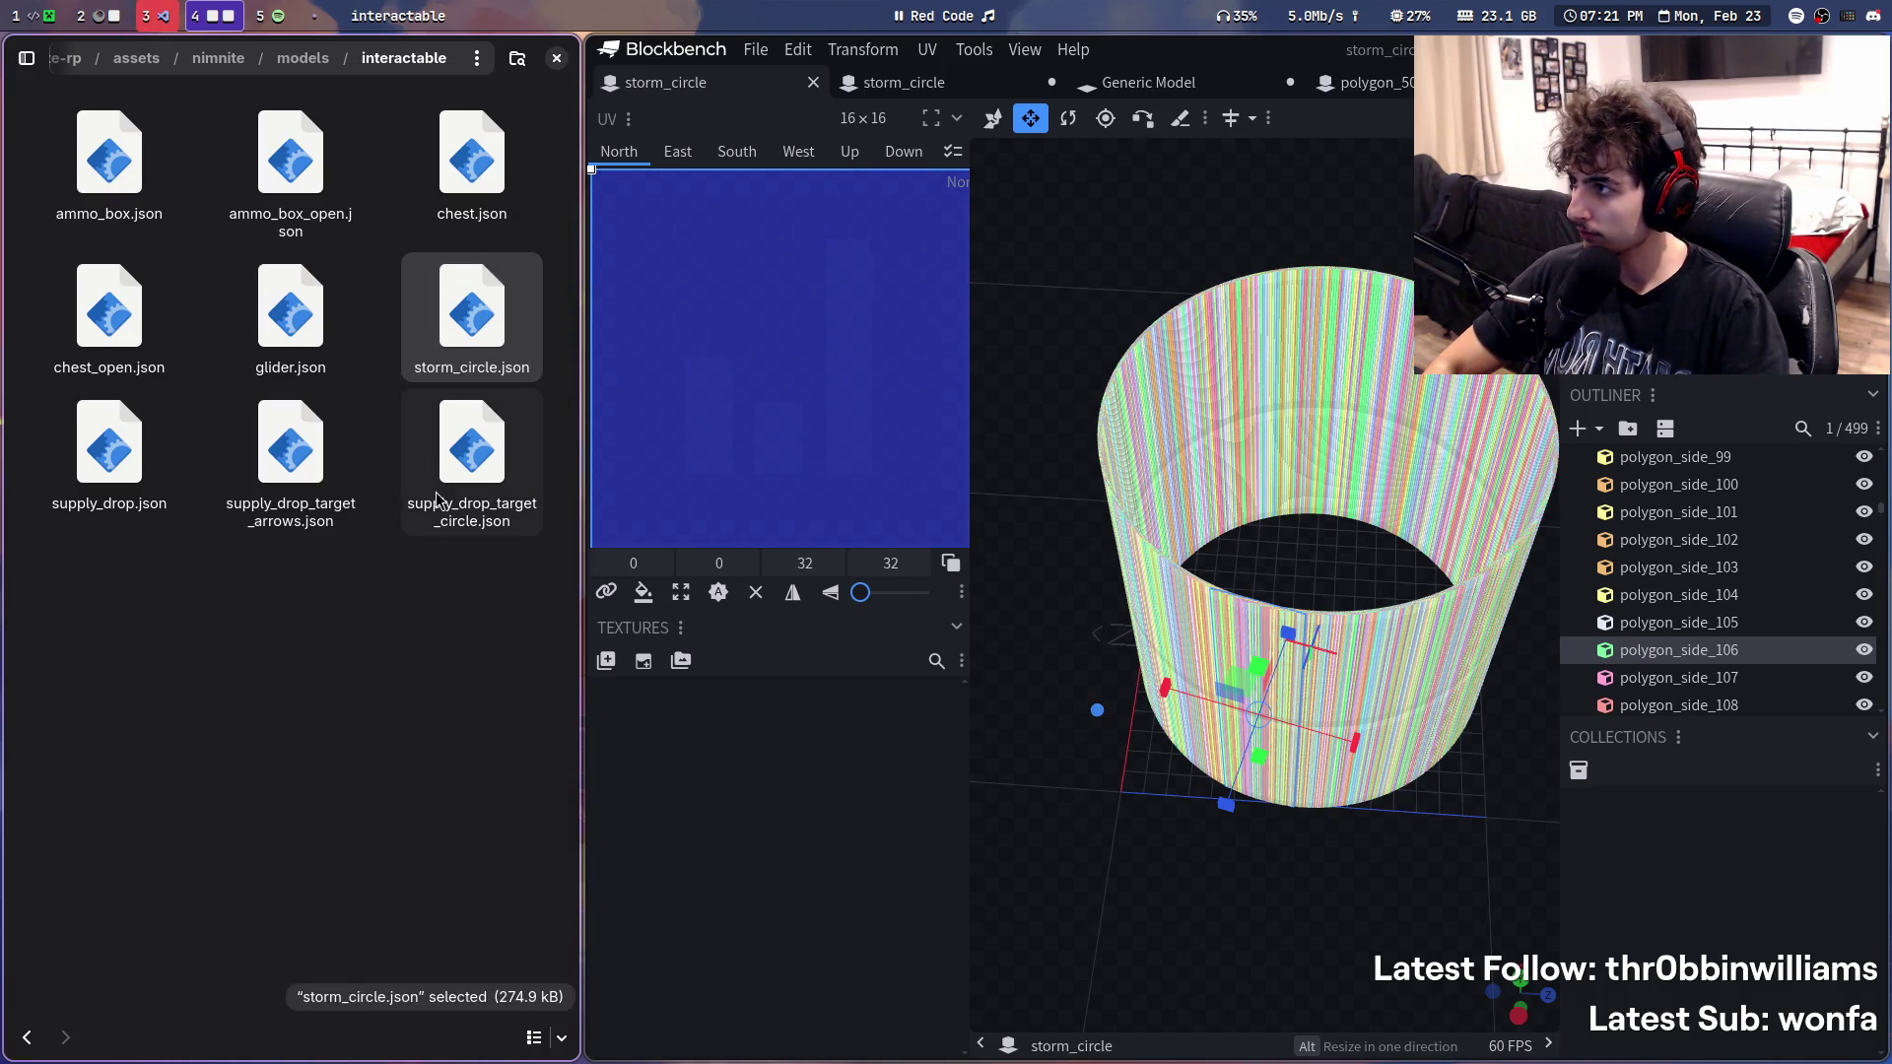
double_click(444, 313)
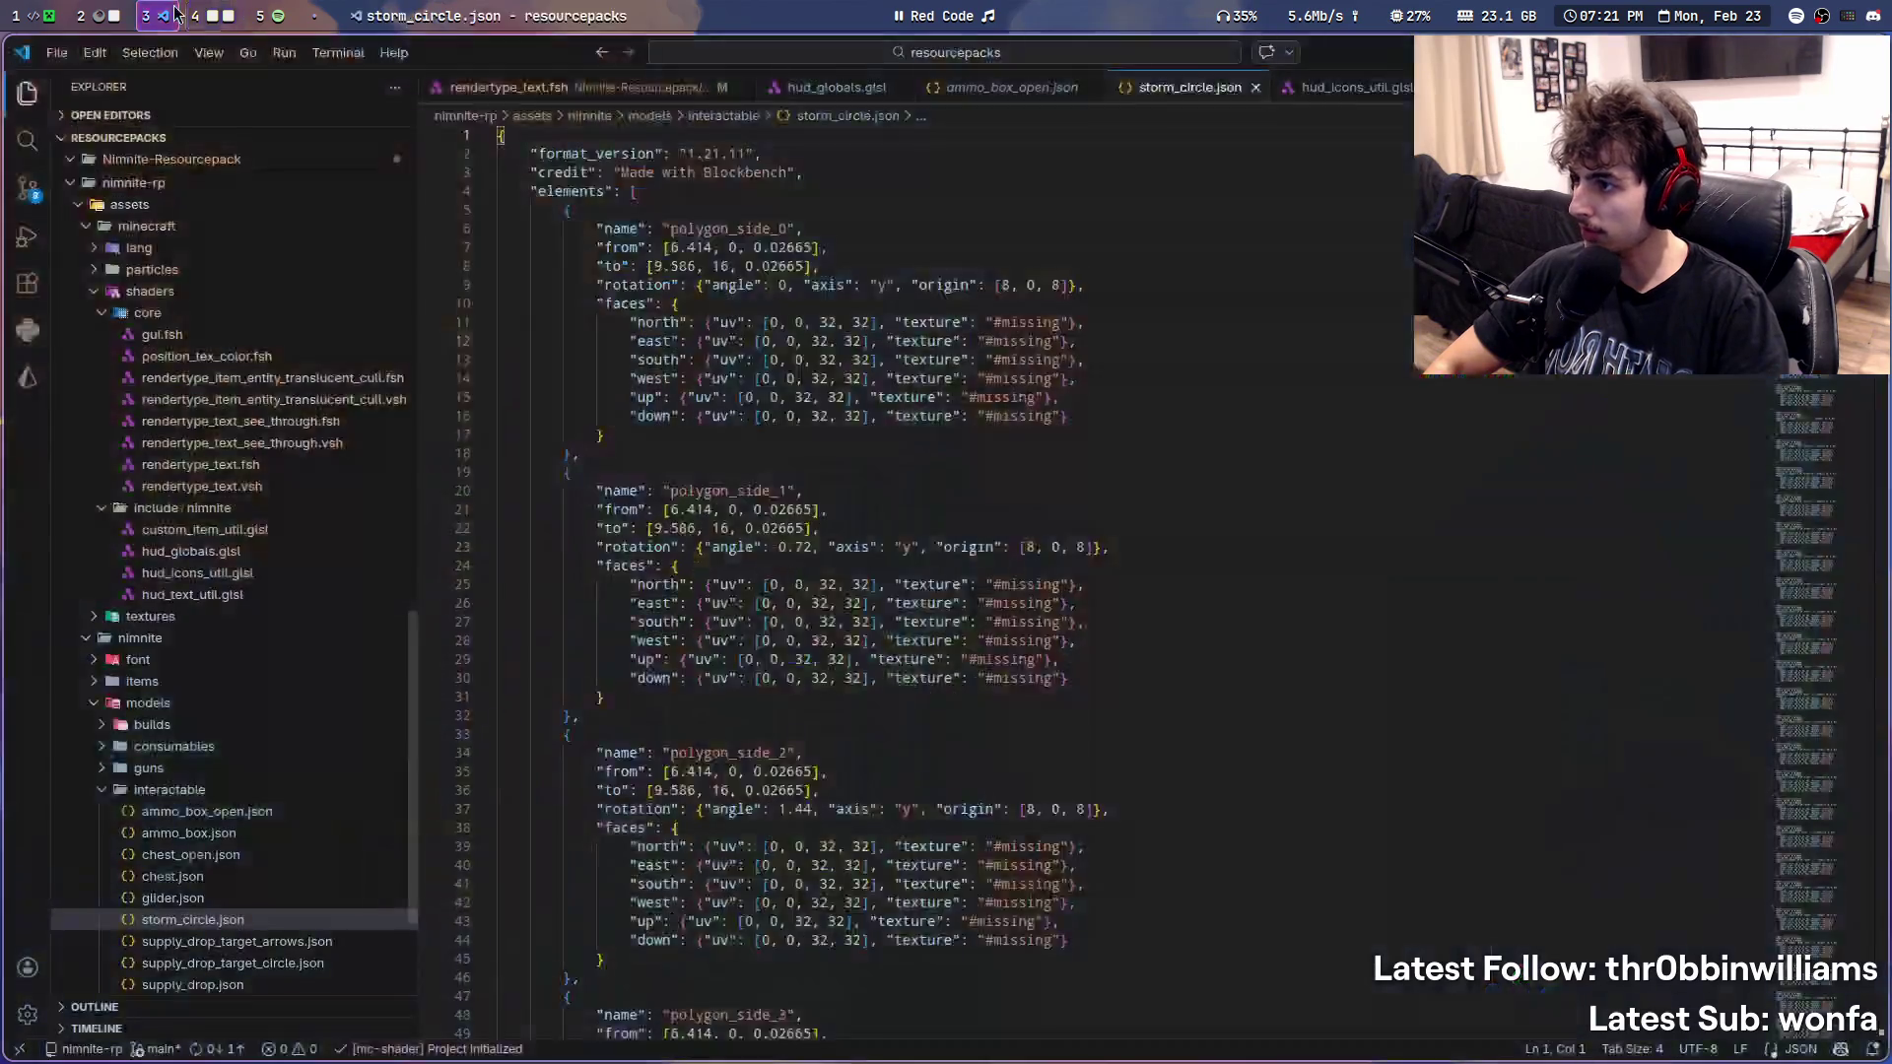
key(super+4)
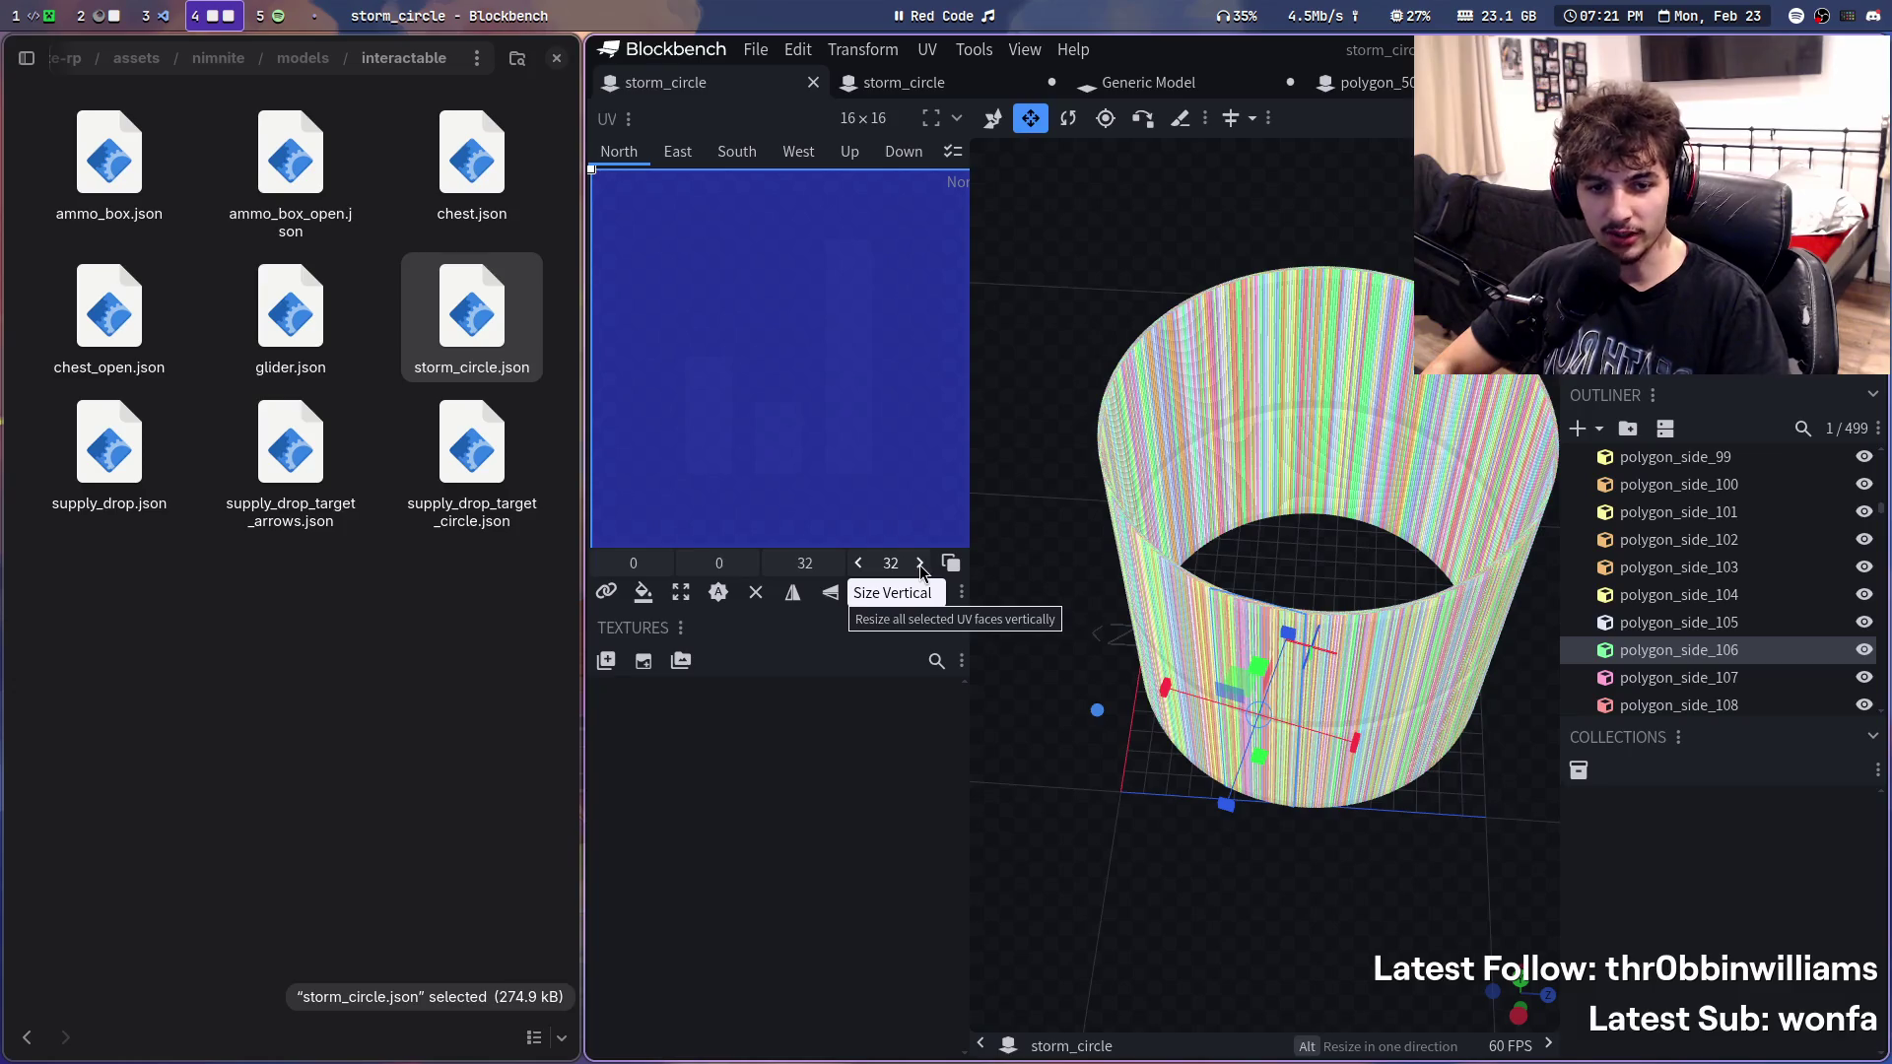
key(super+2)
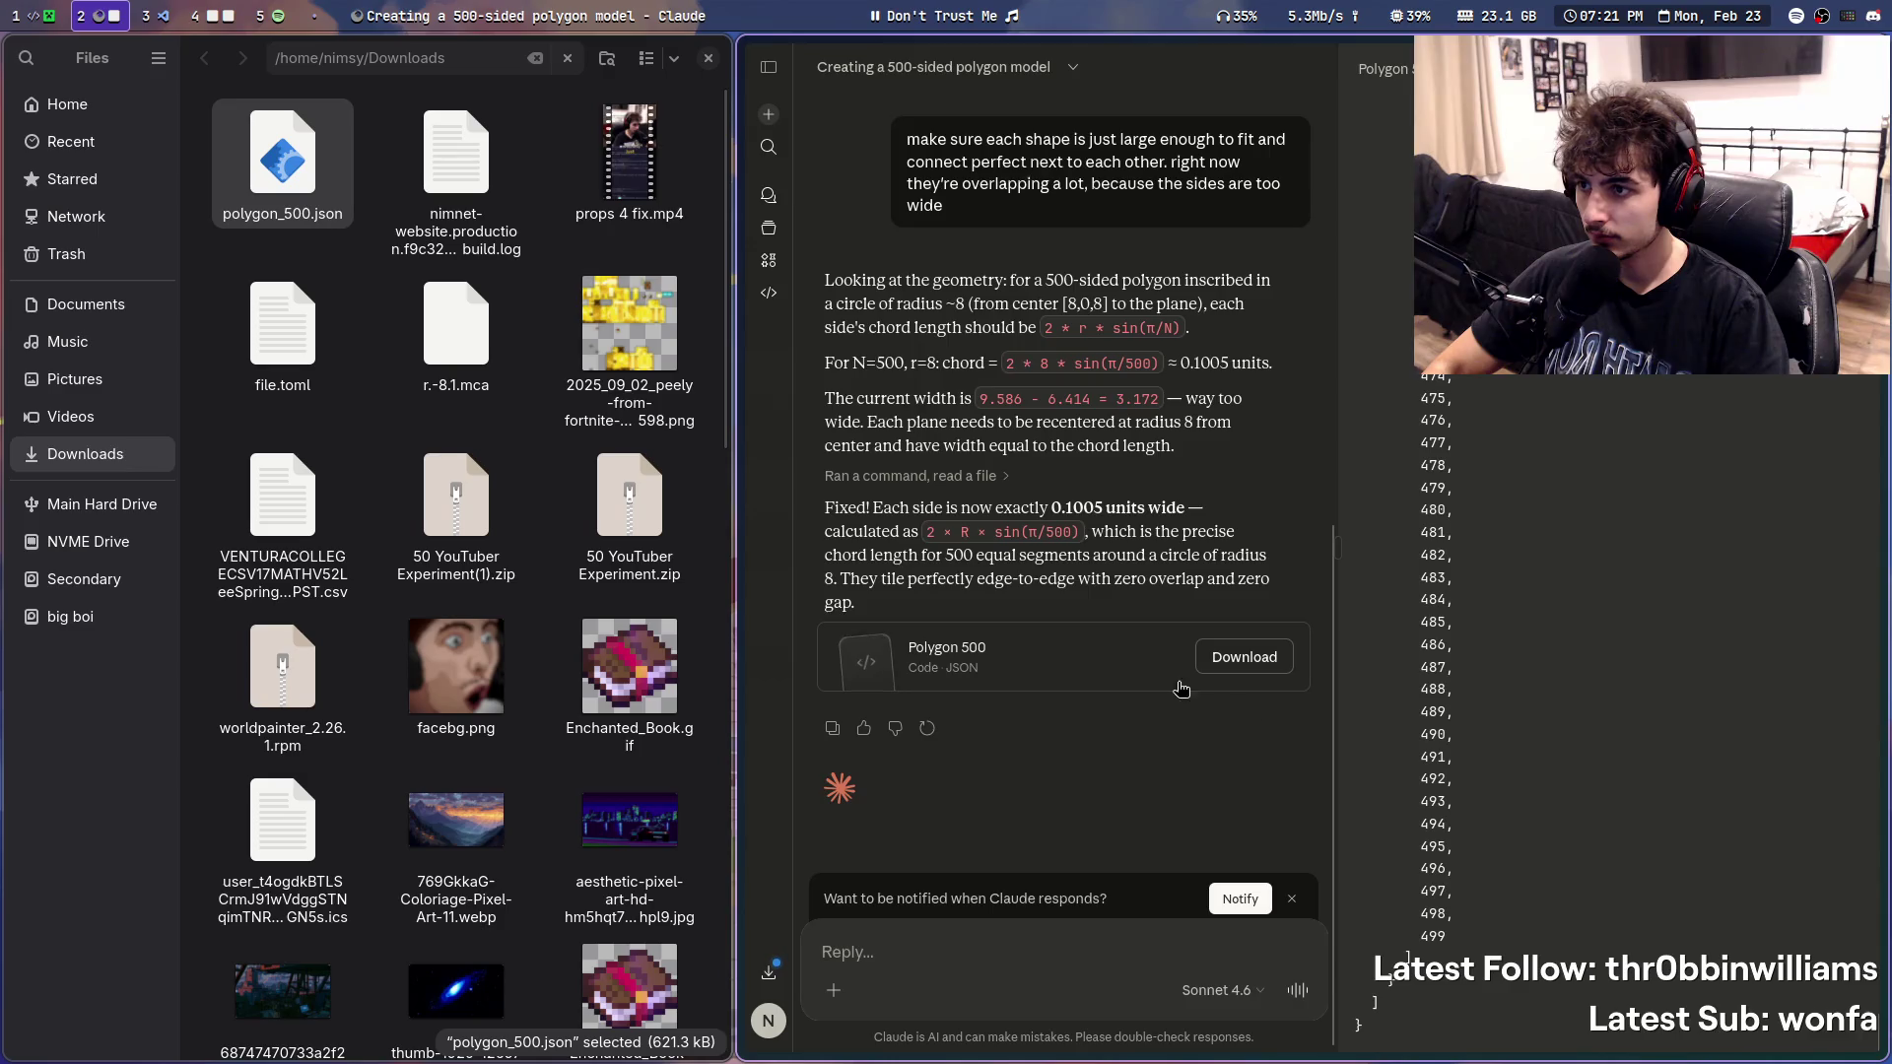
scroll(1183, 665, up, 5)
scroll(1123, 650, down, 3)
scroll(1086, 639, down, 2)
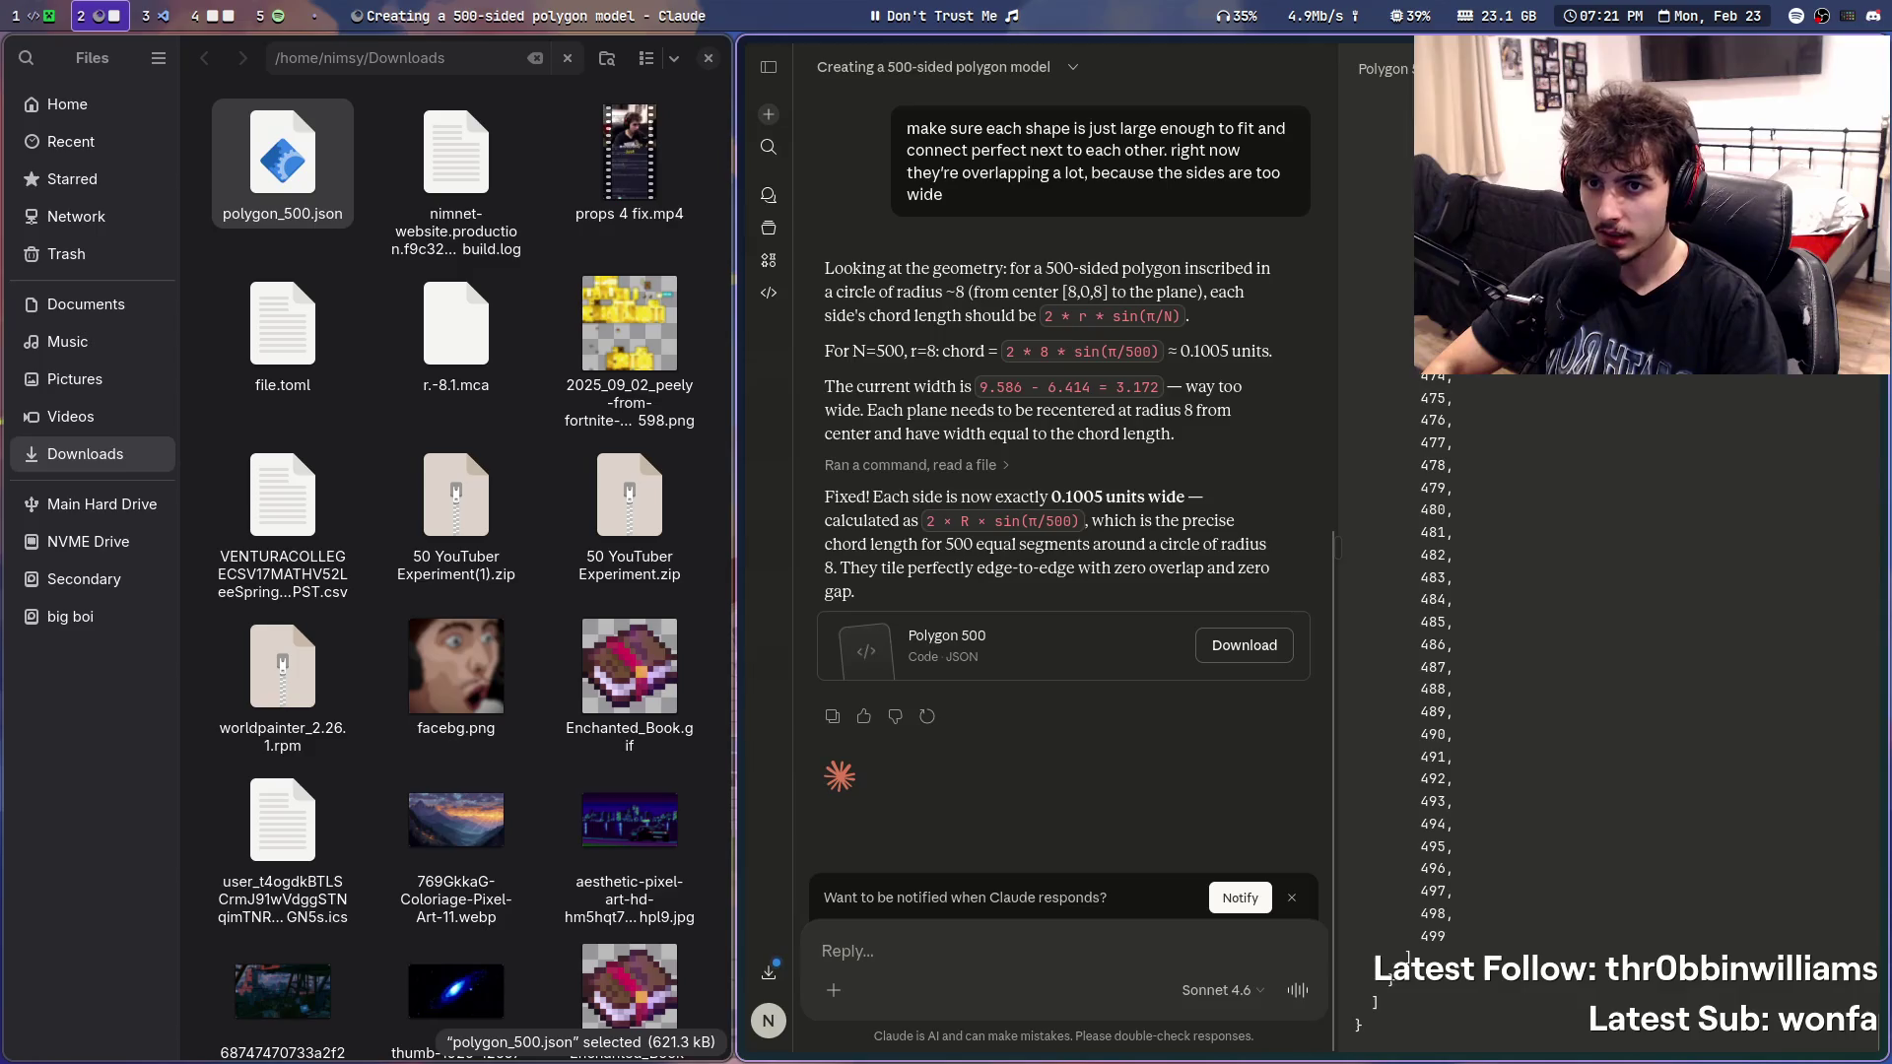
- Replace storm_circle.json's whole contents in VS Code with the downloaded polygon_500 JSON
key(super+4)
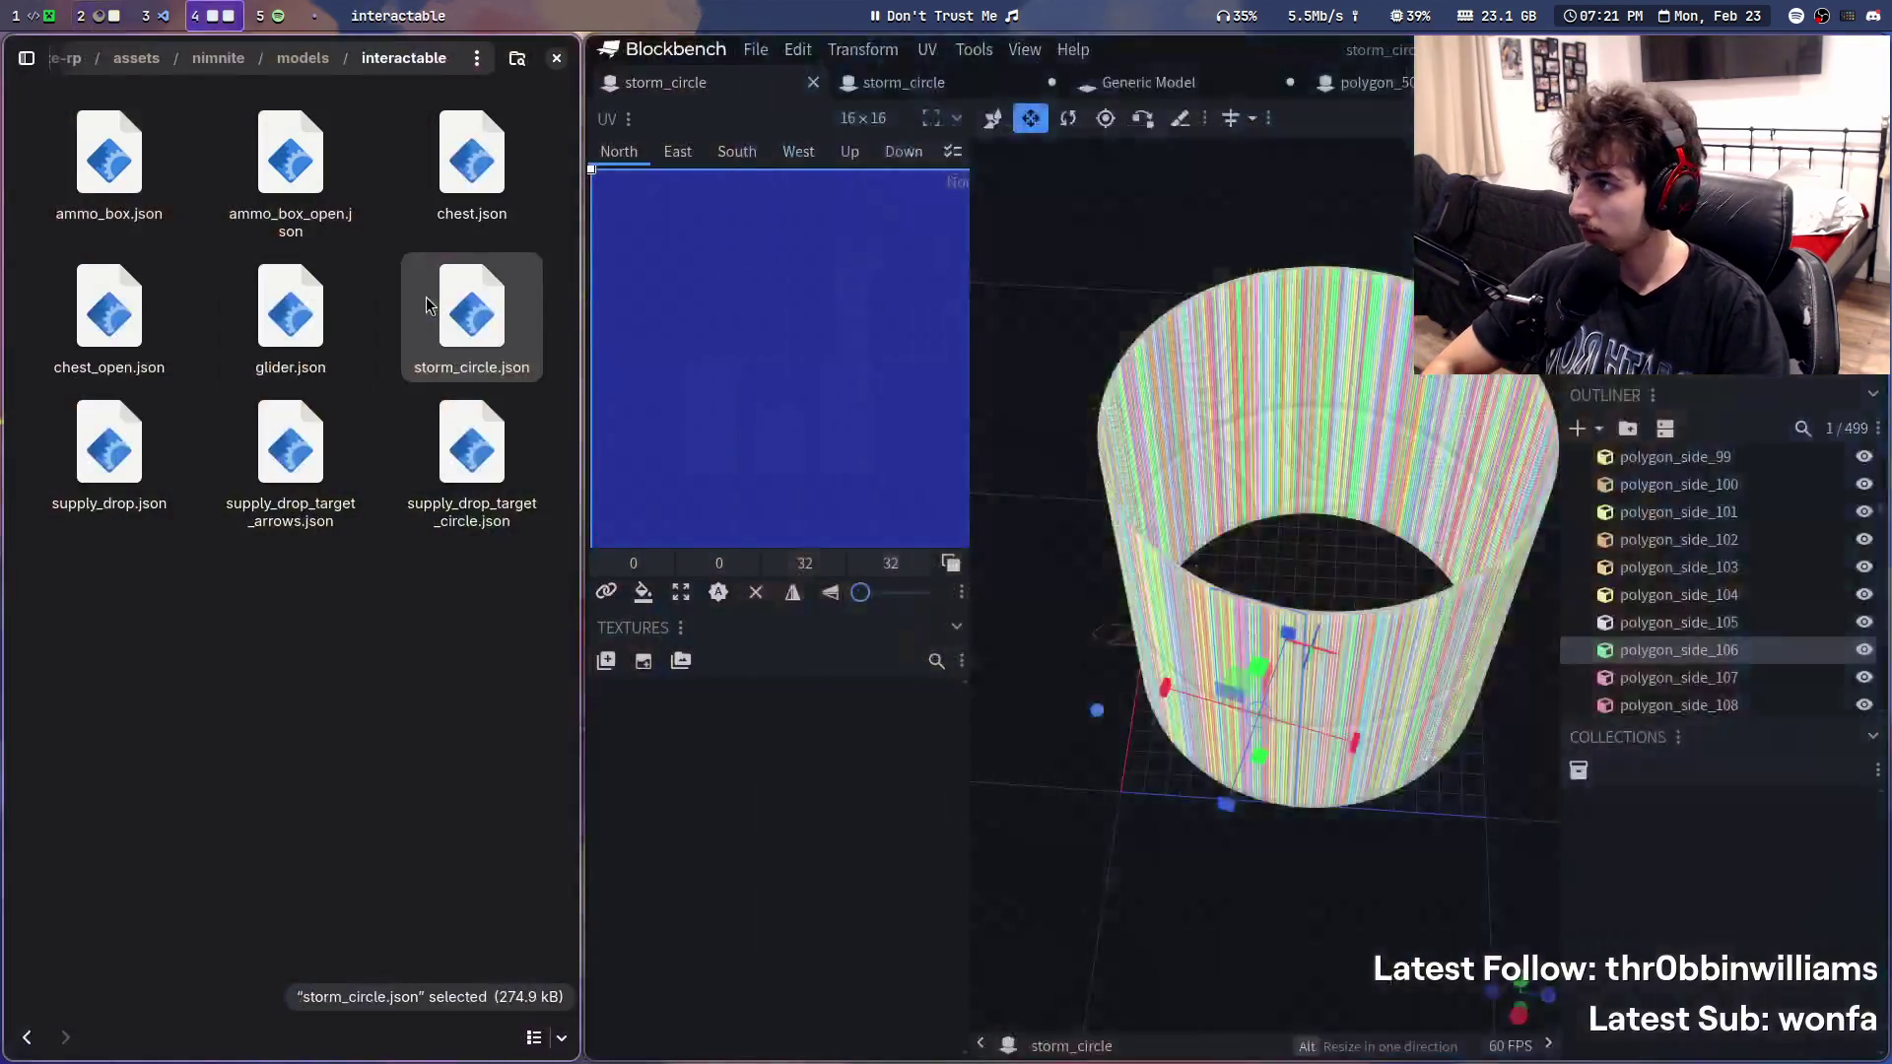
key(super+2)
key(super+1)
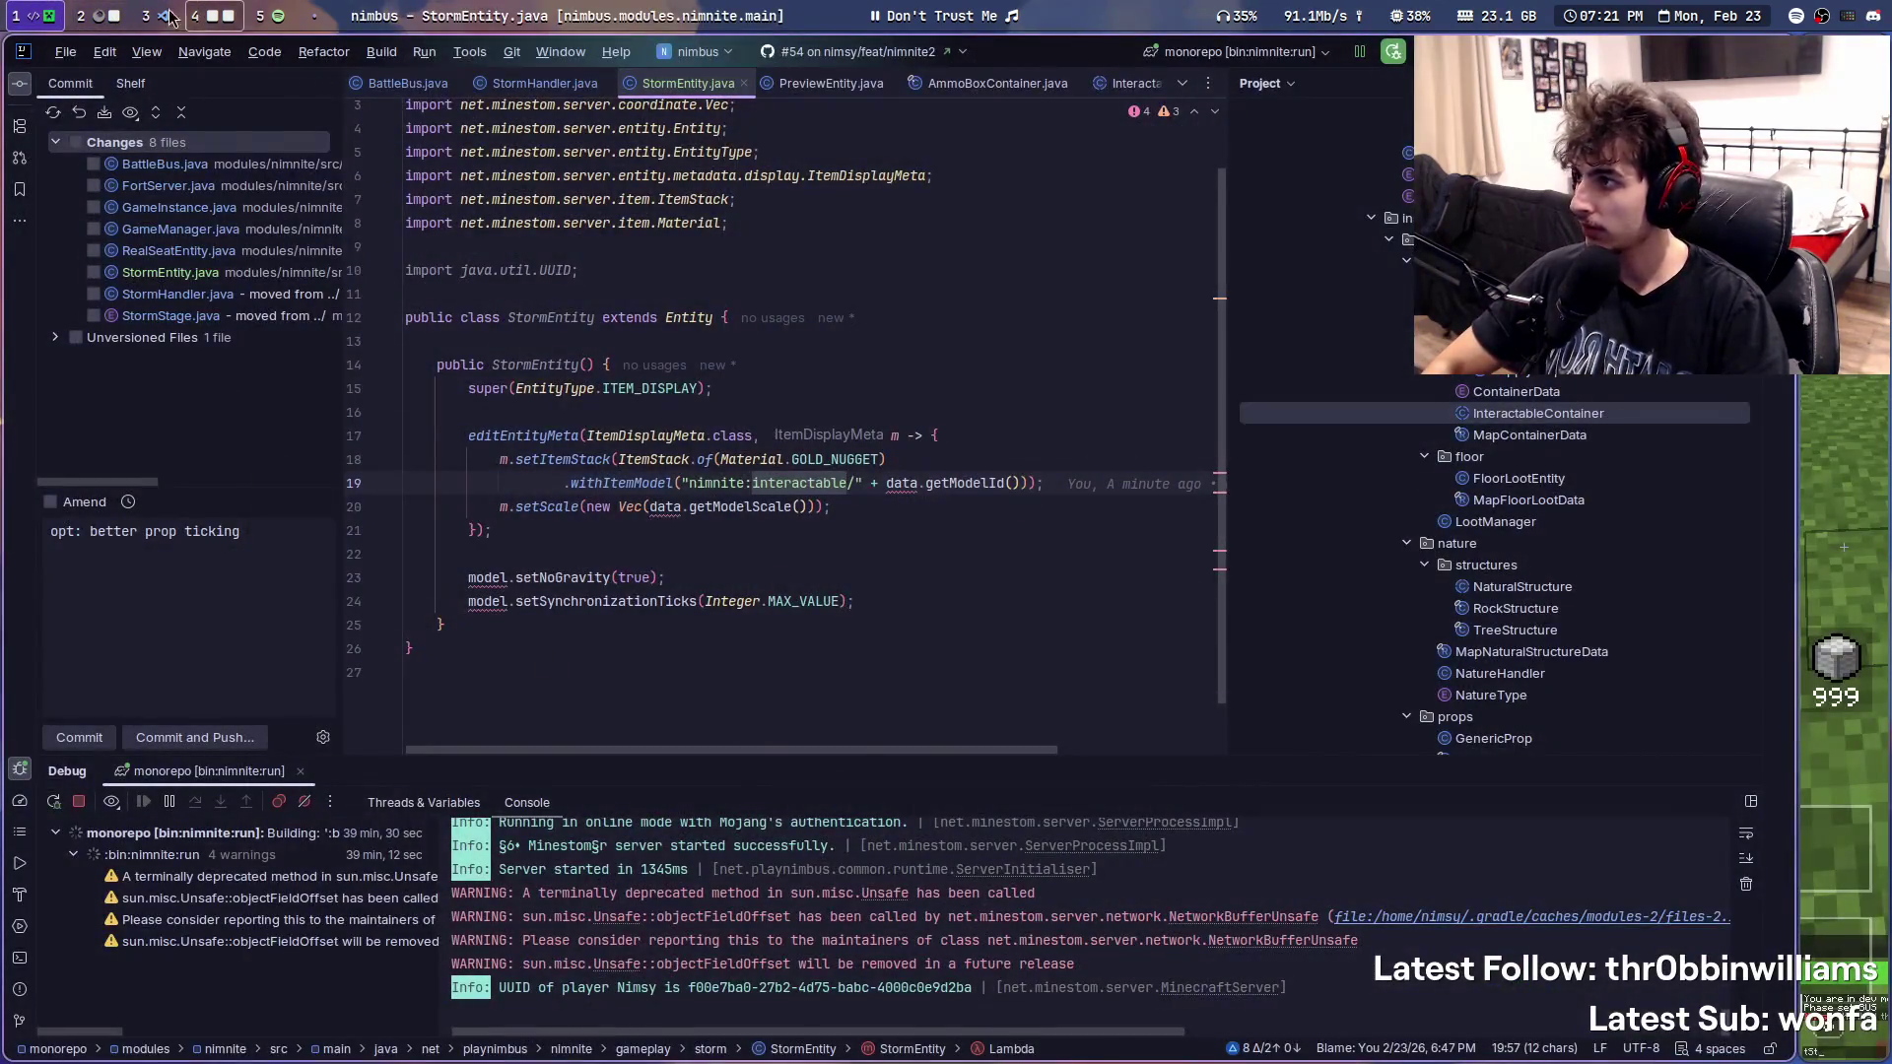
key(super+3)
key(ctrl+a)
key(ctrl+v)
scroll(971, 731, up, 10)
scroll(970, 832, up, 12)
scroll(1043, 764, up, 12)
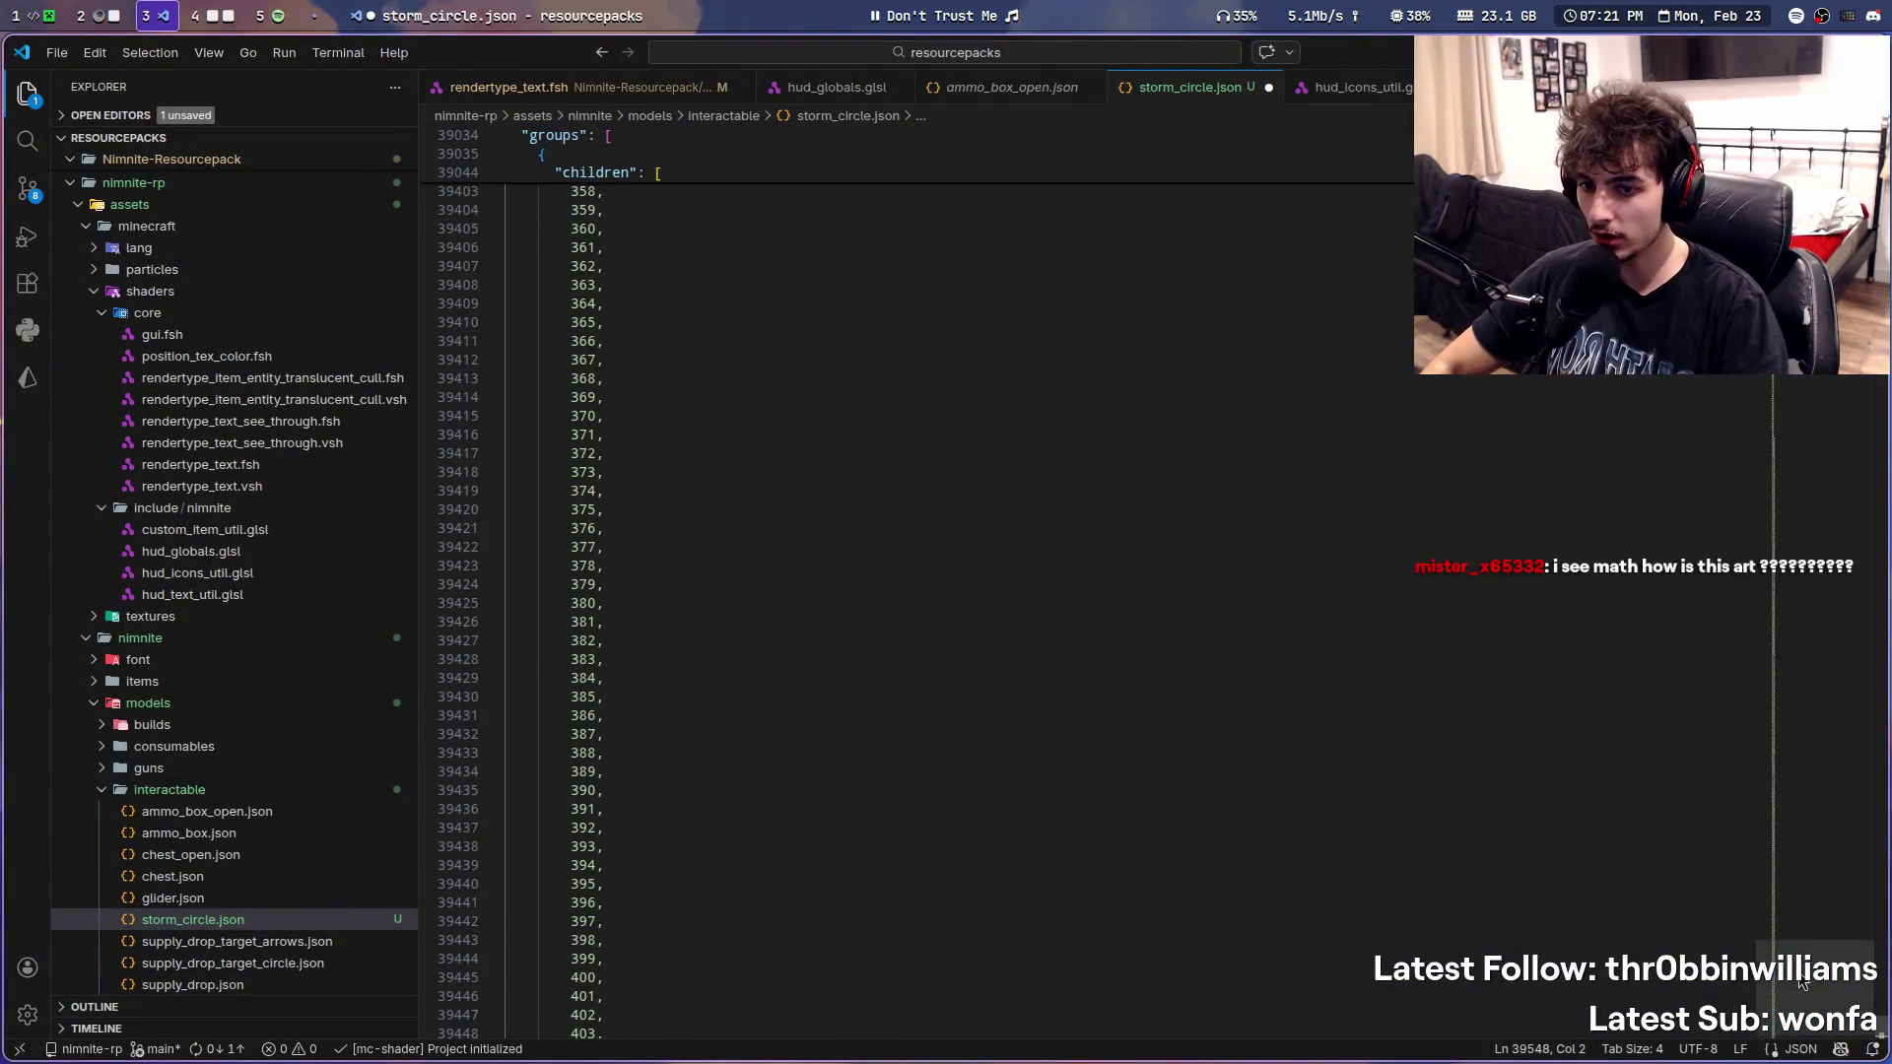
drag(1847, 1006, 1808, 457)
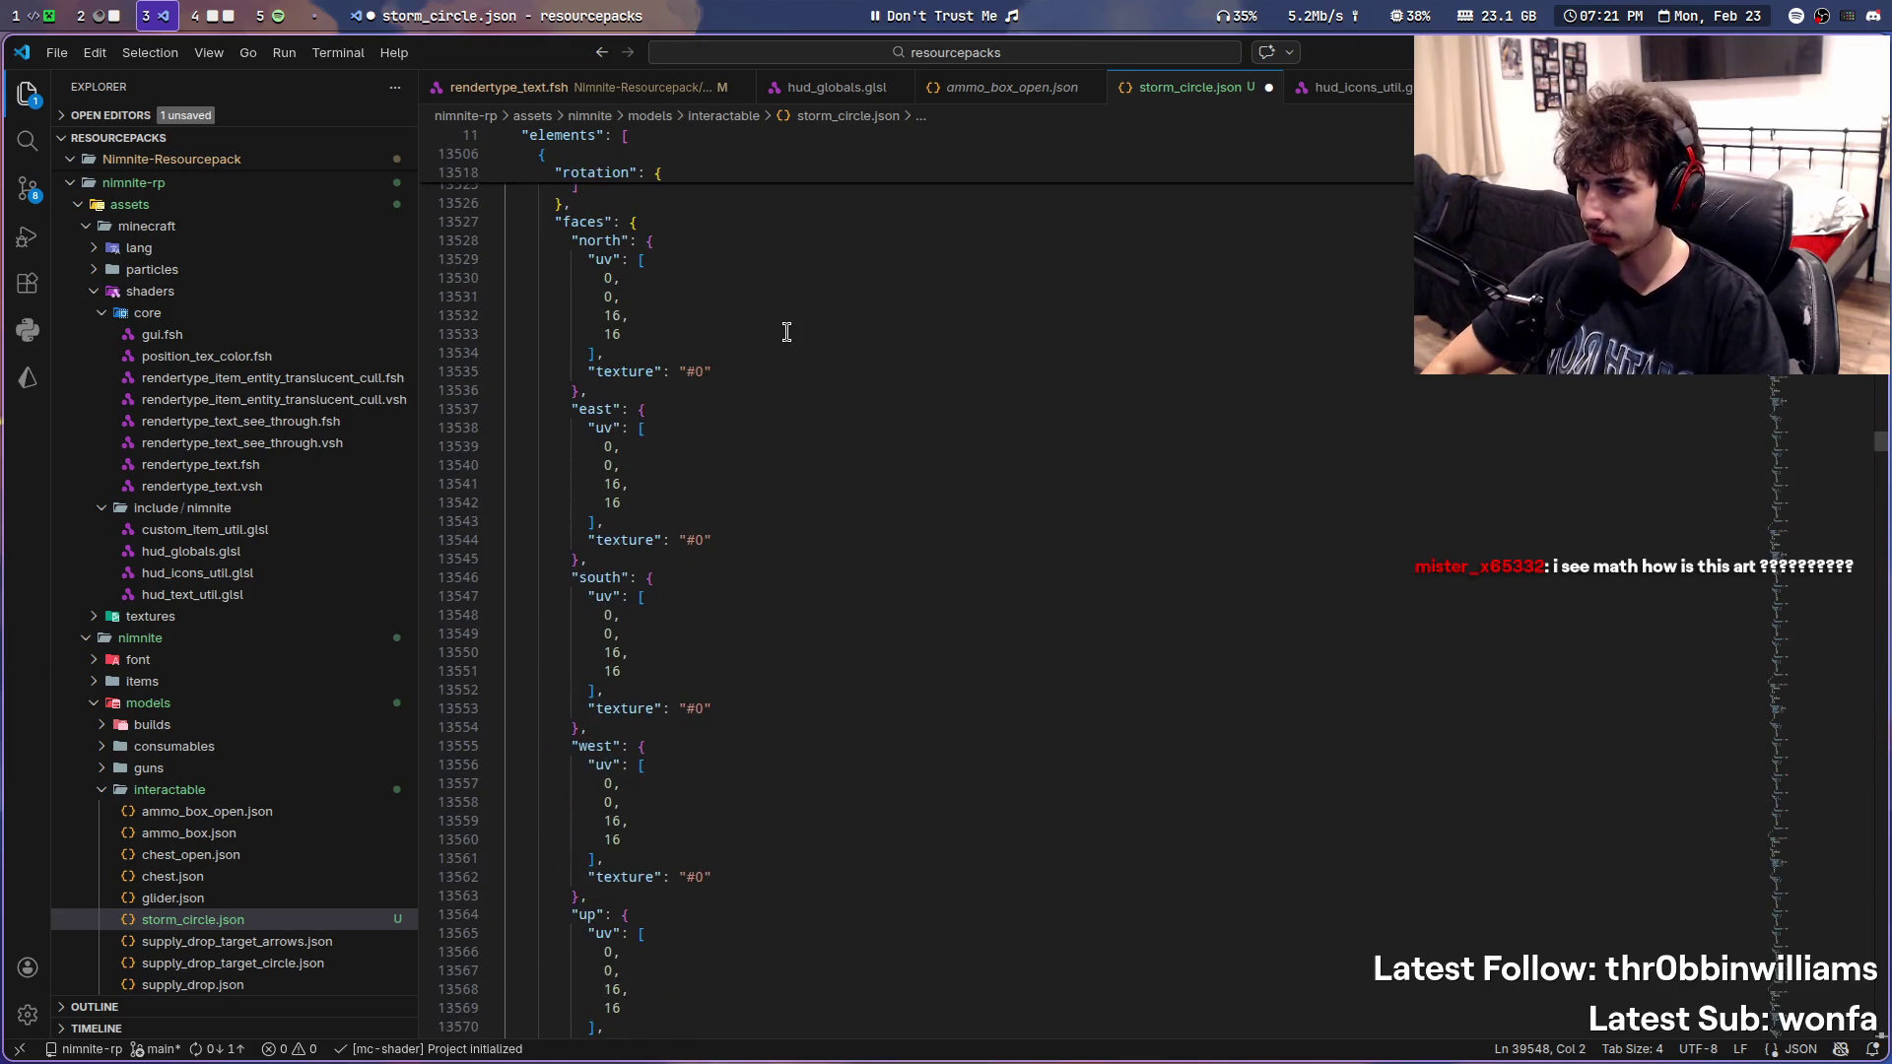
scroll(921, 582, up, 15)
scroll(891, 579, up, 15)
scroll(892, 578, up, 15)
scroll(891, 577, up, 15)
scroll(1660, 754, down, 1)
- Scroll storm_circle.json back to its top via the minimap and return to Blockbench
drag(1806, 461, 1773, 134)
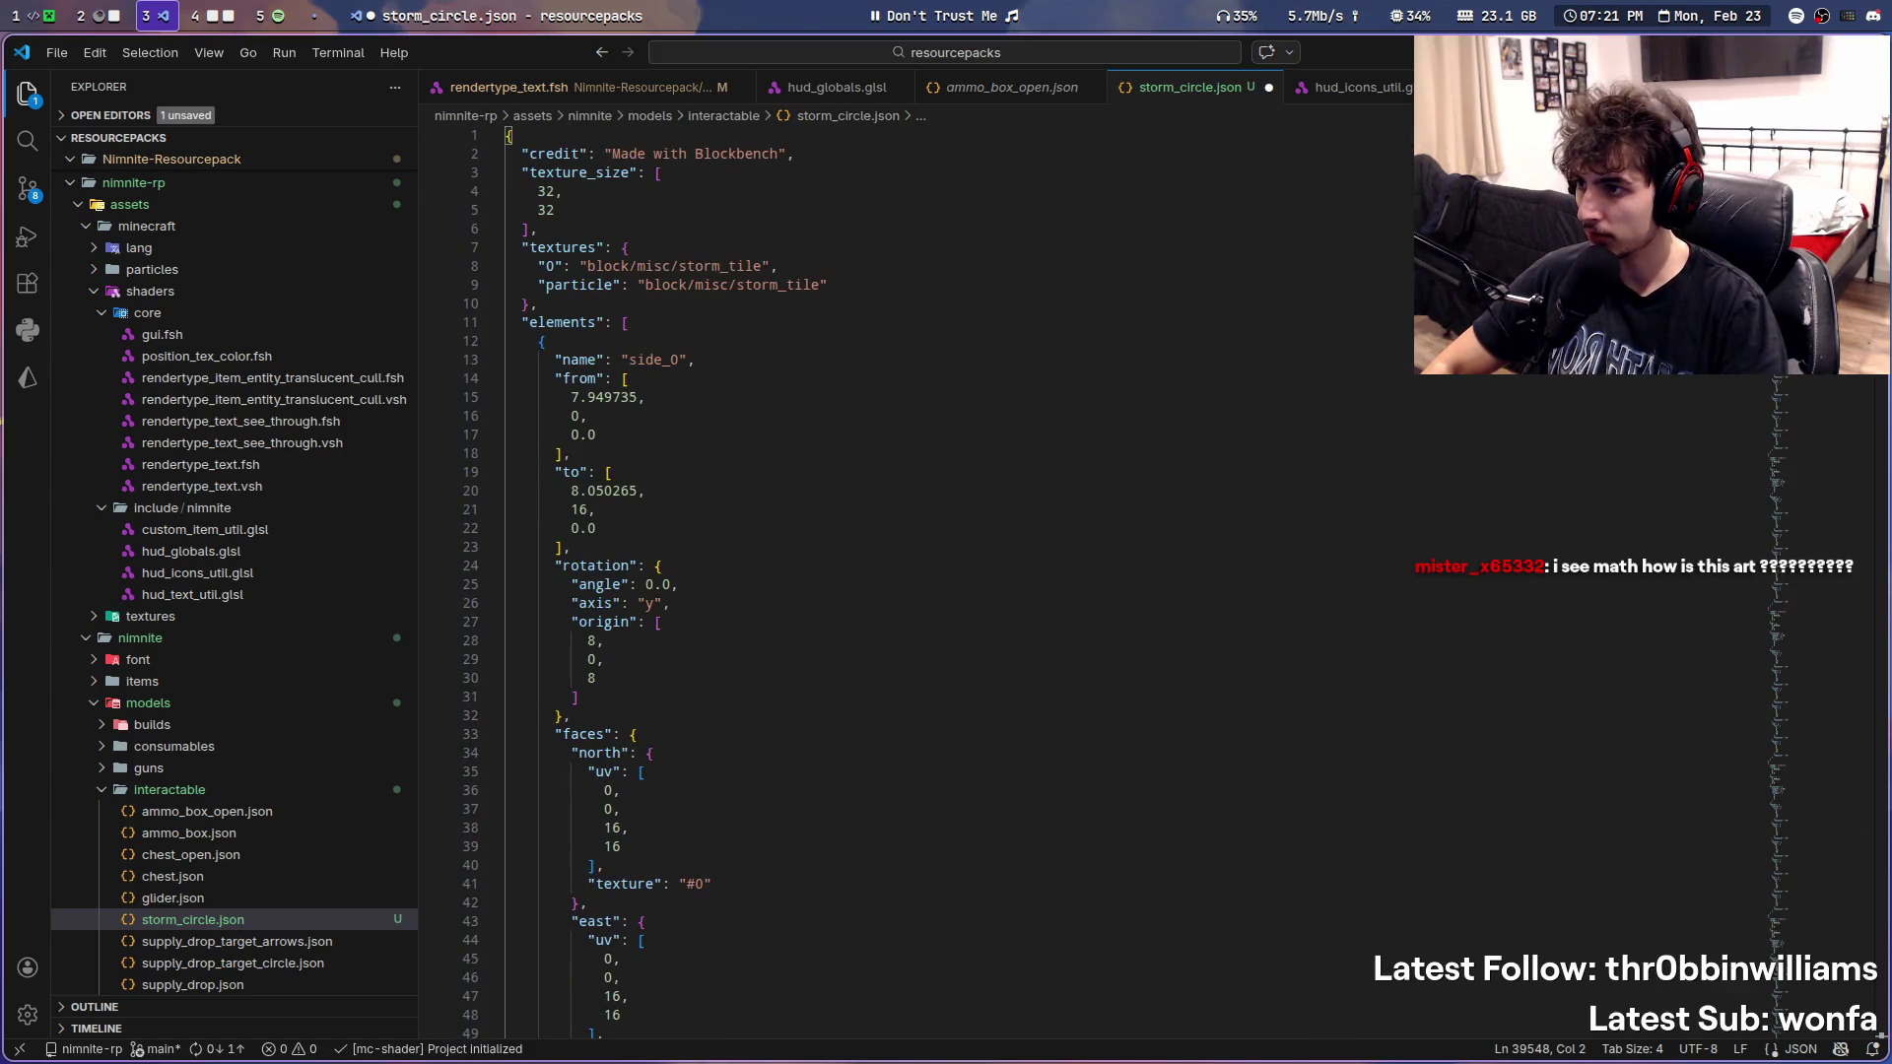
key(super+1)
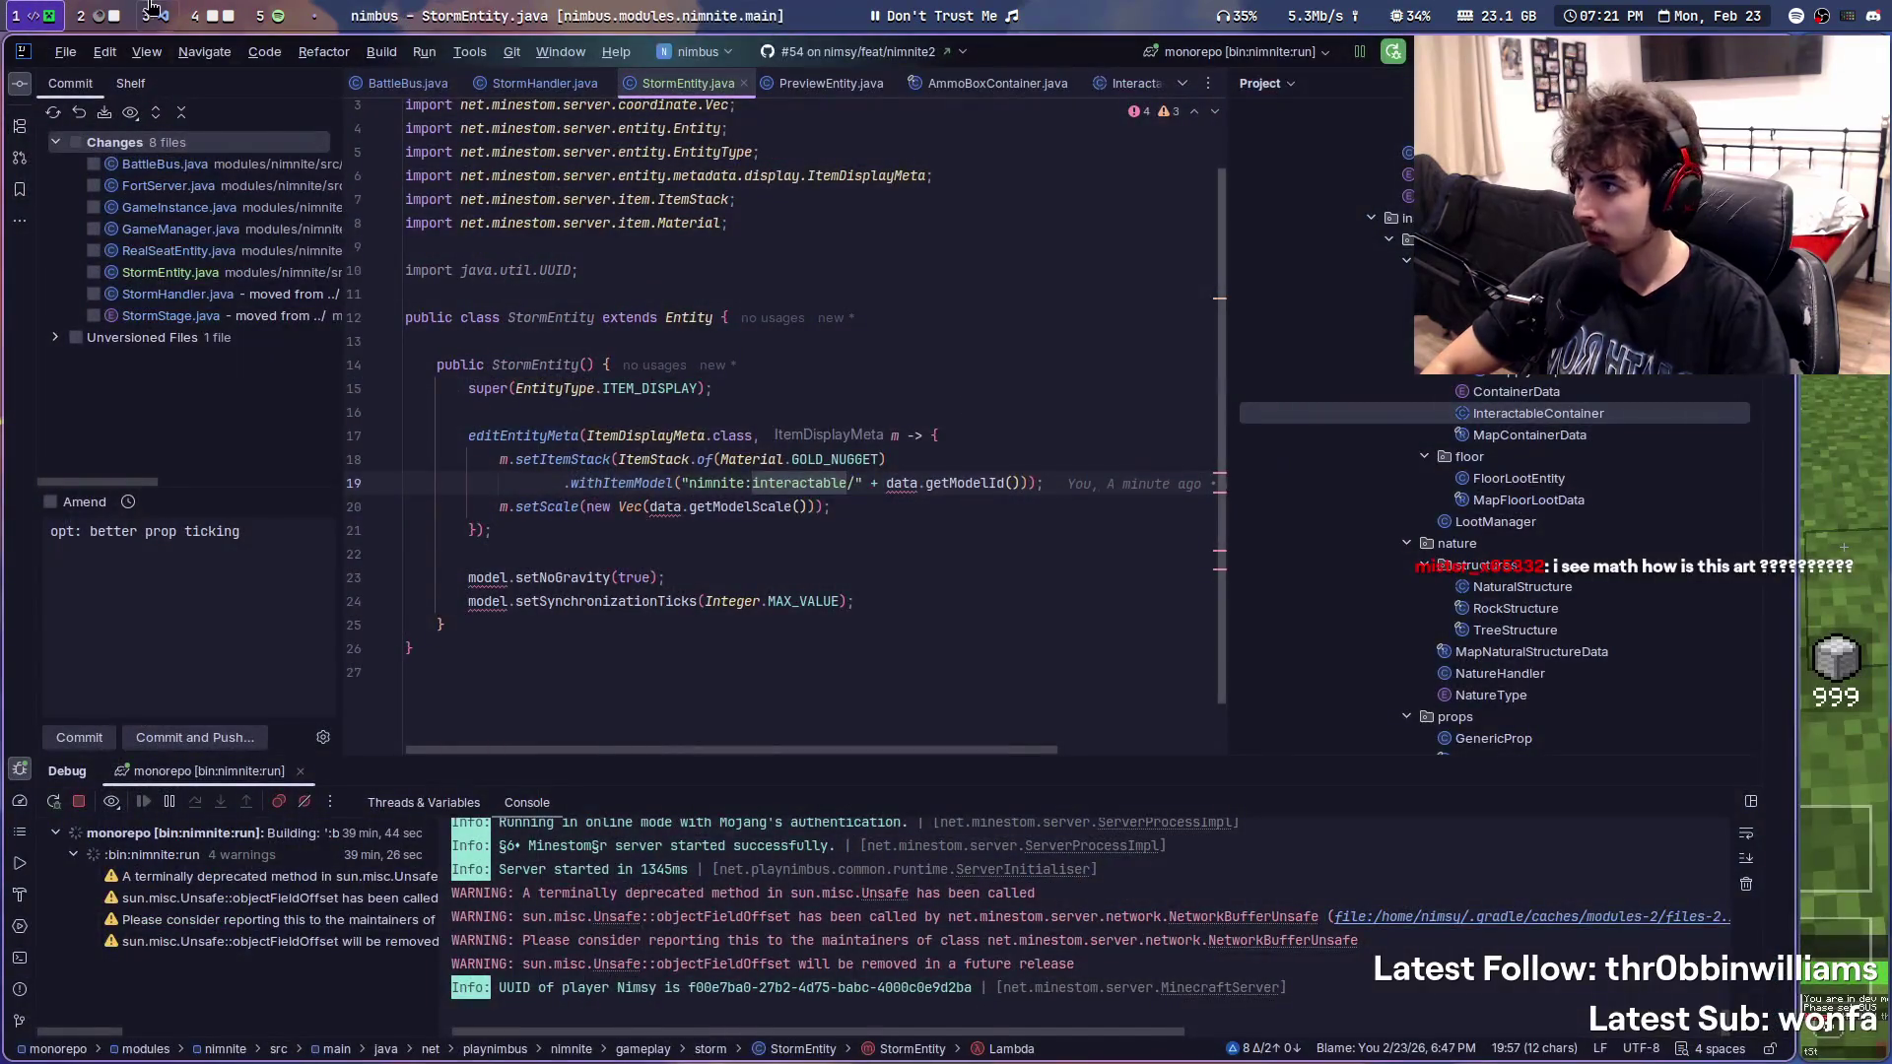
click(158, 13)
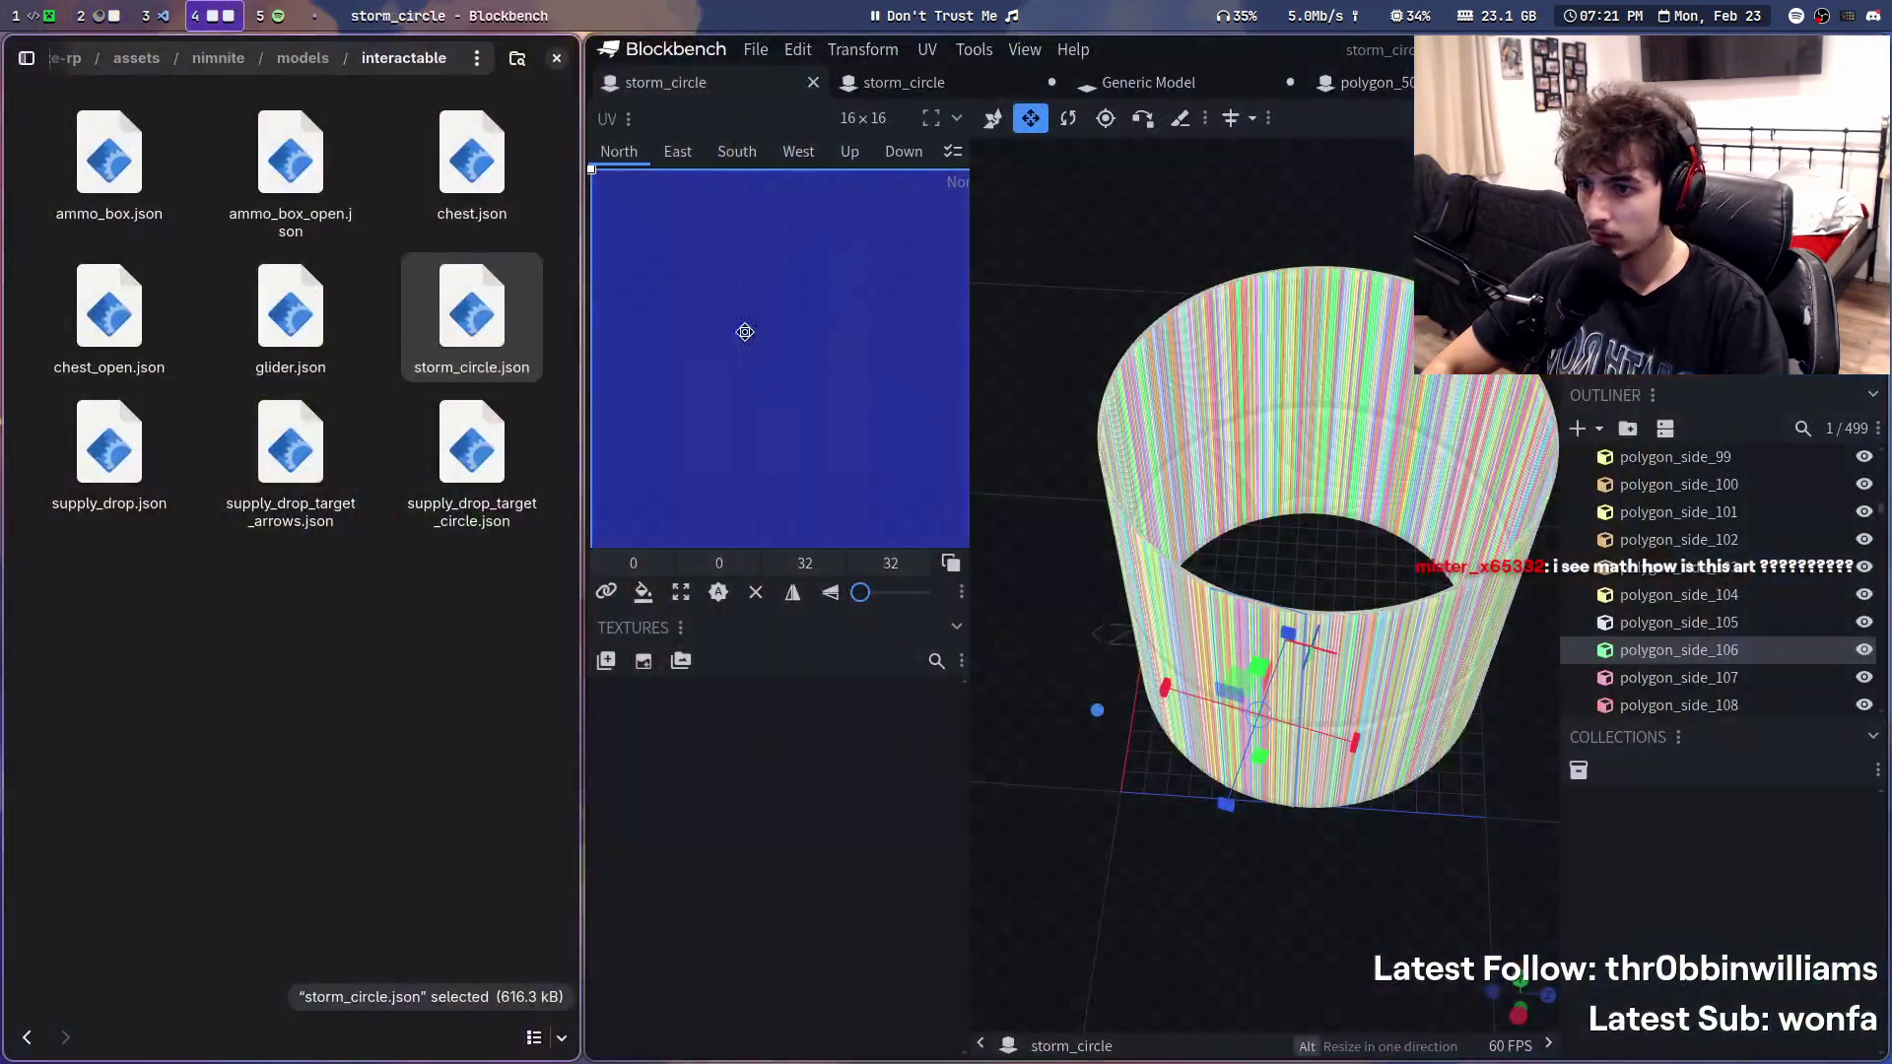
- Close the storm_circle, Generic Model and polygon_500 tabs, discarding unsaved changes
drag(1204, 942, 1330, 716)
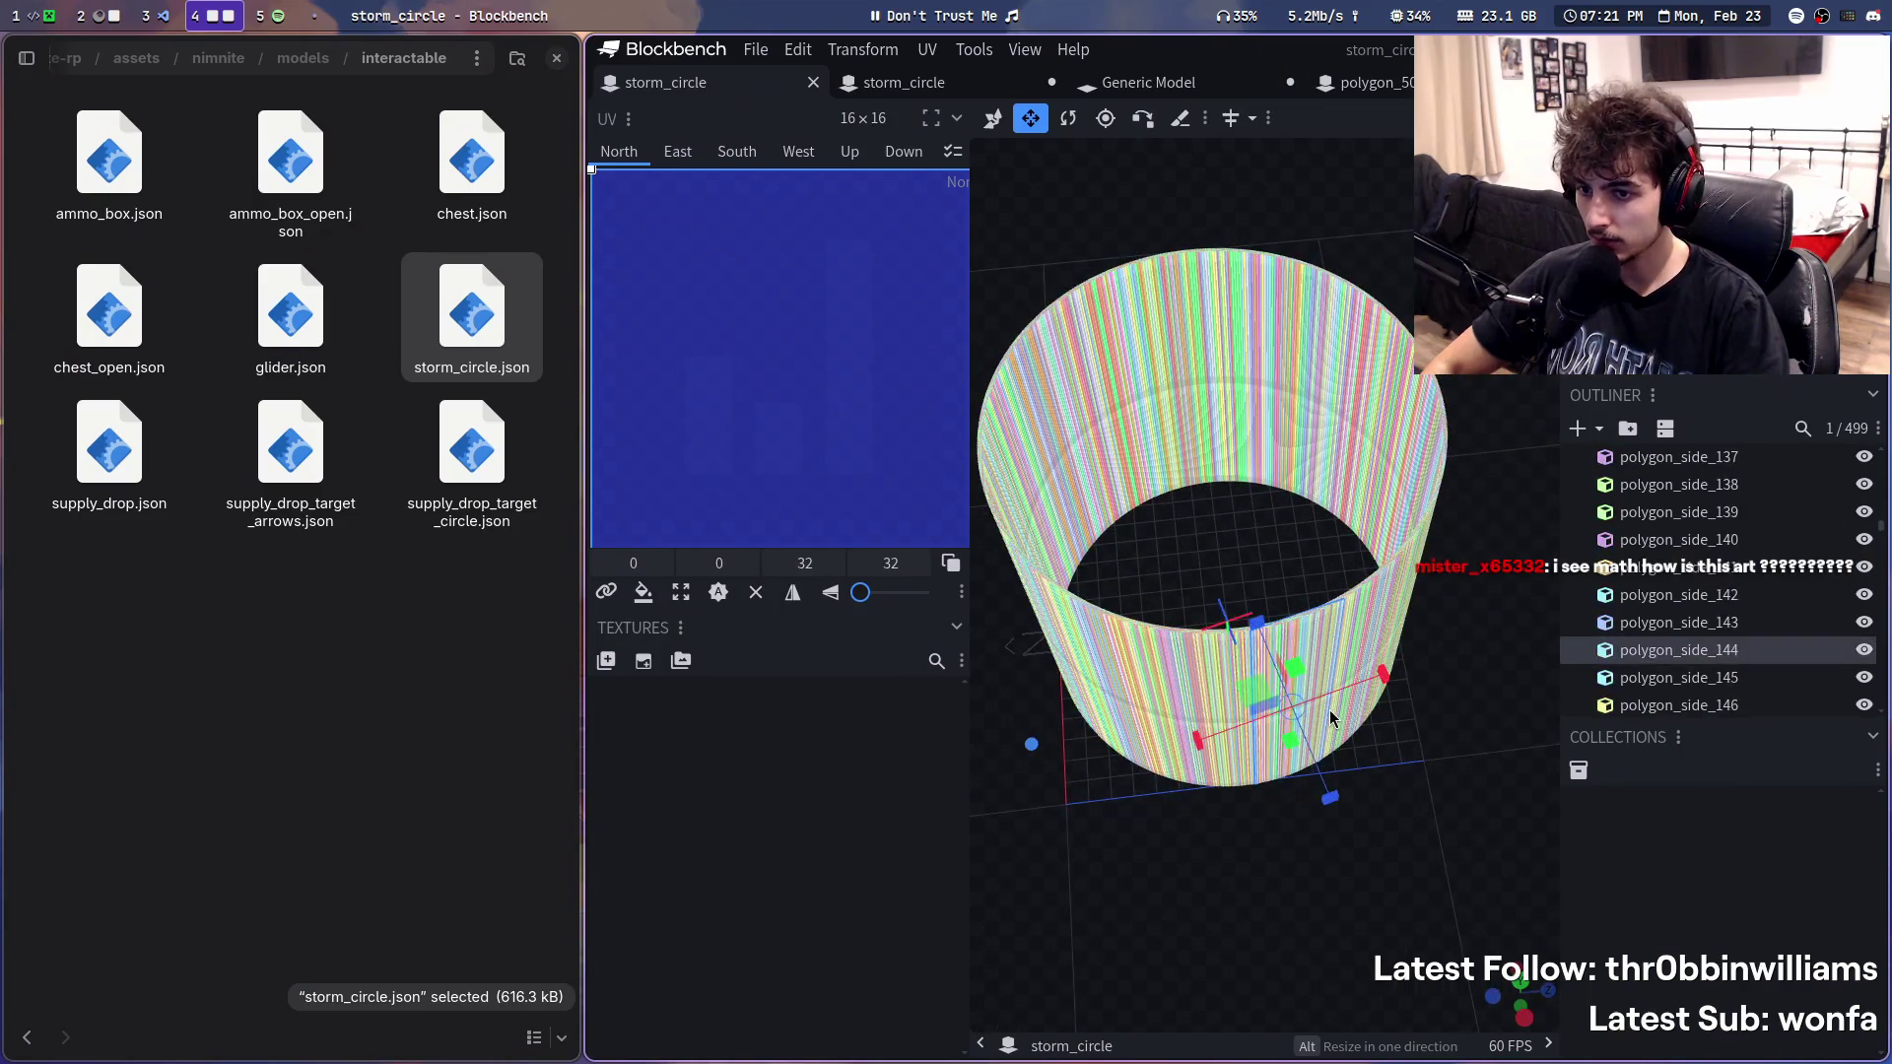
middle_click(709, 93)
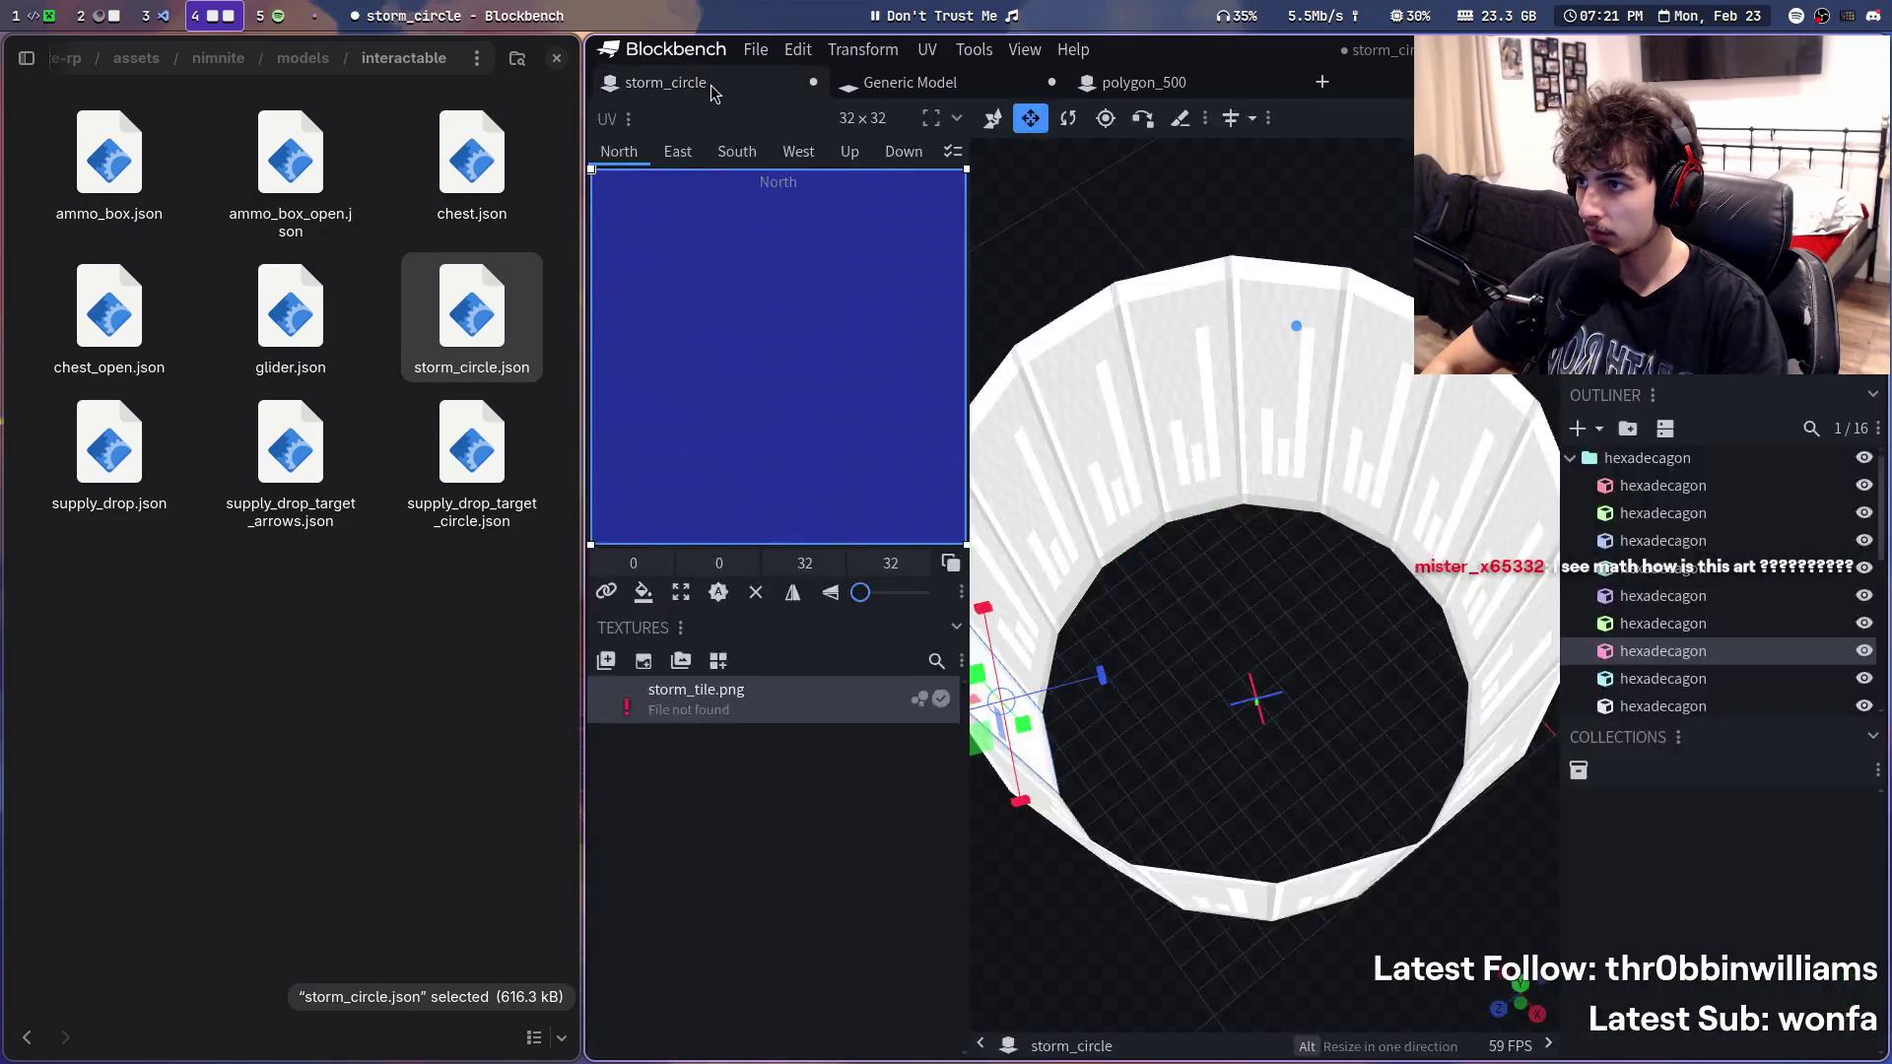
click(1288, 265)
middle_click(694, 94)
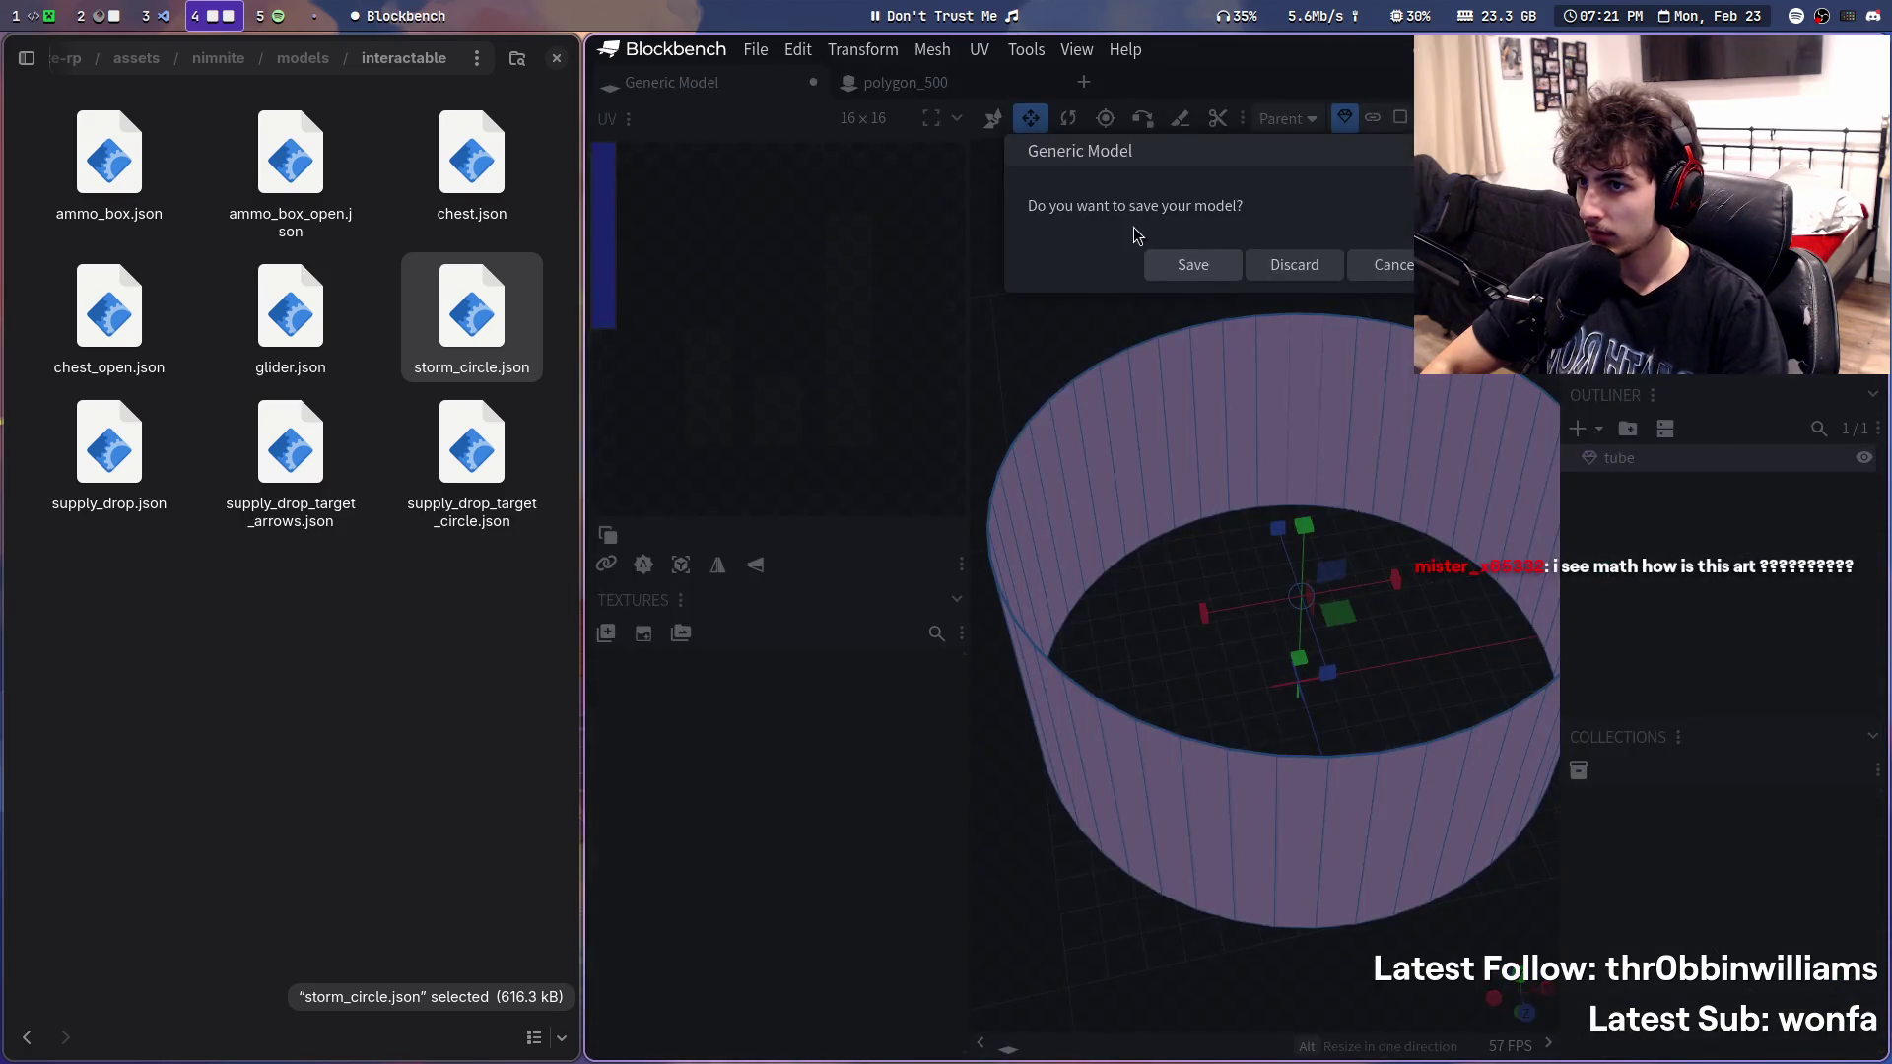
click(1250, 261)
middle_click(702, 89)
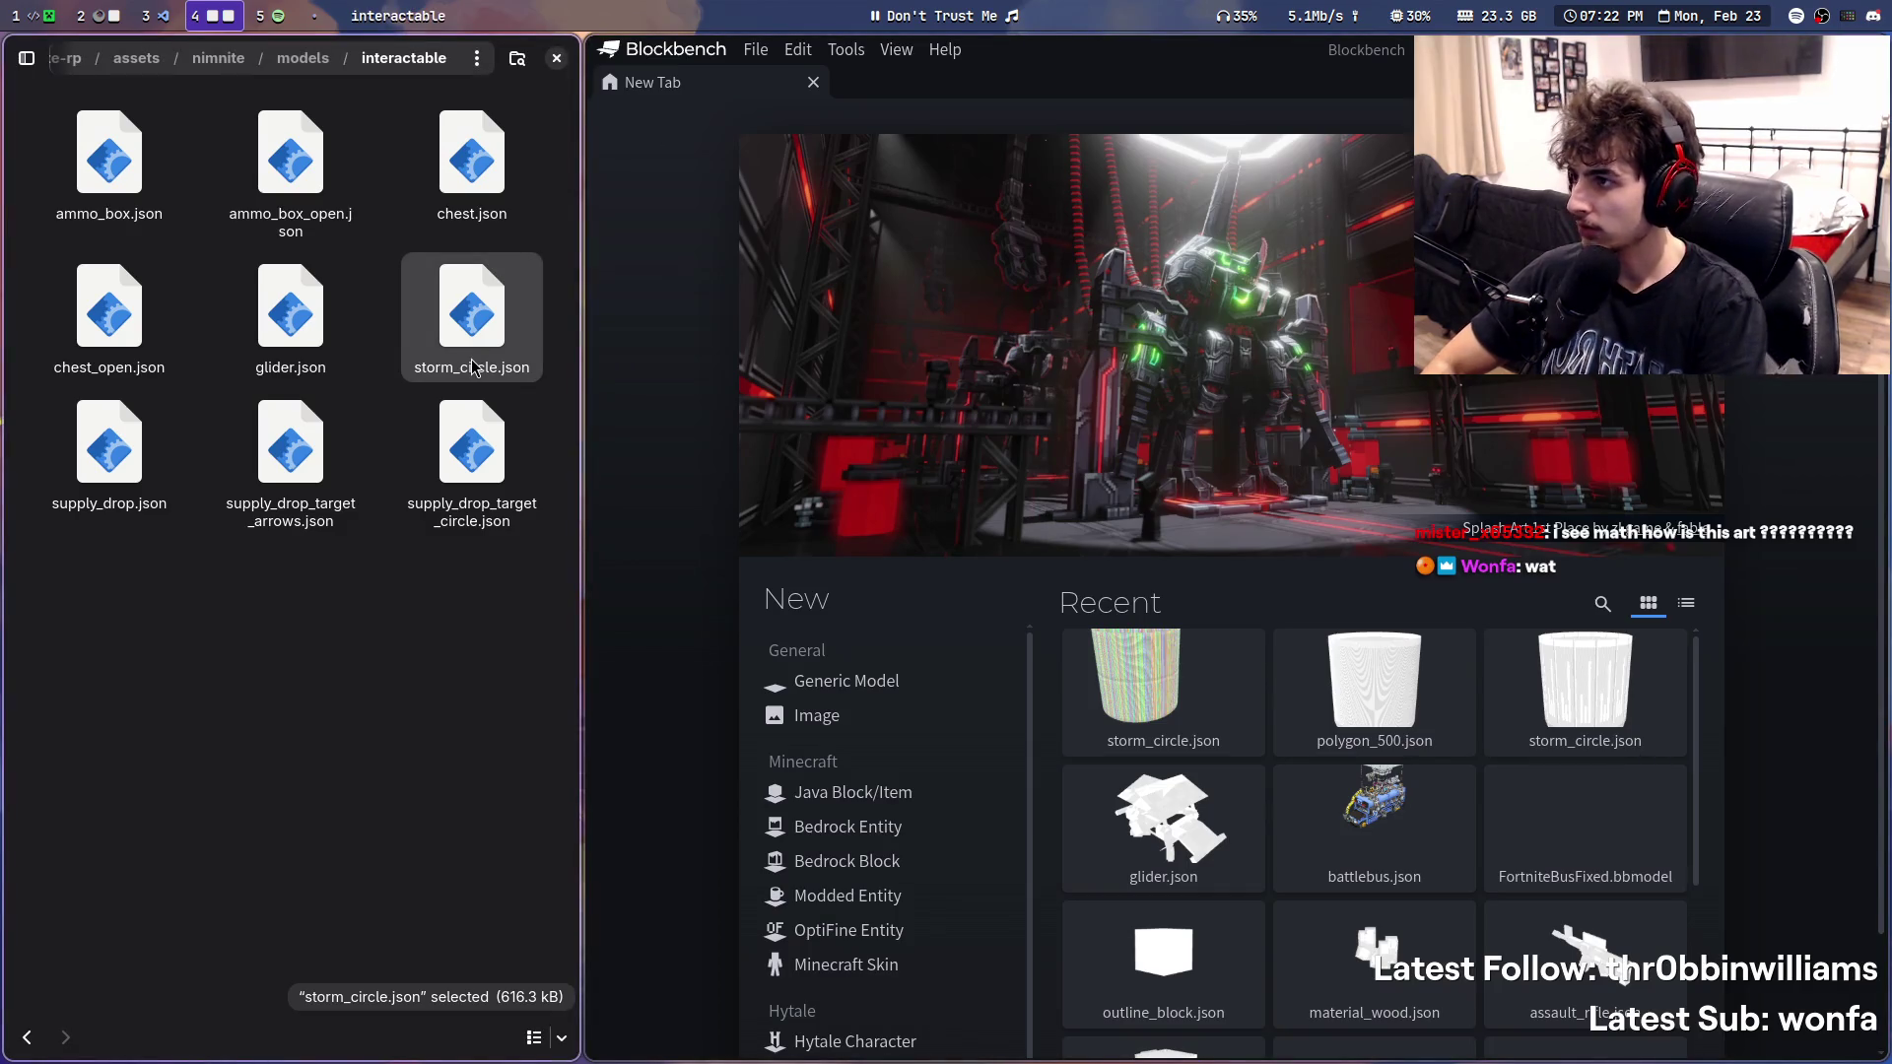
- Reopen storm_circle.json from the Recent files list
click(756, 51)
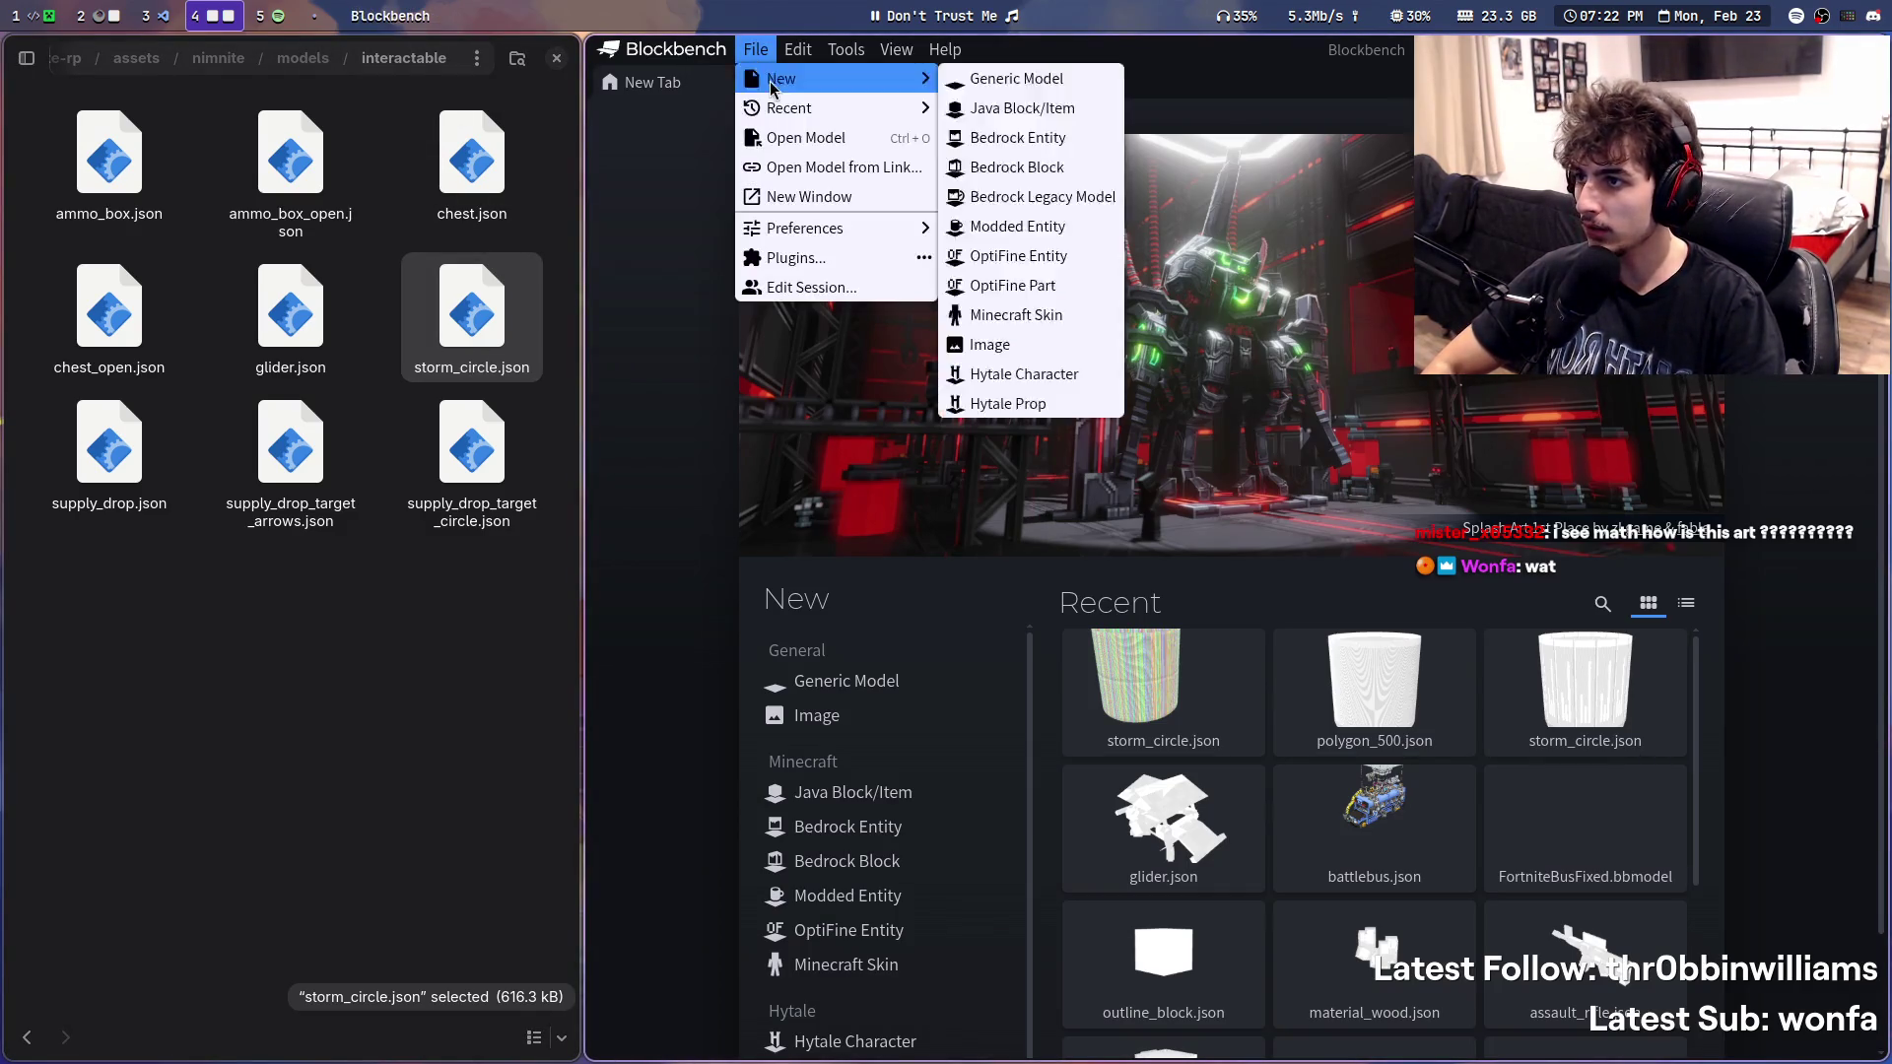
click(1123, 717)
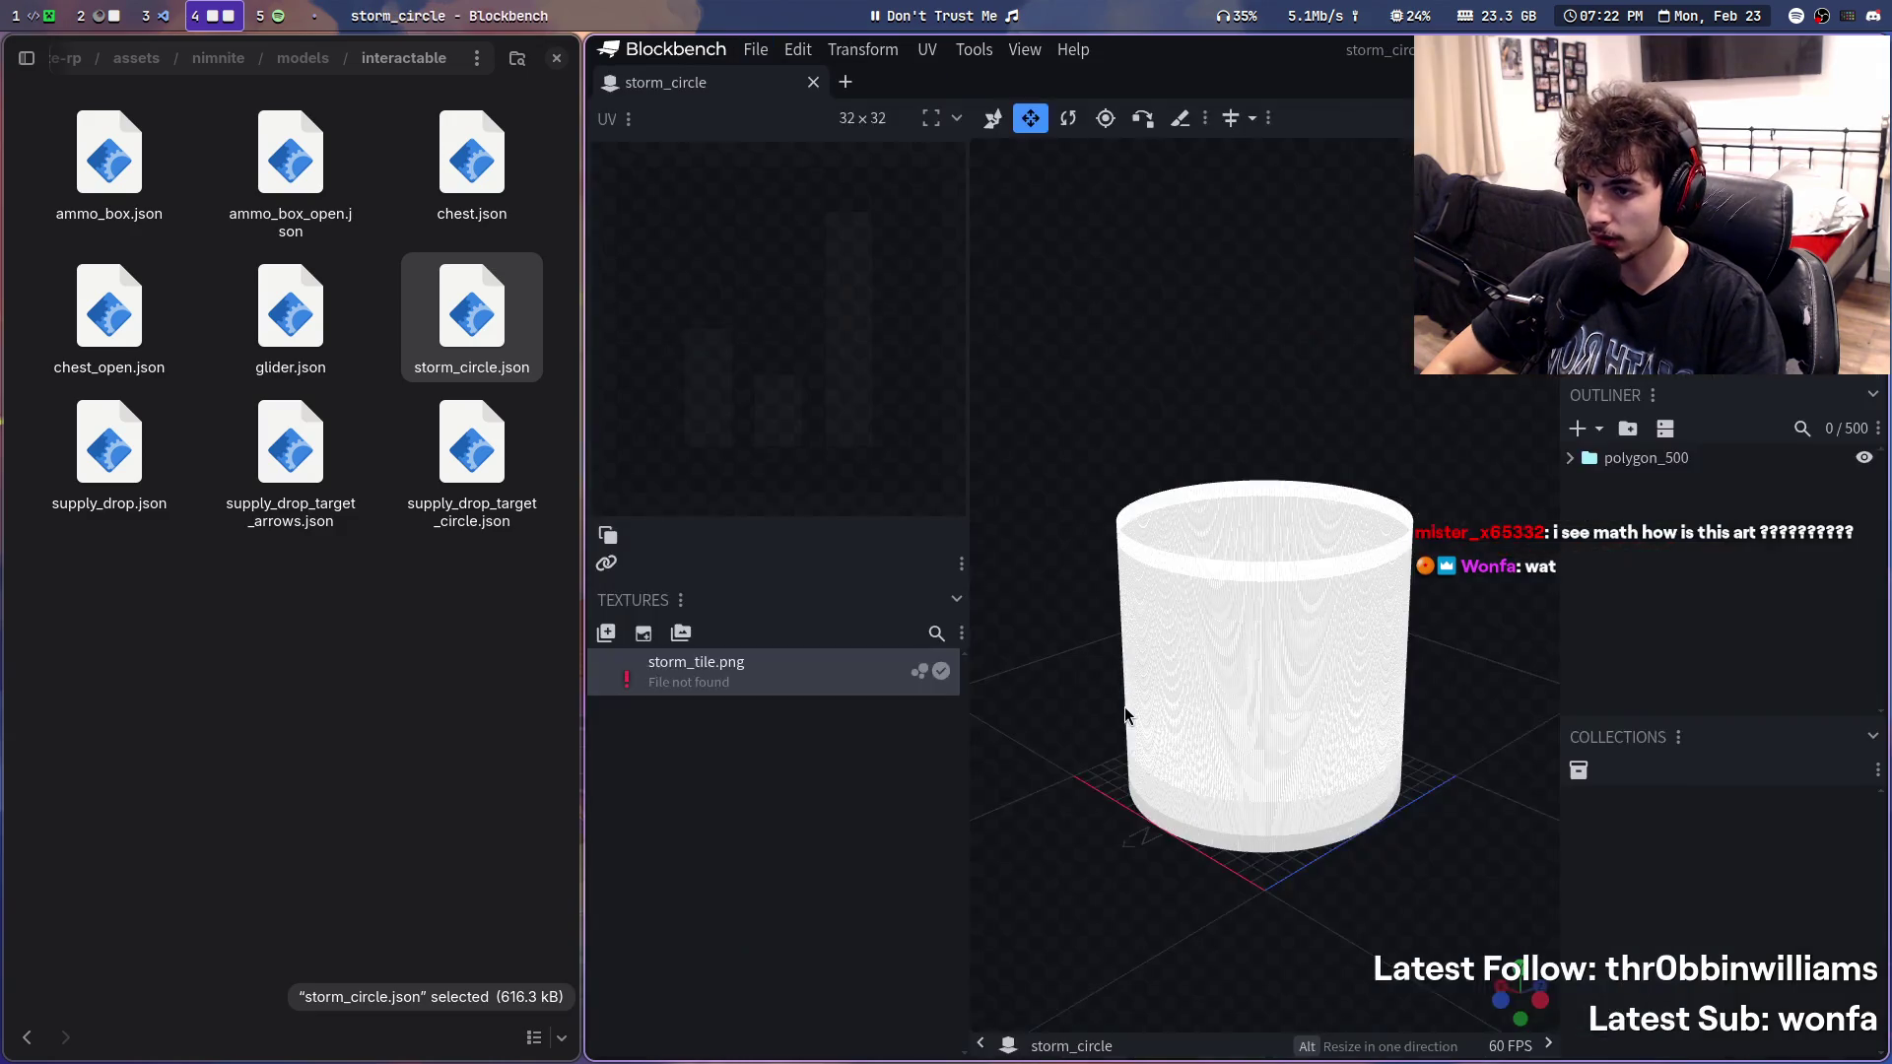
- Orbit the reopened cylinder to confirm it is hollow from above and inside
mouse_move(1160, 428)
mouse_down()
mouse_move(1347, 756)
mouse_move(1402, 906)
mouse_up()
click(1348, 757)
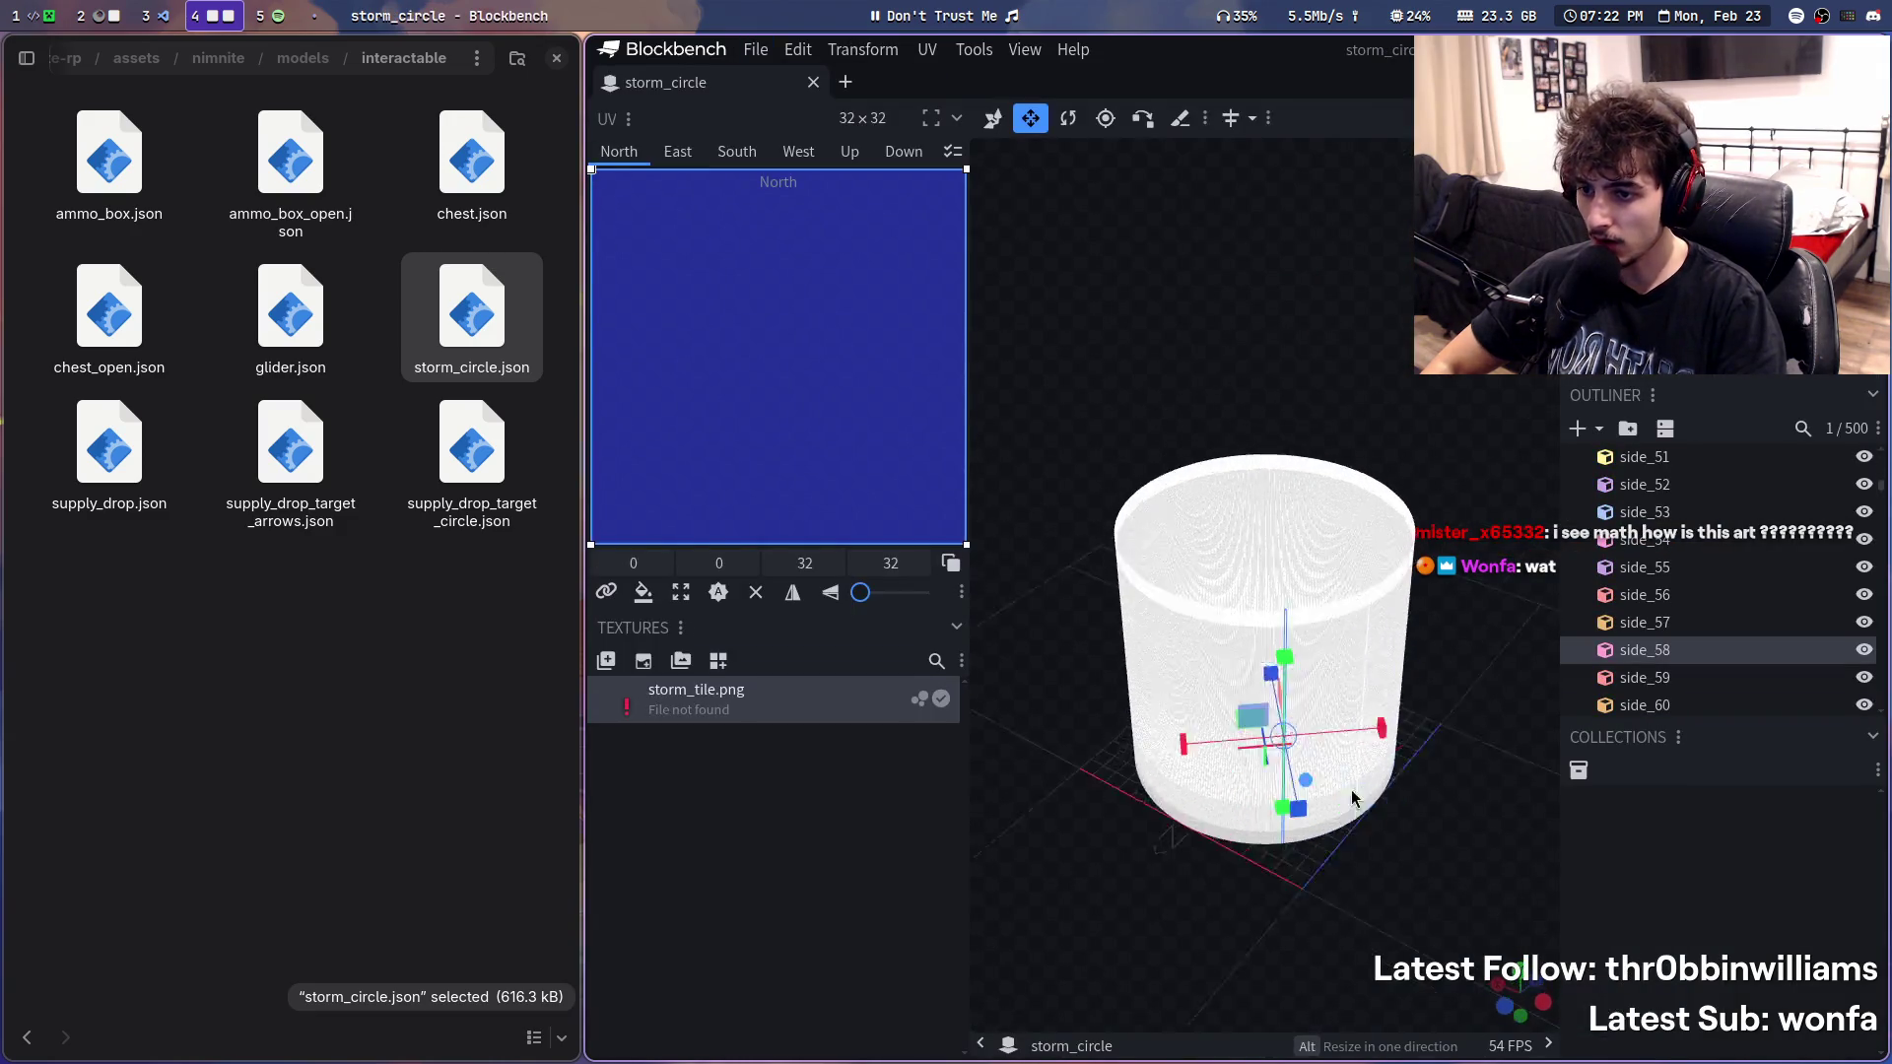
drag(1262, 306, 1284, 528)
scroll(1285, 527, up, 5)
mouse_move(1325, 725)
mouse_down()
mouse_move(1279, 477)
mouse_move(1226, 478)
mouse_up()
mouse_move(1216, 637)
mouse_down()
mouse_move(1429, 1043)
mouse_move(1745, 1002)
mouse_up()
mouse_move(1123, 444)
mouse_down()
mouse_move(1290, 564)
mouse_move(1290, 907)
mouse_move(1497, 820)
mouse_up()
key(Down)
key(Down)
scroll(1288, 908, down, 3)
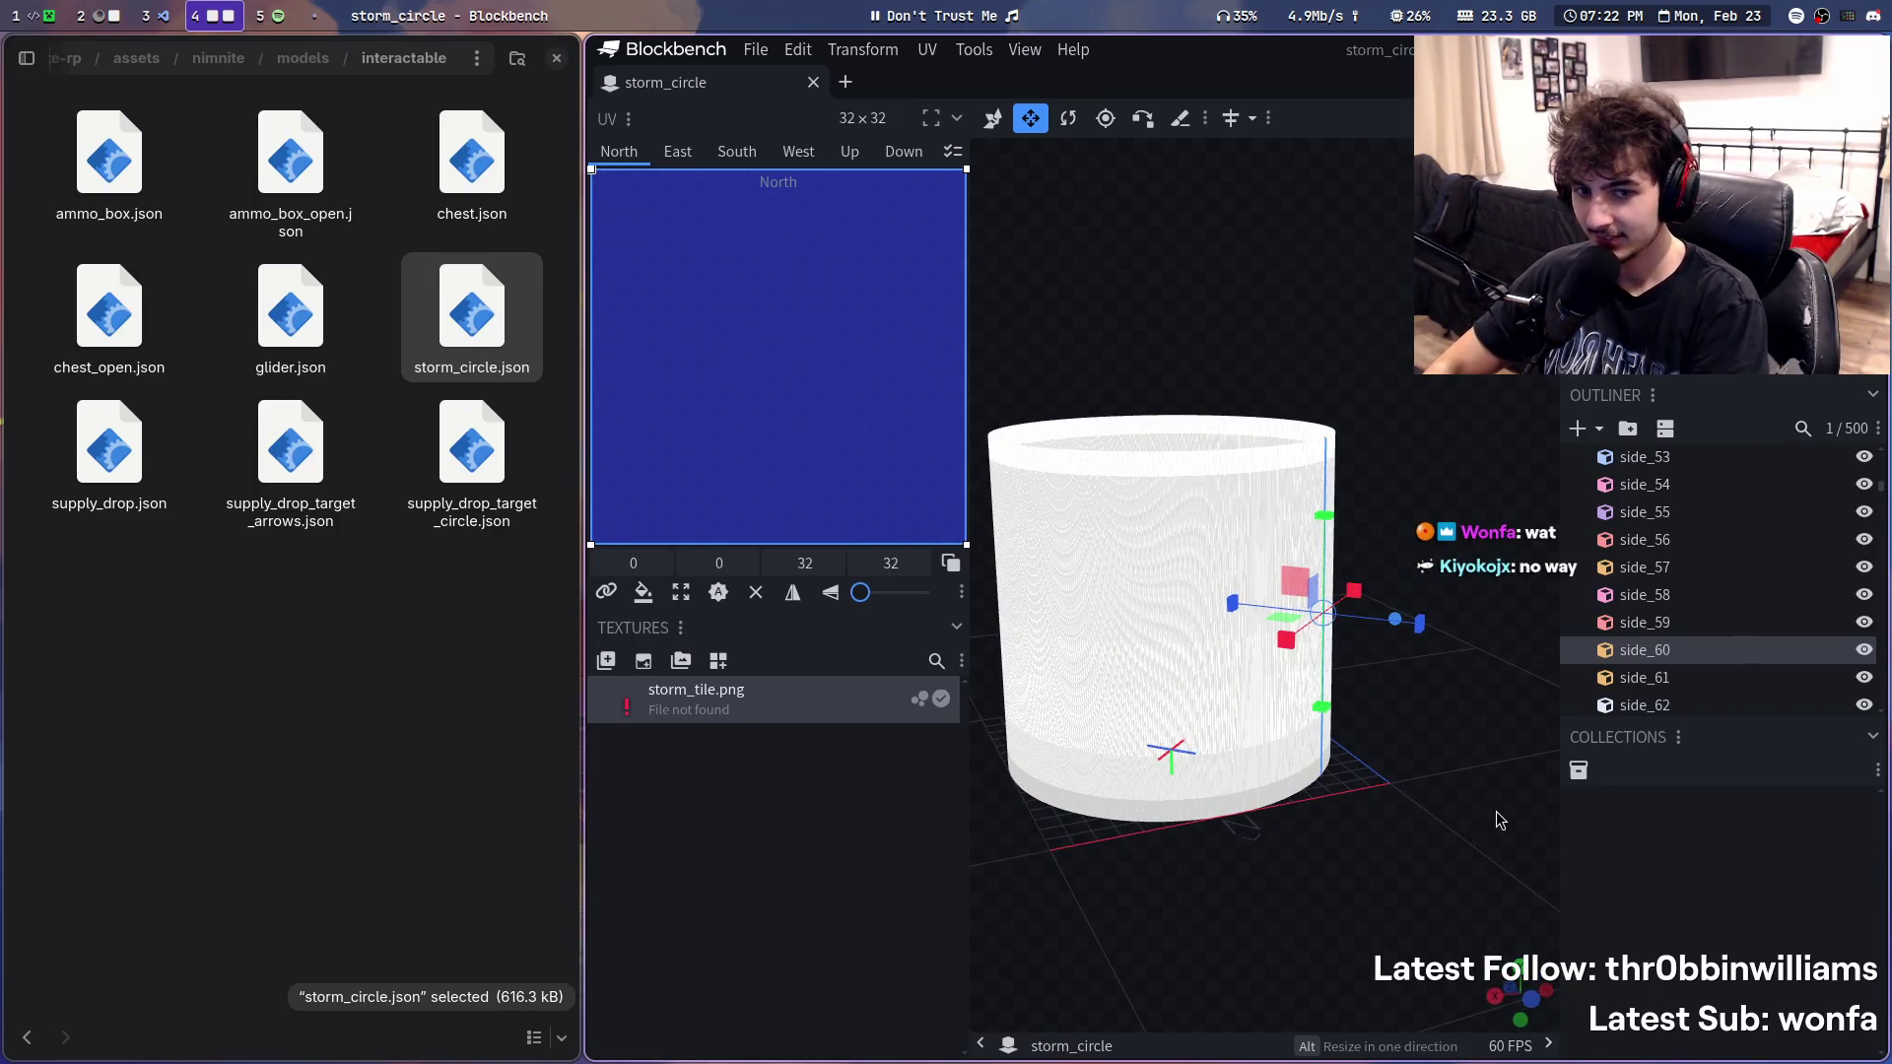
- Log a stream marker note and switch to storm_circle.json in VS Code
key(super+p)
text(it fixed the width)
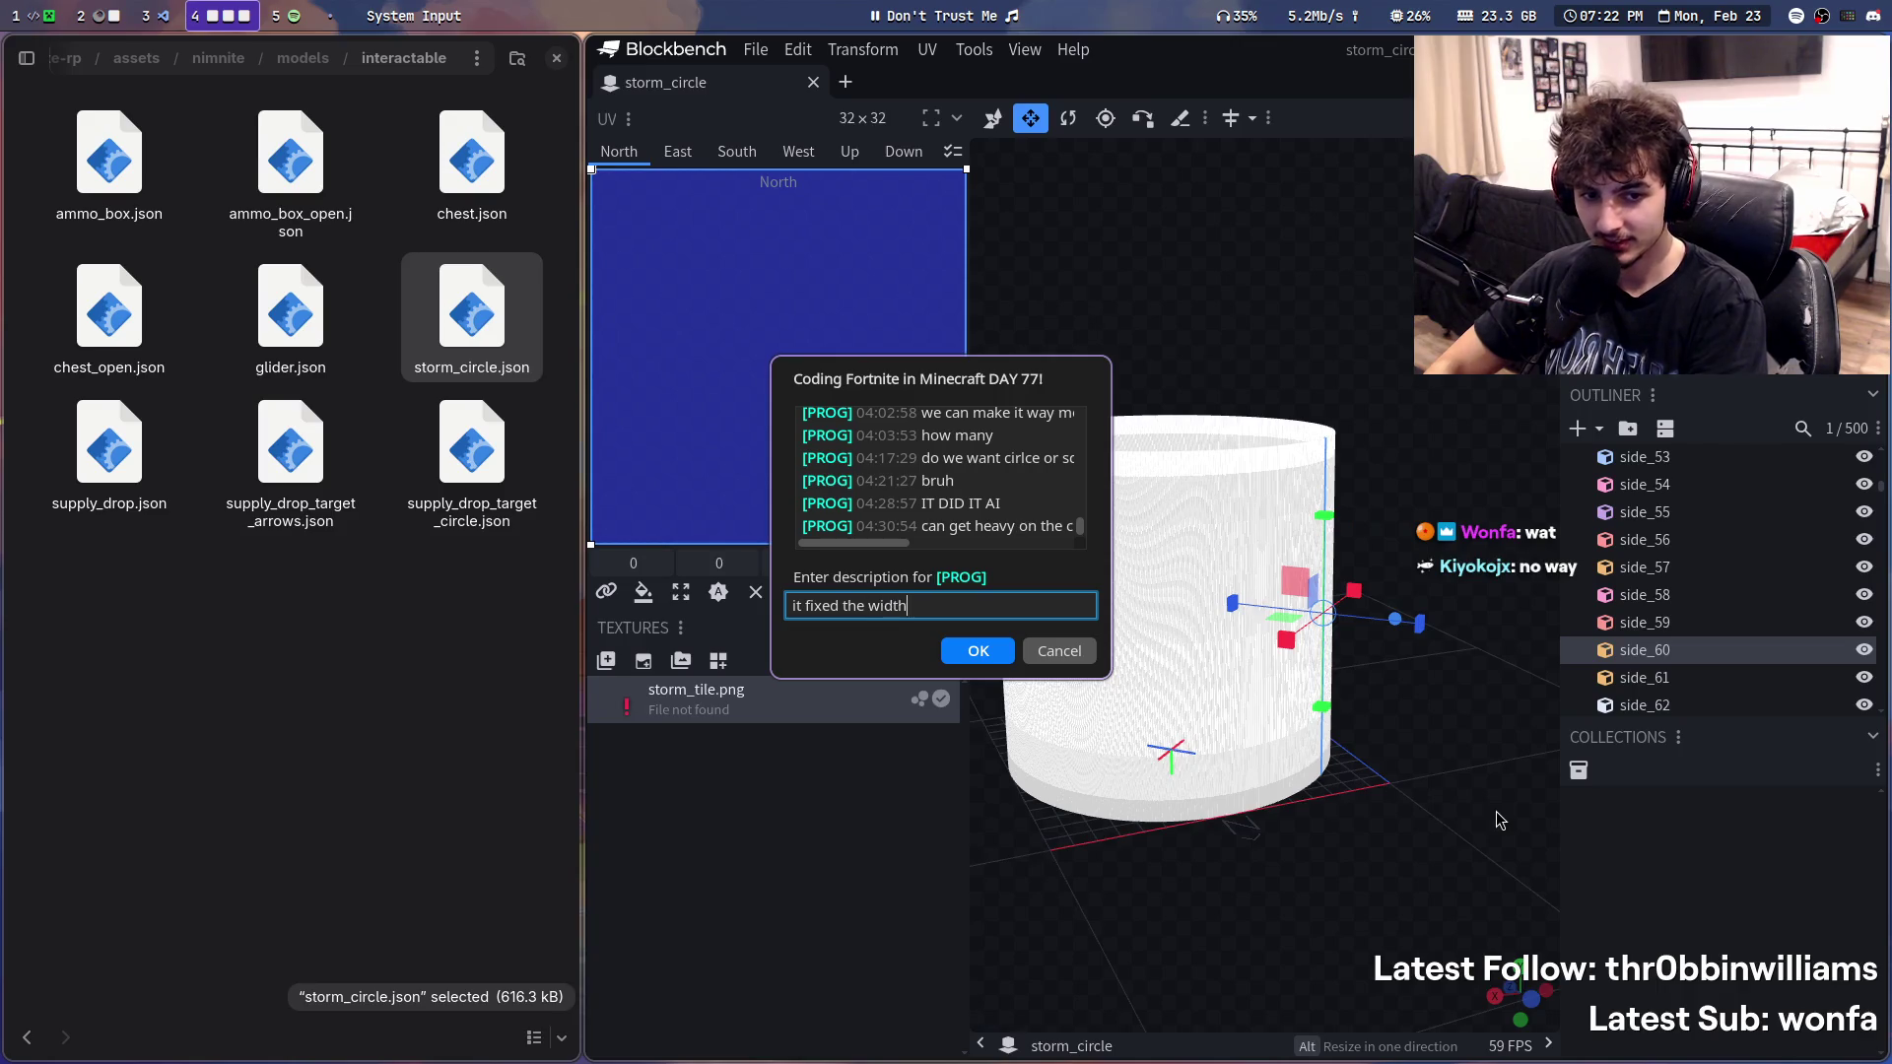
key(Return)
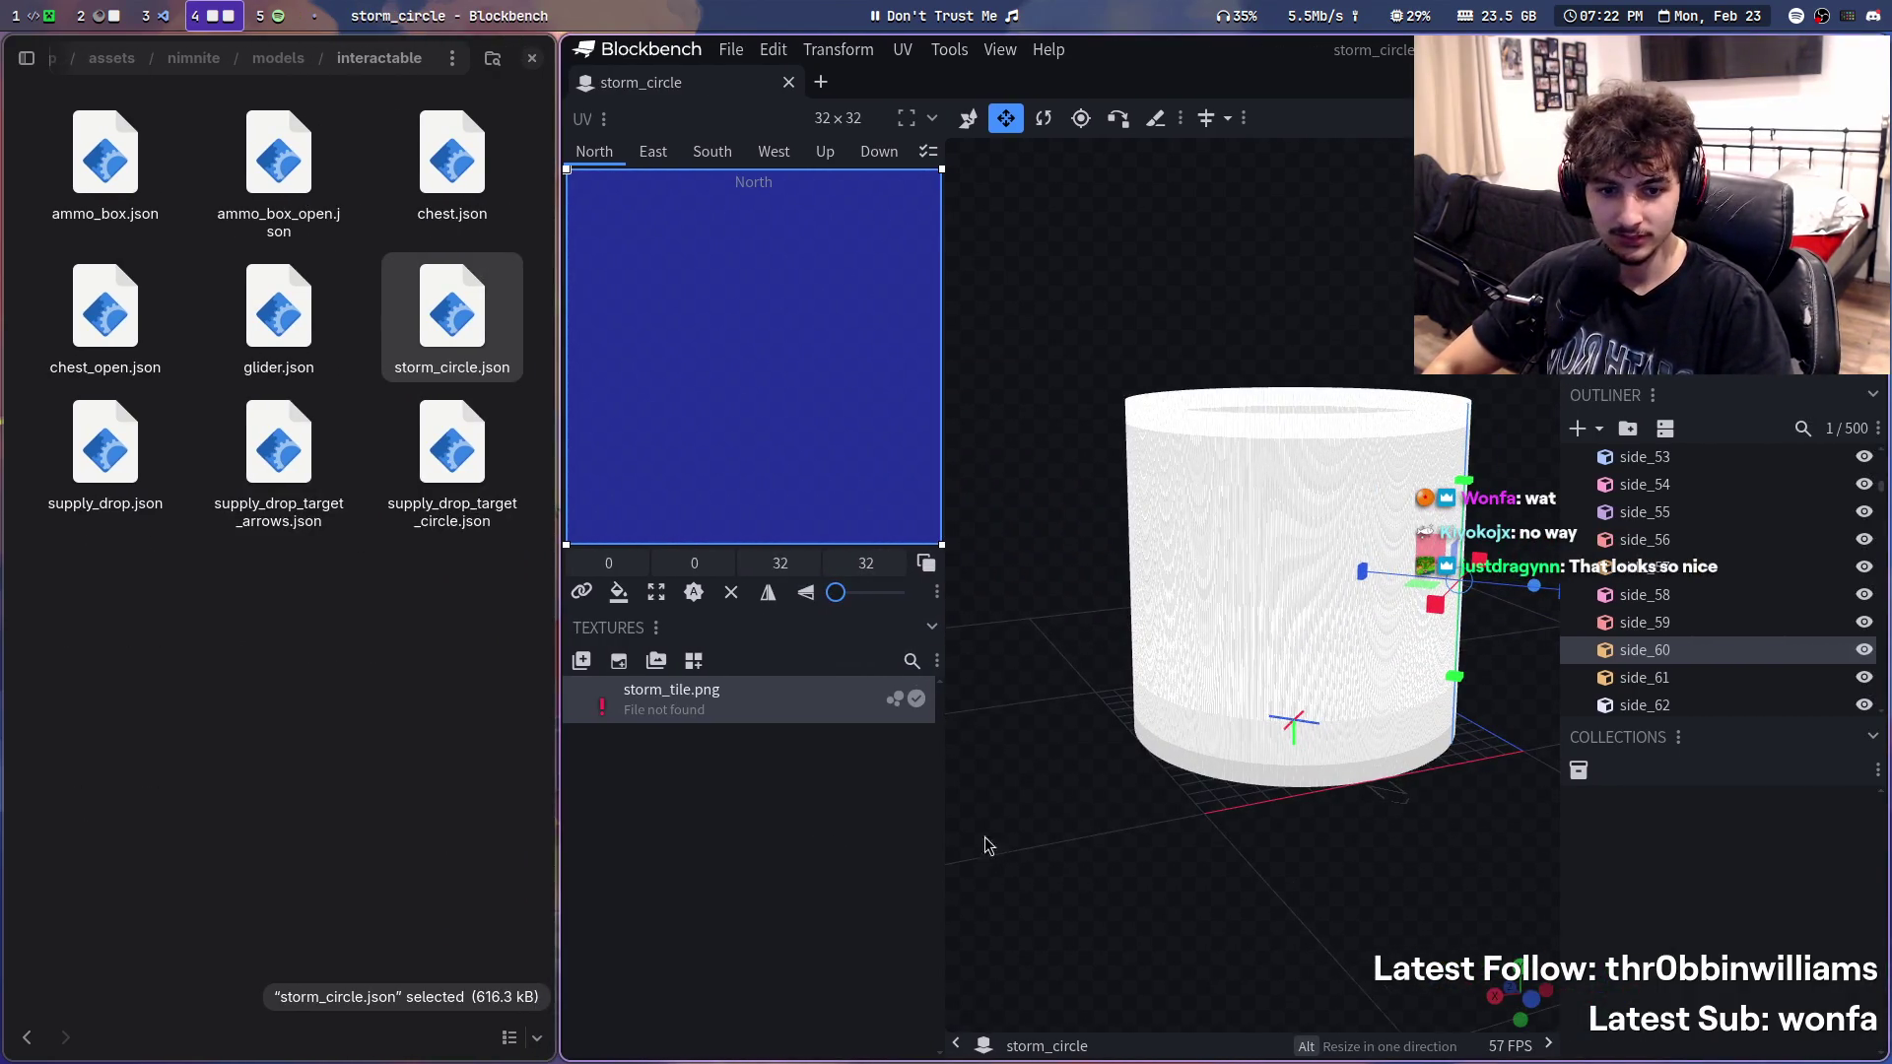
drag(953, 838, 1409, 1031)
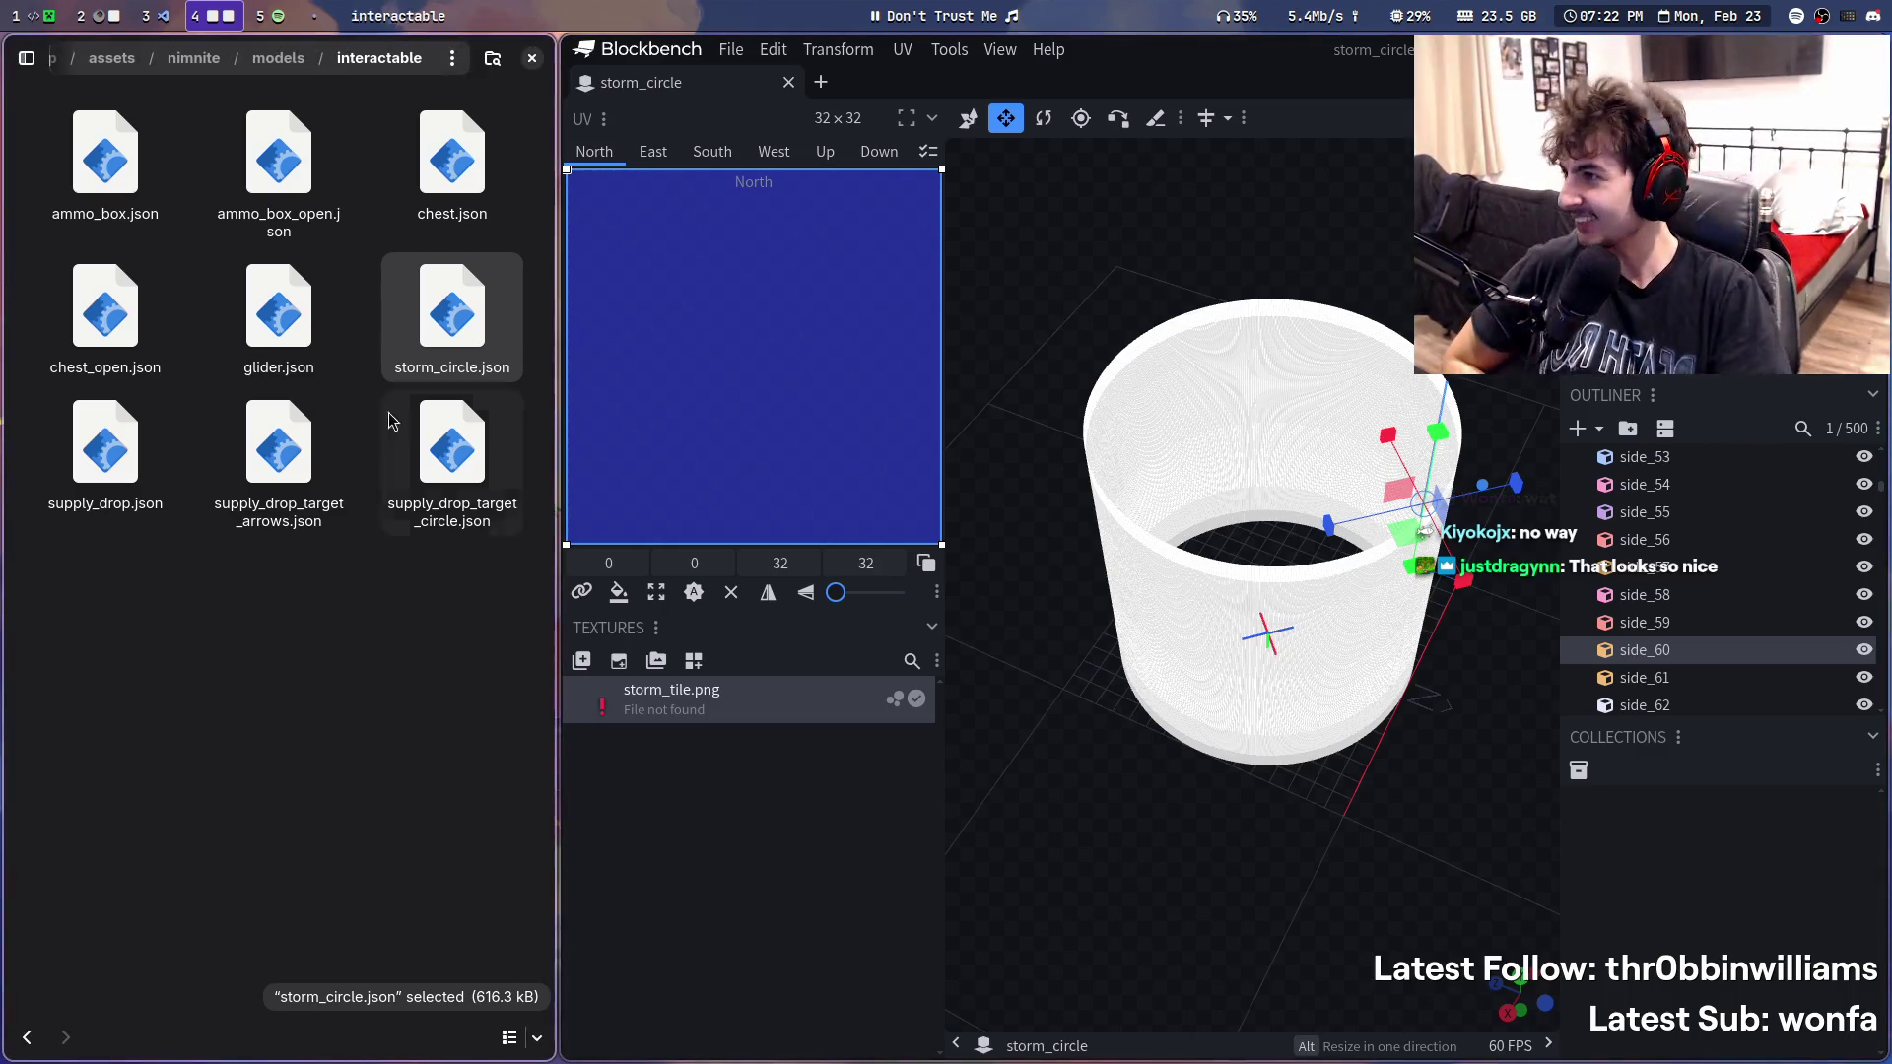
key(super+3)
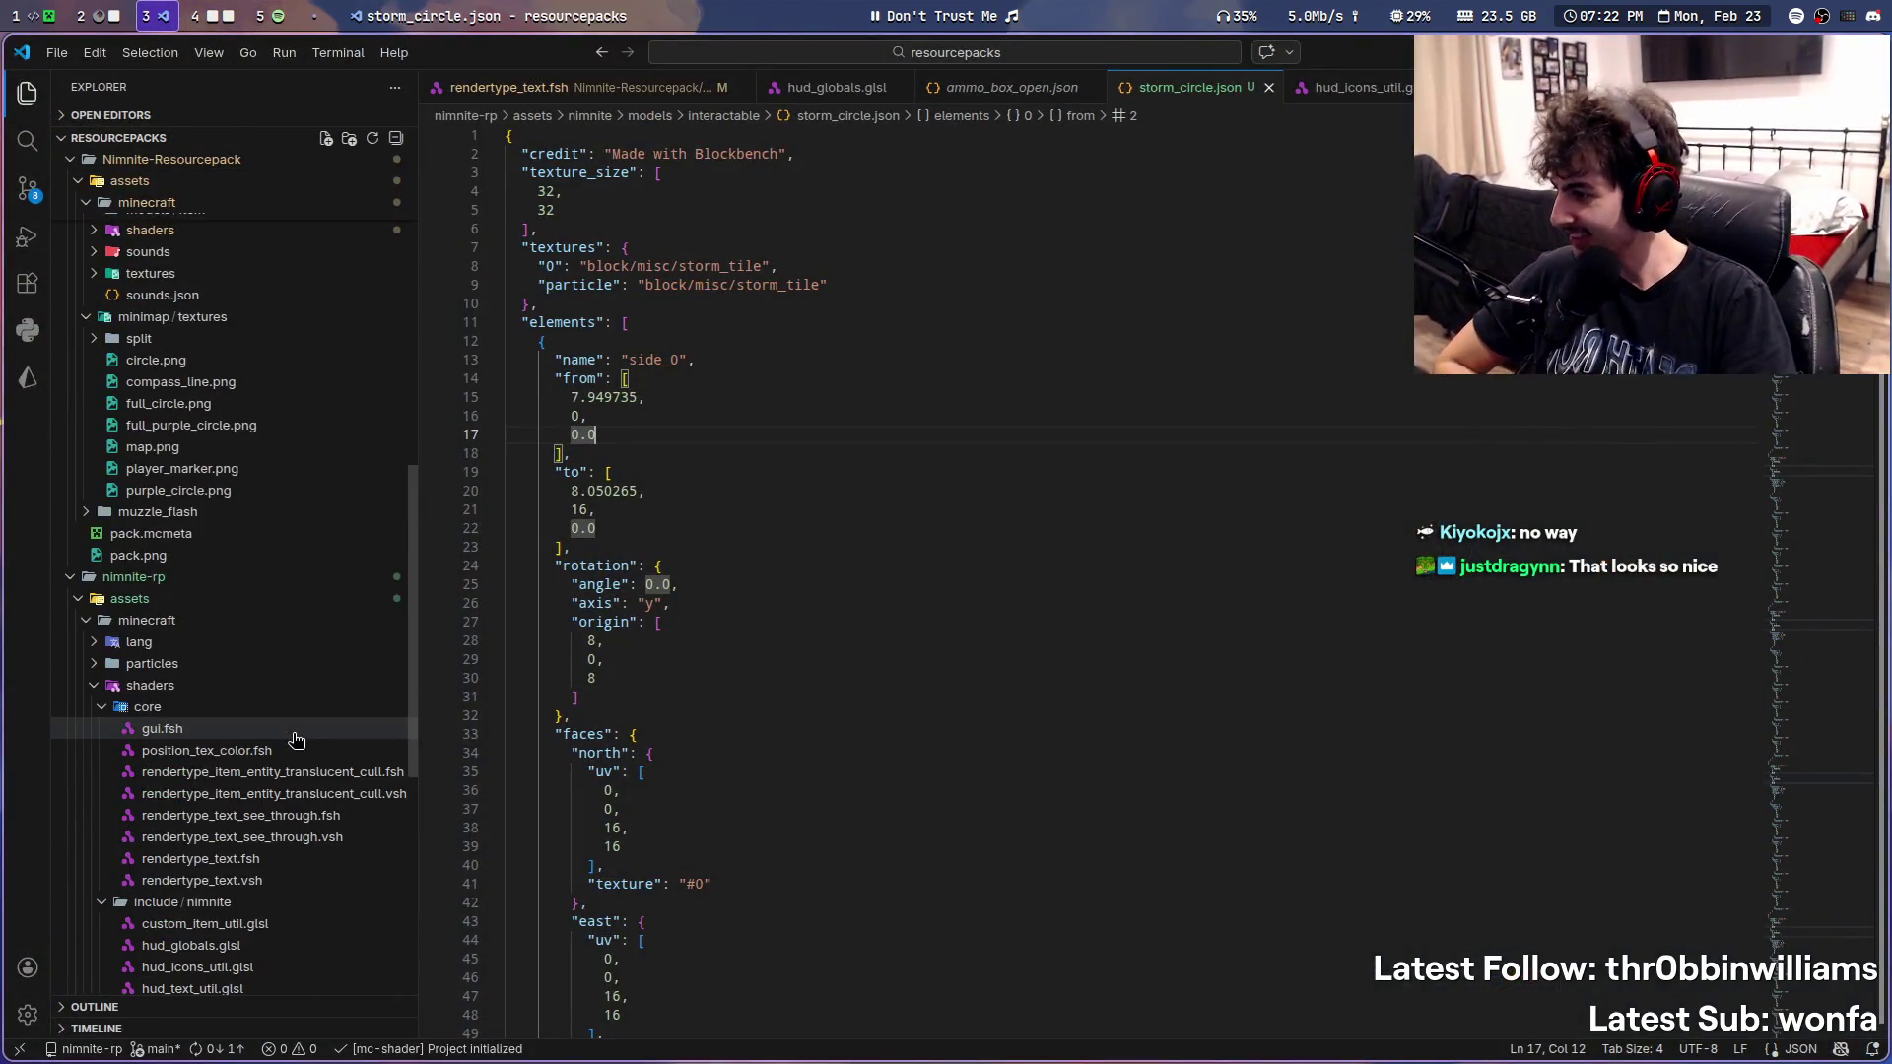
mouse_move(490, 639)
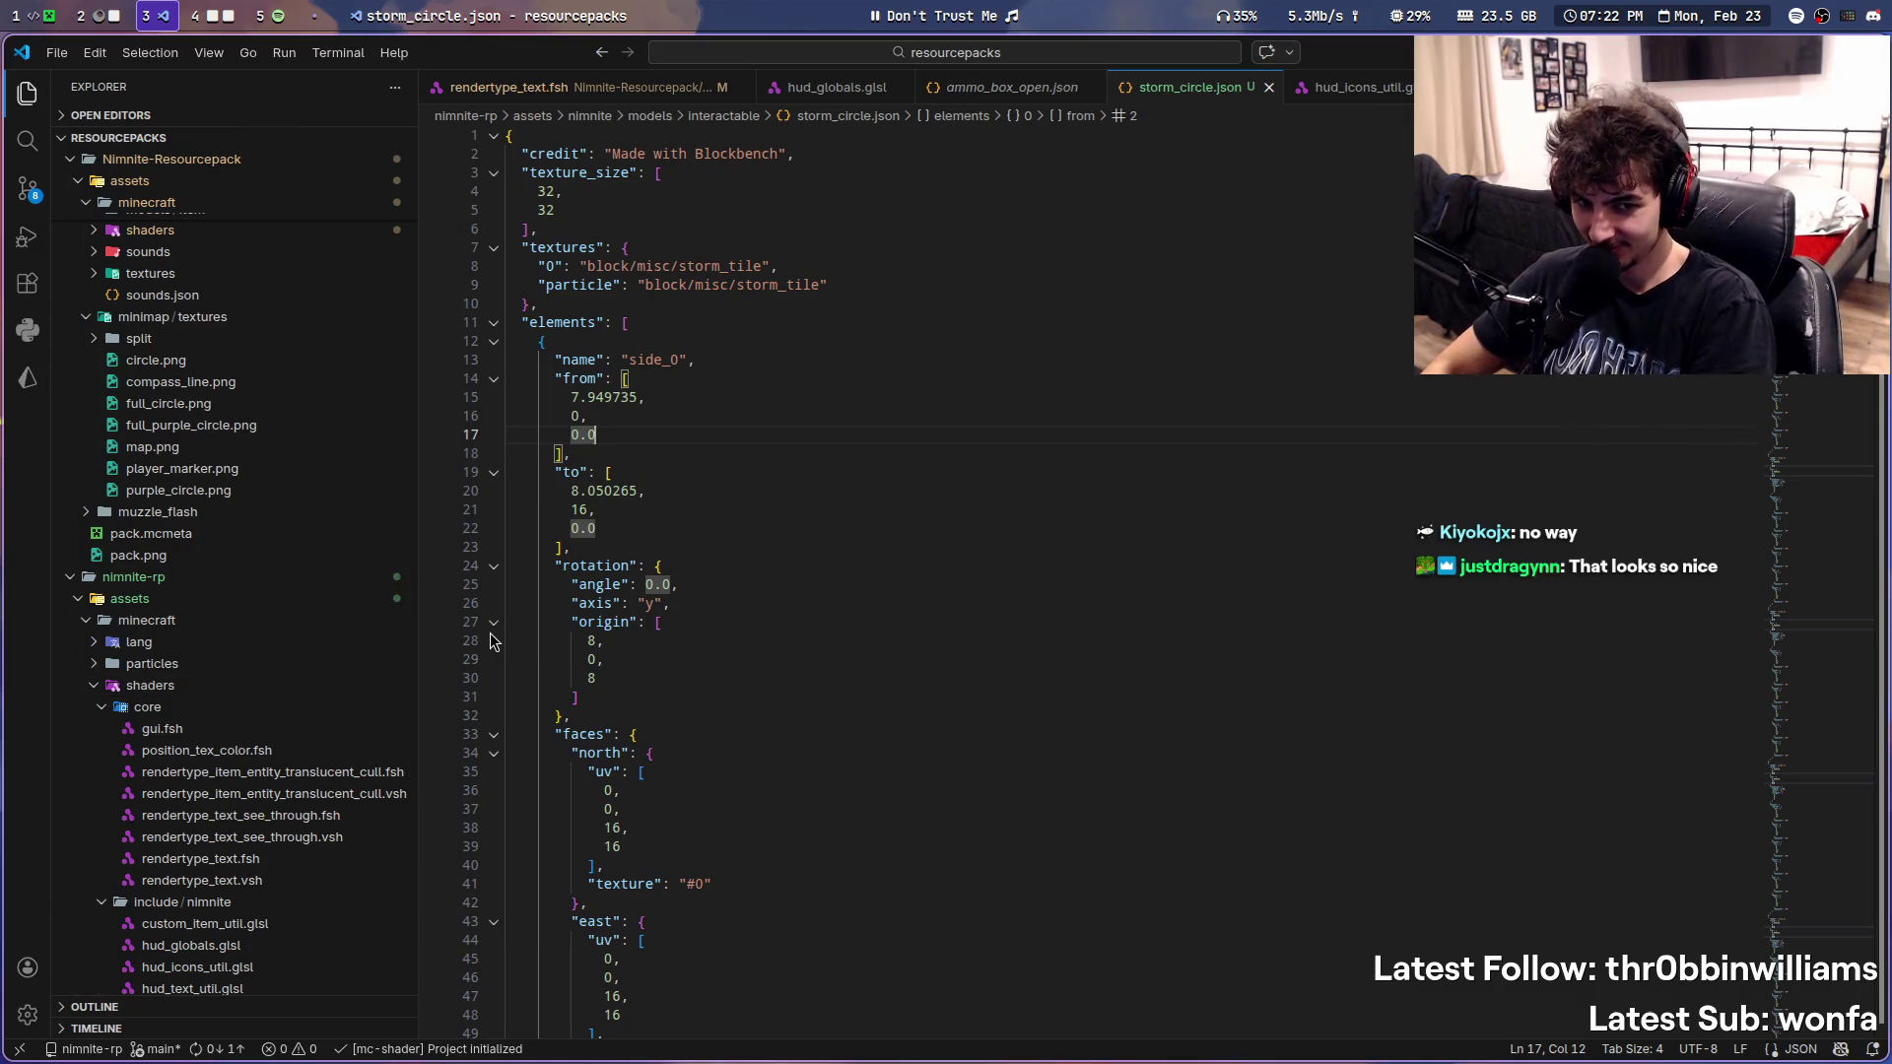
- Log another stream marker note and expand the nimnite textures folder in VS Code
key(super+m)
text(wLE)
key(Return)
scroll(229, 820, up, 2)
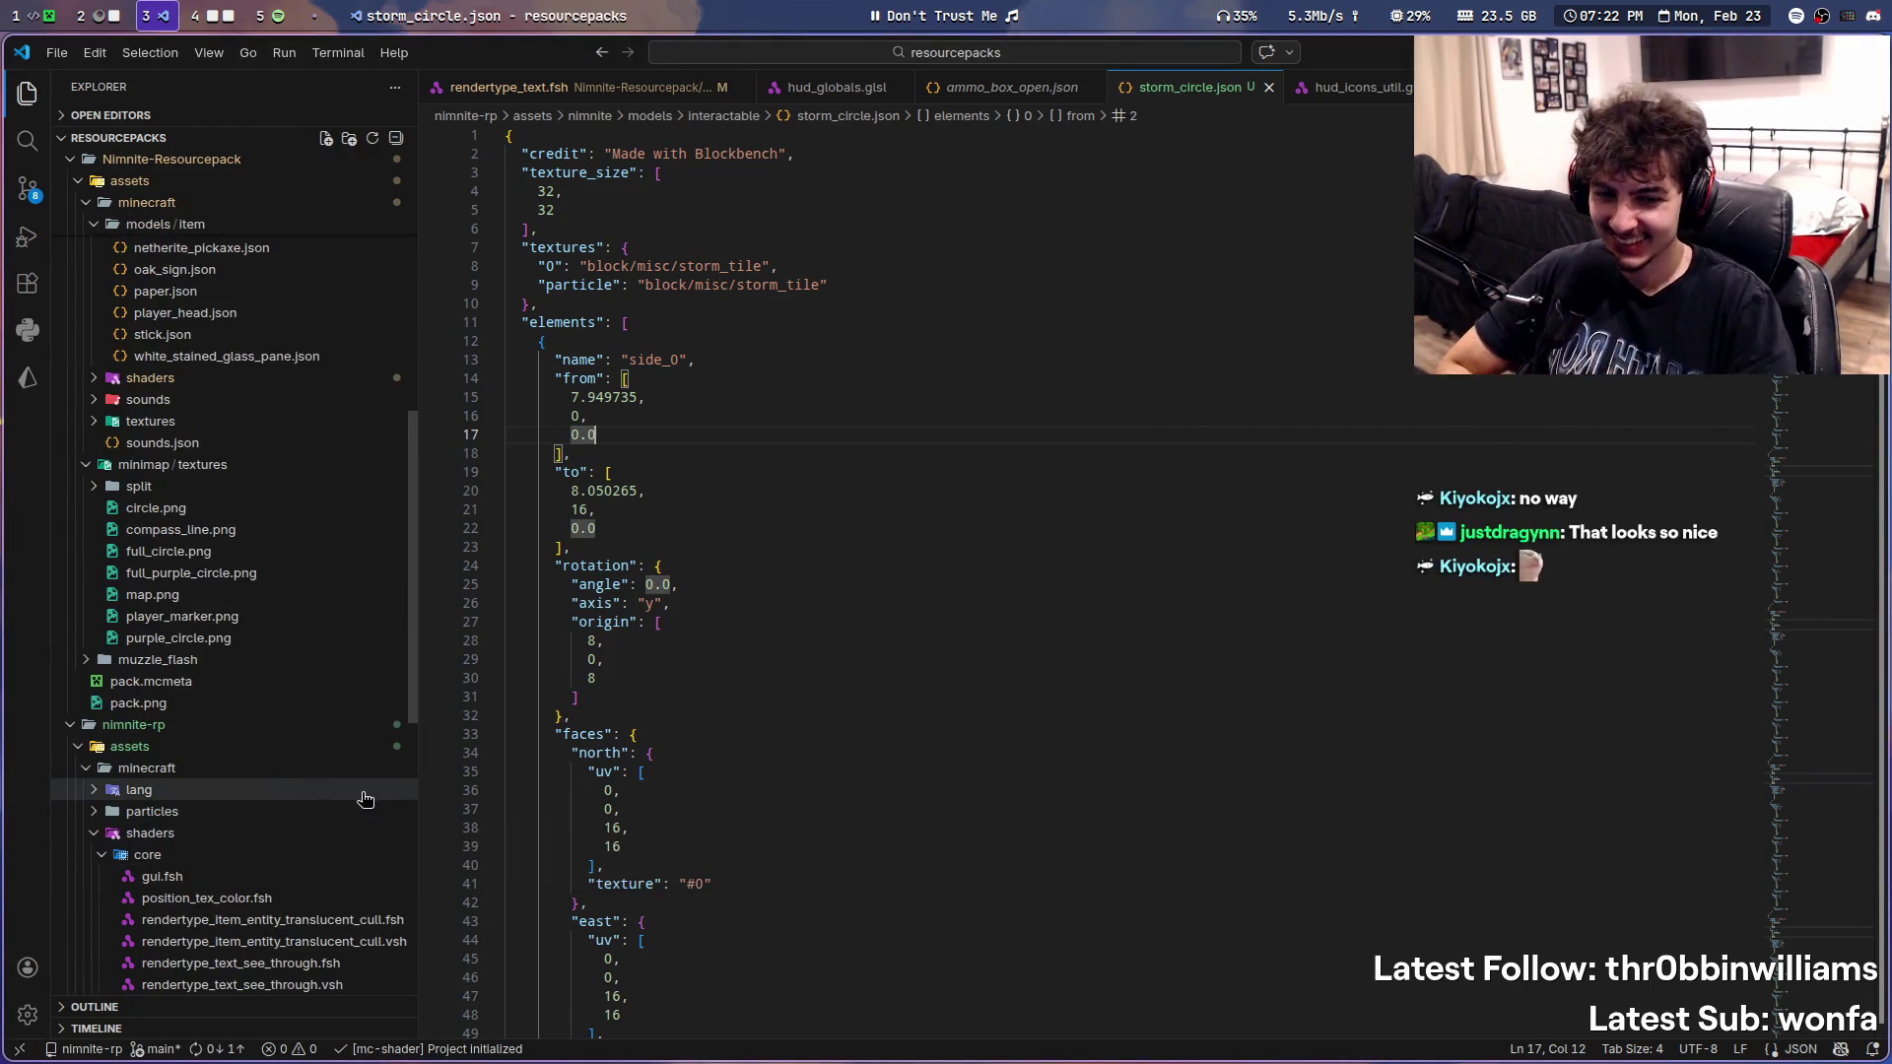
key(super+5)
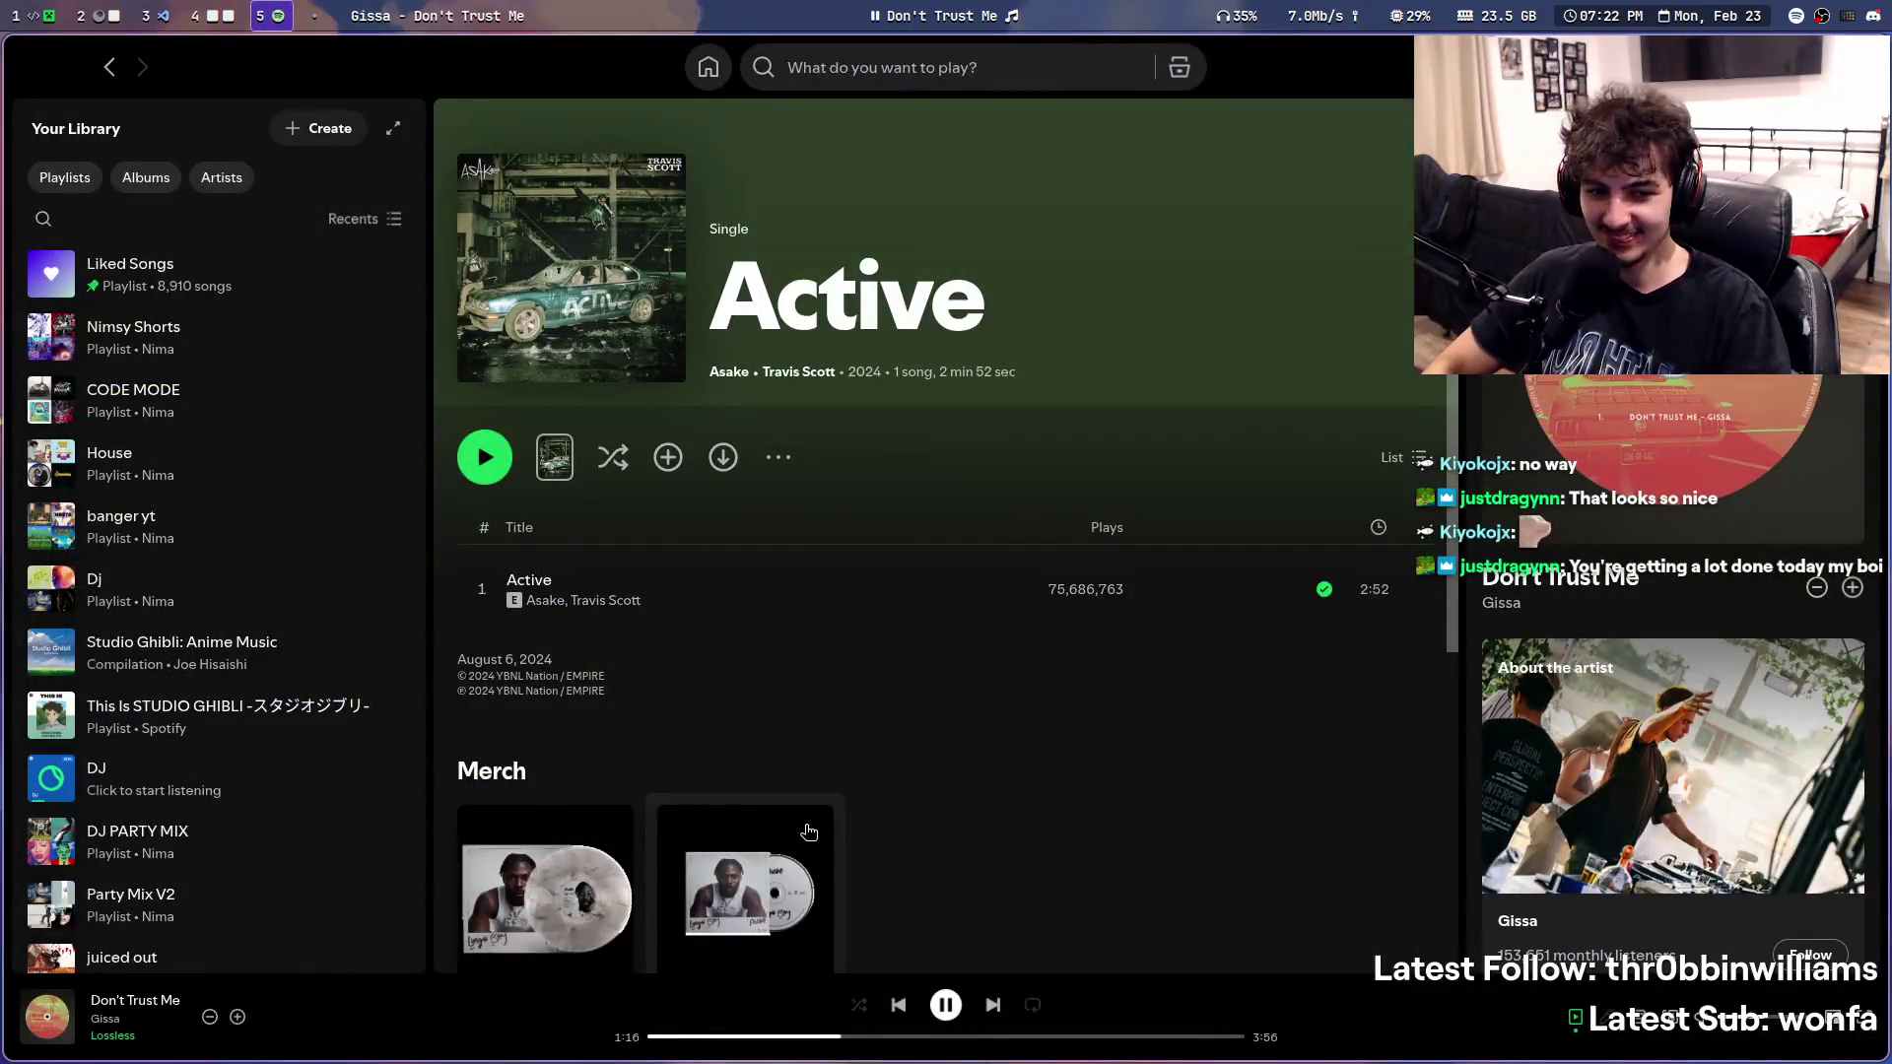
key(super+3)
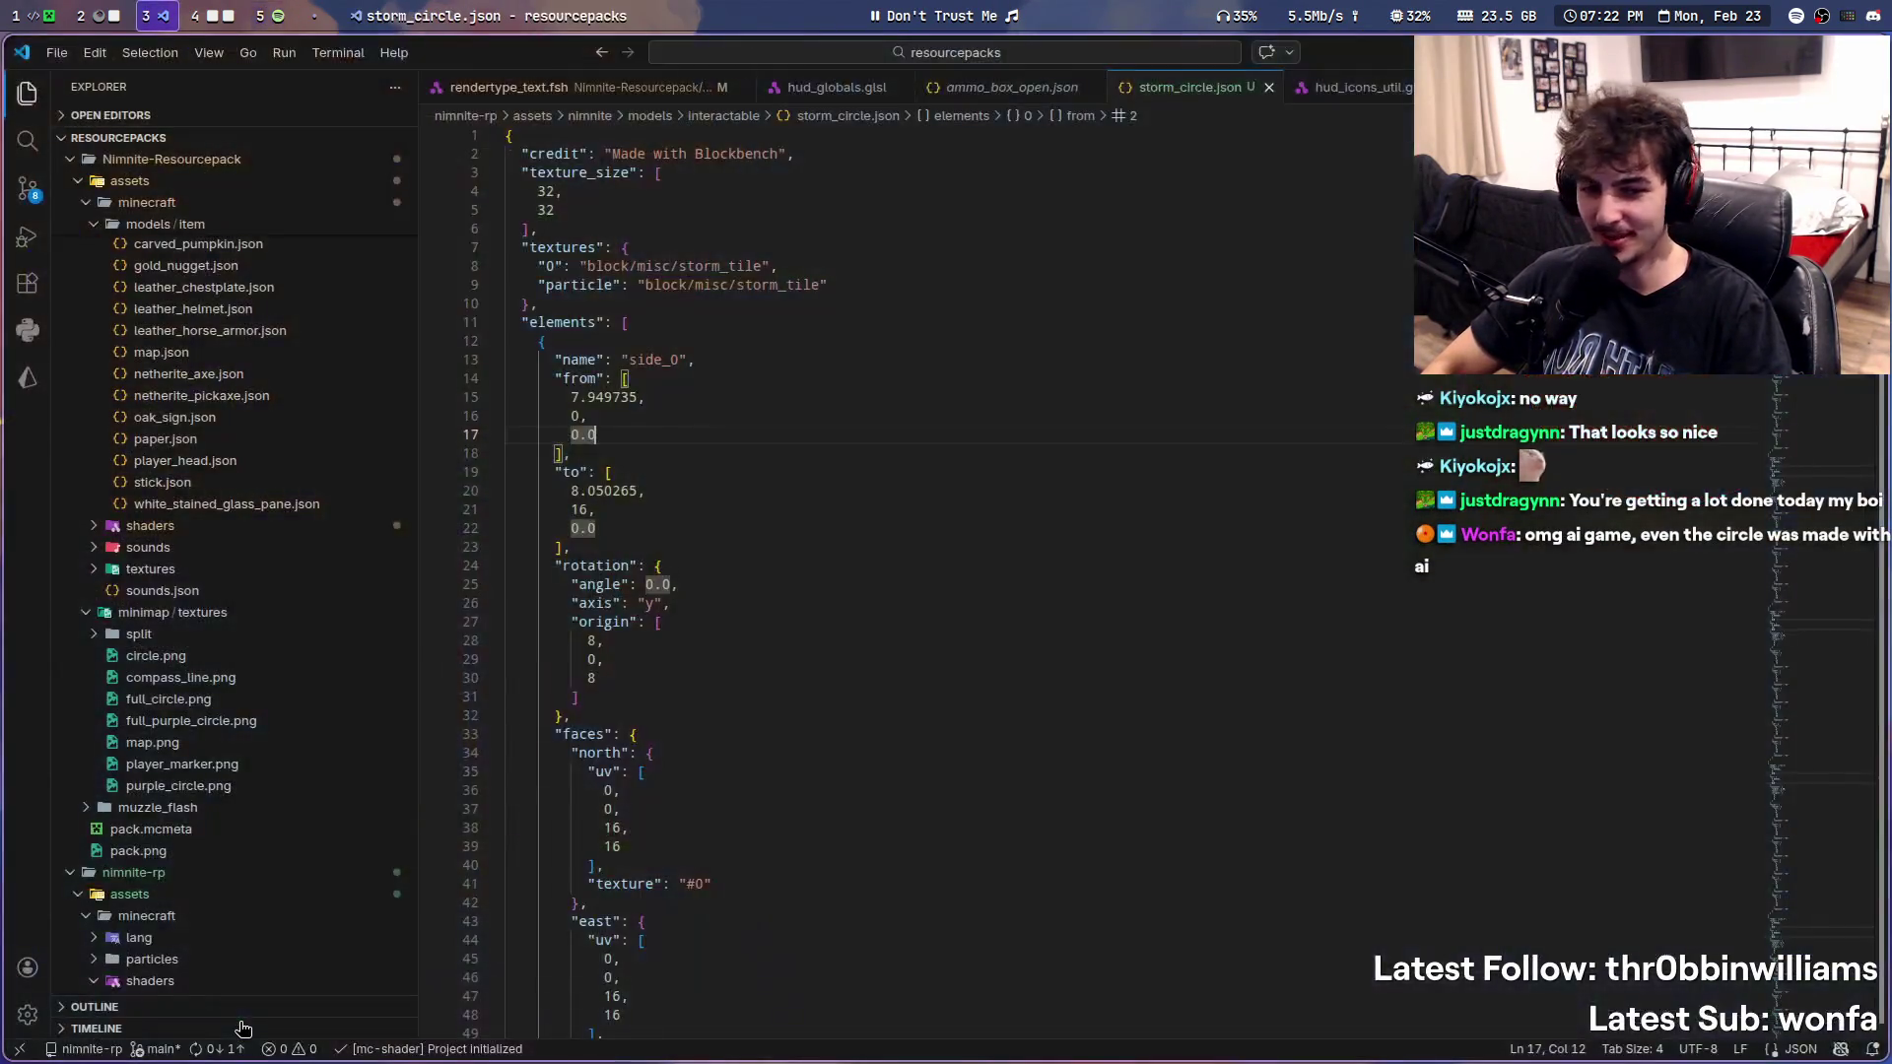
scroll(207, 635, down, 5)
scroll(215, 651, down, 5)
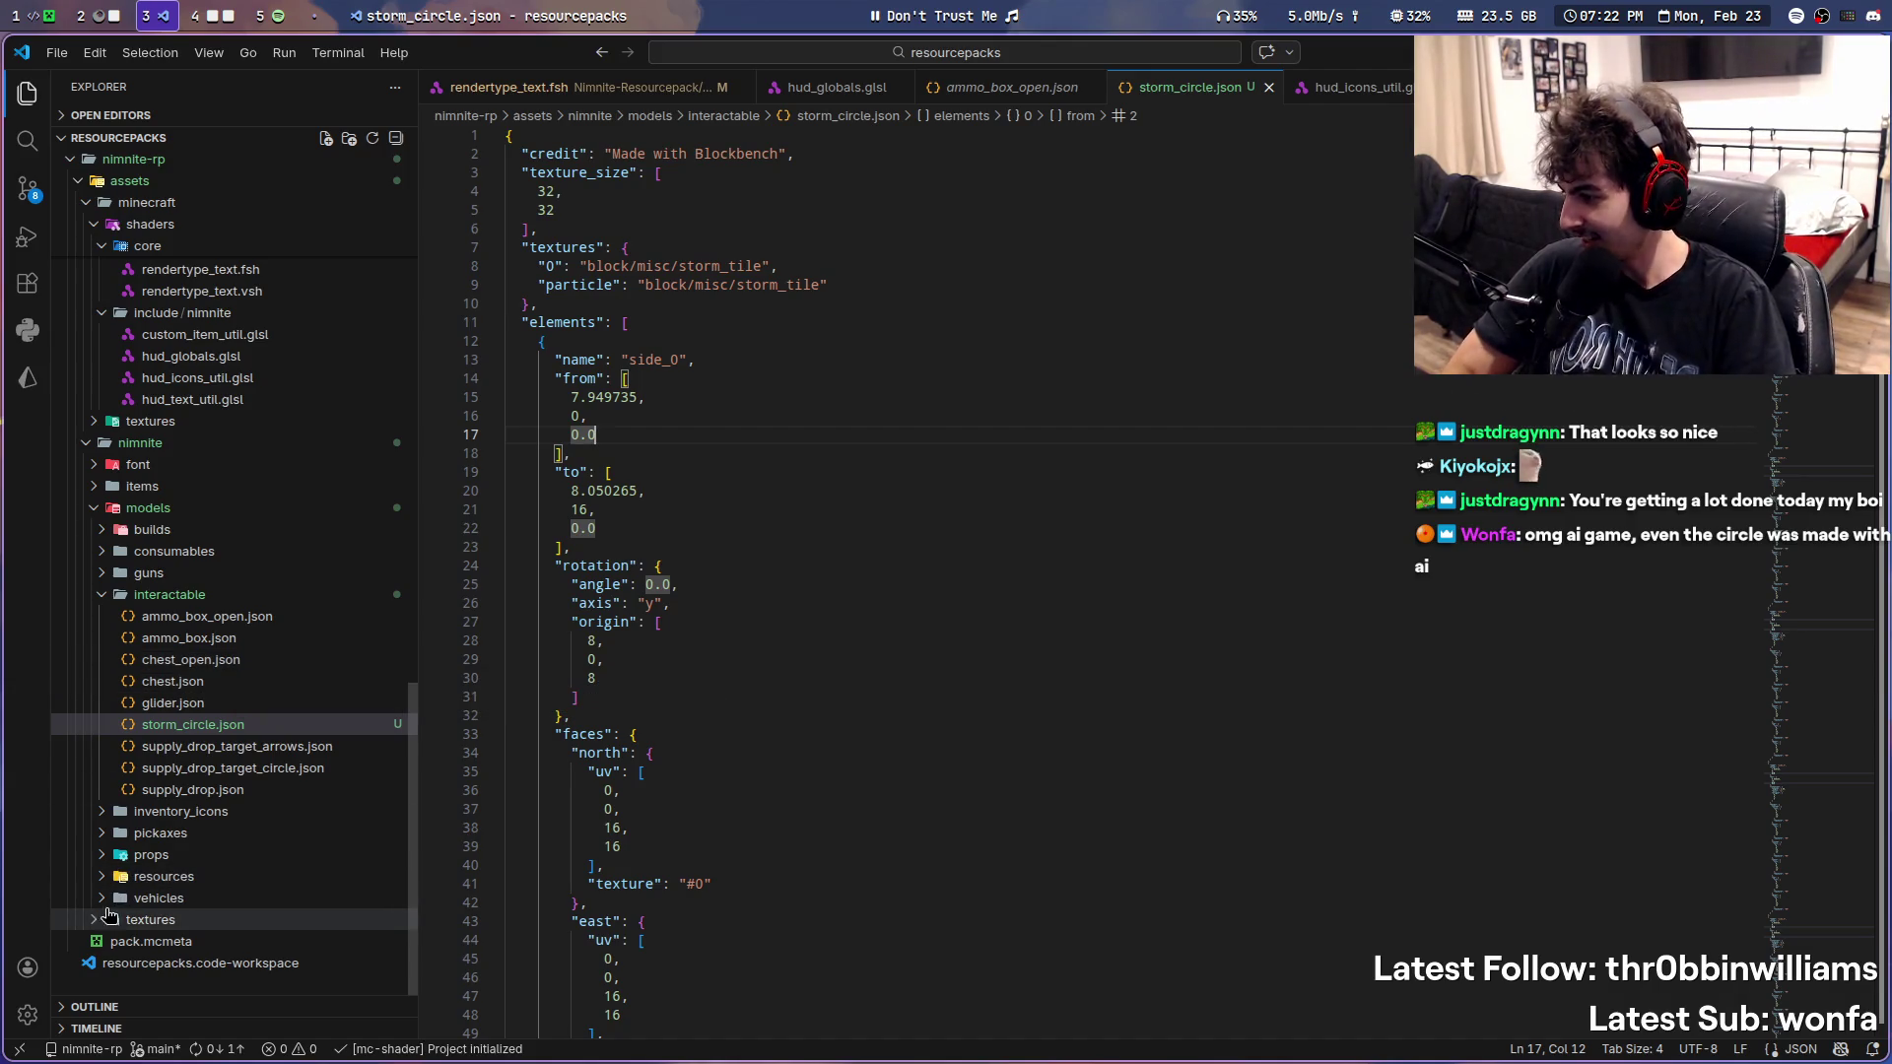
click(148, 920)
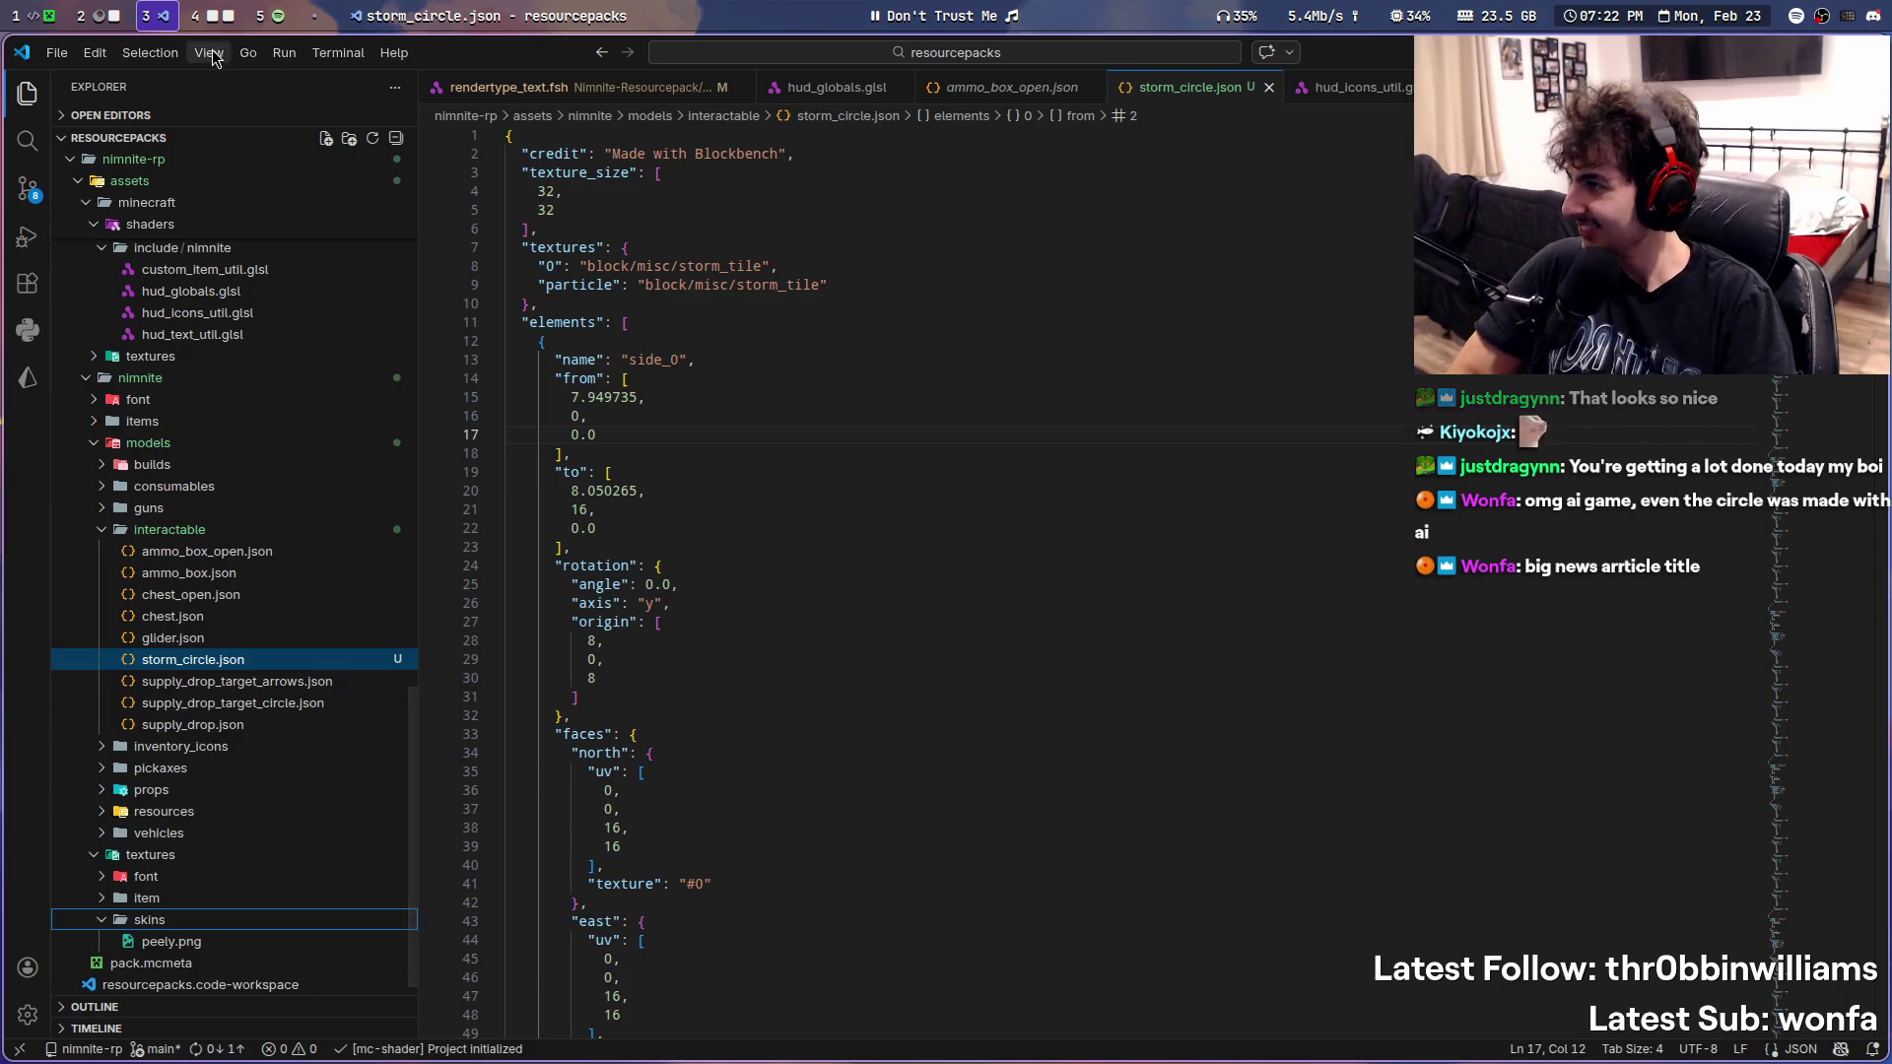
- Select a few cylinder sides in Blockbench, ending on side_389, then return to VS Code
key(super+4)
scroll(1411, 836, up, 3)
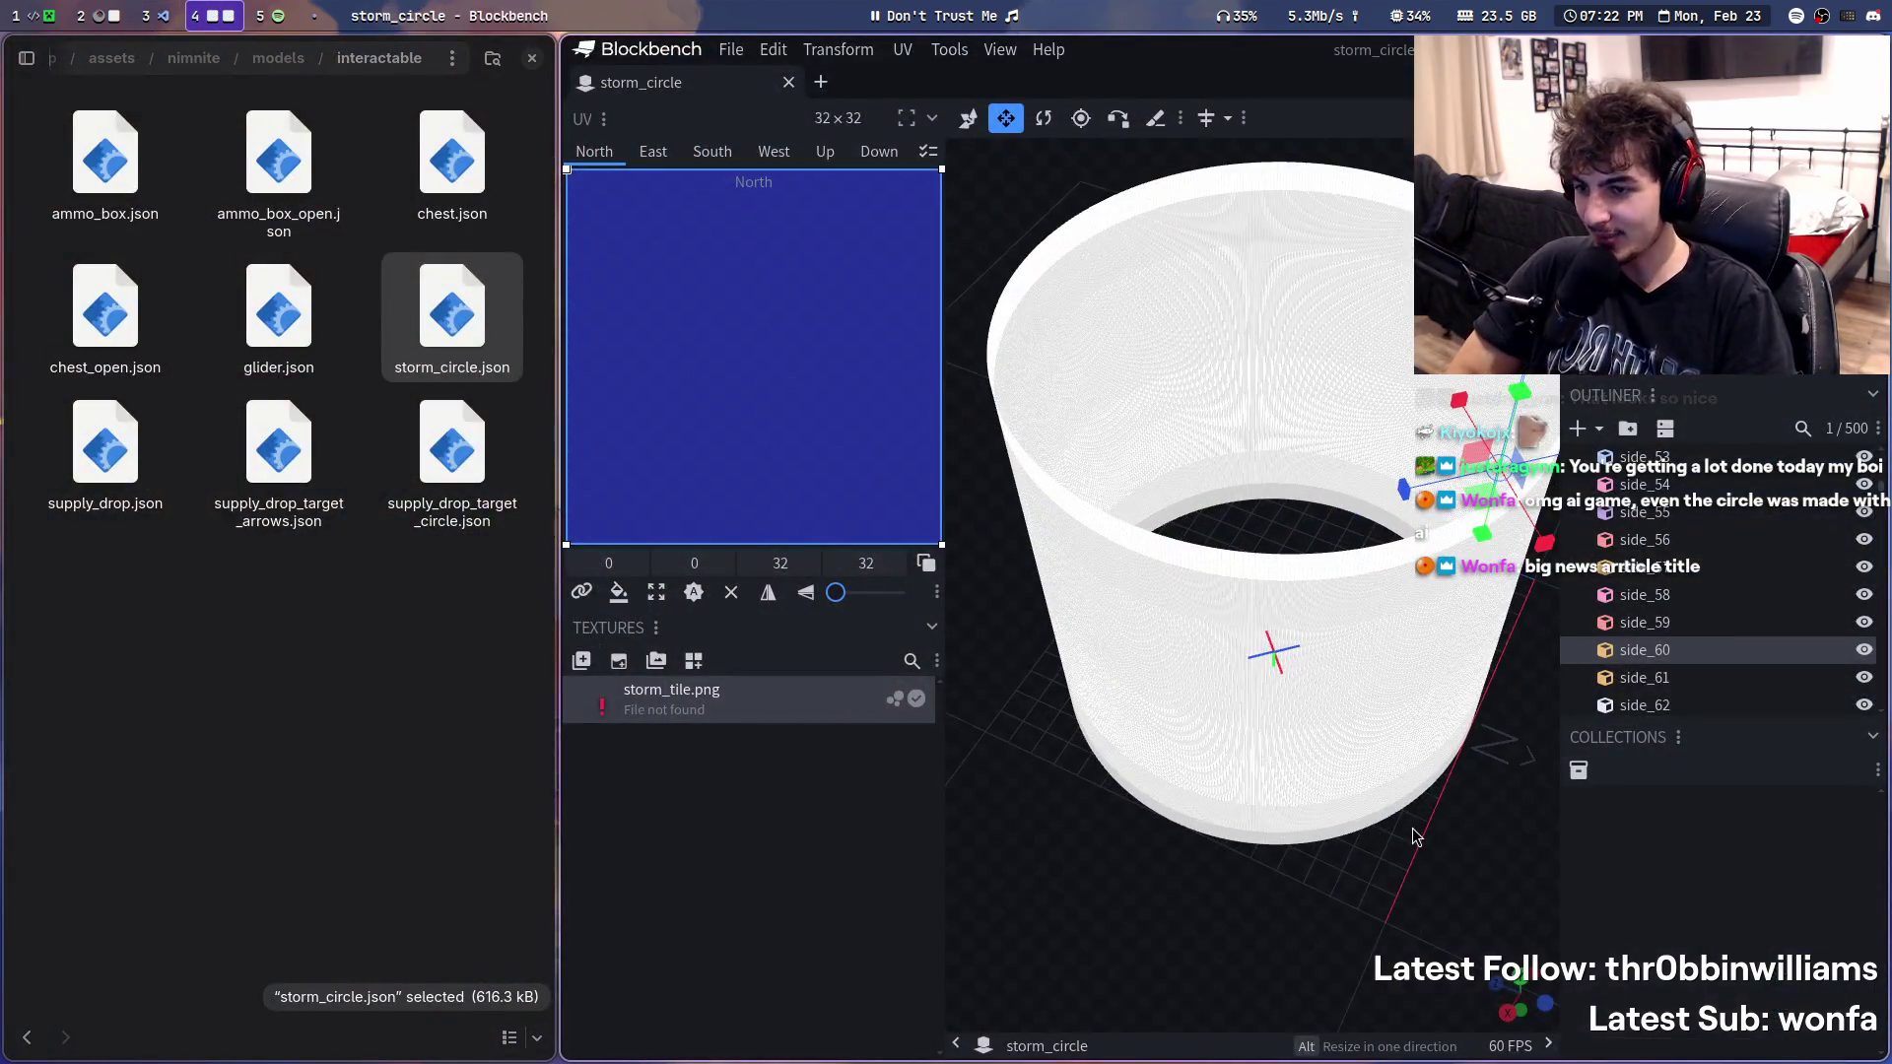
click(1357, 838)
click(1201, 571)
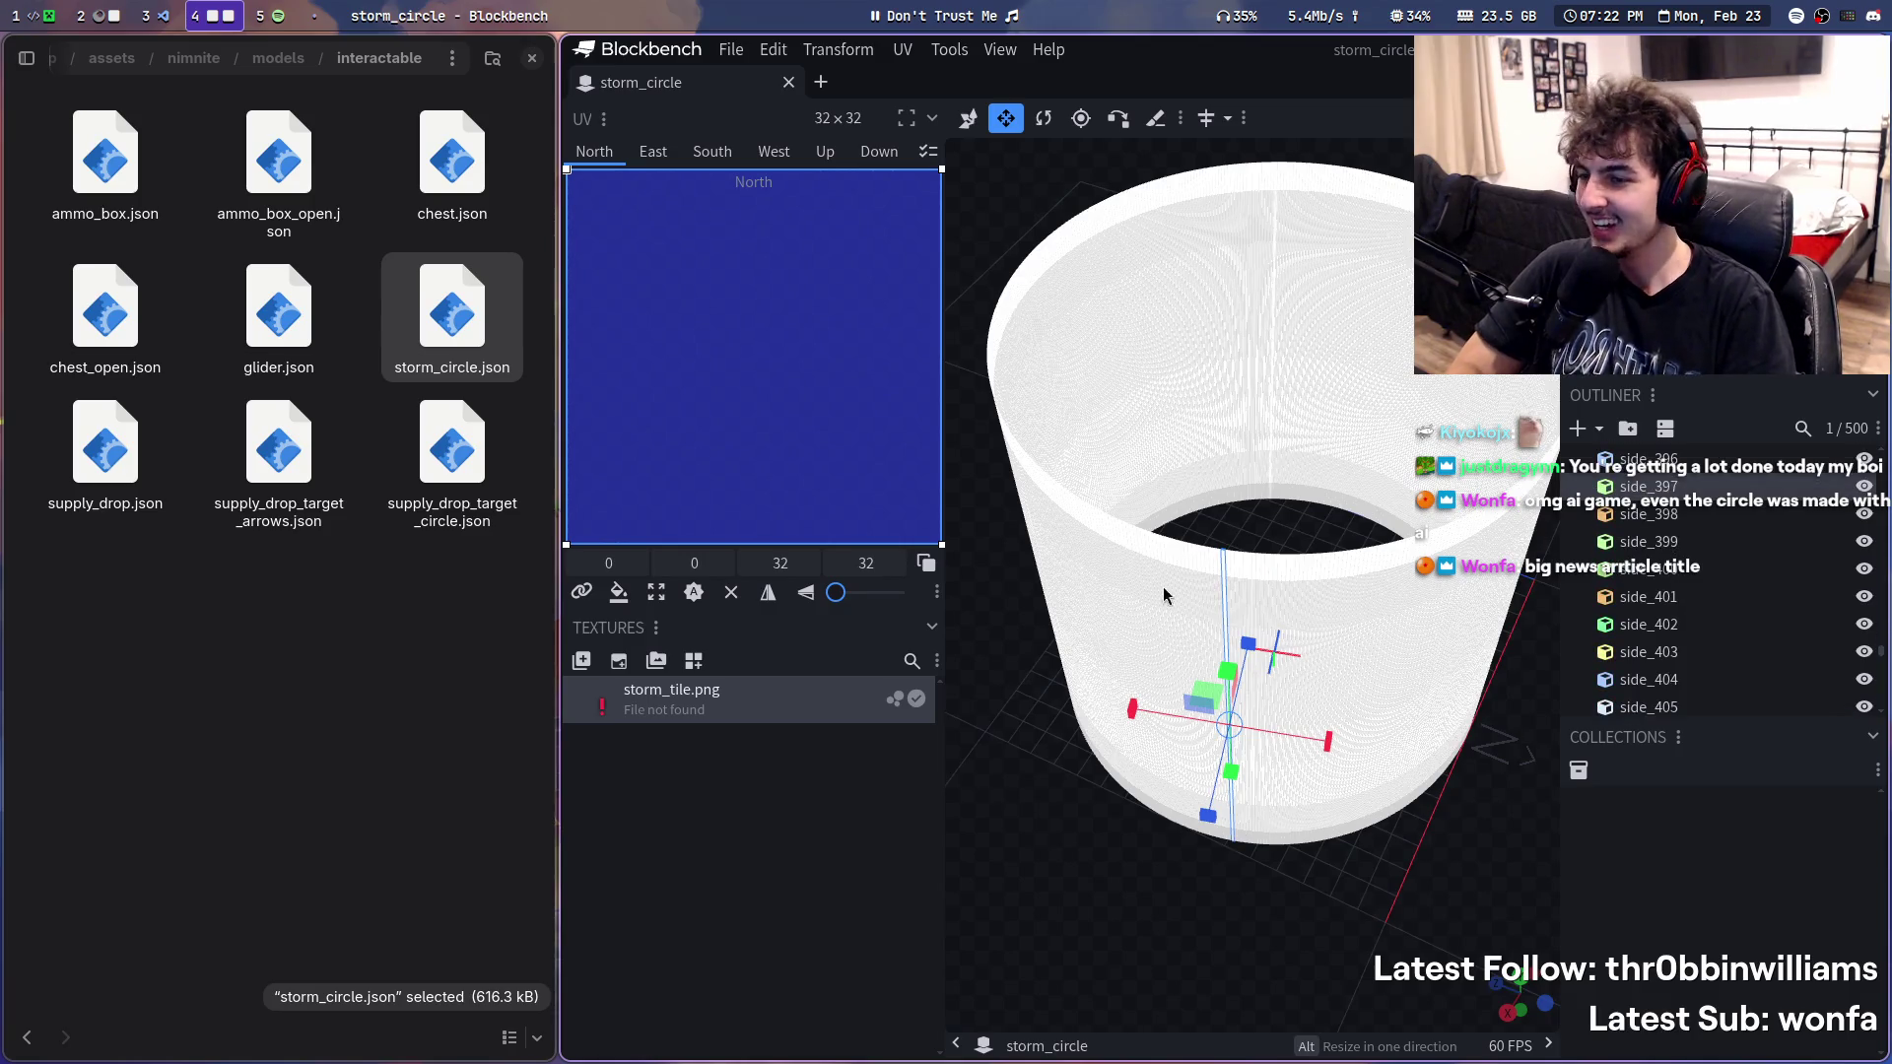
click(1195, 584)
click(1179, 628)
click(1169, 668)
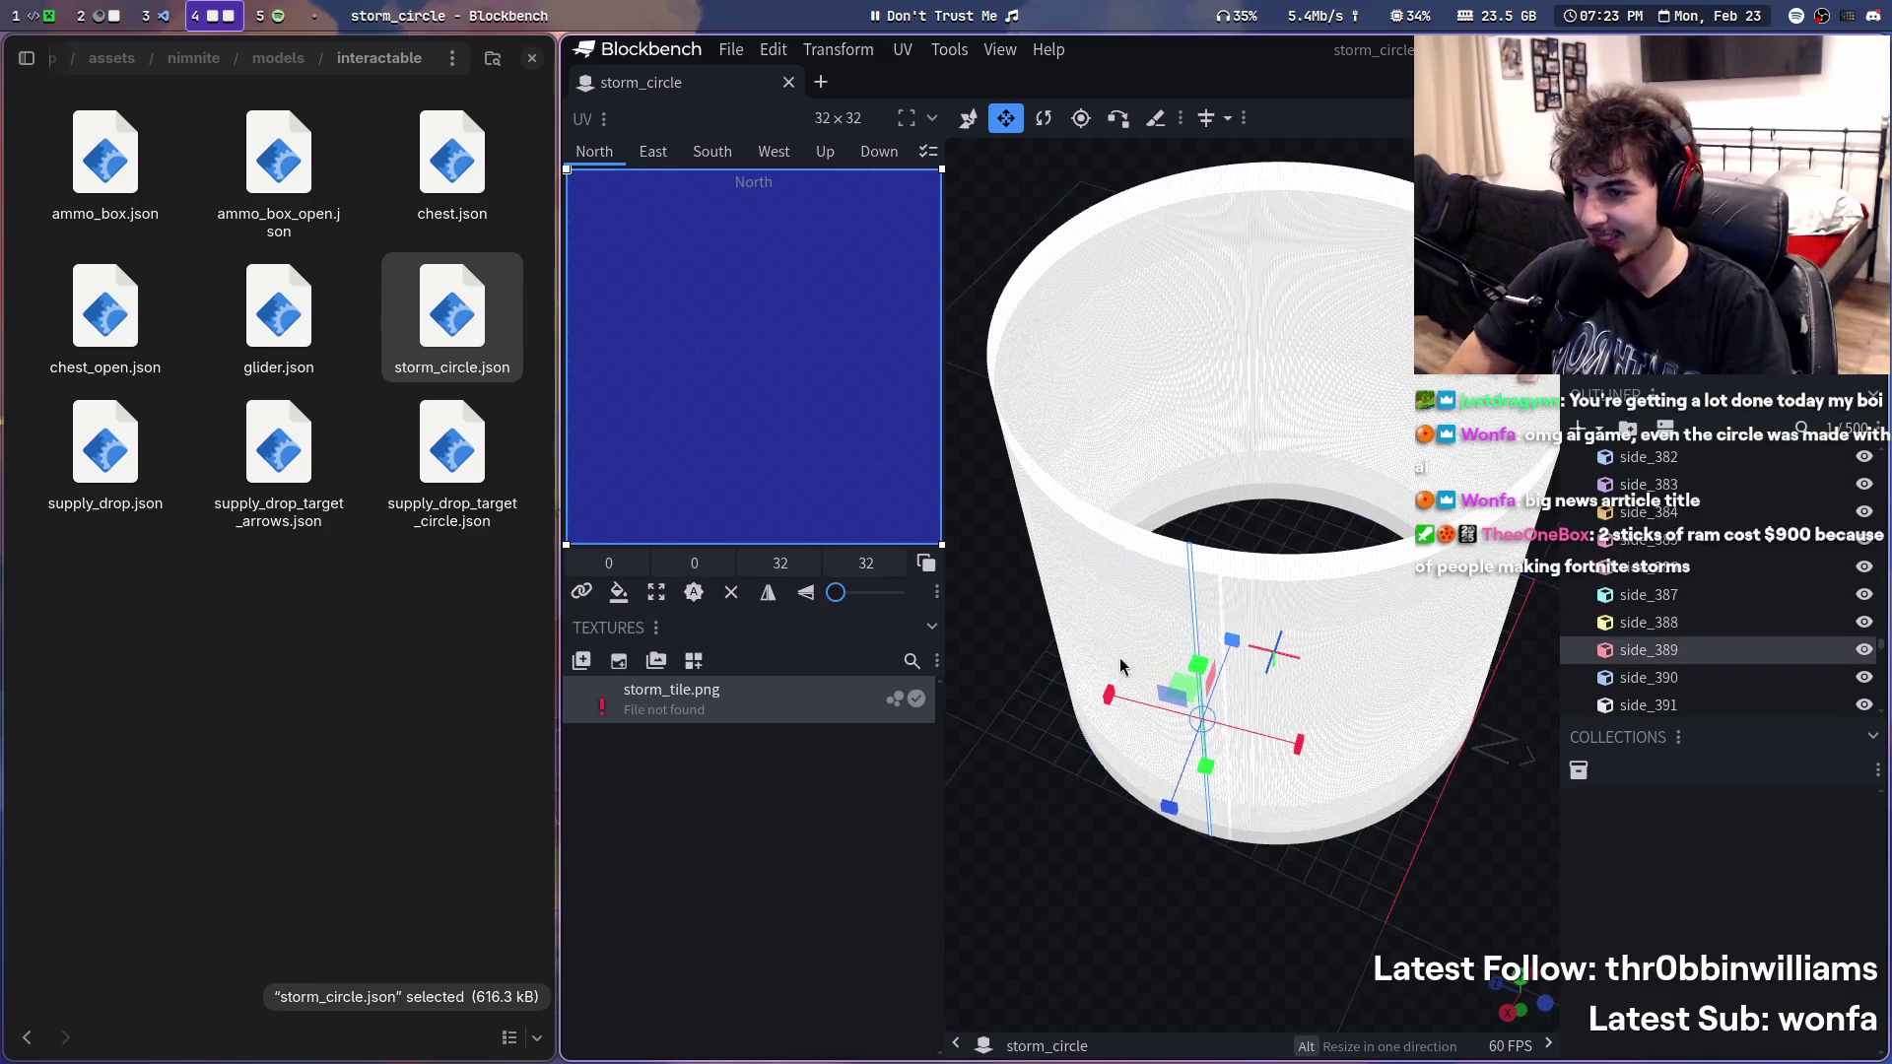
key(super+3)
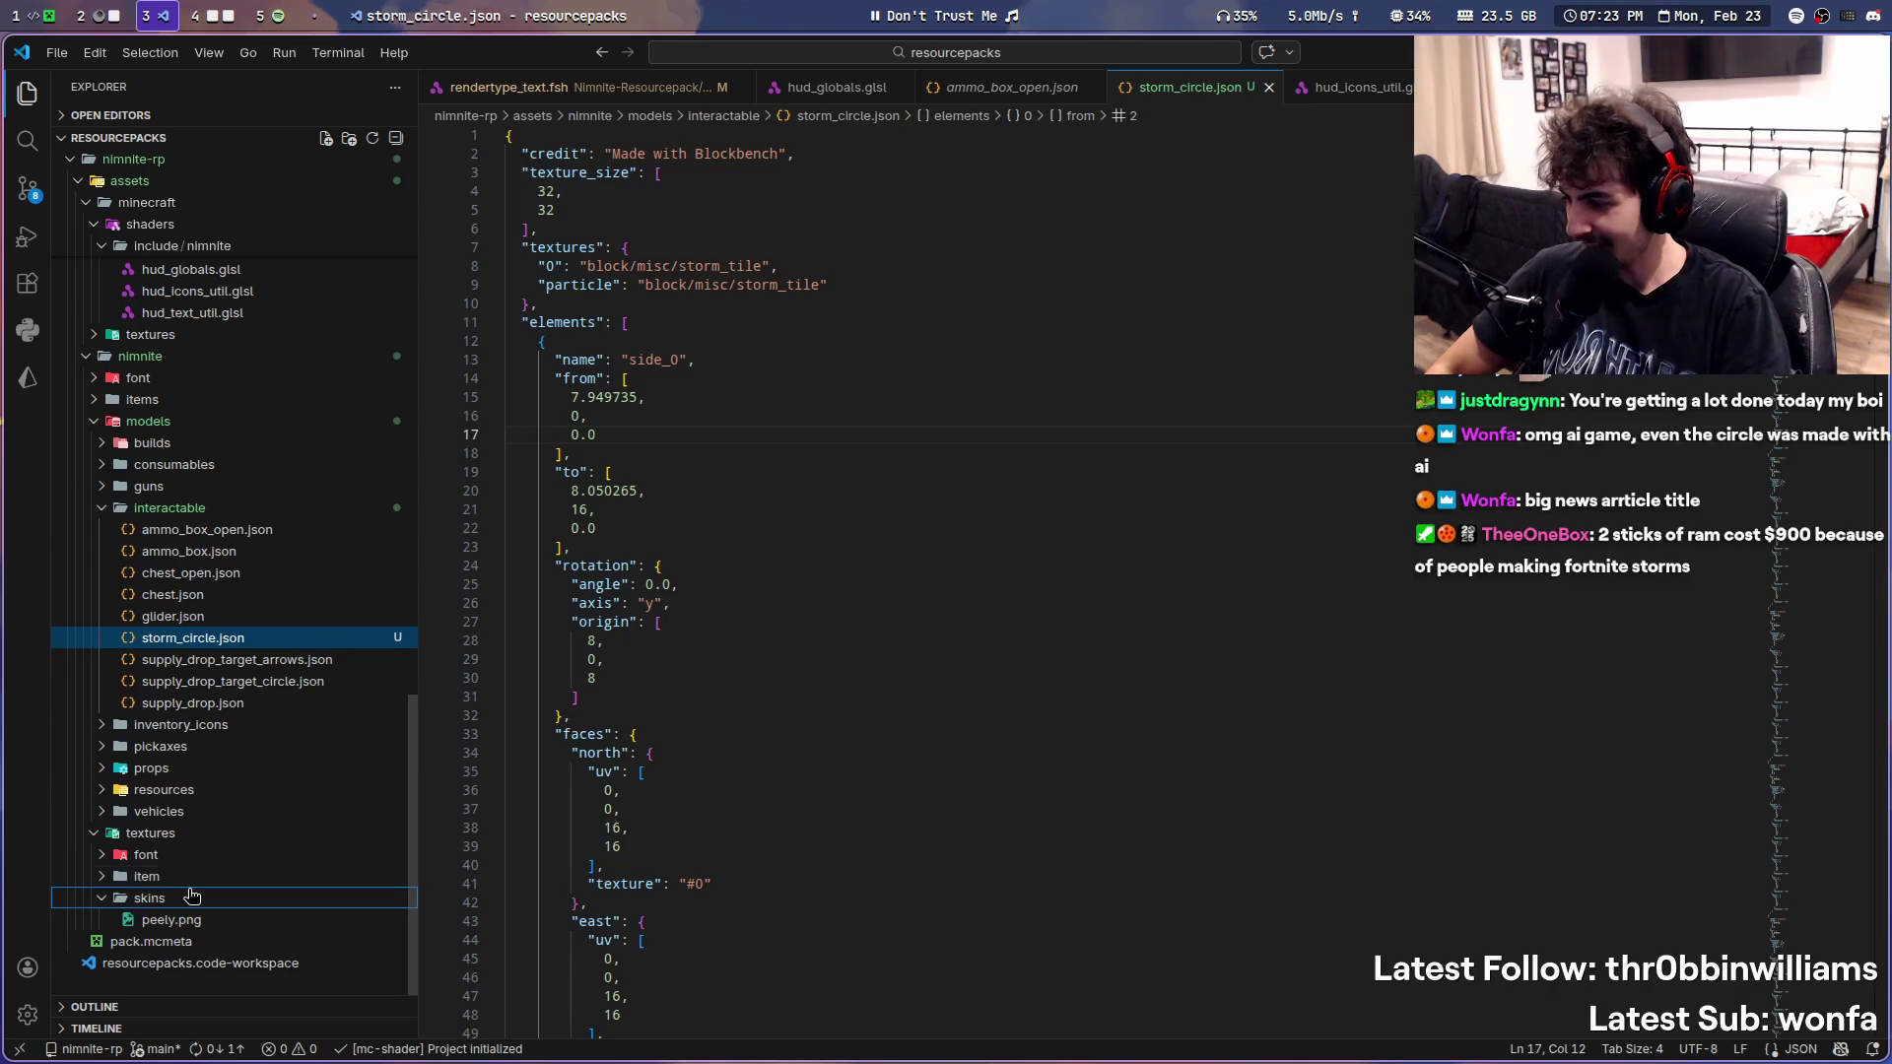
key(super+4)
key(super+3)
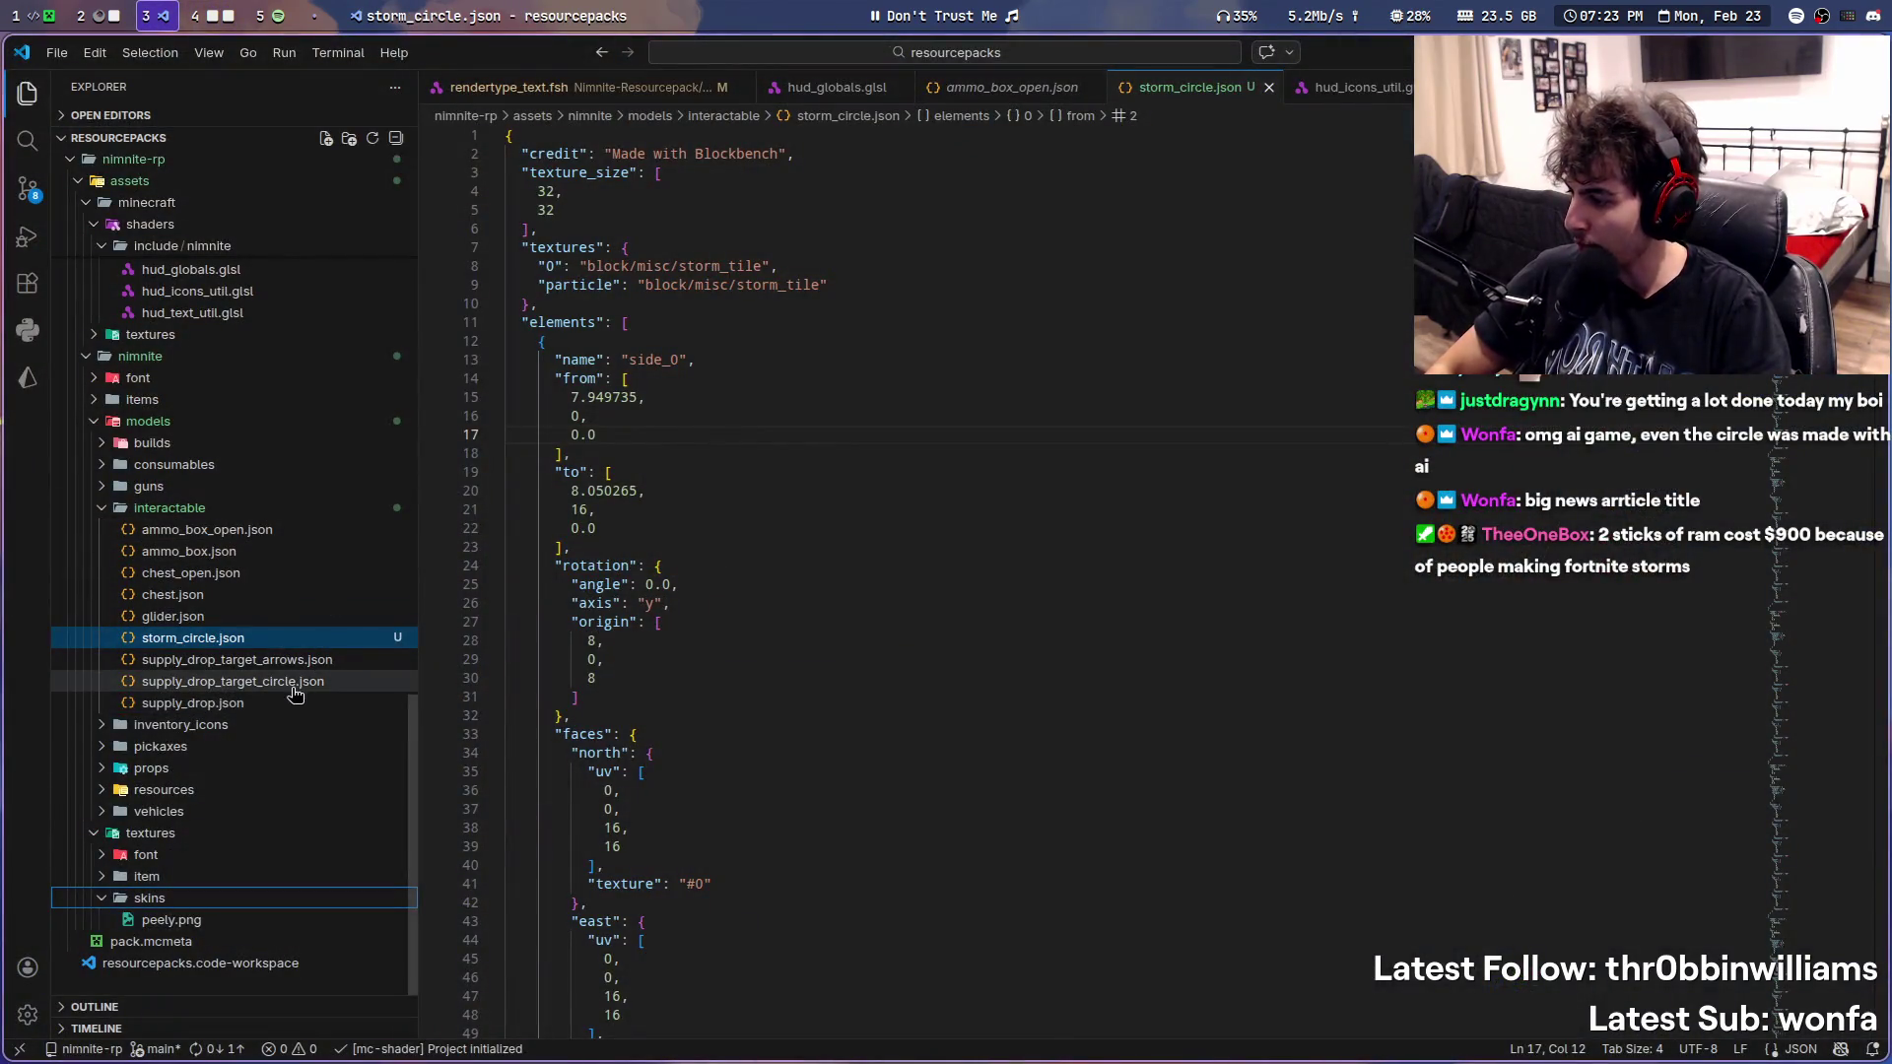
- Collapse skins and expand textures/item and its interactable subfolder
click(100, 897)
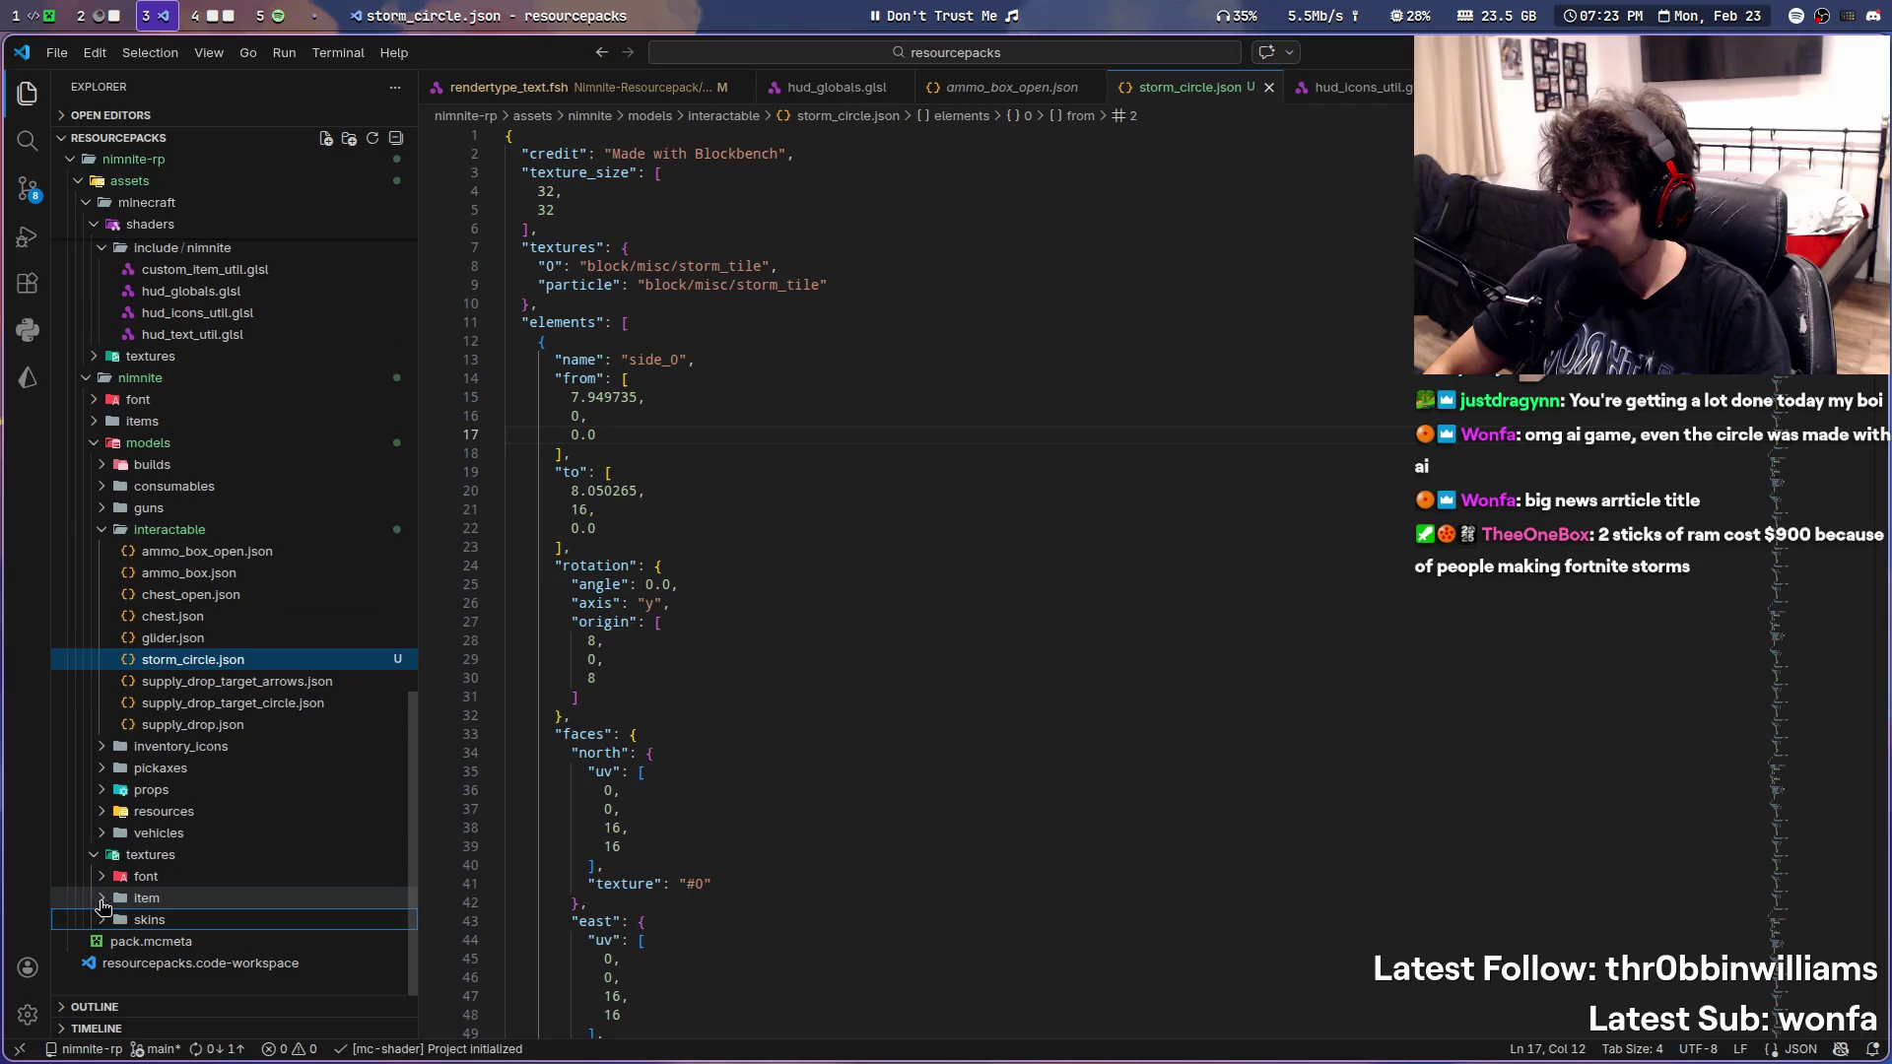
click(146, 898)
scroll(120, 886, down, 2)
click(129, 857)
scroll(129, 854, down, 1)
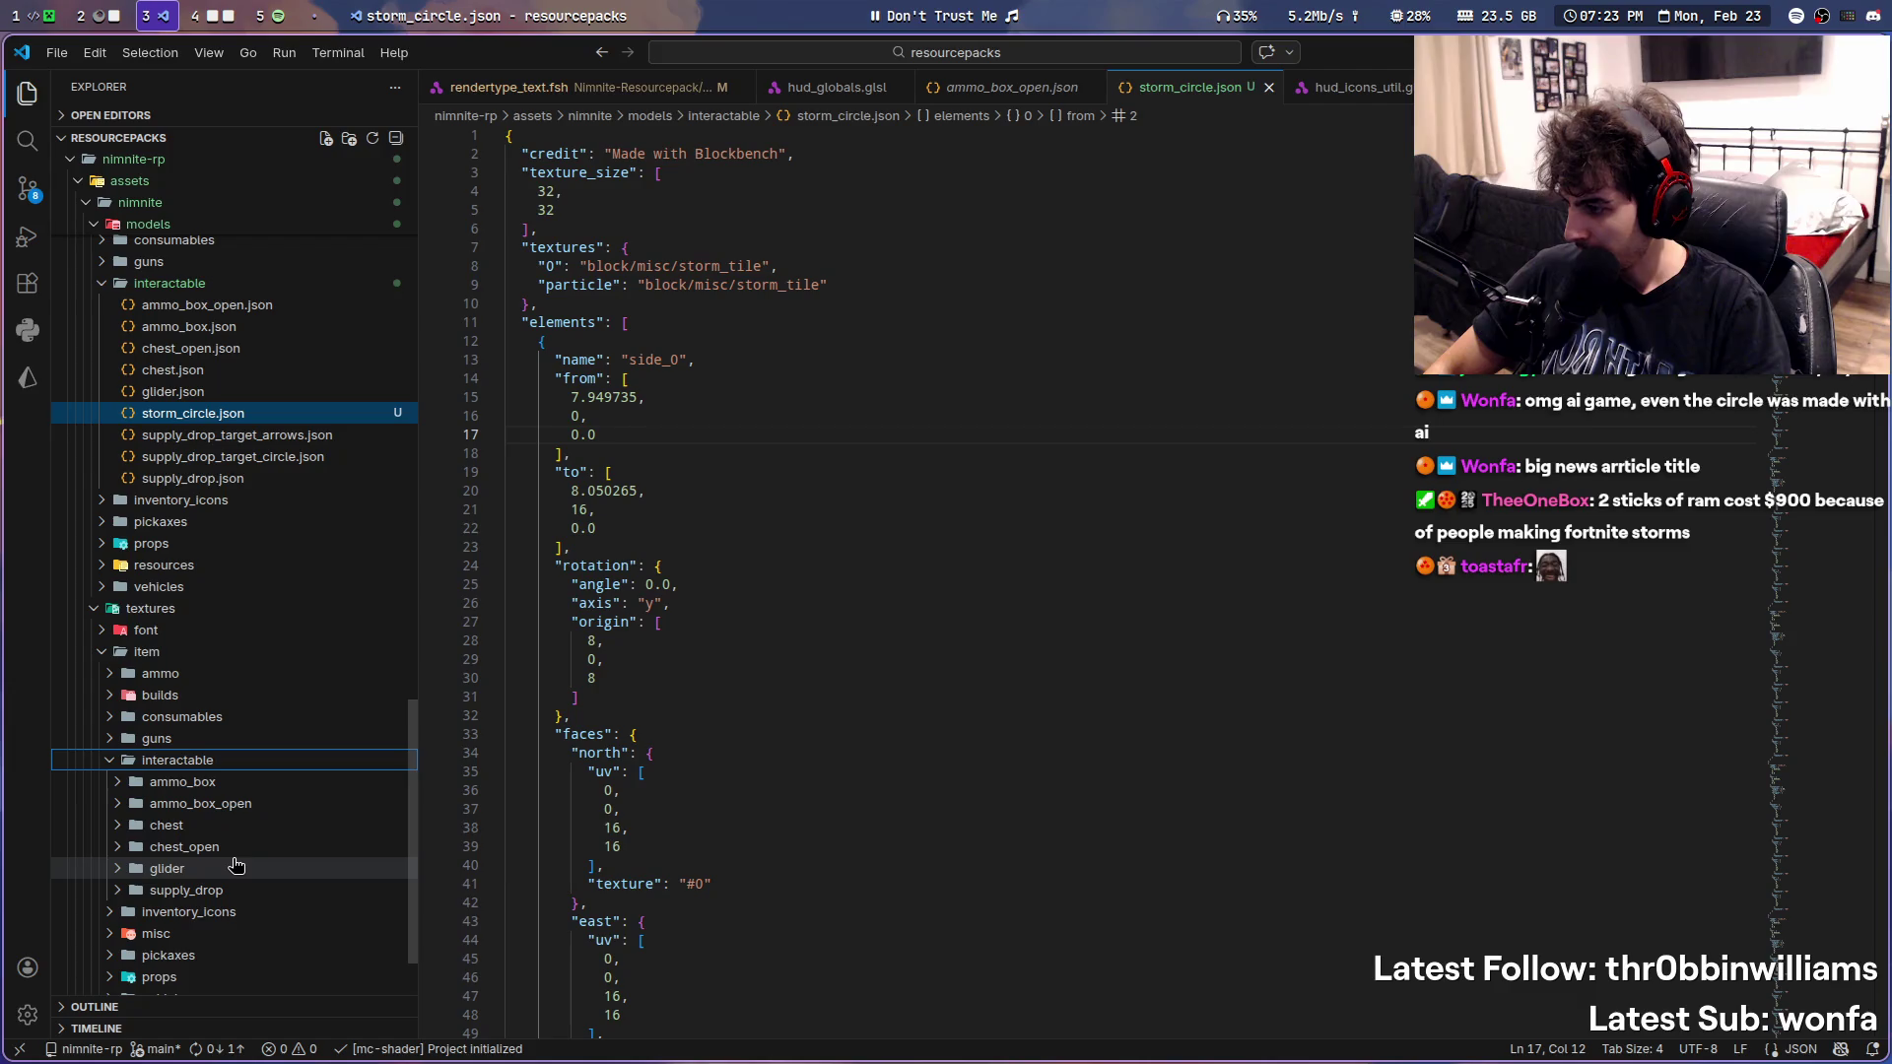
- Create a new 'storm' folder under textures/item/interactable
right_click(186, 784)
click(285, 336)
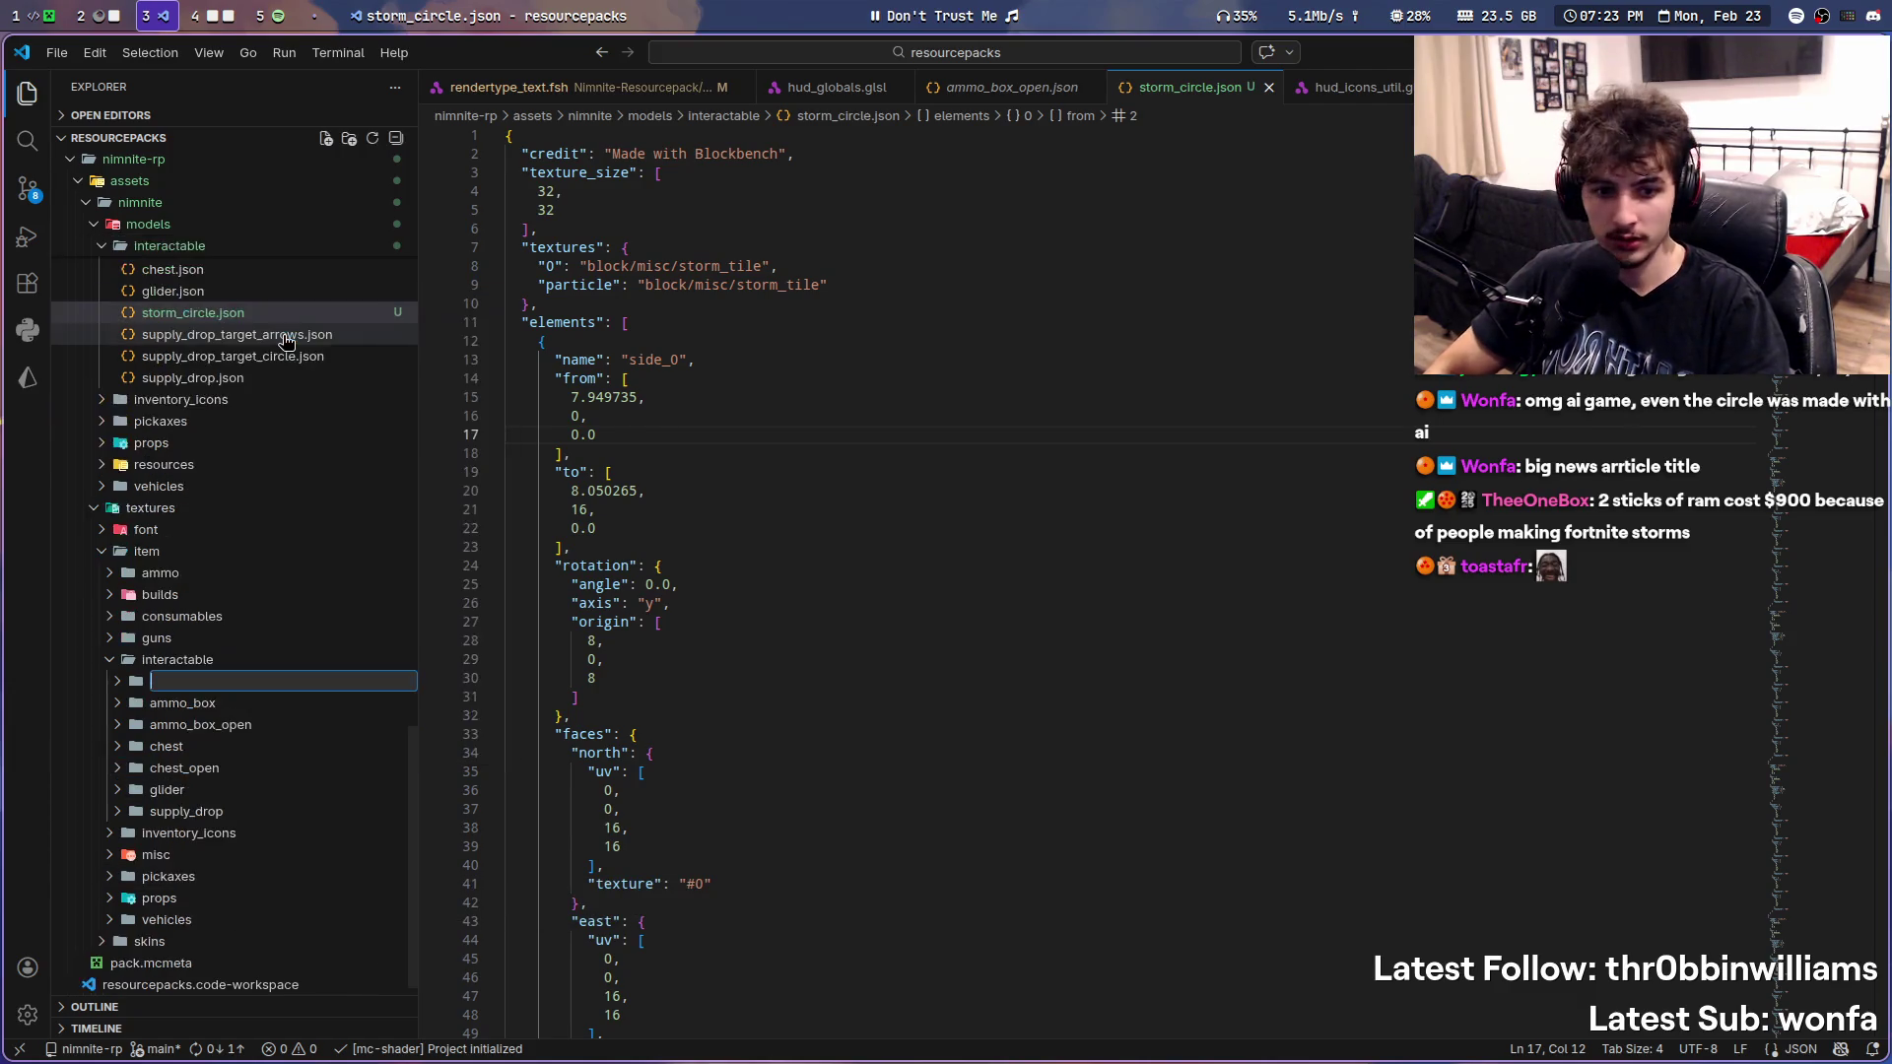
text(storm)
key(Return)
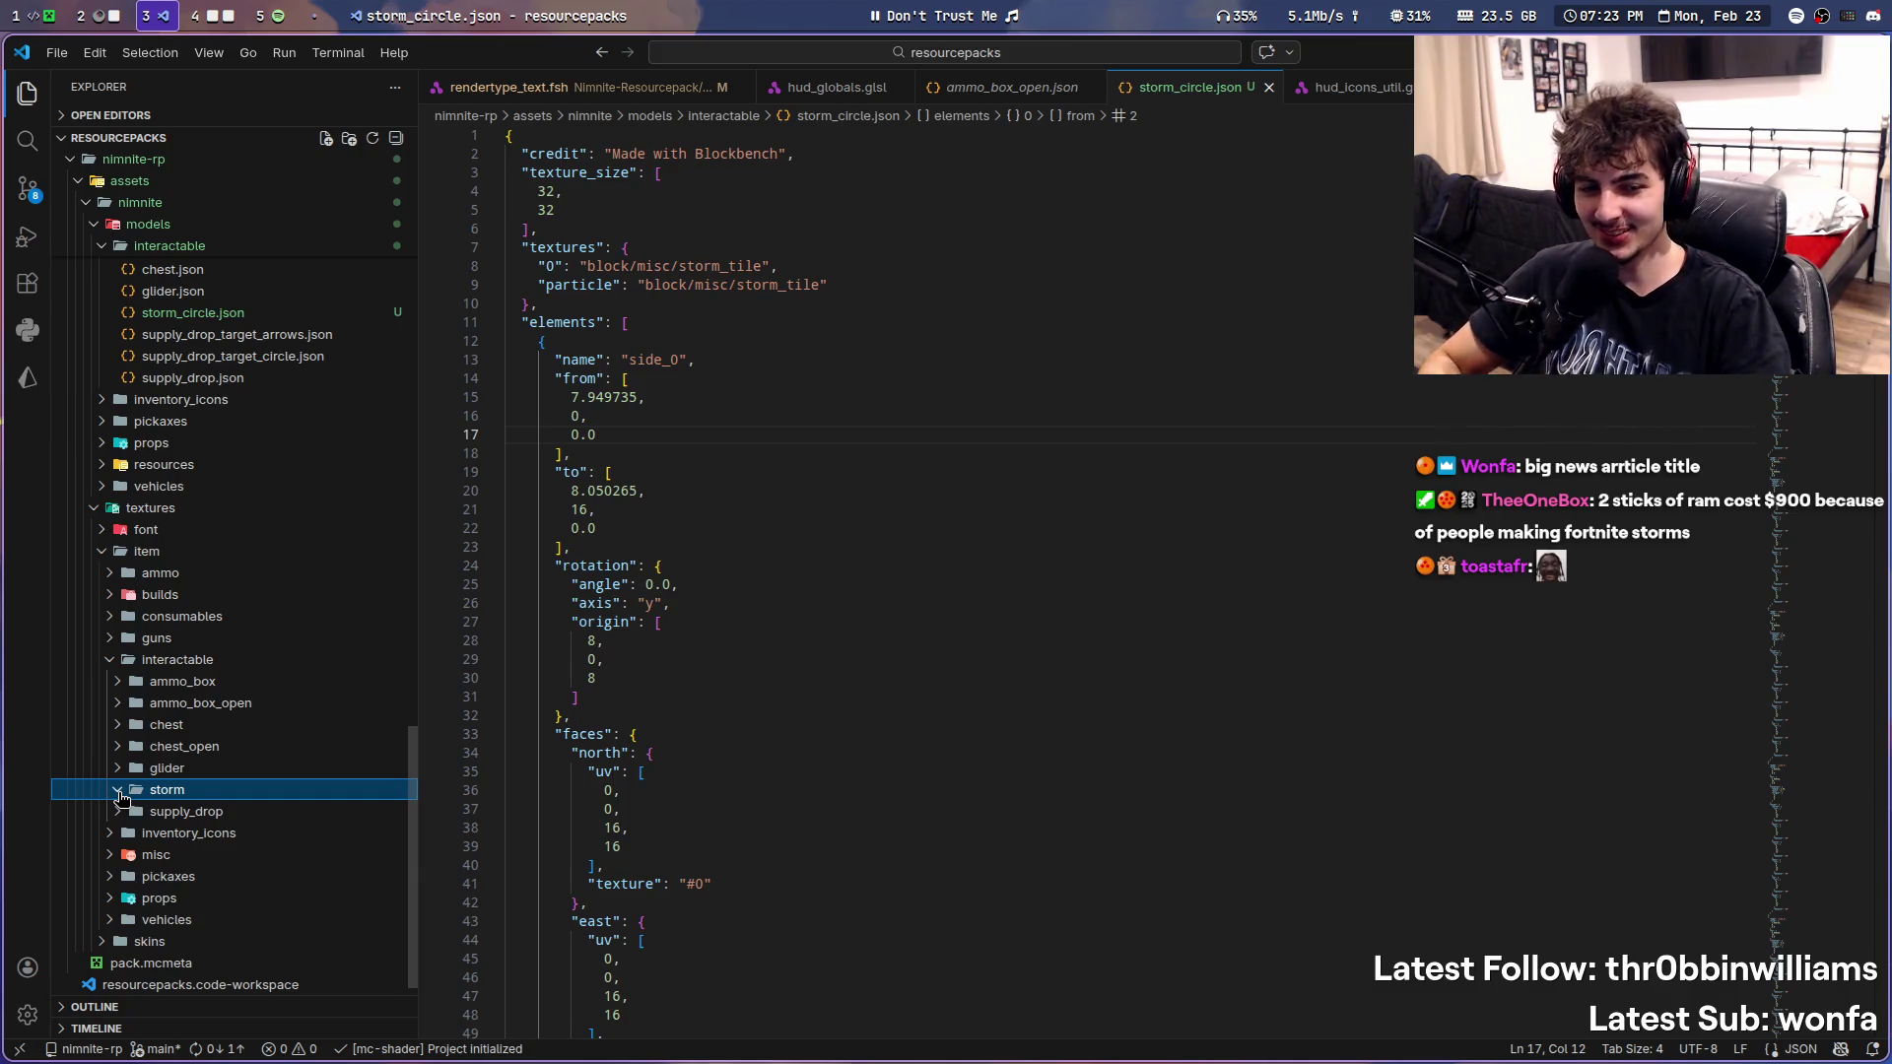
scroll(118, 798, up, 5)
scroll(118, 798, up, 5)
scroll(120, 798, up, 5)
scroll(118, 784, up, 5)
scroll(132, 556, up, 3)
- Locate and preview storm_tile.png in the old Nimnite-Resourcepack's block/misc textures
click(114, 551)
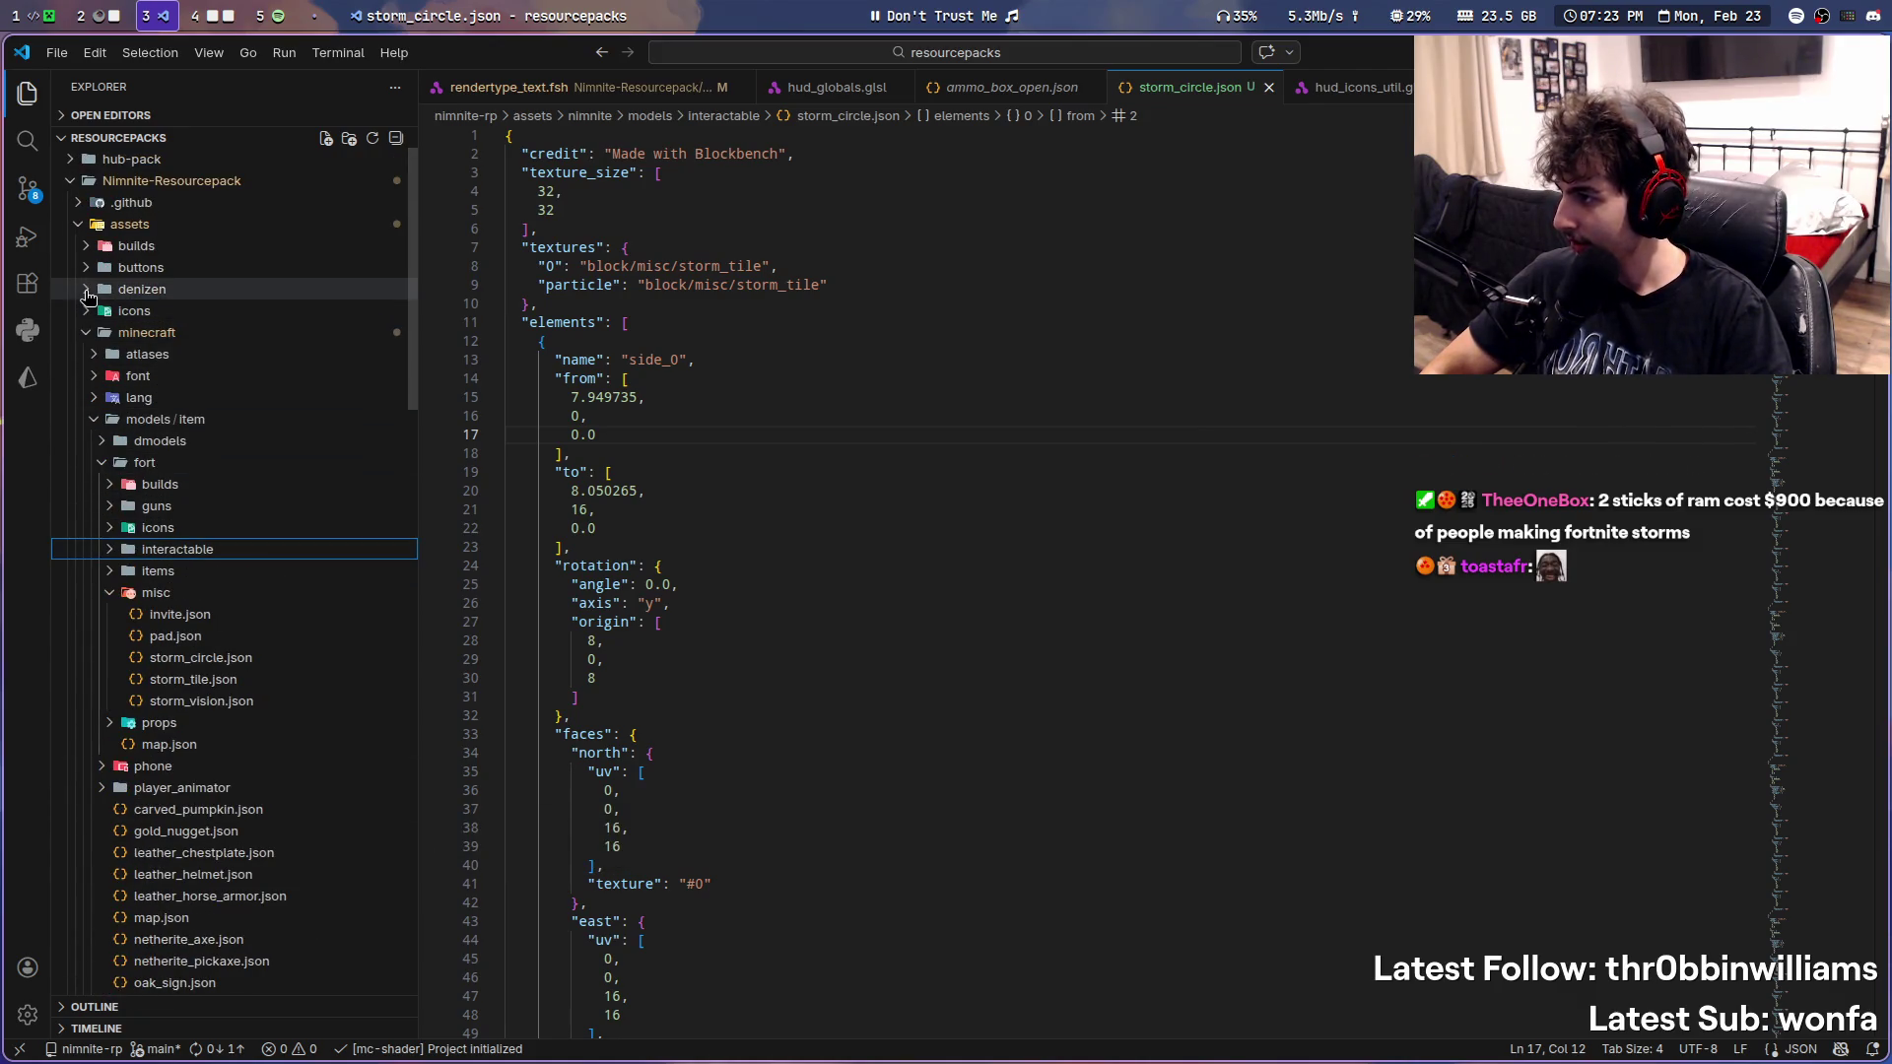
scroll(156, 798, down, 3)
scroll(155, 799, down, 5)
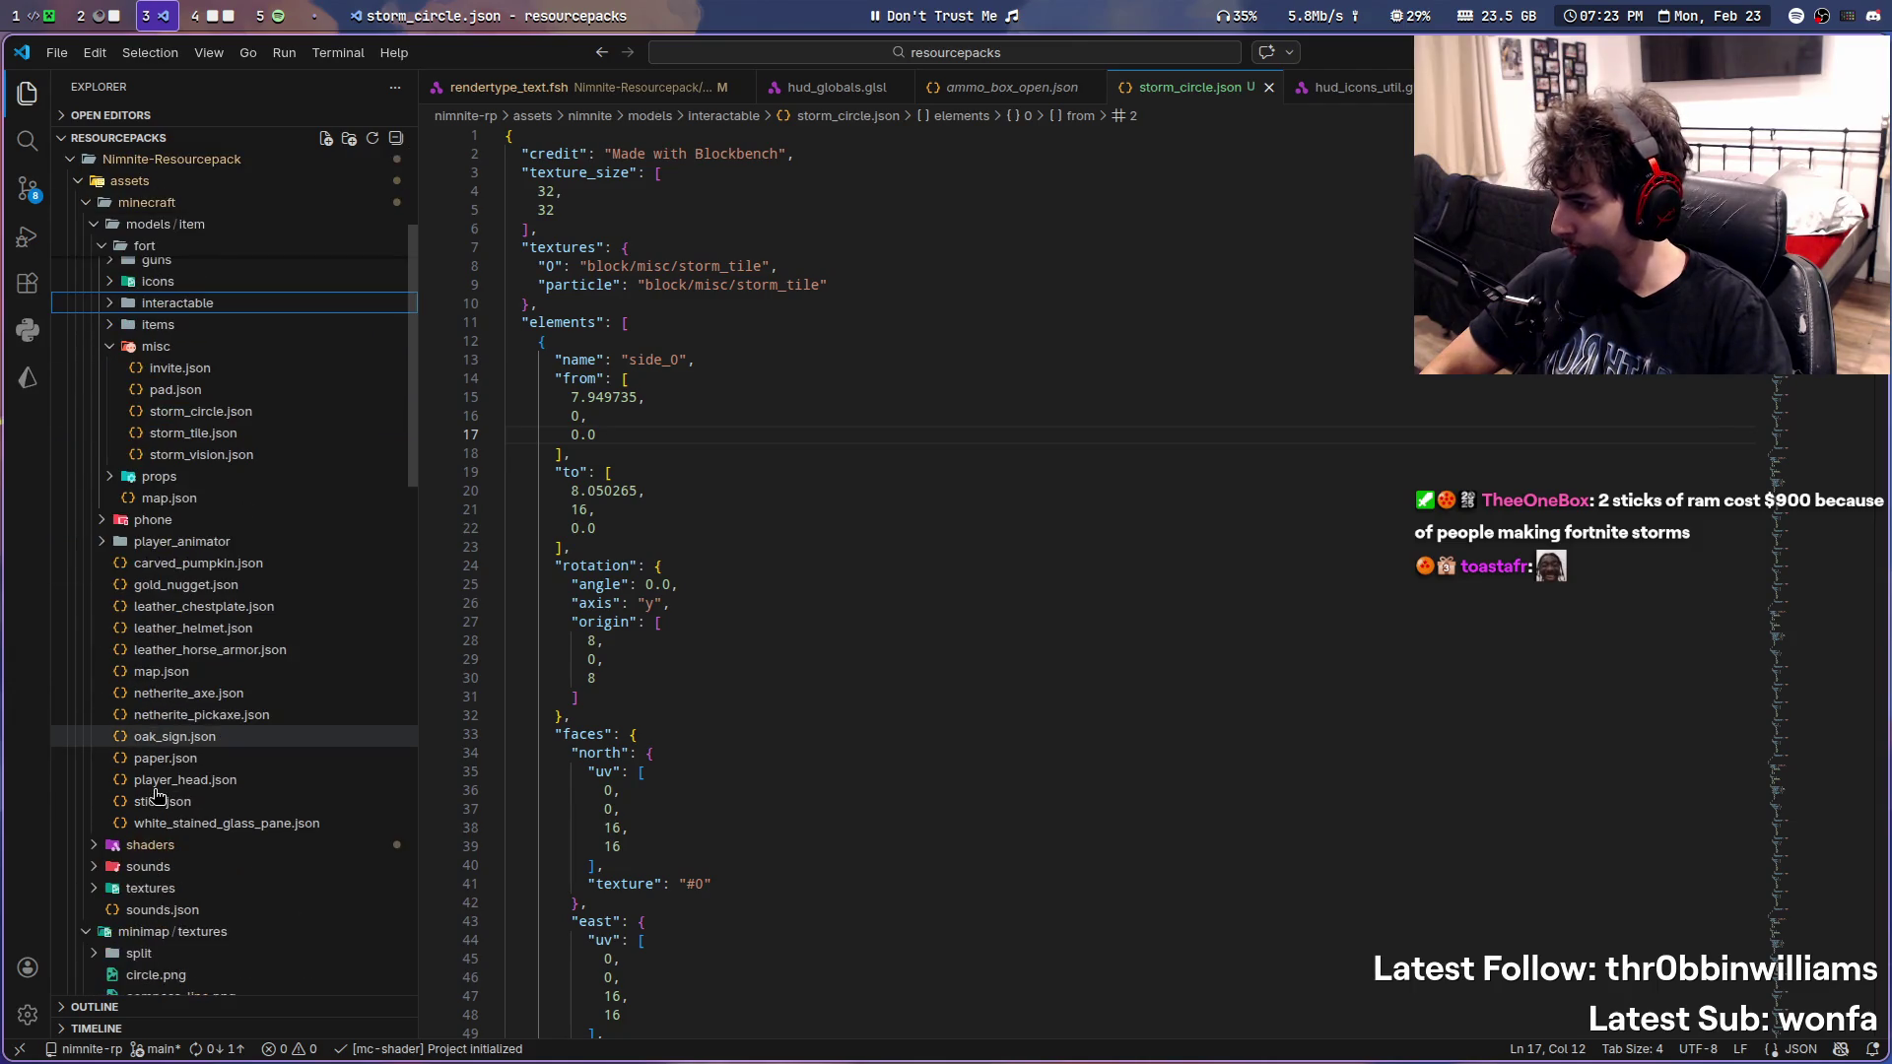
scroll(171, 829, down, 3)
click(189, 789)
scroll(187, 789, down, 3)
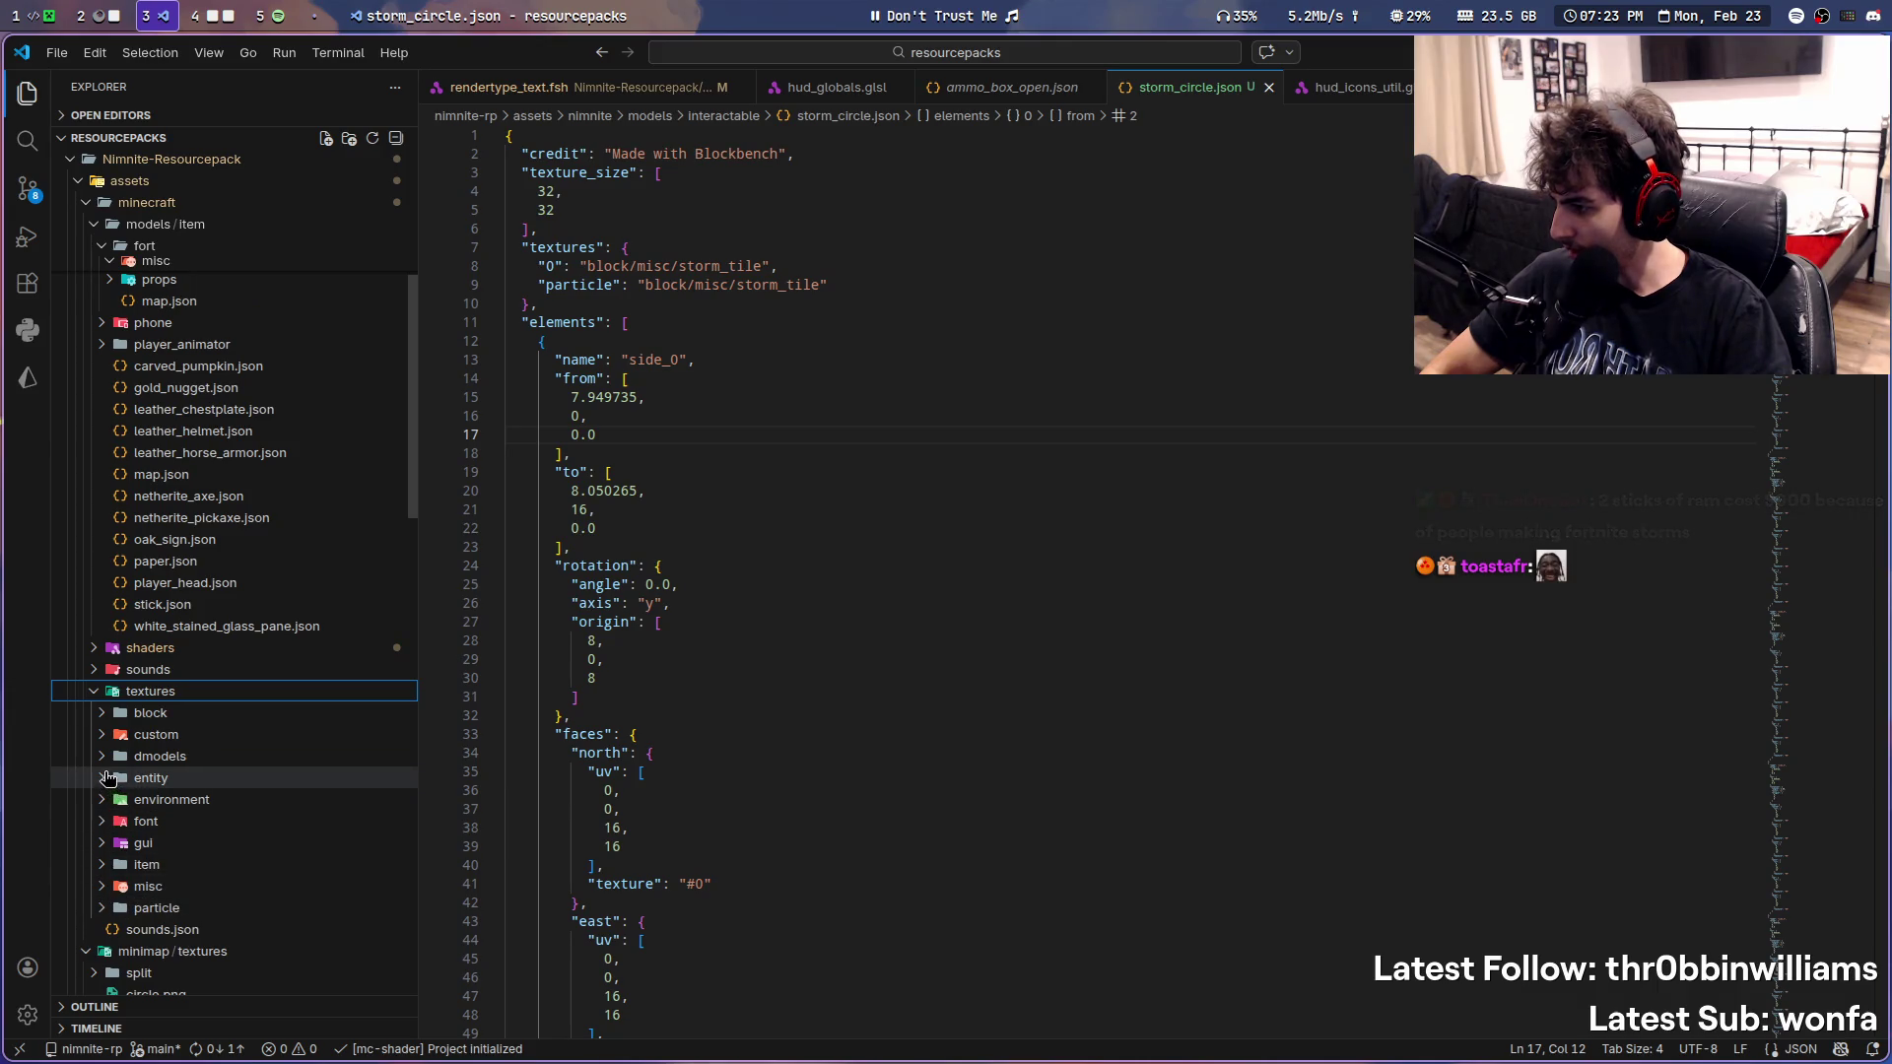
click(103, 714)
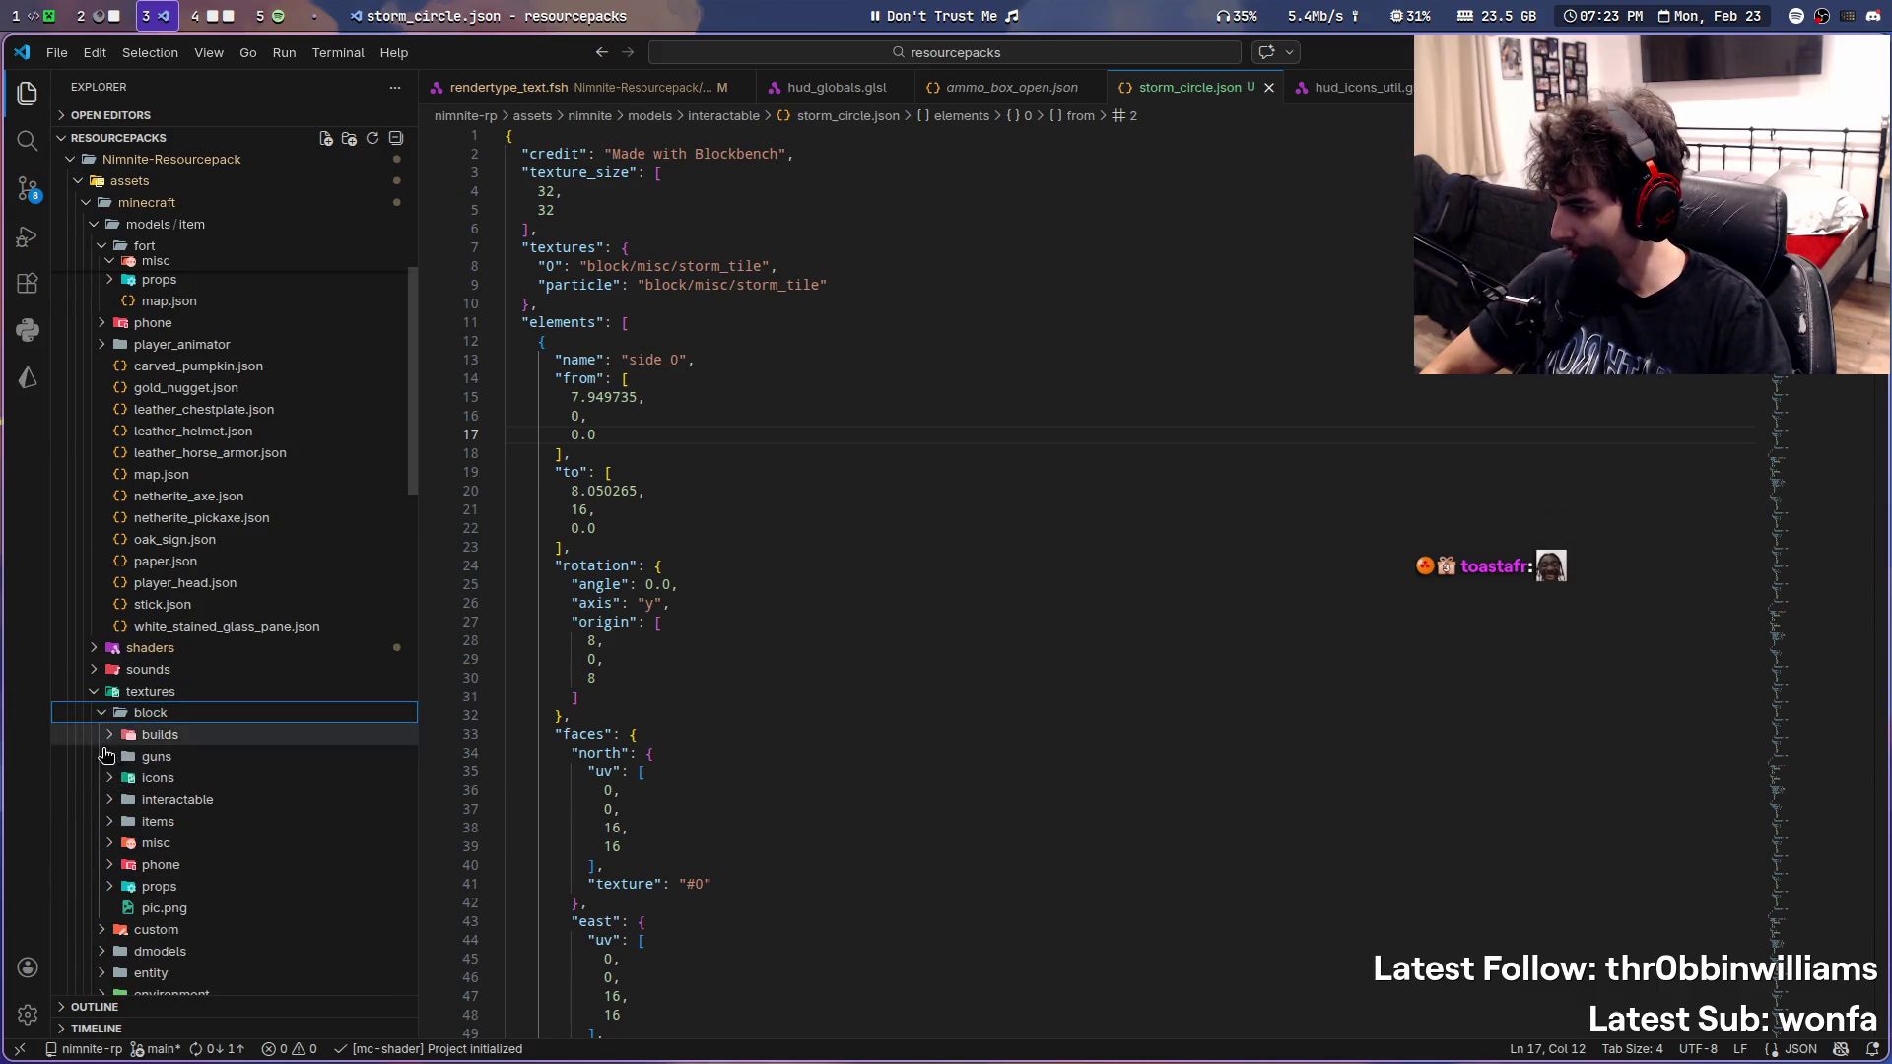
click(109, 843)
scroll(192, 872, down, 3)
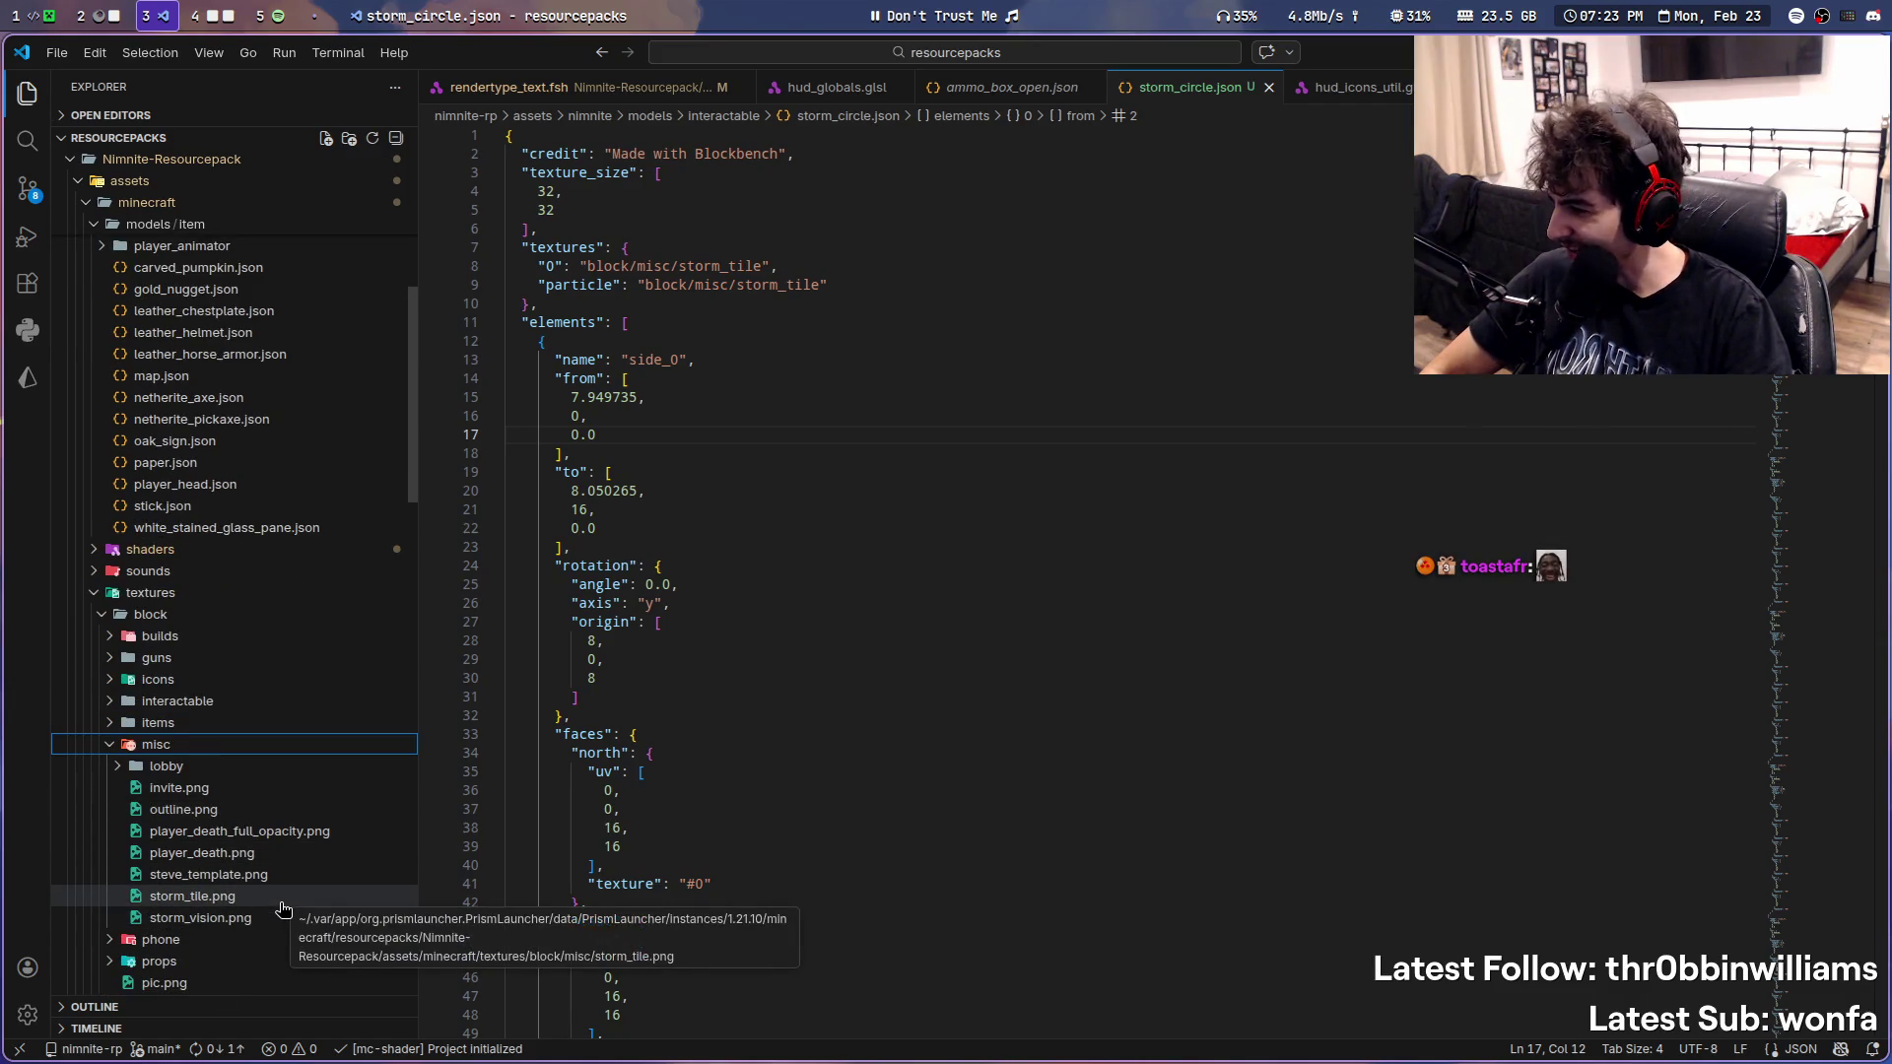
click(193, 895)
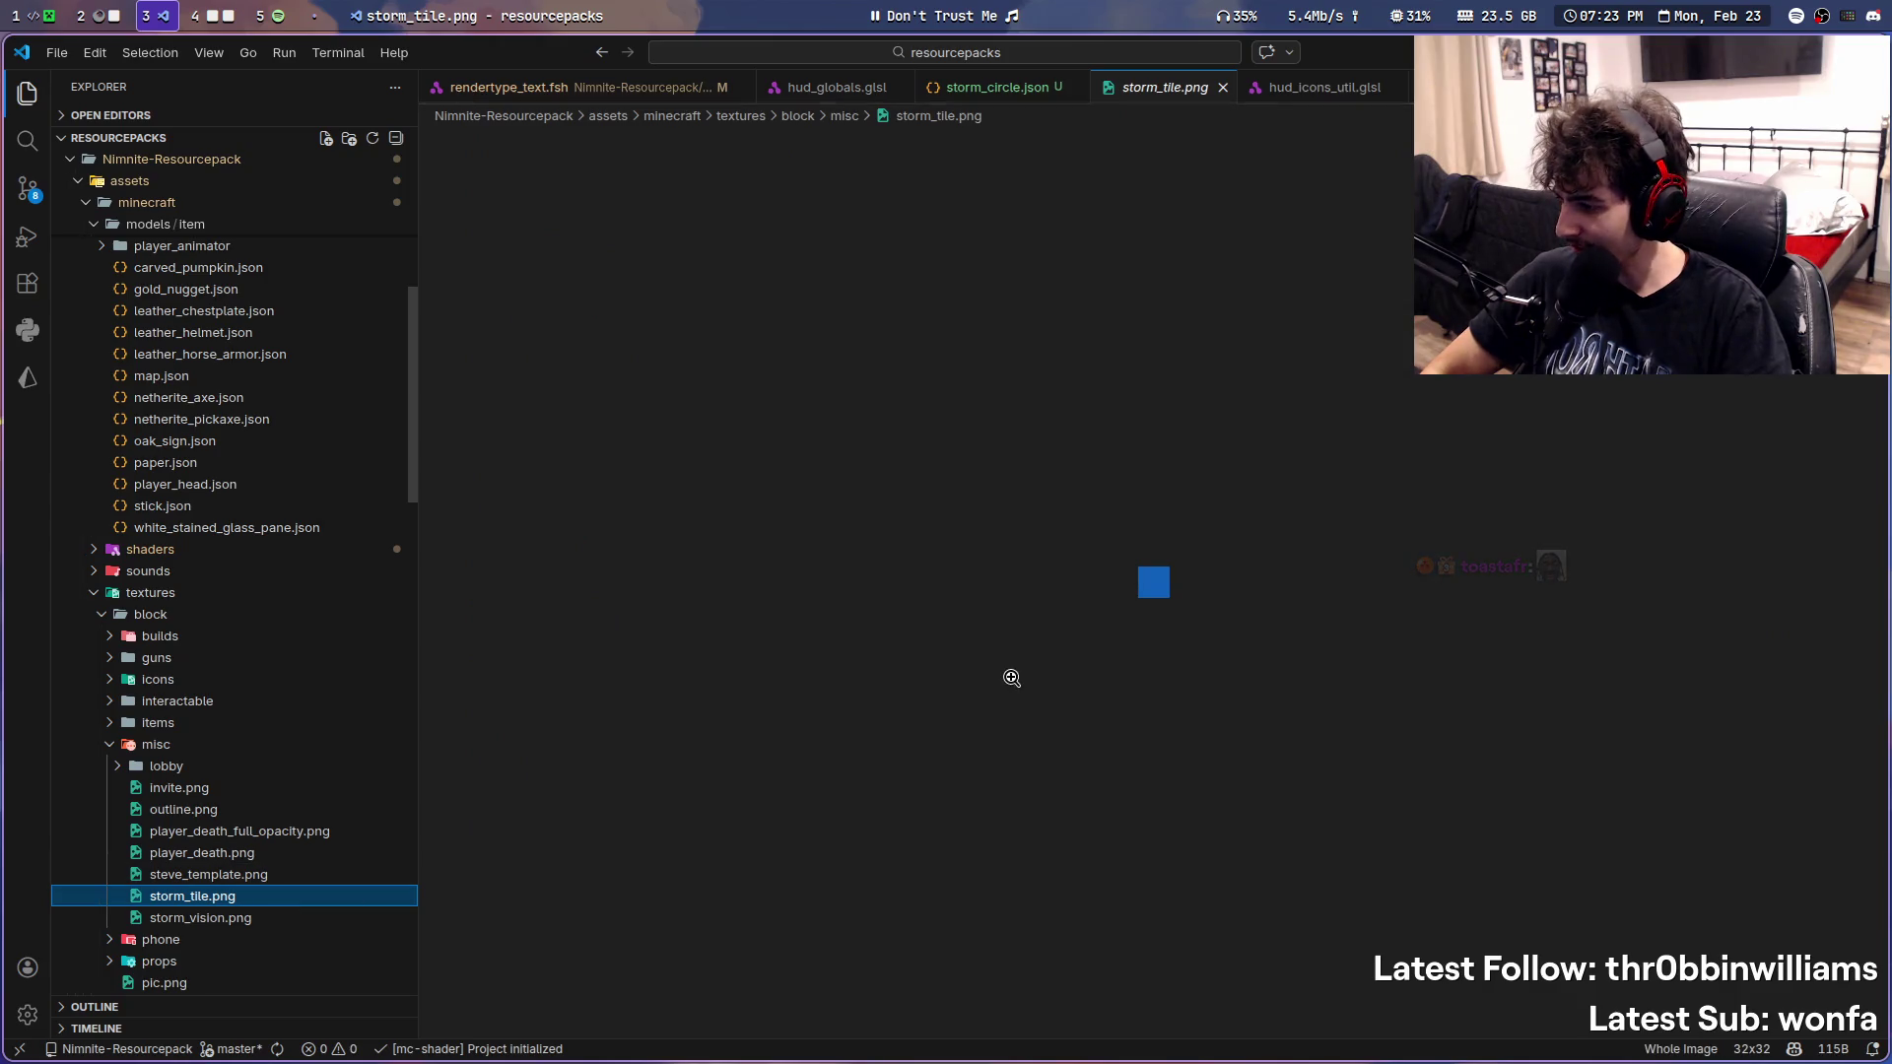
click(276, 810)
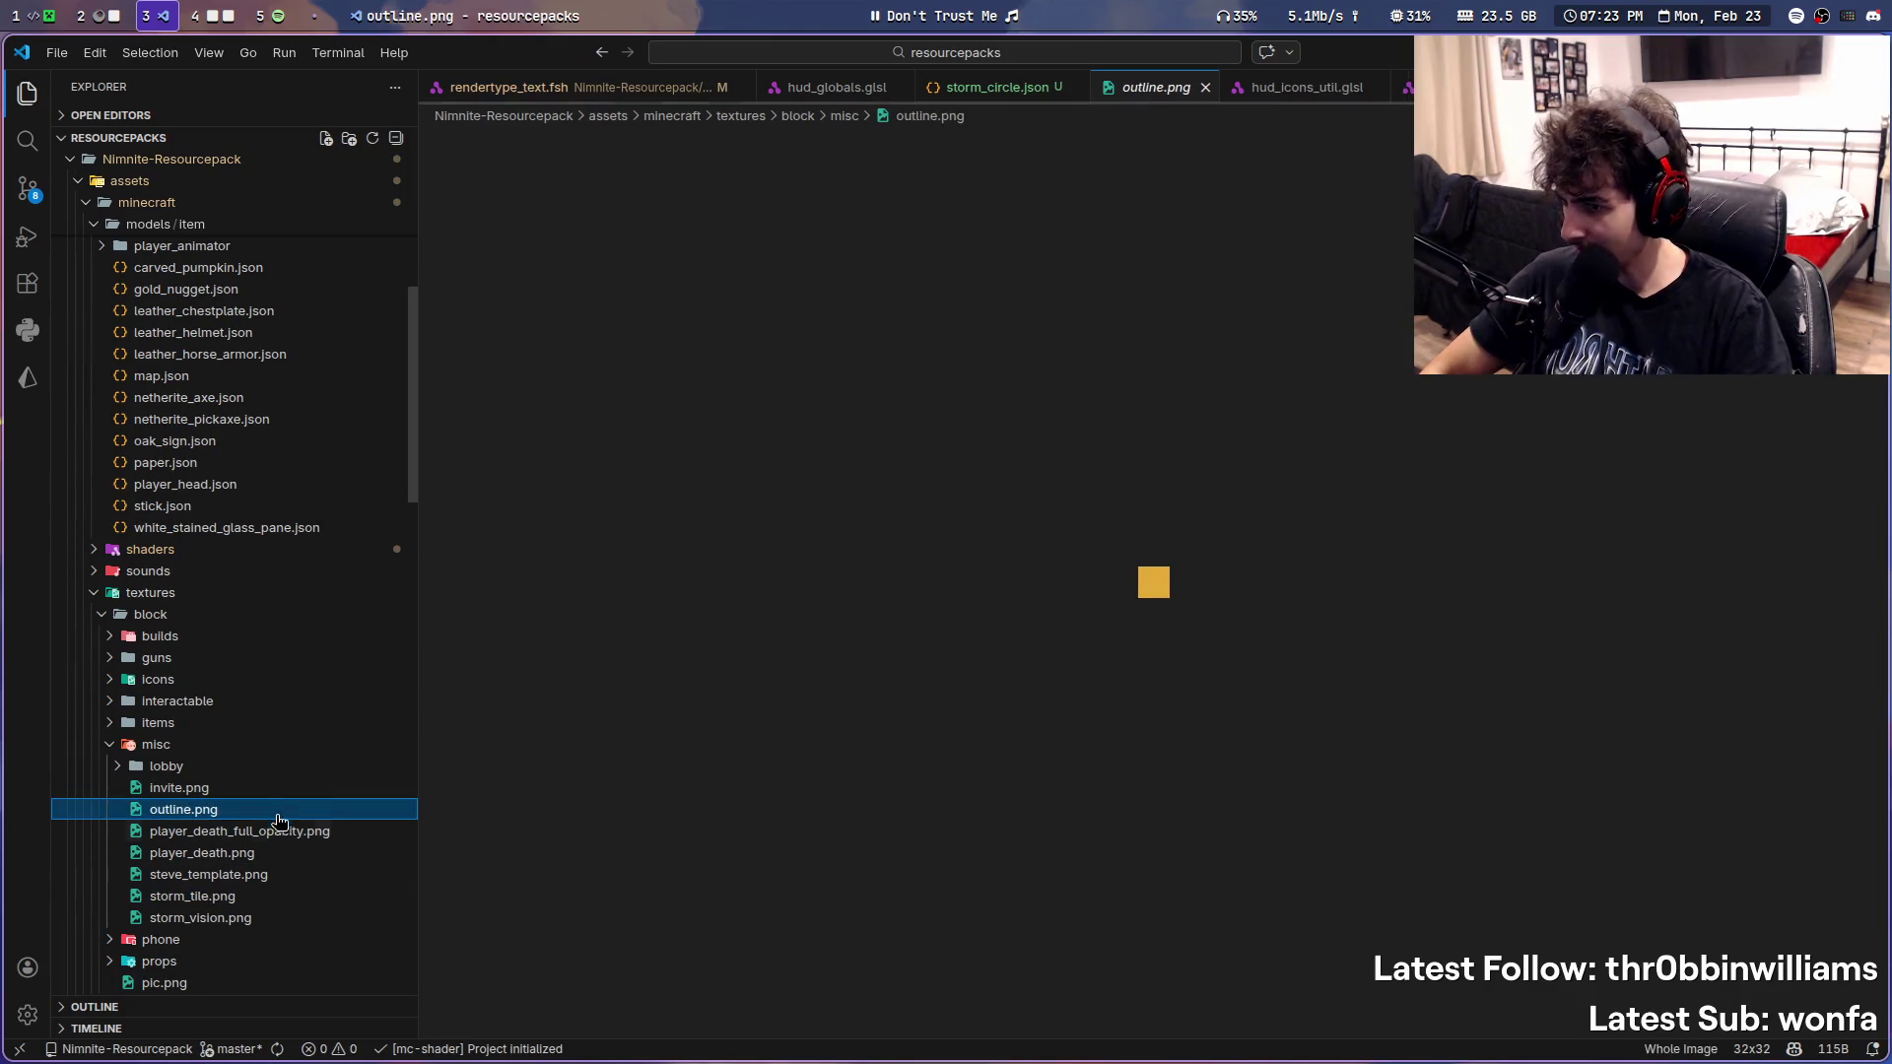
click(281, 898)
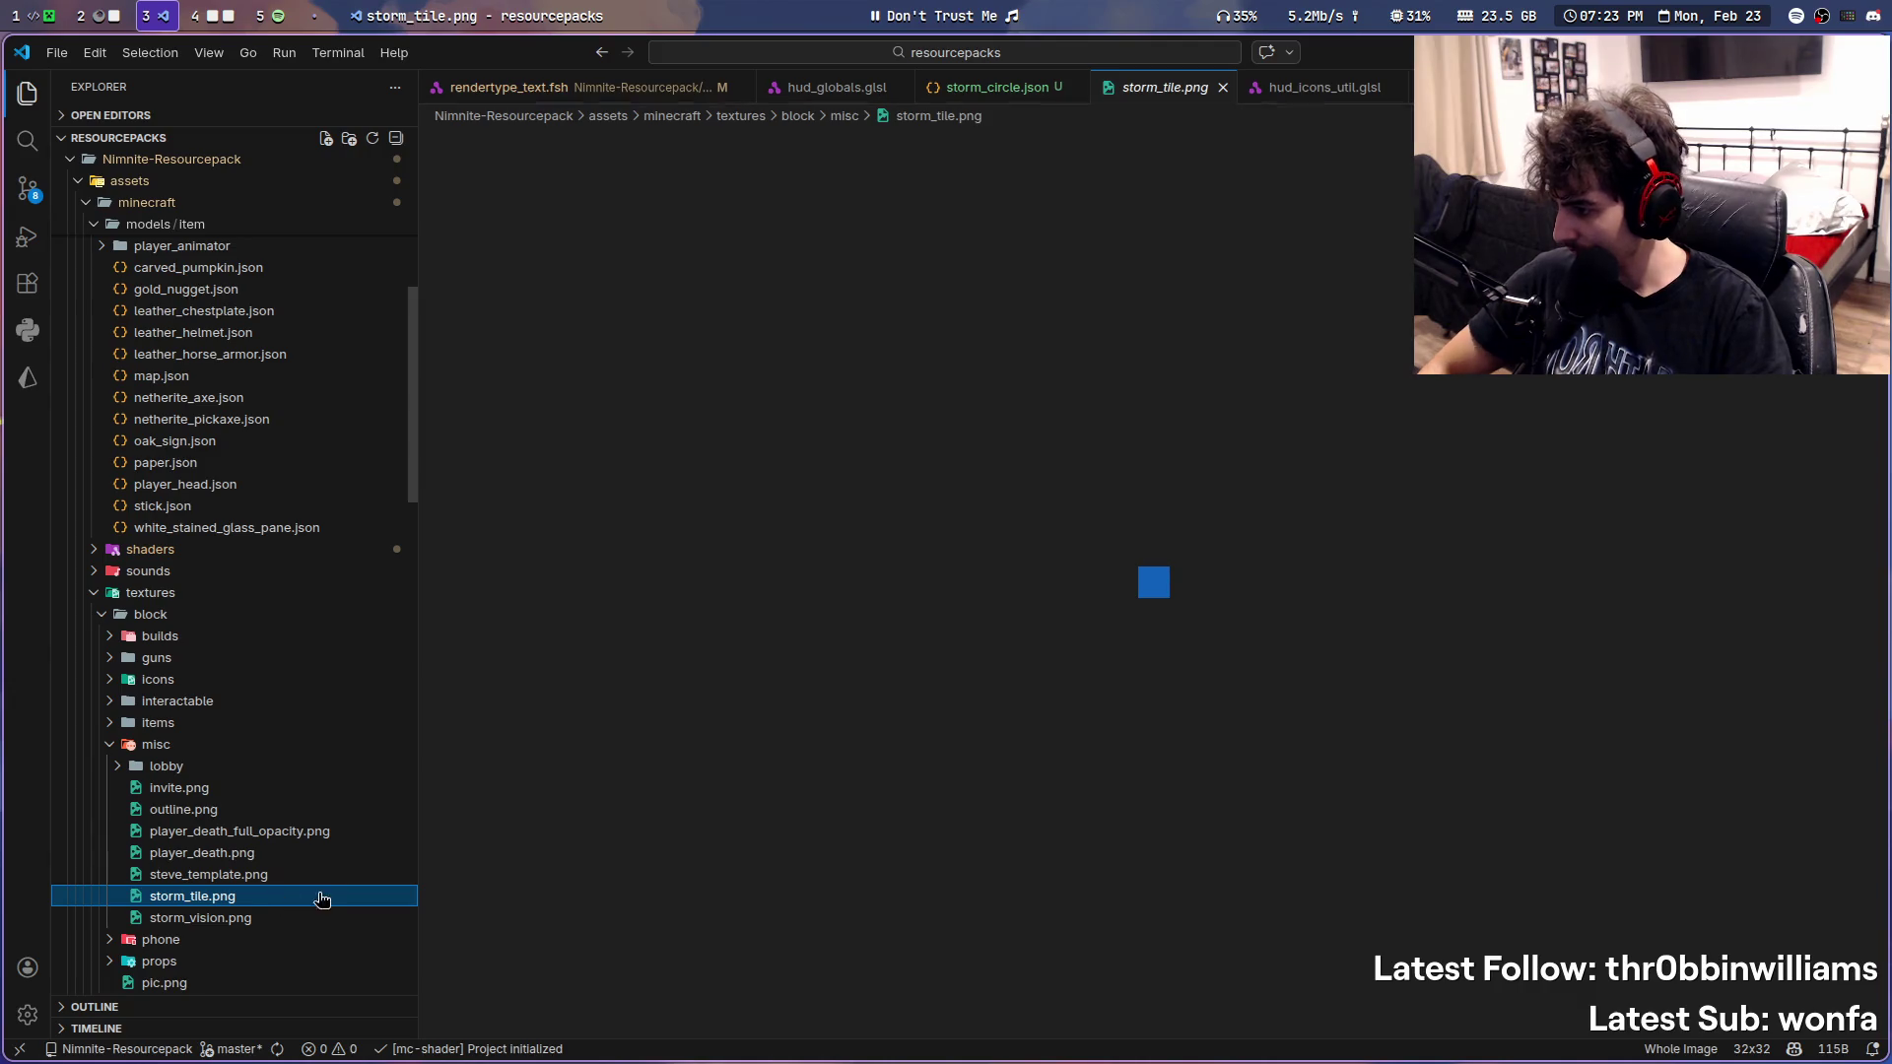
scroll(319, 695, down, 15)
scroll(316, 673, down, 10)
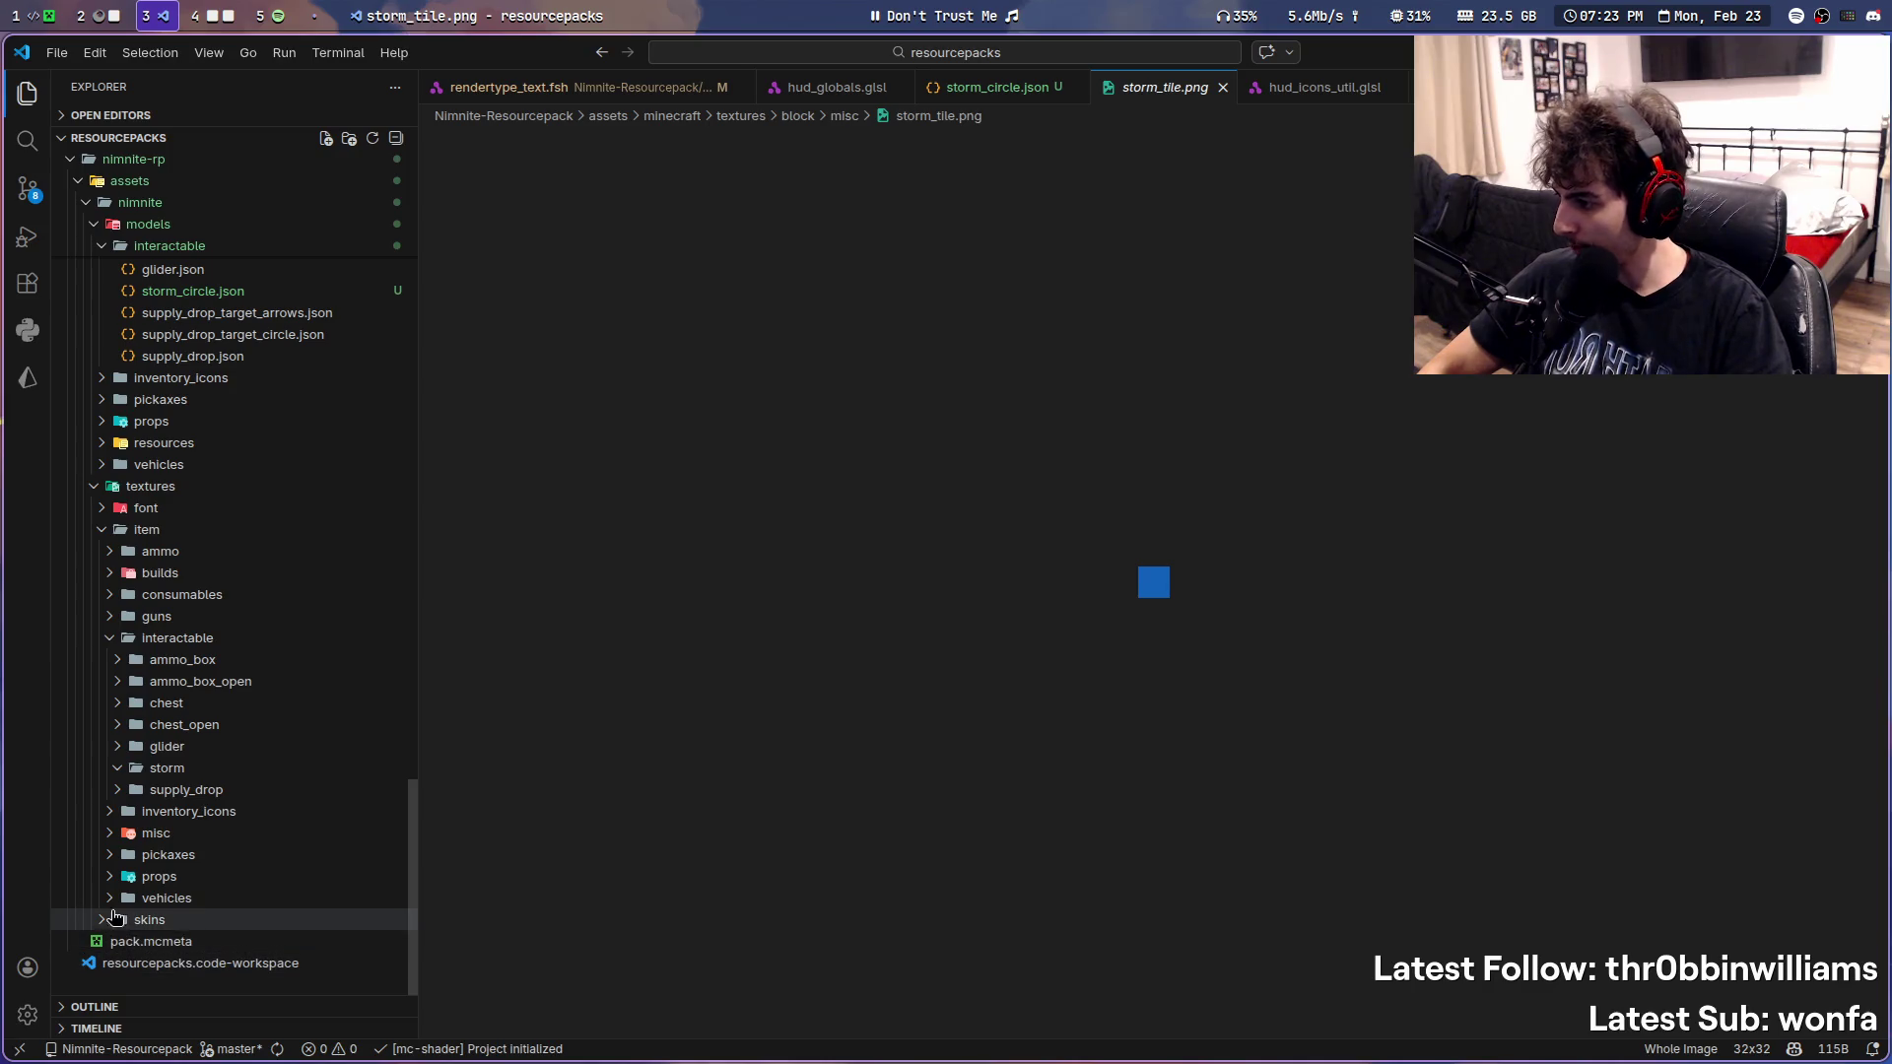
- Paste storm_tile.png into the storm folder and rename it storm.png
click(113, 835)
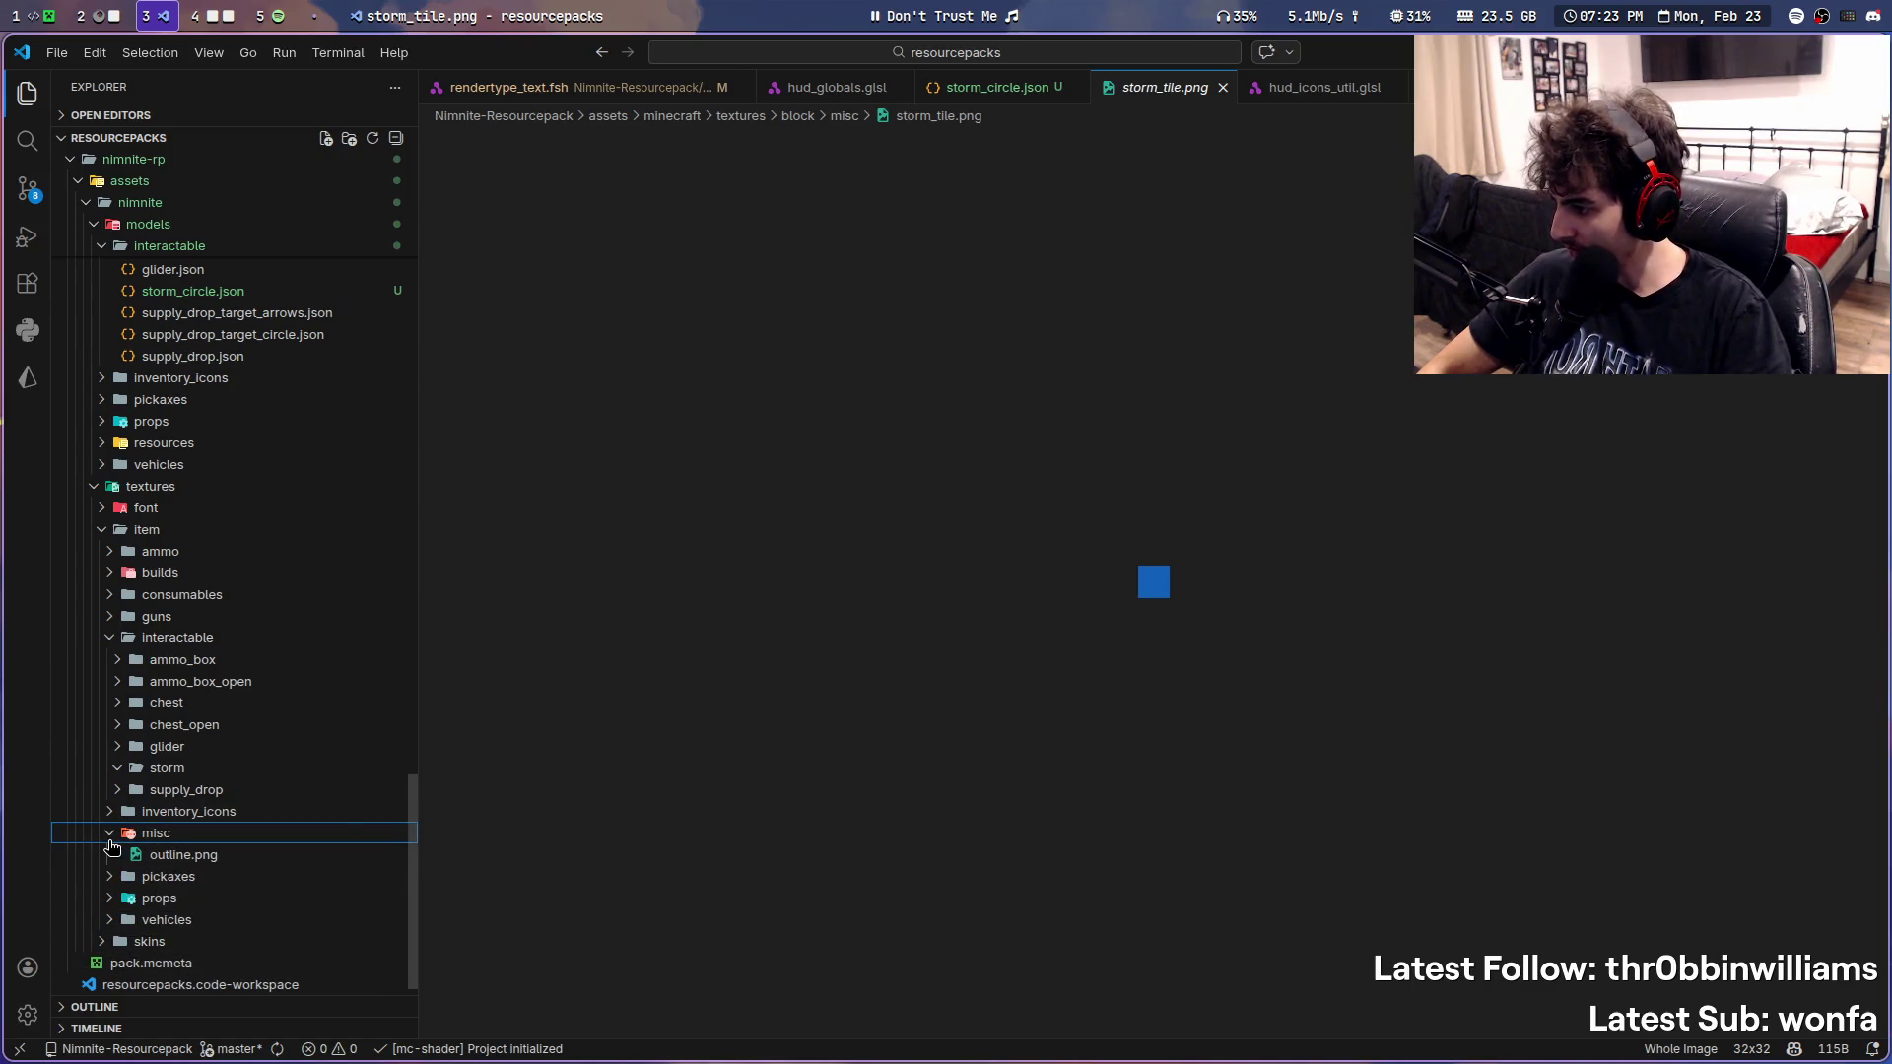
click(112, 837)
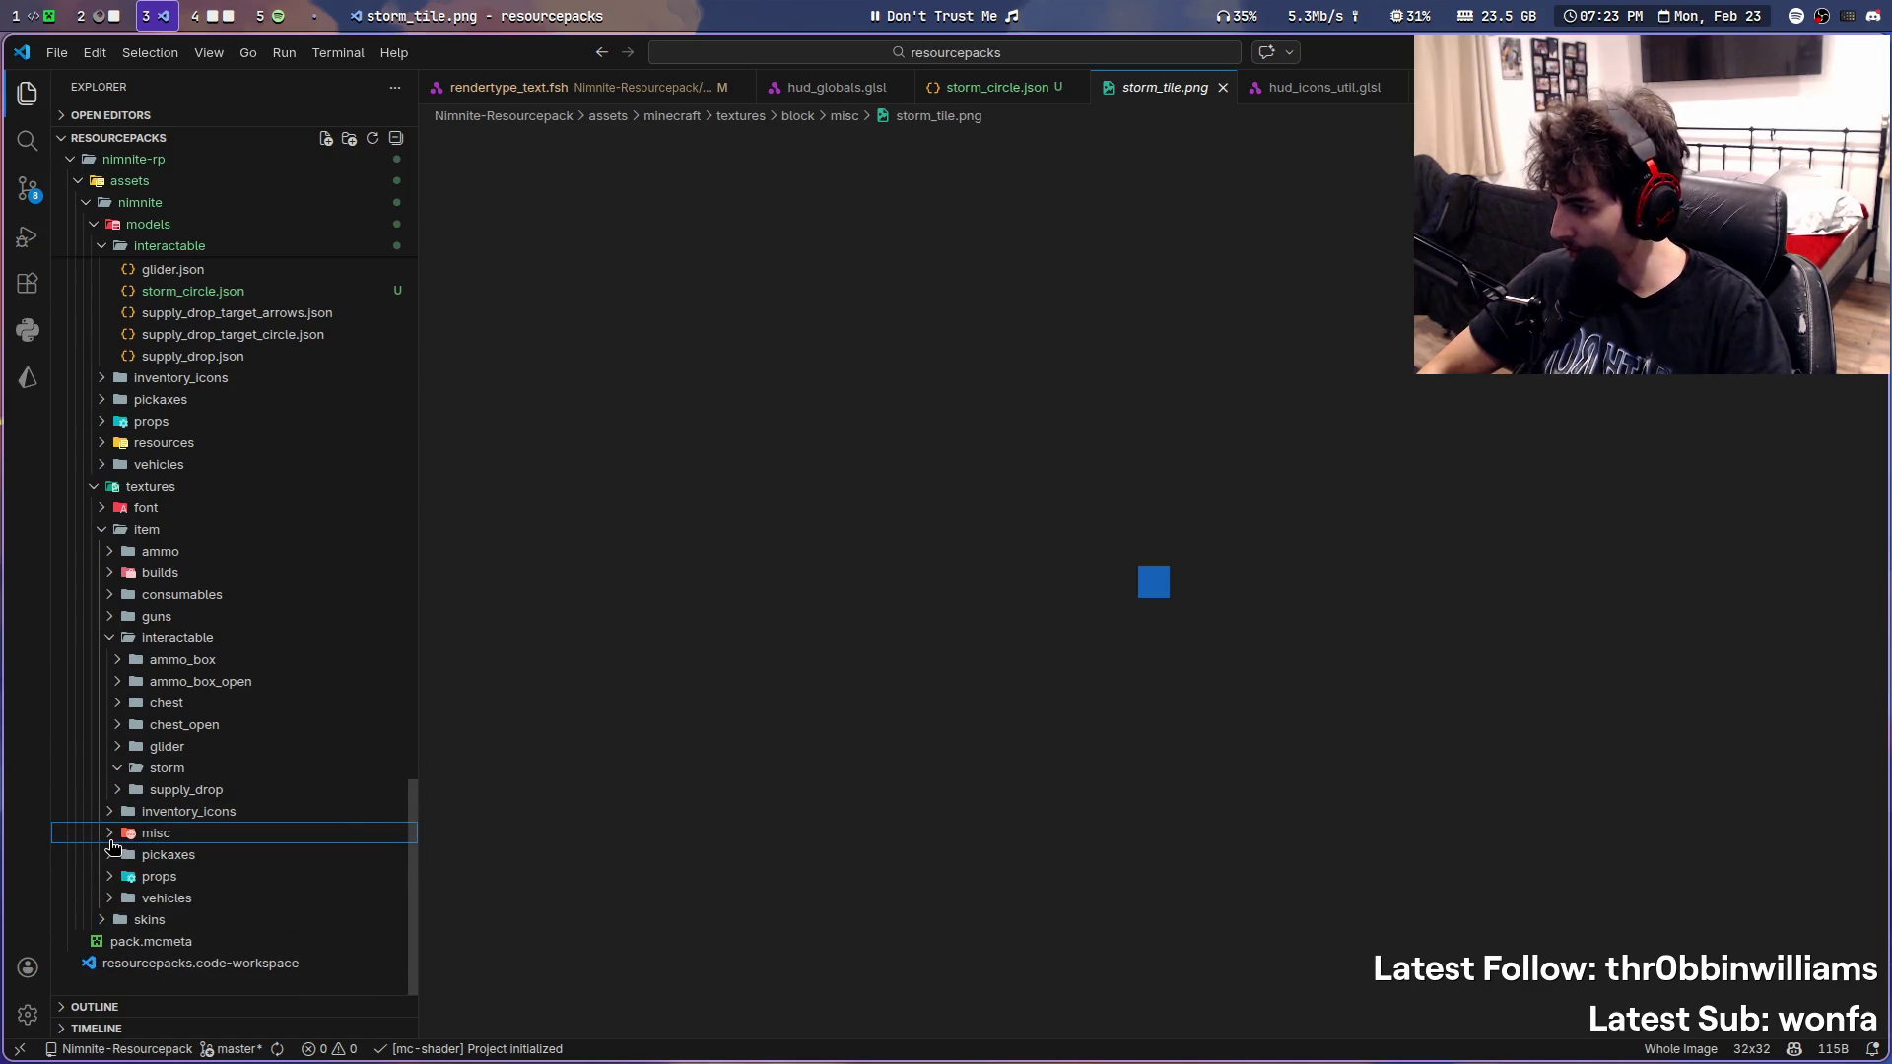
click(118, 774)
key(ctrl+v)
key(F2)
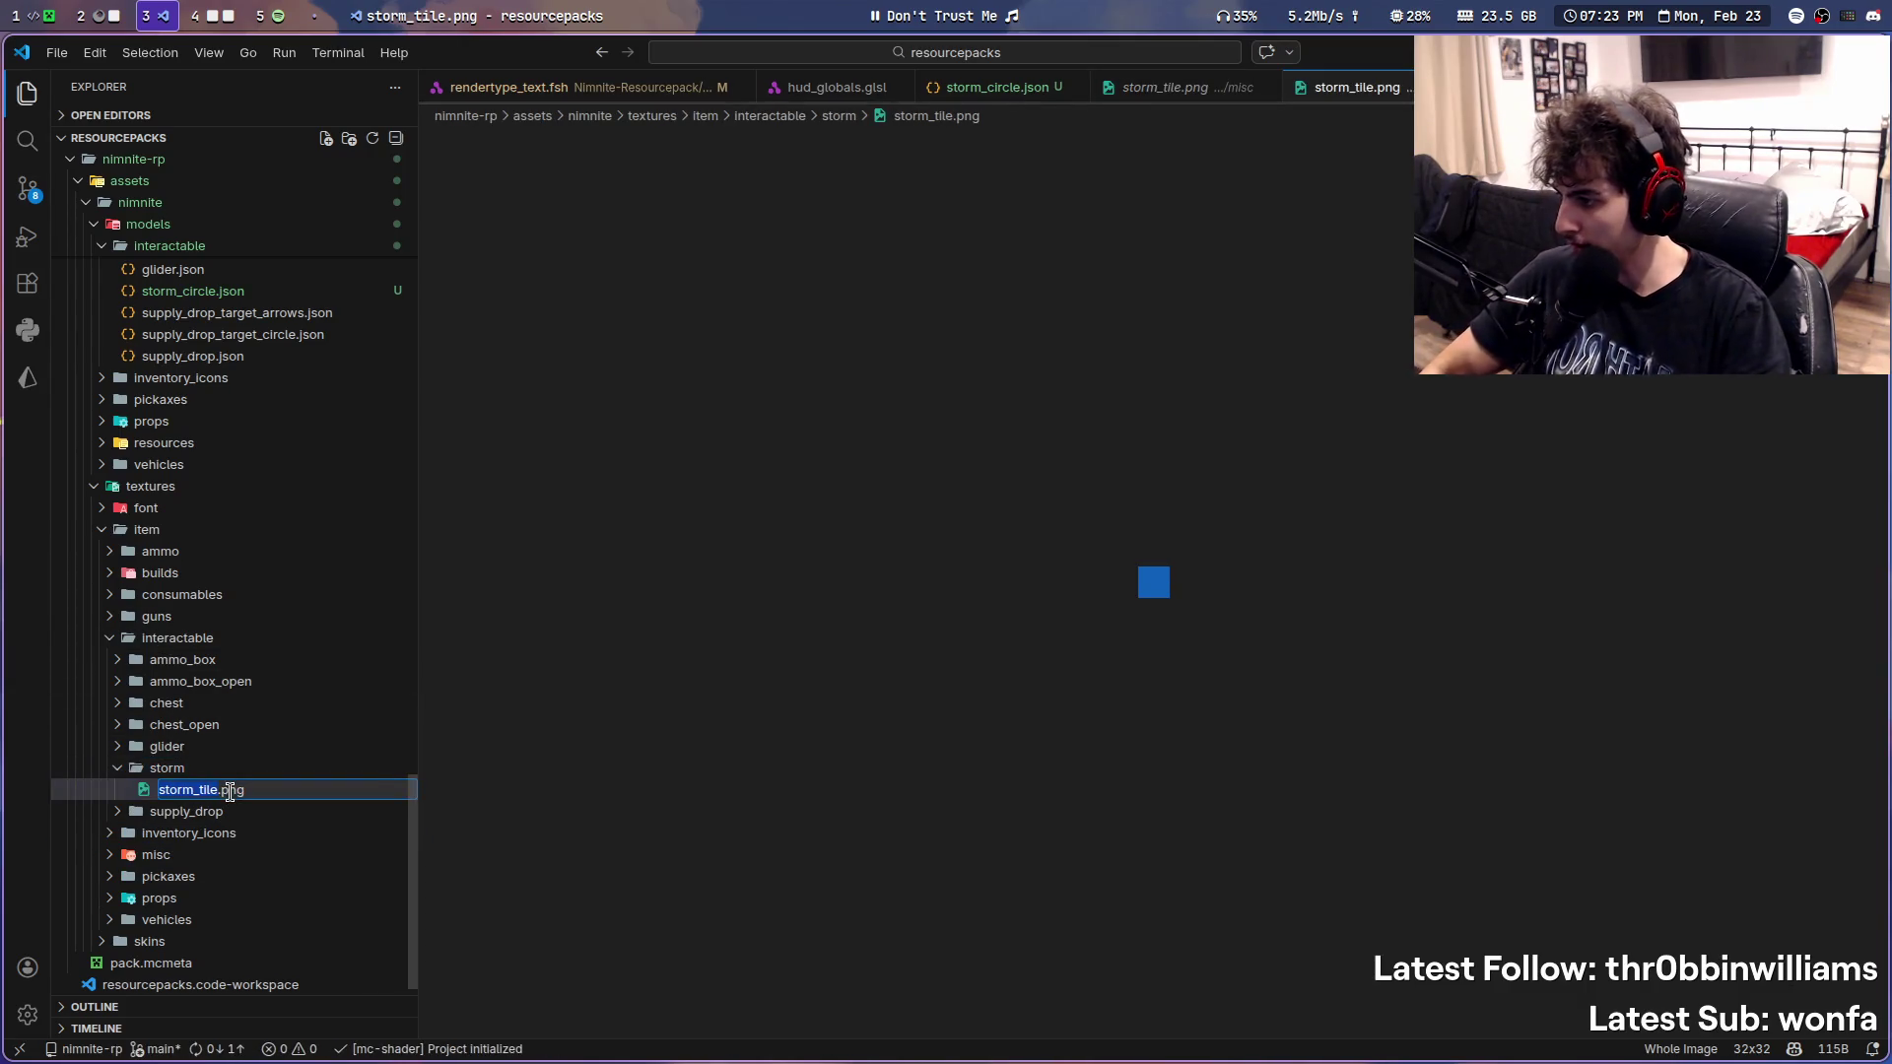
text(sto)
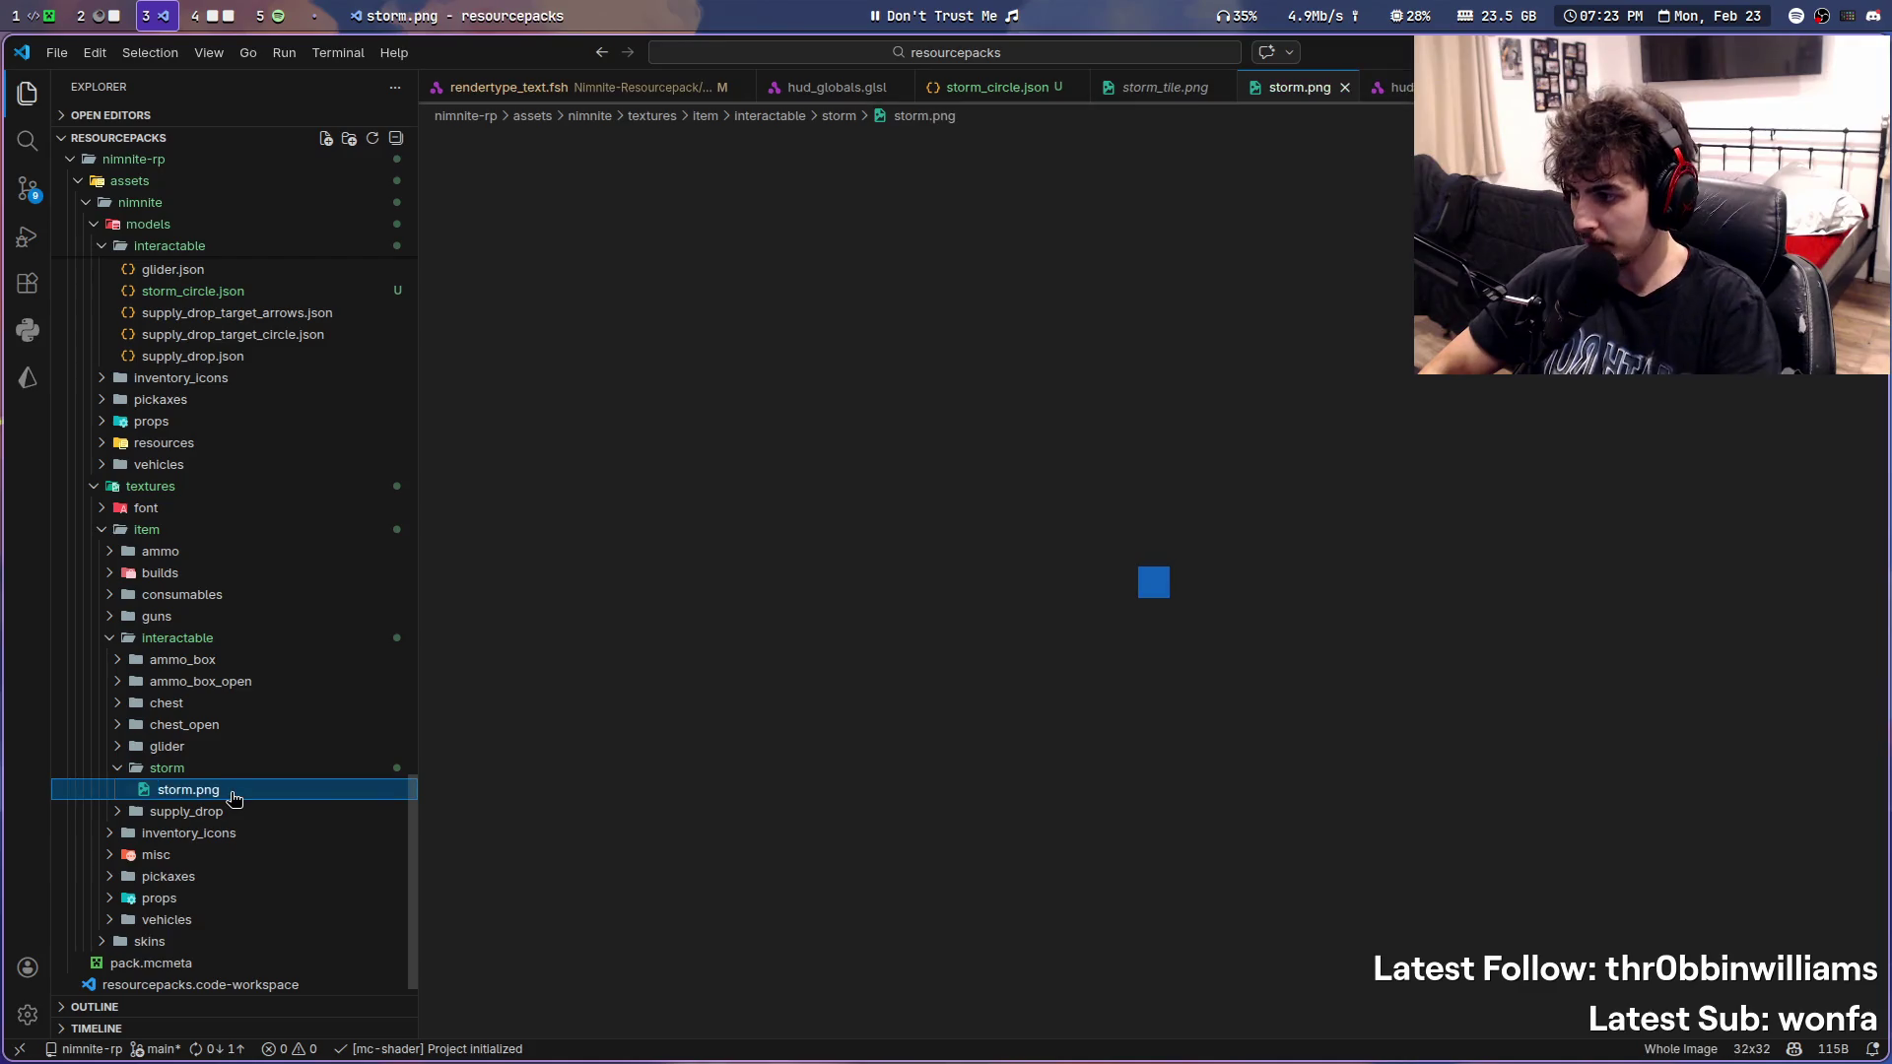
key(Return)
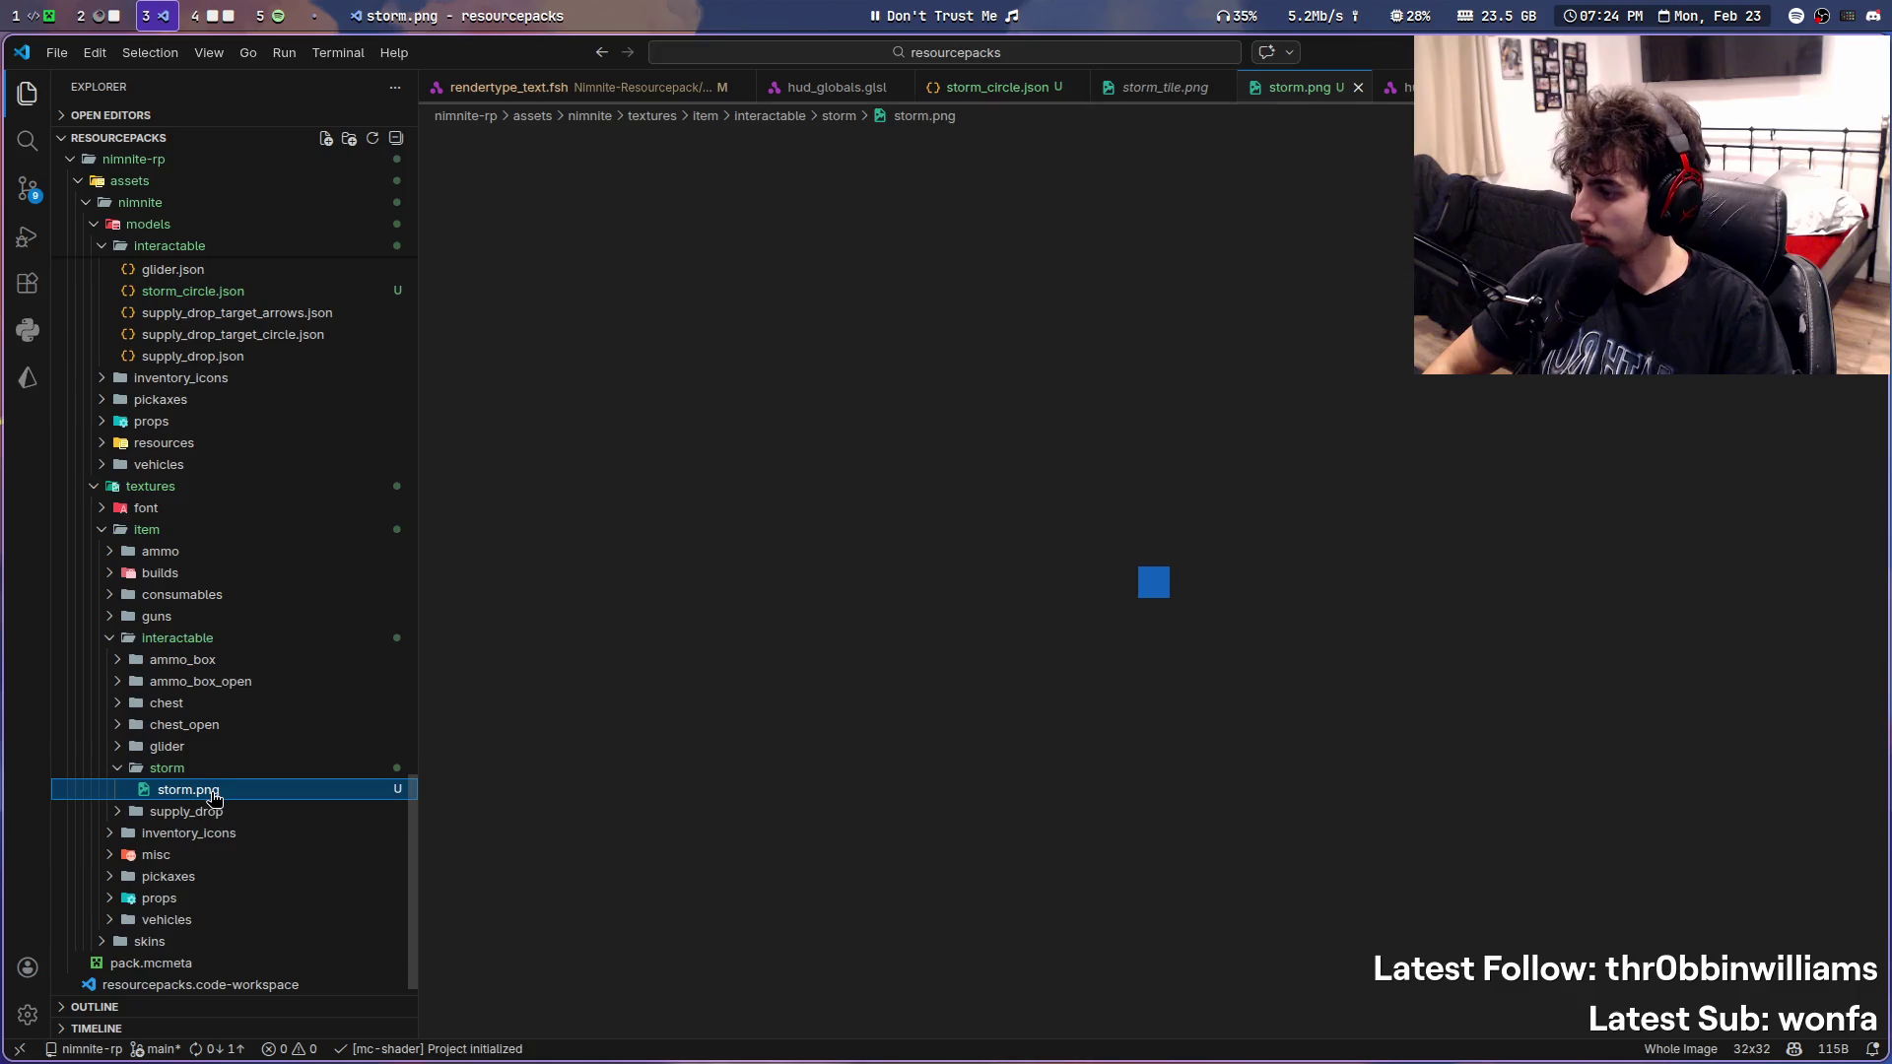
scroll(237, 694, up, 4)
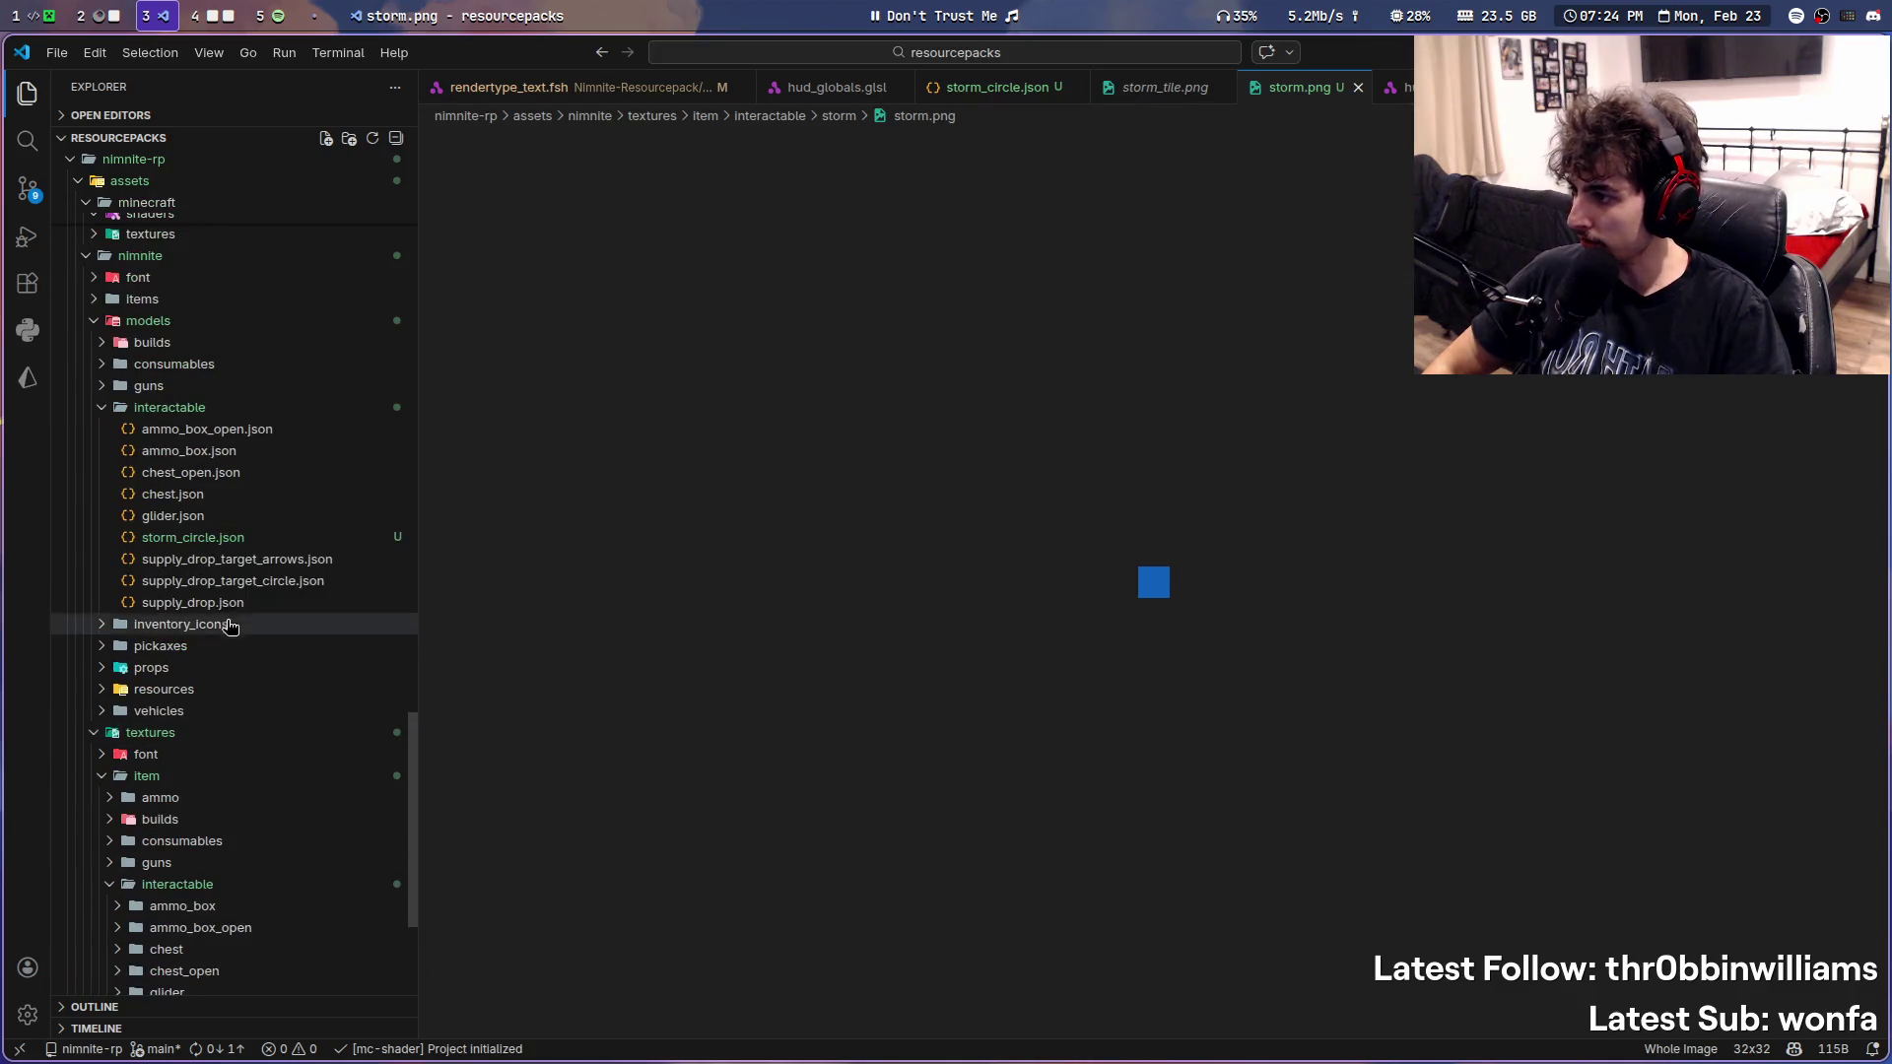
- Copy glider.json's texture path and return to storm_circle.json
click(230, 545)
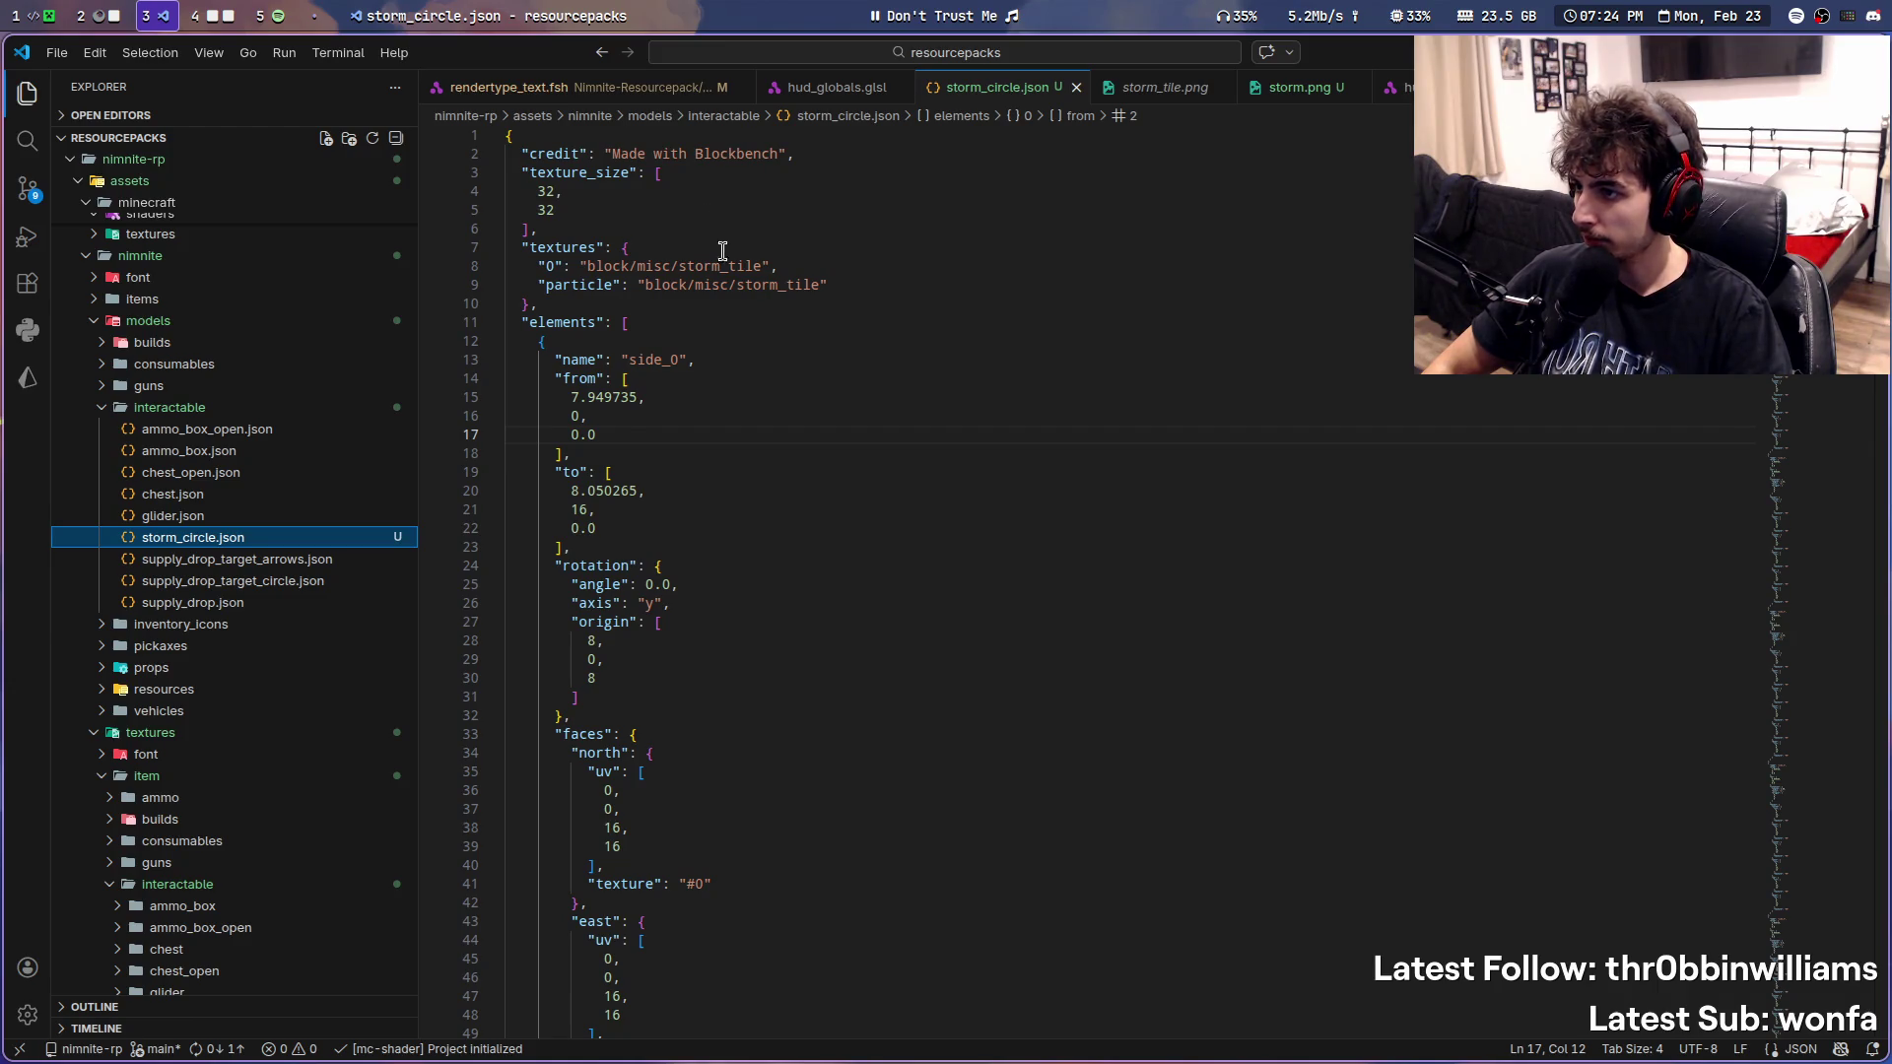
scroll(295, 498, down, 4)
scroll(239, 329, up, 2)
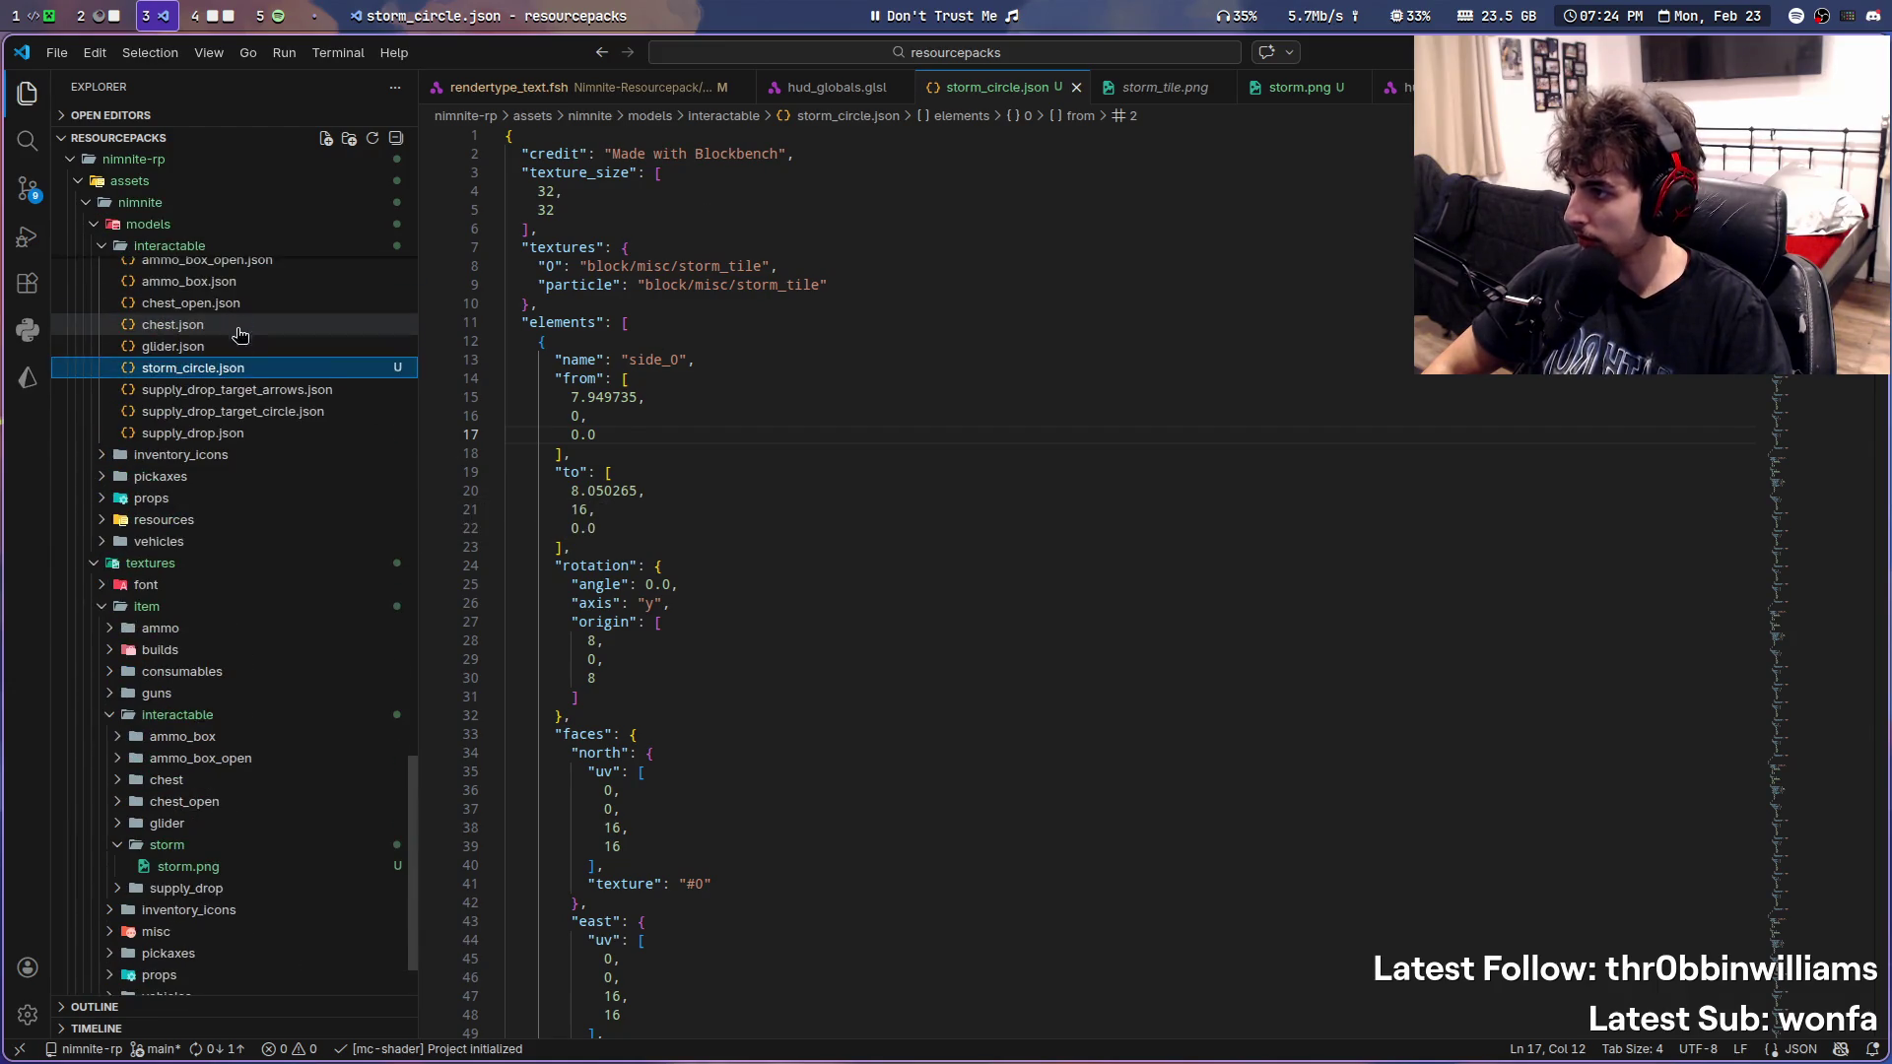
click(173, 346)
scroll(872, 677, up, 5)
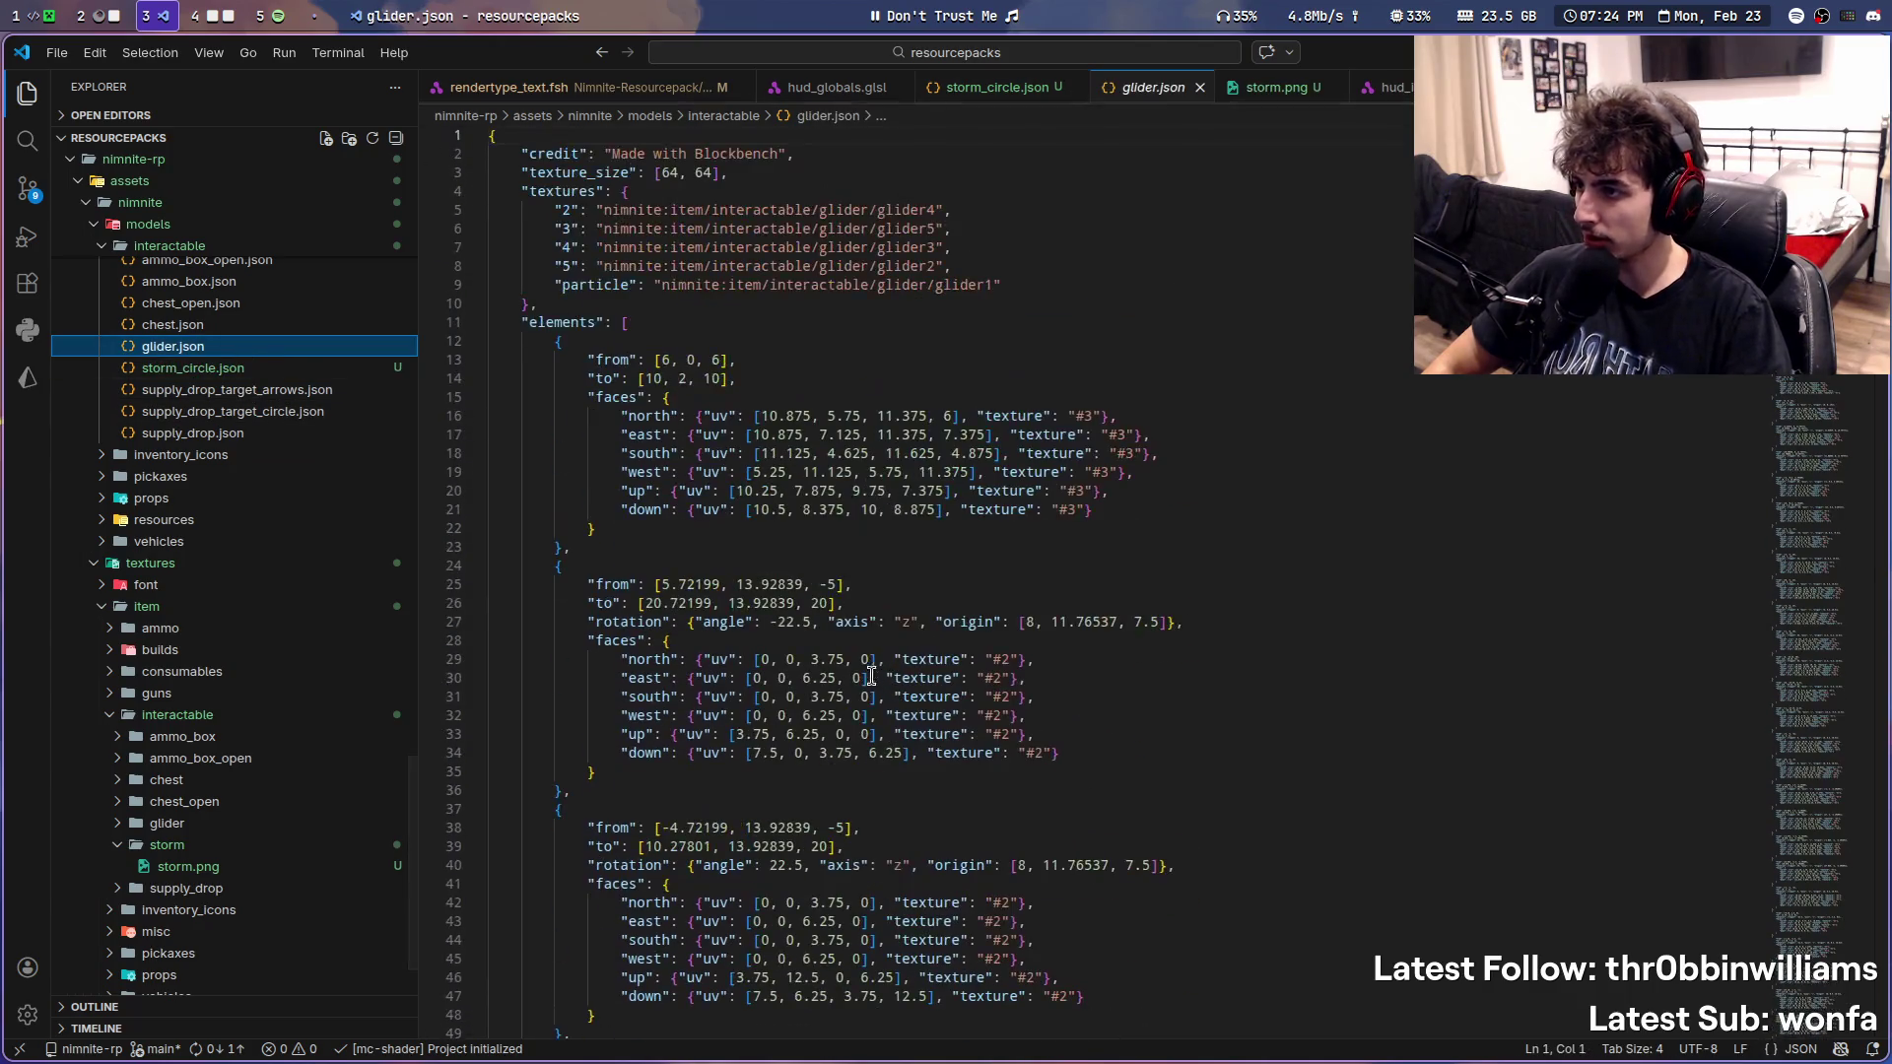
drag(598, 212, 1024, 219)
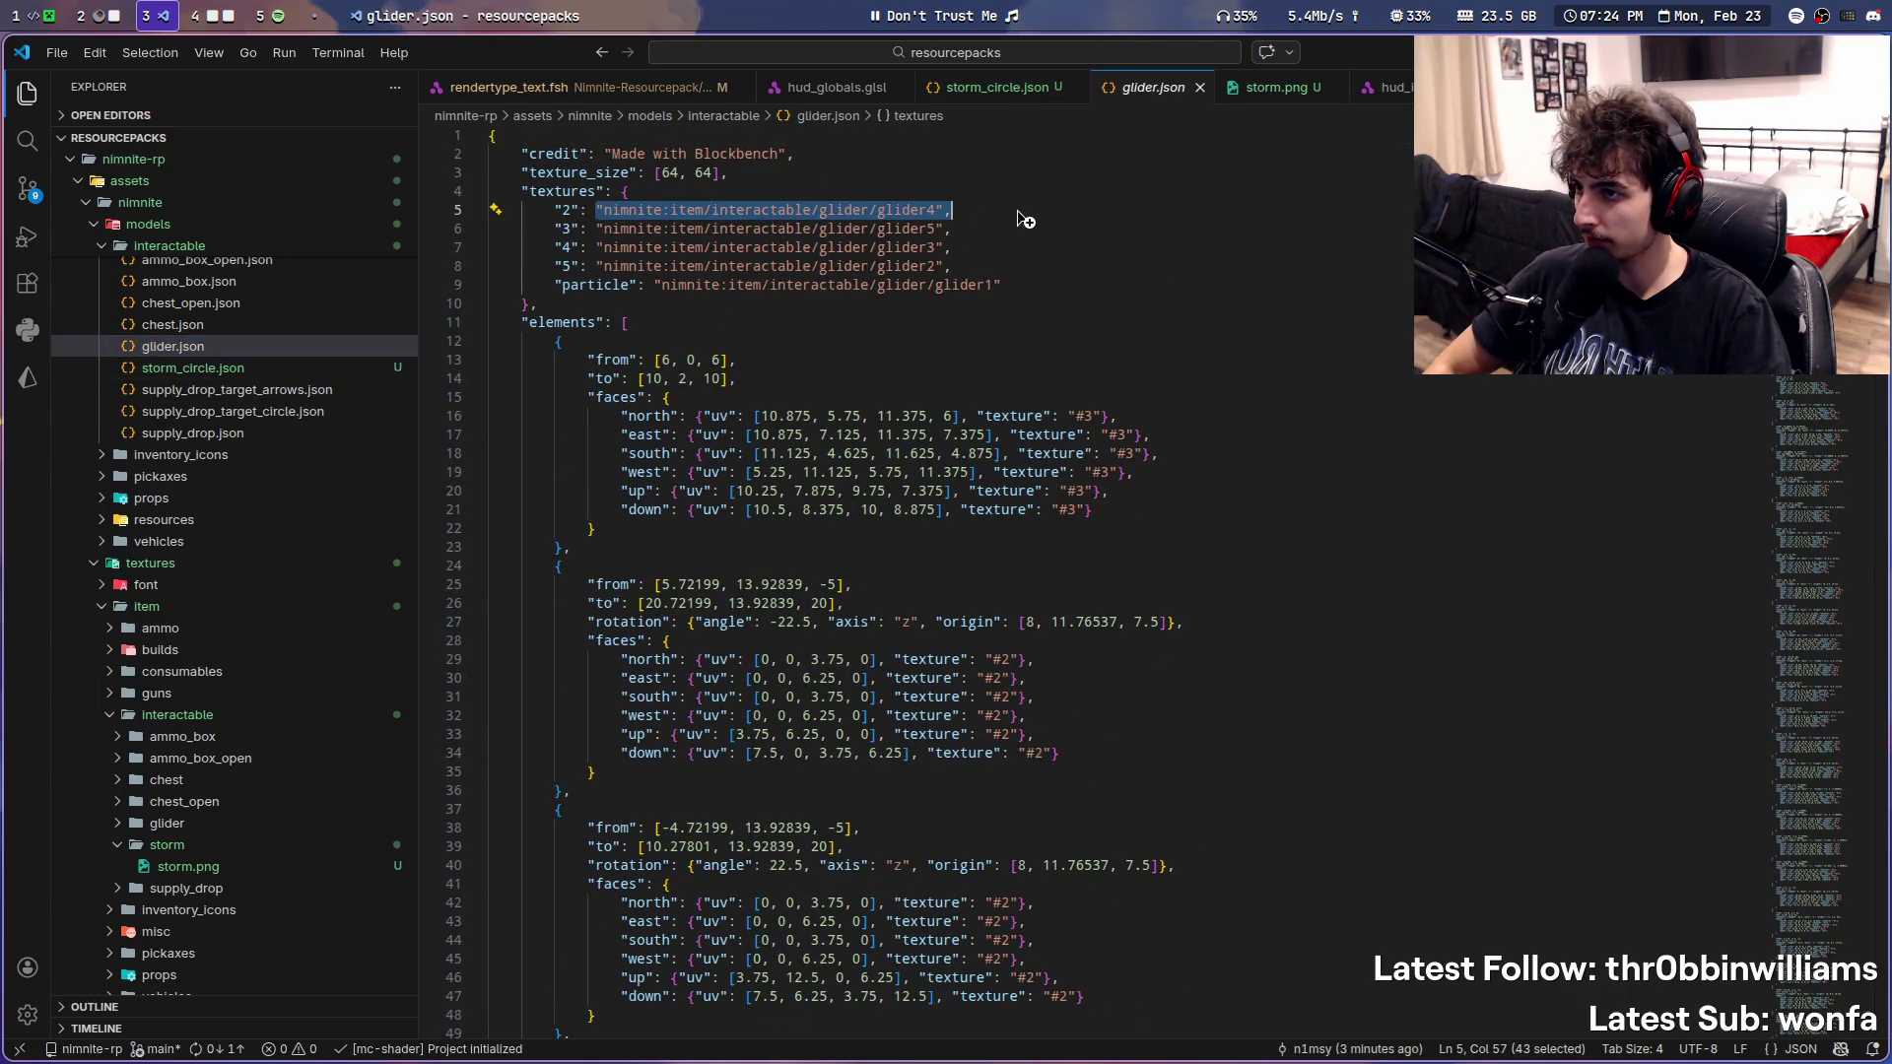
click(202, 345)
click(218, 389)
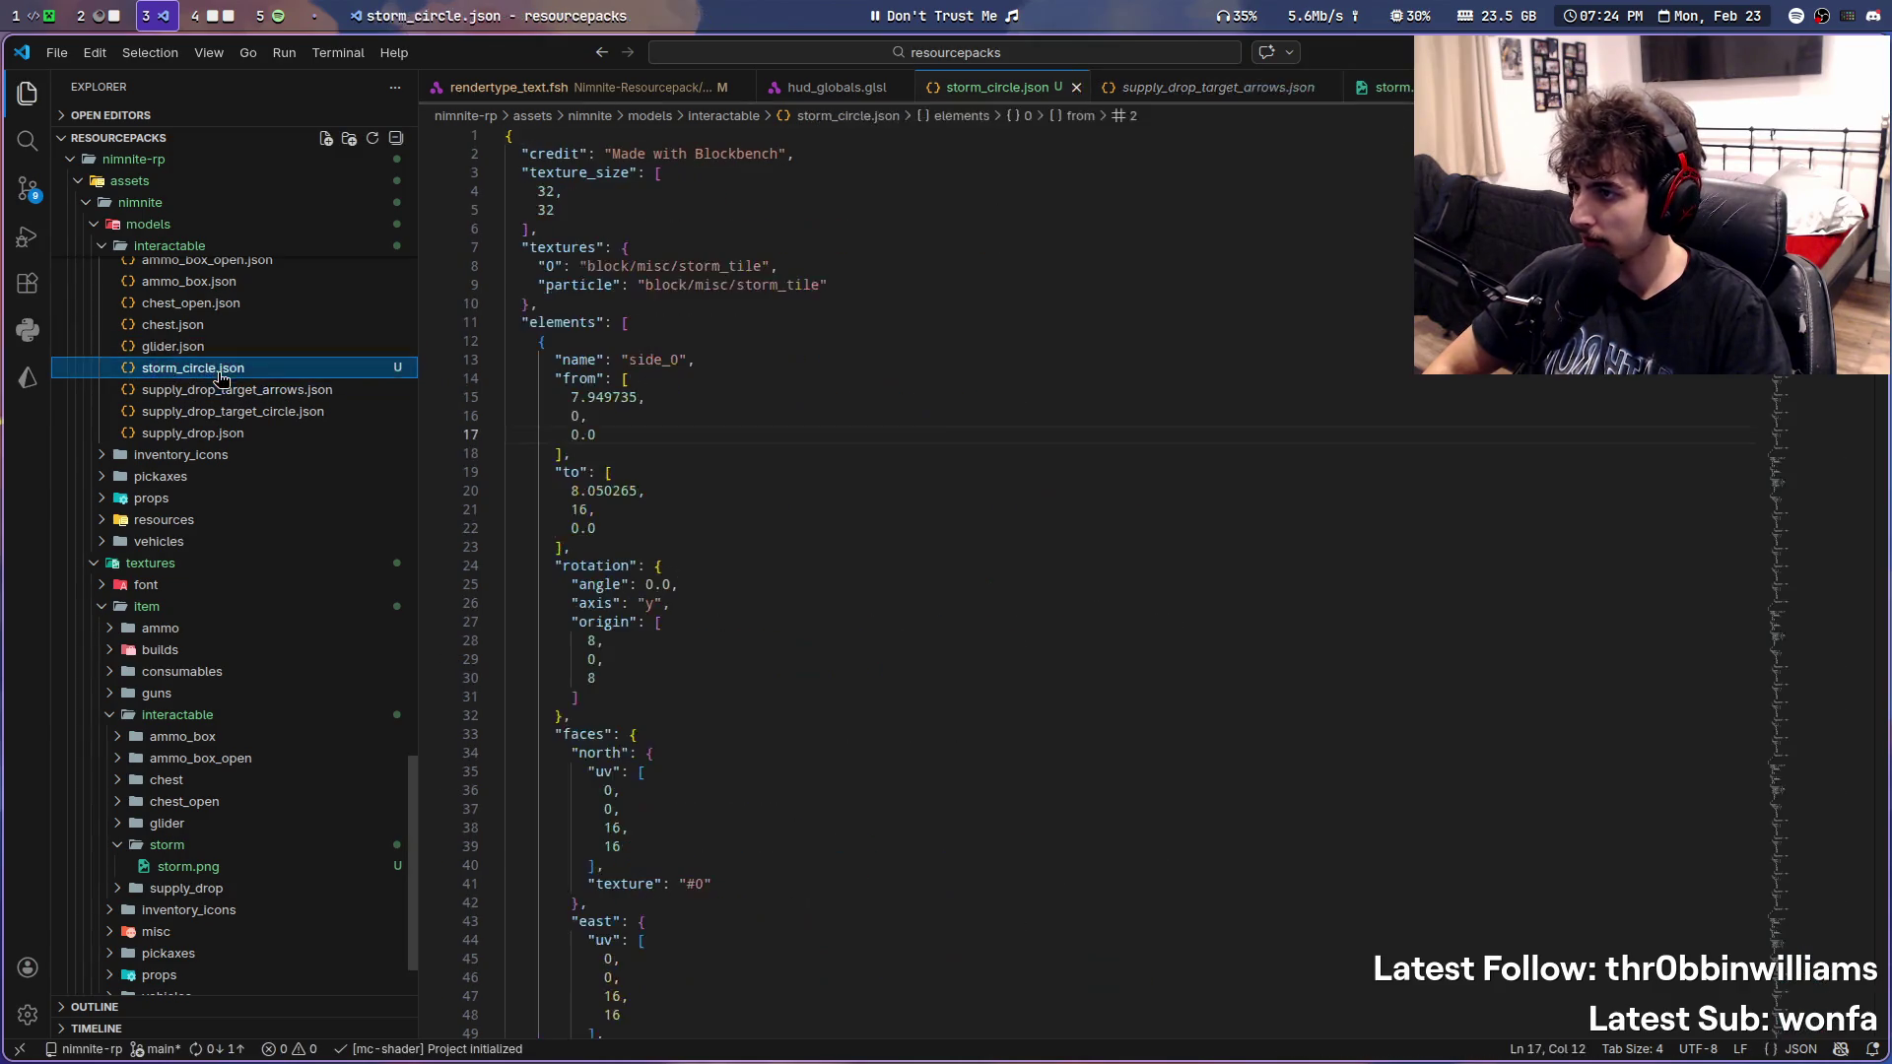
- Set both texture and particle to nimnite:item/interactable/storm/storm with multi-cursor and save
drag(579, 266, 647, 268)
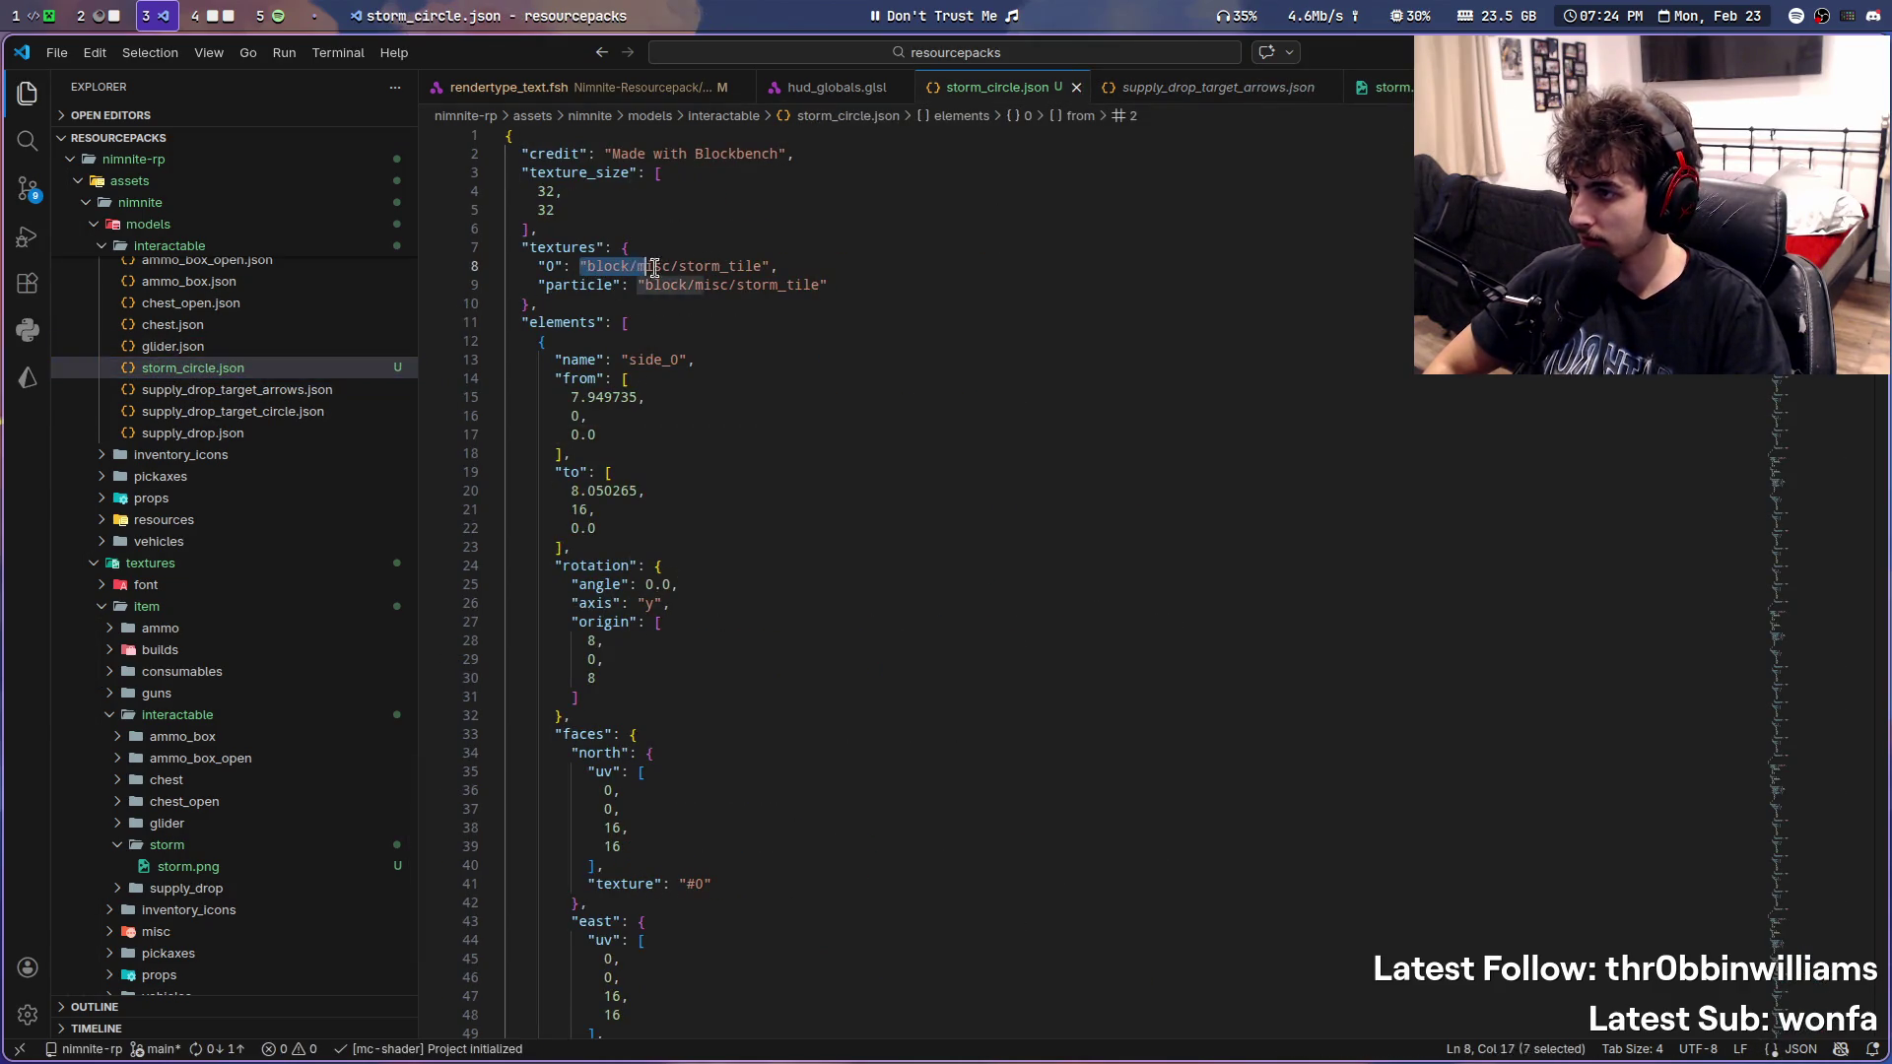
key(ctrl+d)
text("nimnite:item/interactable/glider/glider4",)
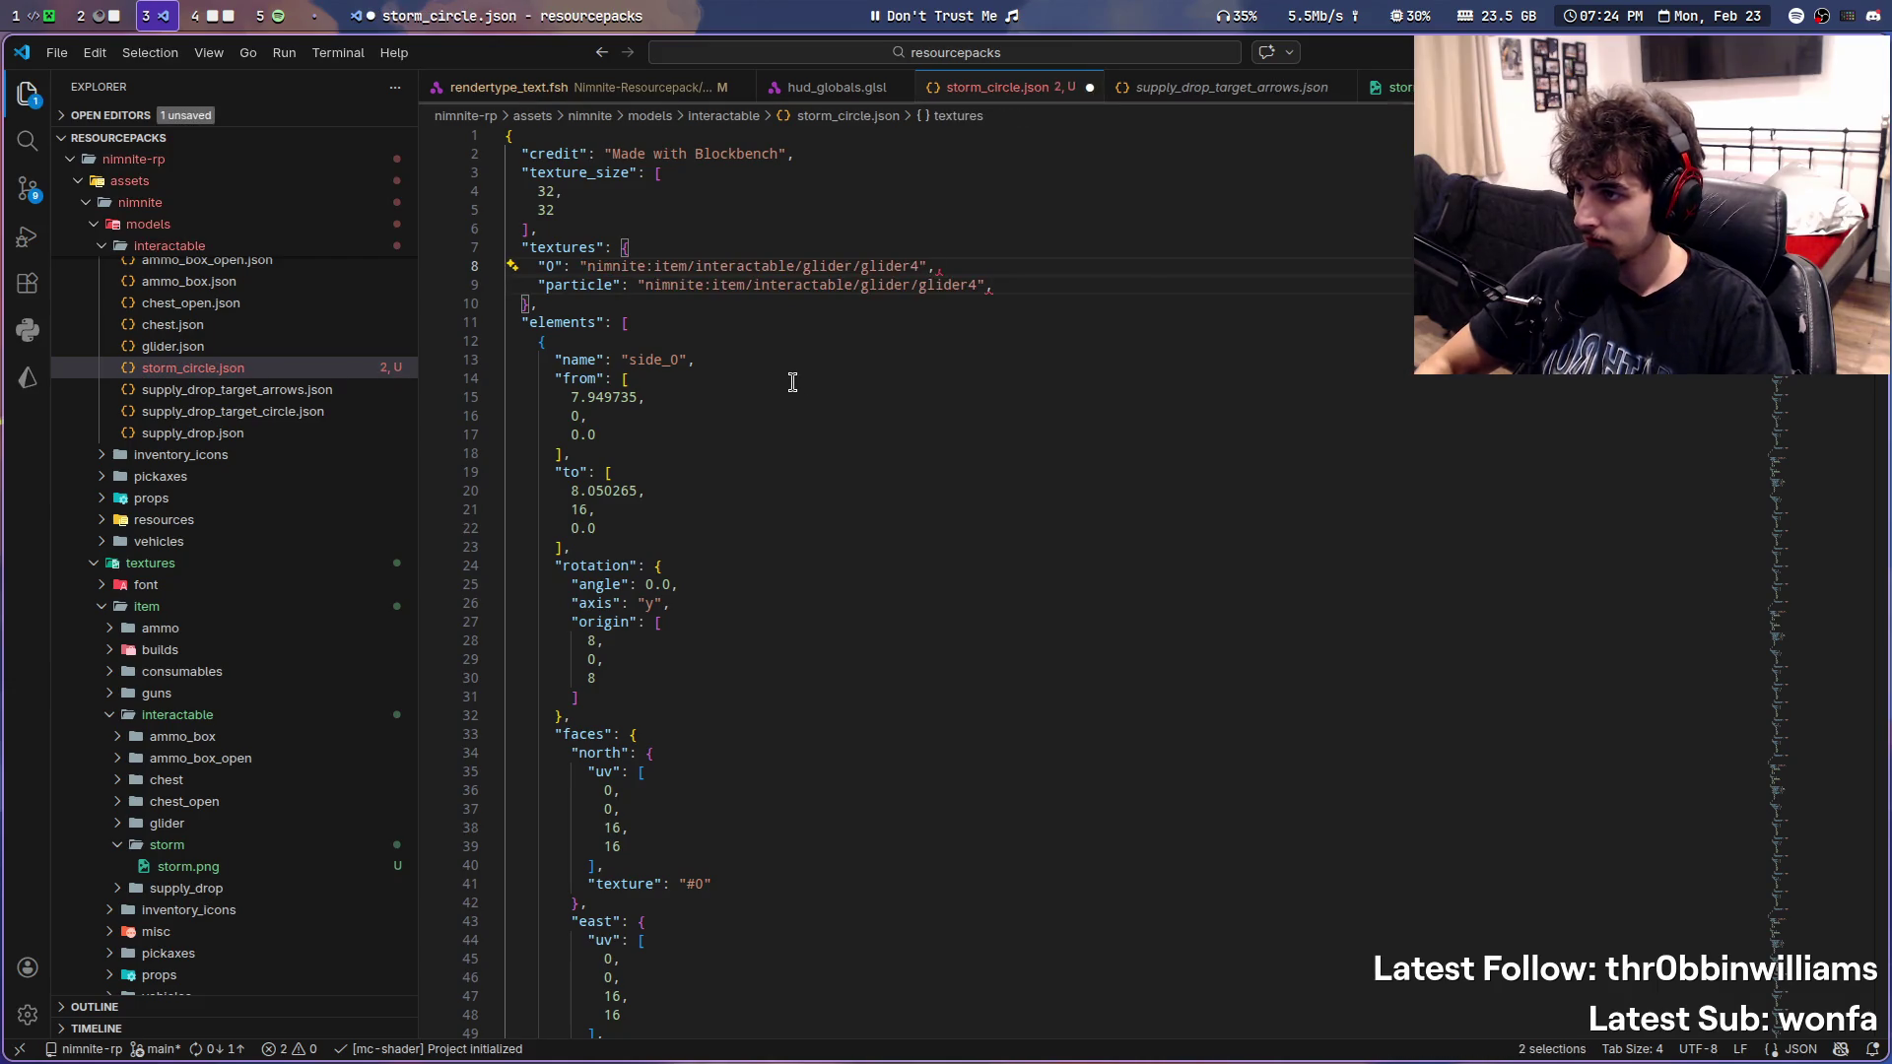
key(BackSpace)
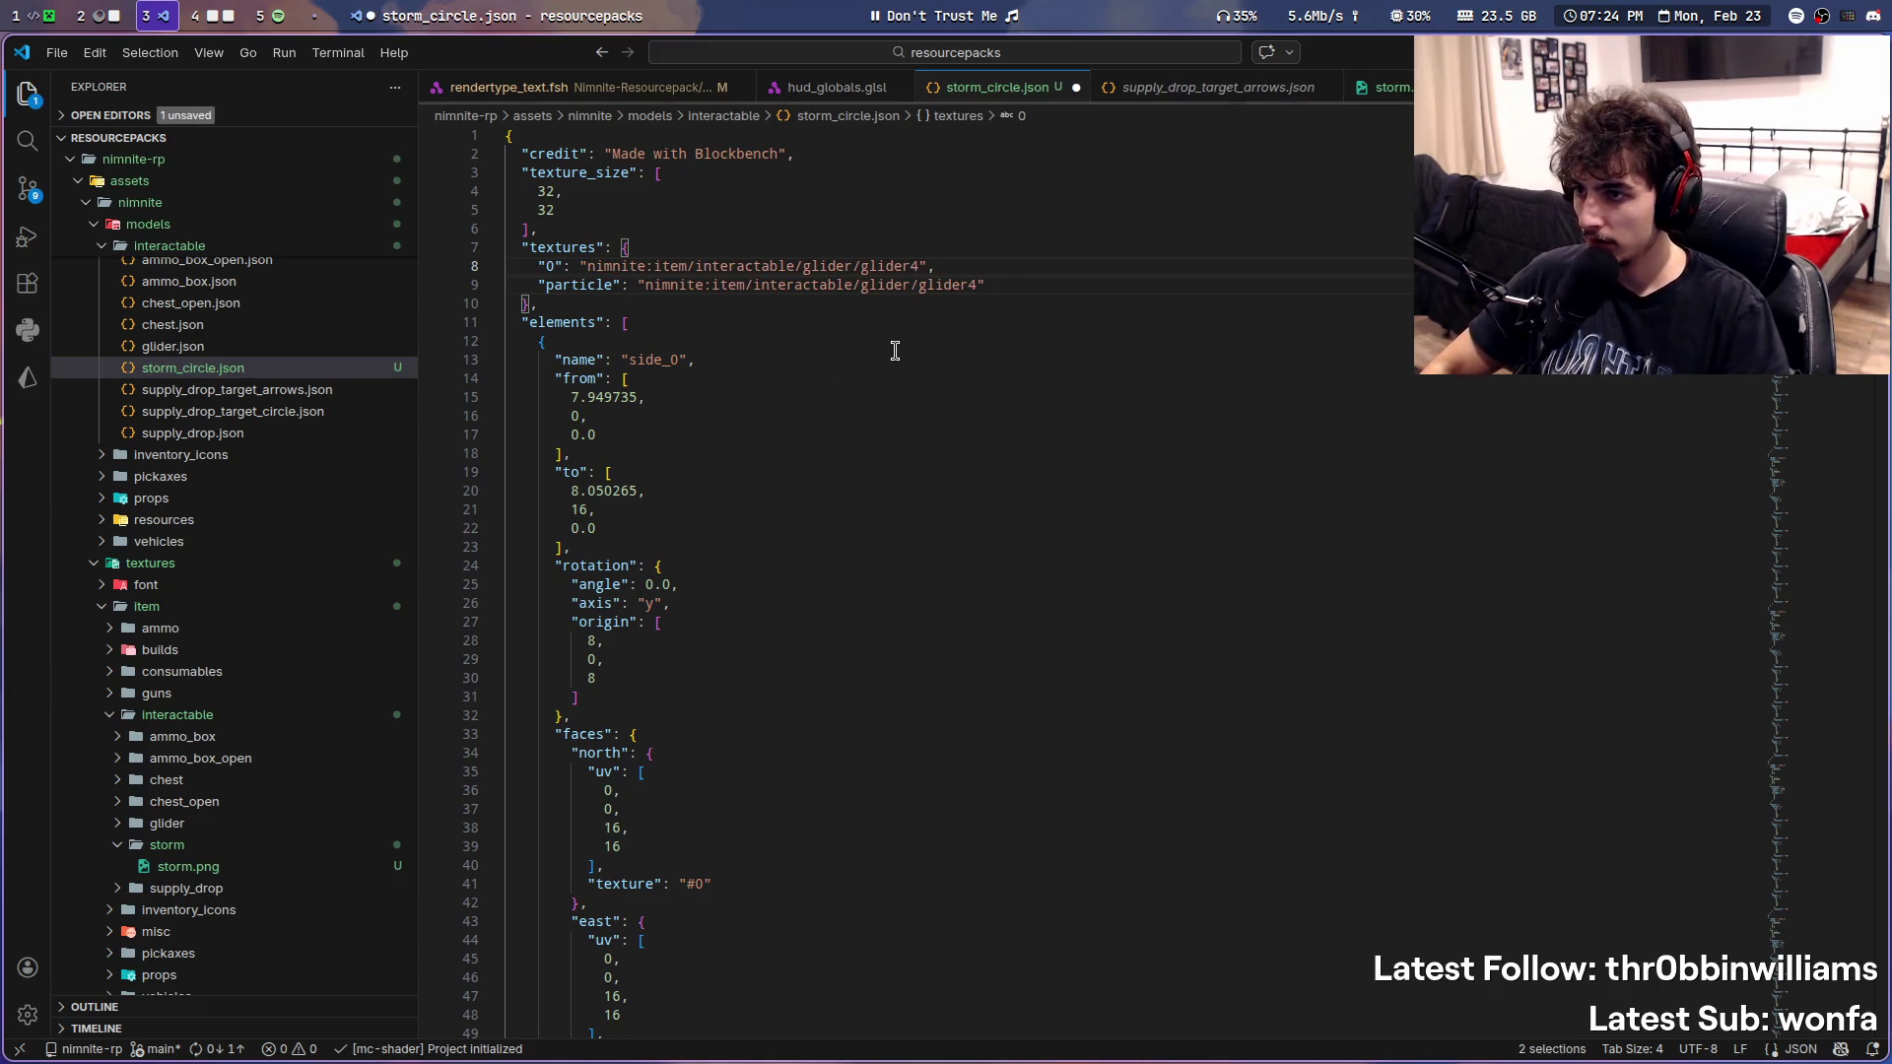
key(ctrl+d)
key(ctrl+d)
key(ctrl+d)
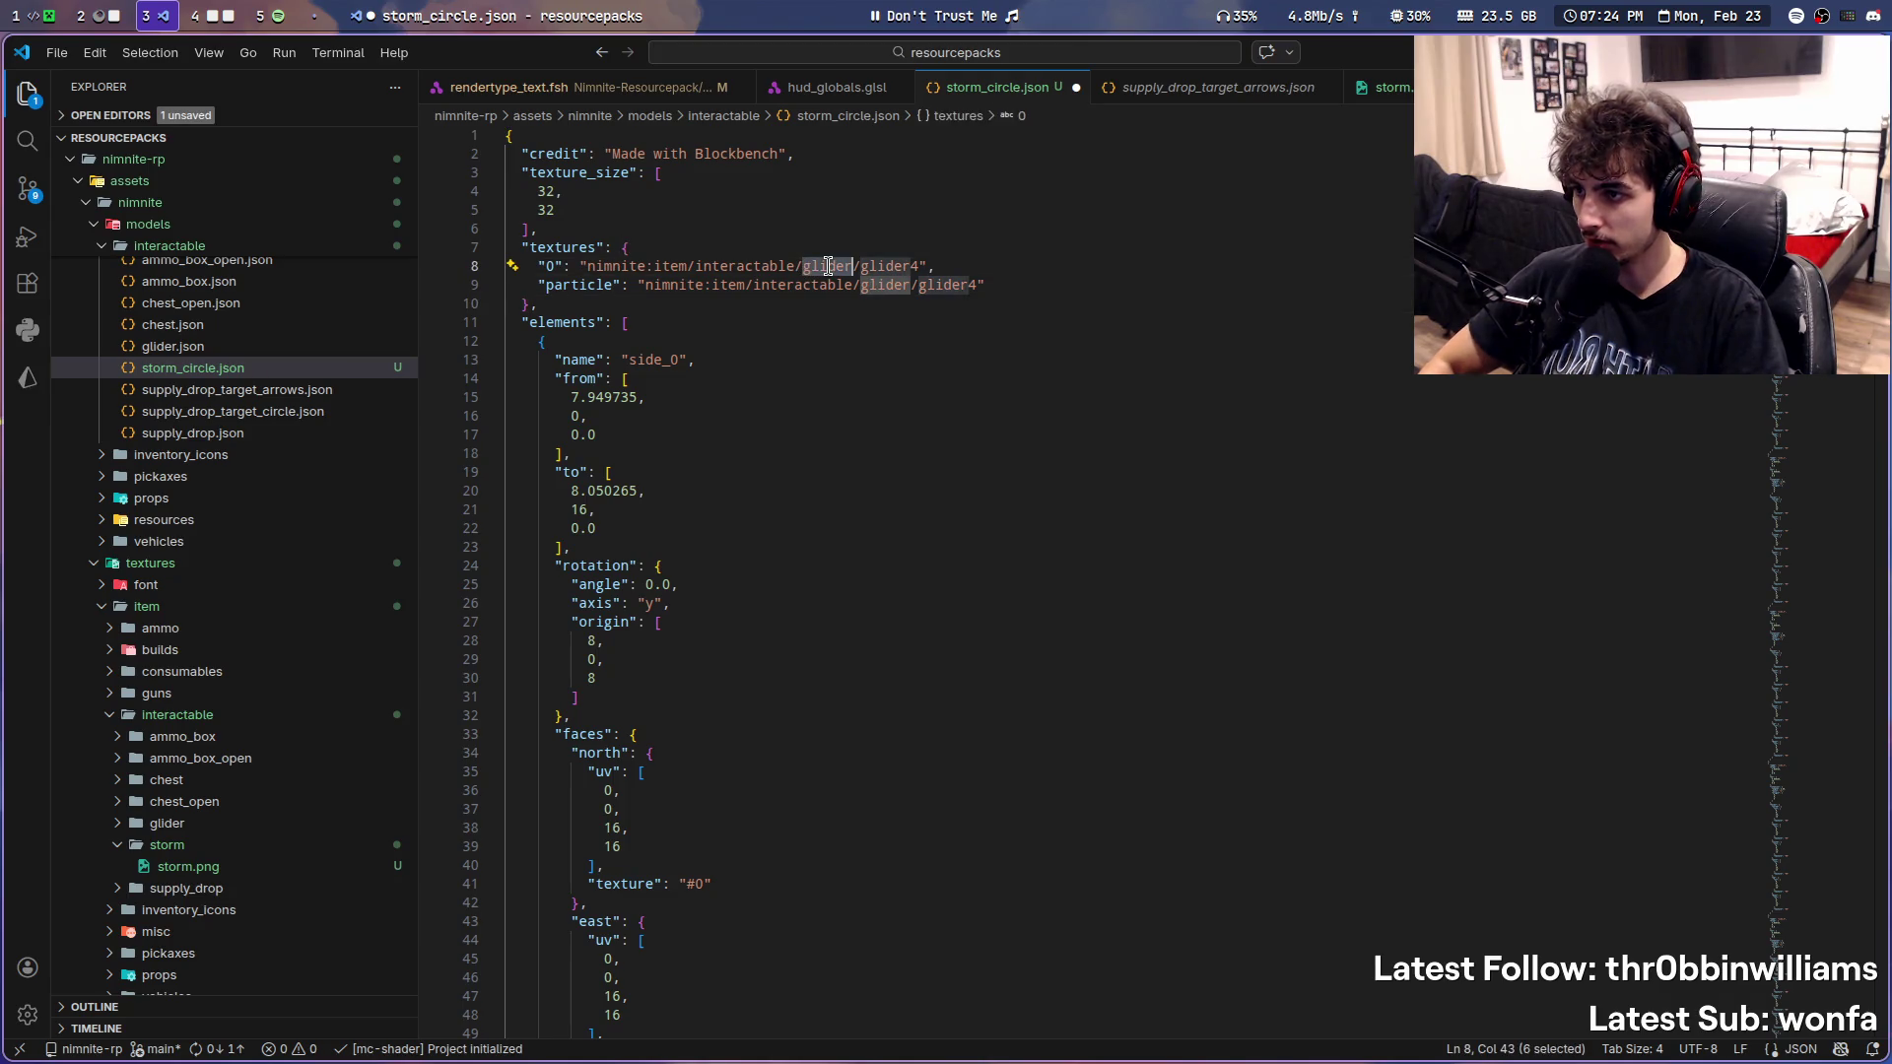
text(storm)
key(Escape)
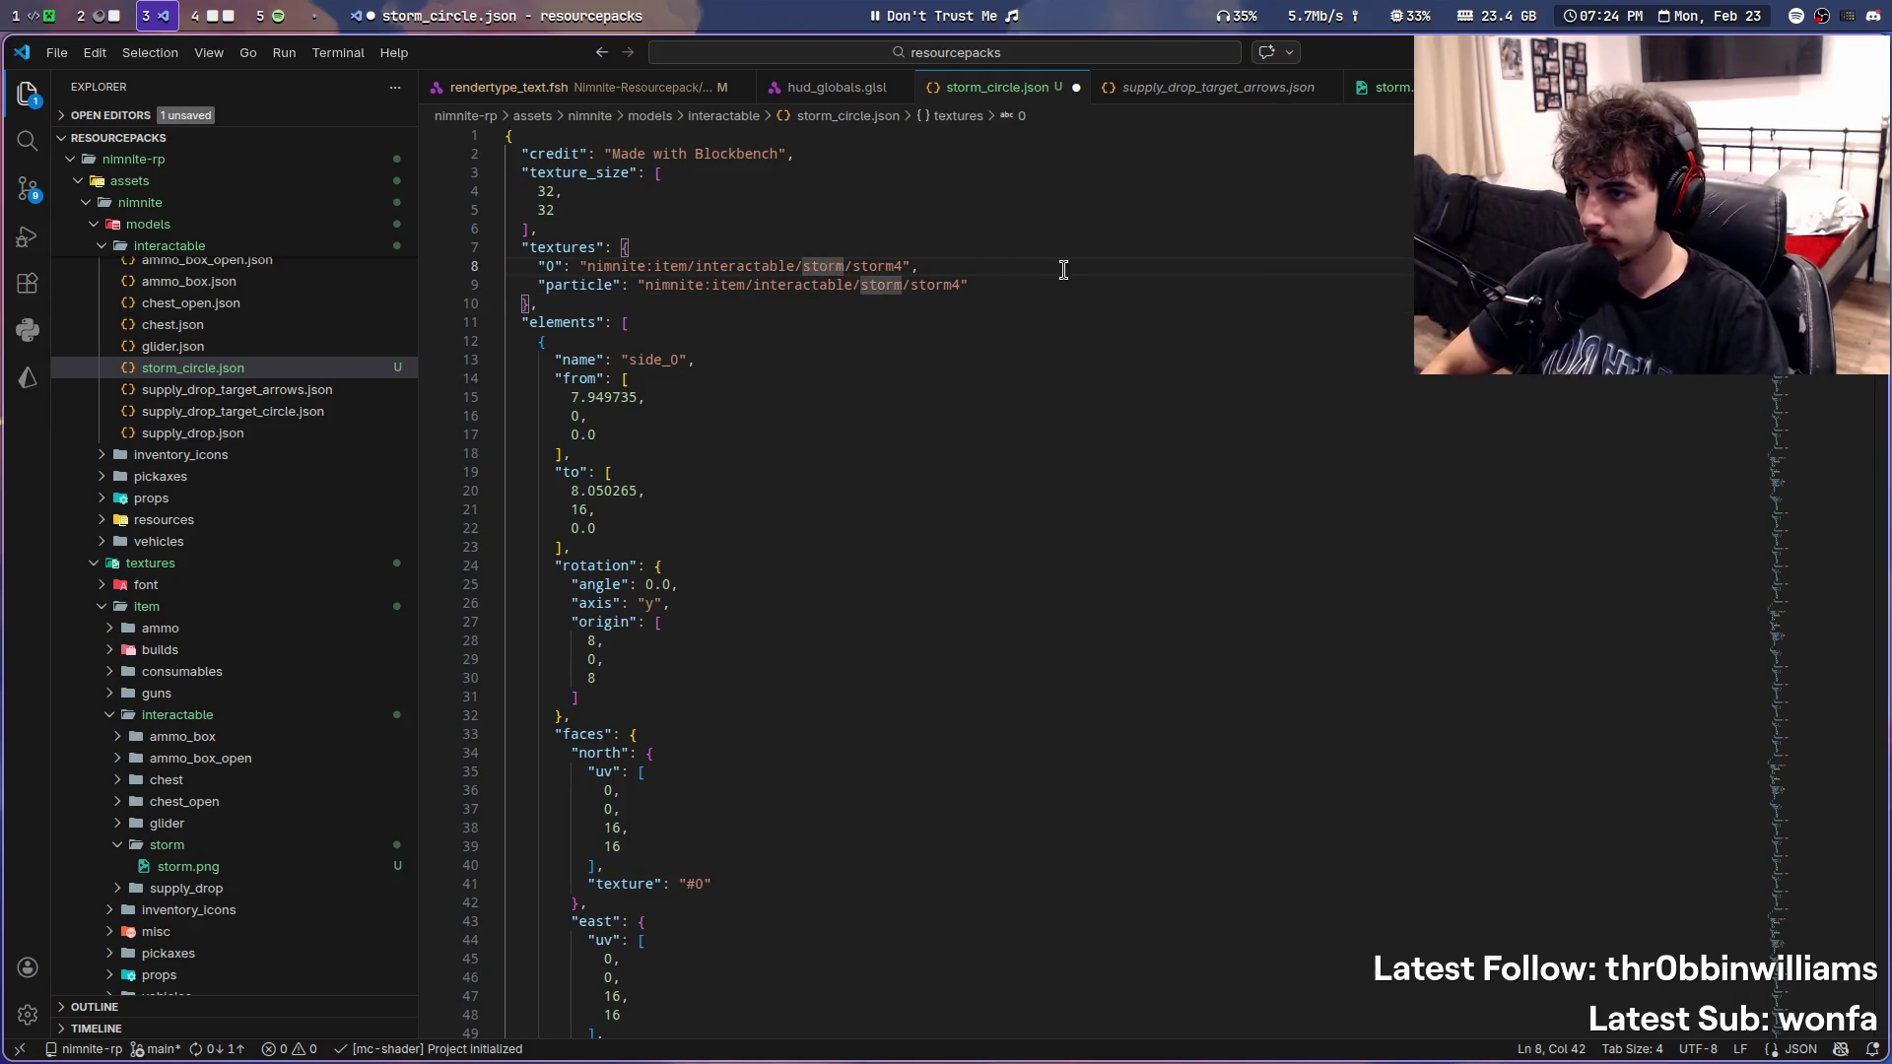
key(BackSpace)
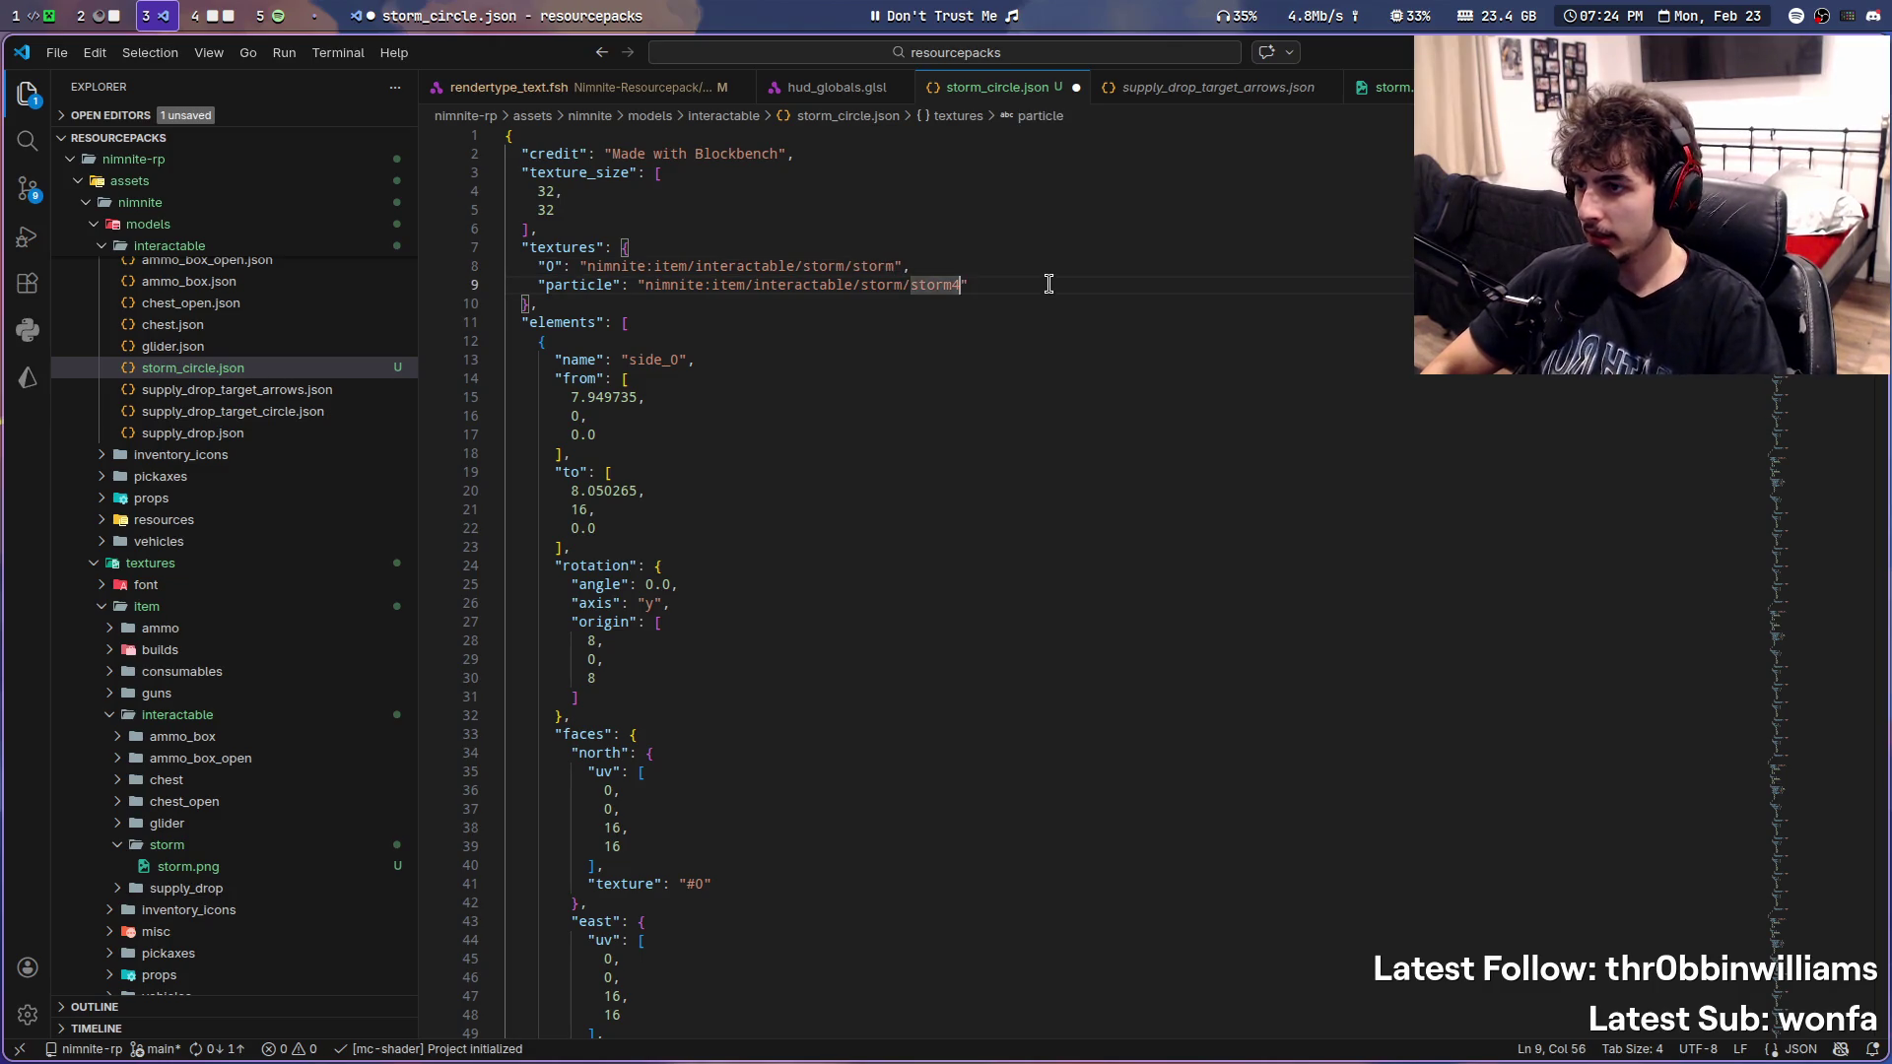
key(BackSpace)
key(ctrl+s)
scroll(241, 519, up, 3)
scroll(252, 621, up, 4)
scroll(264, 698, up, 3)
scroll(263, 699, up, 3)
scroll(262, 697, up, 3)
scroll(262, 703, up, 3)
scroll(251, 696, up, 3)
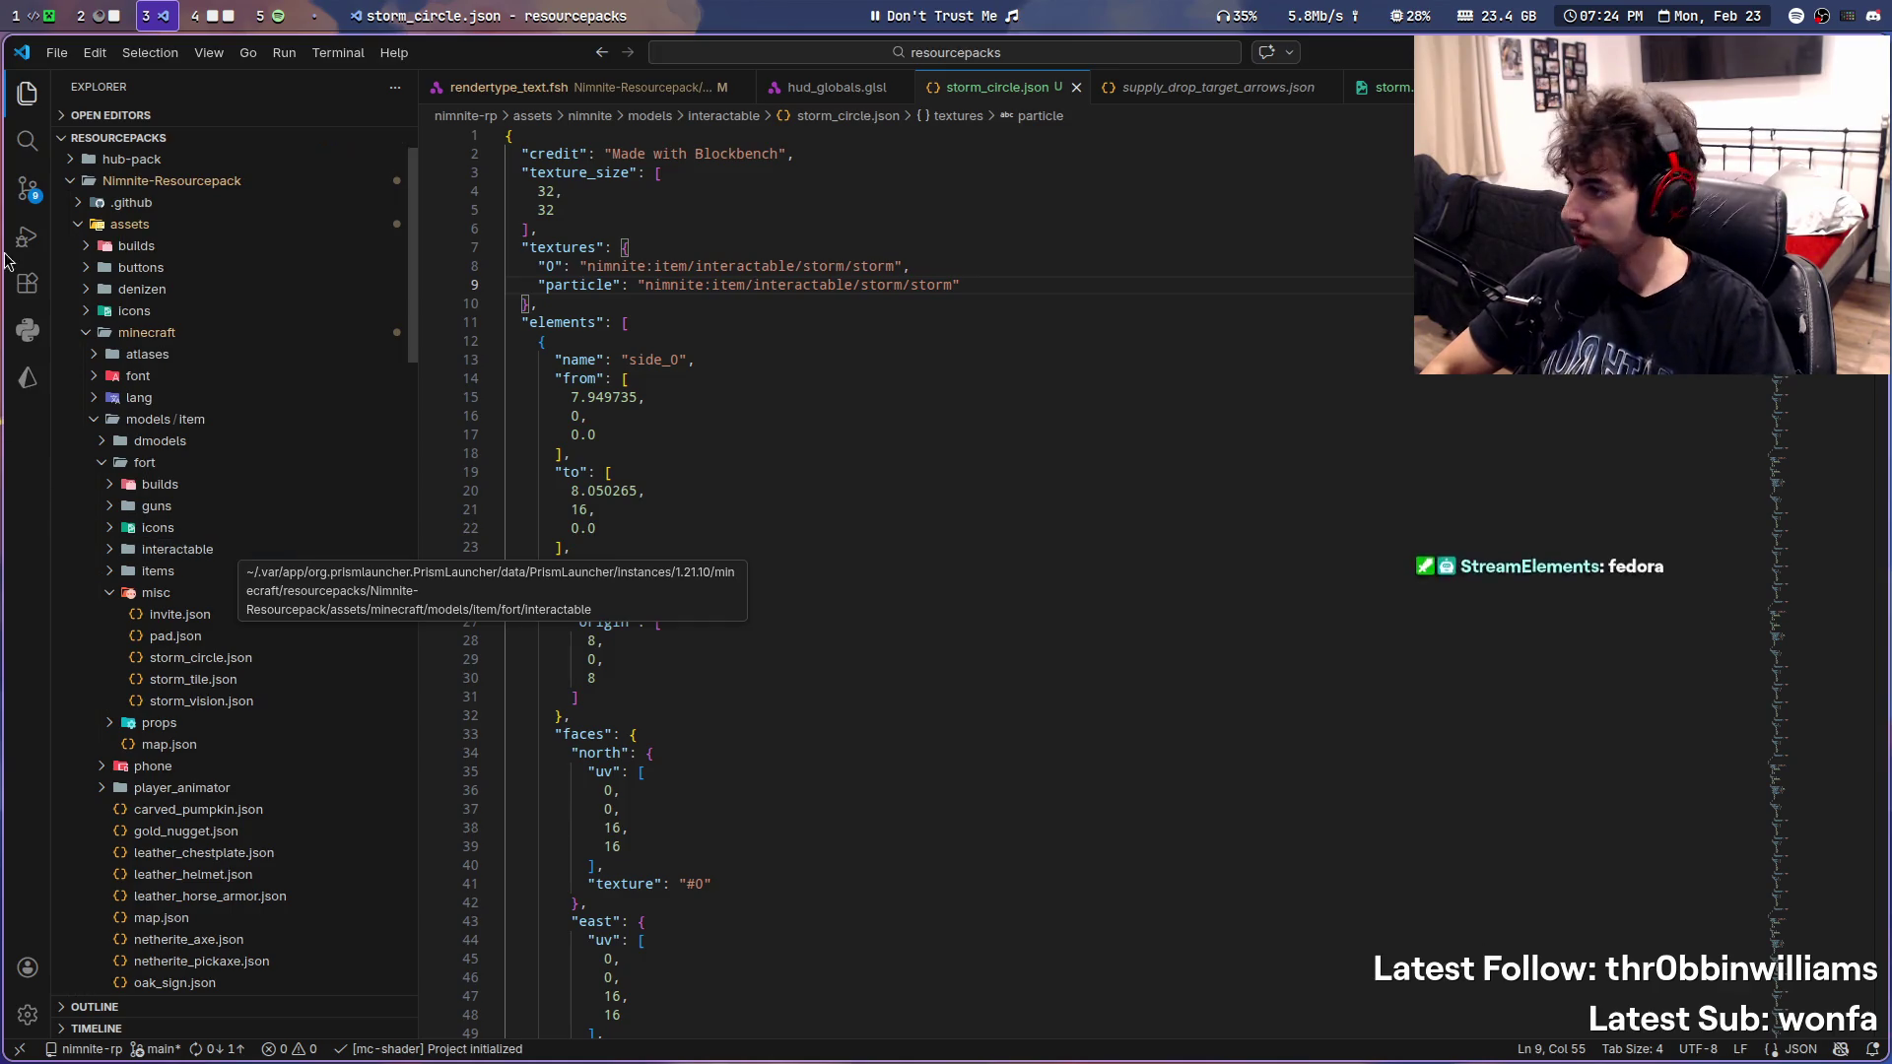
- Duplicate glider.json in items/interactable and rename the copy storm.json
click(75, 184)
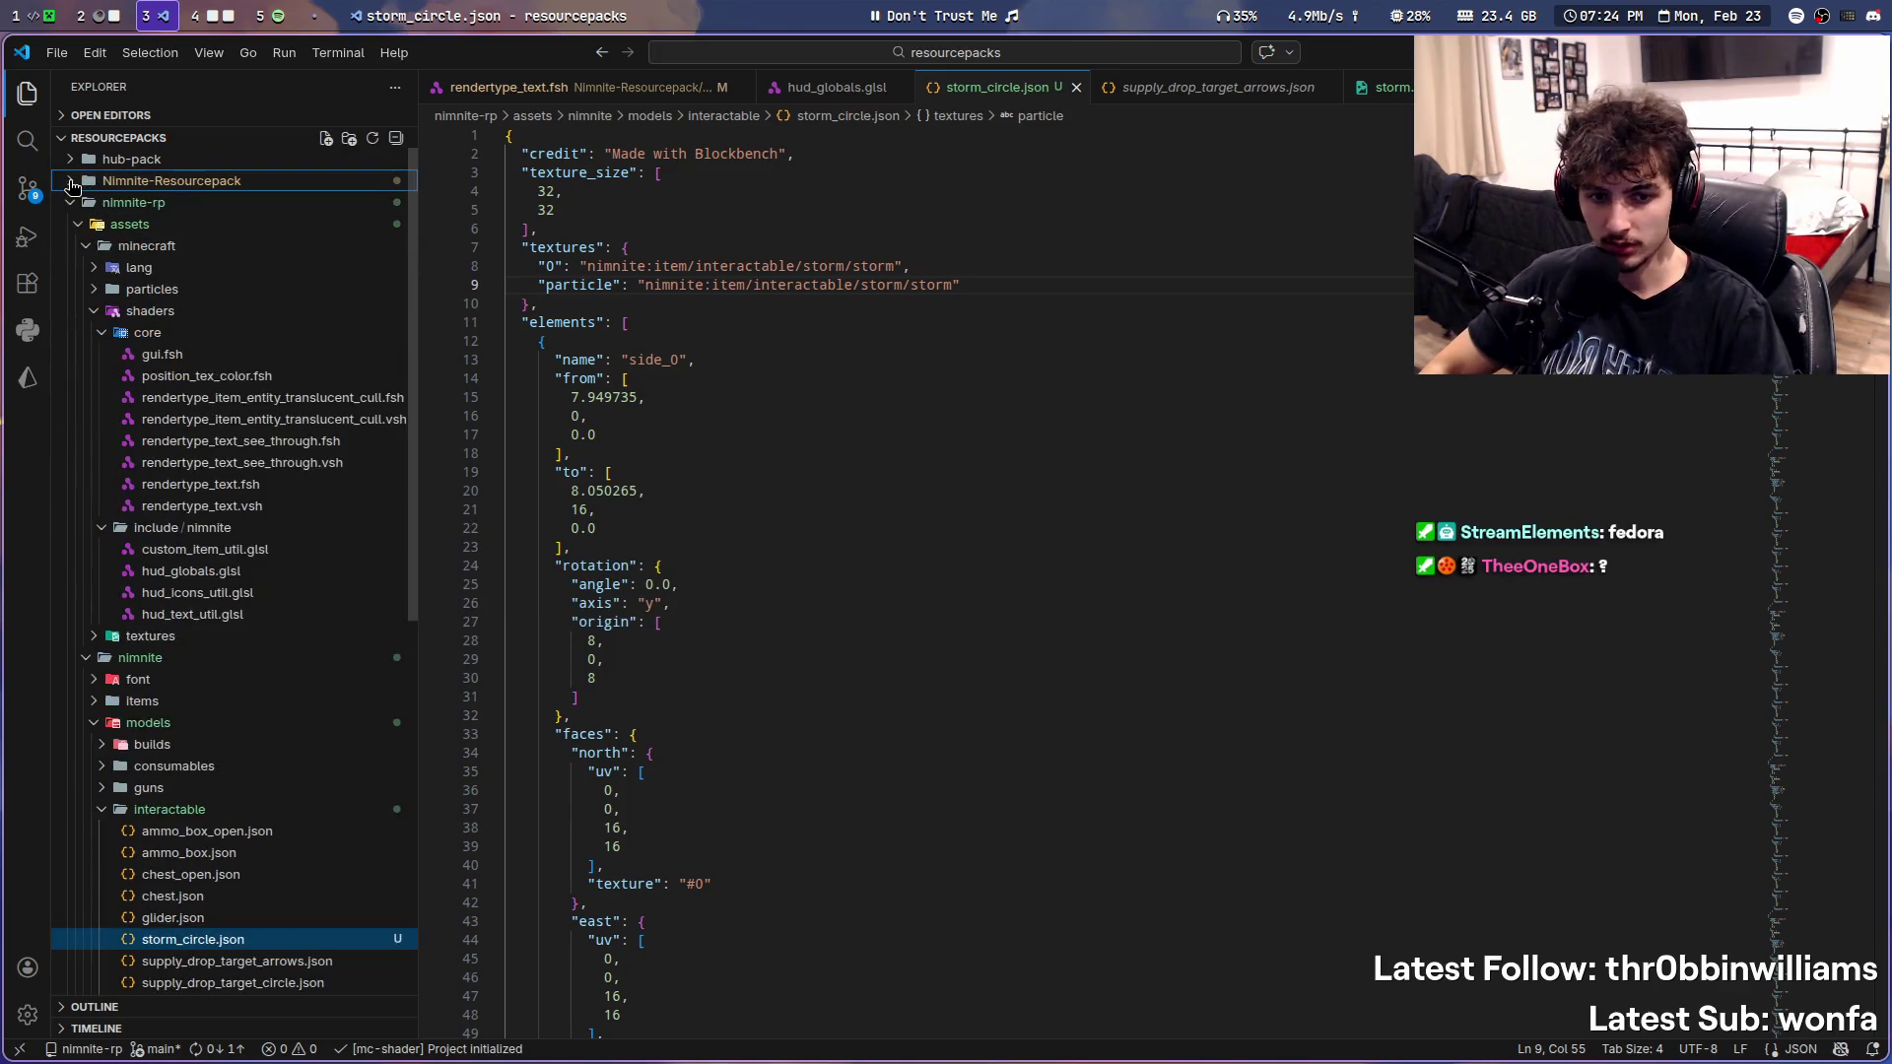
click(116, 335)
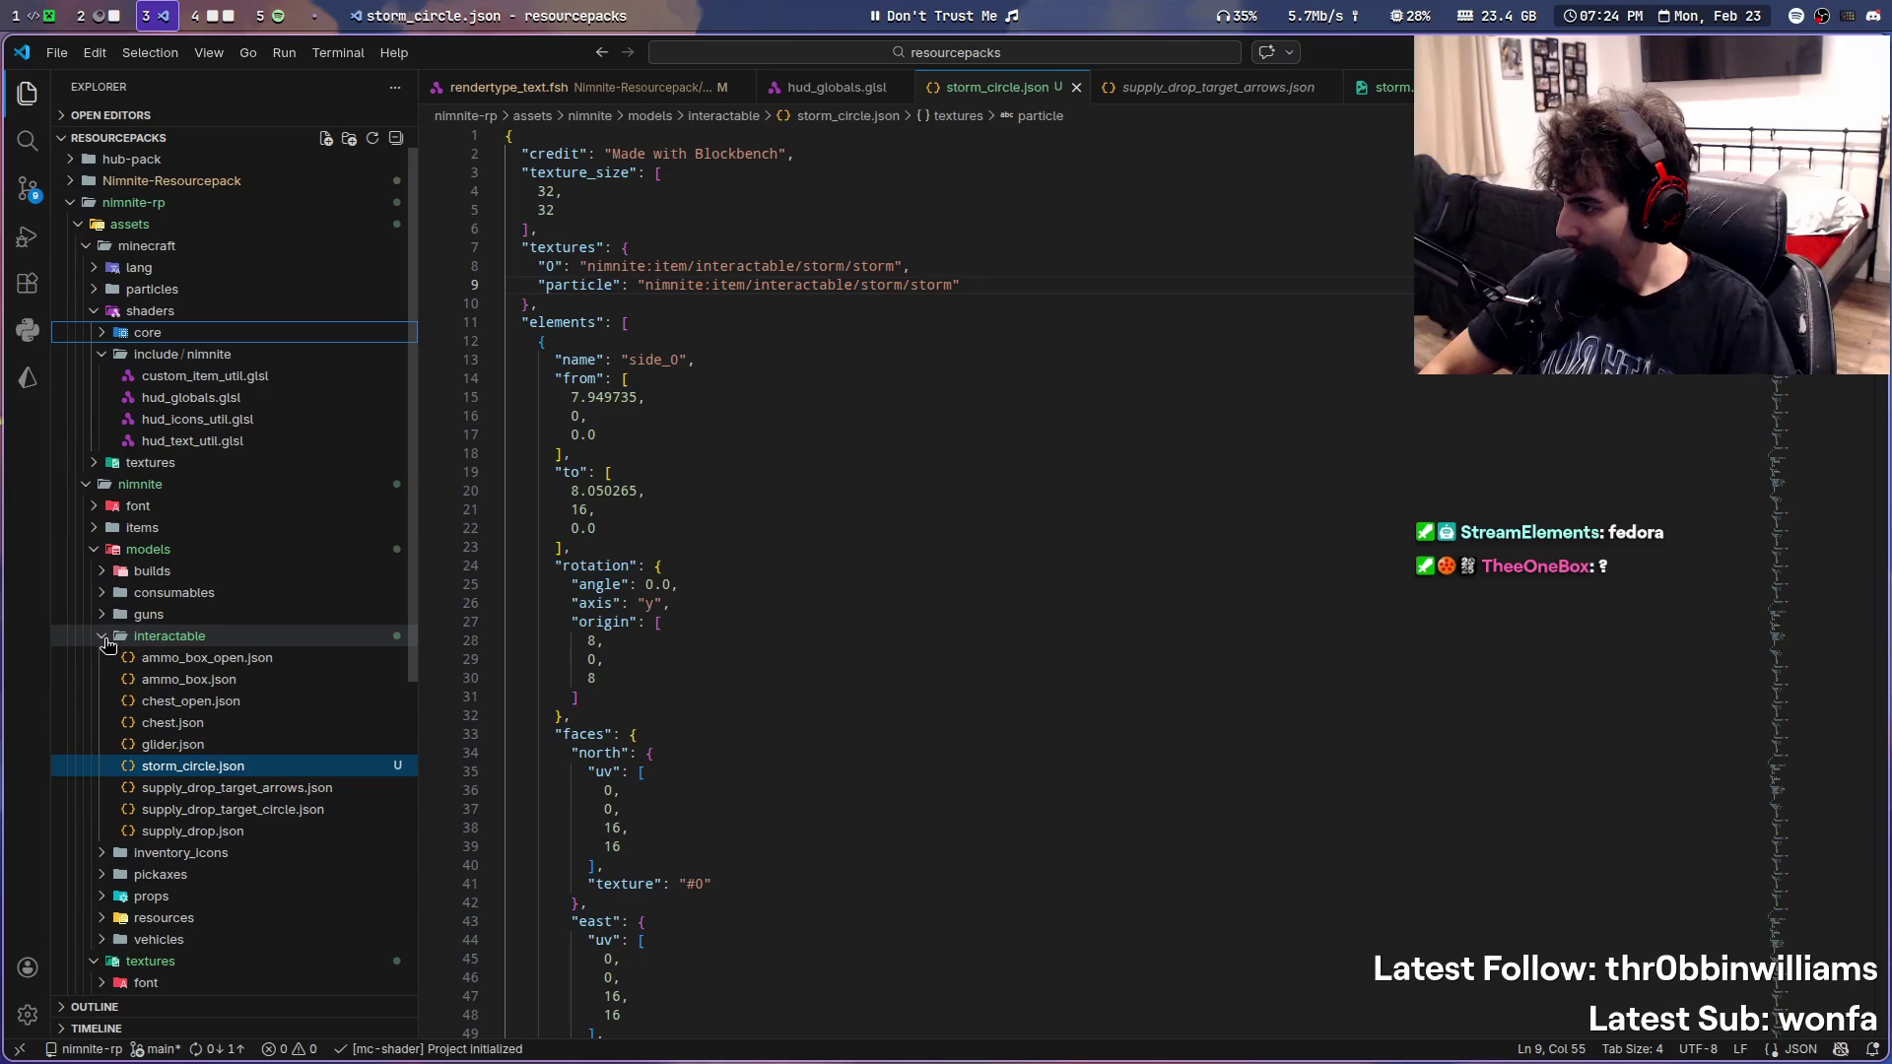
click(96, 529)
click(94, 615)
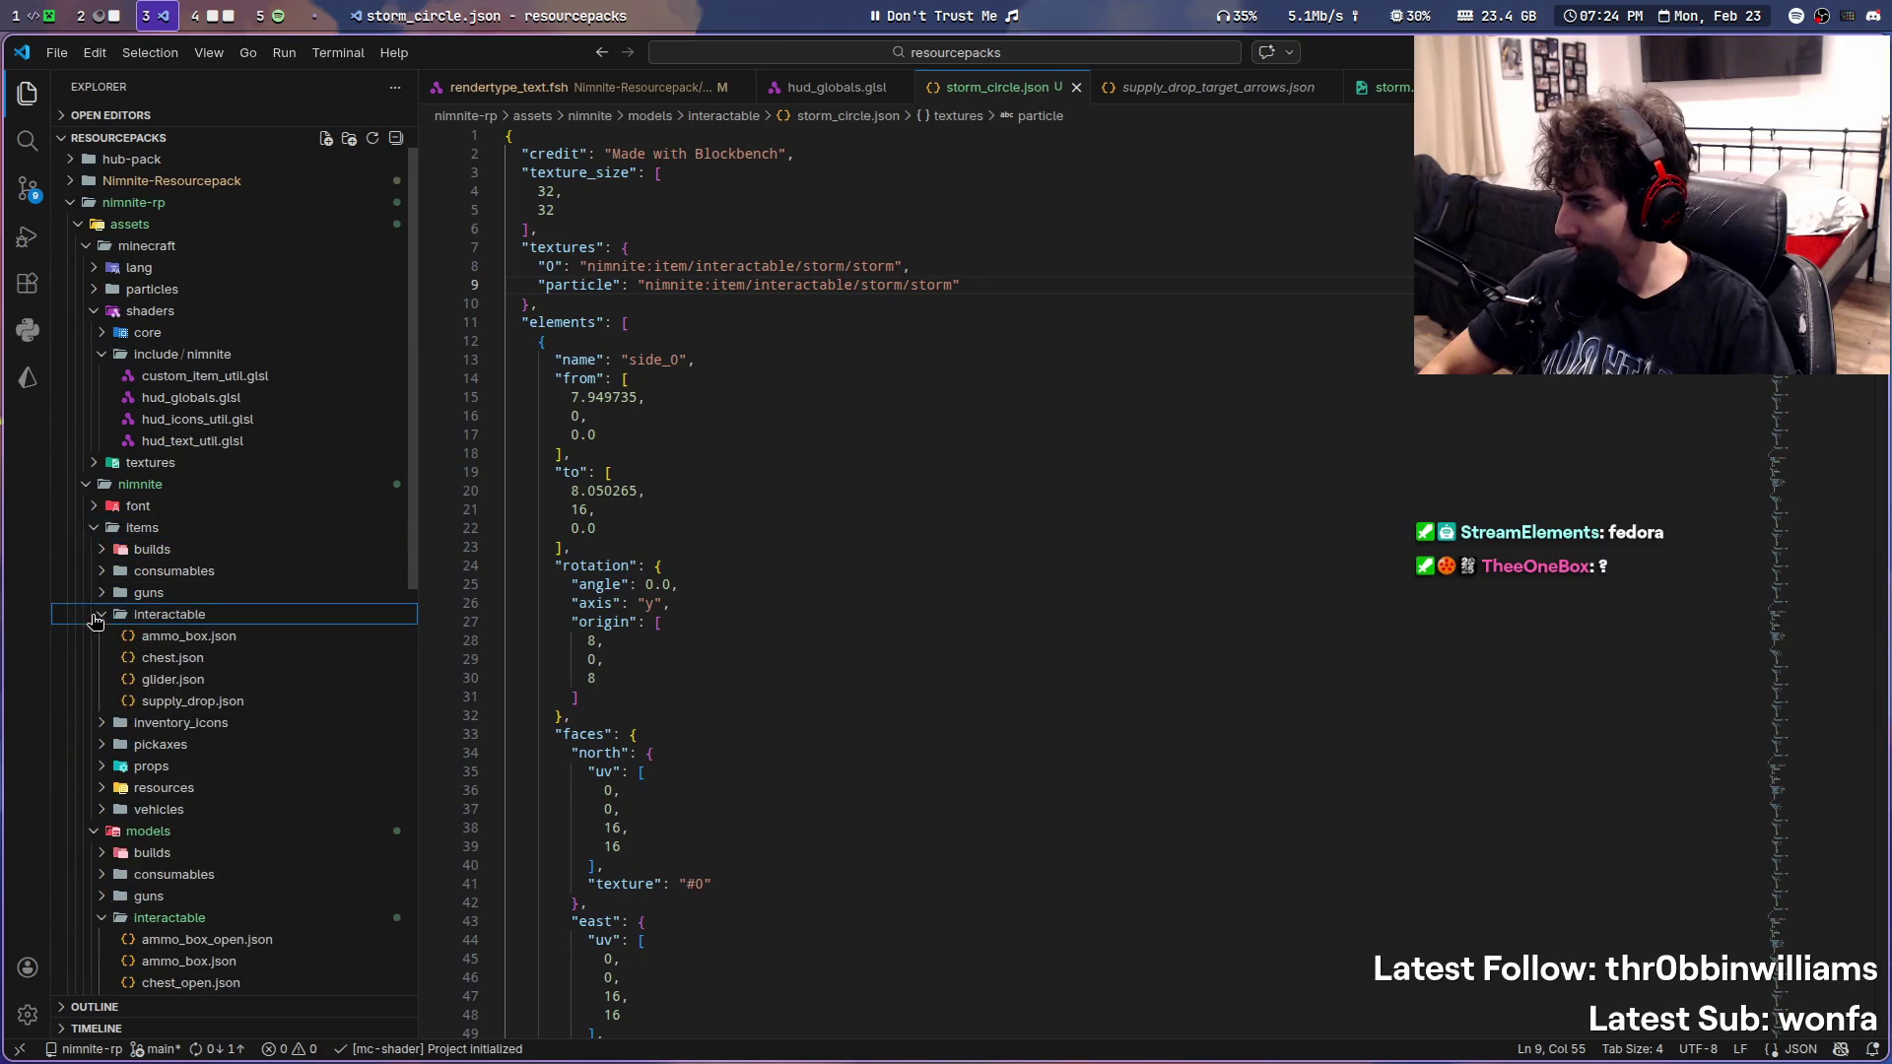
click(237, 680)
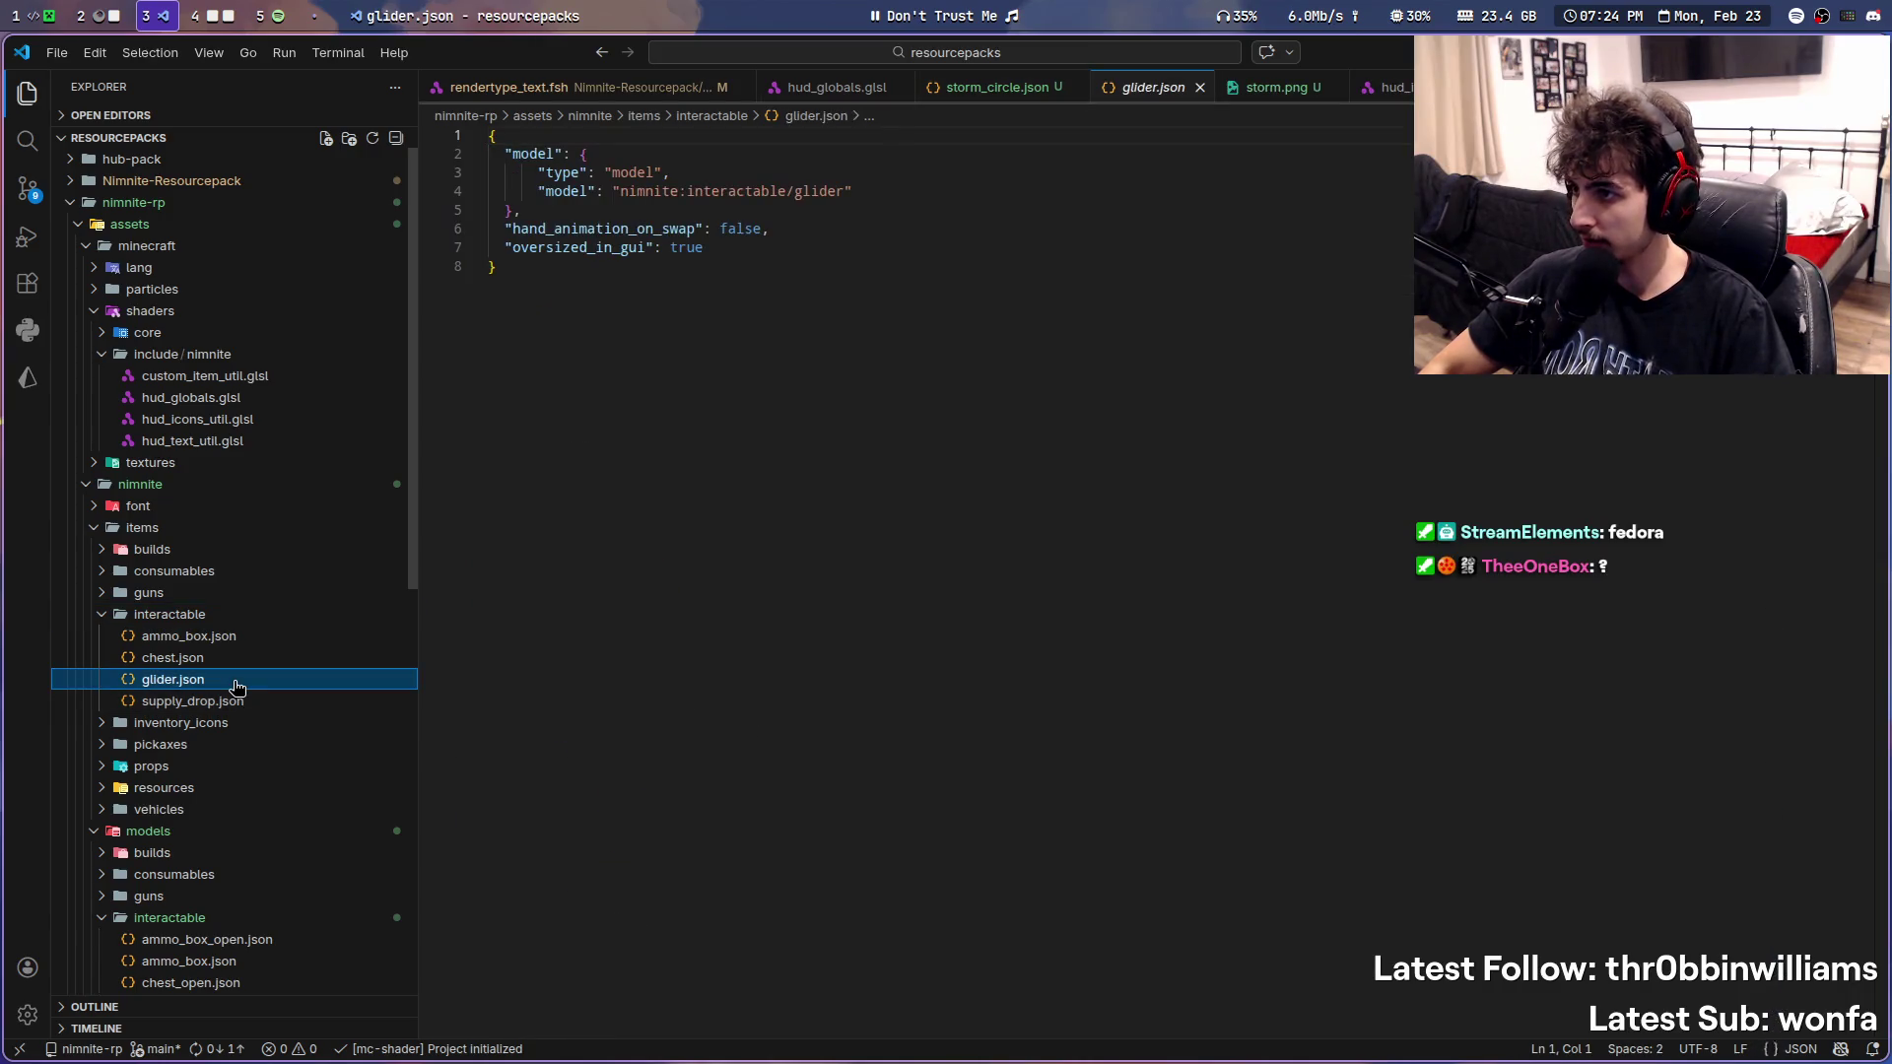
key(ctrl+v)
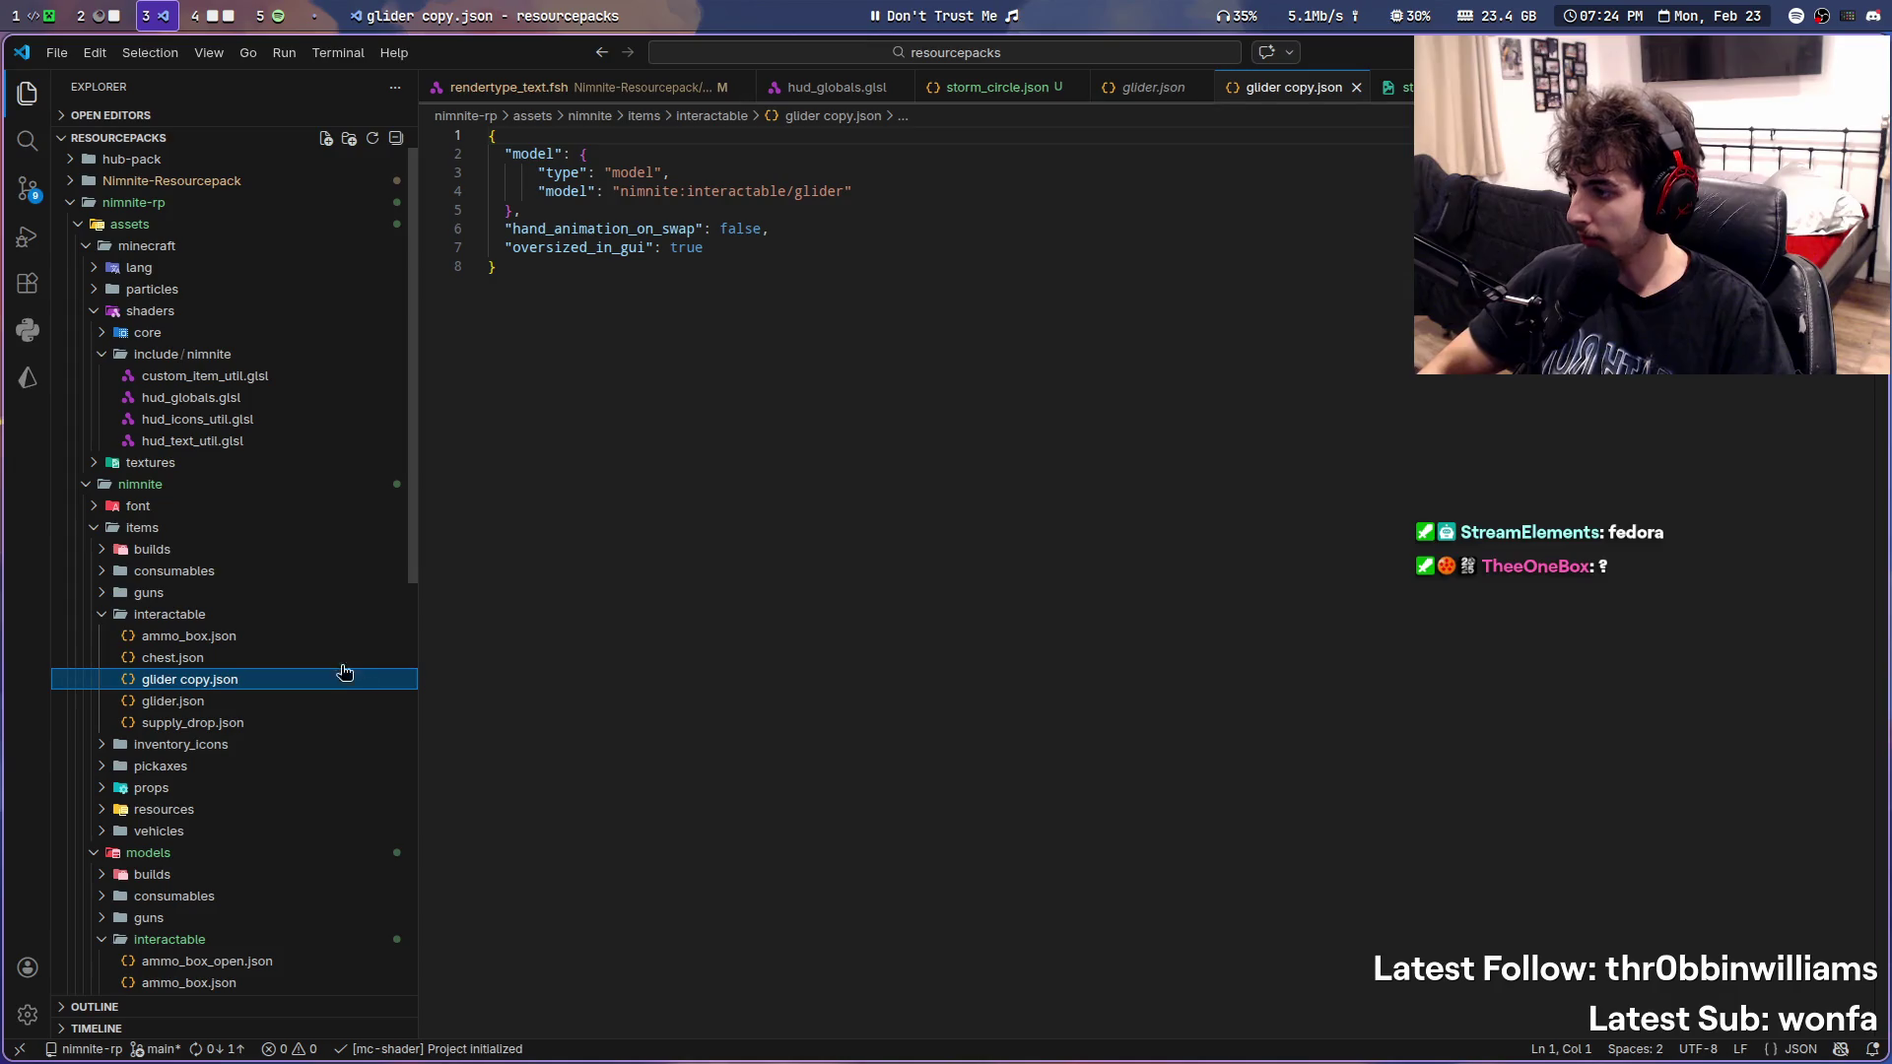
key(F2)
text(storm)
key(Return)
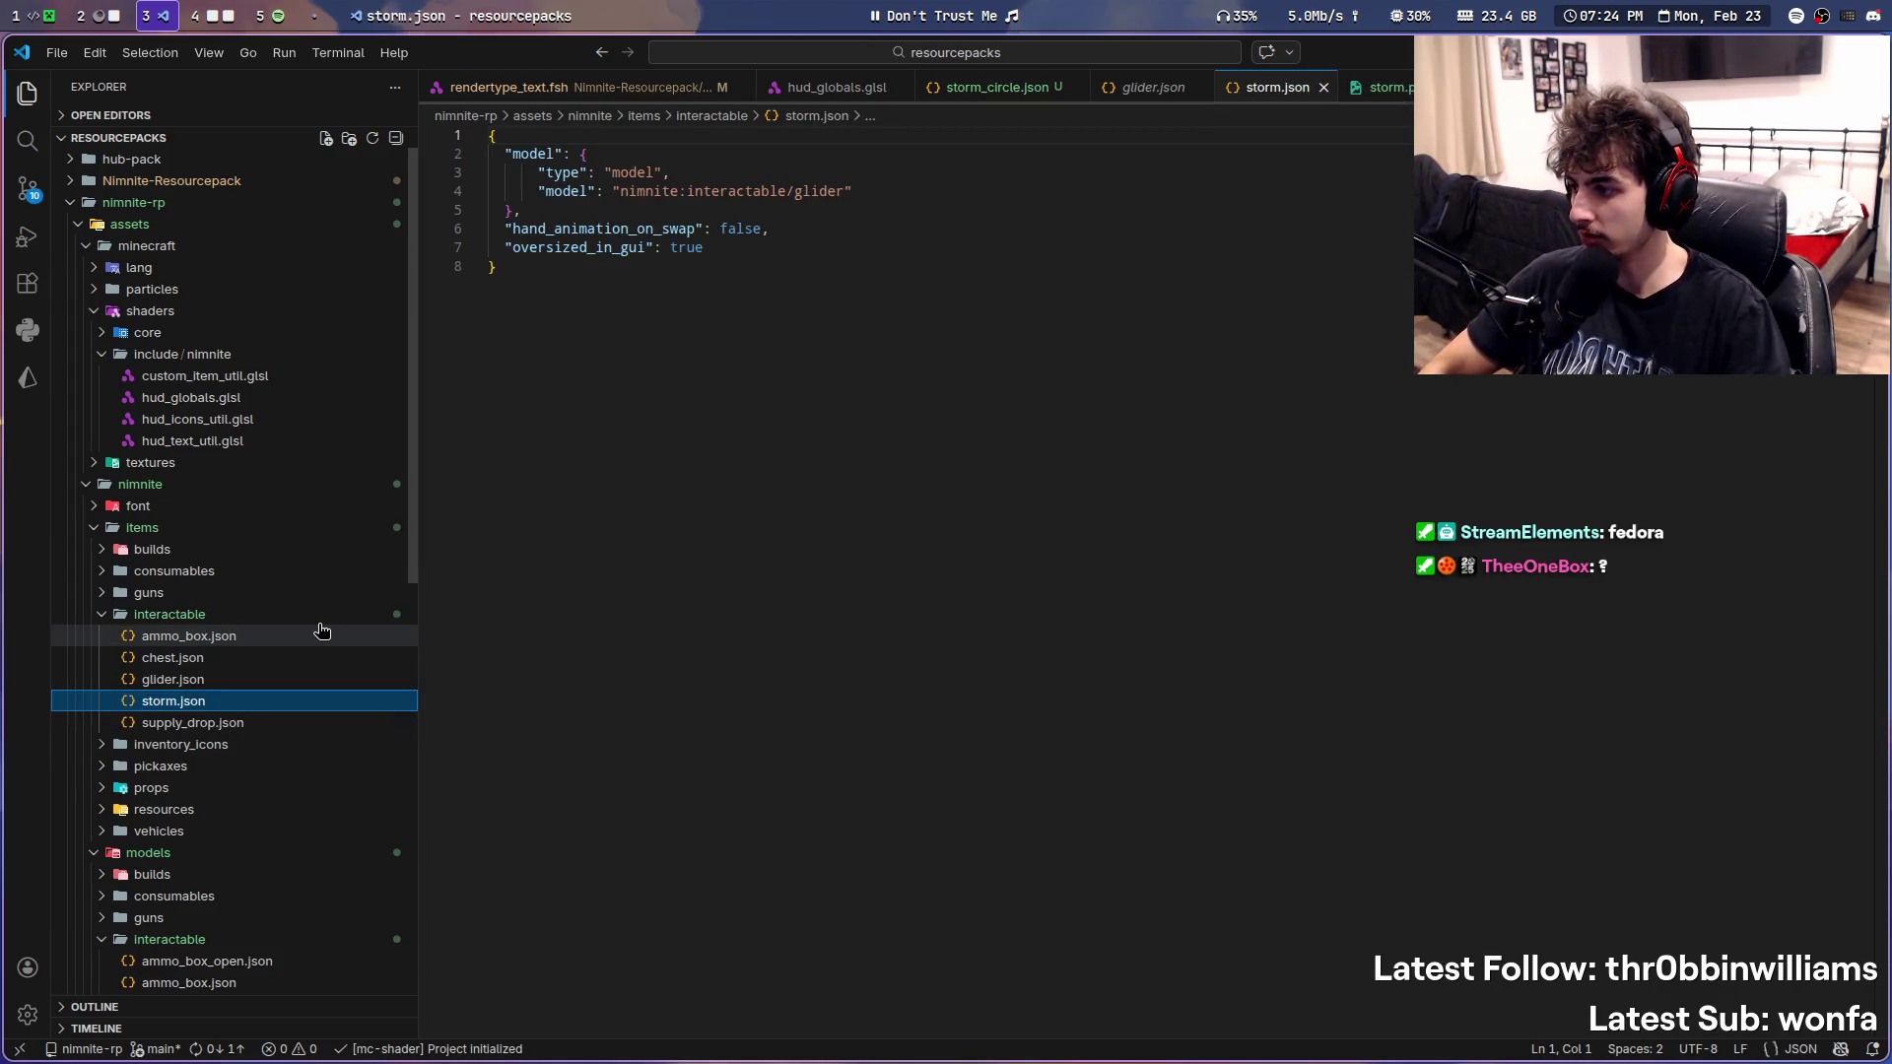
- Point storm.json's model to nimnite:interactable/storm and switch to Blockbench
double_click(759, 192)
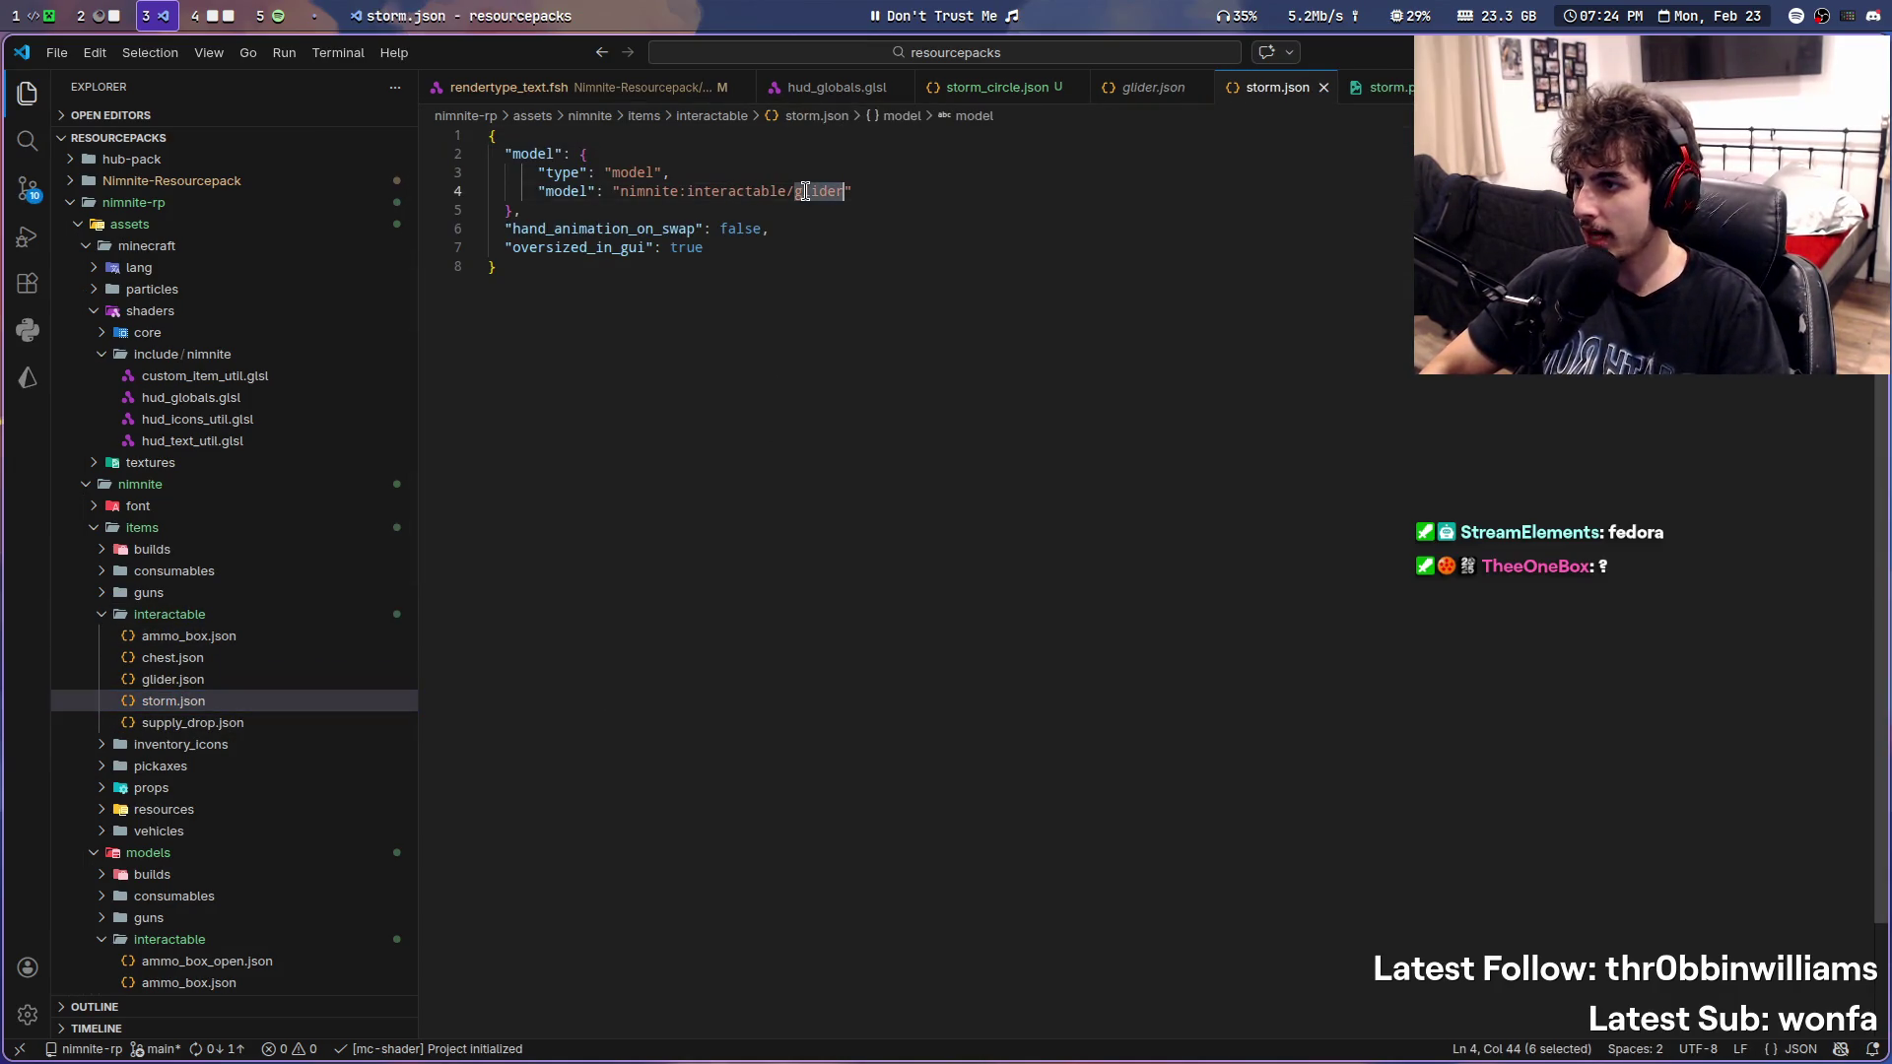
text(stor)
key(BackSpace)
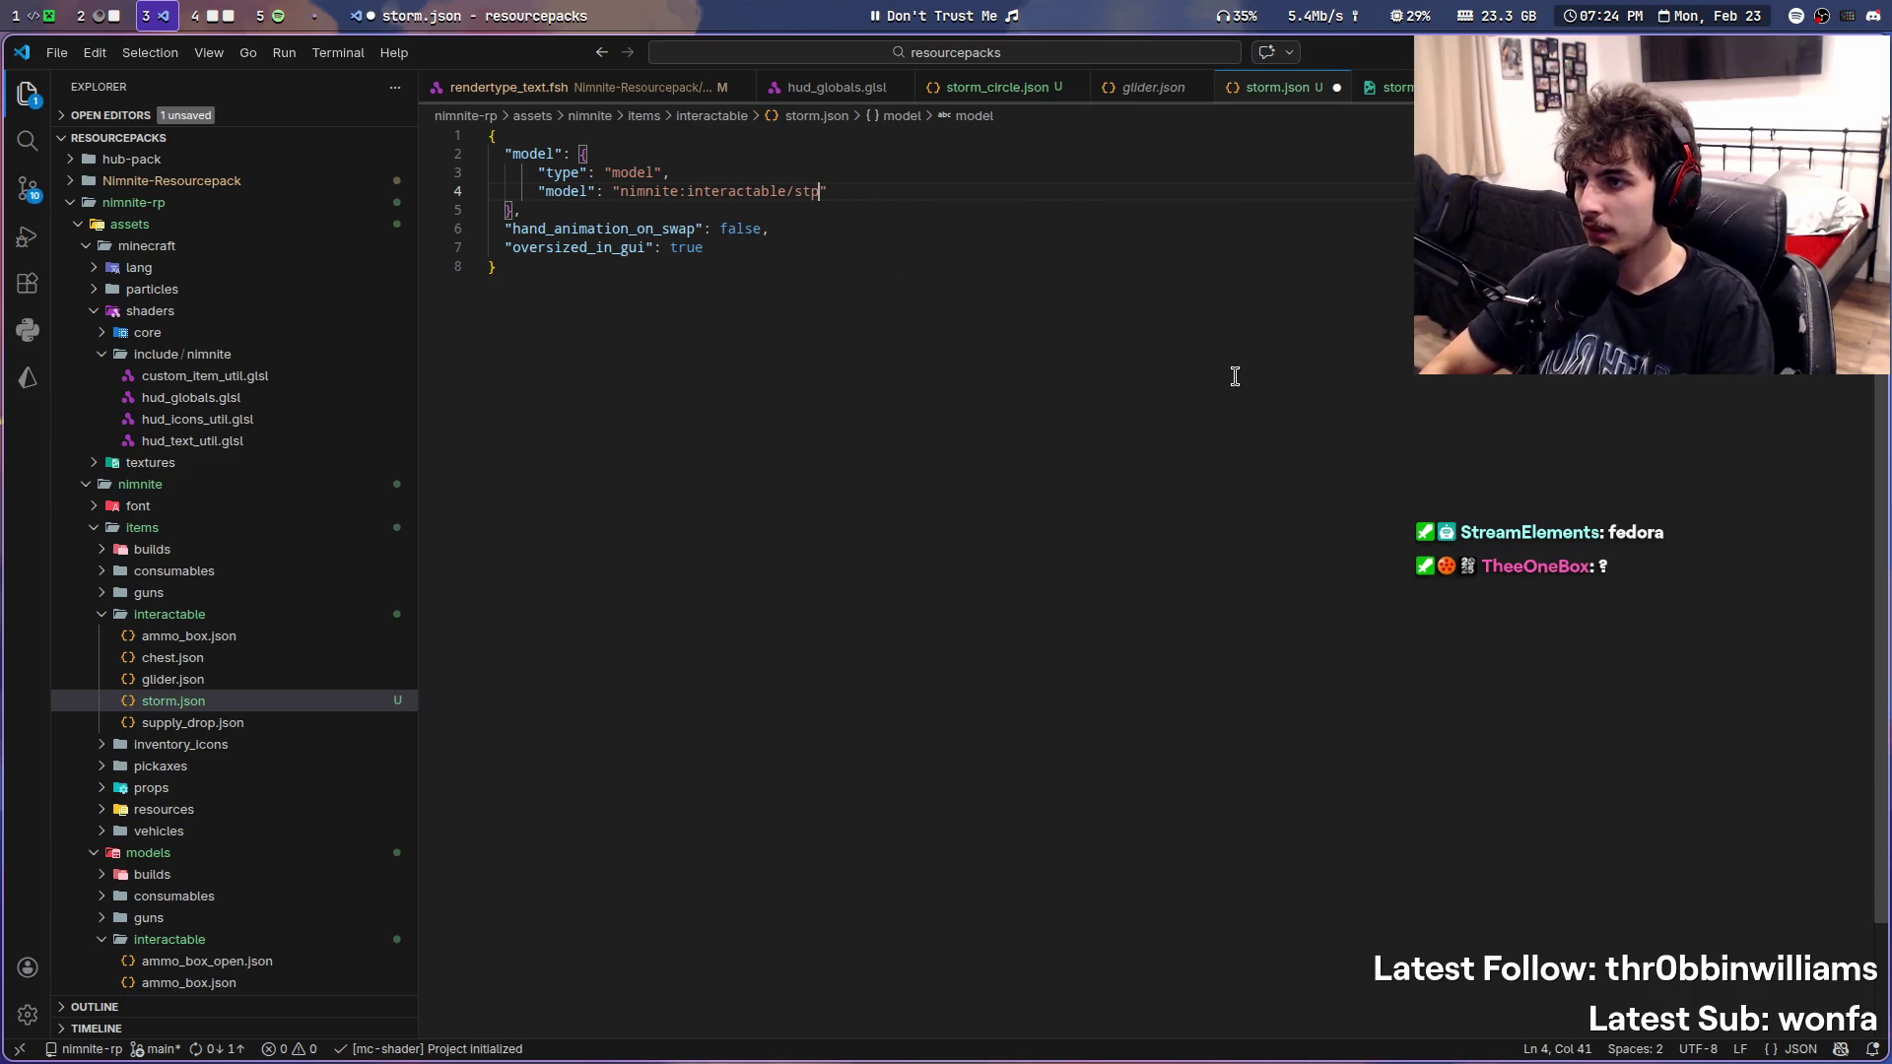
text(orm)
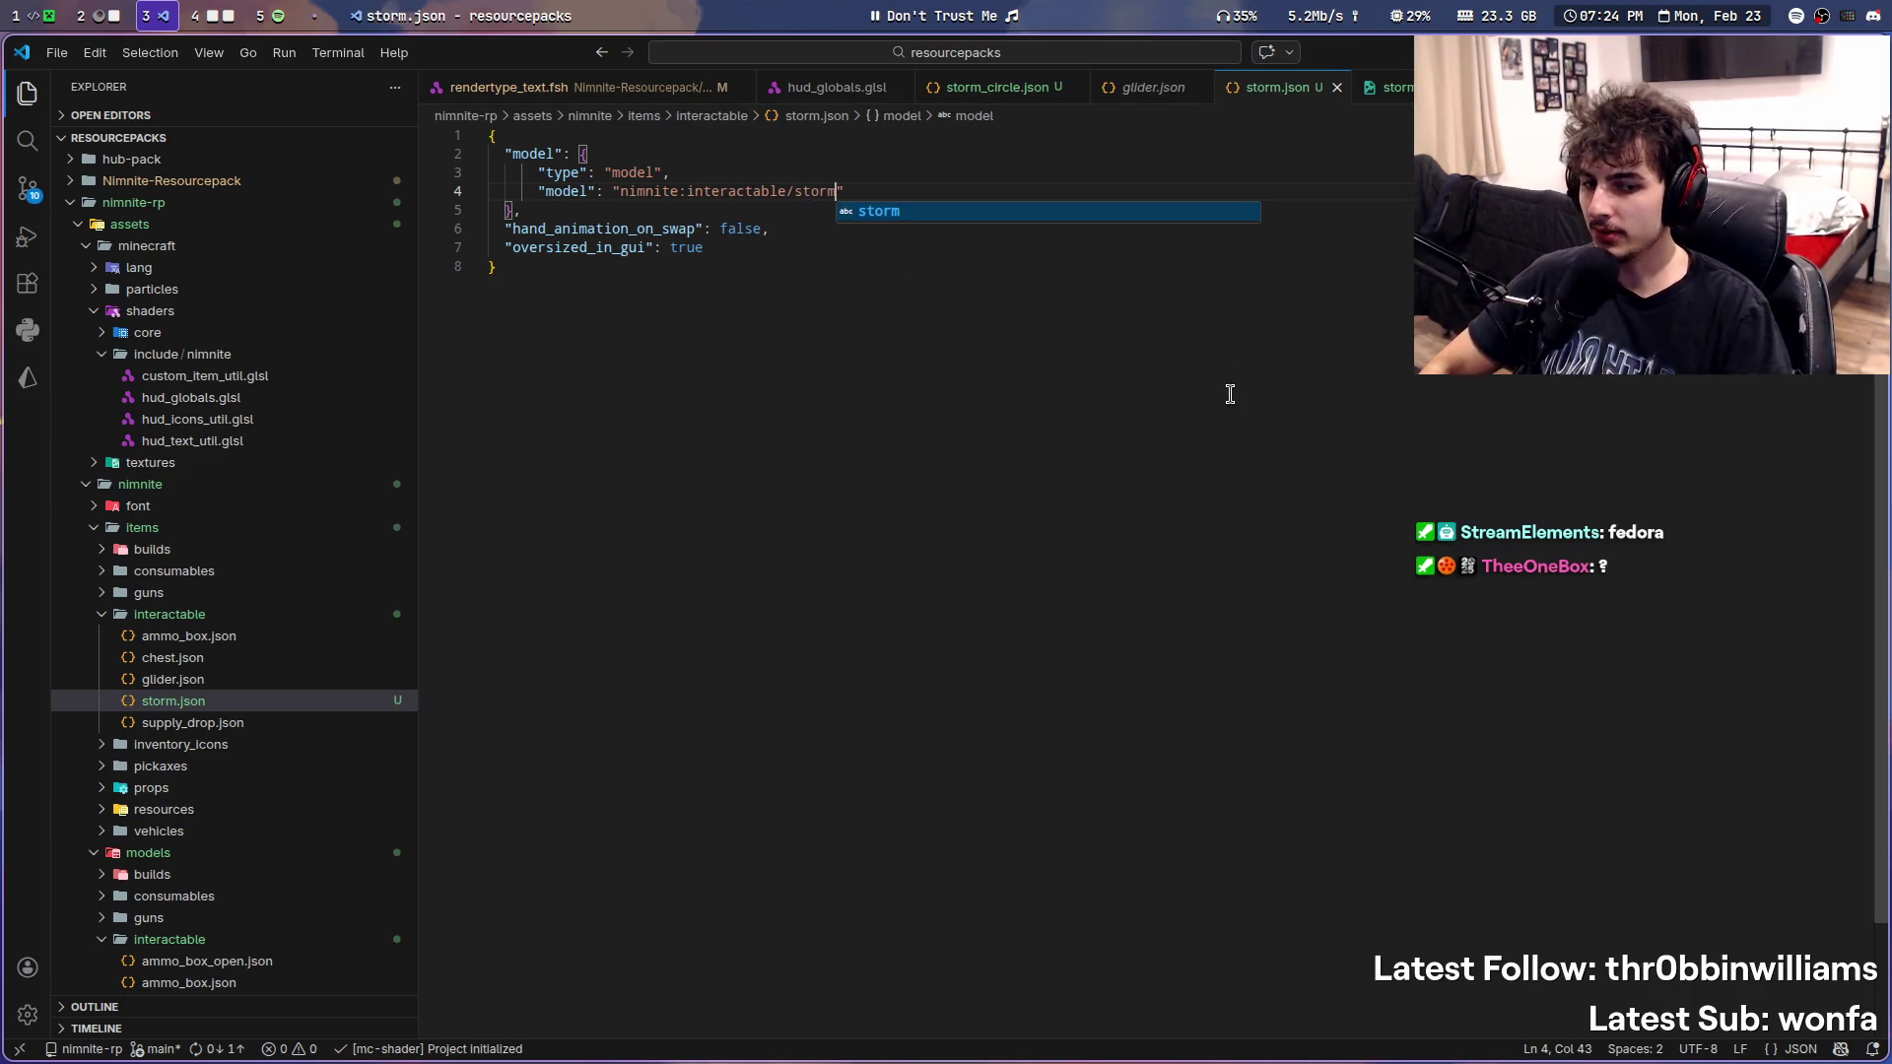
click(1264, 409)
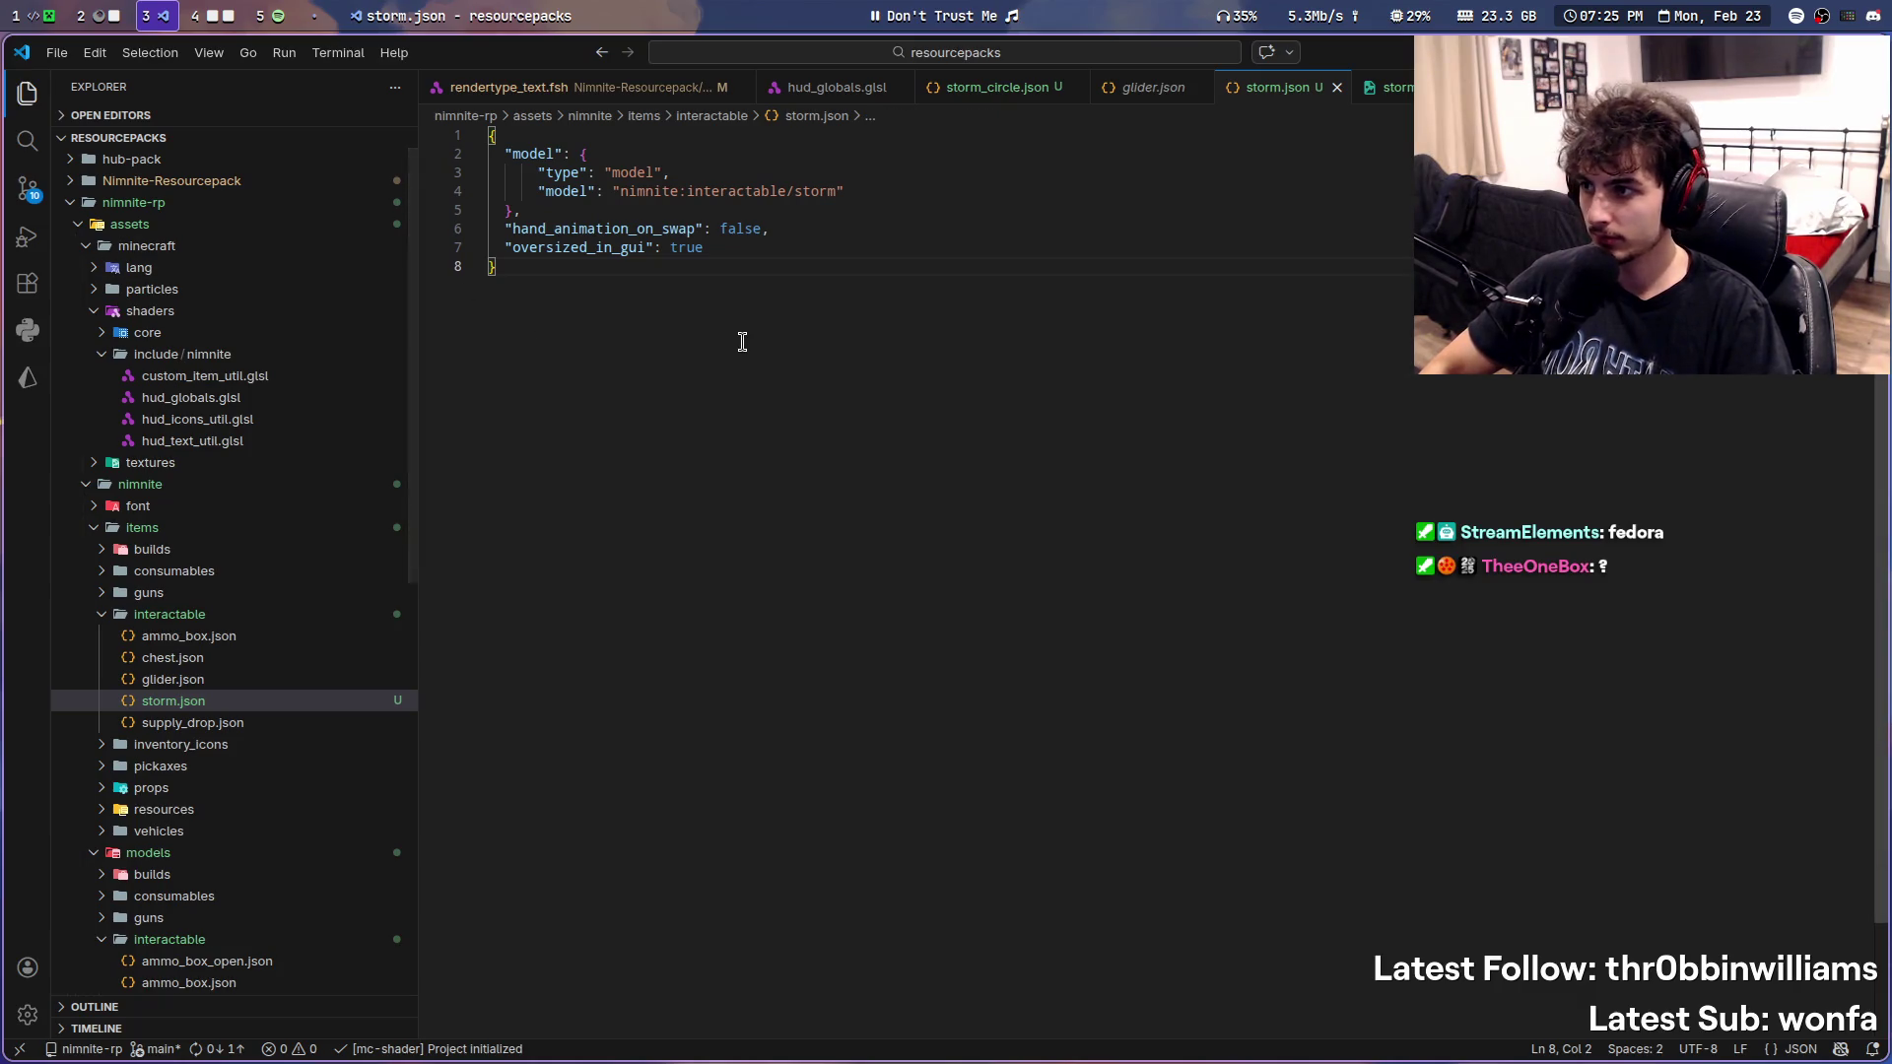
key(super+4)
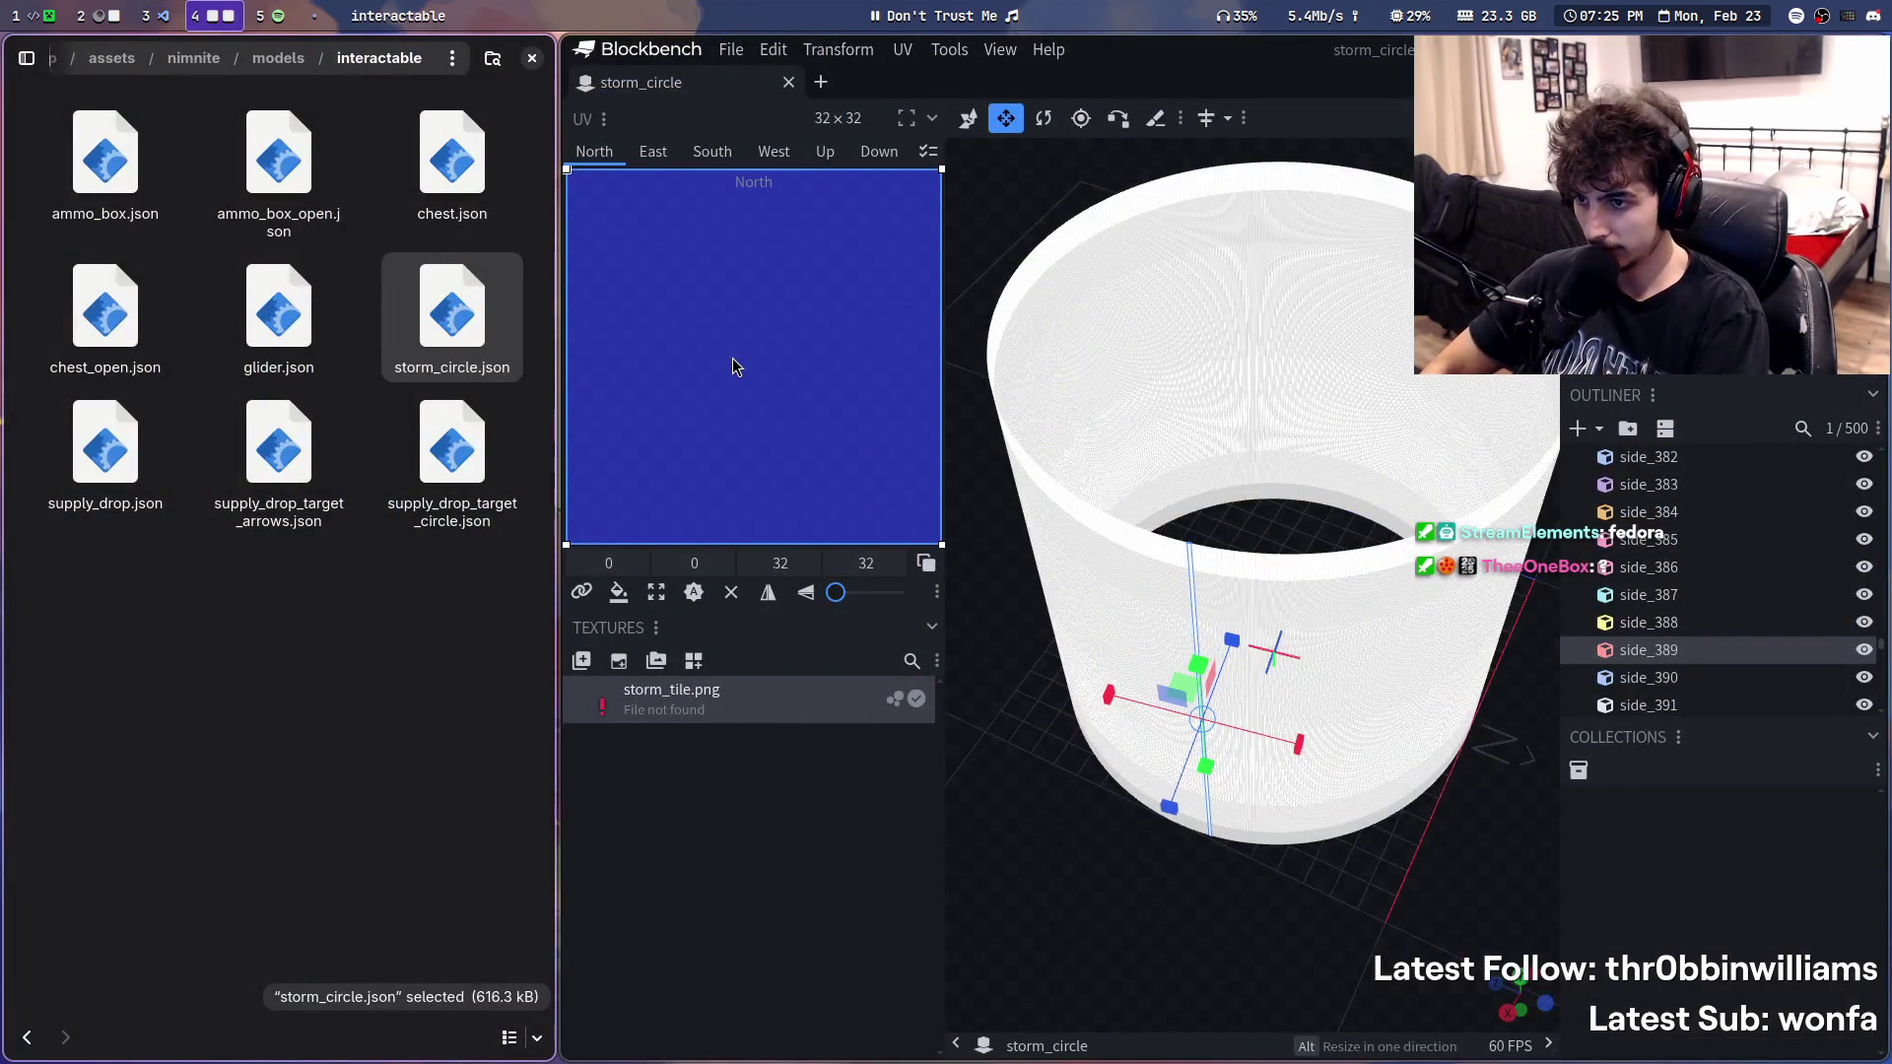
- Log a stream progress note about checking in-game rendering, quit Blockbench and switch to the IntelliJ workspace
key(super+m)
text(let's see if it even renders in game properly)
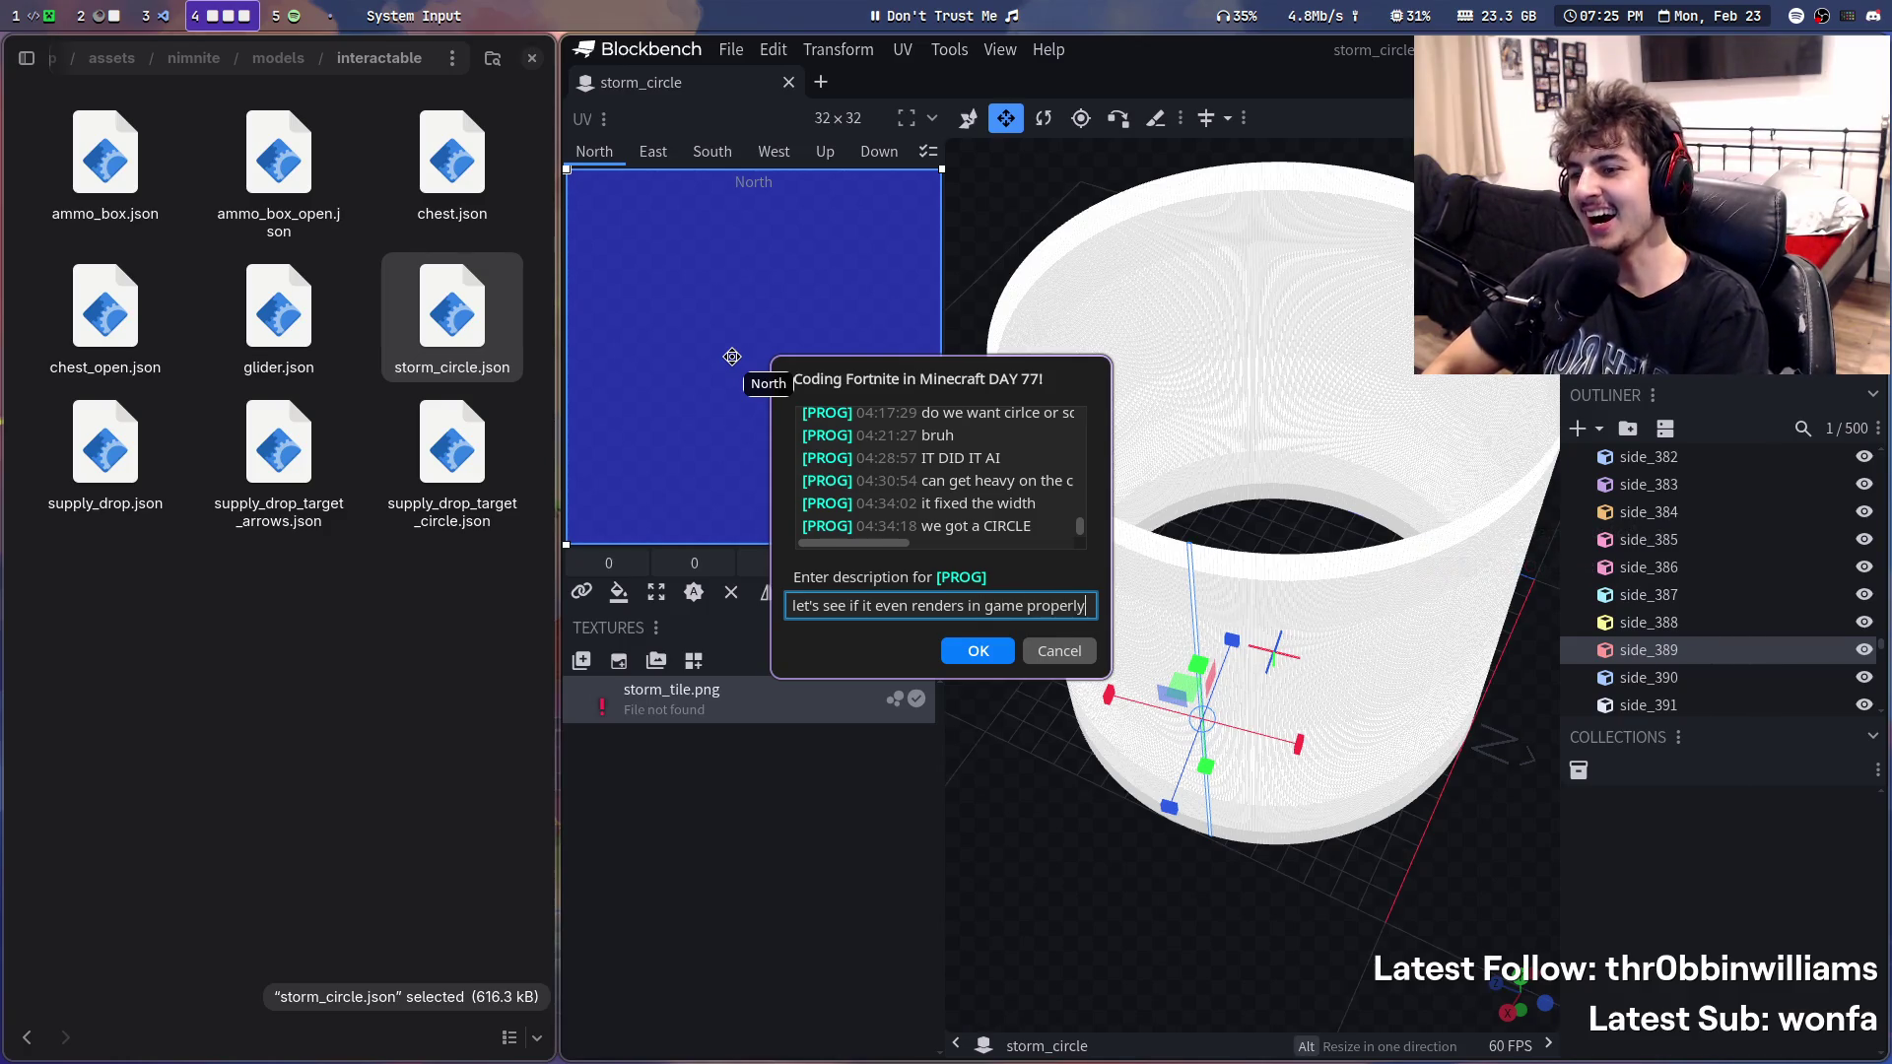
key(Return)
key(super+q)
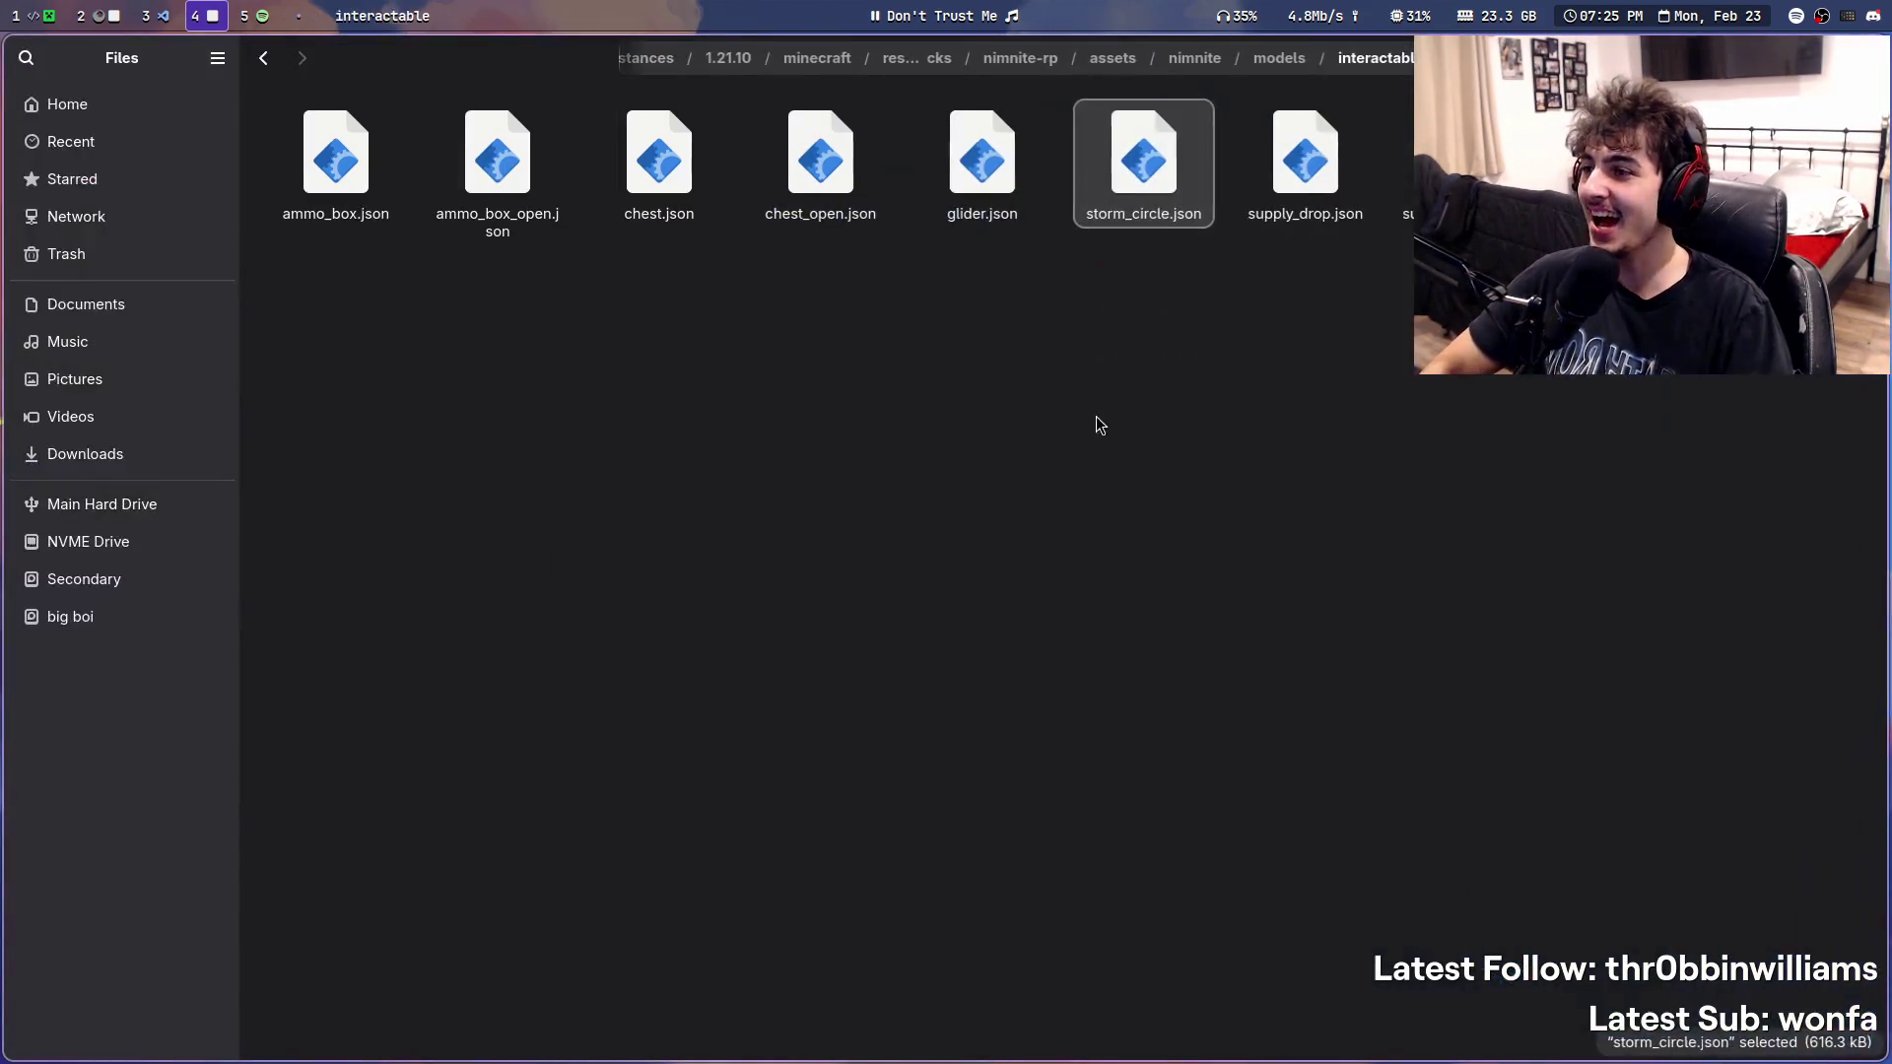
key(super+q)
click(45, 13)
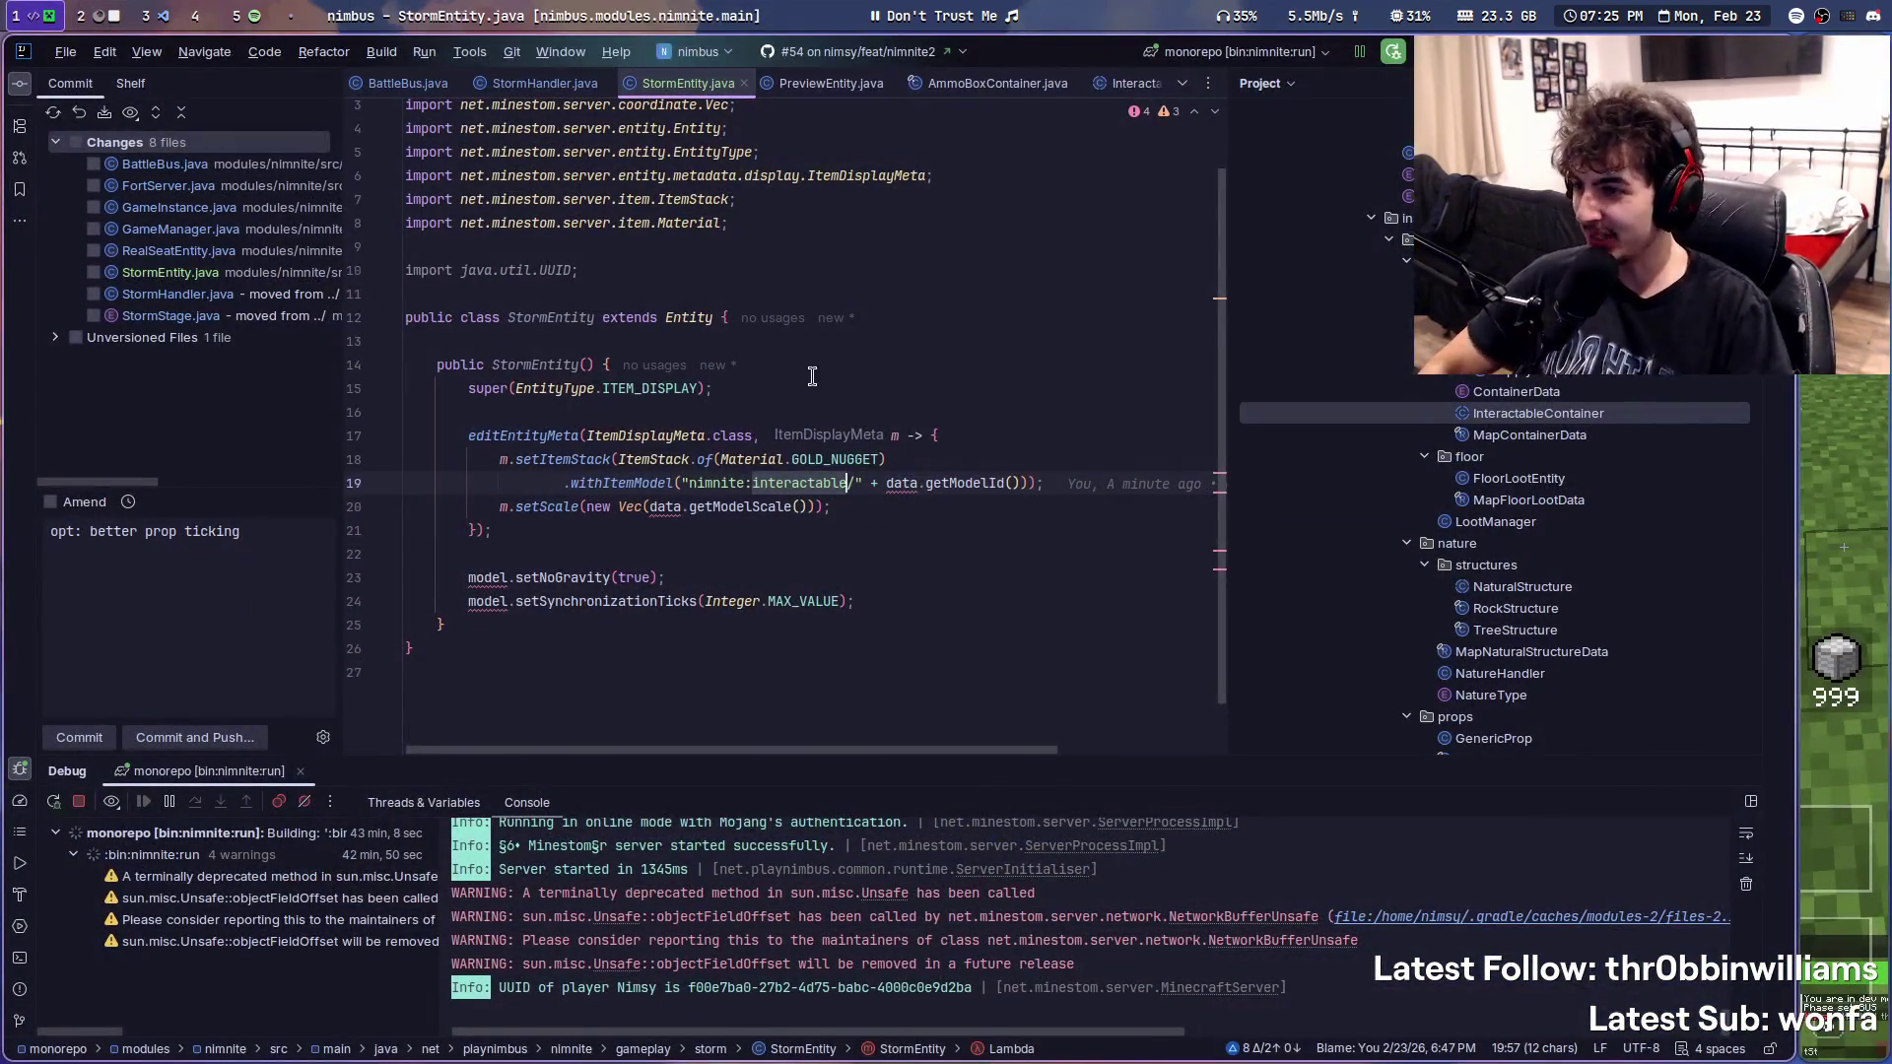
- Point StormEntity at the "storm" model id and add a private static final int SIZE = 100 field
click(821, 483)
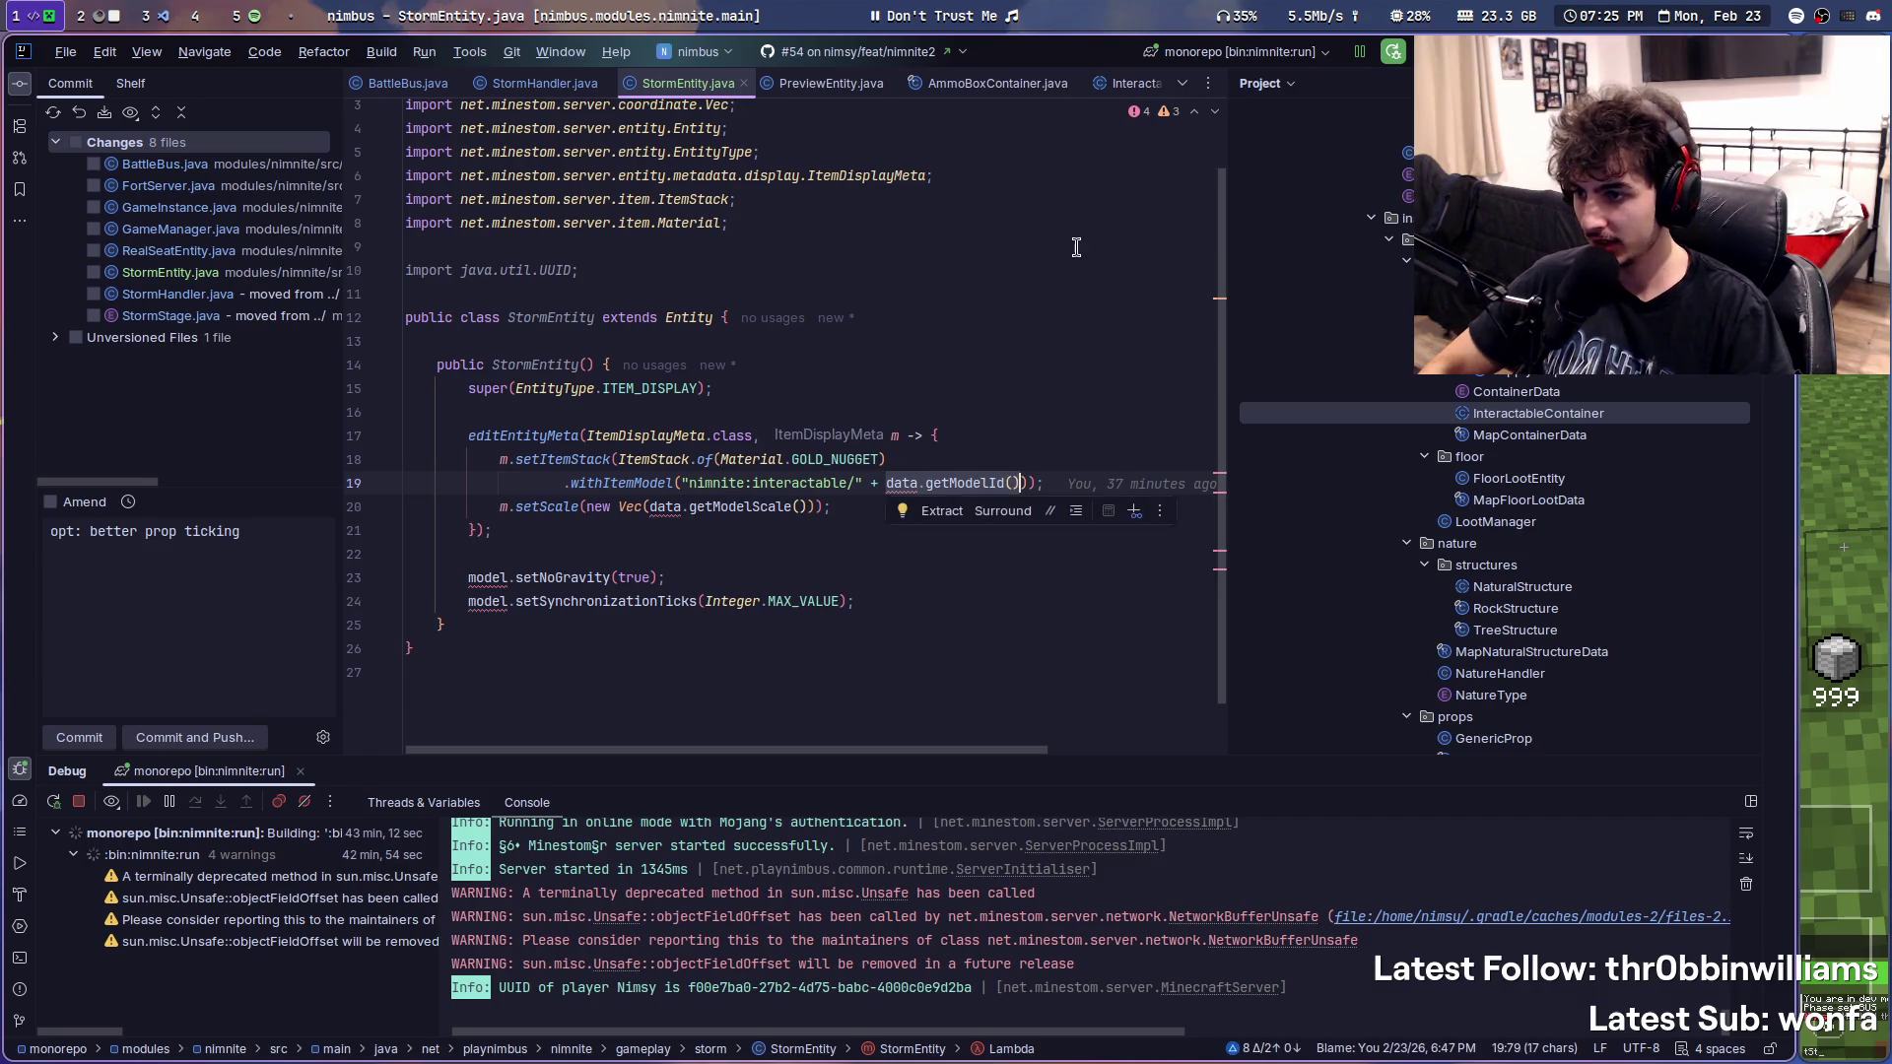
key(BackSpace)
key(BackSpace)
key(BackSpace)
text(storm)
click(666, 509)
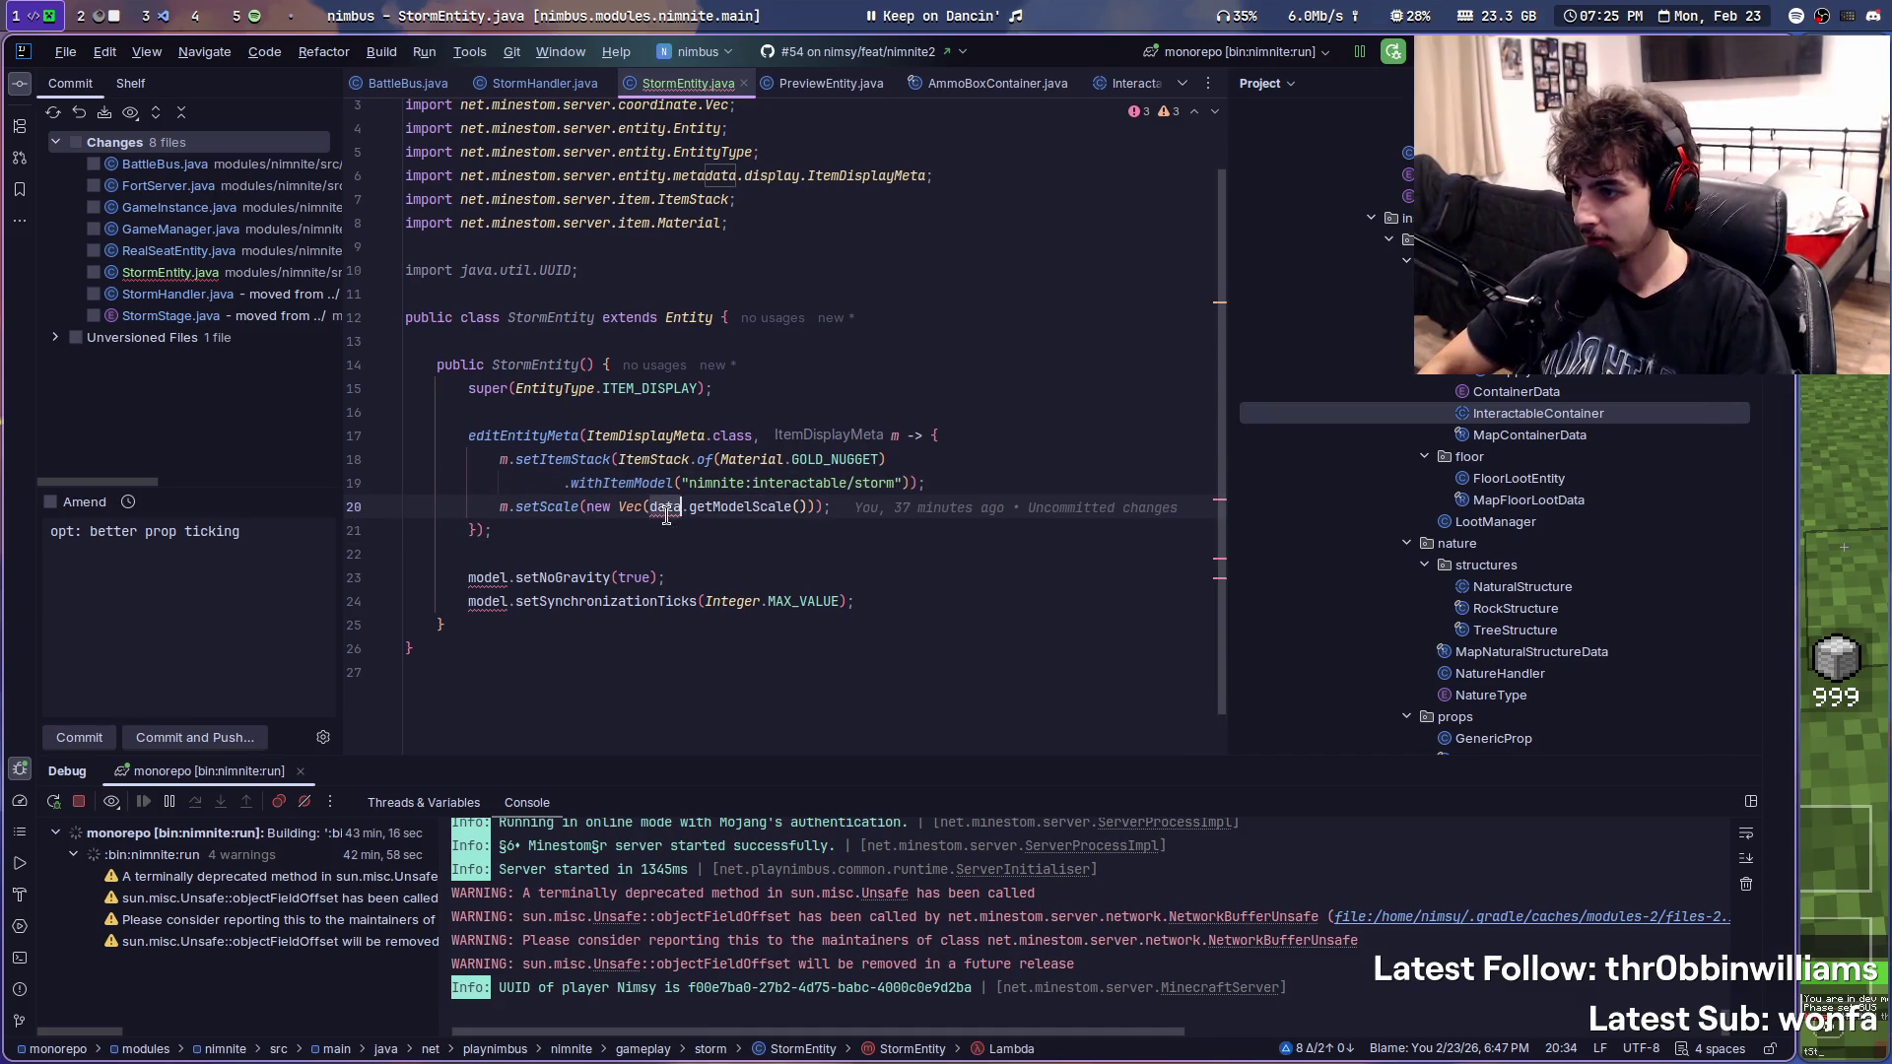
click(821, 349)
key(Return)
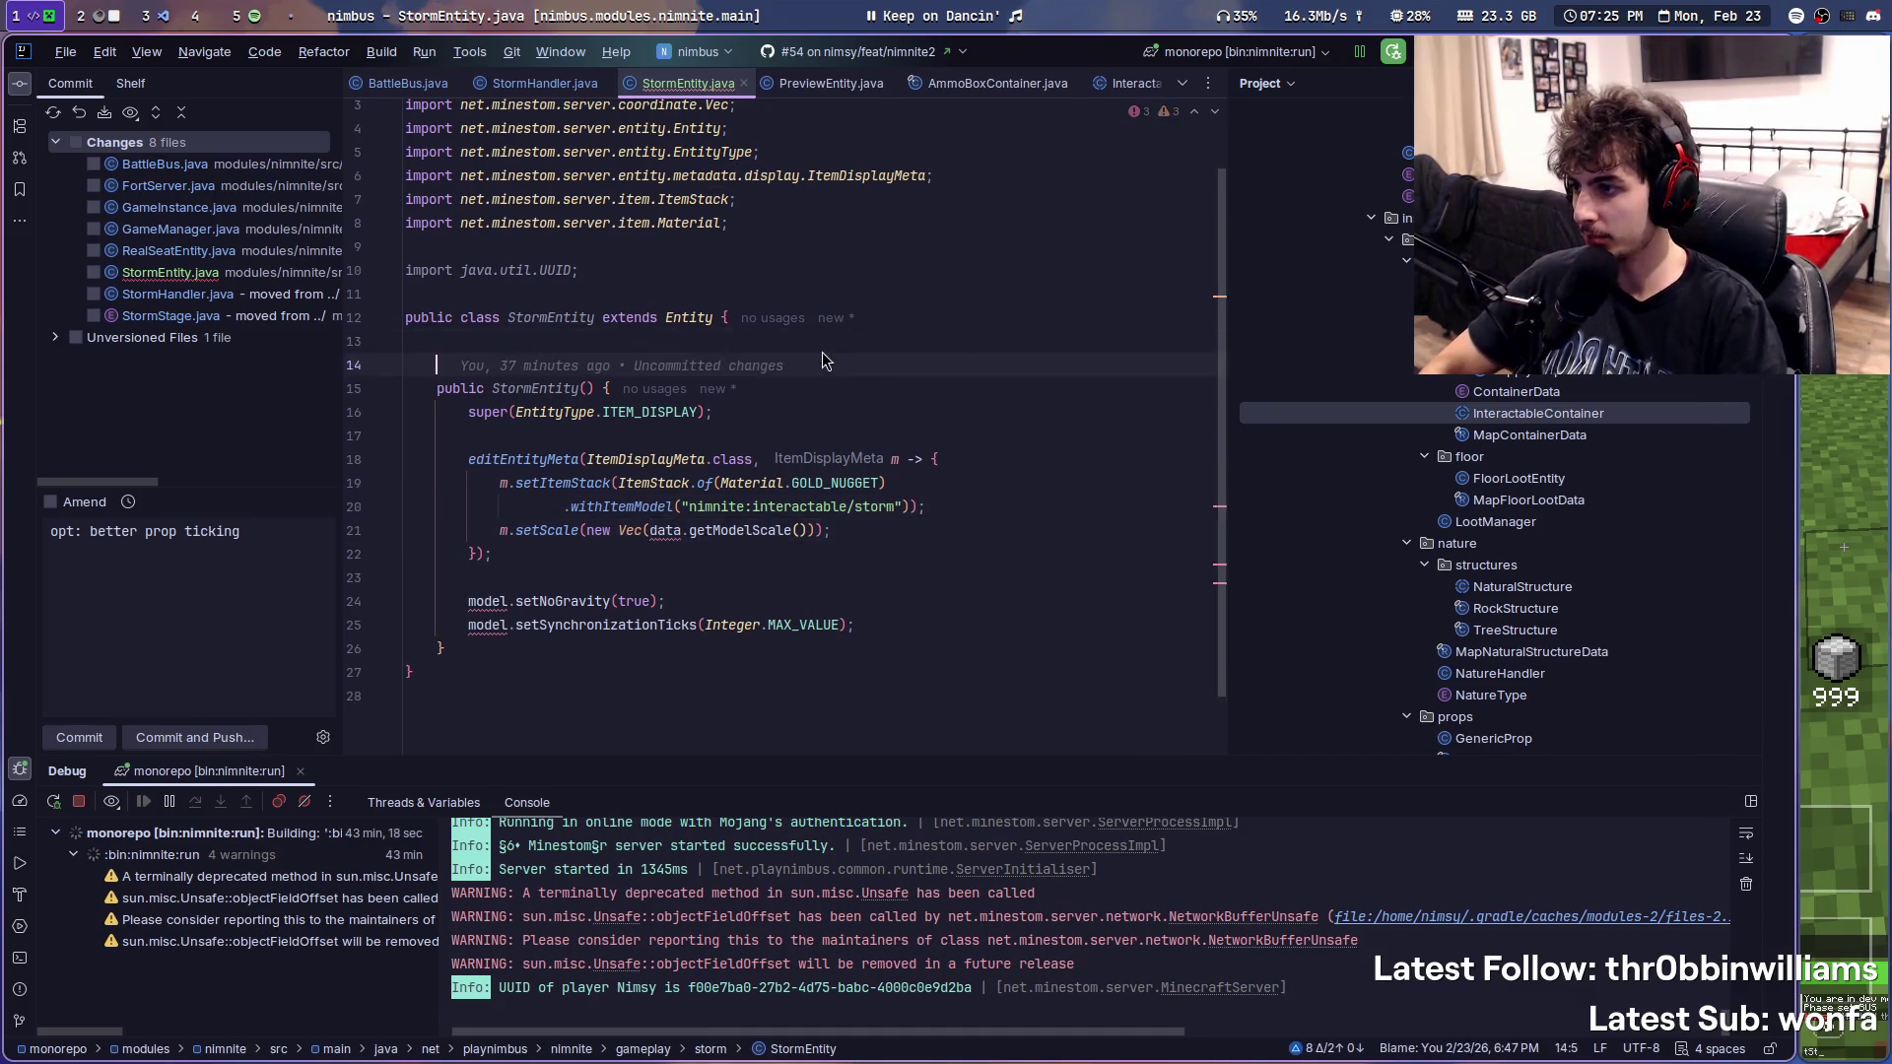
key(Return)
key(Up)
text(private static final int)
key(BackSpace)
key(BackSpace)
key(BackSpace)
key(BackSpace)
key(BackSpace)
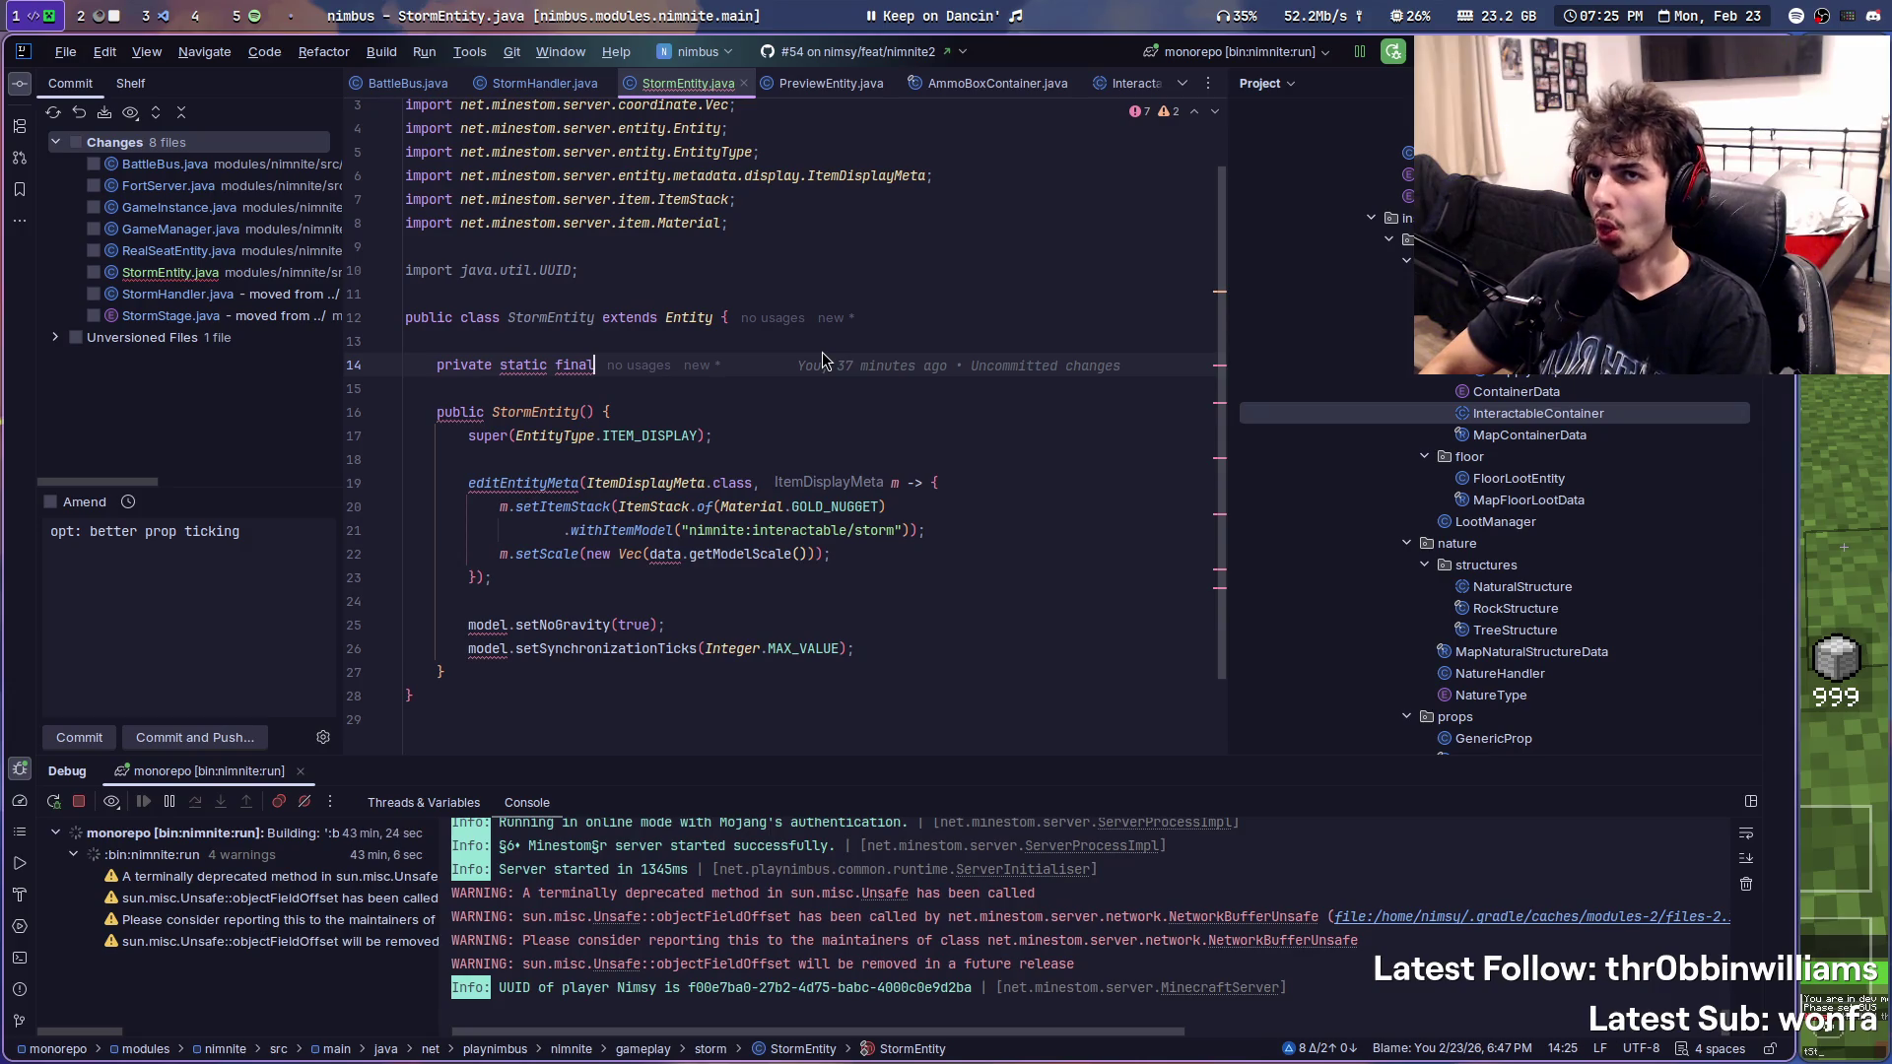
text(int SIZ)
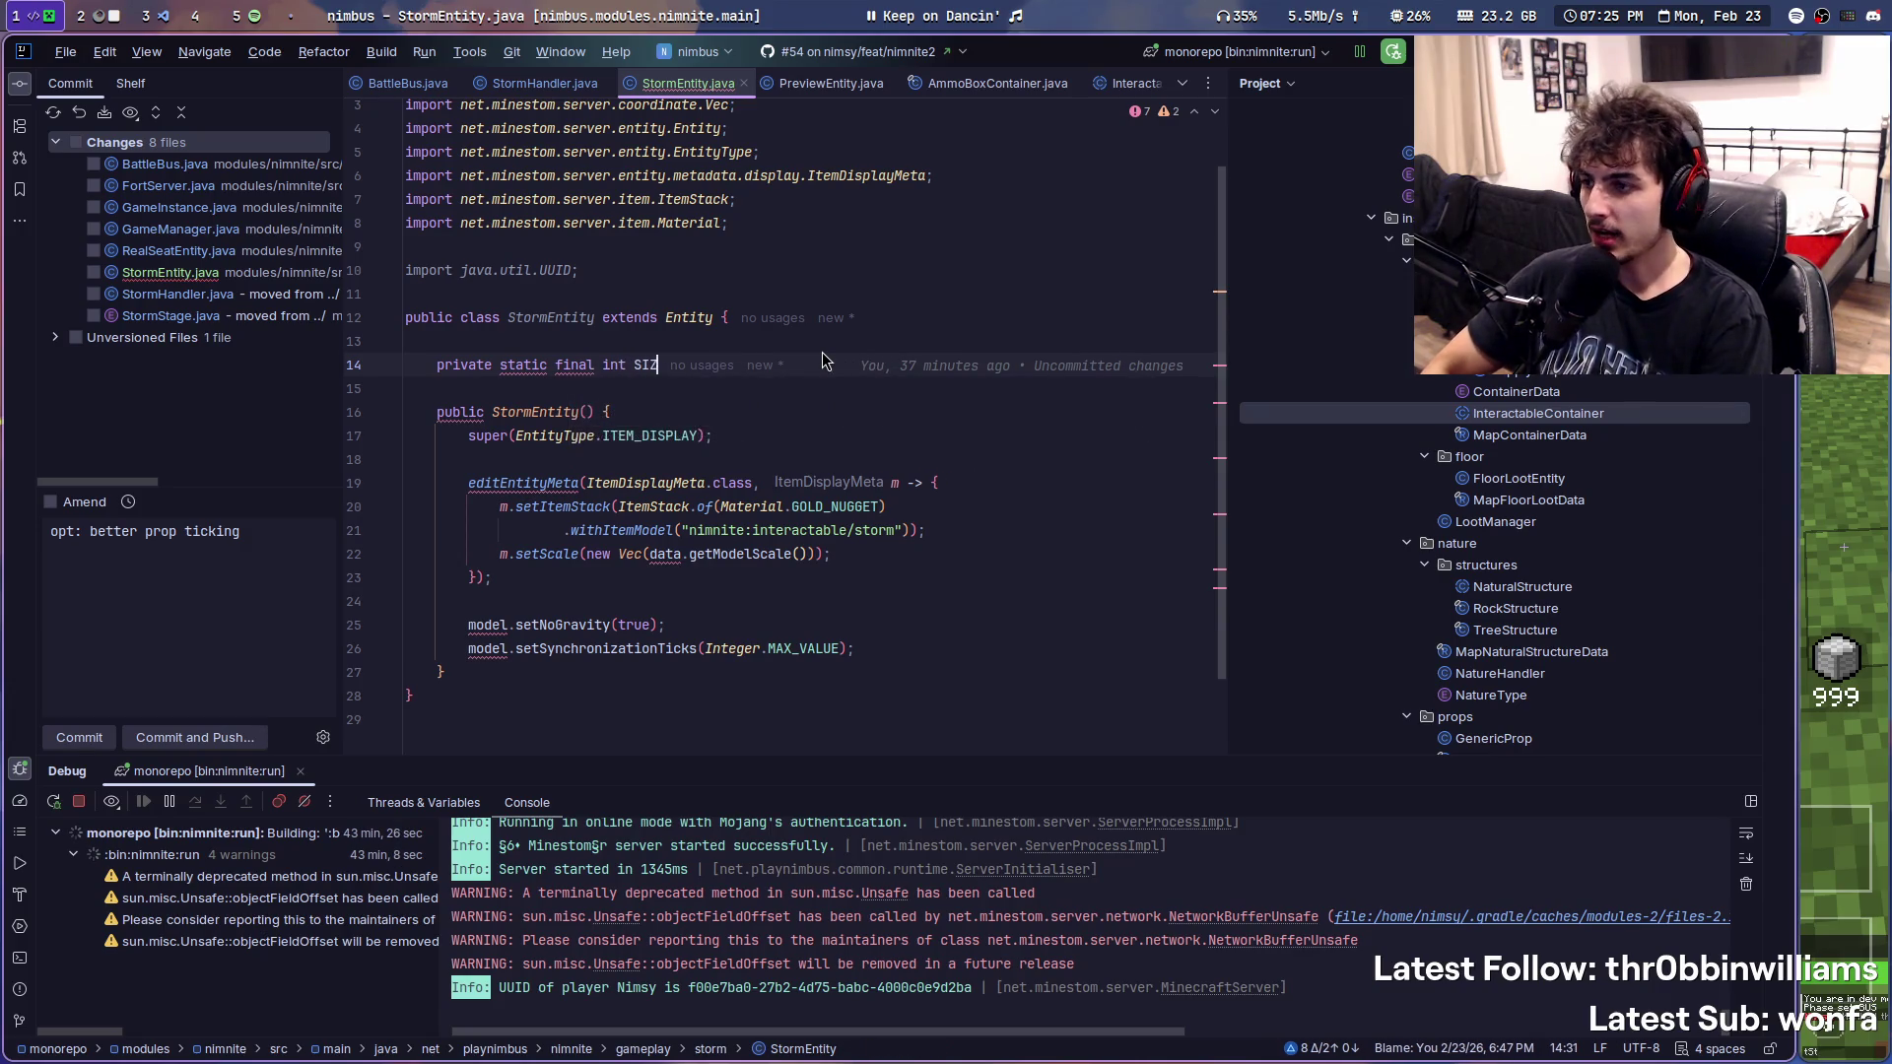
text(E =)
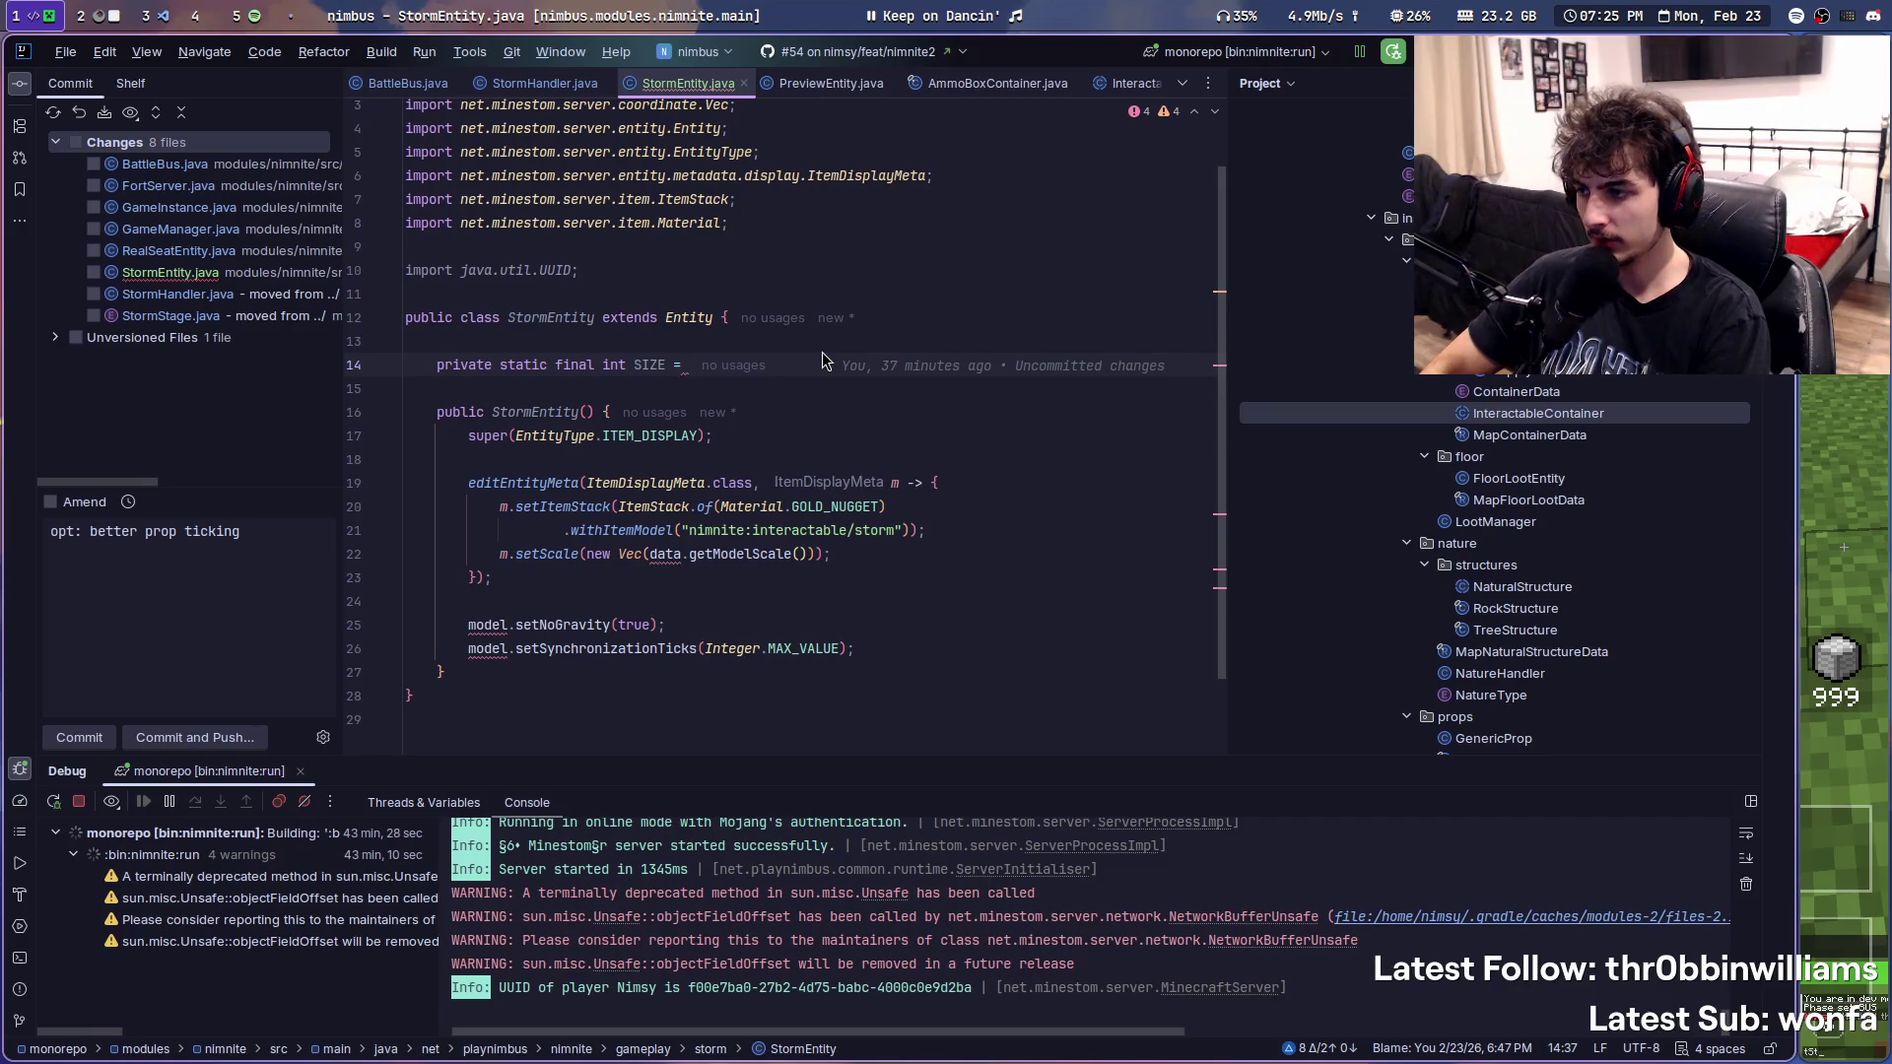
text(100;)
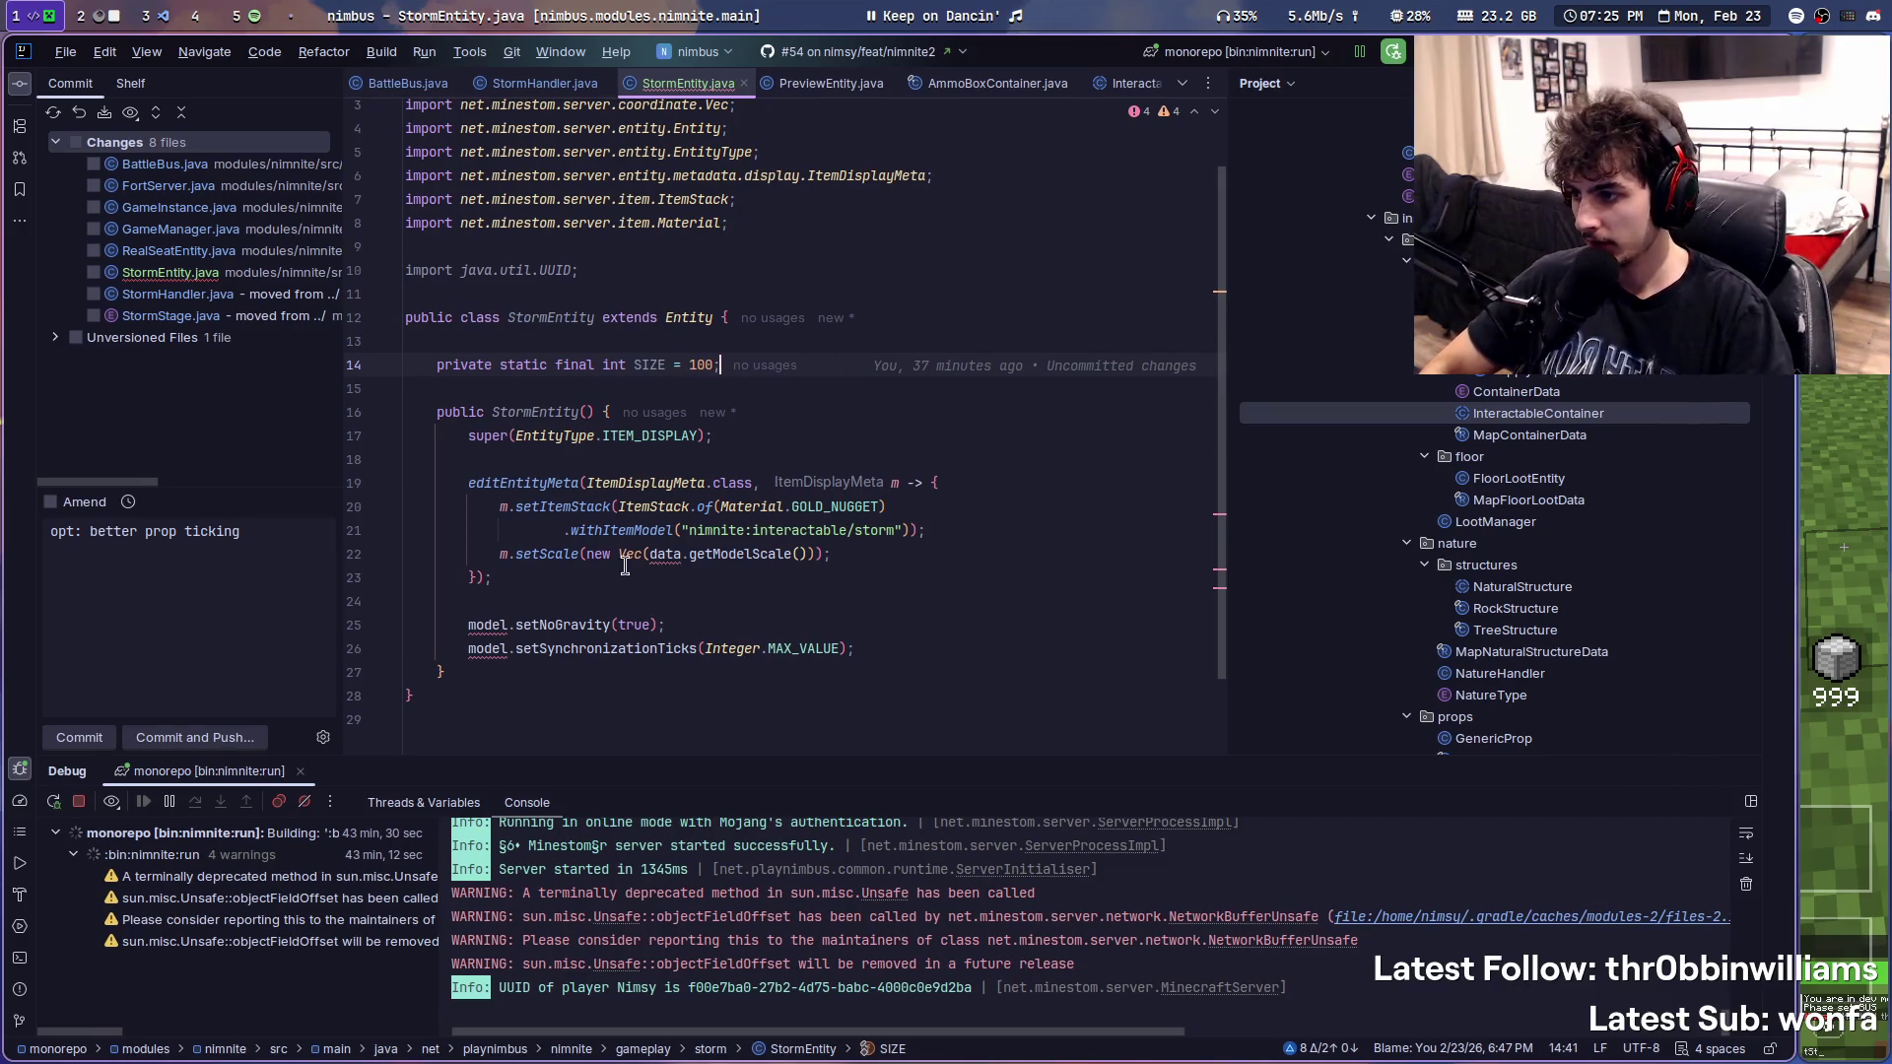
- Replace the data.getModelScale() argument with a uniform Vec(100) scale
drag(652, 554, 758, 555)
key(BackSpace)
text(00)
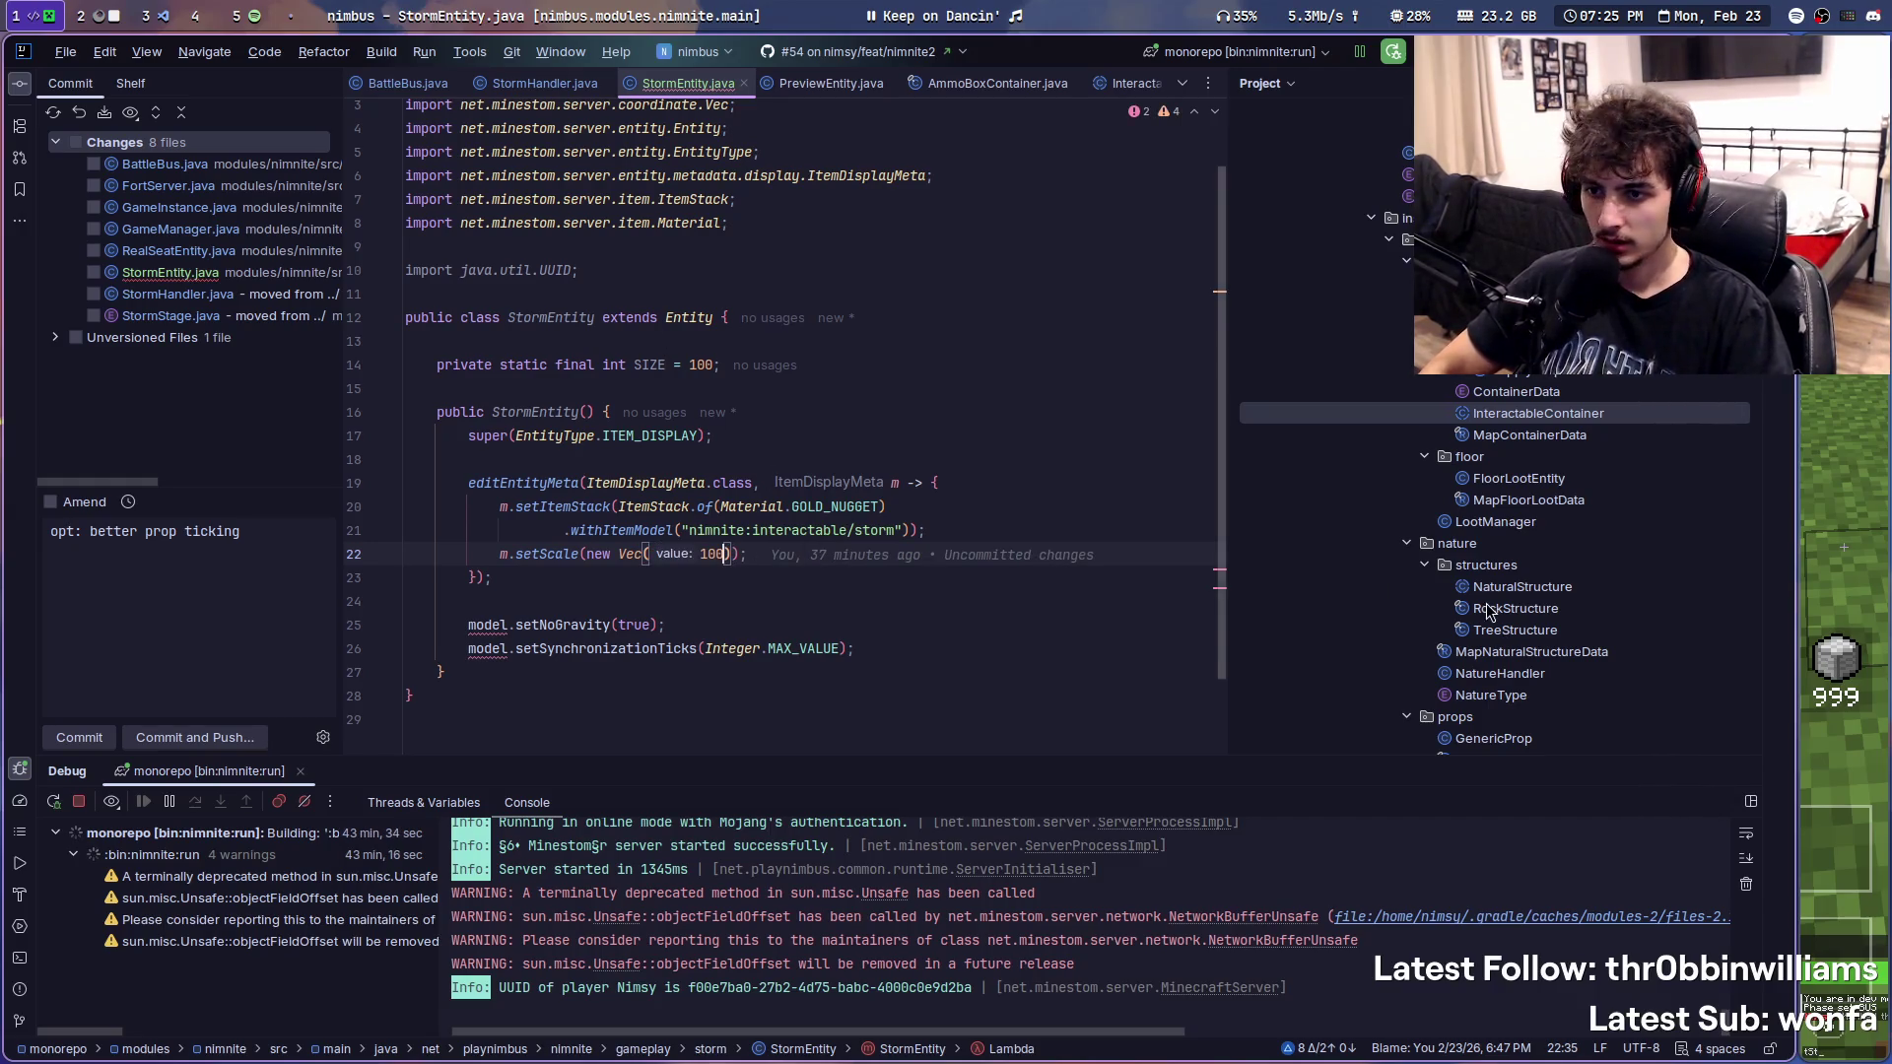
click(1066, 573)
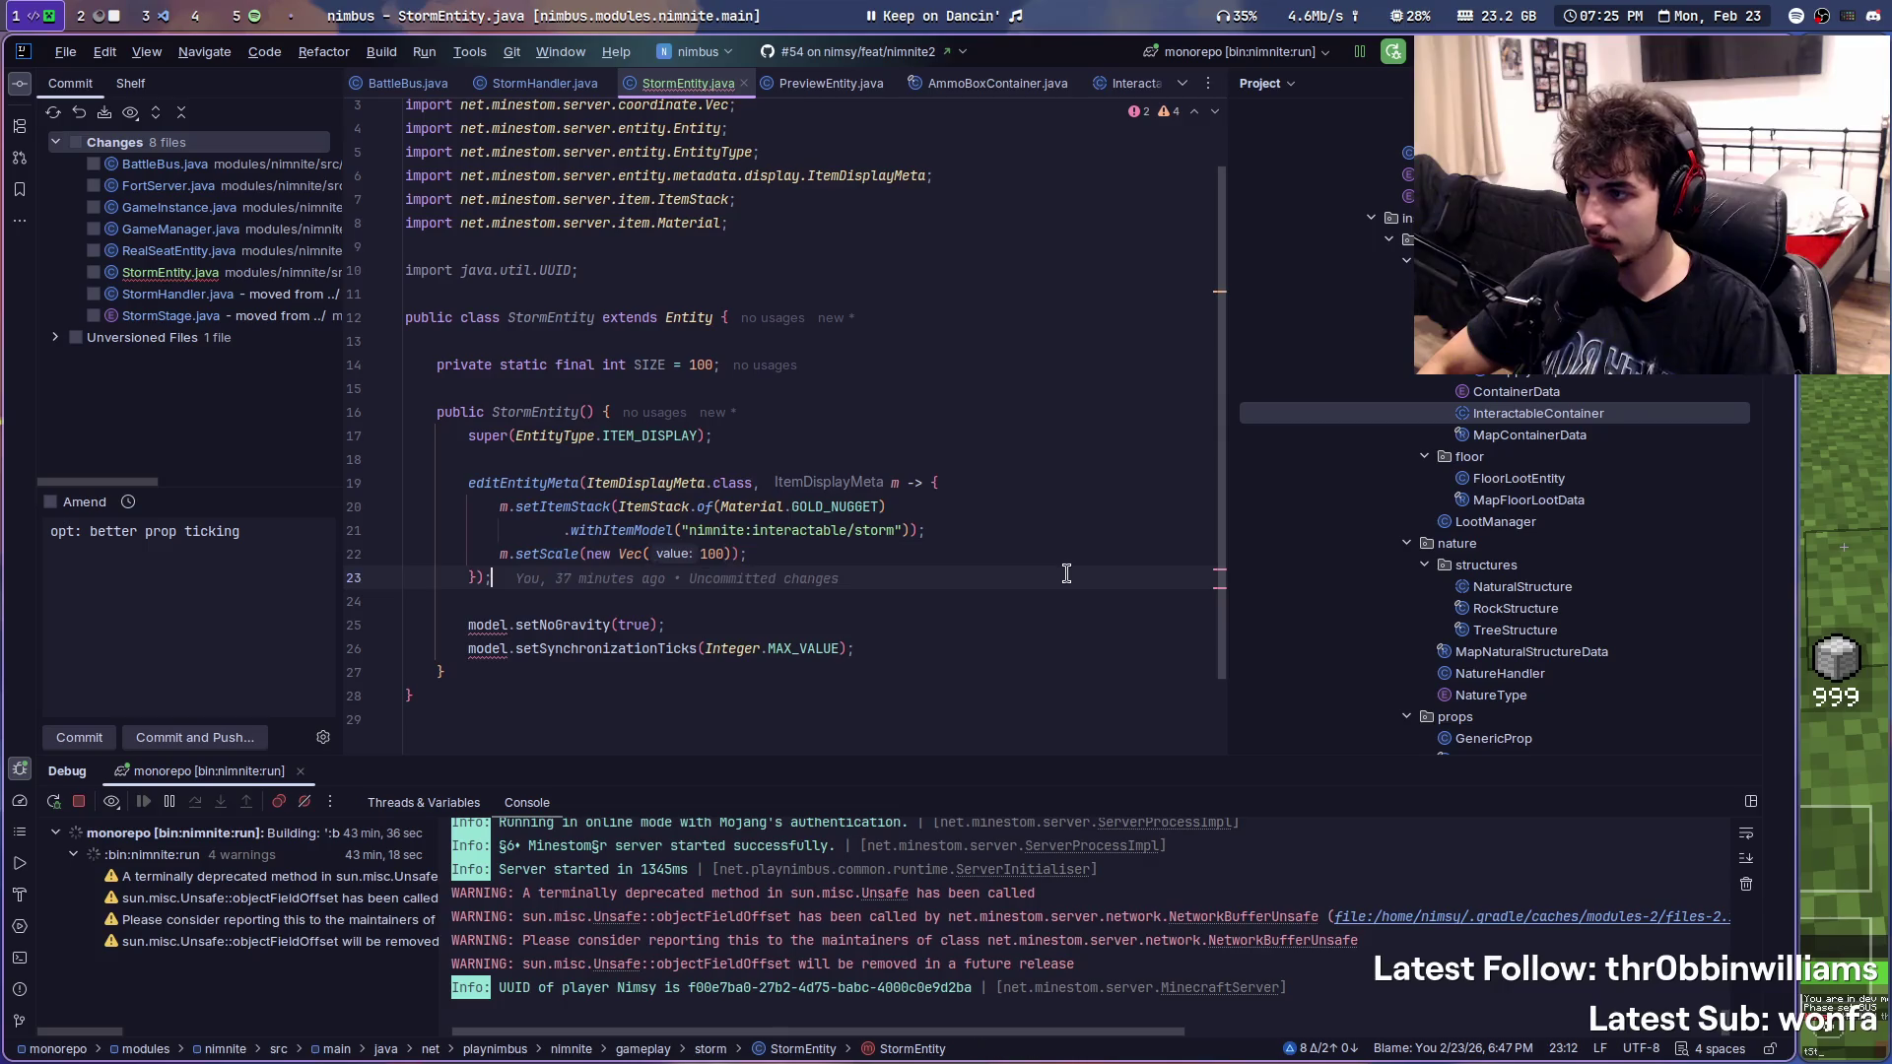
scroll(870, 543, down, 2)
- Drop the model. prefix so setNoGravity and setSynchronizationTicks are called directly on the entity
click(639, 528)
key(Delete)
key(Delete)
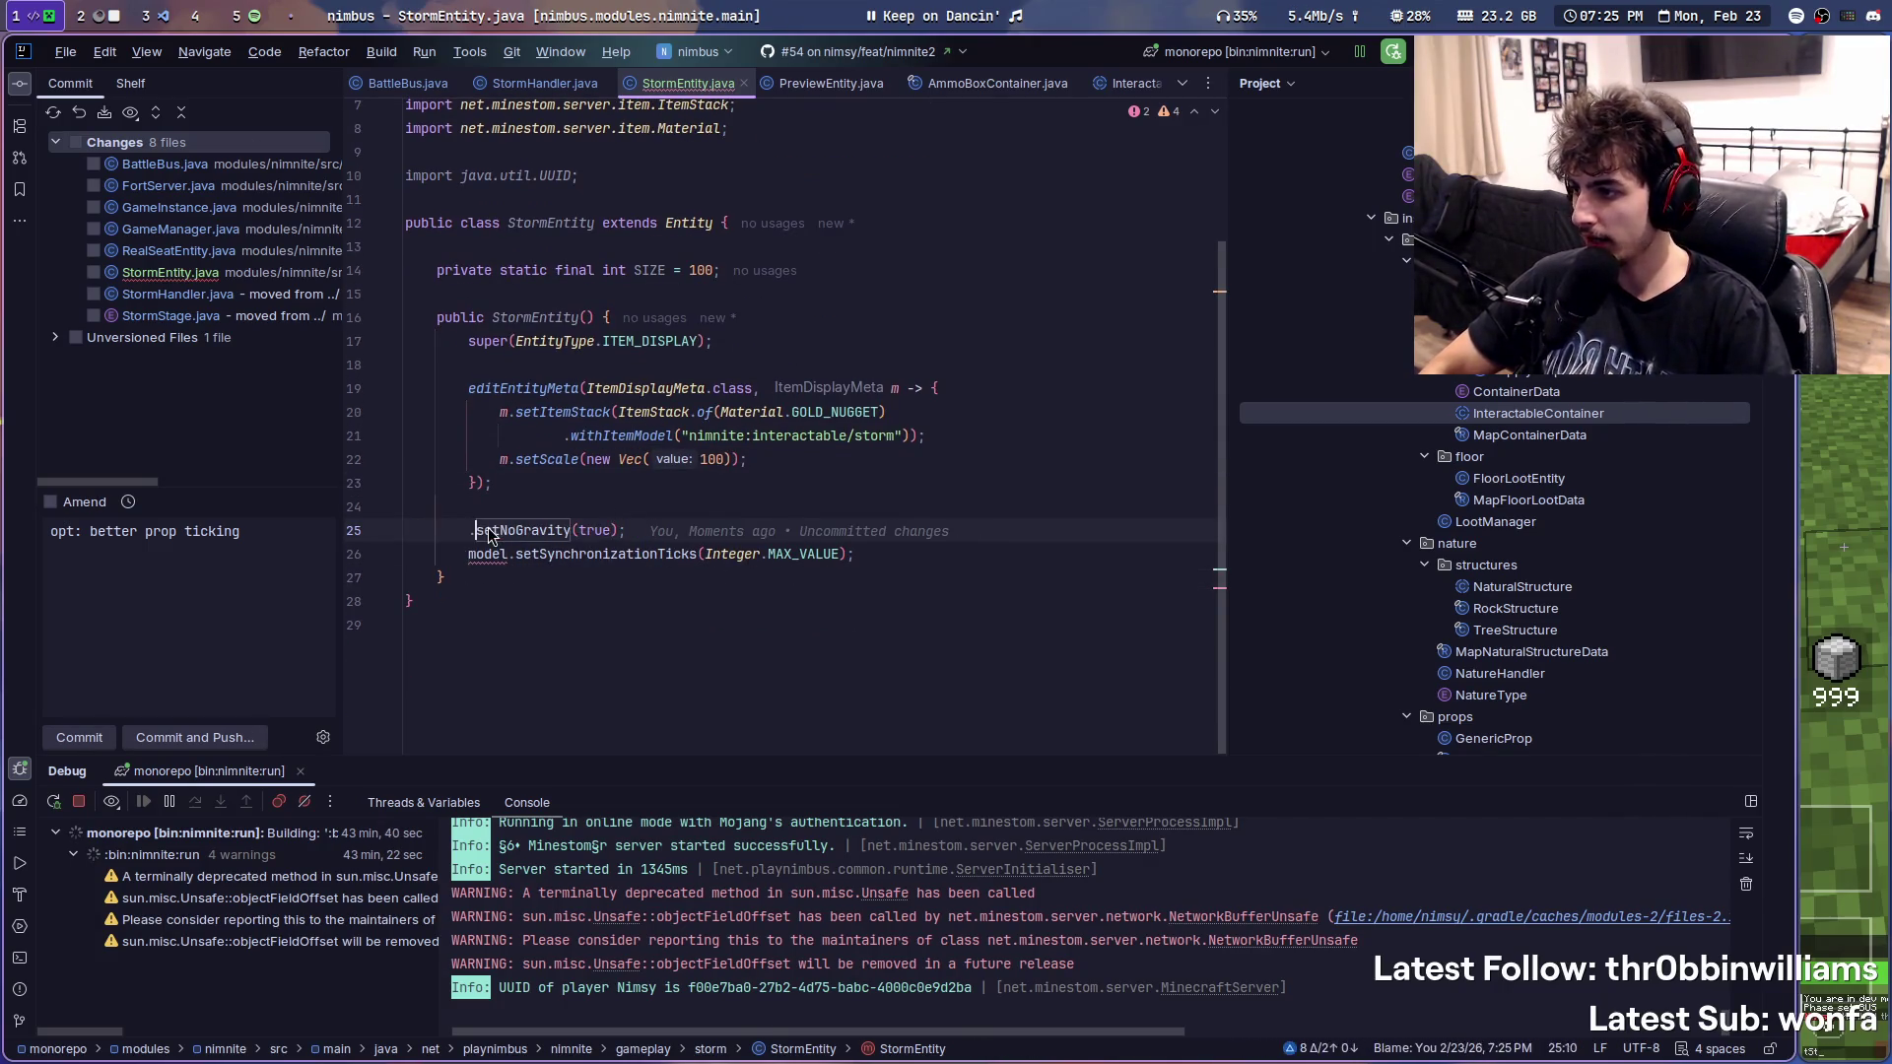
click(471, 556)
key(ctrl+Delete)
key(Delete)
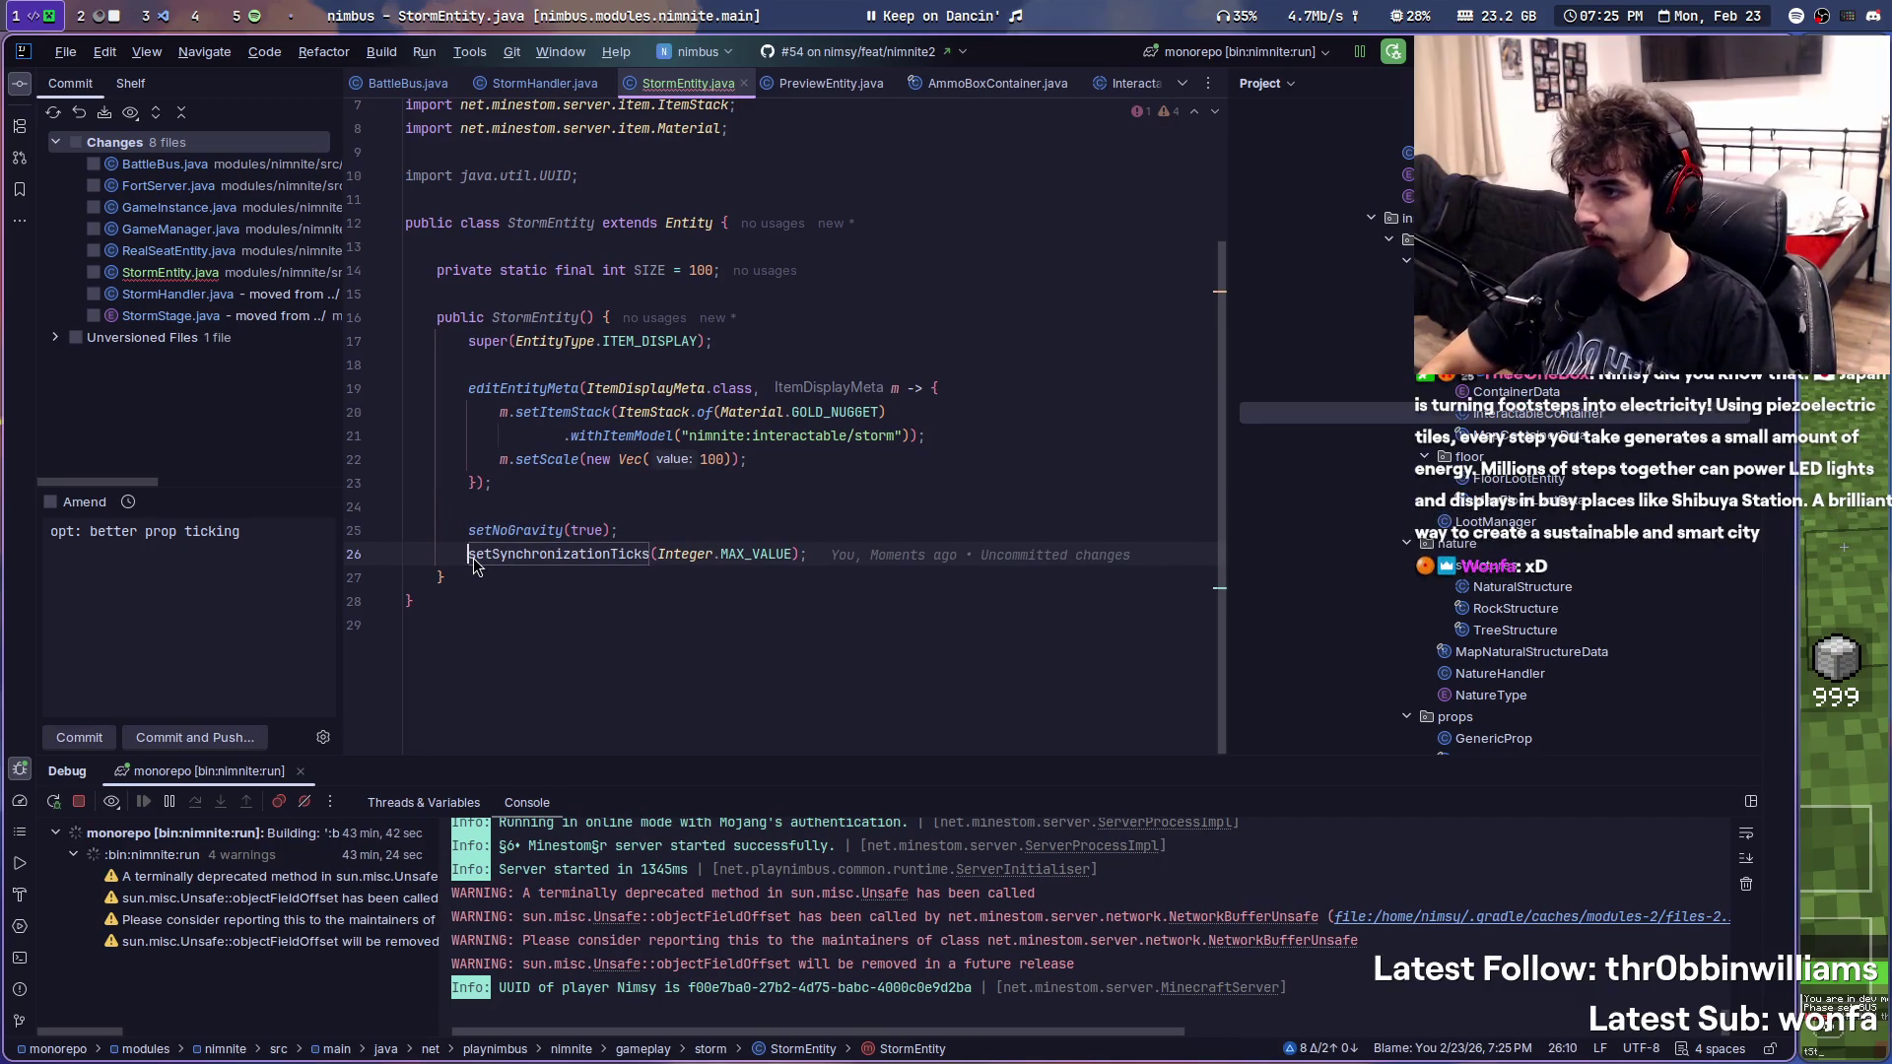
click(703, 507)
click(539, 578)
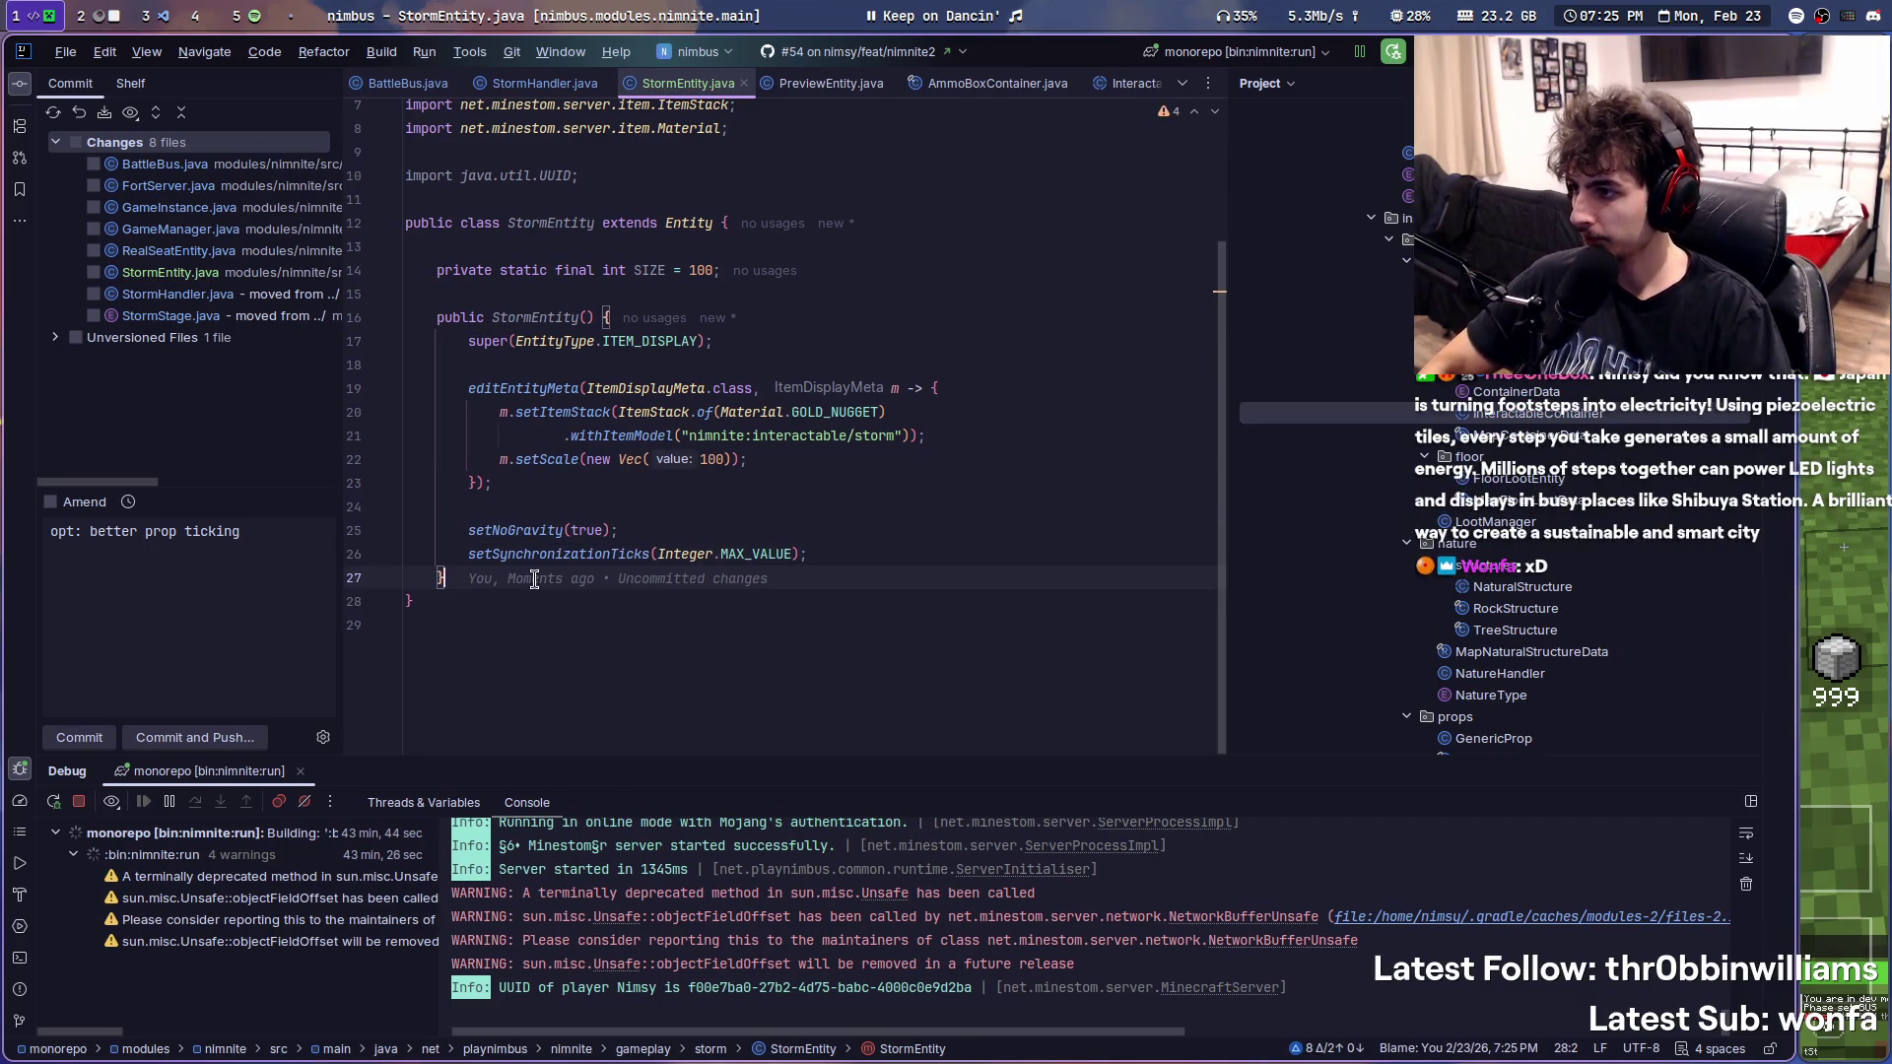
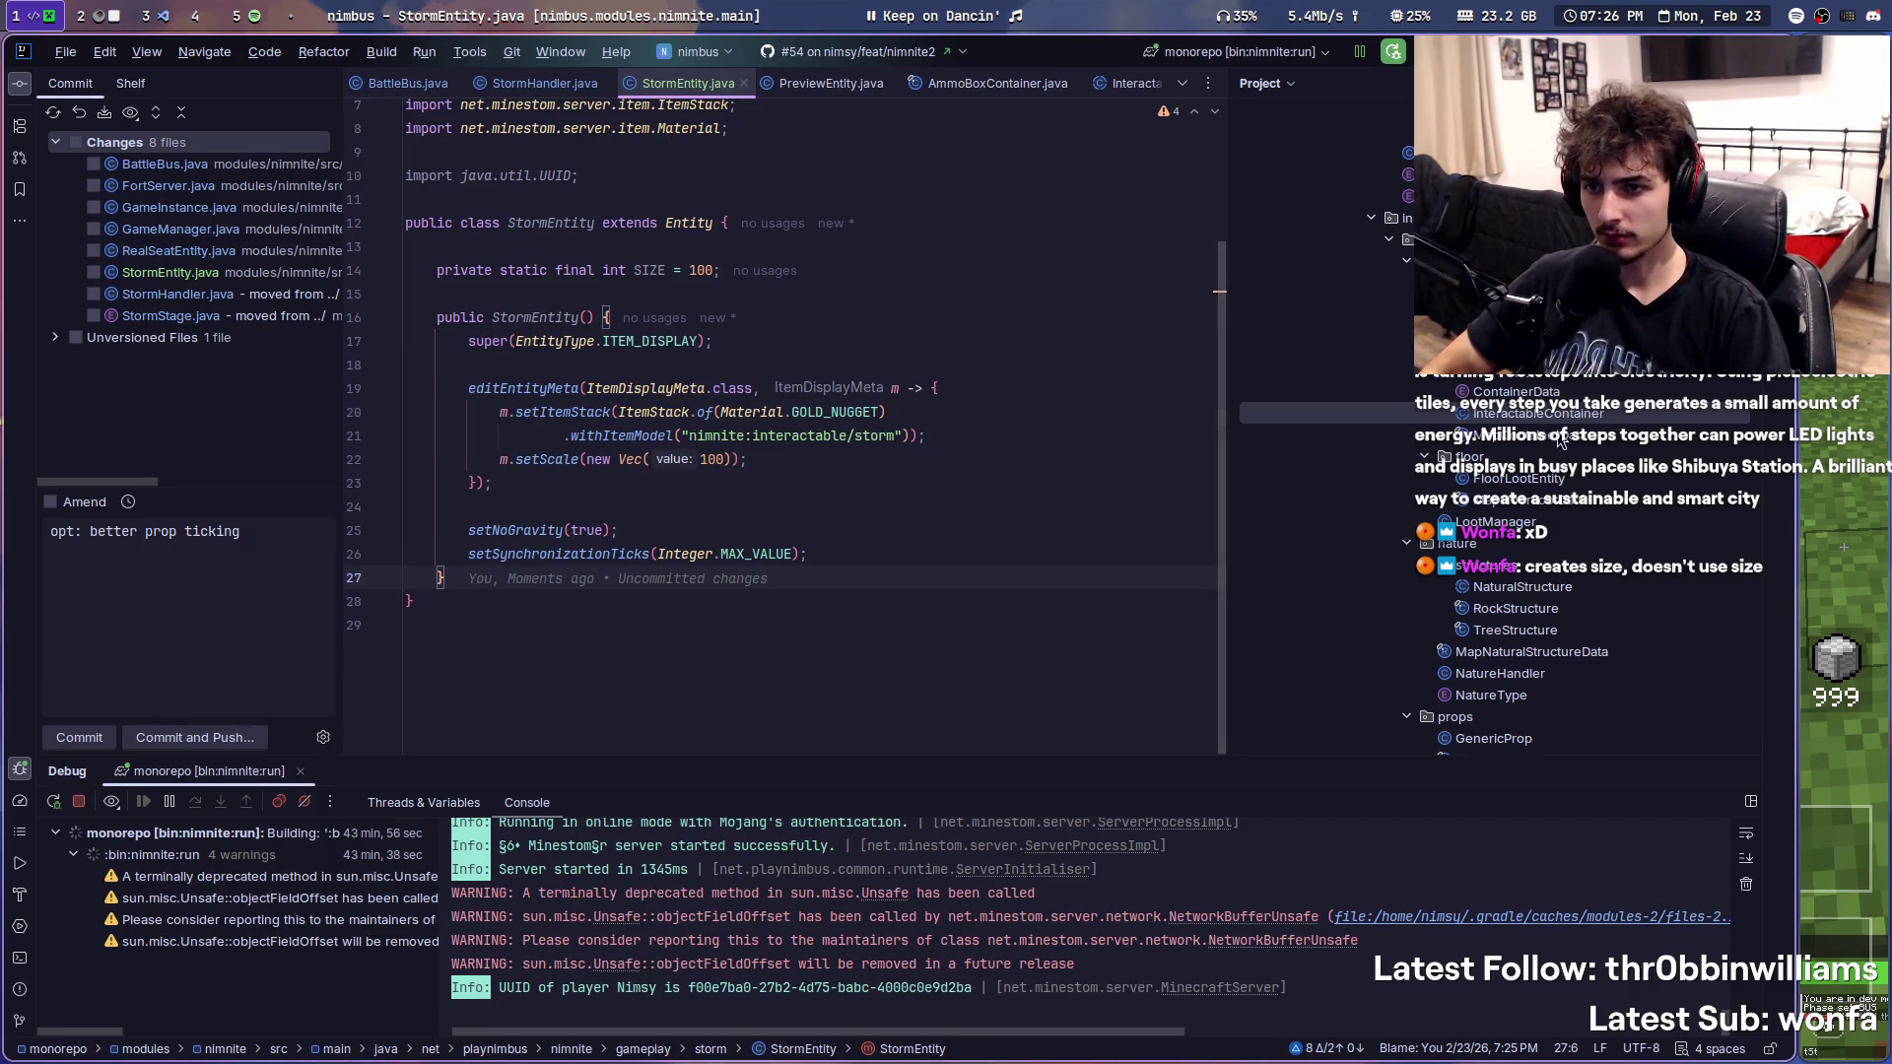
scroll(1449, 439, down, 1)
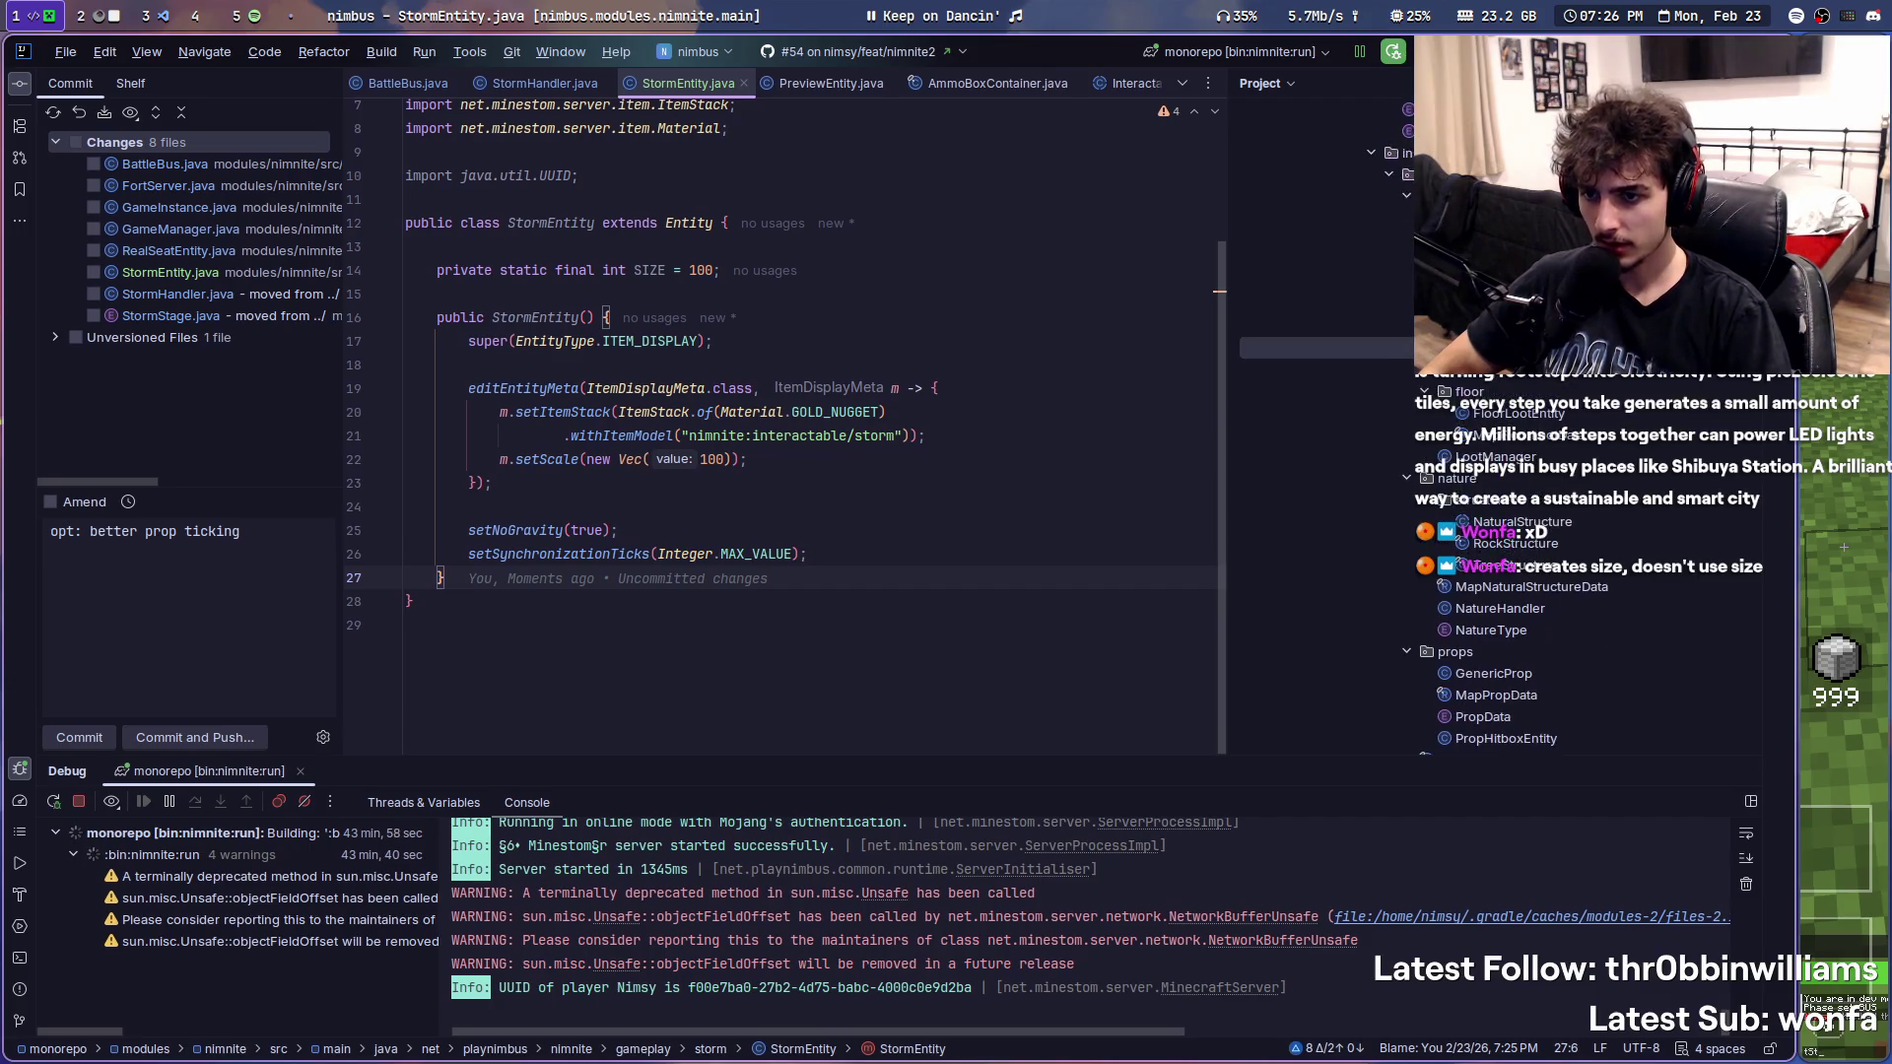
scroll(1448, 438, down, 1)
scroll(1448, 438, down, 2)
scroll(1464, 592, down, 2)
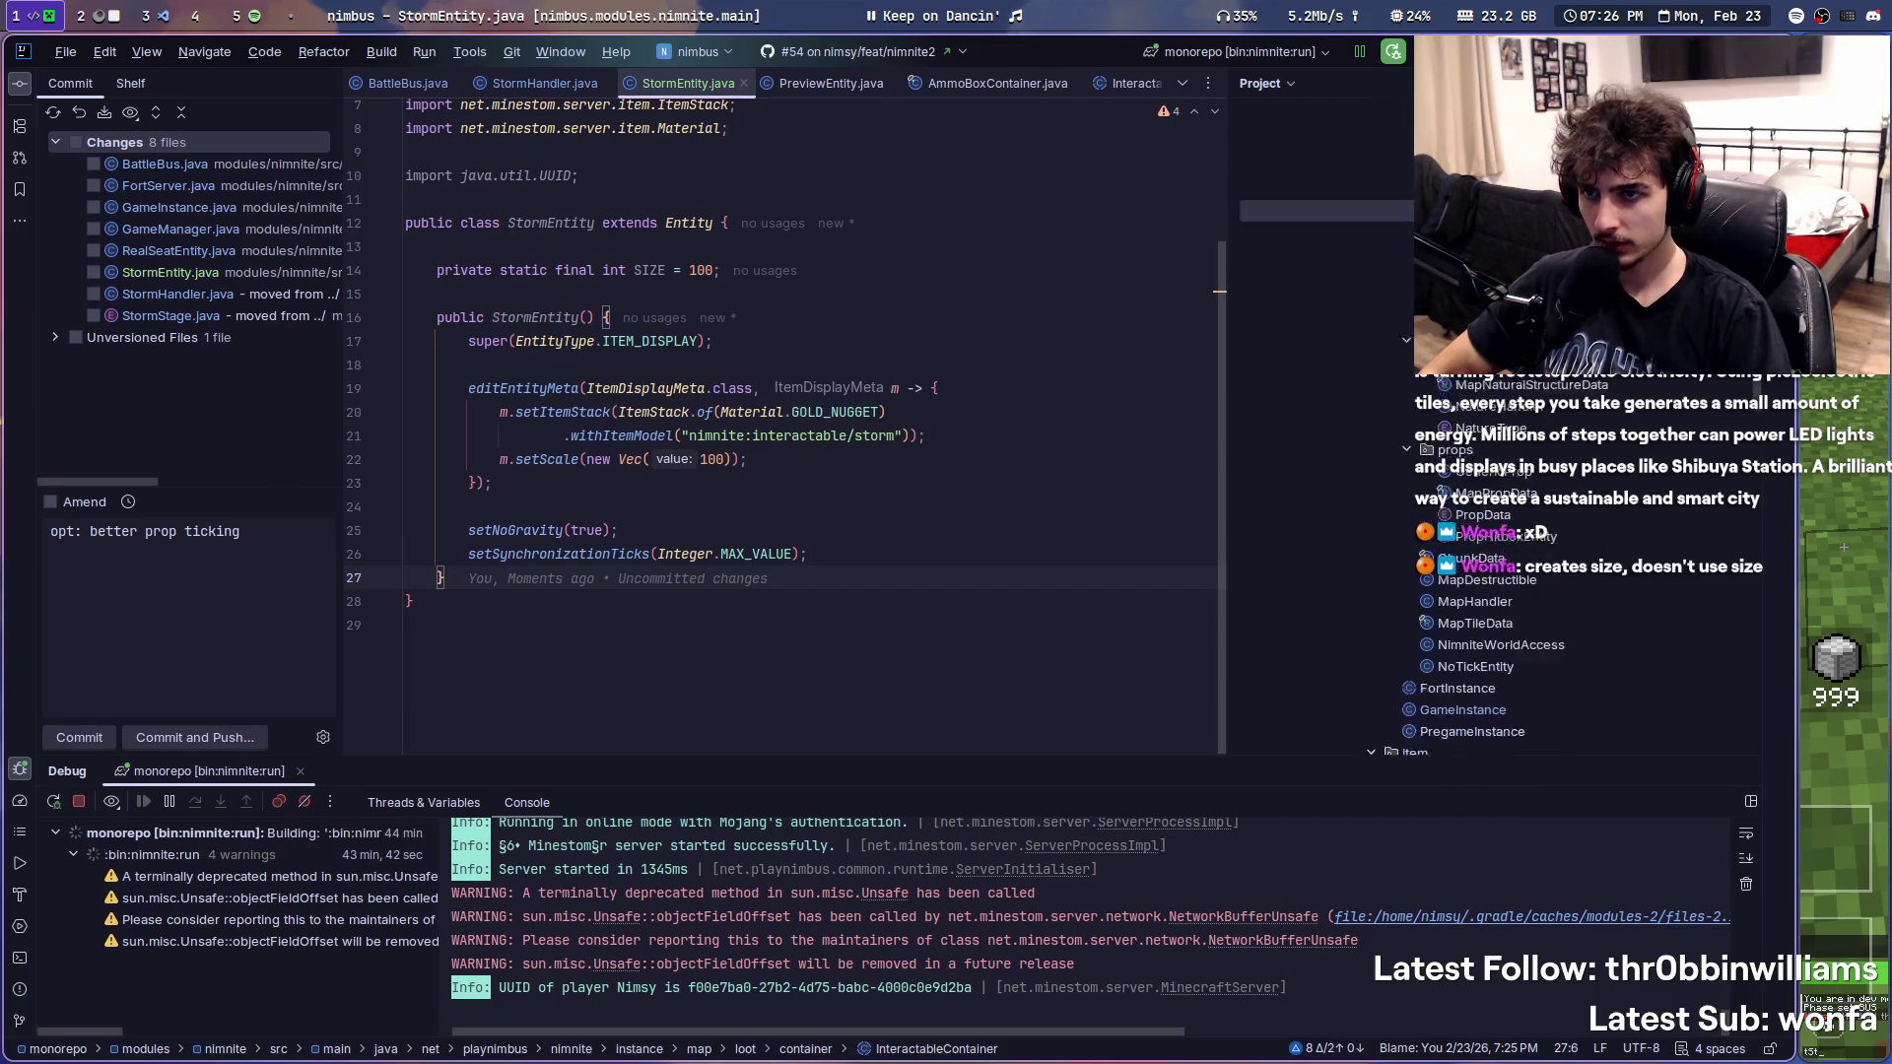
scroll(1464, 592, down, 2)
scroll(1463, 592, down, 2)
scroll(1463, 591, down, 2)
scroll(1463, 592, down, 3)
- Collapse a project package and like the playing song in the music player workspace
click(1393, 249)
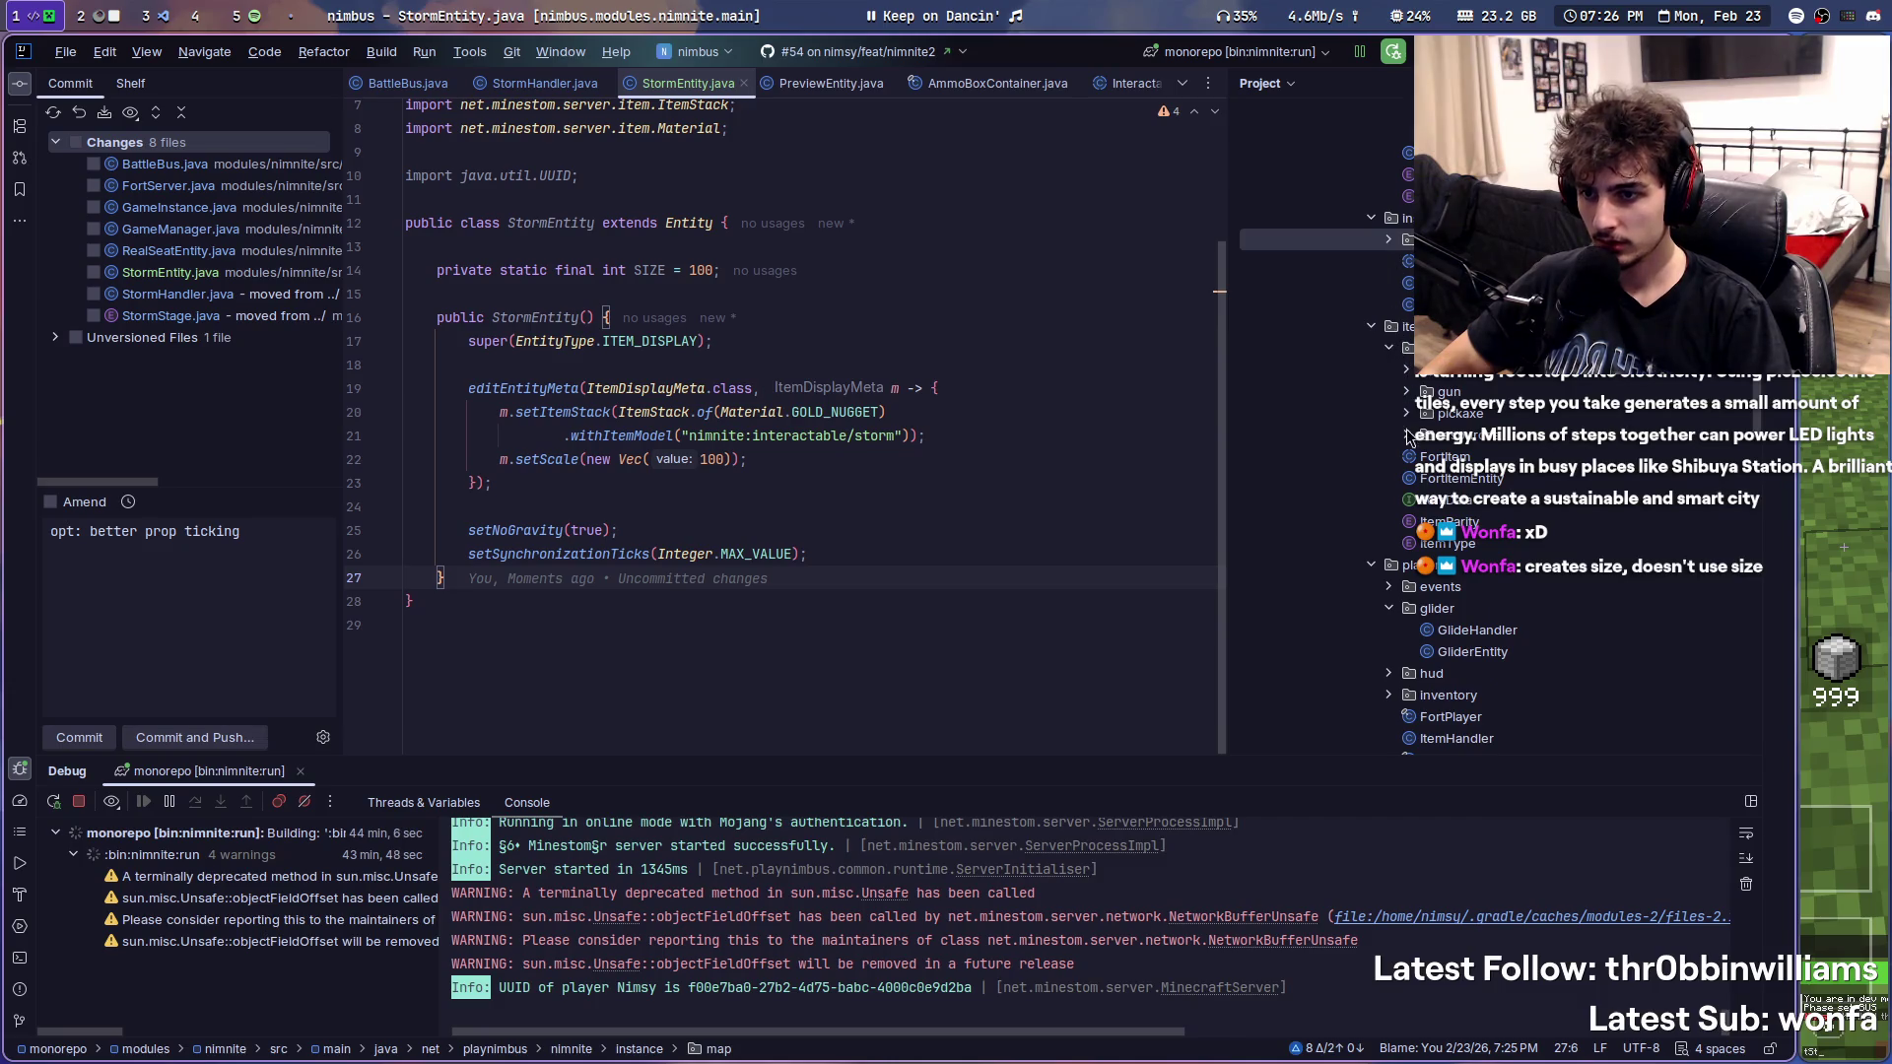
key(super+5)
click(247, 1017)
key(super+1)
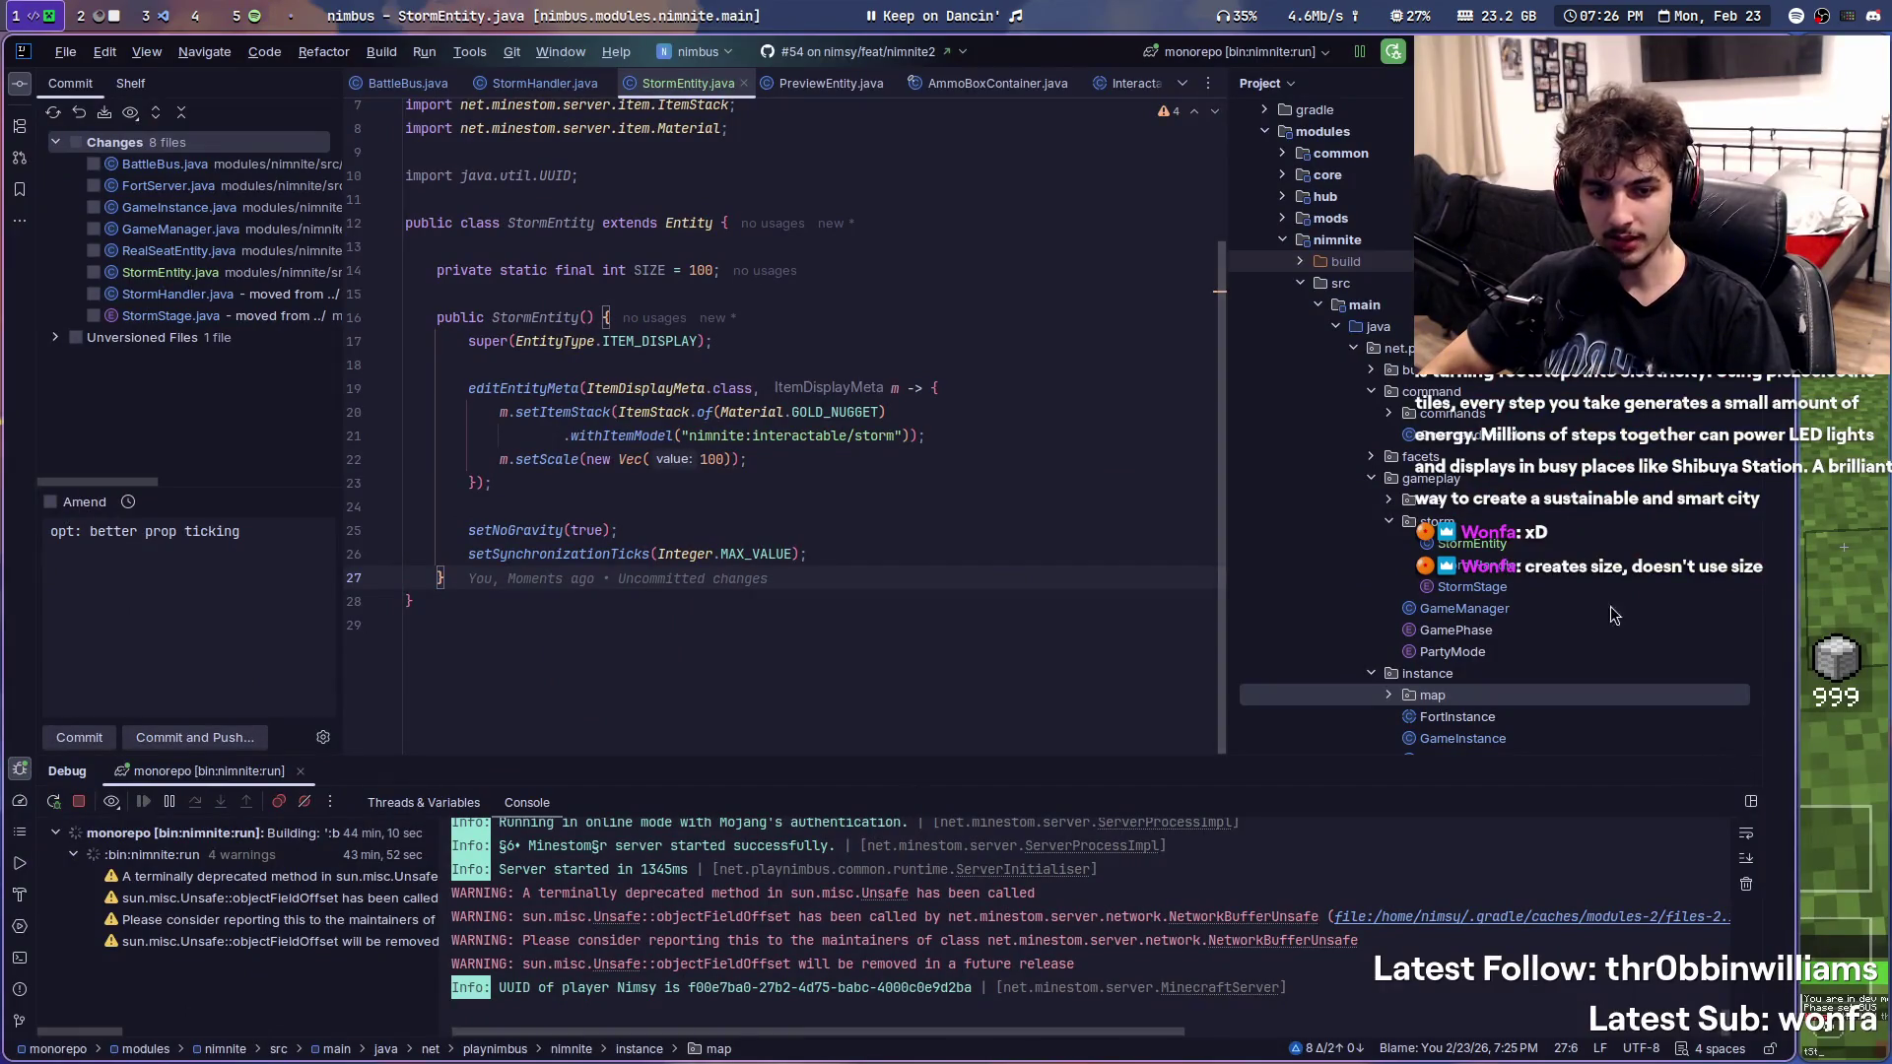
- Replace the 100 in setScale with the SIZE constant, then bring up StormHandler
double_click(708, 462)
text(SIZE)
key(Return)
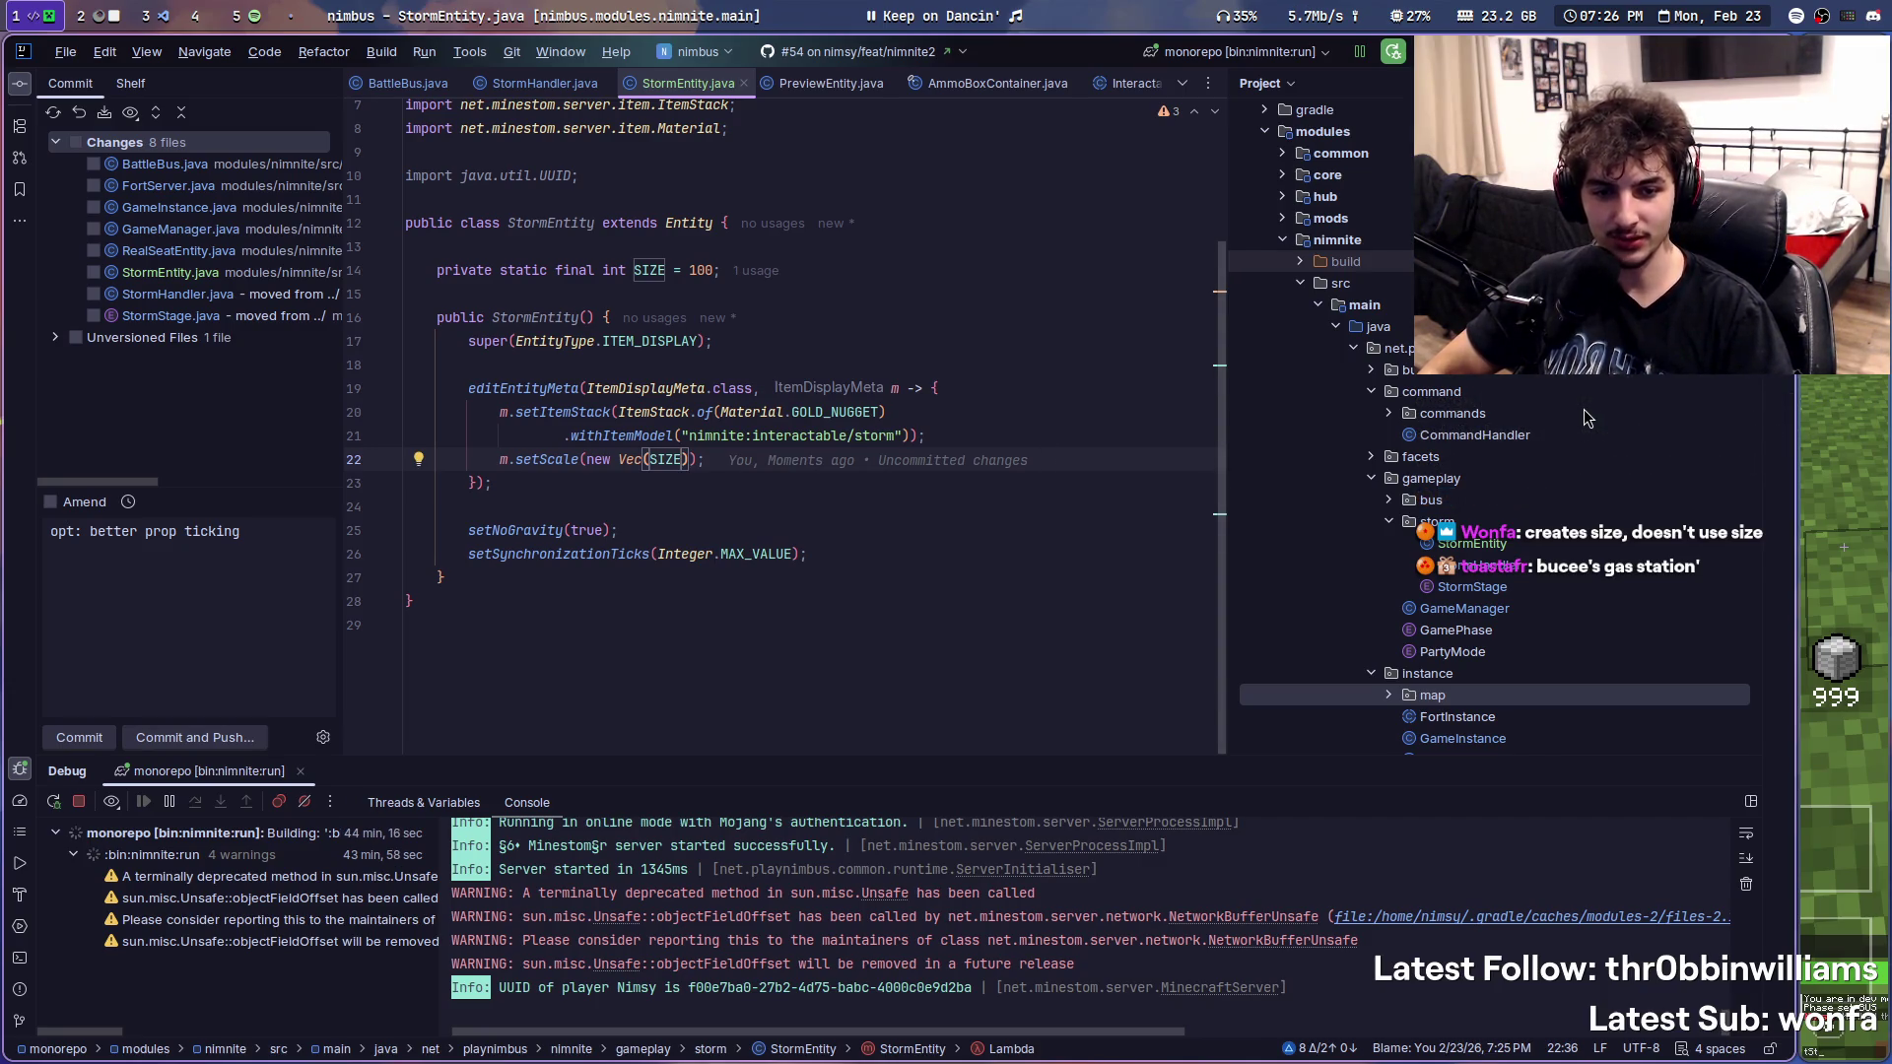
scroll(1426, 414, down, 3)
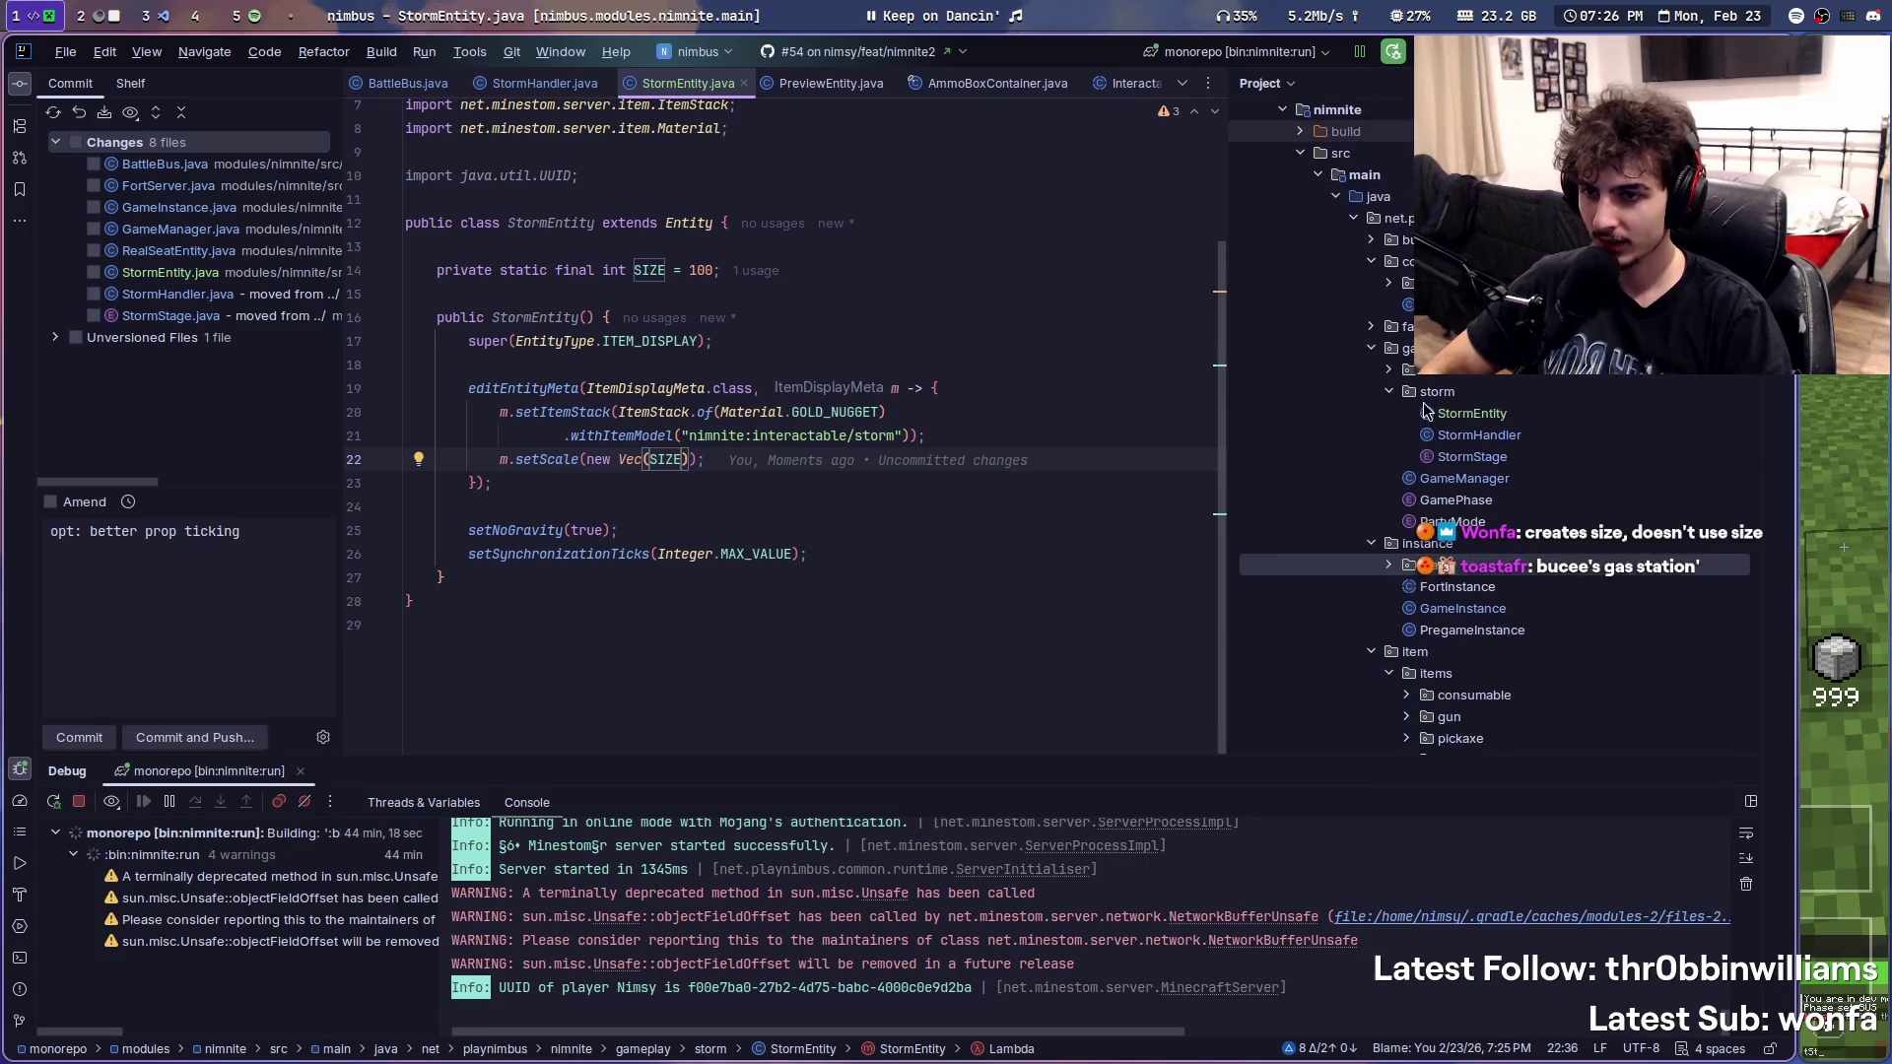
double_click(1477, 434)
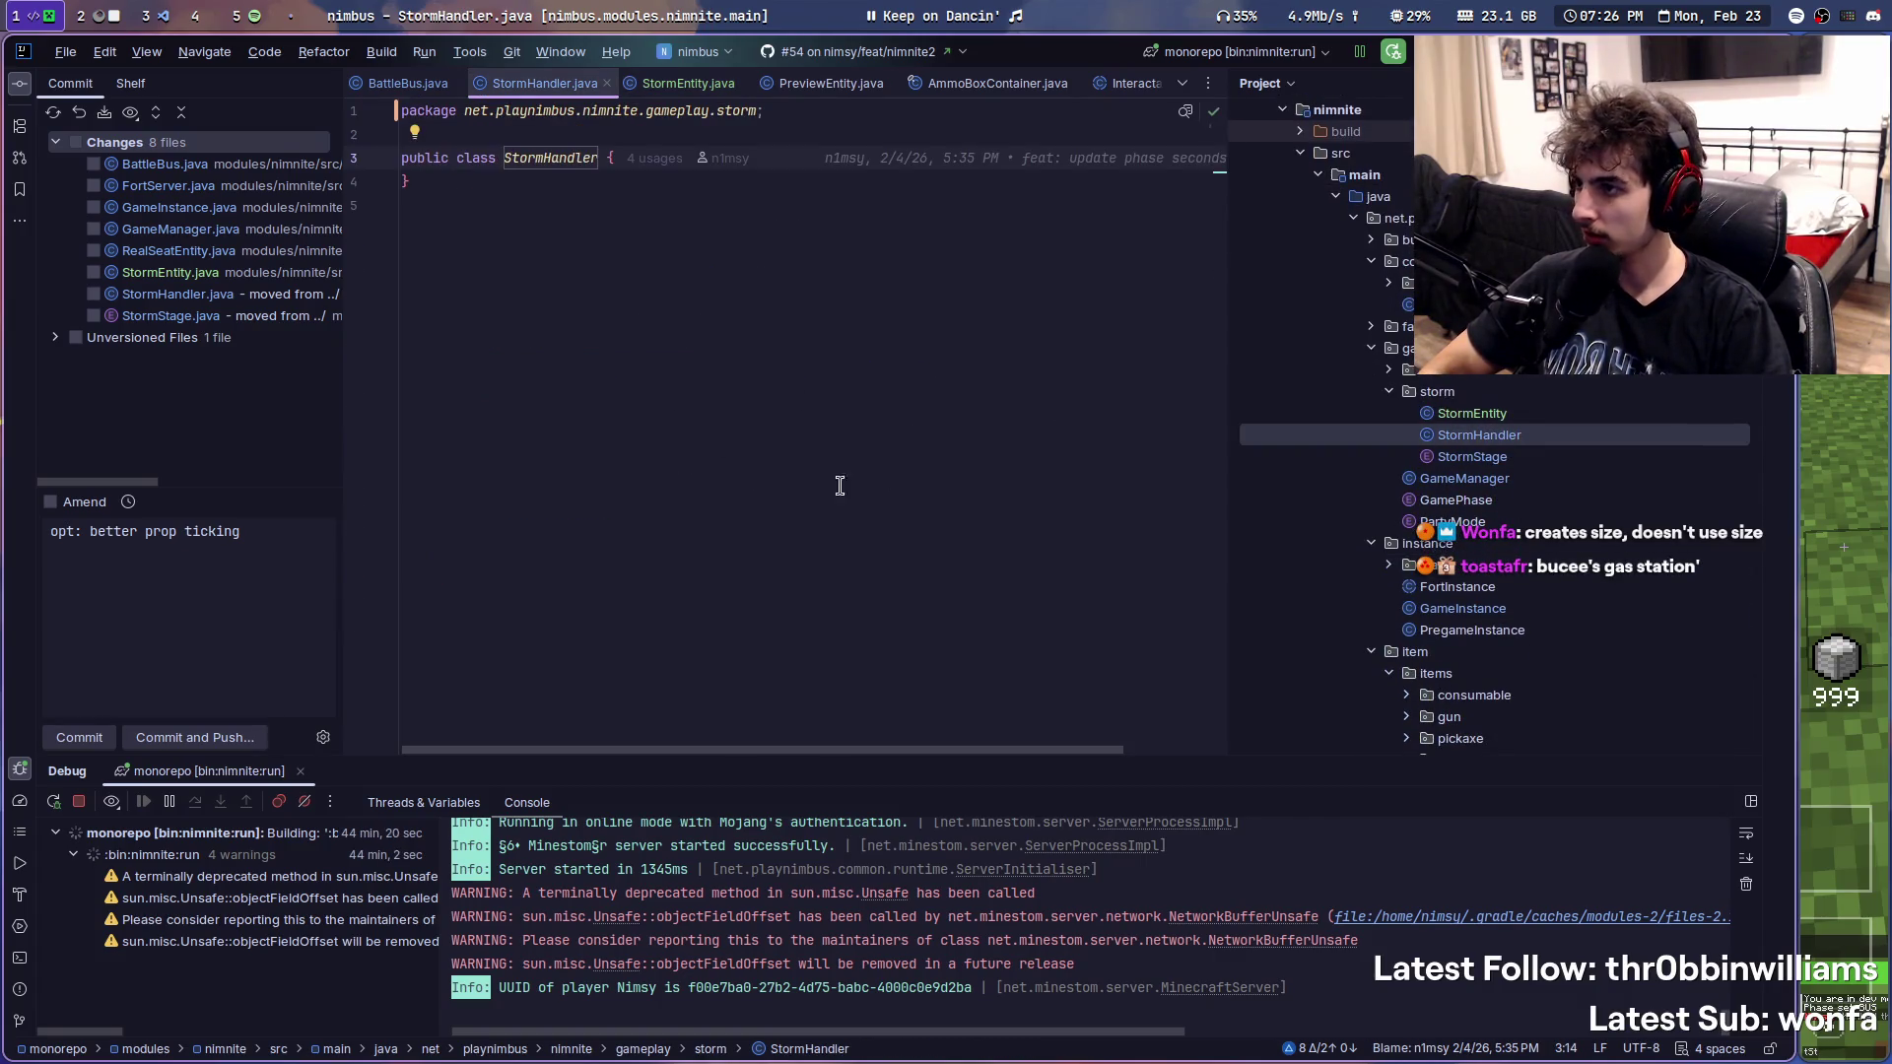
- Add an empty StormHandler constructor inside the class body
double_click(1493, 419)
double_click(1479, 435)
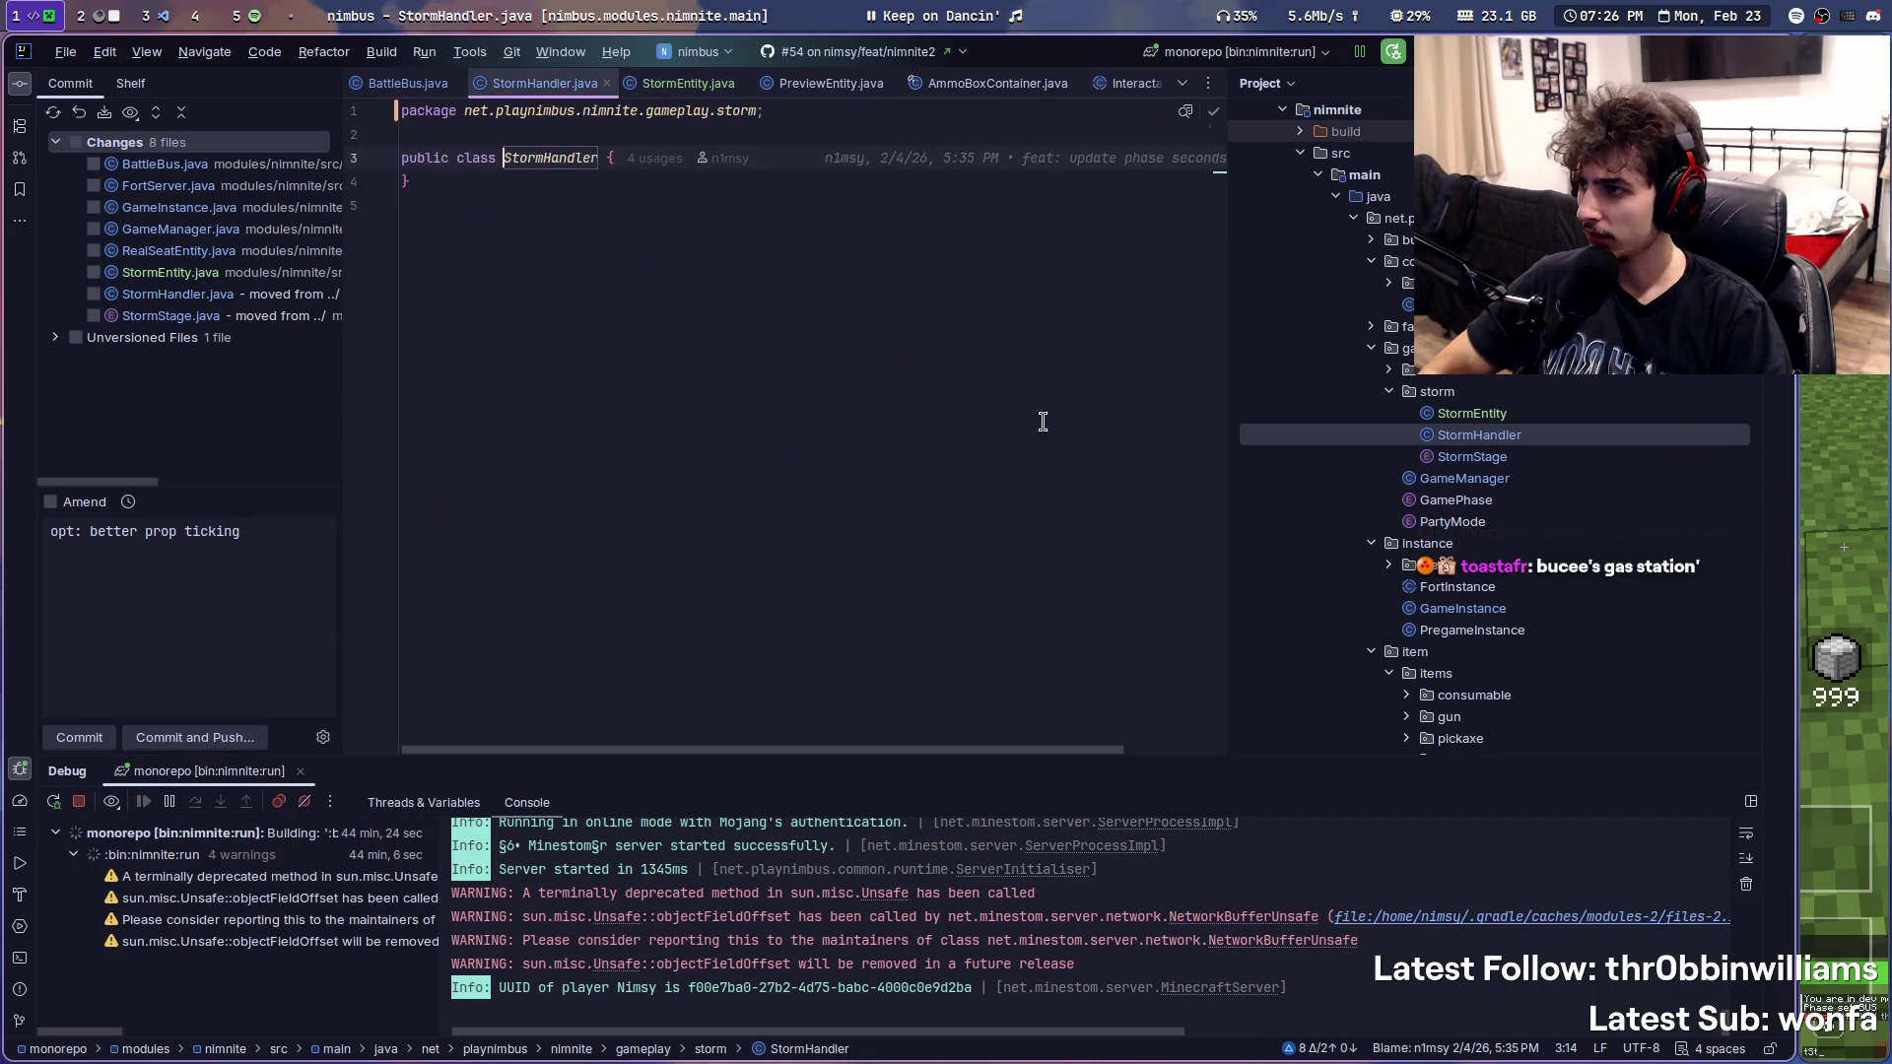
click(914, 157)
key(Return)
key(Return)
text(pub)
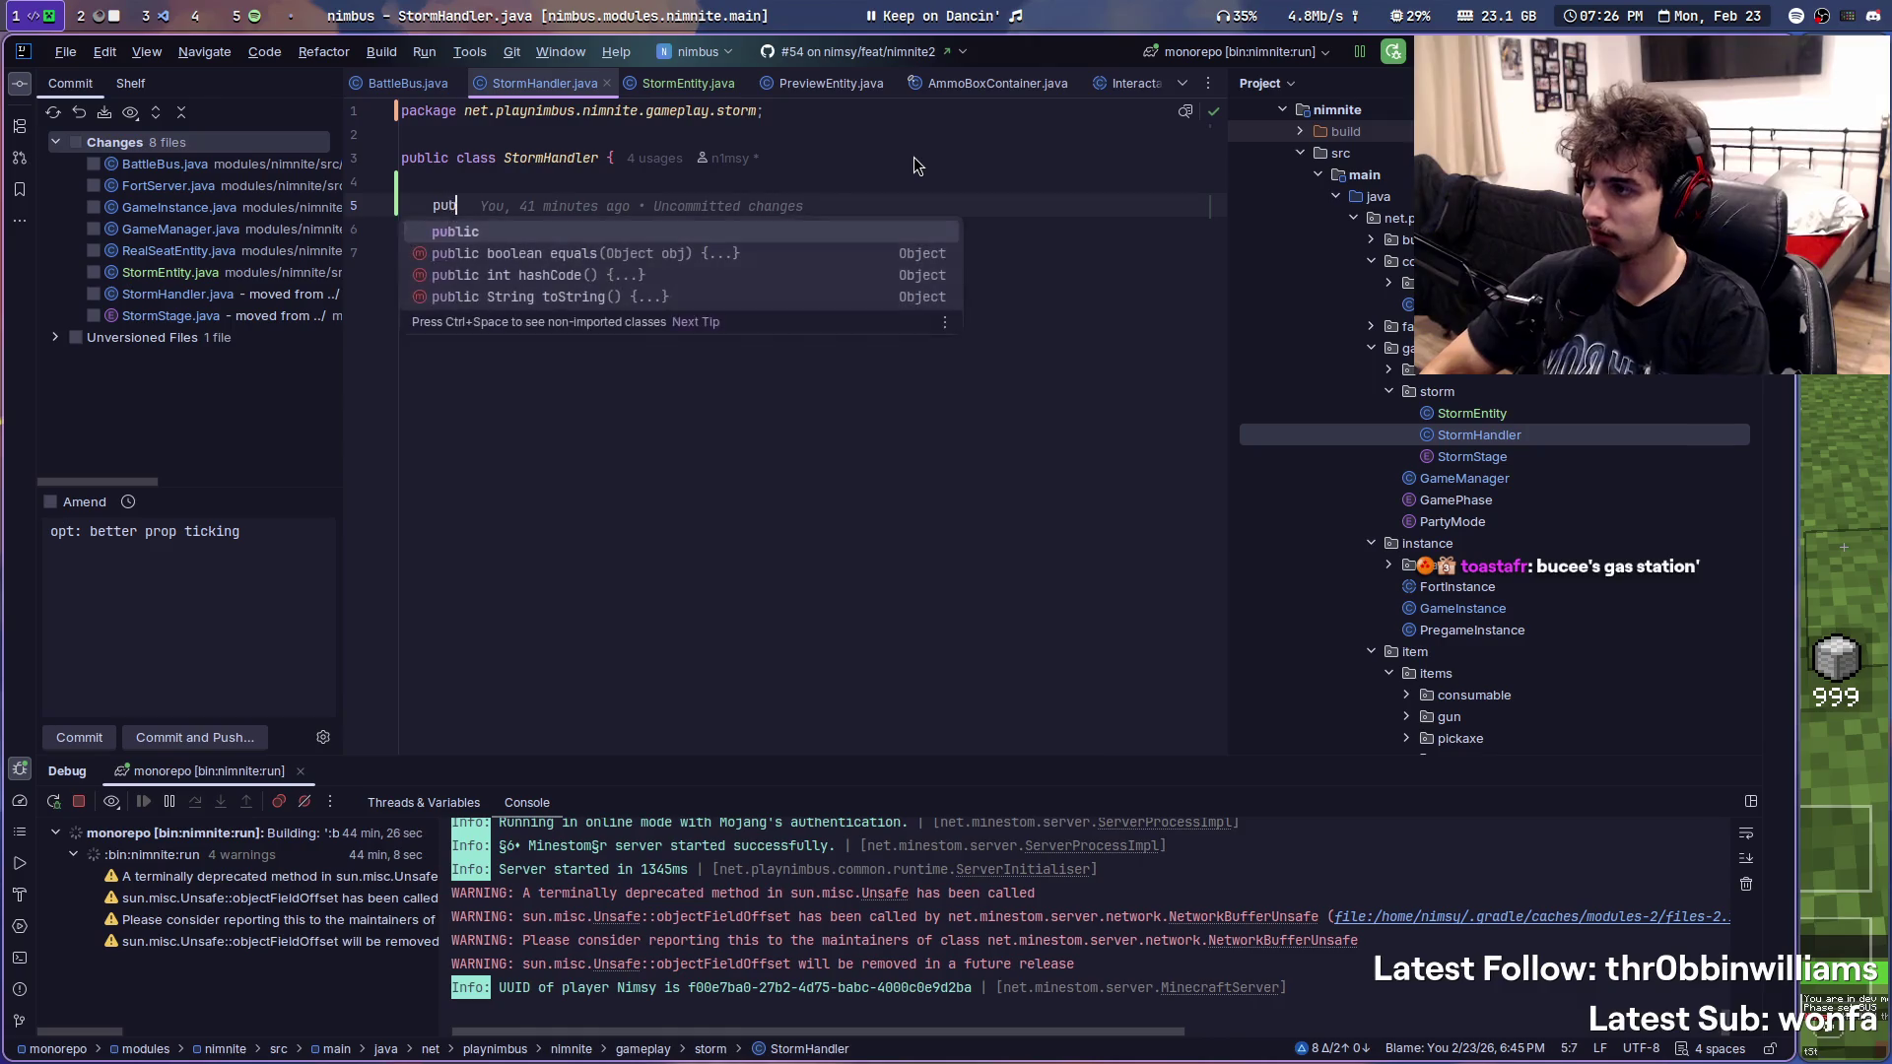
text(lic StormH)
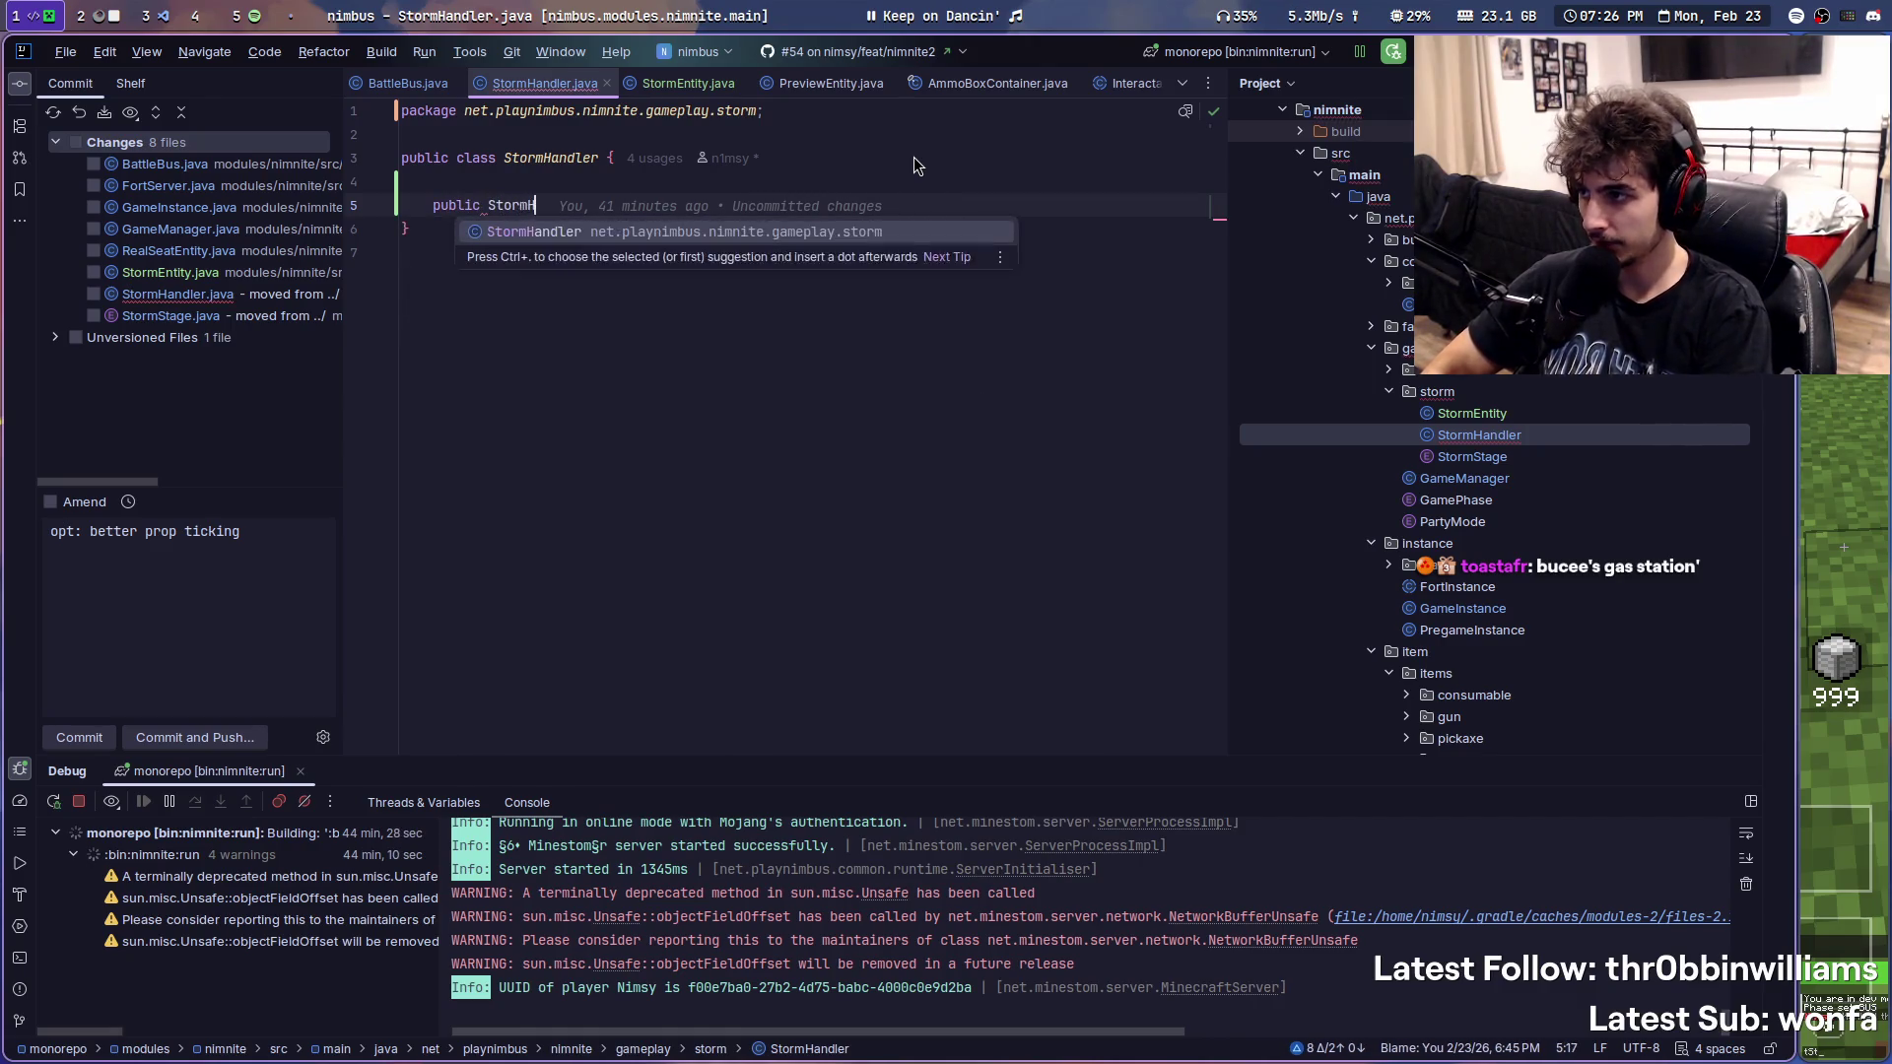
key(Return)
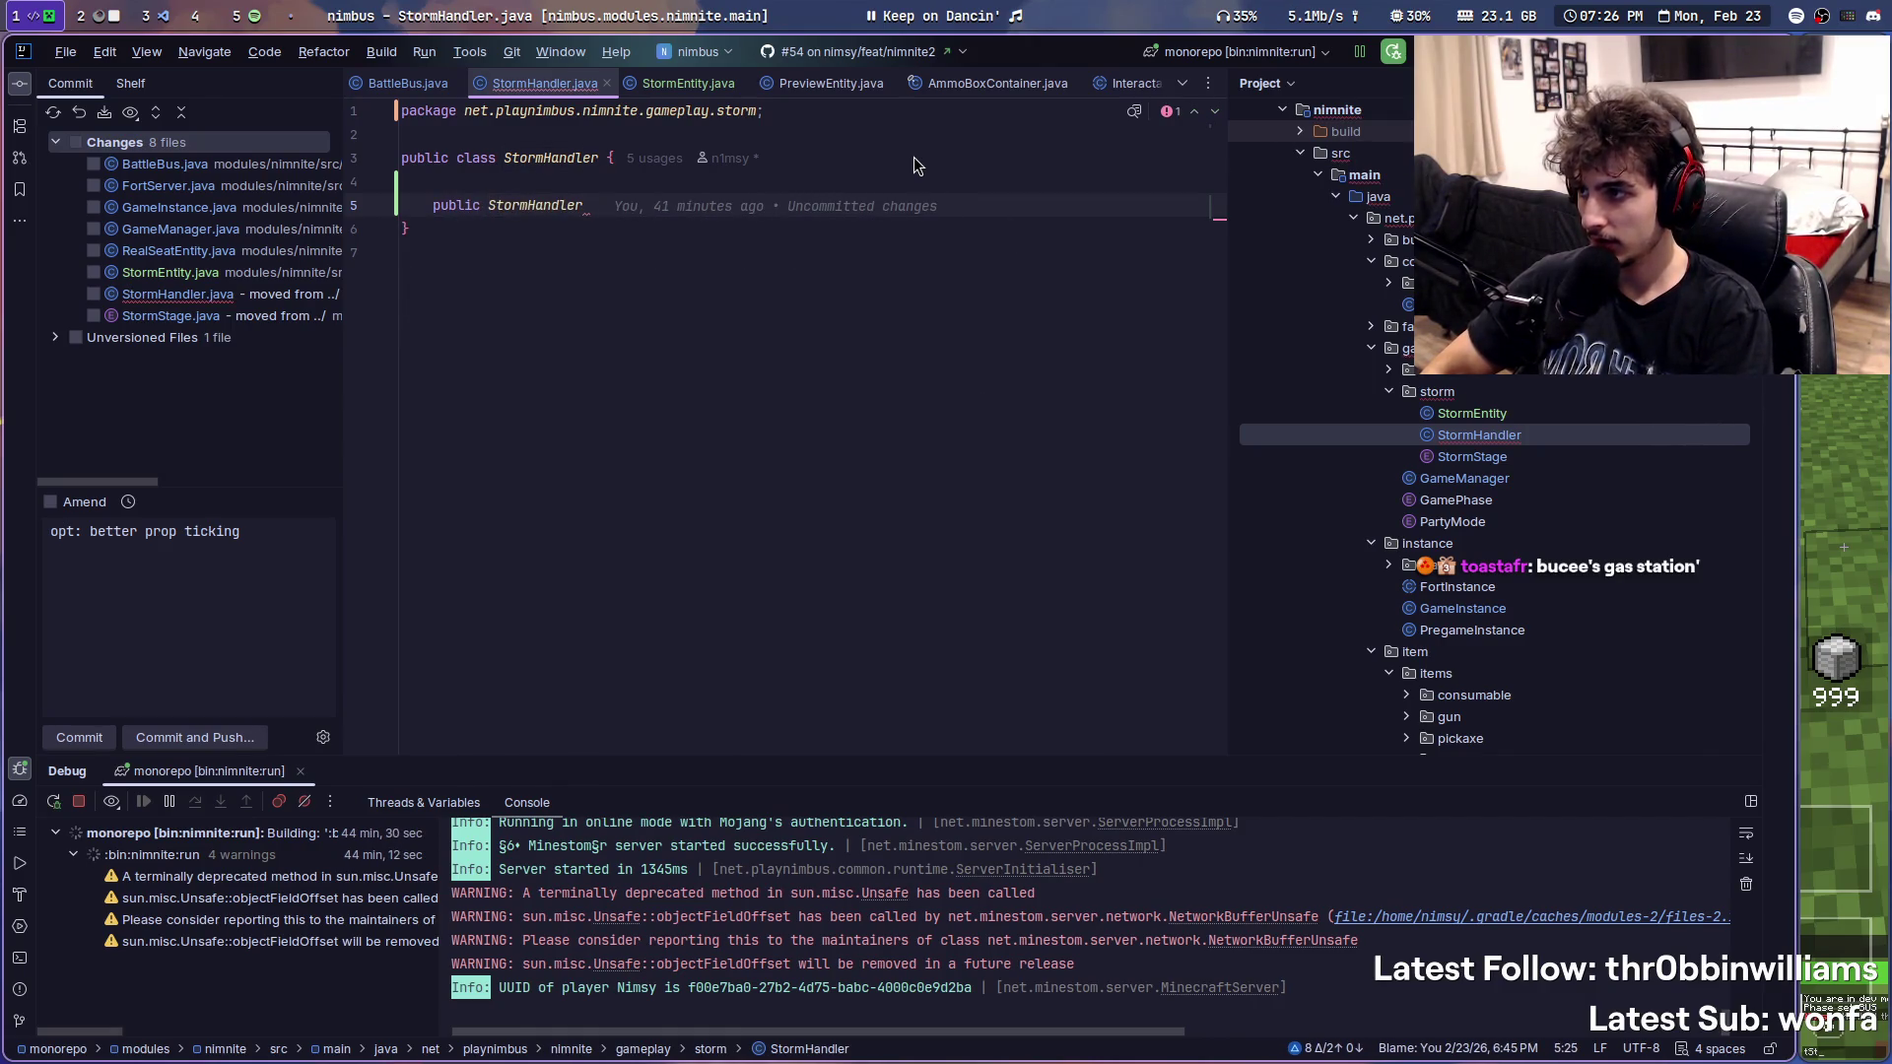
key(BackSpace)
text(() {)
key(Return)
click(630, 165)
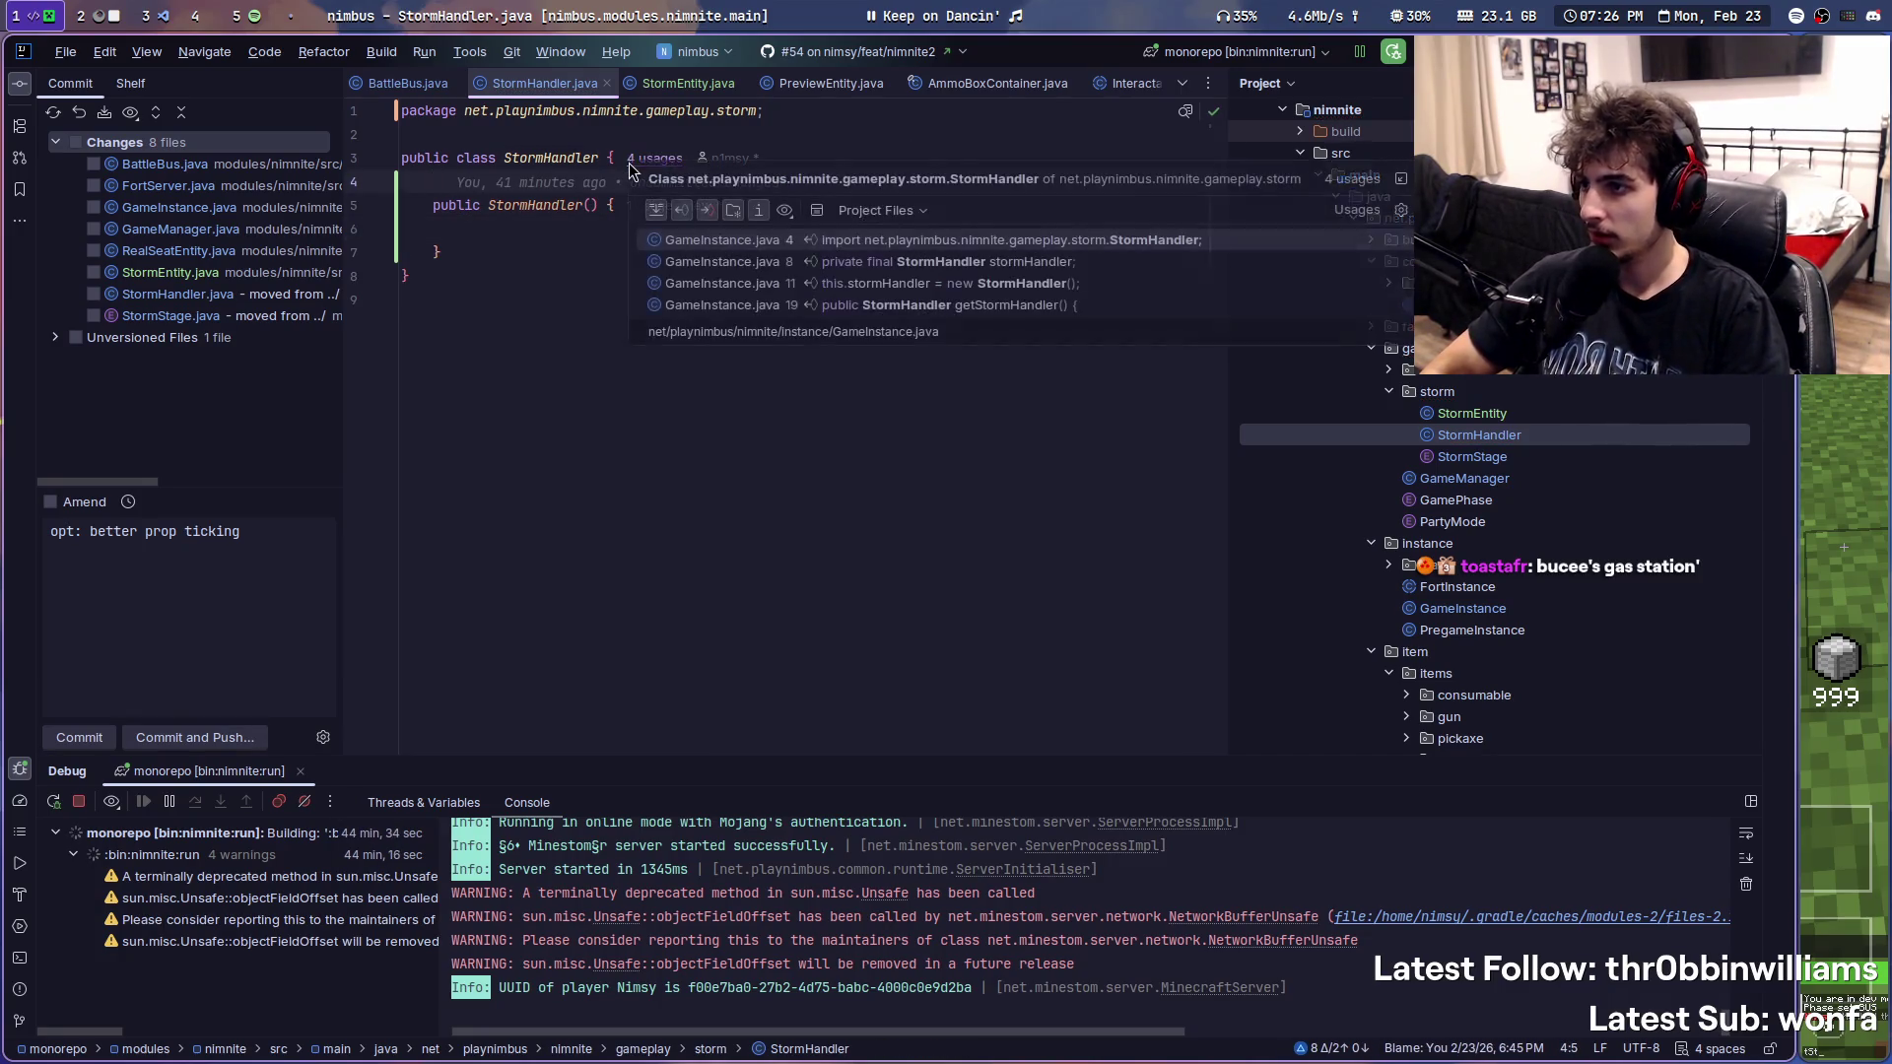
click(476, 181)
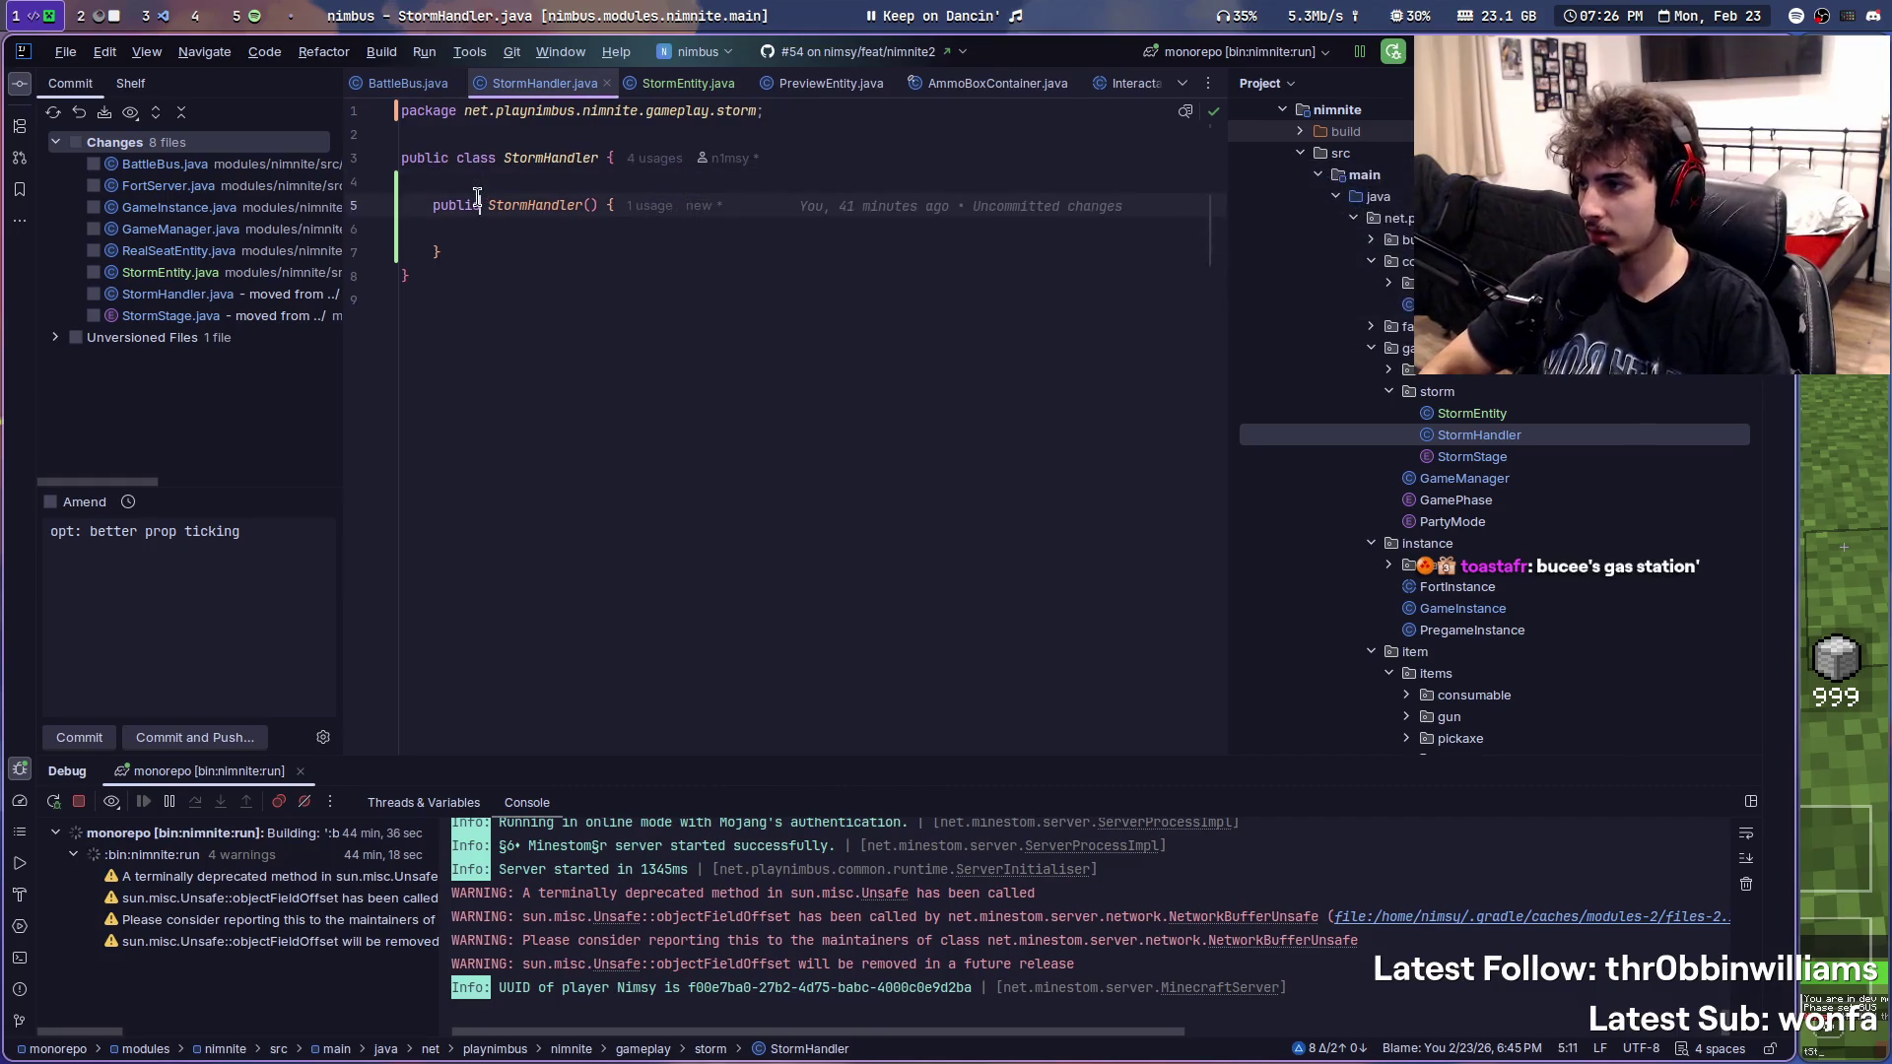
- Declare a private final StormEntity stormEntity field above the constructor, without static
key(Return)
key(Return)
key(BackSpace)
text(private static final StormE)
key(Return)
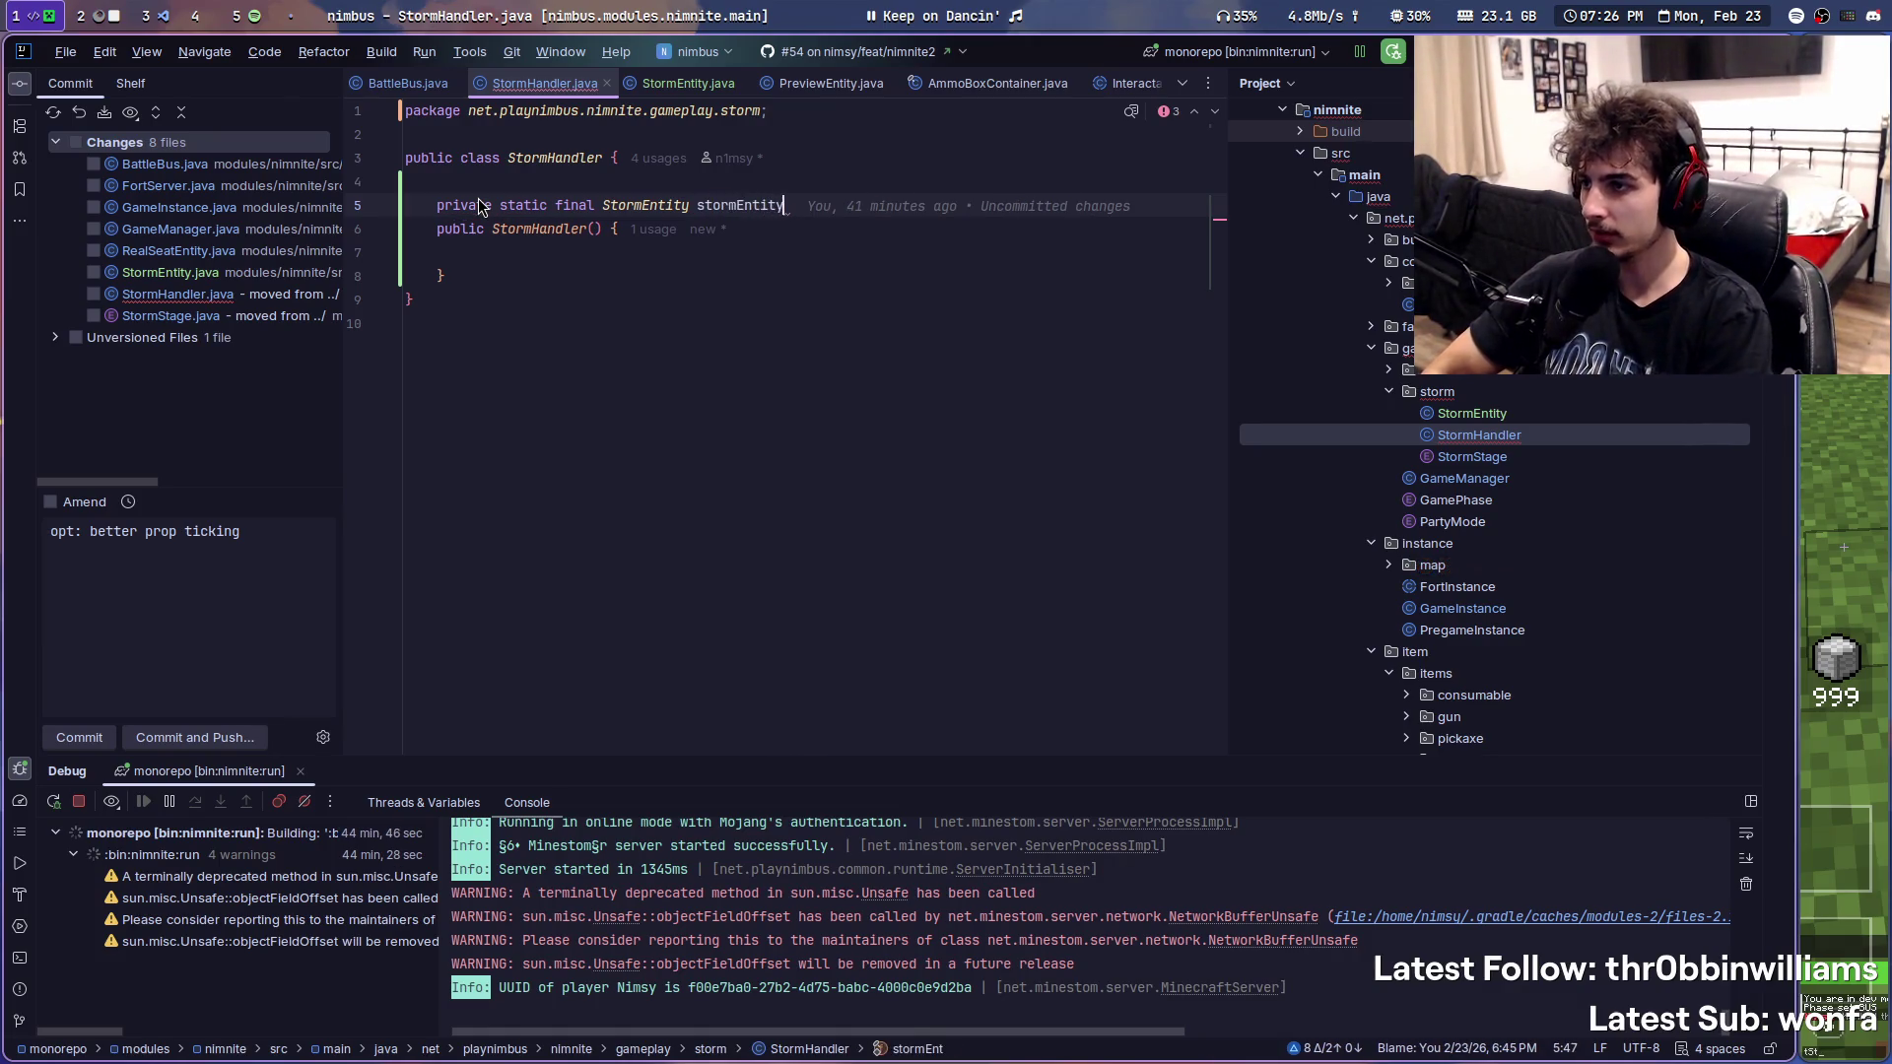
key(Down)
key(Down)
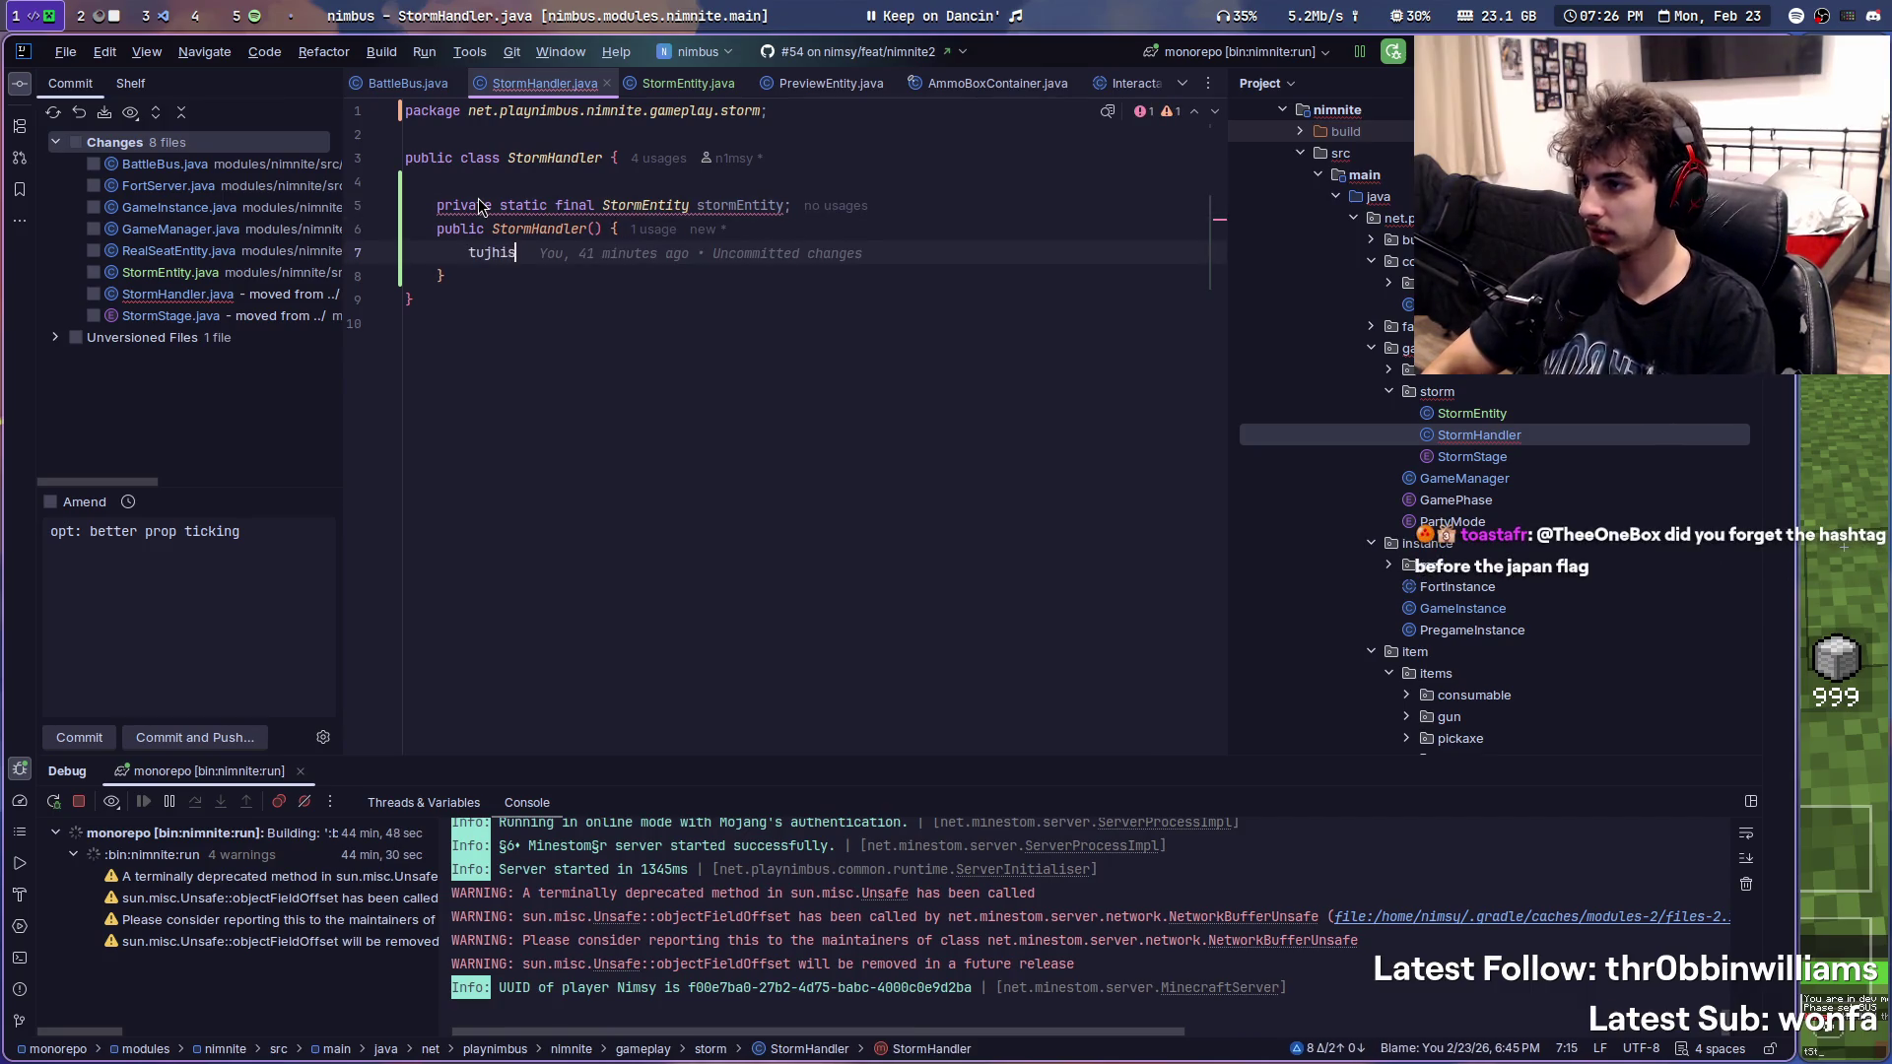
text(jhis)
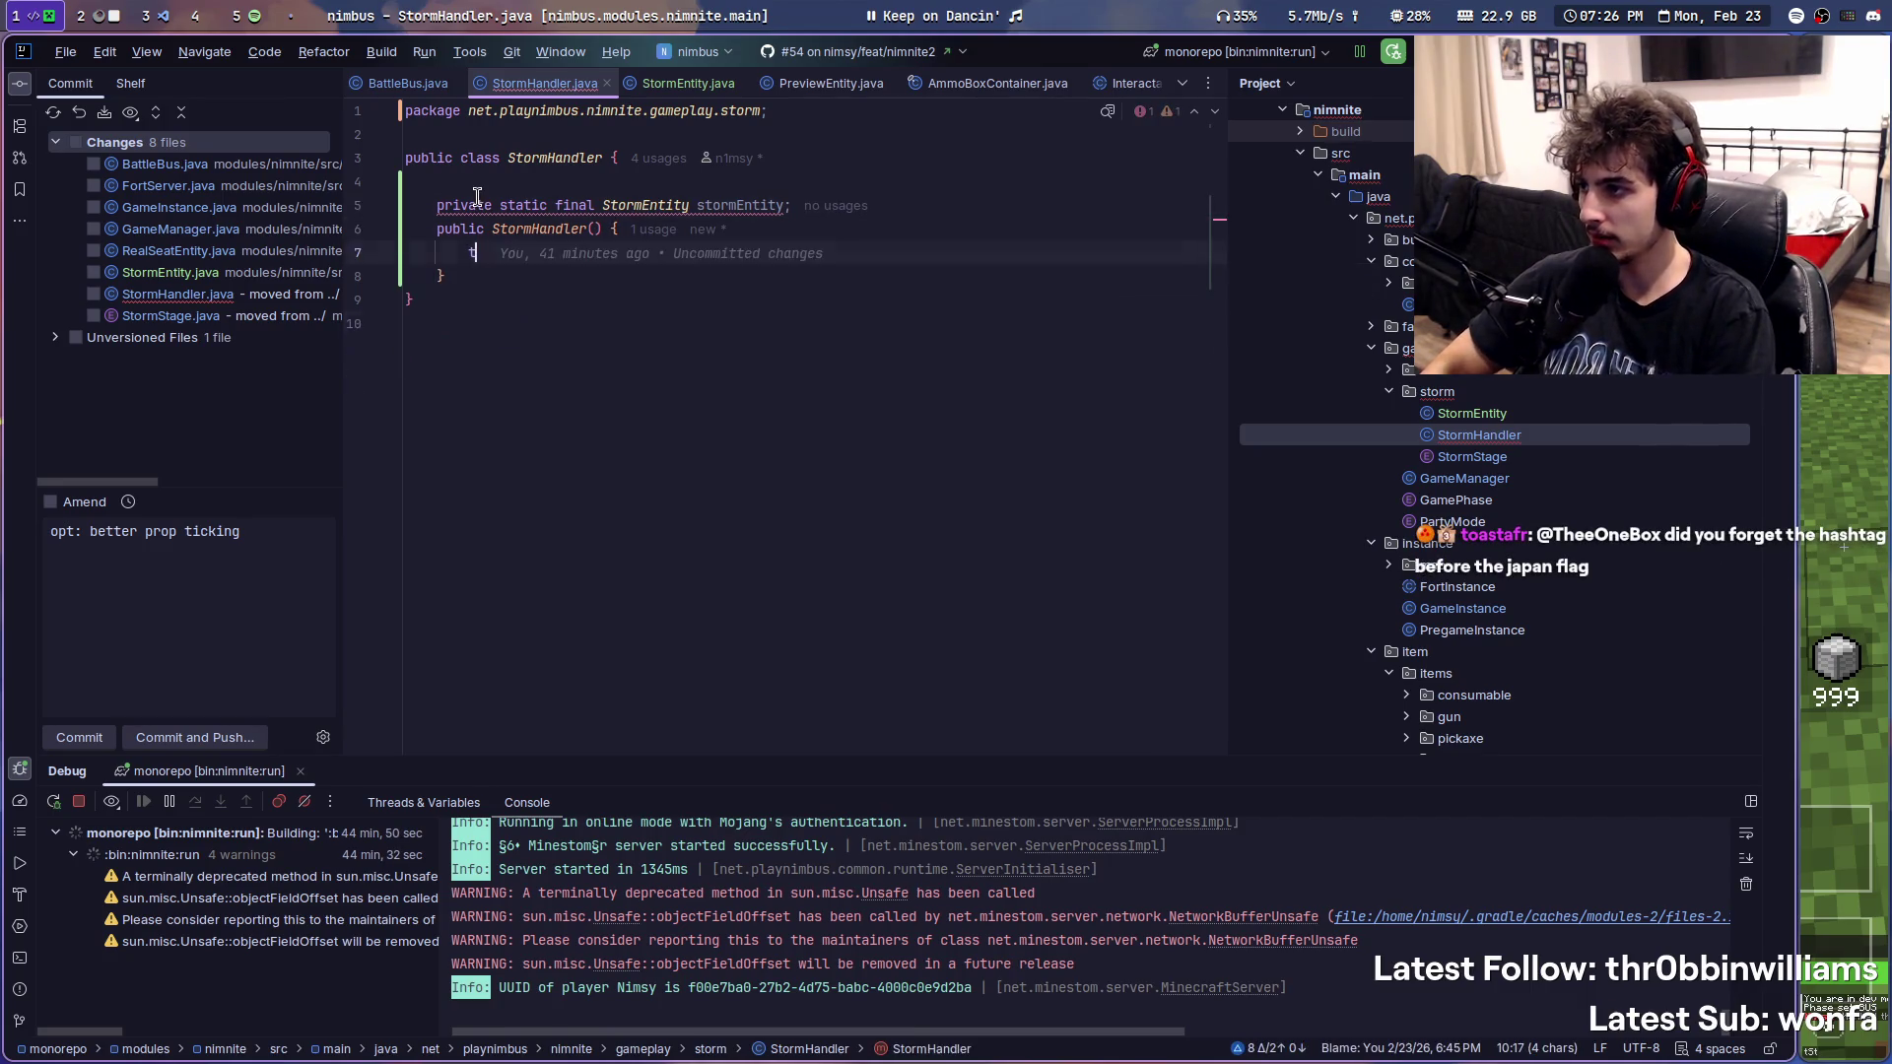
key(BackSpace)
key(BackSpace)
key(BackSpace)
text(this.sto)
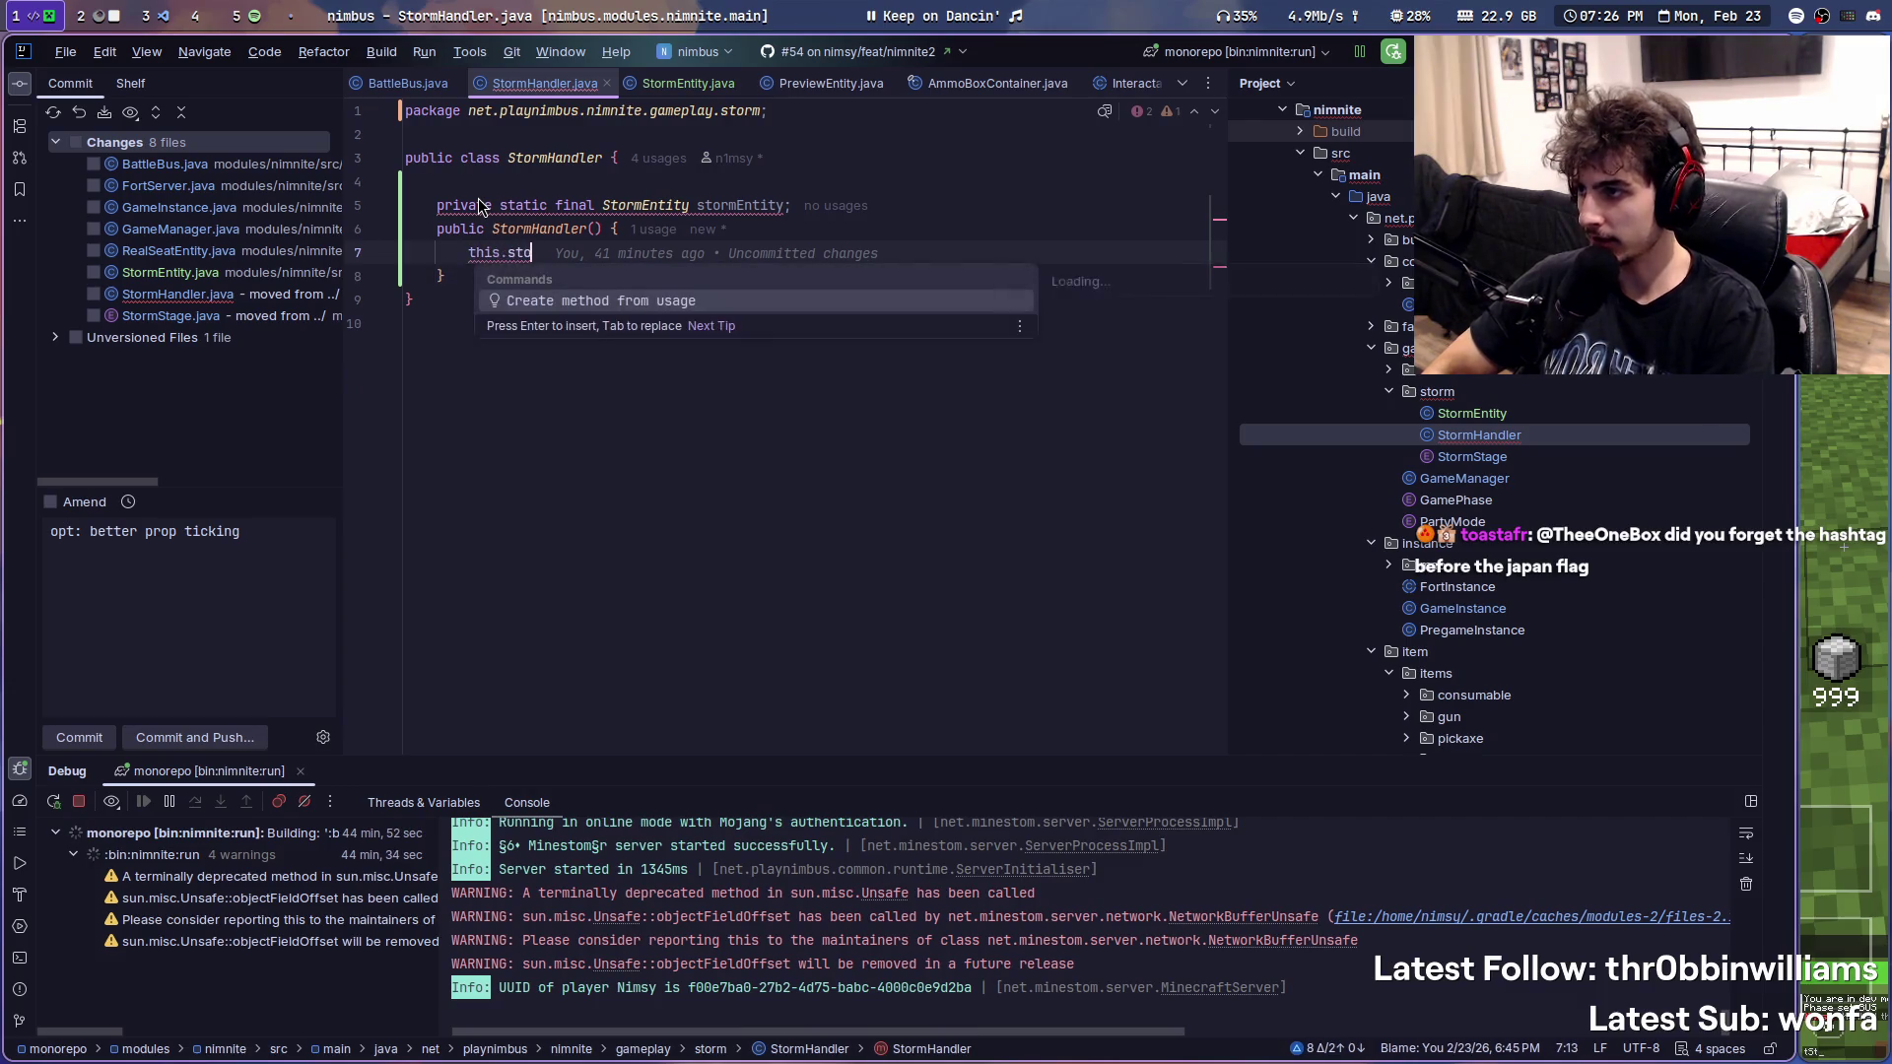
key(BackSpace)
key(BackSpace)
key(BackSpace)
text(this.storm)
double_click(525, 207)
key(BackSpace)
- Assign this.stormEntity = new StormEntity() in the constructor, then return to StormEntity
click(637, 251)
text(ntity = new St)
key(Return)
text(;)
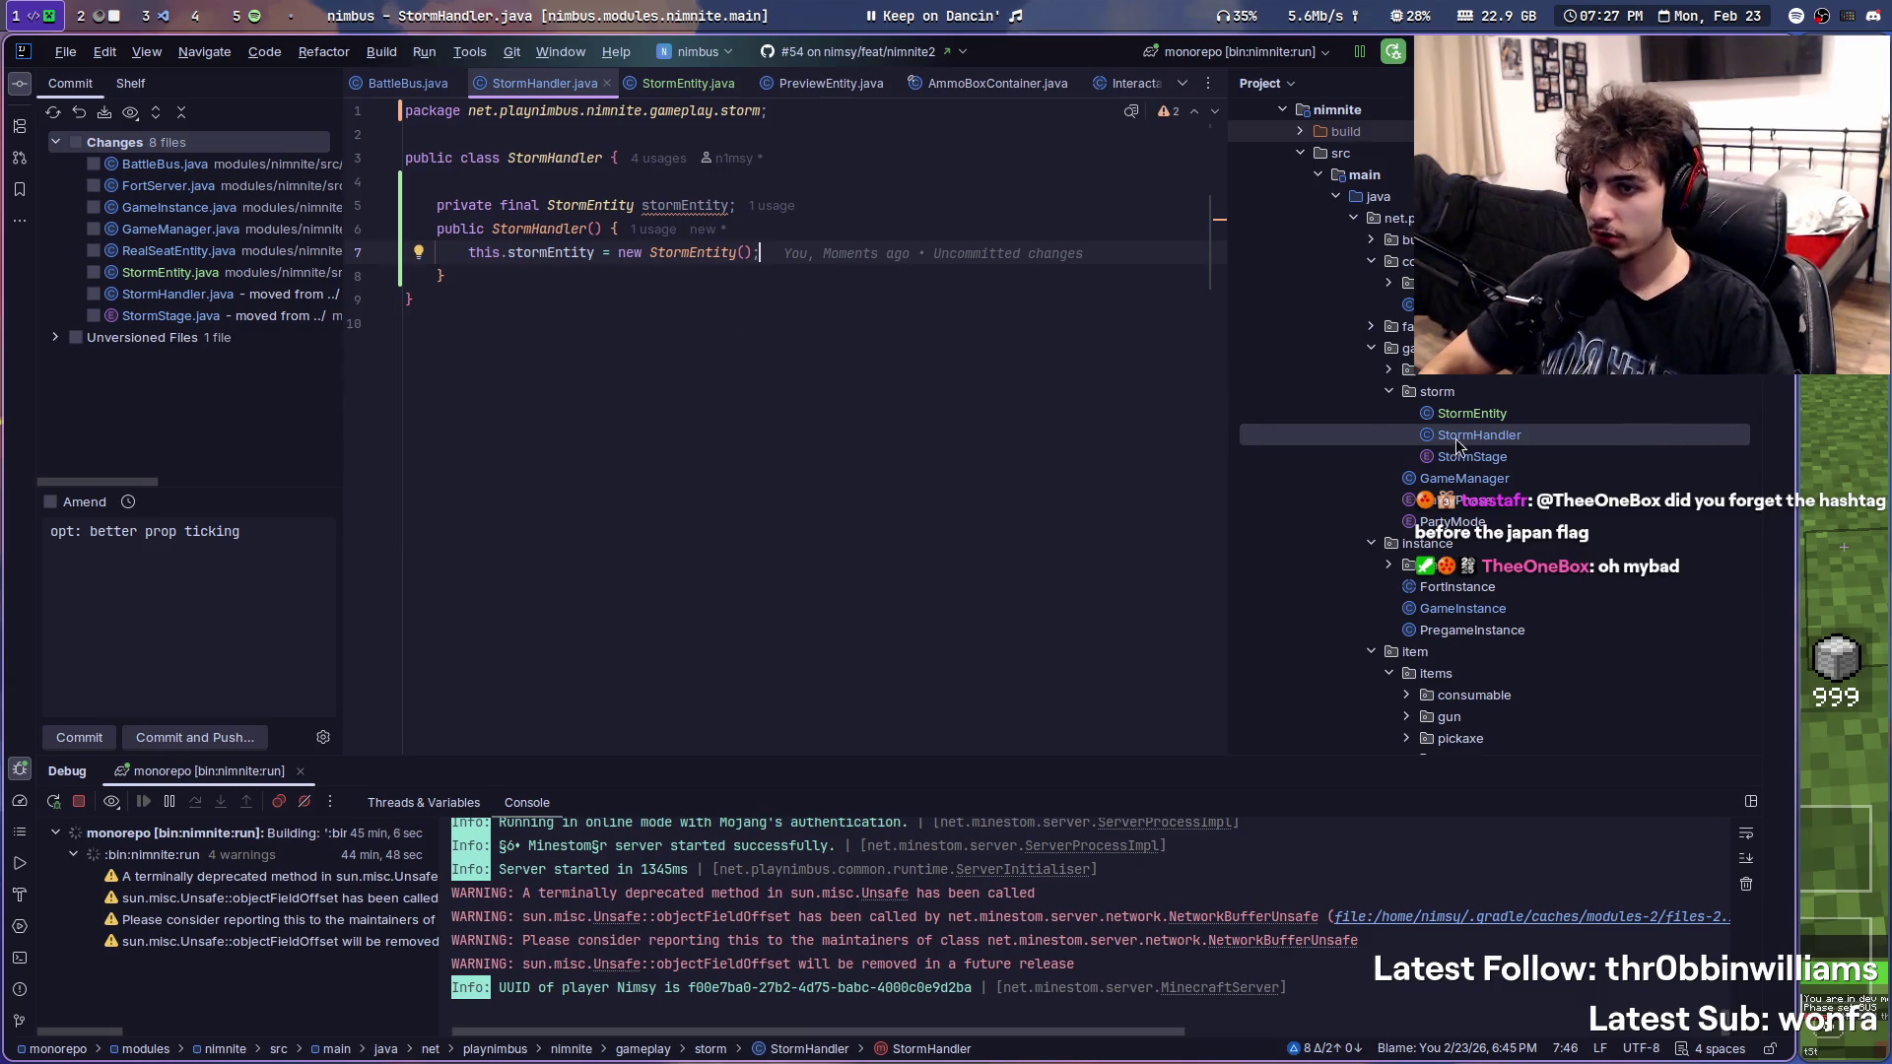
double_click(1471, 413)
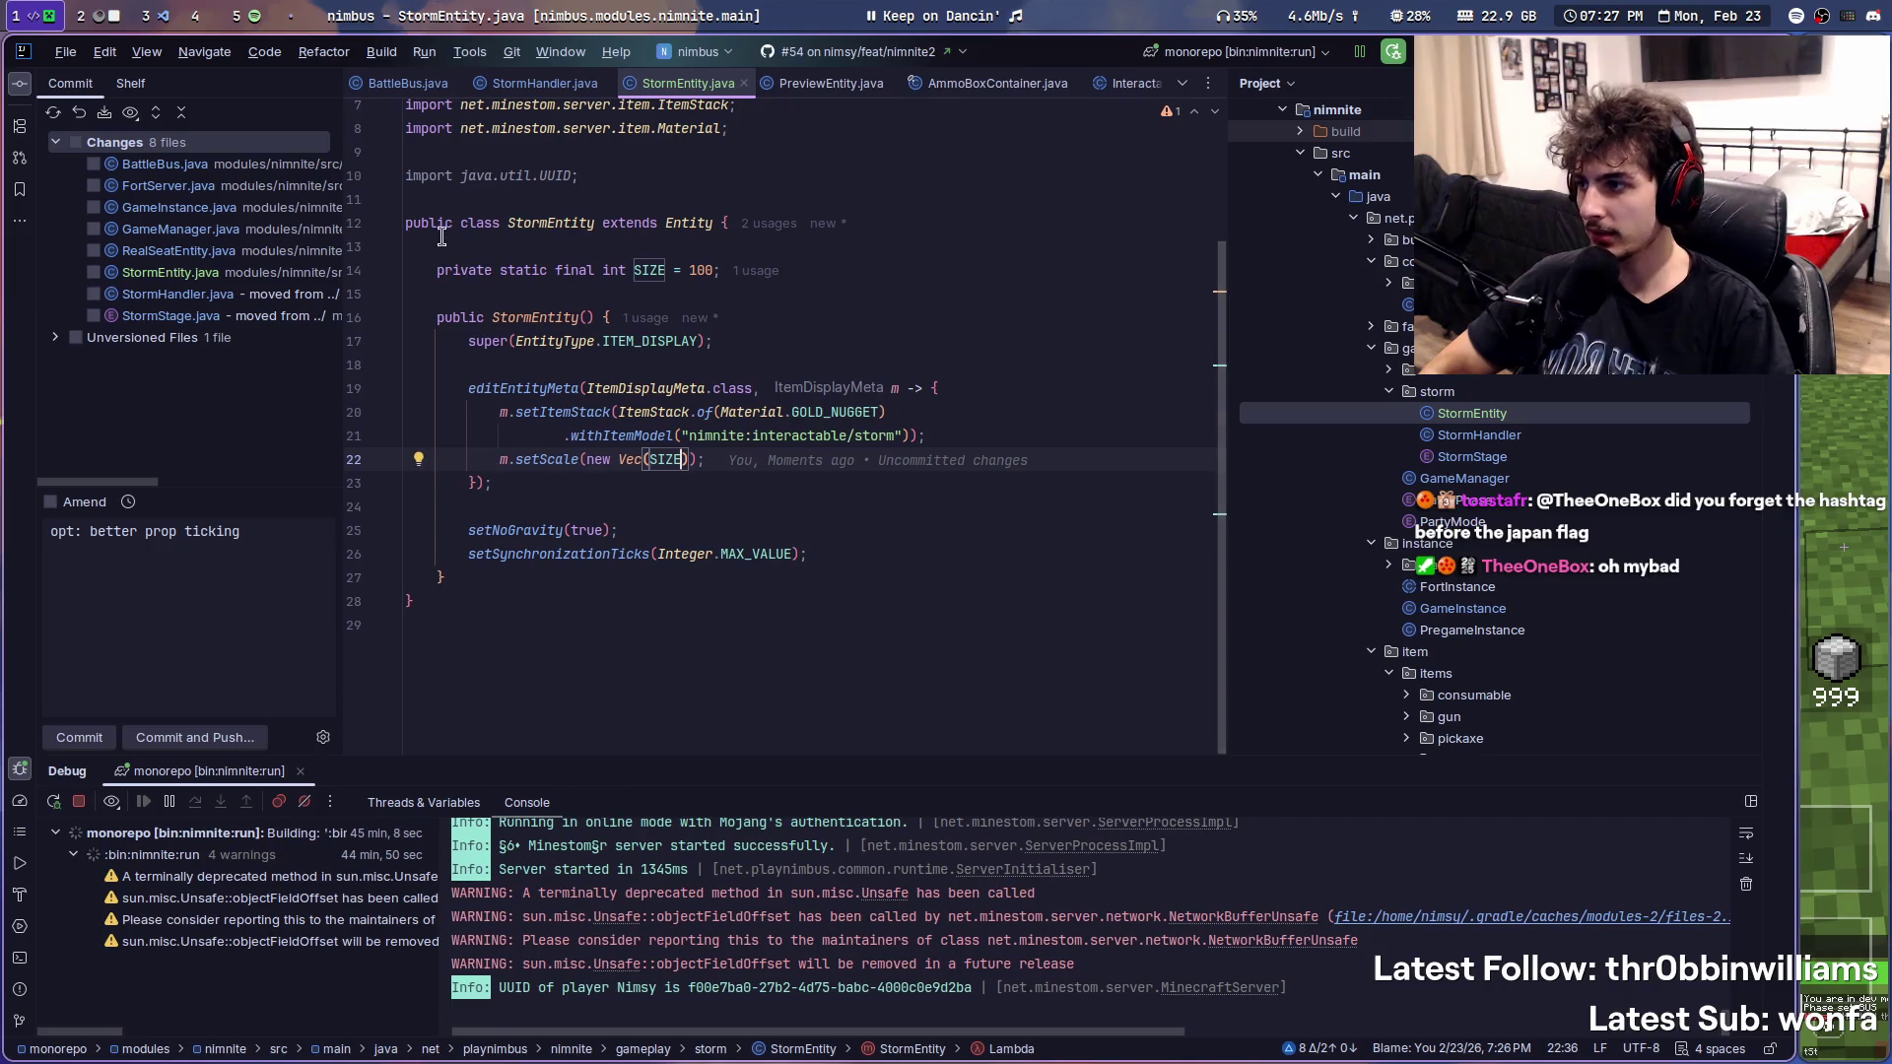
scroll(439, 237, up, 2)
- Delete the unused java.util.UUID import and bring up TestCommand's commented-out executor code
click(999, 334)
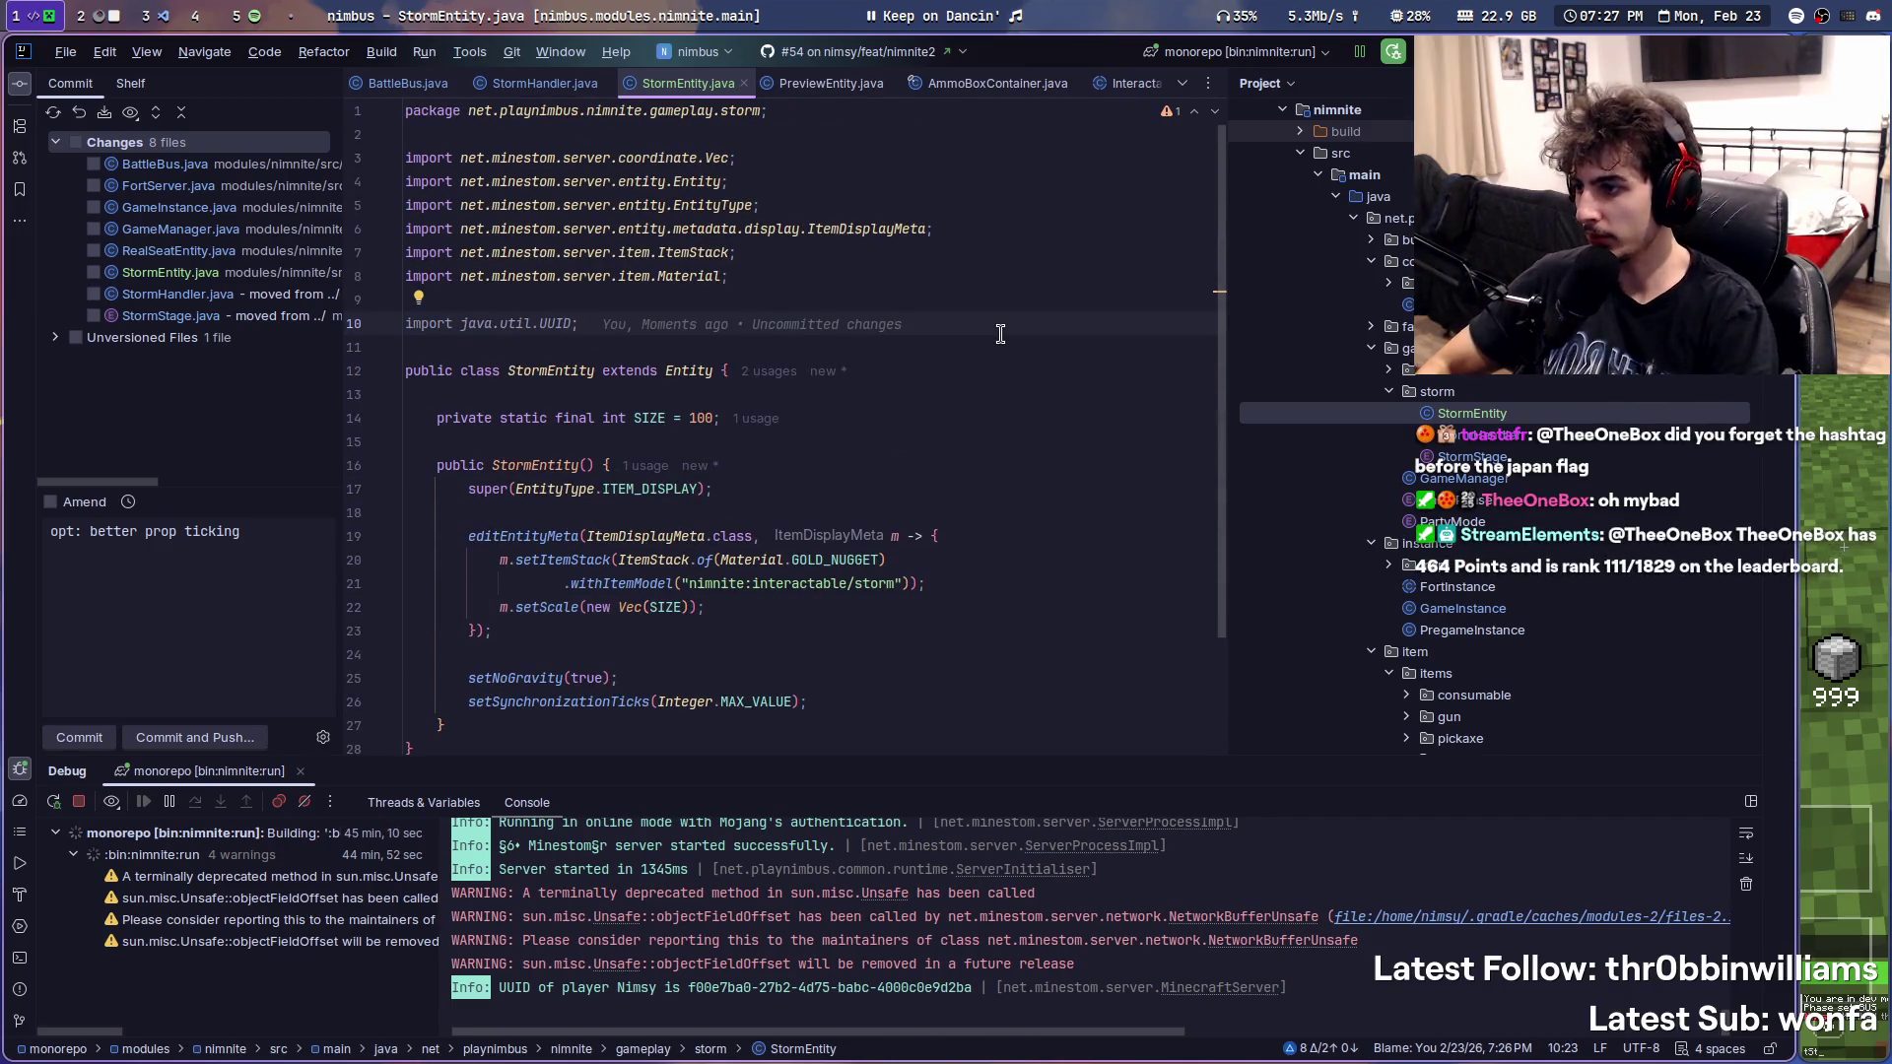
key(ctrl+y)
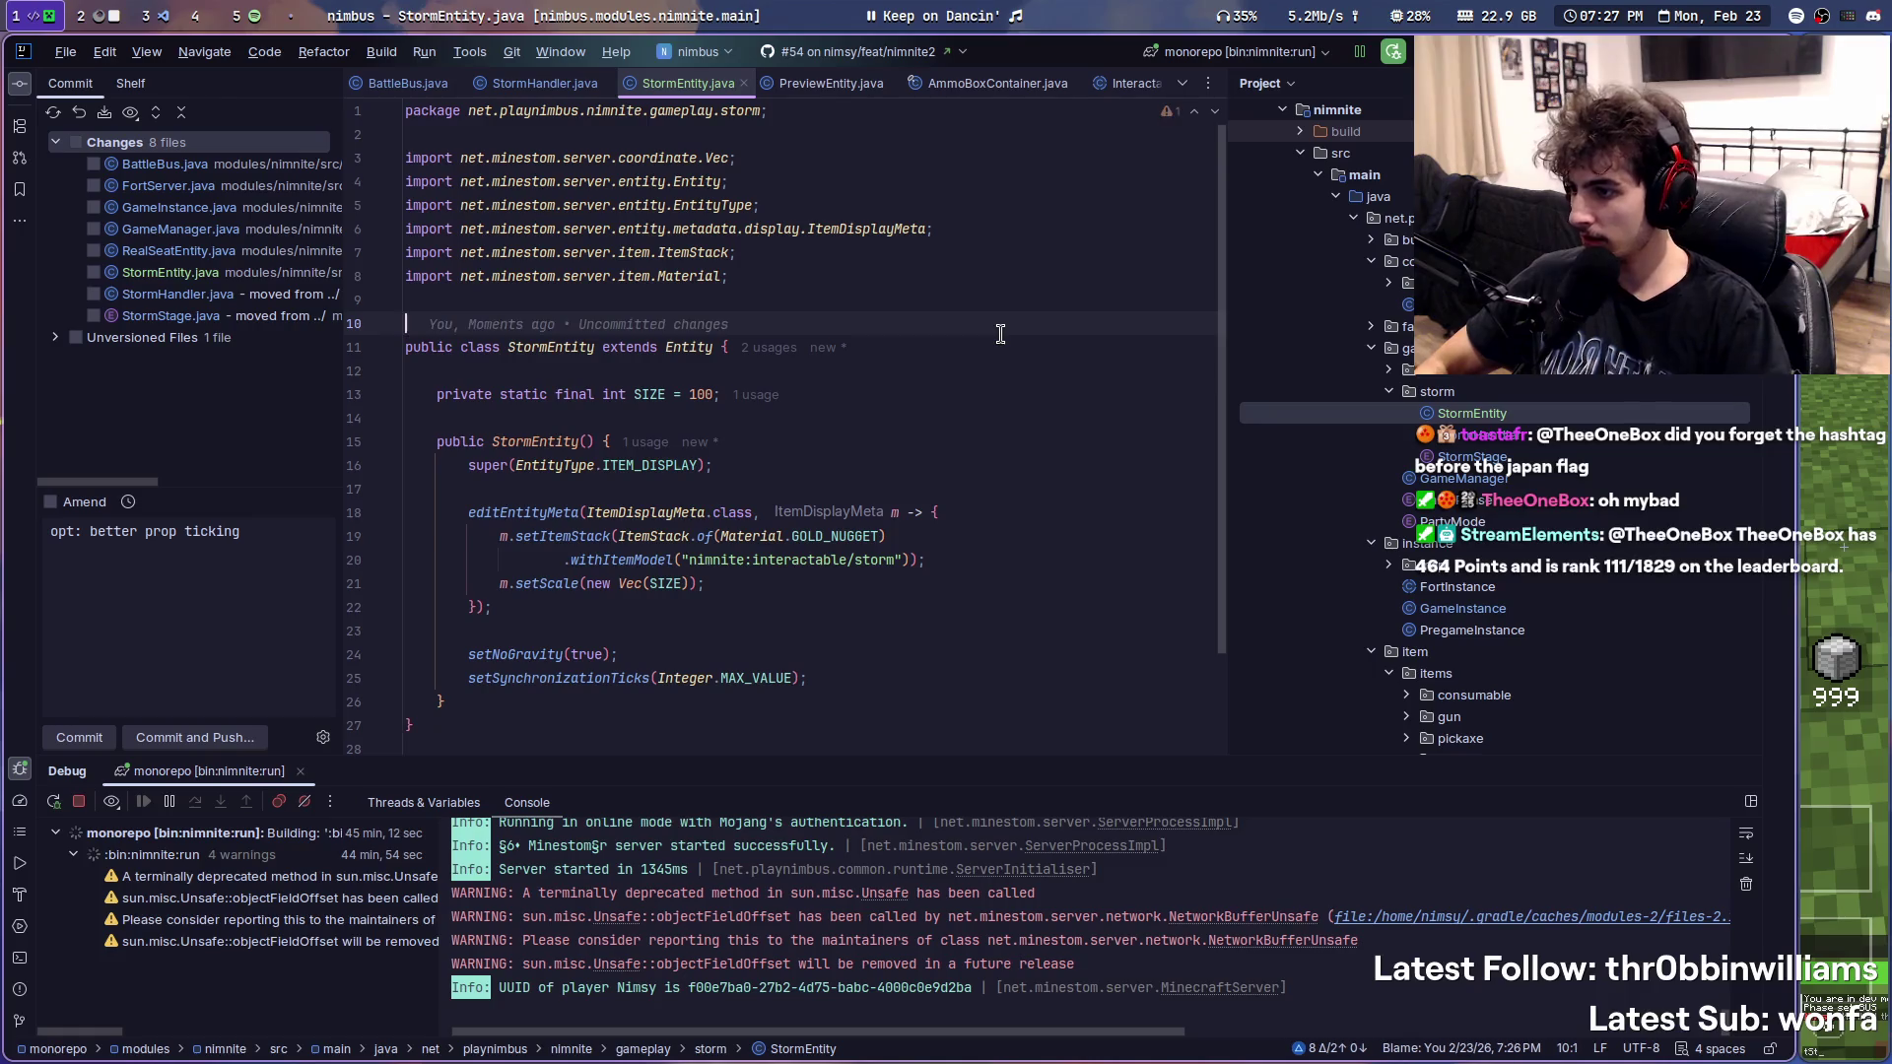
scroll(1001, 393, down, 2)
click(933, 483)
scroll(1531, 398, up, 3)
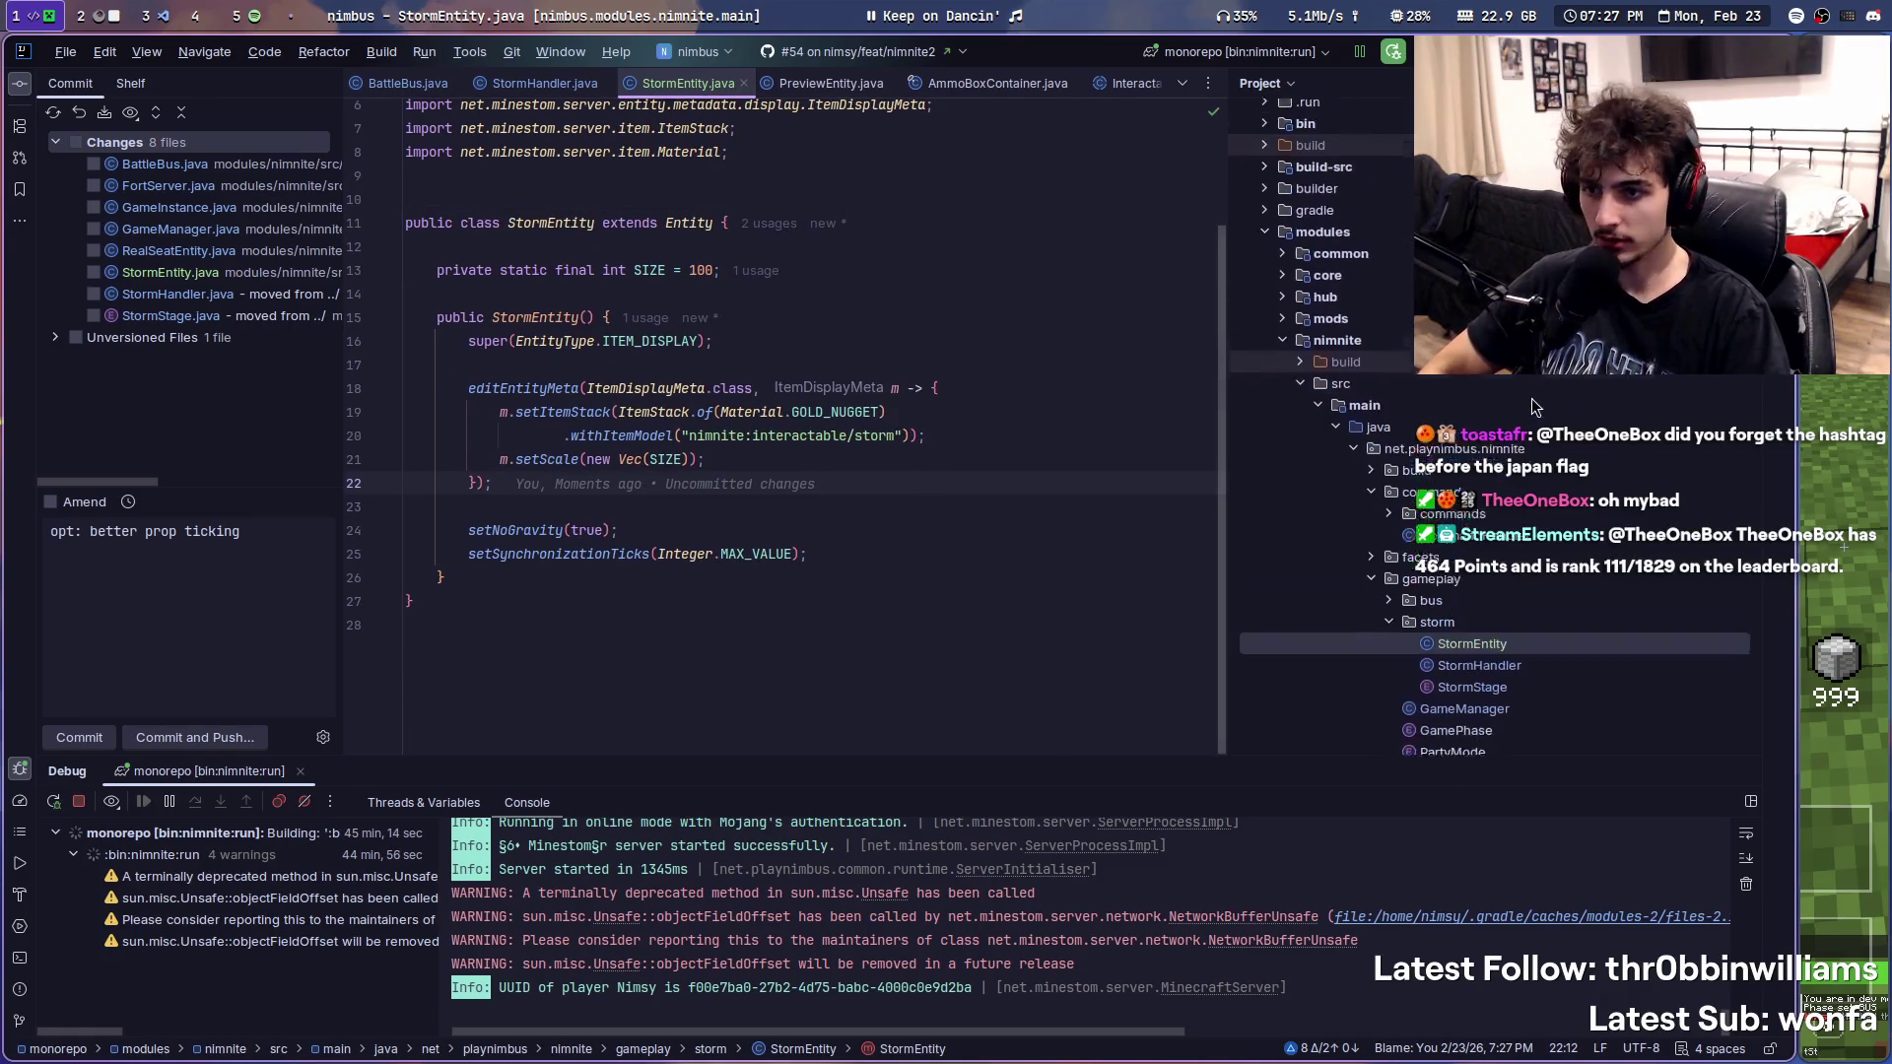
click(1389, 497)
scroll(1482, 592, down, 2)
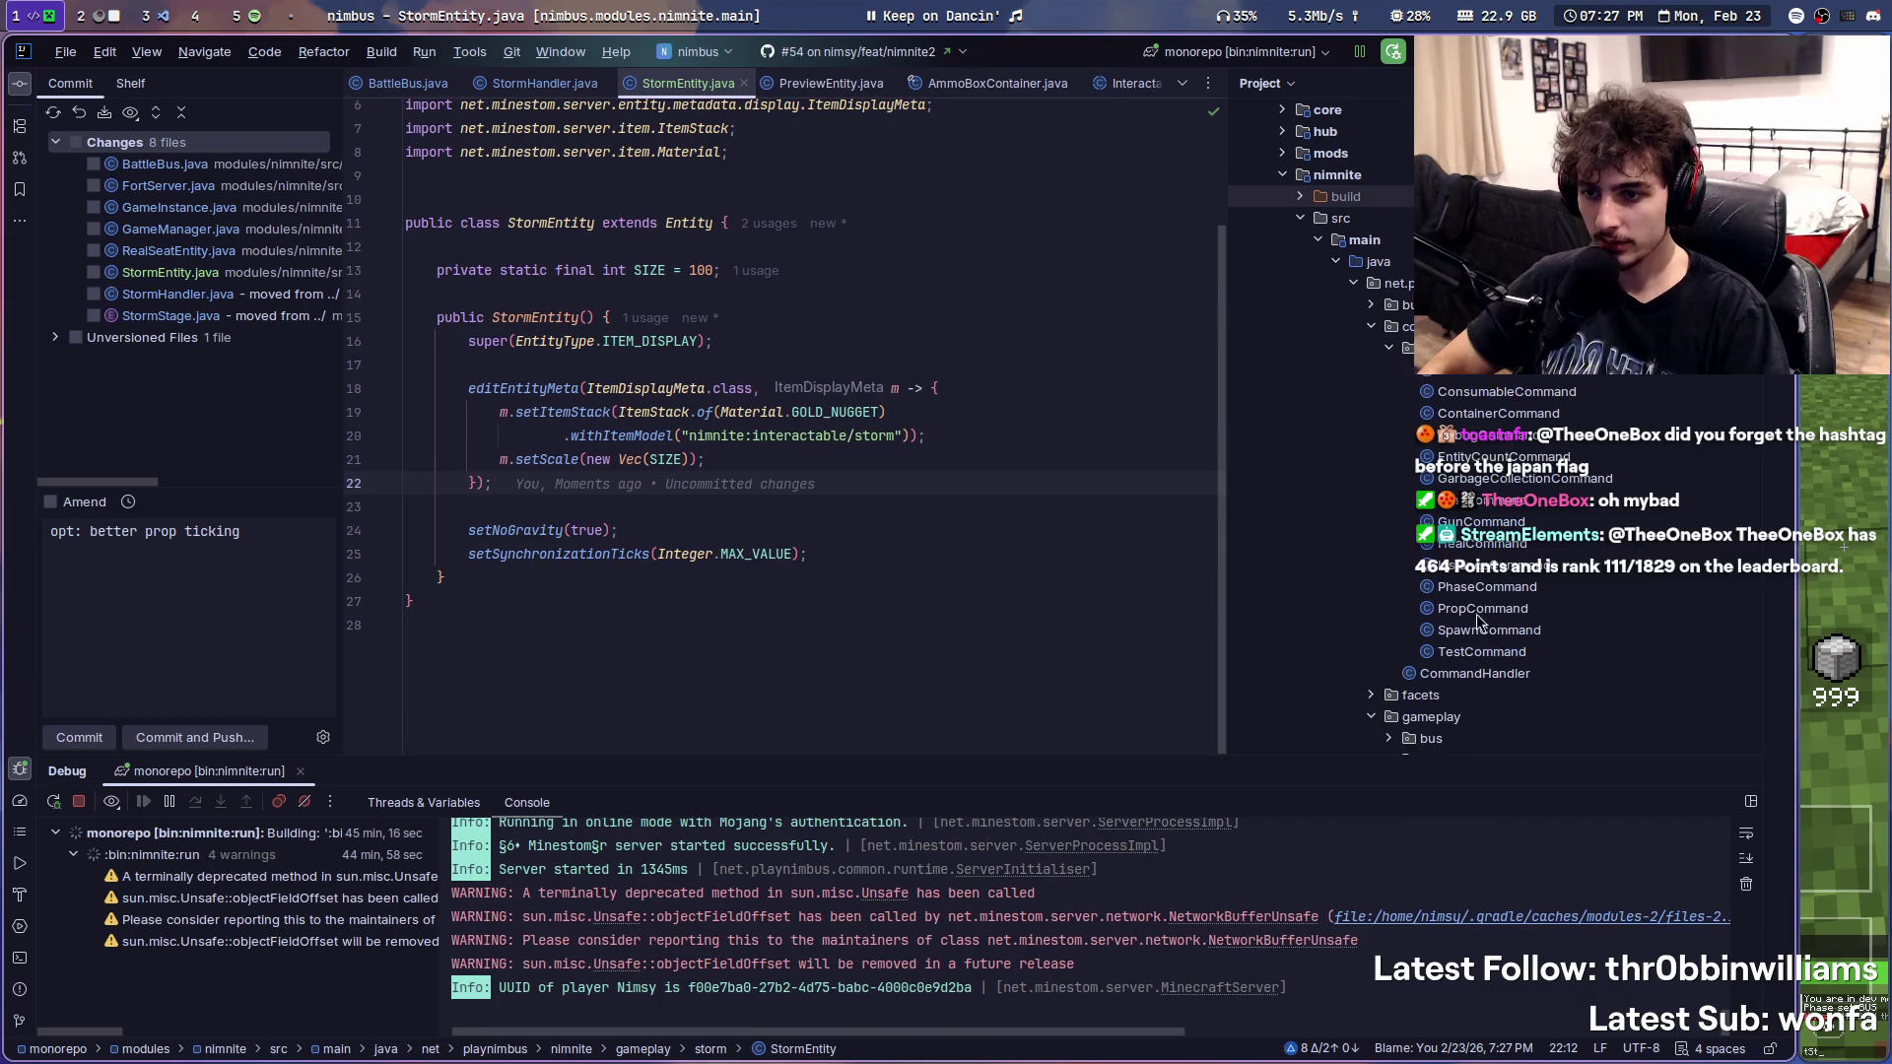
double_click(1478, 652)
scroll(665, 369, down, 3)
click(606, 353)
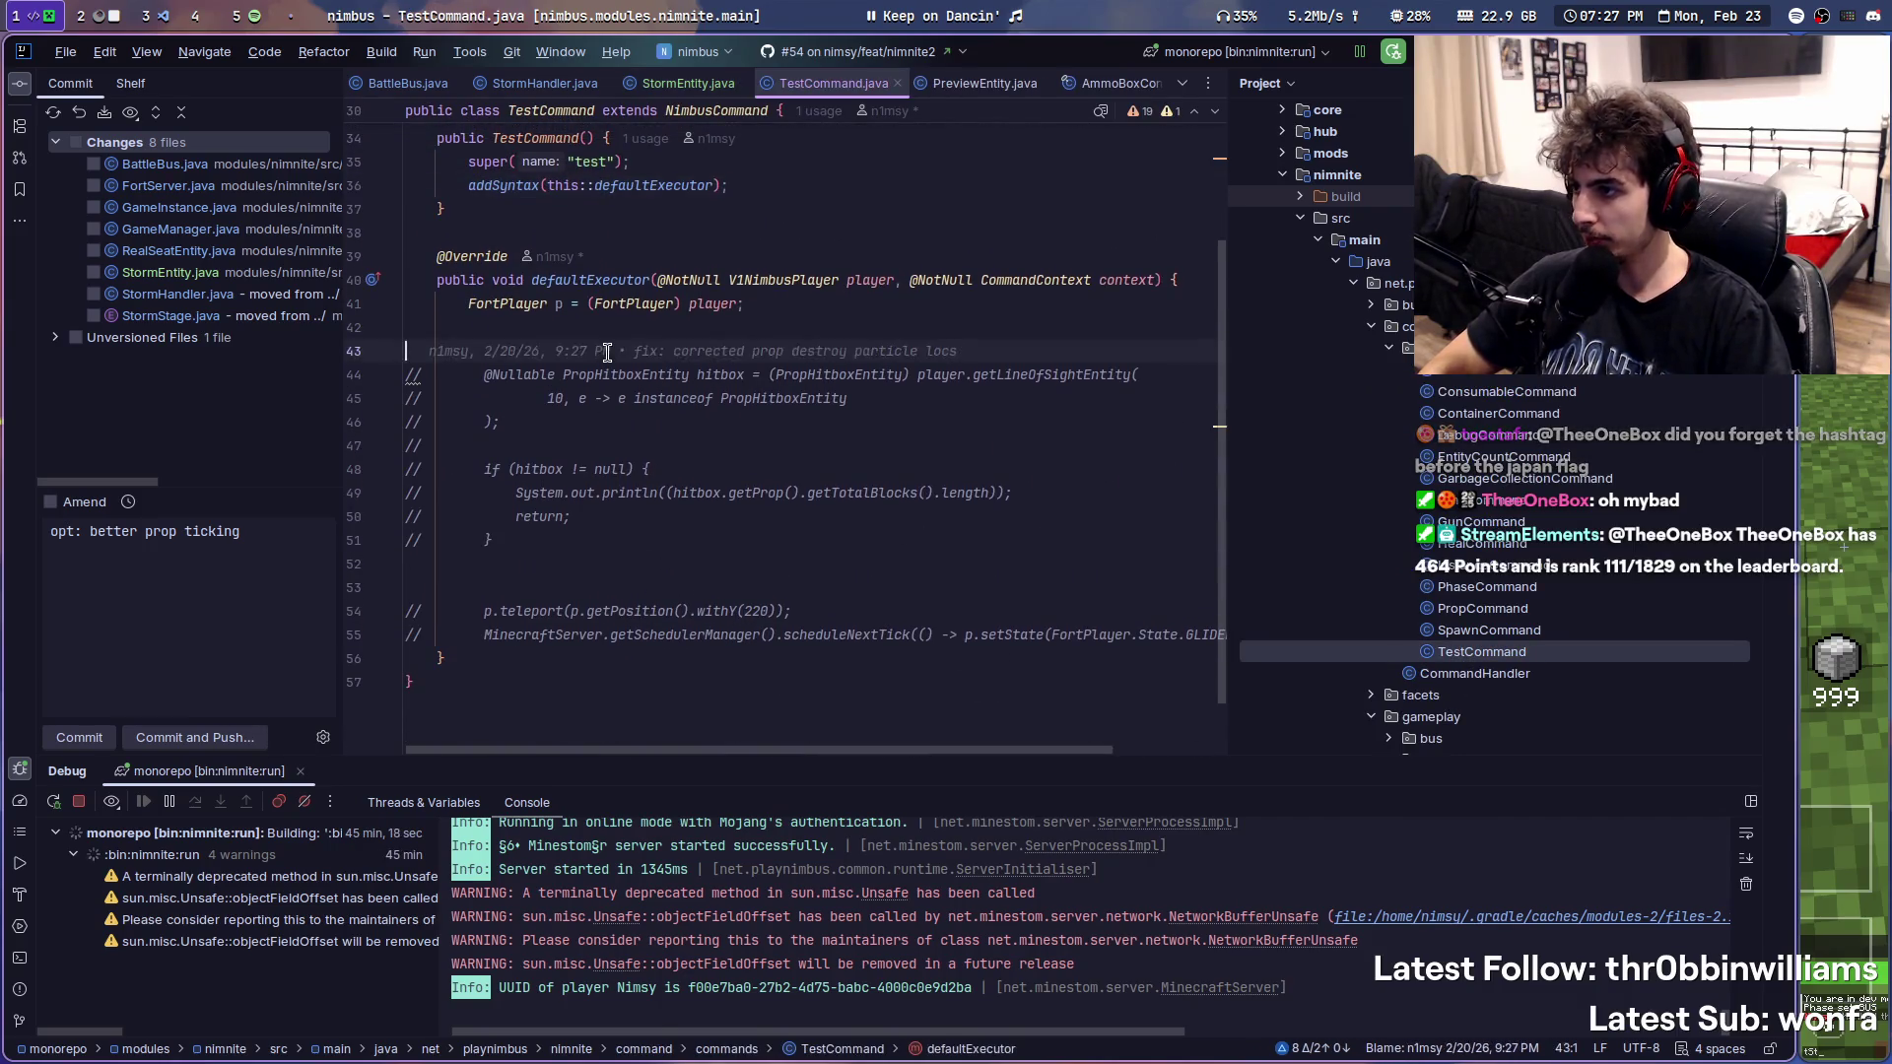
- Create a StormEntity in defaultExecutor, set its instance to the player's instance and position, and rerun the server
key(Return)
key(Return)
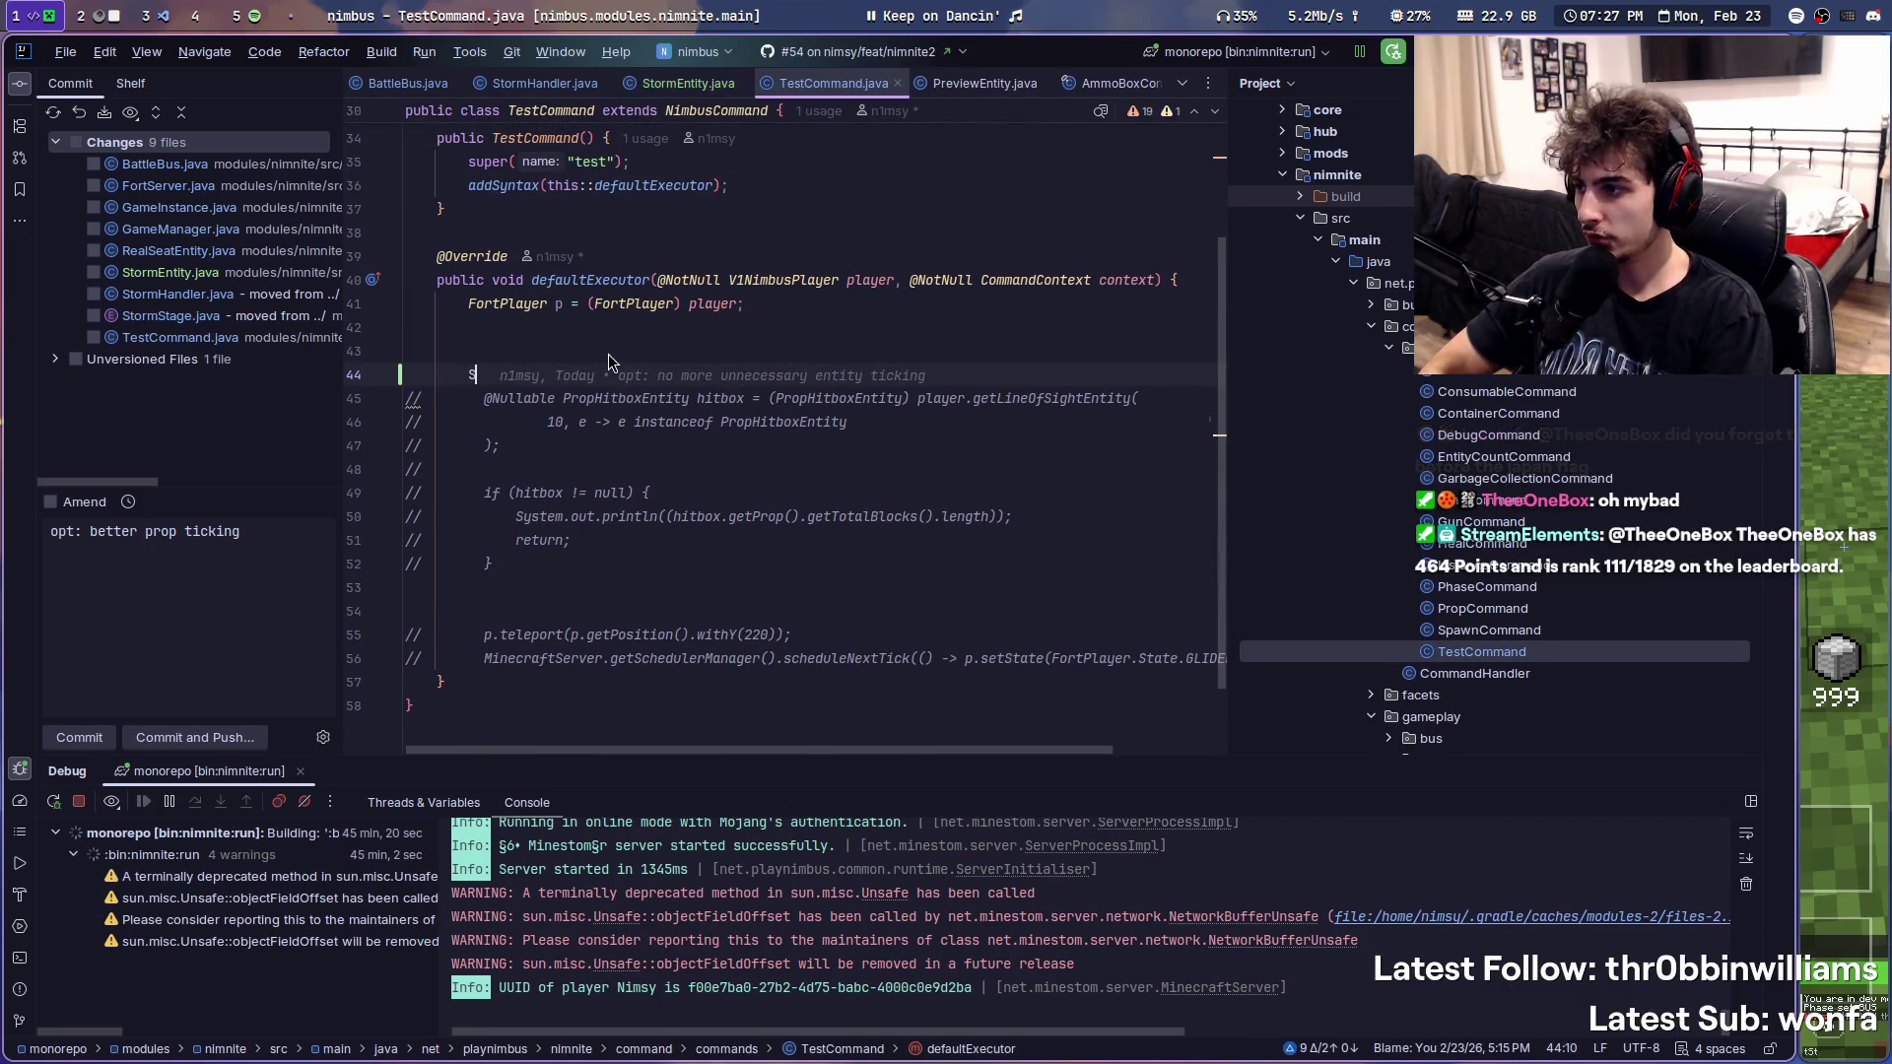
text(StormEntity ent = new StormEntity();)
key(Return)
text(storm)
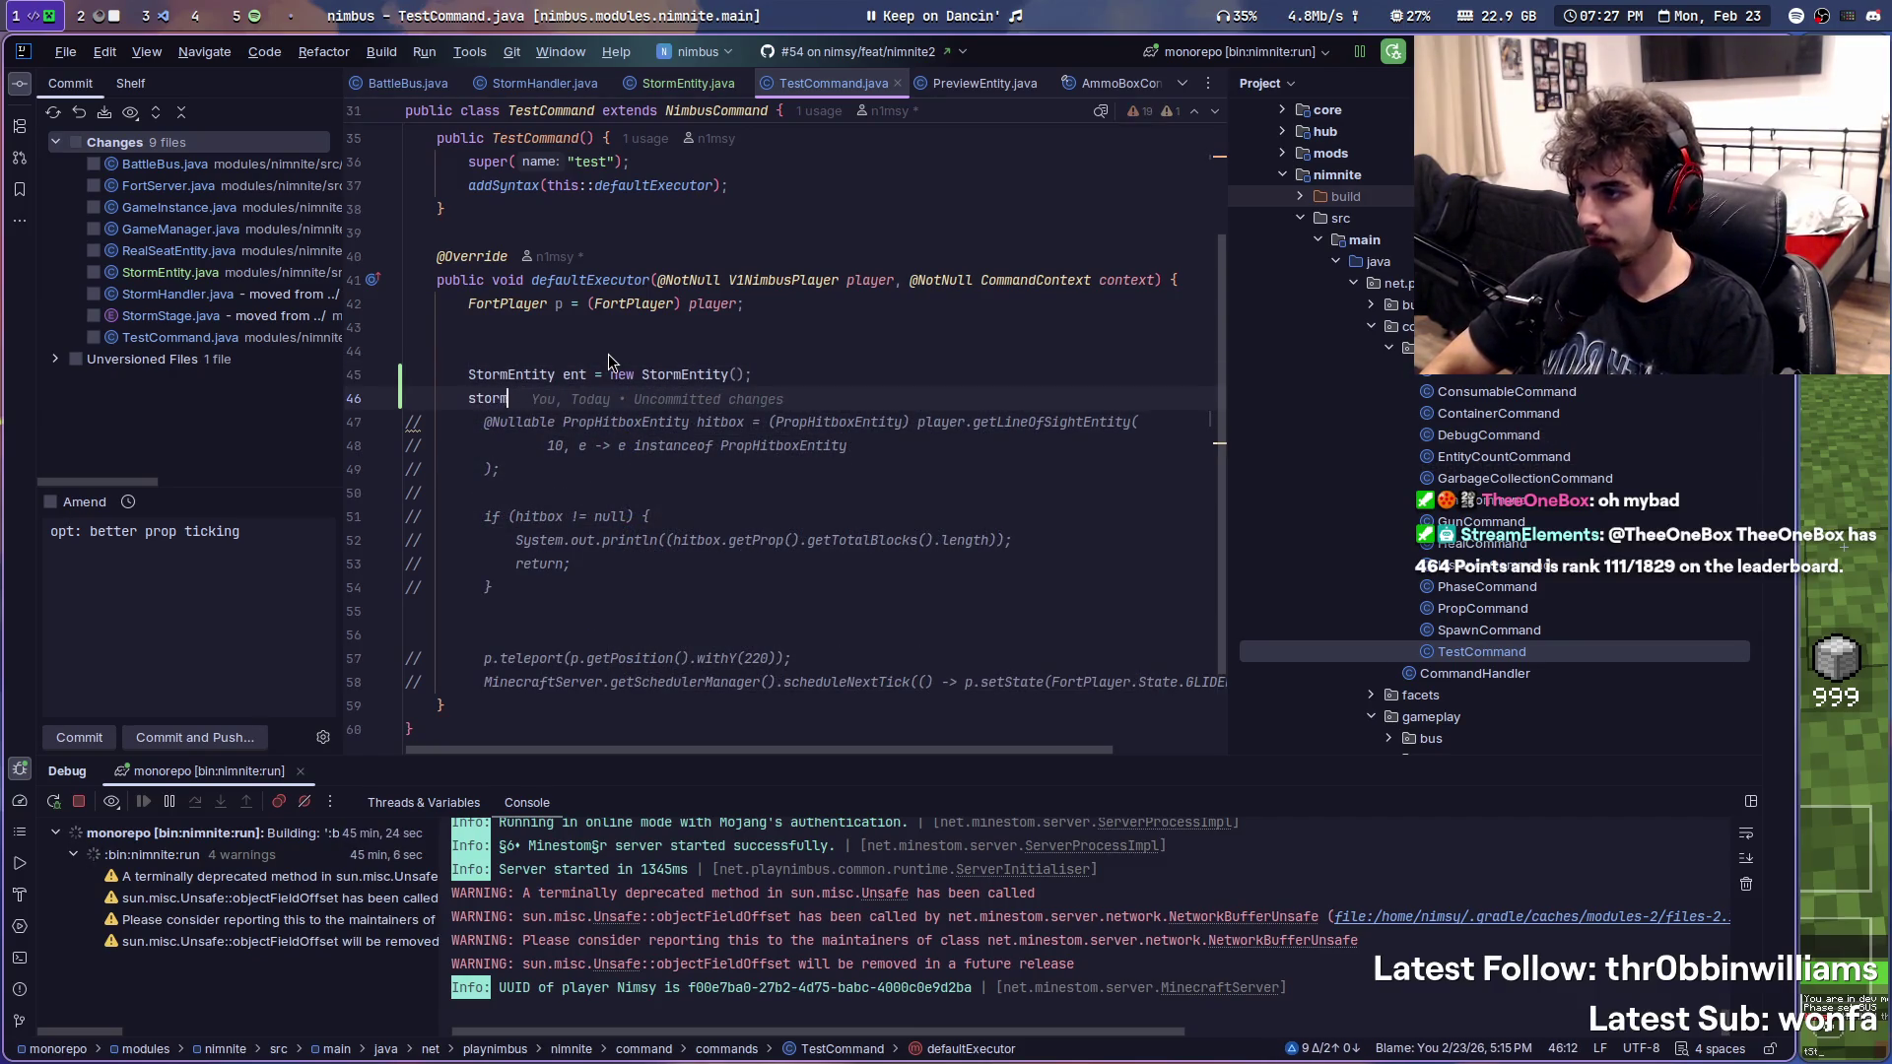
key(BackSpace)
key(BackSpace)
key(BackSpace)
text(ent.setI)
key(Return)
text(p.getI)
key(Return)
text(, p.getP)
key(Return)
text());)
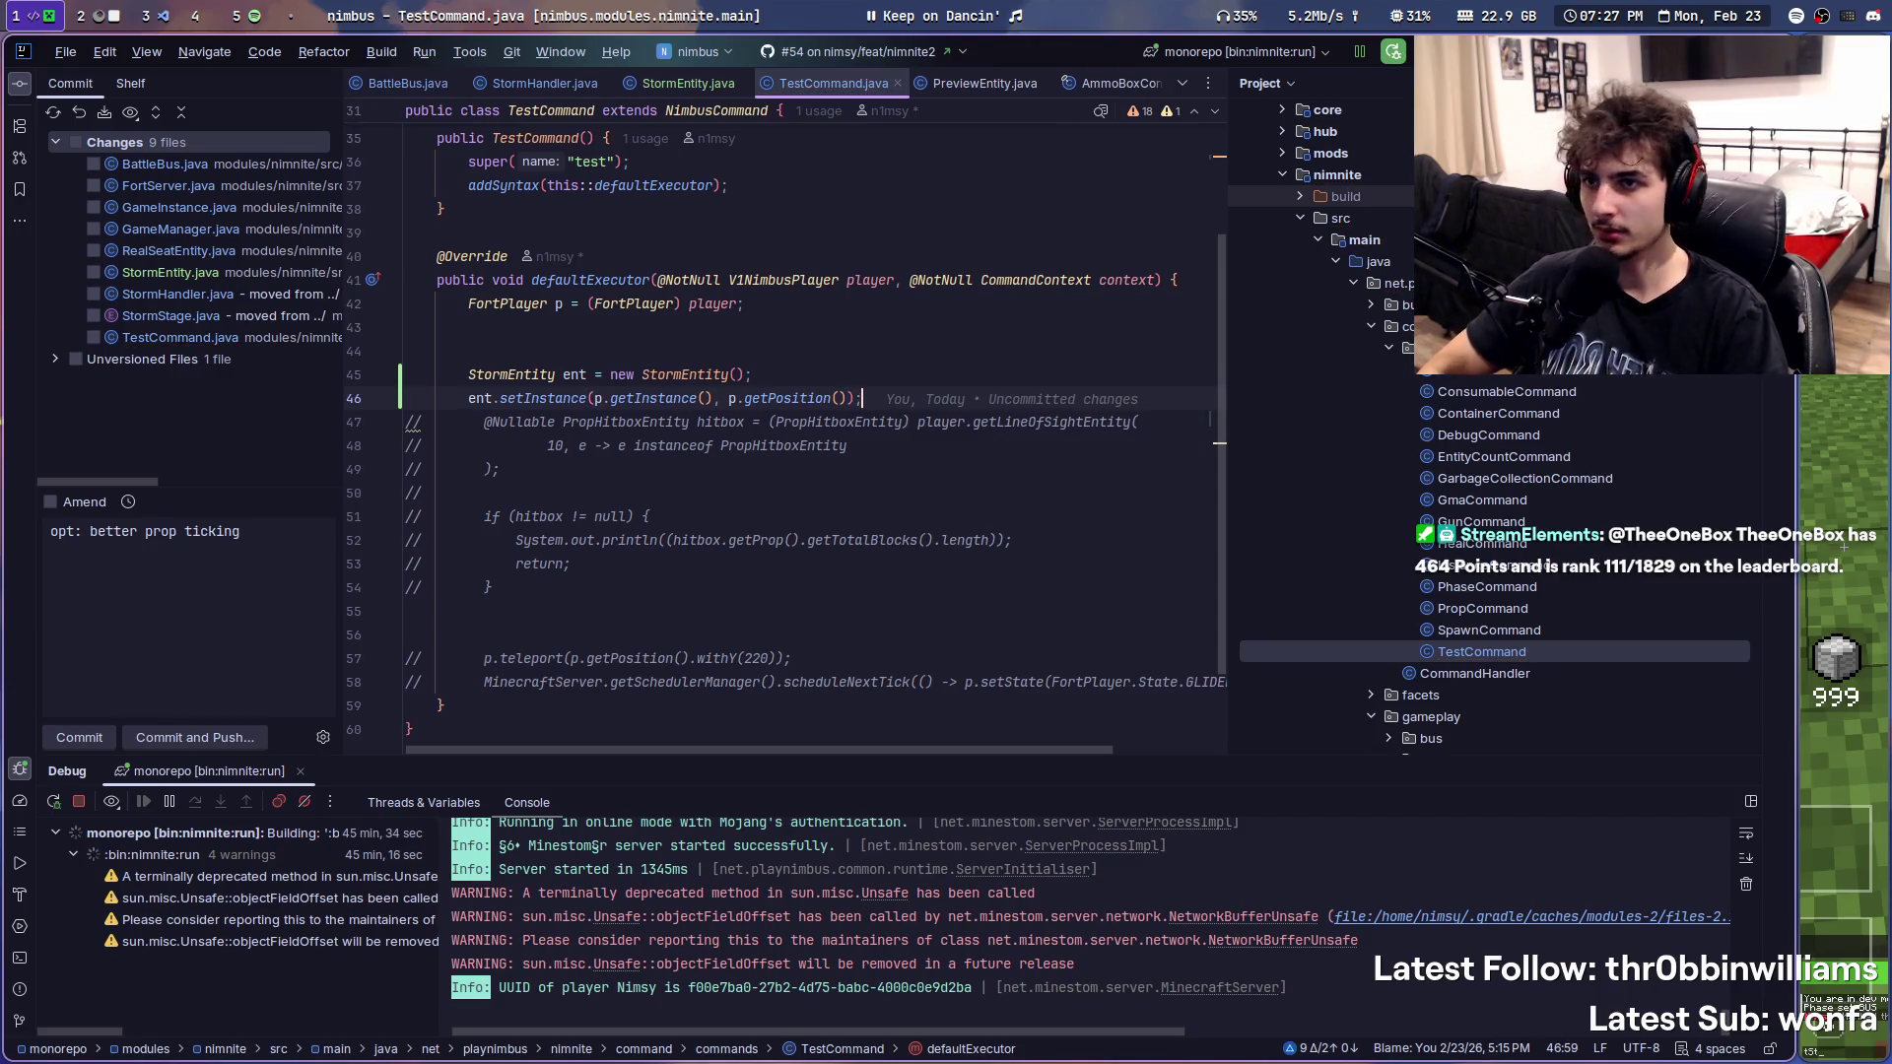
key(shift+F9)
key(super+f)
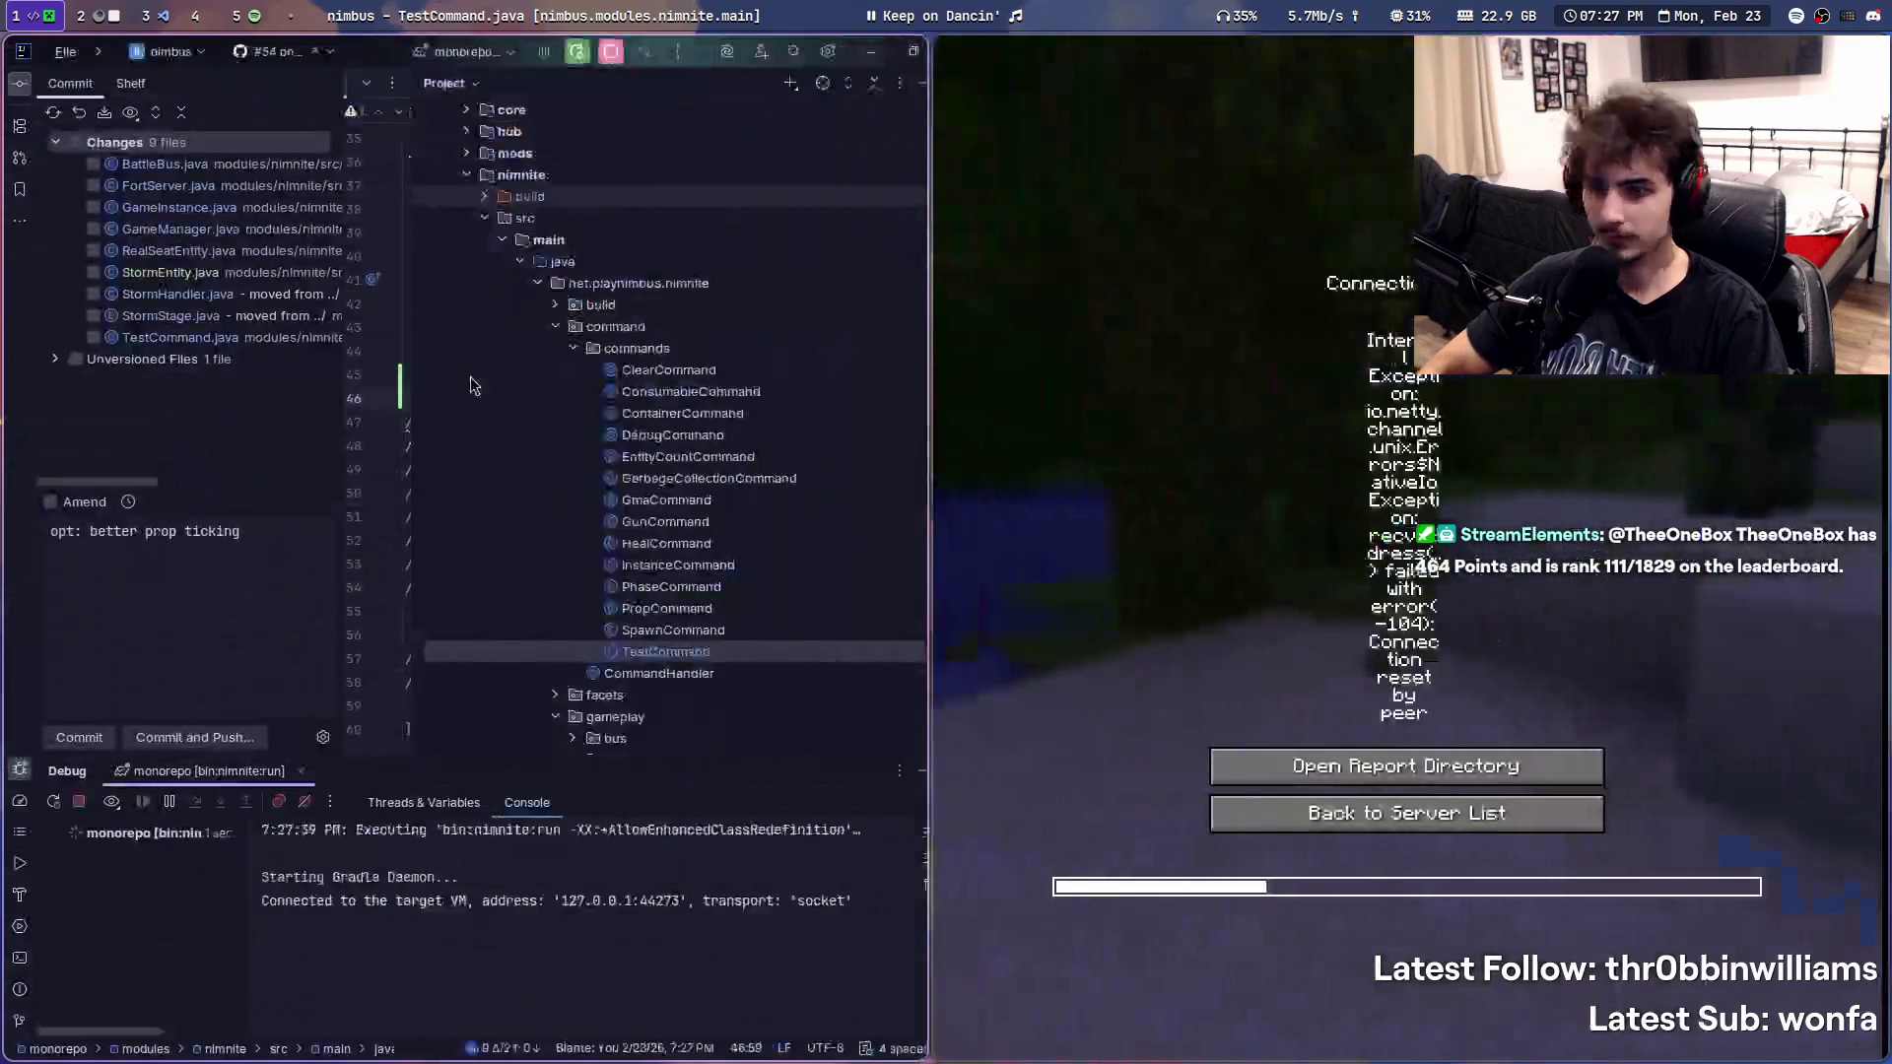
- Commit the changed files with 'fix: dev mode null instance battle bus particle' and return to the server list
click(192, 561)
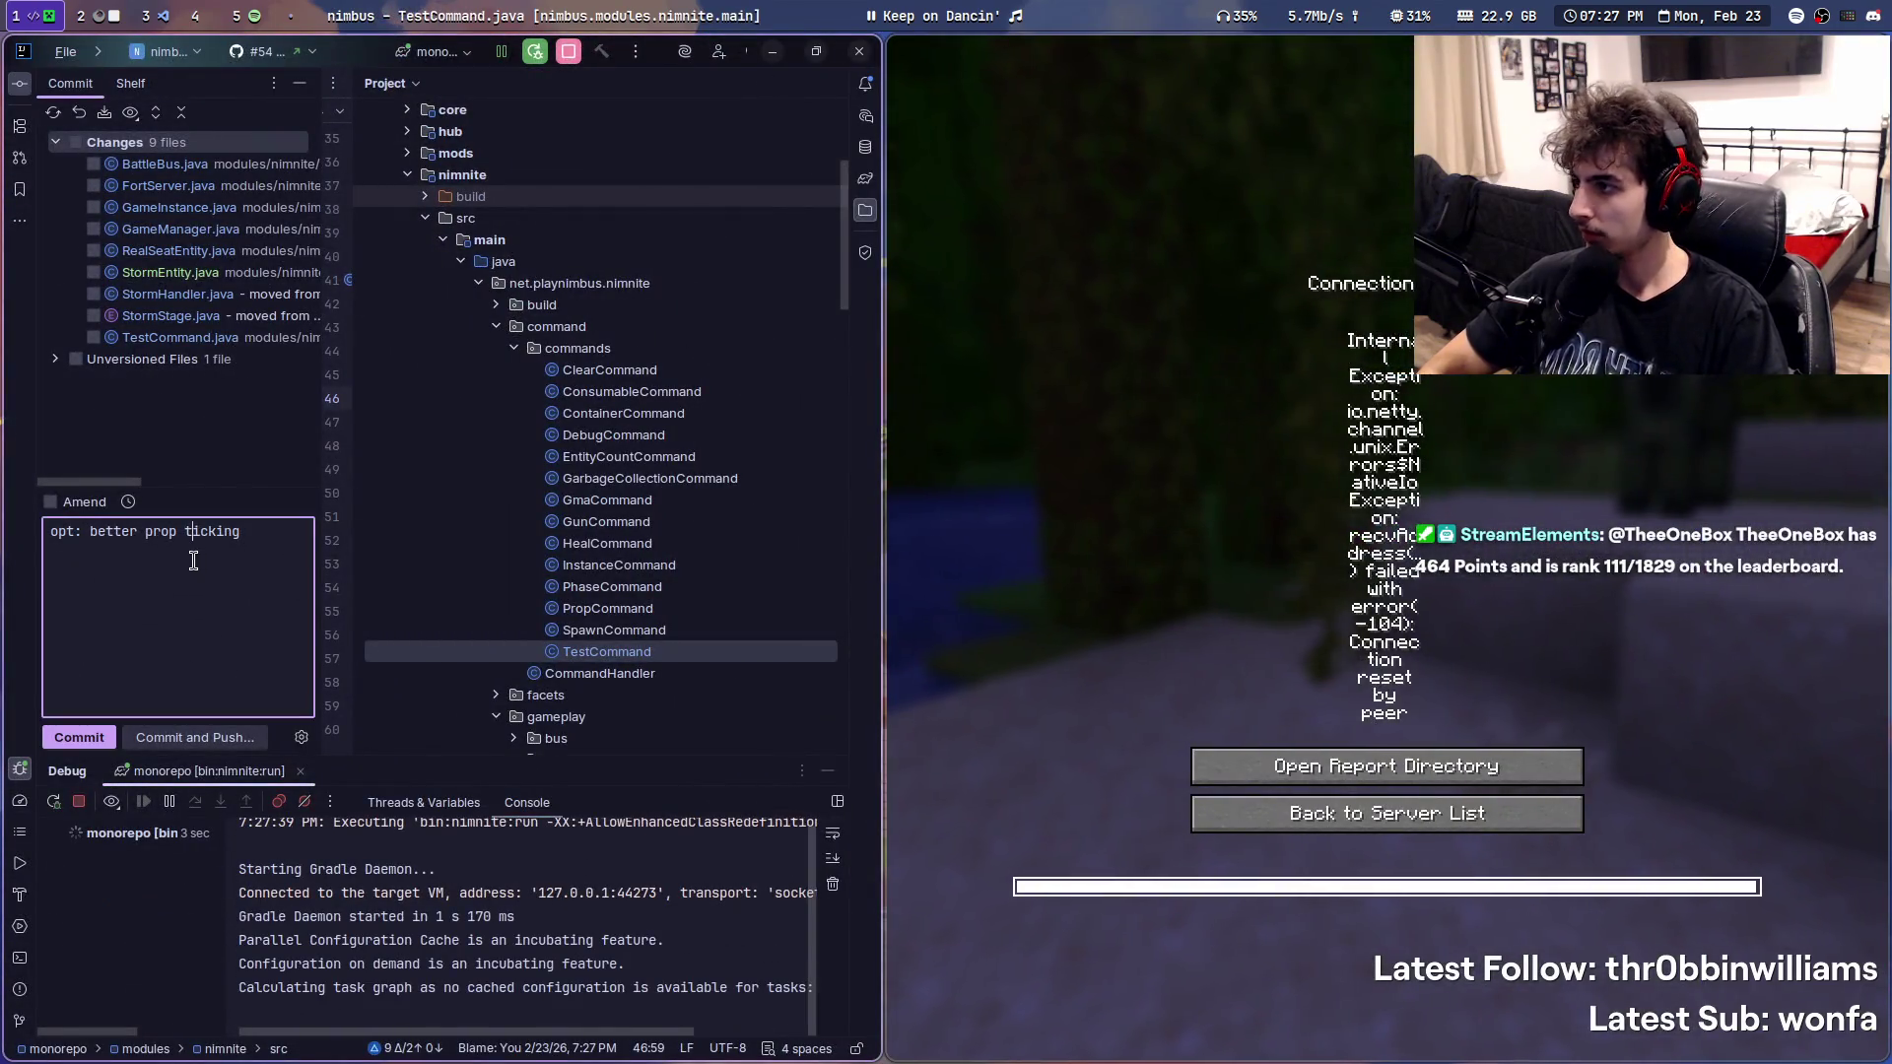
key(ctrl+a)
text(f)
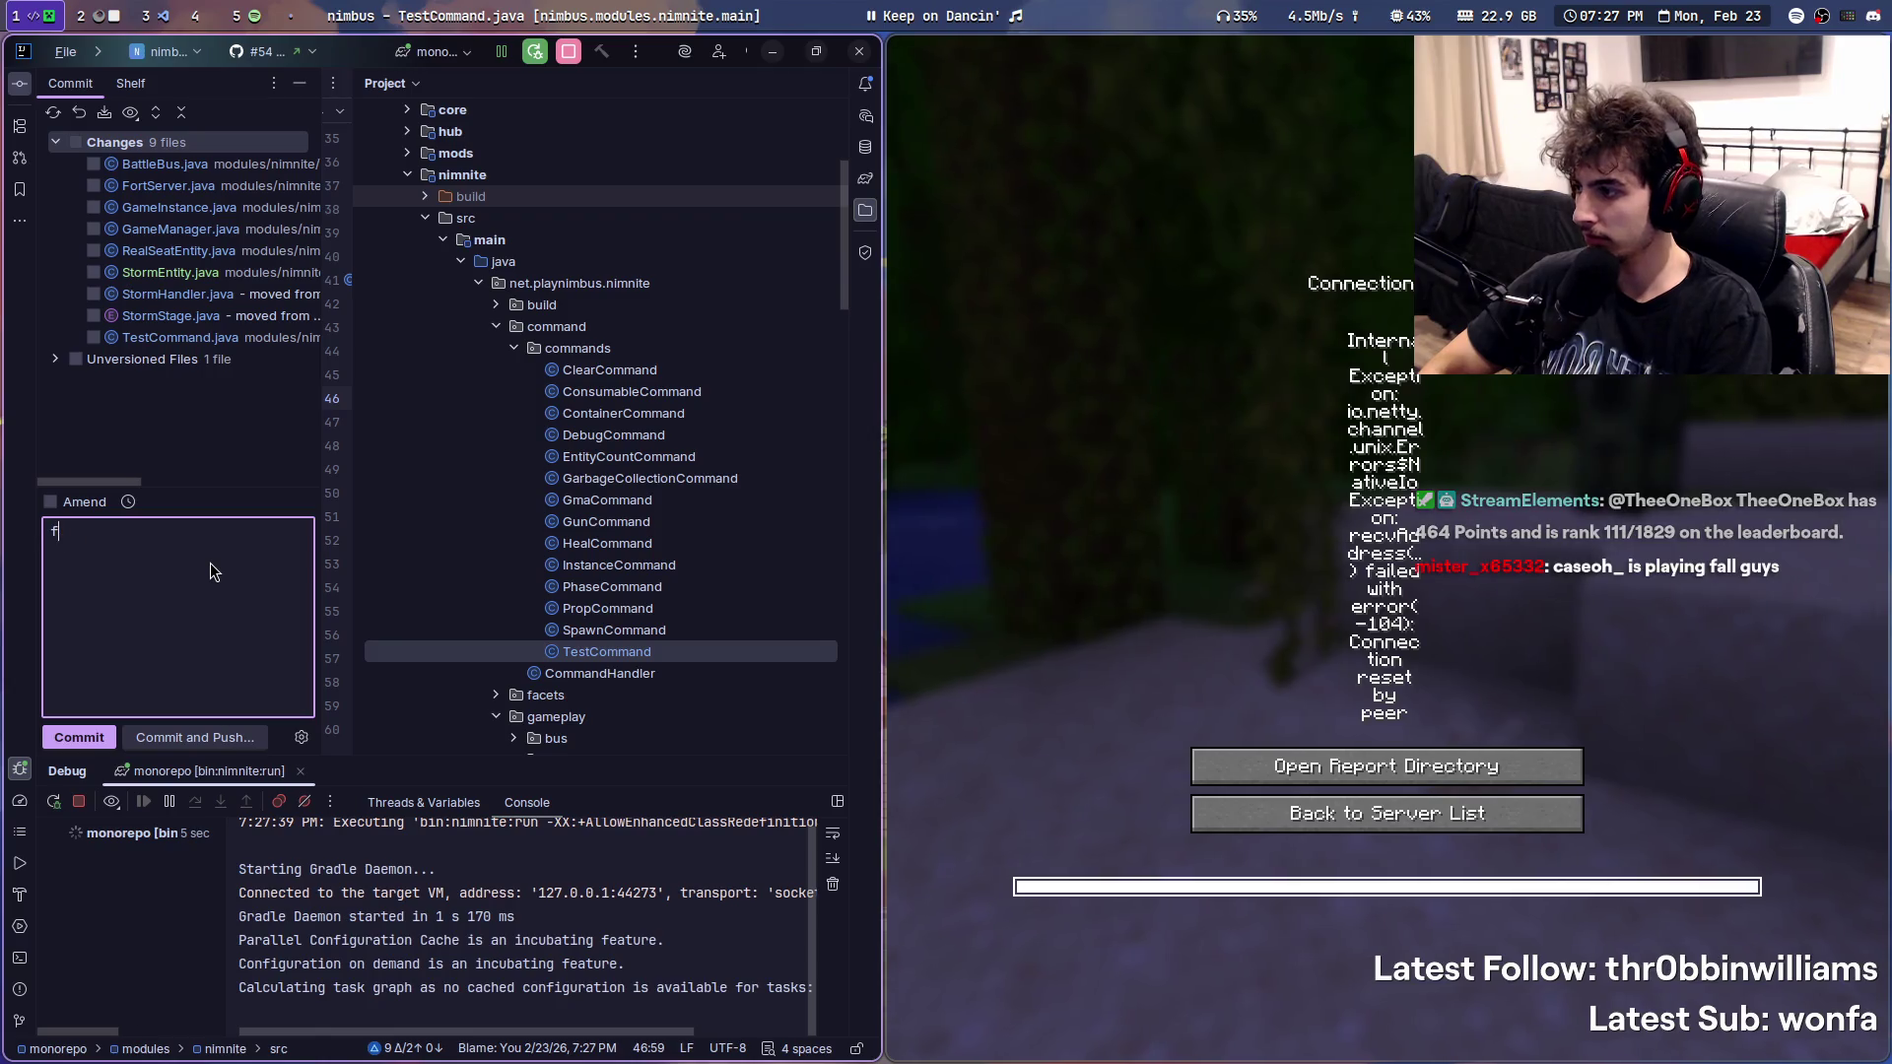
text(ix: )
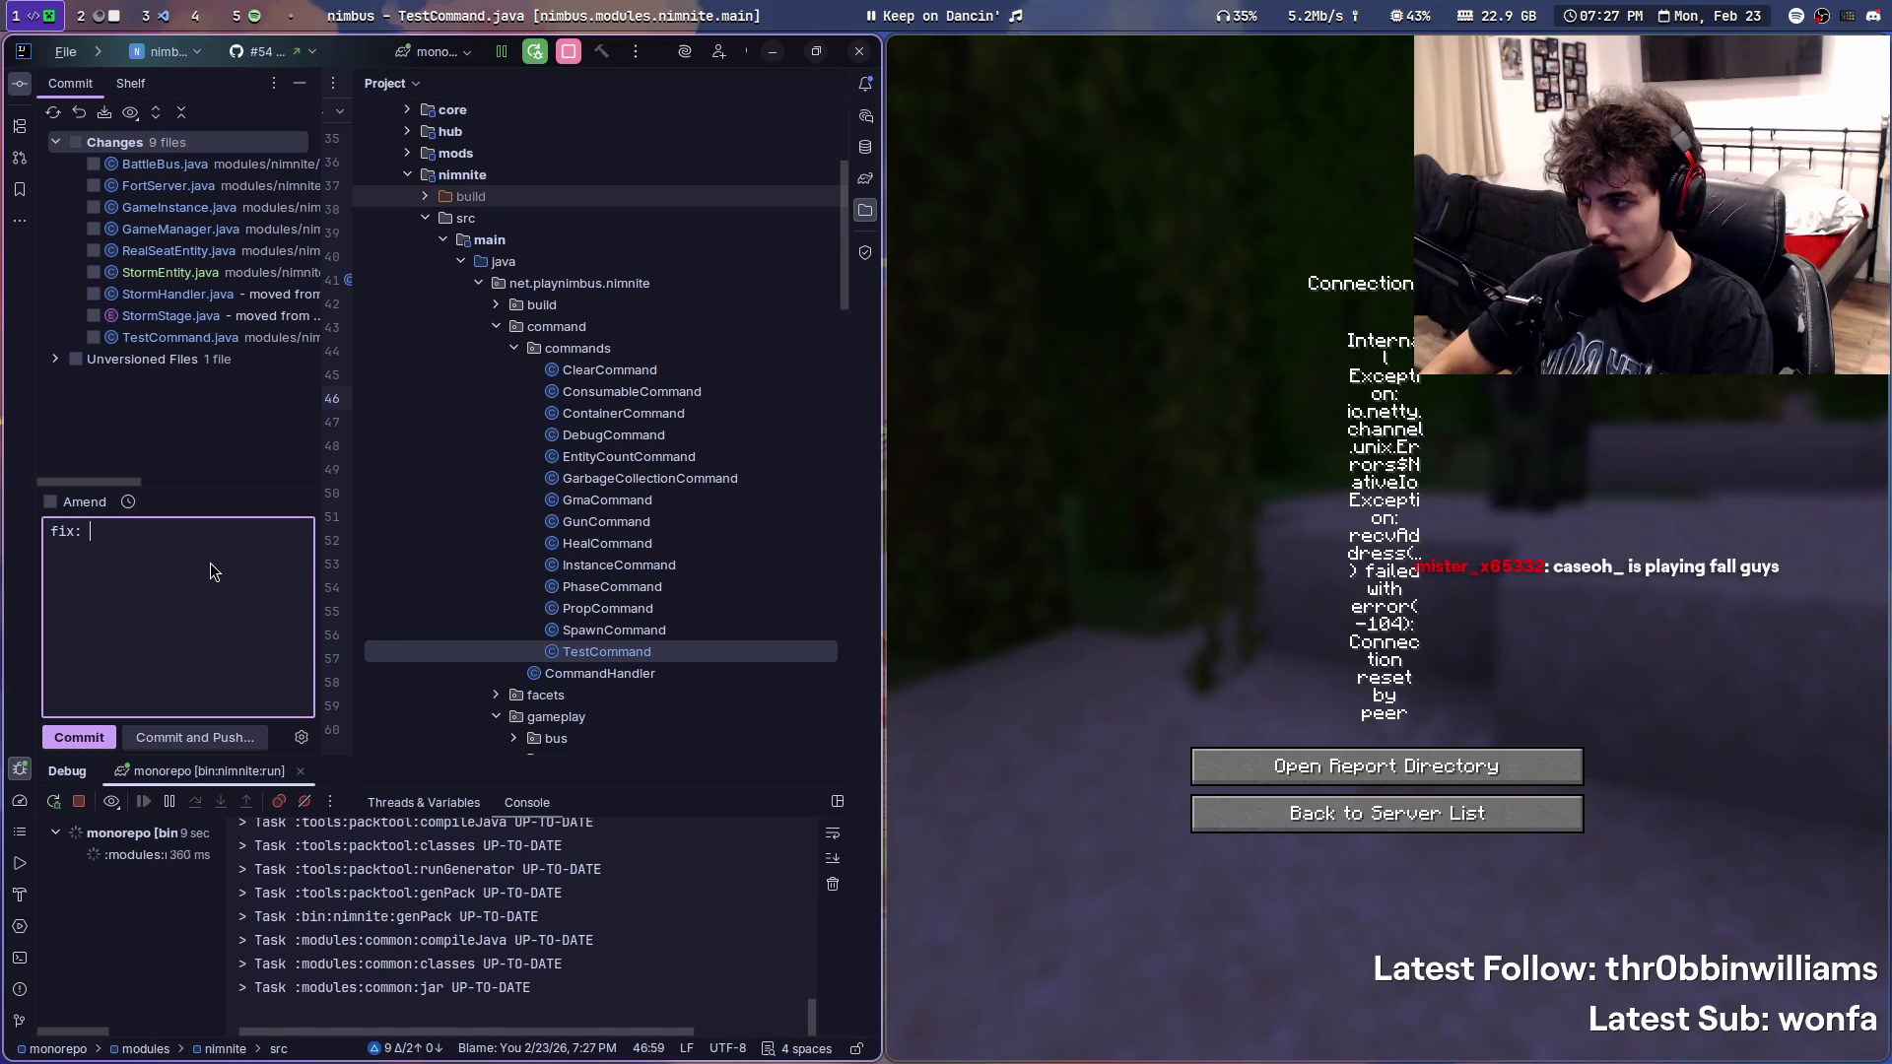
text(dev mode )
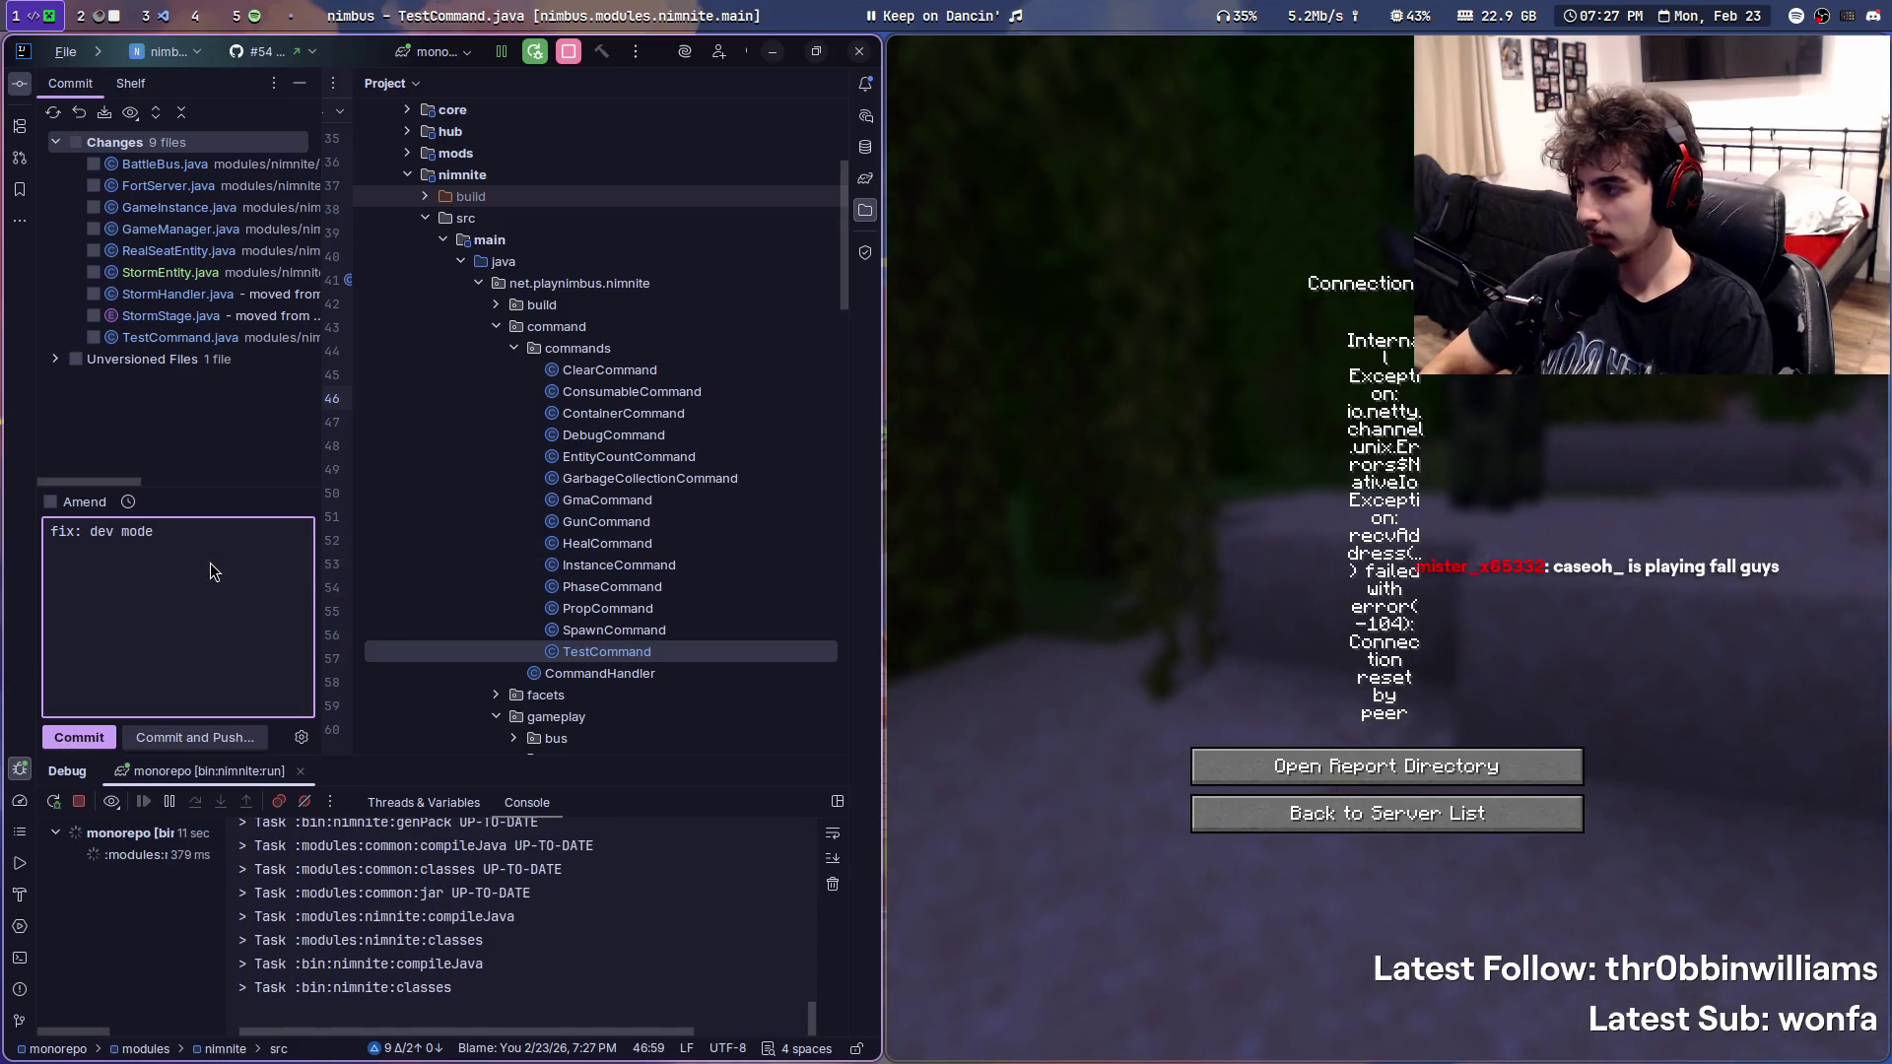
text(null instance ba)
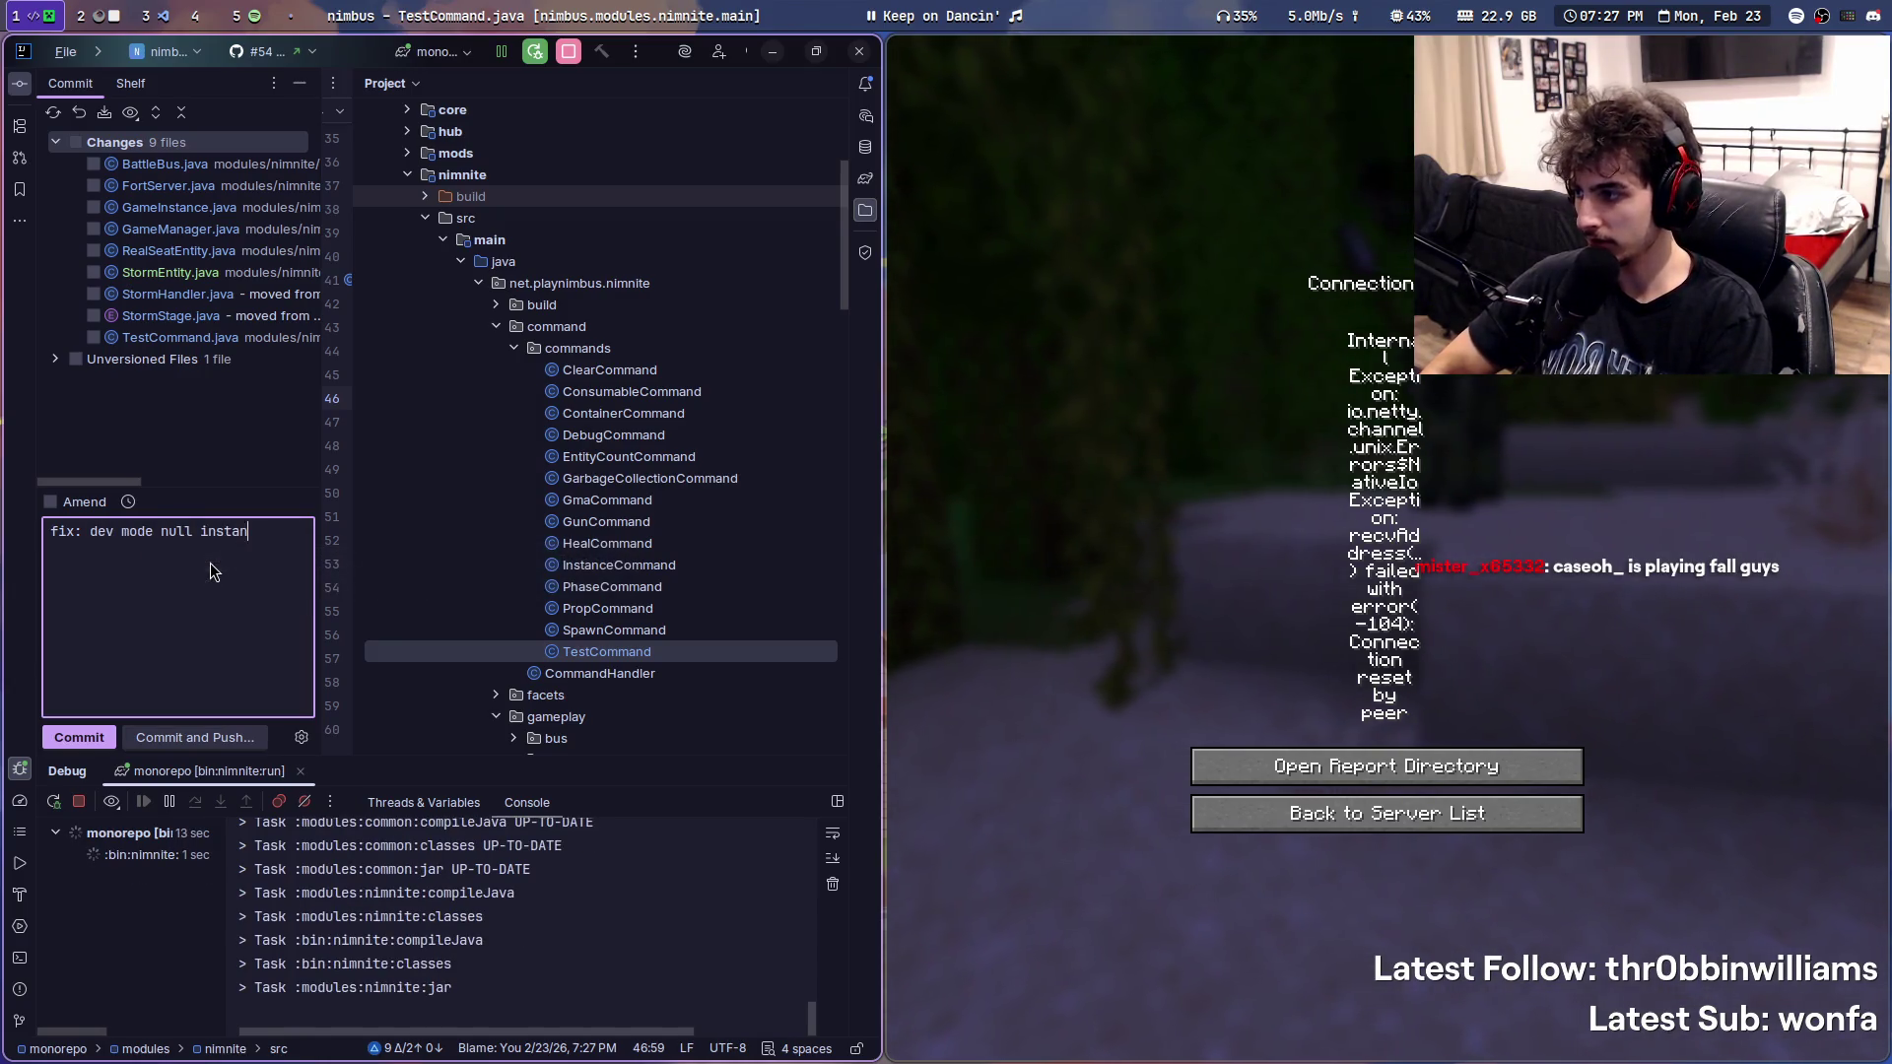
text(ttle bus )
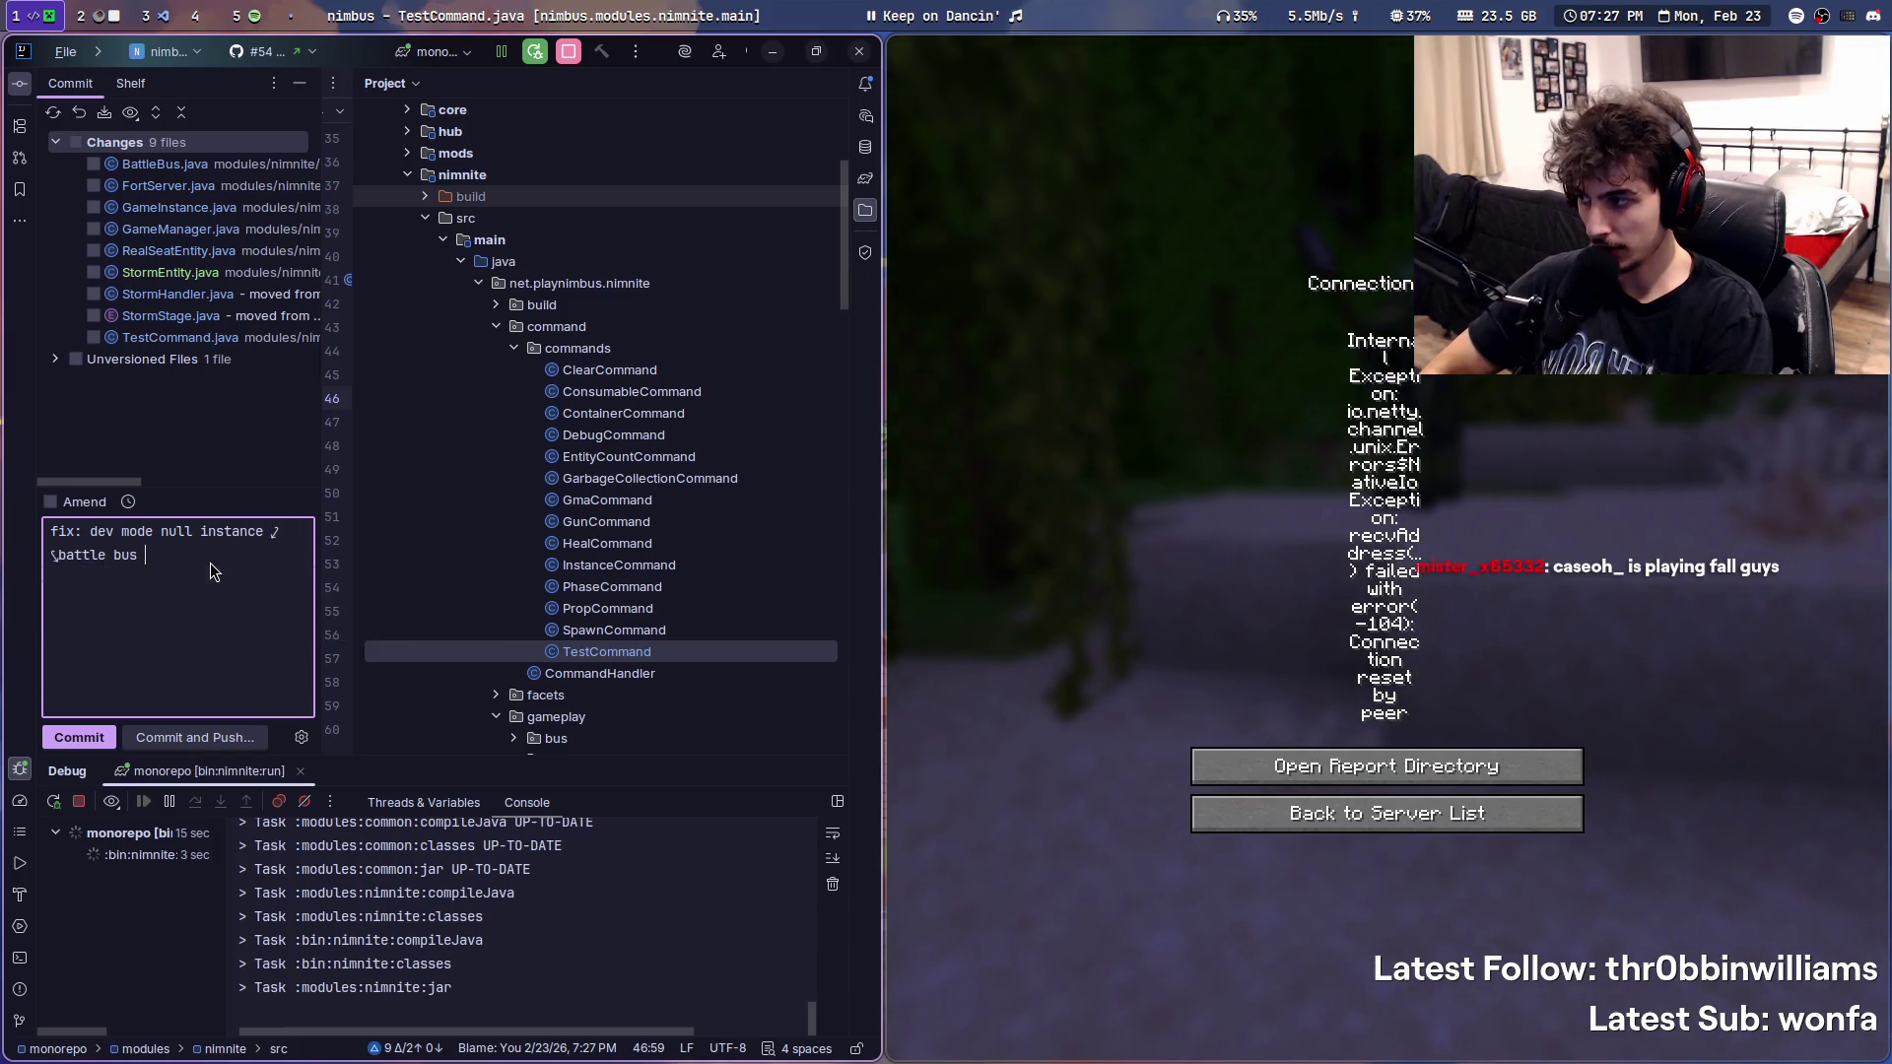
text(particle)
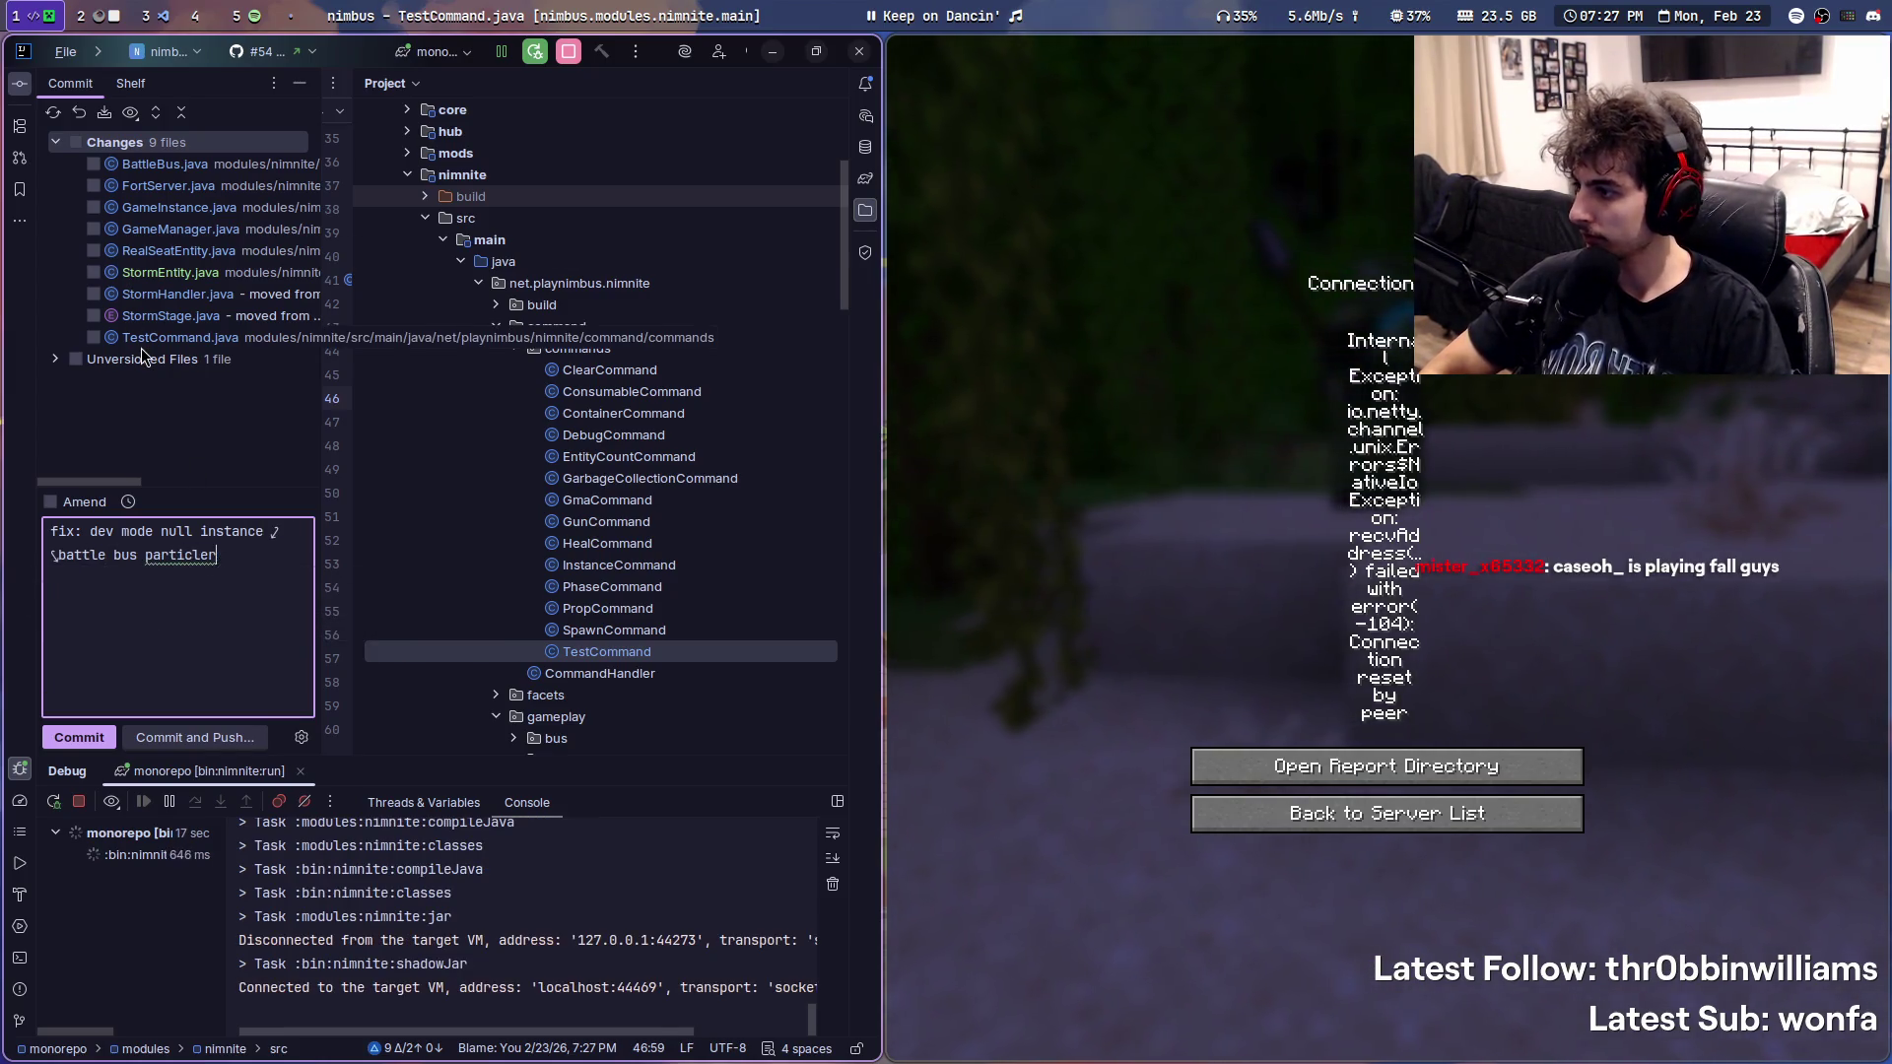
click(79, 736)
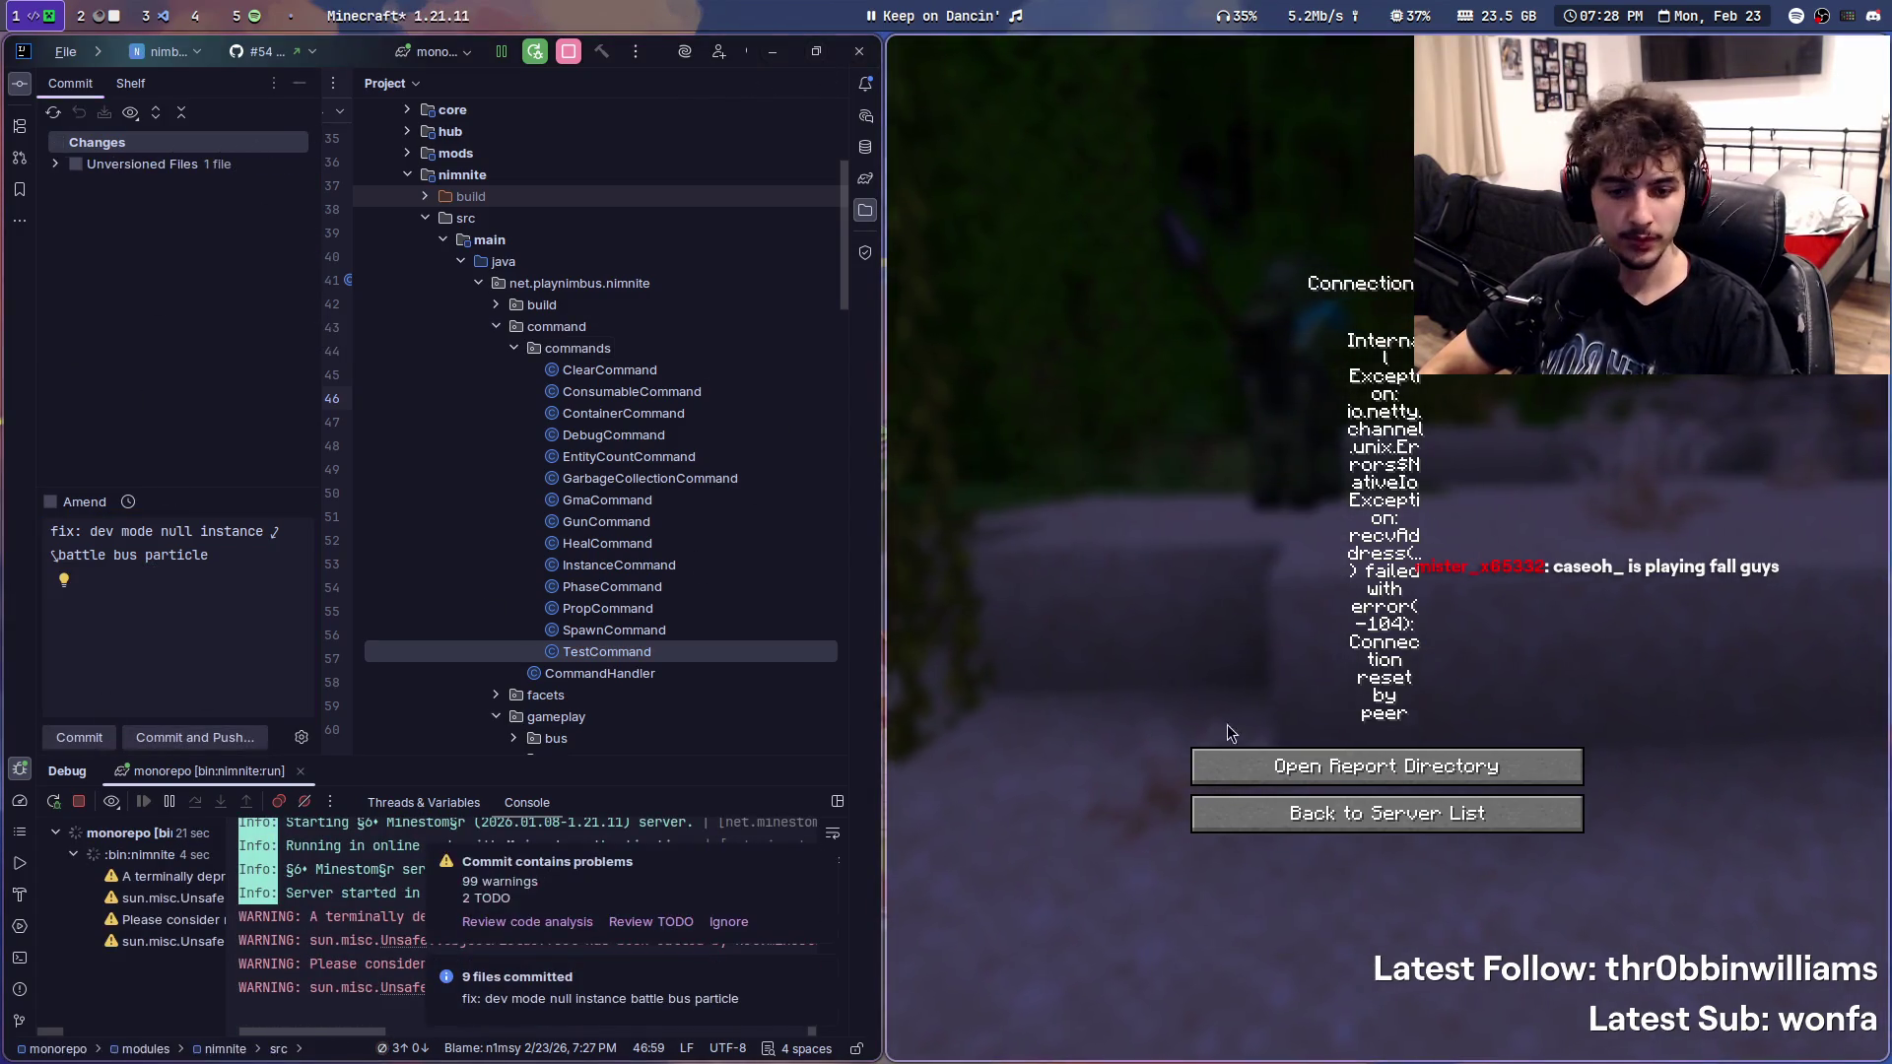
click(1331, 814)
super+right_drag(1404, 622, 1344, 658)
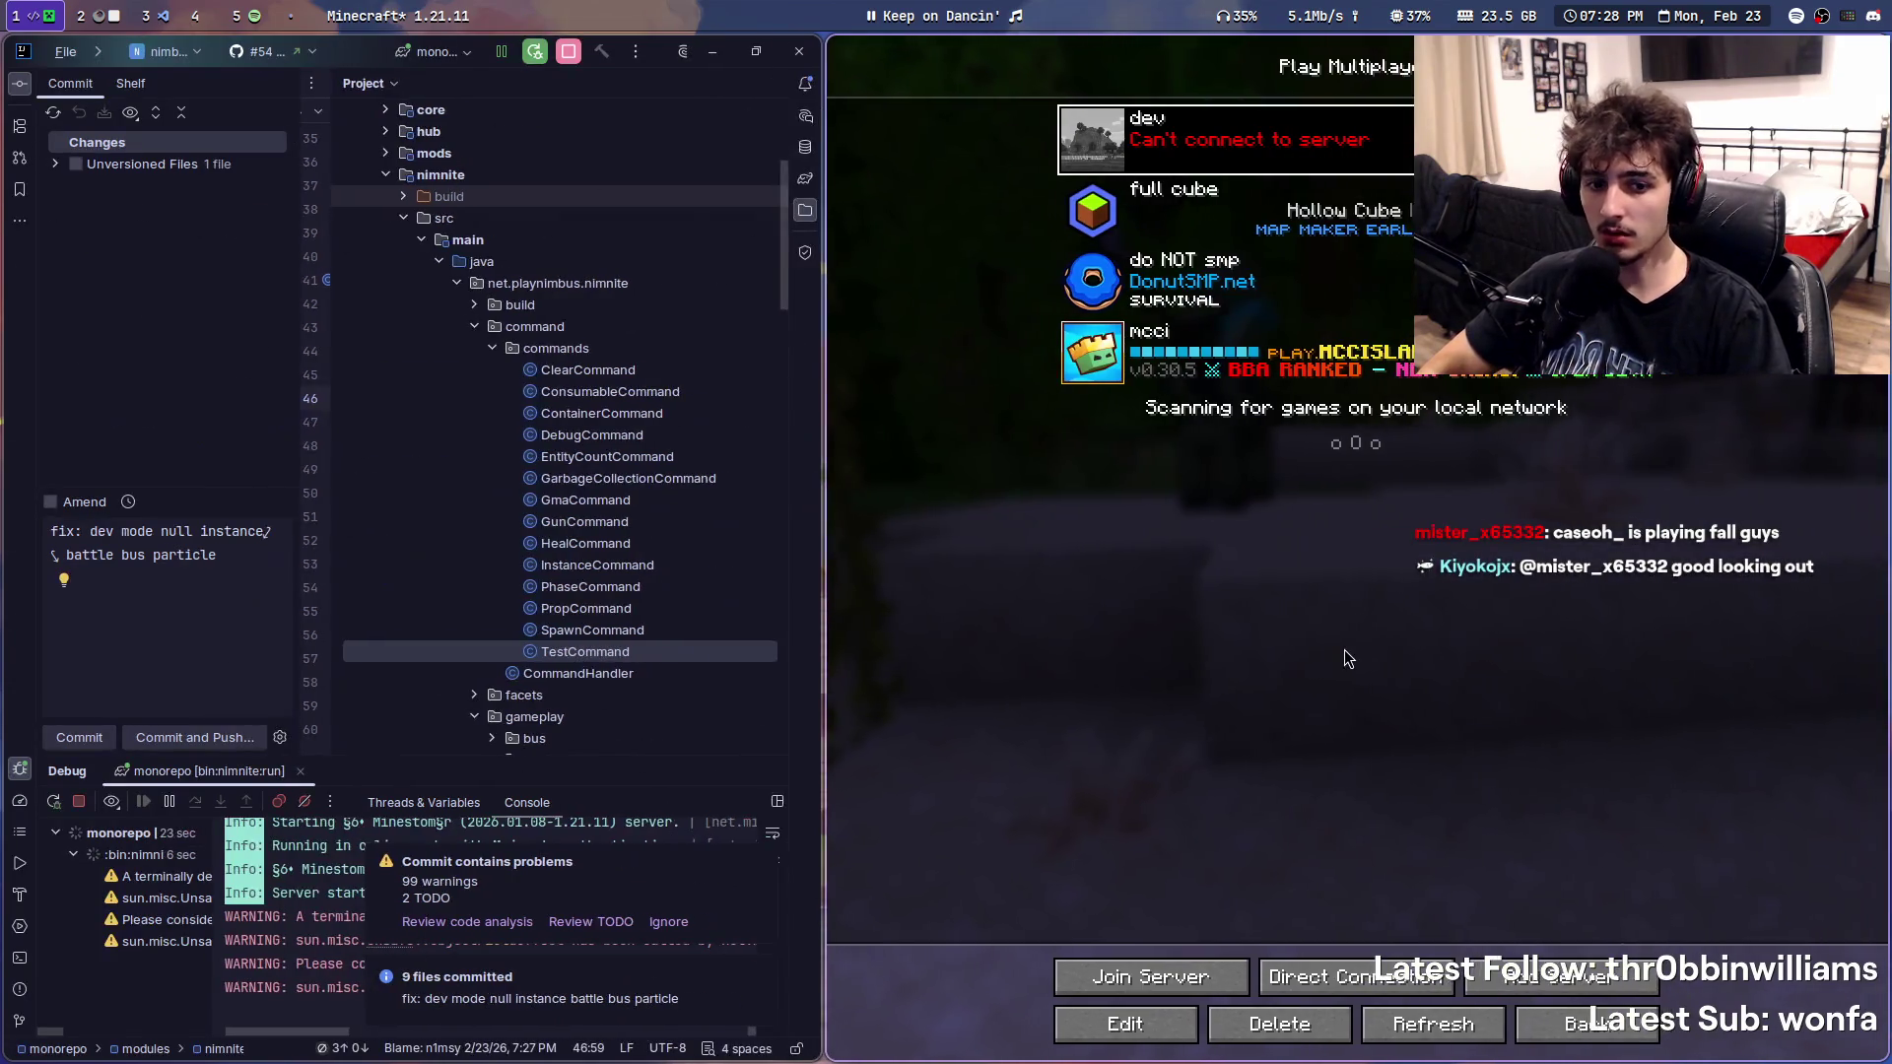
- Join the dev server, switch to hotbar slot 3 and widen the code editor over the game
double_click(1232, 174)
super+right_drag(1279, 410, 1179, 412)
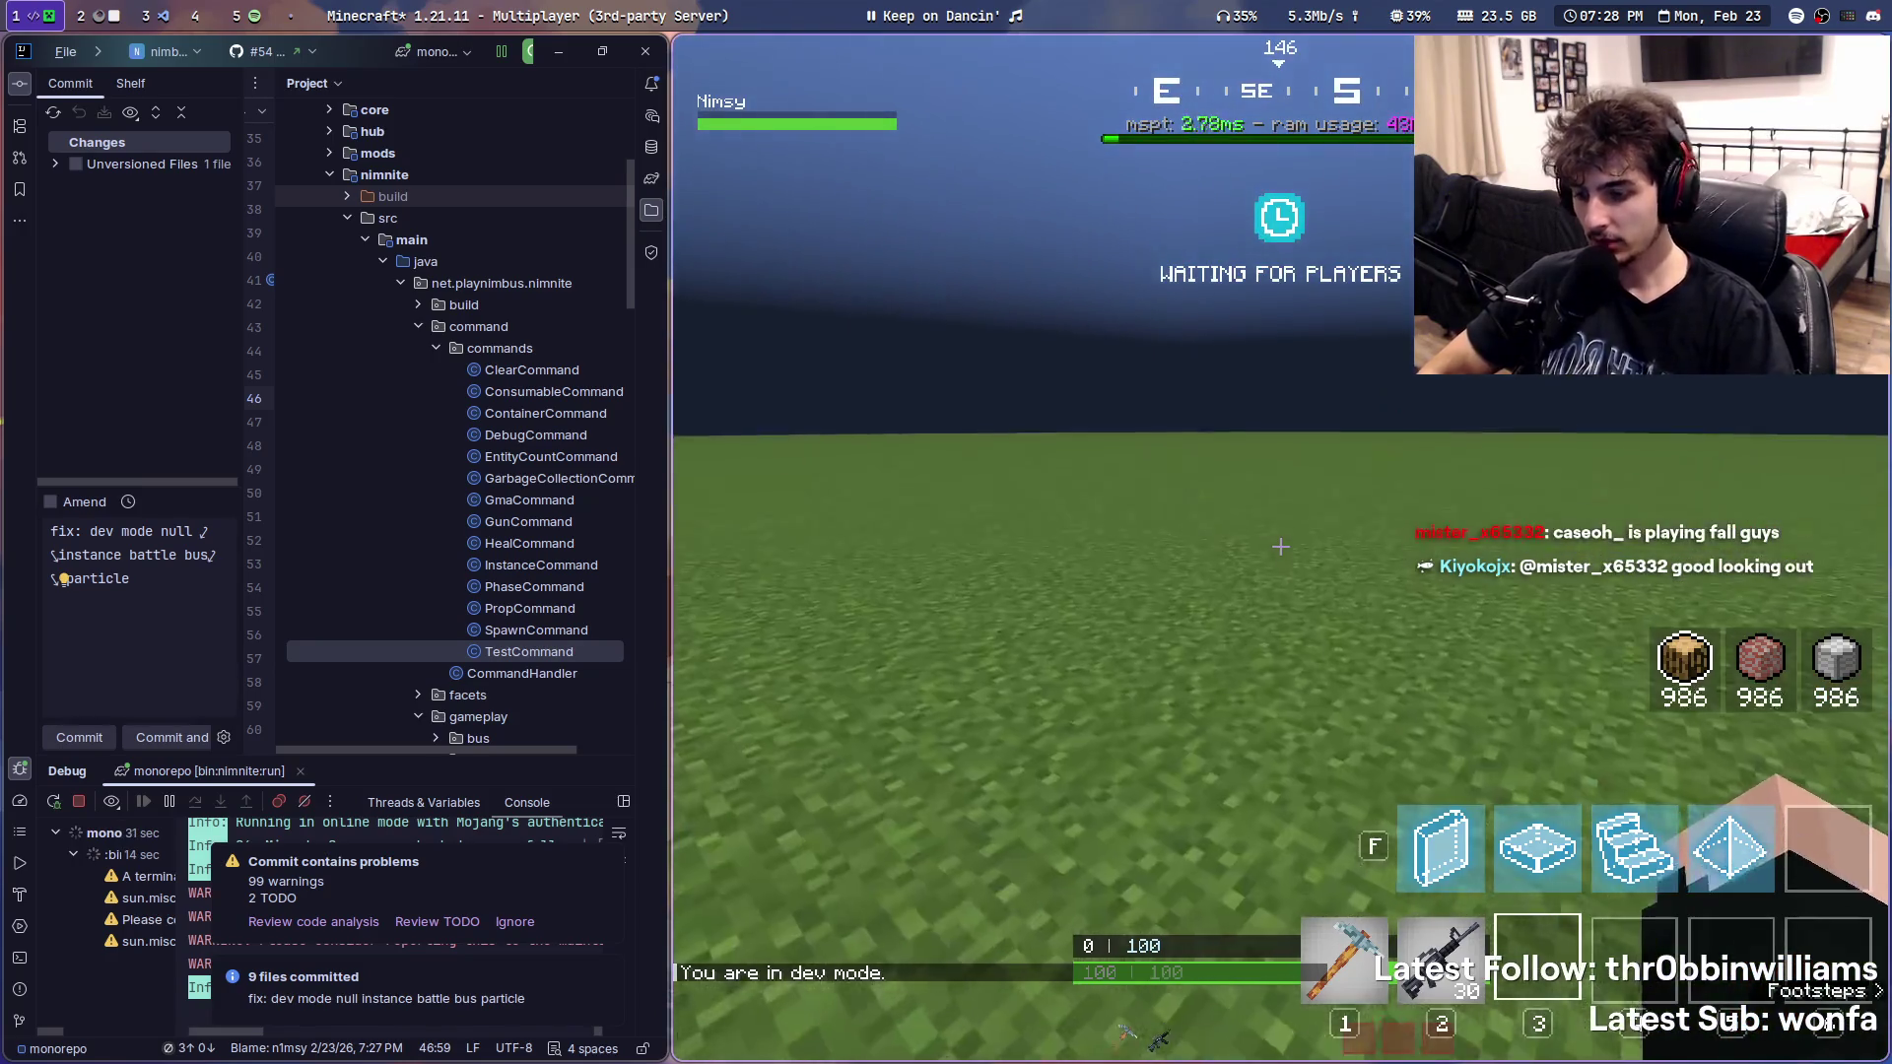
key(3)
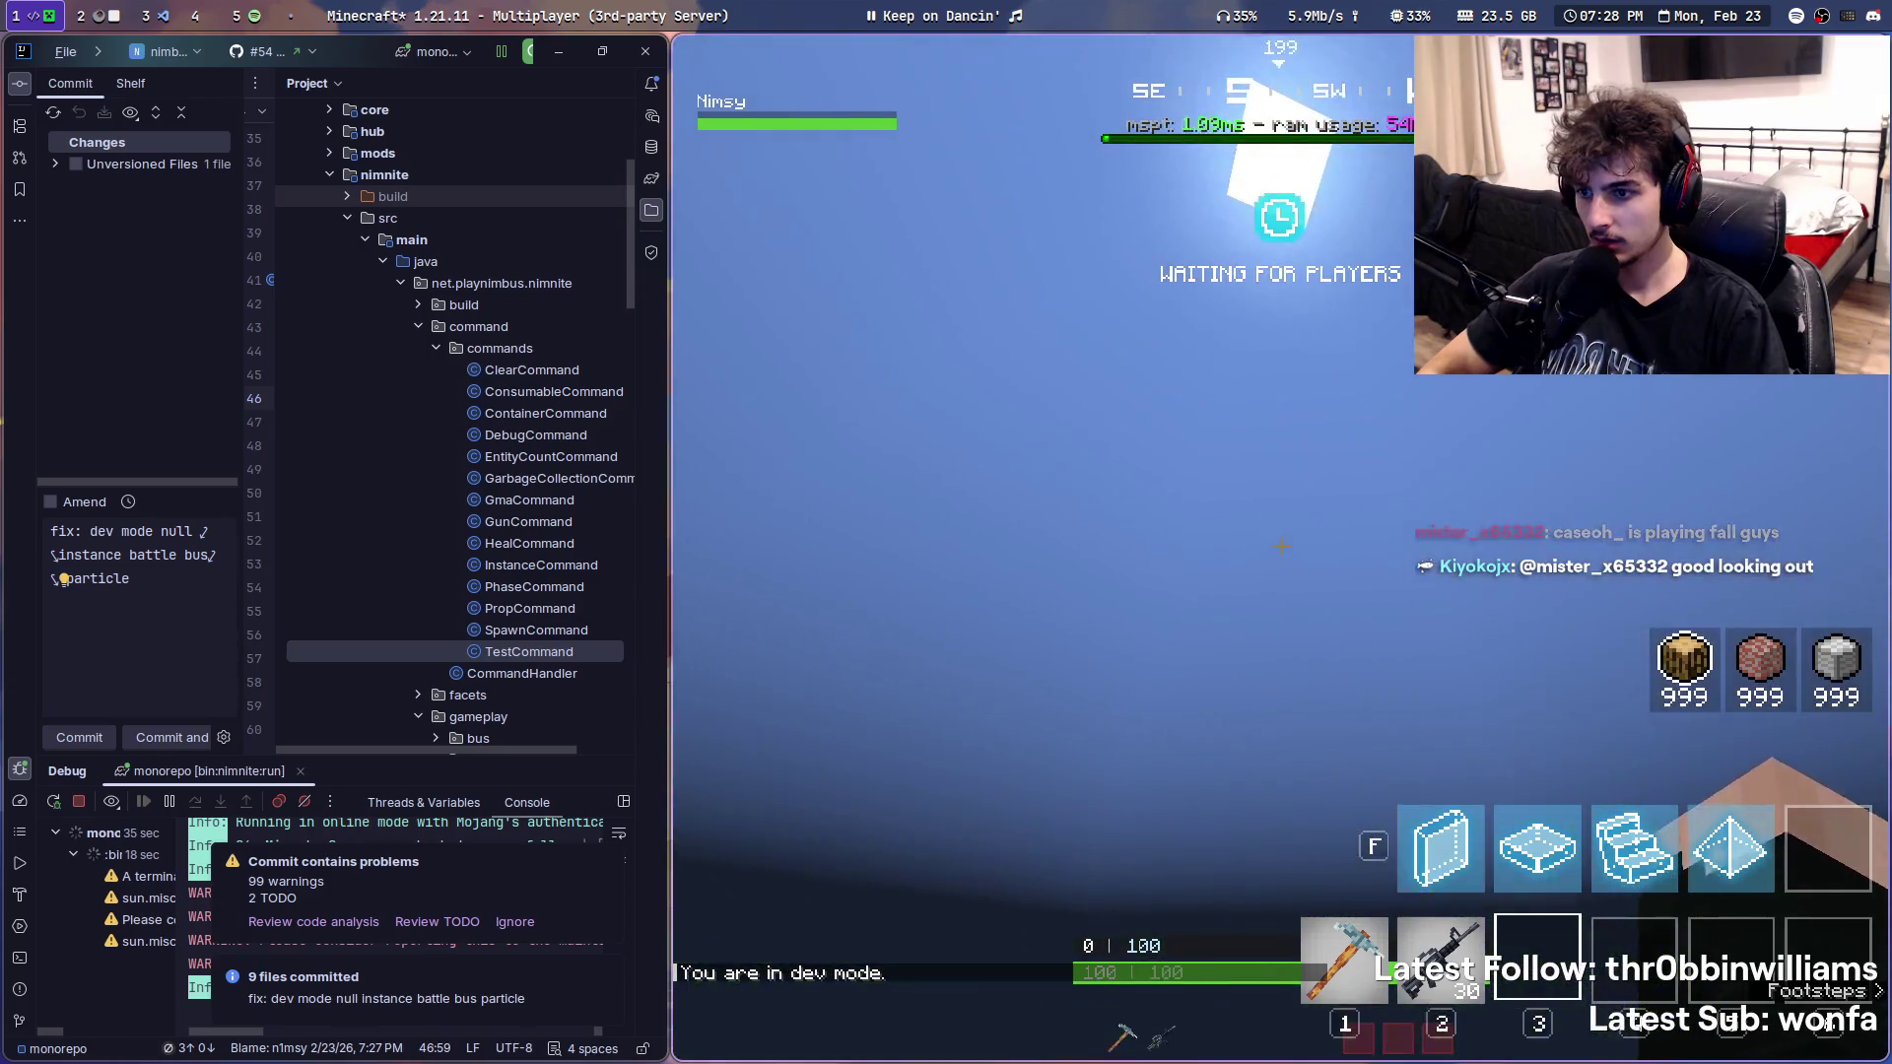
super+right_drag(440, 786, 1249, 786)
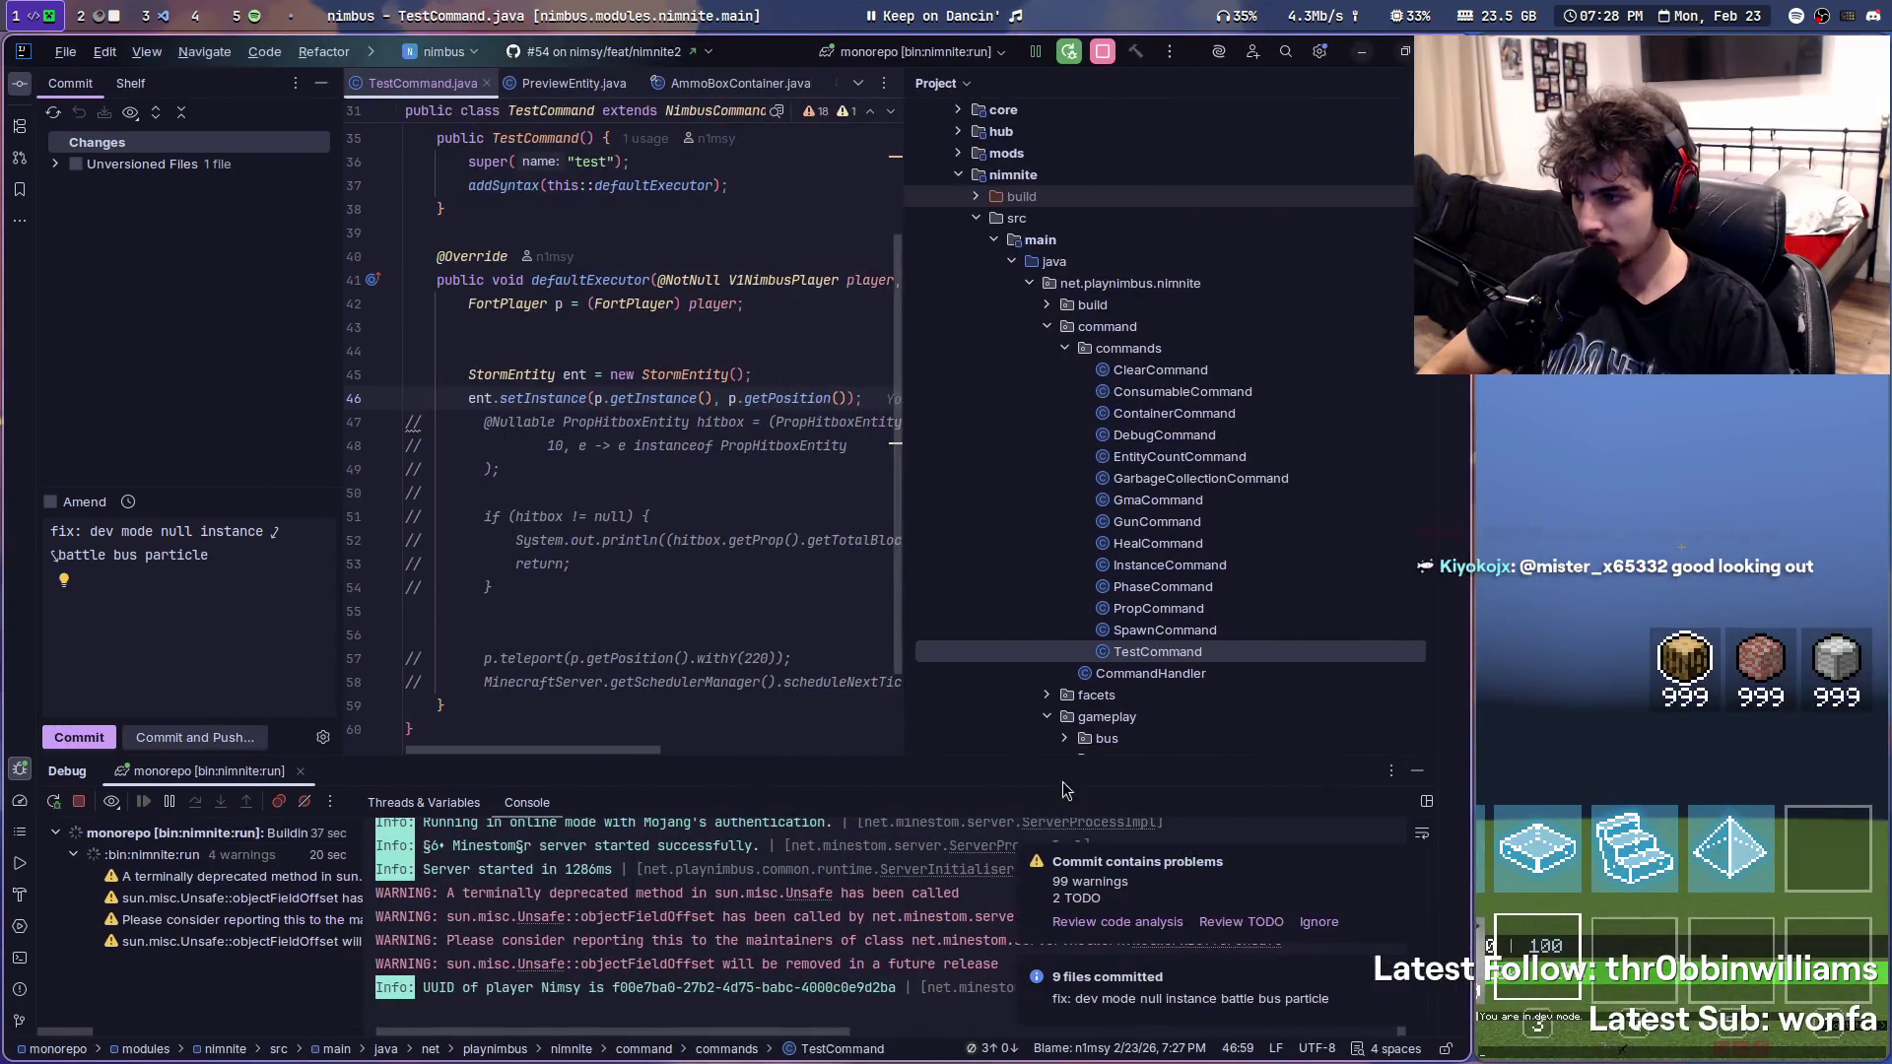
- Add p.sendMessage("tes") after the setInstance call, discarding the sout print first
key(Return)
text(sout)
key(Tab)
text(e)
key(Escape)
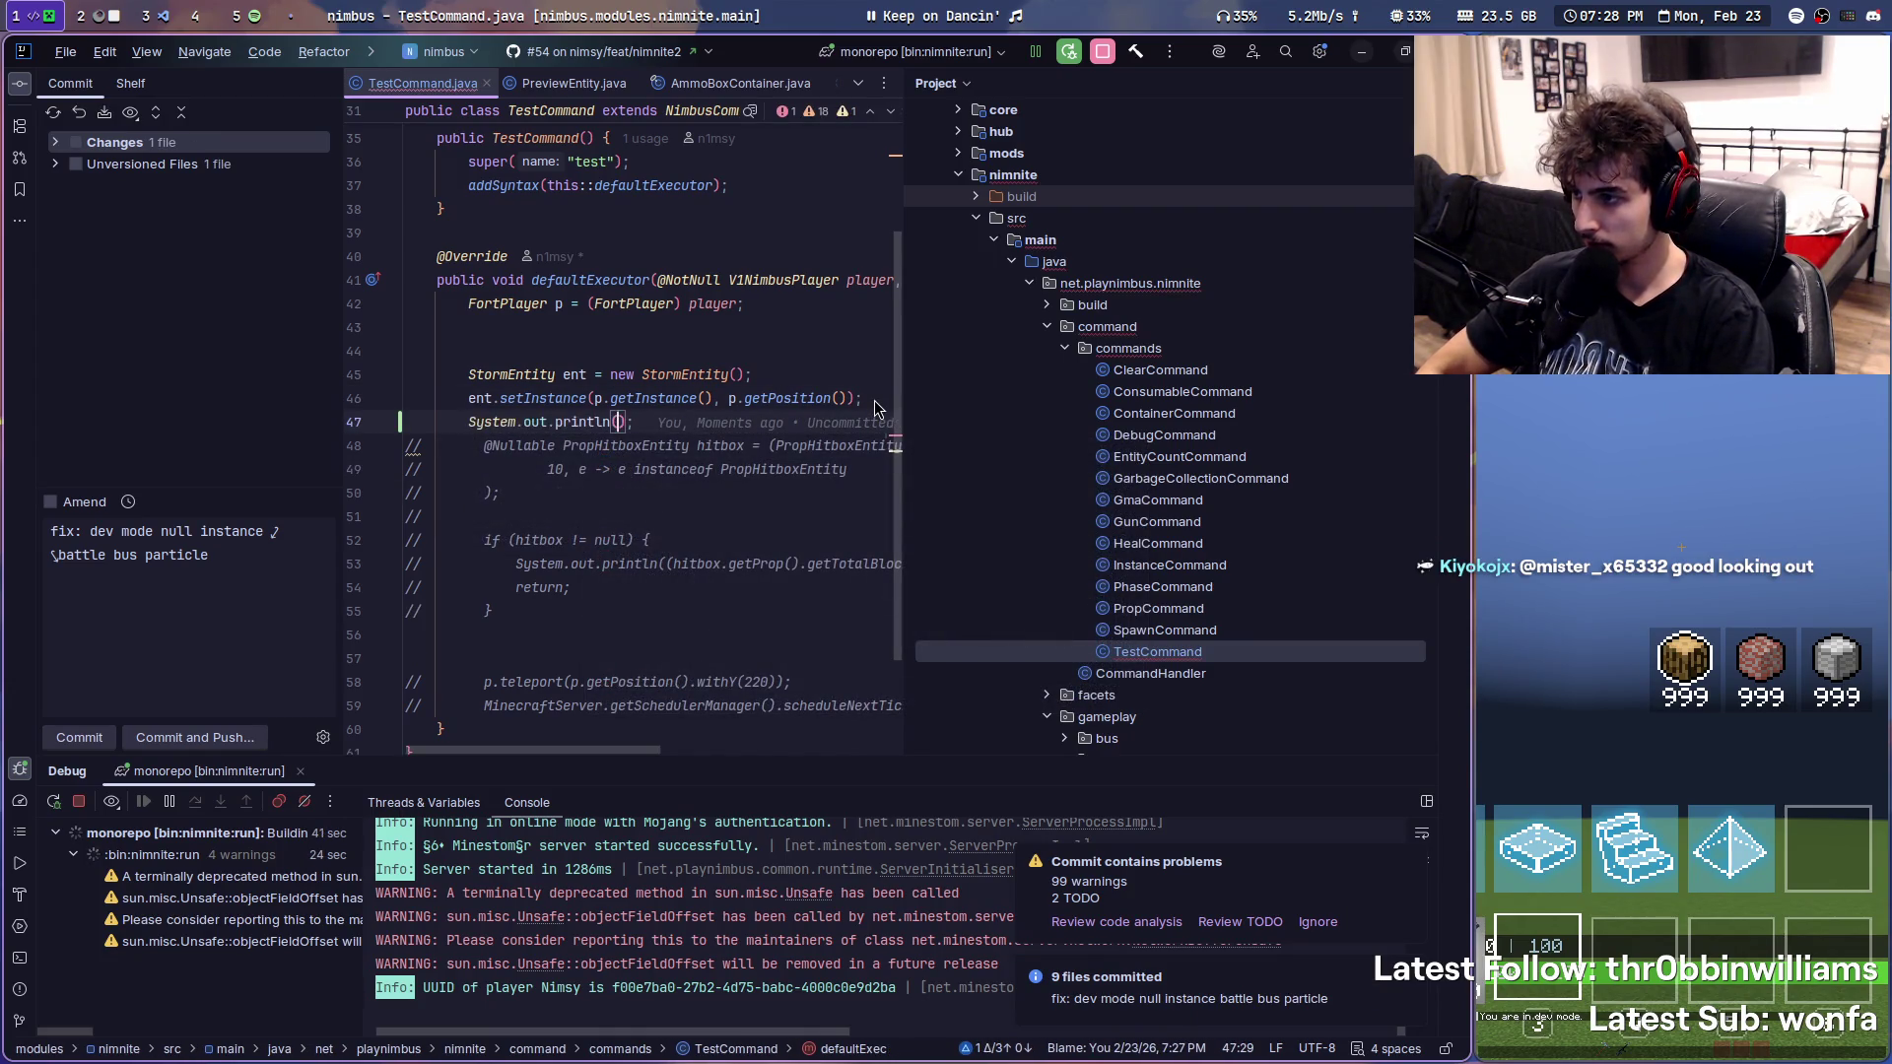
key(ctrl+BackSpace)
key(ctrl+BackSpace)
key(ctrl+BackSpace)
text(p.sendM)
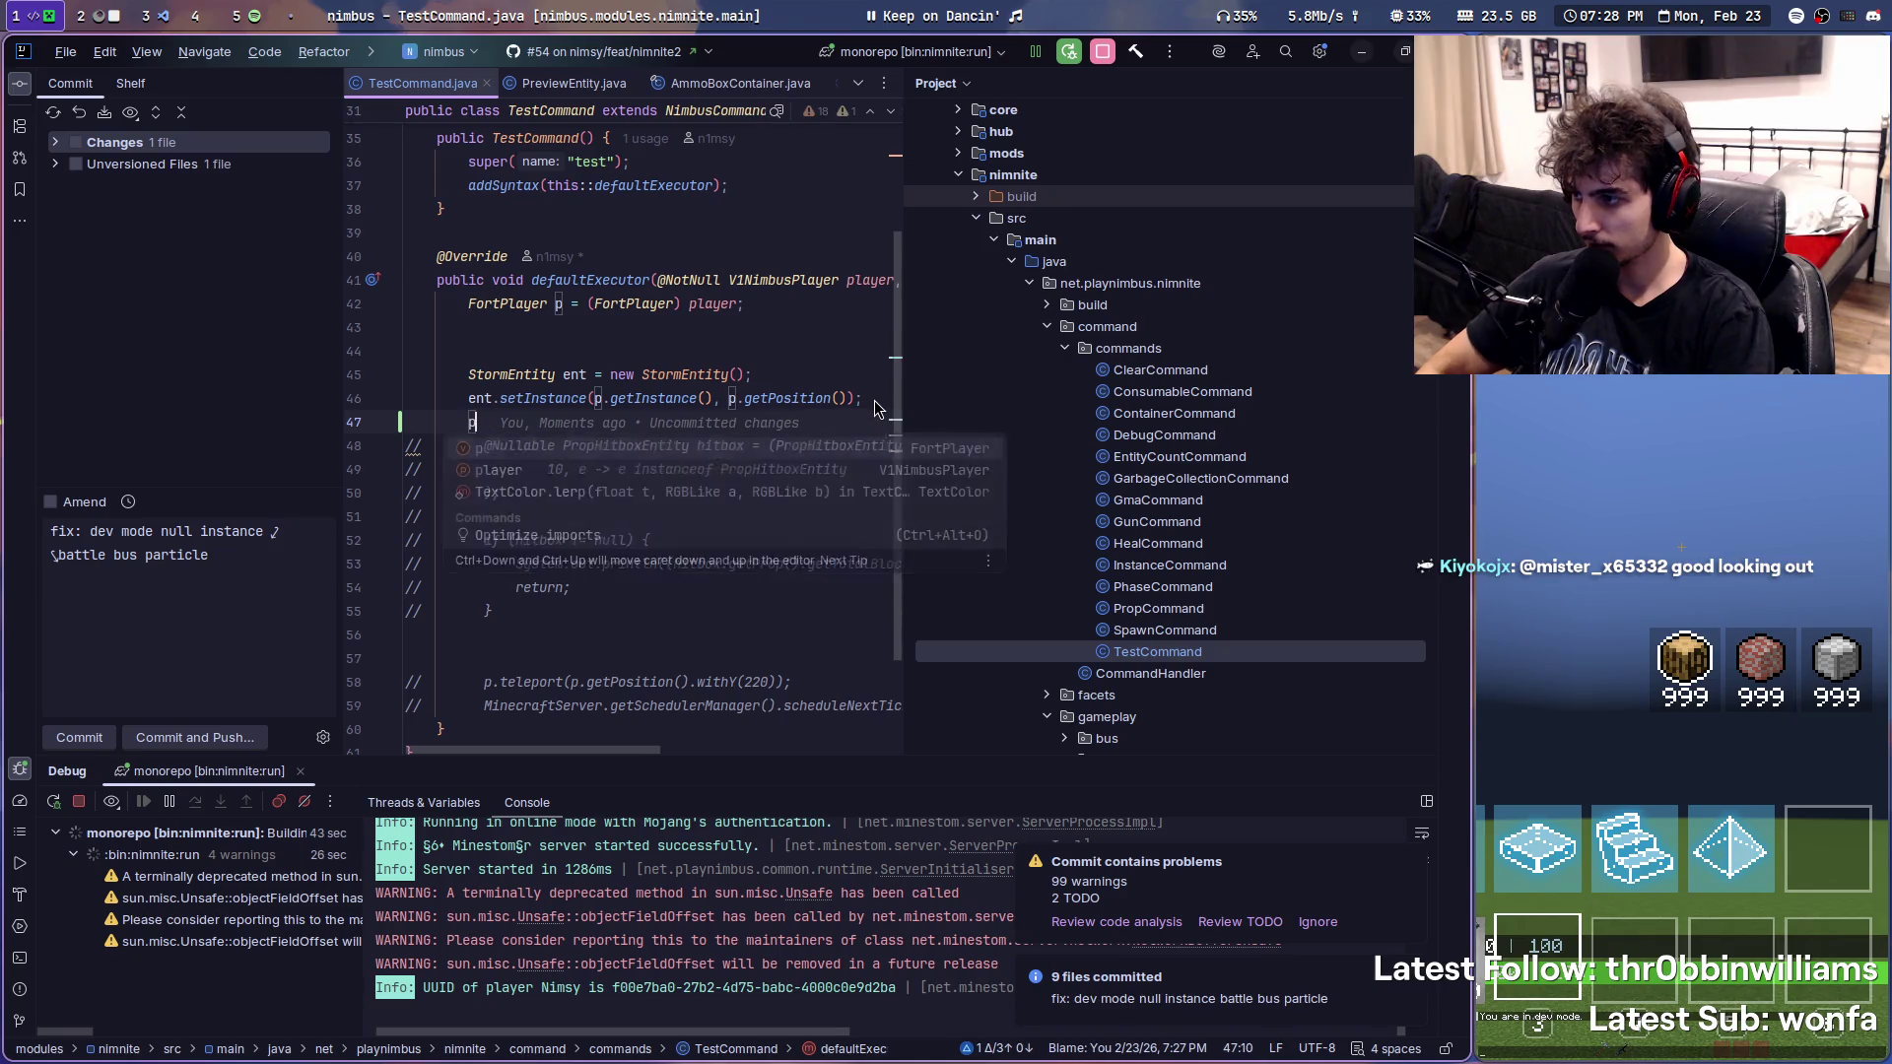
key(Return)
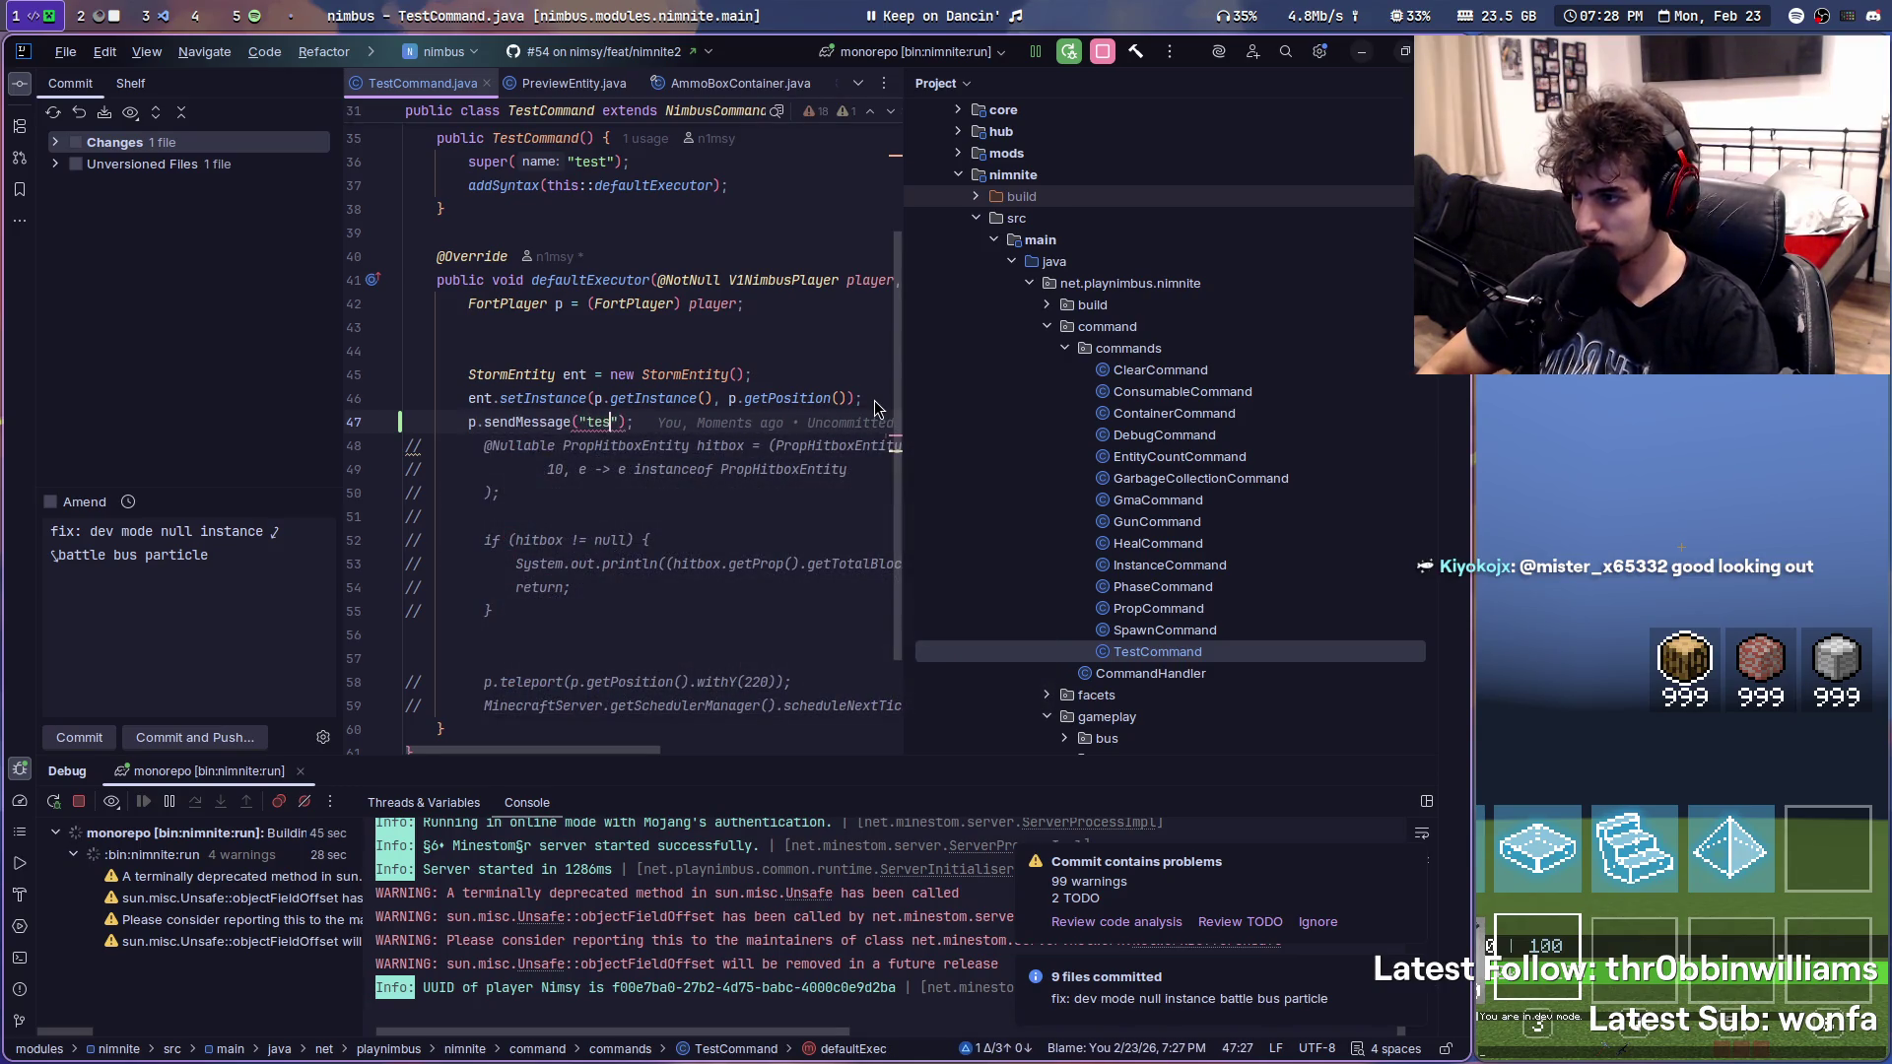
right_click(766, 326)
key(Escape)
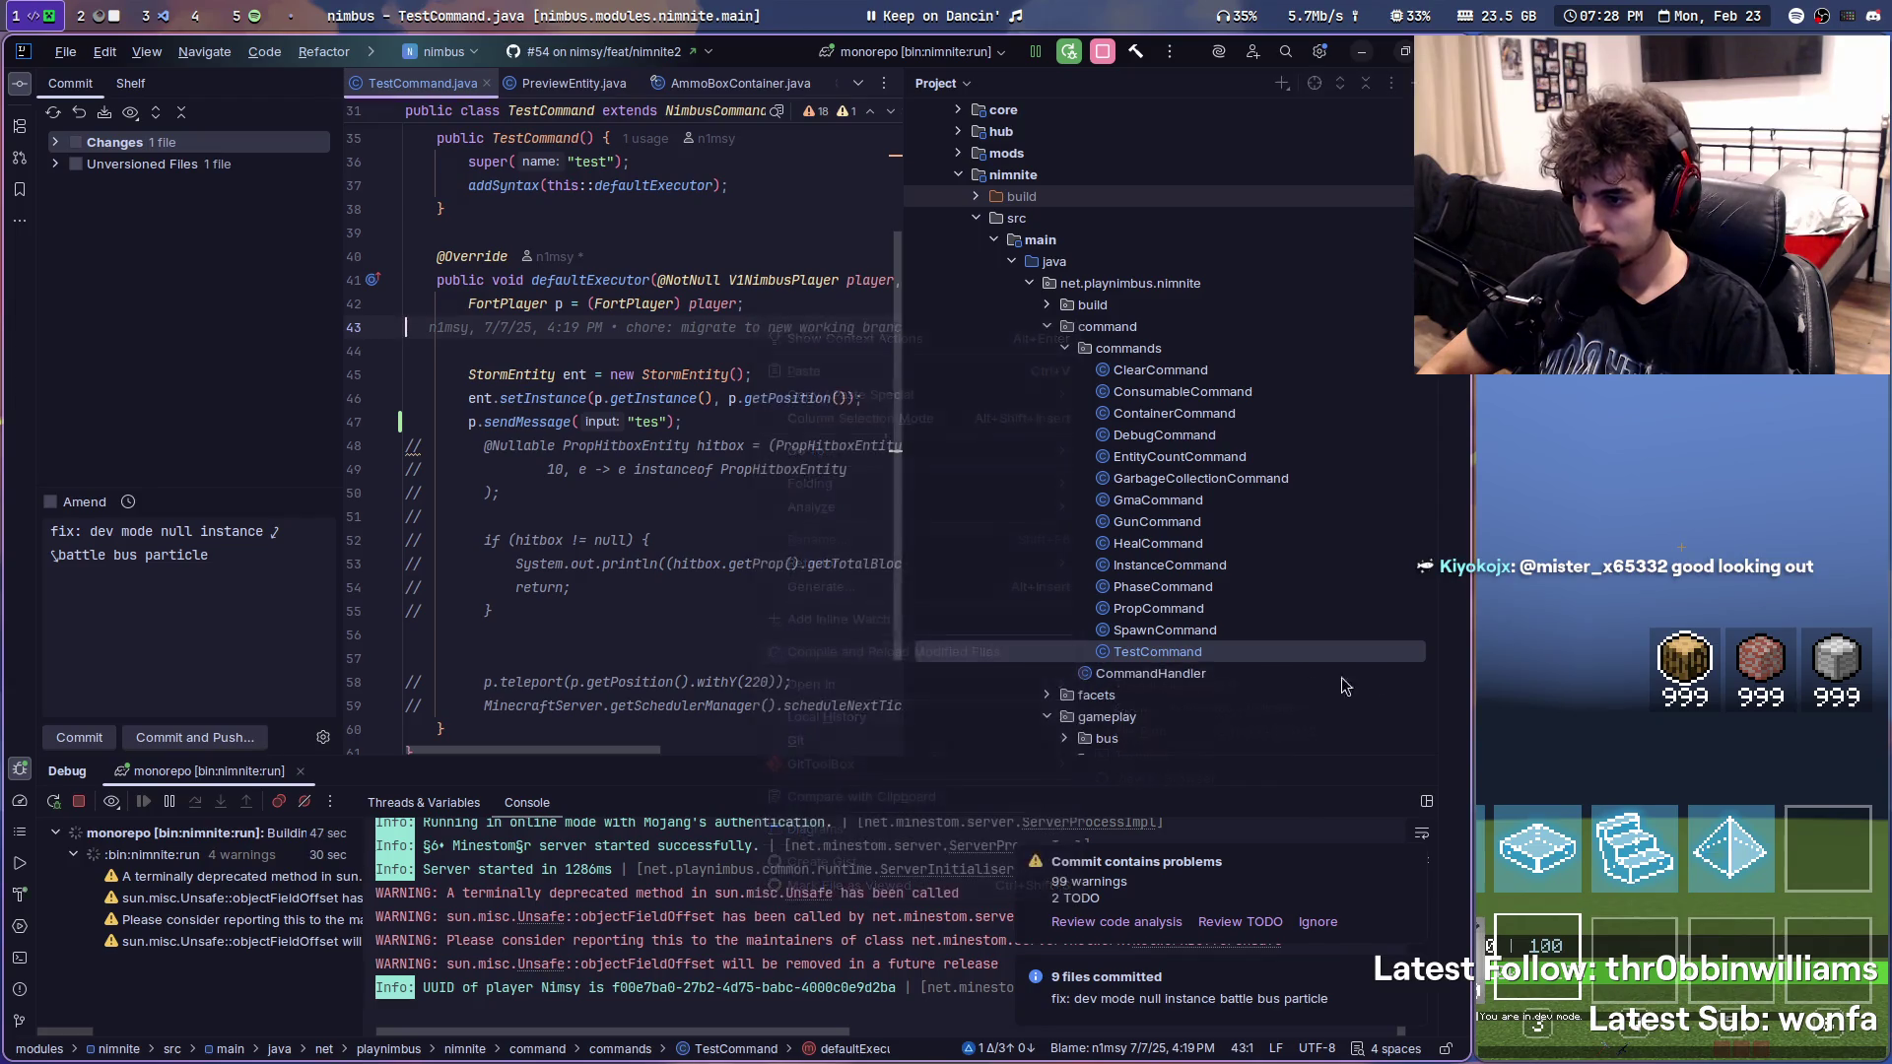
text(/test)
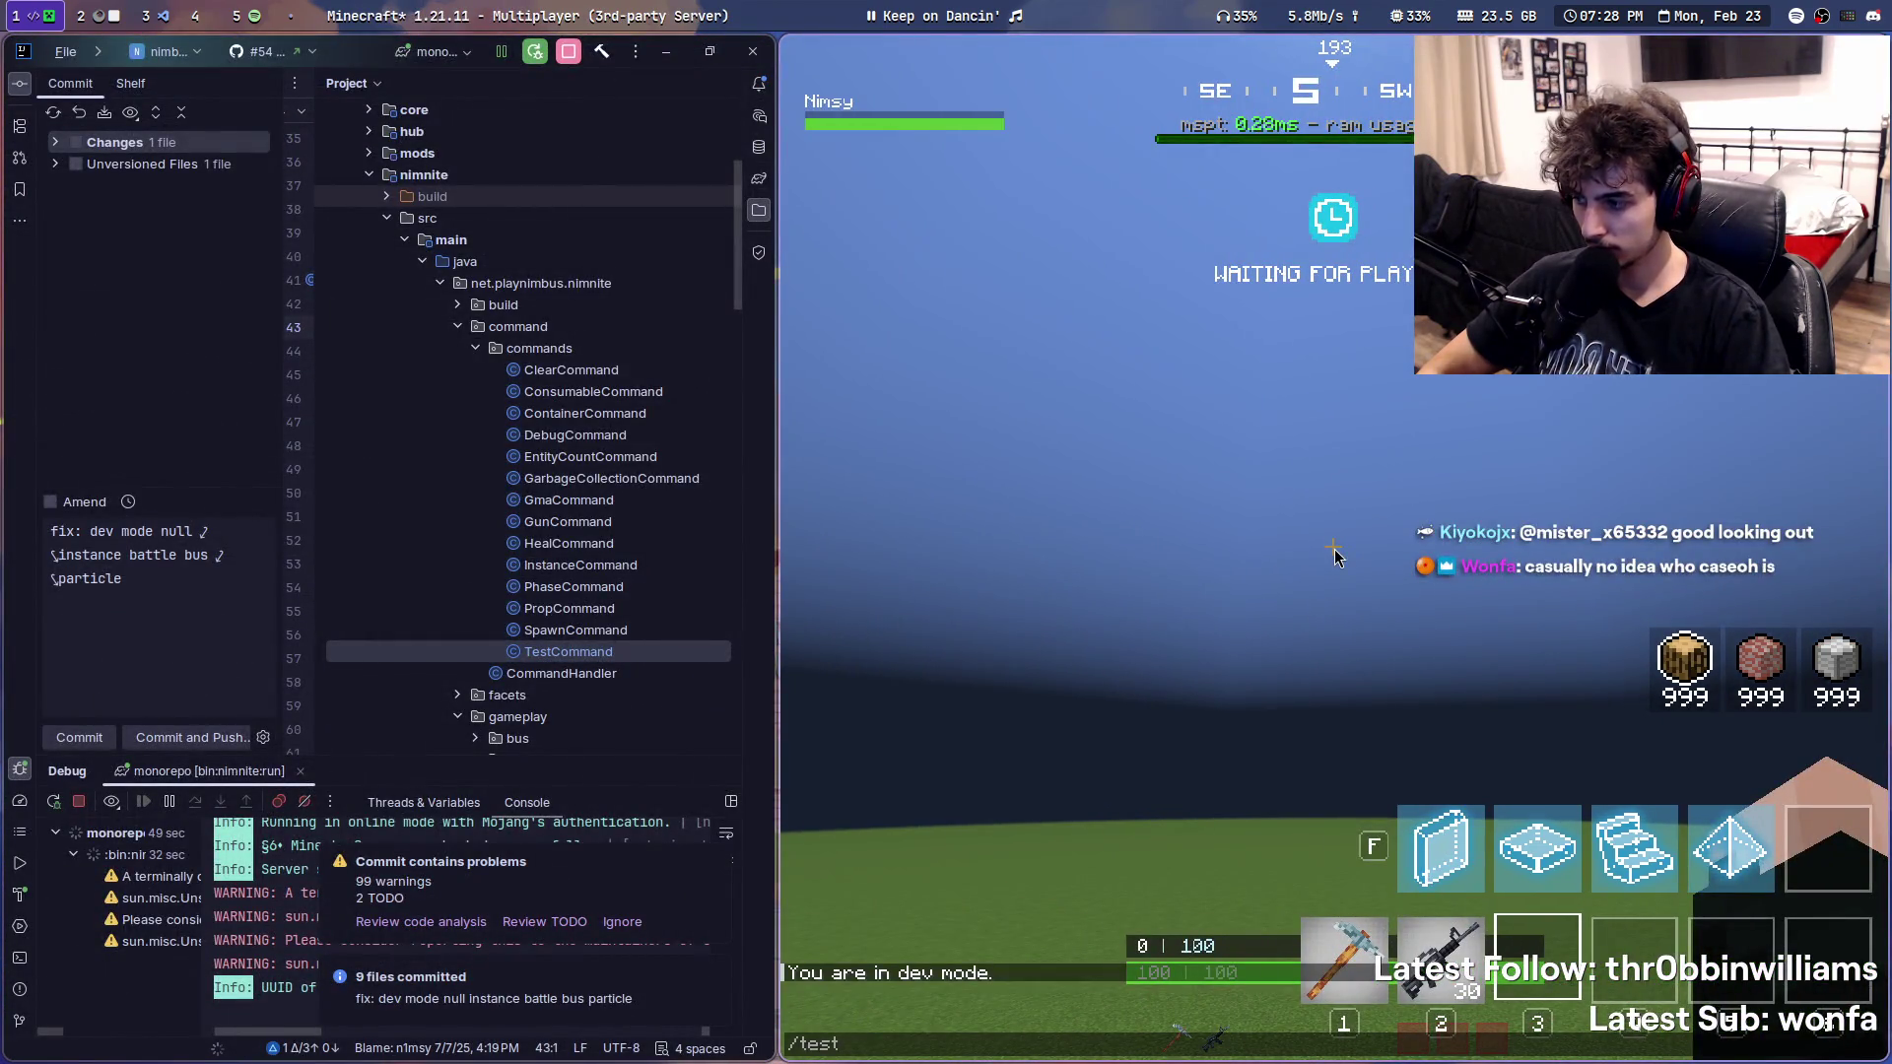
- Run /test in chat, then reload the changed classes into the server from IntelliJ
key(Return)
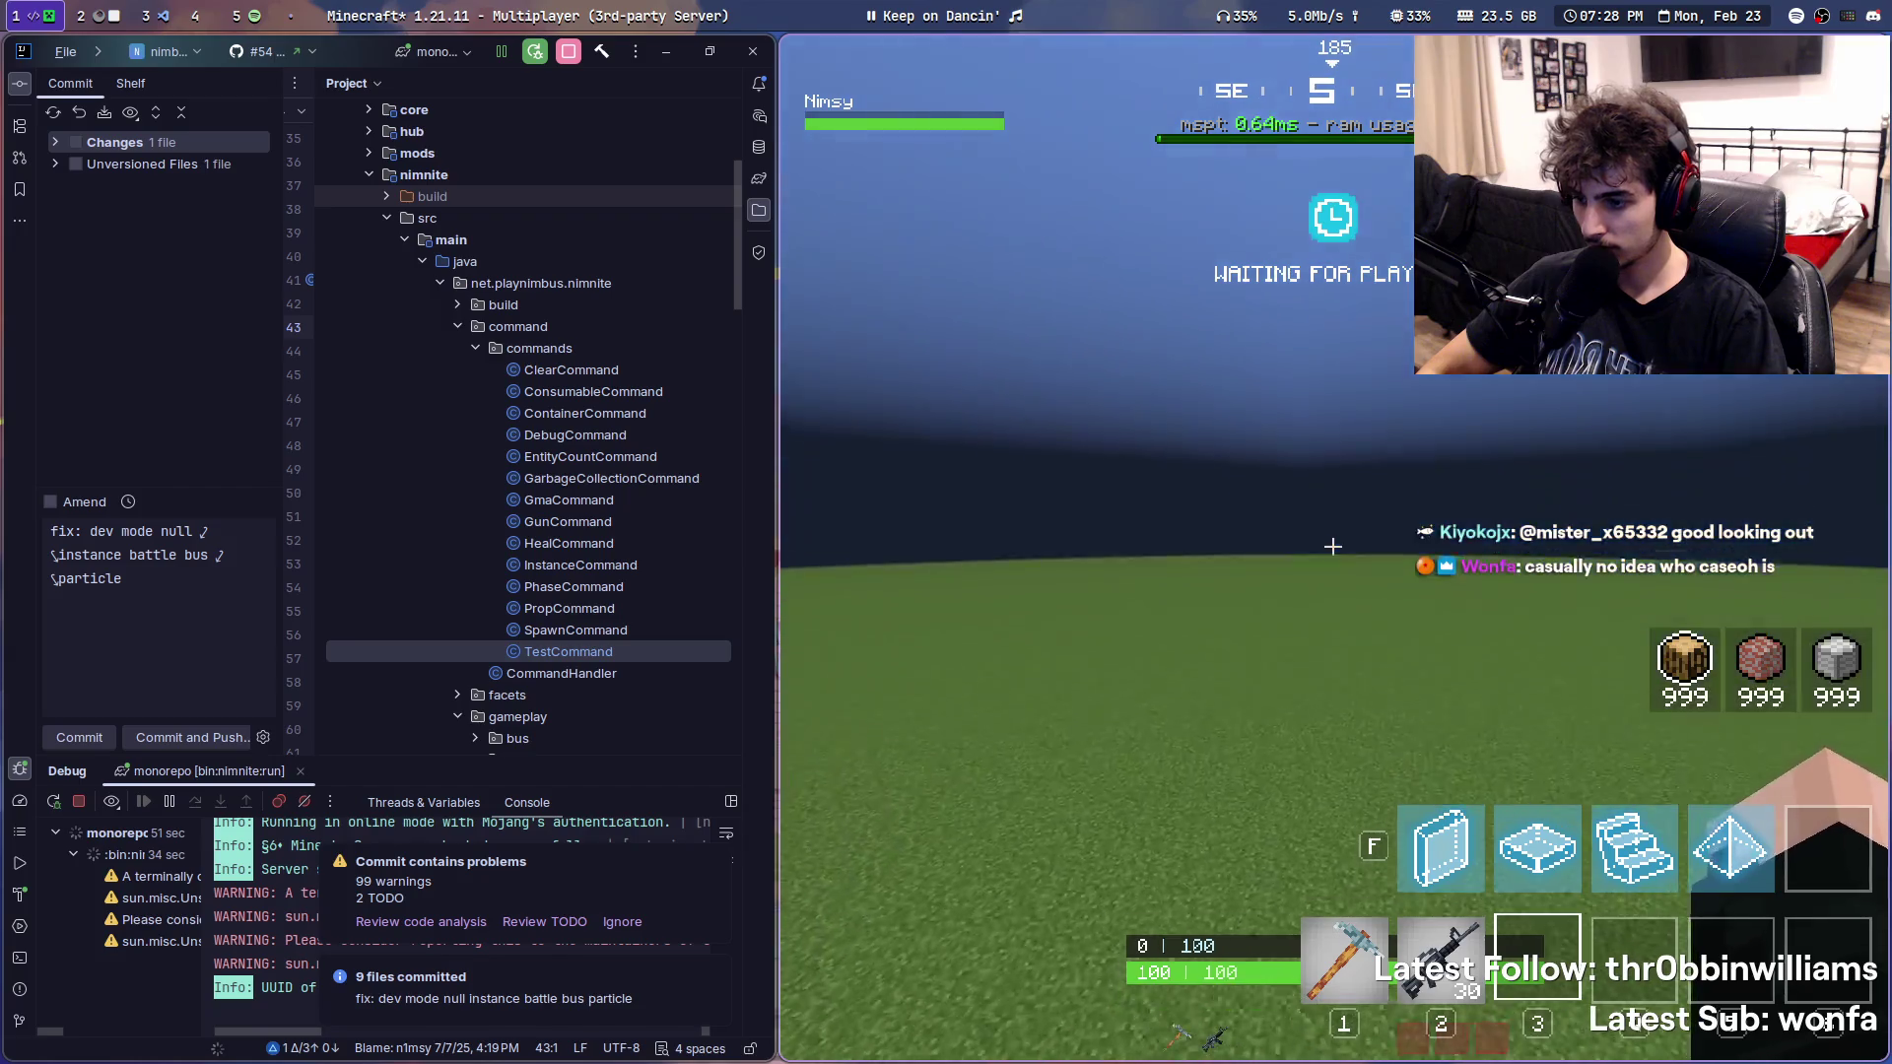
key(t)
key(alt+Tab)
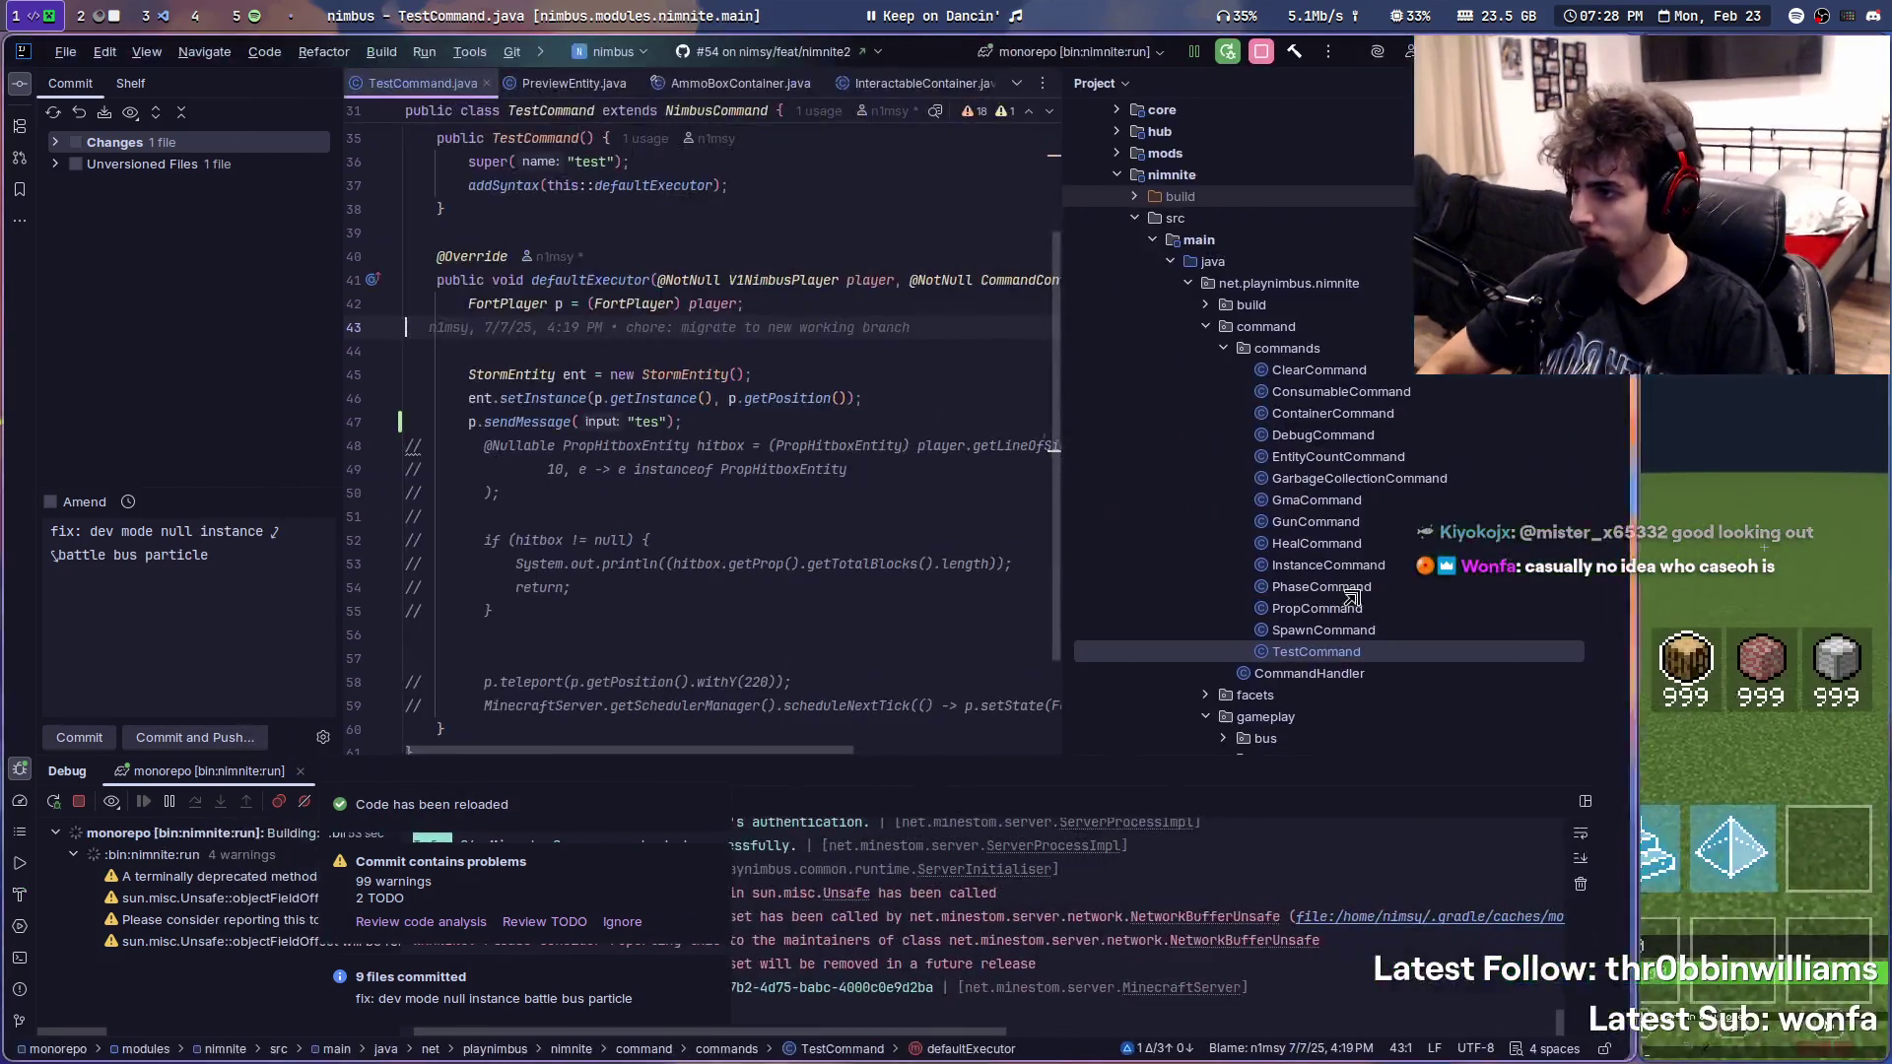
right_click(950, 356)
click(1034, 678)
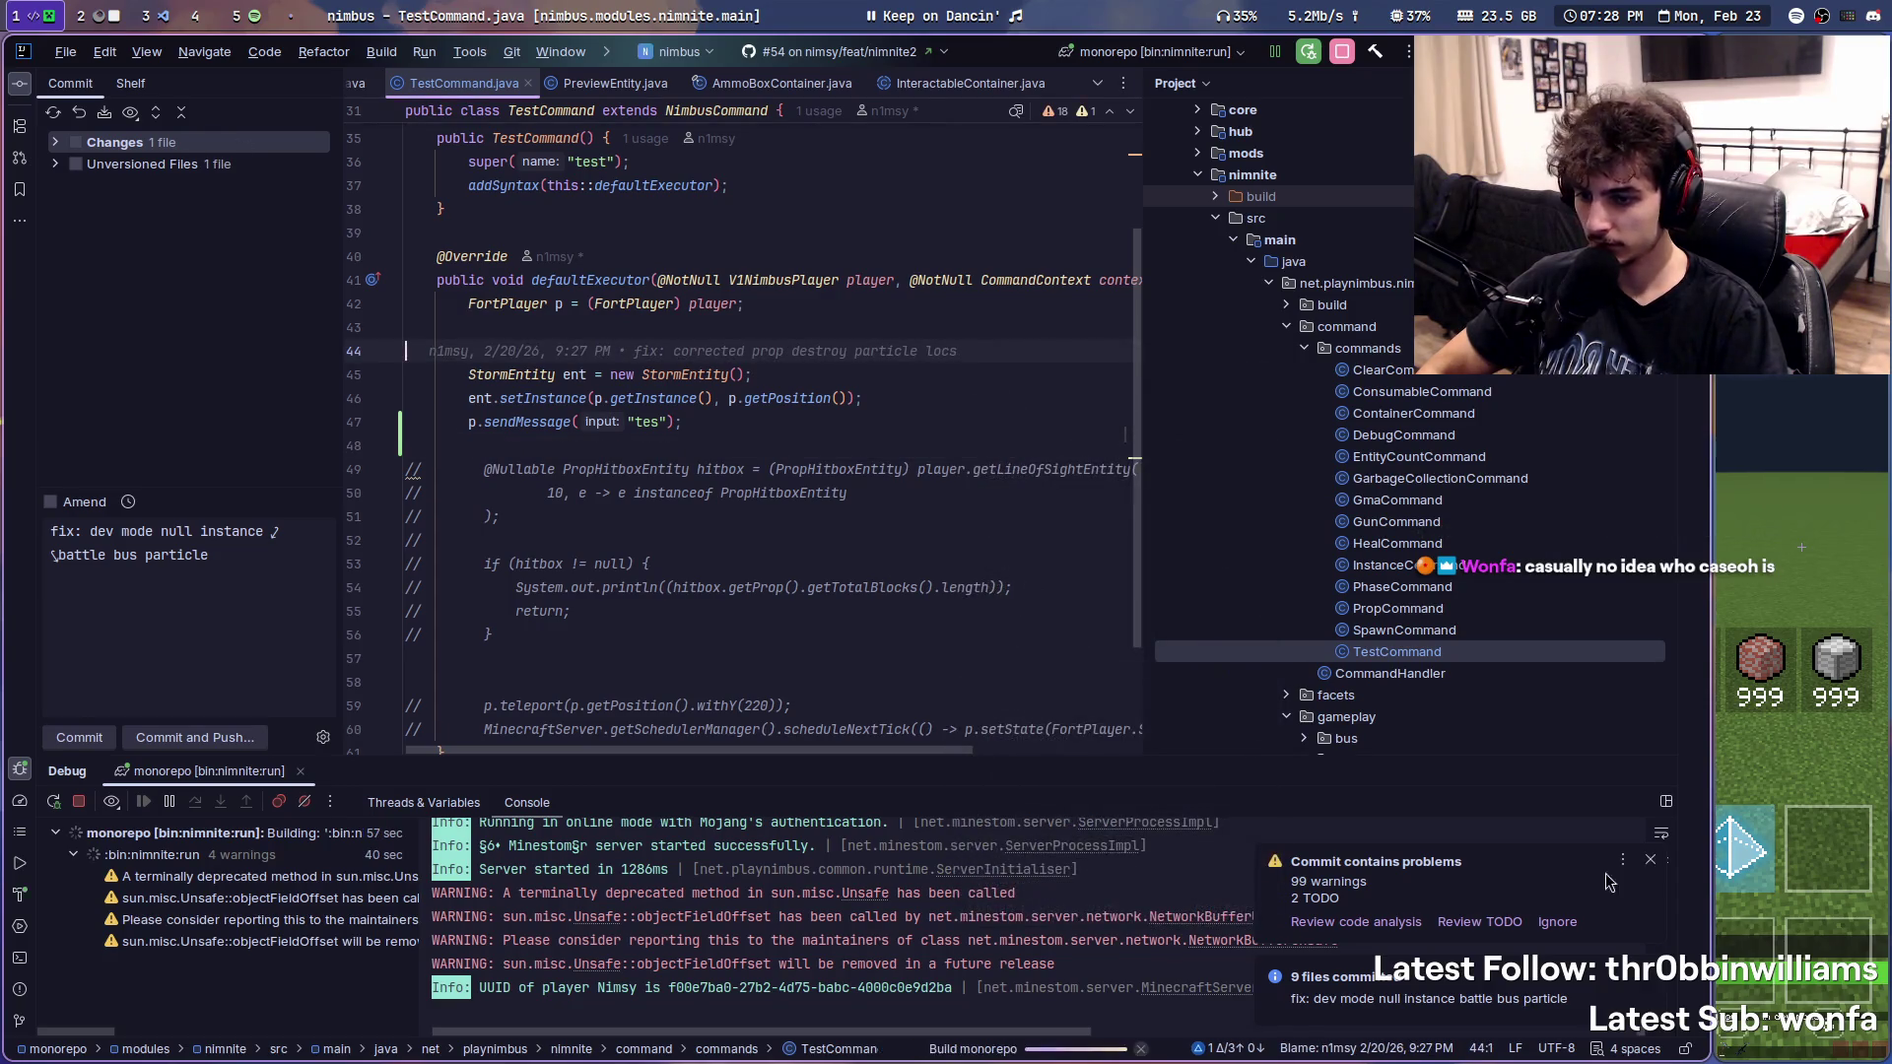
- Run /test again, toggle the F3 debug overlay, try /speed and return to the code
key(alt+Tab)
text(/test)
key(Return)
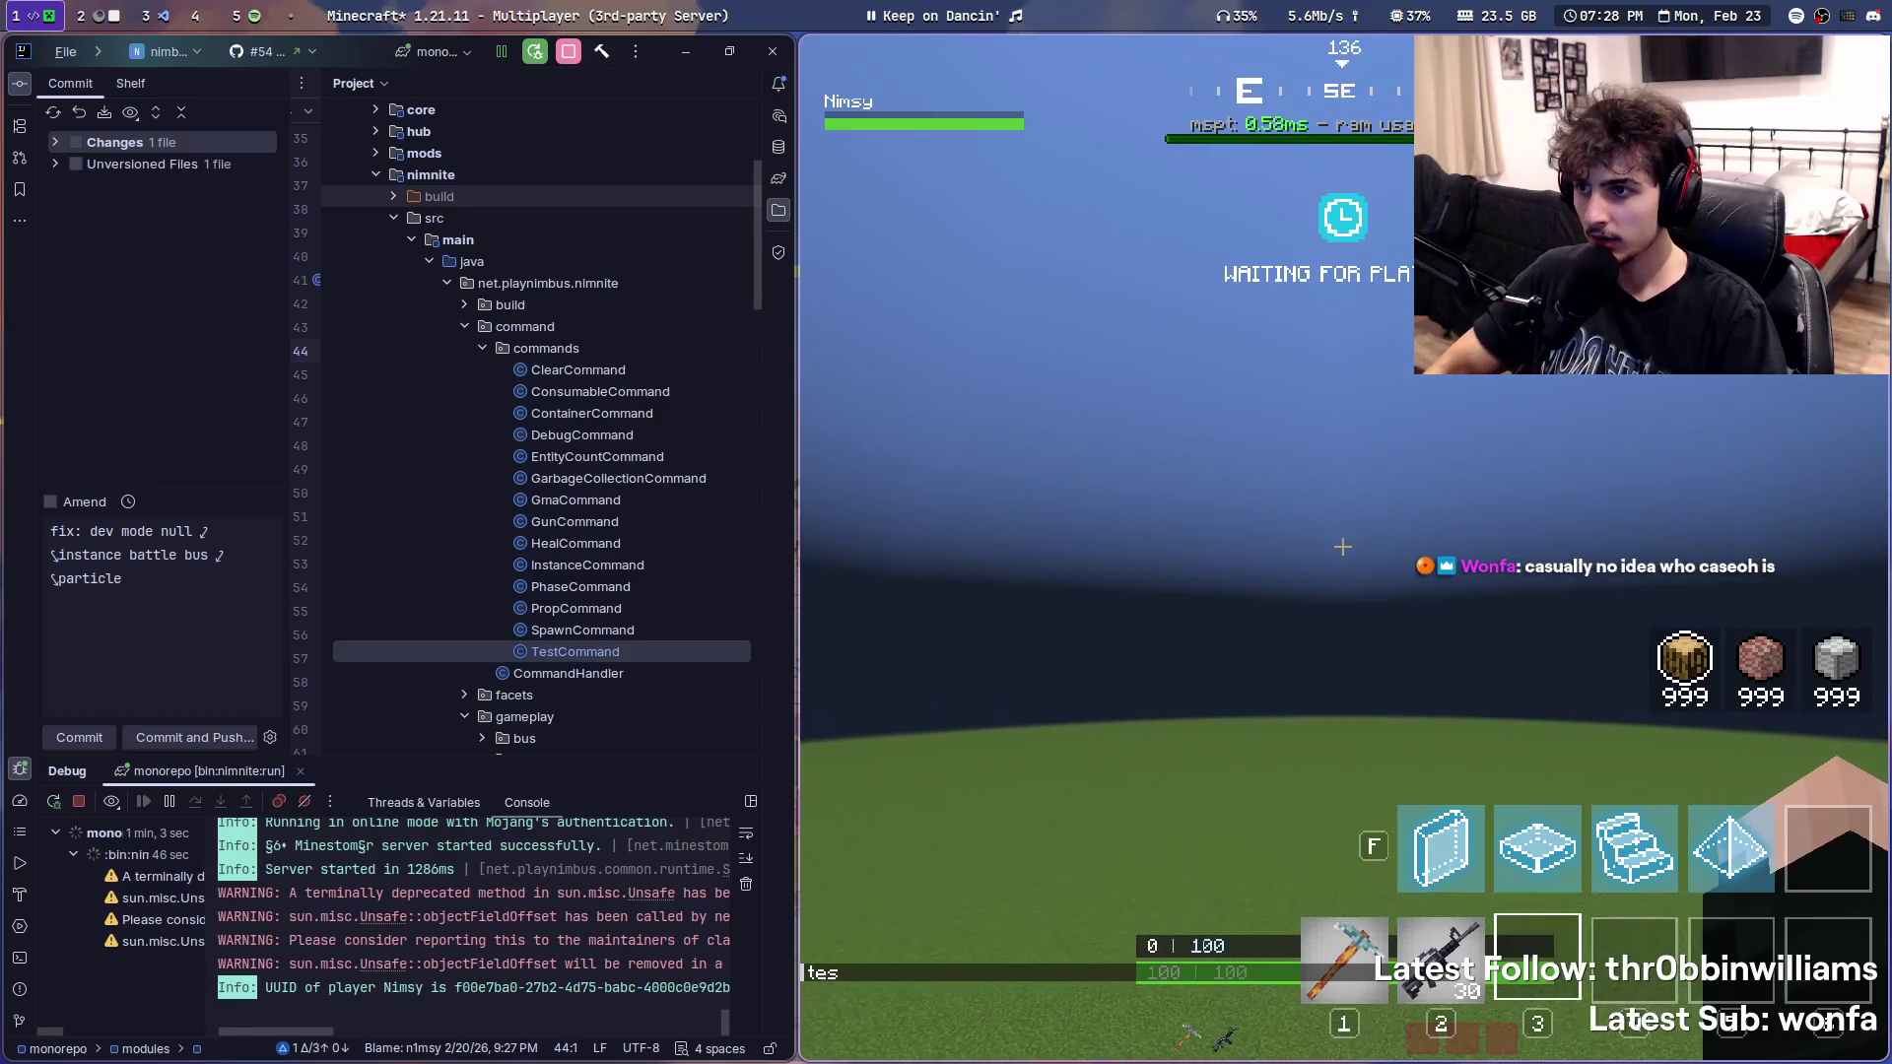
key(F3)
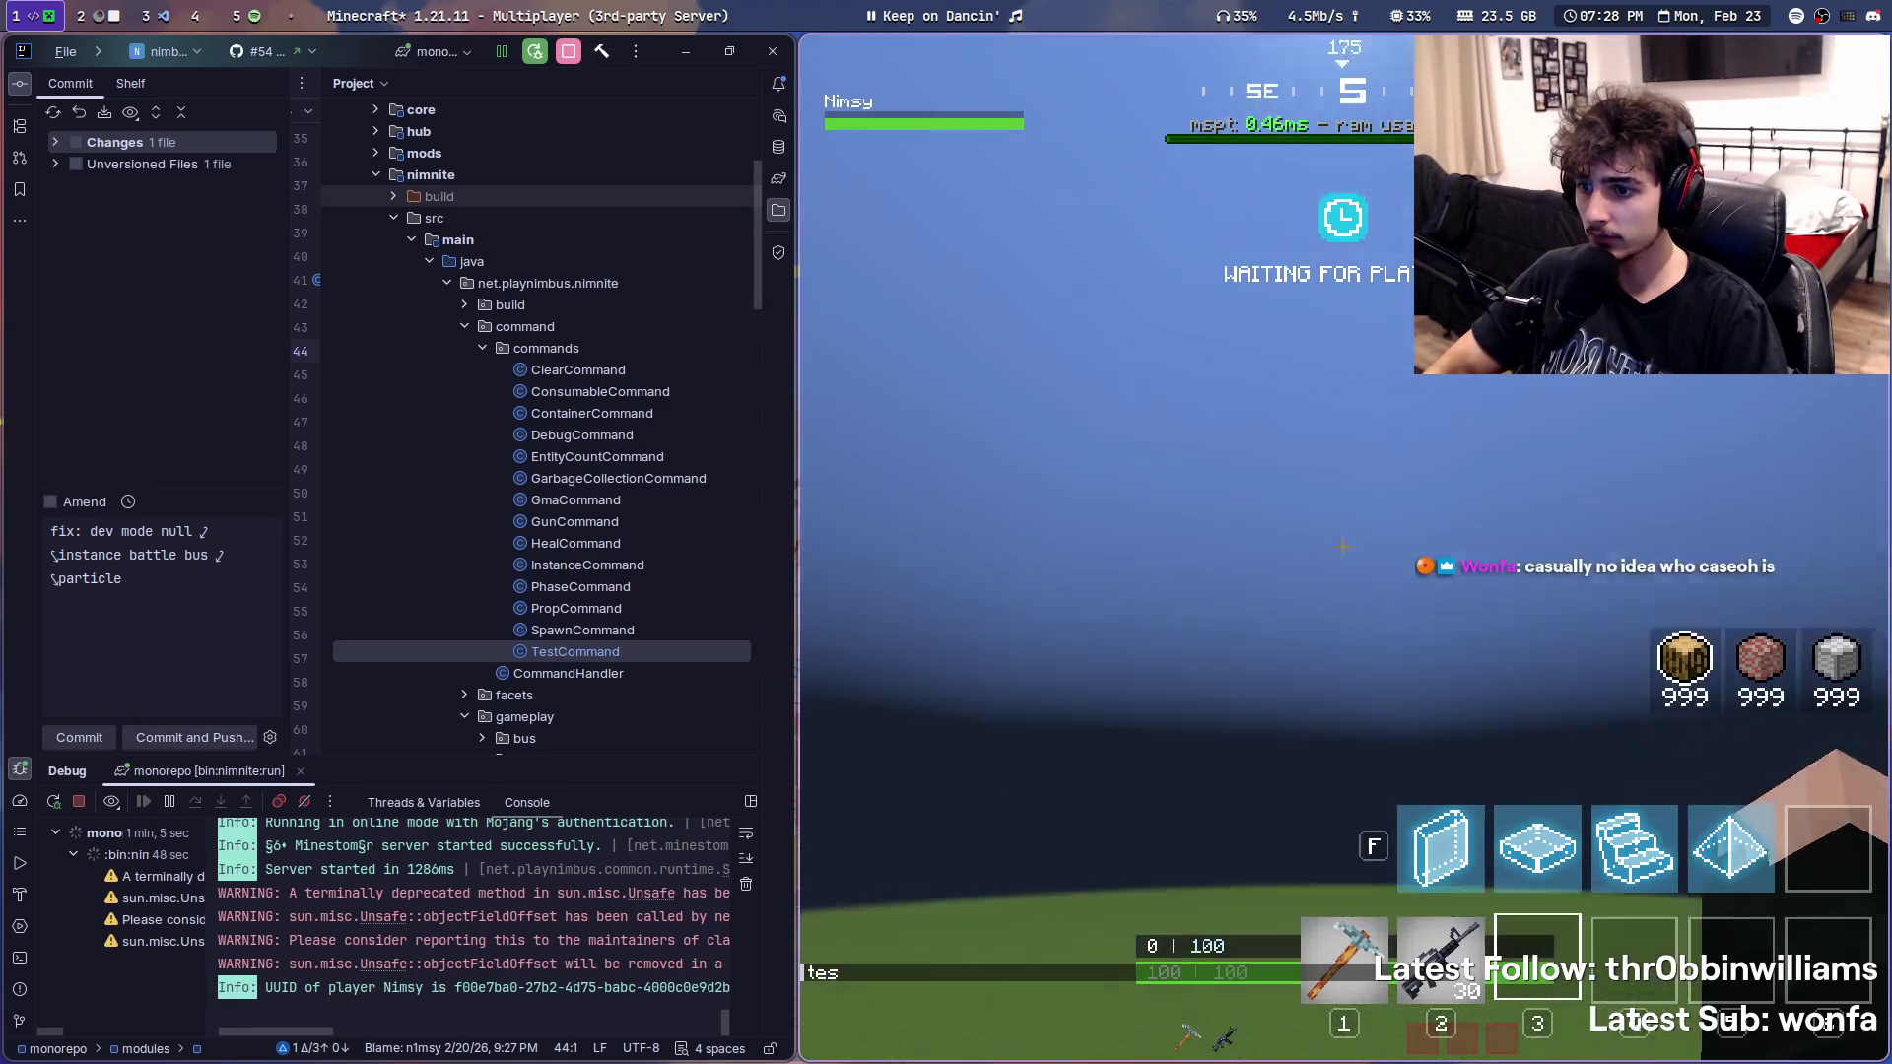
key(F3)
text(/speed)
key(Return)
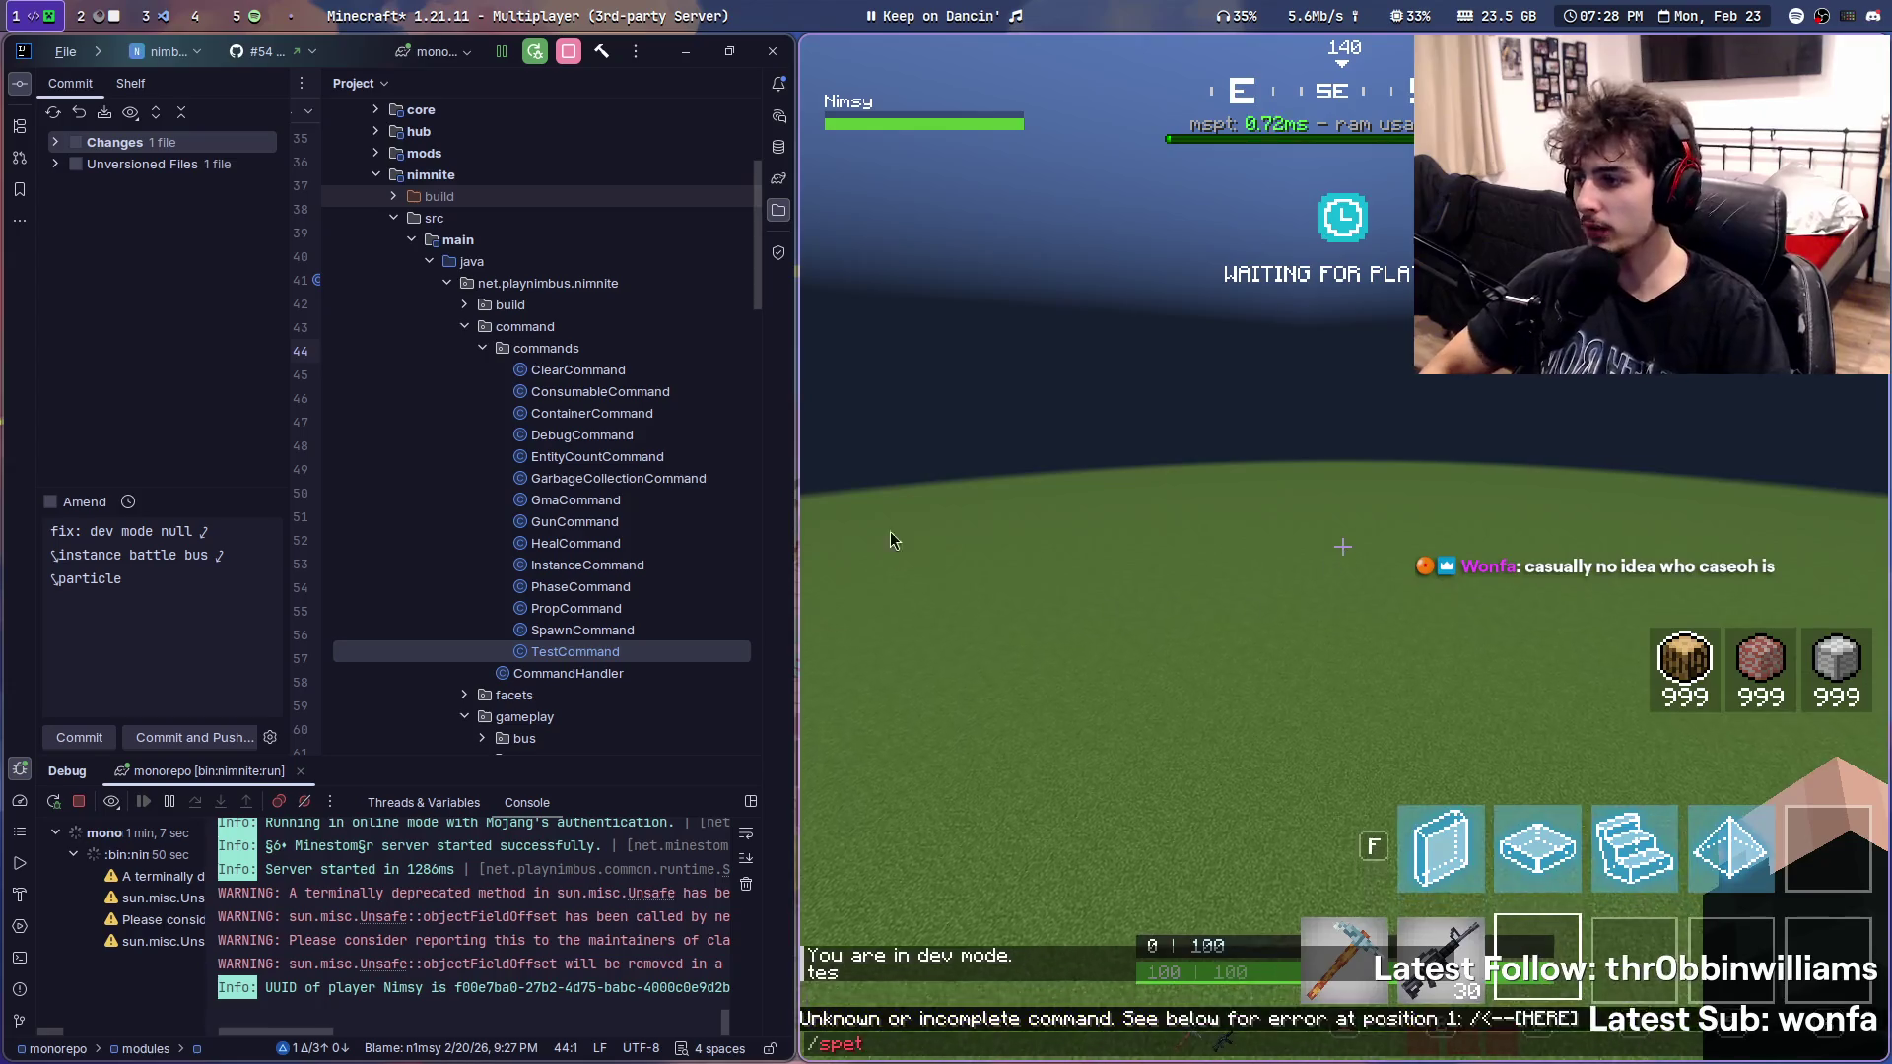
key(alt+Tab)
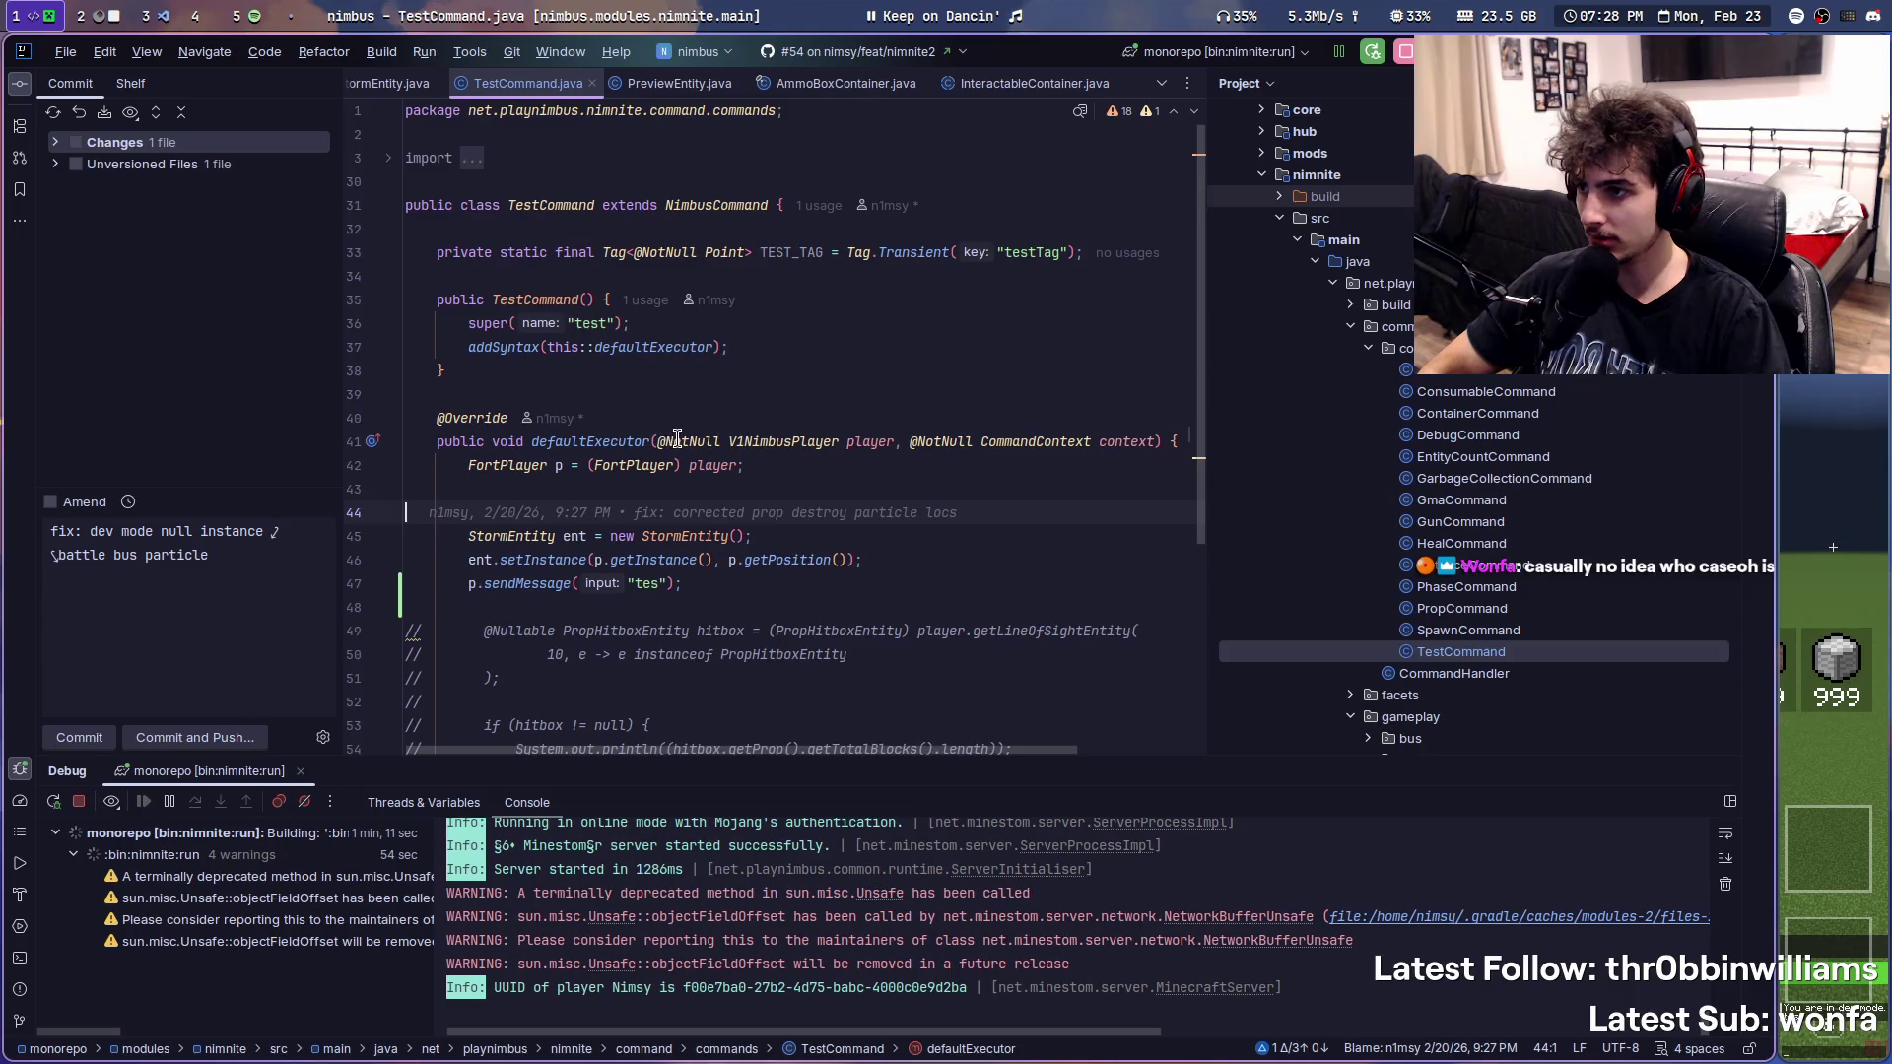
scroll(676, 440, down, 2)
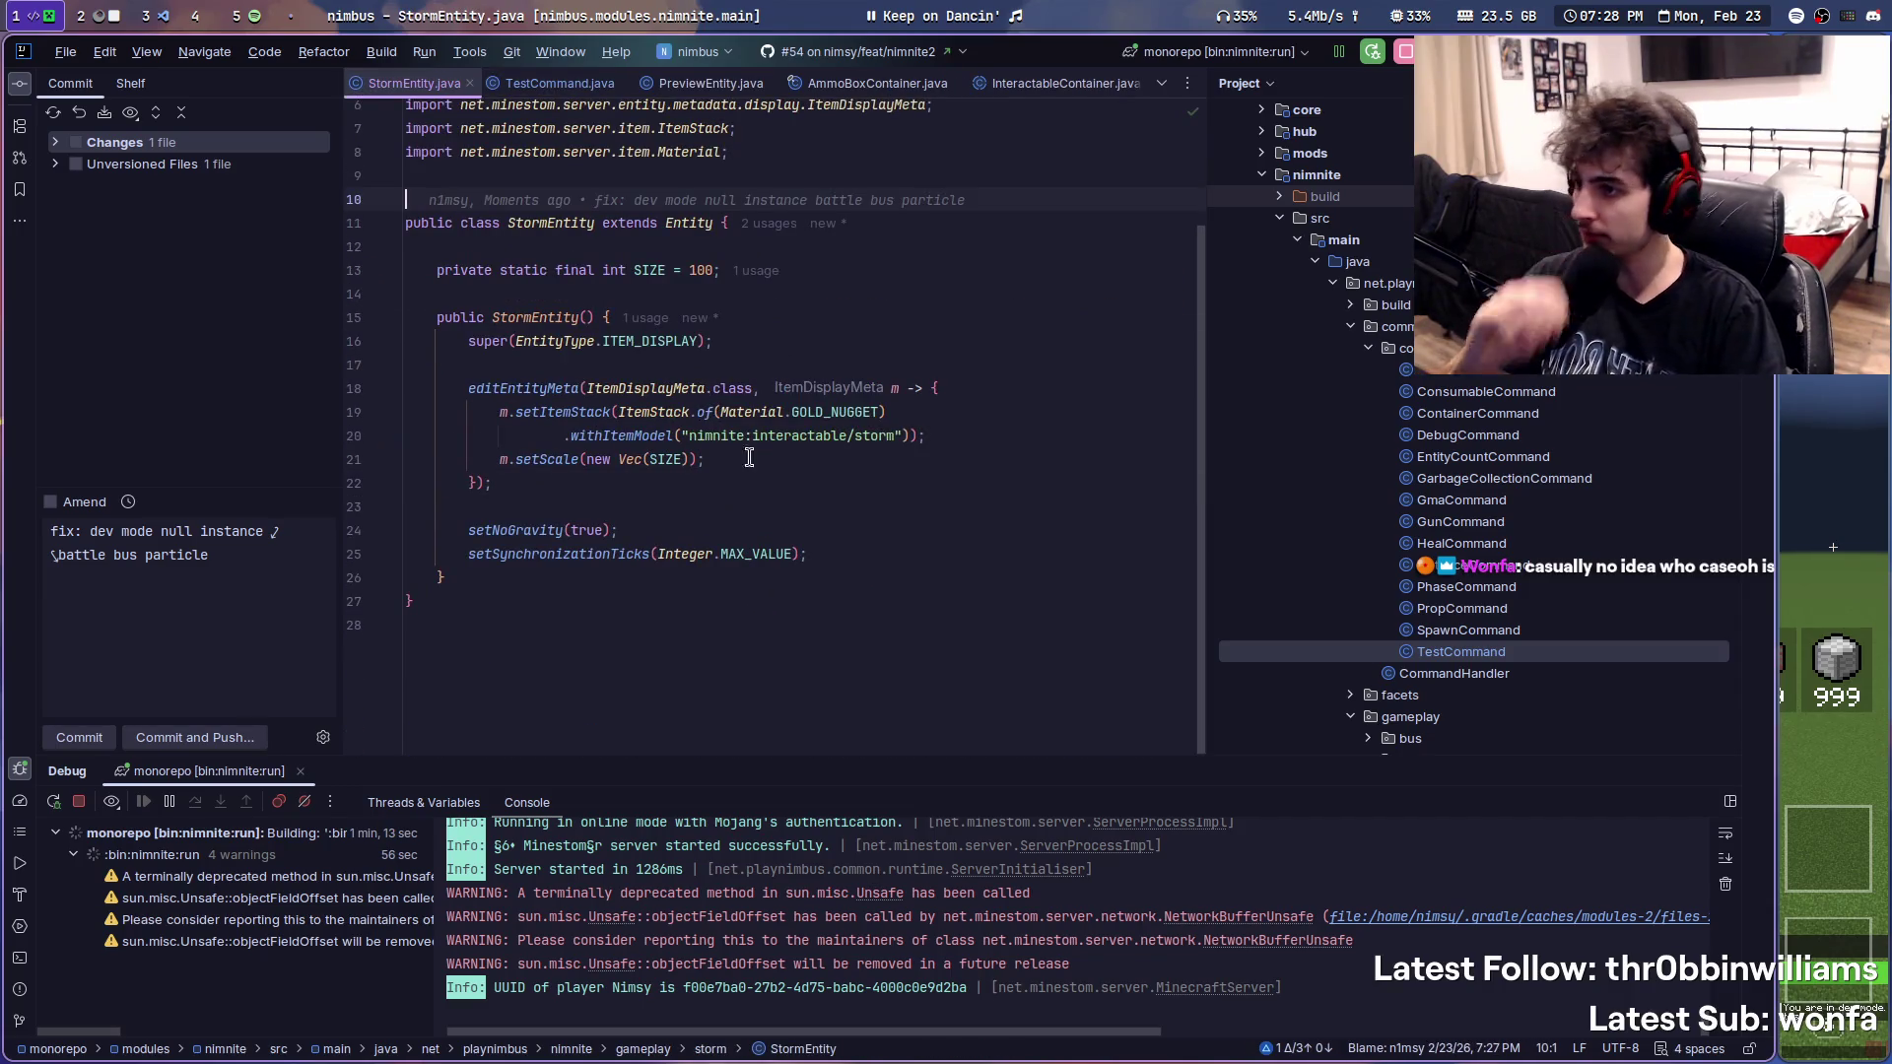
- Inspect the SIZE scale value and reload the game's resource packs with F3+T to view the storm
click(663, 460)
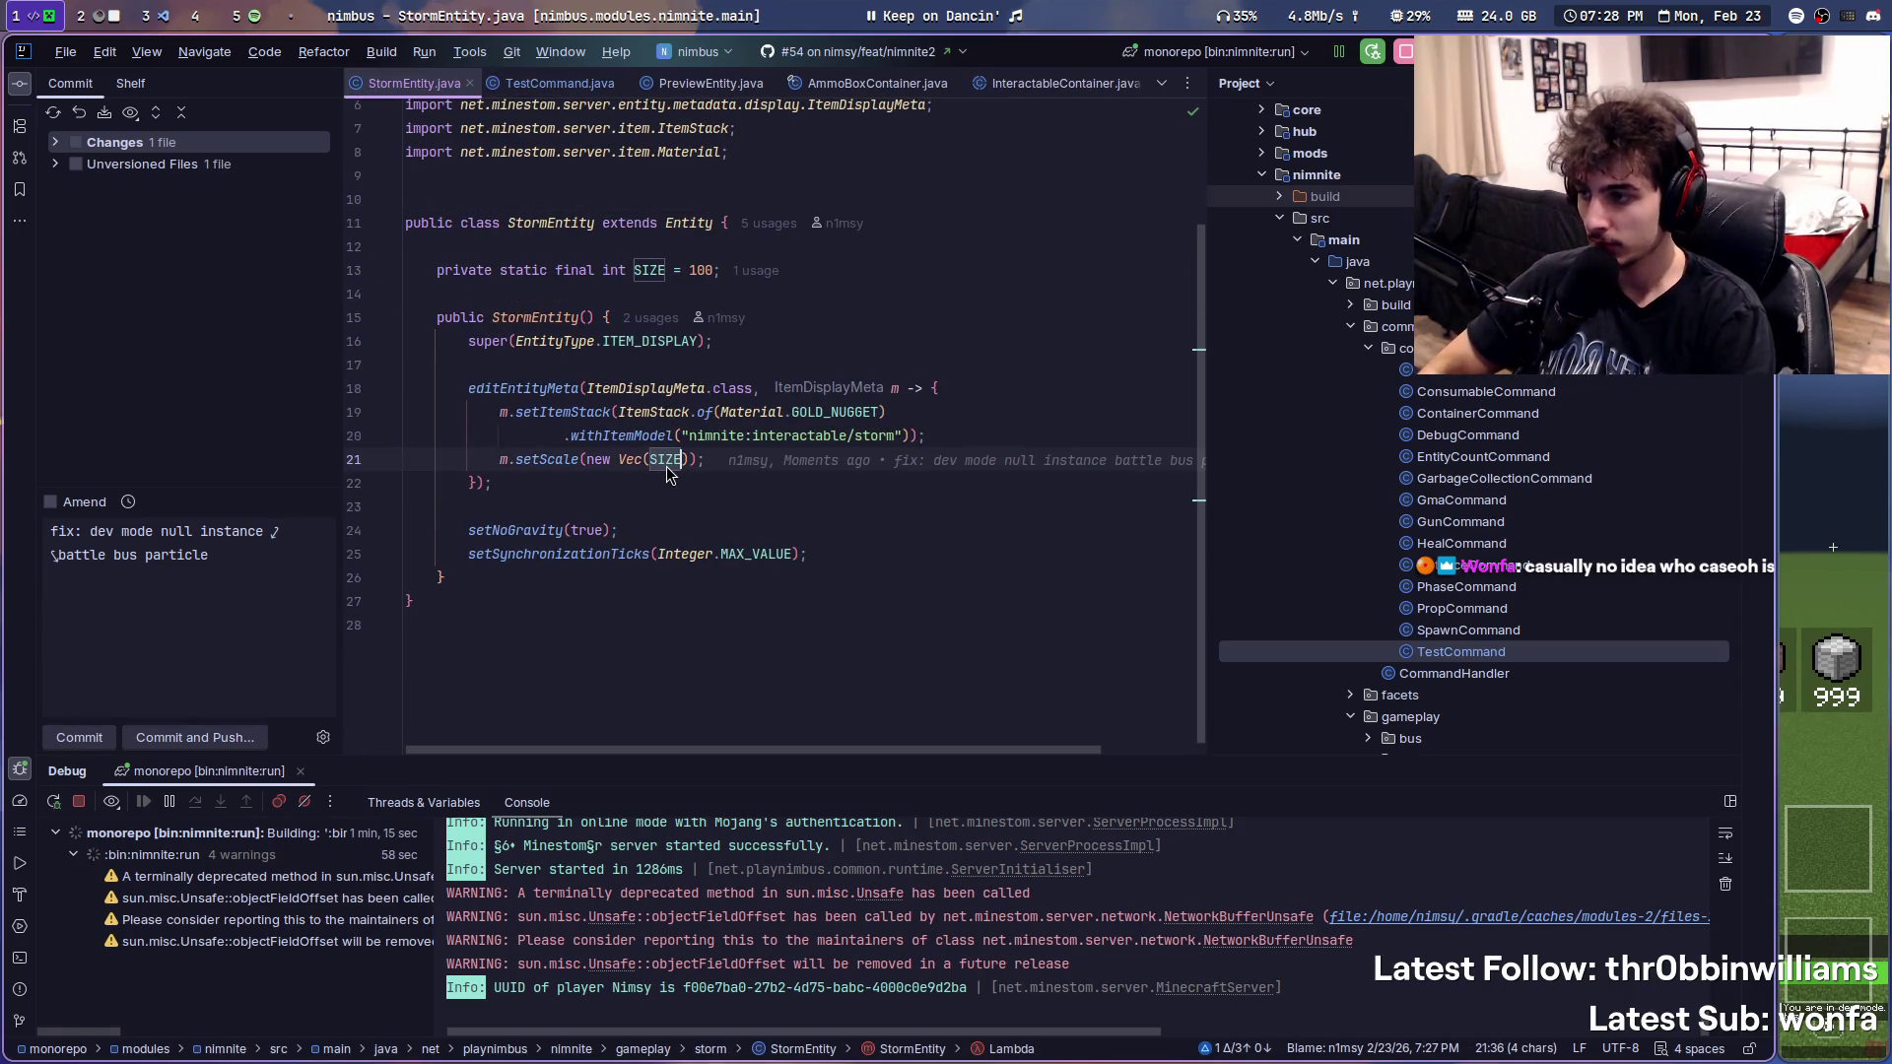
text(1)
right_click(931, 293)
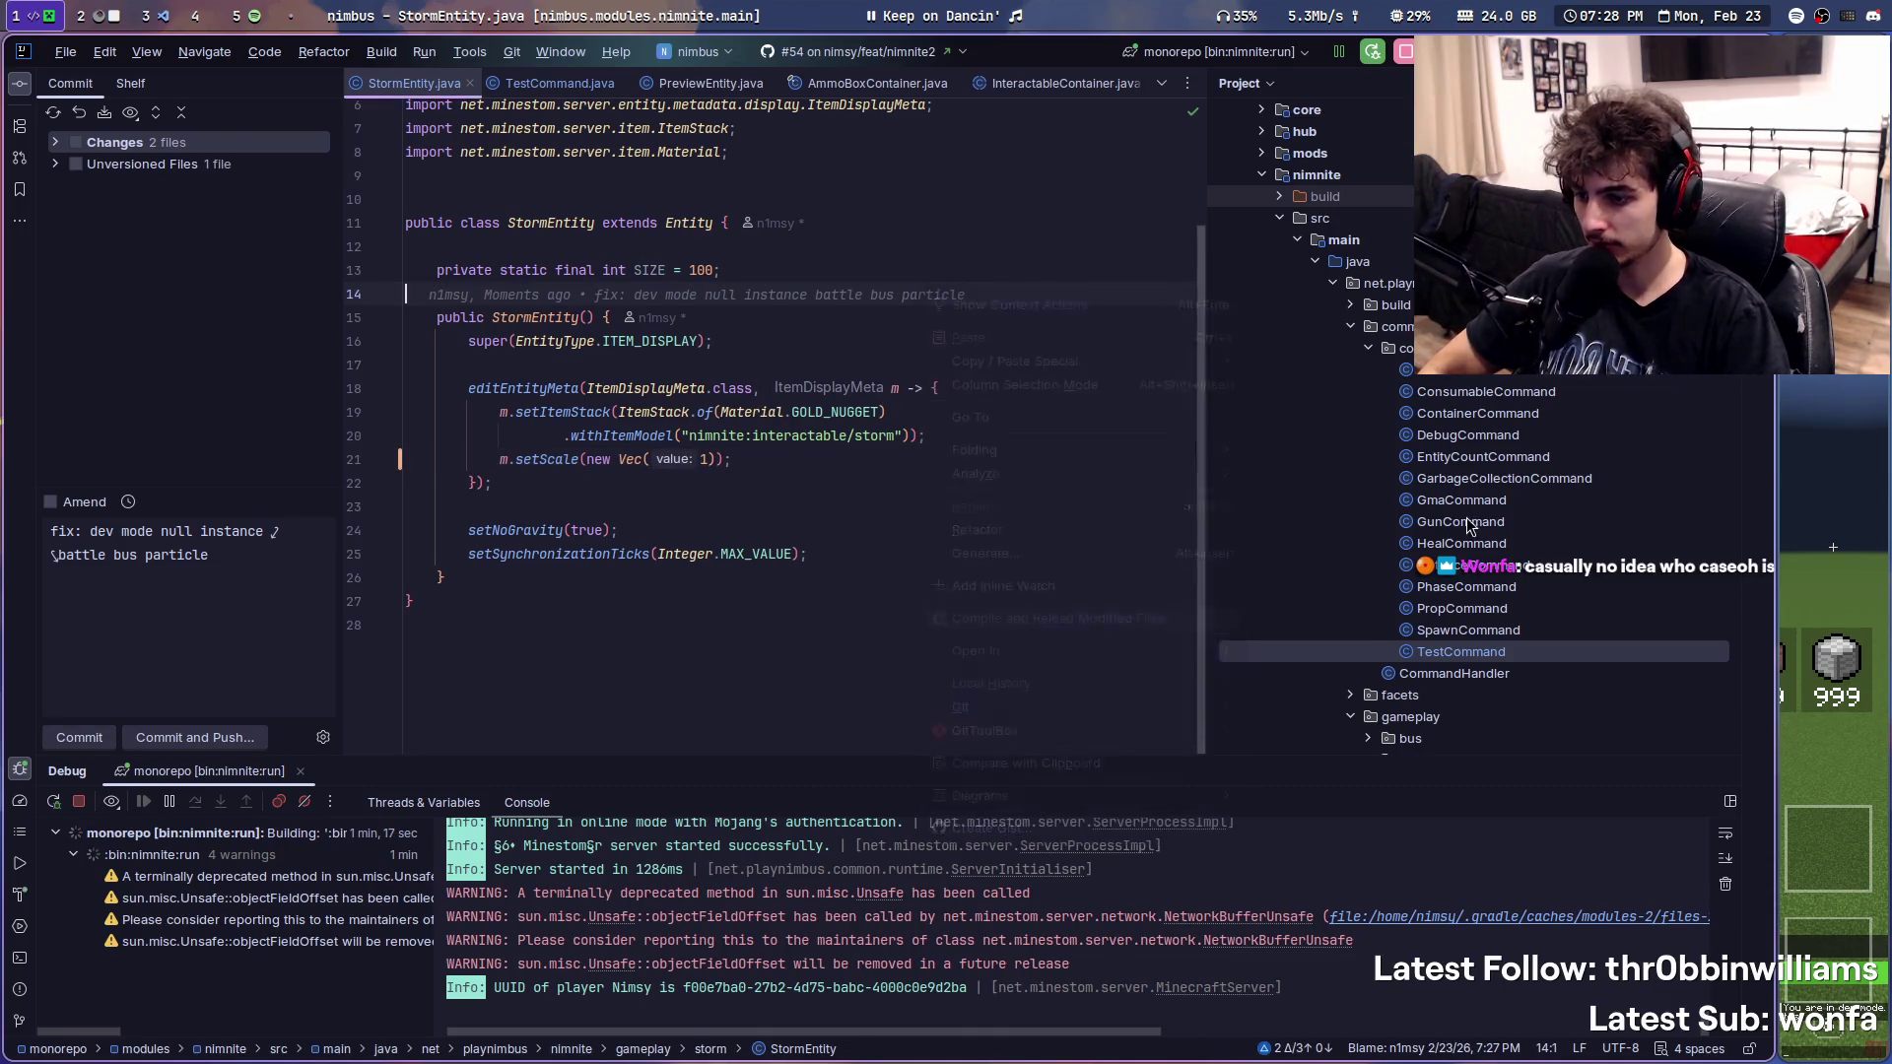
key(super+Right)
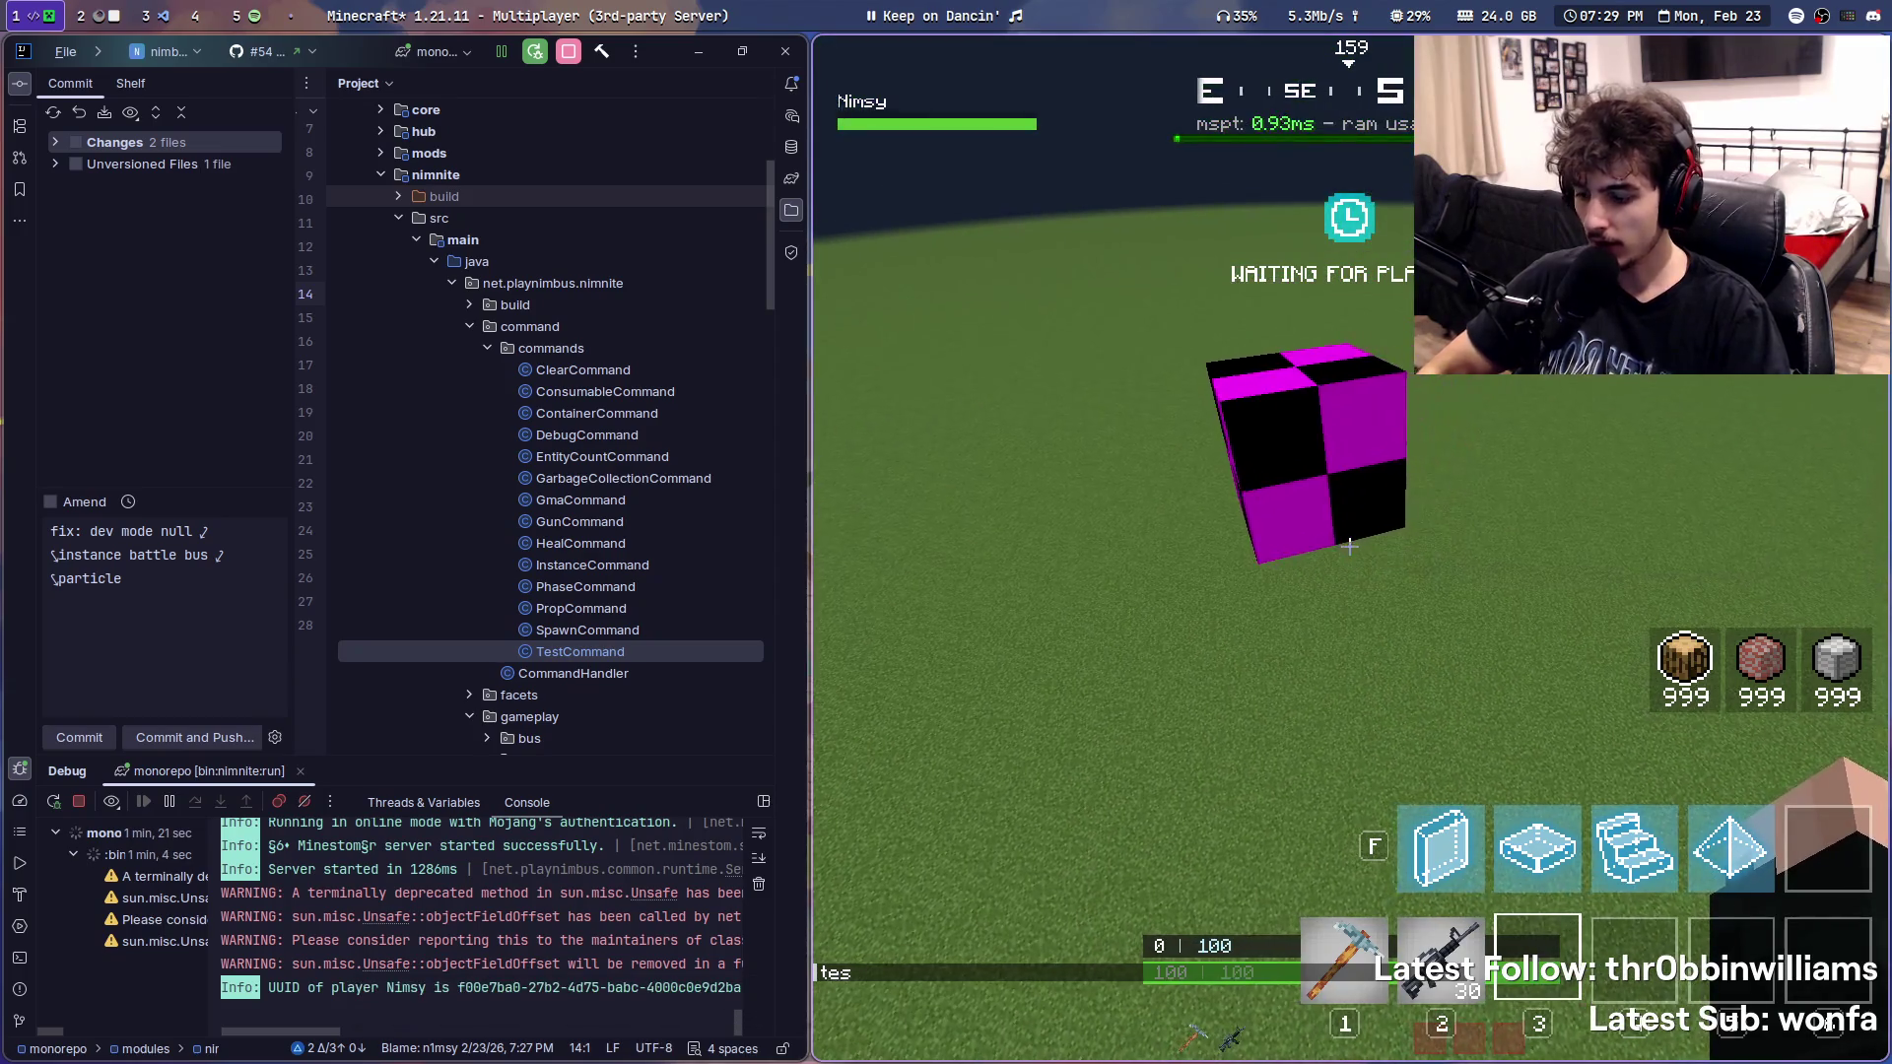
key(F3+t)
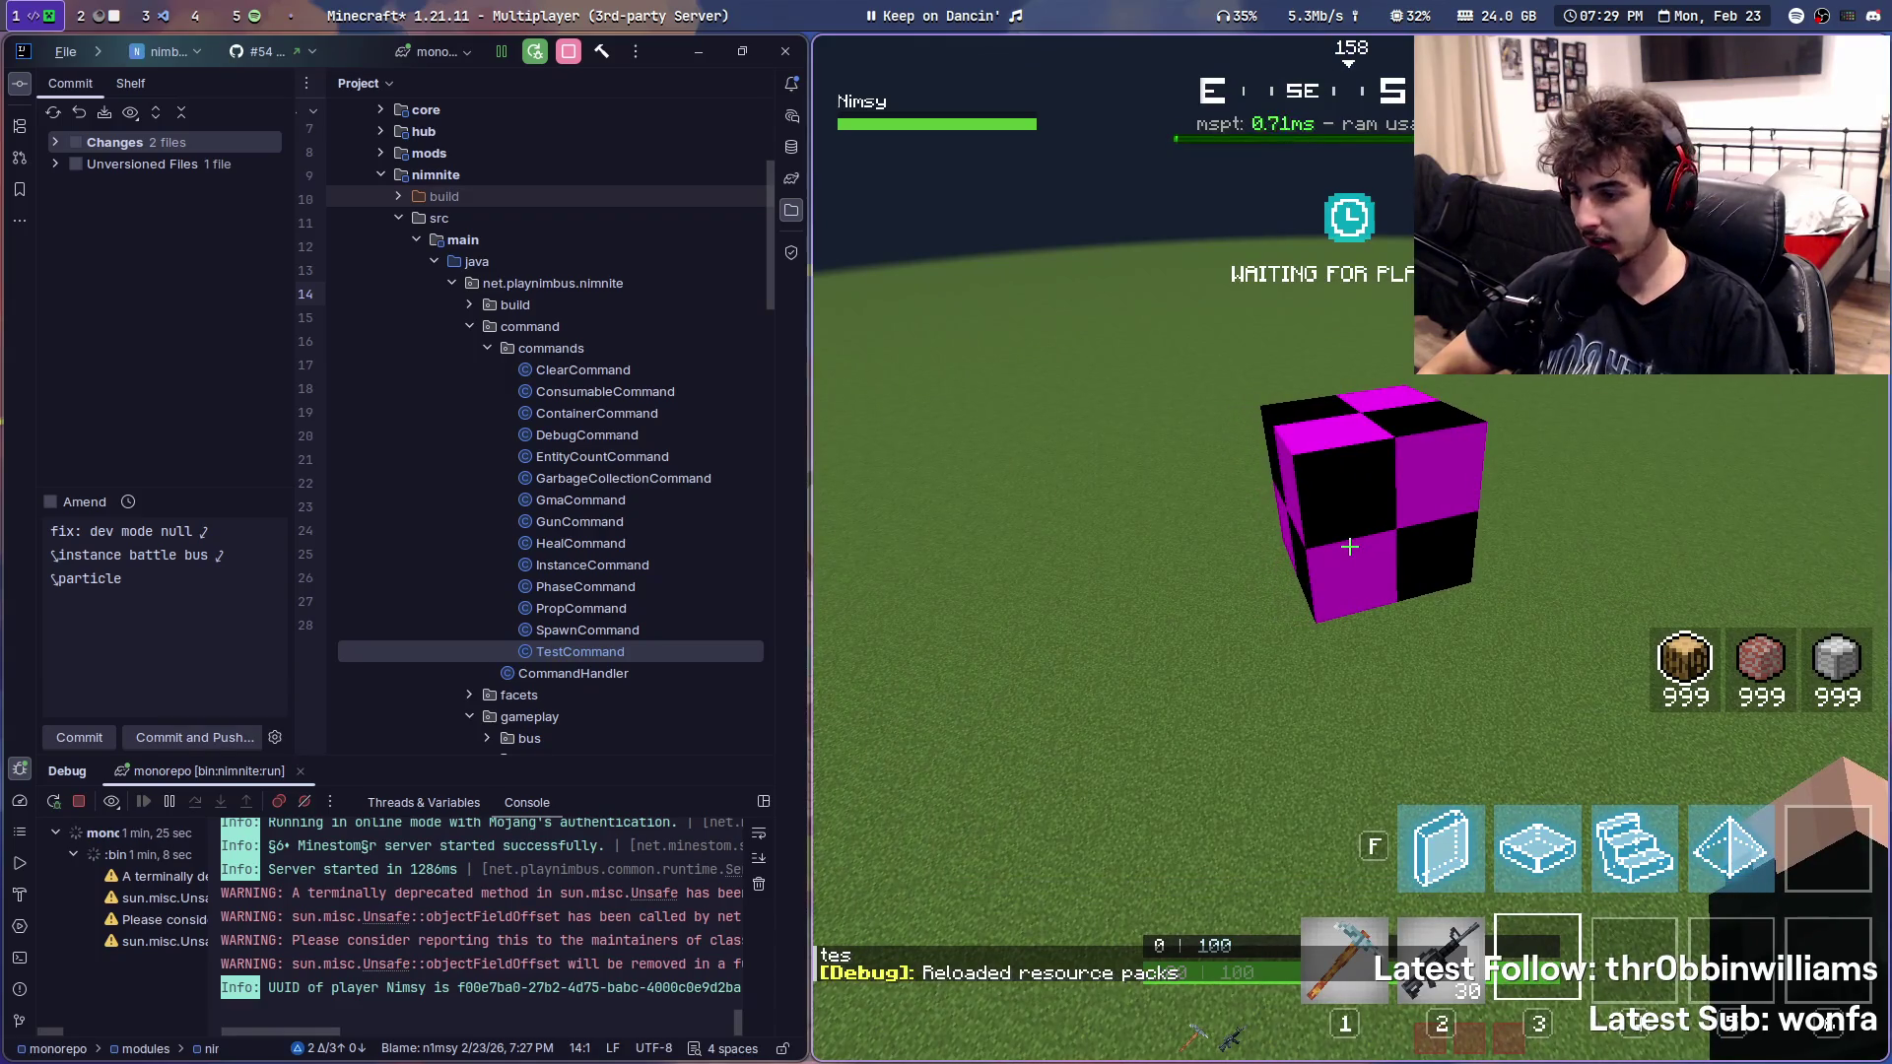
key(super+Right)
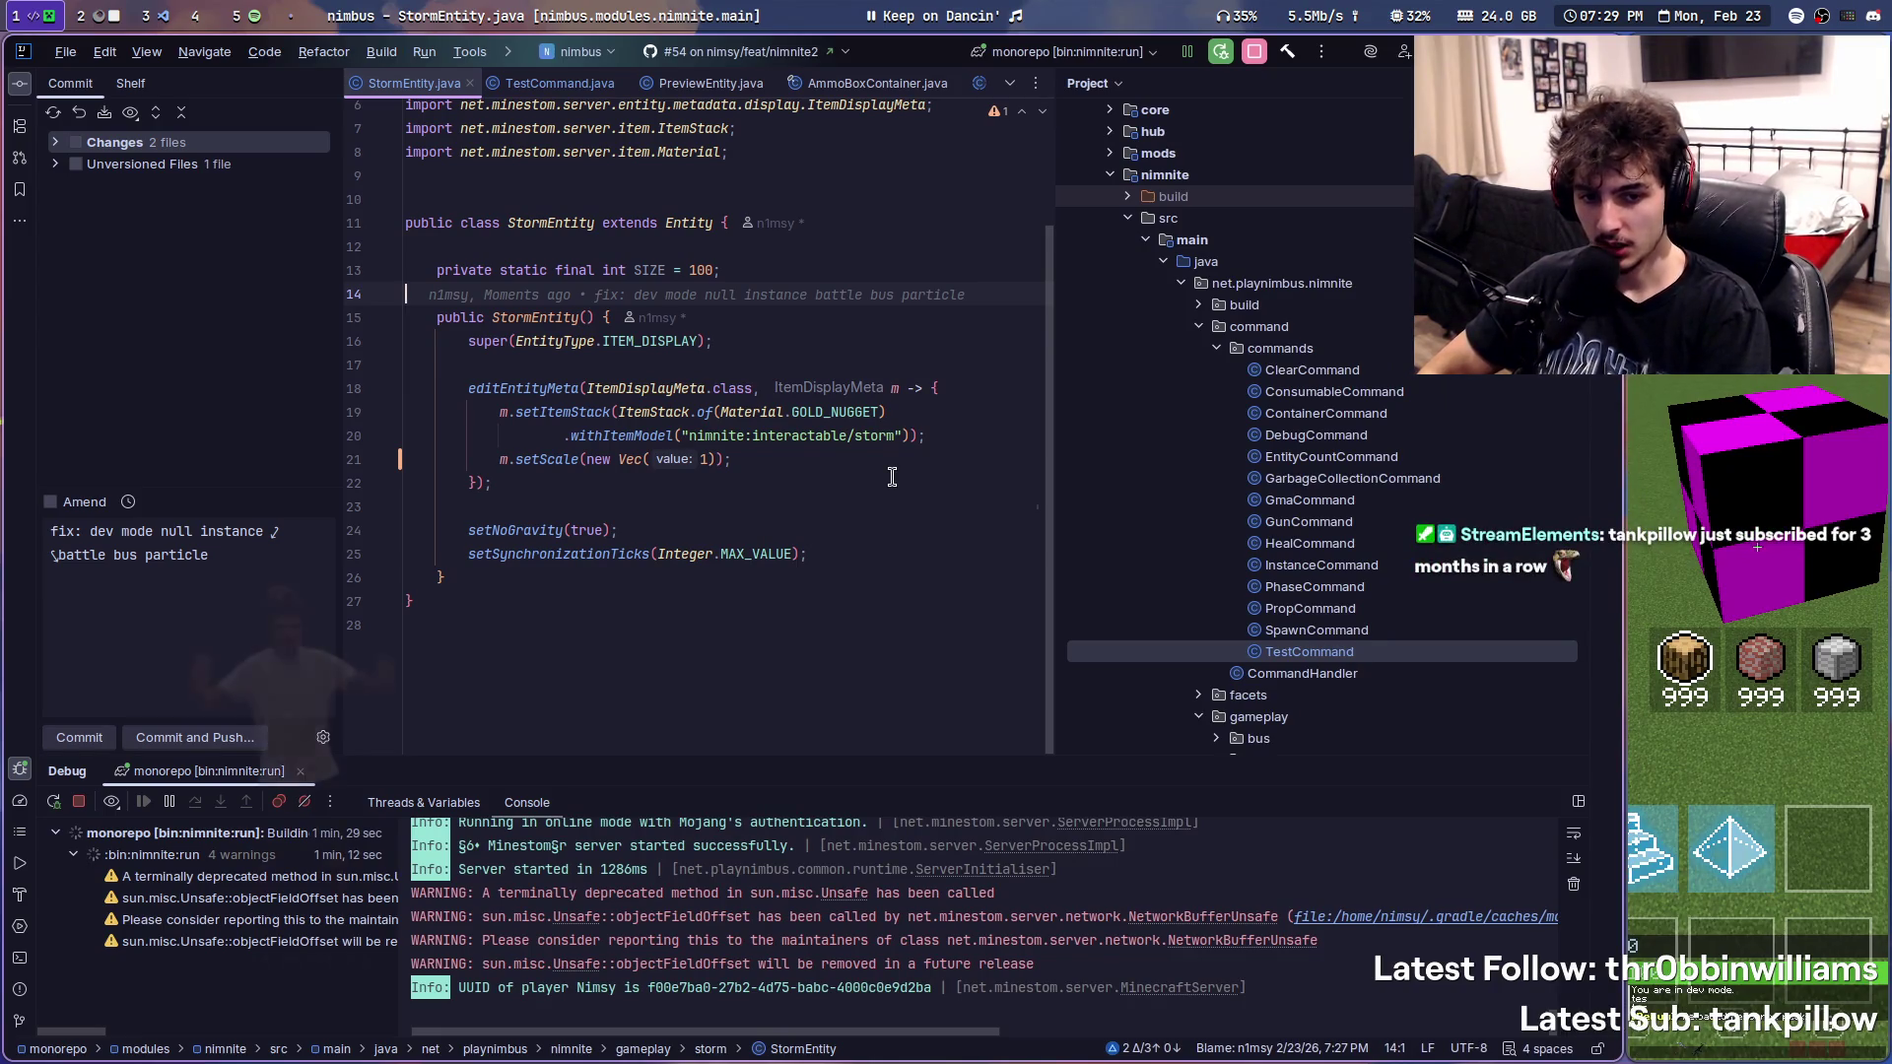
- Add a stream marker, reload resource packs again and place the caret at the end of the scale line
key(F12)
text(not a good)
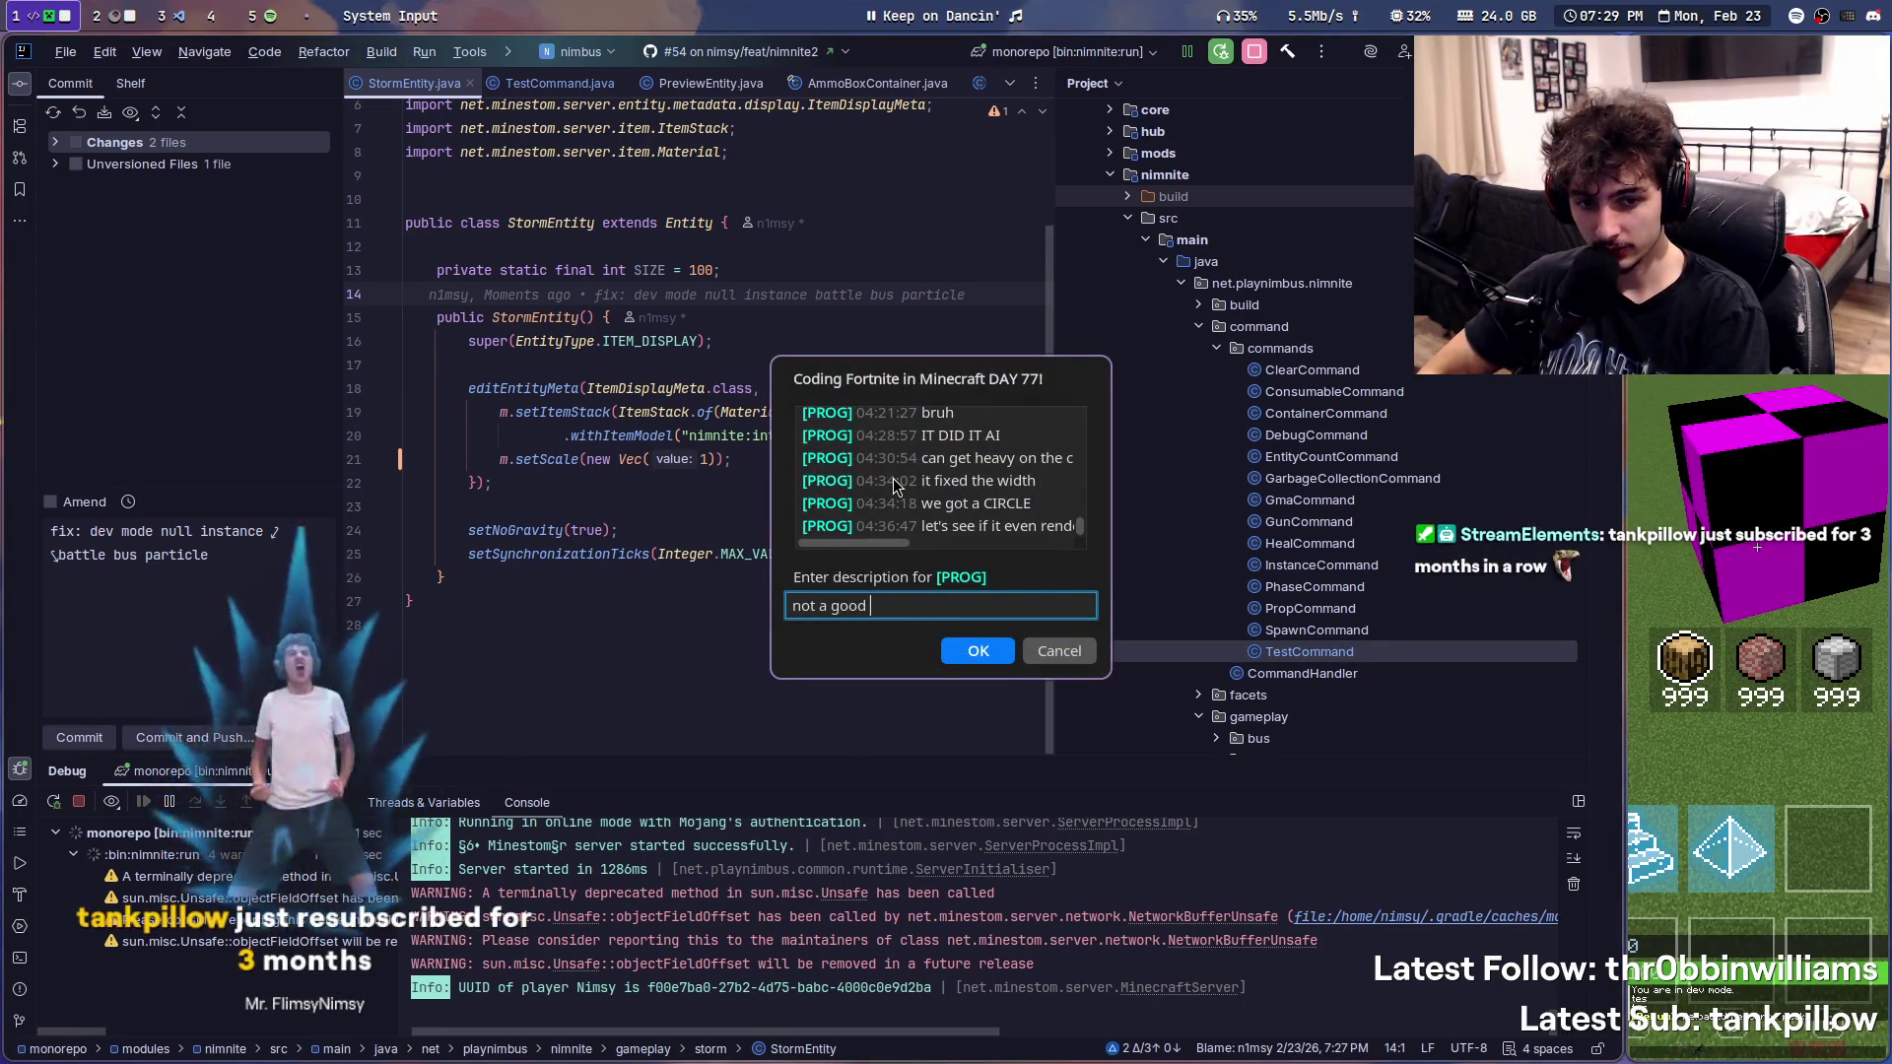
key(Return)
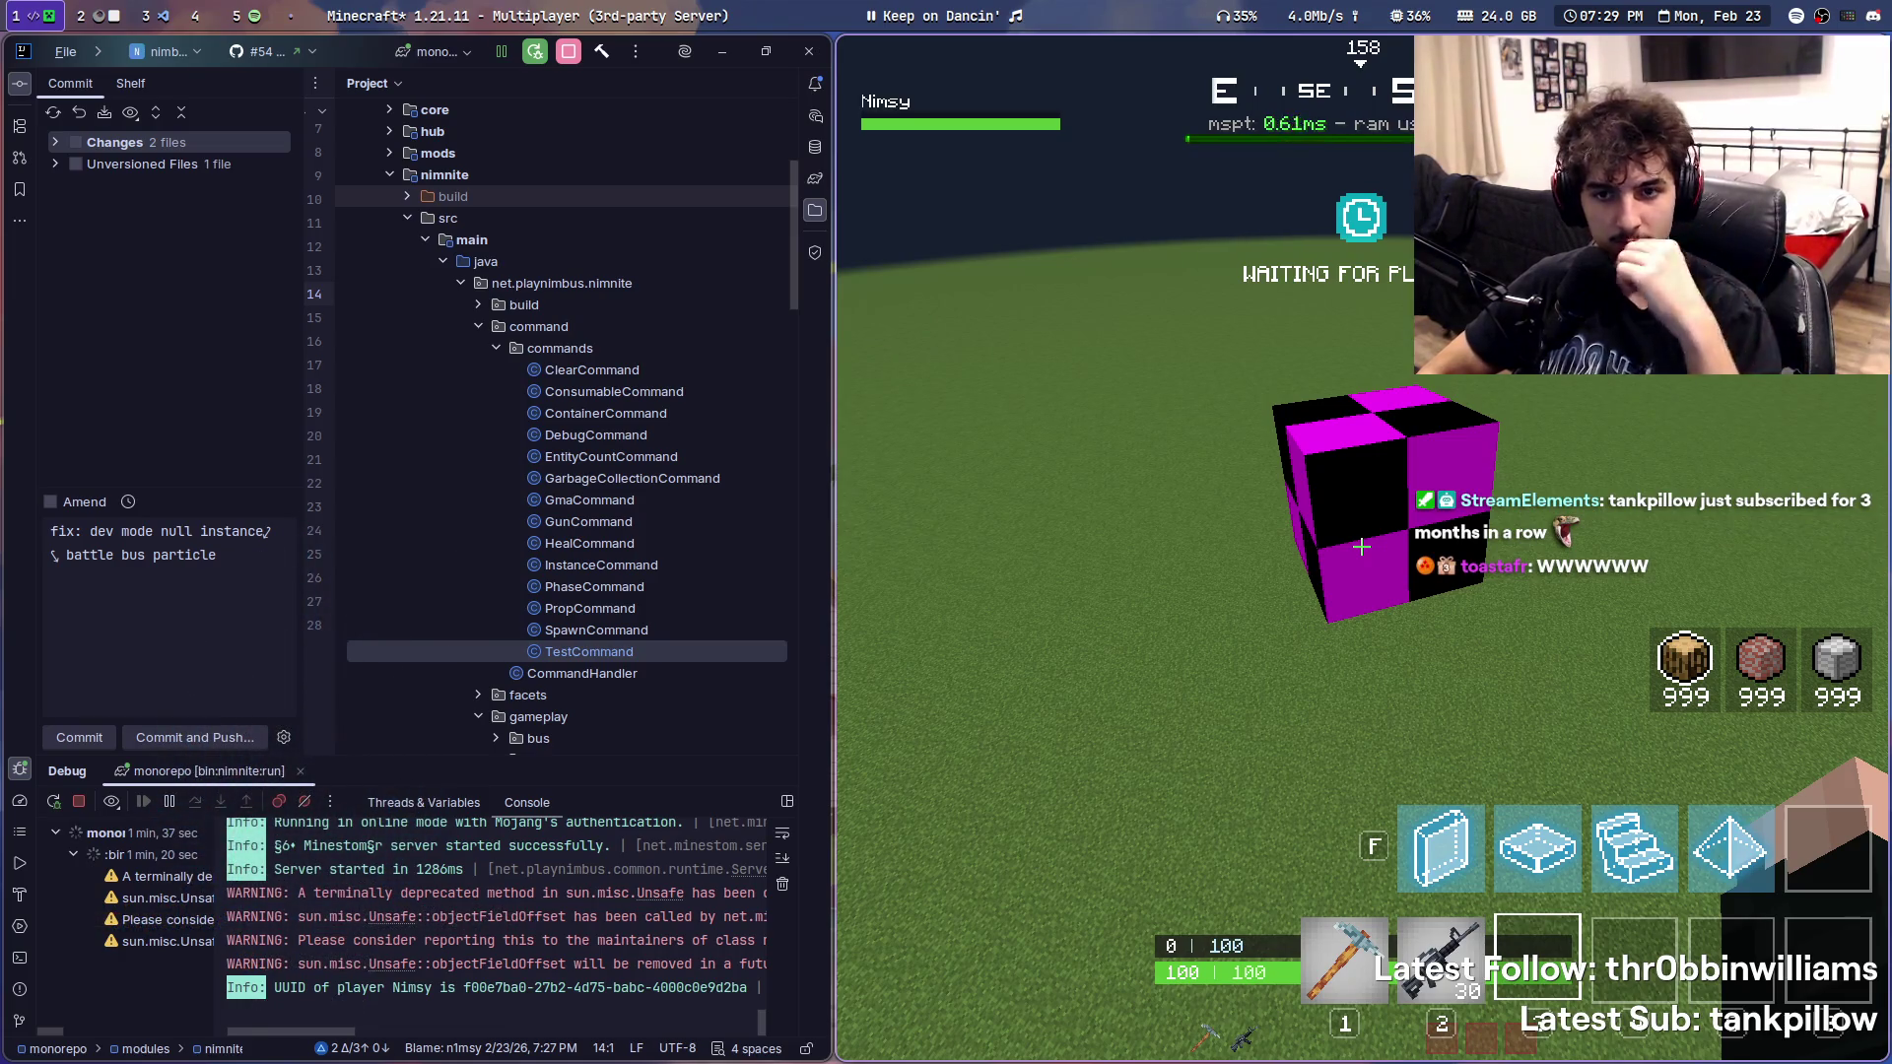
key(F3+t)
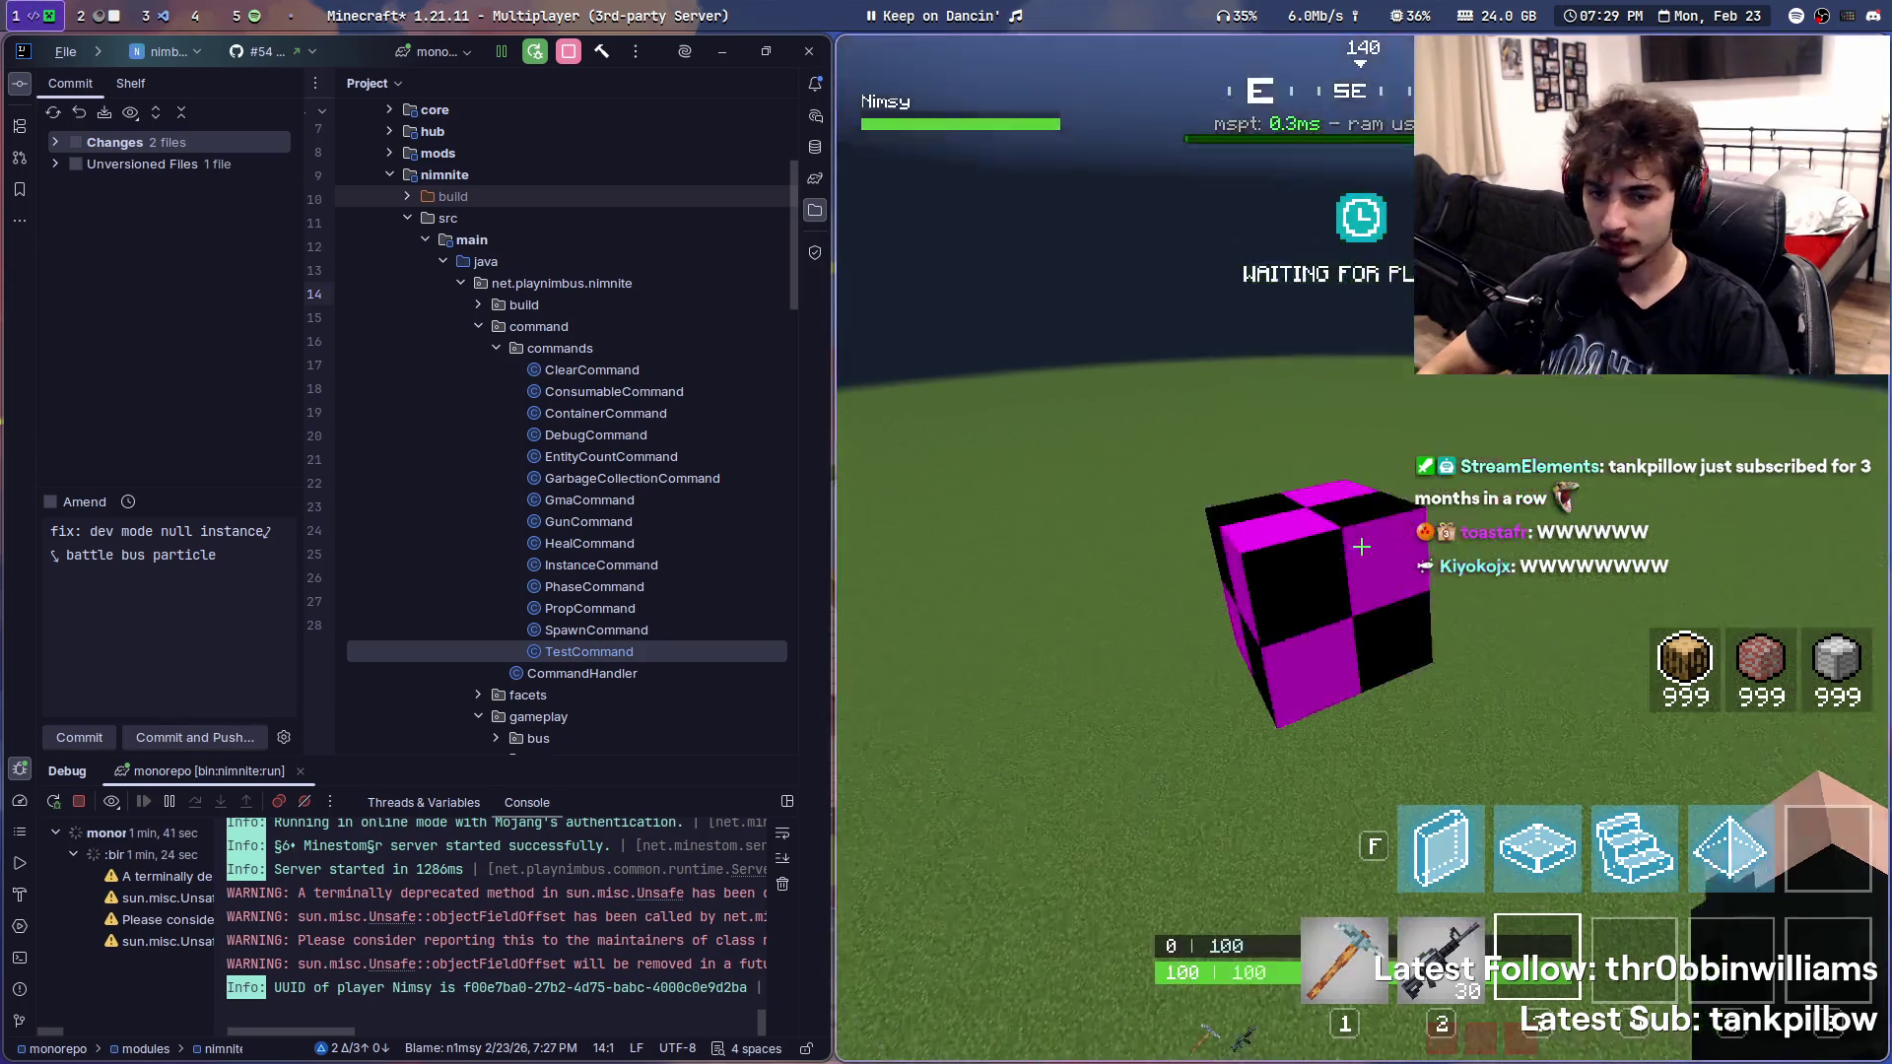
key(t)
click(924, 487)
click(920, 459)
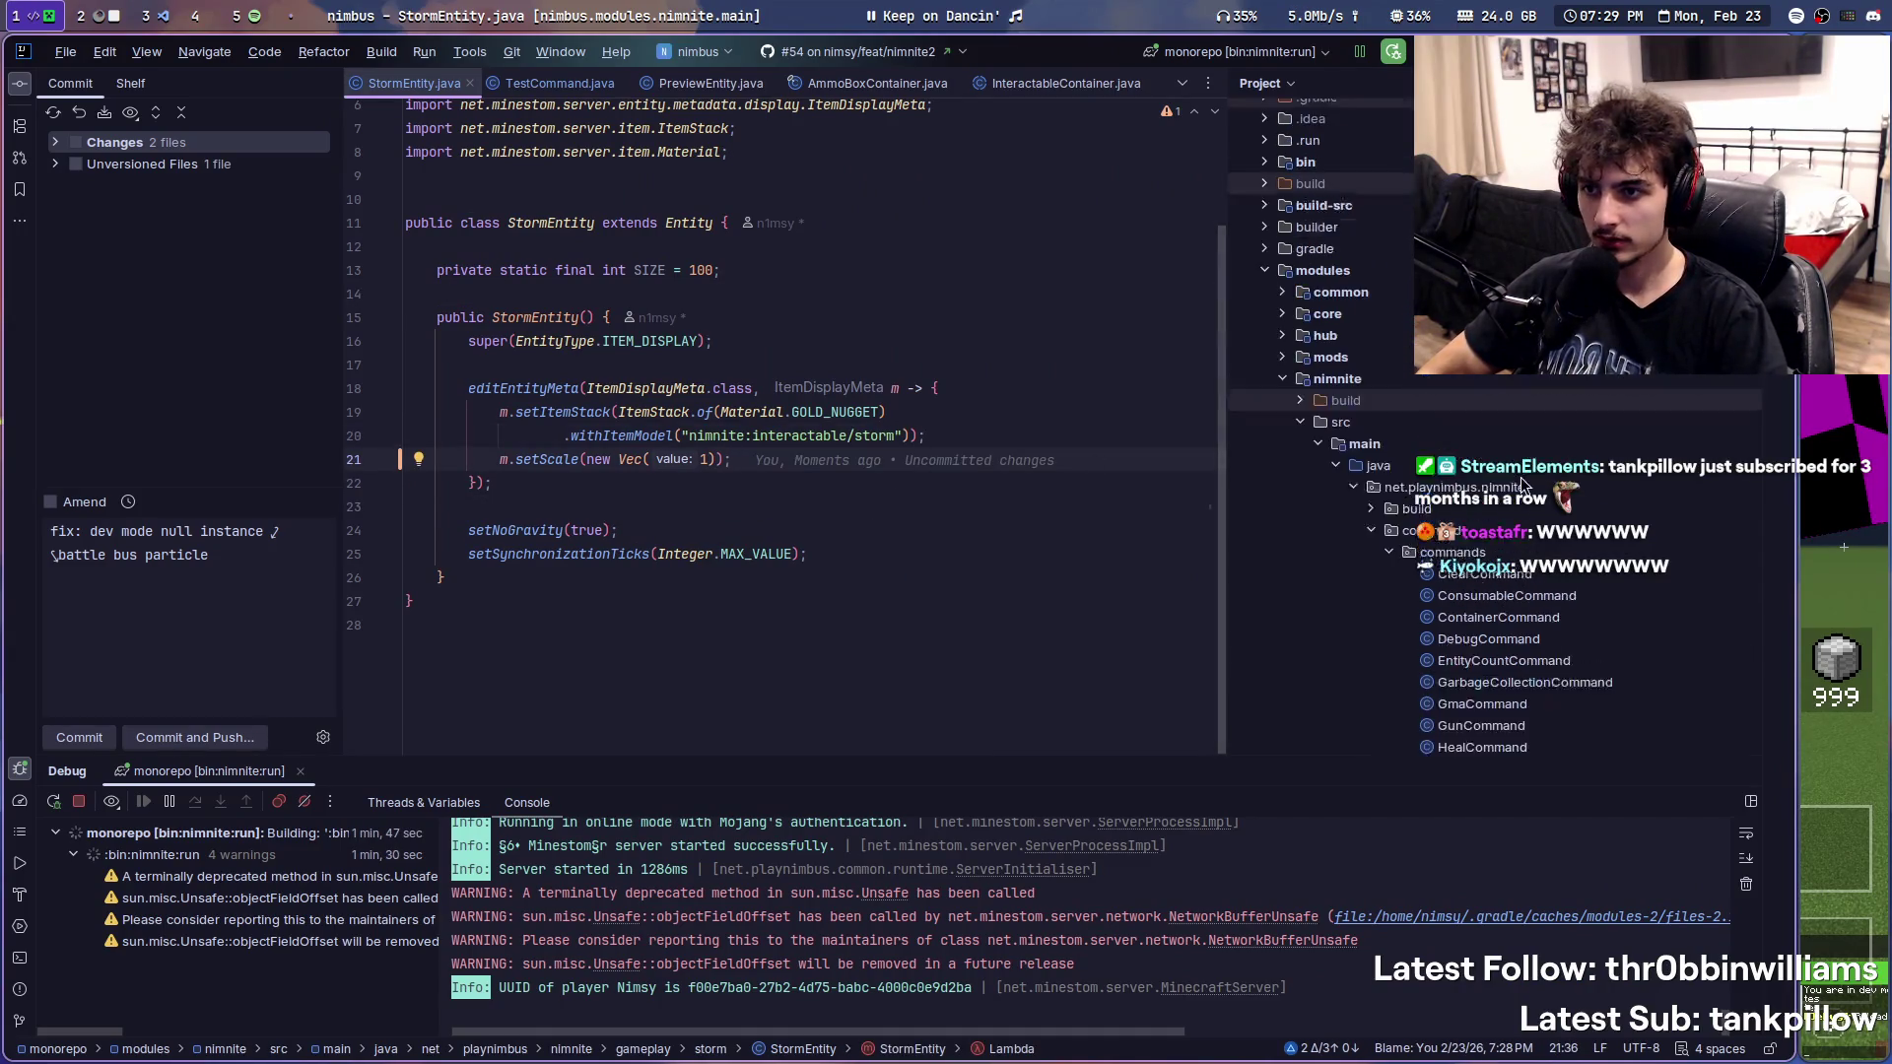
scroll(1626, 384, up, 4)
- Change the spawn to p.getPosition().withPitch(0) in TestCommand and tile the IDE beside Minecraft
click(559, 85)
click(759, 445)
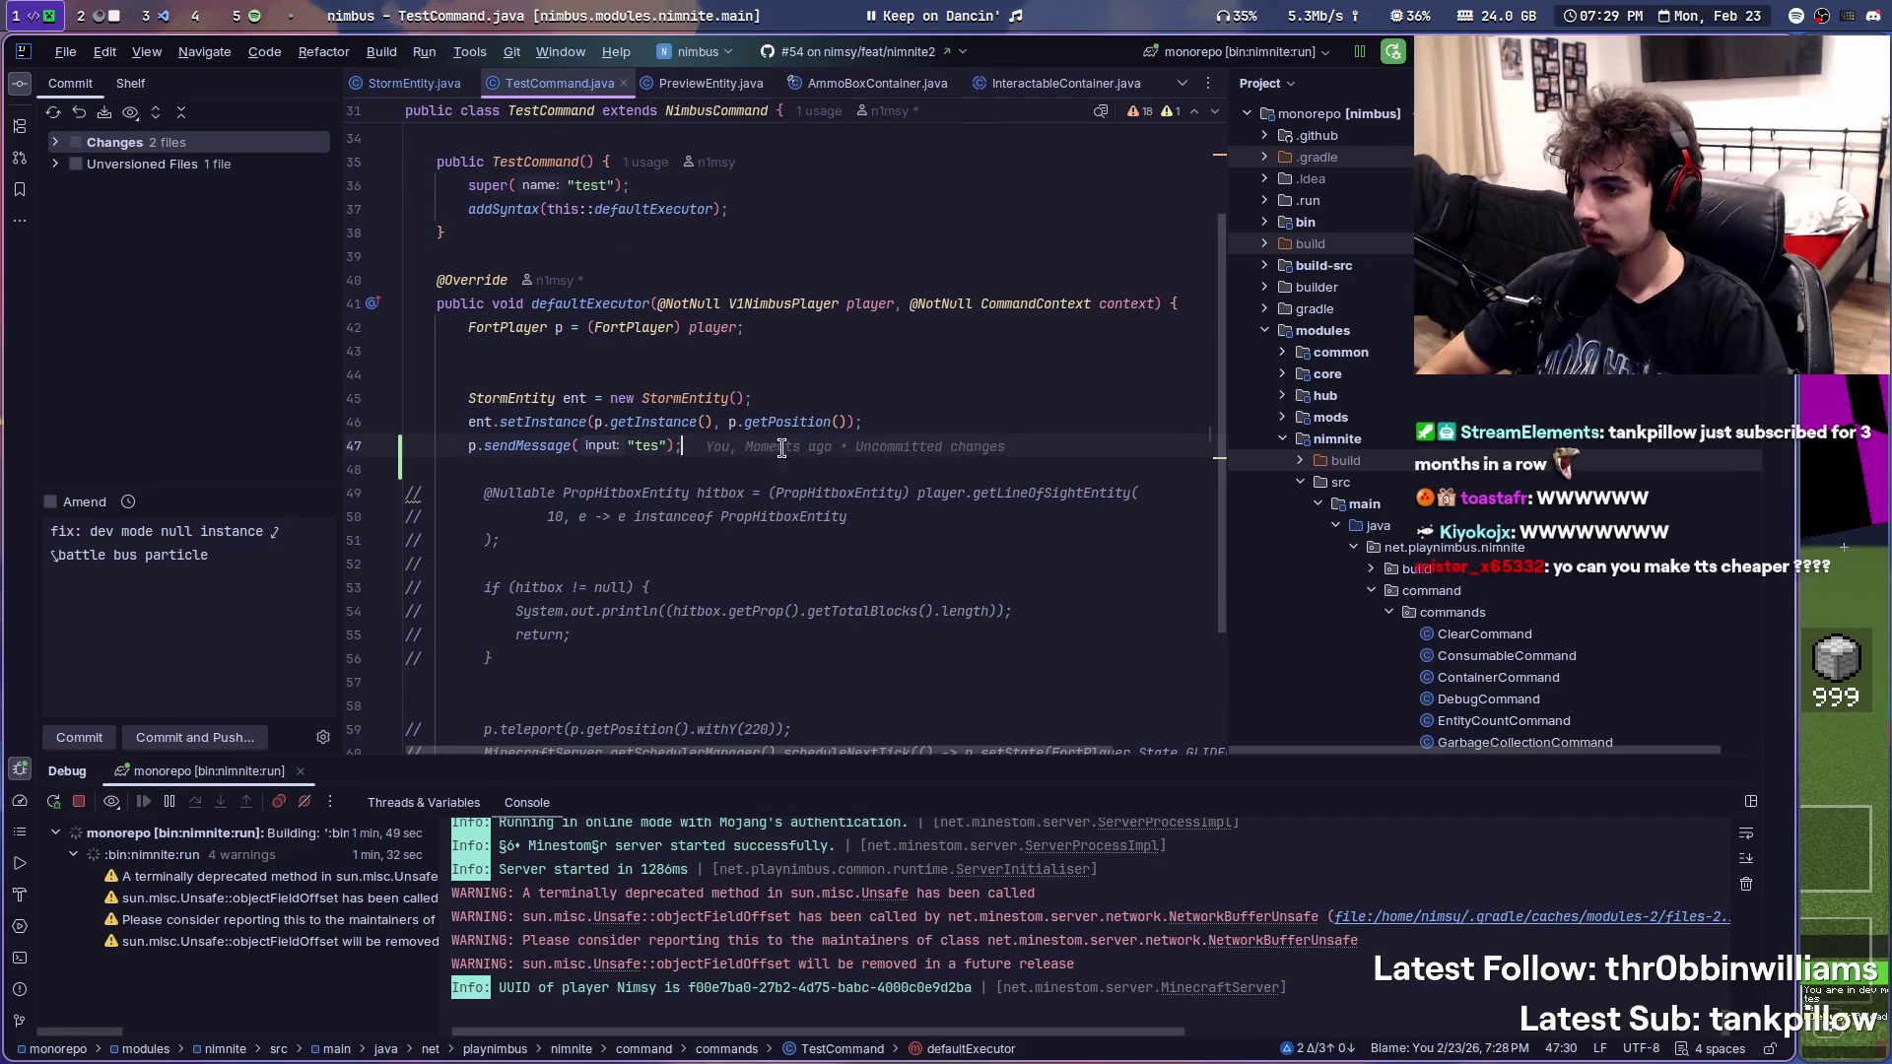
text(.withPitch(0)
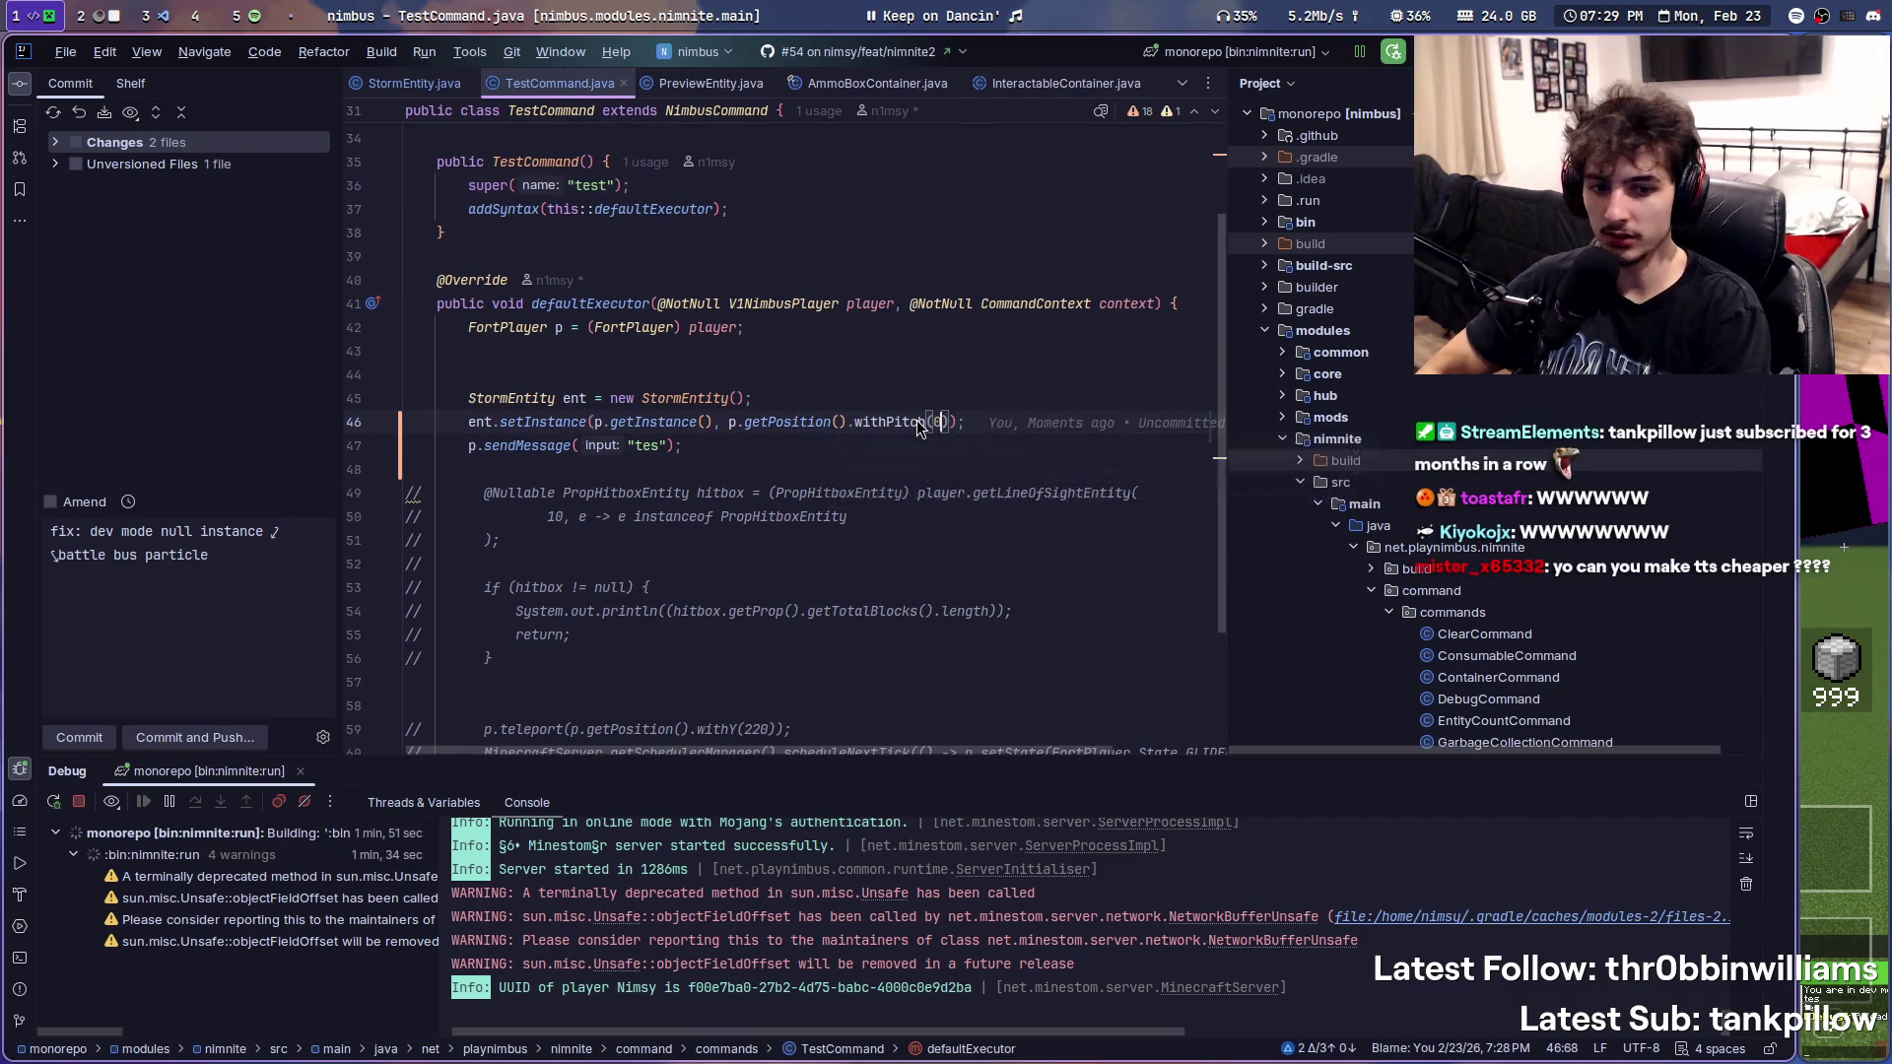
key(super+f)
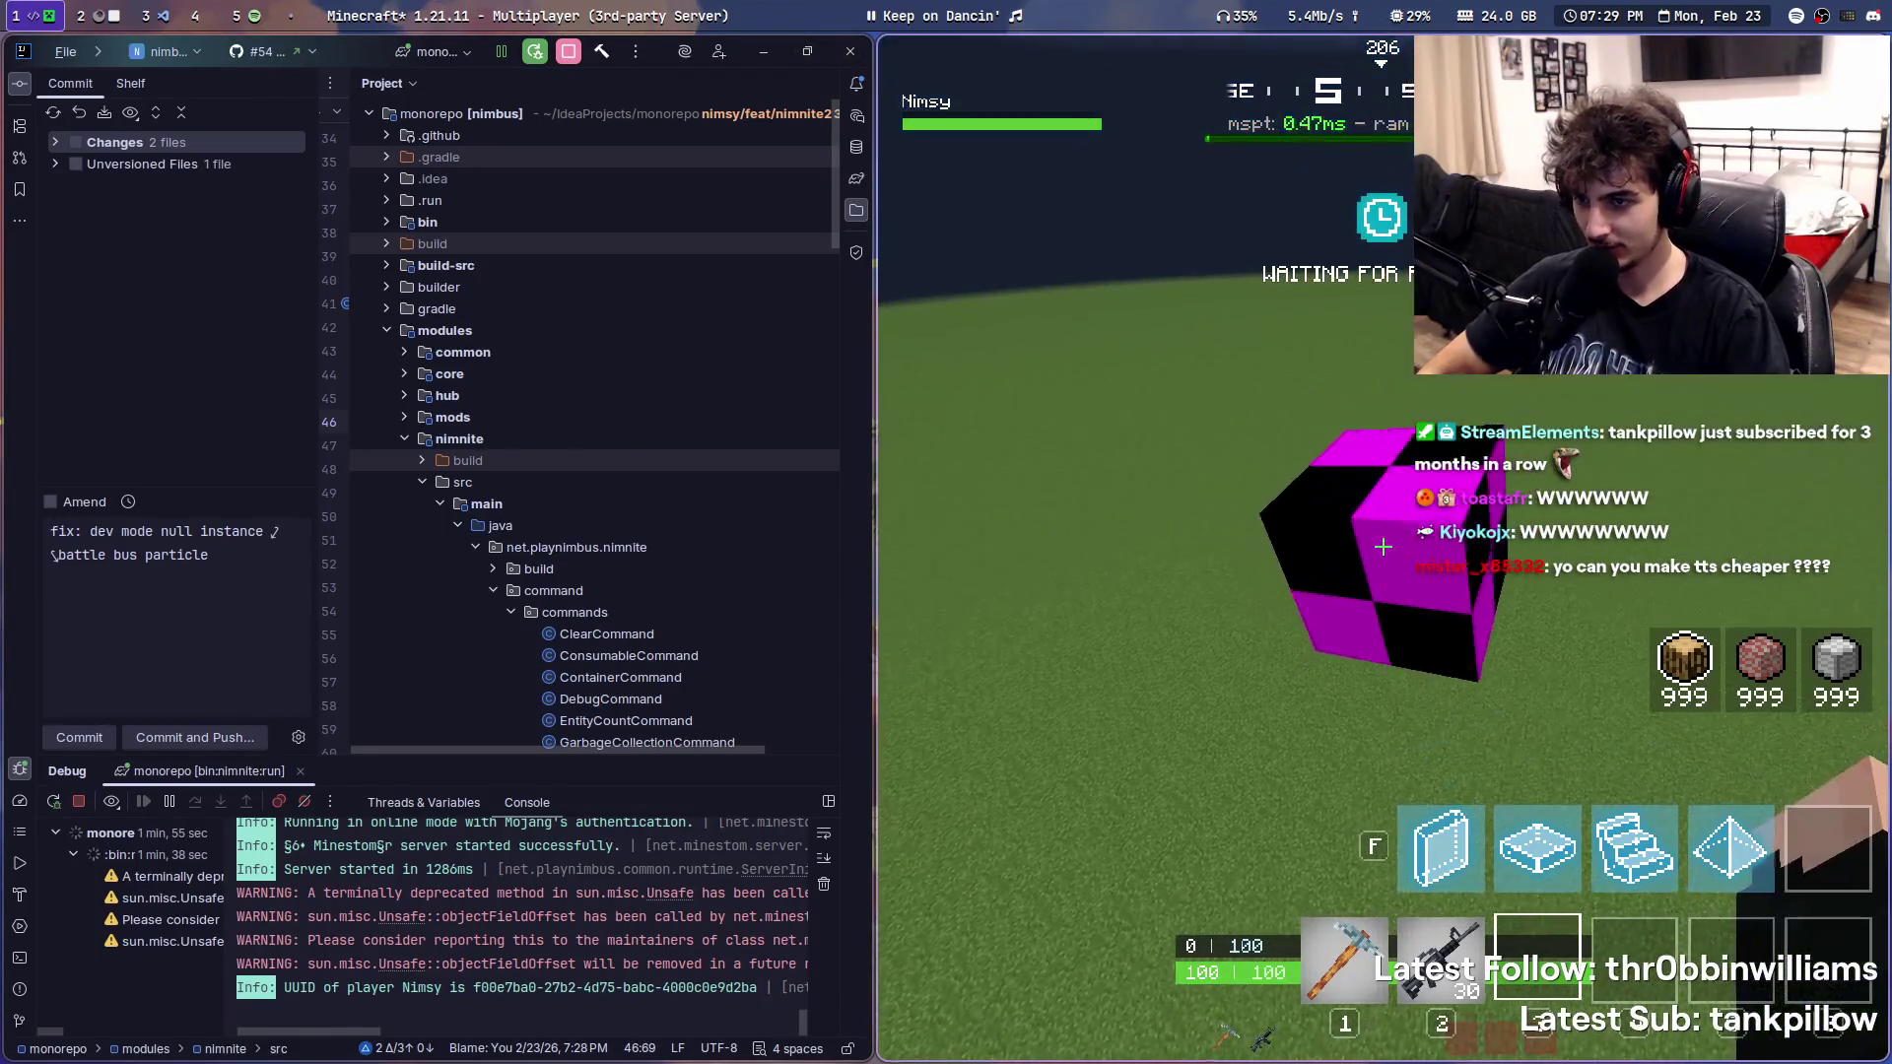
key(F3+t)
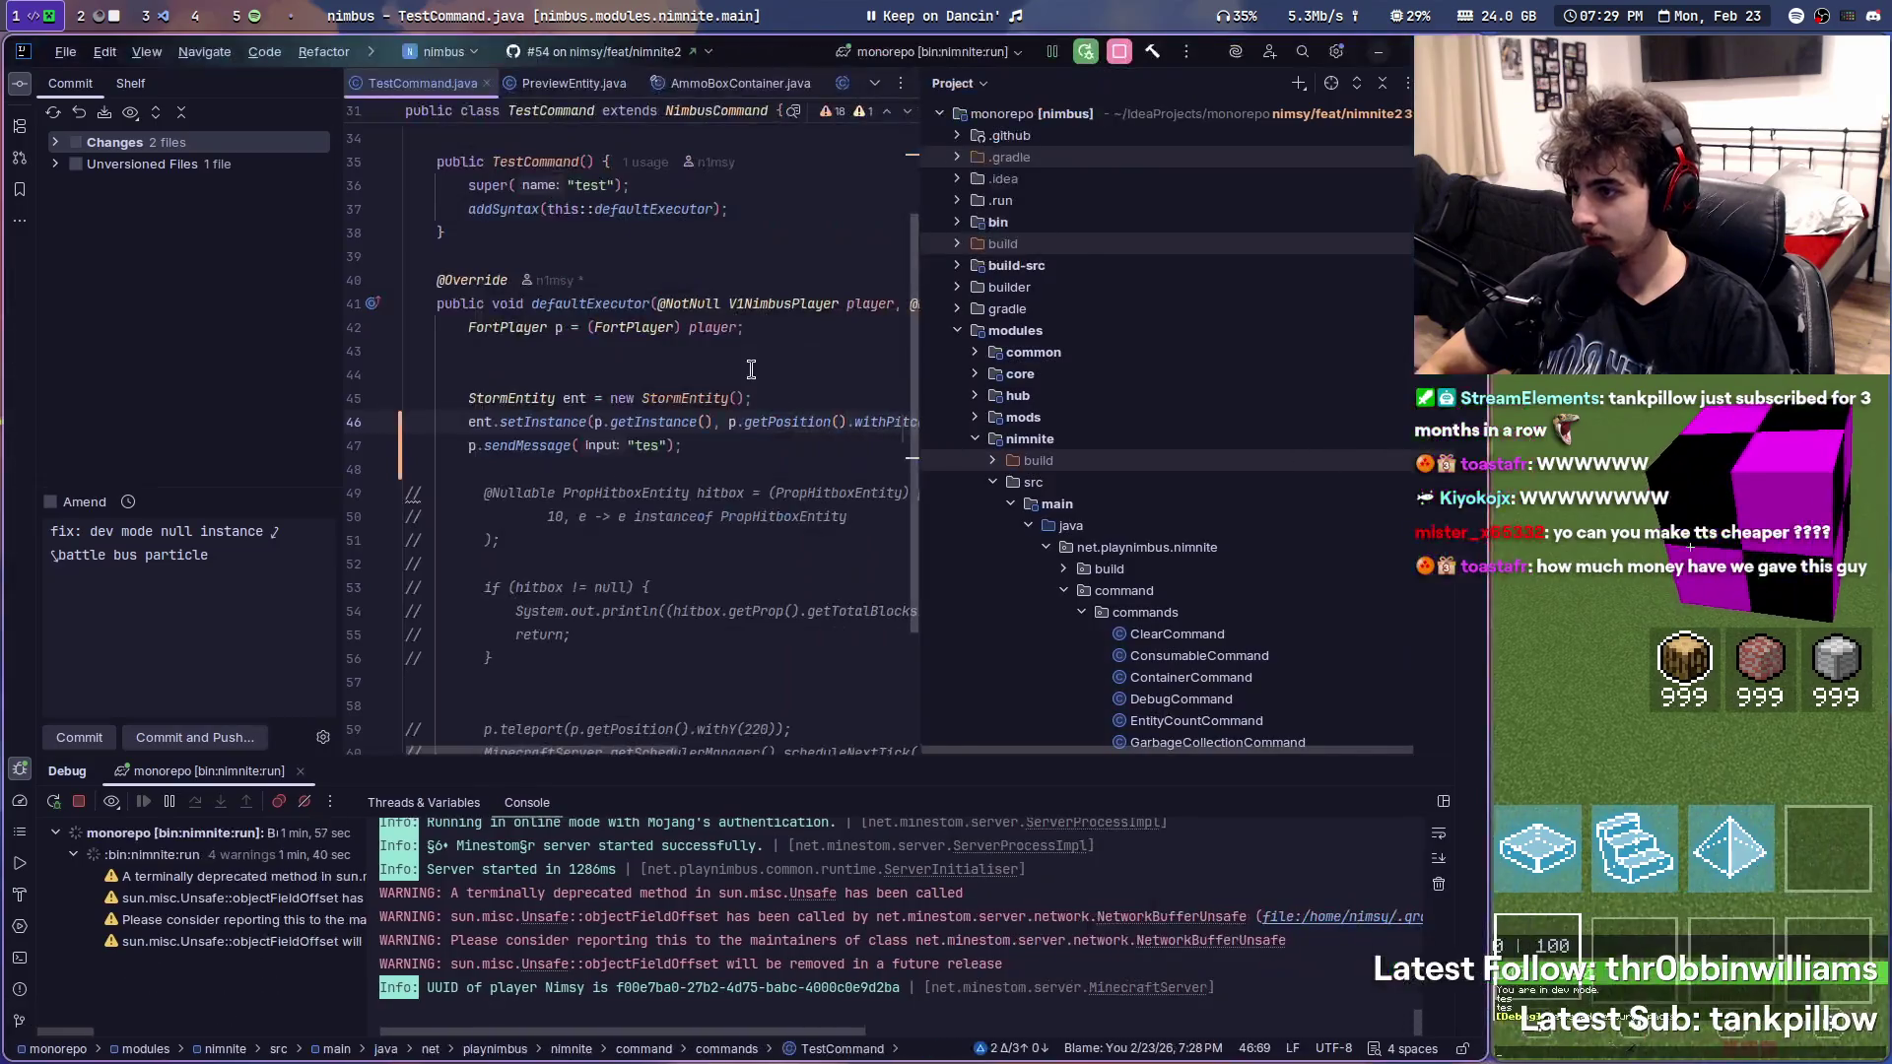
- Compile and Reload Modified Files, then switch to the file manager workspace
right_click(777, 316)
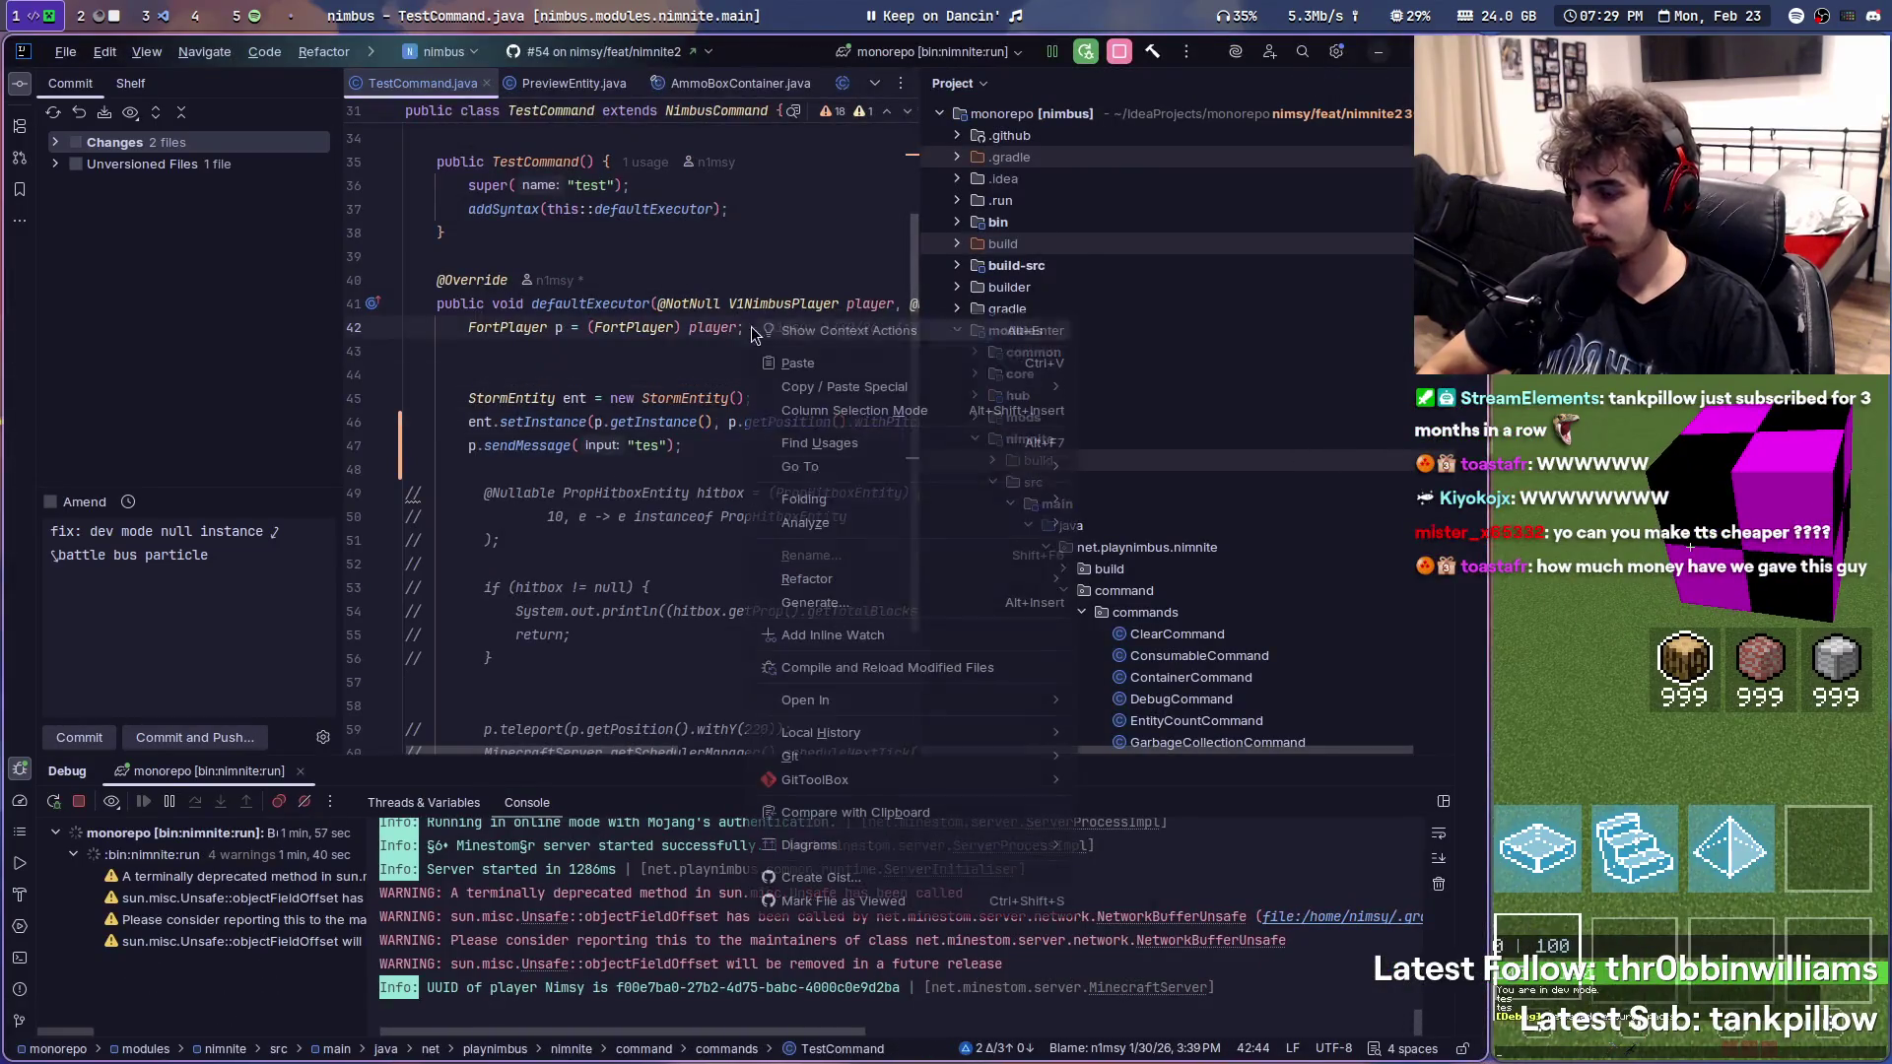
click(883, 661)
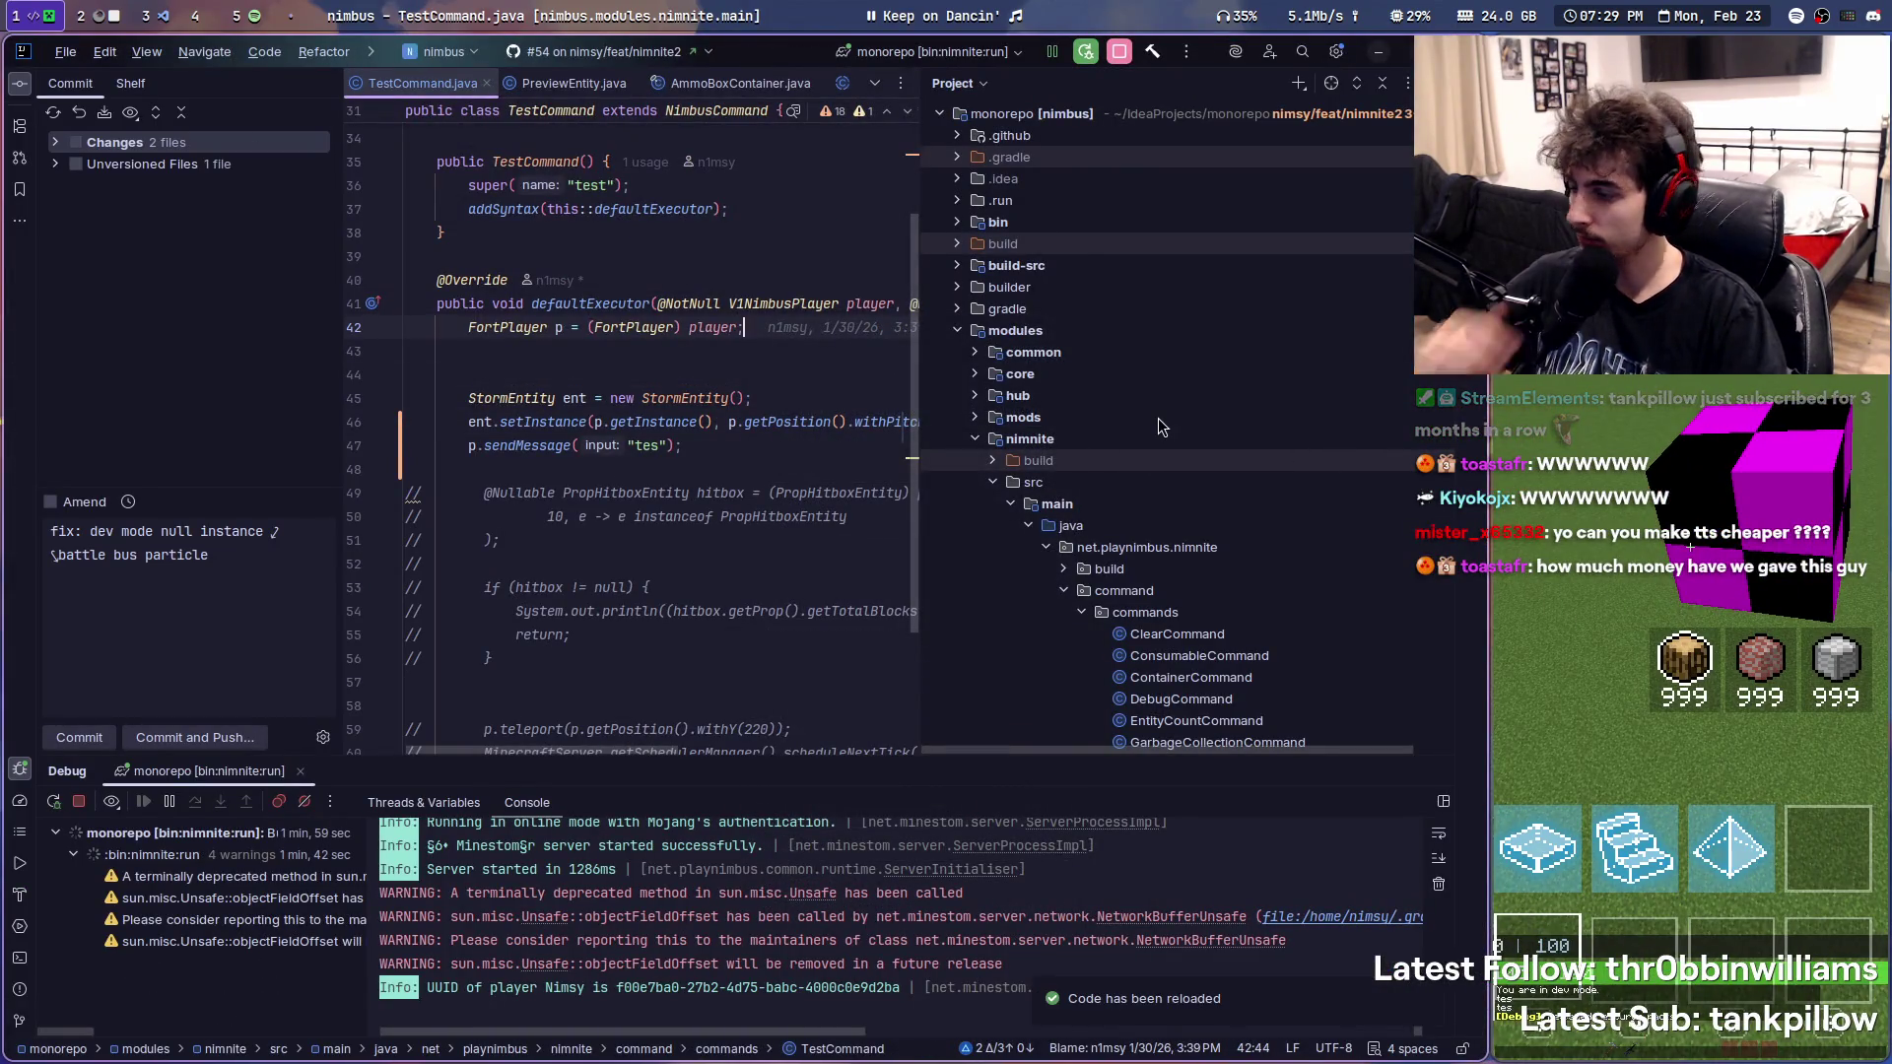
click(118, 12)
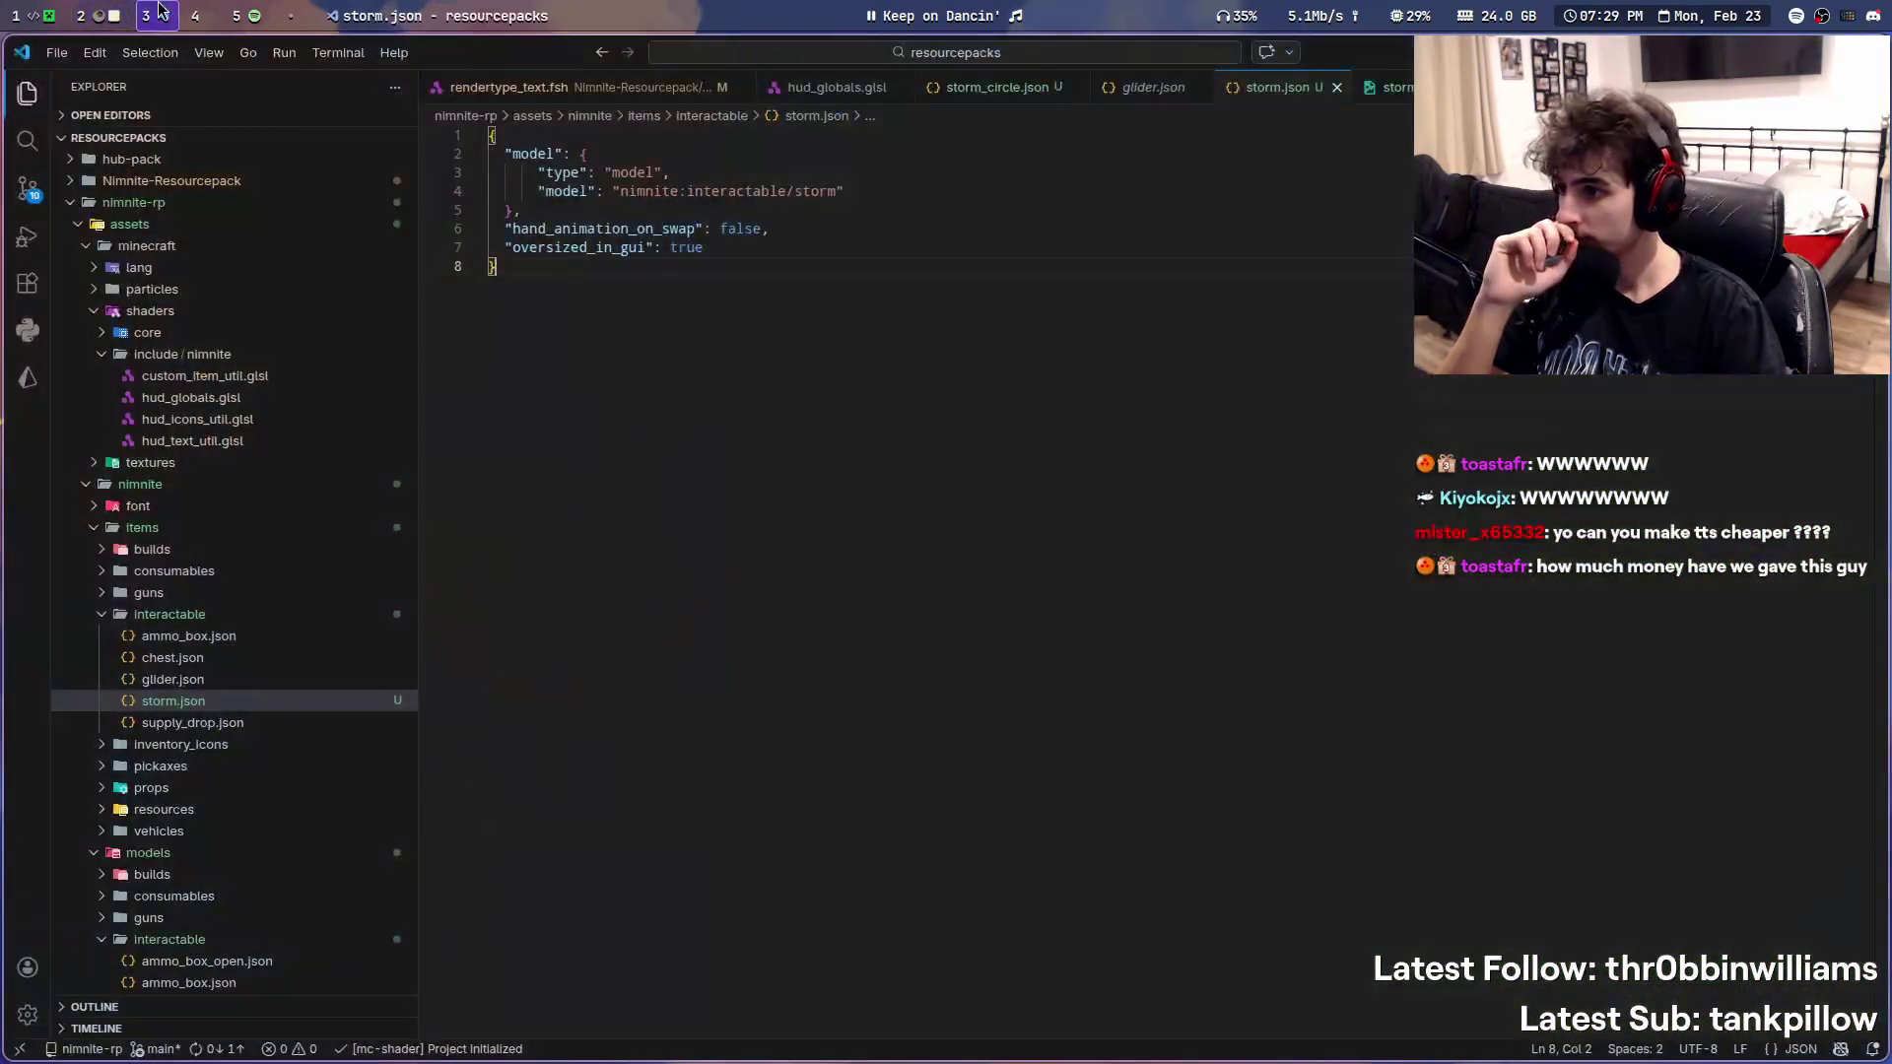
- Move to an empty workspace and launch Blockbench from the app launcher
key(super+2)
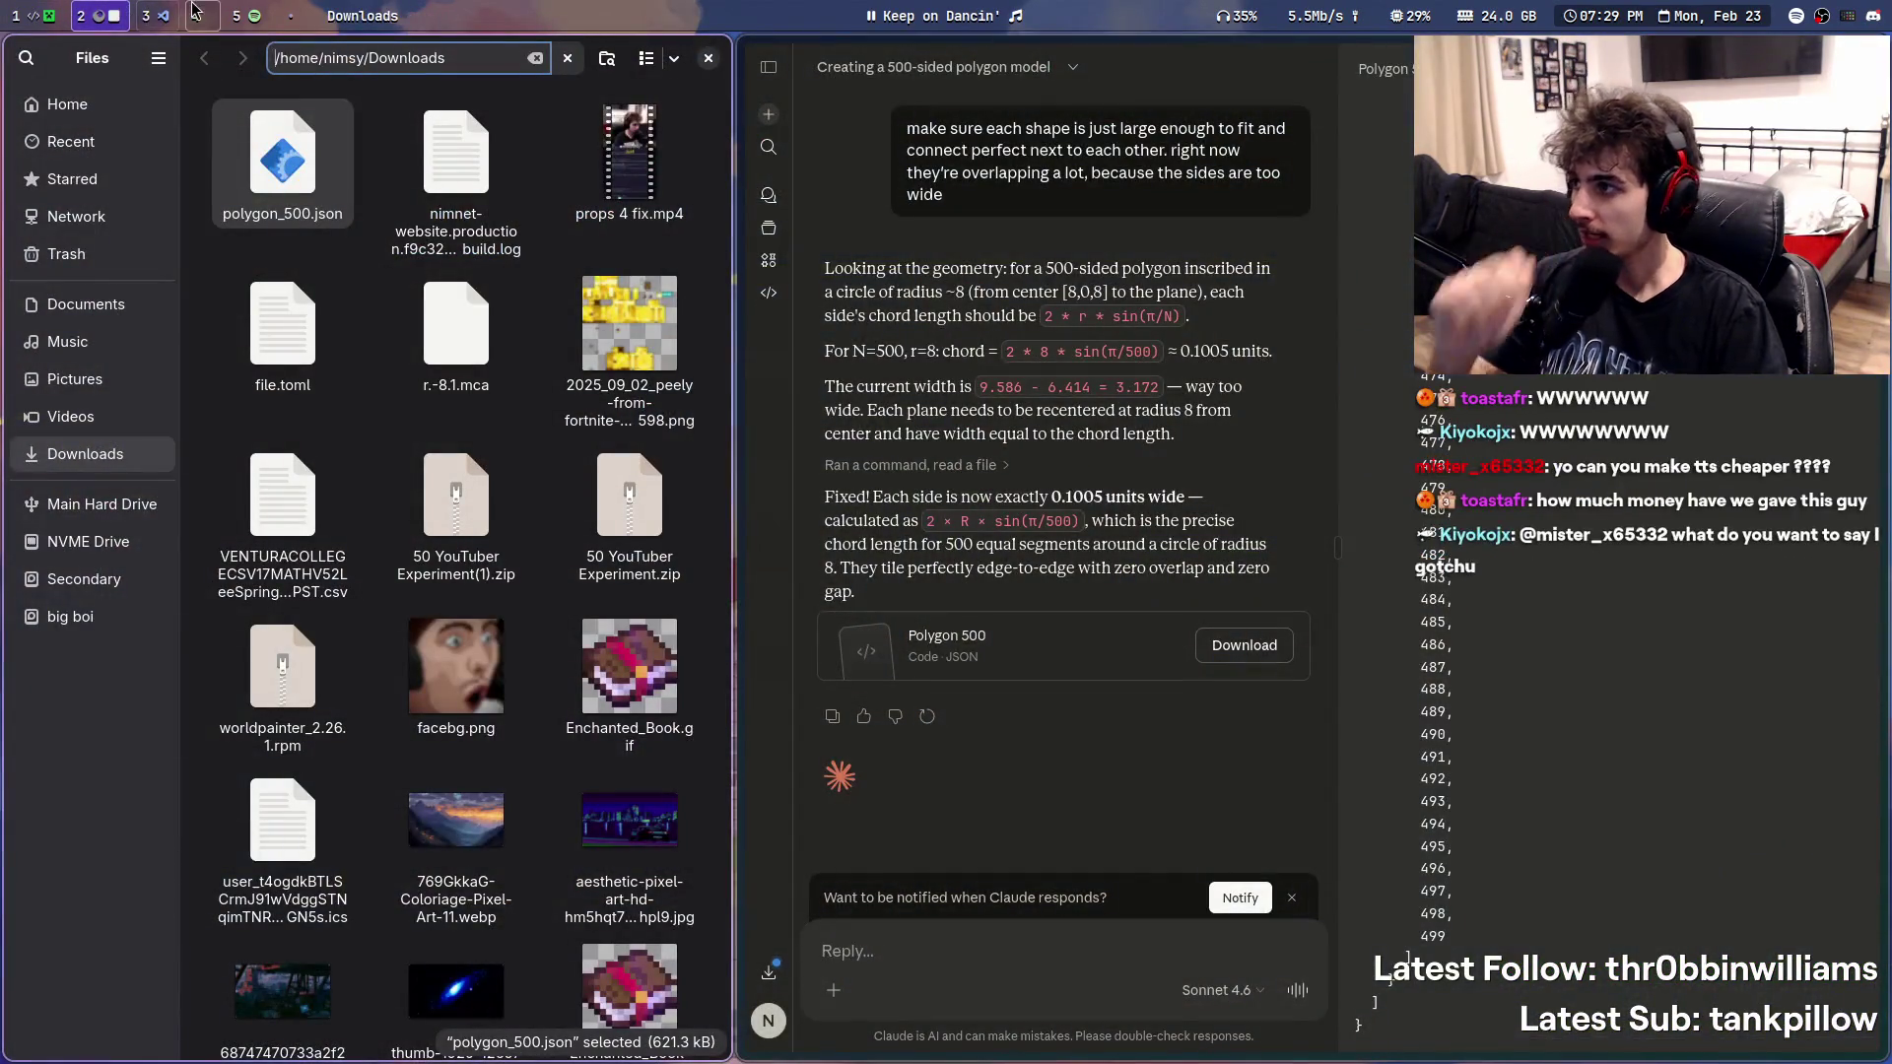
click(198, 14)
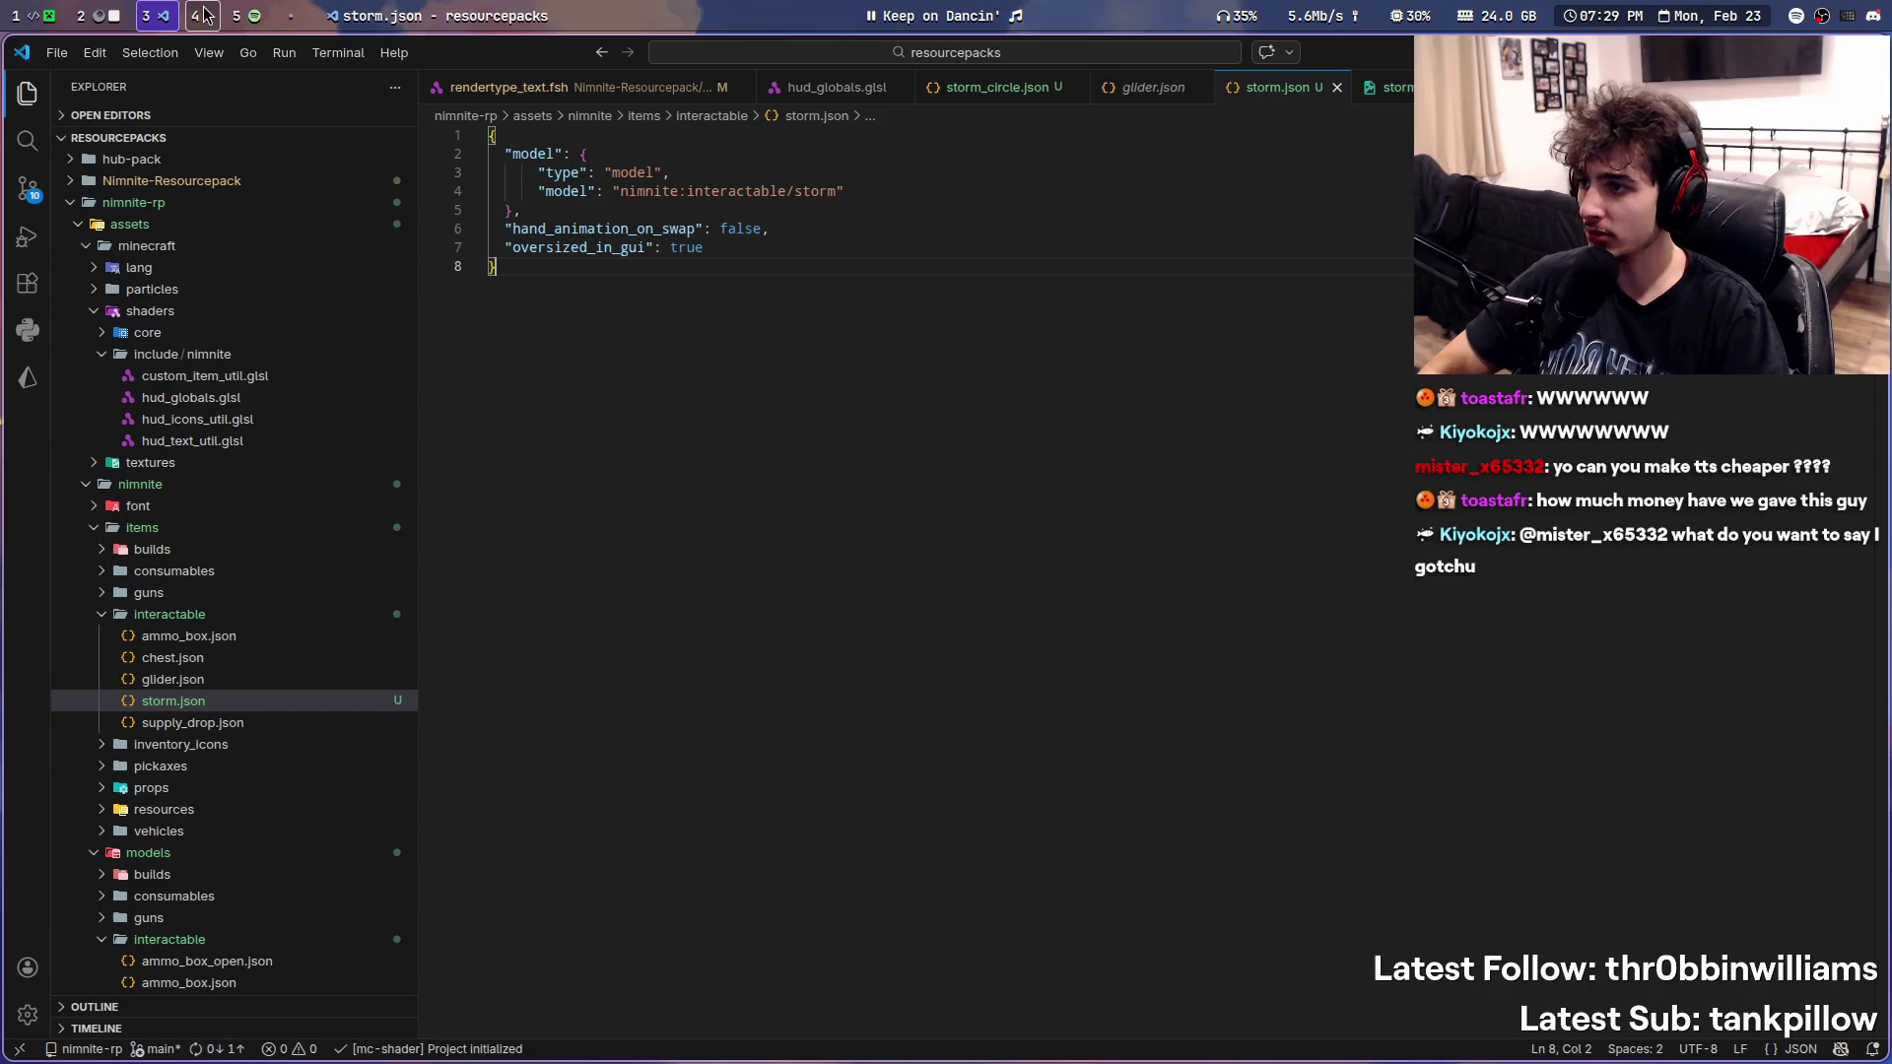
click(199, 12)
key(super+space)
text(khal)
key(Return)
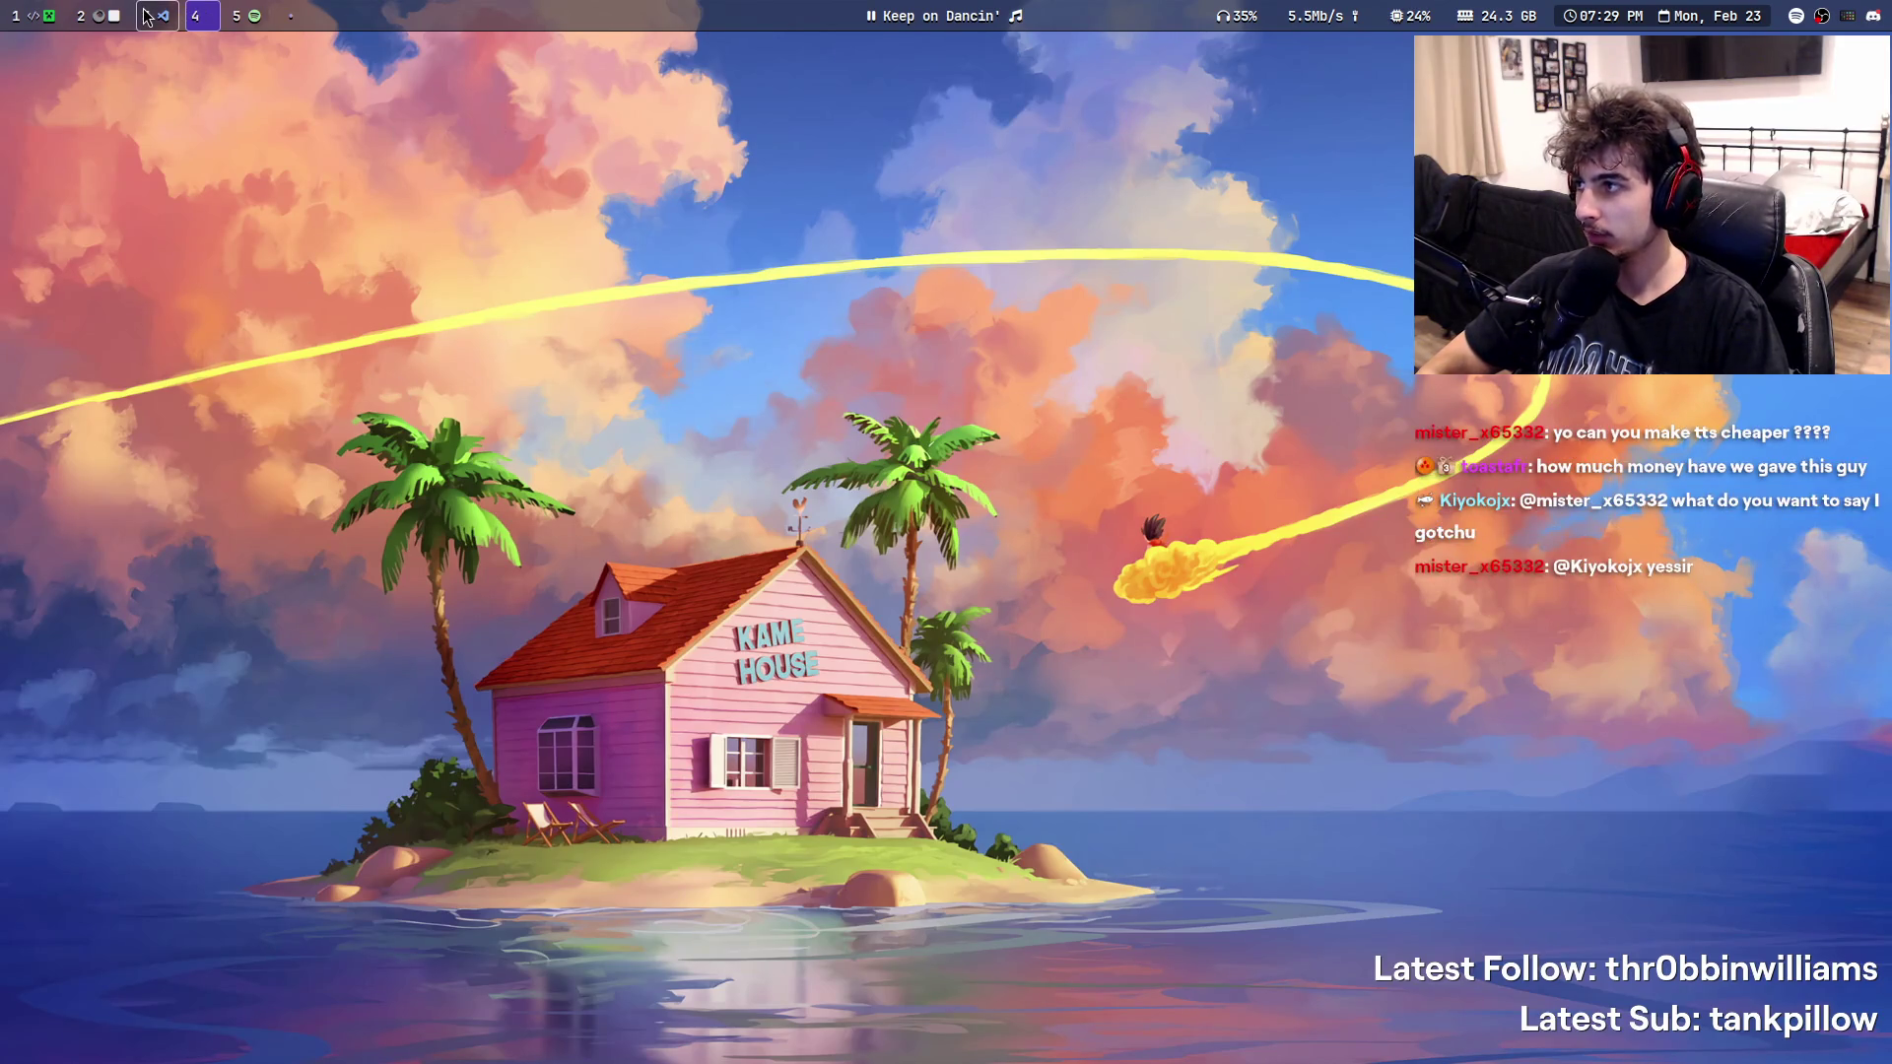
key(super+d)
text(kde)
key(Return)
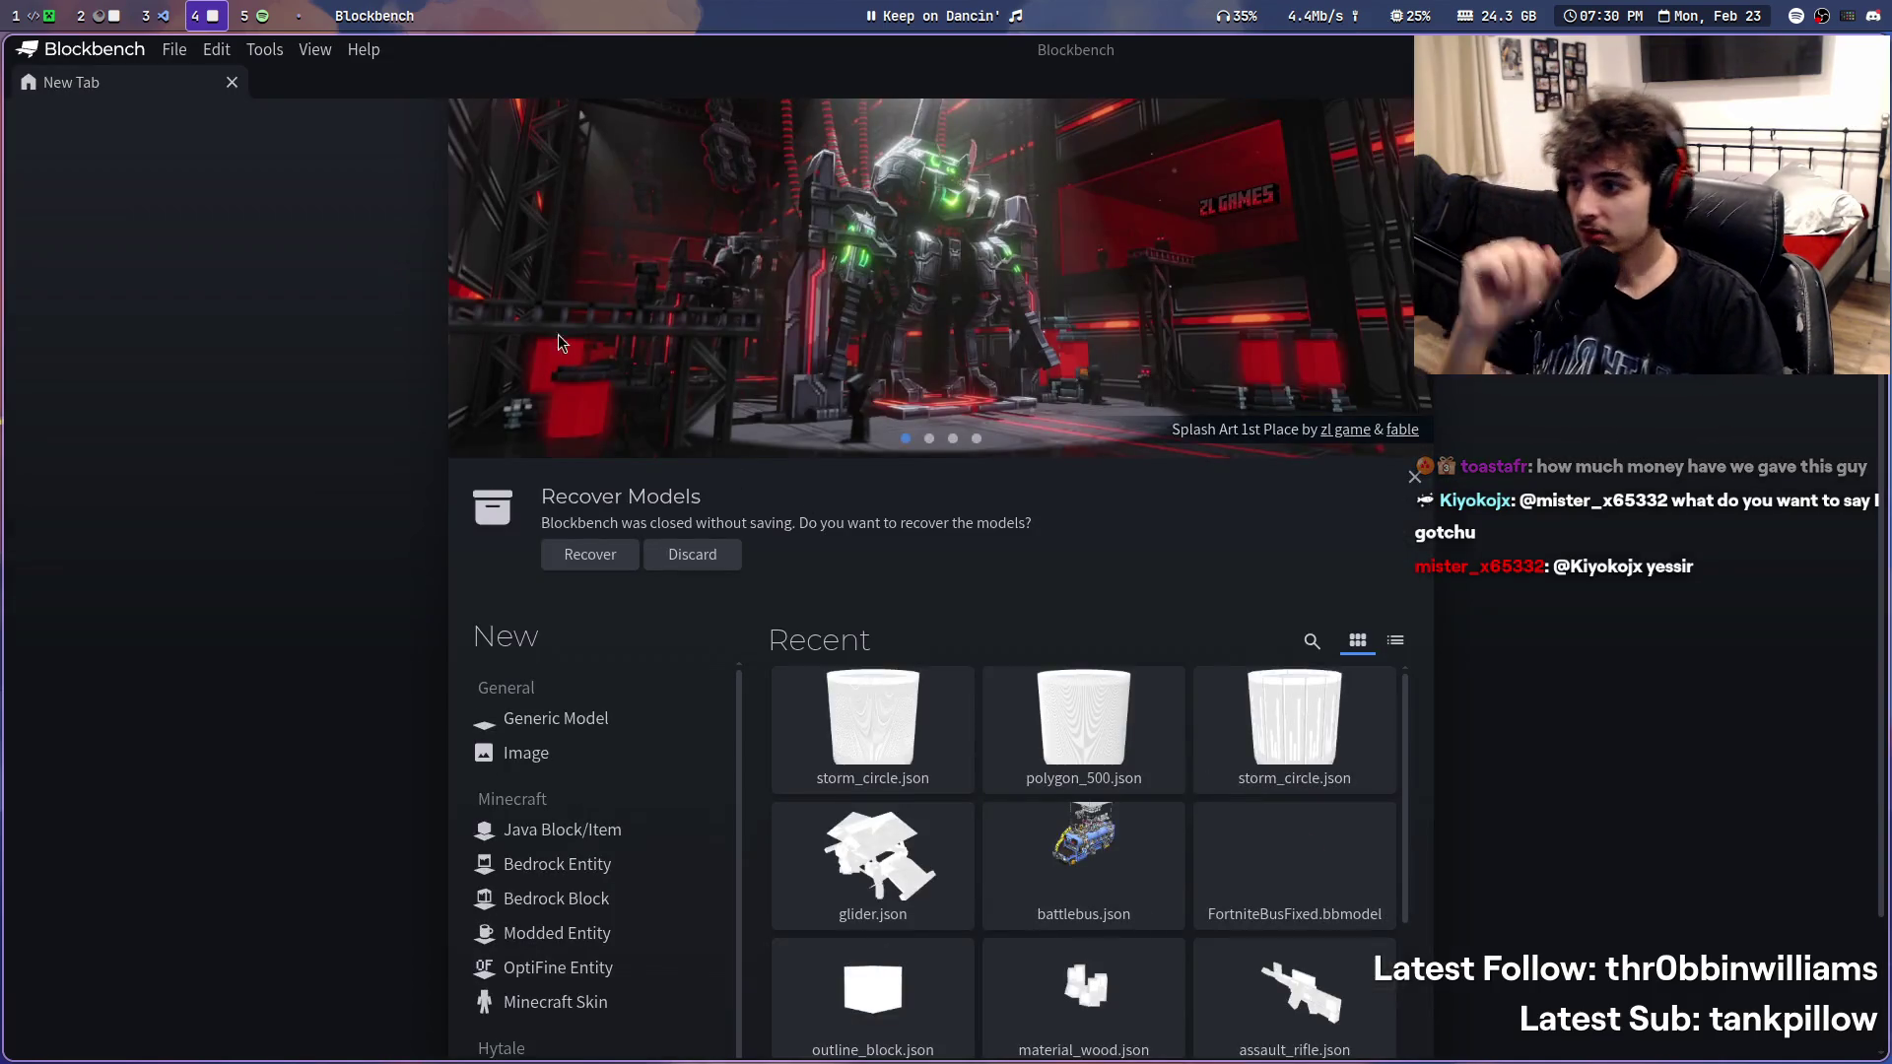
- Open storm_circle.json from recent models, dismissing the missing texture warning
click(174, 48)
mouse_move(207, 108)
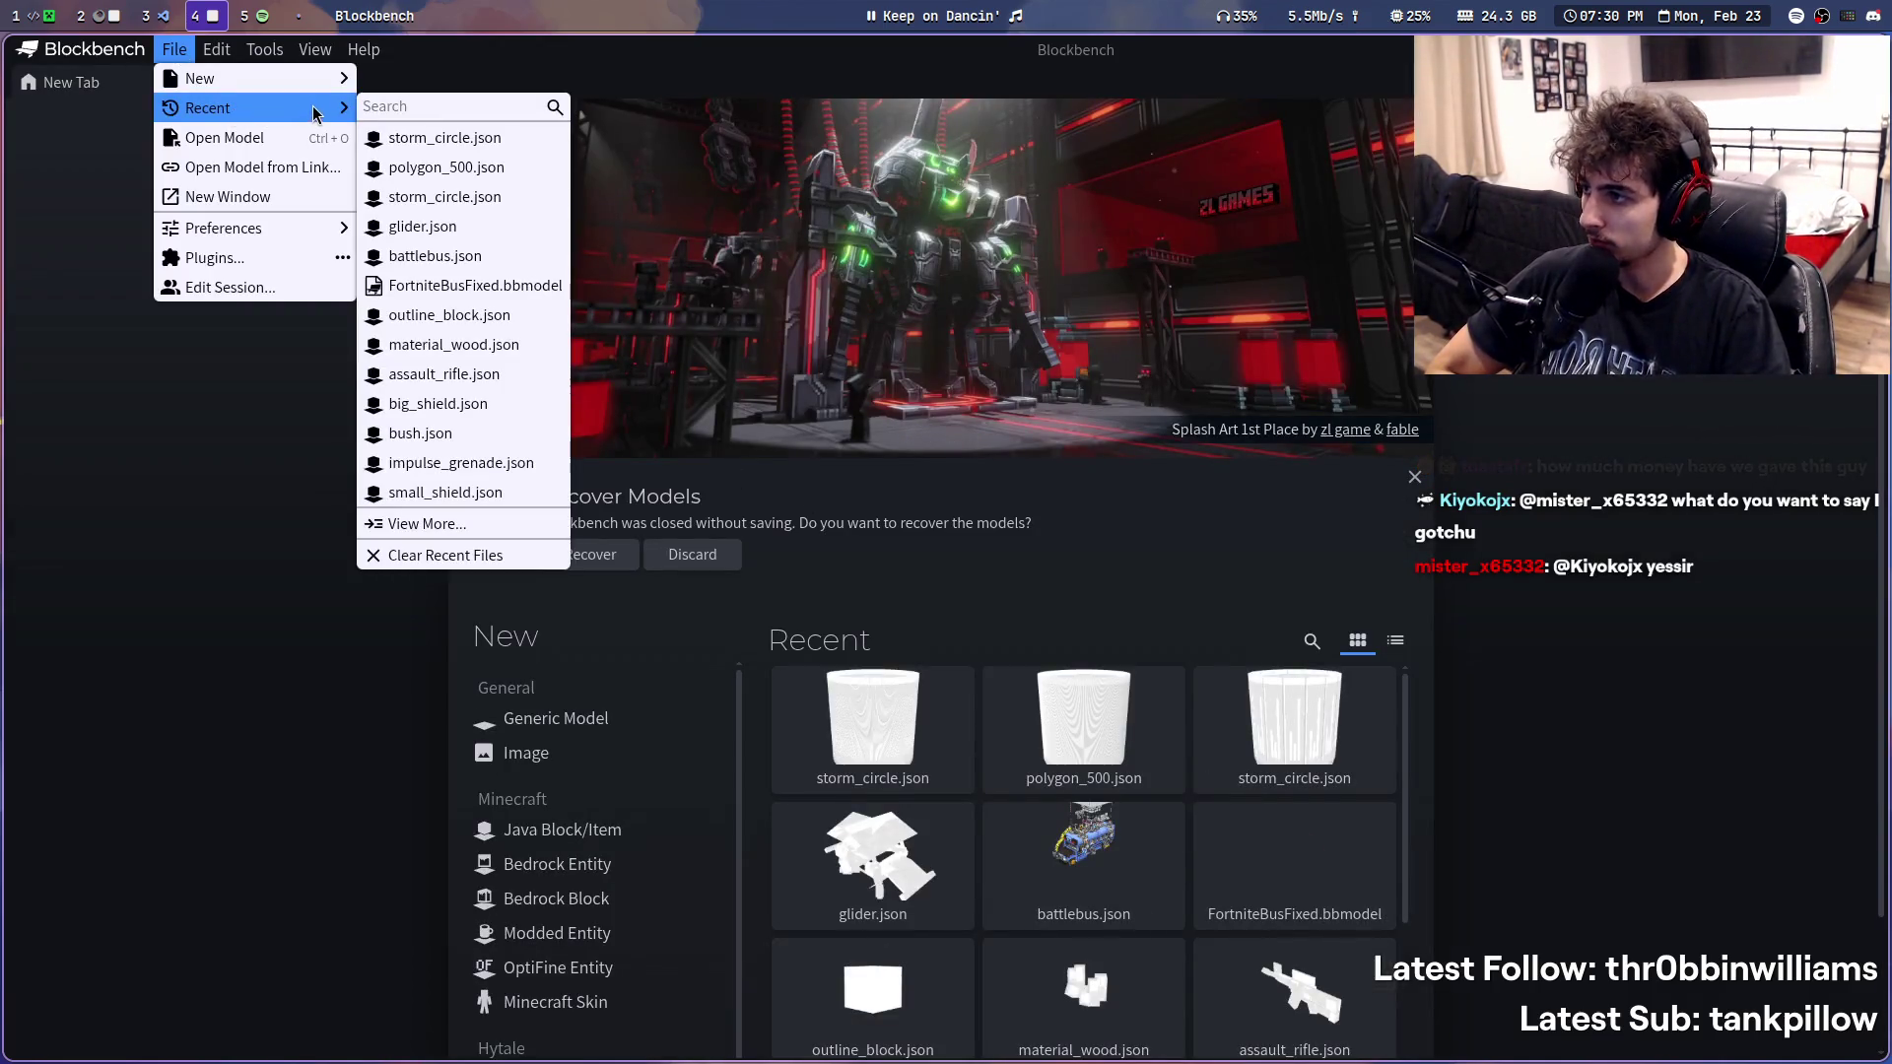
click(401, 144)
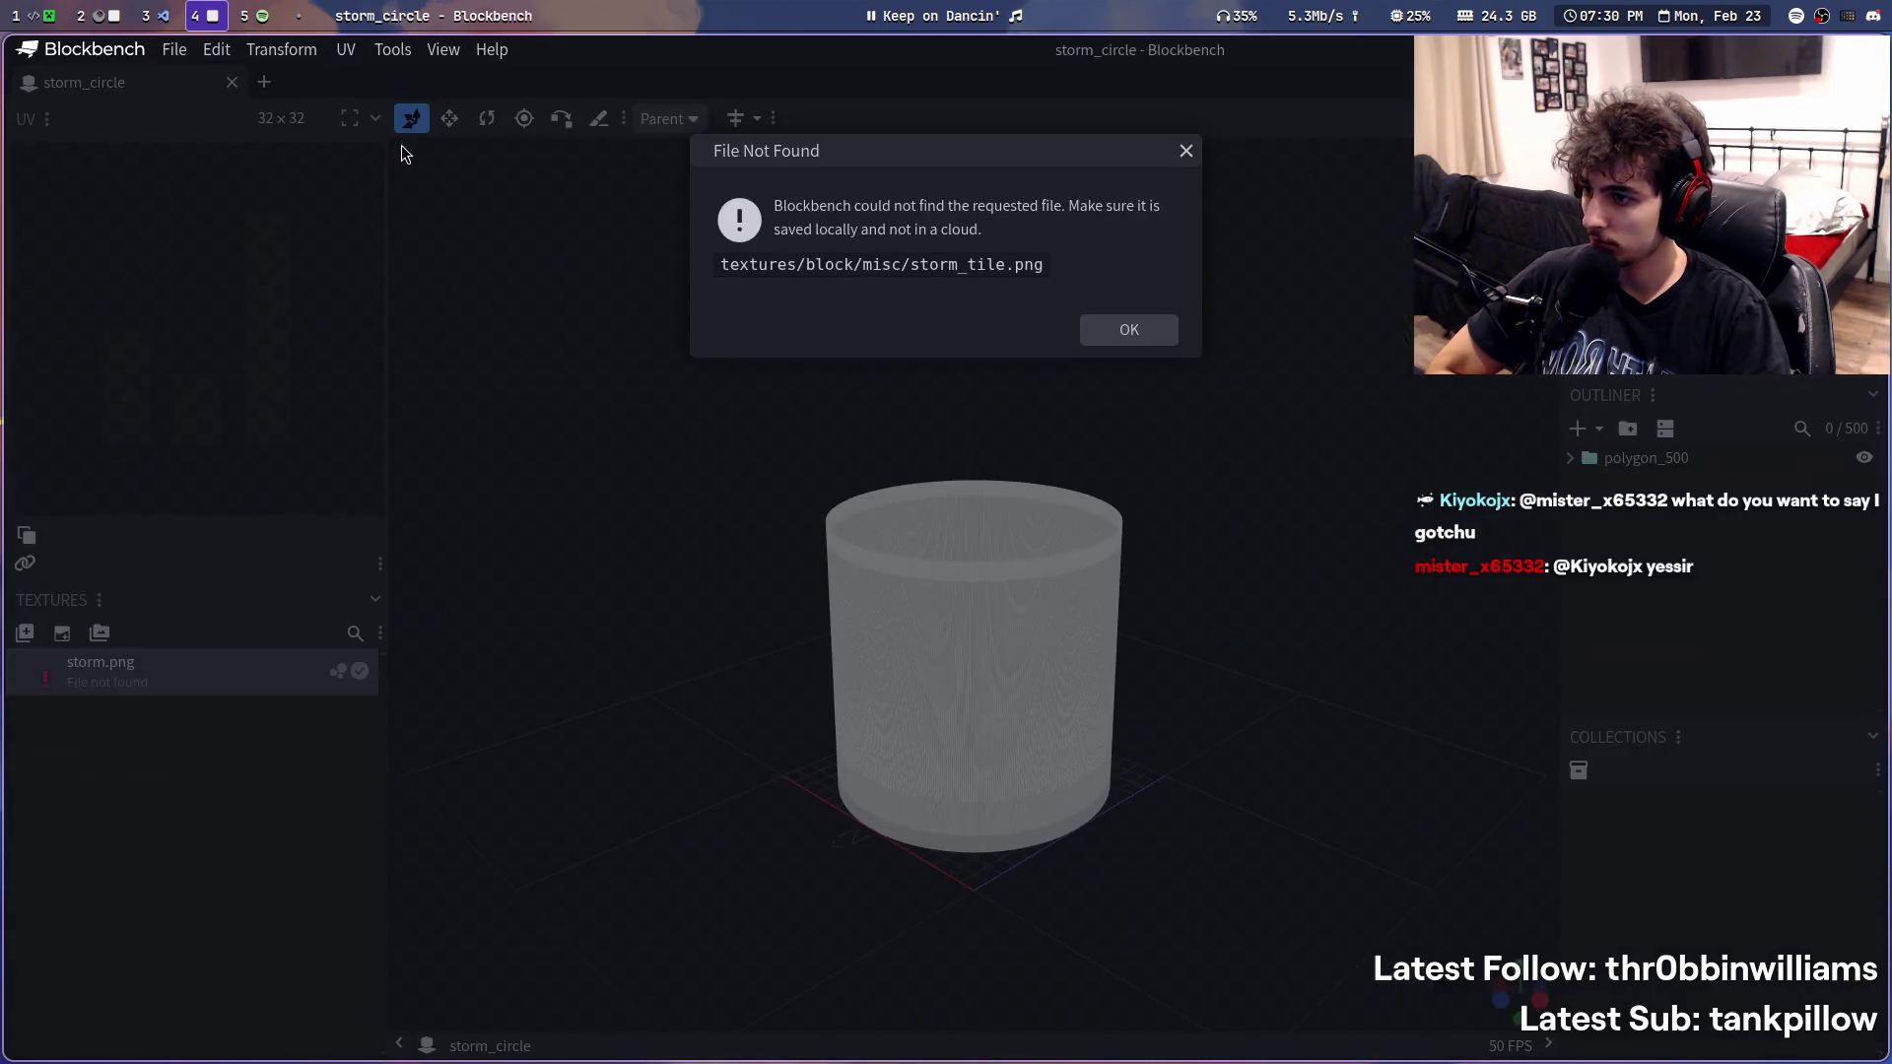
click(1128, 330)
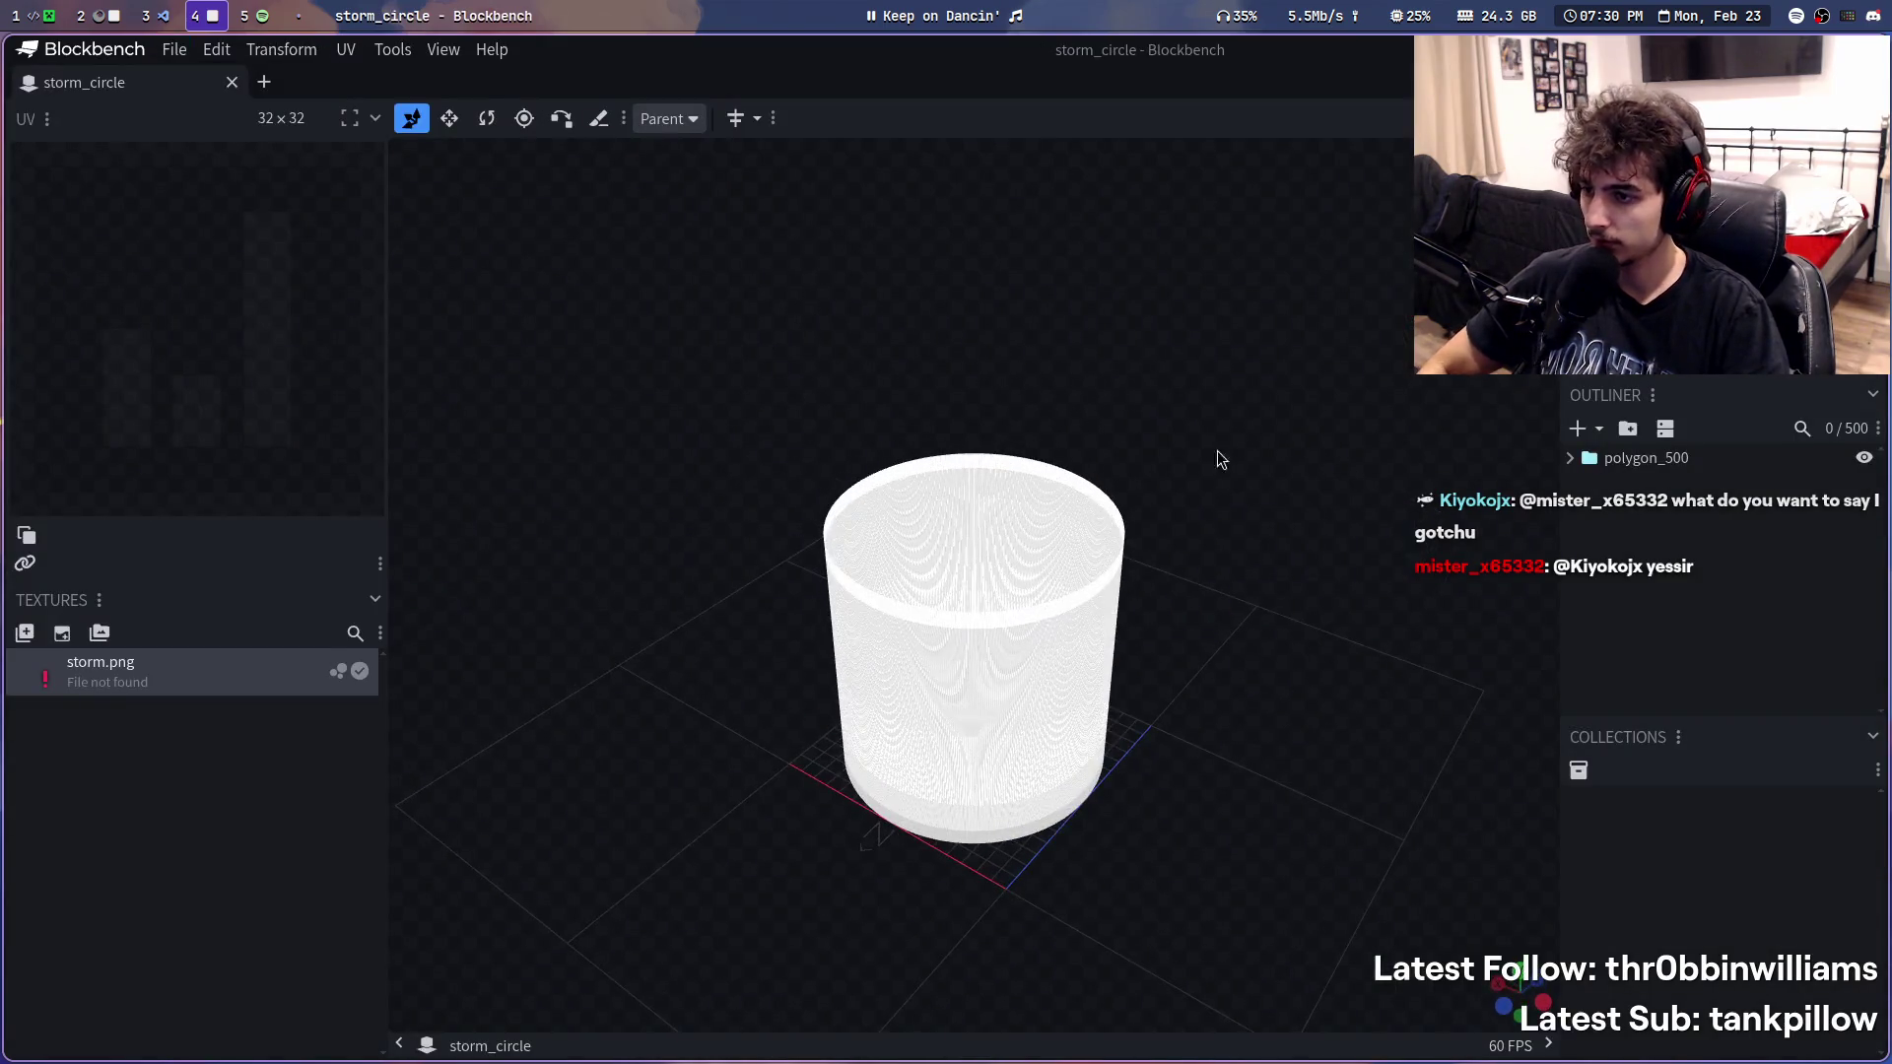
- Delete cylinder sides side_6 through side_499, leaving six sides, and save the model
click(1052, 695)
key(ctrl+a)
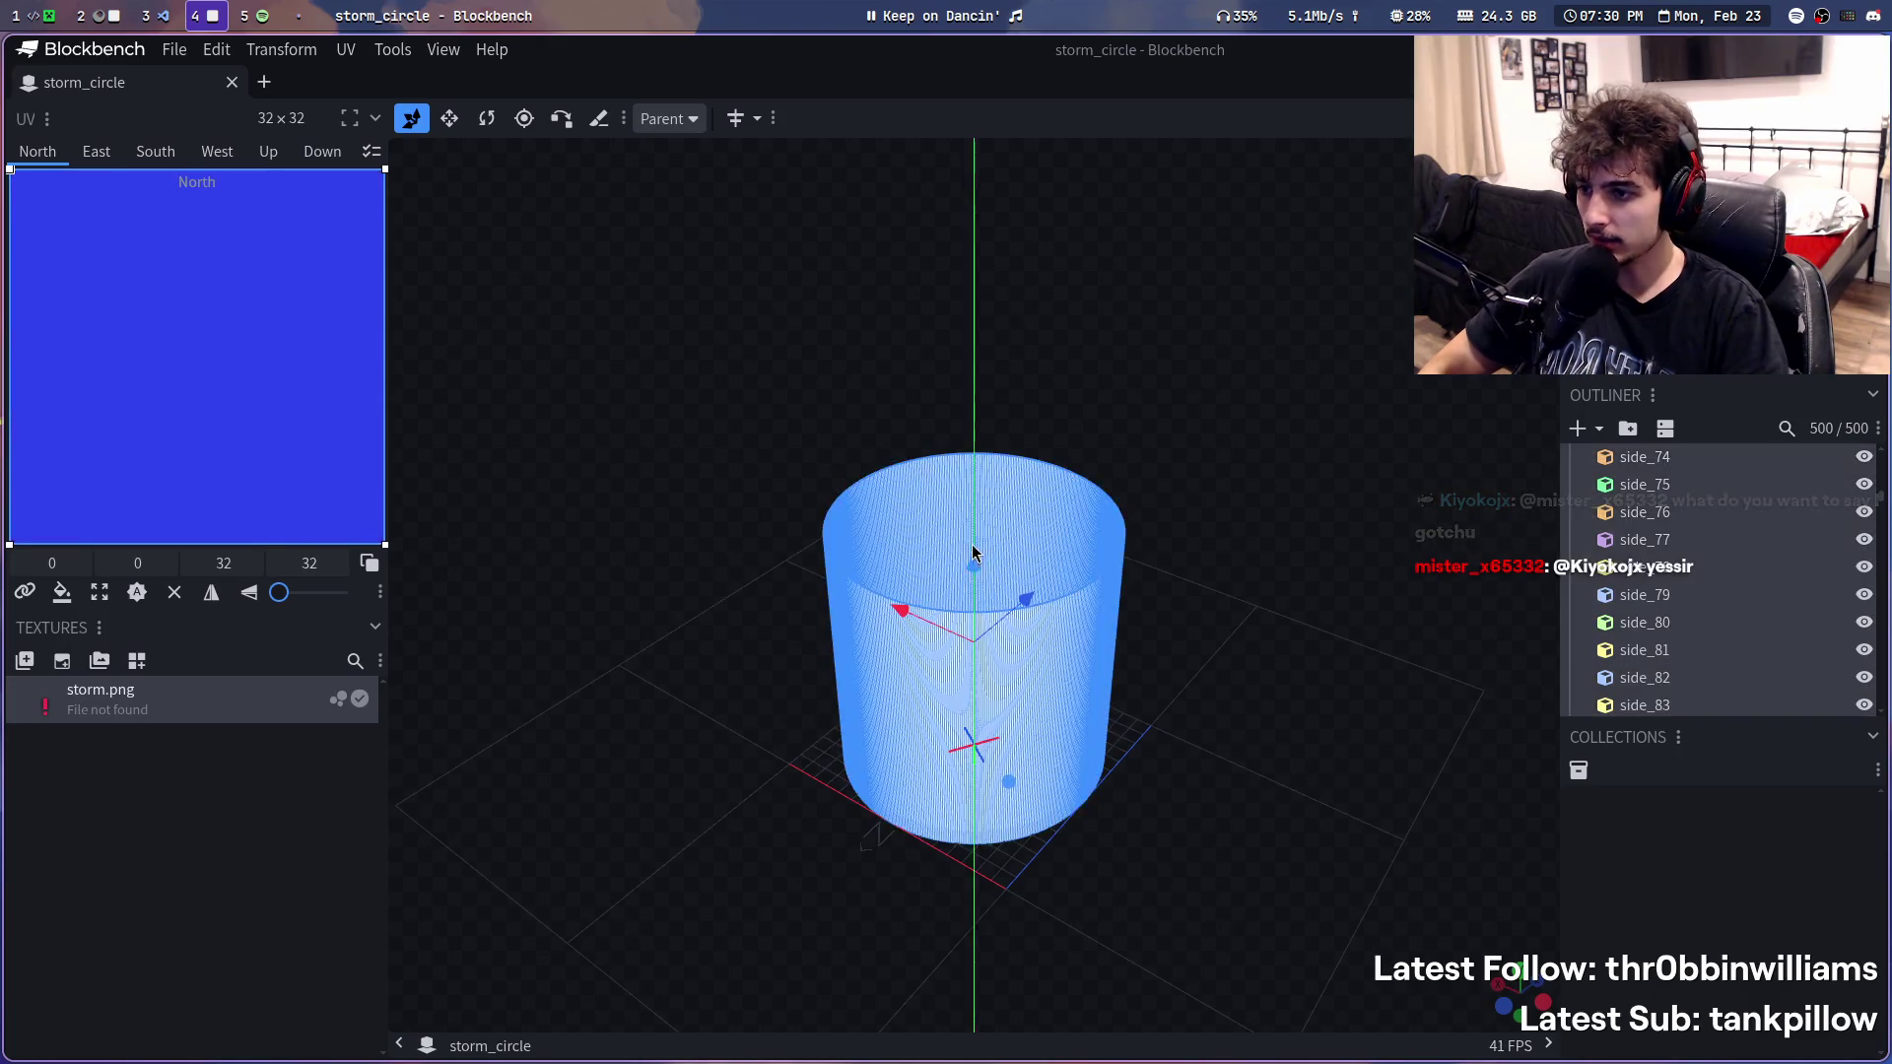
key(ctrl+a)
click(1702, 652)
scroll(1773, 621, down, 20)
scroll(1860, 575, down, 20)
shift+click(1727, 533)
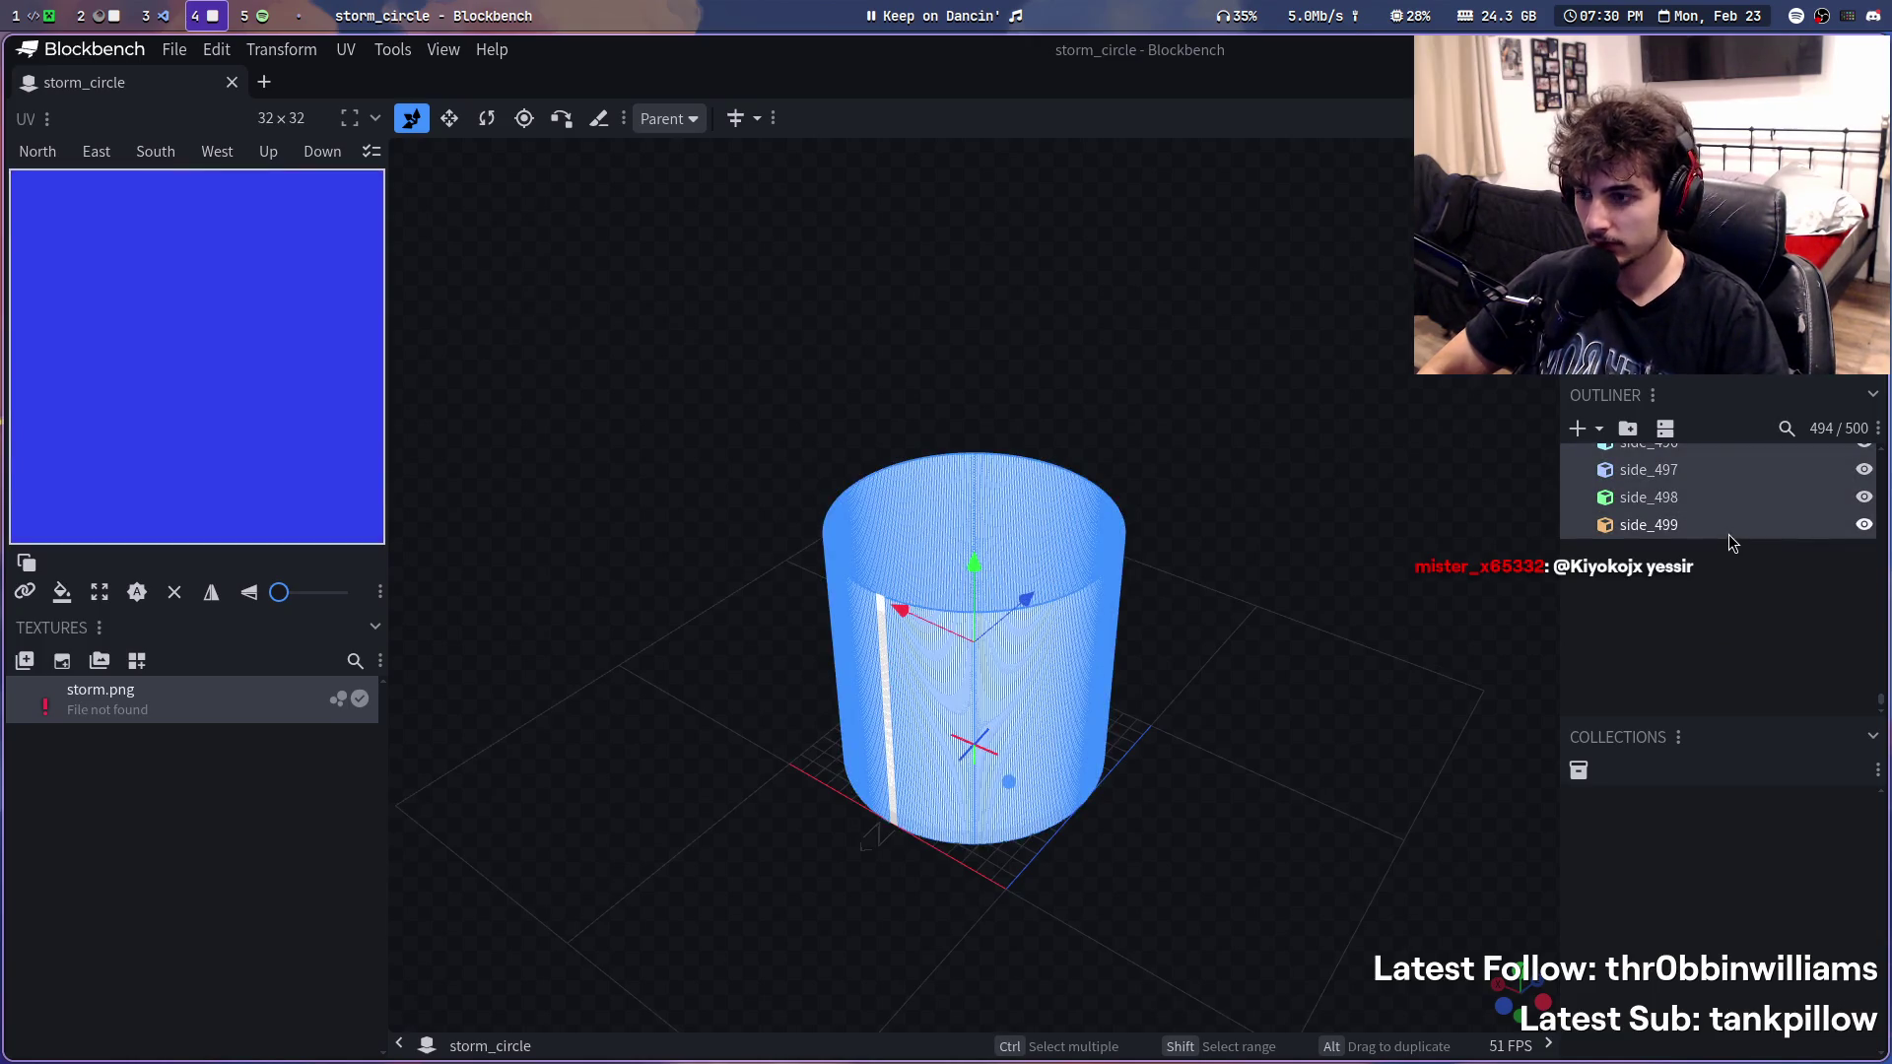
key(Delete)
key(ctrl+s)
- Switch to the game workspace and reload Minecraft's resource packs with F3+T
key(super+3)
key(super+4)
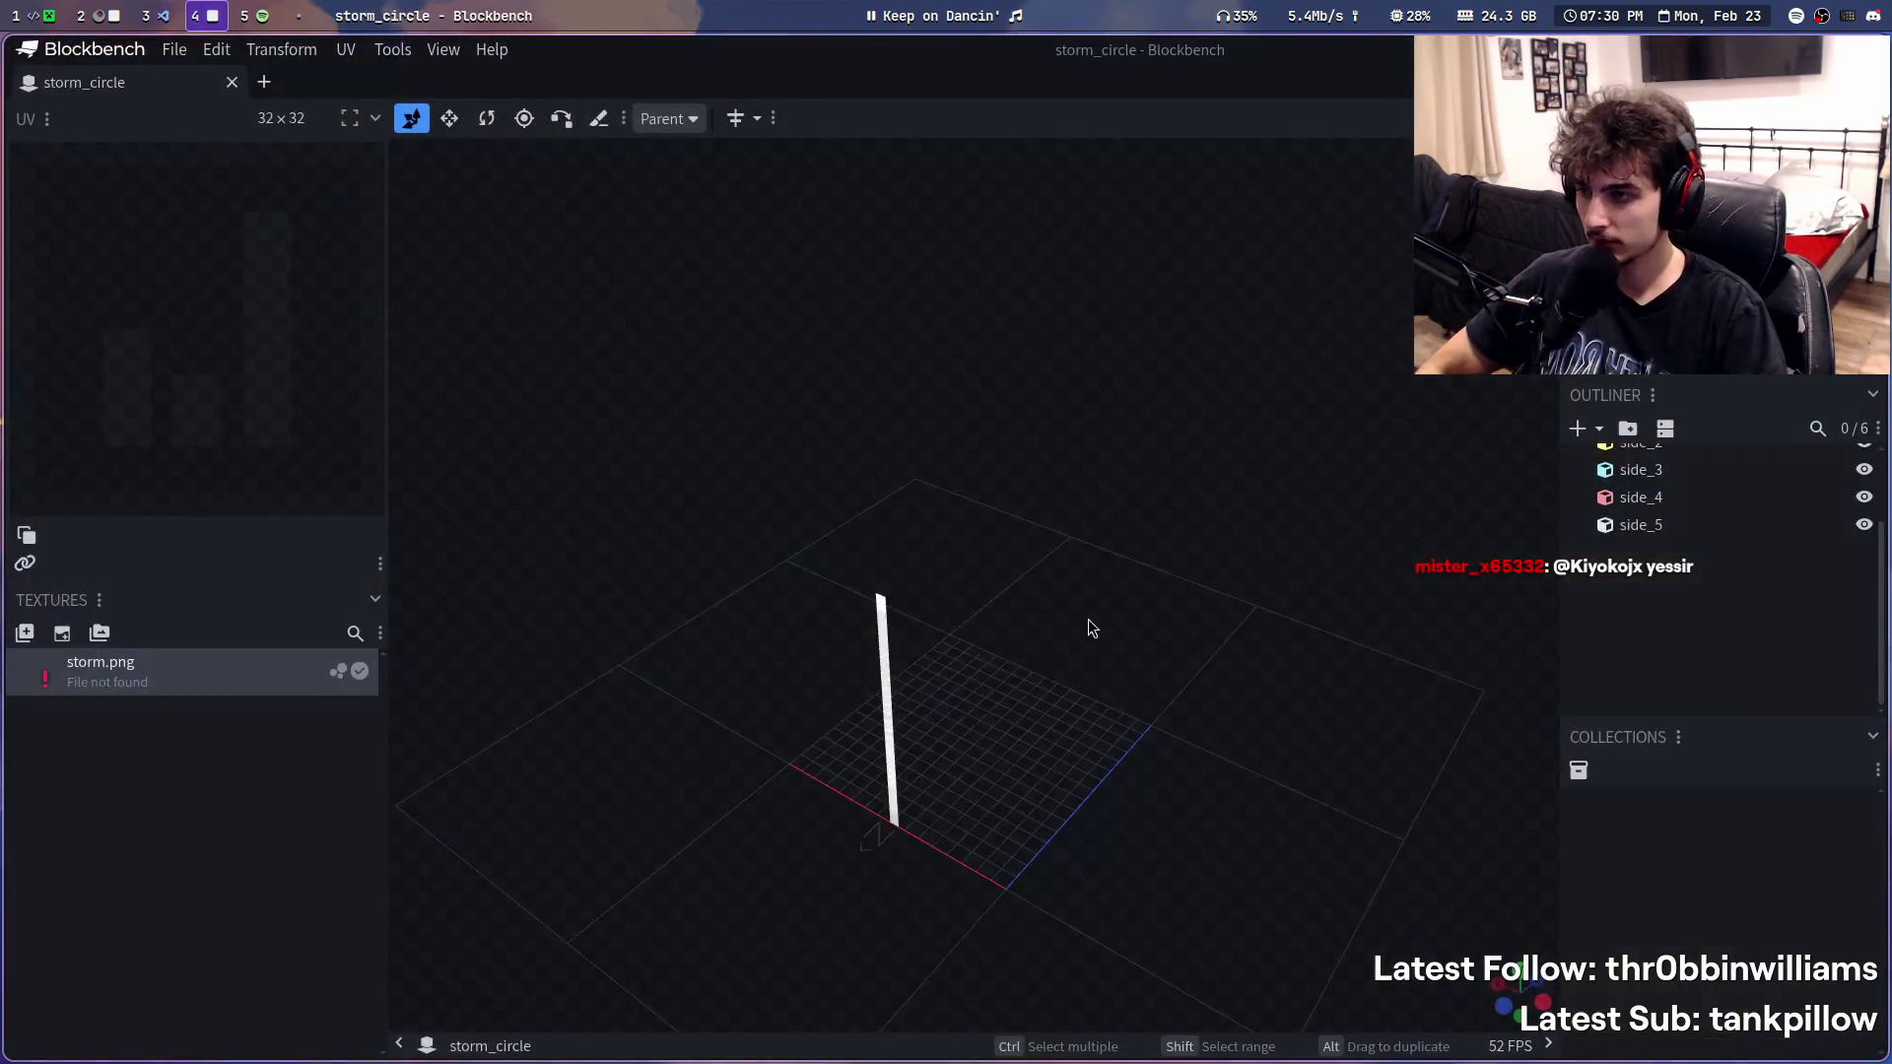
key(super+1)
key(F3+t)
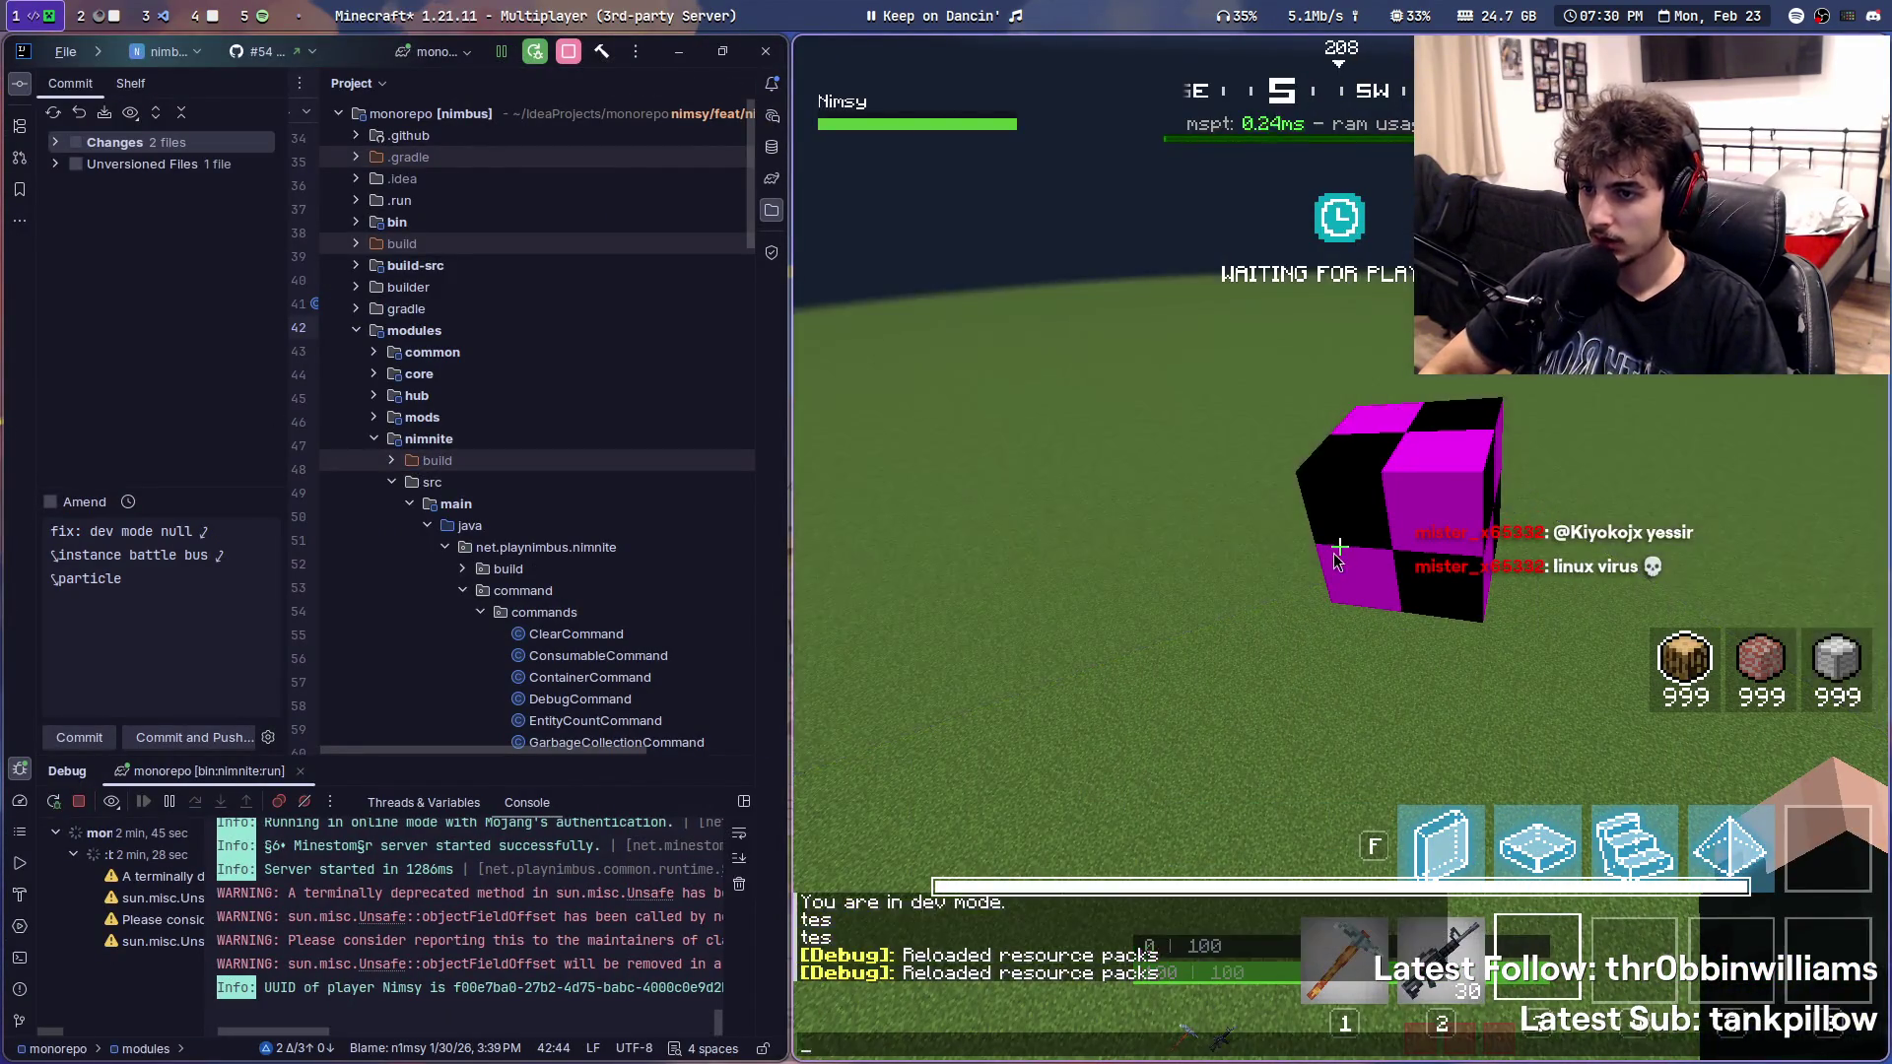
- Return to the resource pack editor and look over storm_circle.json beside hud_globals.glsl
click(92, 14)
click(86, 16)
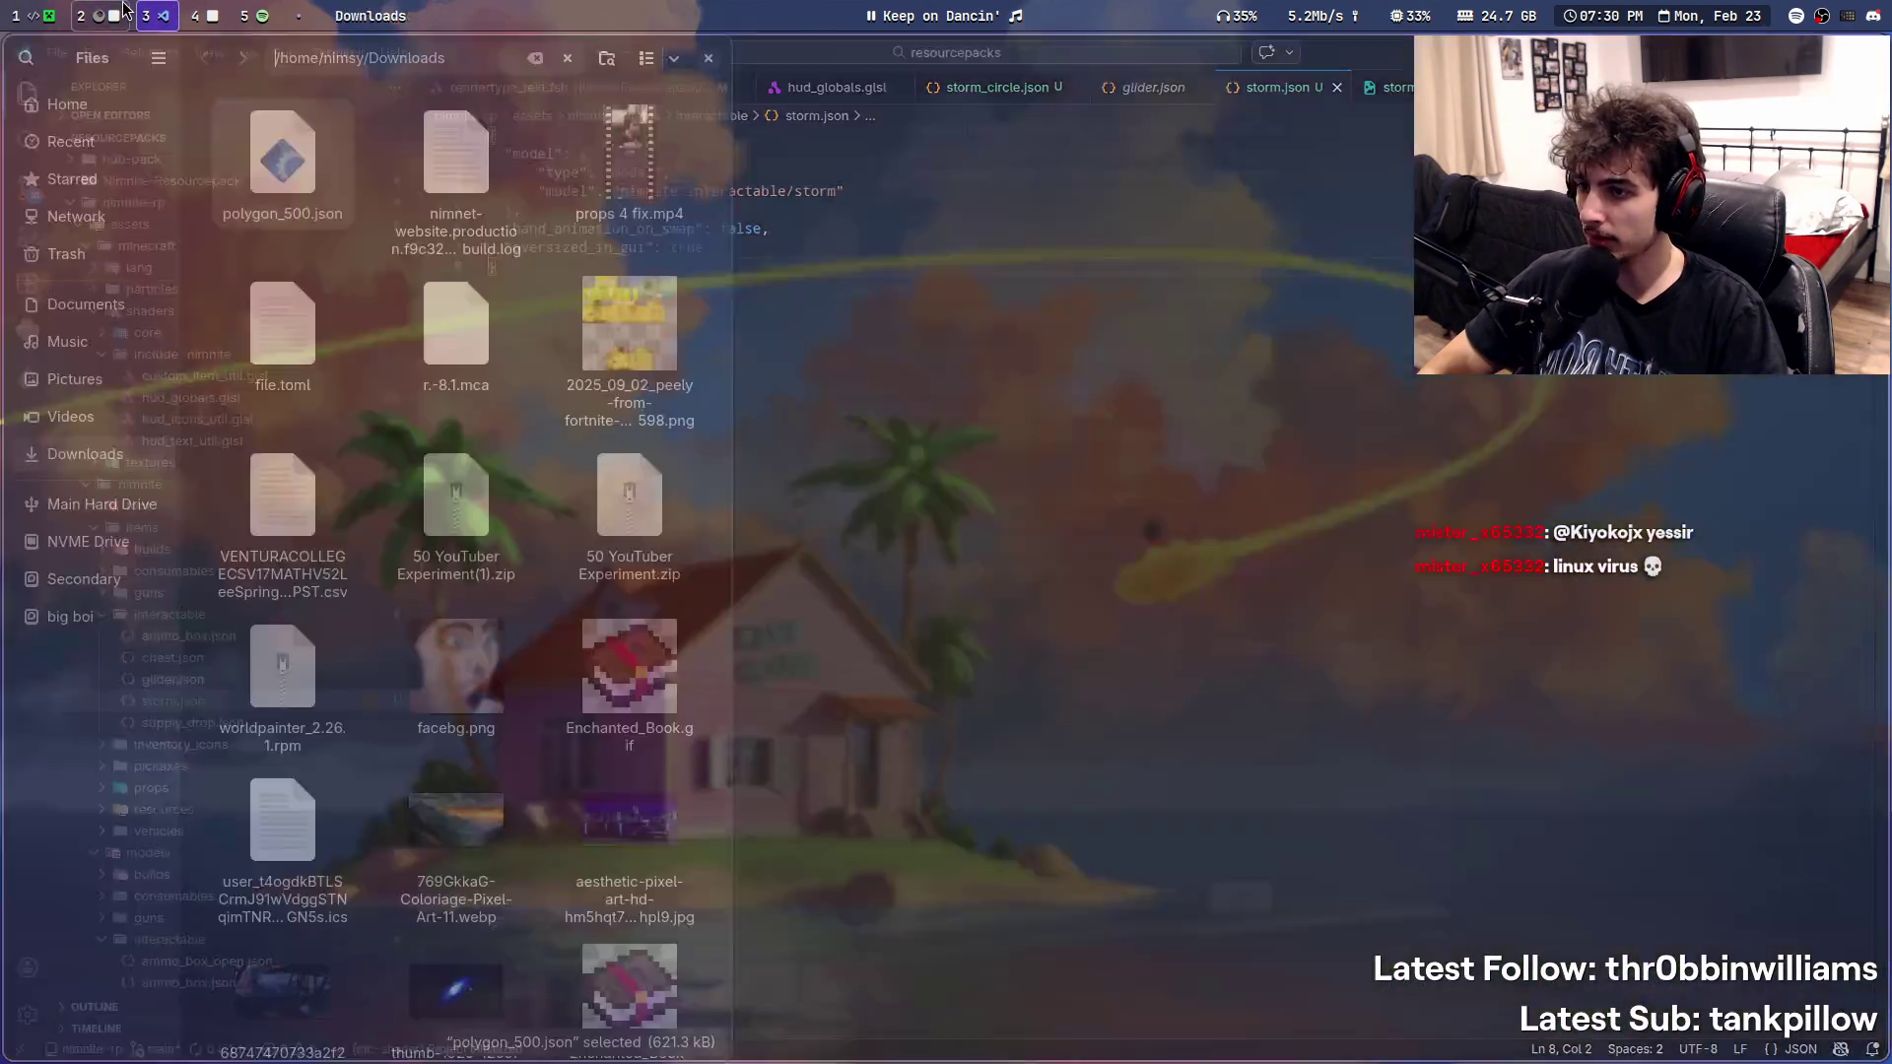
click(157, 14)
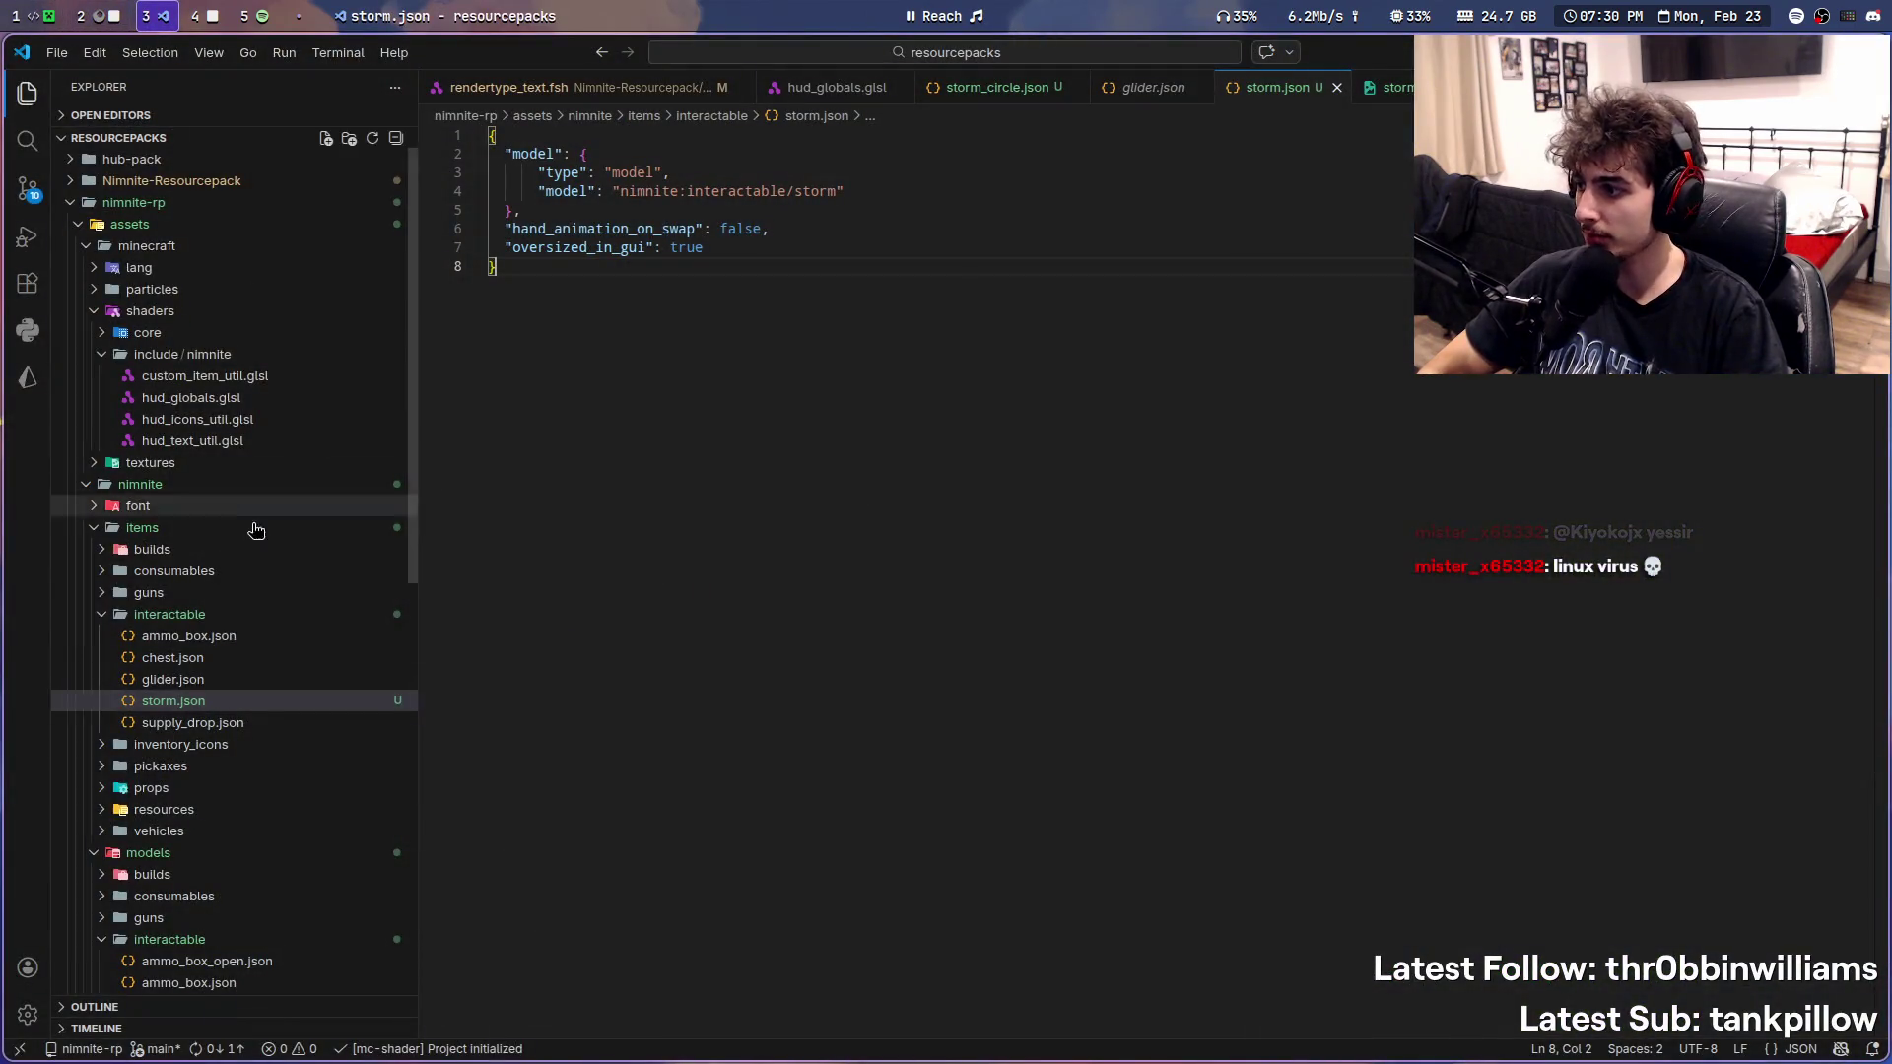
scroll(258, 528, down, 4)
scroll(266, 725, down, 1)
scroll(285, 706, up, 1)
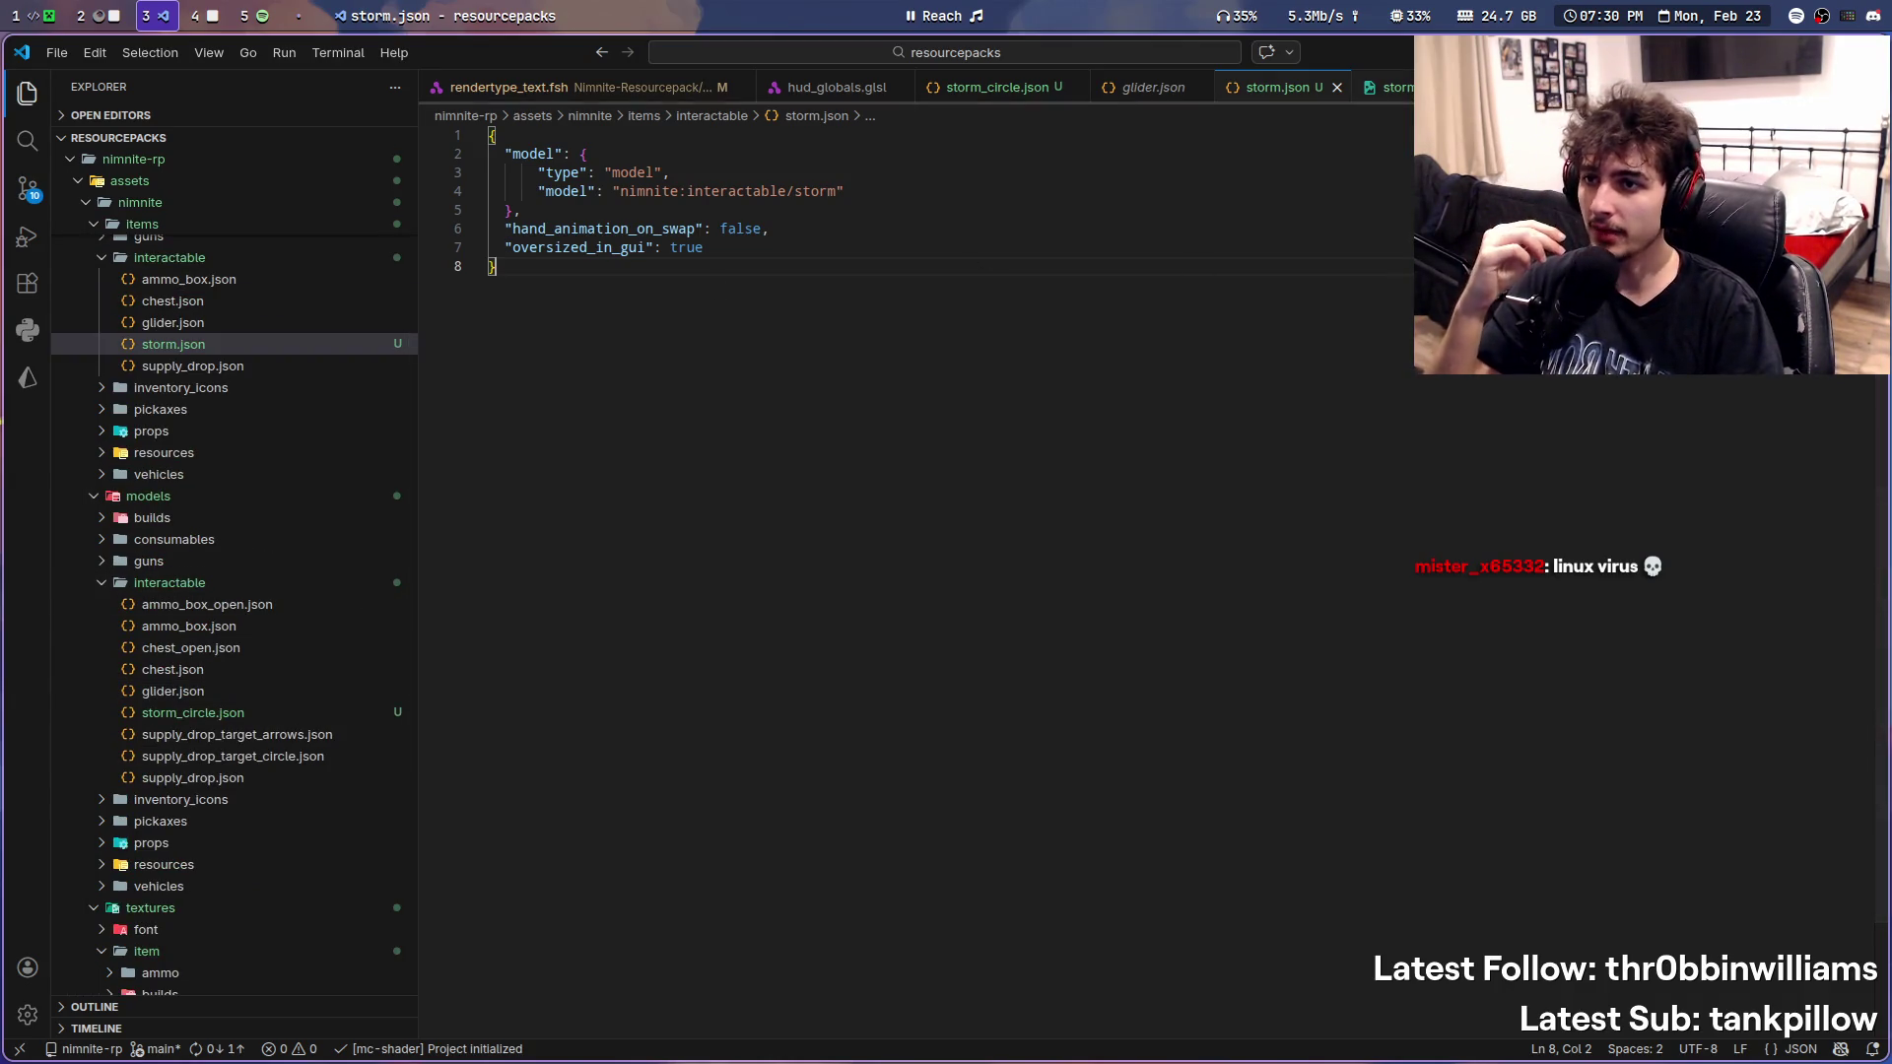
click(999, 92)
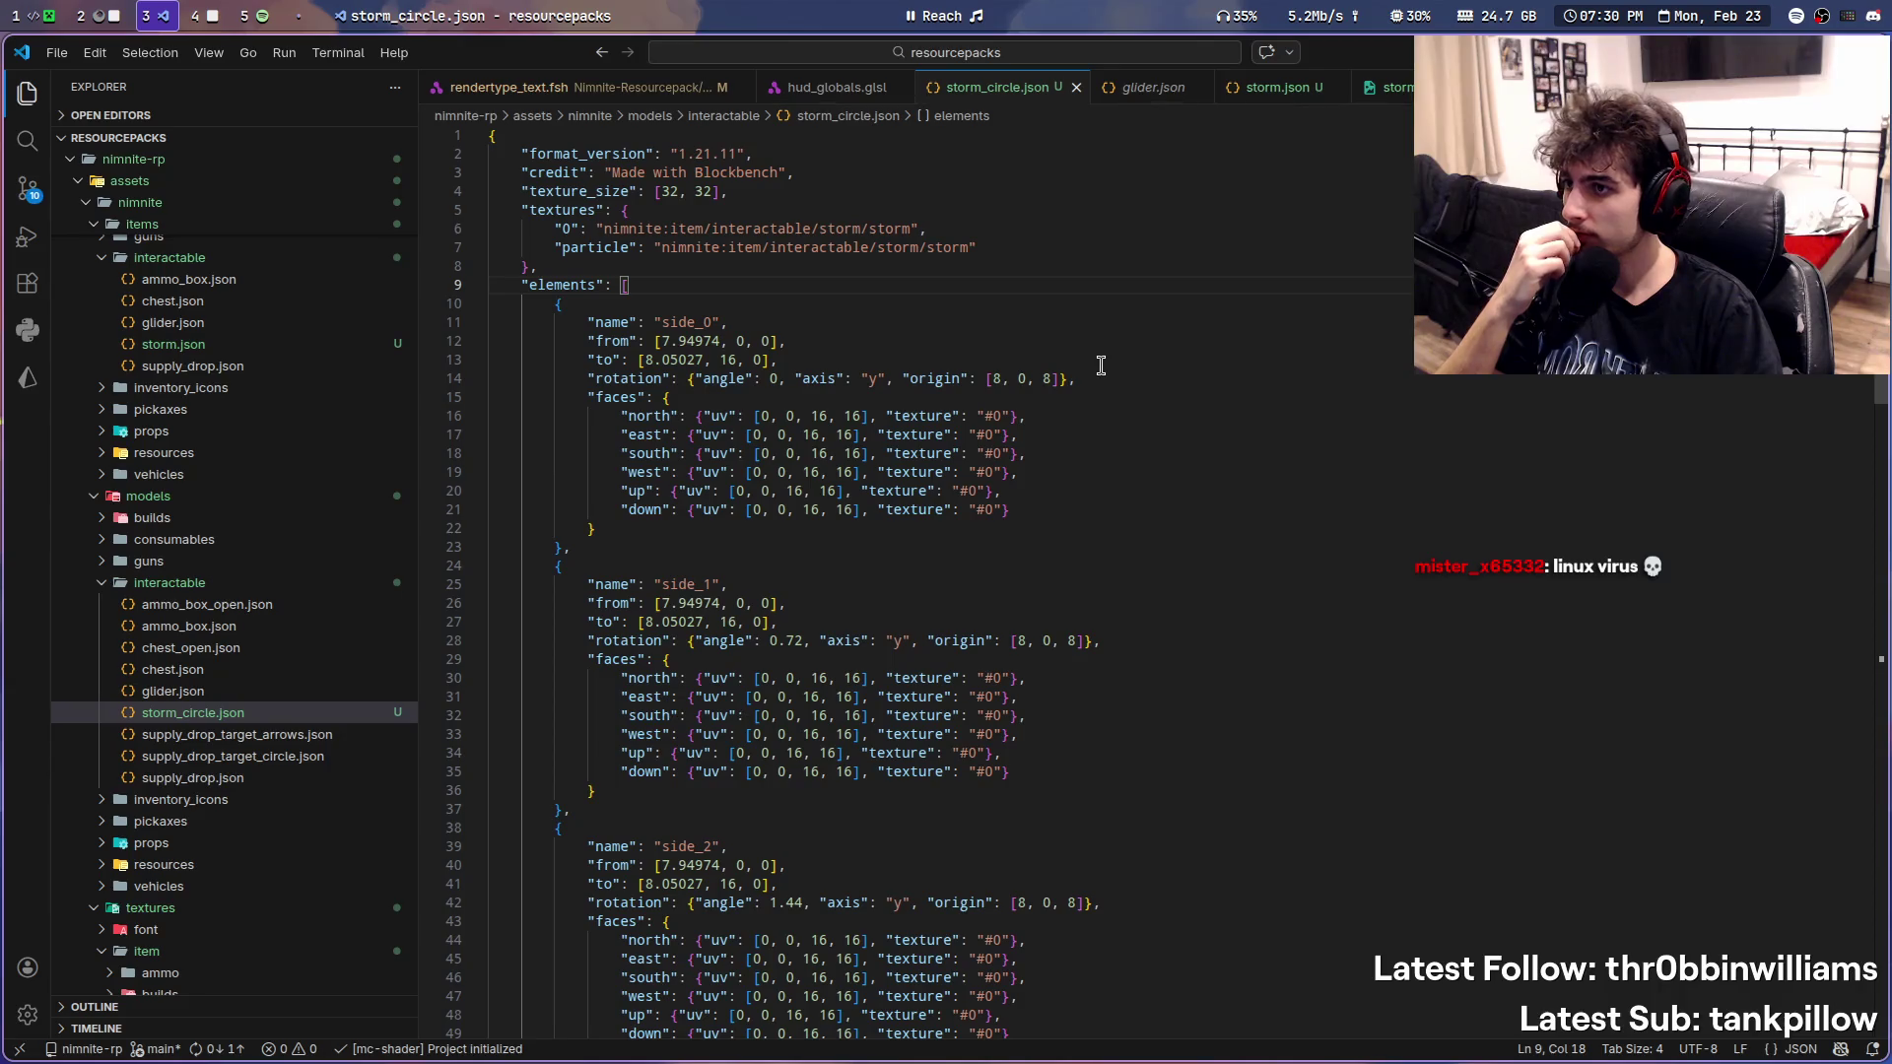
click(835, 88)
click(969, 91)
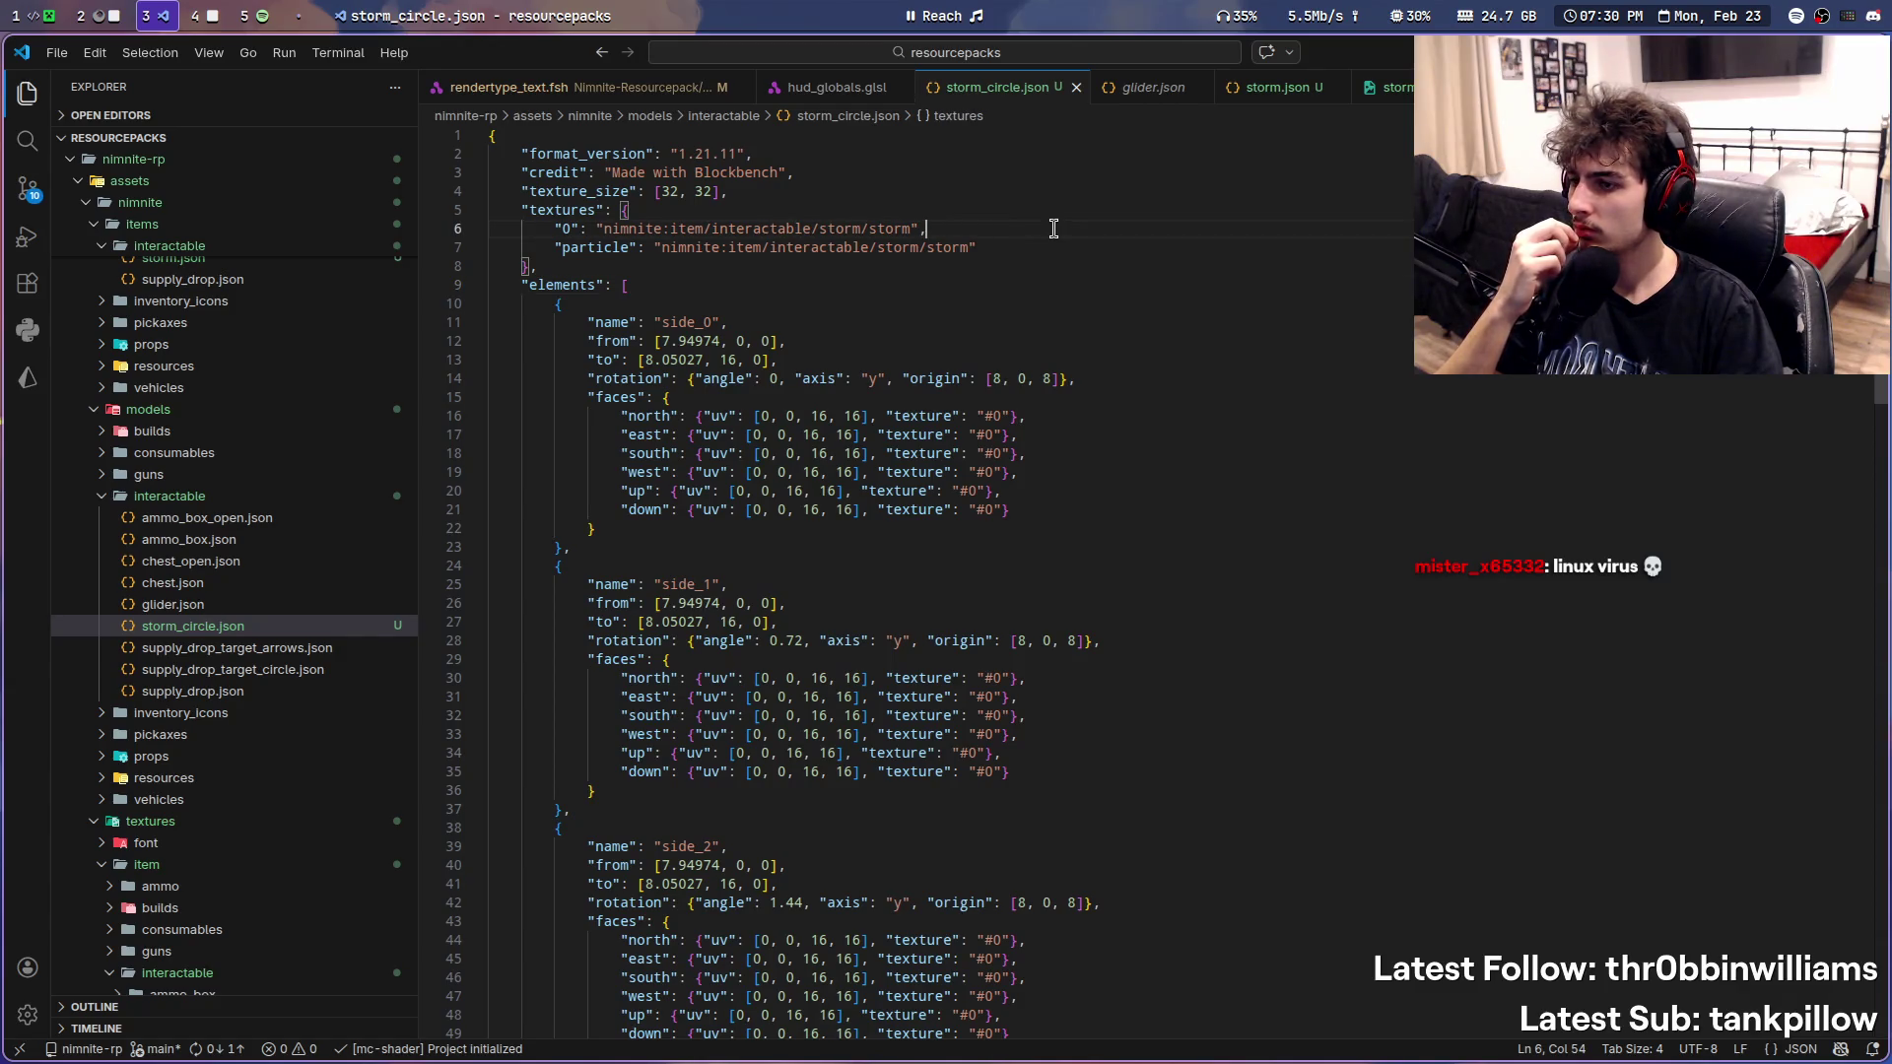
scroll(1053, 236, down, 10)
scroll(1052, 266, down, 10)
- Check the trimmed storm ring in Minecraft, glance back at the model file, and return to the game
key(super+1)
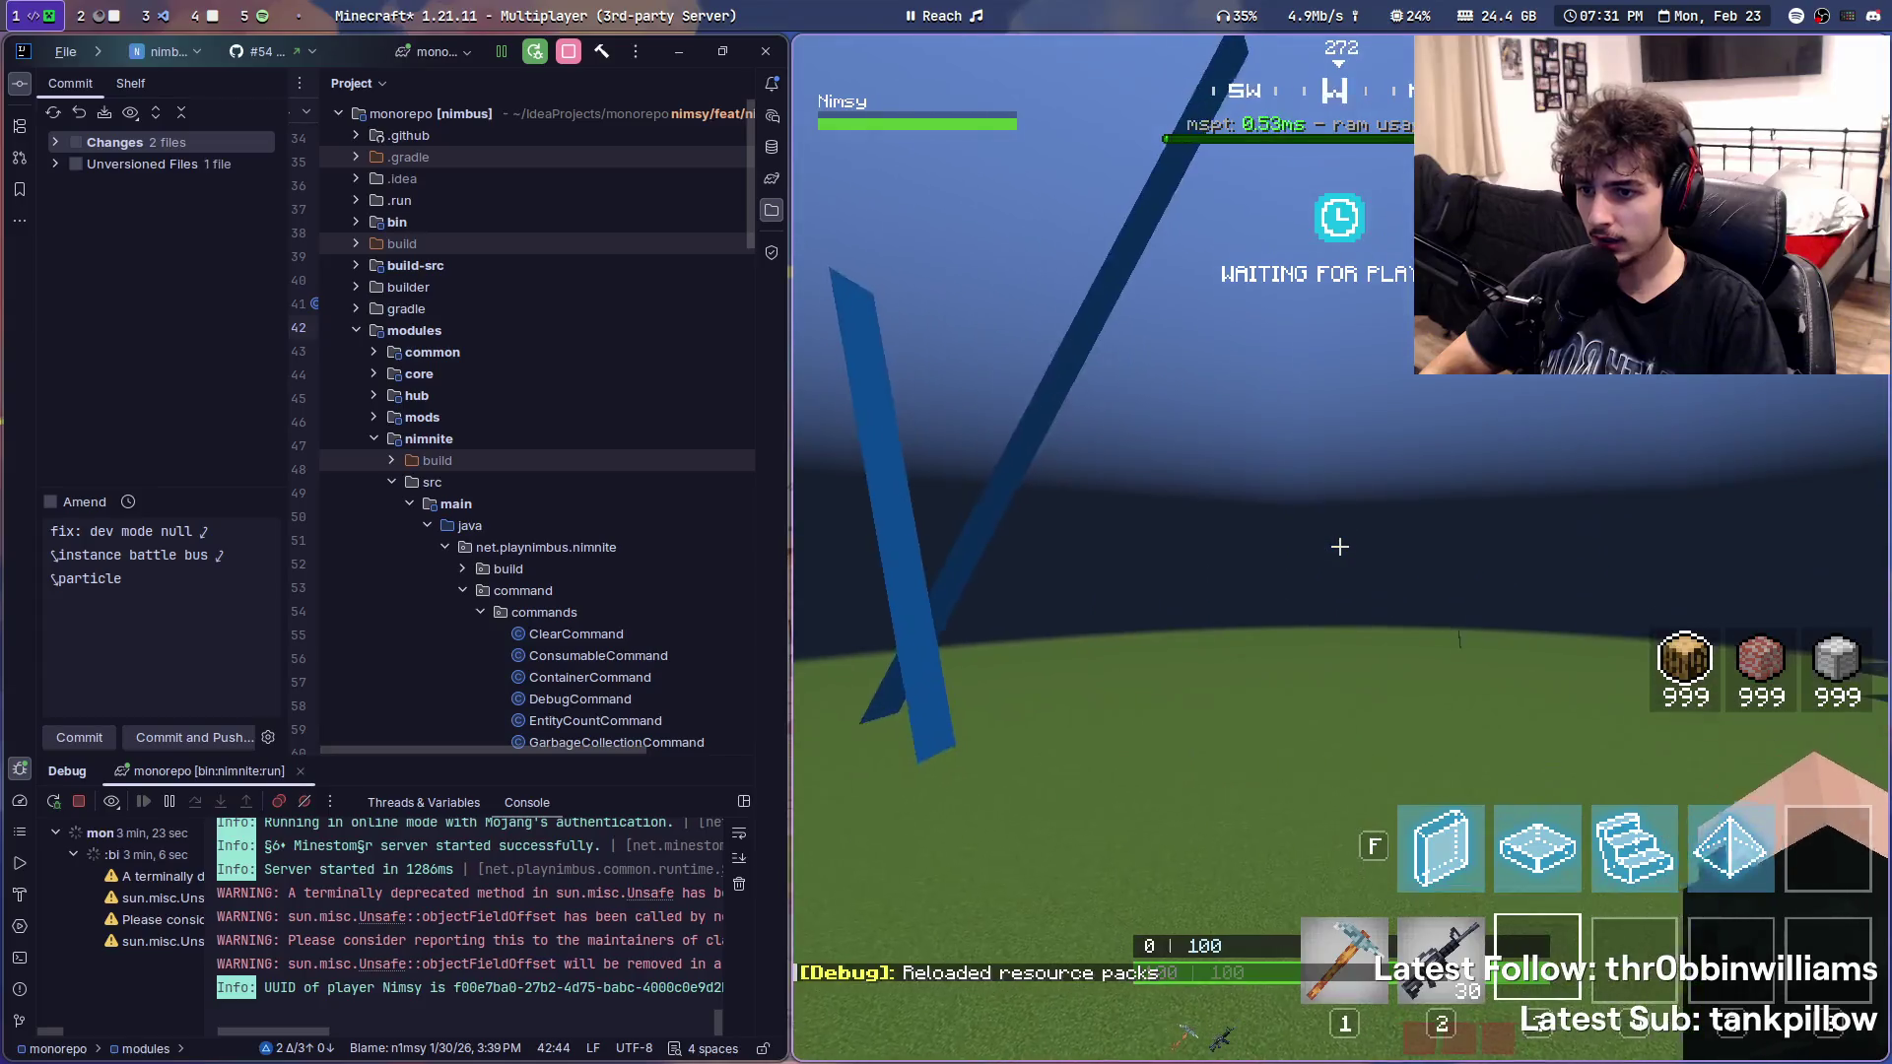
key(t)
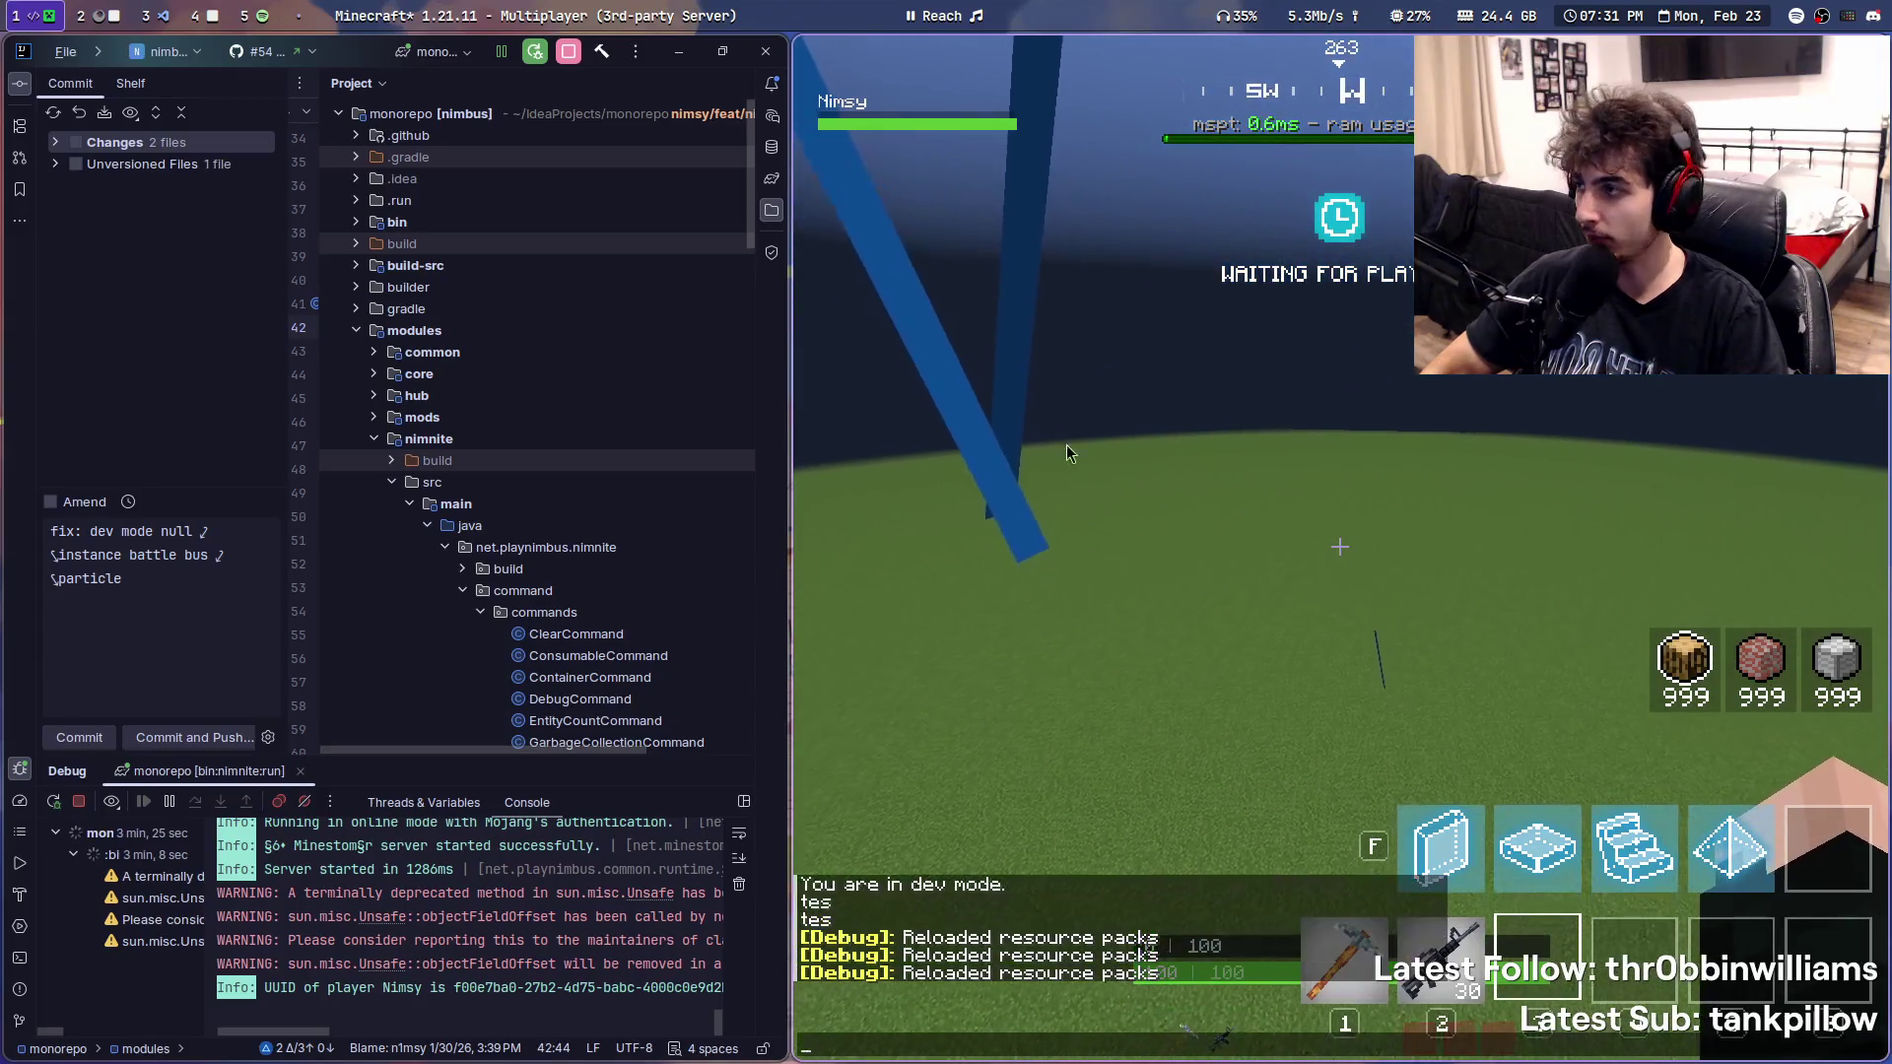
scroll(154, 11, down, 1)
scroll(154, 12, down, 1)
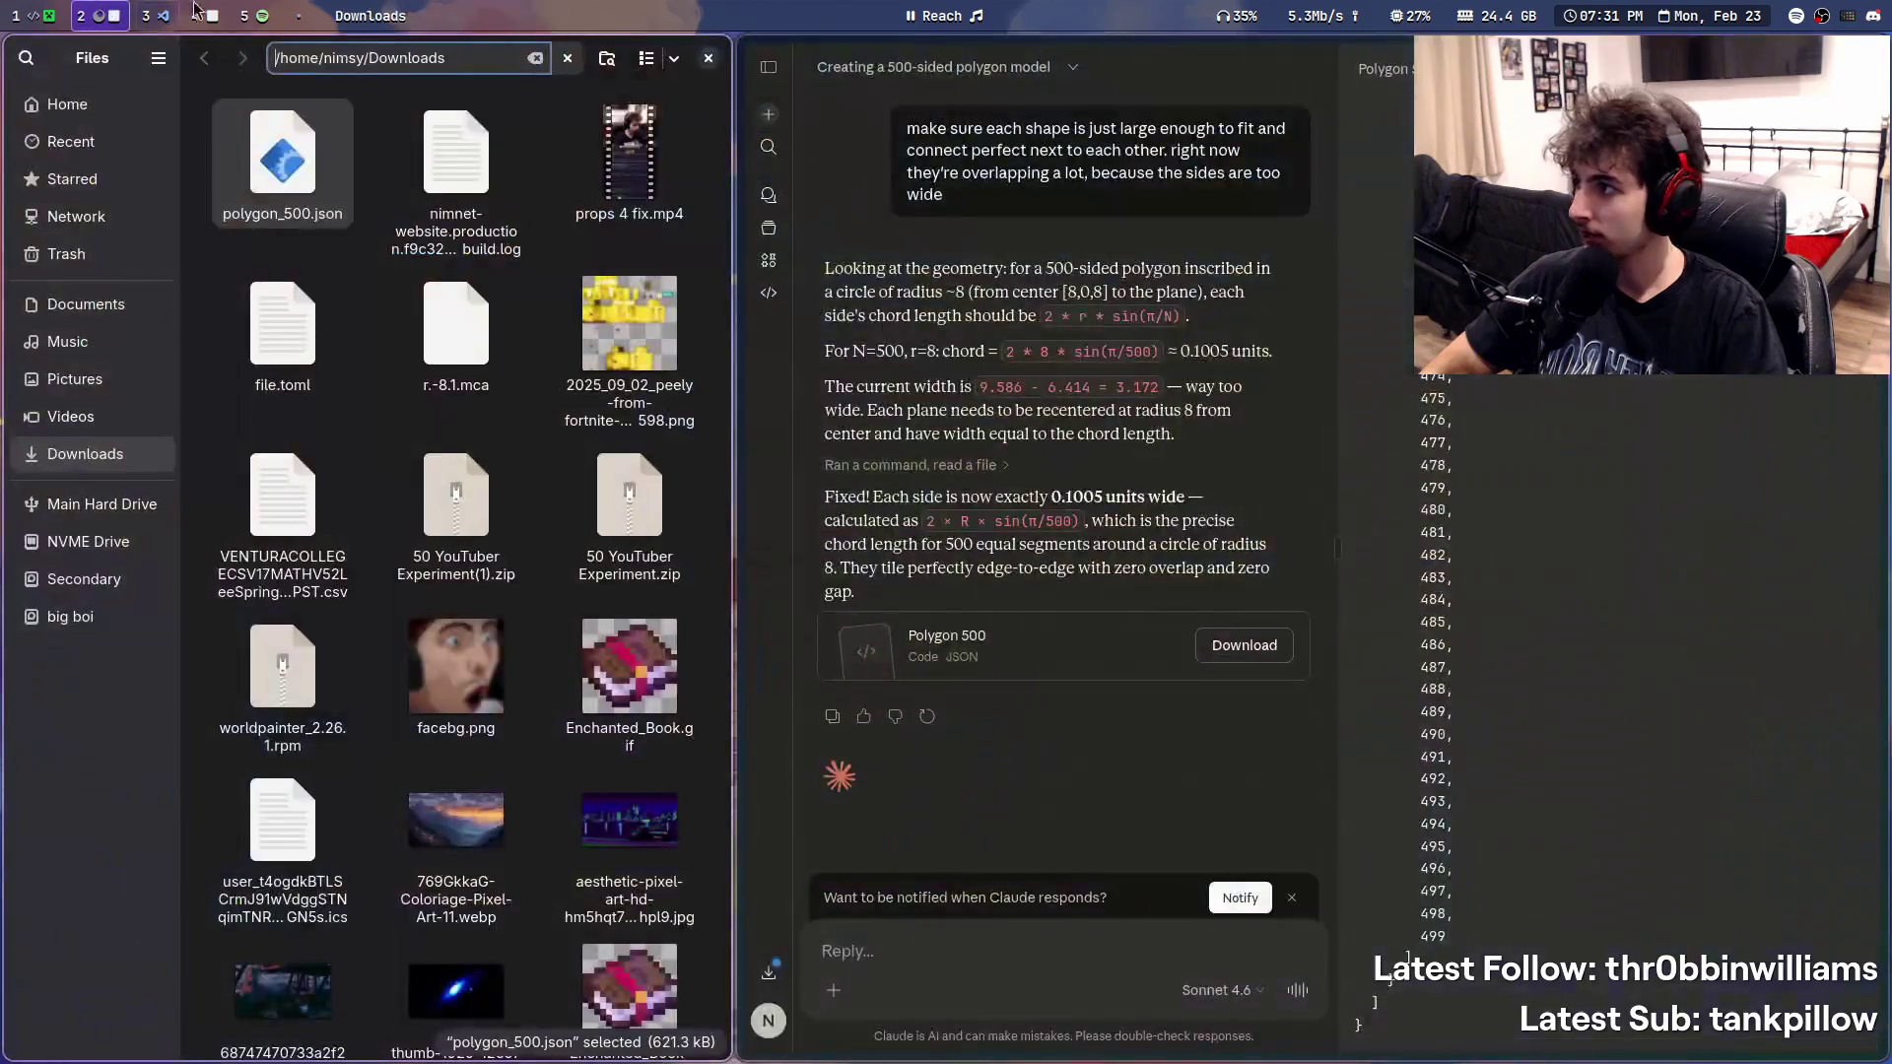
scroll(154, 12, down, 1)
key(ctrl+v)
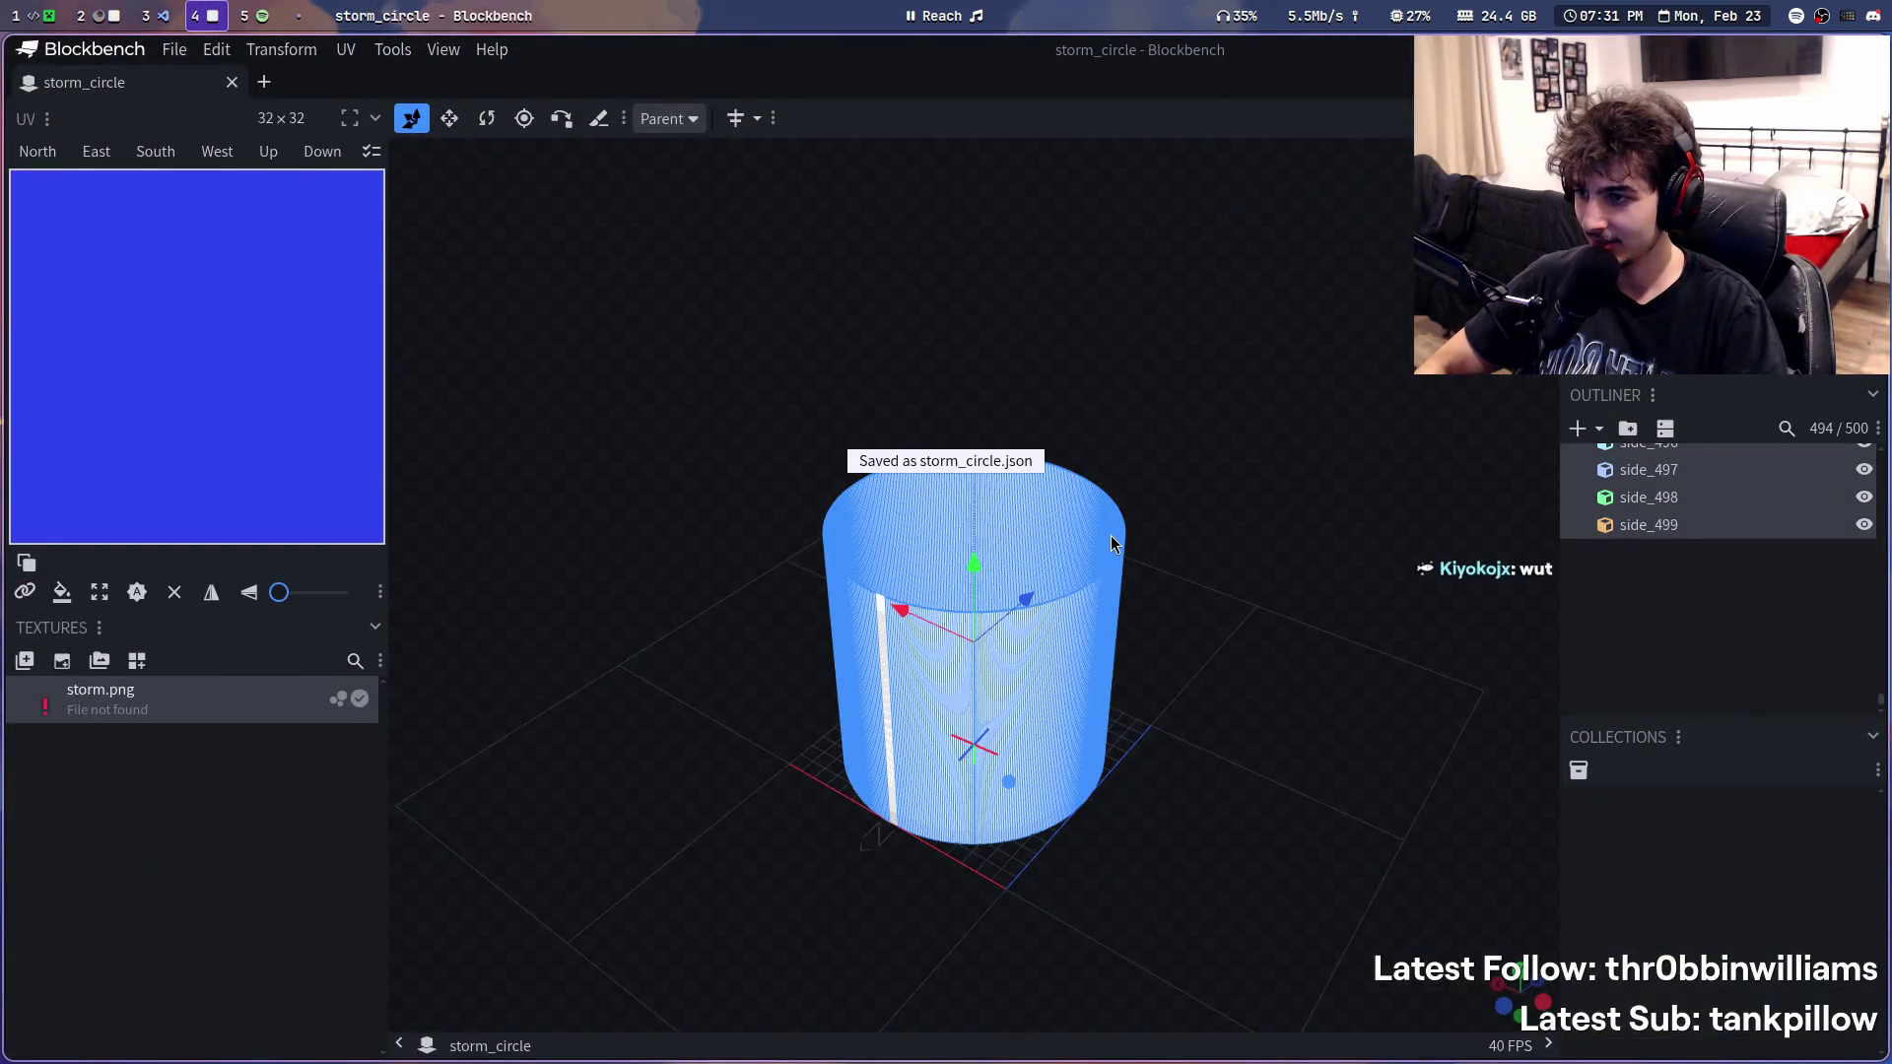
scroll(154, 15, up, 2)
scroll(154, 16, up, 1)
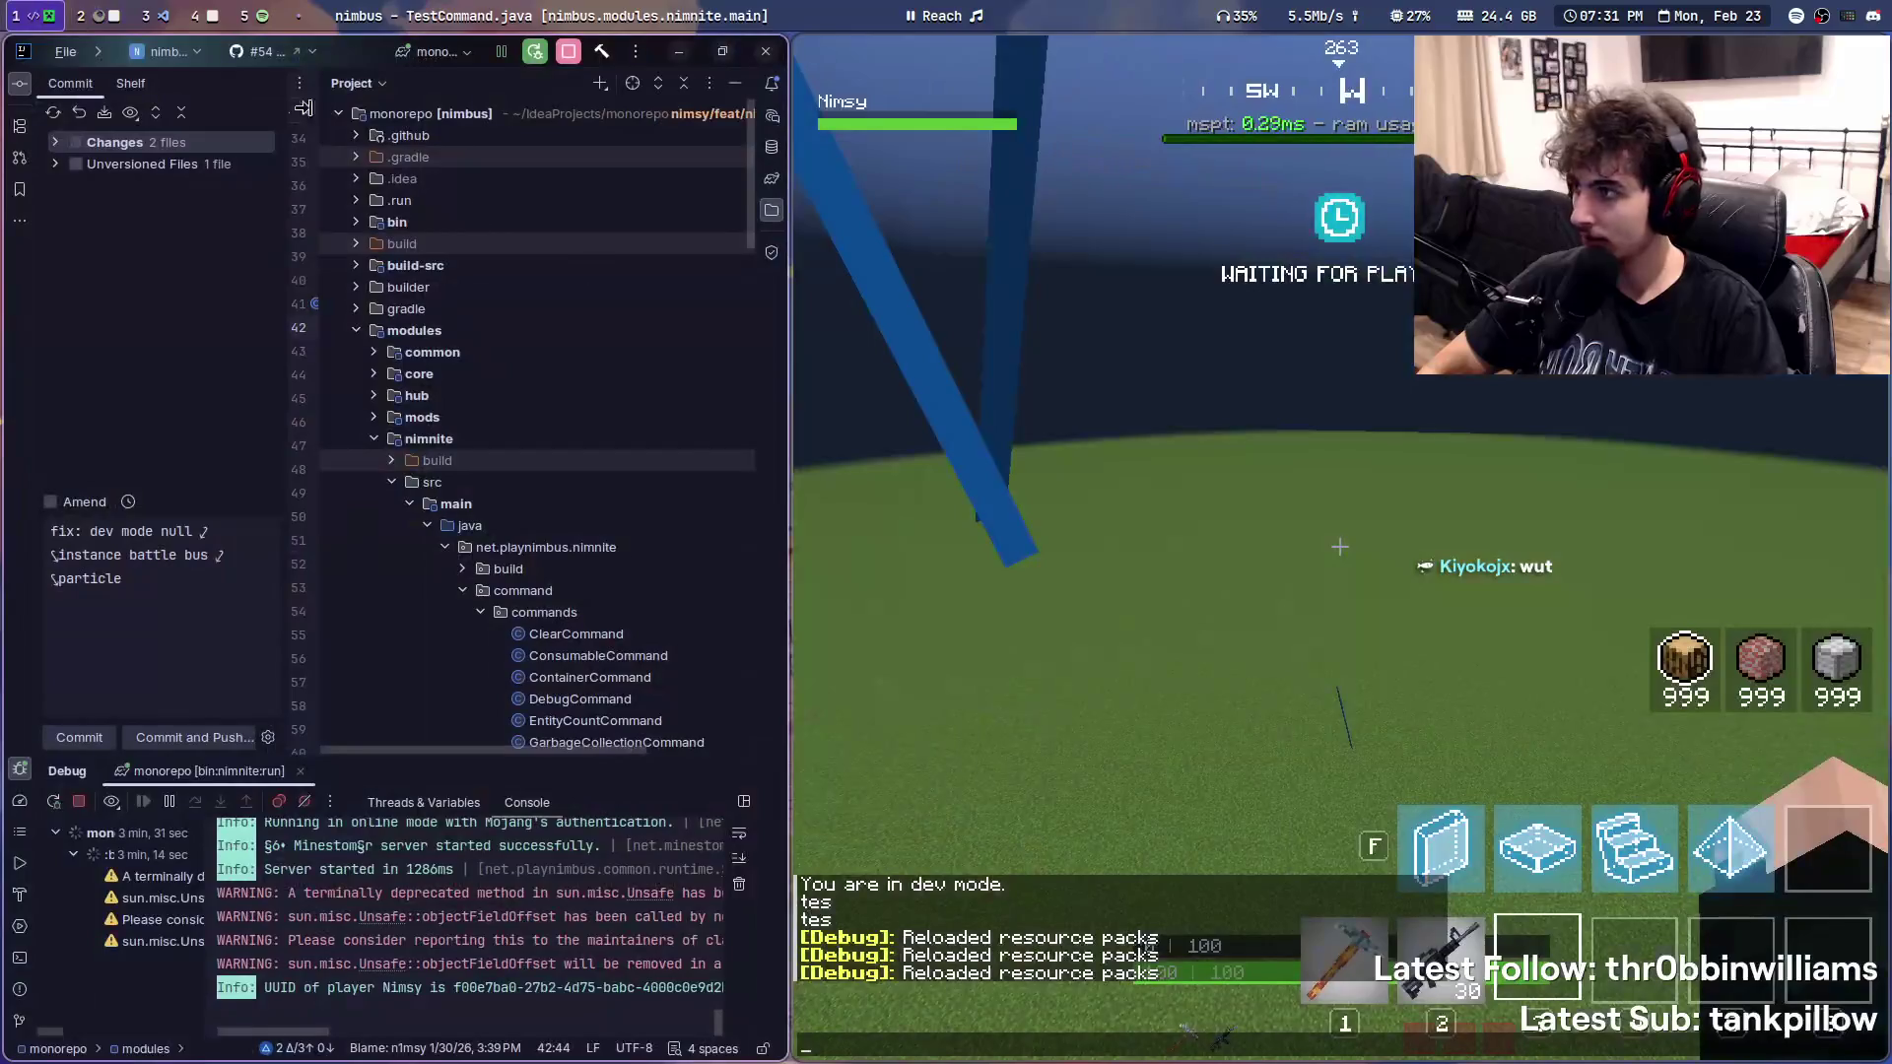
click(158, 15)
click(993, 89)
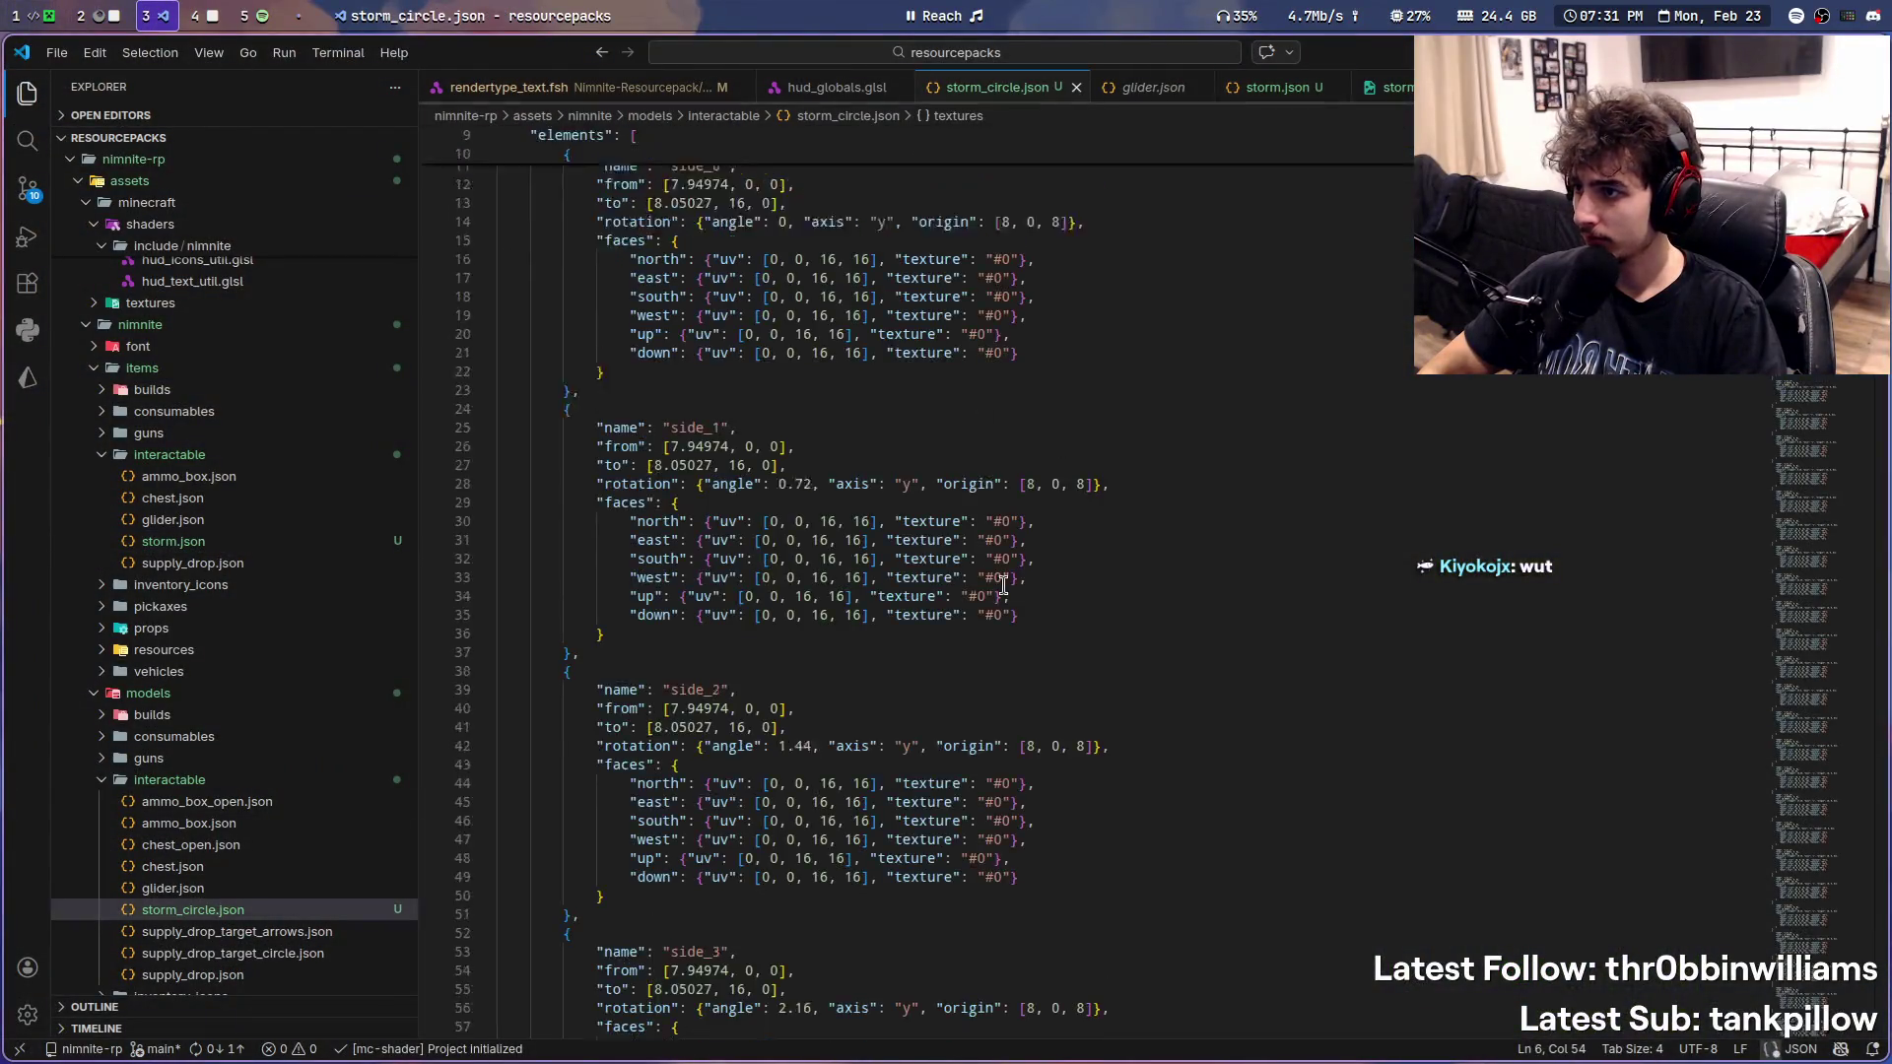
scroll(1014, 633, up, 5)
key(super+1)
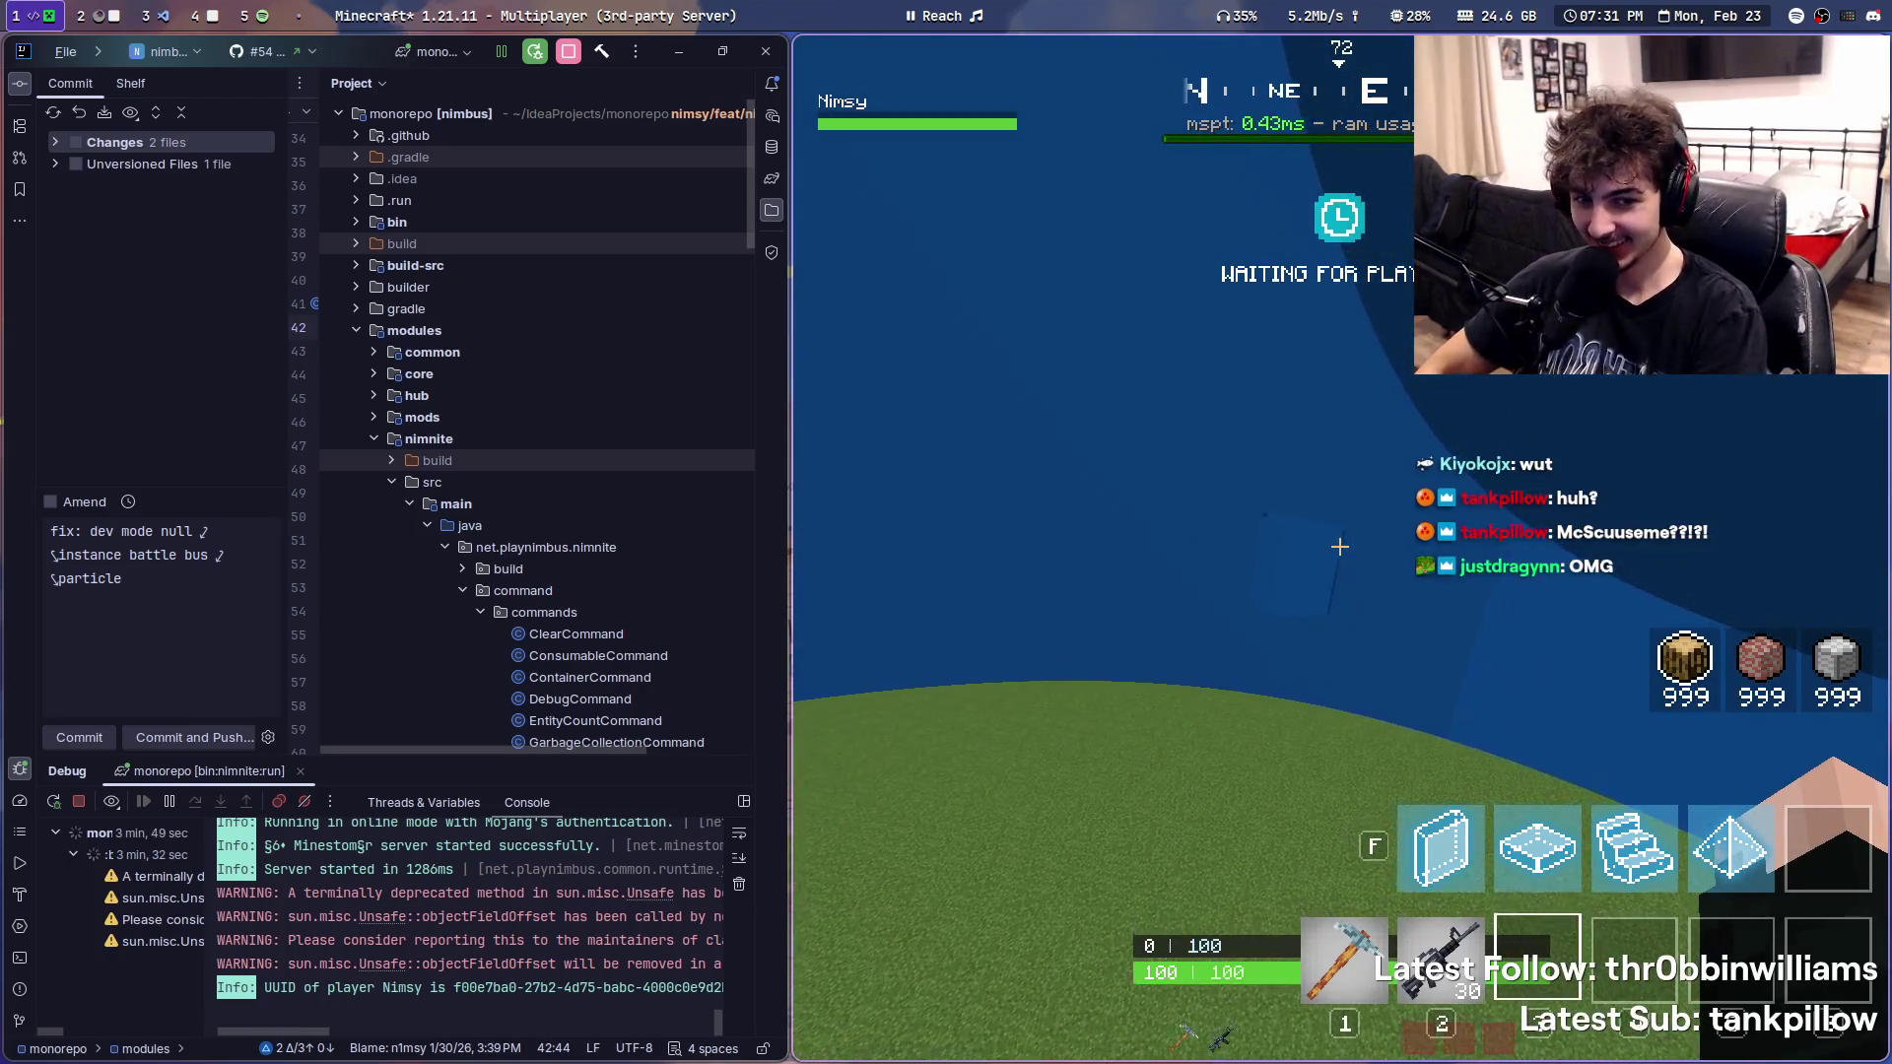
- Log a stream progress note that the storm circle renders and resume the game
key(ctrl+shift+m)
text(it's)
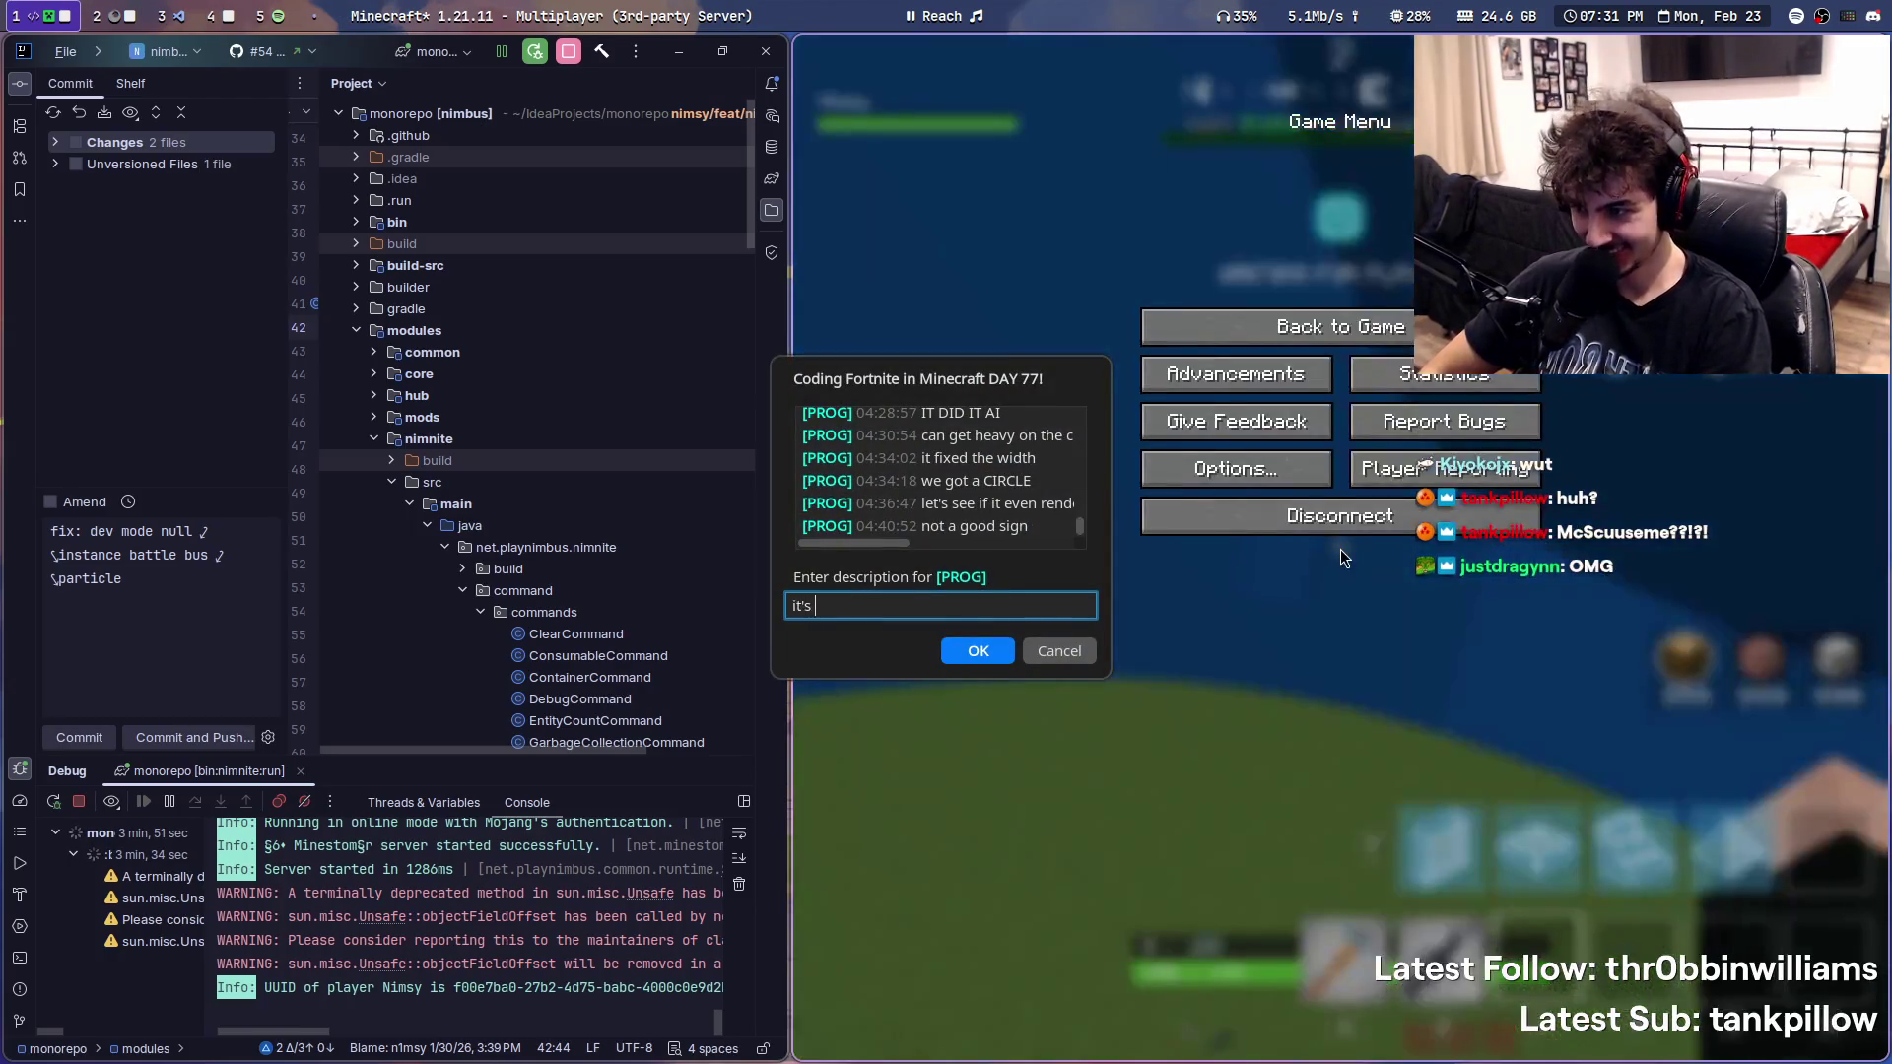
key(Return)
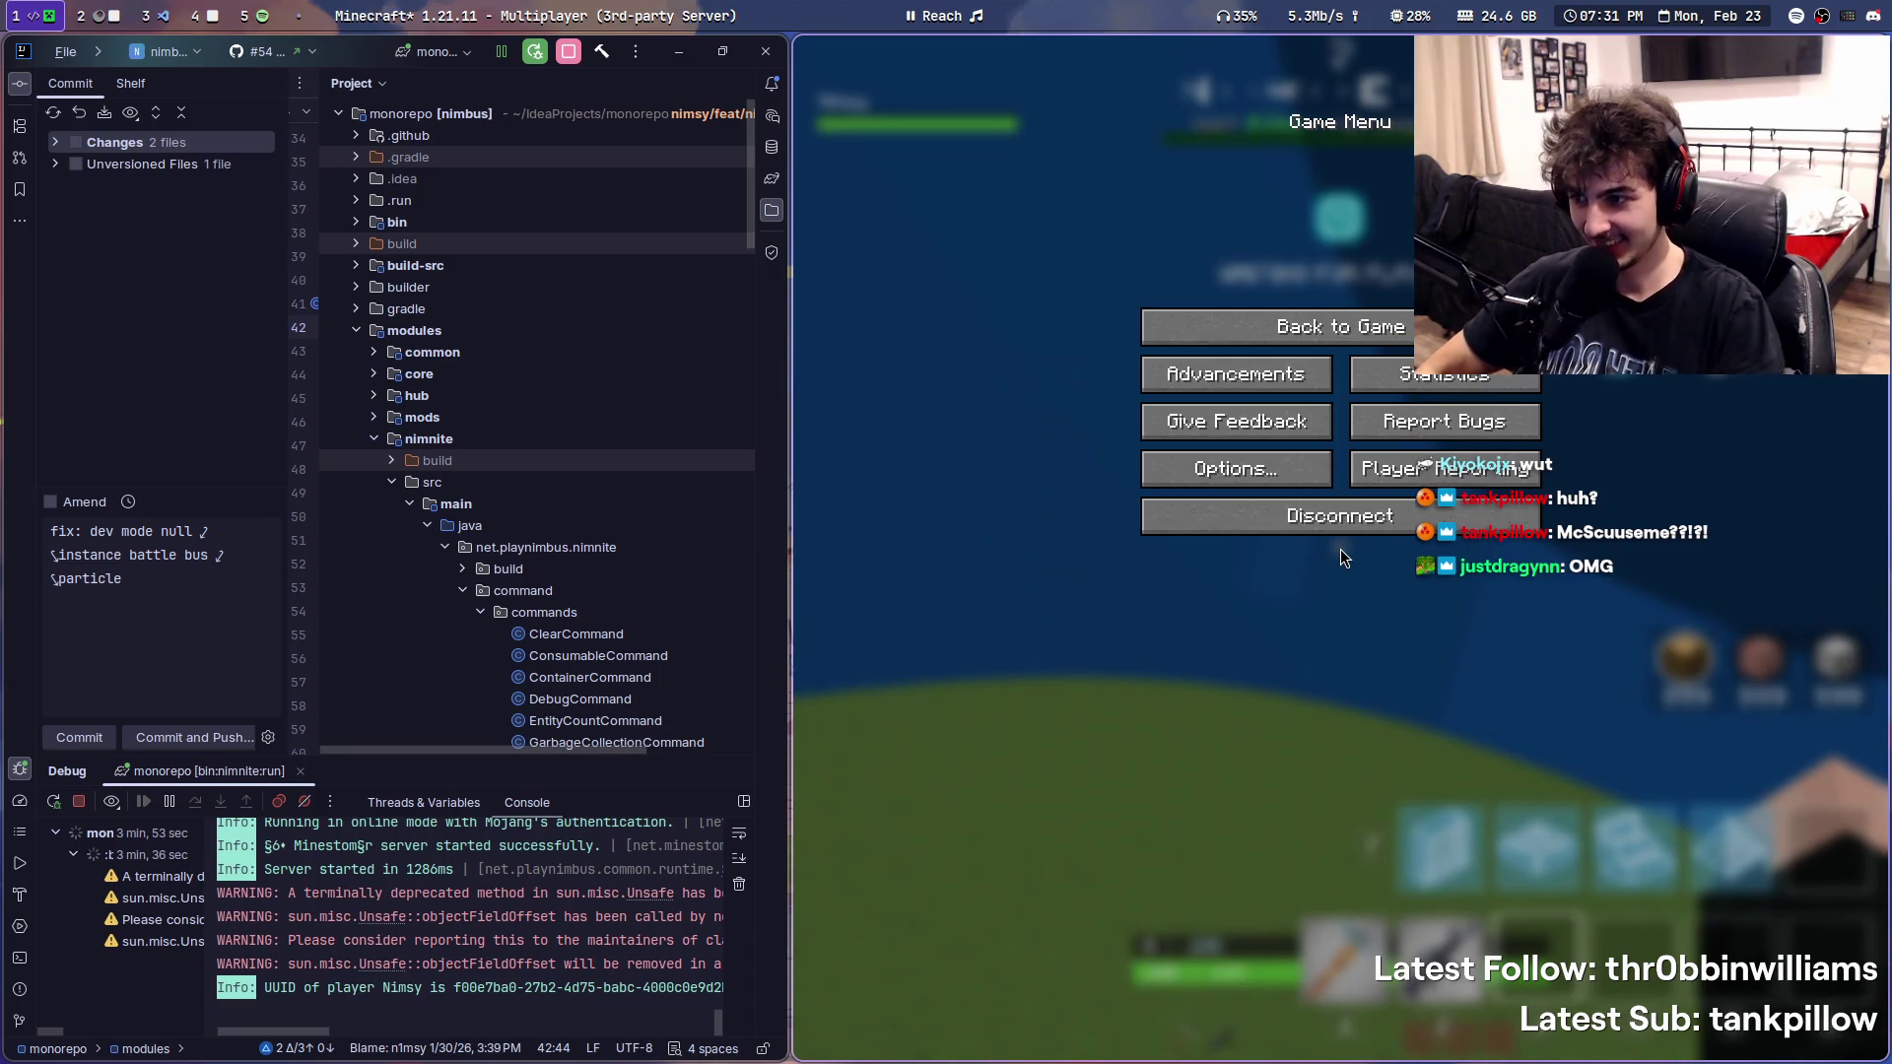
key(Escape)
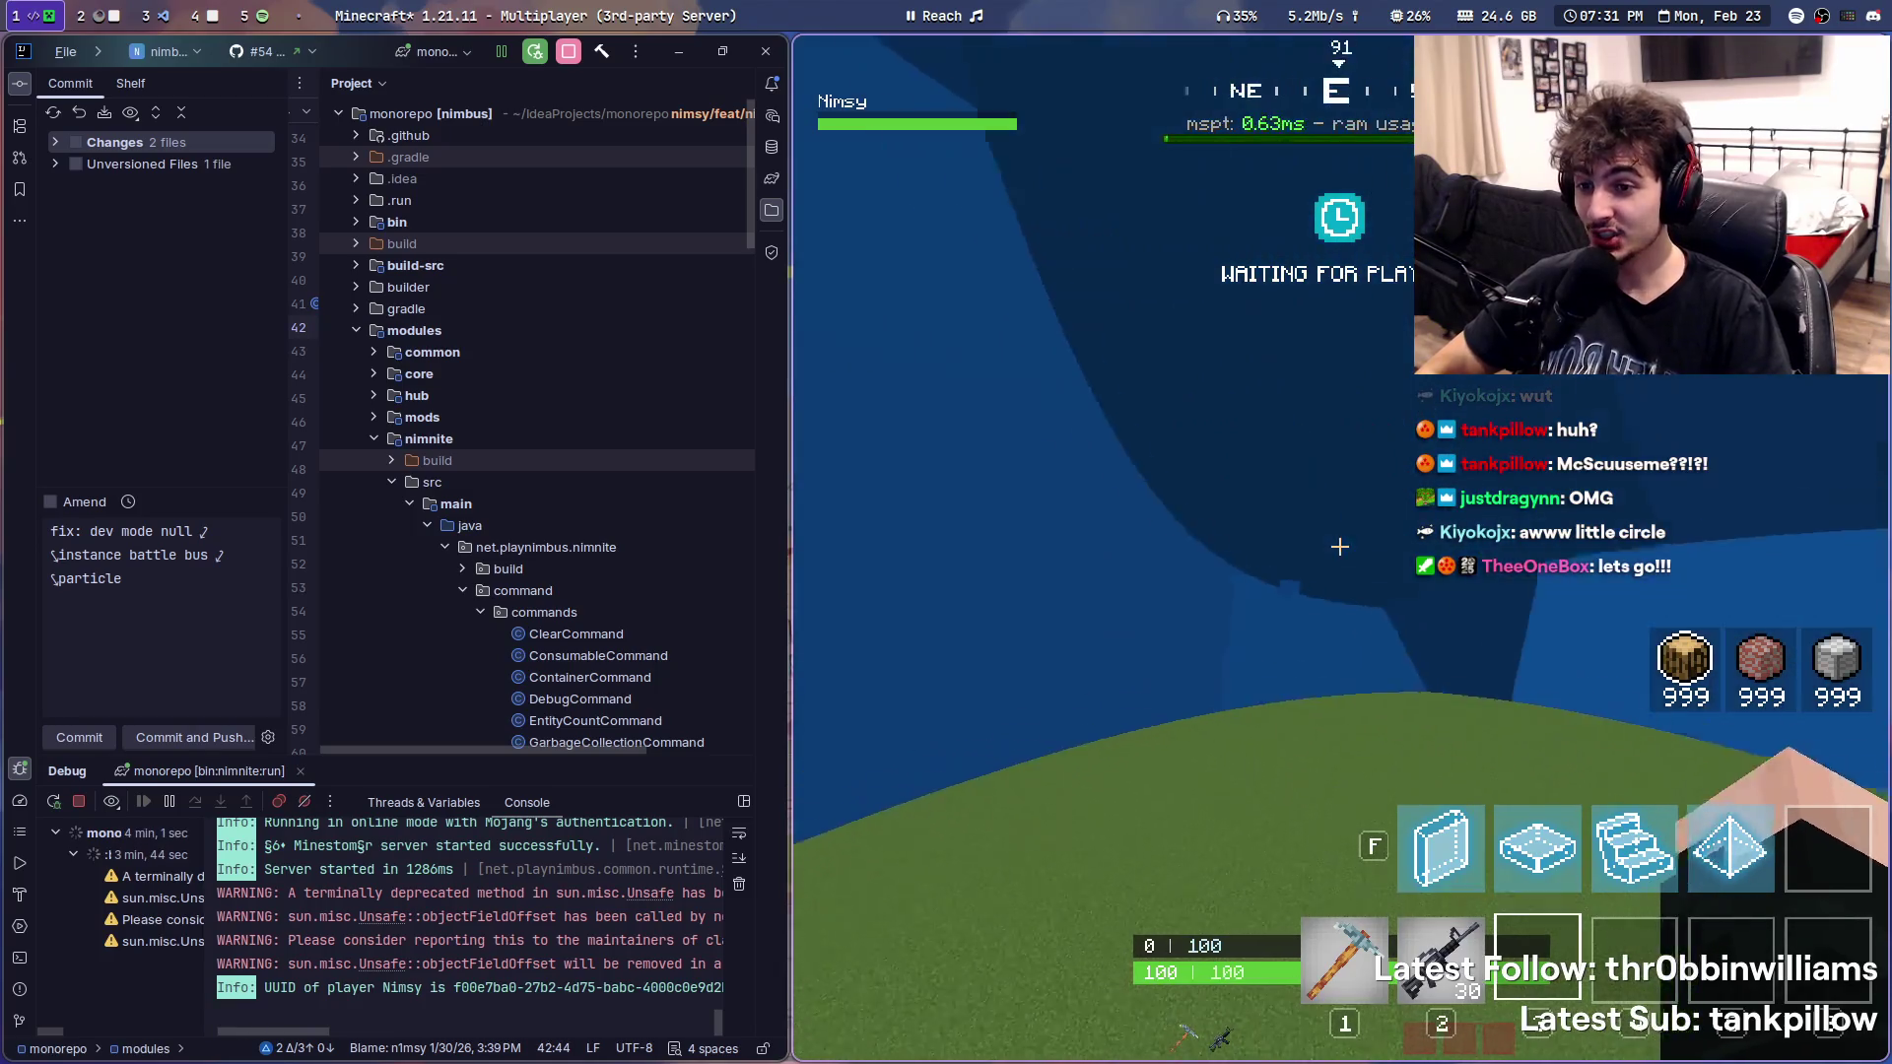
- Add a second 'let's see' marker with the debug overlay shown, then hide it and ready the chat
key(F3)
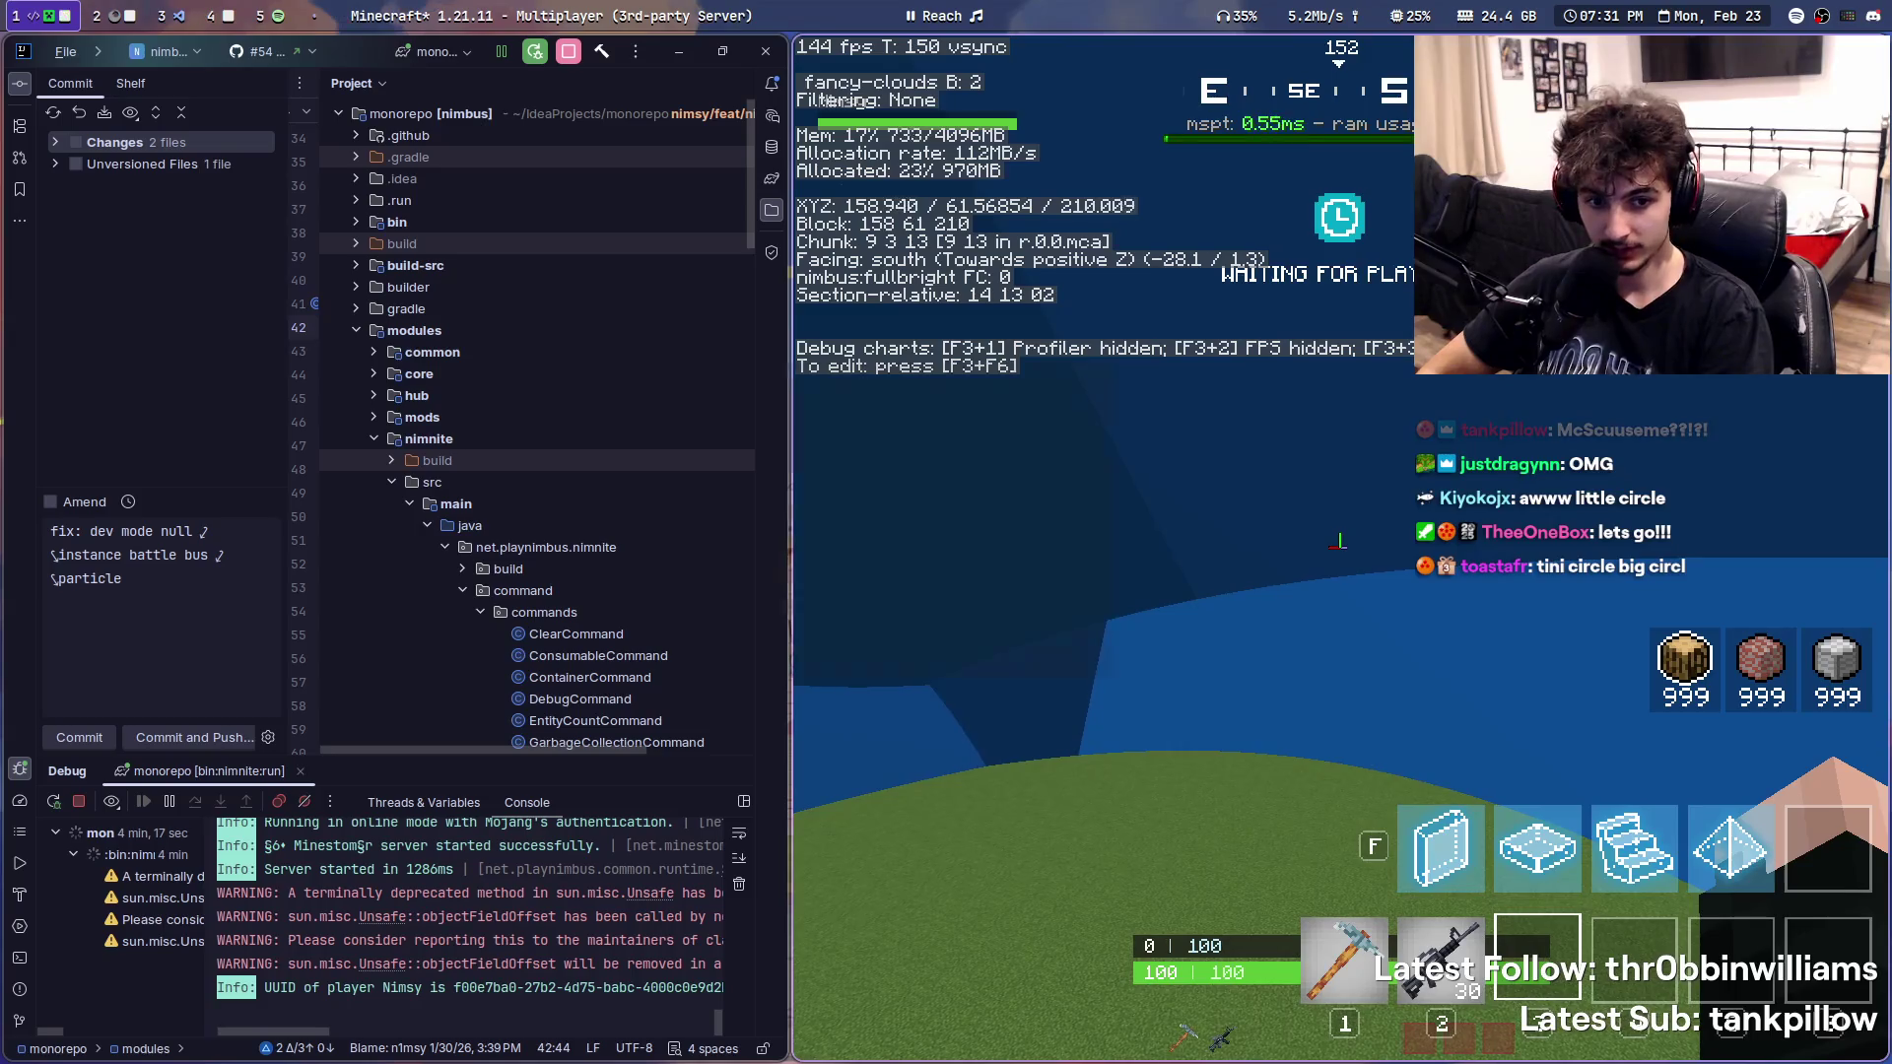
text(let's see )
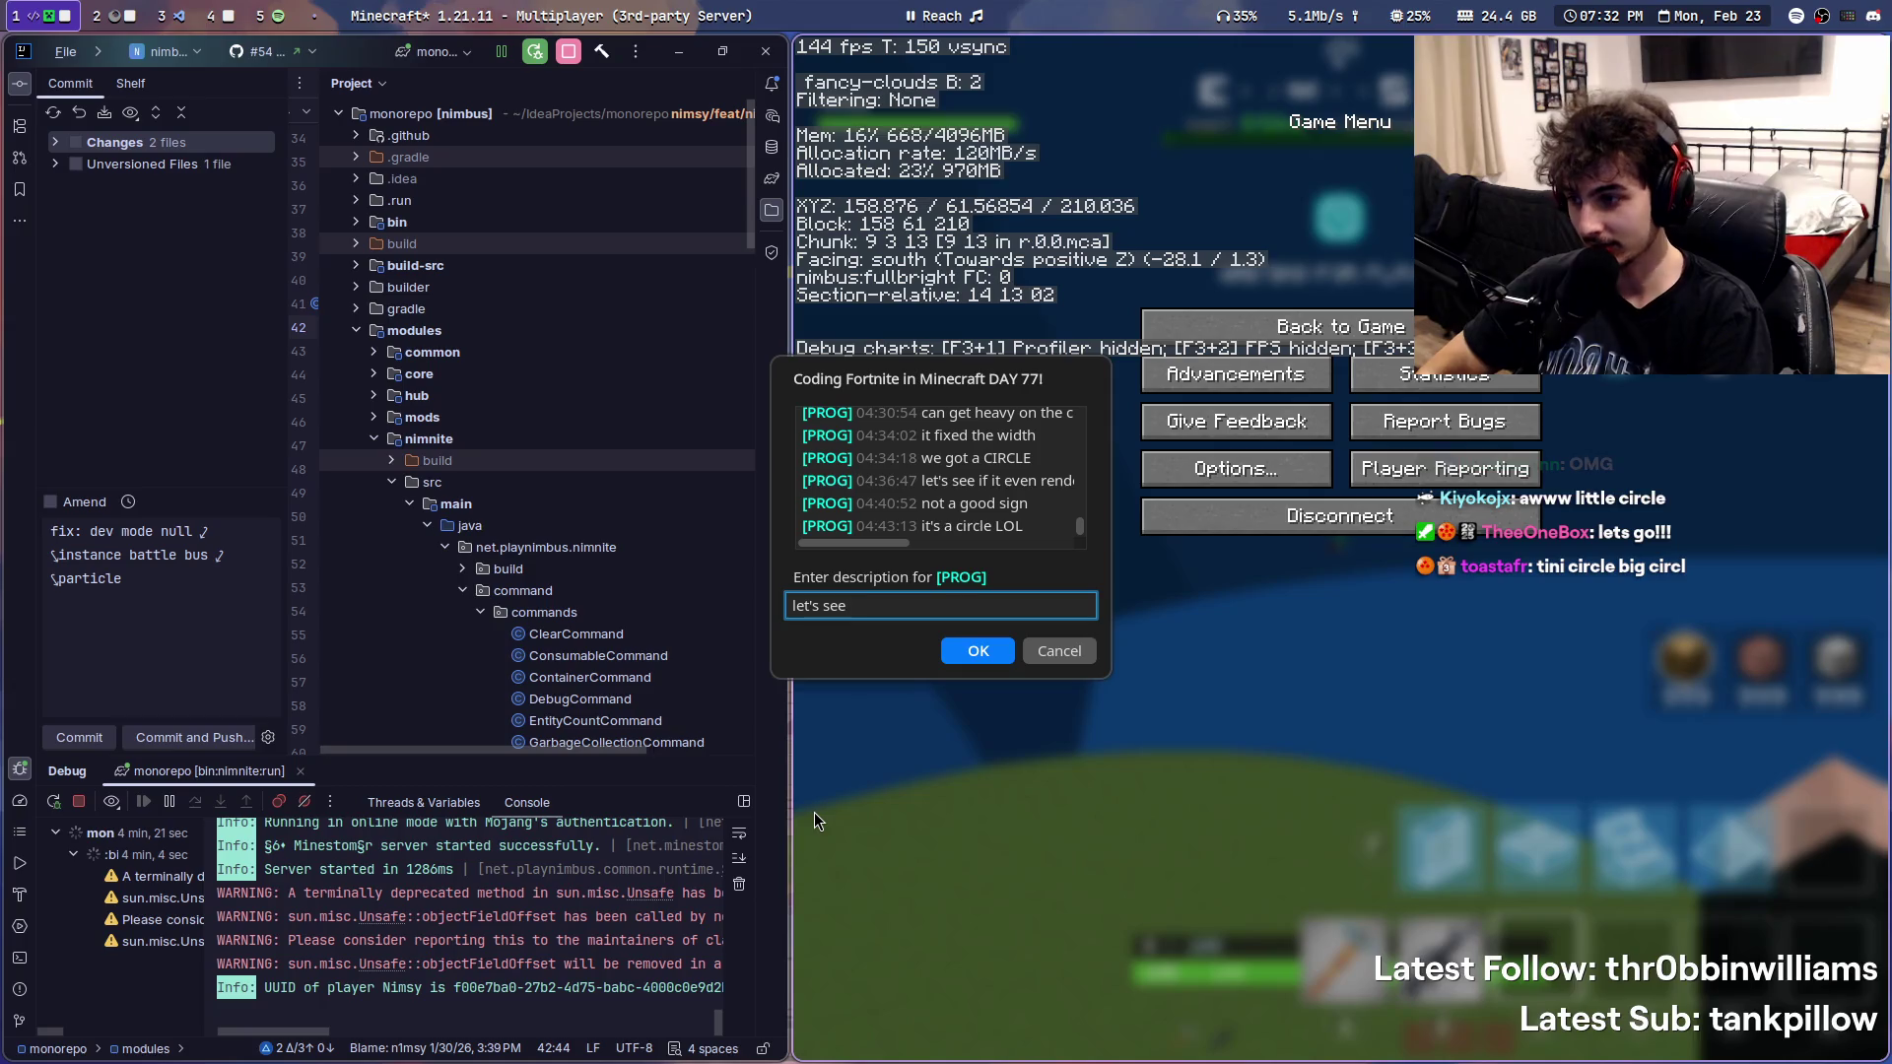
text(if it works)
key(Return)
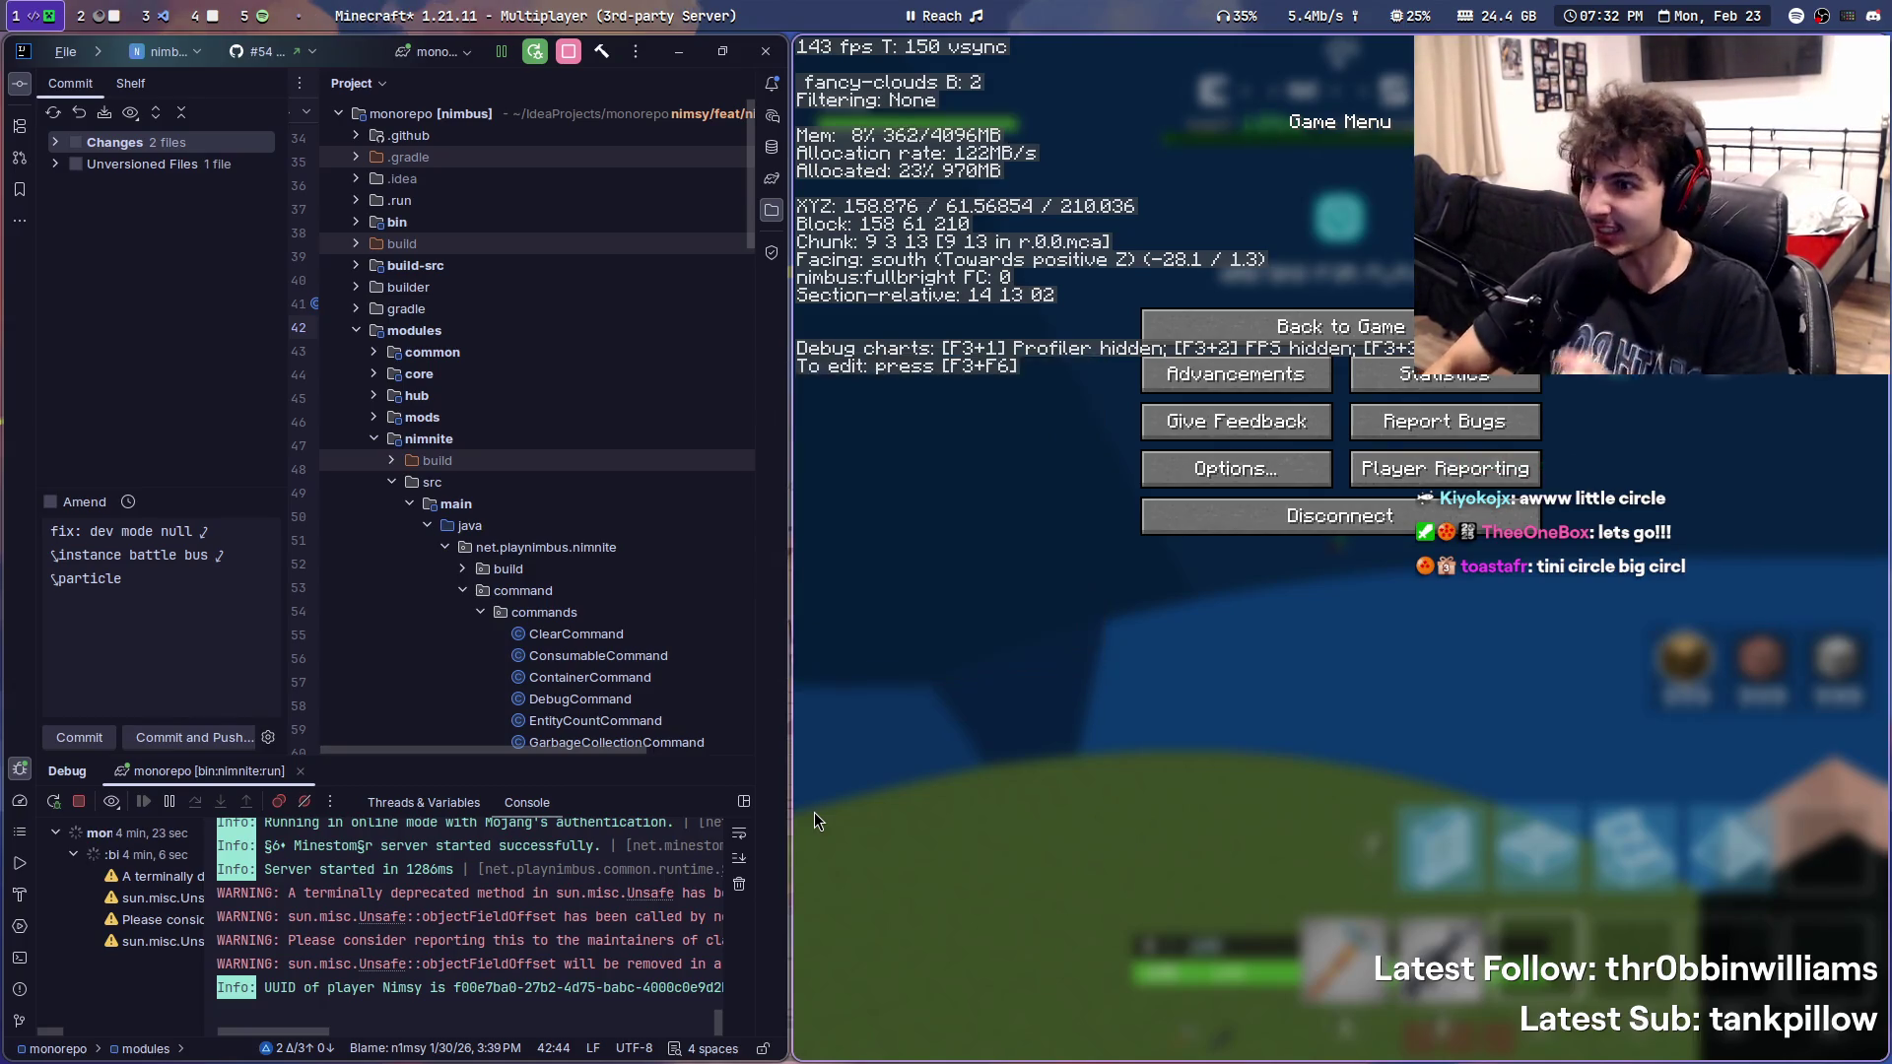
key(Escape)
key(F3)
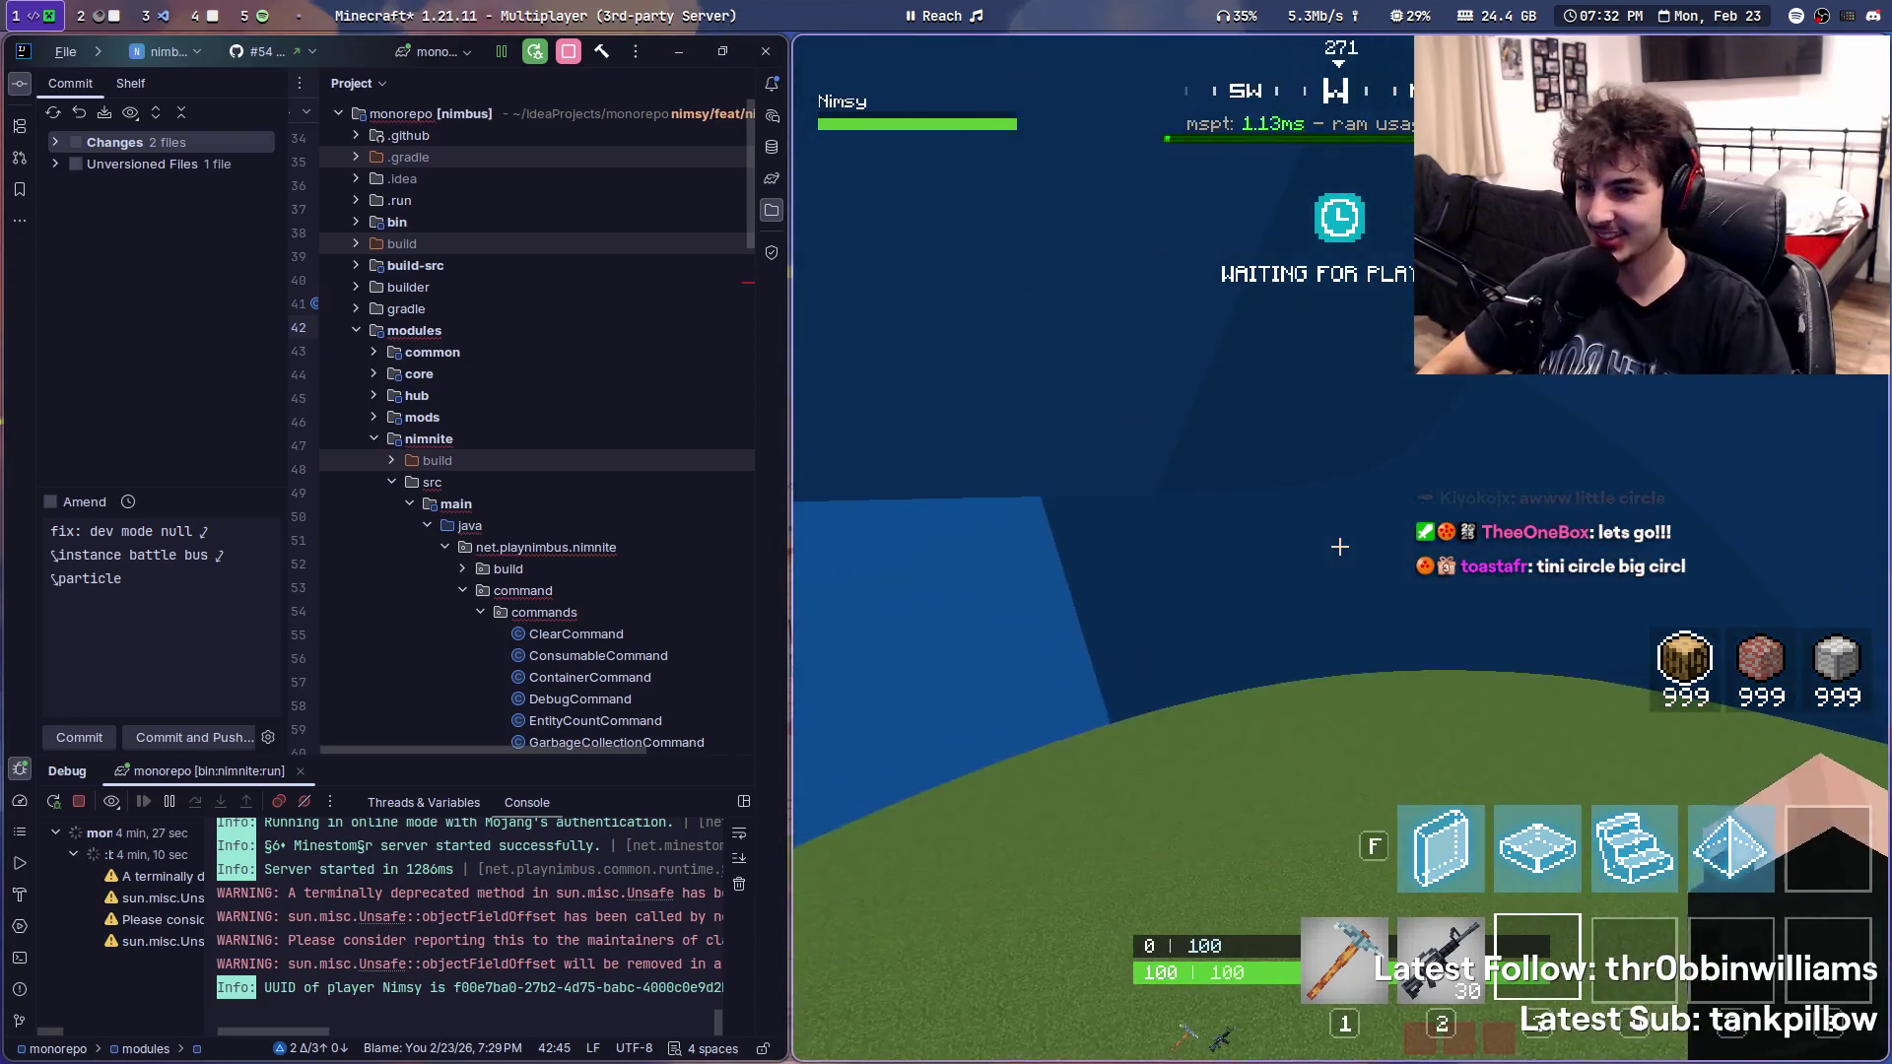
key(t)
key(Escape)
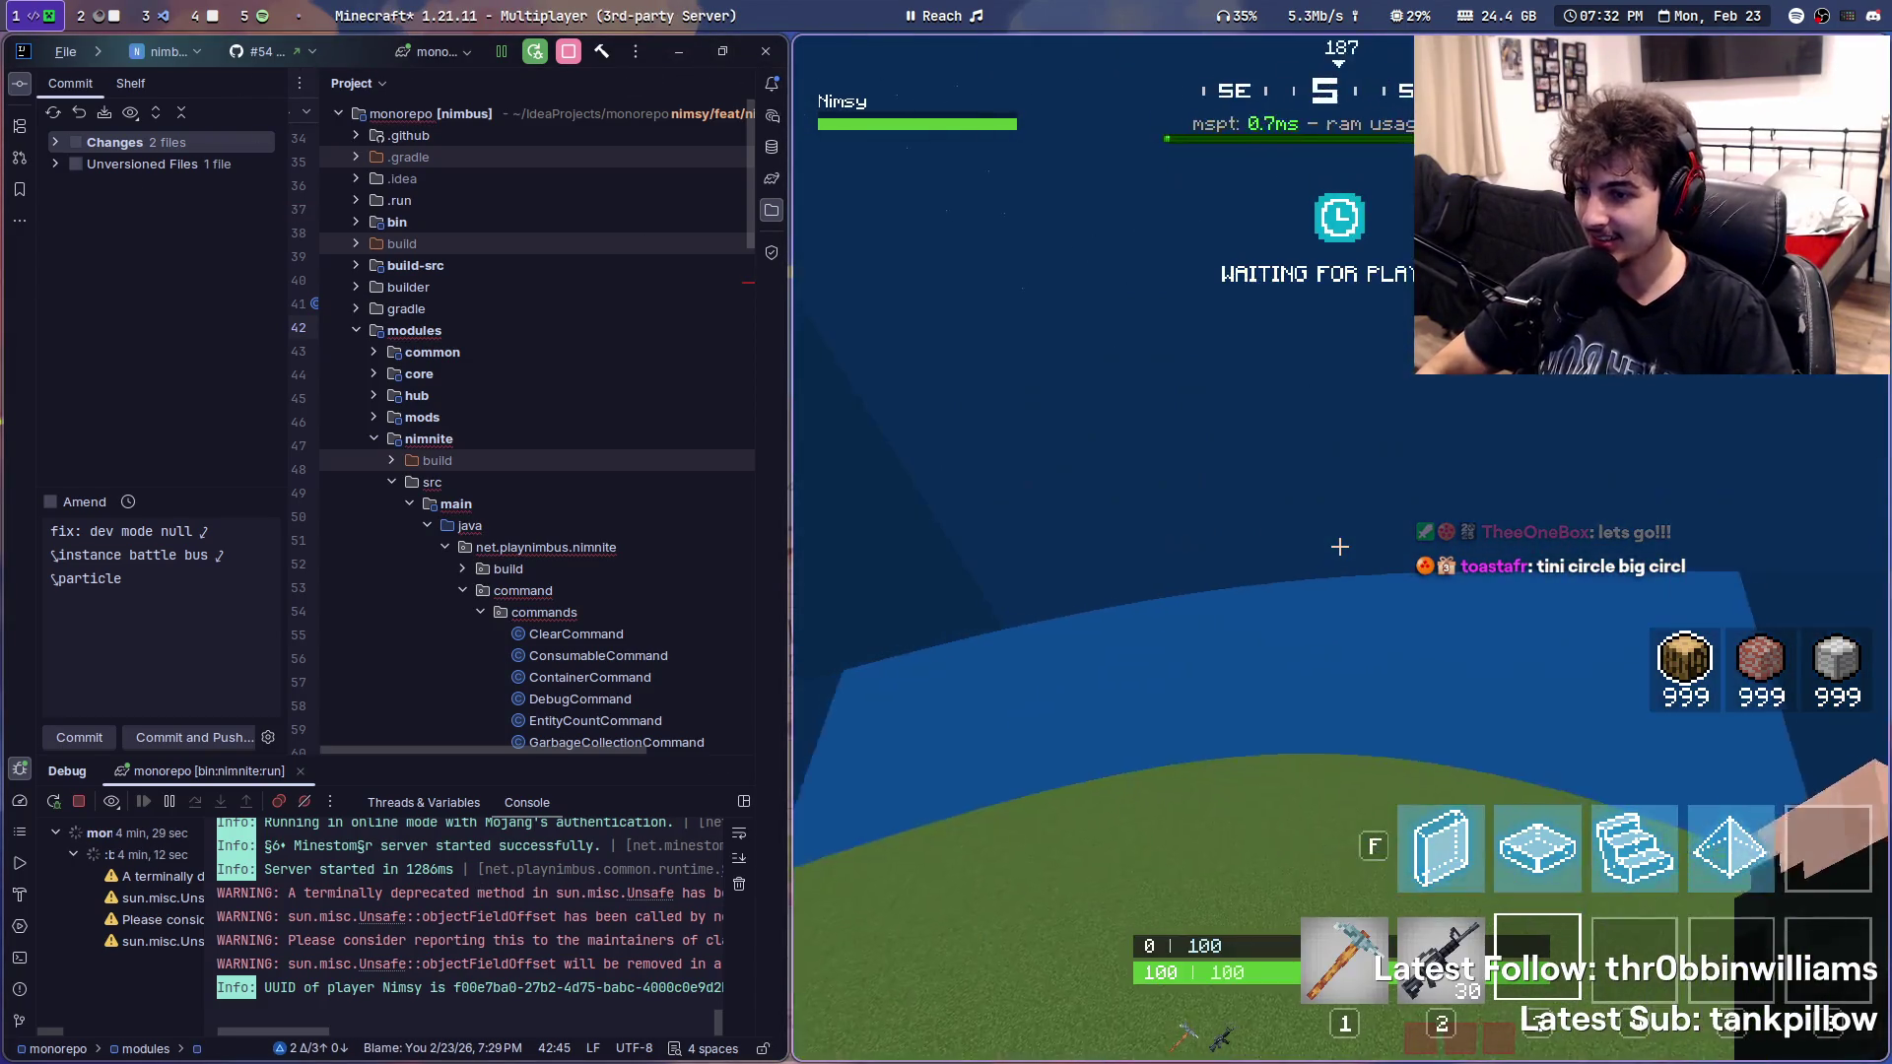
text(/sped)
- Run the /speed command twice in chat to reset movement speed
key(BackSpace)
text(ed)
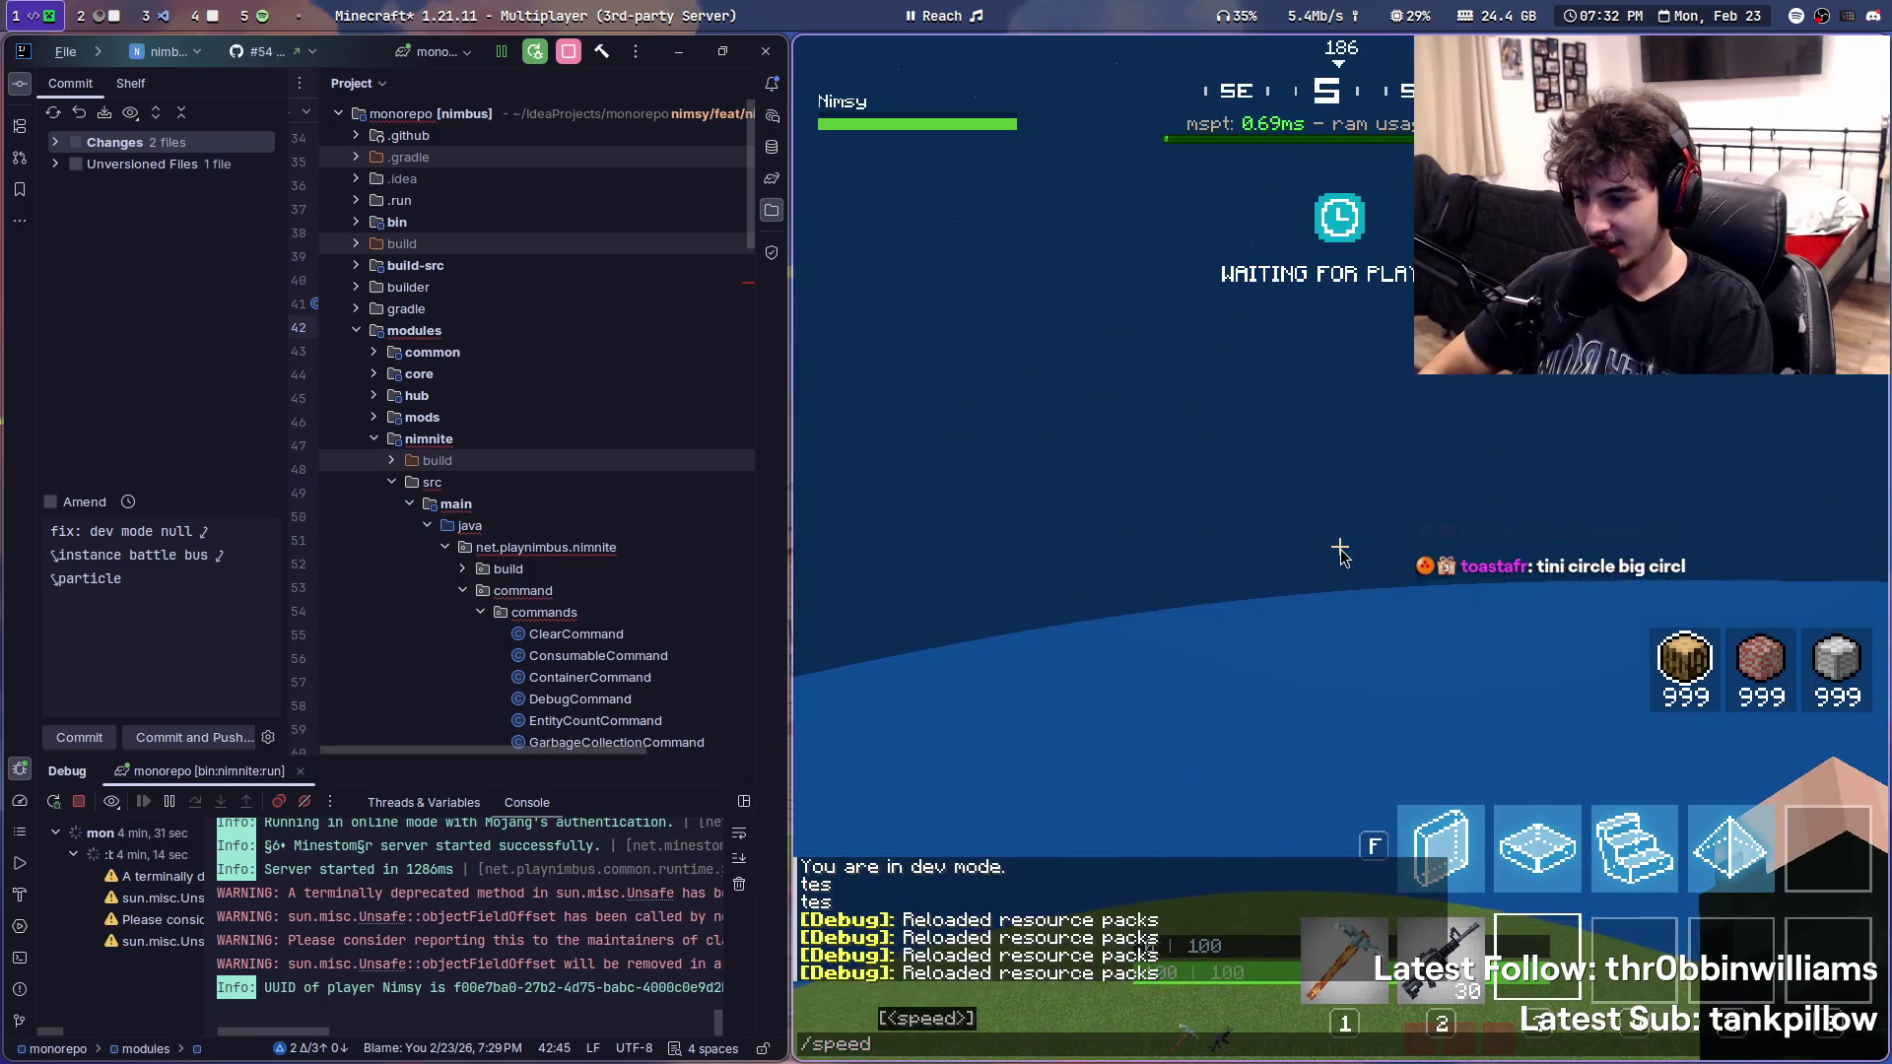
key(Return)
key(t)
key(Up)
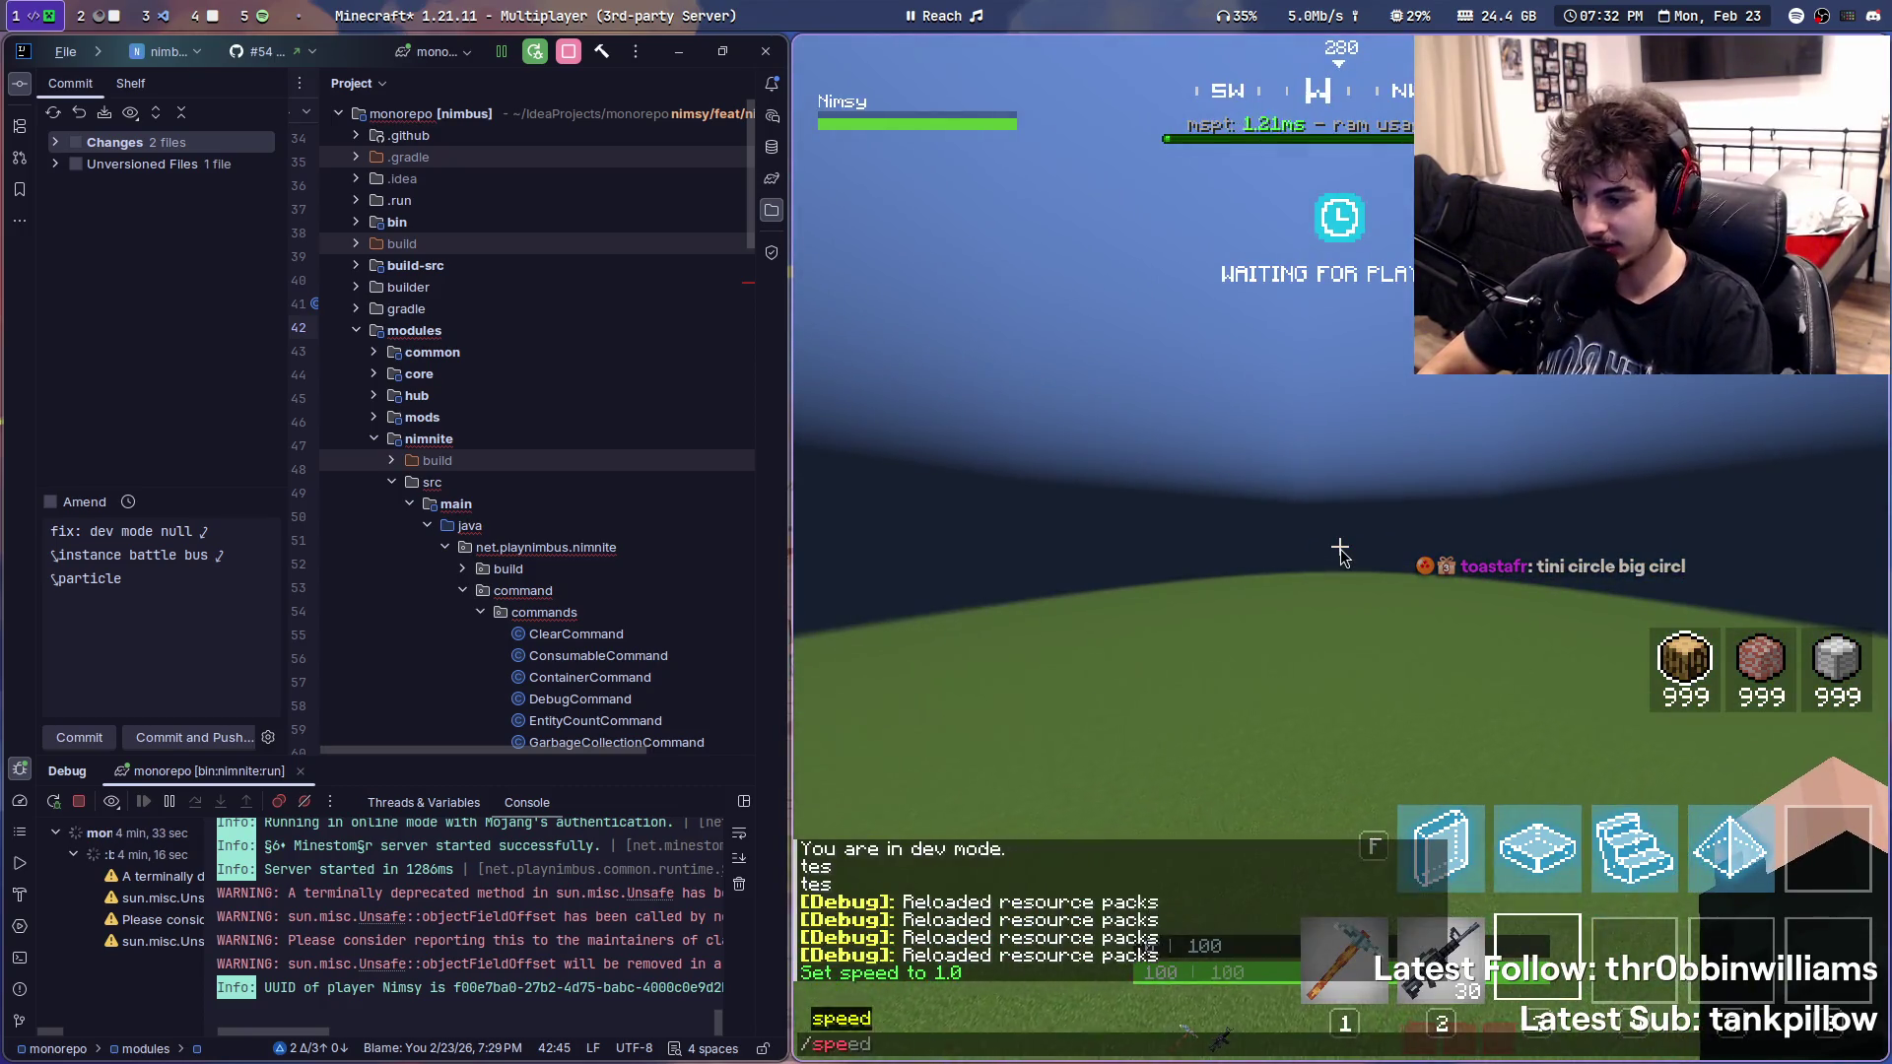
key(Return)
- Run /test to spawn the blue storm cylinder and switch back to VS Code
key(t)
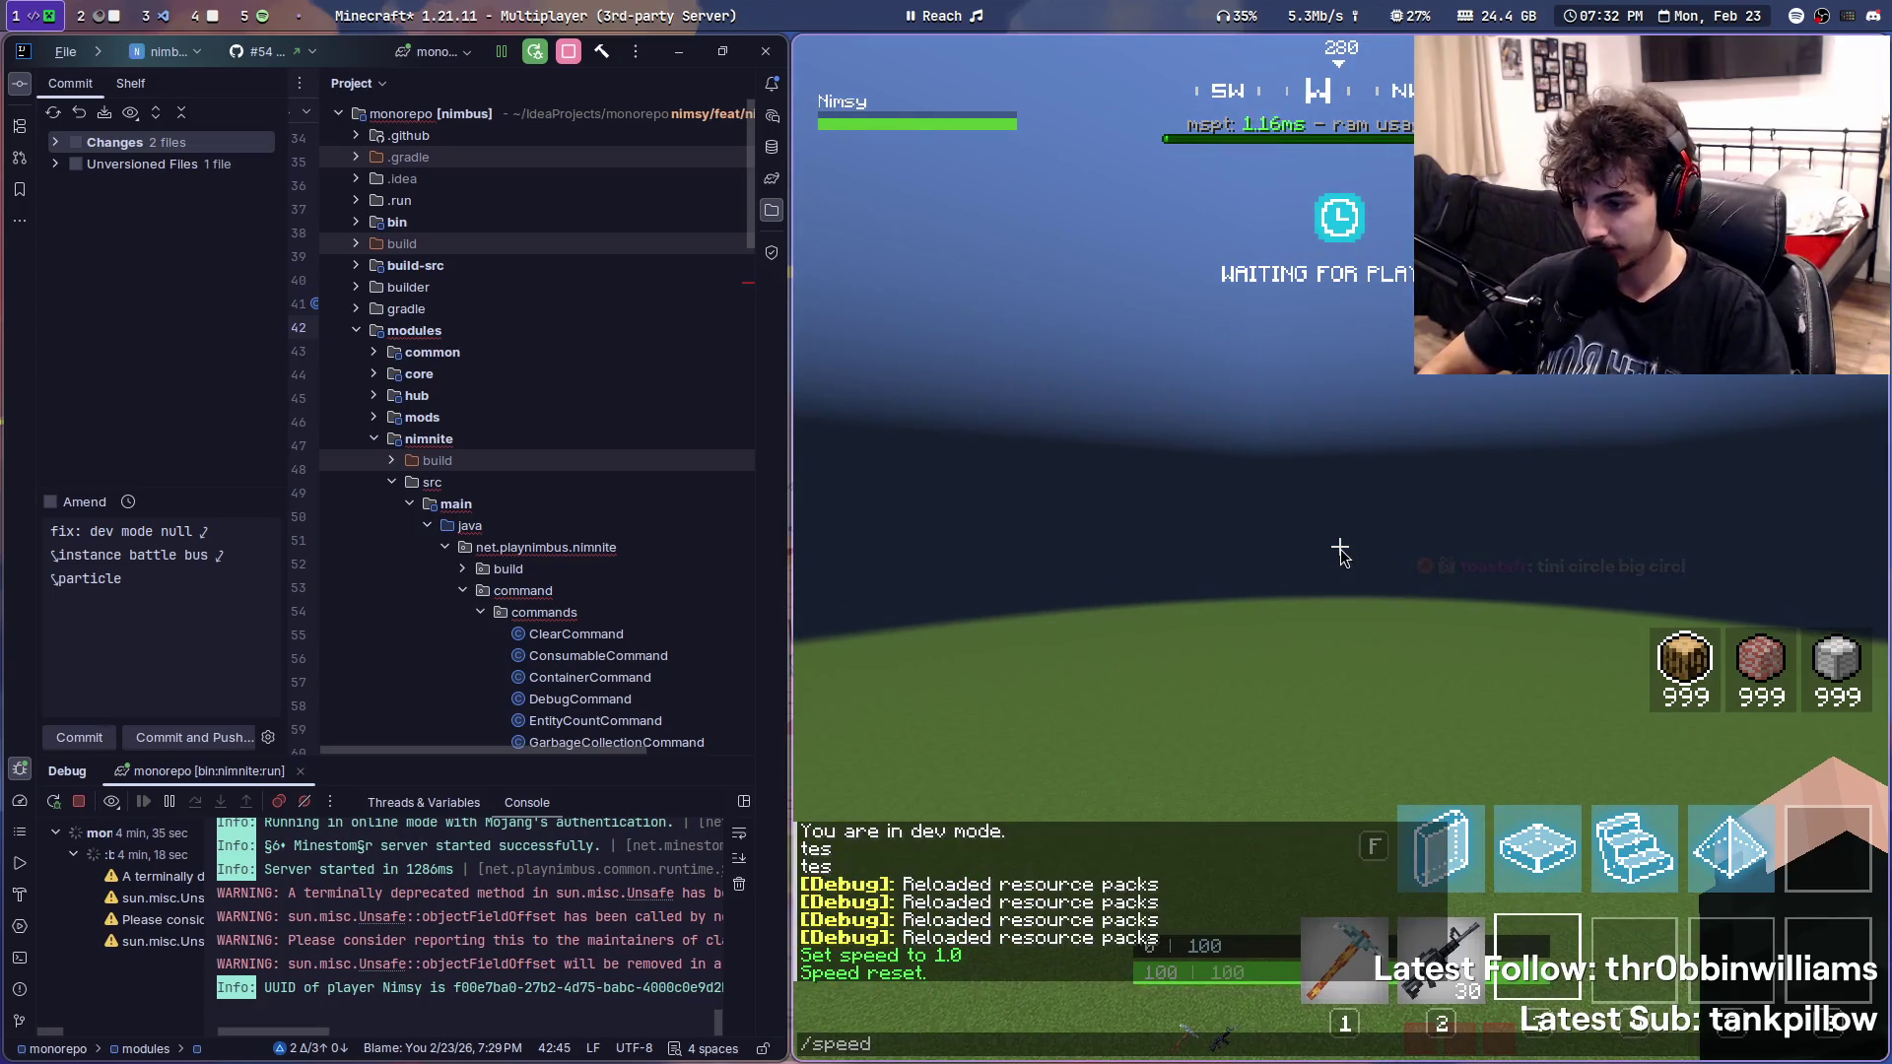
key(Return)
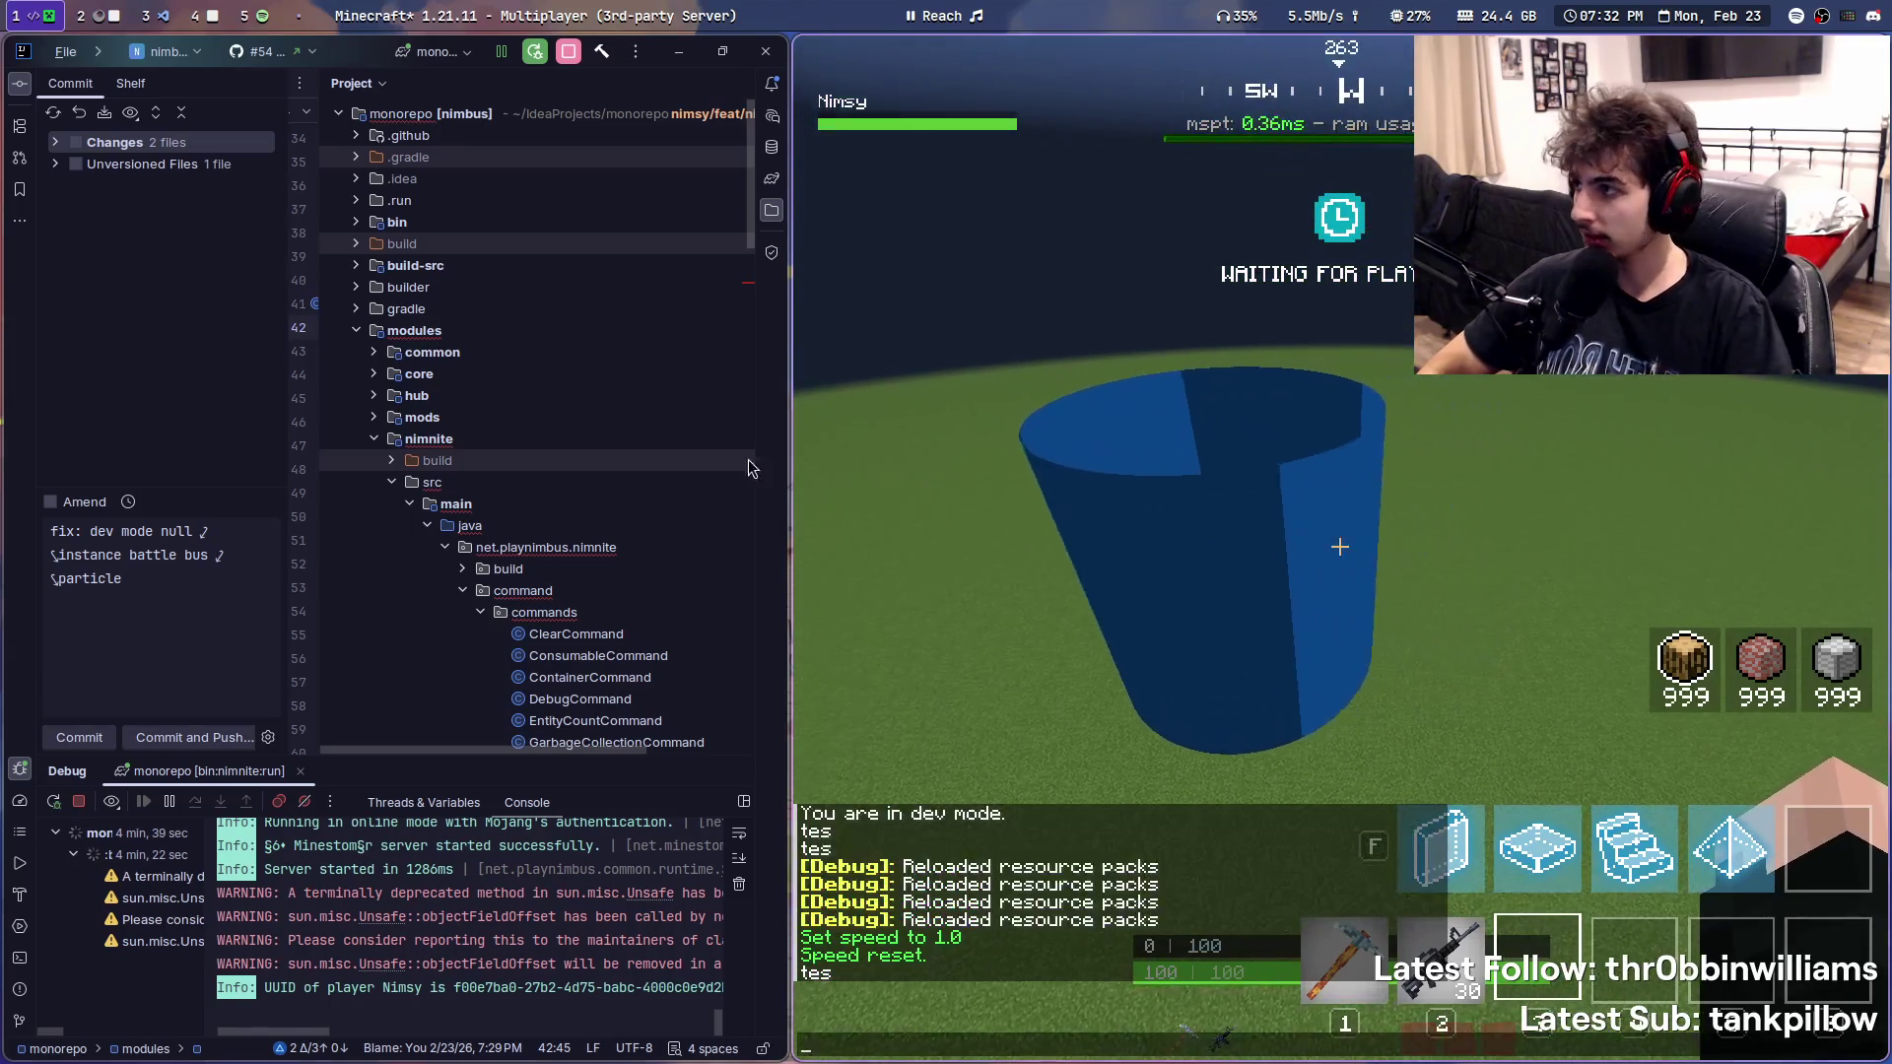
key(super+3)
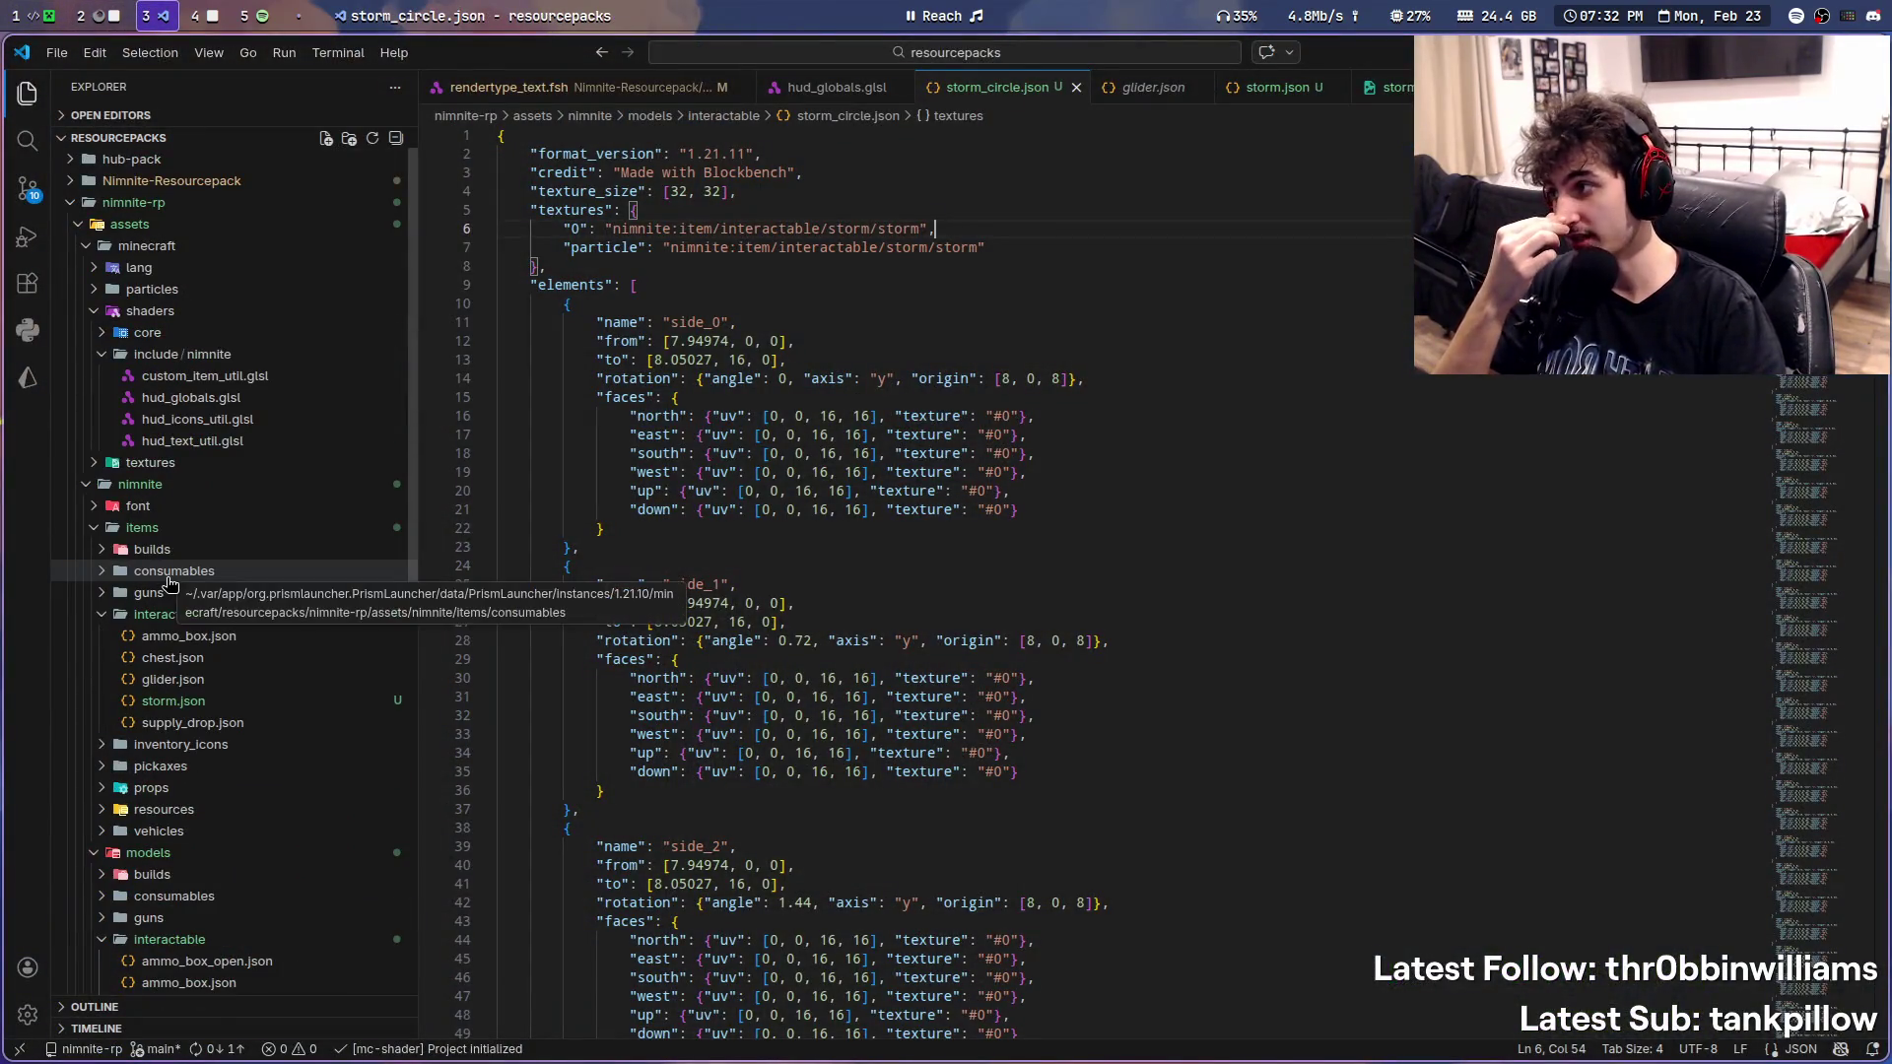
- Expand Nimnite-Resourcepack/assets/minecraft/shaders/core in the Explorer
click(101, 335)
click(73, 184)
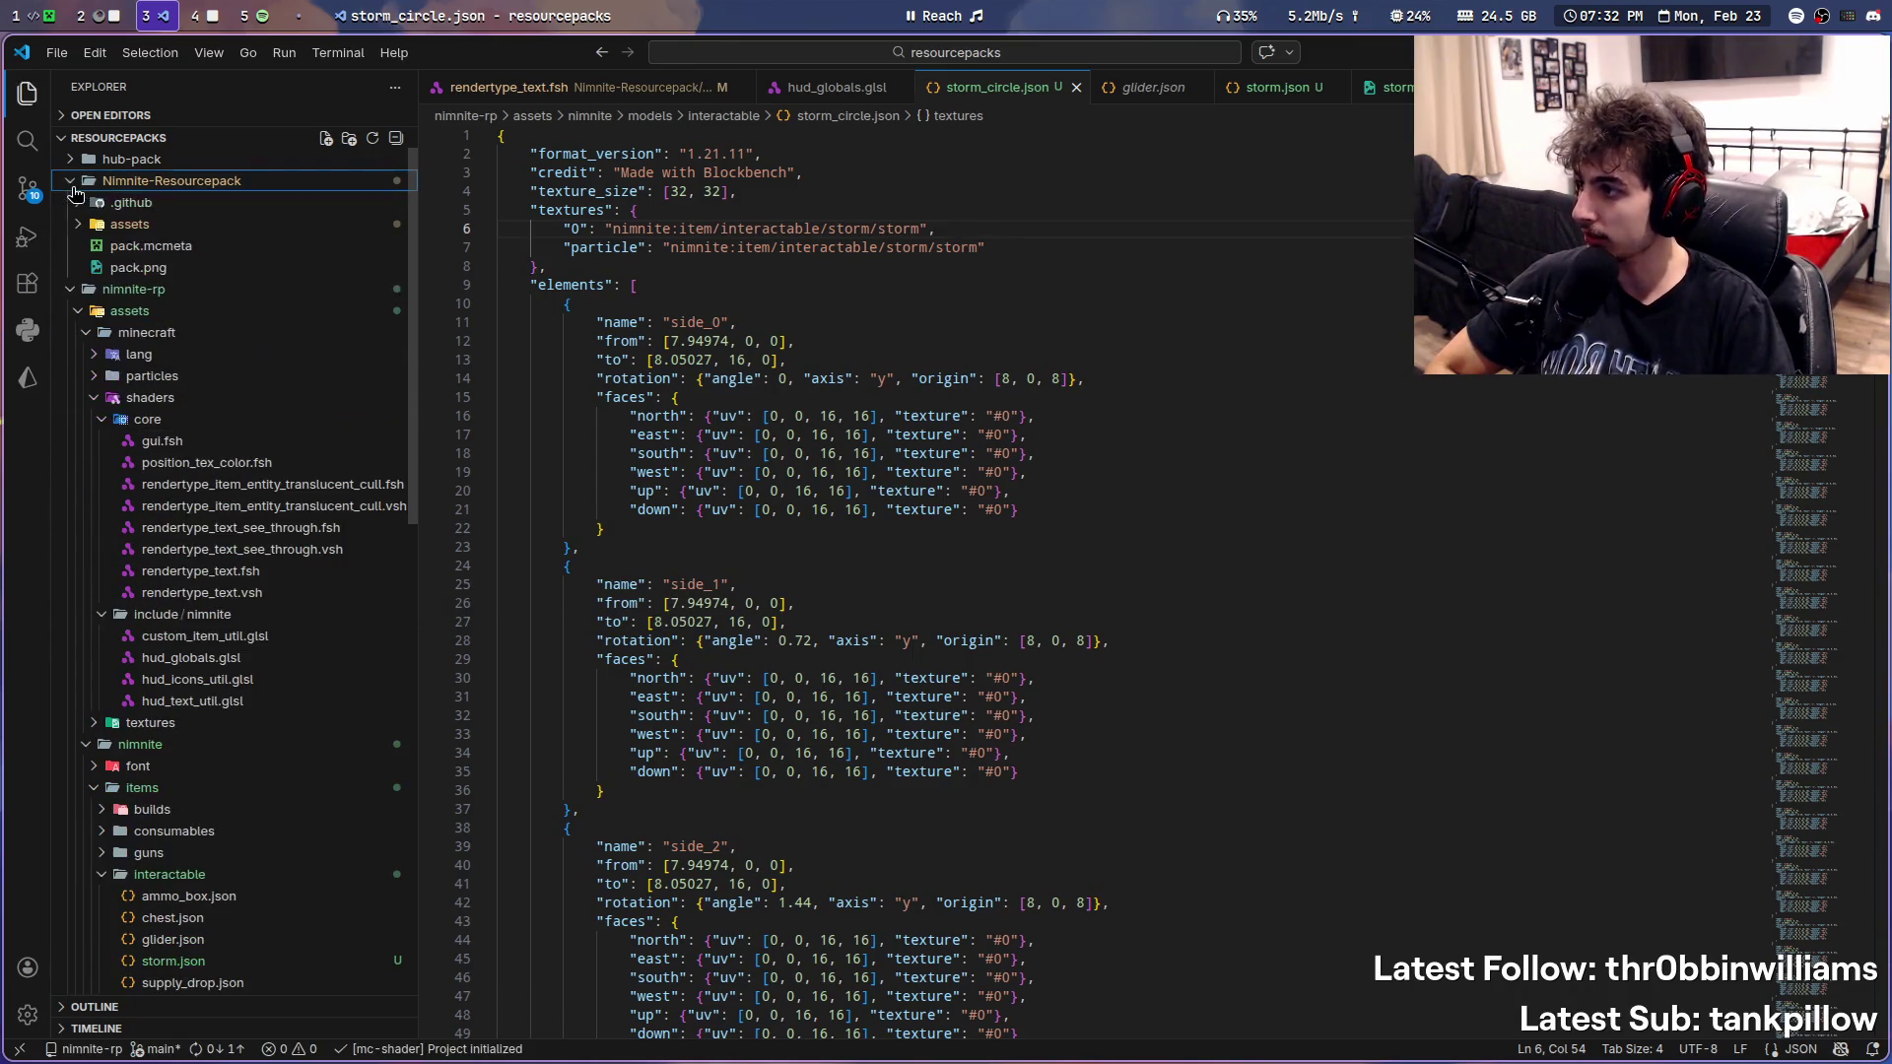
click(83, 224)
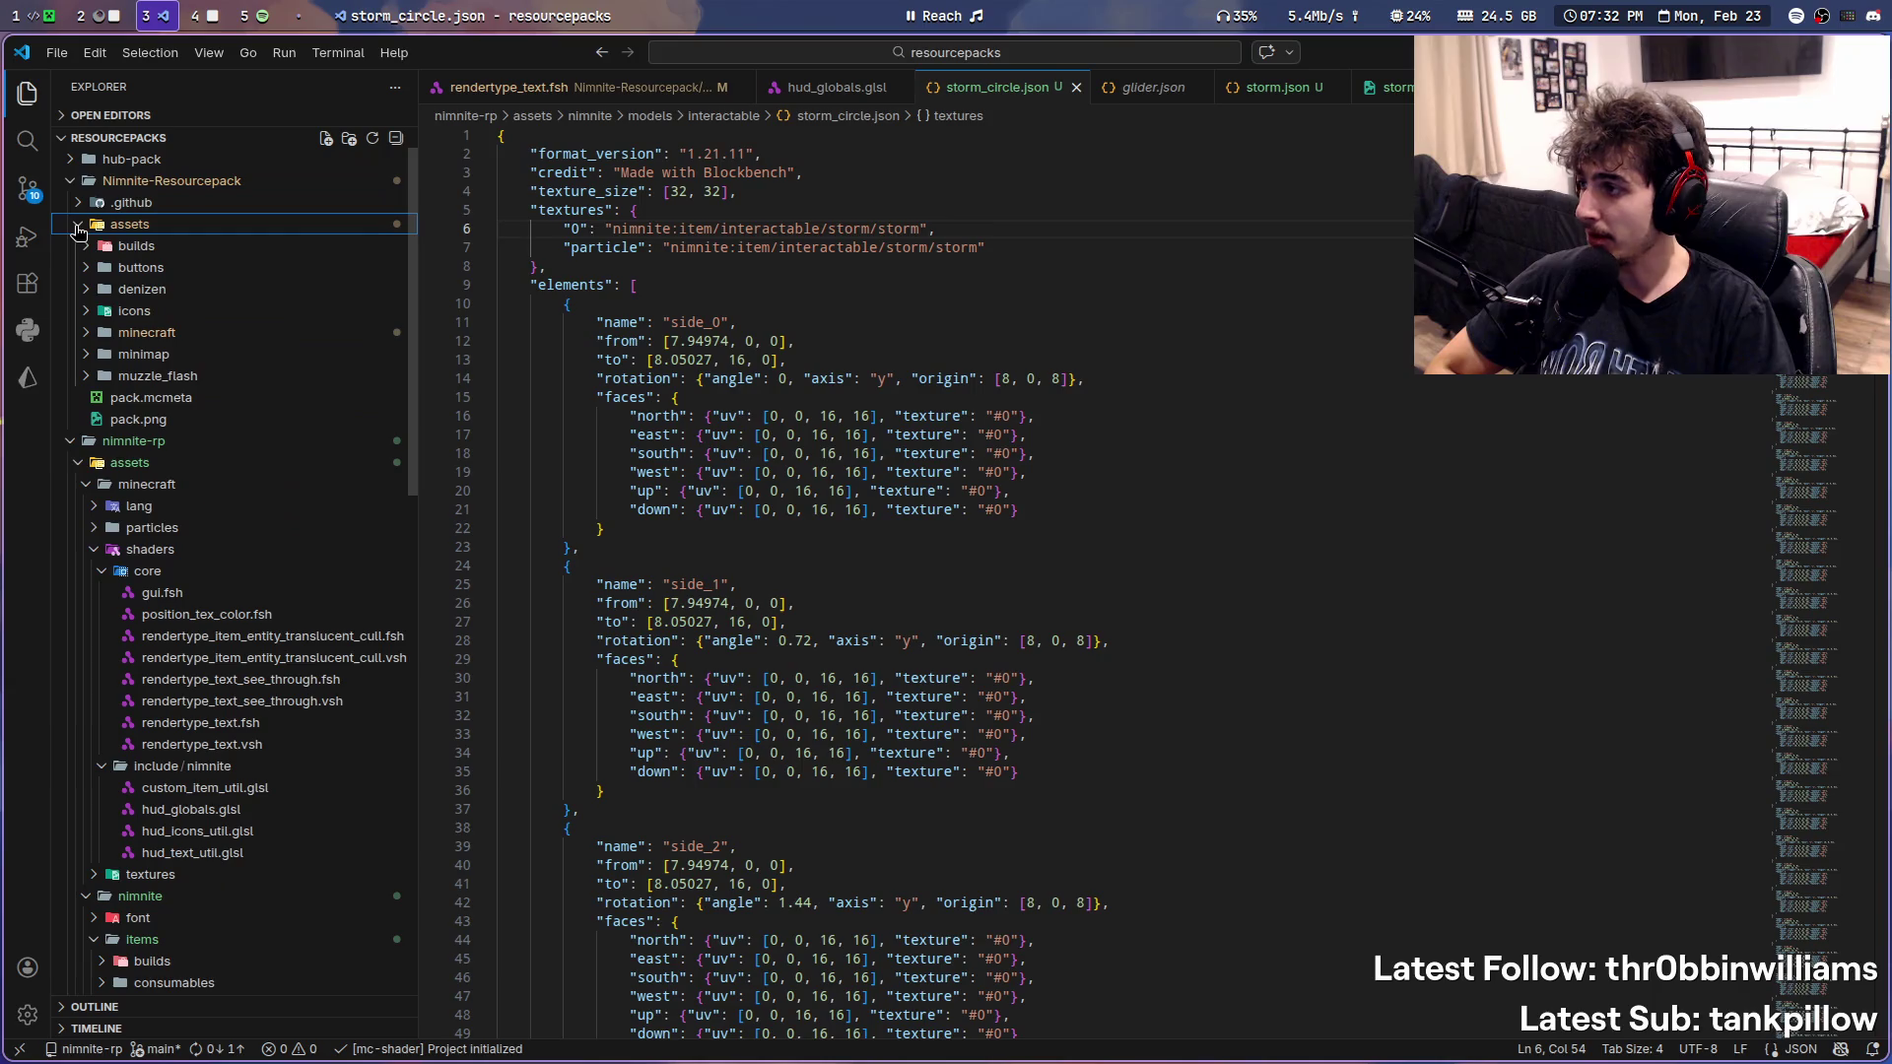
click(86, 334)
click(87, 335)
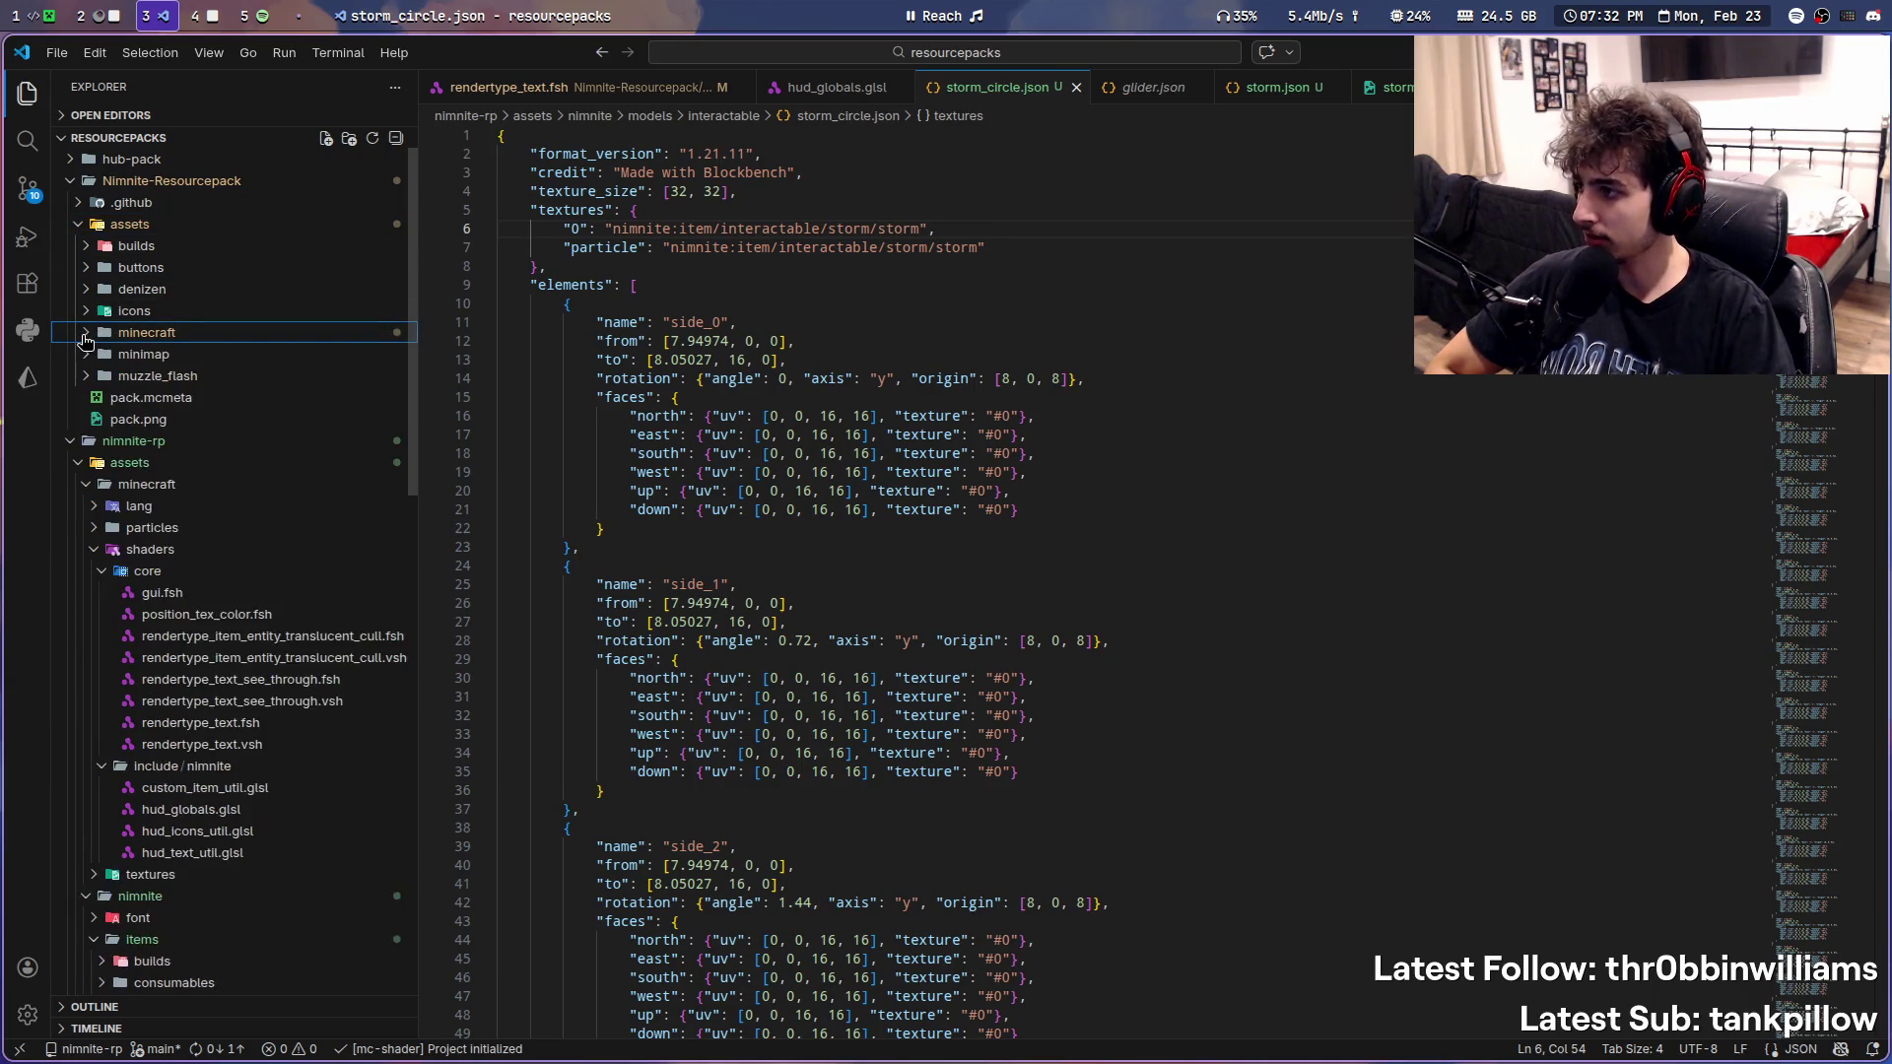
scroll(267, 469, down, 2)
scroll(263, 474, up, 2)
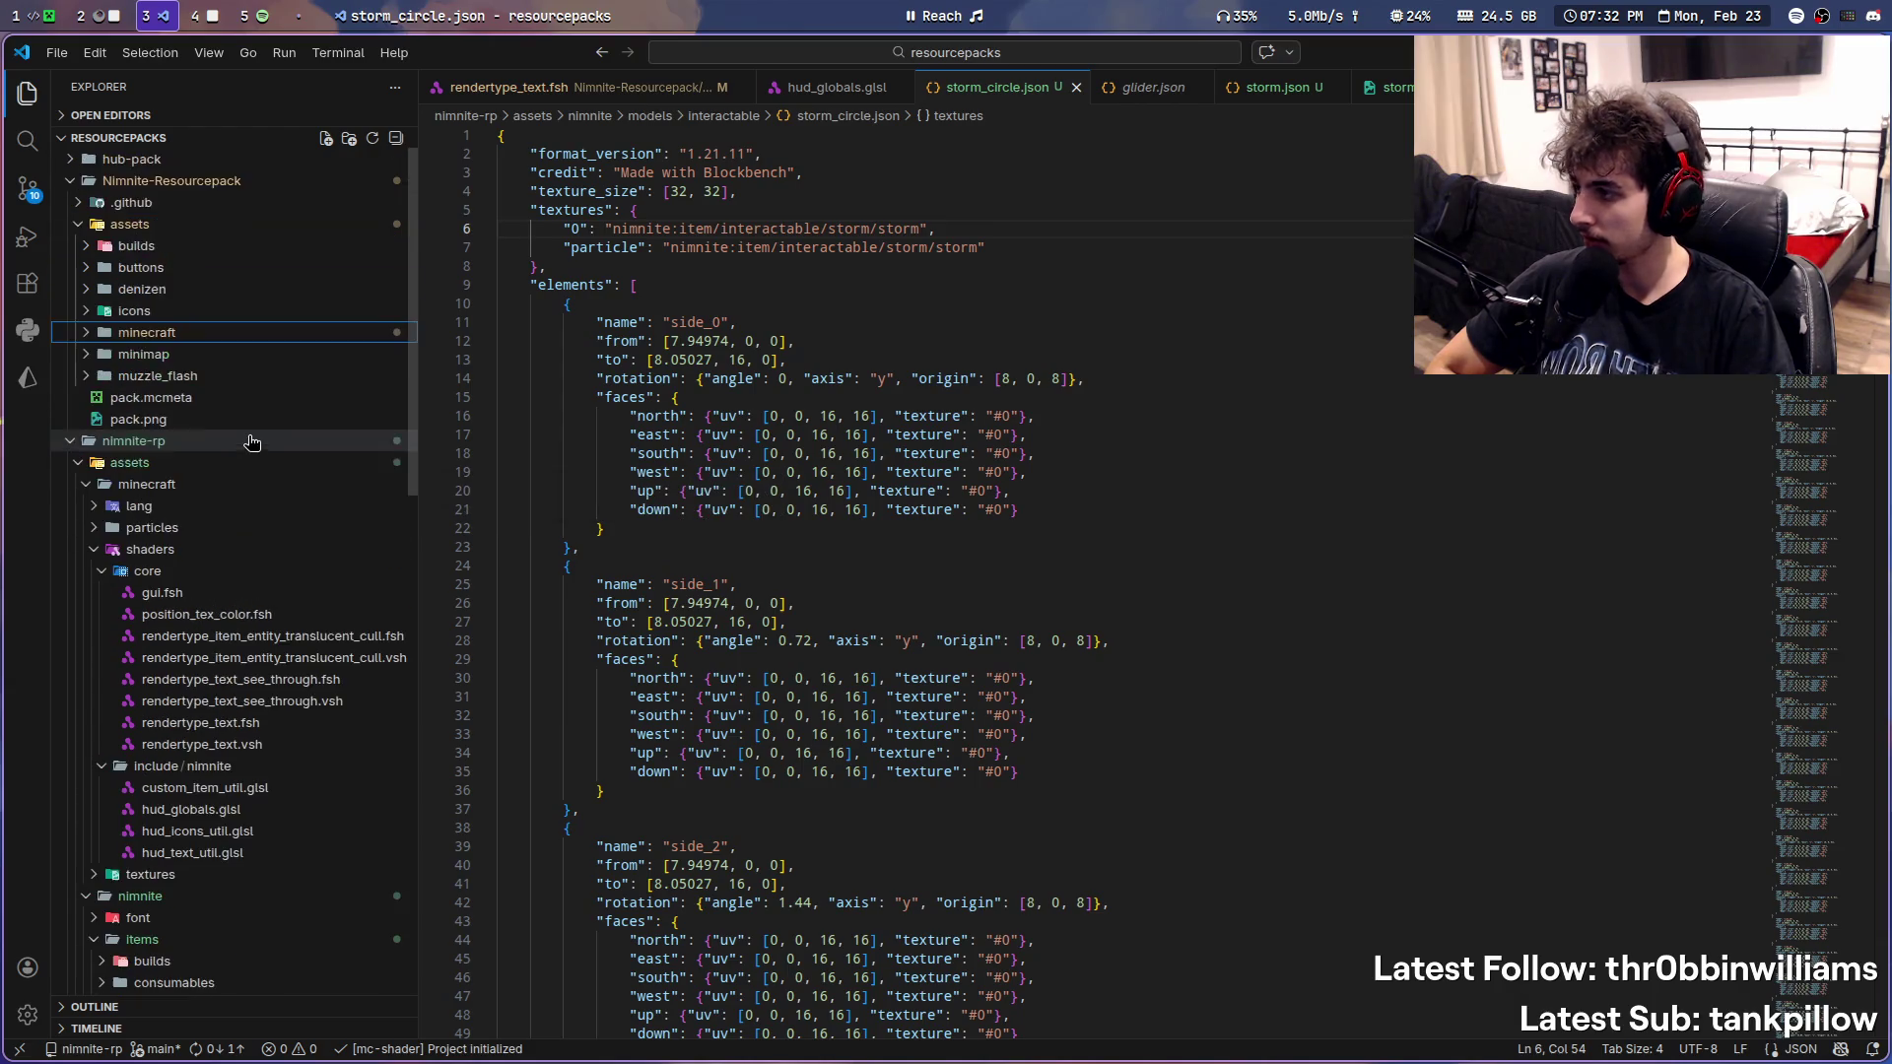
click(84, 335)
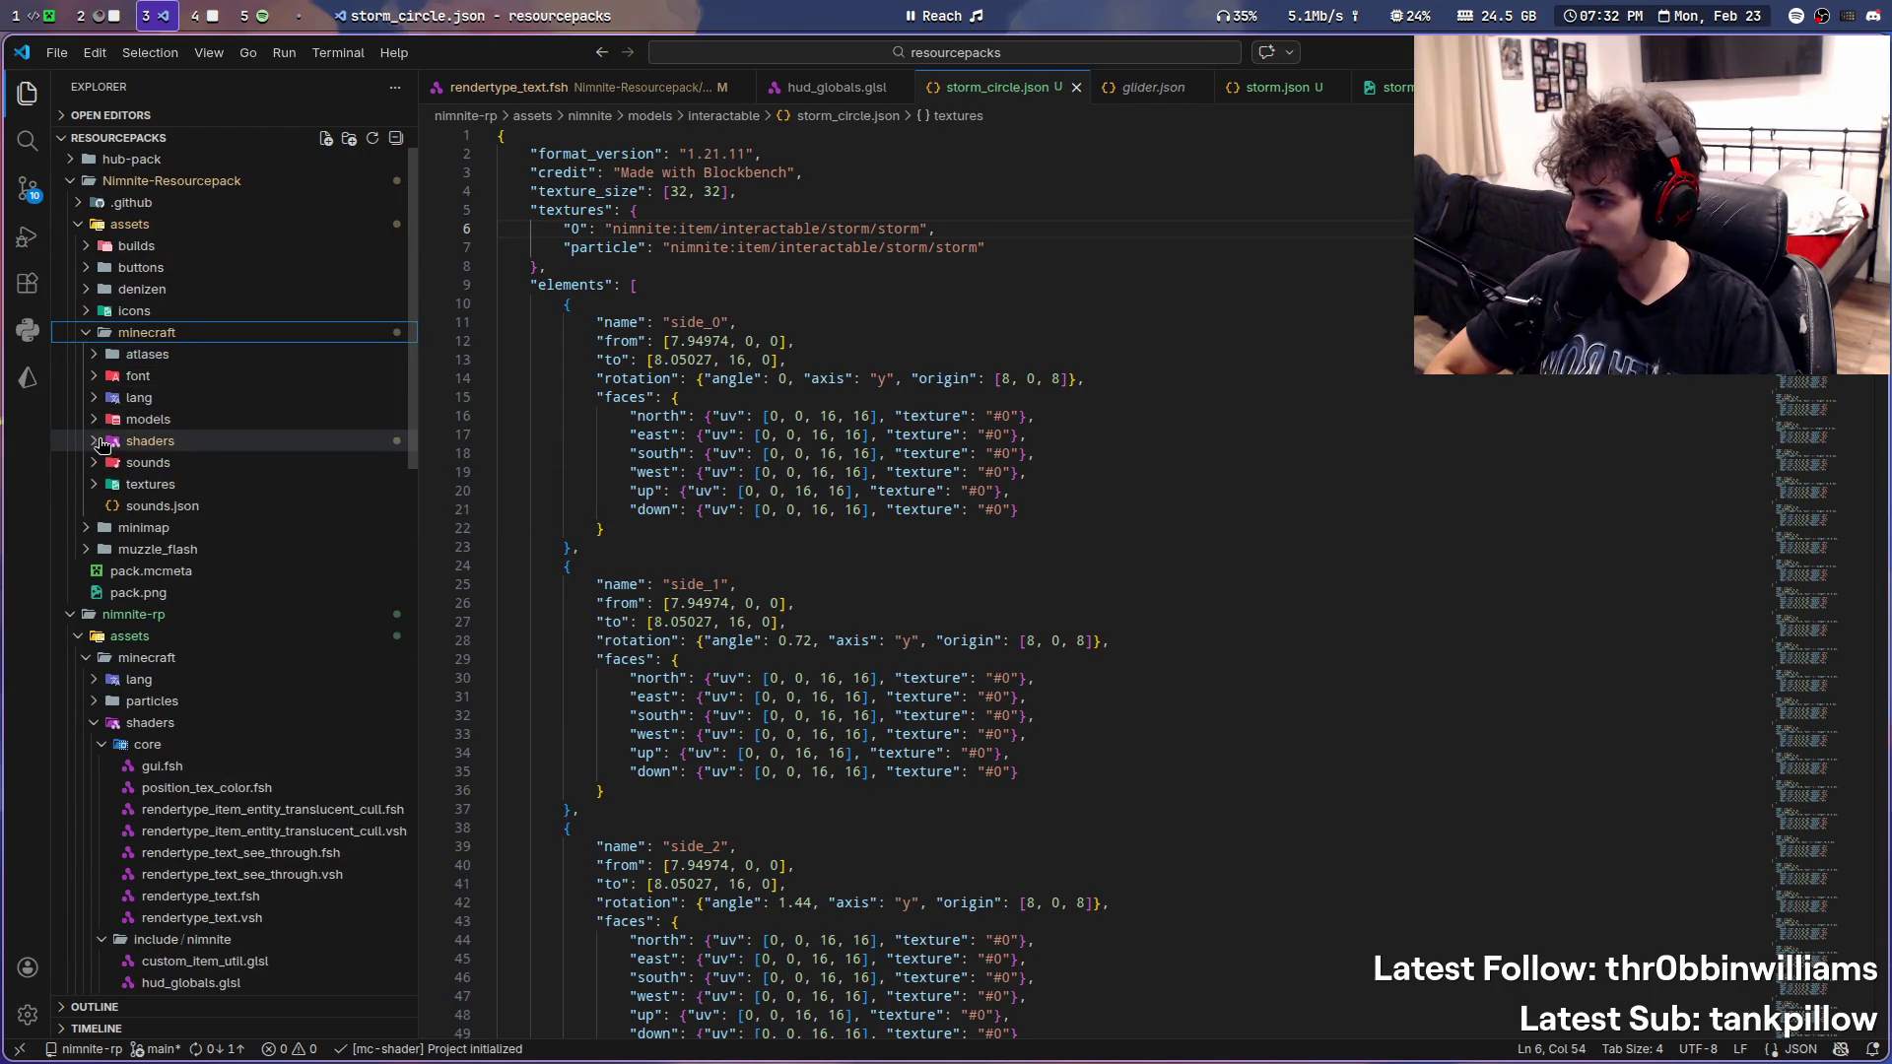
click(100, 440)
click(100, 463)
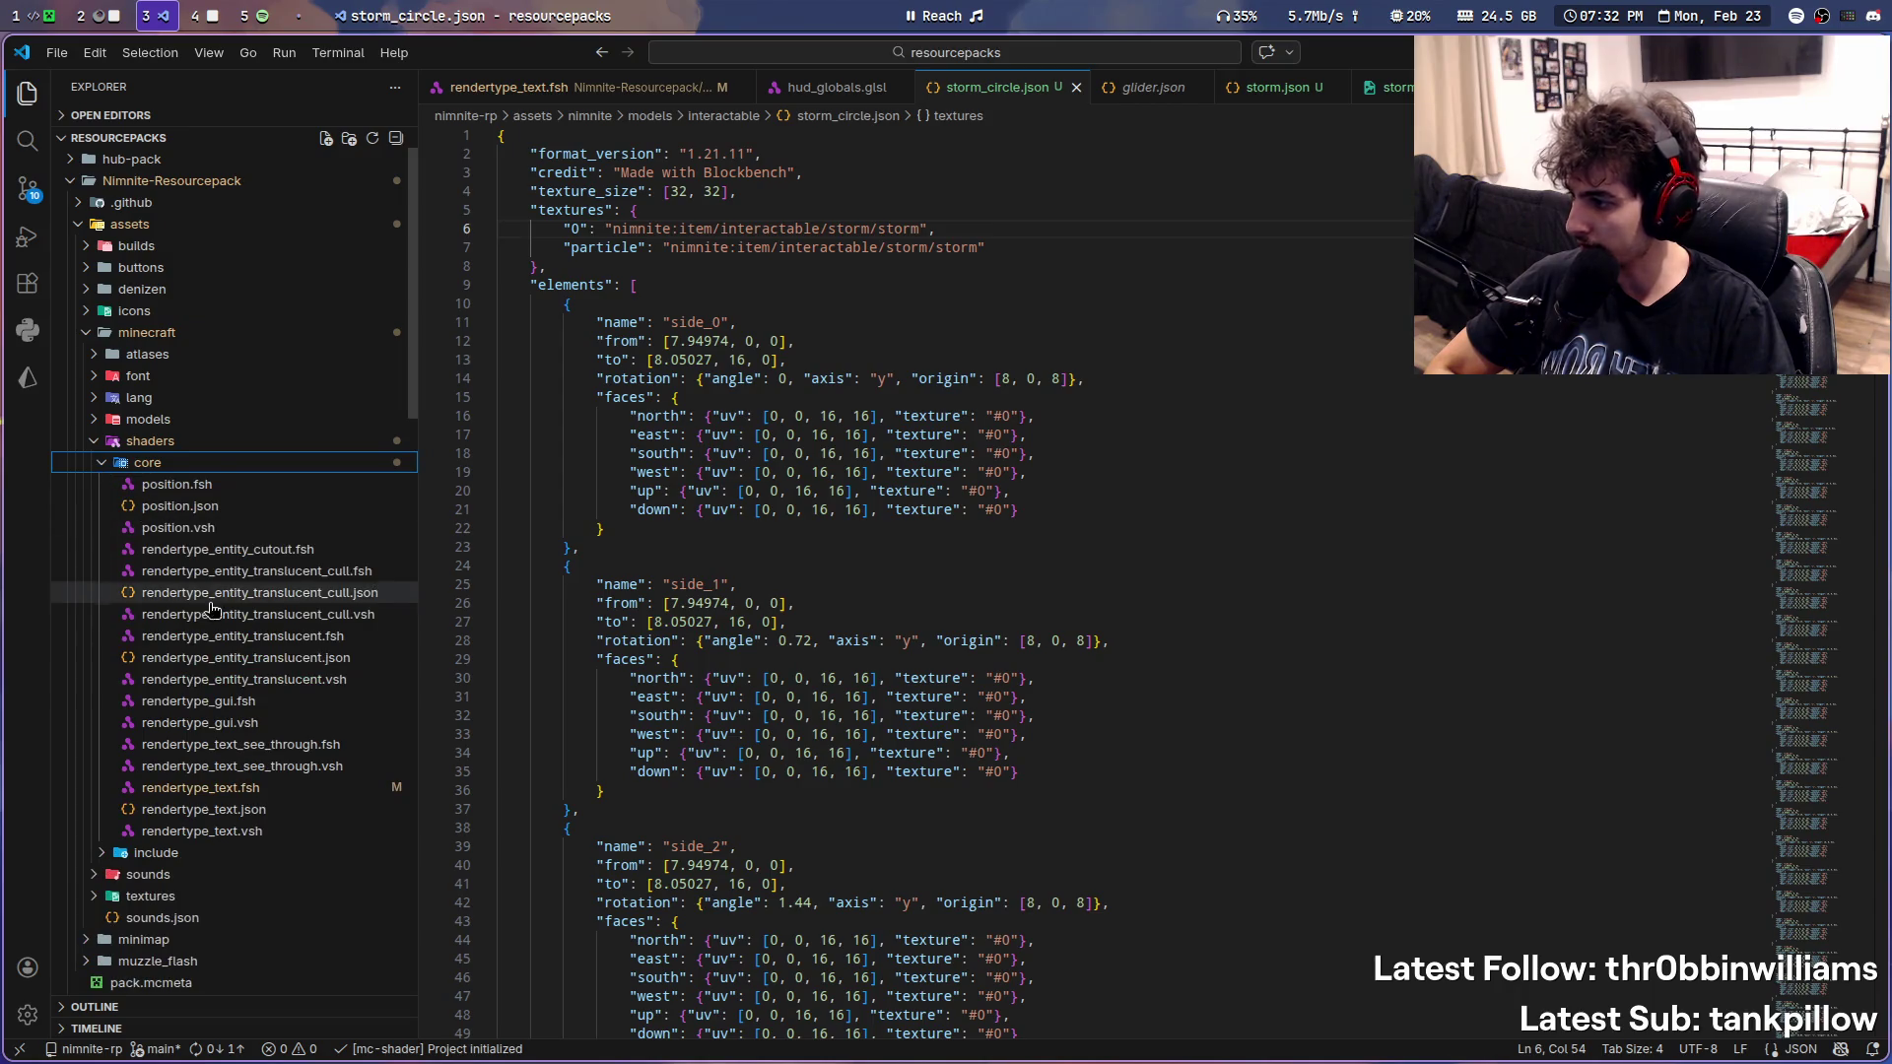
- Review texture_color and fract usage in the old rendertype_entity_translucent_cull.fsh, then bring up the new item shader
click(355, 574)
scroll(754, 678, down, 10)
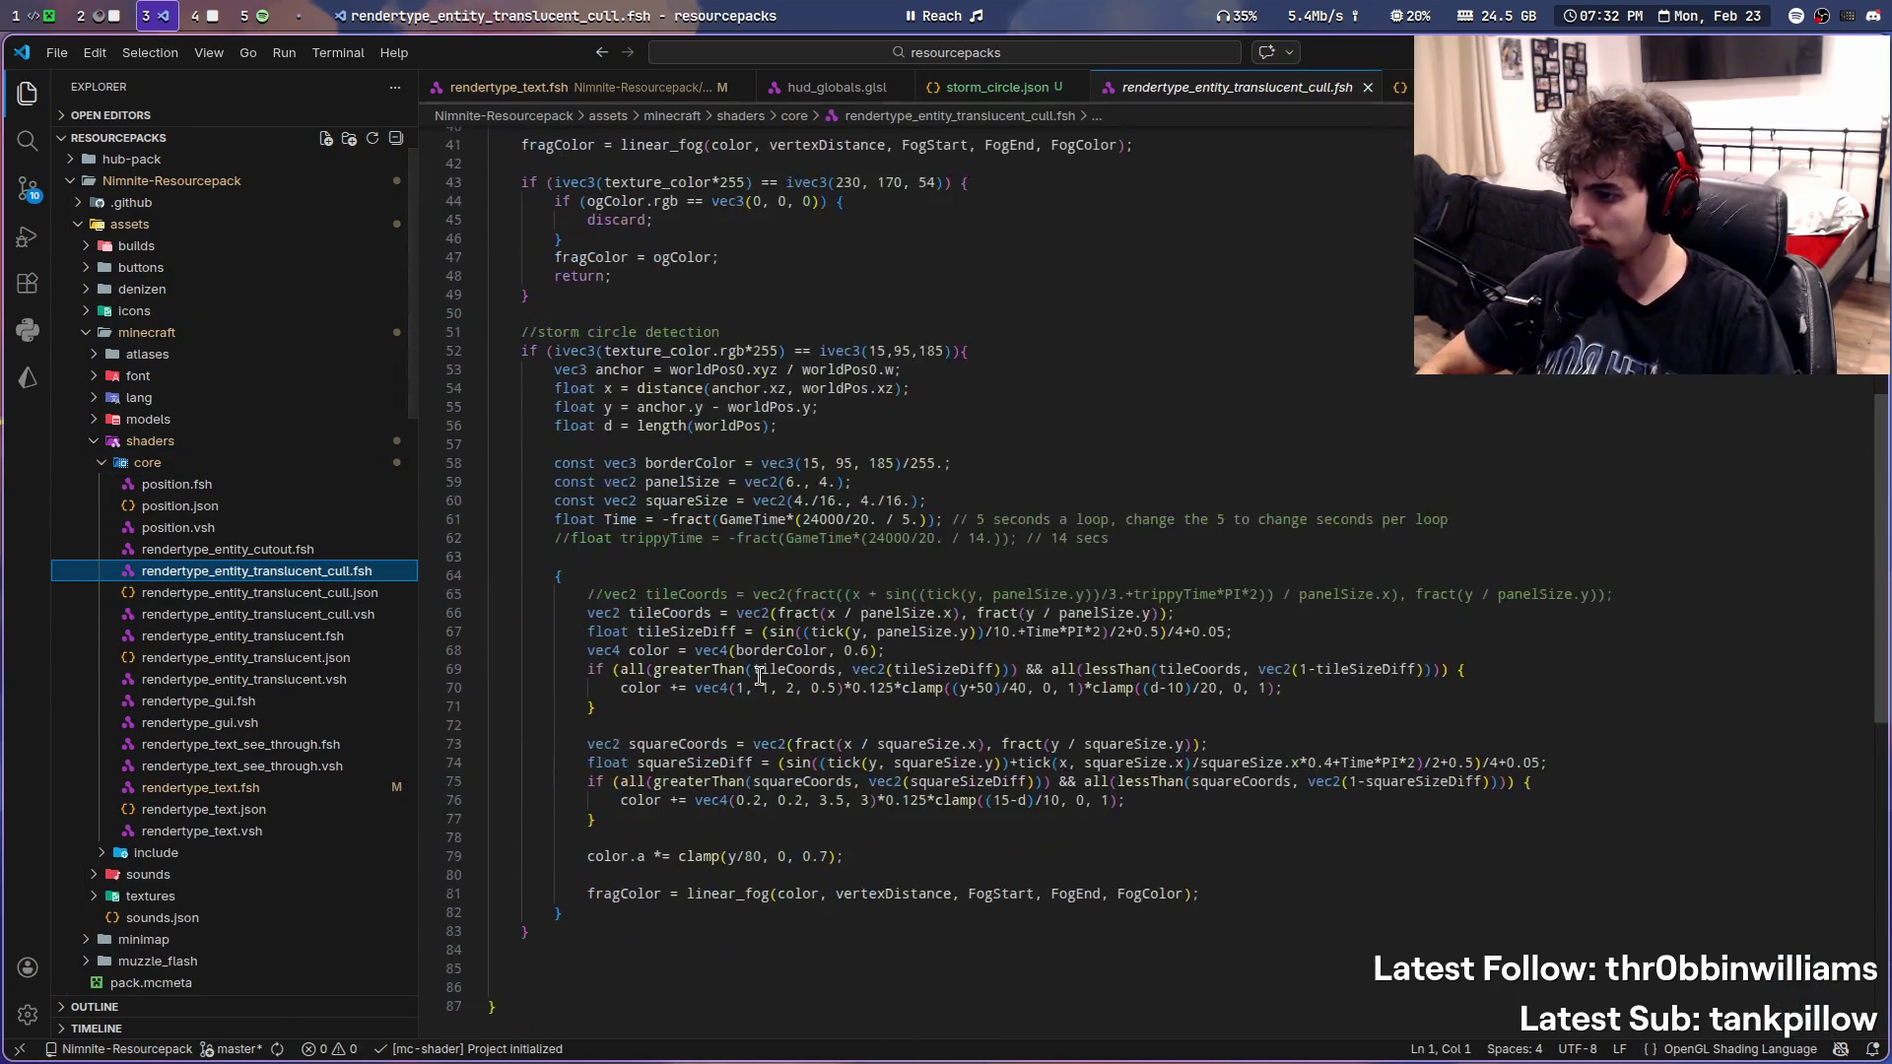
scroll(754, 678, up, 1)
double_click(690, 404)
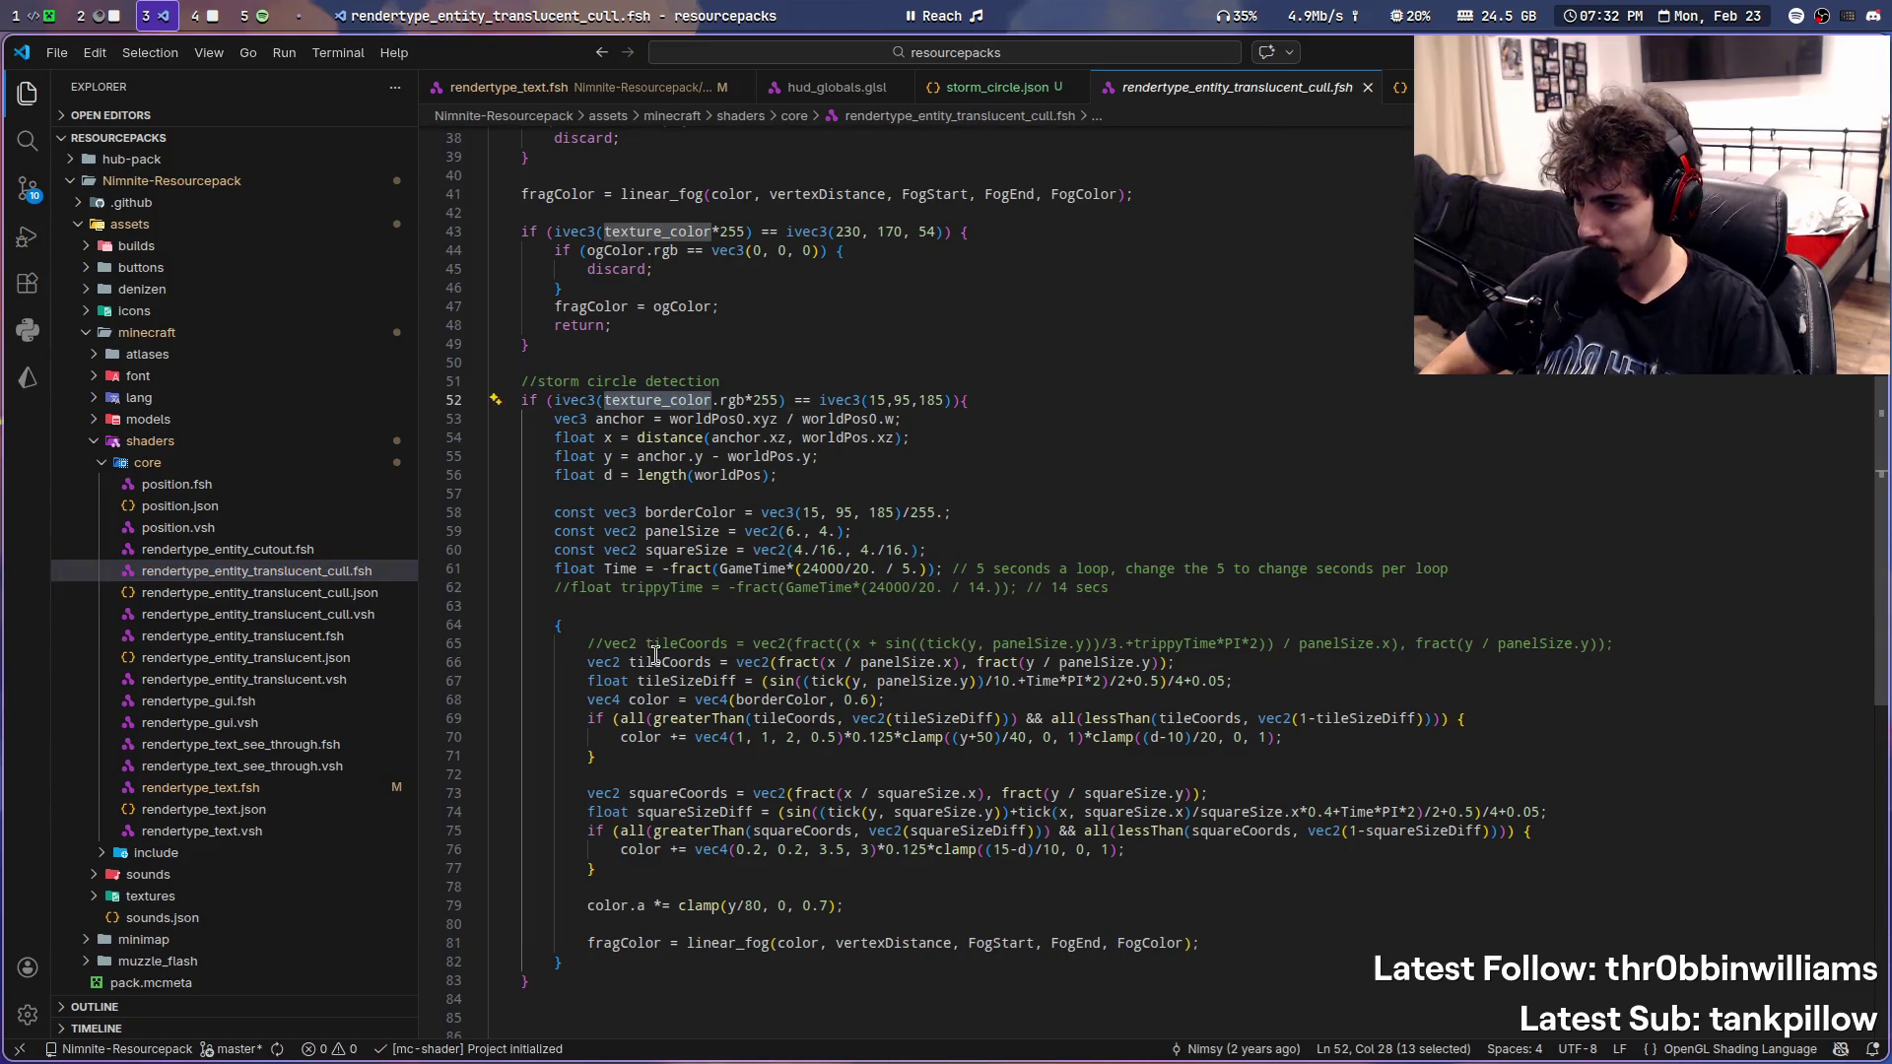
click(687, 716)
scroll(686, 720, up, 12)
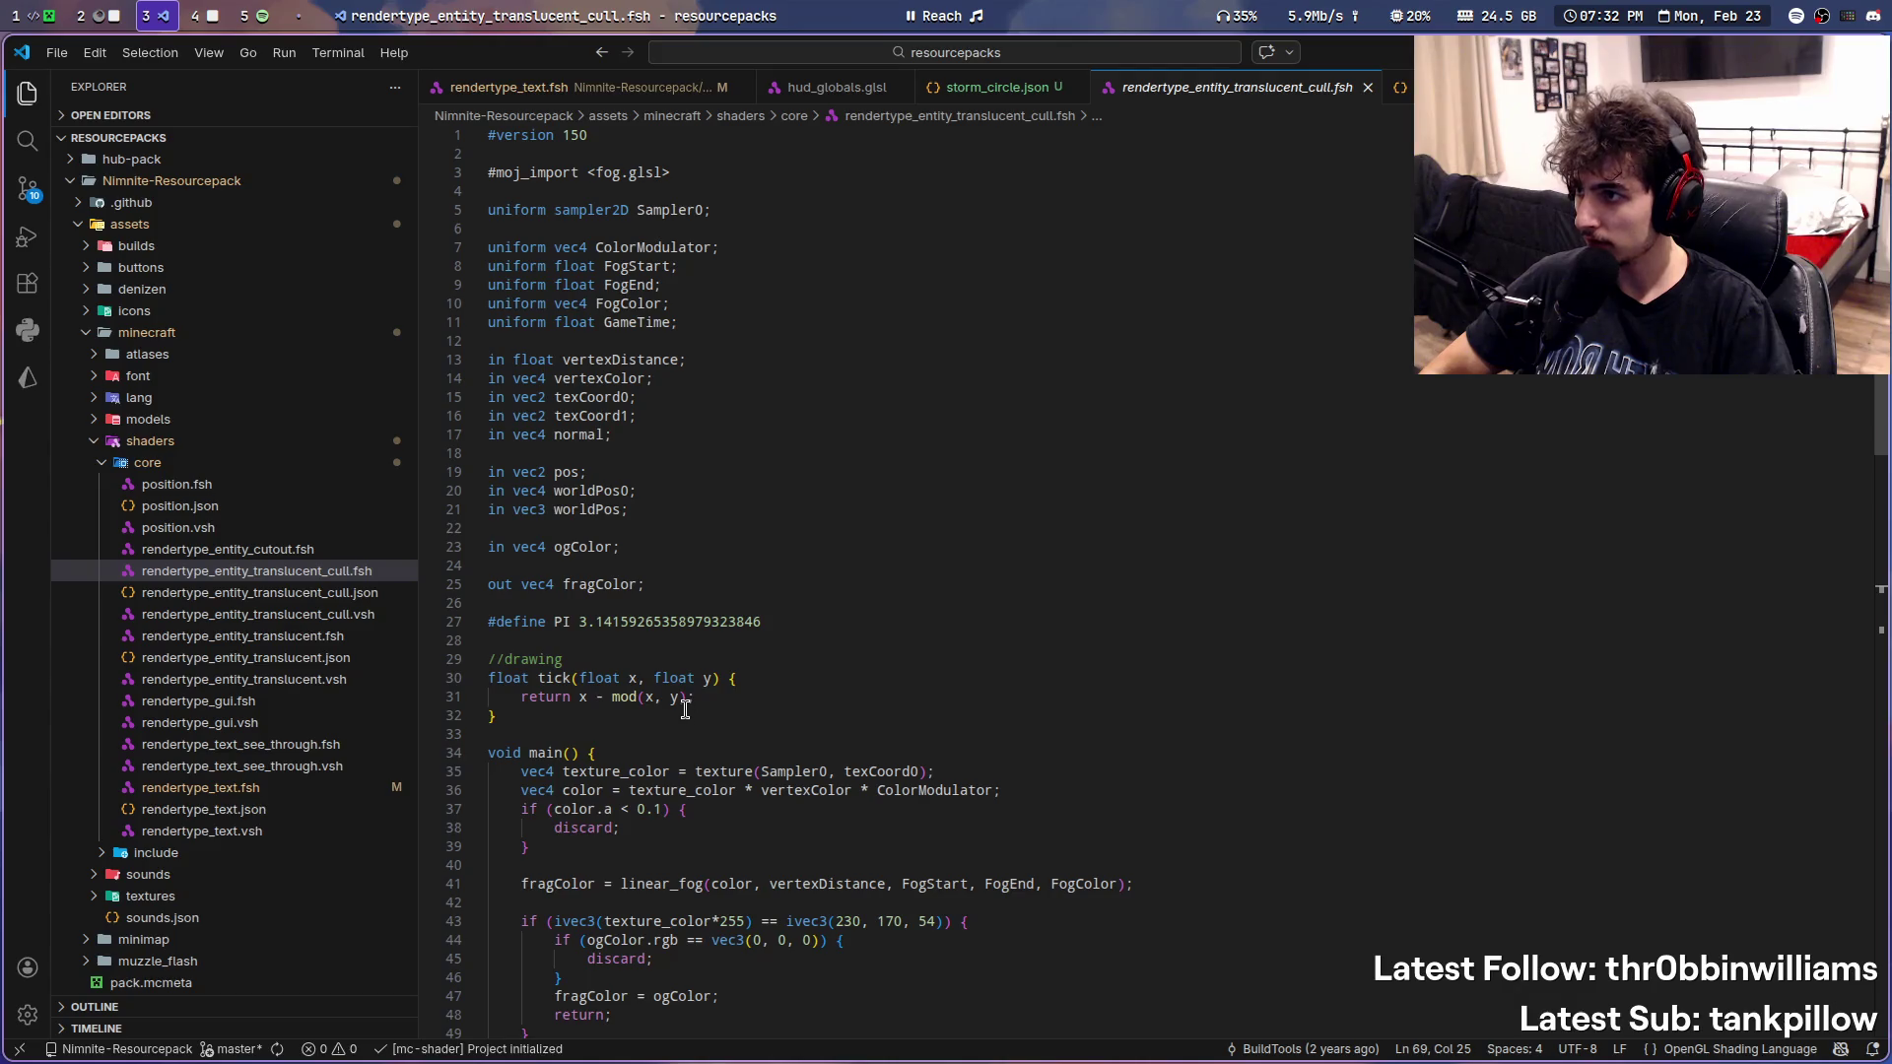
scroll(684, 709, down, 8)
scroll(683, 710, down, 2)
scroll(685, 710, down, 3)
scroll(684, 709, down, 1)
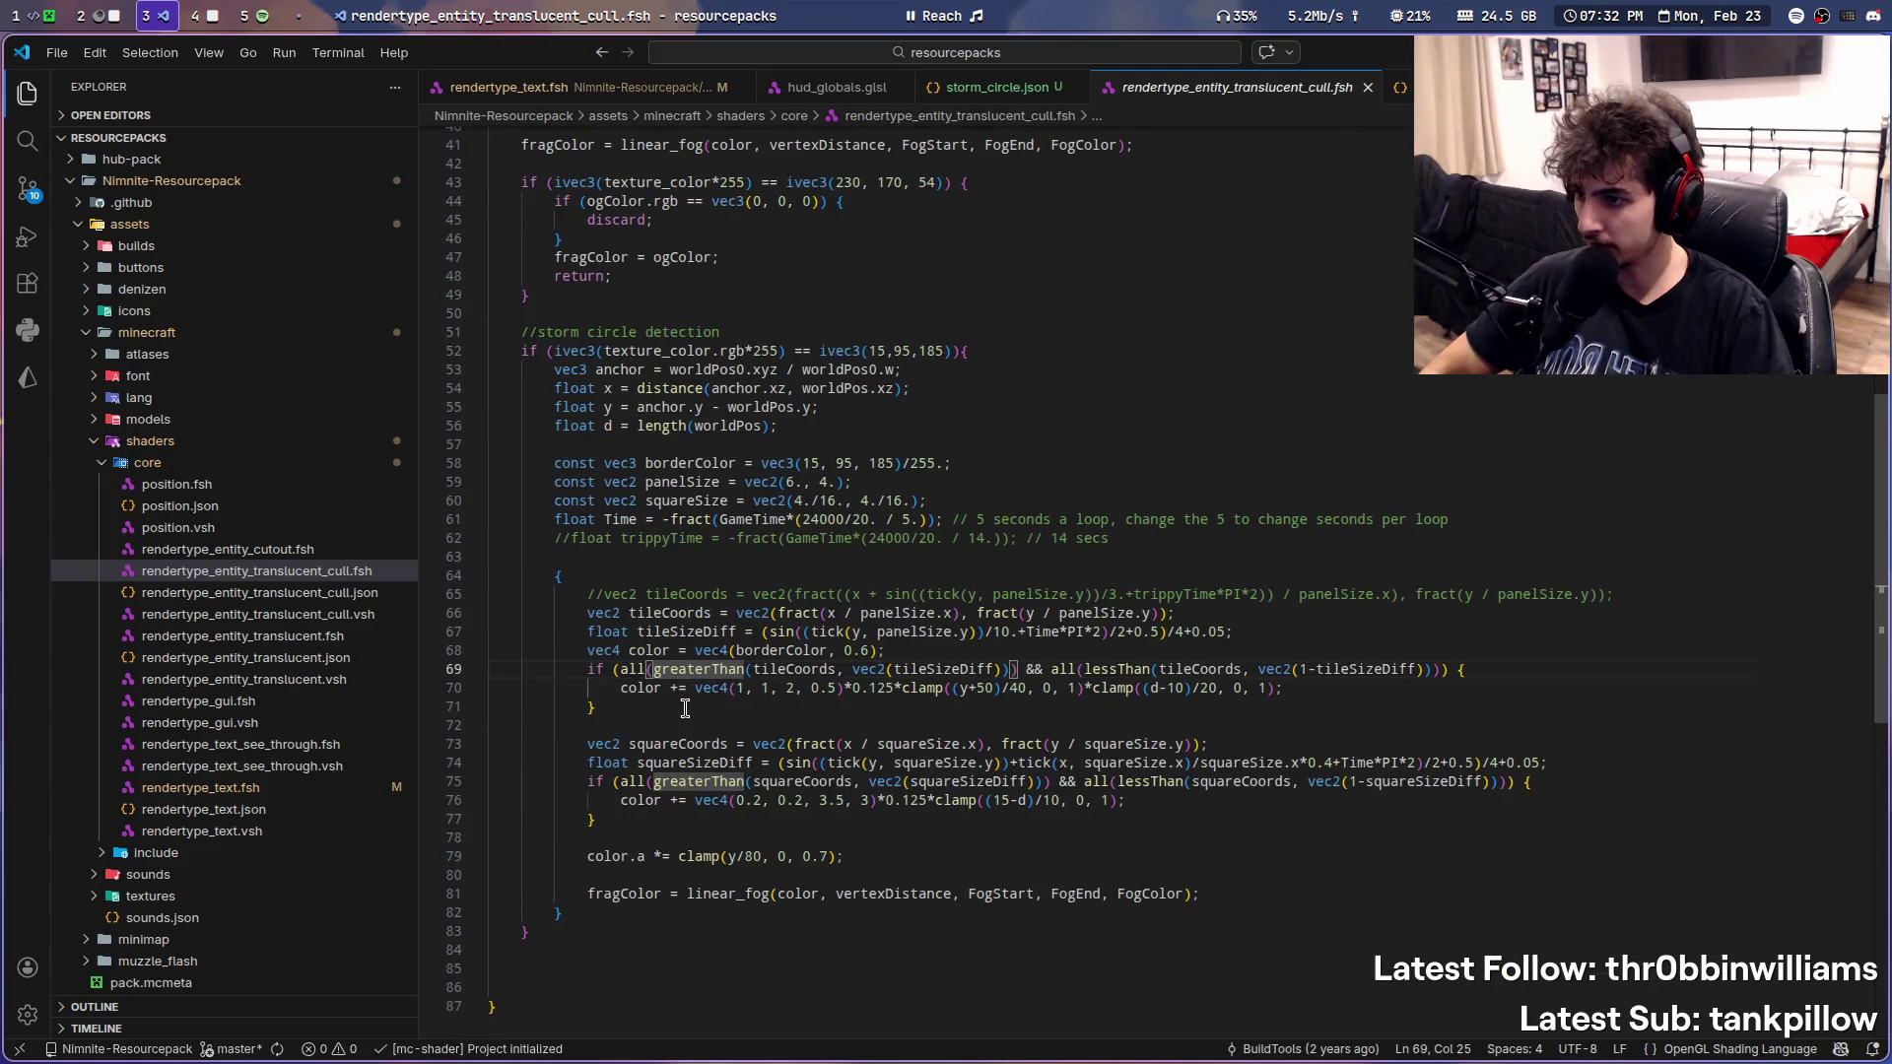
double_click(683, 516)
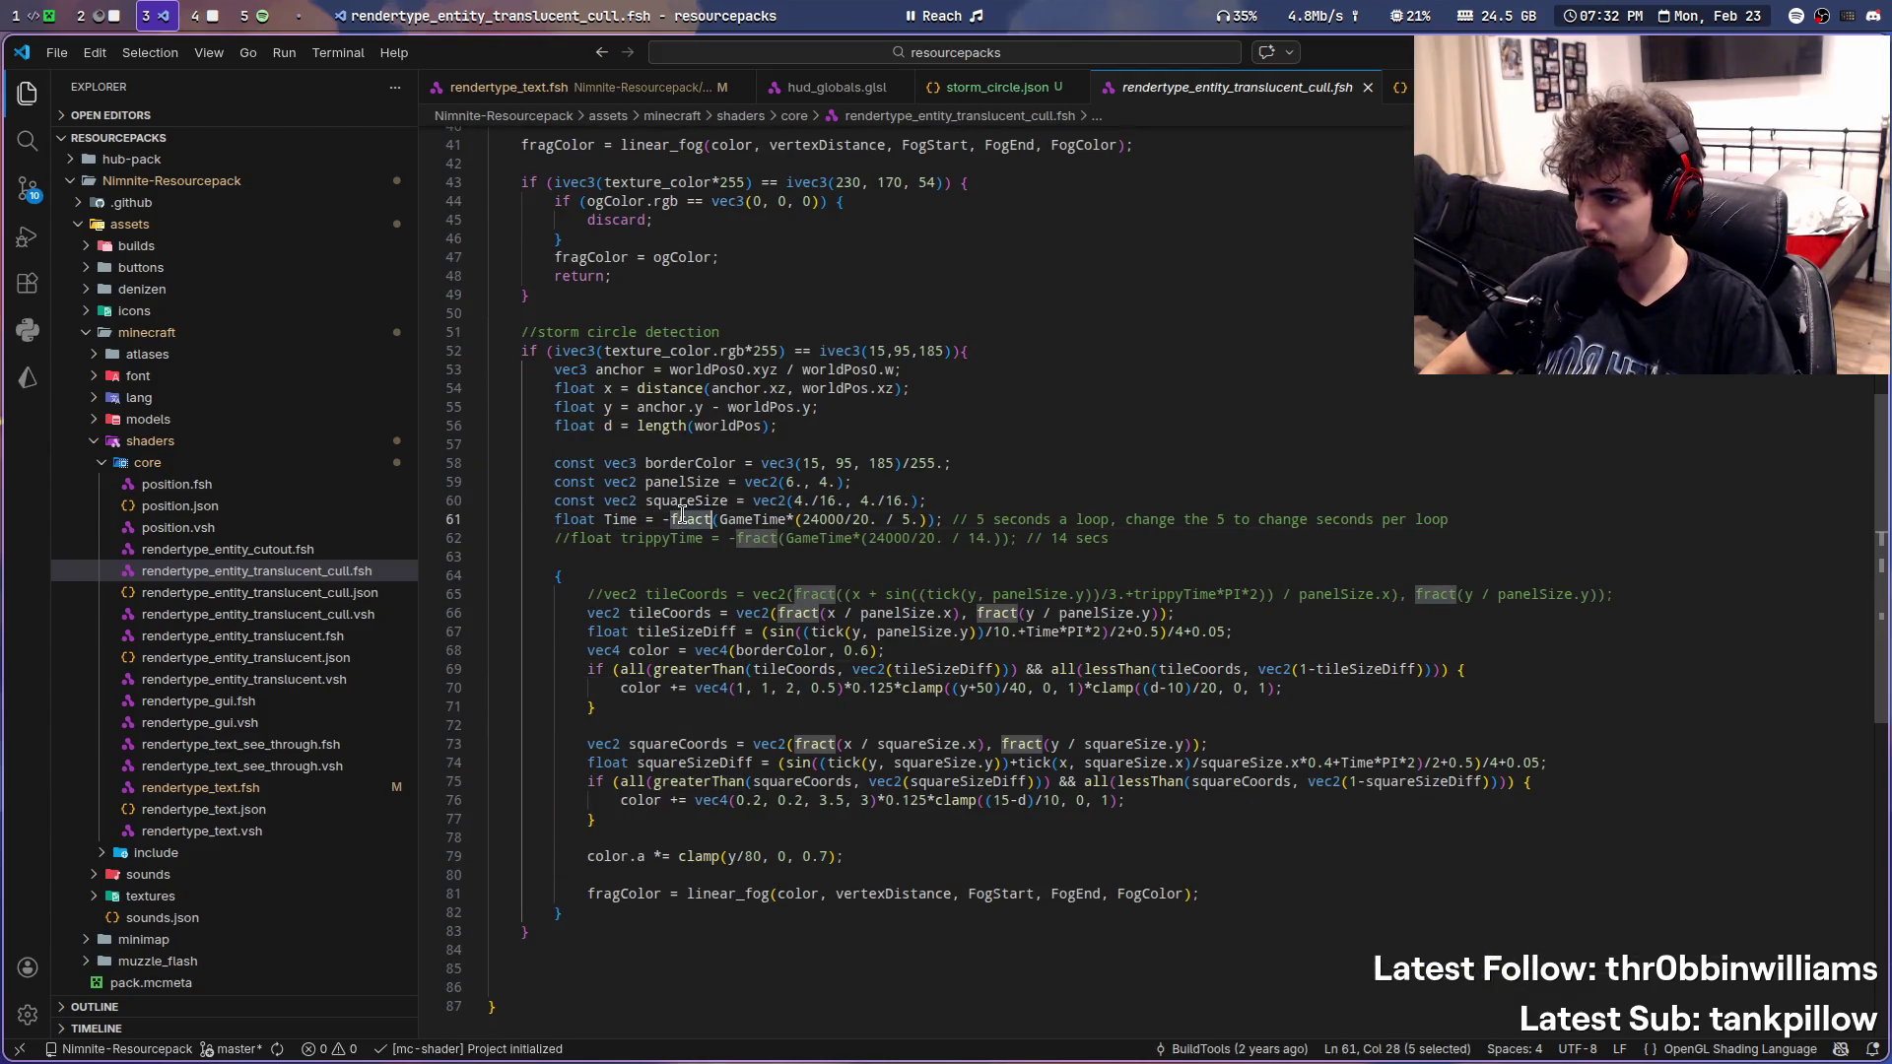
double_click(622, 351)
scroll(327, 584, down, 5)
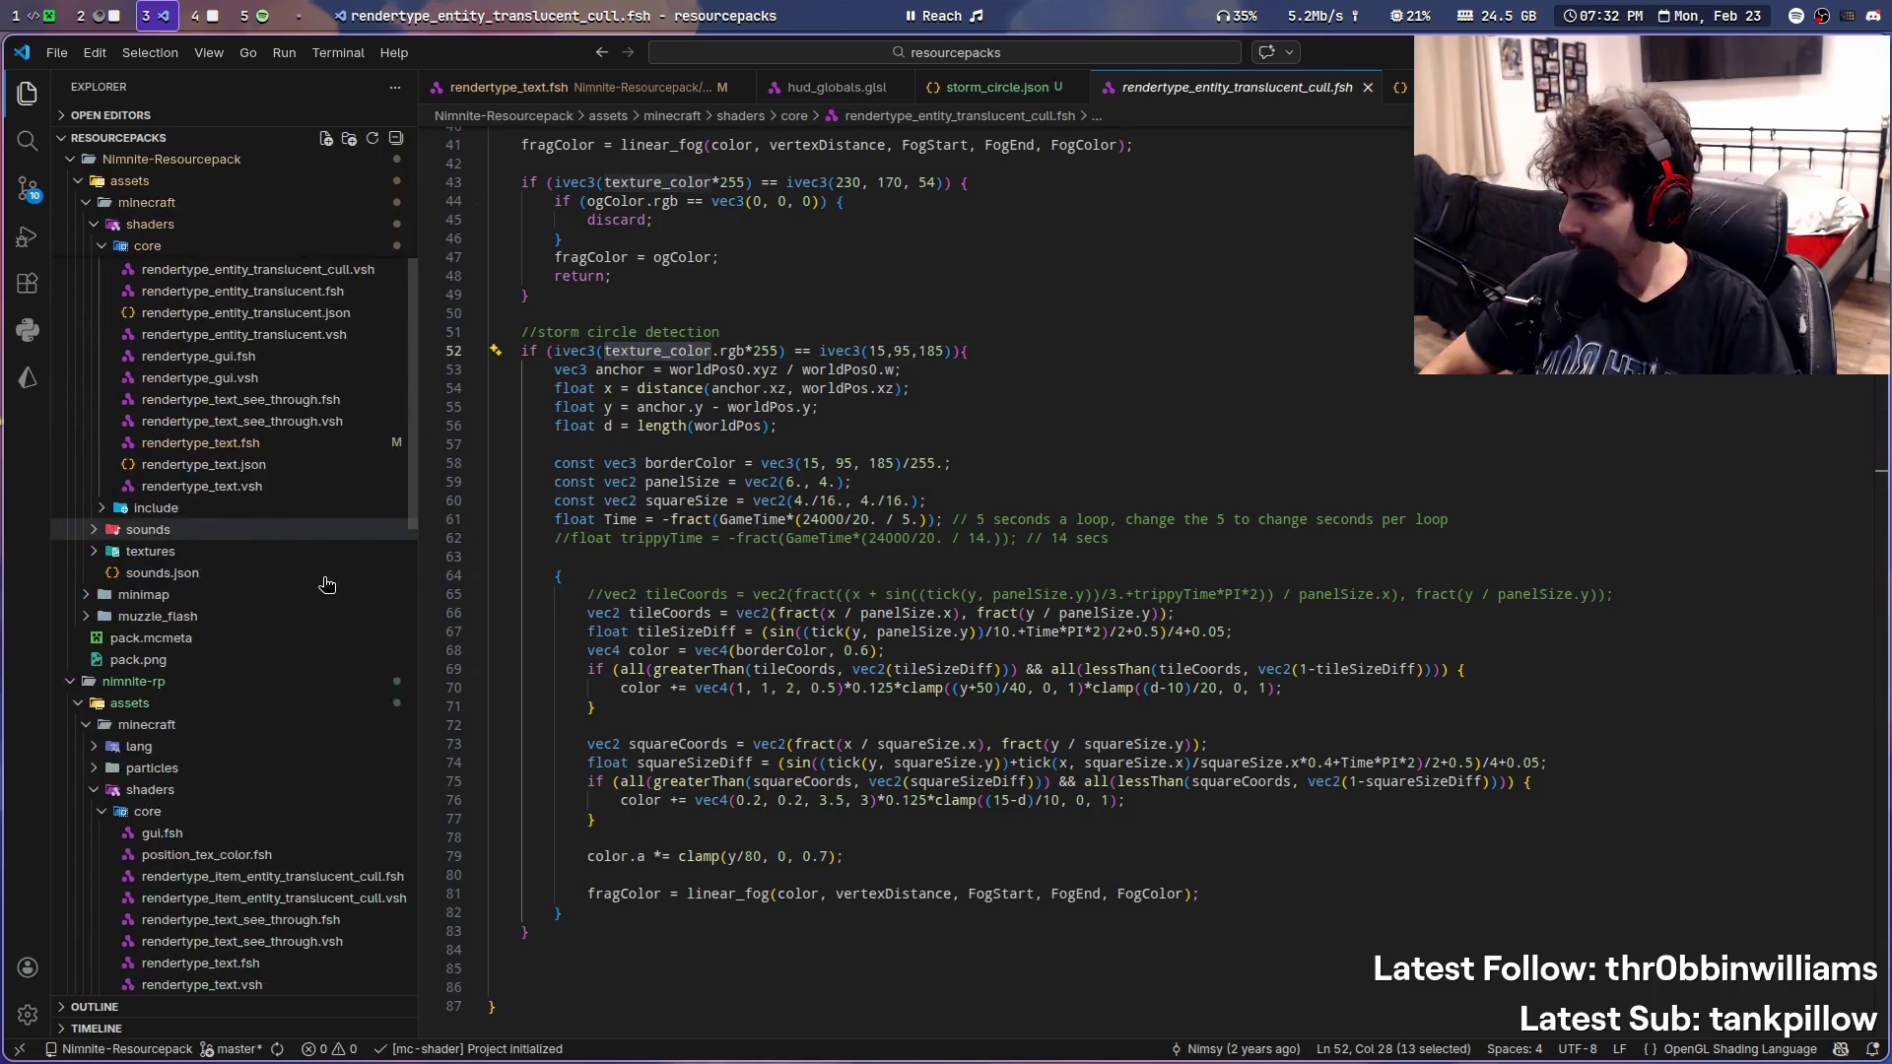
scroll(327, 592, down, 2)
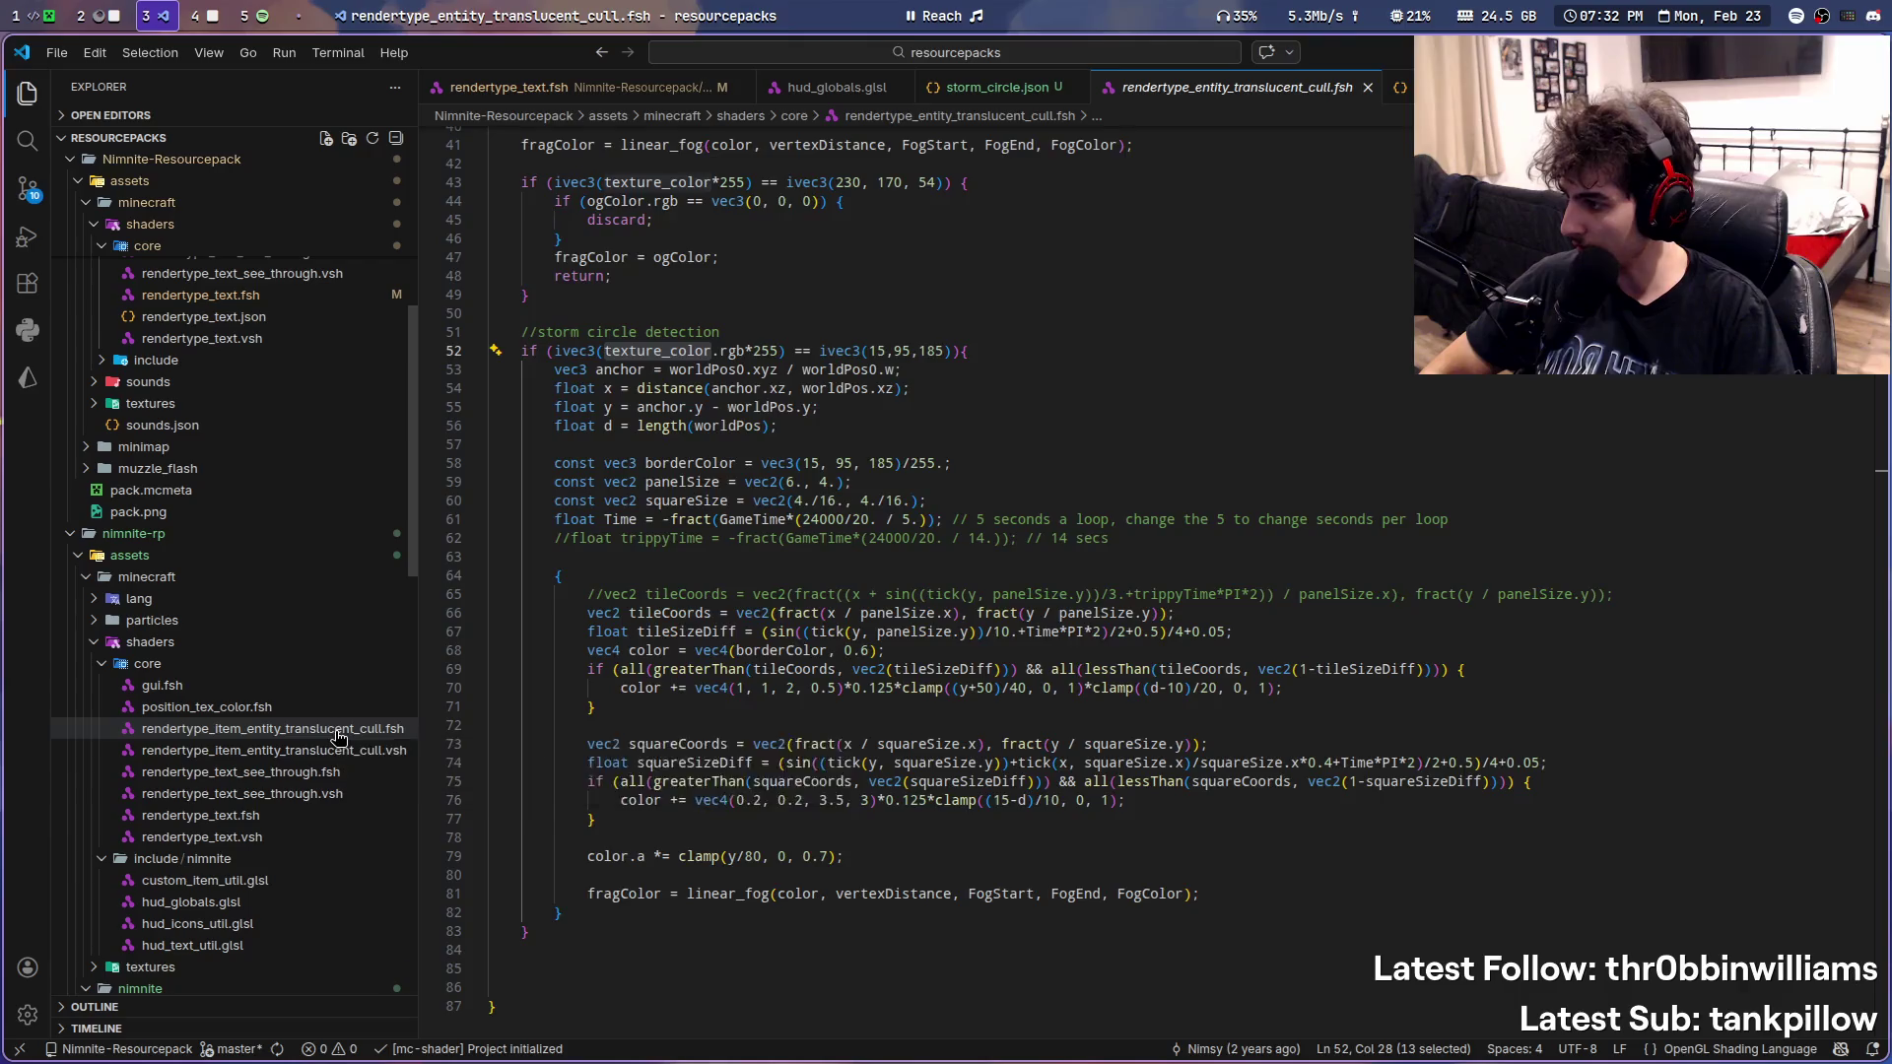
click(337, 731)
scroll(805, 428, down, 2)
scroll(805, 430, down, 1)
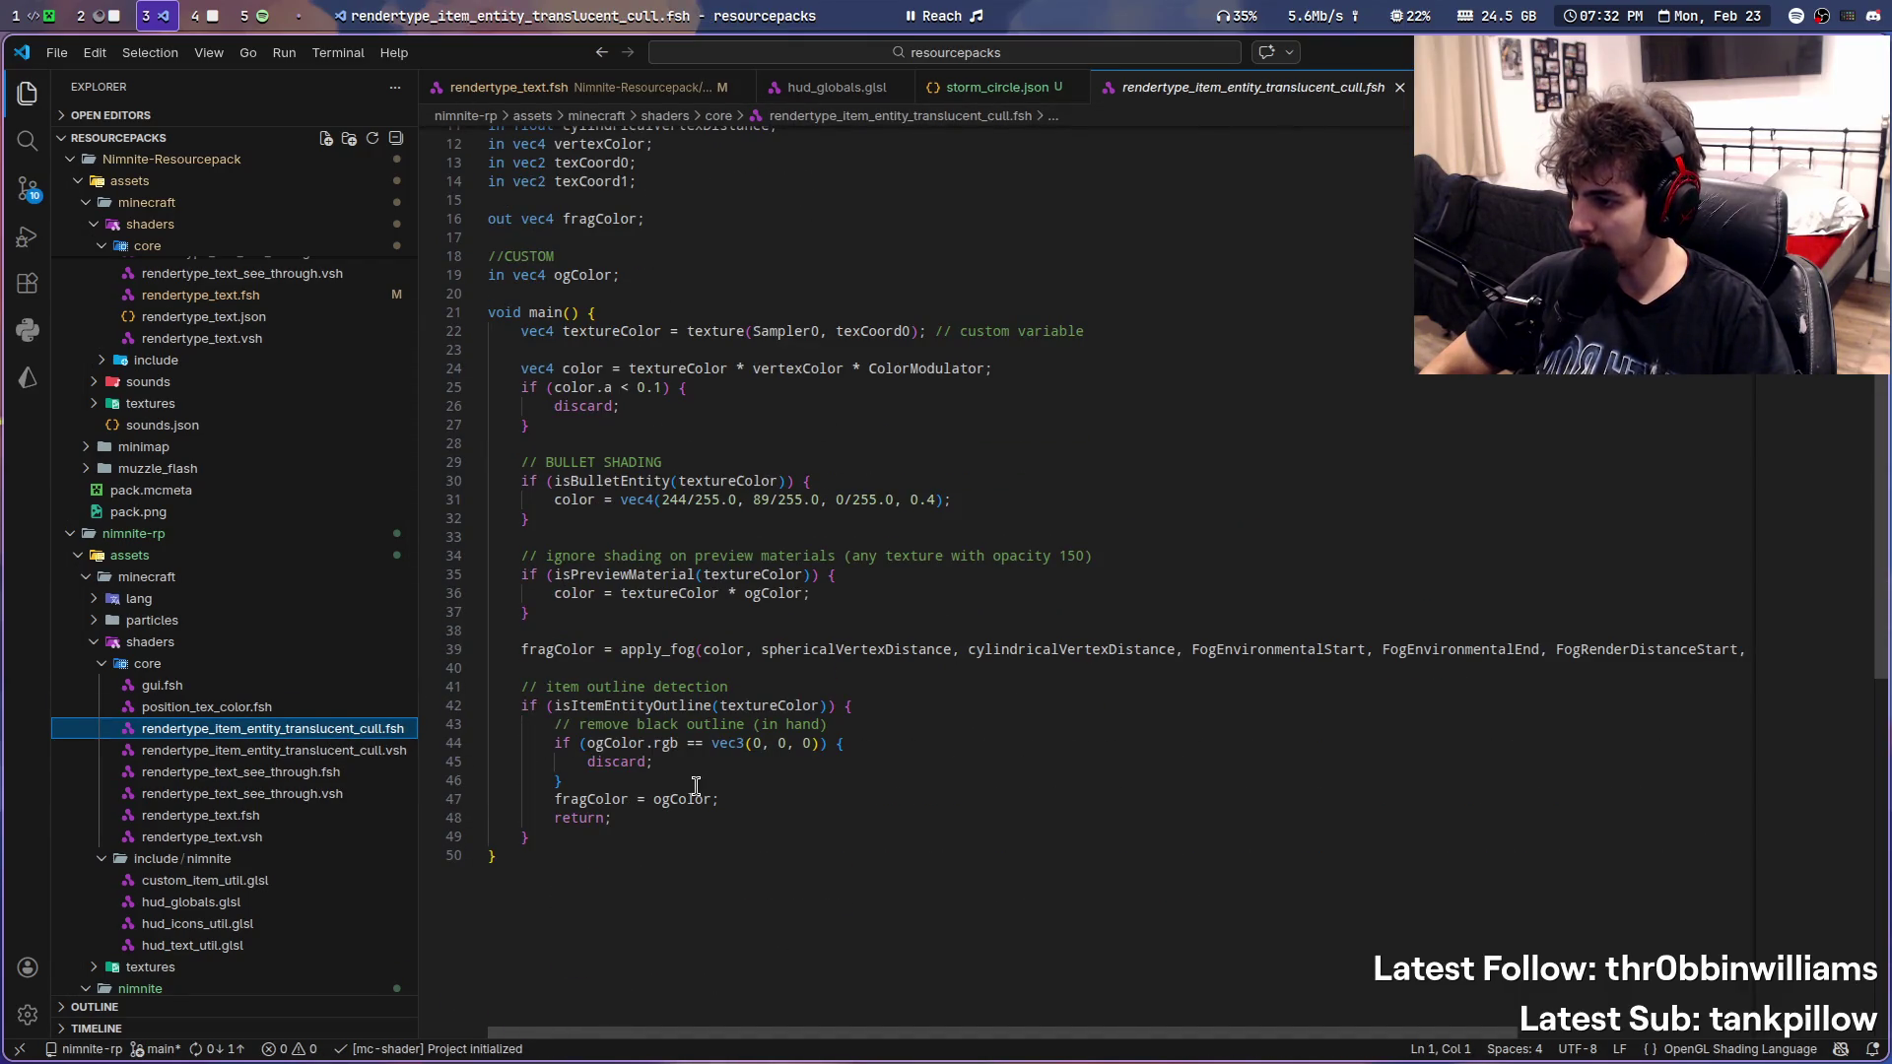
- Close unneeded tabs and reopen the old pack's entity translucent cull fragment shader
click(647, 833)
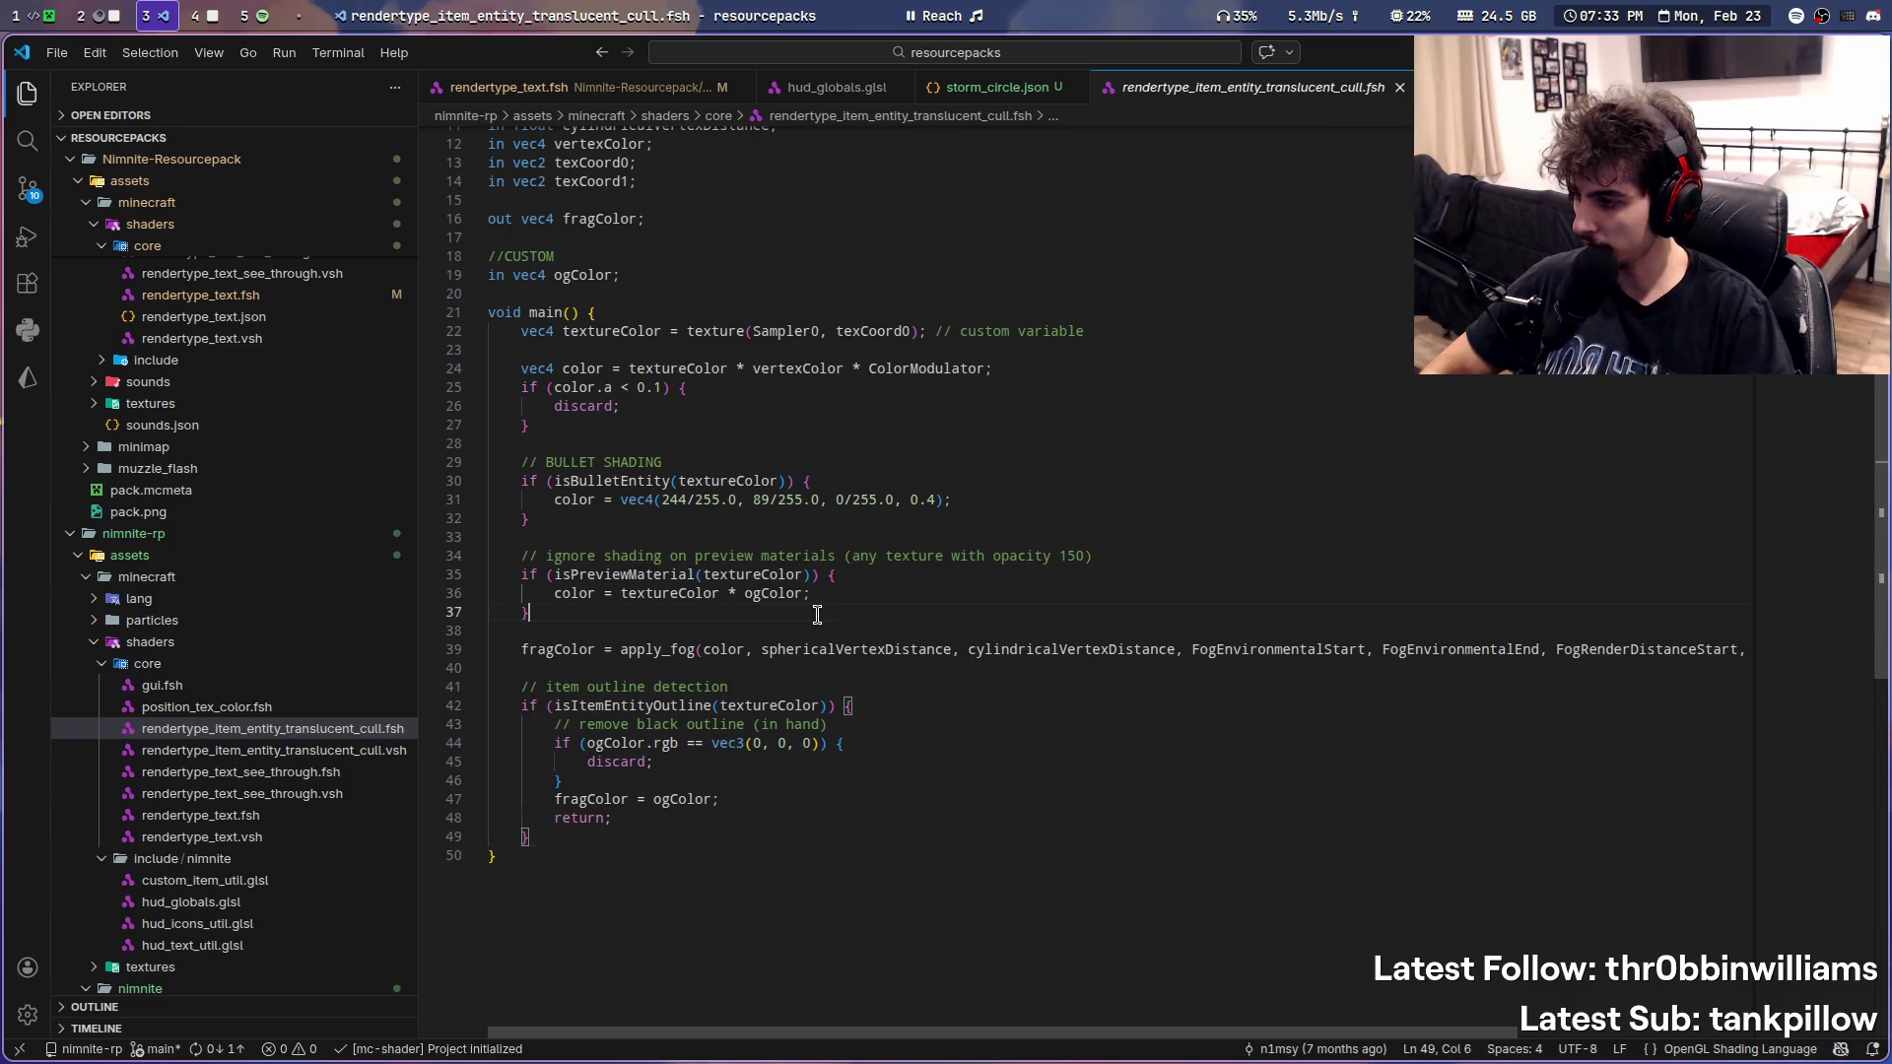
middle_click(835, 96)
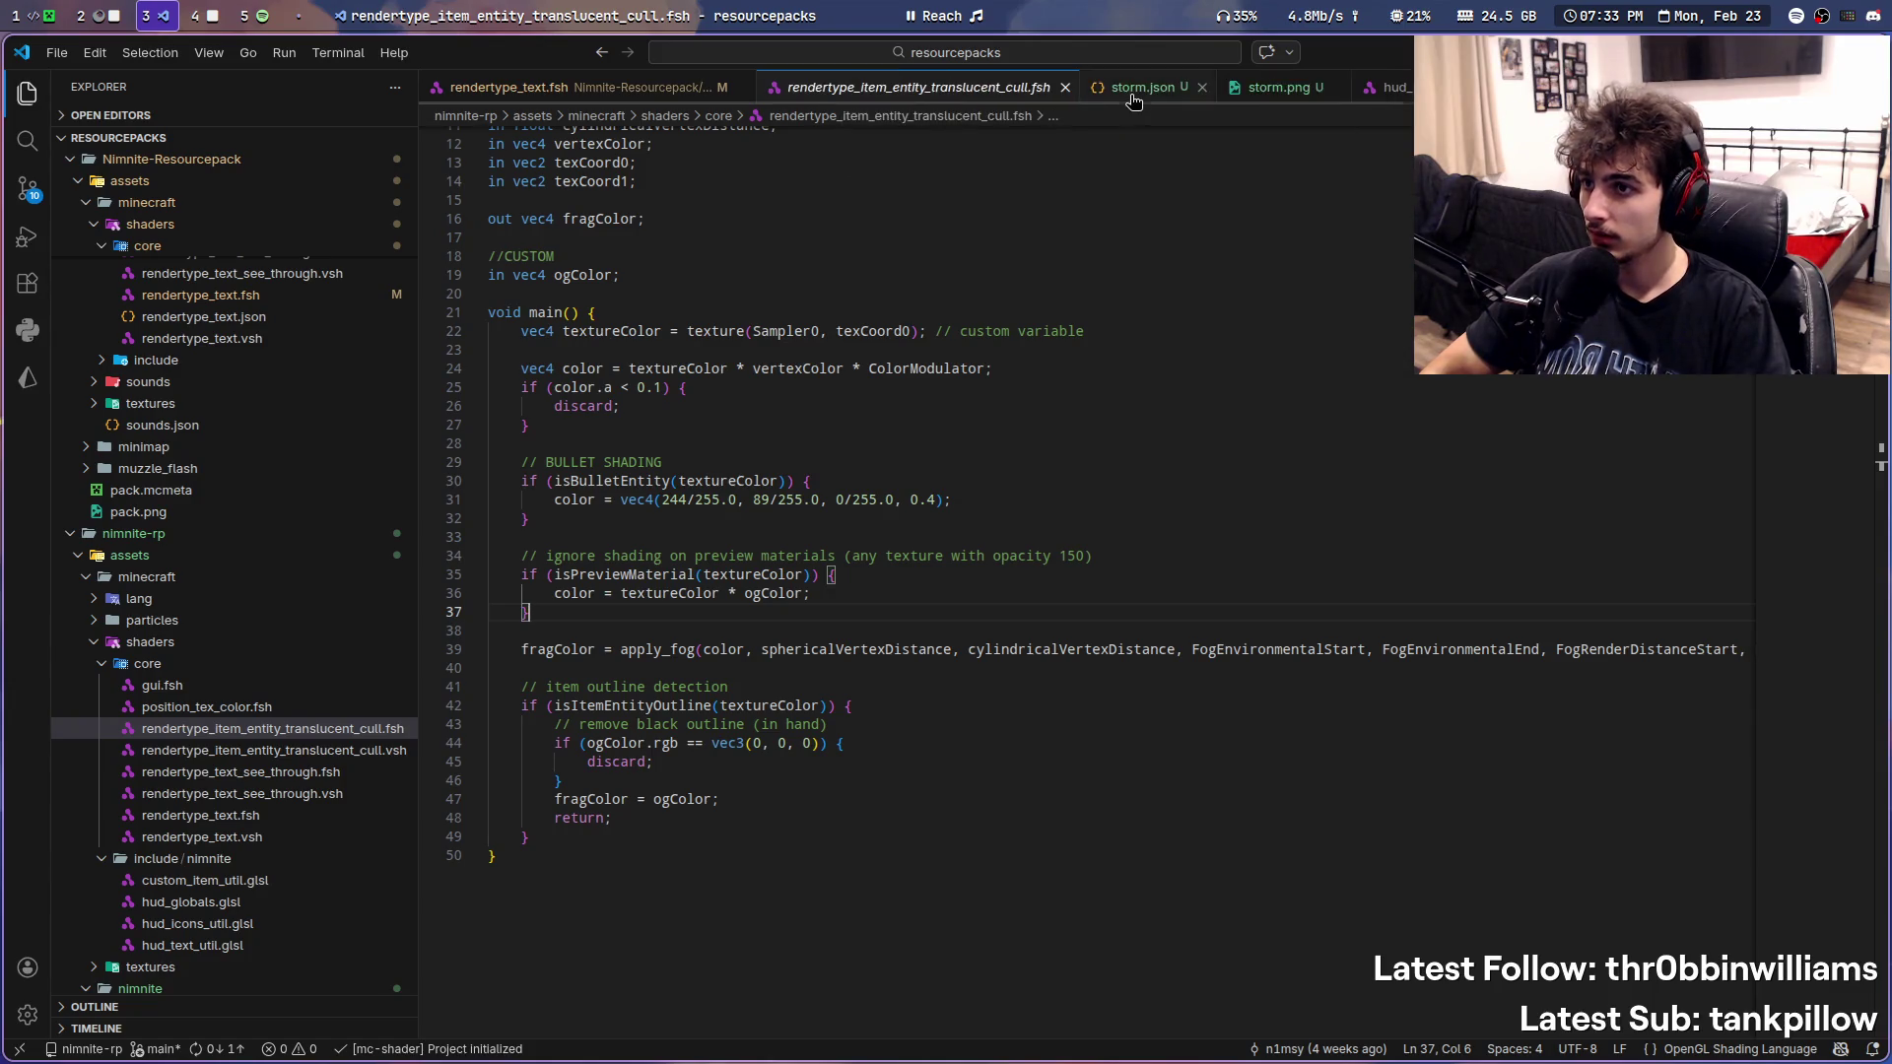
middle_click(1094, 89)
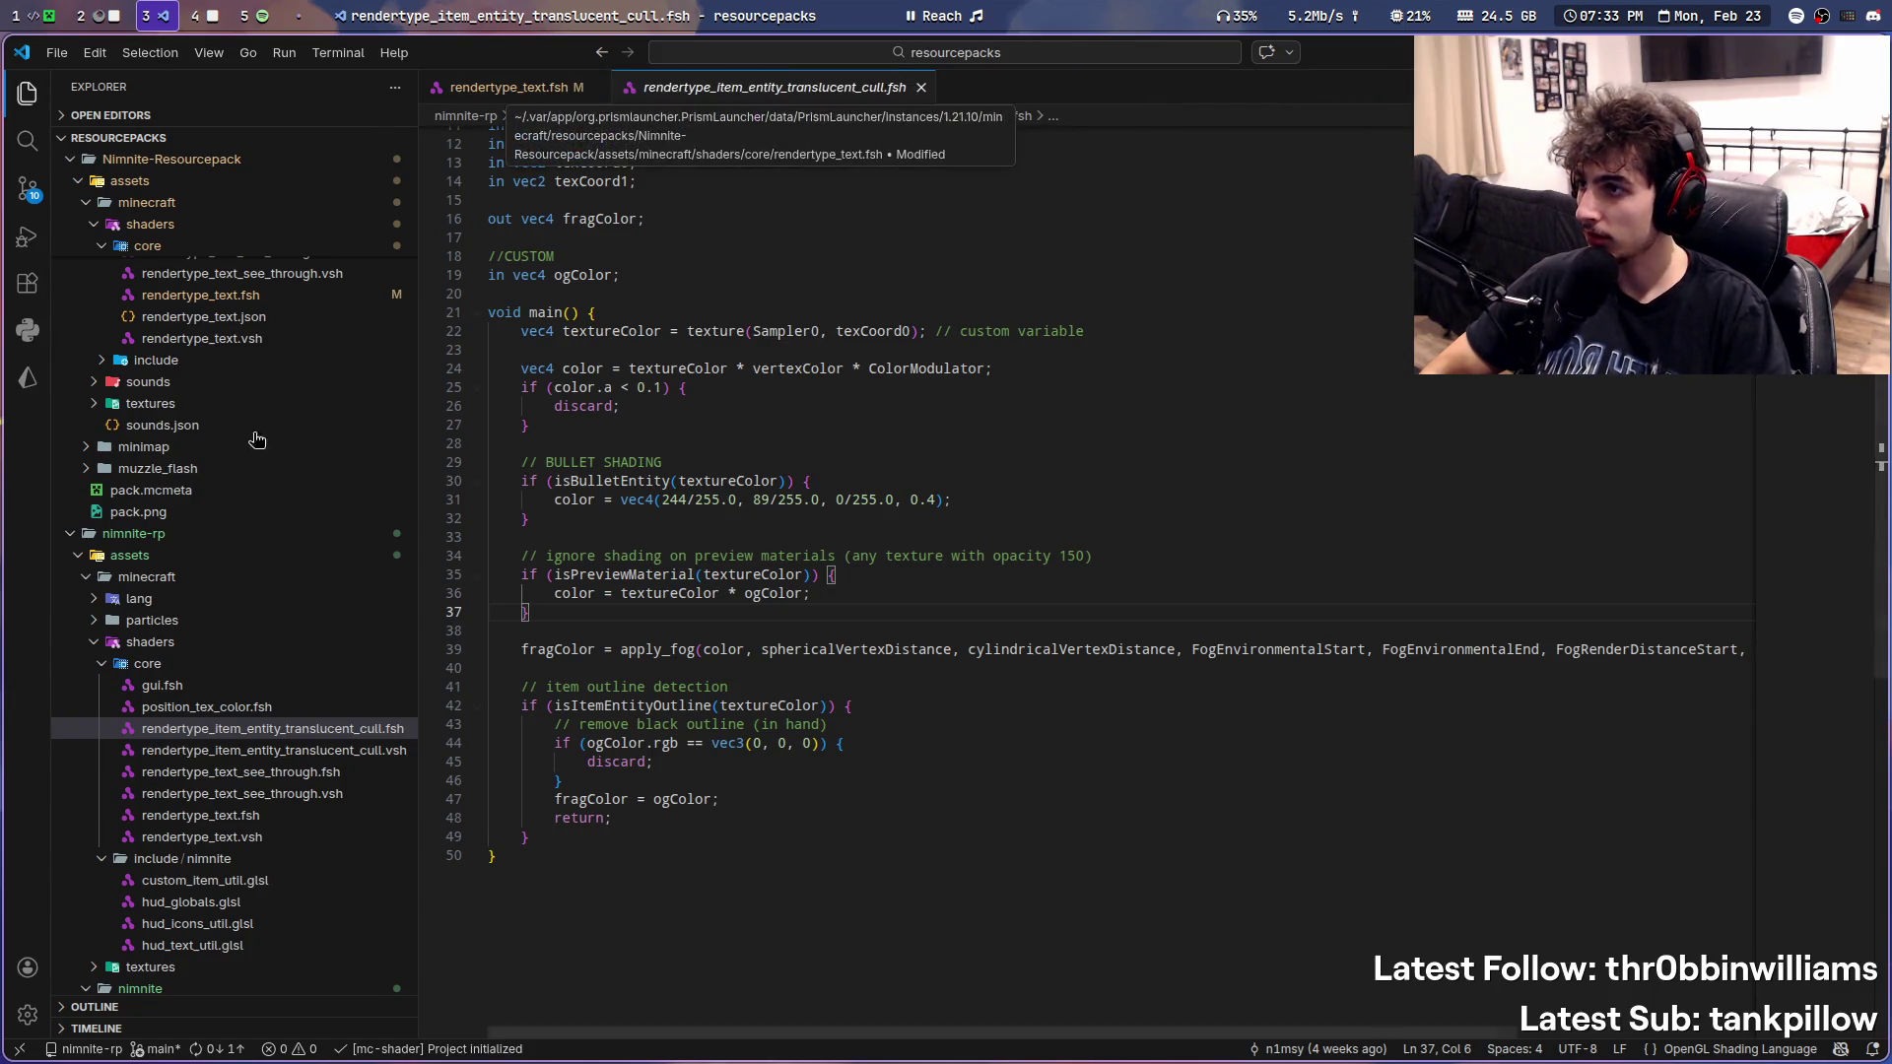
scroll(252, 576, up, 5)
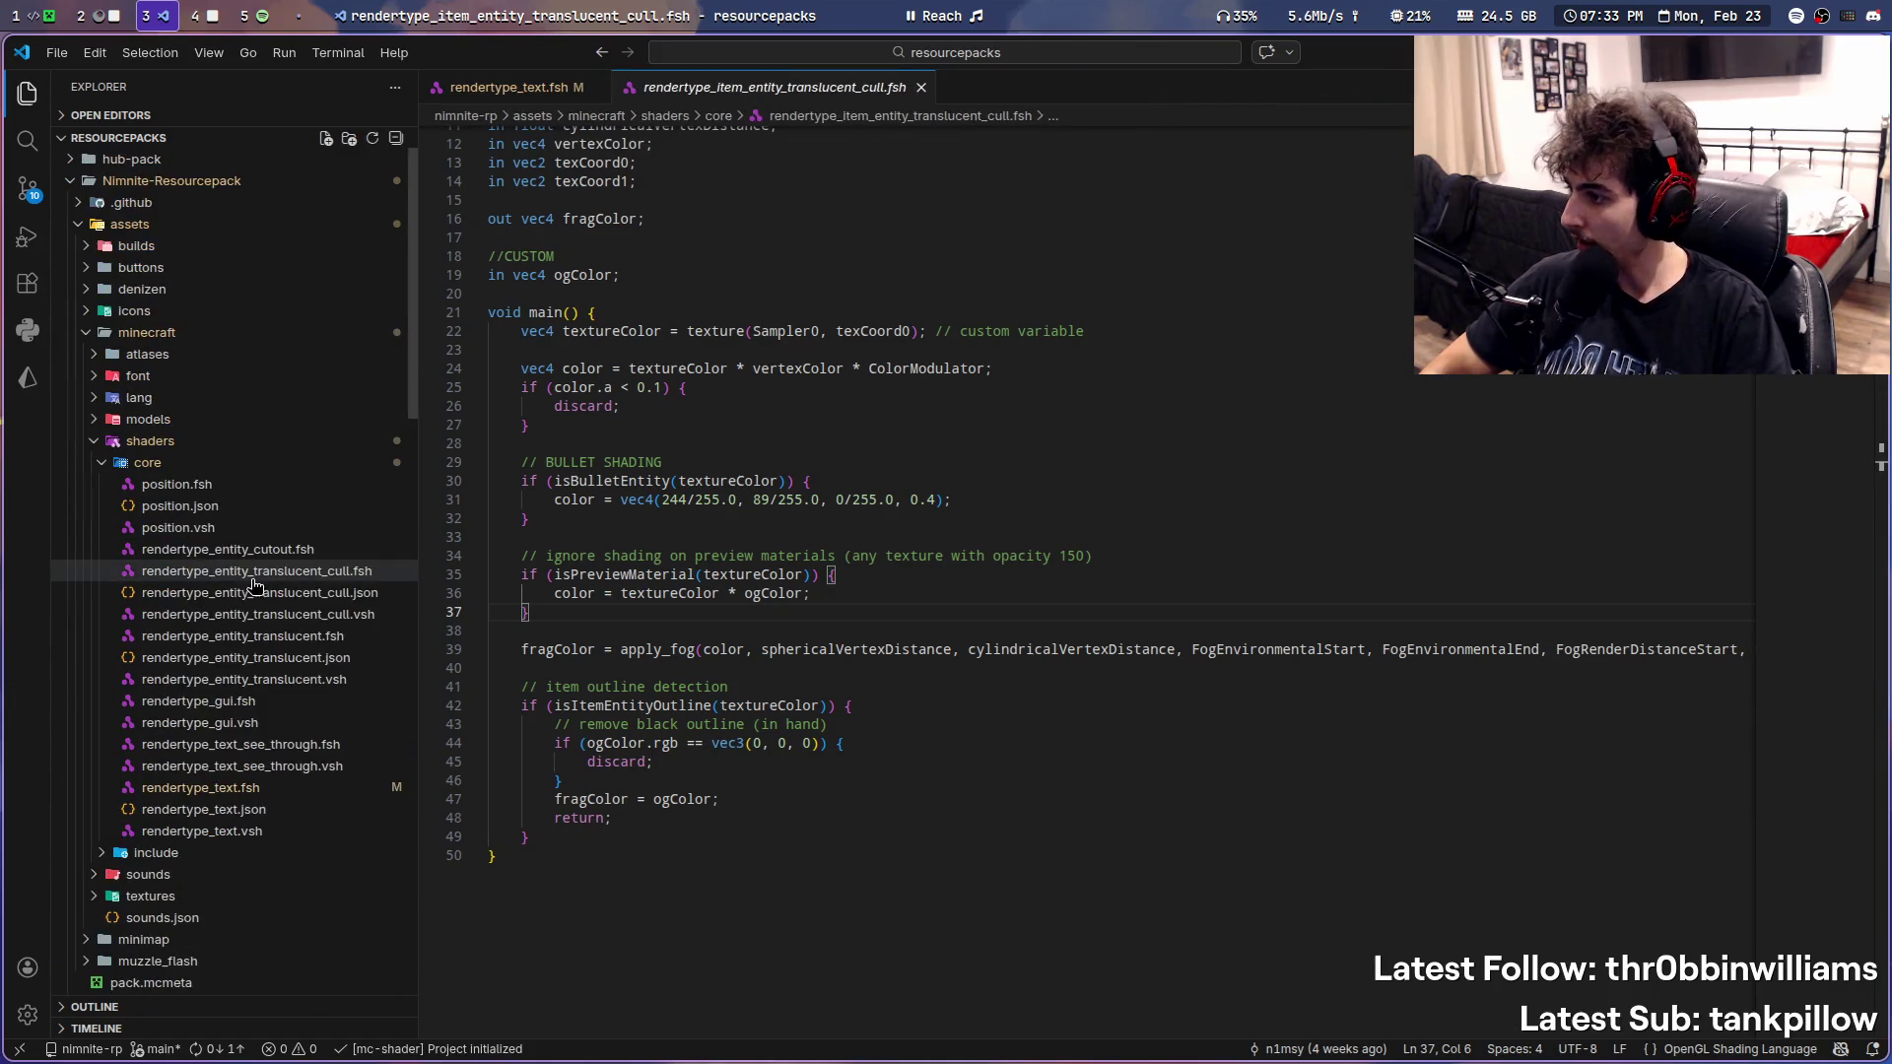
click(351, 579)
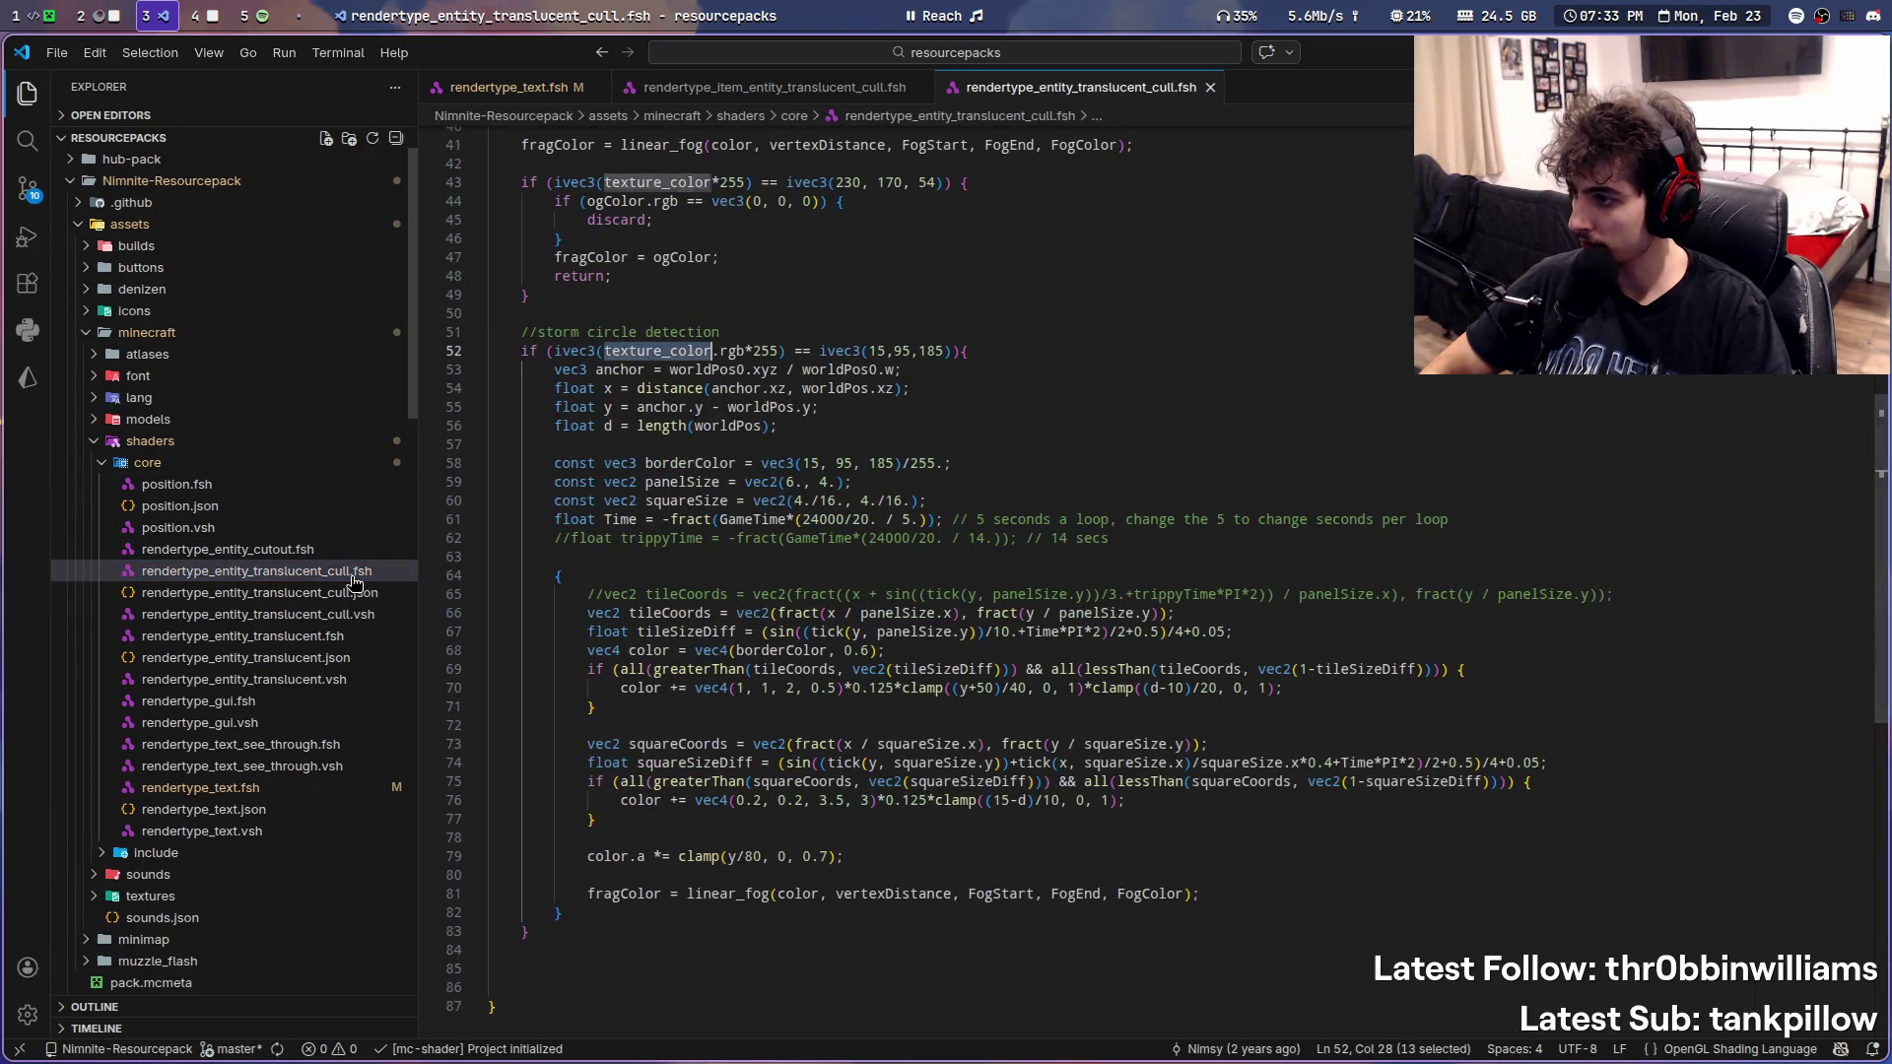
click(368, 615)
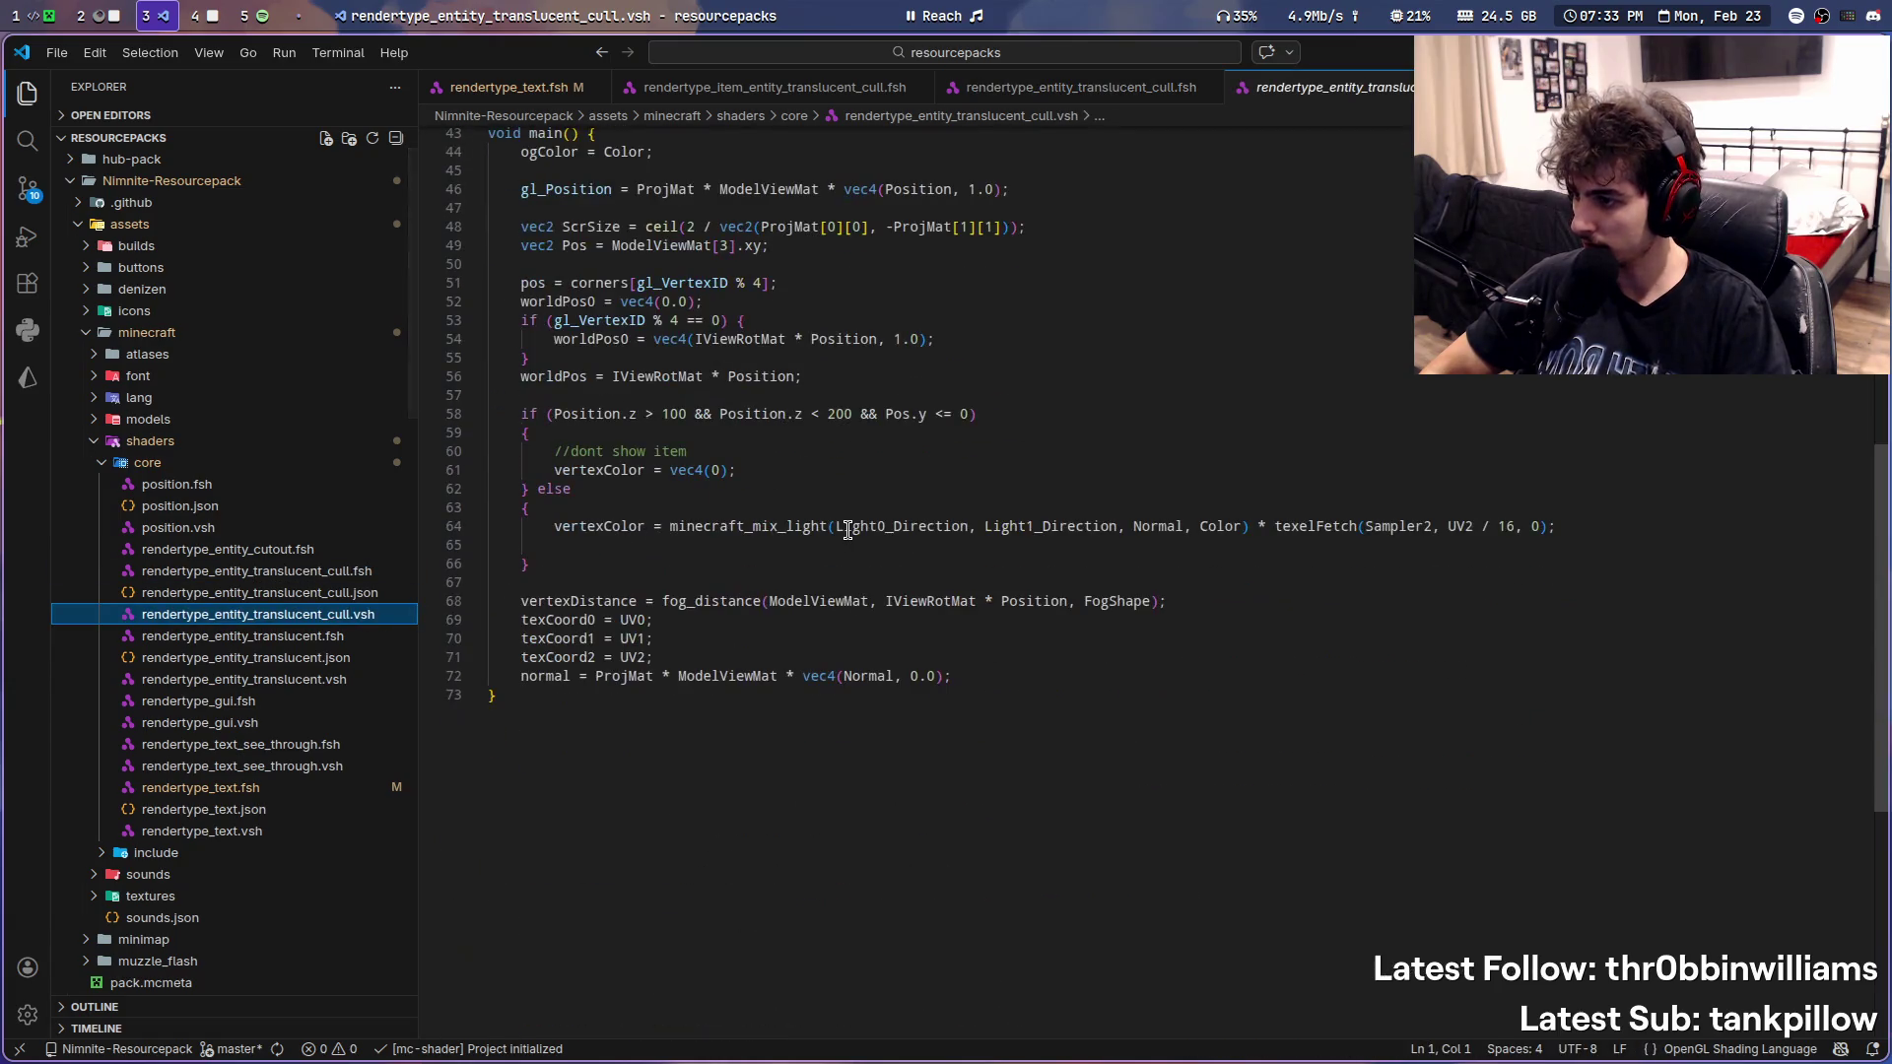
scroll(848, 529, up, 3)
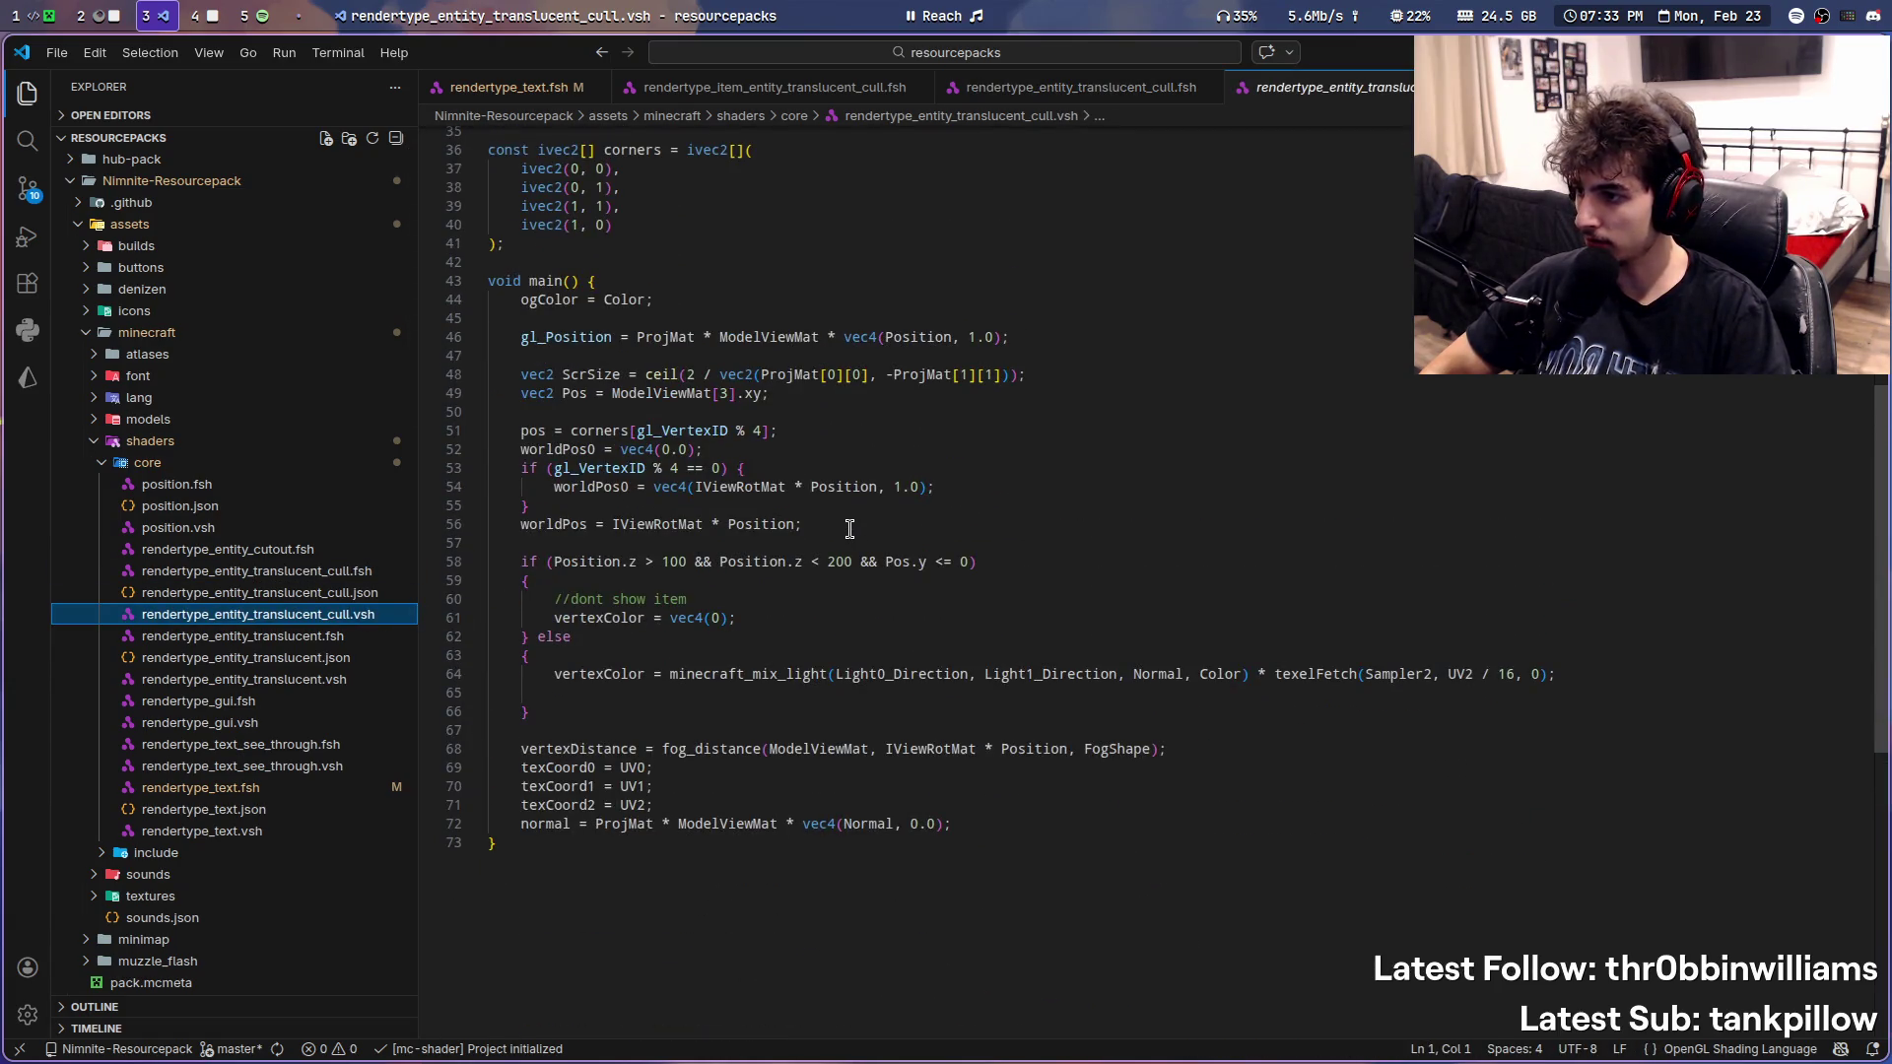
middle_click(1370, 100)
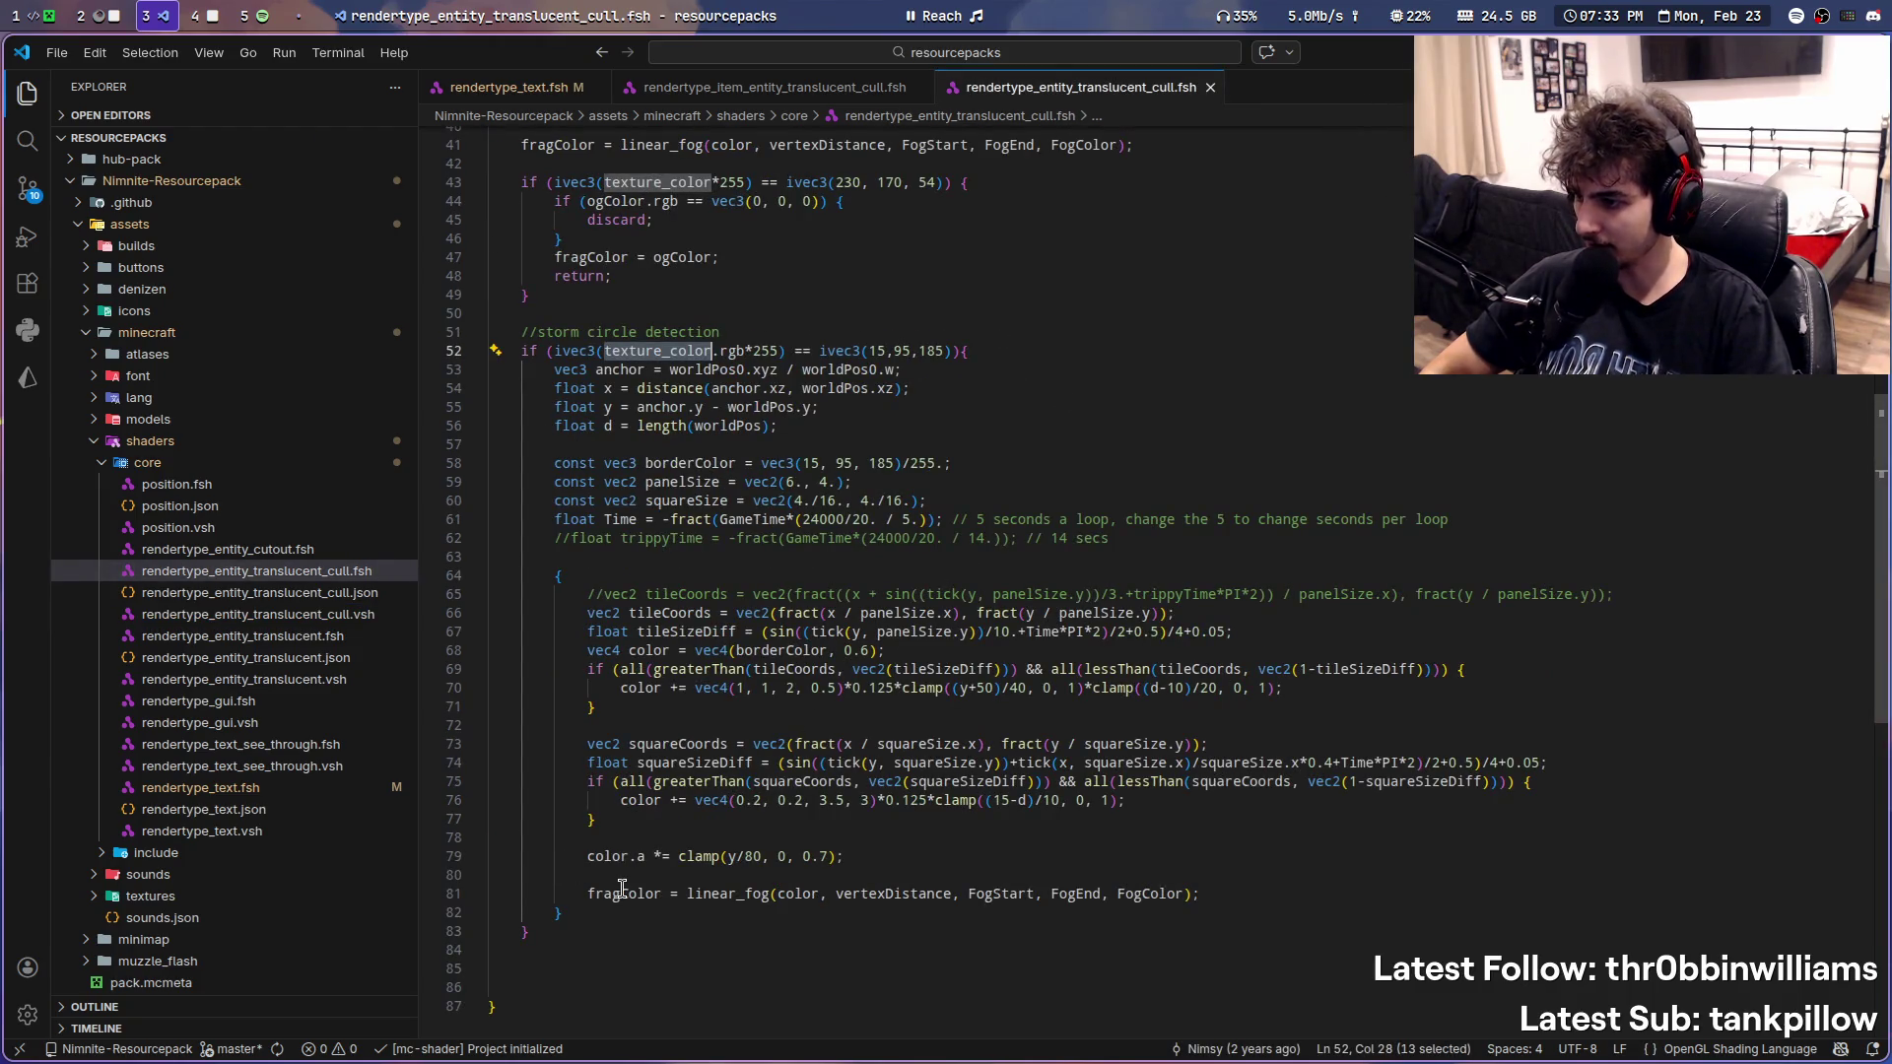
- Expand the old pack's include folder and select the storm circle detection condition line
click(761, 90)
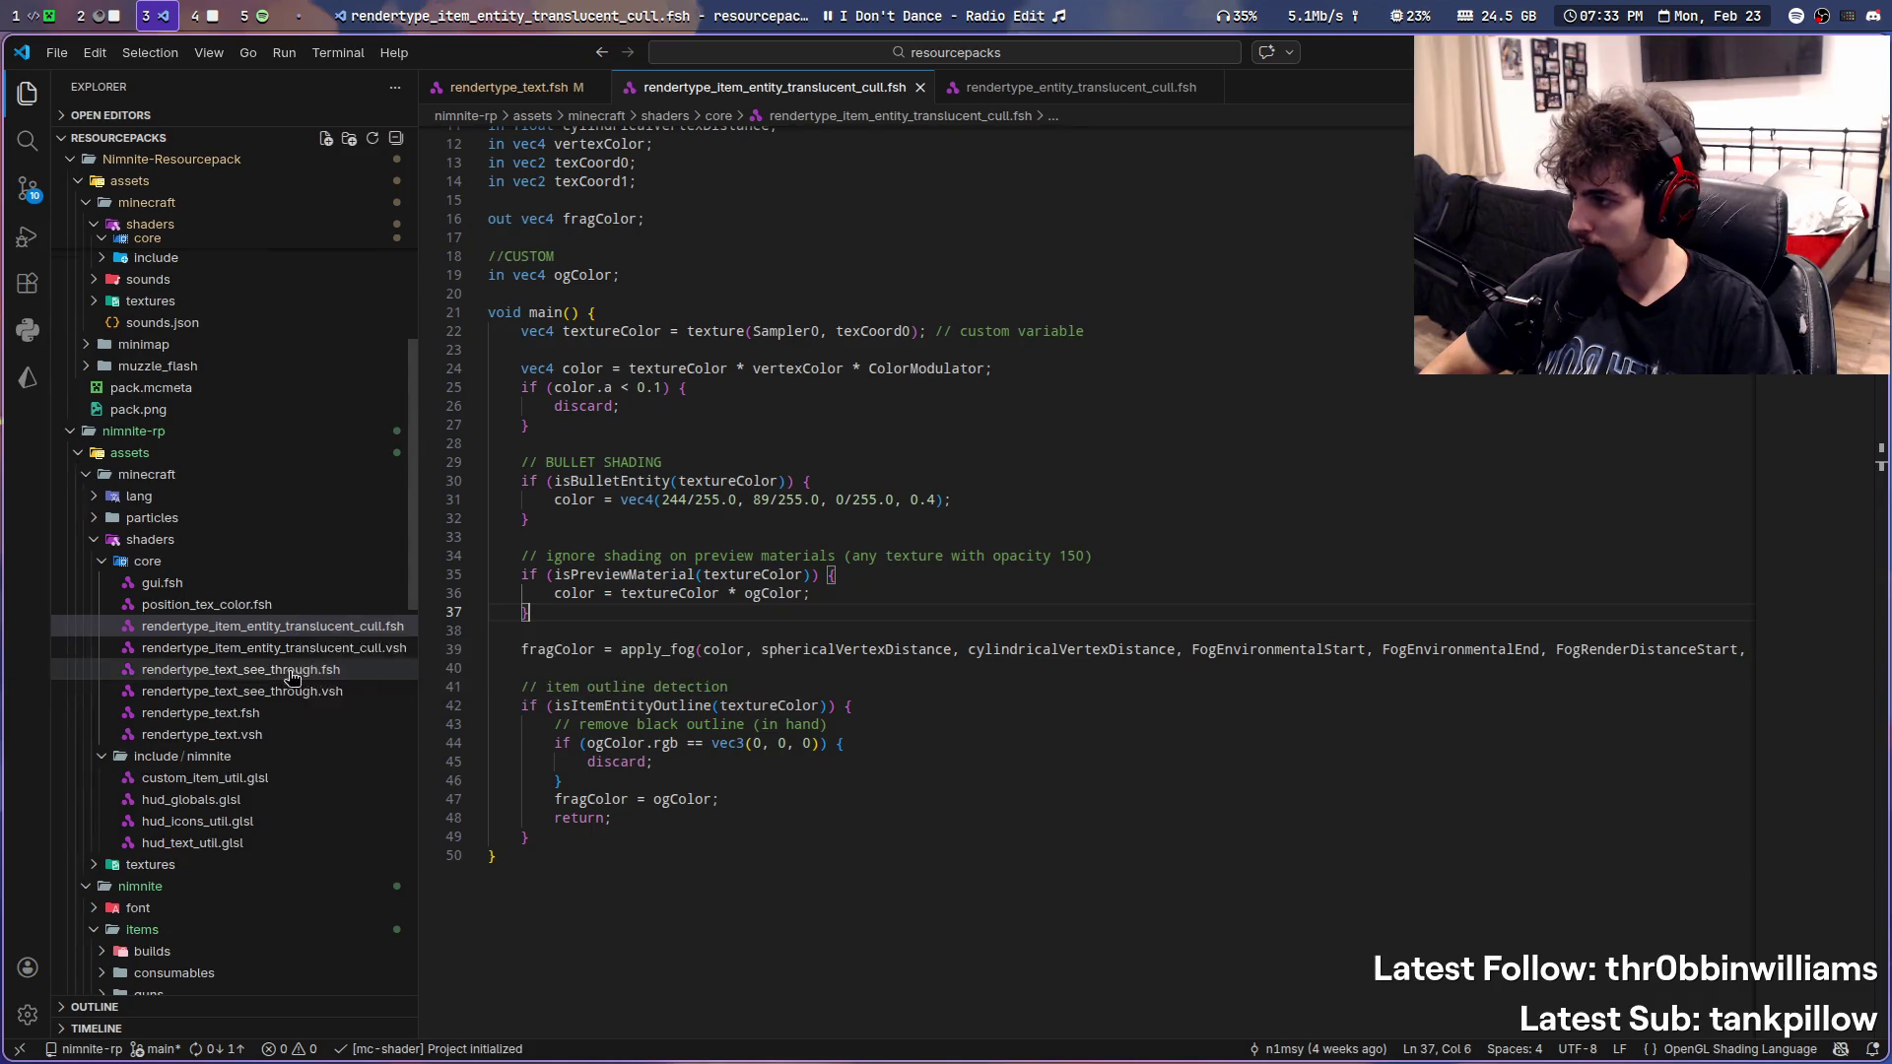
scroll(288, 650, up, 2)
scroll(222, 667, up, 2)
scroll(149, 678, up, 1)
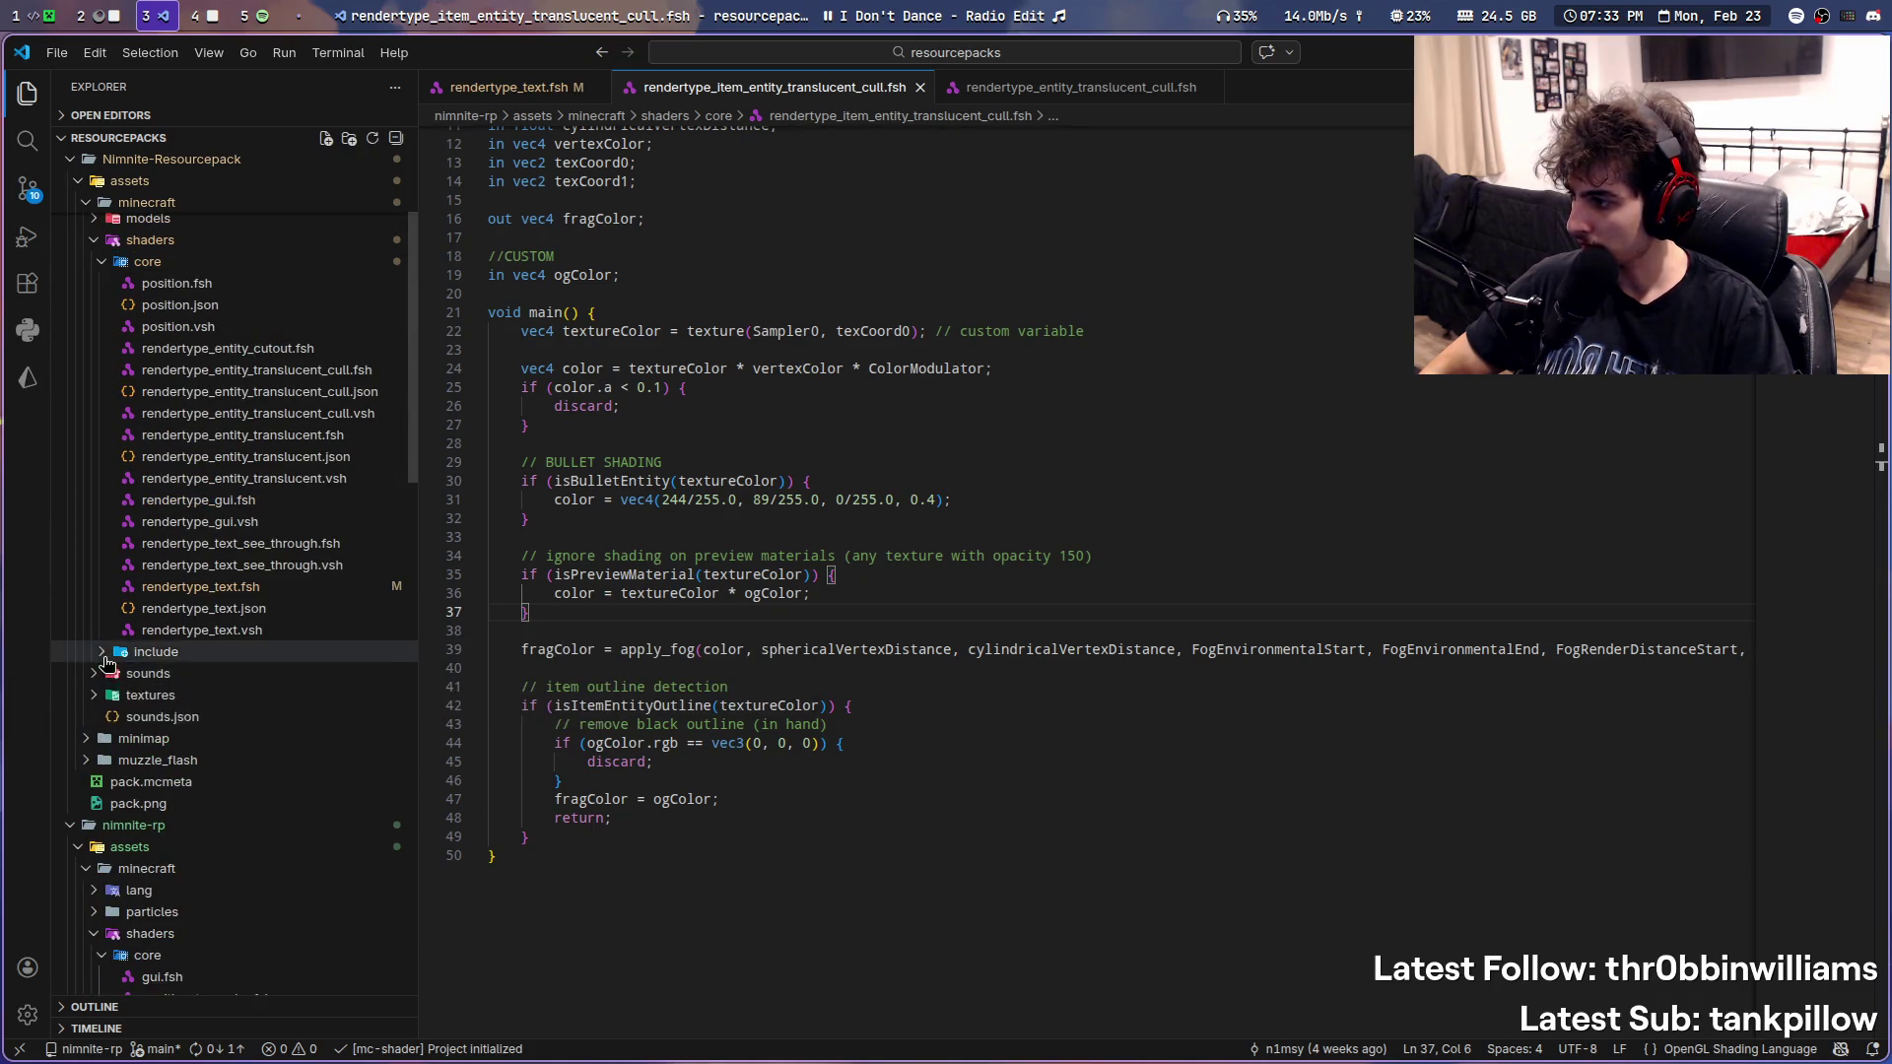
click(104, 656)
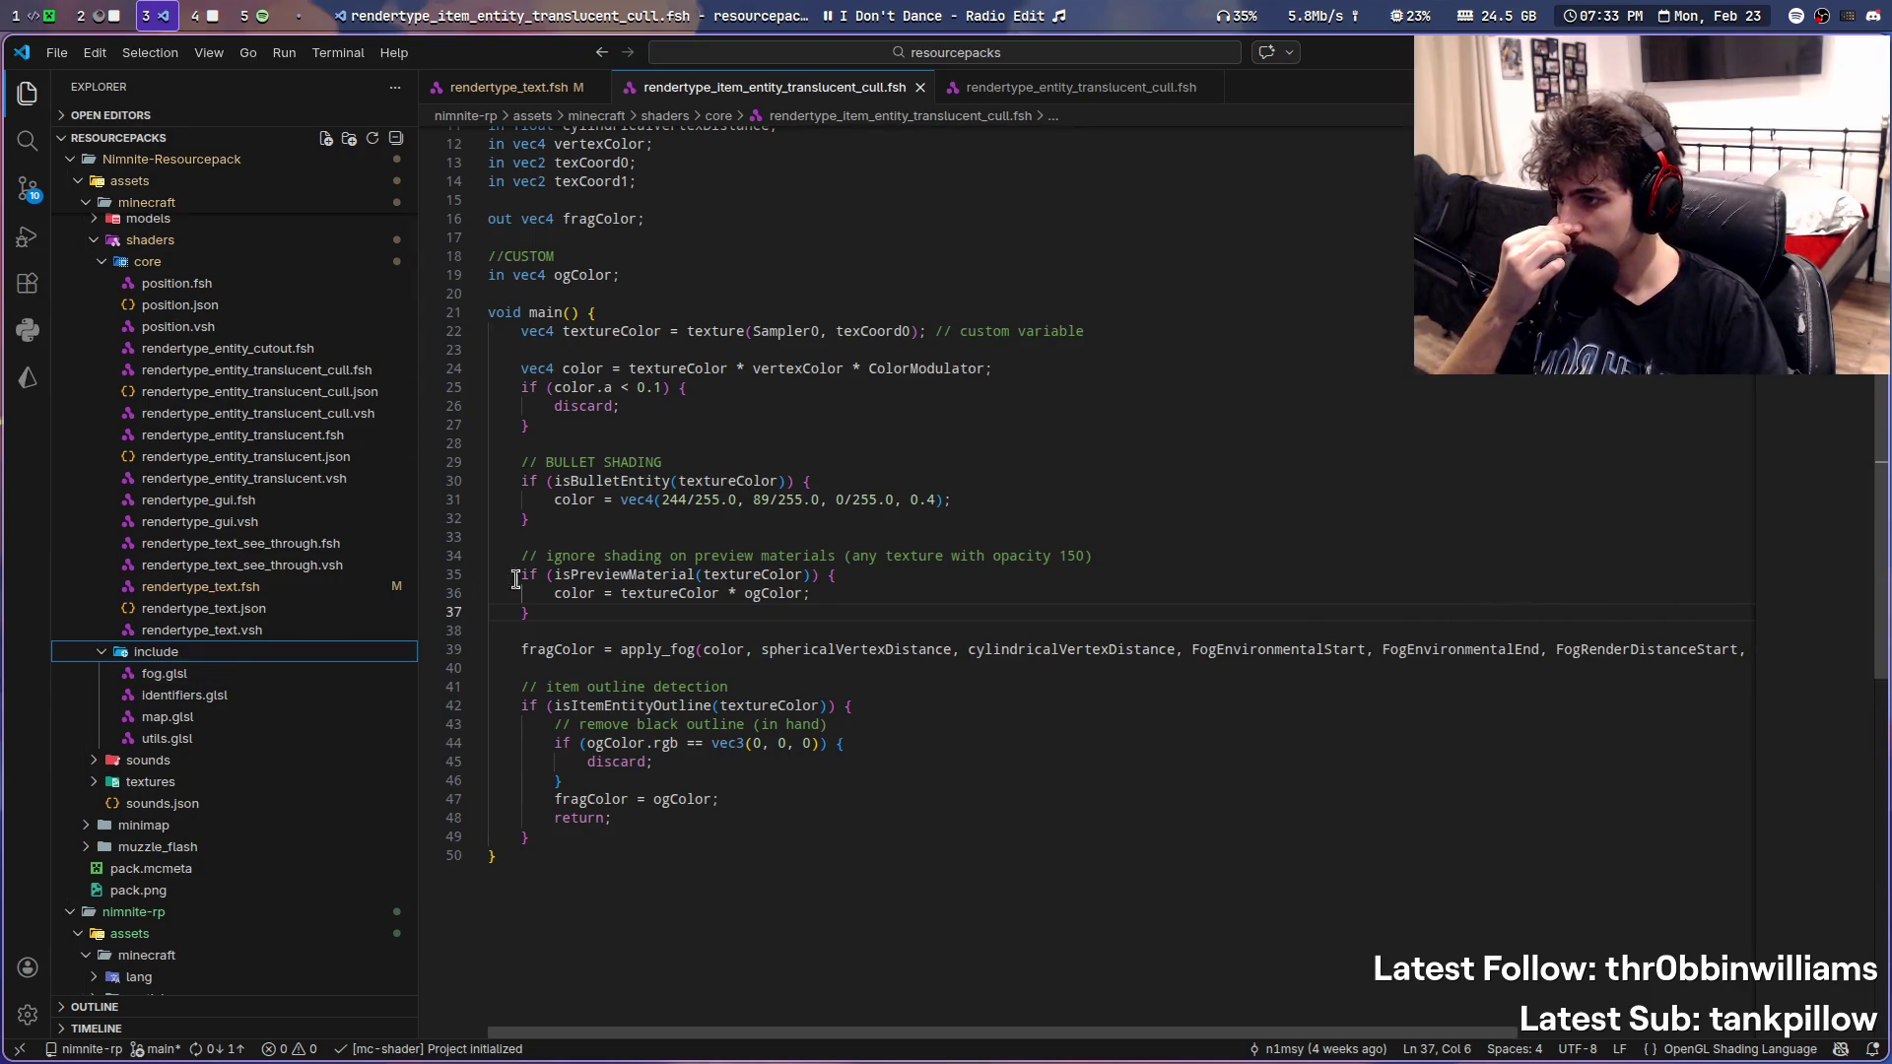
click(1005, 86)
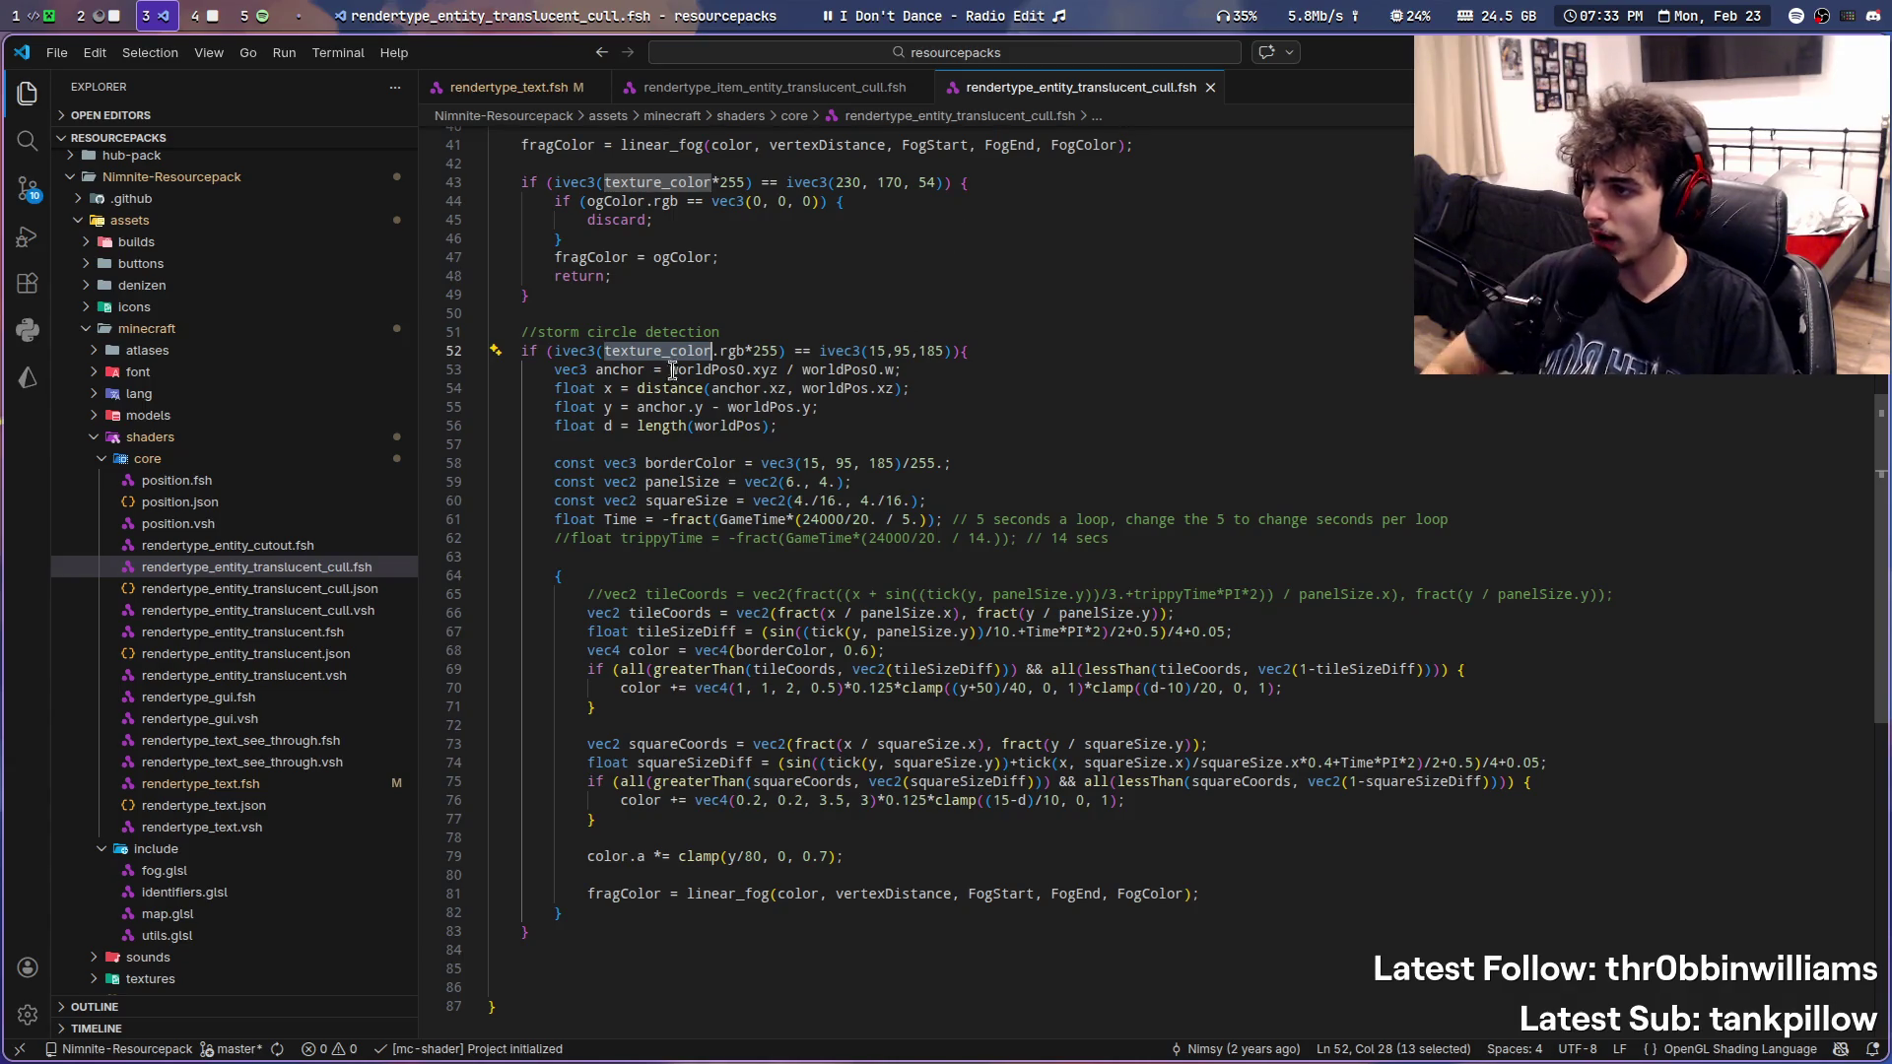
drag(523, 350, 942, 349)
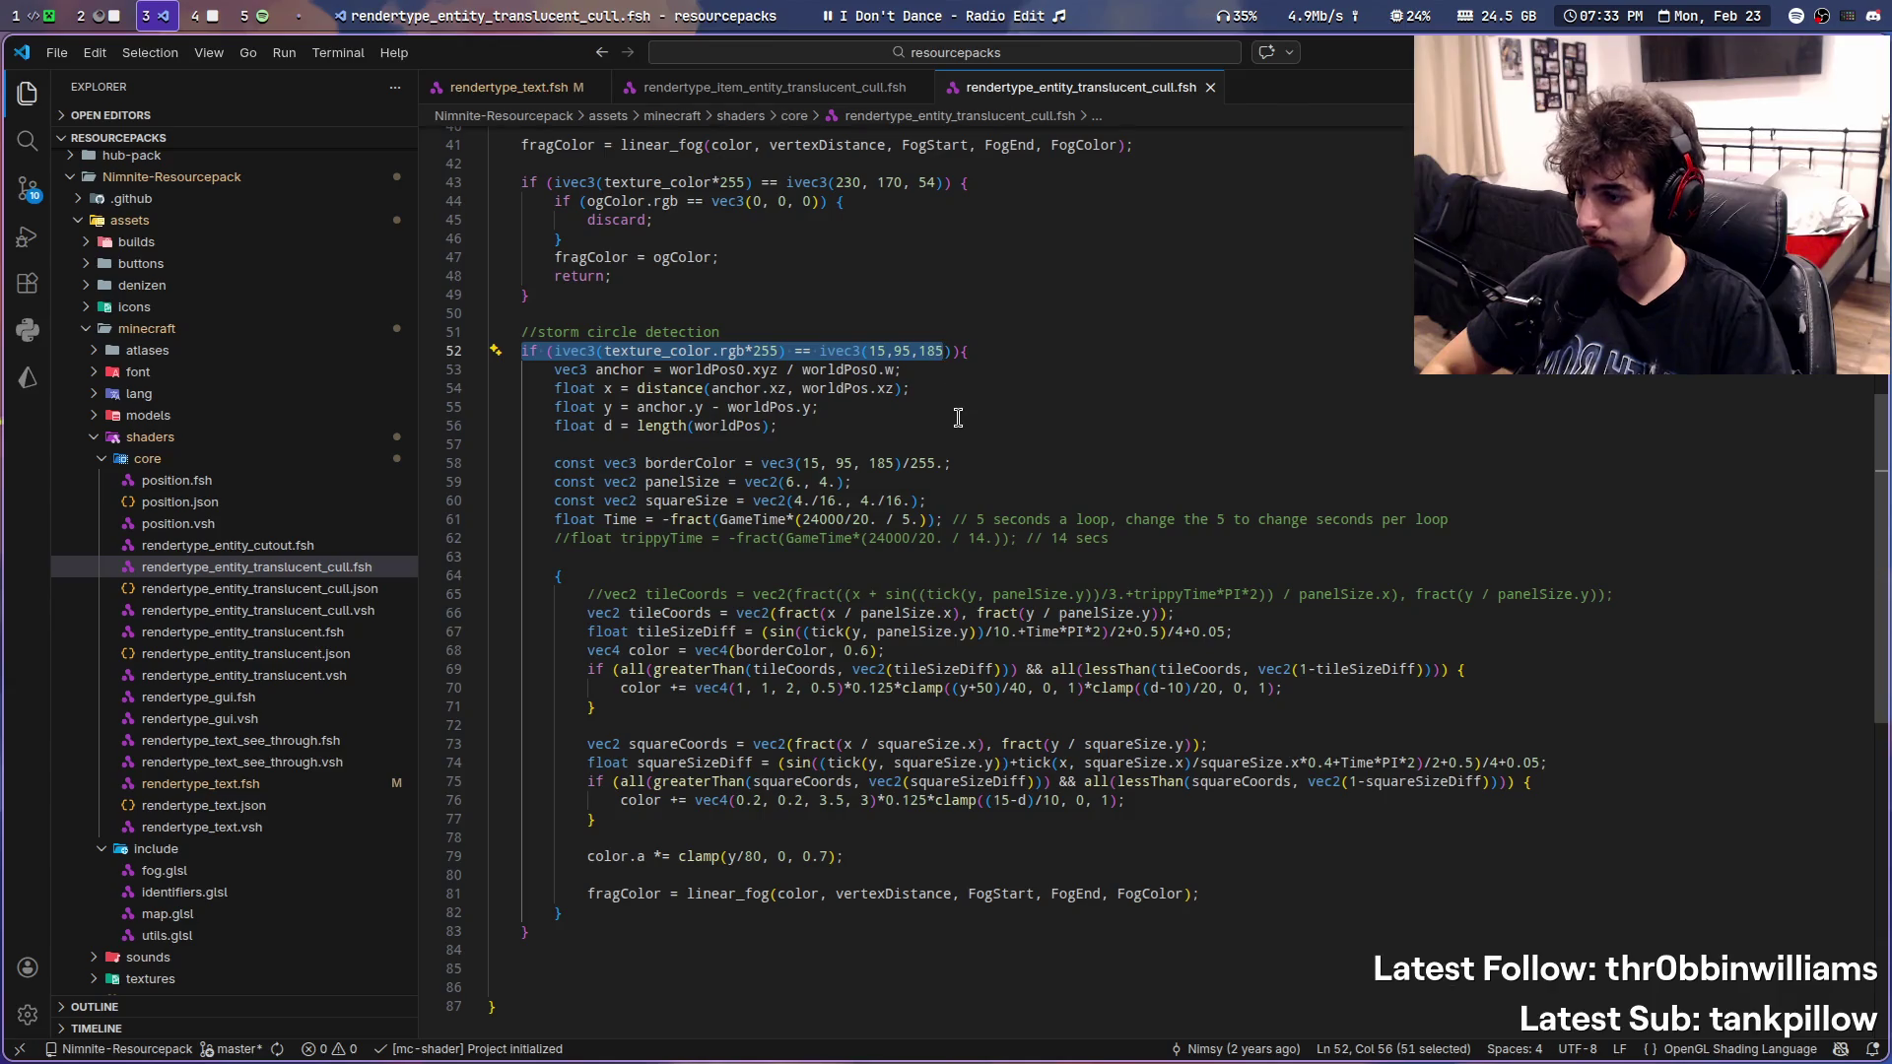
scroll(985, 438, up, 2)
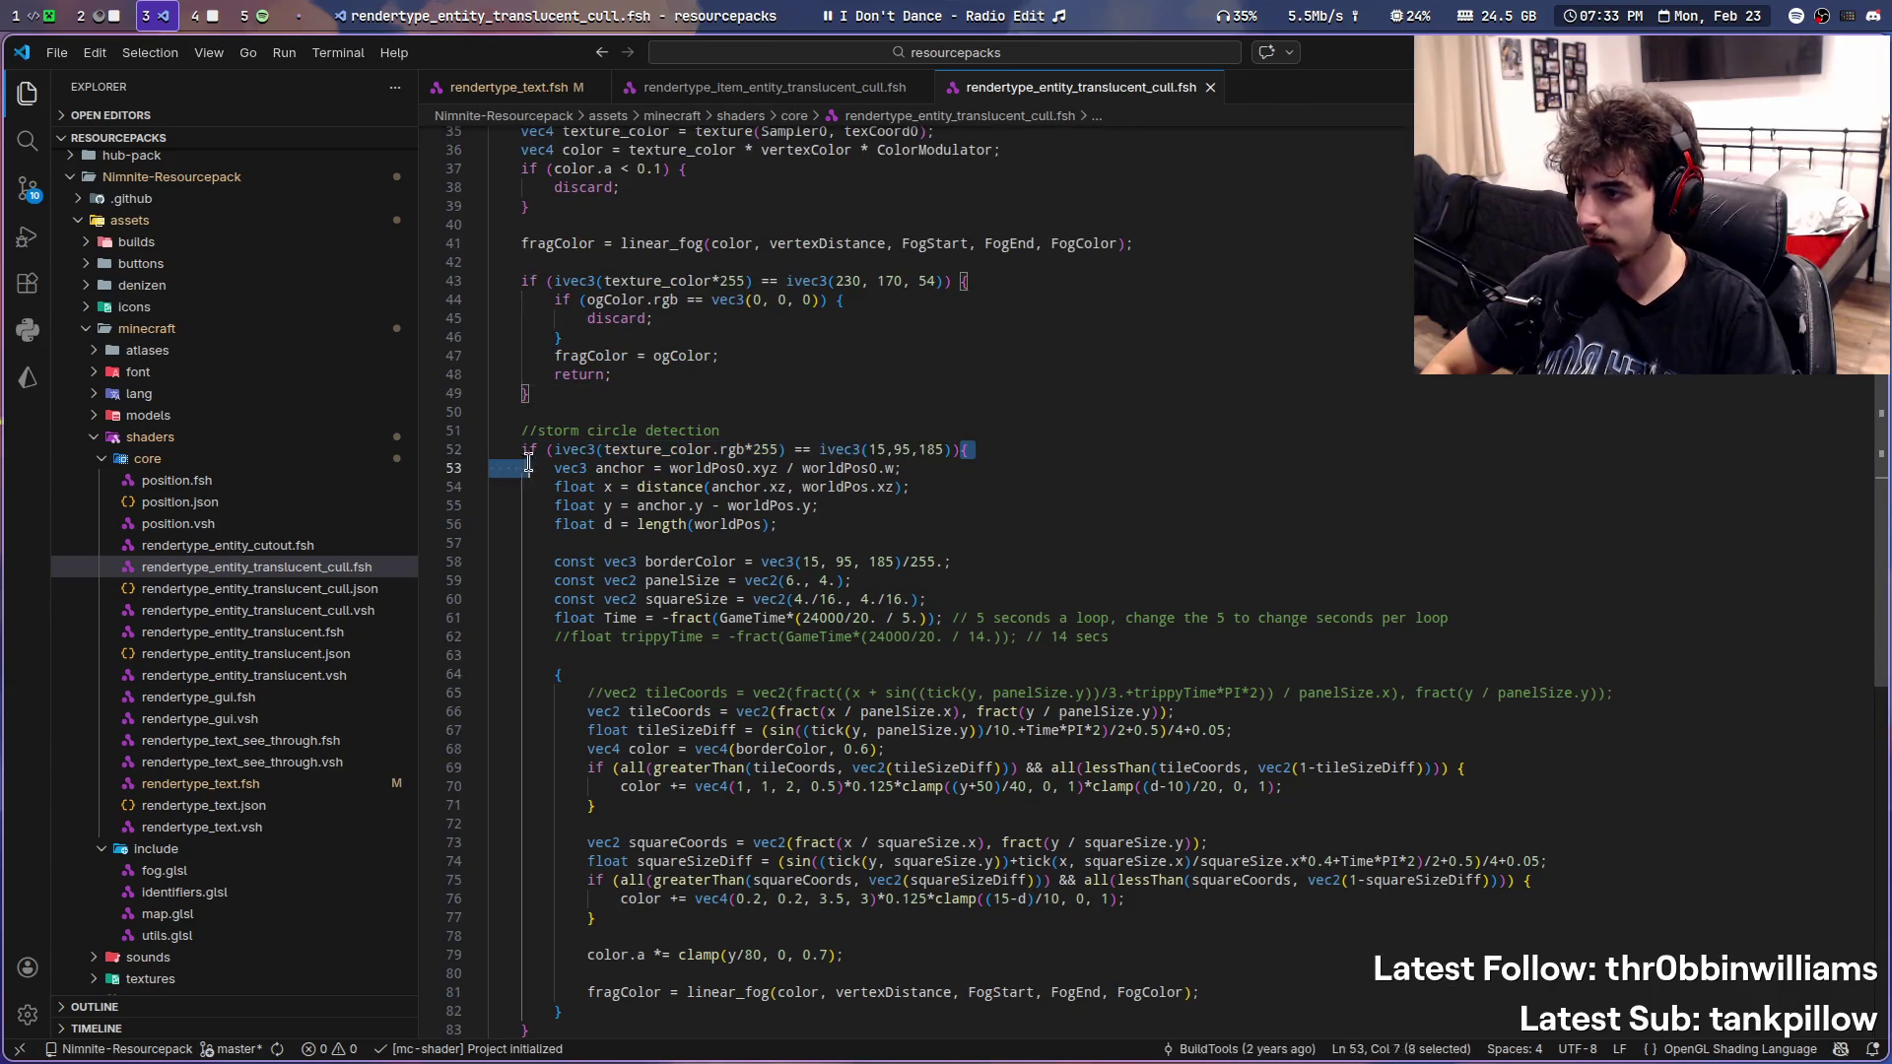
drag(961, 451, 528, 454)
- Paste the storm colour if-check after the outline check with fragColor = vec4(1,0,0,1) and save
click(510, 88)
scroll(947, 592, down, 5)
scroll(946, 592, down, 3)
click(775, 87)
scroll(853, 507, down, 2)
click(652, 735)
key(Return)
key(Return)
text(if (ivec3(texture_color.rgb*255) == ivec3(15,95,185)))
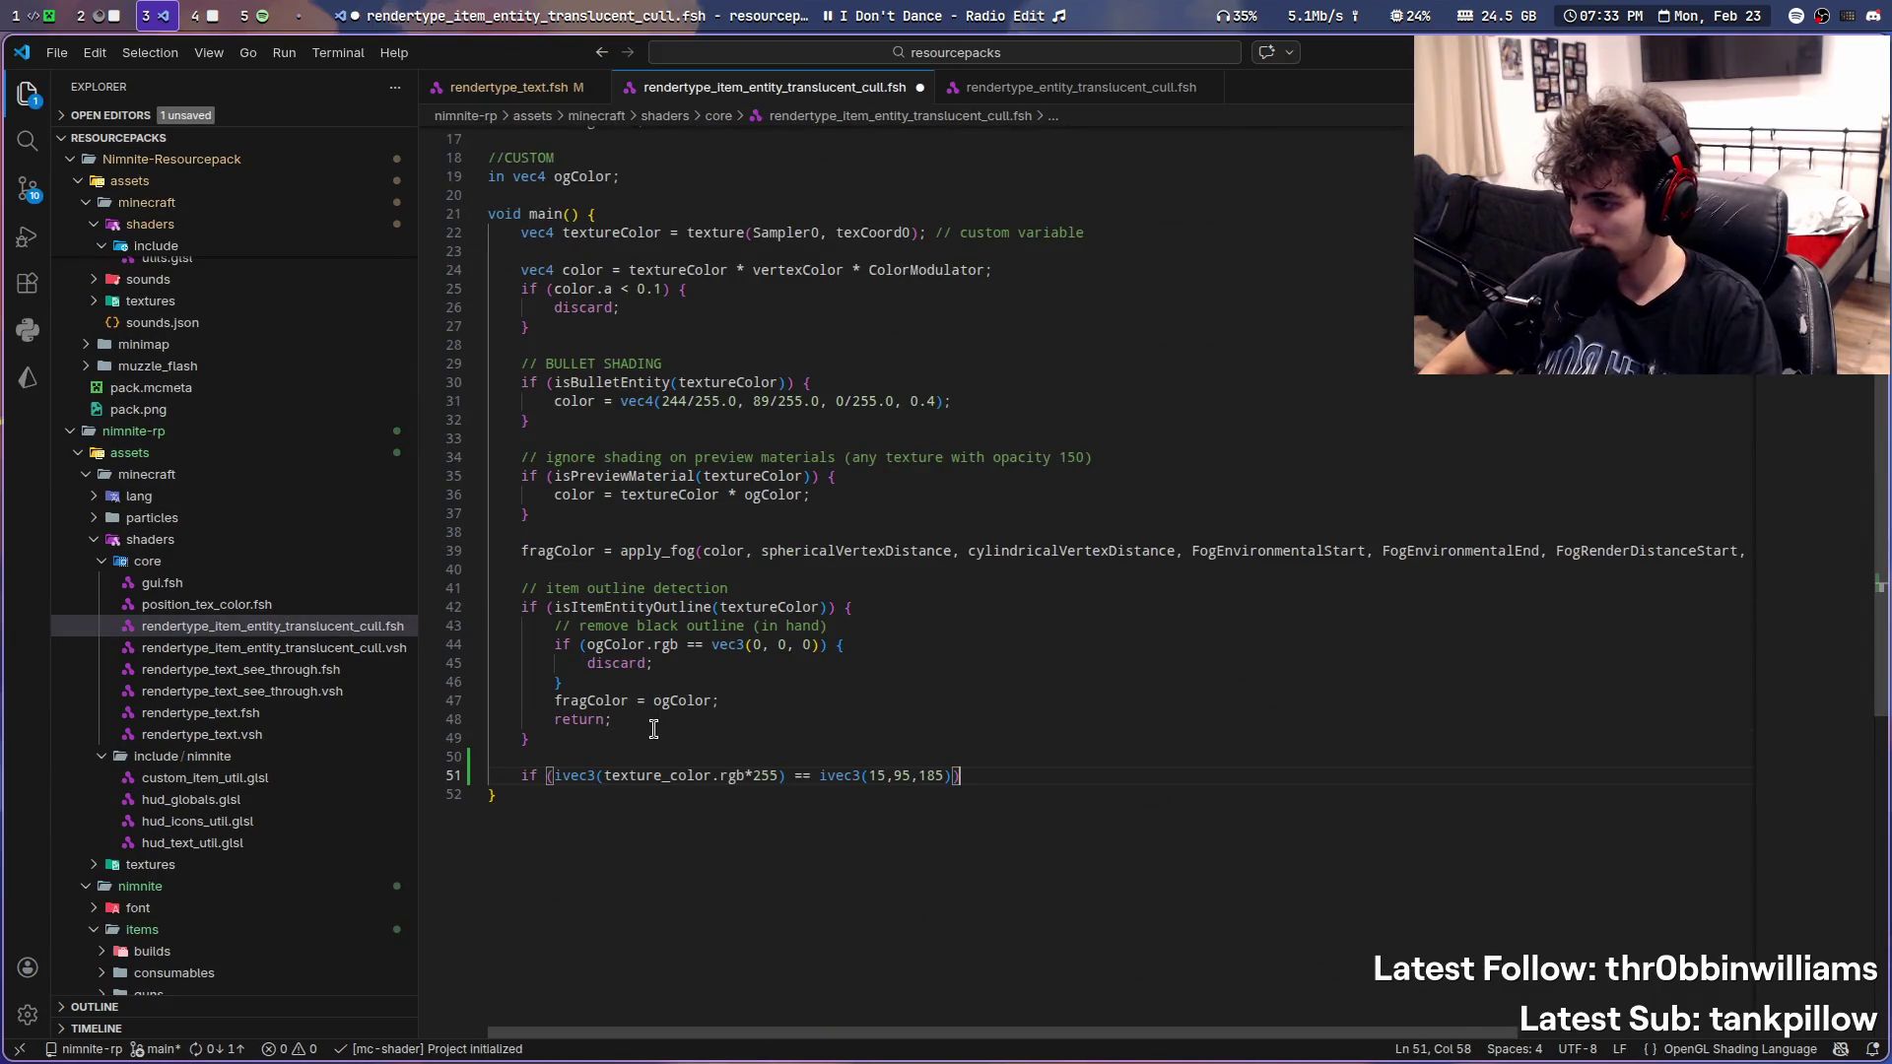
key(Return)
text(fragColor = vec4(1,0,0,1);)
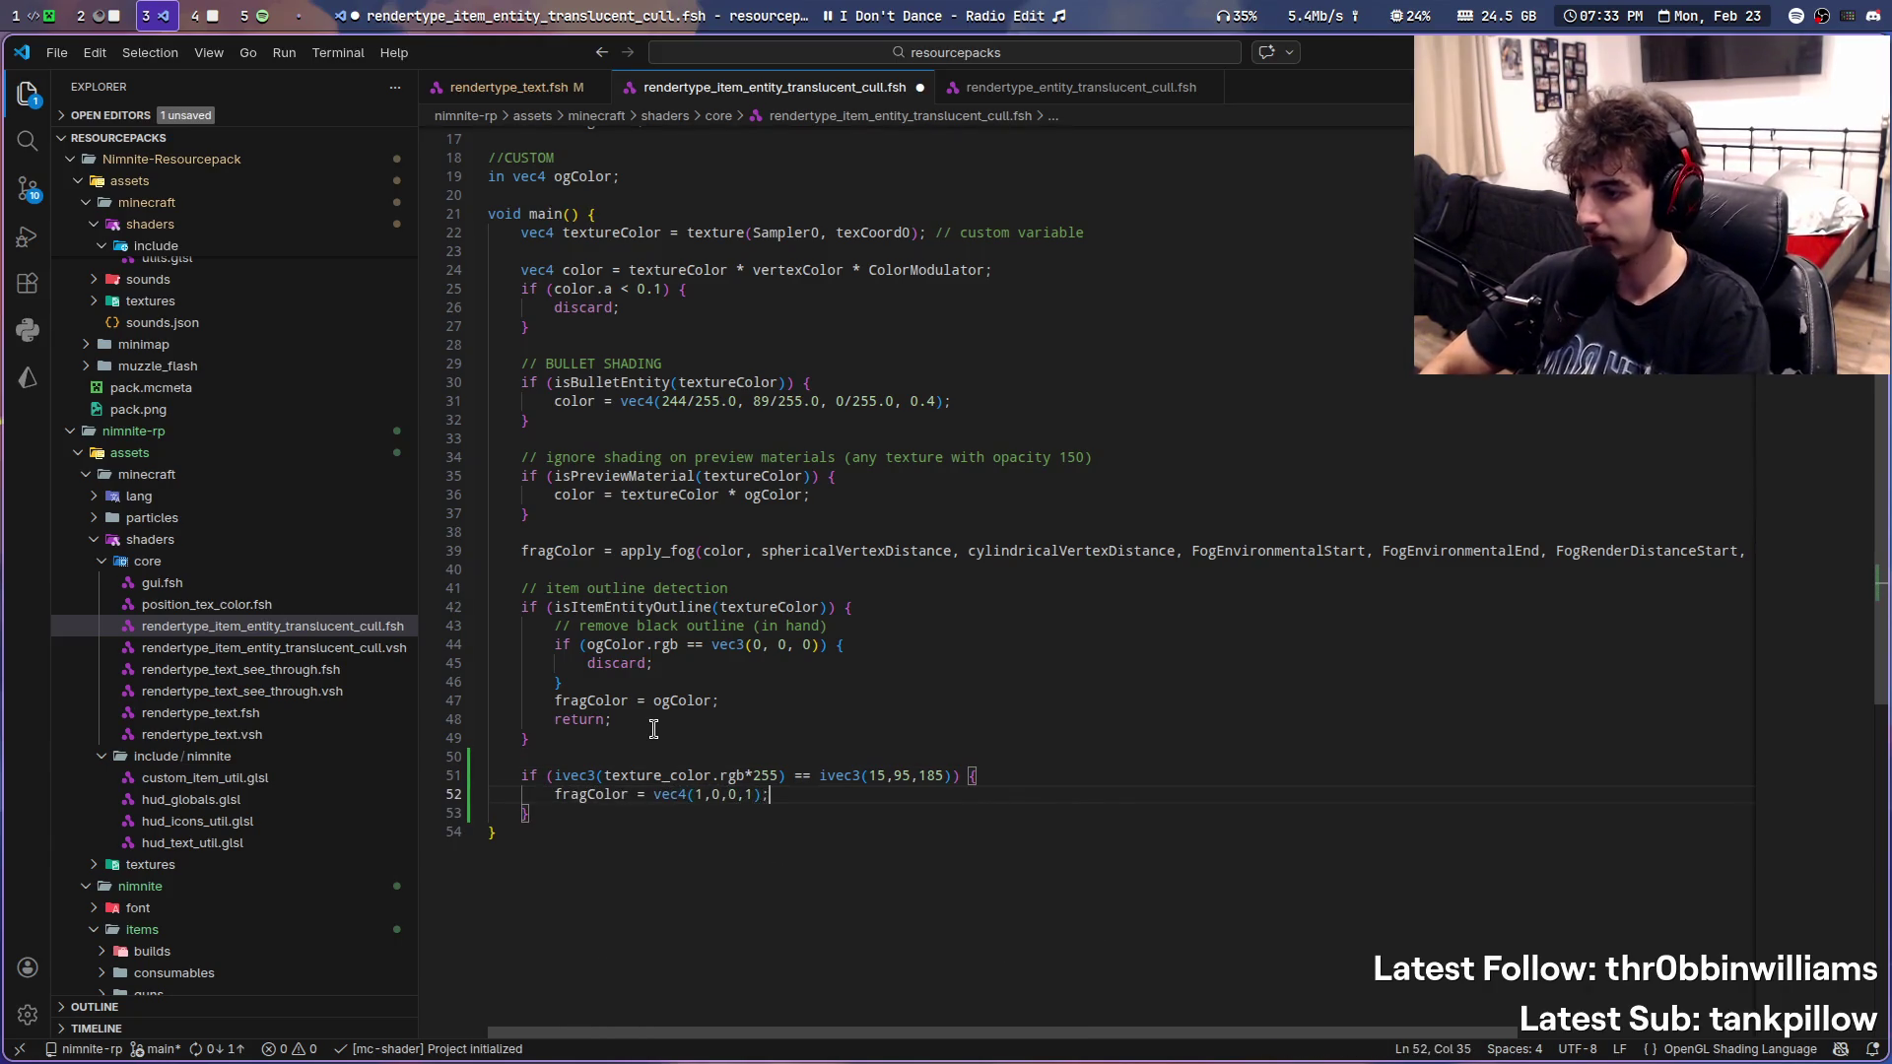
key(ctrl+s)
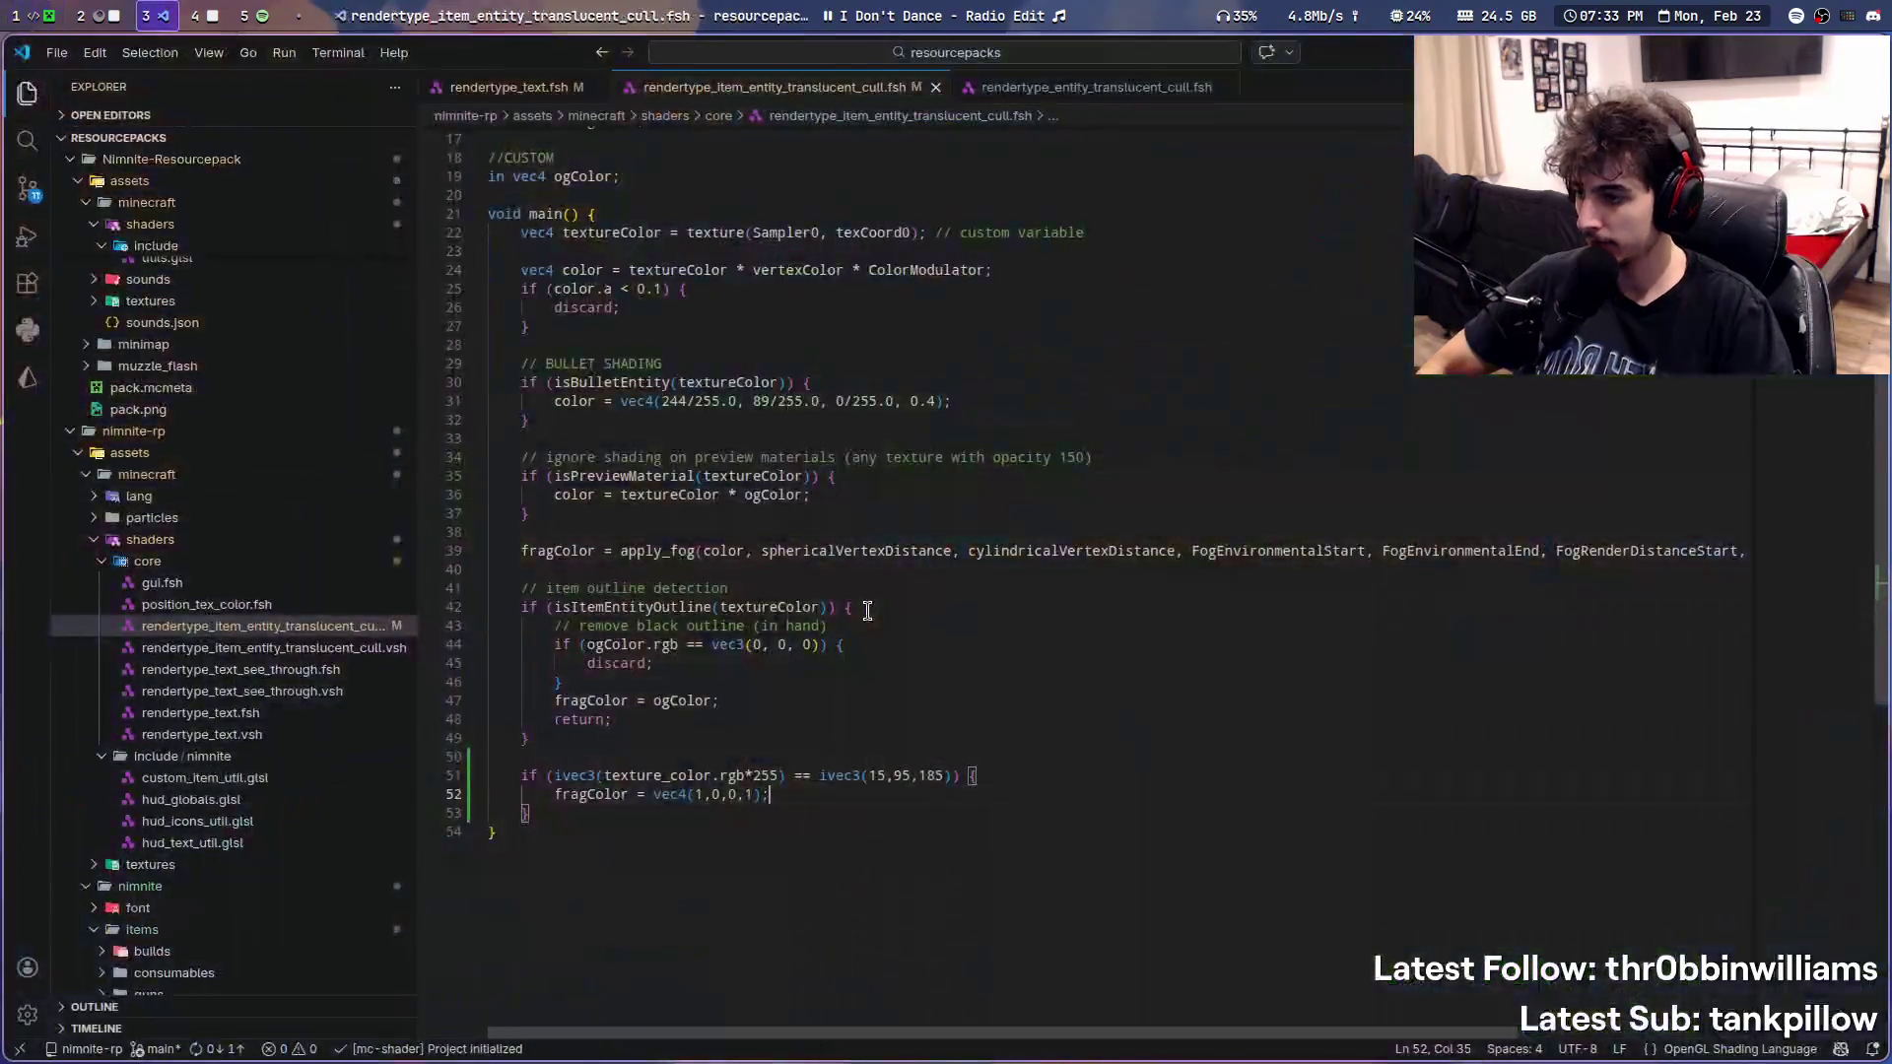
- Reload the pack in Minecraft, hit the undefined texture_color error, and select that name in the shader
key(super+2)
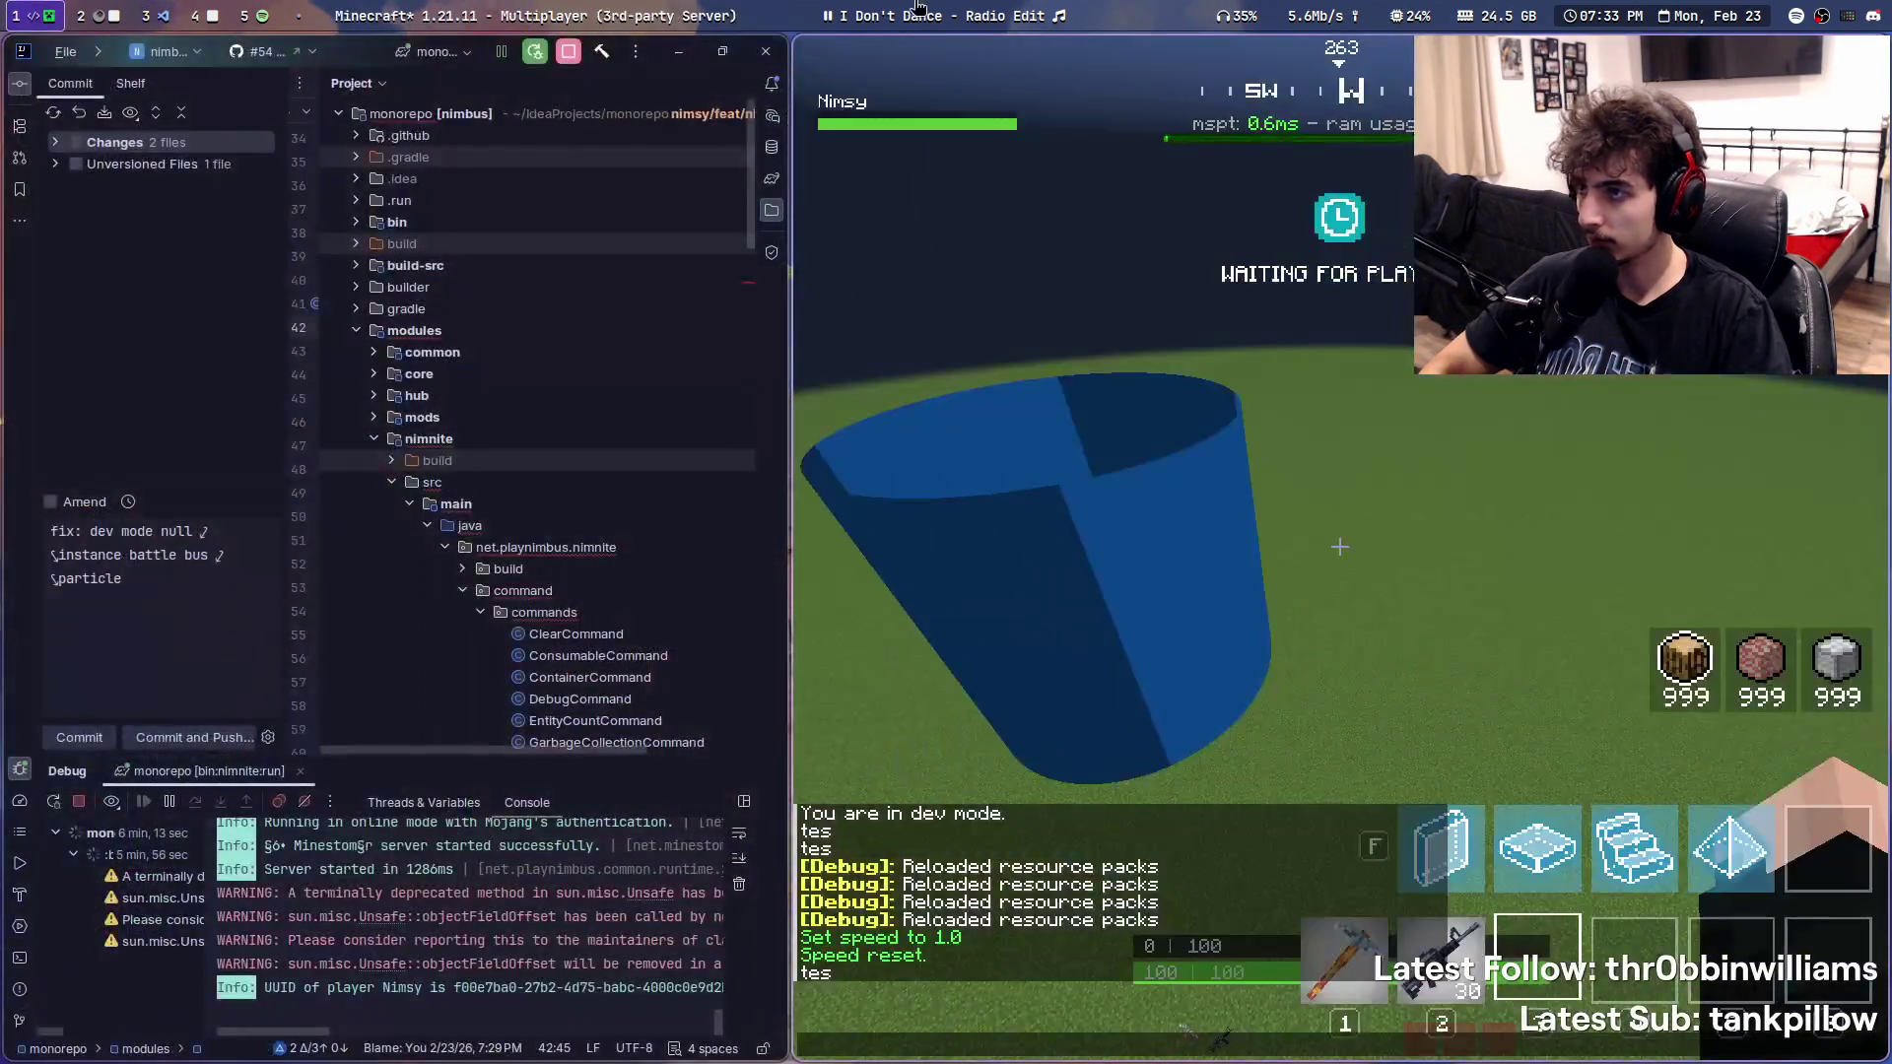
key(super+5)
key(super+2)
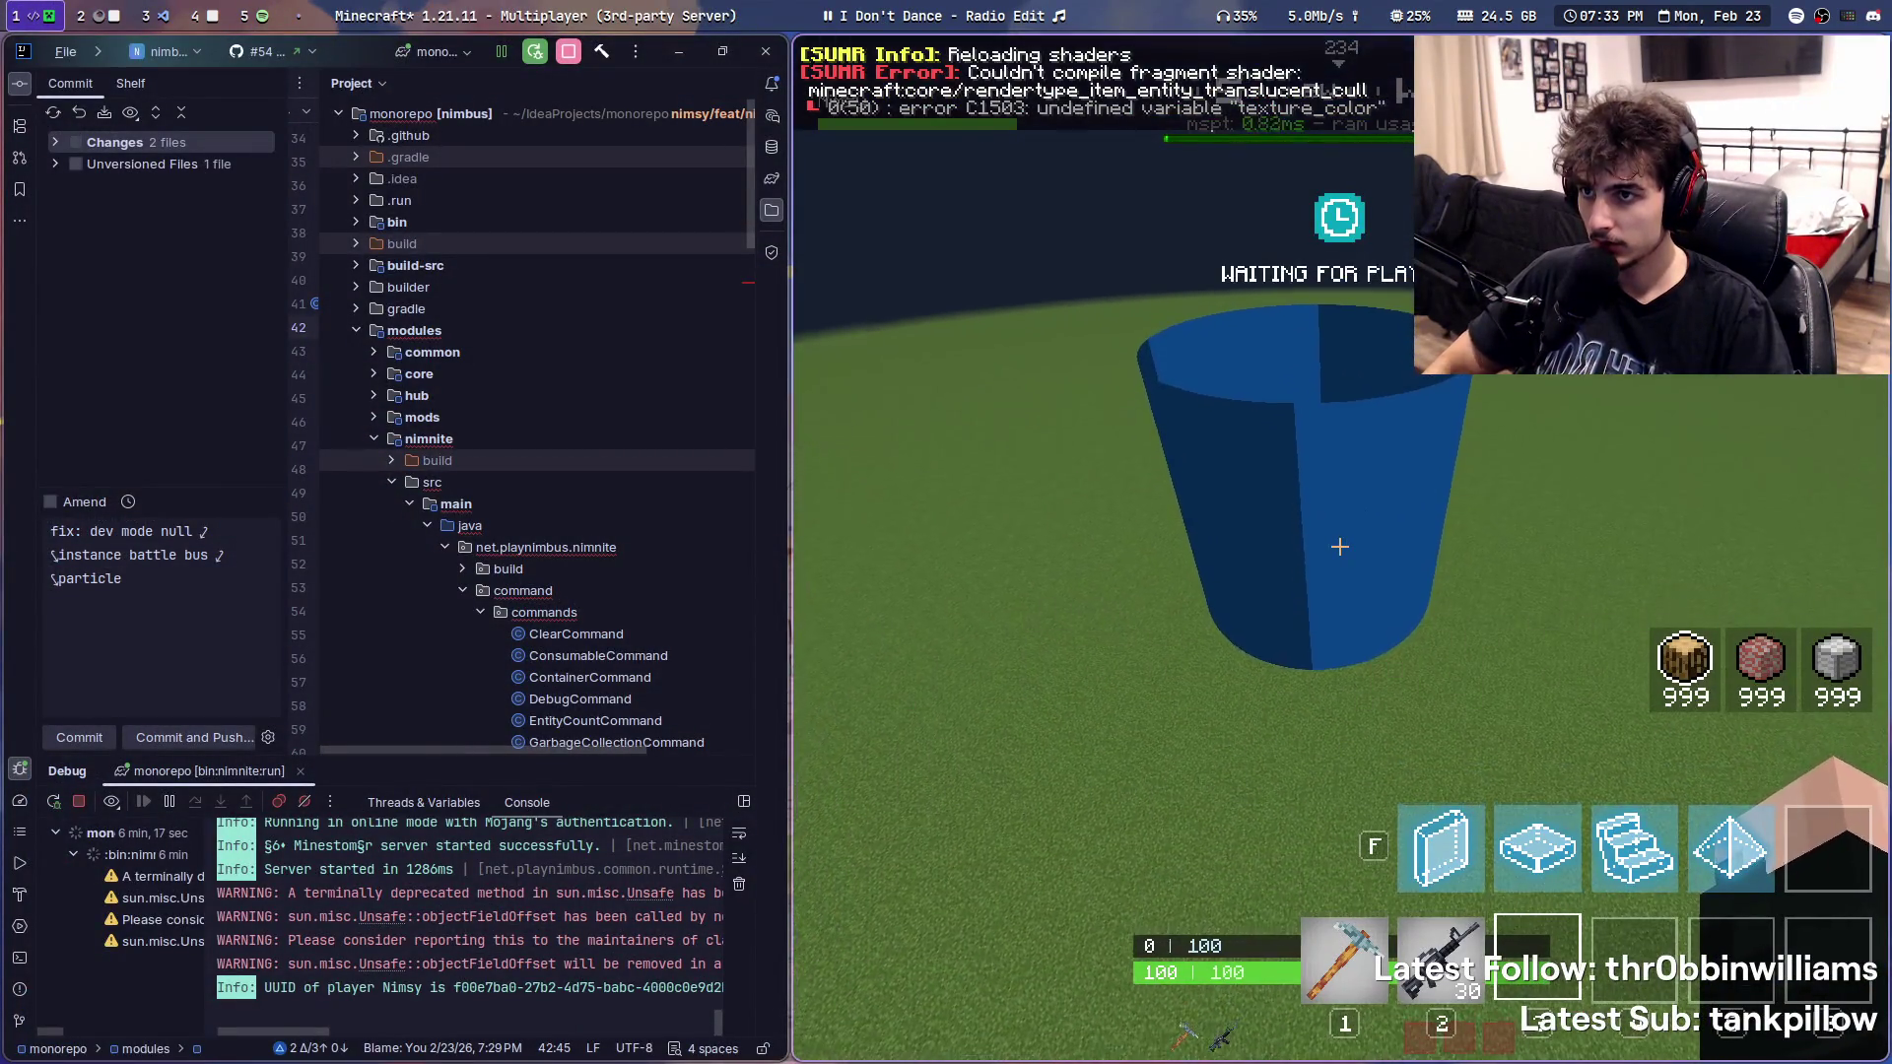
key(super+5)
key(super+2)
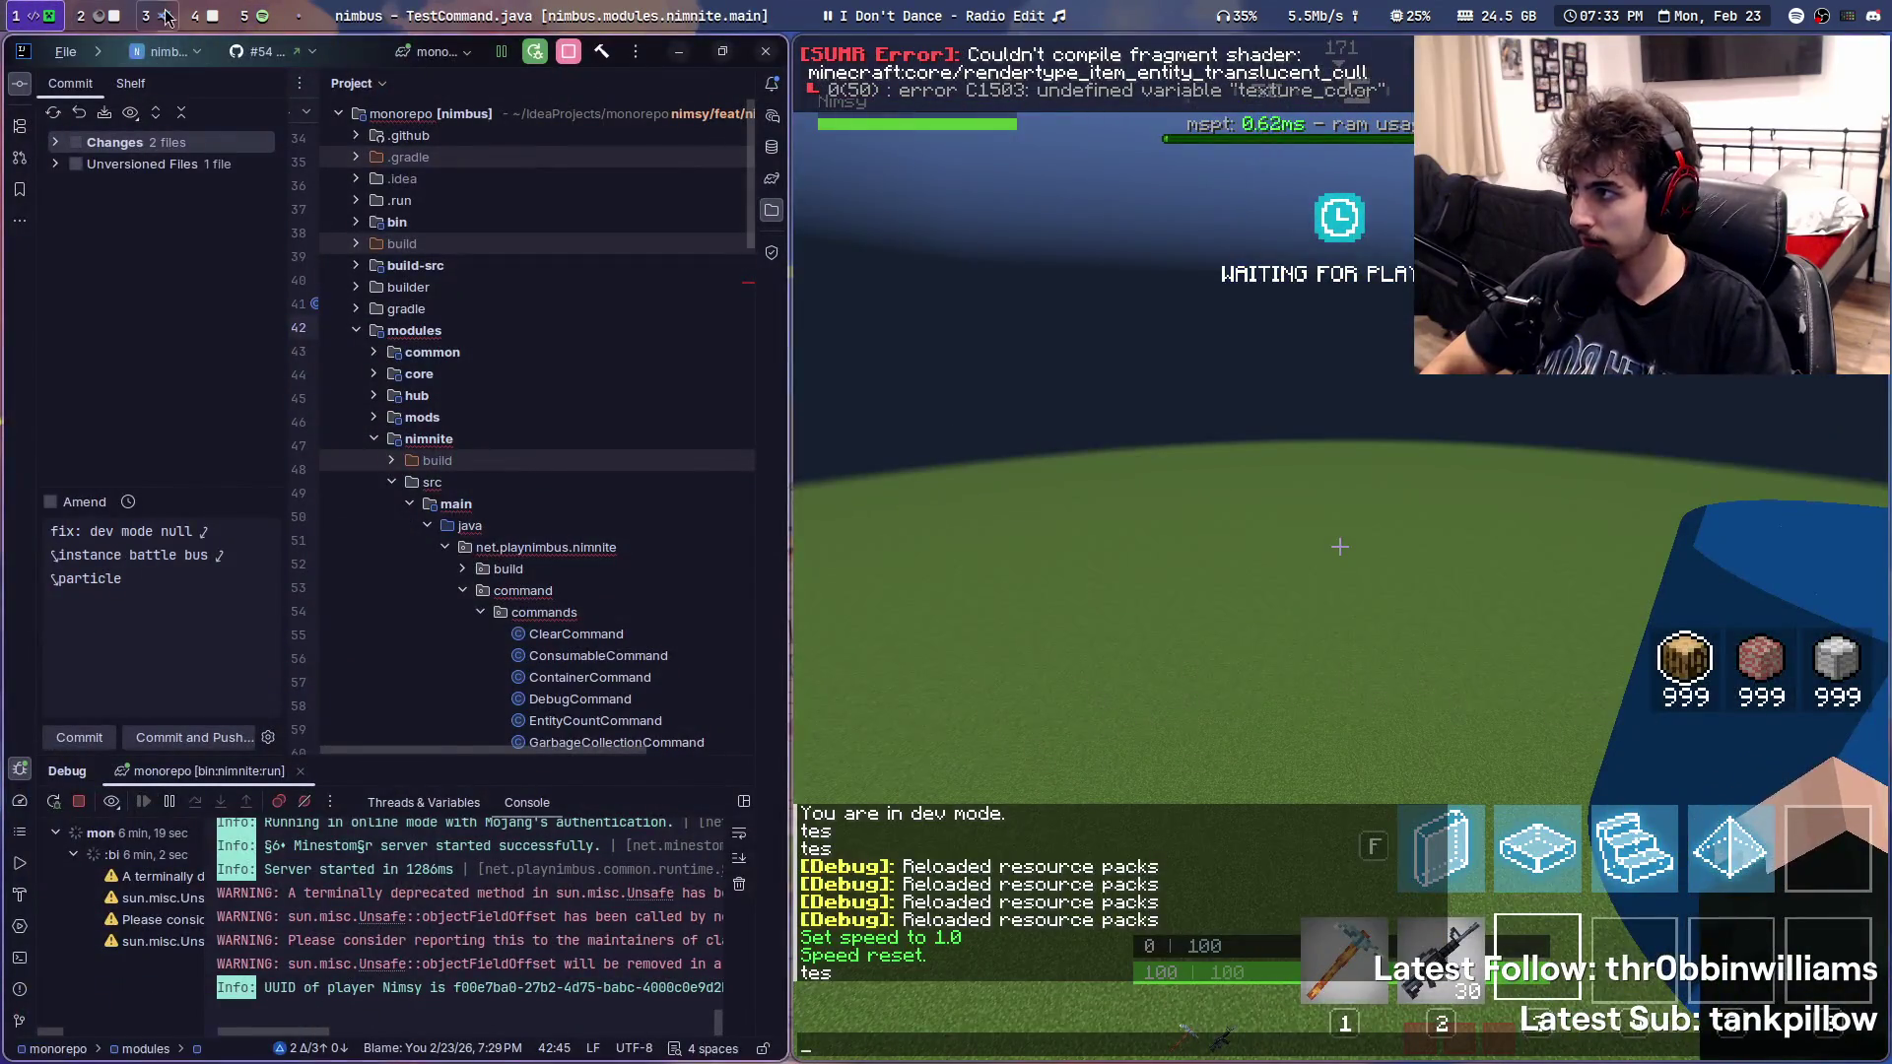
key(super+3)
double_click(659, 775)
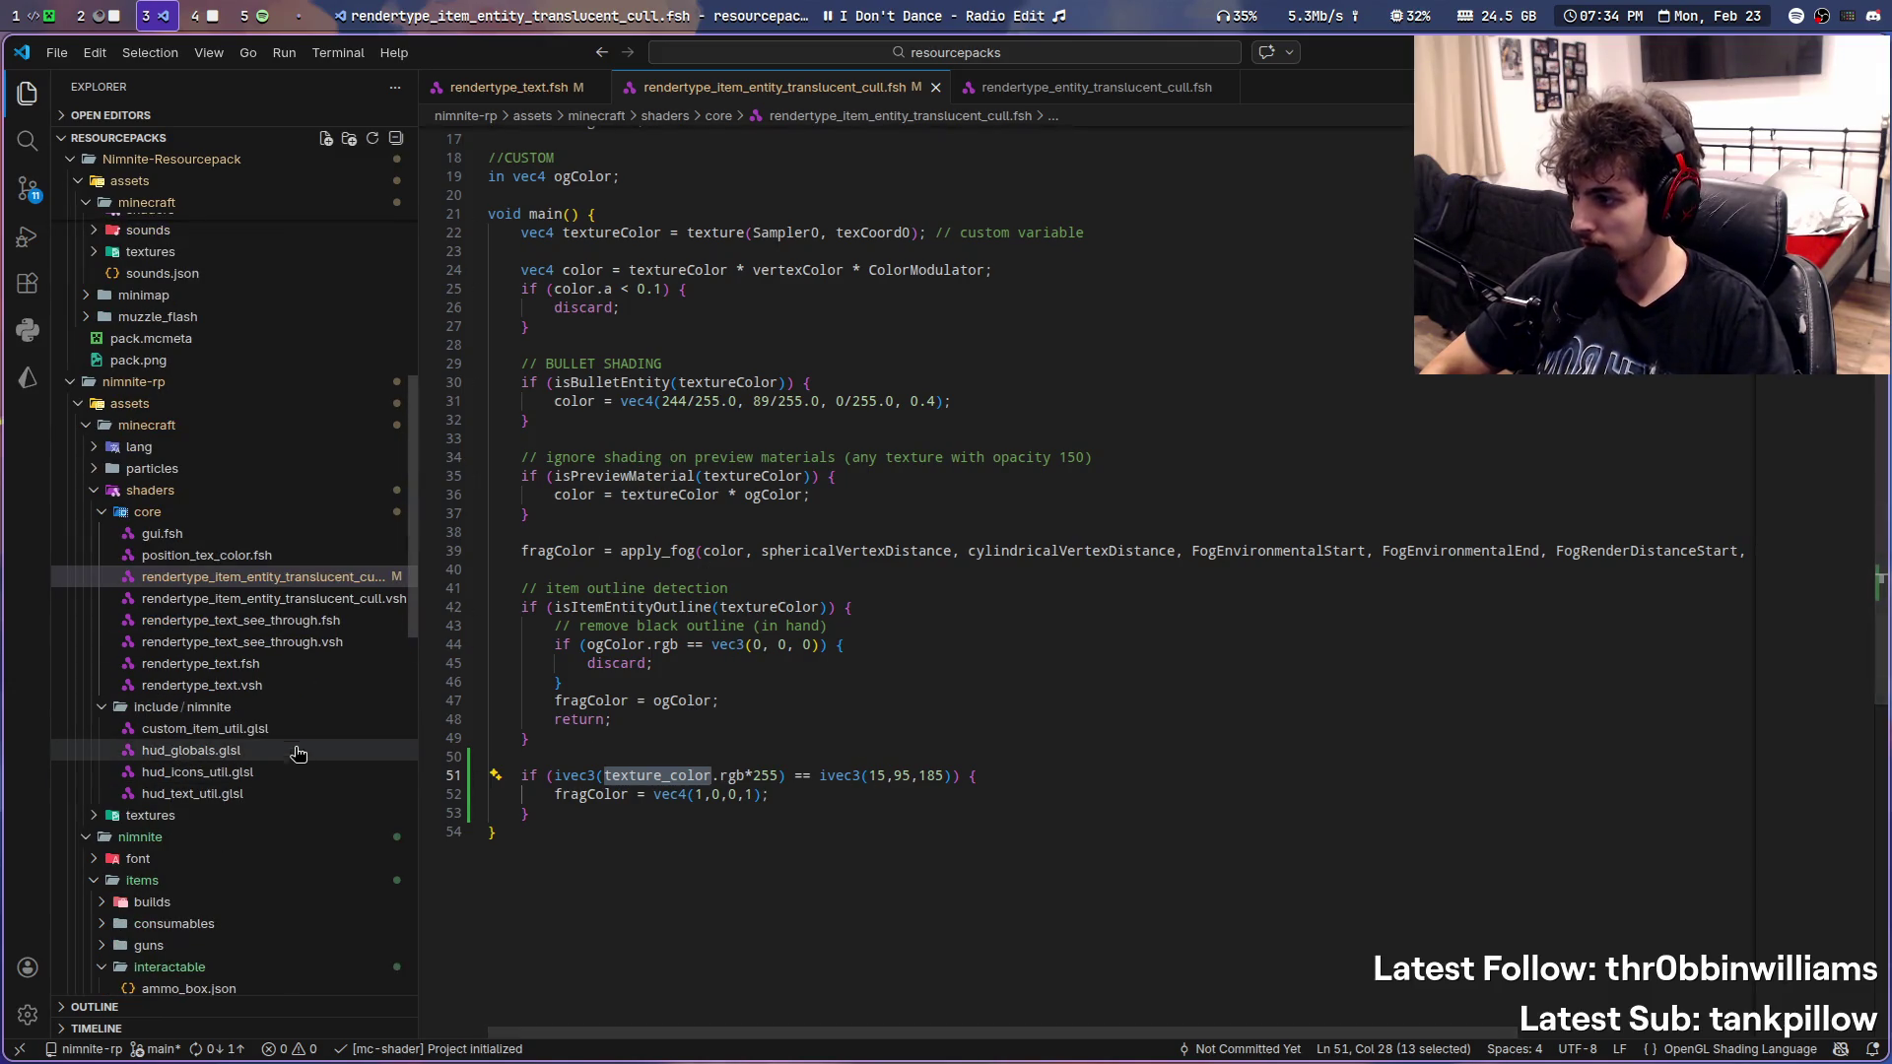
scroll(768, 621, up, 5)
scroll(919, 737, down, 5)
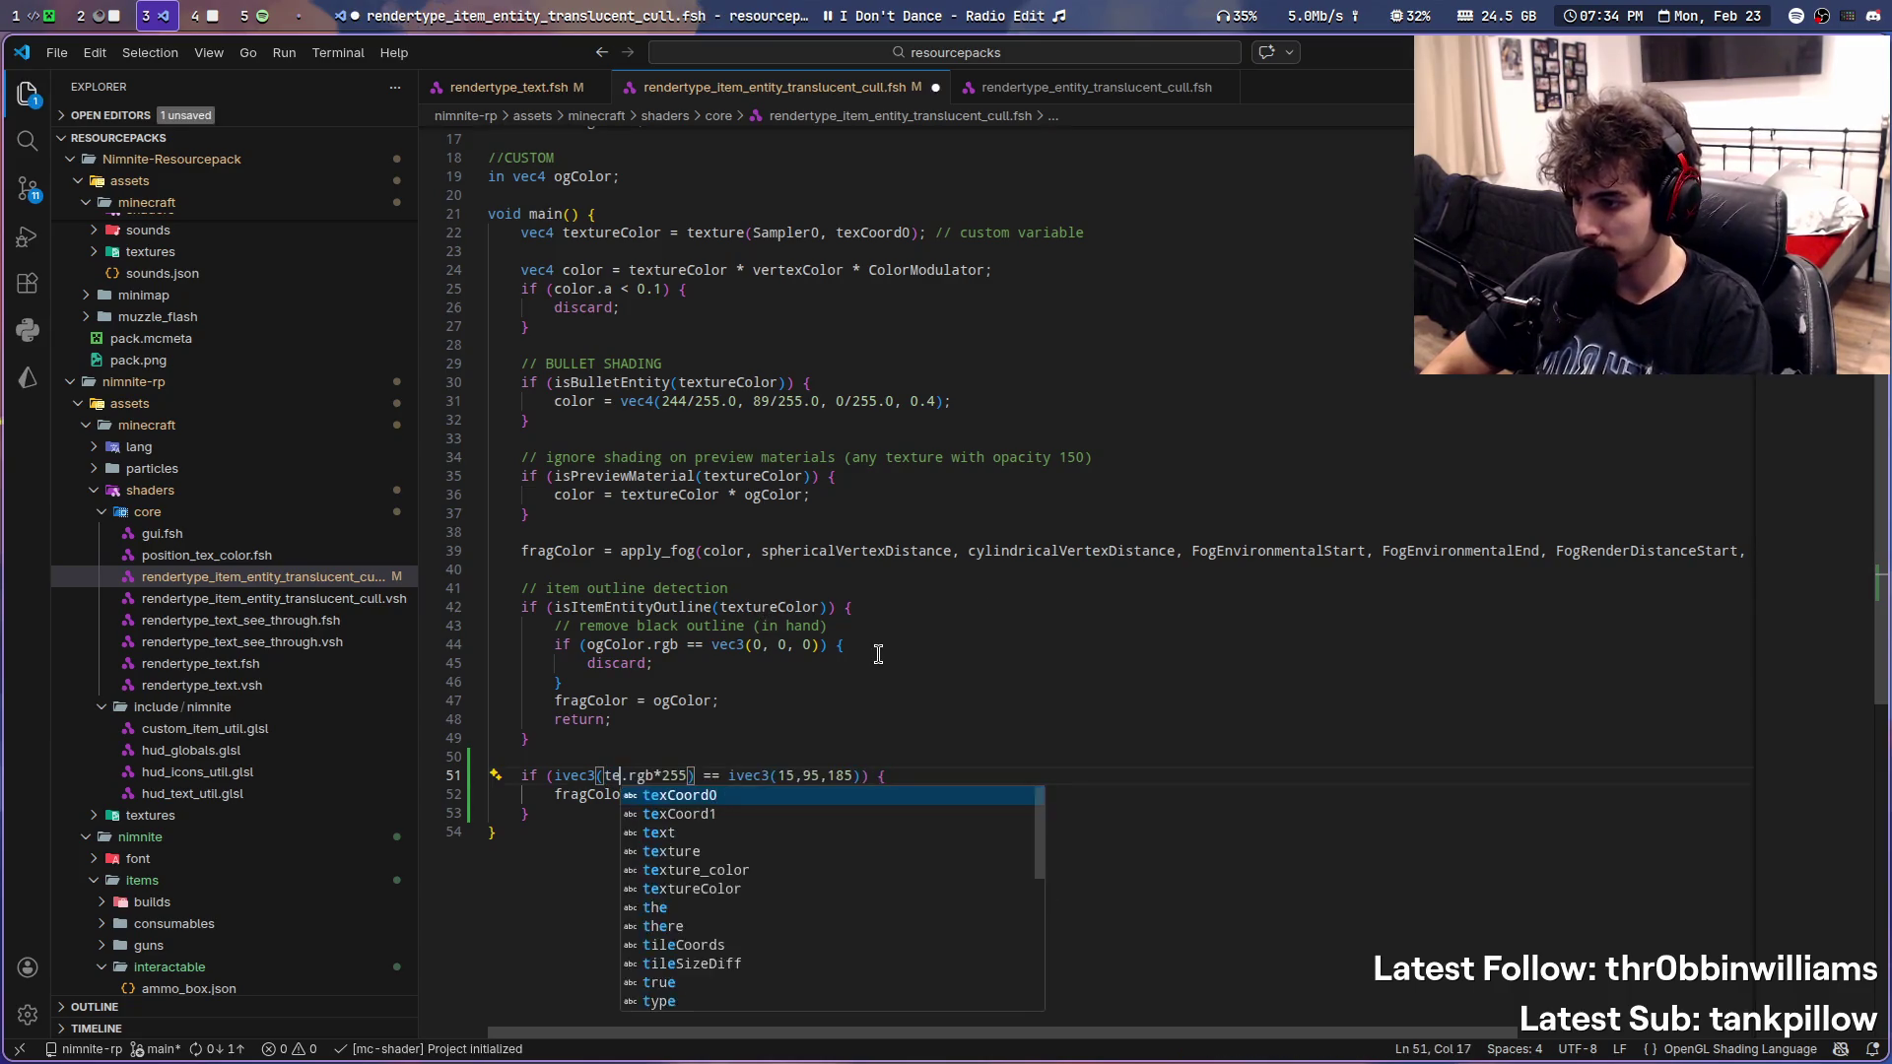
text(textureCol)
- Rename texture_color to textureColor, reload in game to see the red storm circle, and log a marker
key(Tab)
key(super+1)
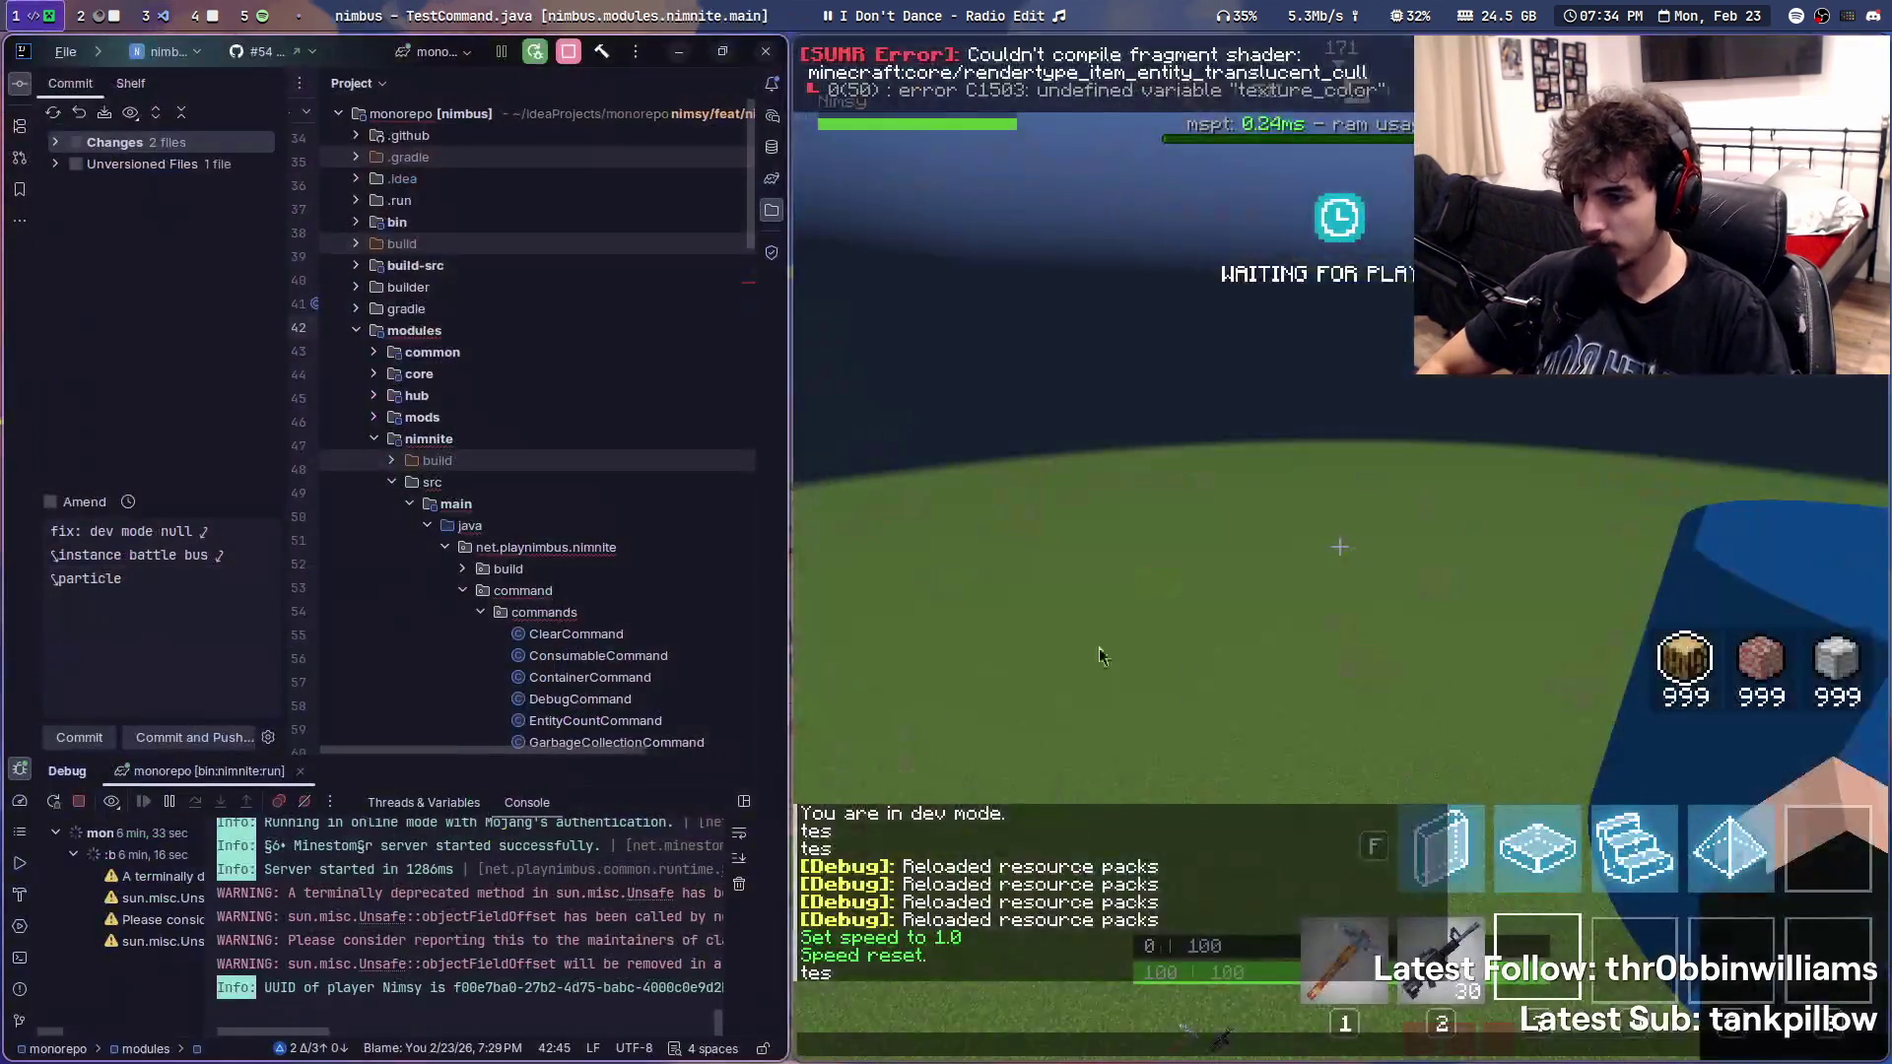
key(e)
key(e)
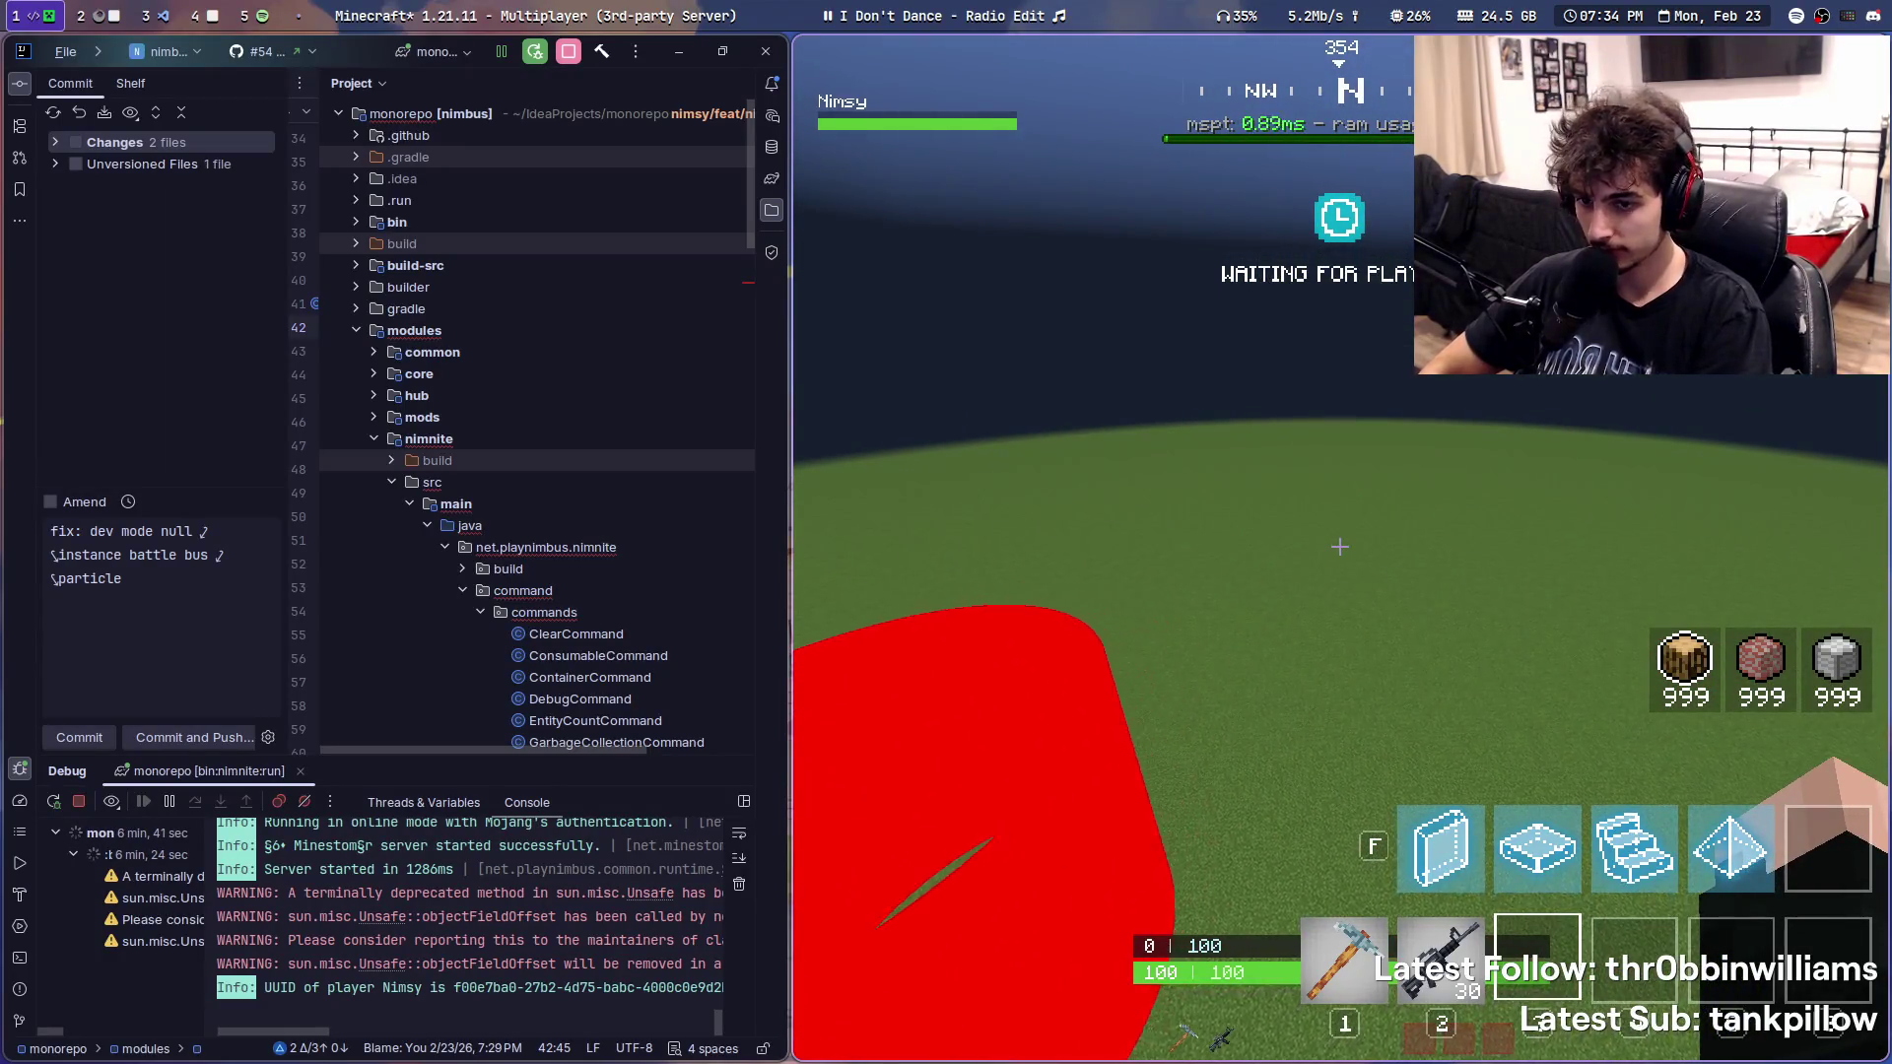
text(let's apply t)
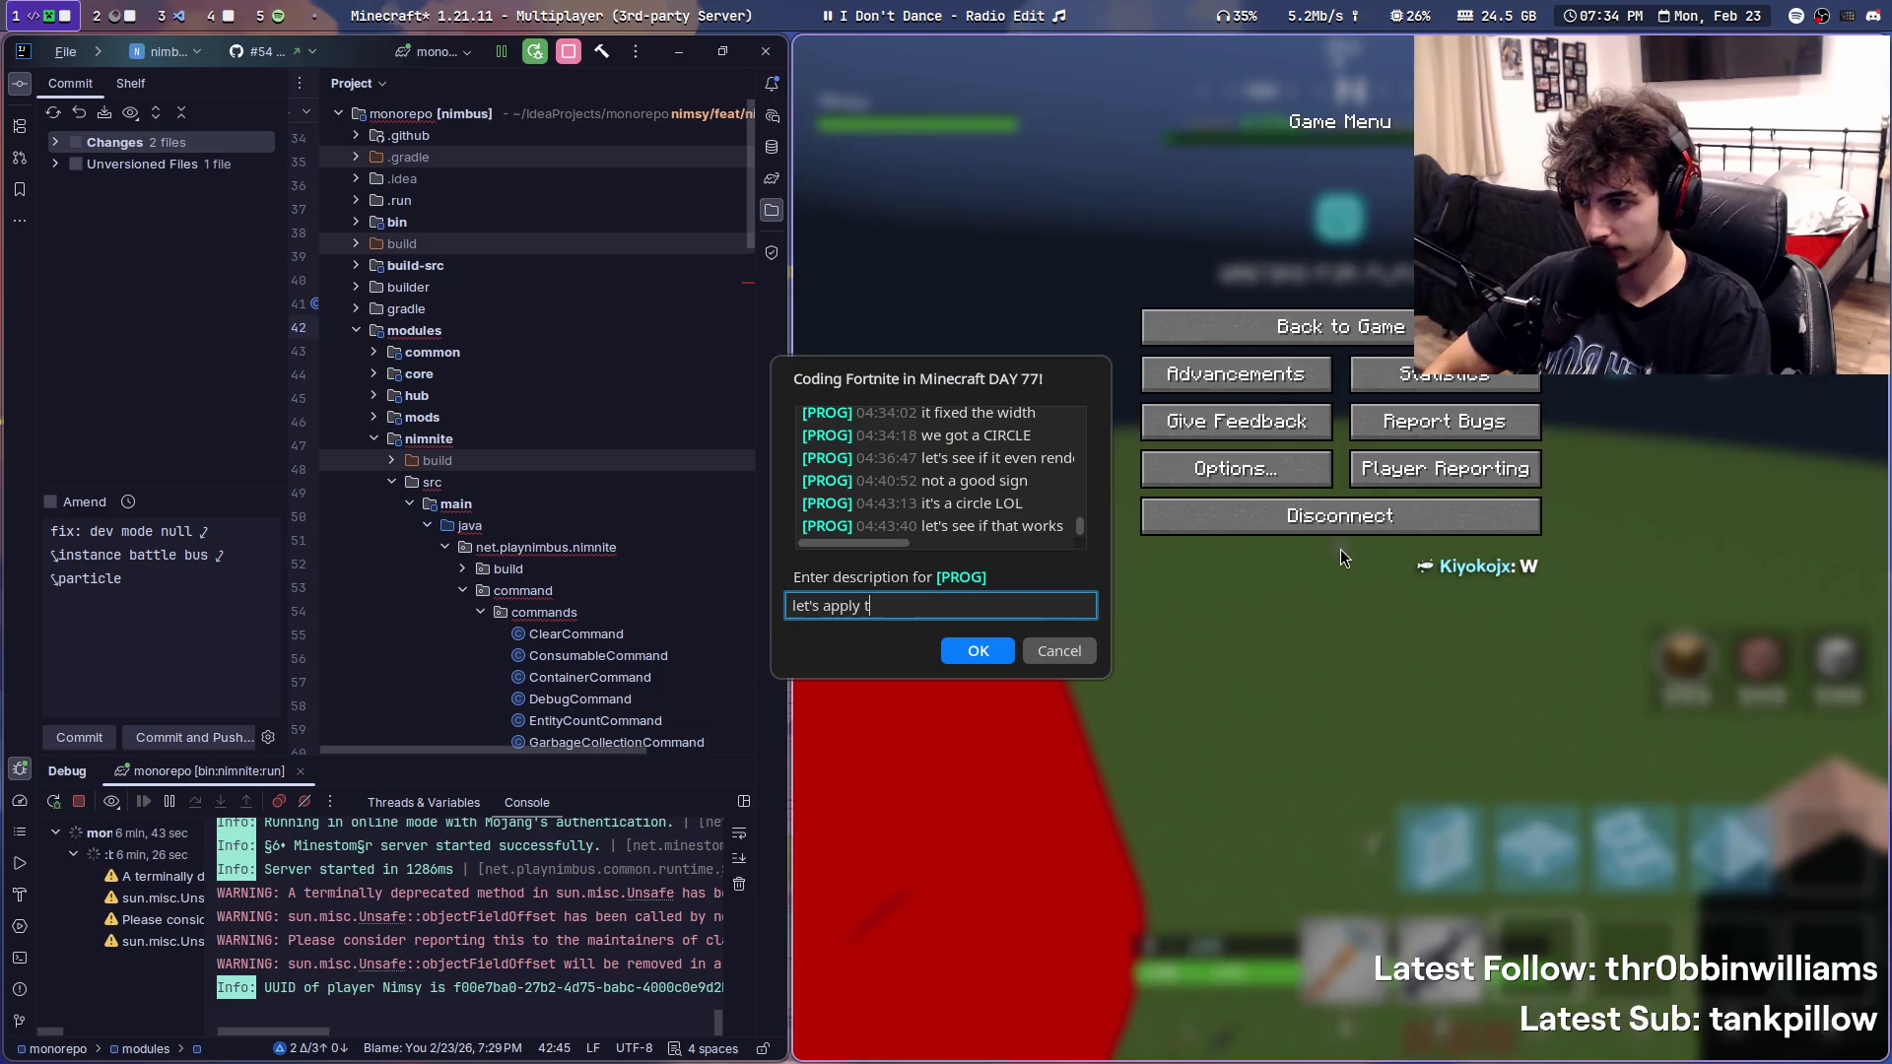
text(nimation)
key(Return)
key(super+3)
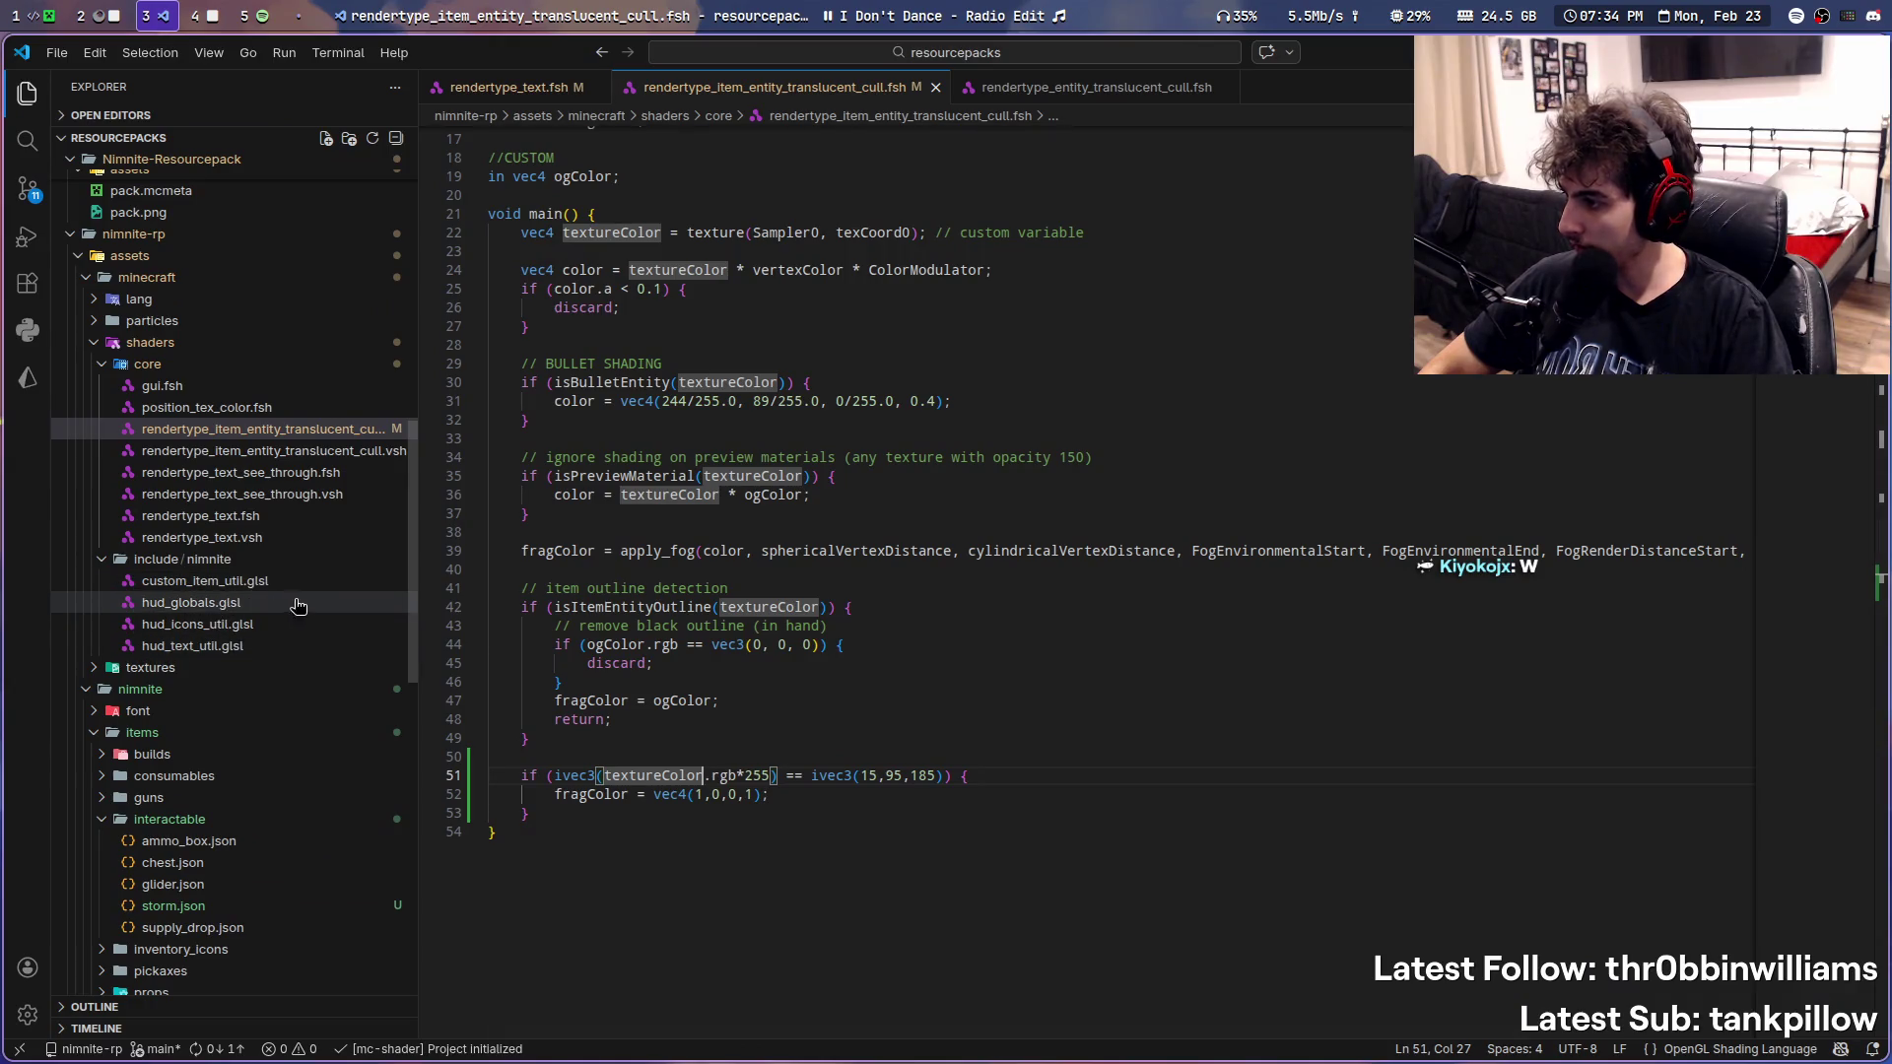
- Create a new storm.glsl file inside the include/nimnite folder
right_click(289, 586)
click(300, 559)
right_click(302, 561)
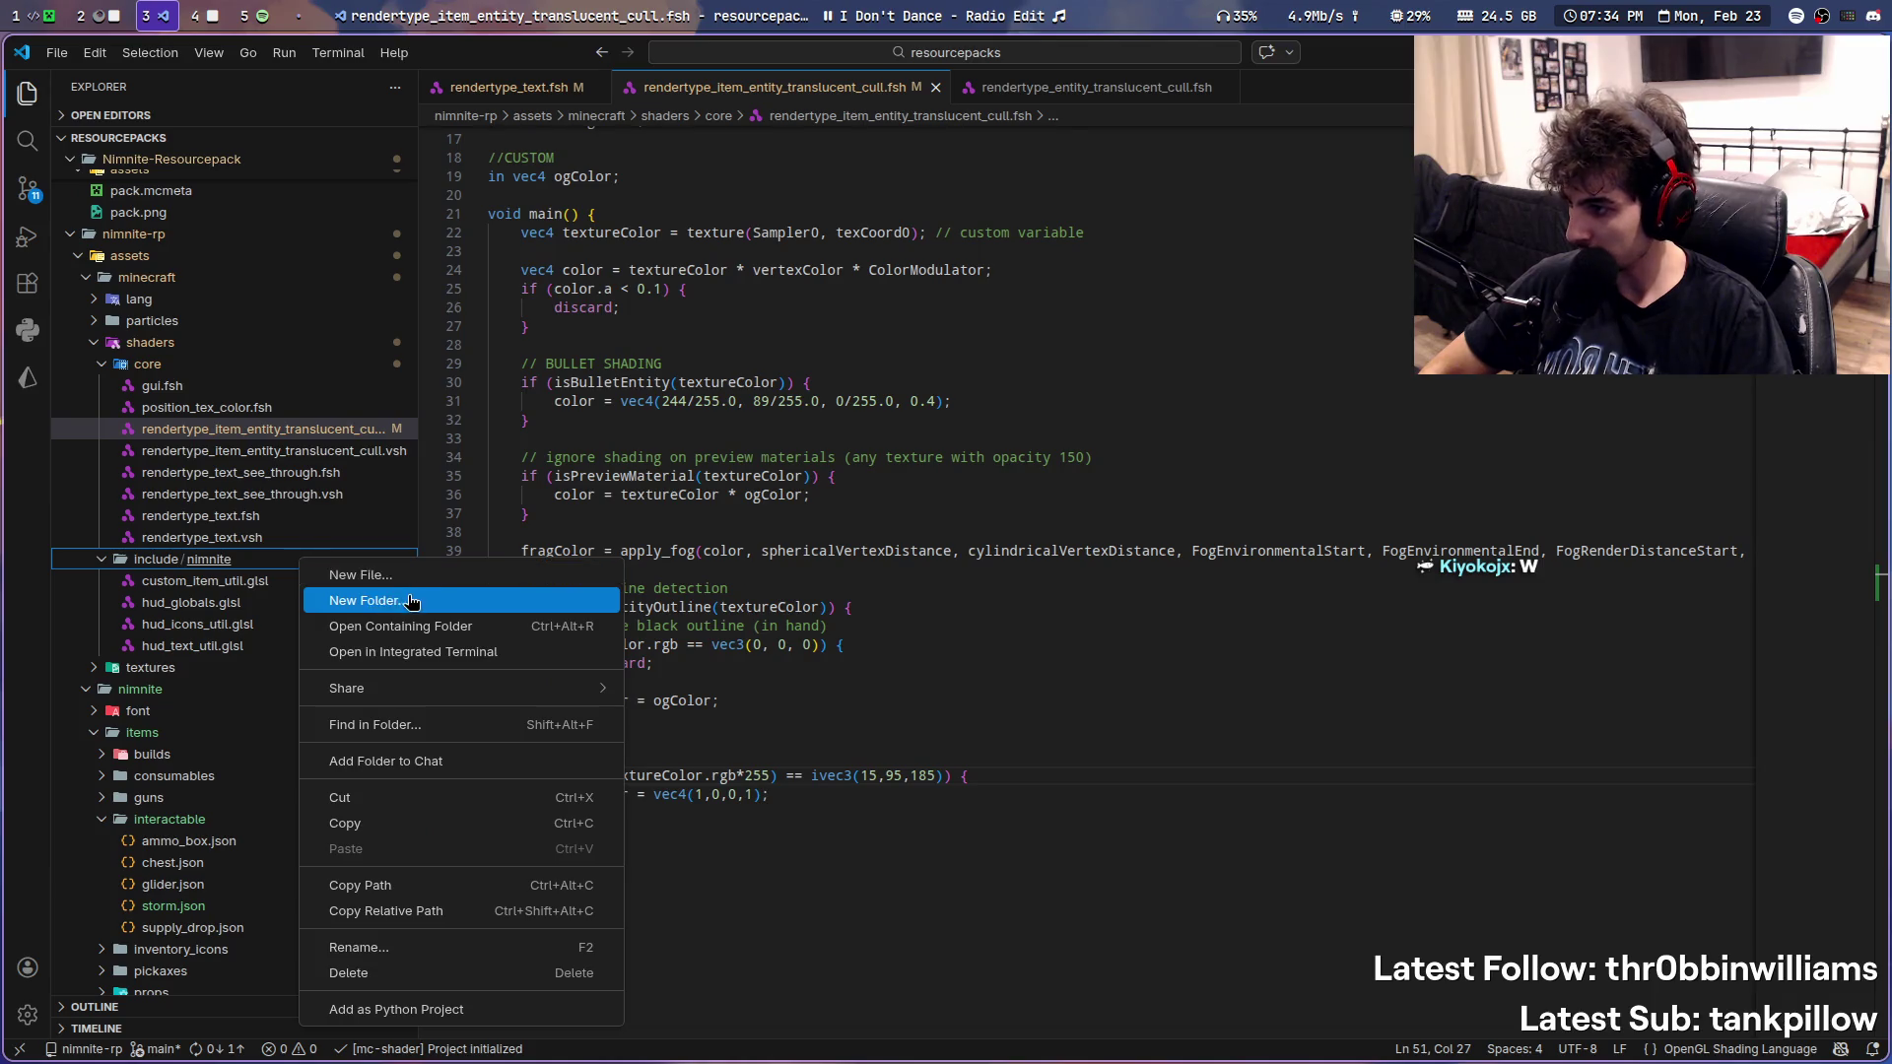
click(349, 576)
text(storm.glsl)
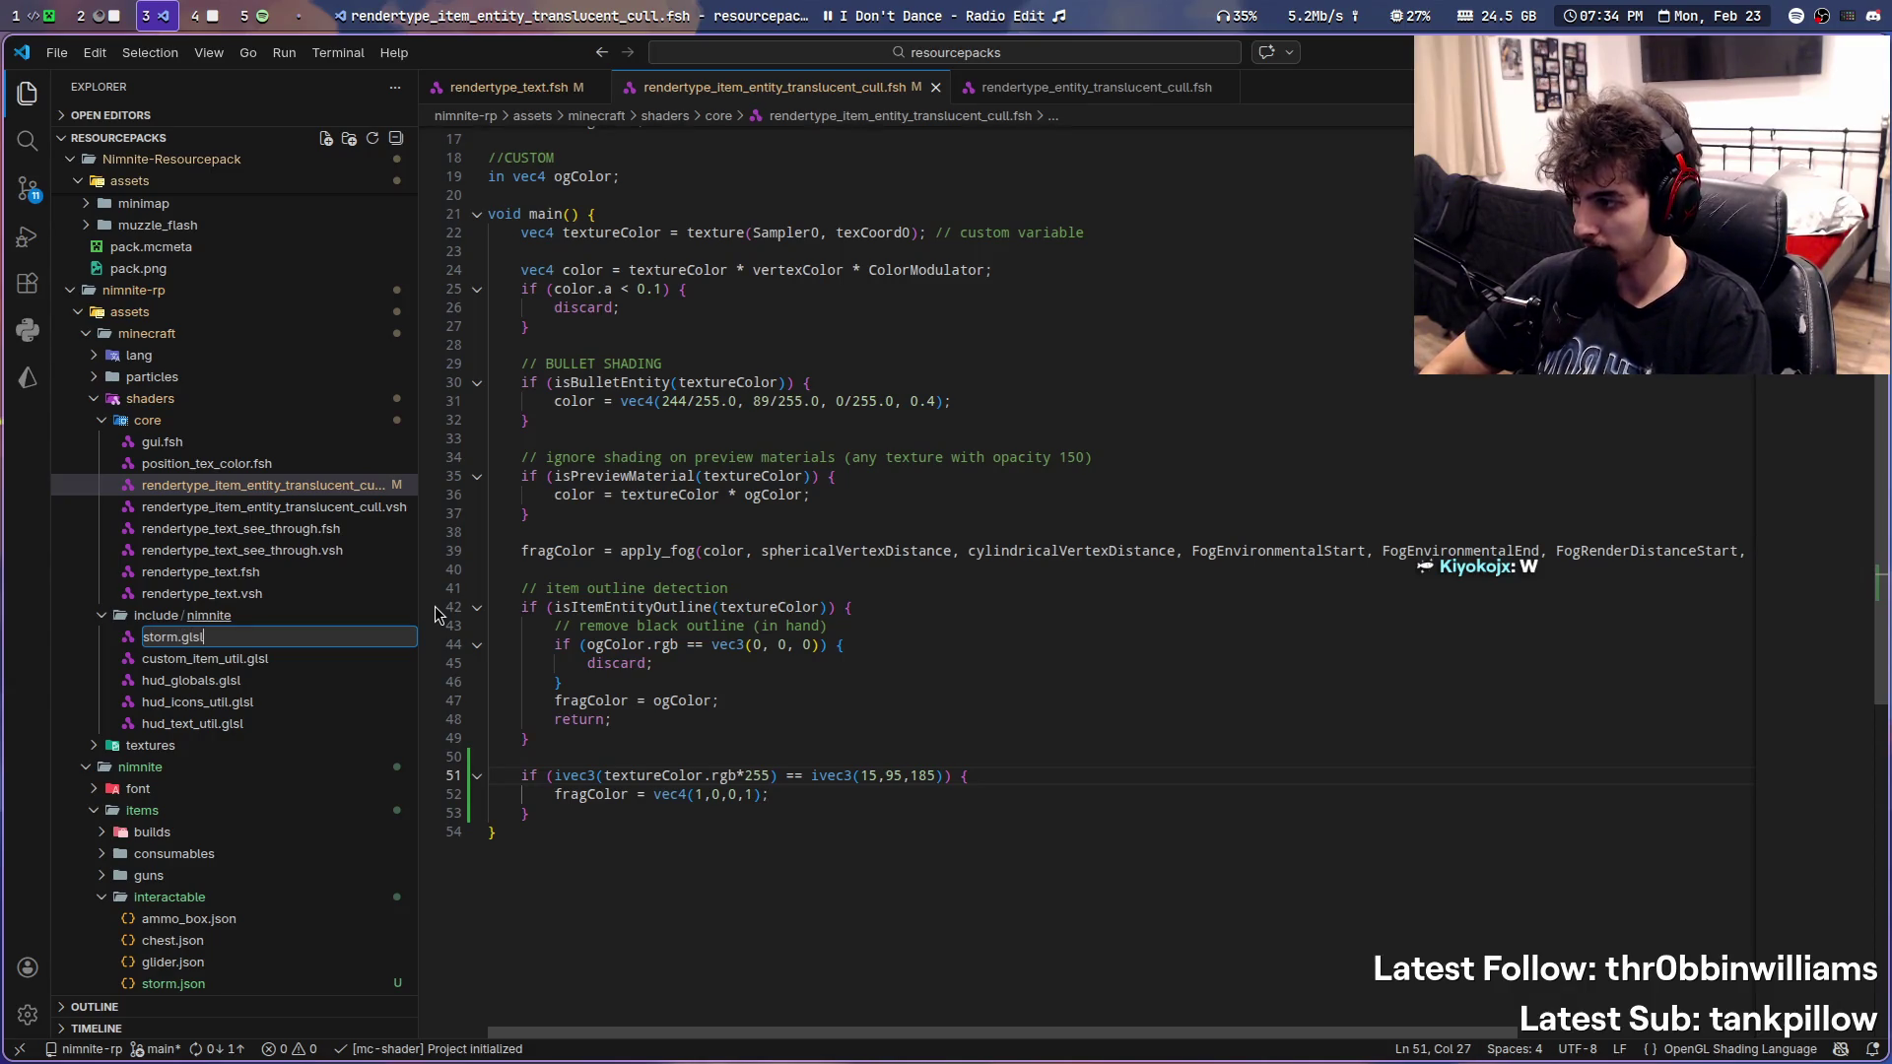
key(Return)
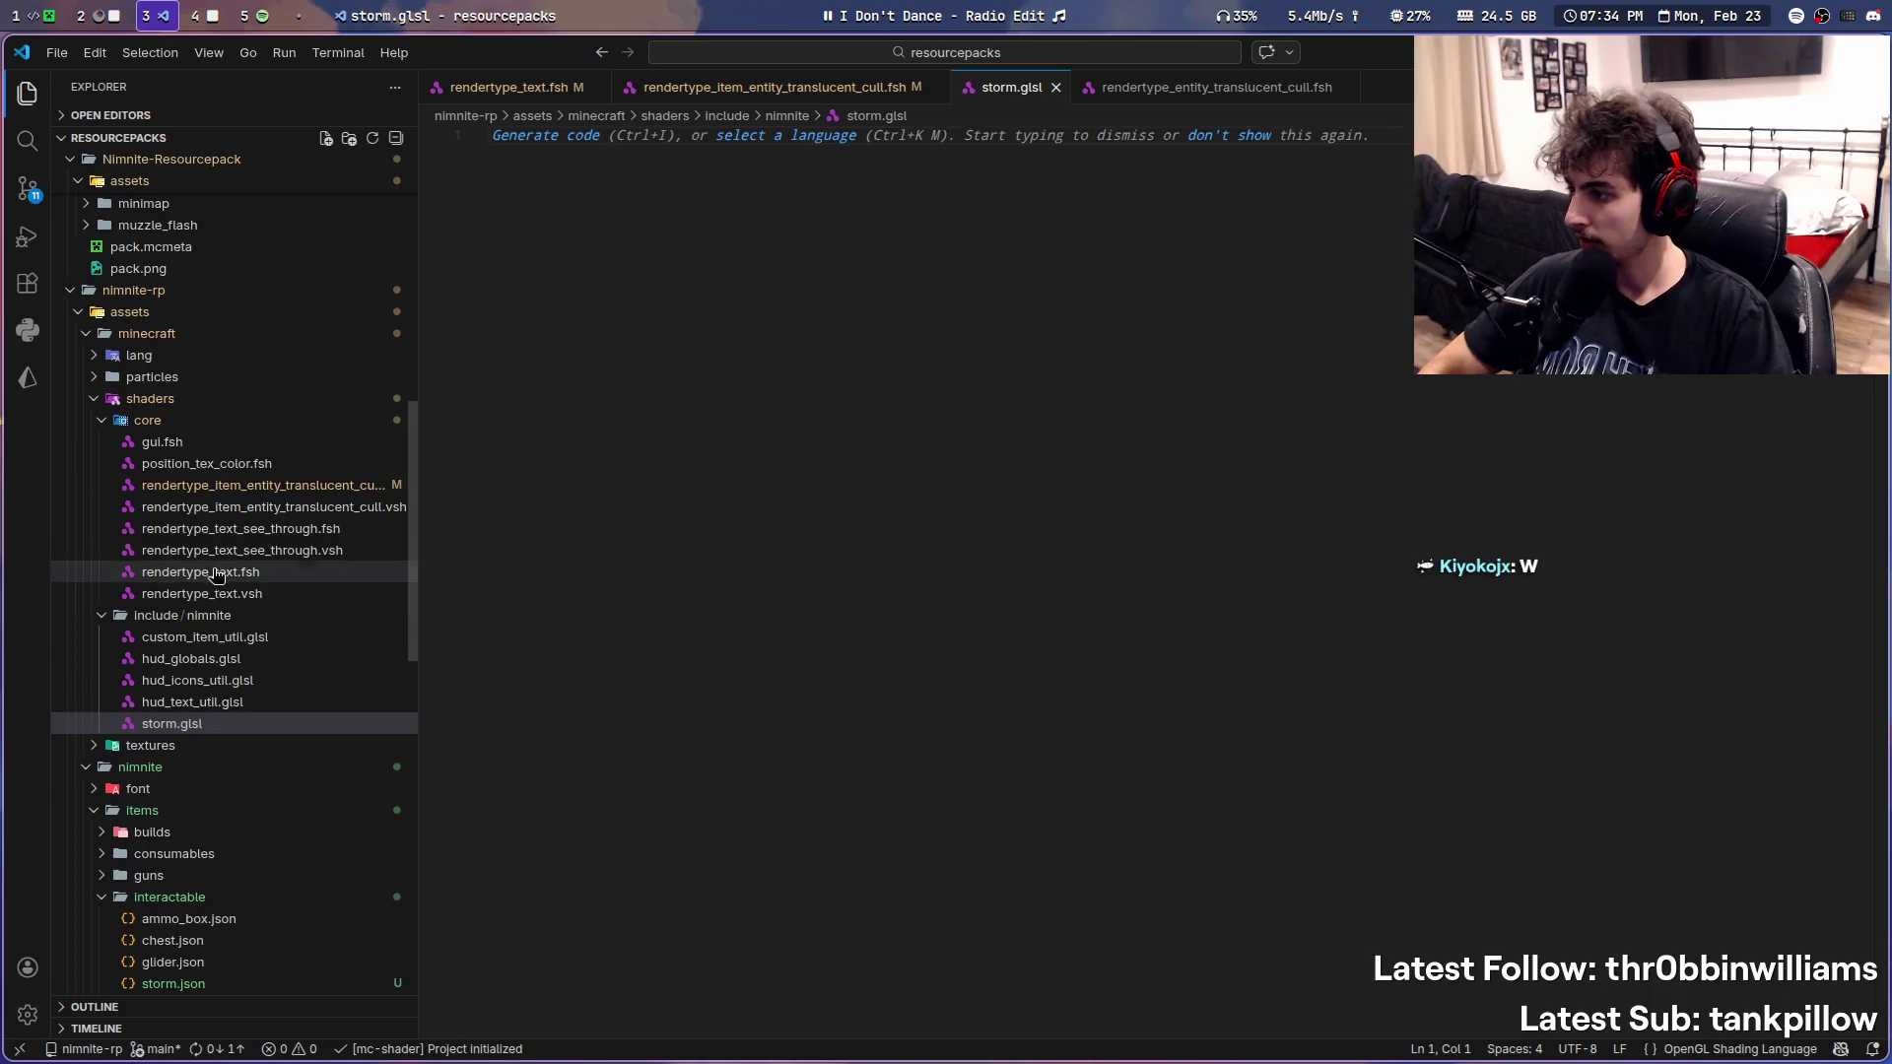
- Add a nimnite/storm.glsl import to the new pack's item shader and save it
click(256, 595)
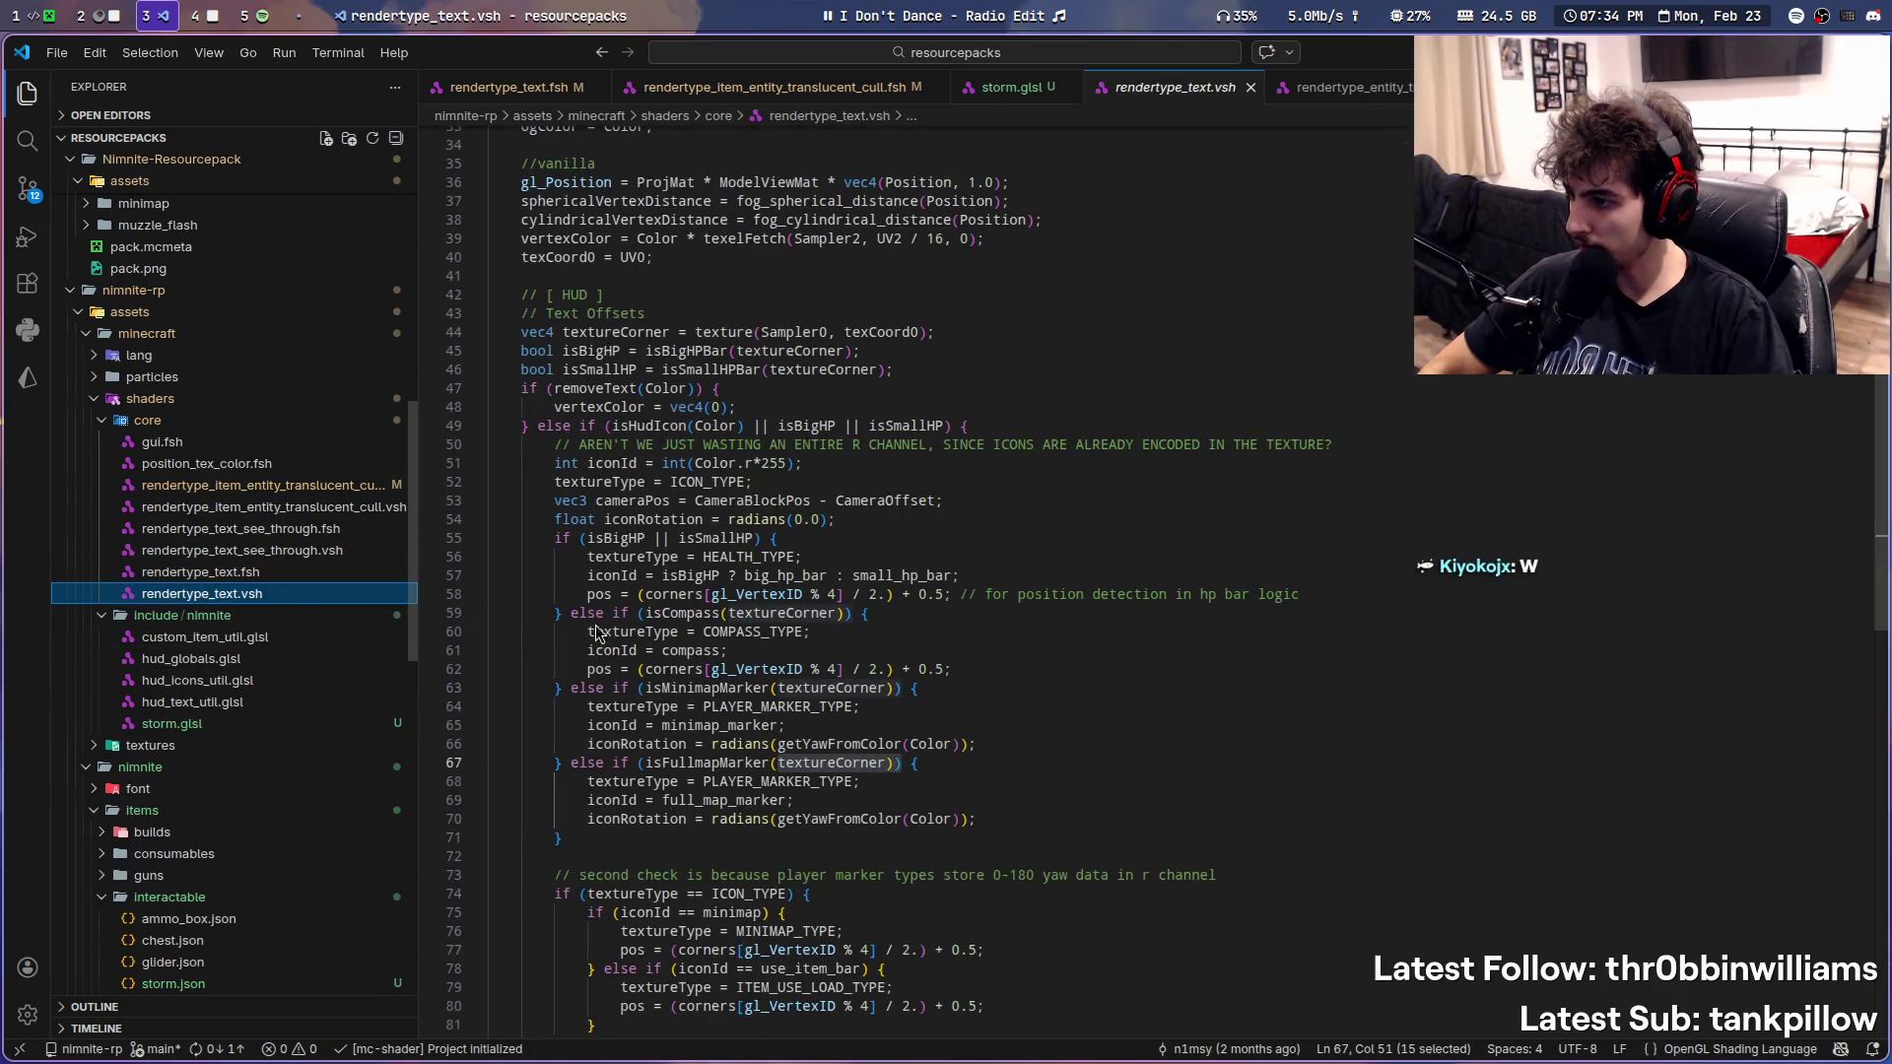
key(Up)
key(Up)
key(Up)
key(Return)
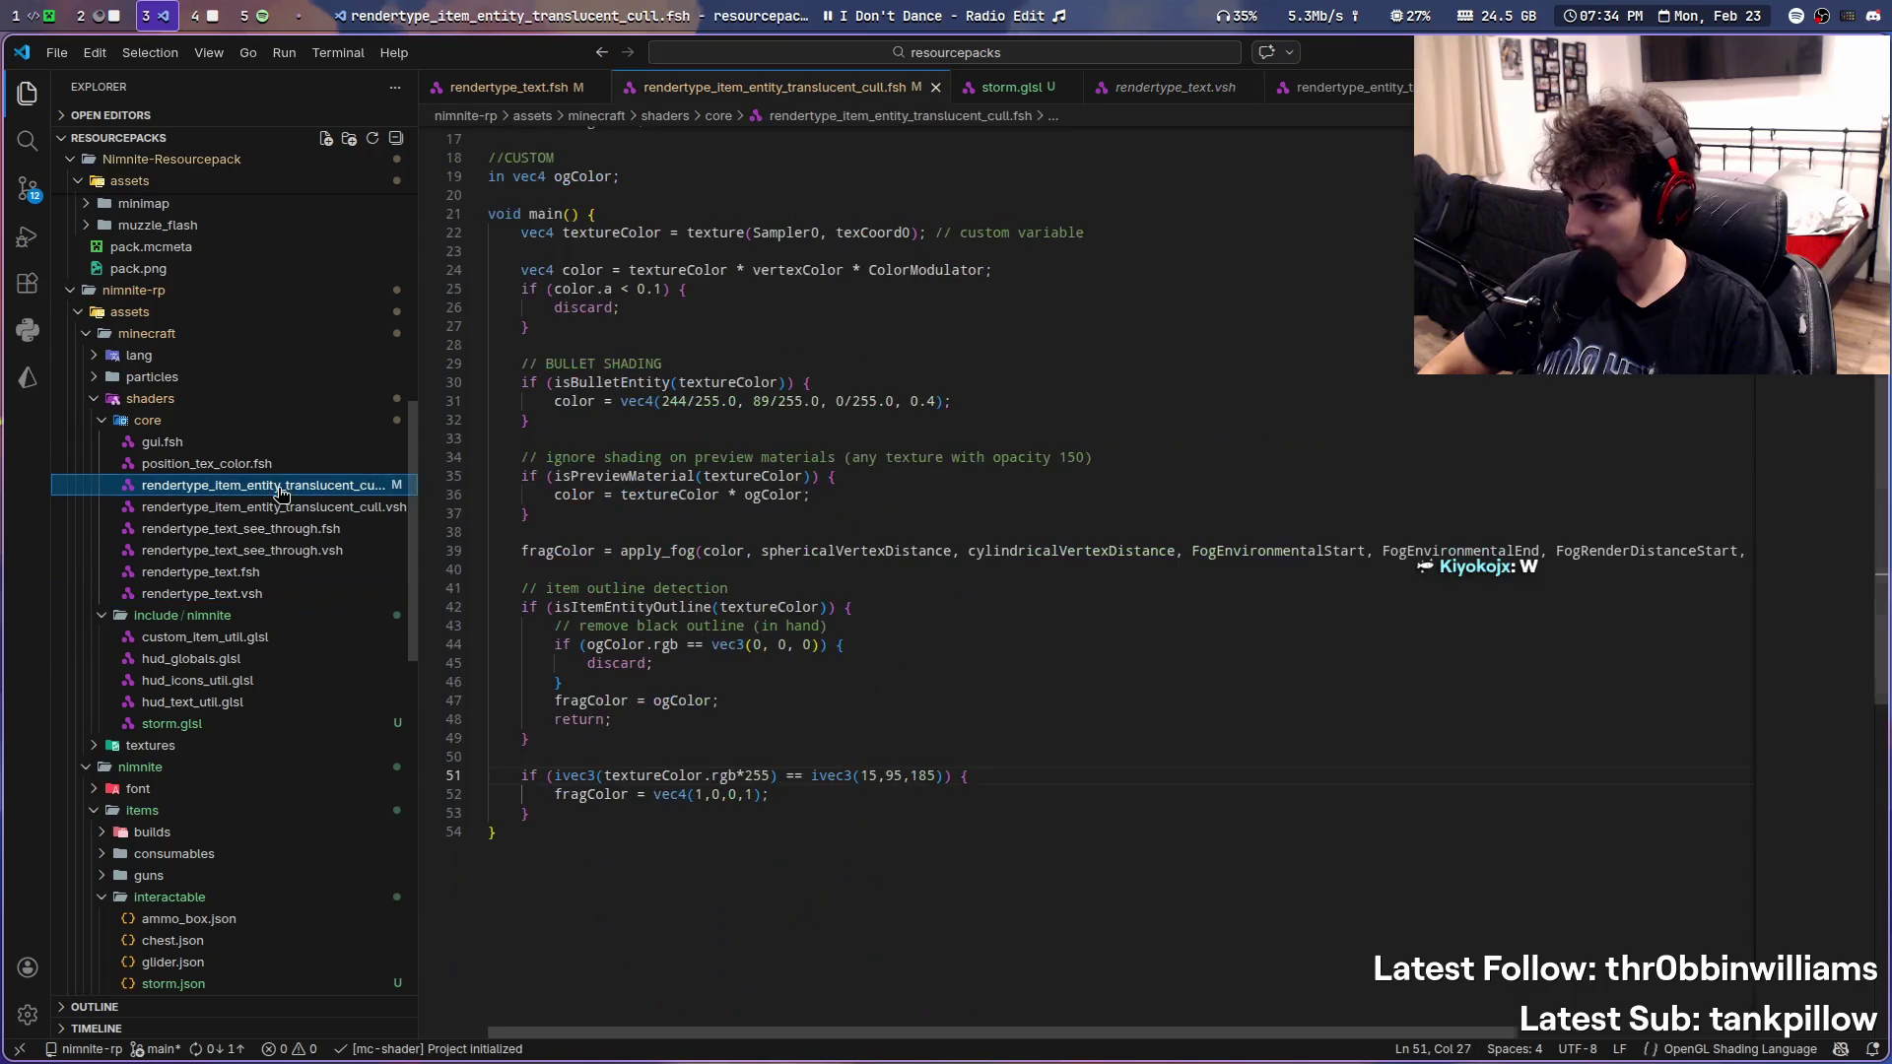
double_click(642, 604)
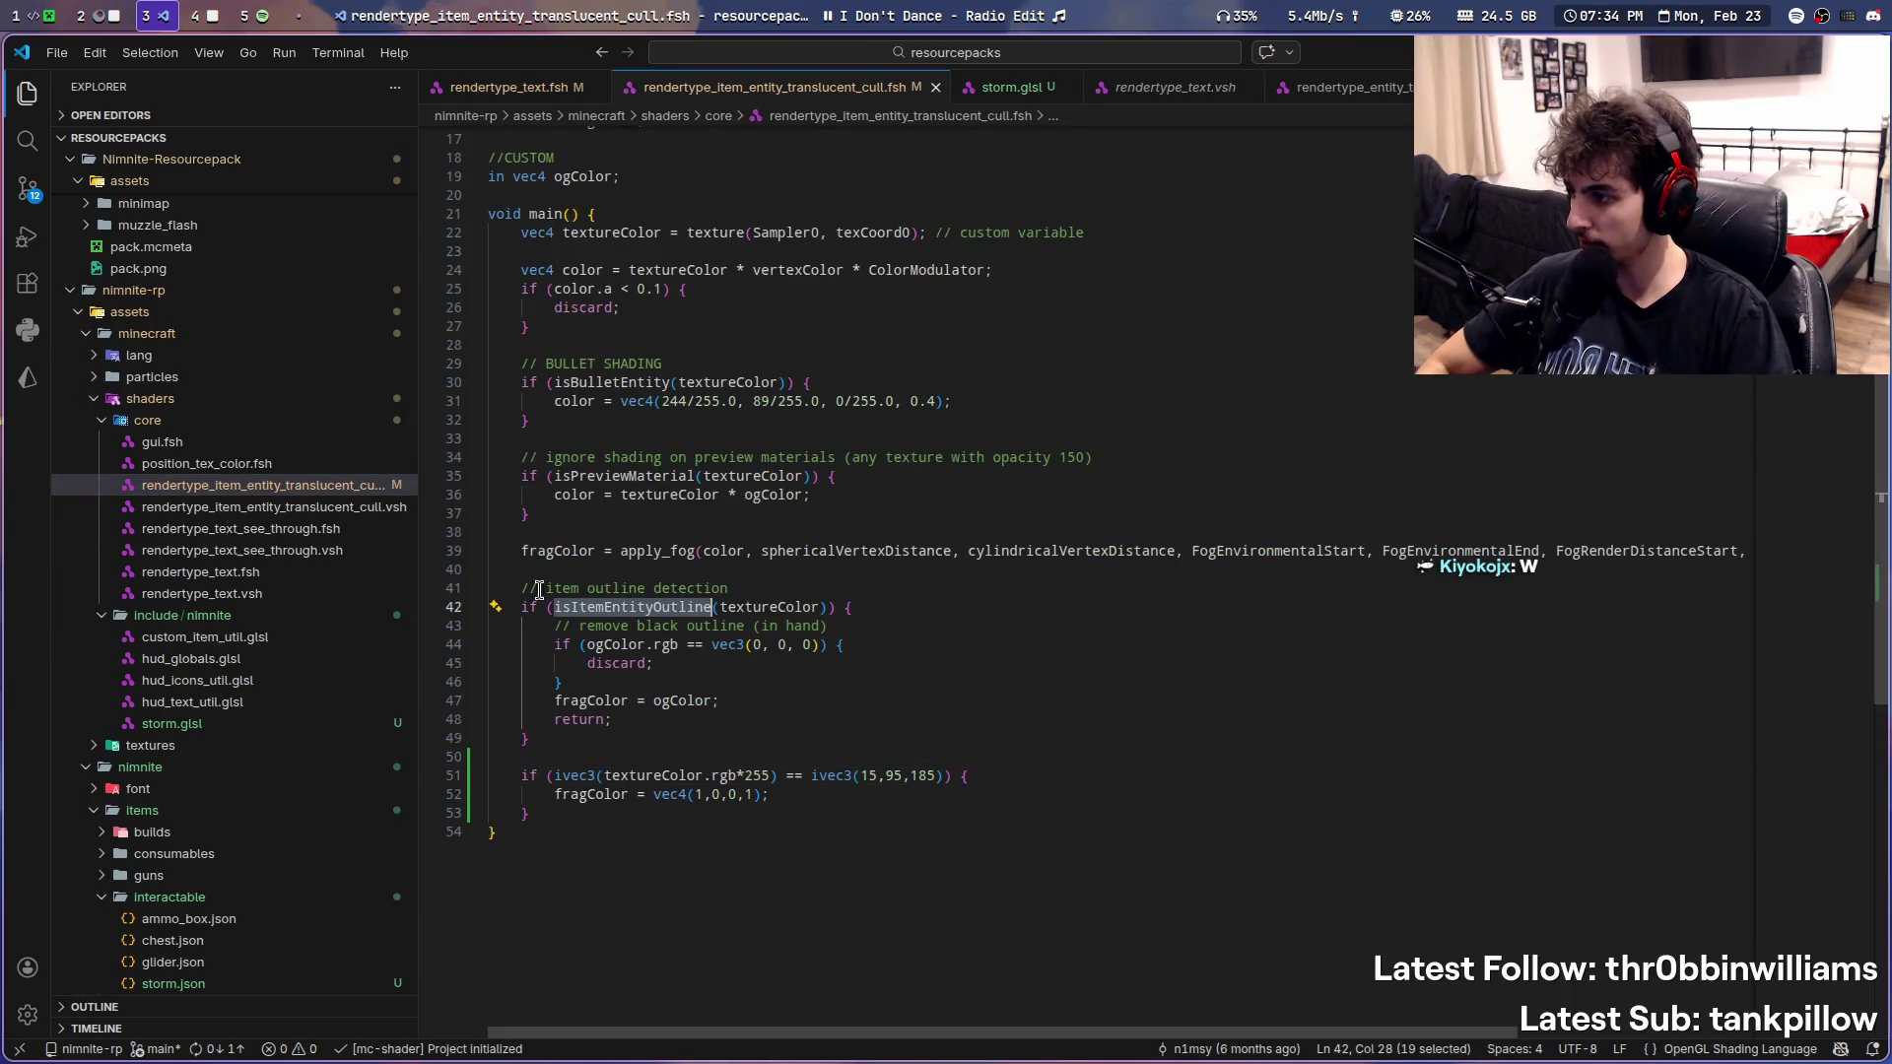
scroll(726, 679, up, 5)
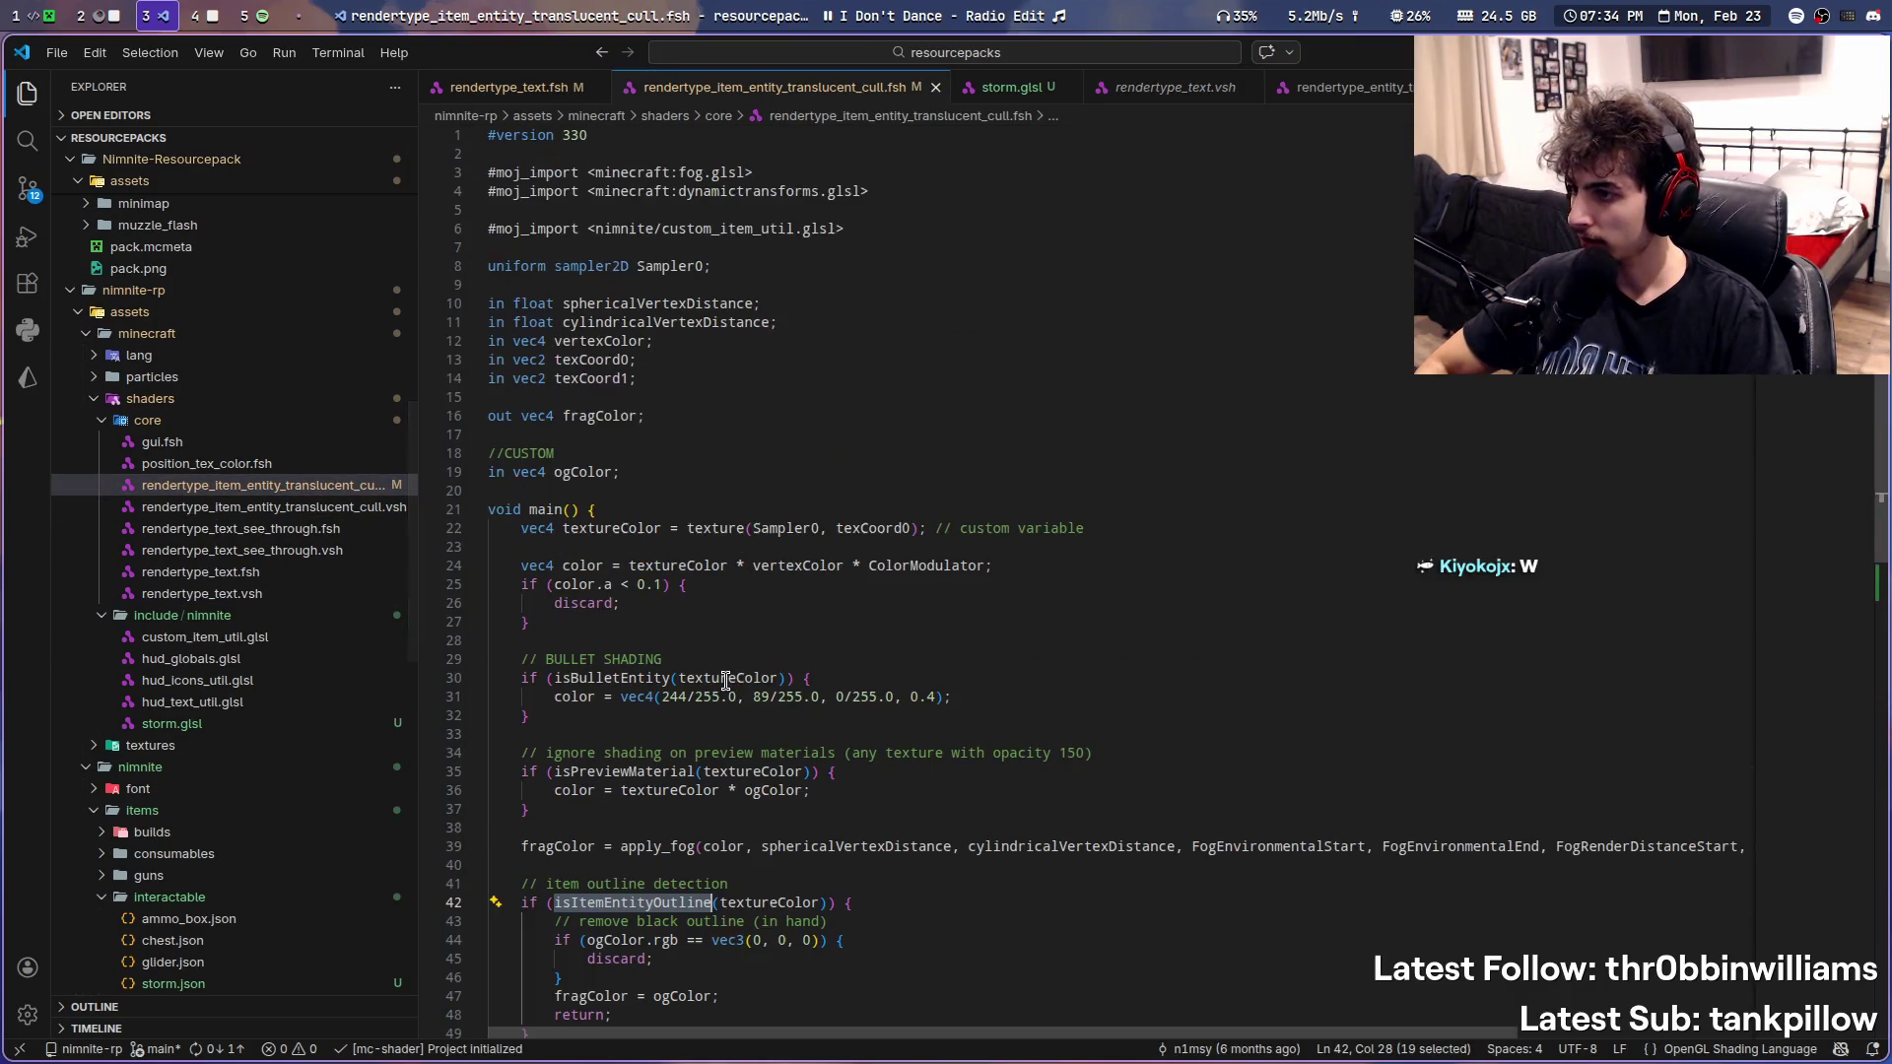
click(926, 228)
key(shift+alt+Down)
double_click(694, 247)
text(storm)
key(ctrl+s)
scroll(672, 410, down, 8)
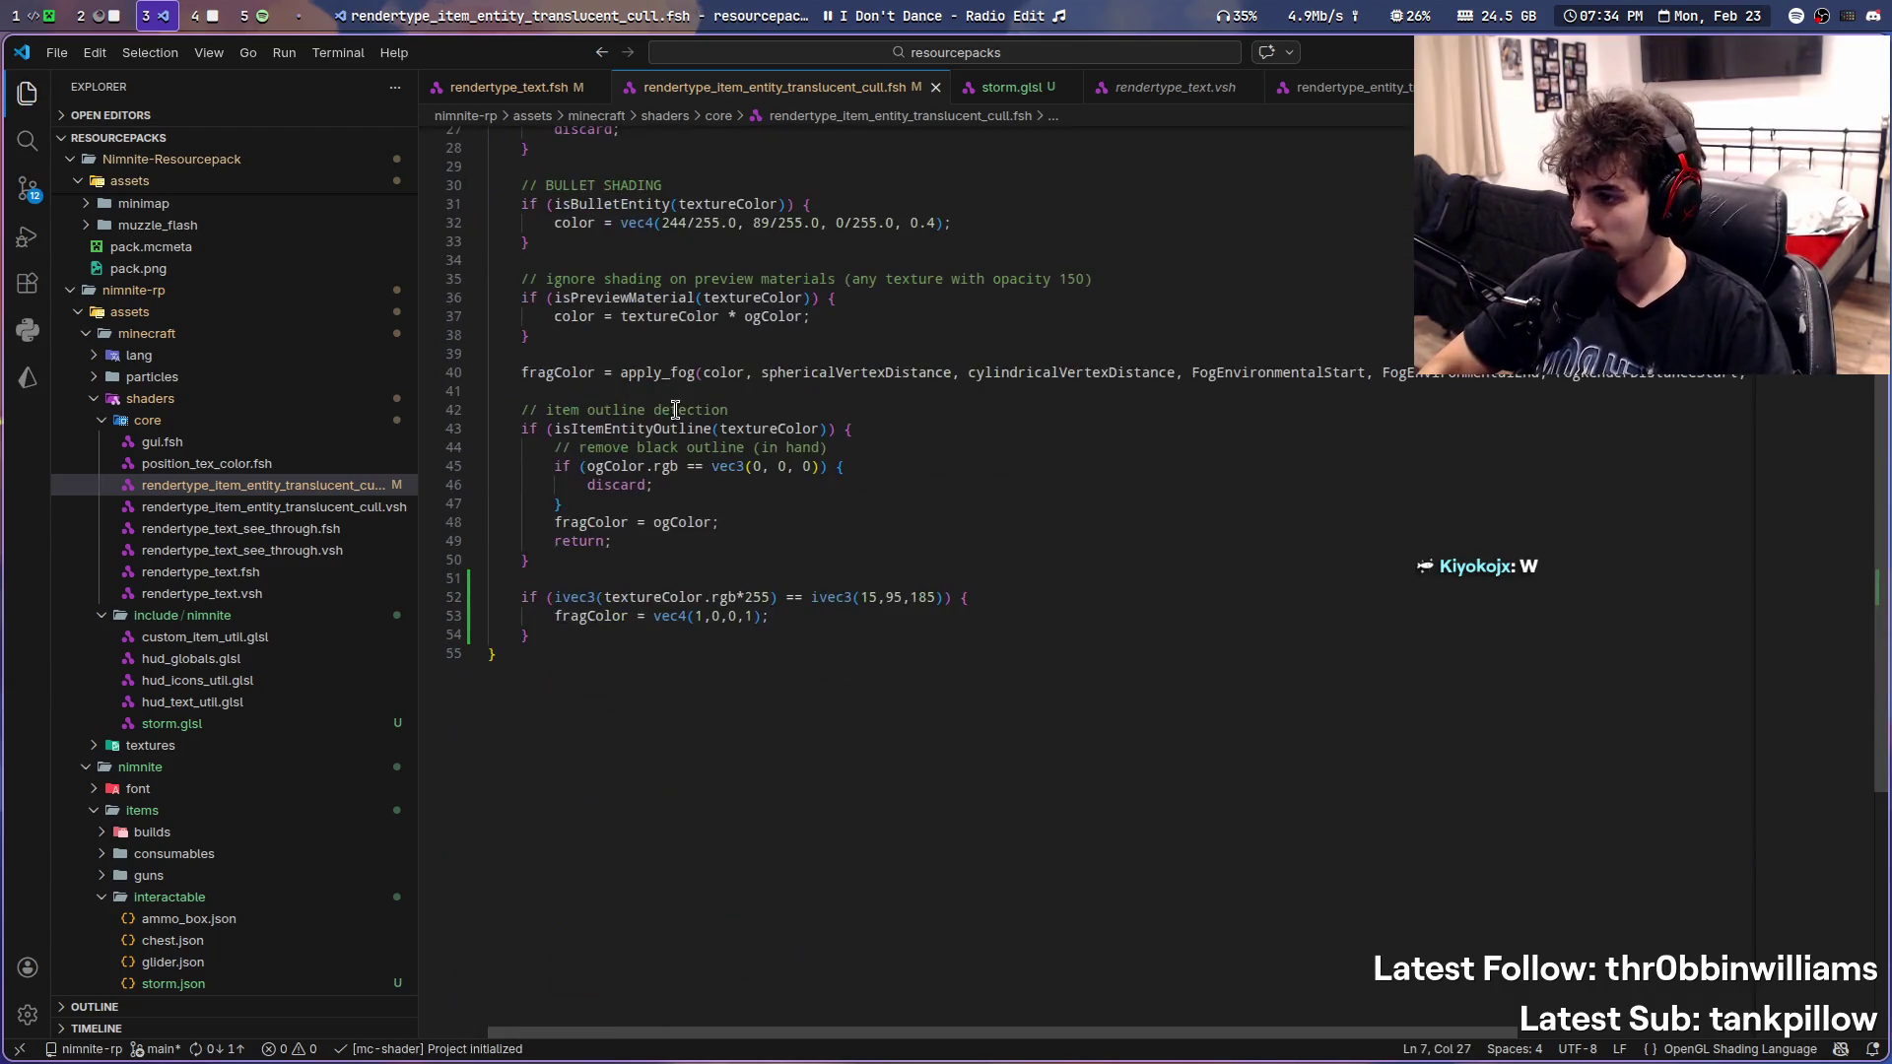
scroll(676, 427, up, 2)
scroll(824, 726, up, 2)
- Select isItemEntityOutline and bring up the custom item utility file
double_click(621, 576)
scroll(738, 684, up, 6)
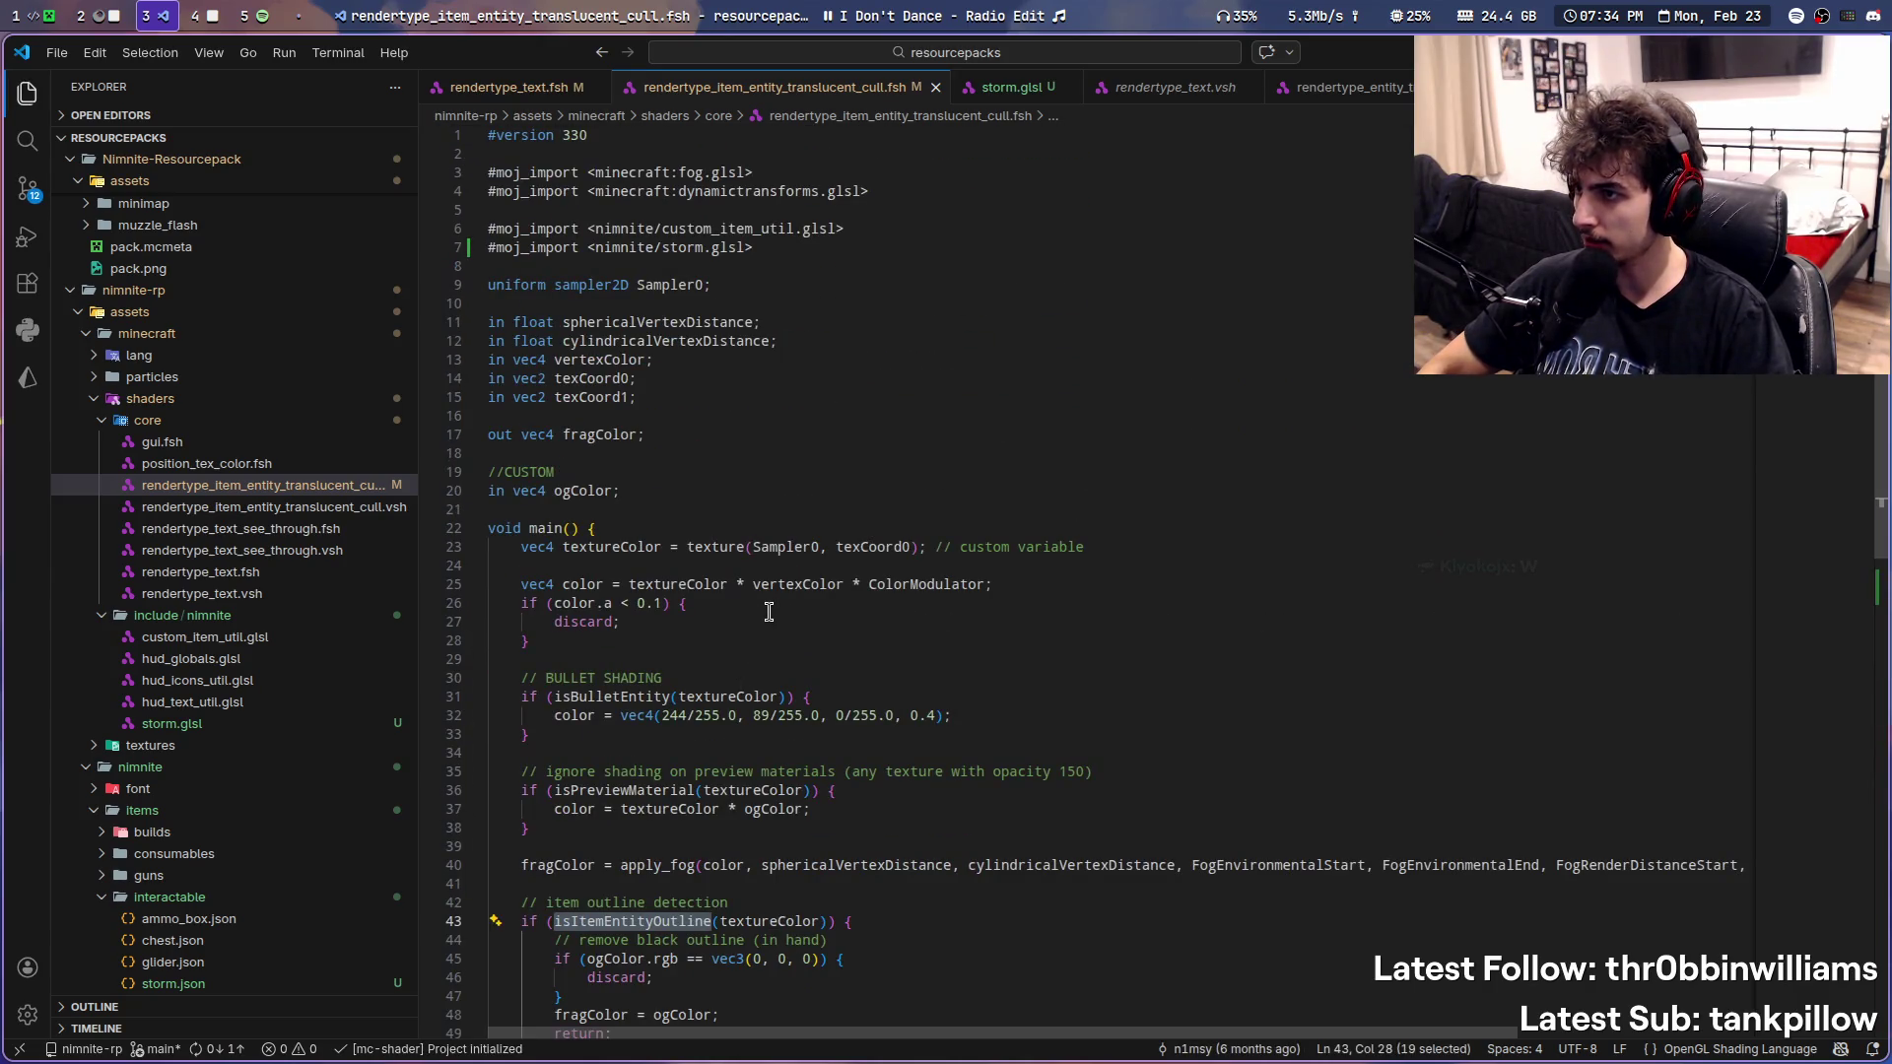
scroll(766, 612, down, 2)
scroll(266, 813, down, 2)
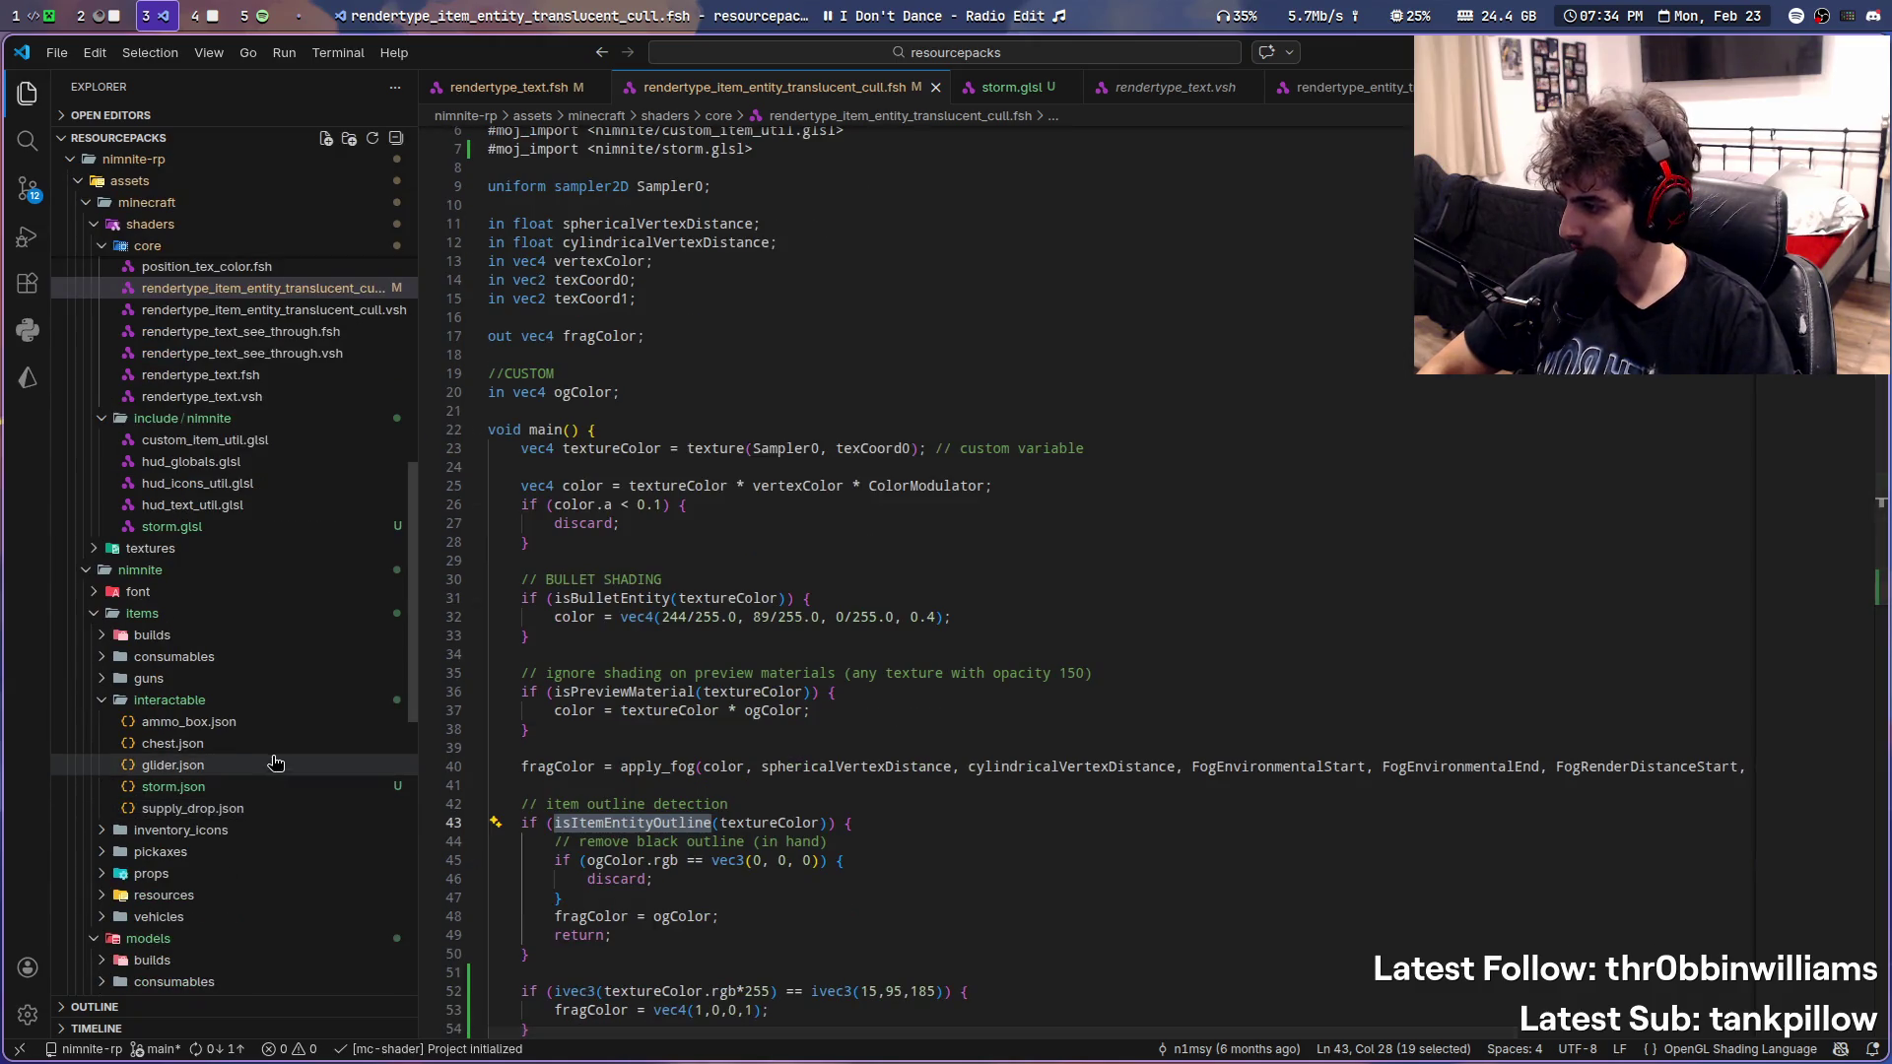
click(371, 539)
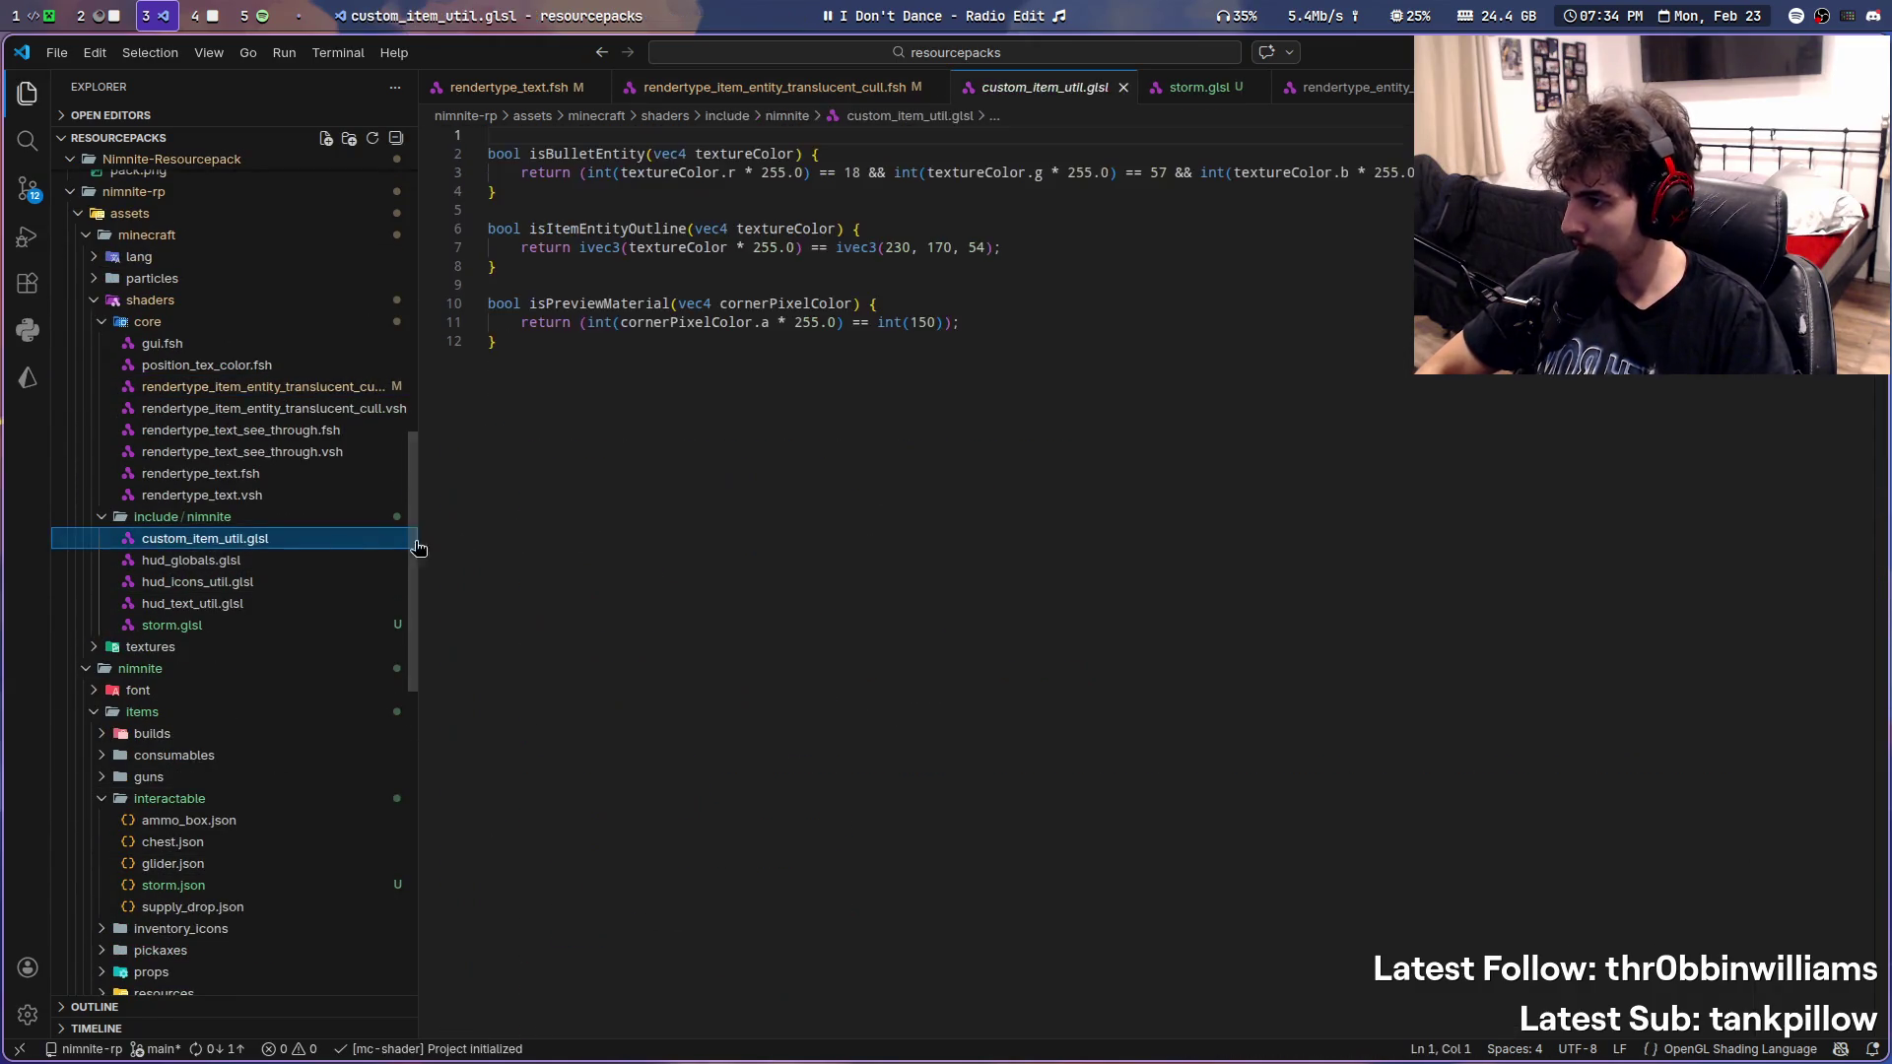
- Copy isItemEntityOutline into storm.glsl, rename it isStorm and save
drag(554, 271, 488, 228)
key(ctrl+c)
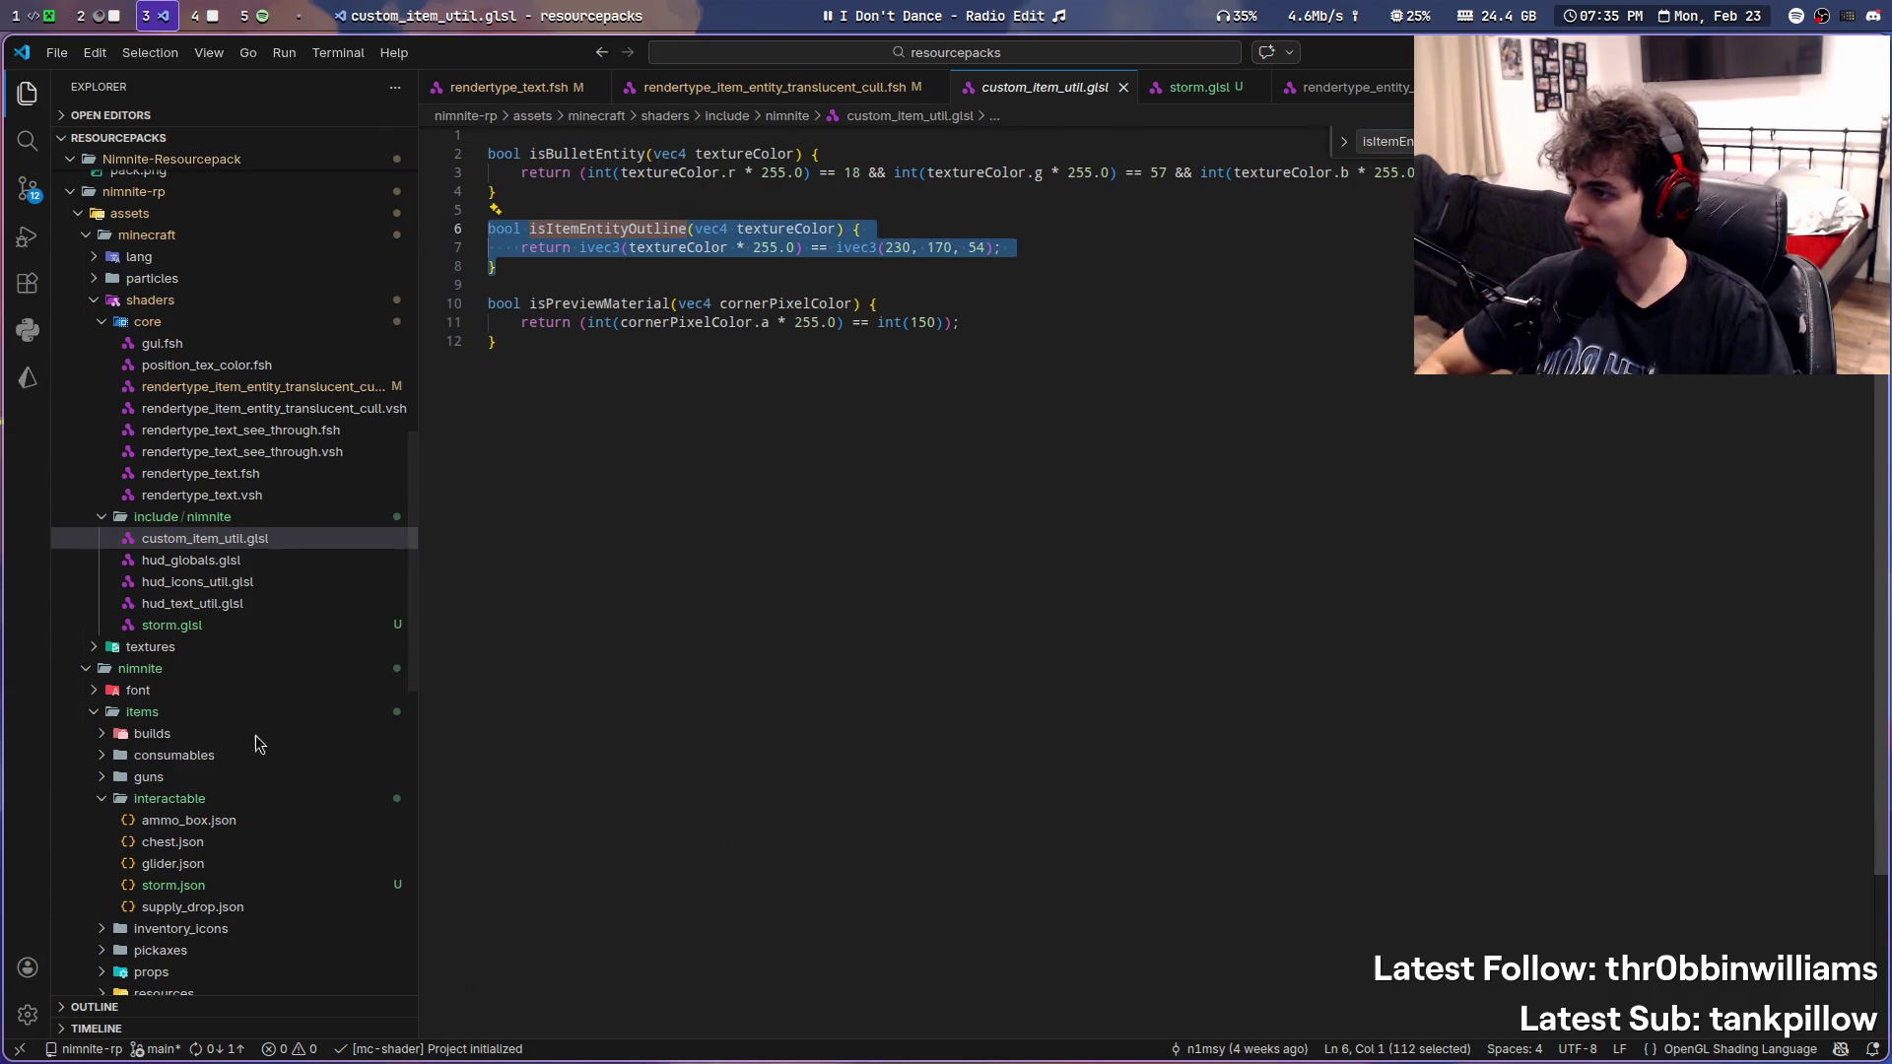
click(207, 625)
key(ctrl+v)
double_click(643, 136)
text(isStorm)
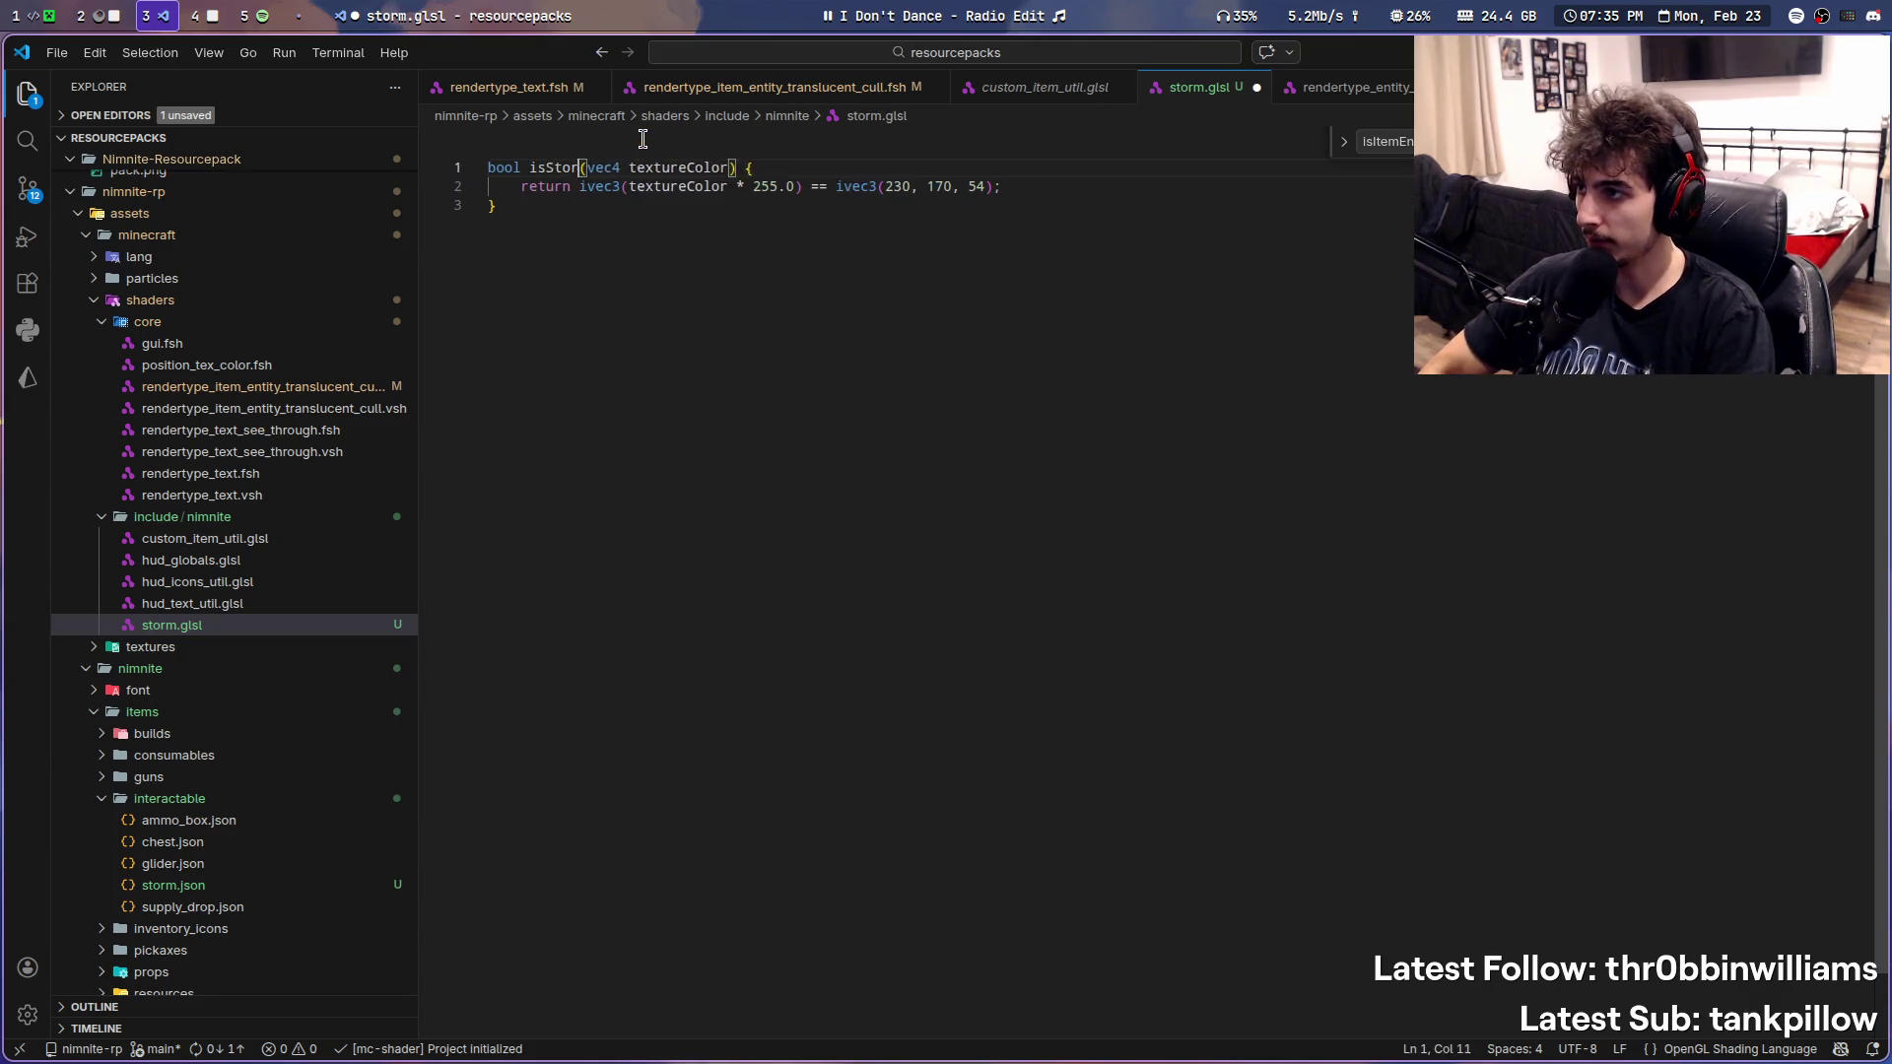
key(ctrl+s)
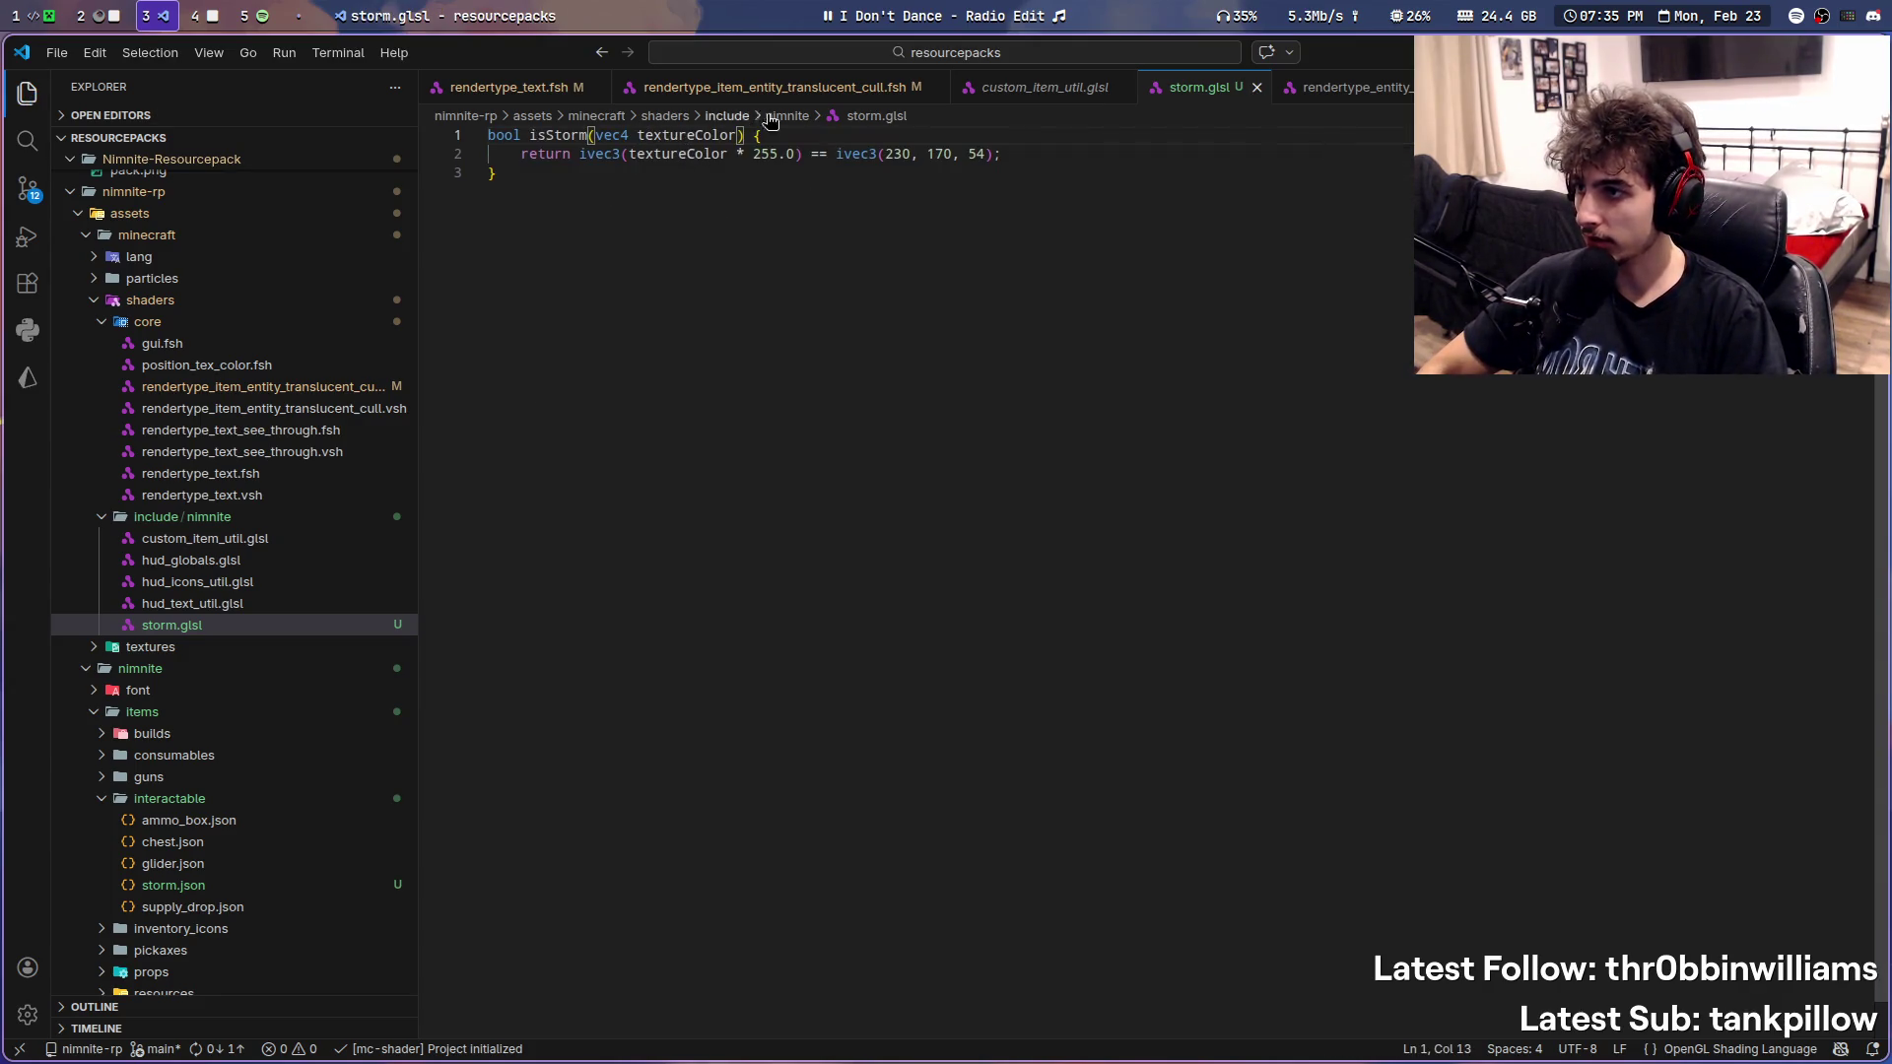
- Copy the item shader's storm colour condition and paste it temporarily below the isStorm return
click(764, 91)
scroll(810, 606, down, 6)
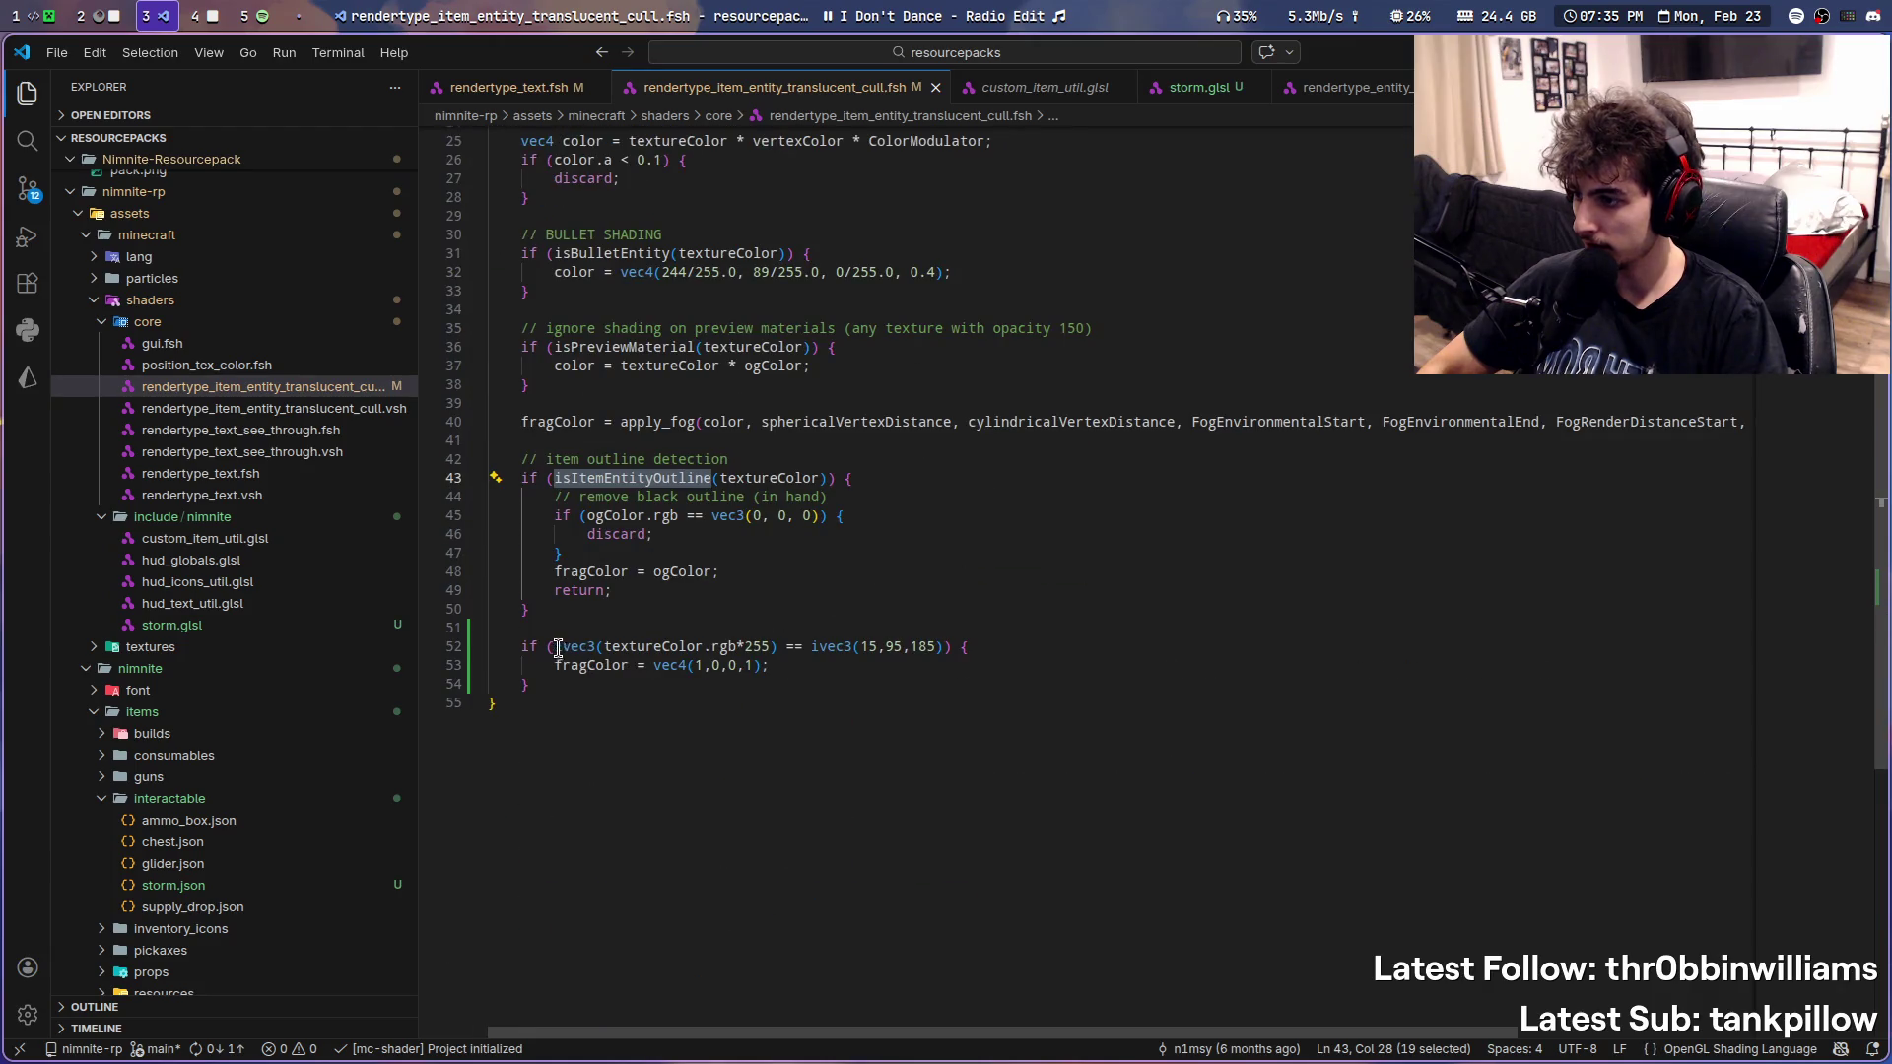
drag(555, 646, 937, 647)
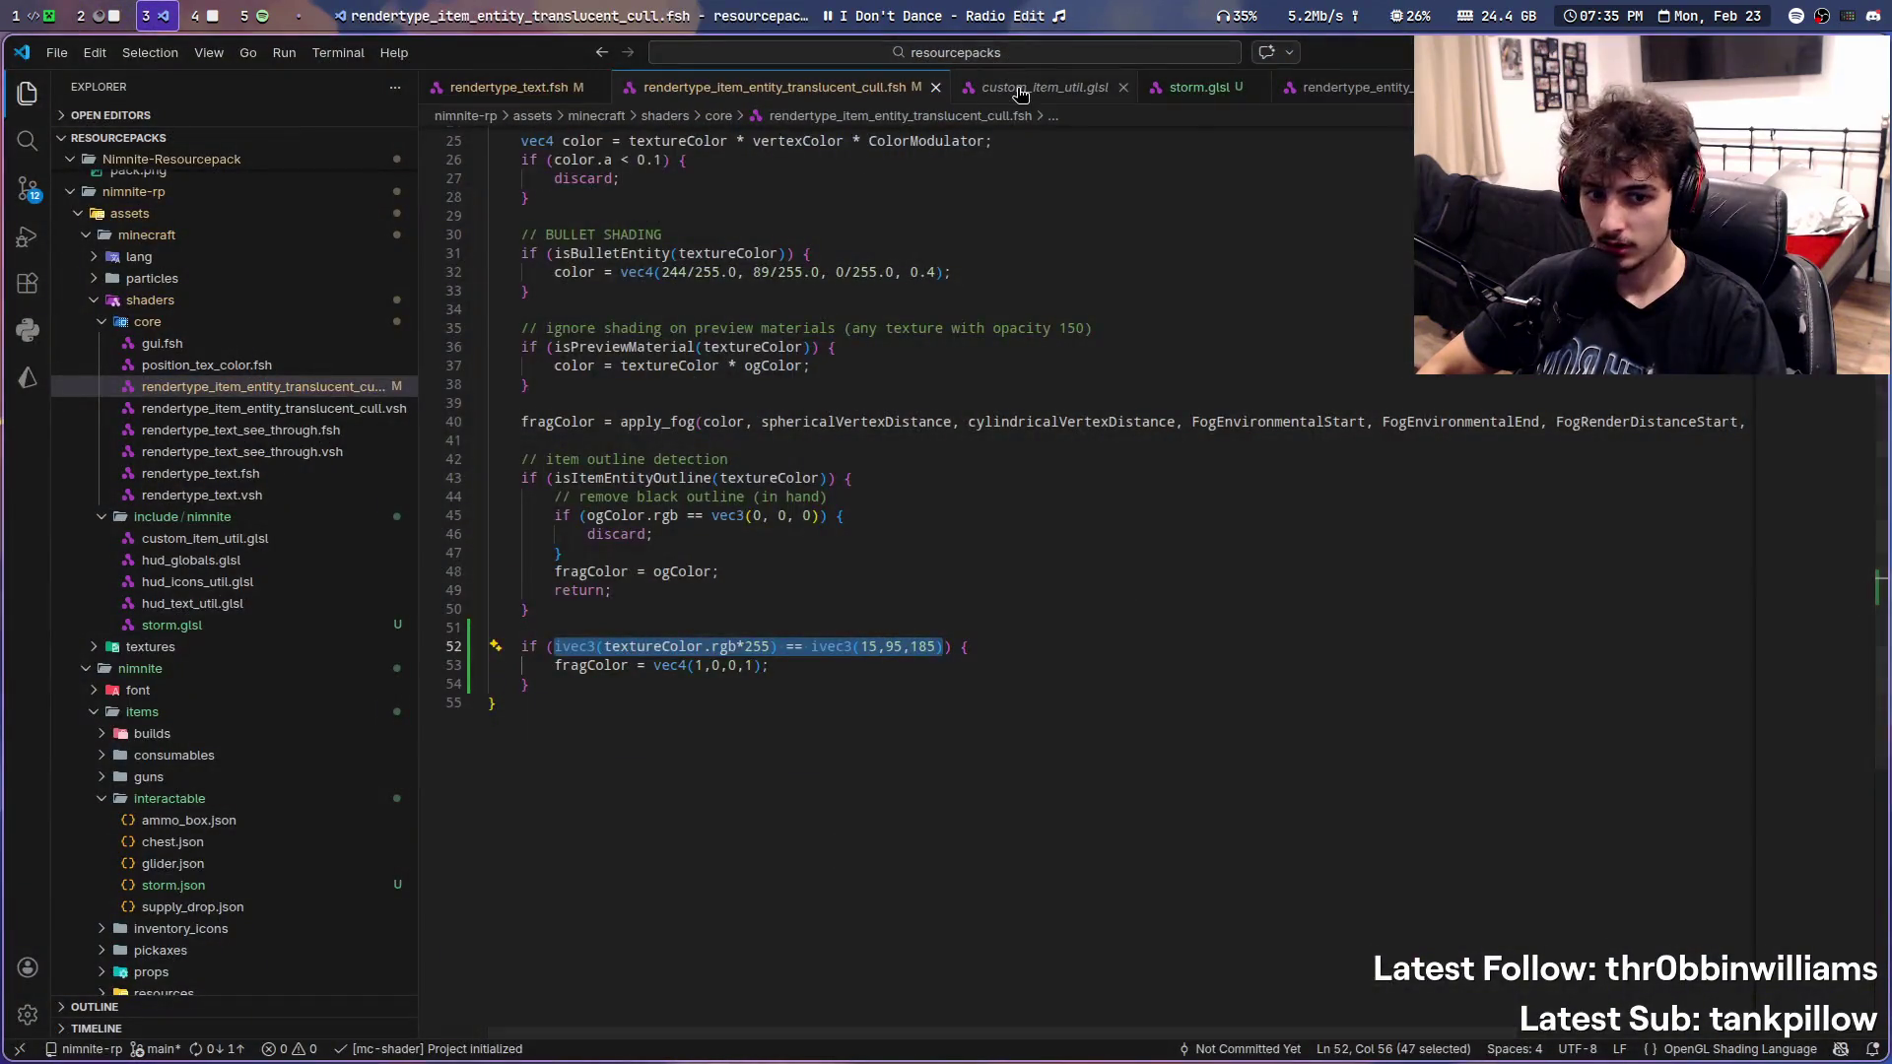
click(1020, 86)
click(1195, 89)
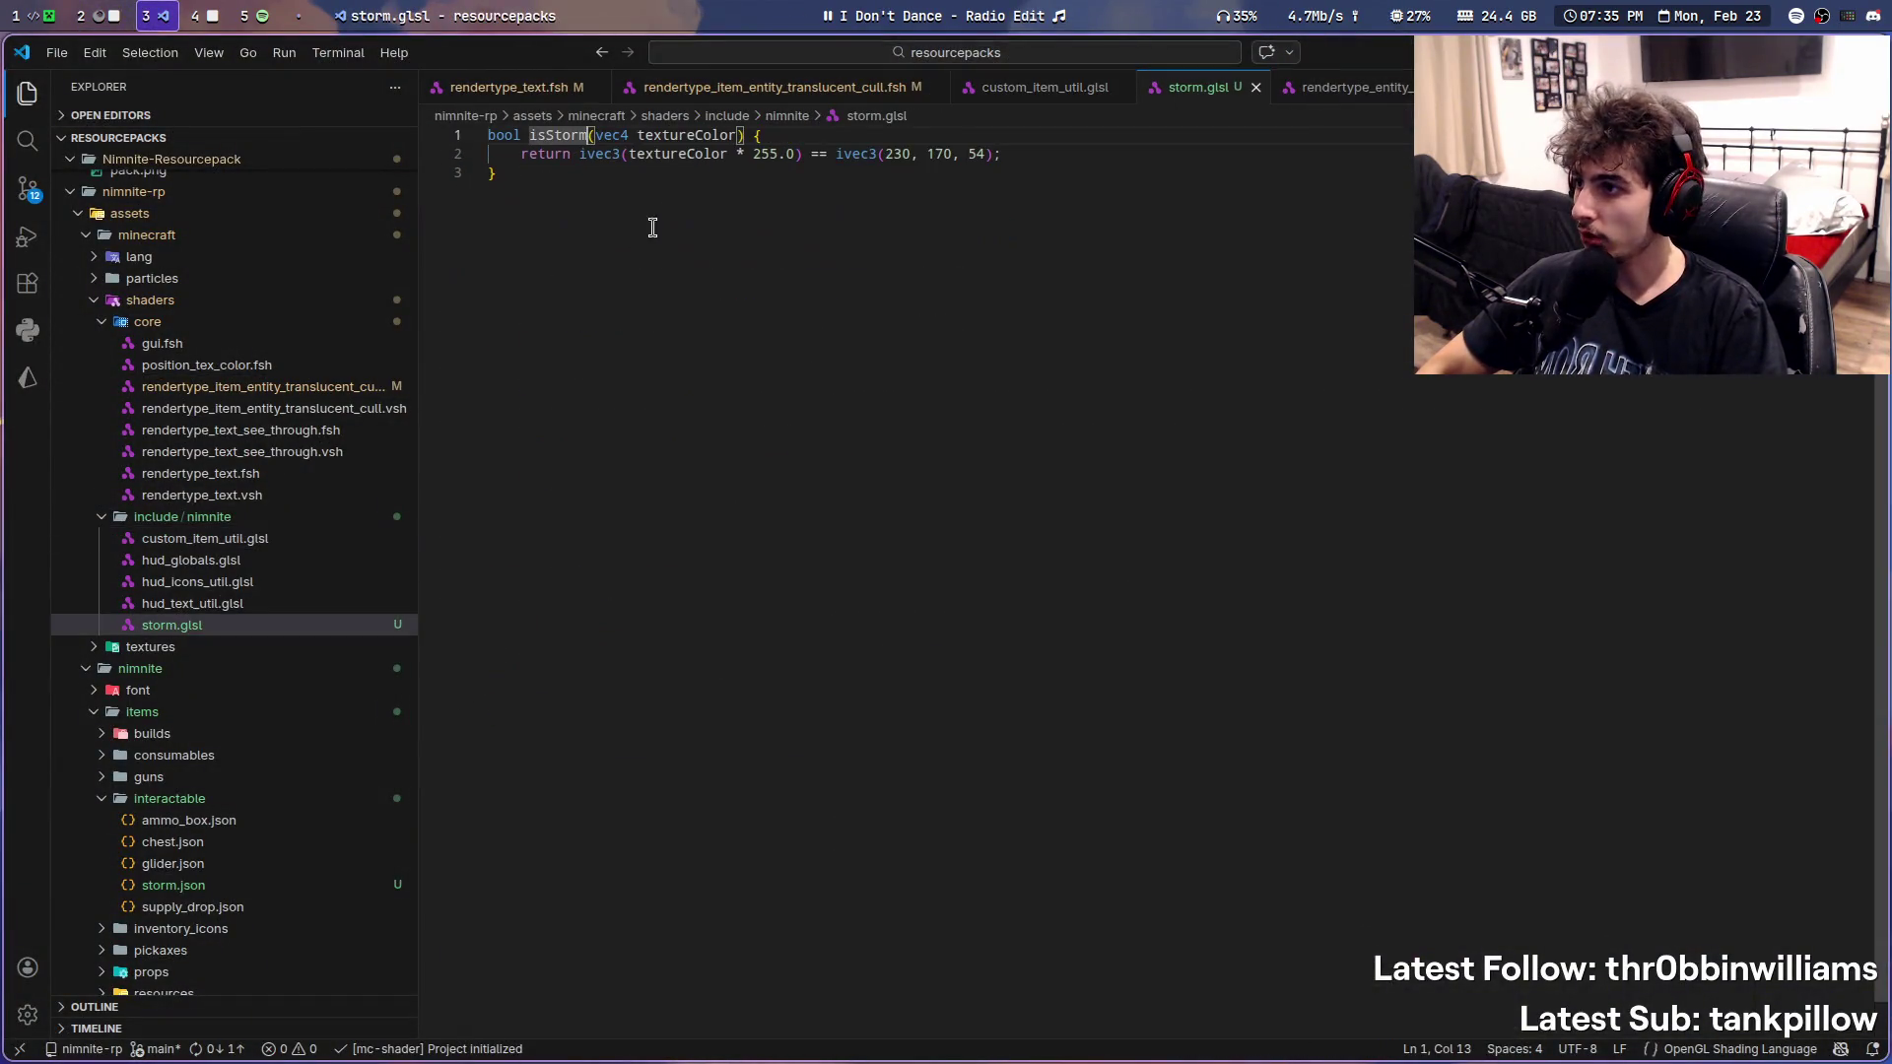
drag(628, 155, 976, 154)
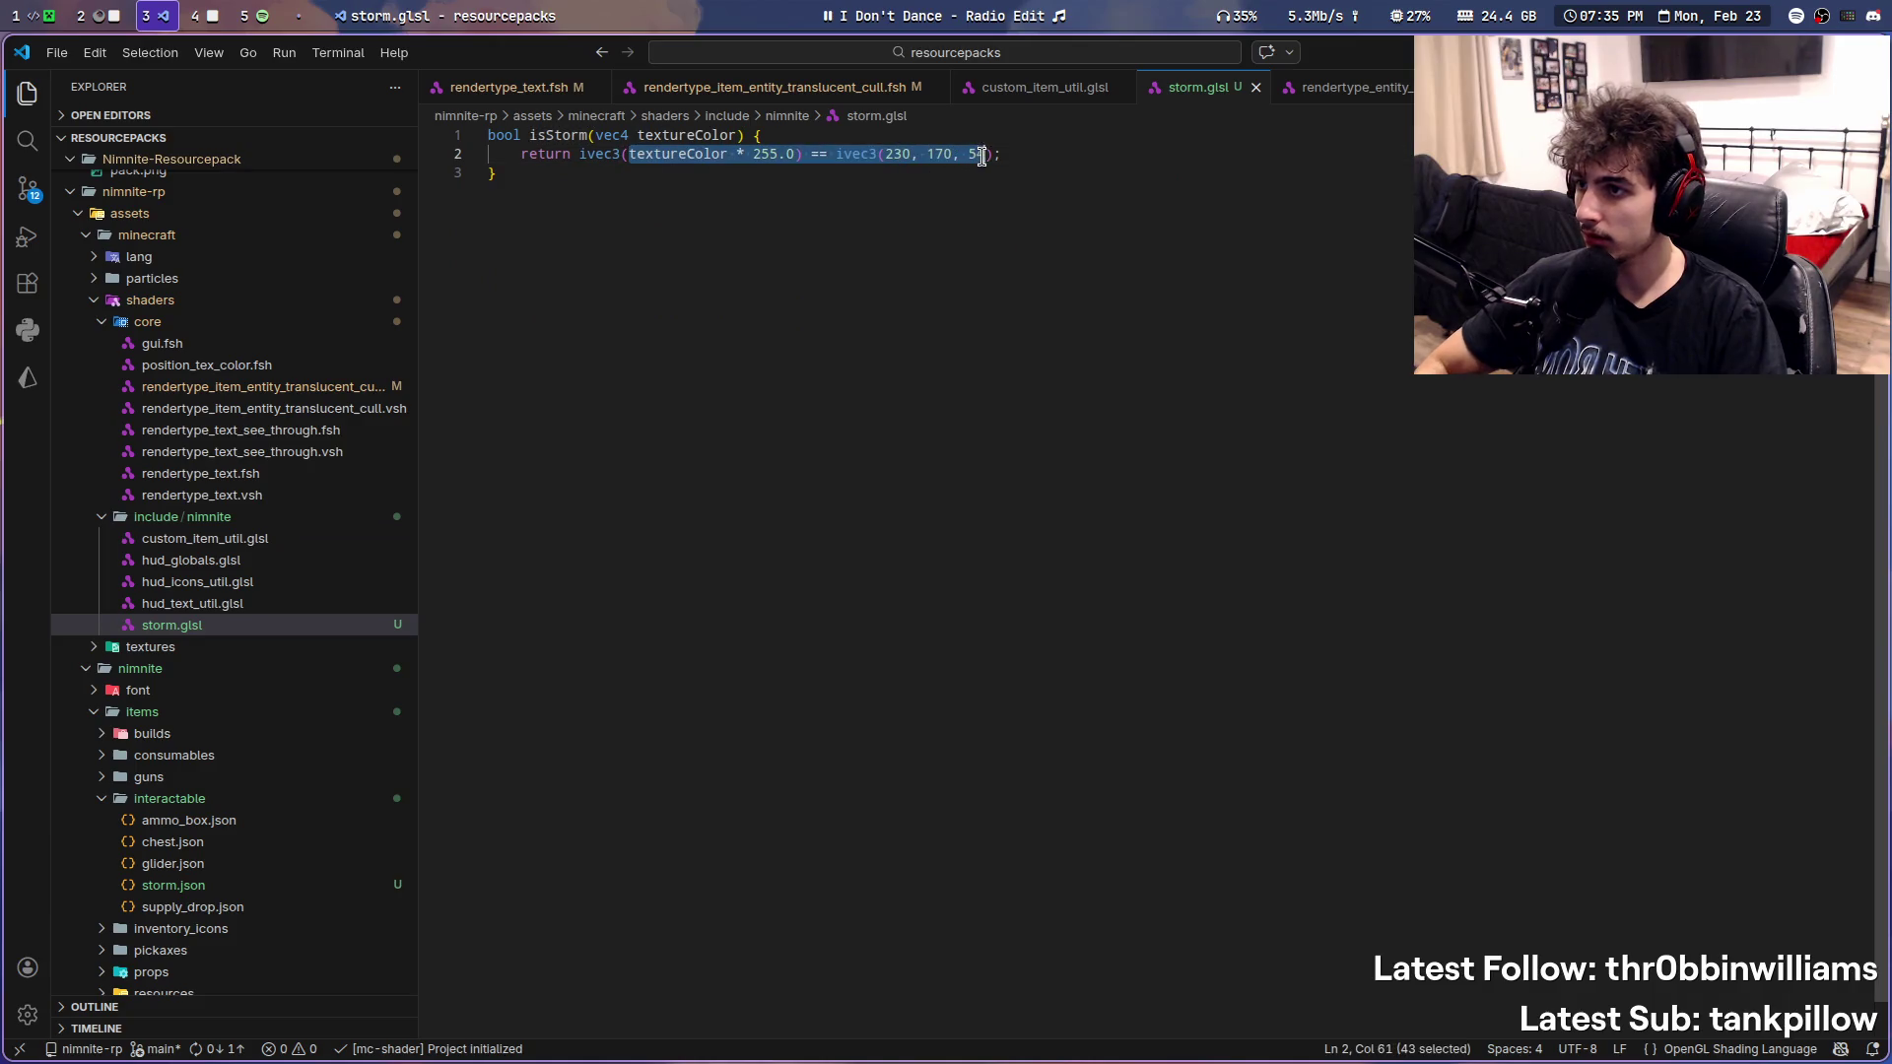
click(1054, 162)
key(shift+Down)
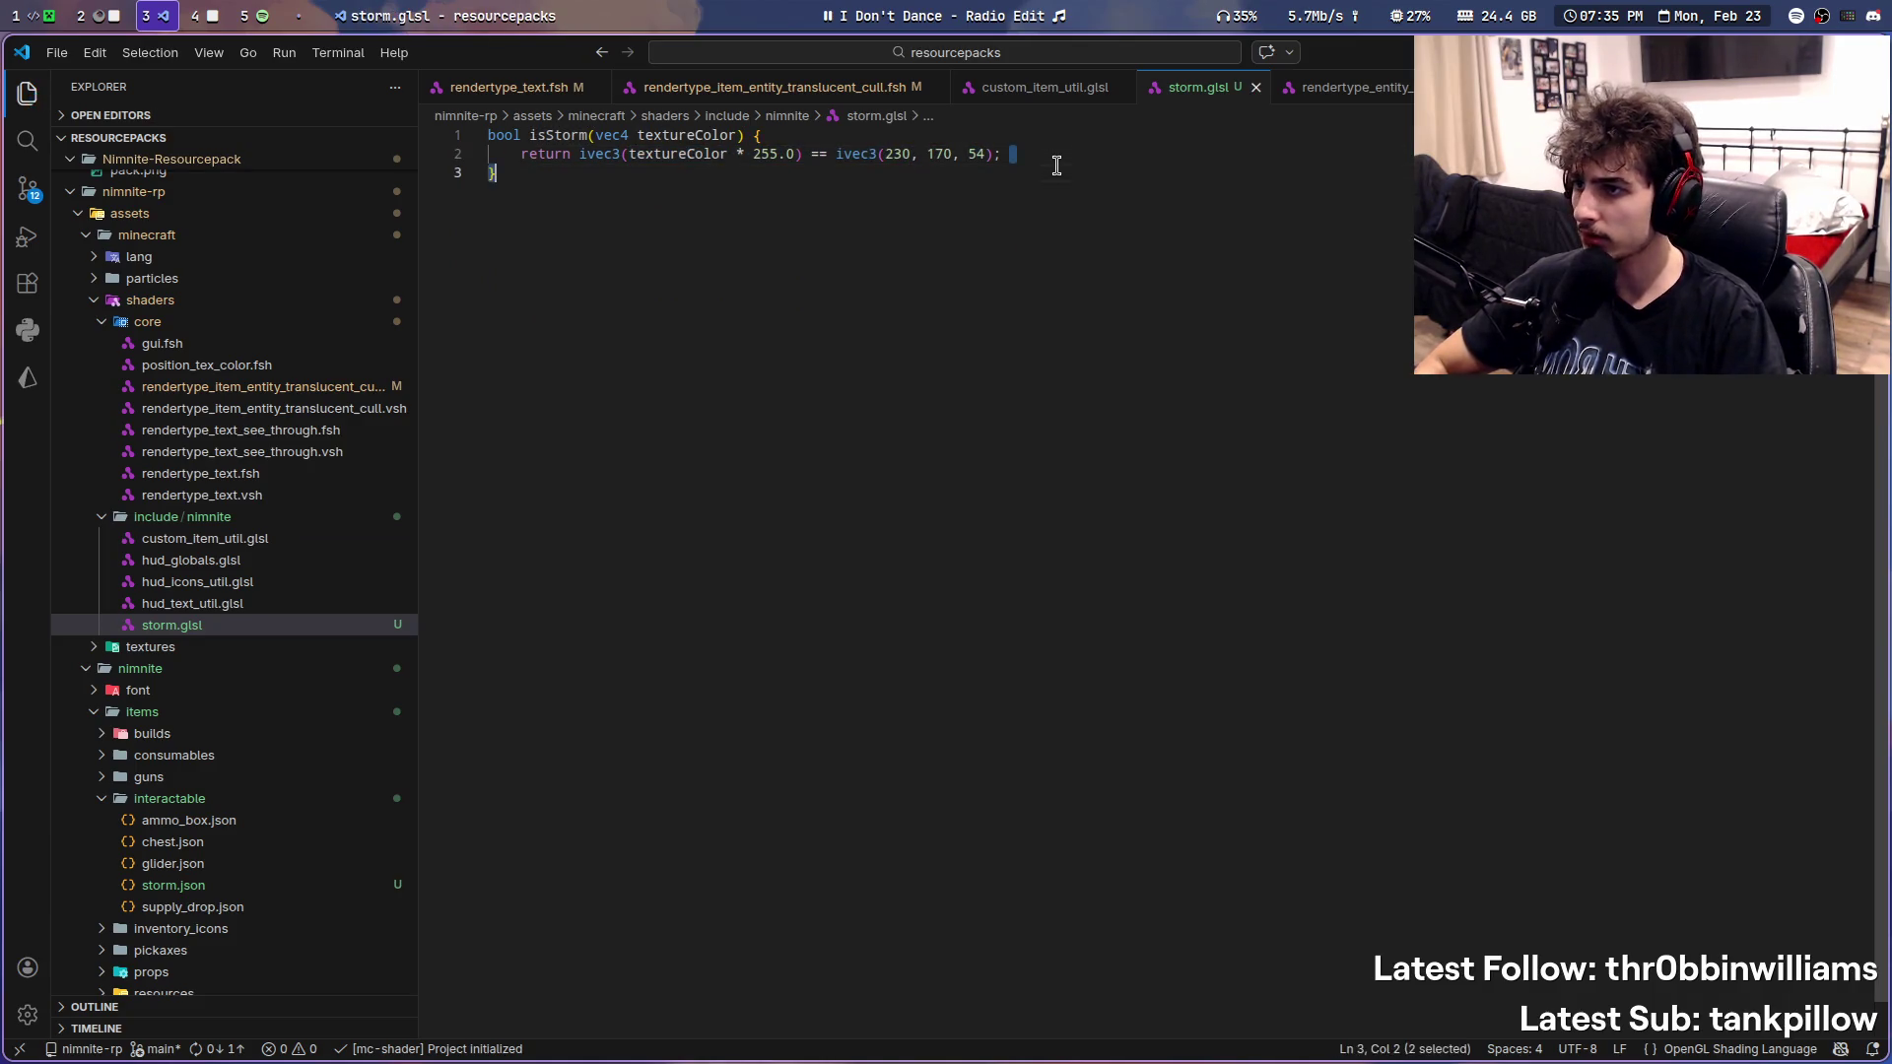
key(Return)
text(ivec3(textureColor.rgb*255) == ivec3(15,95,185))
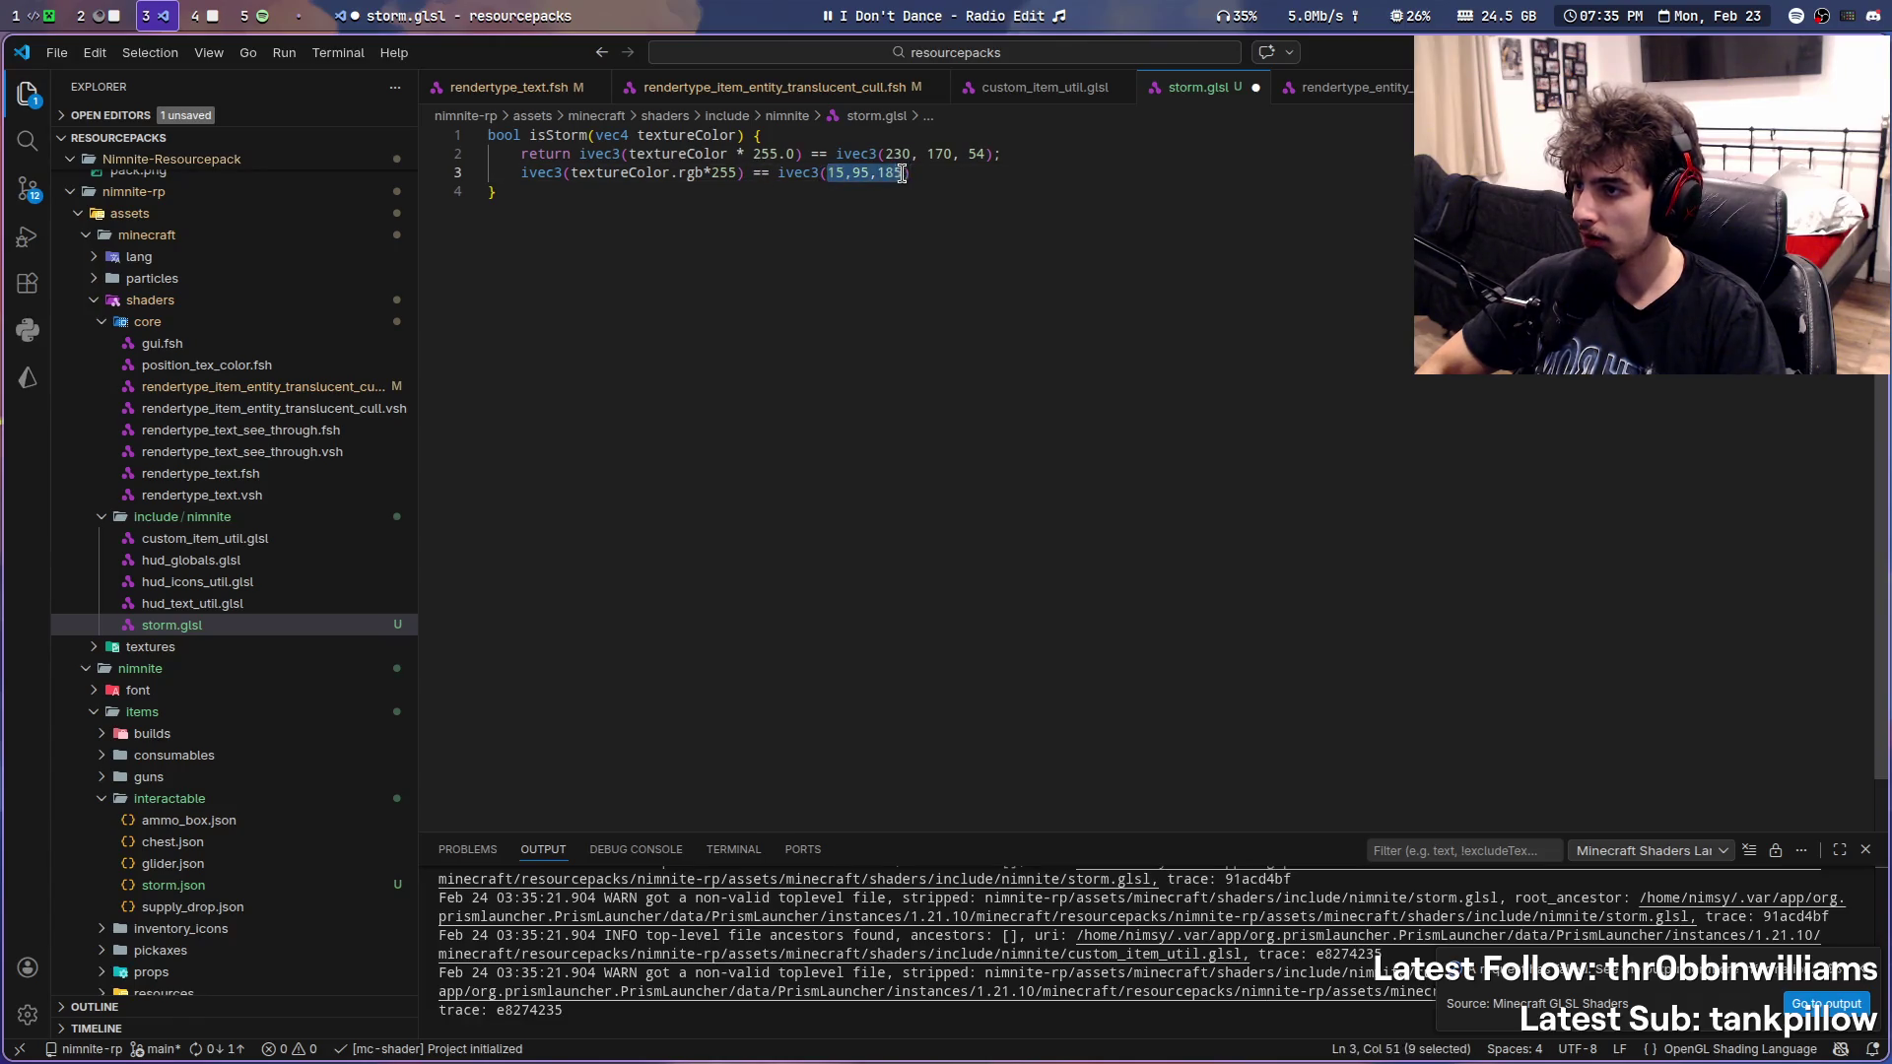
- Replace isStorm's colour 230,170,54 with 15,95,185, drop the temporary line, save and return to the item shader
drag(883, 154, 959, 154)
text(15,95,185)
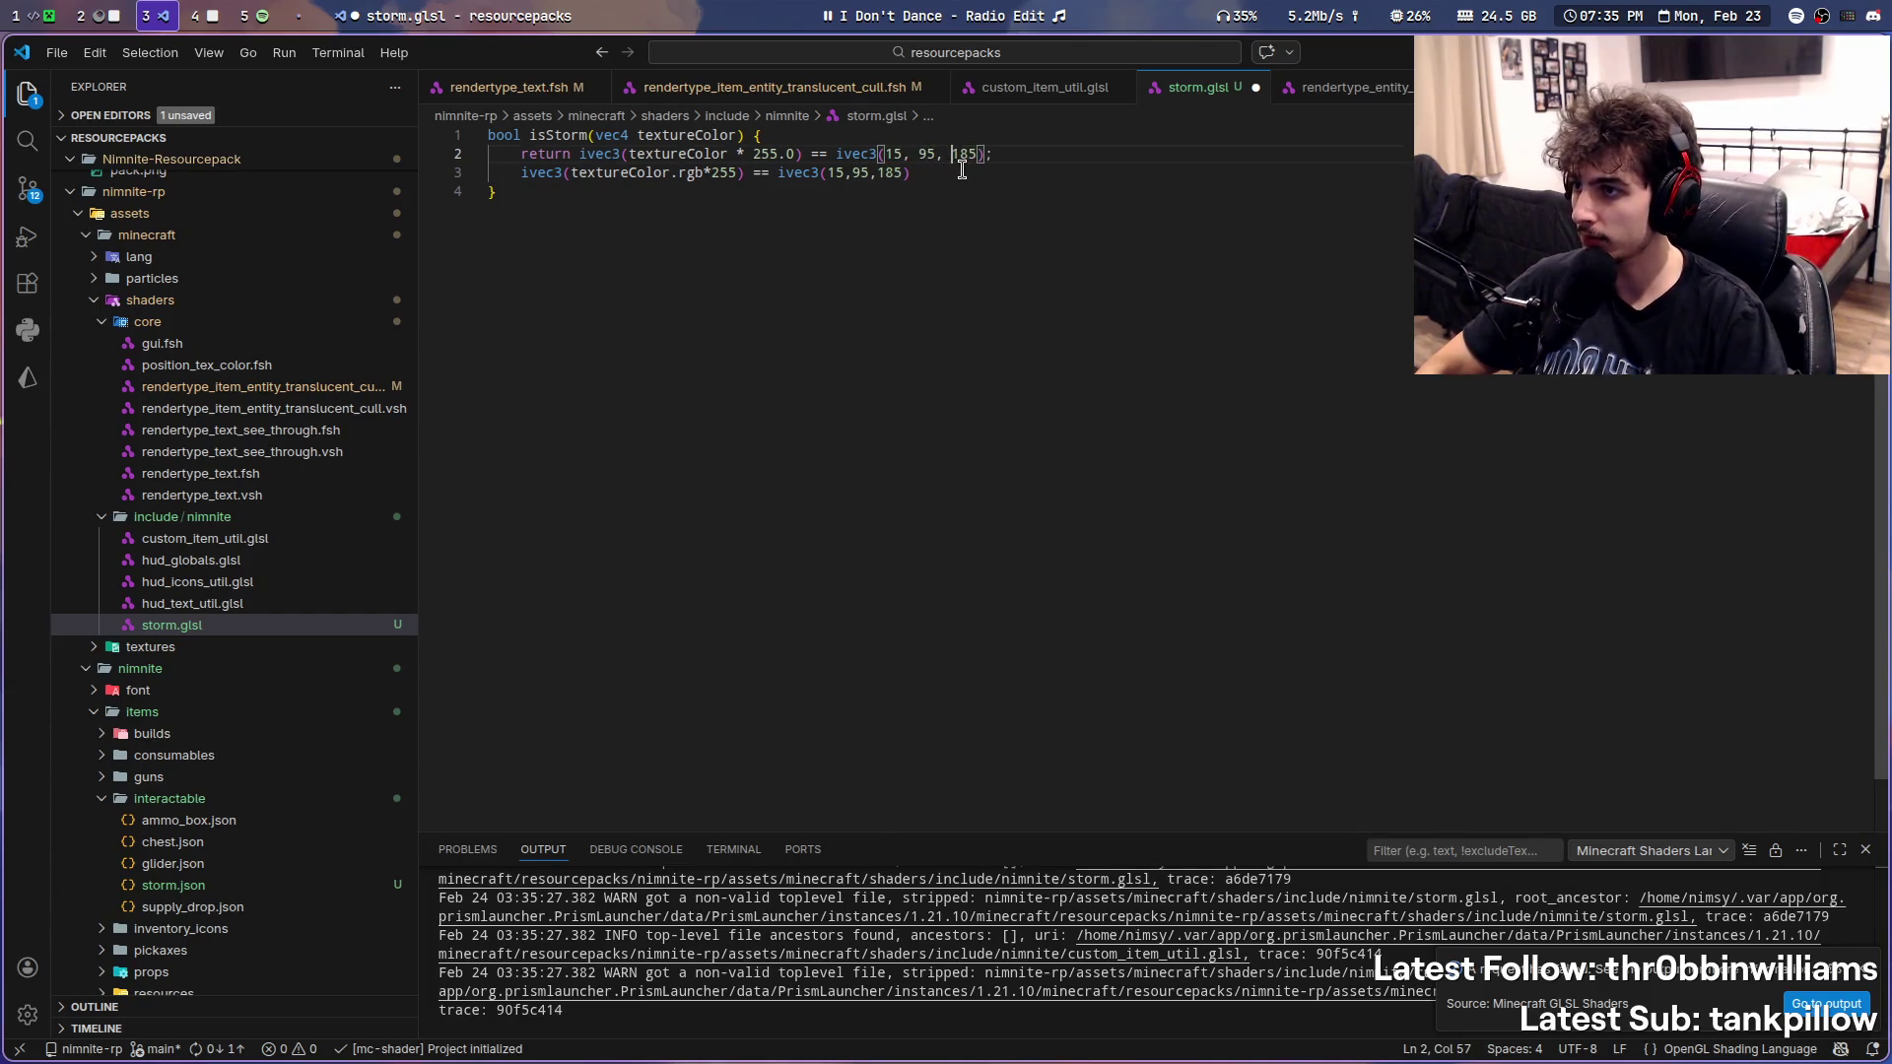
key(ctrl+shift+k)
key(ctrl+s)
key(super+4)
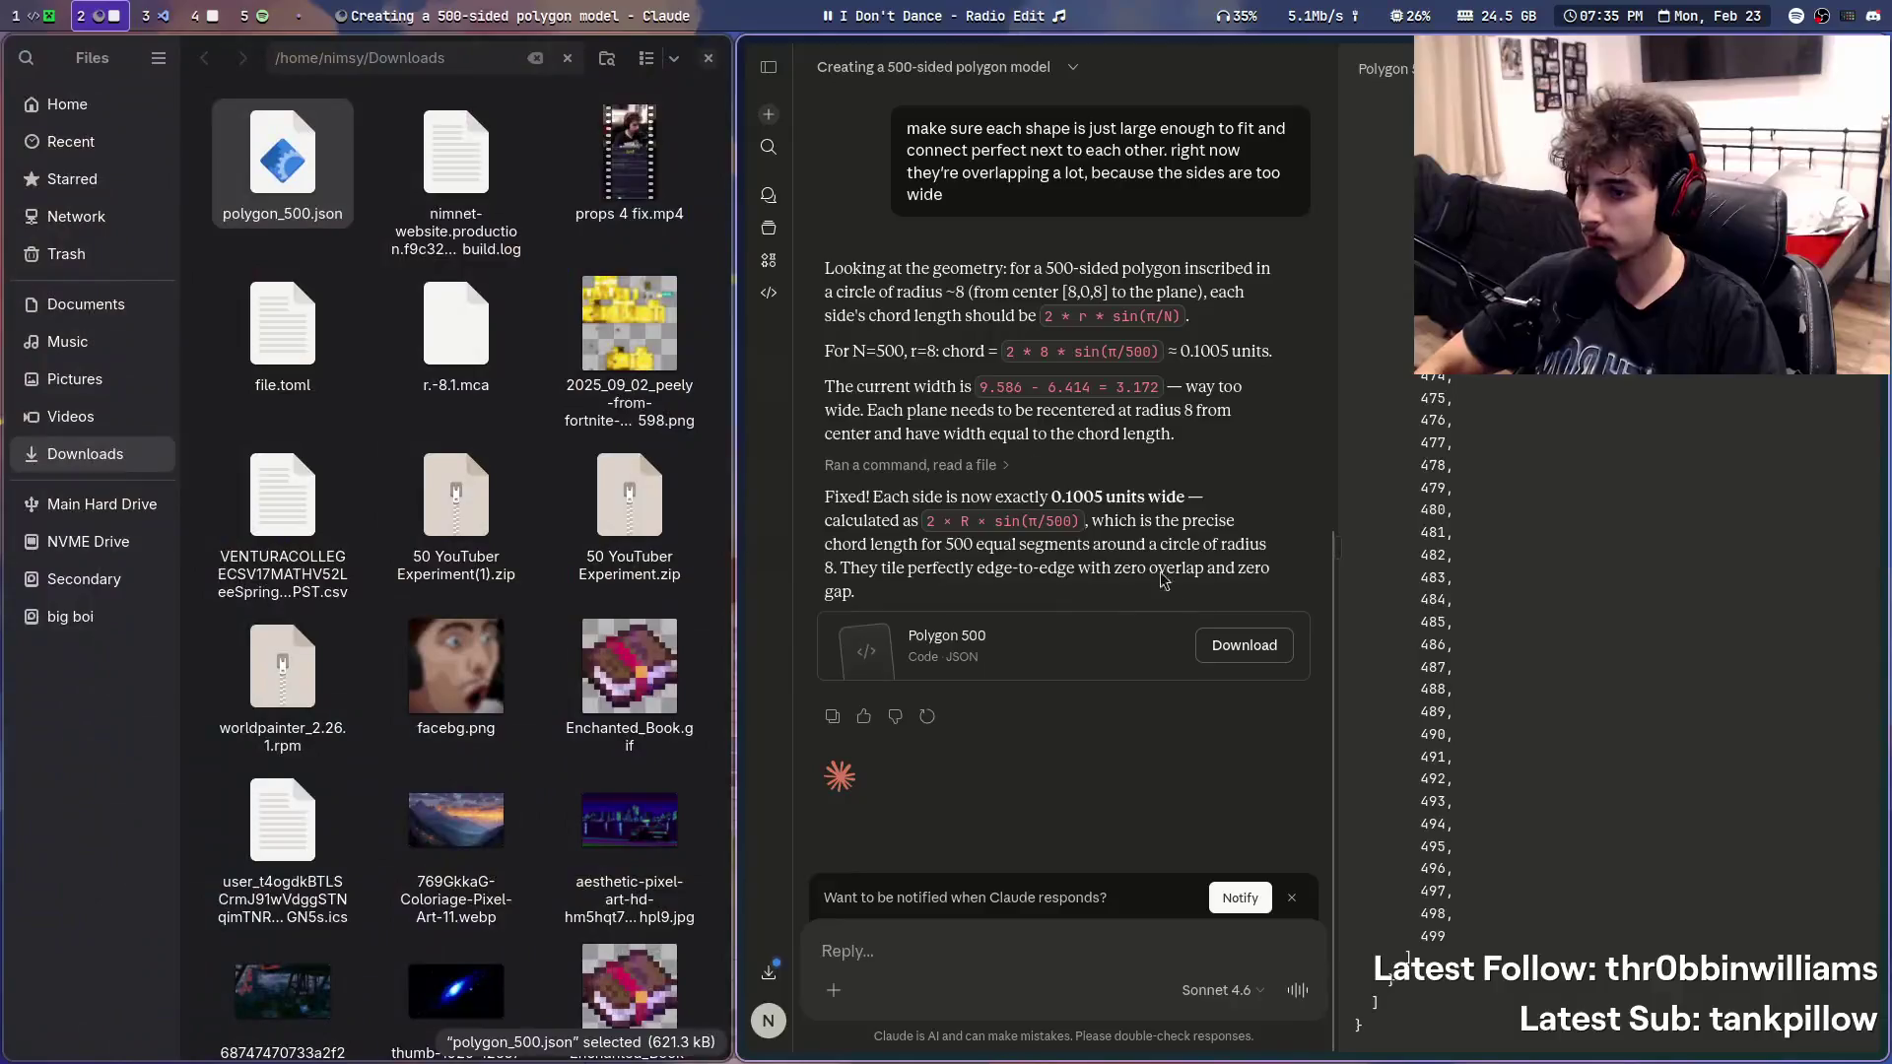
key(super+3)
key(ctrl+space)
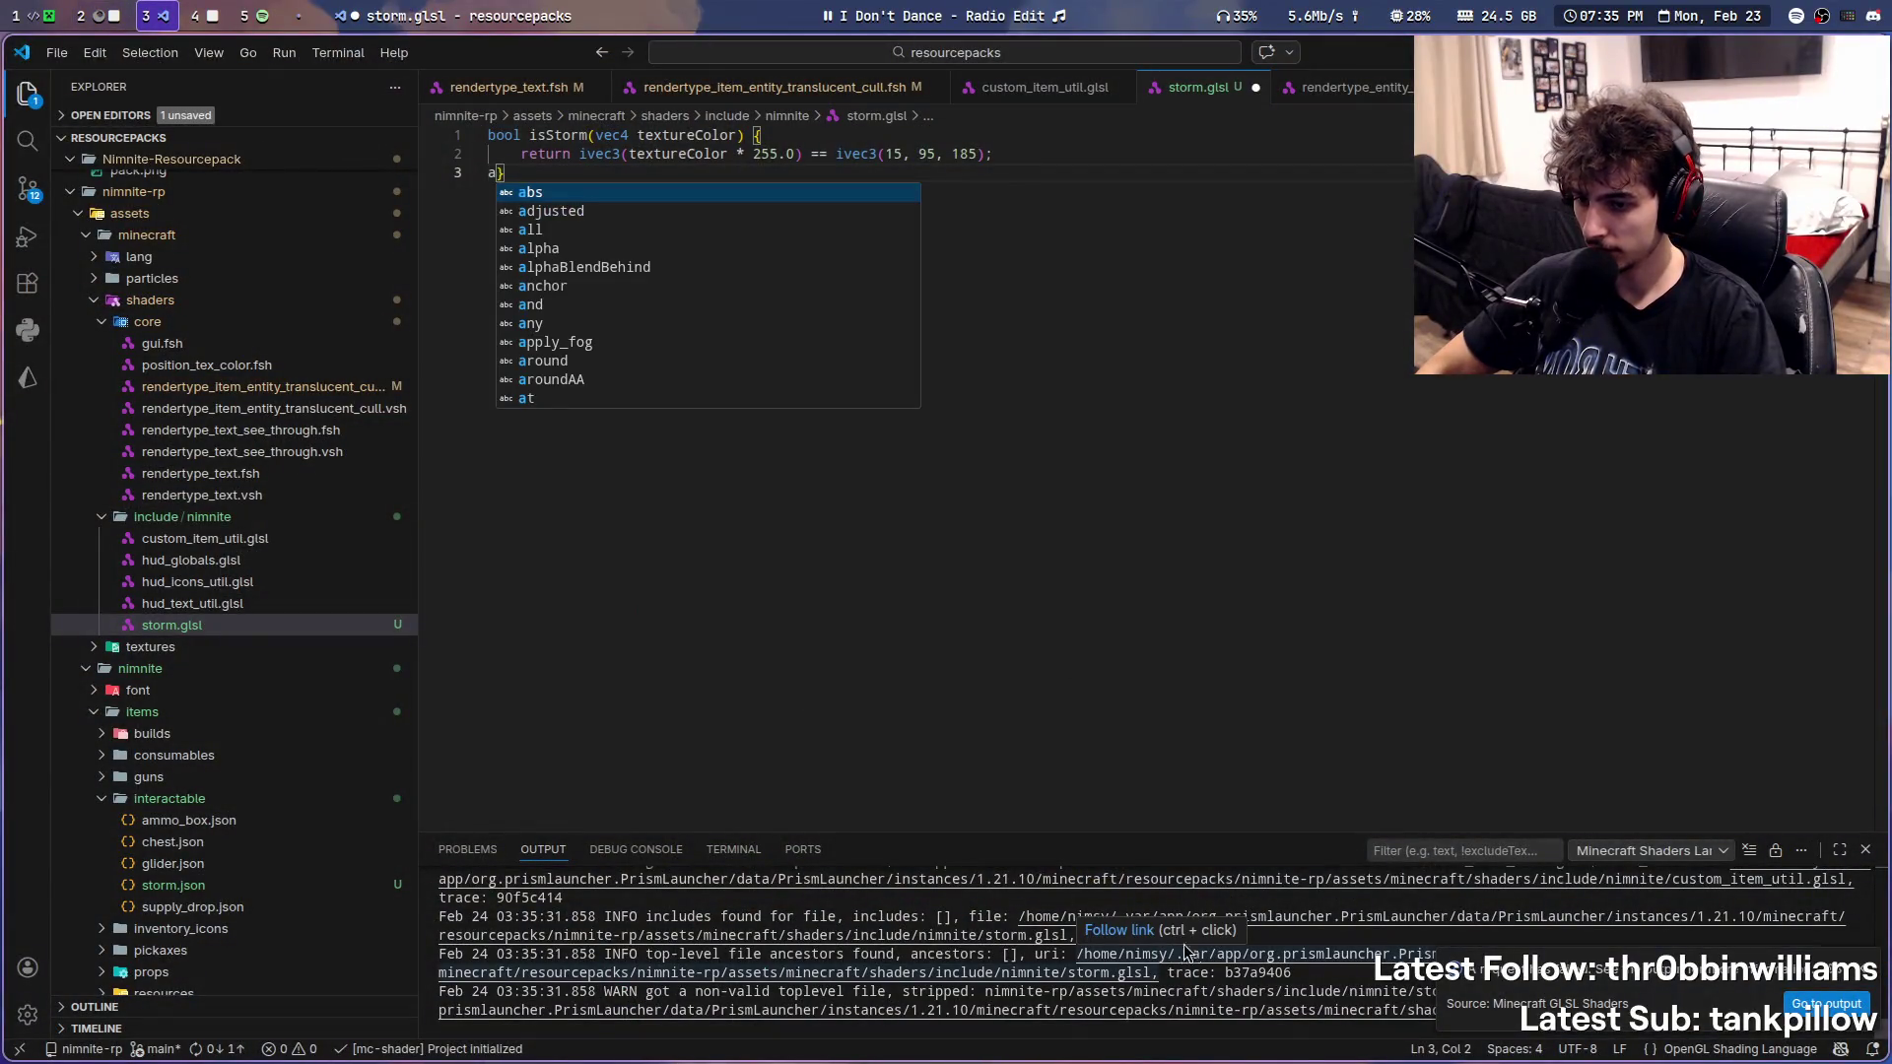
click(946, 474)
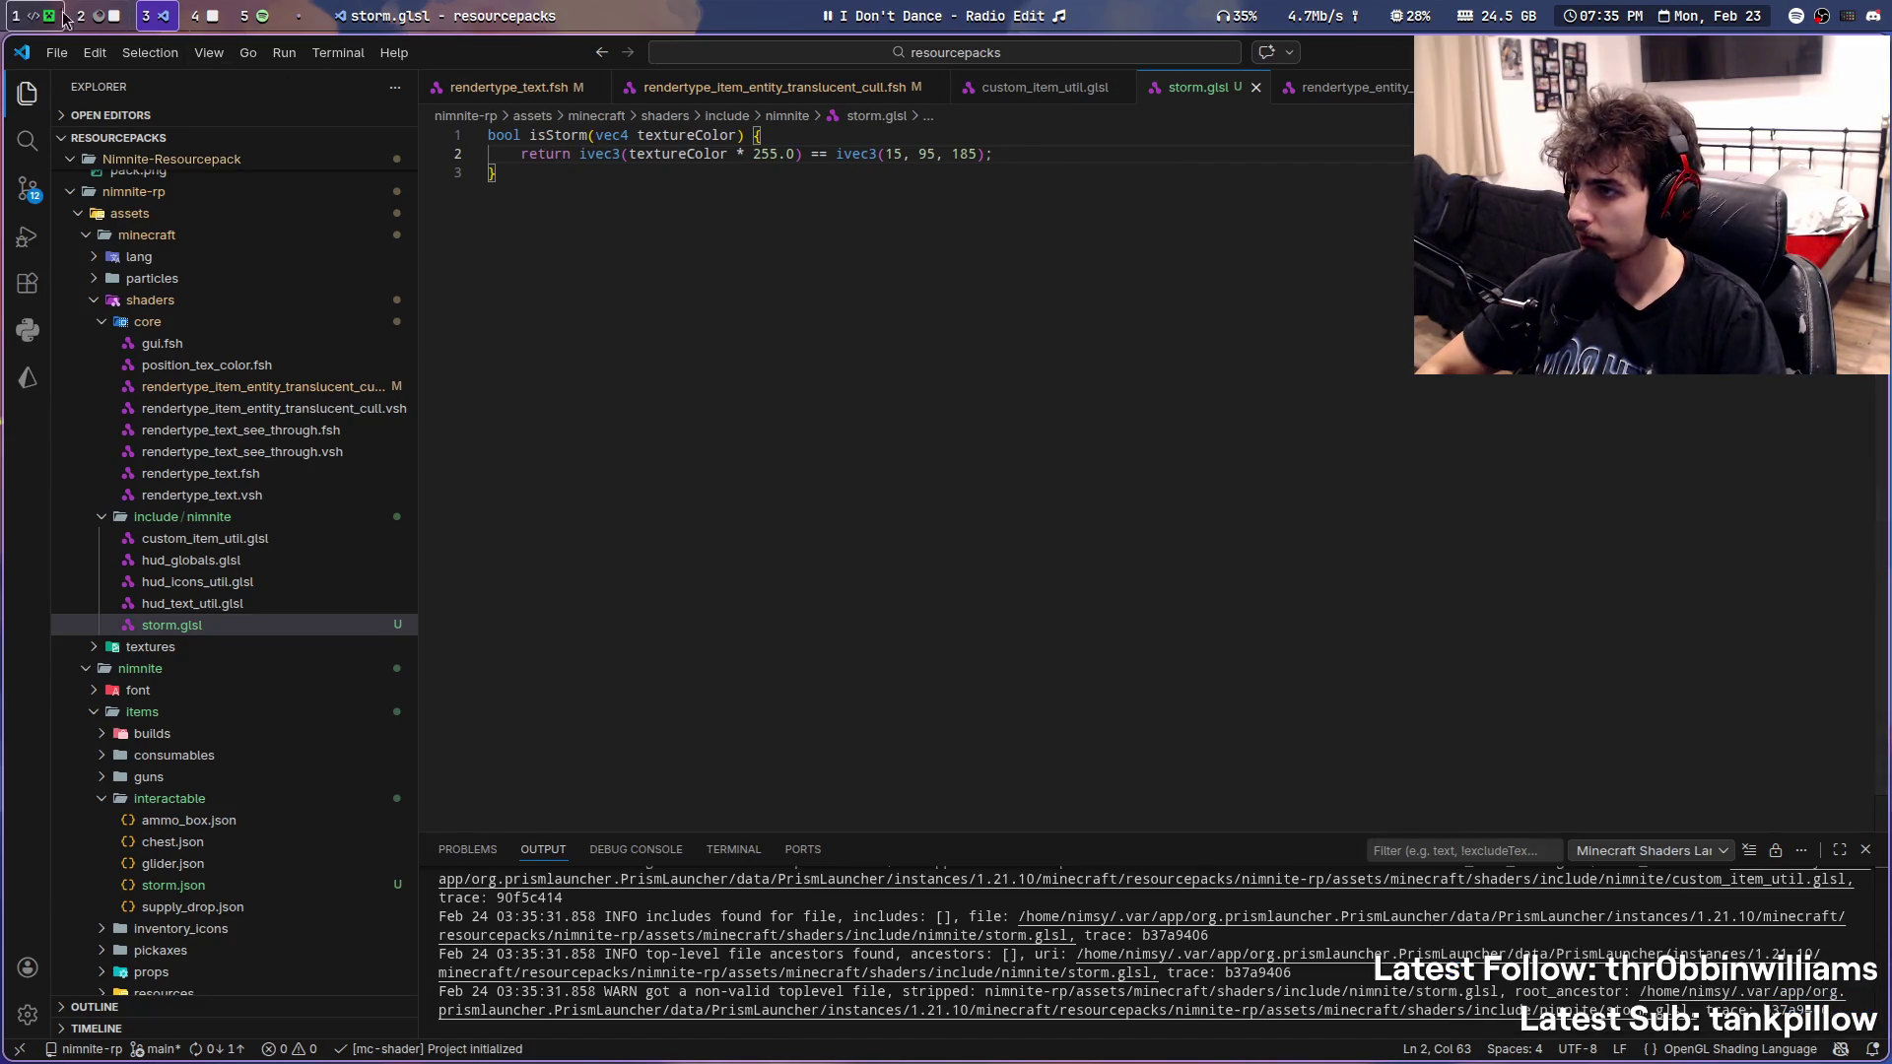
click(780, 88)
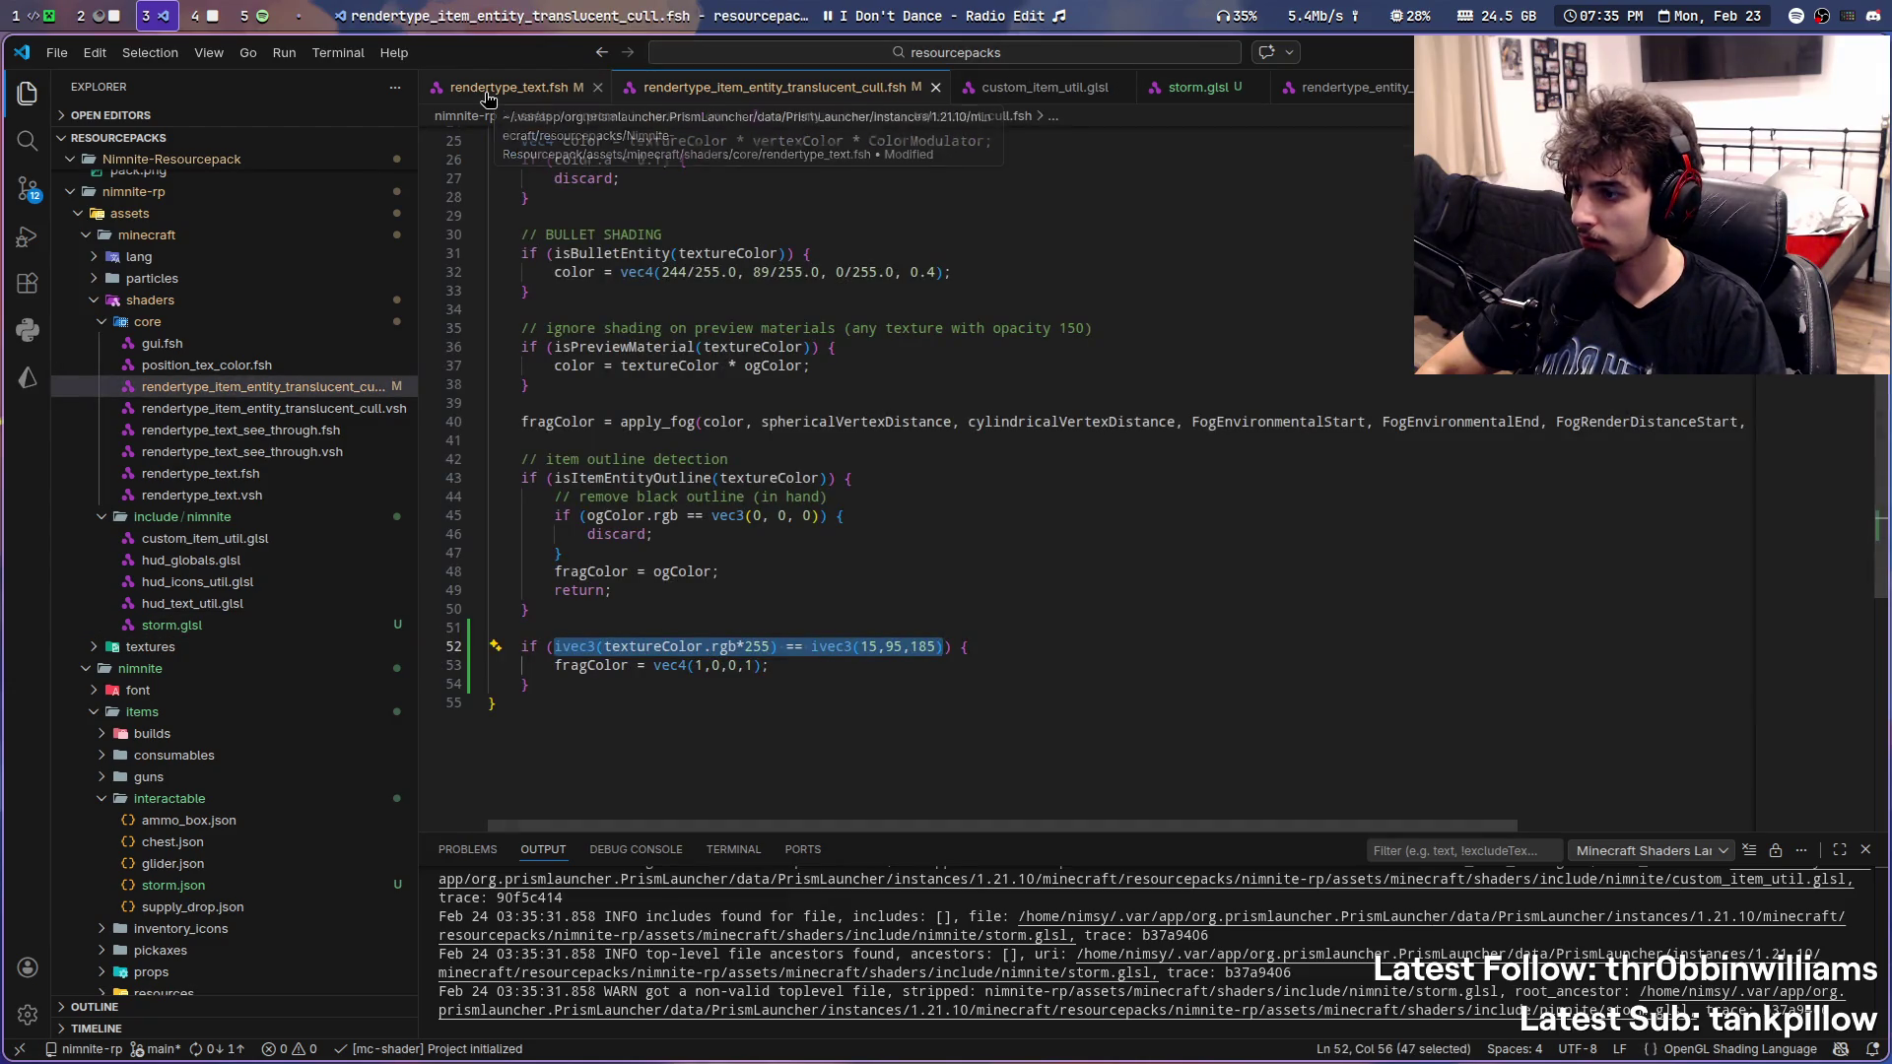
text(isStormte)
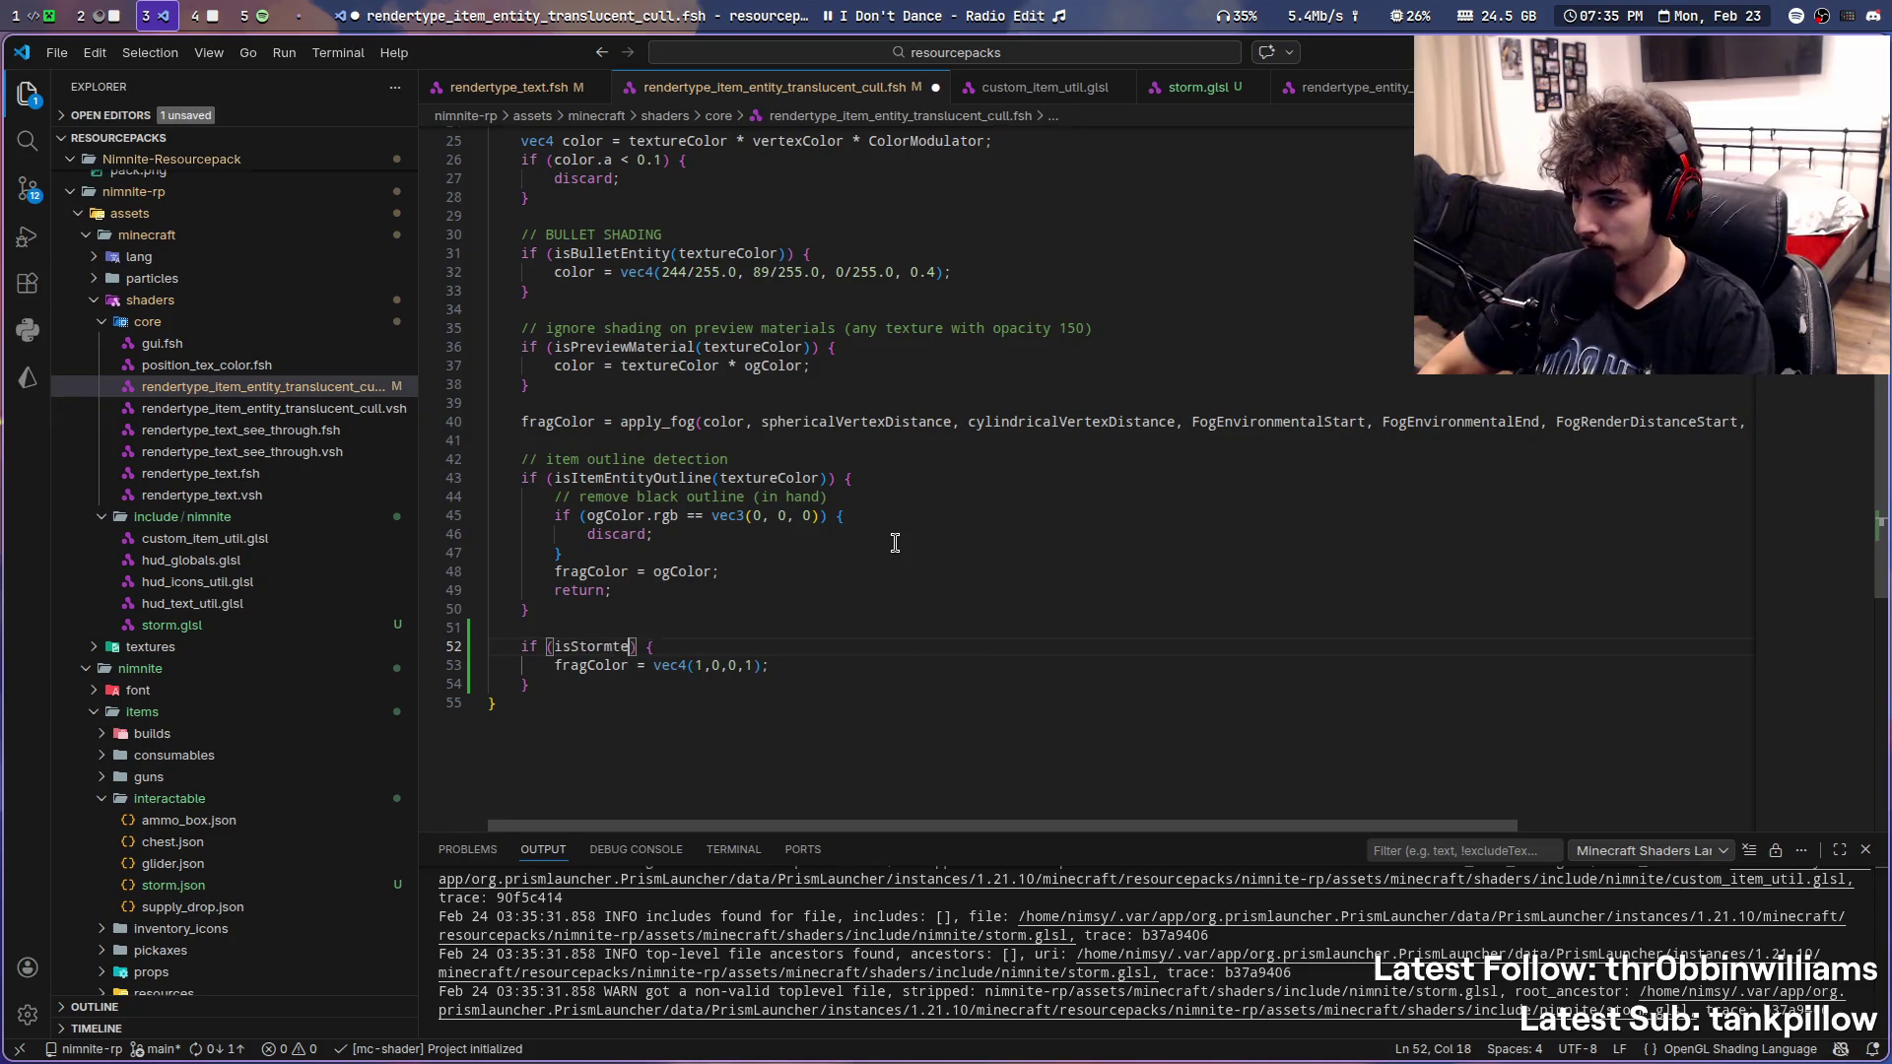
text((textureC)
- Make the storm branch call isStorm(textureColor) and return early, save and reload in Minecraft
key(Tab)
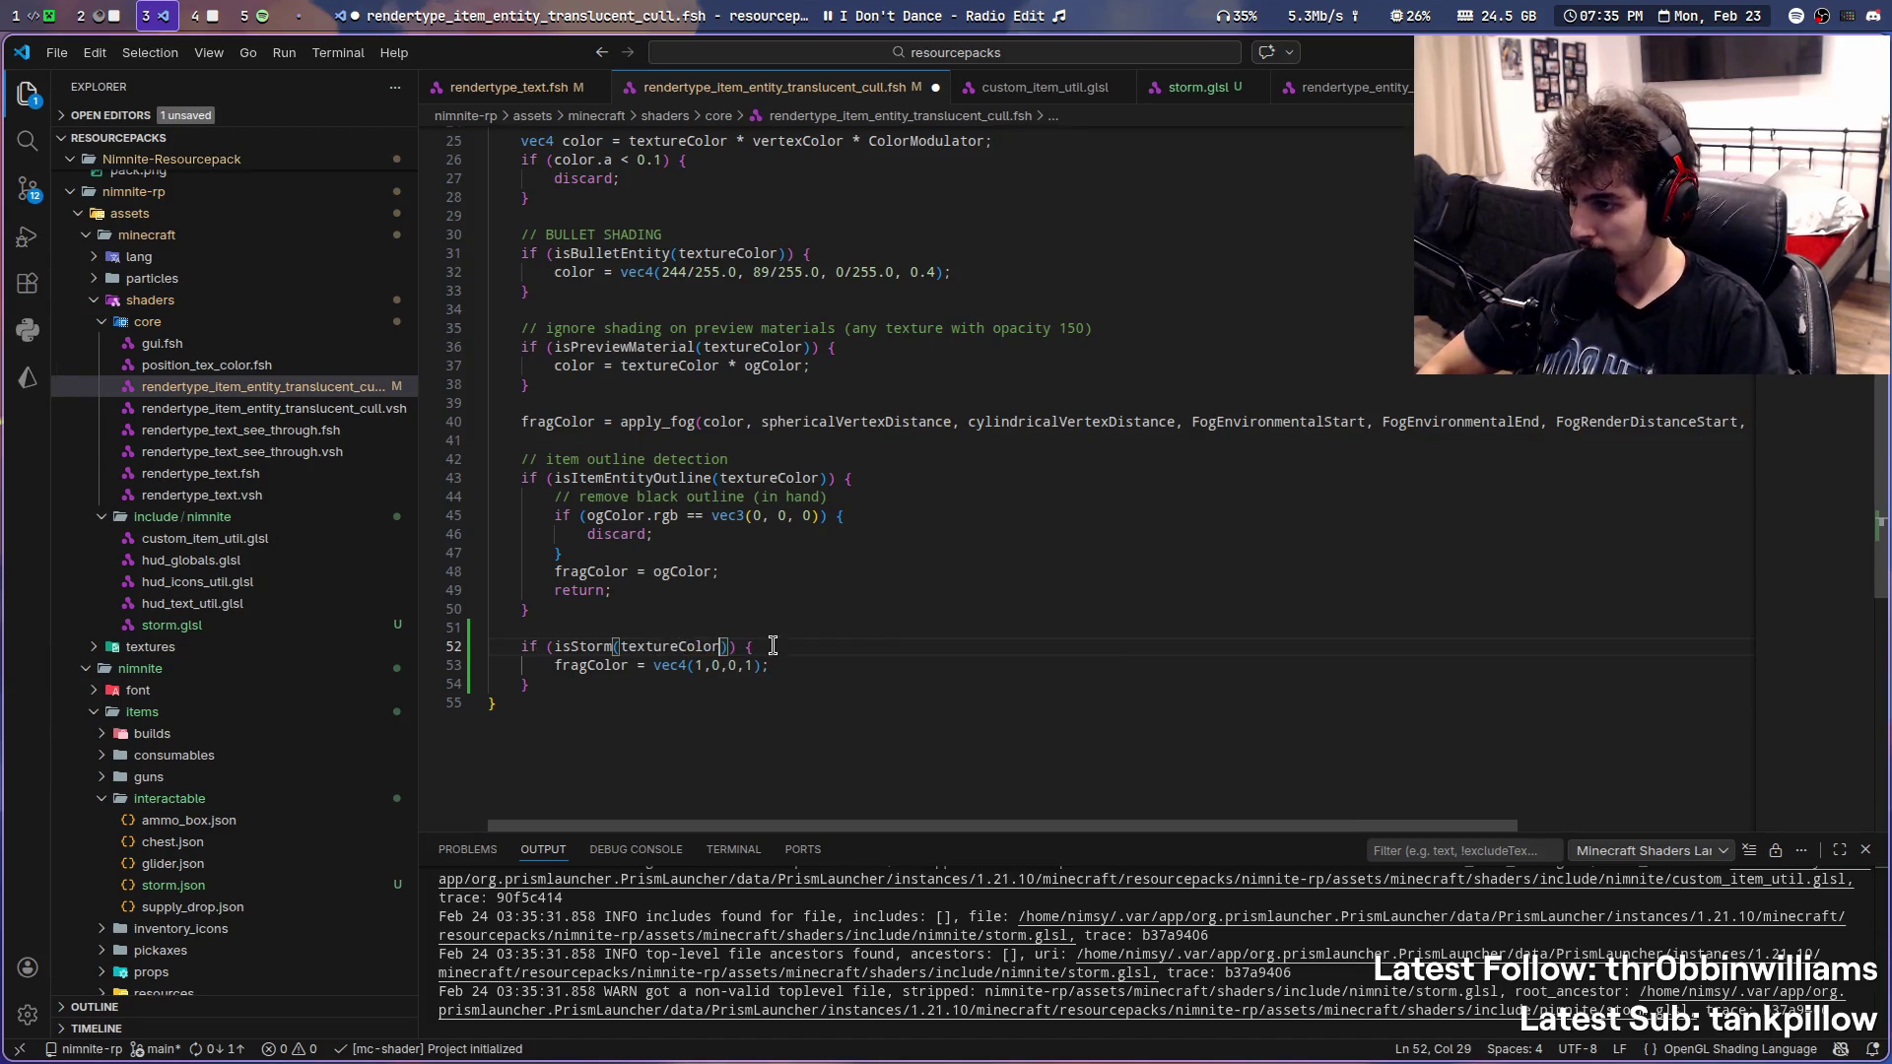
key(Return)
text(return;)
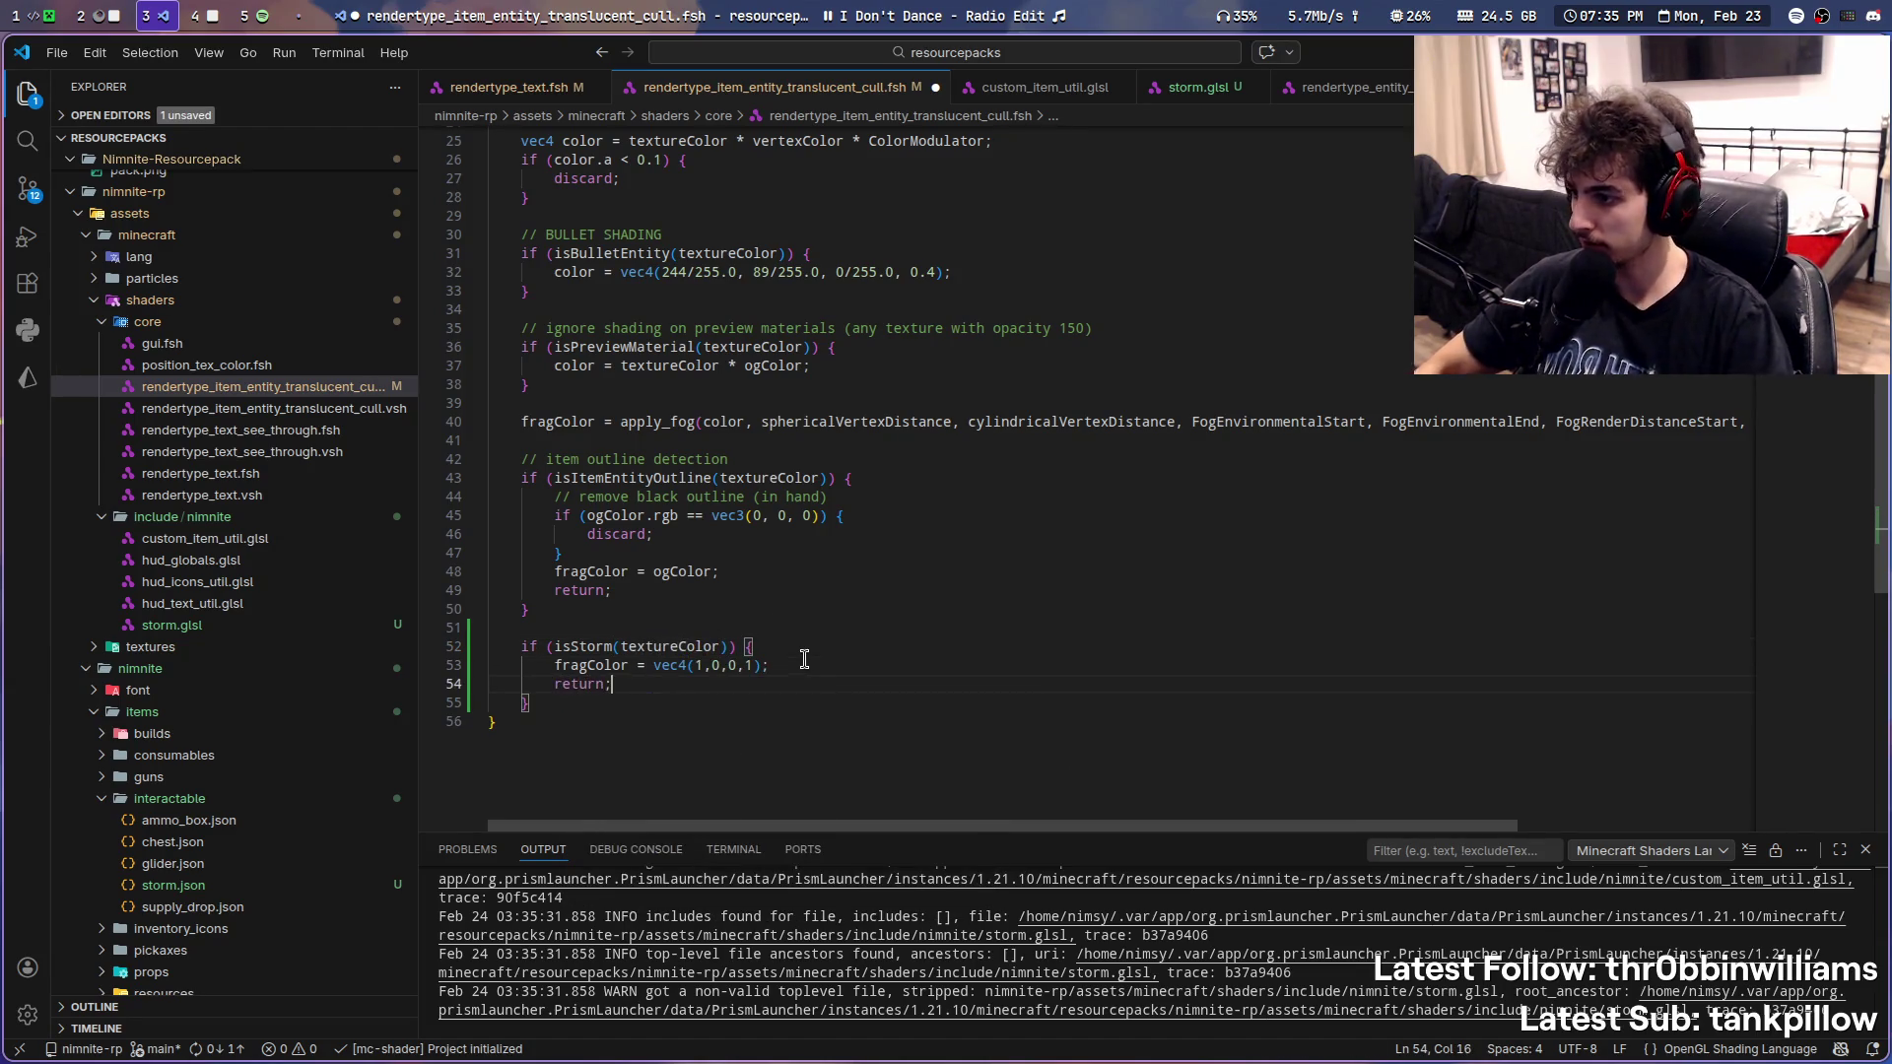
key(ctrl+s)
key(super+1)
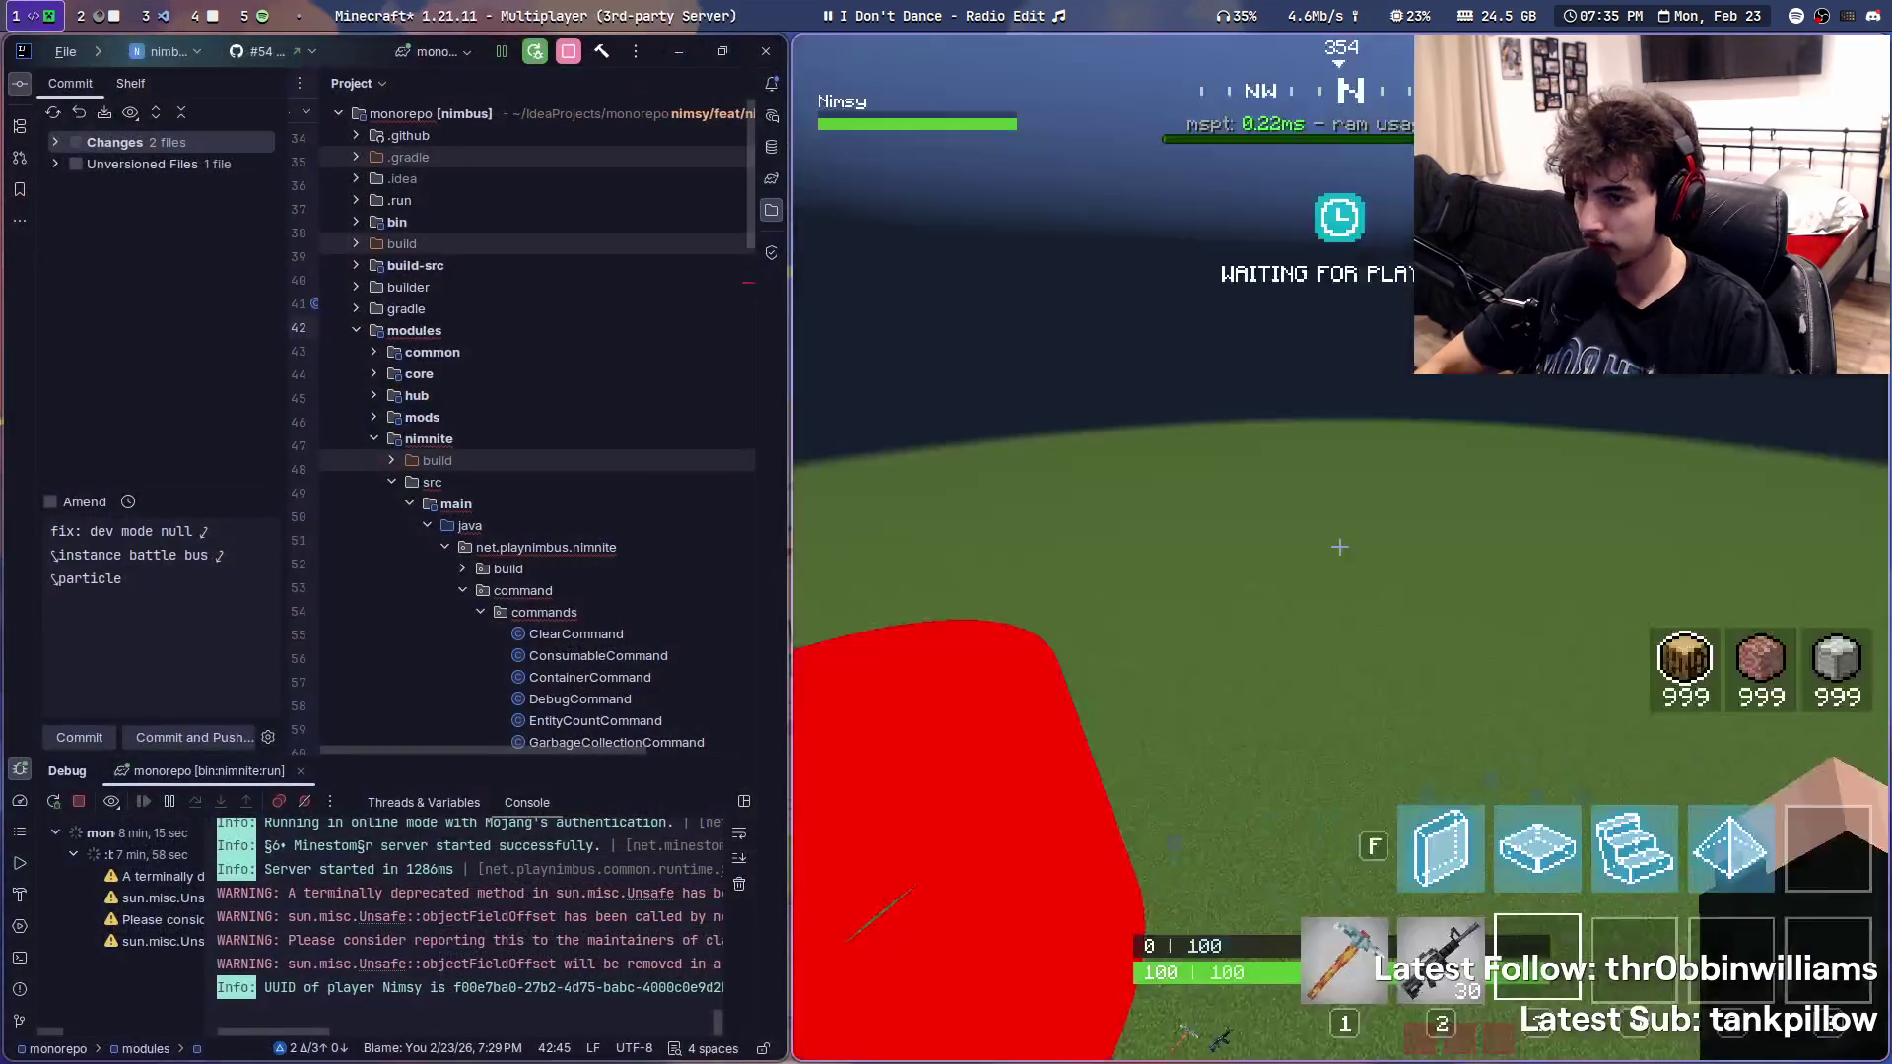
key(super+3)
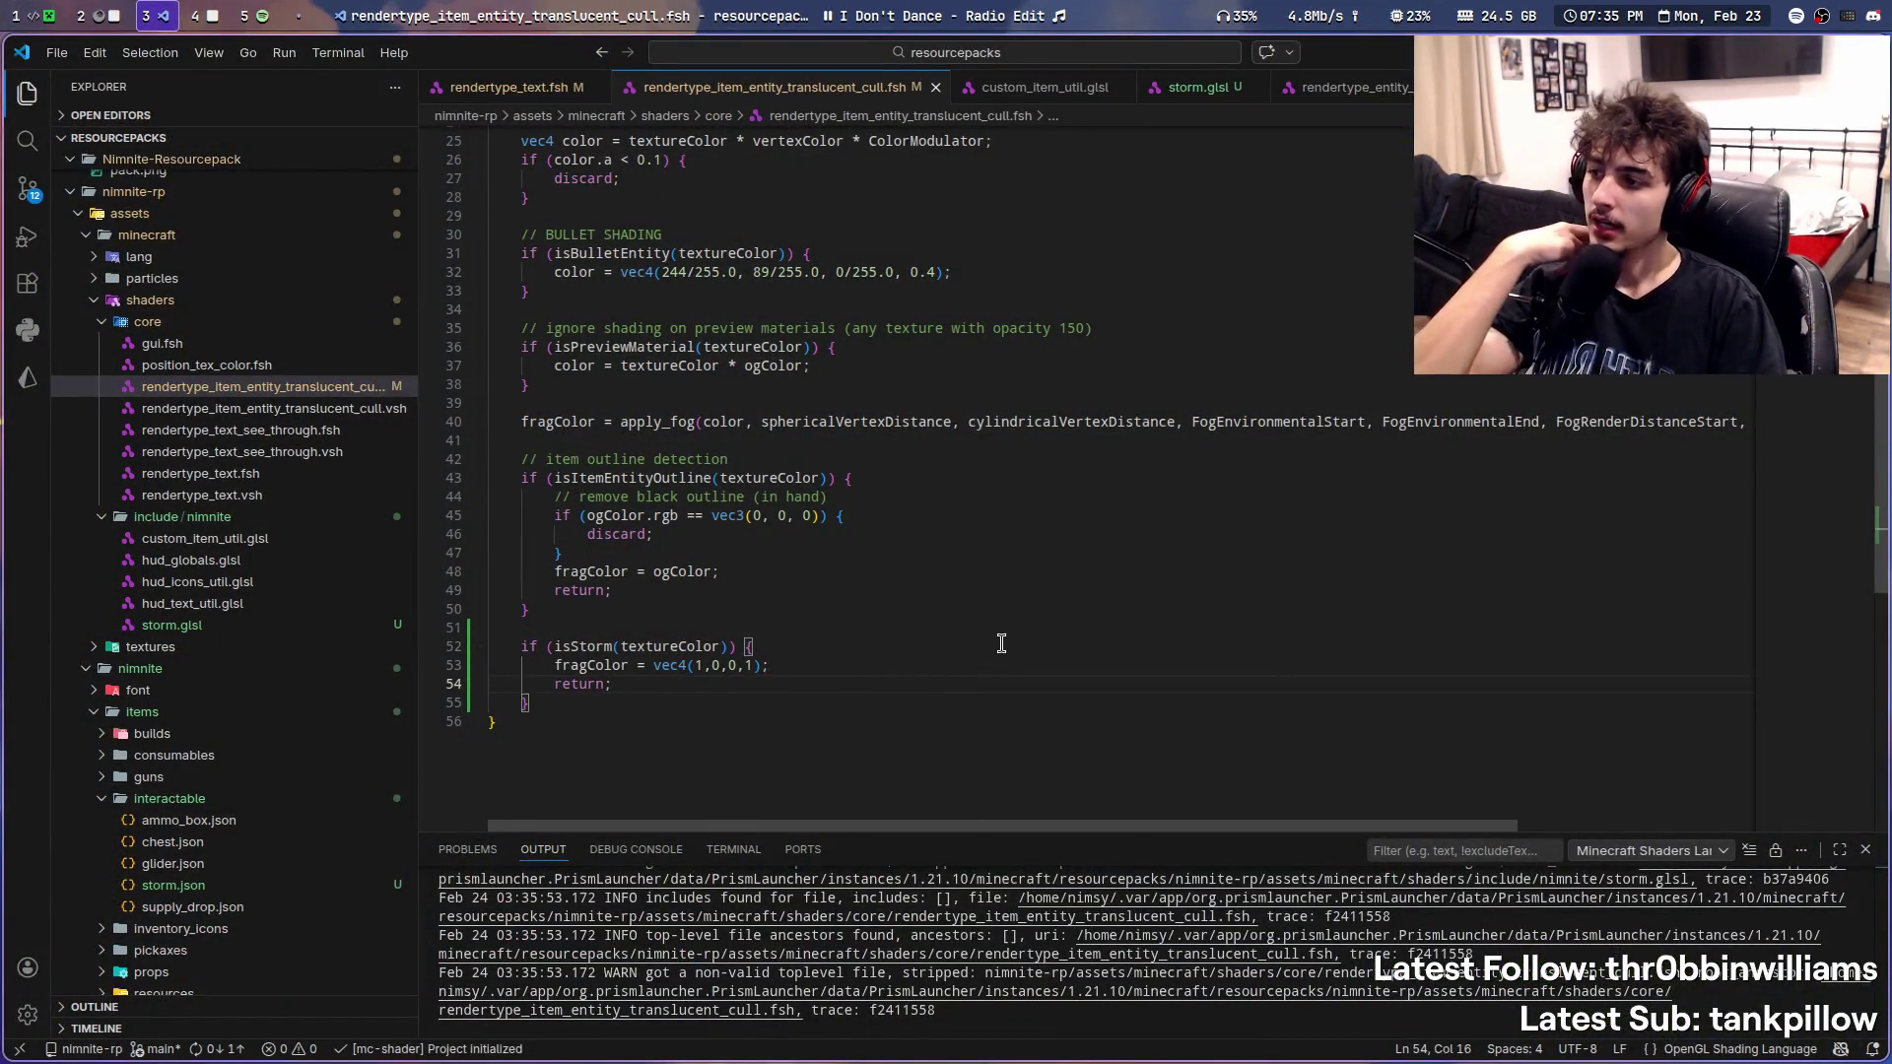
click(1197, 87)
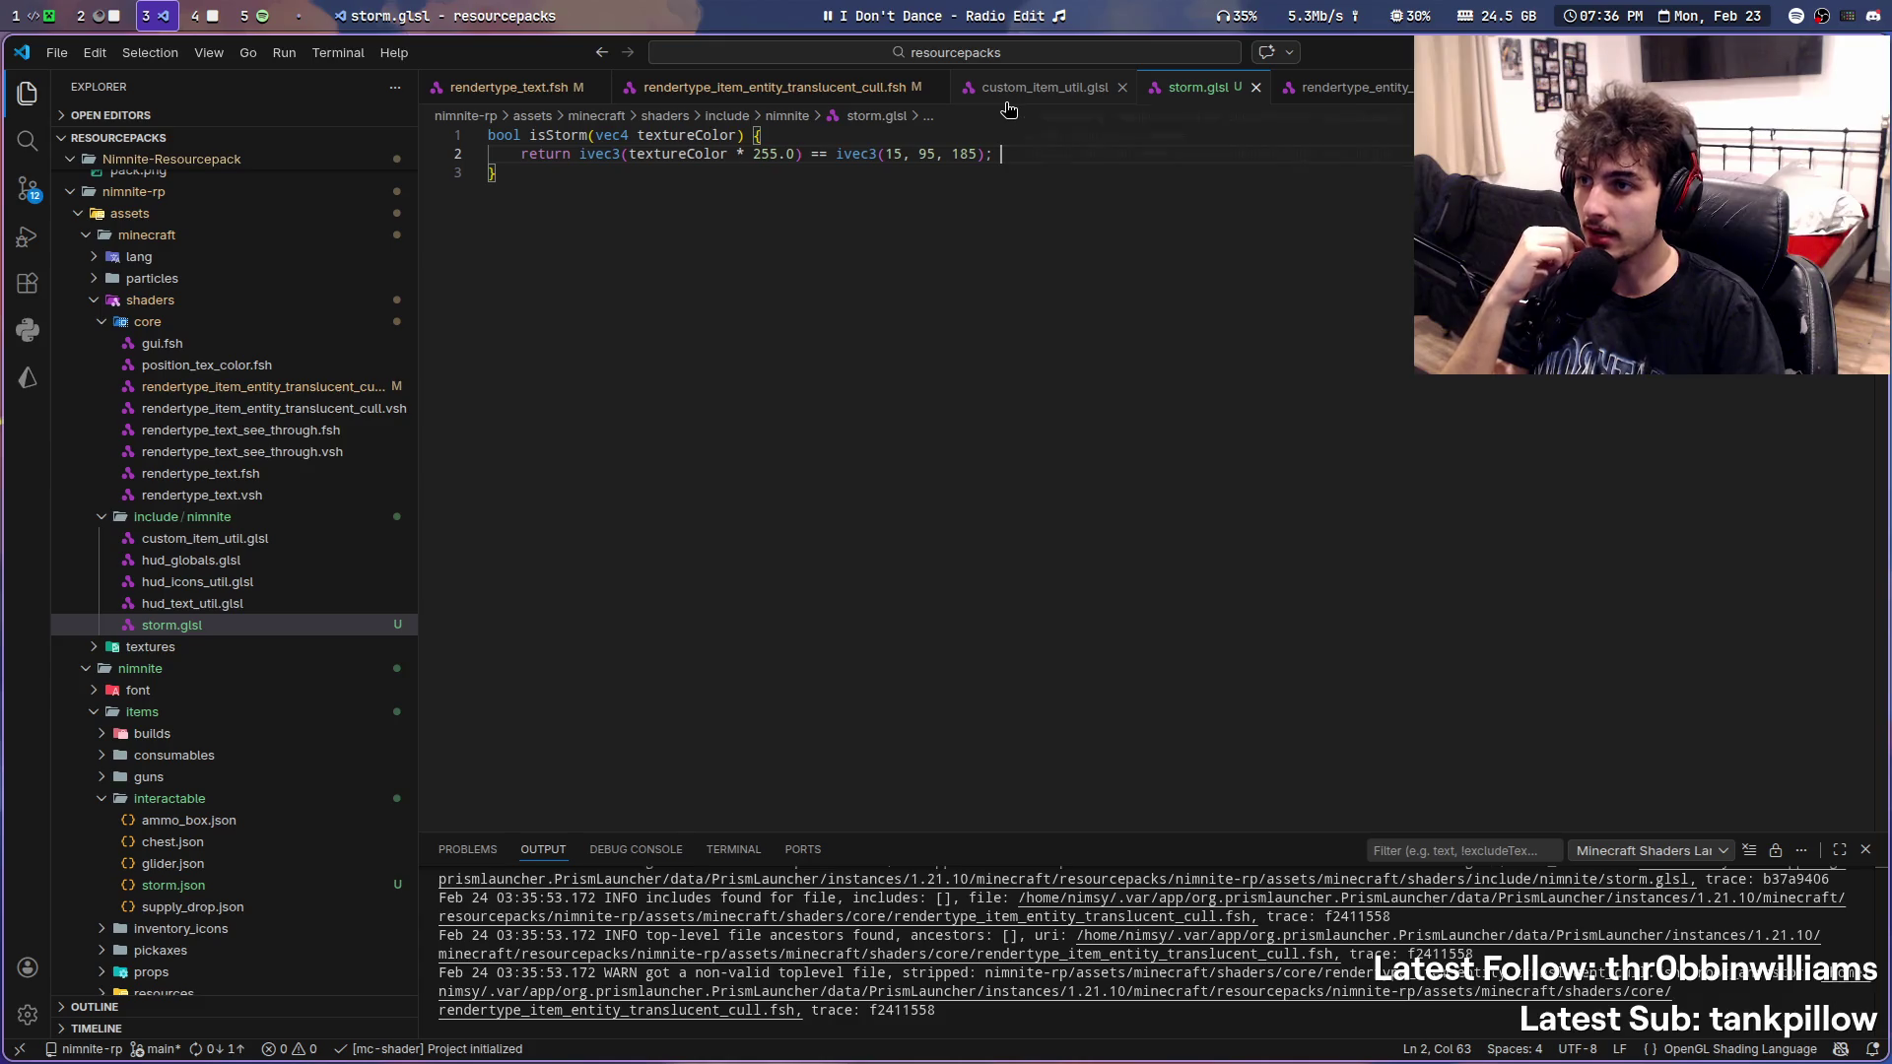
- Copy the linear_fog fragColor line from the old pack's storm circle shader
click(1353, 85)
scroll(1090, 485, down, 3)
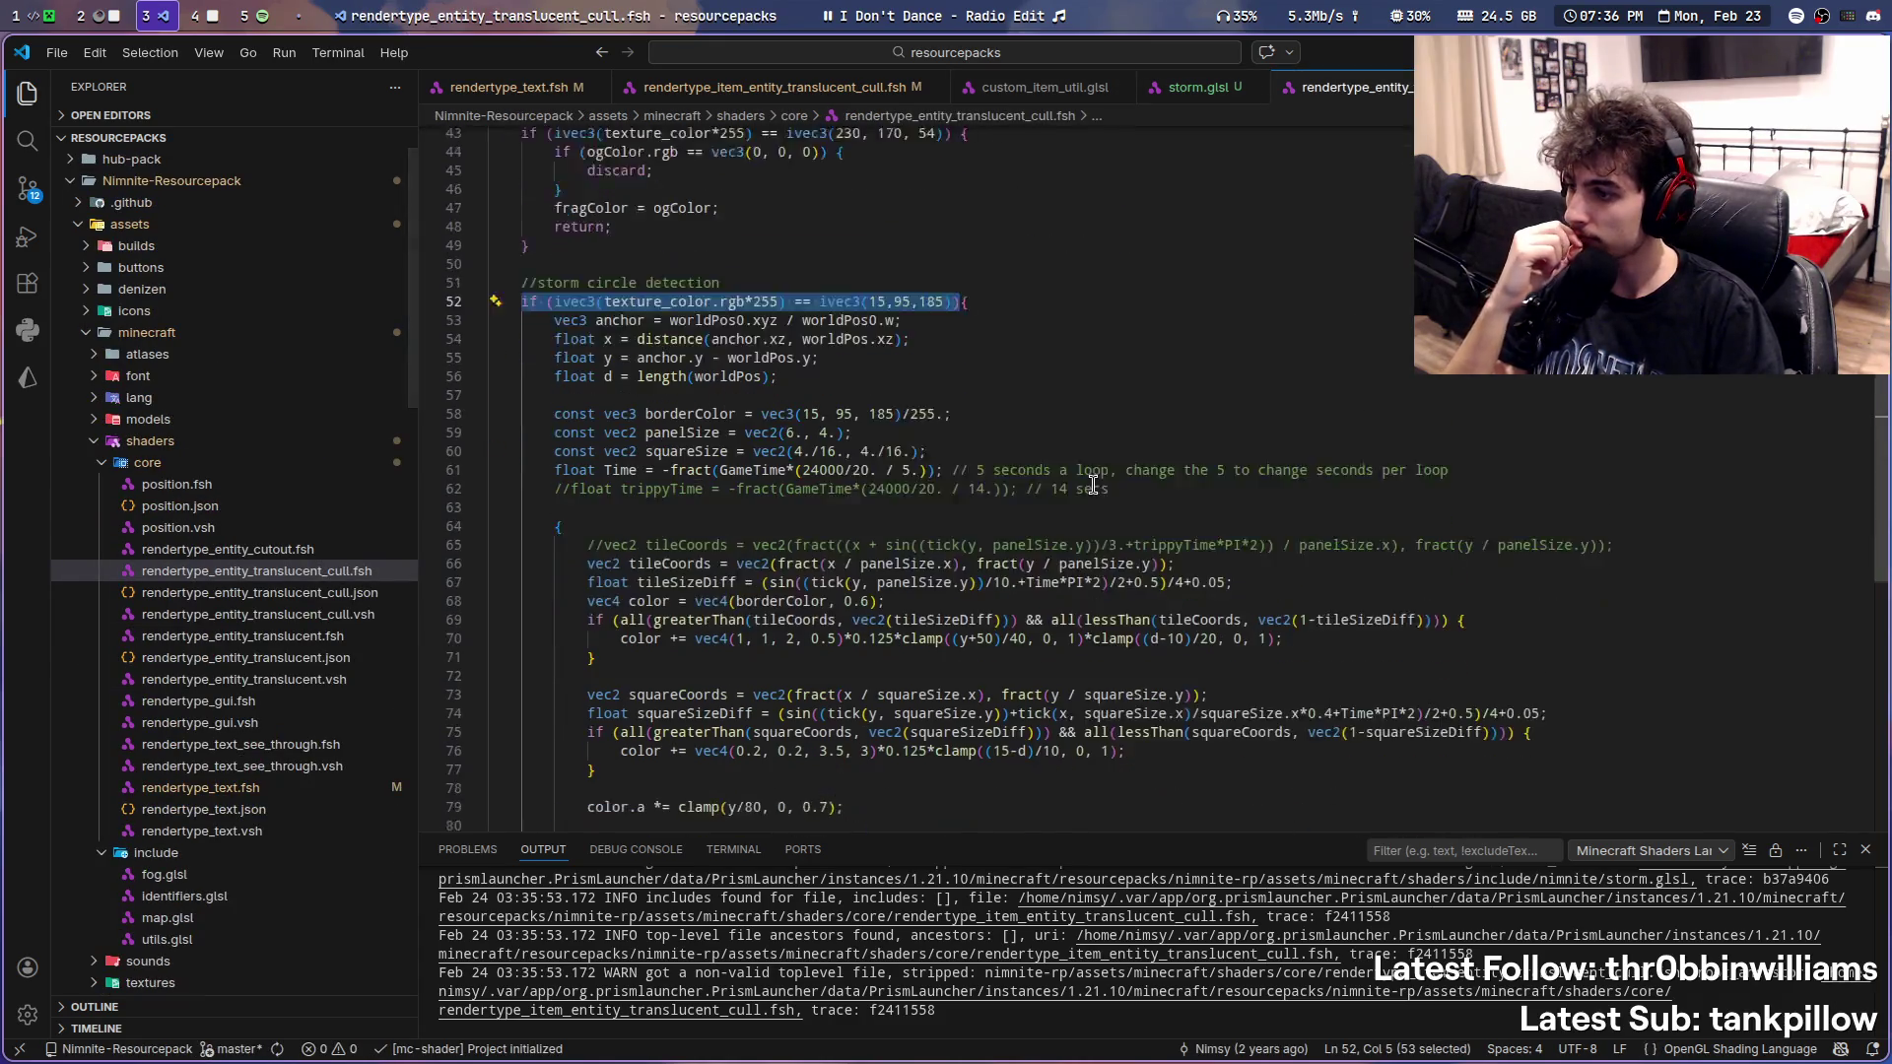
scroll(1091, 485, down, 2)
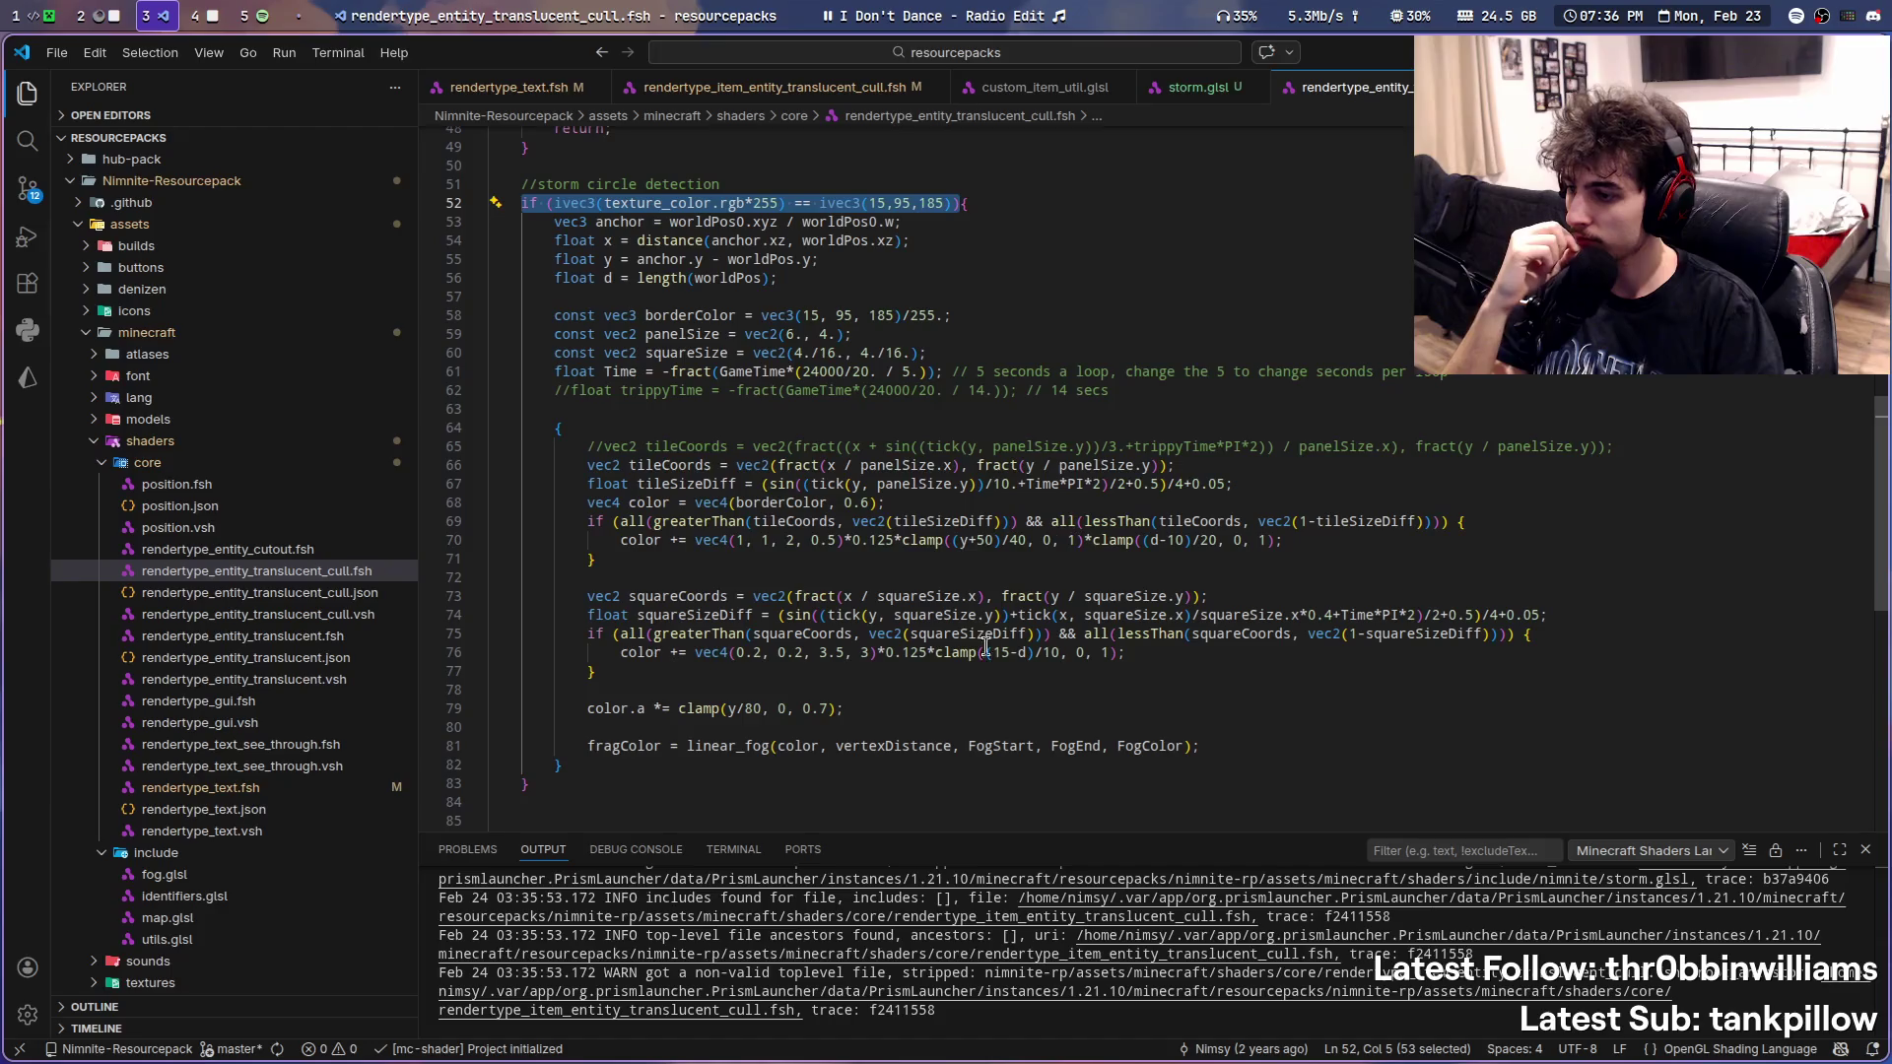
double_click(727, 746)
scroll(859, 668, up, 6)
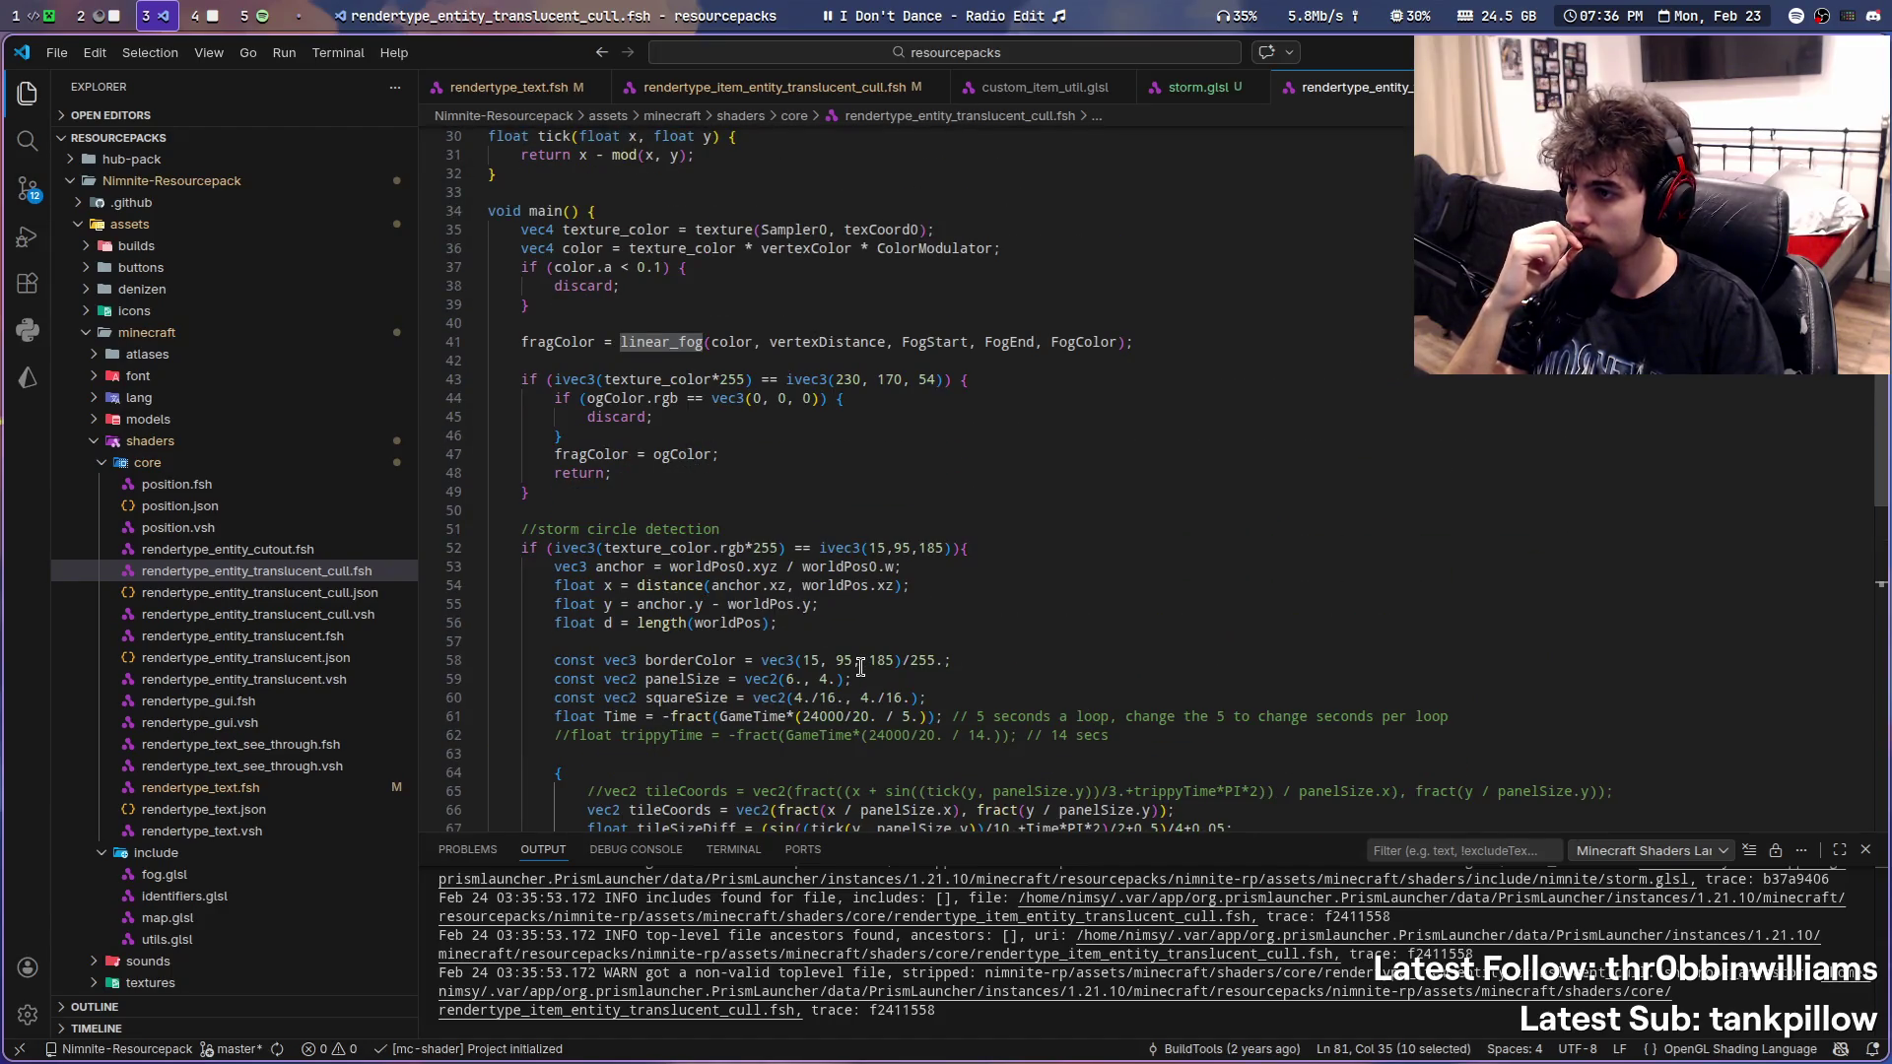
scroll(859, 668, down, 3)
scroll(859, 669, down, 3)
scroll(860, 669, up, 5)
scroll(858, 668, down, 5)
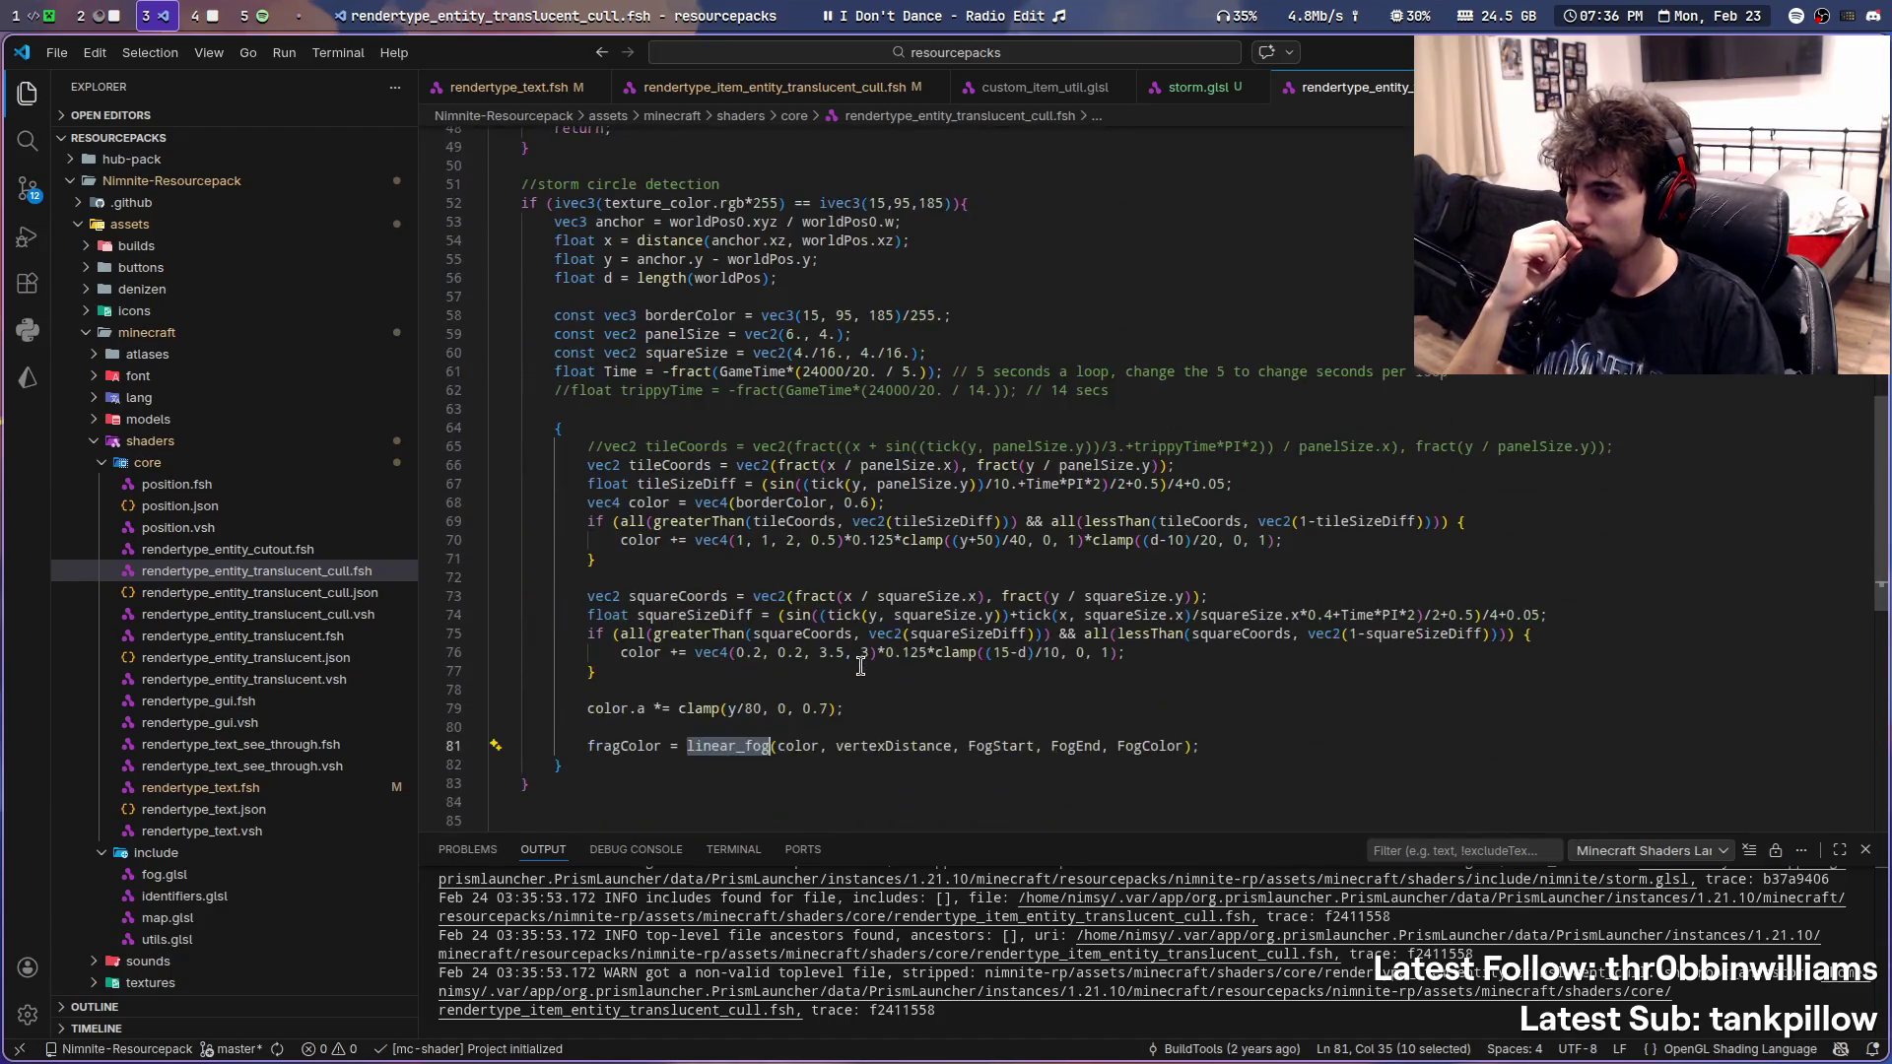
double_click(798, 746)
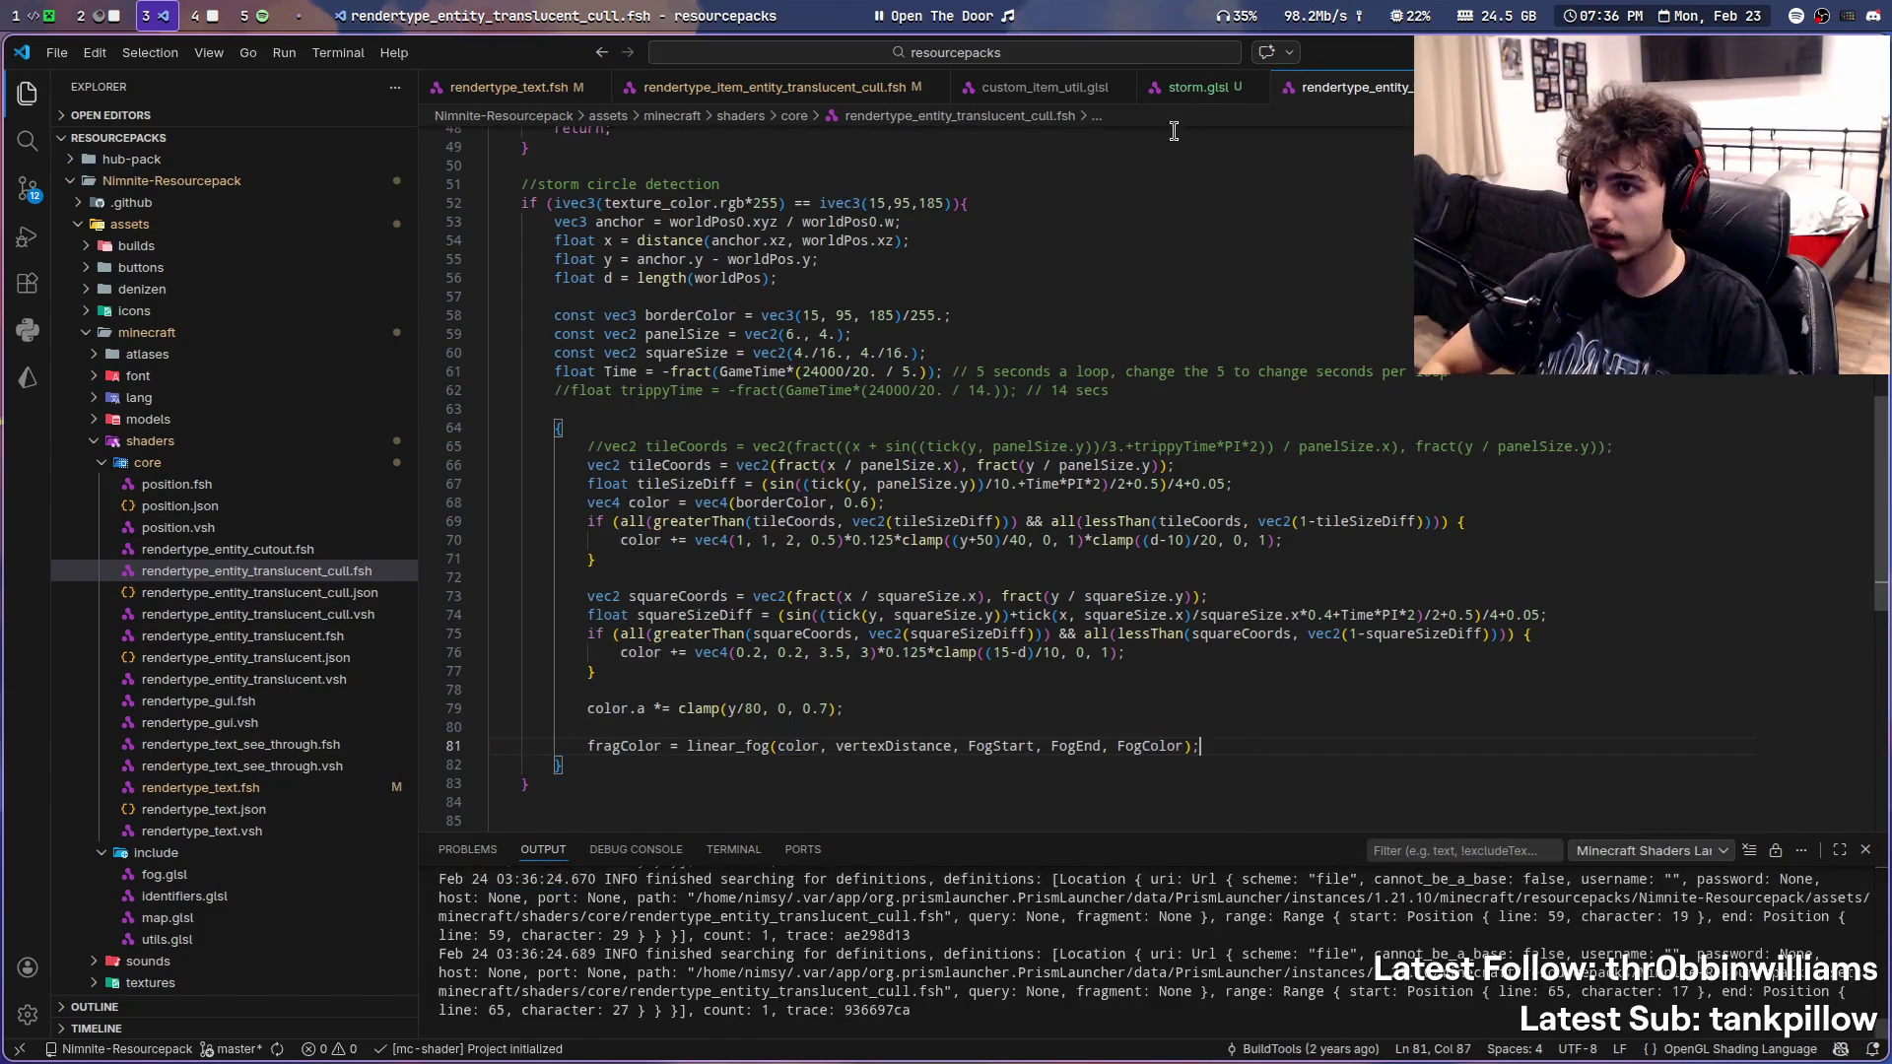
- Paste the linear_fog line into the new item shader's isStorm branch
click(1194, 86)
click(1027, 89)
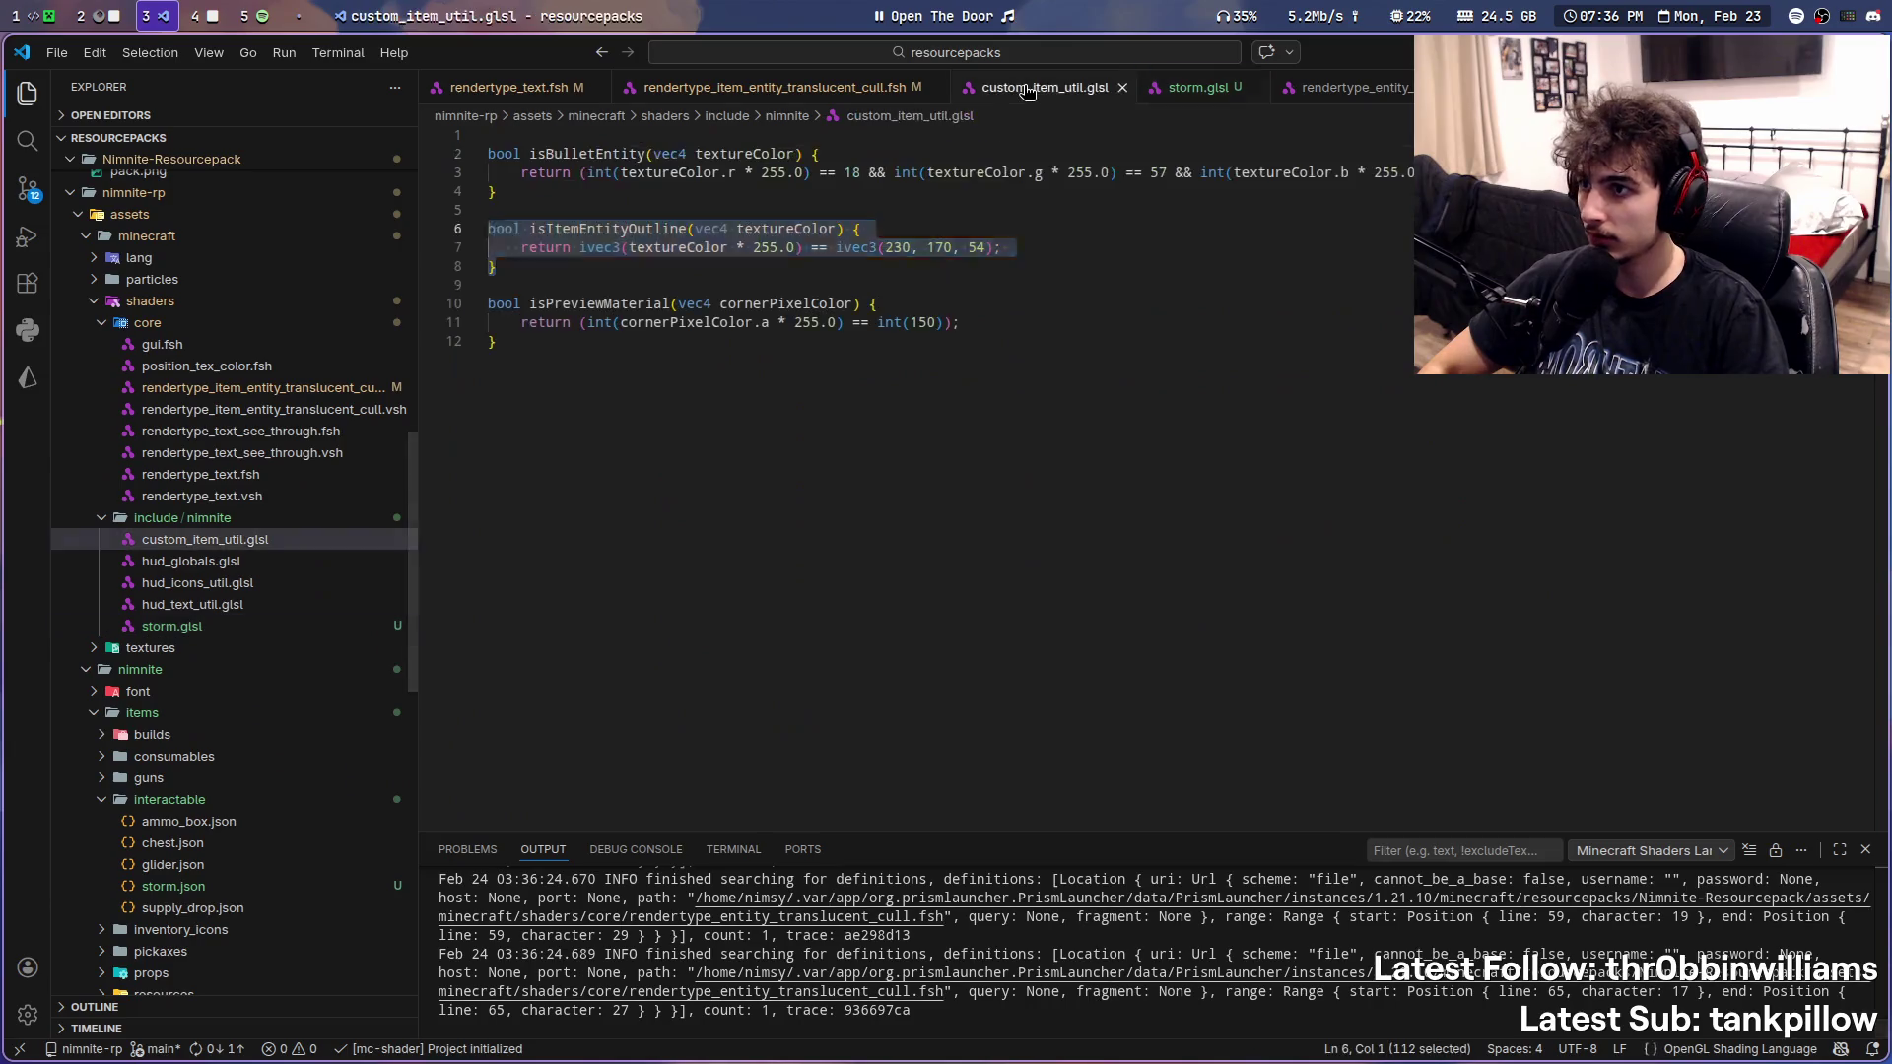
click(710, 87)
key(Return)
text(fragColor = linear_fog(color, vertexDistance, FogStart, FogEnd, FogColor);)
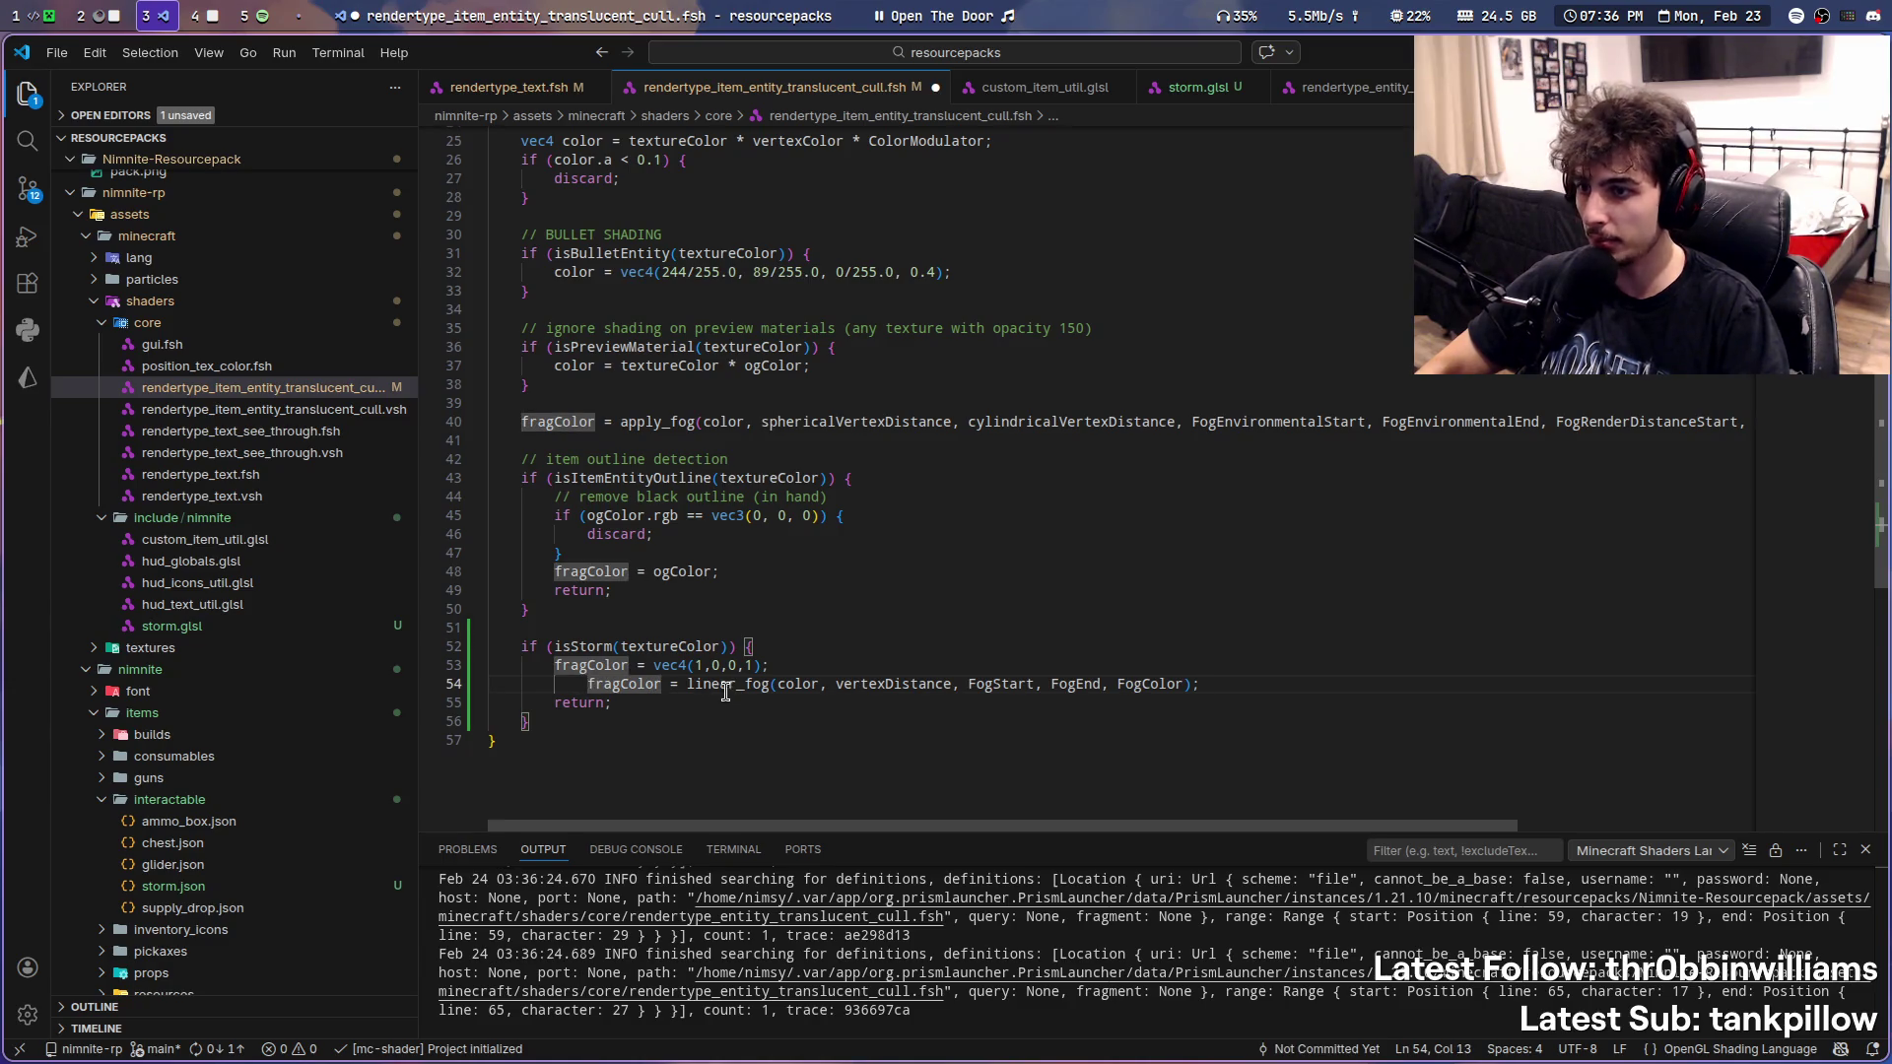
- Copy the apply_fog call from line 40 into the isStorm branch and indent it
key(BackSpace)
click(669, 422)
key(ctrl+c)
click(1176, 683)
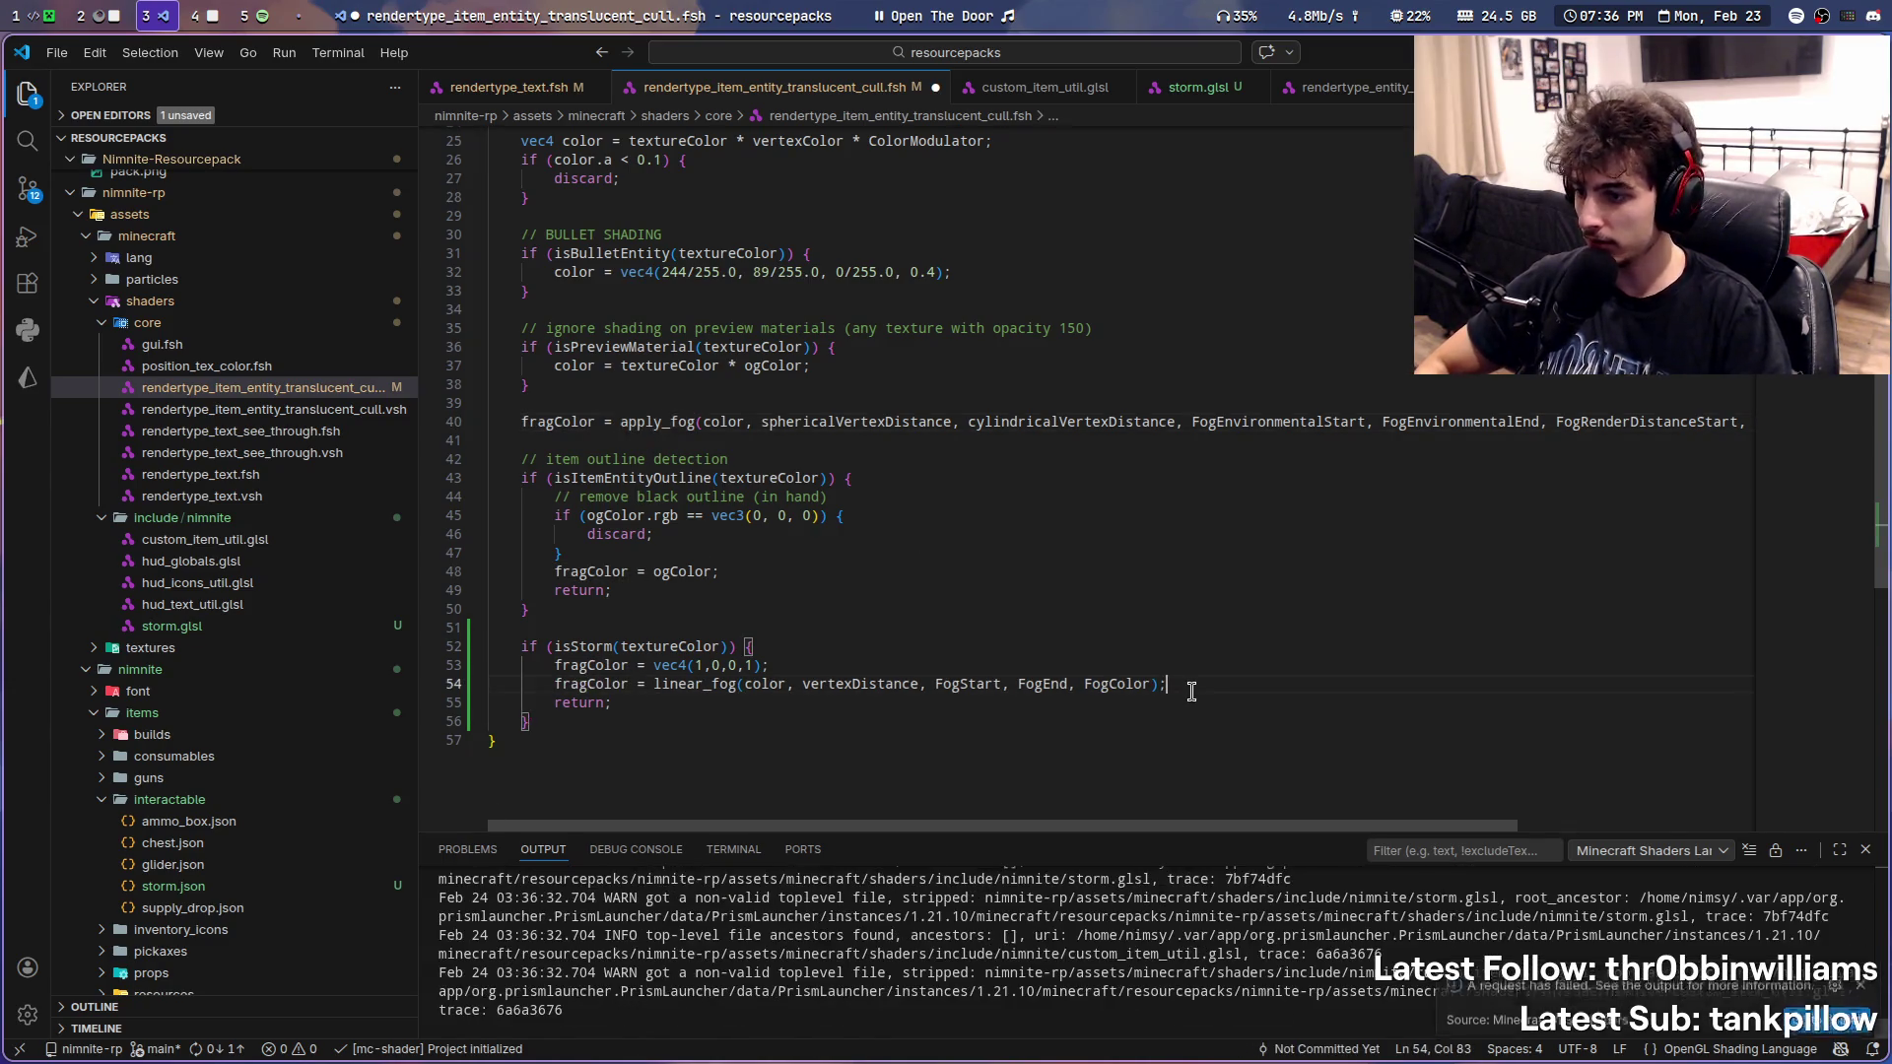
key(Return)
key(ctrl+v)
key(Home)
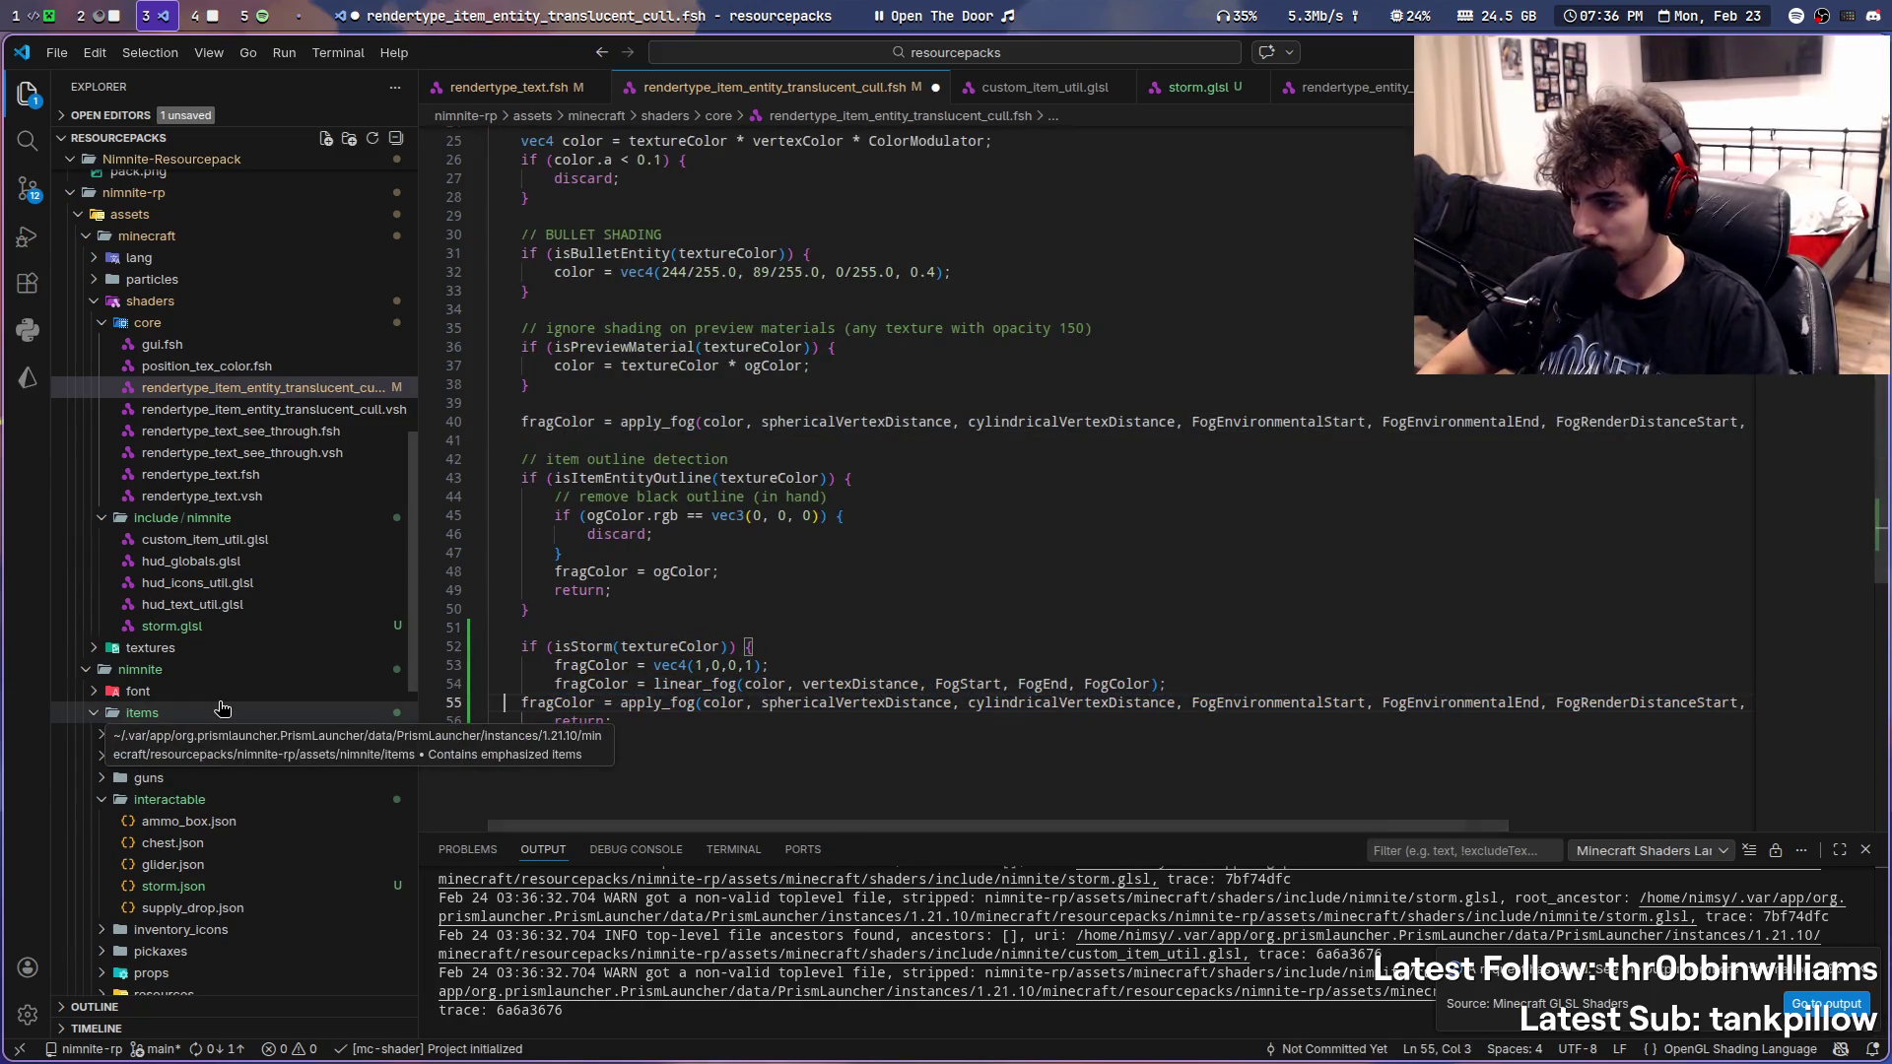
key(Tab)
double_click(759, 703)
scroll(747, 621, up, 3)
scroll(739, 558, up, 1)
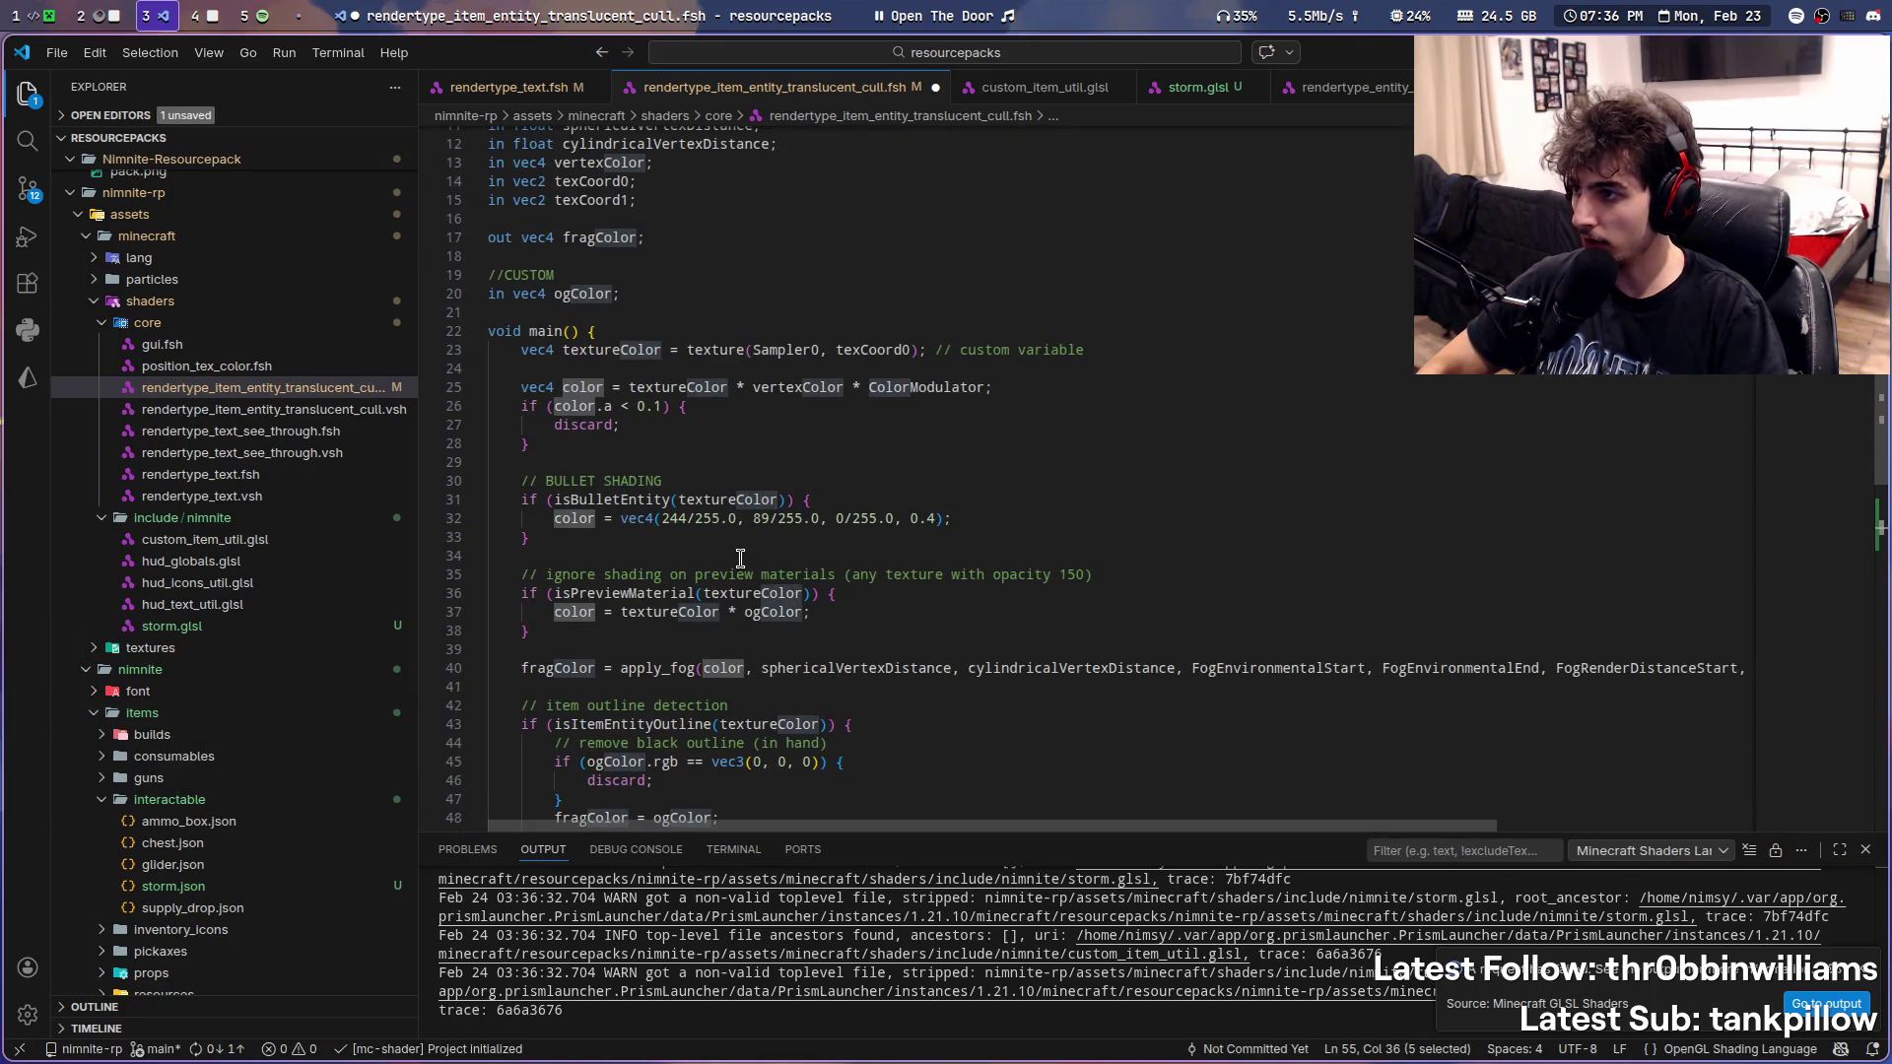
scroll(739, 558, down, 5)
- Add color = getStormColor(); above apply_fog, delete the red vec4(1,0,0,1) line and save
key(Up)
key(Home)
key(Home)
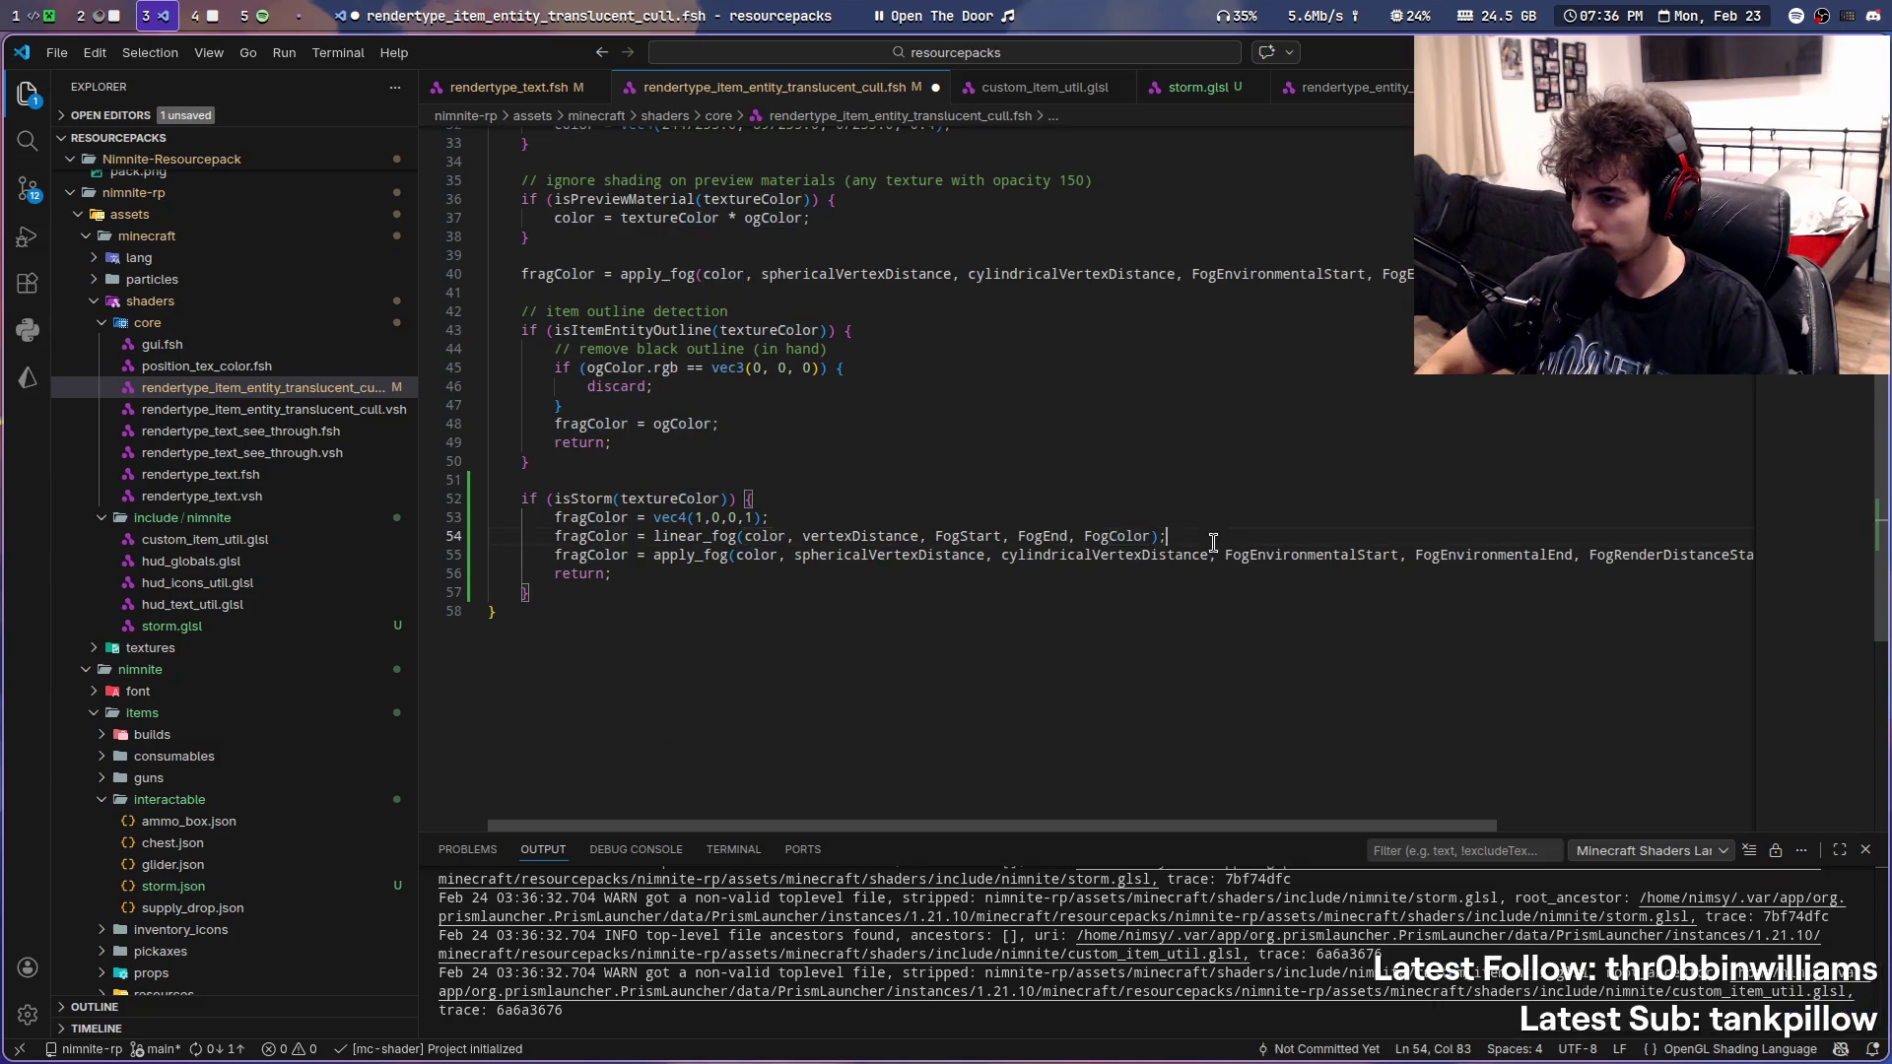
key(Up)
key(End)
key(Return)
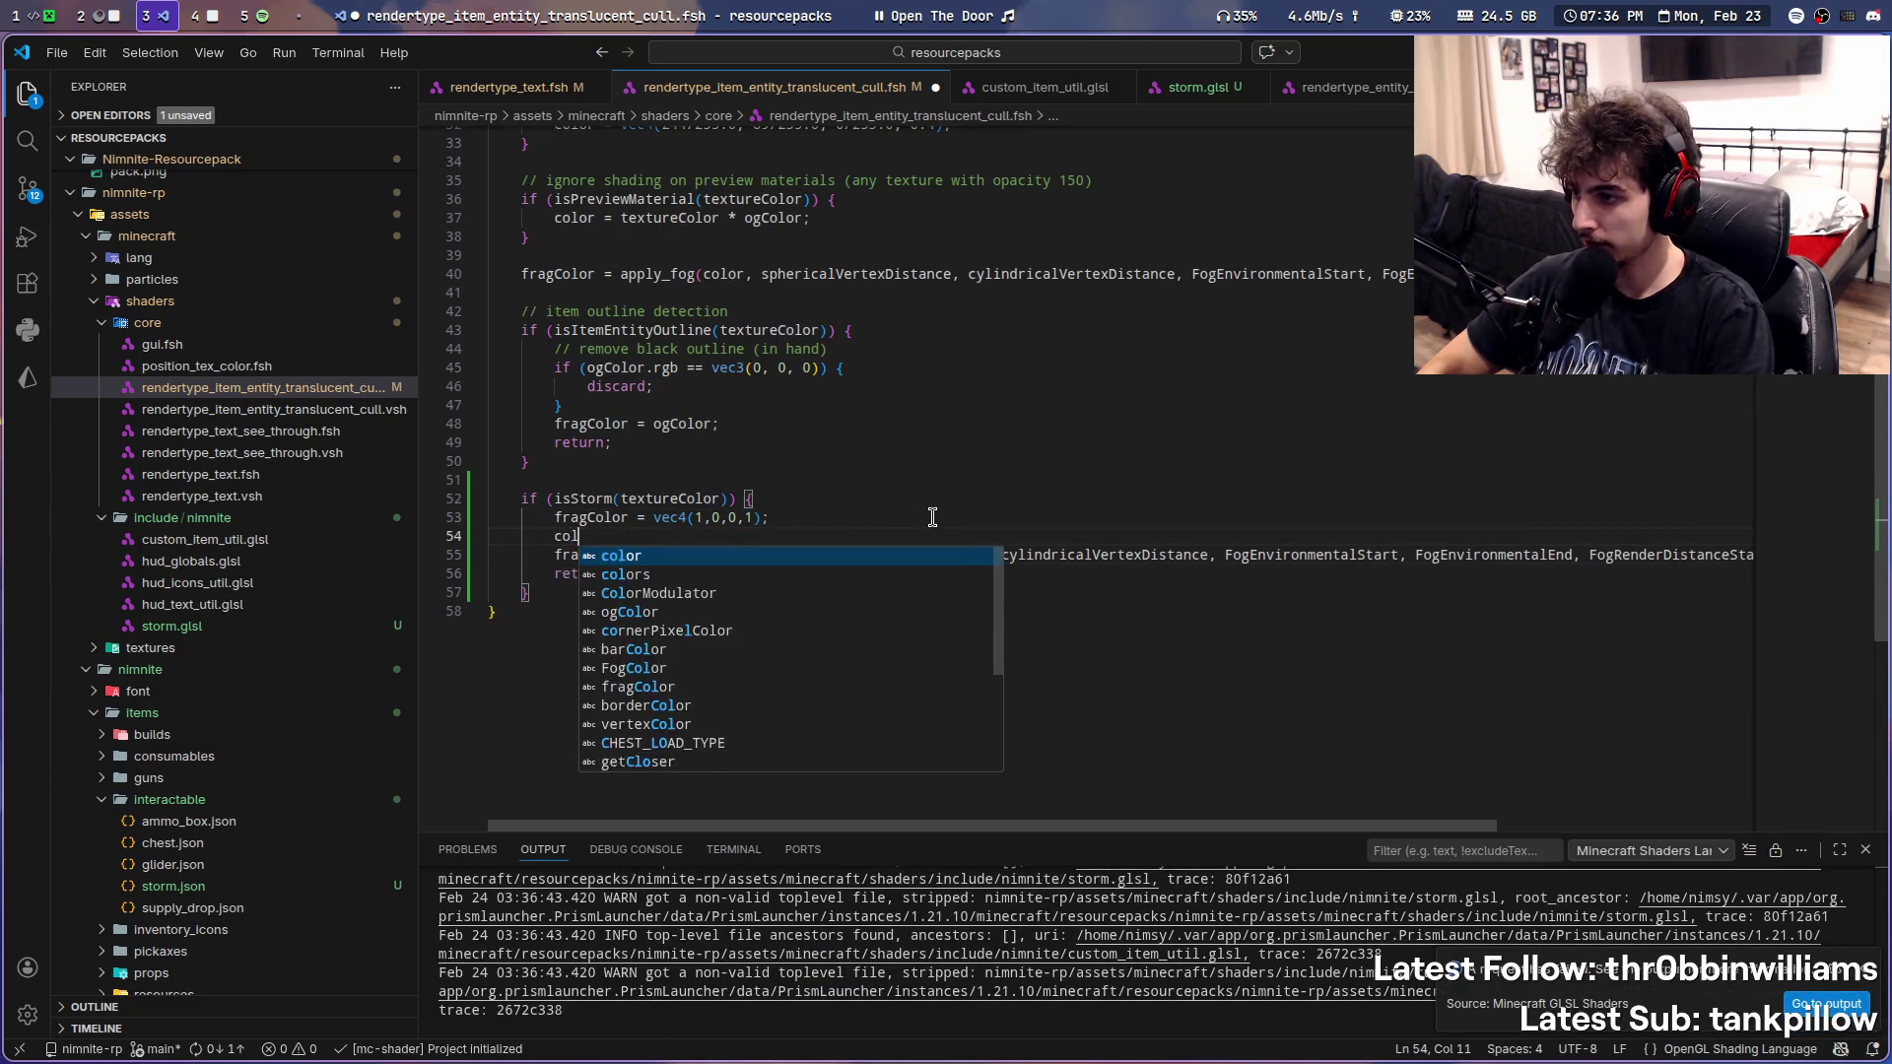
text(color = getStormColor())
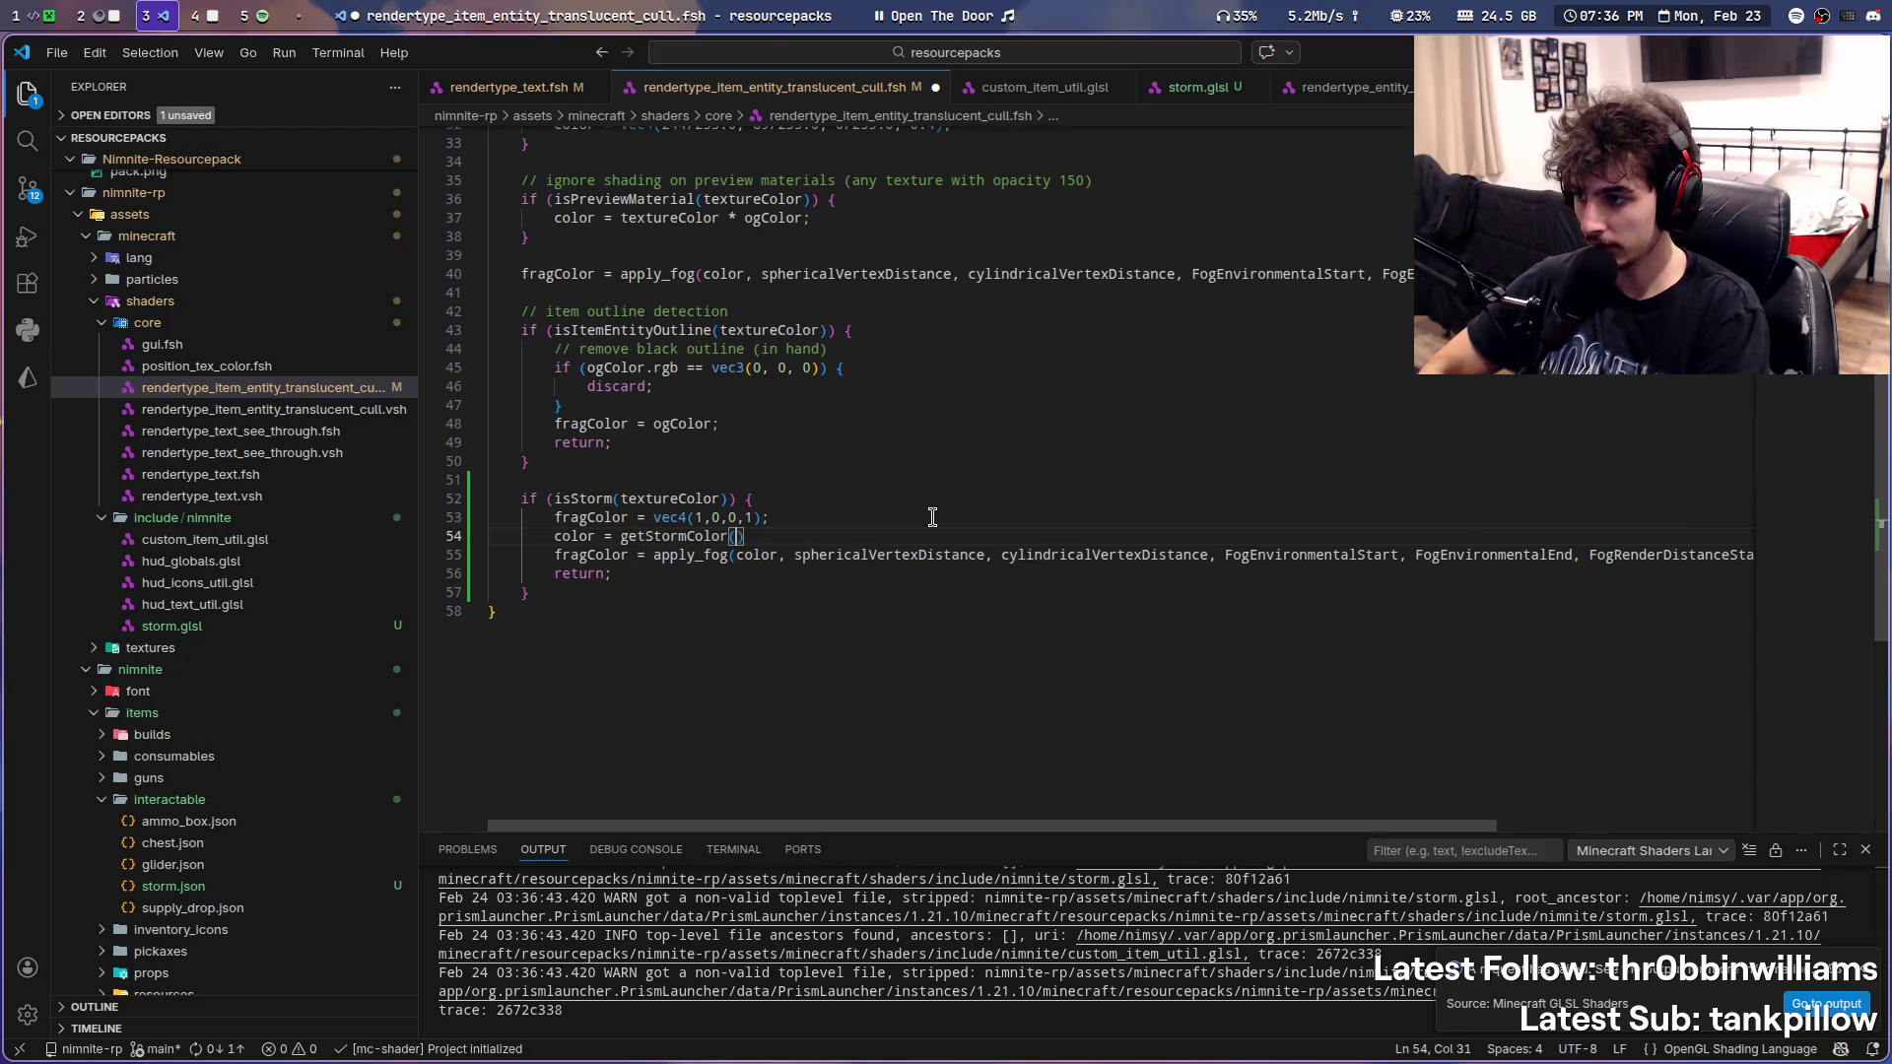
text(;)
key(Home)
key(Home)
key(shift+Up)
key(BackSpace)
key(ctrl+s)
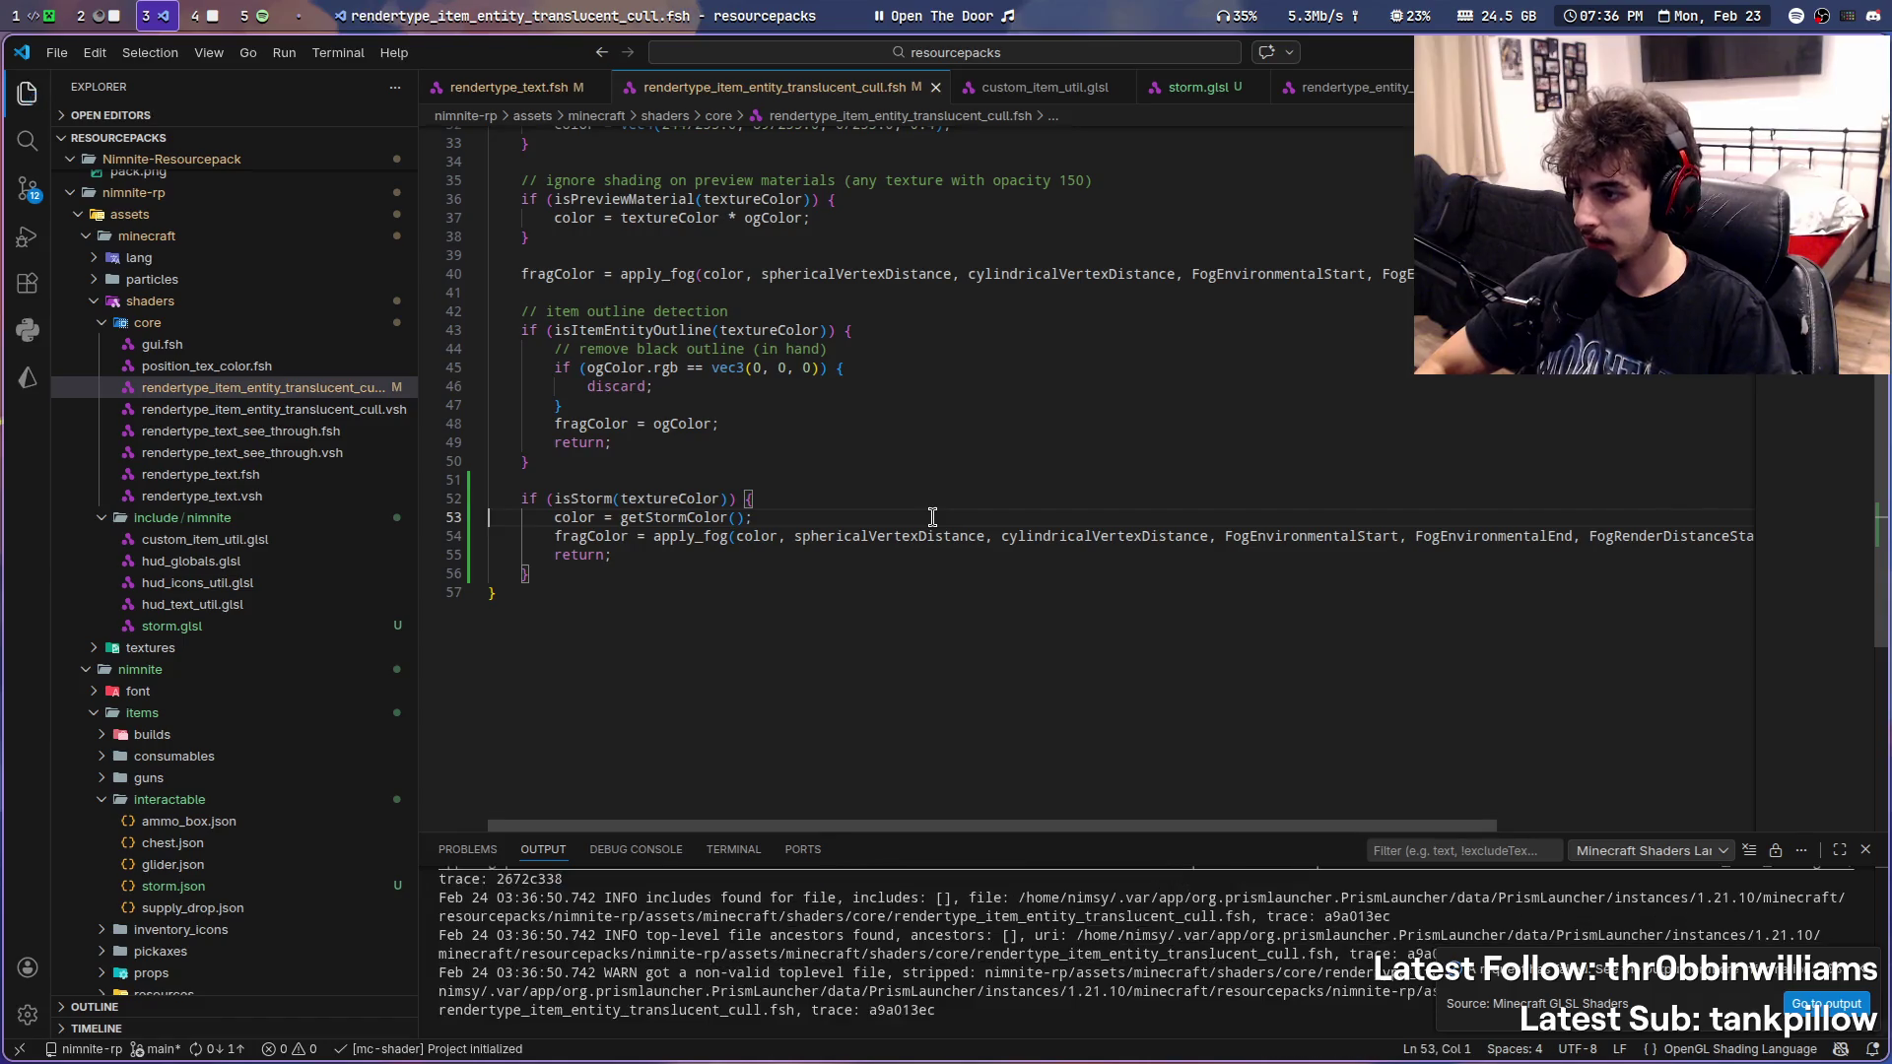
- Flip through the utility, storm helper and old entity fragment shader files
click(1020, 86)
click(839, 90)
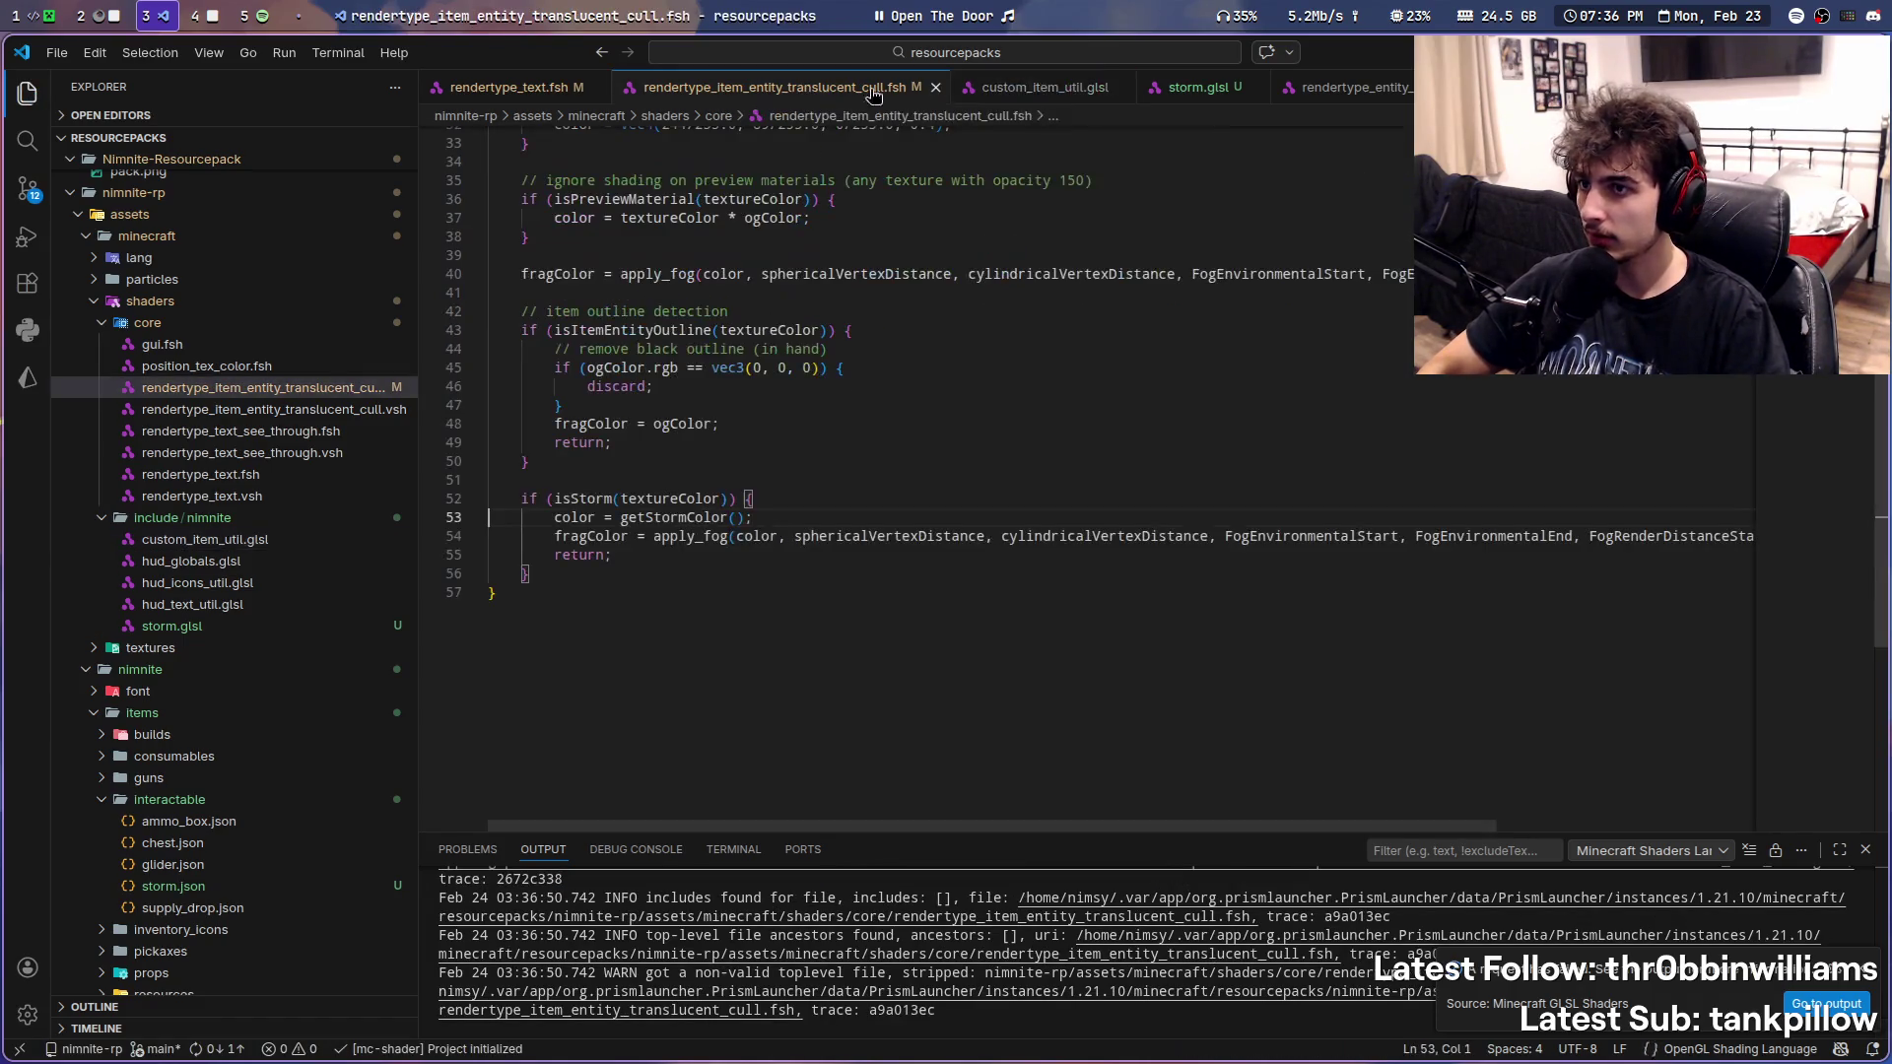
click(1194, 86)
click(1350, 92)
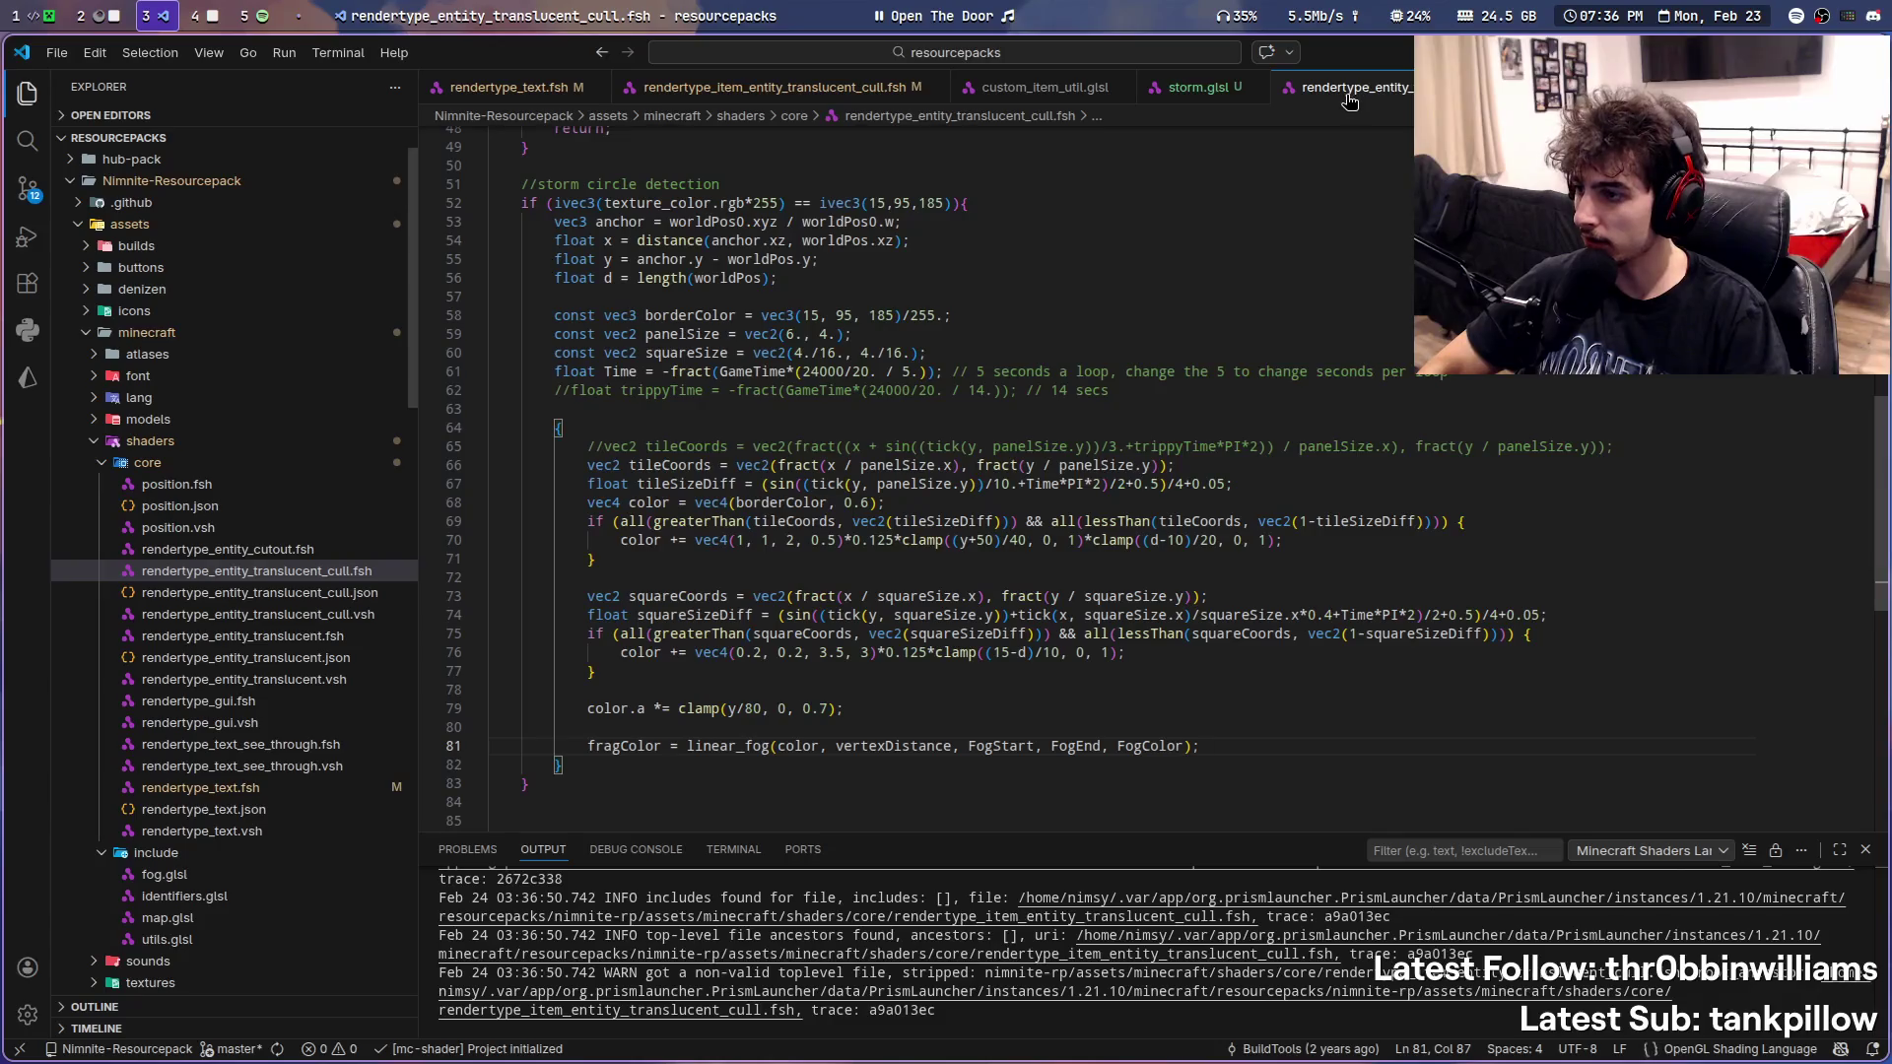
- Search the new item fragment and vertex shaders for worldPos0 references
double_click(706, 221)
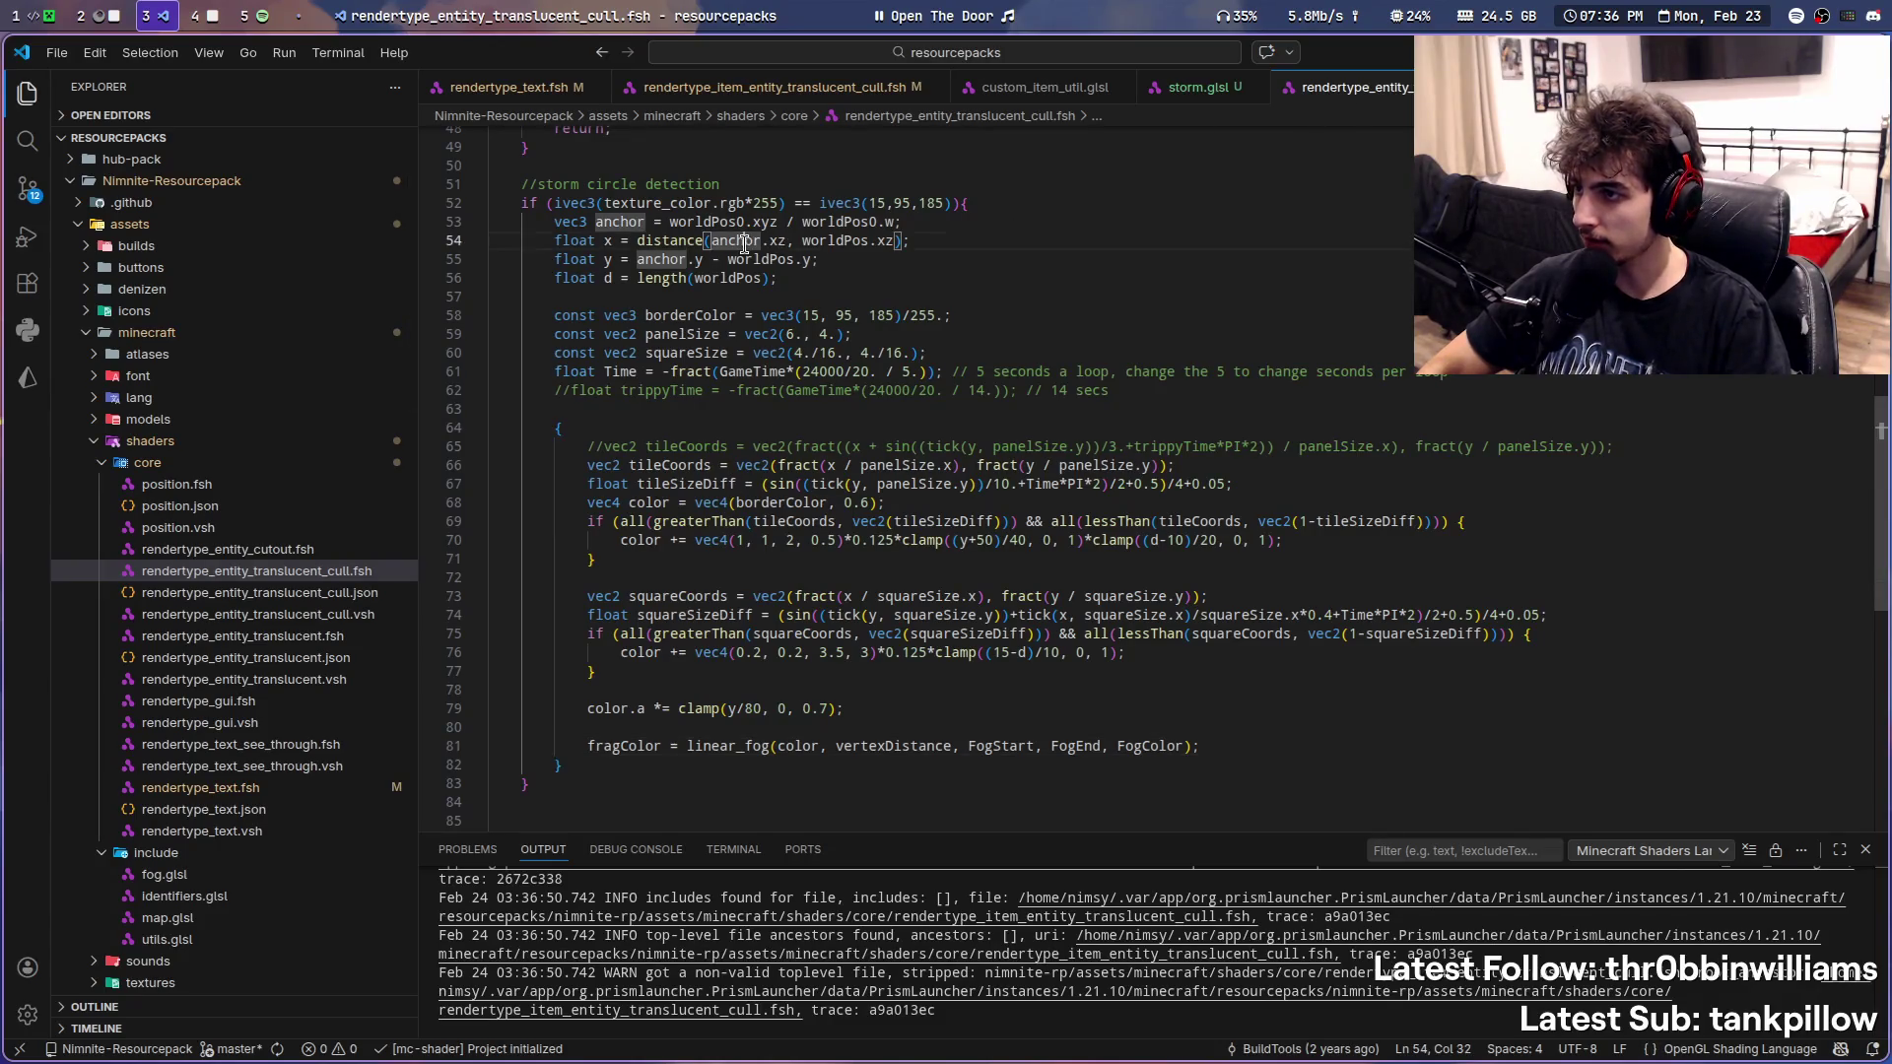
scroll(724, 252, up, 1)
scroll(725, 296, up, 1)
scroll(946, 621, up, 5)
scroll(967, 663, up, 3)
scroll(967, 664, down, 5)
scroll(967, 664, down, 2)
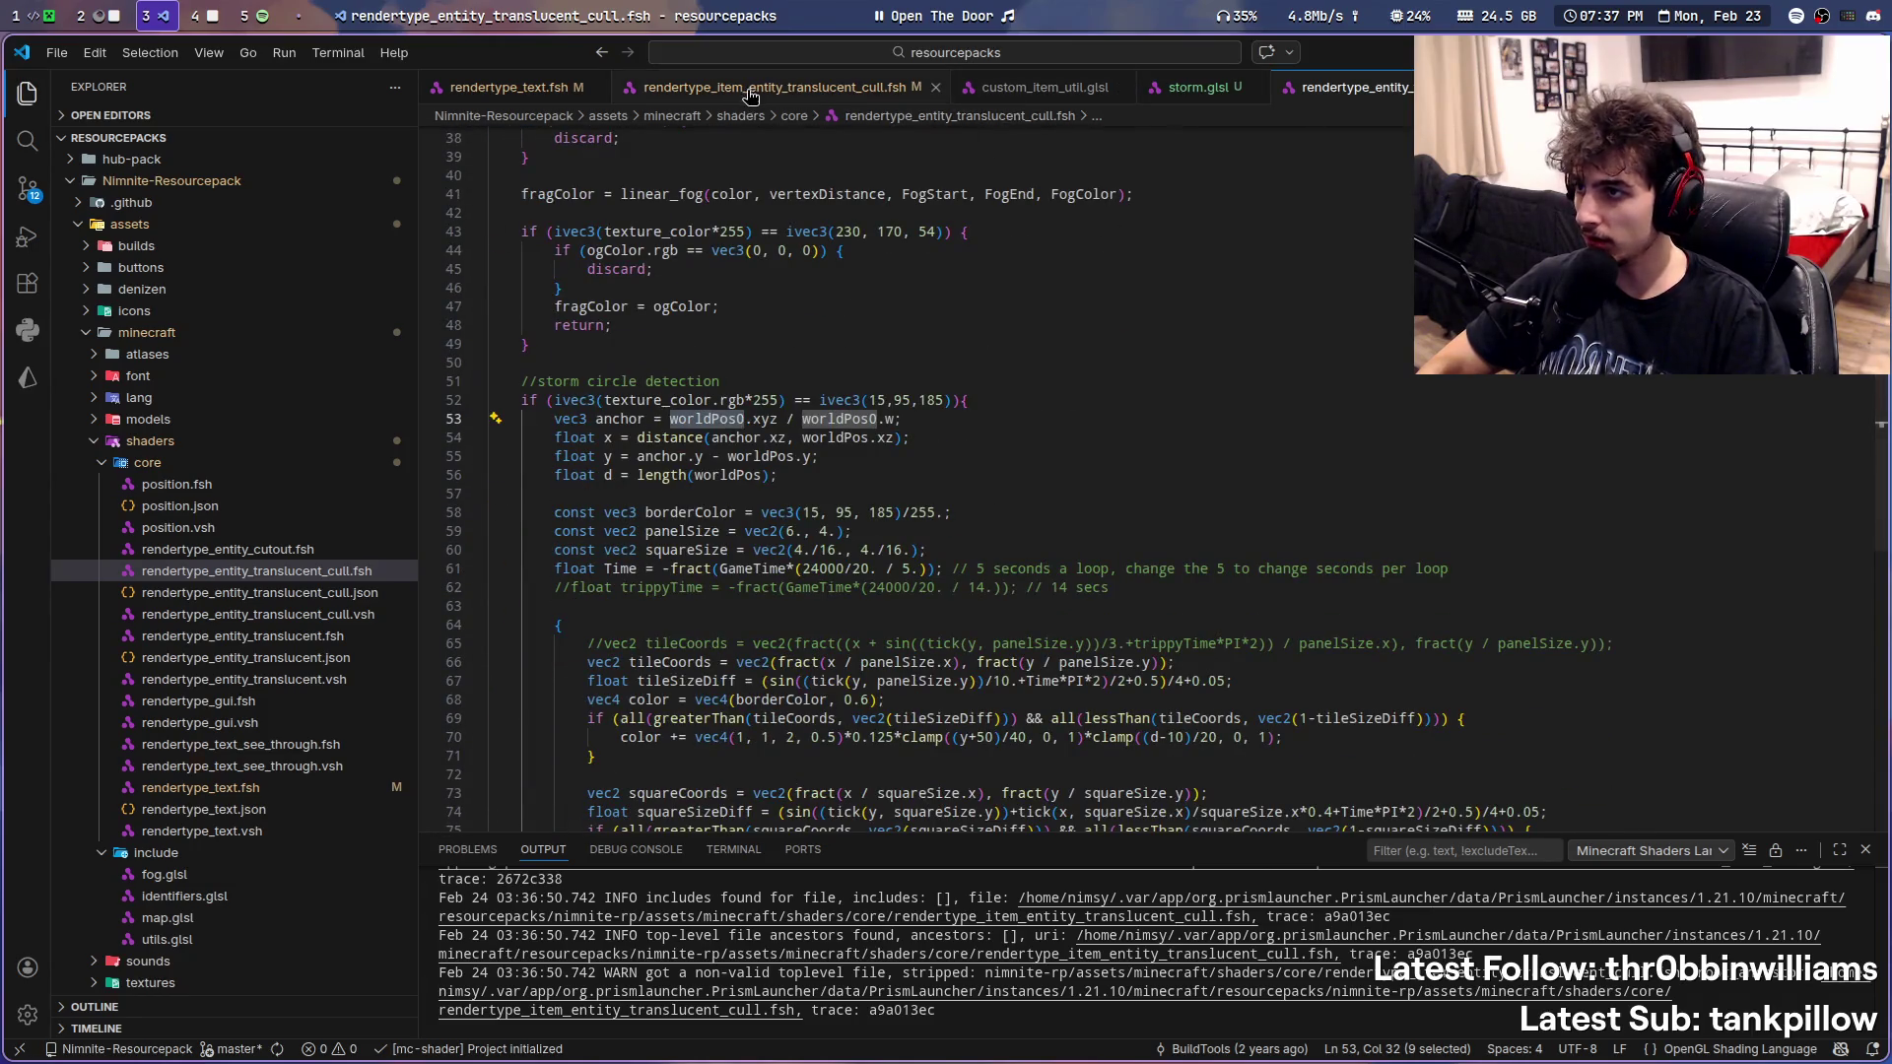
click(773, 87)
scroll(911, 489, up, 6)
key(ctrl+f)
text(worldPo)
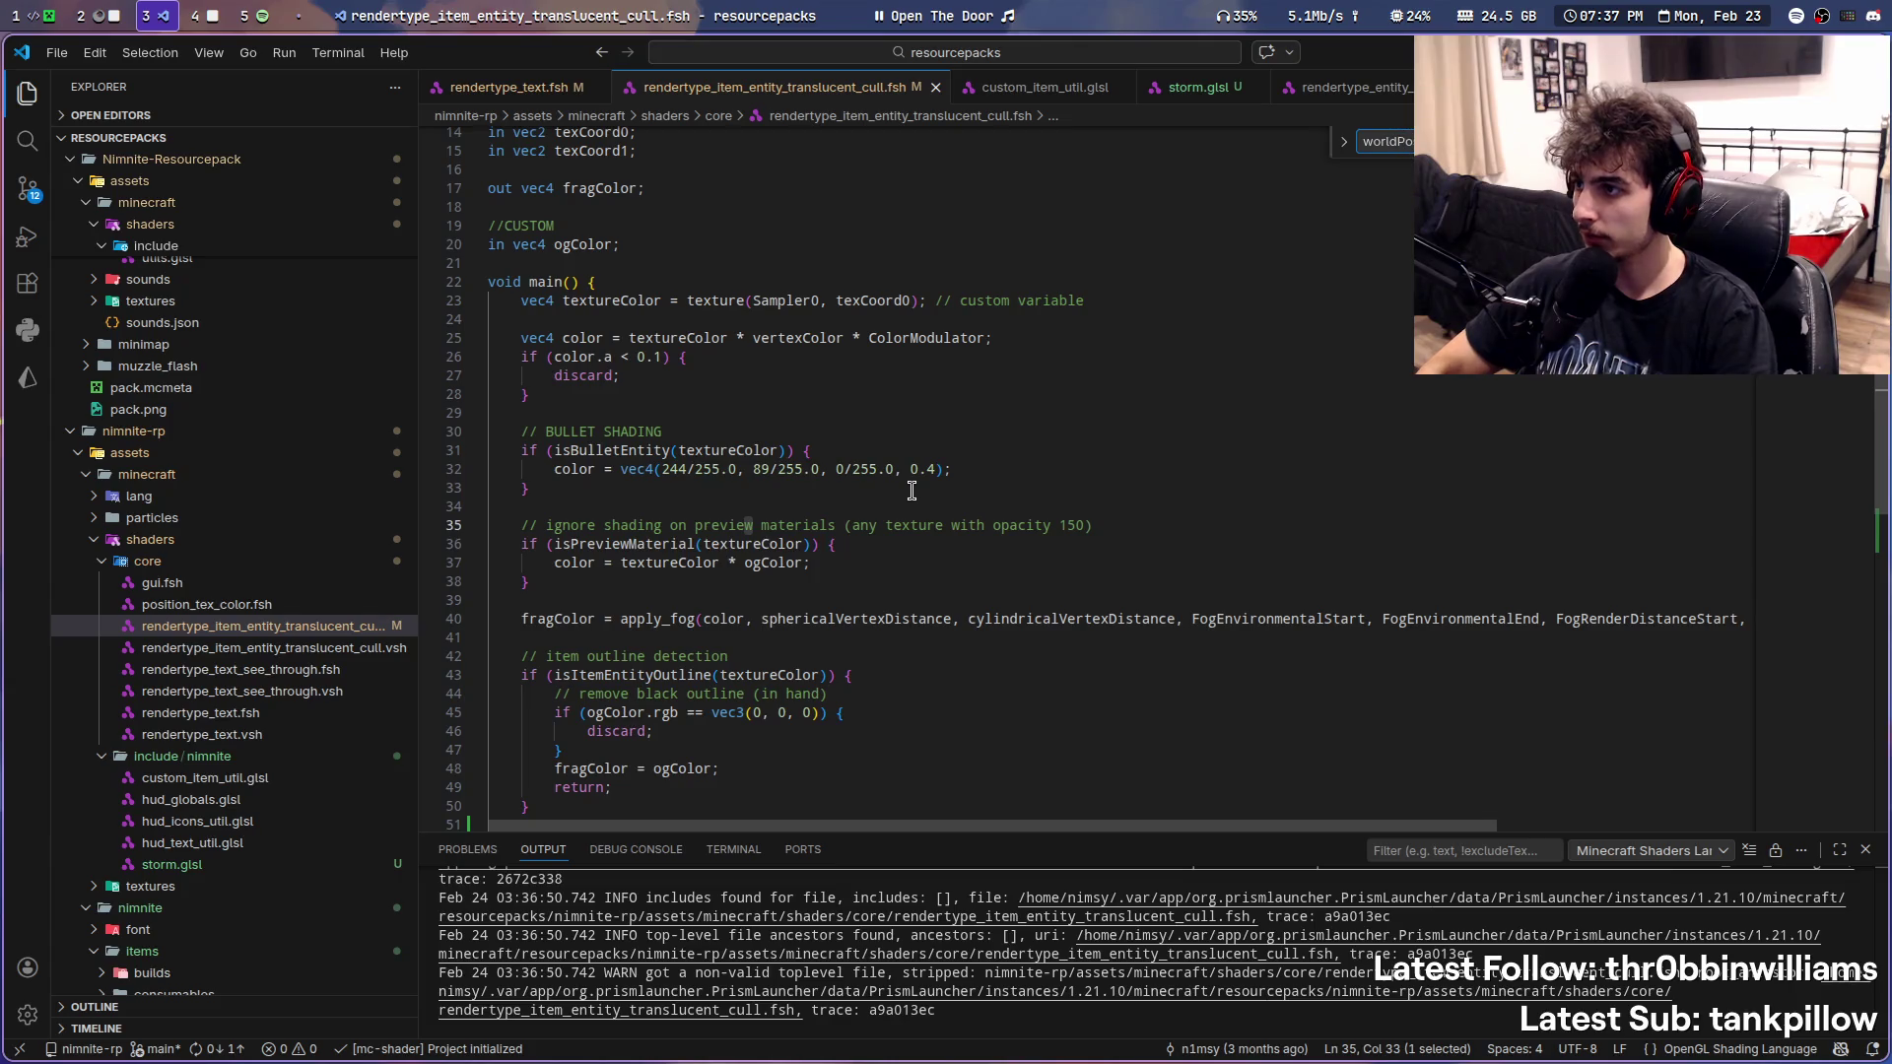
scroll(912, 490, up, 5)
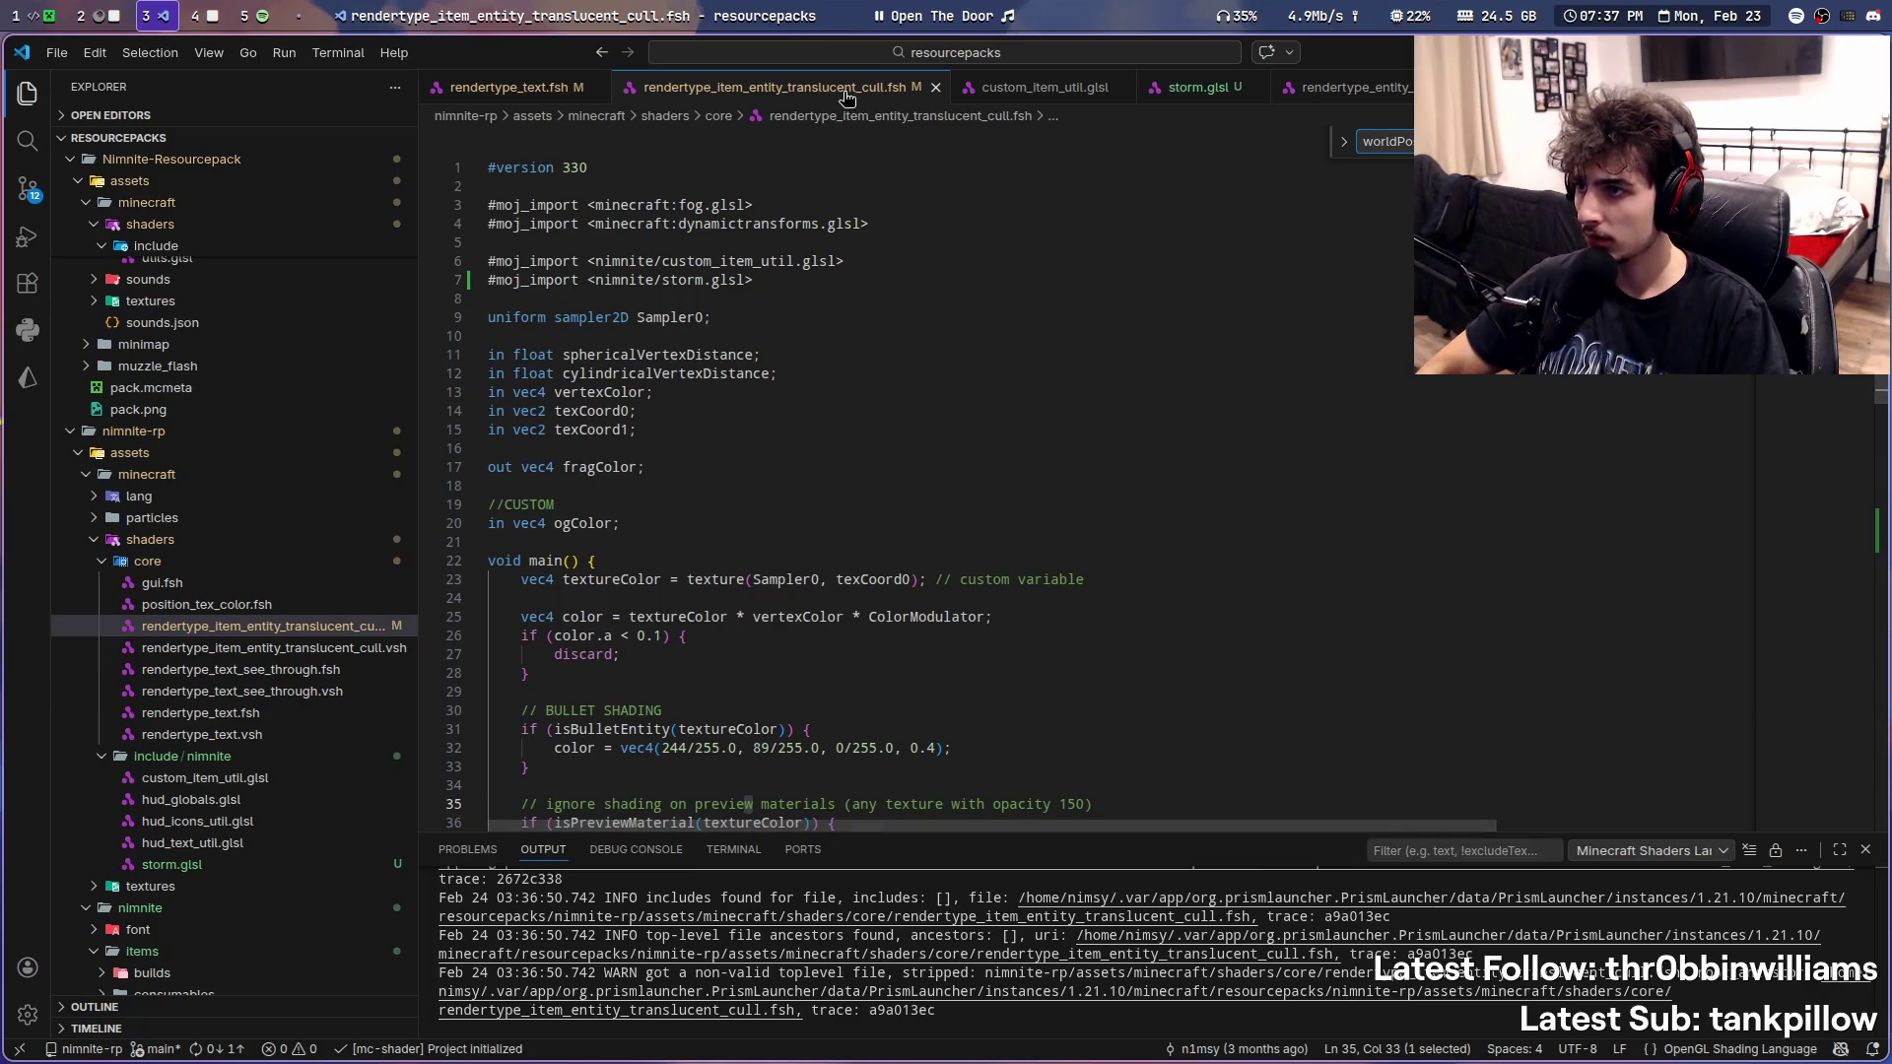
drag(853, 98, 1123, 89)
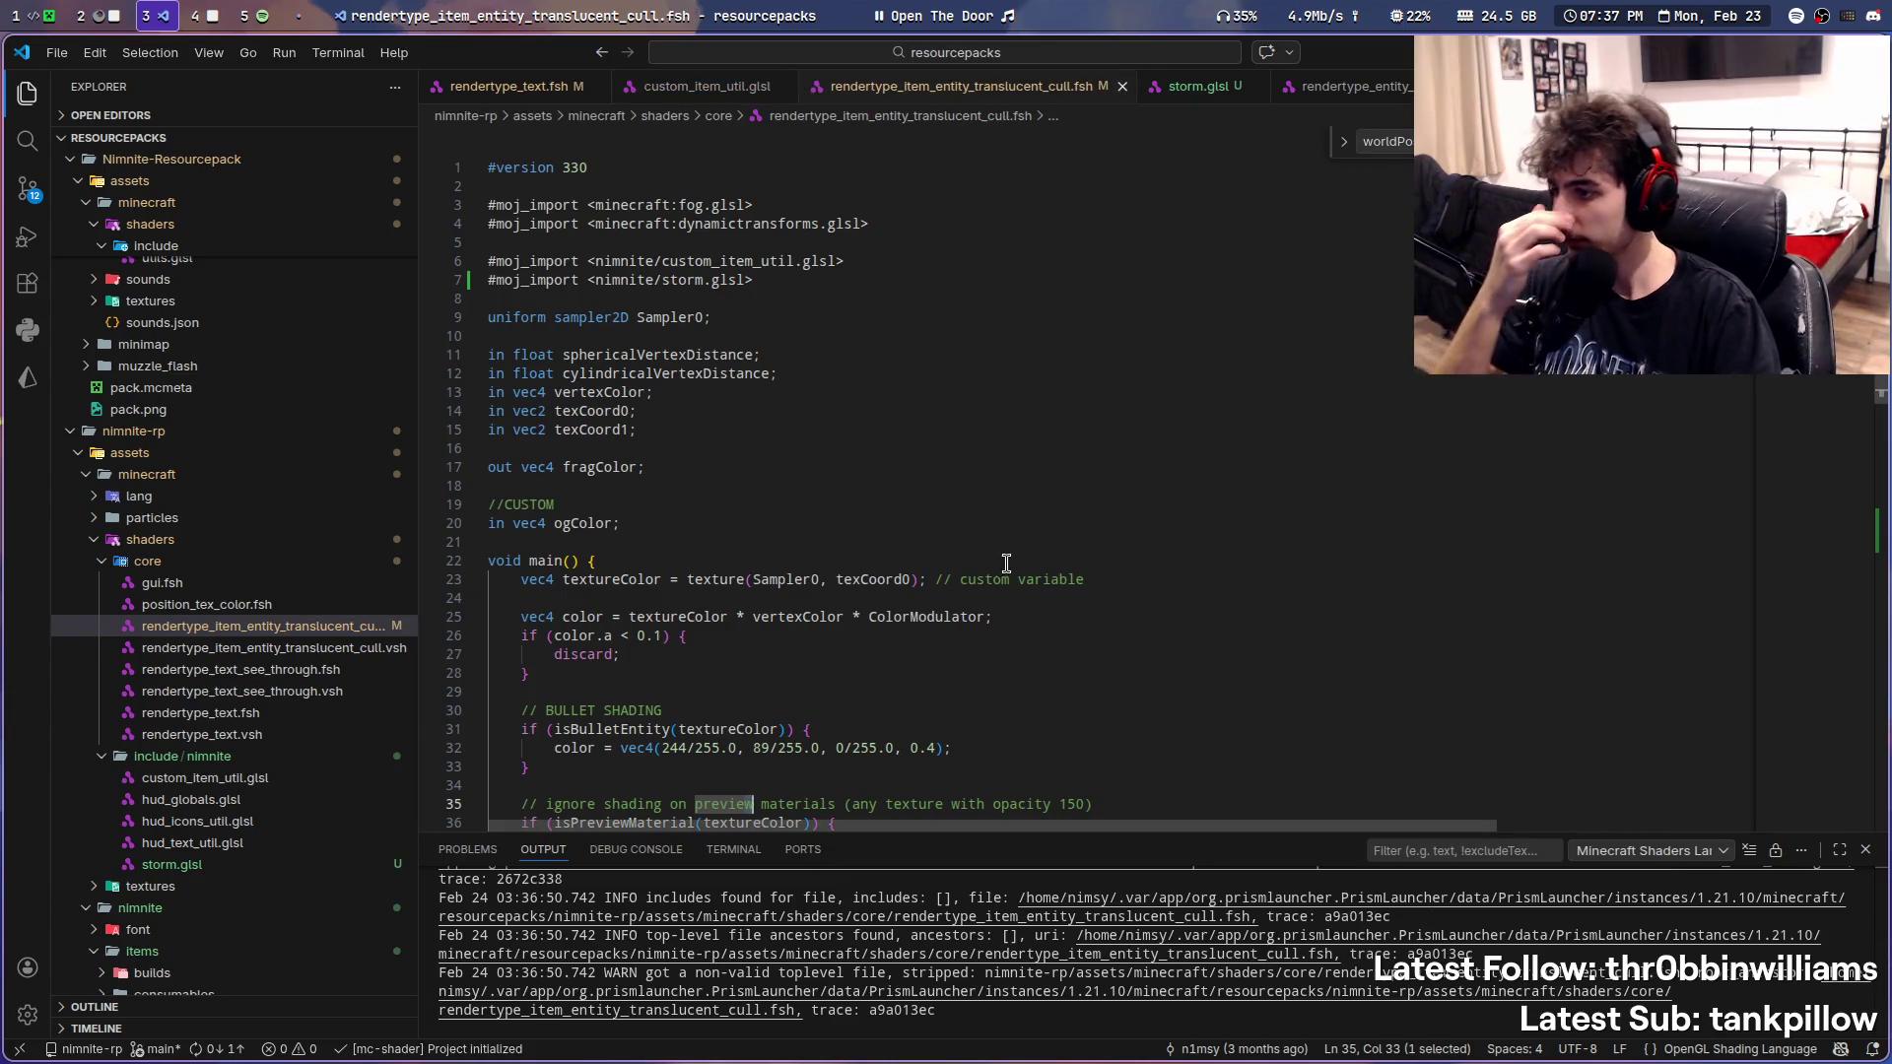
scroll(1013, 443, down, 6)
scroll(1009, 558, down, 1)
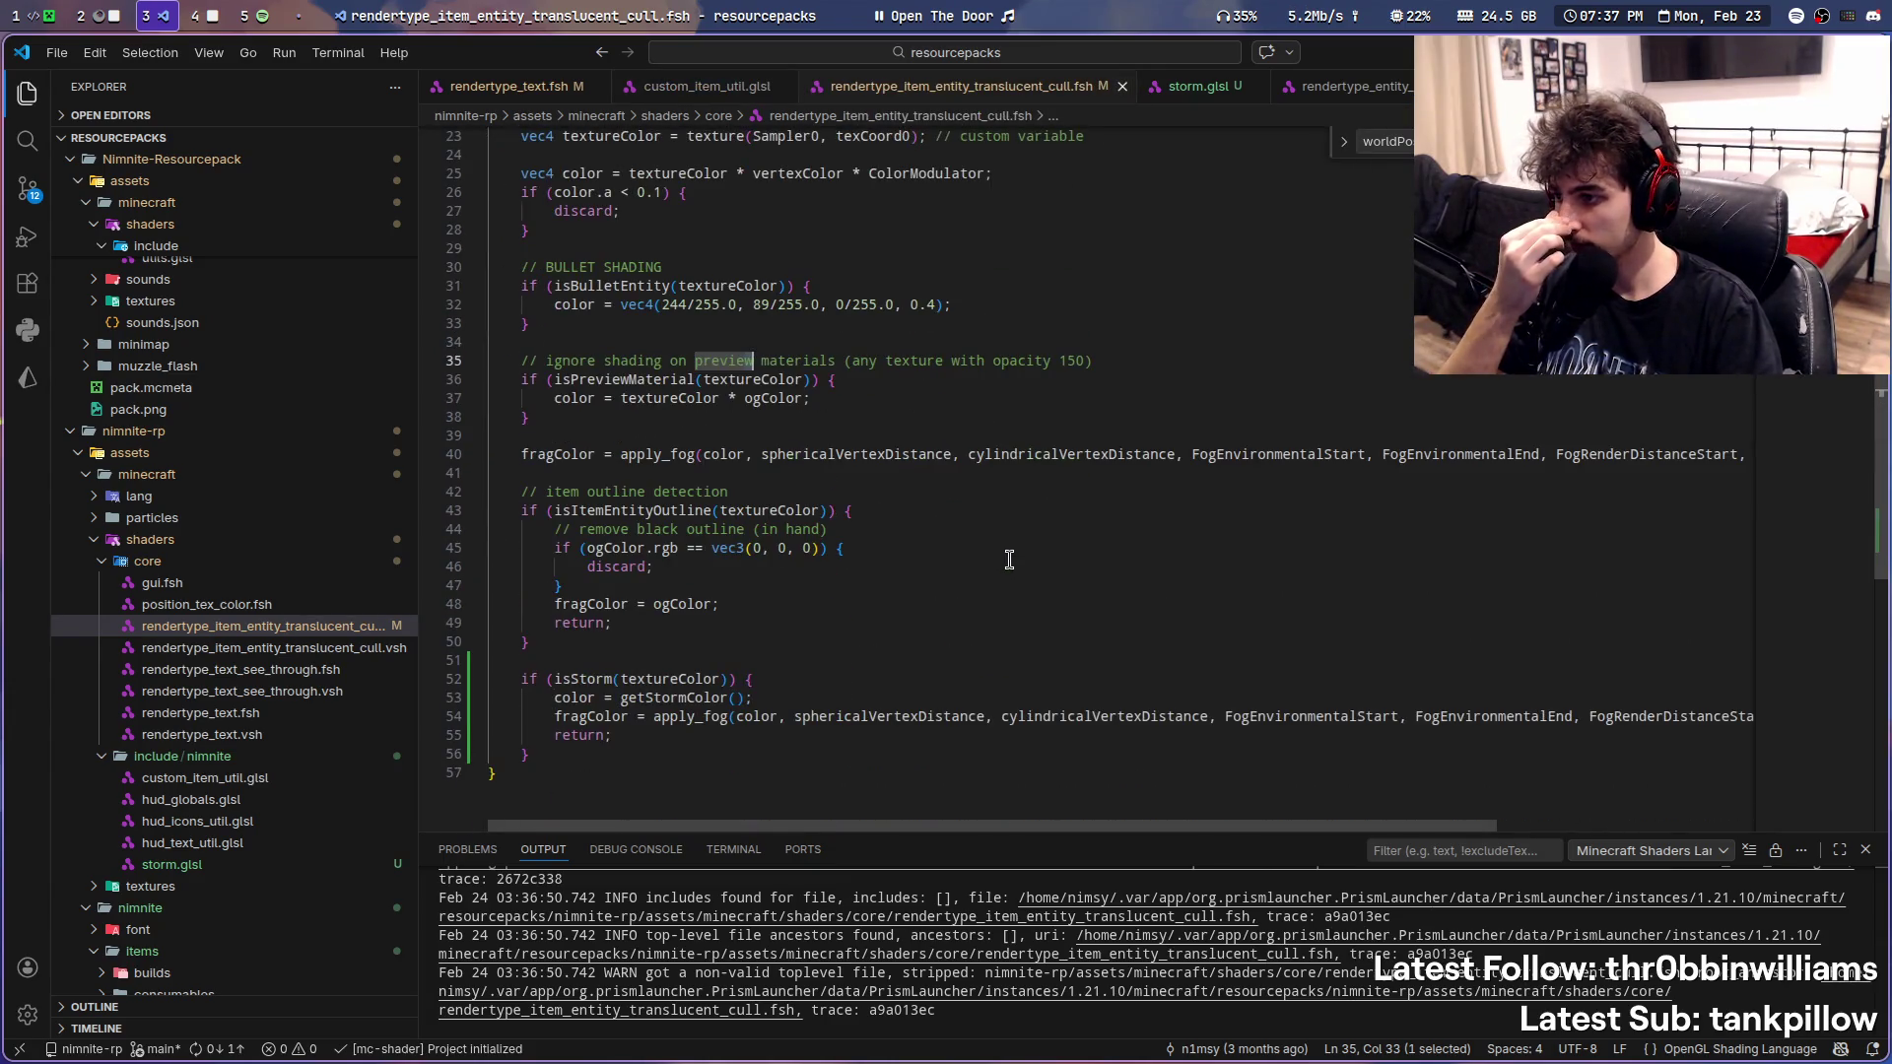
click(1182, 92)
click(975, 89)
scroll(938, 510, up, 7)
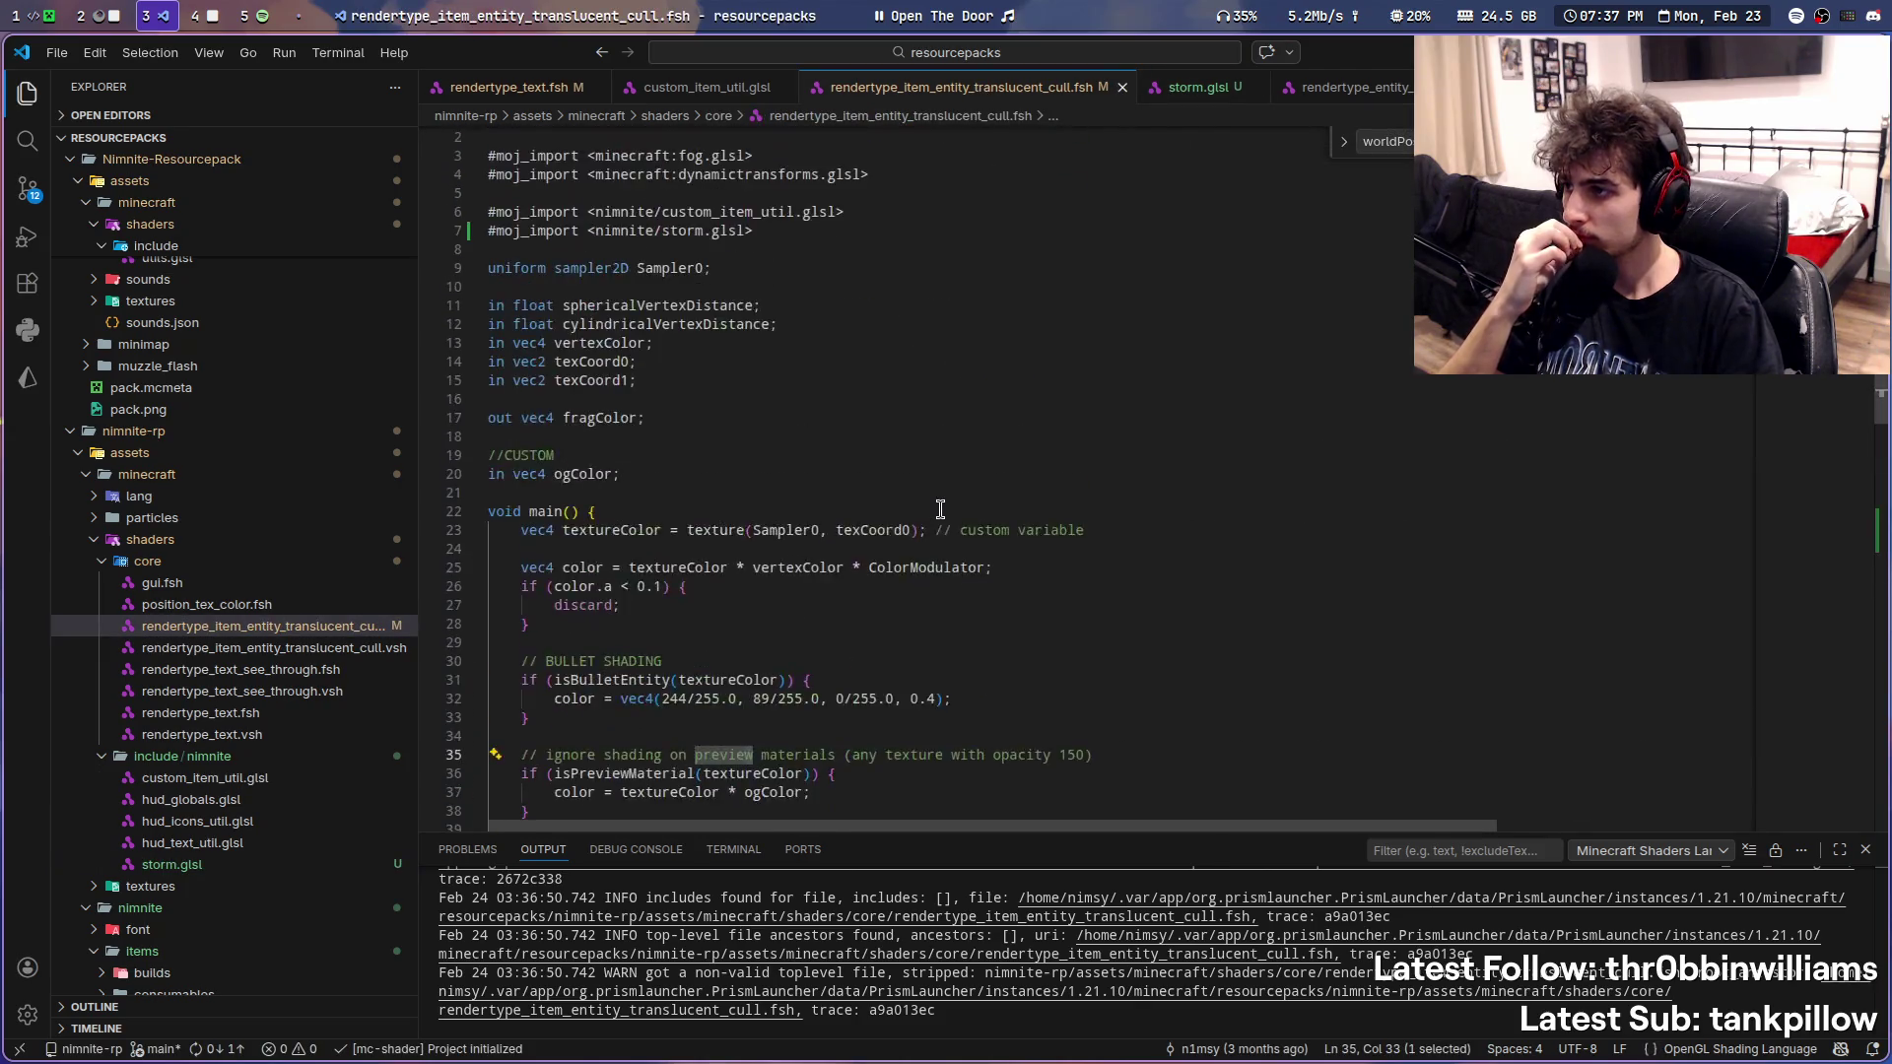
scroll(938, 510, up, 1)
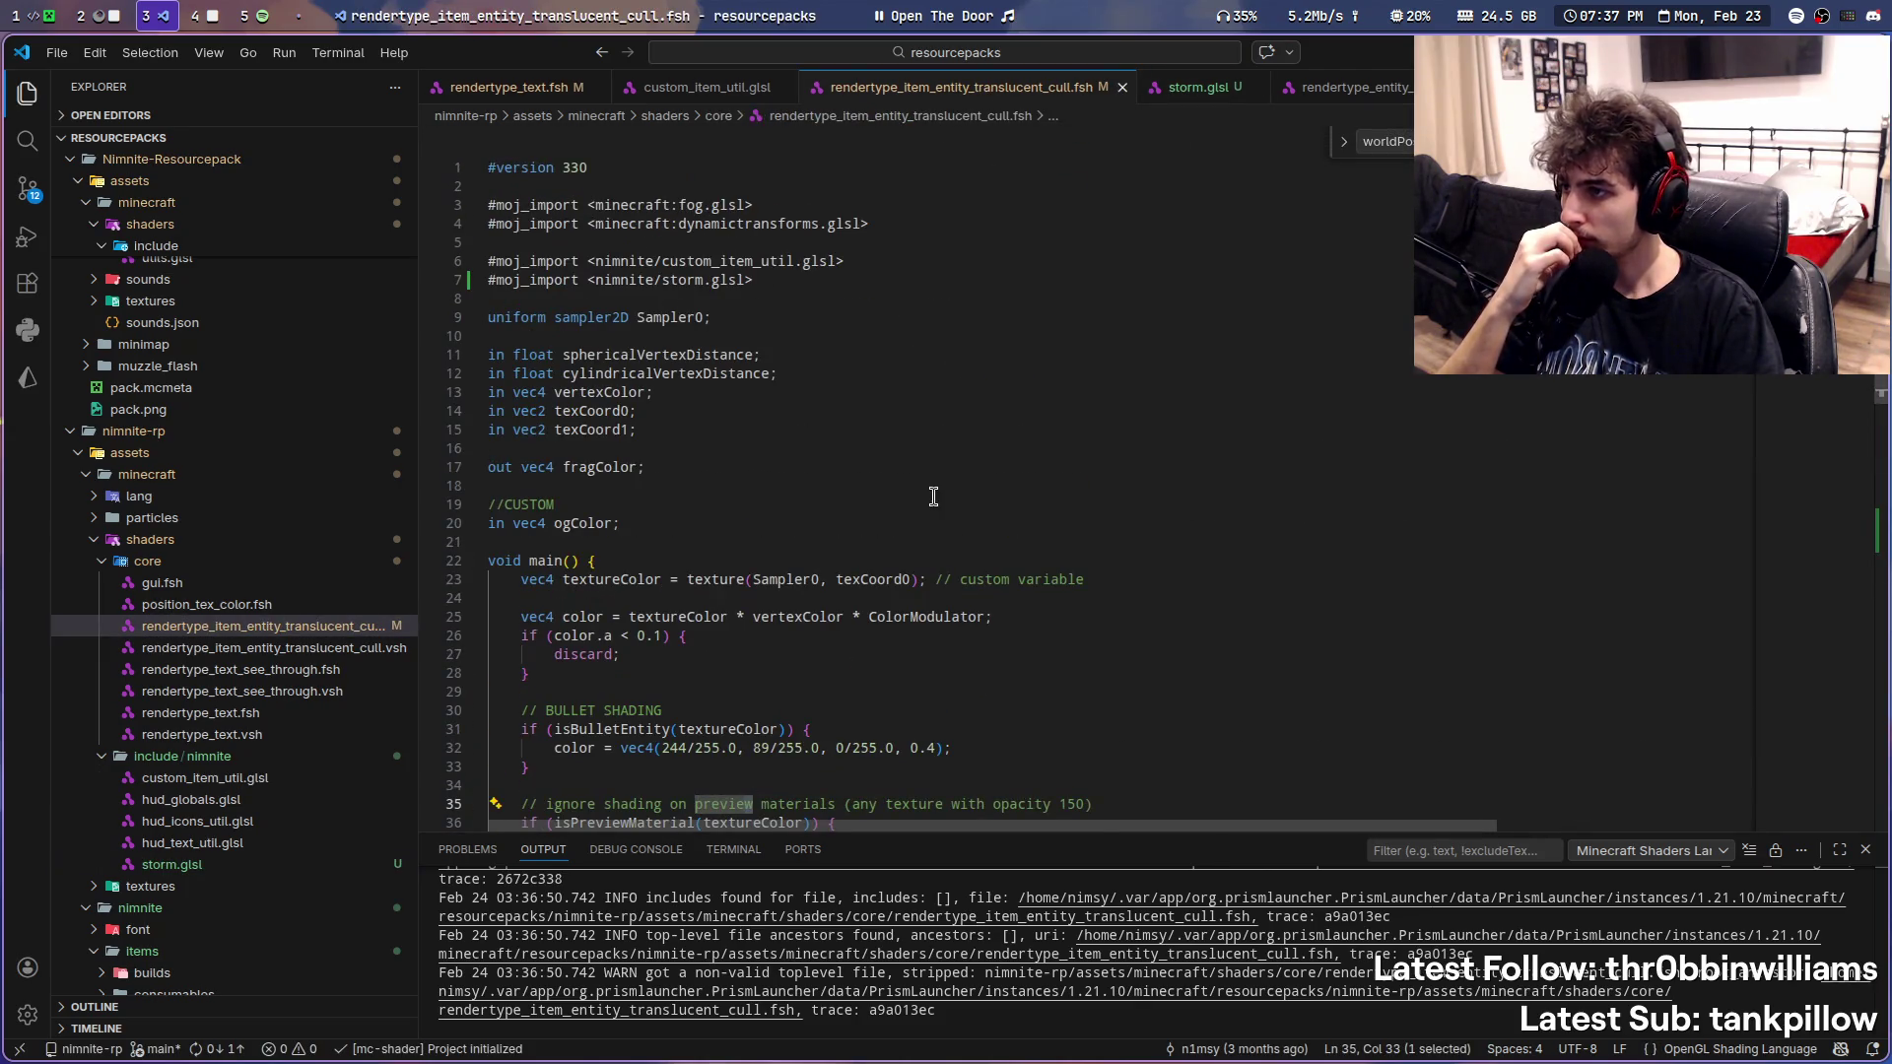
click(226, 651)
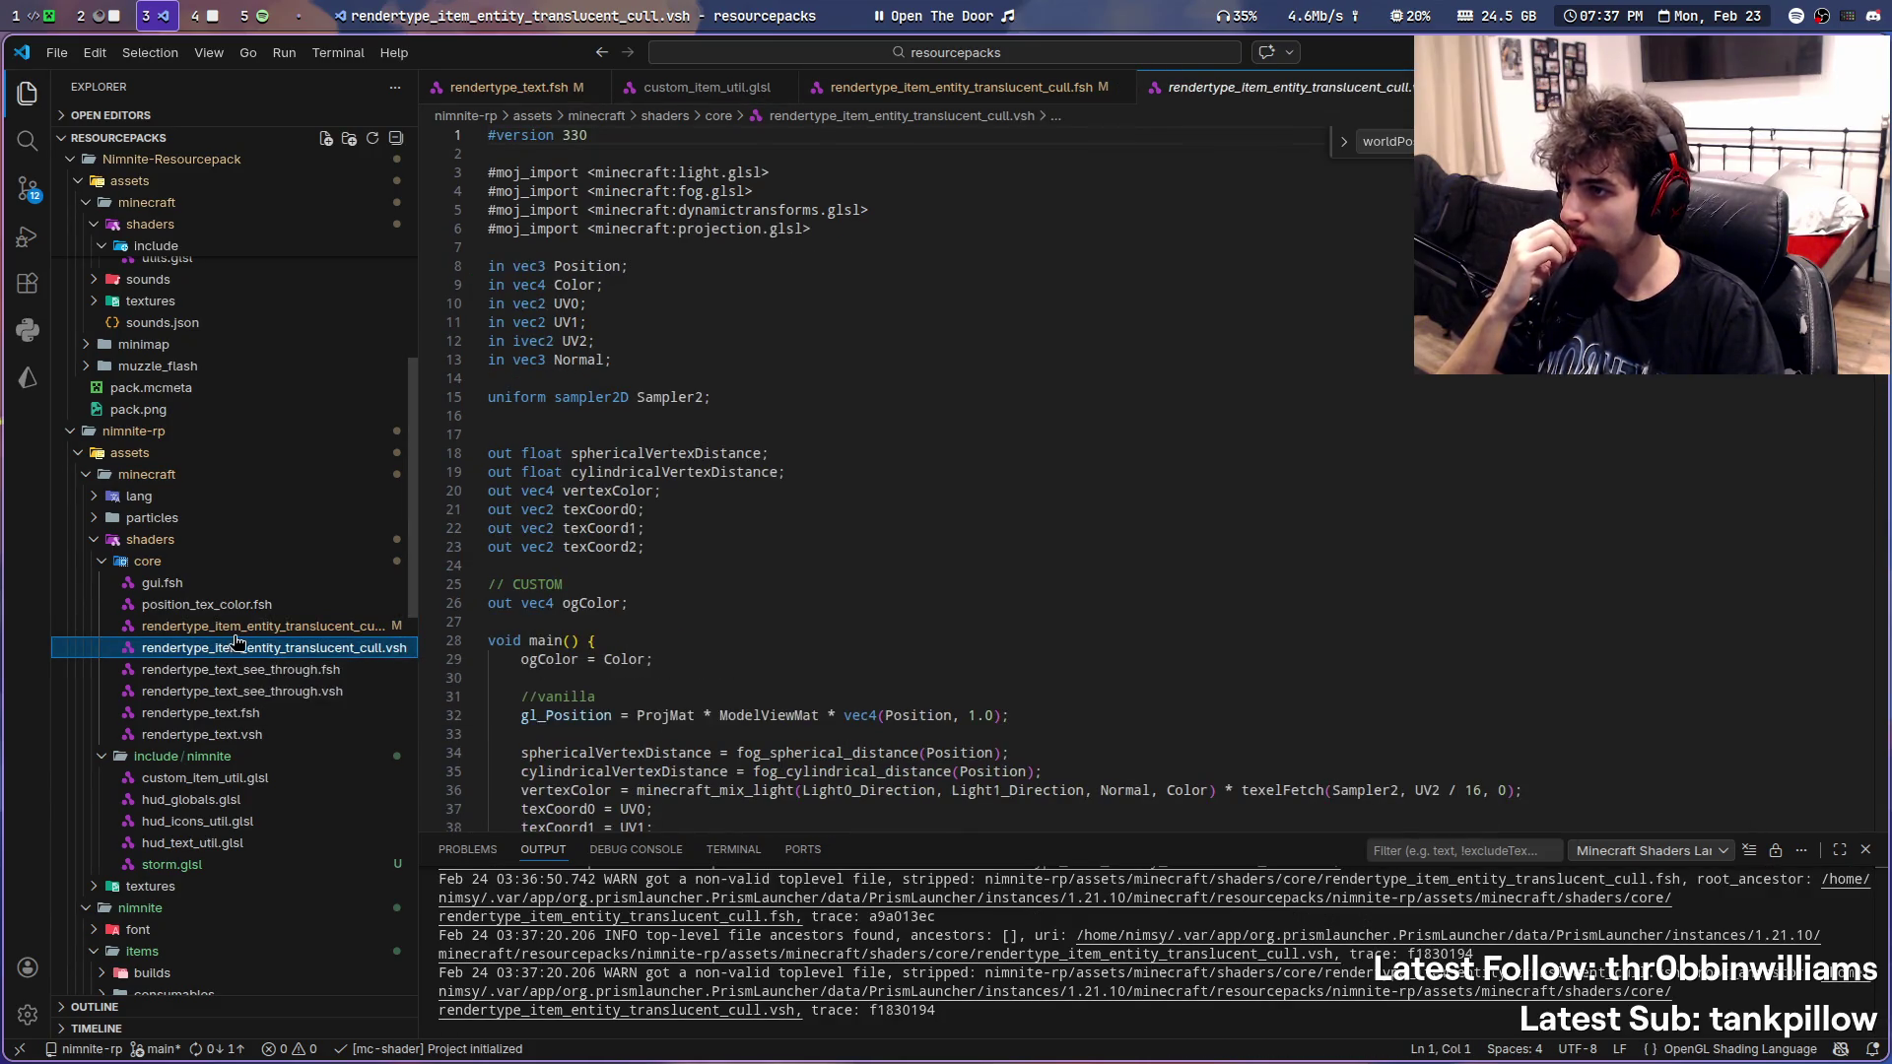
click(233, 625)
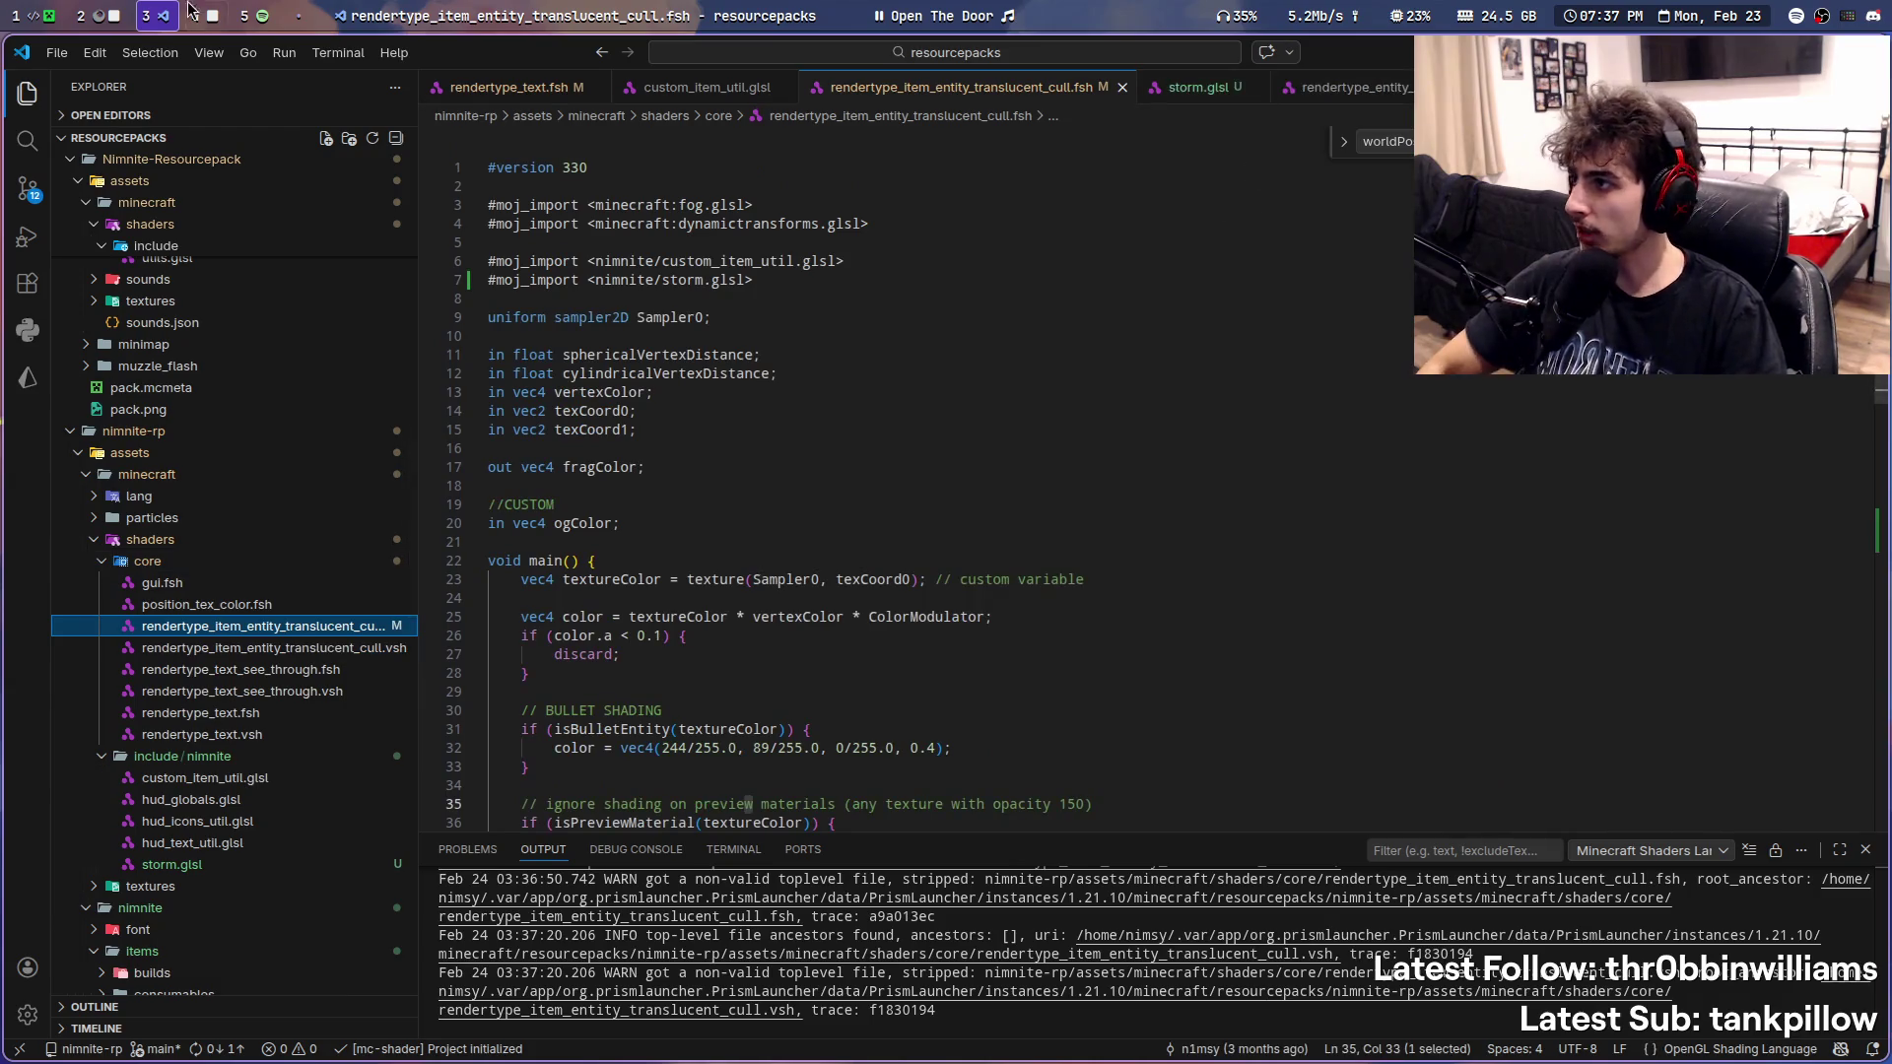
- Cycle through the desktop workspaces to the browser's Minecraft Wiki tab
click(89, 15)
click(199, 15)
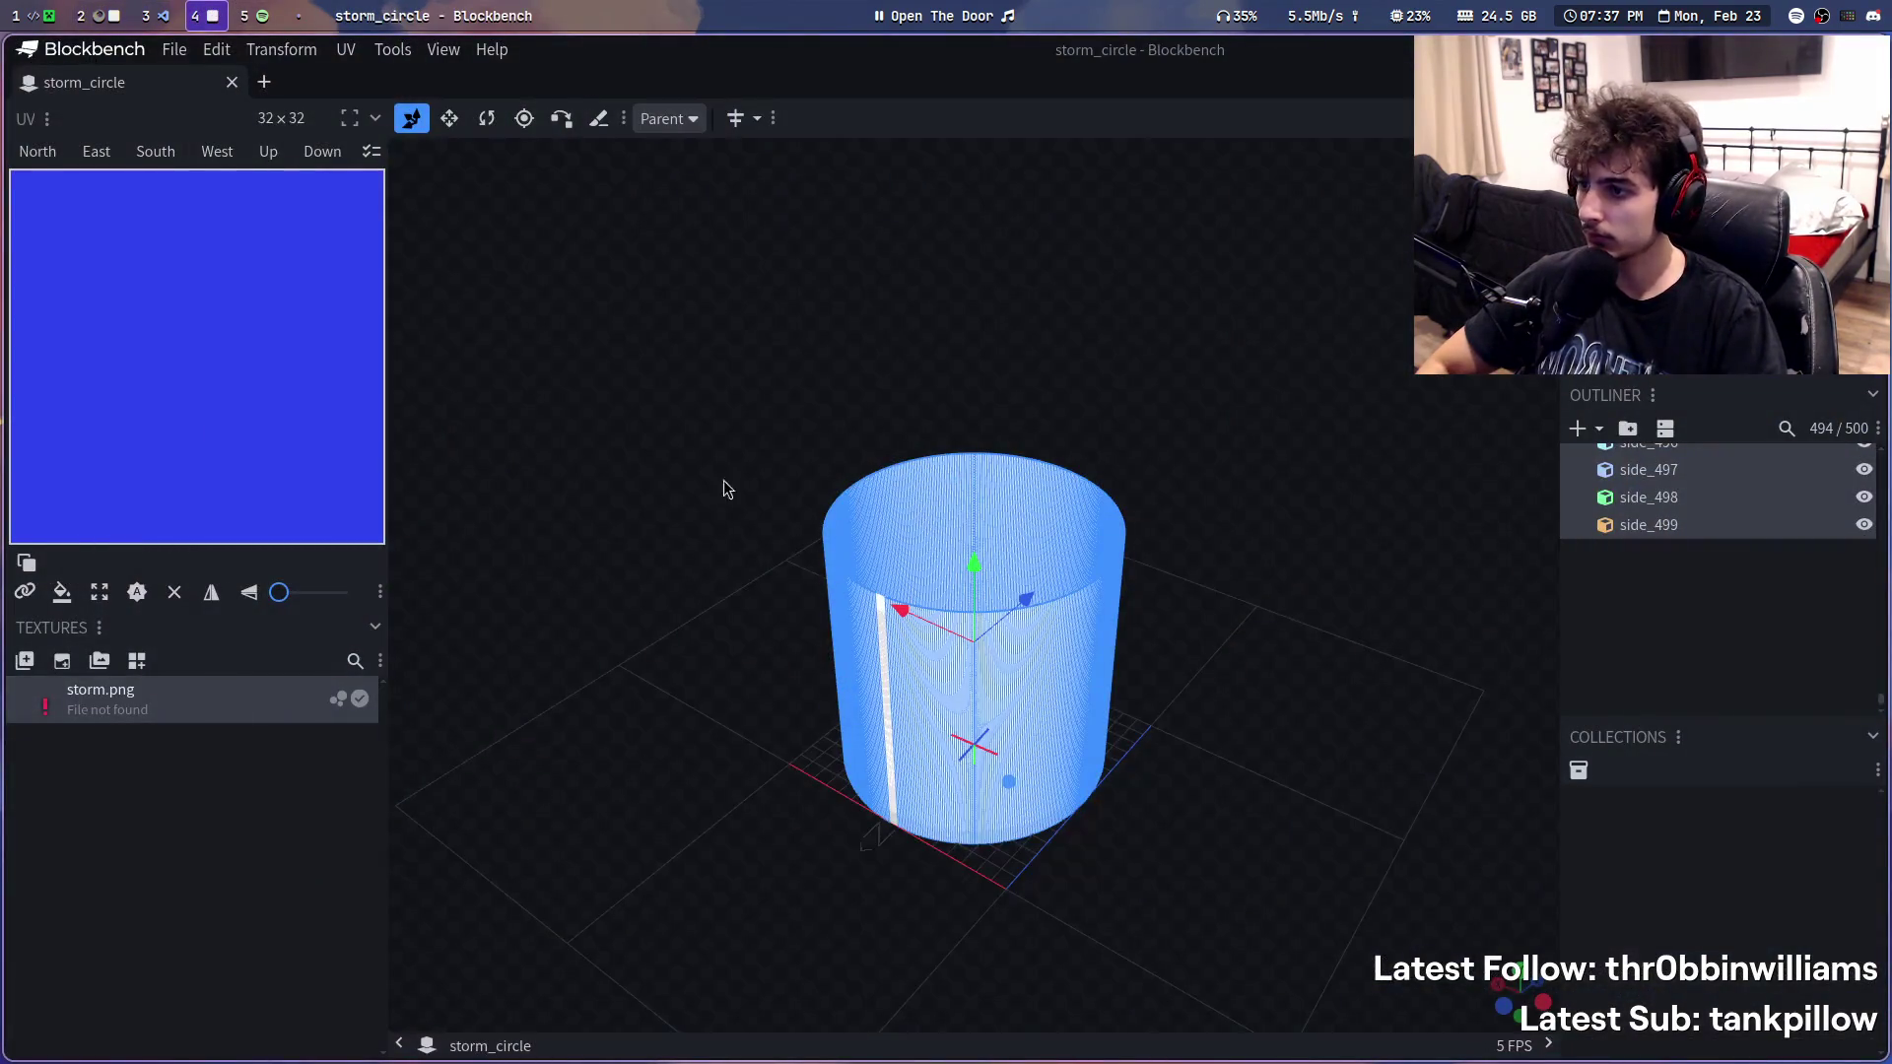
click(263, 14)
click(74, 13)
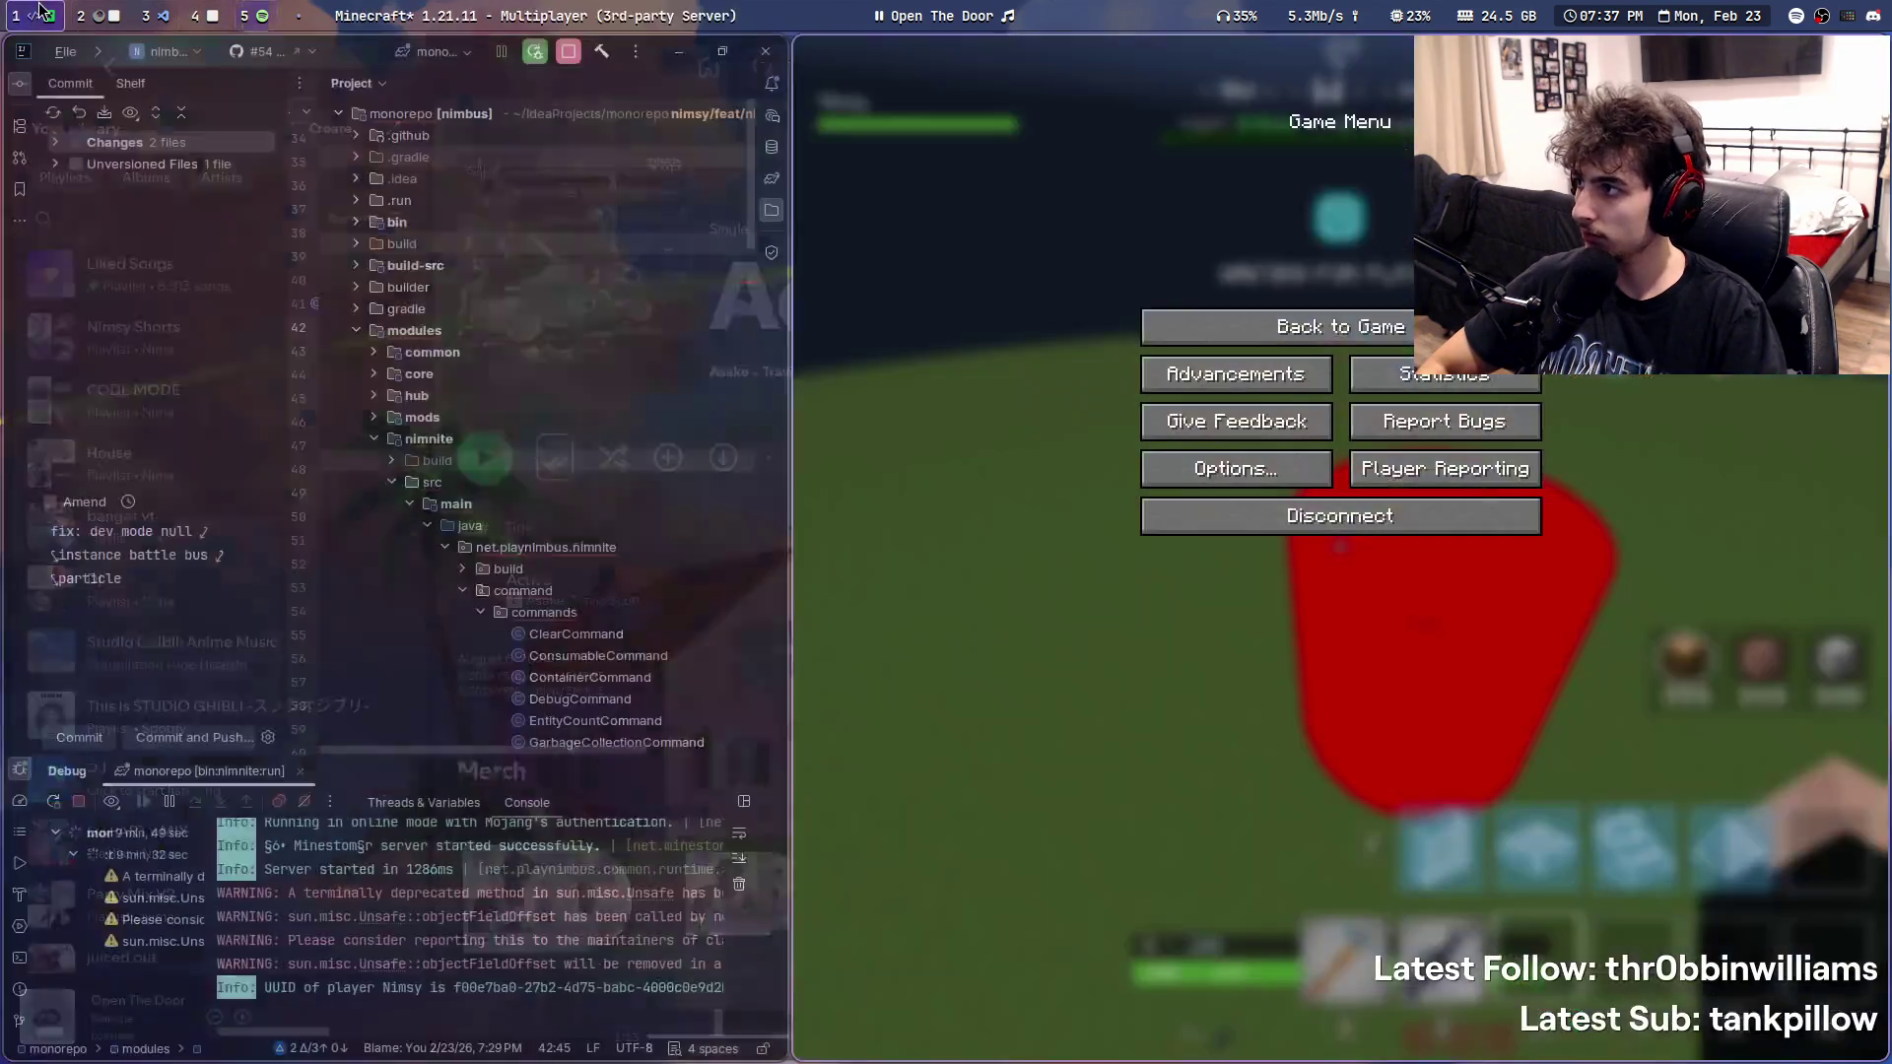
click(85, 15)
key(ctrl+t)
key(Escape)
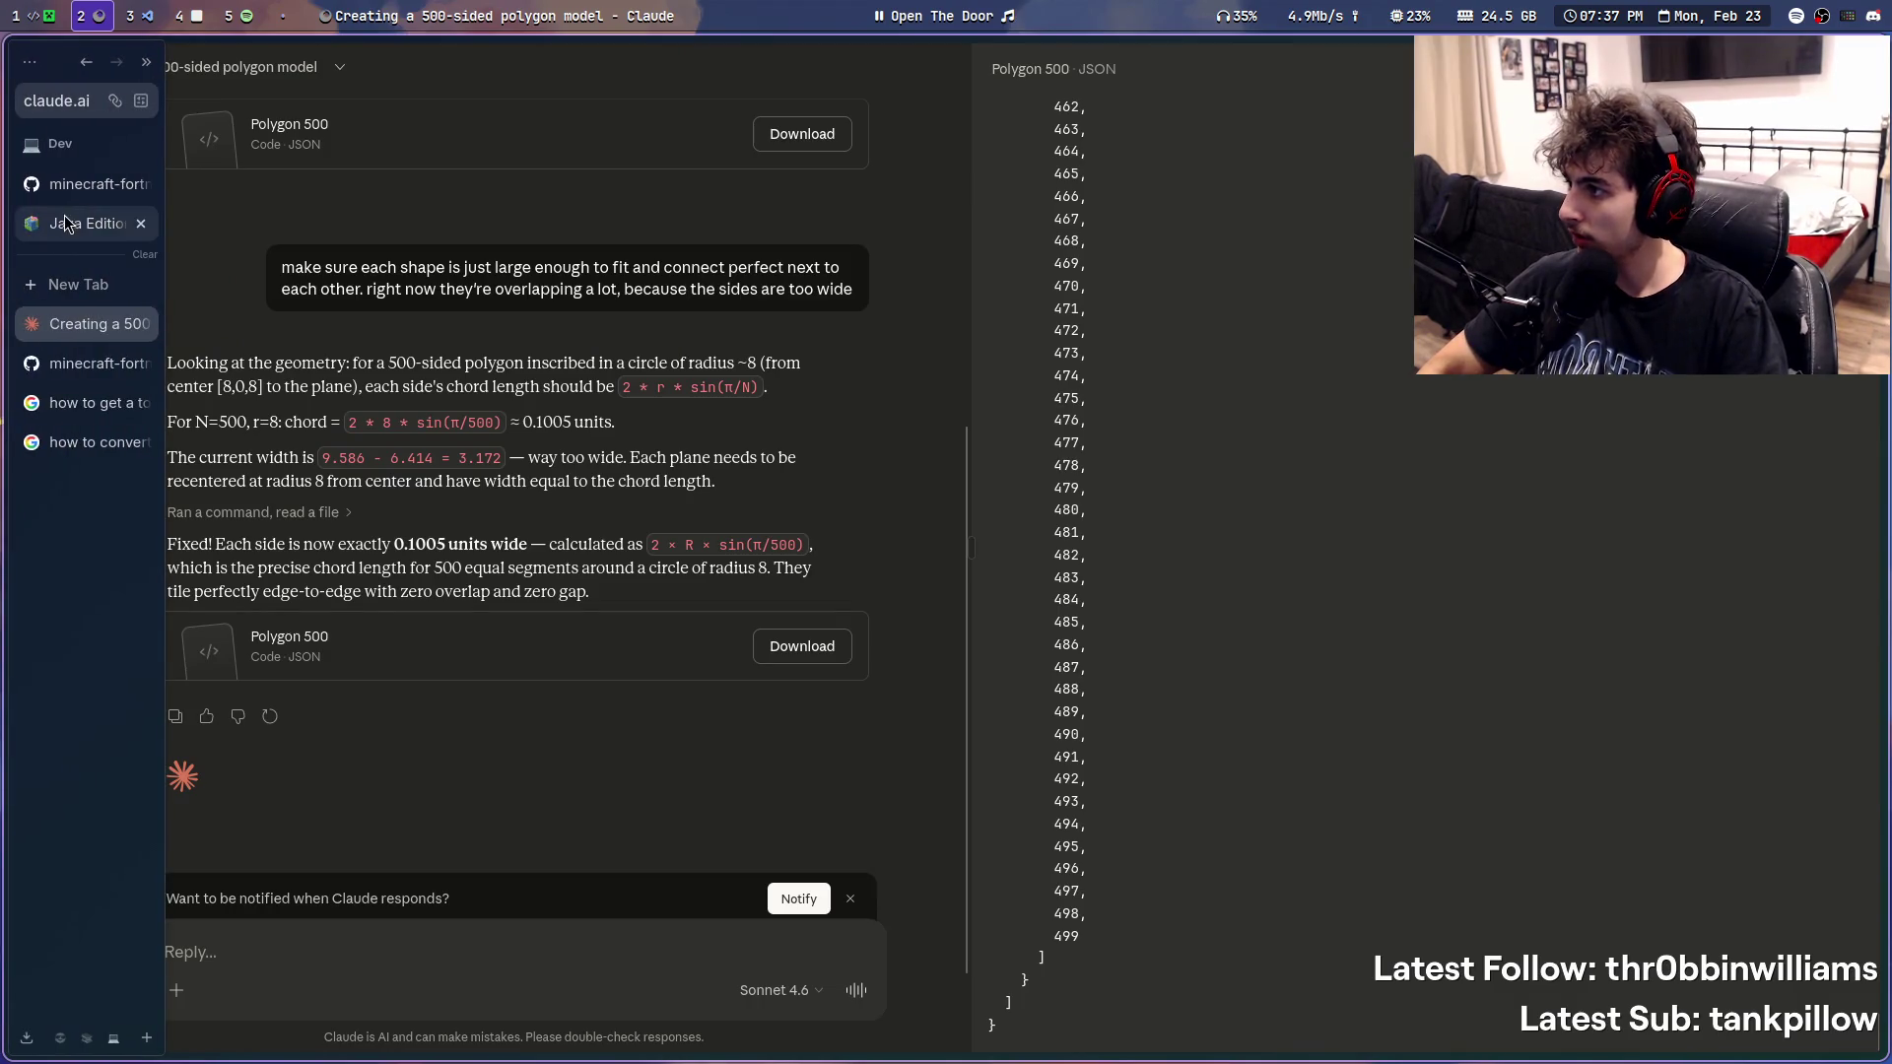
- Find 'shade' on the wiki packets page, then web-search 'minecraft wiki vg shaders'
click(82, 226)
key(ctrl+f)
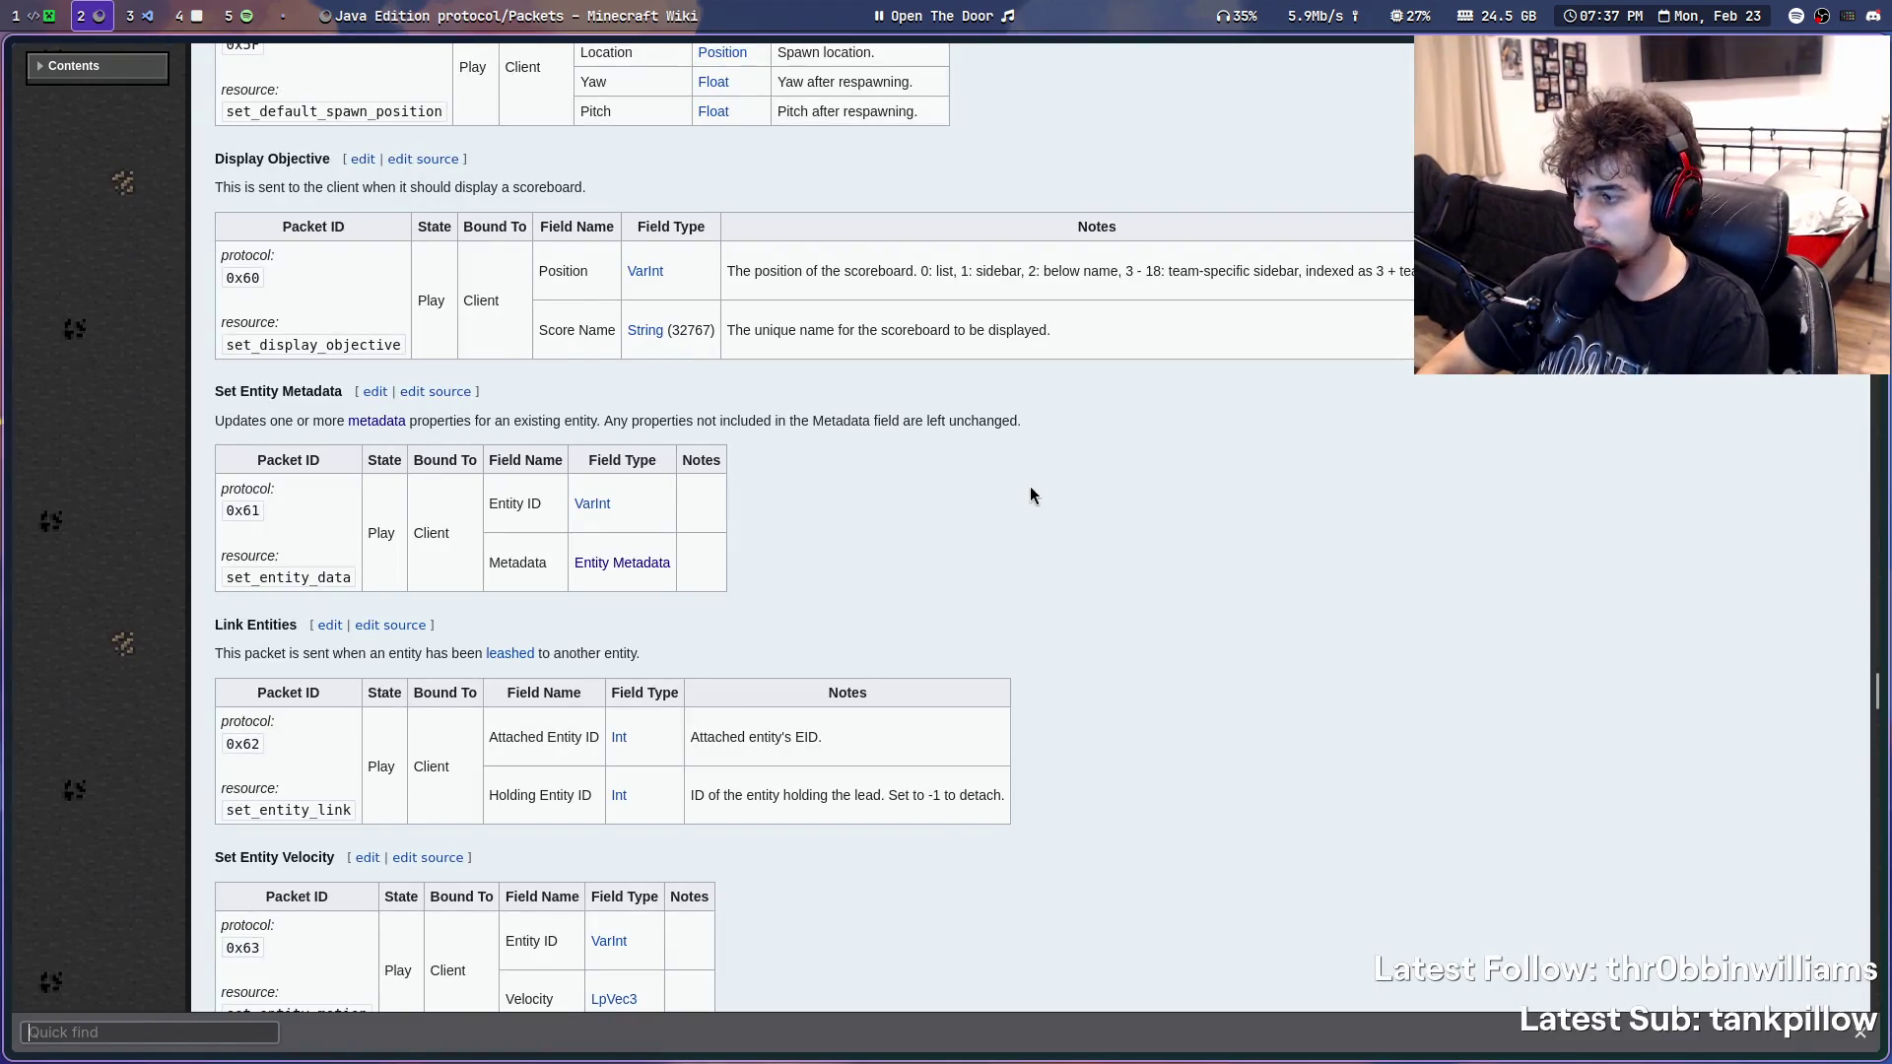
text(shade)
key(Escape)
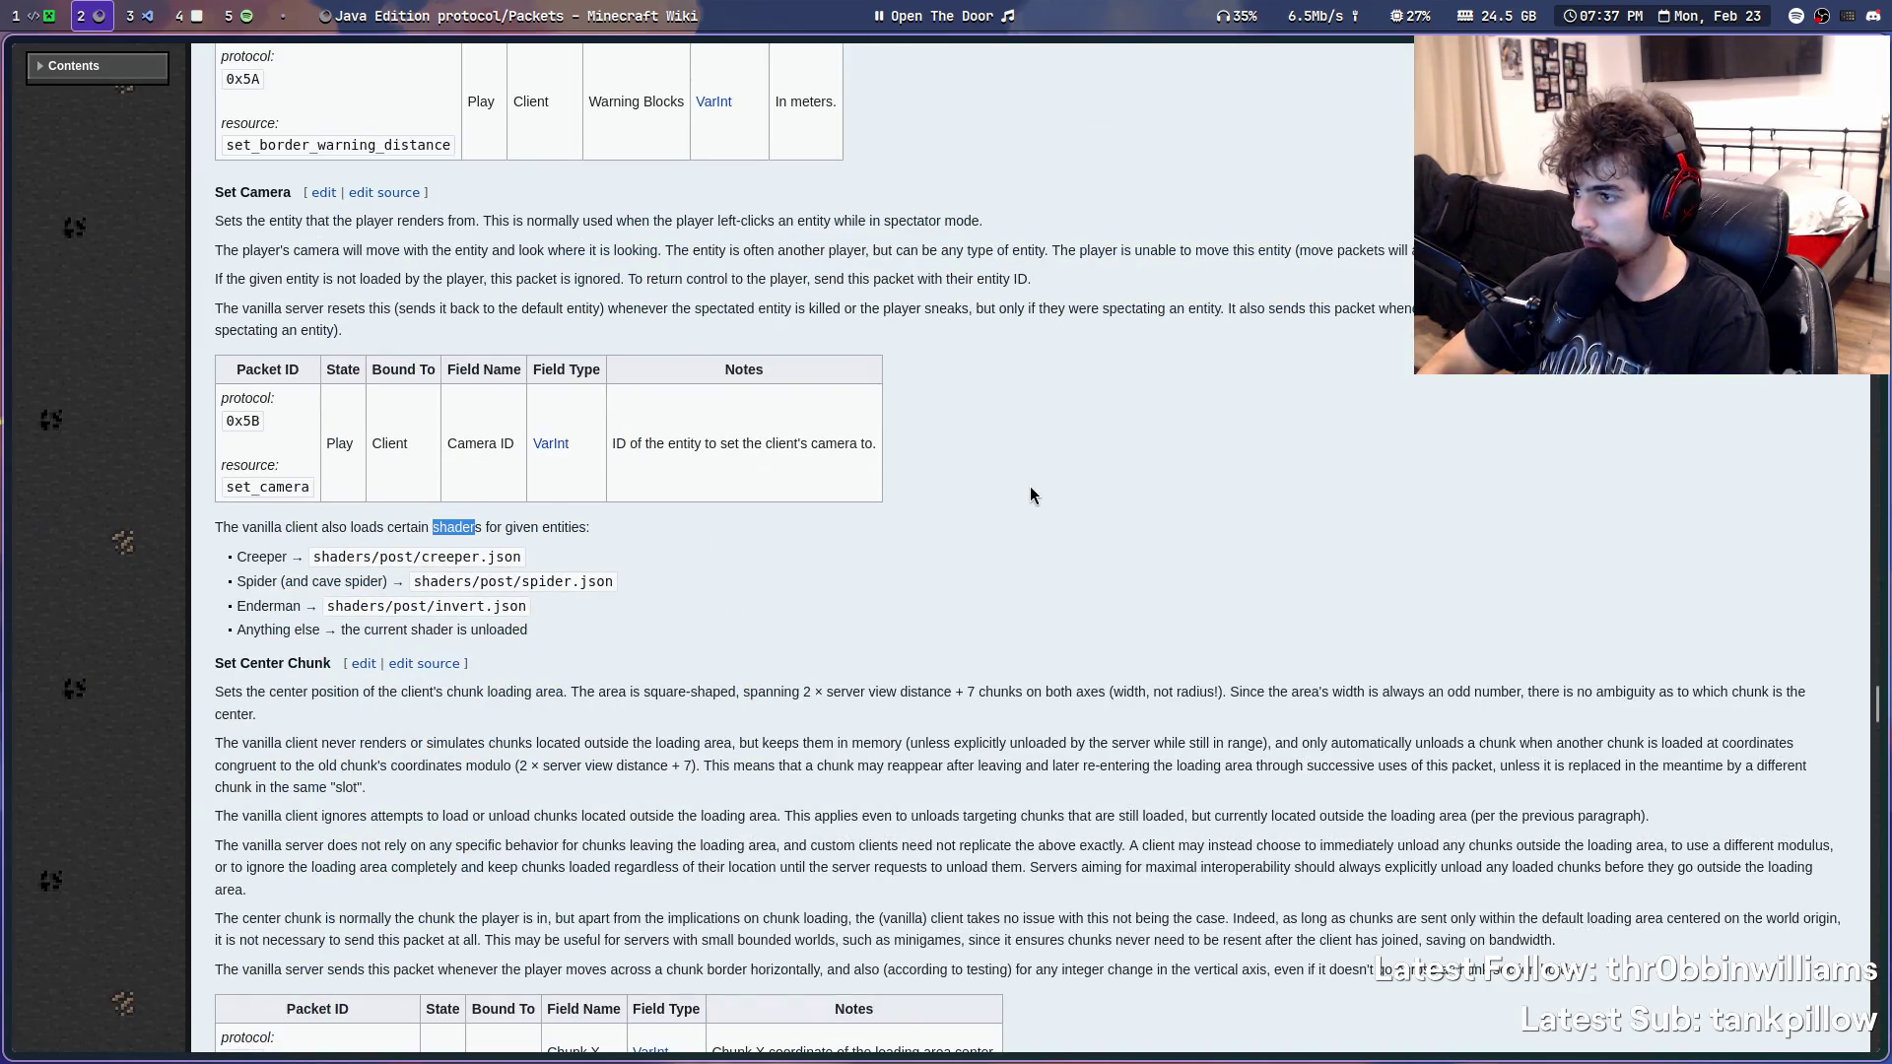
key(ctrl+f)
key(ctrl+l)
text(minecraft wiki vg shaders)
key(Return)
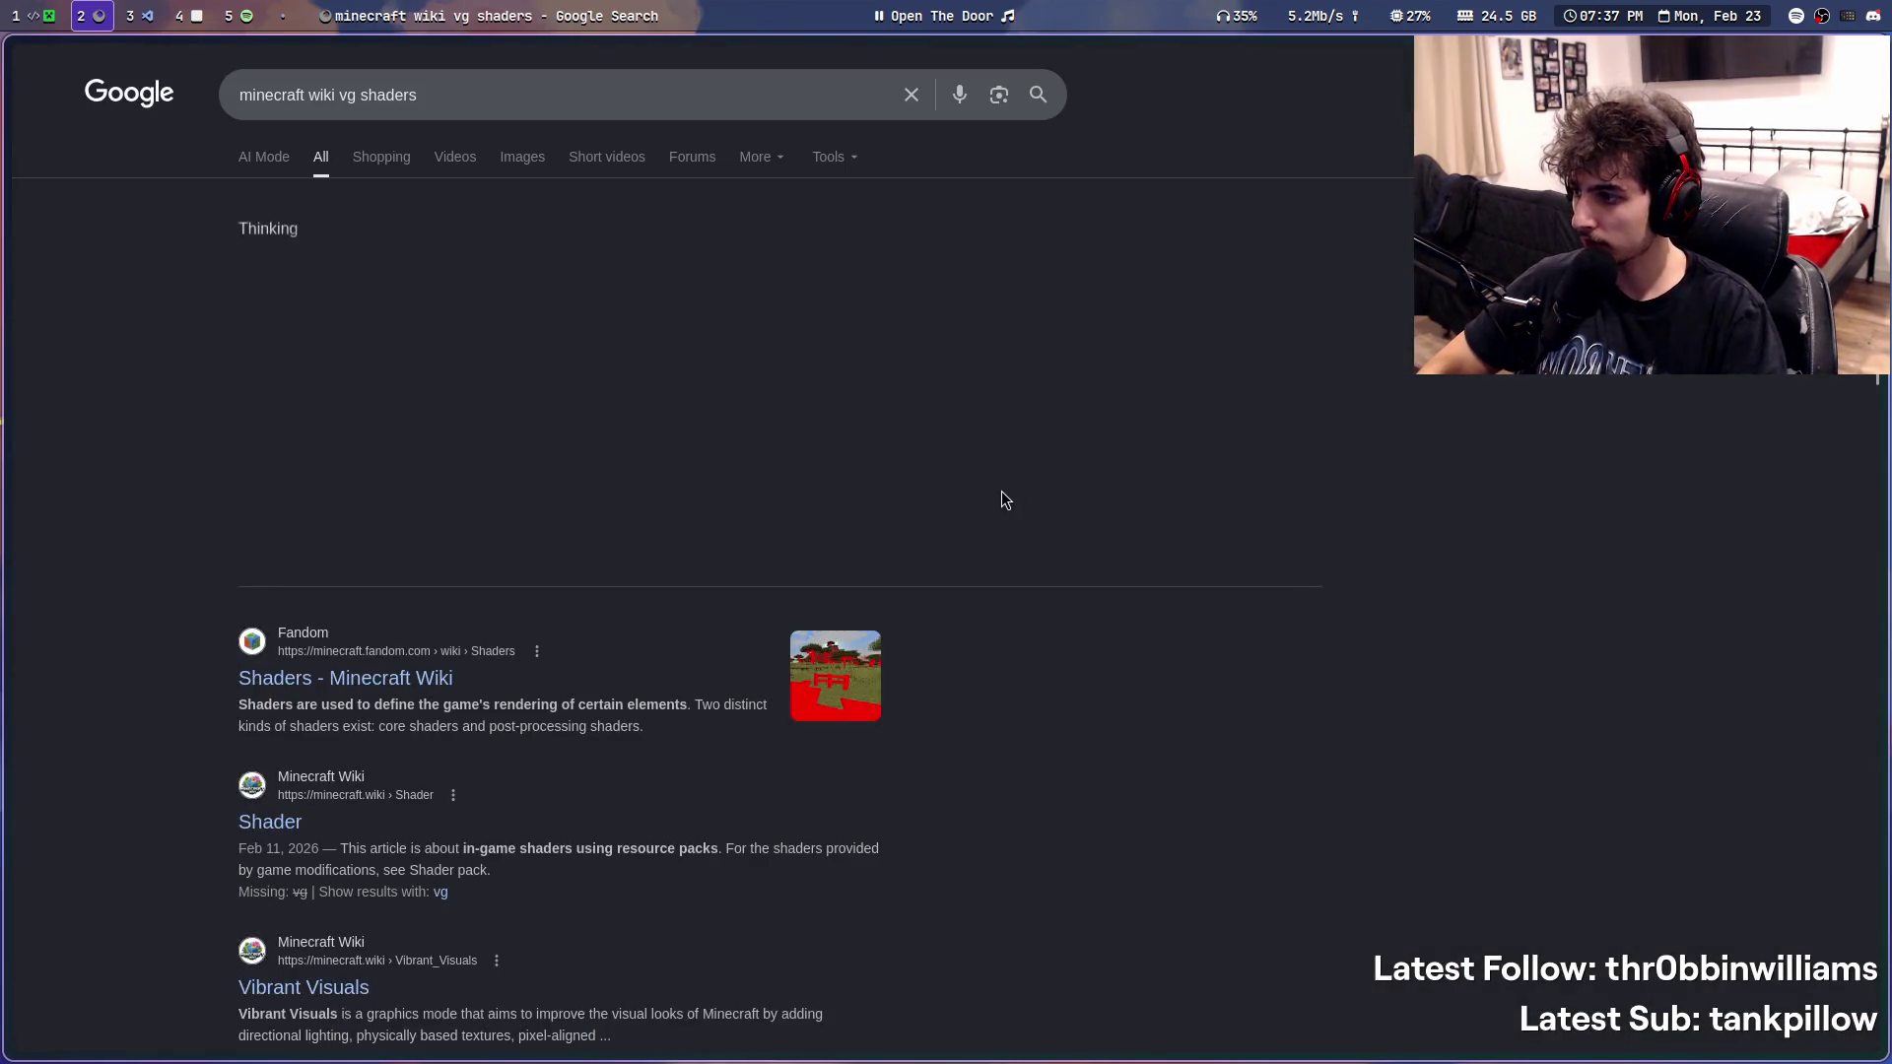
- Search the Shader wiki article for globals, worldpos and pos matches
click(292, 834)
key(ctrl+f)
text(globals)
key(Return)
key(ctrl+a)
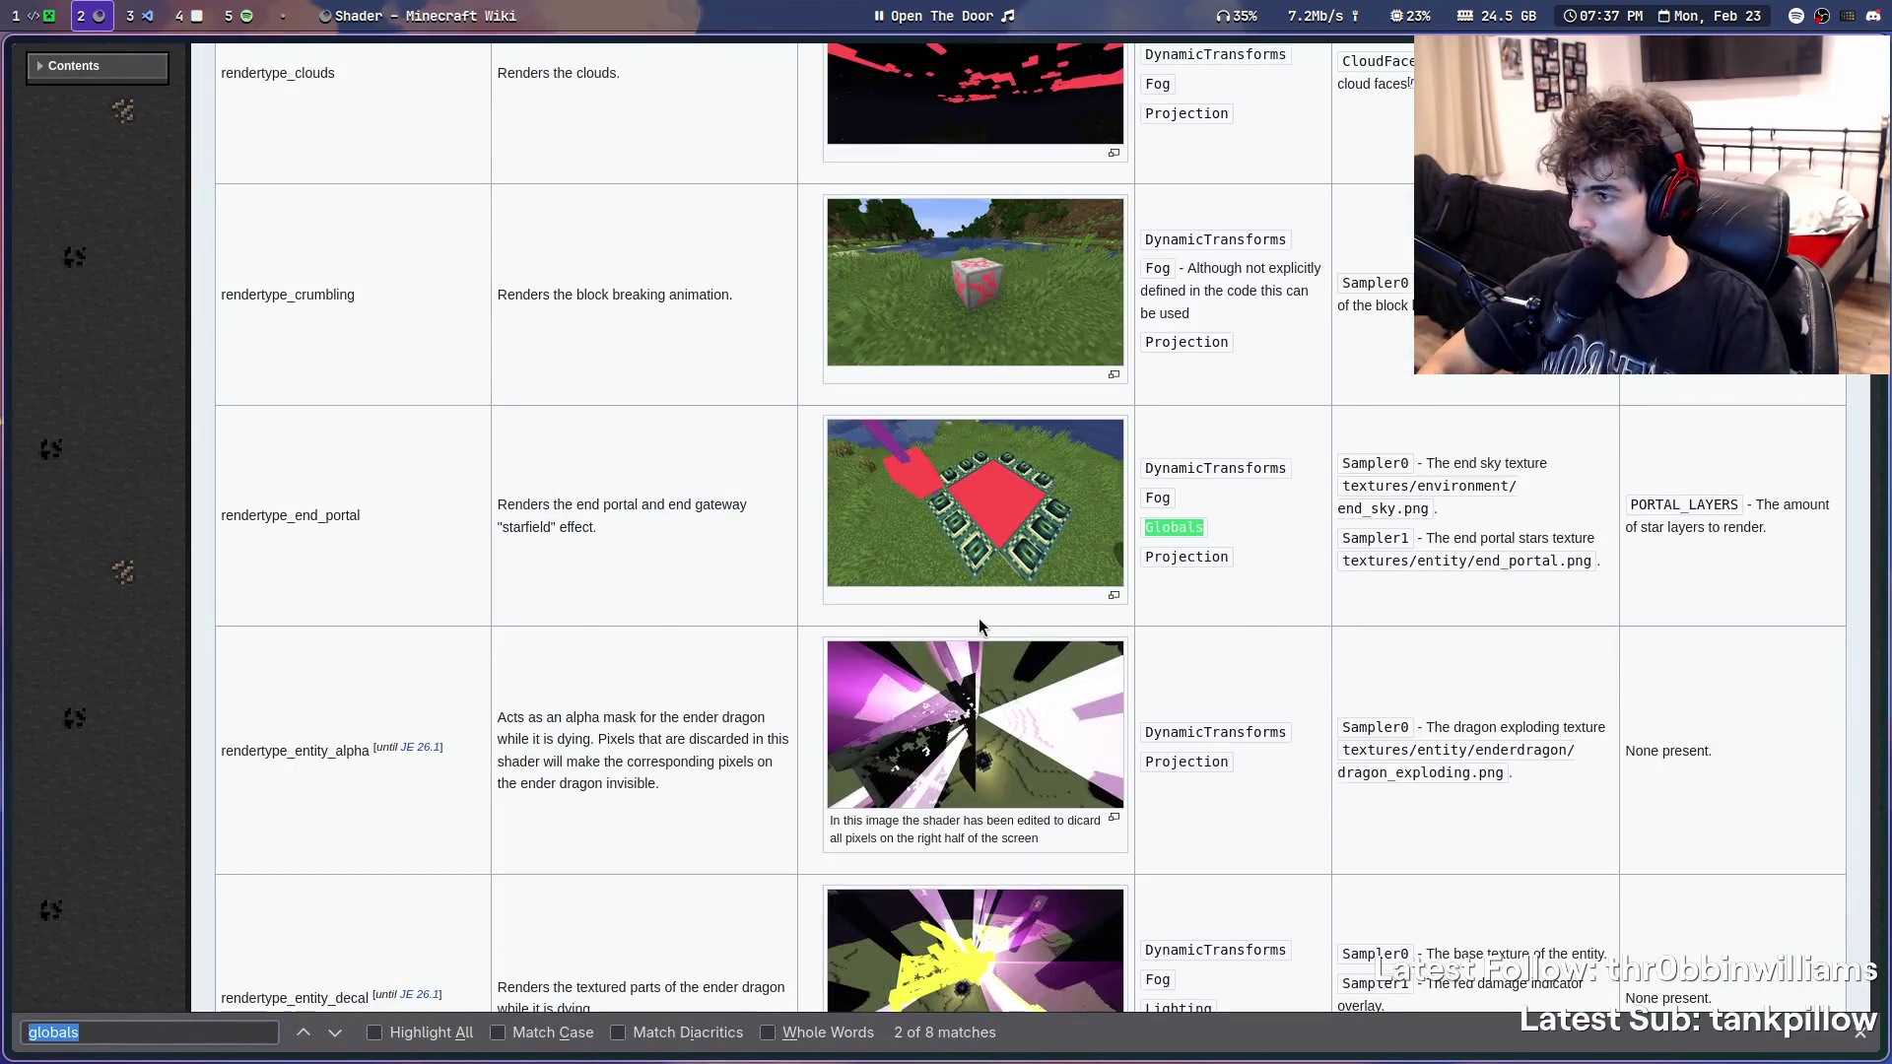
text(worldpos)
key(ctrl+a)
text(pos)
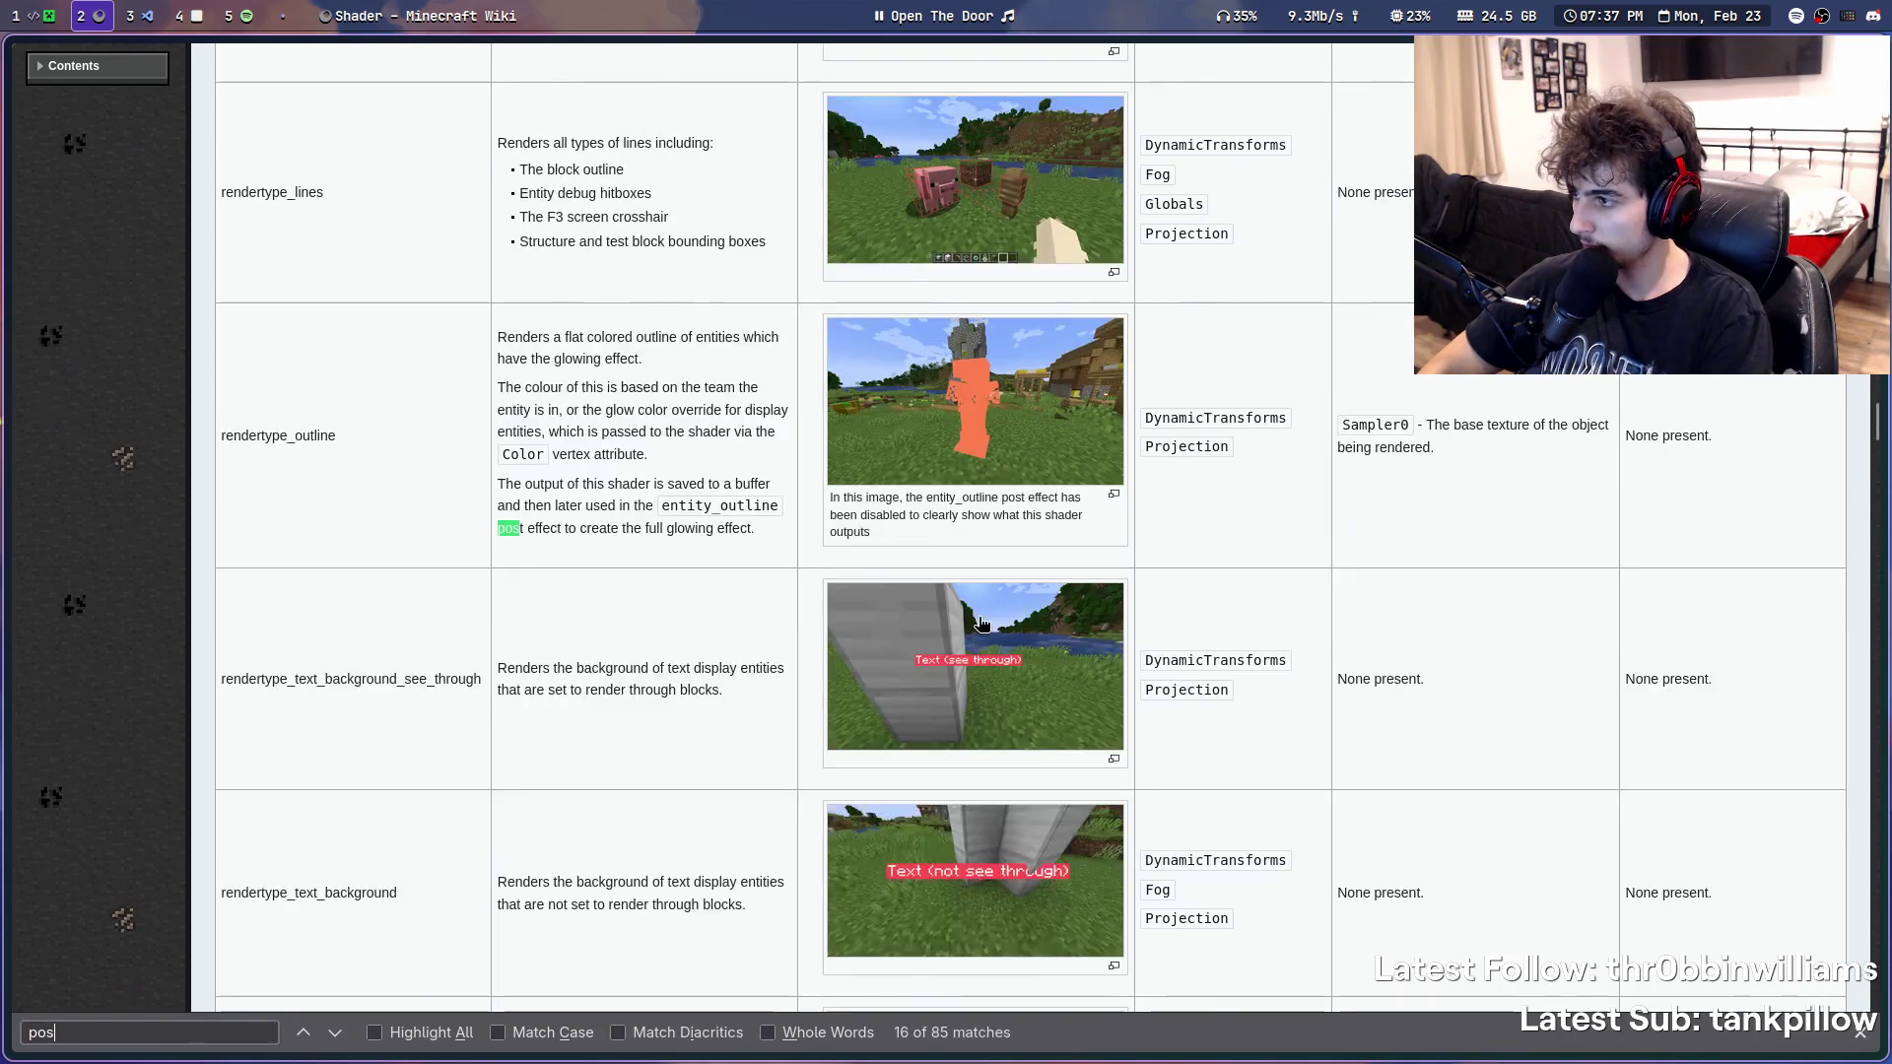
key(Return)
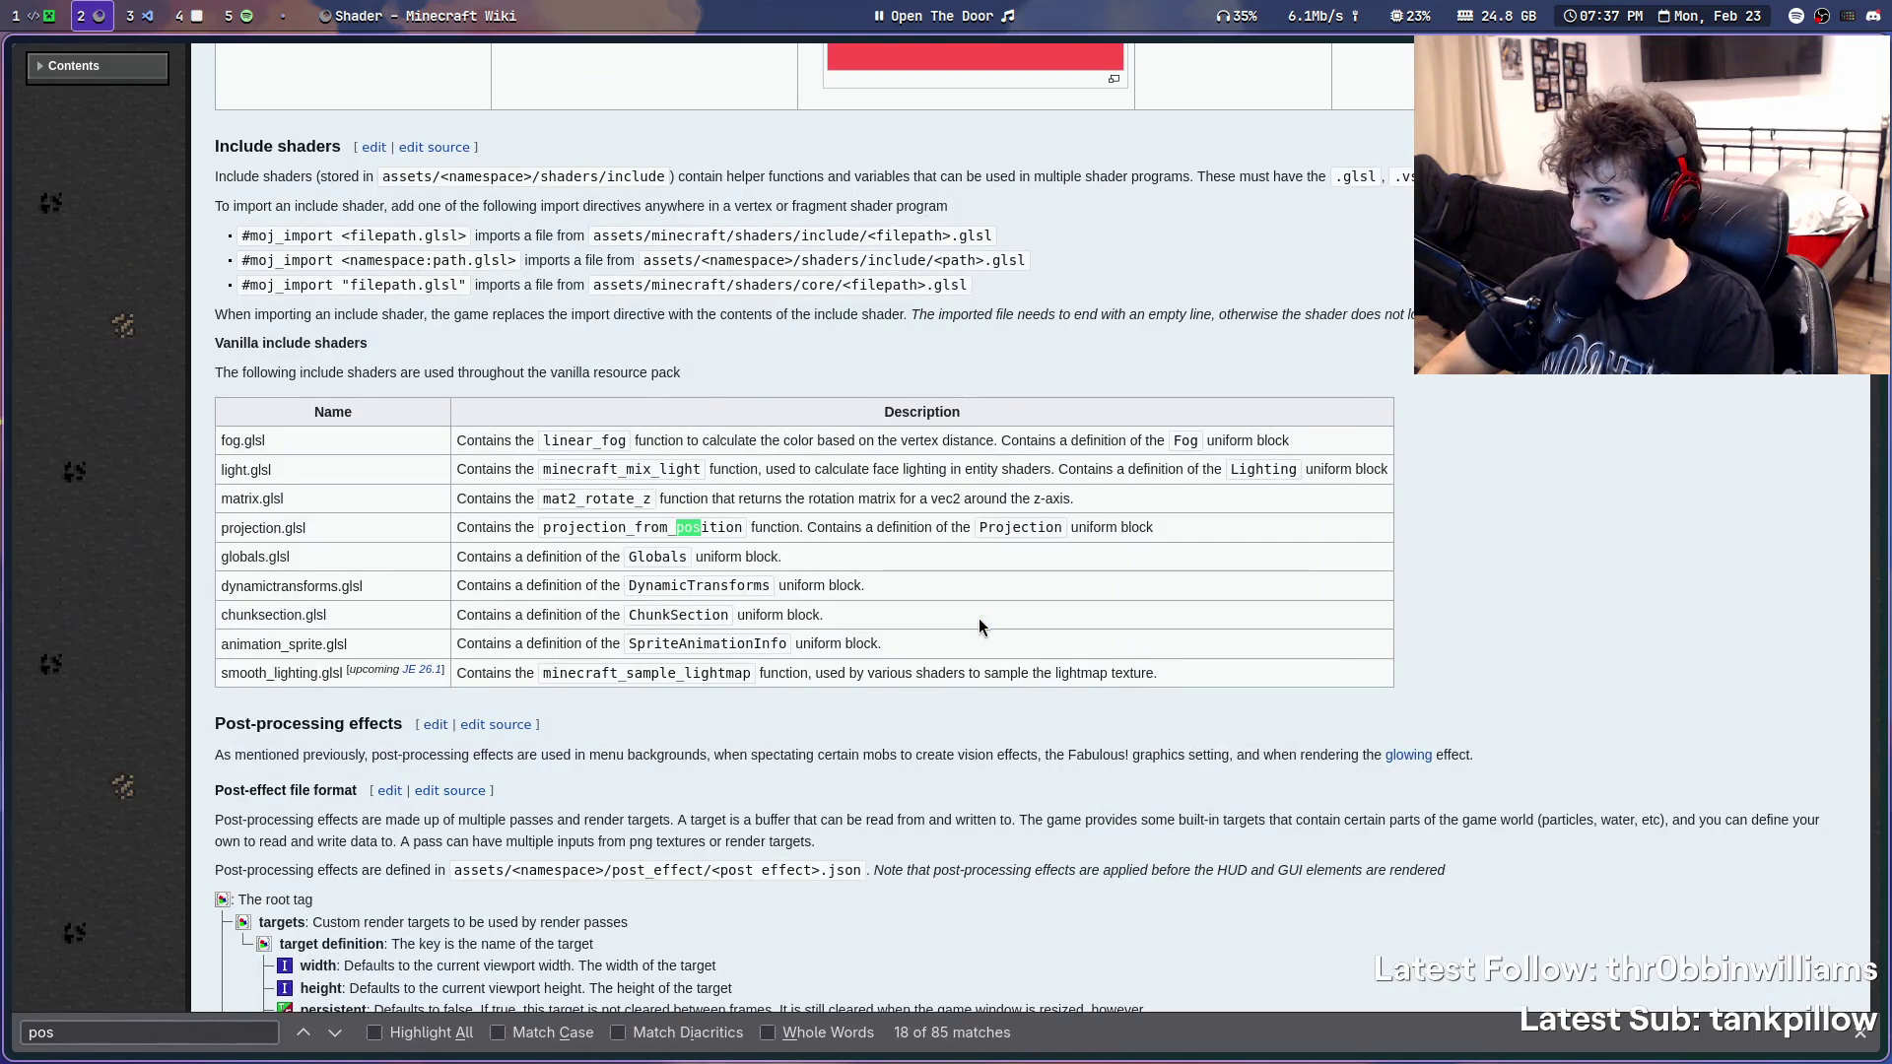
key(Return)
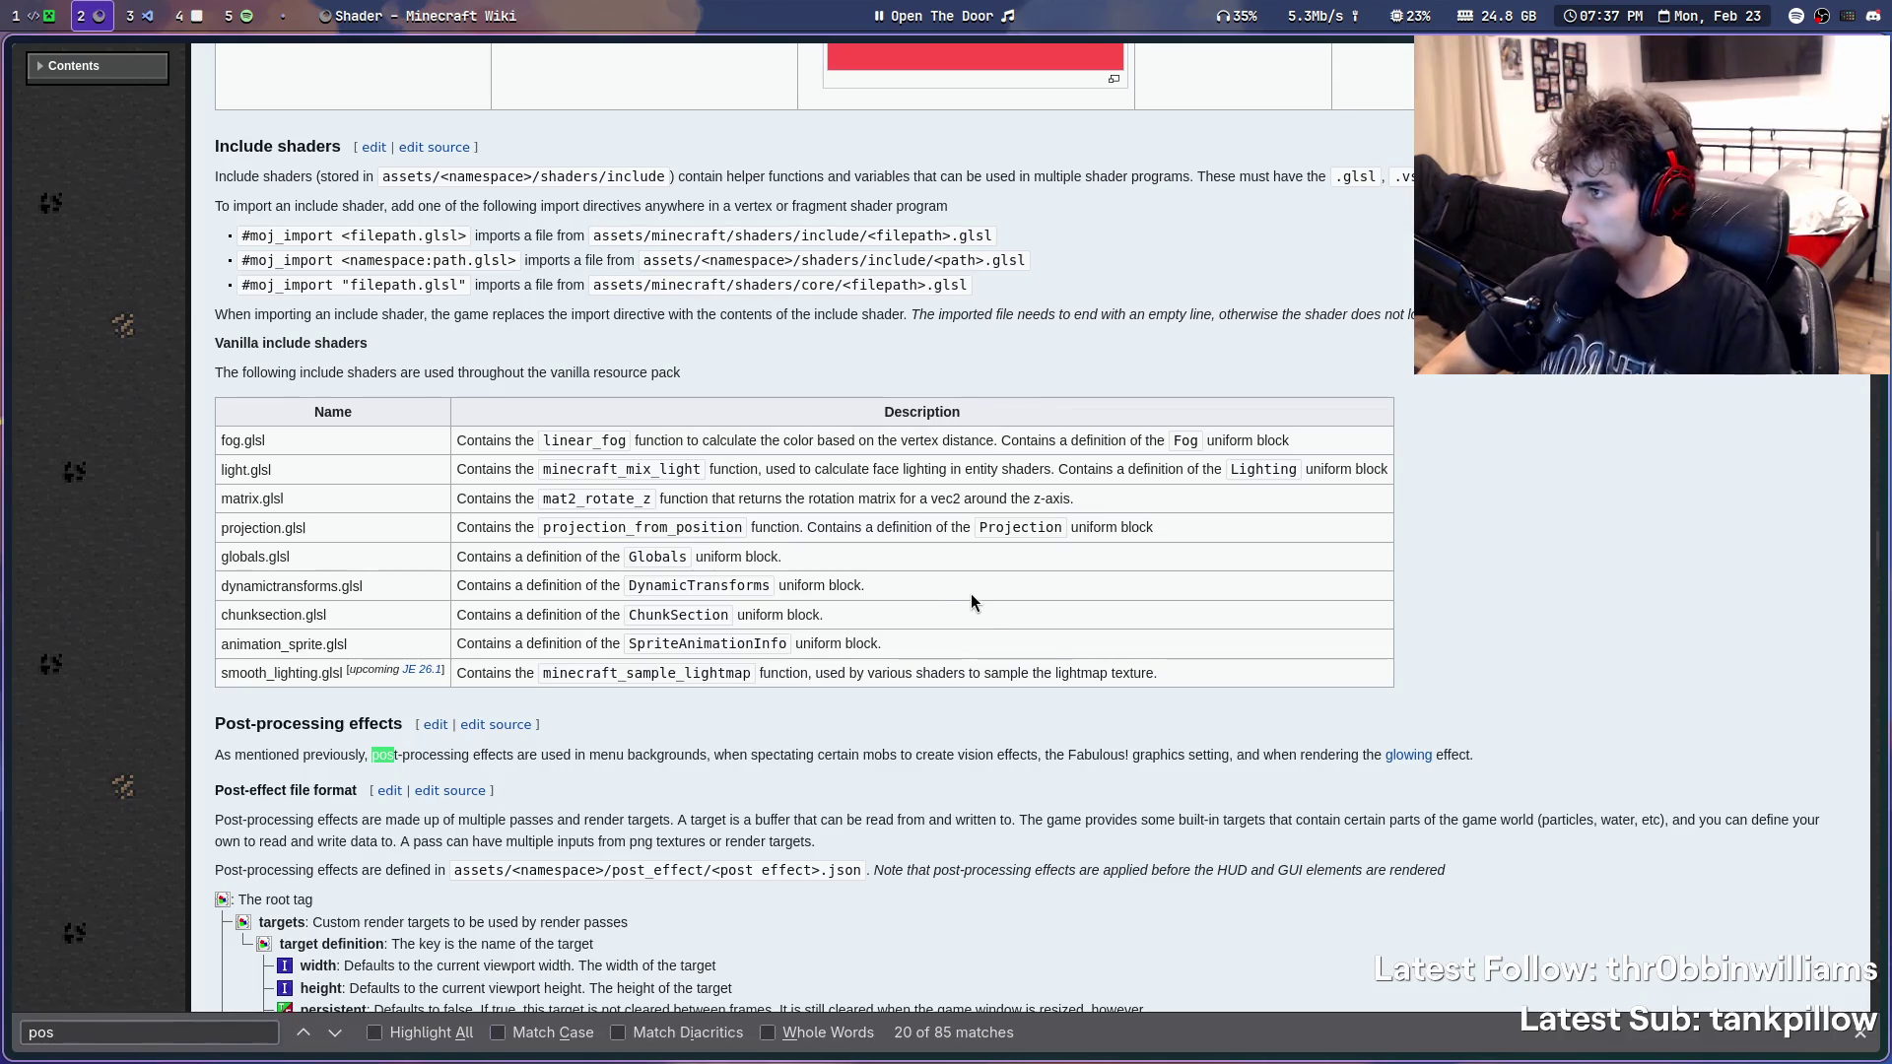
key(ctrl+a)
text(globals)
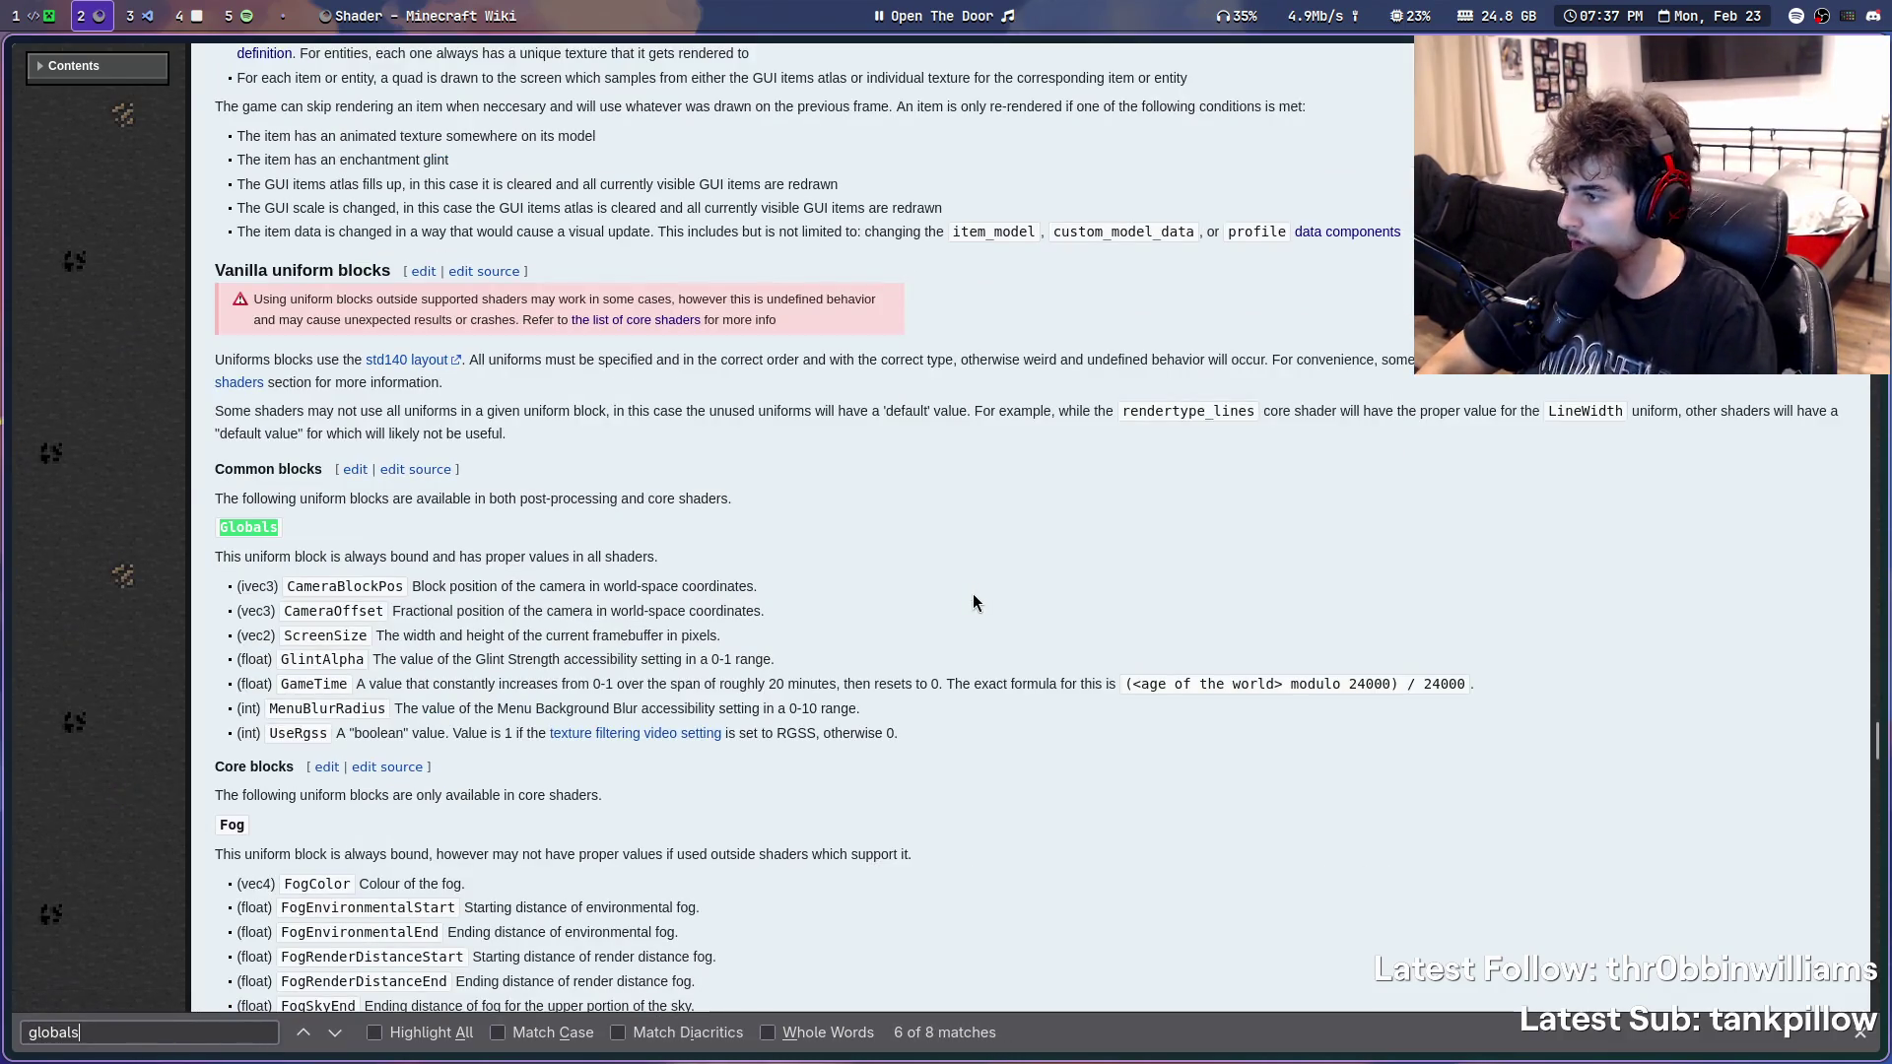
- Review the Globals block's CameraBlockPos, CameraOffset, ScreenSize and GameTime, then return to VS Code
double_click(399, 587)
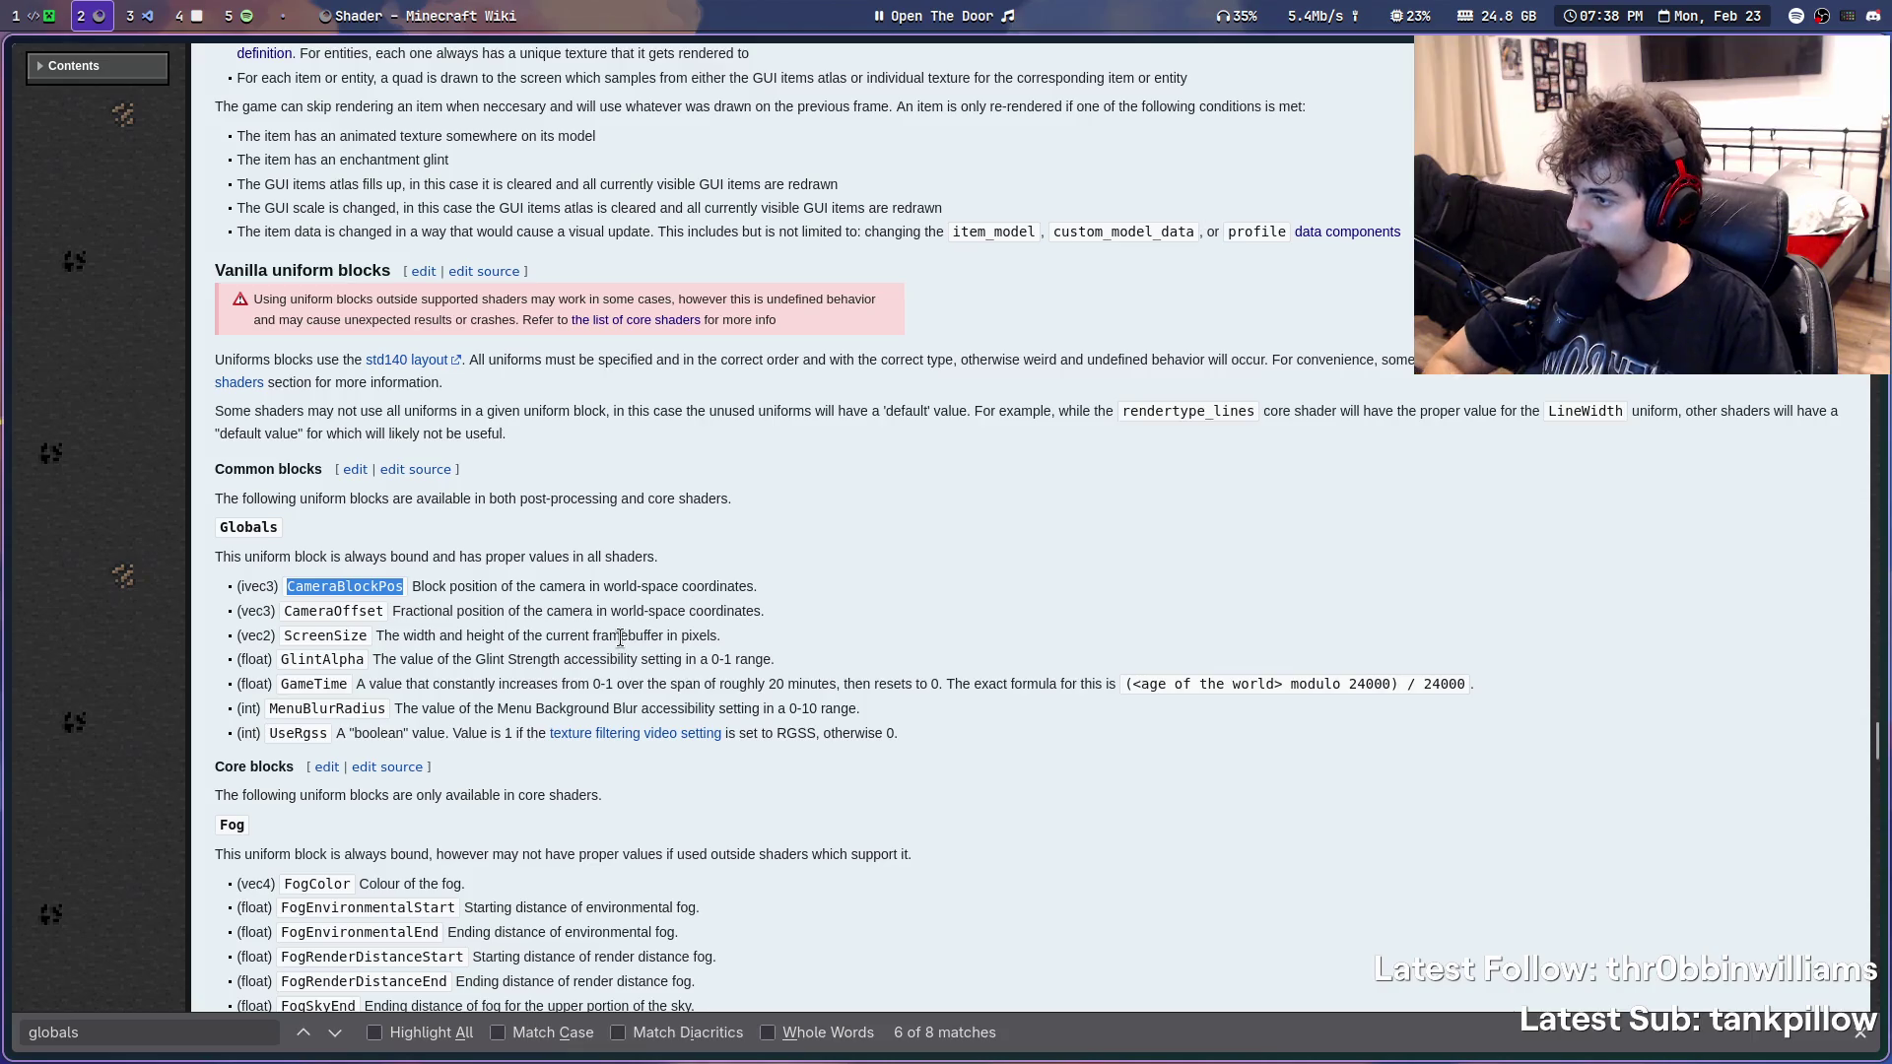
double_click(329, 610)
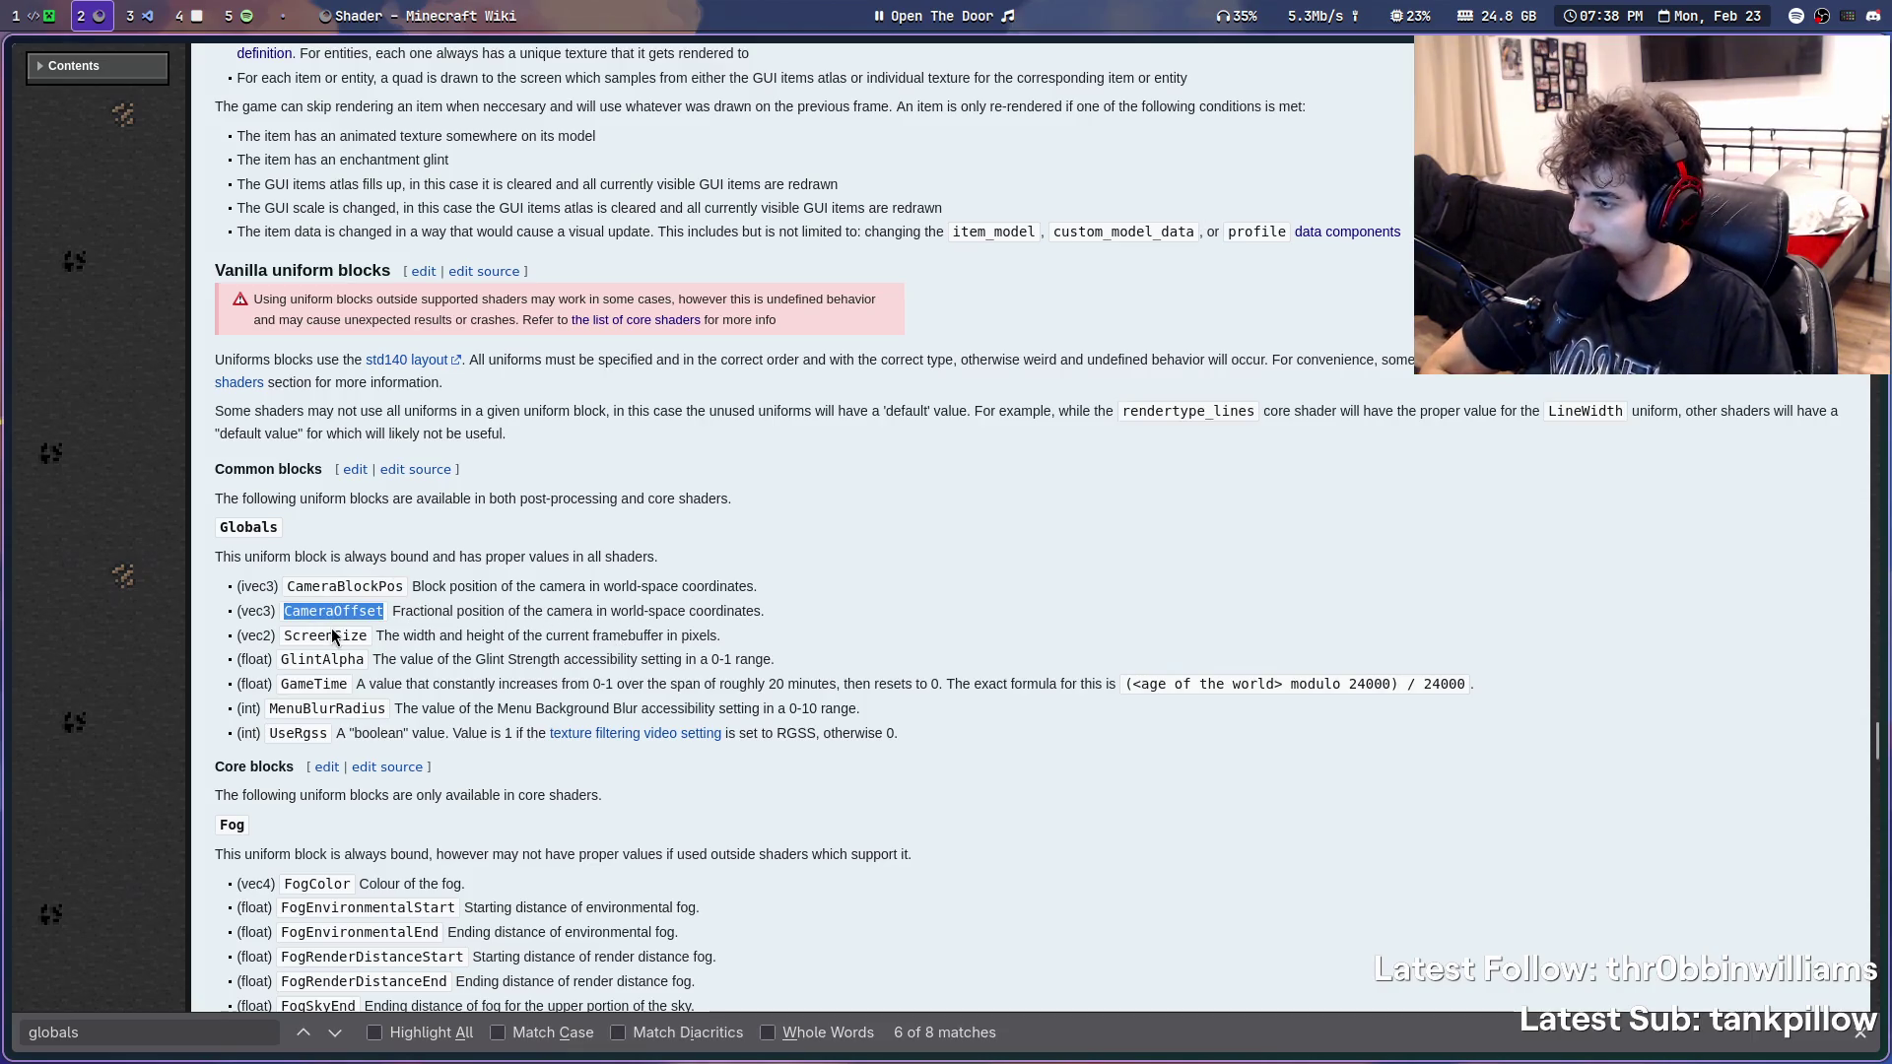
double_click(337, 634)
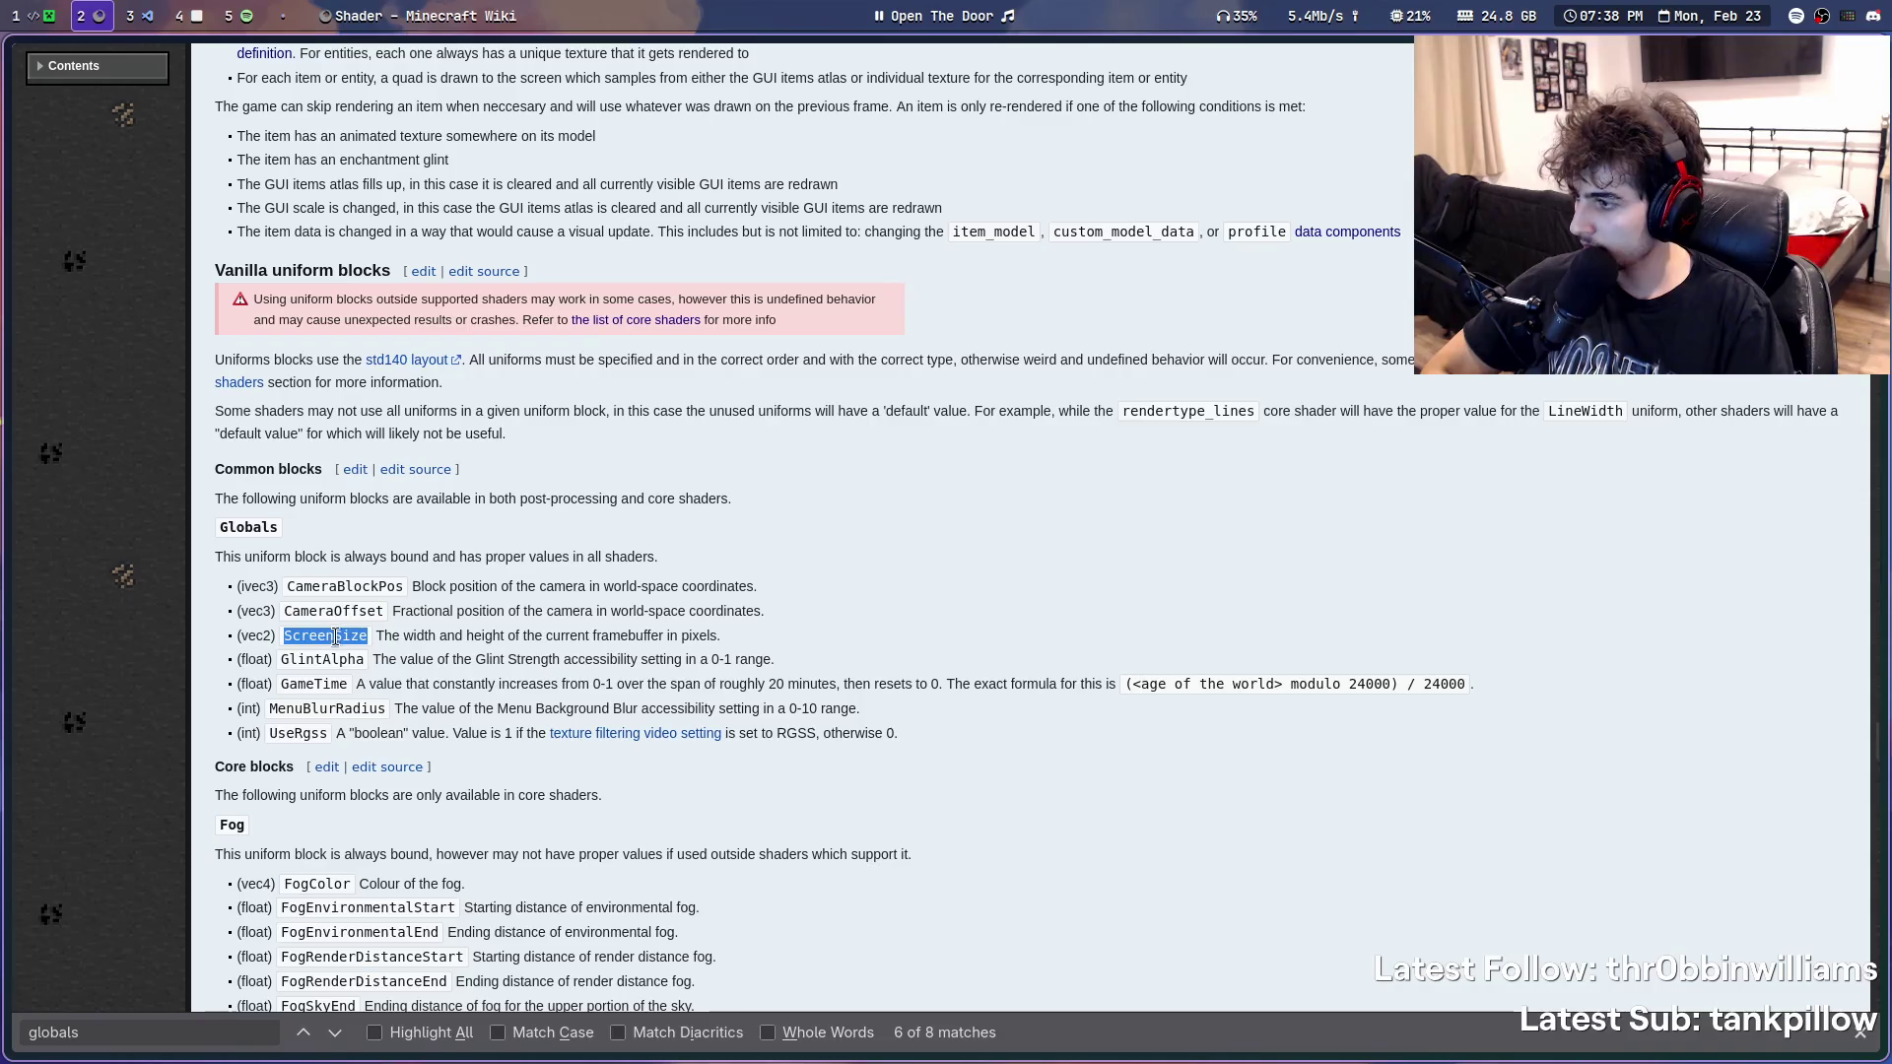
double_click(315, 684)
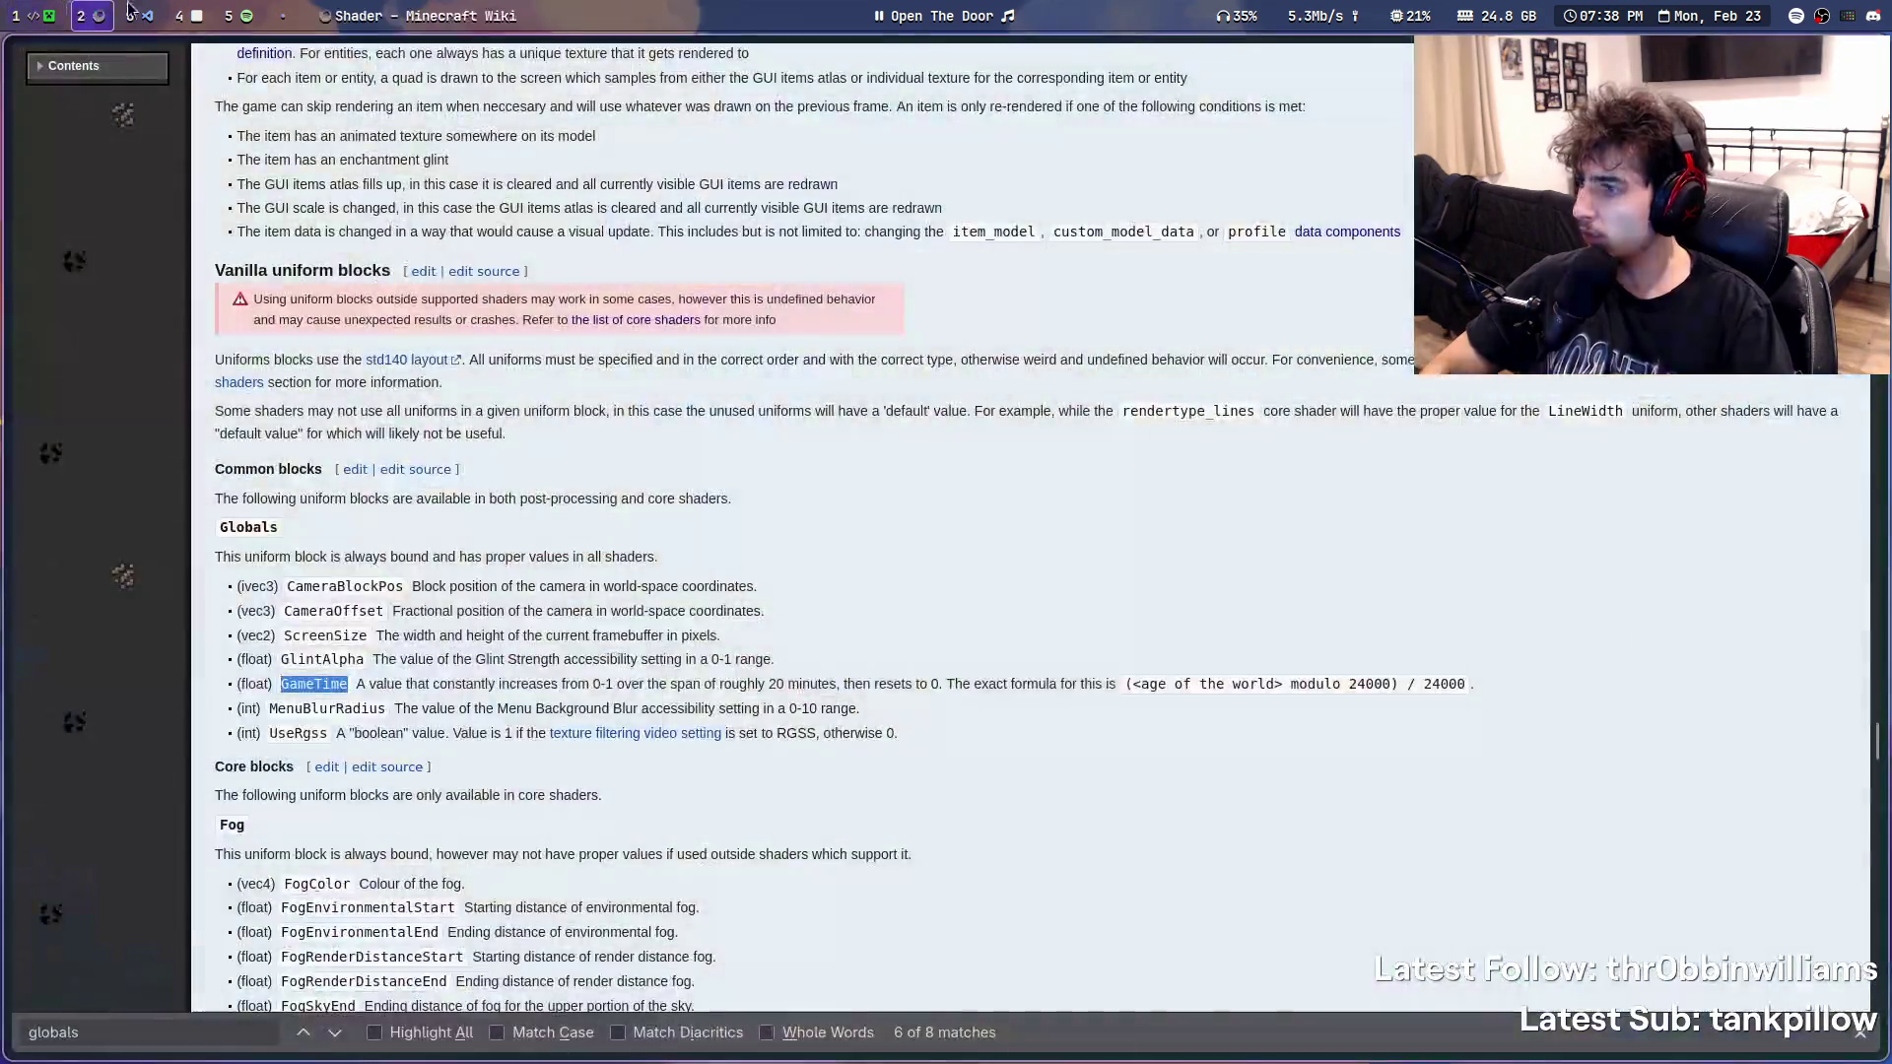
click(157, 13)
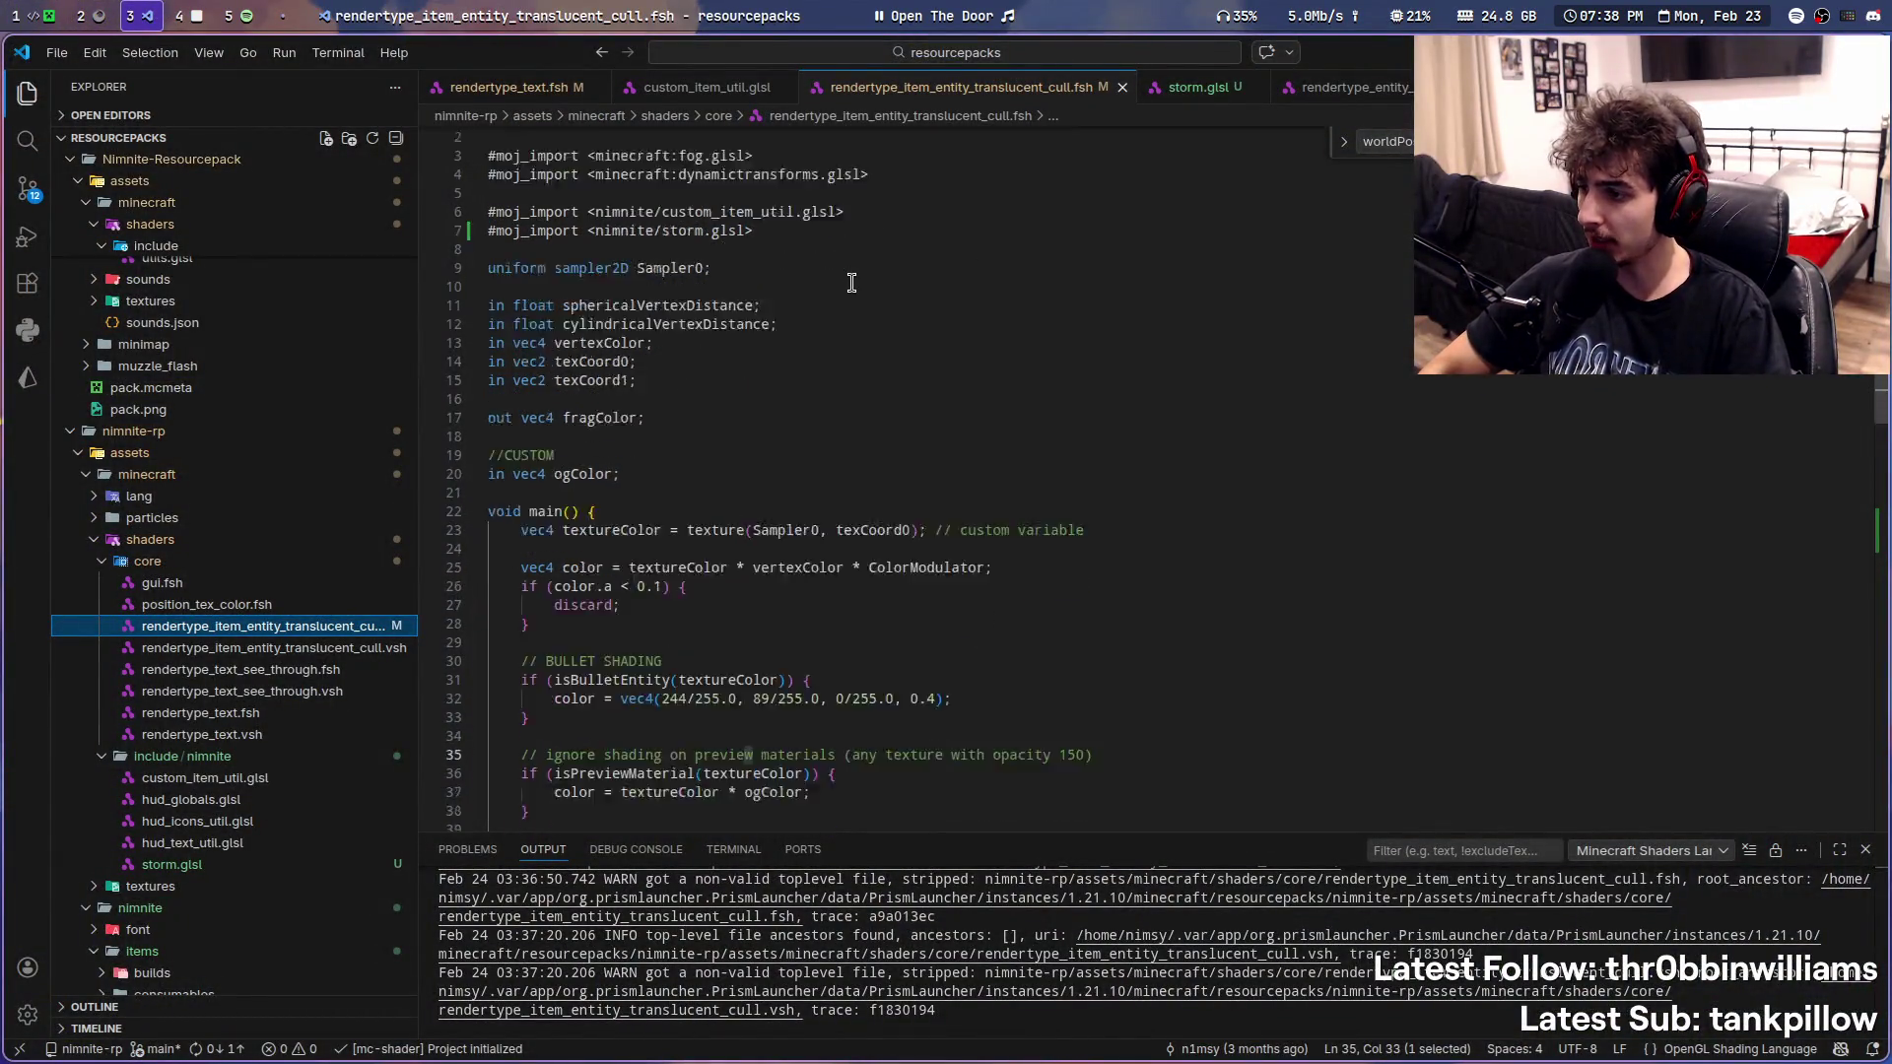
scroll(851, 283, down, 5)
scroll(852, 282, up, 5)
- Review the old entity translucent shader's storm circle block, then start a browser search
click(1207, 92)
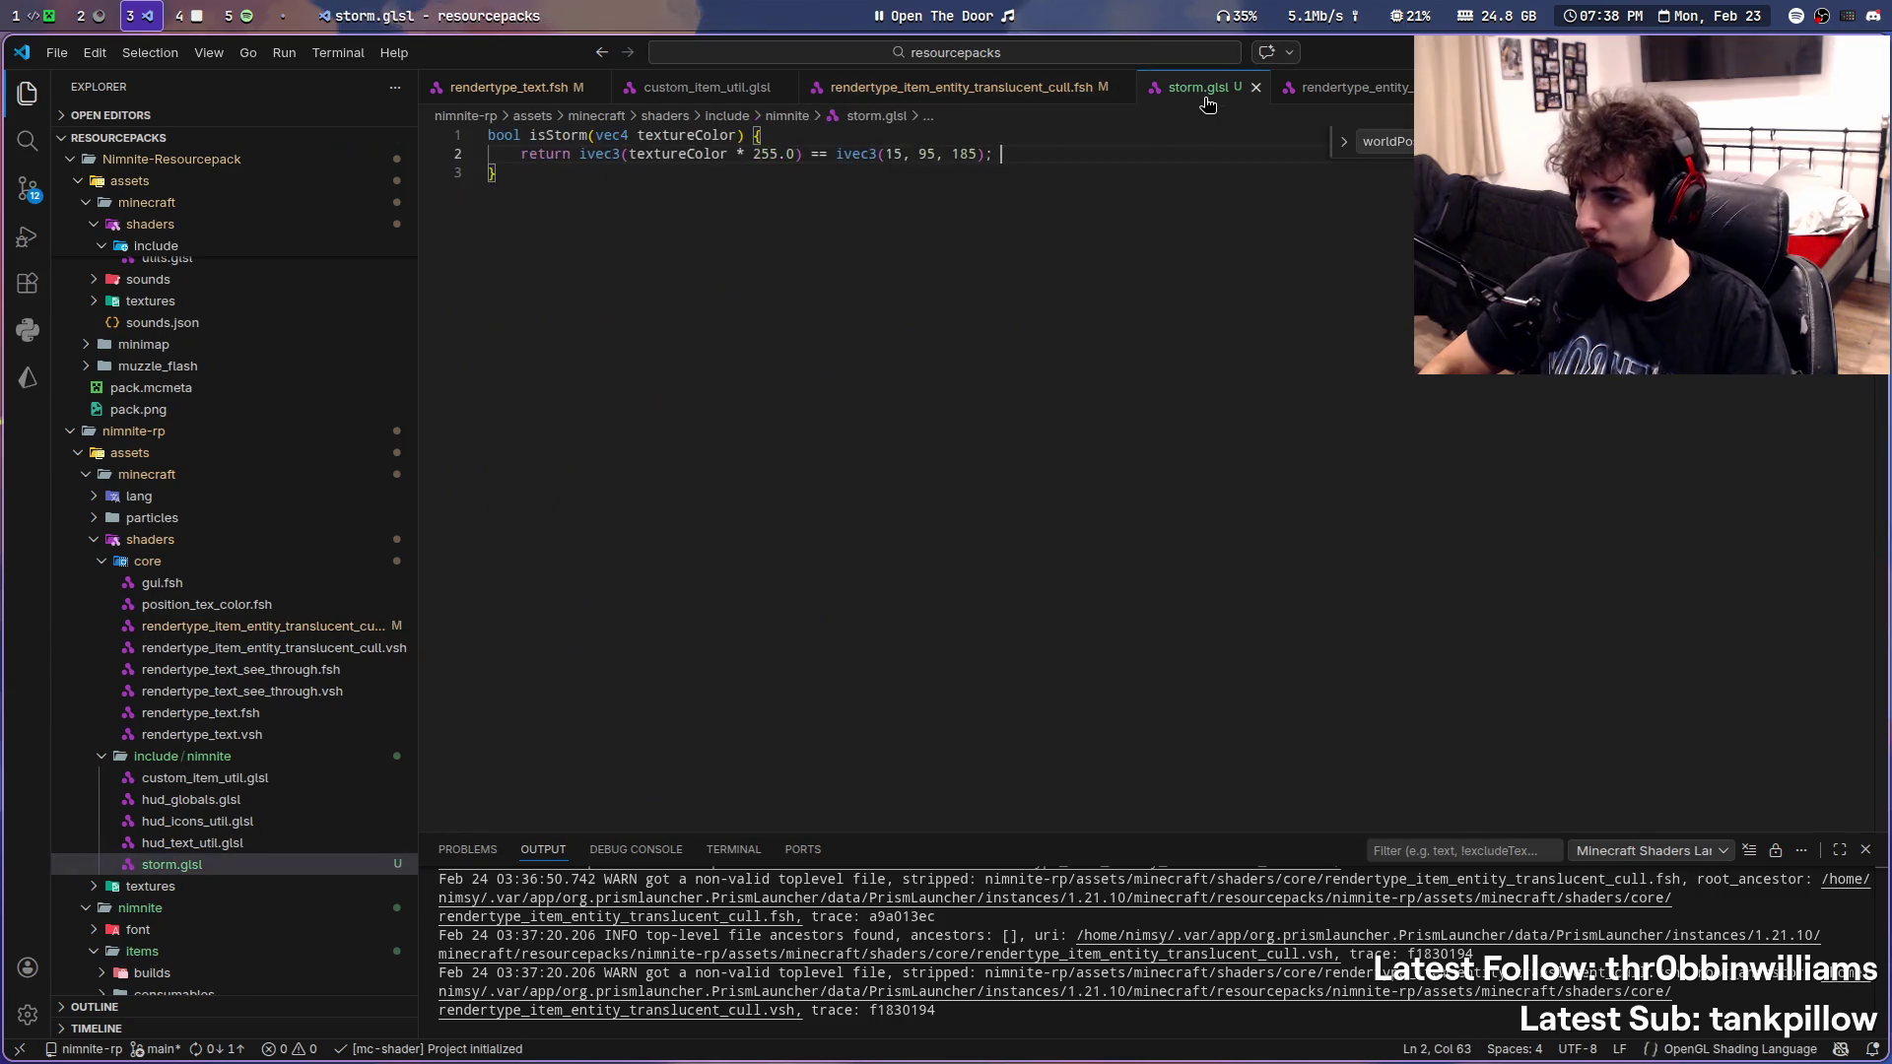
click(1342, 90)
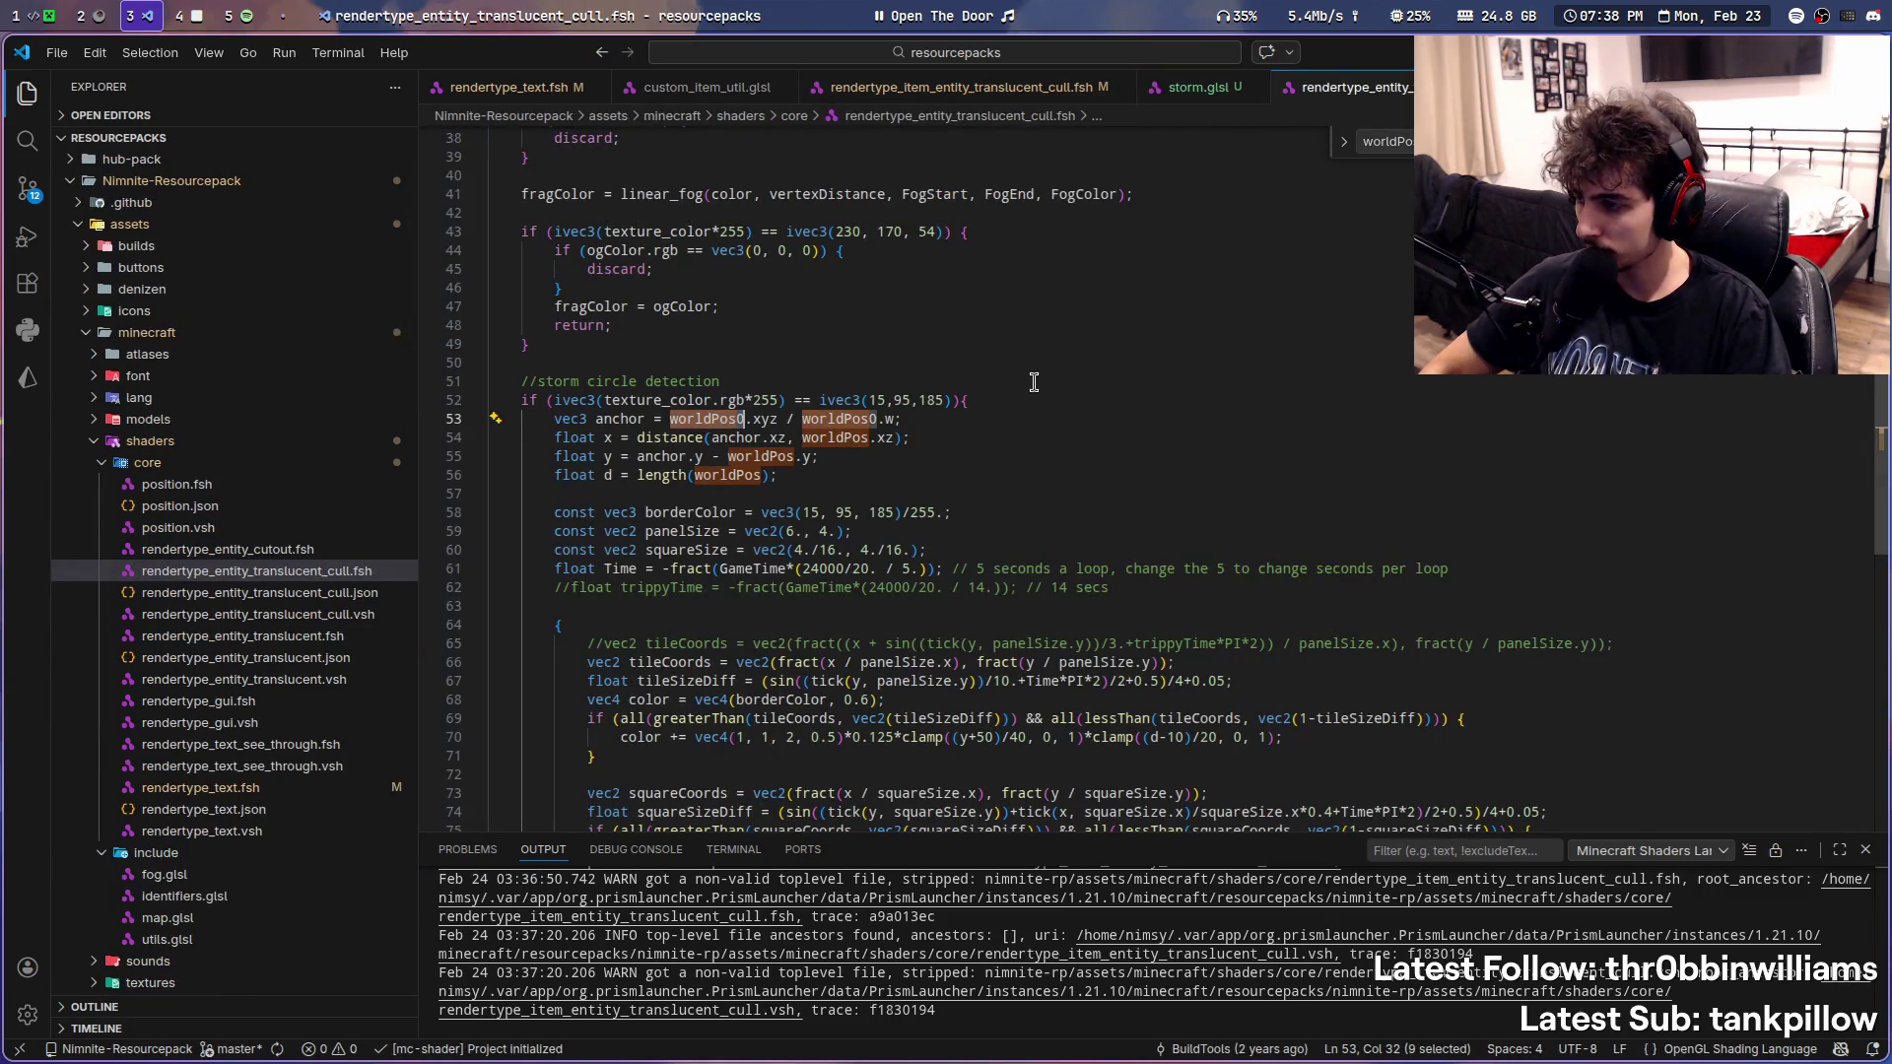
scroll(916, 443, up, 1)
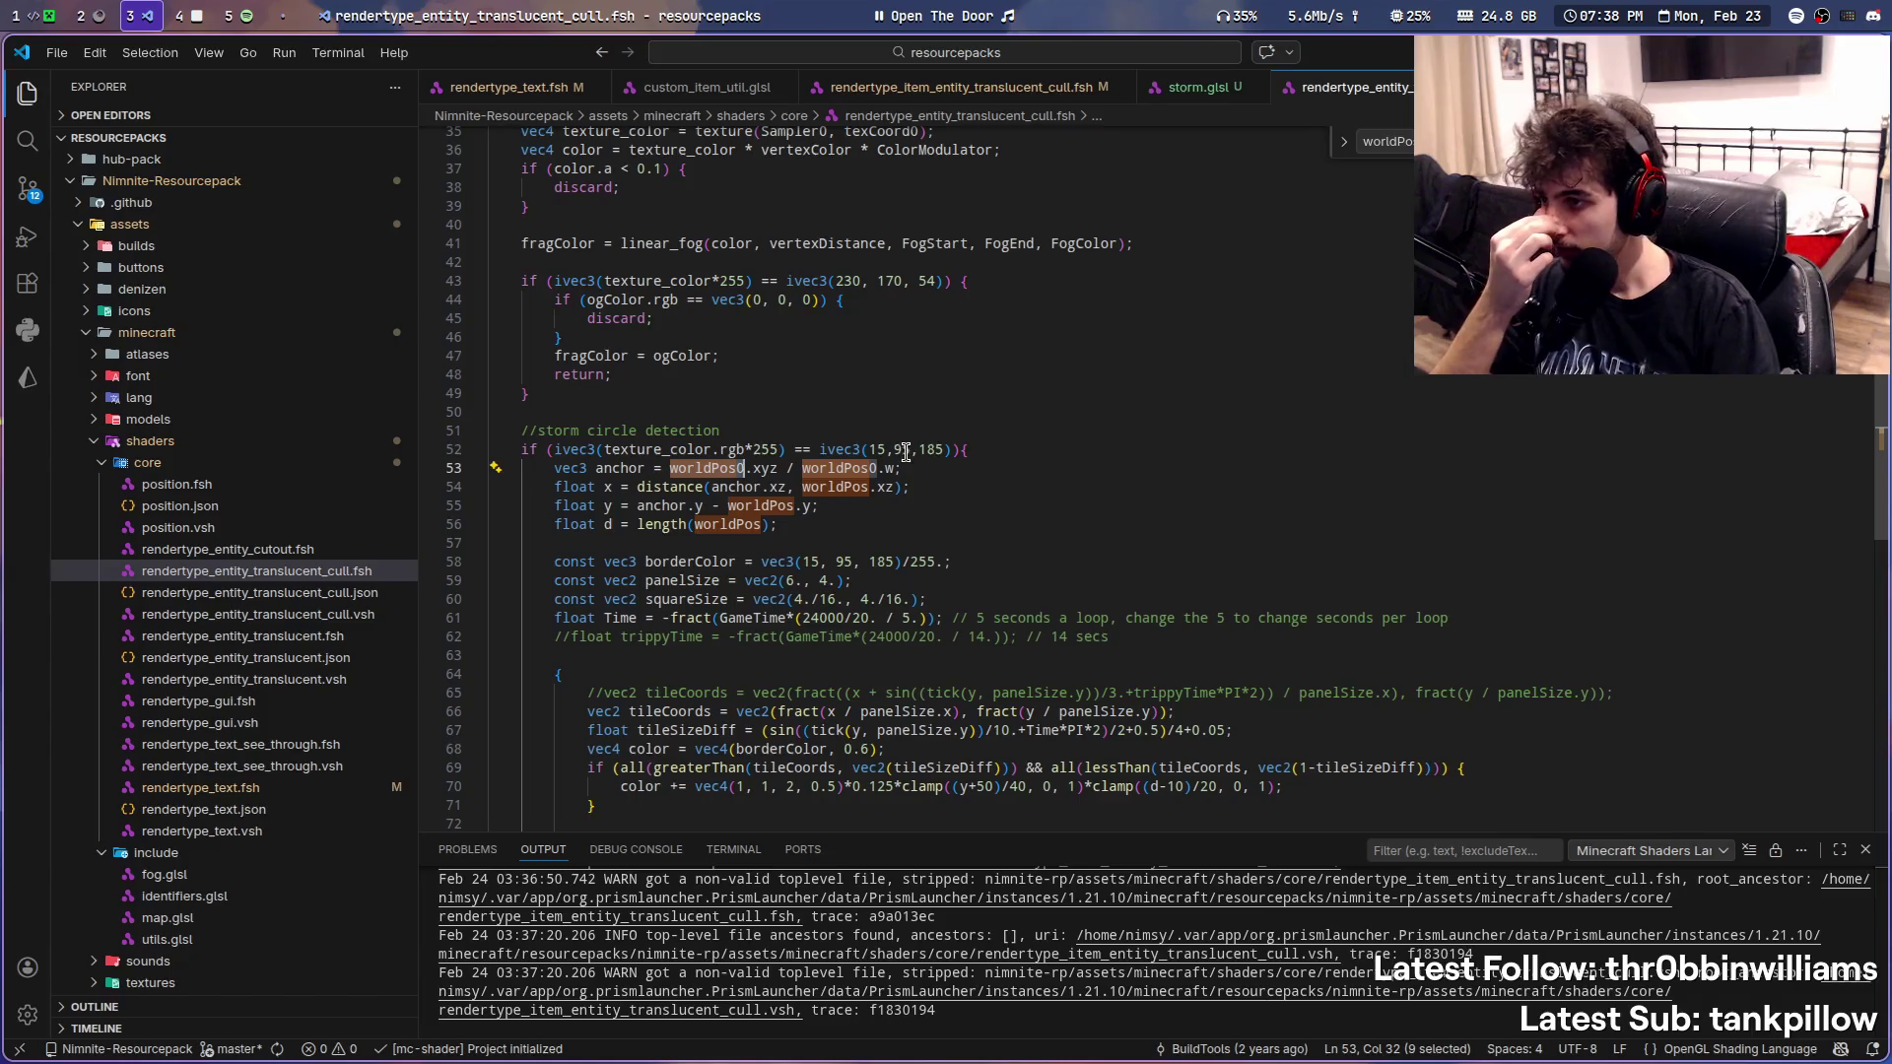
scroll(818, 551, up, 8)
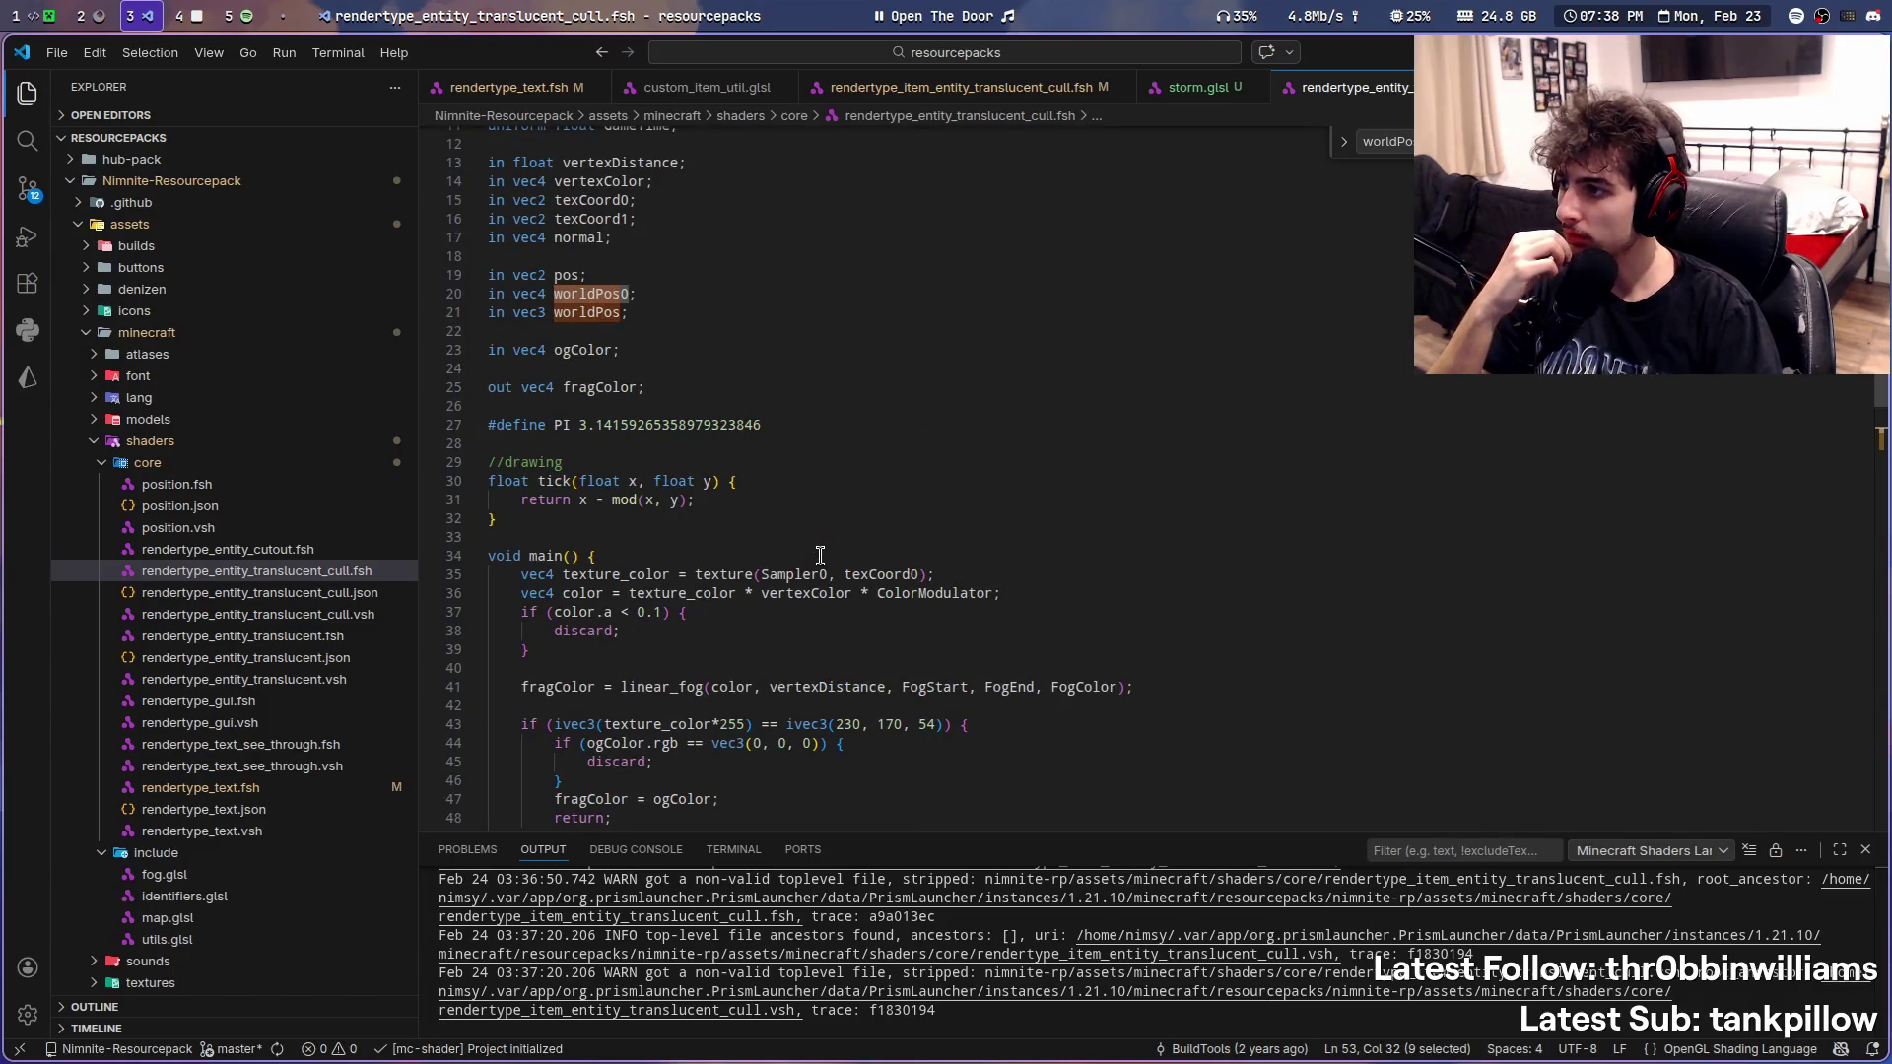
scroll(820, 553, up, 4)
scroll(818, 554, down, 9)
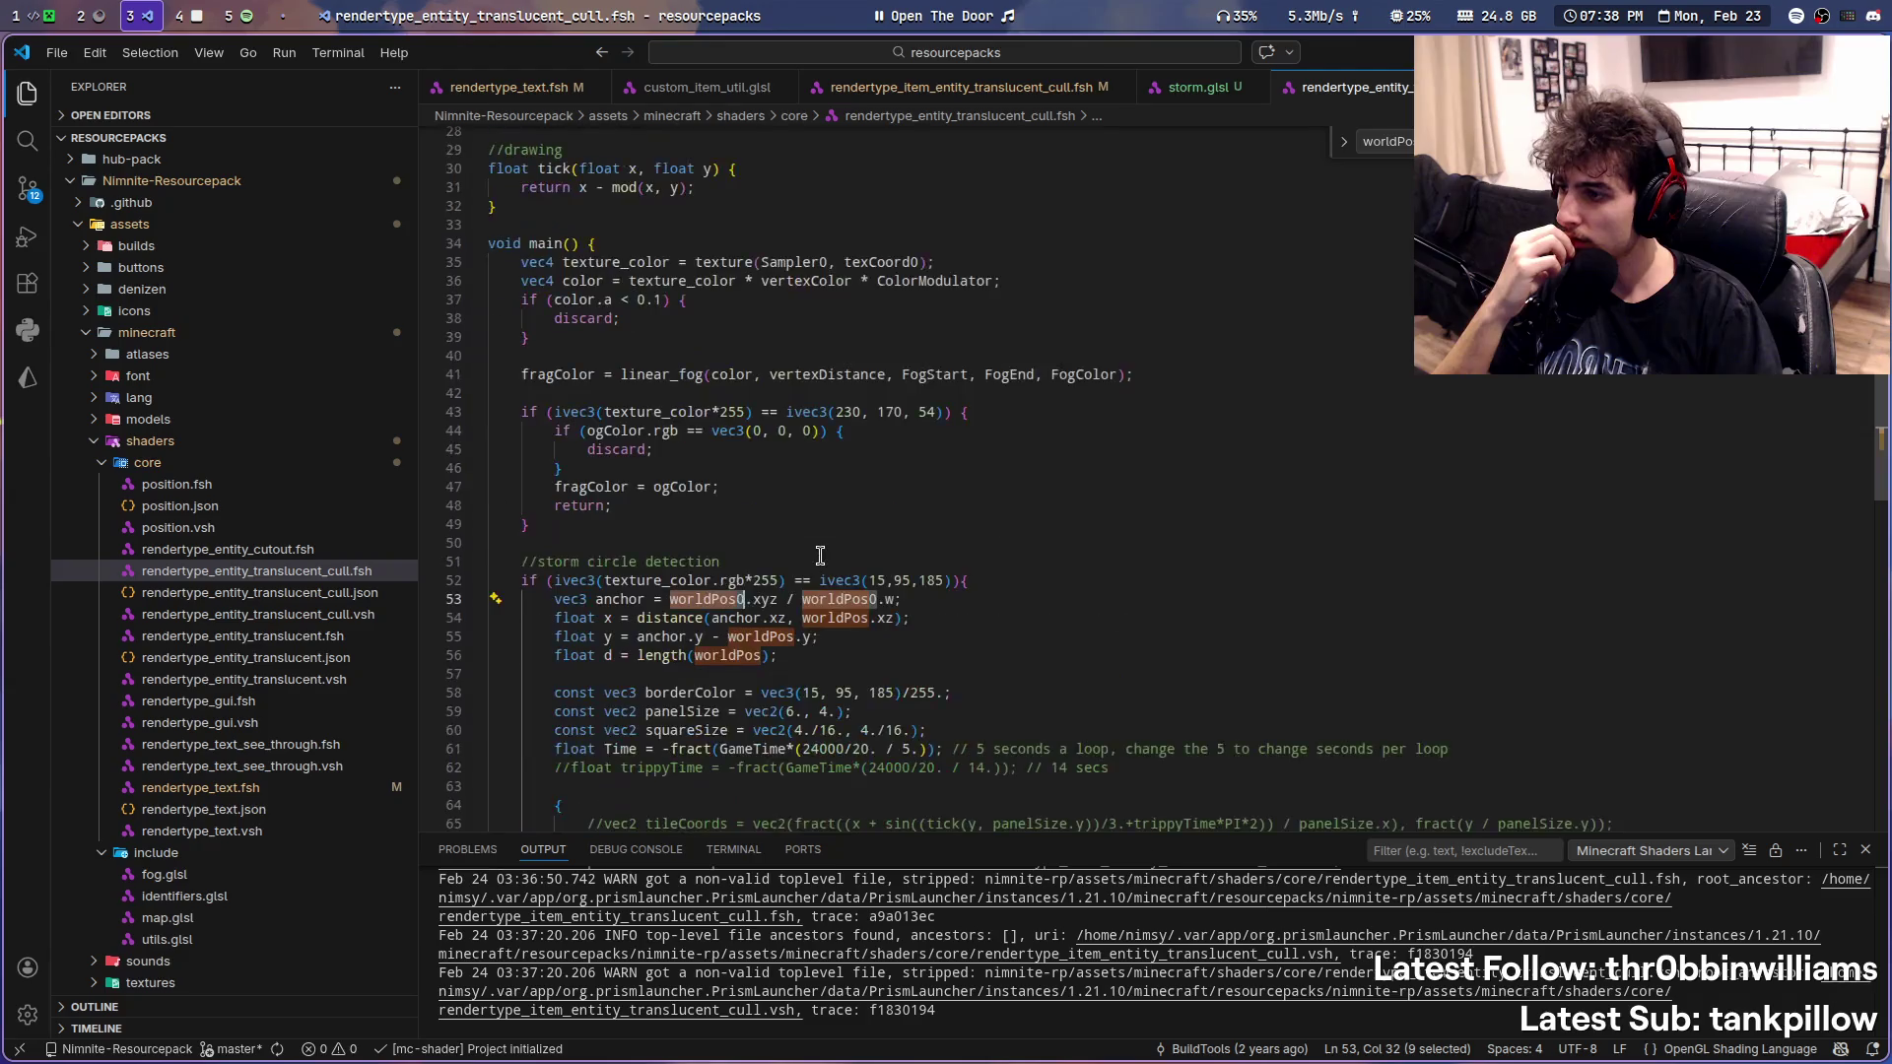
scroll(818, 553, down, 1)
scroll(920, 391, down, 2)
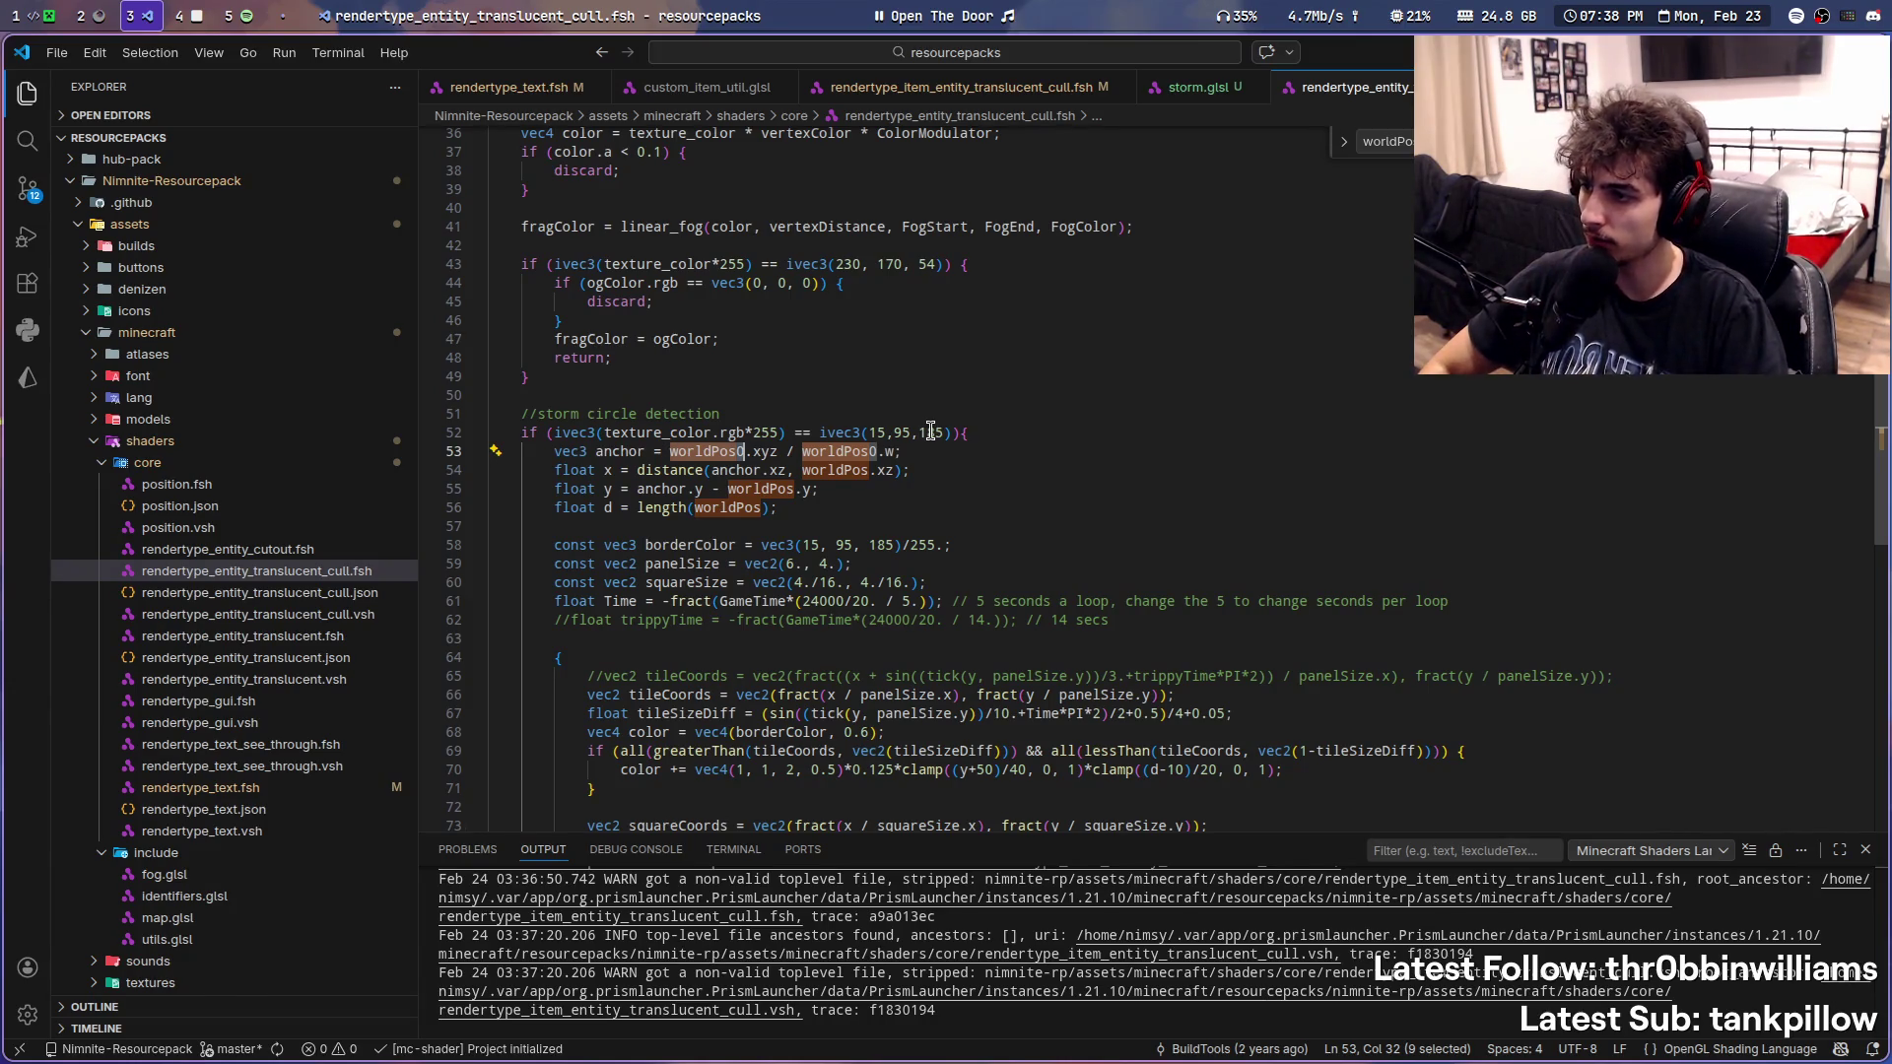
key(super+2)
key(ctrl+l)
text(what is worldPos in minecraft shaders 1.20)
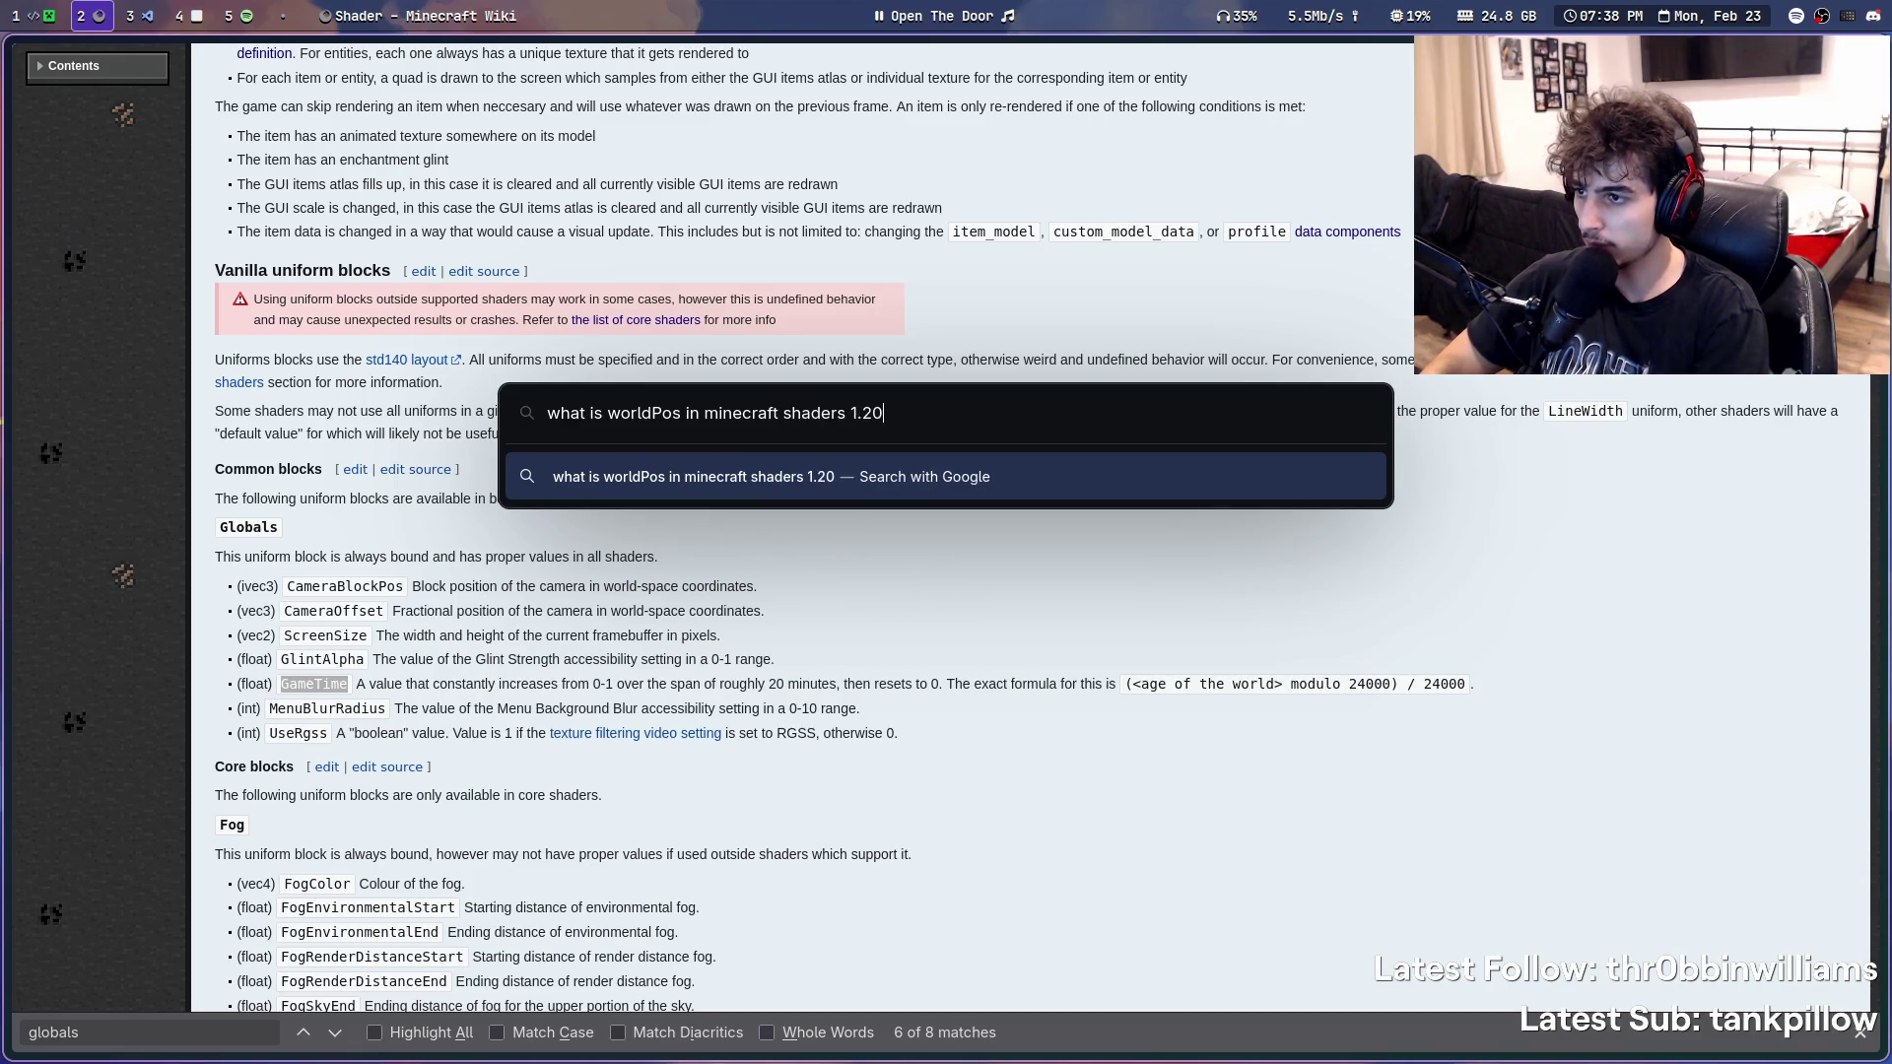
text(.4)
- Search 'what is worldPos in minecraft shaders 1.20.4', expand the AI overview, return to the Shader wiki page
key(Return)
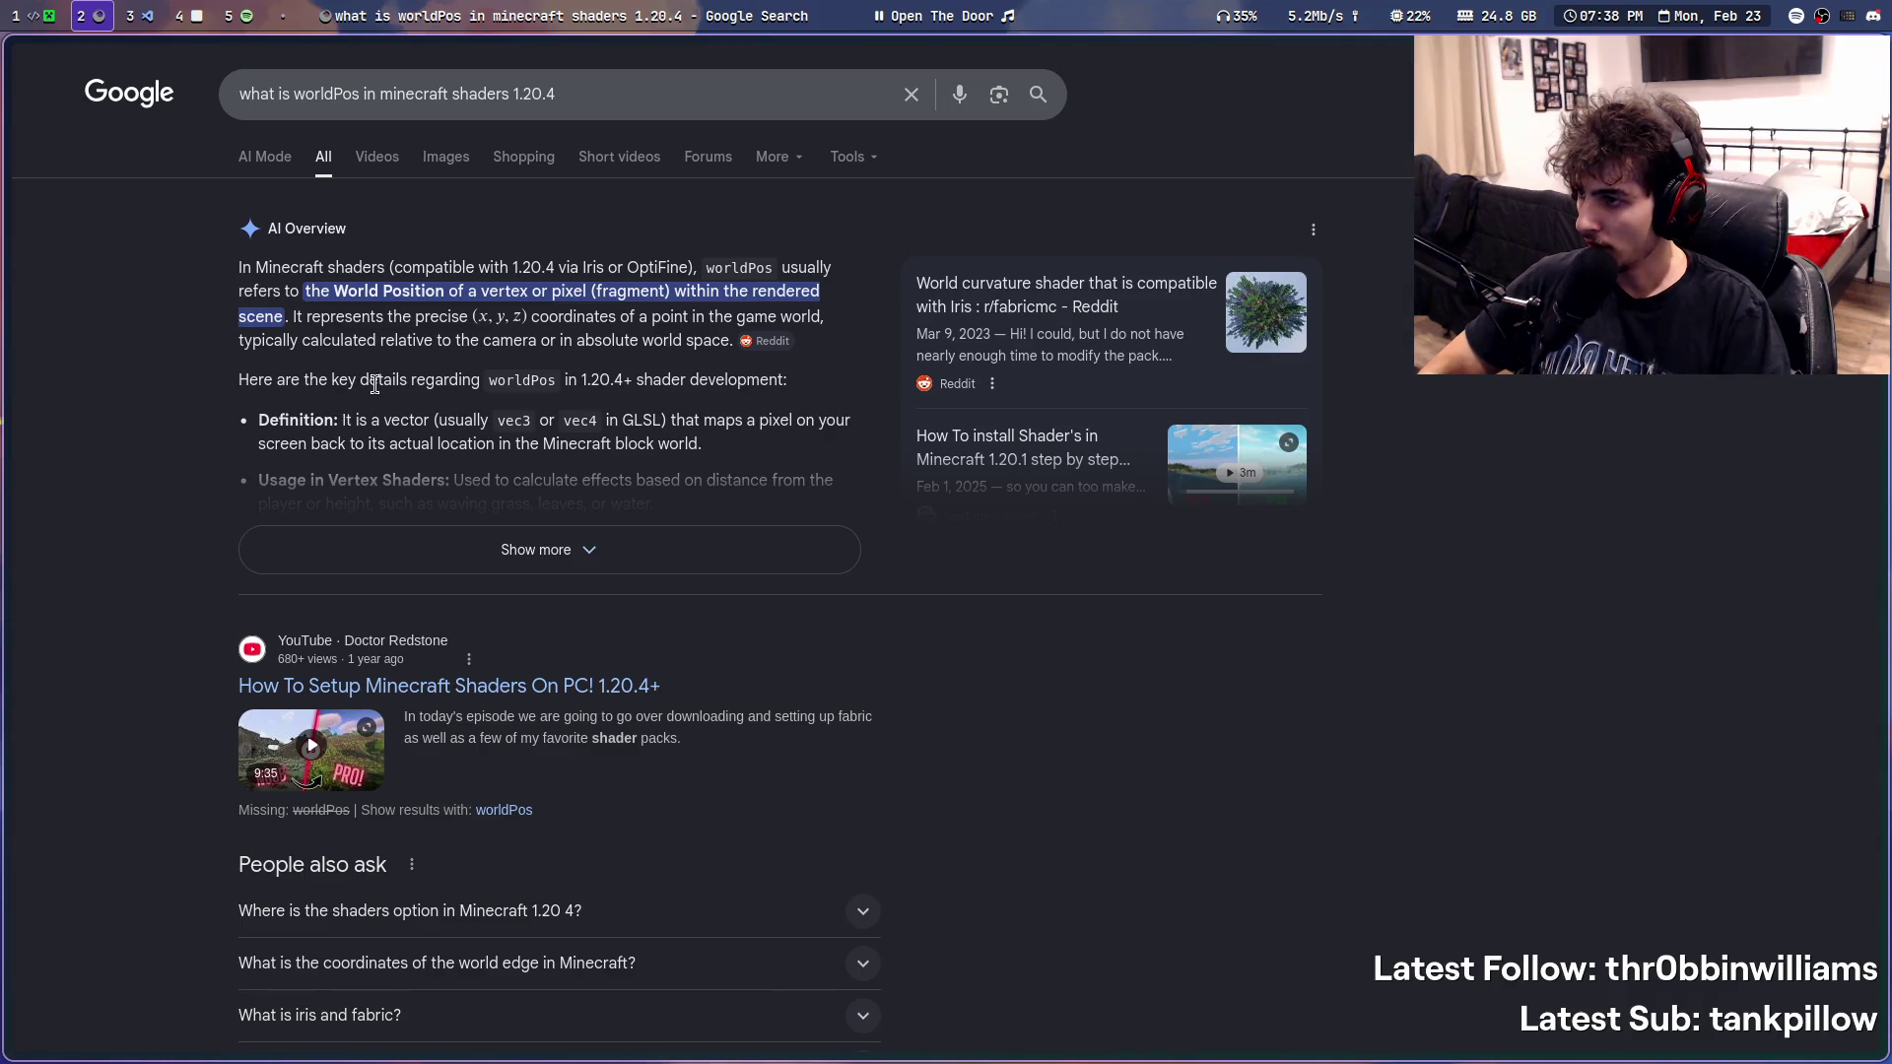
click(480, 553)
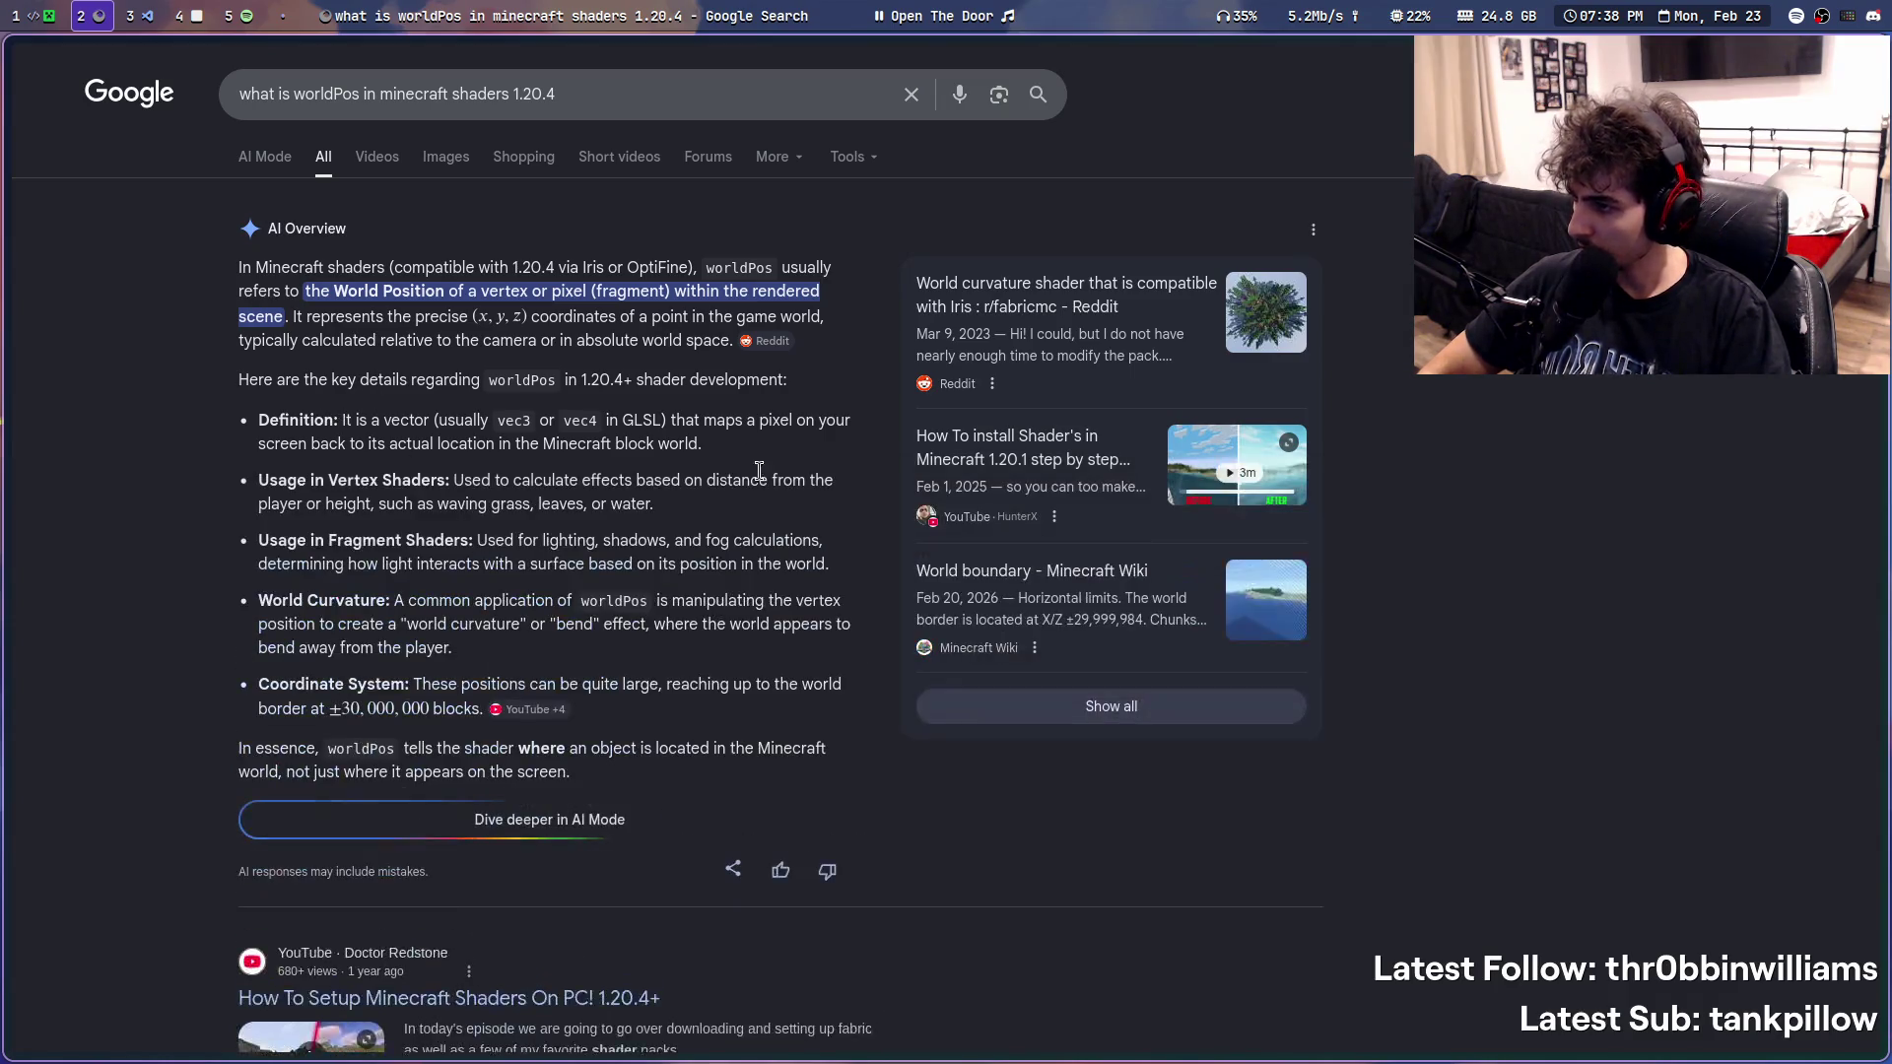
click(133, 14)
click(185, 15)
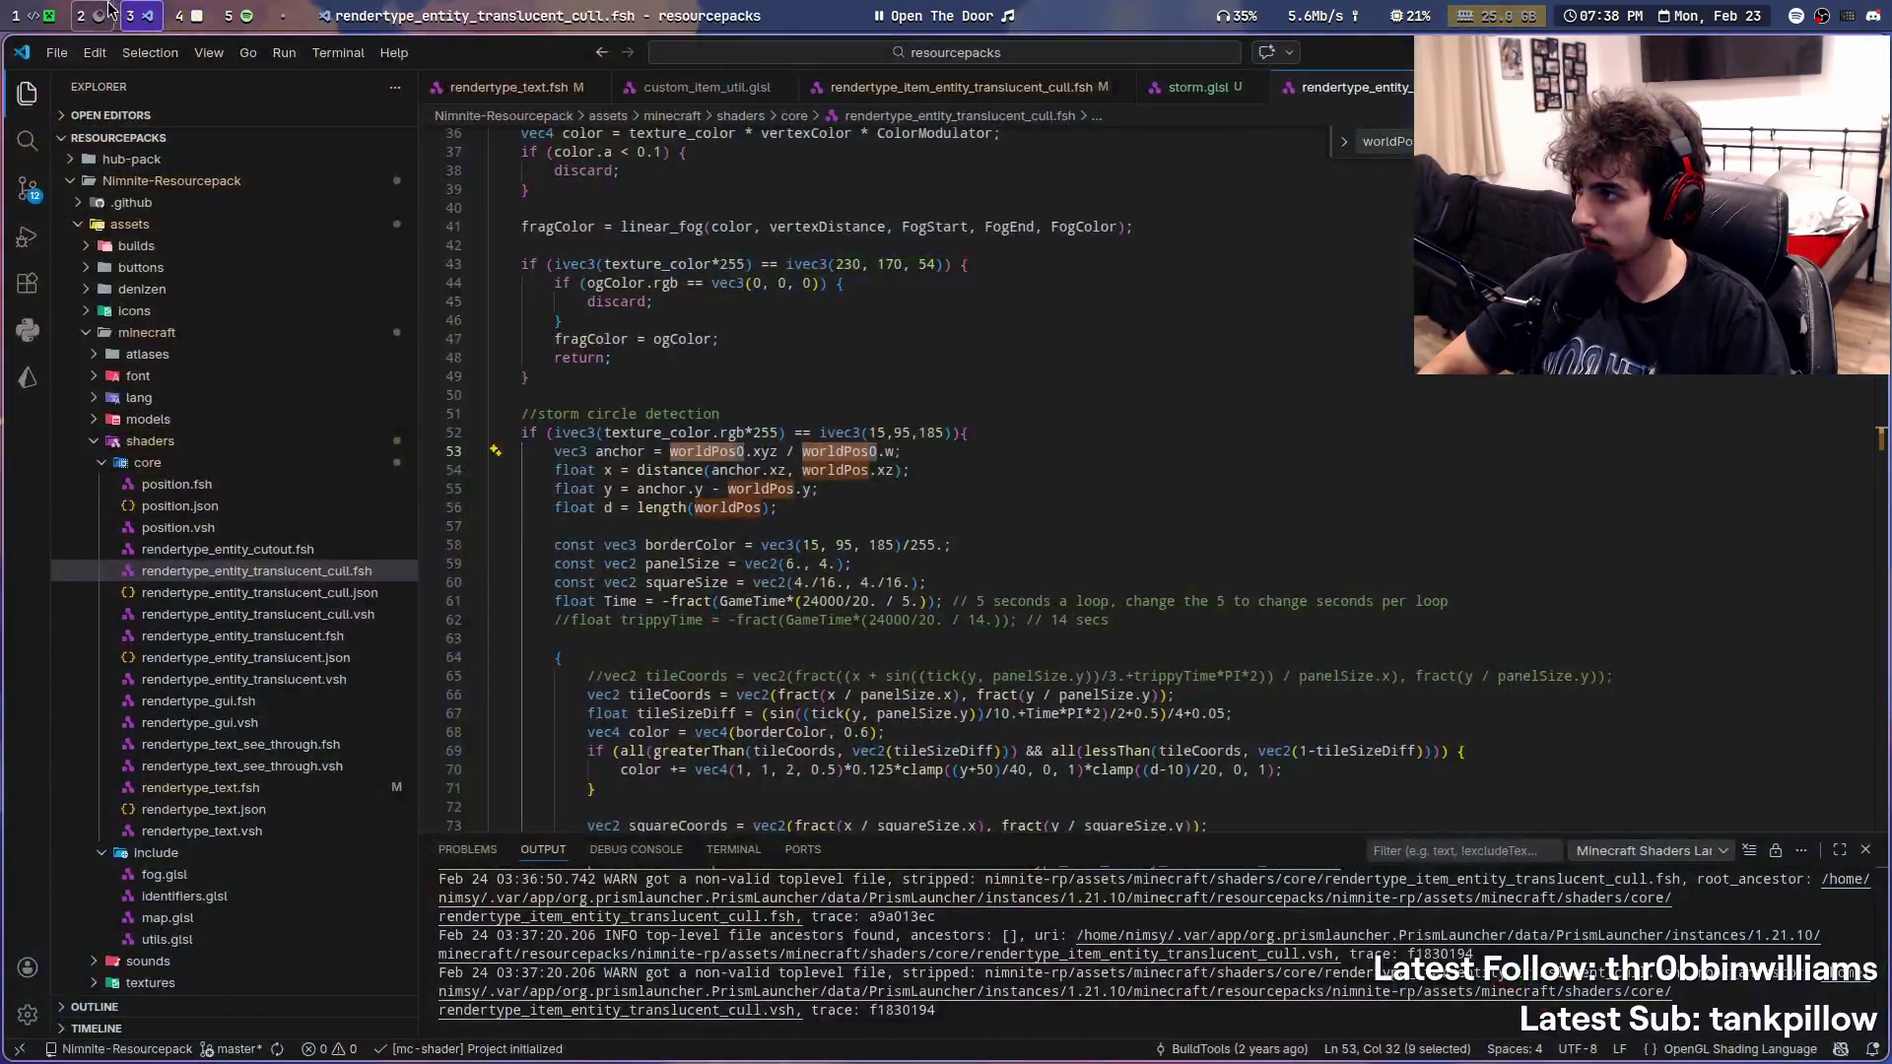
click(84, 16)
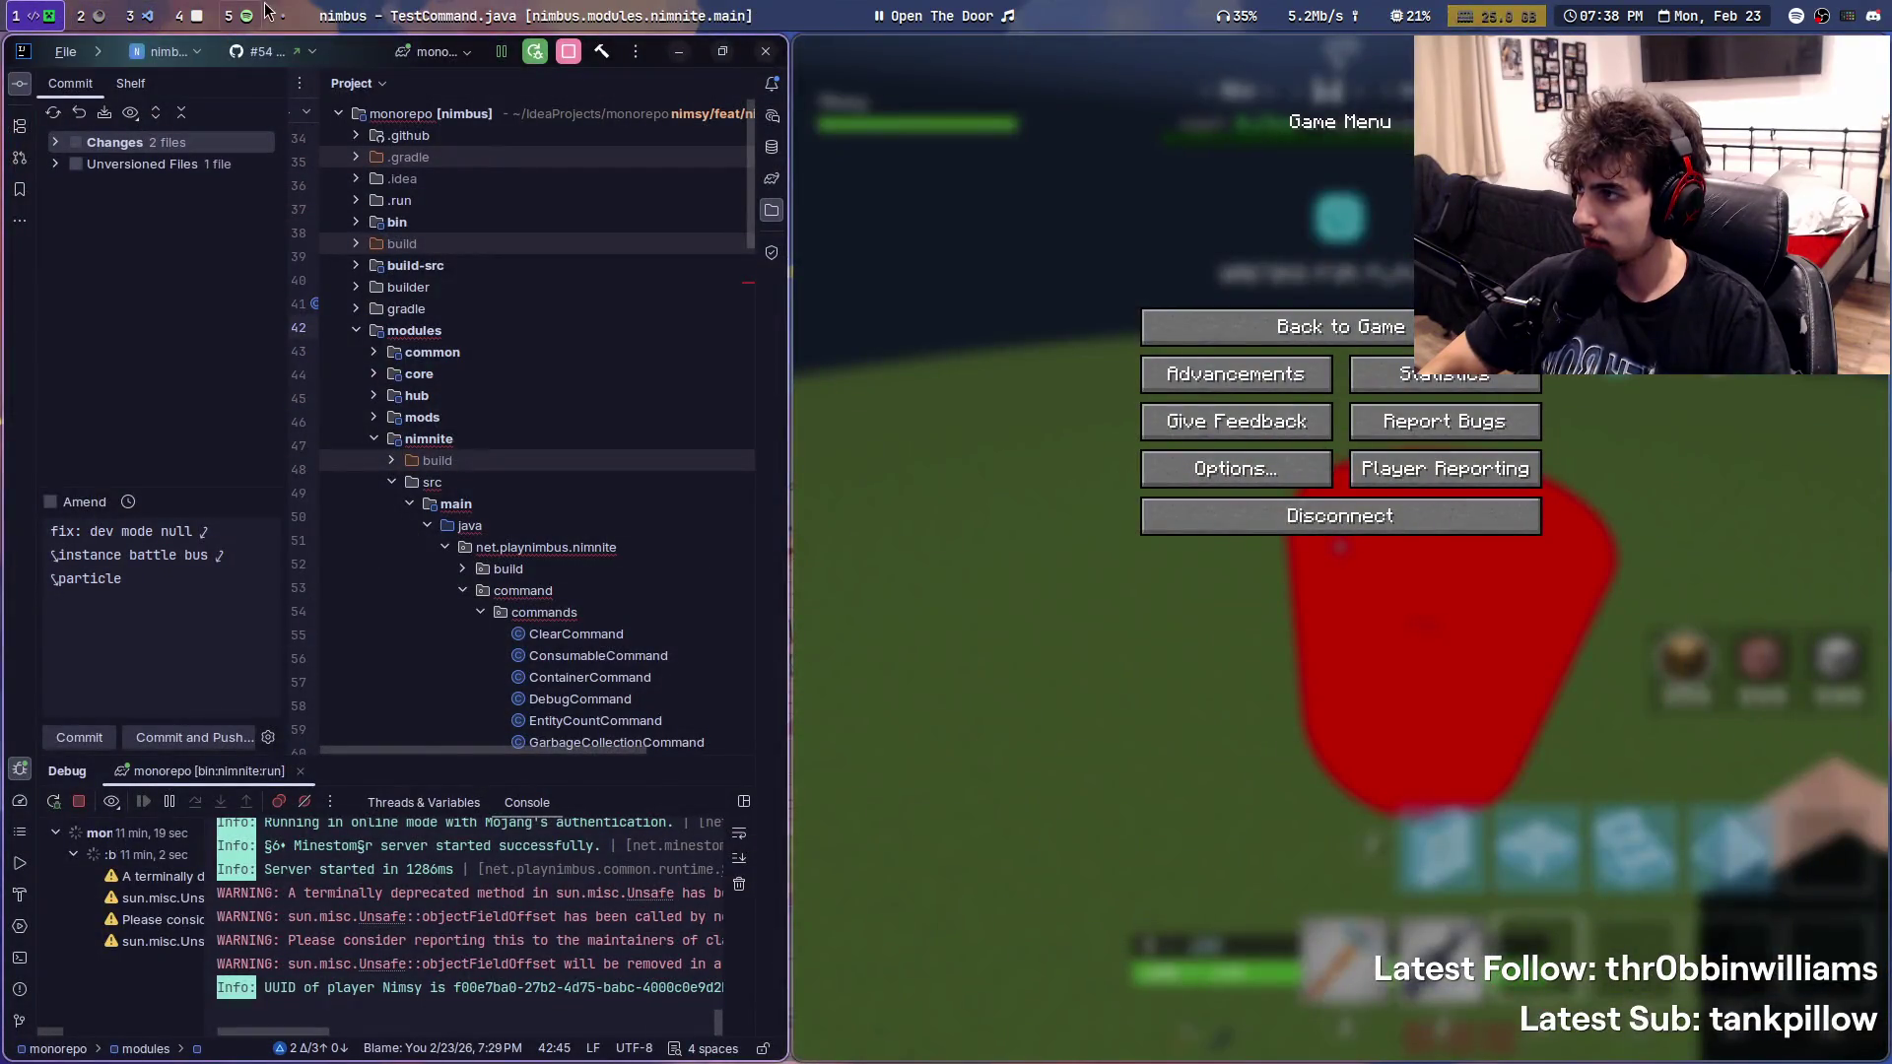
click(236, 16)
click(90, 14)
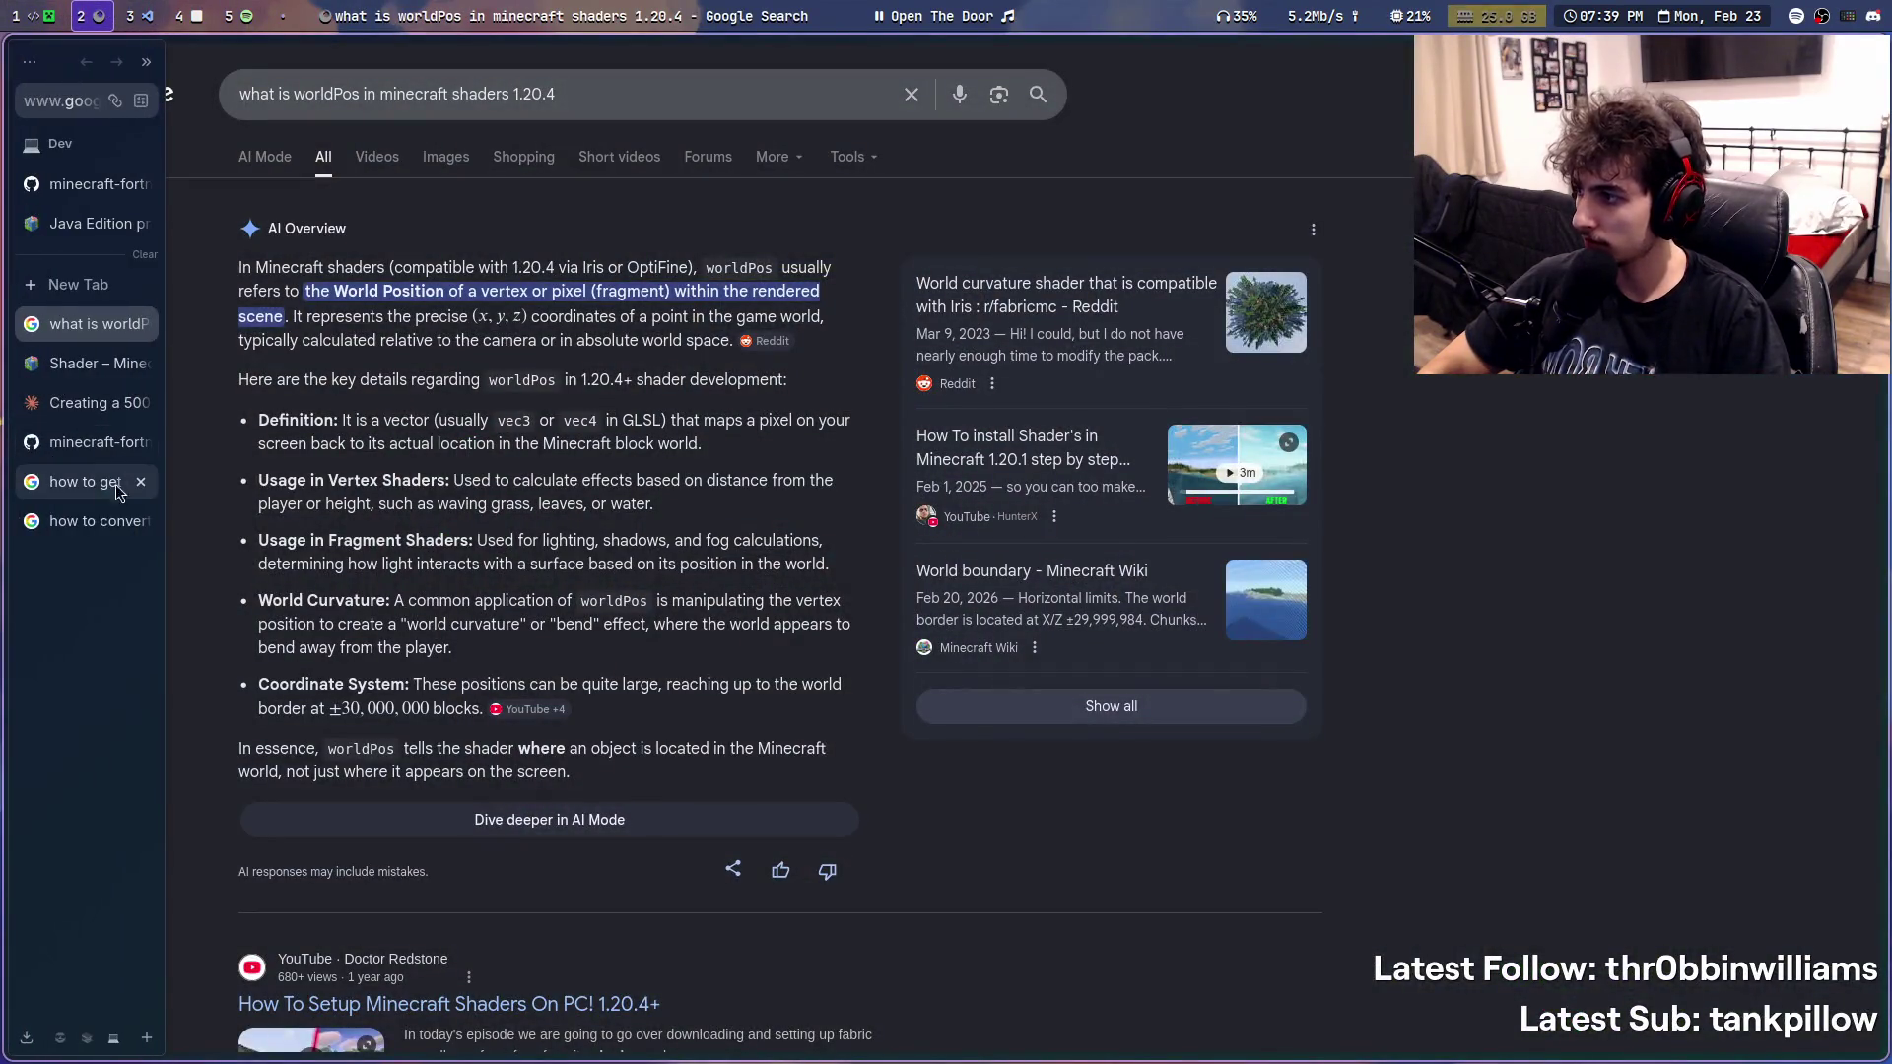
click(80, 370)
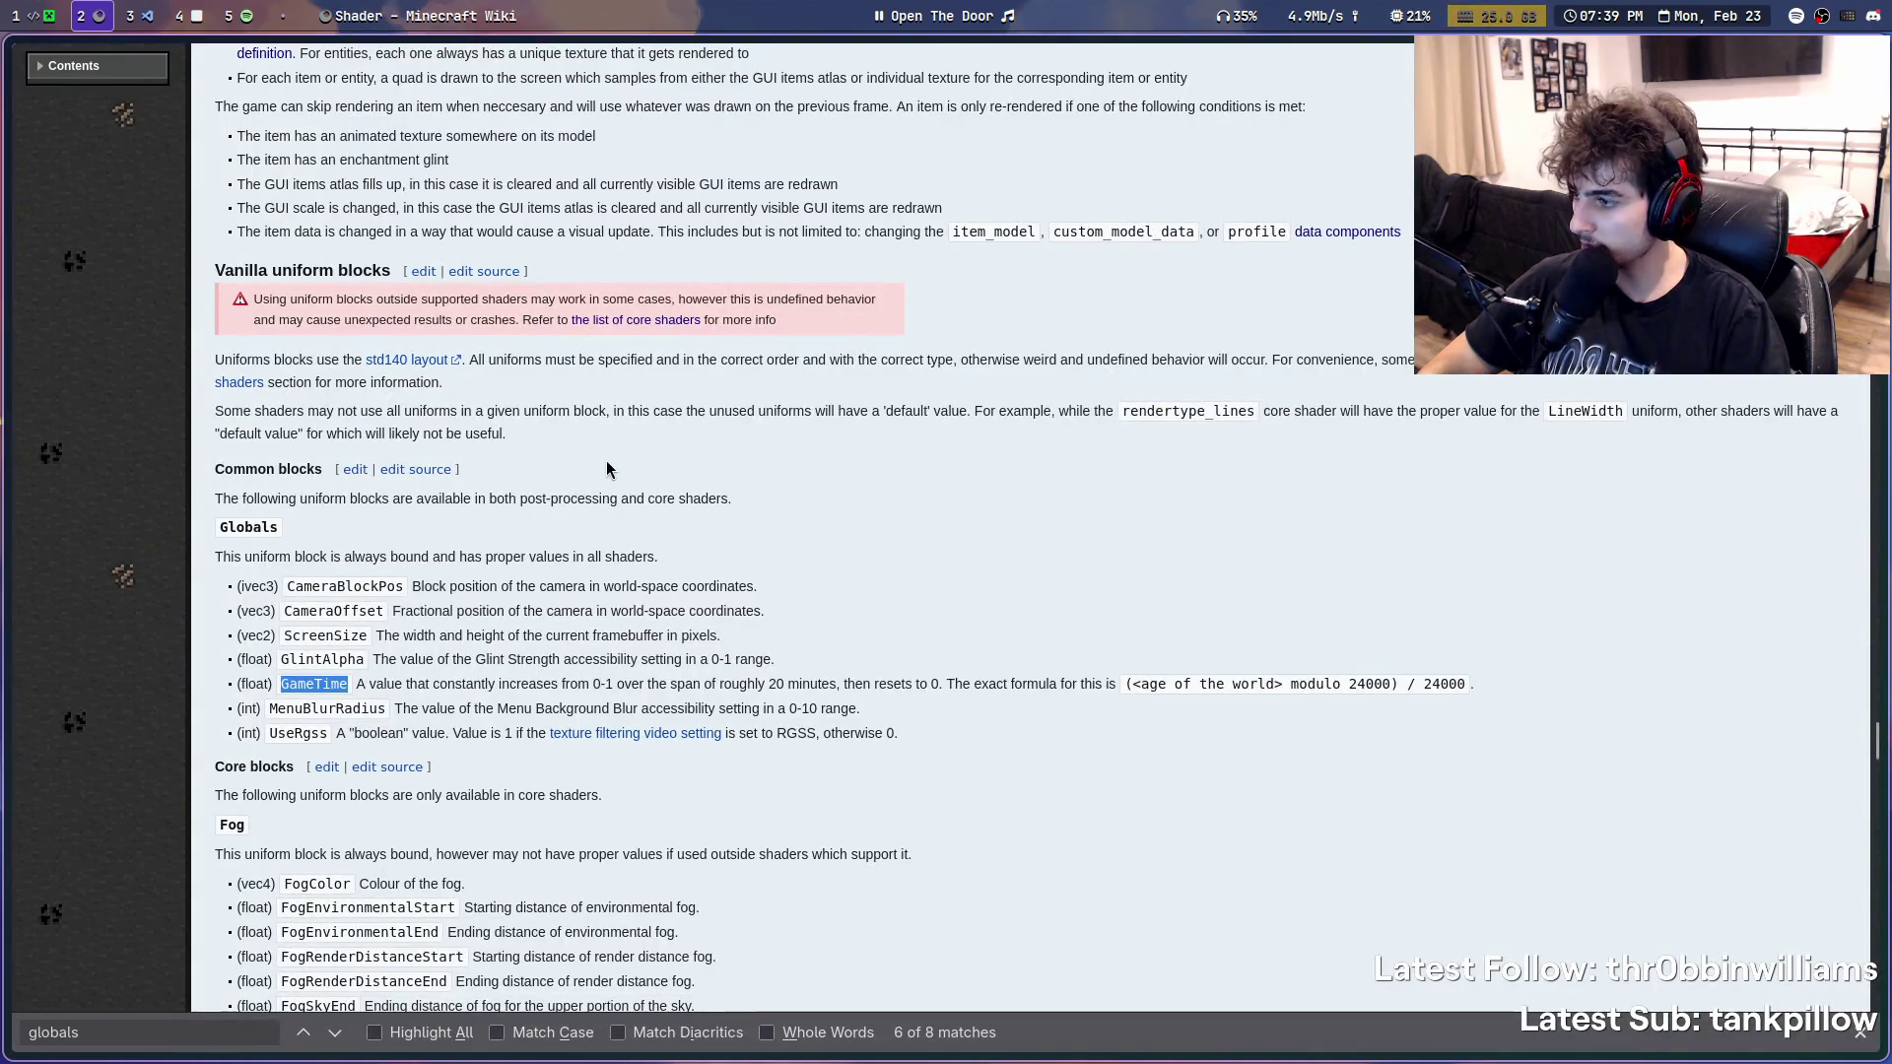
scroll(605, 467, down, 3)
- Step through the Shader page's remaining 'pos' matches down to the History table and return to the code workspace
key(ctrl+f)
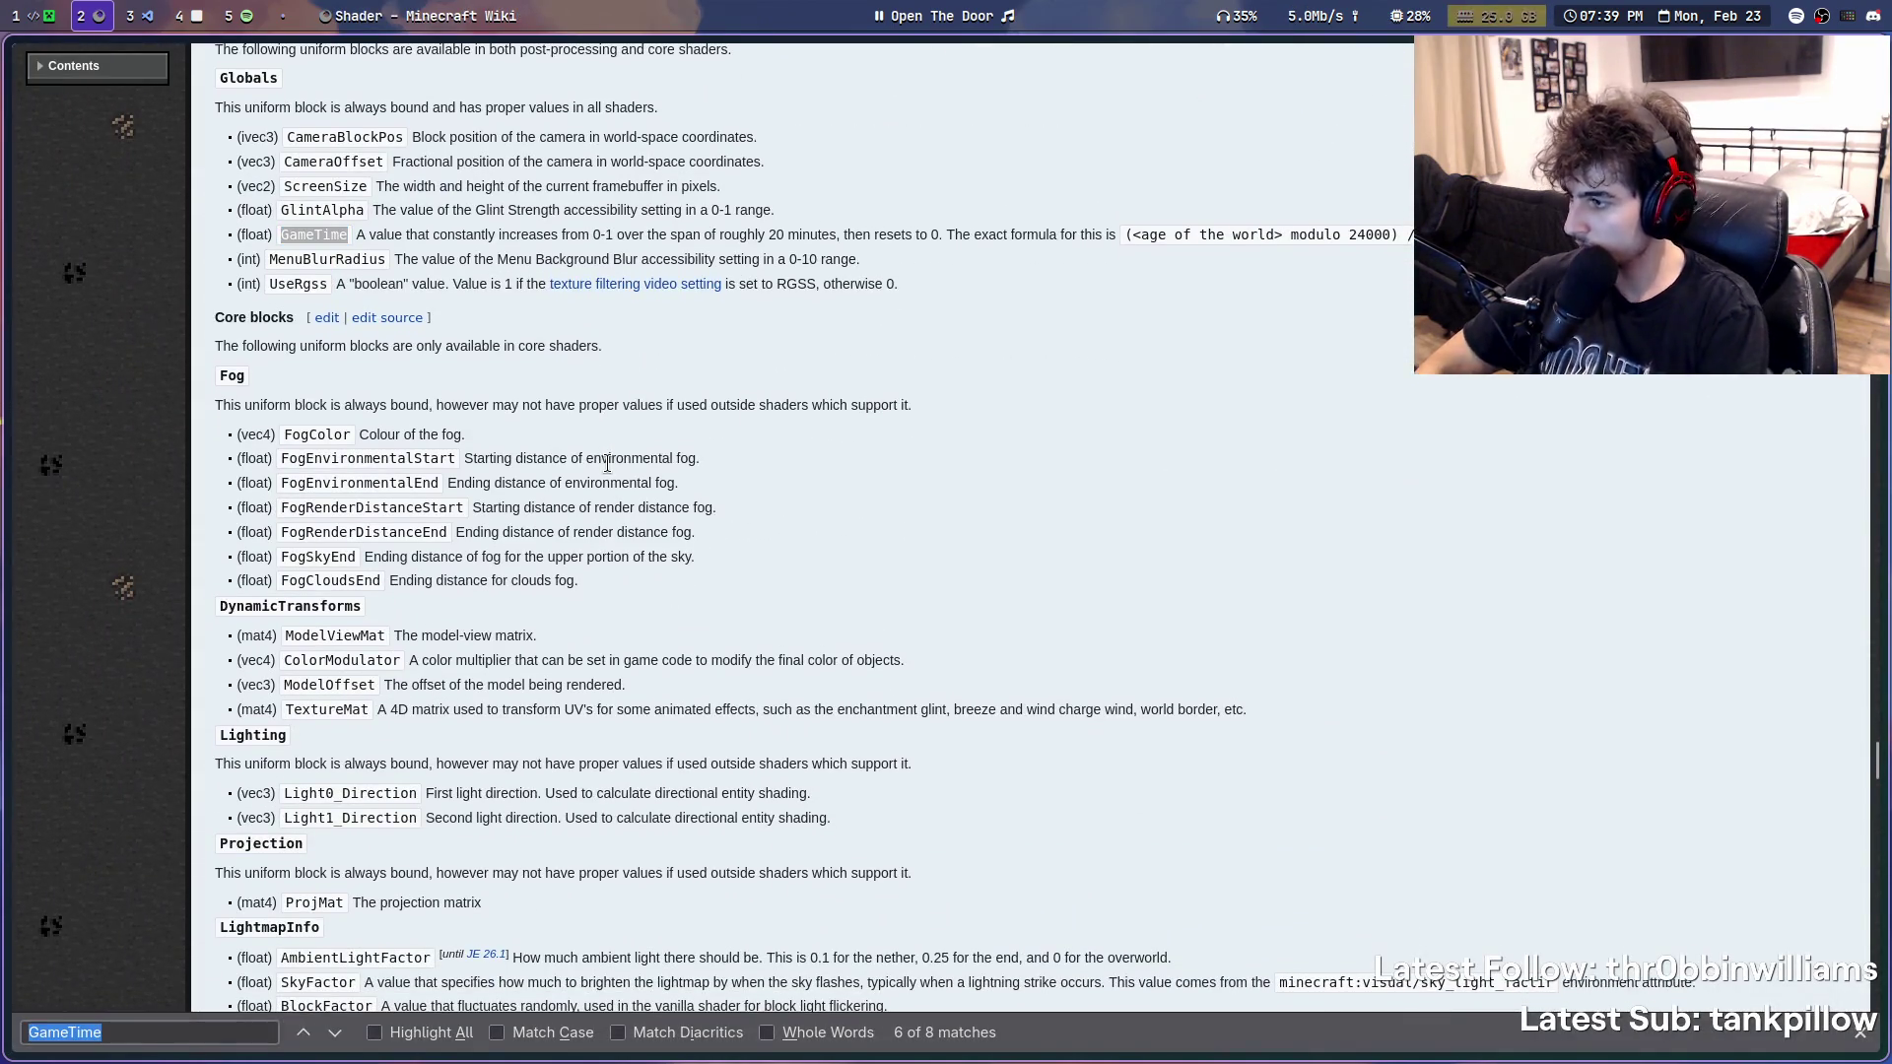
text(pos)
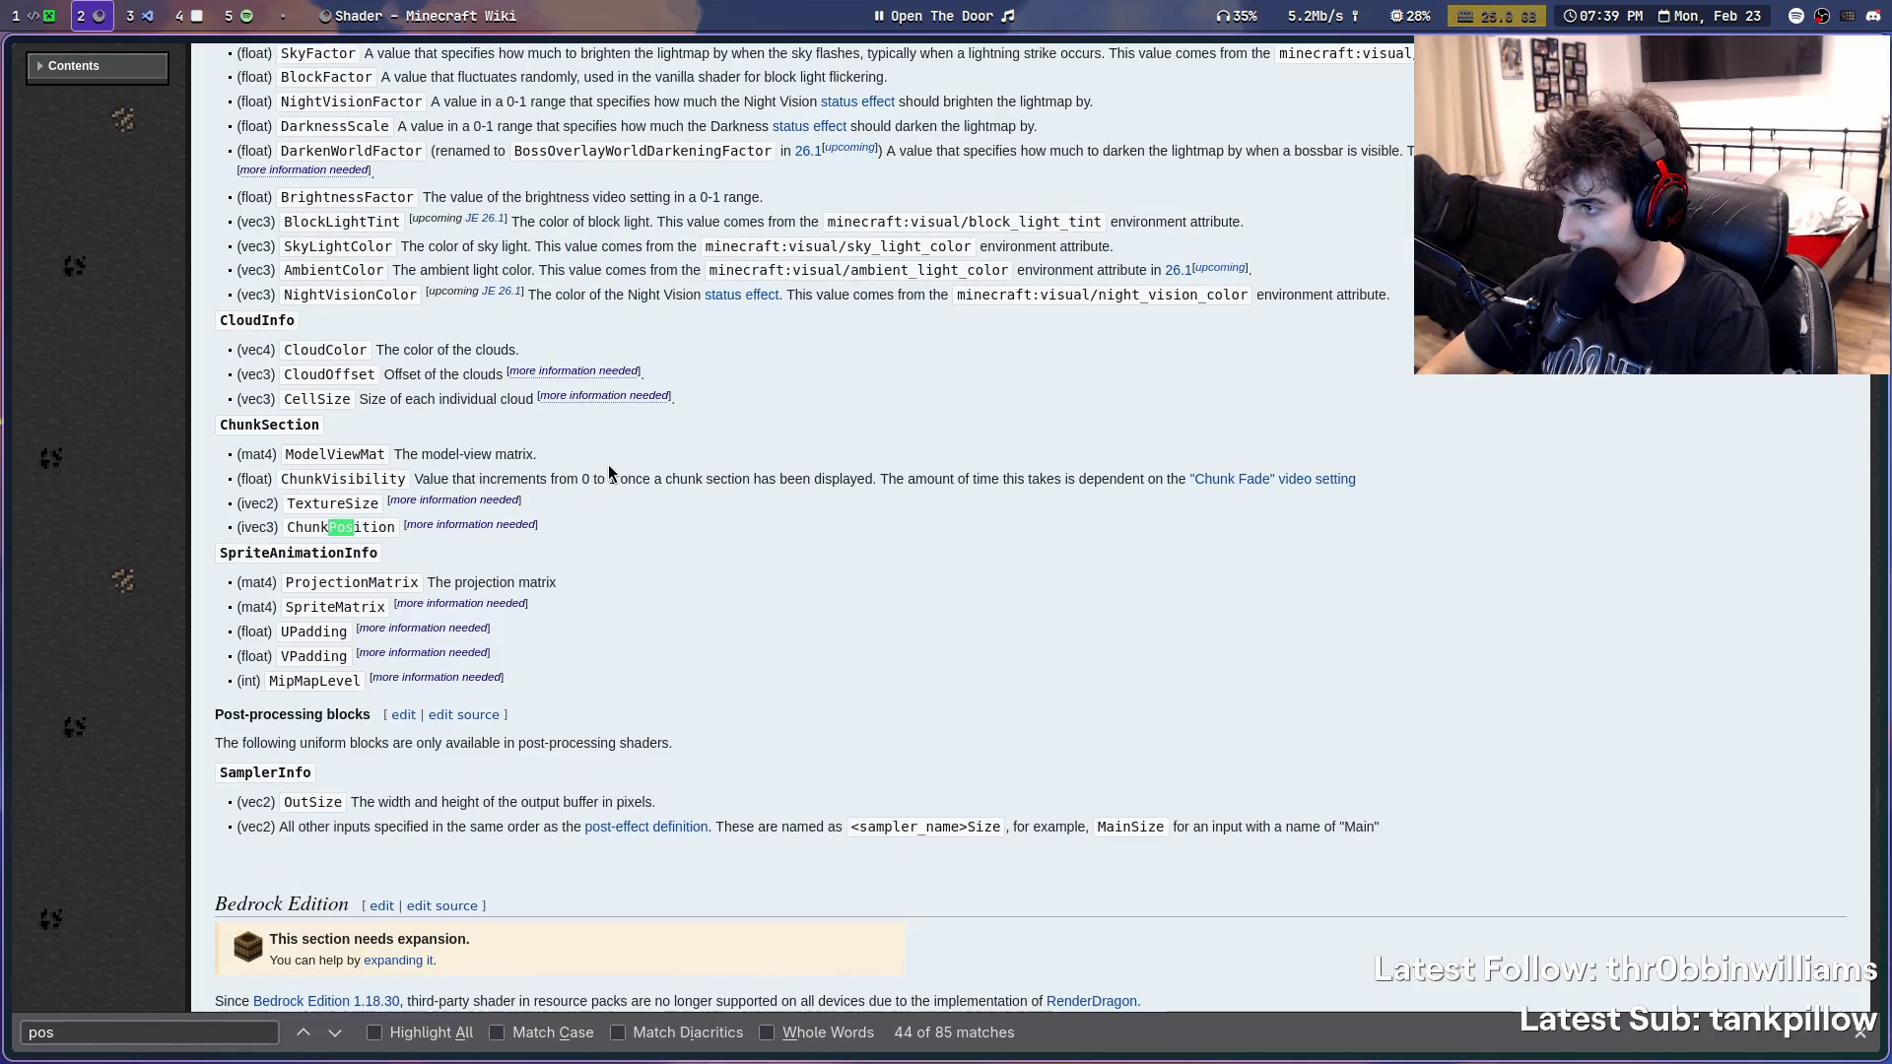
key(Return)
key(Return)
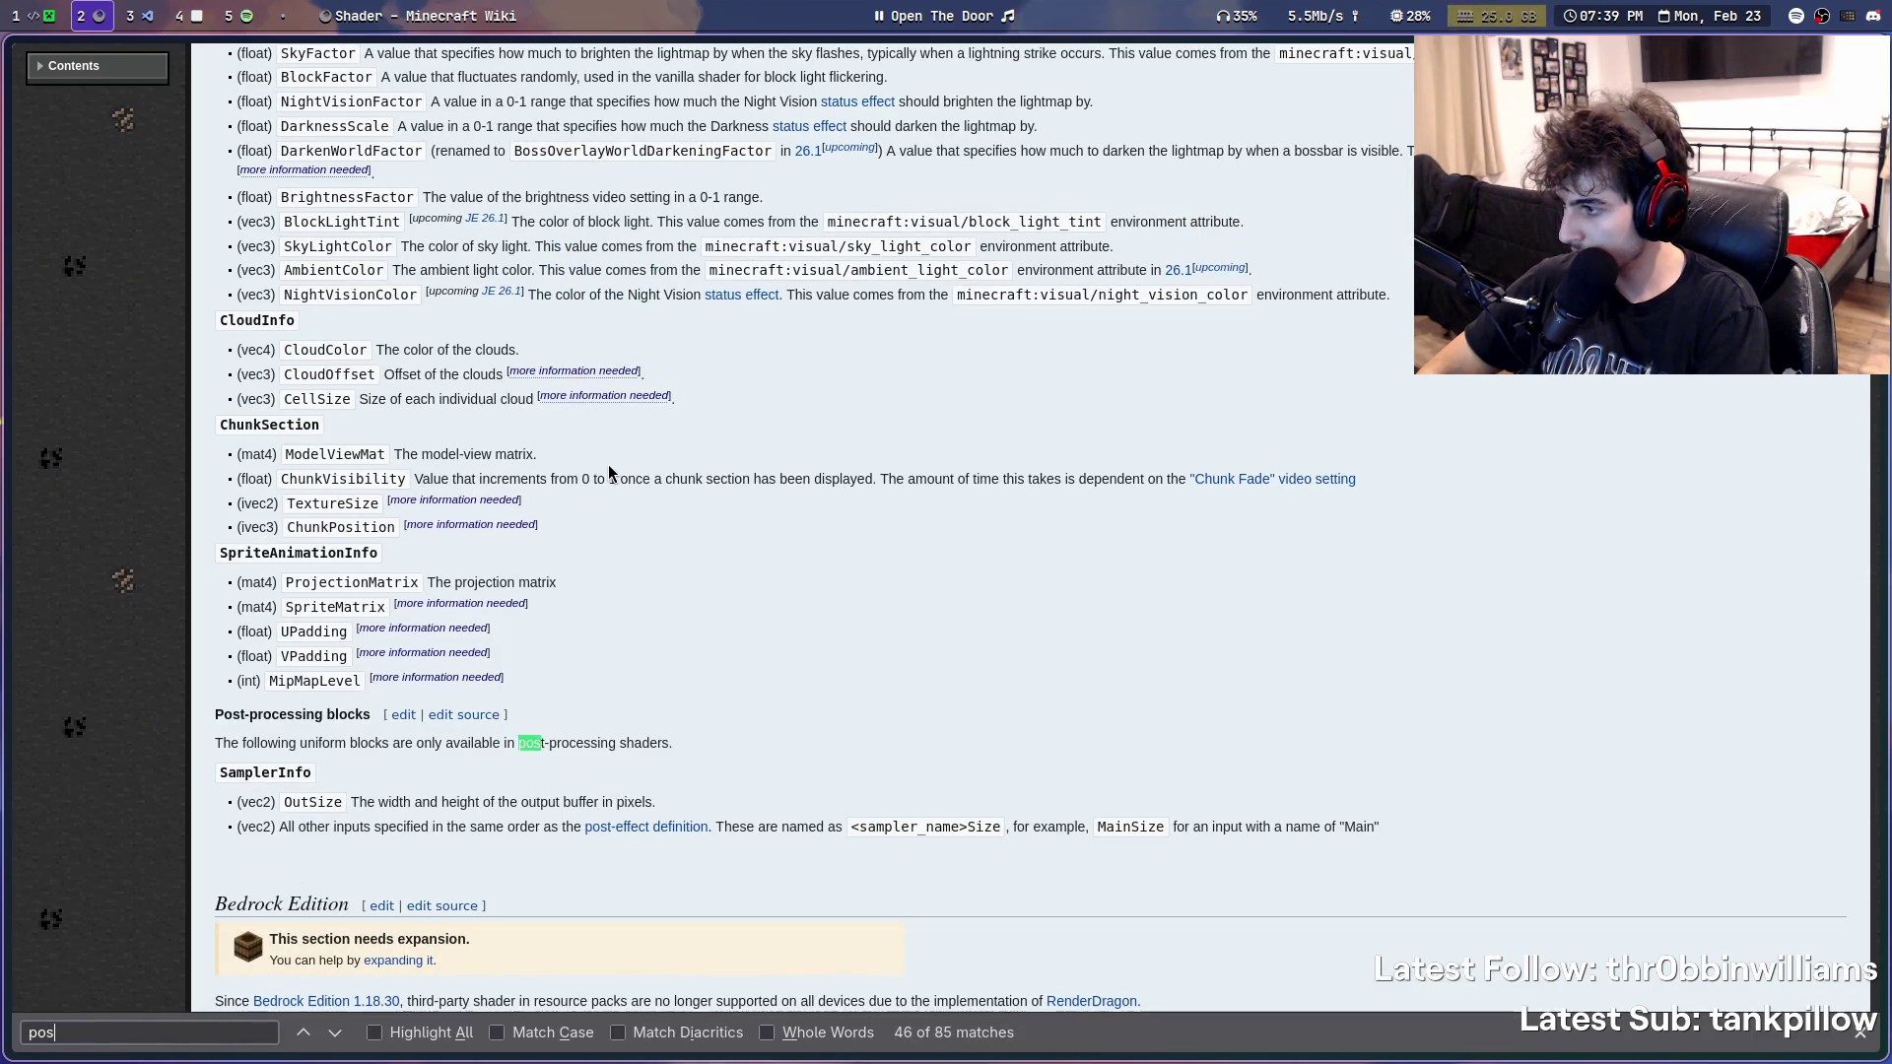
key(Return)
key(Return)
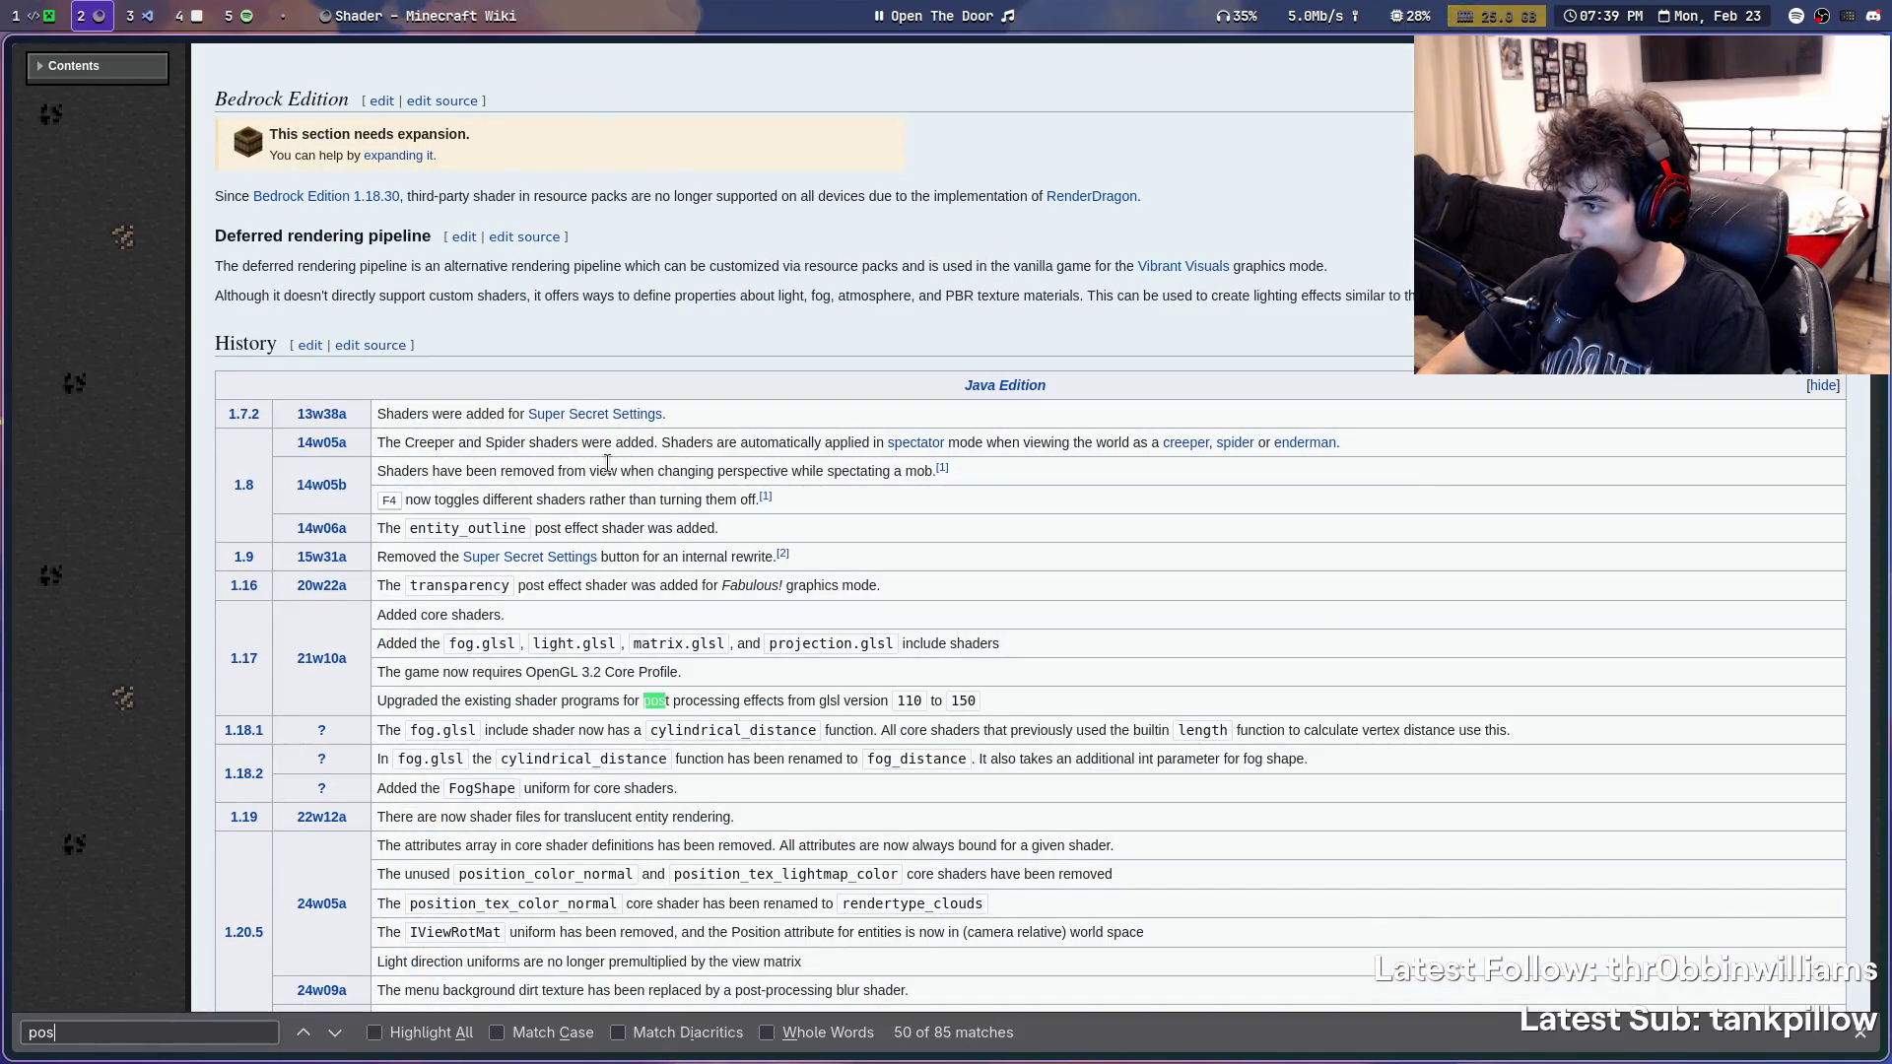
key(Return)
key(Return)
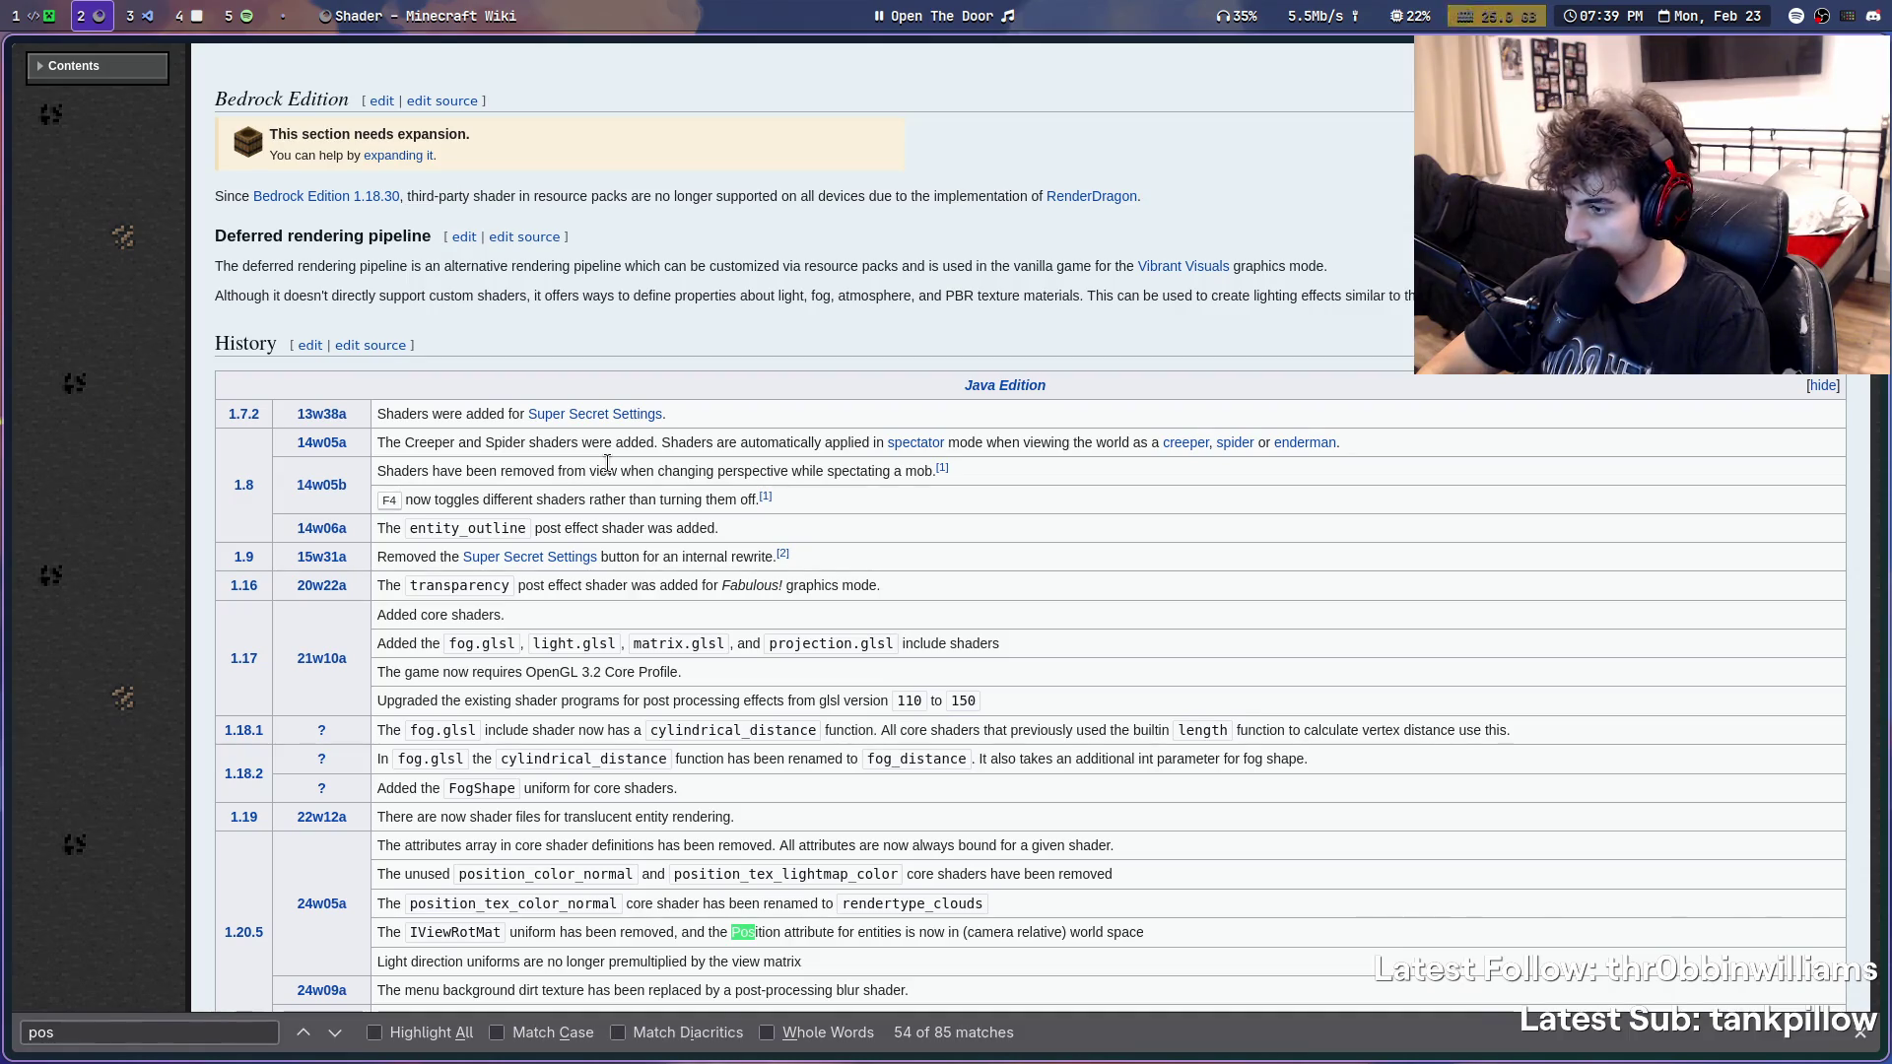
key(Return)
click(136, 15)
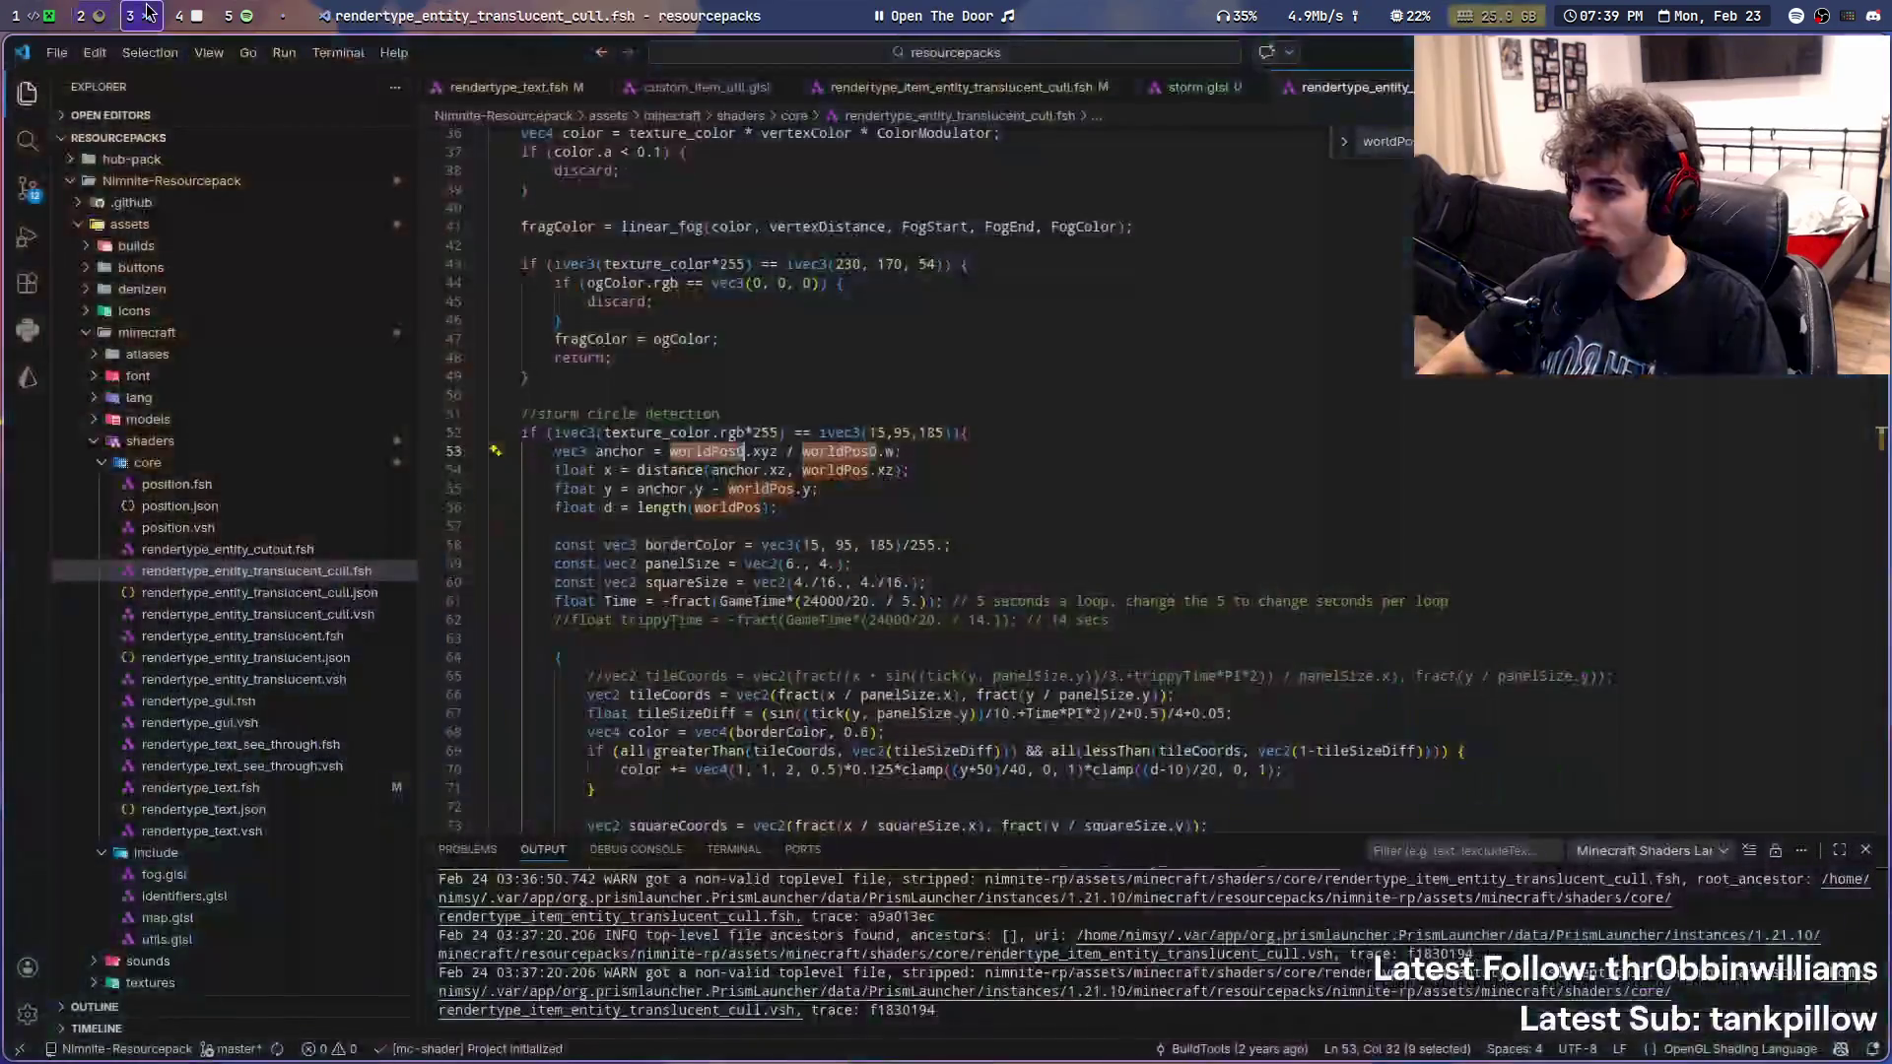
- Return to the old pack's storm circle code and mark the end of the storm effect block
click(159, 15)
scroll(747, 598, down, 2)
scroll(746, 598, down, 5)
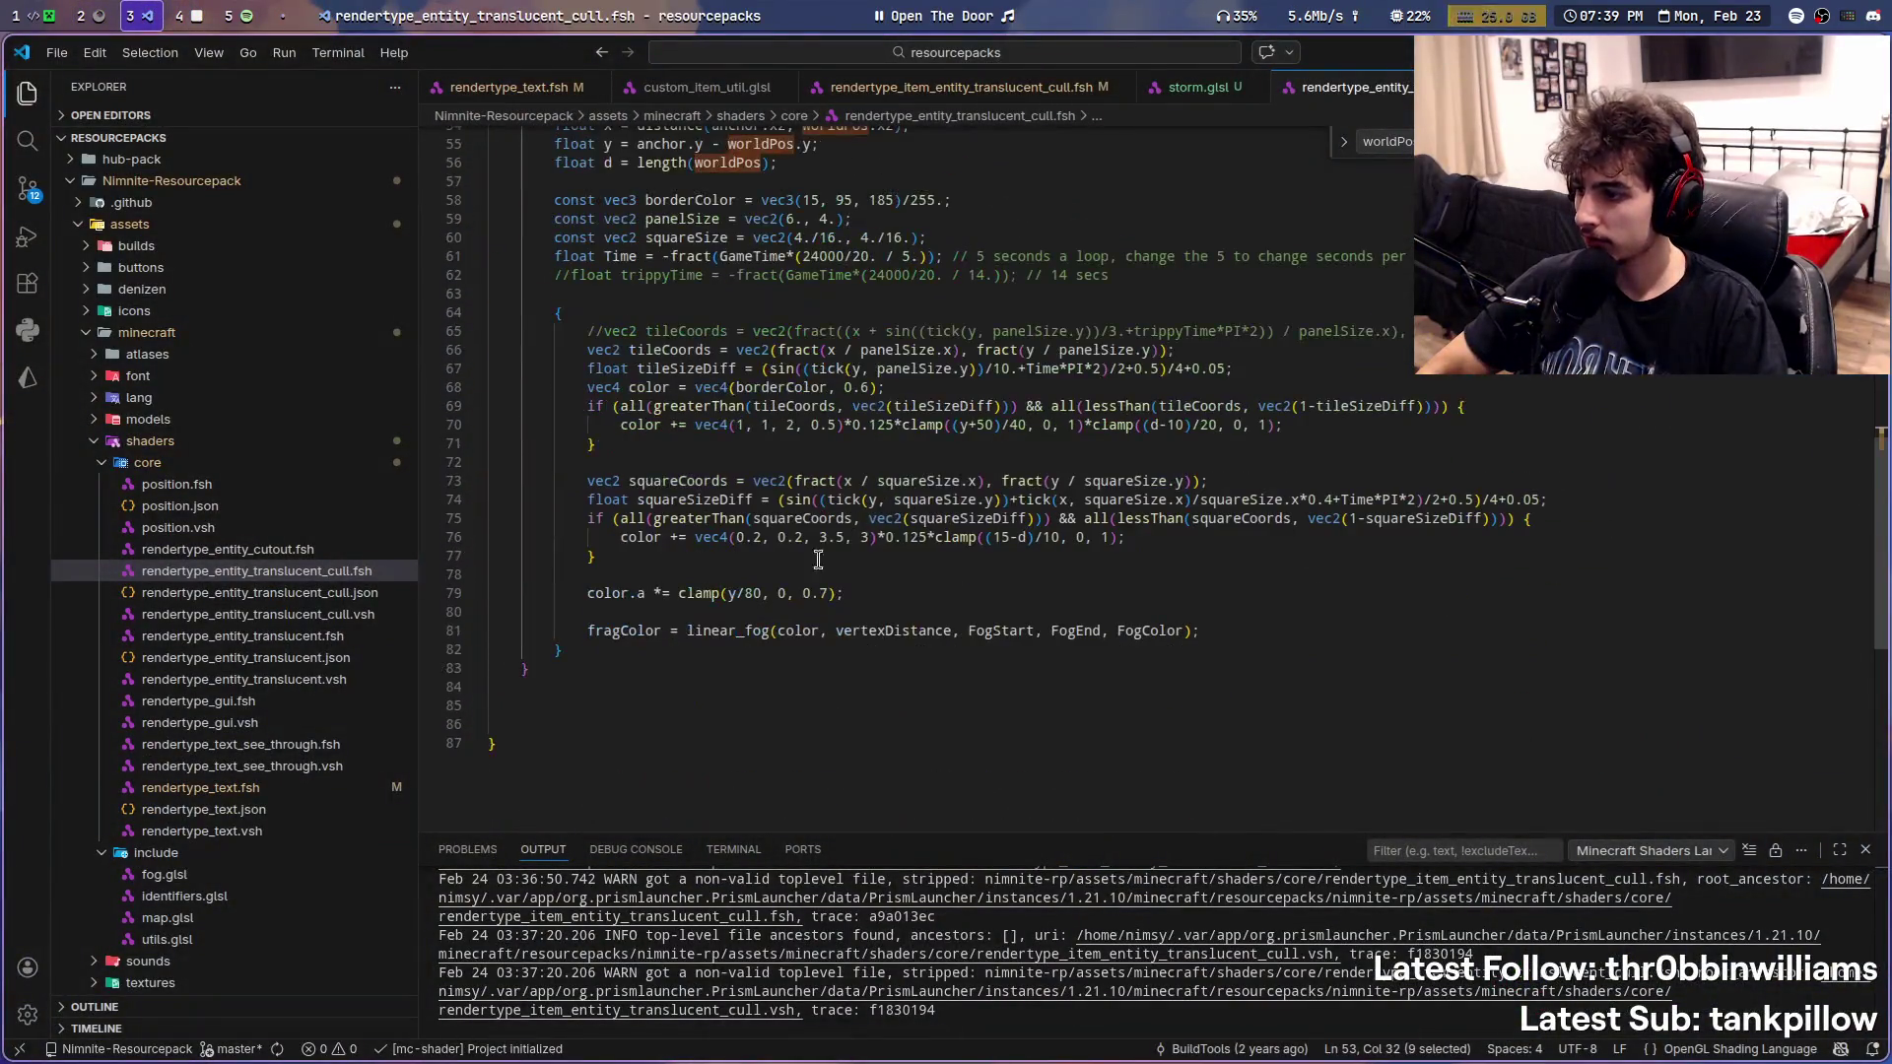
click(728, 594)
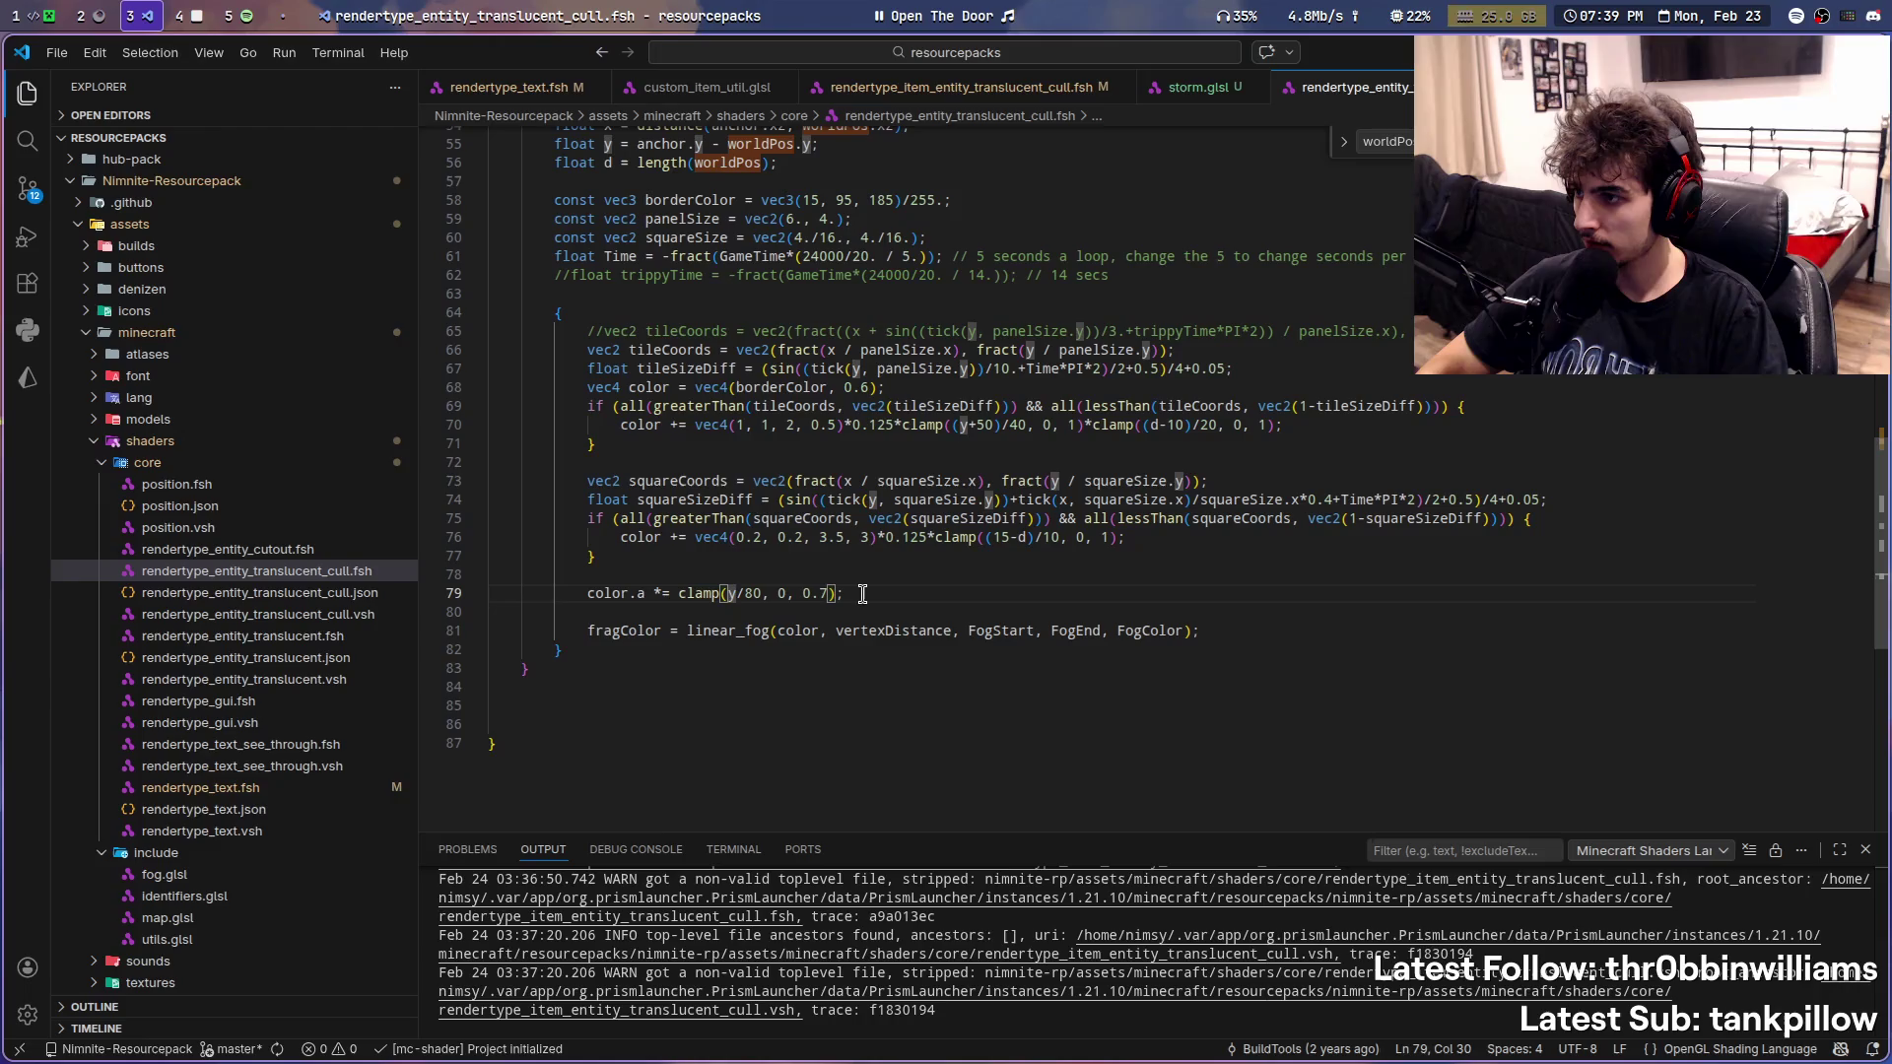
drag(862, 593, 404, 320)
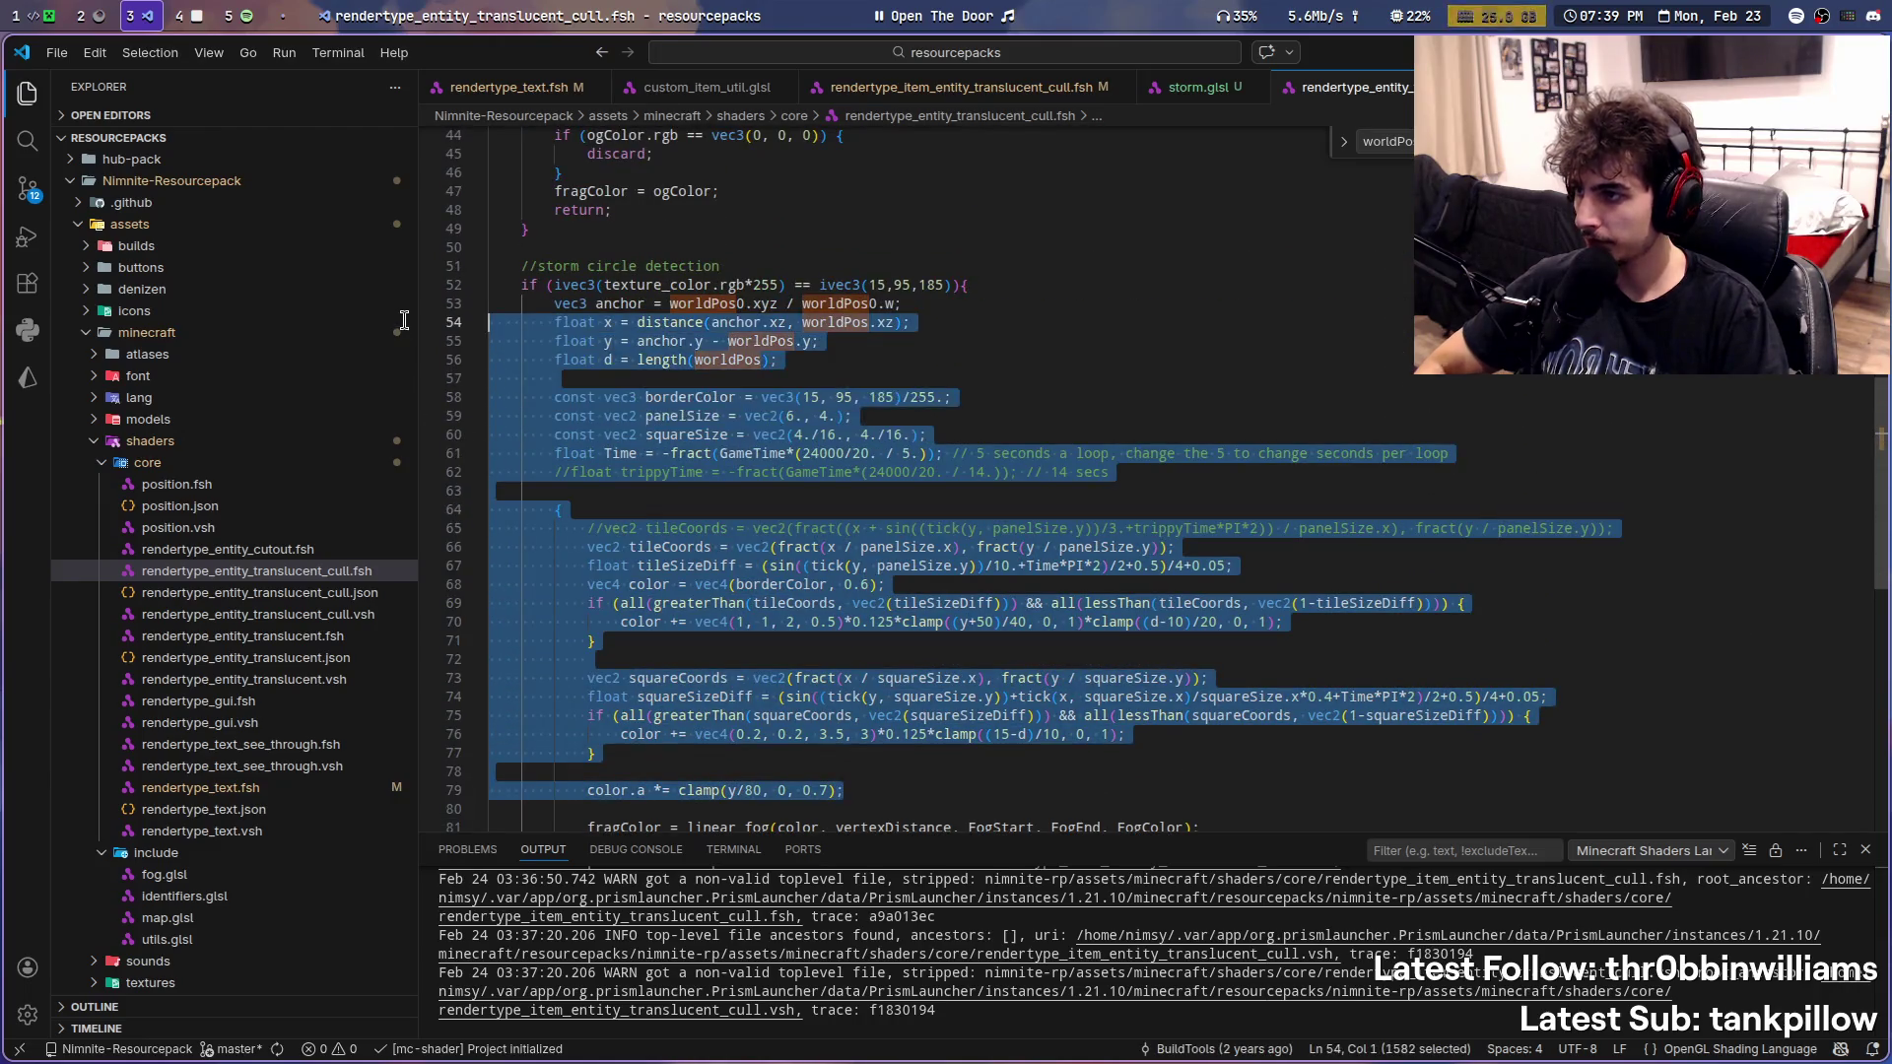
- Stop the IntelliJ dev run and its Gradle daemons with ./gradlew --stop, then come back to the editor workspace
key(super+1)
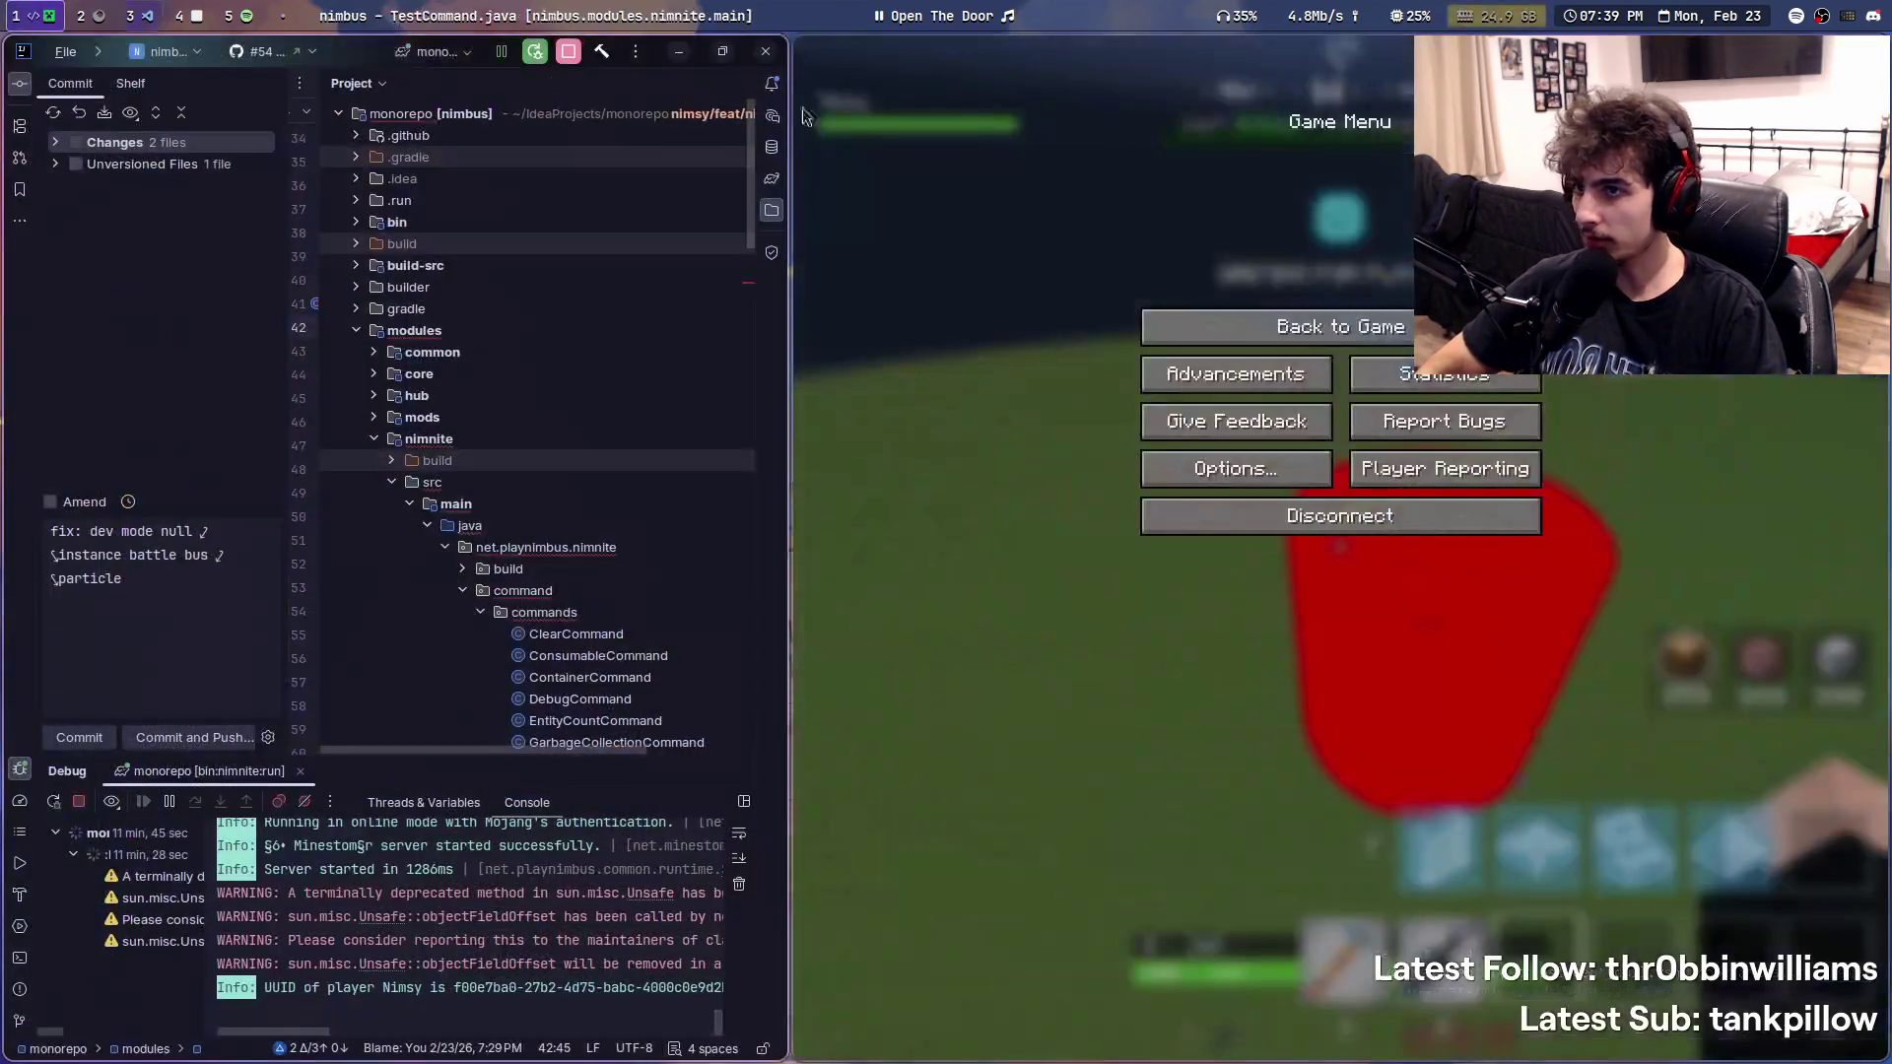
key(Escape)
key(ctrl+F2)
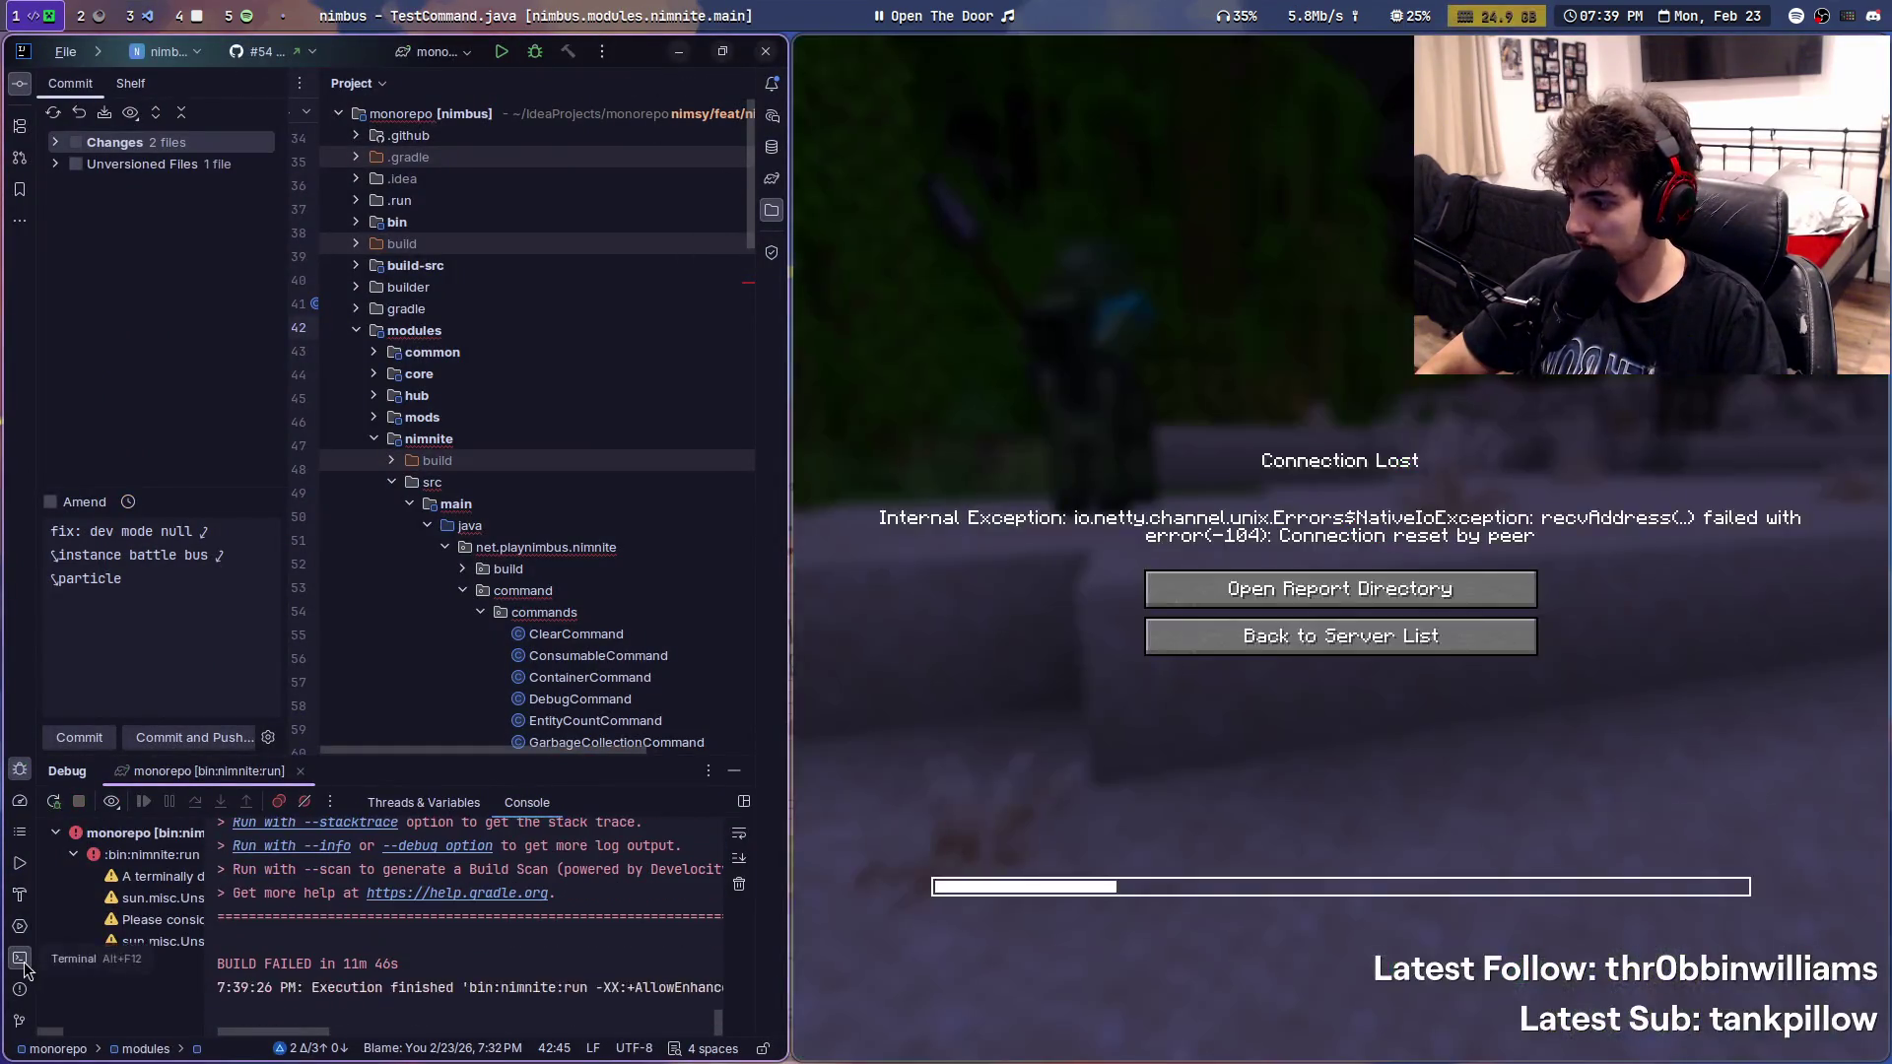
click(21, 962)
key(Up)
key(Return)
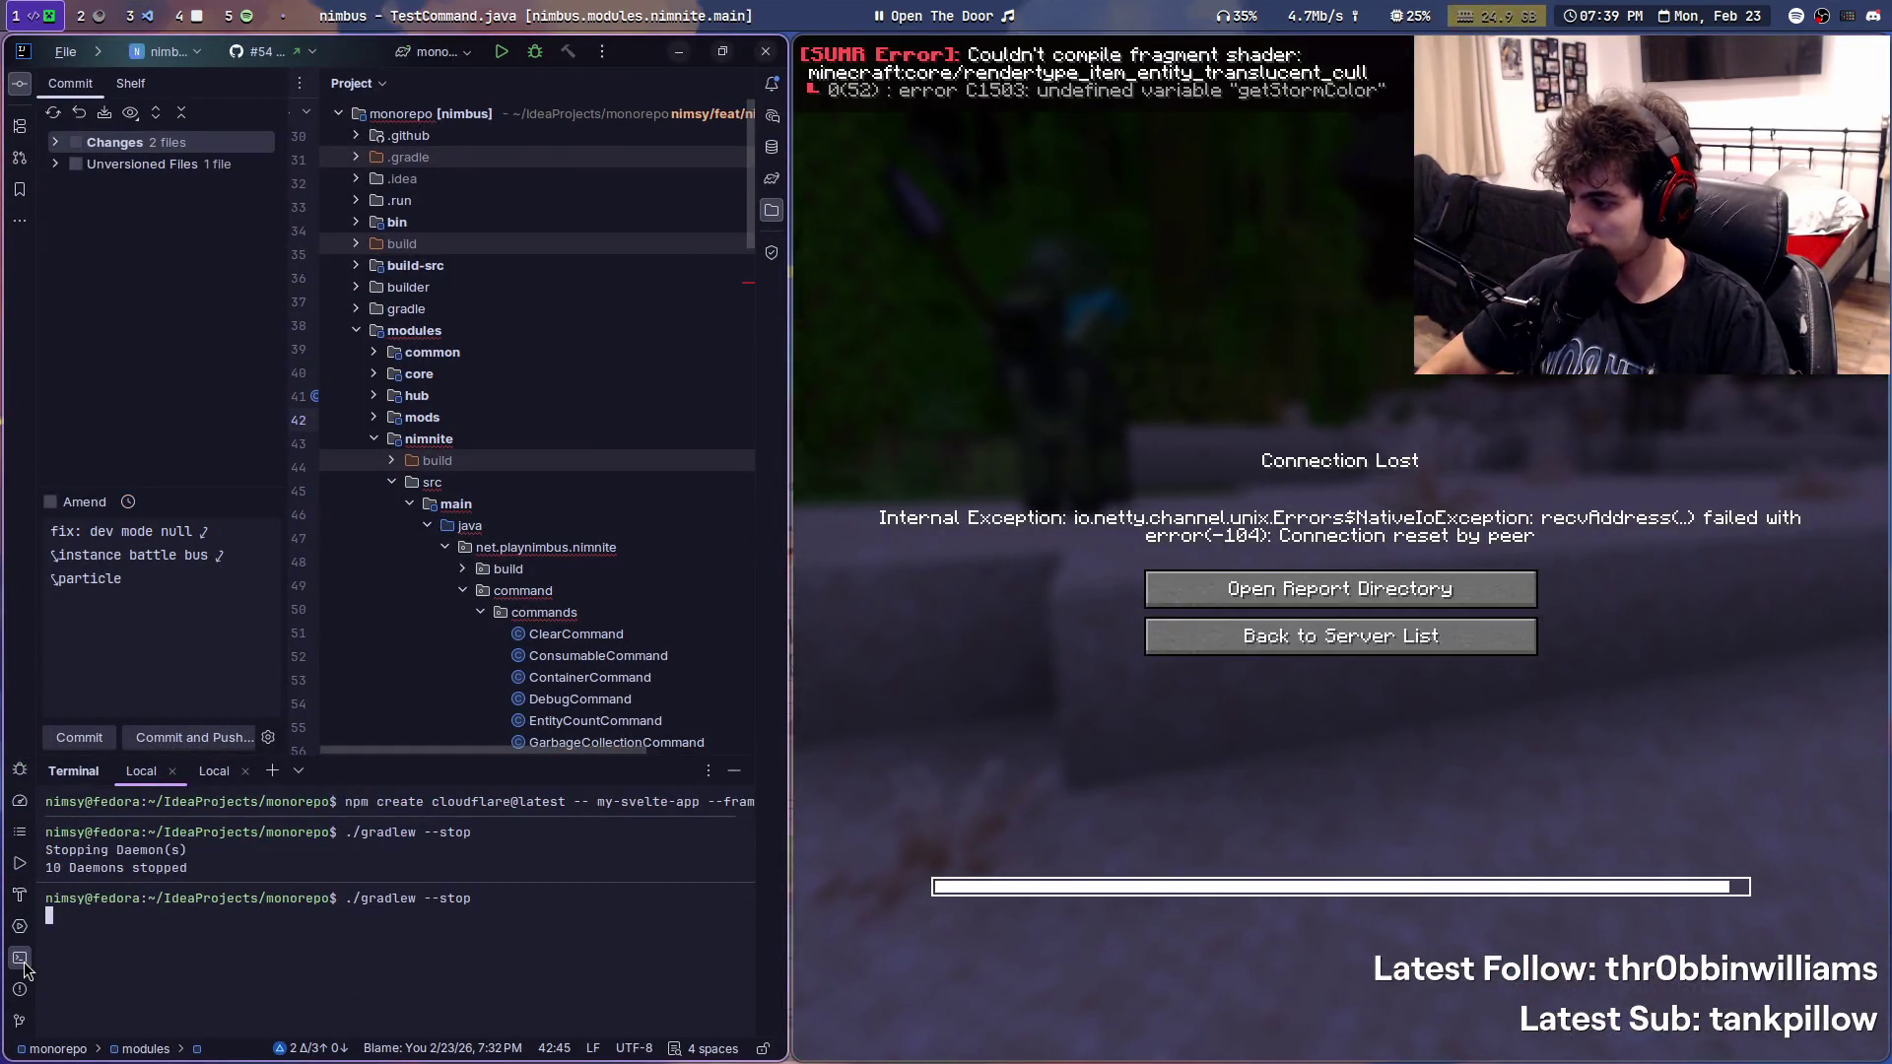
key(super+3)
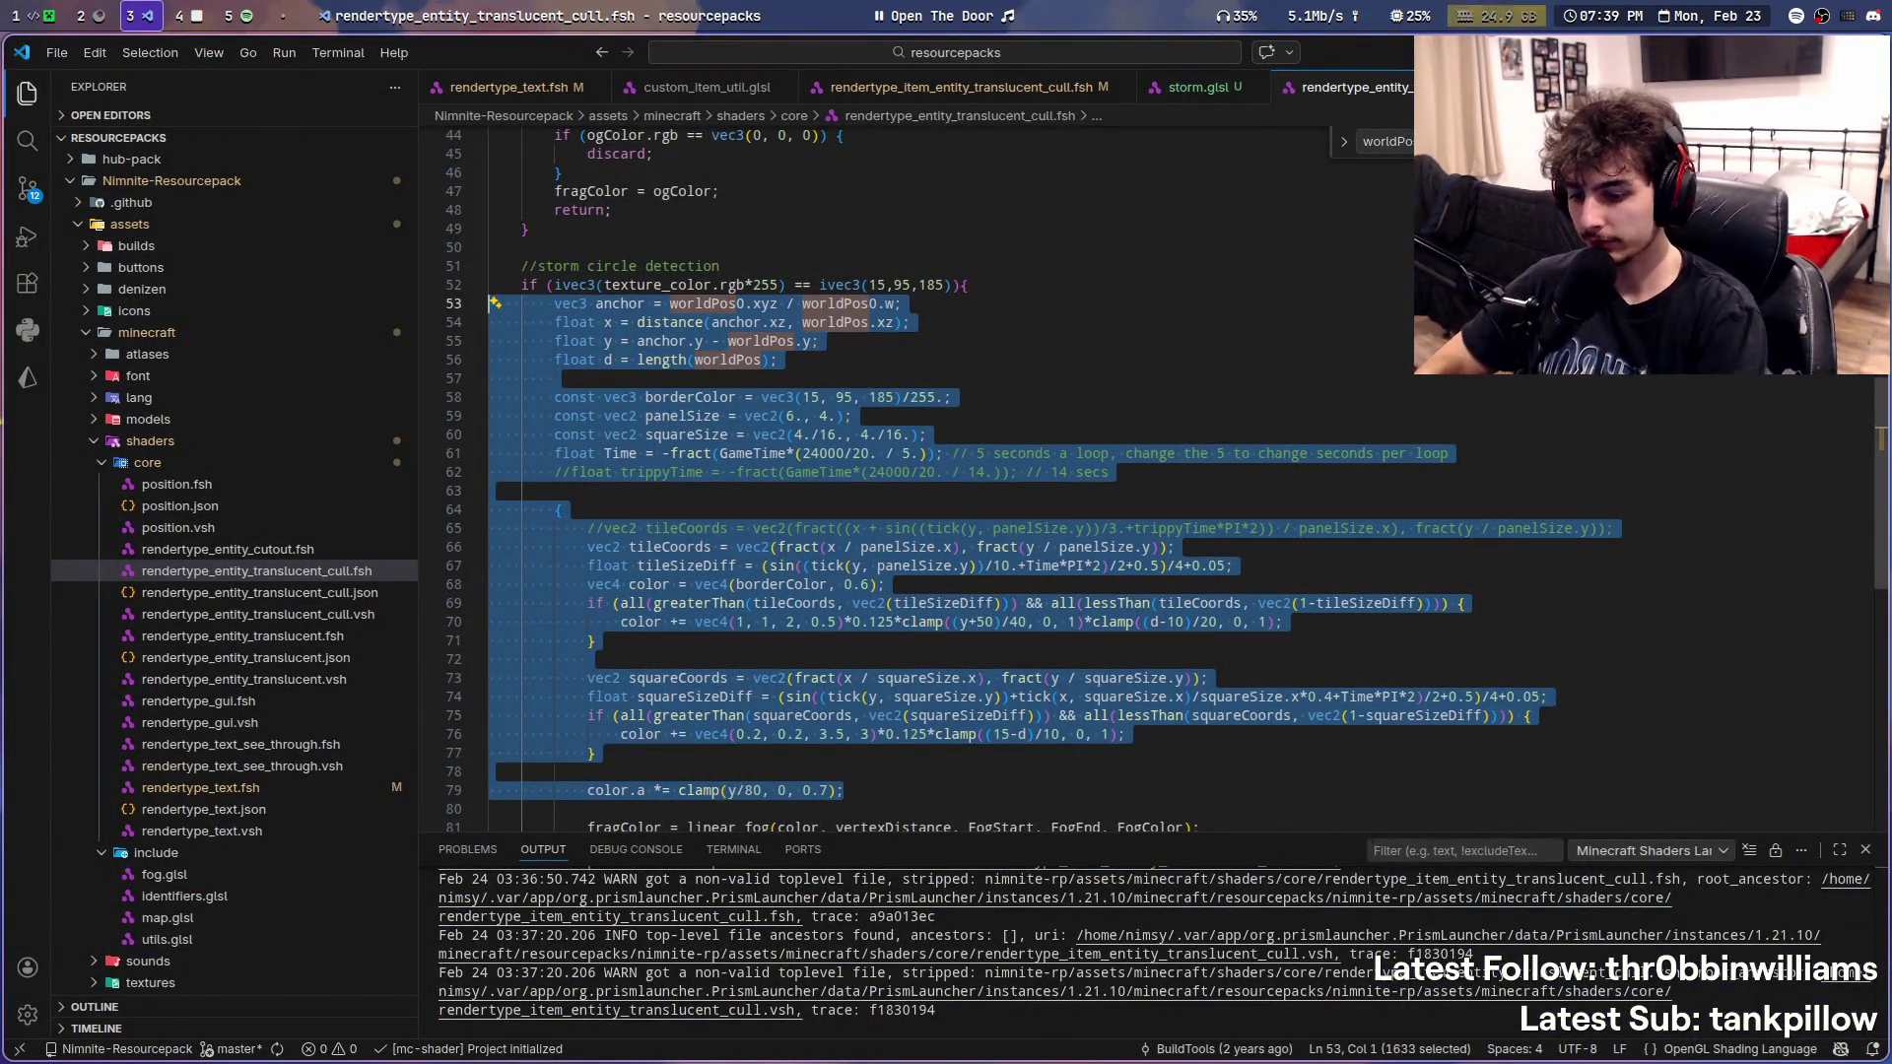
- Add a stream marker describing the ram flashing and bring up the new pack's item shader file
key(super+m)
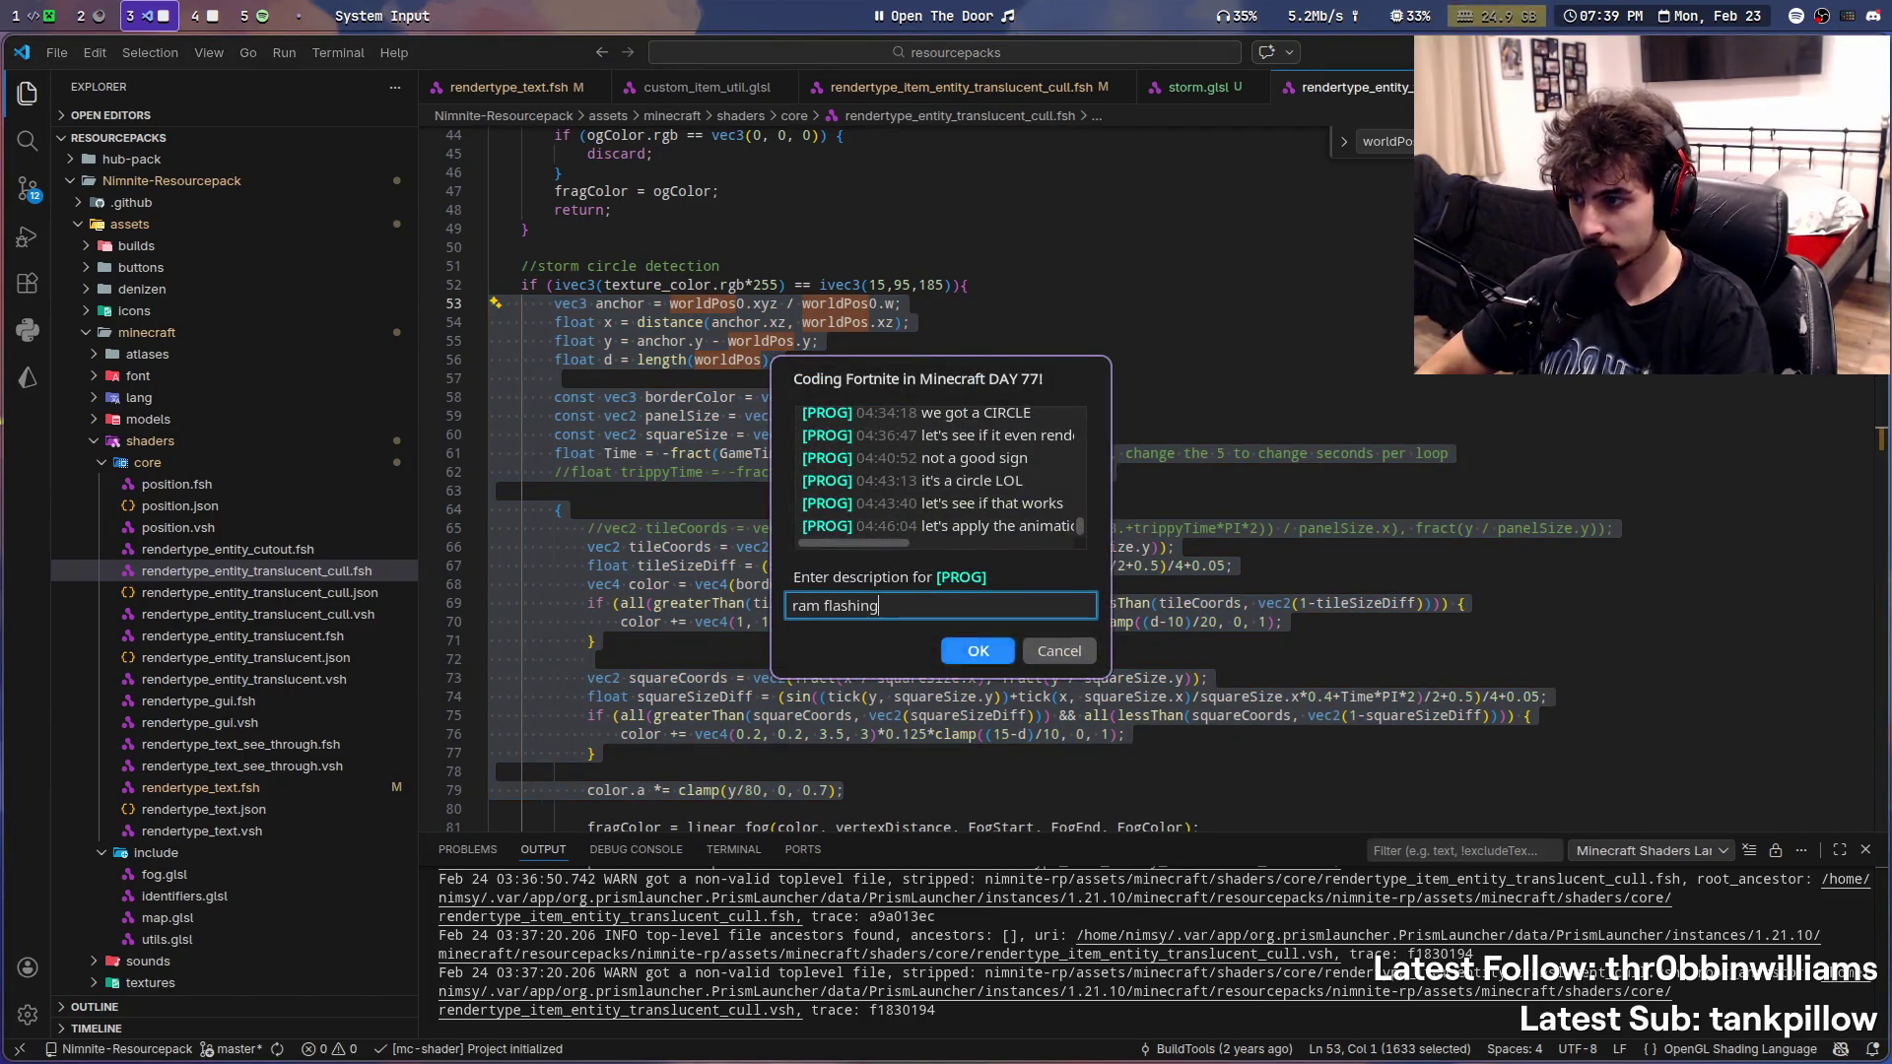
key(Return)
scroll(985, 306, down, 5)
scroll(985, 306, up, 4)
scroll(985, 305, up, 1)
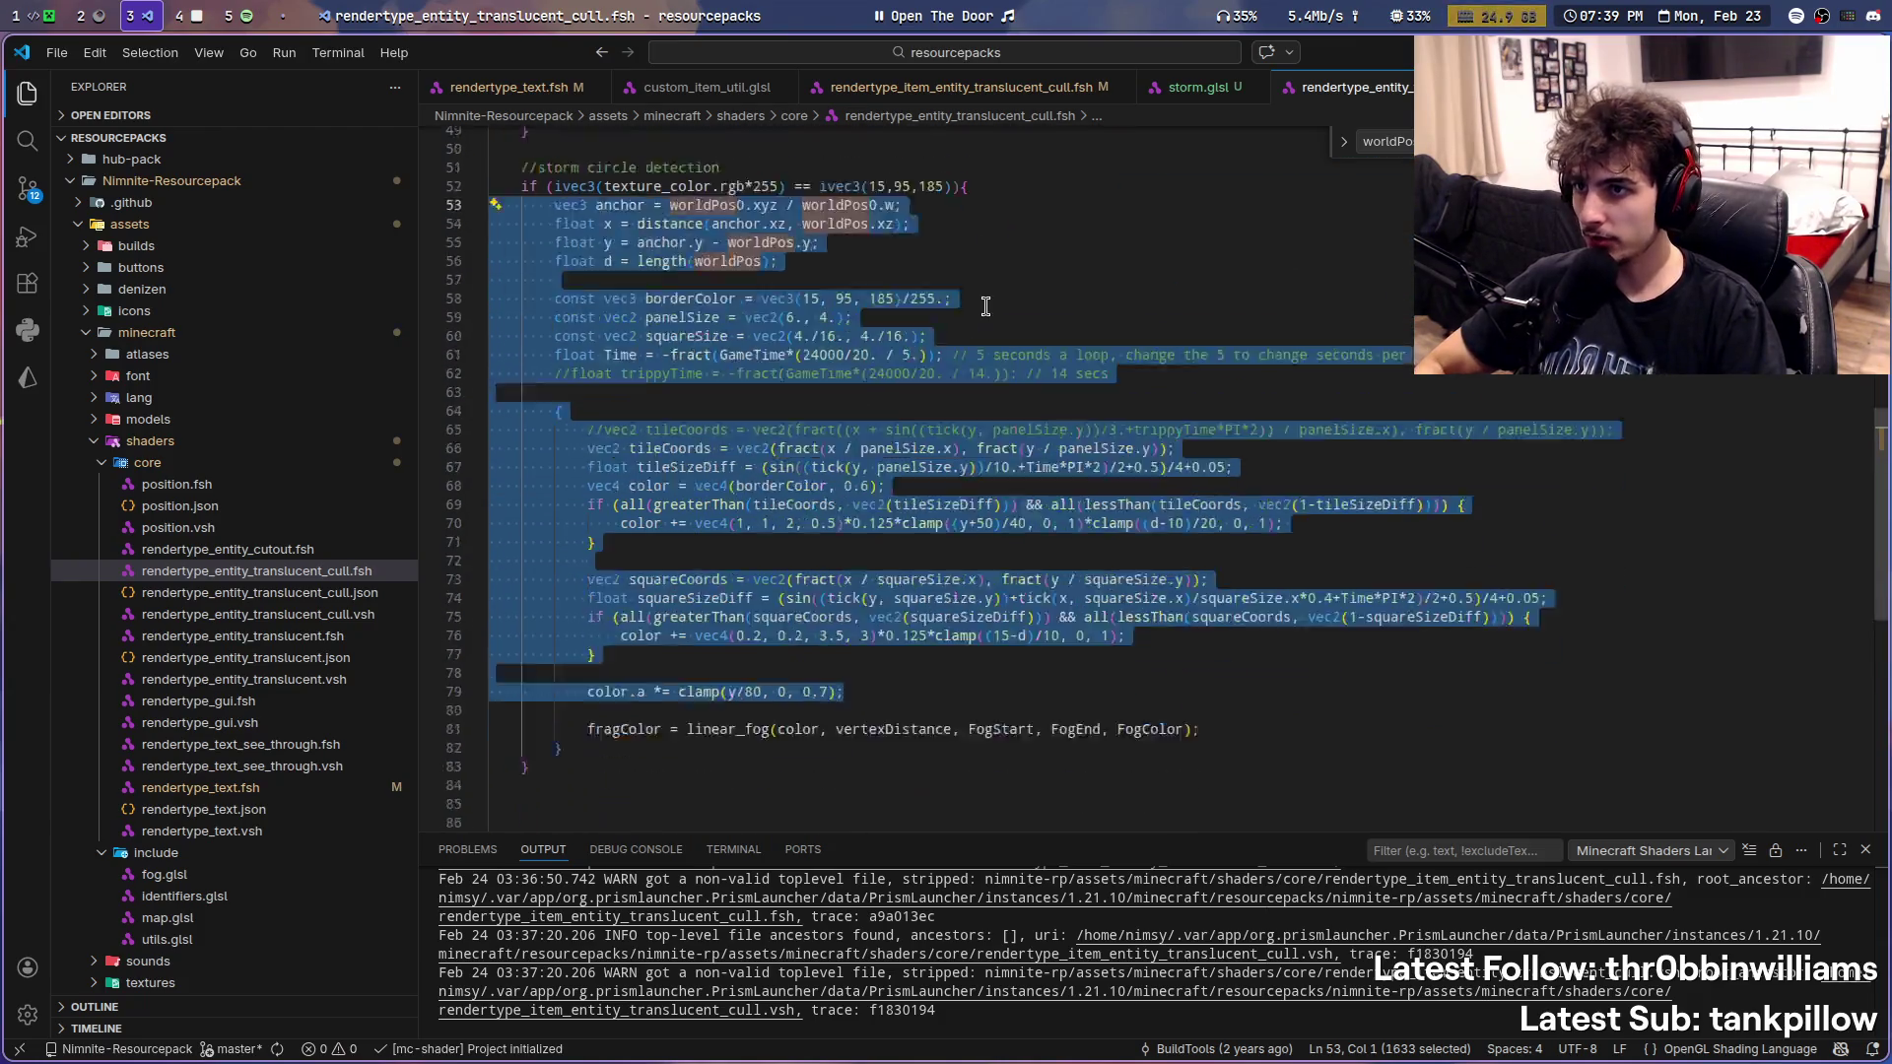
scroll(985, 306, down, 4)
scroll(949, 372, up, 6)
scroll(946, 374, down, 4)
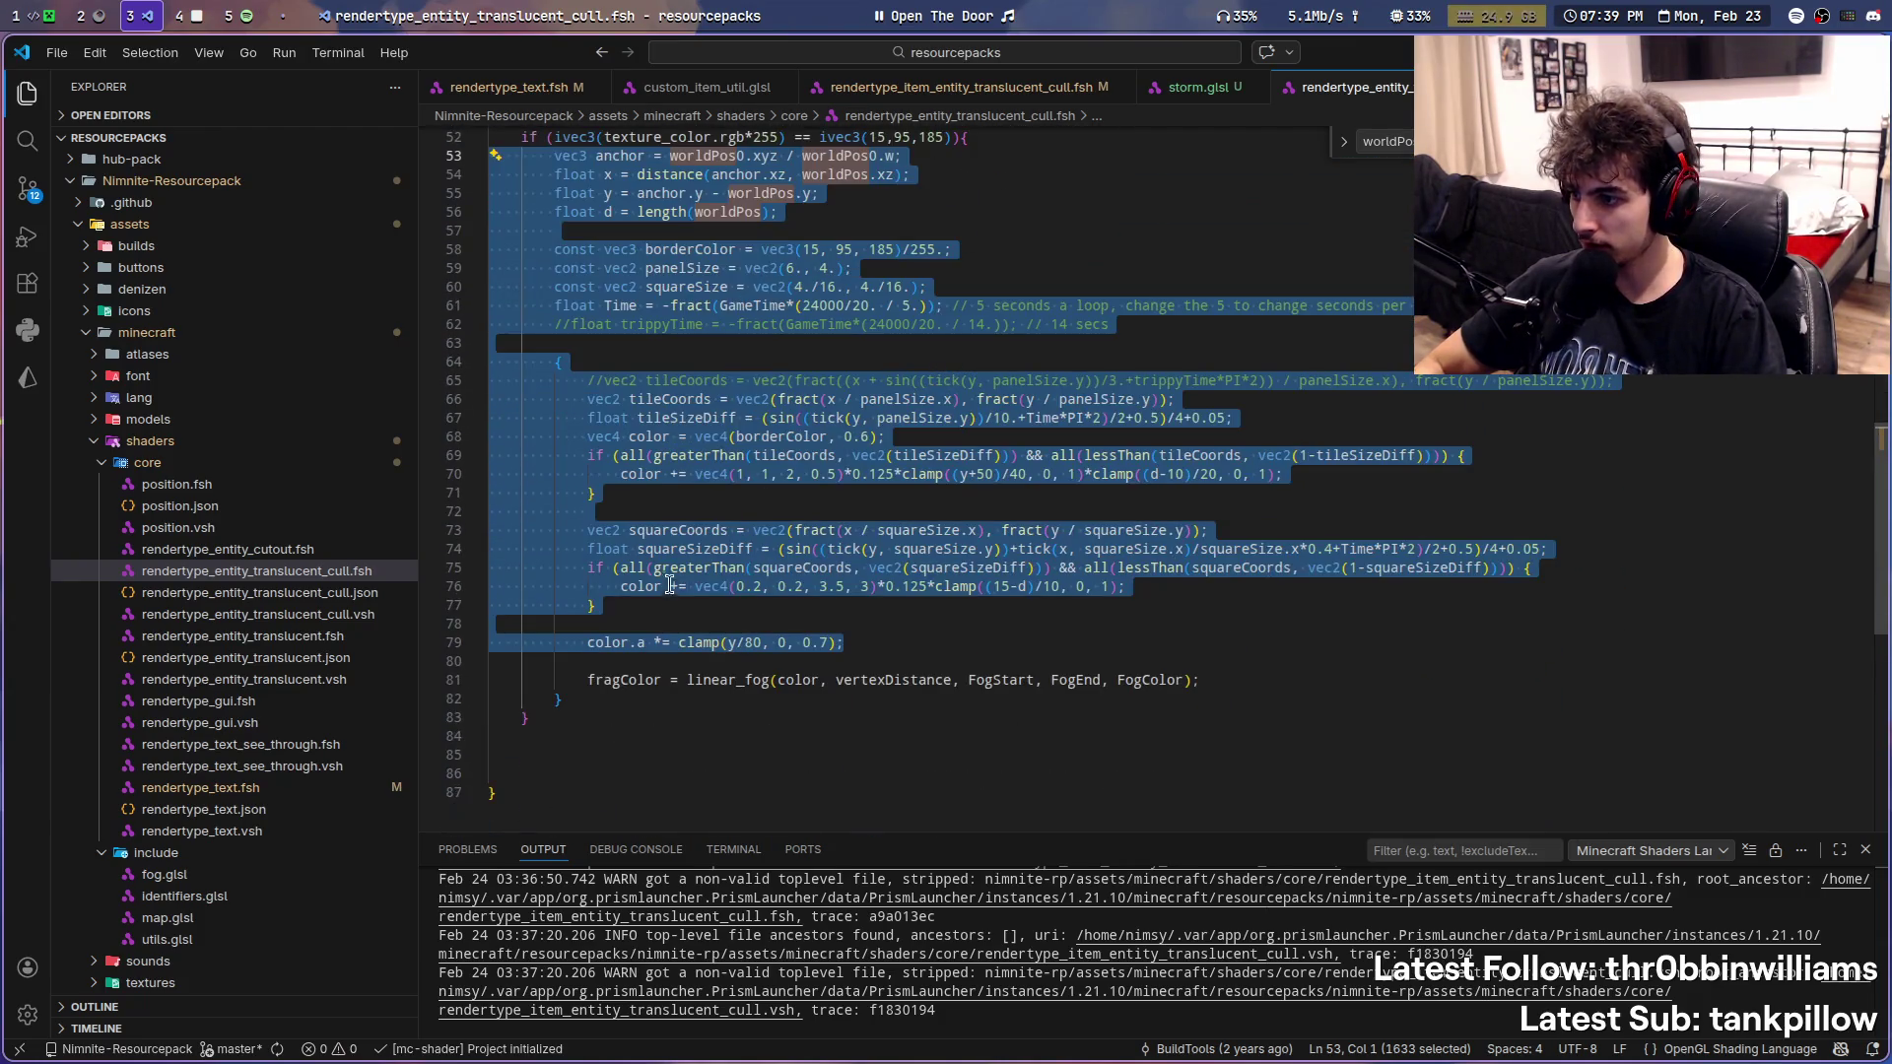
click(1202, 88)
click(968, 92)
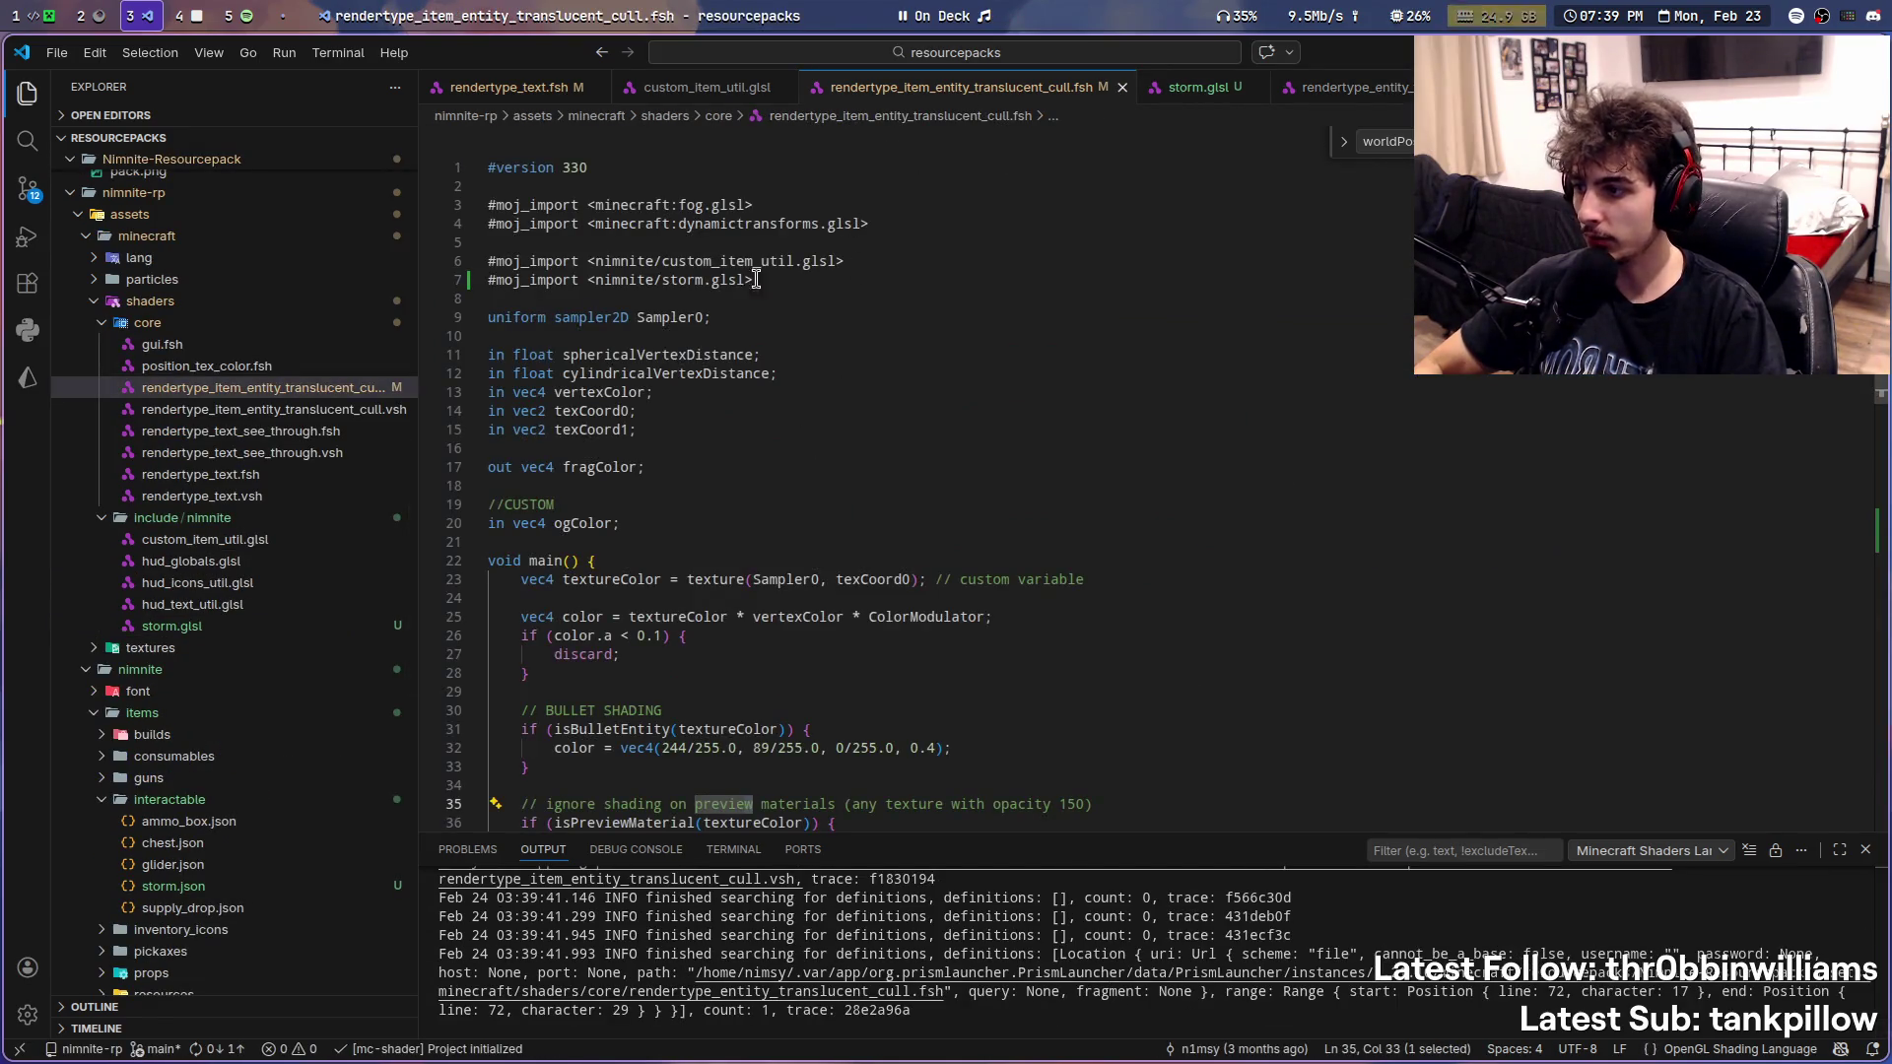
scroll(768, 273, down, 6)
scroll(769, 273, down, 3)
scroll(770, 282, down, 2)
- Paste the storm circle and grid code into the isStorm branch, delete the getStormColor call, and save the shader
click(835, 482)
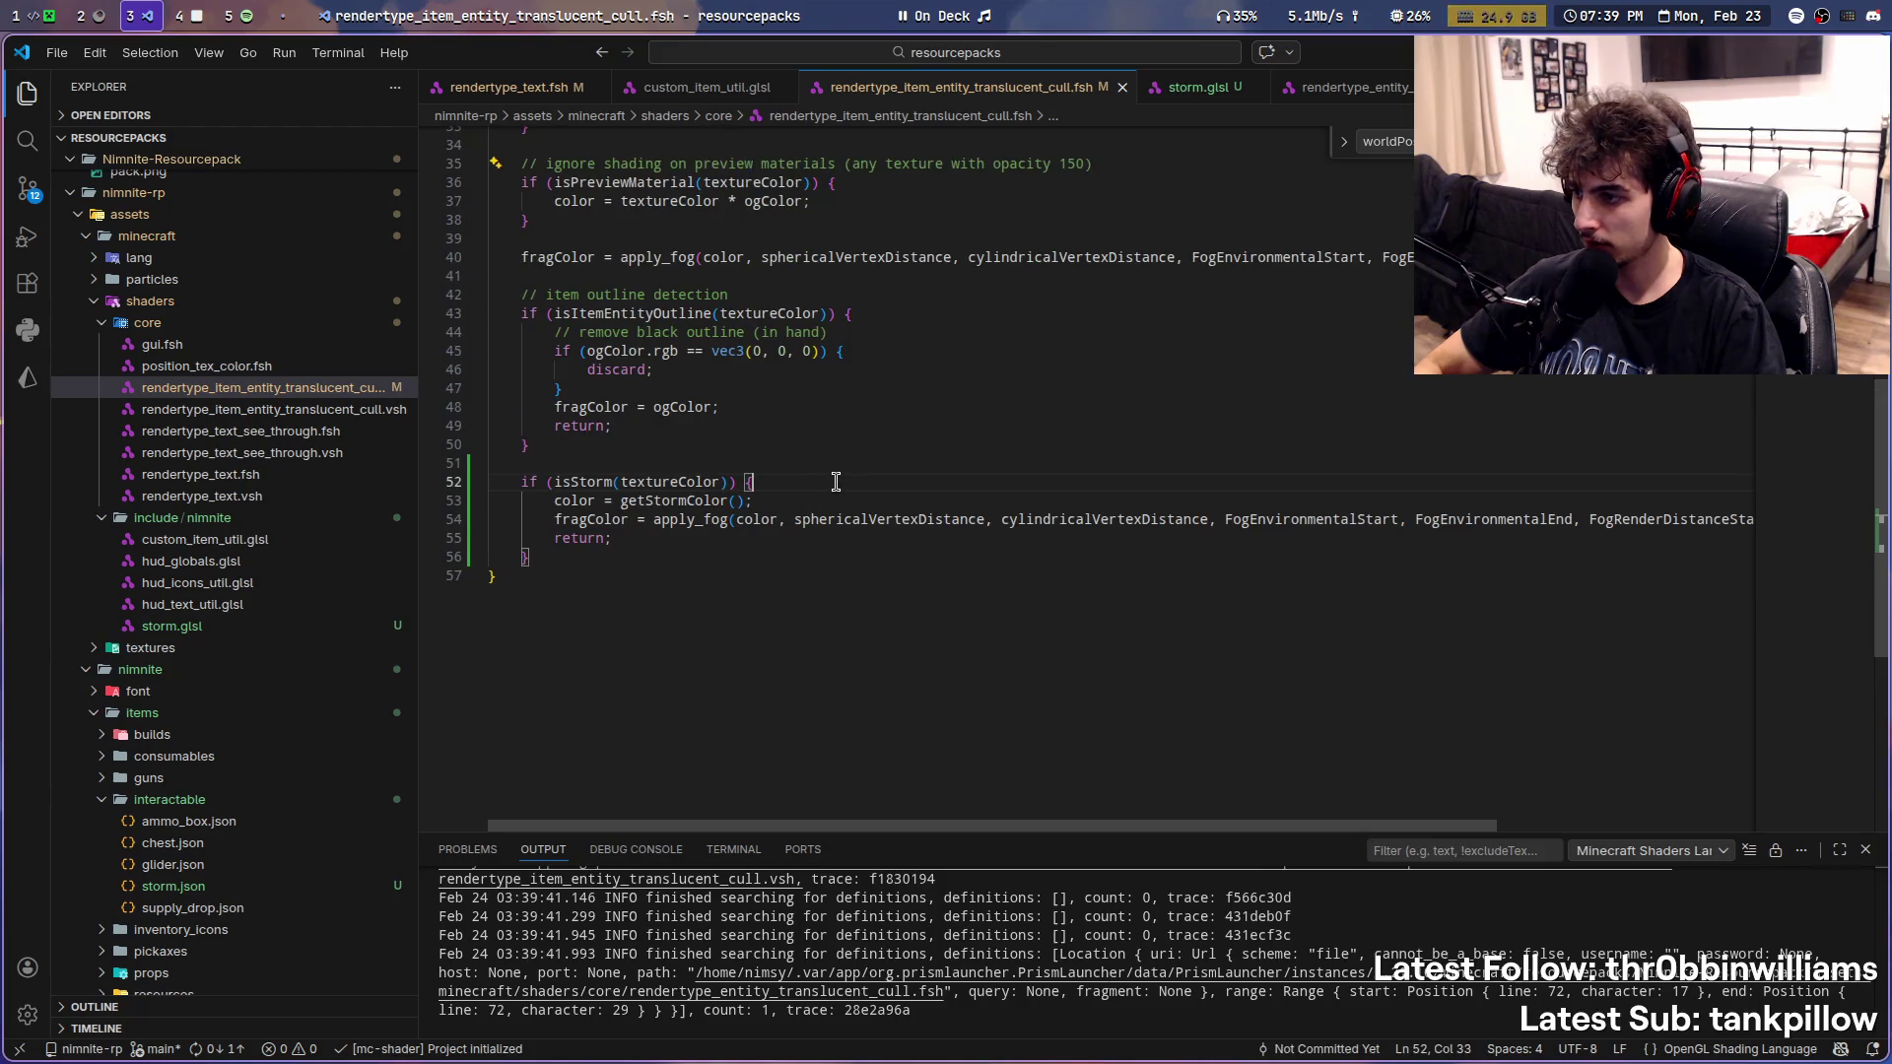
text(vec3 anchor = worldPos0.xyz / worldPos0.w;         float x = distance(anchor.xz, worldPos.xz);         float y = anchor.y - worldPos.y;         float d = length(worldPos);          const vec3 borderColor = vec3(15, 95, 185)/255.;         const vec2 panelSize = vec2(6., 4.);         const vec2 squareSize = vec2(4./16., 4./16.);         float Time = -fract(GameTime*(24000/20. / 5.)); // 5 seconds a loop, change the 5 to change seconds per loop         //float trippyTime = -fract(GameTime*(24000/20. / 14.)); // 14 secs          {             //vec2 tileCoords = vec2(fract((x + sin((tick(y, panelSize.y))/3.+trippyTime*PI*2)) / panelSize.x), fract(y / panelSize.y));             vec2 tileCoords = vec2(fract(x / panelSize.x), fract(y / panelSize.y));             float tileSizeDiff = (sin((tick(y, panelSize.y))/10.+Time*PI*2)/2+0.5)/4+0.05;             vec4 color = vec4(borderColor, 0.6);             if (all(greaterThan(tileCoords, vec2(tileSizeDiff))) && all(lessThan(tileCoords, vec2(1-tileSizeDiff)))) {                 color += vec4(1, 1, 2, 0.5)*0.125*clamp((y+50)/40, 0, 1)*clamp((d-10)/20, 0, 1);             }              vec2 squareCoords = vec2(fract(x / squareSize.x), fract(y / squareSize.y));             float squareSizeDiff = (sin((tick(y, squareSize.y))+tick(x, squareSize.x)/squareSize.x*0.4+Time*PI*2)/2+0.5)/4+0.05;             if (all(greaterThan(squareCoords, vec2(squareSizeDiff))) && all(lessThan(squareCoords, vec2(1-squareSizeDiff)))) {                 color += vec4(0.2, 0.2, 3.5, 3)*0.125*clamp((15-d)/10, 0, 1);             }              color.a *= clamp(y/80, 0, 0.7);)
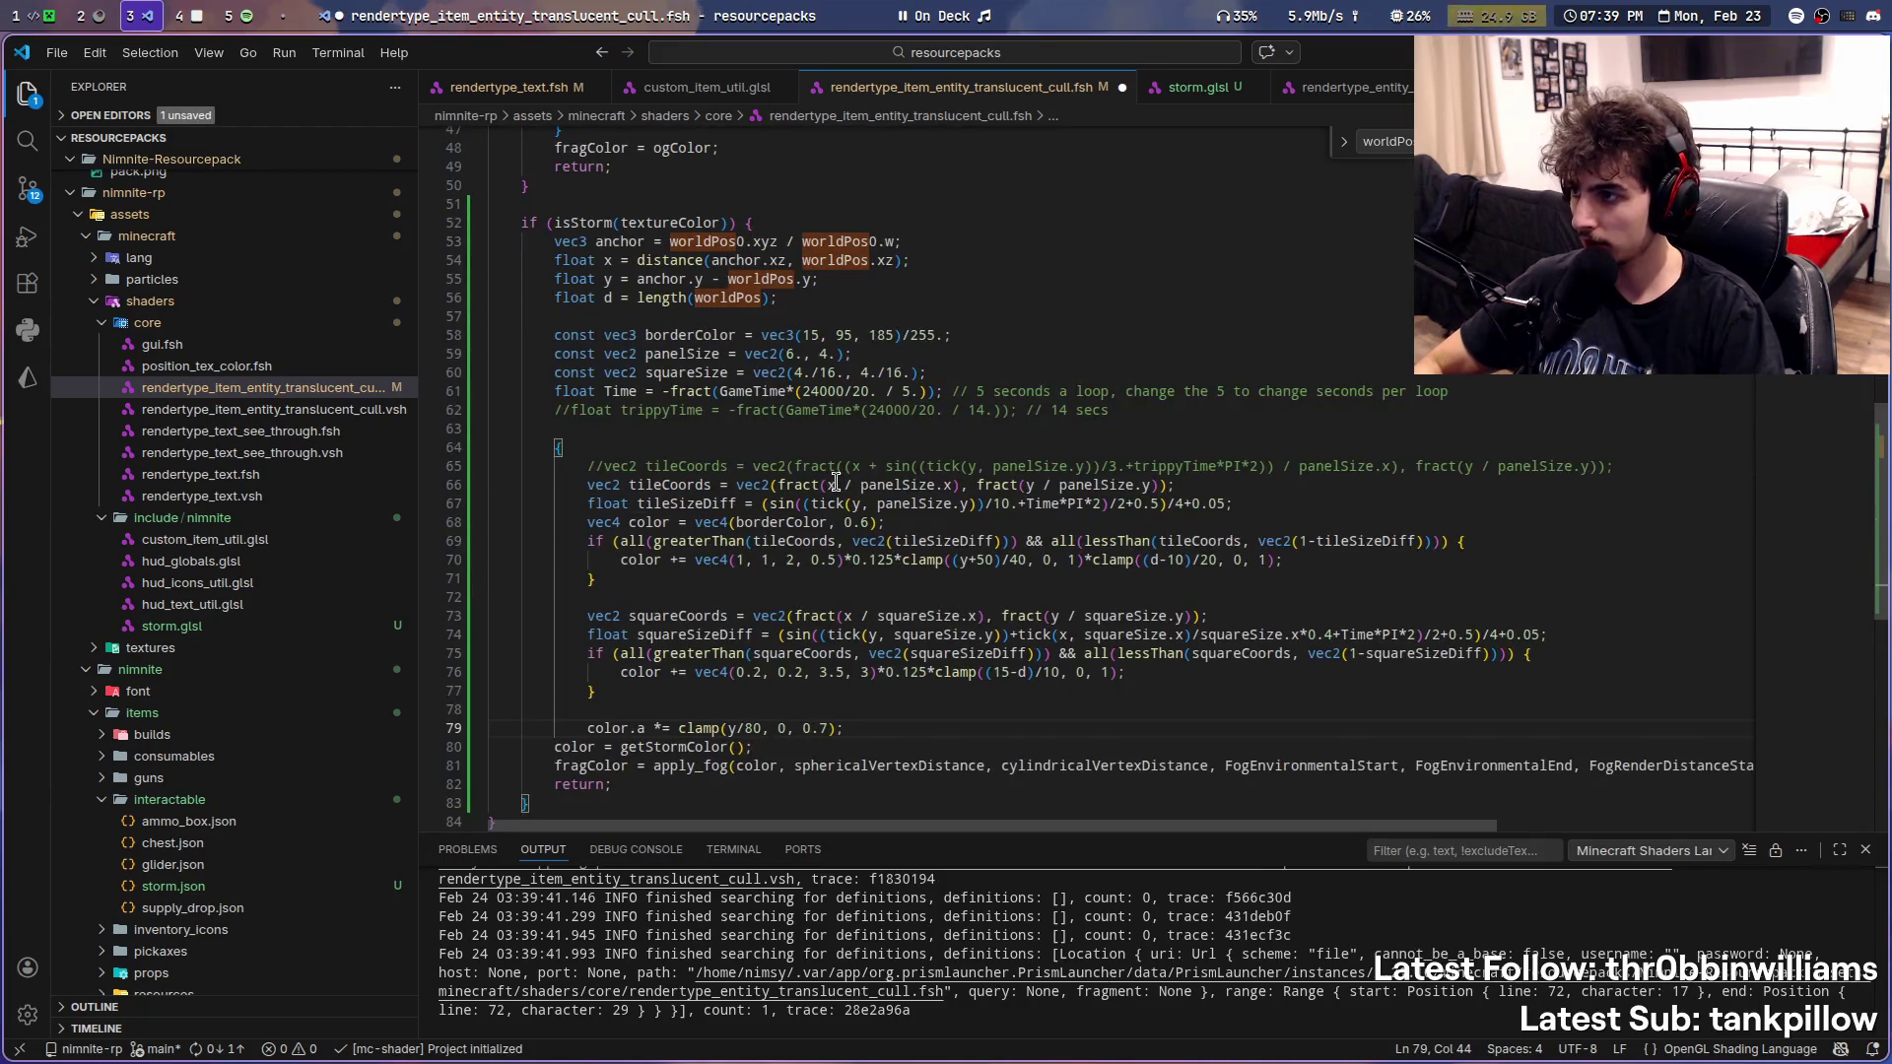
key(Return)
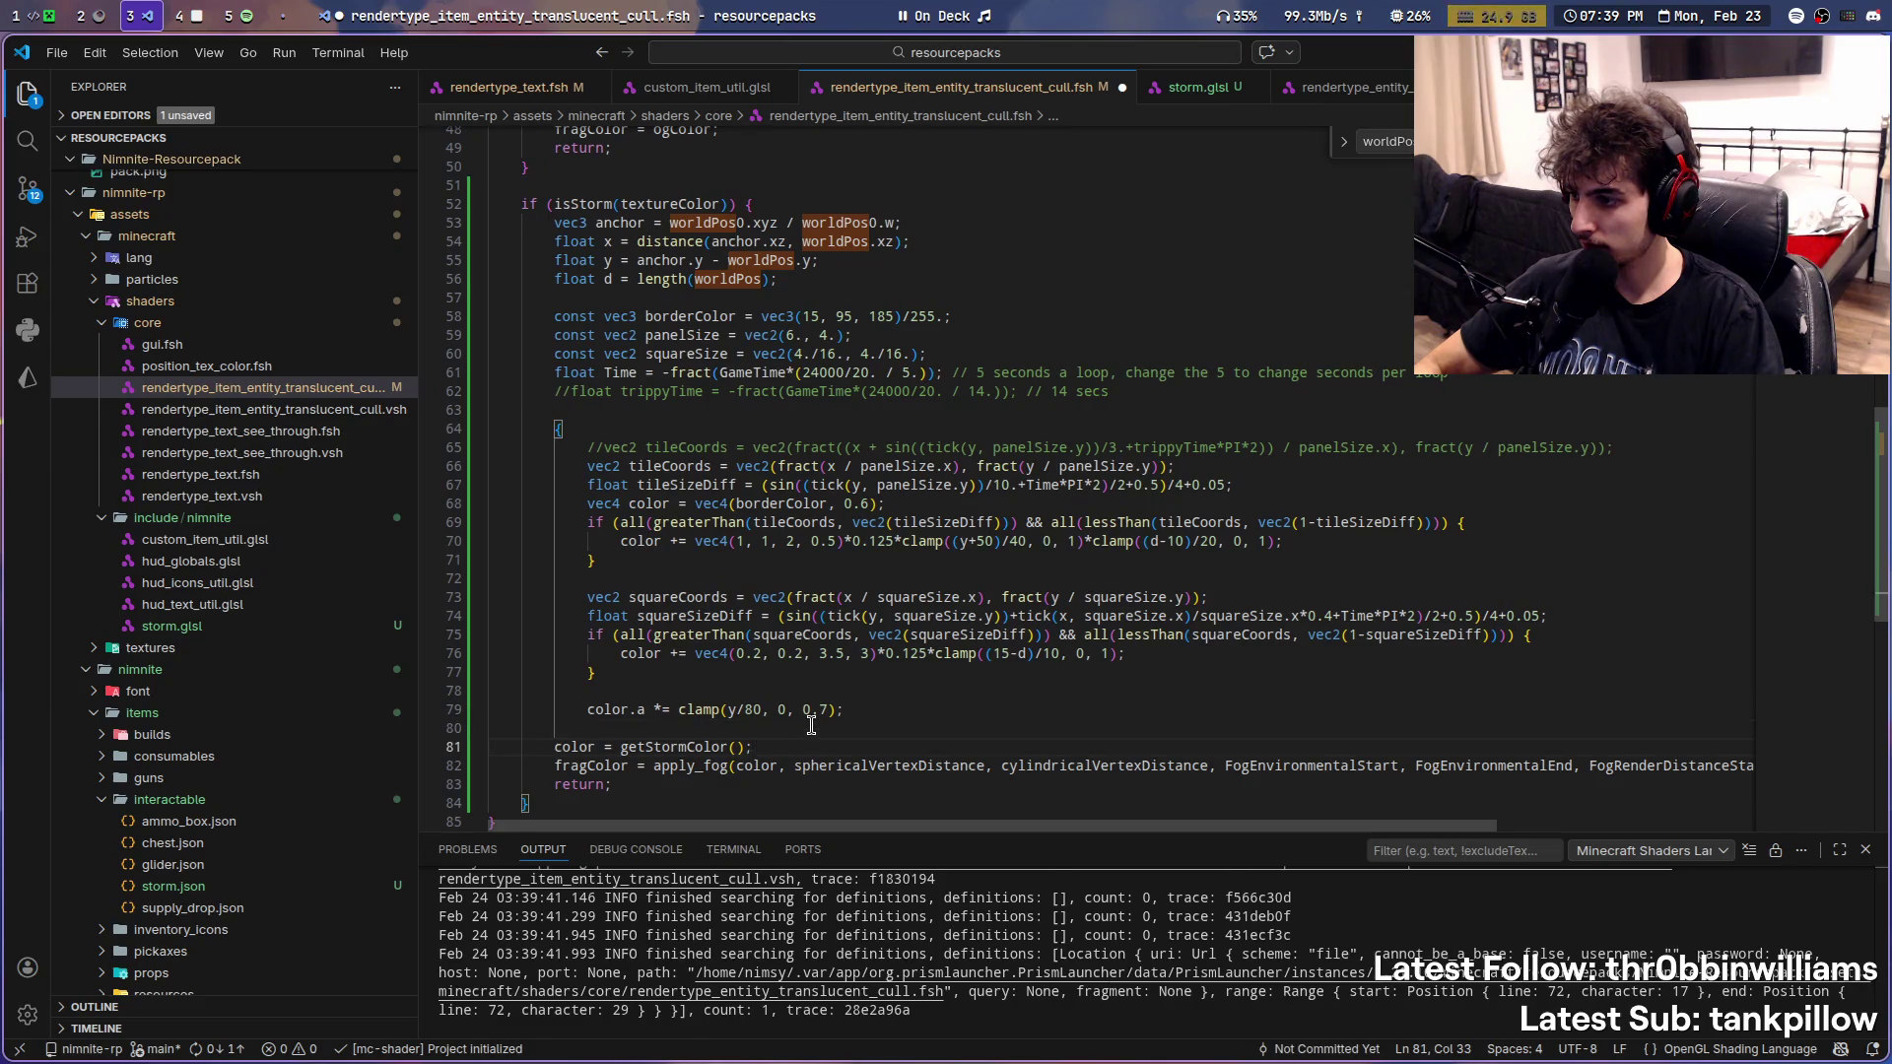
key(shift+Home)
key(BackSpace)
key(Up)
text(})
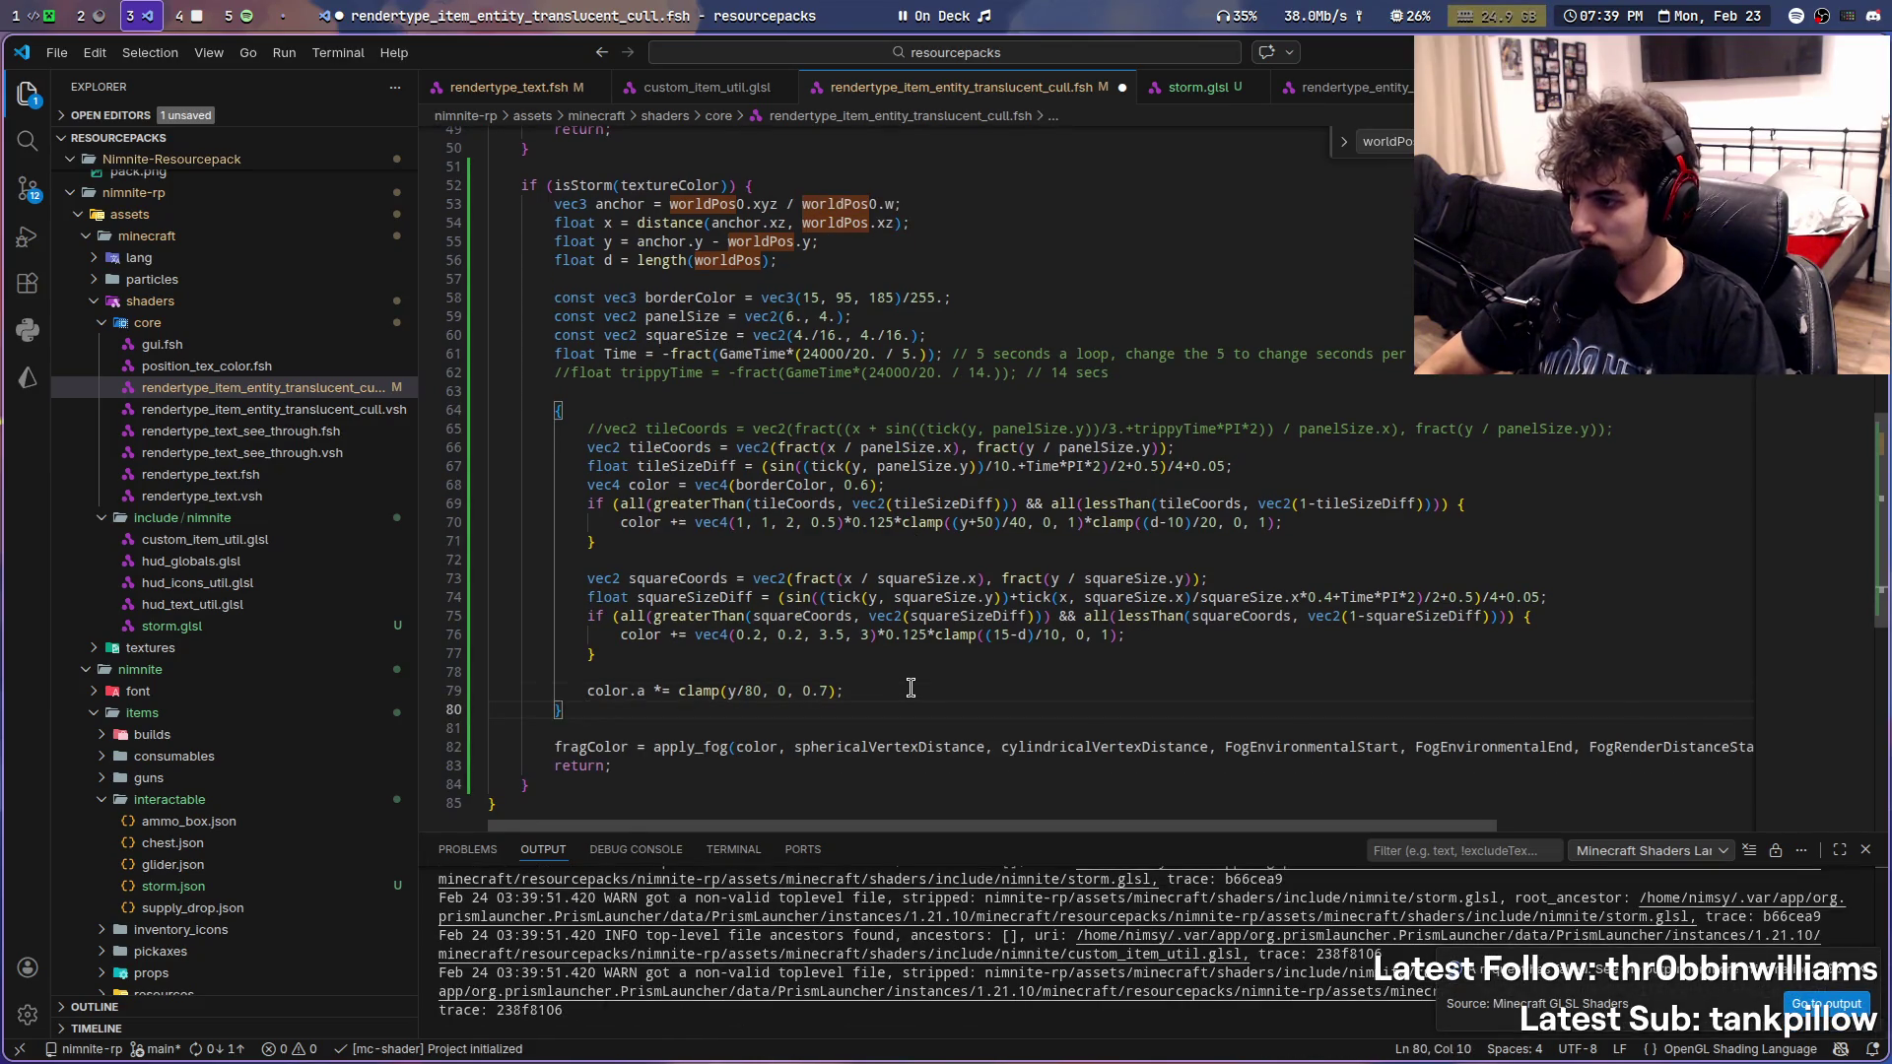
scroll(928, 679, up, 1)
scroll(770, 516, up, 3)
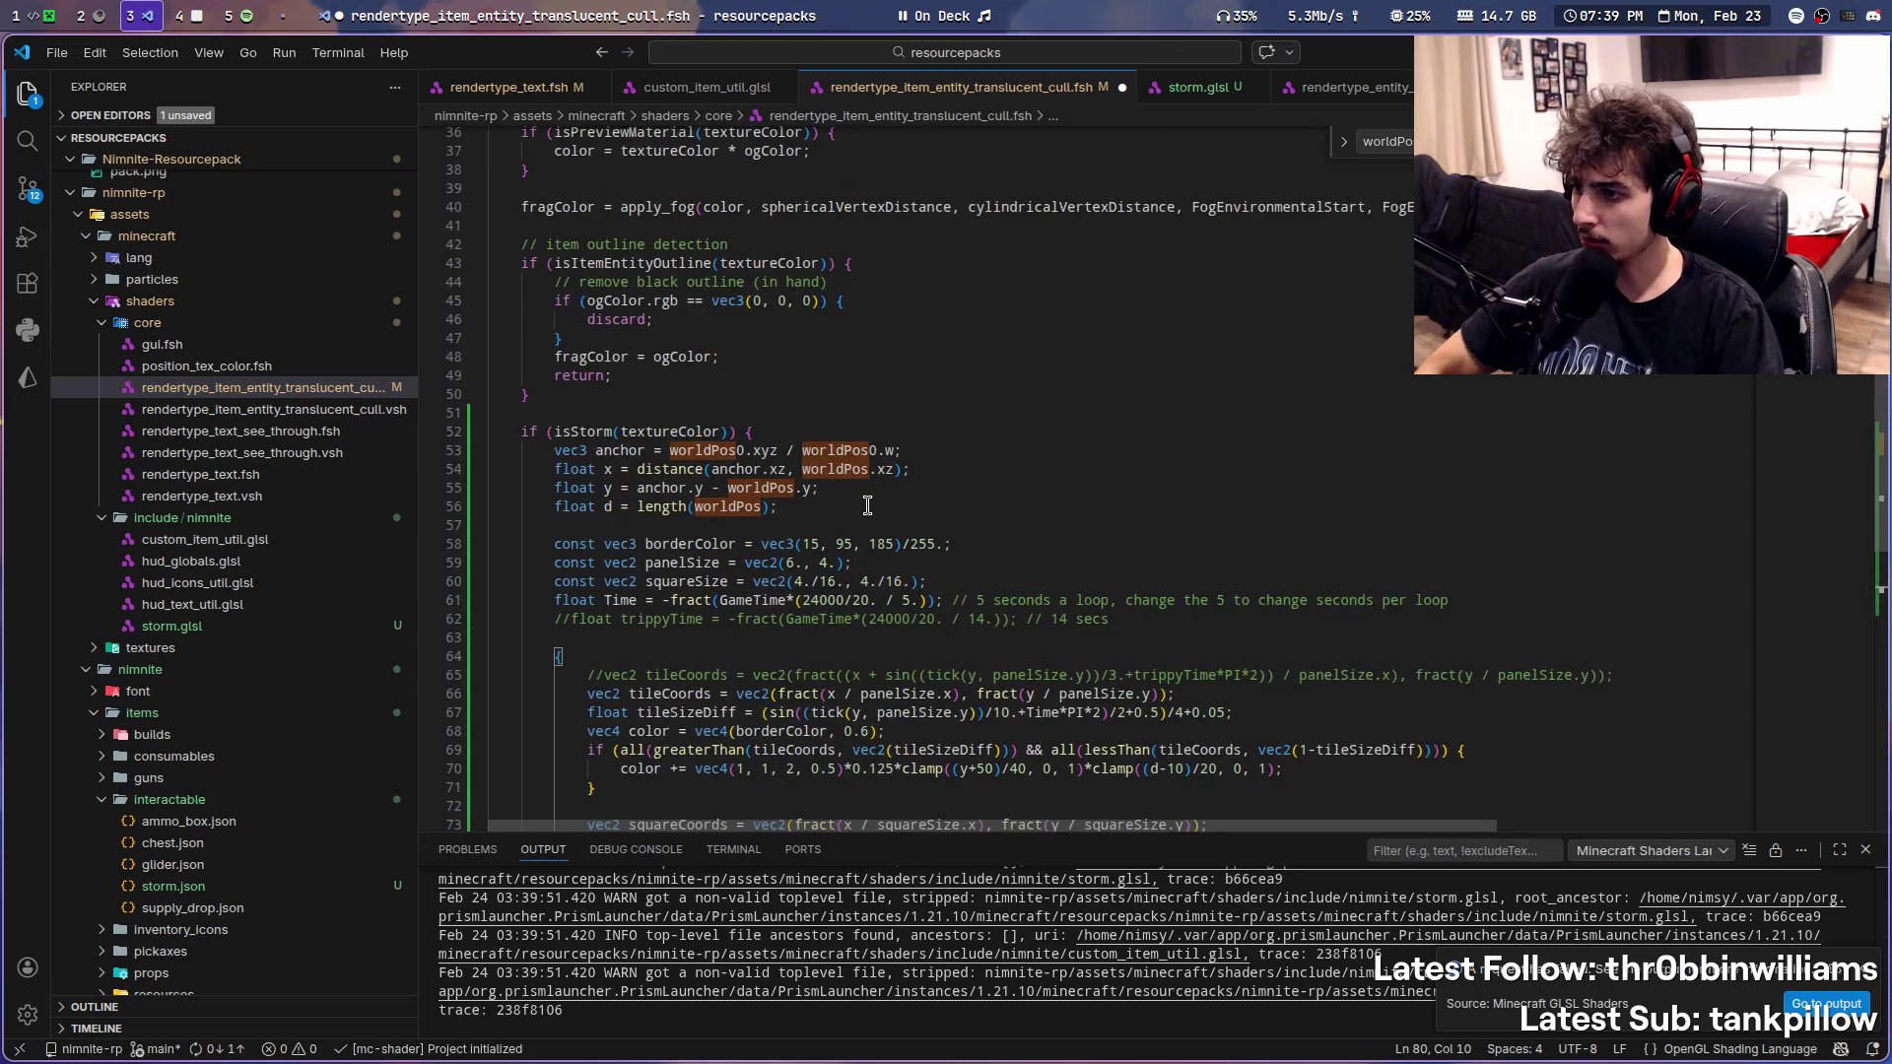
key(ctrl+s)
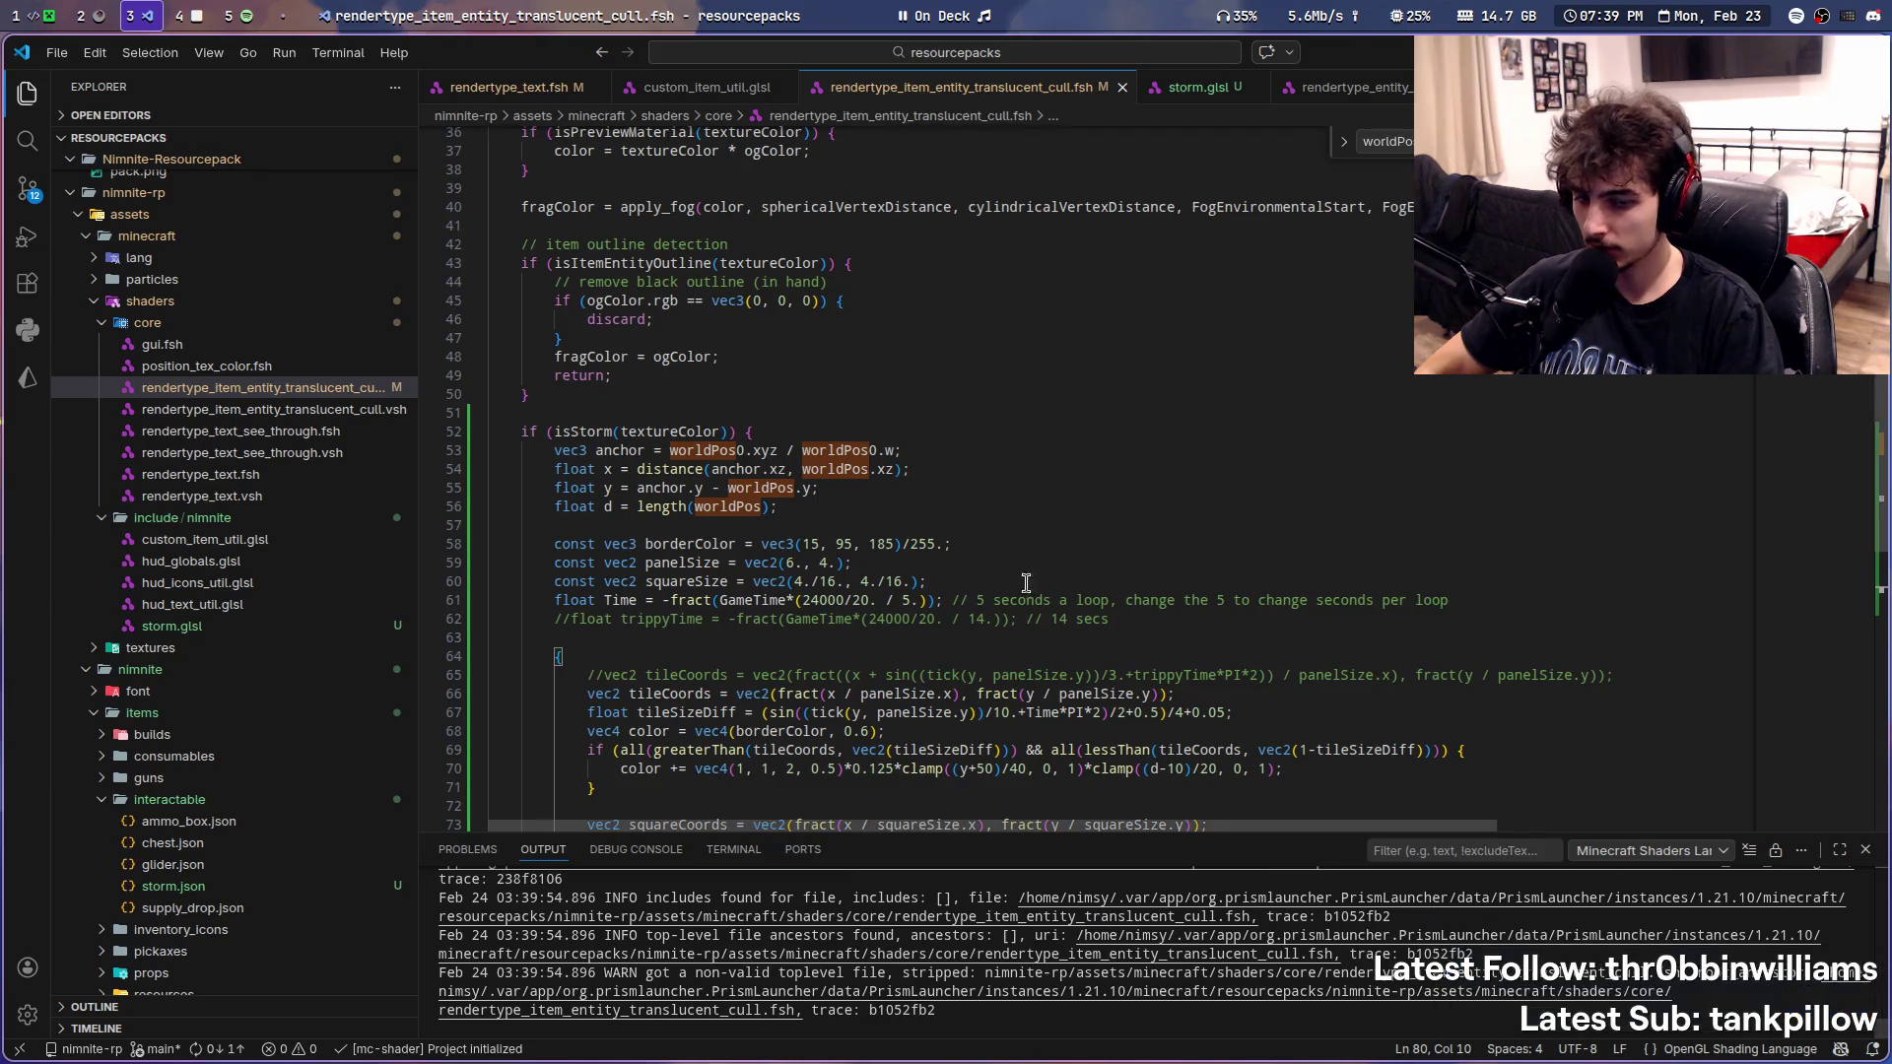
key(super+1)
click(1237, 638)
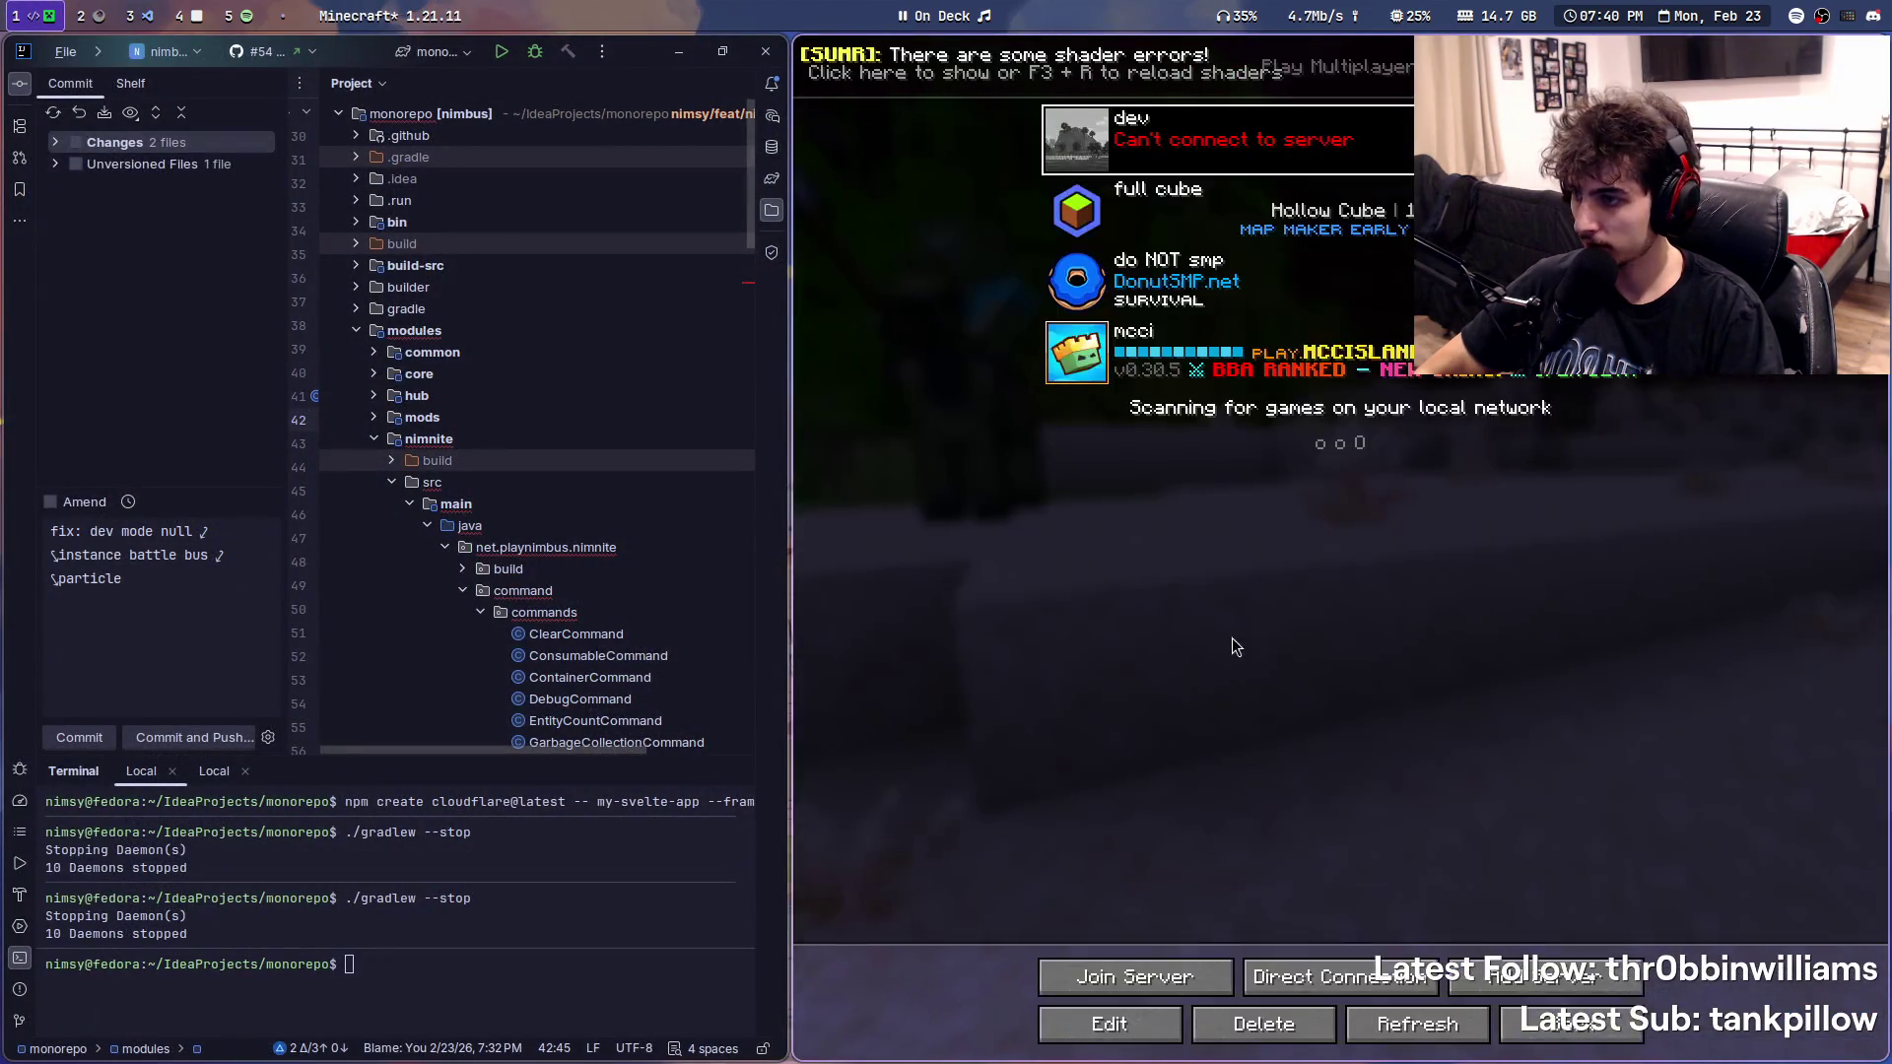
- Restart the IntelliJ debug run and search the Discord server for 'worldPos'
click(535, 51)
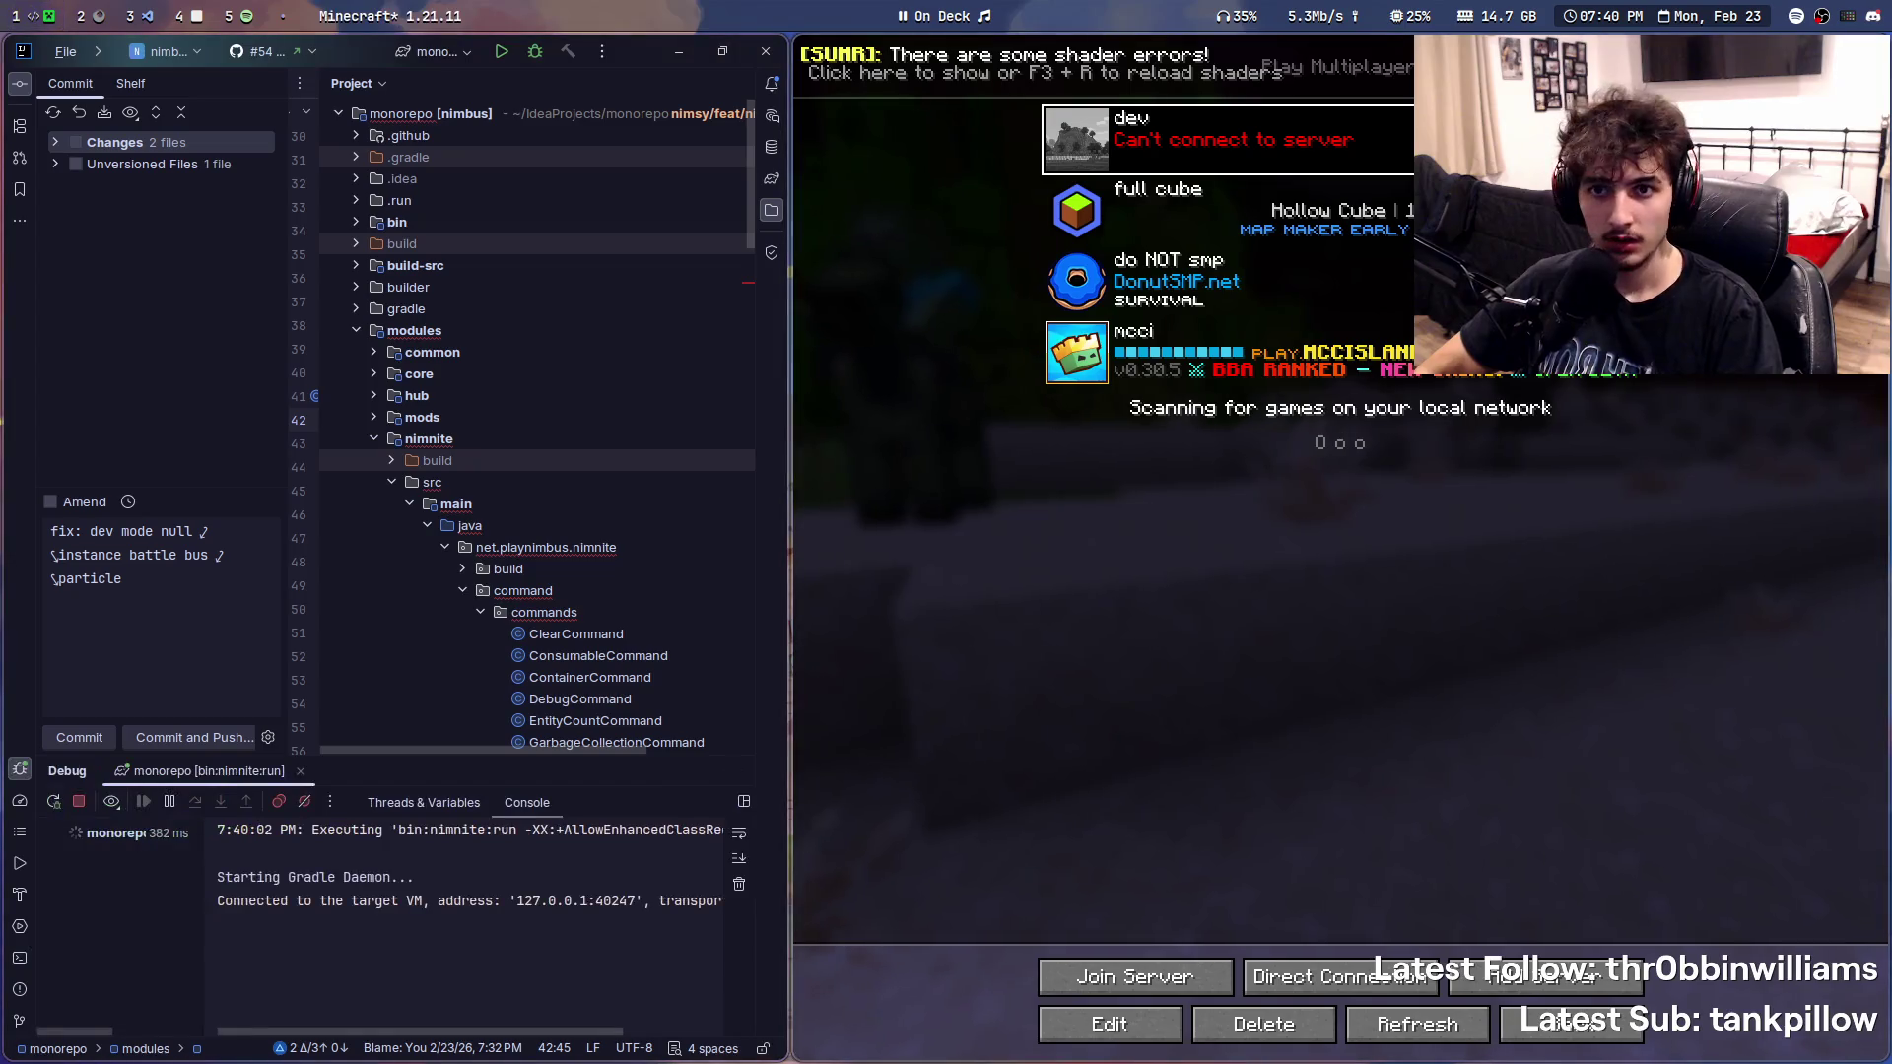
key(super+d)
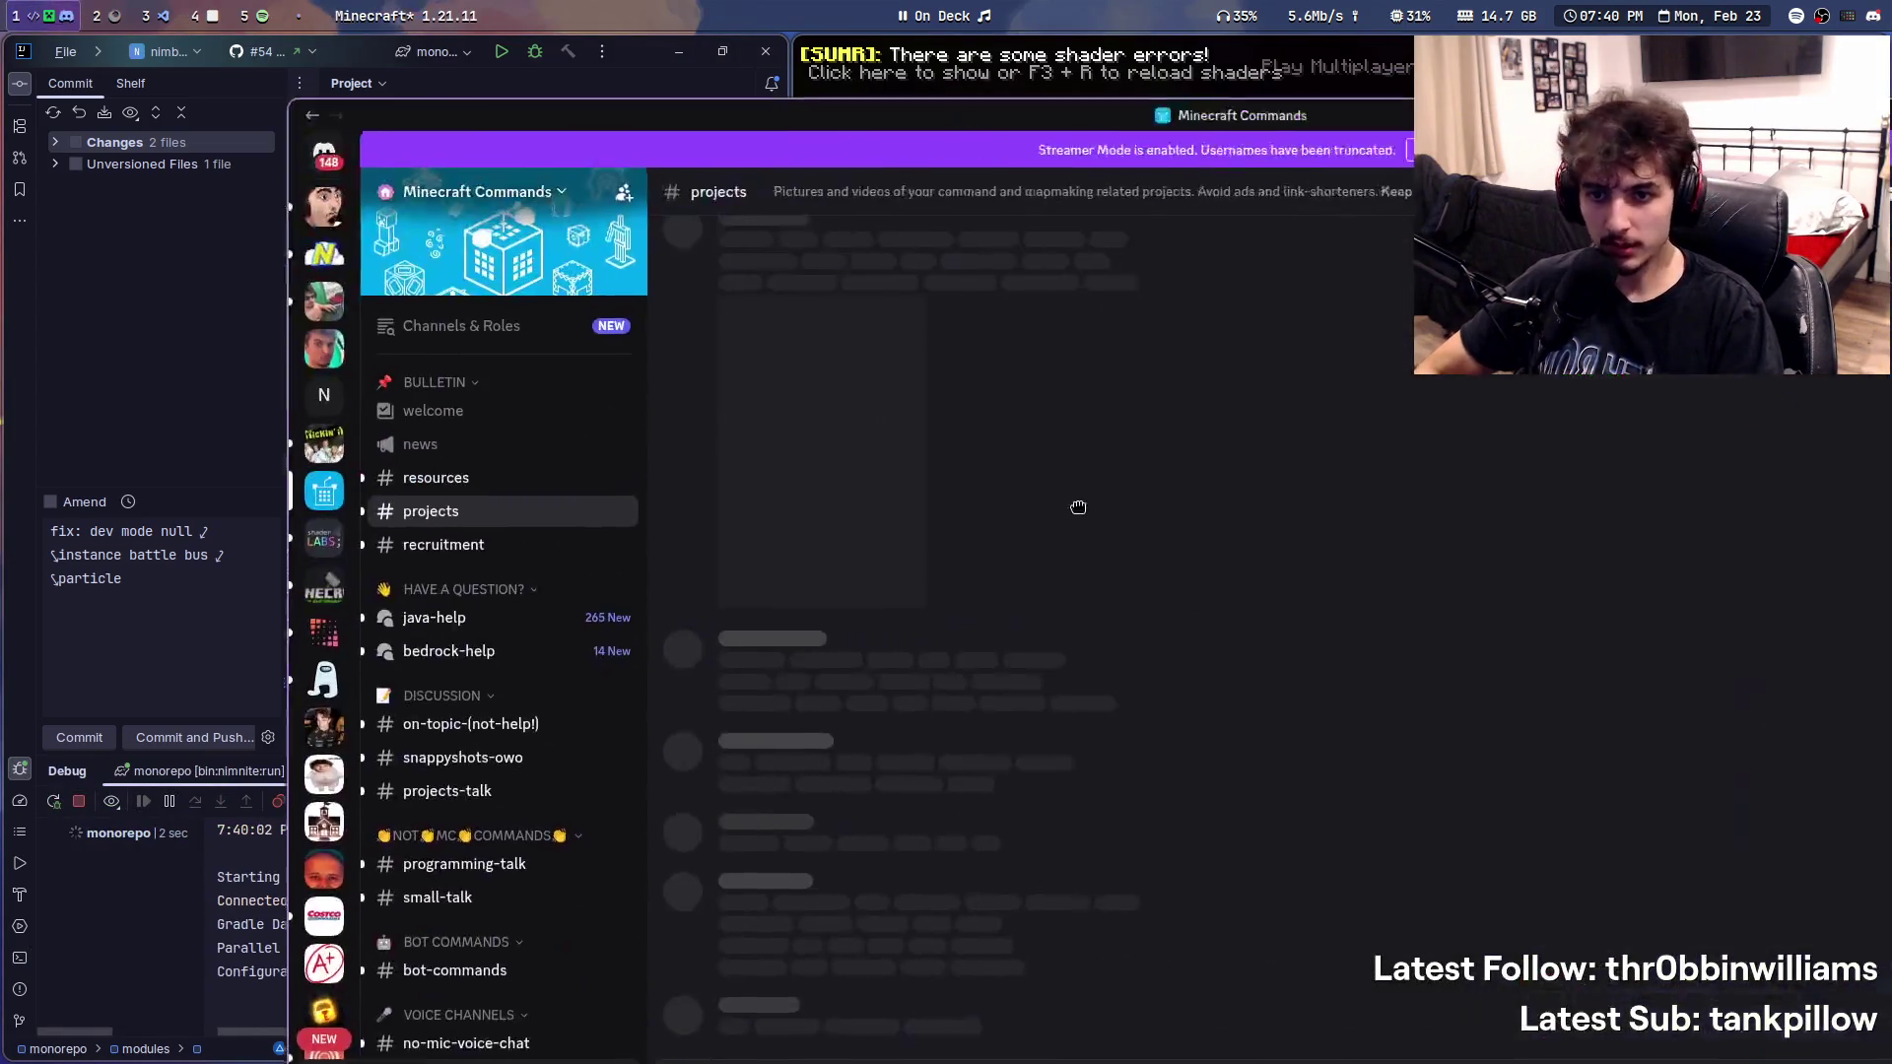
click(1464, 173)
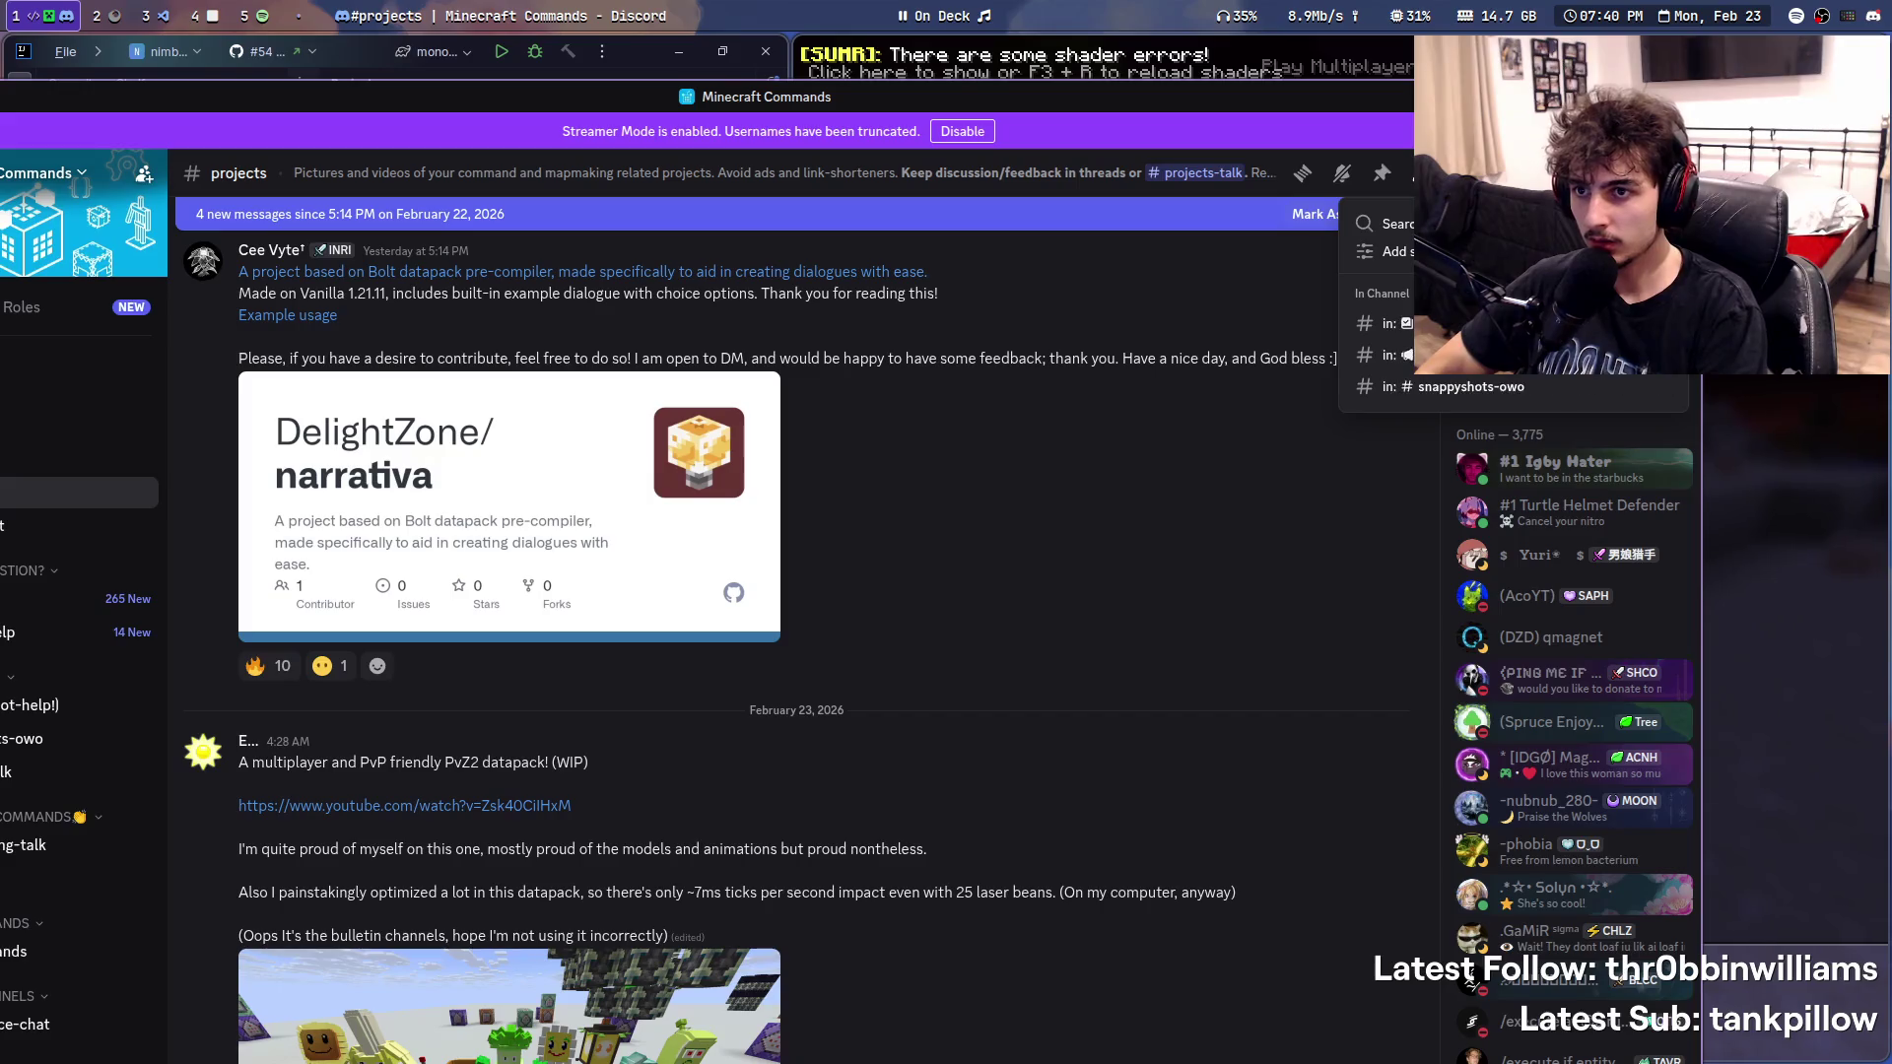
key(Return)
key(super+v)
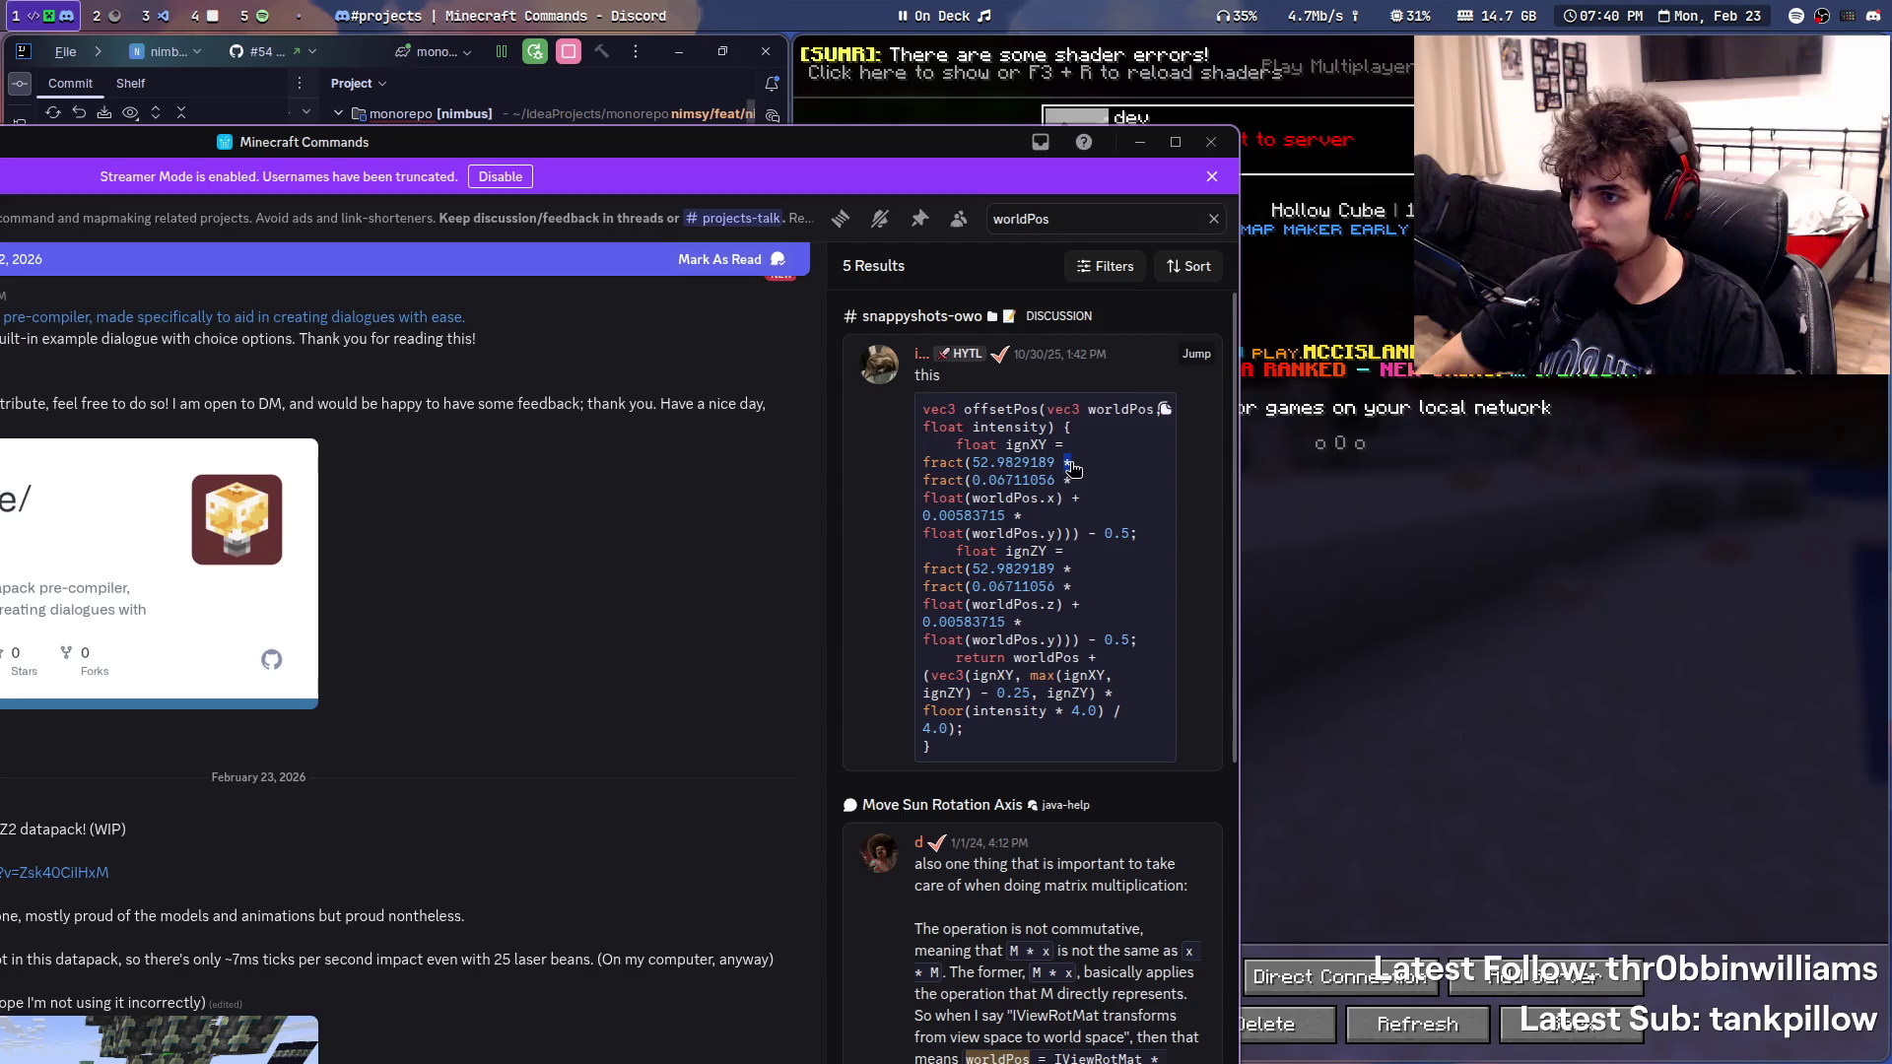
click(1176, 358)
key(super+v)
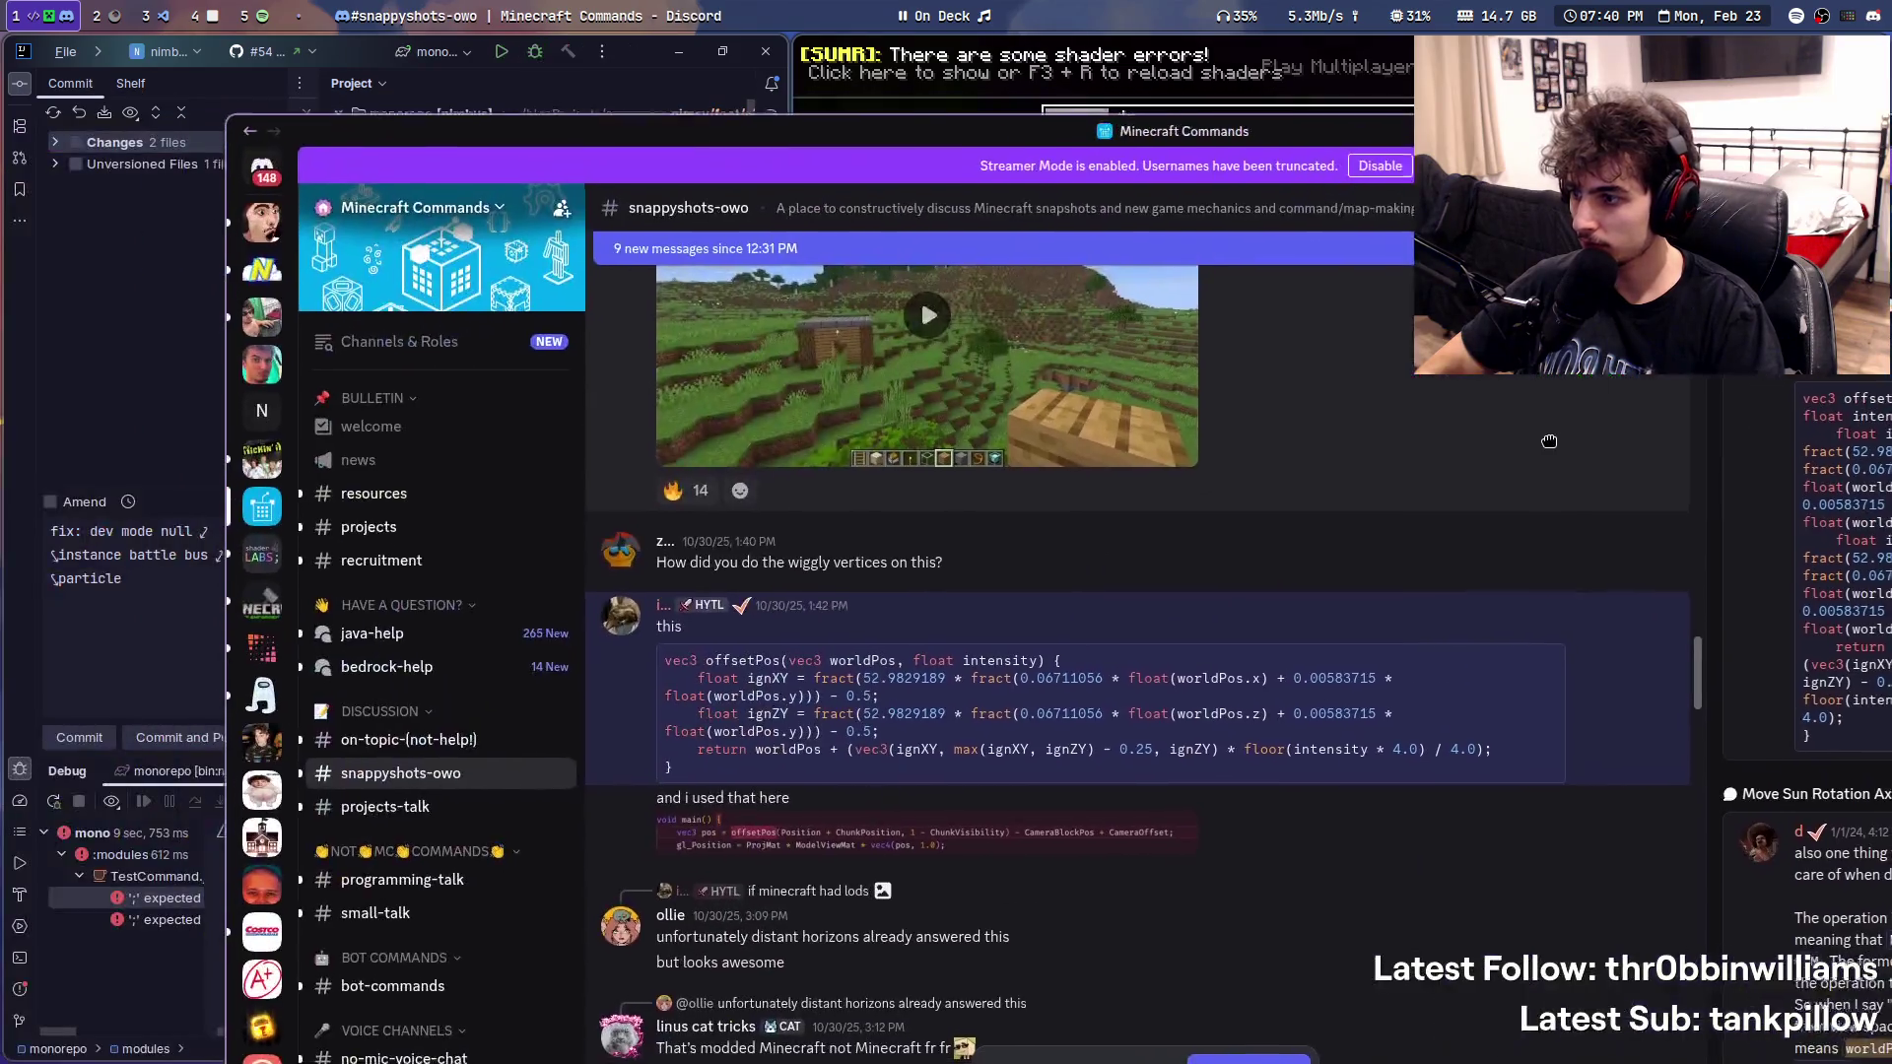
scroll(928, 613, up, 2)
scroll(927, 614, down, 3)
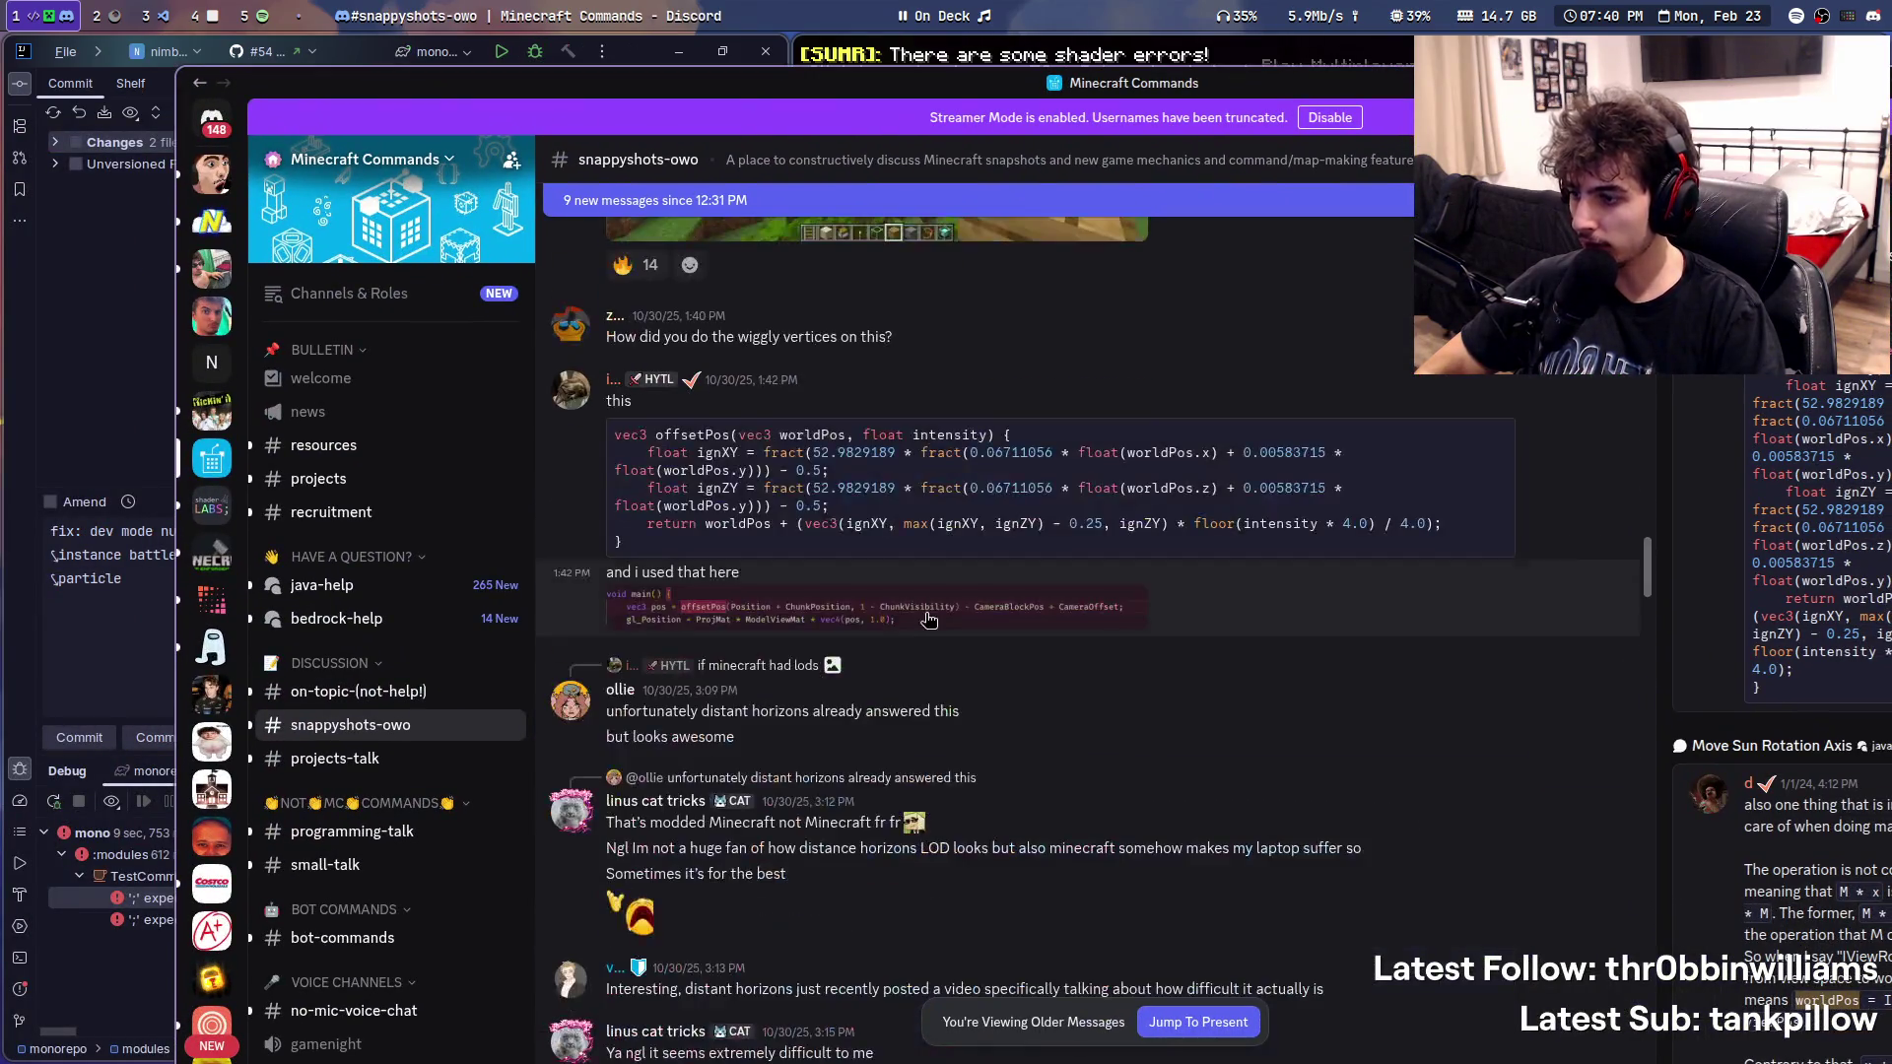
scroll(924, 614, down, 4)
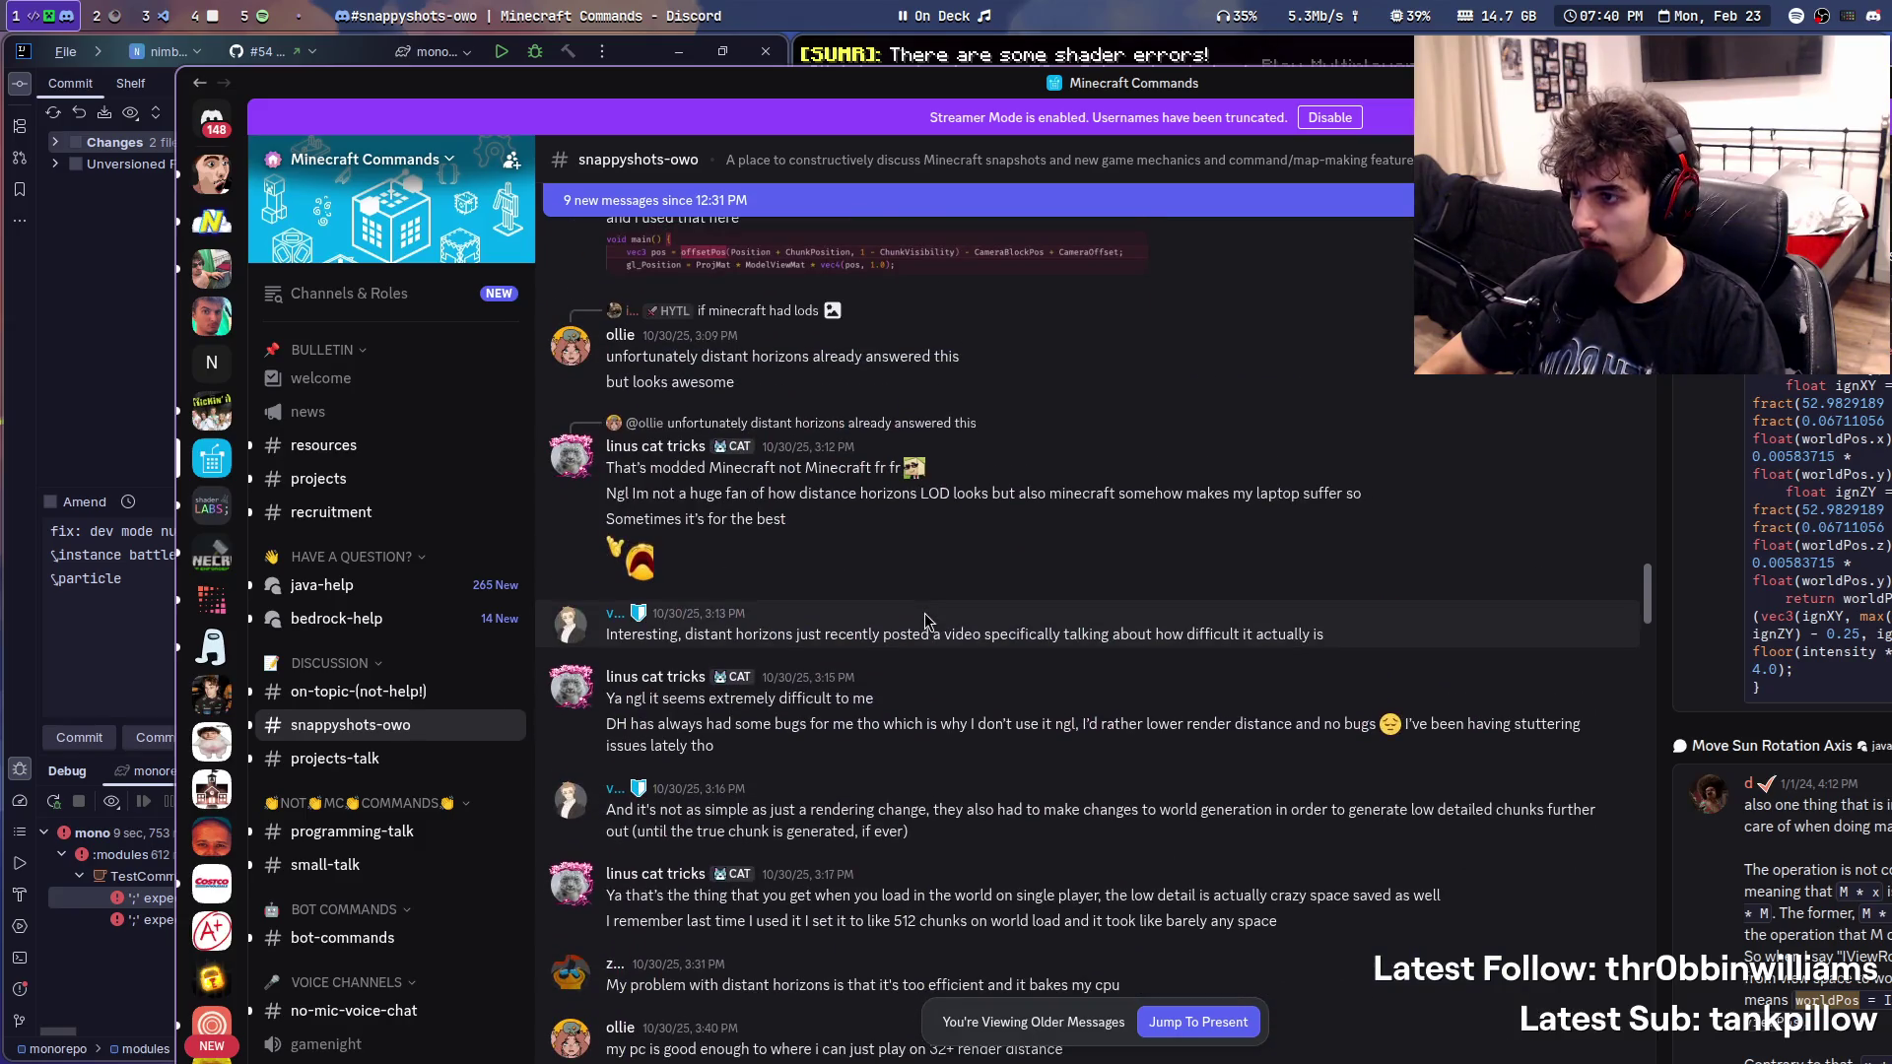
scroll(924, 613, down, 2)
scroll(914, 592, down, 2)
key(super+v)
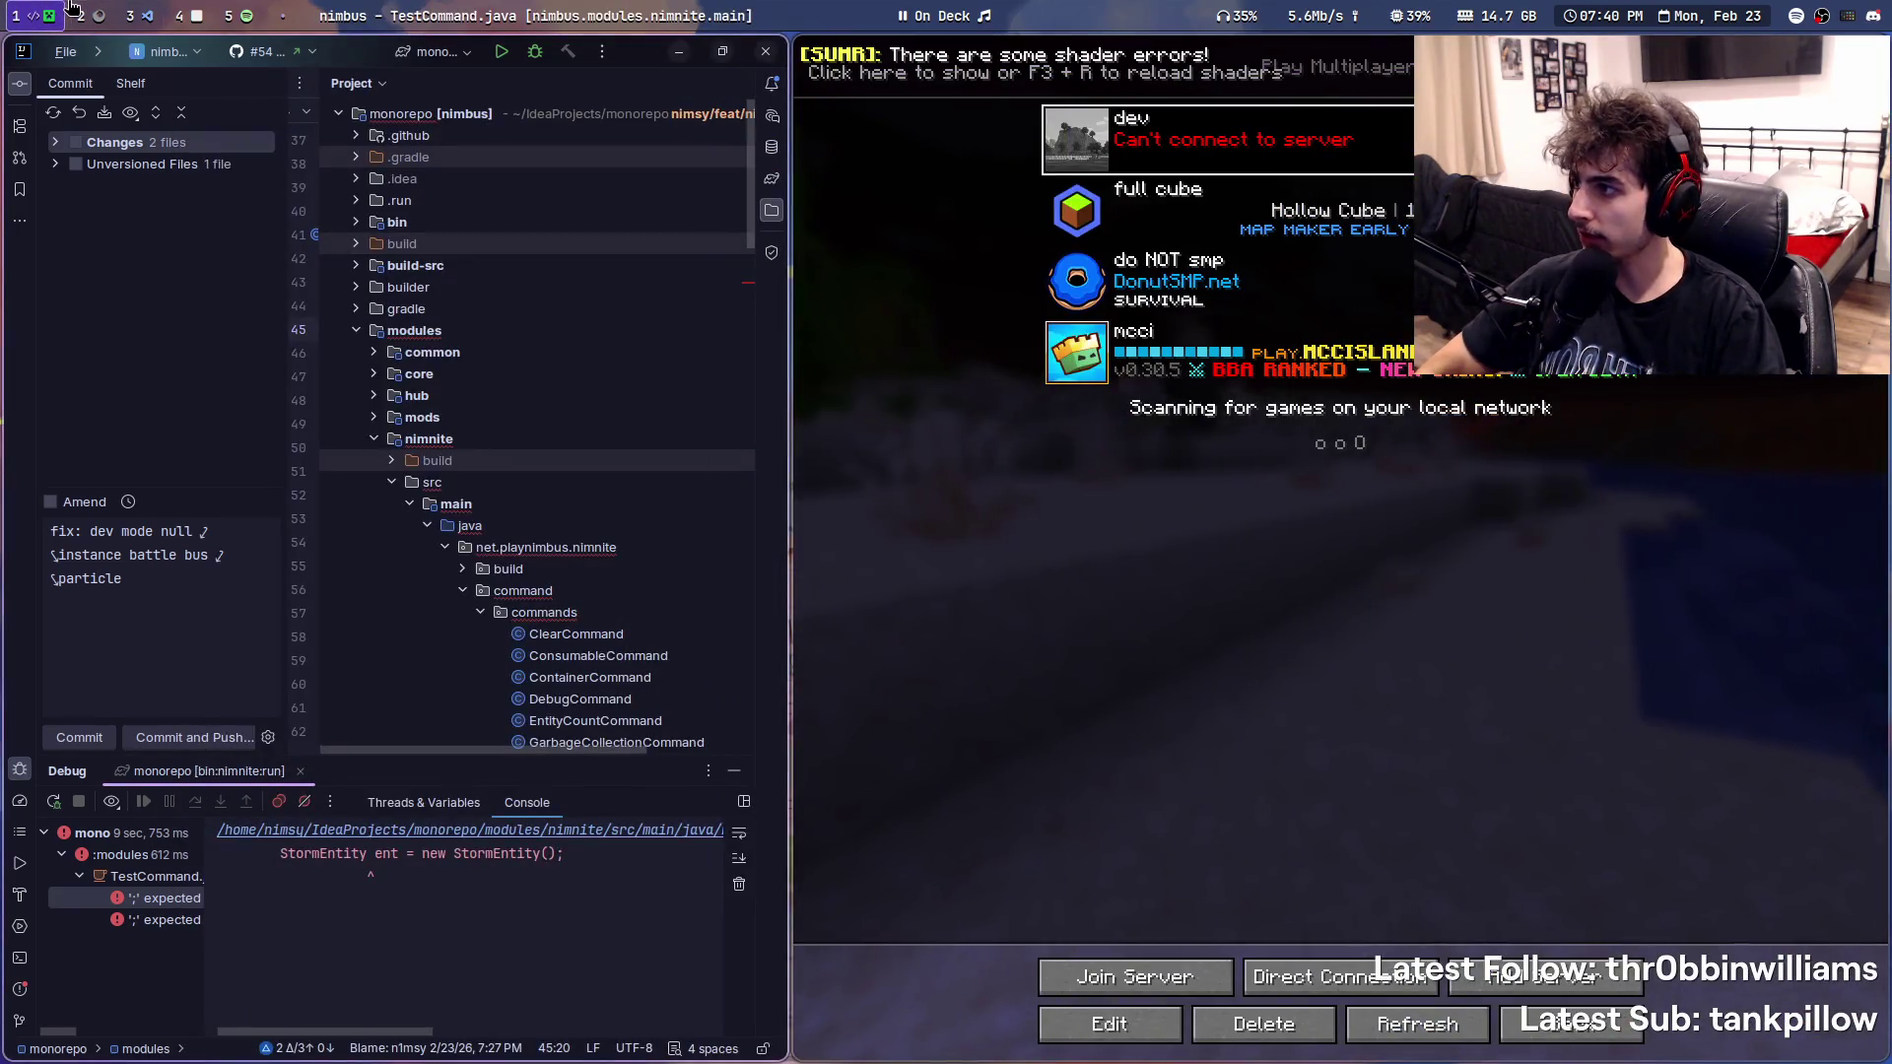
- Check the wiki for a worldPos page, finding none, and go back to the Shader article
key(super+2)
text(worldPos)
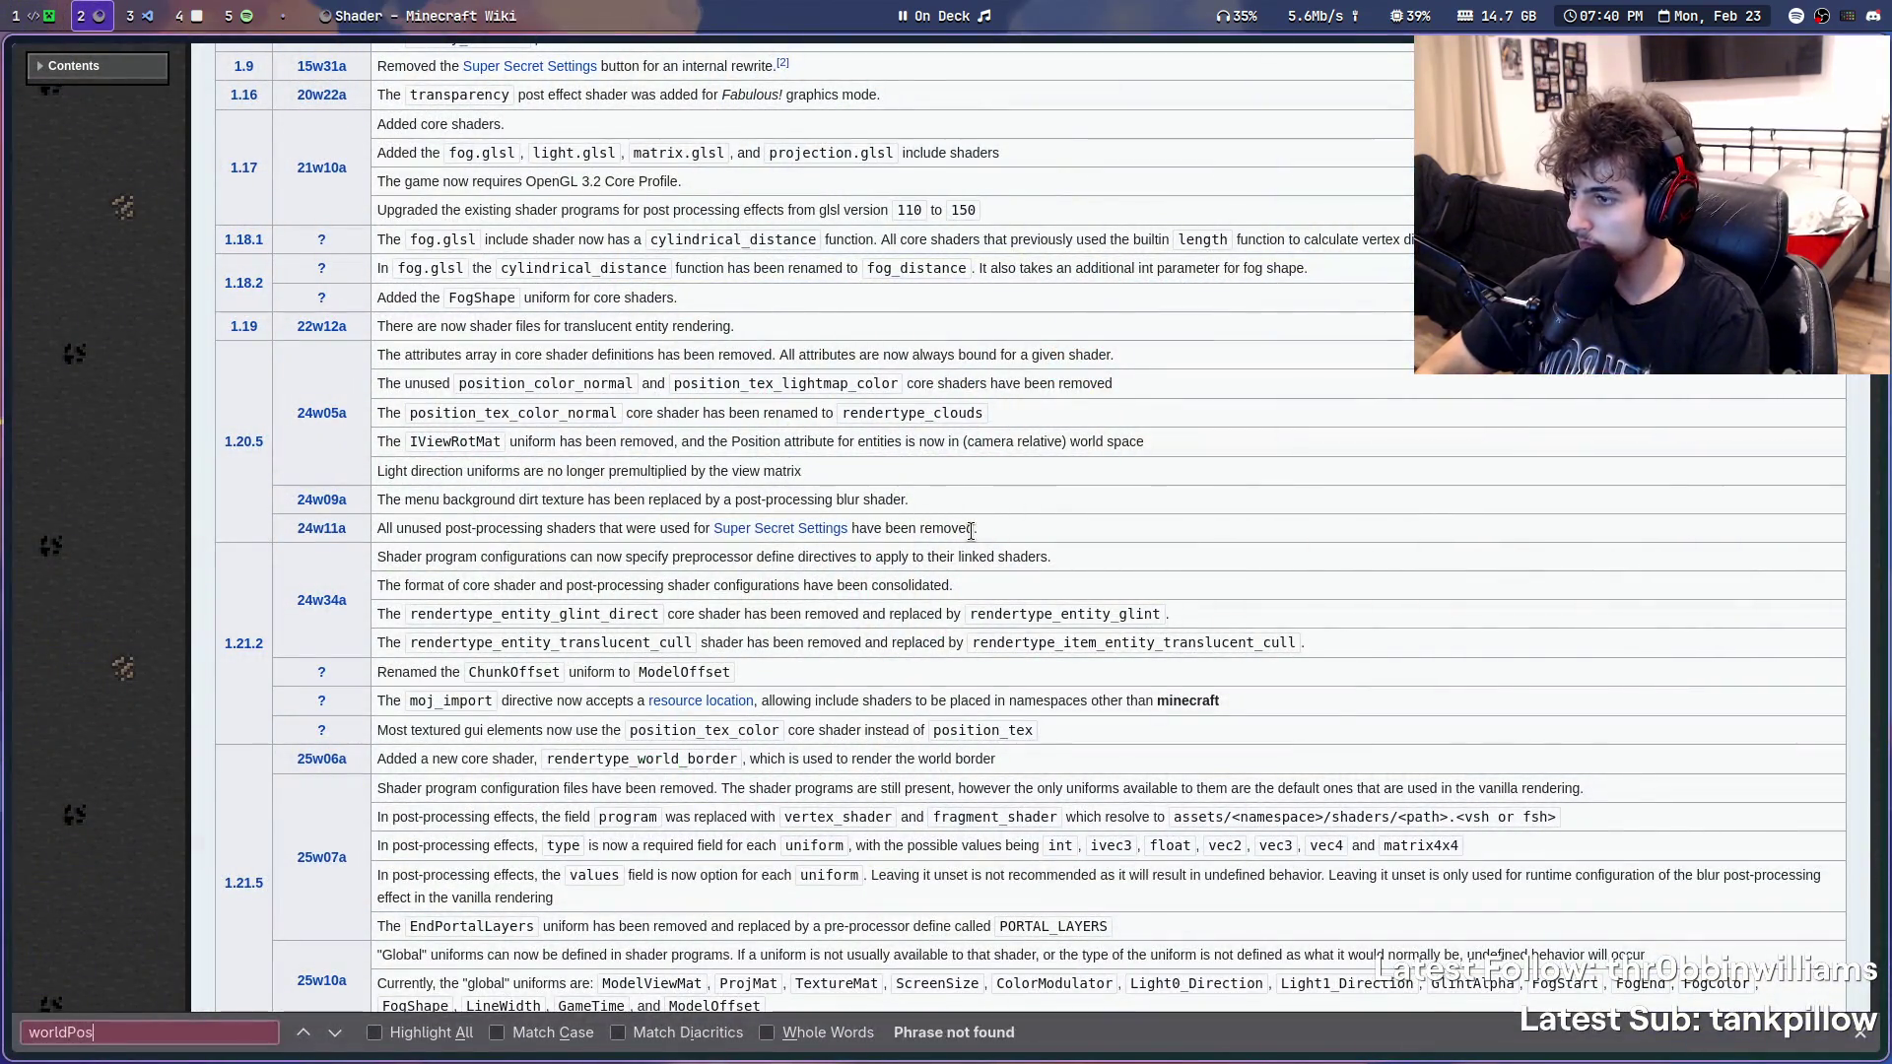
scroll(913, 719, up, 15)
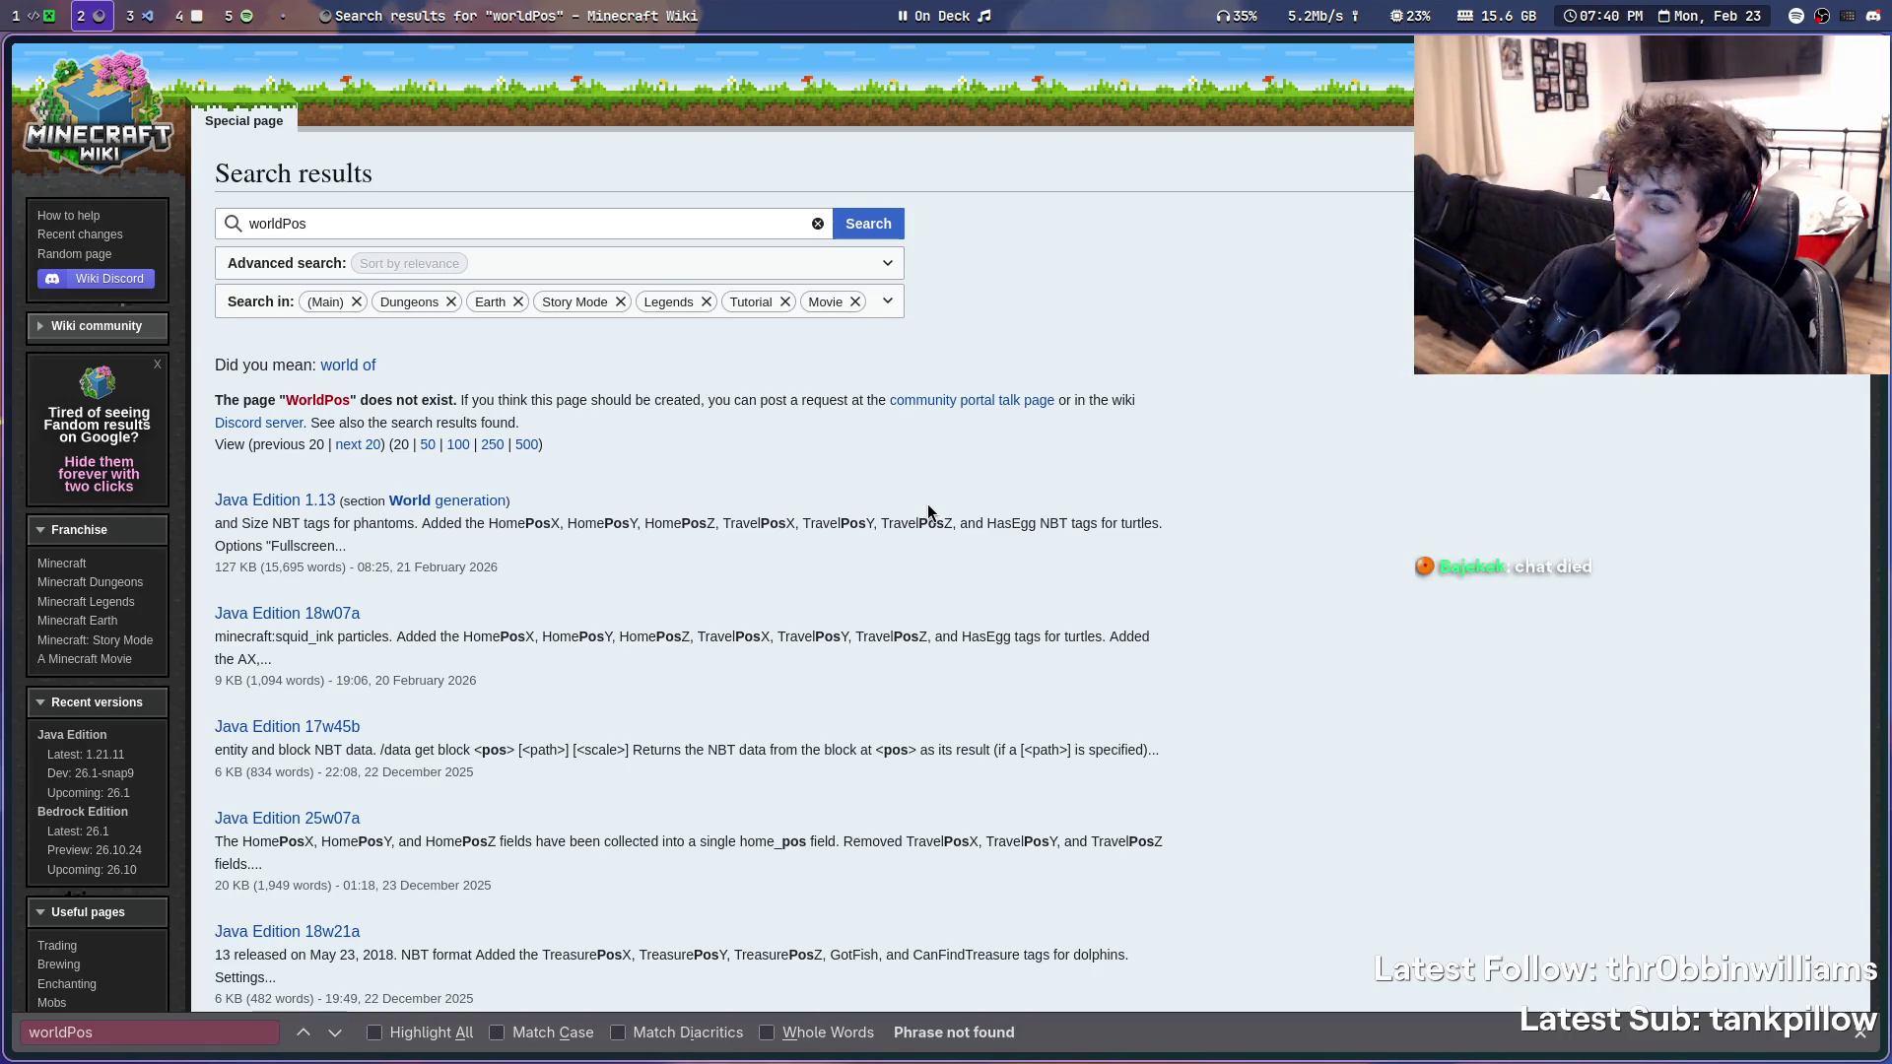
key(alt+Left)
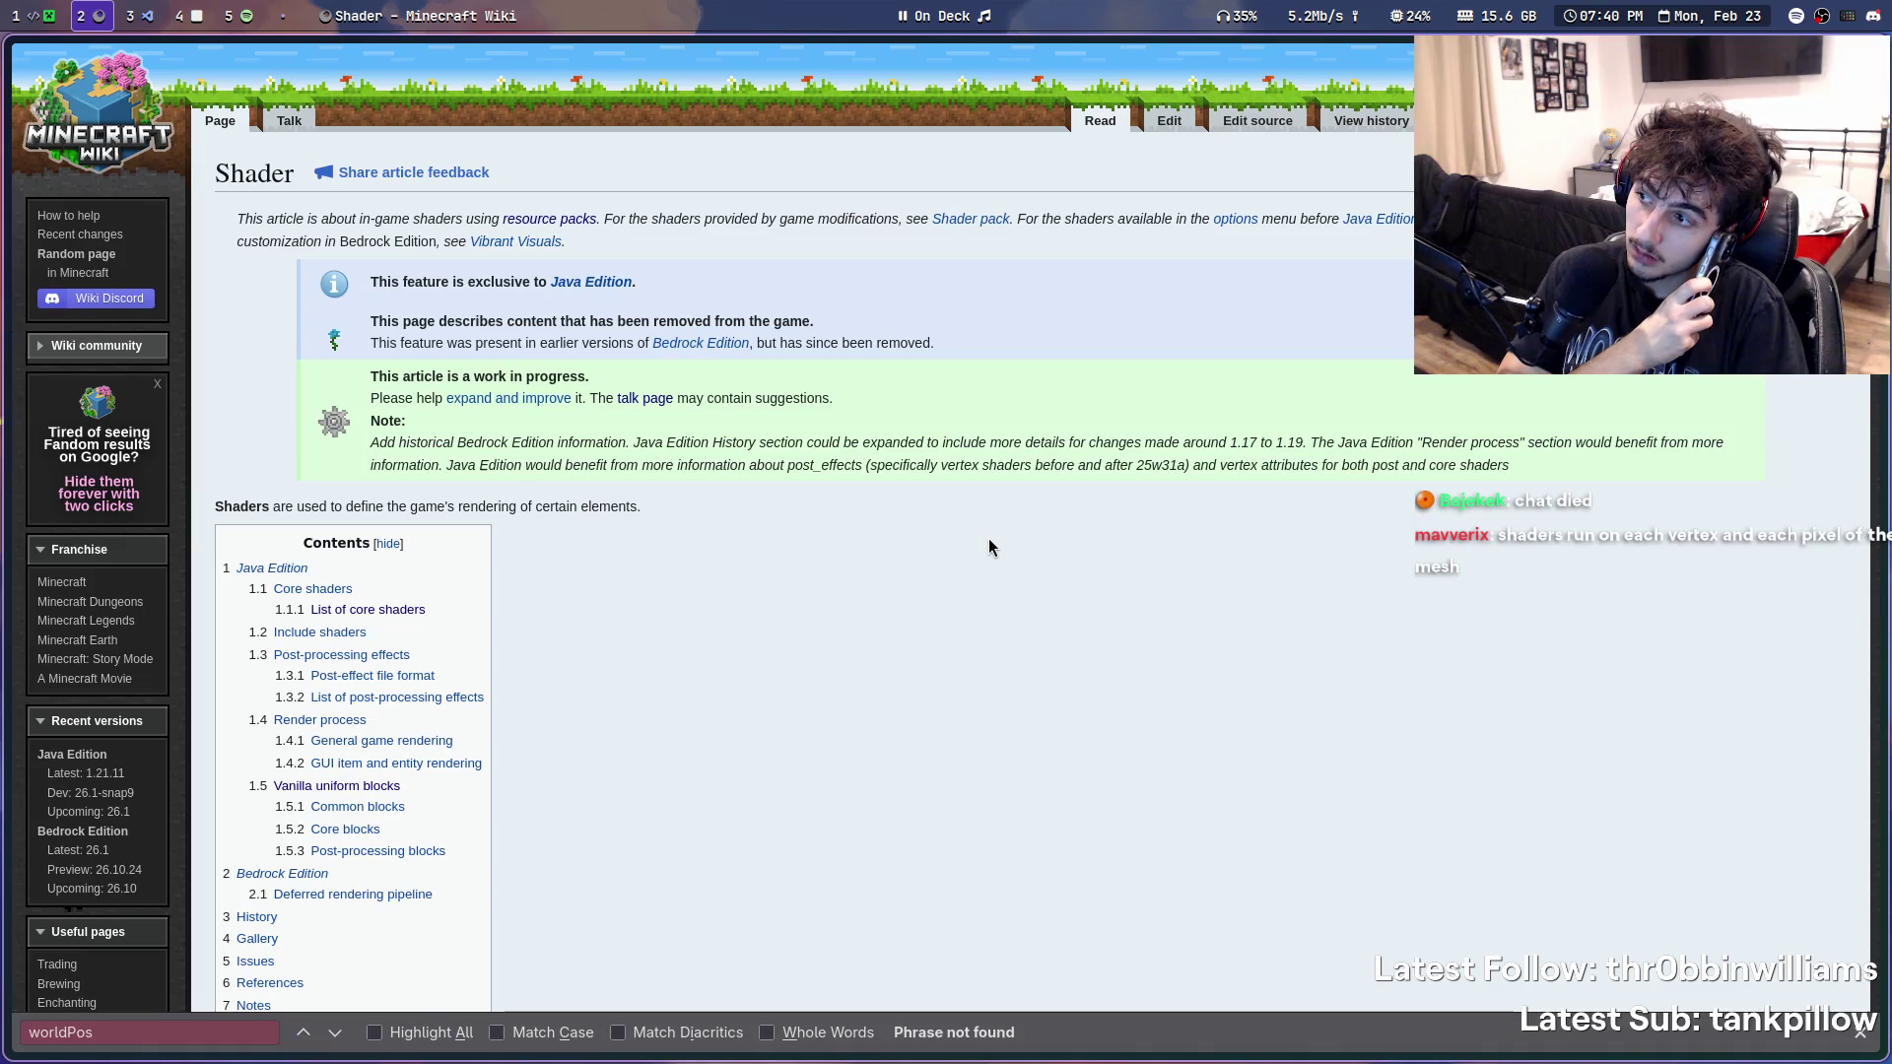
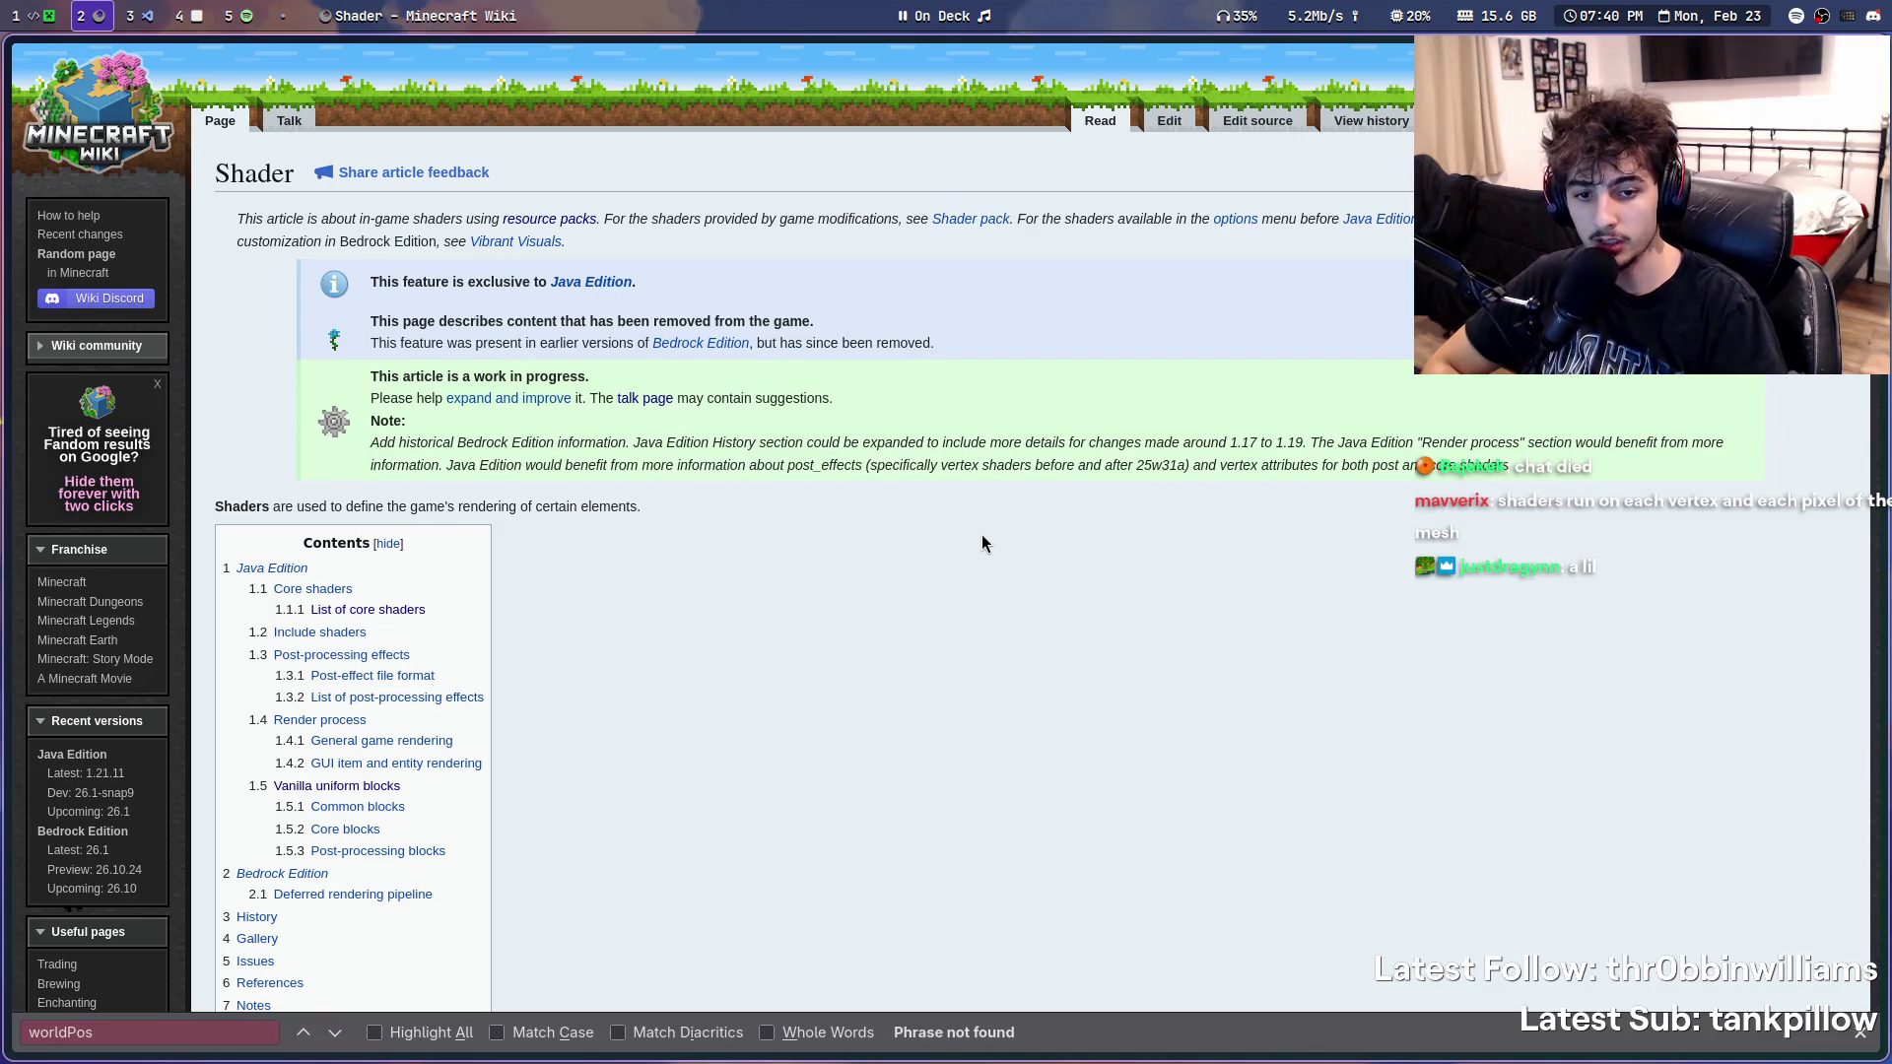
scroll(964, 527, down, 2)
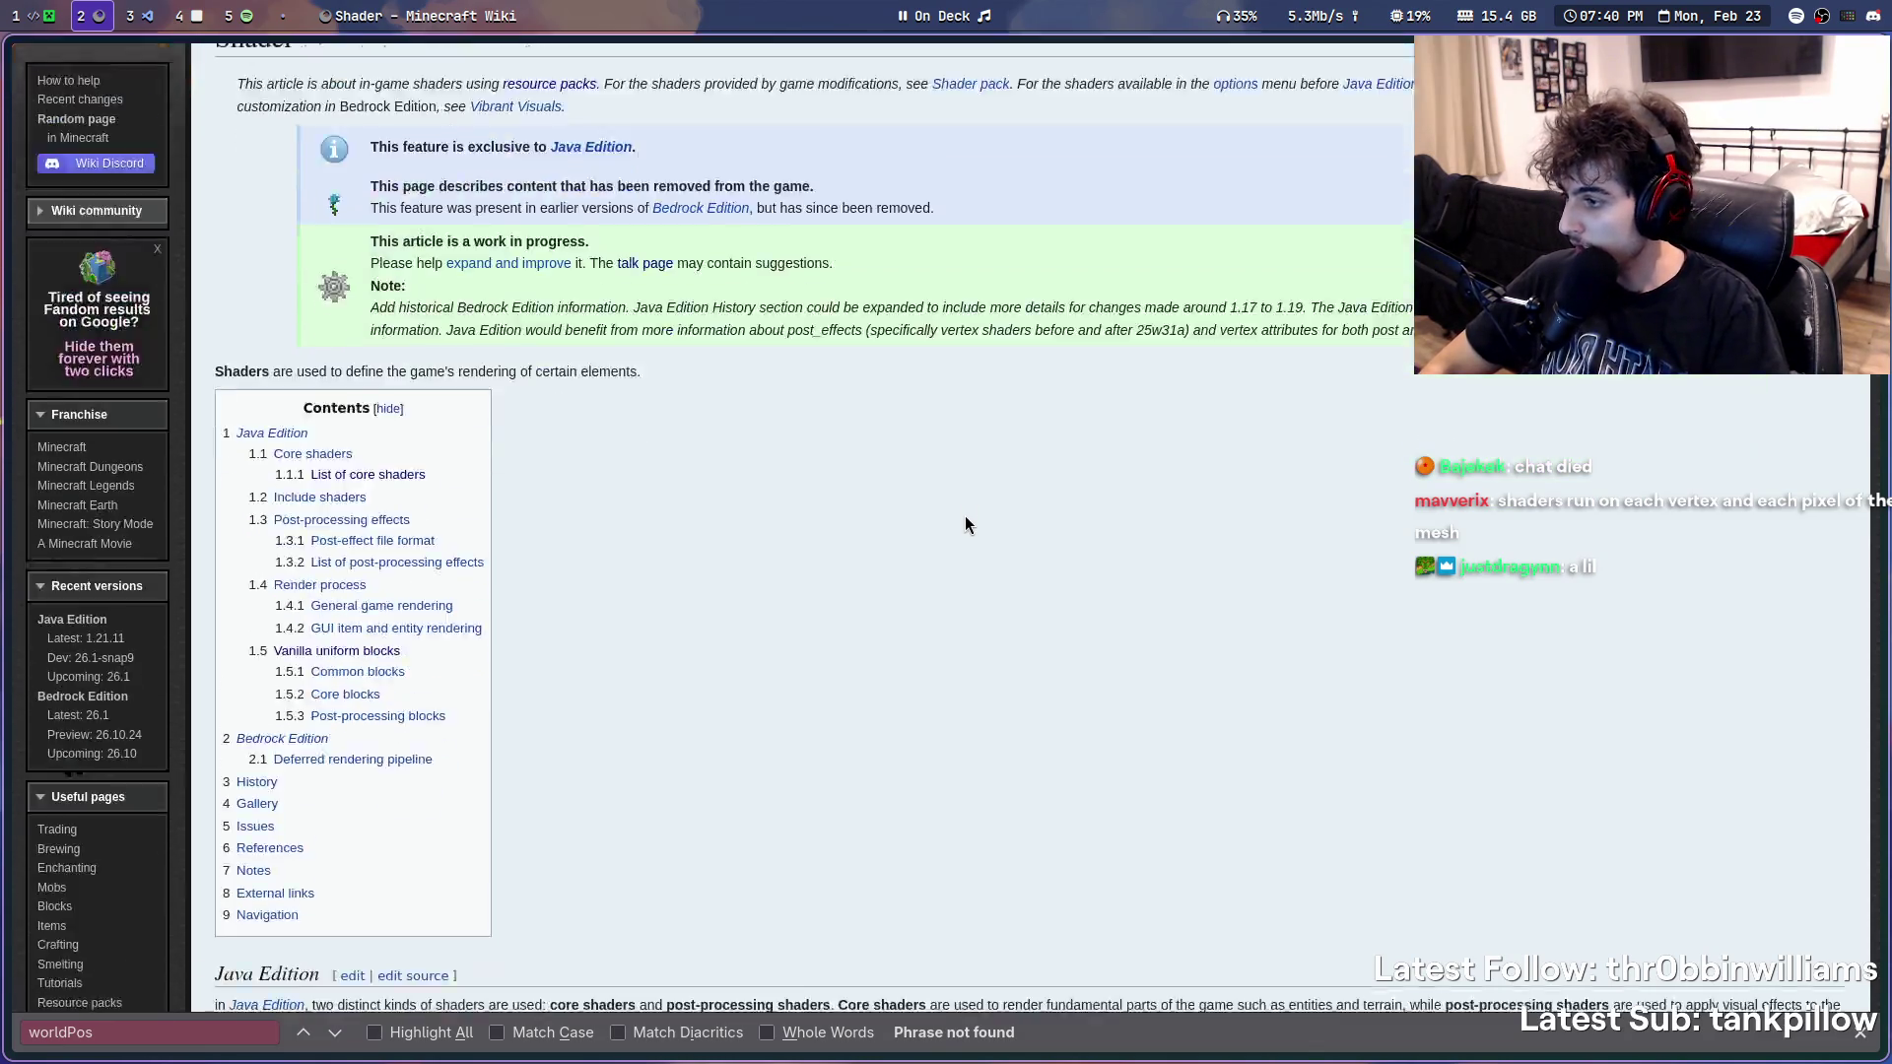
scroll(964, 526, down, 5)
scroll(959, 518, down, 6)
scroll(881, 477, up, 5)
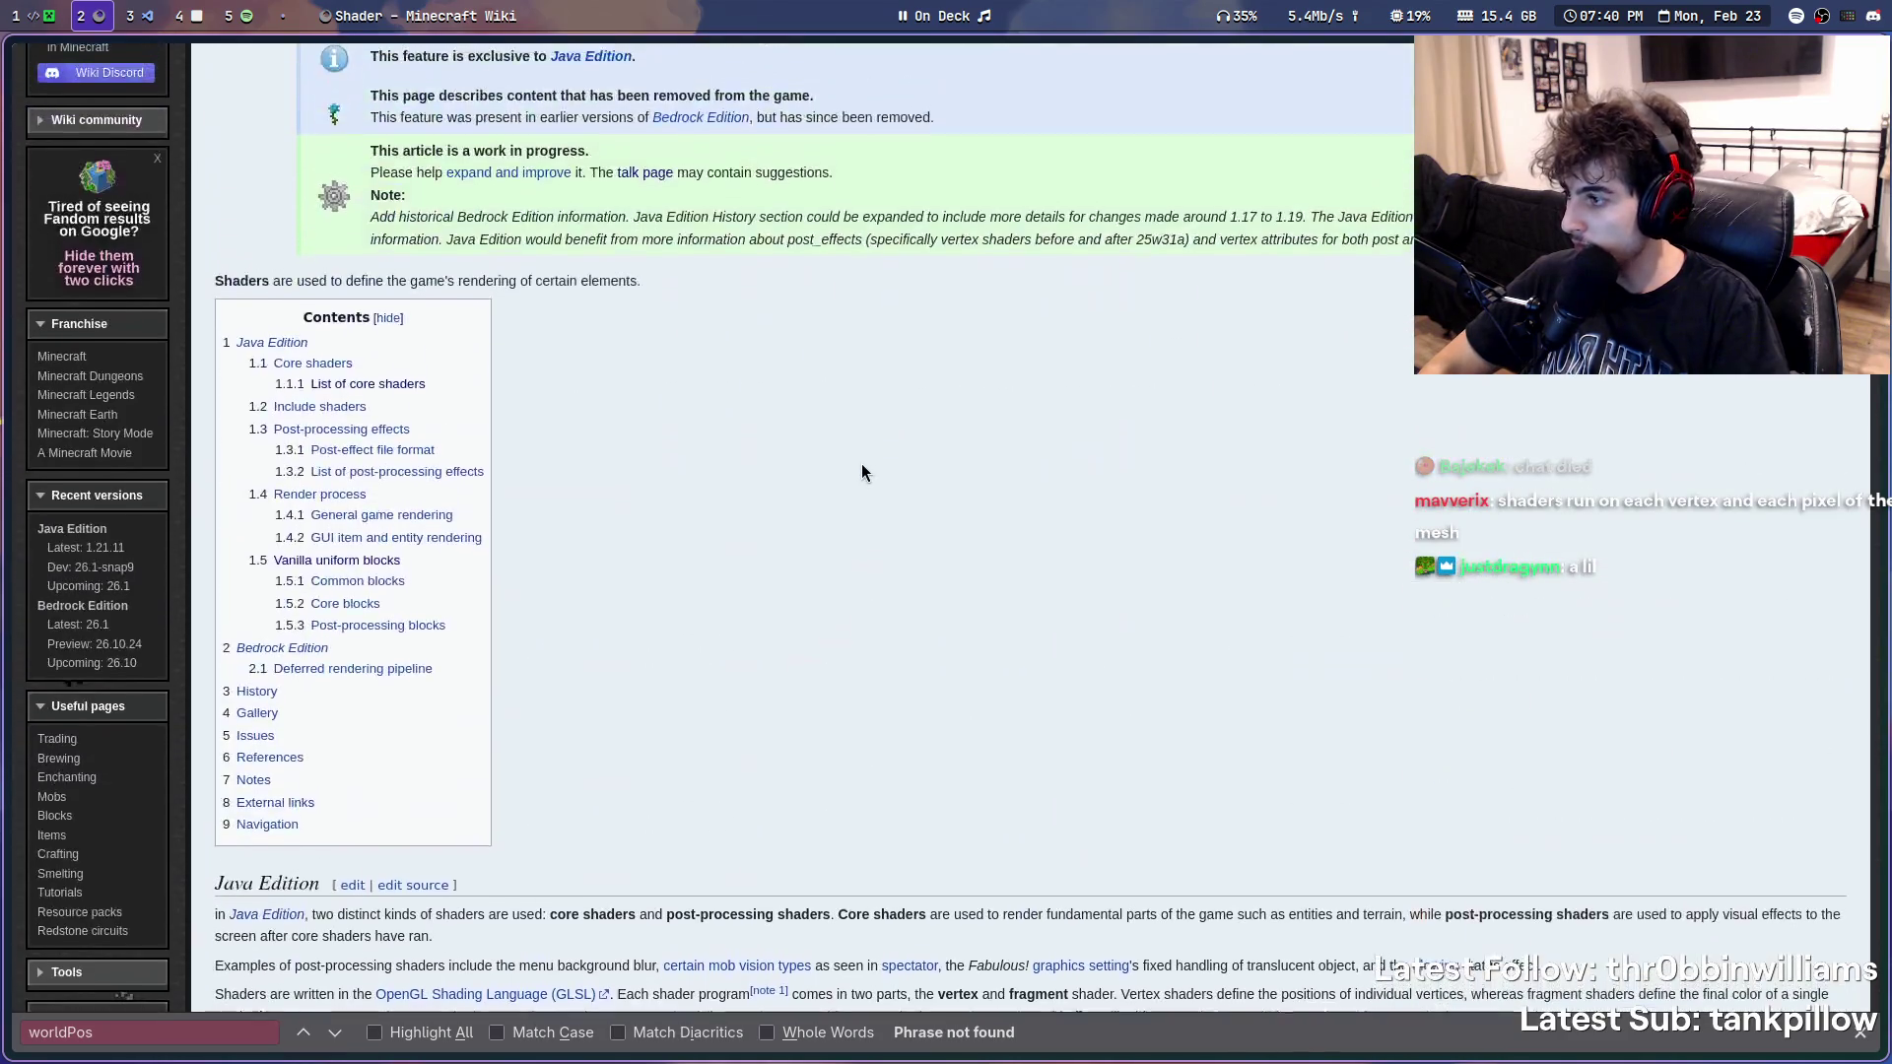
scroll(862, 463, up, 2)
- Flip back and forth between the search results and the Shader article, then move to the IDE/game workspace
key(alt+Left)
key(alt+Right)
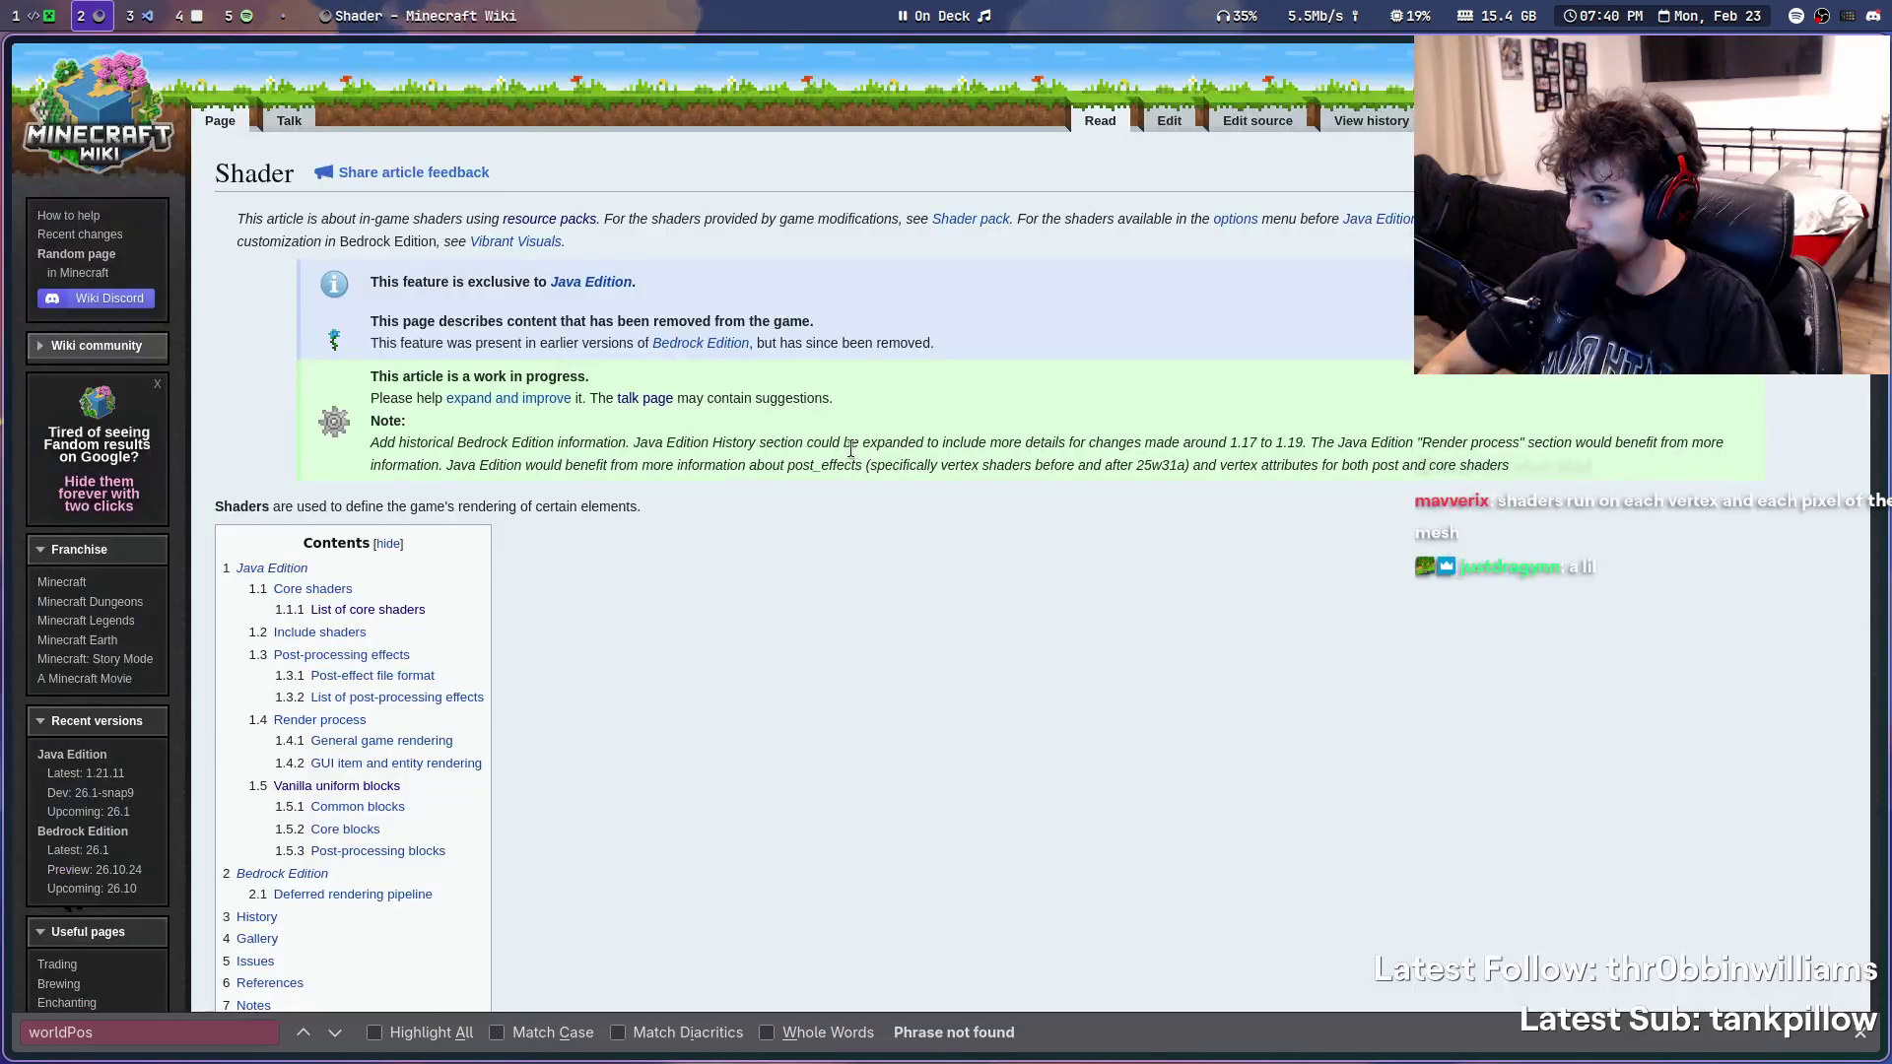
scroll(848, 458, down, 3)
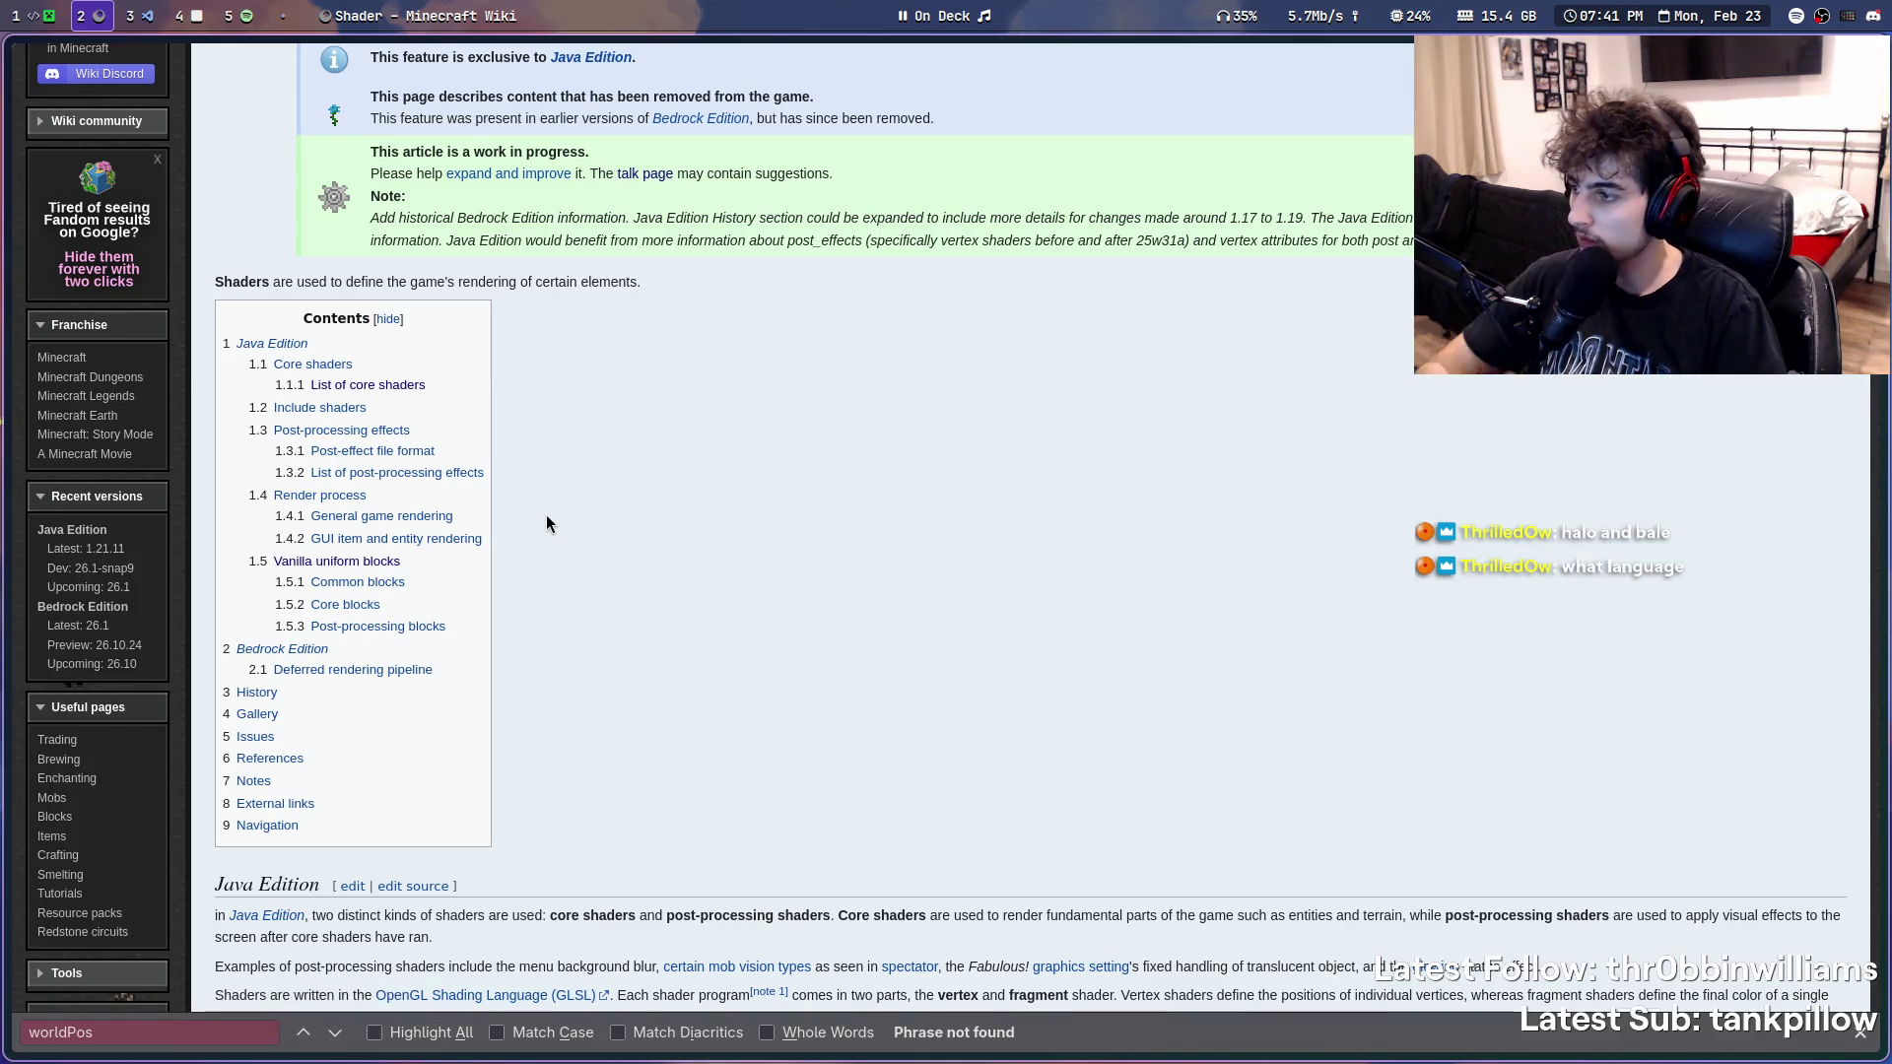
key(super+3)
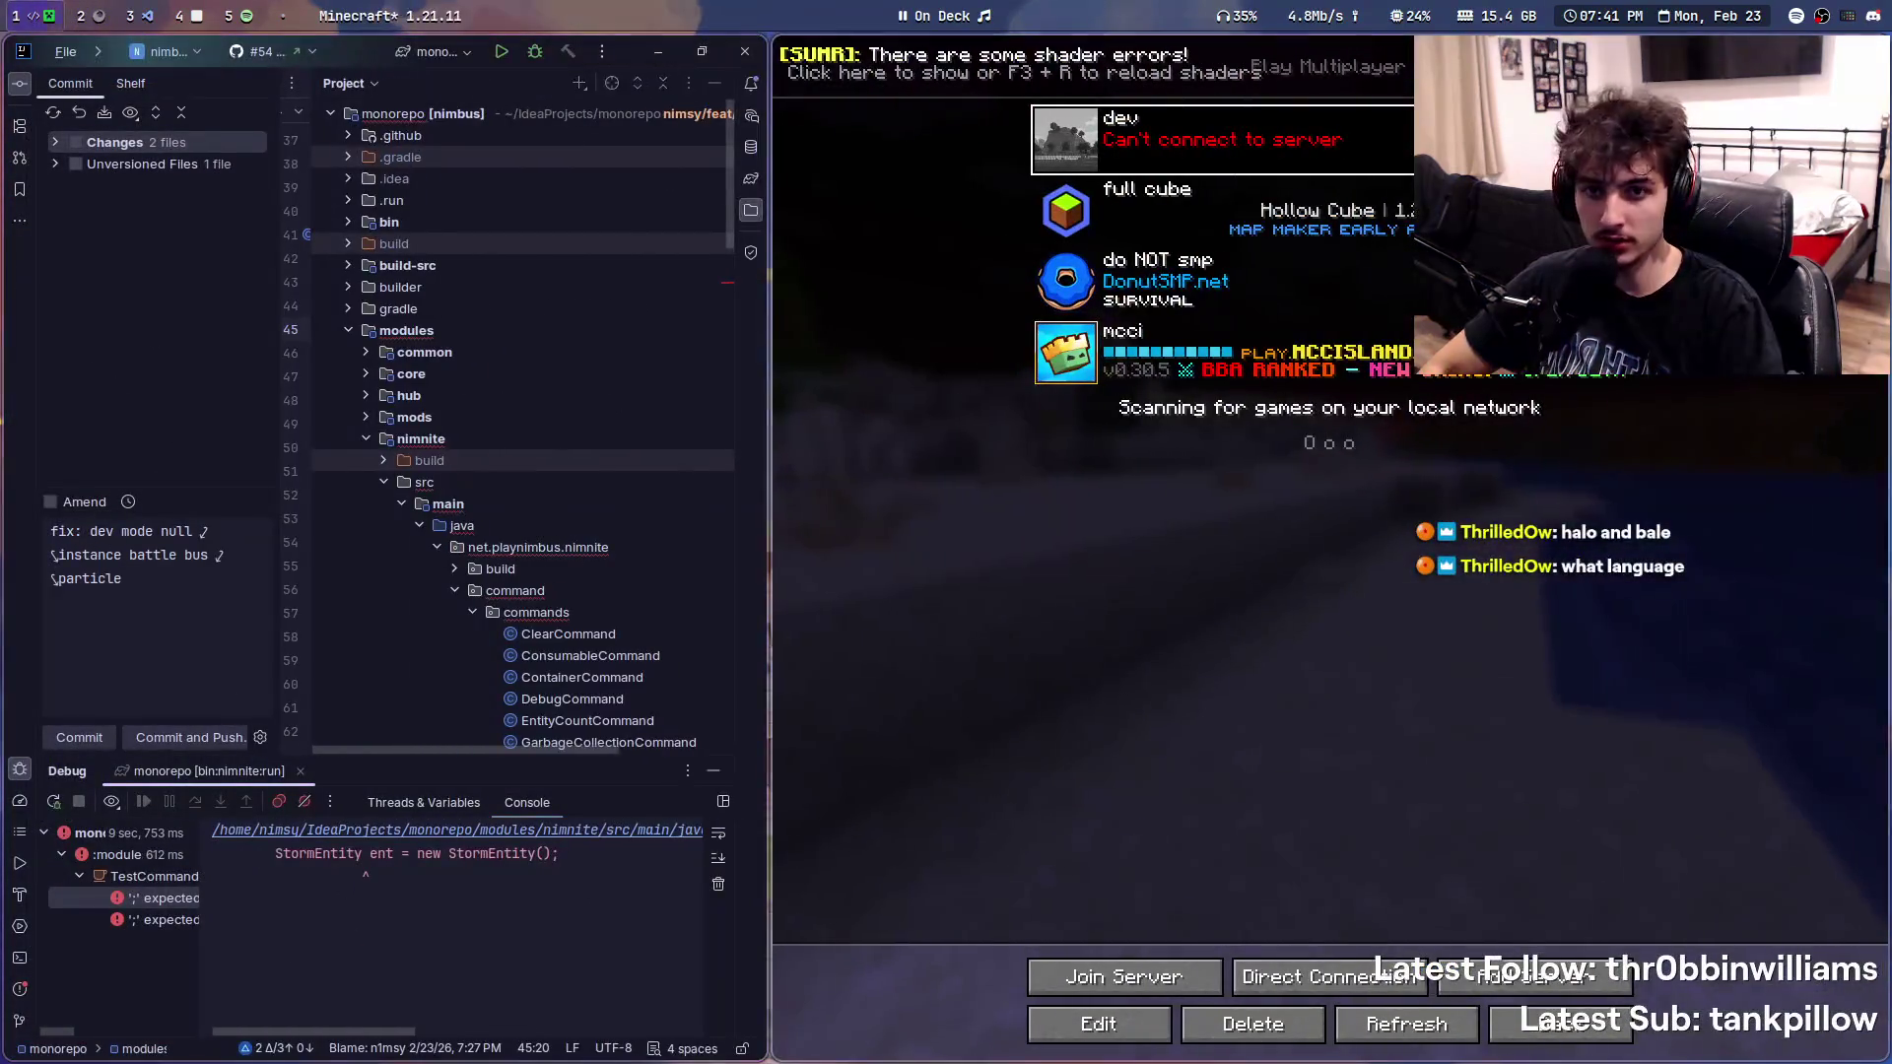
- Bring up Discord and jump from the worldPos search hit into the Move Sun Rotation Axis thread
key(super+s)
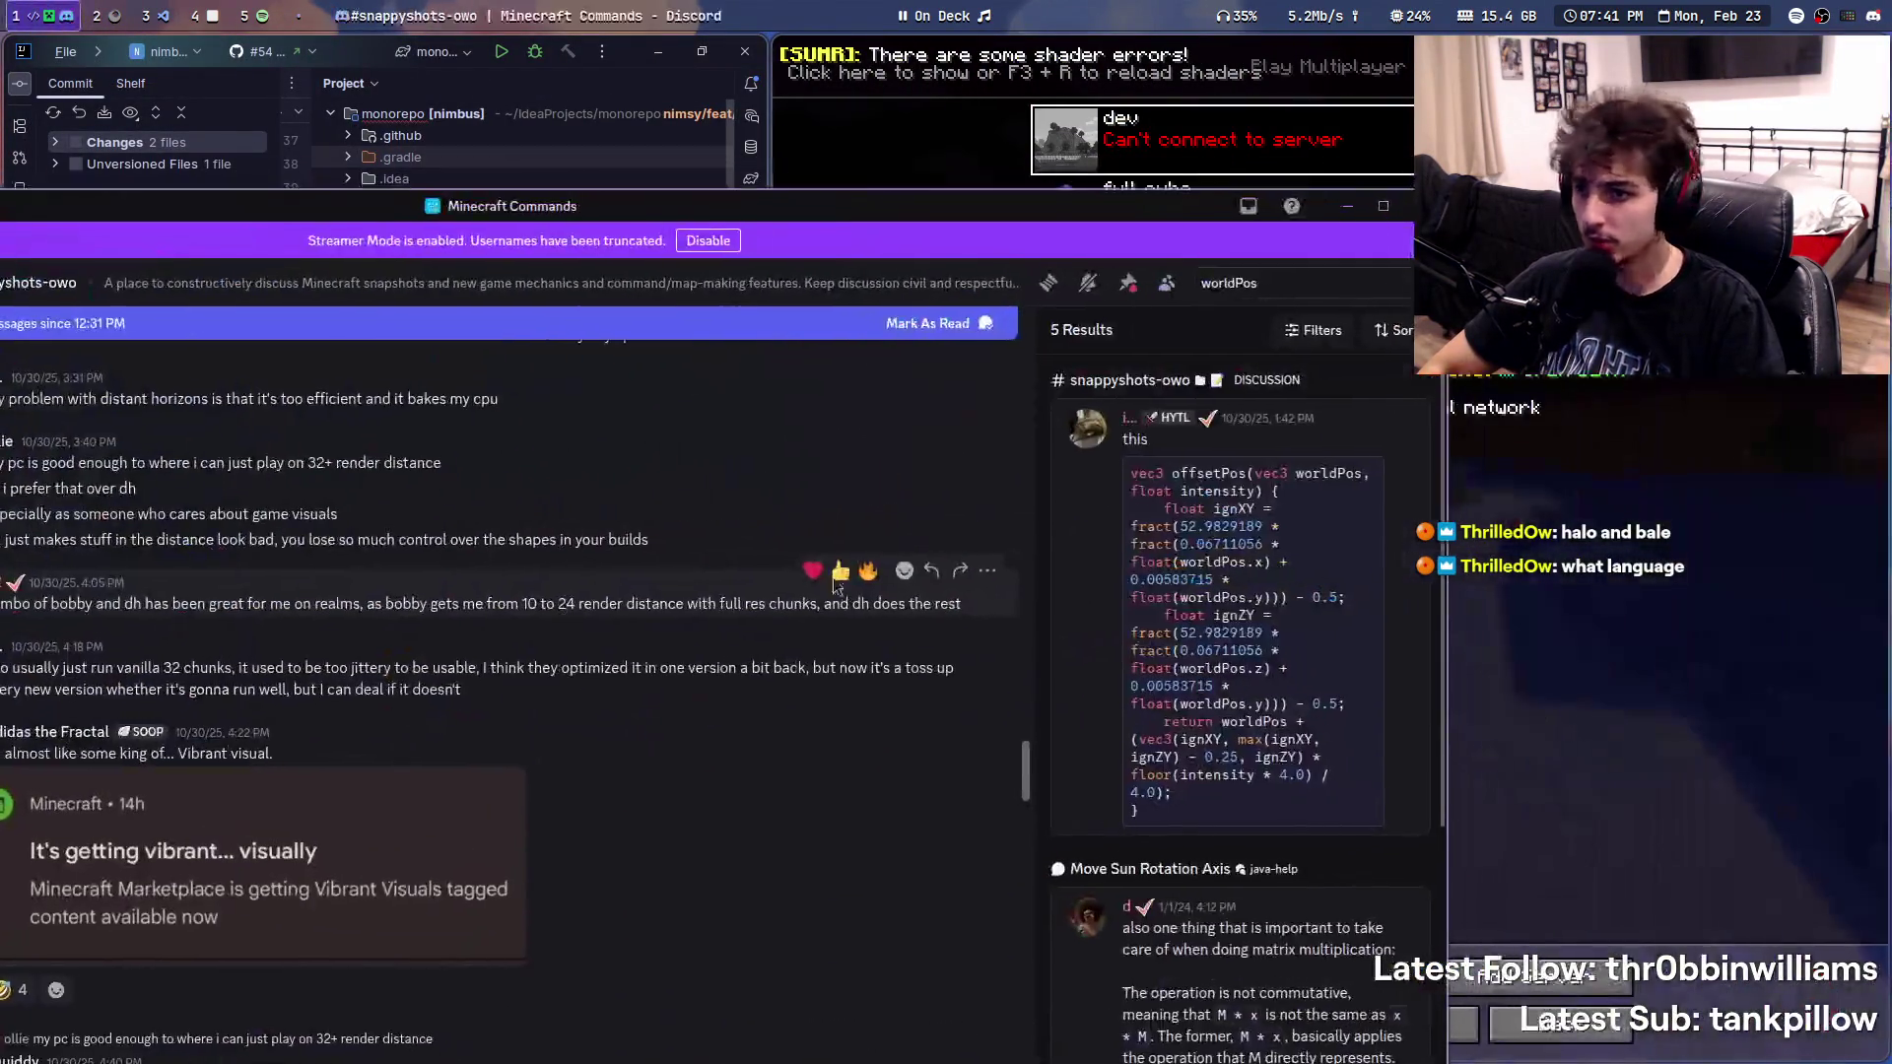
click(1331, 605)
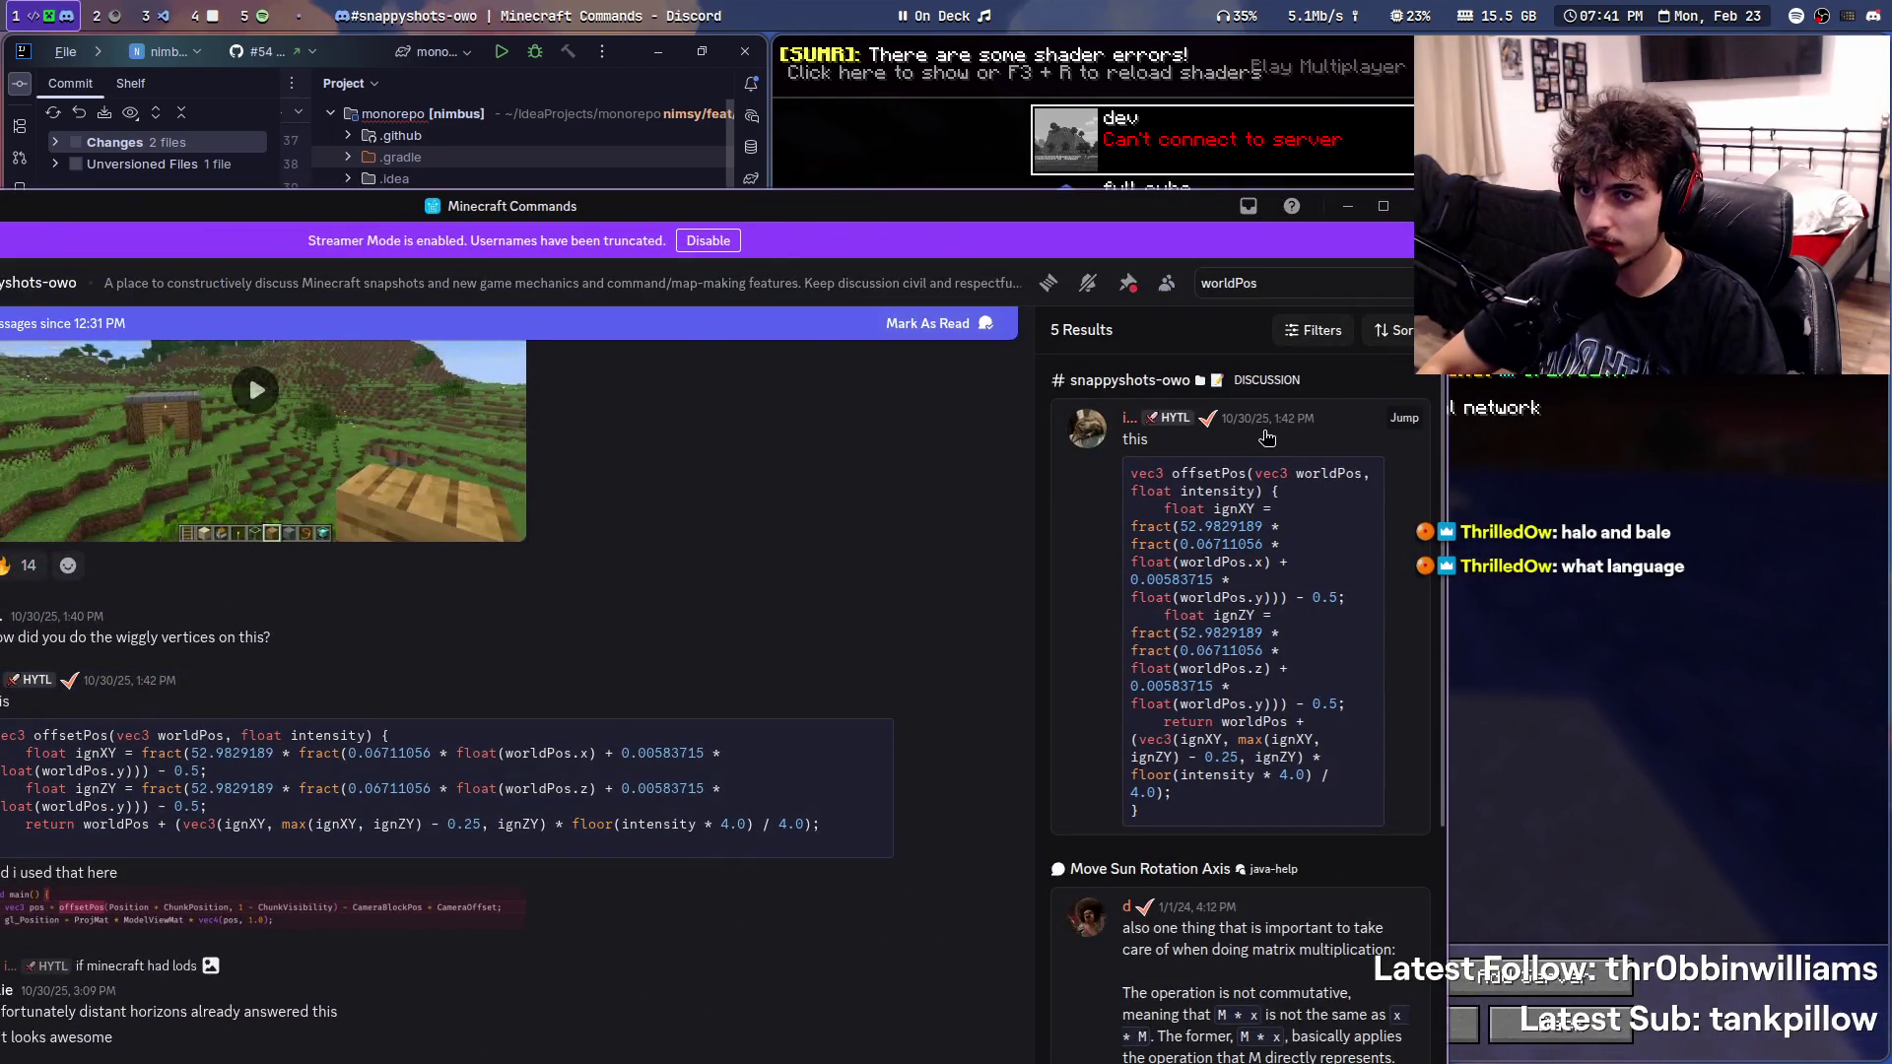
scroll(1244, 603, down, 4)
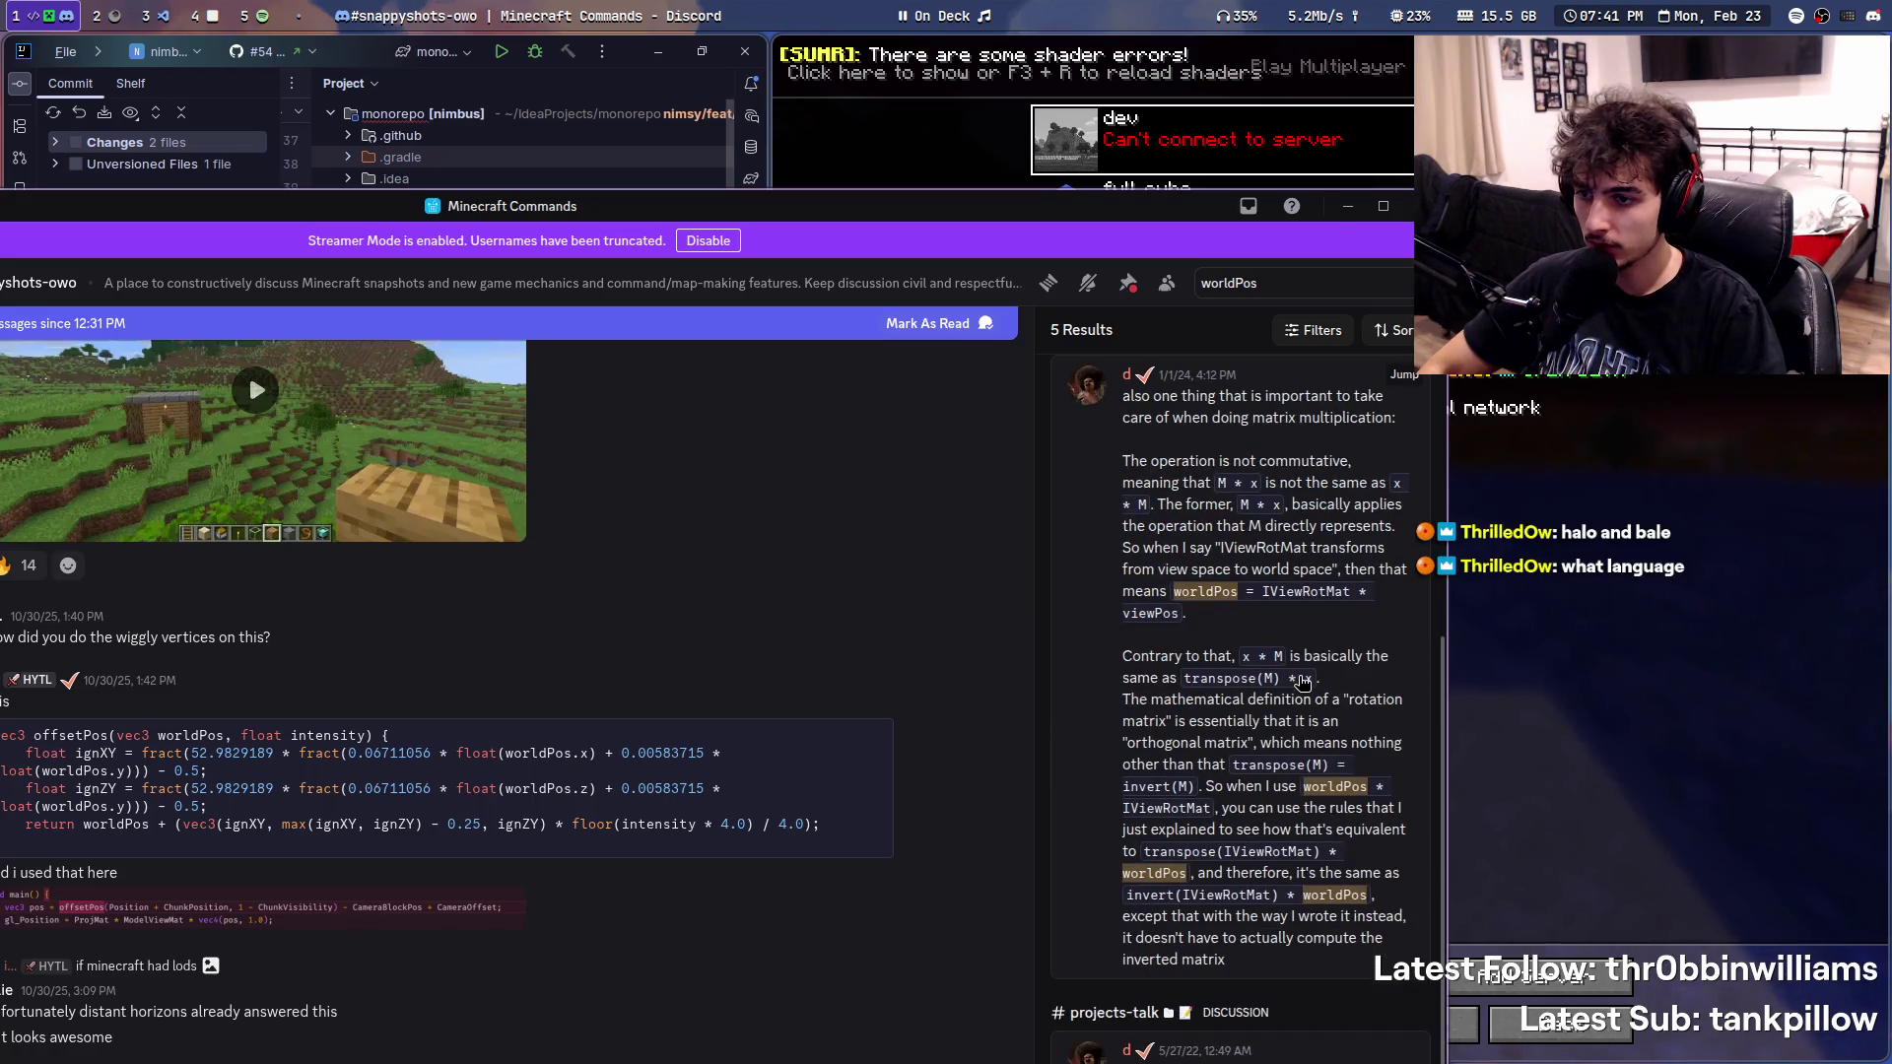
click(1297, 639)
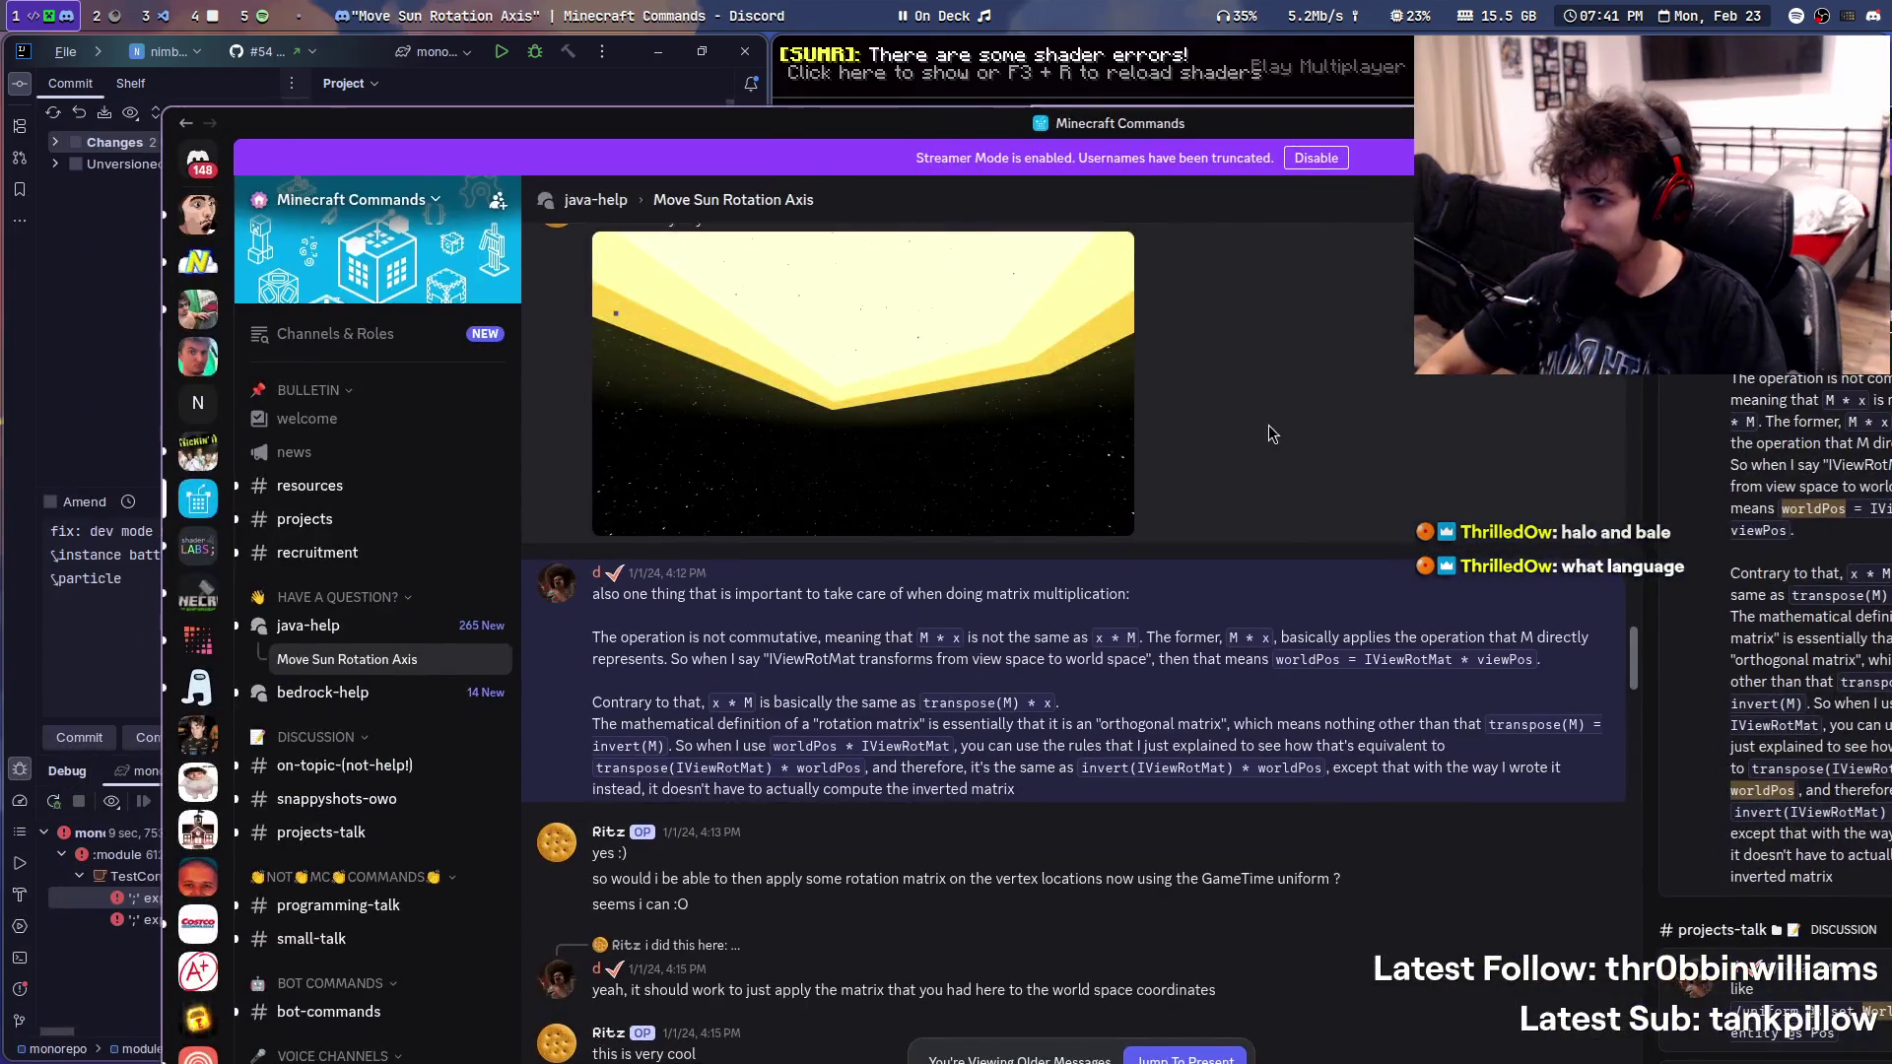
scroll(1095, 510, down, 2)
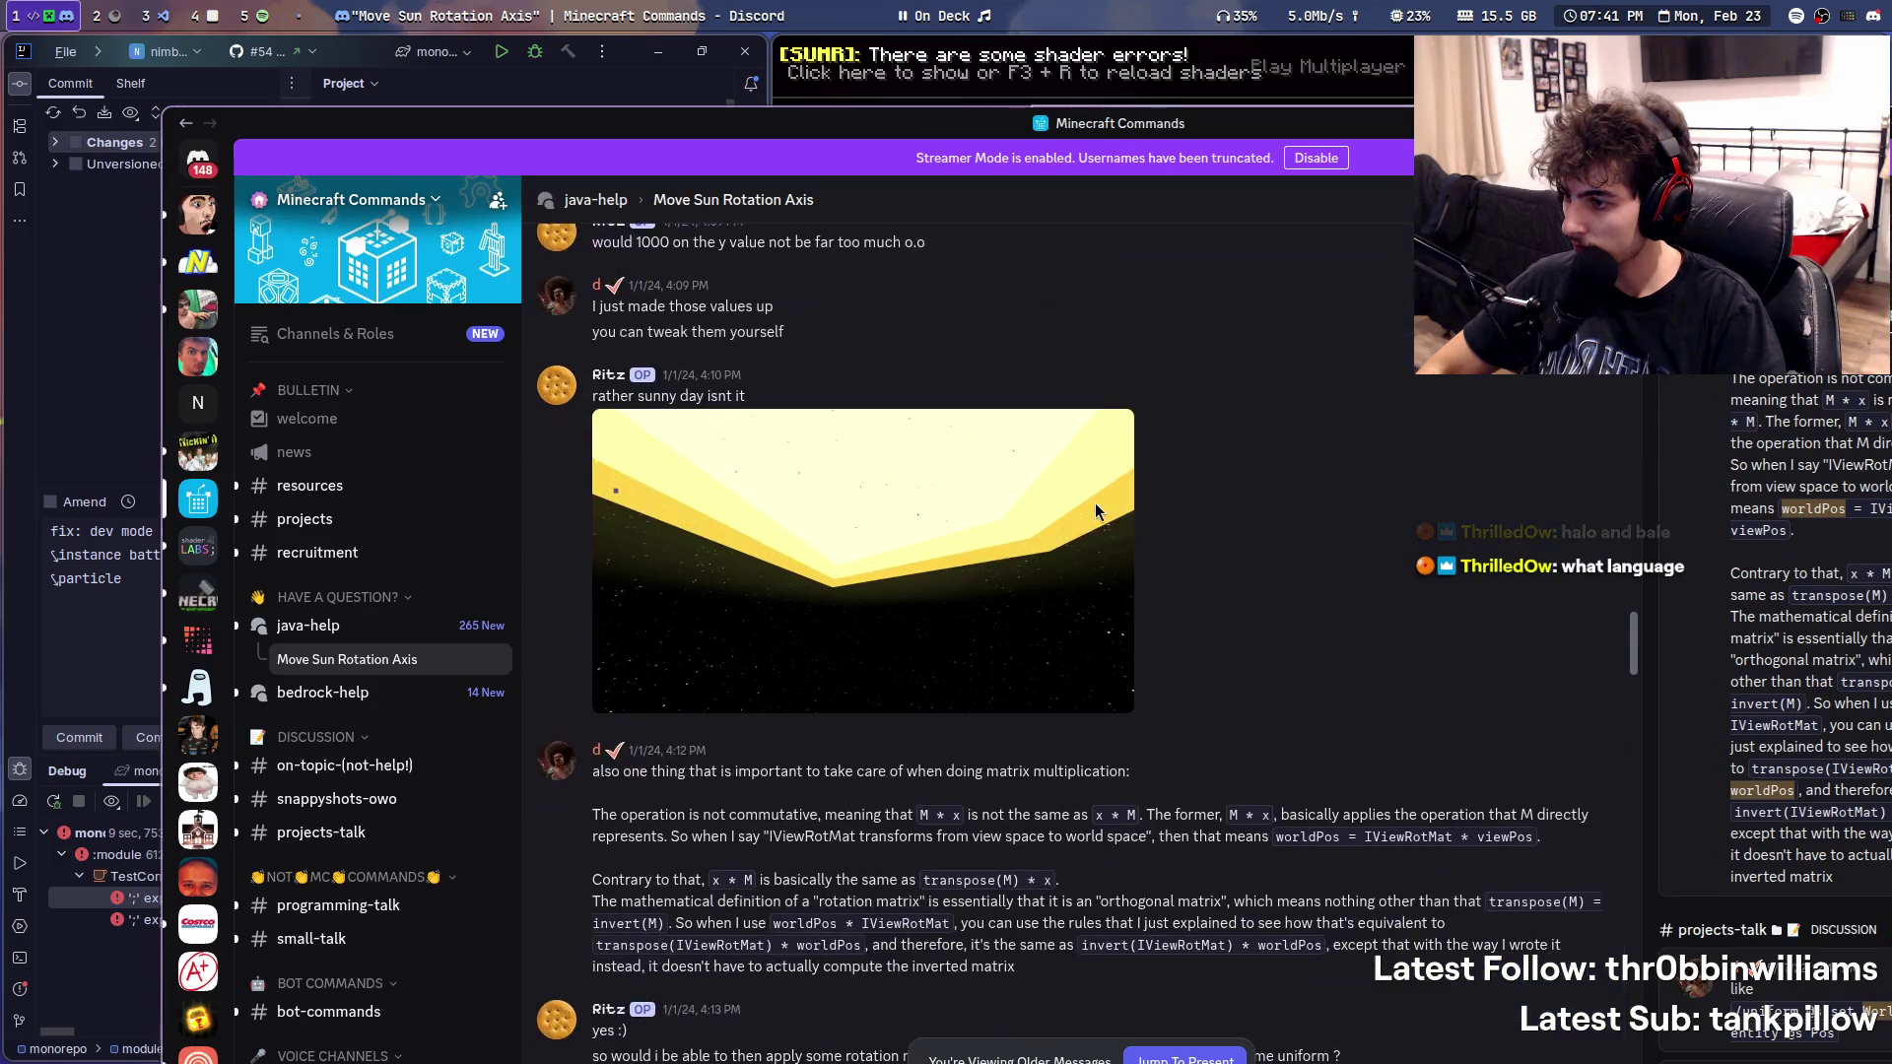
- Inspect the sun screenshot, mark the passage about x * M matrix order, and hide Discord
click(868, 626)
click(675, 617)
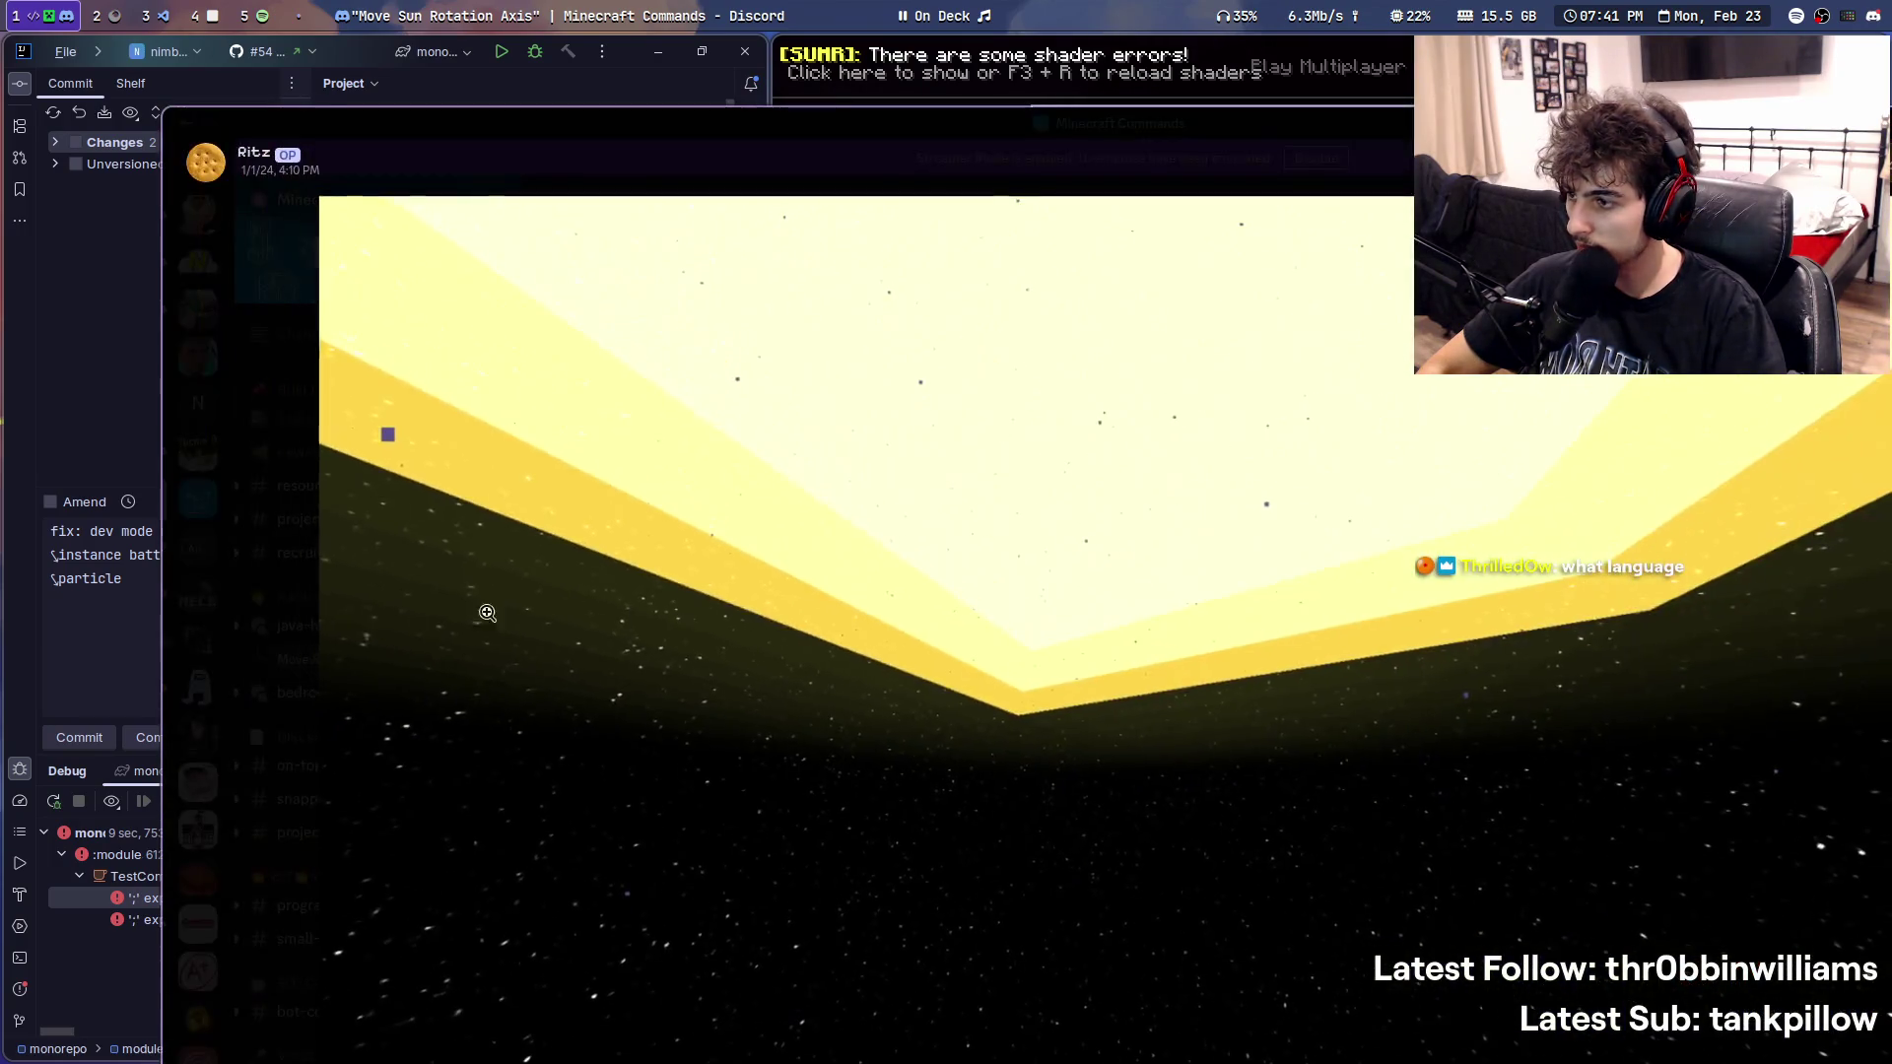
click(208, 596)
scroll(1059, 679, up, 5)
scroll(1059, 679, down, 5)
scroll(1058, 679, down, 3)
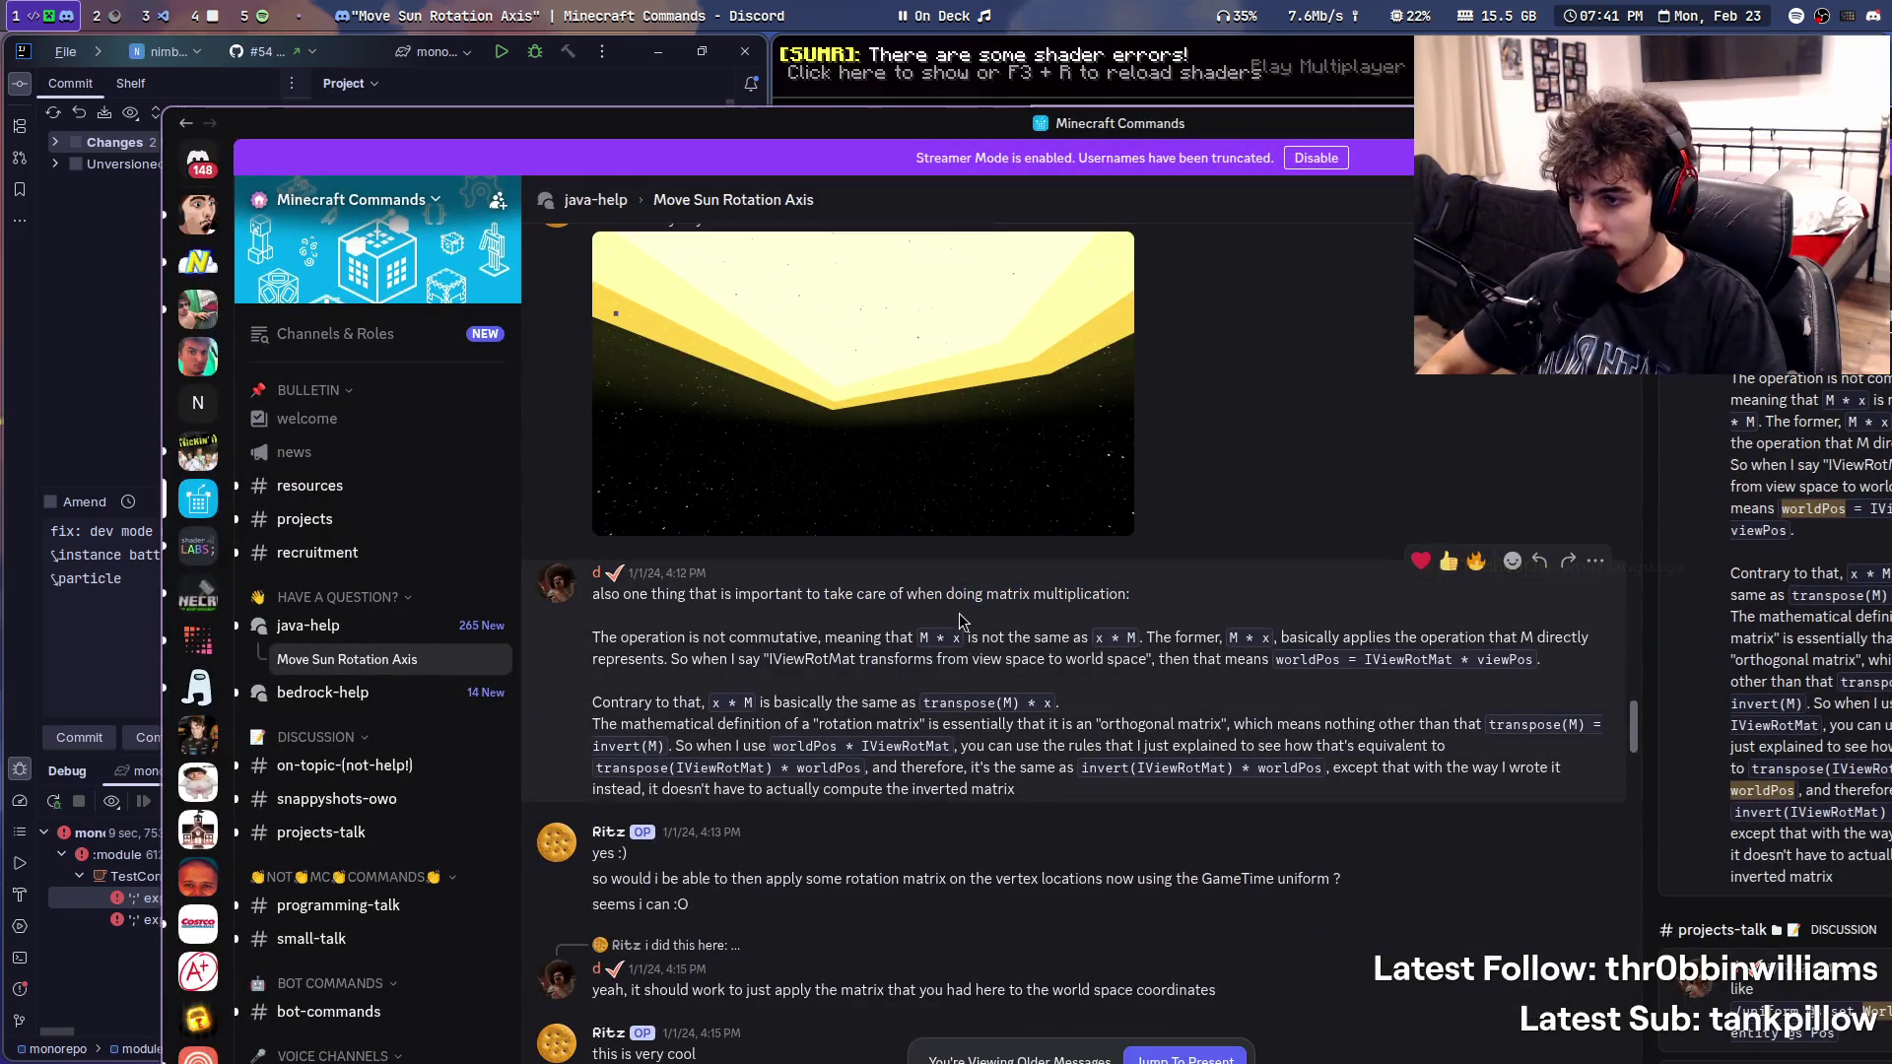
drag(689, 706, 772, 705)
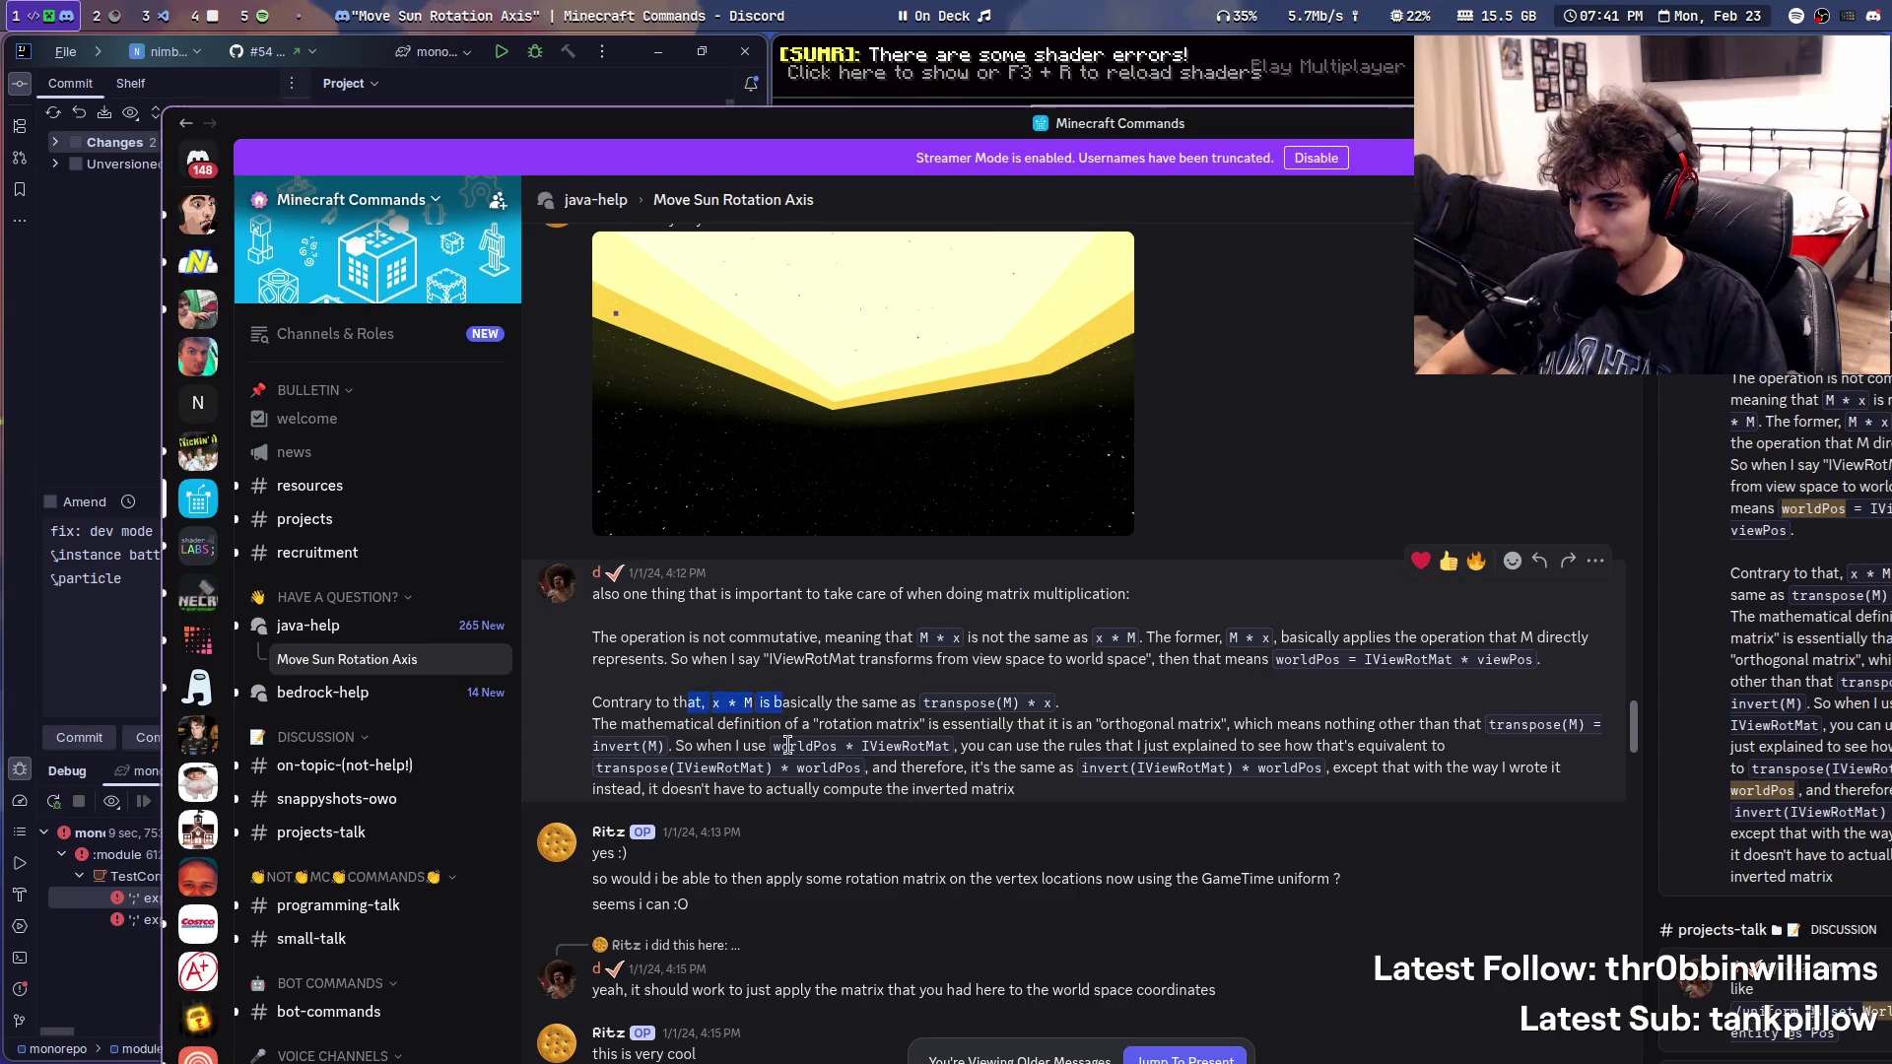
key(super+d)
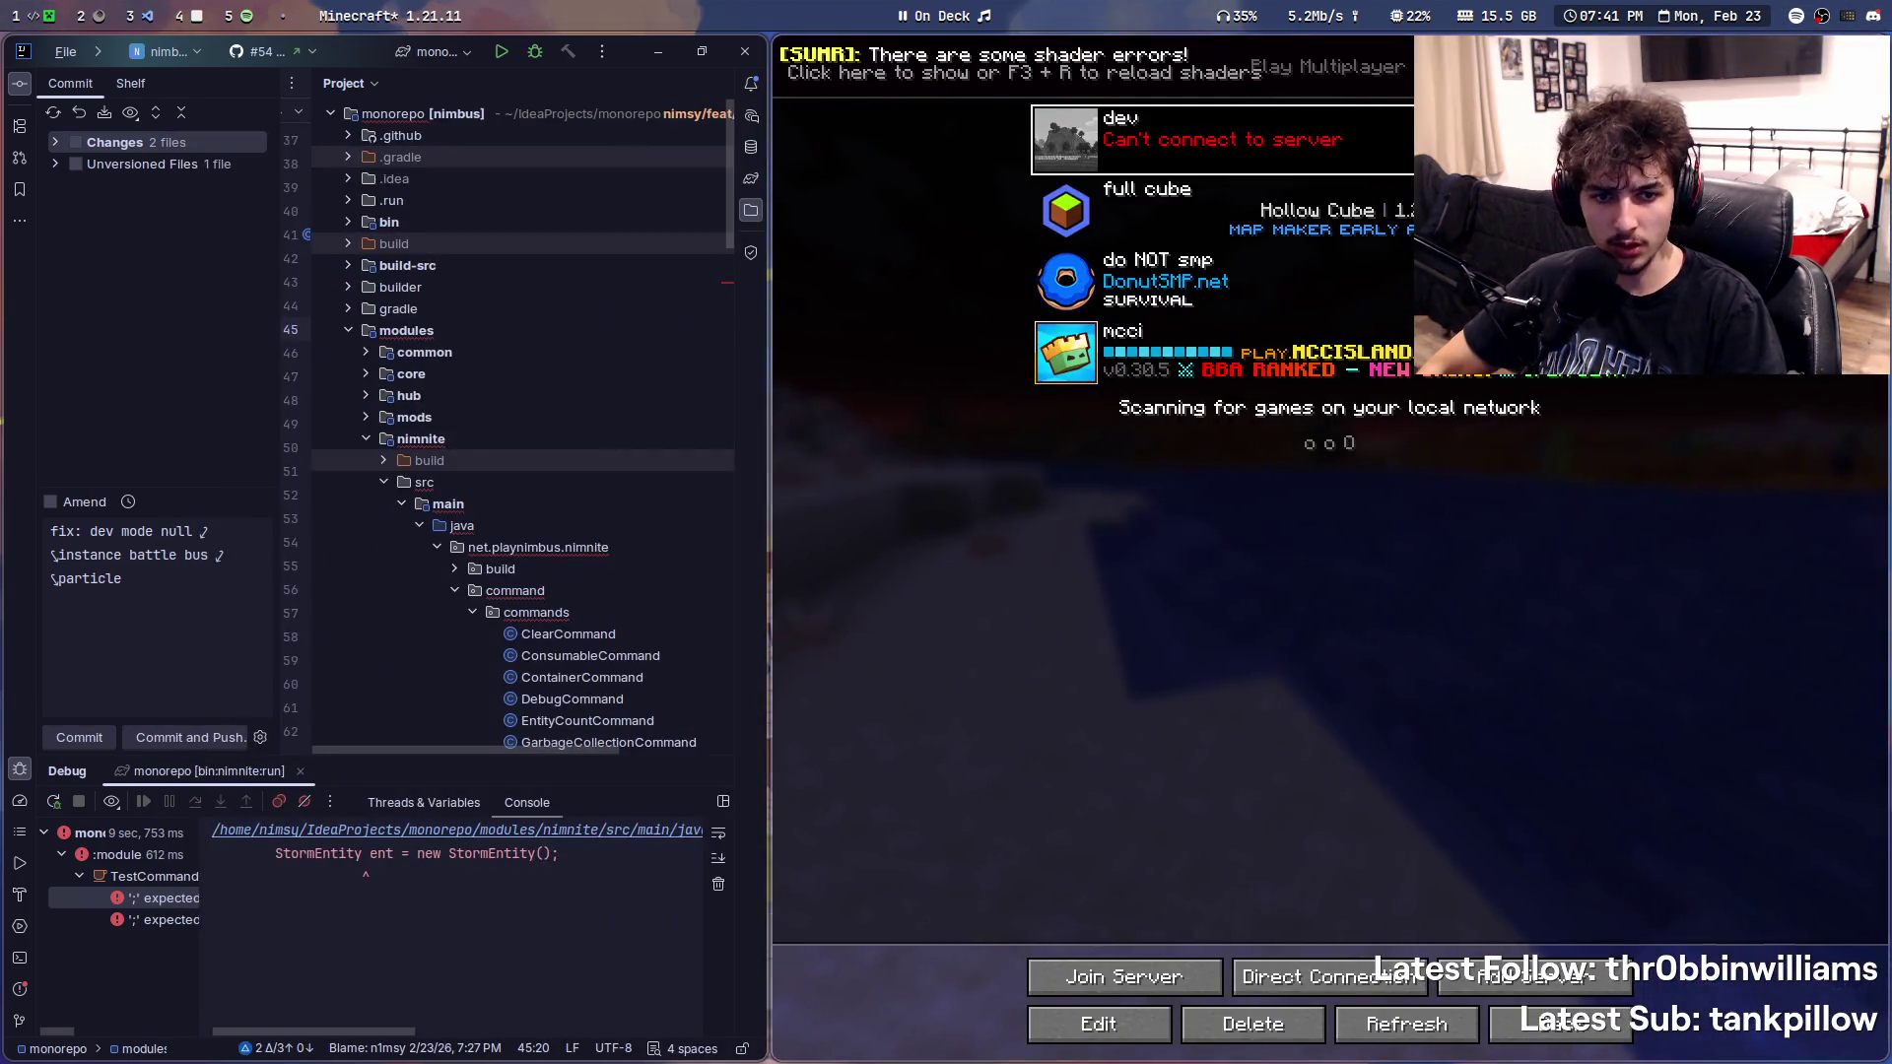
- Return to the game and try joining the dev server, which refuses the connection
key(super+d)
key(super+d)
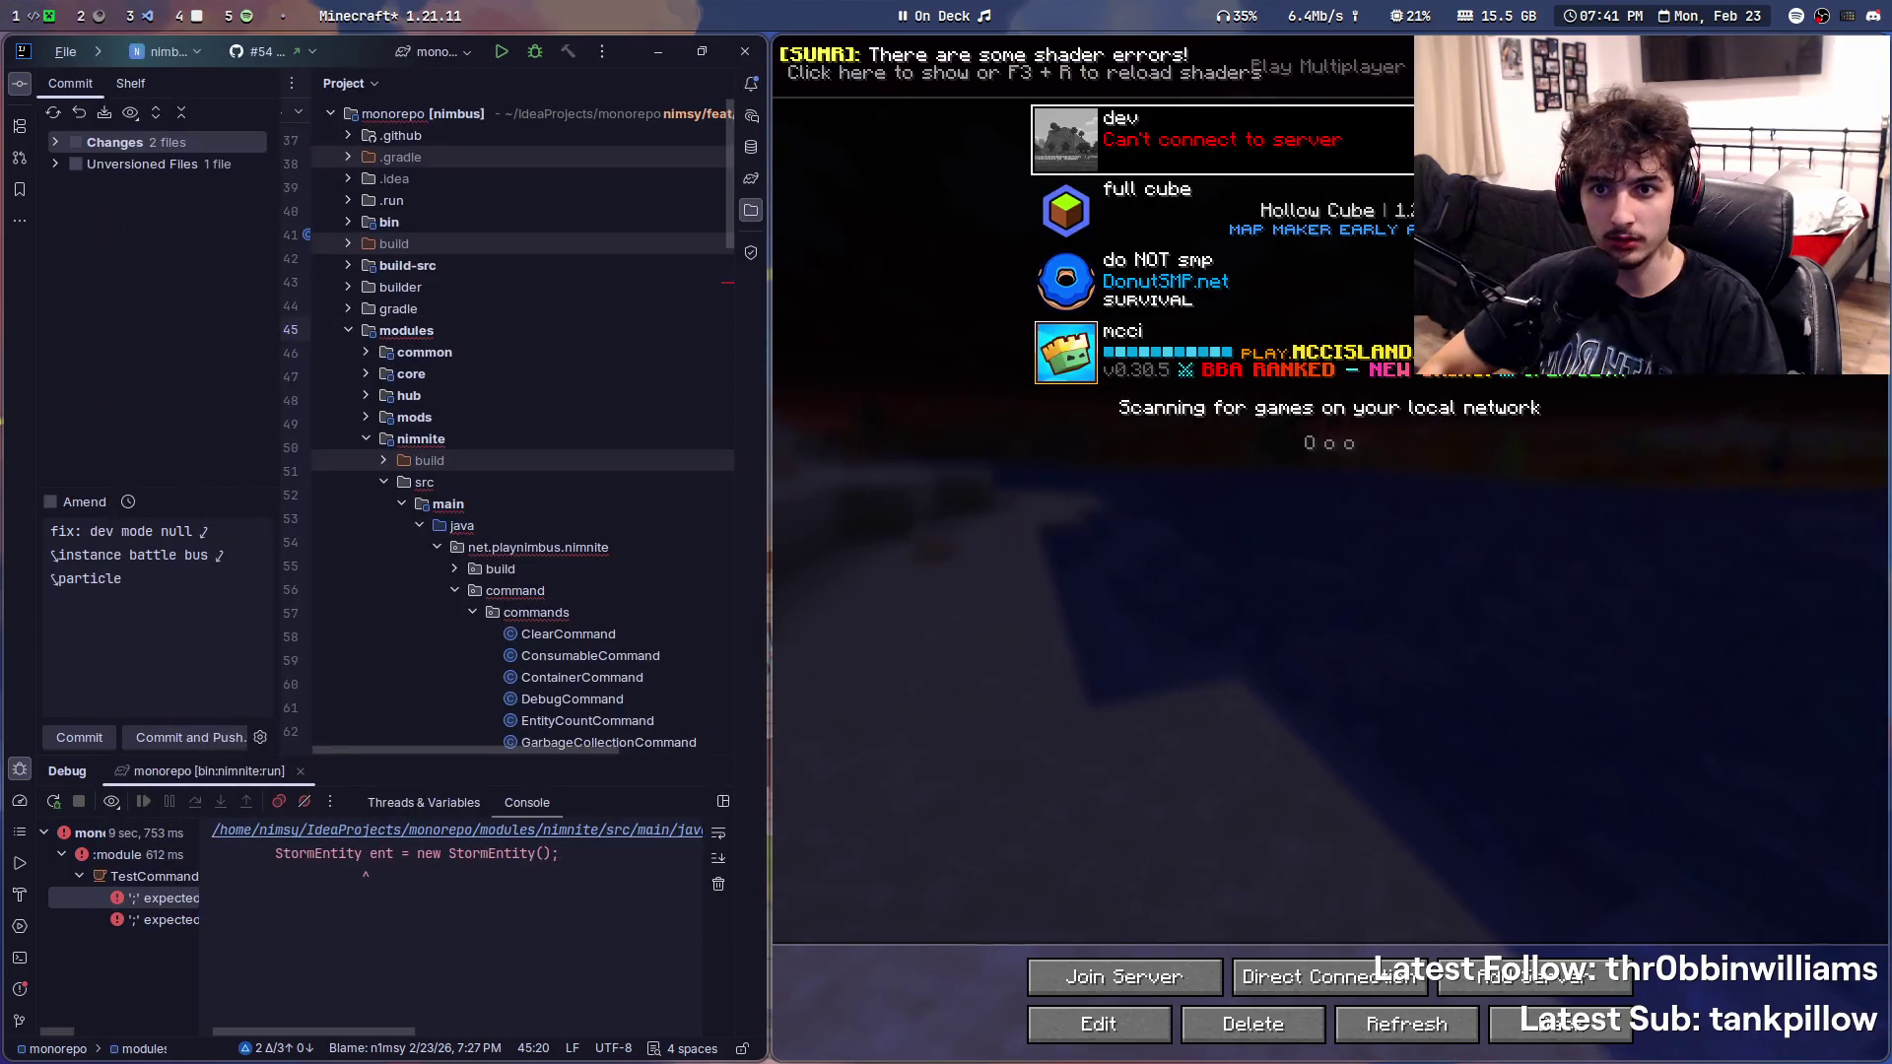
double_click(1205, 125)
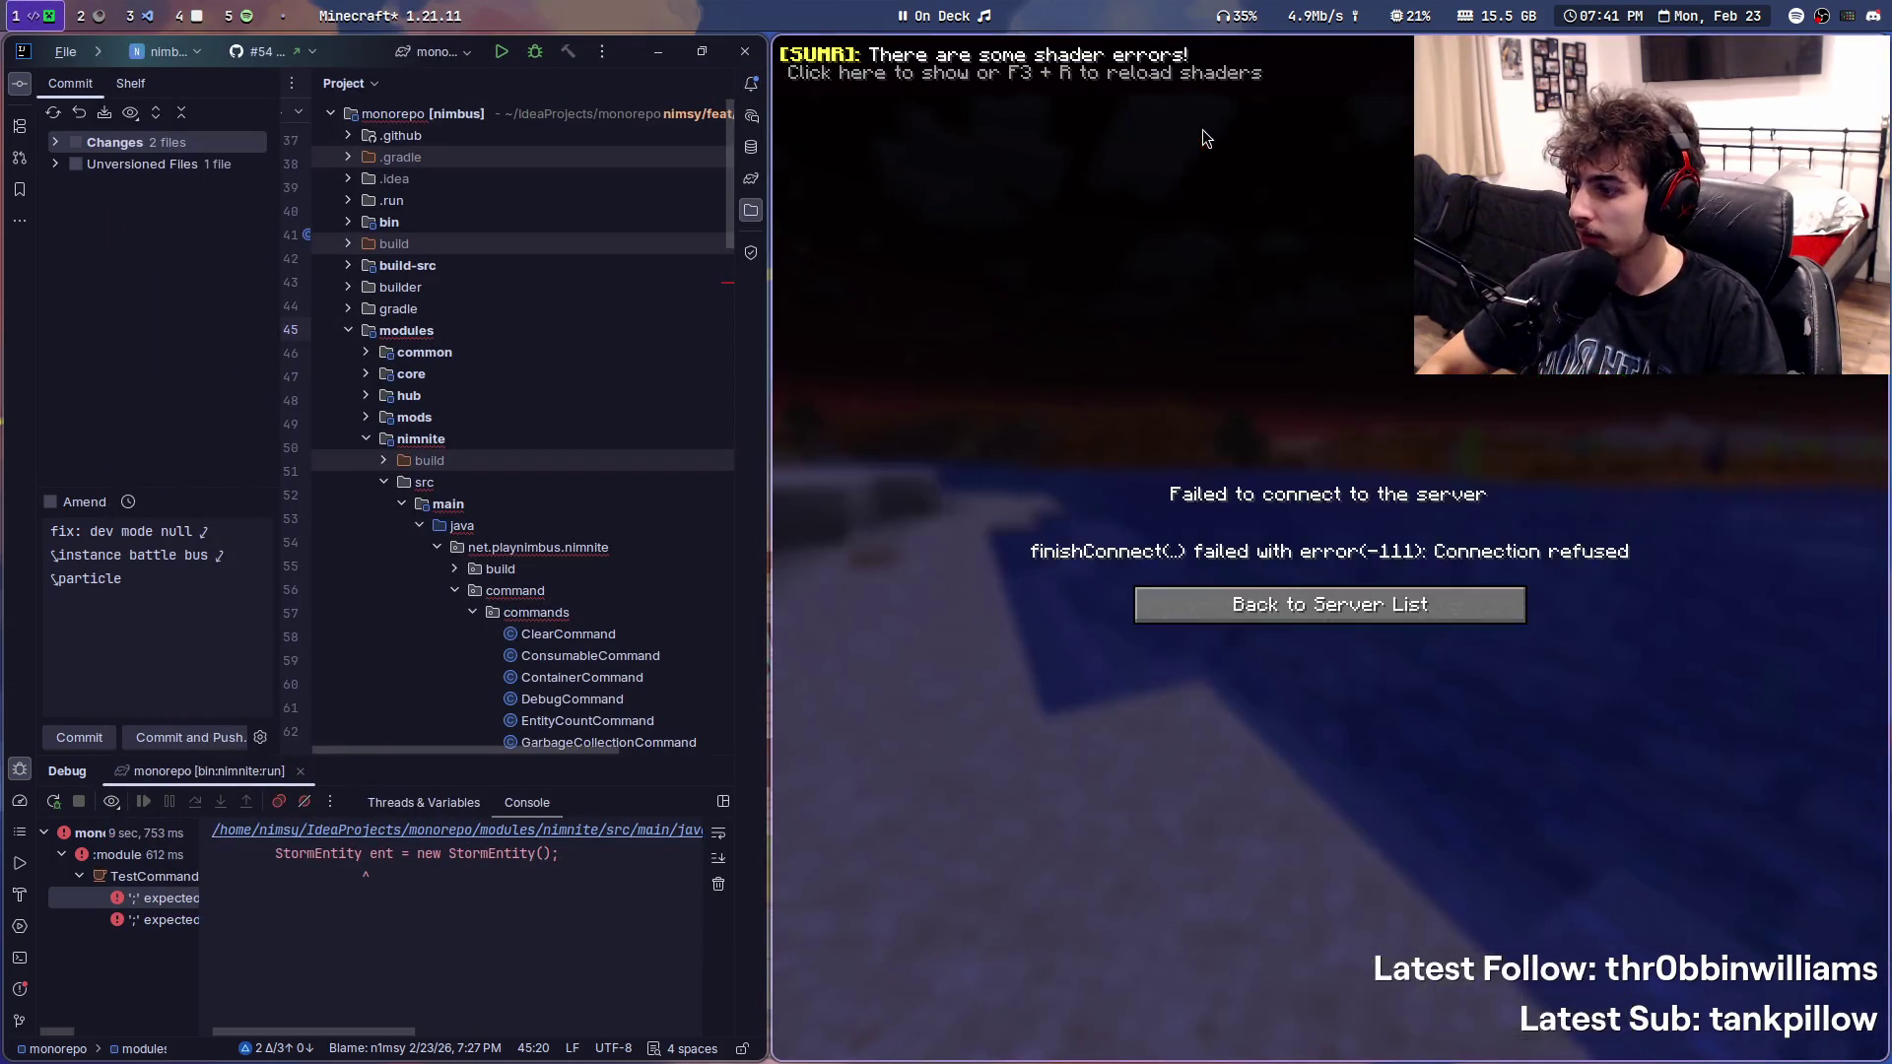
key(super+f)
- Delete the stray 'w' after player; on line 42, restart the server in debug mode, and head to the shader workspace
key(Up)
key(Up)
key(Up)
key(End)
key(BackSpace)
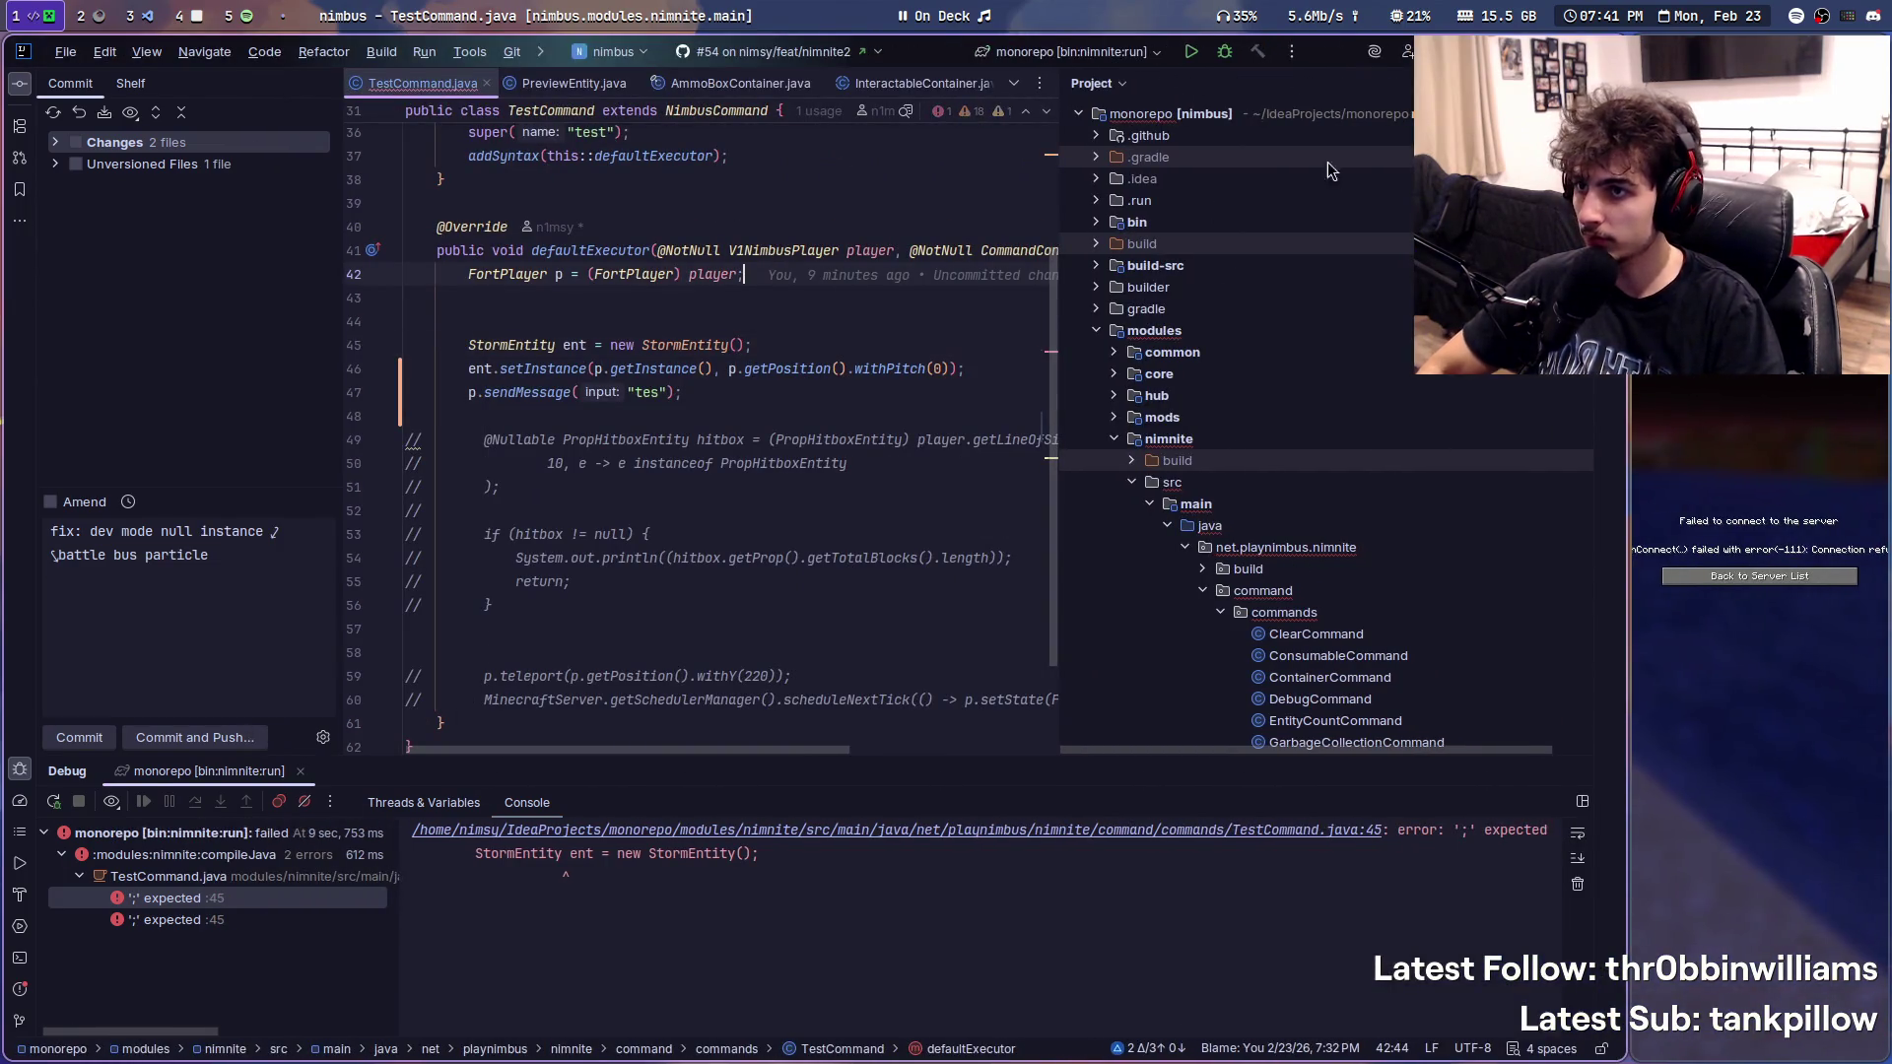
click(1222, 52)
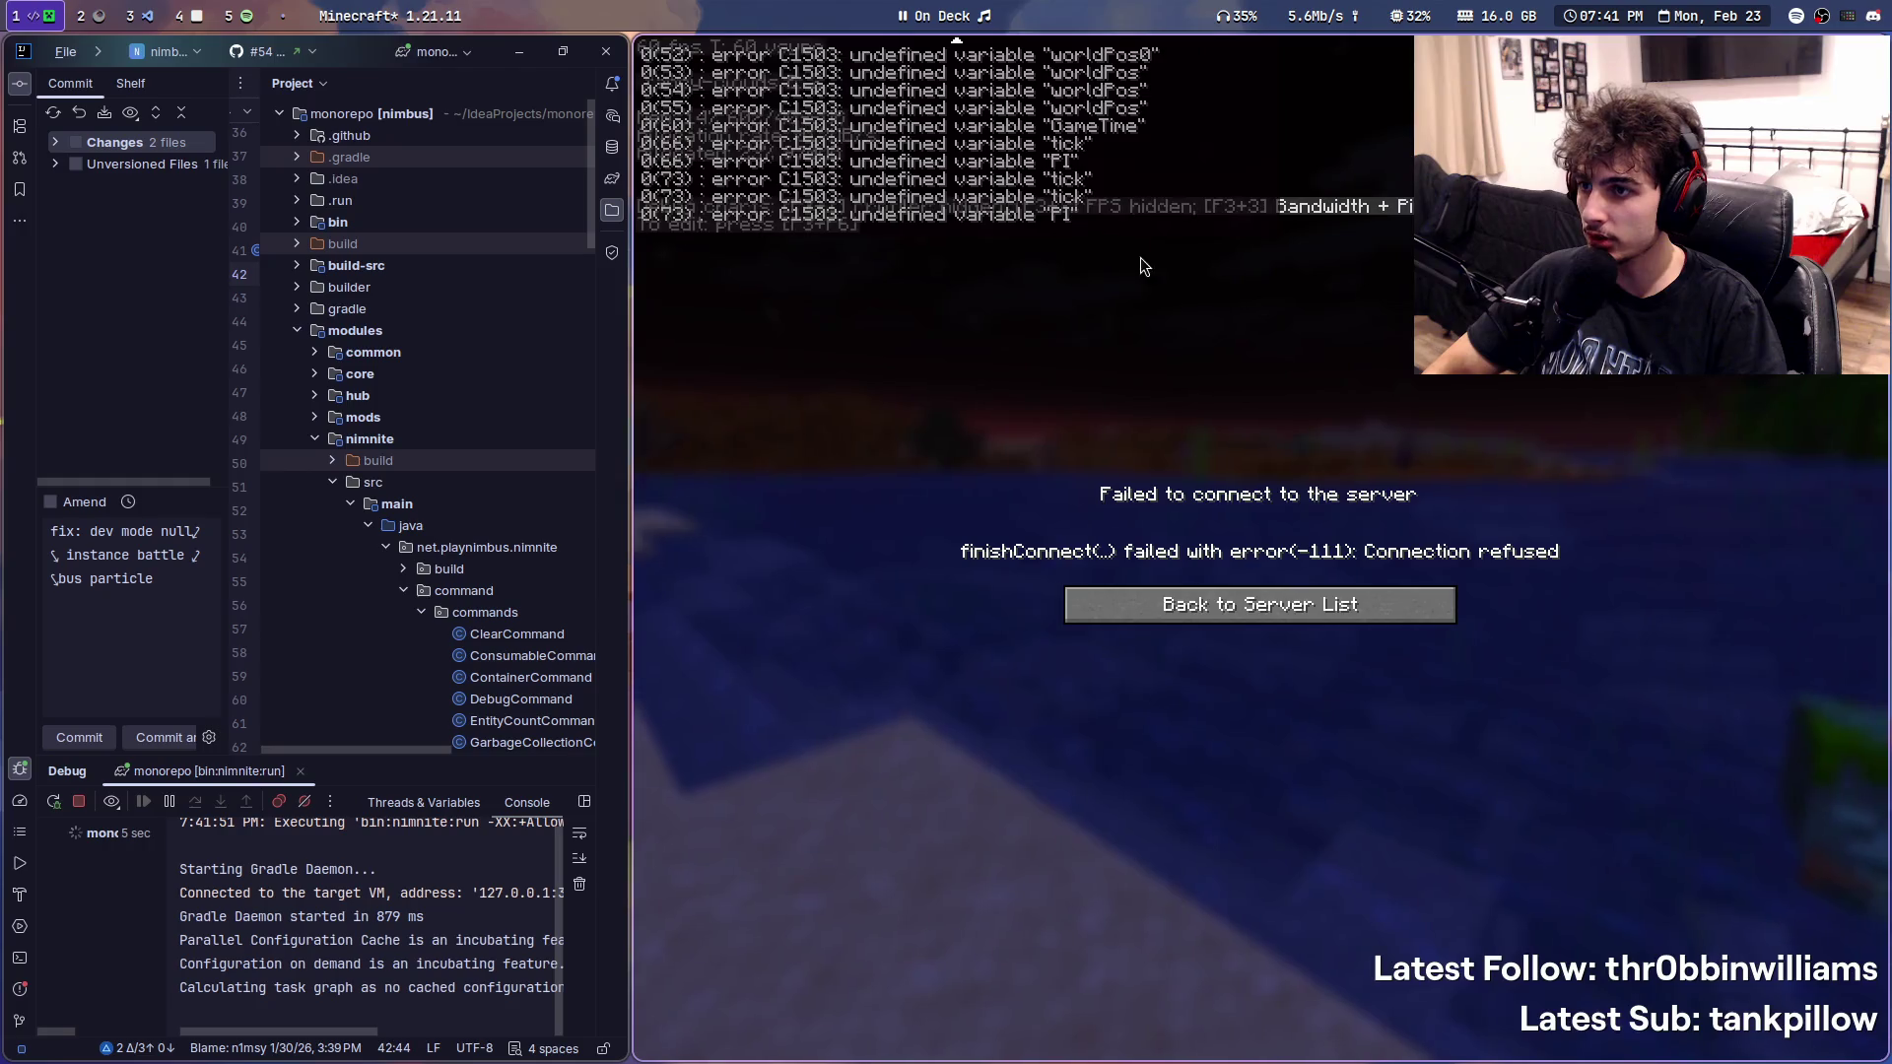
key(super+2)
key(super+3)
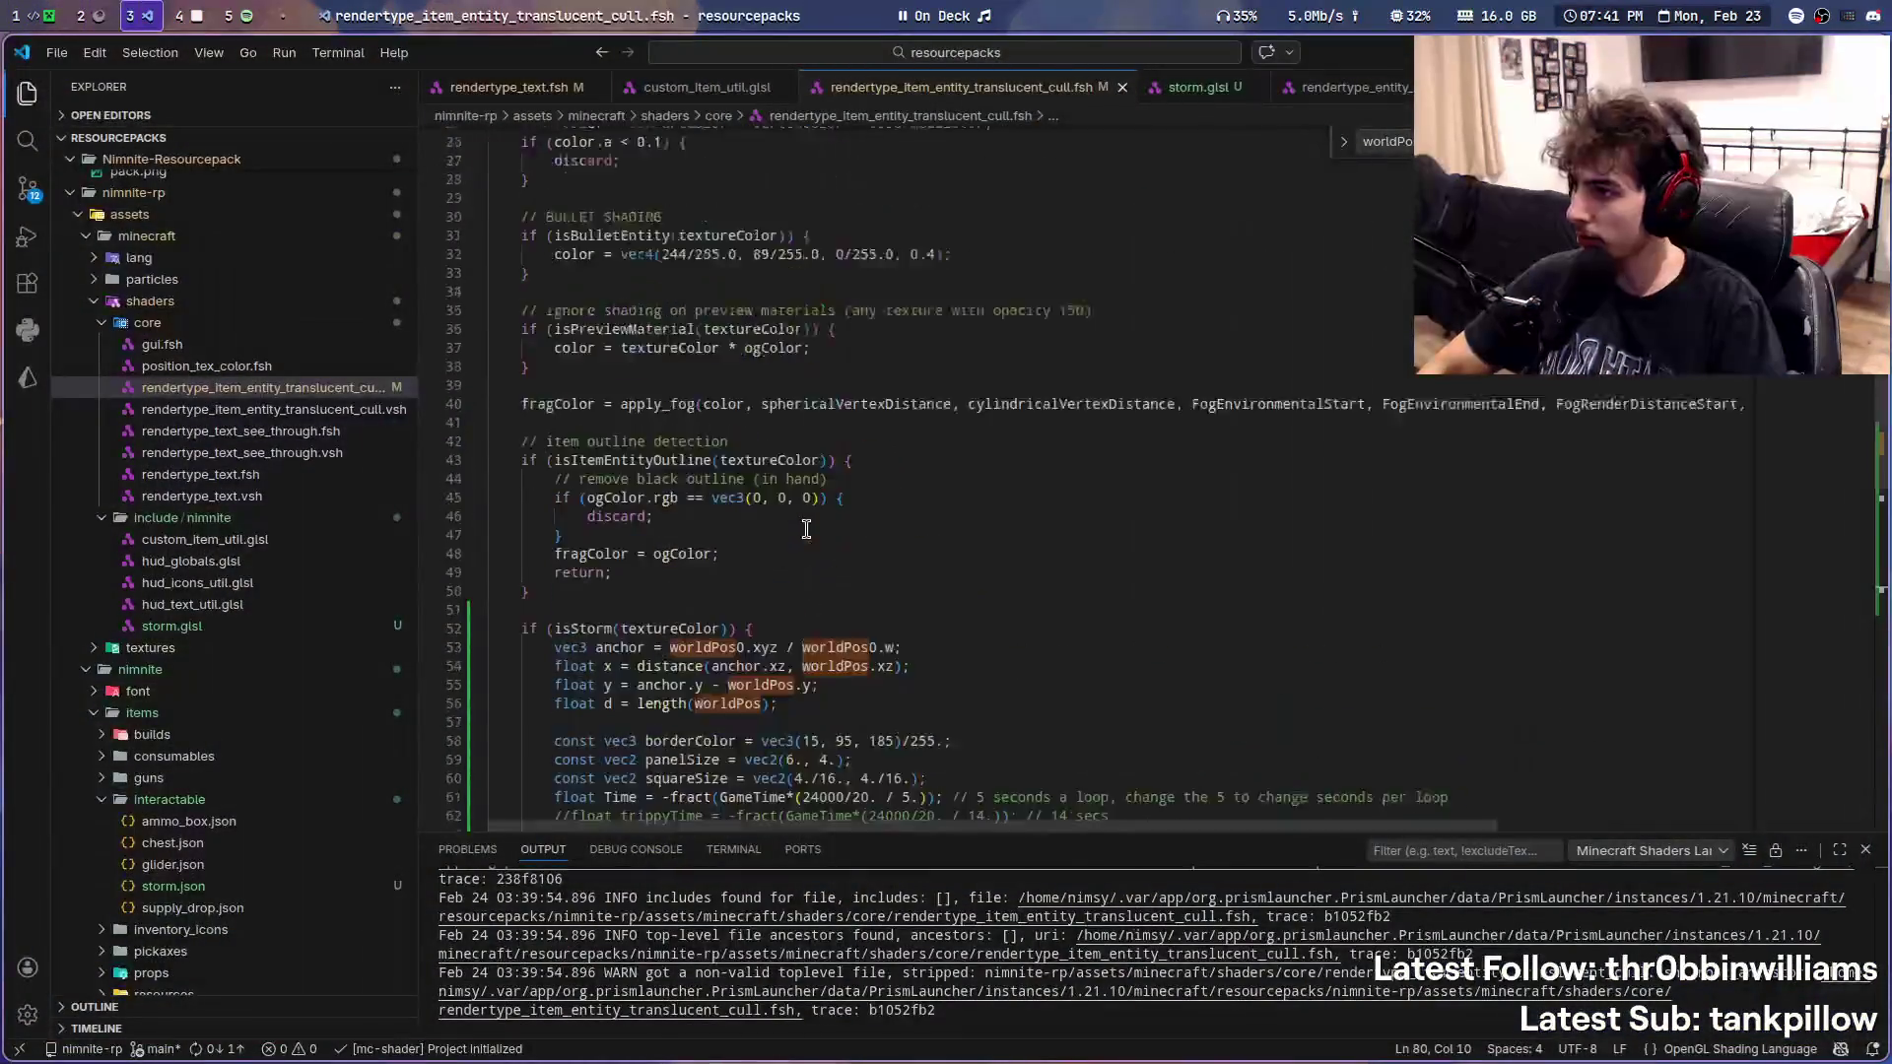
scroll(696, 518, up, 3)
key(ctrl+shift+f)
text(im)
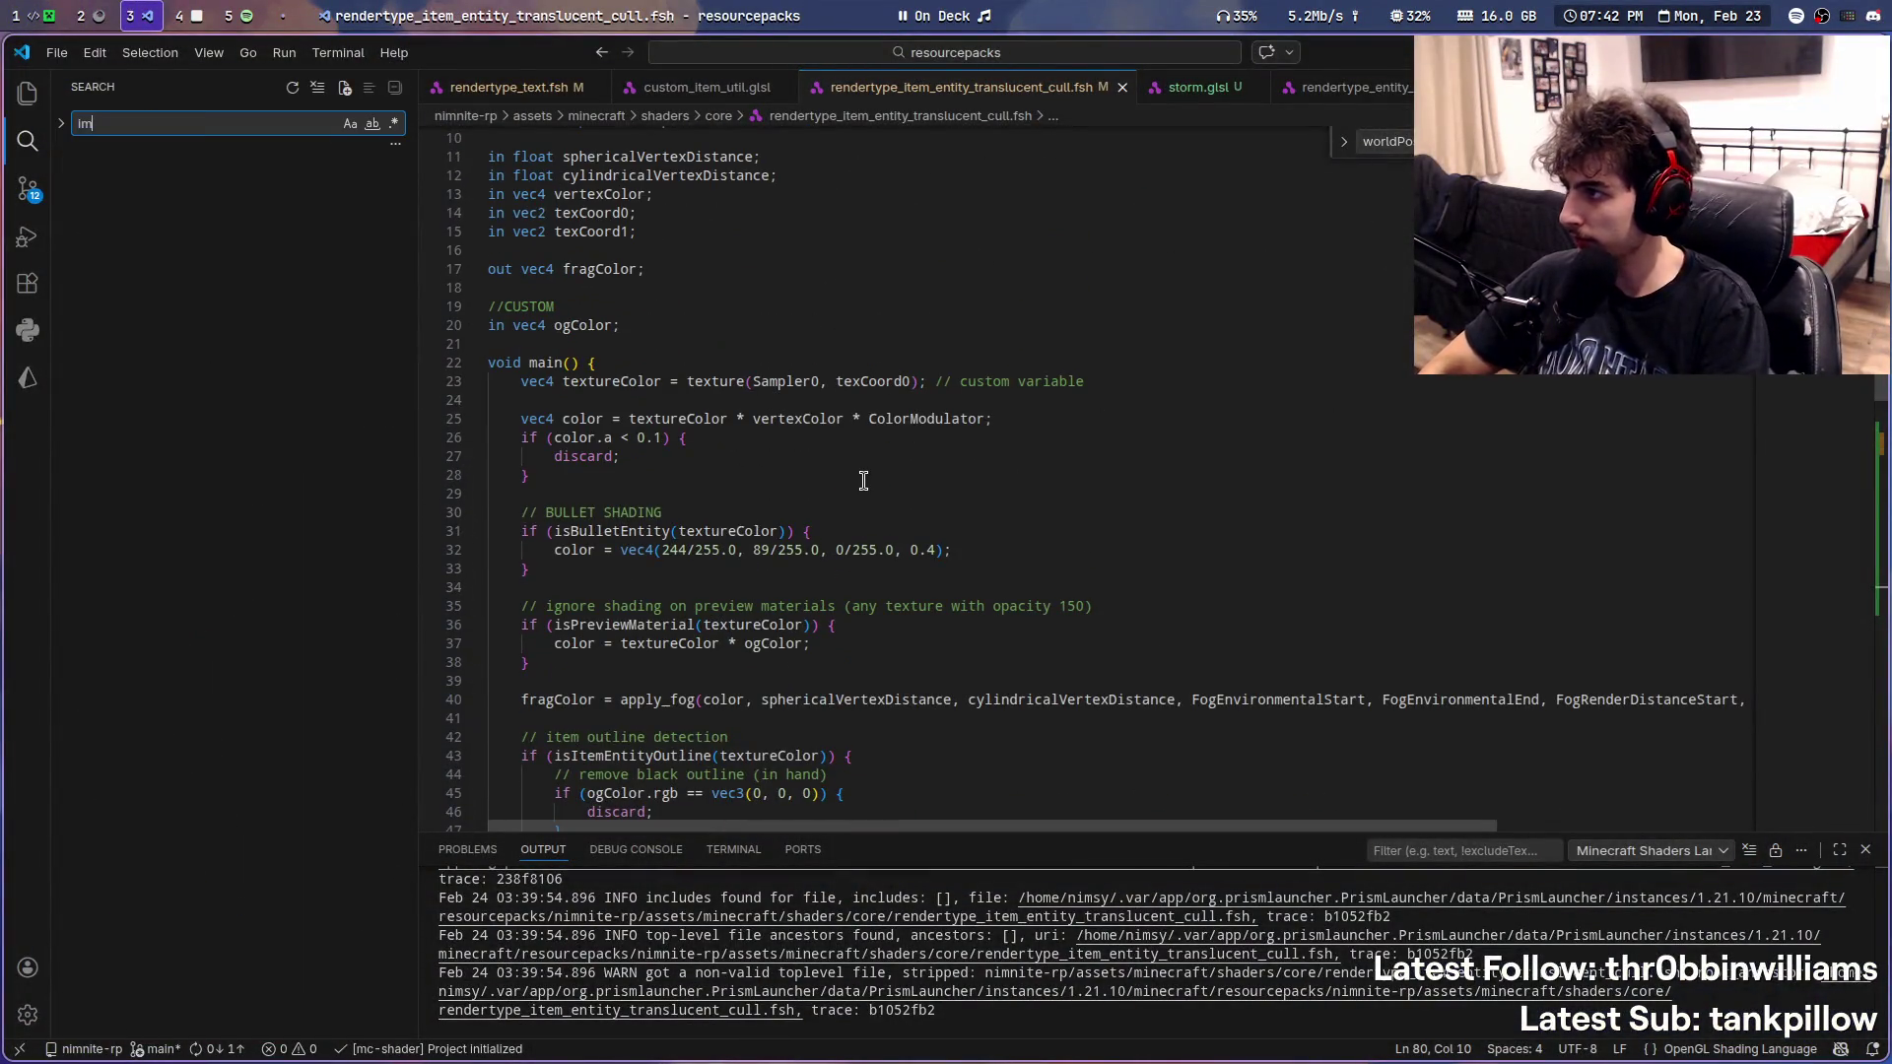
key(ctrl+a)
text(globals)
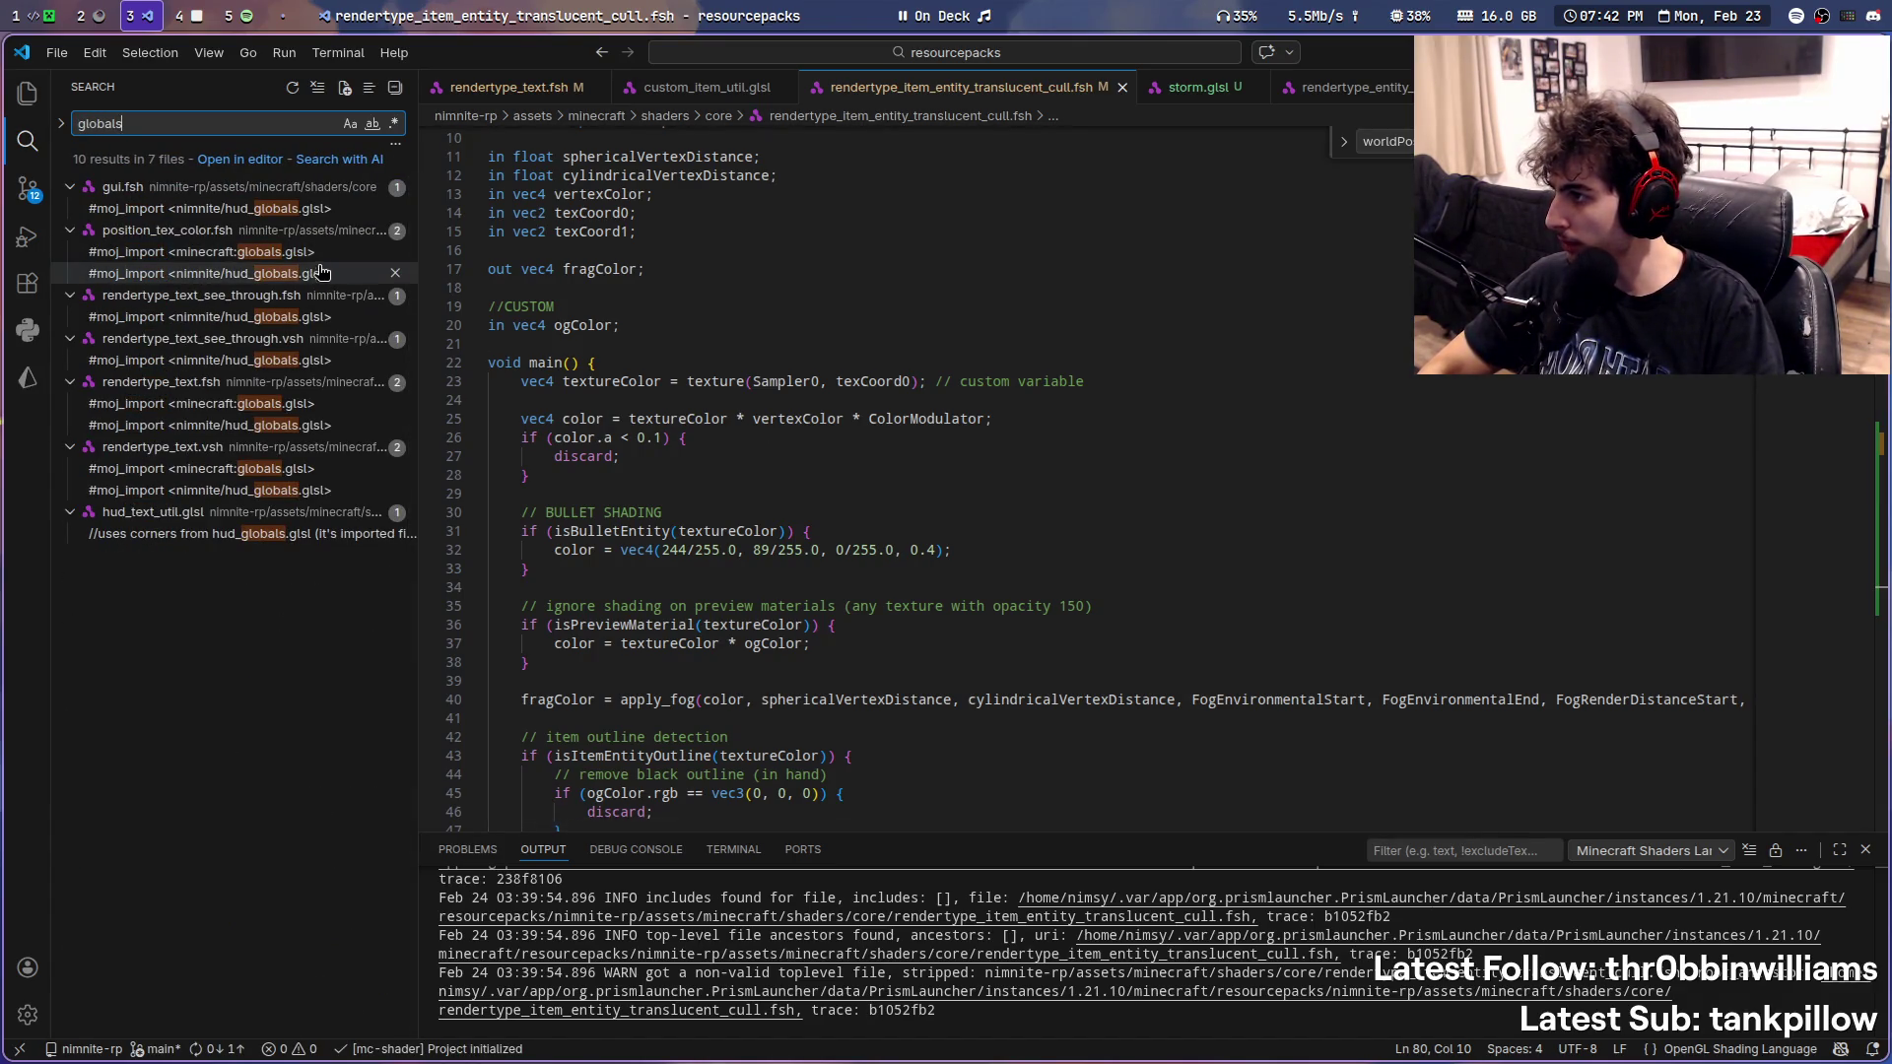
click(207, 251)
click(859, 178)
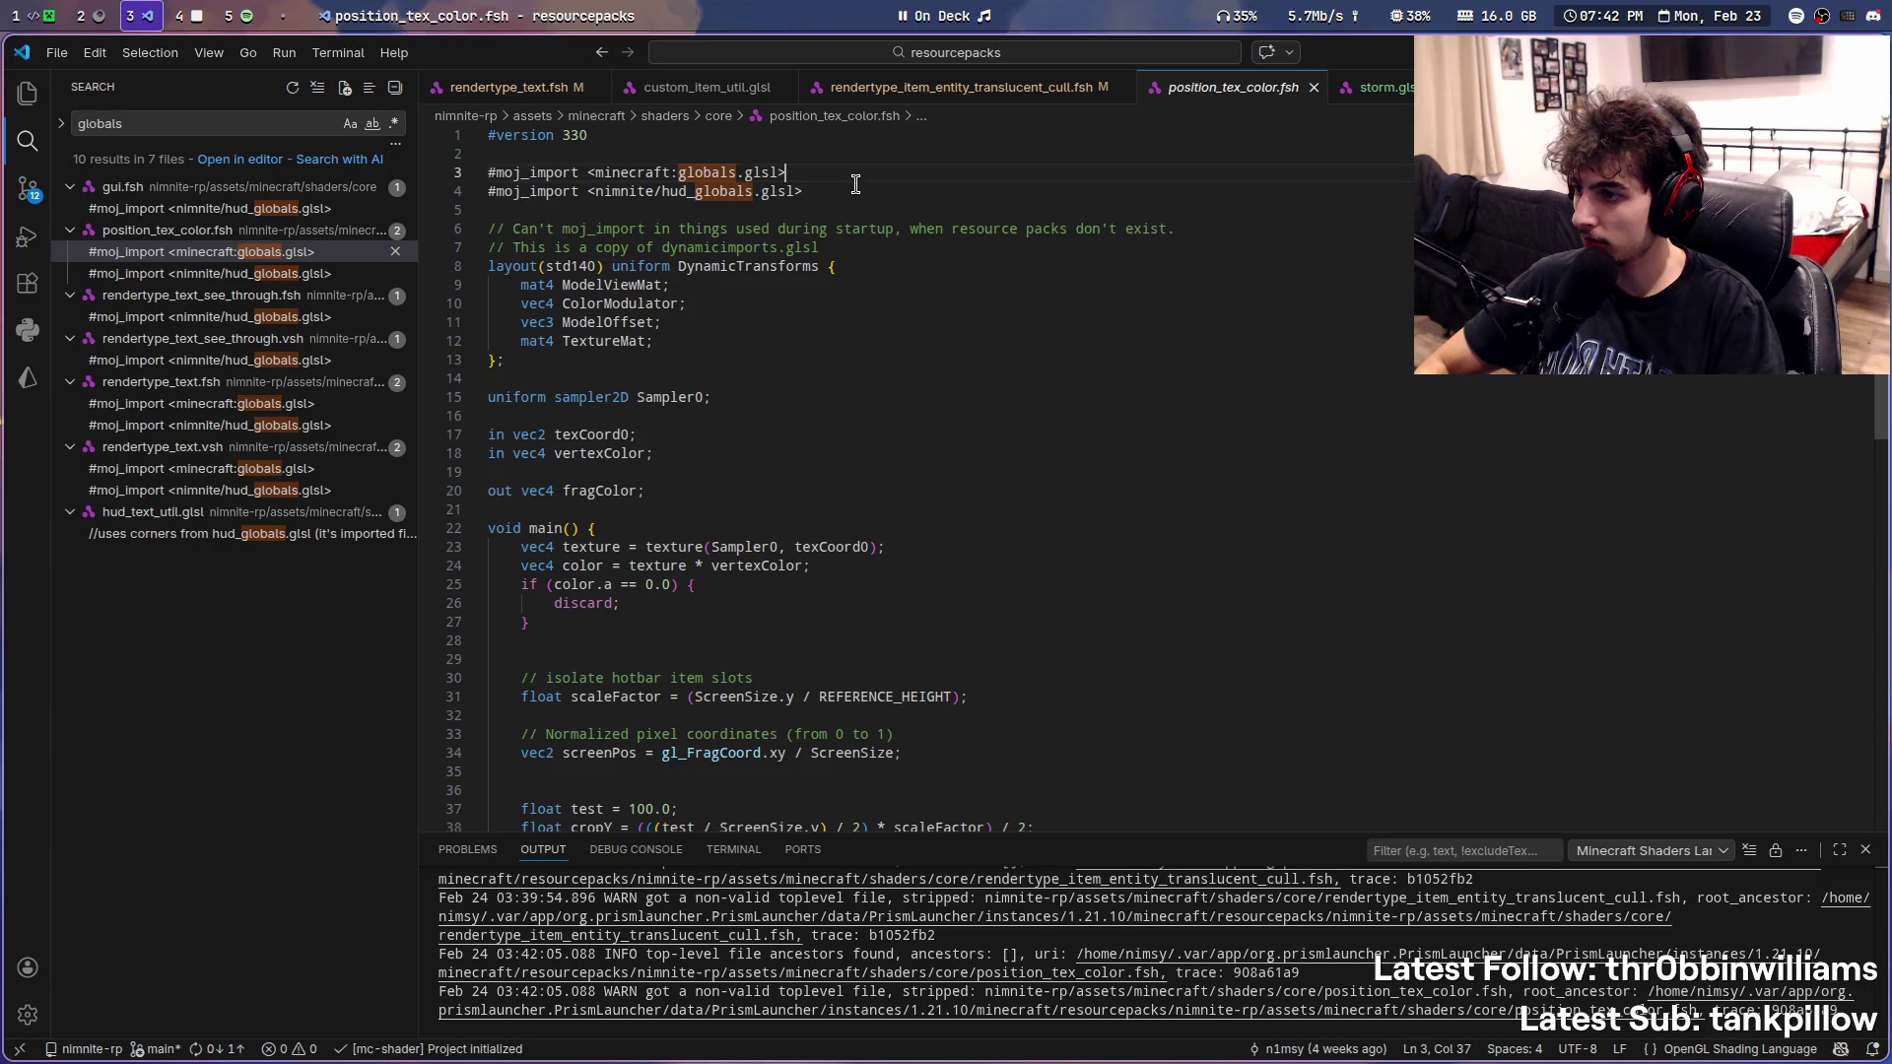
key(ctrl+shift+e)
click(945, 86)
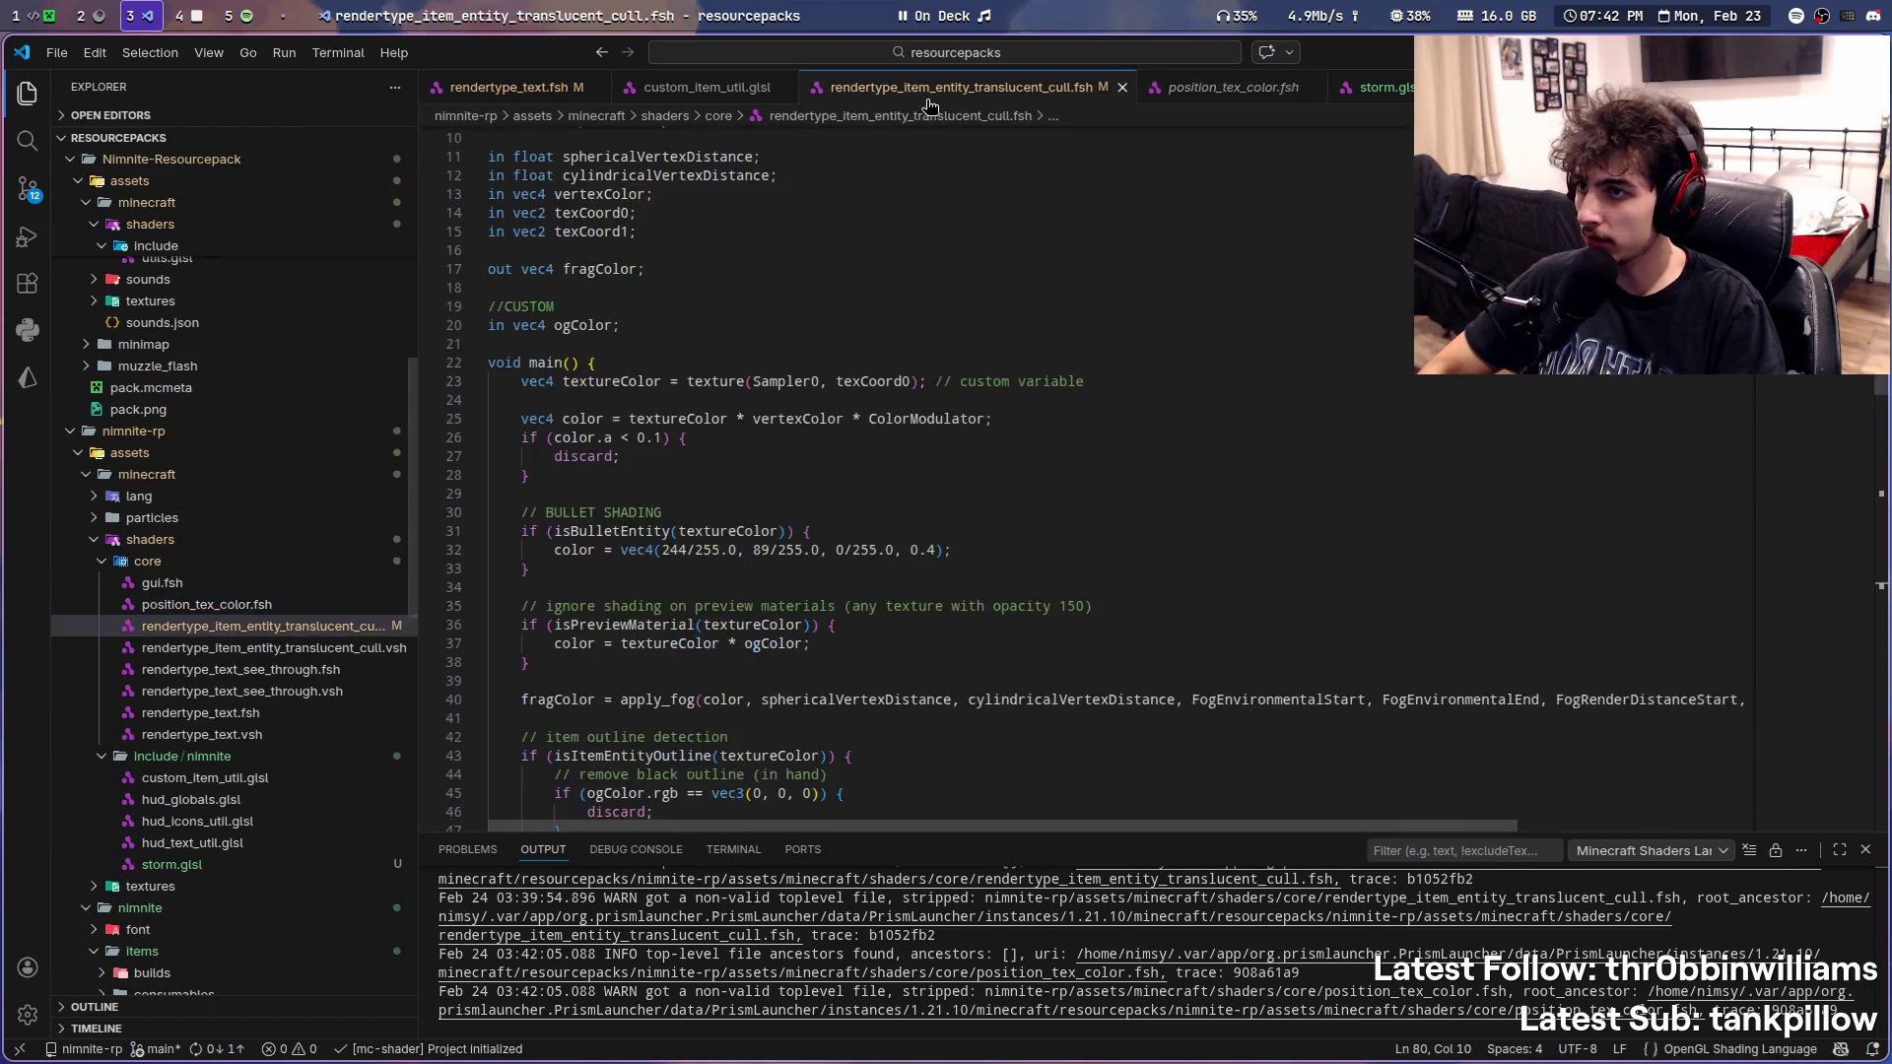
key(Return)
key(Return)
key(Up)
text(#moj_import <minecraft:globals.glsl>)
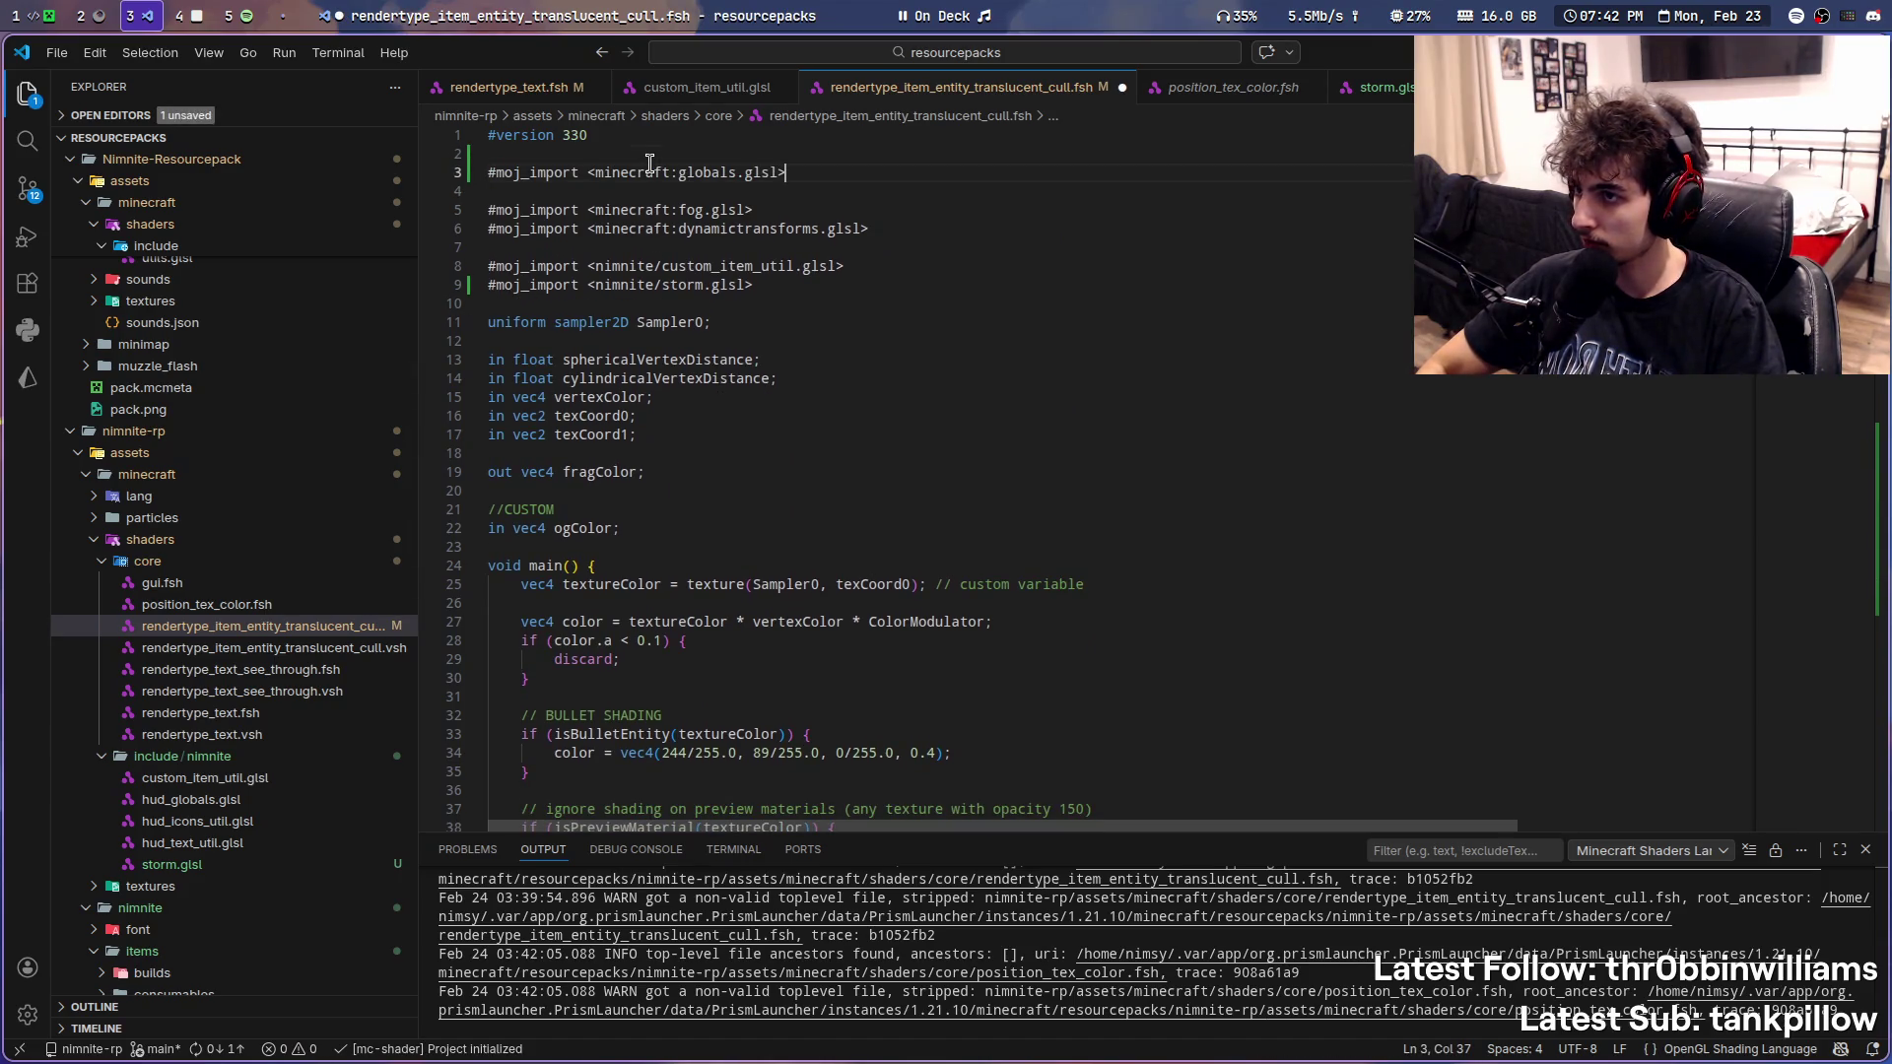
scroll(858, 267, down, 2)
scroll(861, 286, down, 10)
scroll(862, 286, down, 4)
scroll(862, 285, down, 3)
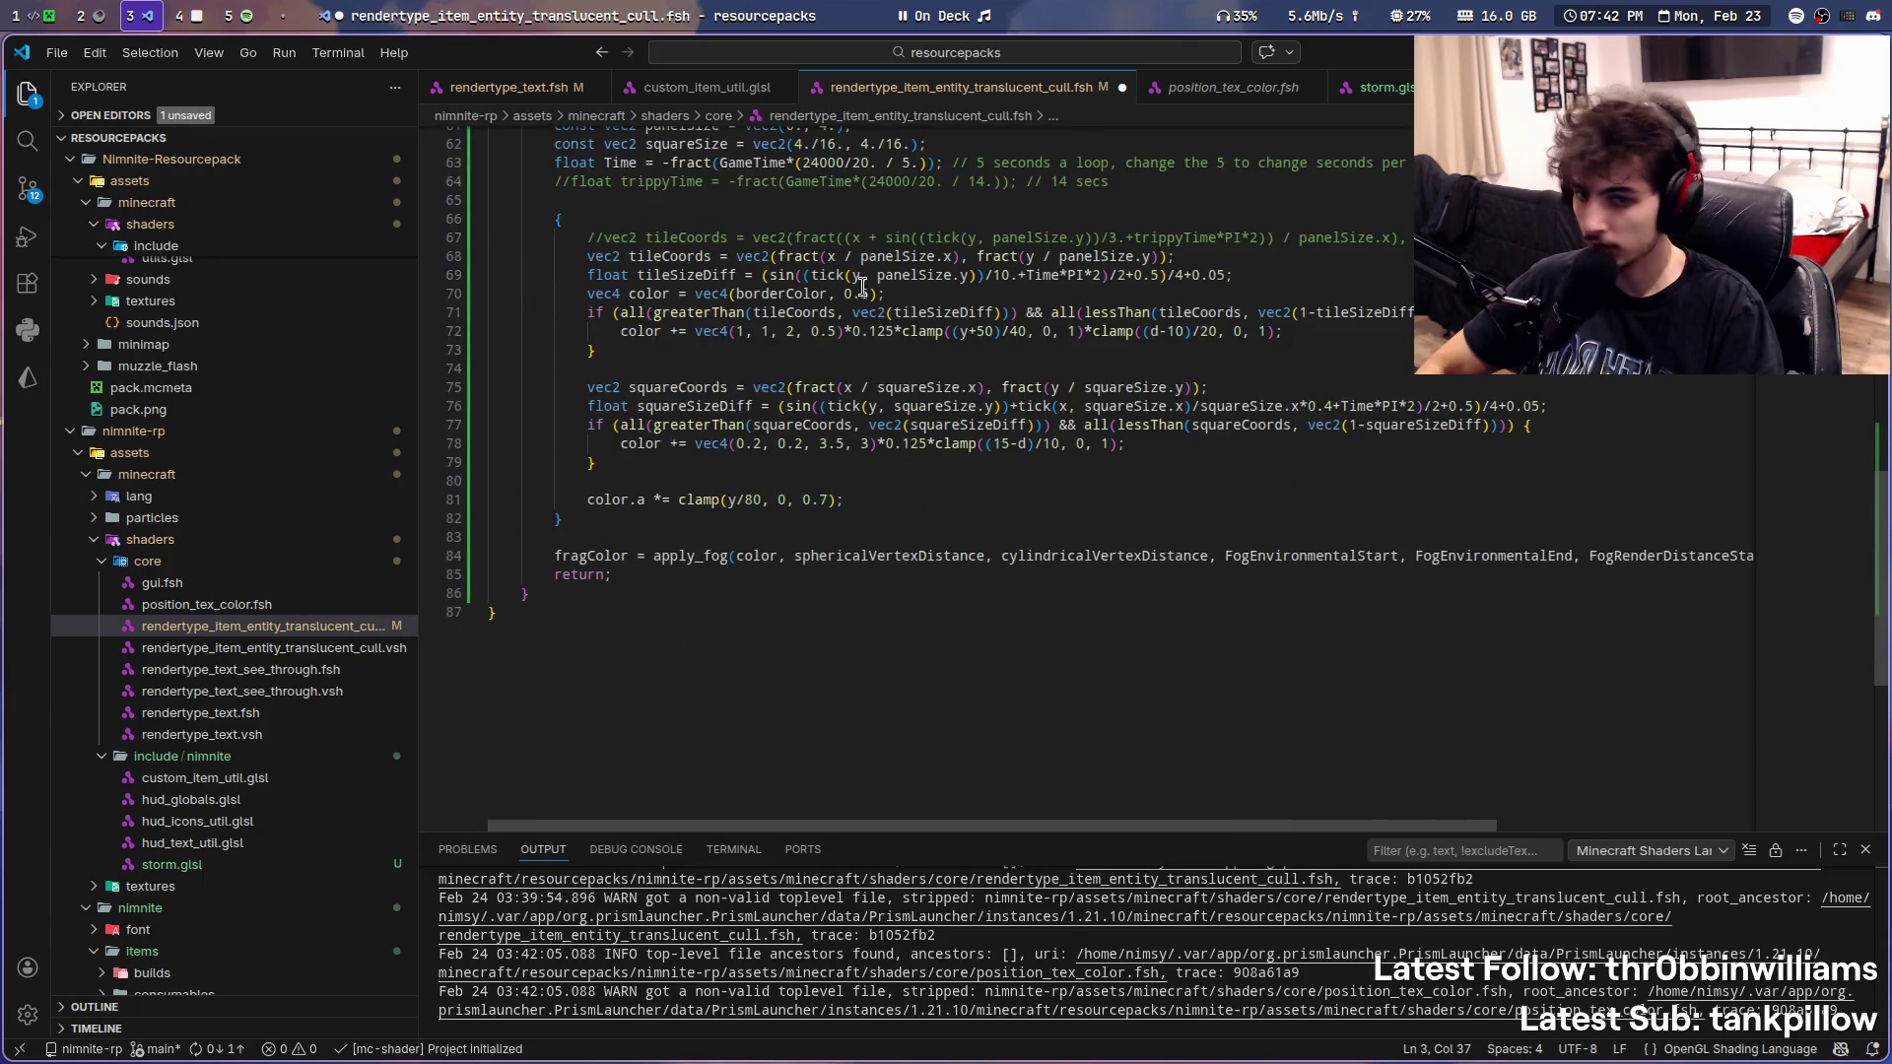
scroll(862, 285, up, 20)
scroll(880, 301, down, 13)
scroll(980, 563, down, 4)
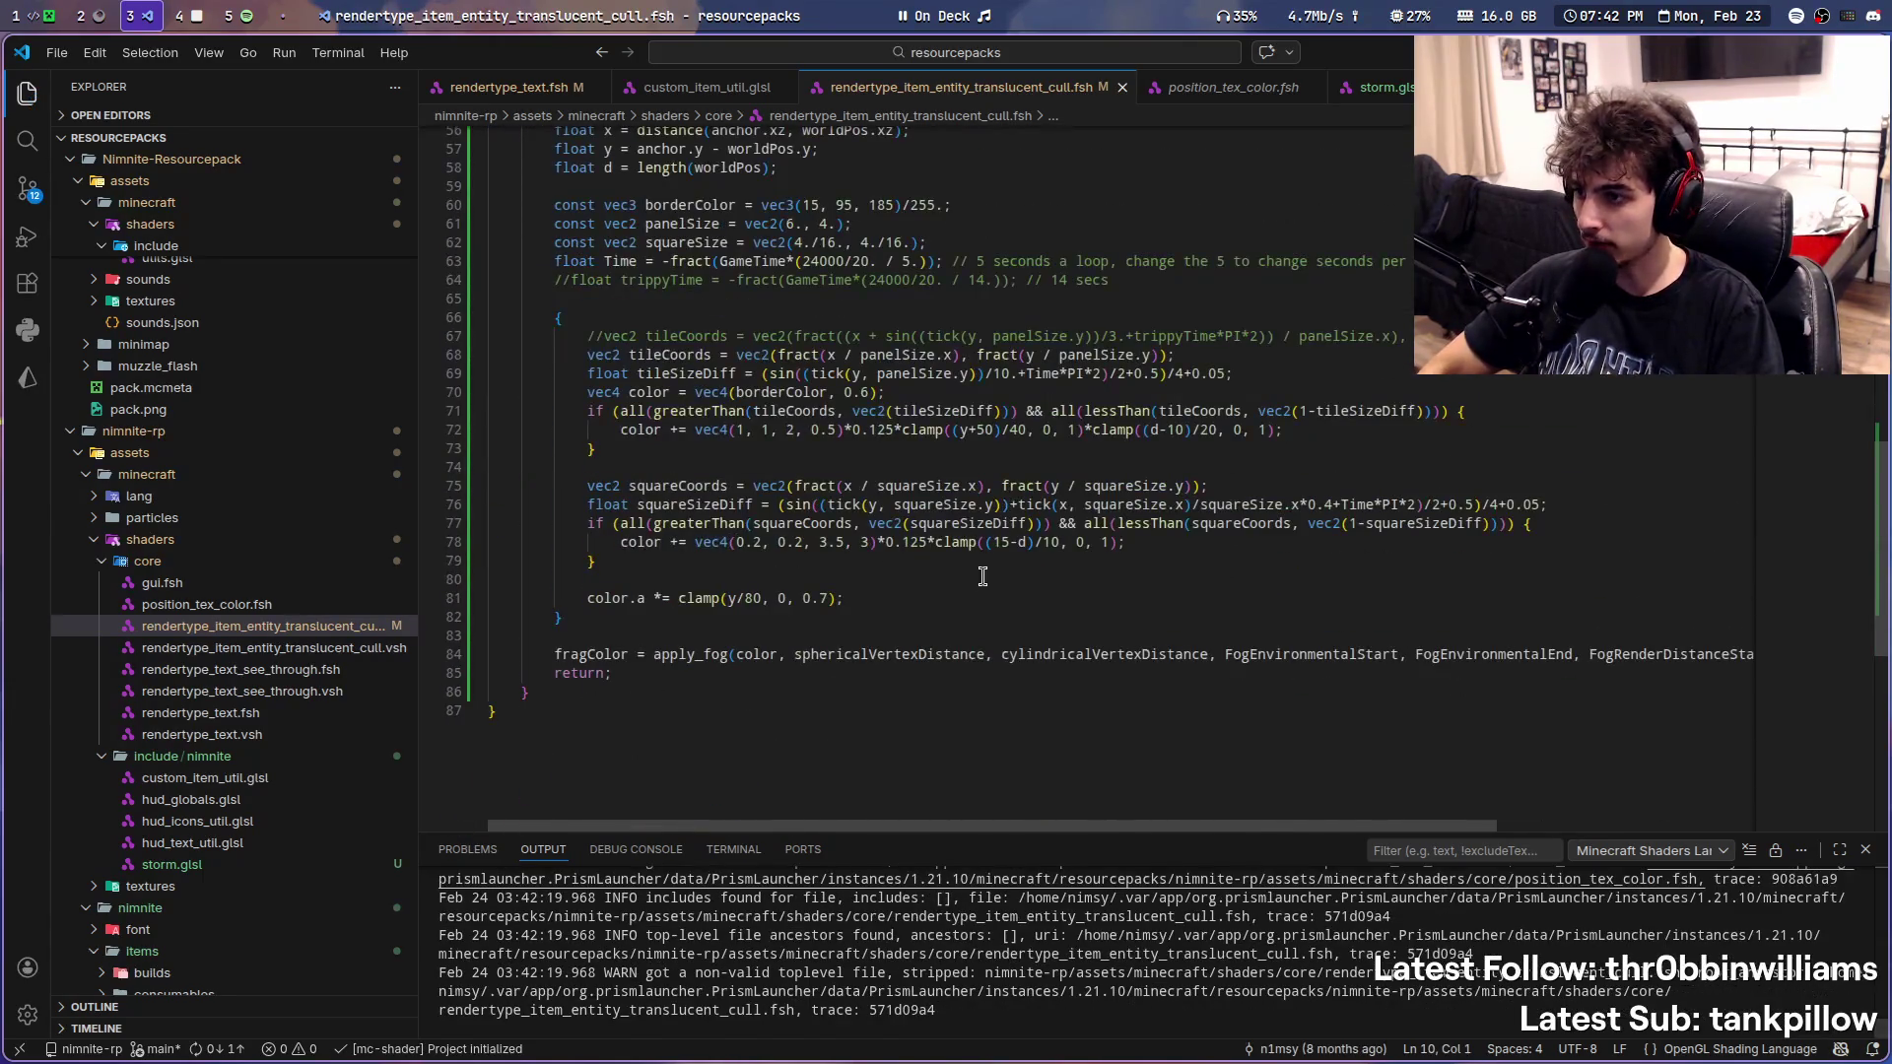
drag(980, 622, 675, 192)
scroll(947, 669, up, 6)
scroll(948, 670, up, 10)
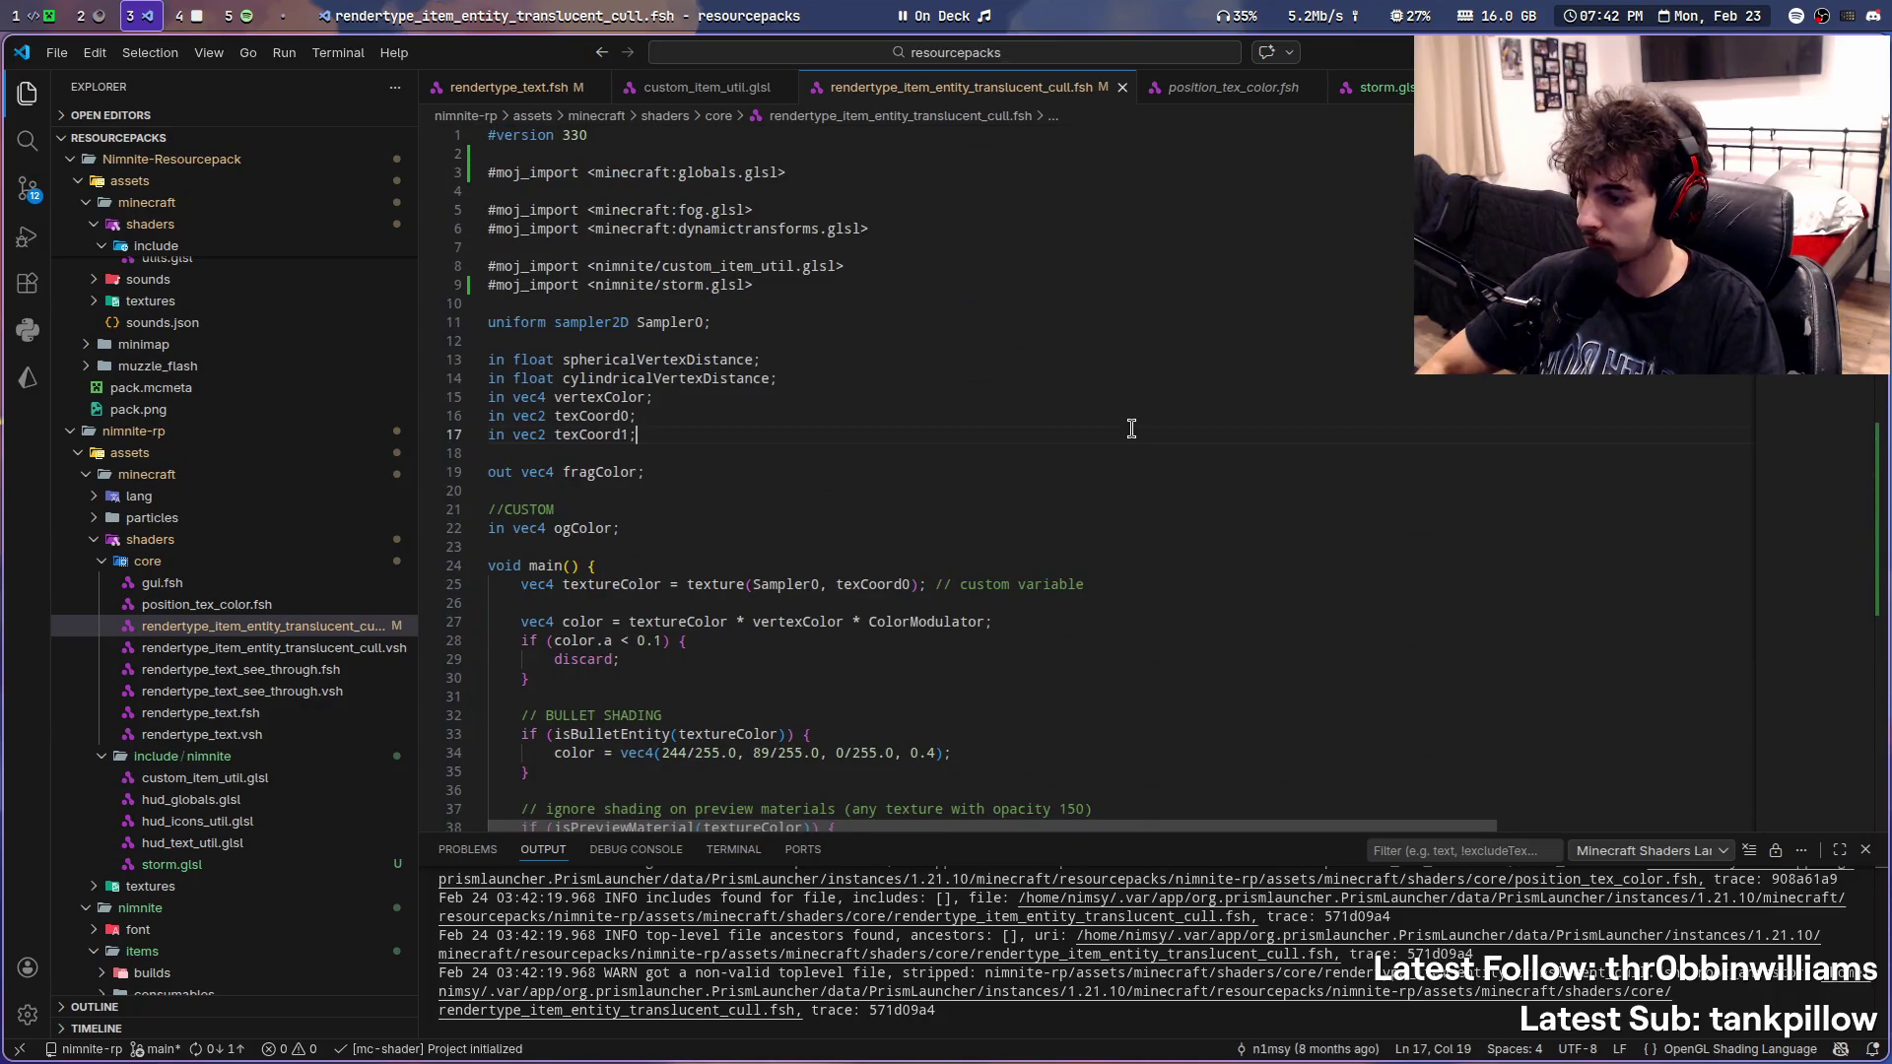
key(super+2)
- Reload shaders to see the worldPos/tick/PI errors, reconnect to the test server, and return to the code editor
key(super+1)
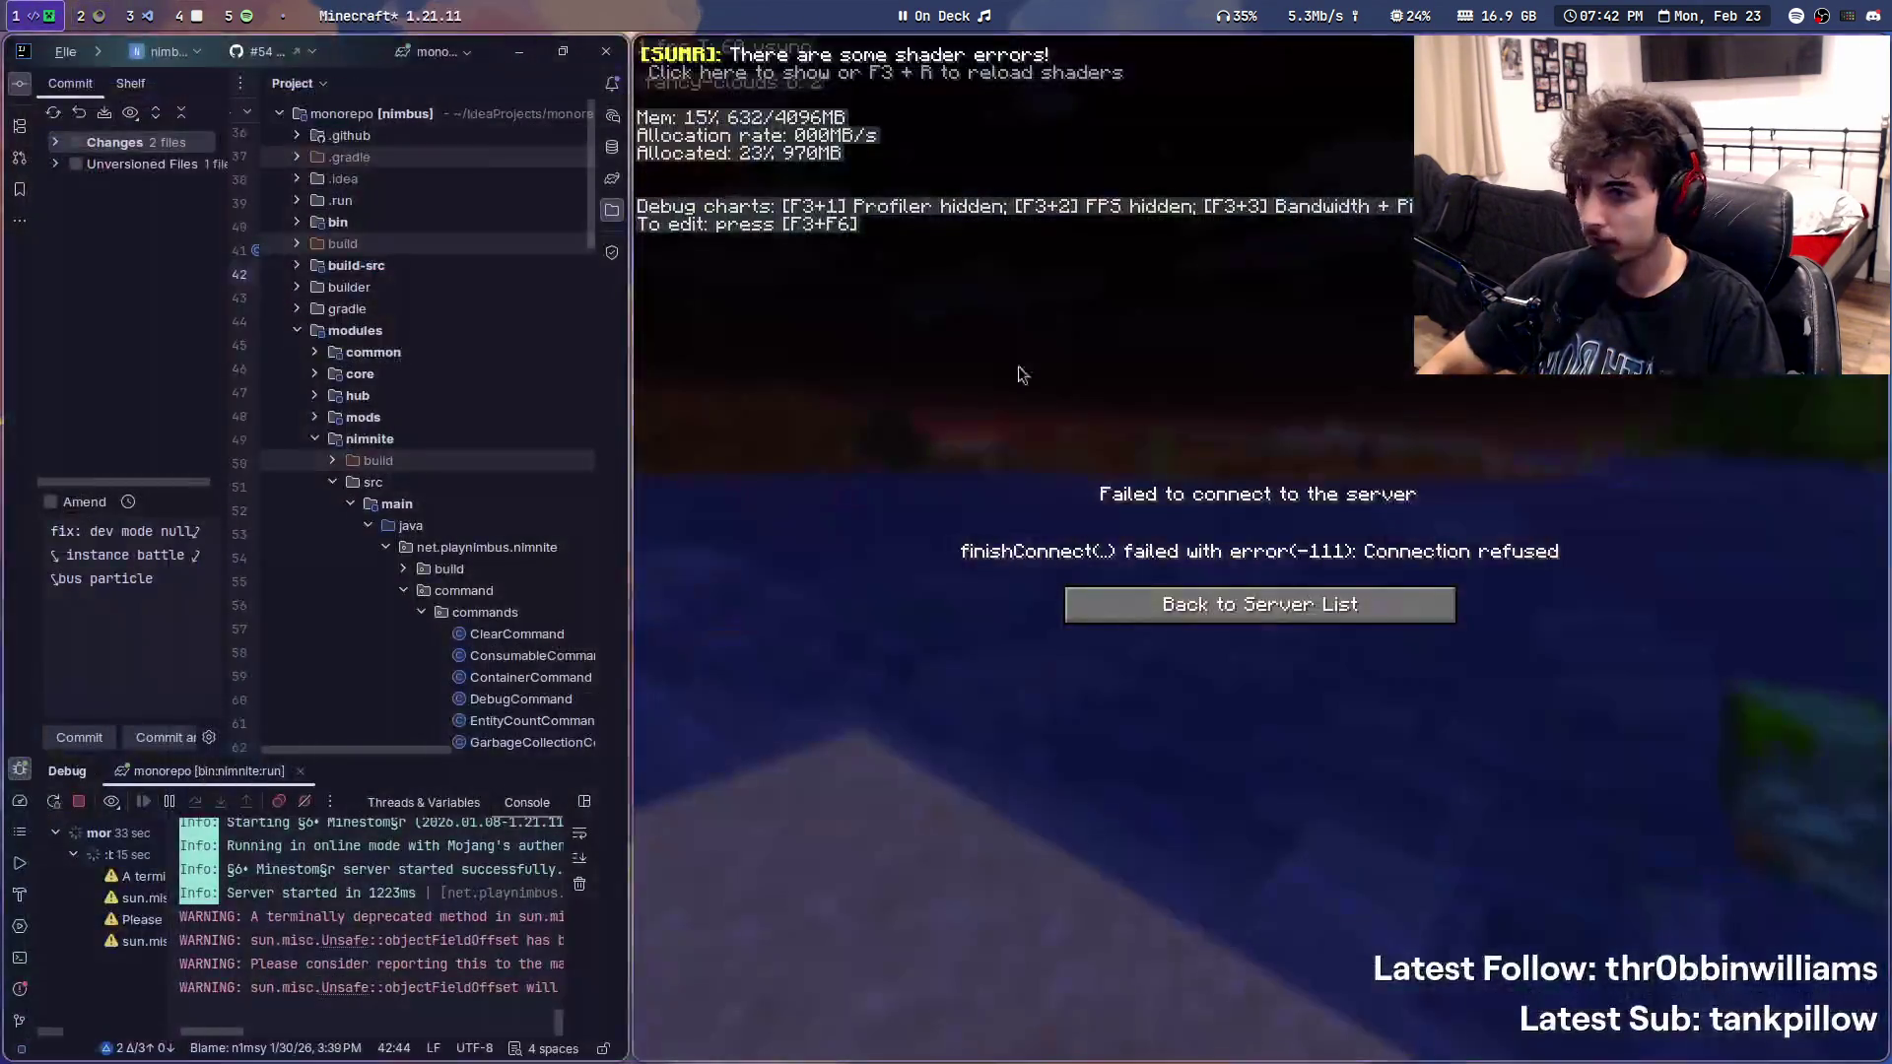
key(F3+r)
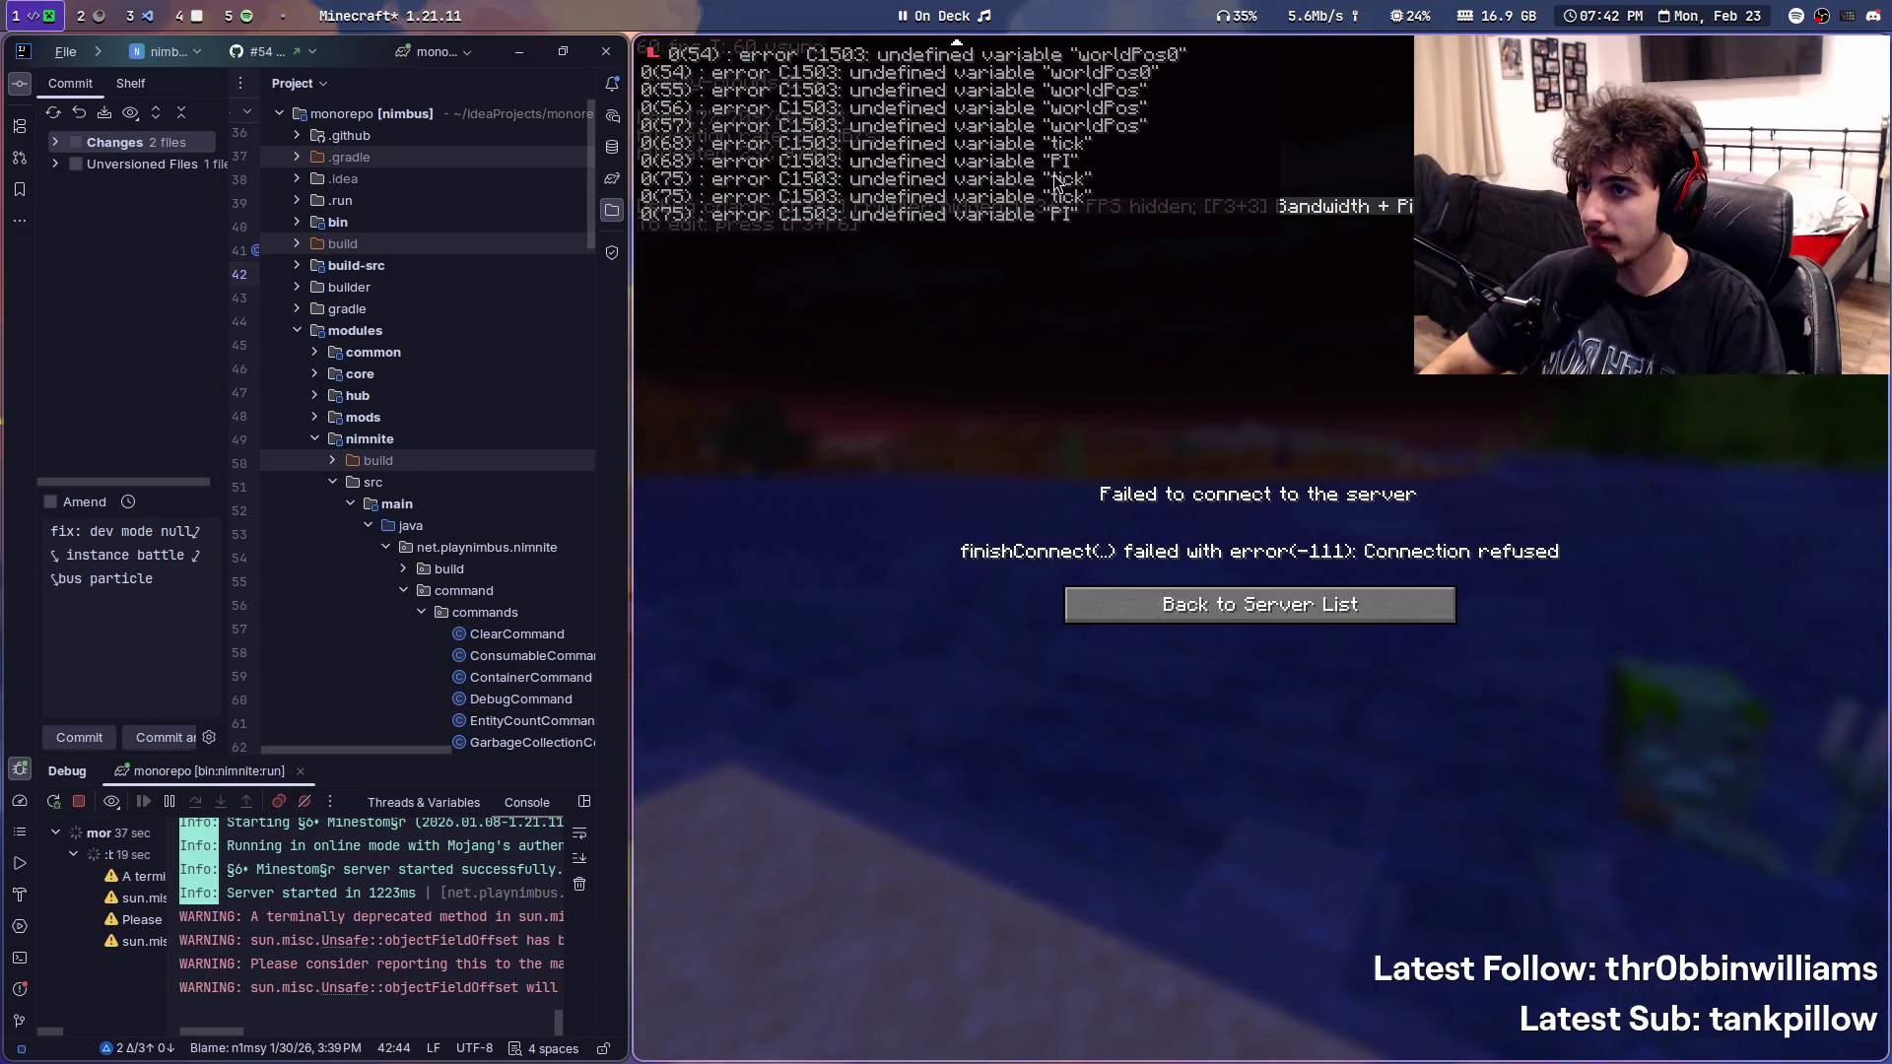
click(1086, 605)
double_click(1153, 145)
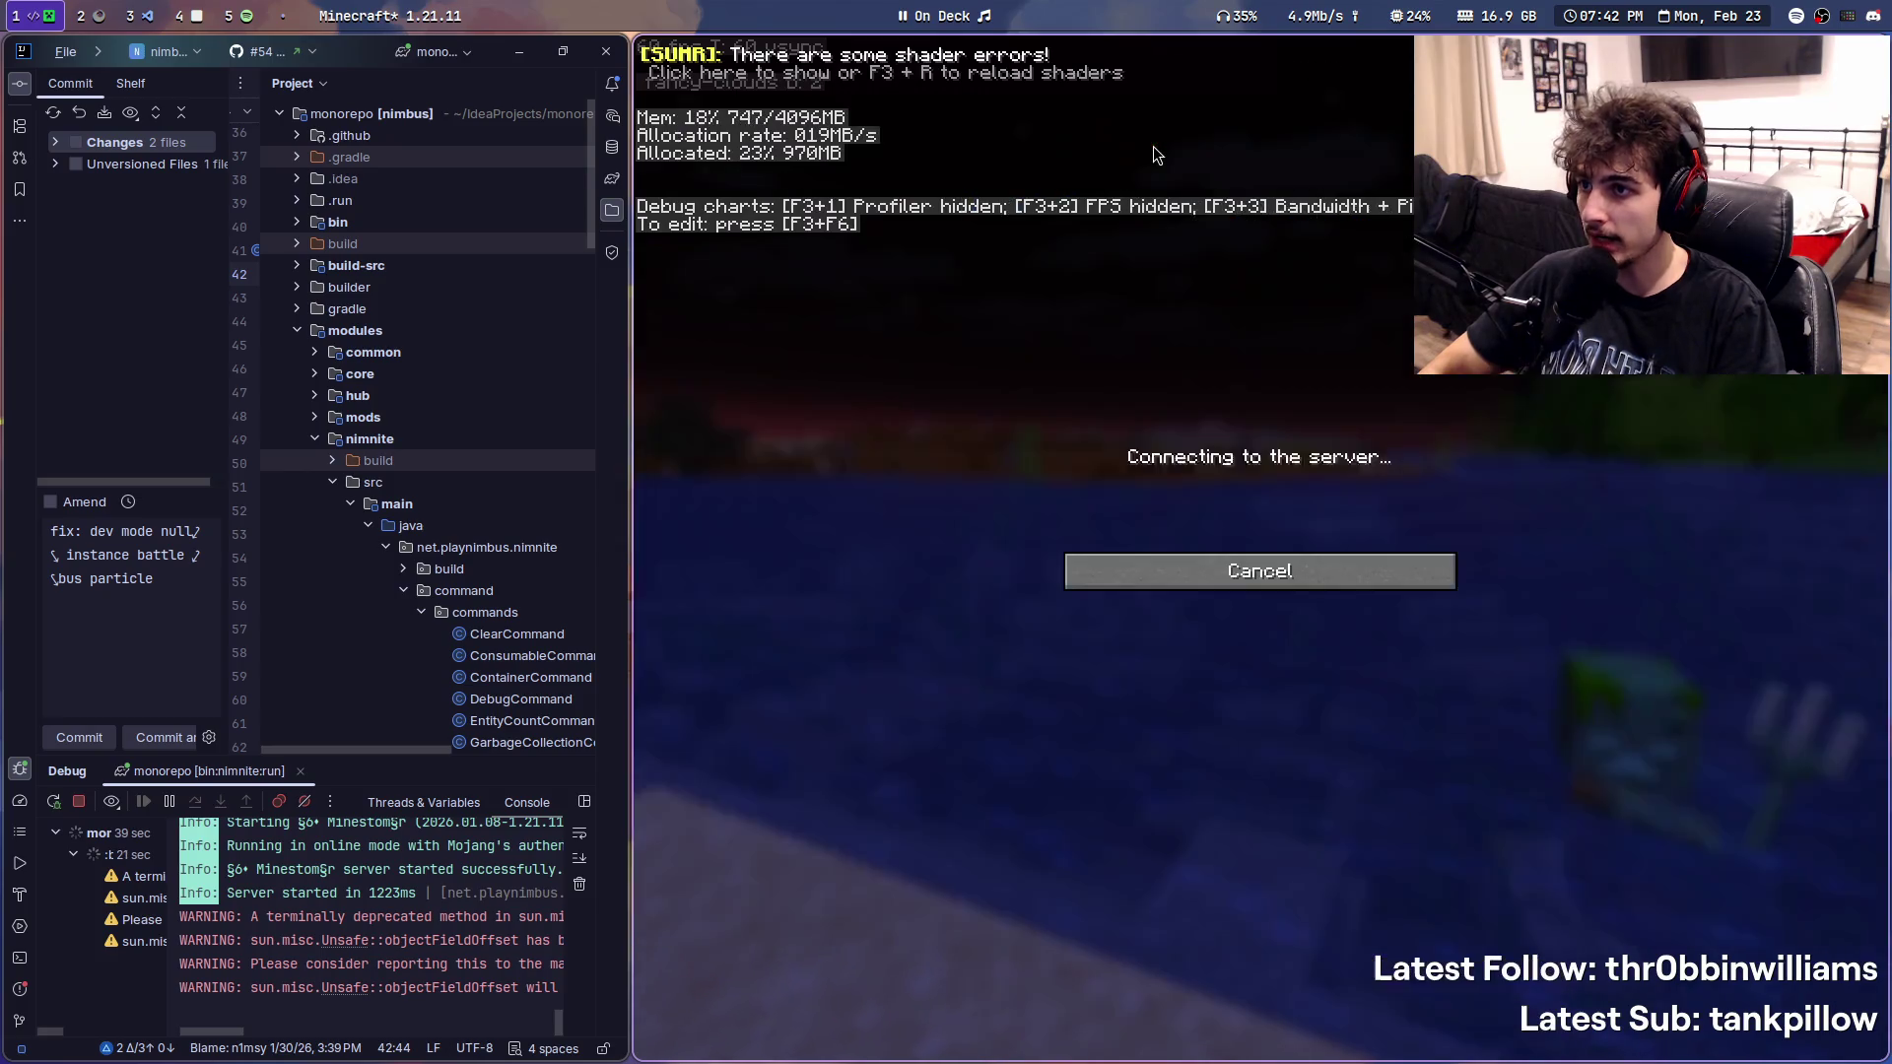
key(super+2)
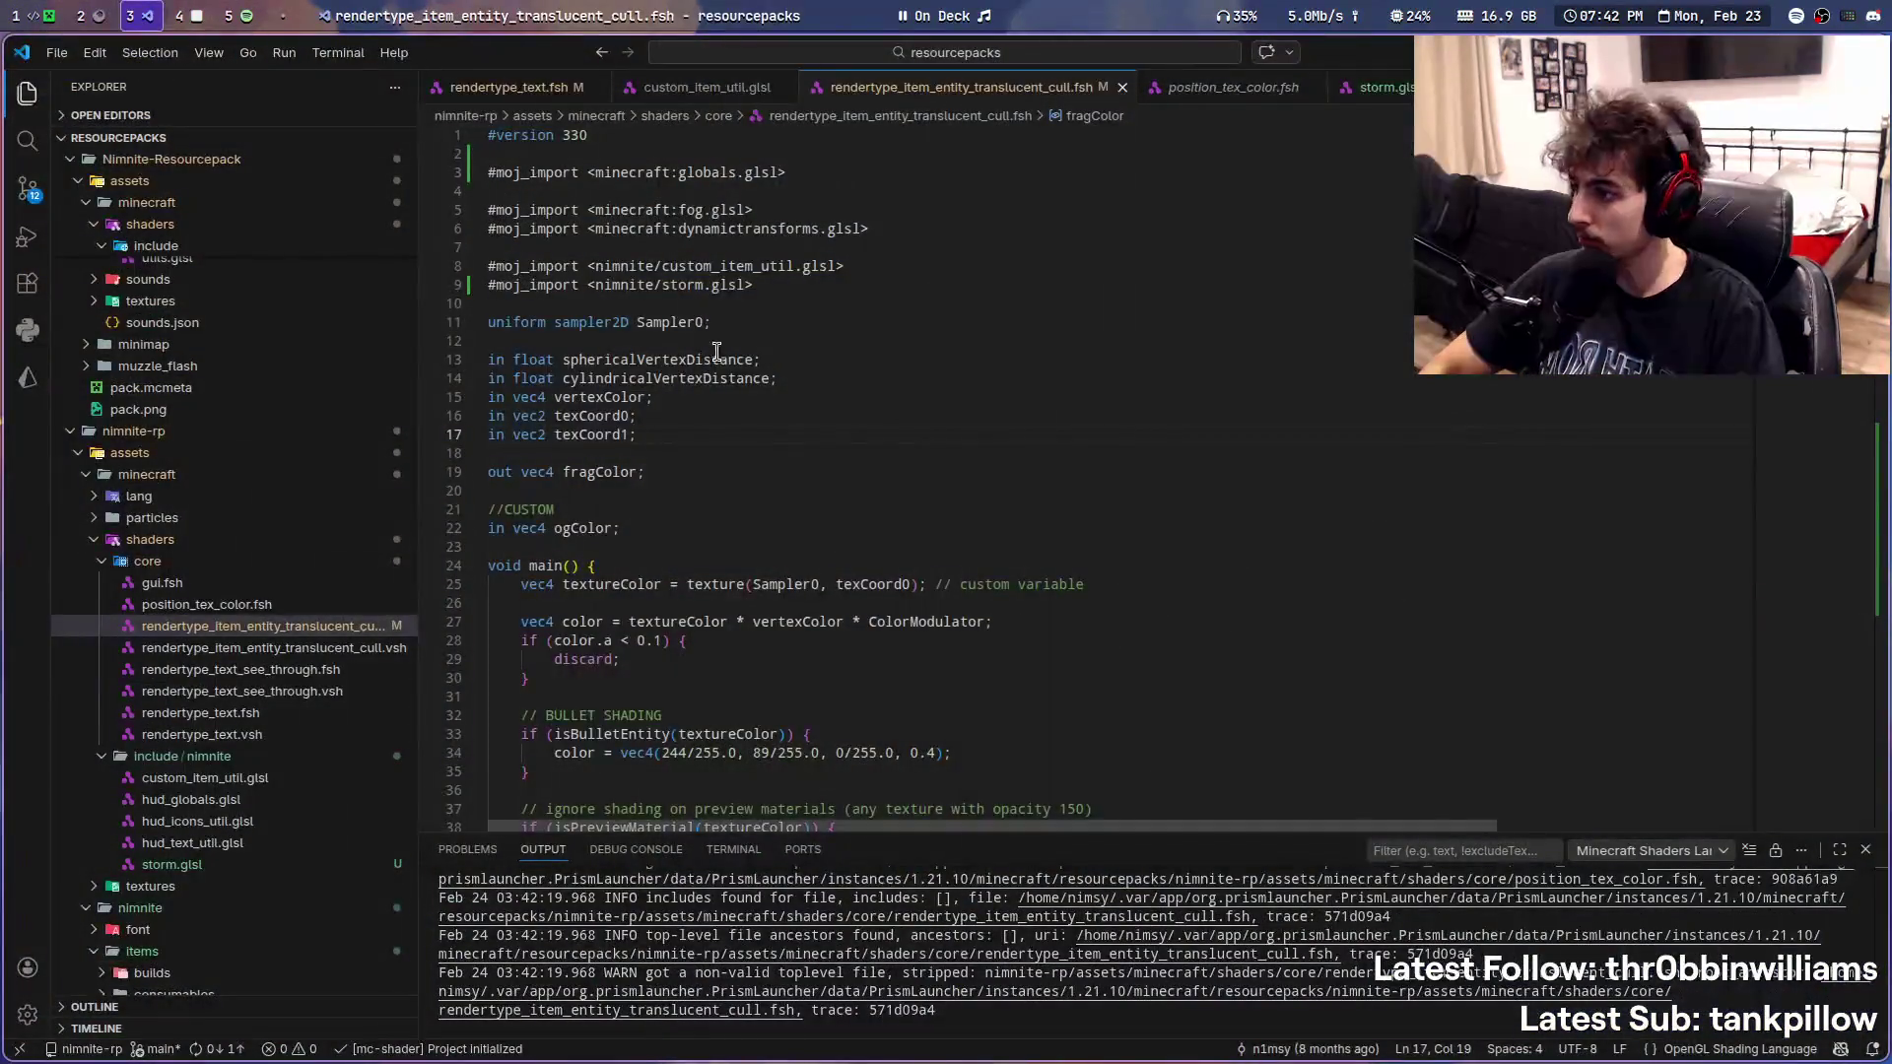
- Look through hud_globals.glsl, custom_item_util.glsl and the include/nimnite folder for the PI definition
click(221, 799)
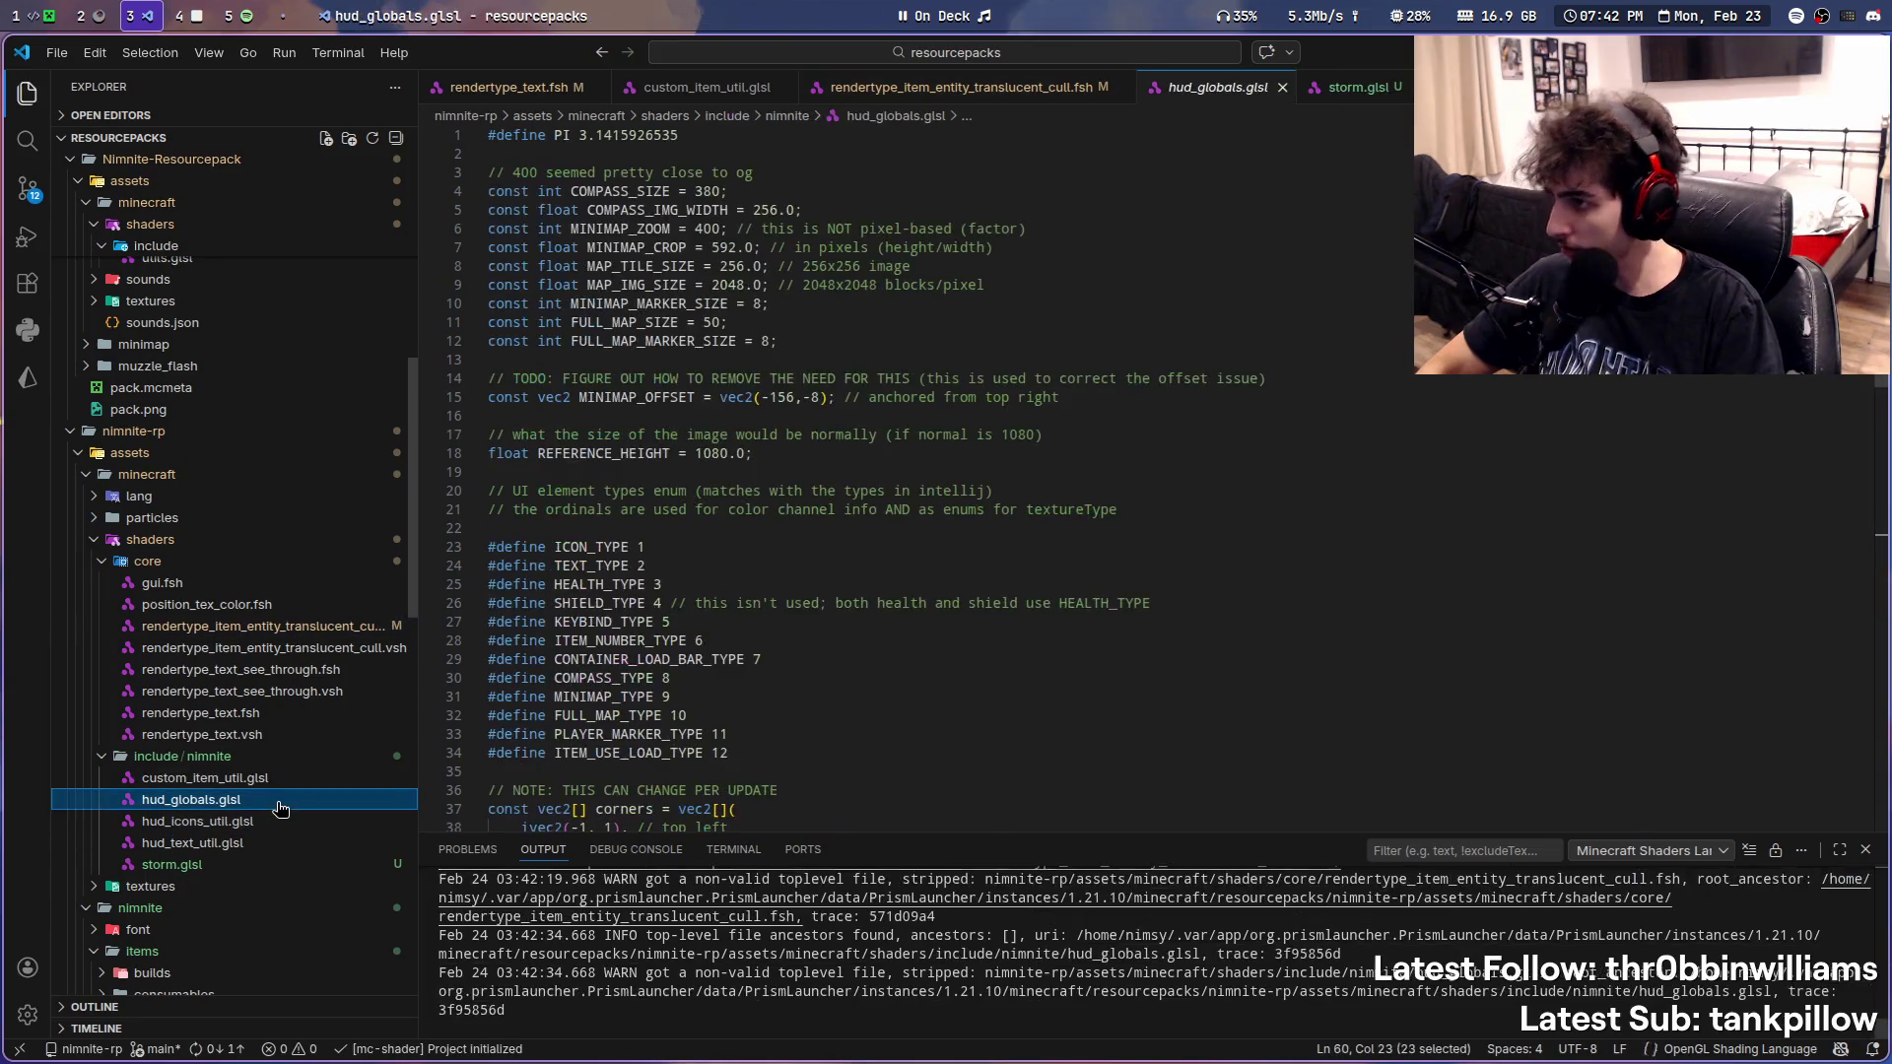
scroll(658, 489, down, 5)
scroll(658, 488, up, 5)
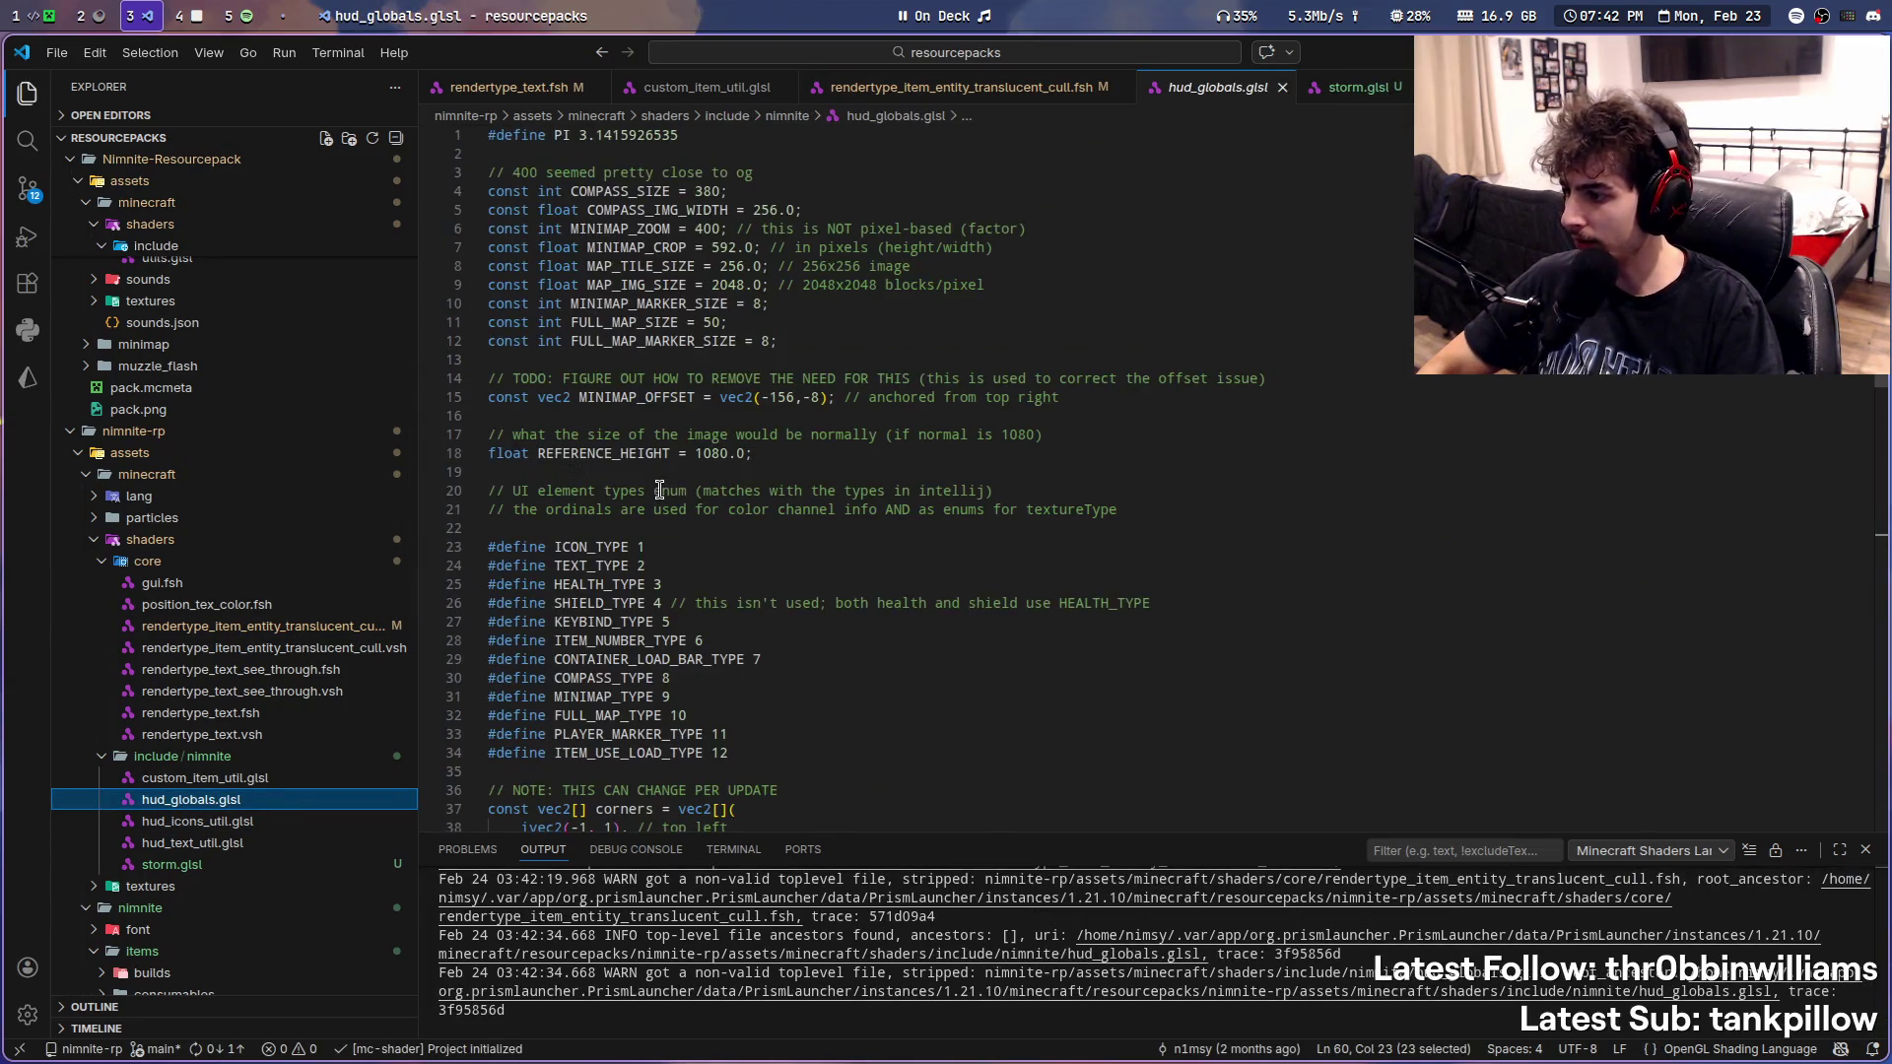
click(268, 779)
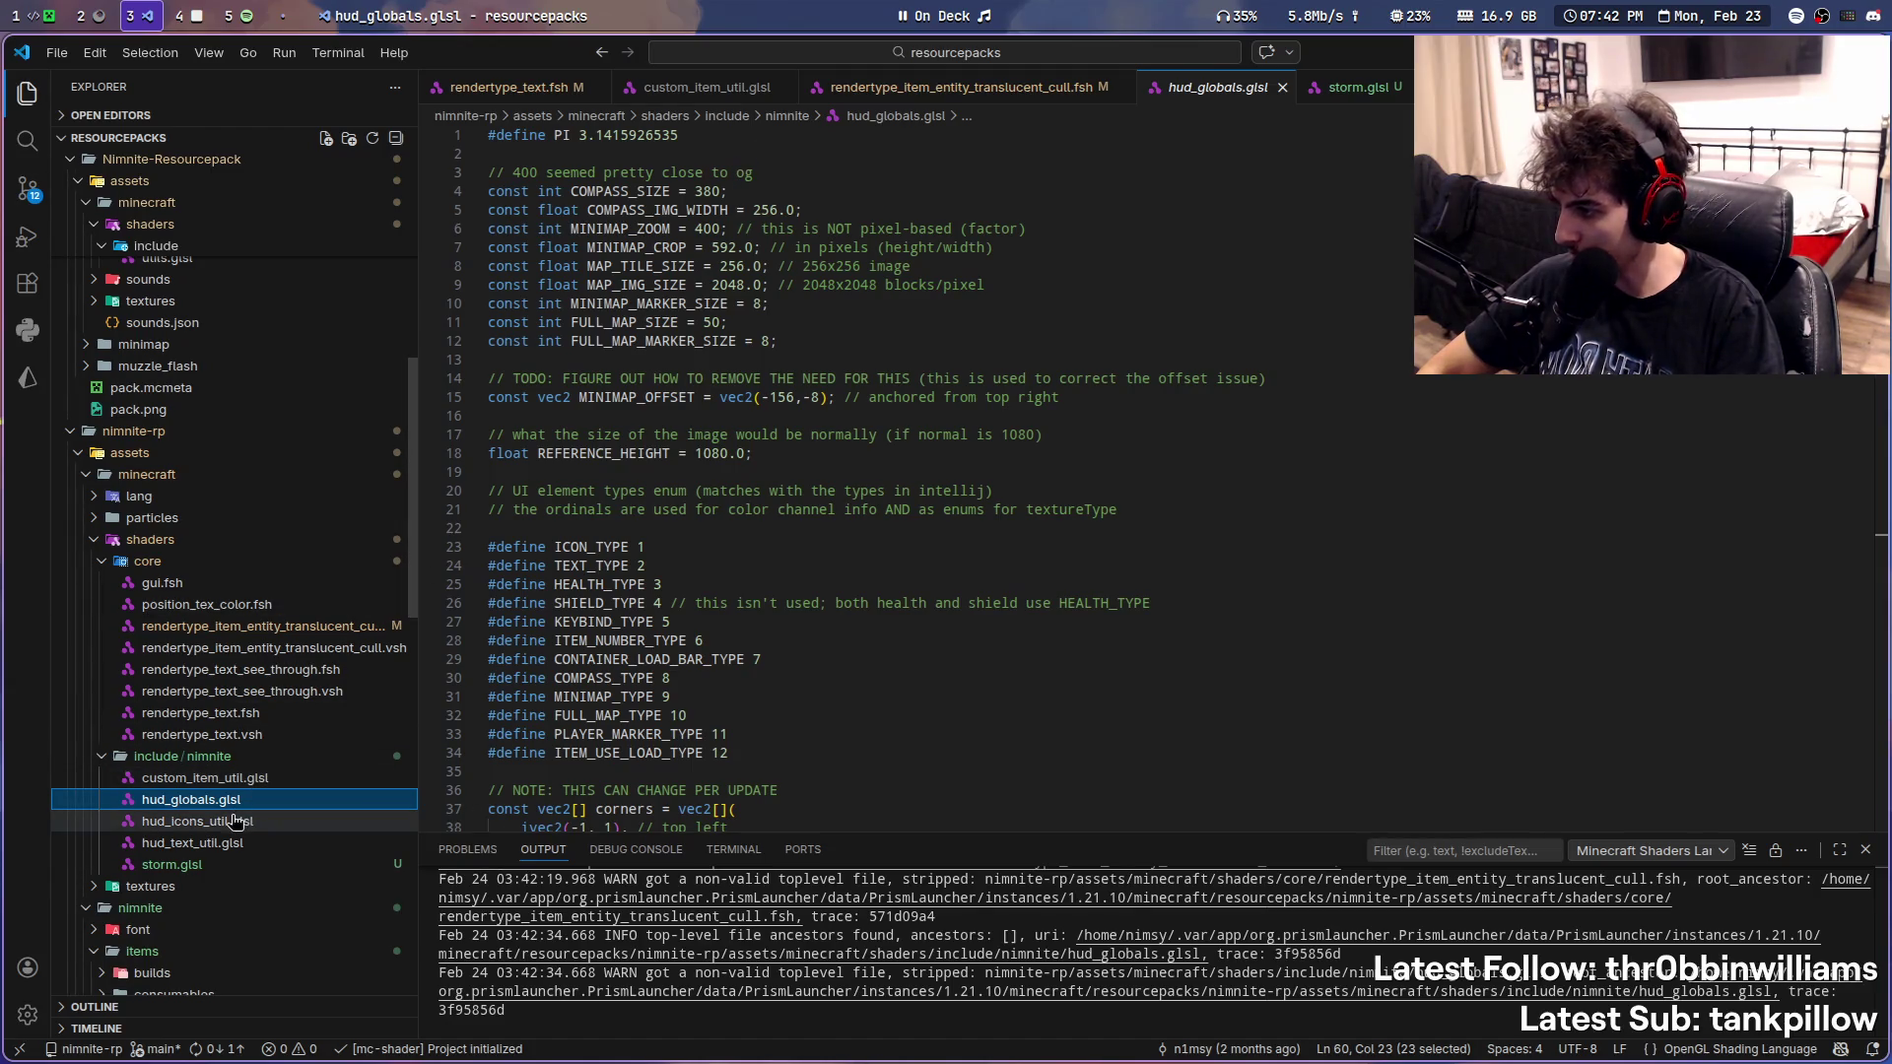
right_click(244, 761)
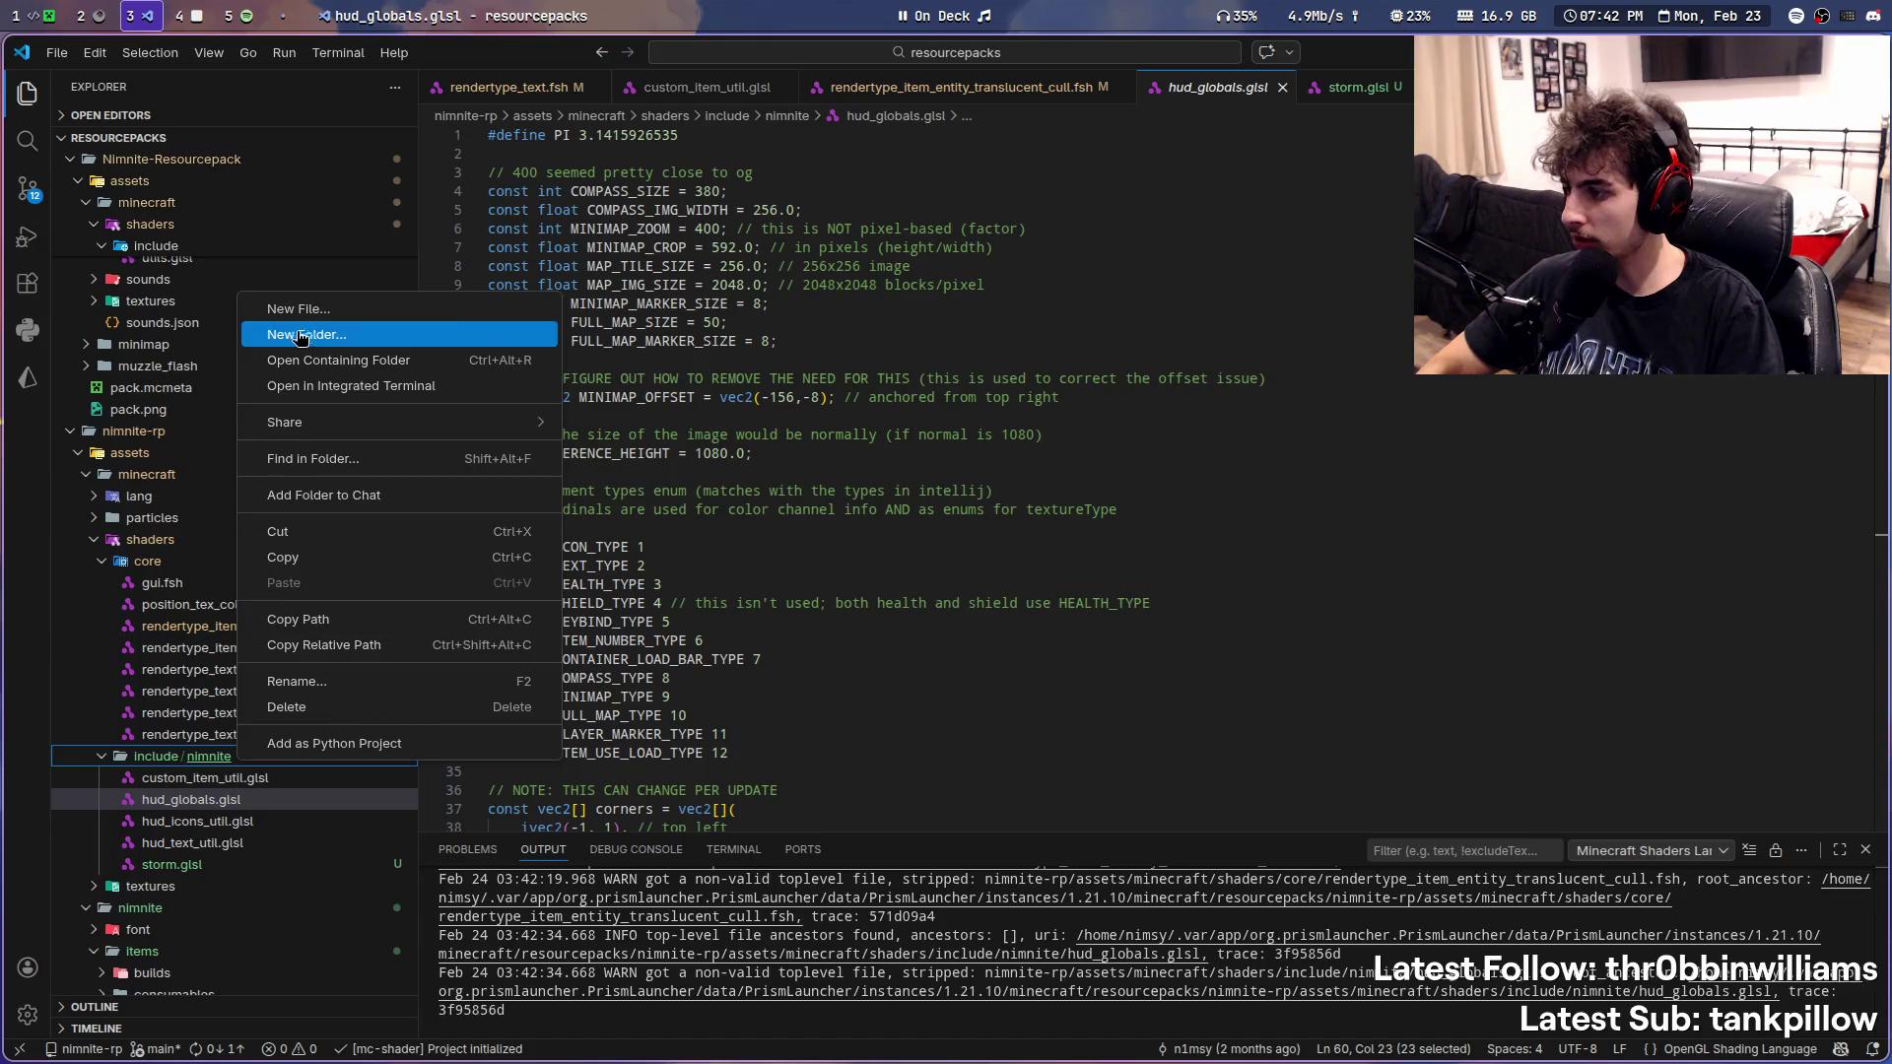
key(Escape)
right_click(294, 759)
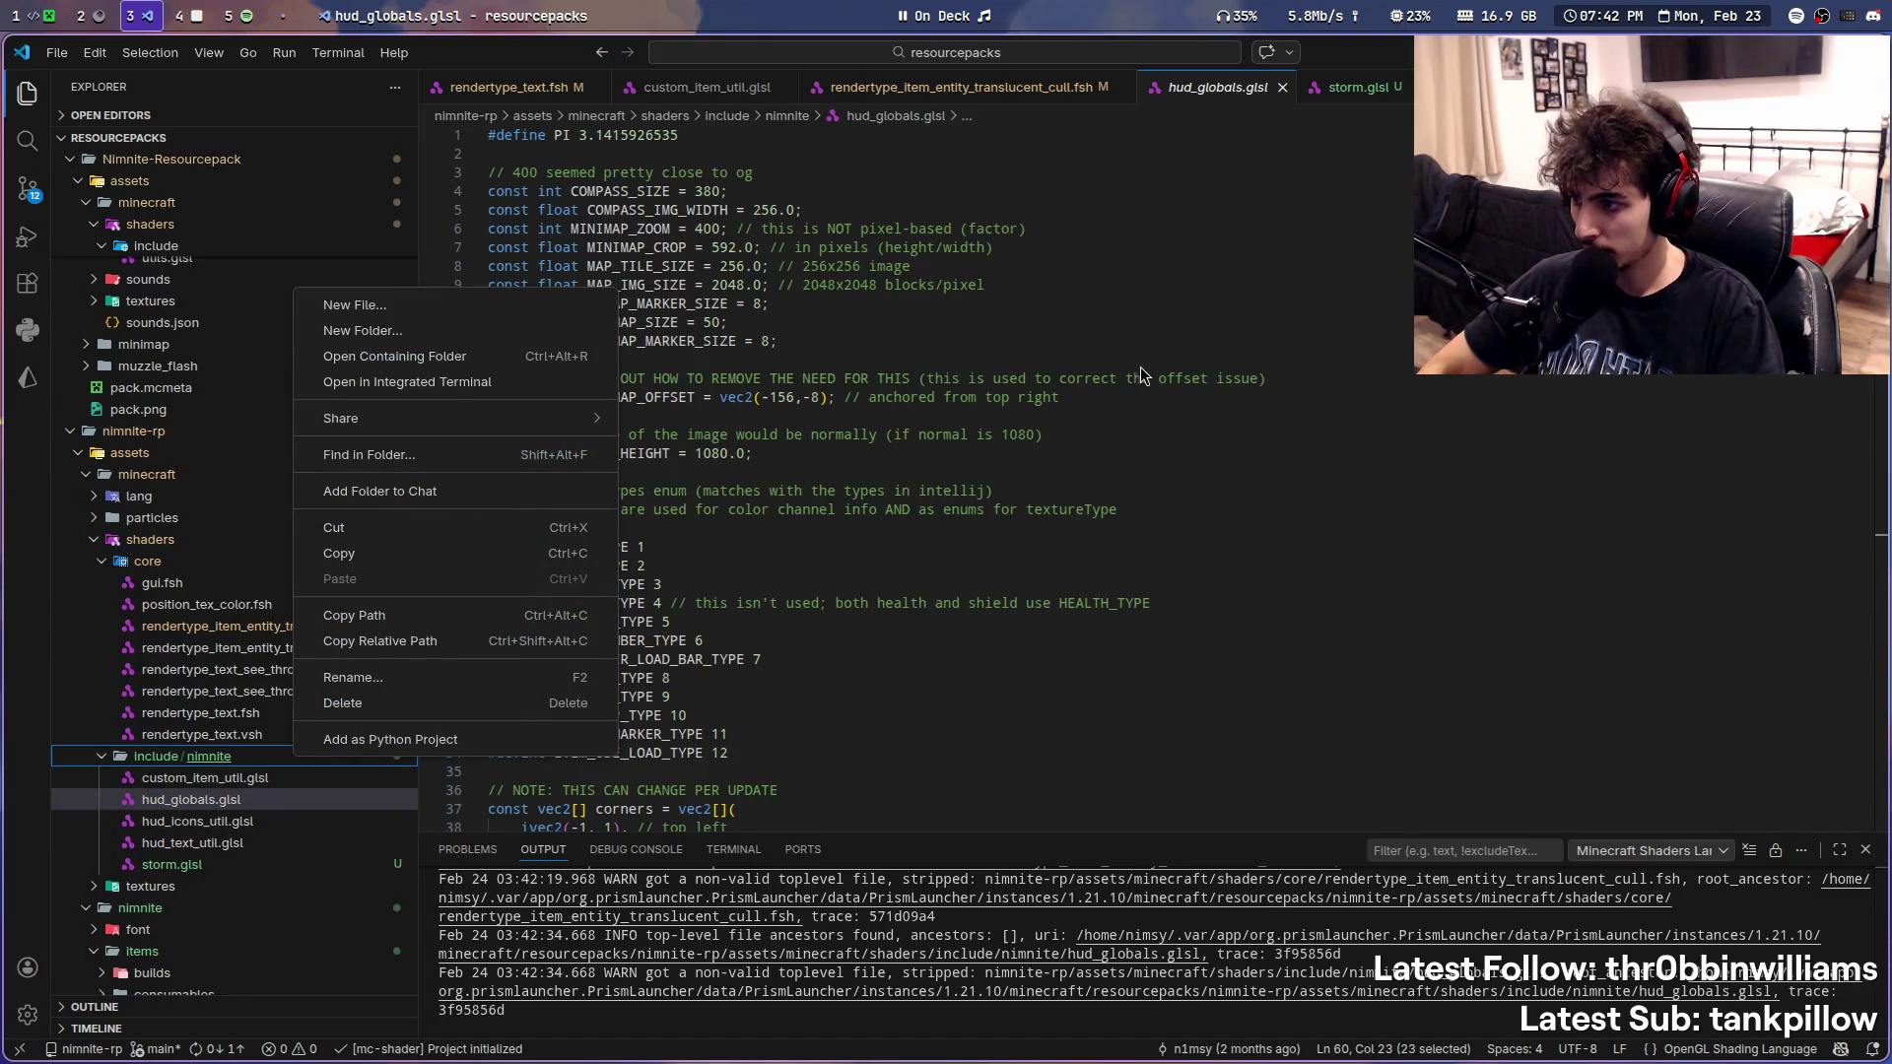
scroll(1132, 488, down, 6)
scroll(1125, 626, down, 3)
scroll(1123, 626, down, 3)
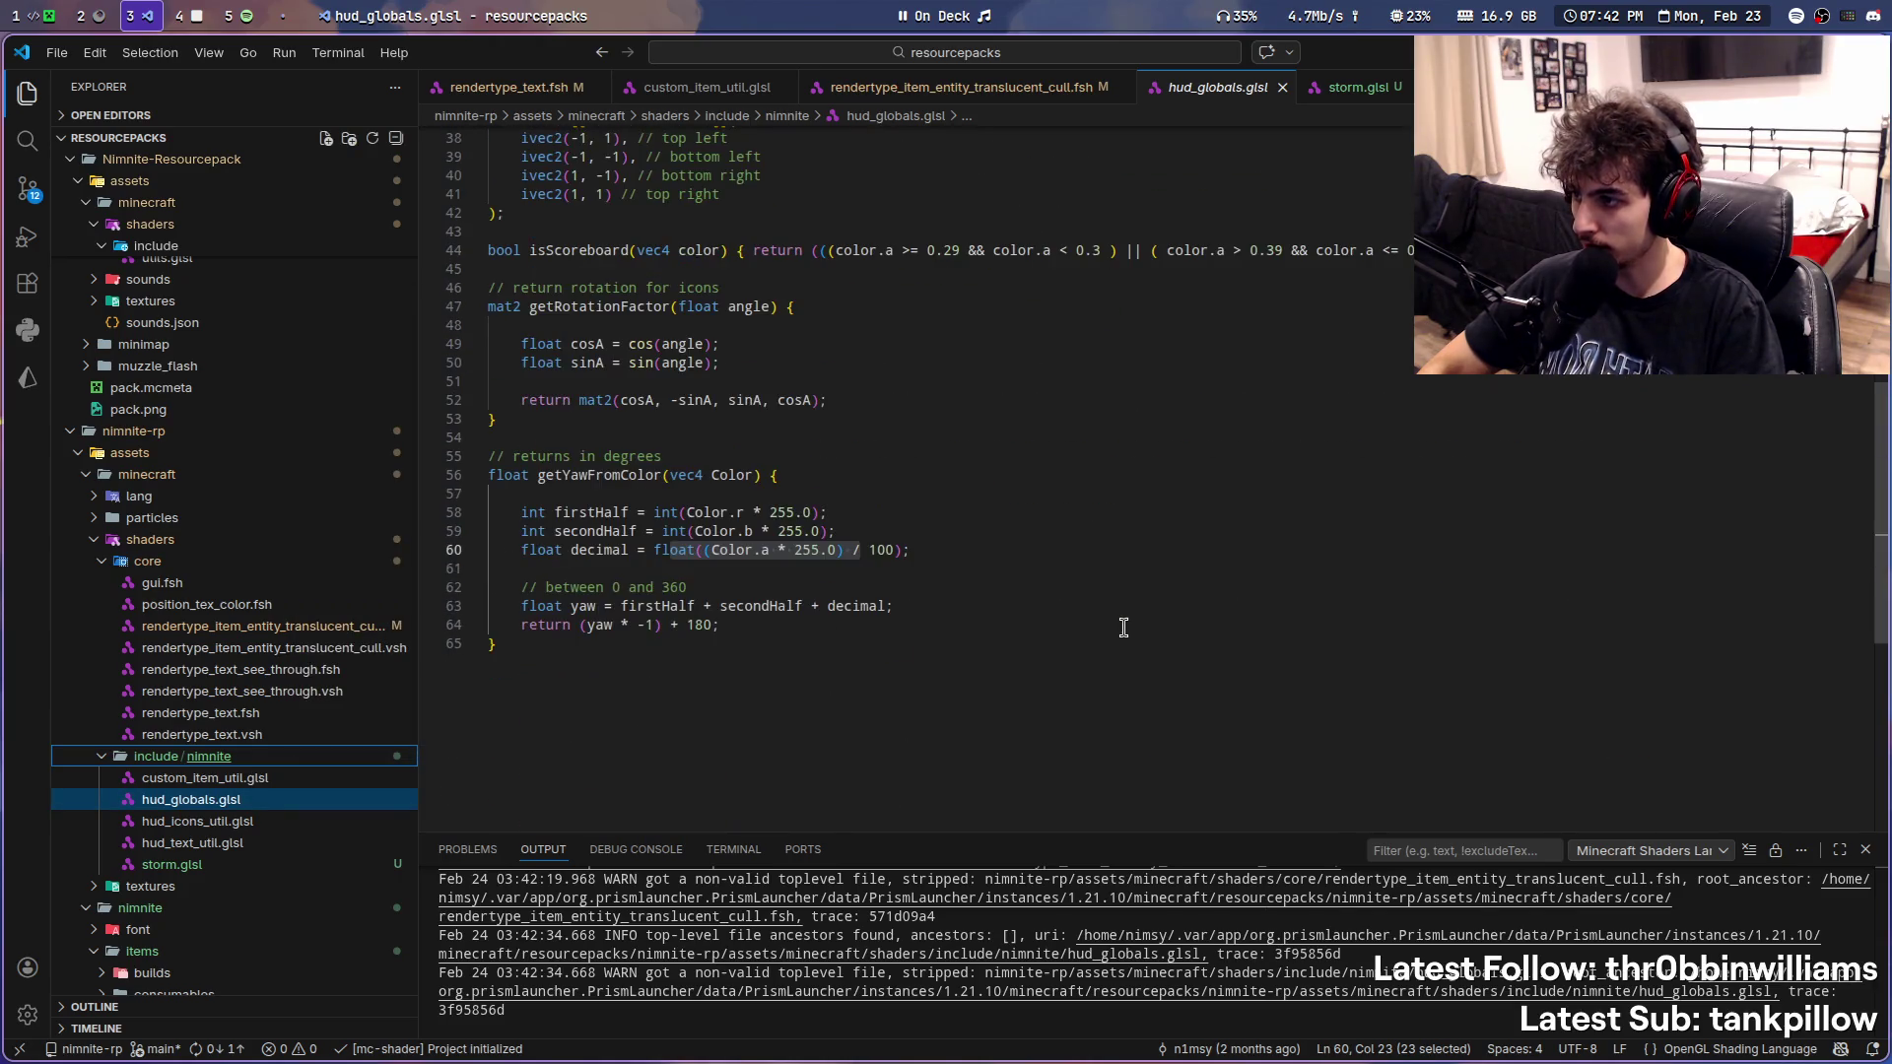
- Grab the PI value 3.1415926535 from line 1 of hud_globals.glsl, leaving that file intact
key(ctrl+Home)
key(shift+End)
key(BackSpace)
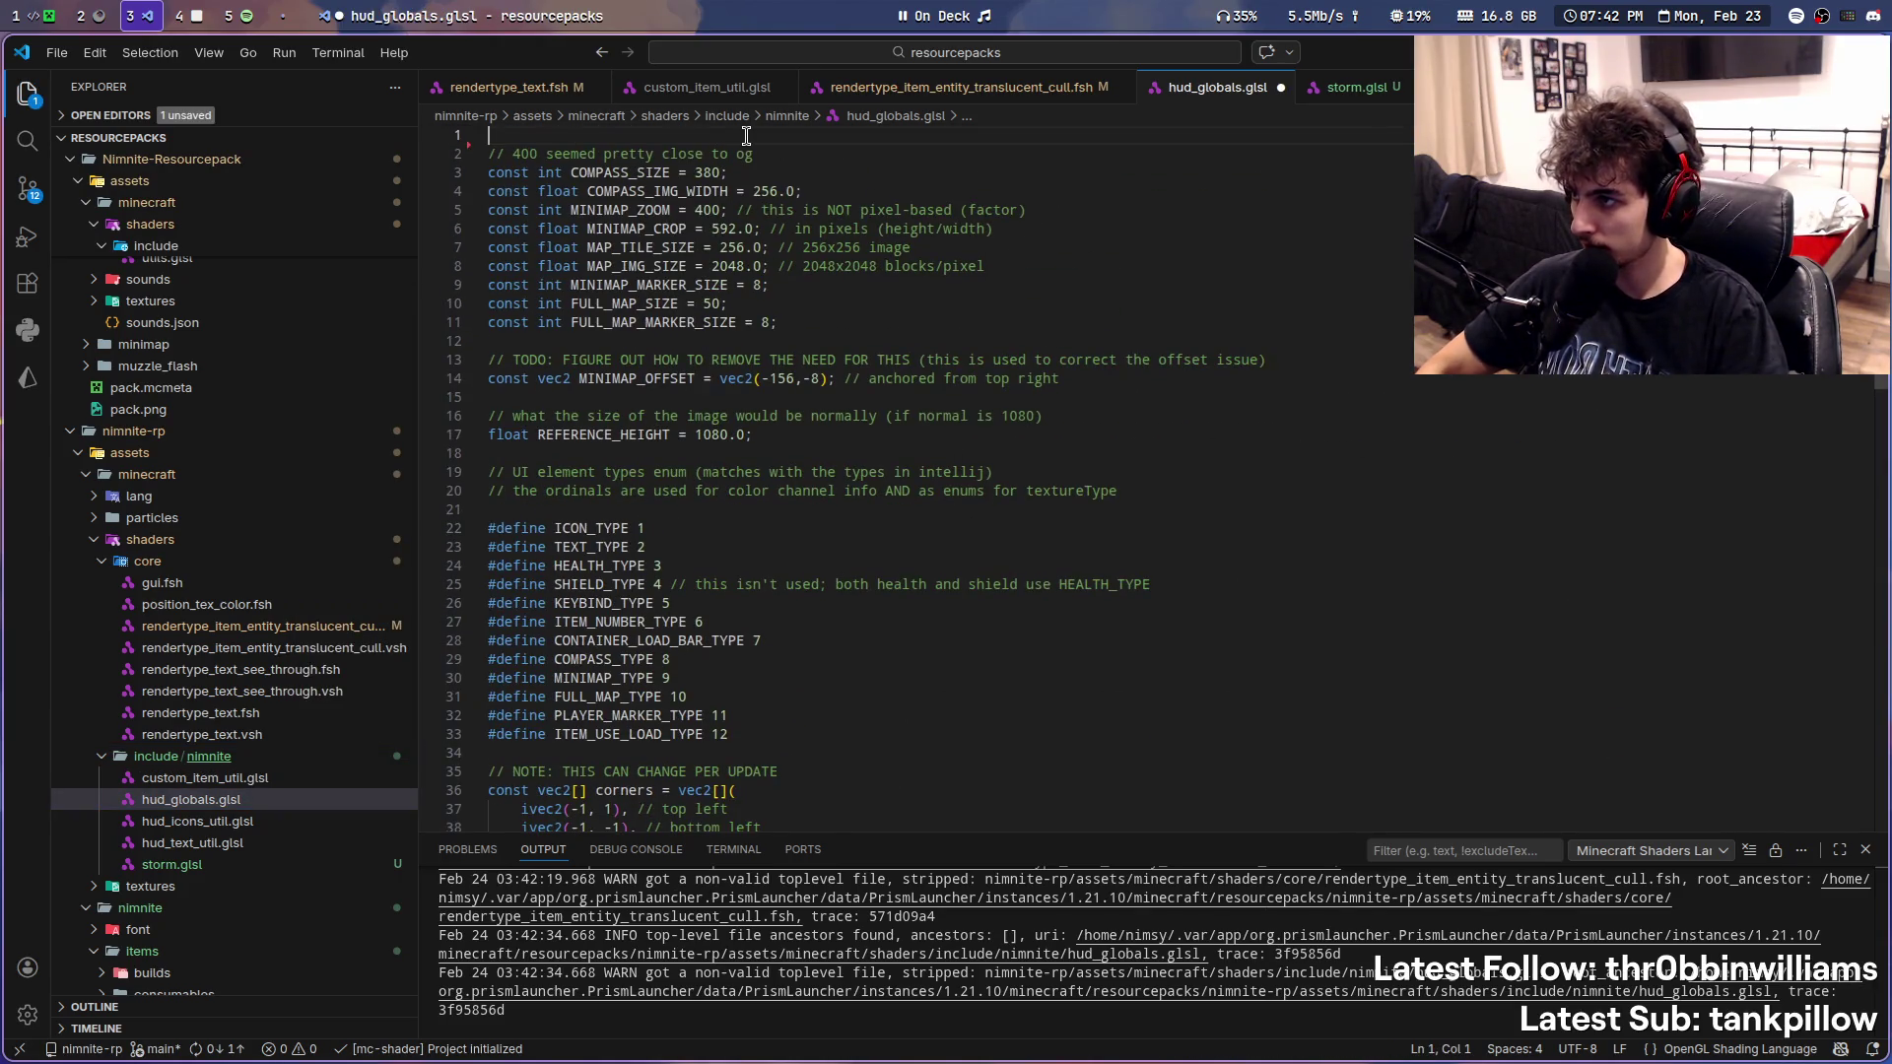
key(ctrl+z)
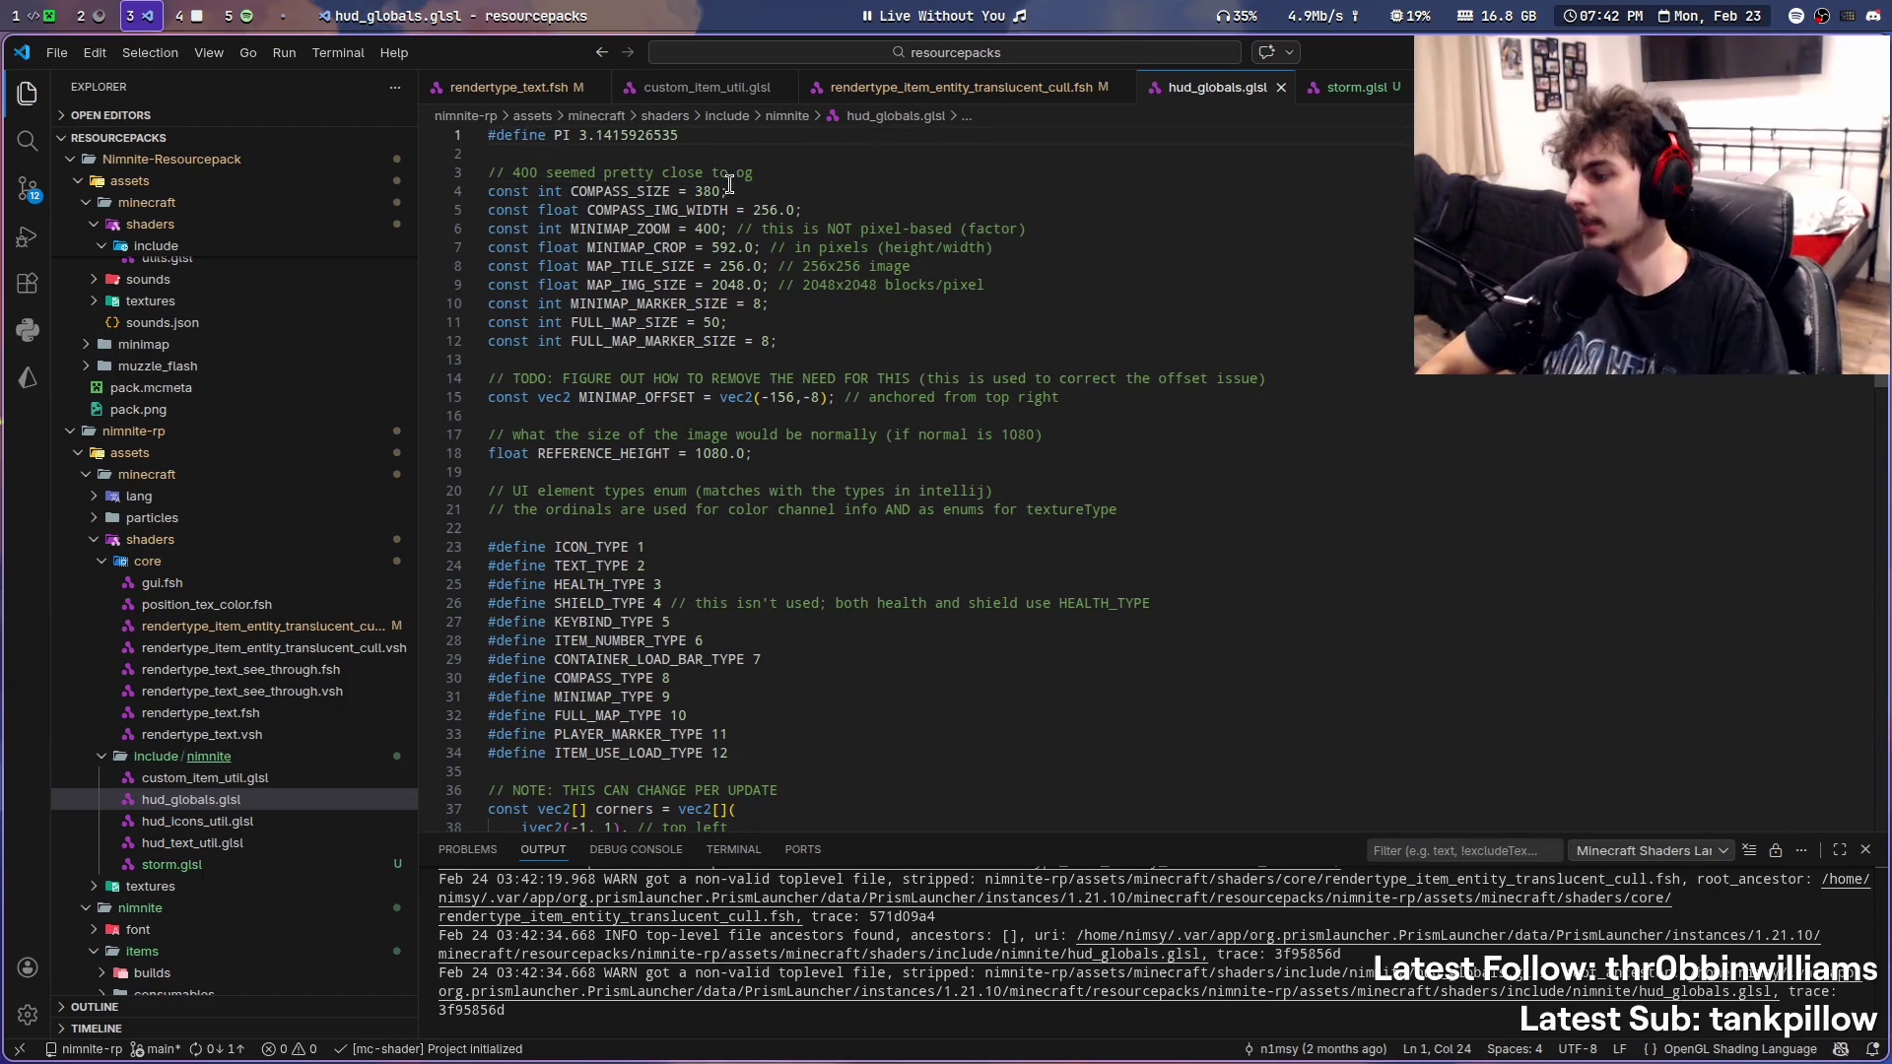
scroll(330, 641, down, 1)
click(281, 815)
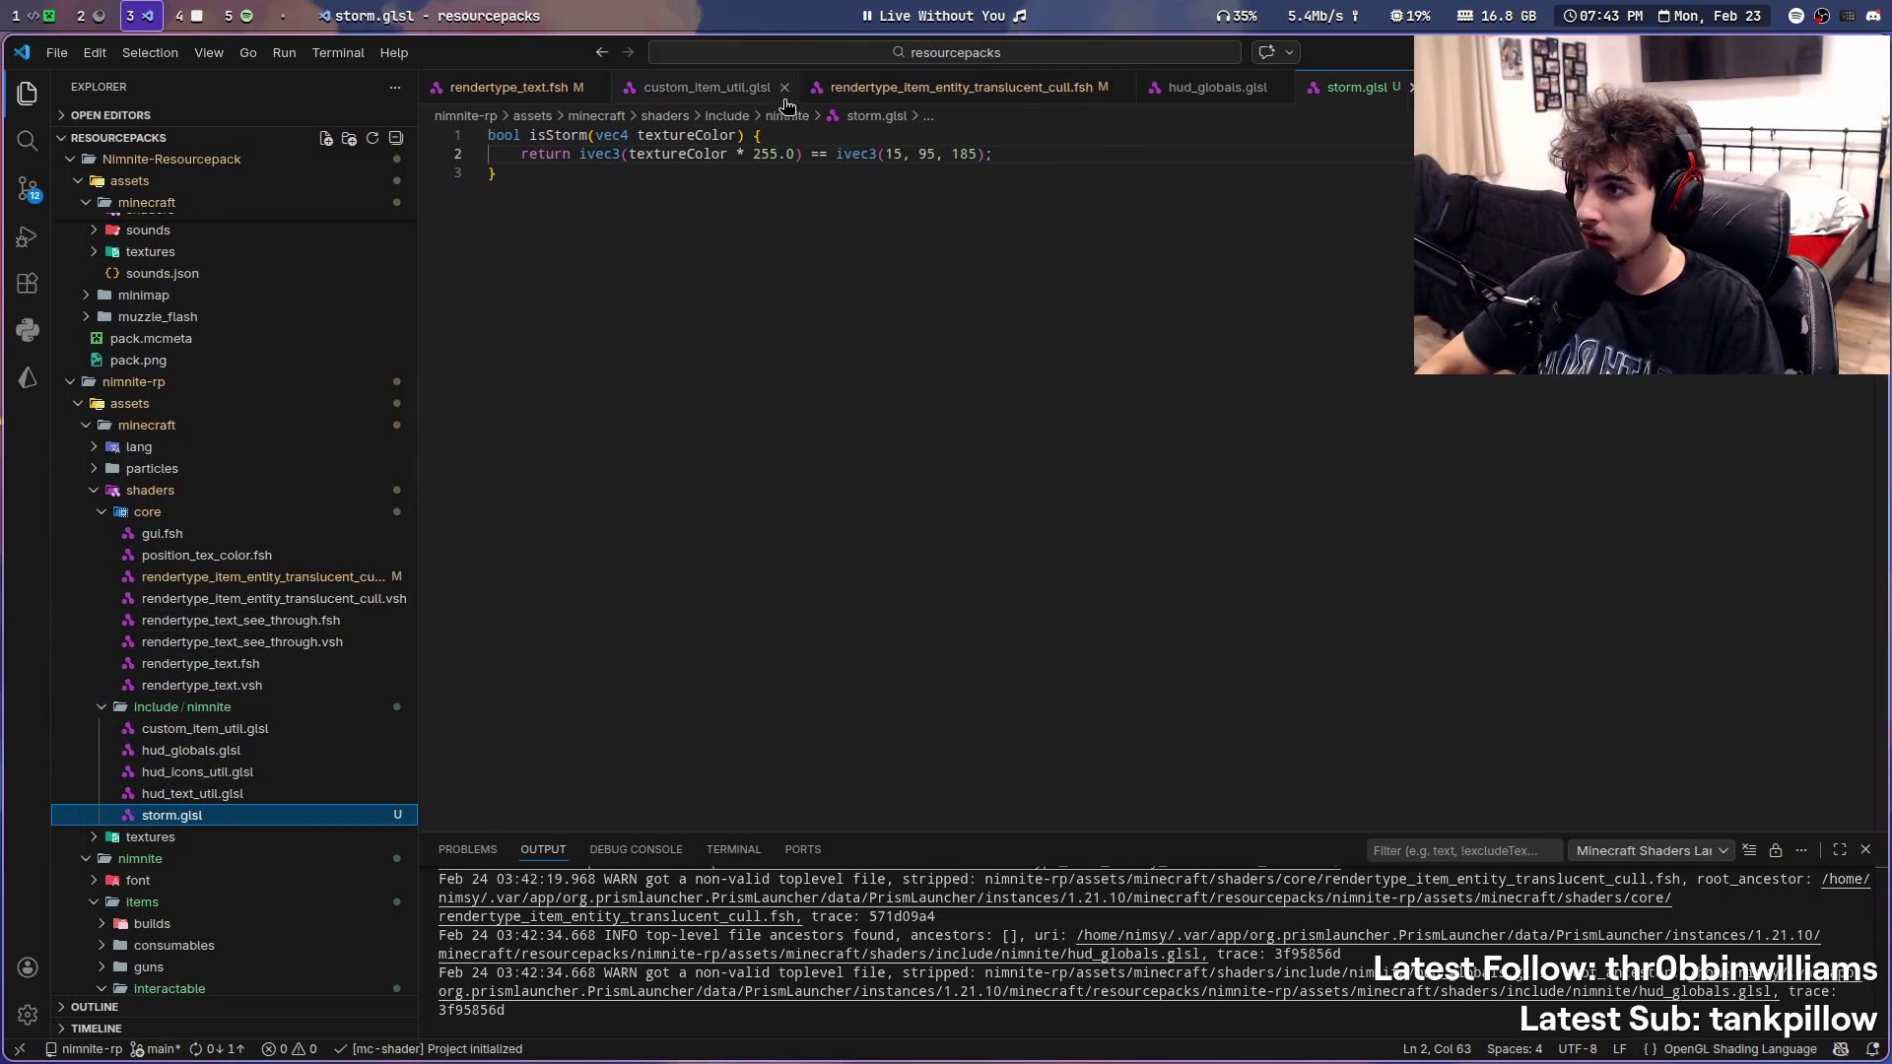
key(ctrl+Tab)
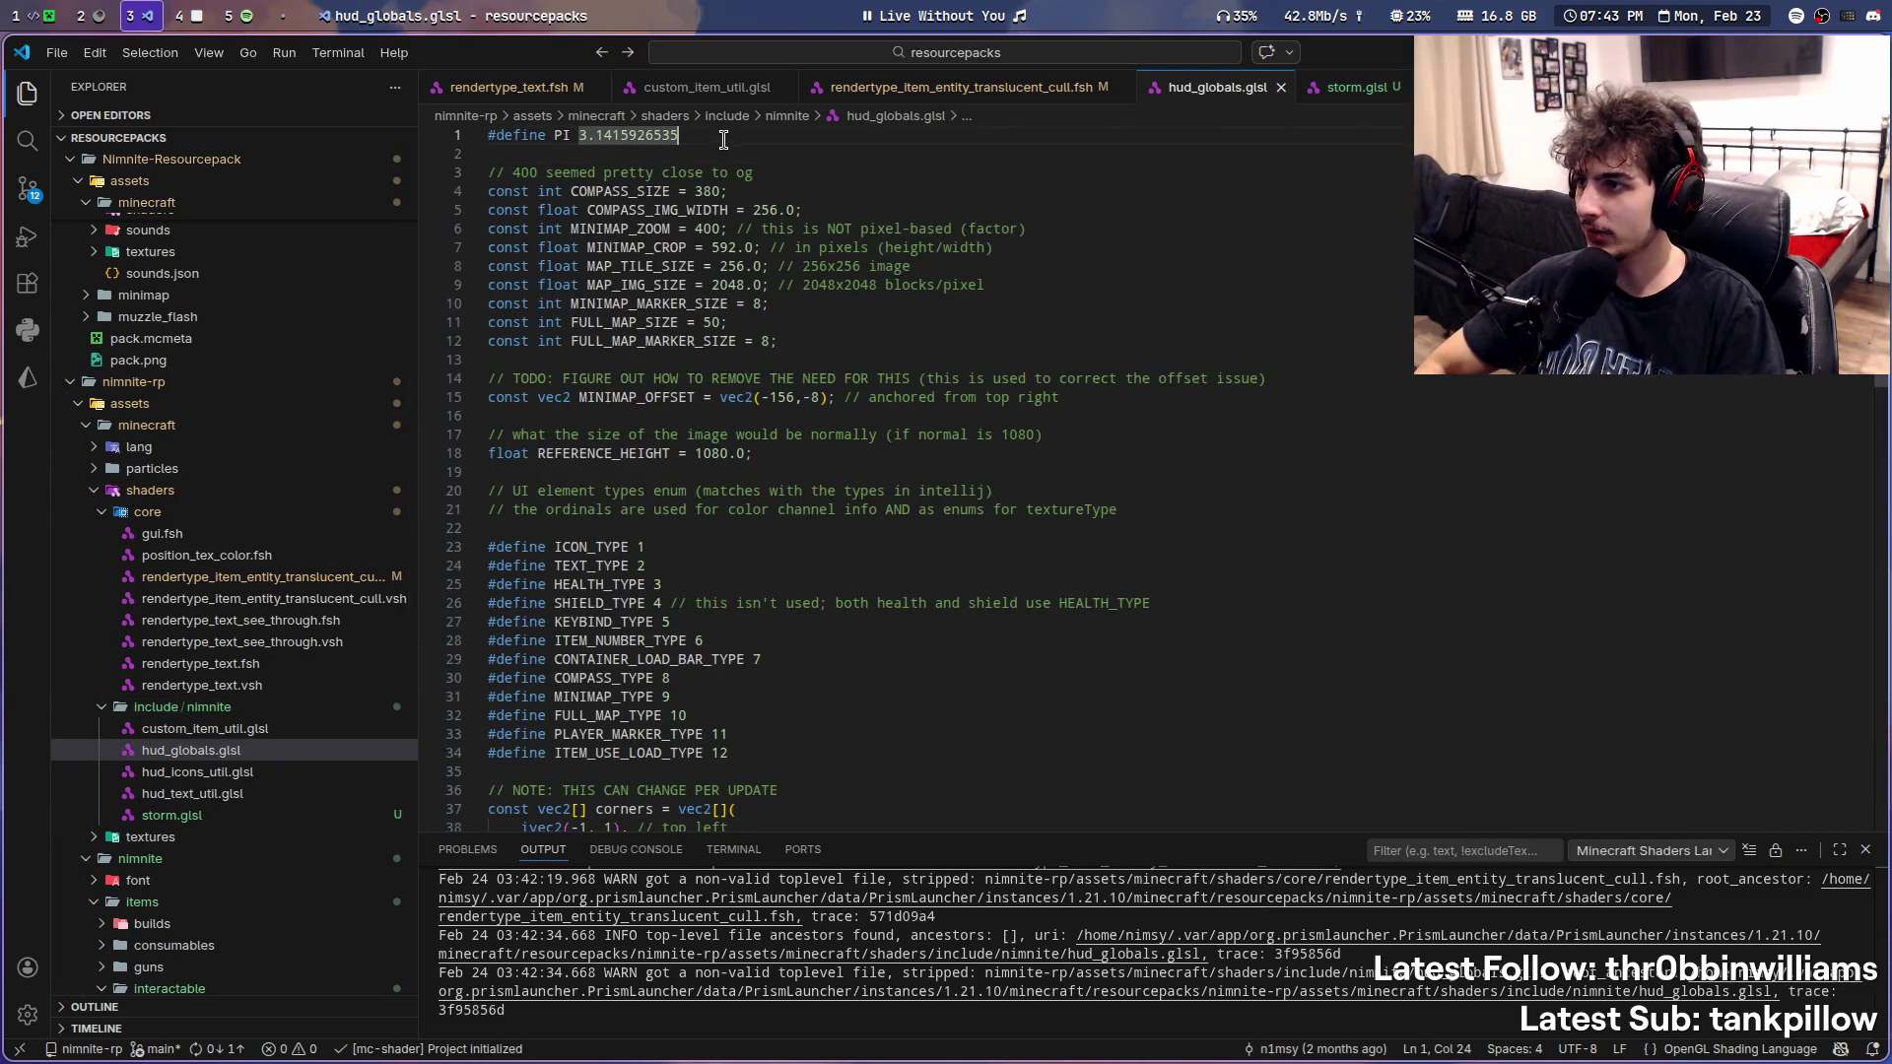
key(ctrl+Tab)
- Add '#define PI 3.1415926535' above isStorm in storm.glsl, save it, and return to the translucent_cull fragment shader
key(Return)
key(Up)
text(#define PI)
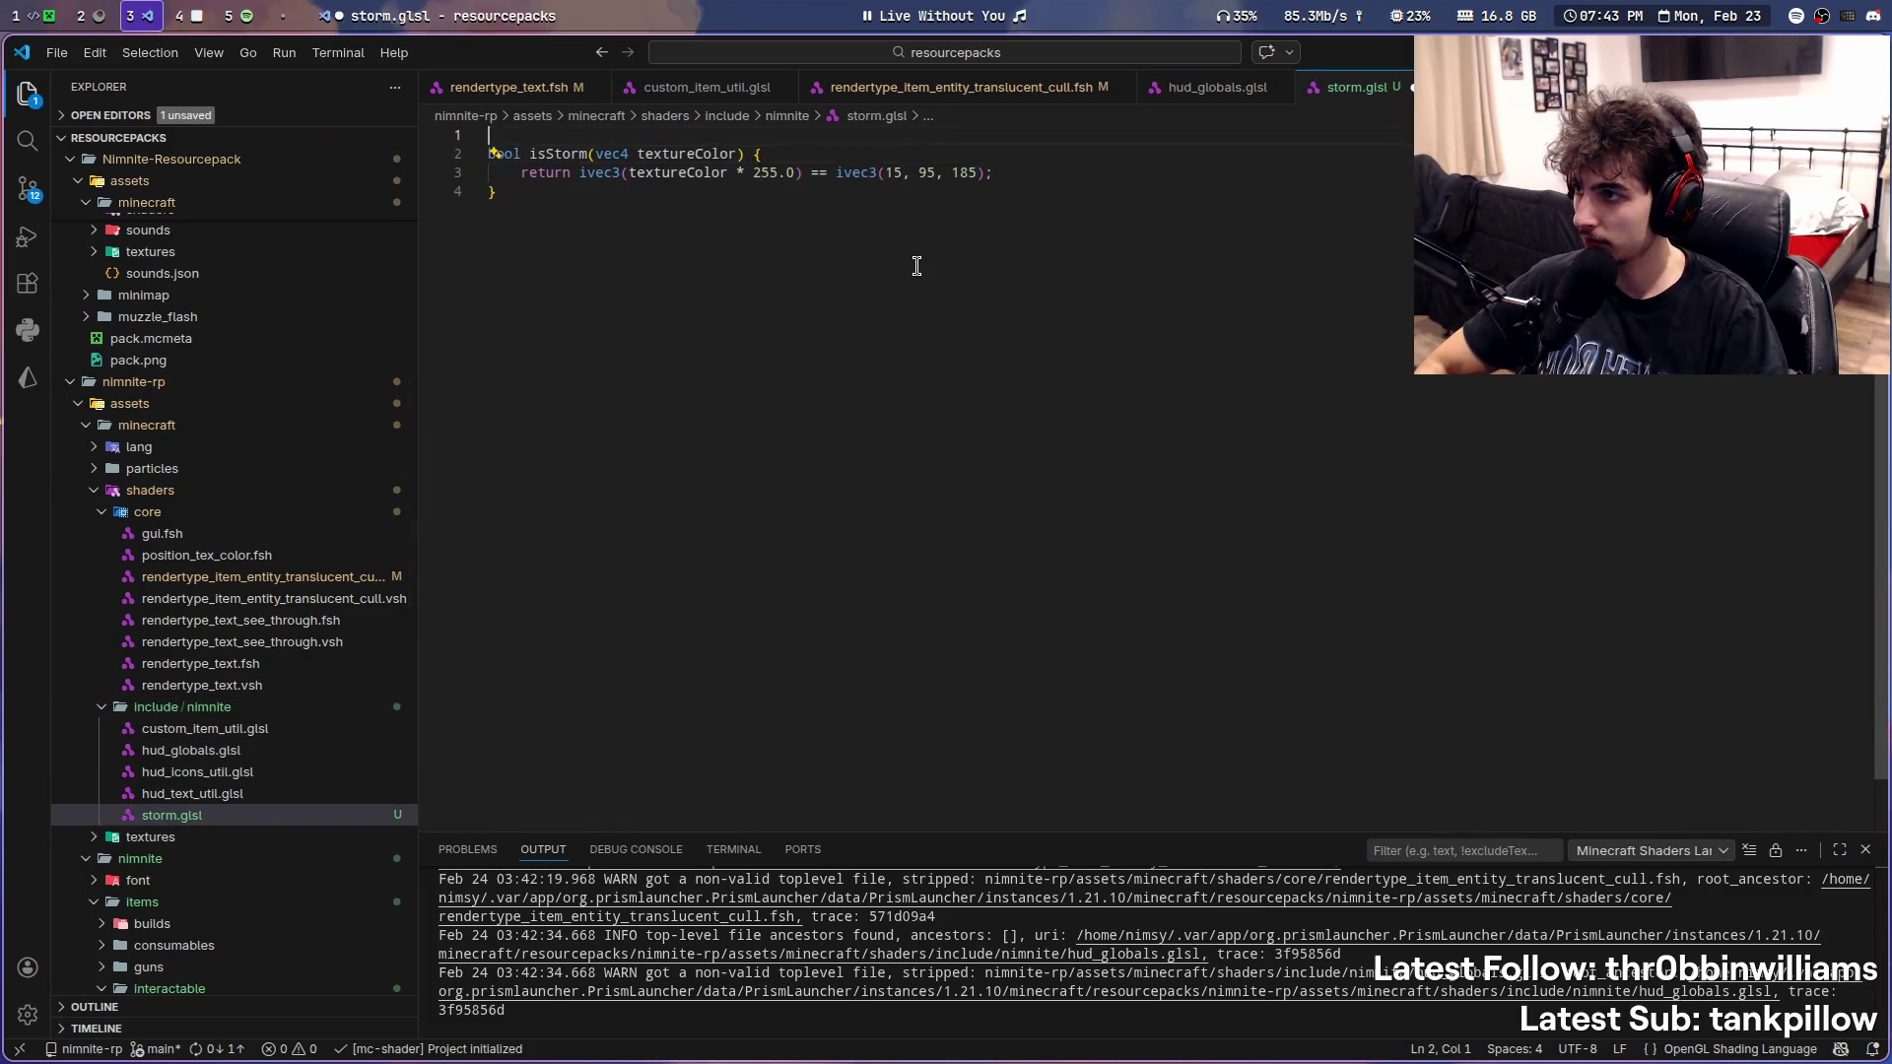
text(#define PI 3.1415926535)
key(ctrl+s)
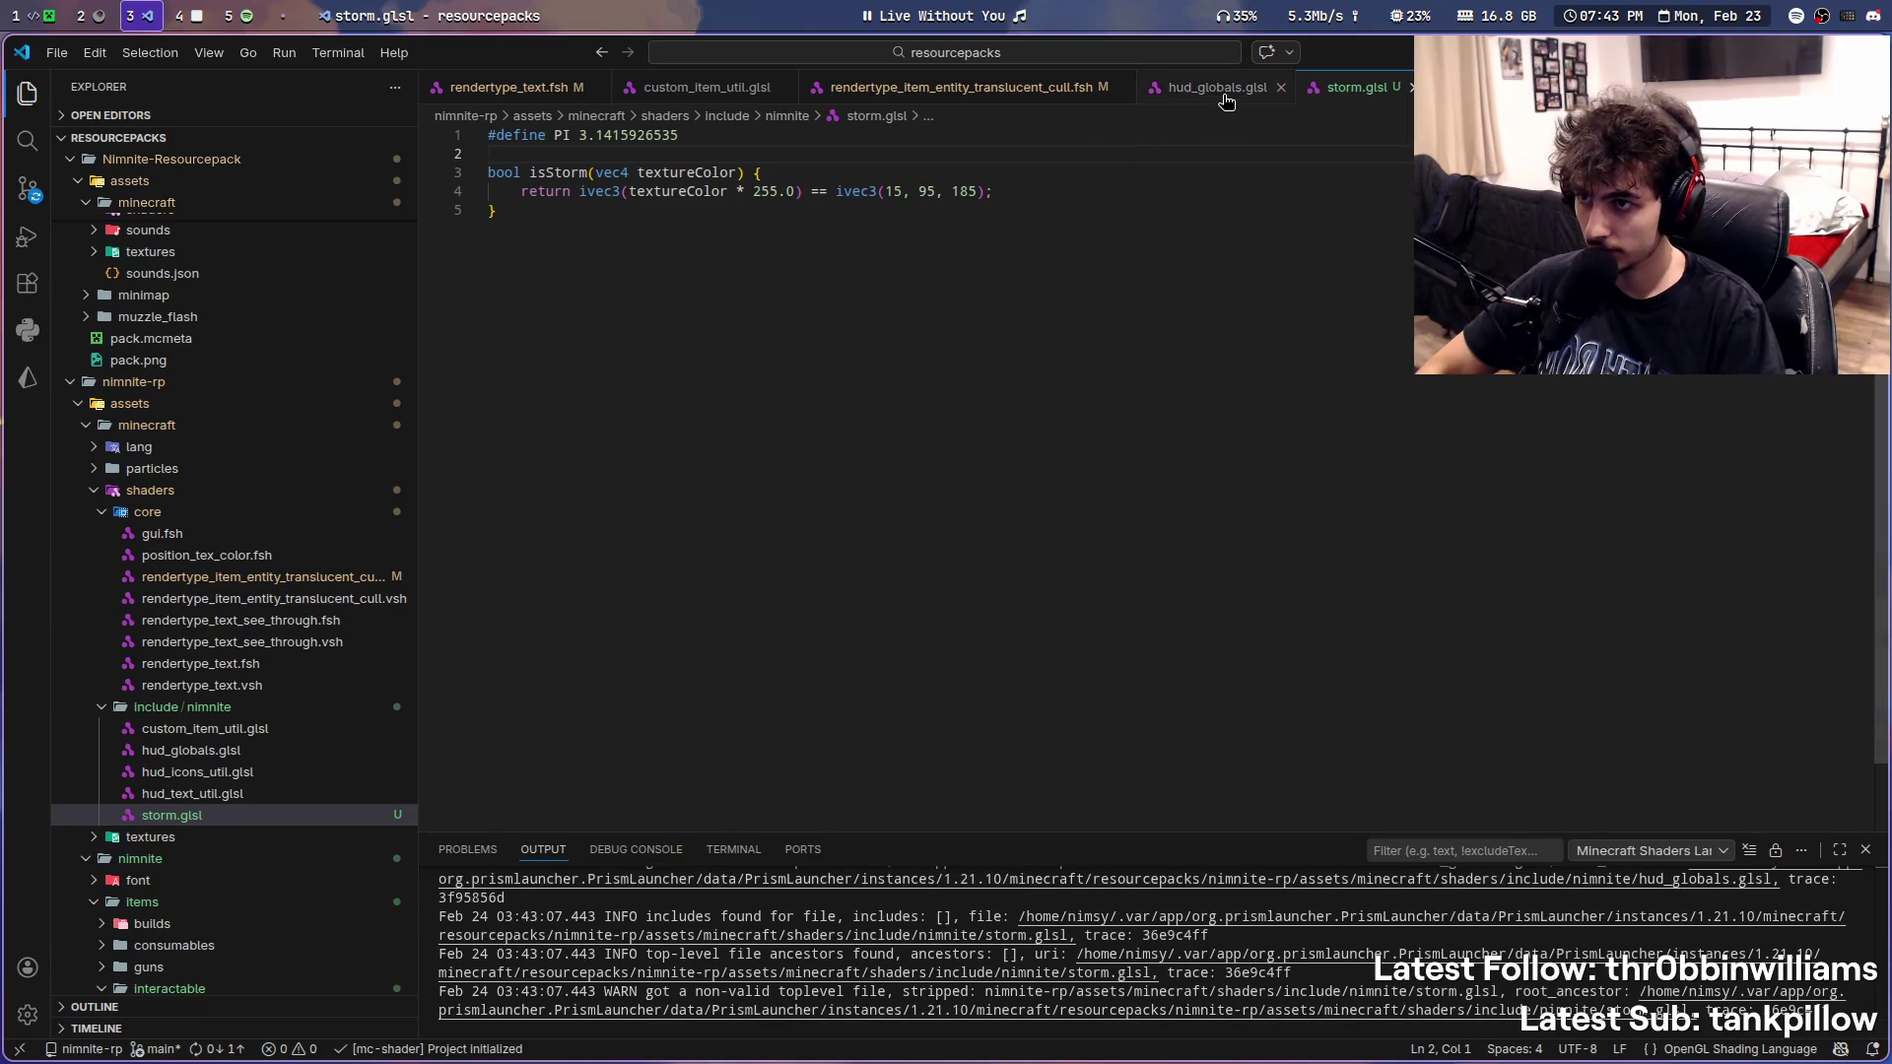
click(1222, 90)
click(1029, 86)
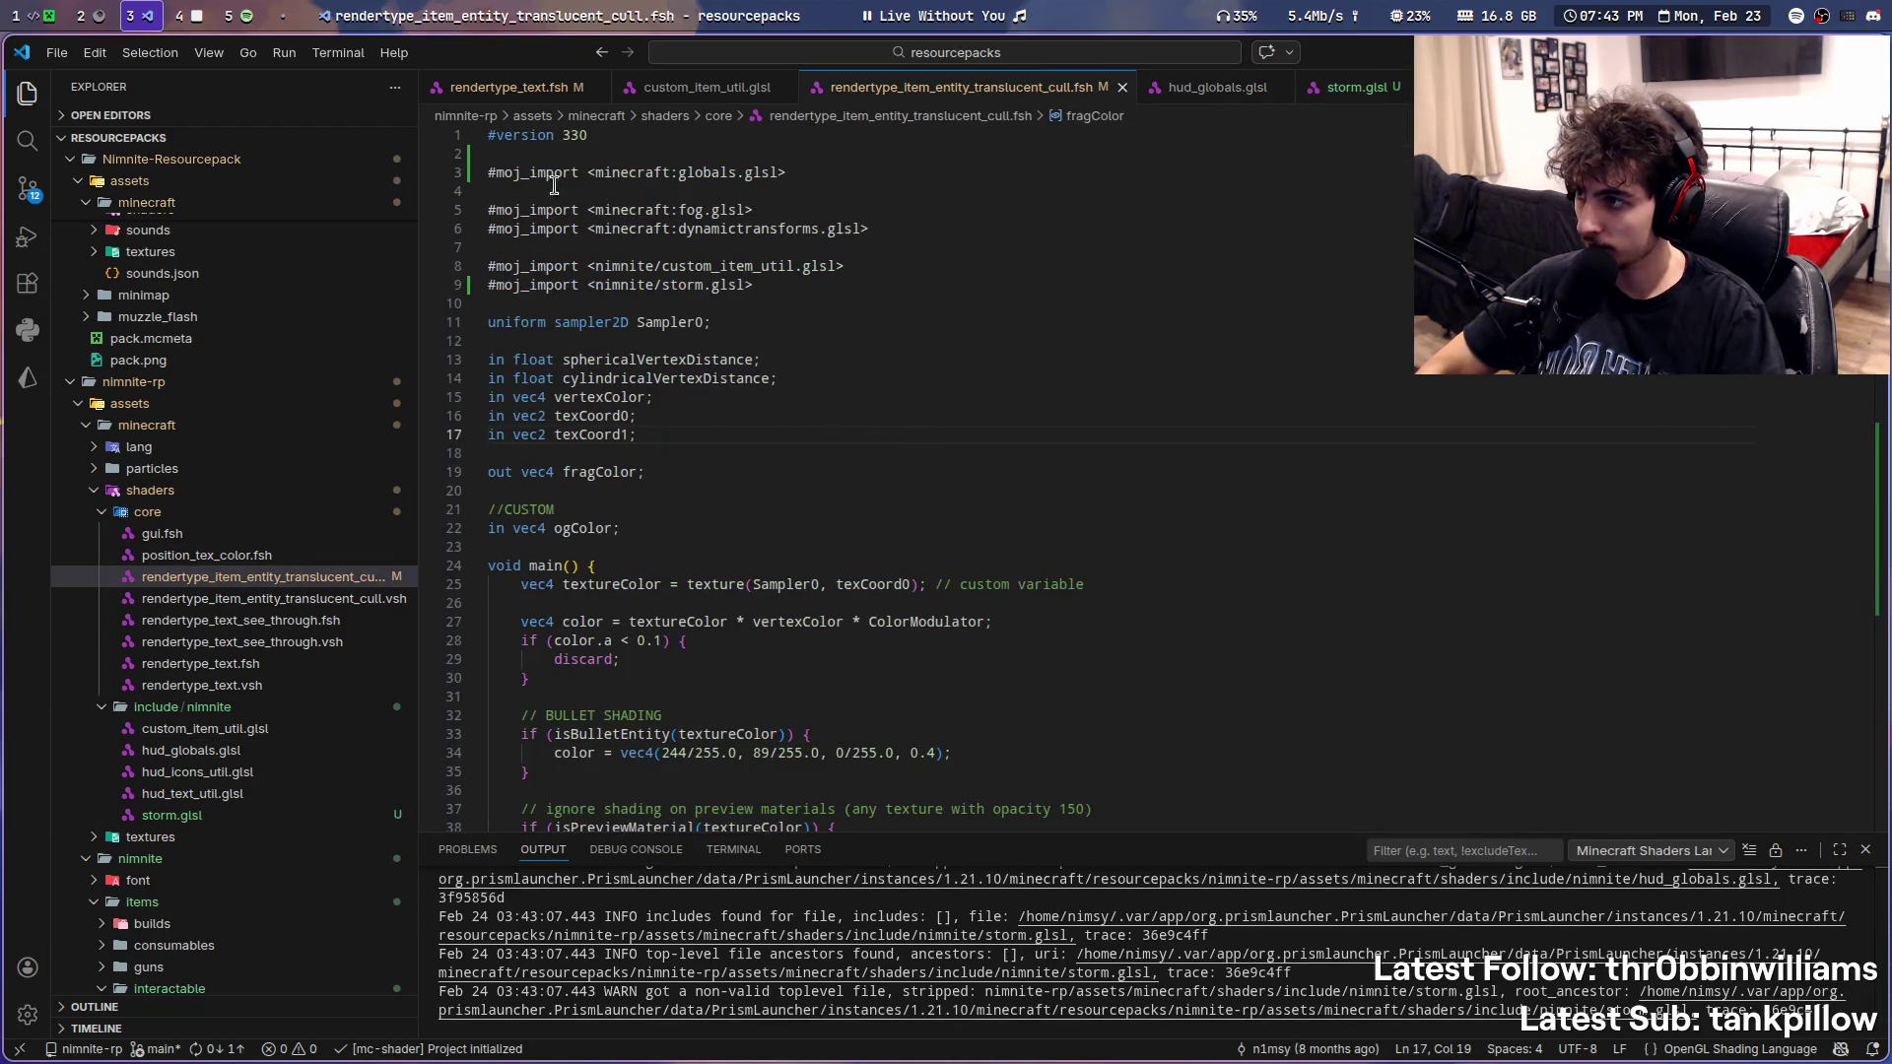
- Resume the game and reload shaders, reading the remaining worldPos0/worldPos/tick errors in chat
click(7, 13)
key(Escape)
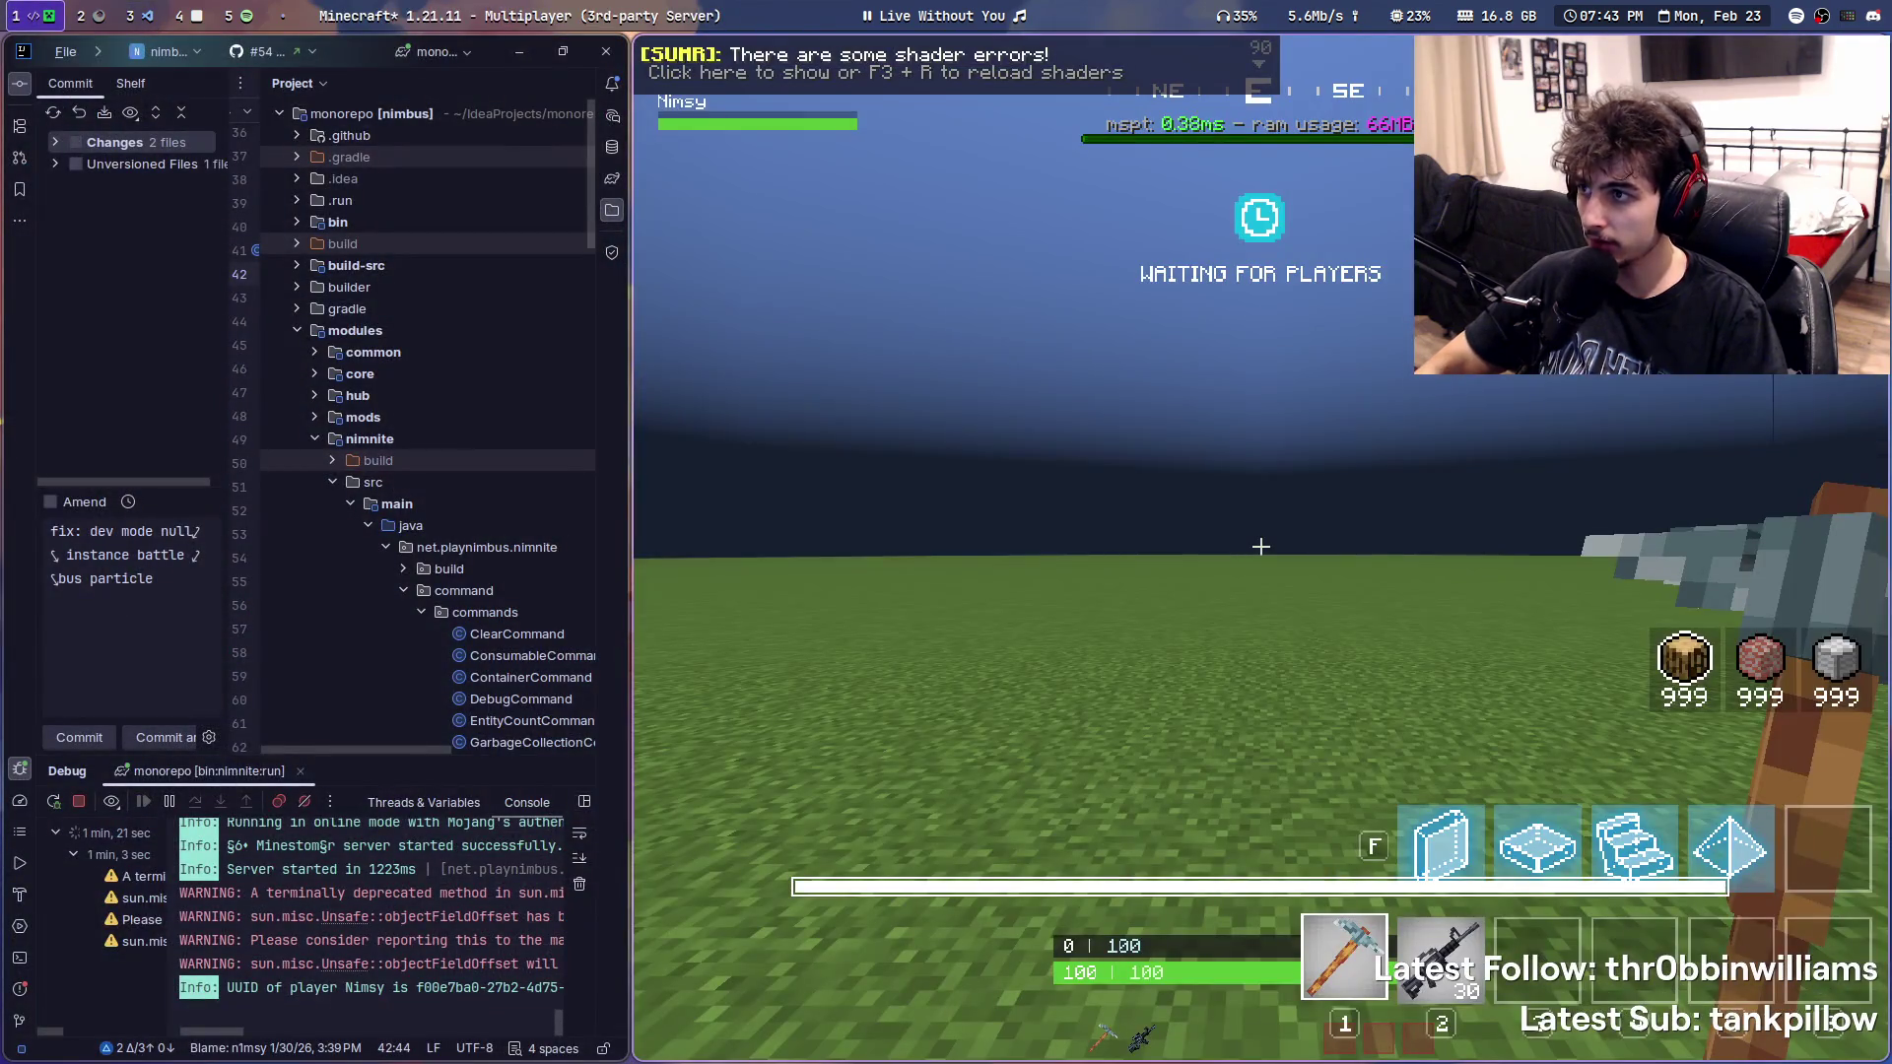
key(F3+r)
key(w)
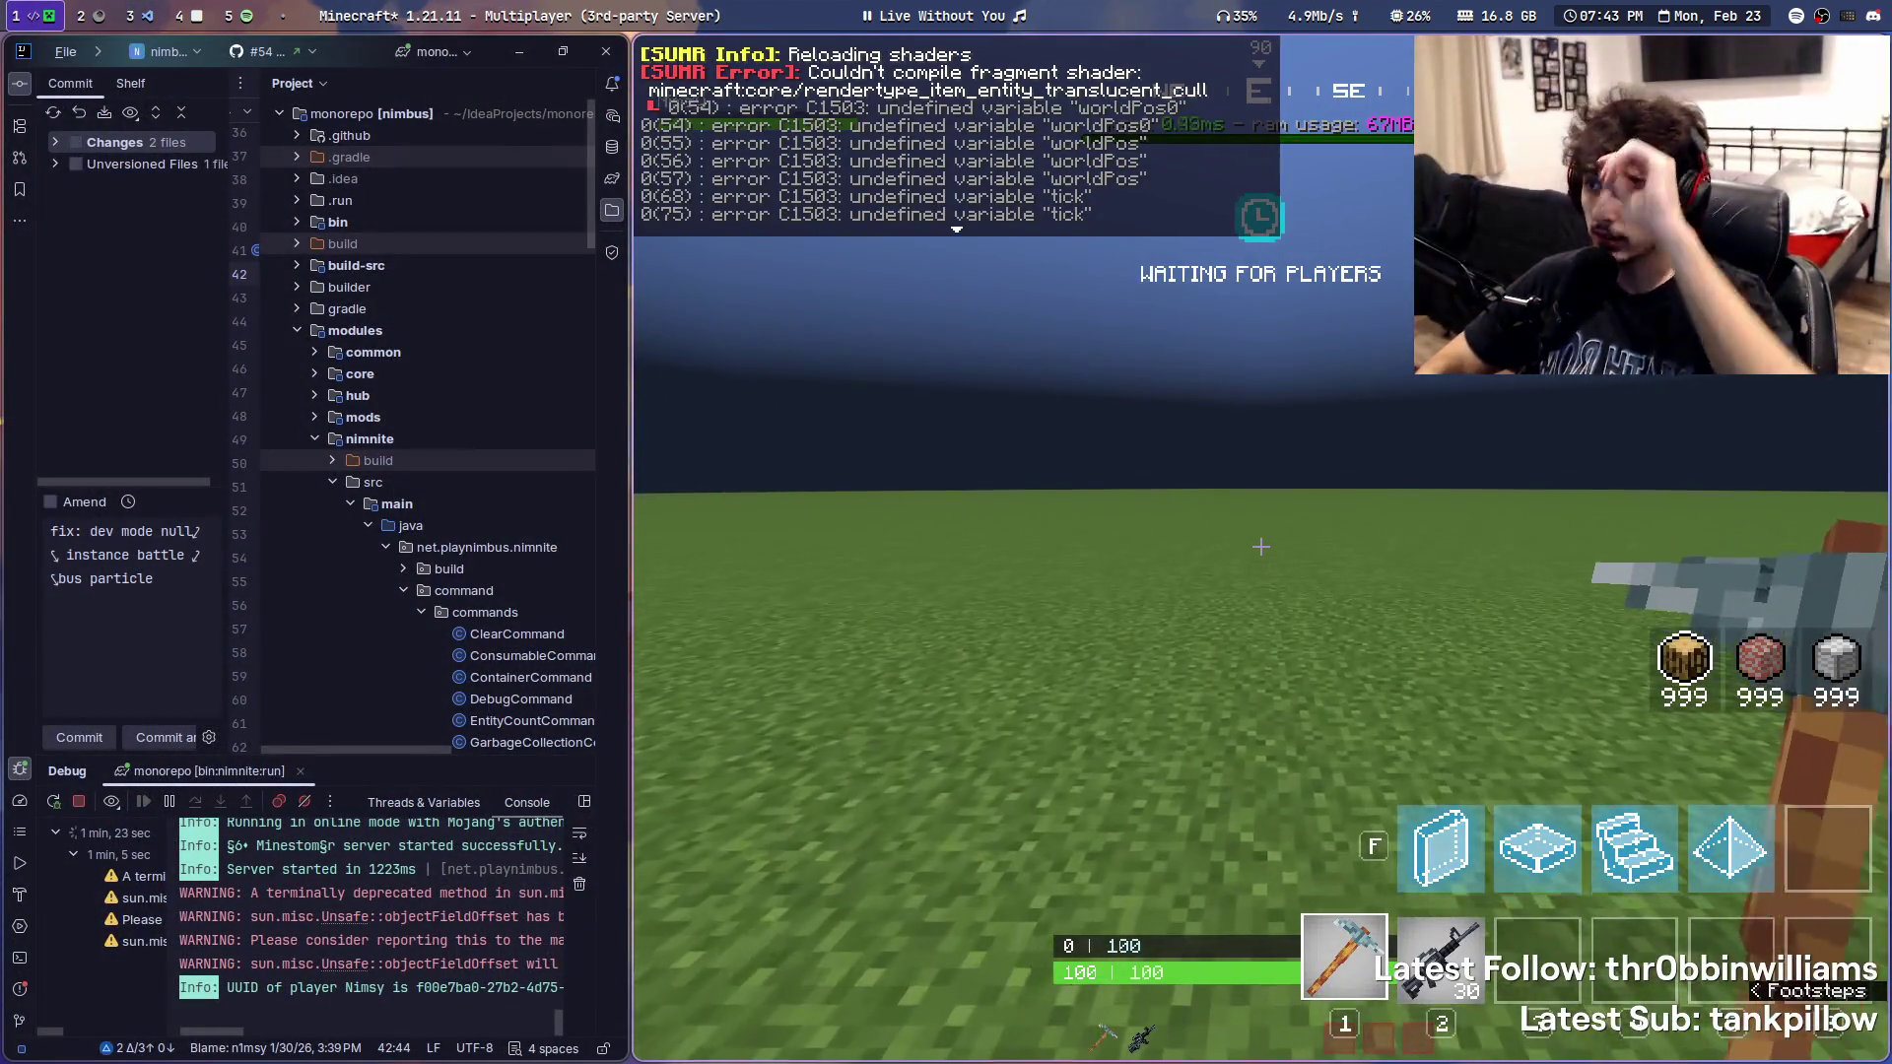
key(t)
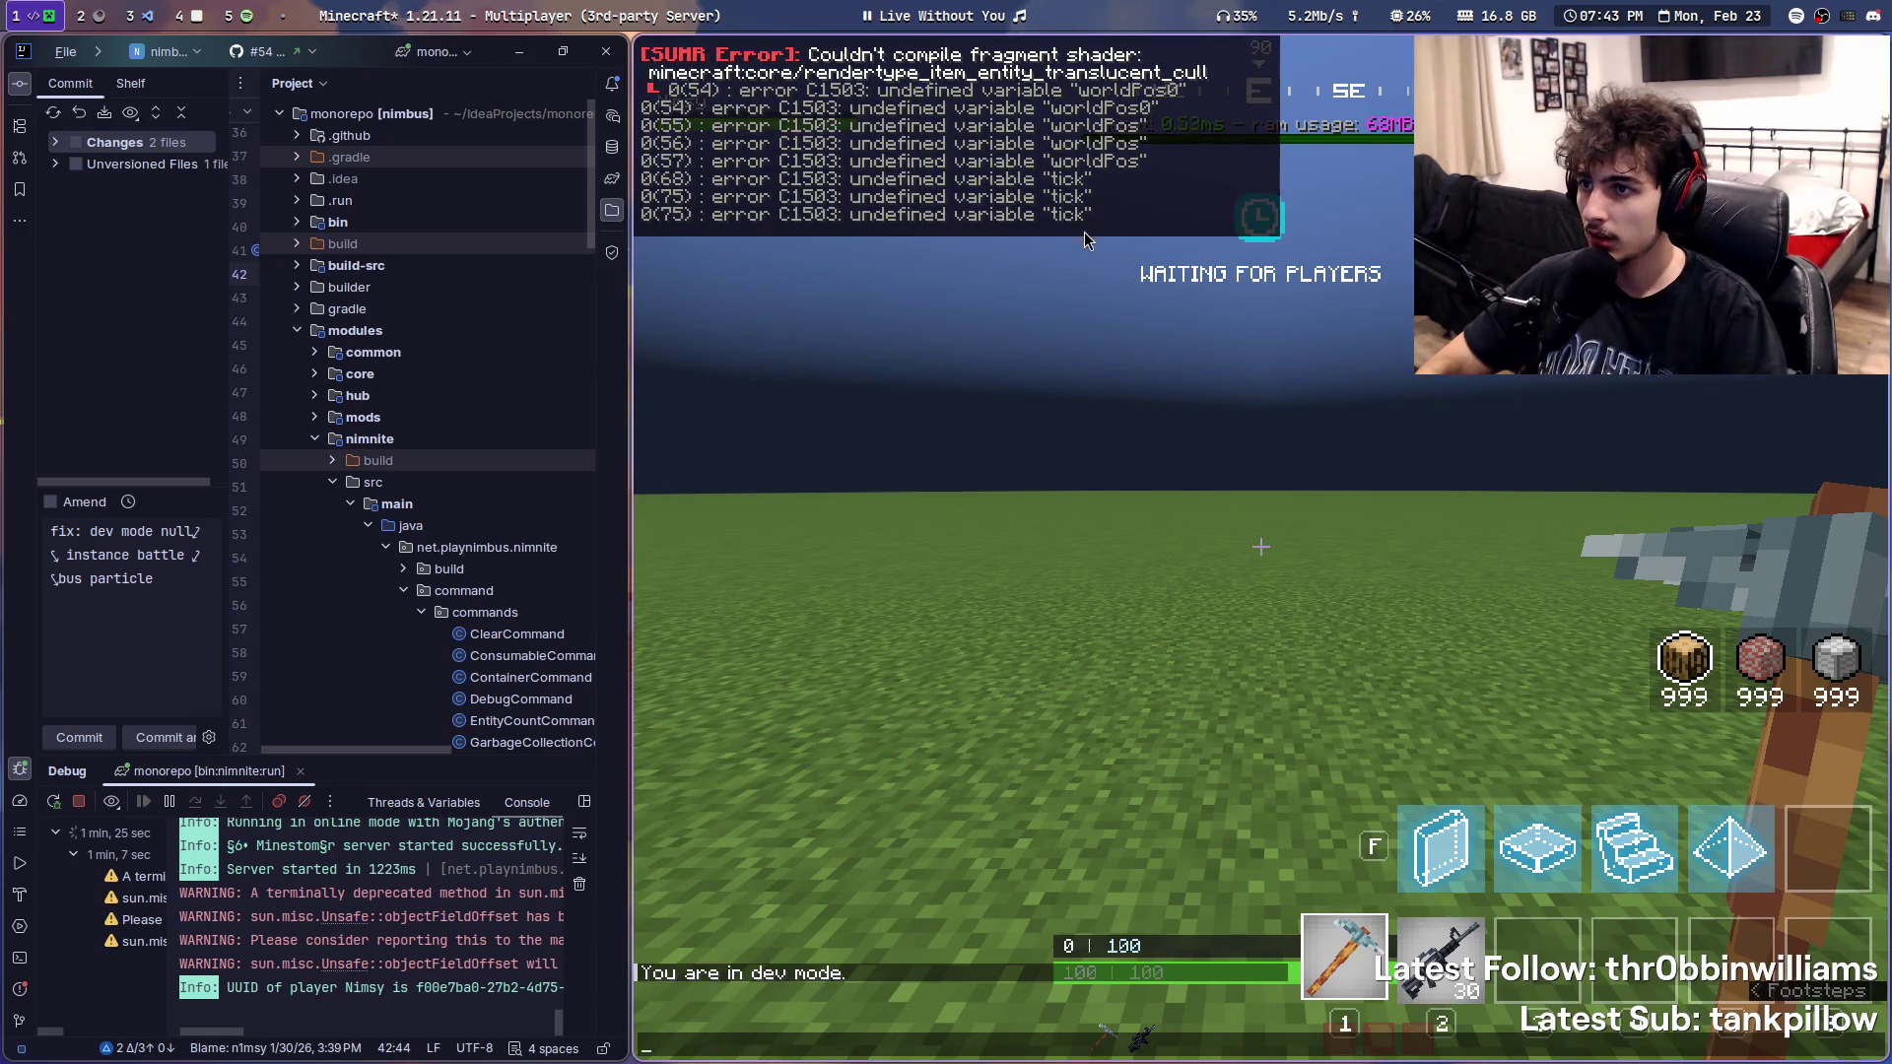
- Check the fragment shader in VS Code, then hop workspaces over to the Java IDE
key(super+3)
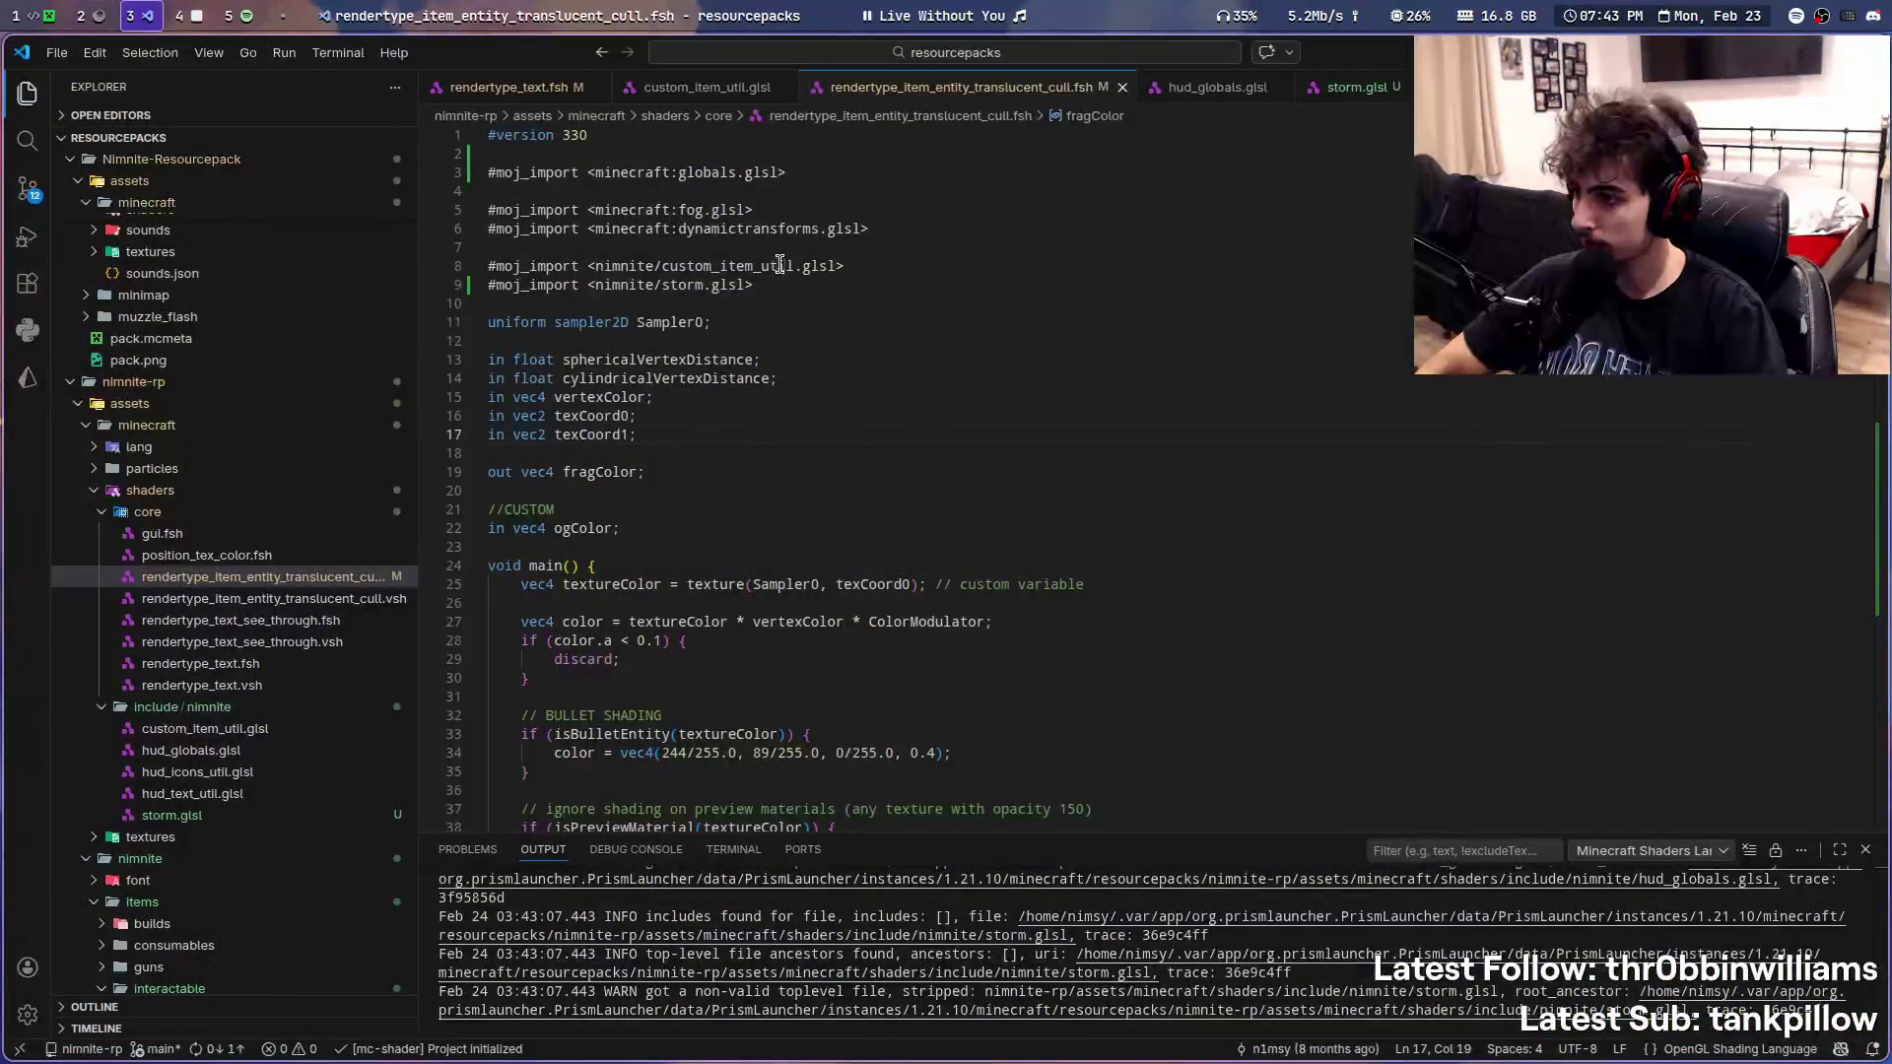
scroll(1117, 547, down, 10)
scroll(1118, 548, down, 3)
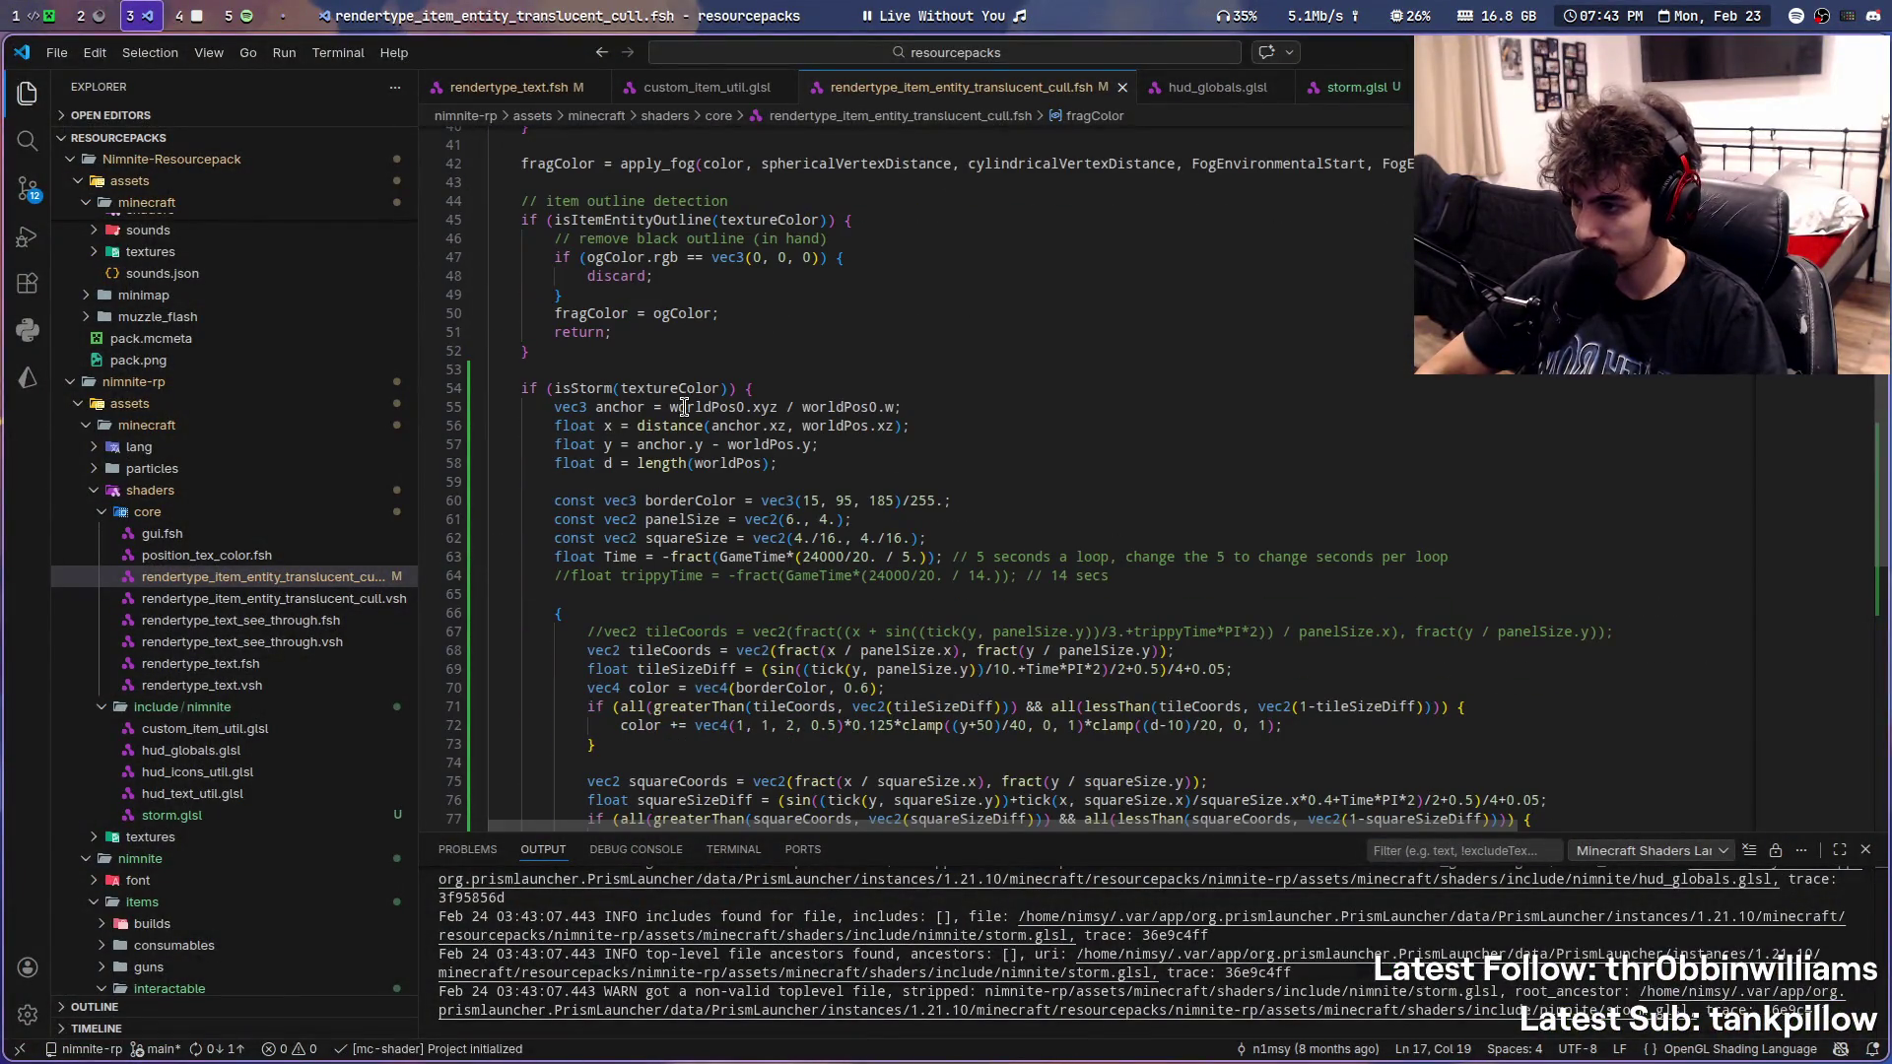
key(super+4)
key(super+2)
key(super+1)
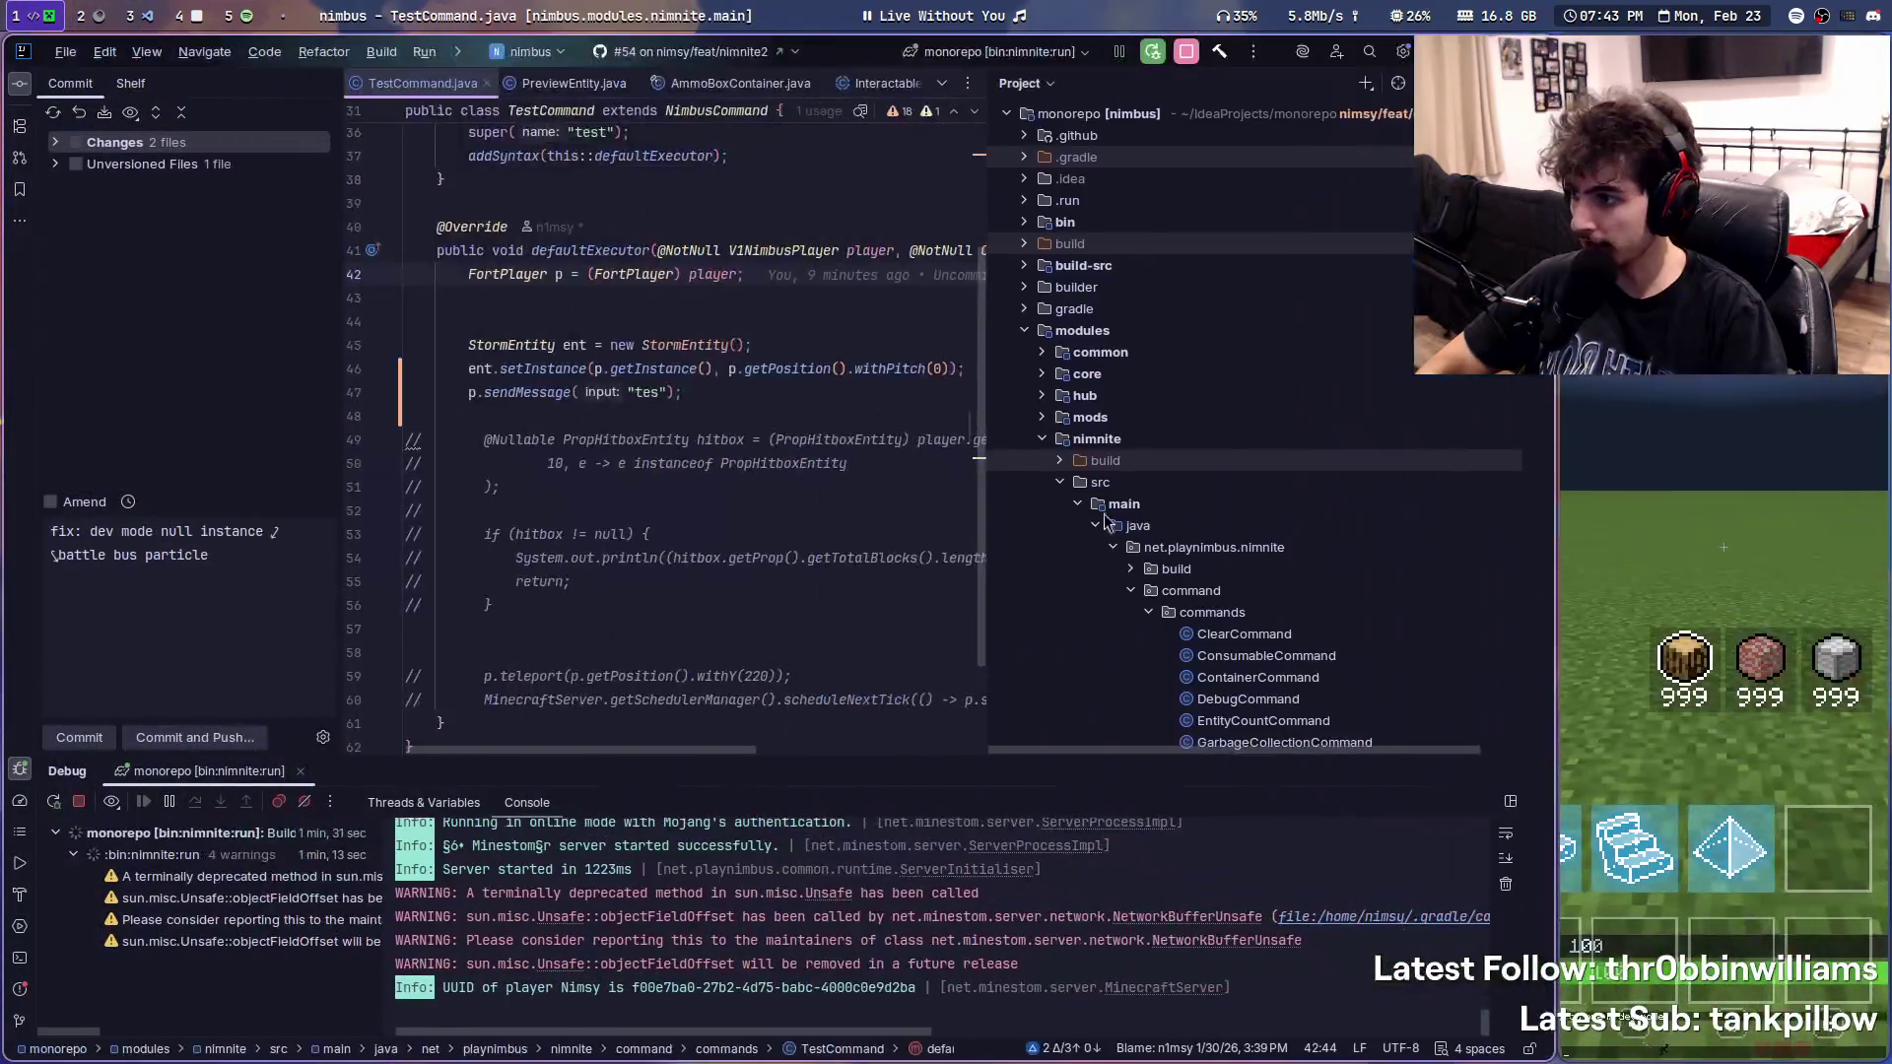
- Open StormEntity (setScale 10), hot-swap the changed classes into the running server, and focus the game
key(Down)
key(Down)
key(Down)
key(End)
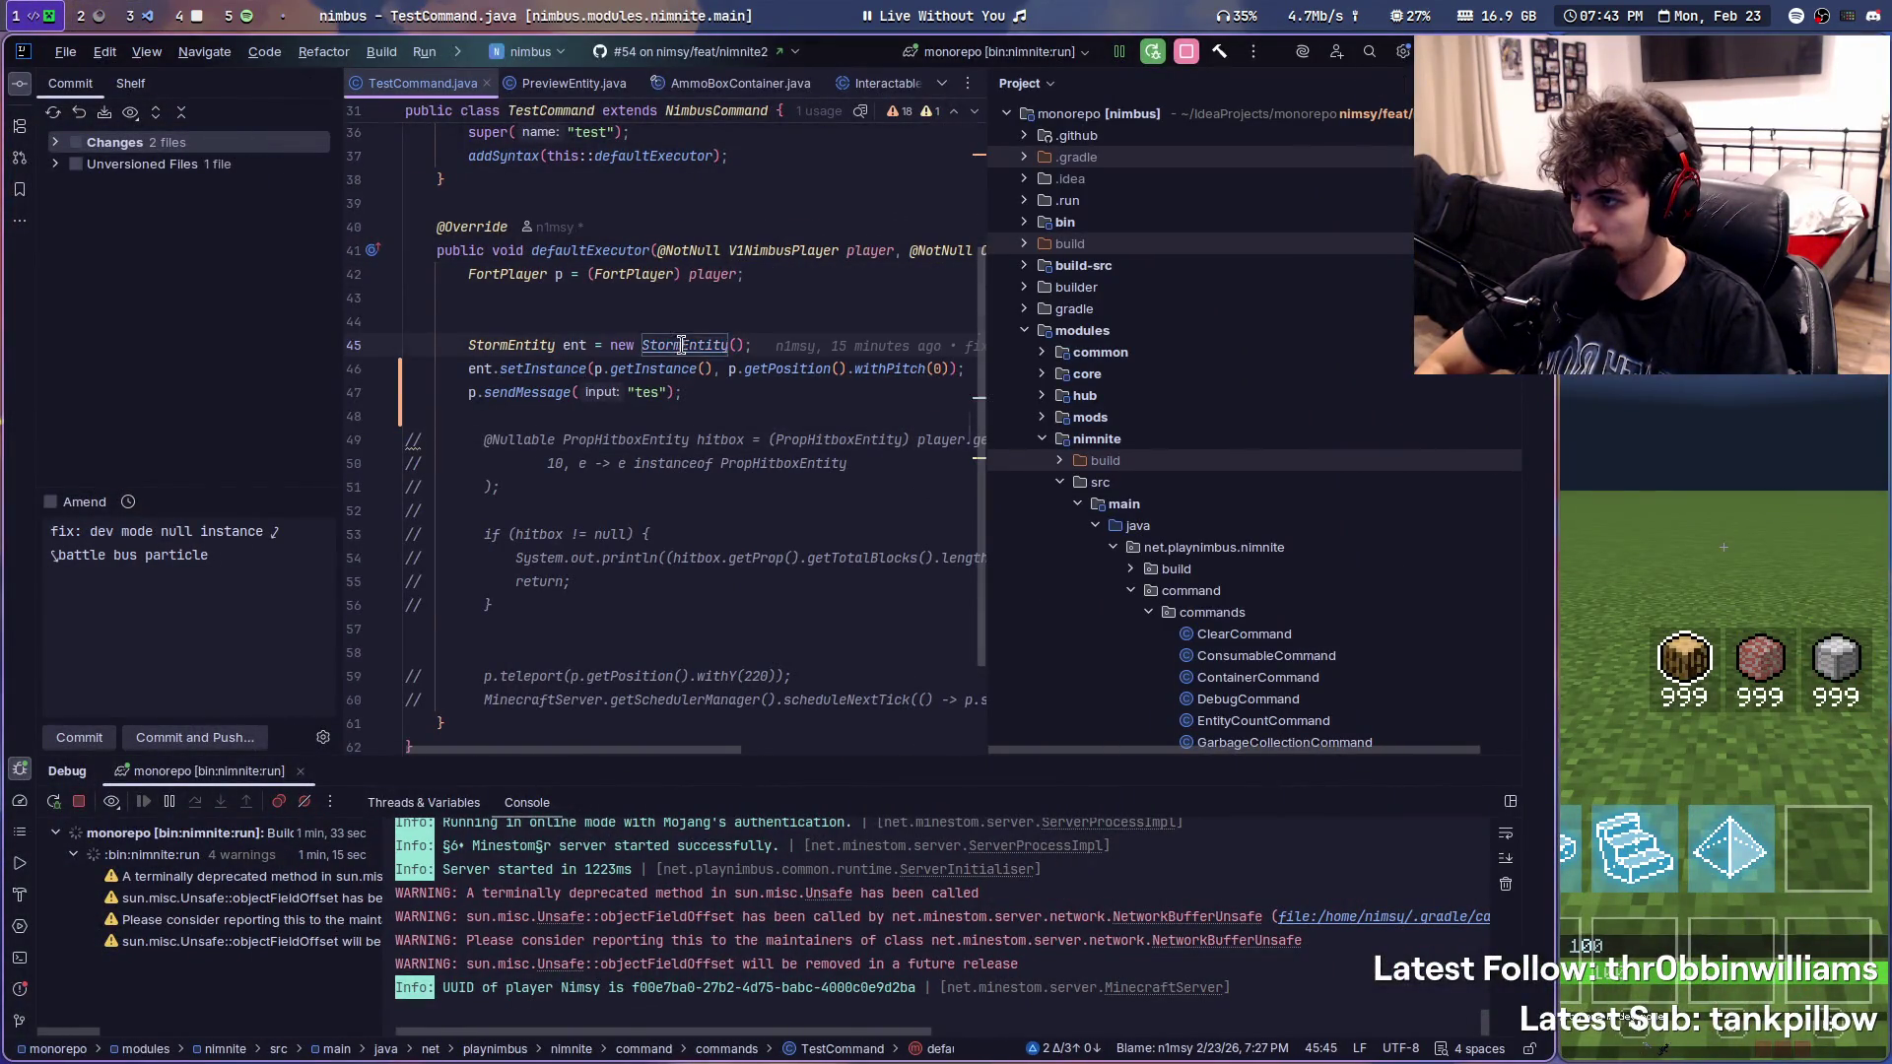
ctrl+click(681, 344)
click(710, 472)
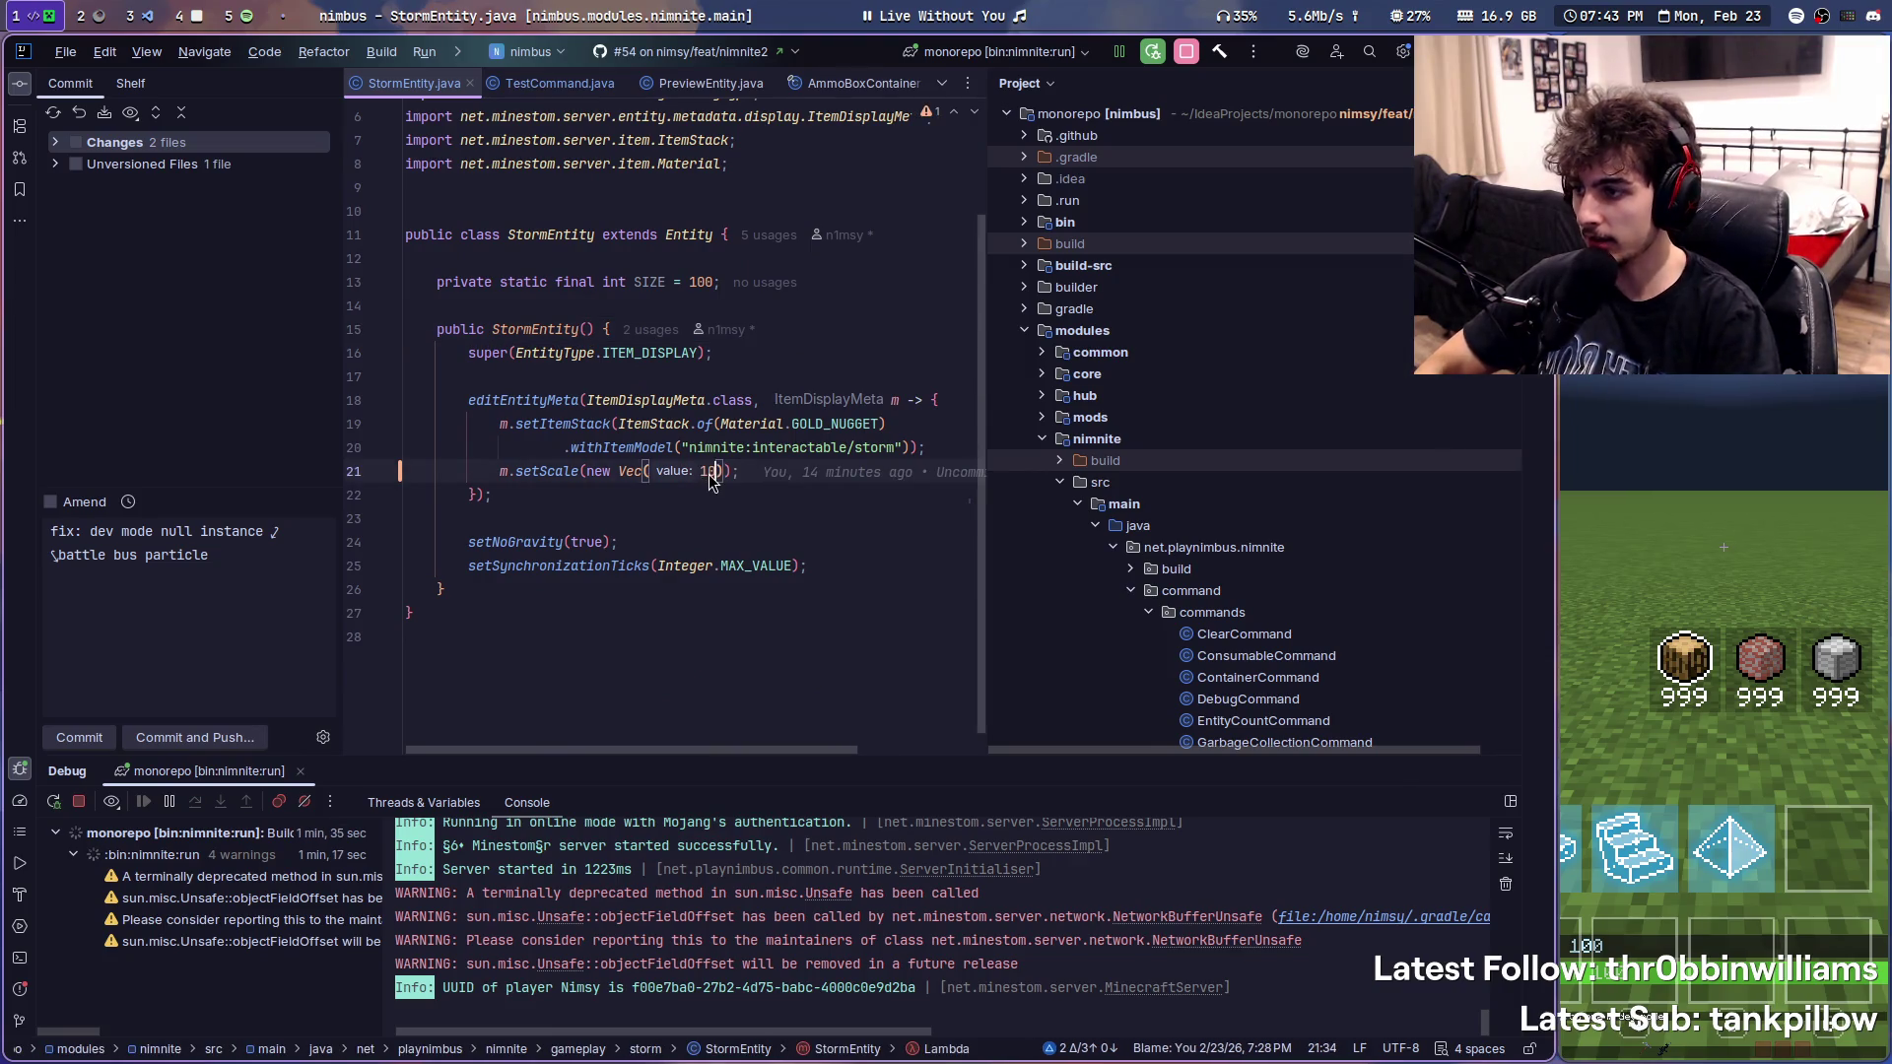
right_click(762, 329)
key(Escape)
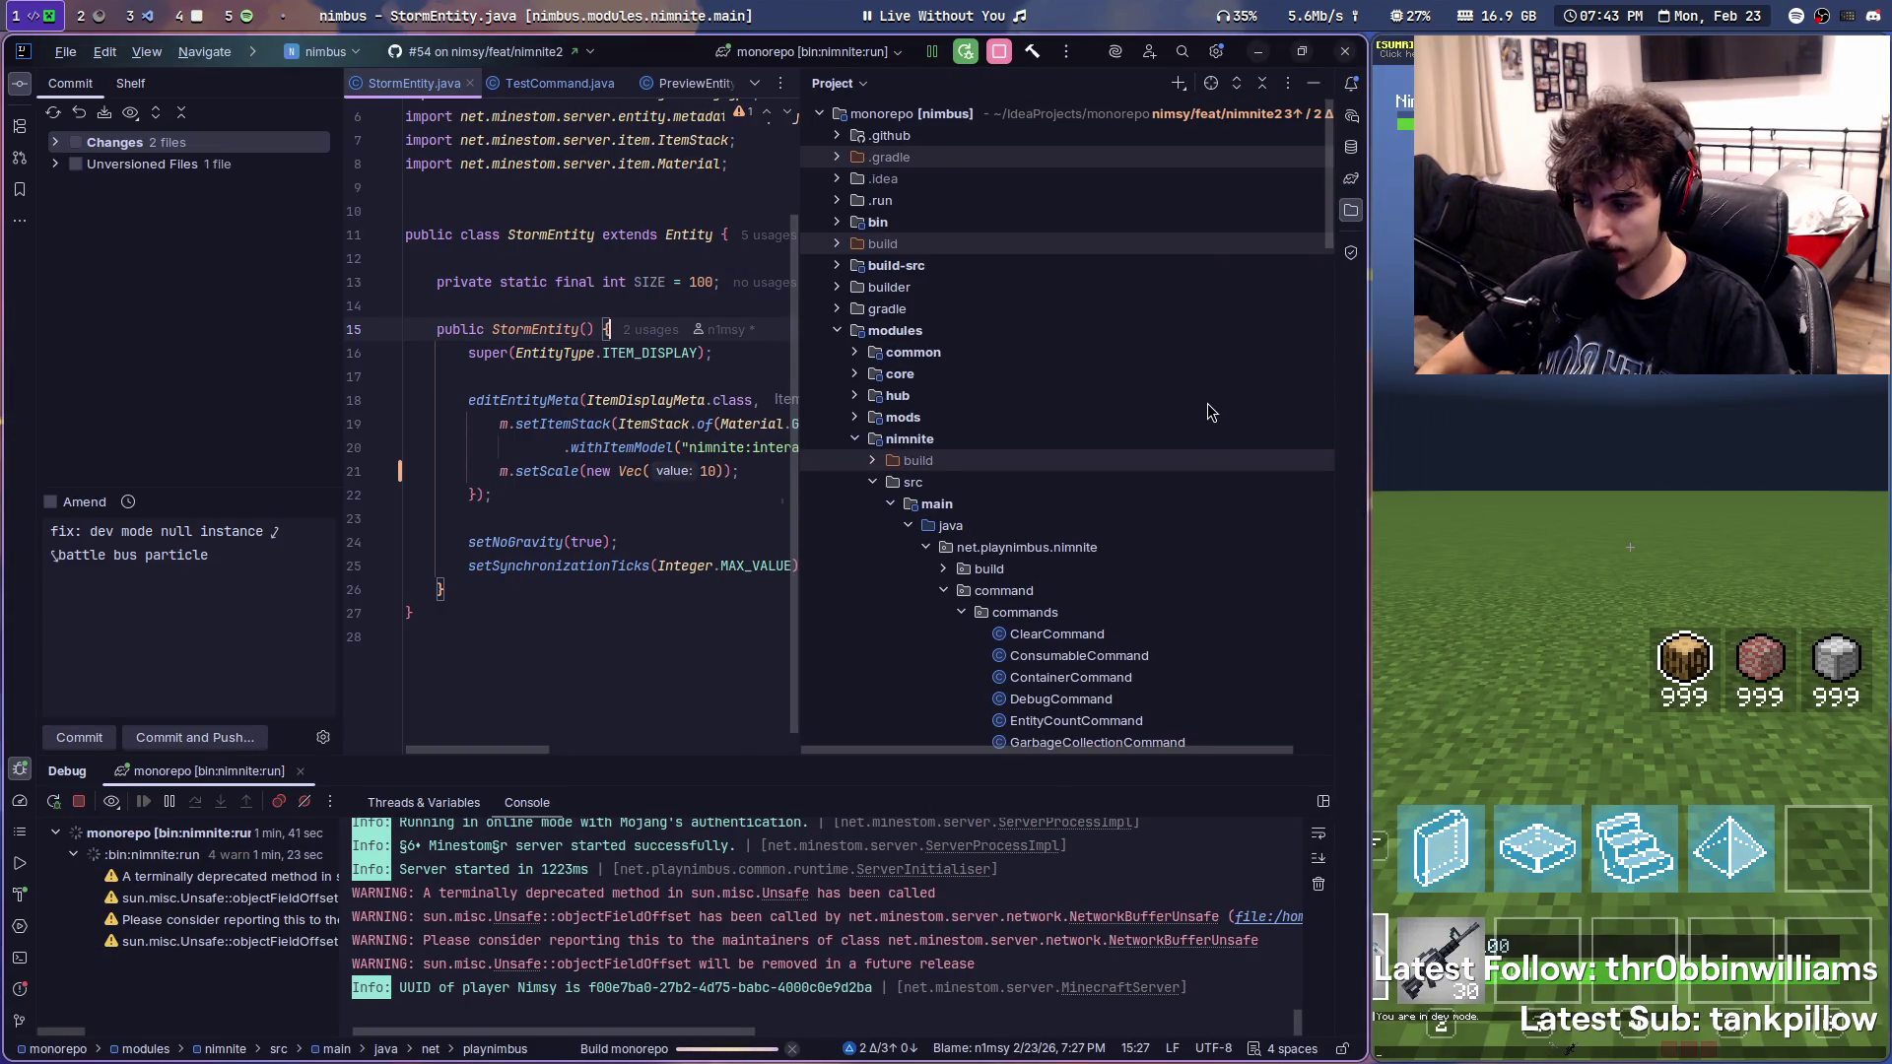
key(super+Right)
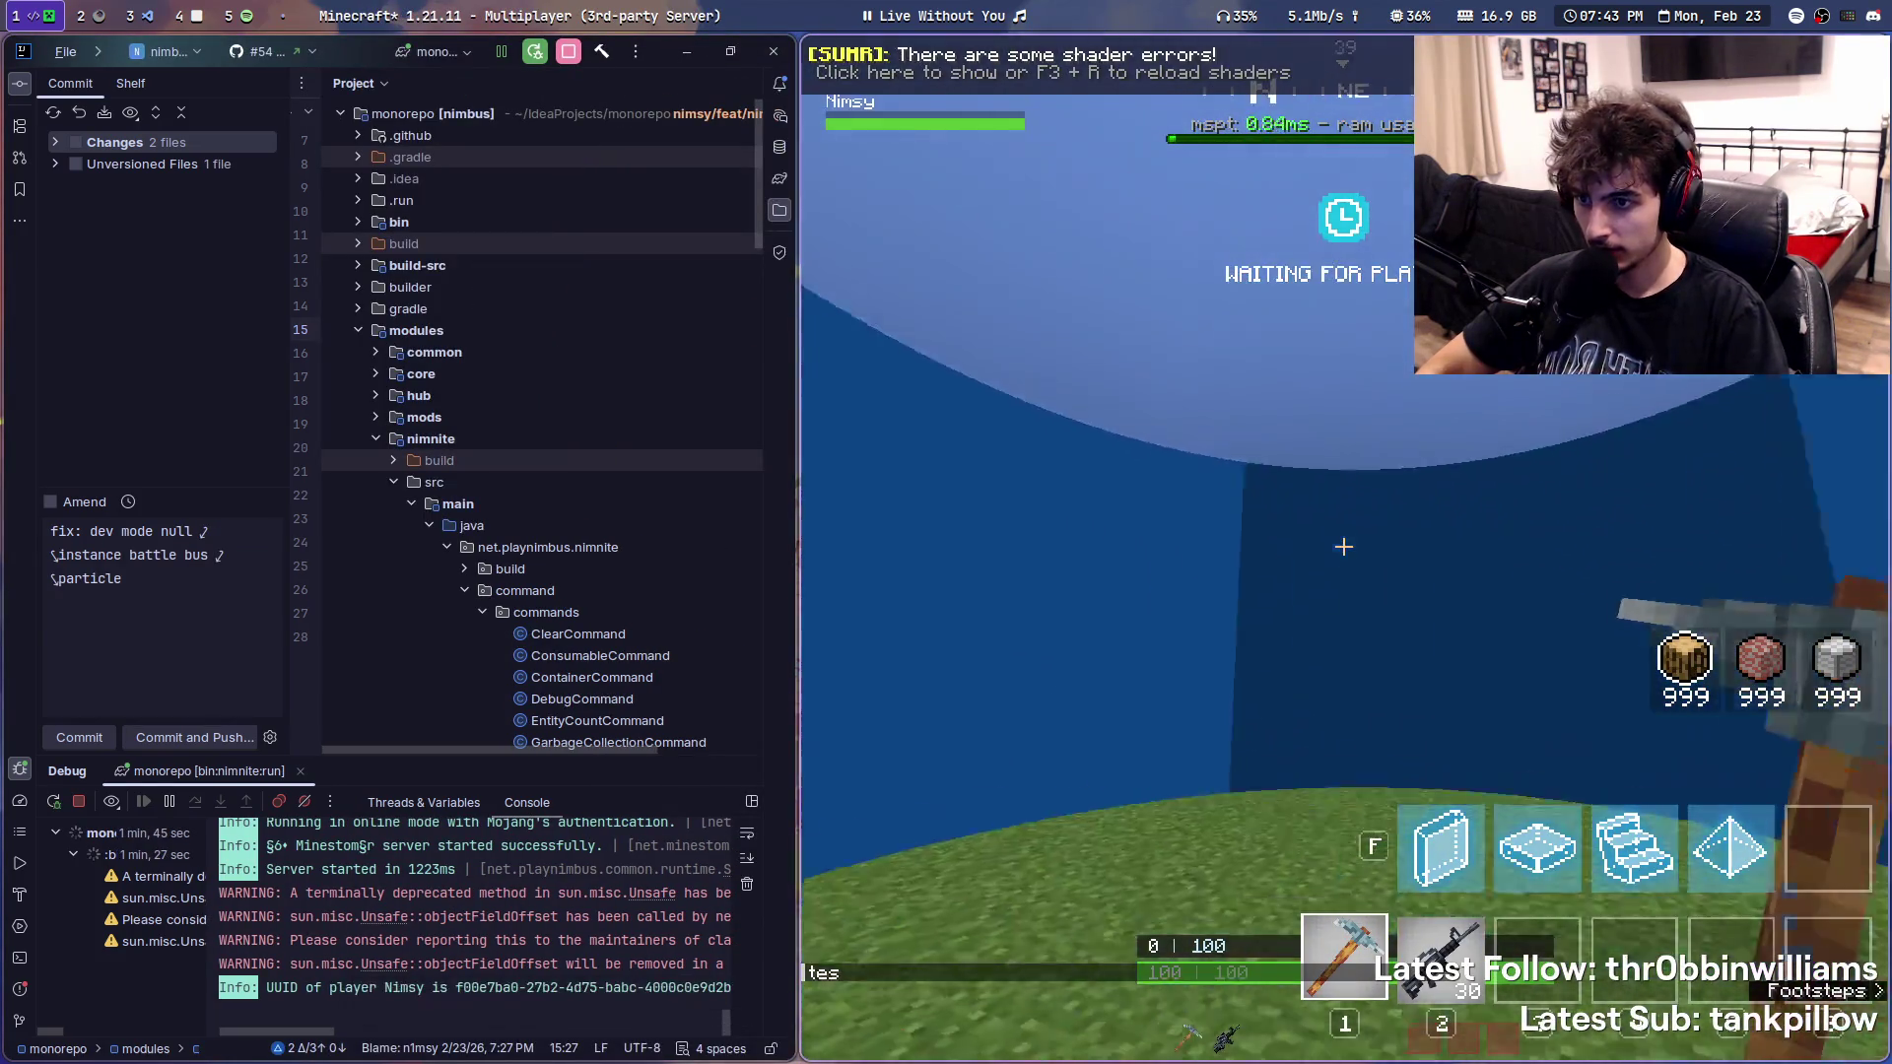
- Walk around the reloaded storm dome with the F3 position readout and peek at chat
key(F3)
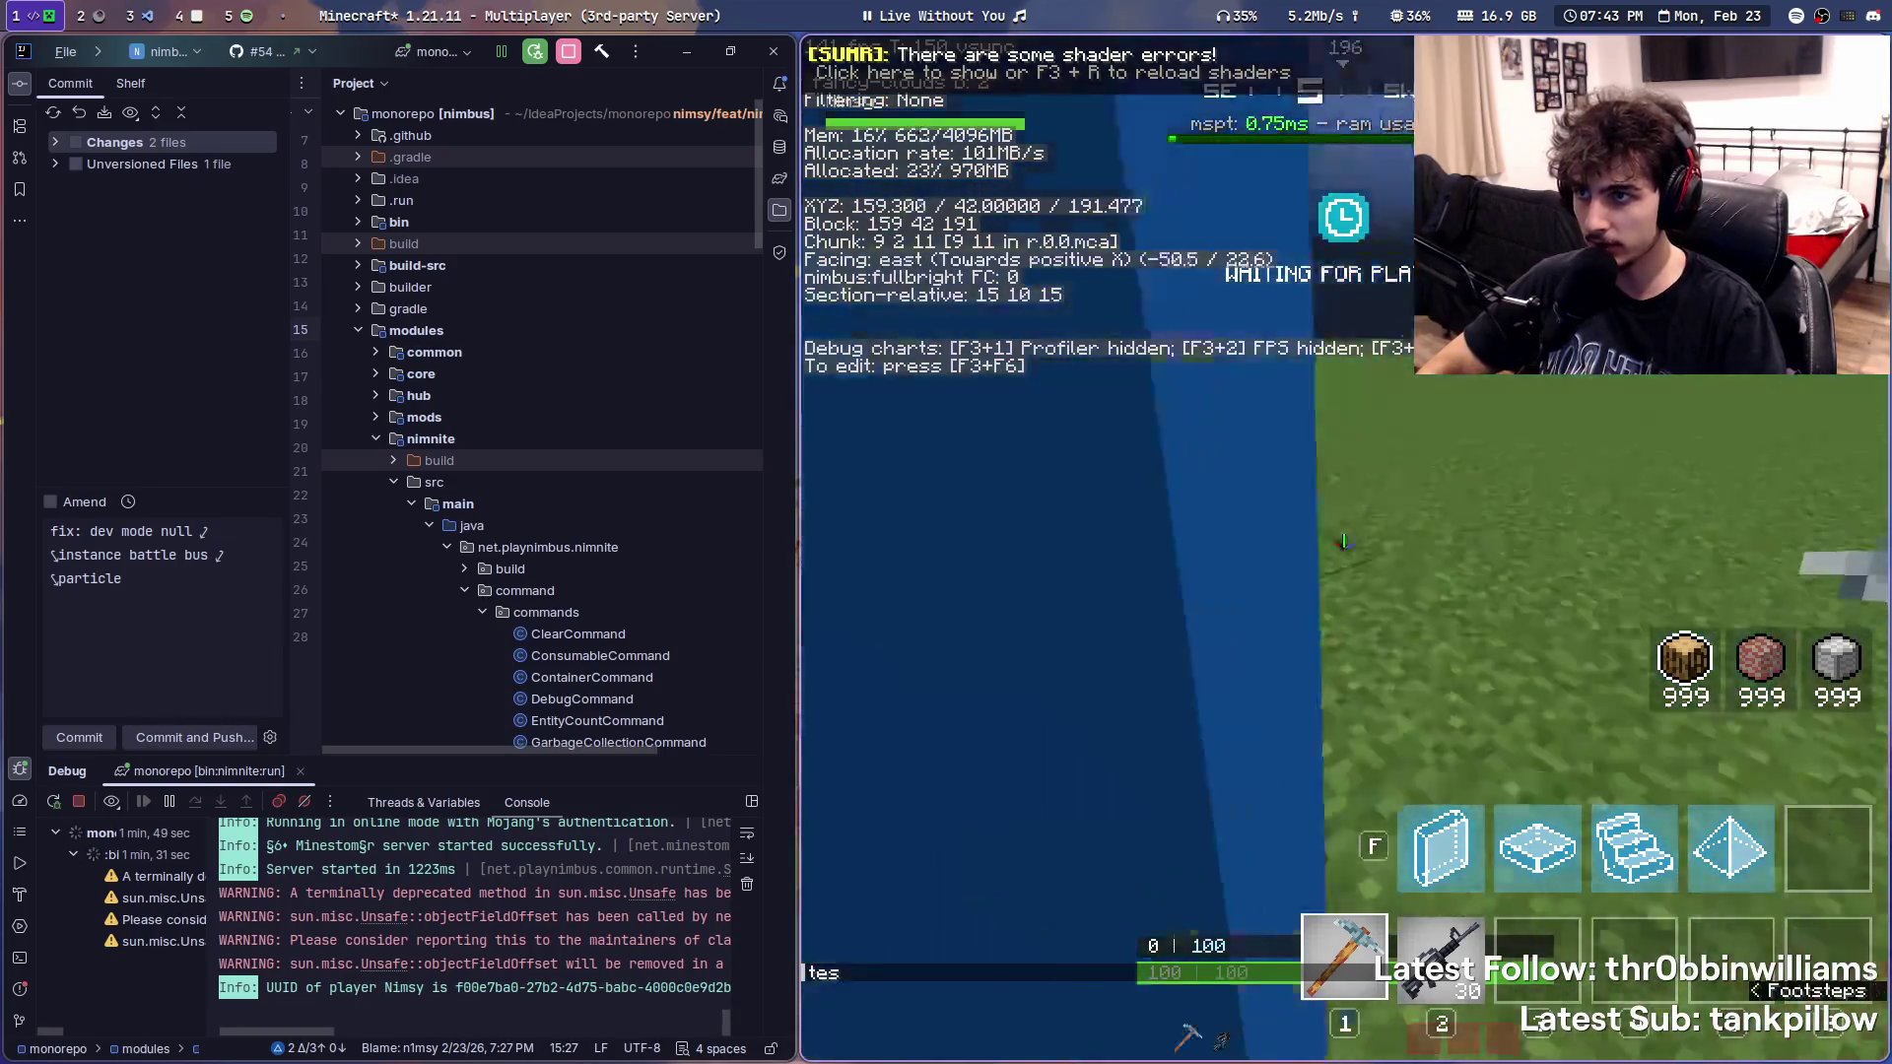
key(w)
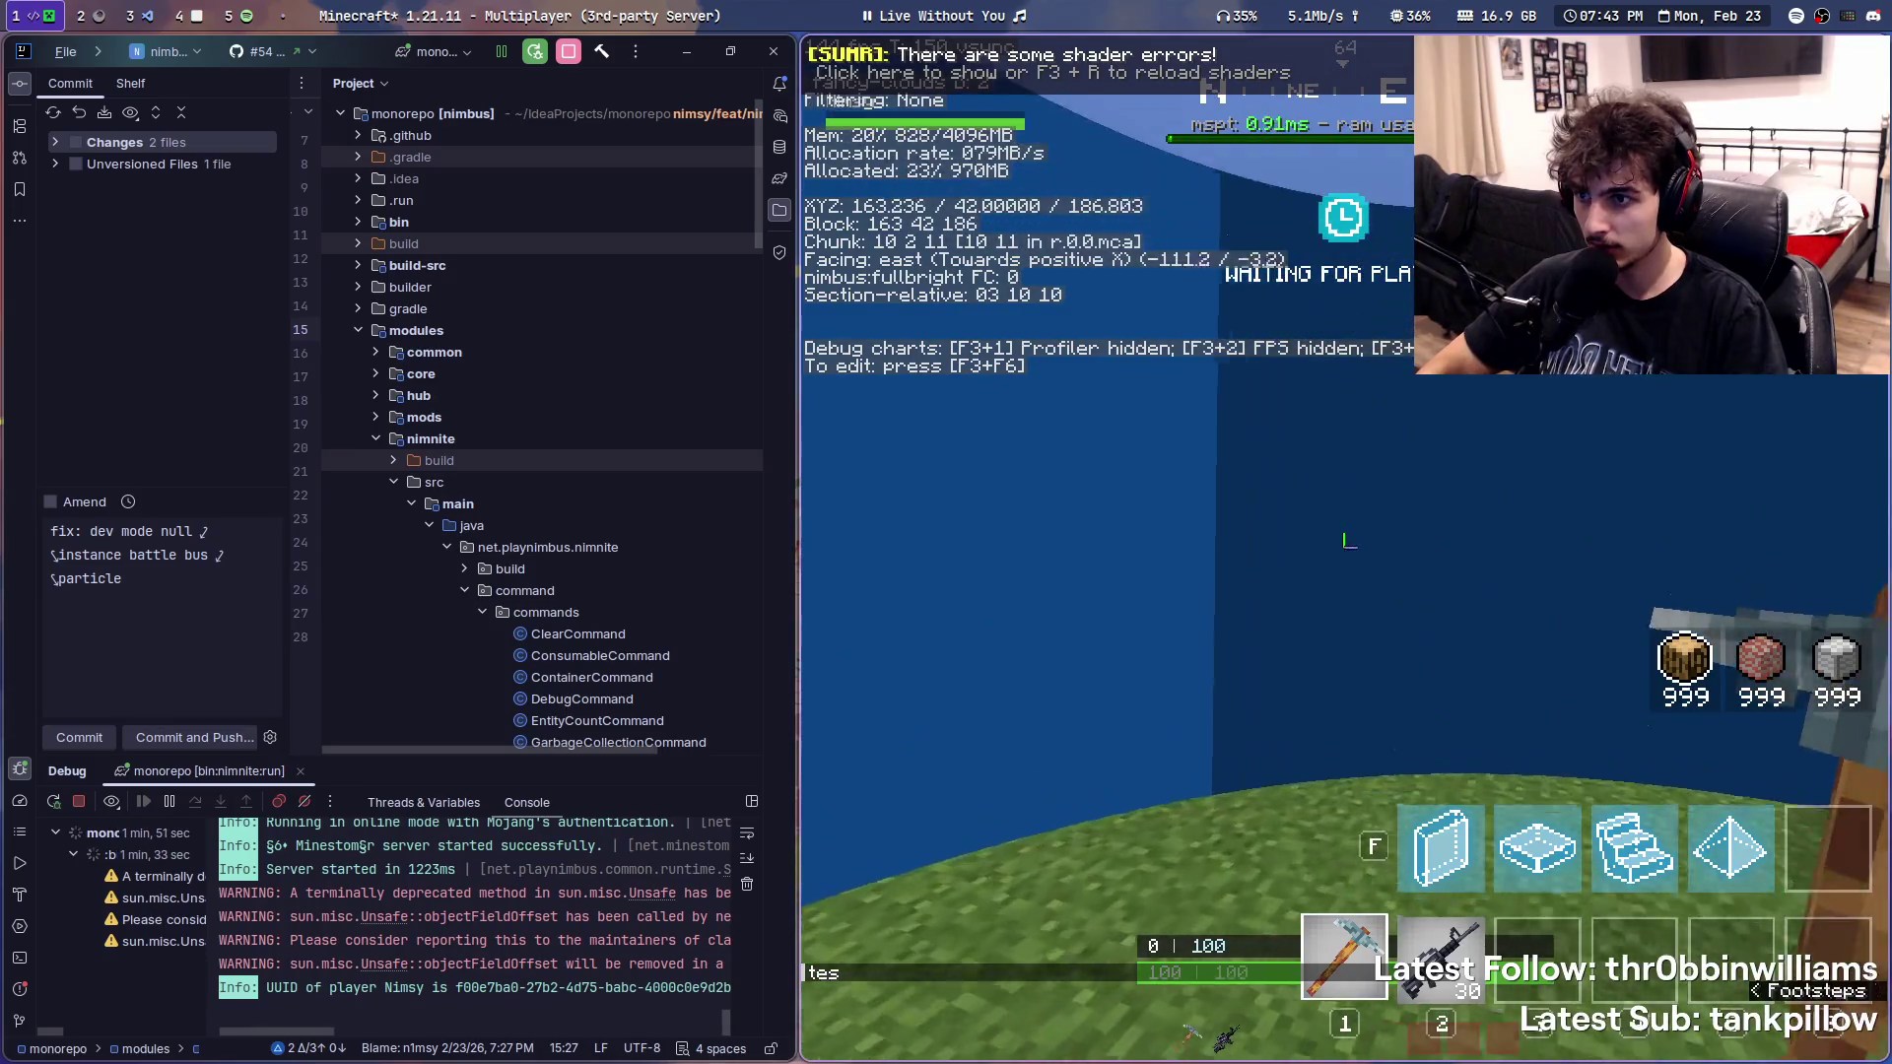
key(w)
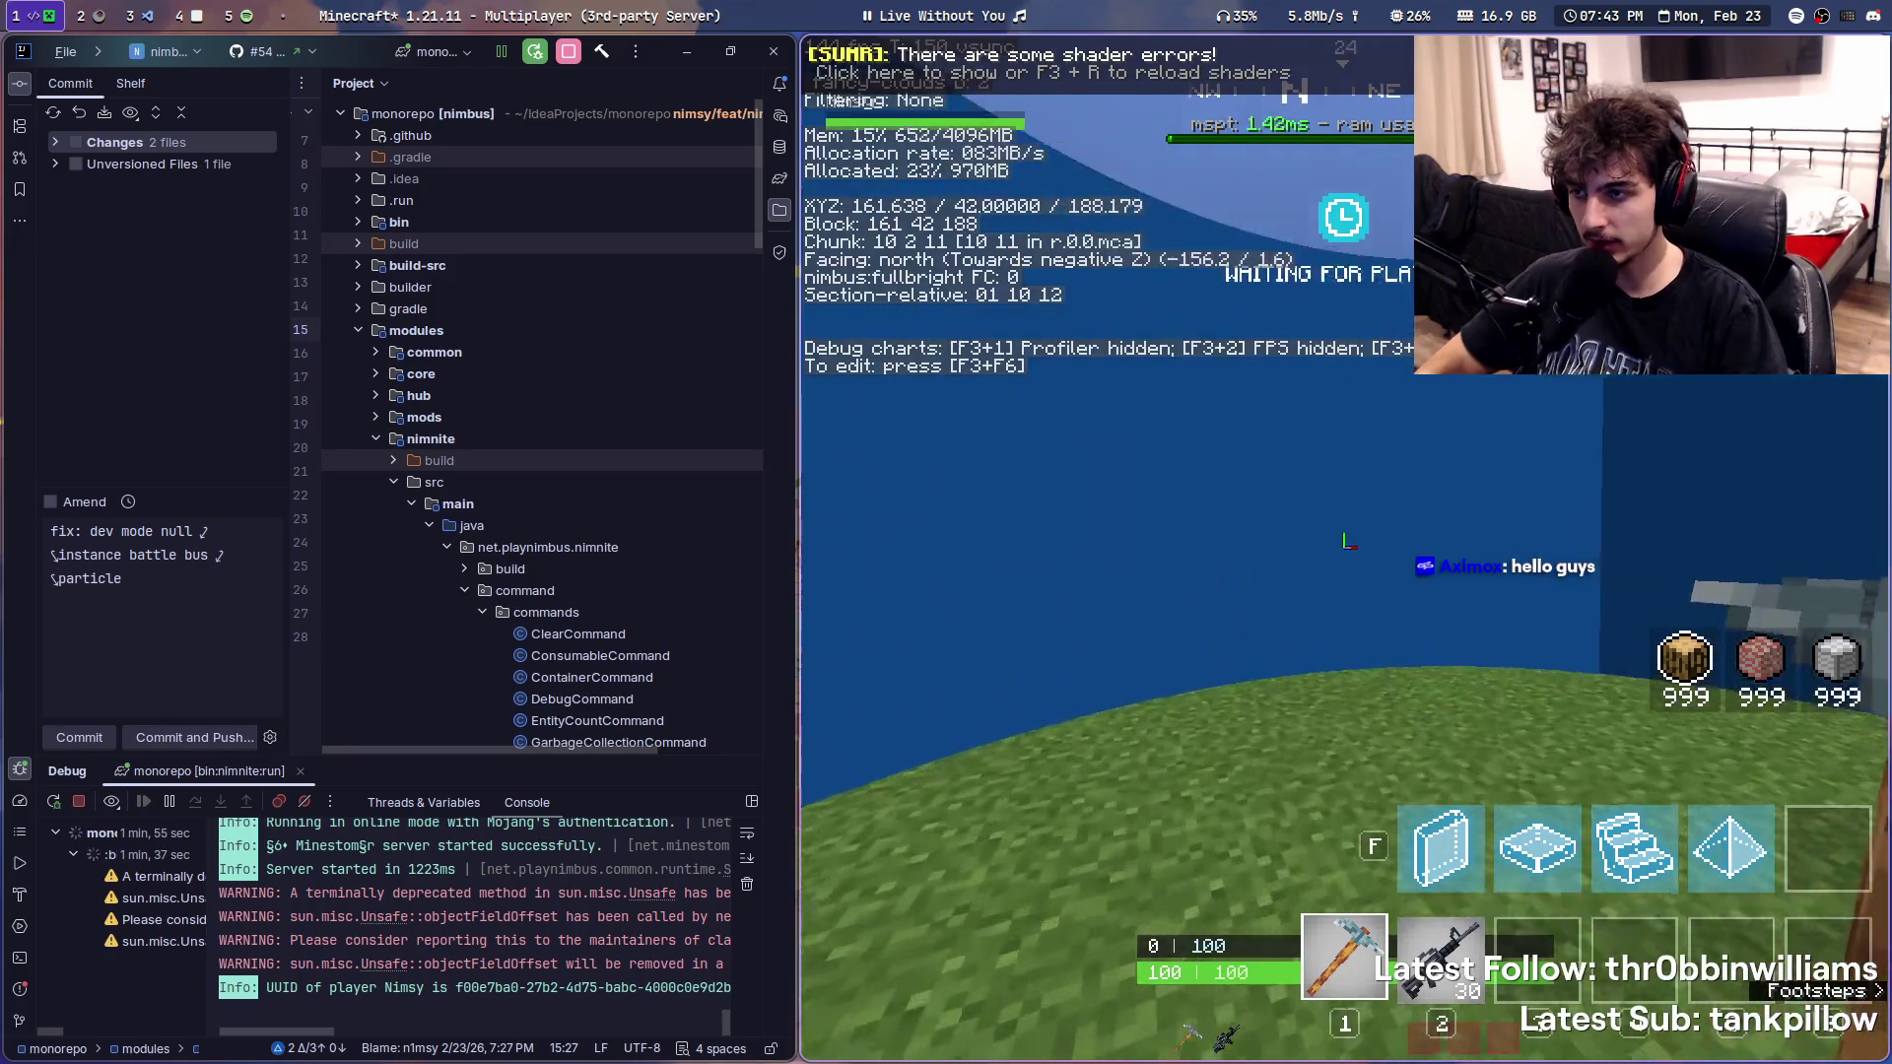
key(F3)
key(t)
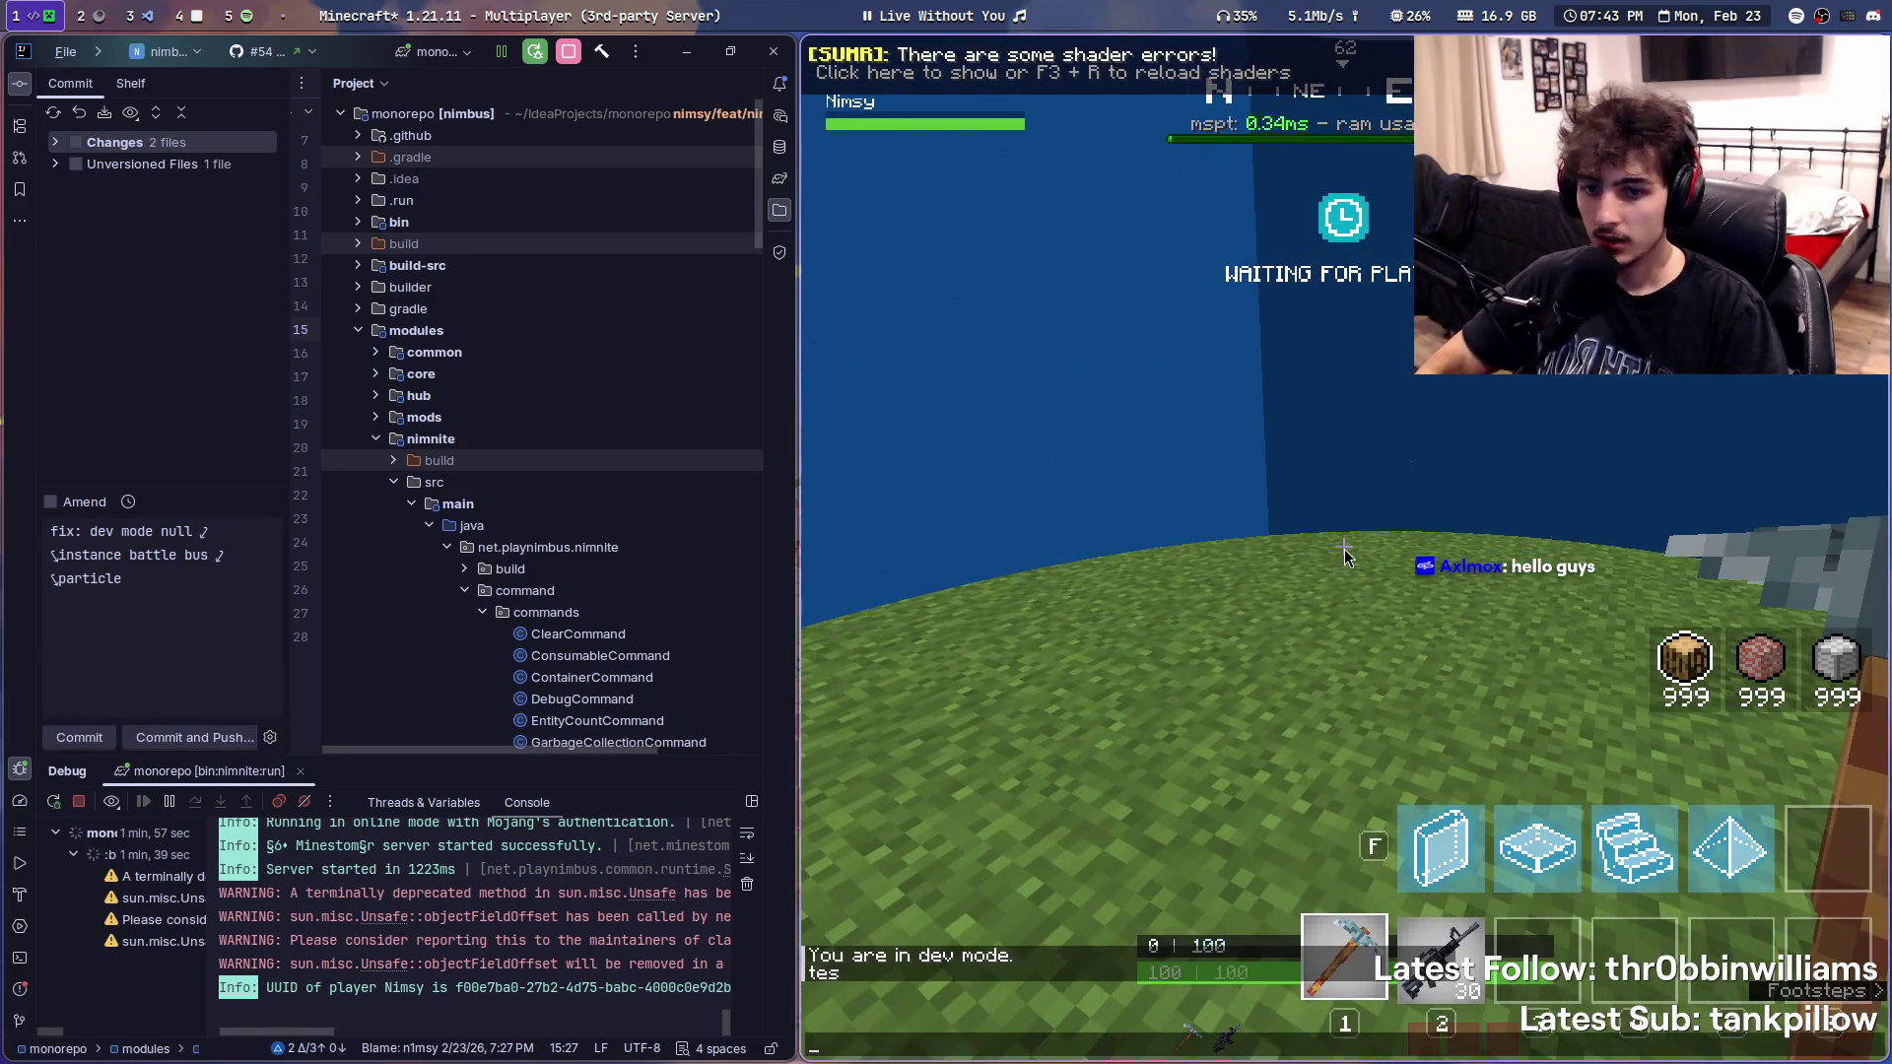
text(aw)
key(Escape)
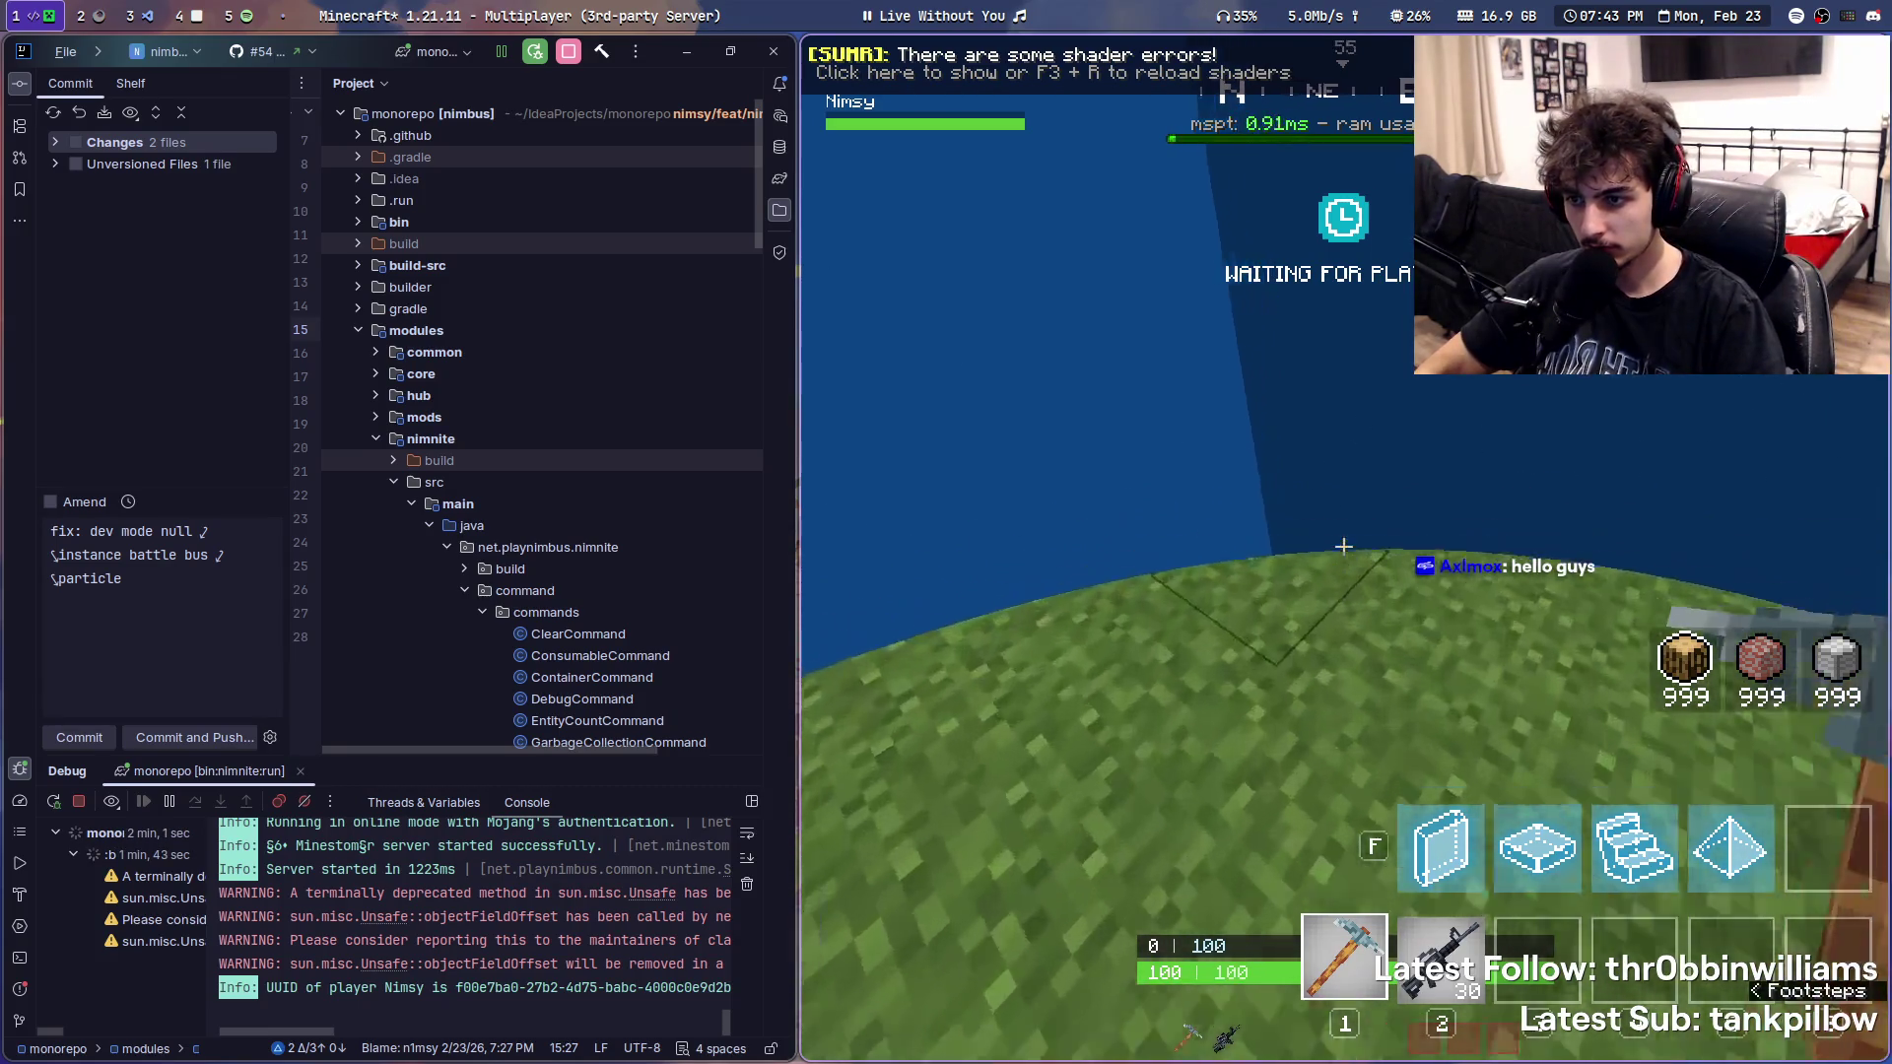
key(t)
- Leave the game for the VS Code workspace with the item entity fragment shader
key(super+2)
key(super+1)
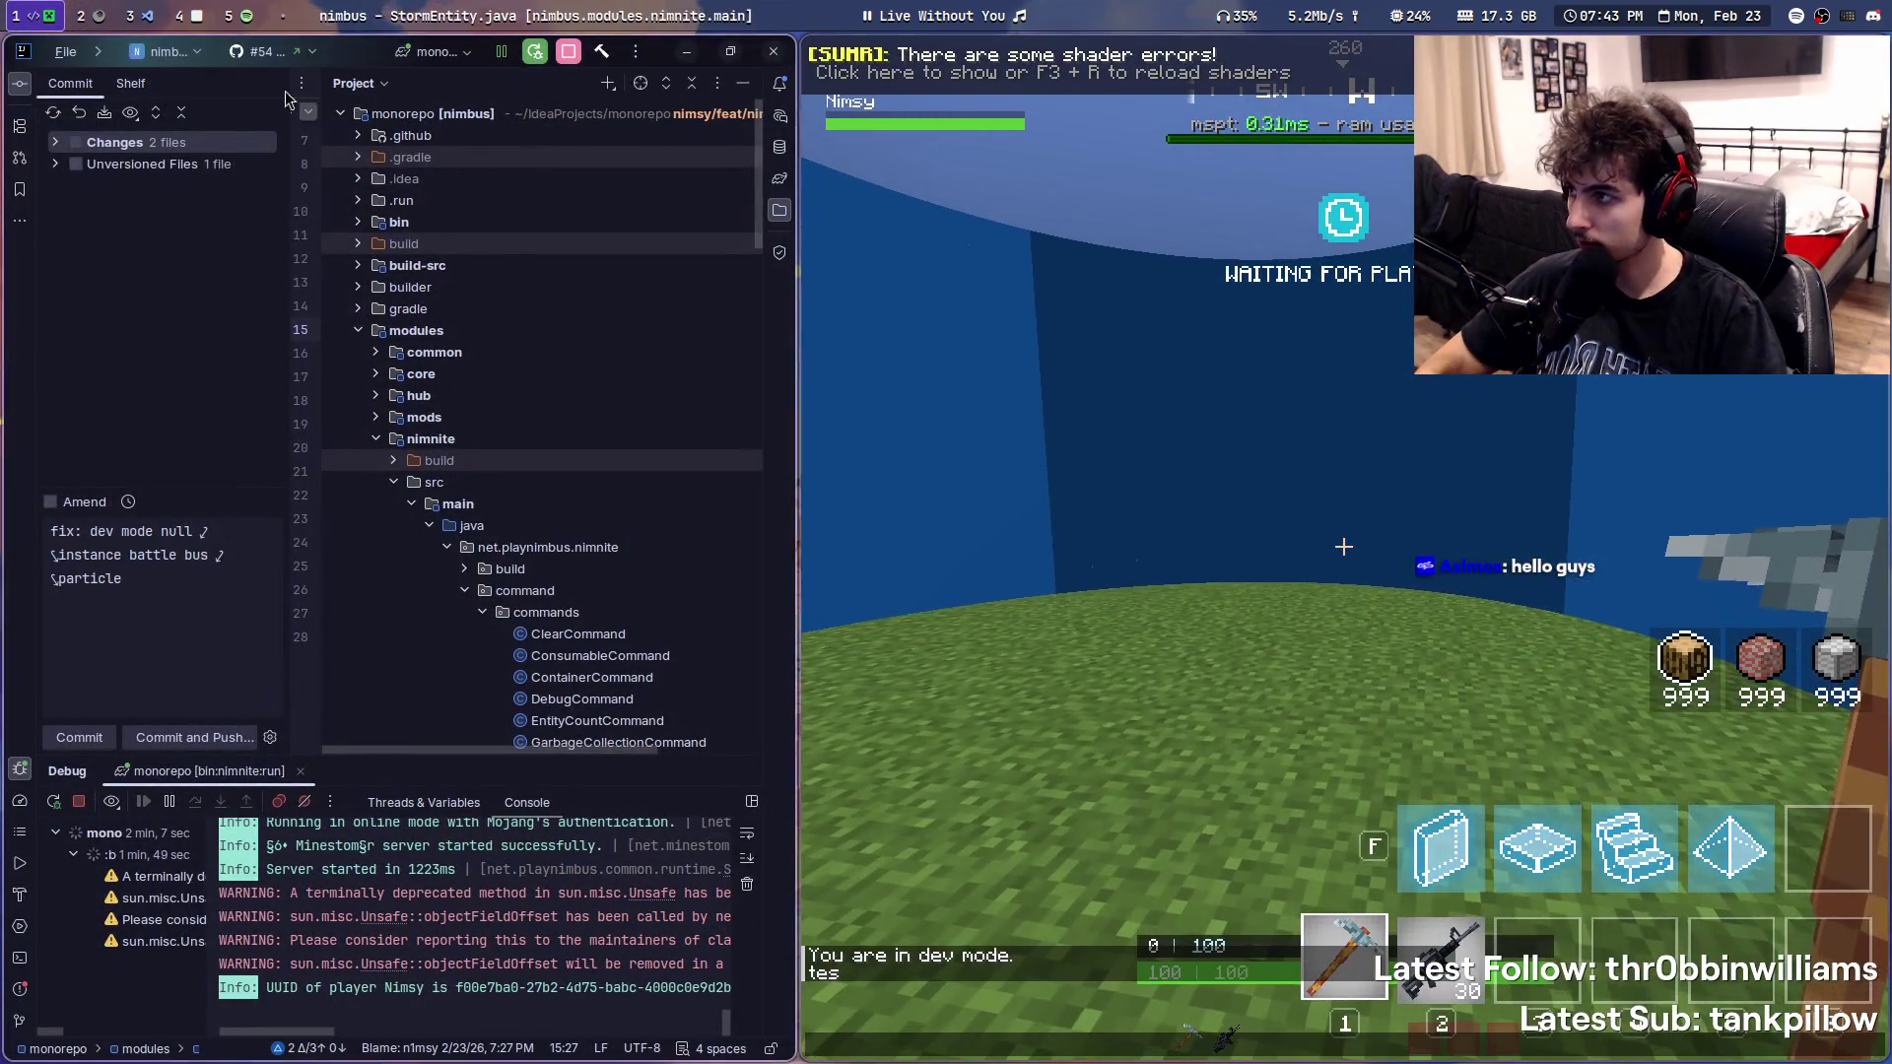
key(super+2)
key(super+3)
scroll(695, 576, down, 1)
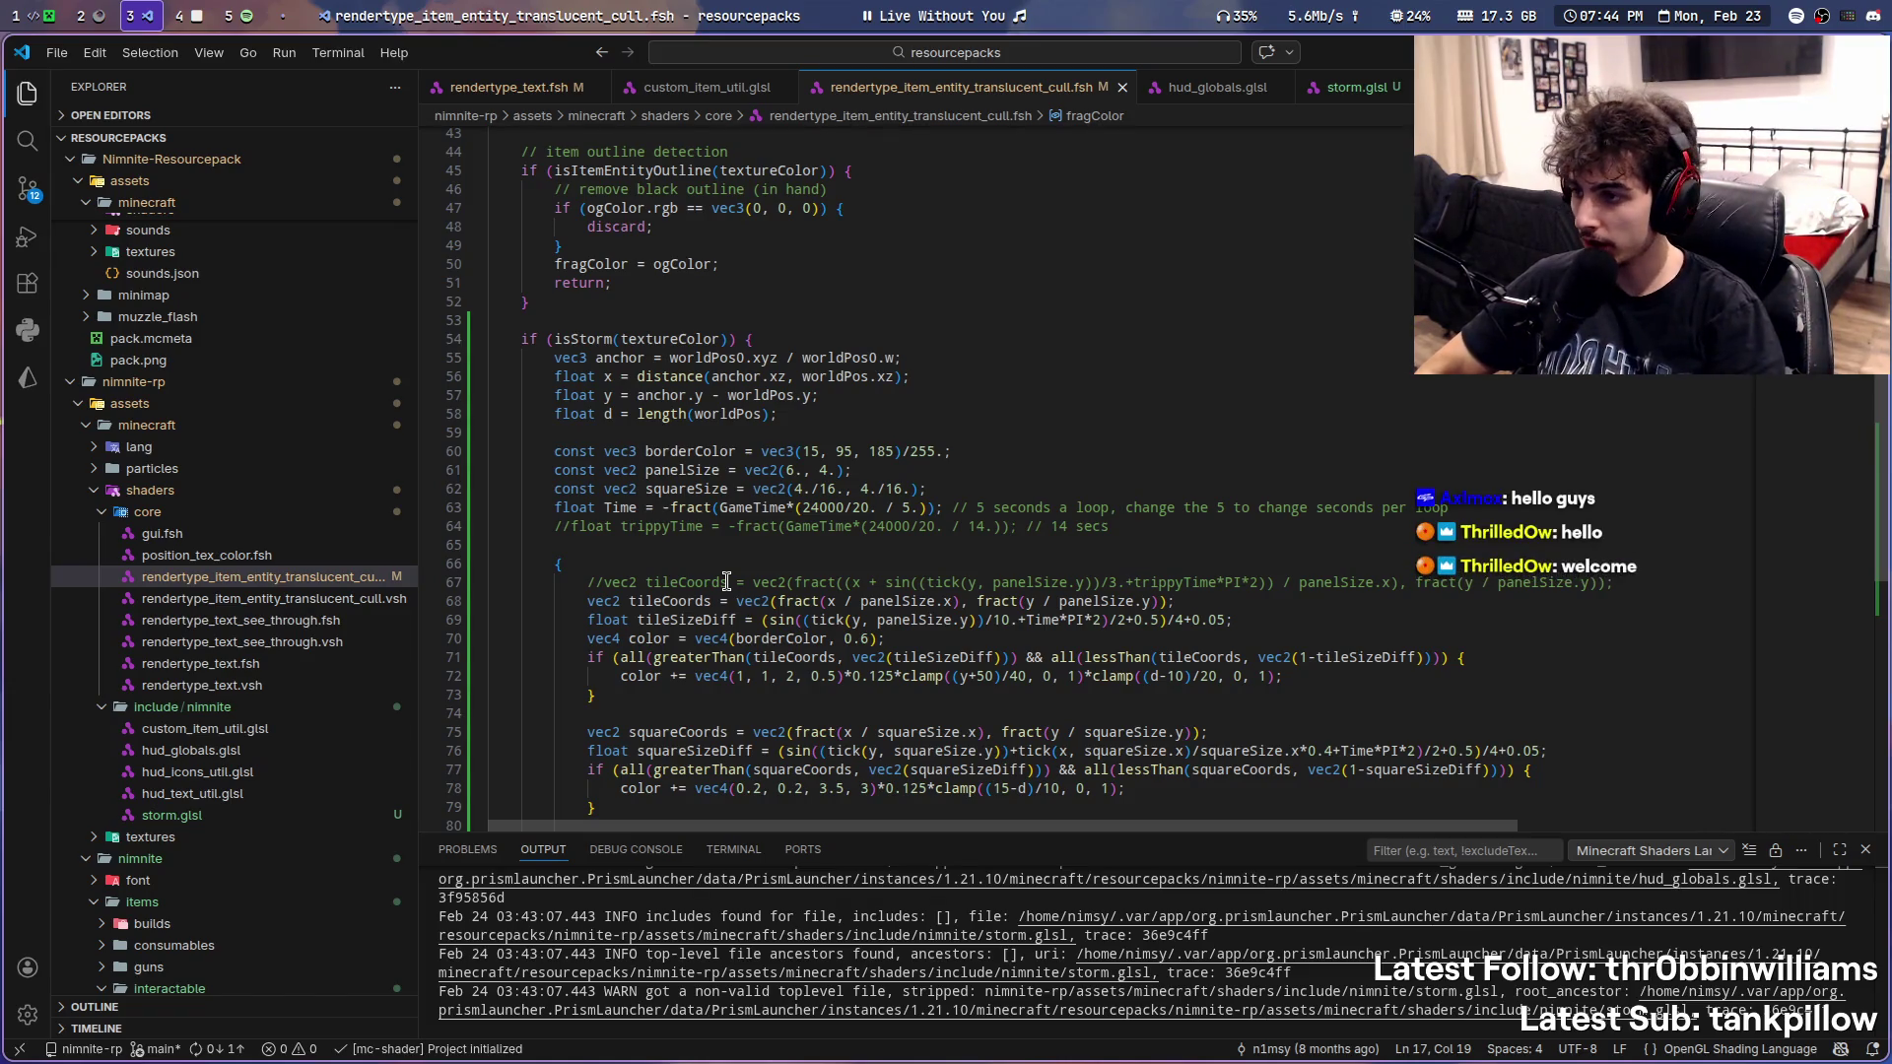
scroll(727, 580, down, 1)
- Glance at the wiki and the game's chat error list, then settle back on the shader code
key(super+2)
key(super+3)
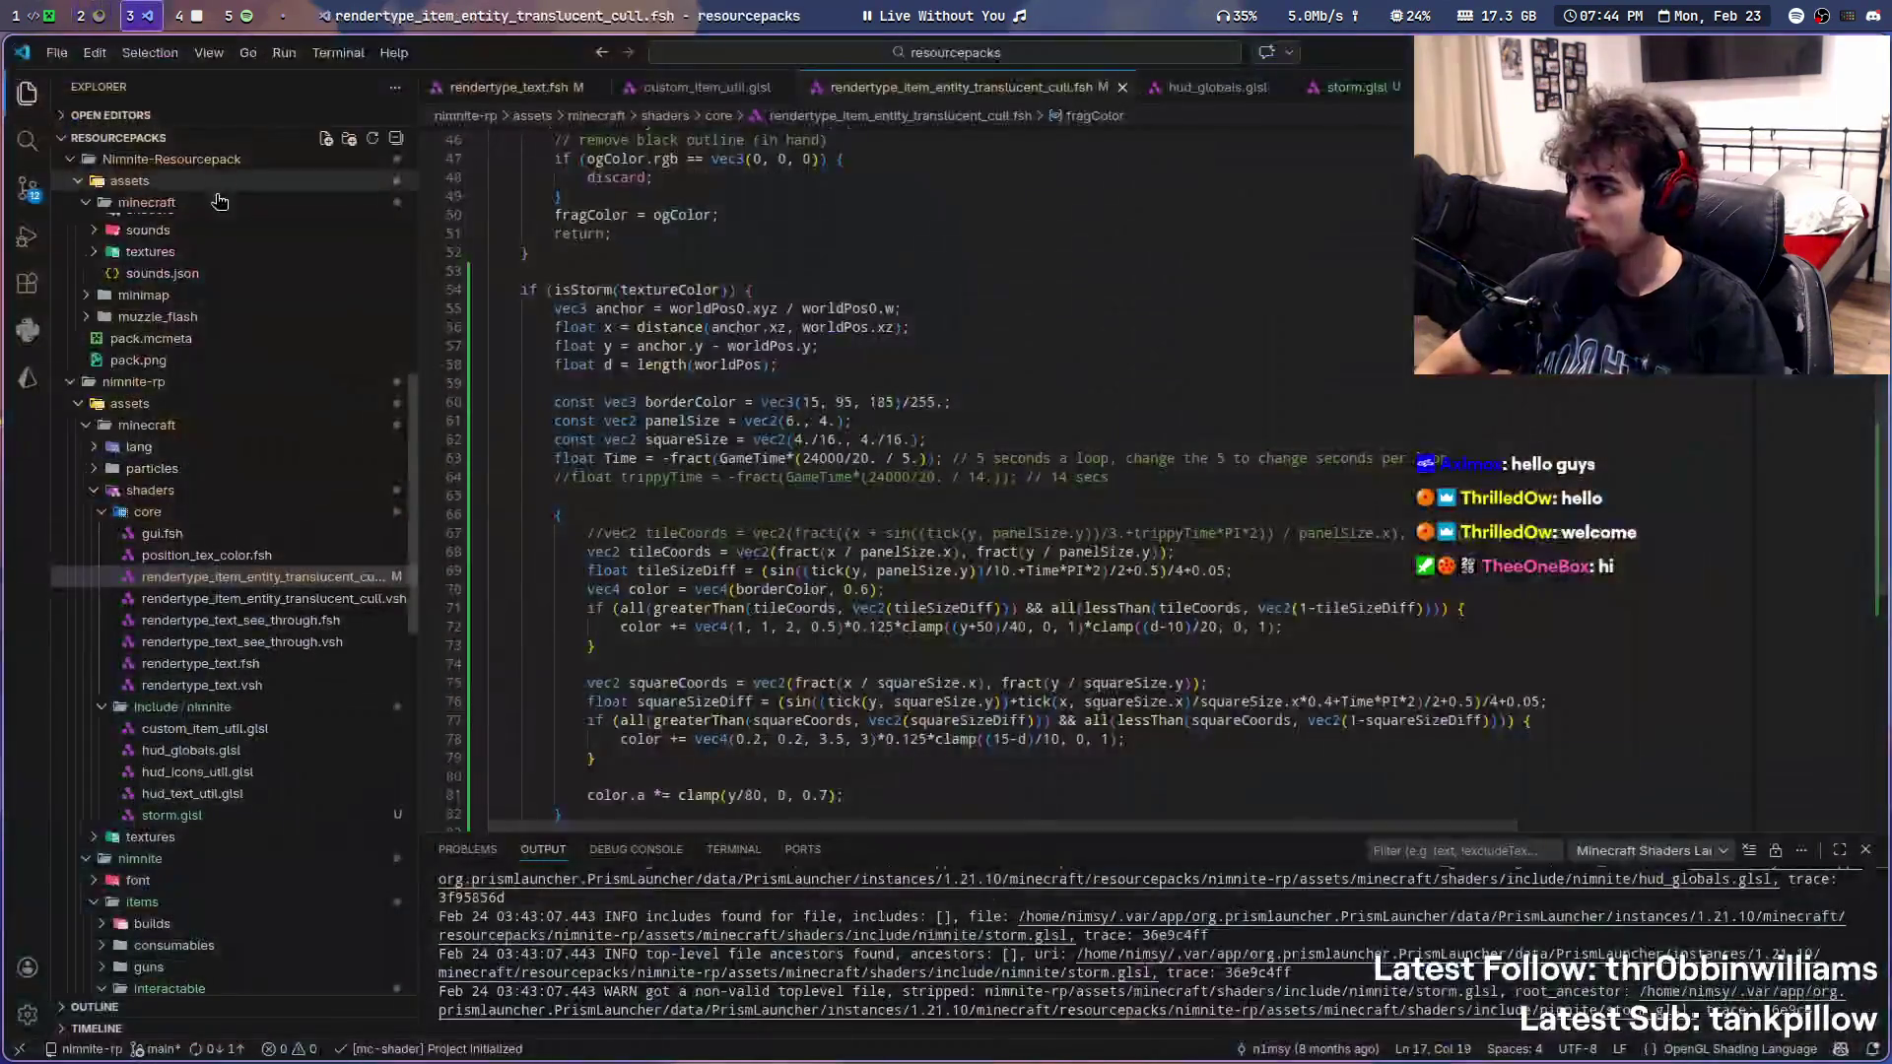
key(super+2)
scroll(931, 927, down, 1)
key(super+1)
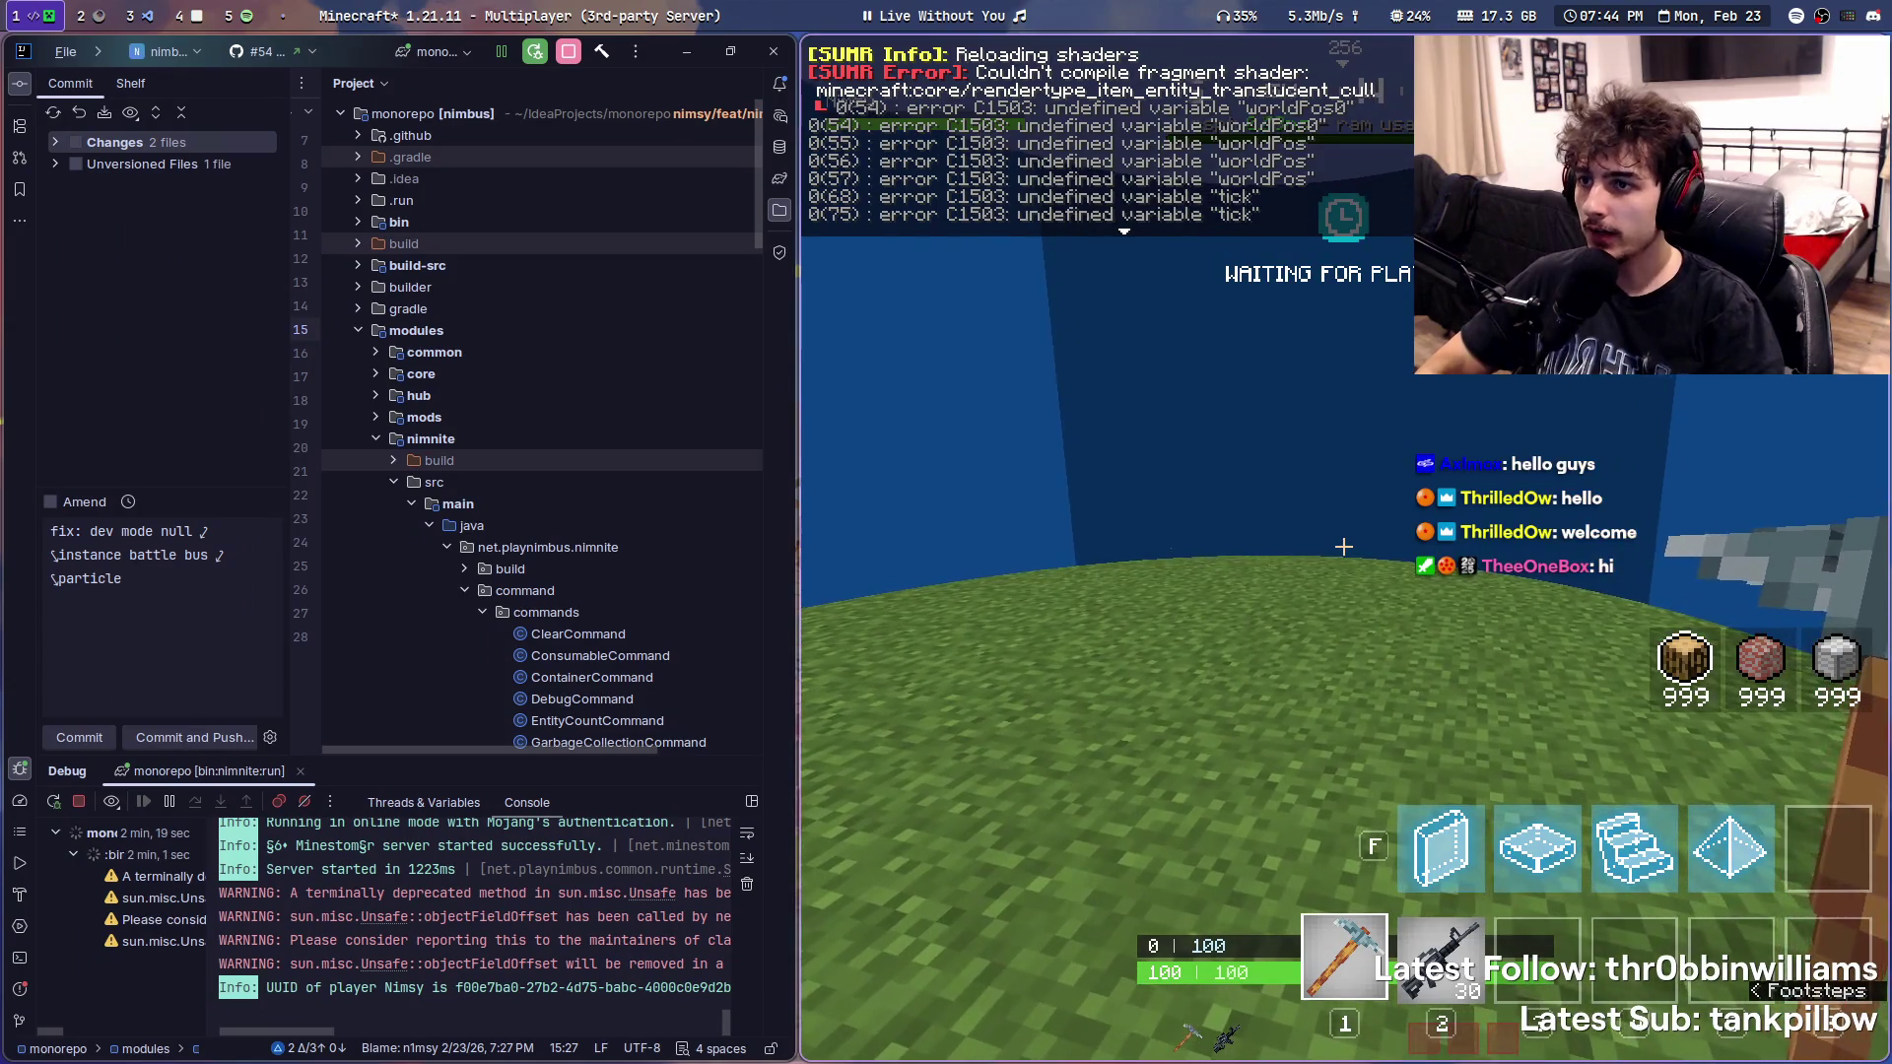
key(t)
key(super+2)
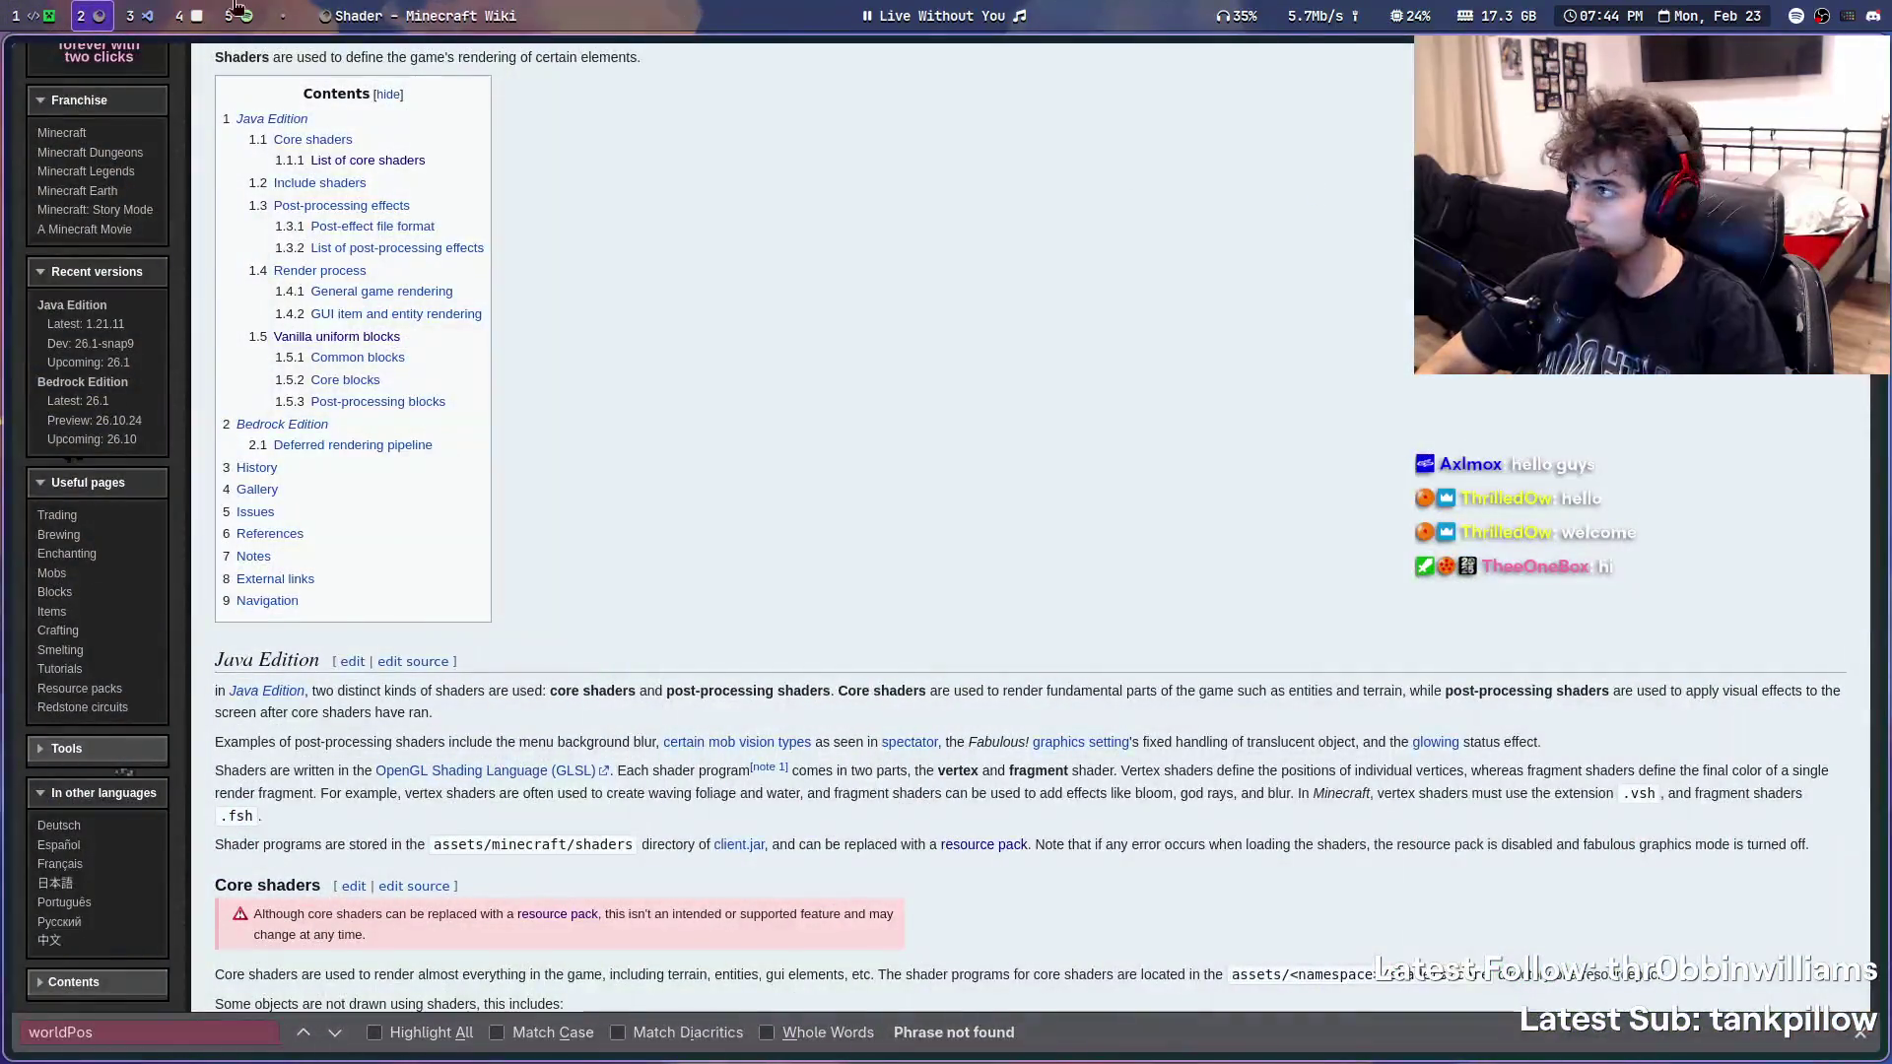
click(147, 12)
scroll(1213, 588, down, 7)
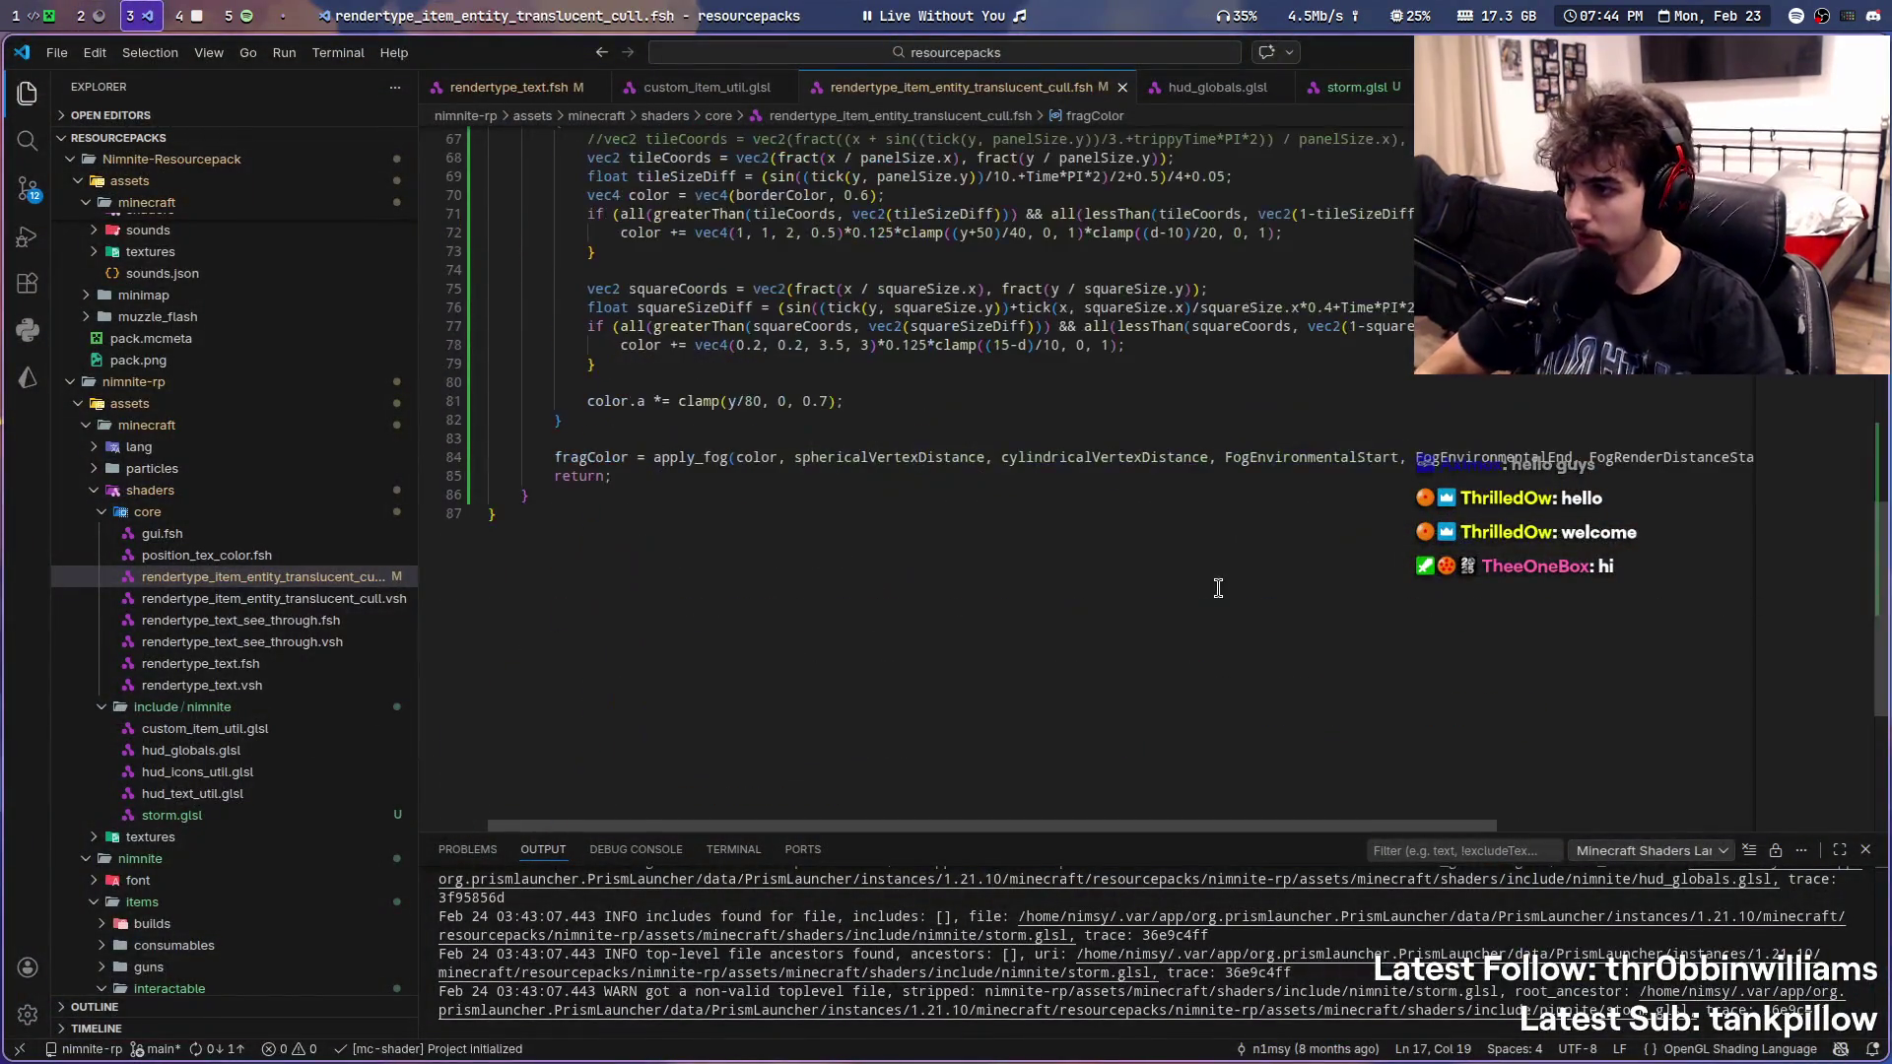
scroll(977, 537, up, 6)
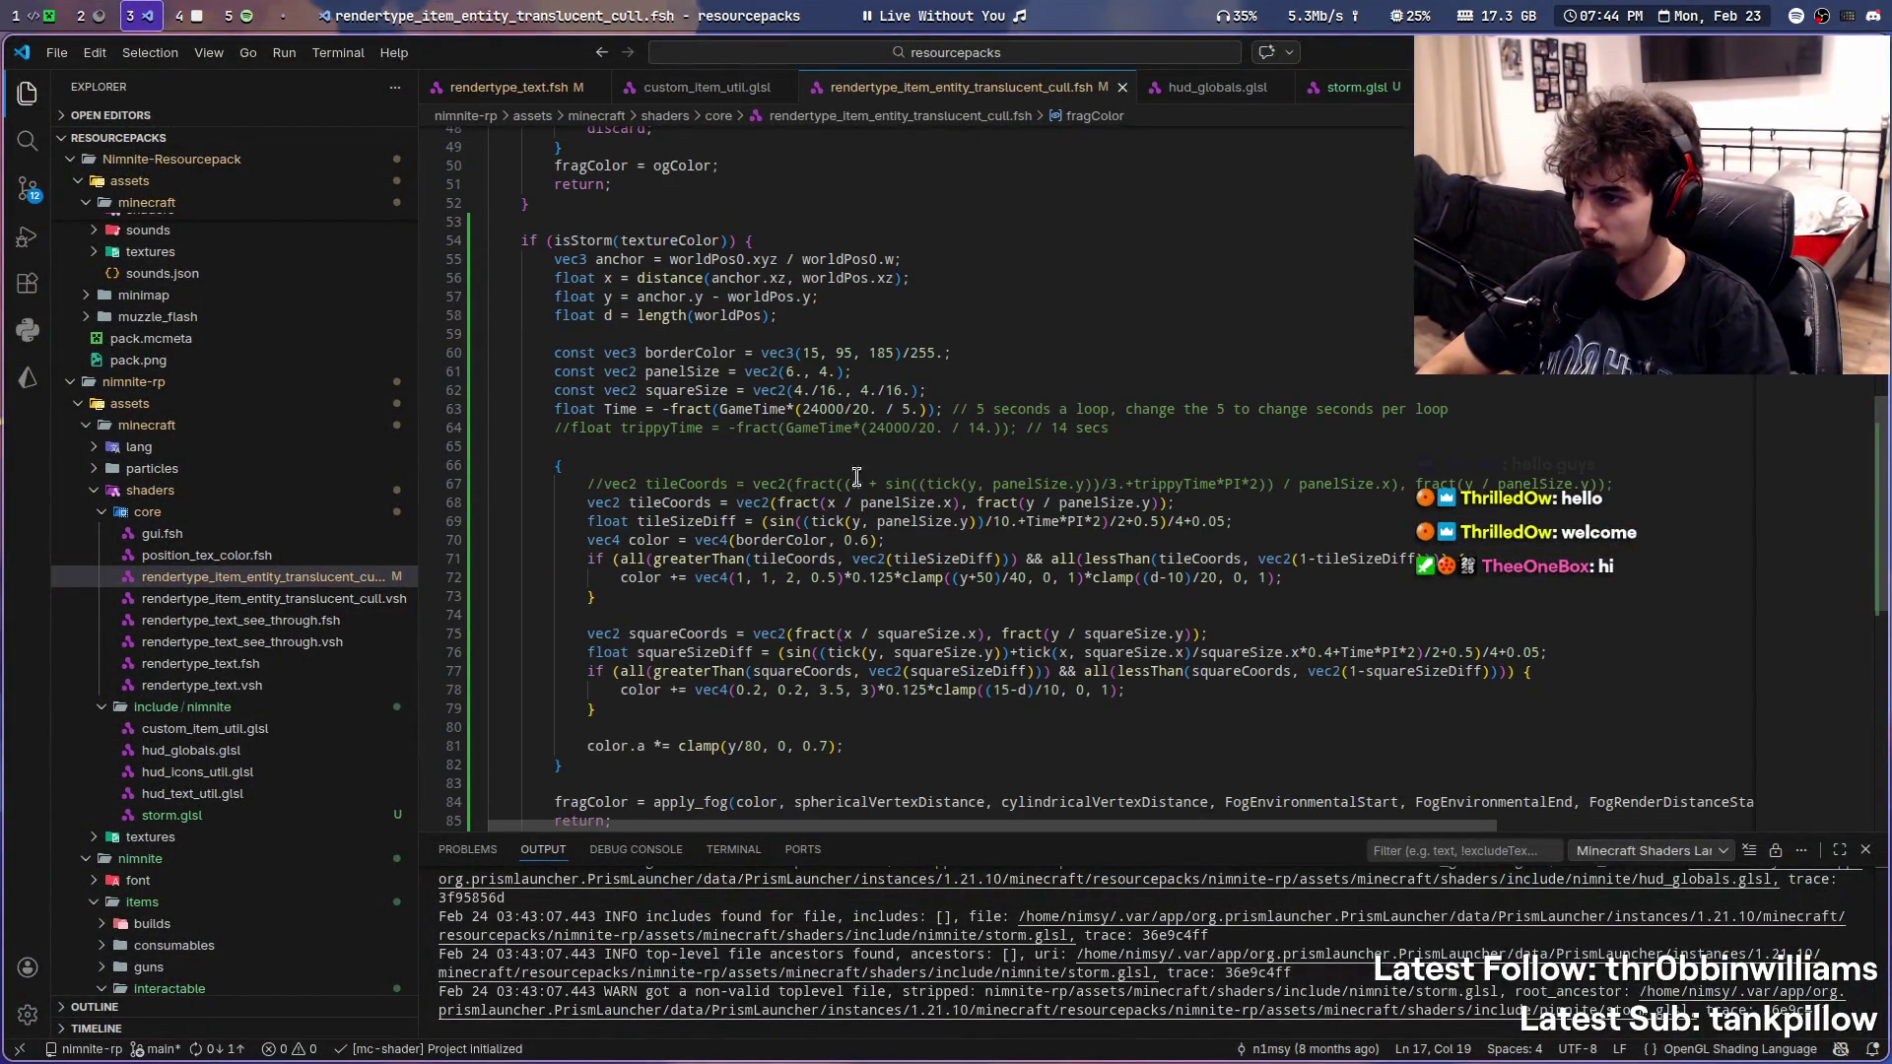
- Locate tick's definition in the old pack, copy the tick helper function, and bring it into storm.glsl
key(ctrl+f)
text(tick)
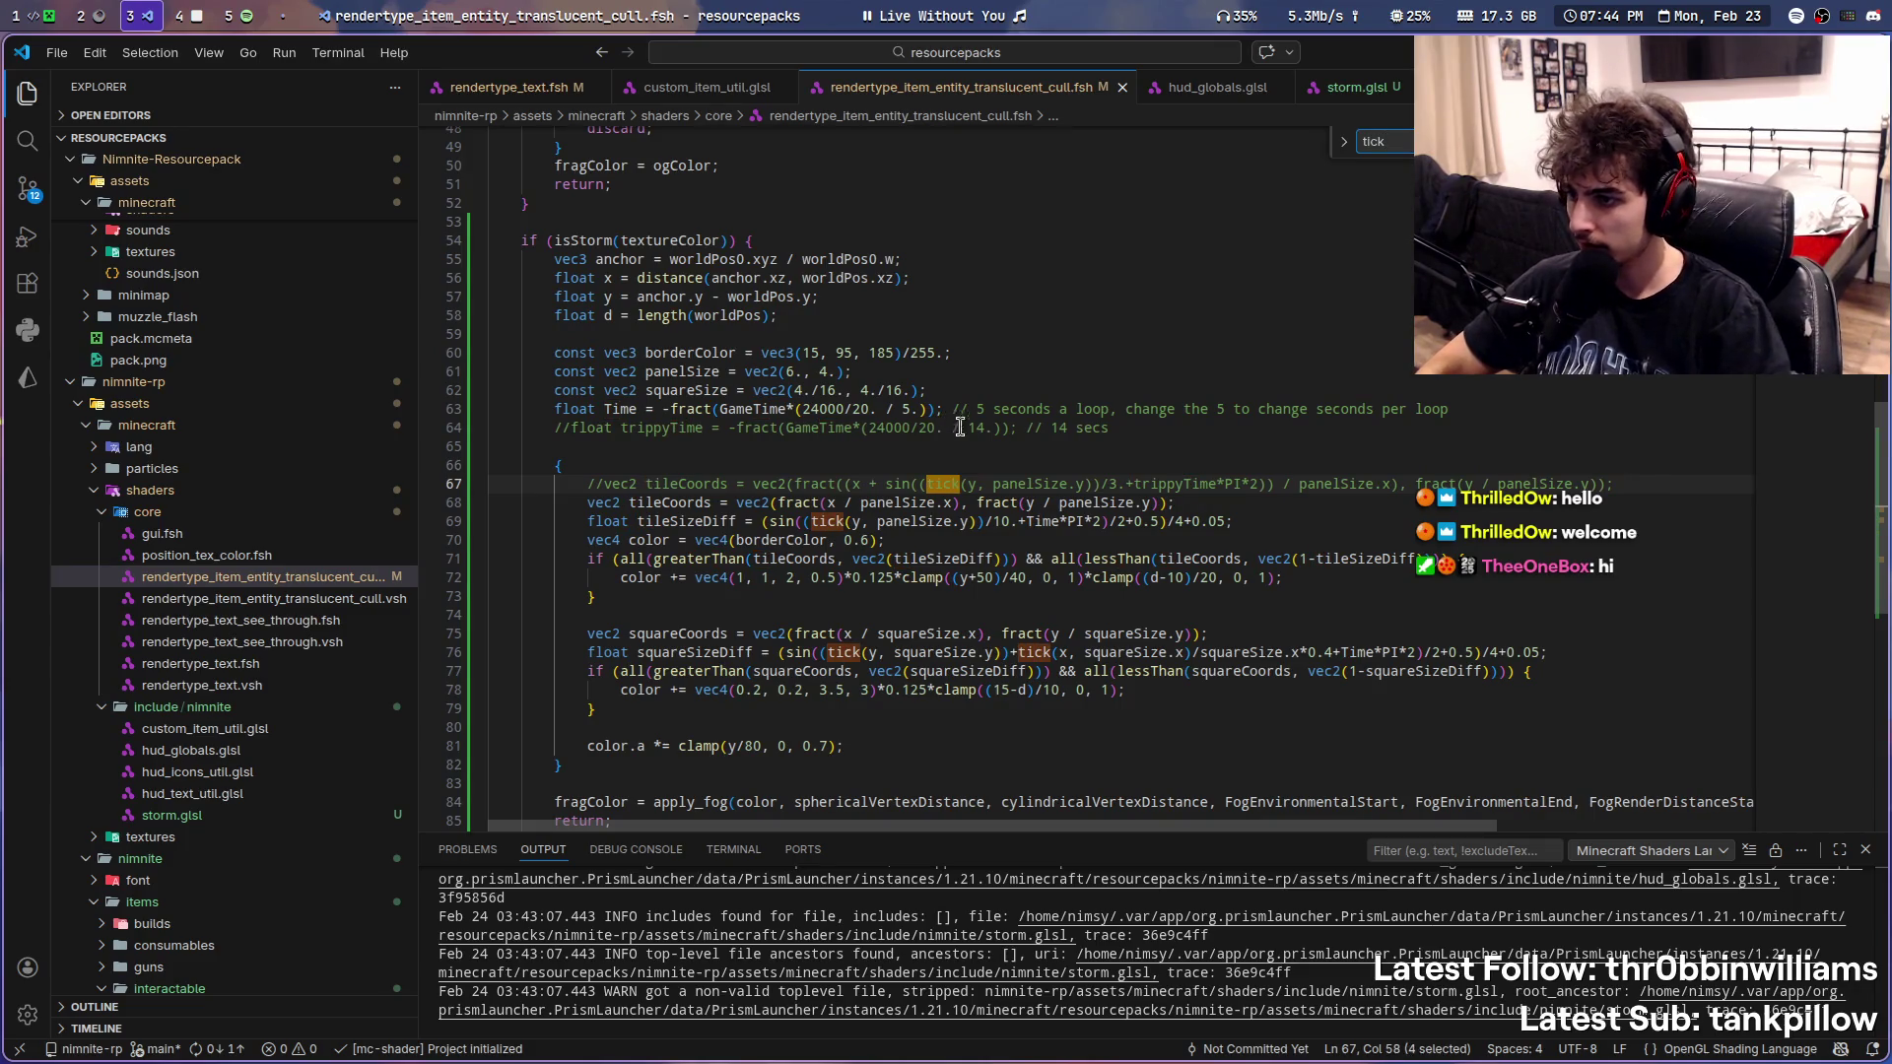
key(Escape)
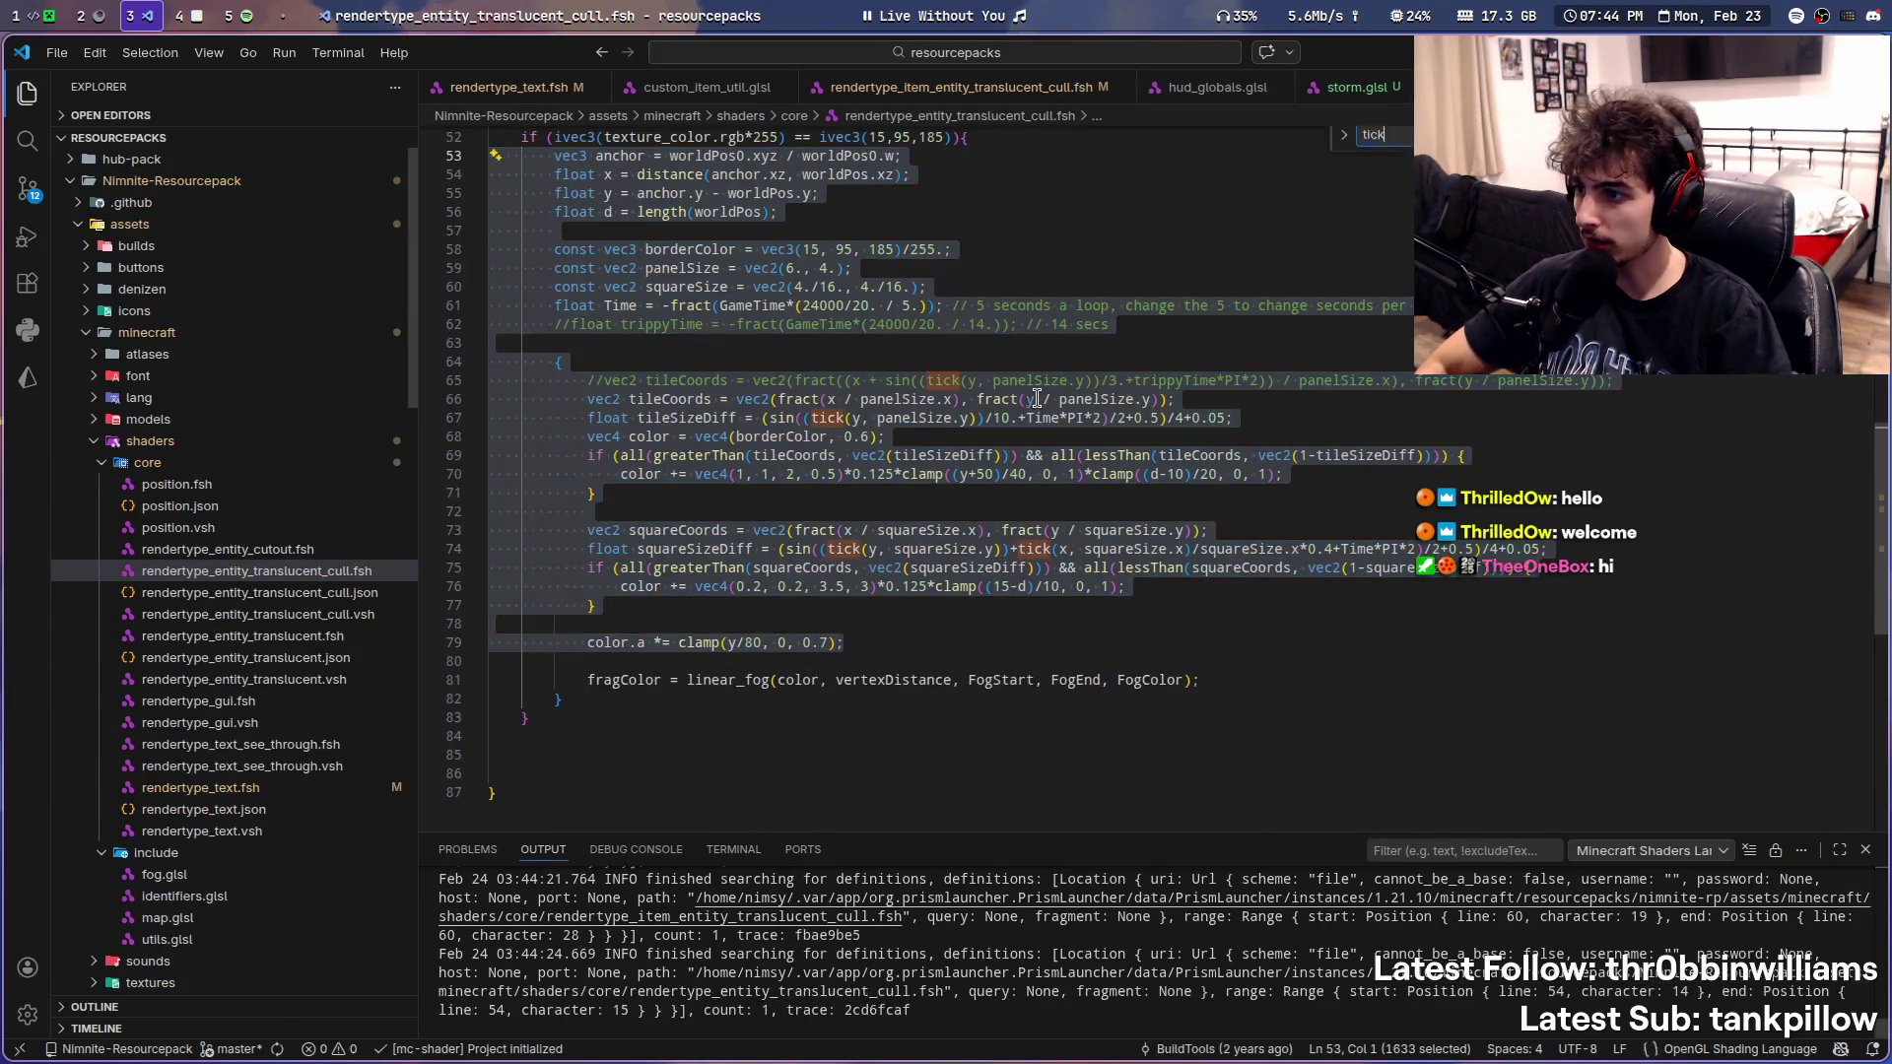
key(Return)
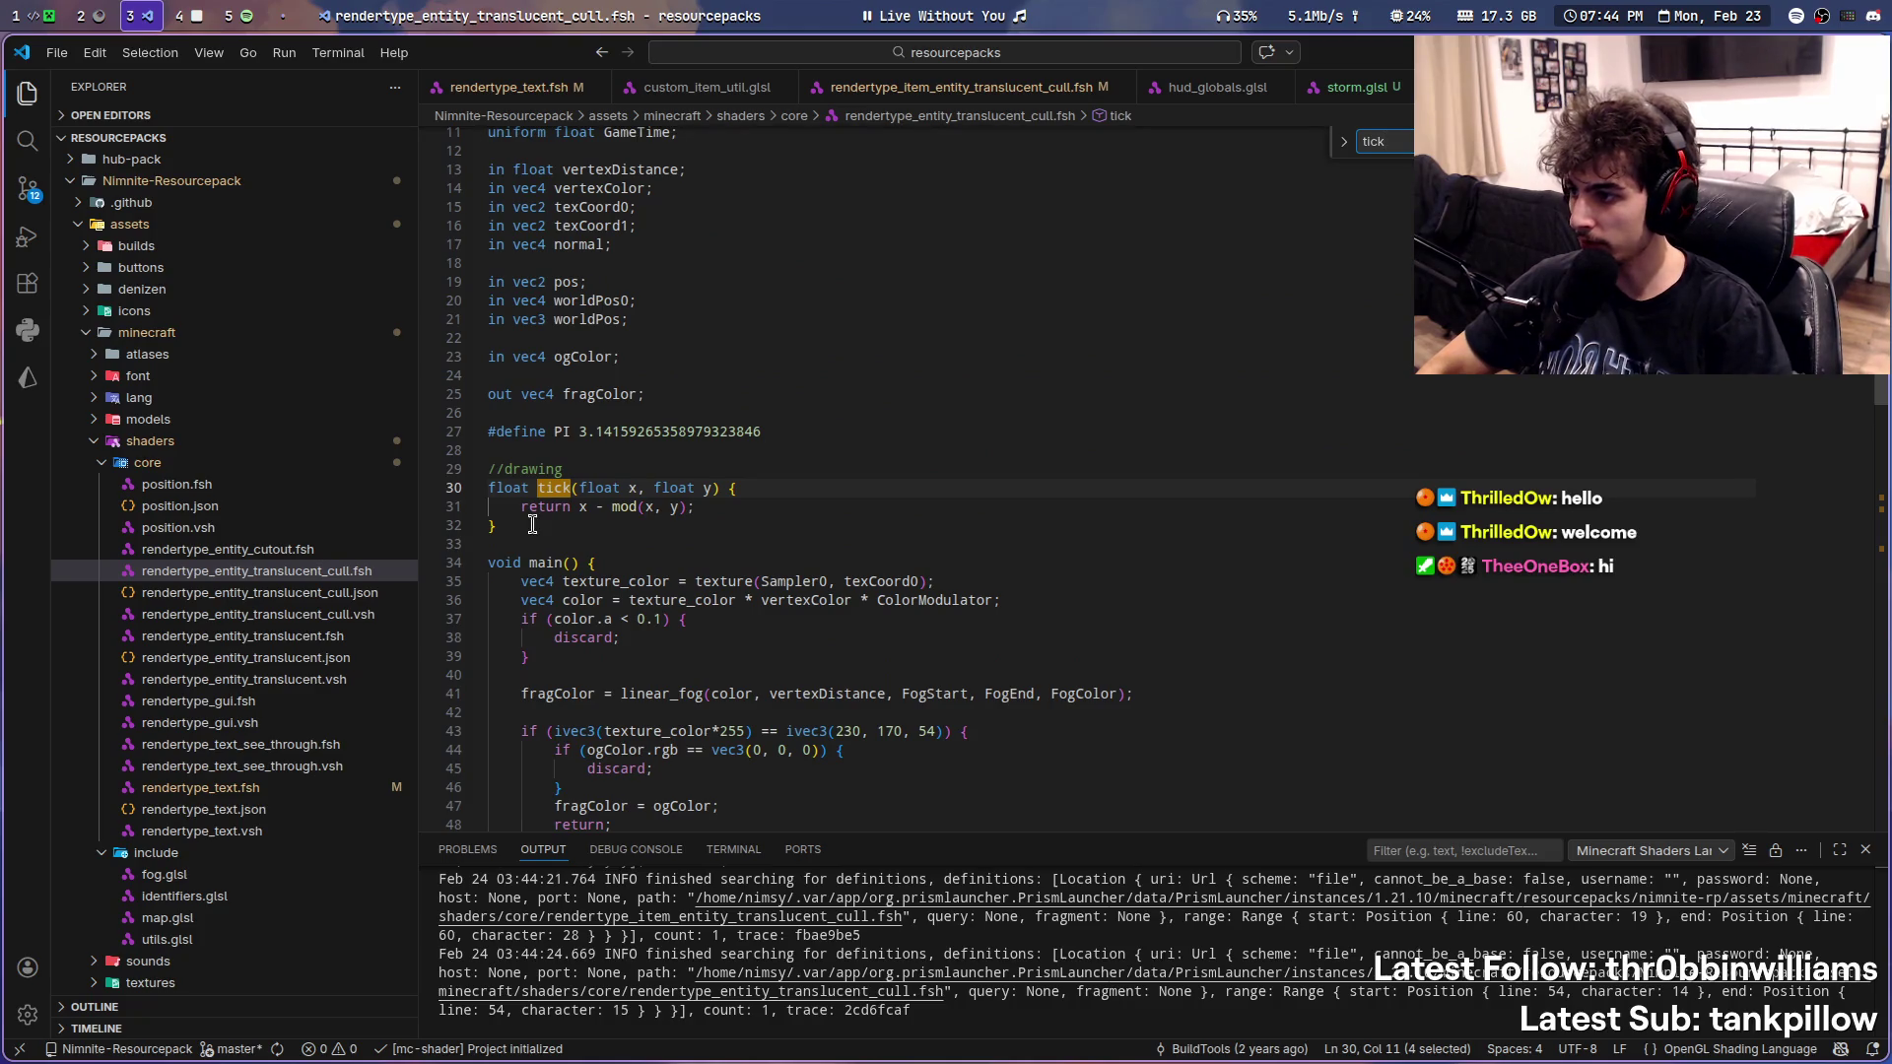
drag(530, 518, 429, 474)
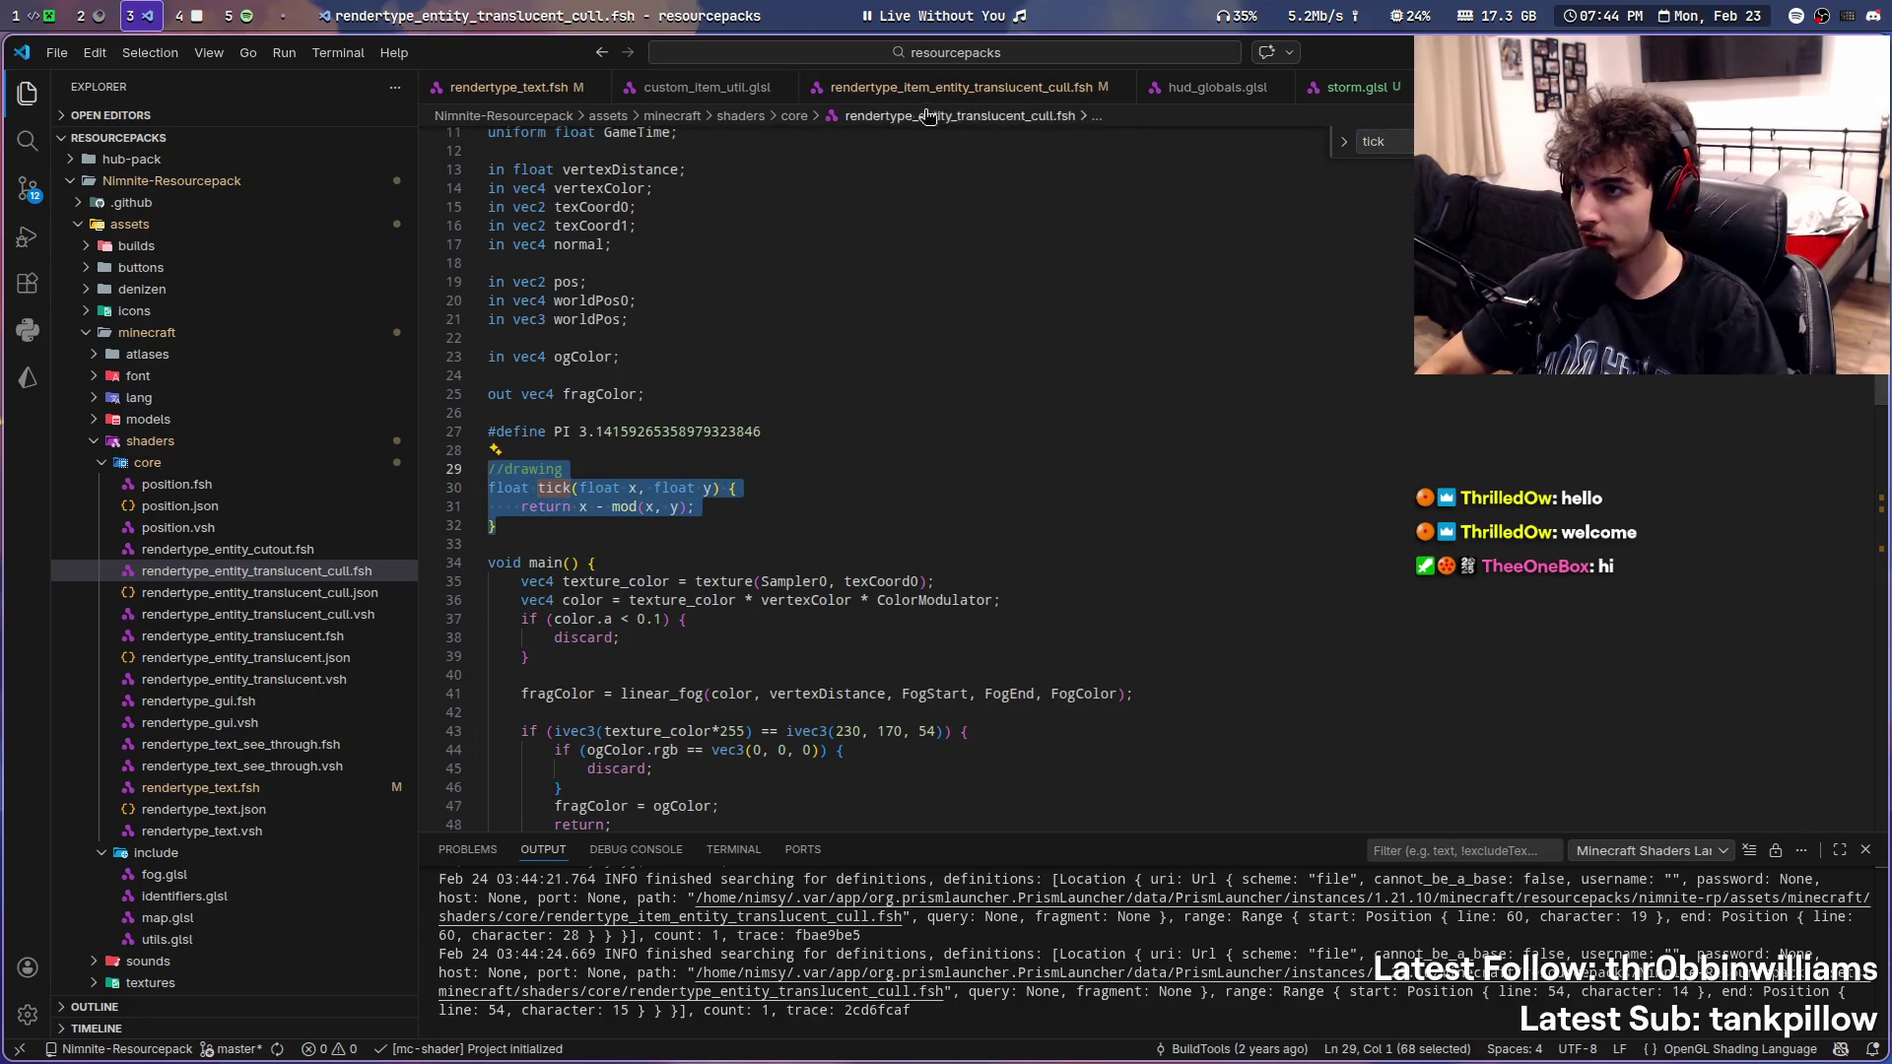
click(946, 88)
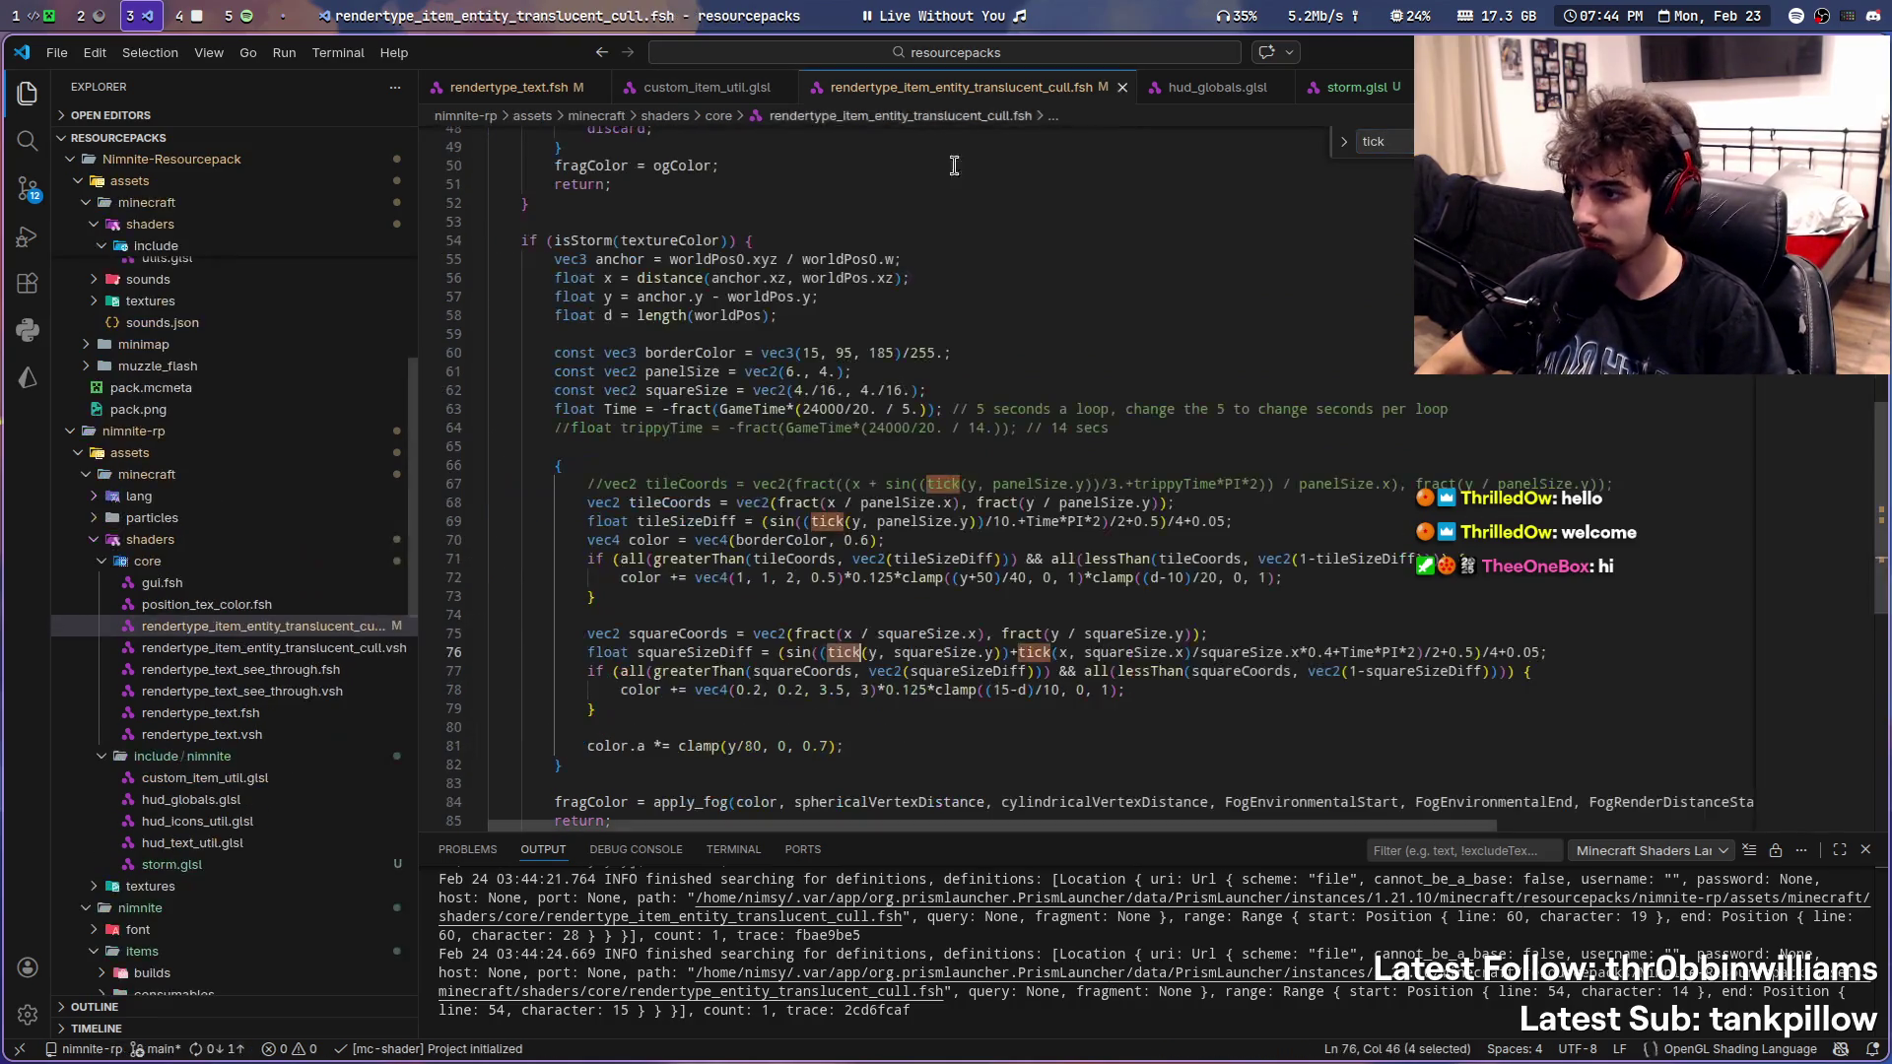
click(1354, 89)
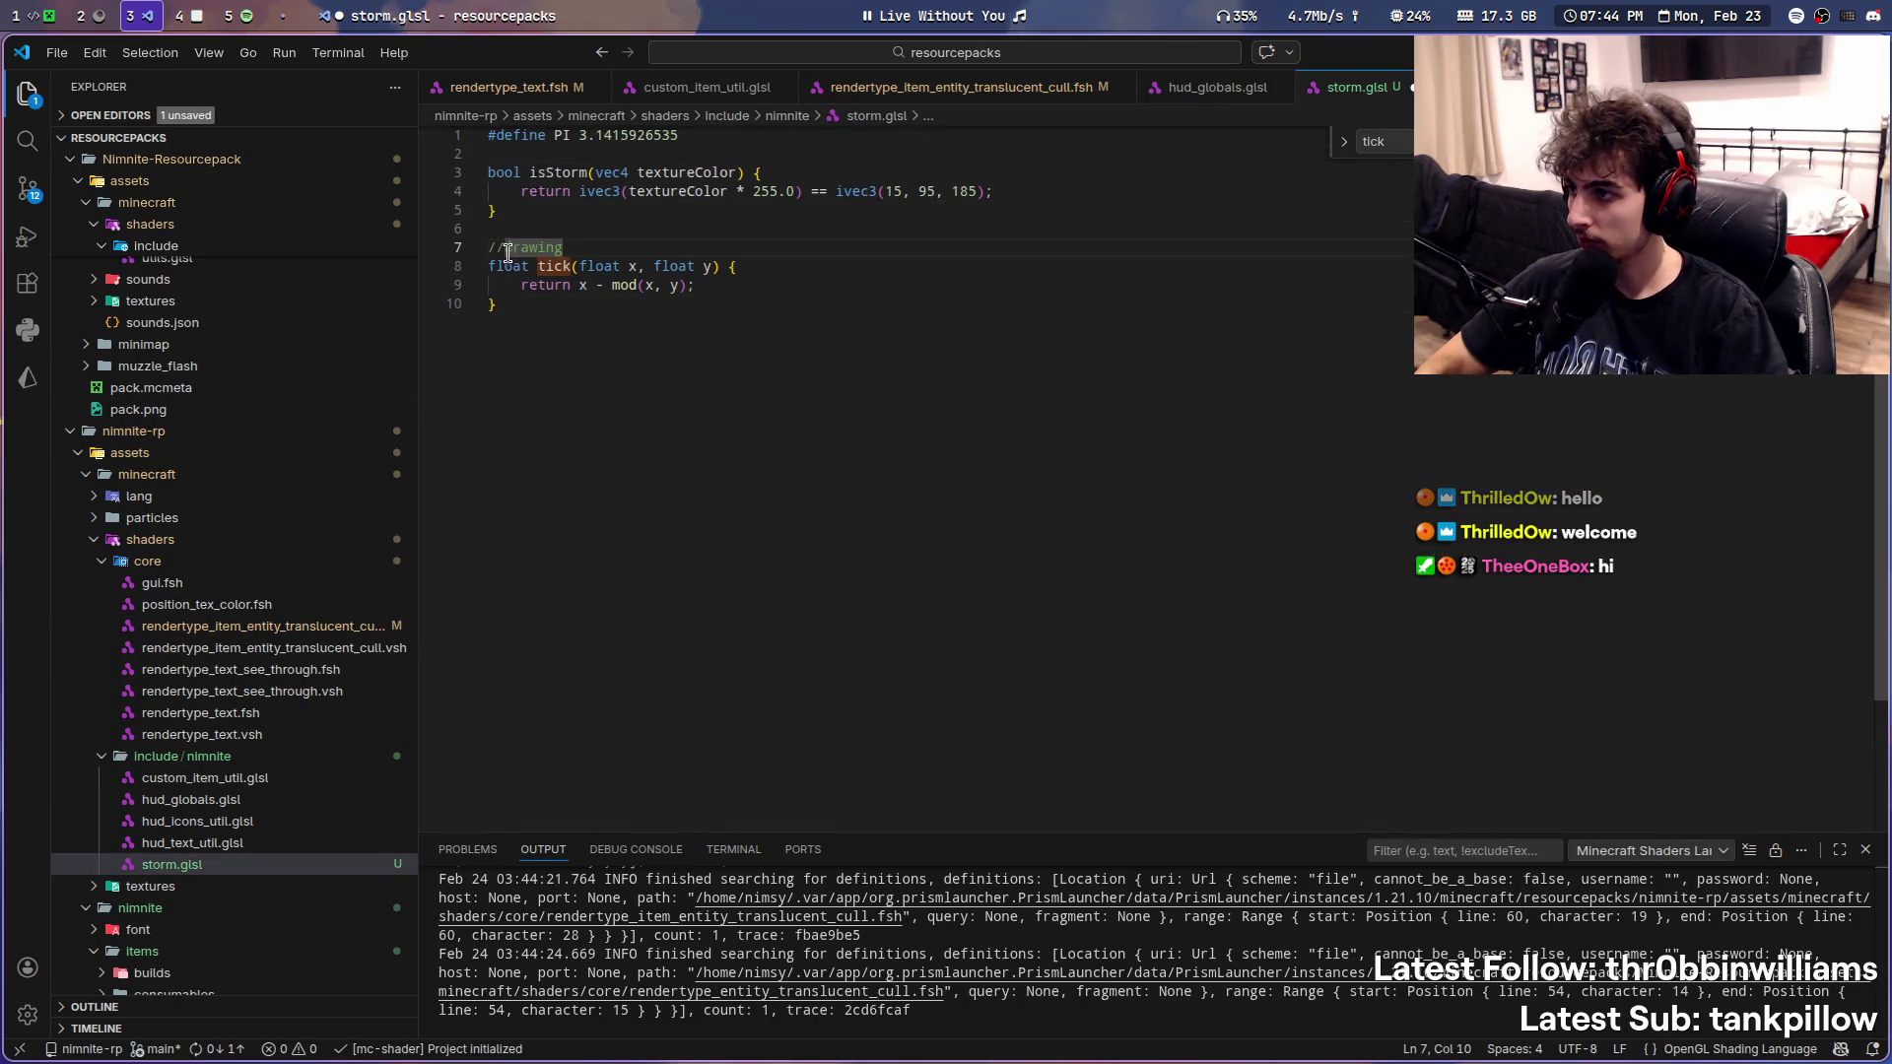
- Reload the game's shaders, check chat for errors, and come back to the shader code
key(alt+Tab)
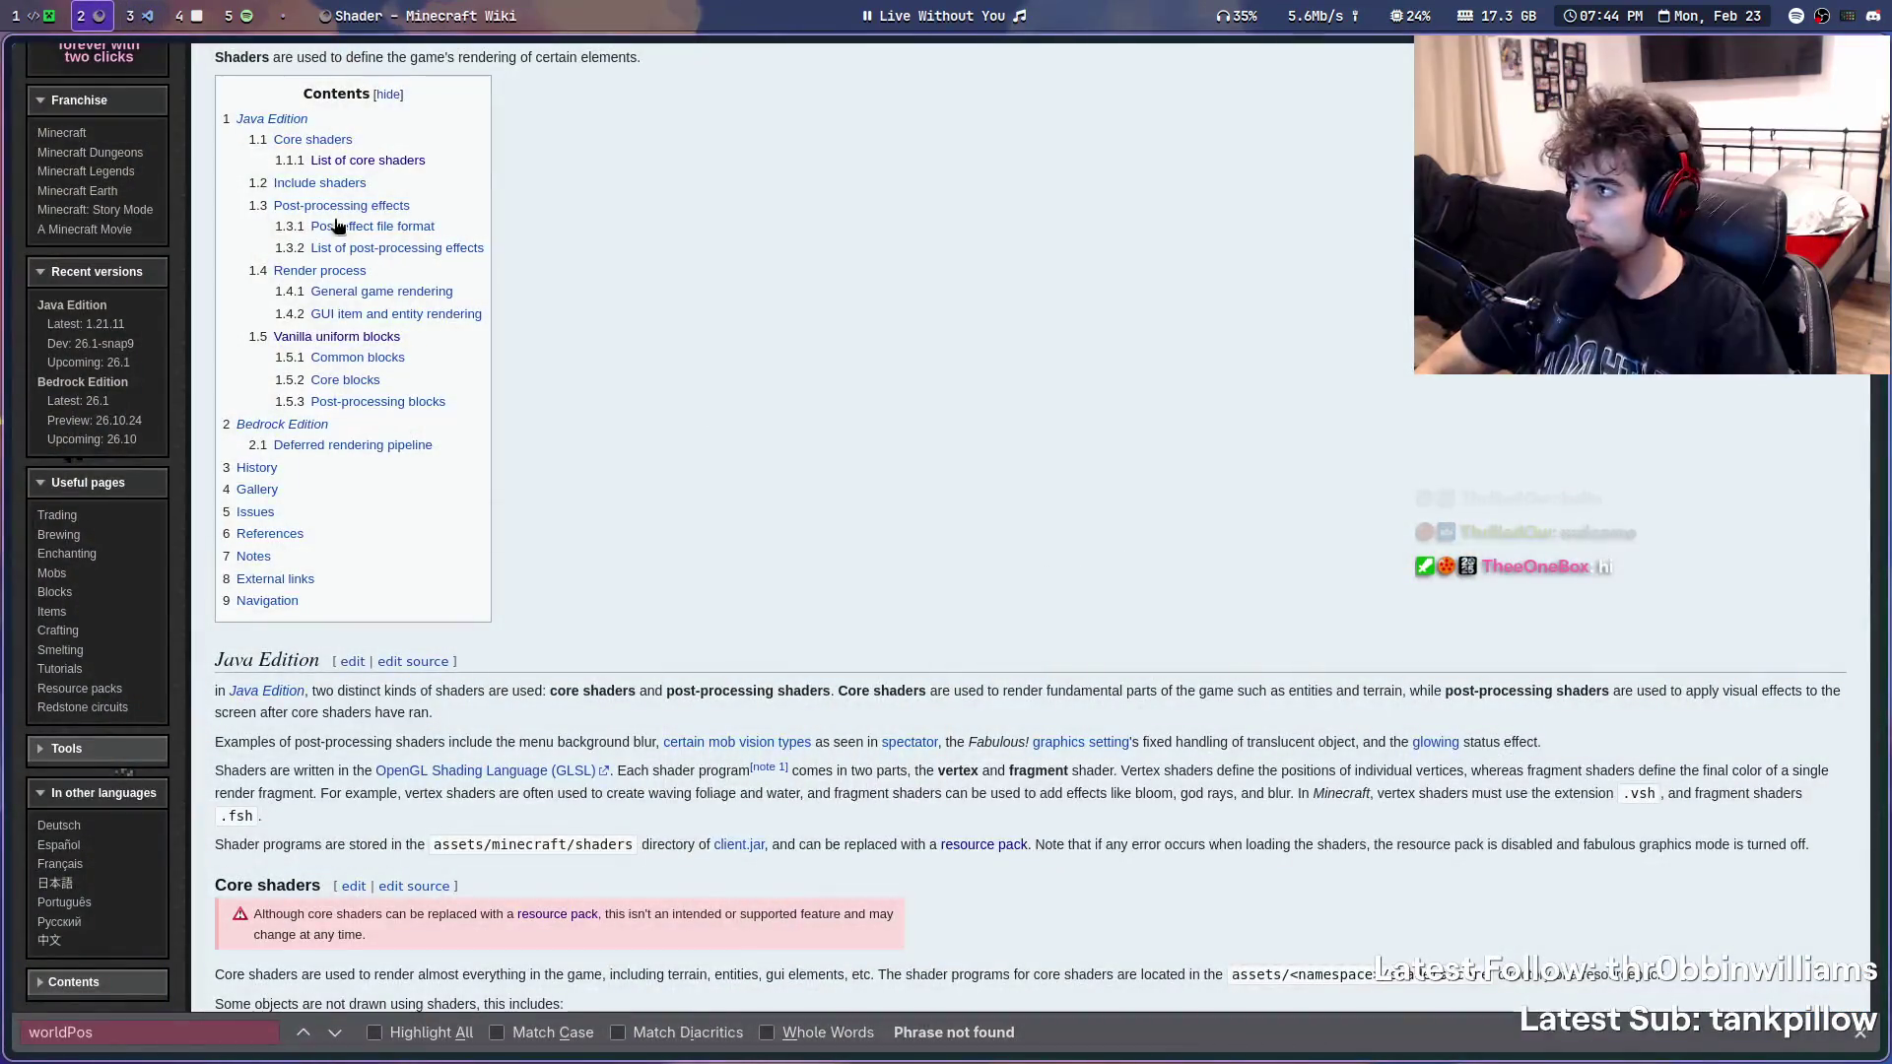
key(super+1)
key(F3+r)
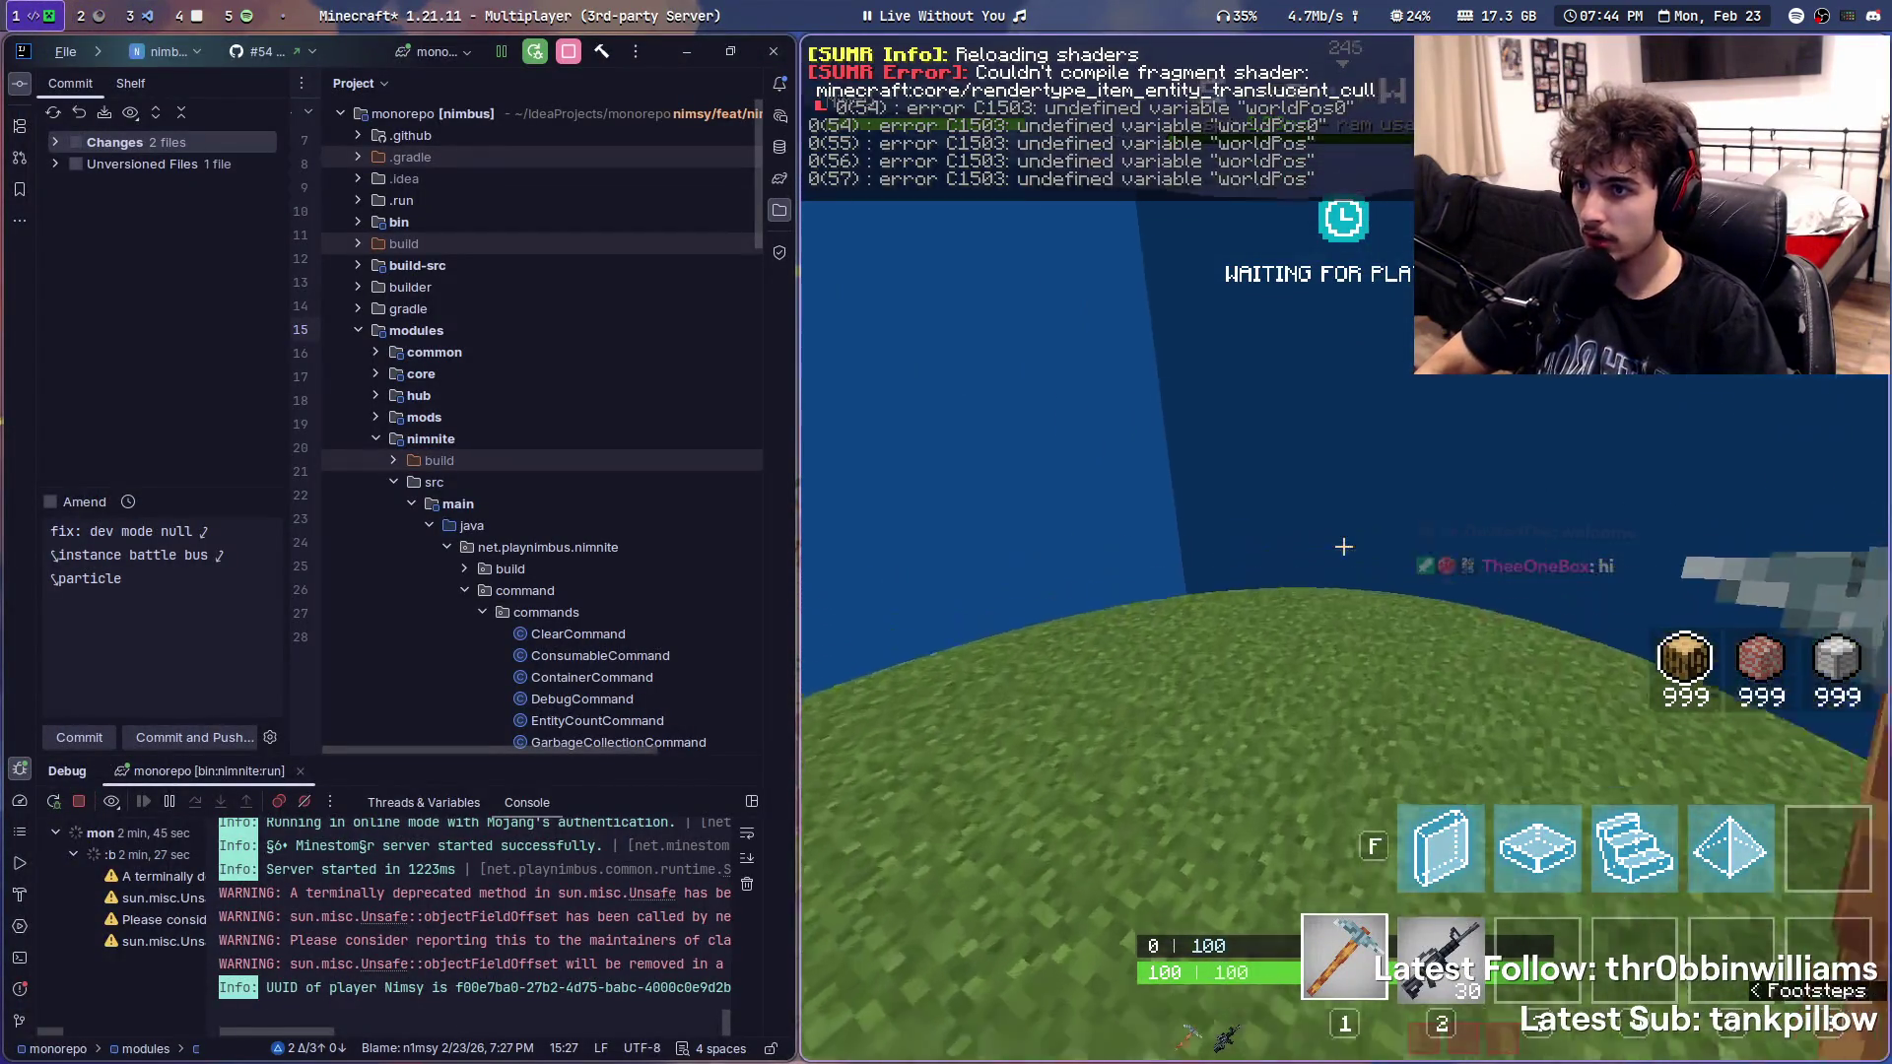
key(t)
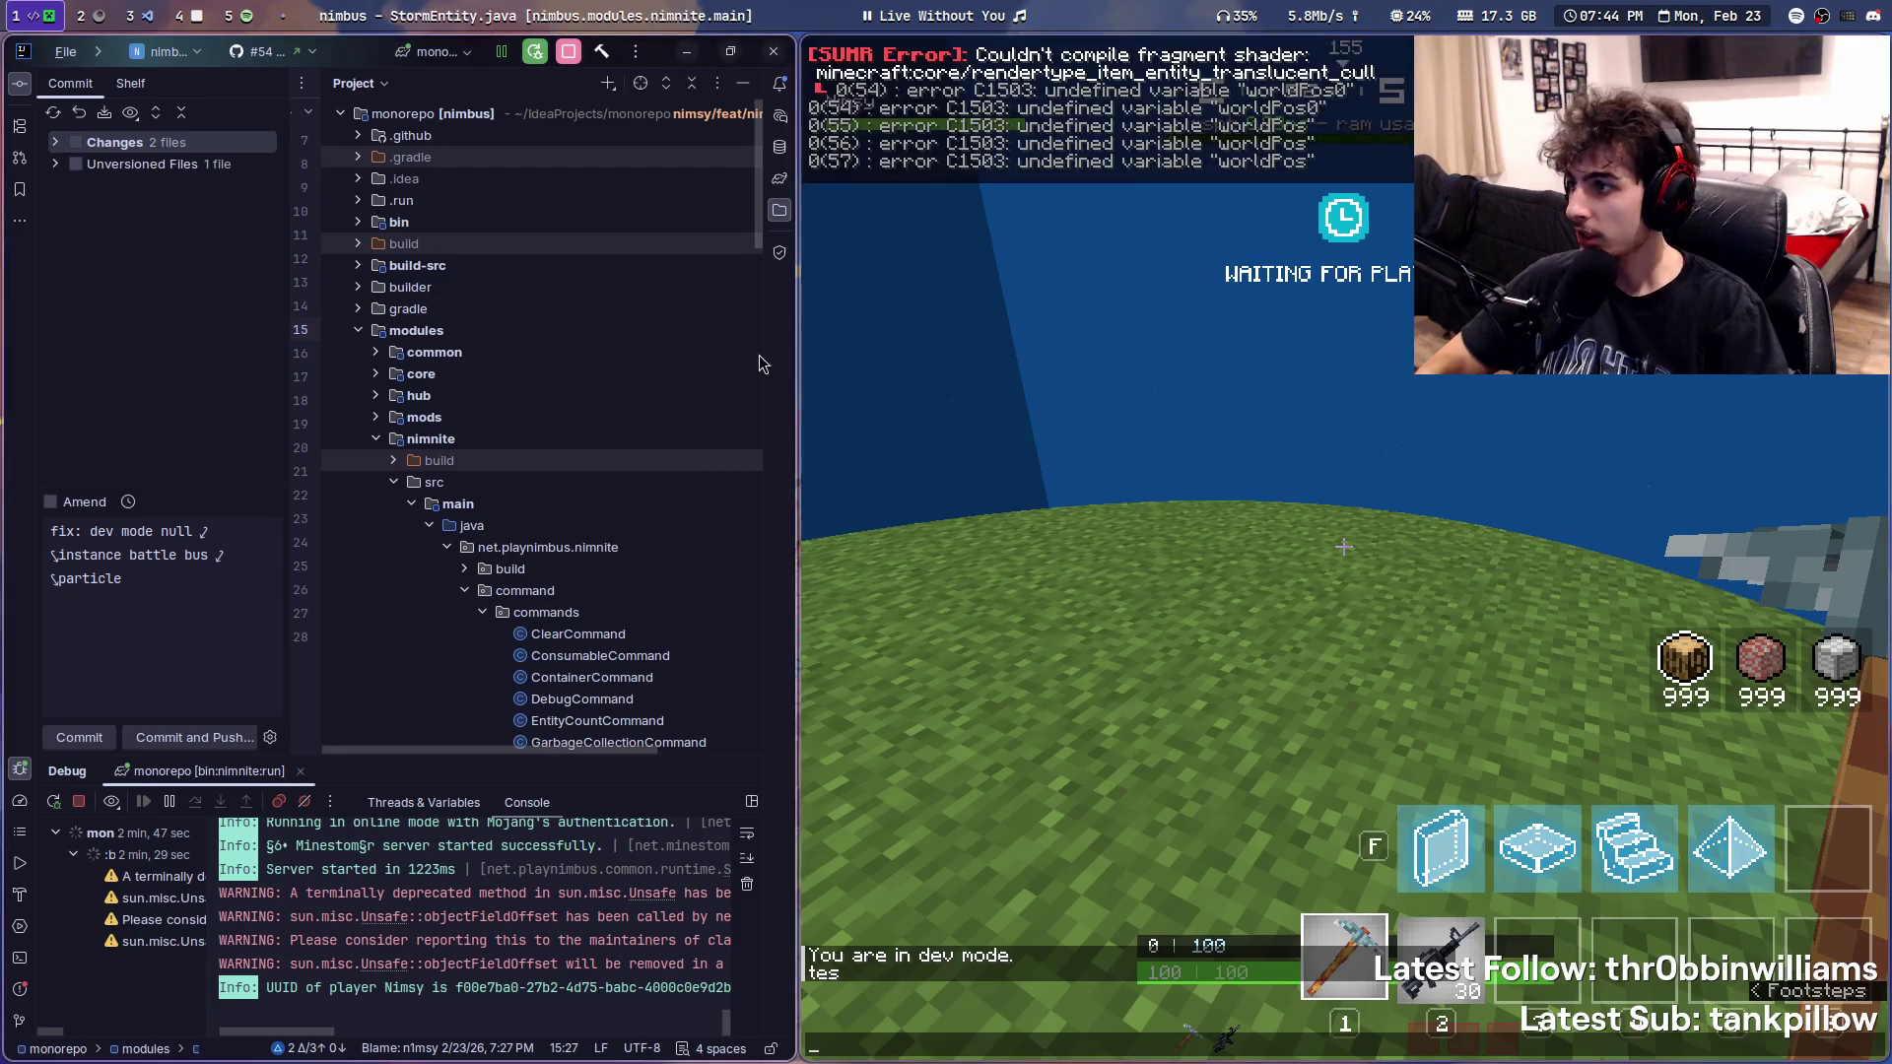
key(super+3)
click(147, 16)
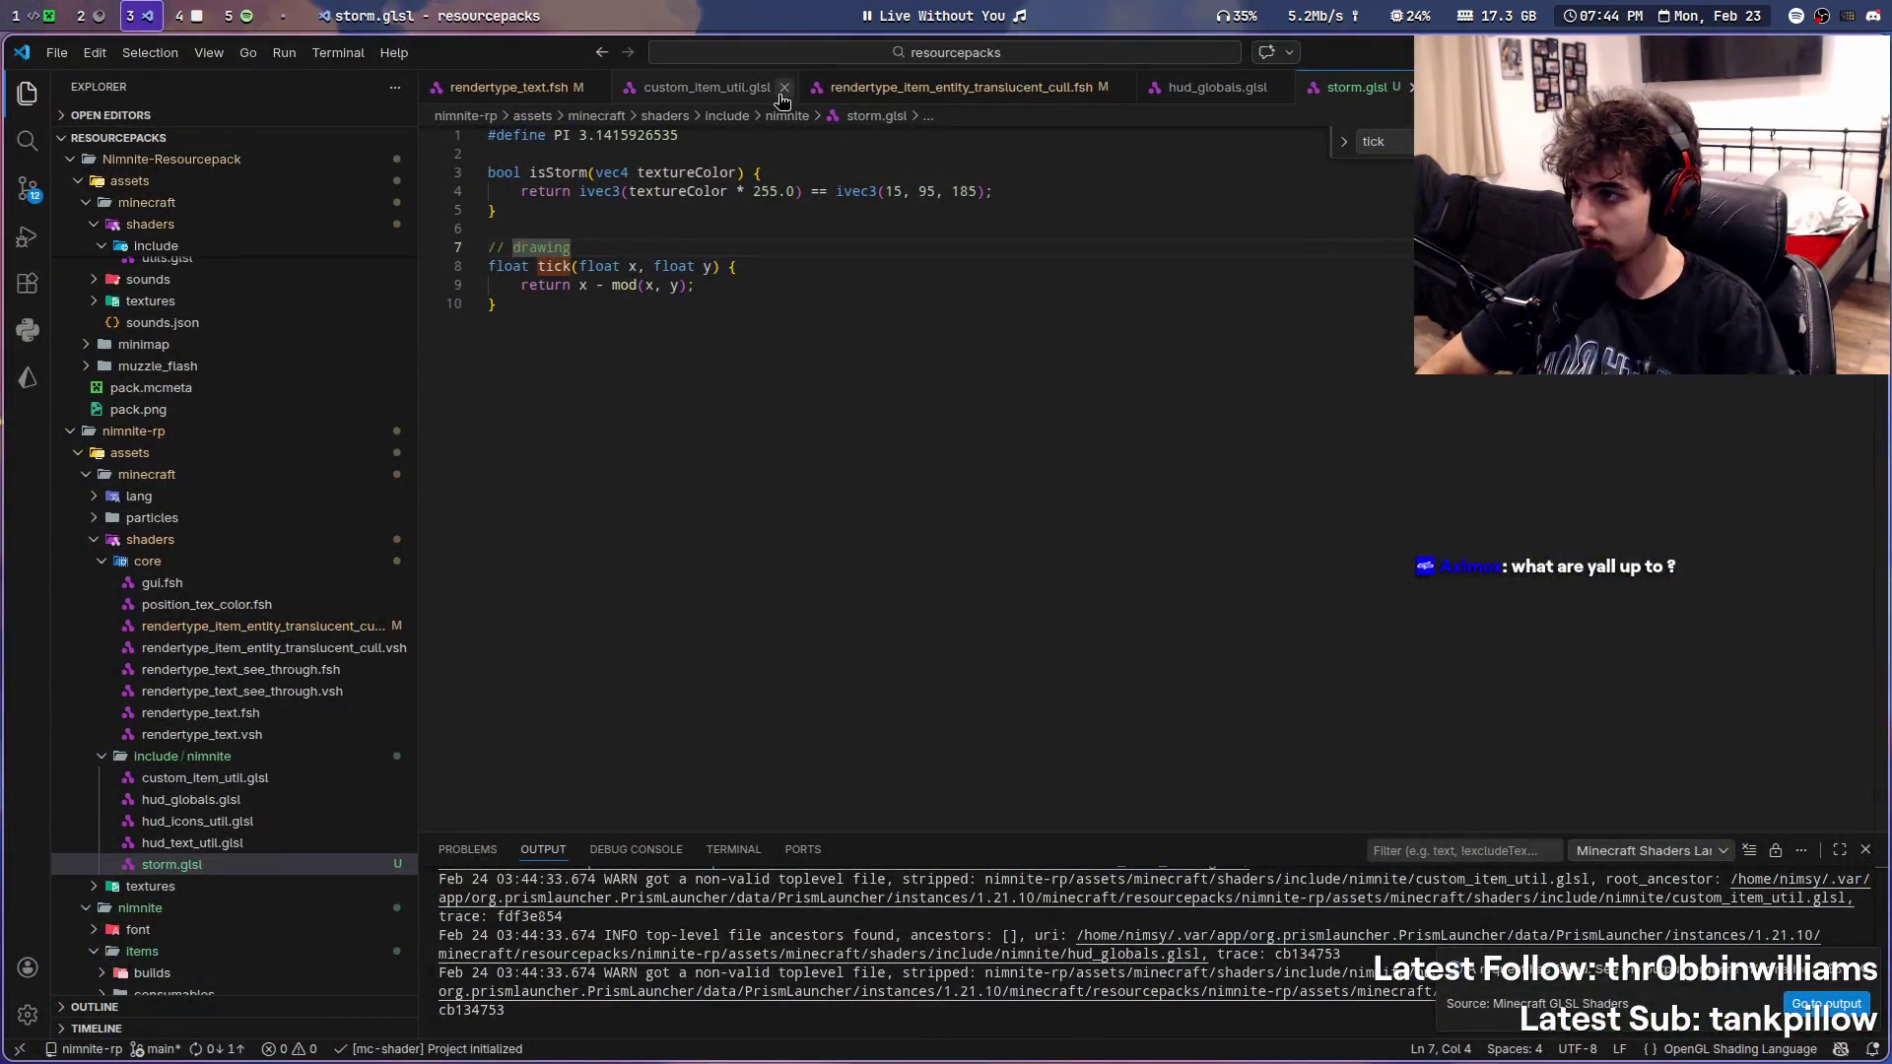
- From the item .fsh jump to rendertype_entity_translucent_cull.fsh and copy its worldPos0/worldPos 'in' lines
click(1214, 90)
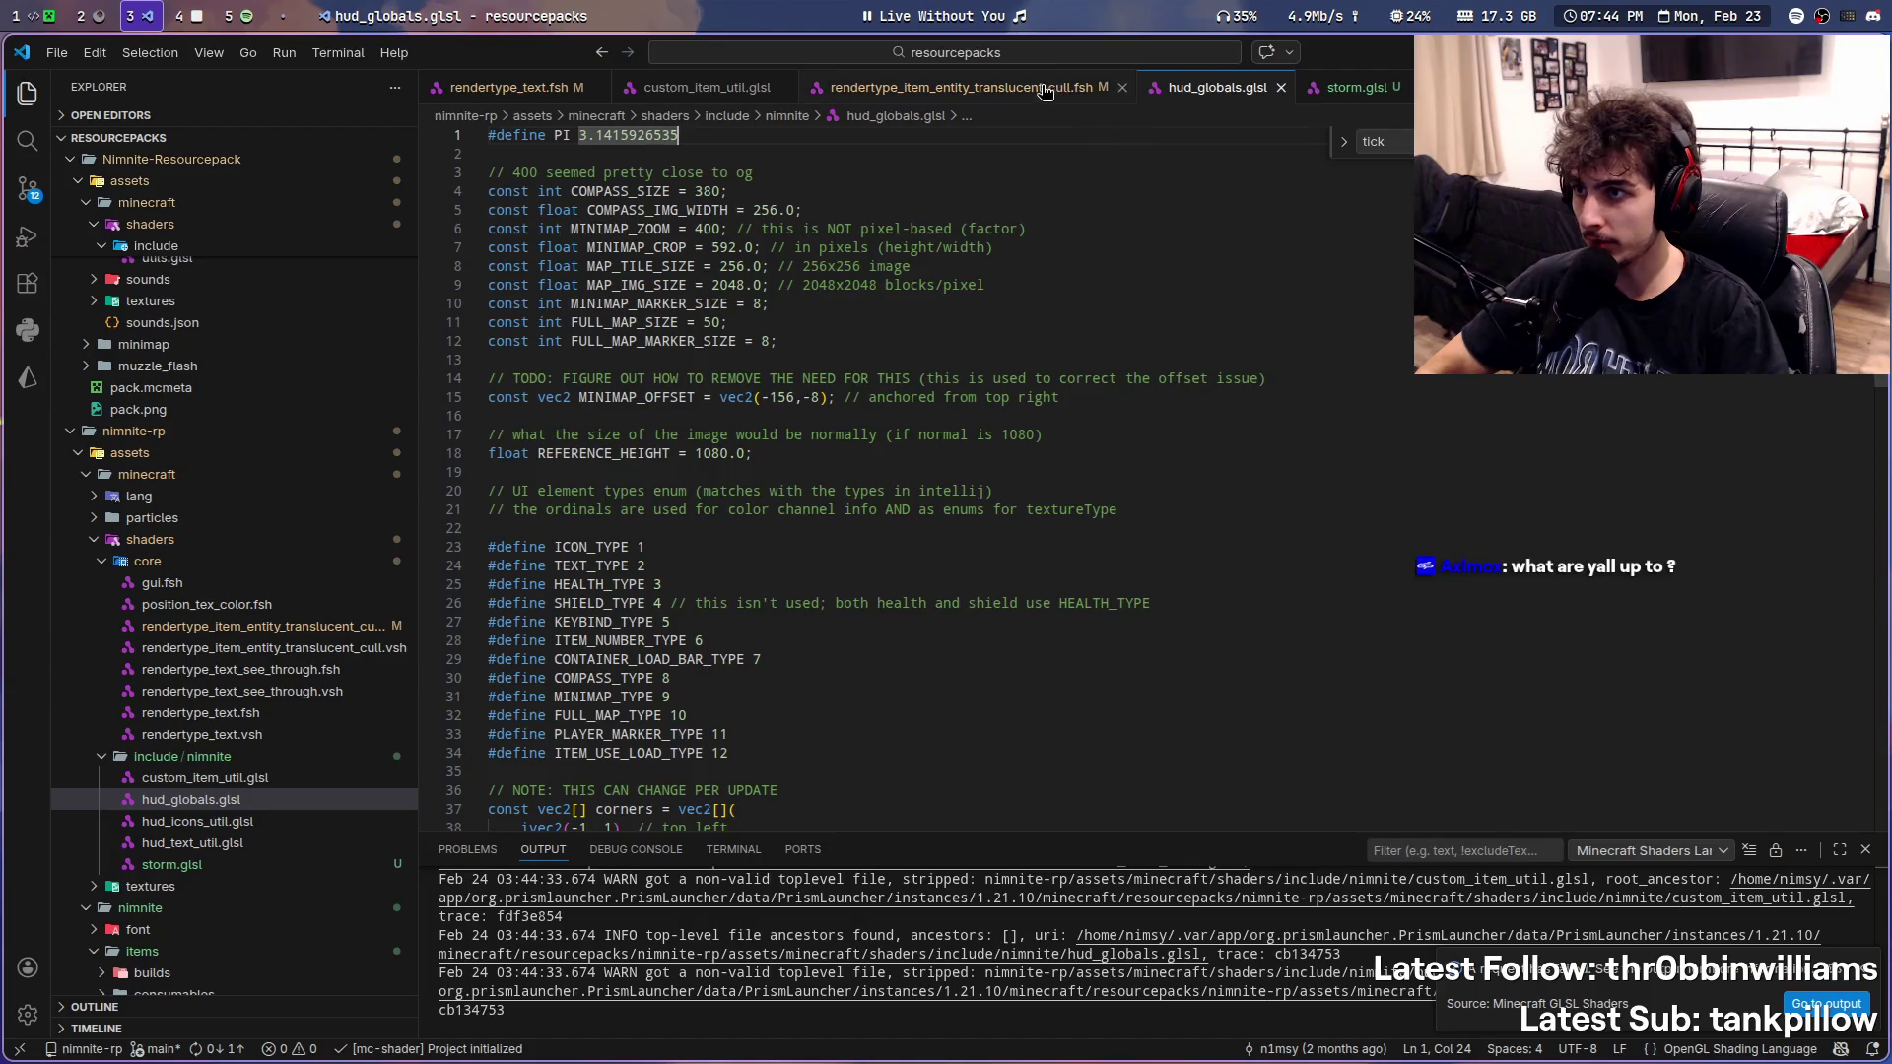
click(1047, 88)
scroll(1207, 406, up, 7)
scroll(1207, 405, up, 9)
scroll(1207, 405, up, 2)
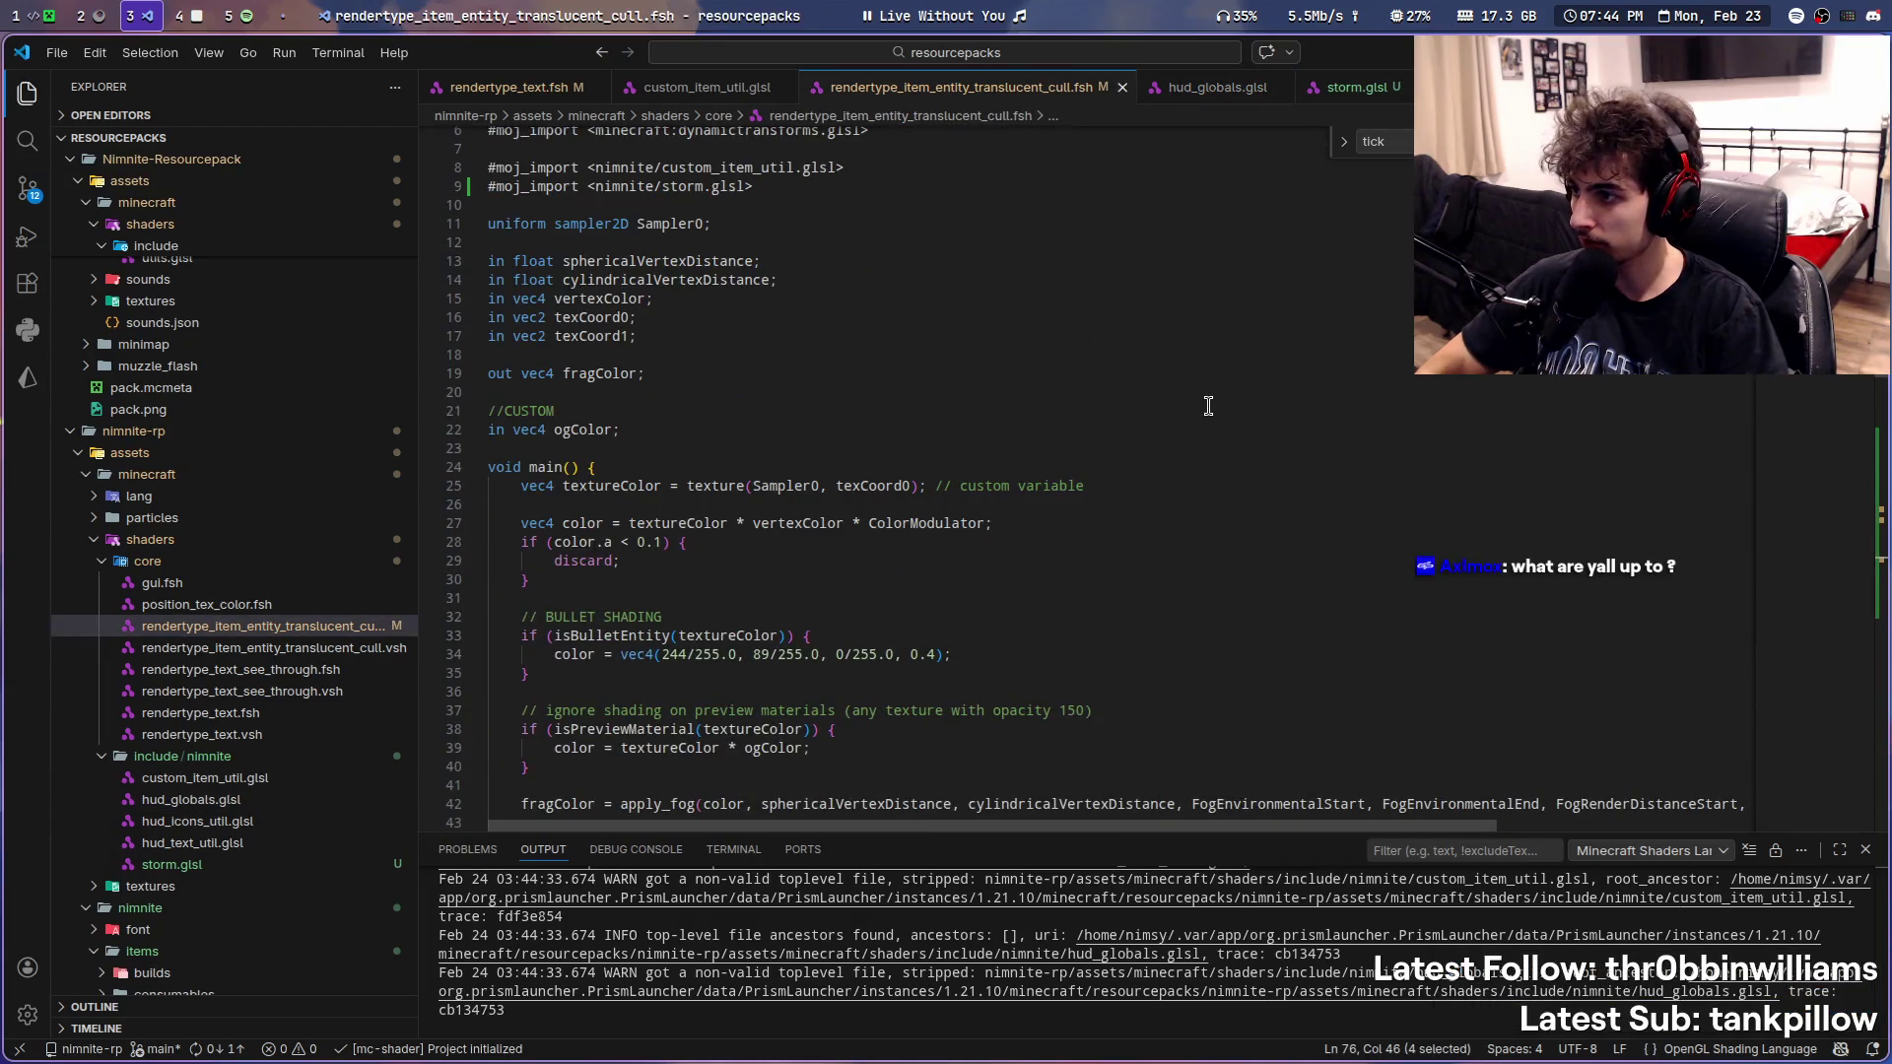
key(F12)
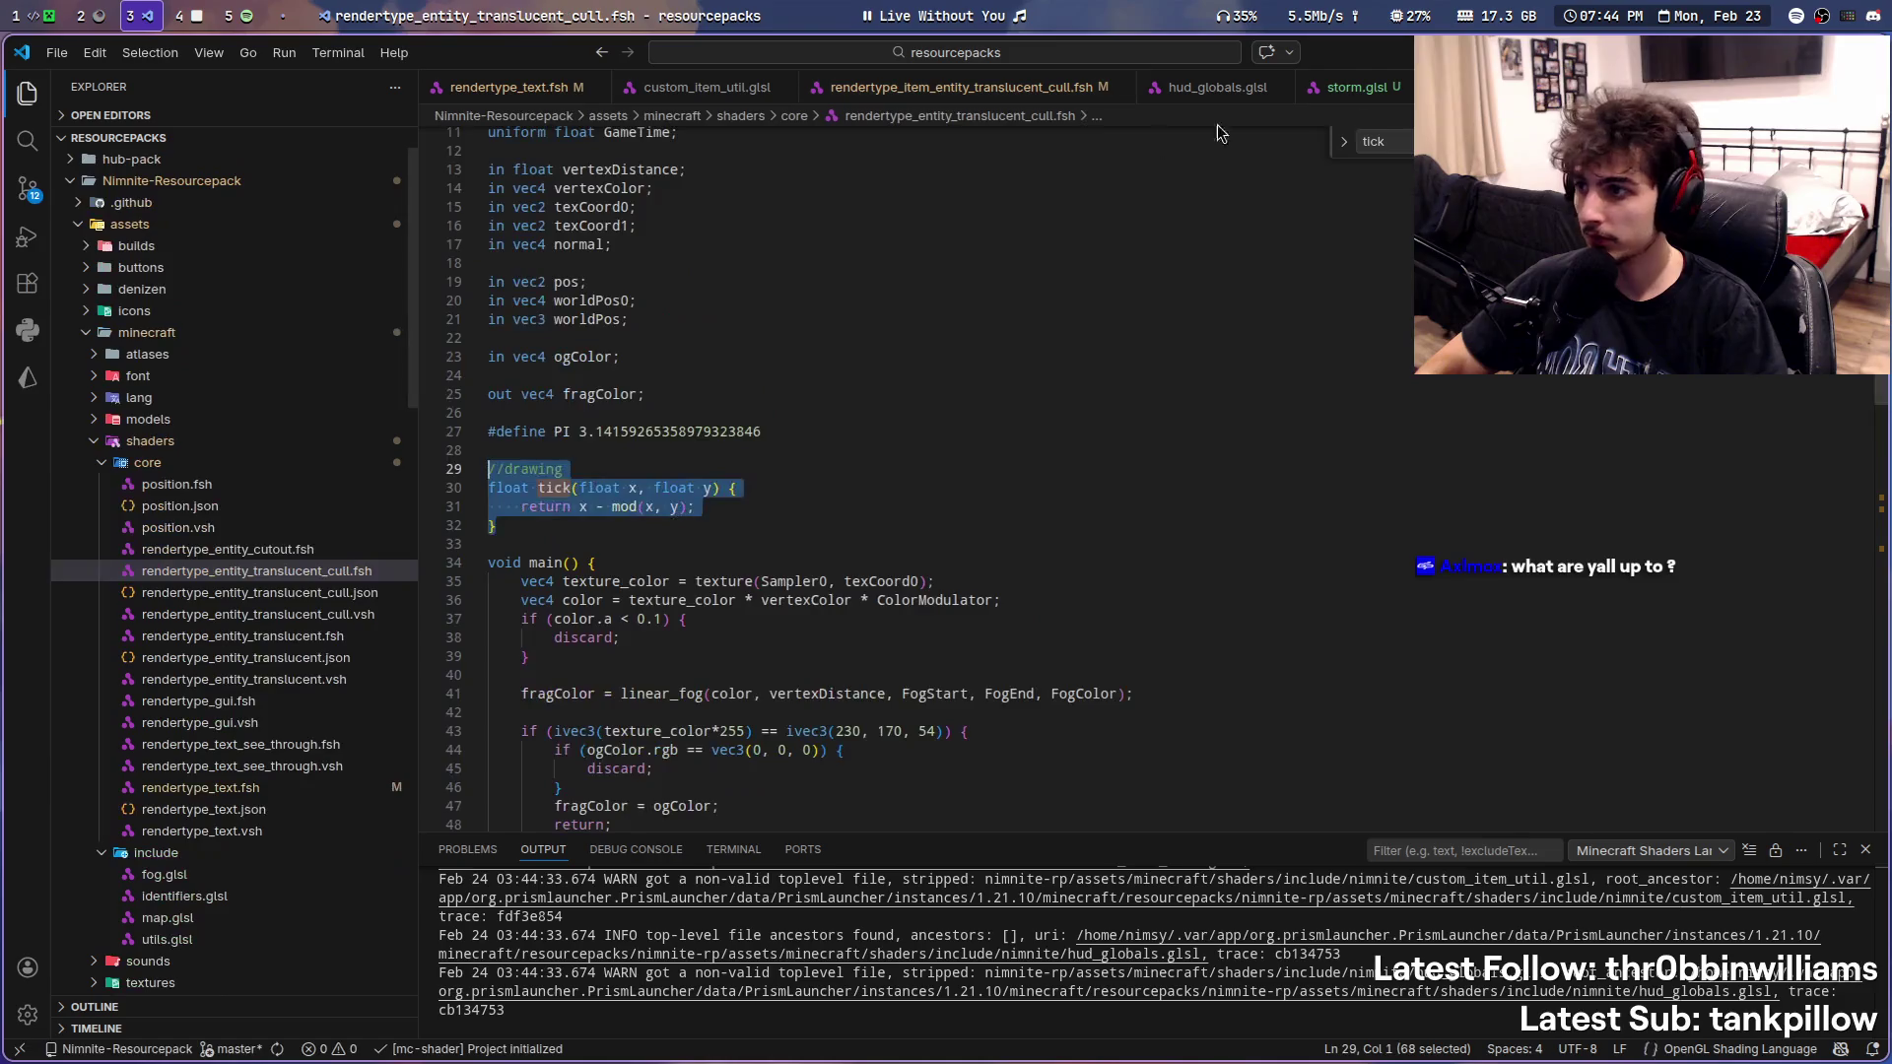
drag(743, 488, 426, 456)
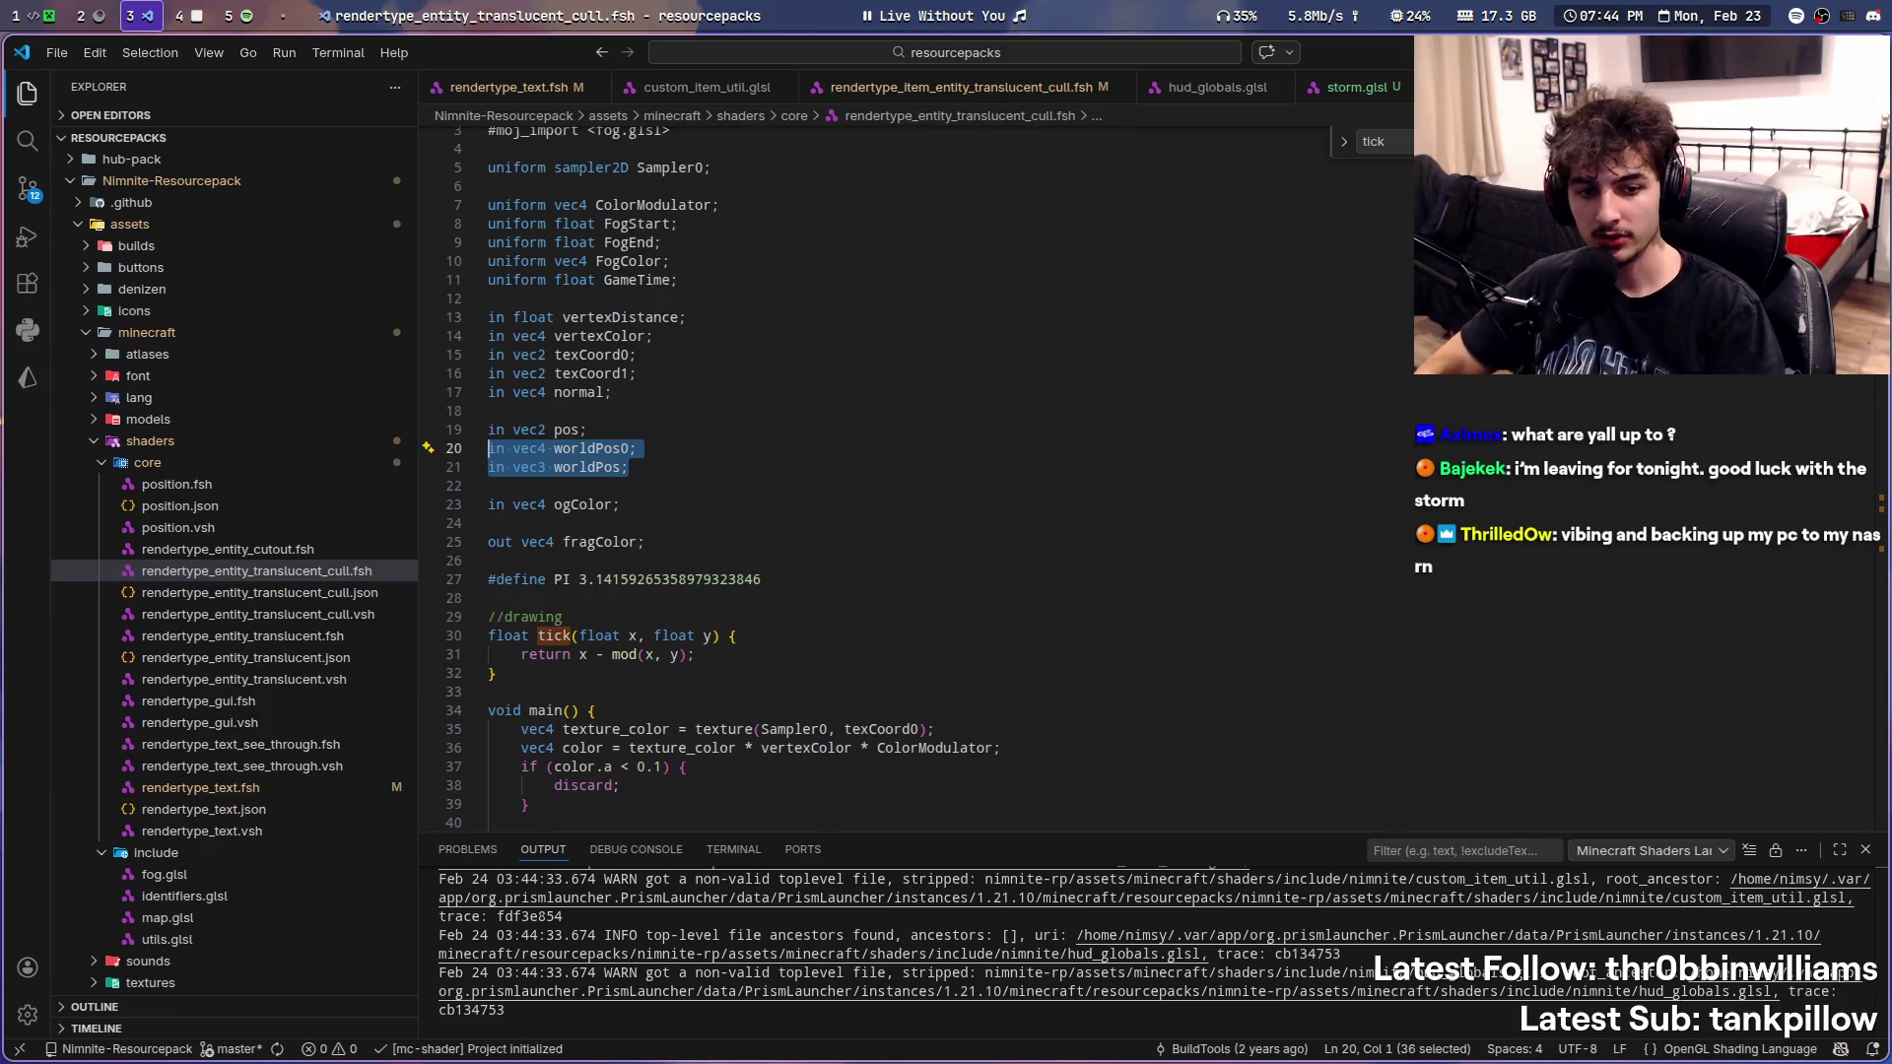
scroll(1131, 386, up, 2)
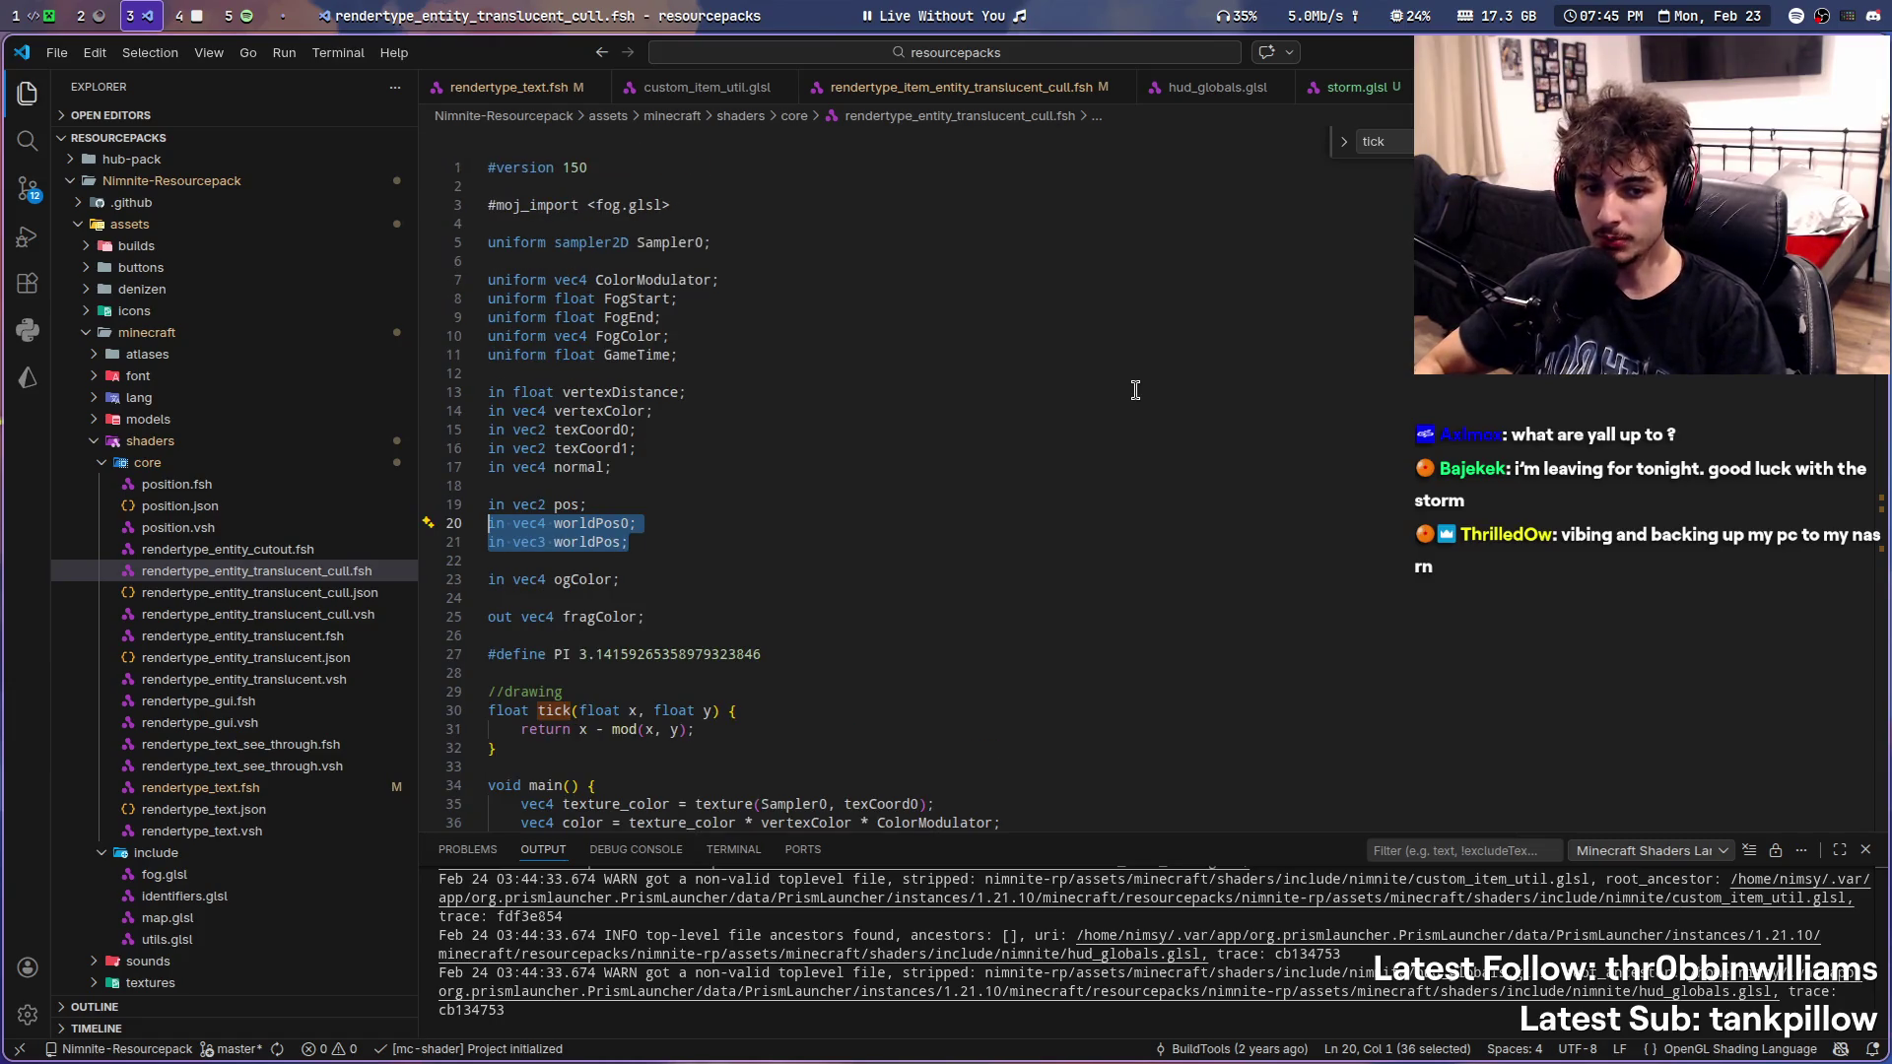
- Paste the worldPos0 and worldPos inputs after ogColor in the item translucent_cull .fsh and save it
click(1348, 88)
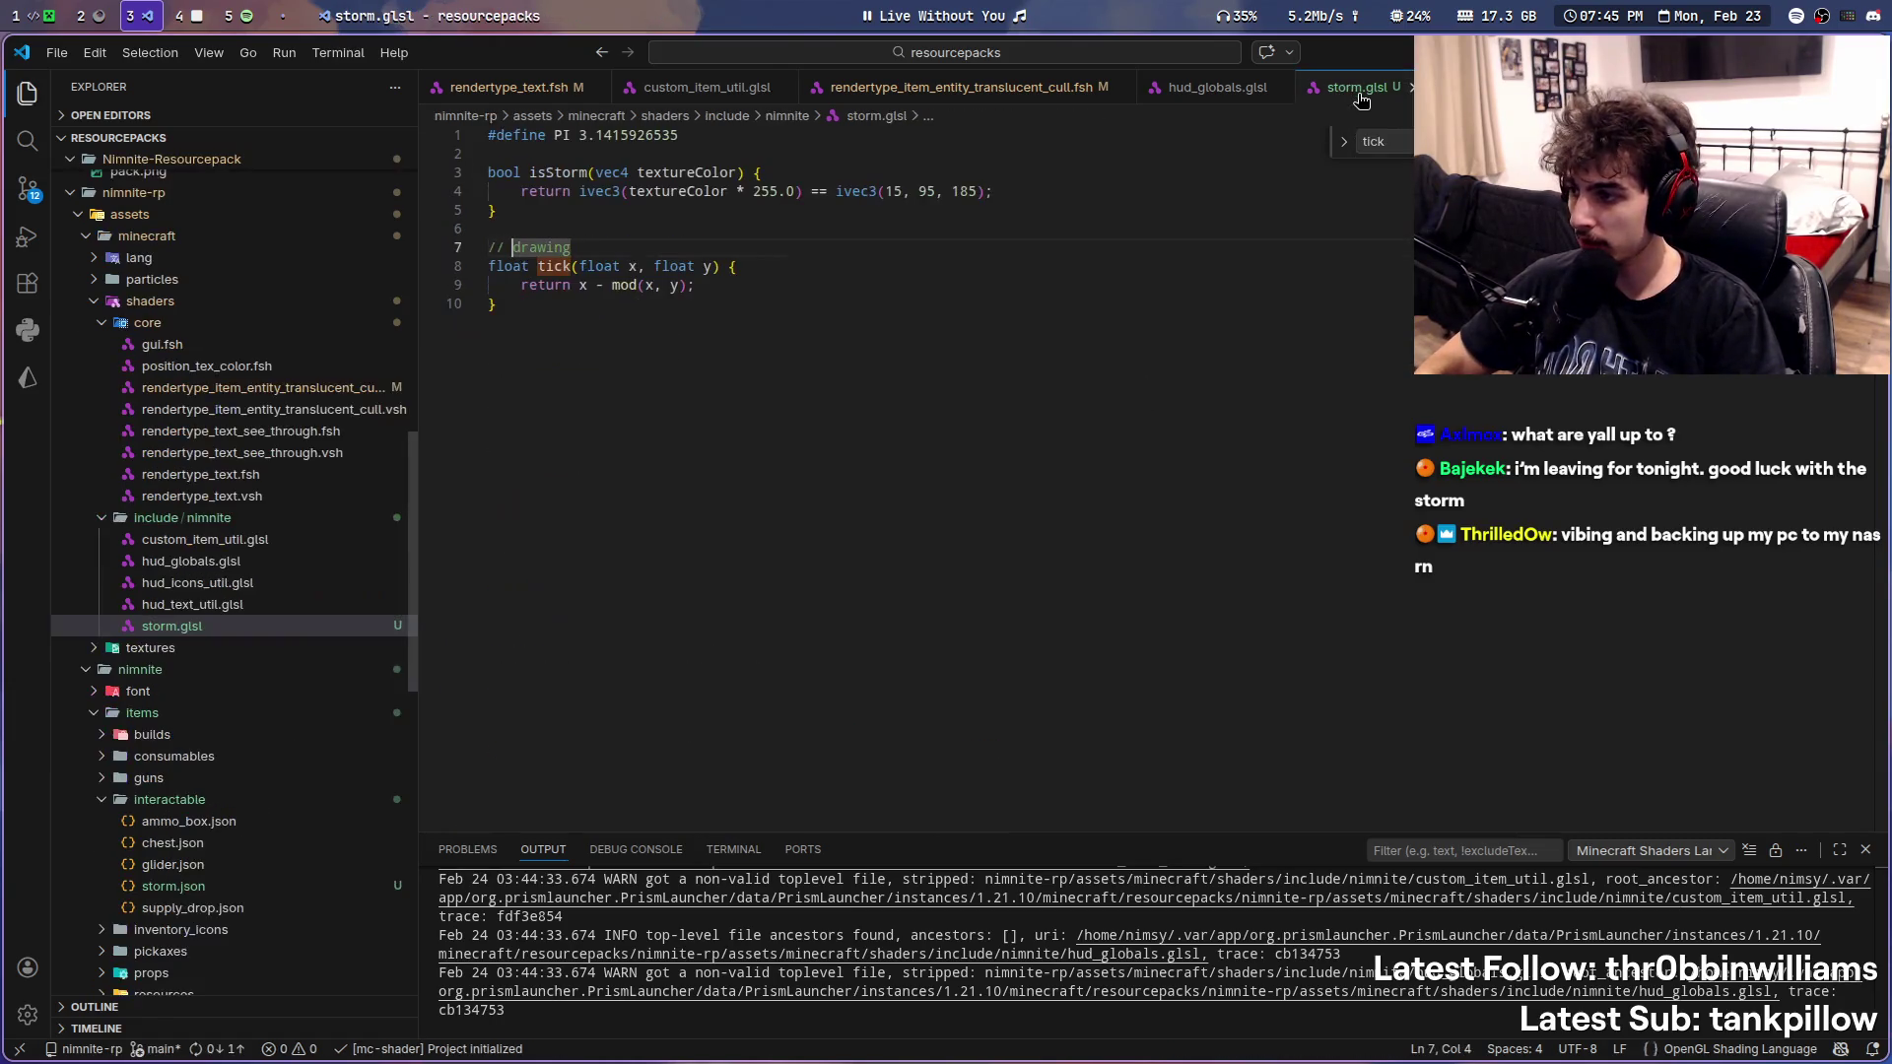
click(1210, 87)
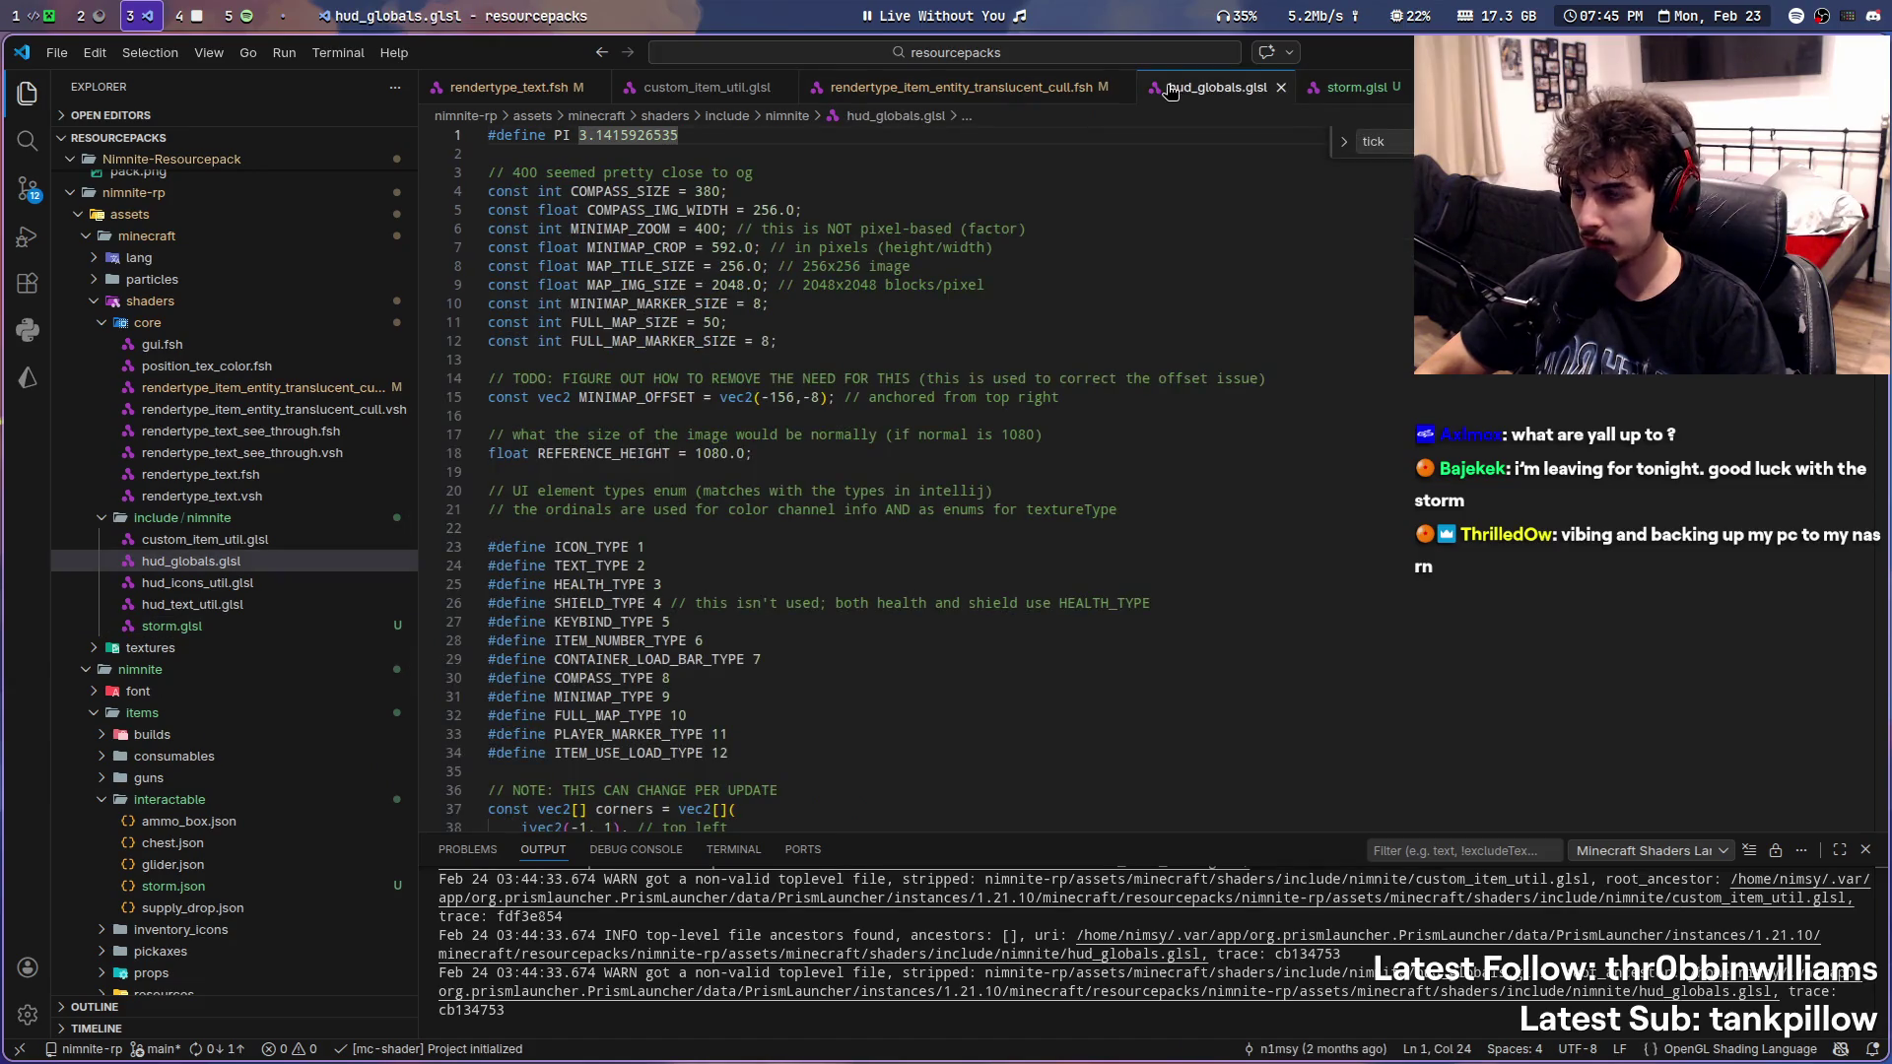
click(984, 89)
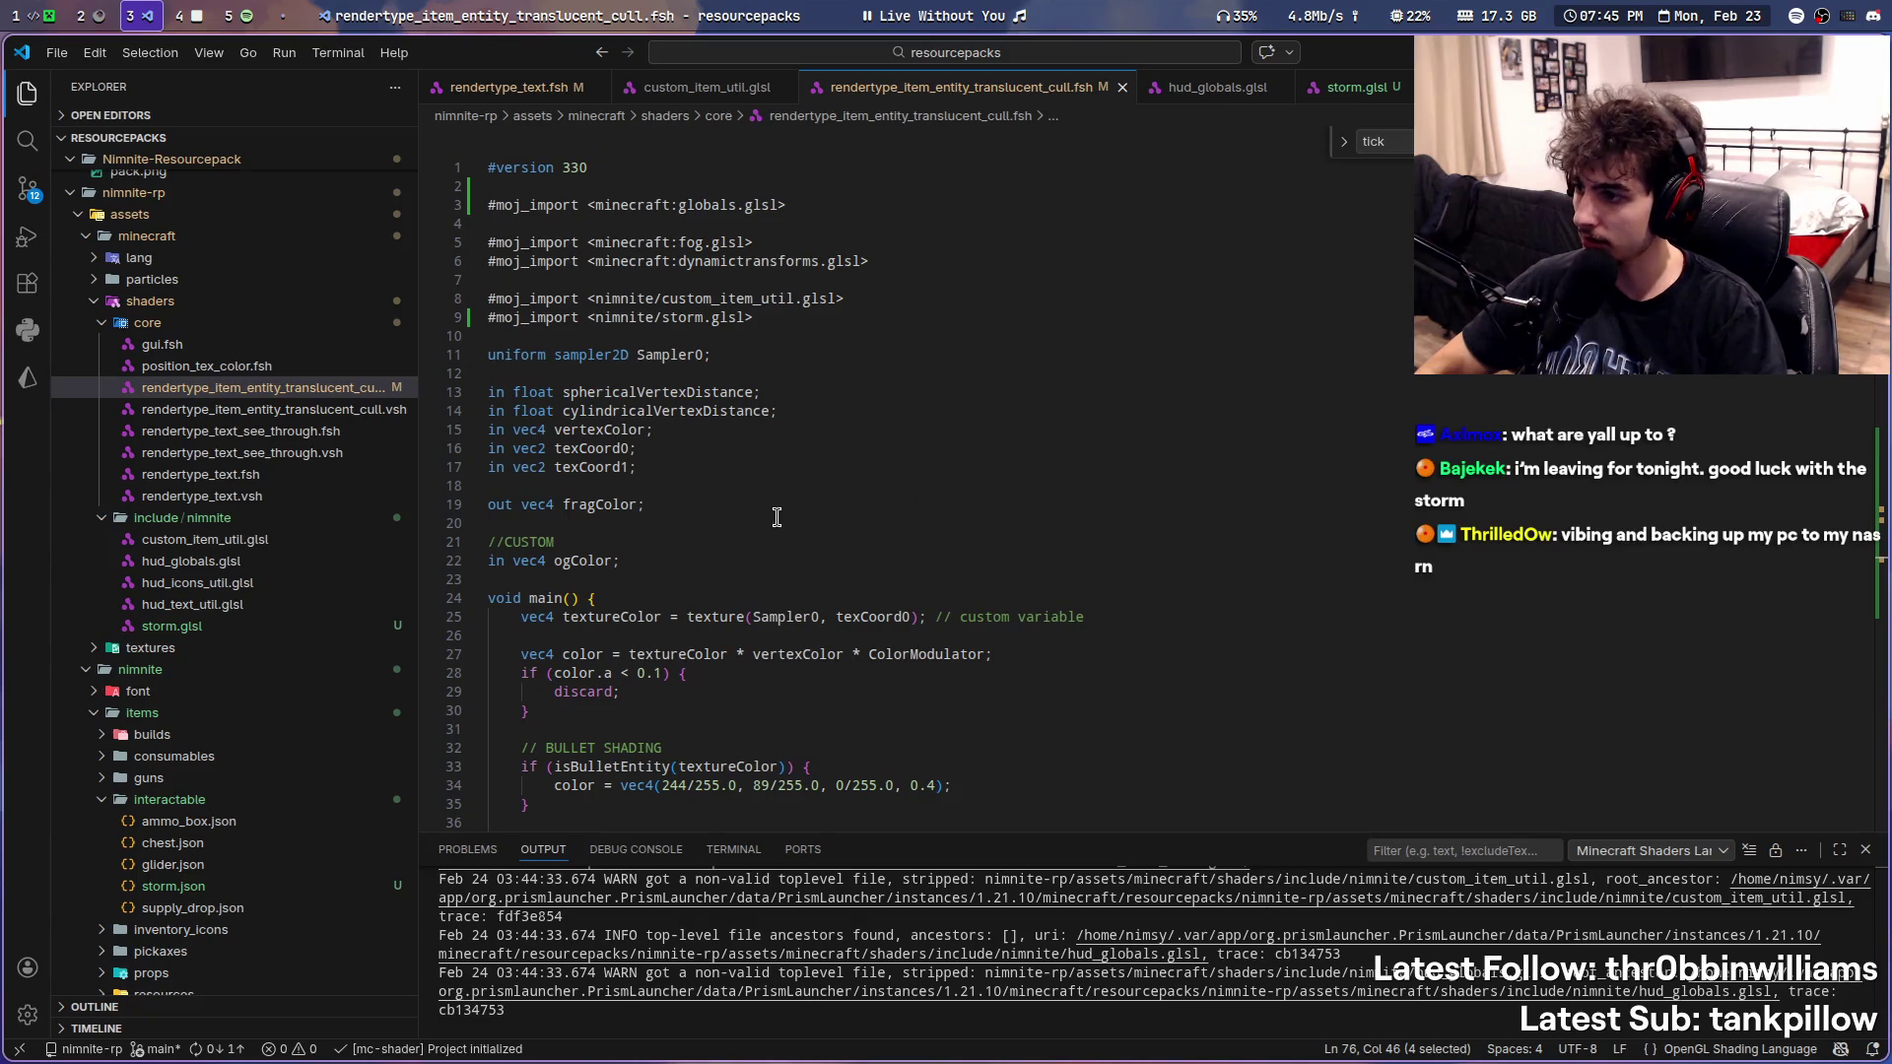
scroll(843, 429, down, 2)
click(725, 482)
text(in vec4 worldPos0; in vec3 worldPos;)
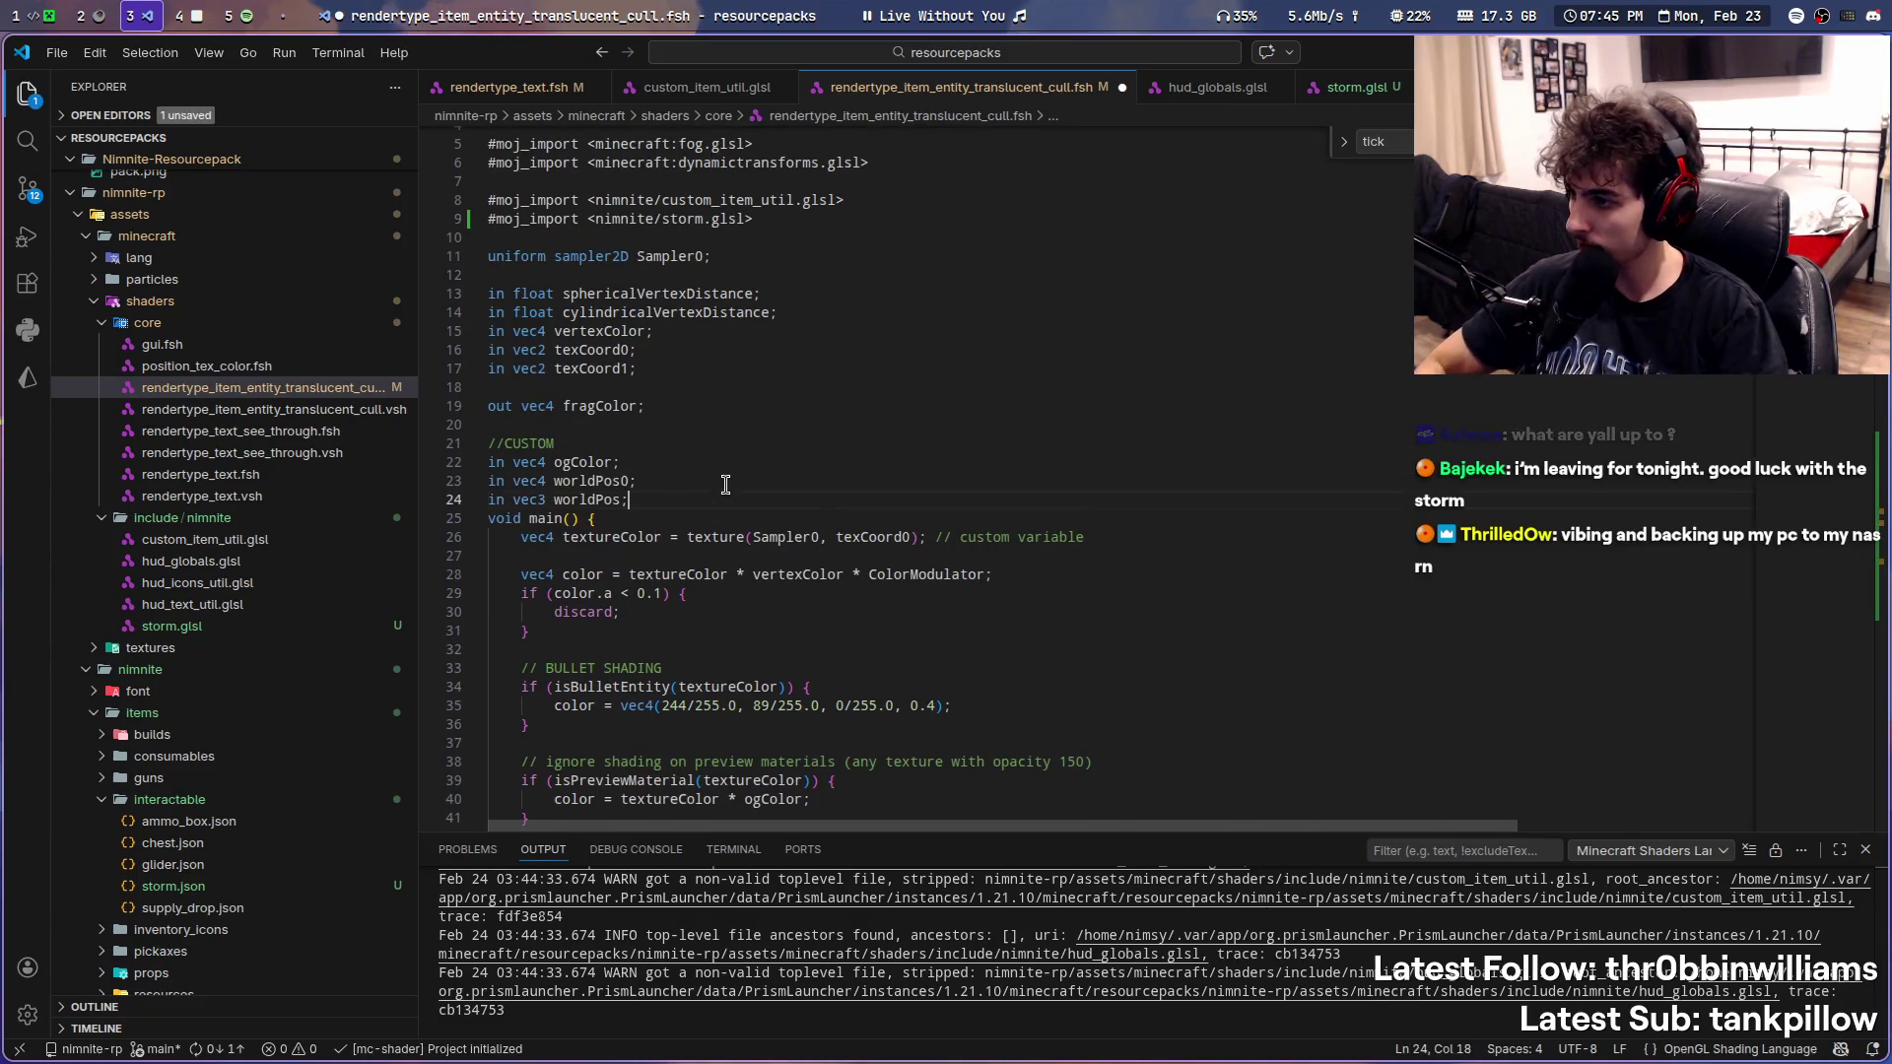
double_click(596, 499)
key(ctrl+s)
scroll(369, 606, down, 3)
scroll(326, 621, down, 2)
scroll(314, 633, down, 2)
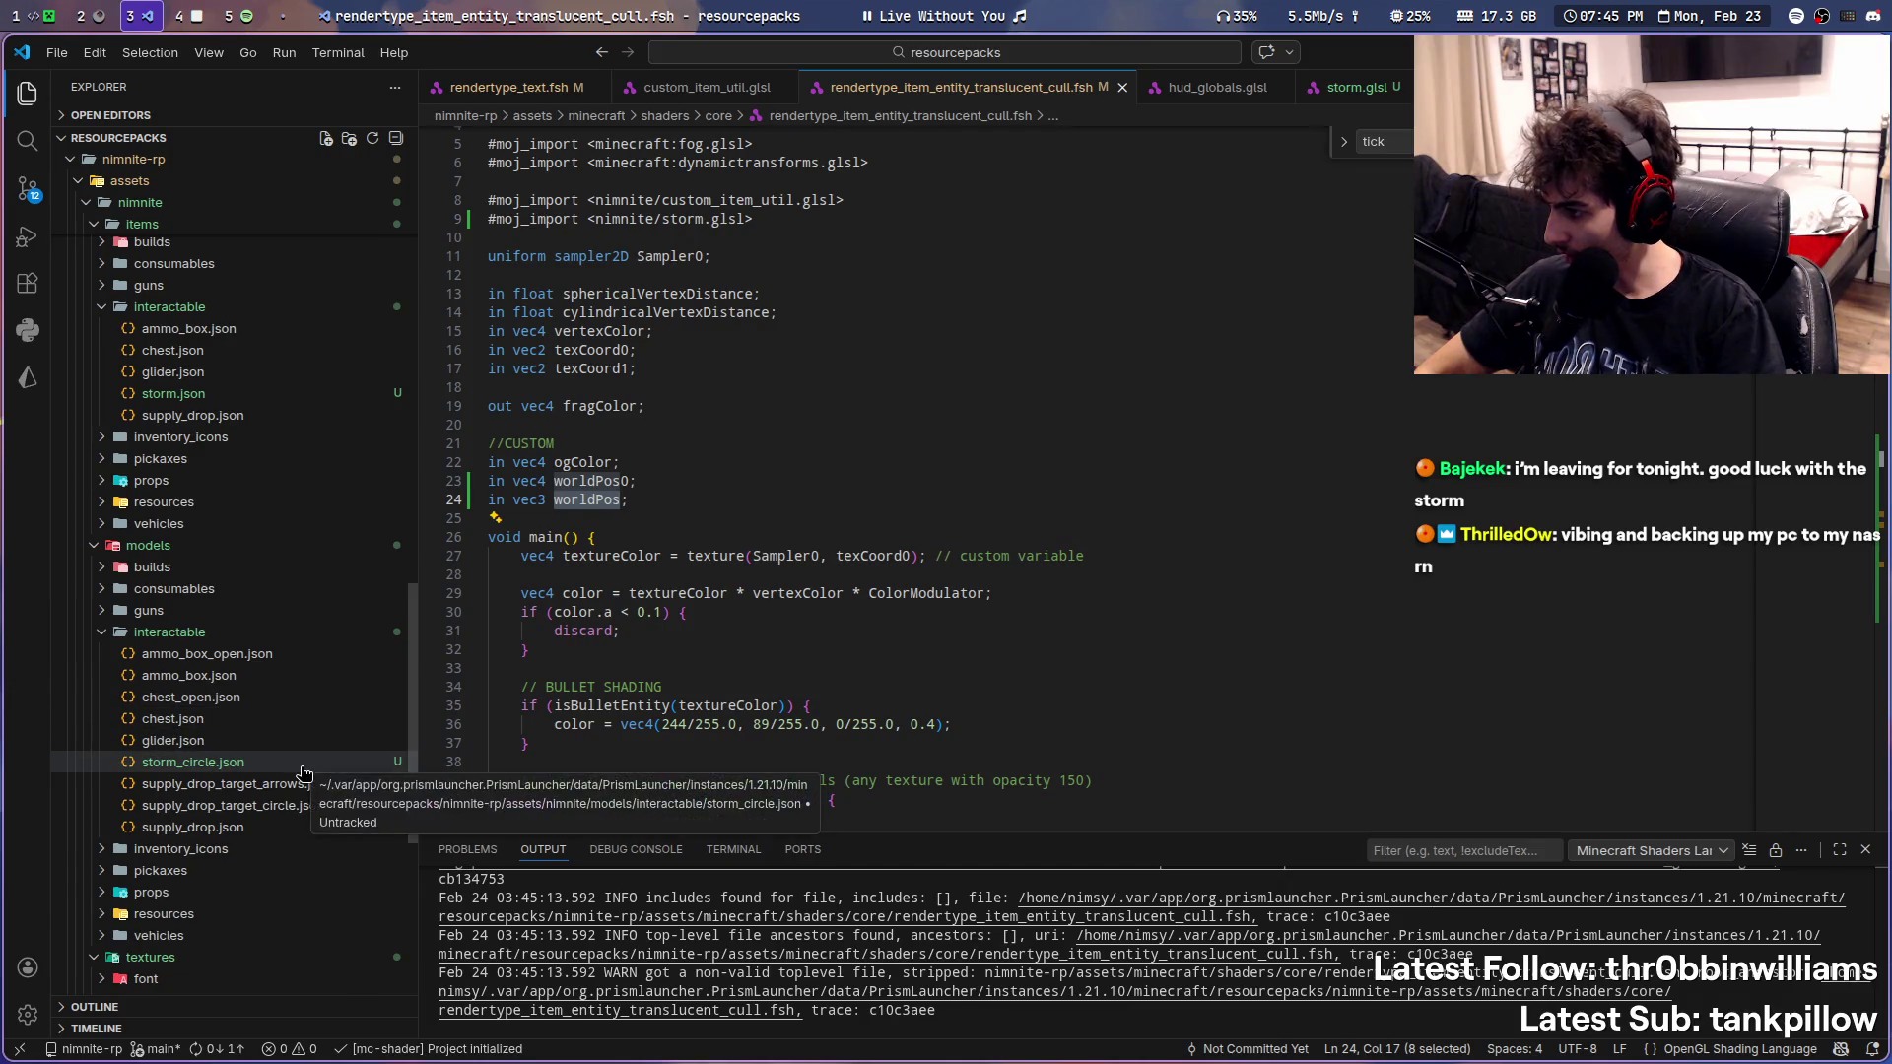
scroll(296, 773, up, 3)
scroll(296, 765, up, 3)
scroll(291, 755, up, 3)
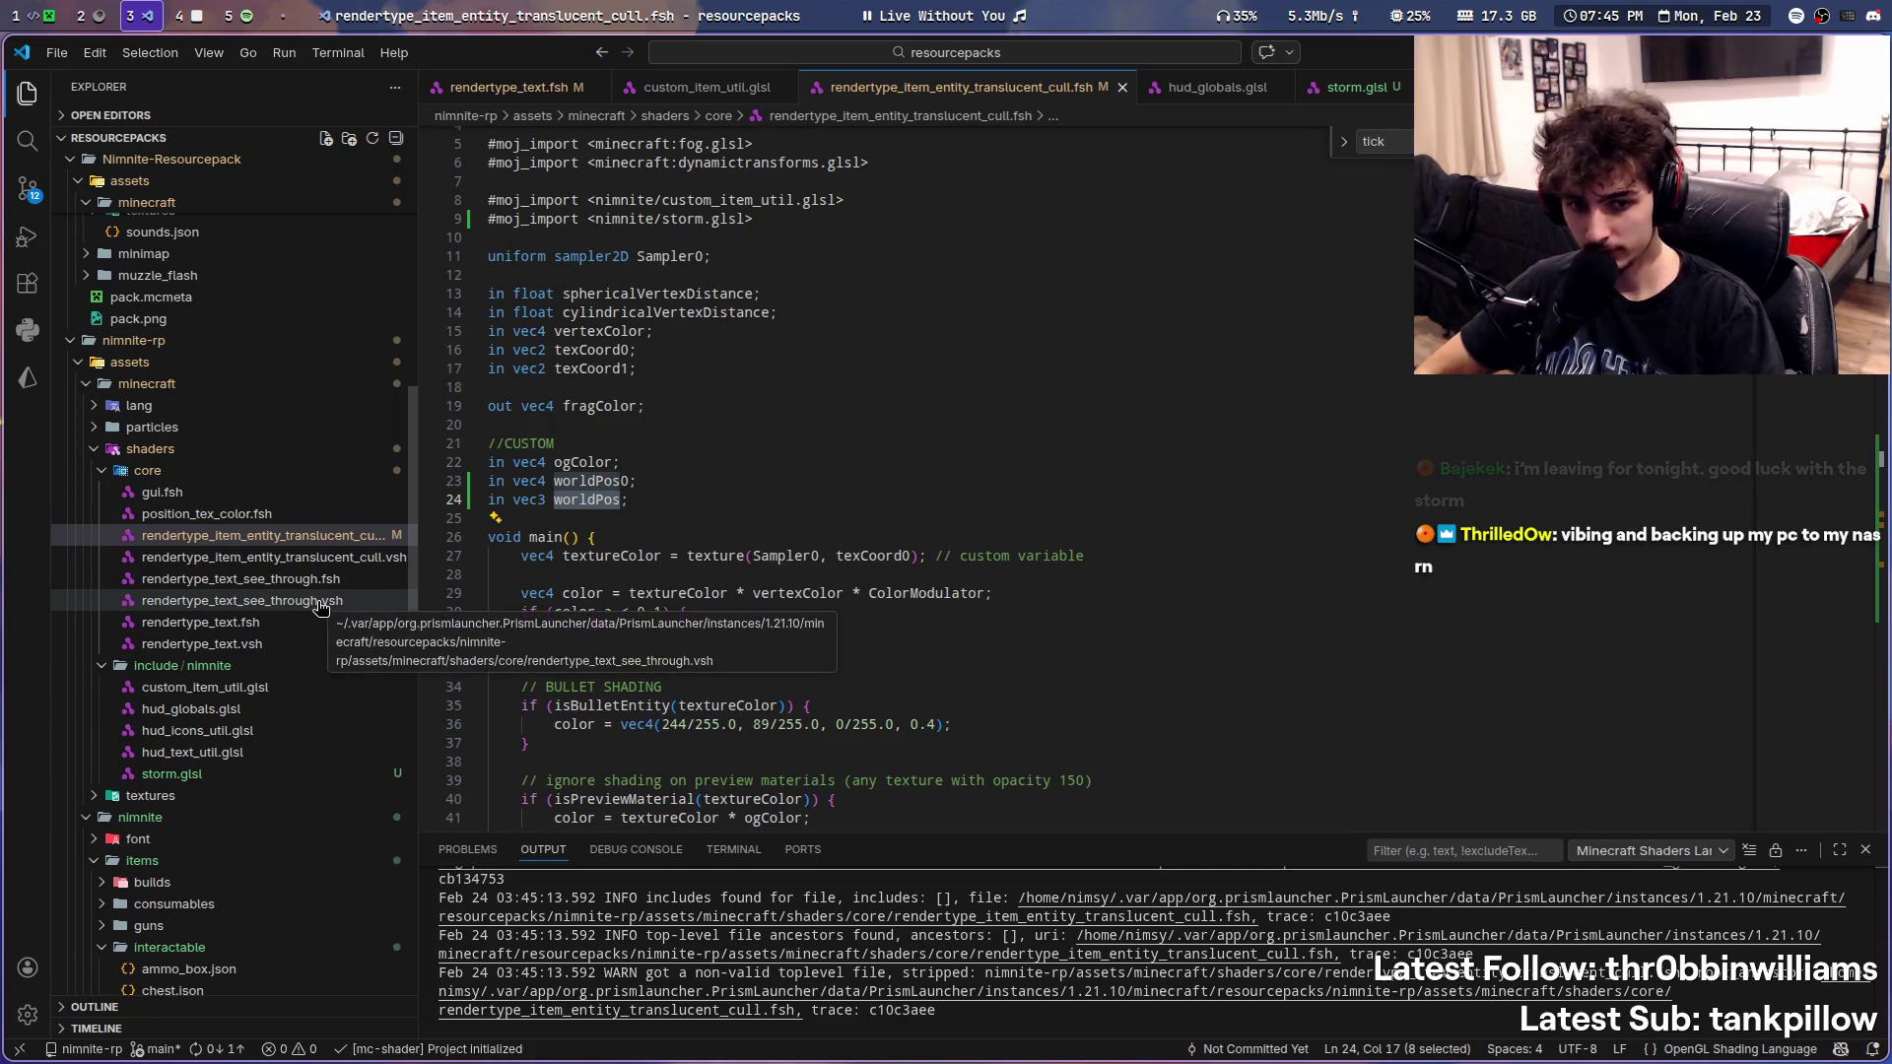
click(344, 563)
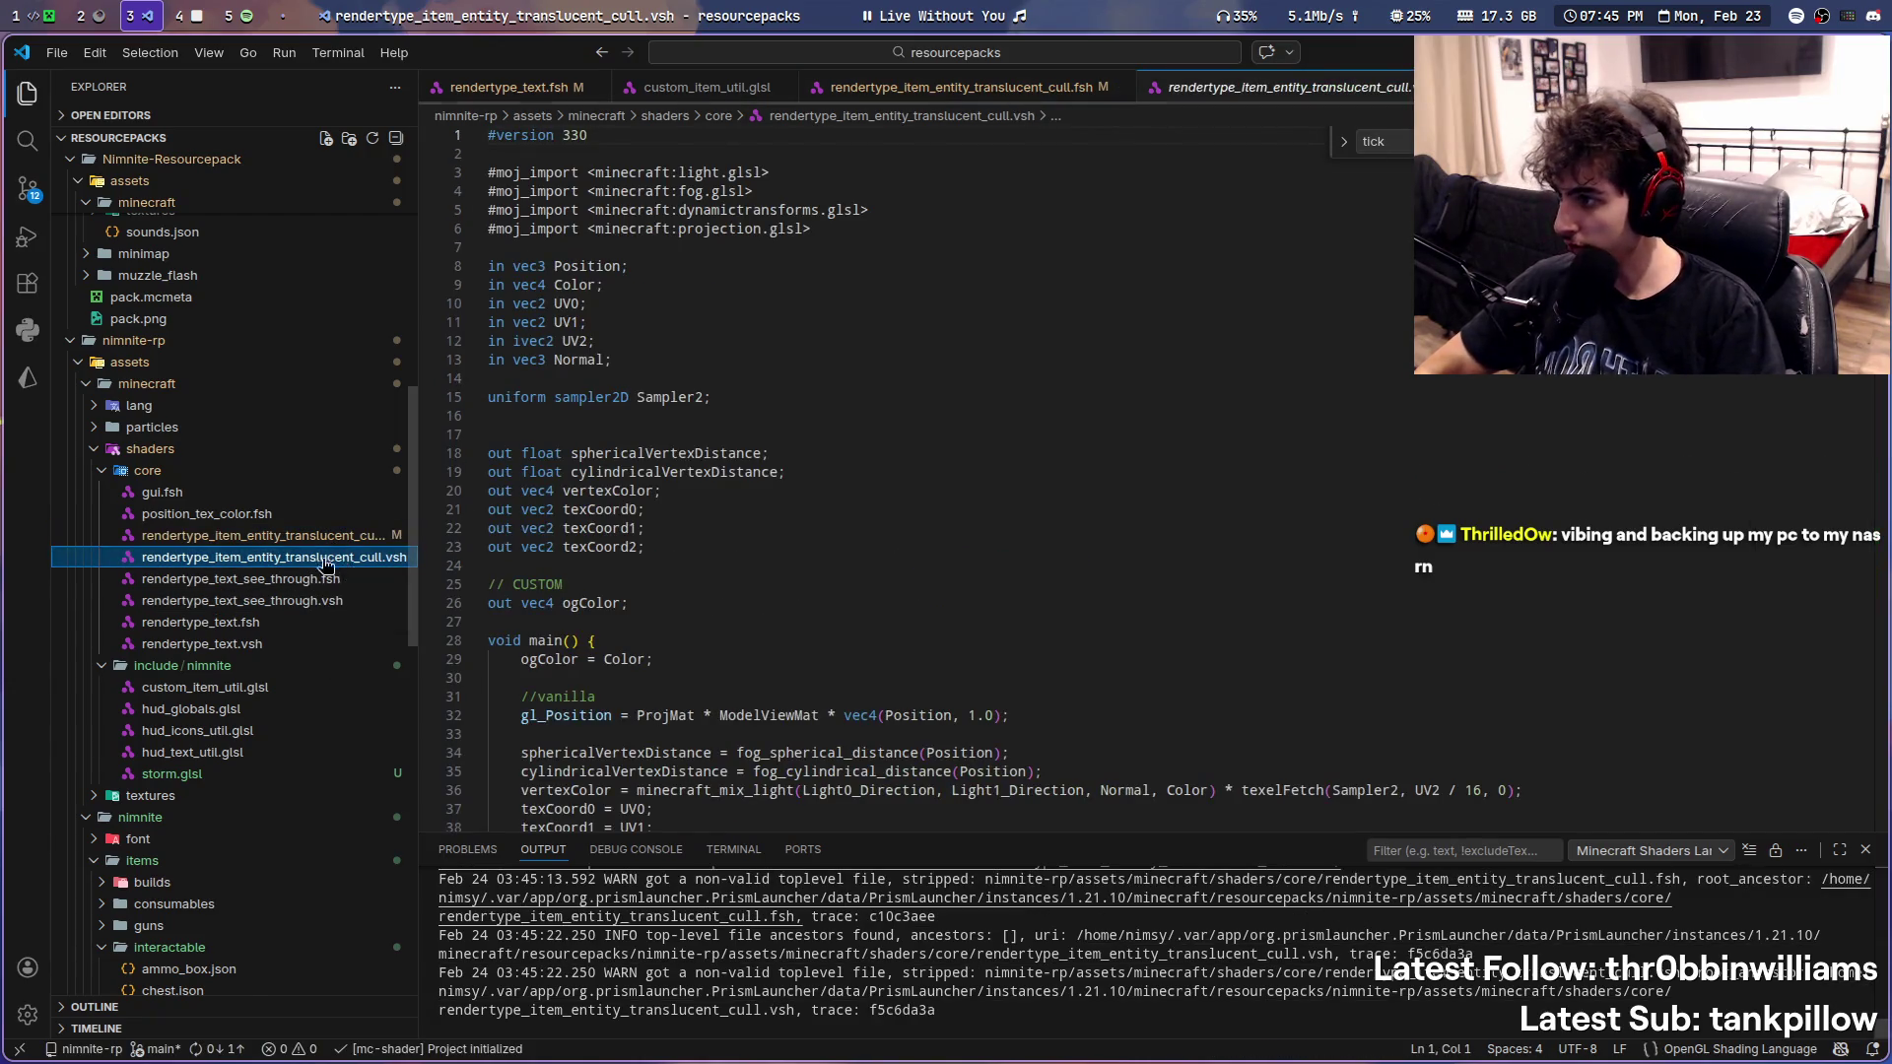
scroll(343, 570, up, 3)
scroll(347, 592, up, 3)
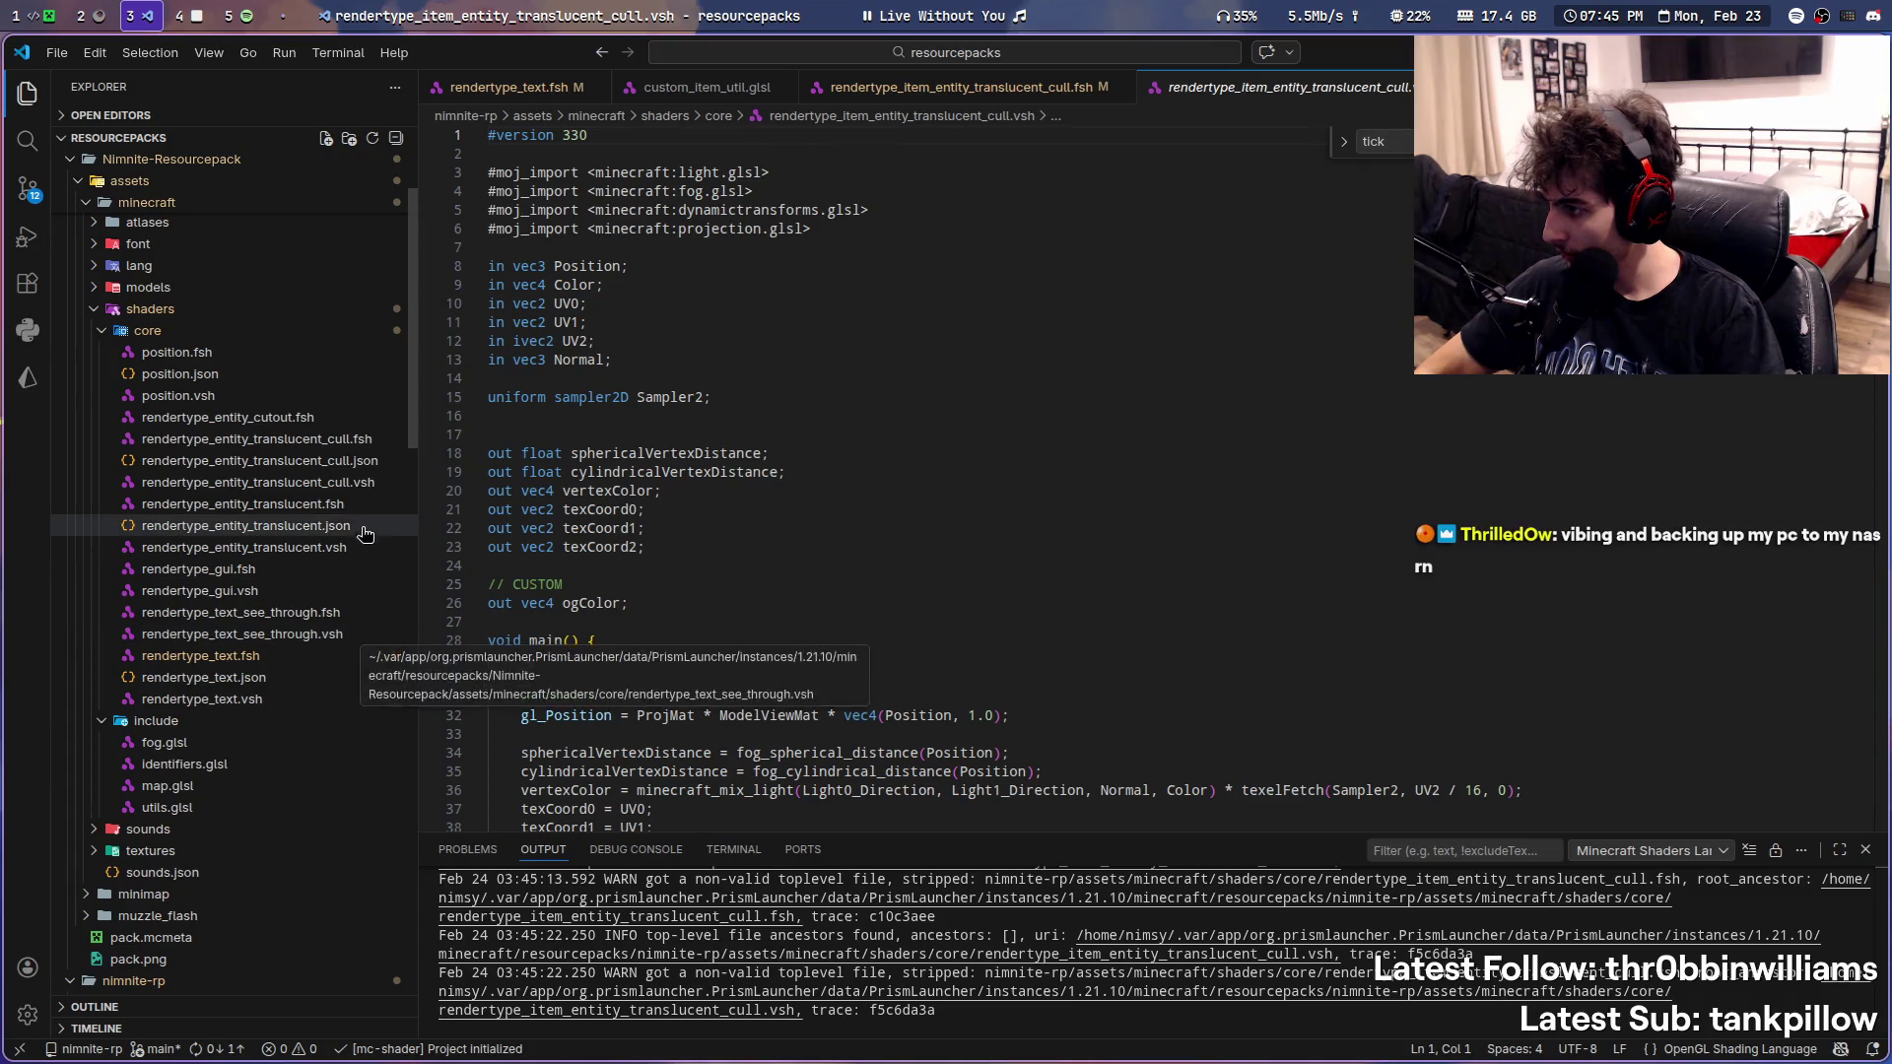
- Locate the worldPos computation and the IViewRotMat uses in the reference entity translucent cull .vsh
click(363, 482)
key(ctrl+f)
text(wo)
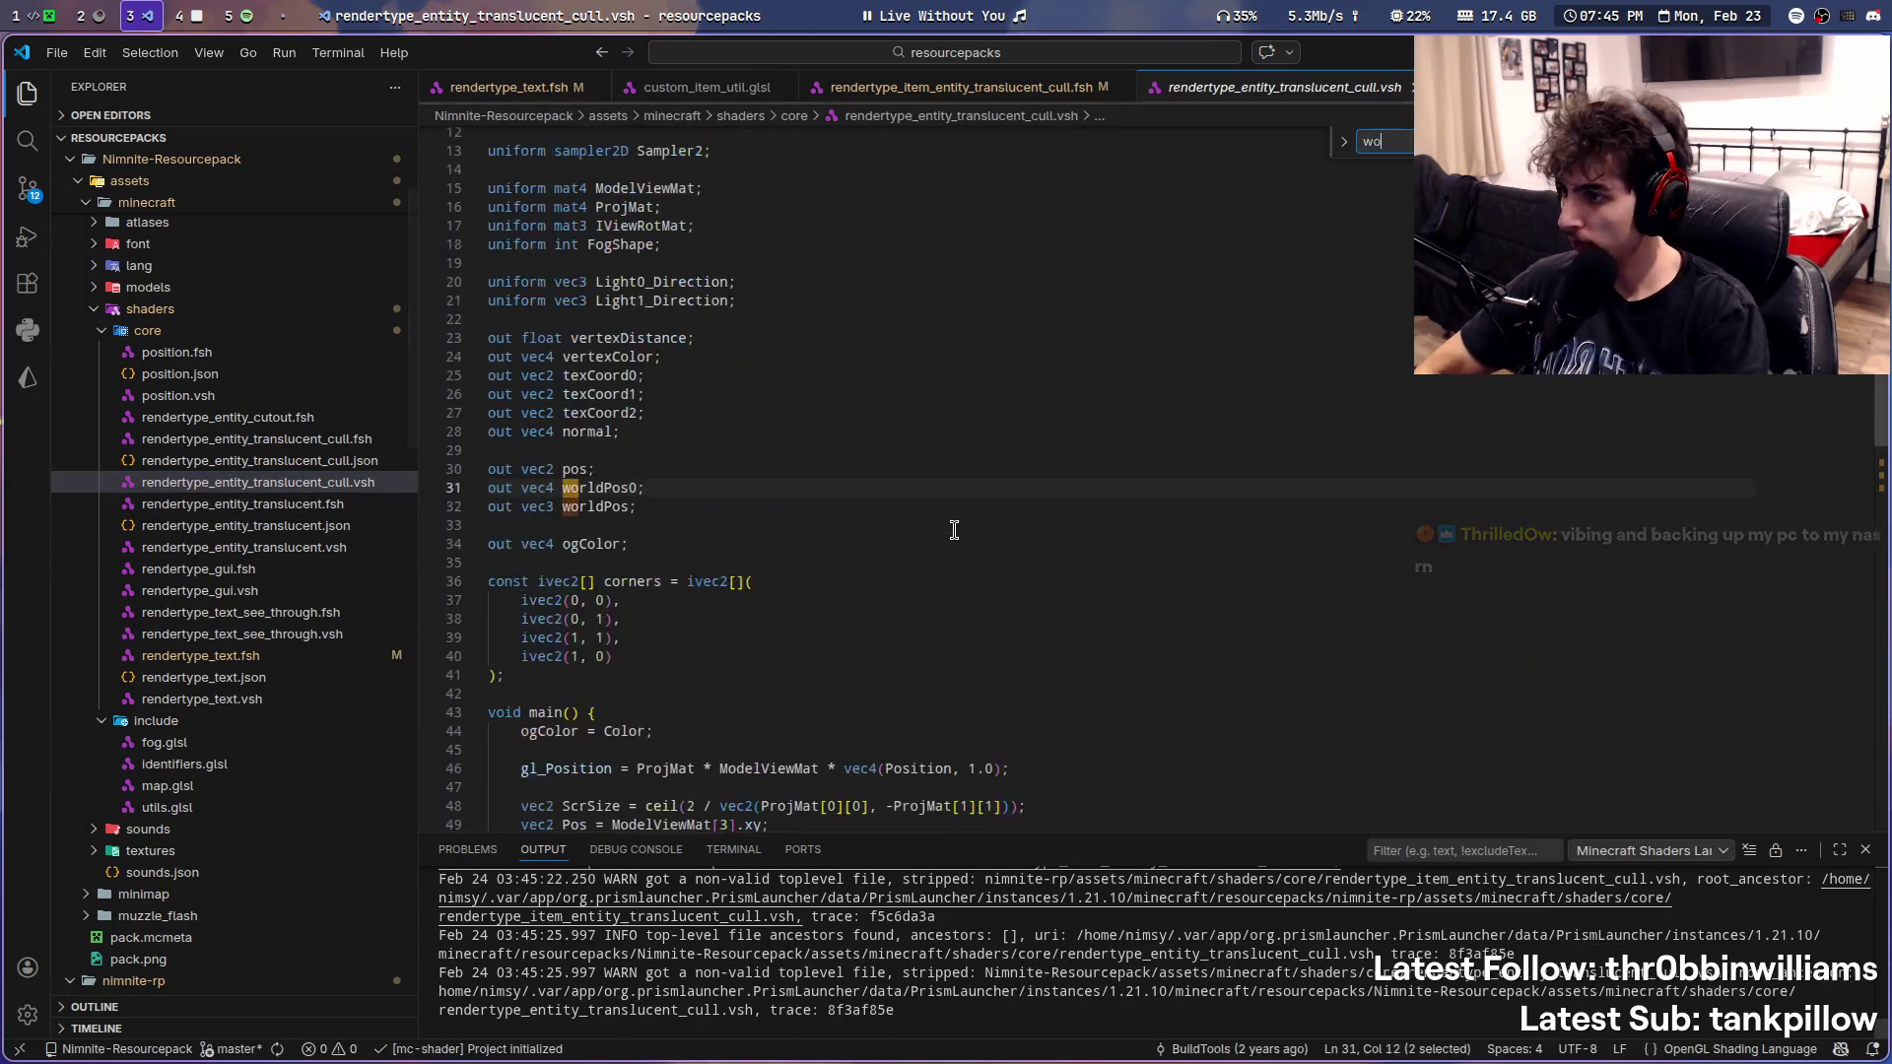
text(rldPos)
scroll(953, 529, down, 5)
scroll(784, 580, down, 4)
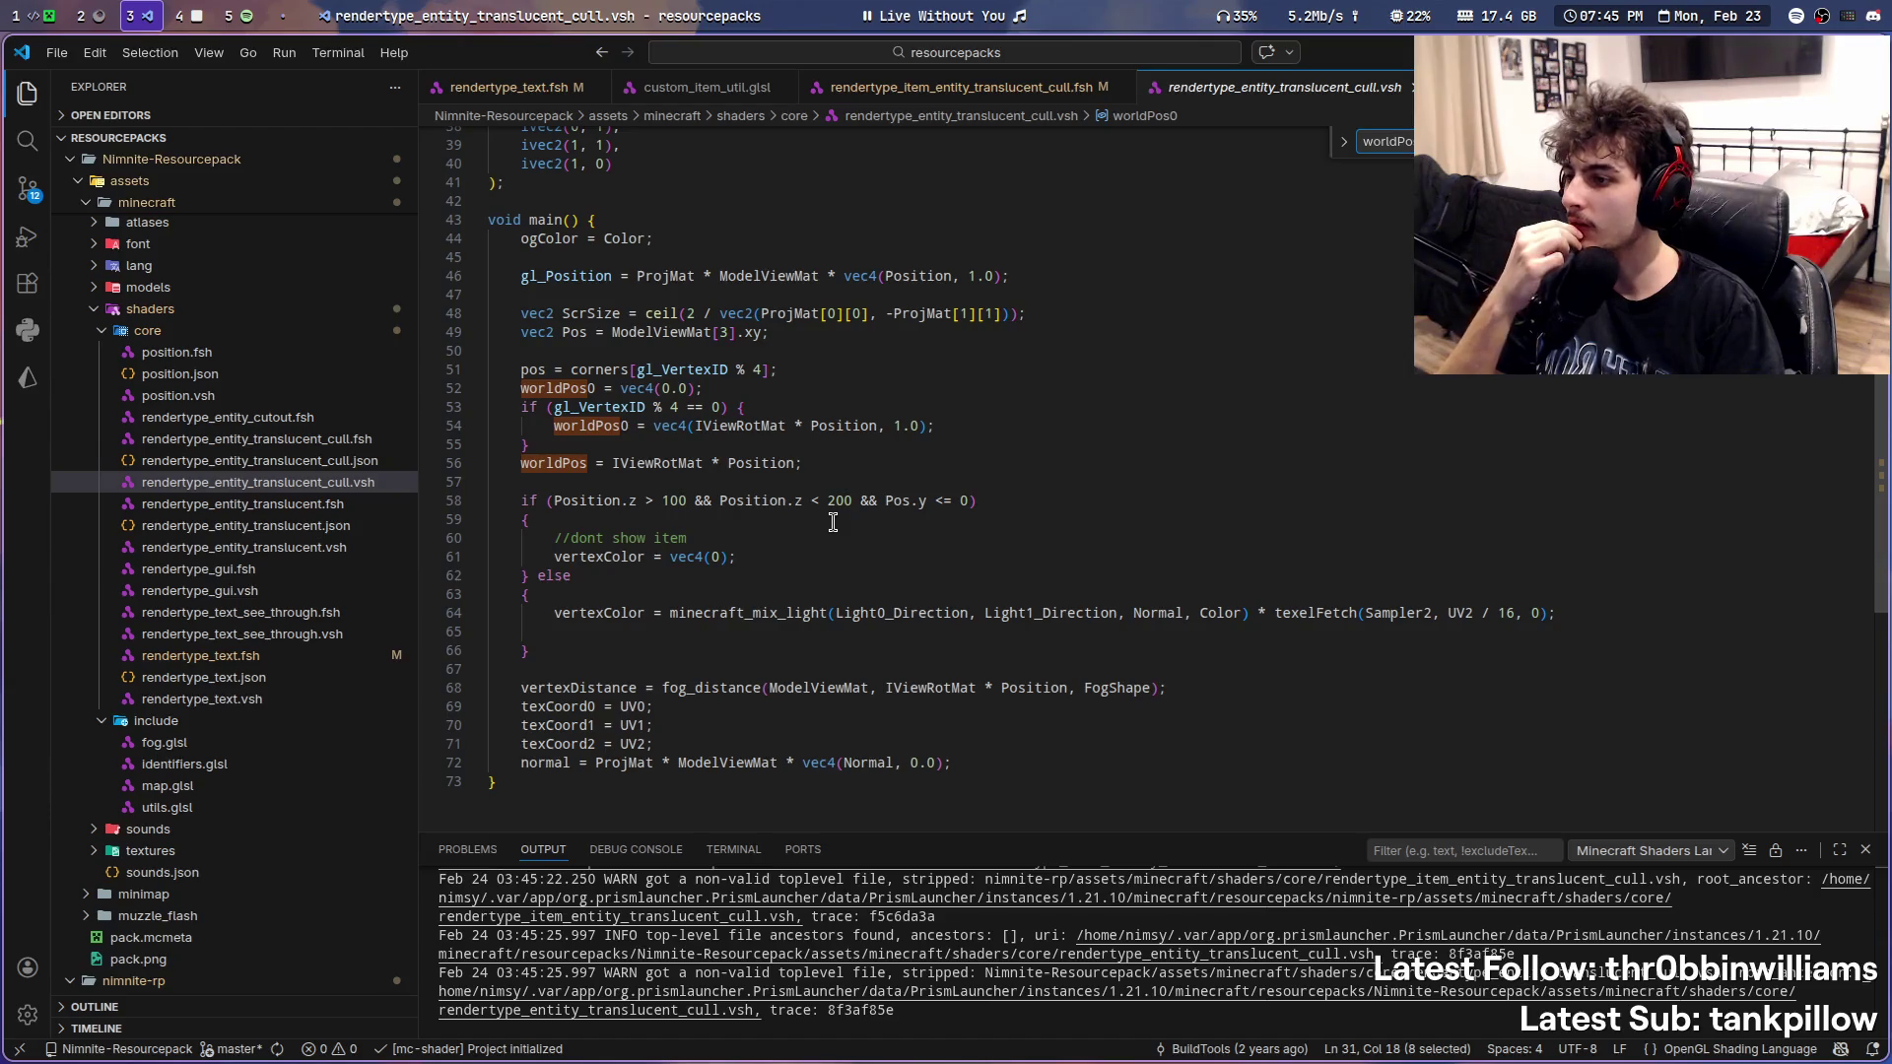
double_click(676, 463)
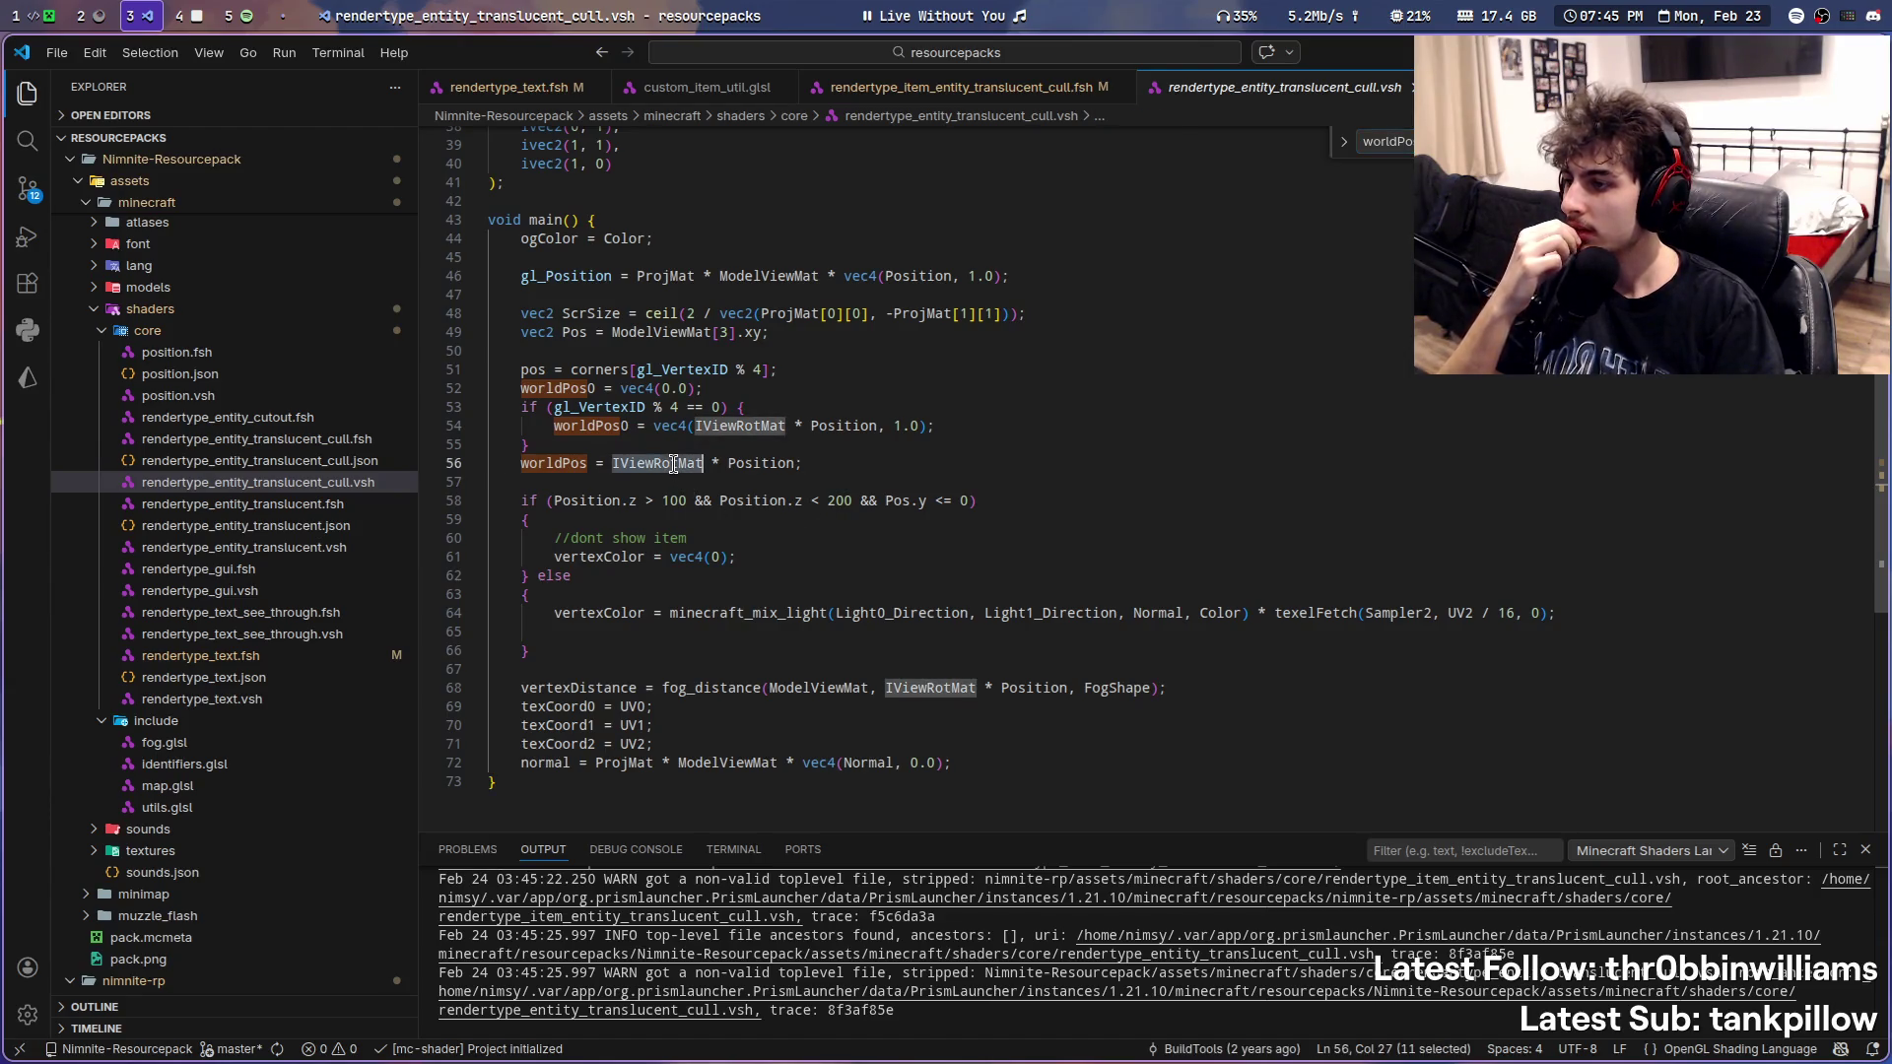
scroll(828, 611, up, 4)
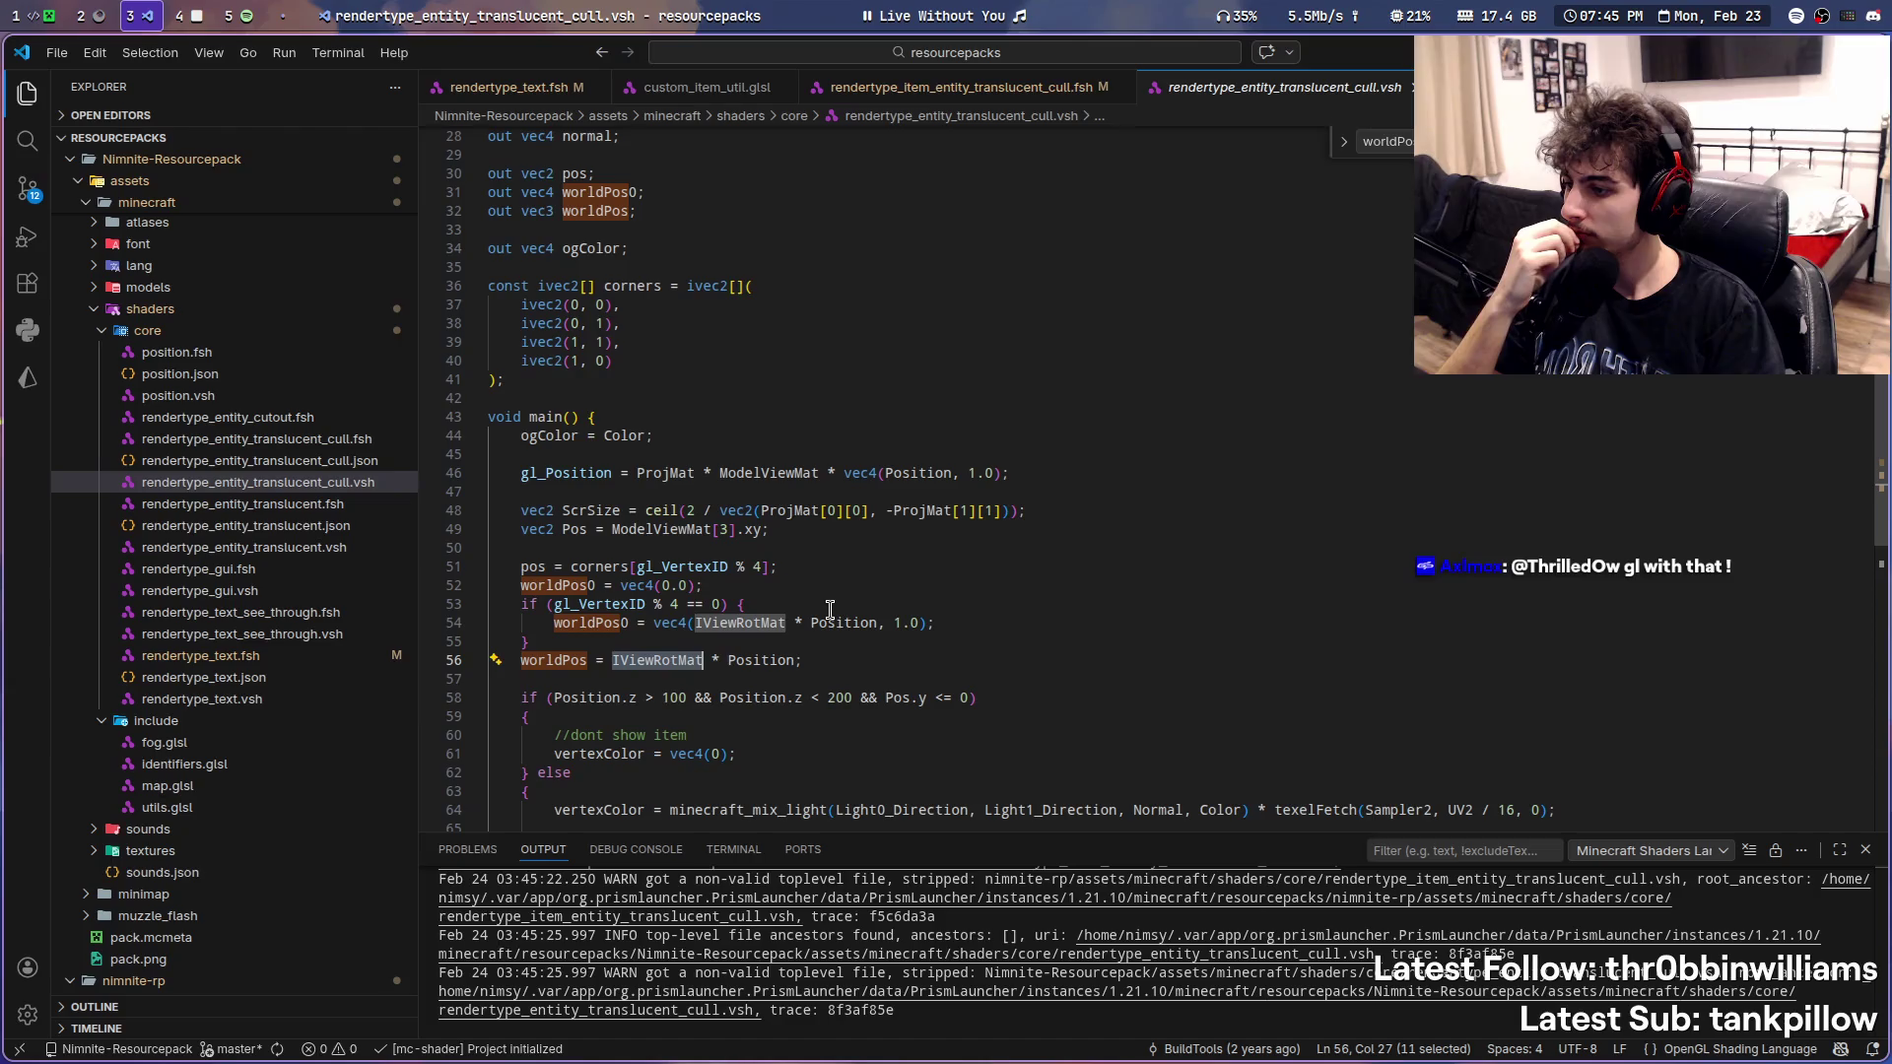
click(1066, 679)
double_click(636, 660)
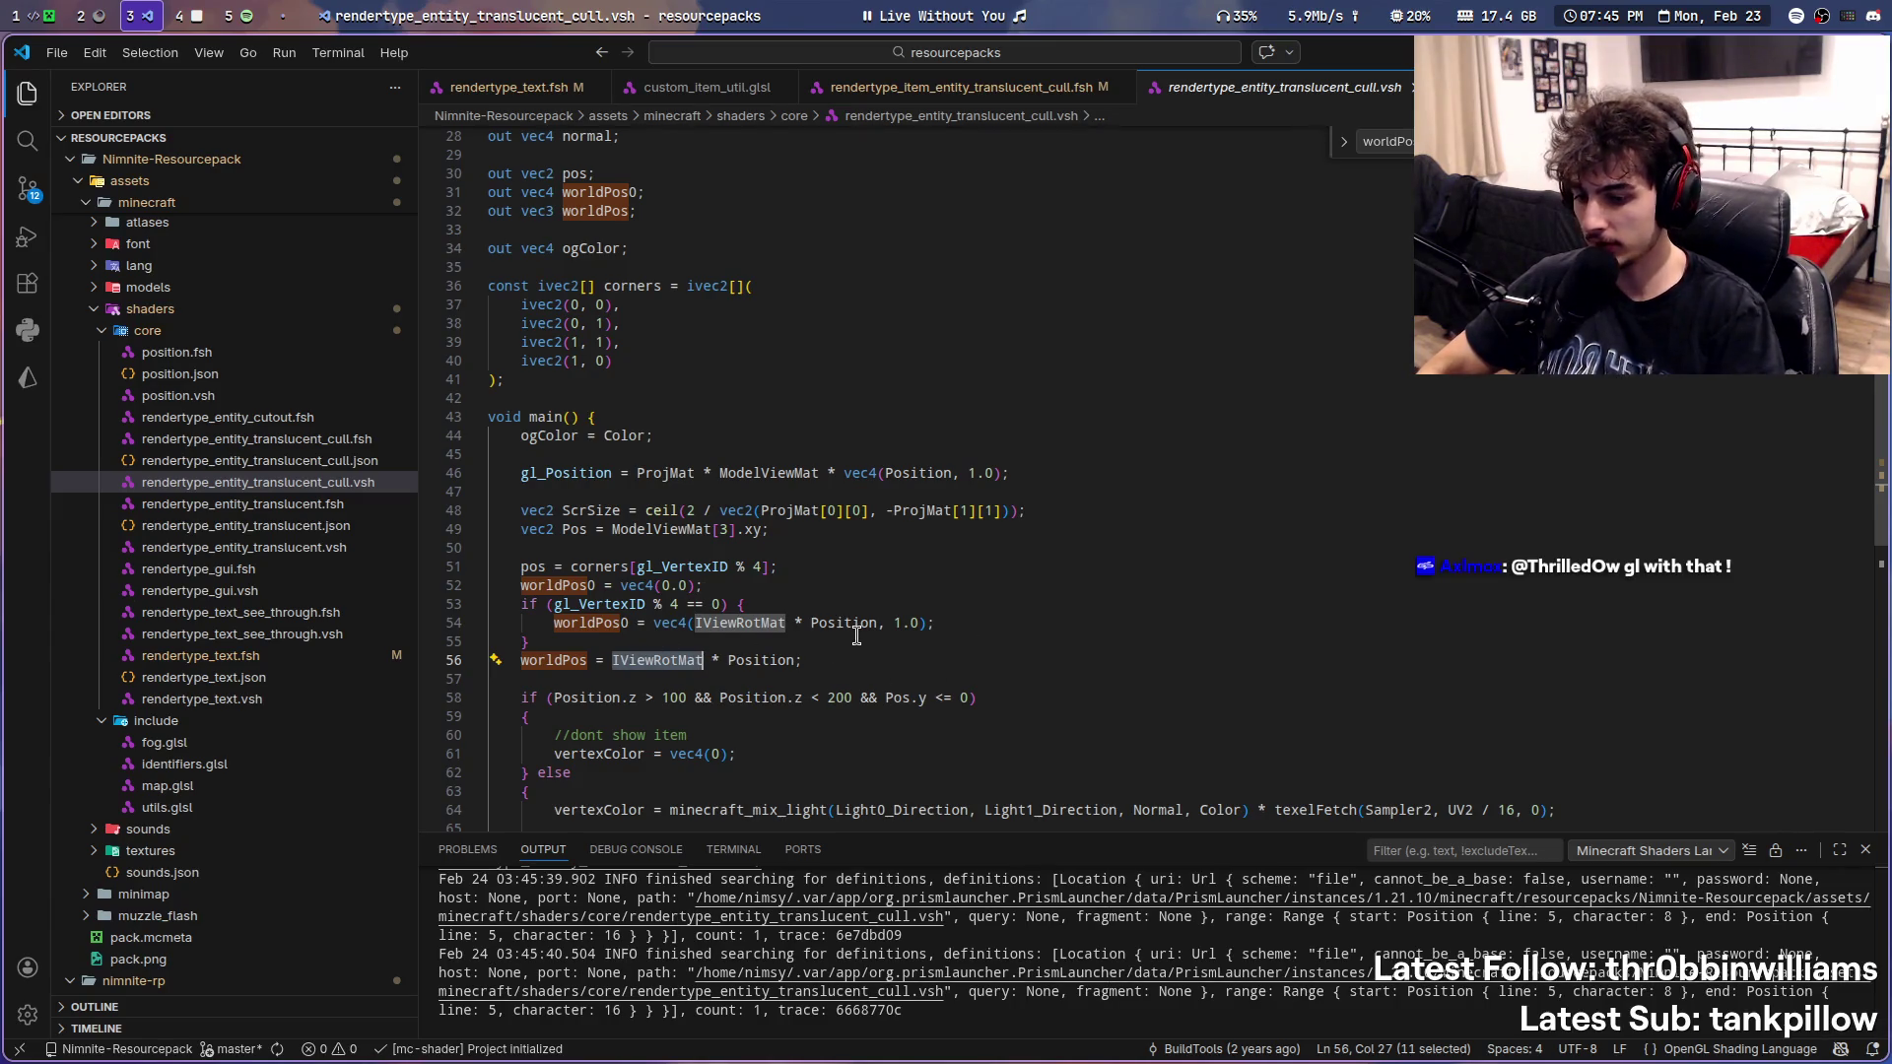
text(idk how to fix that)
- Finish the stream description and return to the workspace with the game and IDE
key(Return)
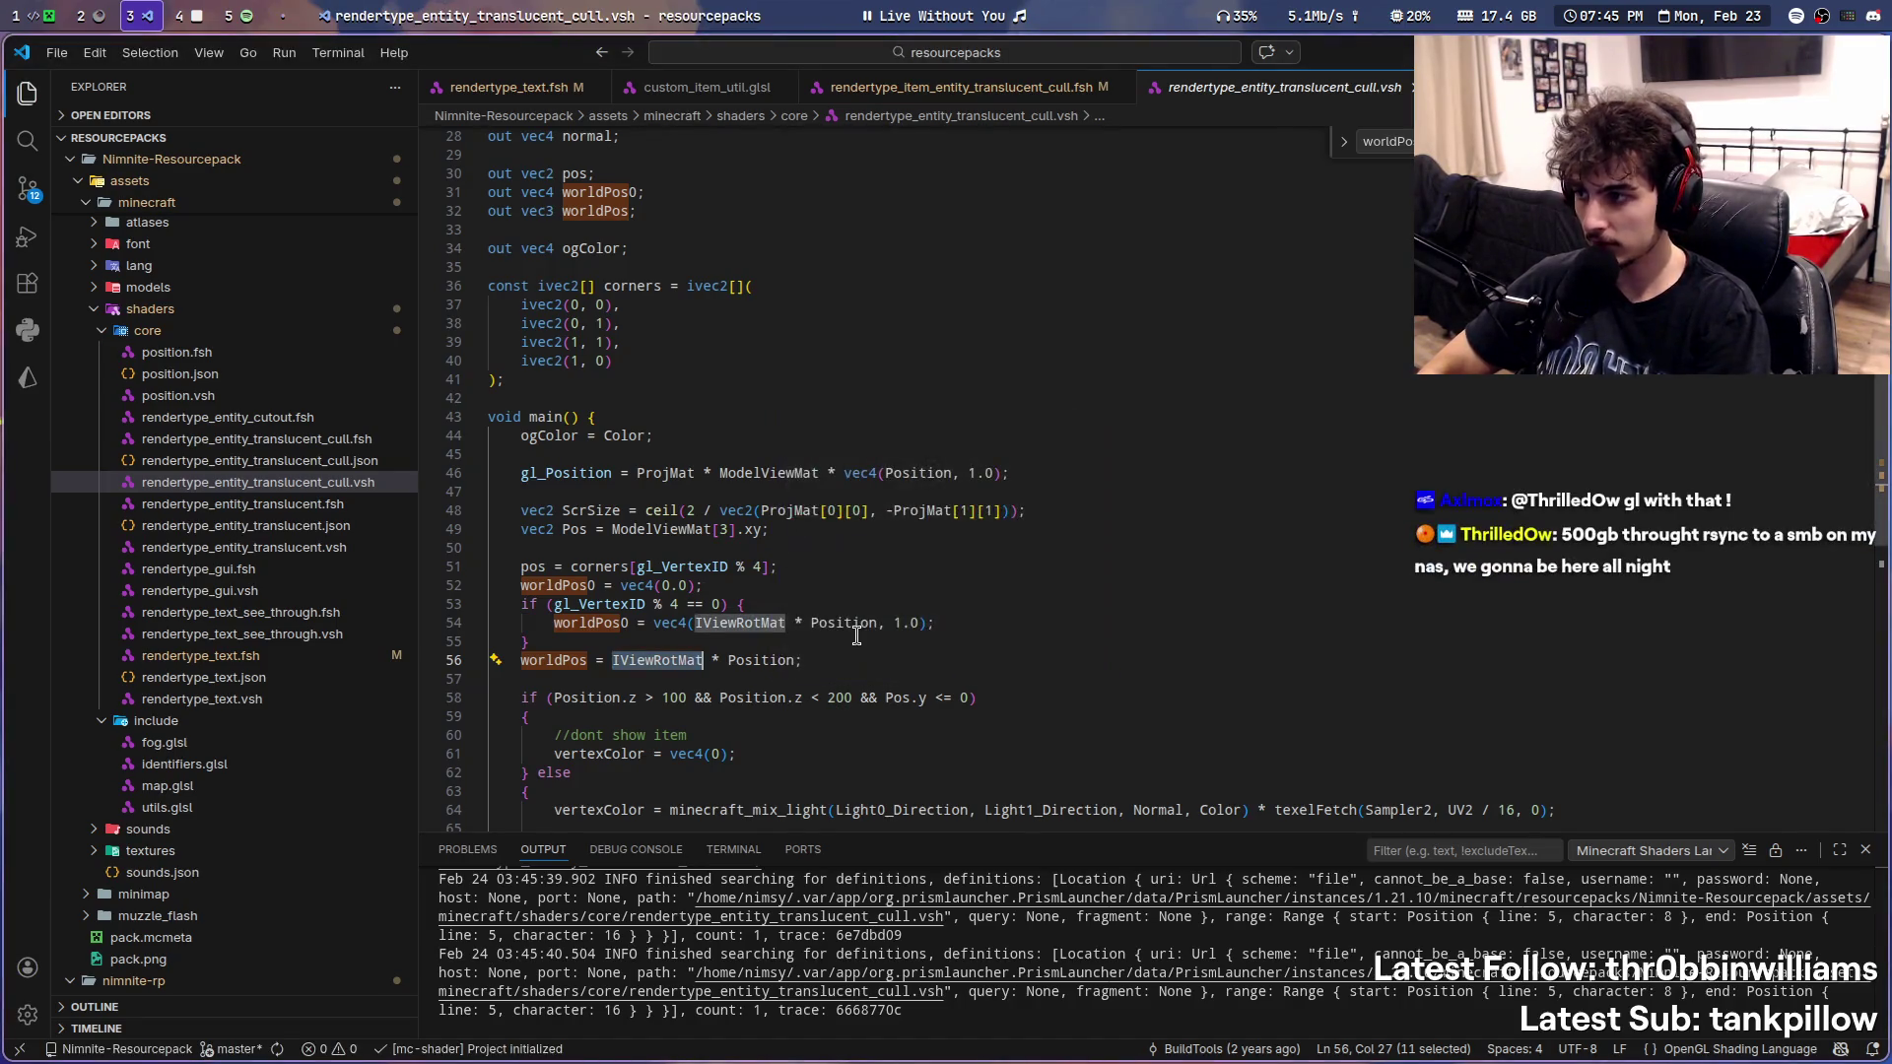
scroll(1337, 86, down, 2)
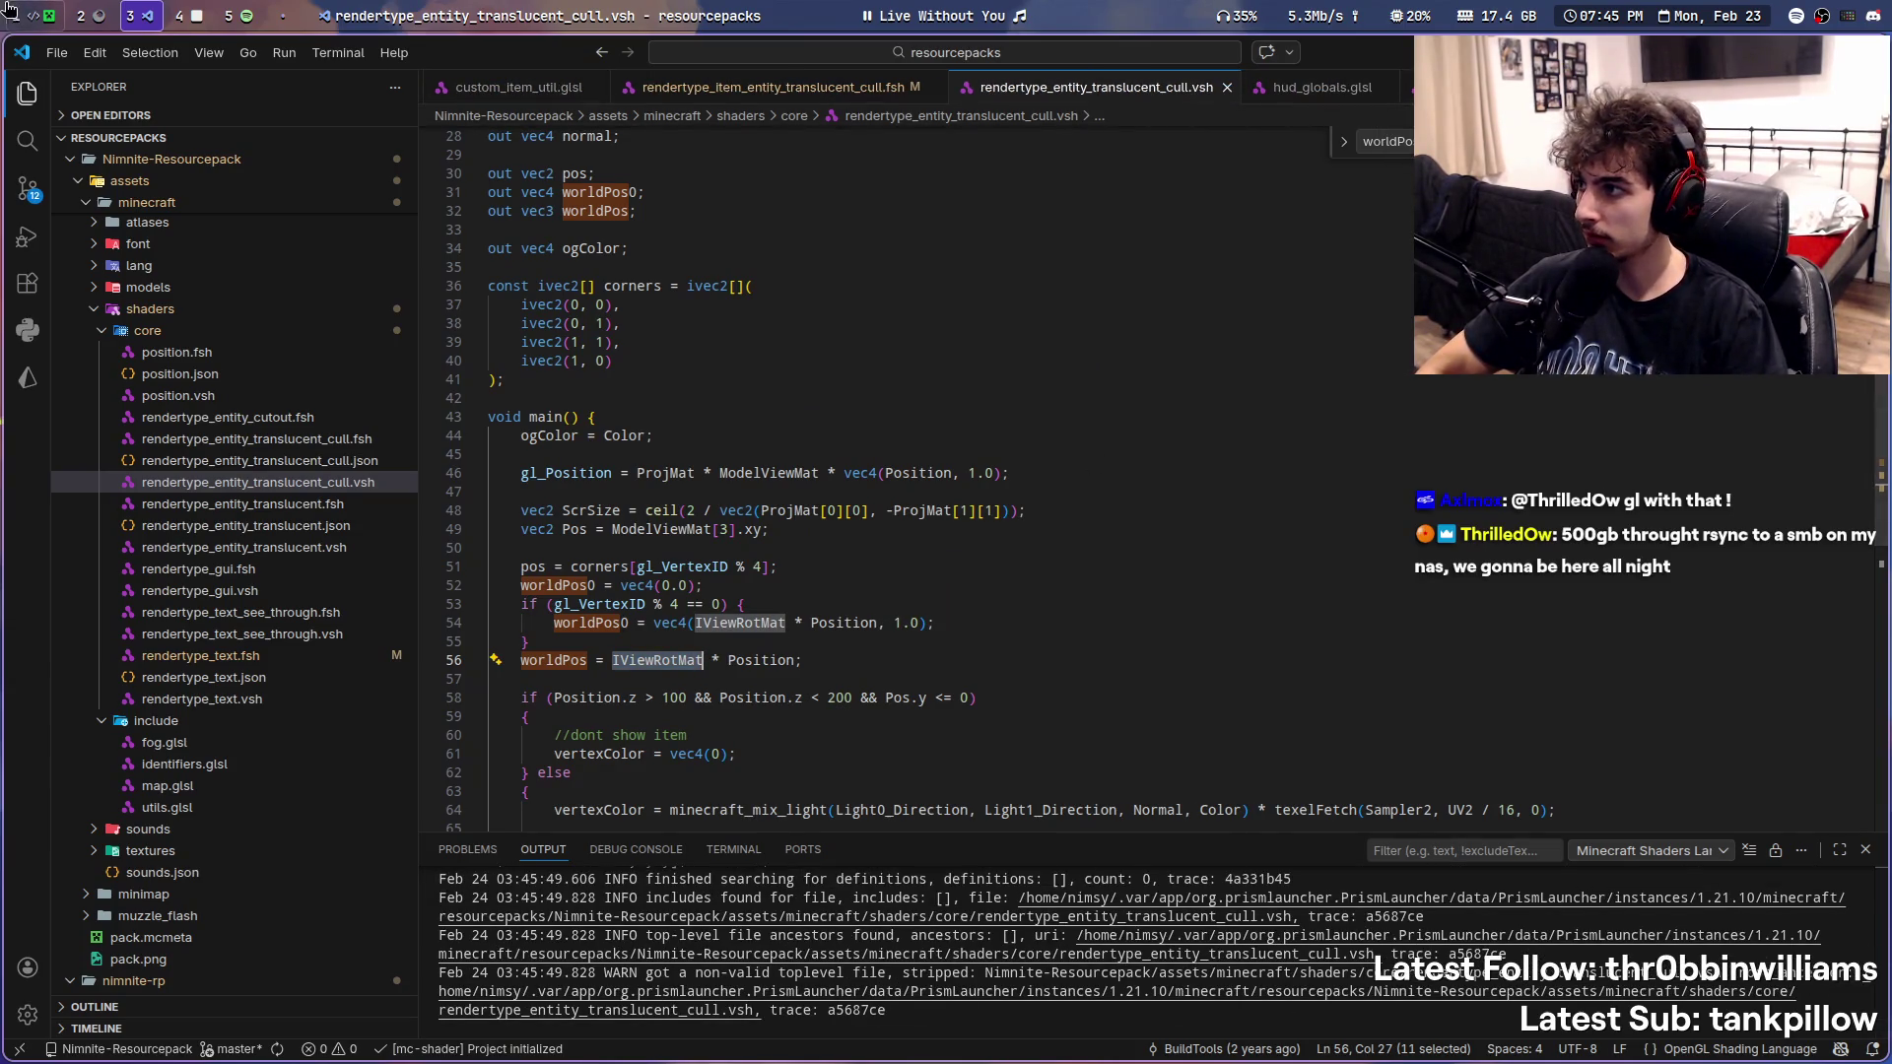
key(super+1)
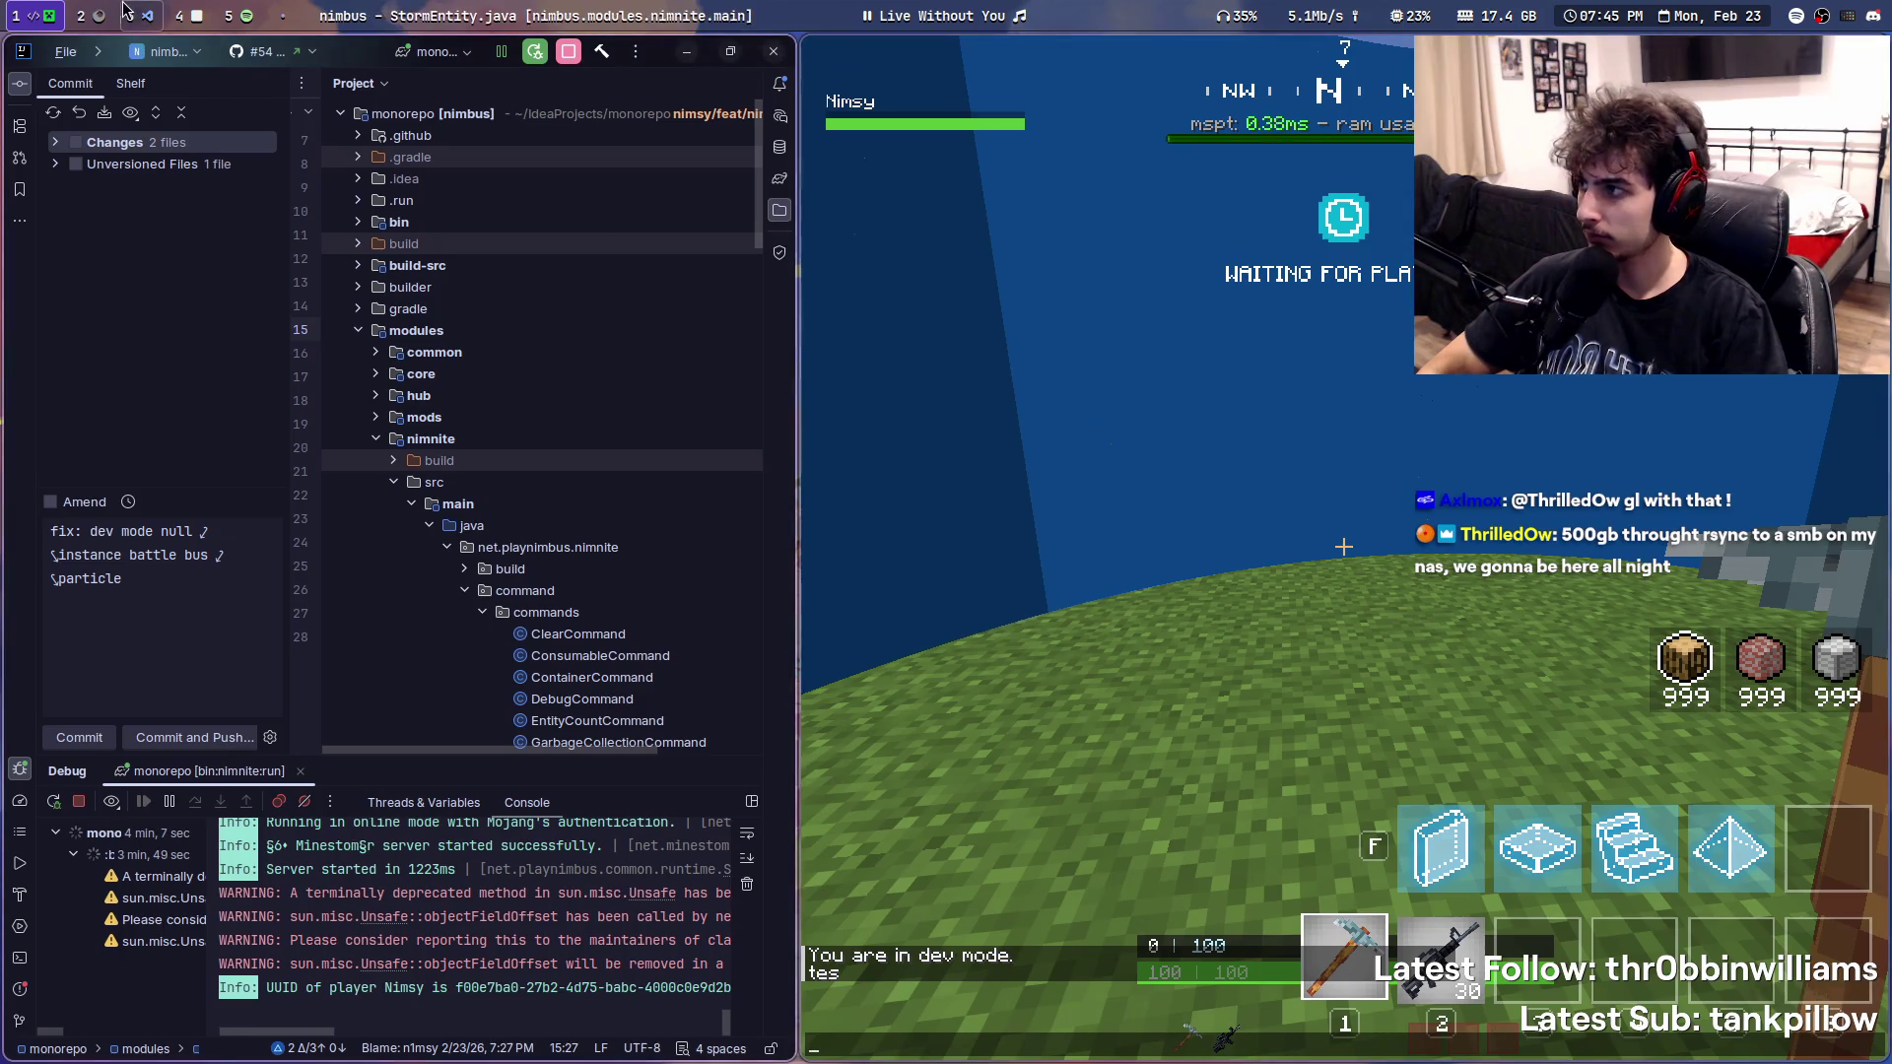
click(127, 12)
scroll(1095, 424, down, 6)
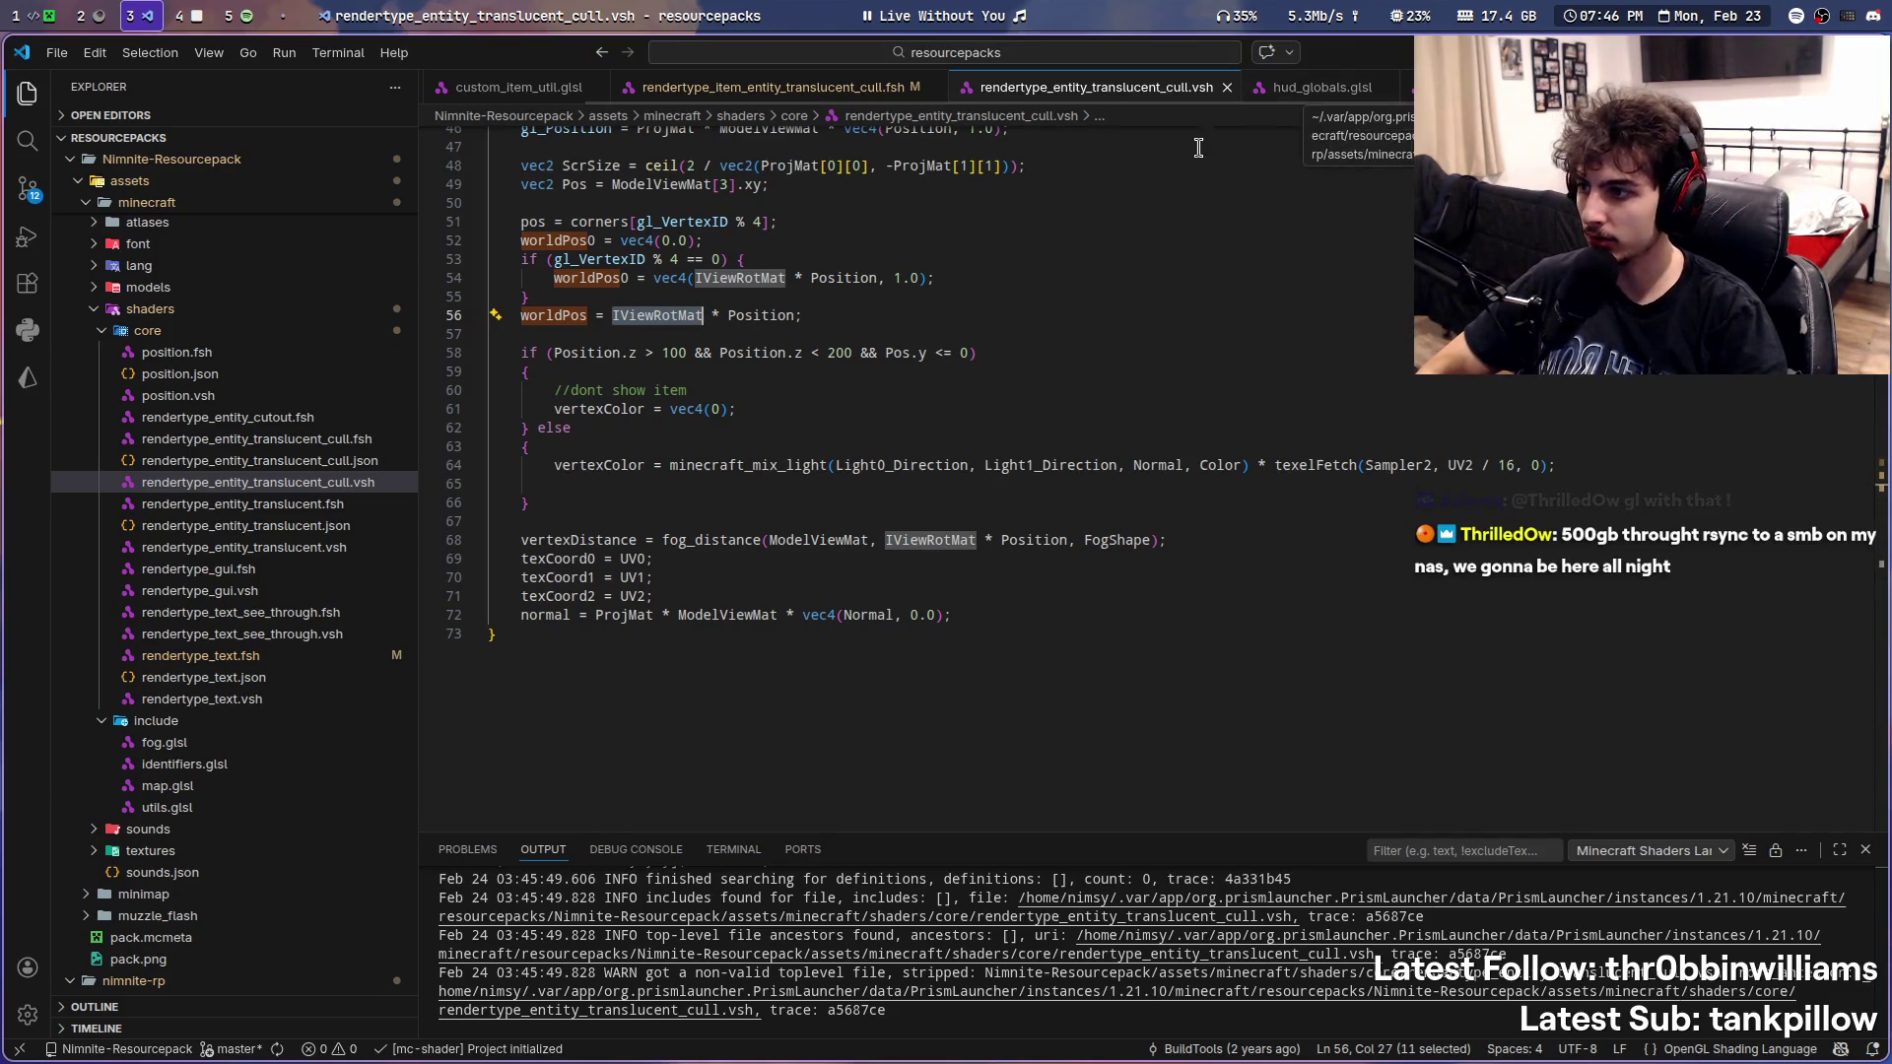
scroll(1085, 288, up, 3)
- Review the IViewRotMat uses, then bring storm.glsl up as the first editor tab
click(909, 652)
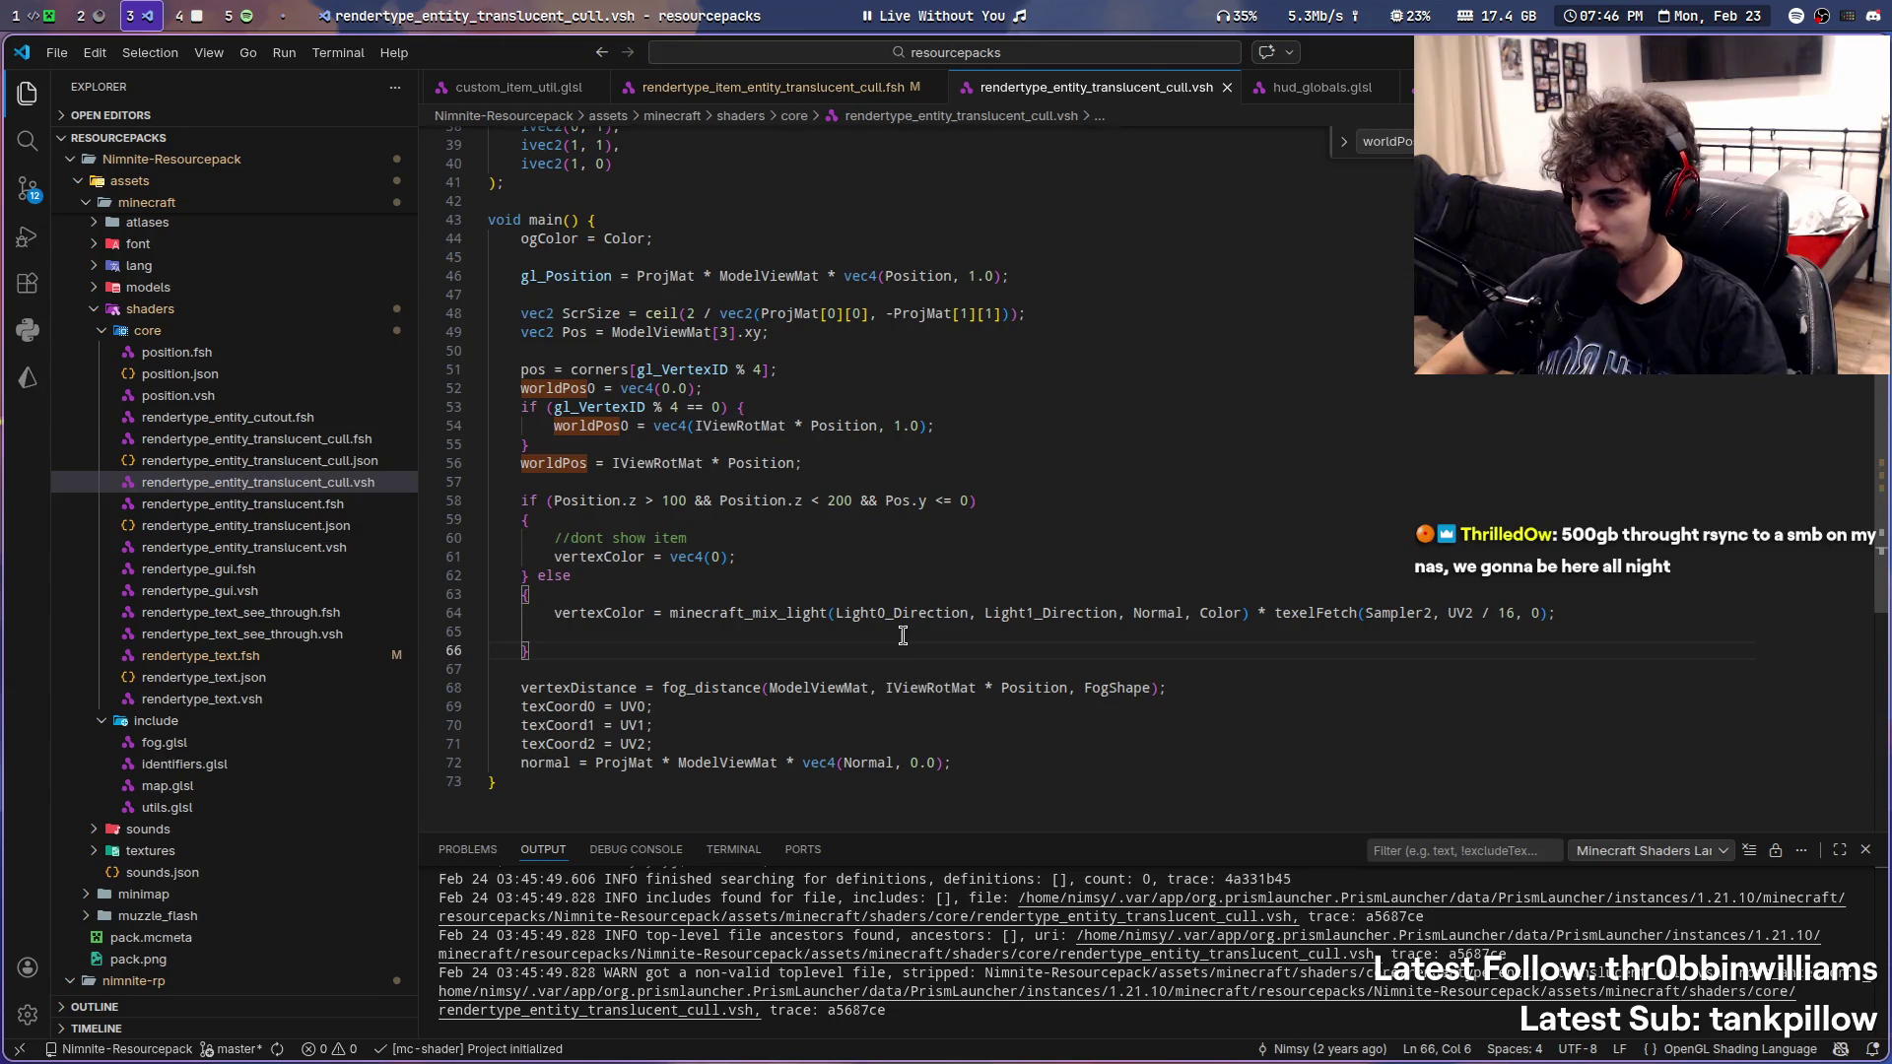
scroll(1032, 506, up, 6)
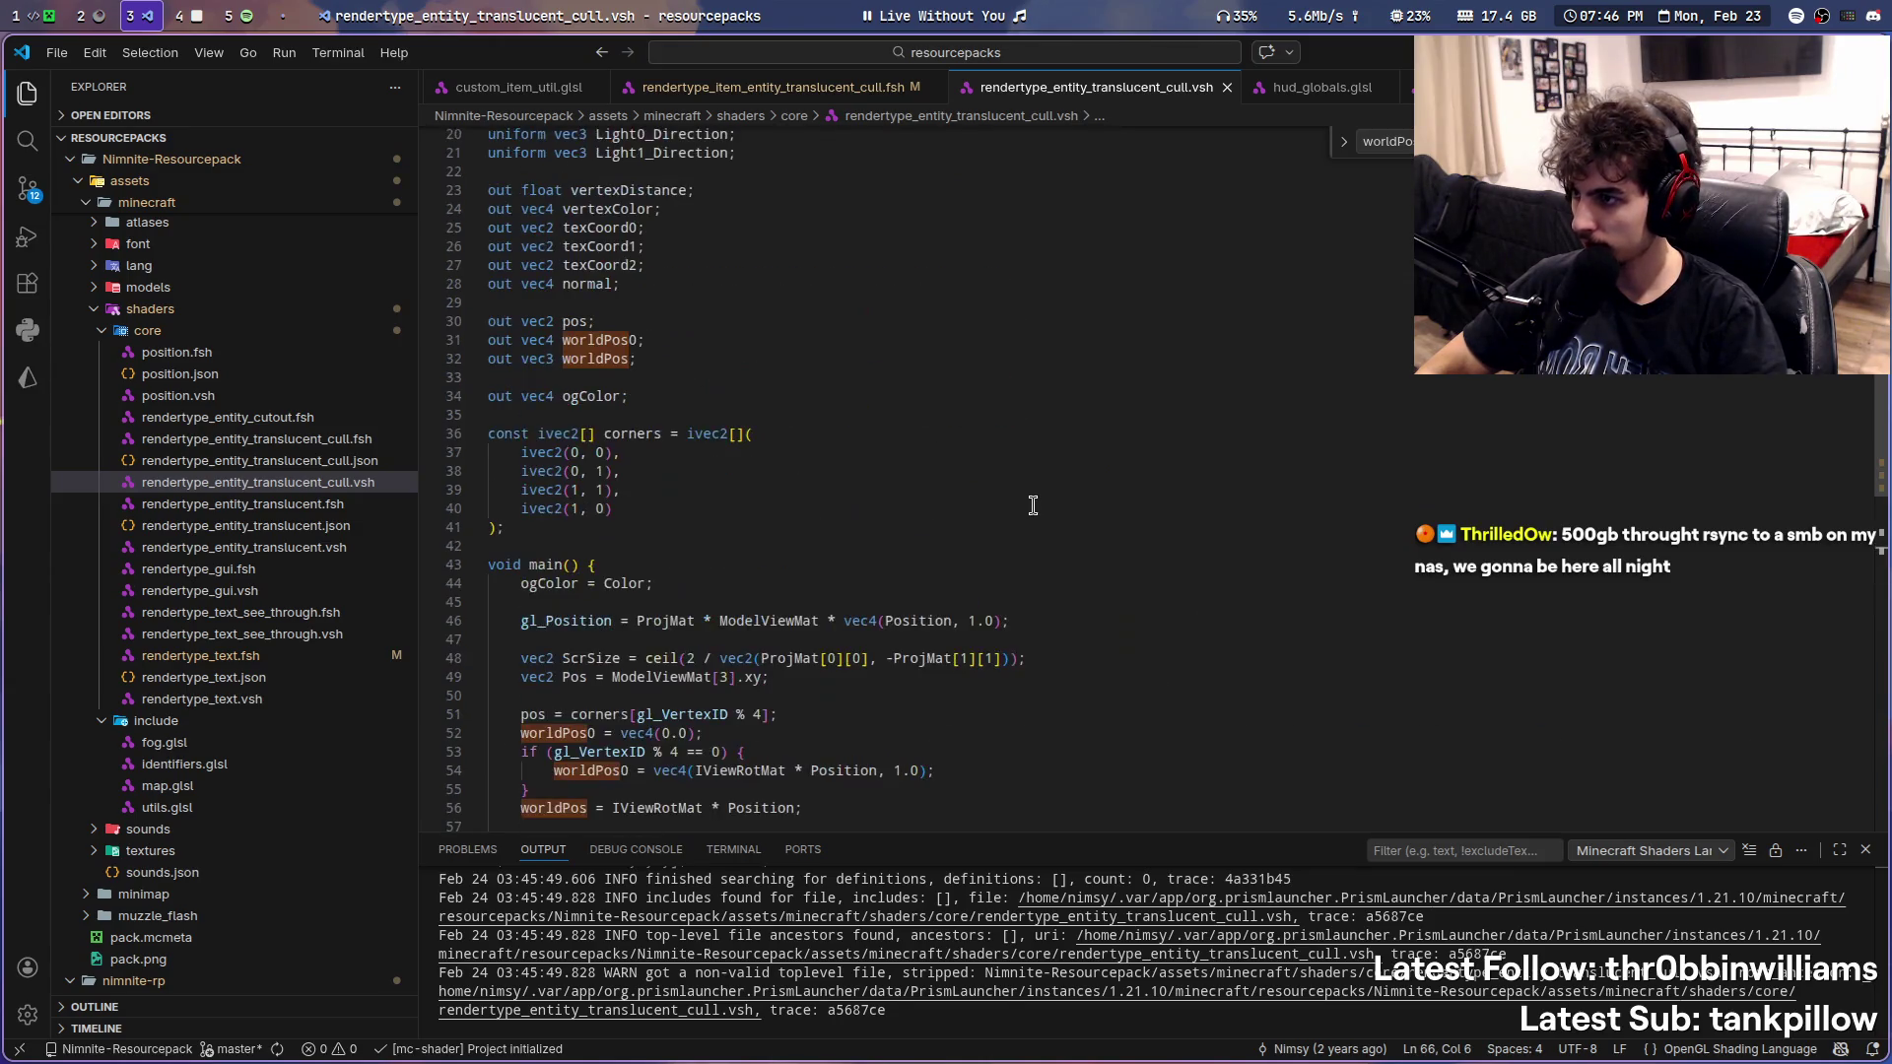
scroll(1032, 506, down, 3)
scroll(1032, 506, down, 3)
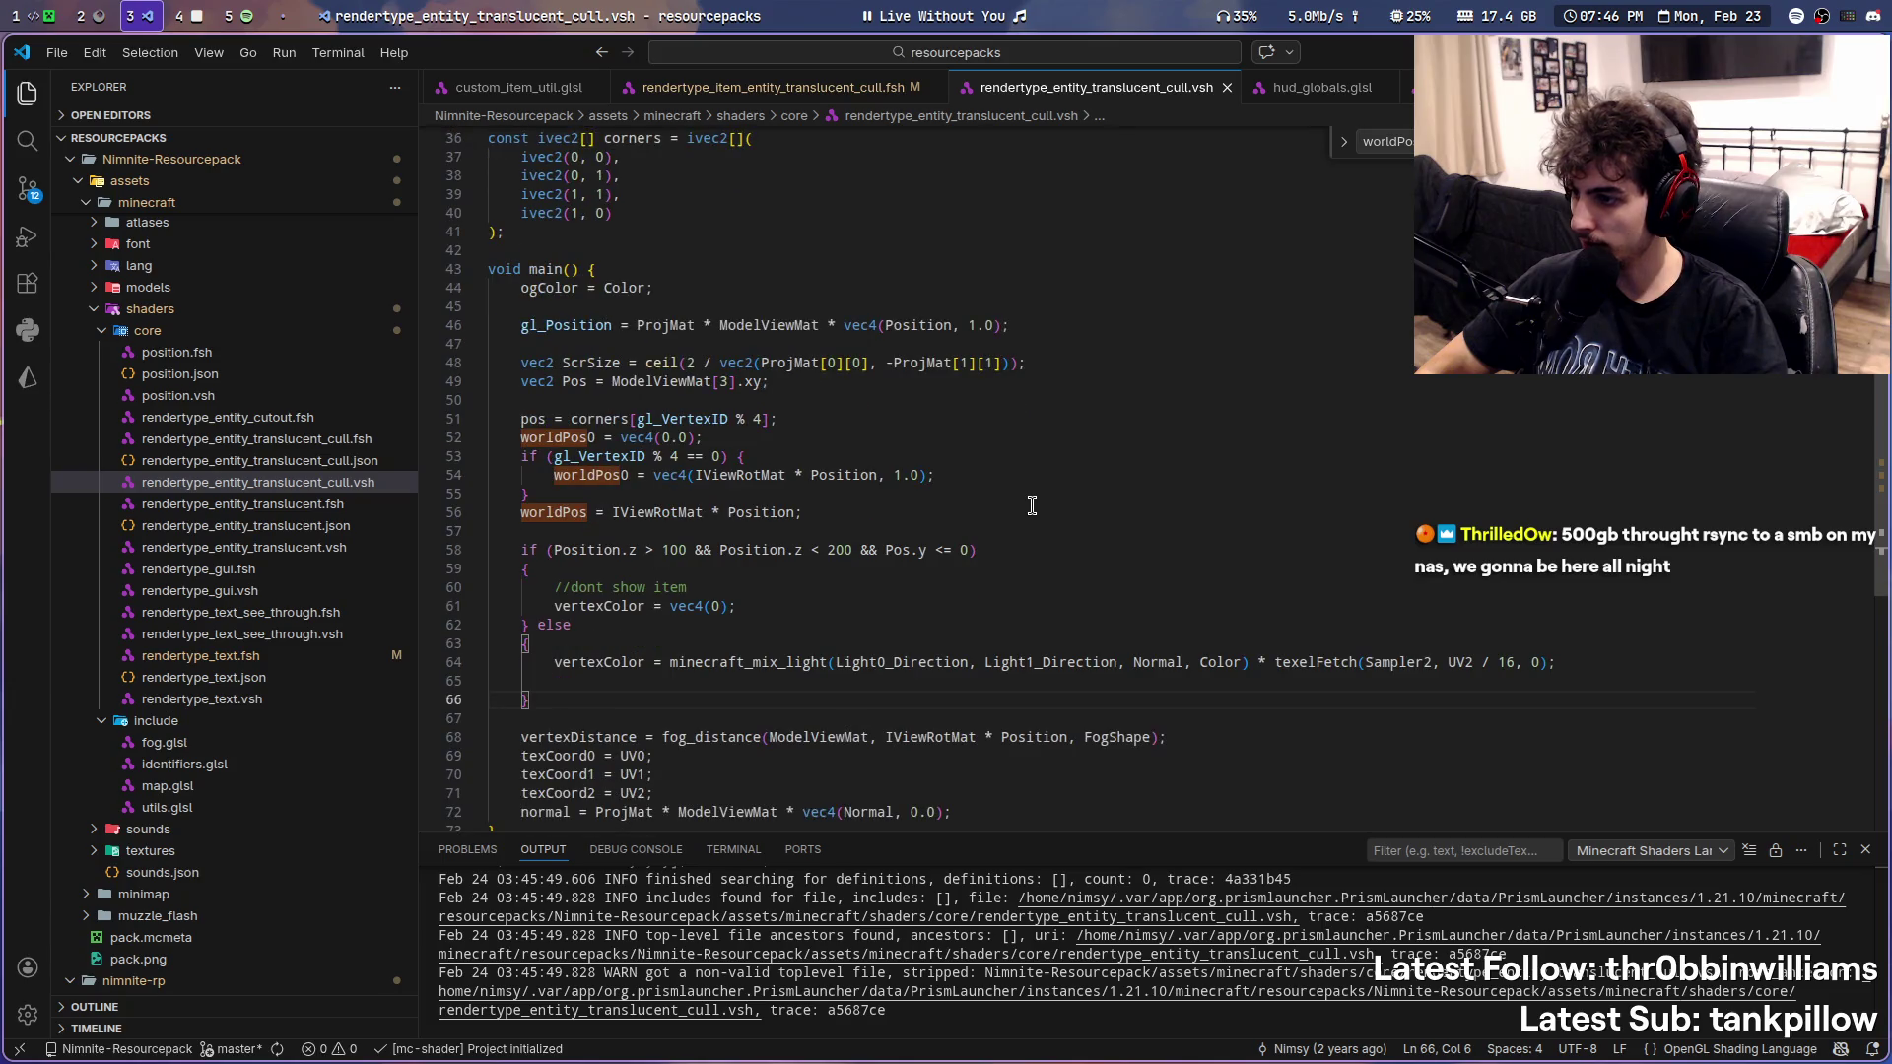
scroll(1031, 506, down, 2)
double_click(901, 640)
scroll(949, 658, up, 4)
scroll(951, 659, up, 4)
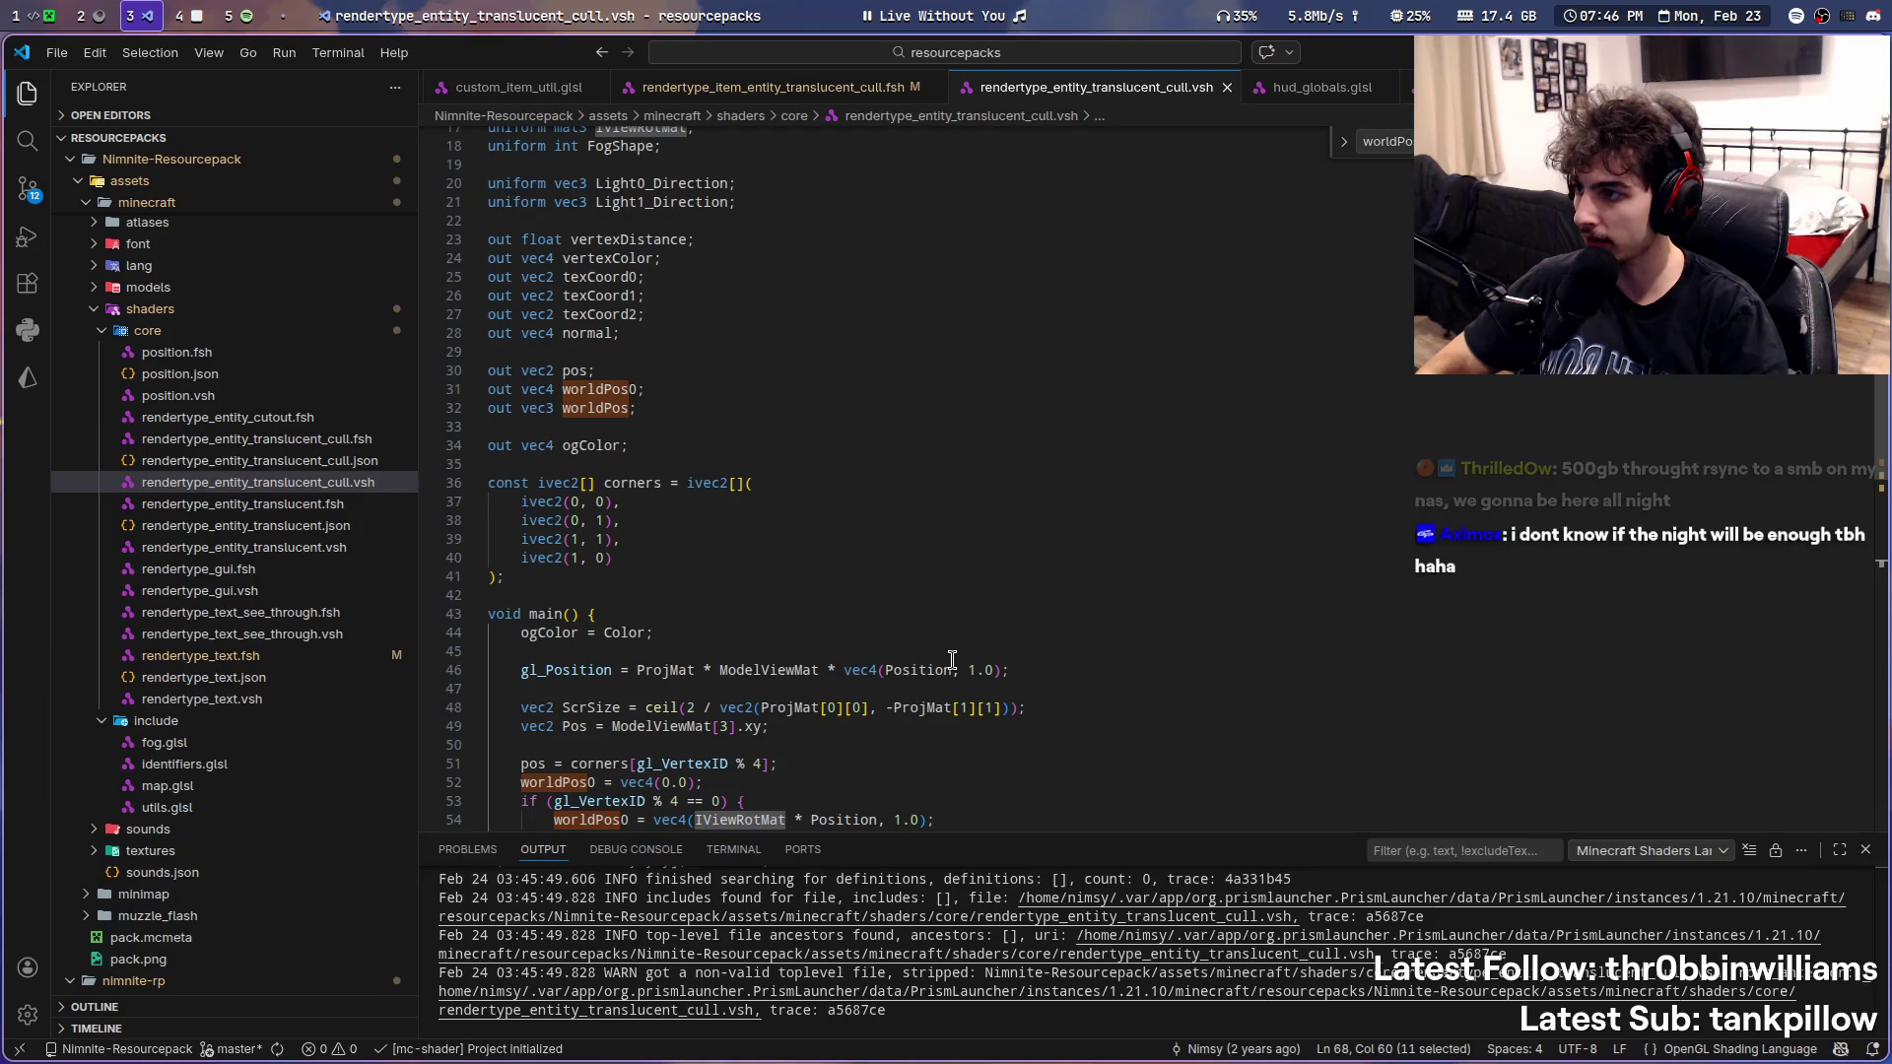
scroll(951, 659, up, 3)
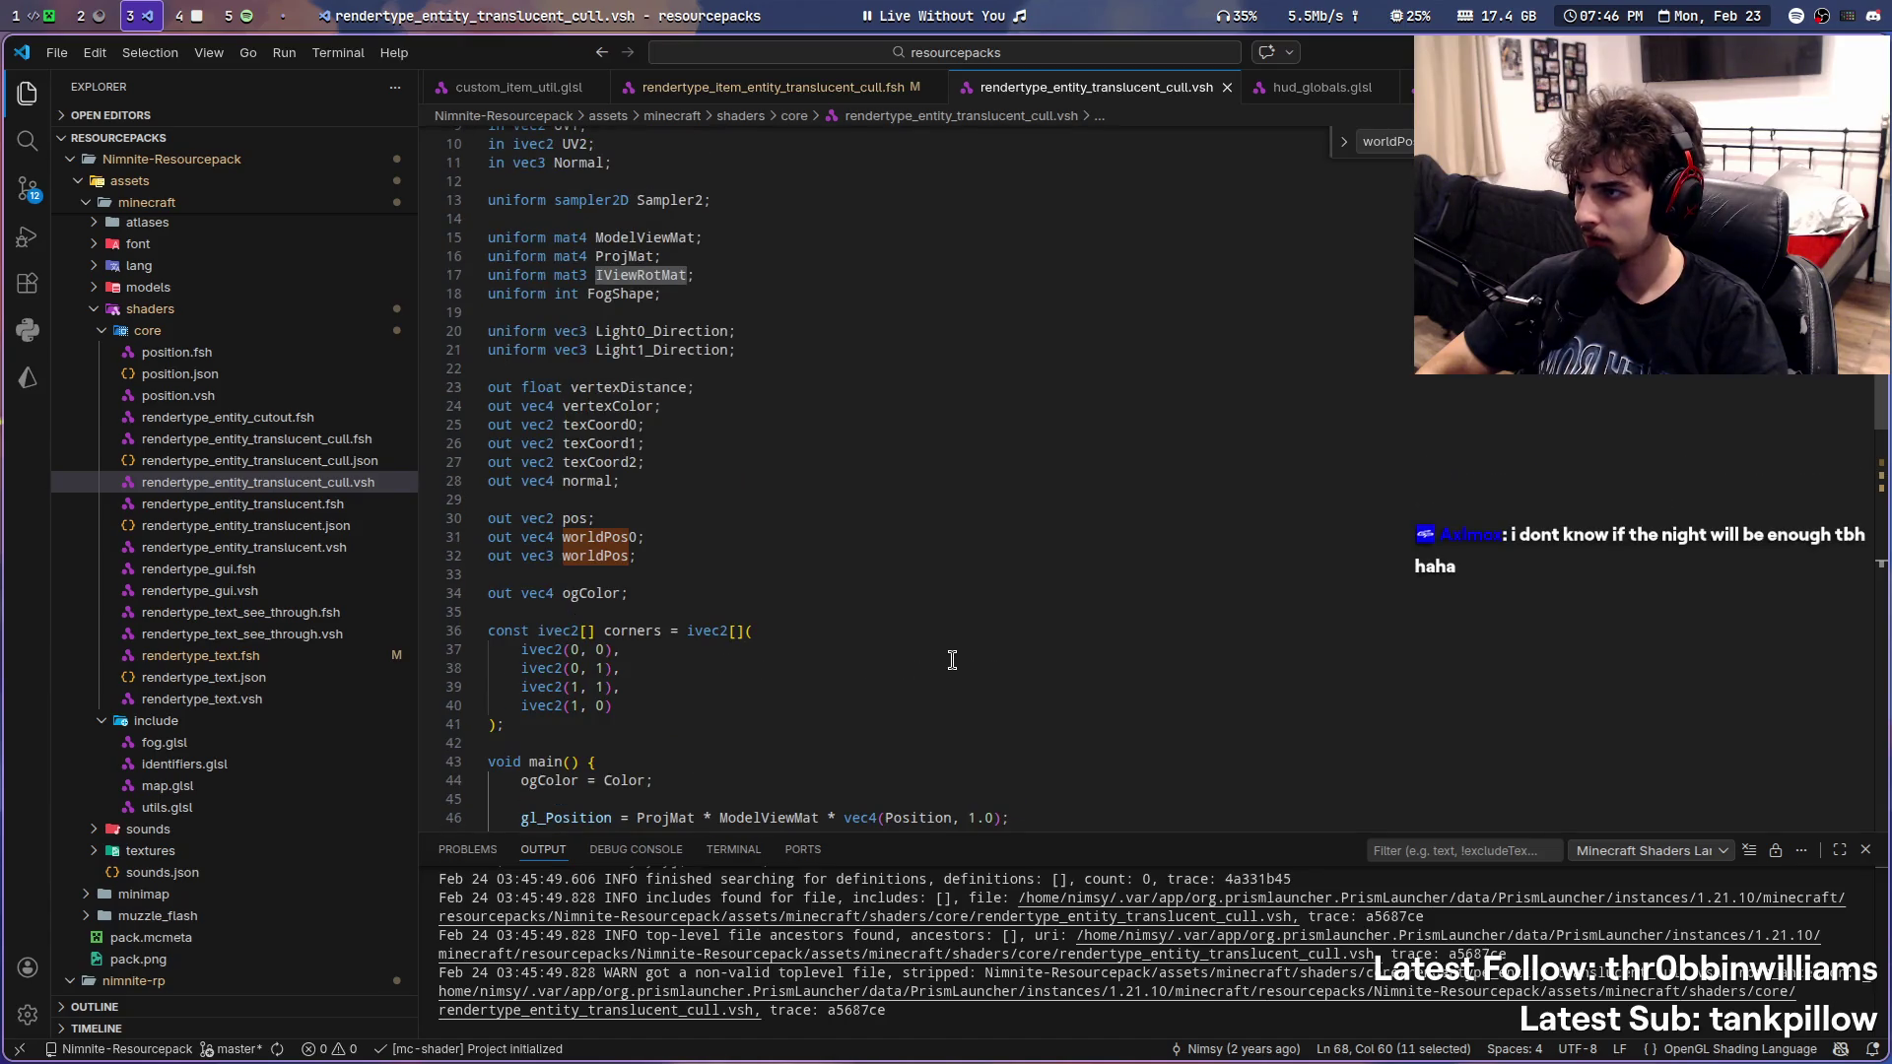
scroll(261, 548, down, 3)
scroll(262, 548, down, 2)
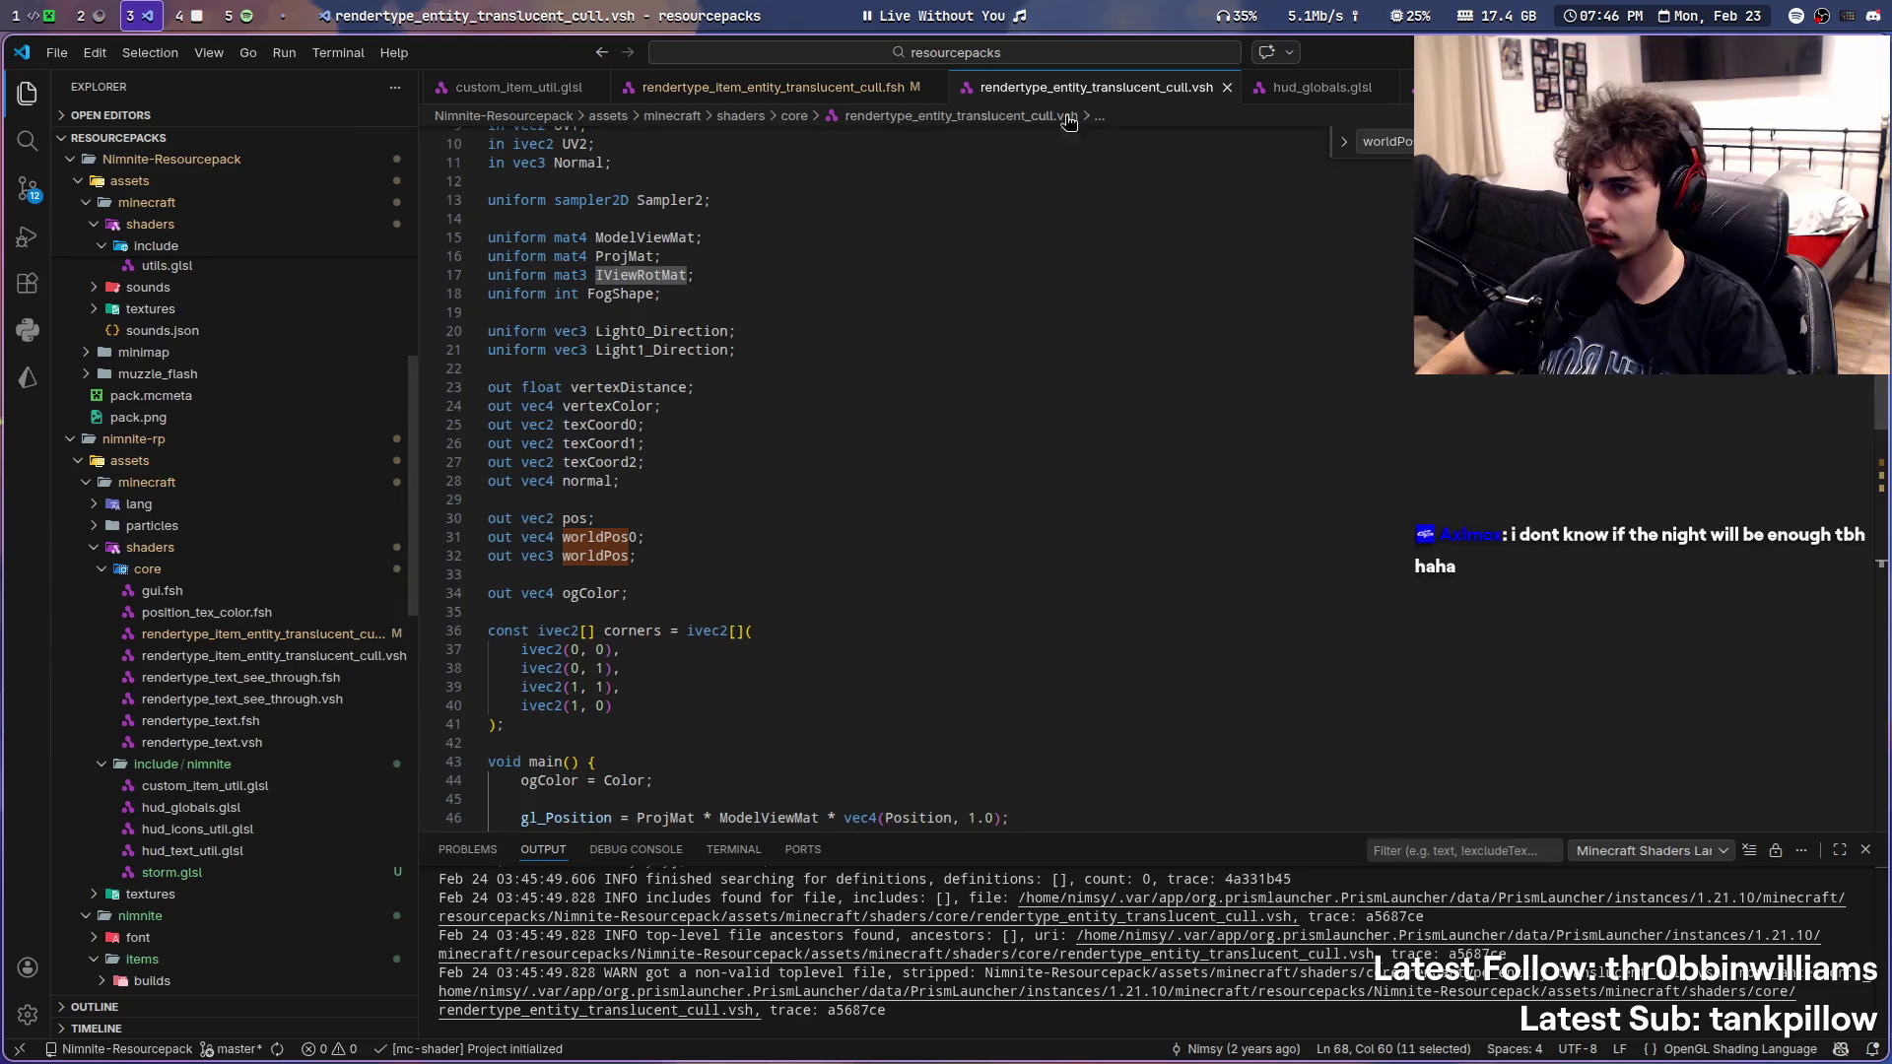
scroll(1343, 104, up, 1)
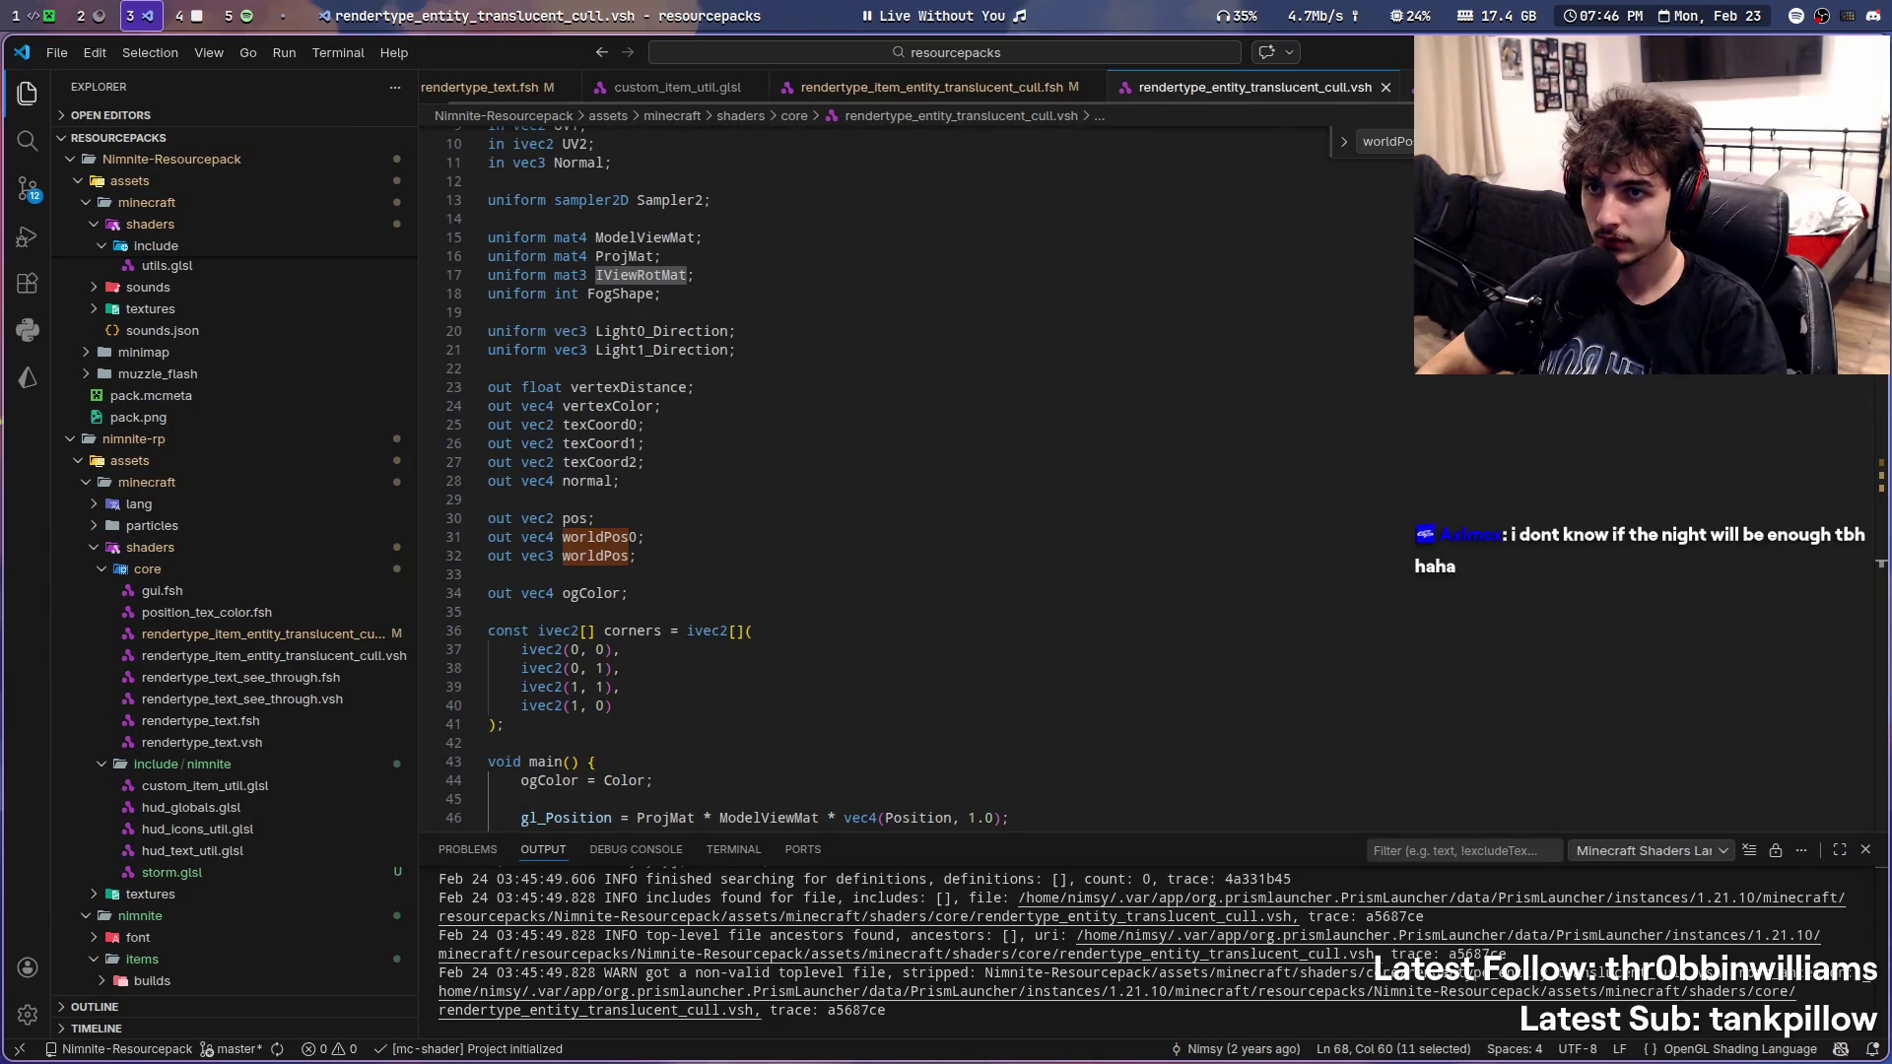
click(171, 873)
drag(418, 92, 447, 94)
scroll(618, 99, down, 2)
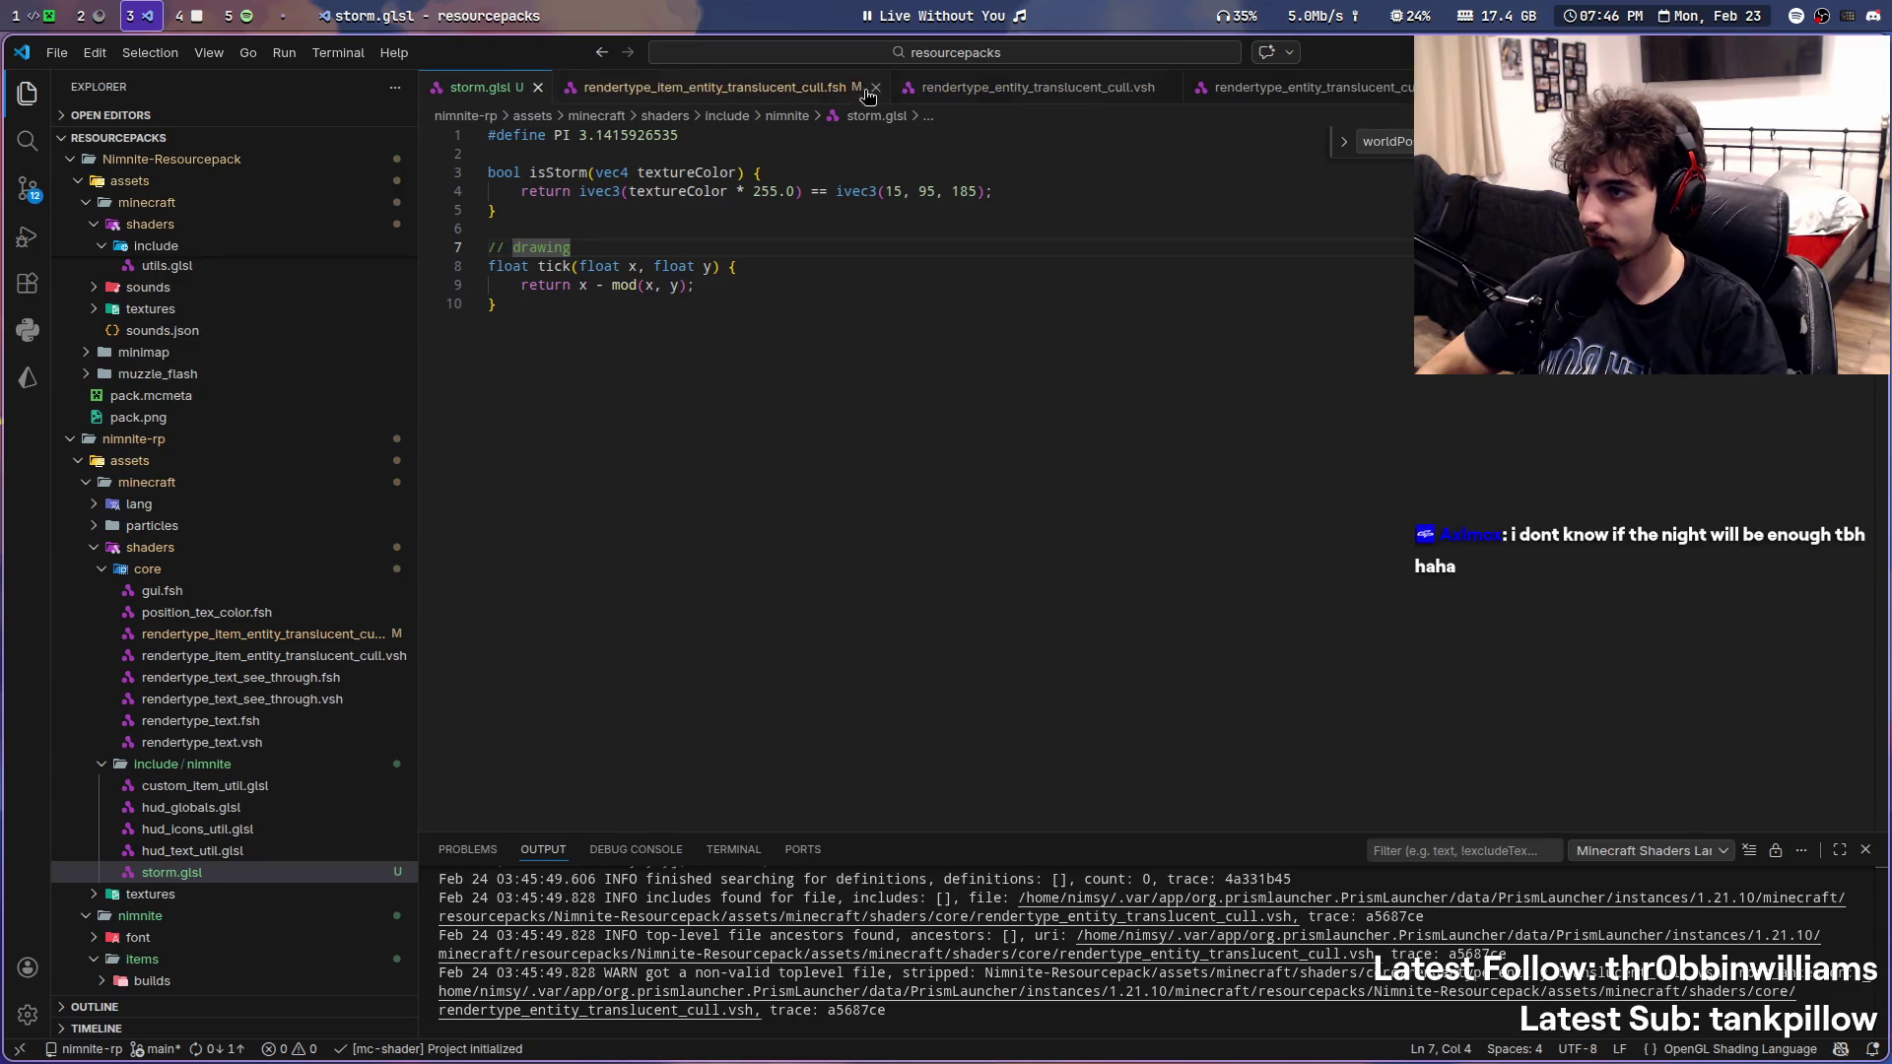
- Show the item entity translucent cull .fsh and its matching .vsh, whose outputs list only ogColor
click(714, 87)
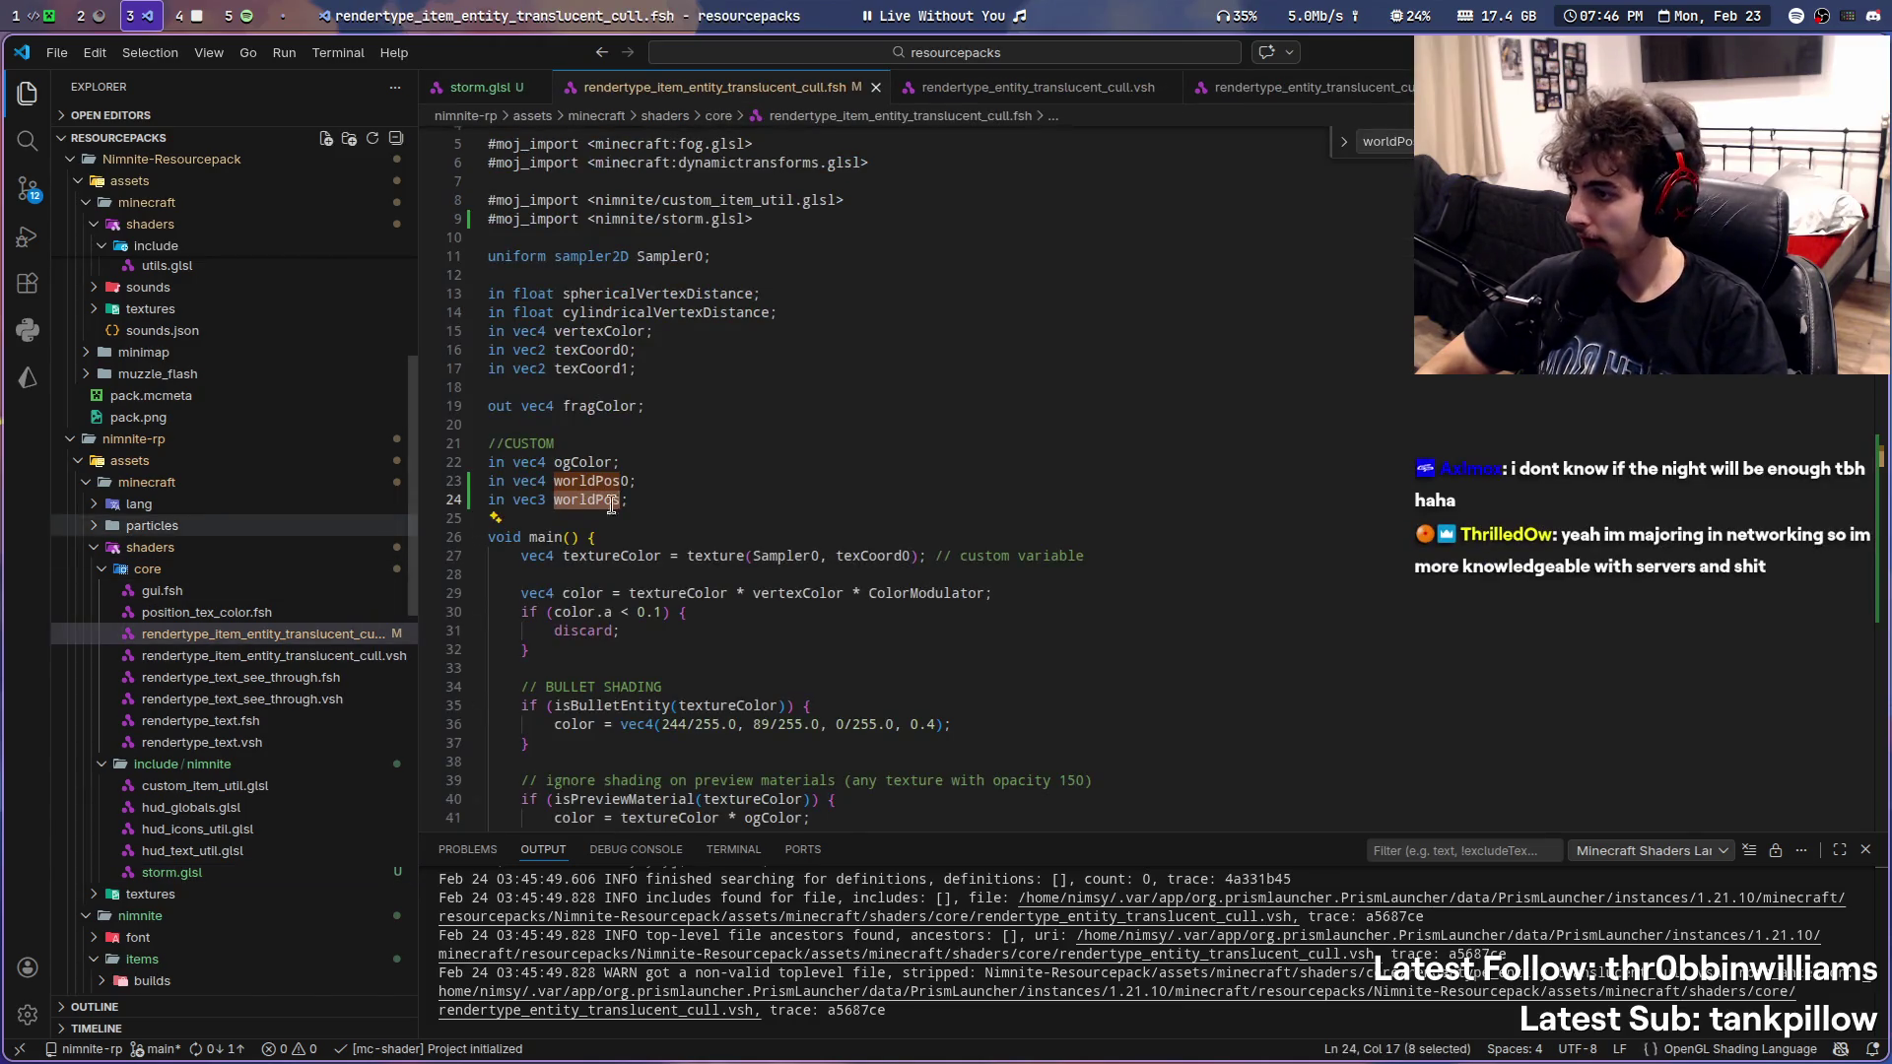
scroll(291, 674, down, 2)
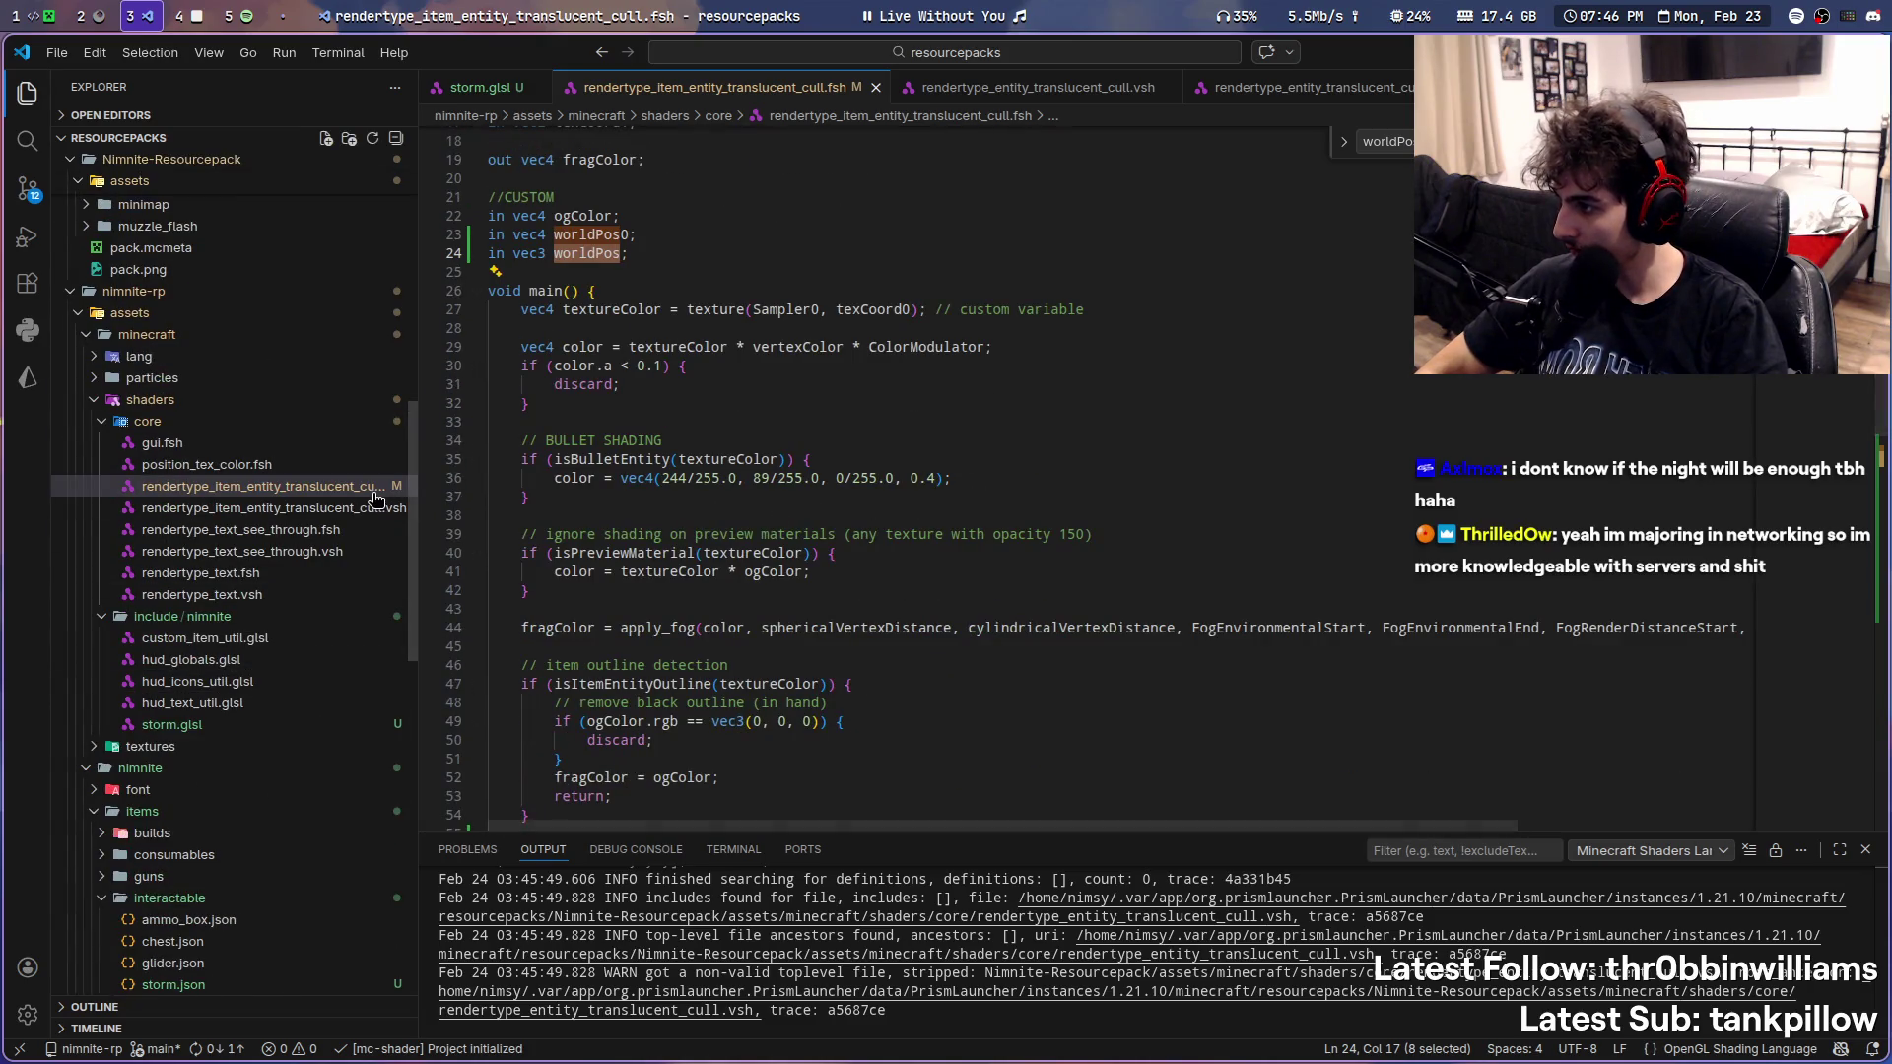
click(397, 508)
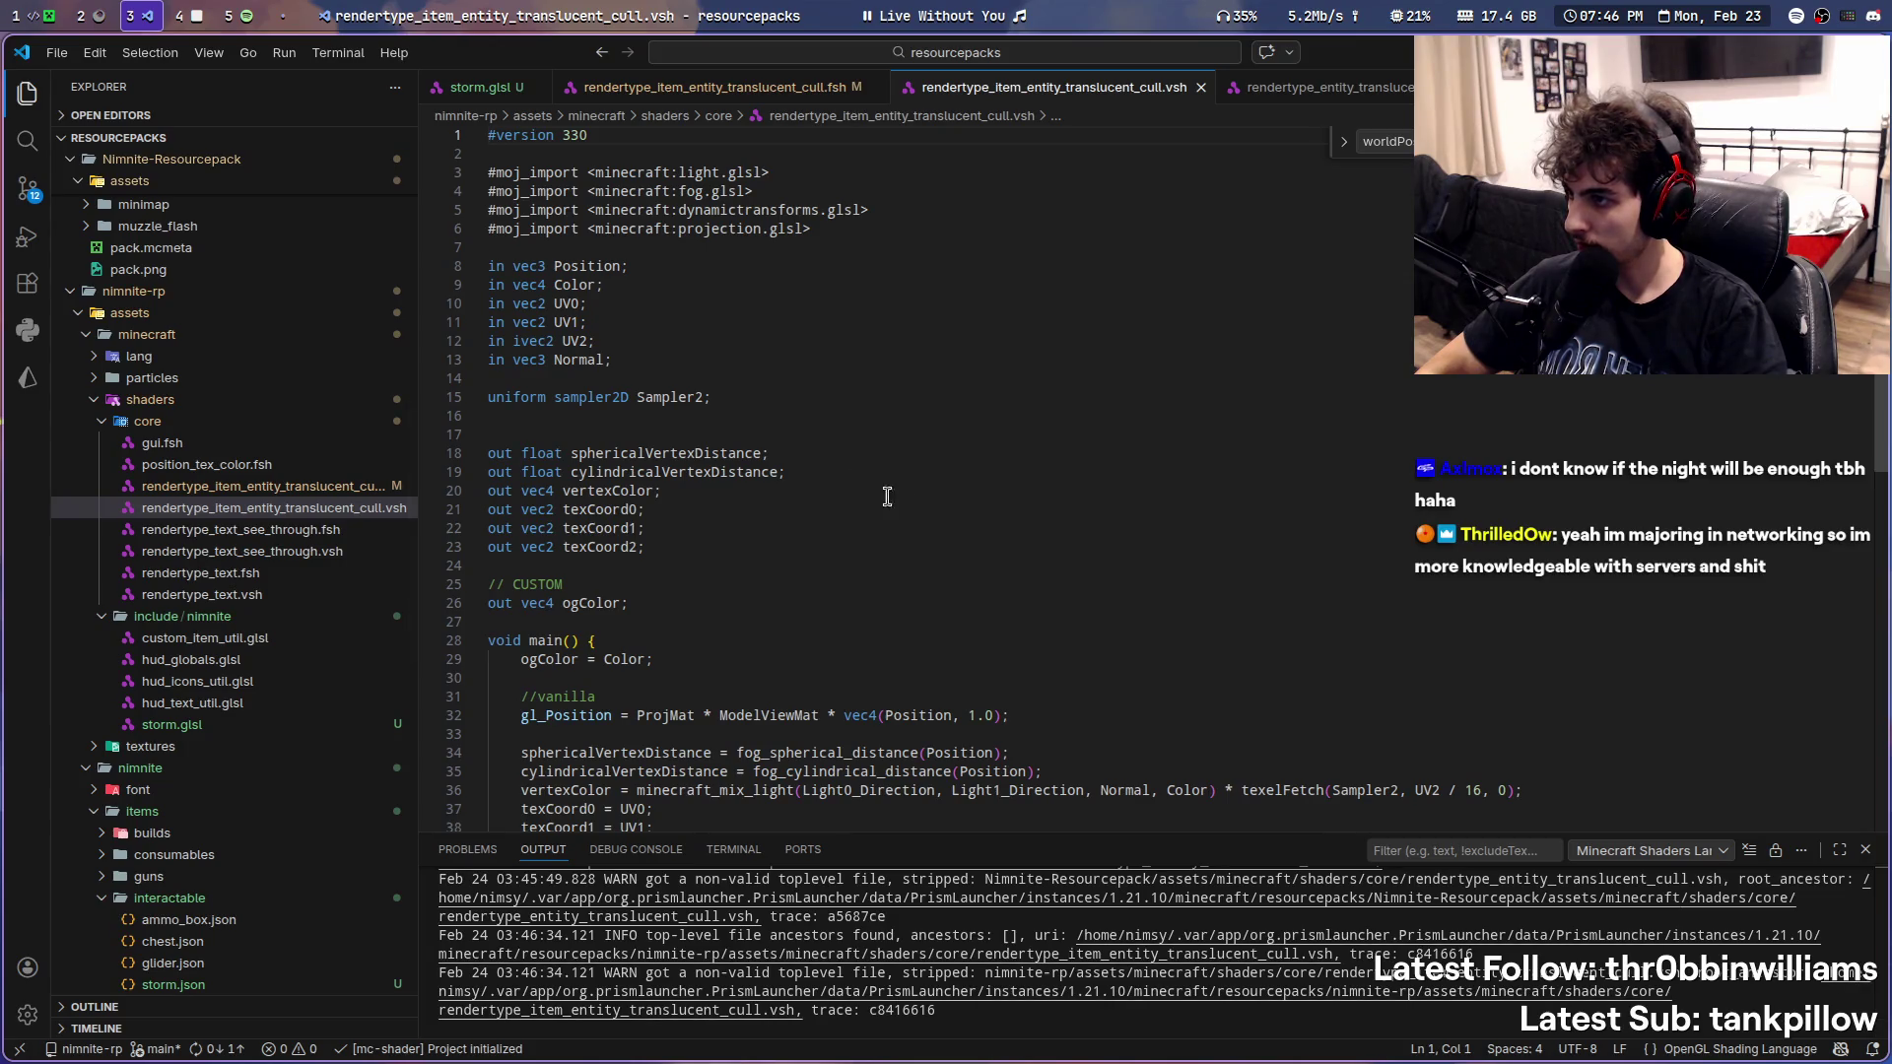
scroll(747, 313, down, 3)
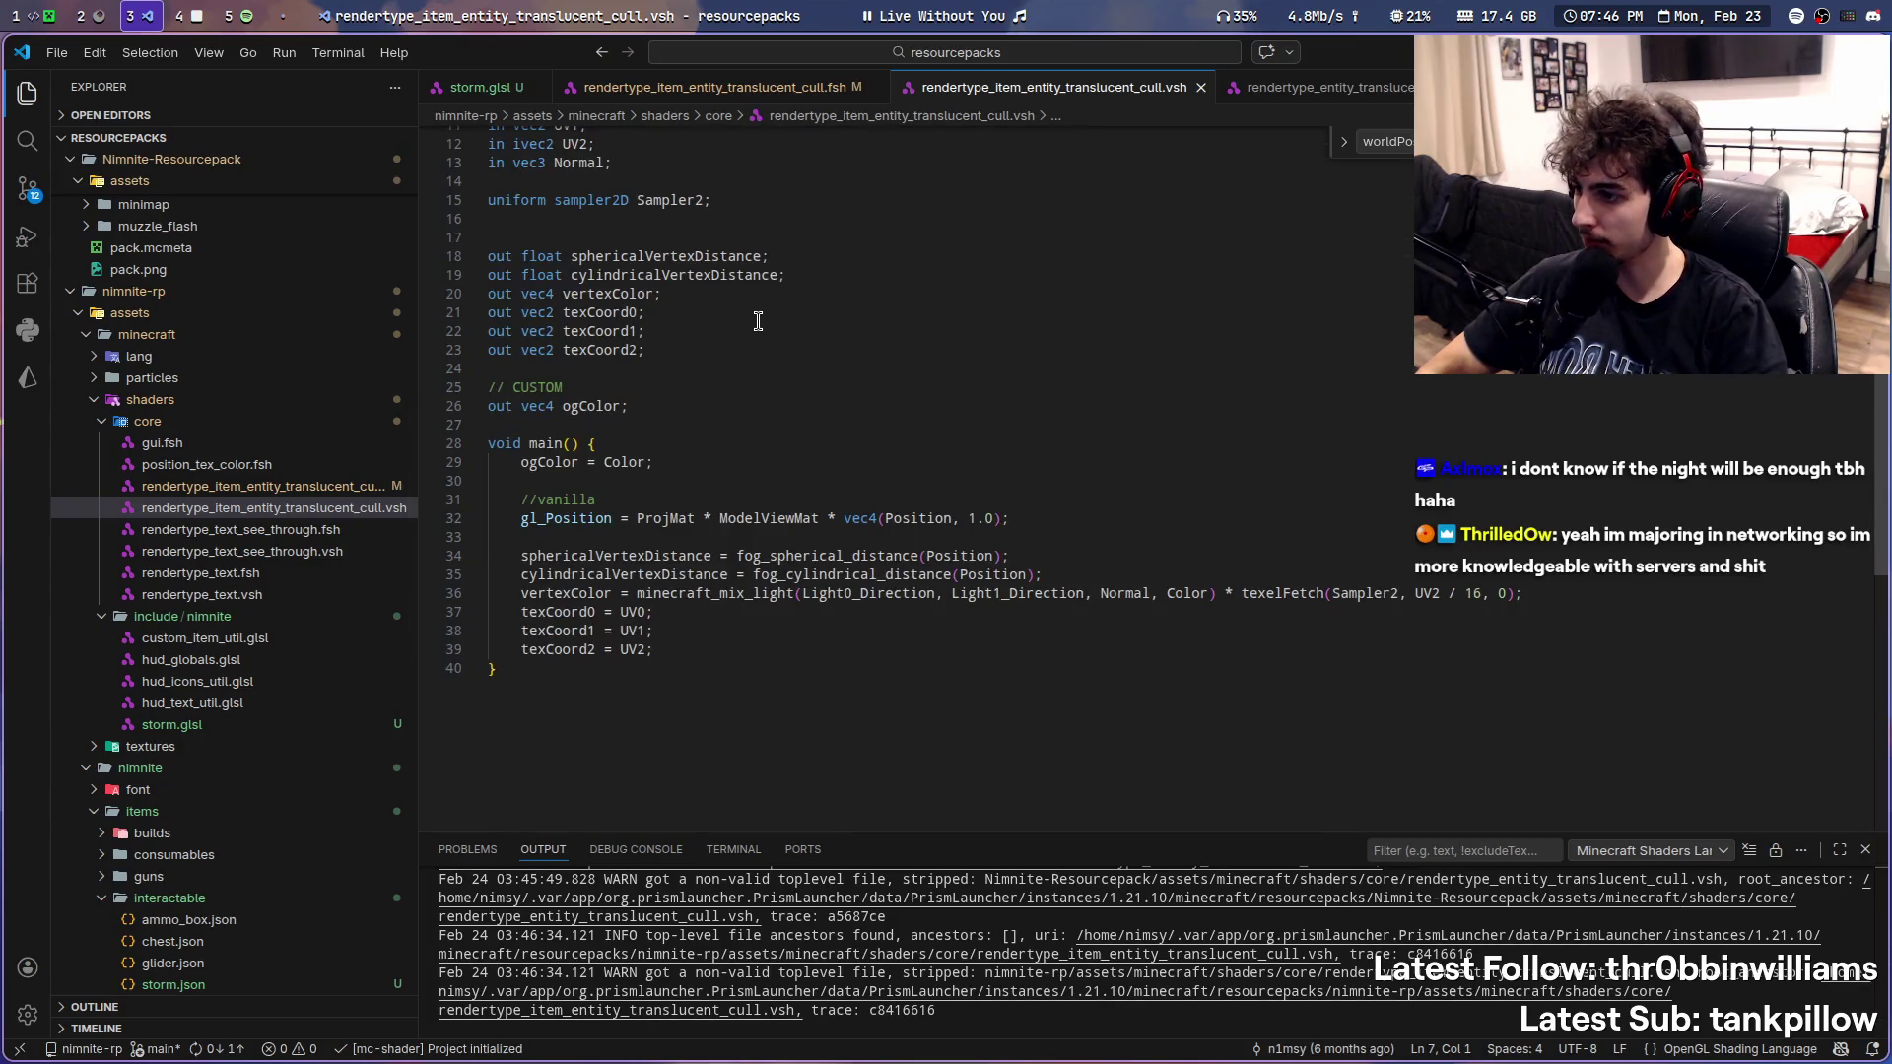
scroll(758, 321, up, 3)
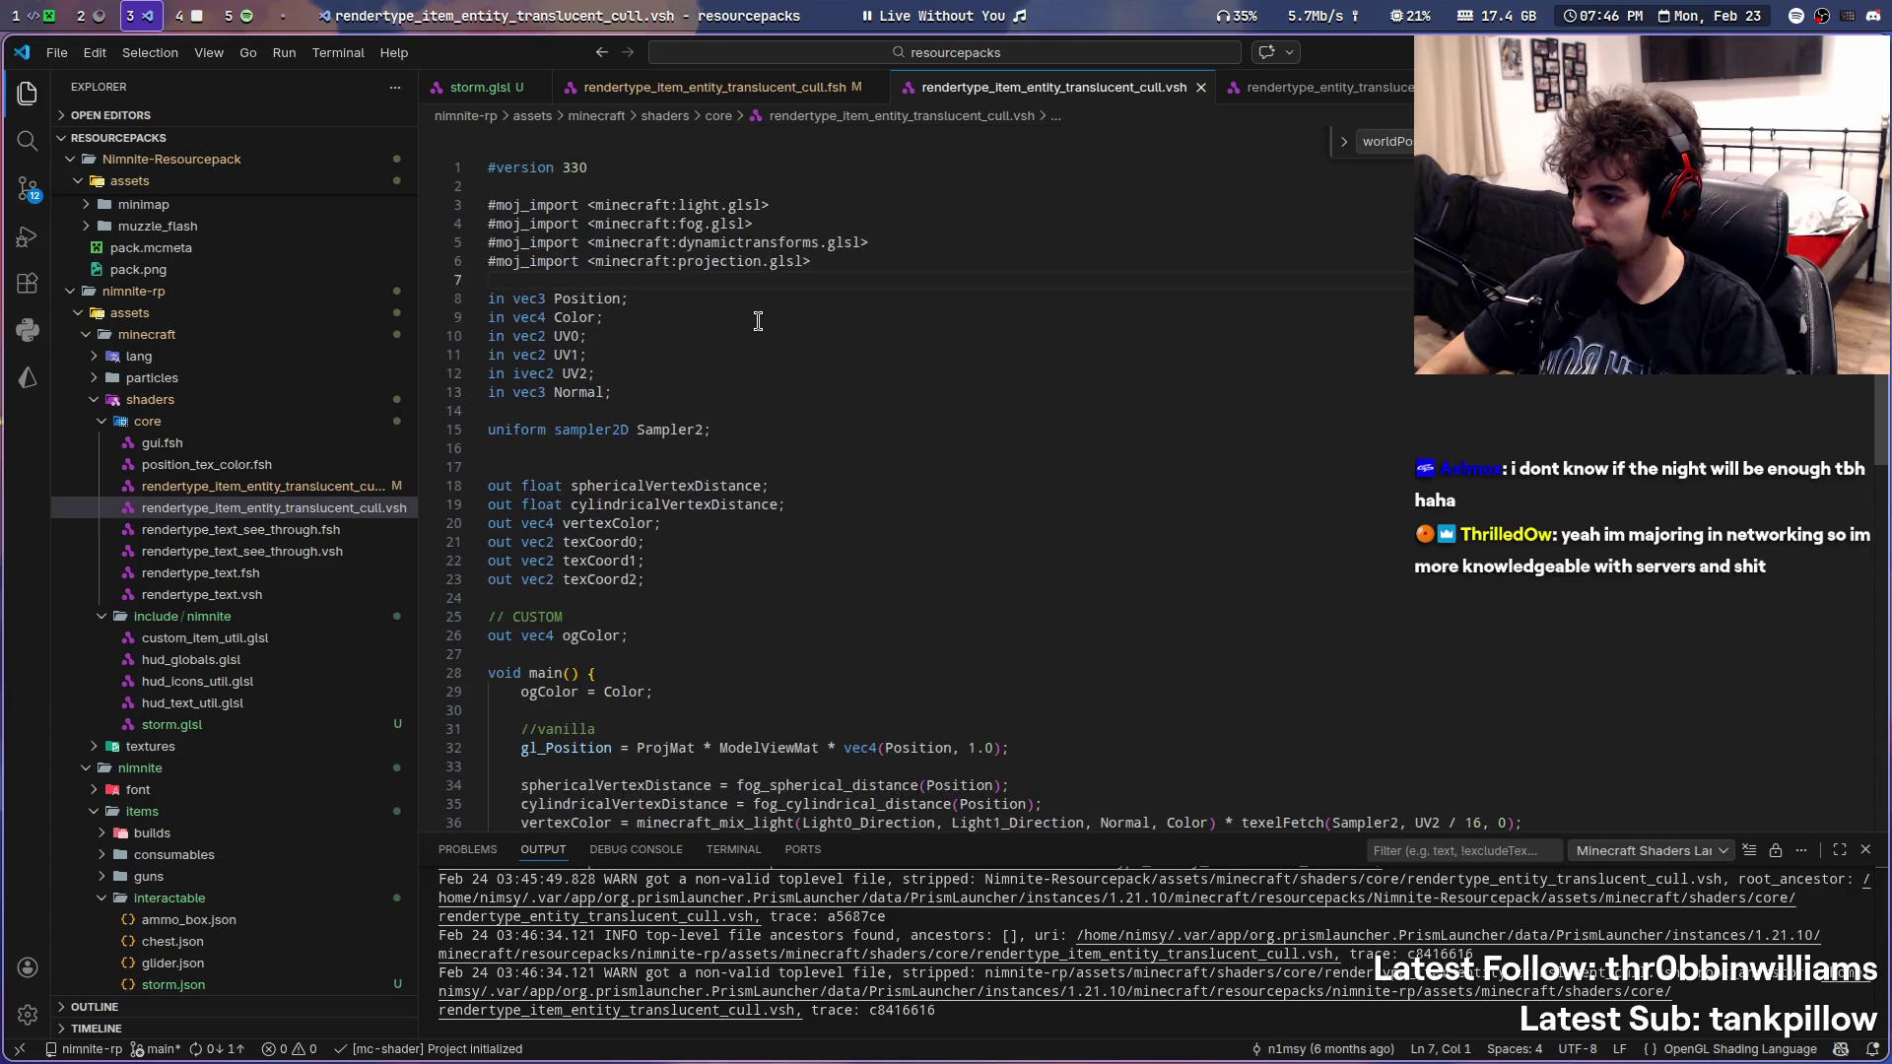
- Copy the worldPos0 and worldPos declaration lines, comparing the item .fsh inputs with the original entity .vsh outputs
click(754, 93)
drag(636, 253, 396, 229)
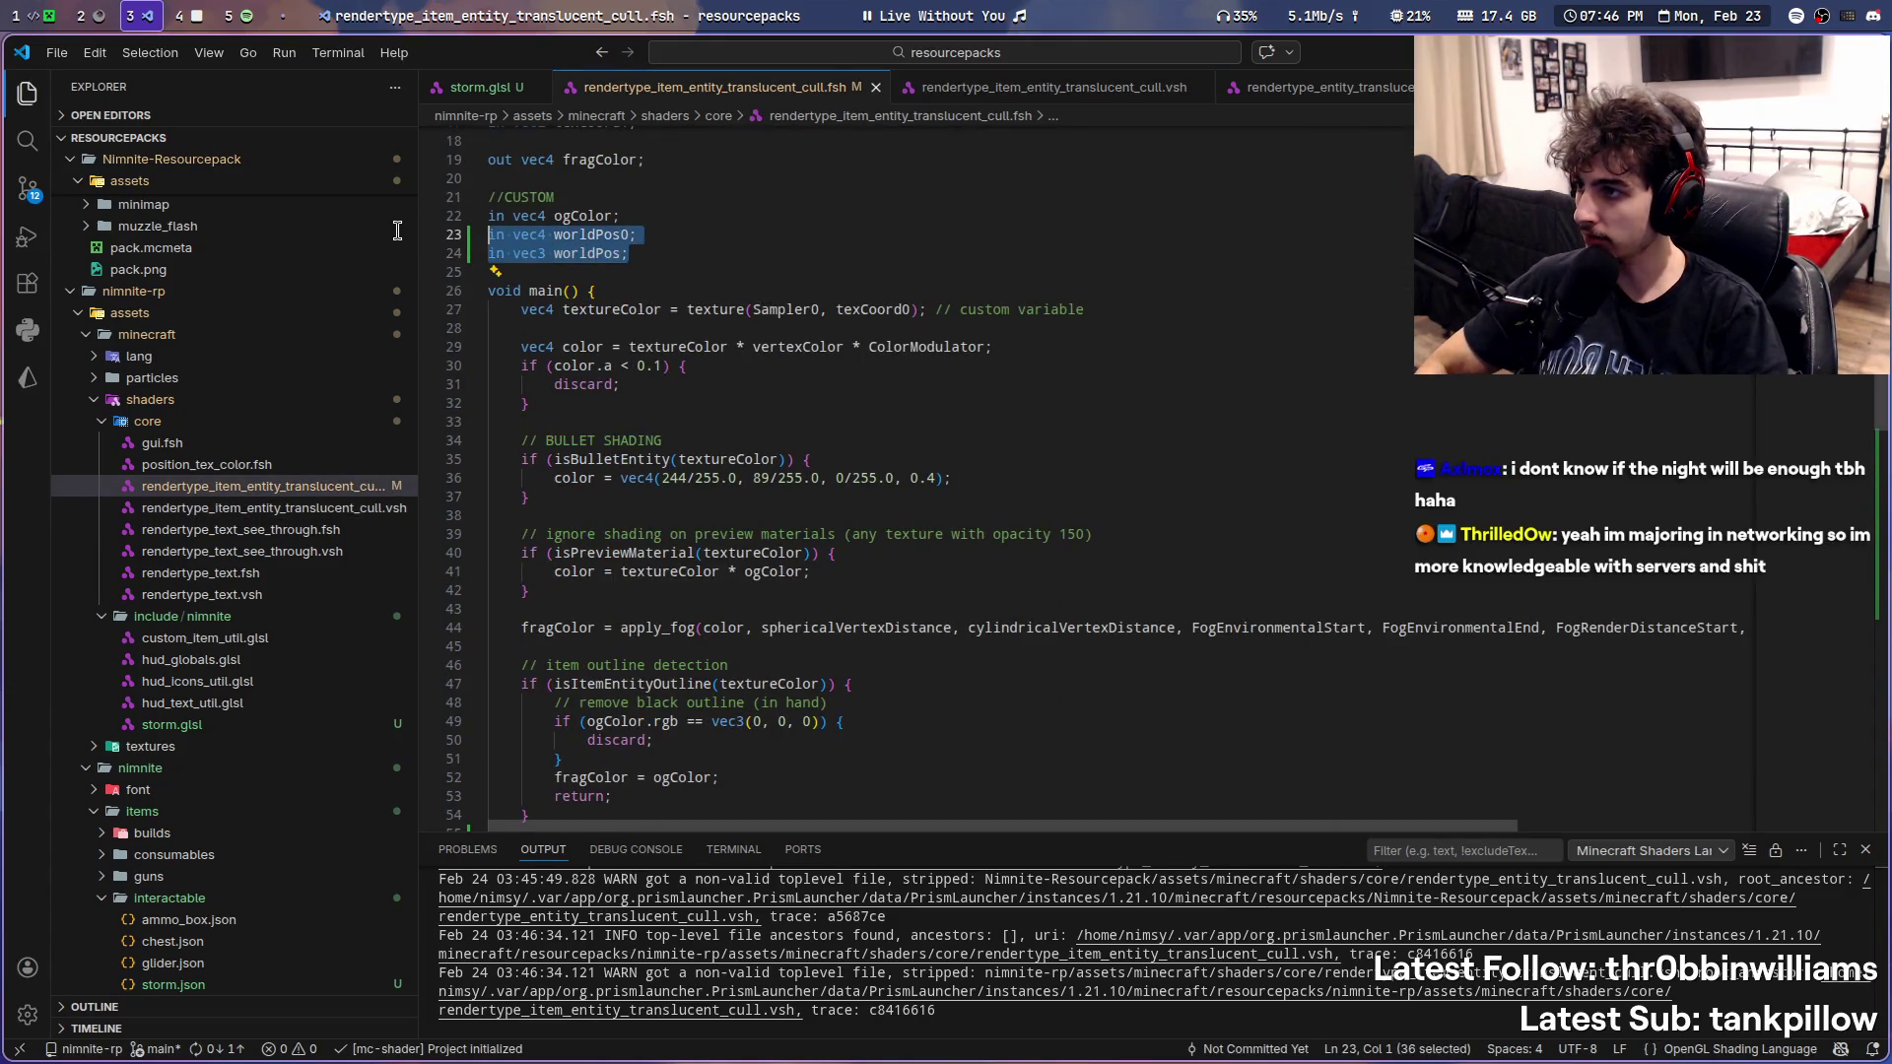
key(ctrl+Tab)
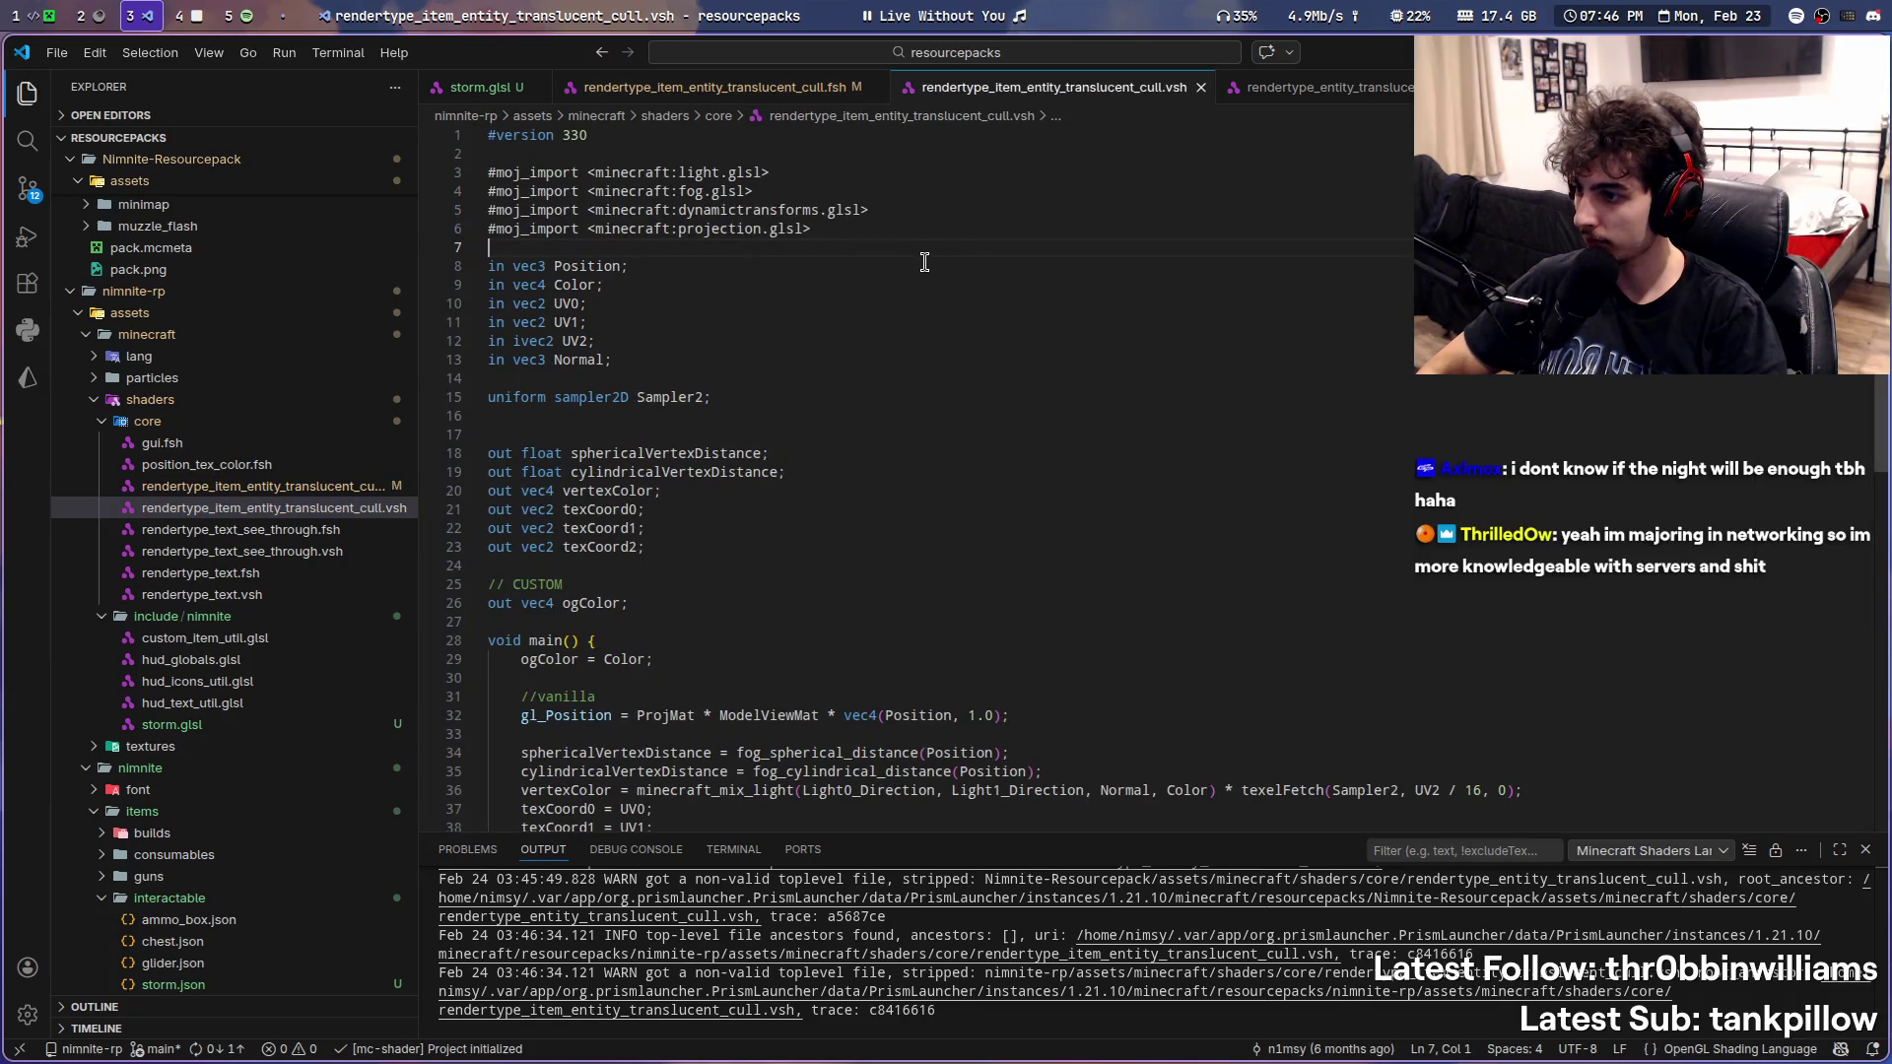
click(1269, 95)
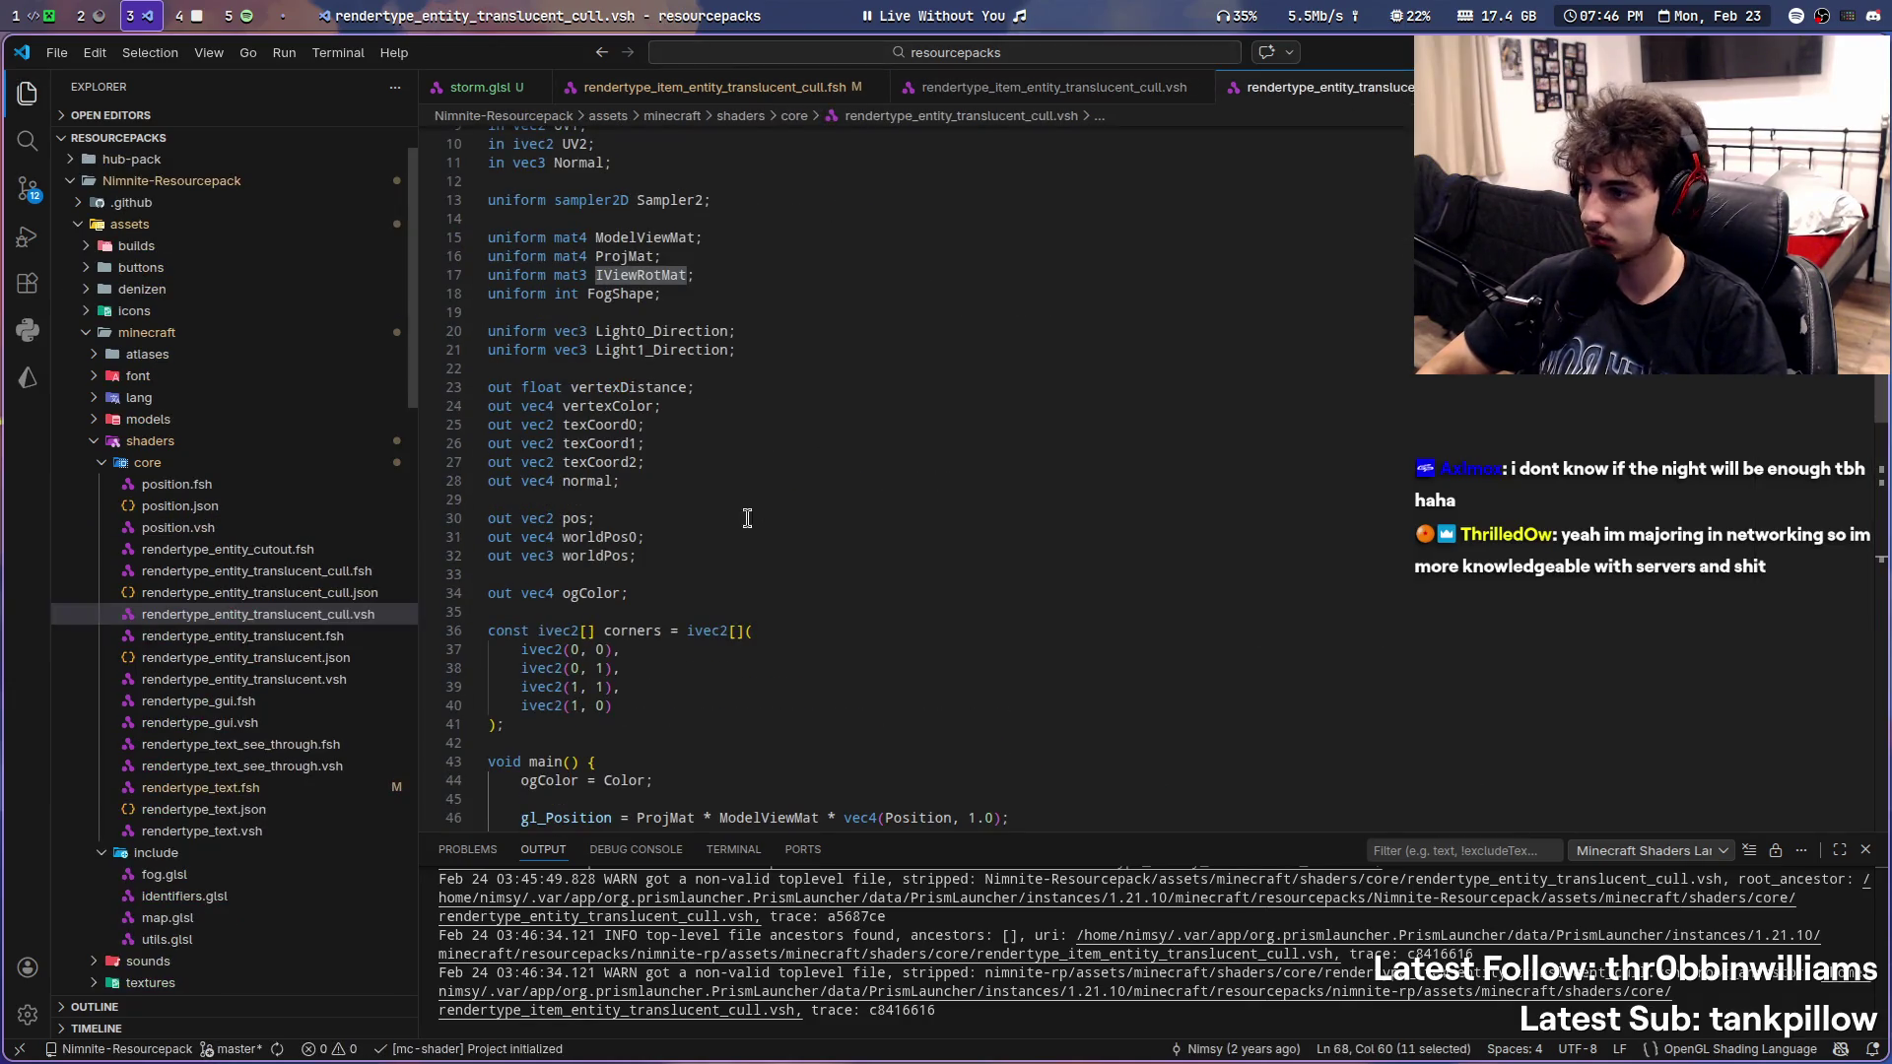
drag(638, 556, 397, 545)
key(ctrl+c)
click(1054, 86)
click(767, 90)
click(712, 262)
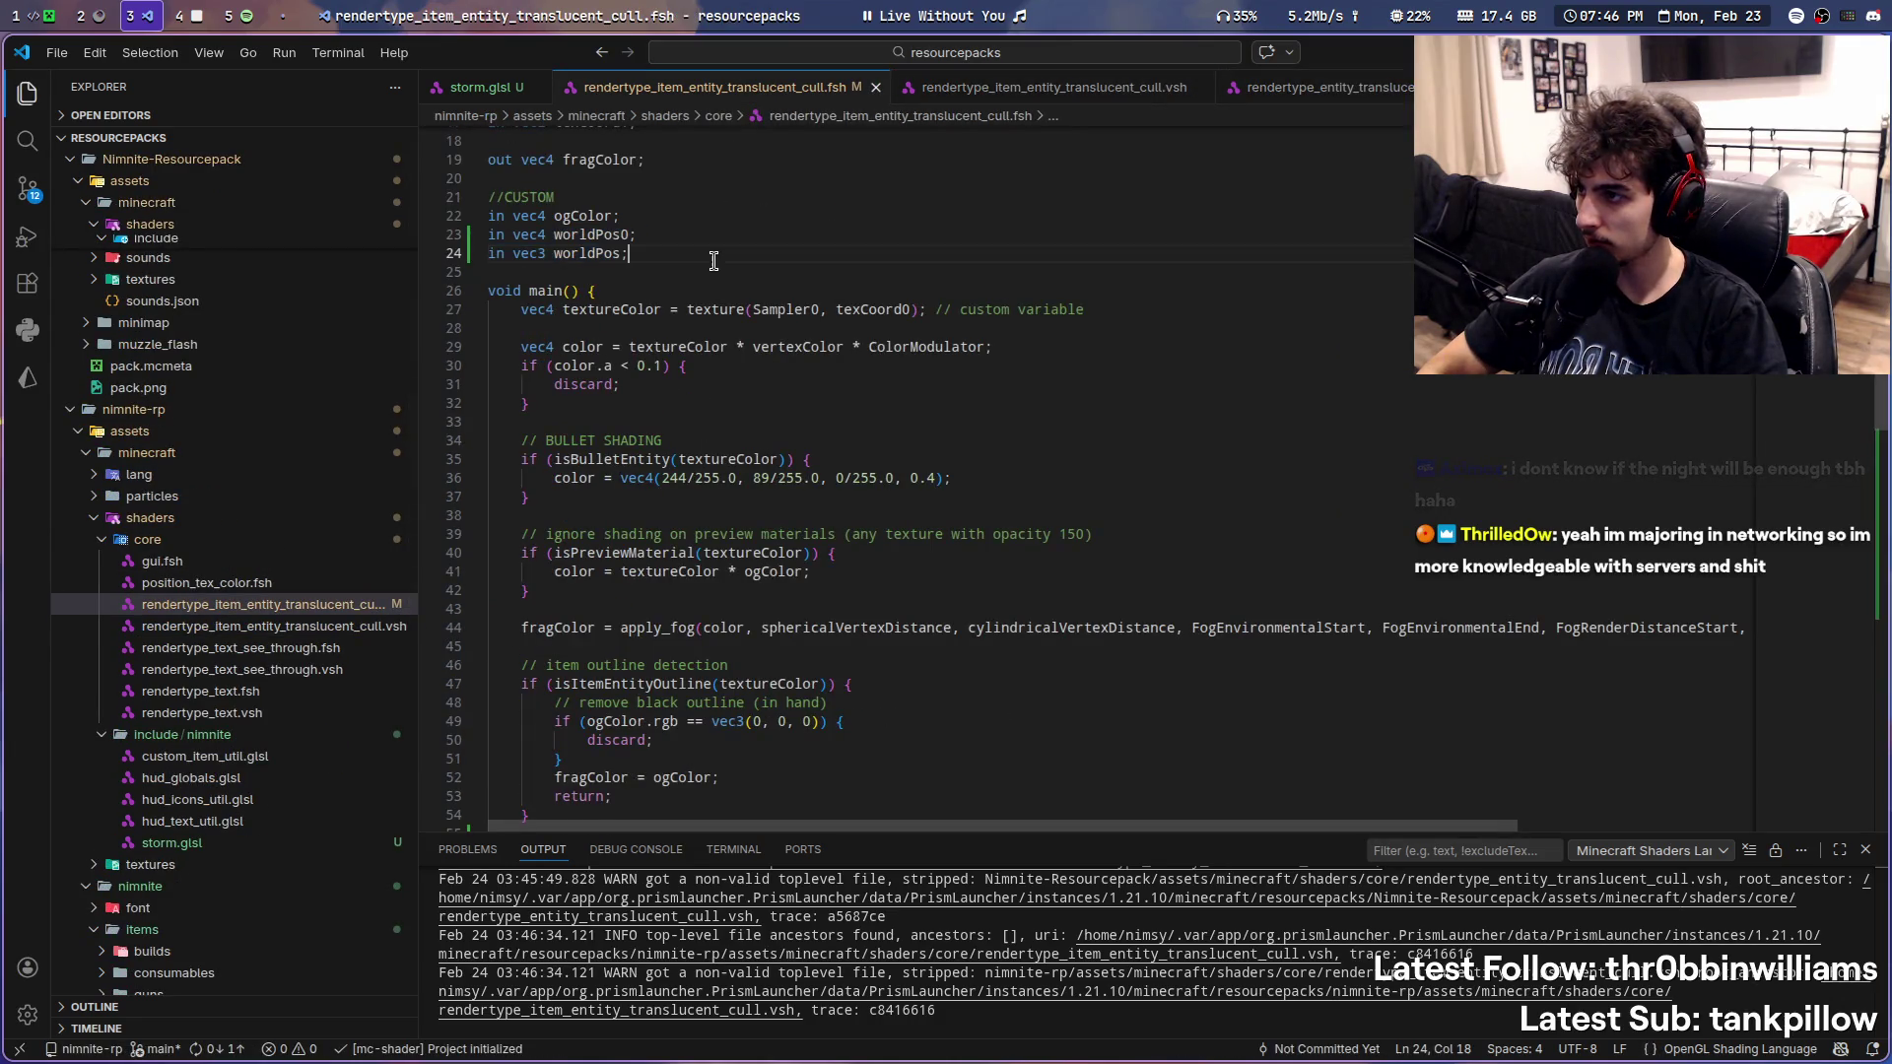
key(ctrl+Tab)
- Add worldPos0 and worldPos as outputs after ogColor in the item .vsh and save it
click(651, 621)
key(ctrl+v)
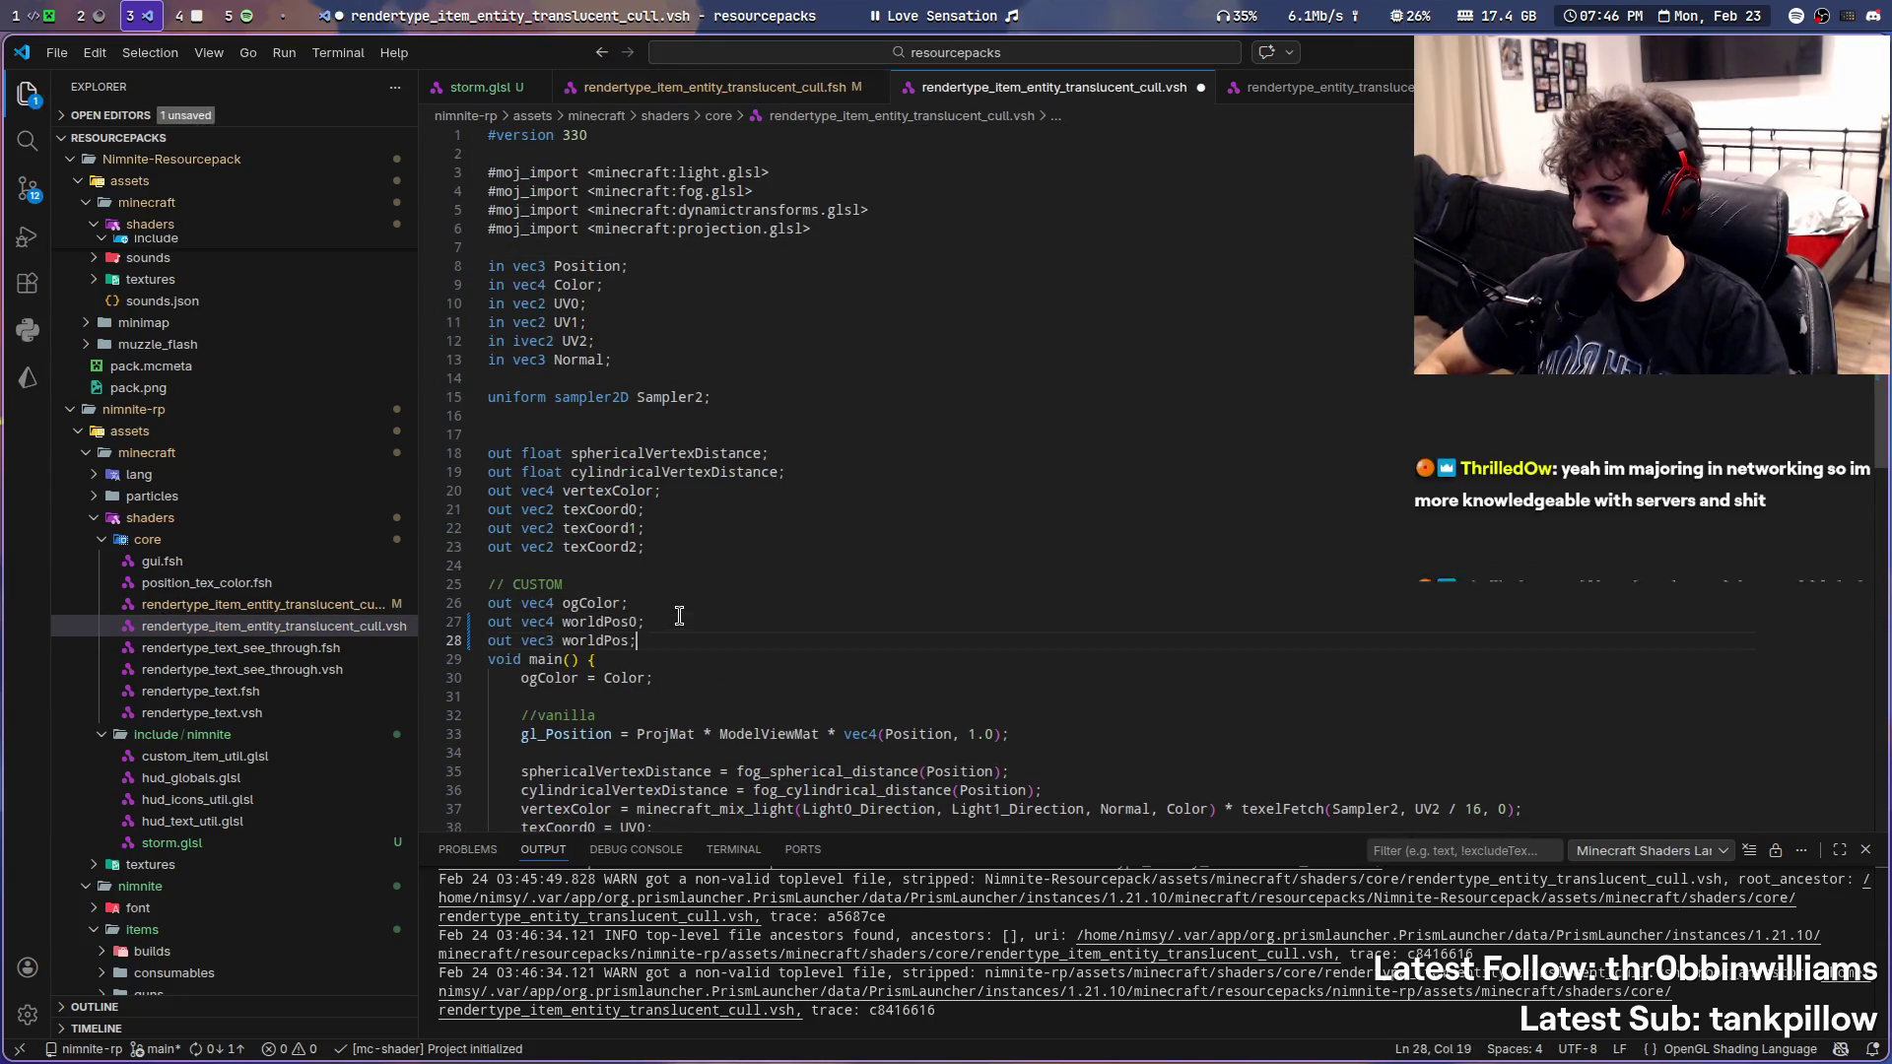
key(Return)
key(ctrl+s)
scroll(752, 534, down, 3)
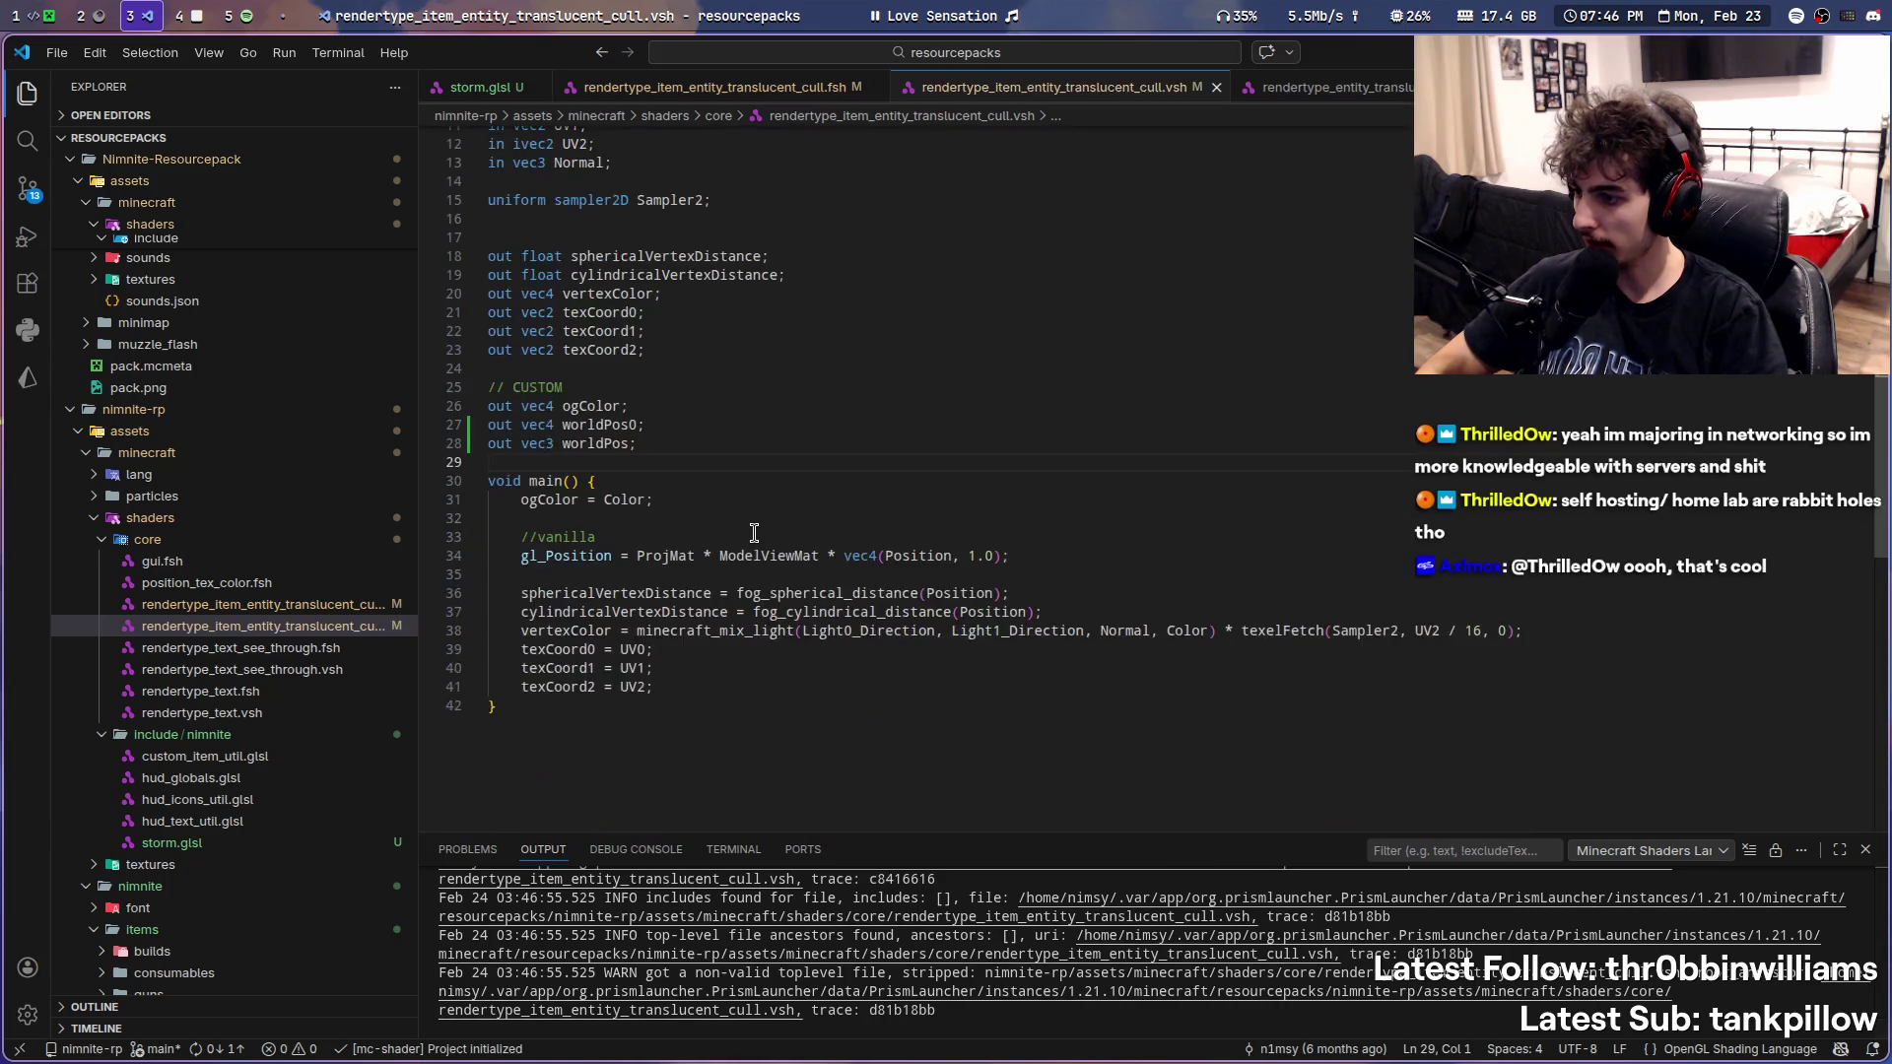
scroll(753, 534, down, 2)
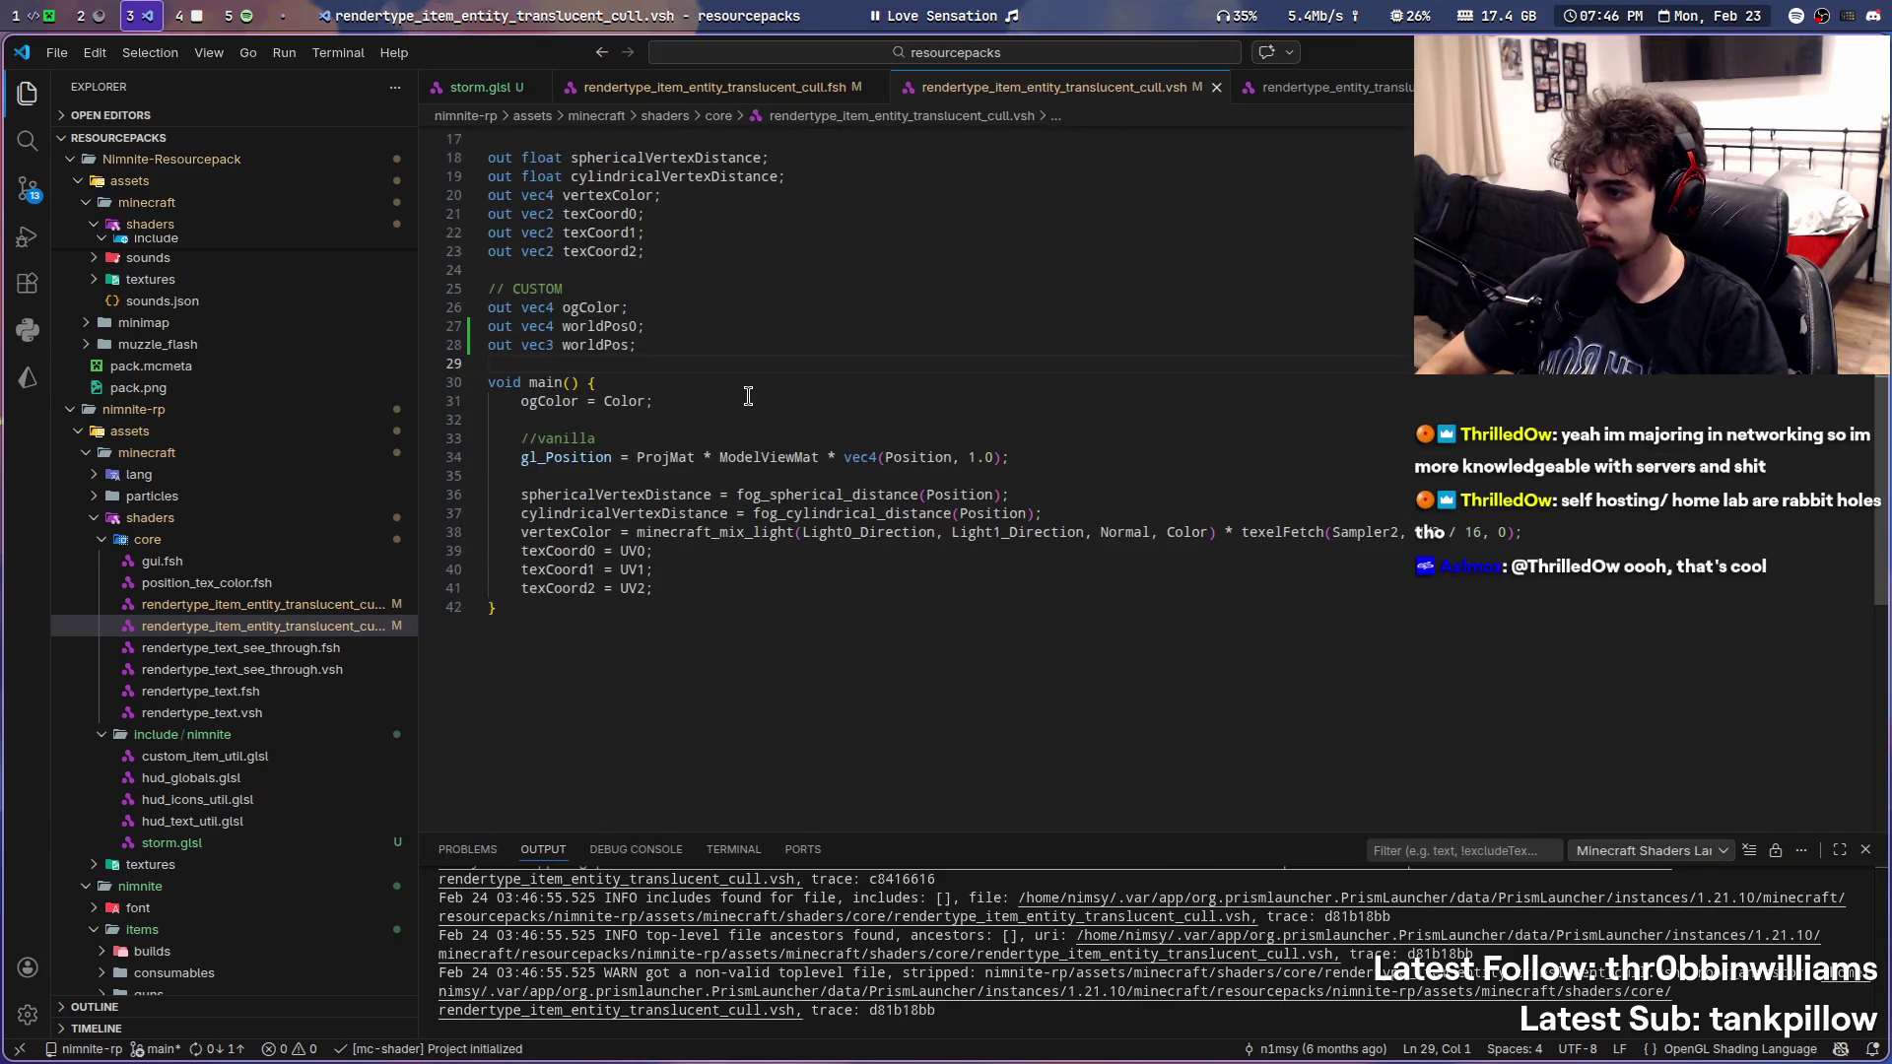
scroll(747, 394, up, 1)
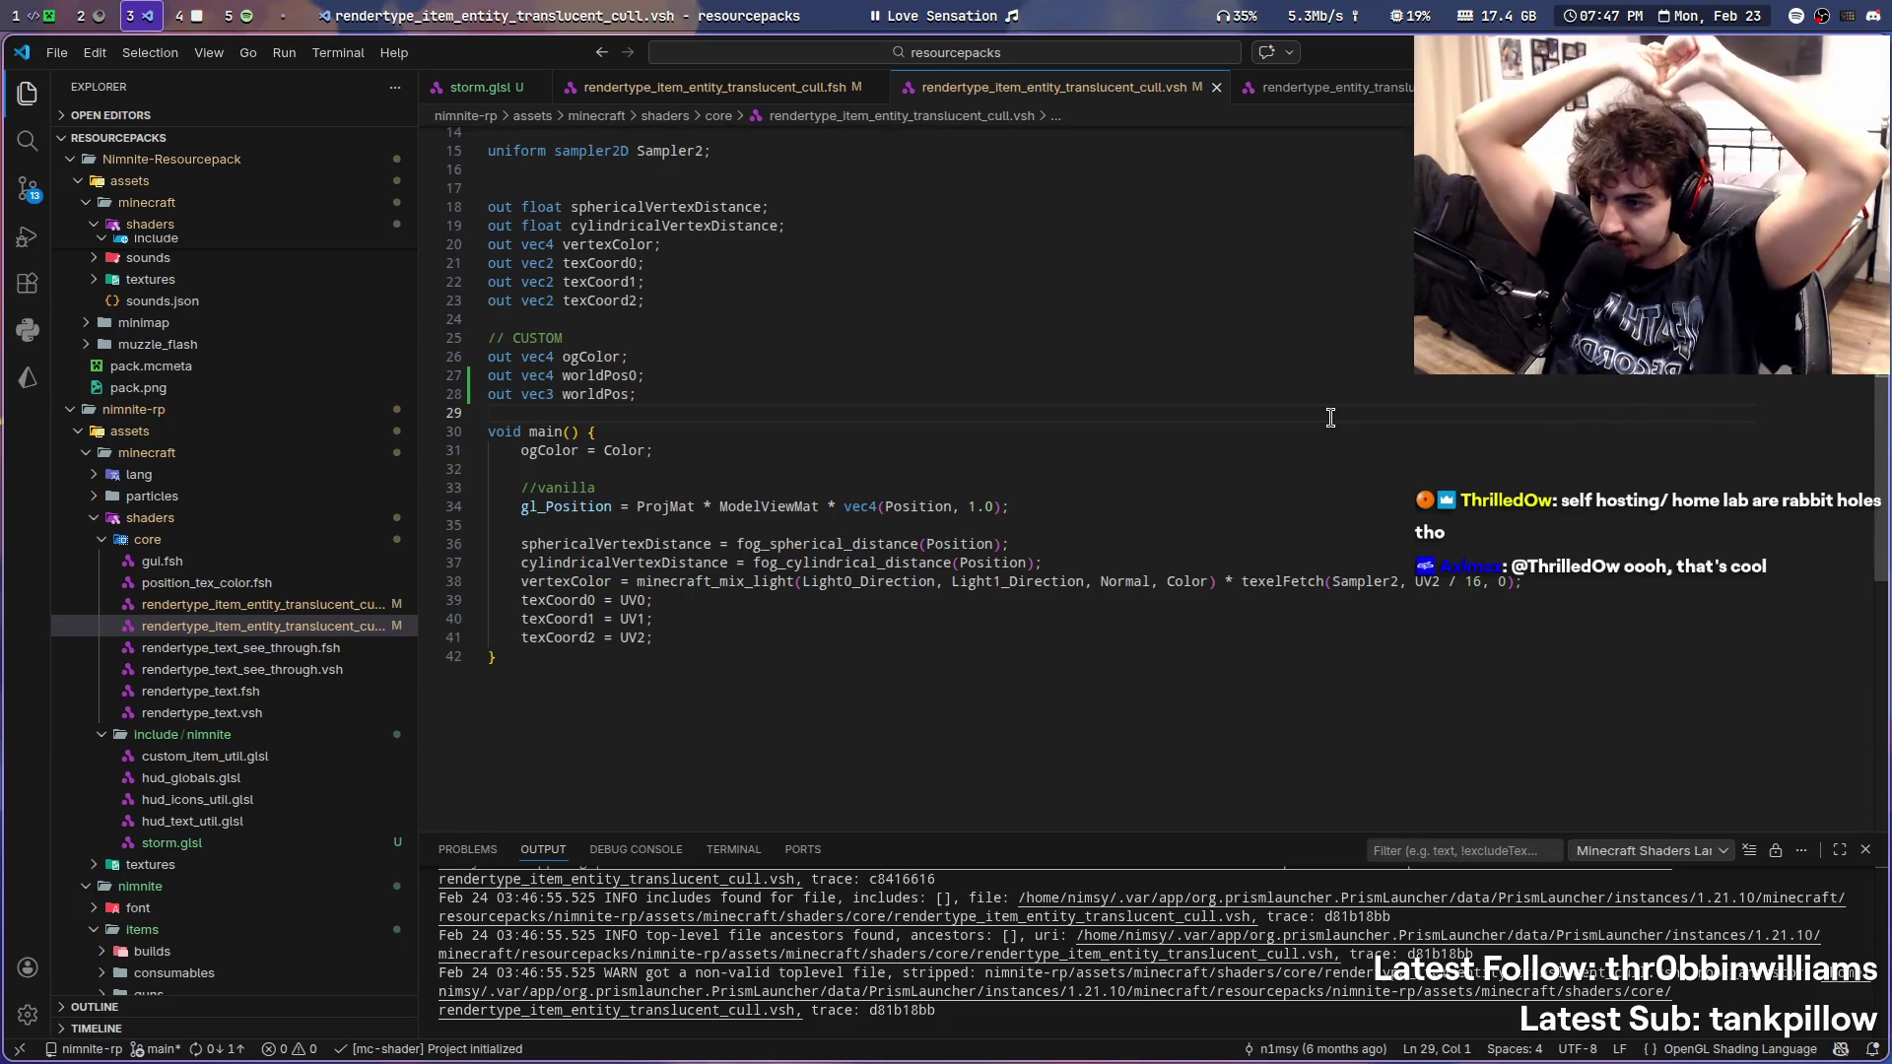
double_click(622, 491)
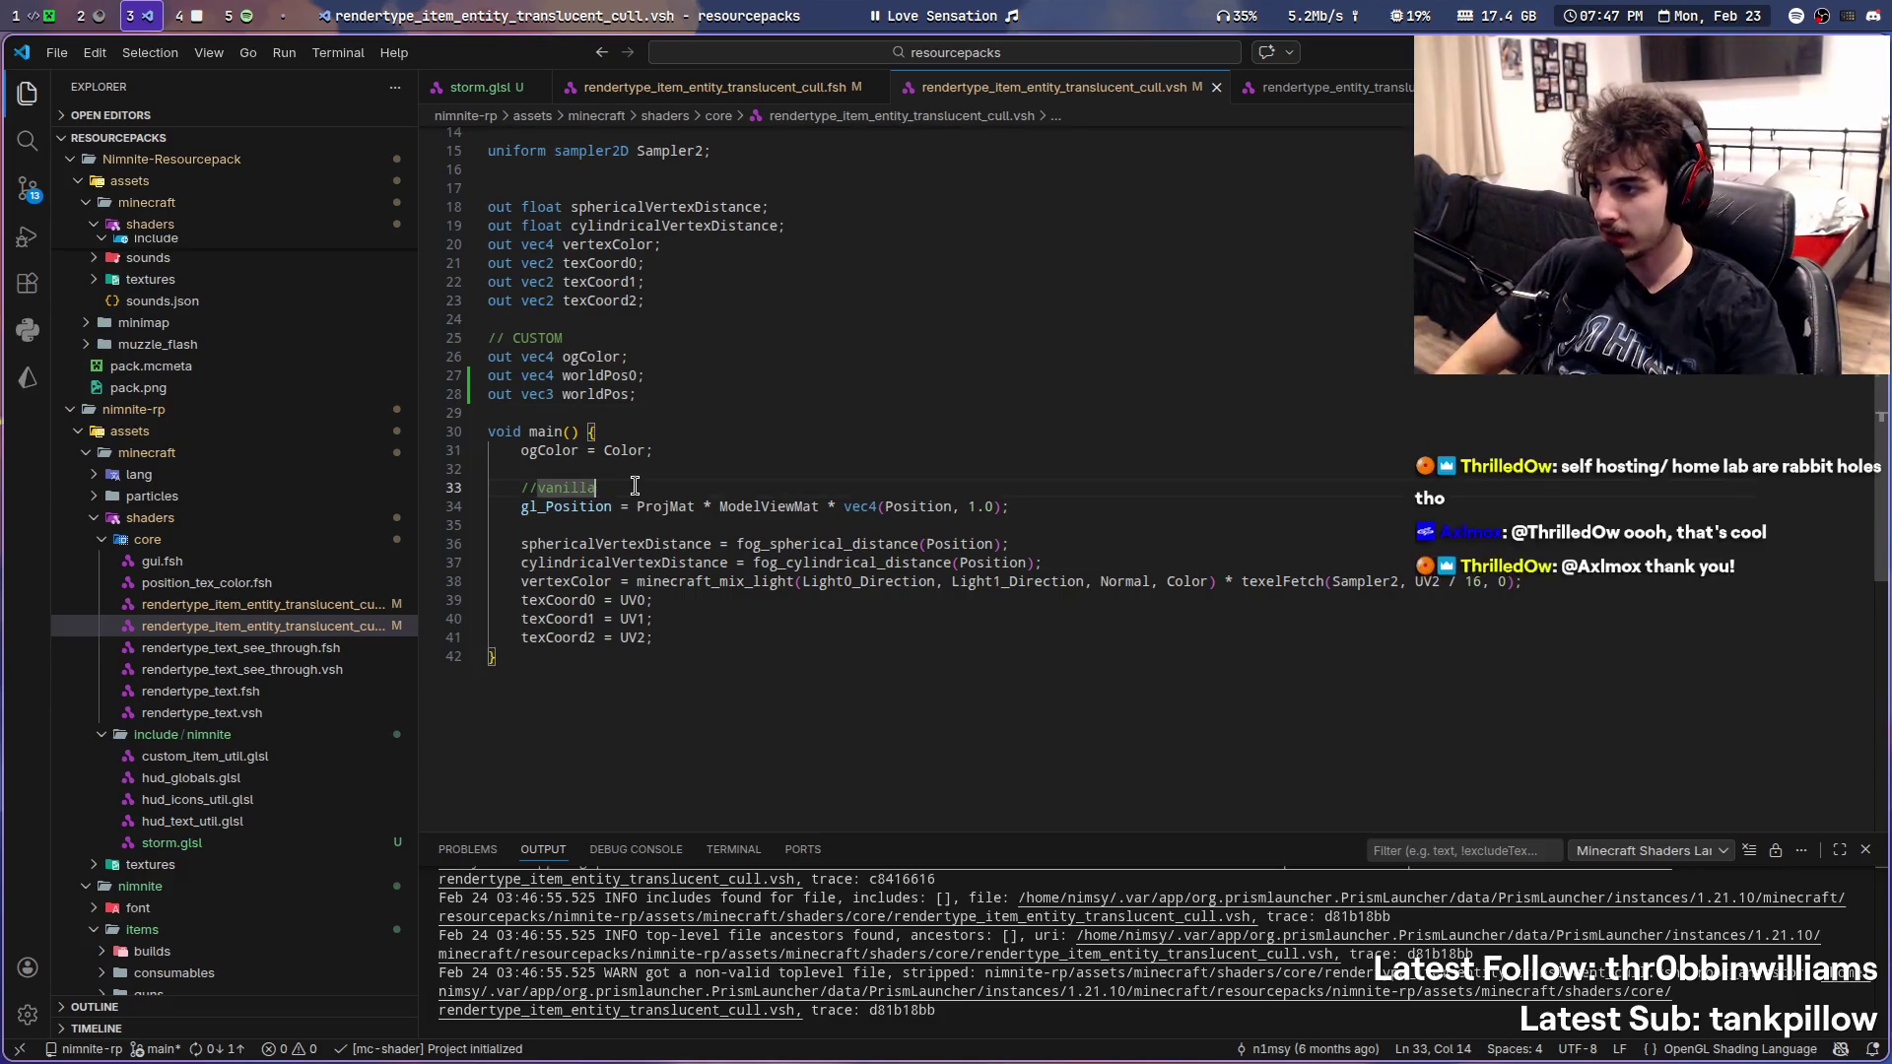
- Save the spaced '// vanilla' comment, then bring up the original entity translucent cull .fsh's storm circle code
key(ctrl+s)
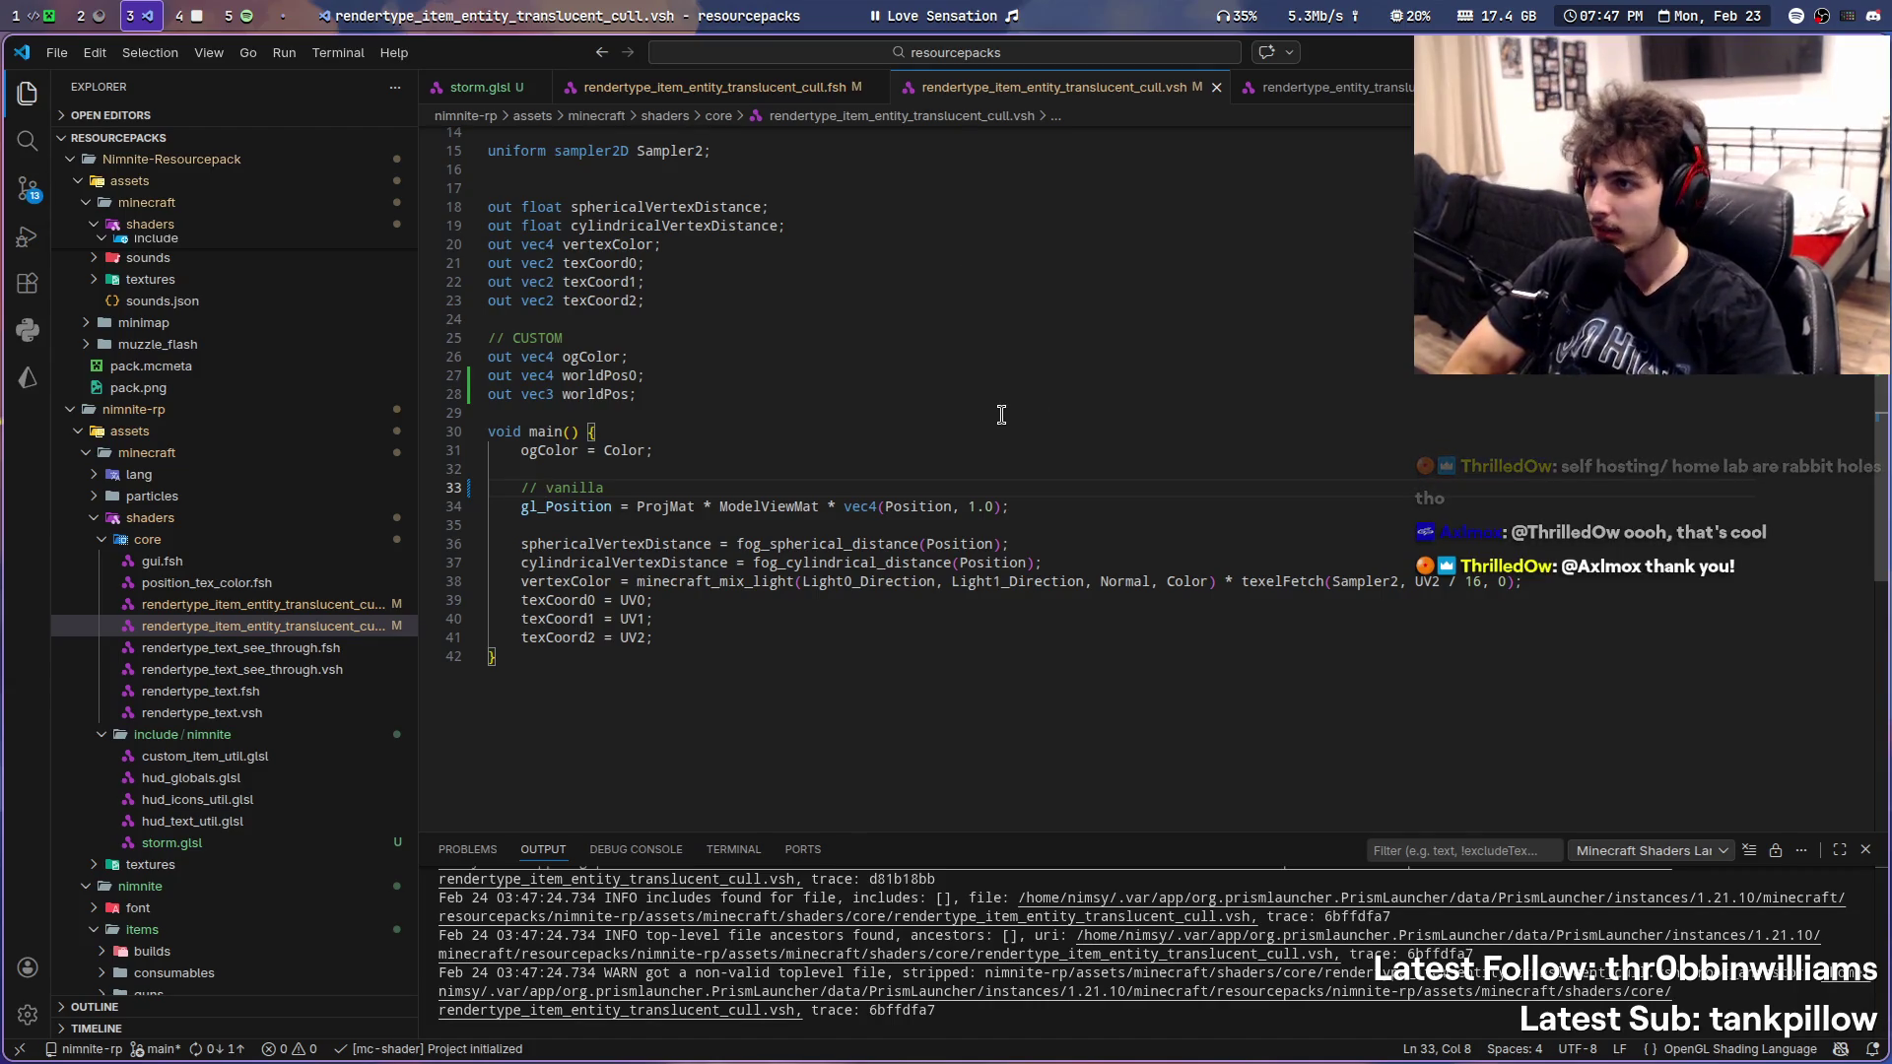
click(728, 90)
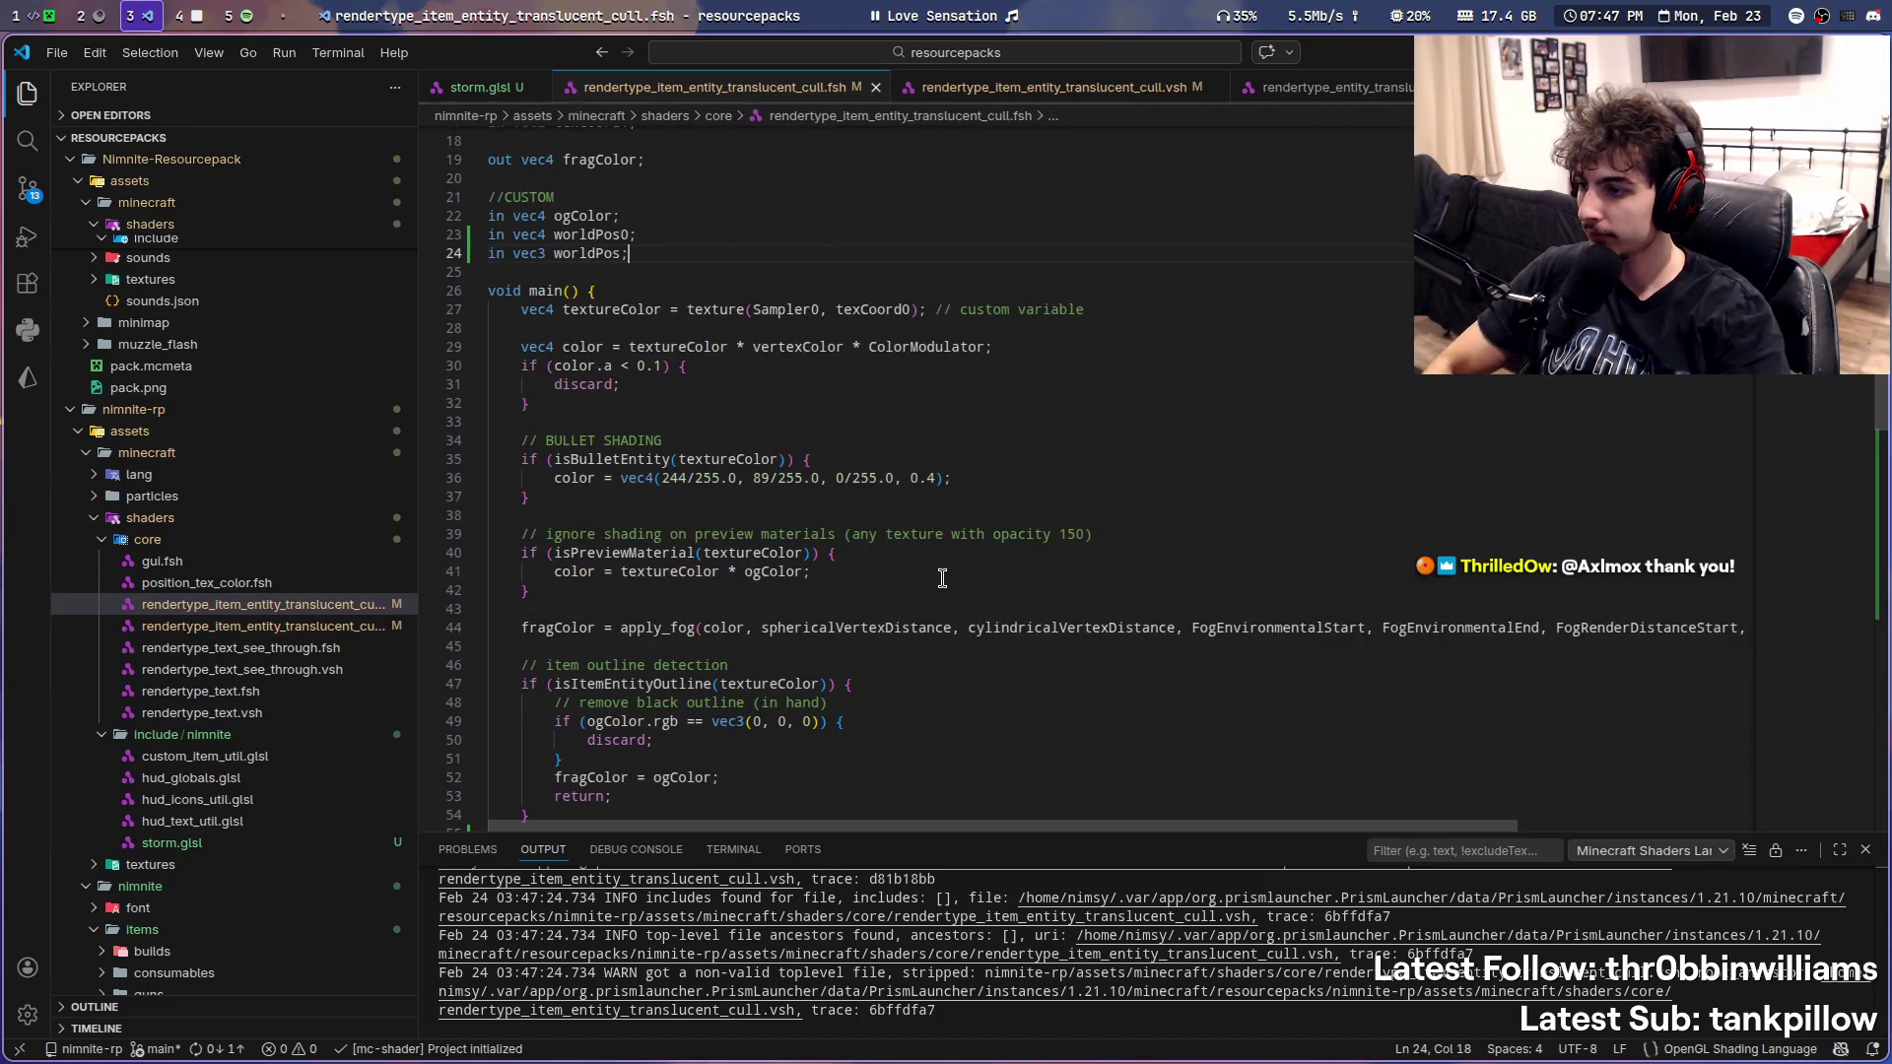
scroll(896, 537, down, 3)
scroll(832, 509, down, 4)
scroll(832, 510, down, 4)
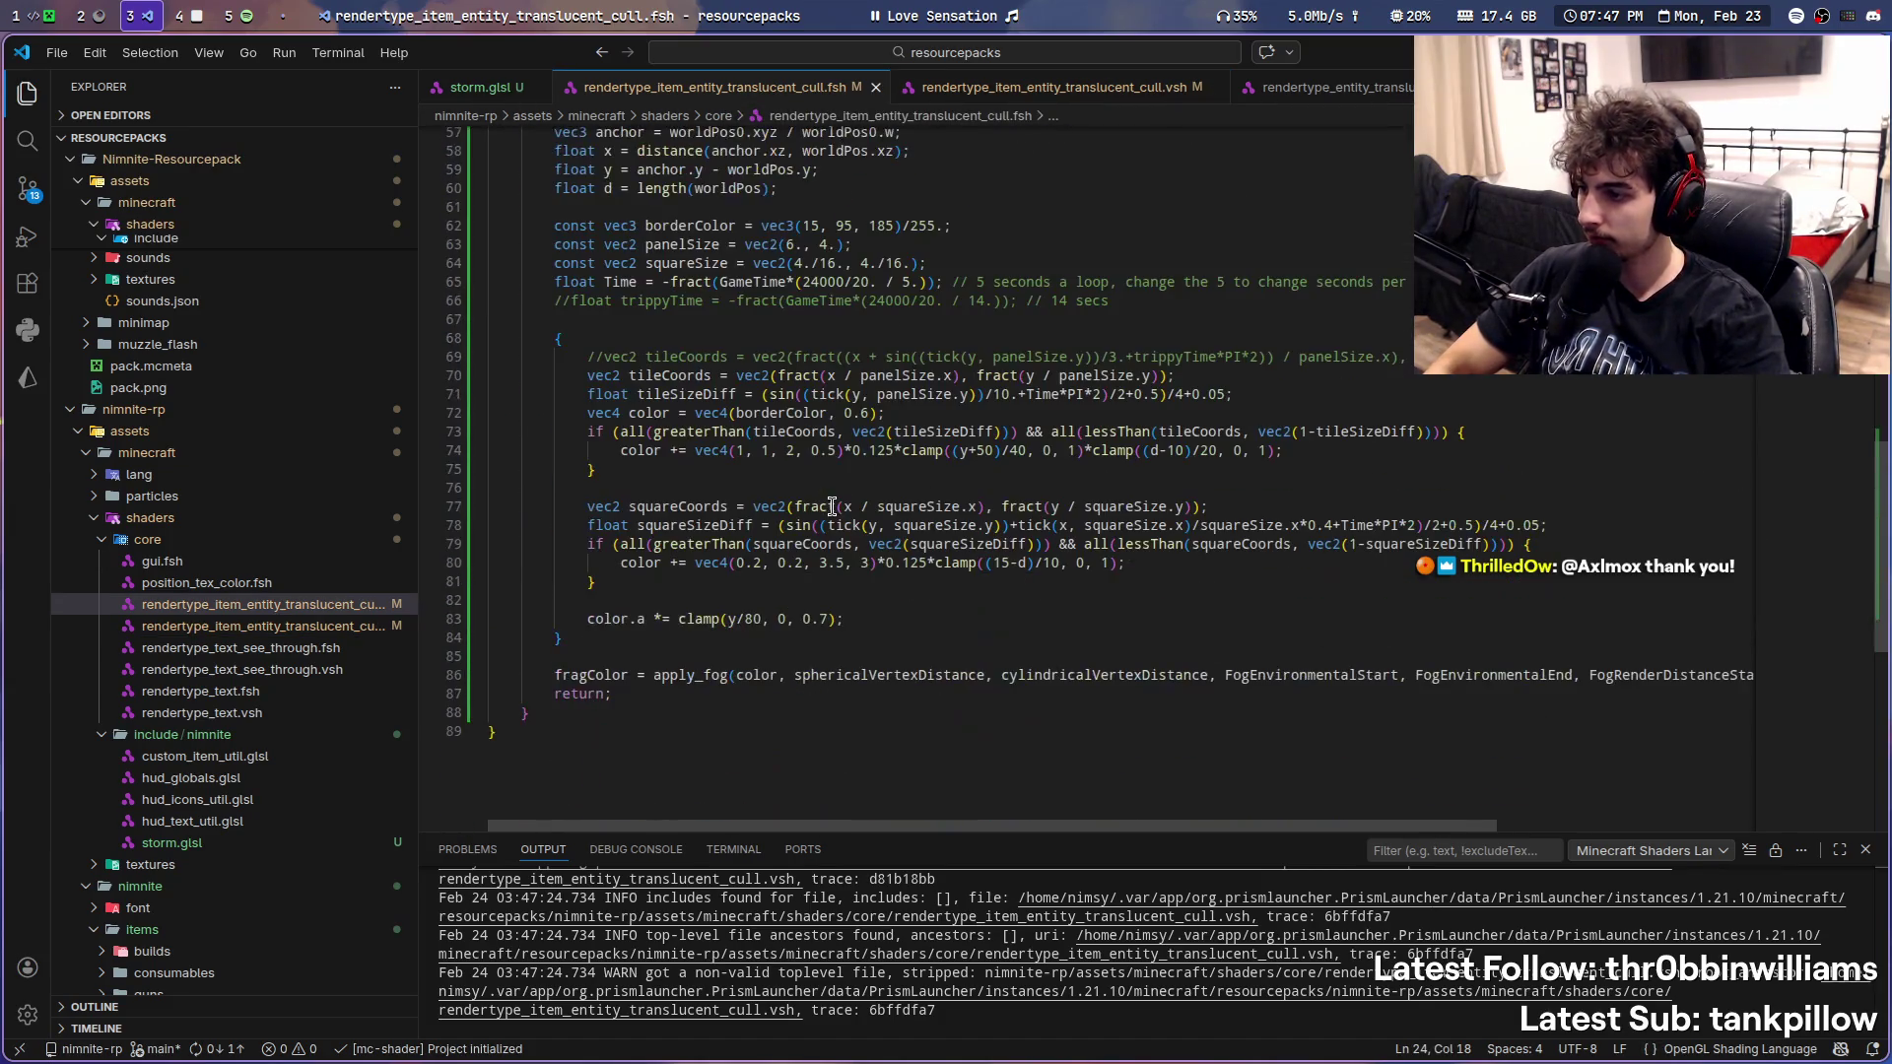
scroll(878, 505, up, 7)
click(1001, 89)
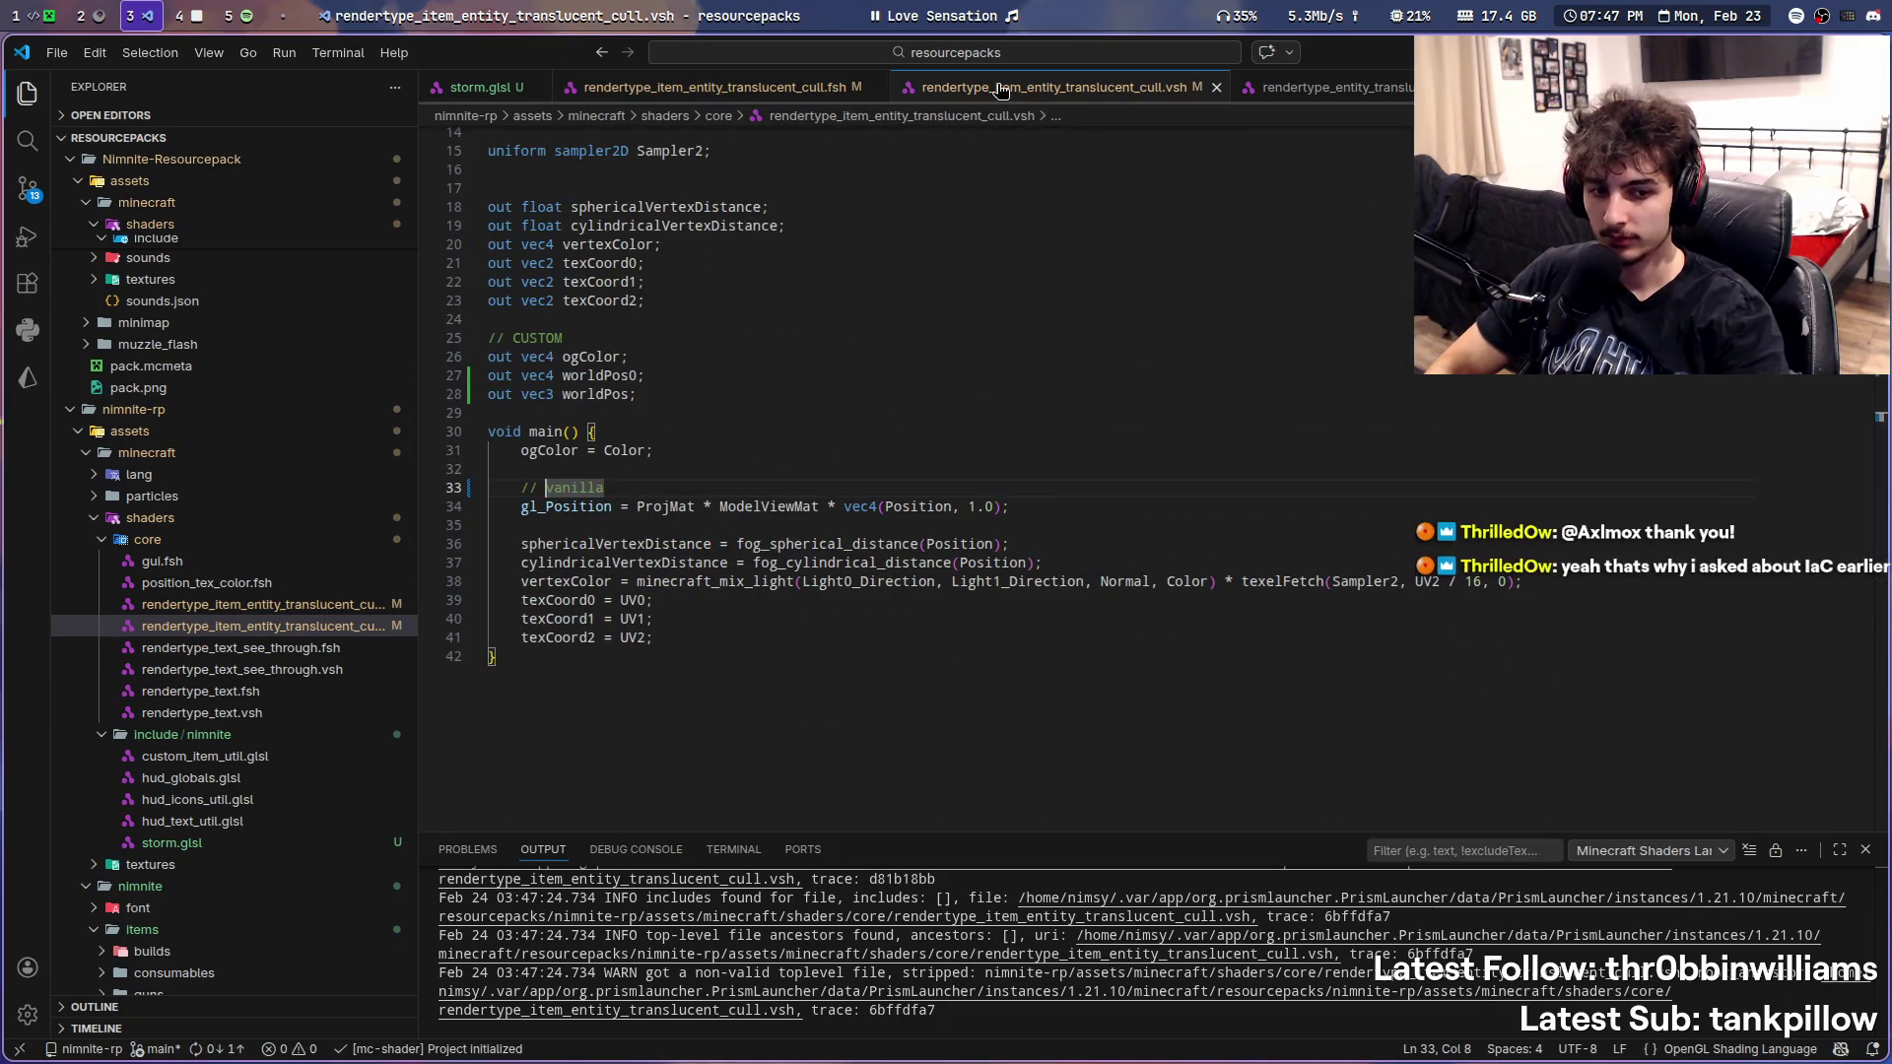
click(1330, 89)
scroll(730, 620, down, 1)
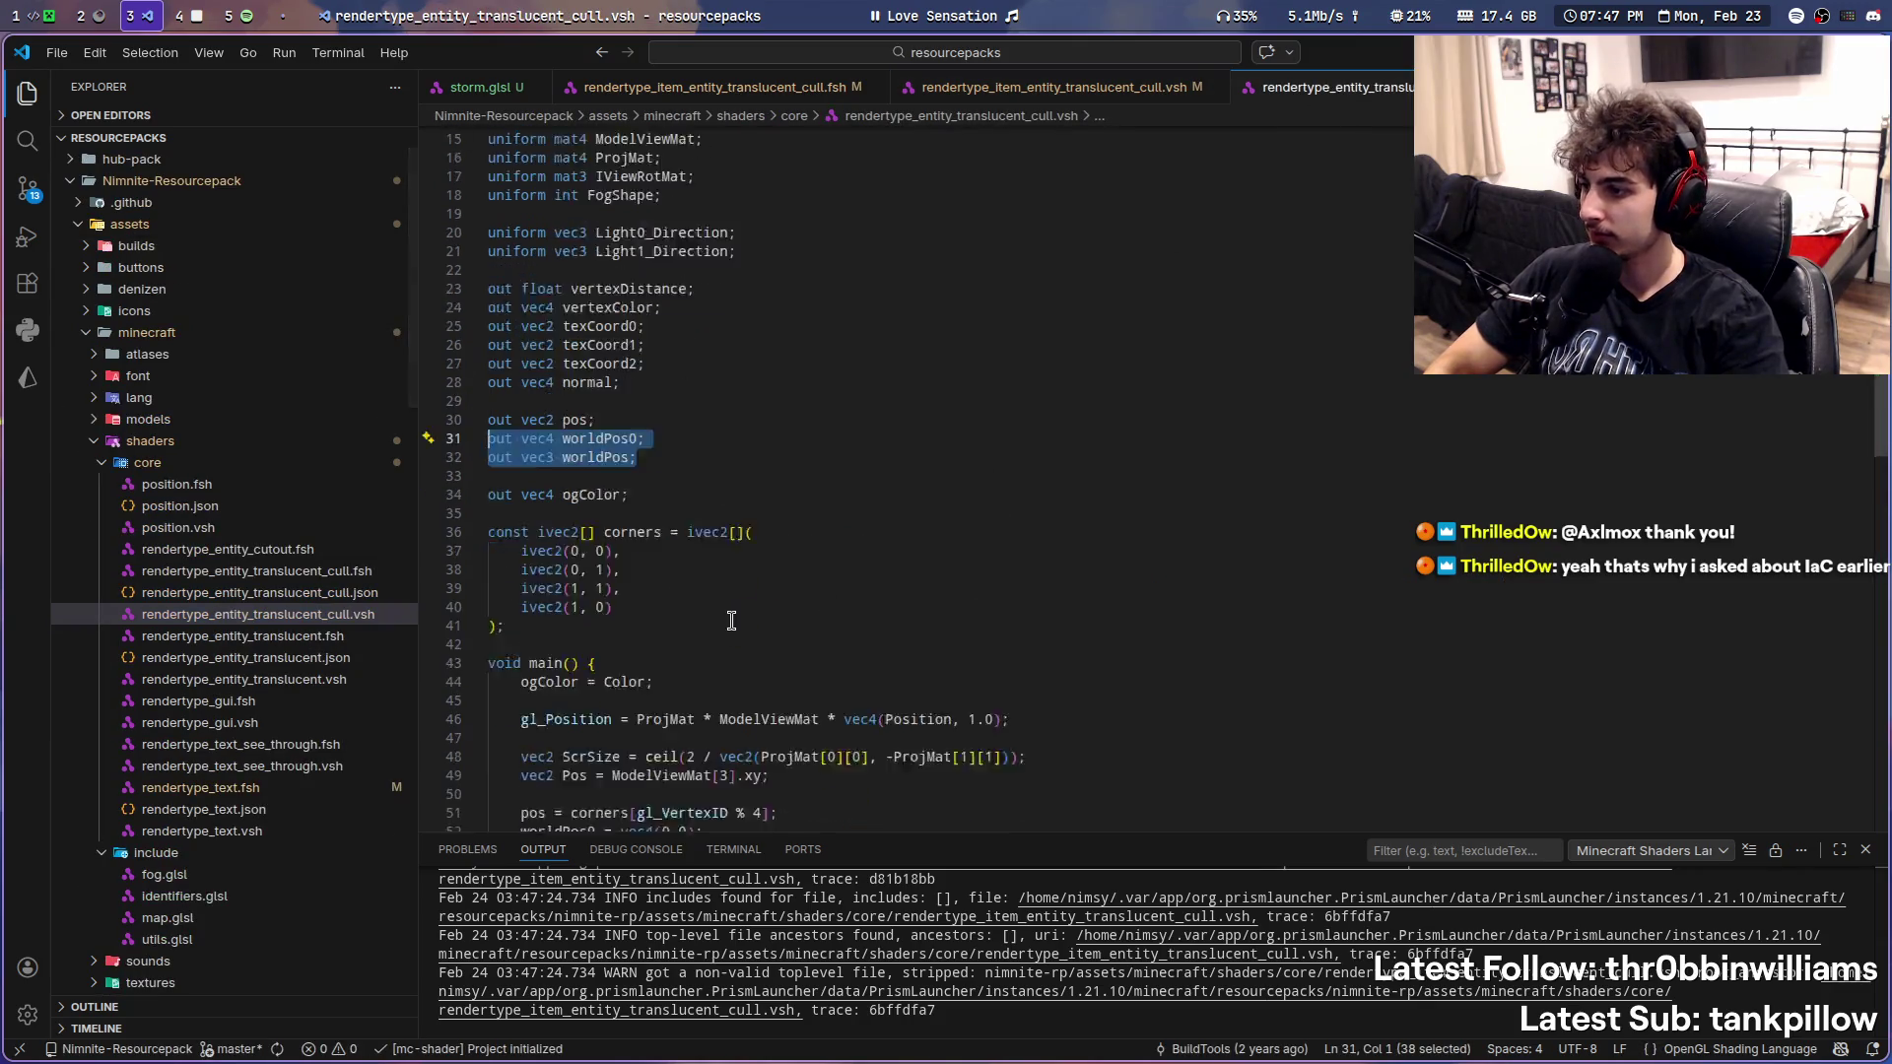
scroll(731, 620, down, 5)
scroll(725, 607, down, 3)
scroll(769, 621, up, 5)
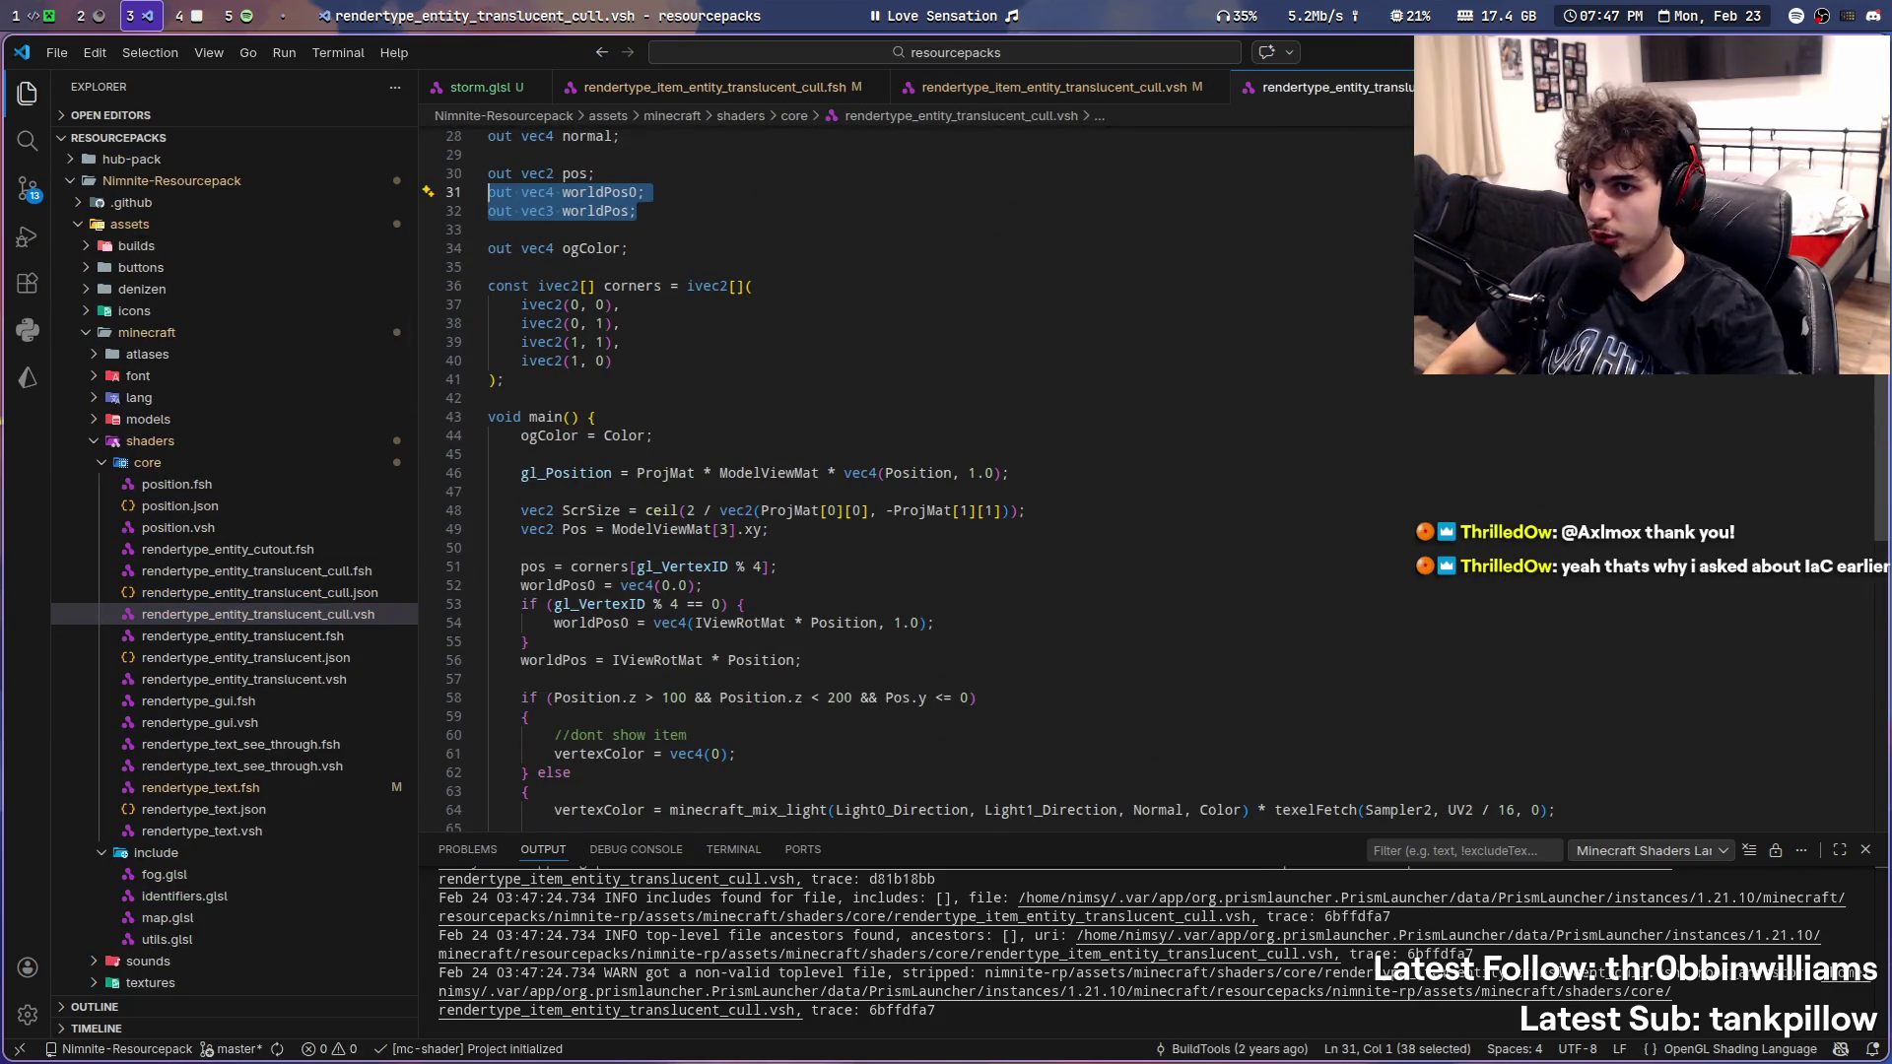
key(ctrl+Tab)
scroll(837, 471, down, 2)
scroll(839, 471, down, 4)
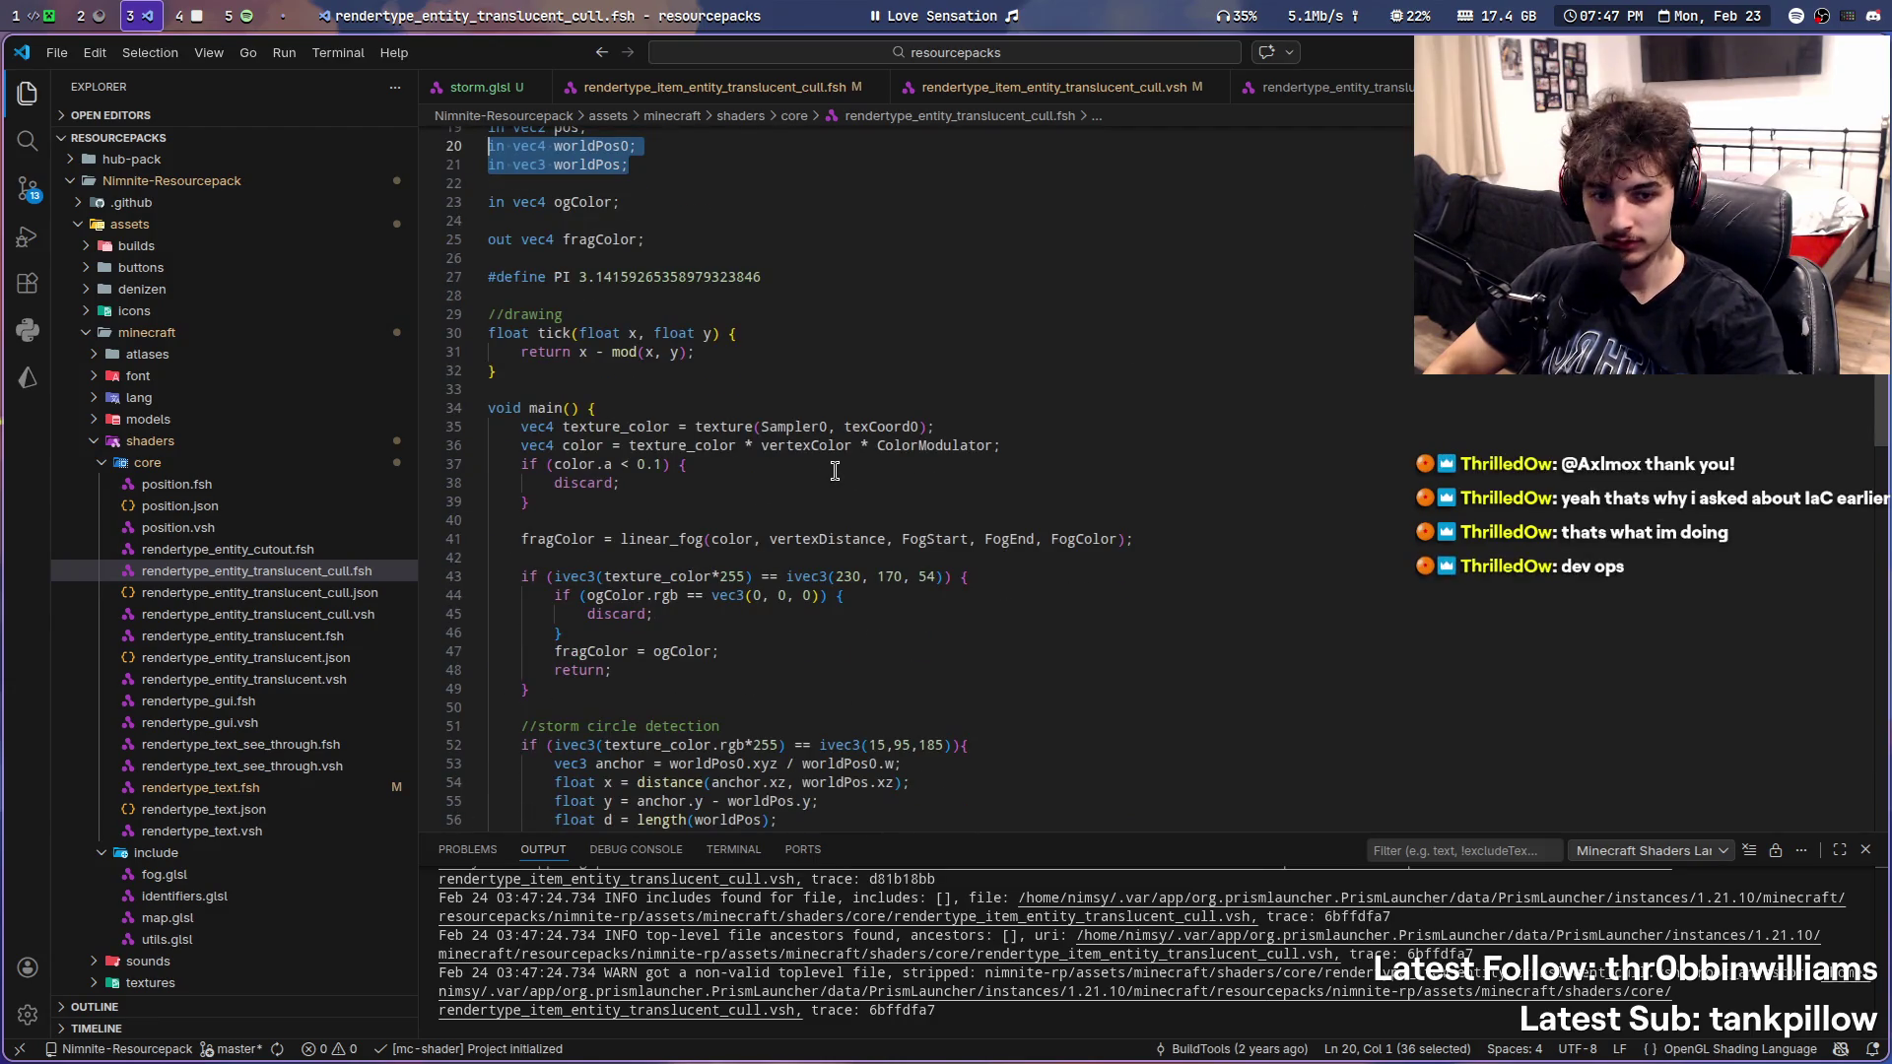
scroll(834, 471, down, 5)
scroll(834, 471, down, 5)
scroll(834, 472, up, 2)
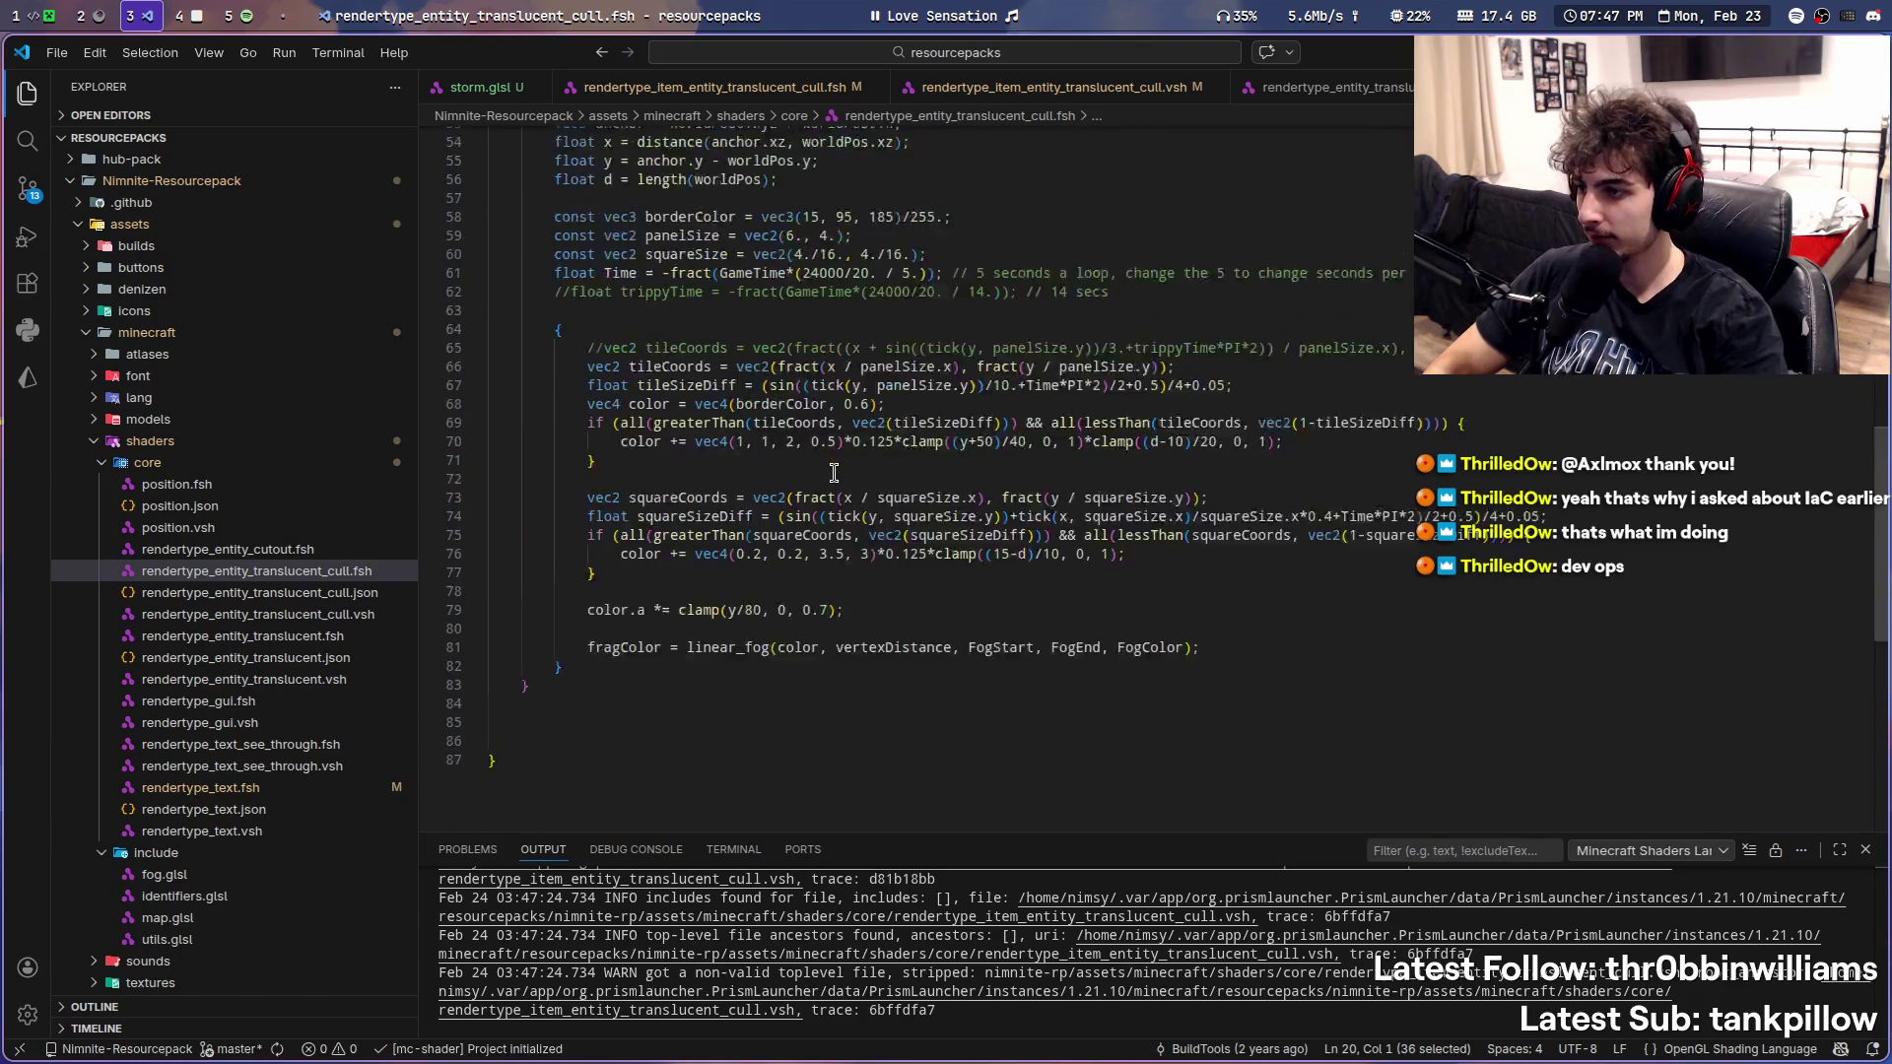
scroll(833, 472, up, 4)
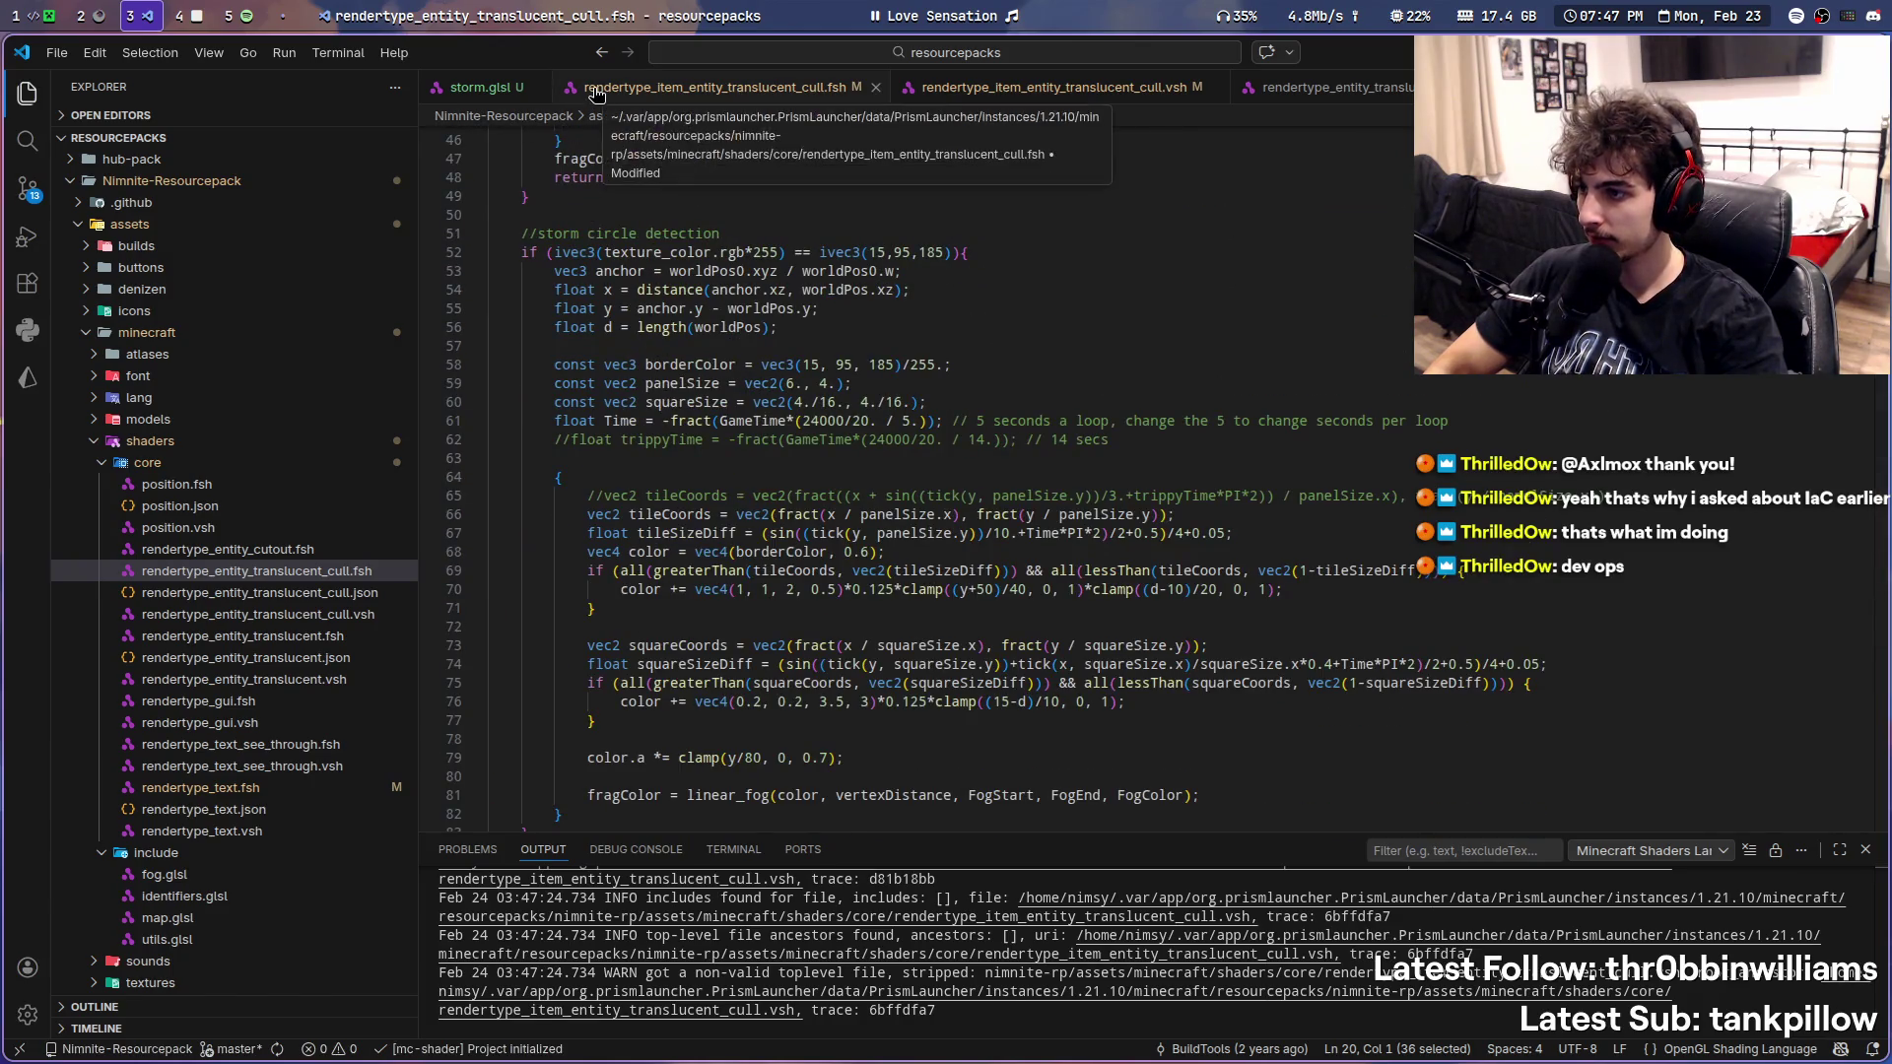